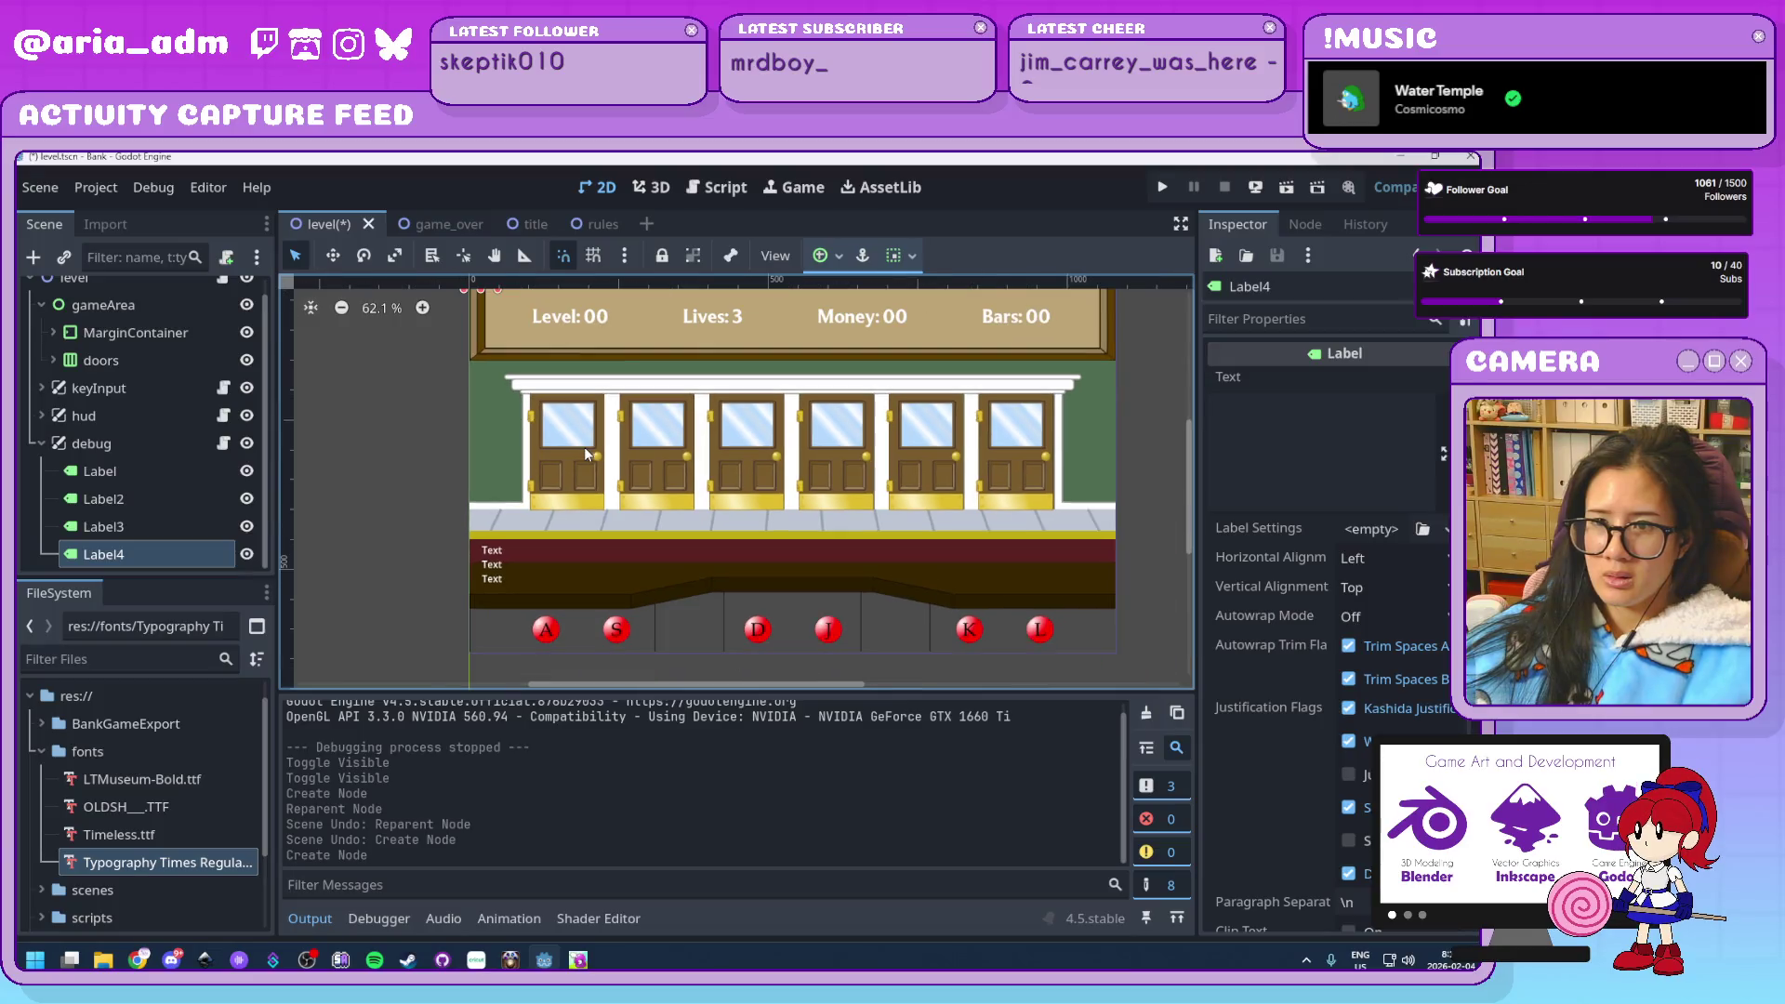
scroll(532, 372, down, 2)
Move Label4 down toward the doors, undoing an accidental anchor move
drag(578, 348, 577, 407)
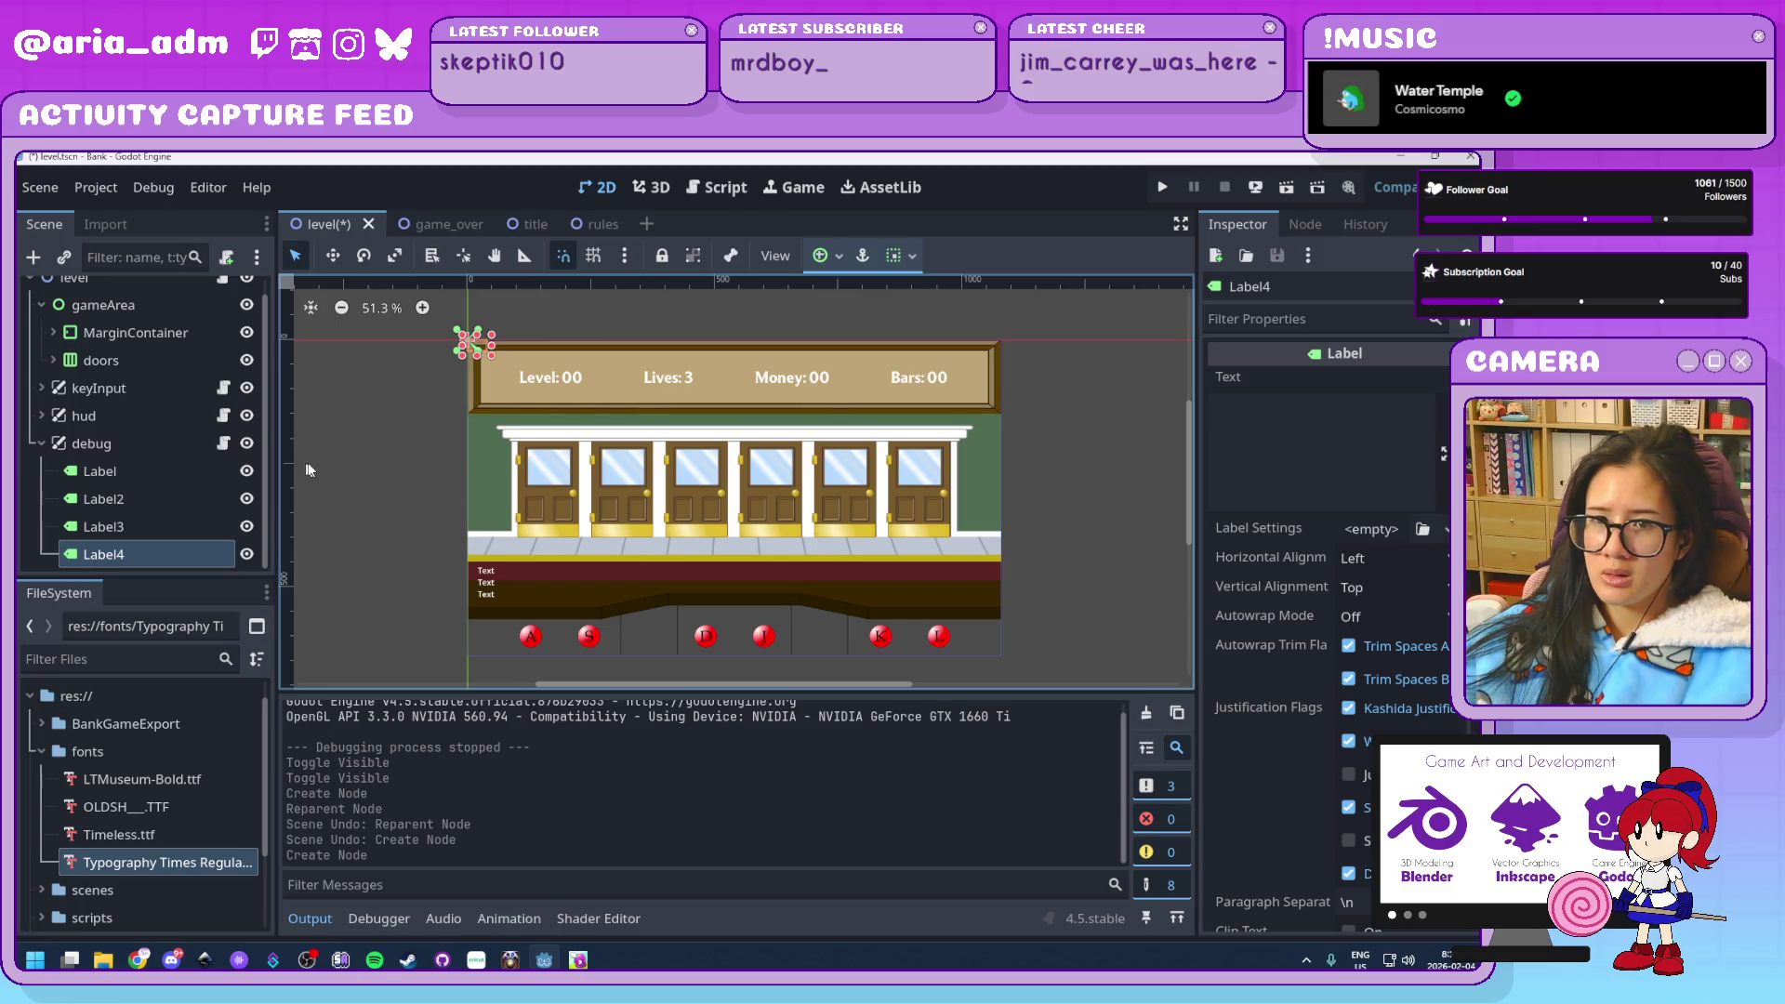
drag(493, 363, 489, 372)
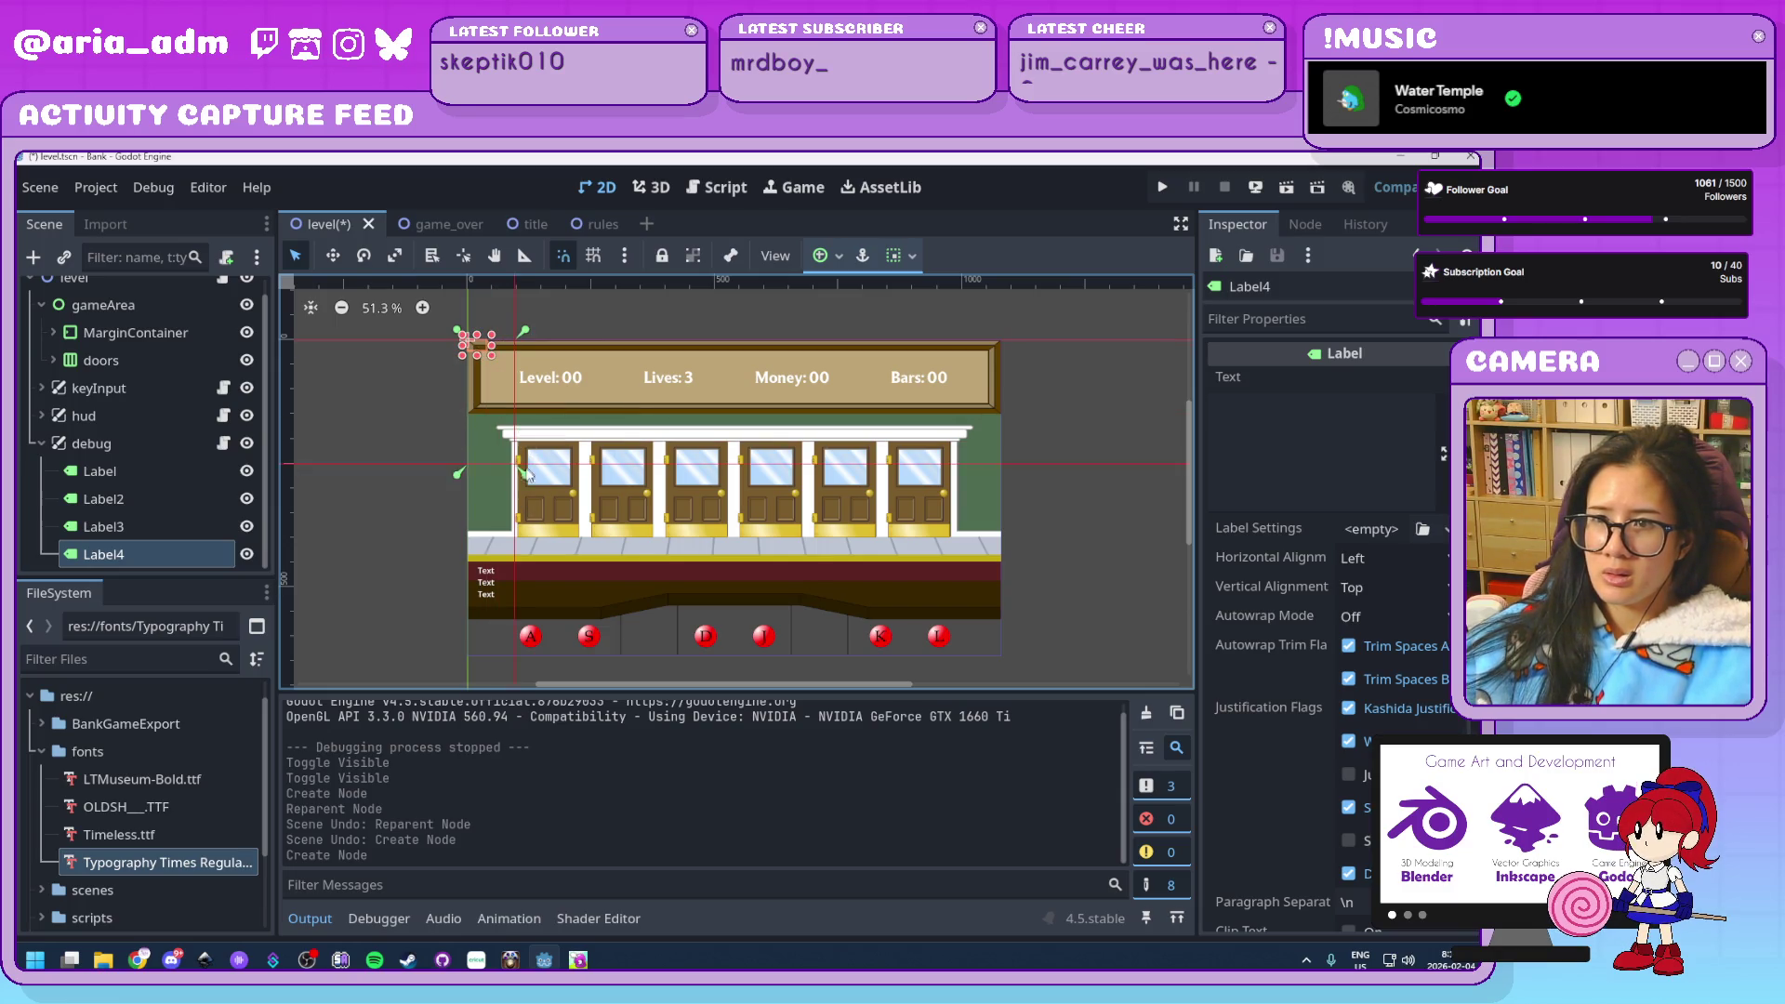
key(ctrl+z)
scroll(418, 321, up, 4)
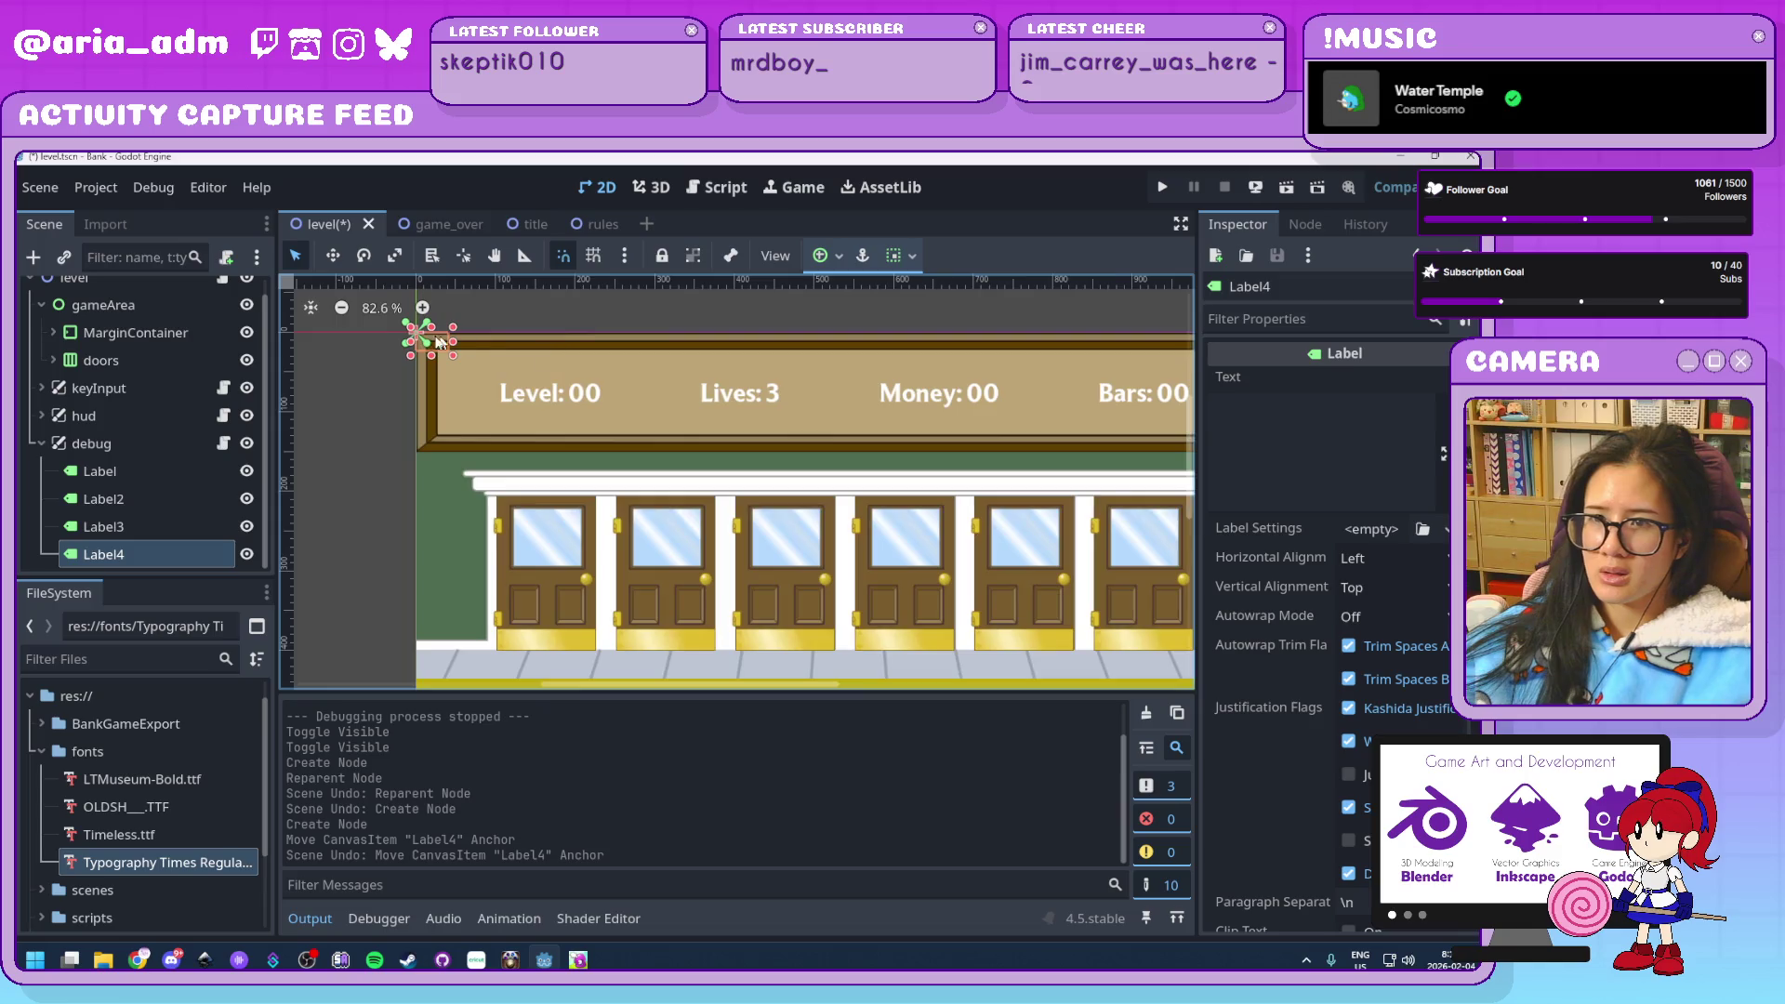
scroll(423, 328, up, 6)
drag(428, 333, 515, 609)
Bring the Text labels into view and drop Label4 into the bottom Text area
scroll(539, 586, down, 5)
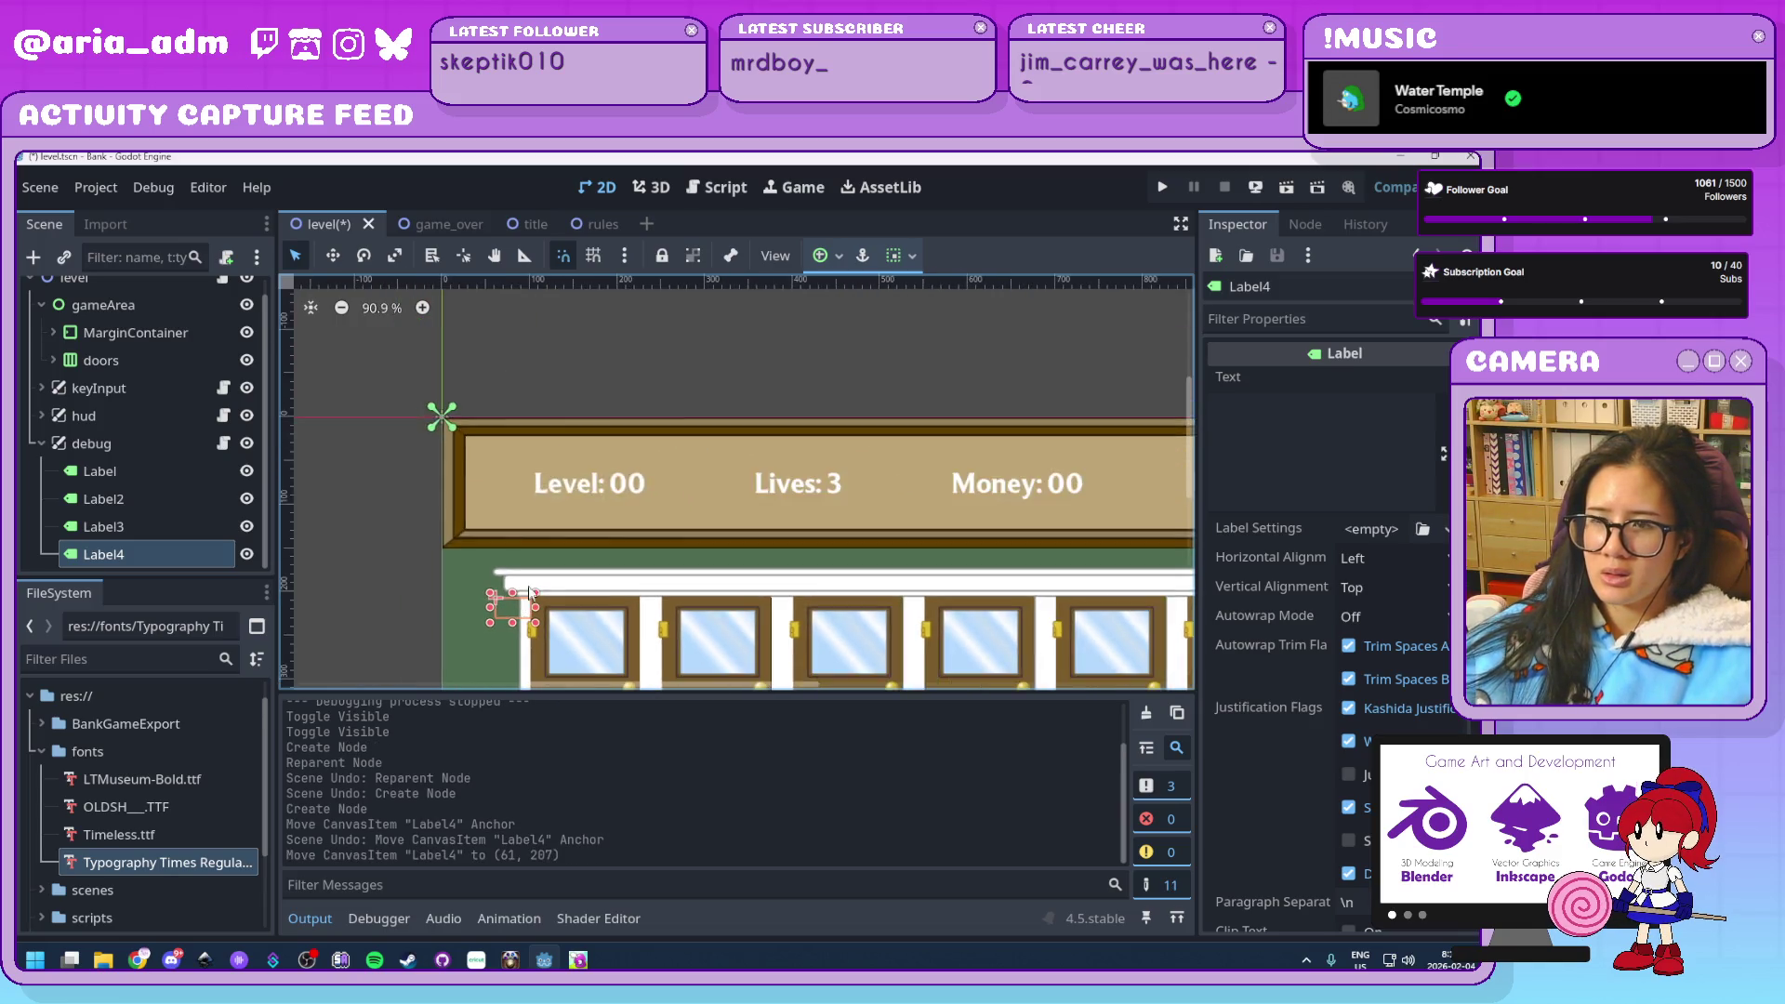
scroll(558, 540, down, 1)
scroll(593, 411, down, 2)
scroll(648, 448, up, 1)
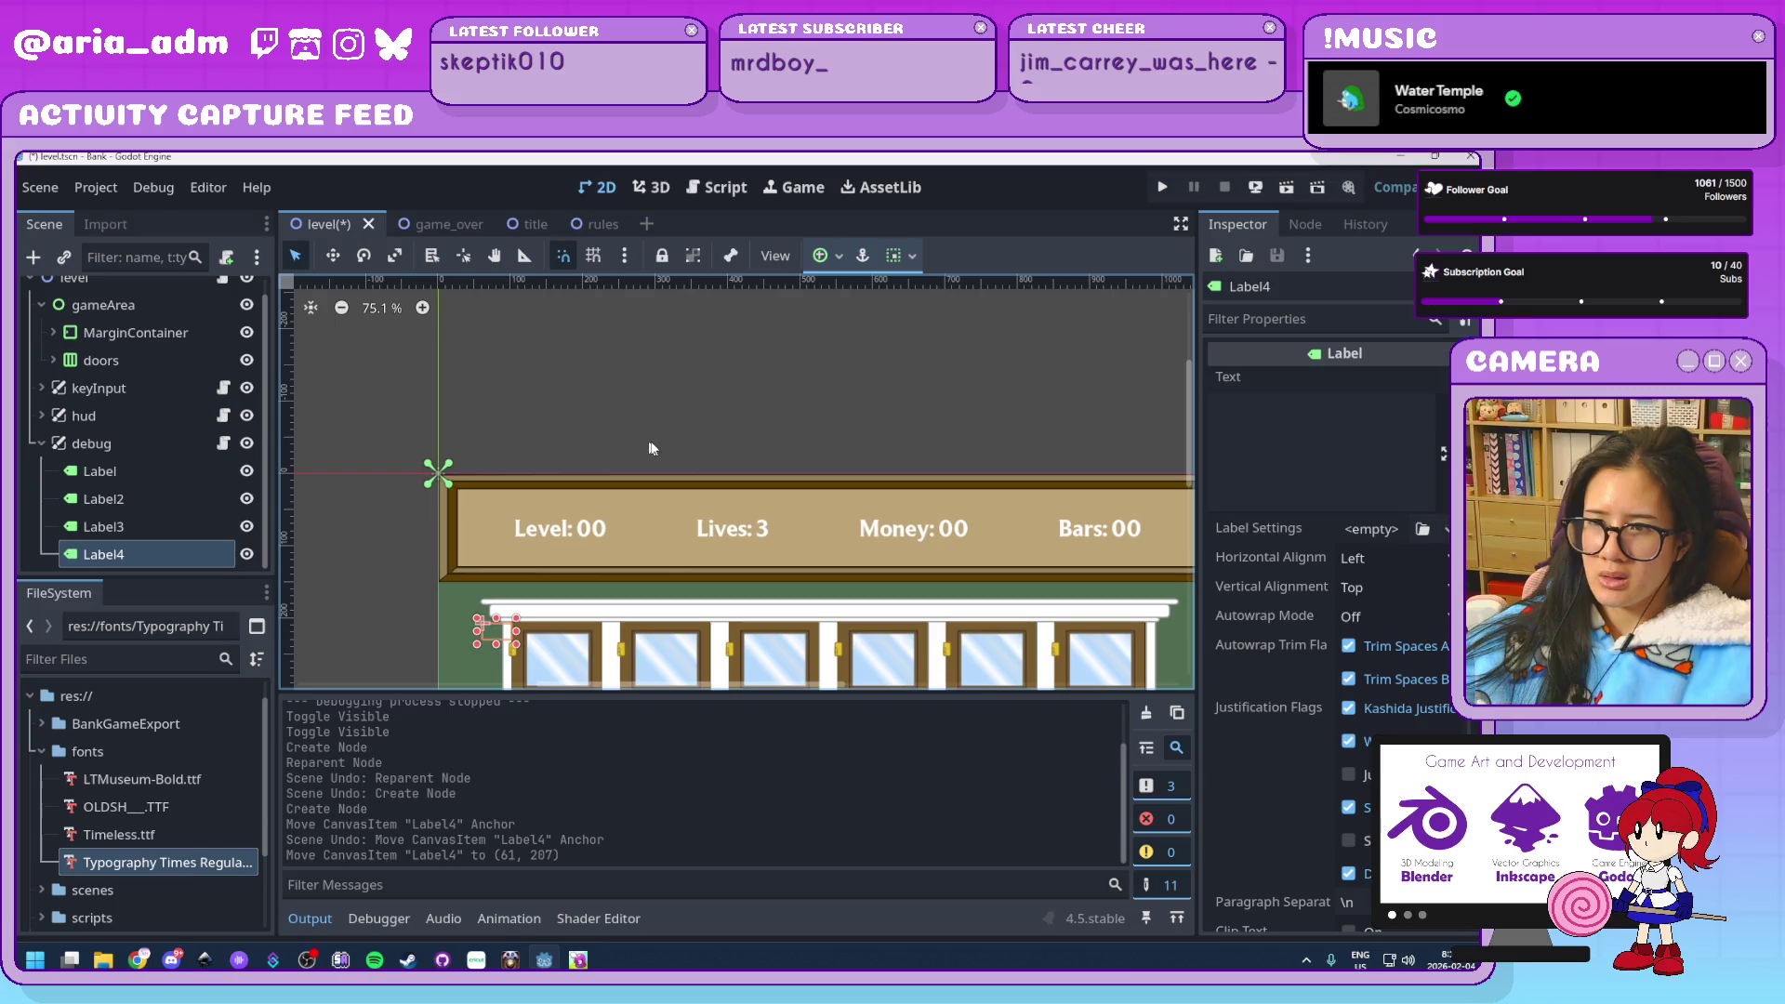
drag(1189, 437, 1190, 480)
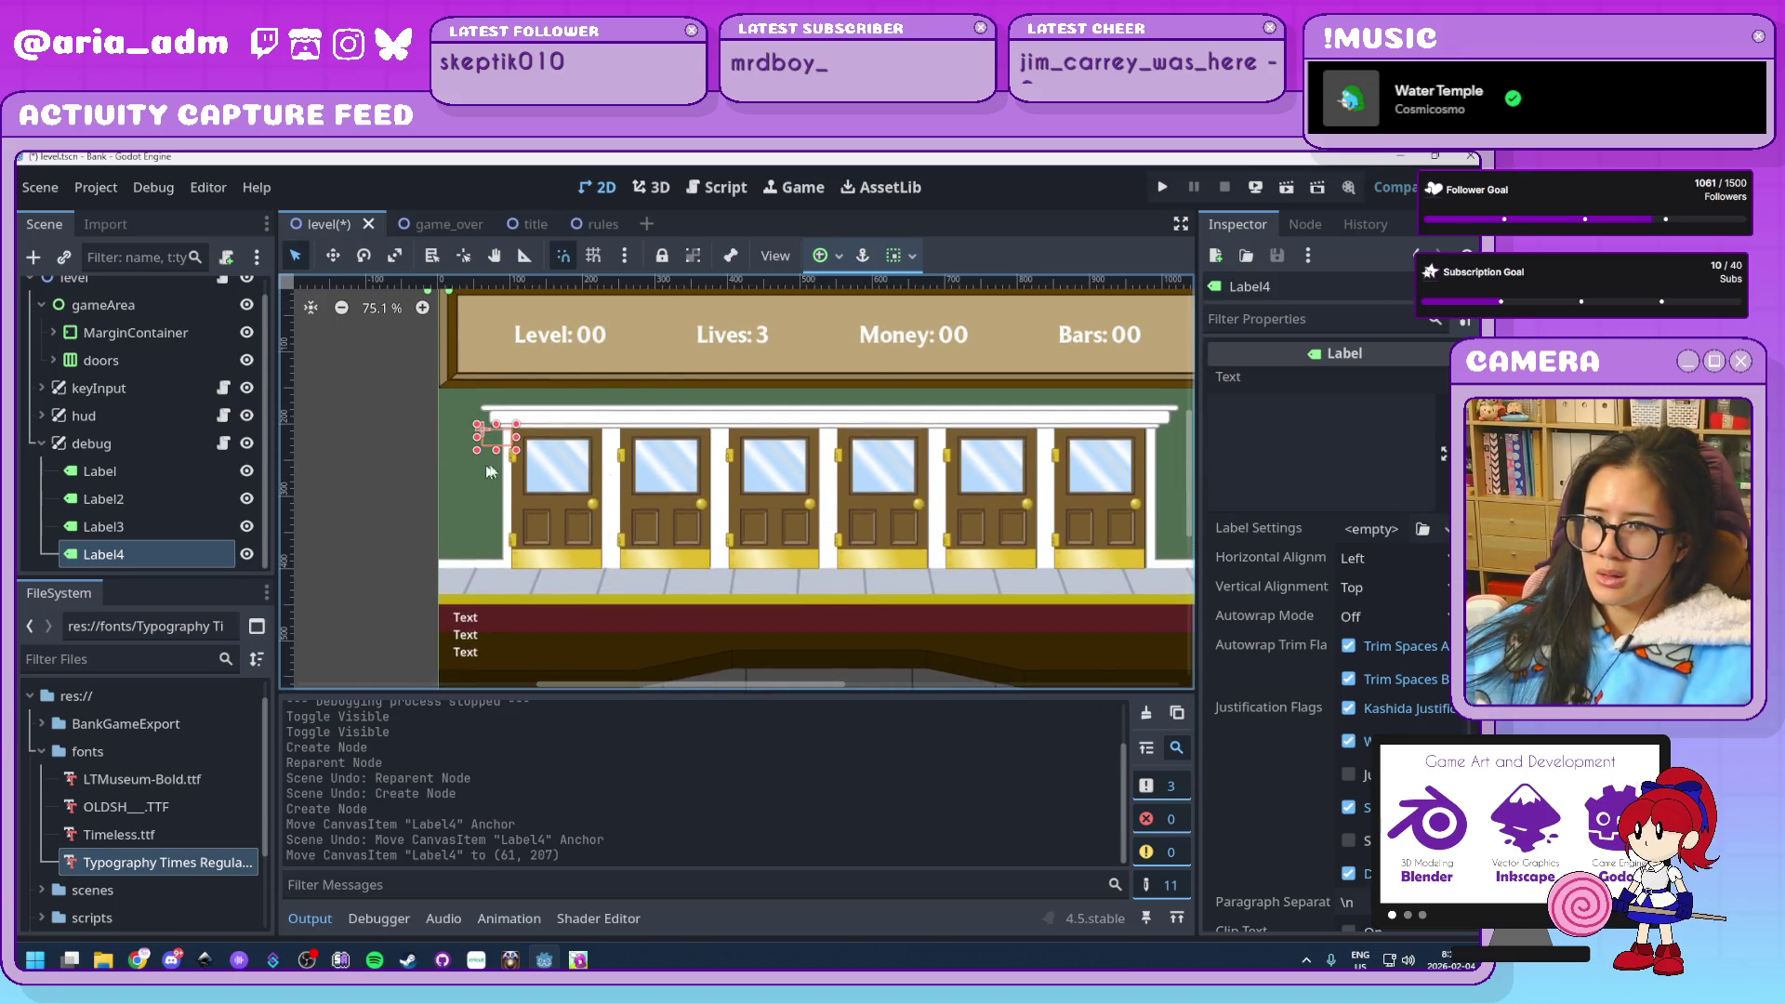
drag(507, 446, 483, 666)
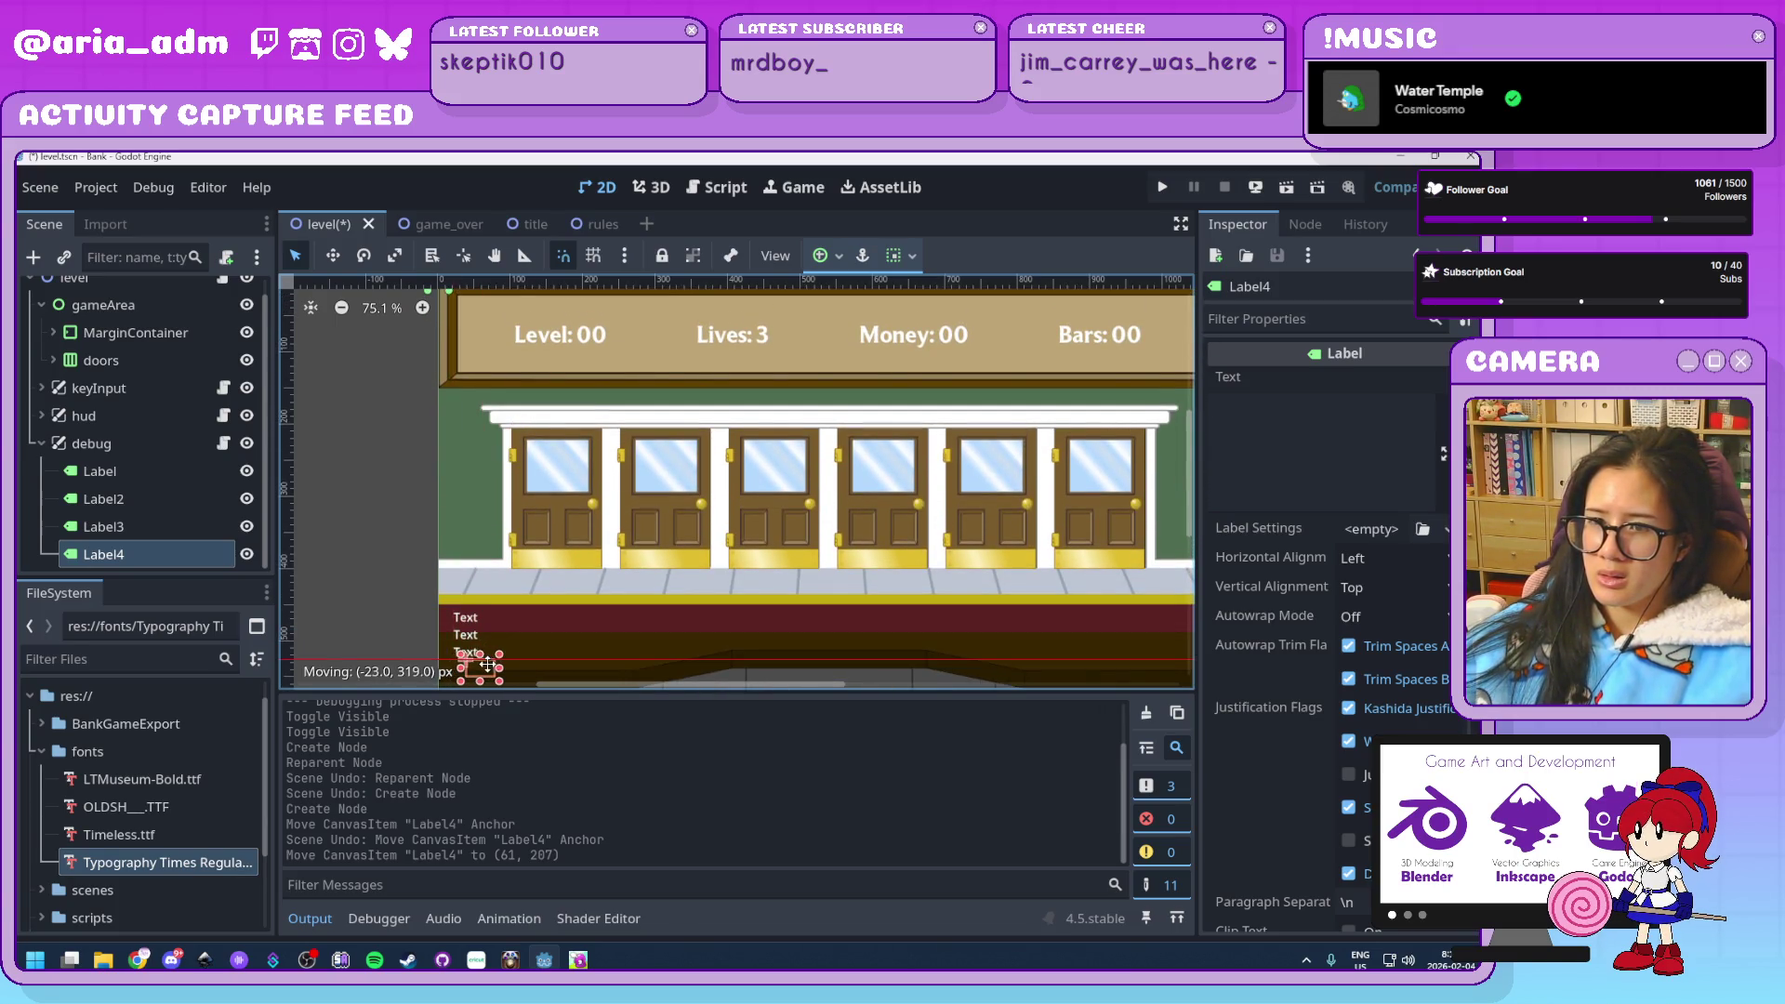
Give Label4 the text 'Debug' and place it just above the three Text labels
click(1320, 456)
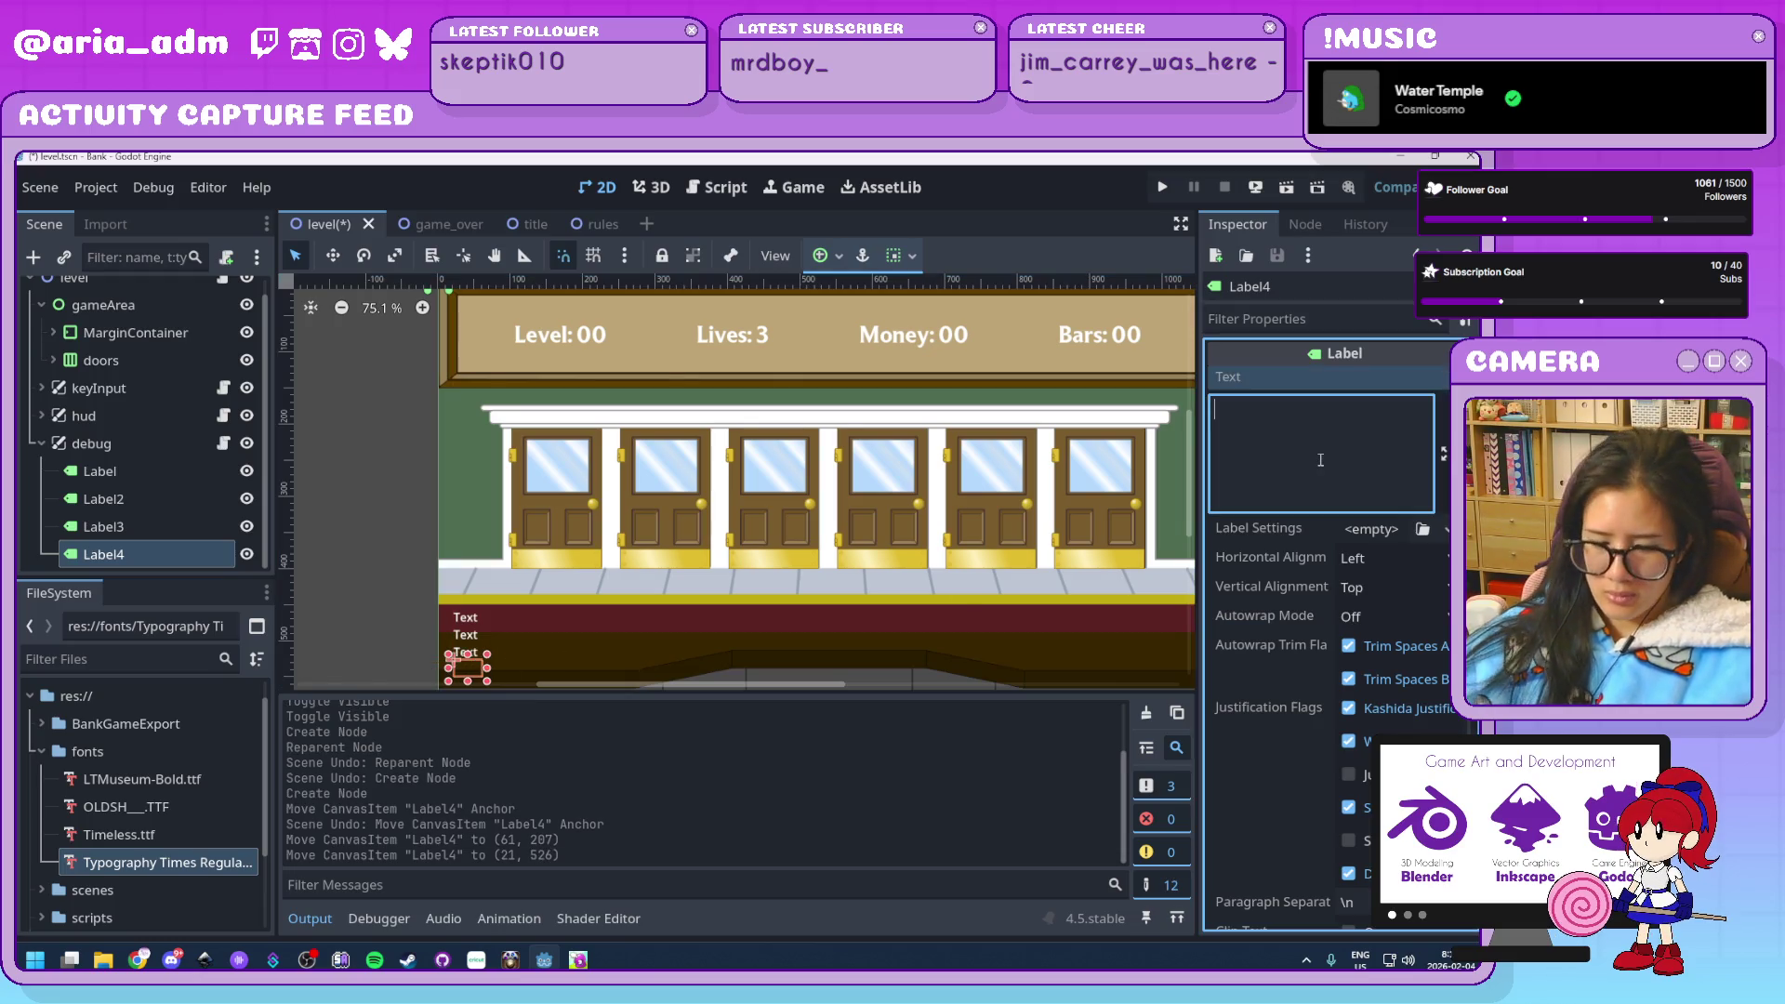
text(Debug)
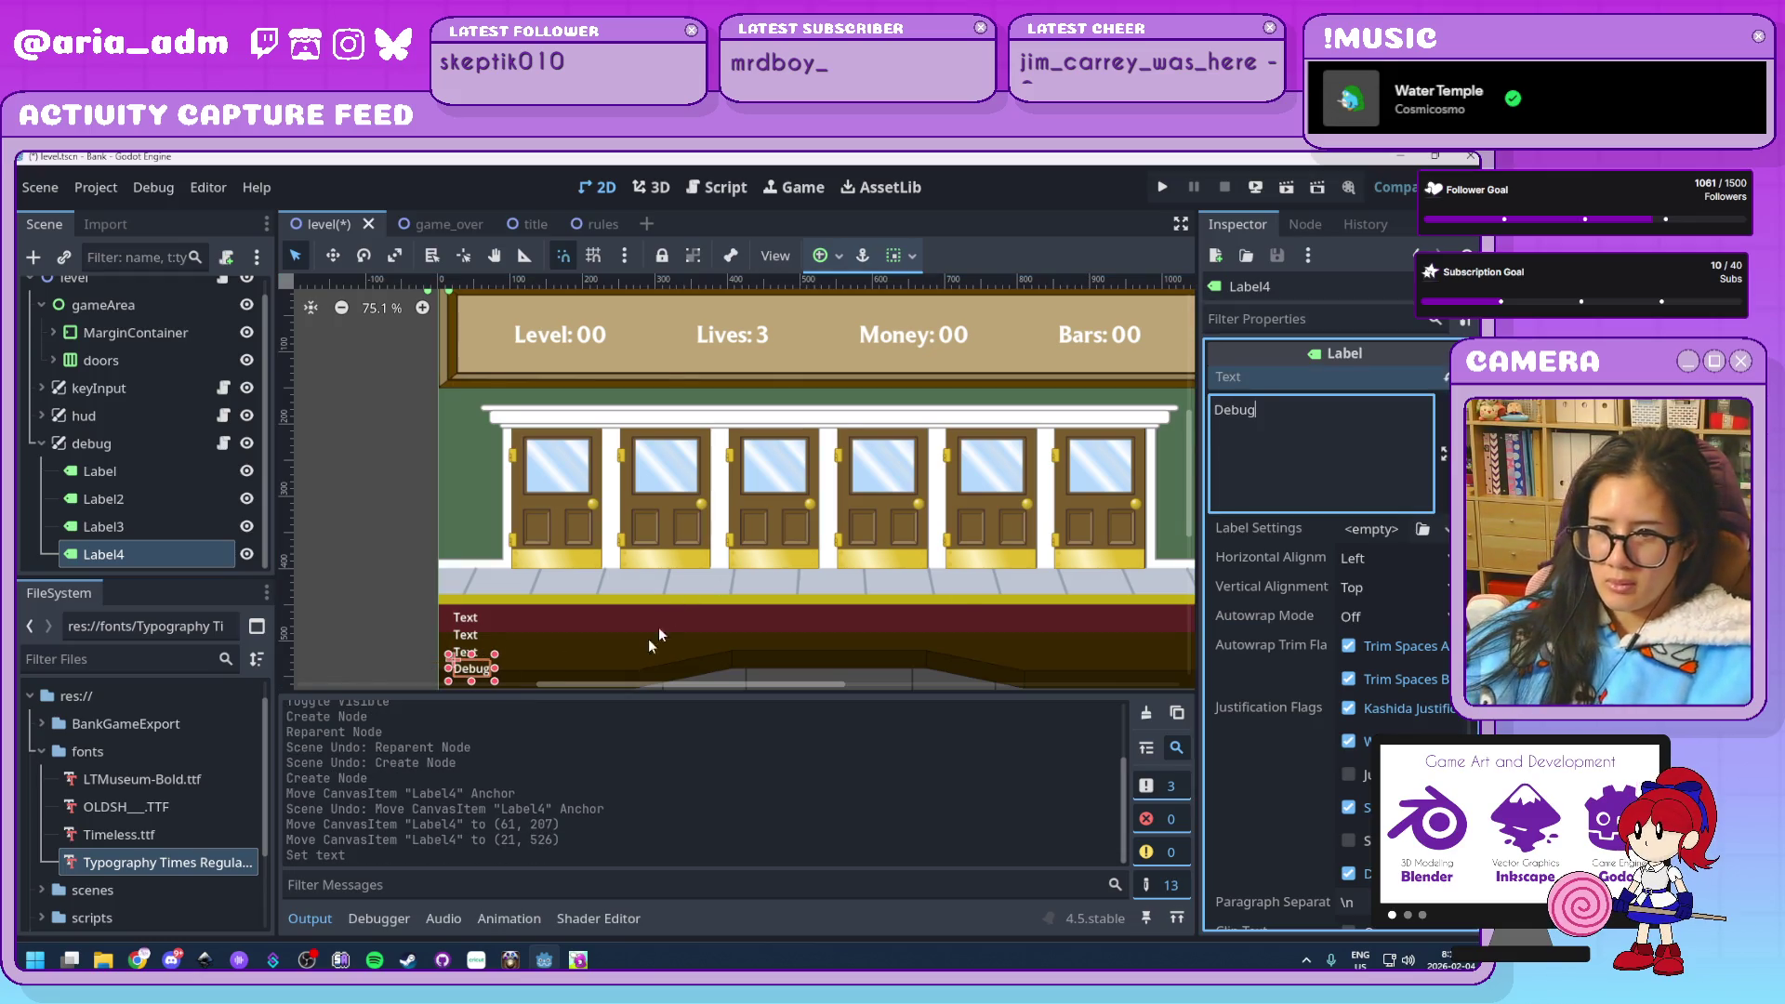
drag(476, 674, 475, 599)
click(394, 608)
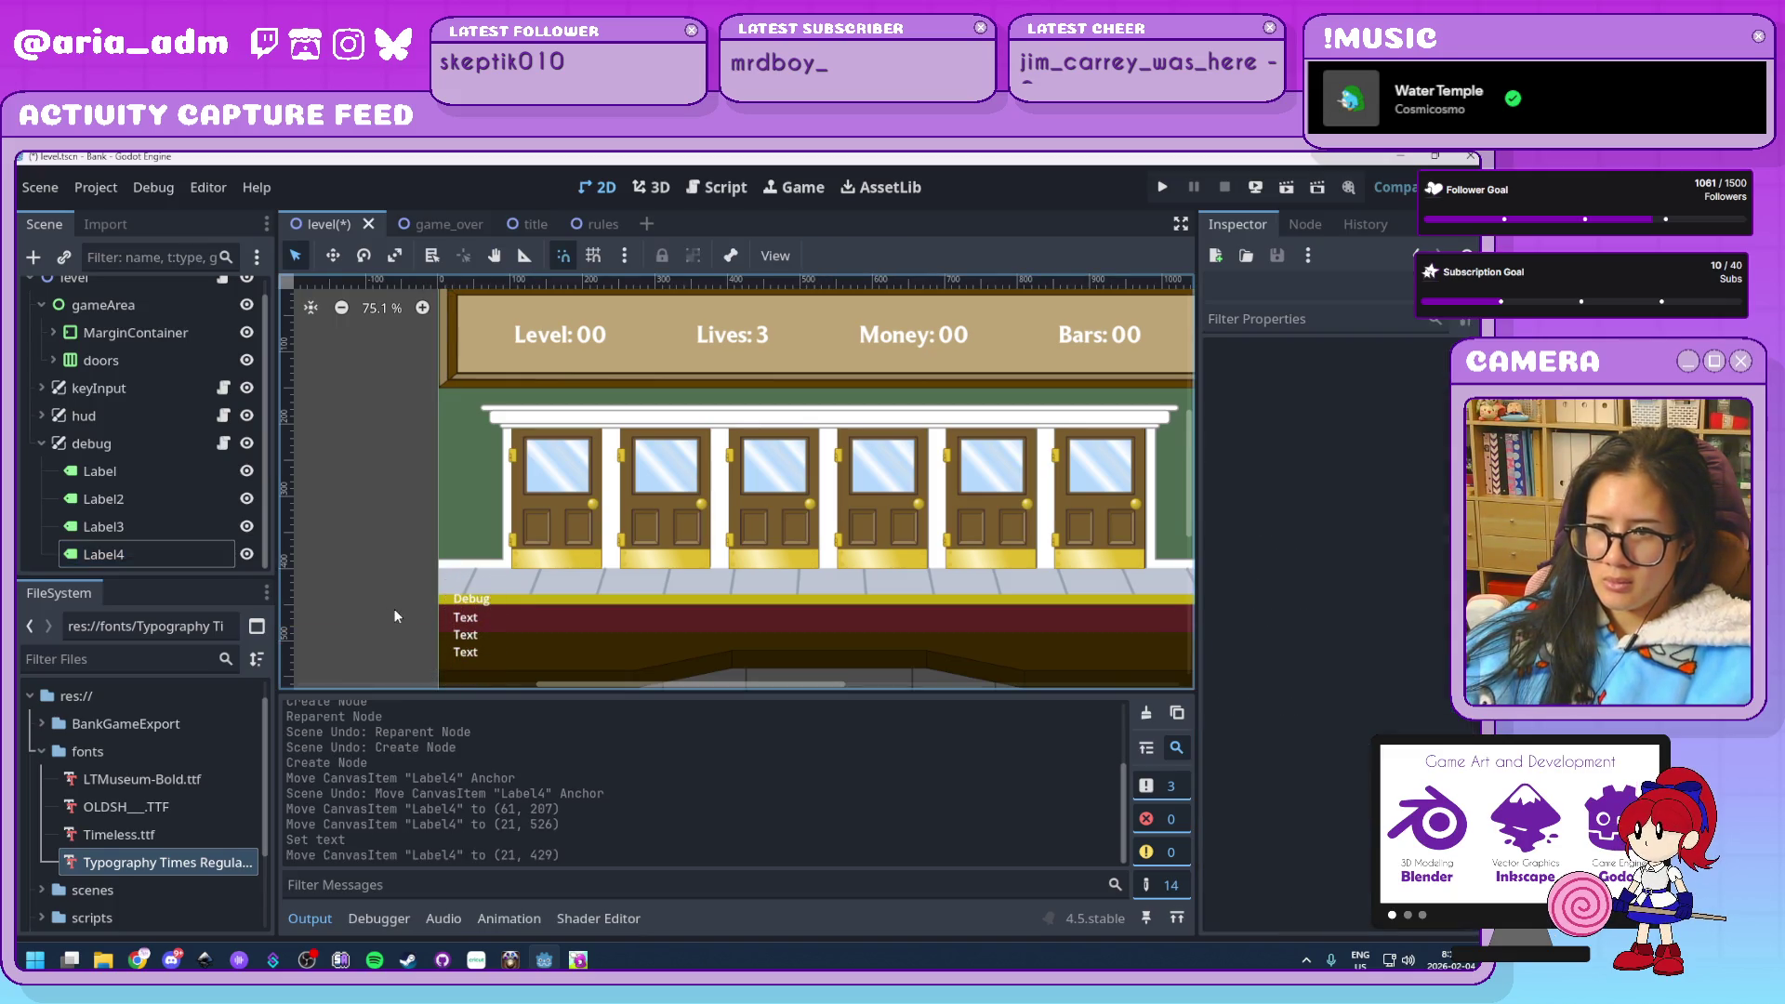
Select Label through Label4 and move all four debug labels together
scroll(385, 606, down, 1)
scroll(385, 607, up, 3)
click(130, 446)
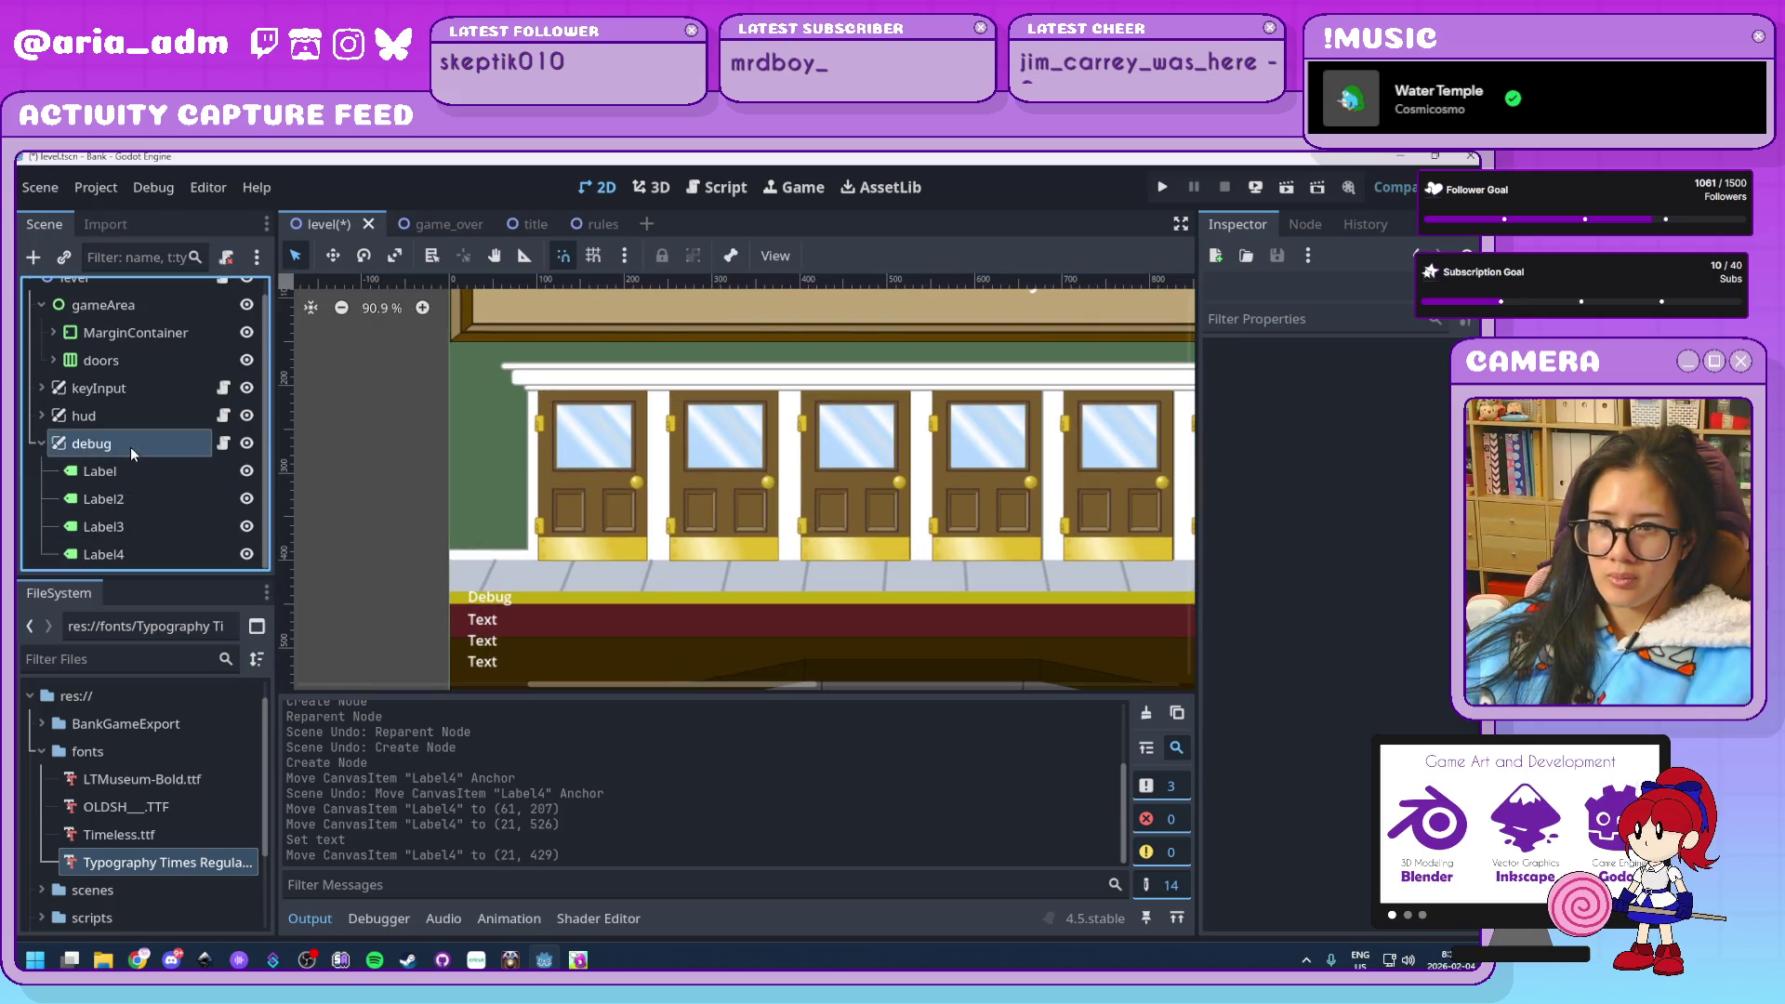
click(149, 471)
shift+click(139, 554)
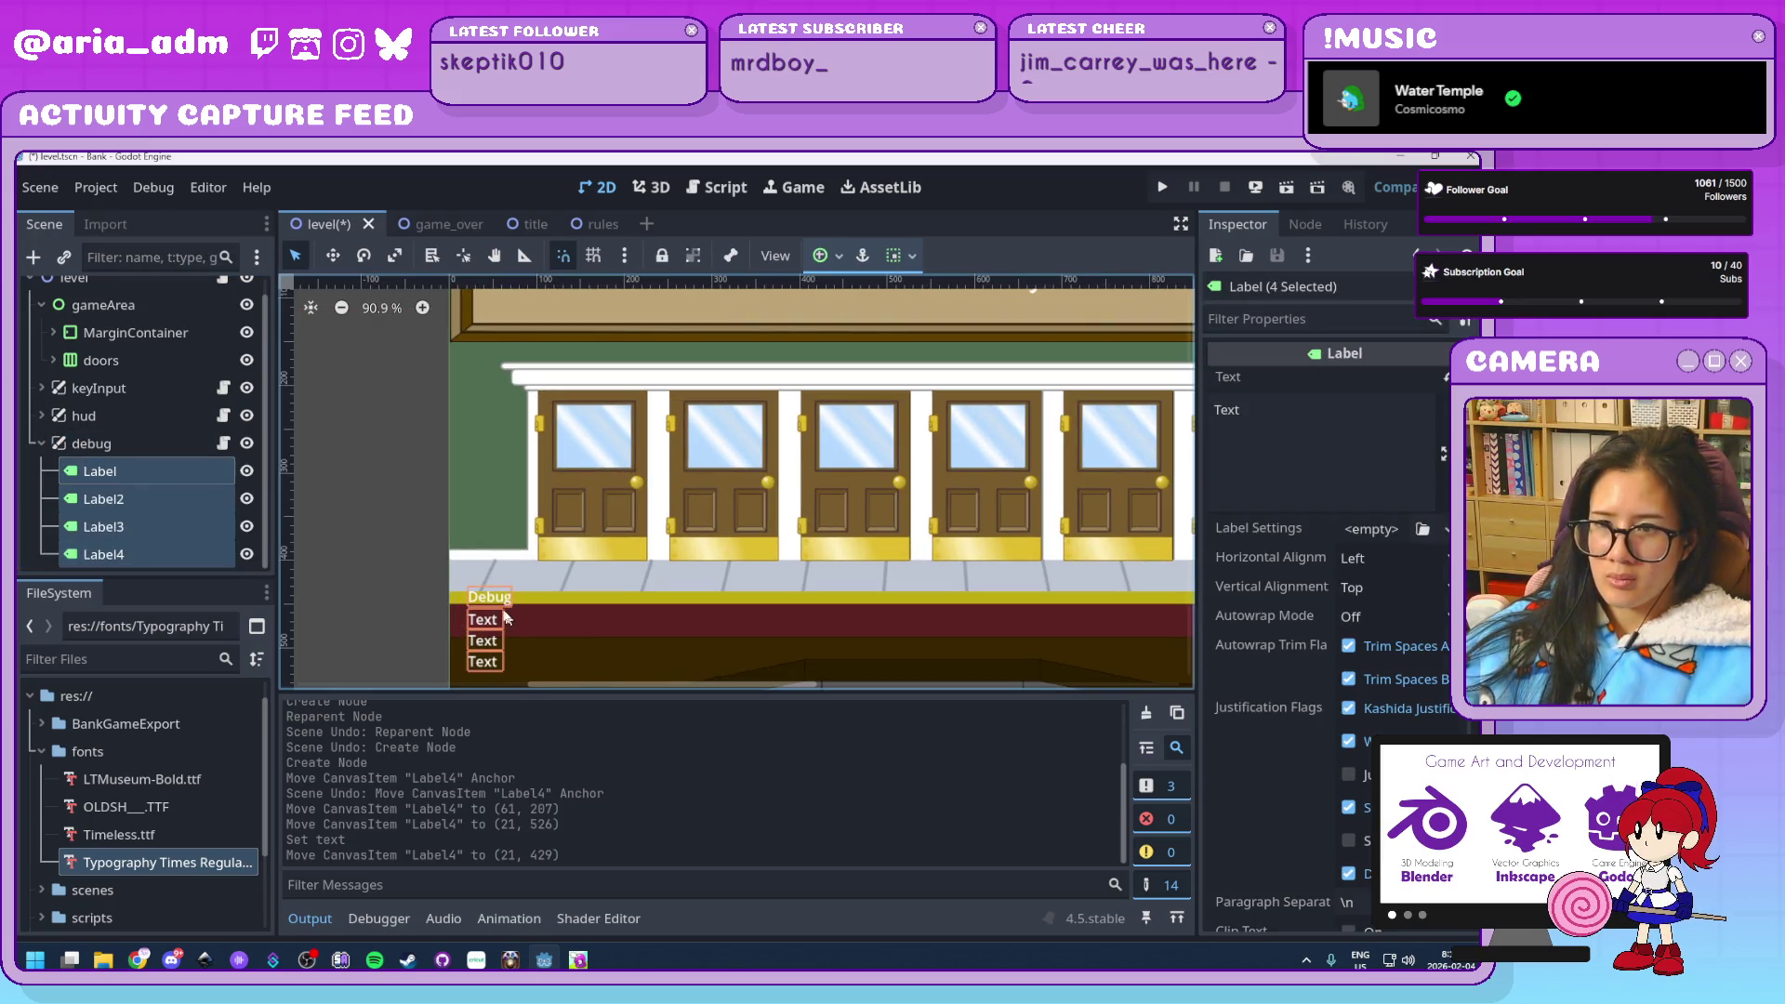
drag(494, 608, 492, 605)
click(336, 560)
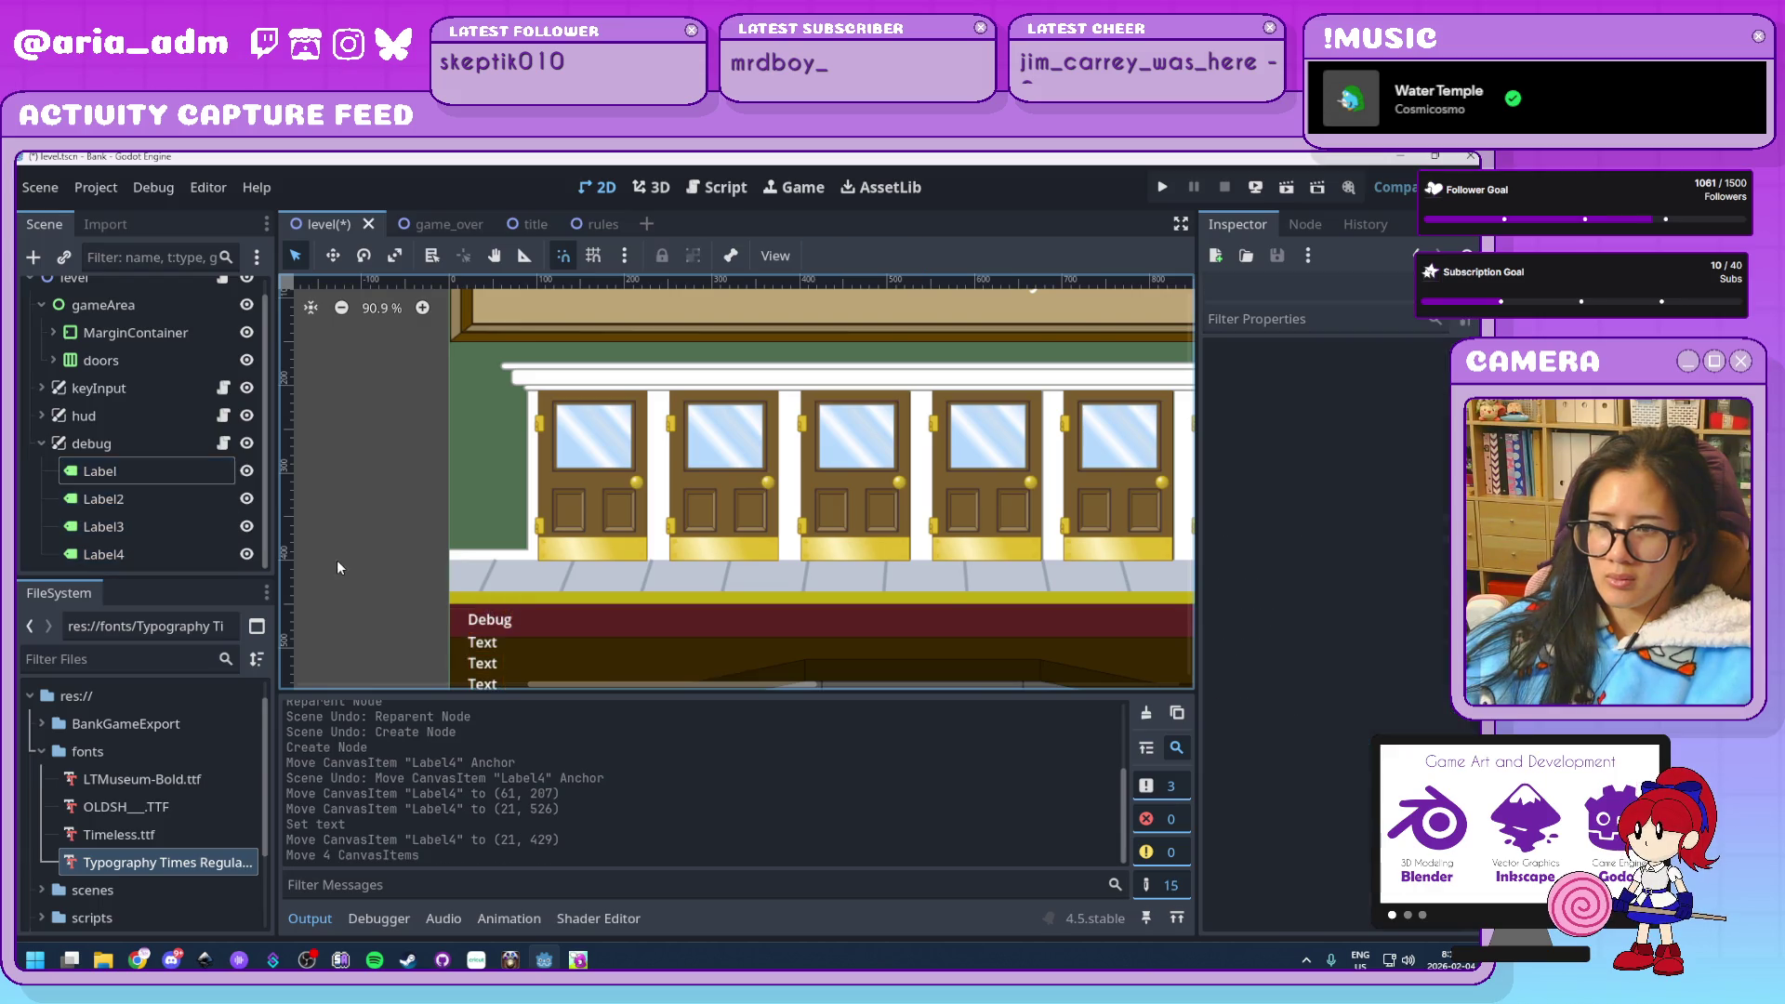
Save the level scene
scroll(348, 558, down, 5)
scroll(348, 552, up, 3)
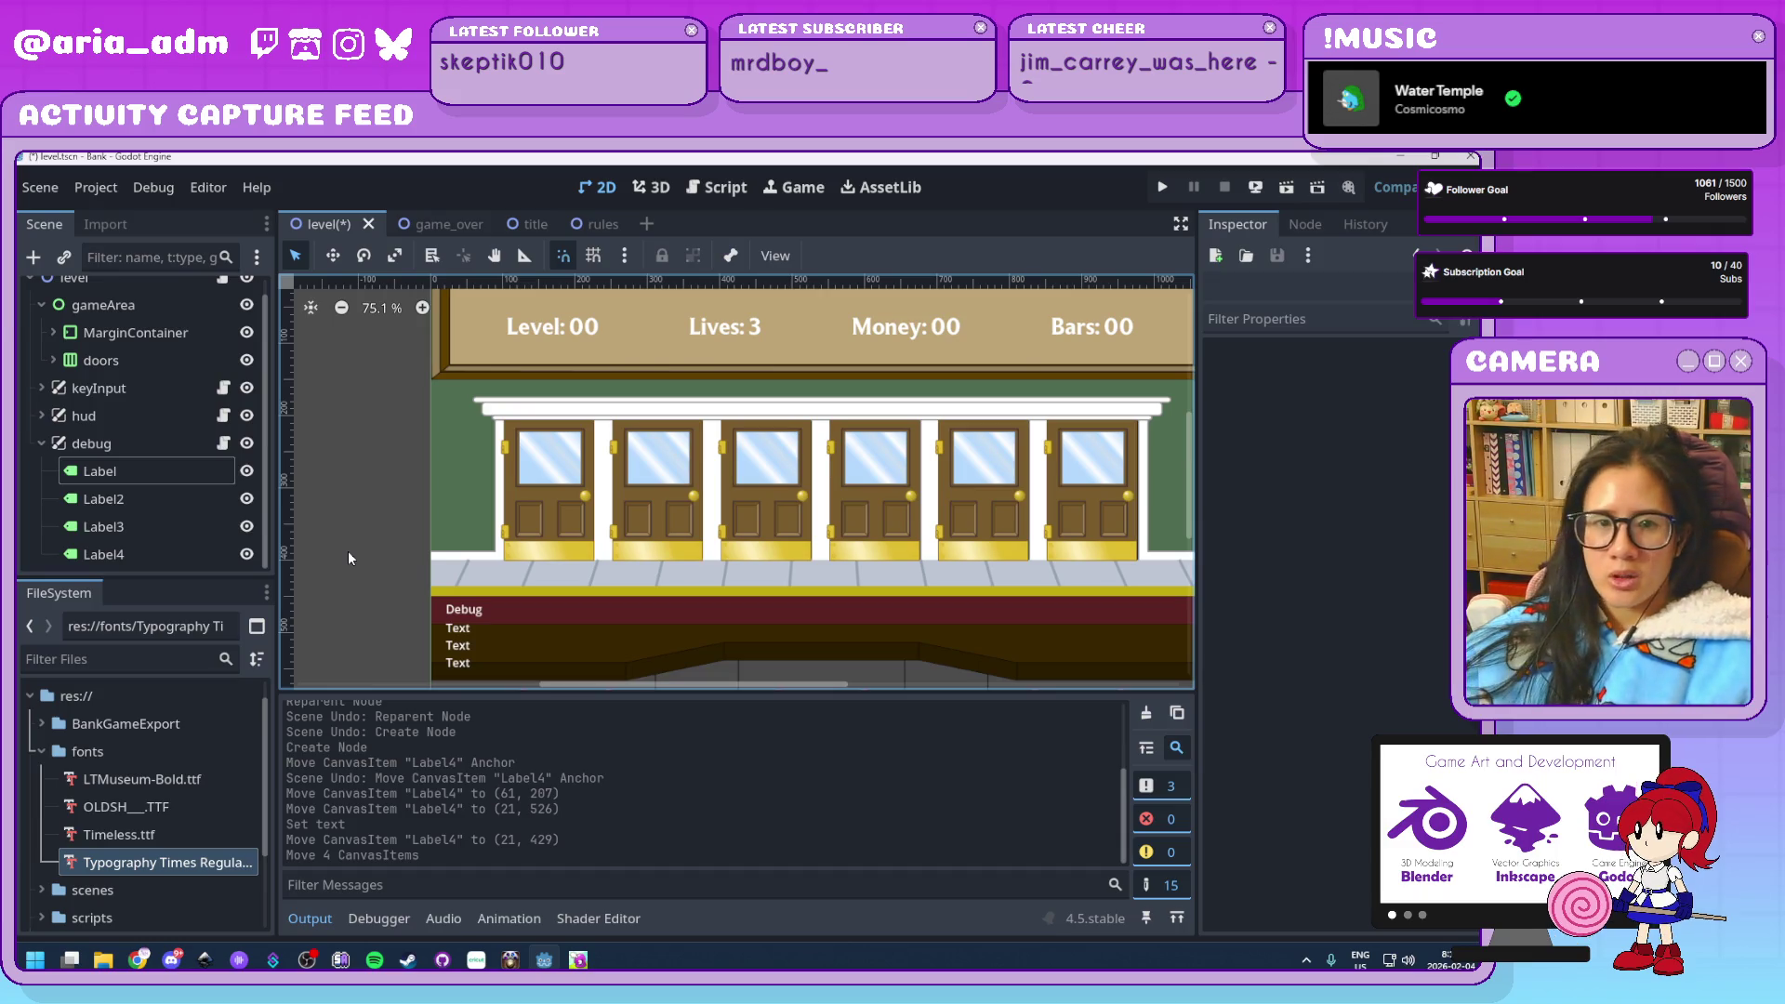
key(ctrl+s)
Expand the res://sprites folder to show the sprite SVG files
scroll(608, 547, down, 6)
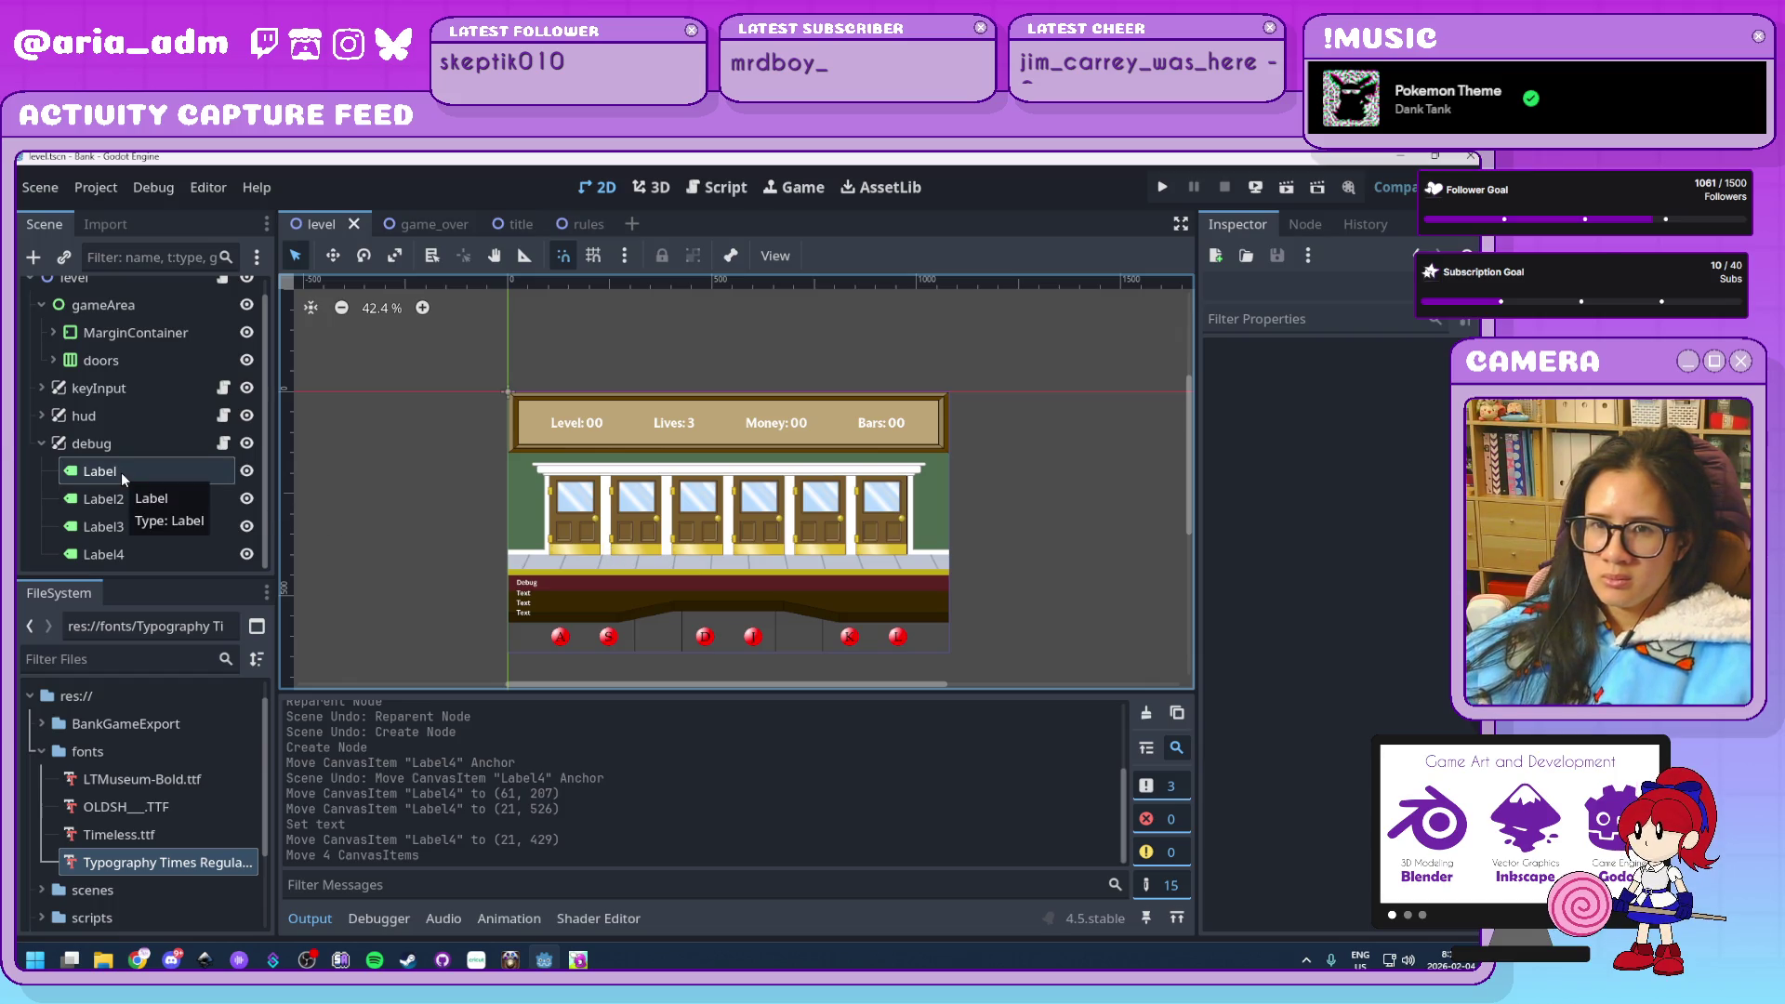
scroll(121, 472, up, 1)
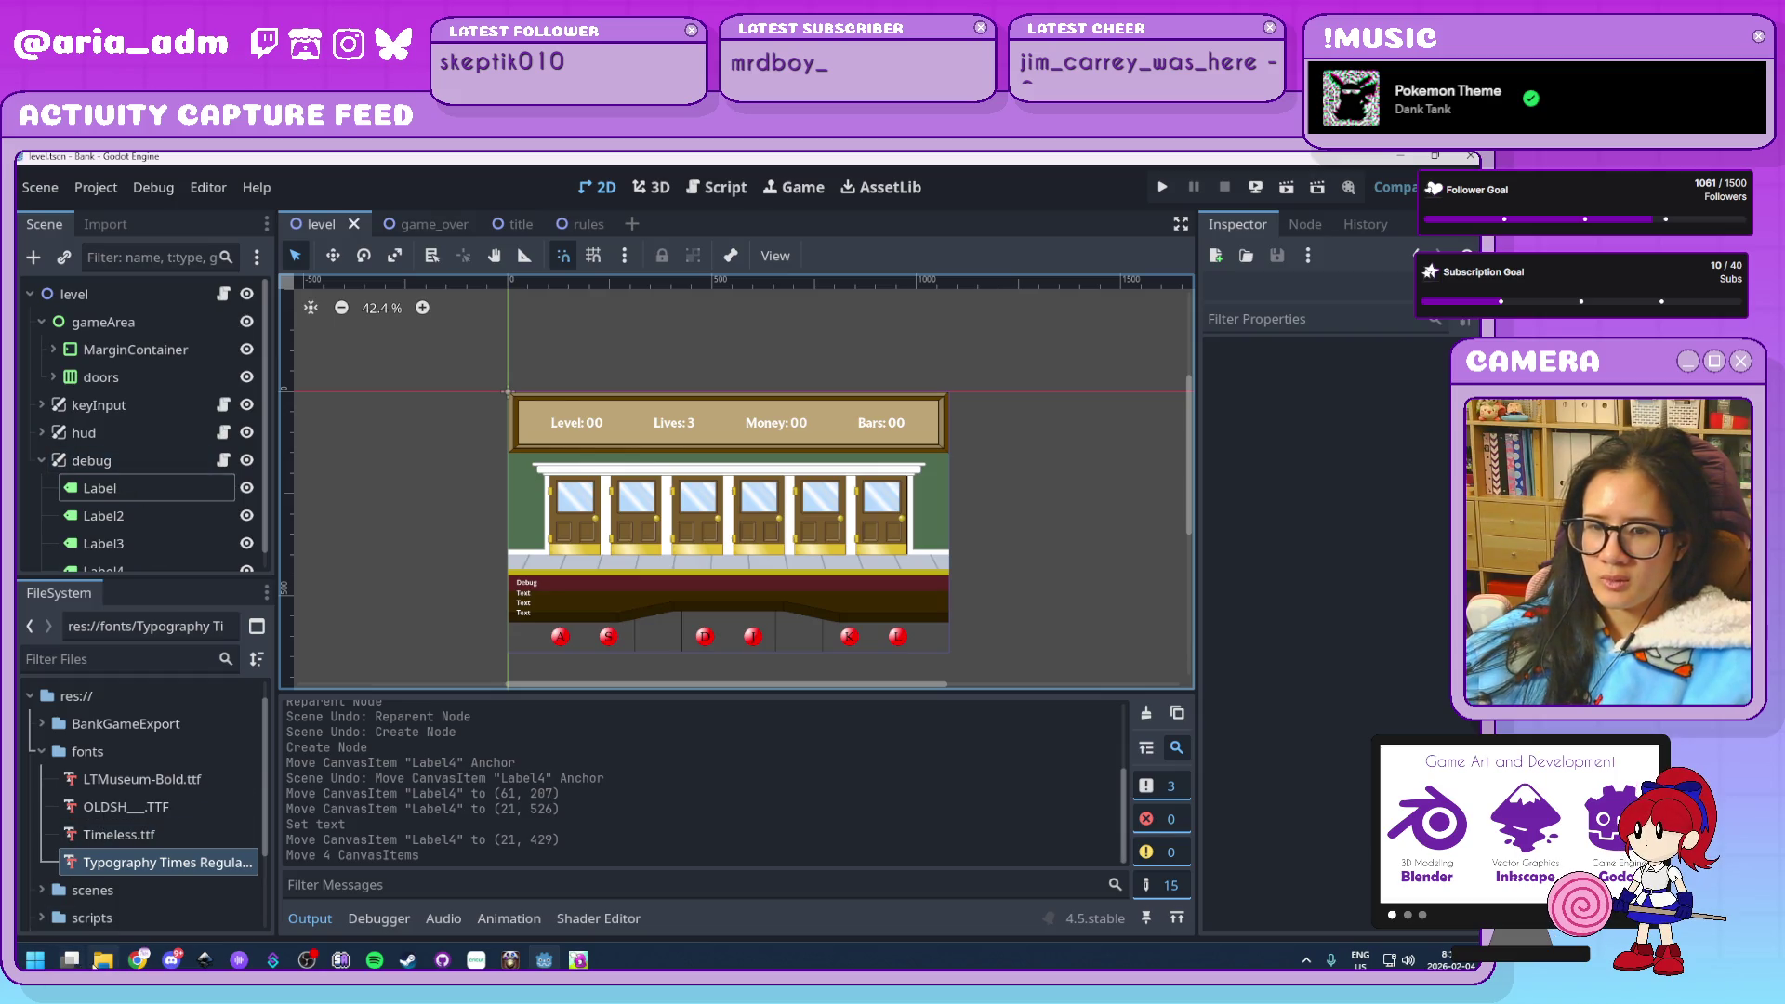
scroll(139, 809, down, 3)
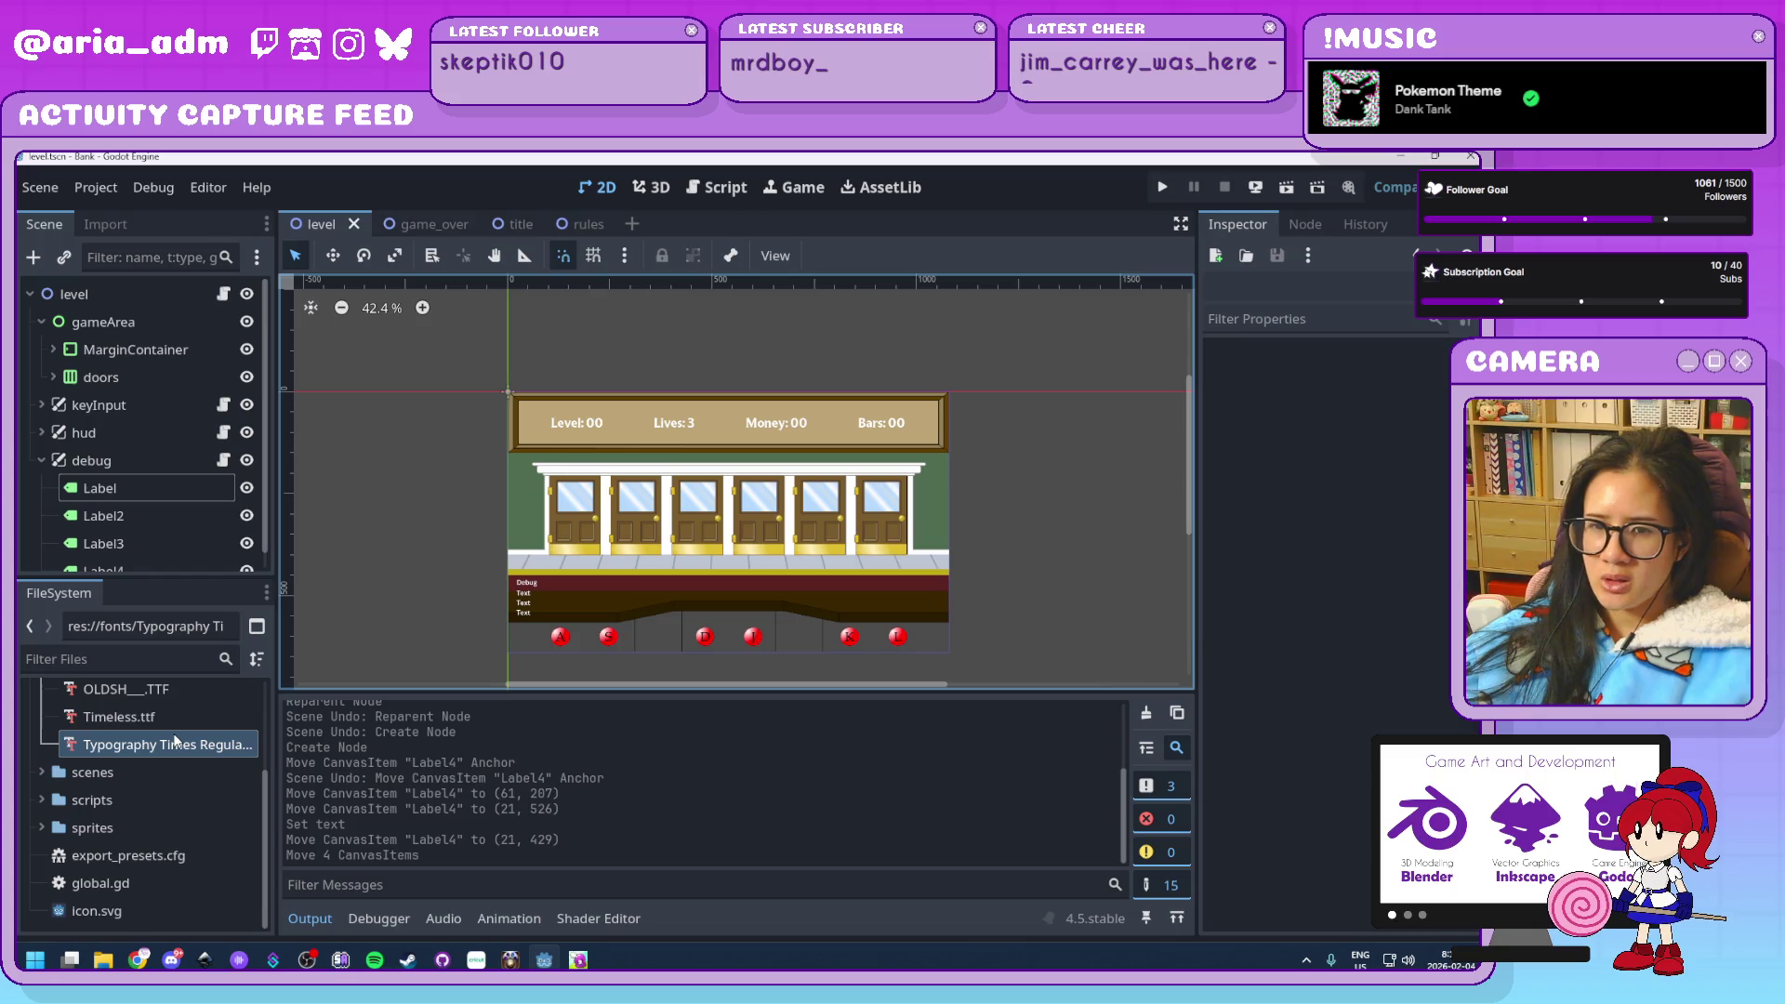
double_click(131, 825)
scroll(126, 818, down, 3)
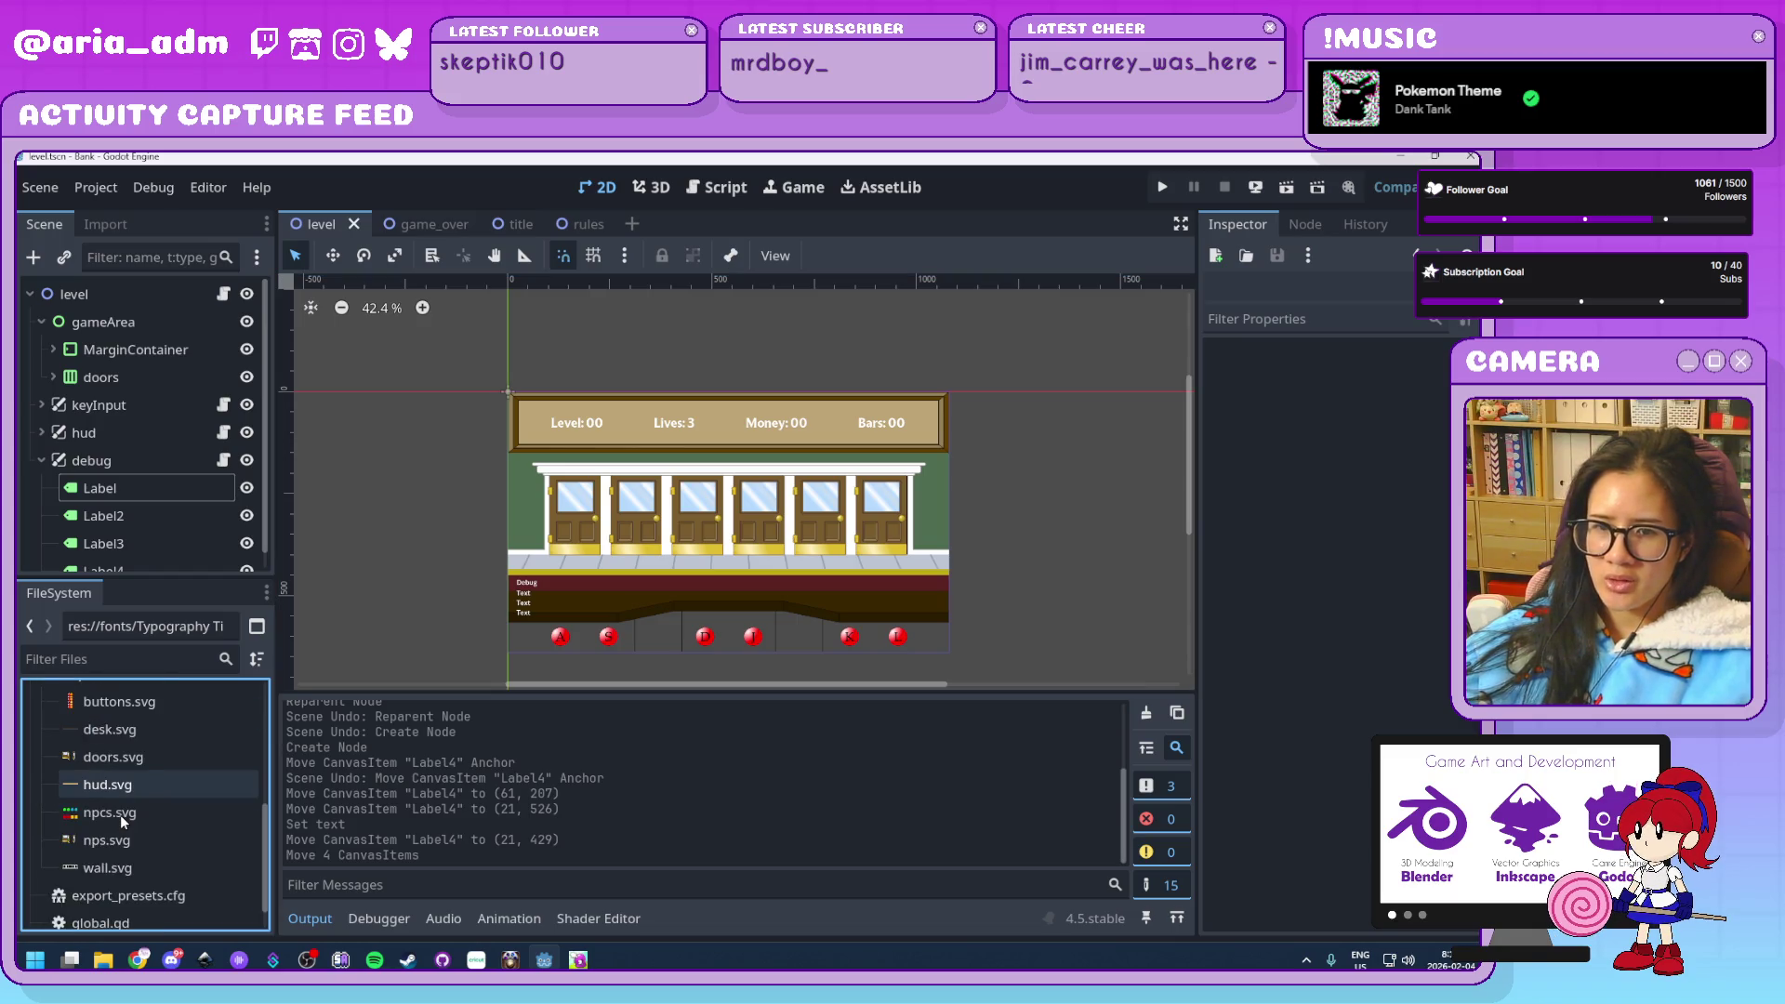
Reveal npcs.svg in File Explorer and open it in Inkscape
right_click(140, 772)
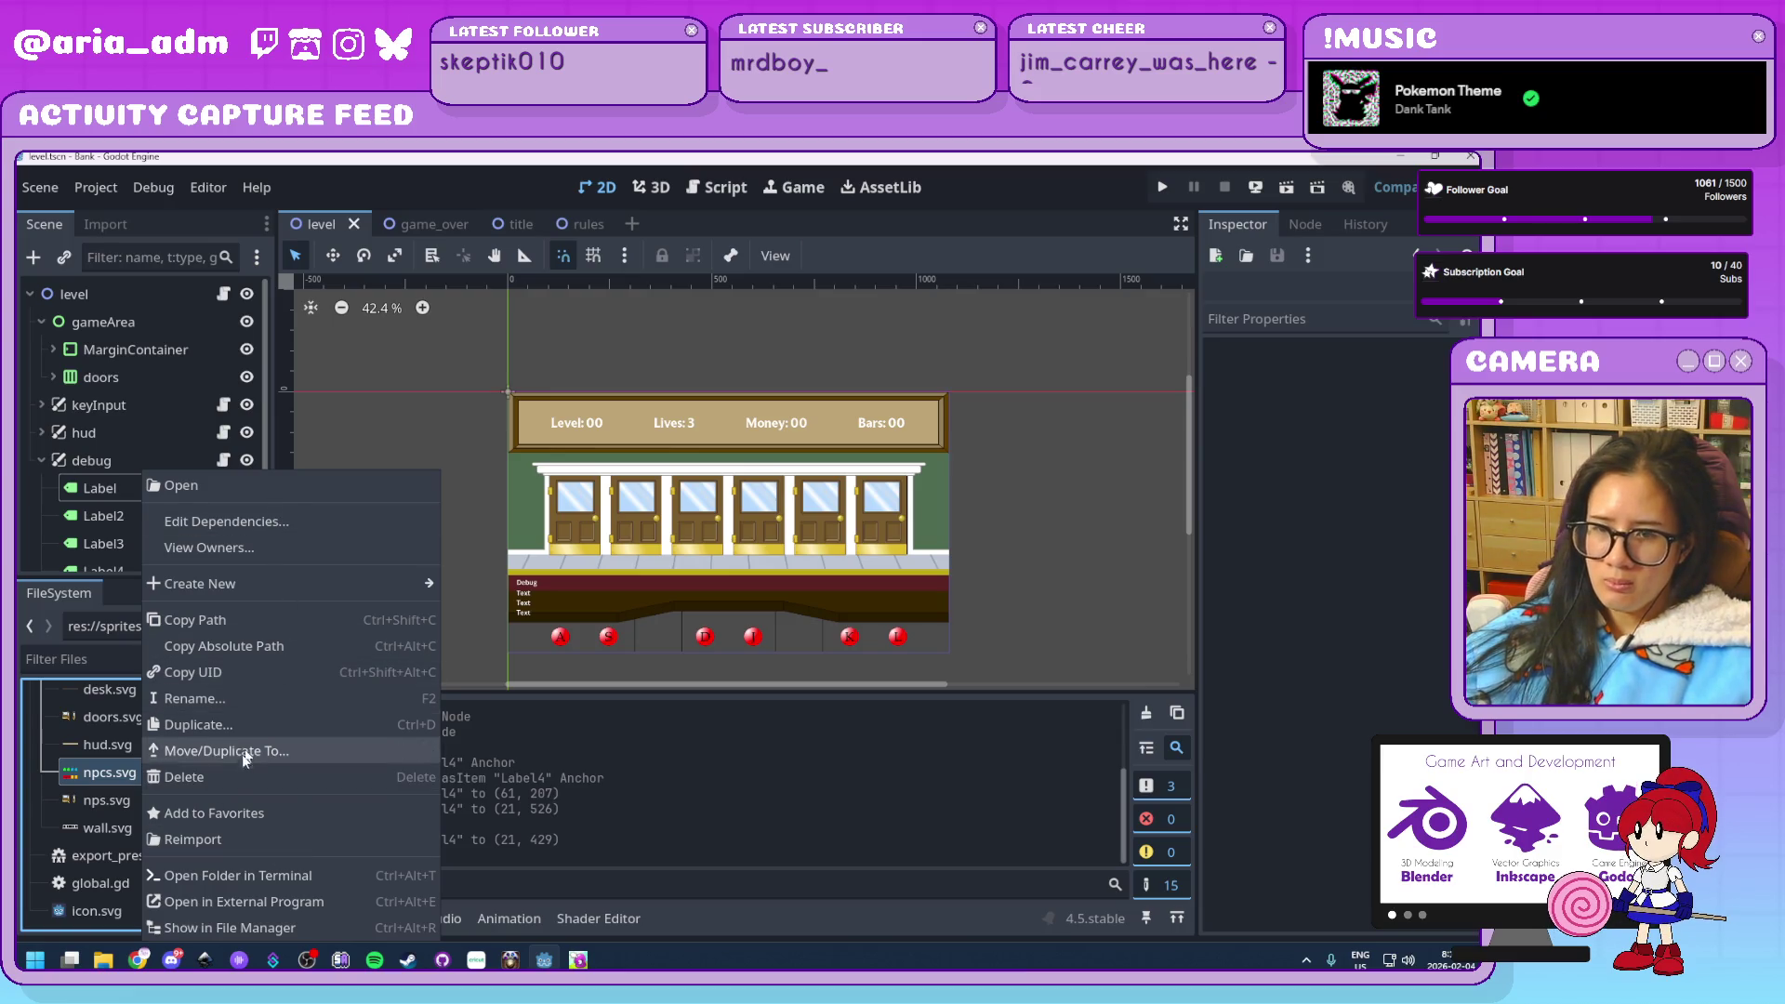
click(279, 928)
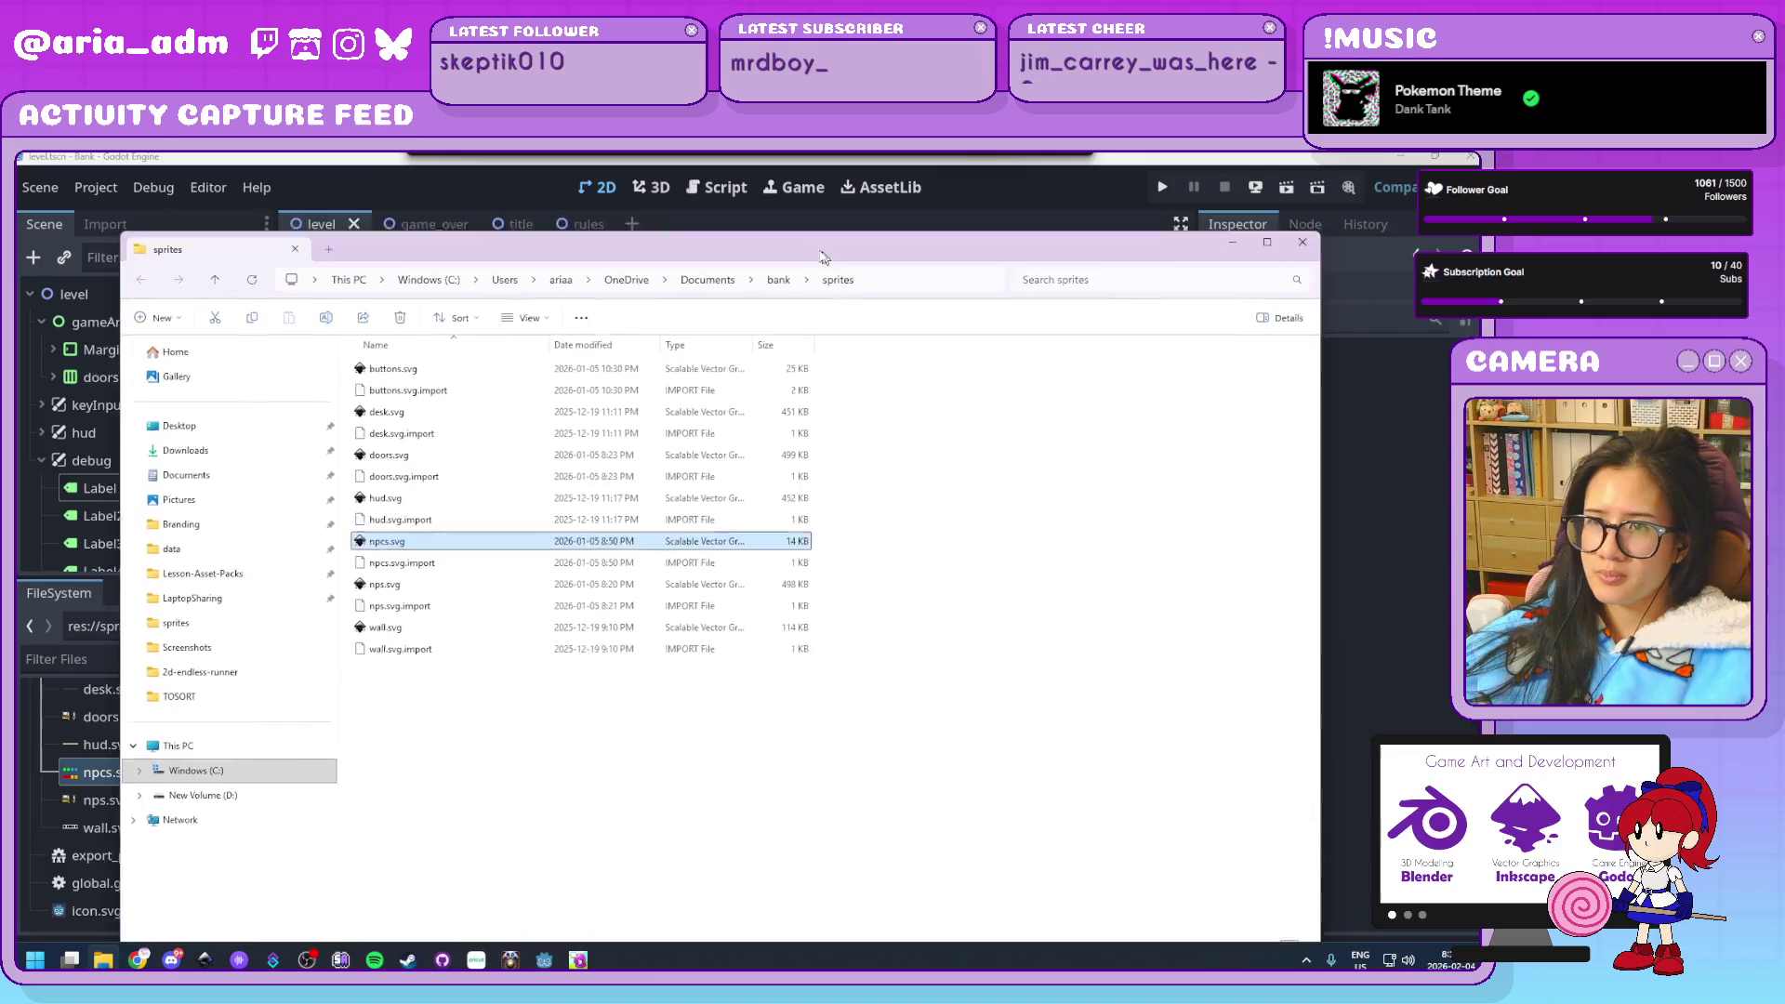
double_click(390, 523)
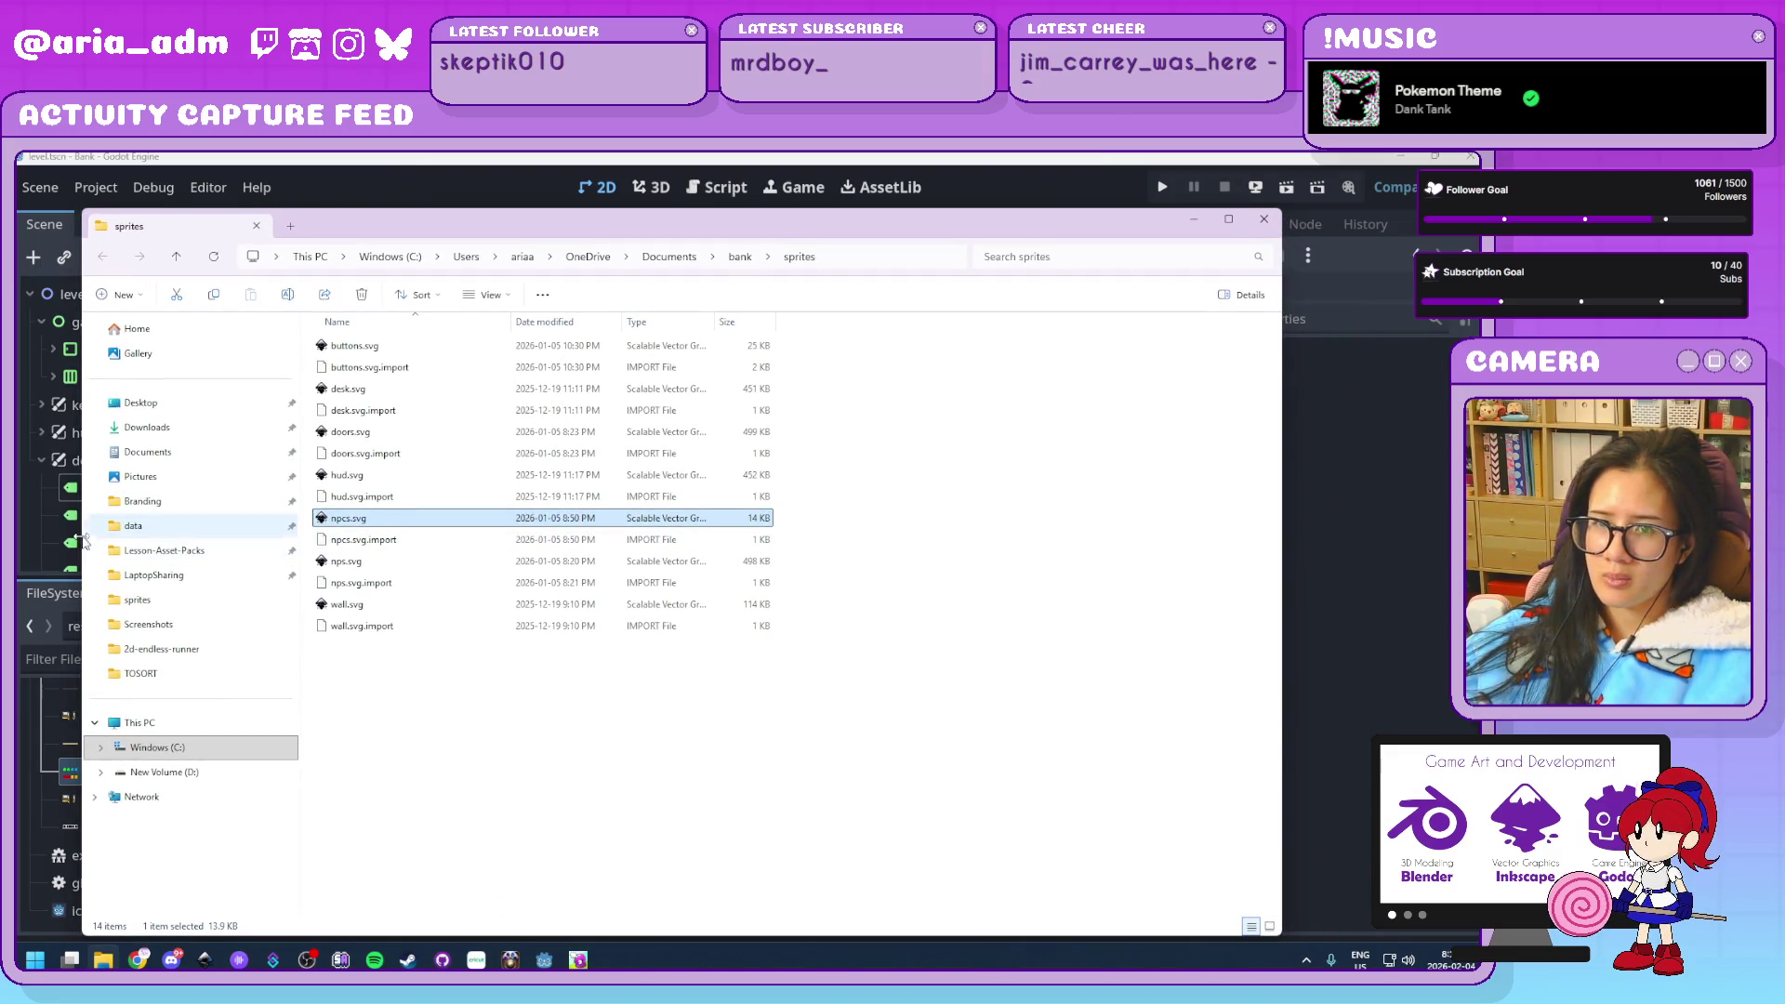
drag(83, 547, 326, 546)
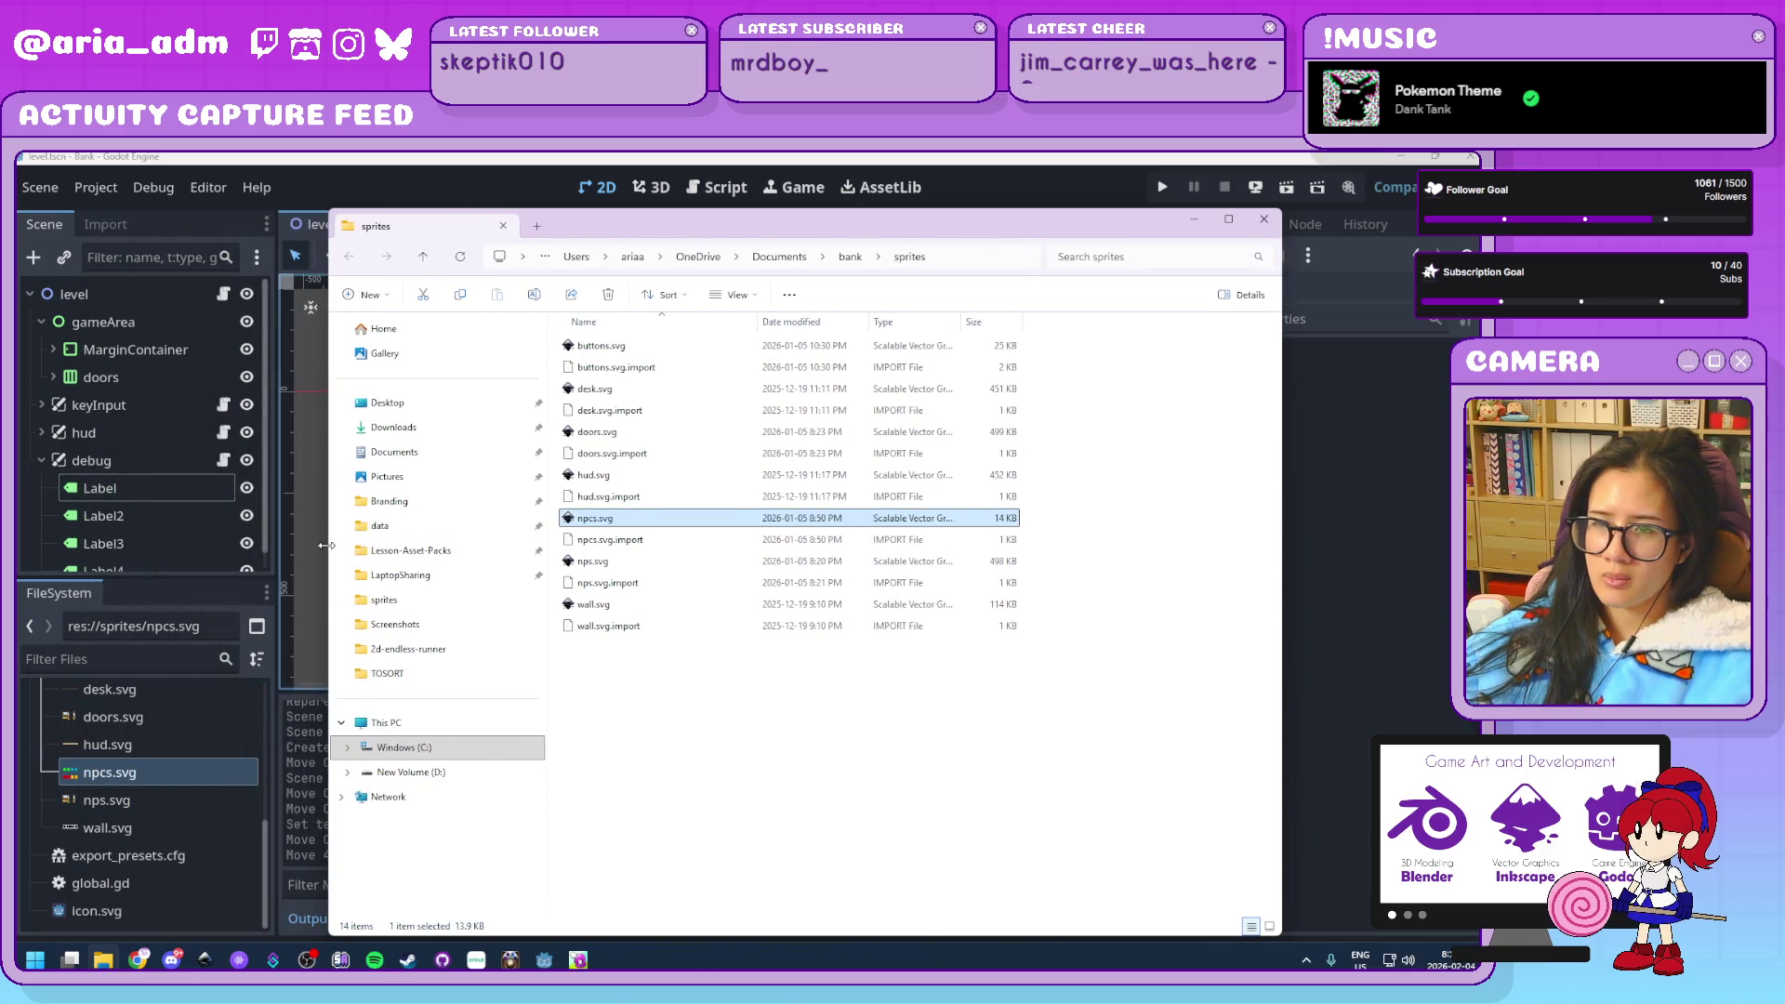
click(953, 791)
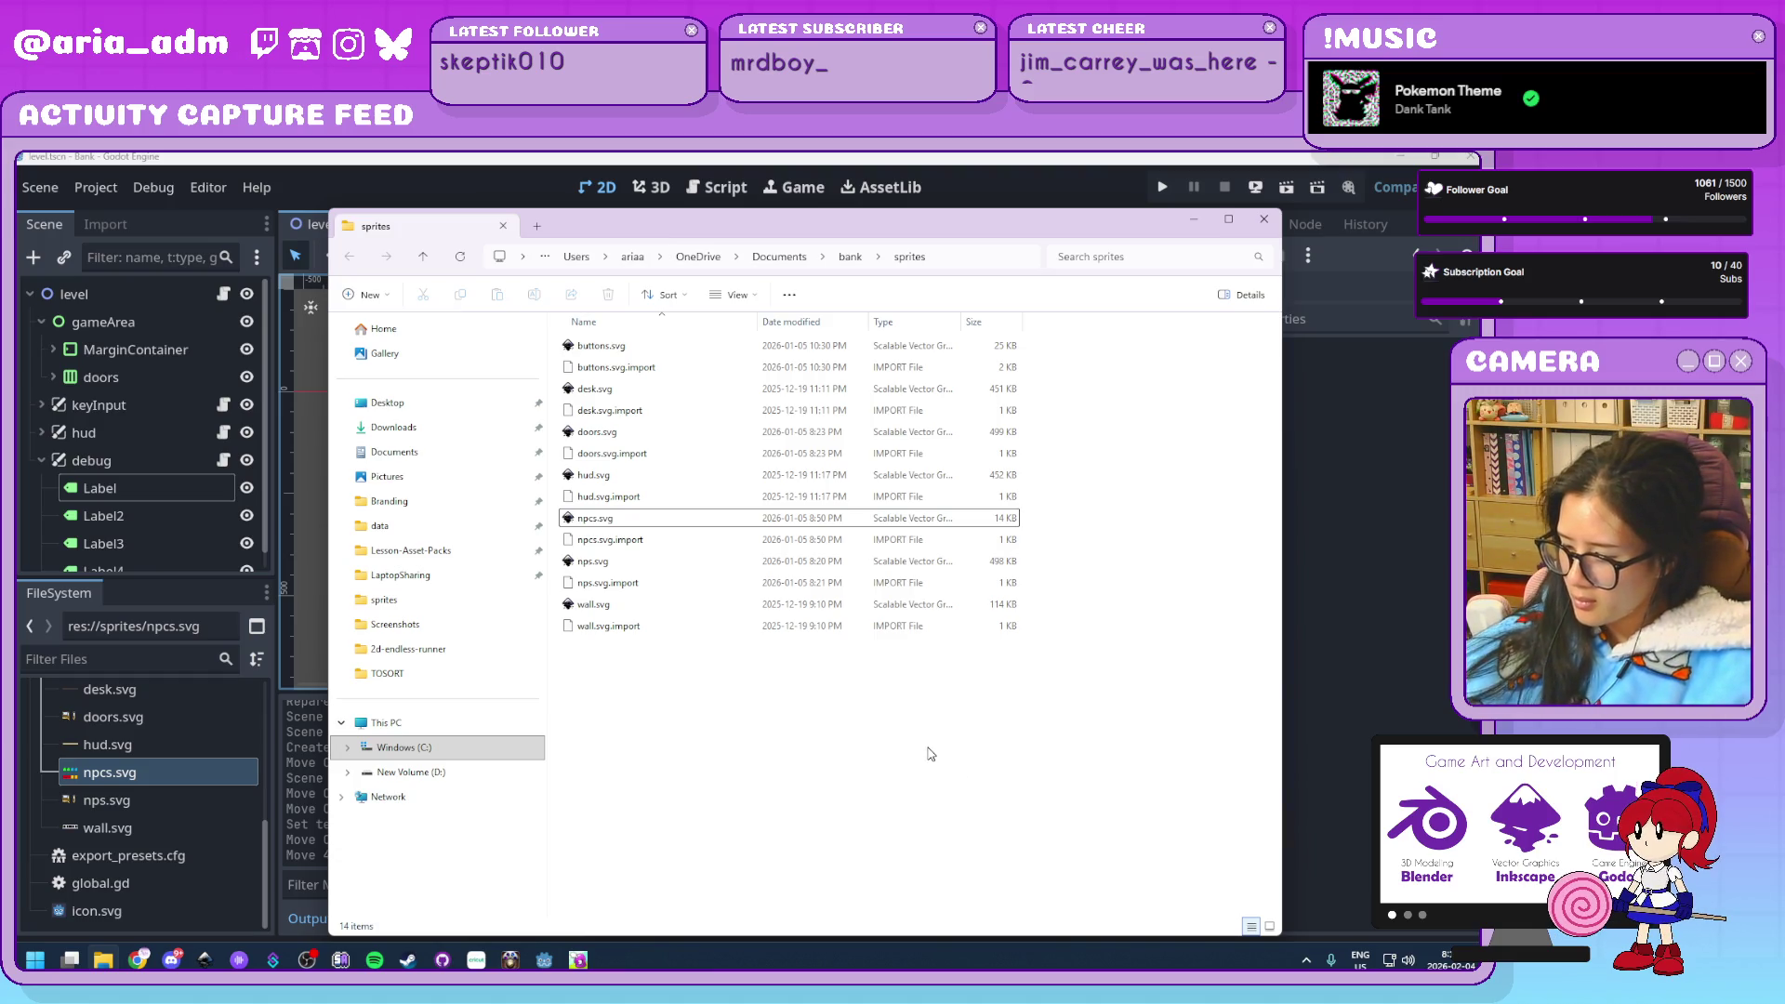
key(Return)
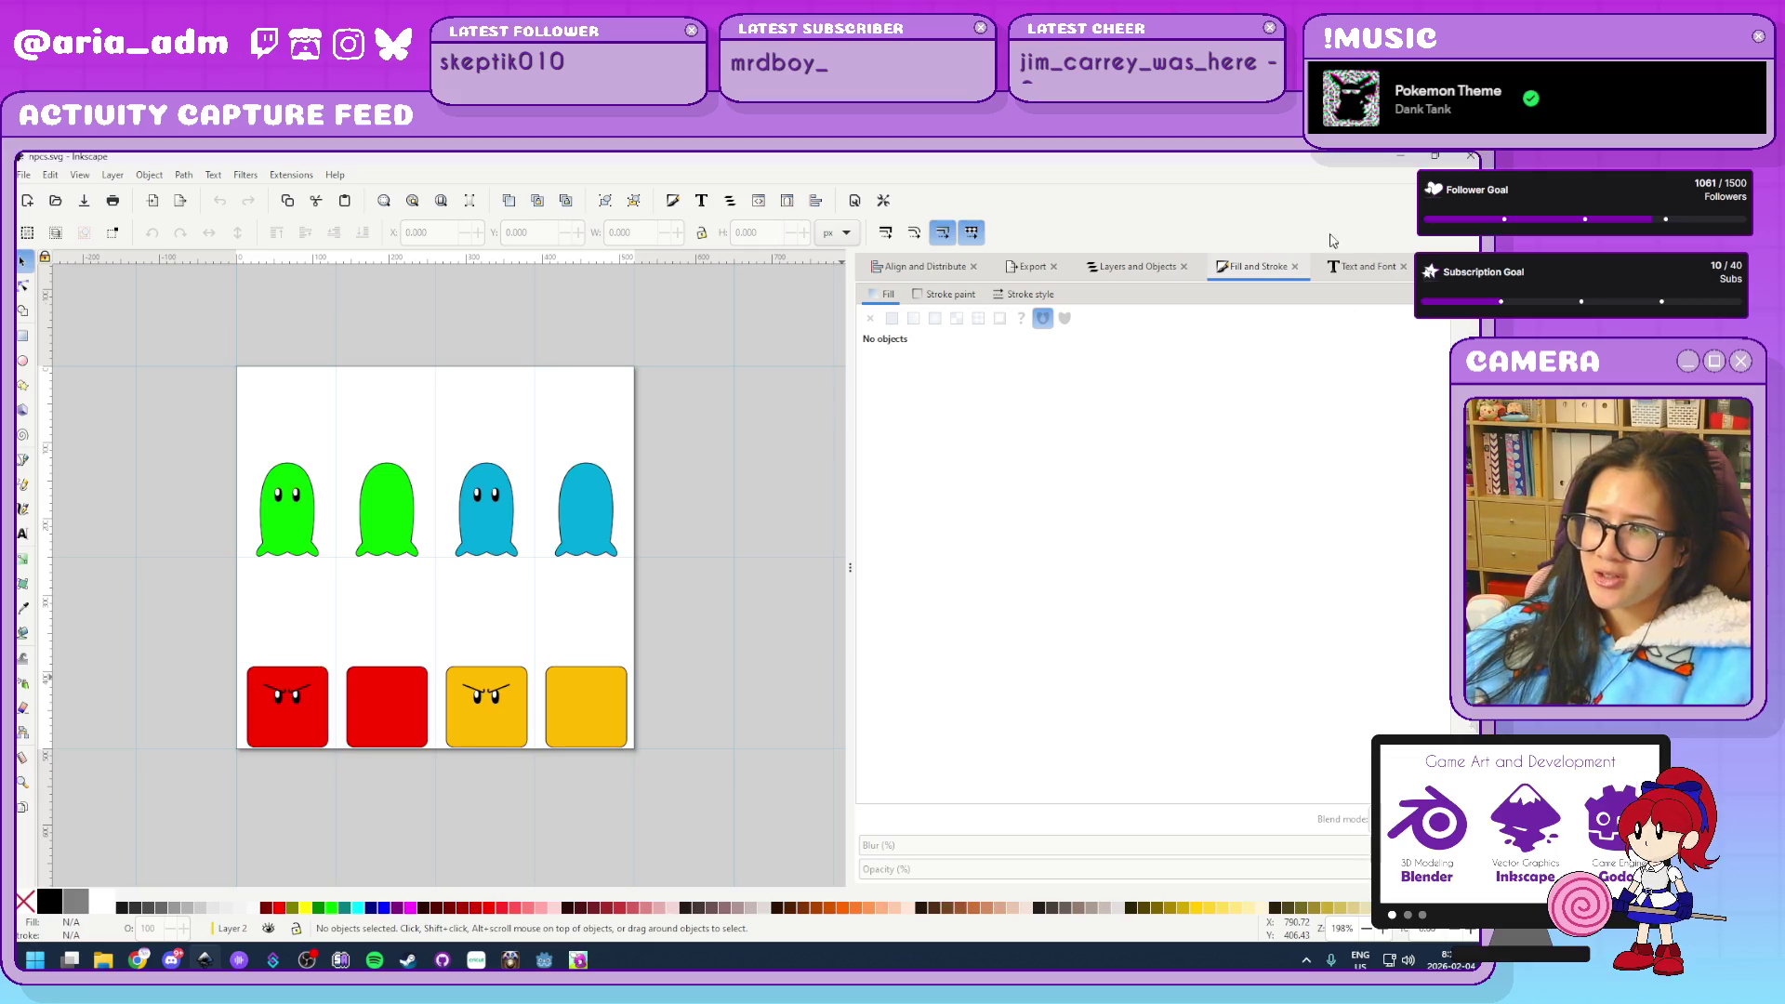
Close the Fill and Stroke, Text and Font, and Layers panels and widen the canvas
click(1297, 270)
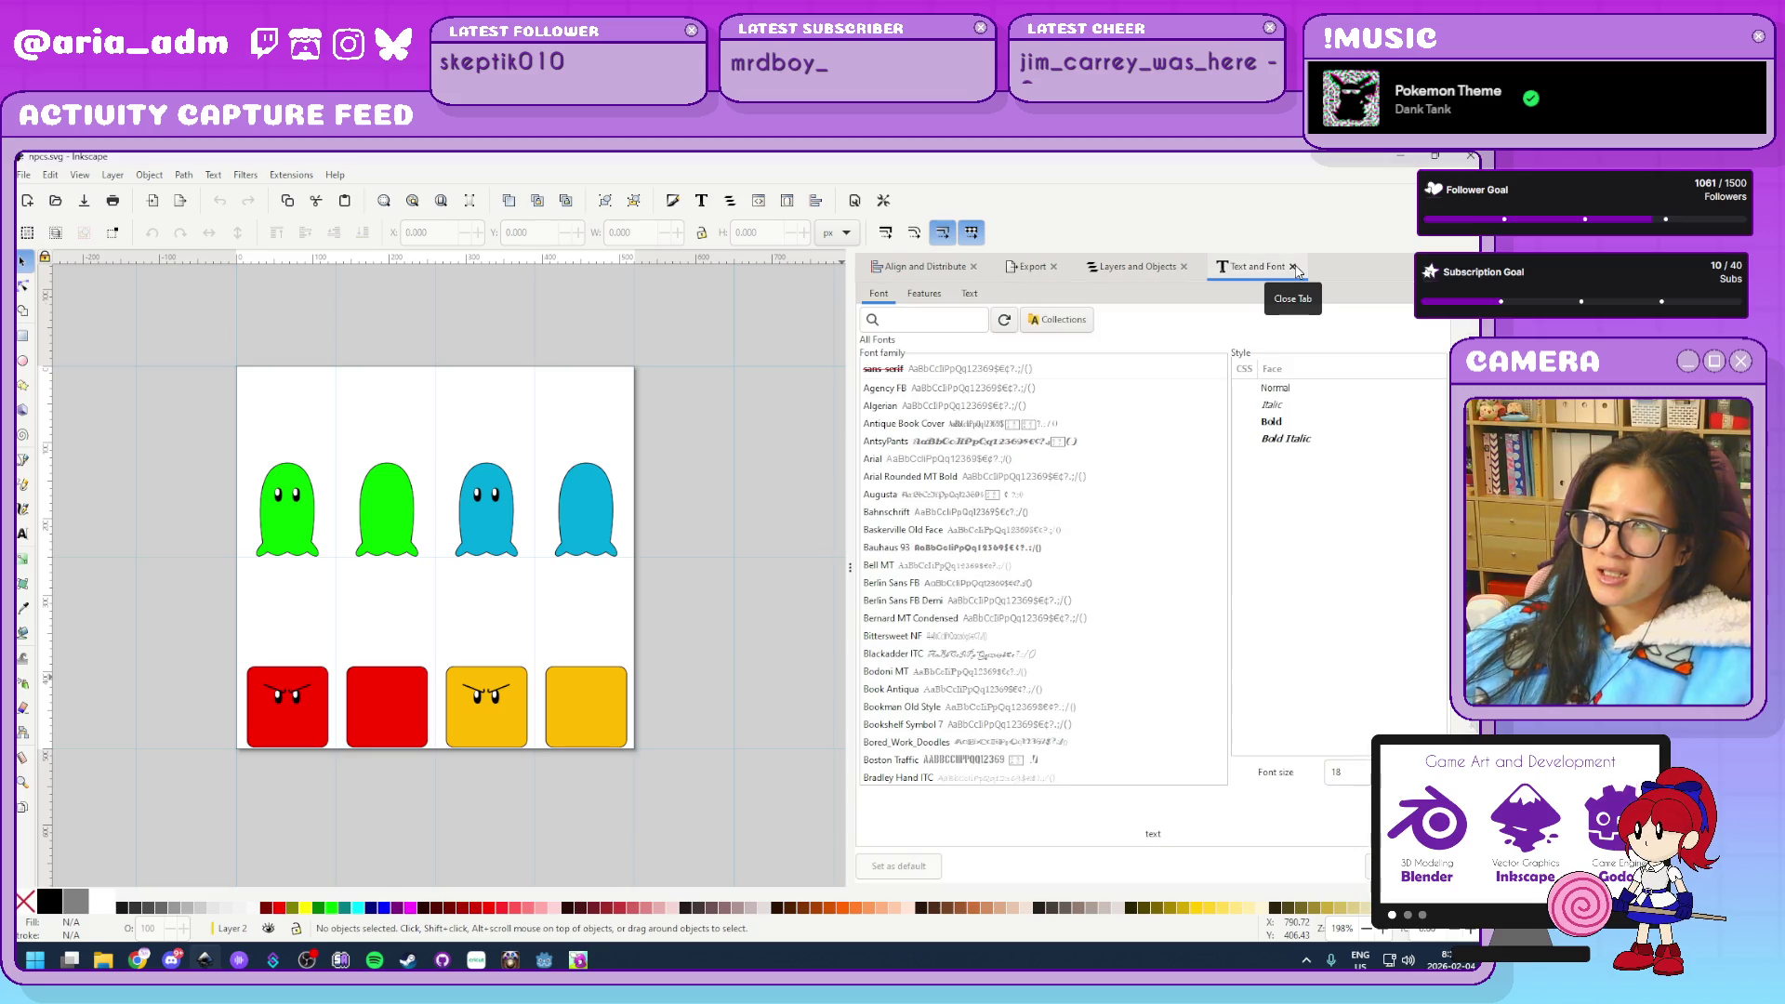
click(1298, 271)
click(1185, 268)
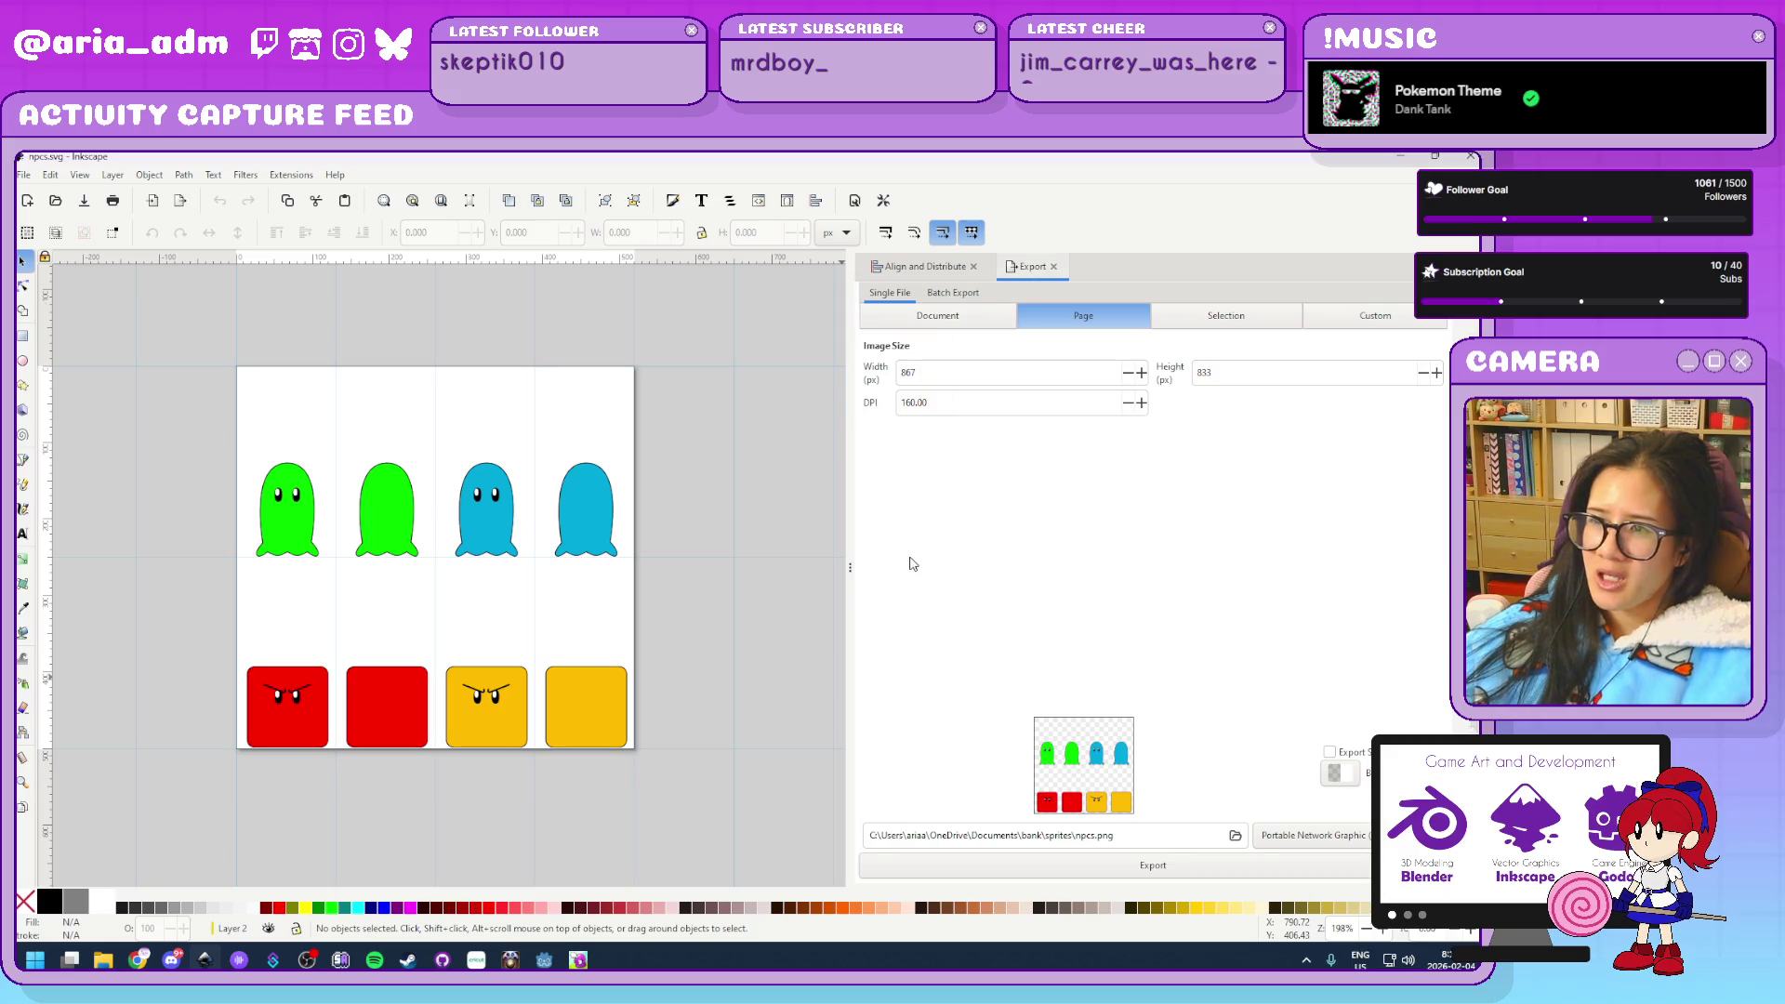
drag(848, 572, 1226, 590)
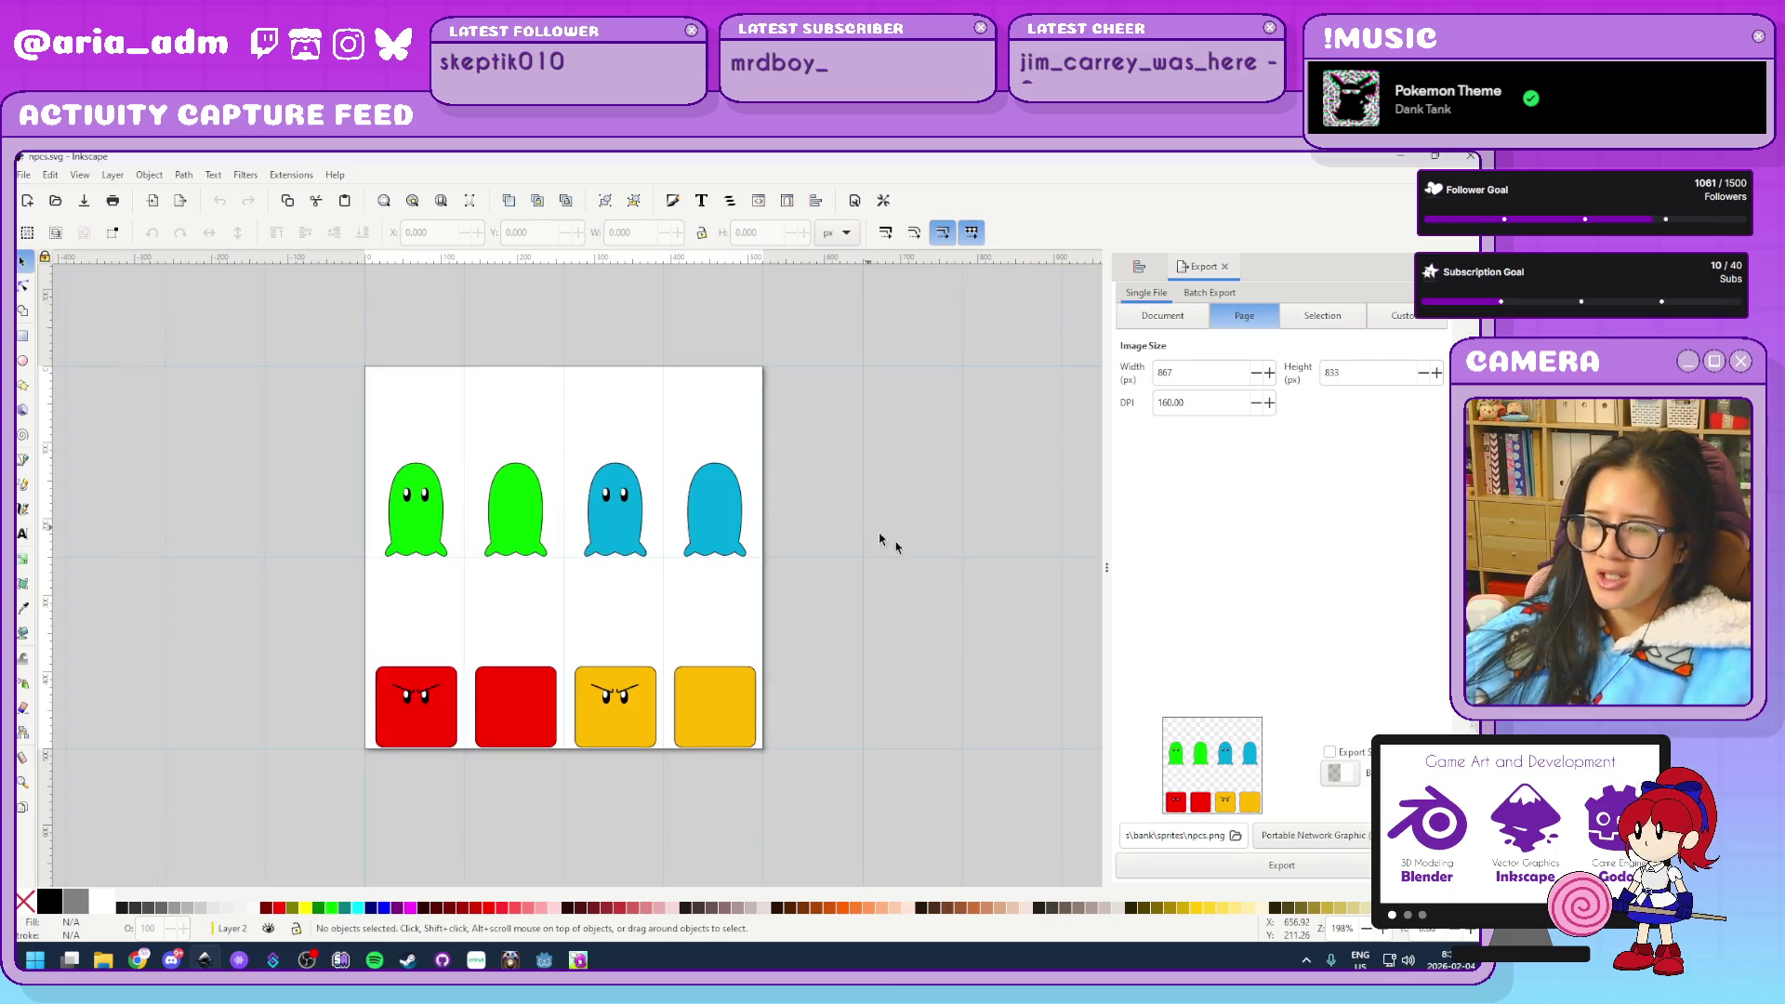
scroll(815, 567, right, 3)
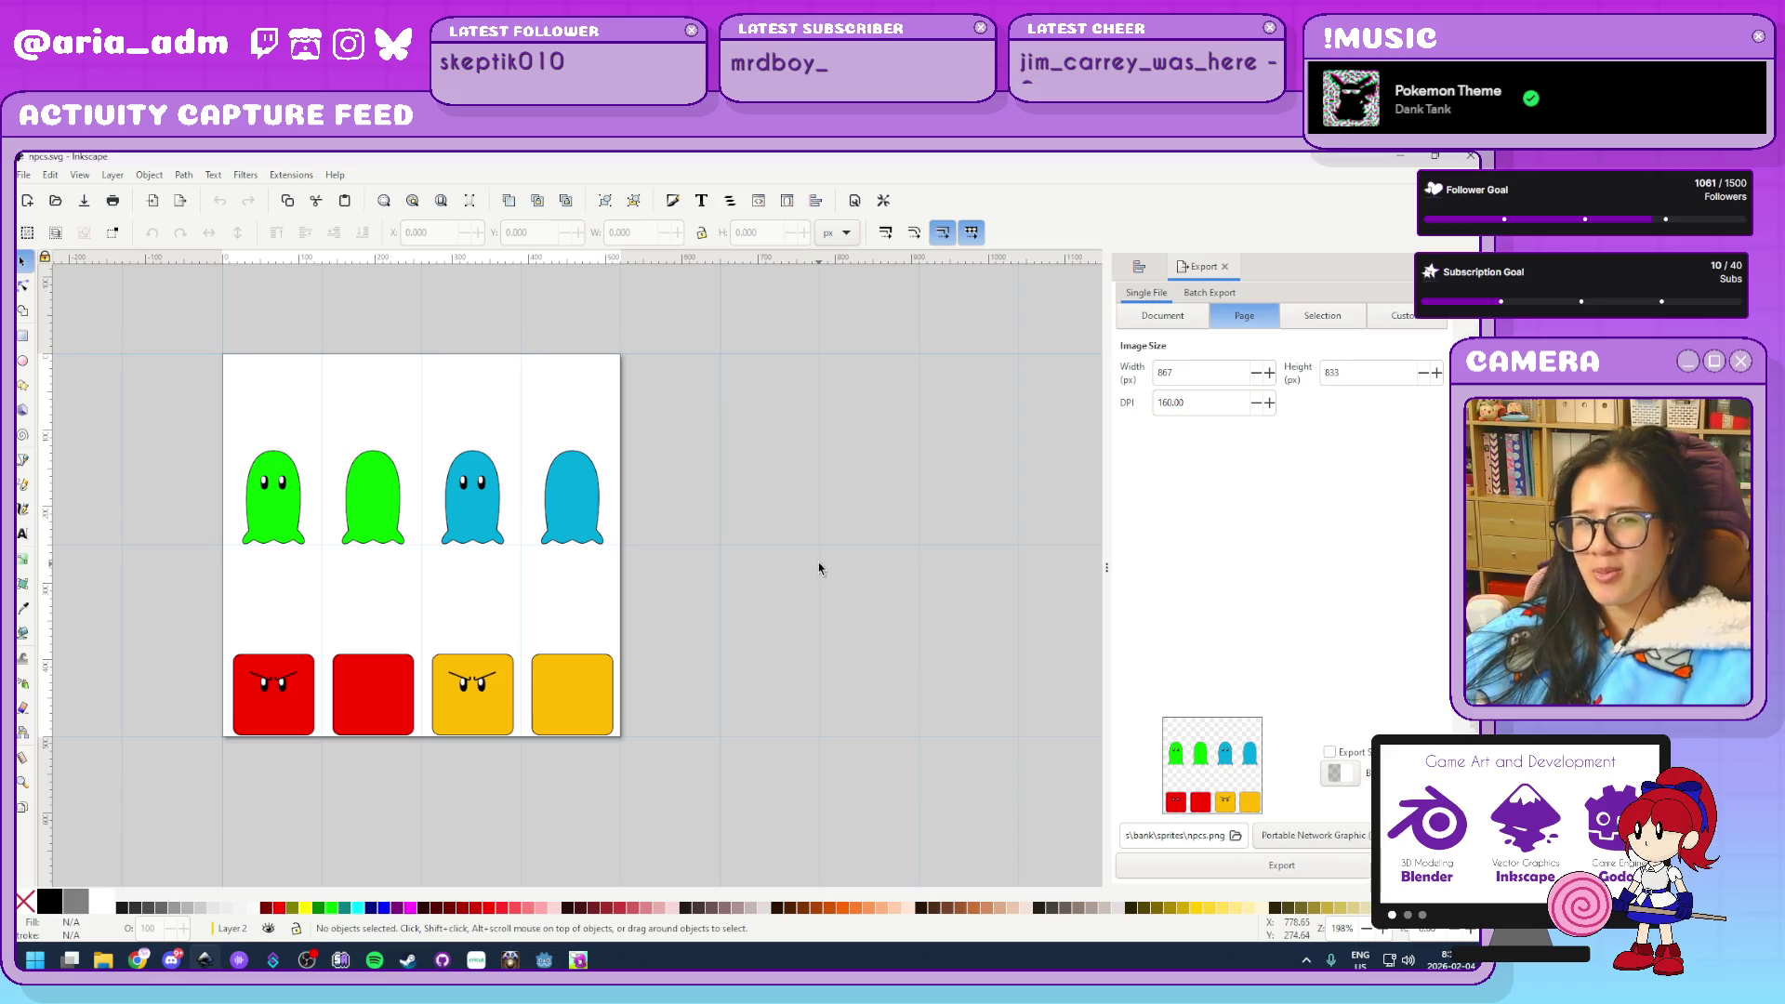
scroll(790, 617, up, 1)
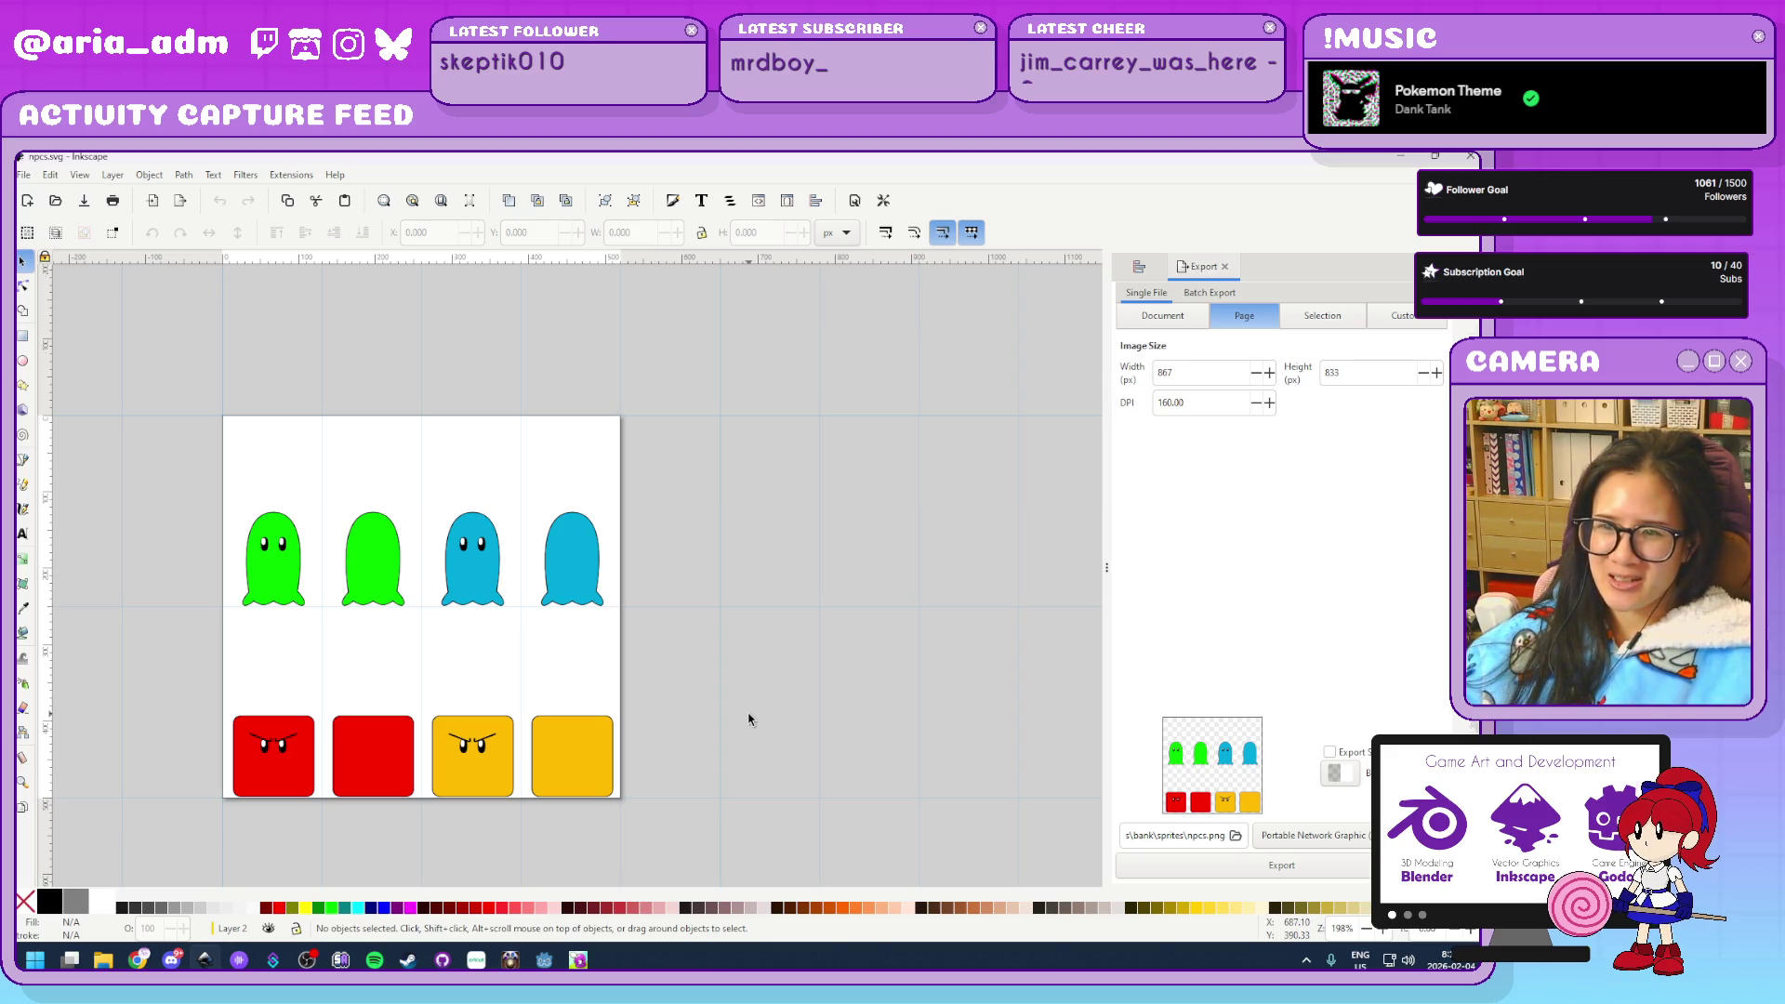
ctrl+scroll(748, 718, up, 1)
ctrl+scroll(749, 719, down, 1)
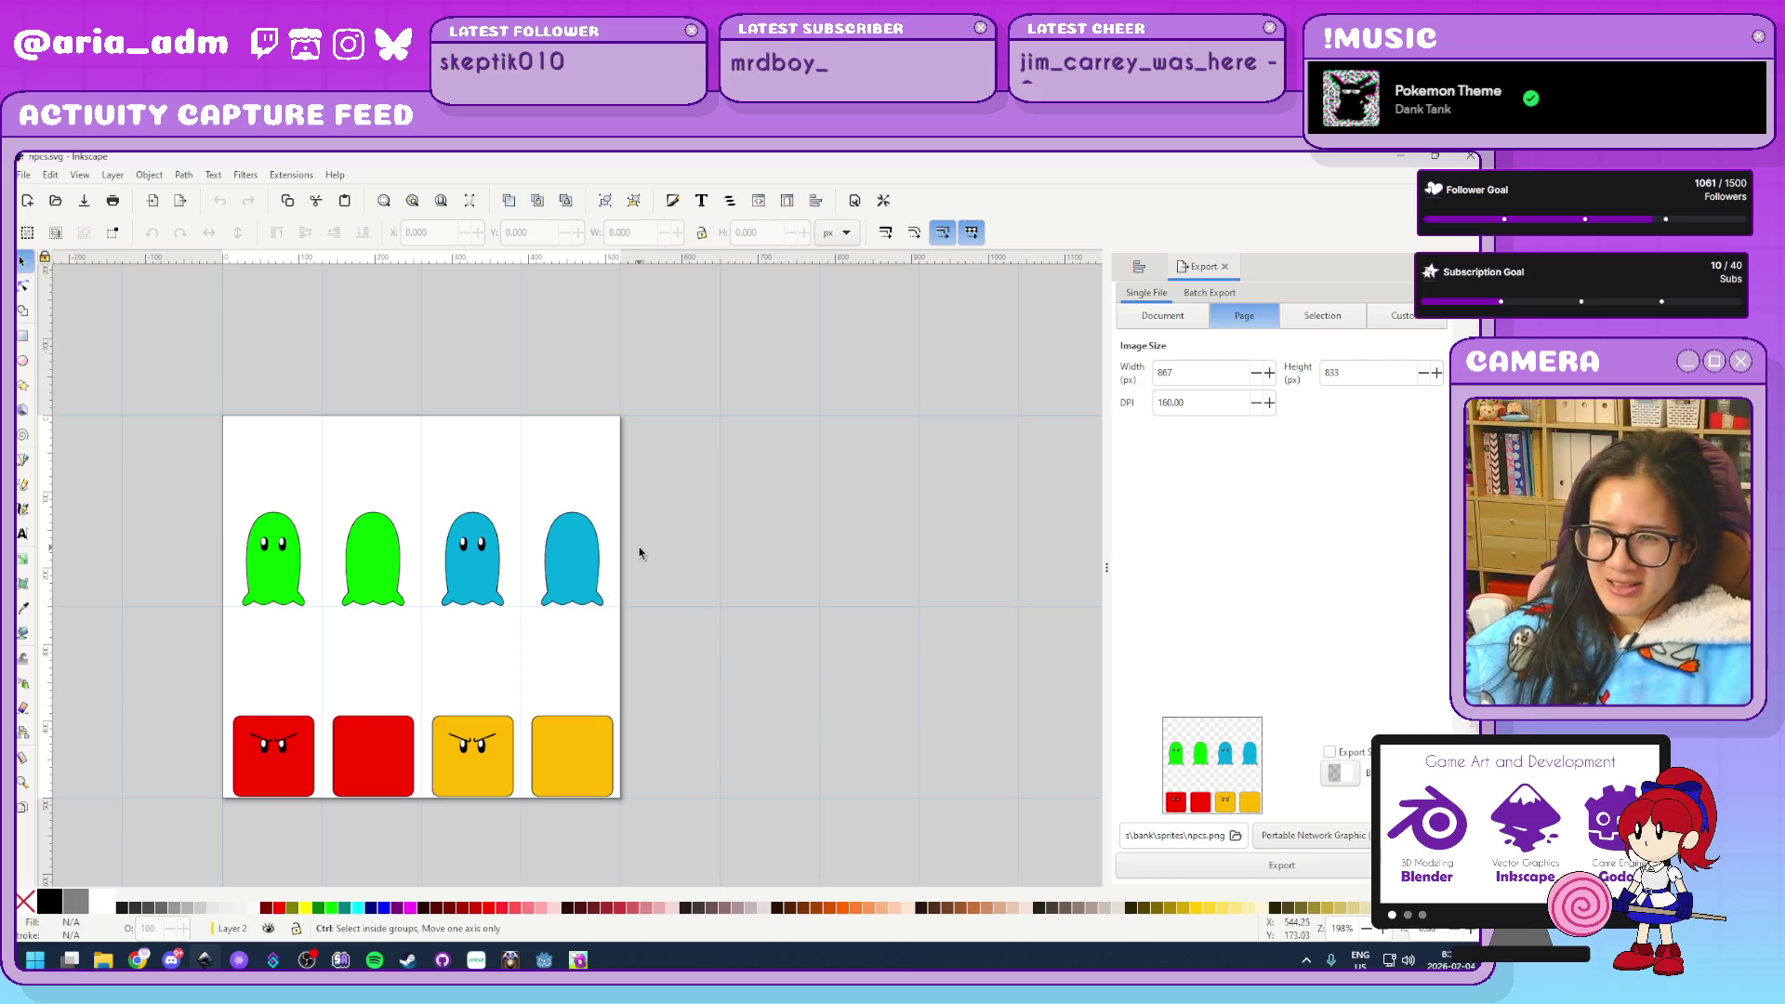
scroll(638, 549, up, 1)
scroll(685, 657, down, 3)
scroll(685, 658, left, 4)
mouse_move(809, 580)
mouse_down()
mouse_move(729, 630)
mouse_move(829, 716)
mouse_up()
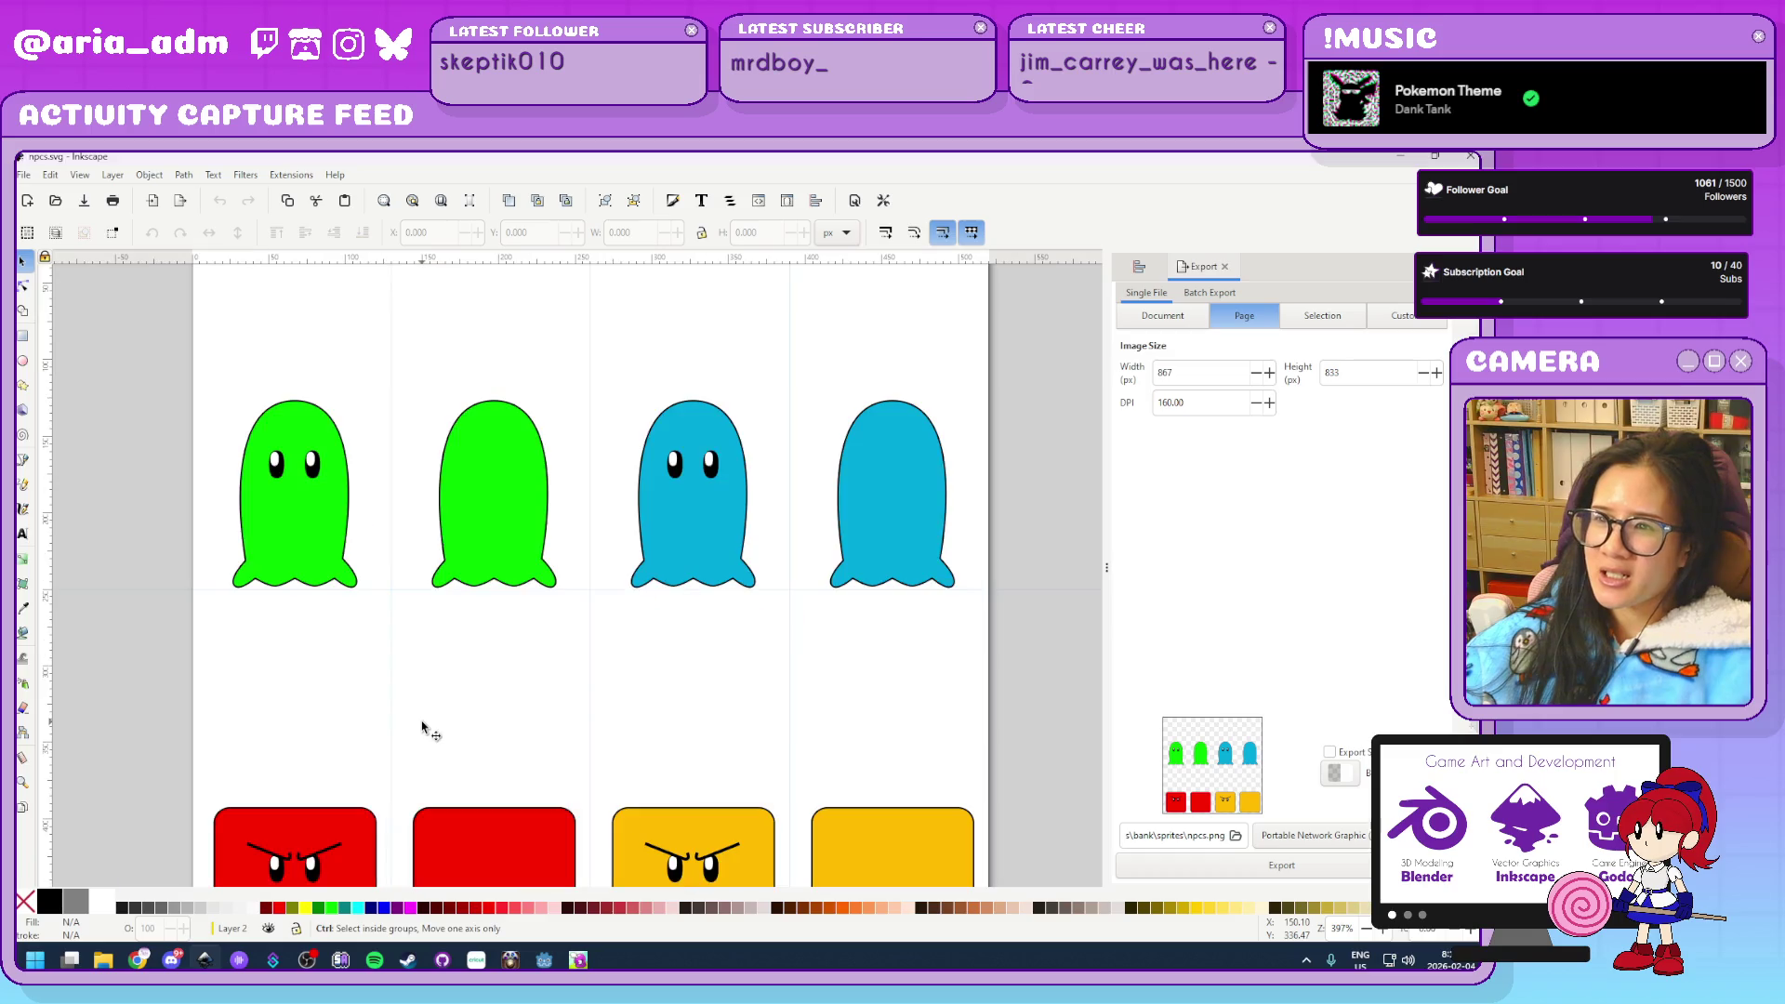
scroll(626, 674, up, 1)
mouse_move(626, 675)
mouse_down()
mouse_move(658, 811)
mouse_move(777, 830)
mouse_up()
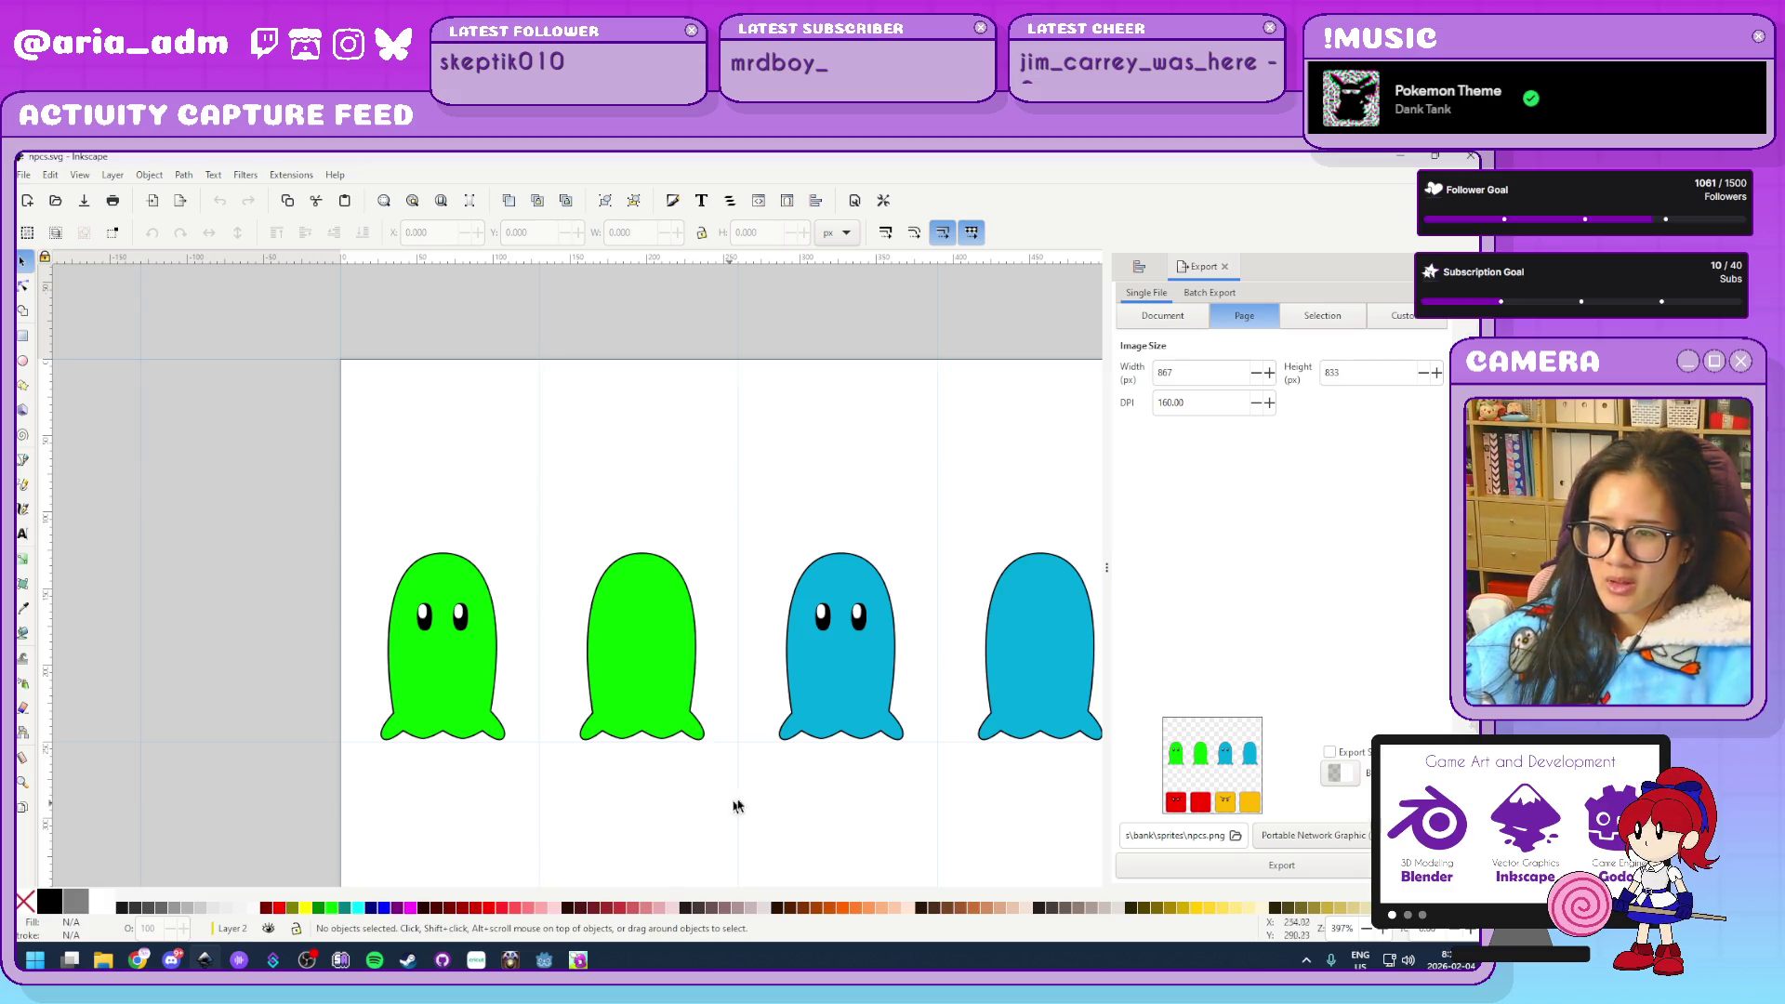
mouse_move(939, 797)
mouse_down()
mouse_move(570, 721)
mouse_move(785, 566)
mouse_move(689, 482)
mouse_up()
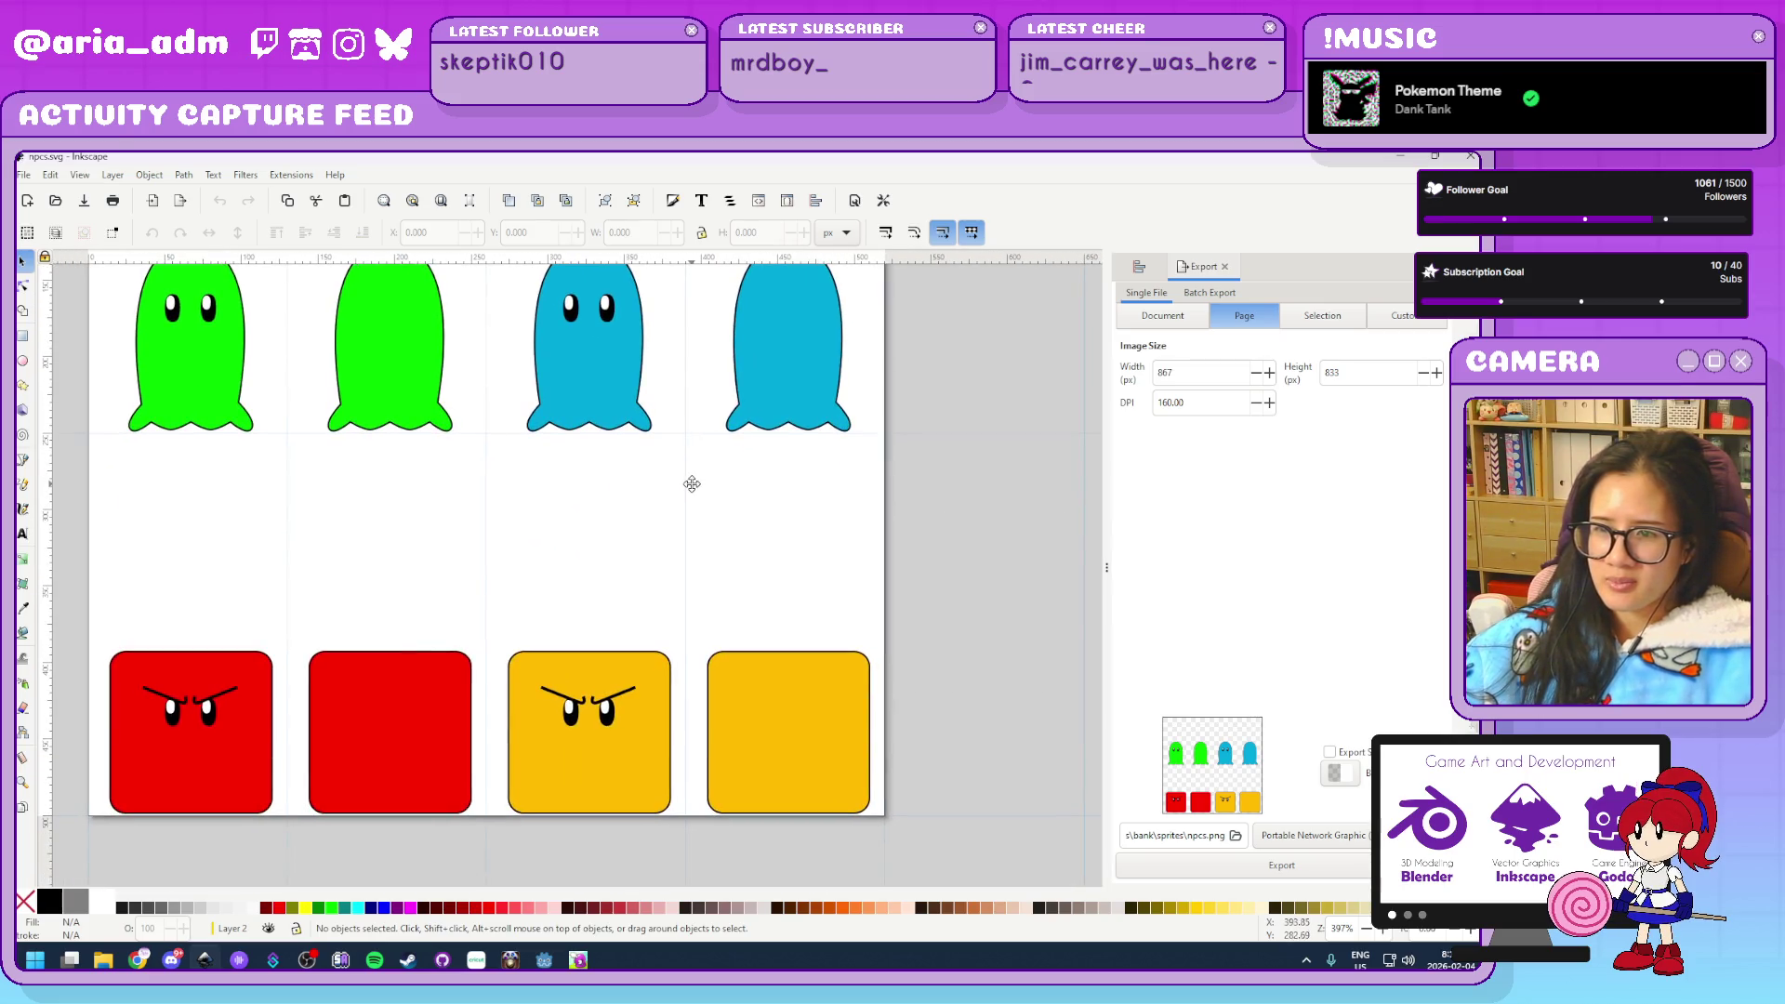
scroll(541, 567, down, 3)
drag(805, 736, 230, 400)
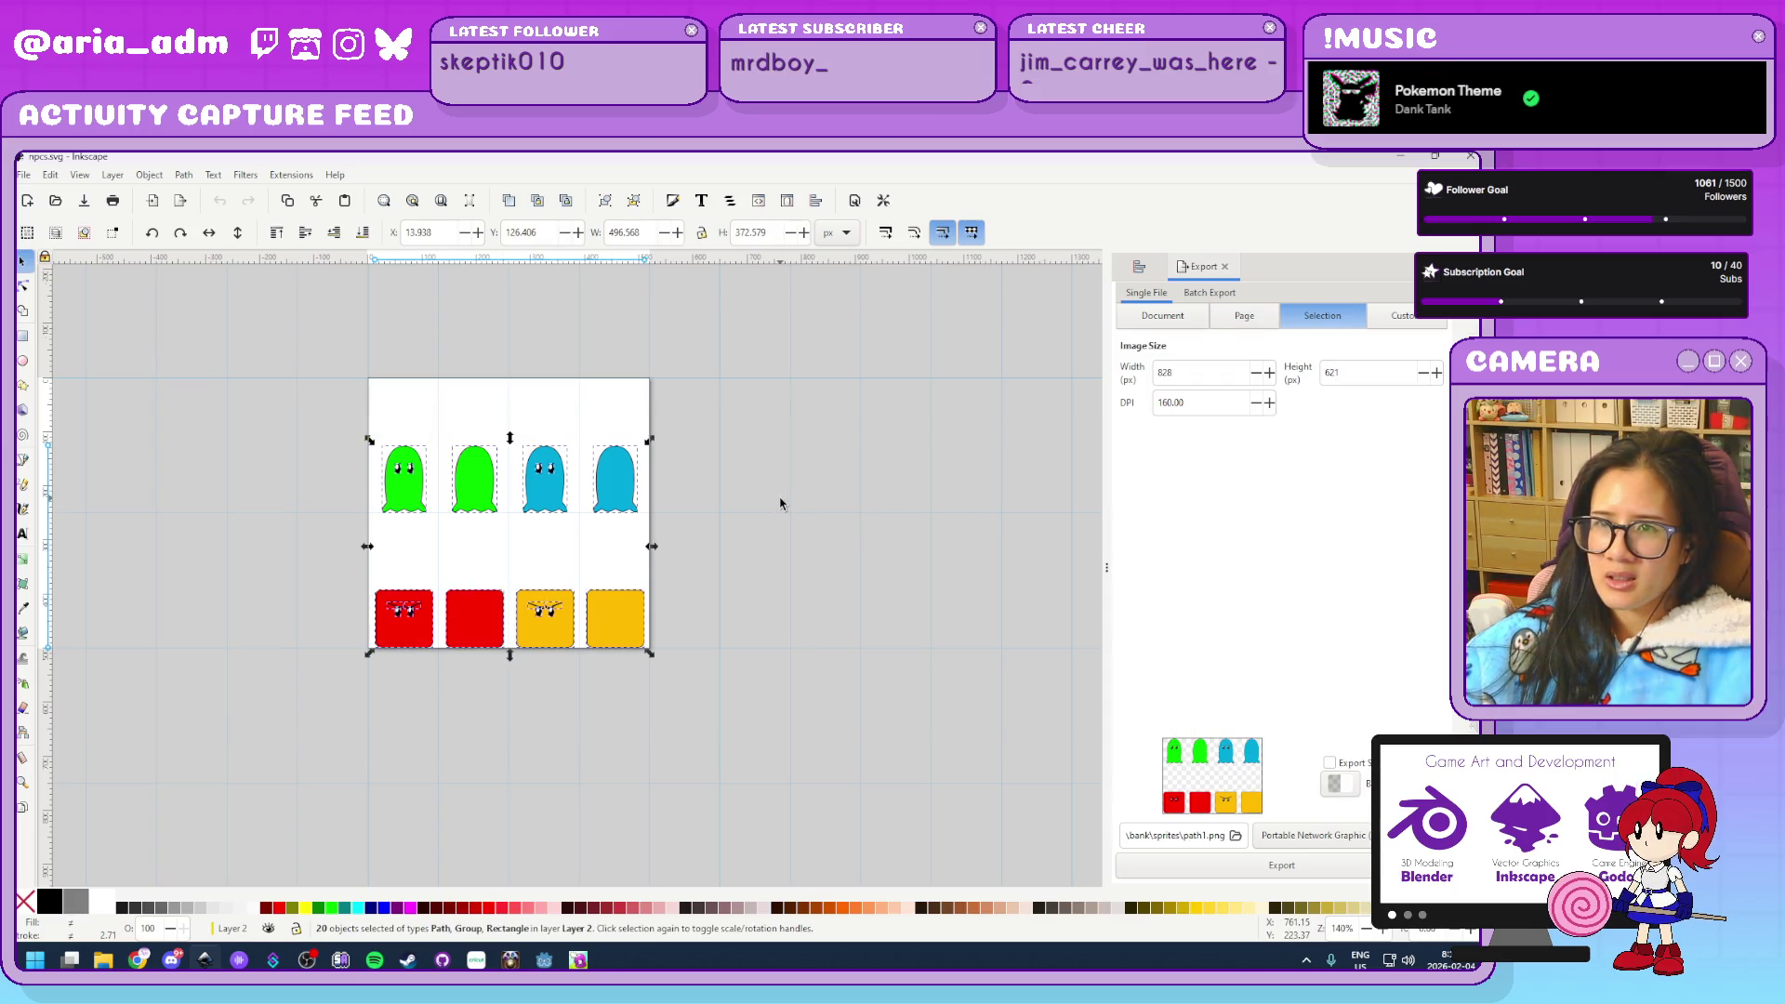
key(Escape)
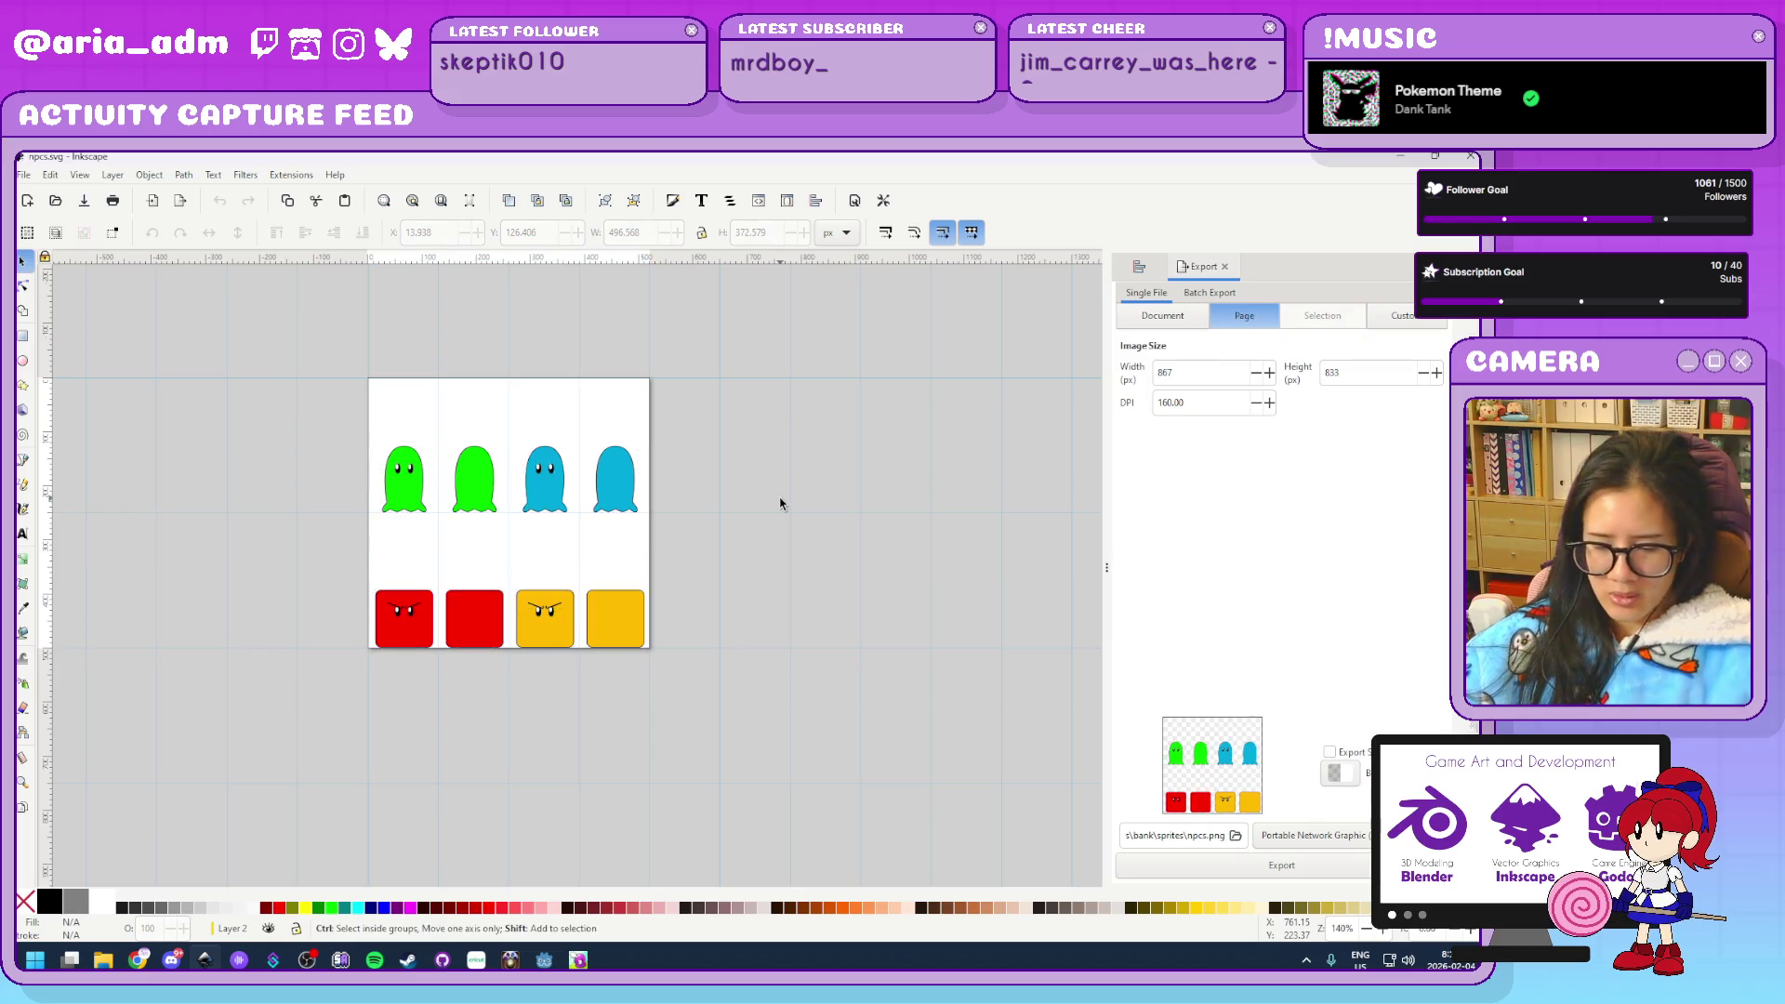
Check the grid settings in Document Properties
key(ctrl+shift+d)
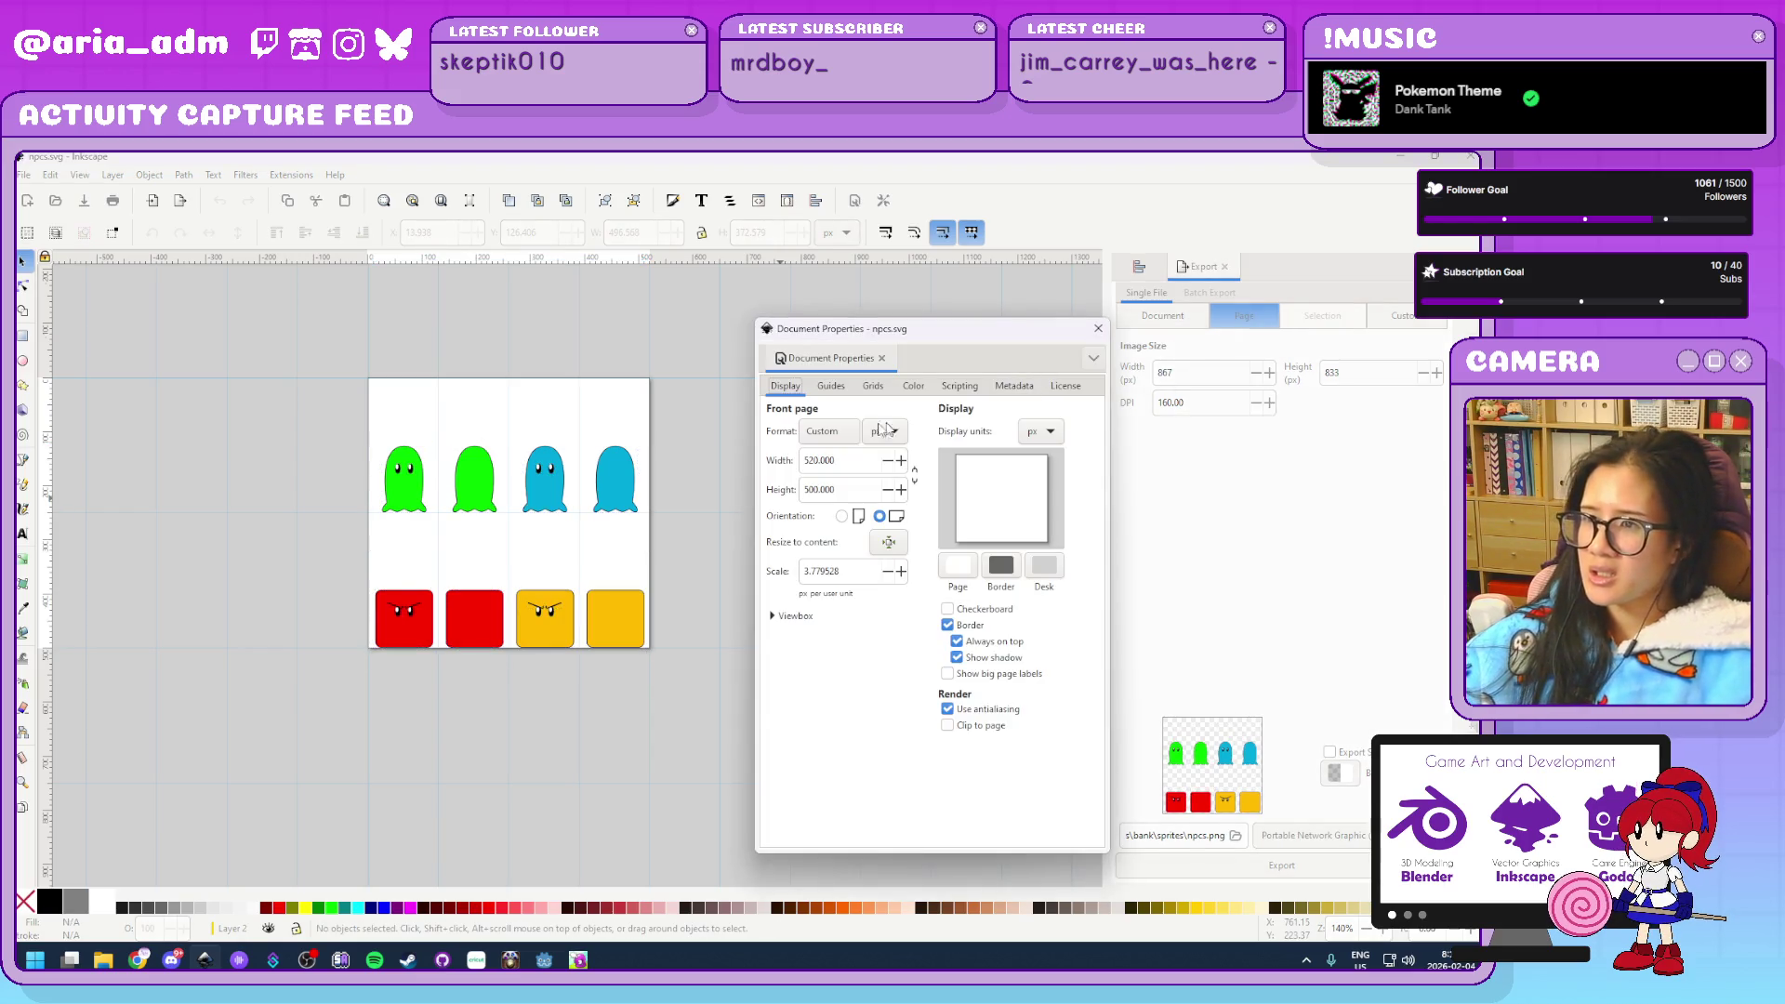
click(875, 387)
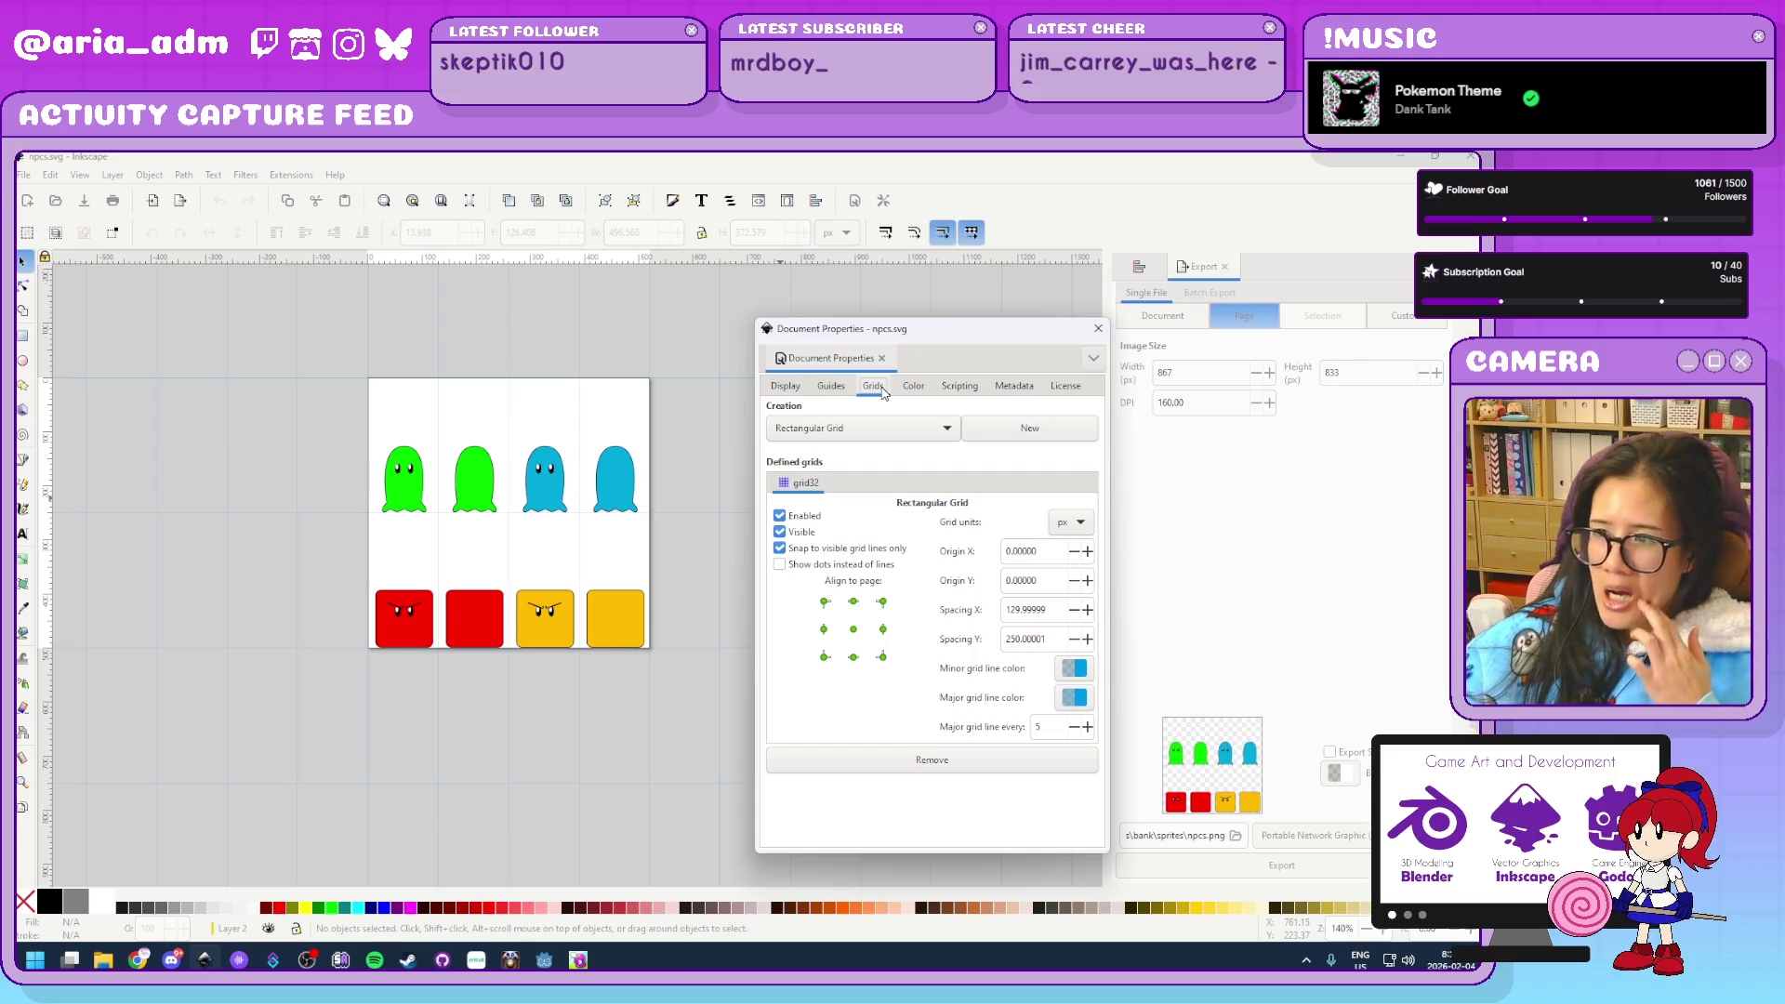
click(1098, 328)
Select all sprites and shift the copies +130 then +260 px right of the originals
drag(739, 712, 306, 417)
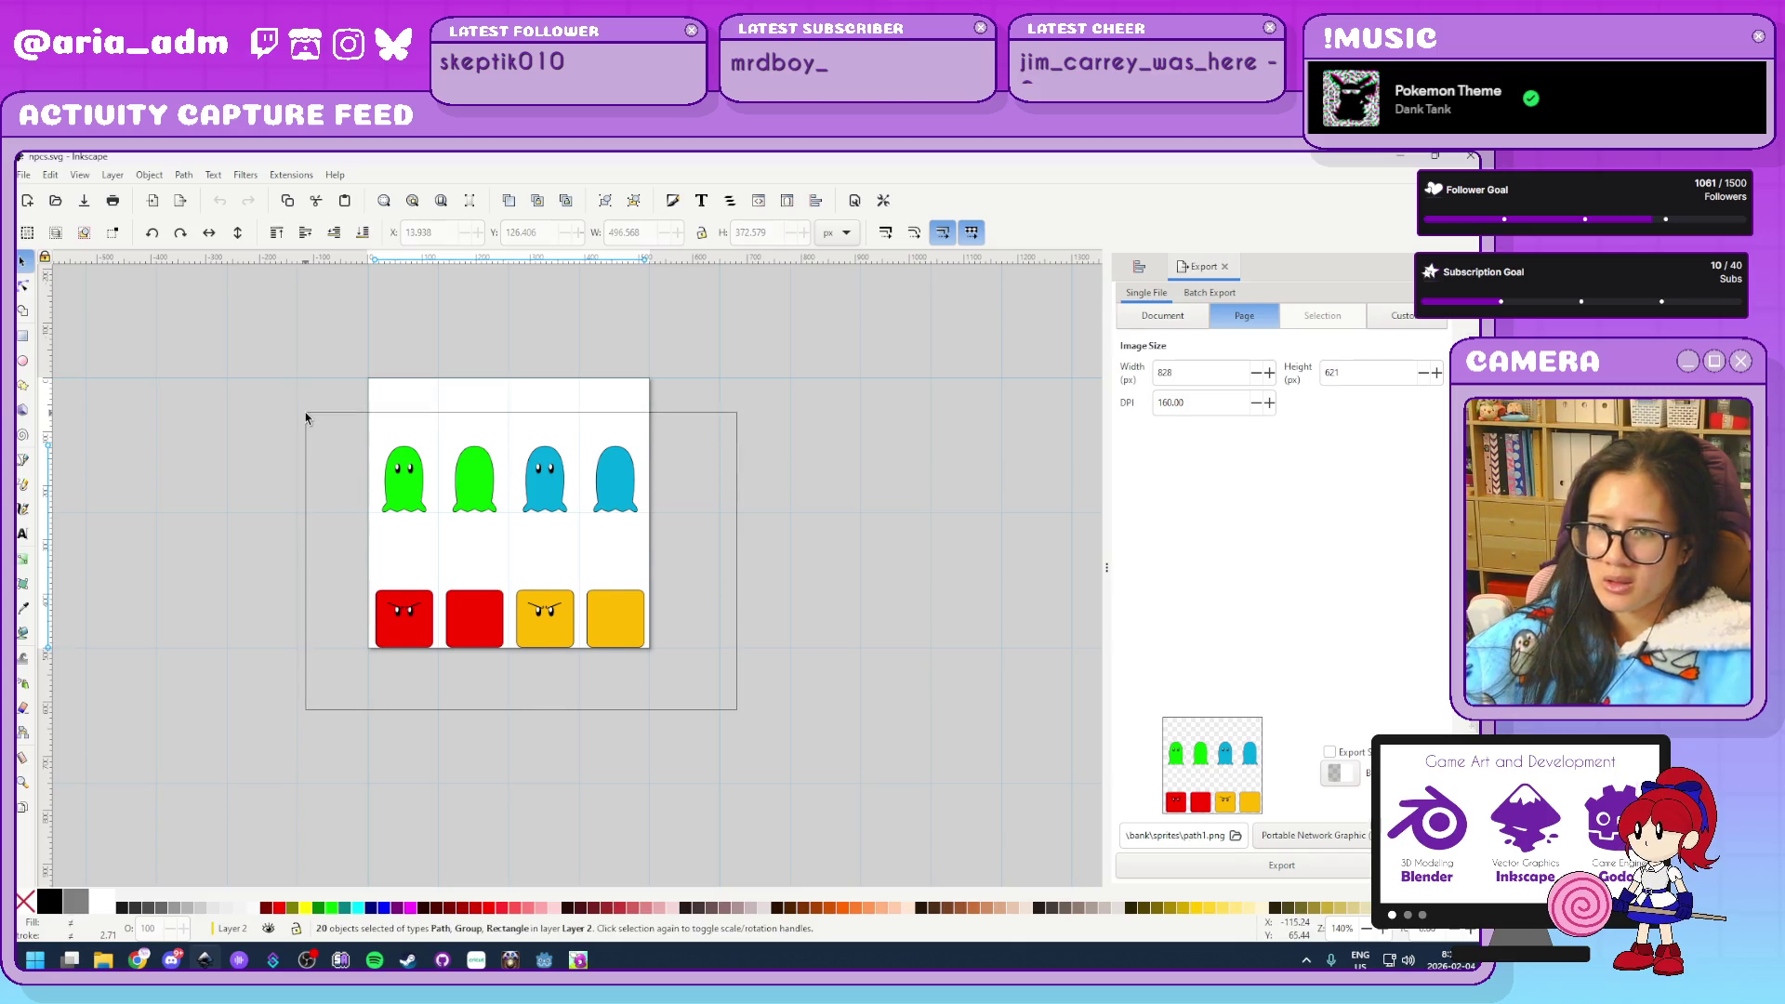
click(462, 235)
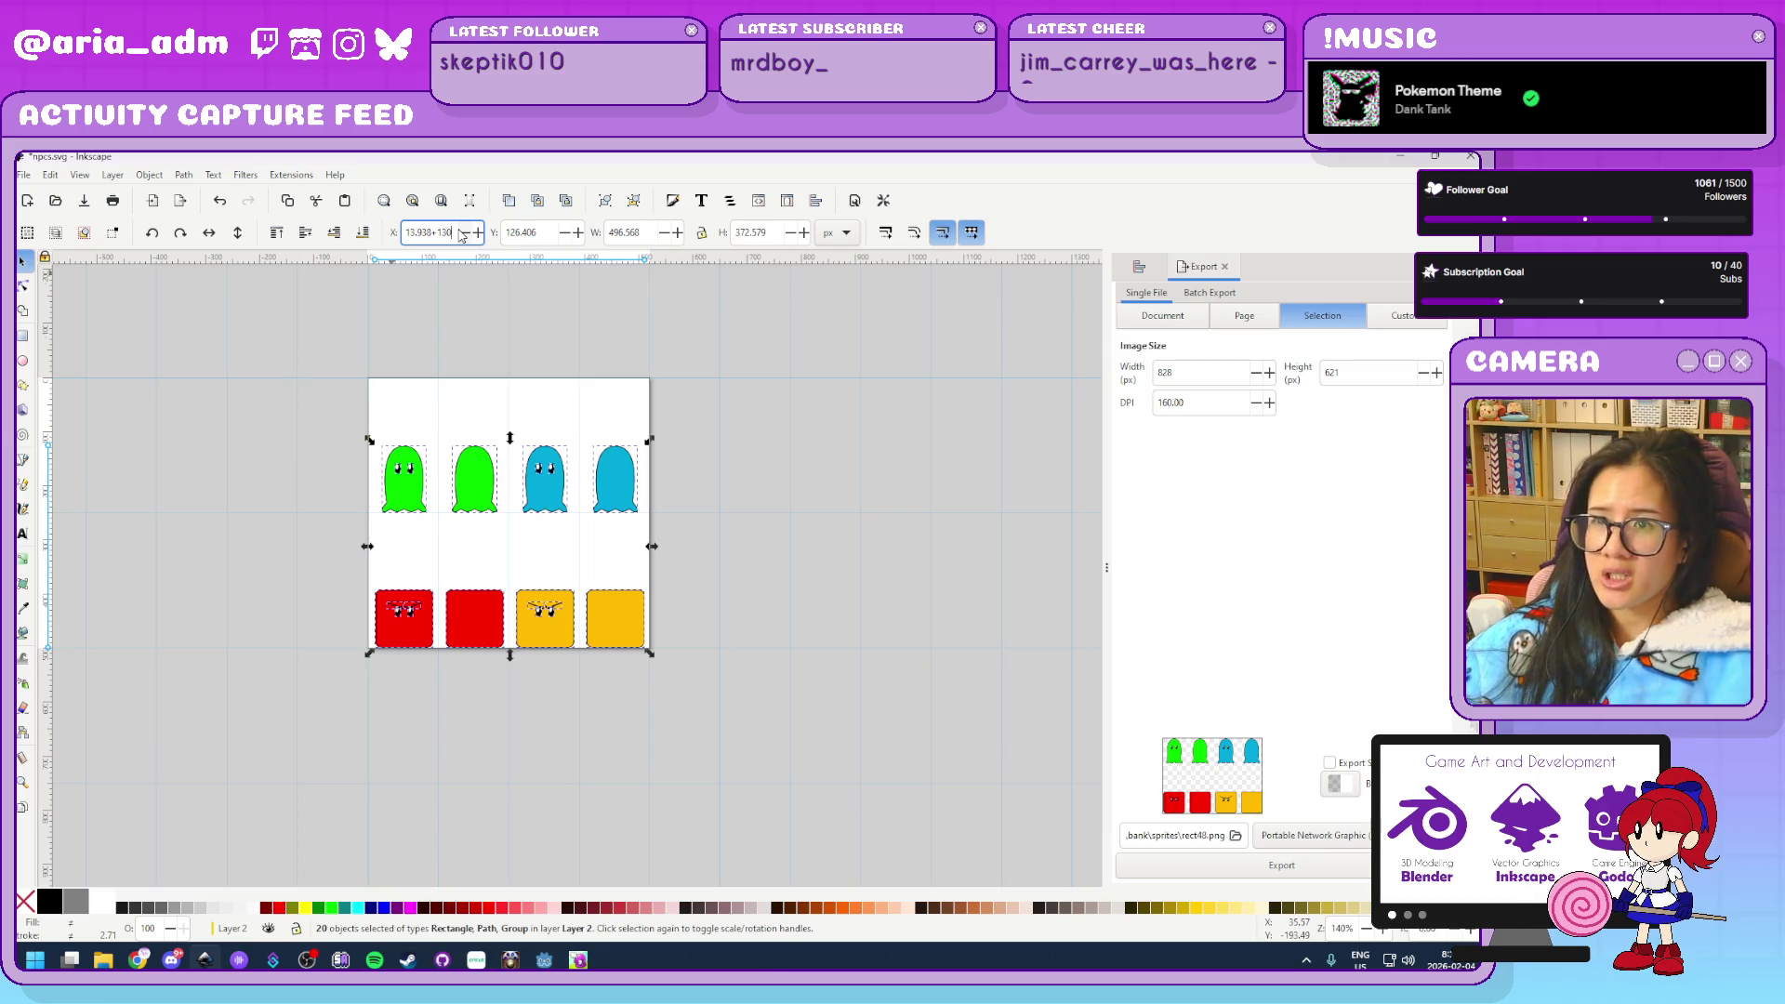
text(4)
key(Return)
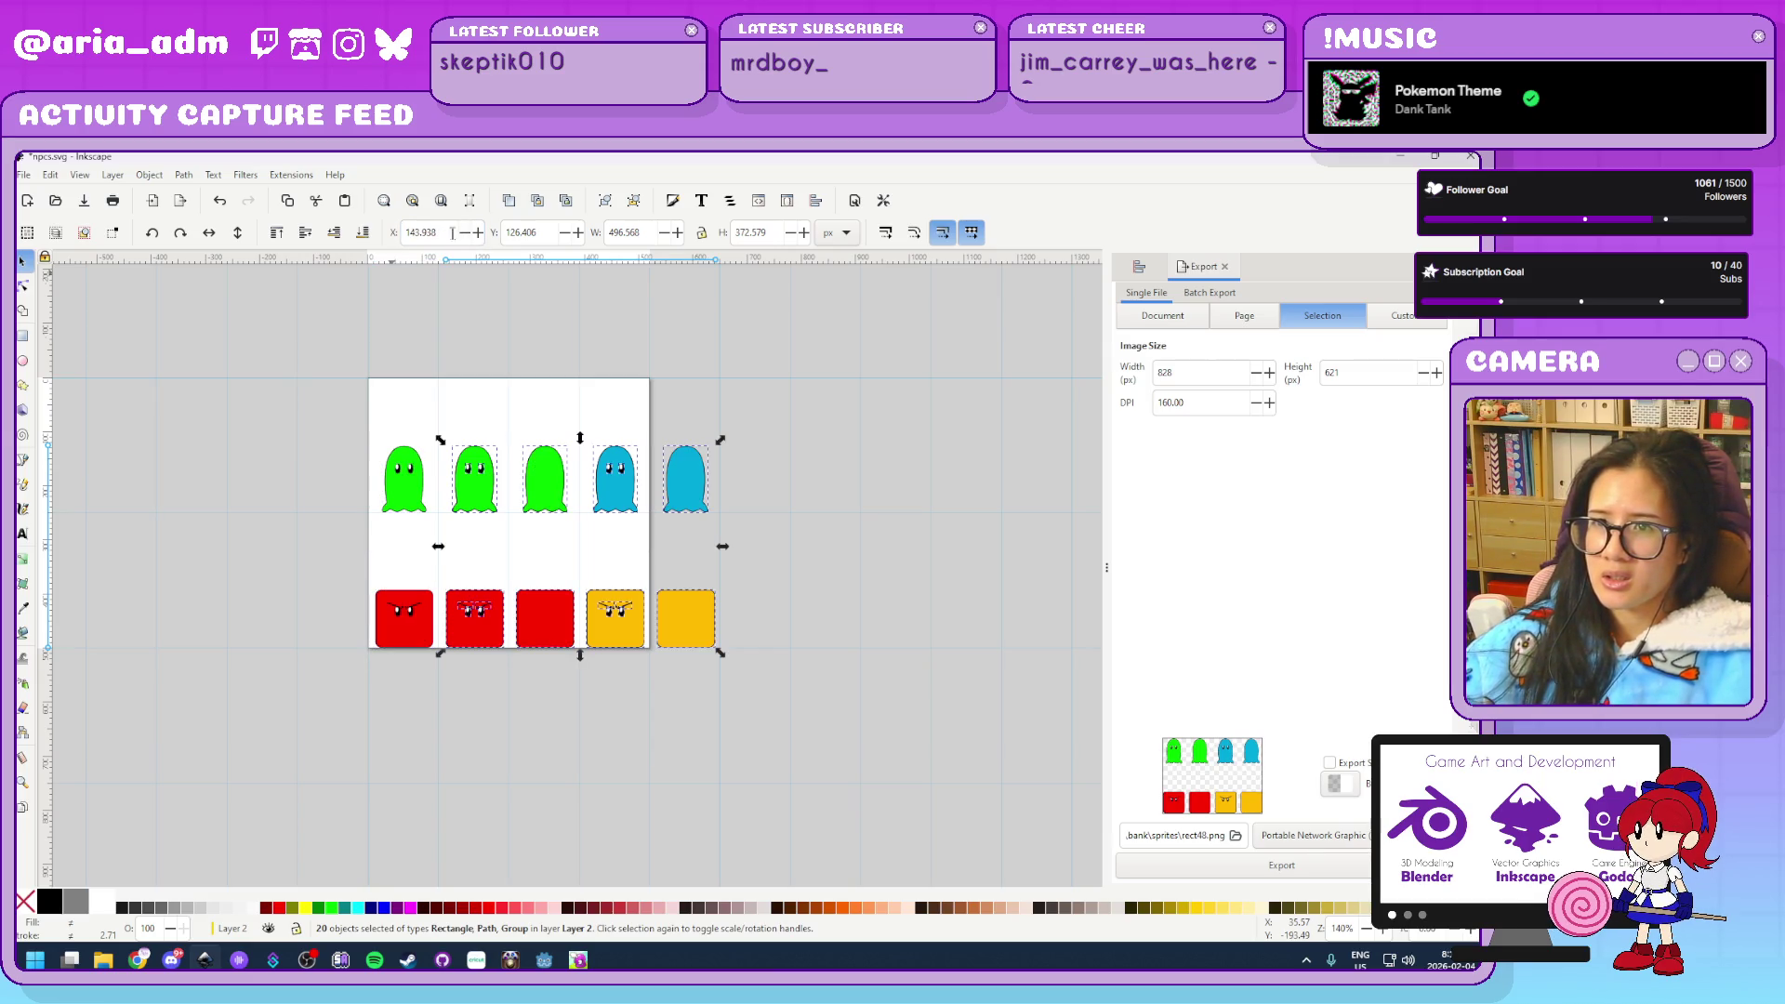
click(452, 232)
text(+130)
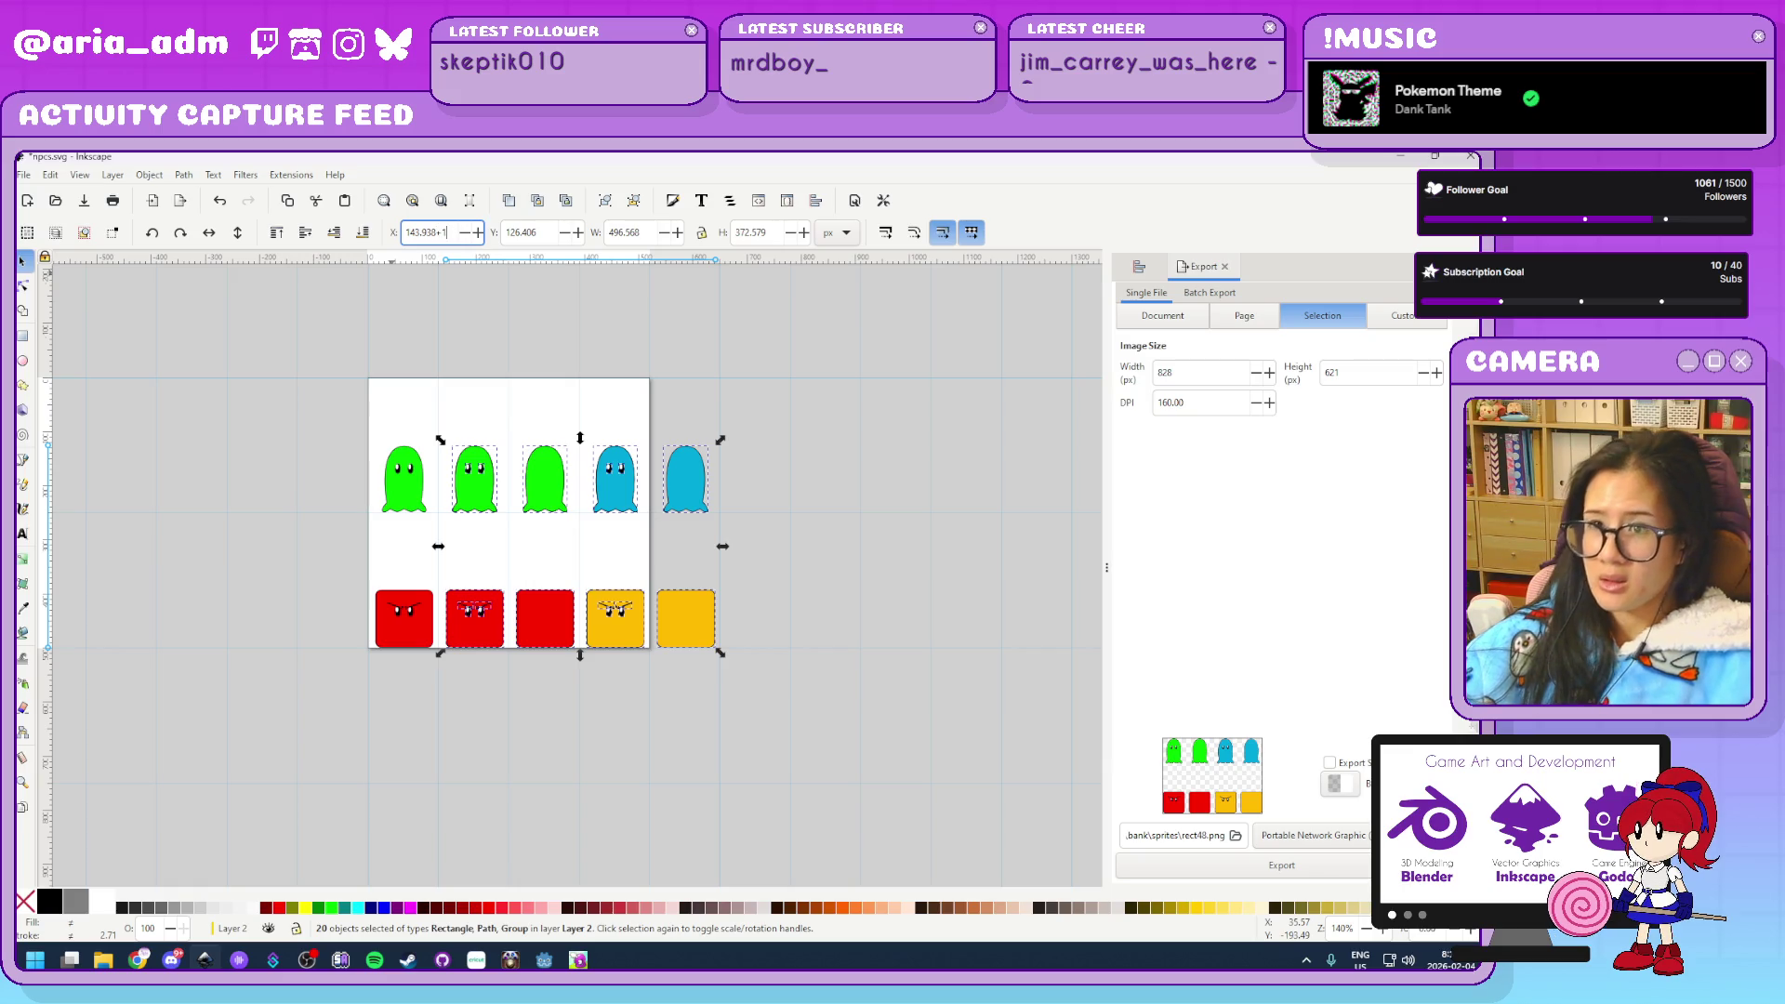
key(Return)
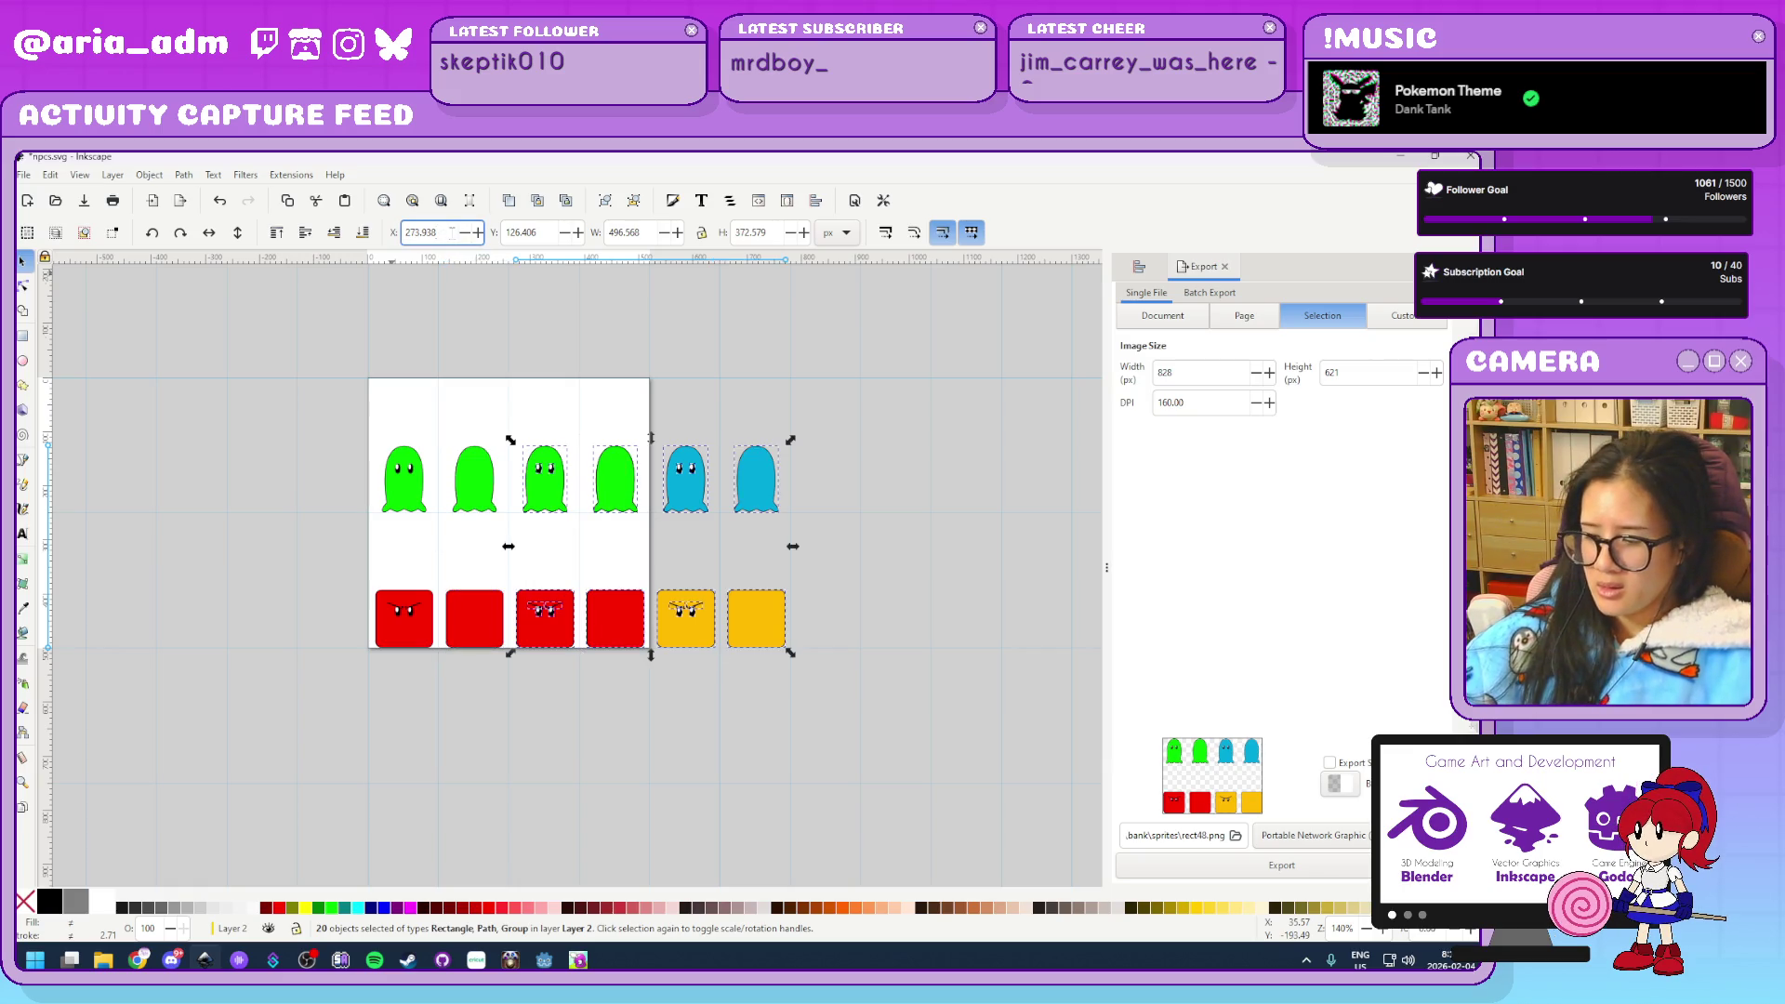
key(Return)
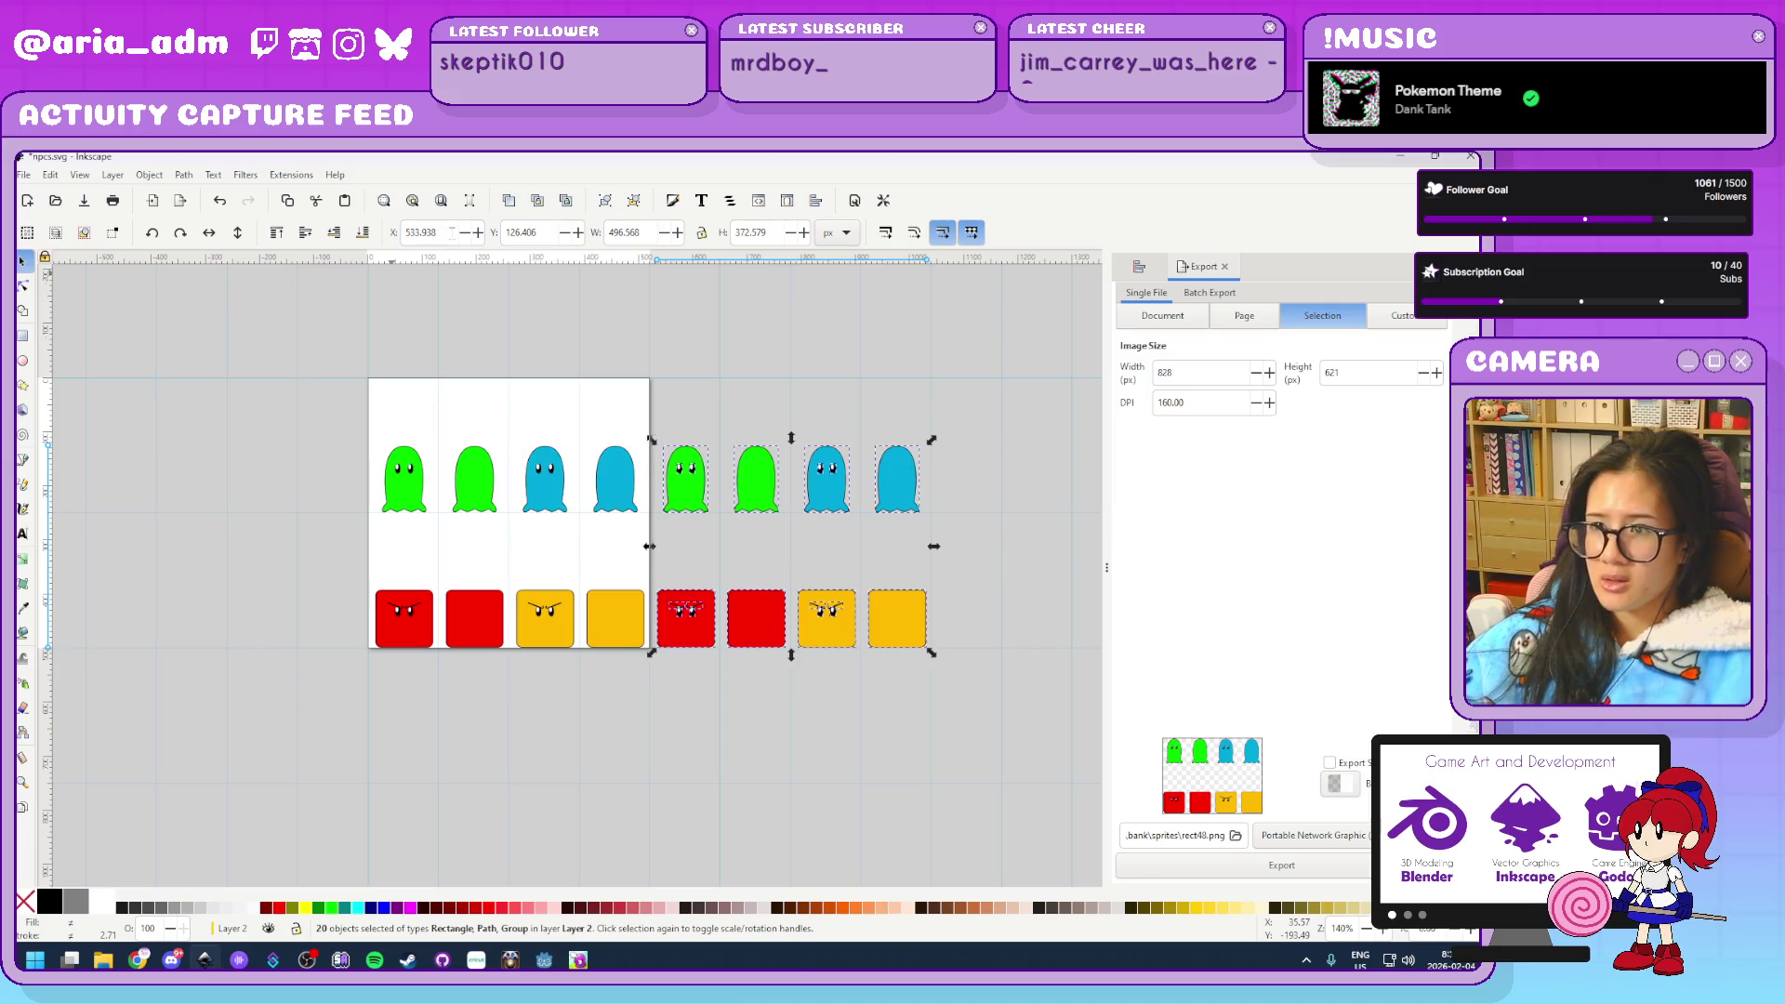
click(343, 717)
drag(909, 766, 721, 752)
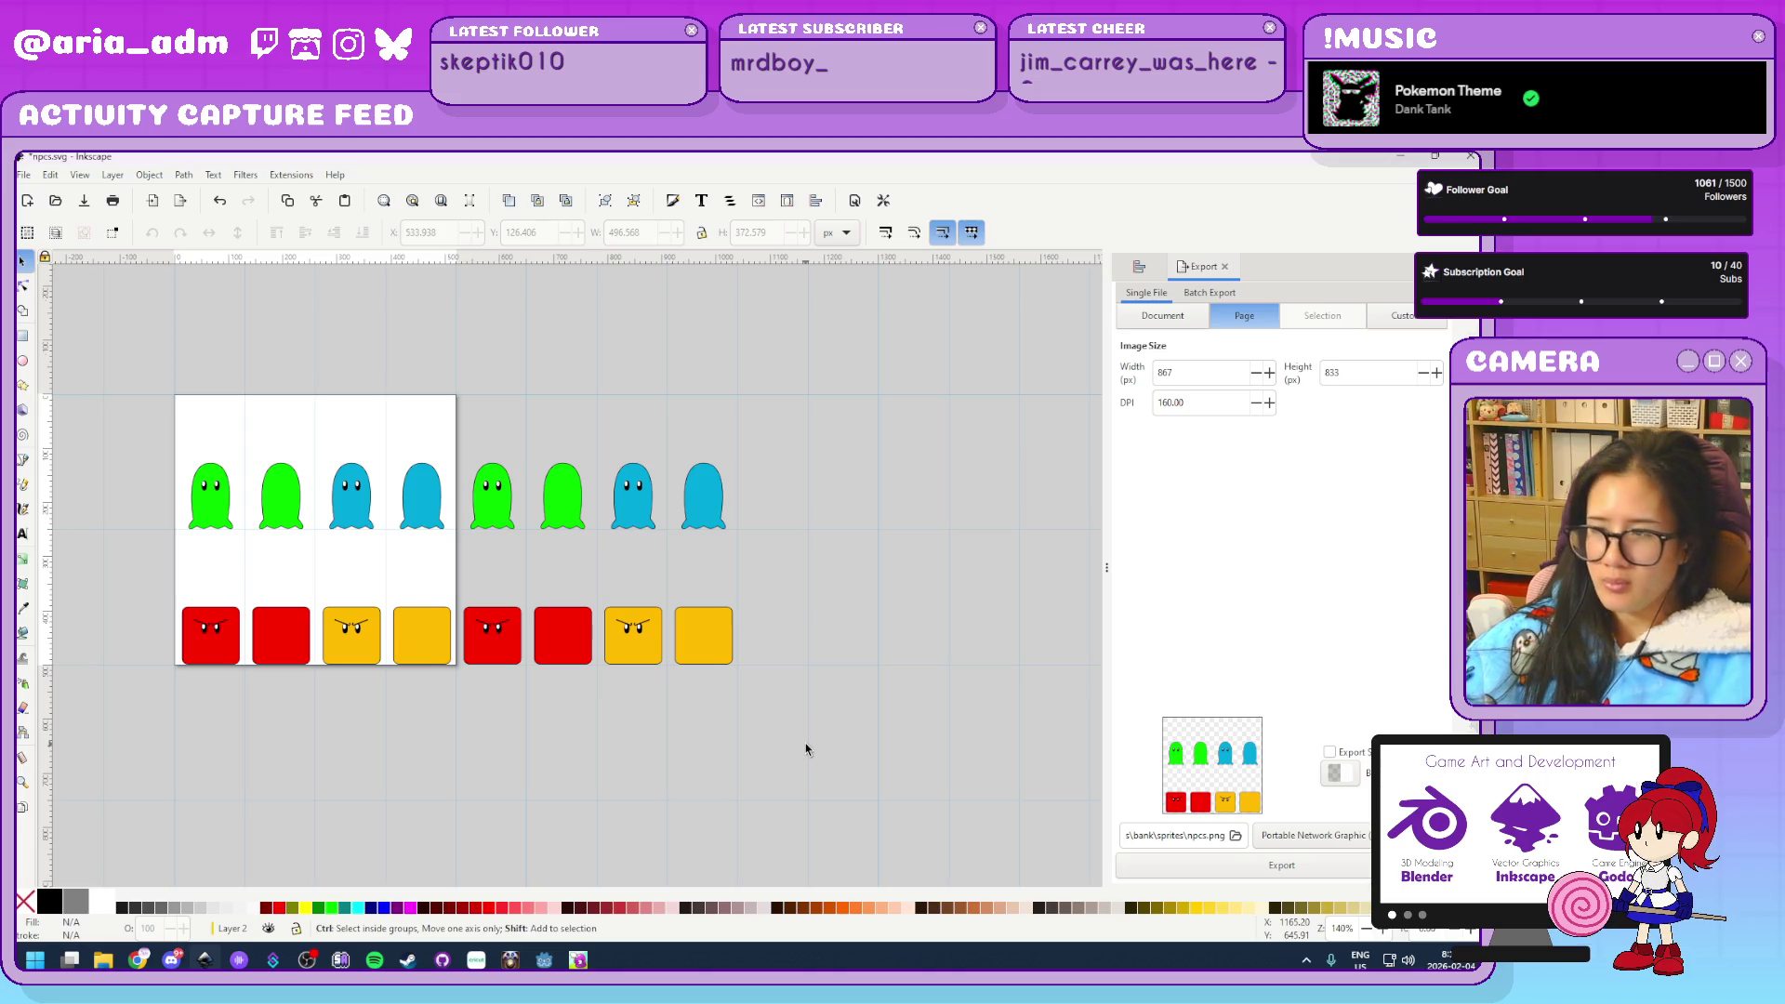
Double the page width to 1040 and recentre the widened page
key(ctrl+shift+d)
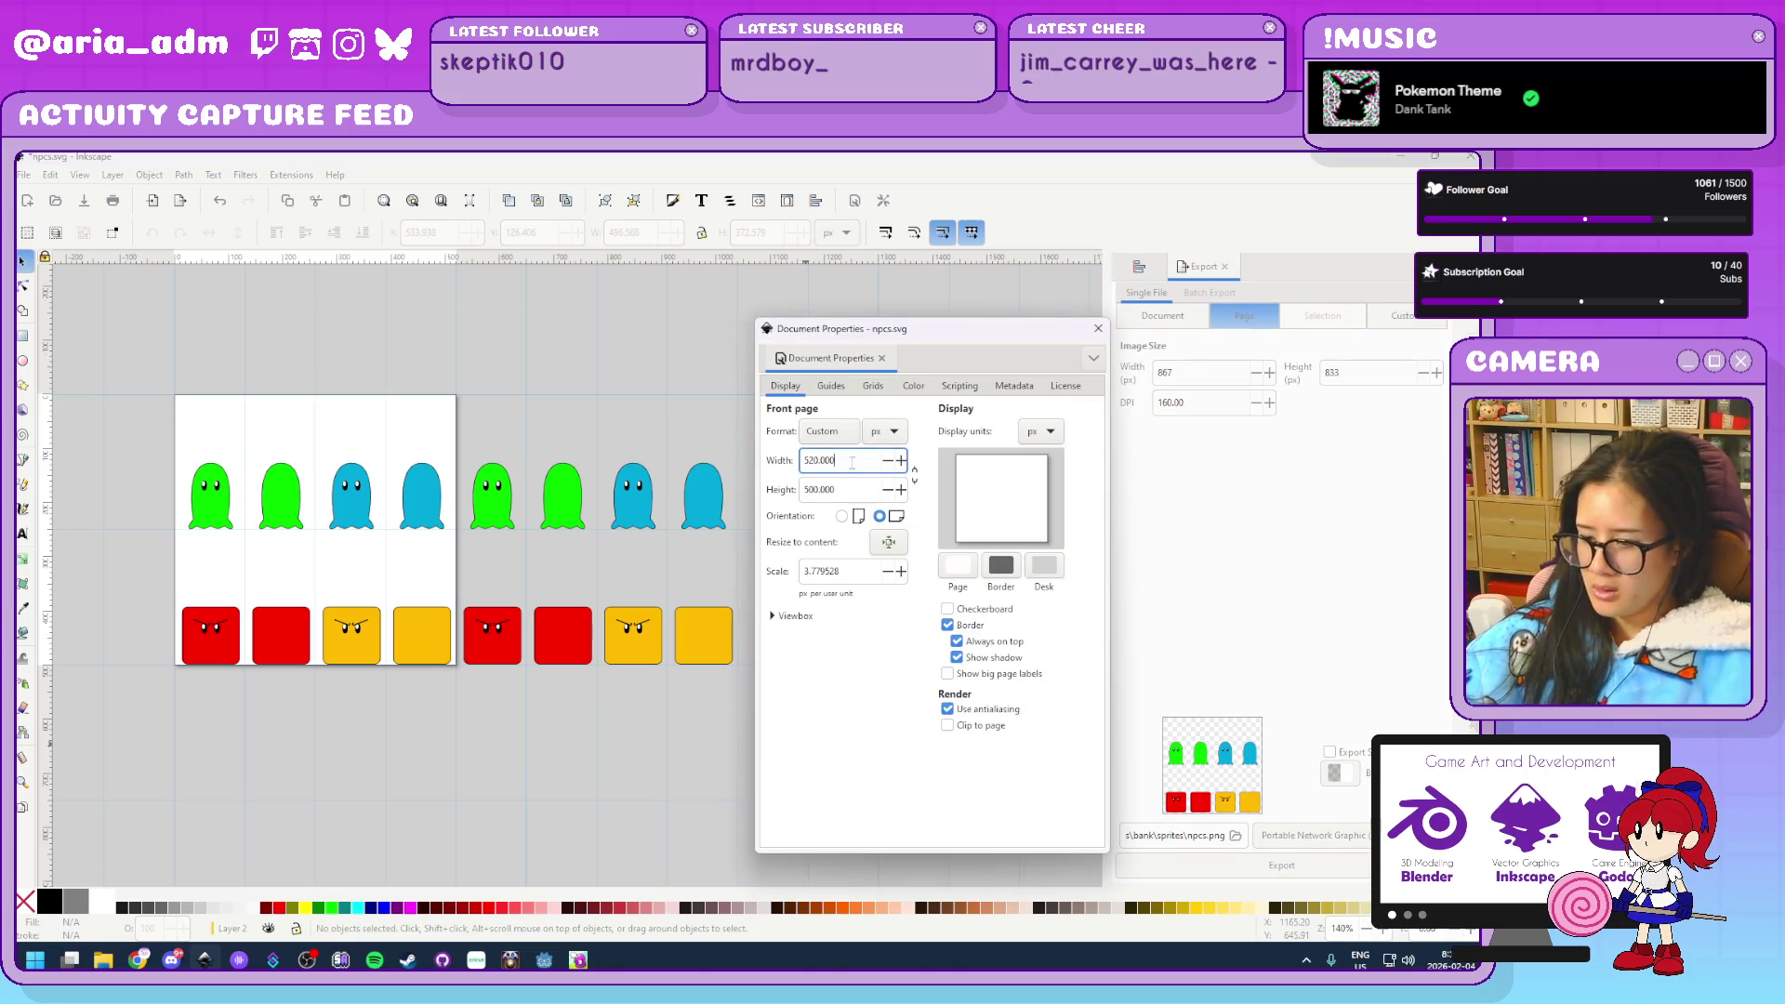
text(*2)
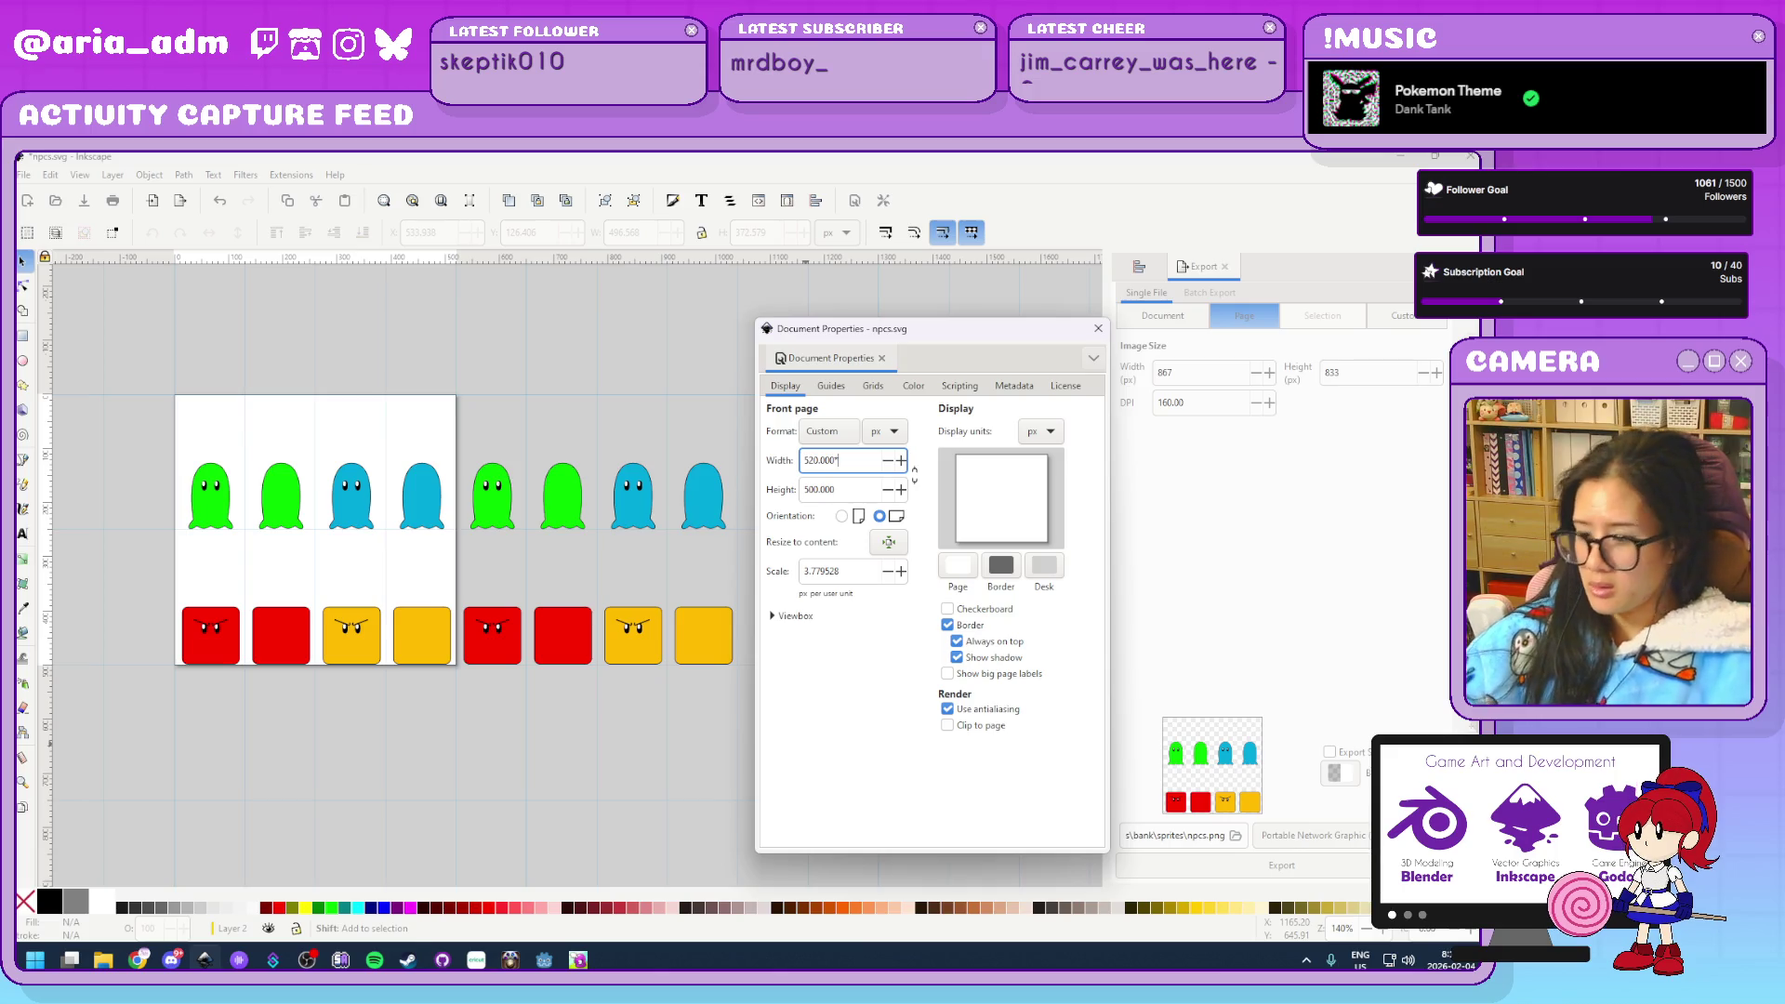
key(Return)
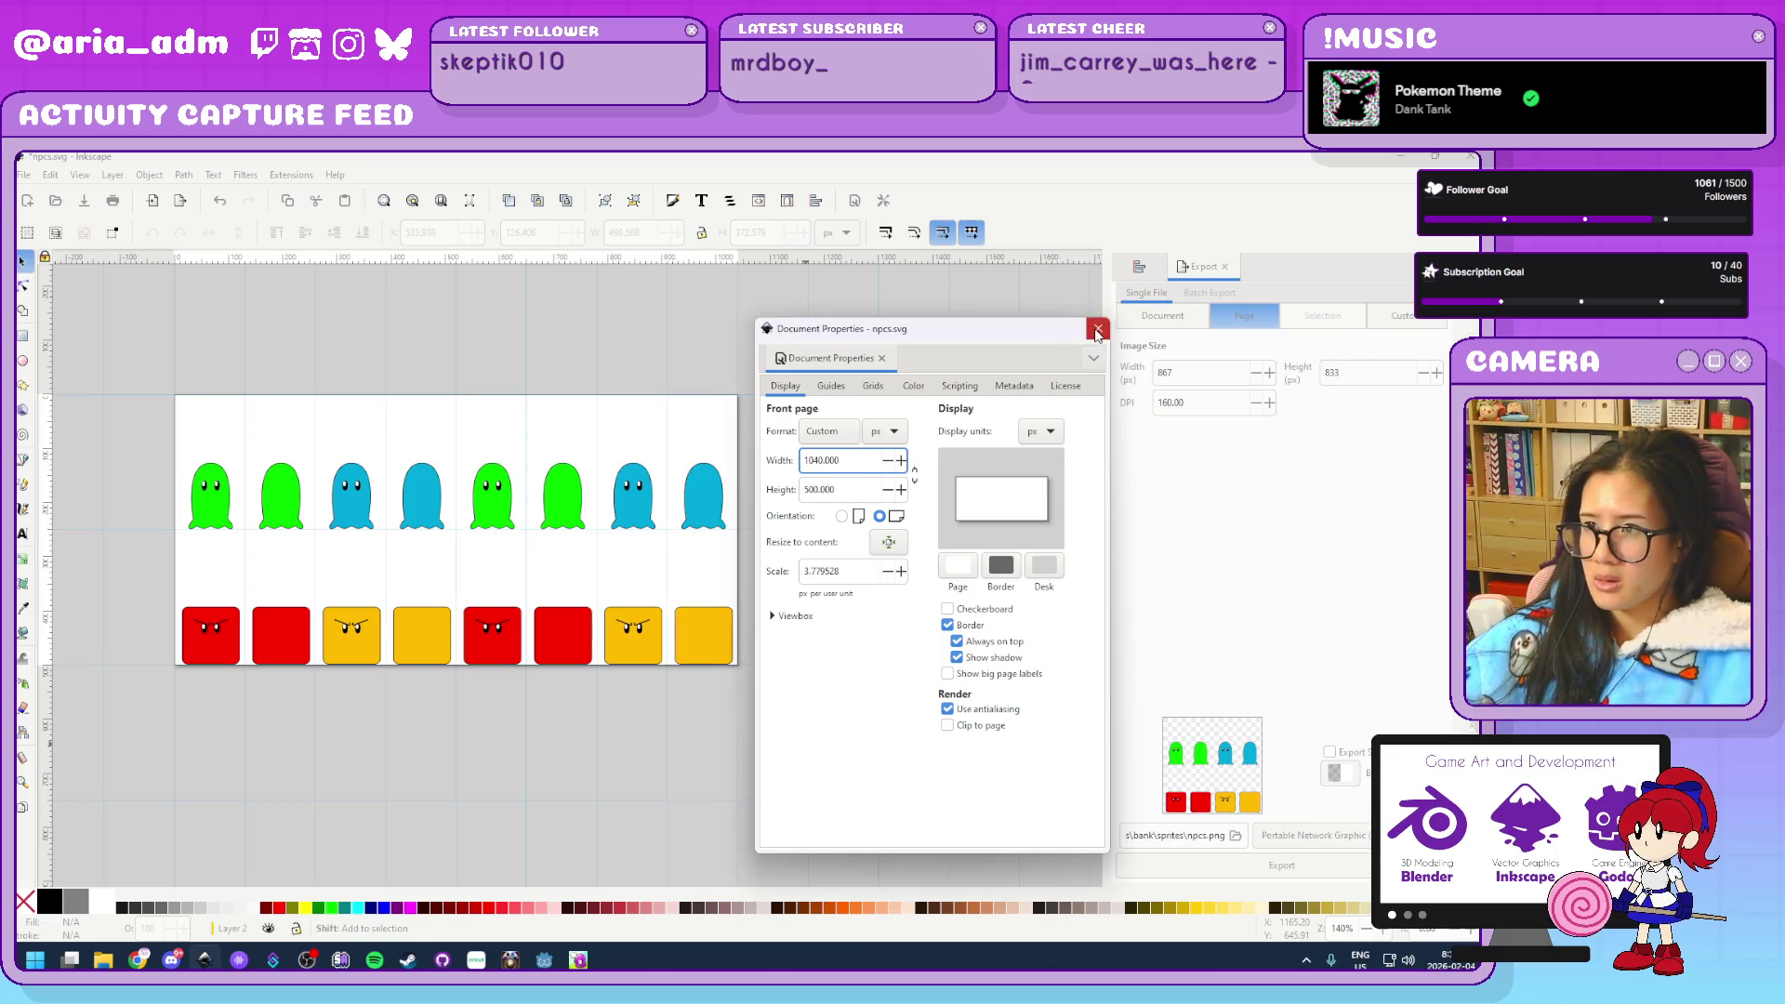
click(1098, 328)
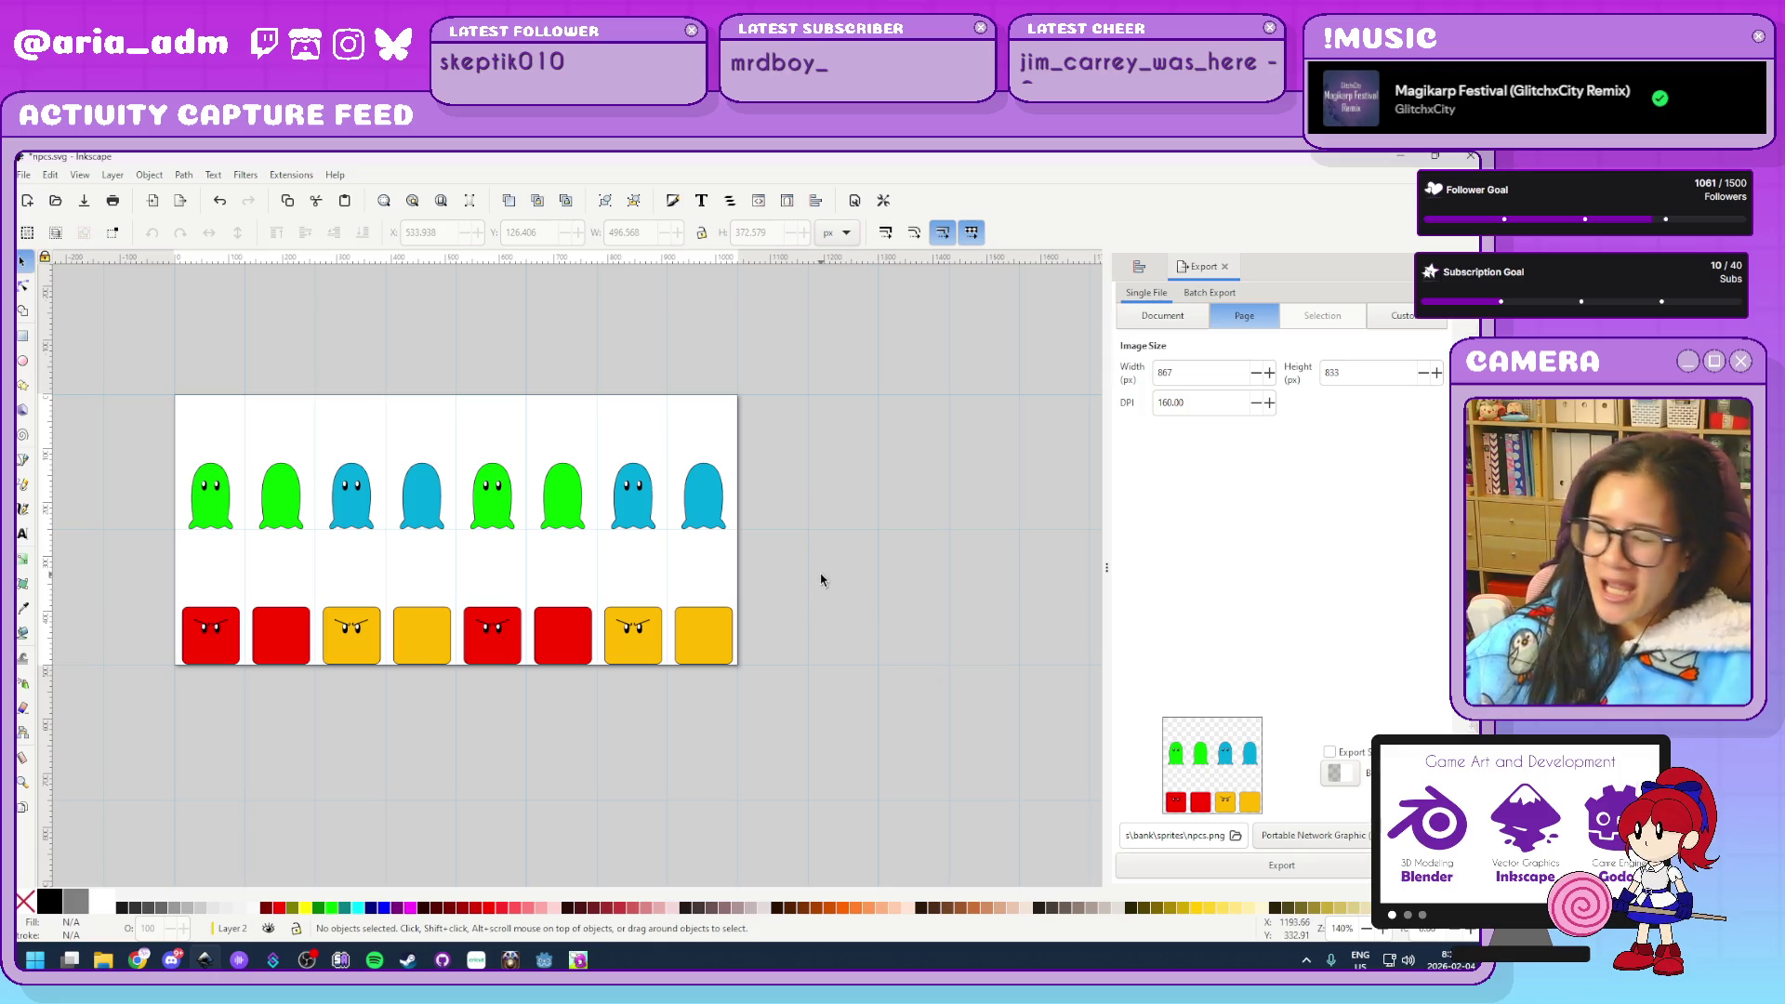
mouse_move(811, 615)
mouse_down()
mouse_move(923, 735)
mouse_move(890, 630)
mouse_up()
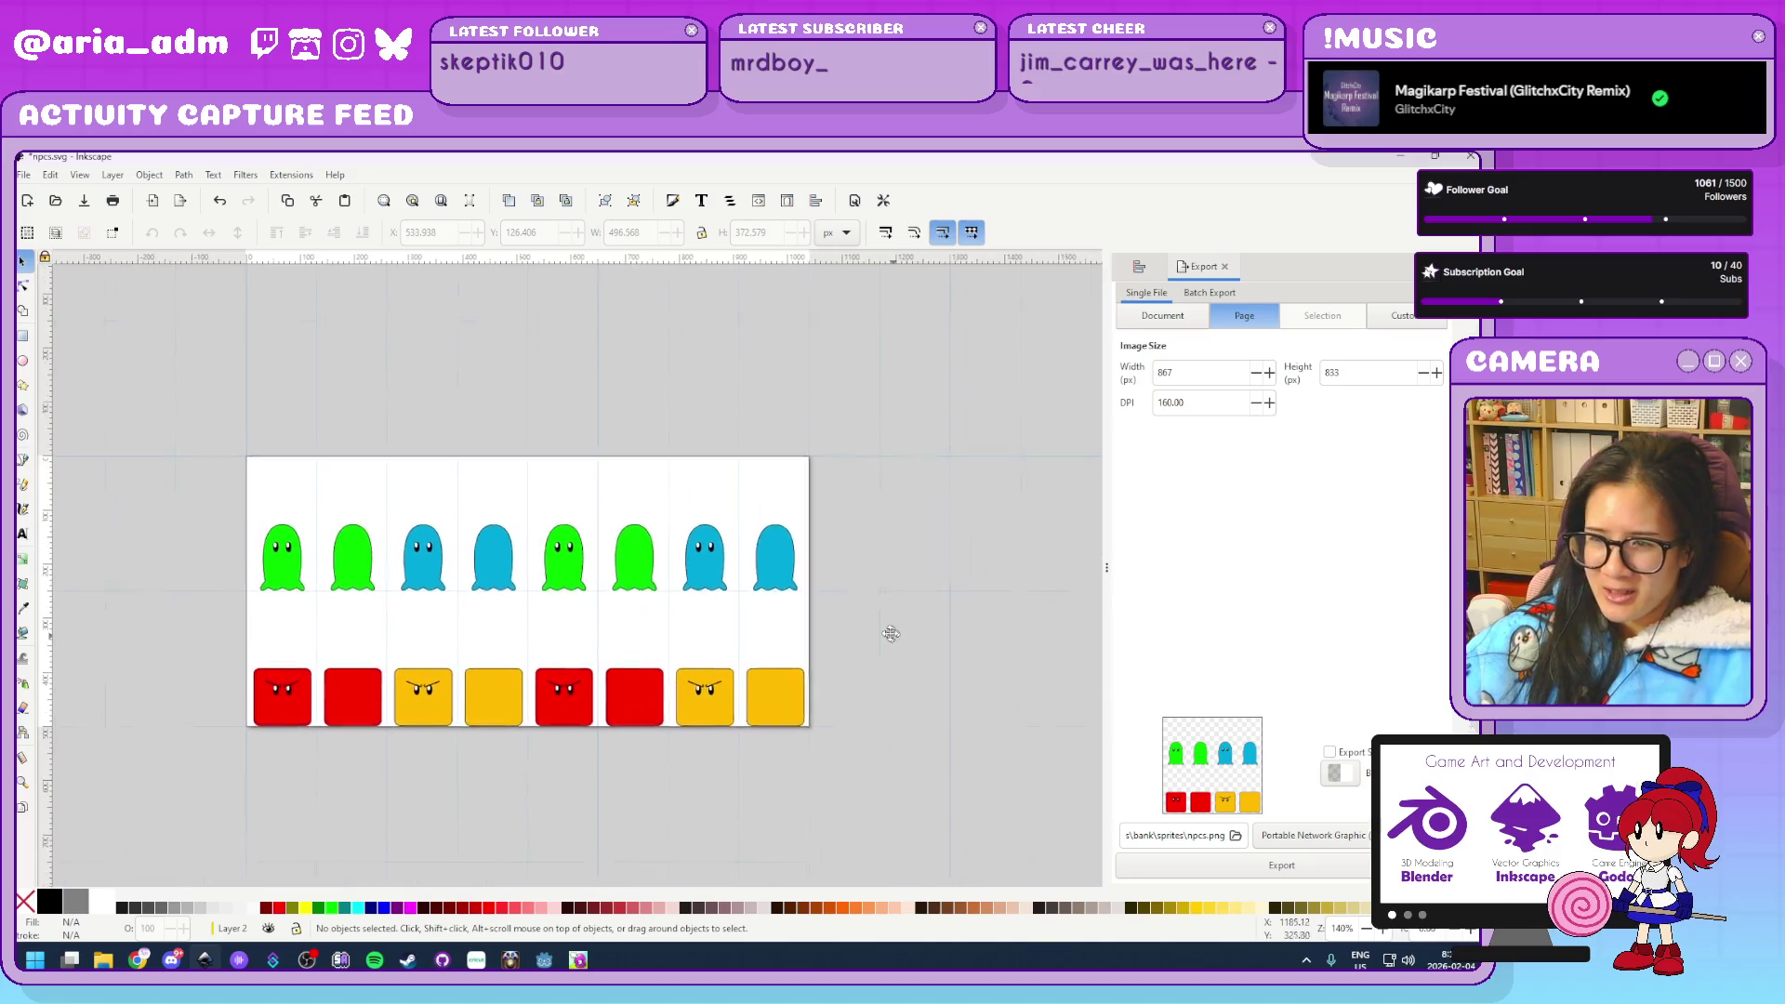
scroll(883, 626, up, 2)
scroll(438, 521, right, 4)
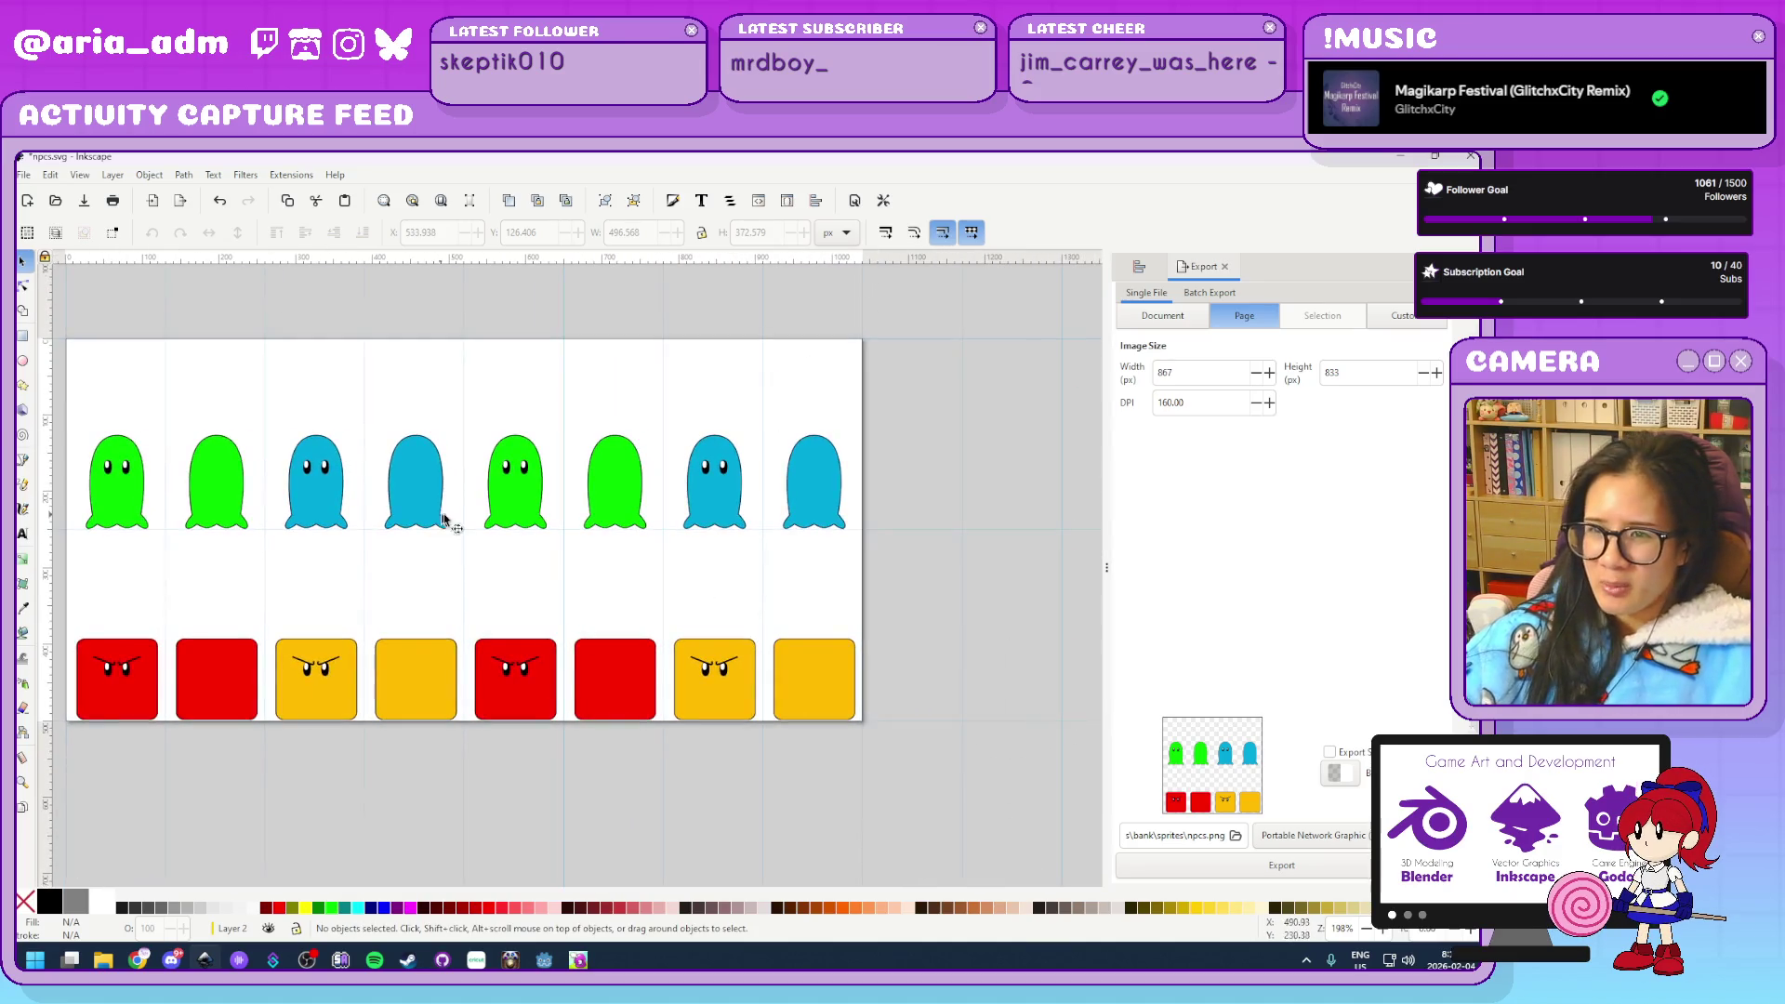
click(523, 514)
Recolour the fifth and sixth ghosts light pink on the Fill and Stroke colour wheel
shift+click(613, 488)
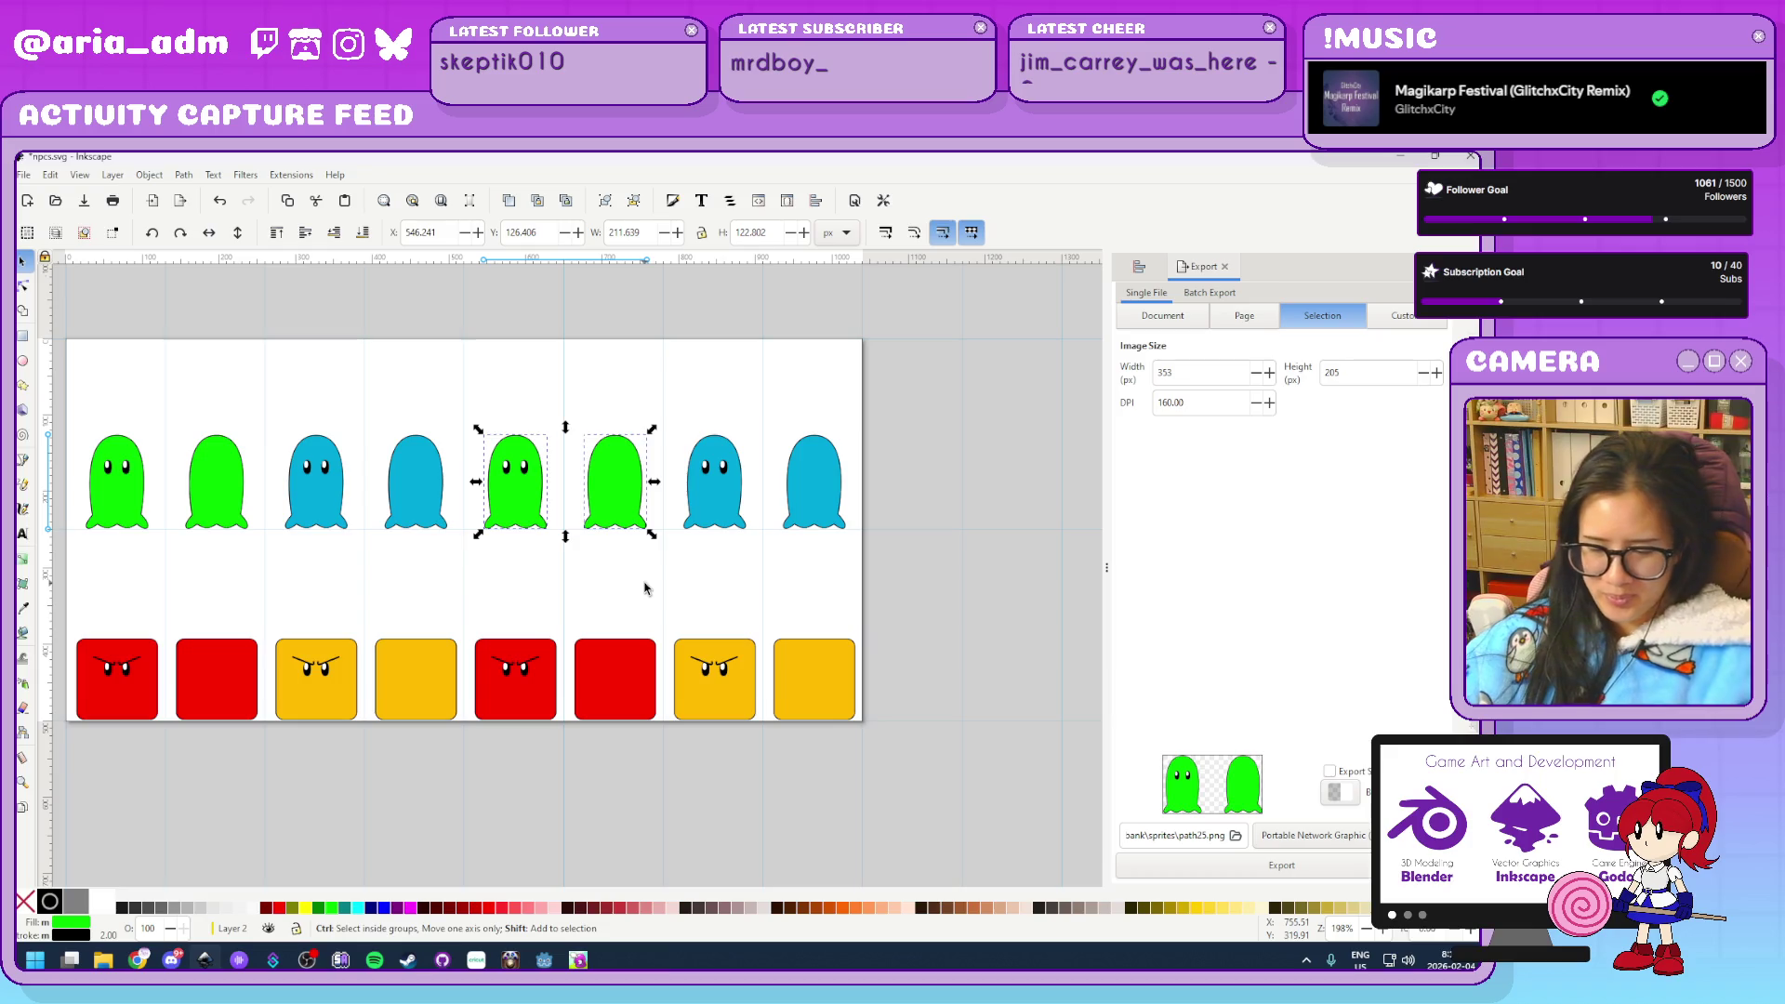
key(ctrl+shift+f)
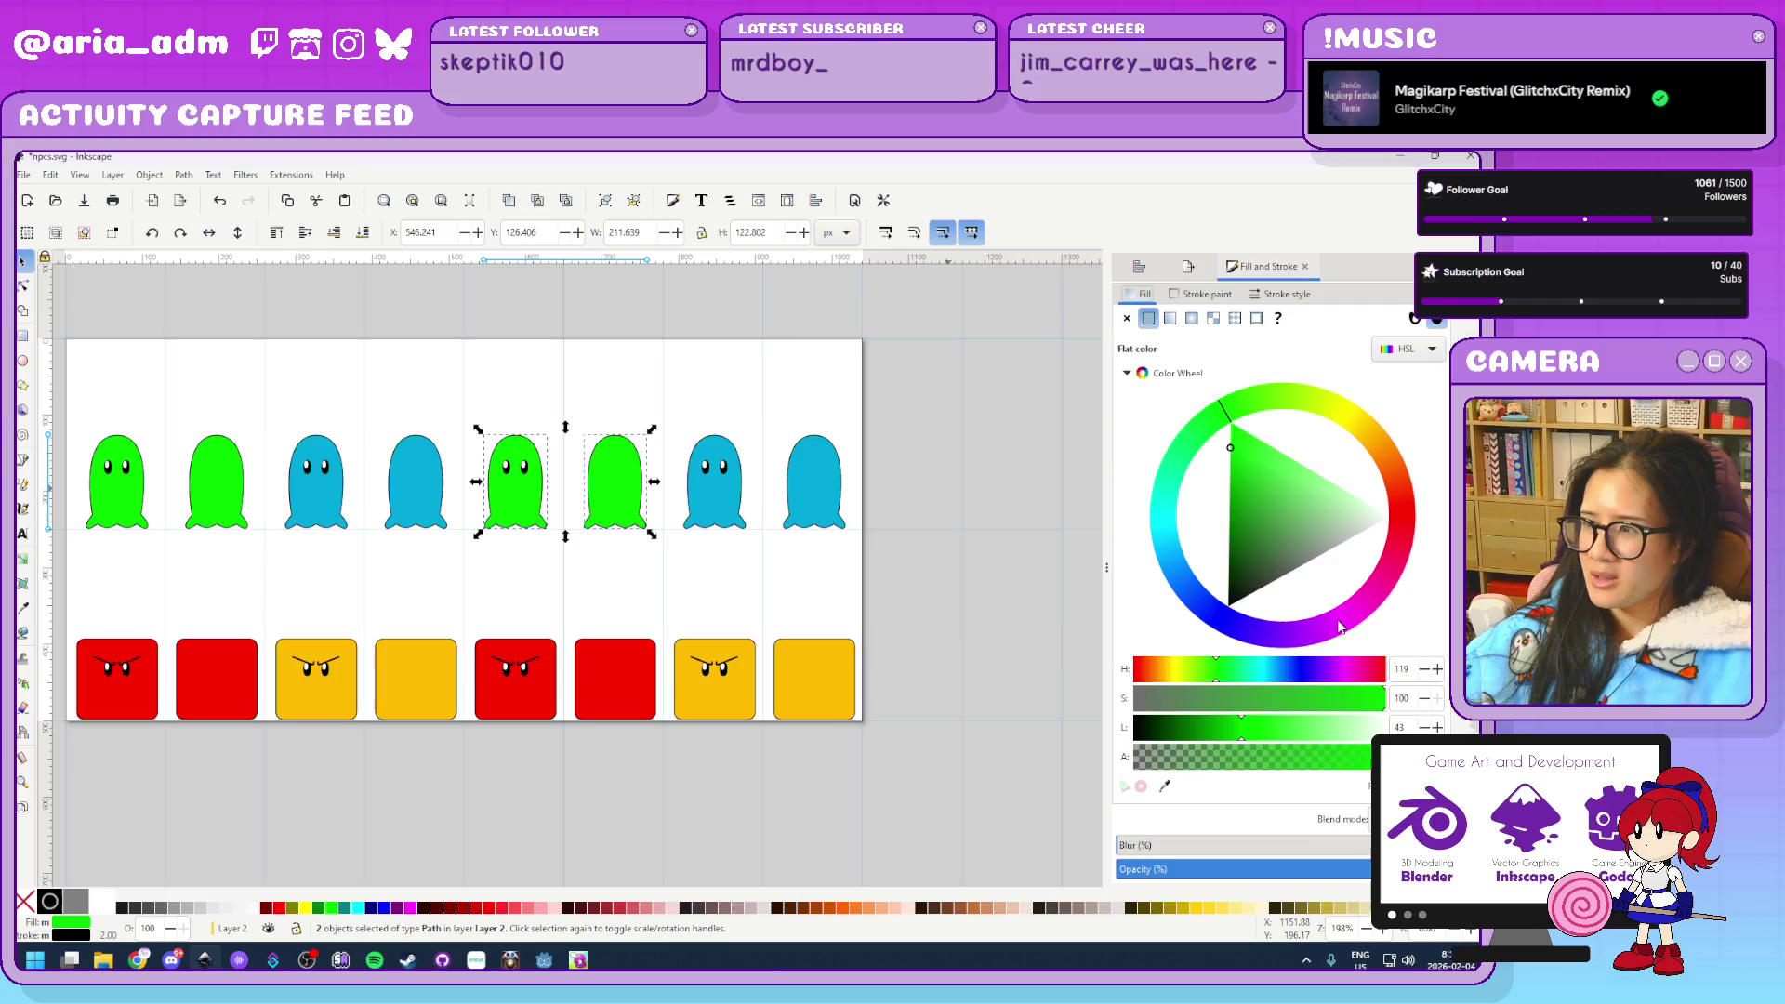
click(1352, 640)
drag(1350, 638, 1324, 646)
drag(1249, 555, 1161, 553)
drag(1327, 635, 1363, 606)
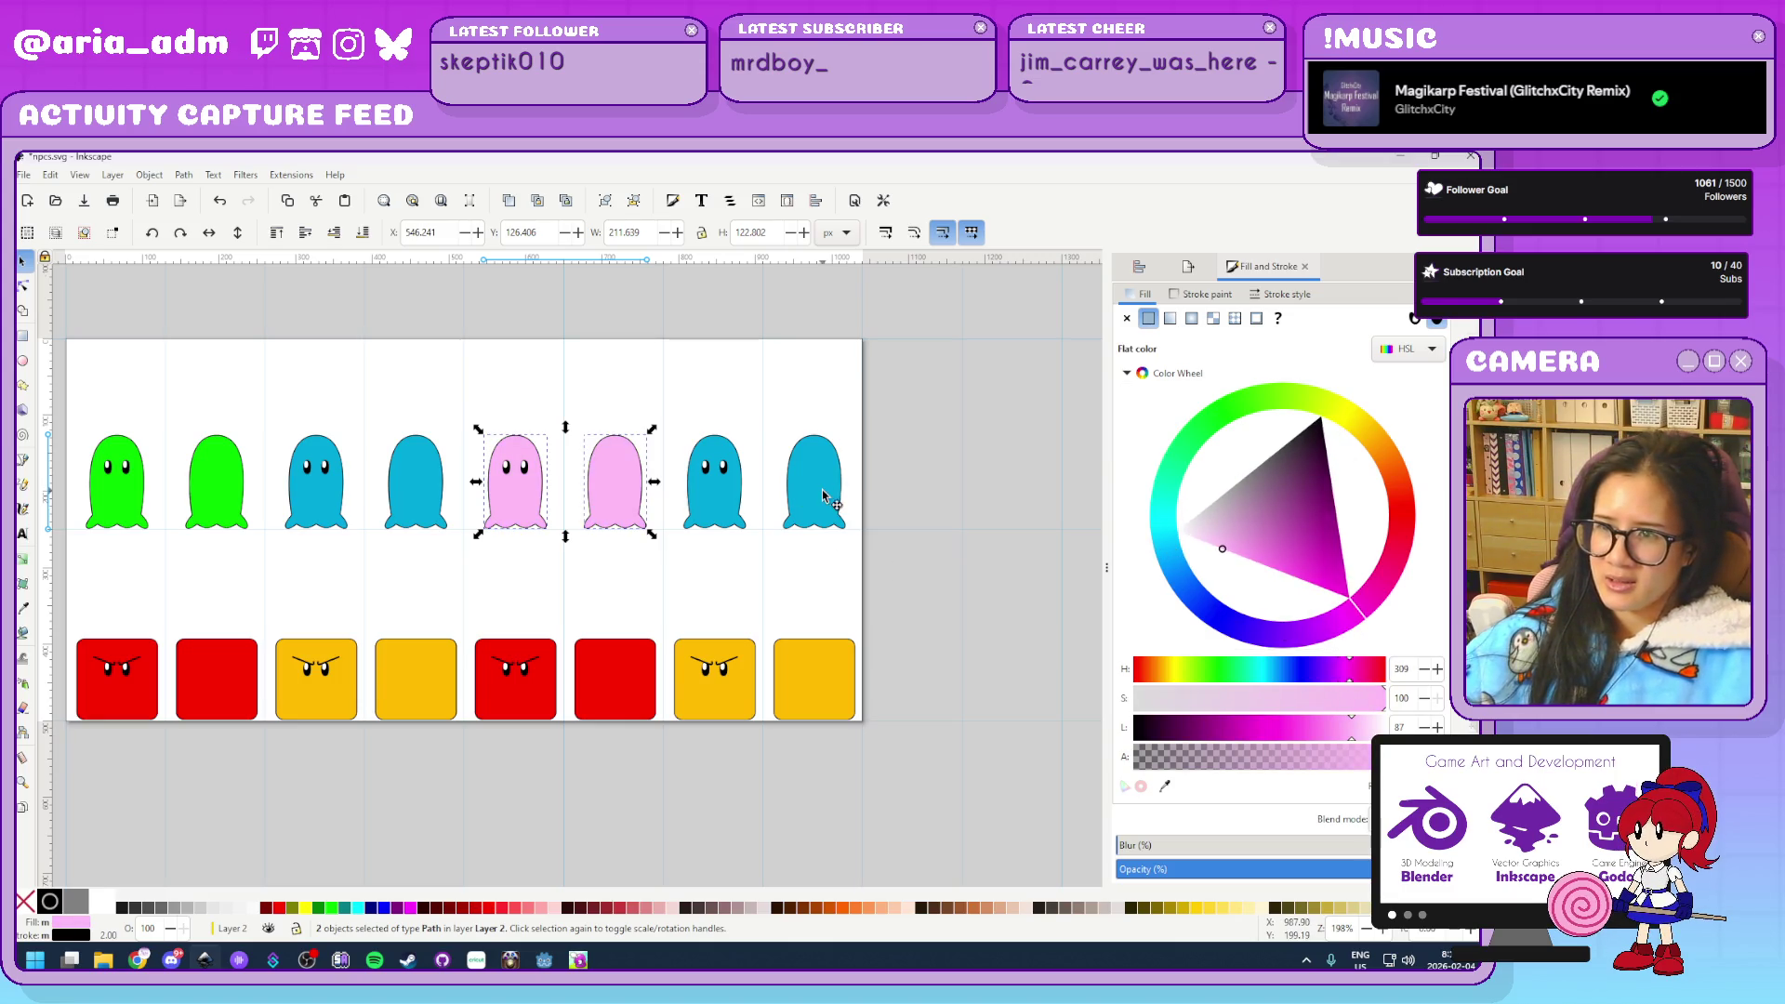
Recolour the two cyan ghosts at right salmon
drag(665, 414, 870, 553)
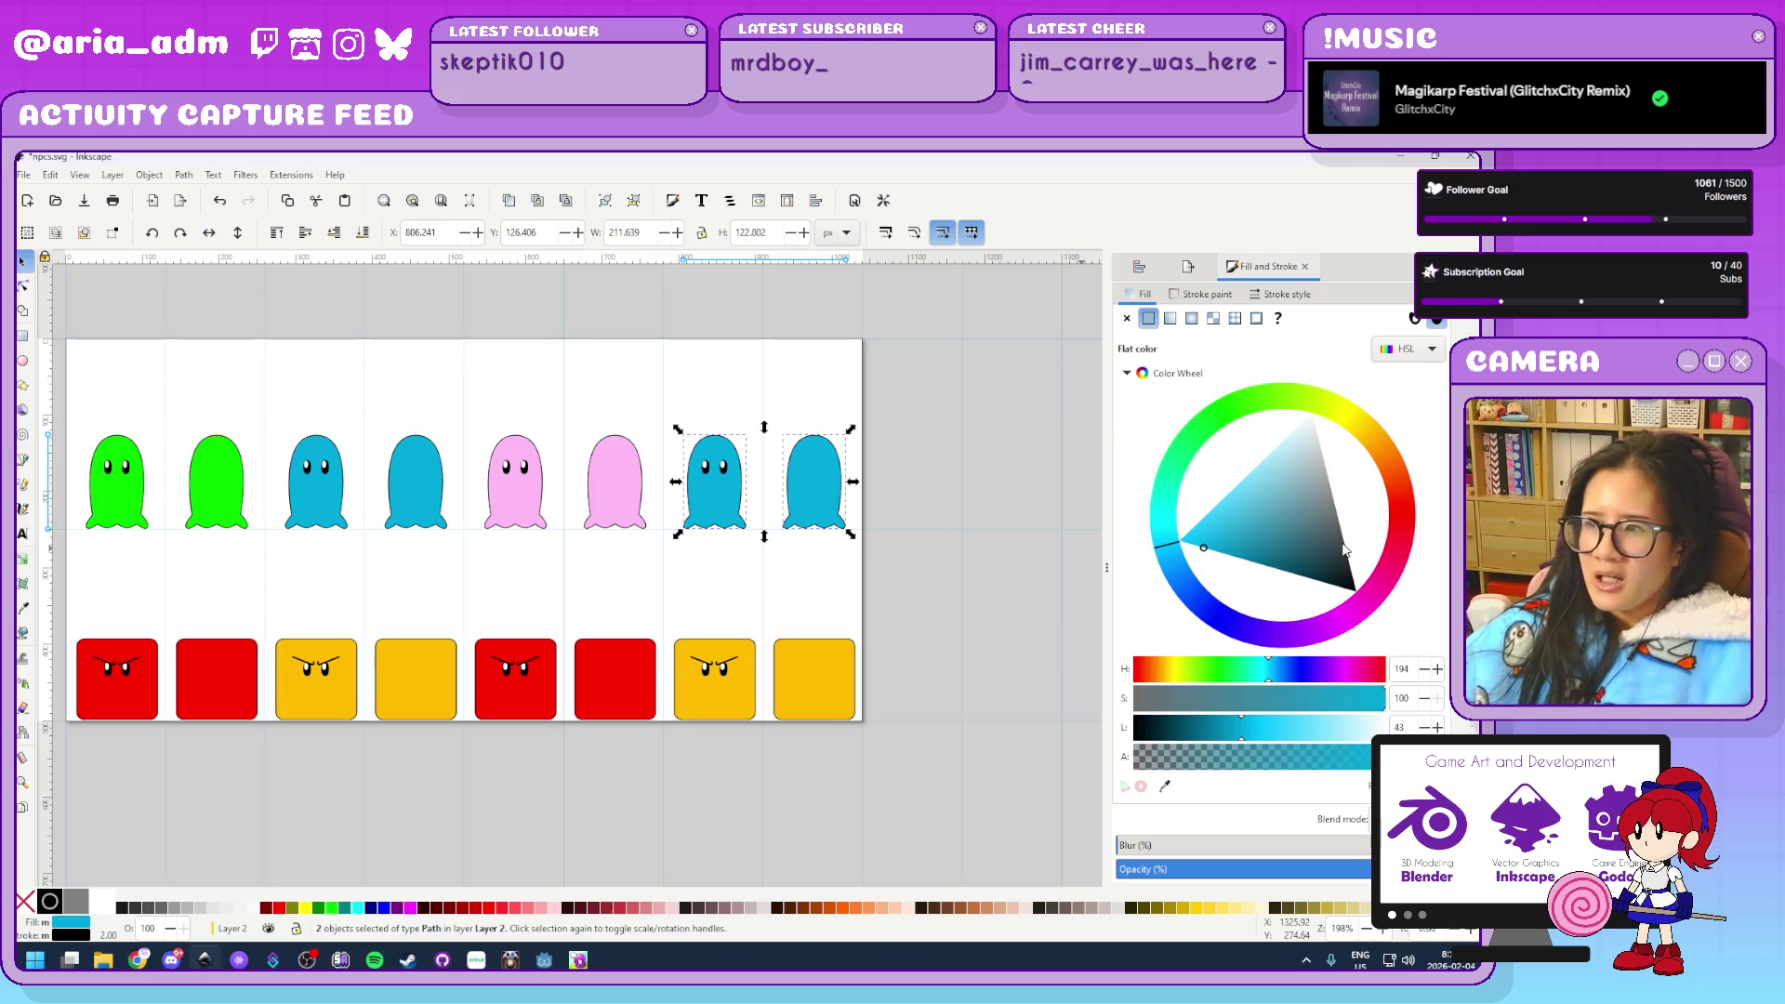
click(1296, 642)
drag(1296, 642, 1172, 563)
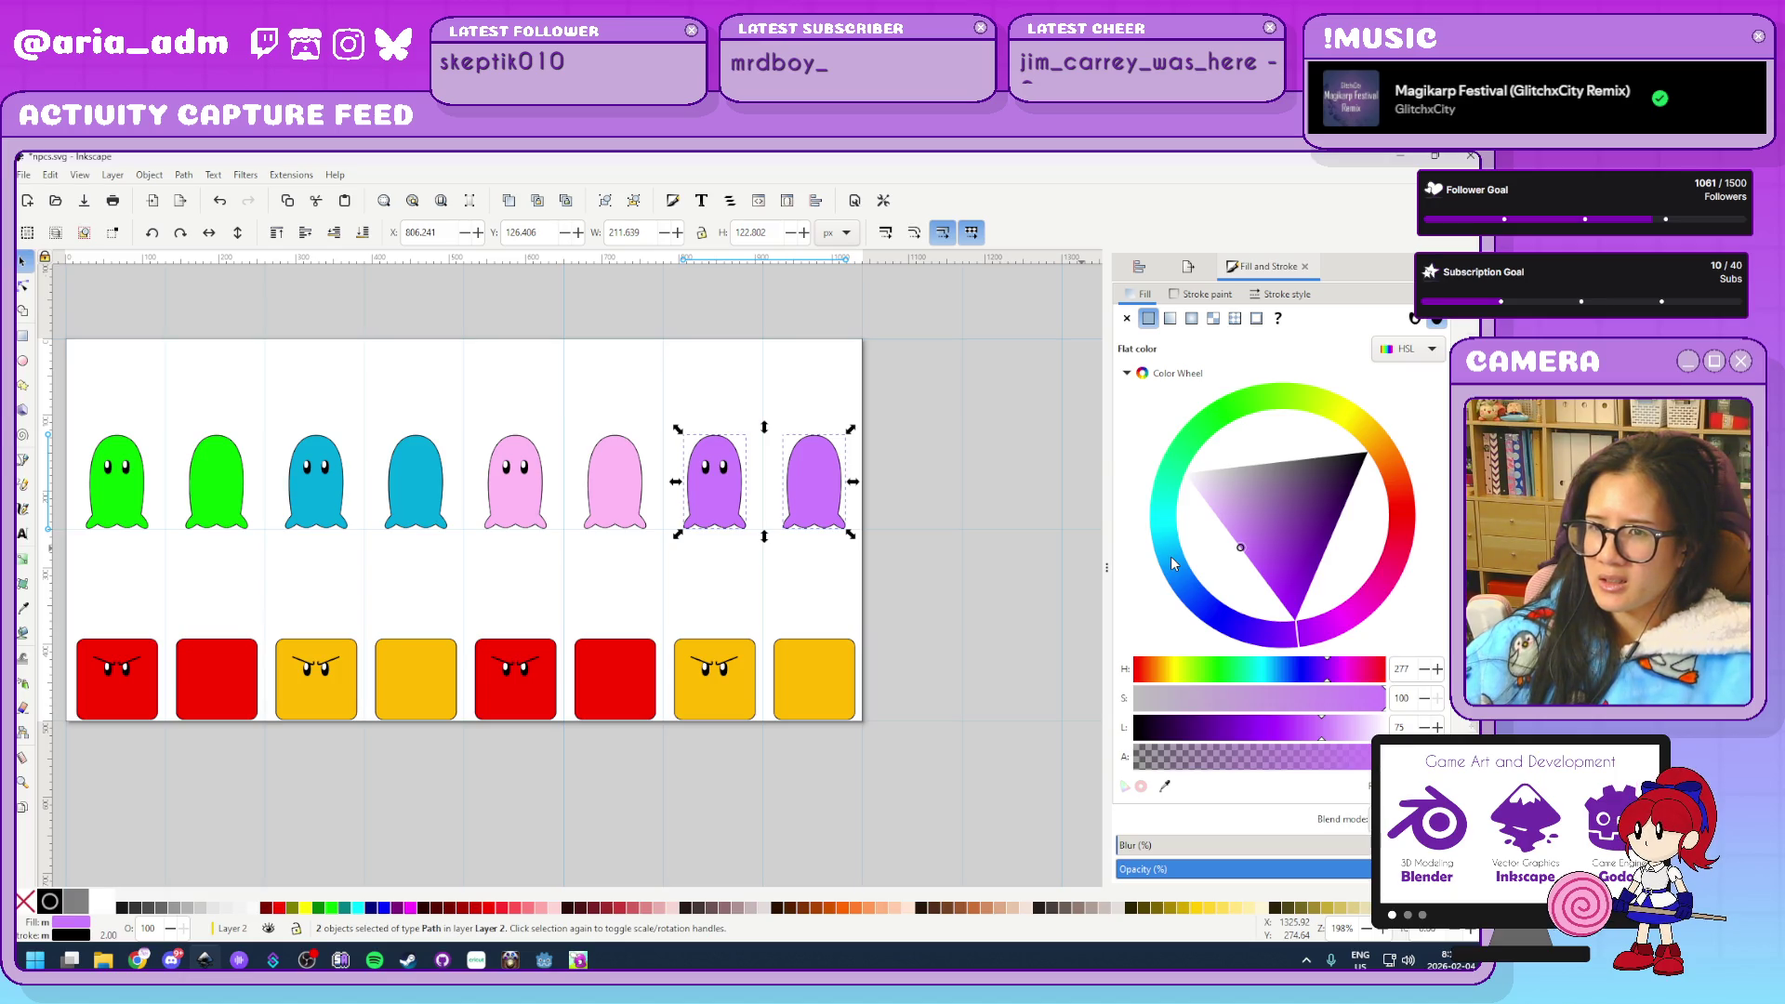
mouse_move(1298, 630)
mouse_down()
mouse_move(1439, 430)
mouse_move(1389, 602)
mouse_move(1407, 399)
mouse_move(1446, 474)
mouse_up()
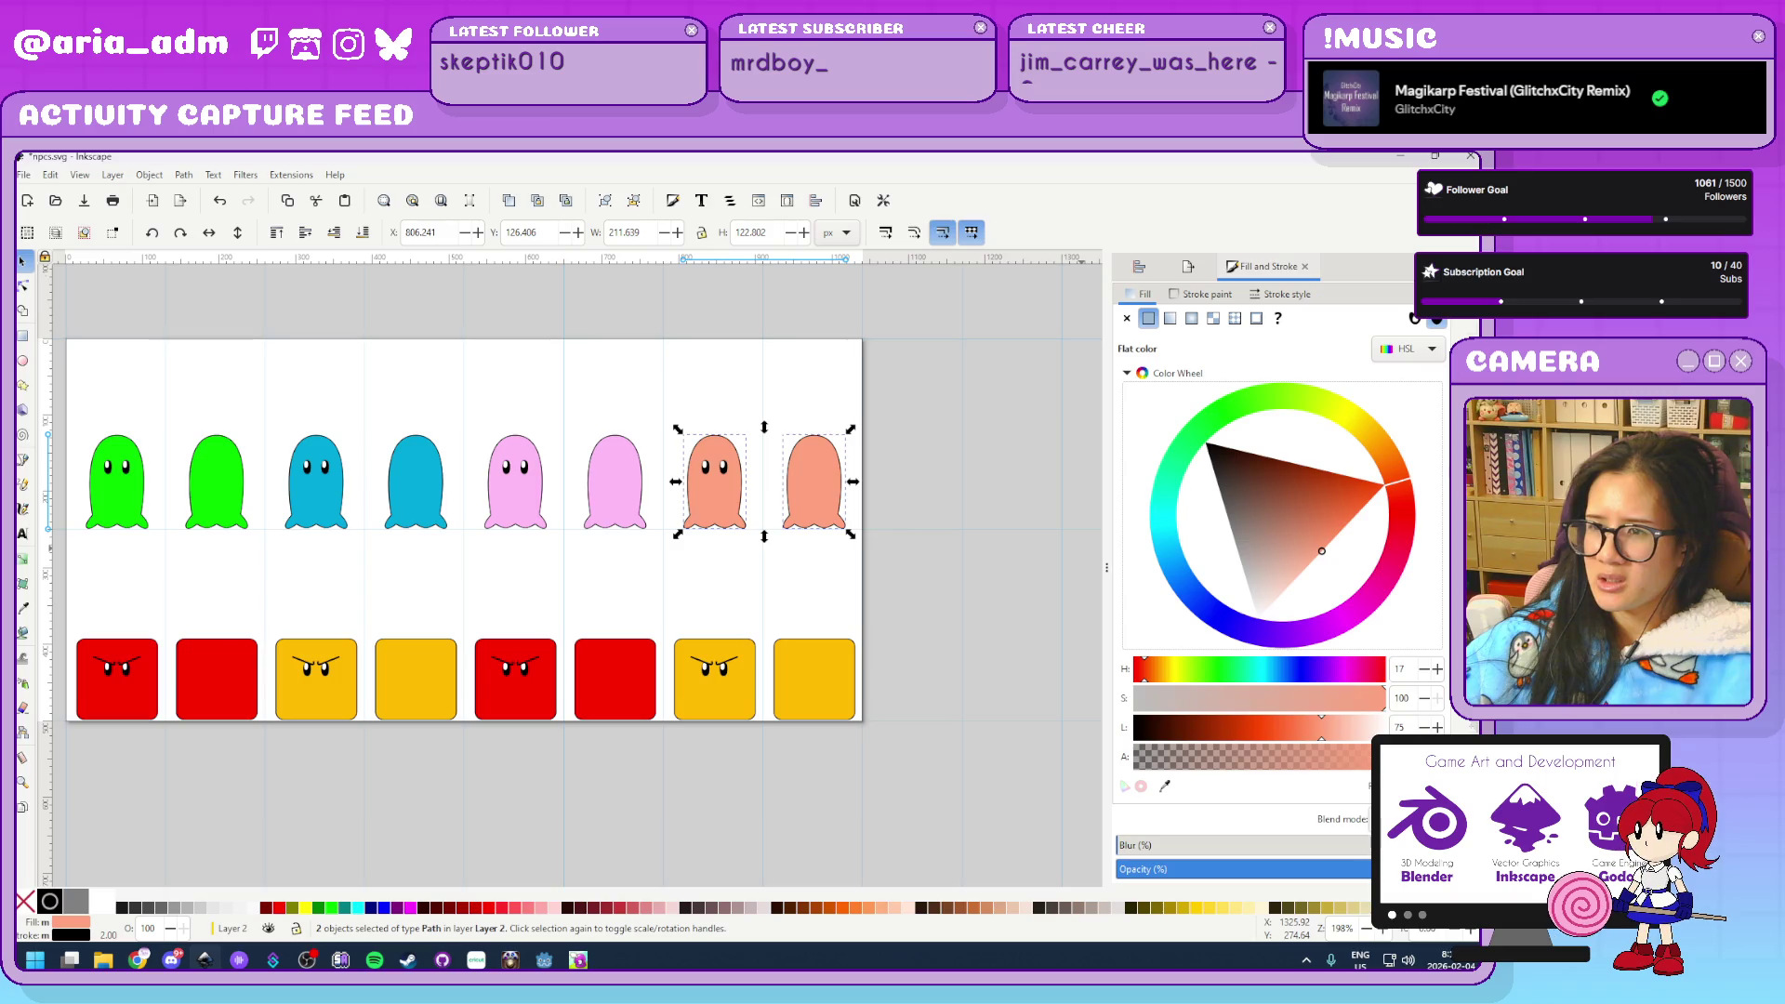
drag(1445, 474, 1447, 487)
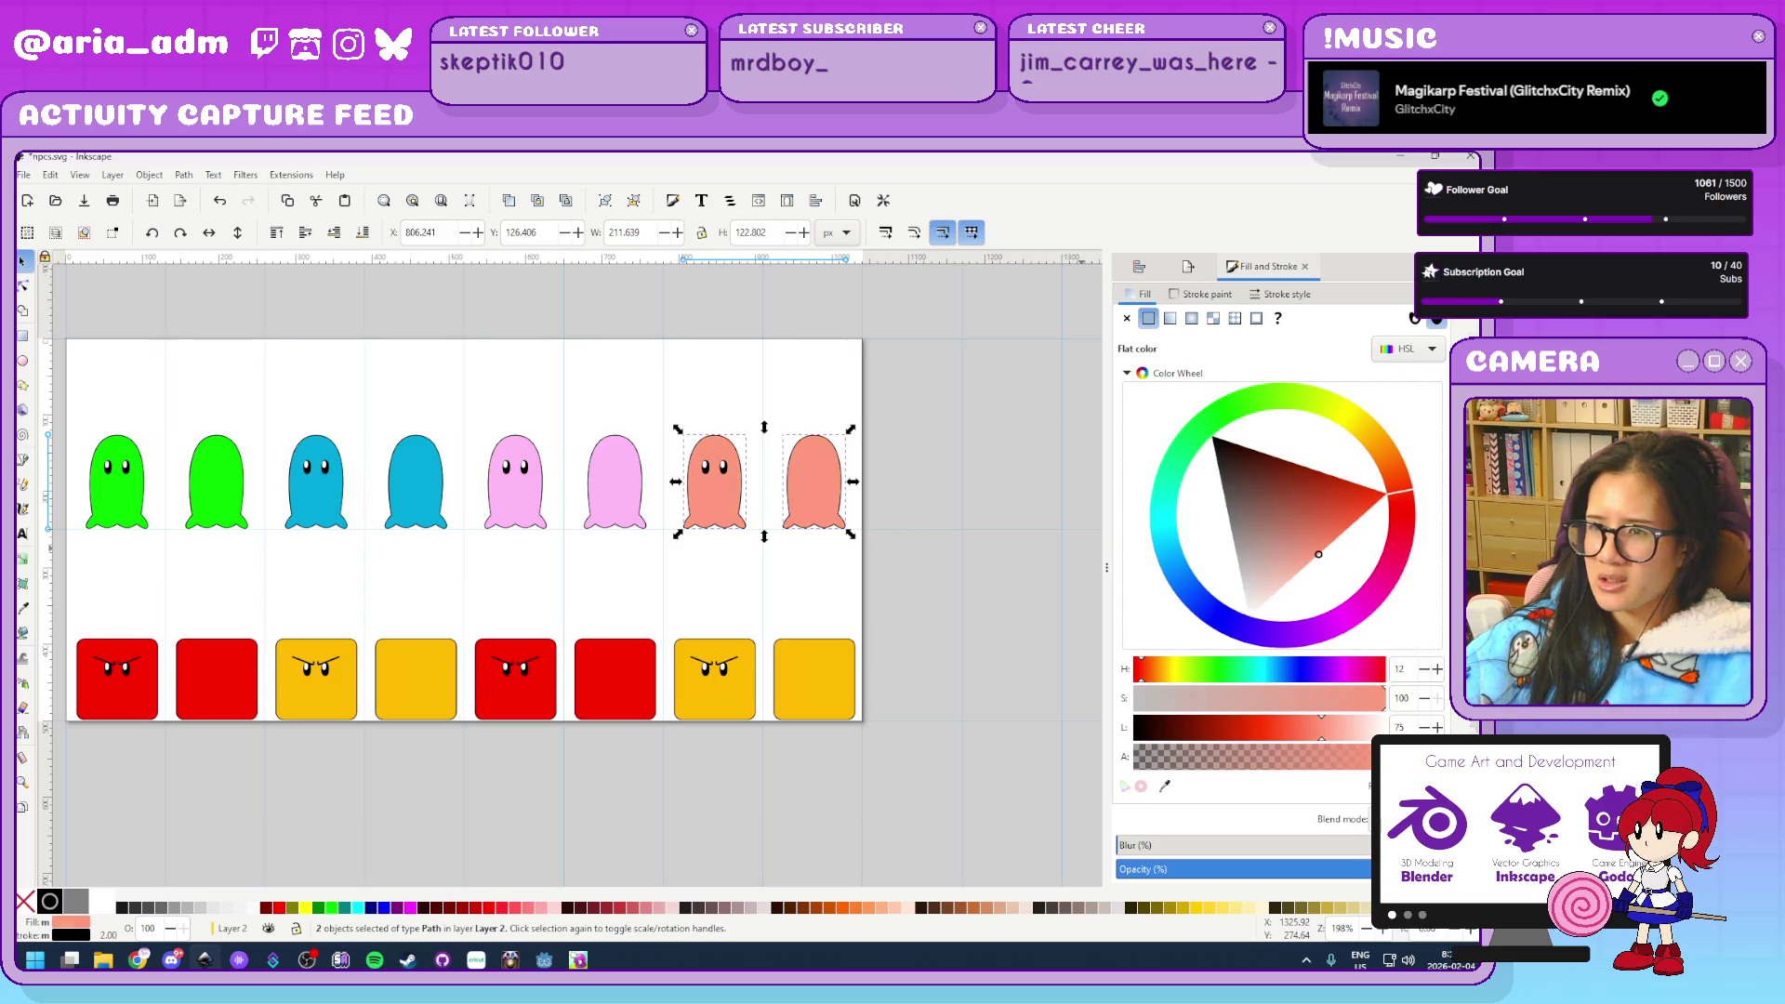
click(996, 678)
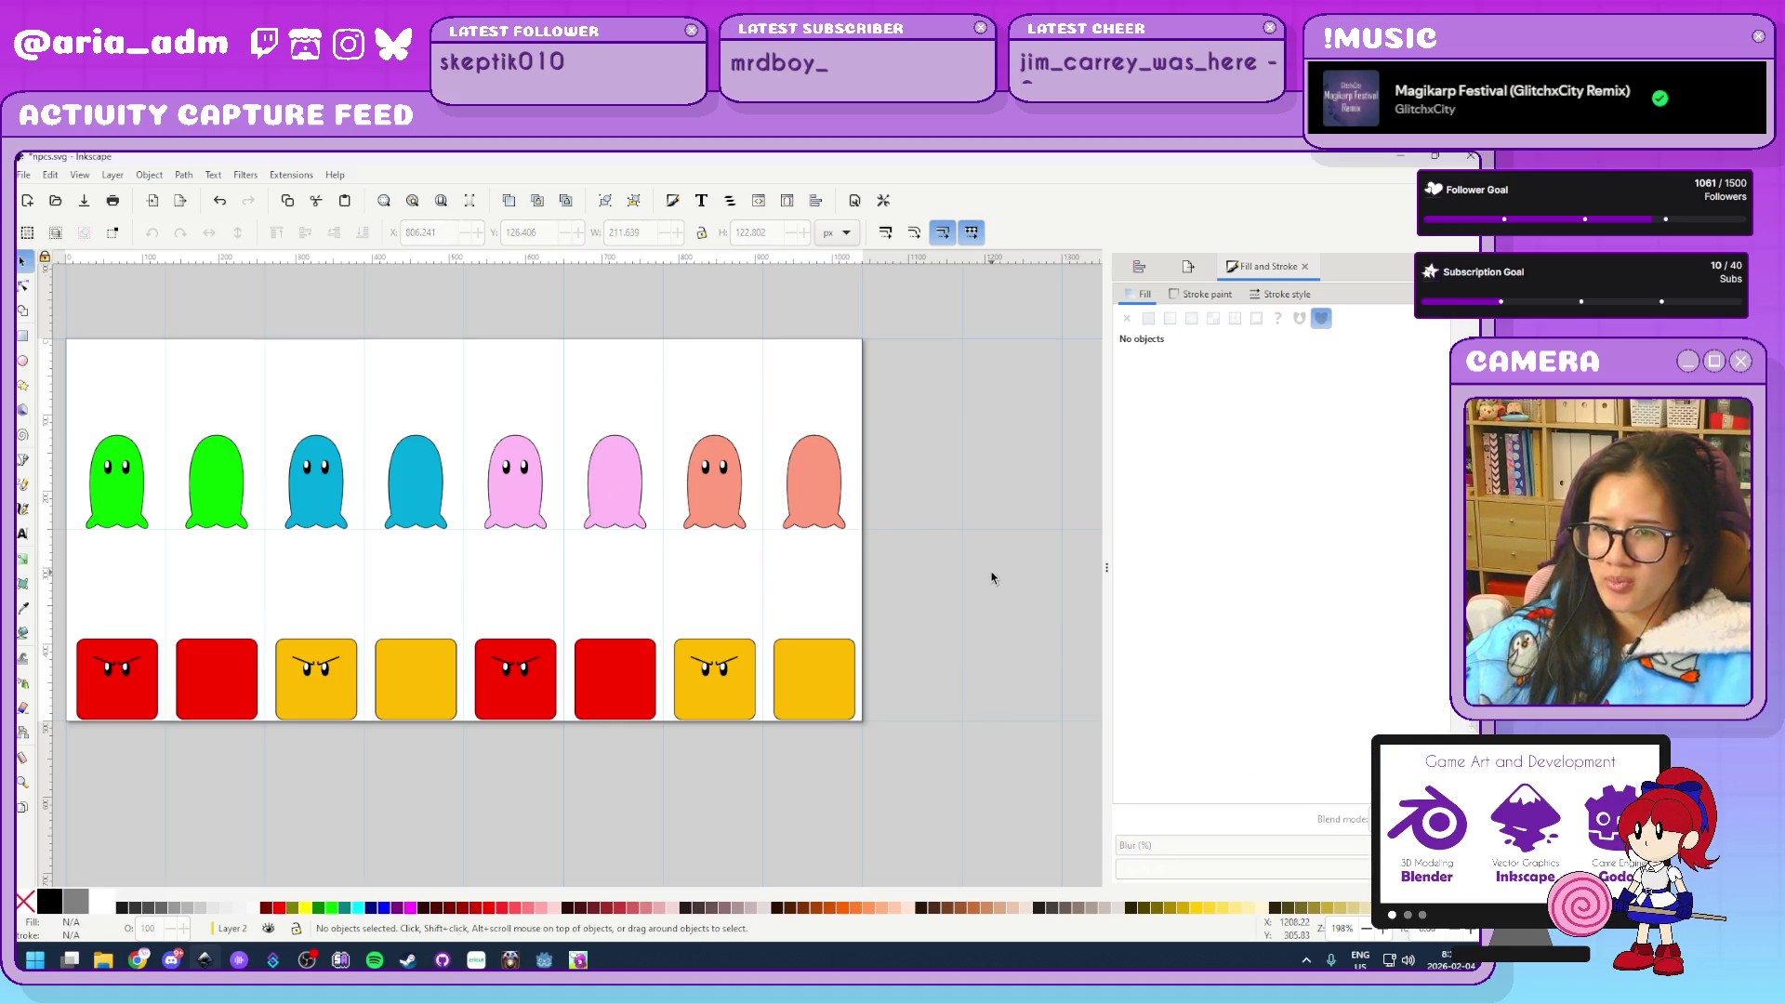
scroll(977, 583, down, 1)
scroll(977, 583, up, 1)
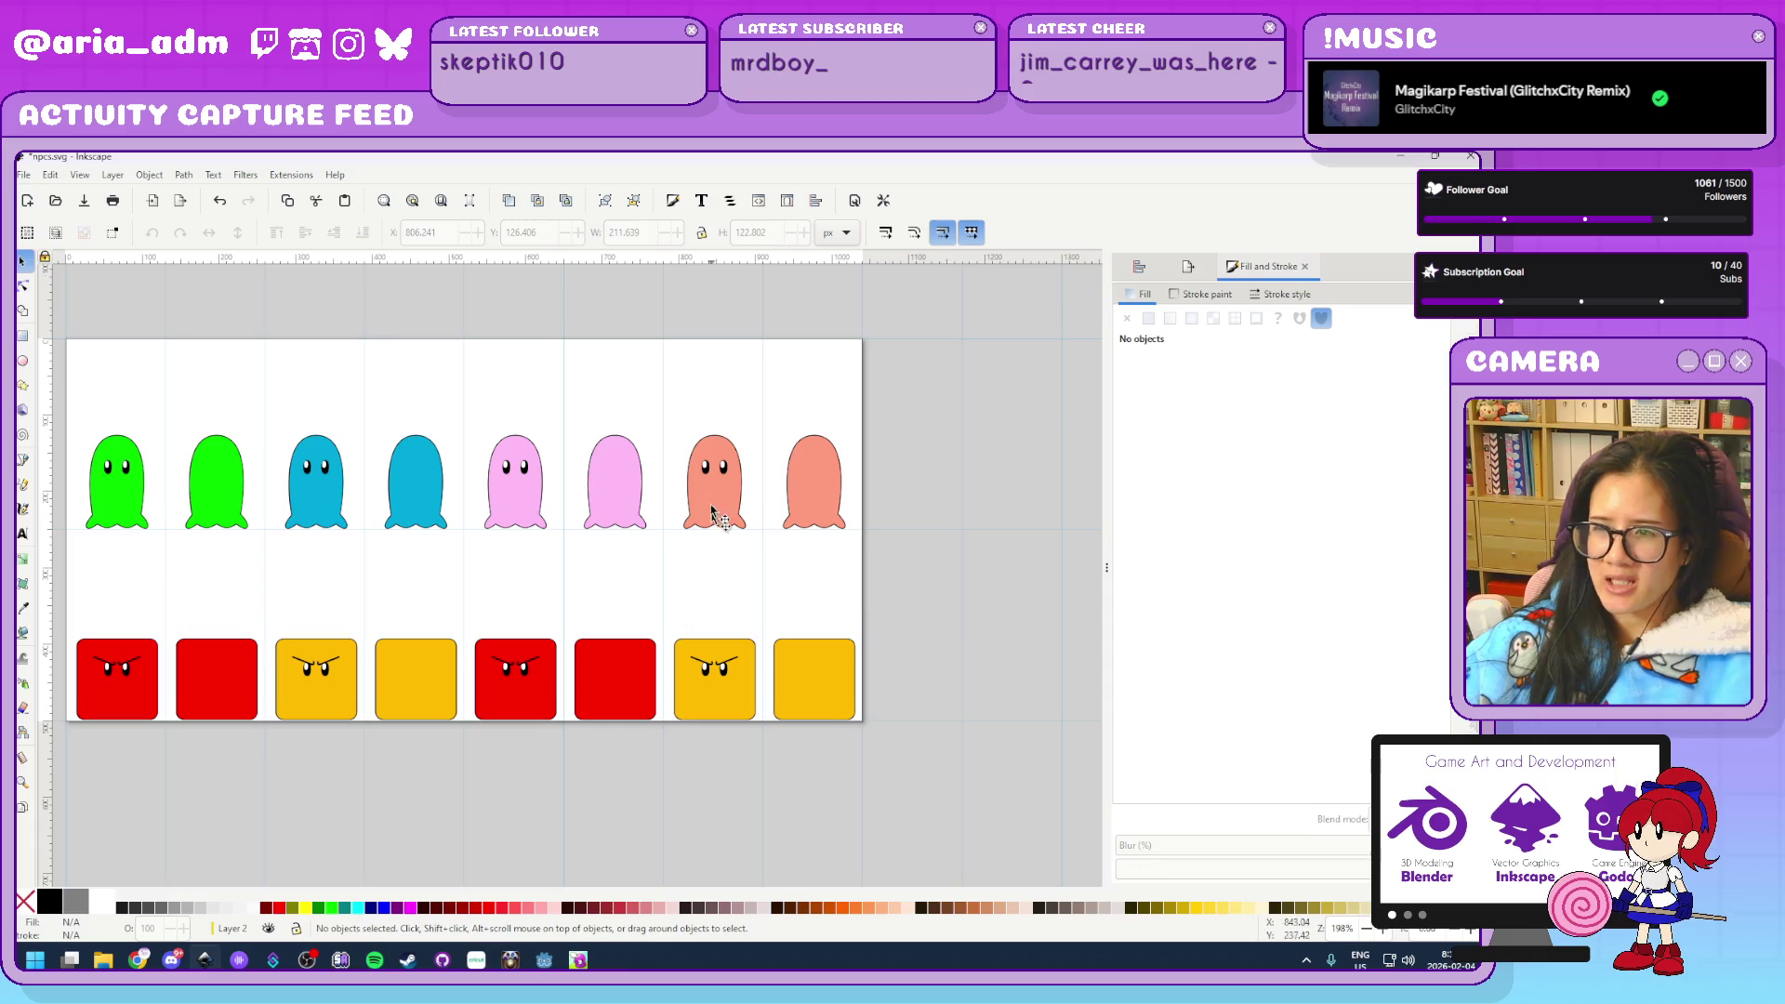
scroll(949, 606, down, 1)
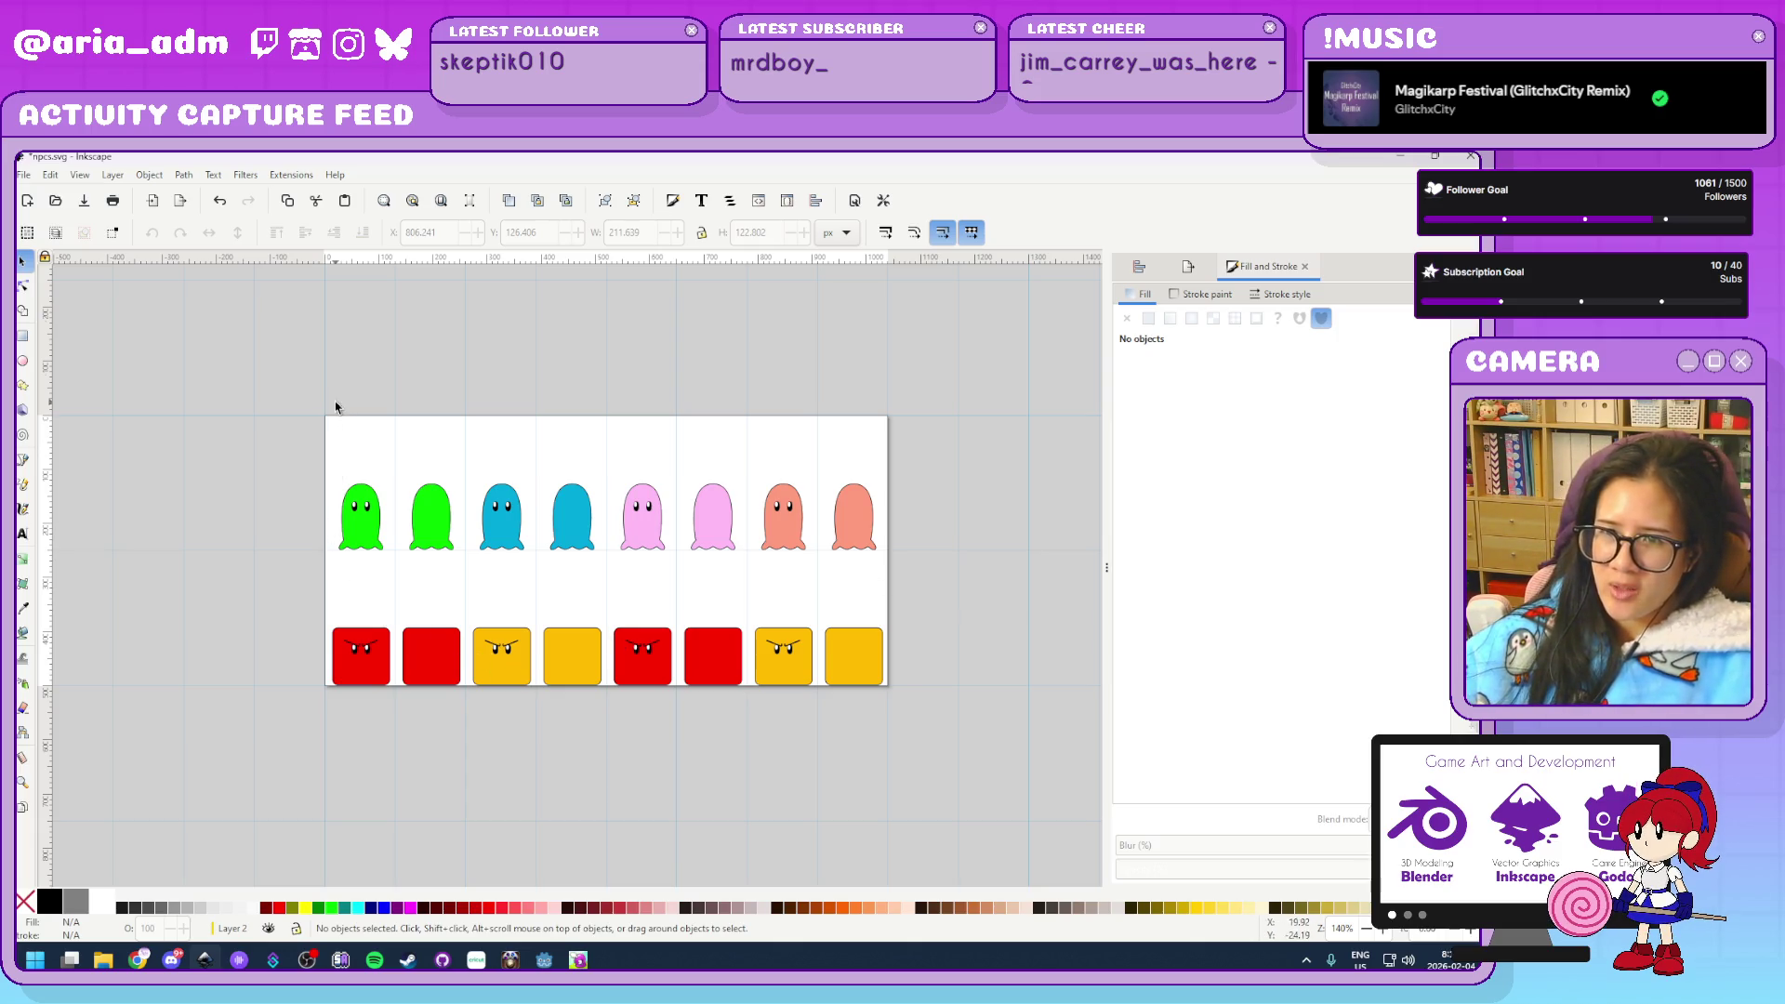
drag(314, 390, 749, 737)
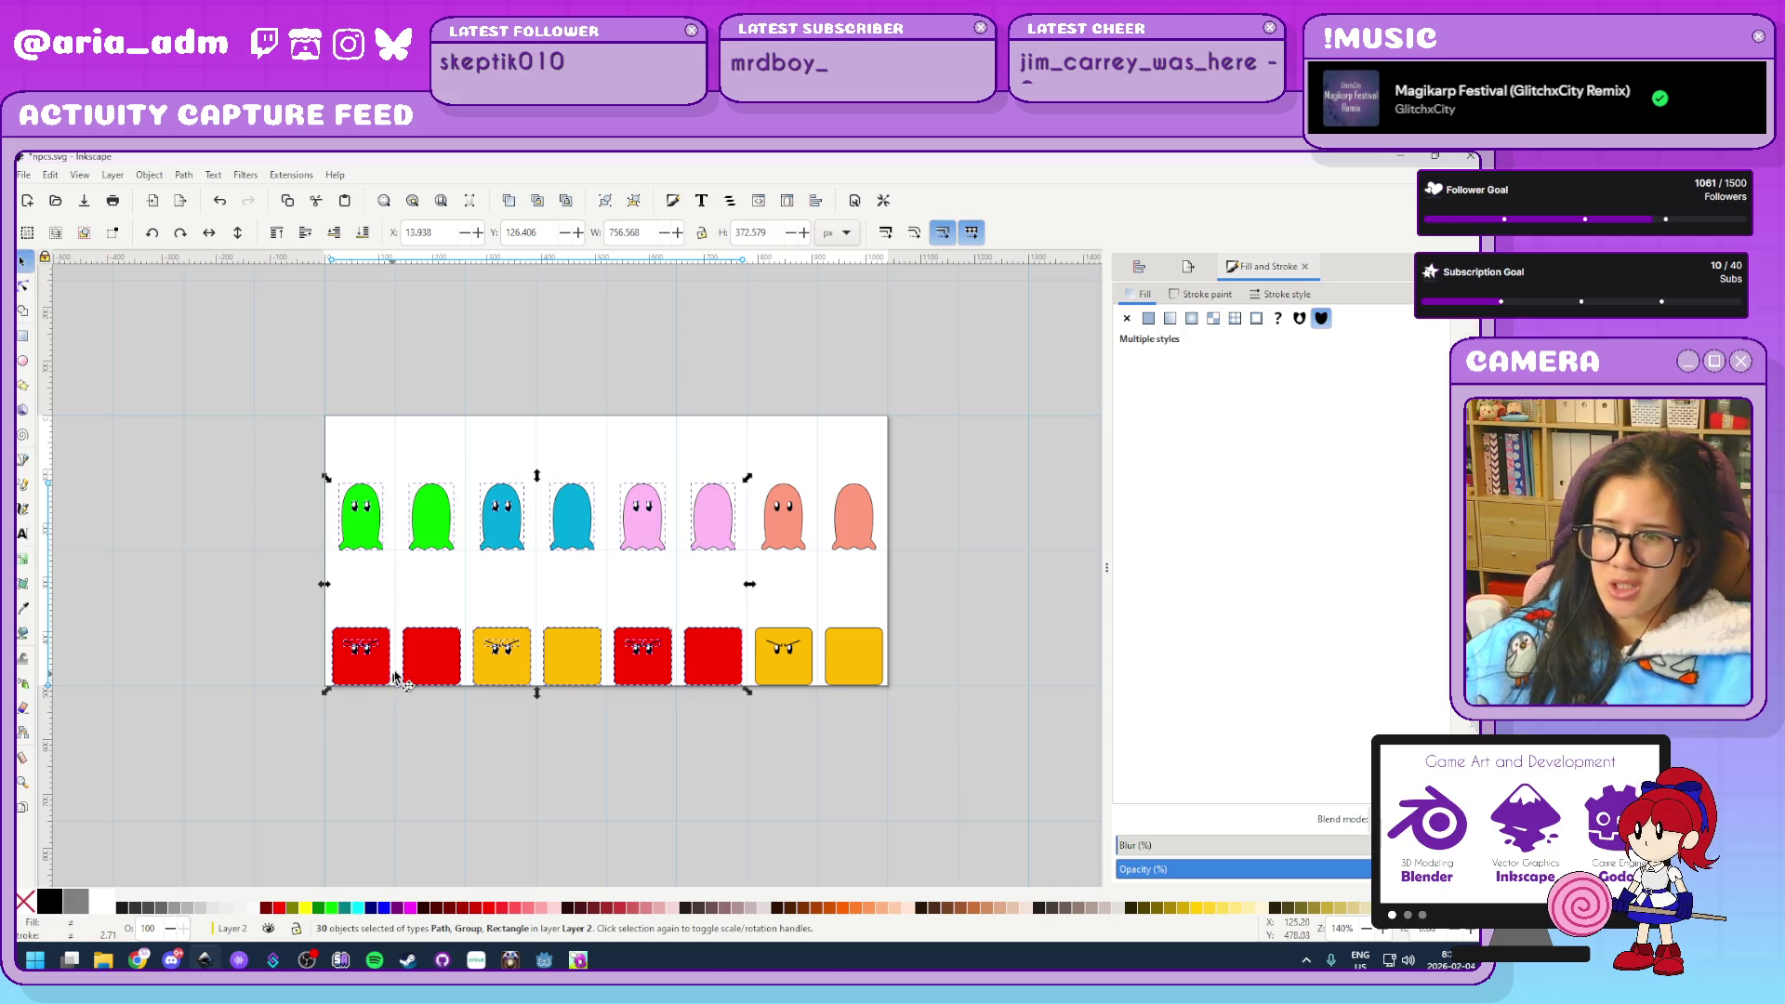
click(925, 486)
drag(943, 420, 752, 605)
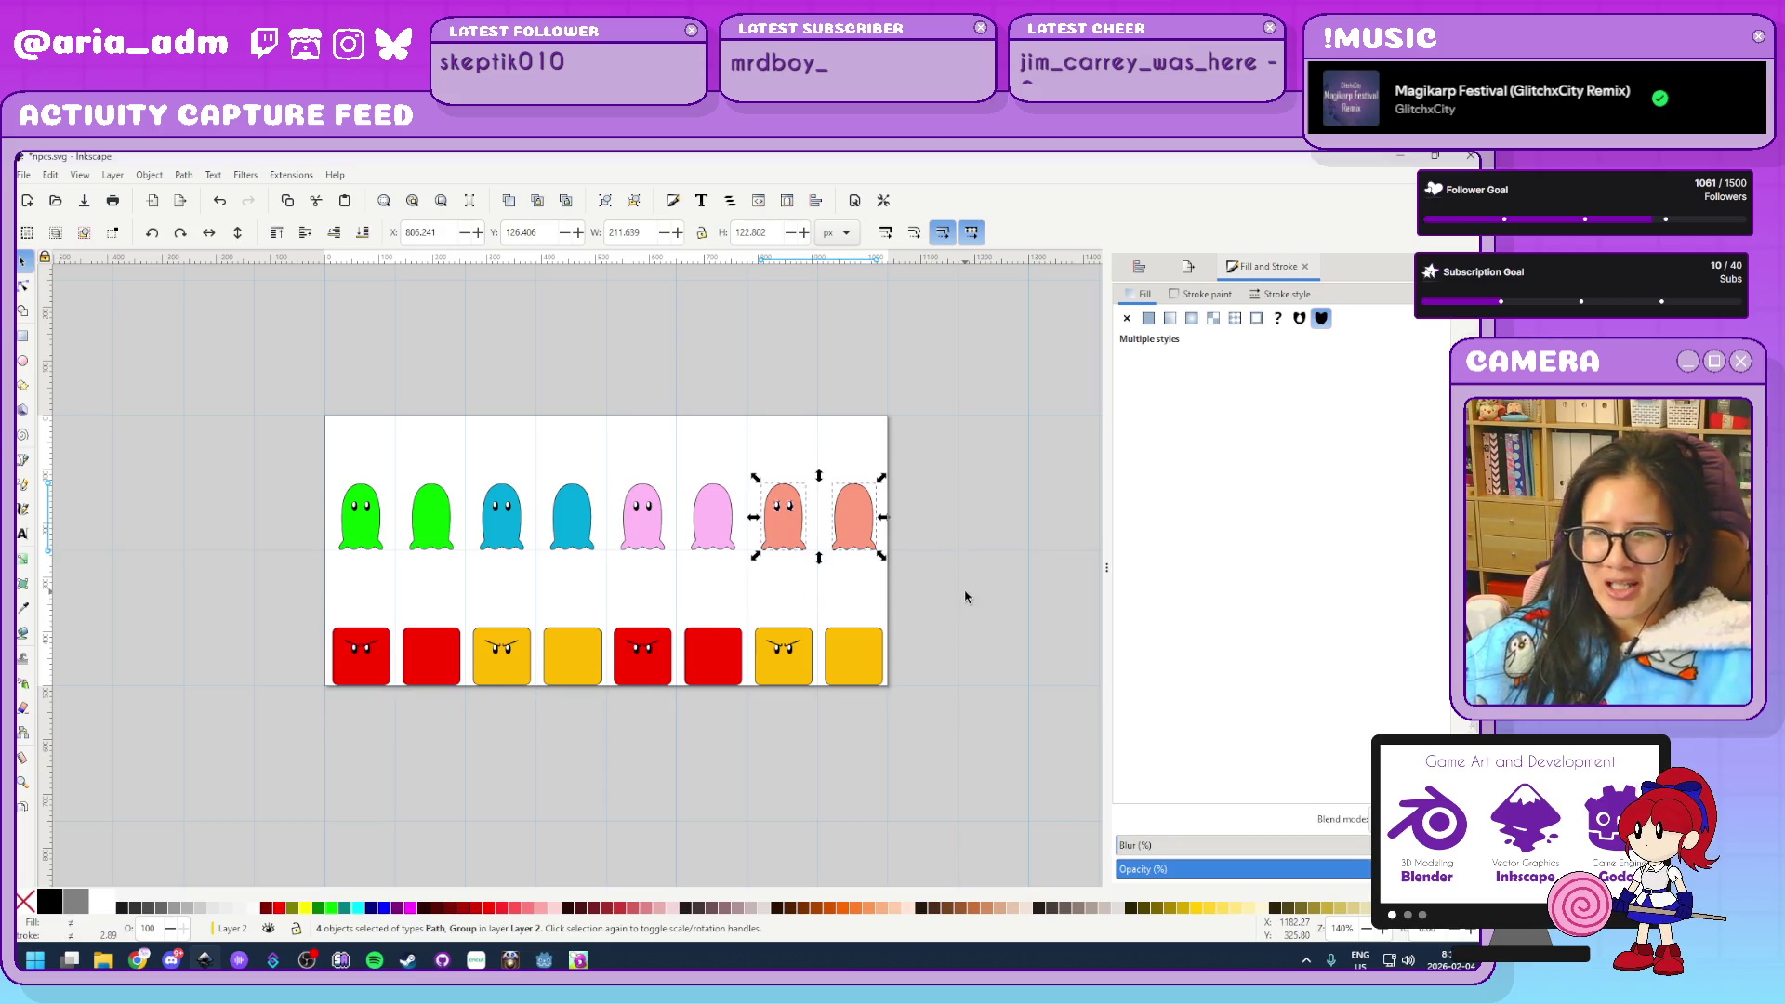
click(907, 735)
drag(911, 730, 750, 584)
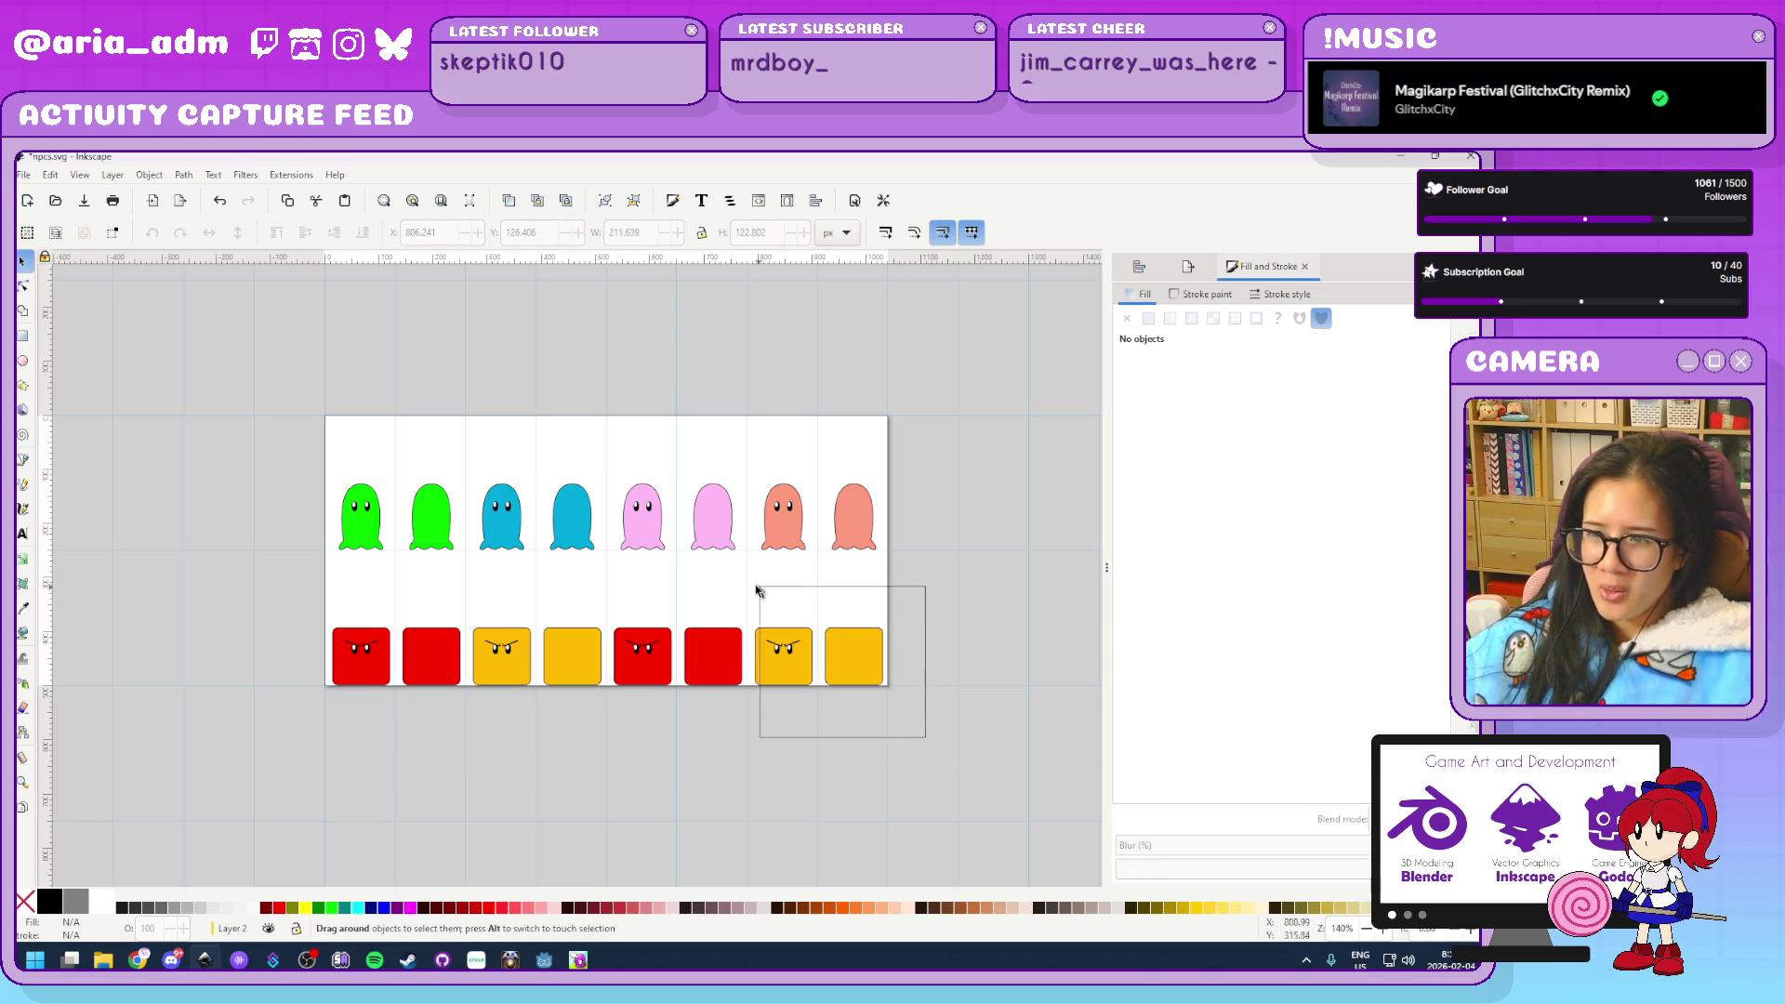
click(896, 773)
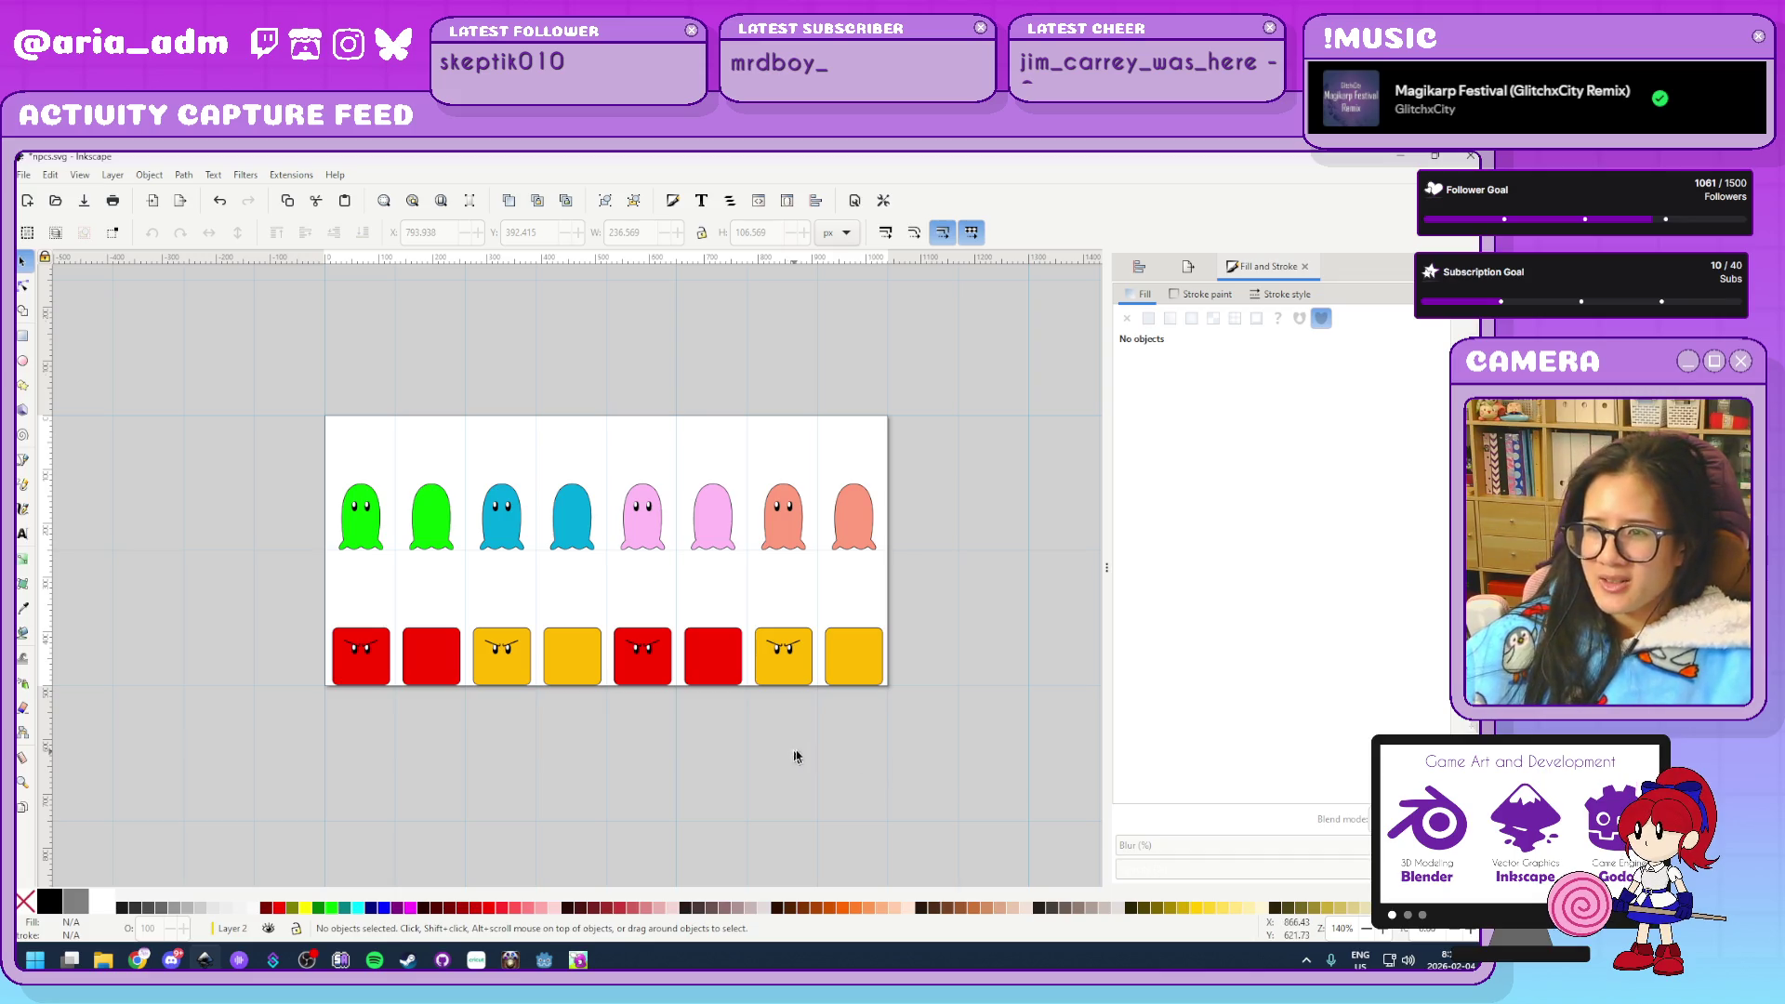
scroll(646, 758, up, 2)
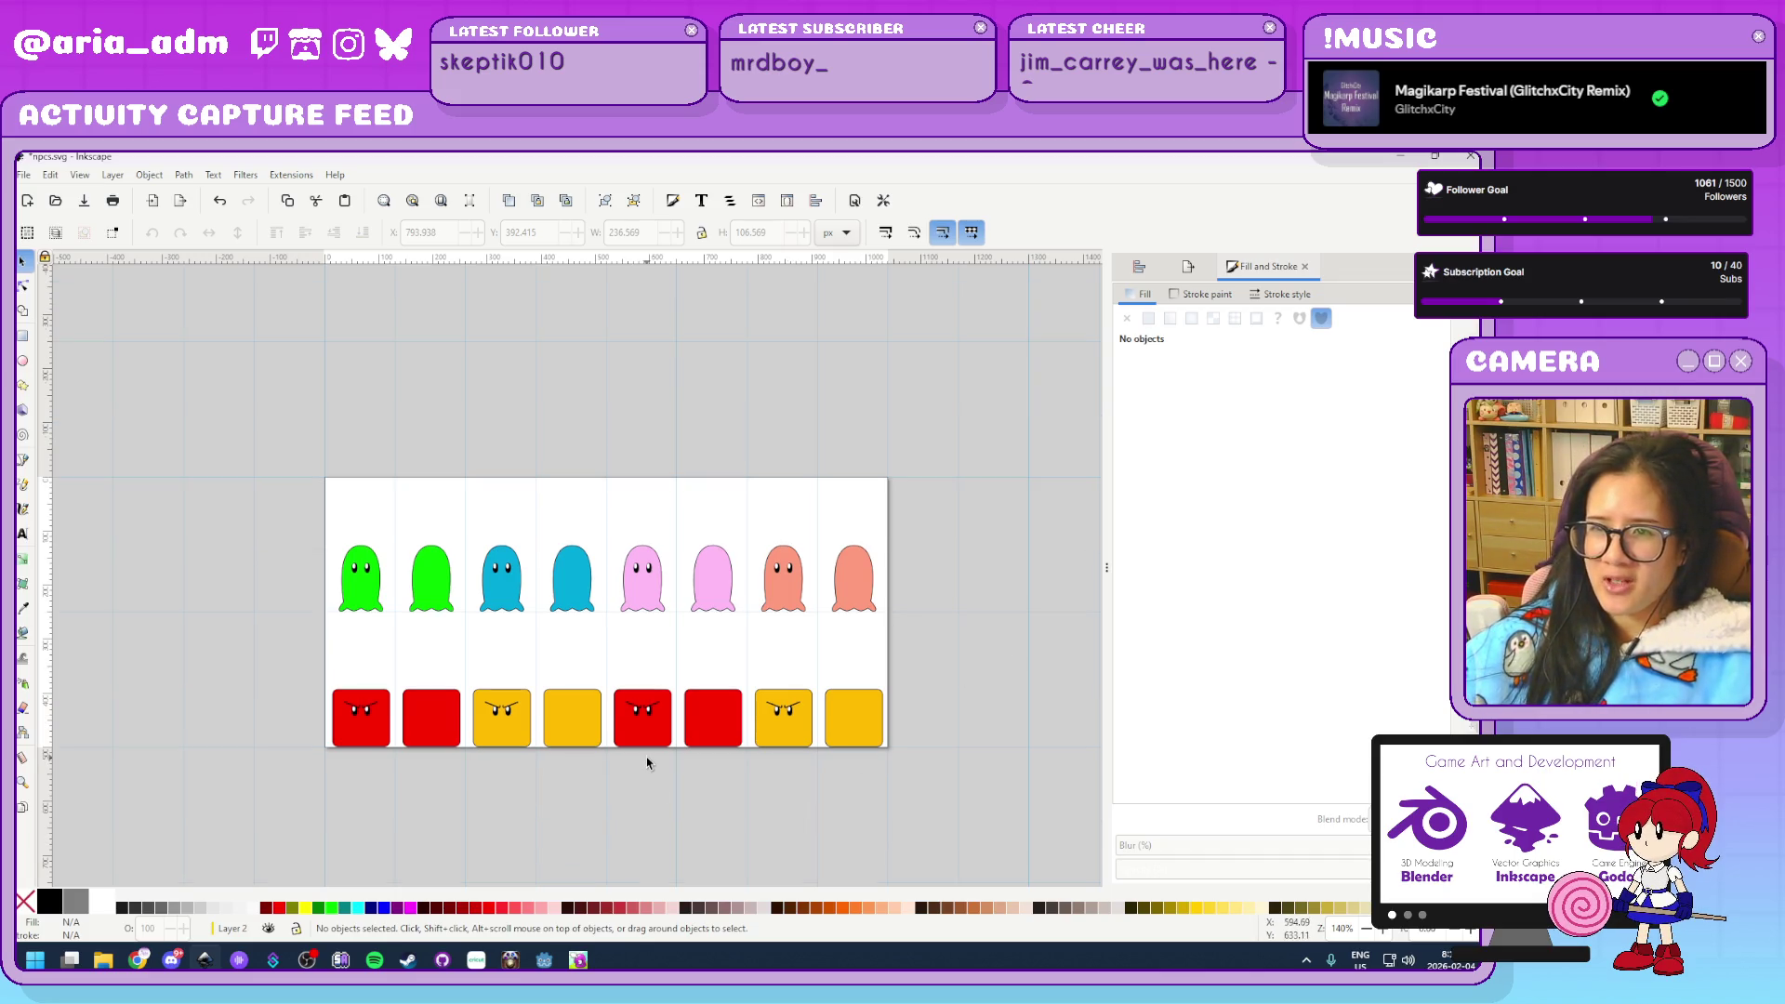
key(ctrl)
scroll(648, 796, up, 1)
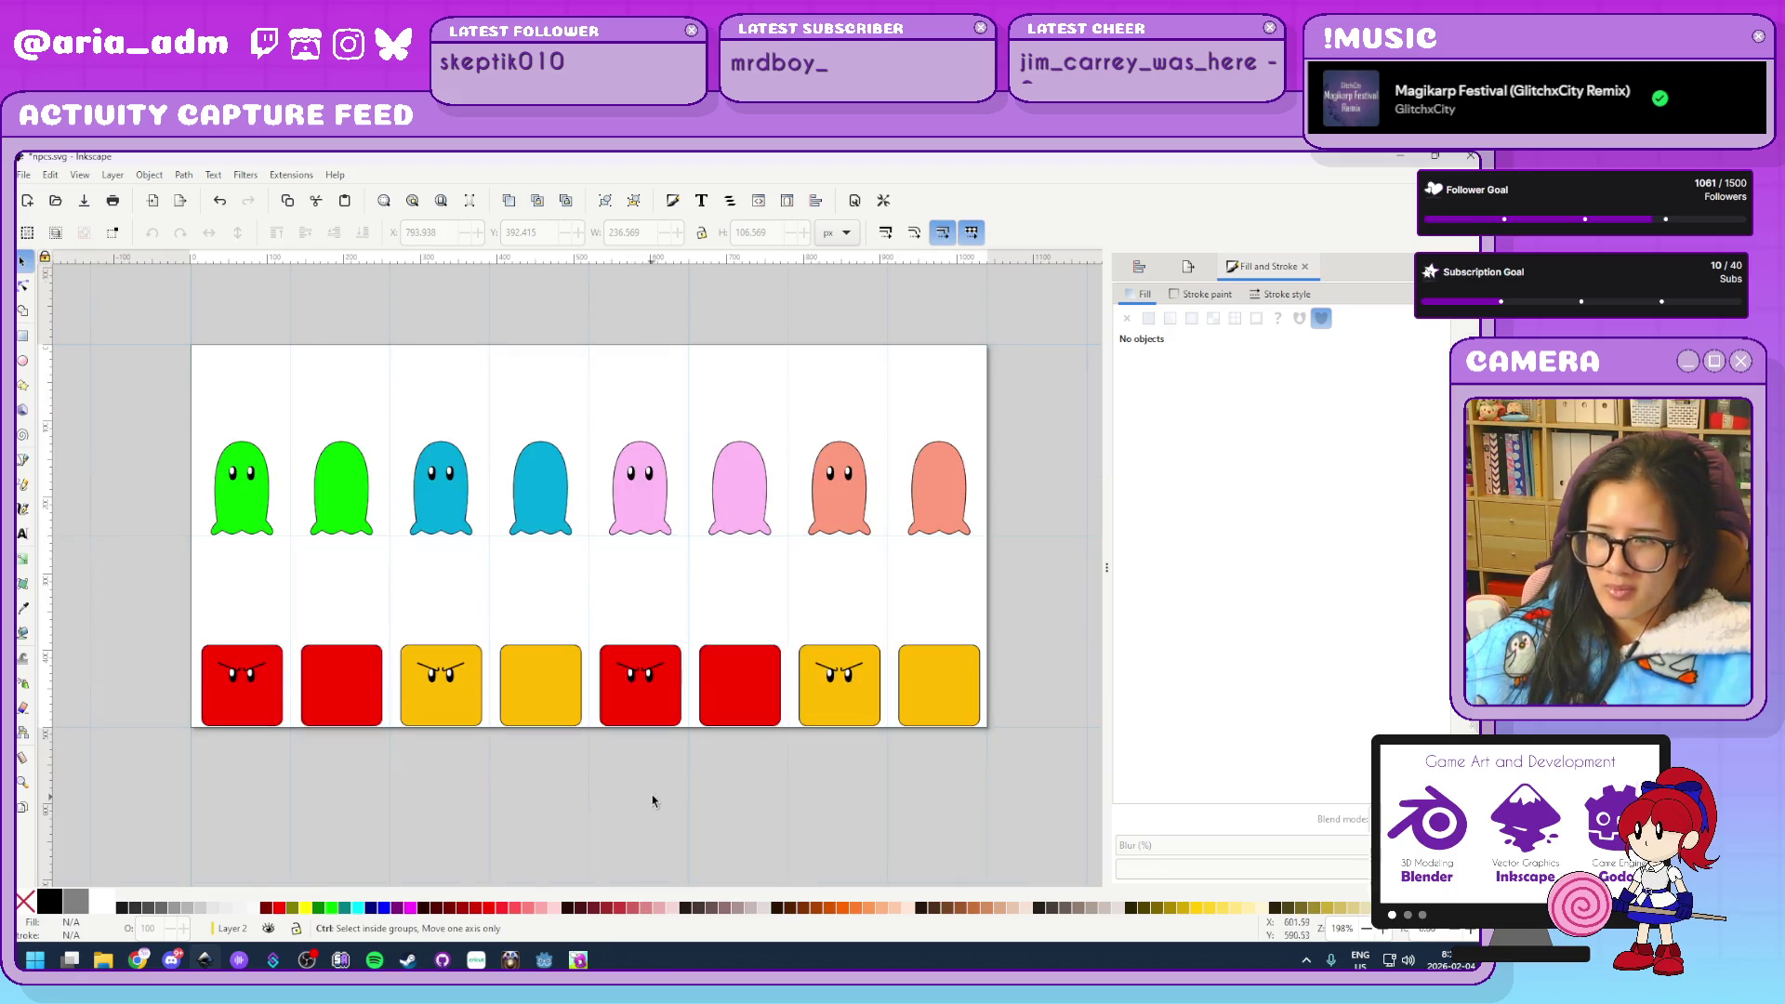
click(718, 716)
Recolour the fifth and sixth red blocks a muted purple
shift+click(648, 724)
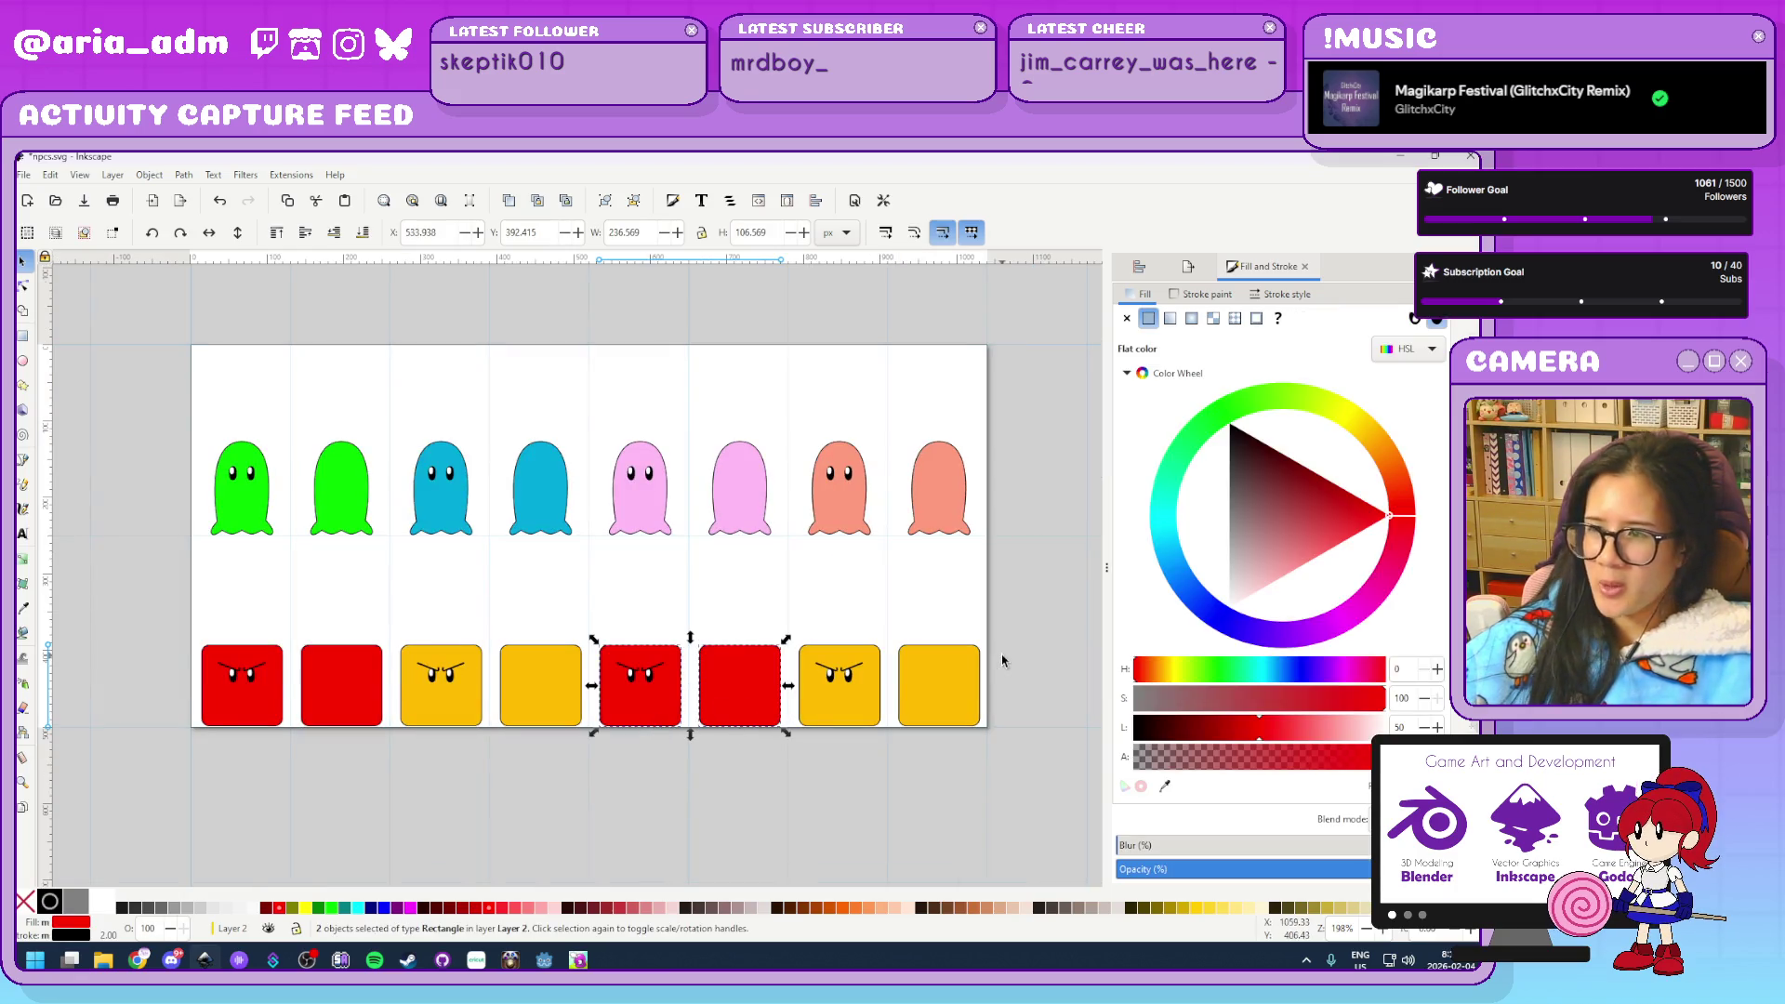
click(1225, 632)
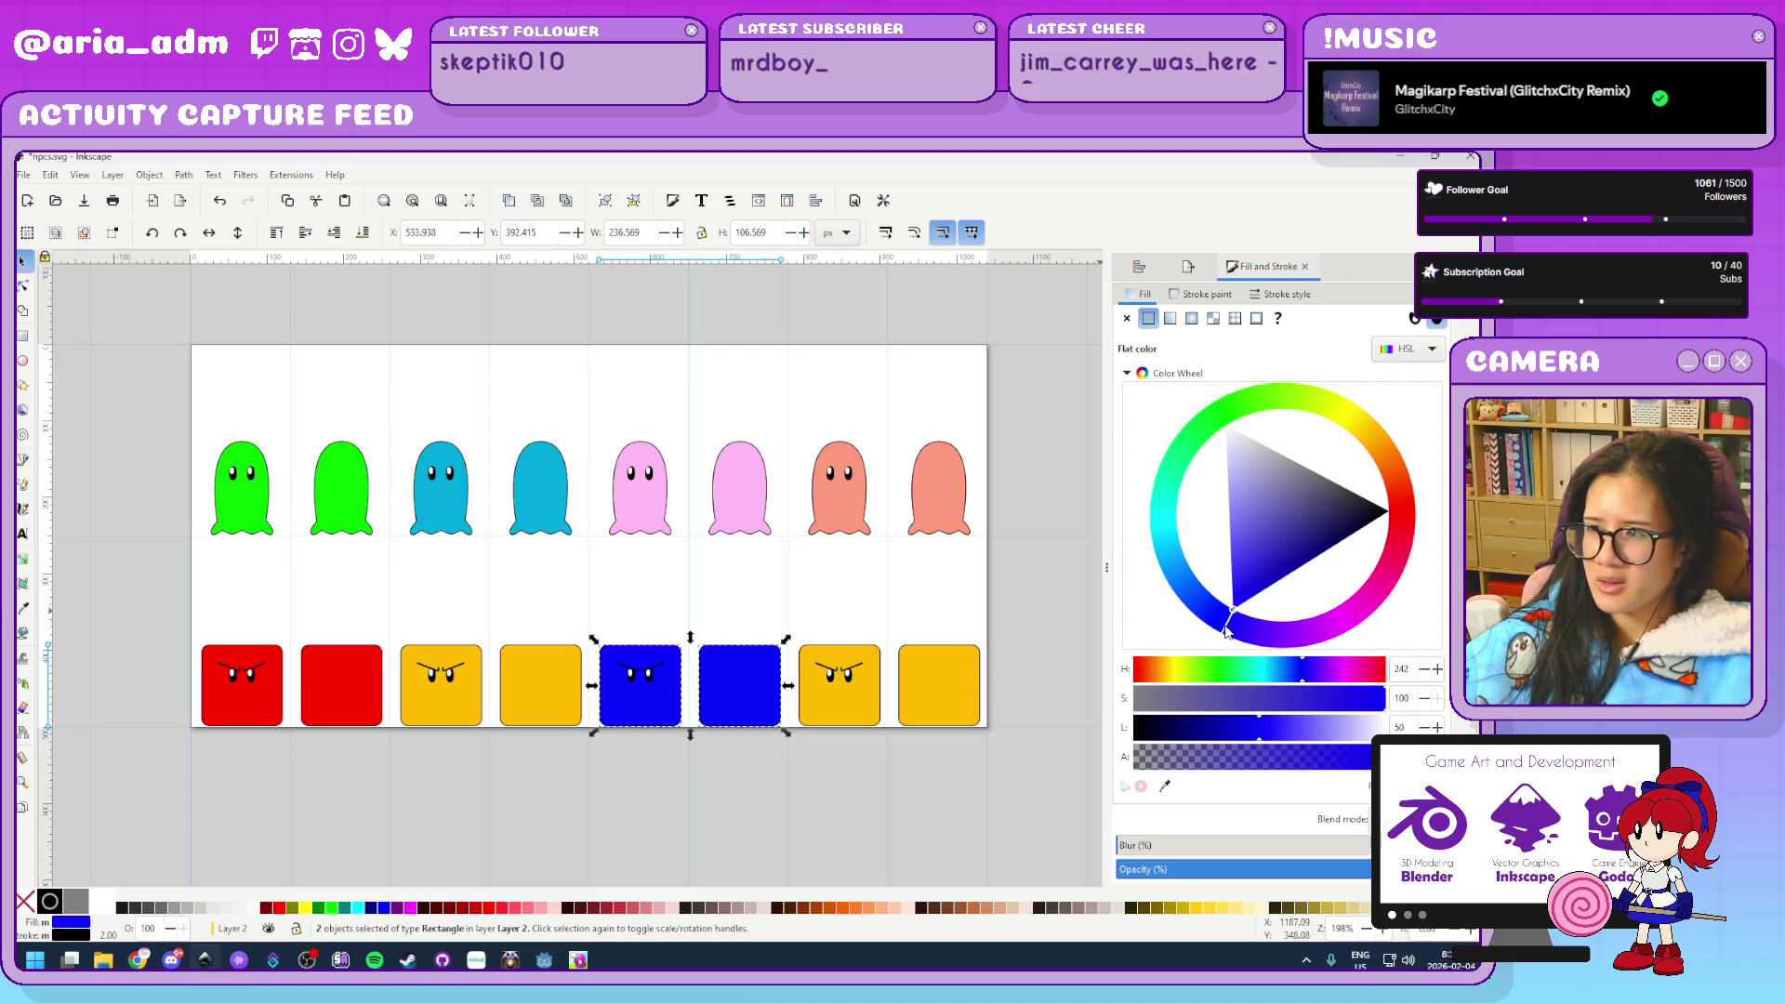
mouse_move(1196, 412)
mouse_down()
mouse_move(1246, 402)
mouse_move(1223, 411)
mouse_up()
mouse_move(1232, 493)
mouse_down()
mouse_move(1214, 514)
mouse_move(1329, 652)
mouse_up()
drag(1318, 562, 1301, 509)
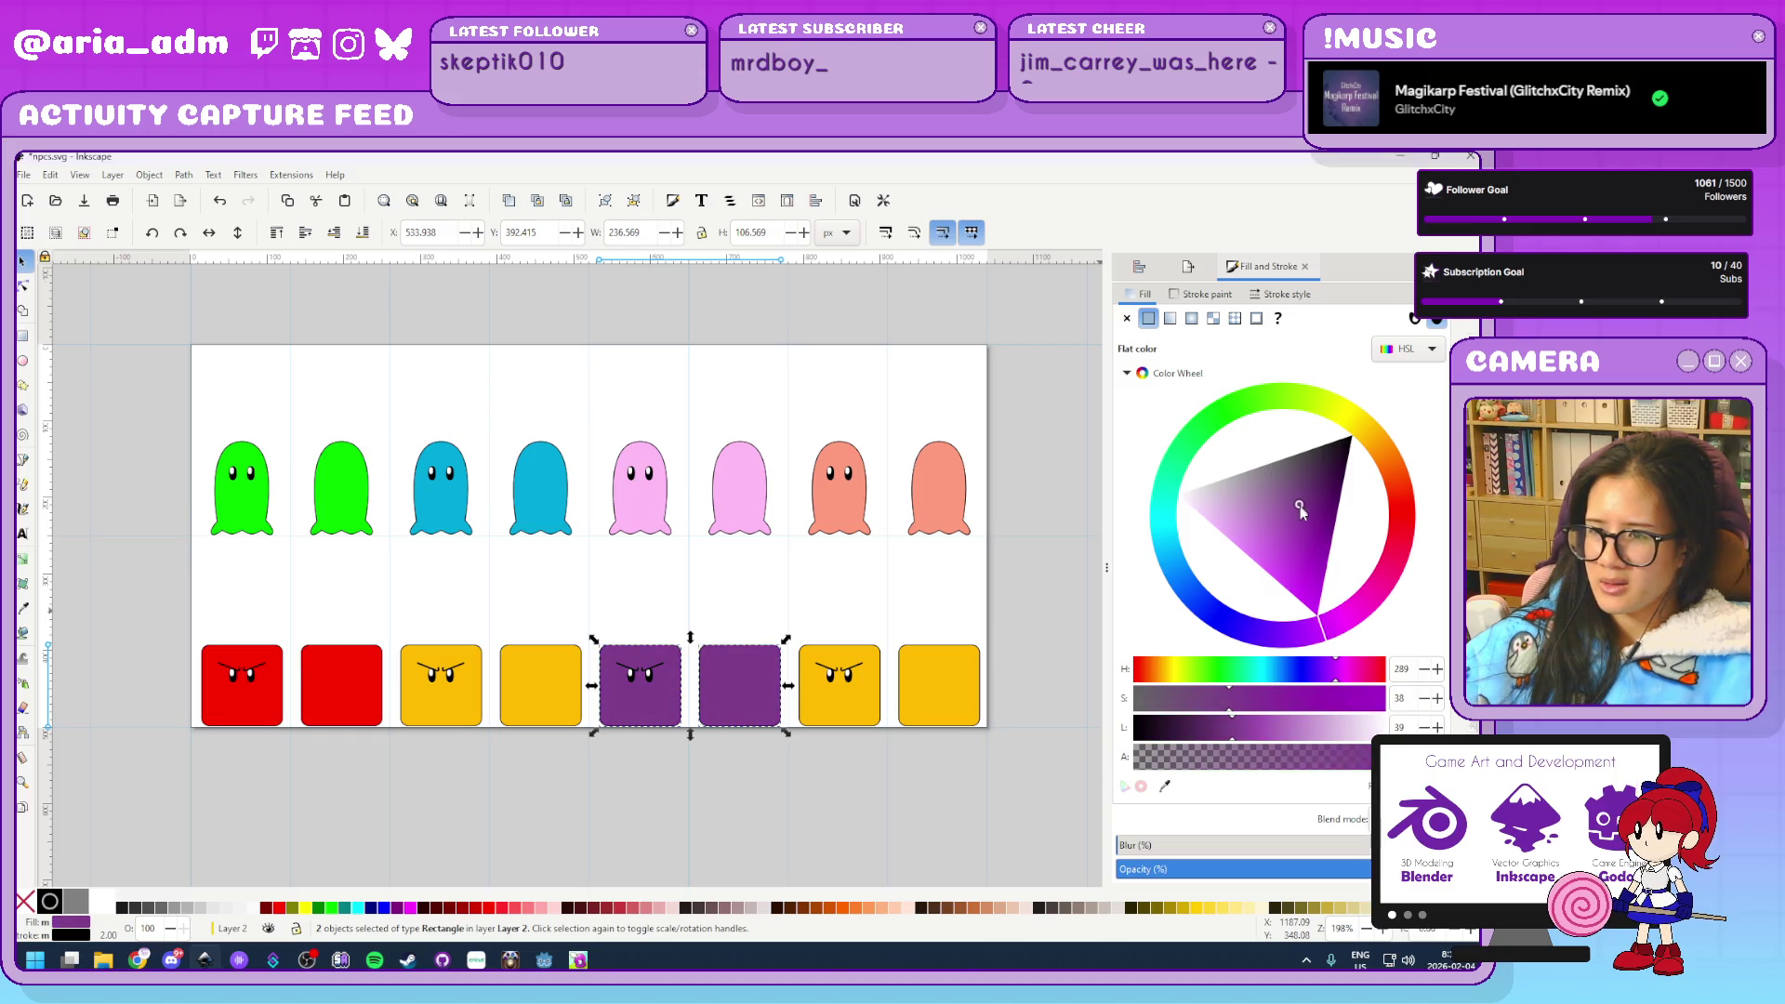
Turn the two rightmost yellow blocks mid grey by removing saturation
click(934, 719)
shift+click(837, 688)
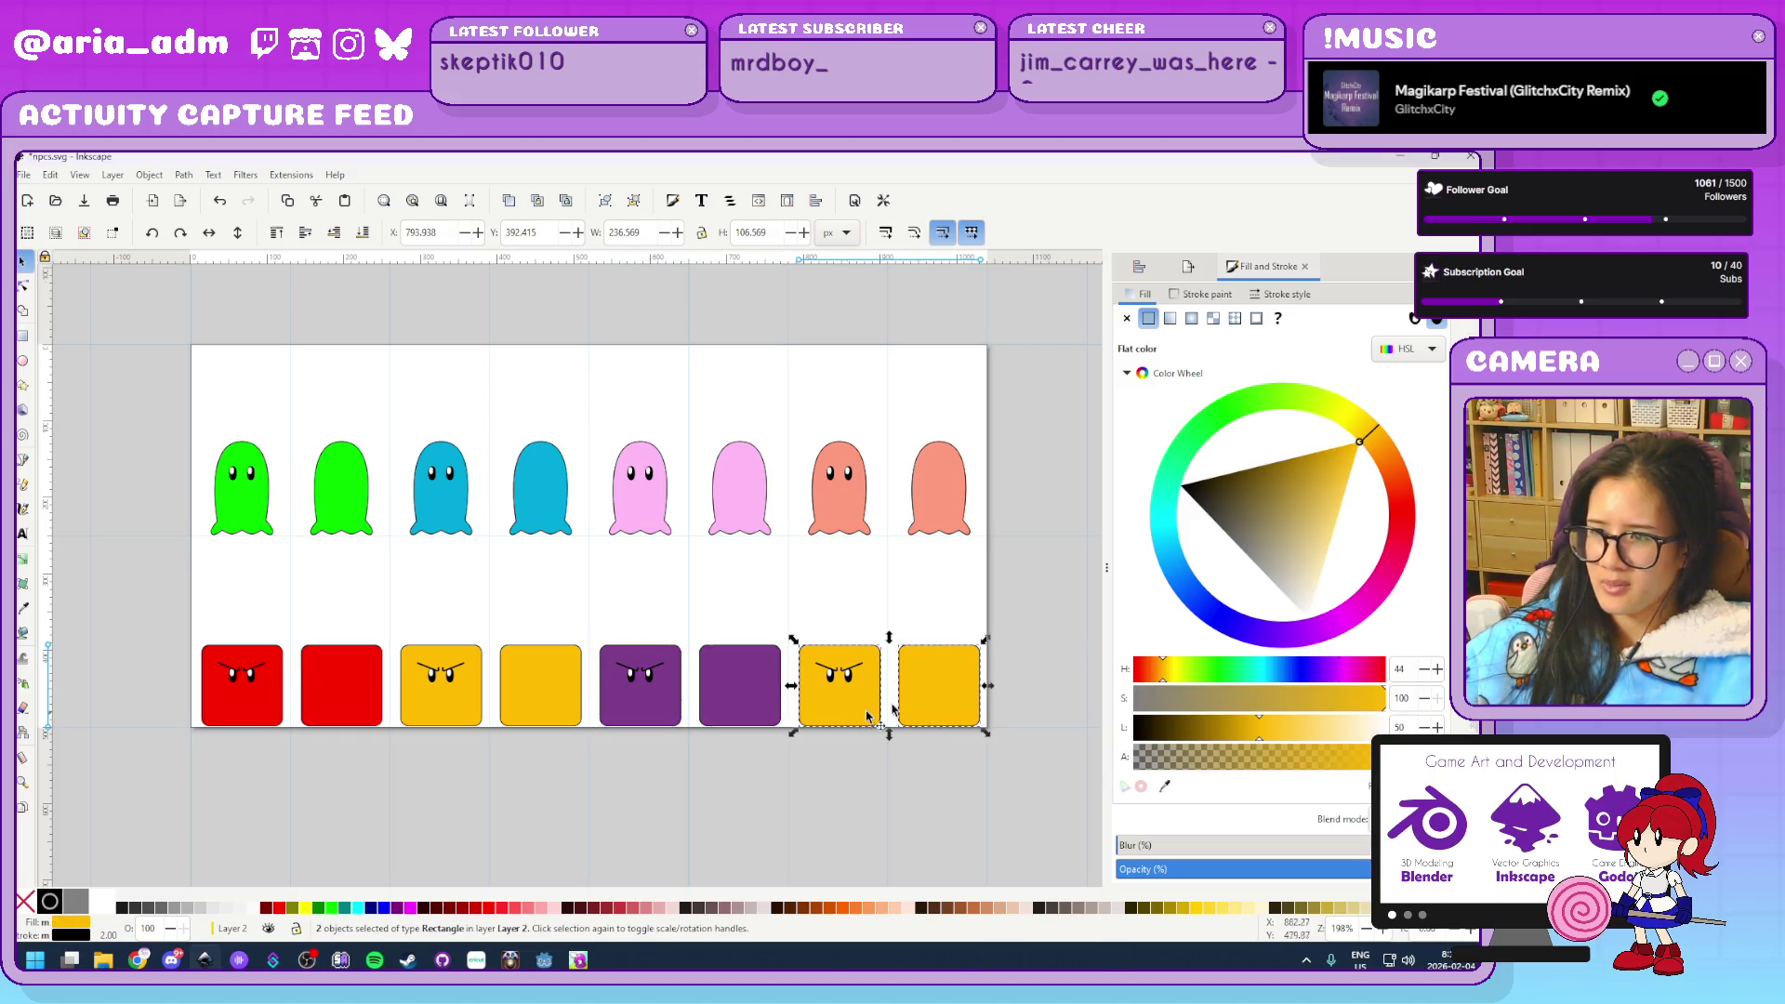
click(1244, 551)
click(1224, 570)
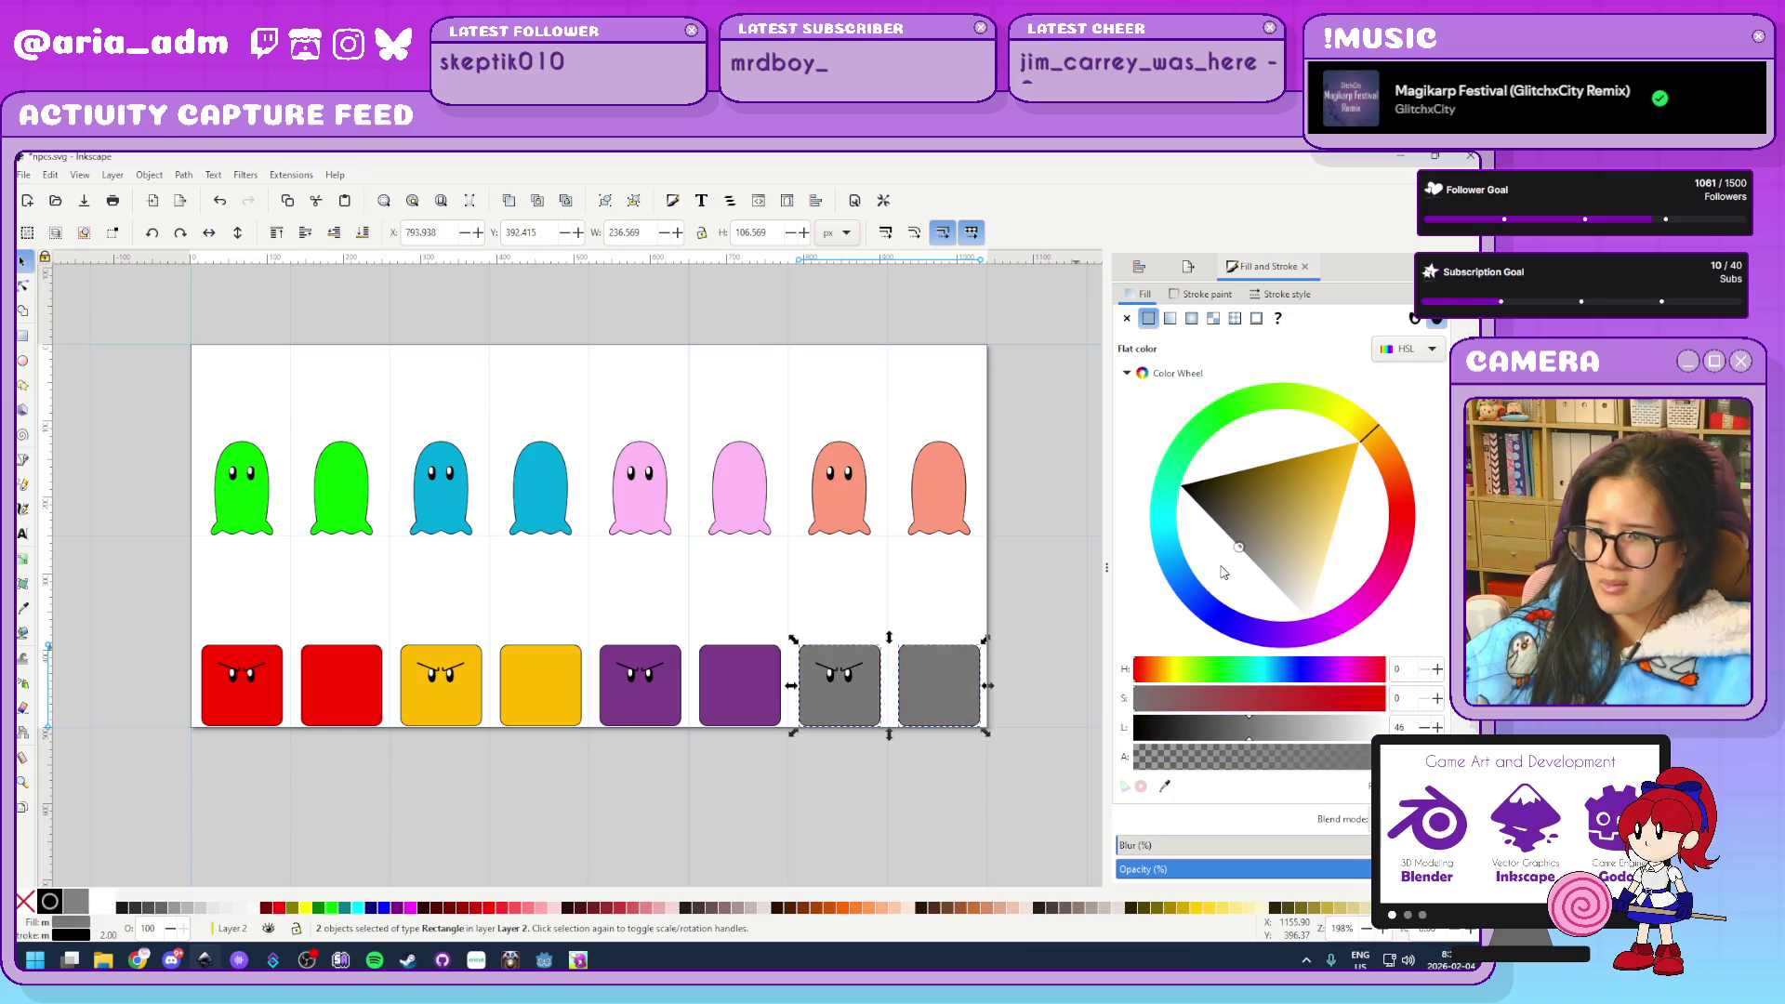
drag(1223, 577, 1226, 580)
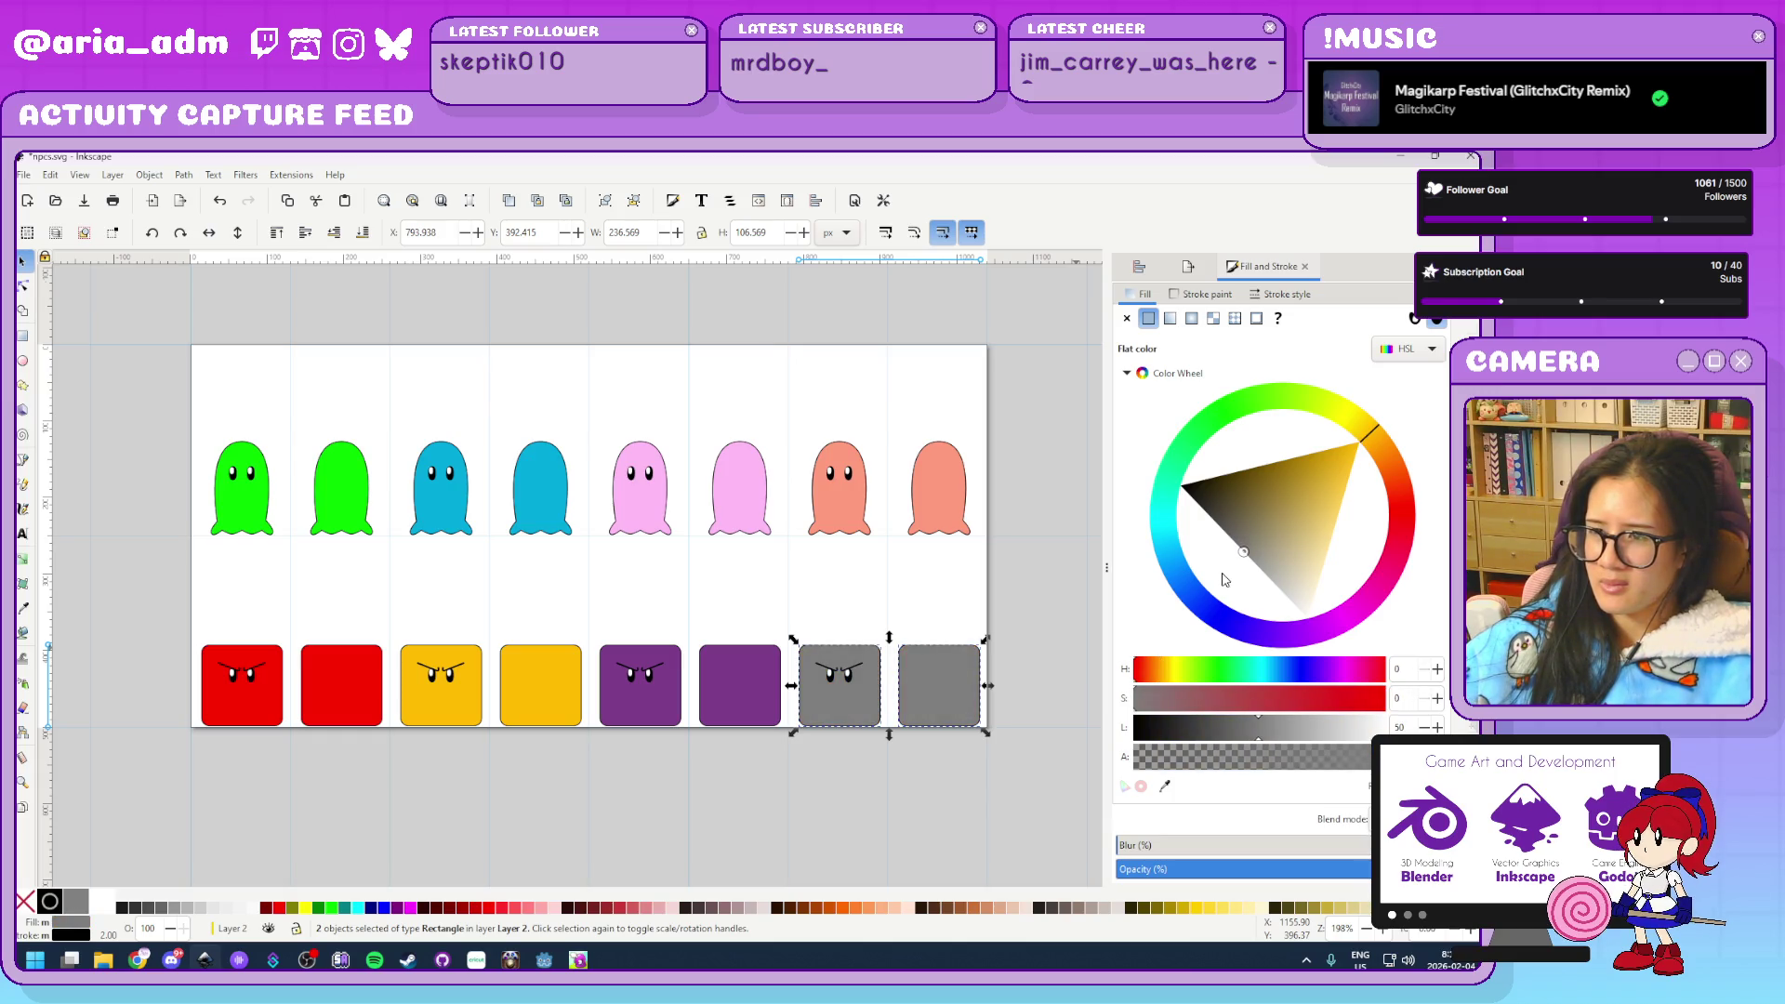
click(757, 797)
Select both salmon ghosts and shift their hue to orange
scroll(744, 808, down, 1)
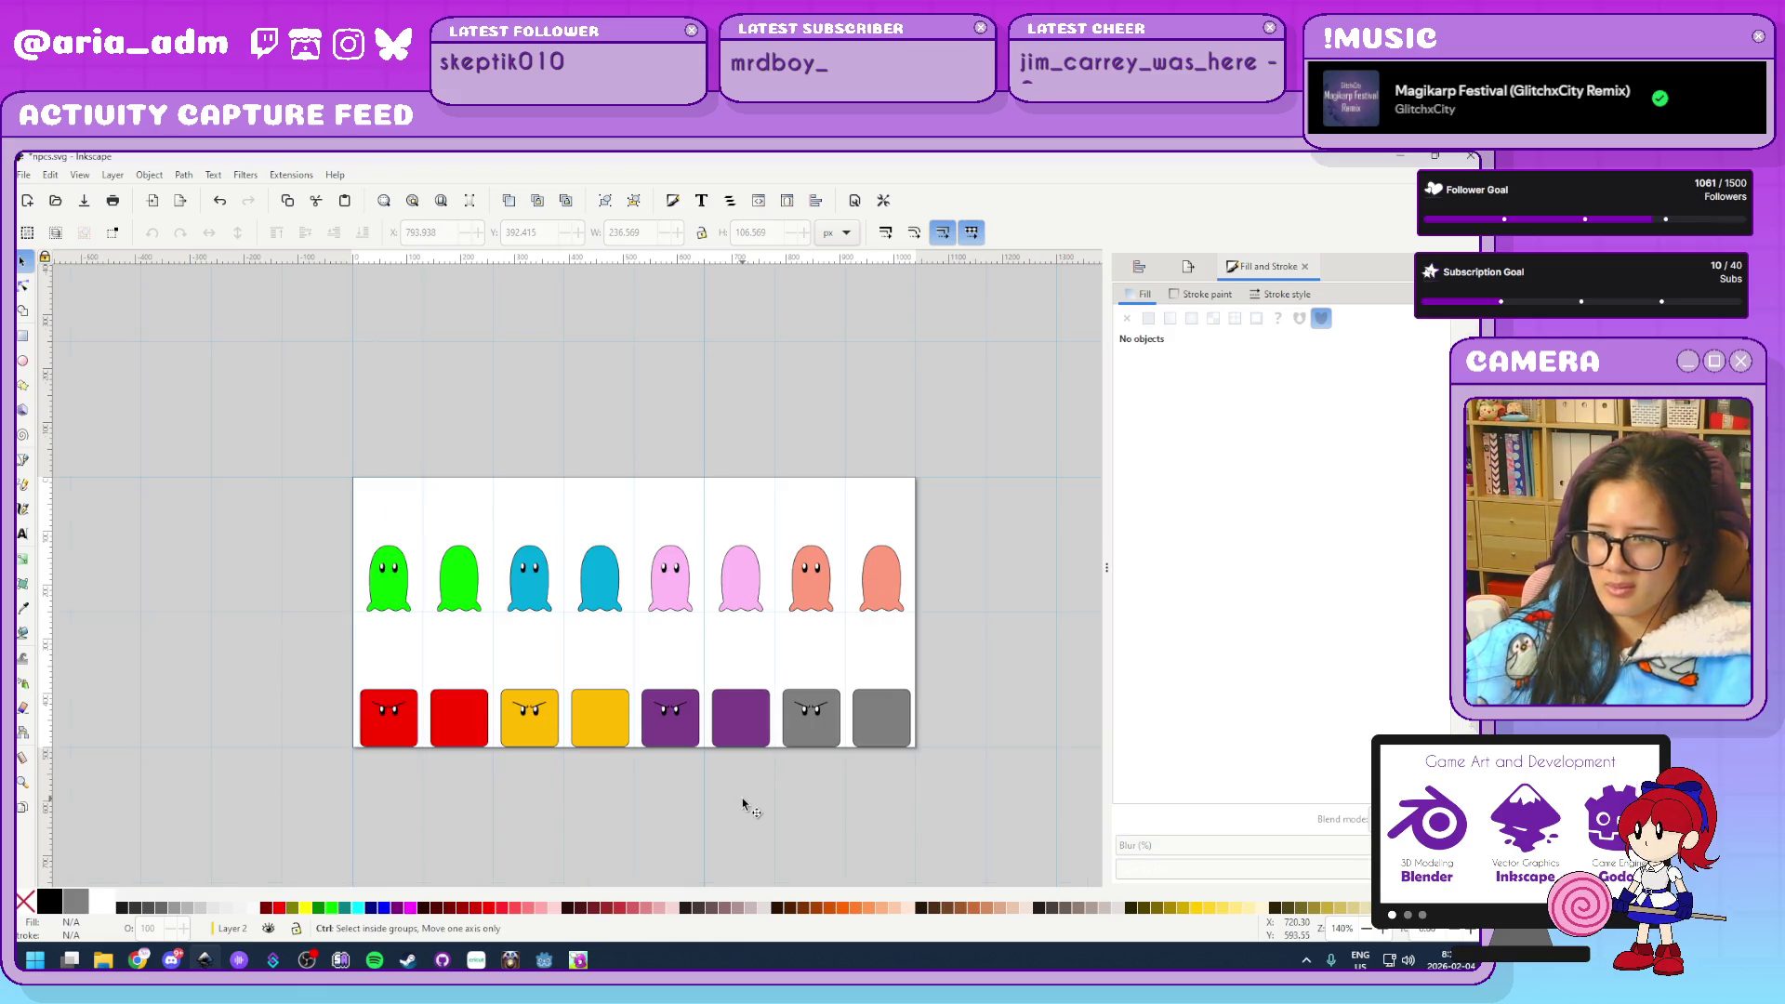
scroll(744, 807, up, 1)
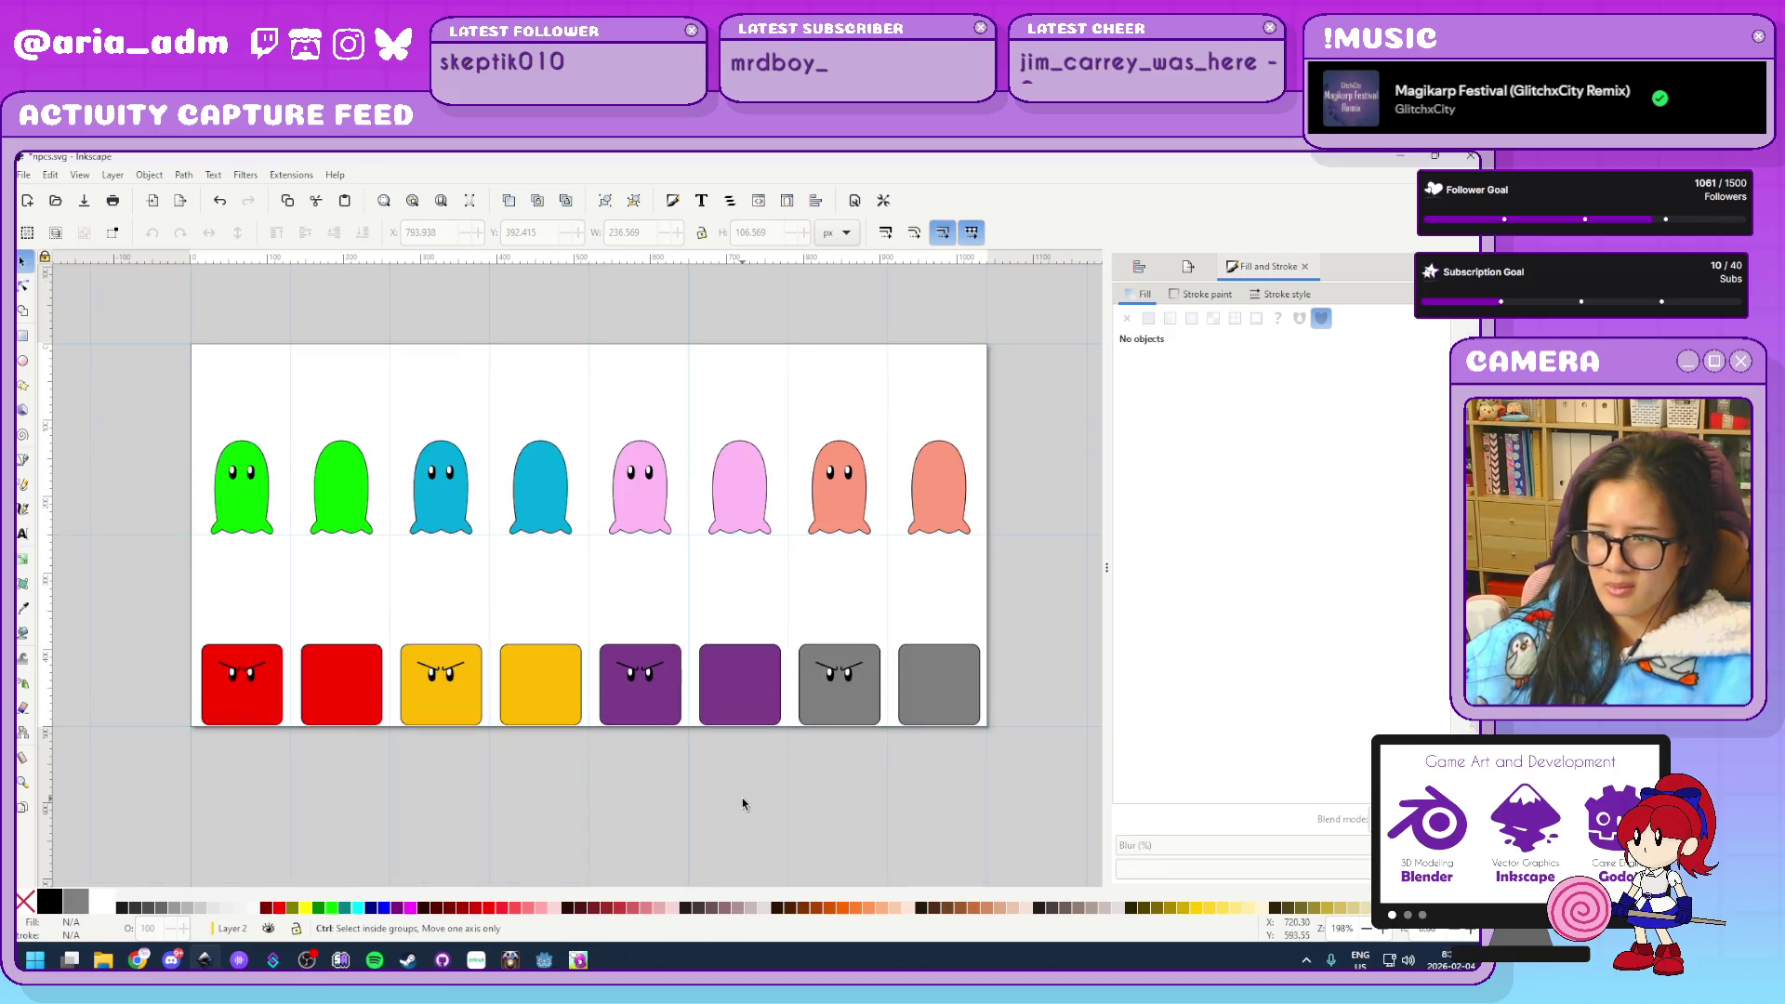
click(948, 493)
shift+click(841, 521)
drag(1398, 488, 1406, 454)
Deepen the two ghosts' orange, save the NPC sheet, and open goobersMASTER.svg
drag(1328, 536, 1377, 524)
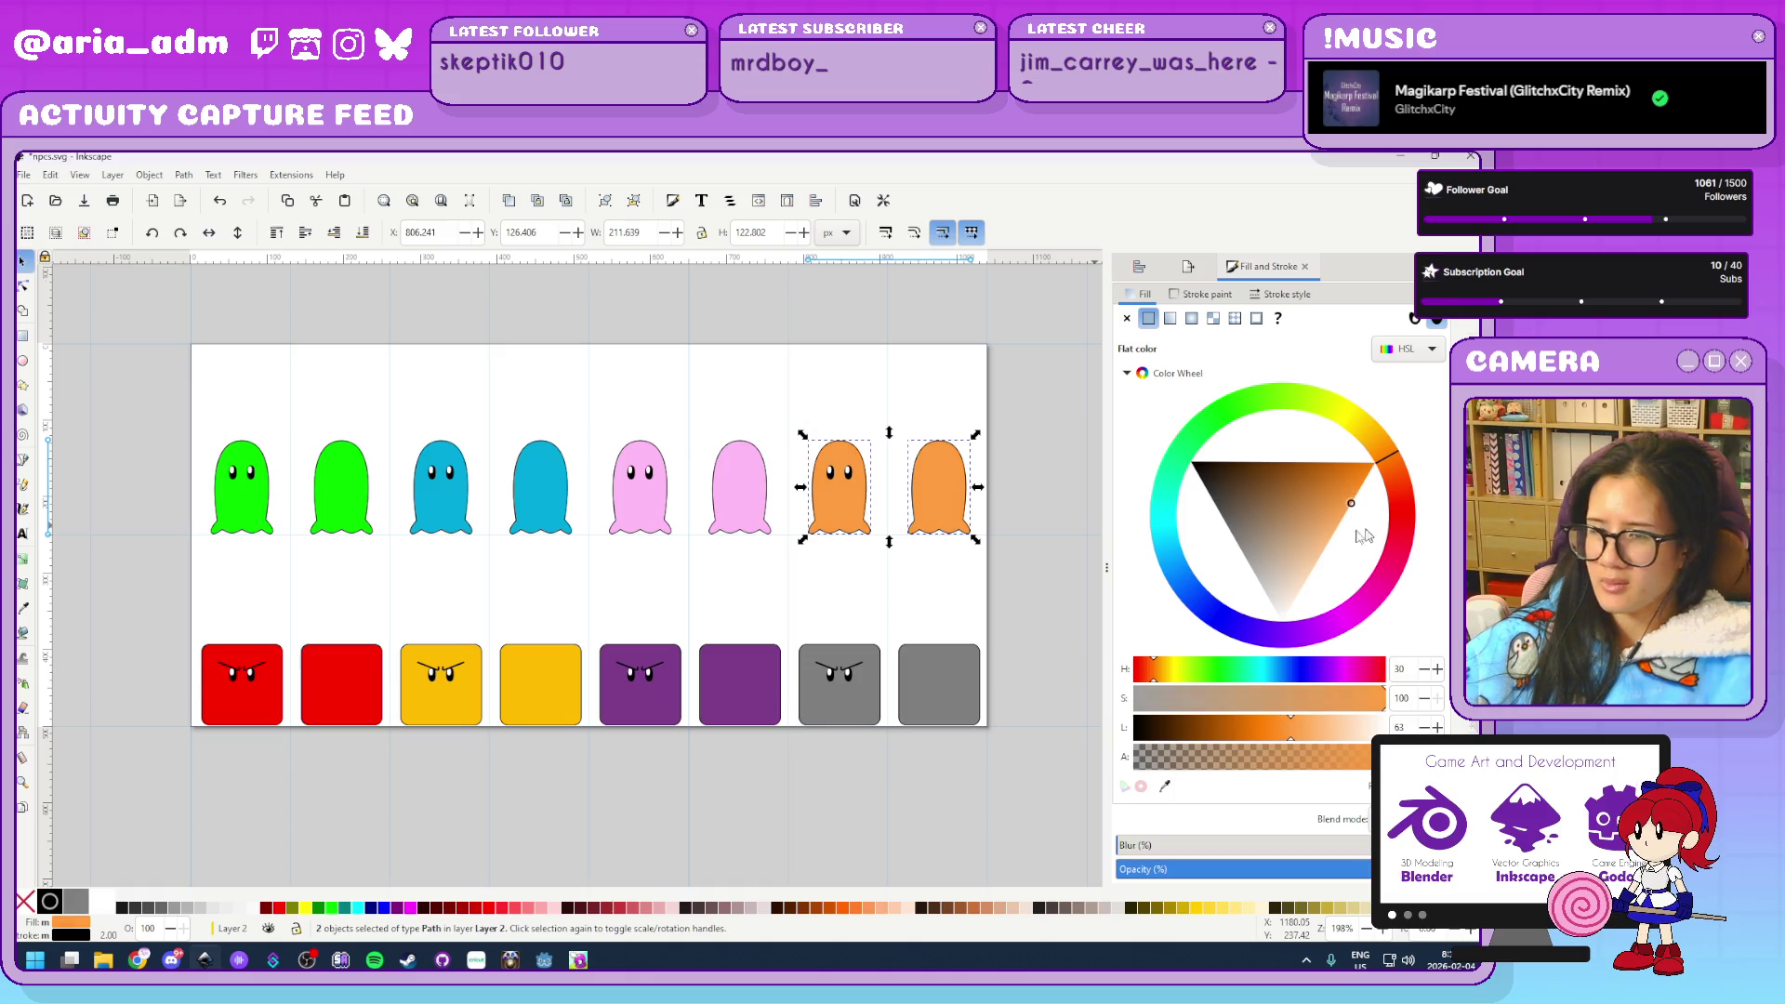
click(751, 611)
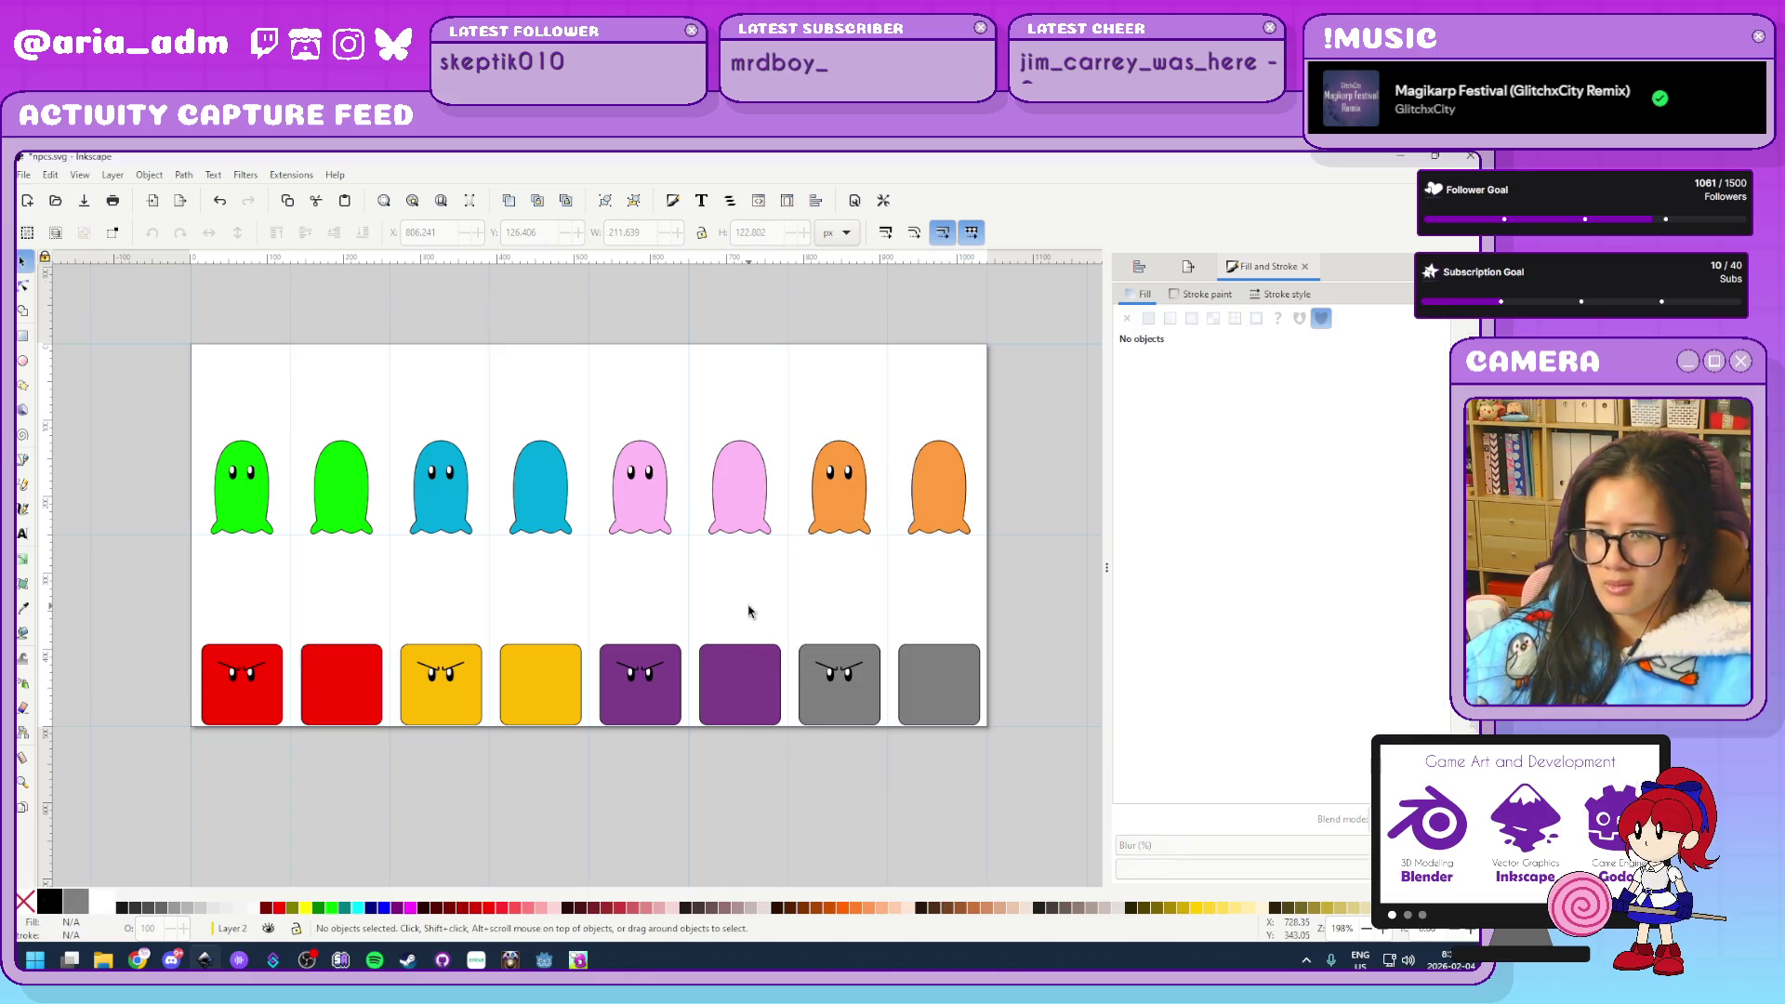
key(ctrl)
key(ctrl+s)
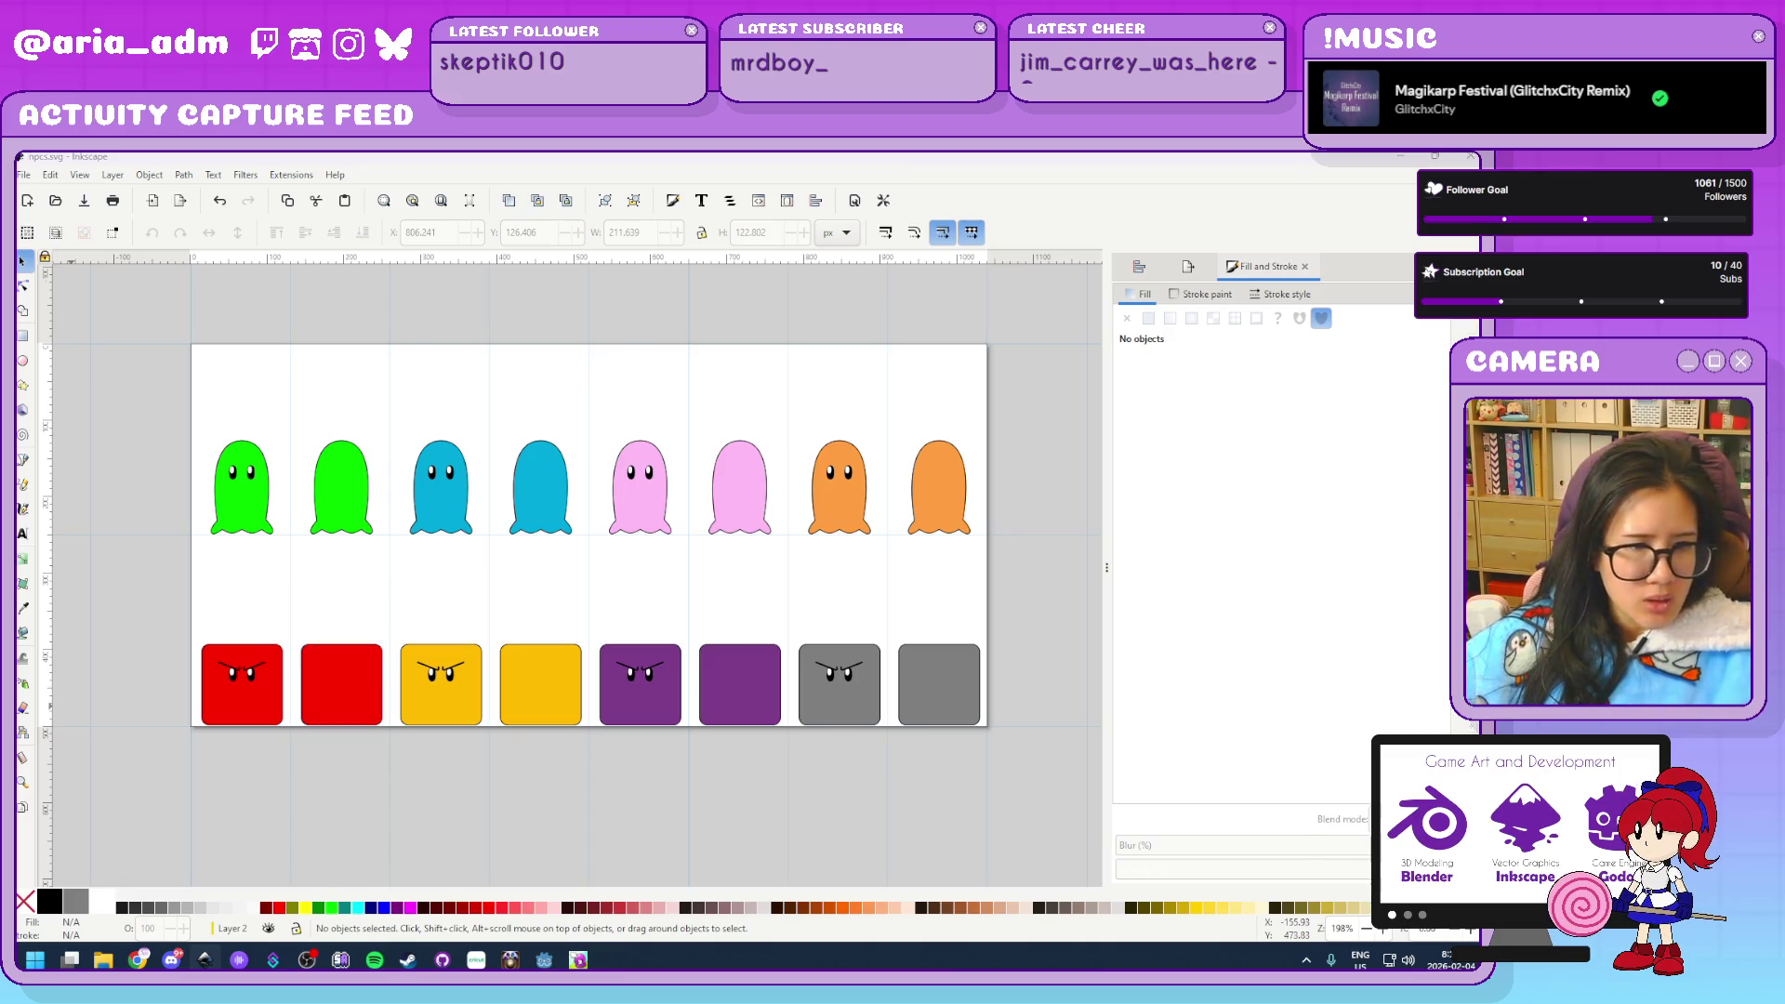
key(ctrl+i)
key(Return)
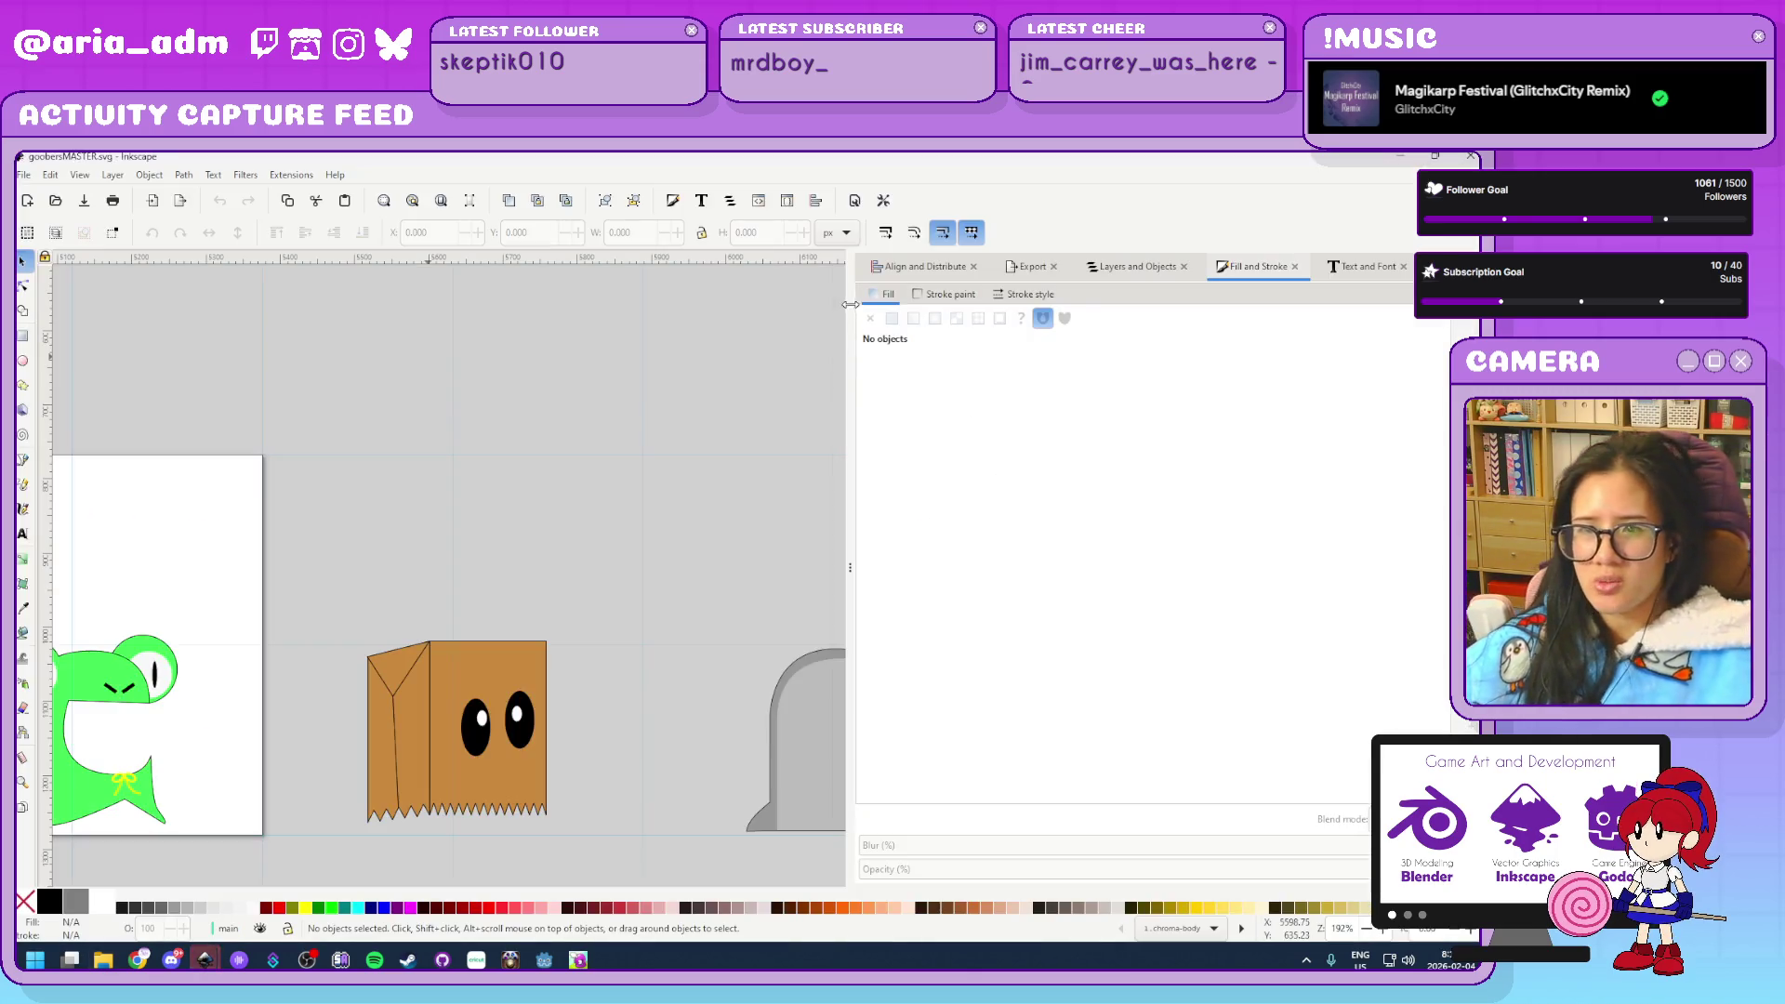
Select and copy the brown paper-bag drawing in goobersMASTER
ctrl+scroll(584, 576, down, 2)
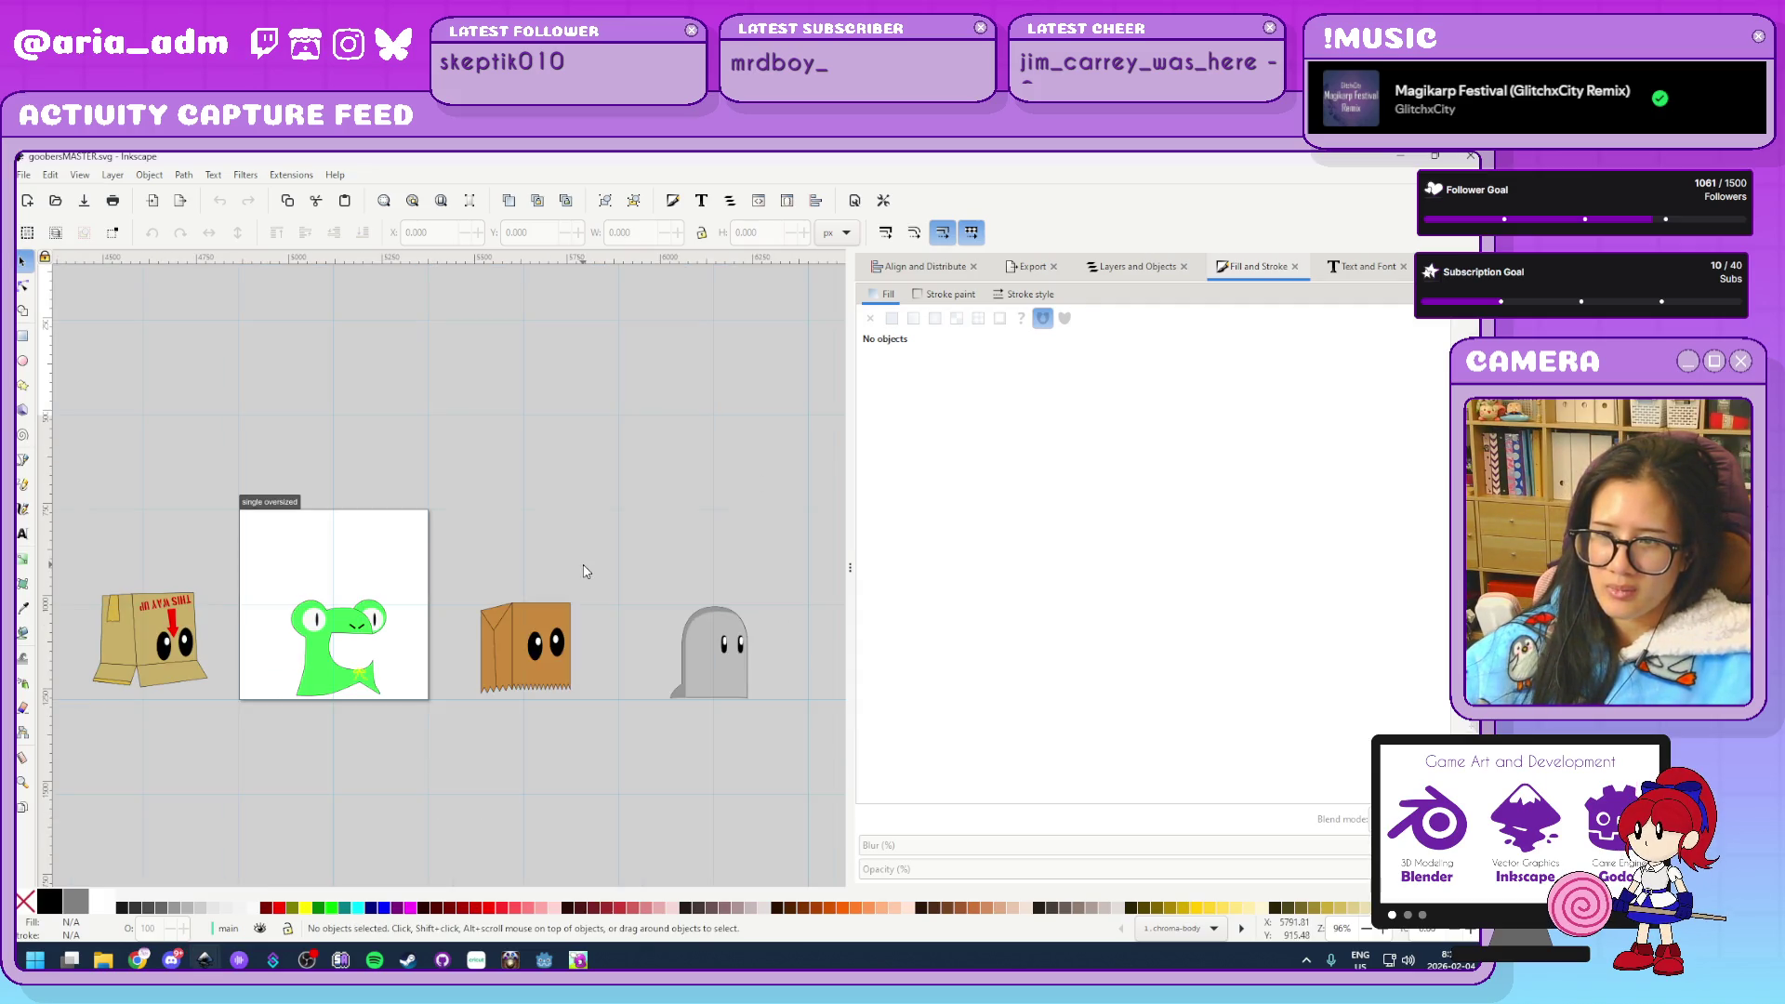
drag(569, 570, 545, 527)
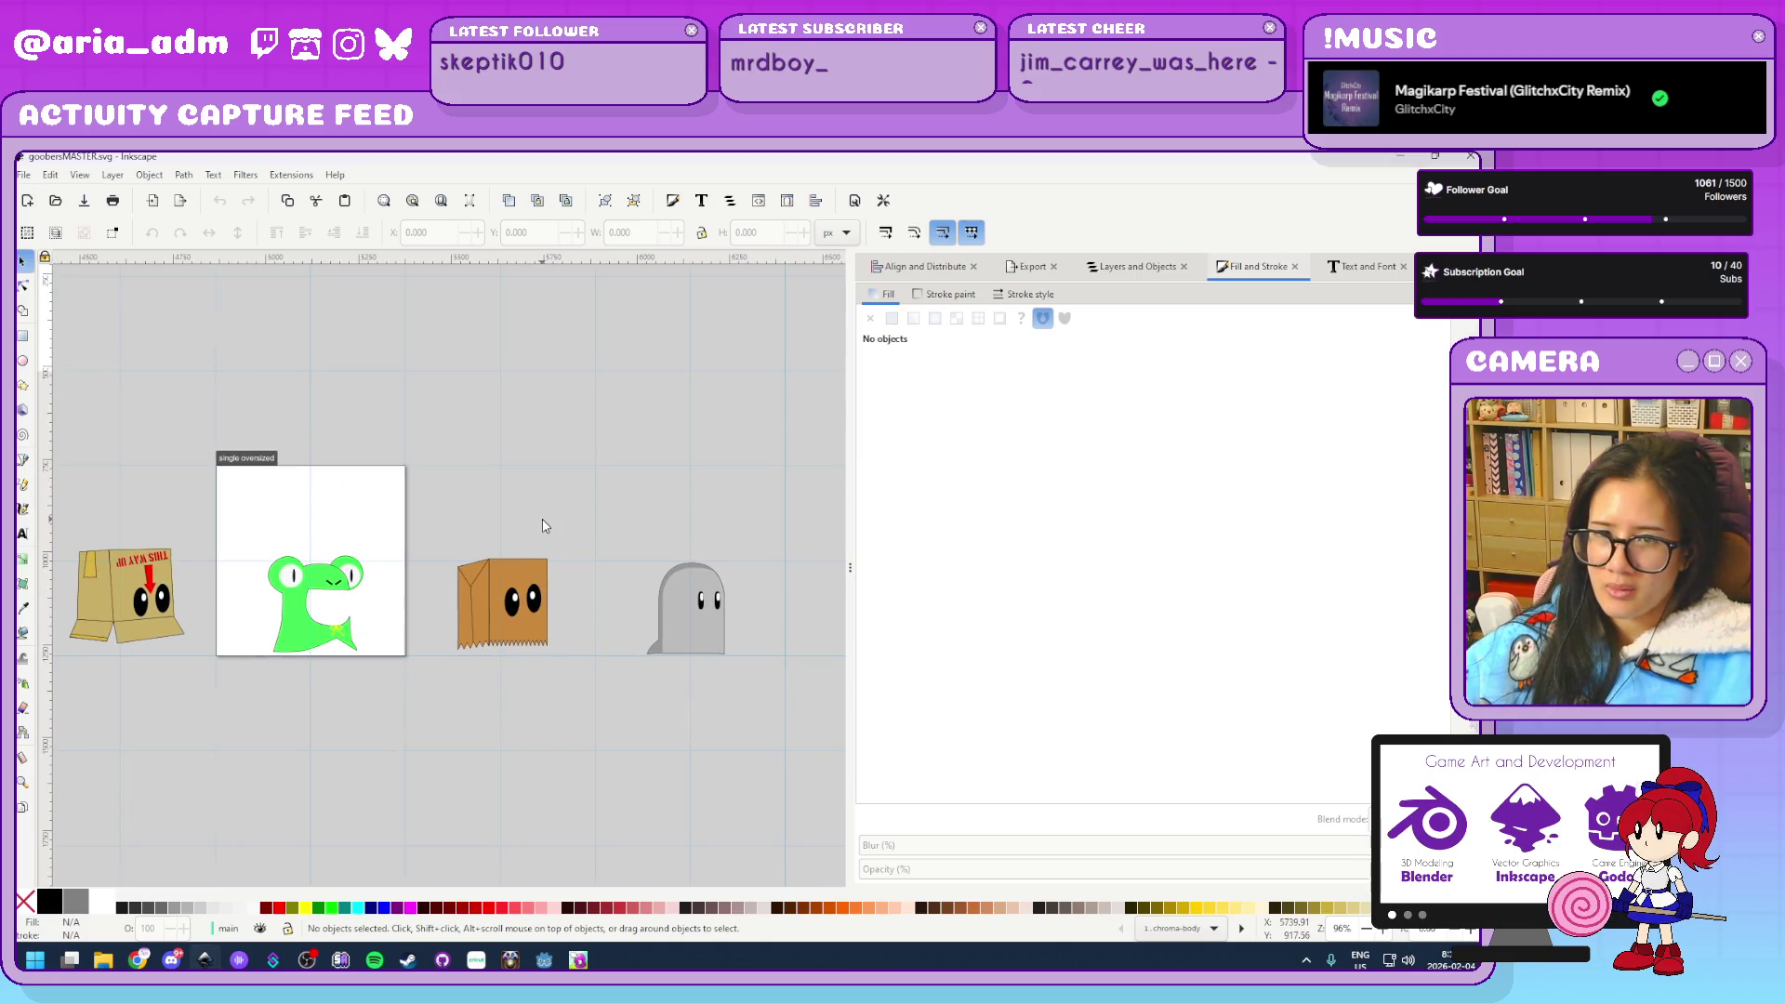
drag(577, 692, 421, 484)
key(ctrl)
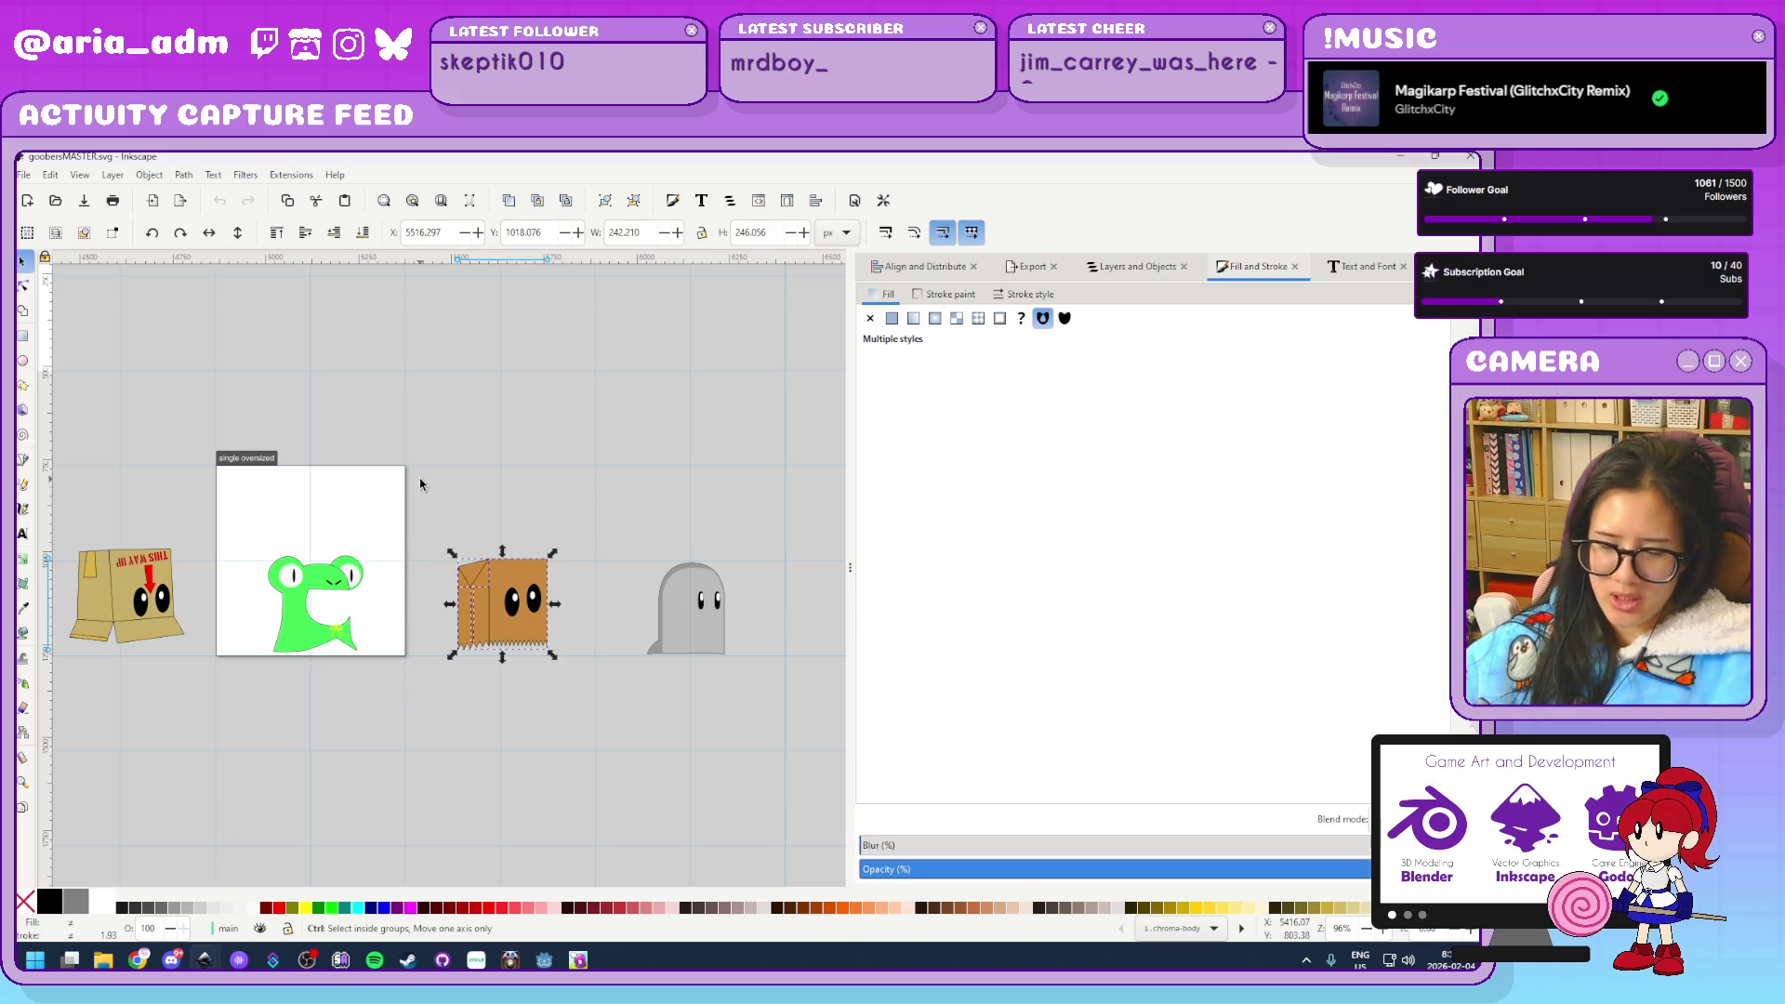
Restore the goobersMASTER window, move it aside and bring npcs.svg forward
key(super+Down)
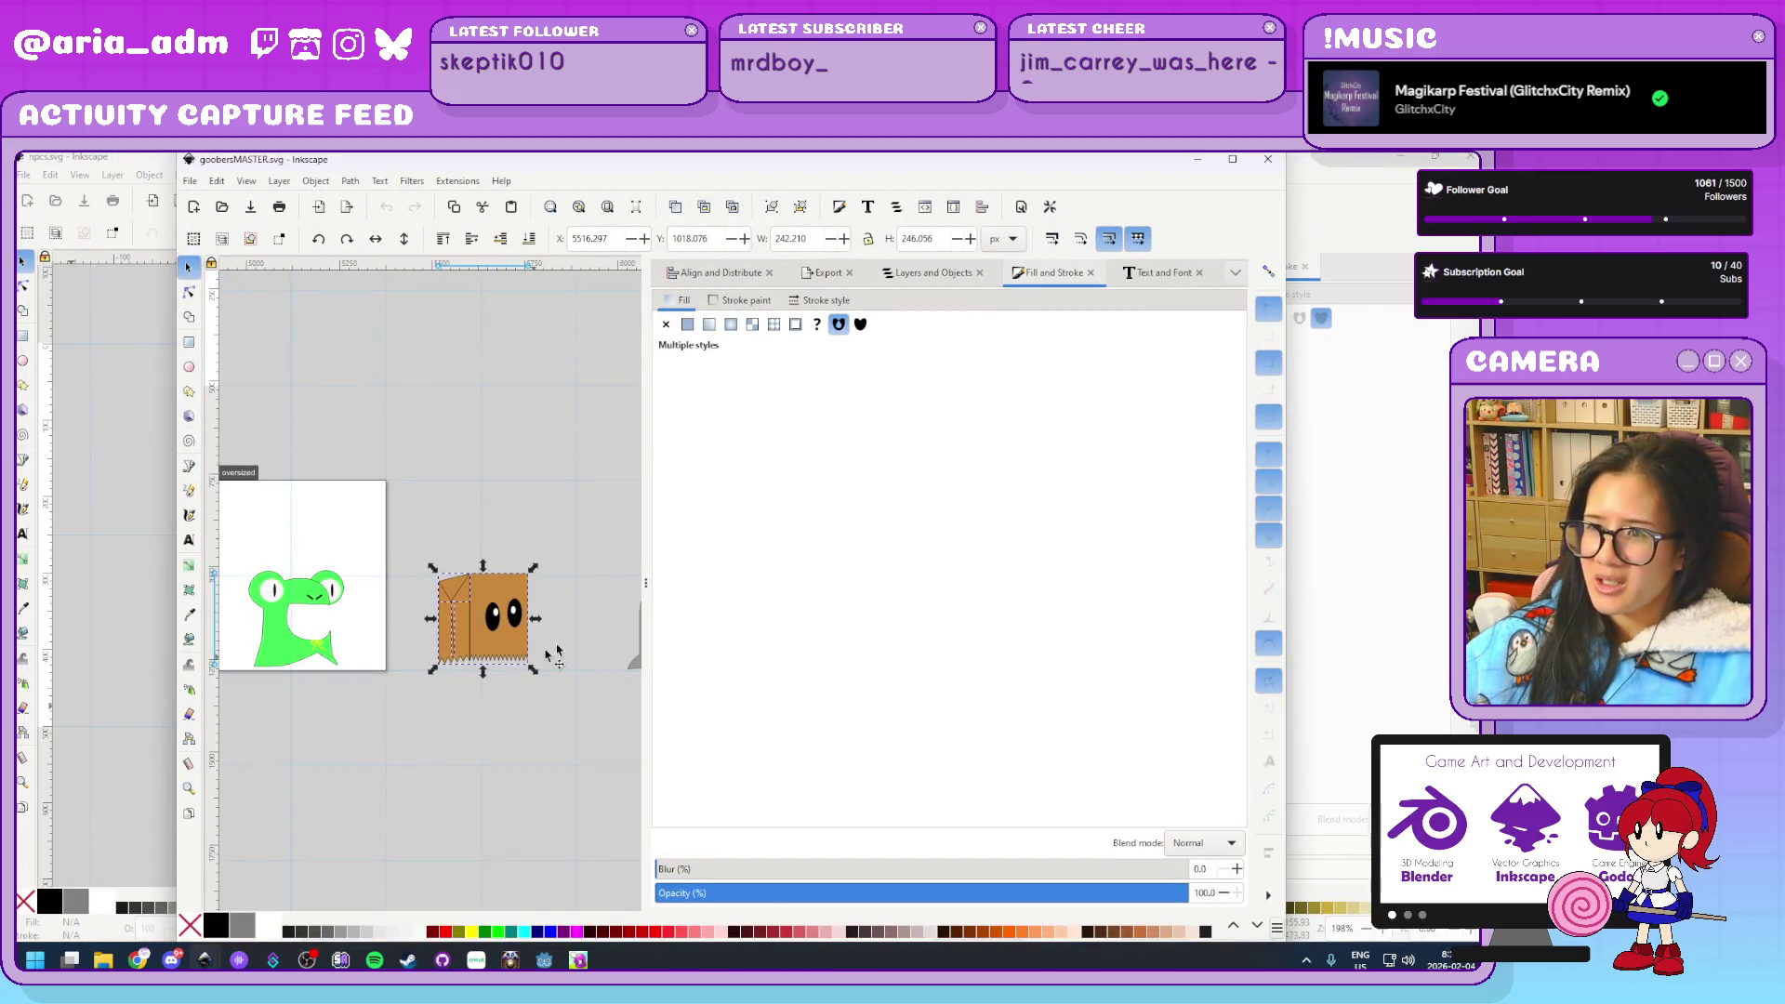
drag(646, 587, 958, 587)
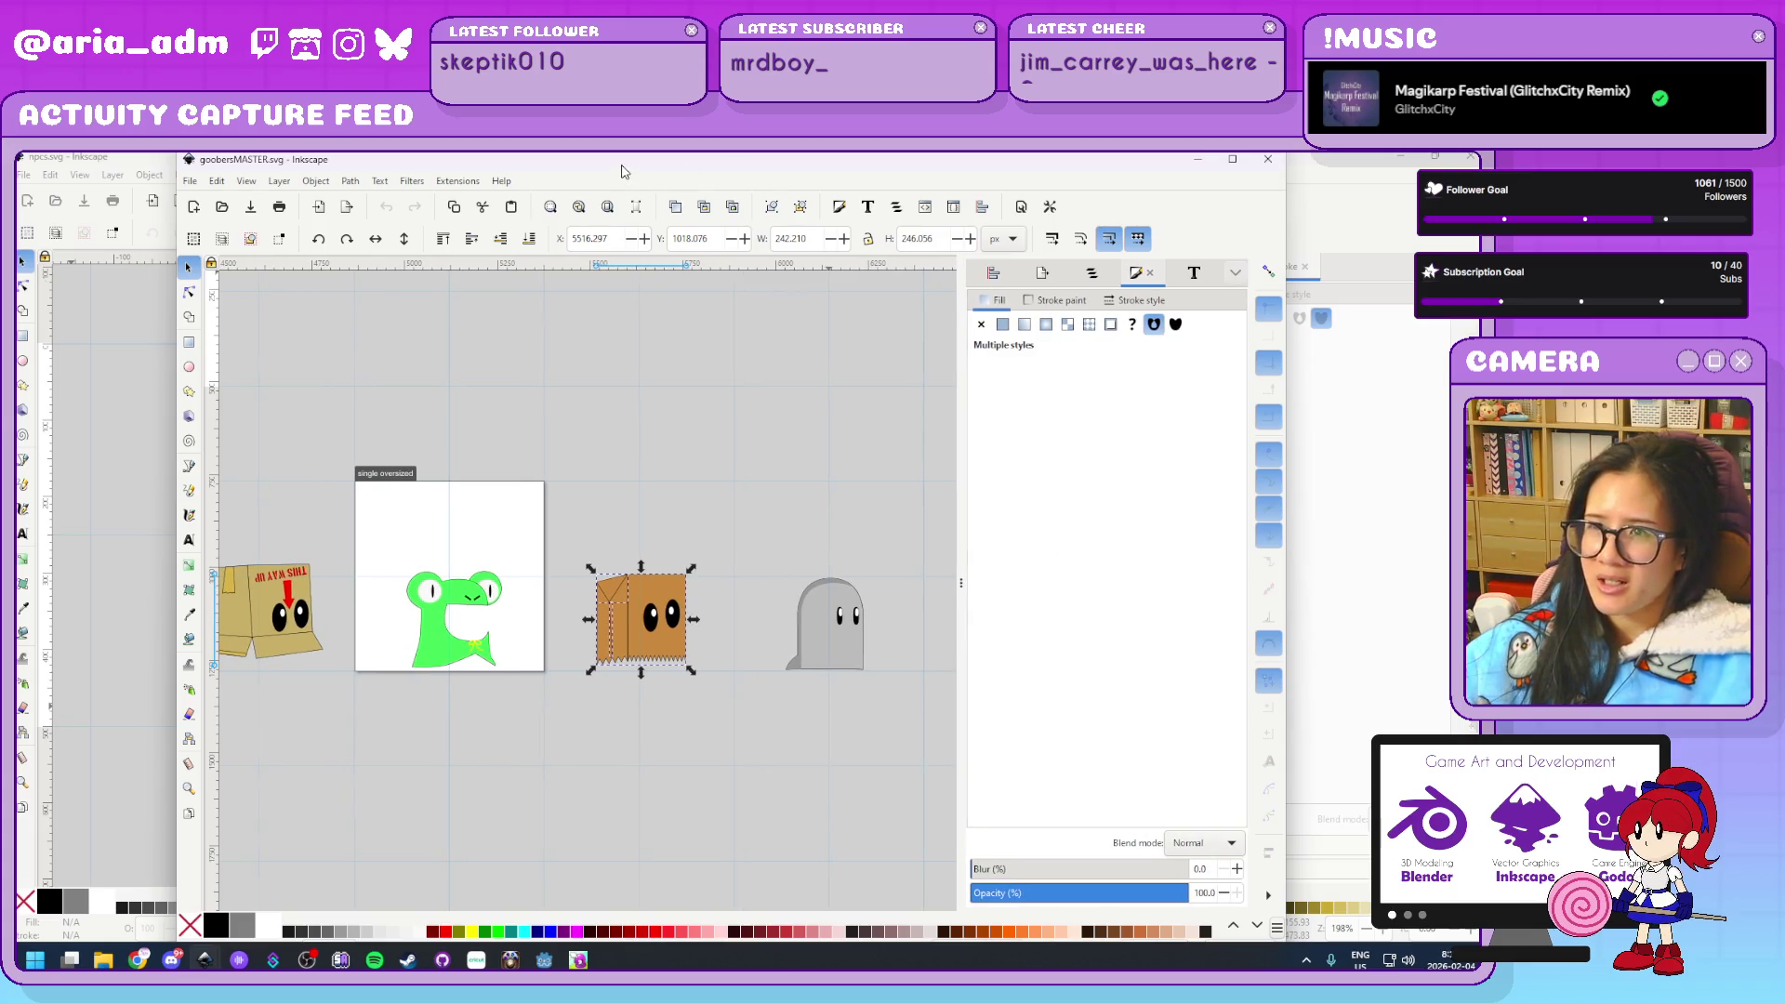
drag(626, 170, 952, 183)
click(348, 798)
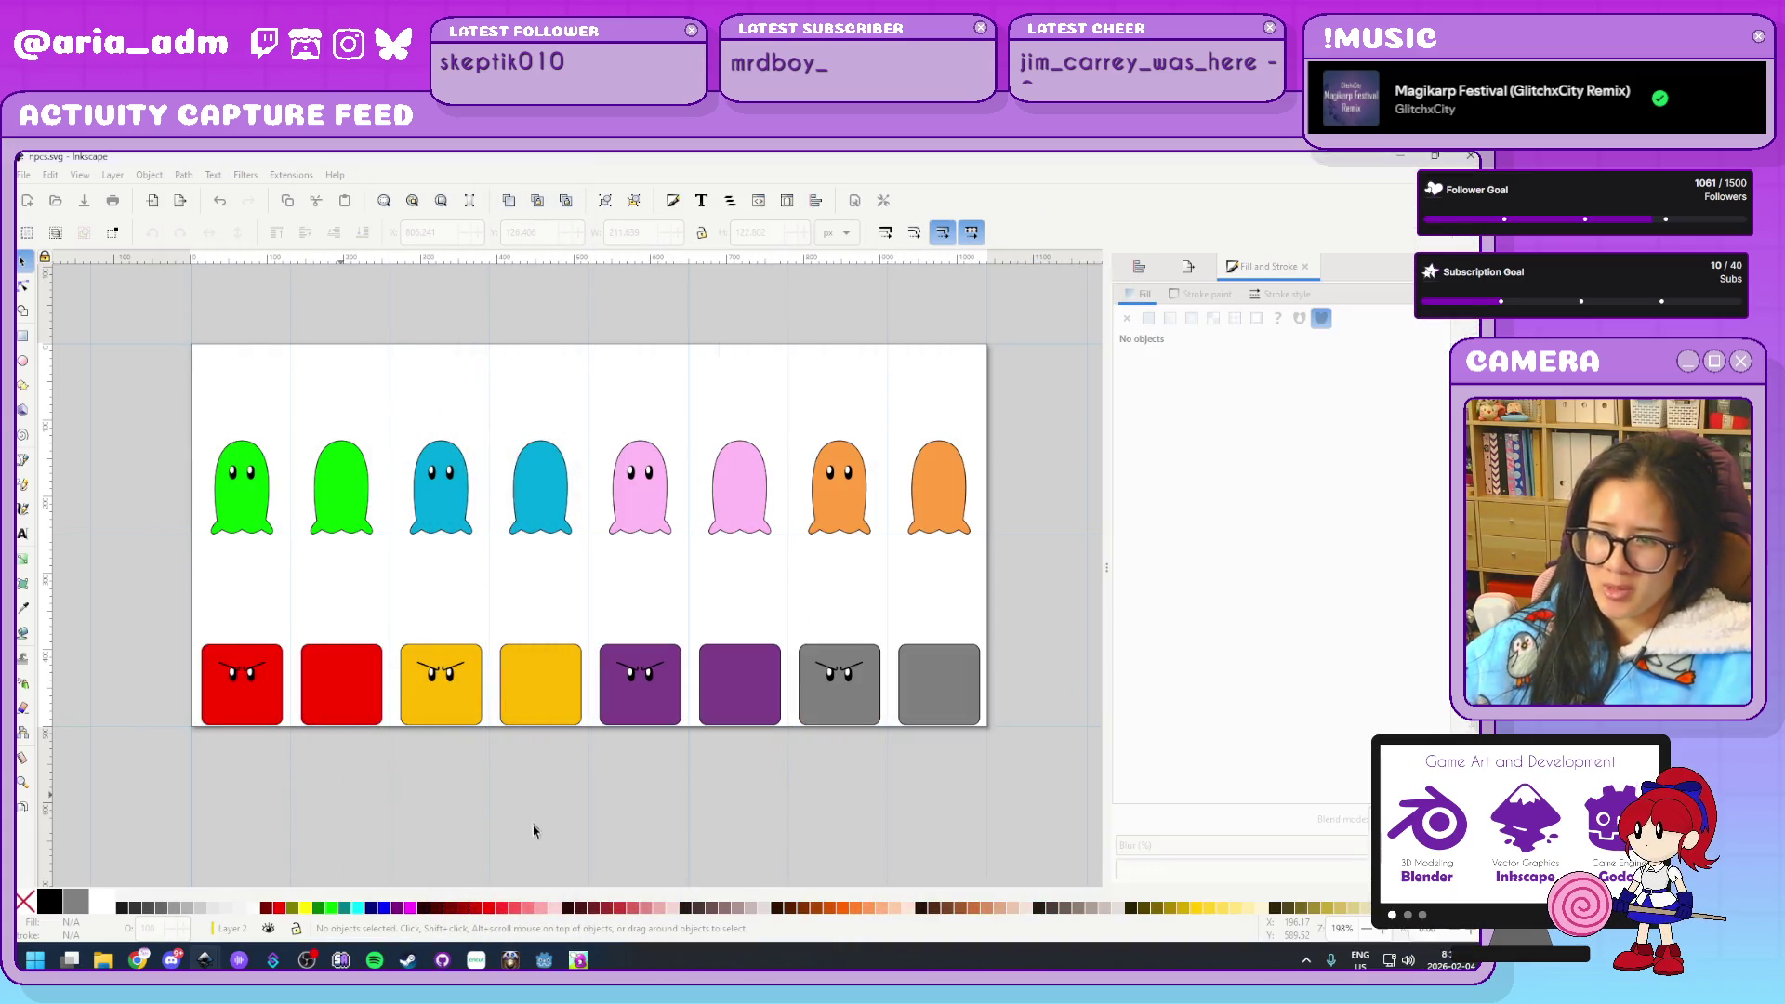
Paste the paper bag into the NPC sheet and move it up toward the blocks
scroll(557, 782, down, 3)
key(ctrl+v)
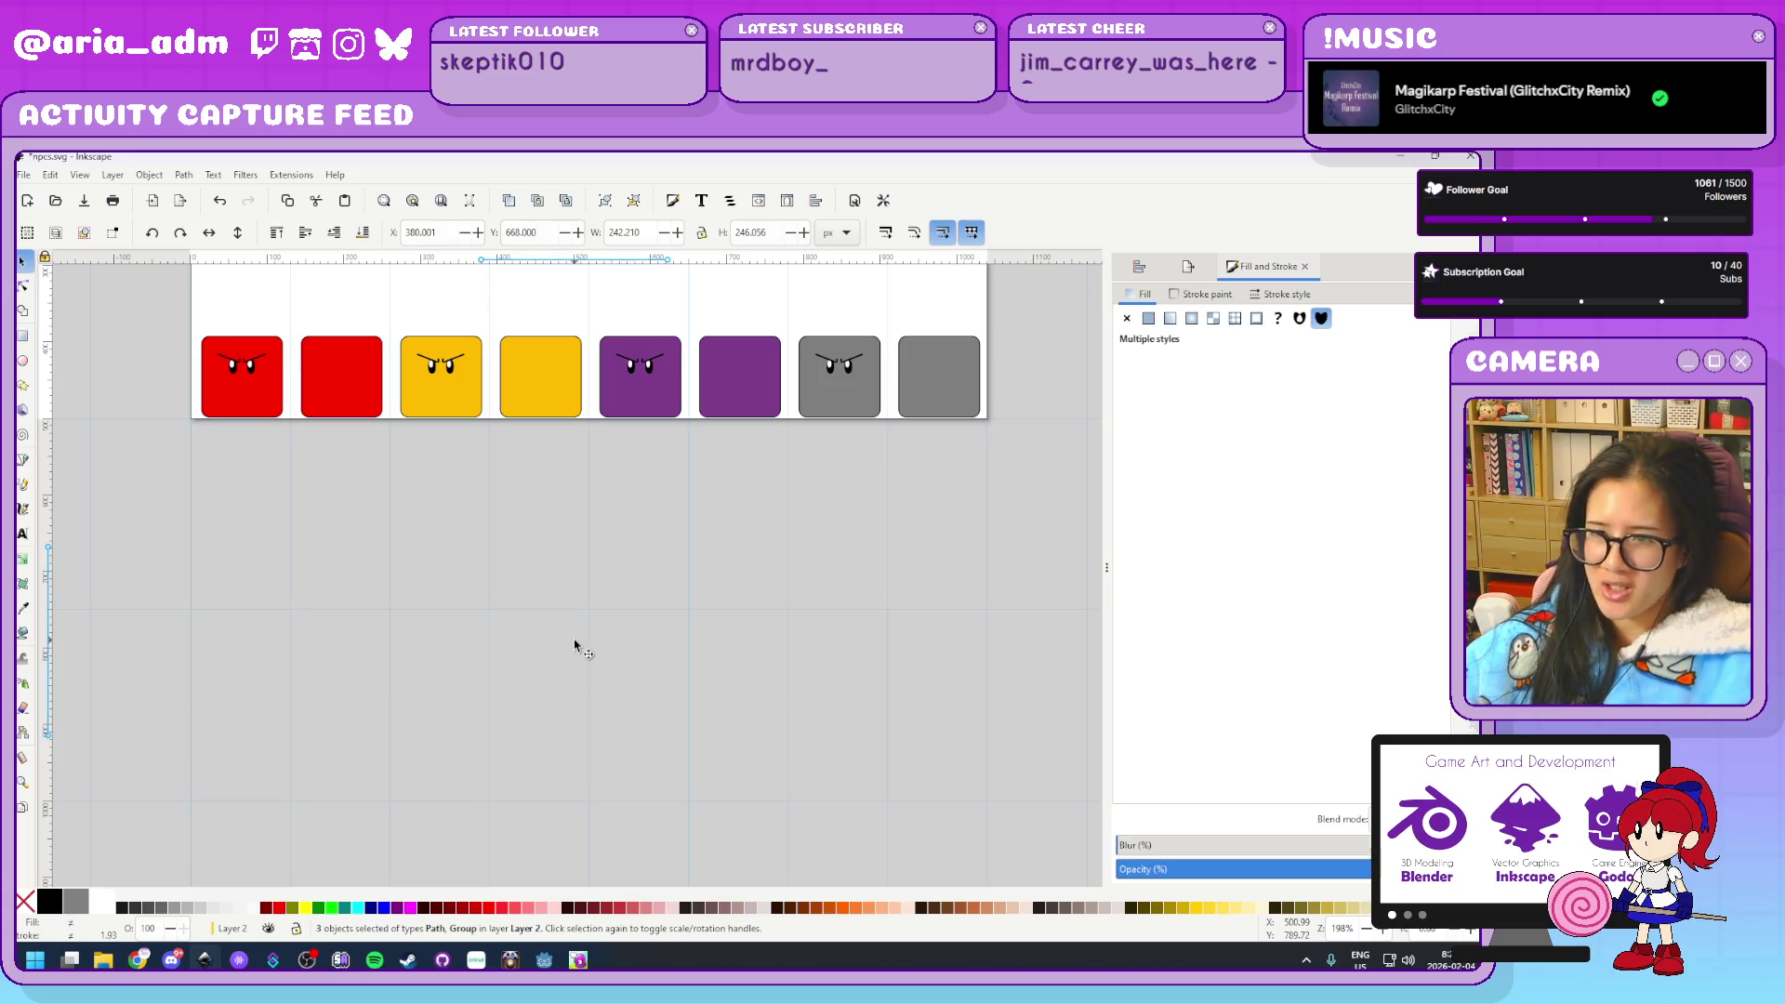
drag(596, 699, 546, 620)
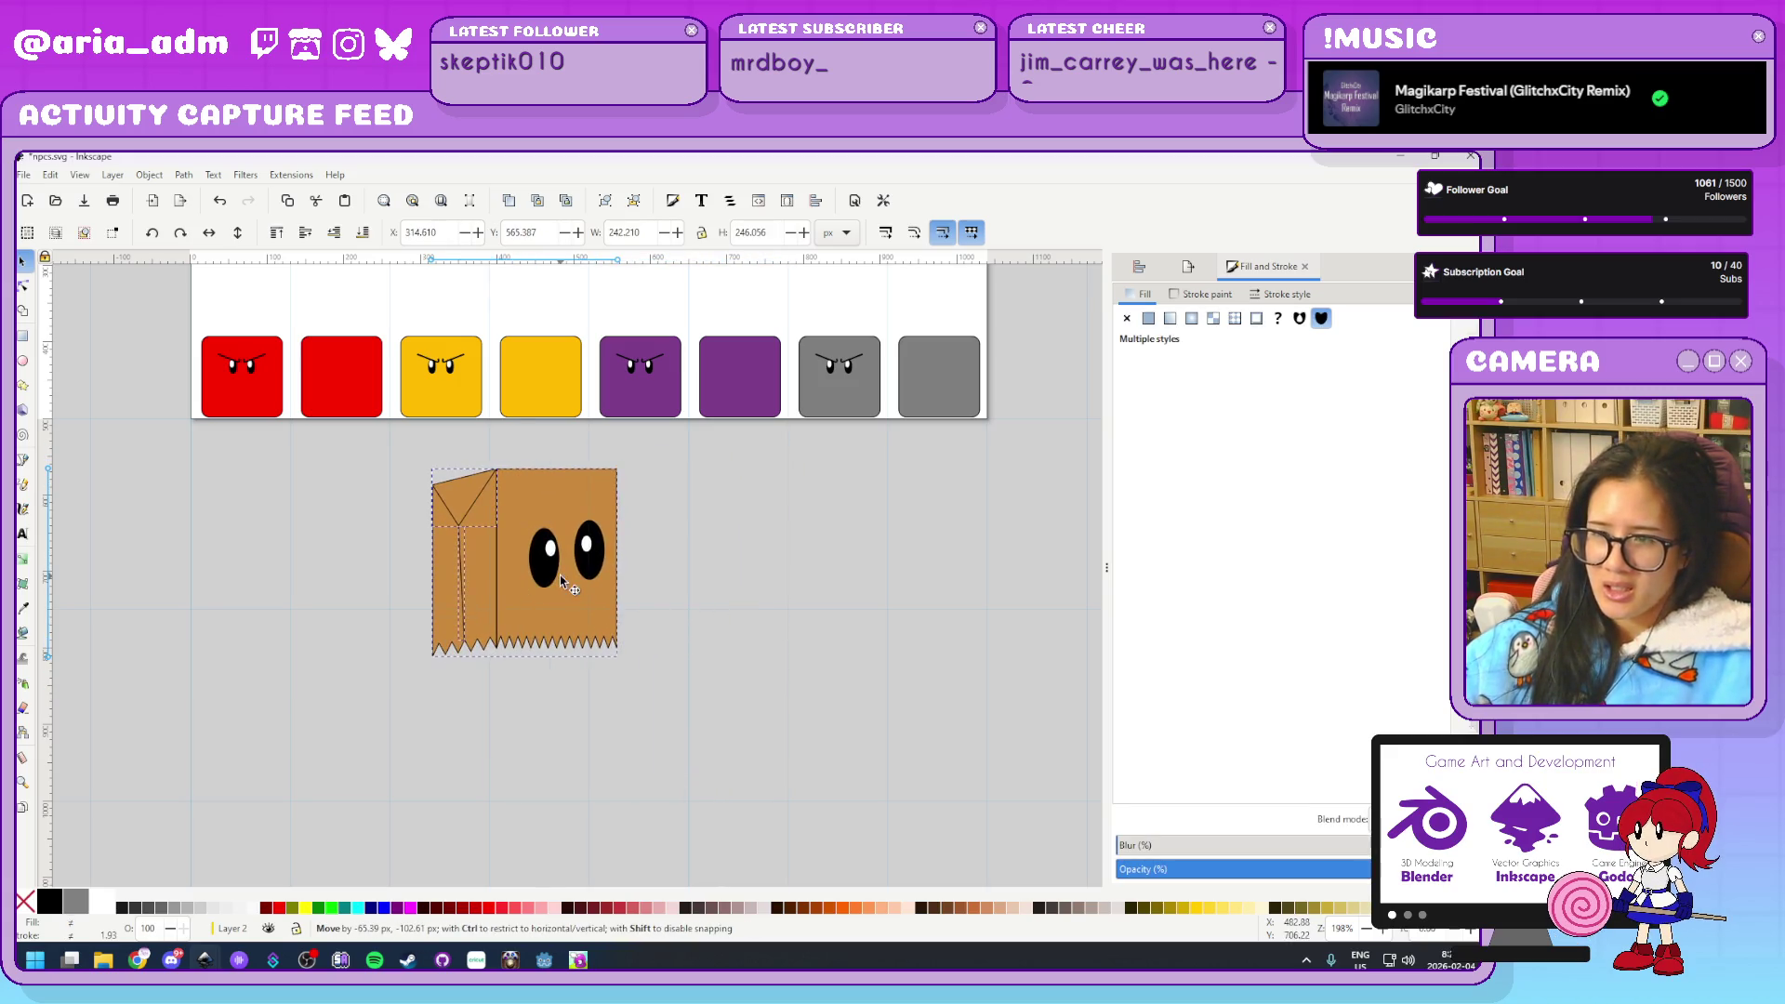
click(1439, 156)
click(1031, 731)
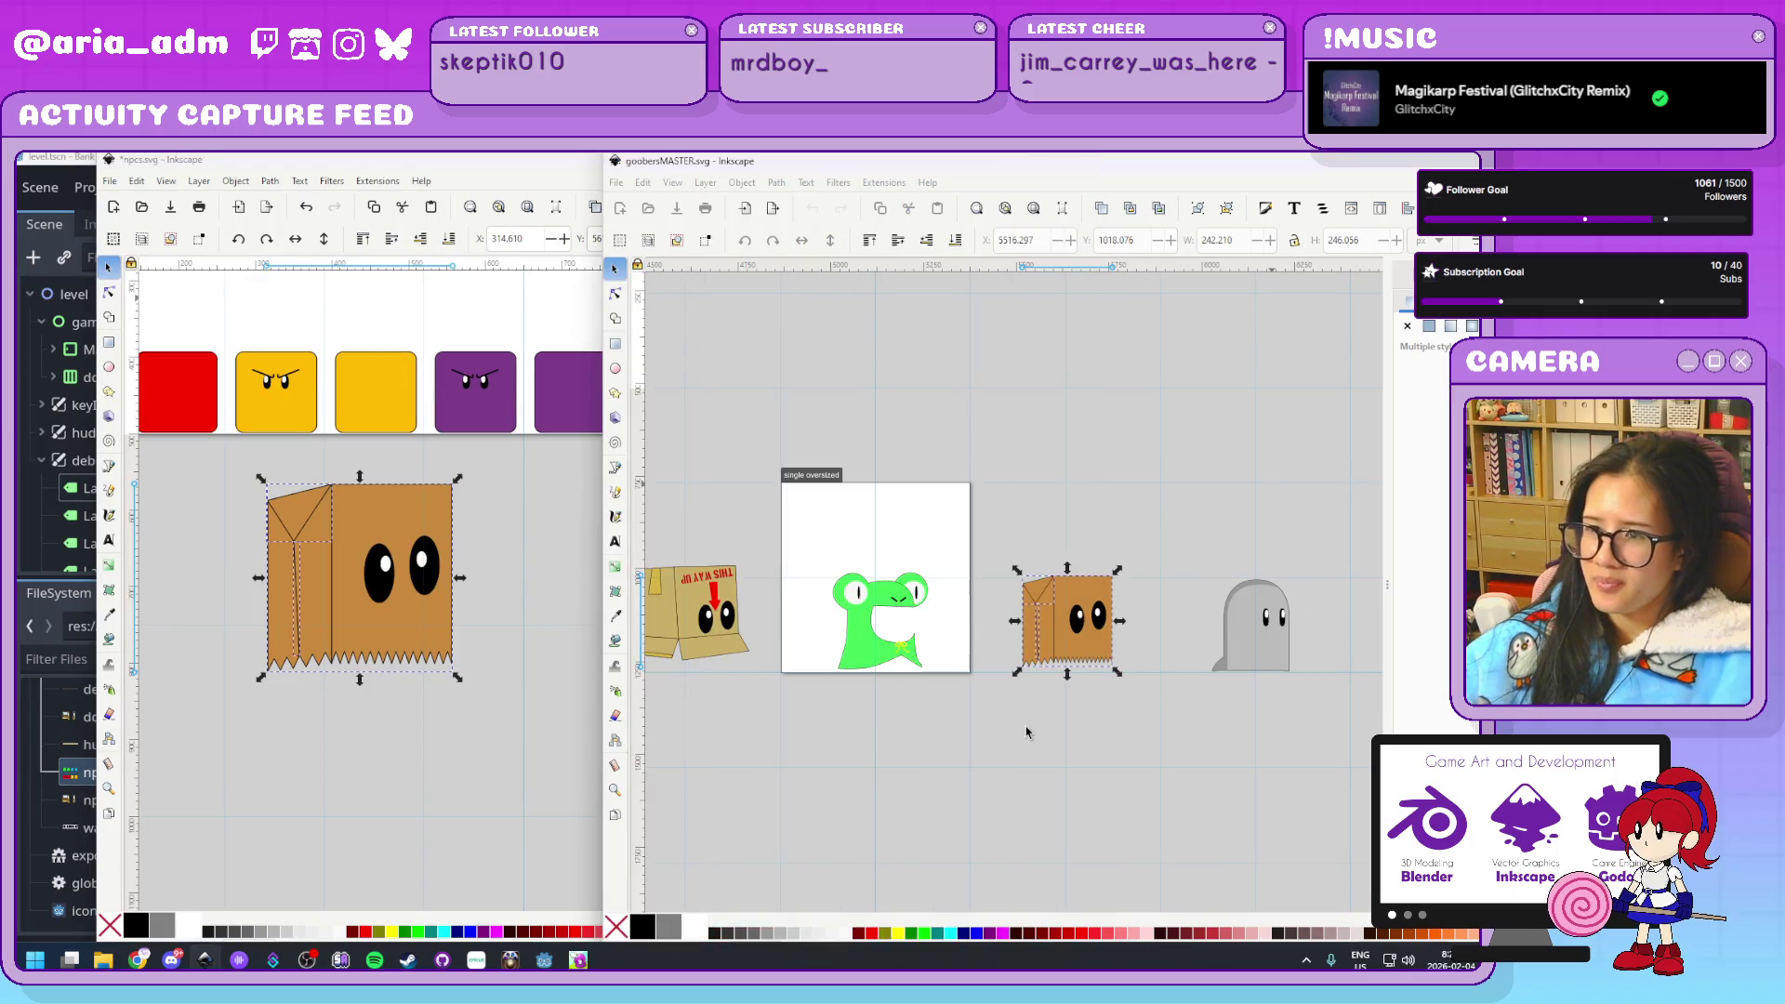
Show goobersMASTER's Layers and Objects list and expand the colours layer
scroll(1030, 731, down, 1)
scroll(1076, 737, left, 15)
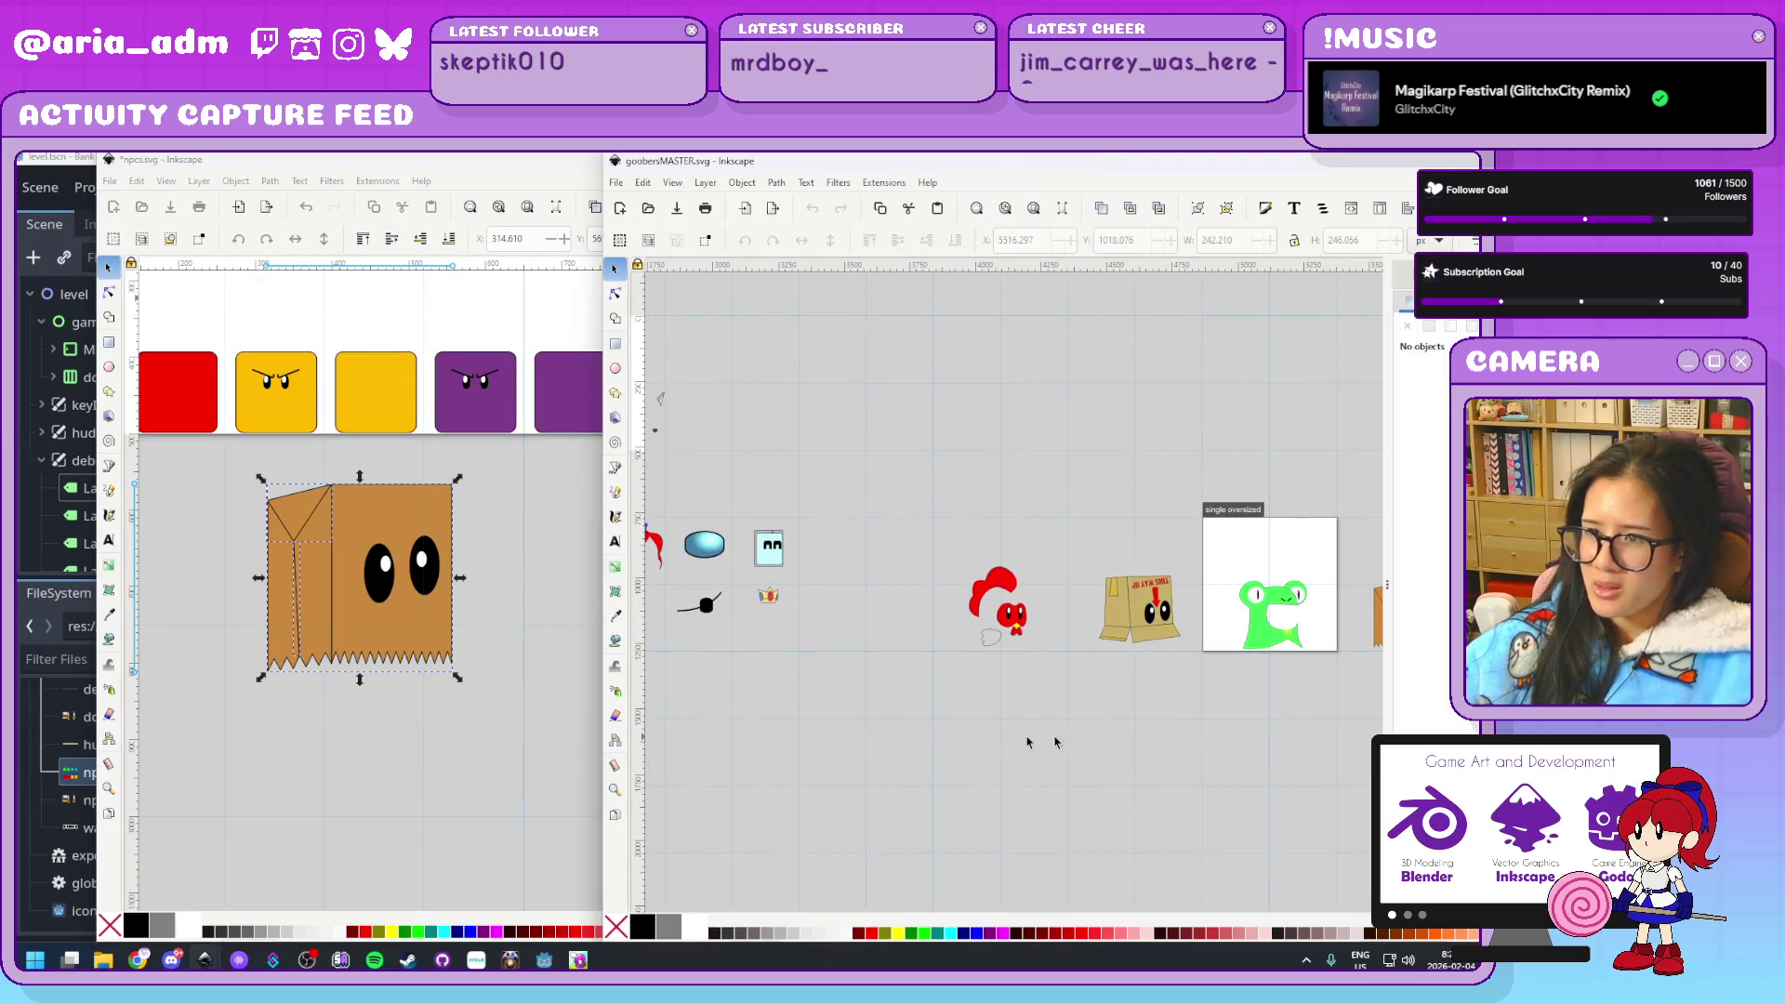
scroll(1072, 739, left, 5)
scroll(1001, 744, left, 10)
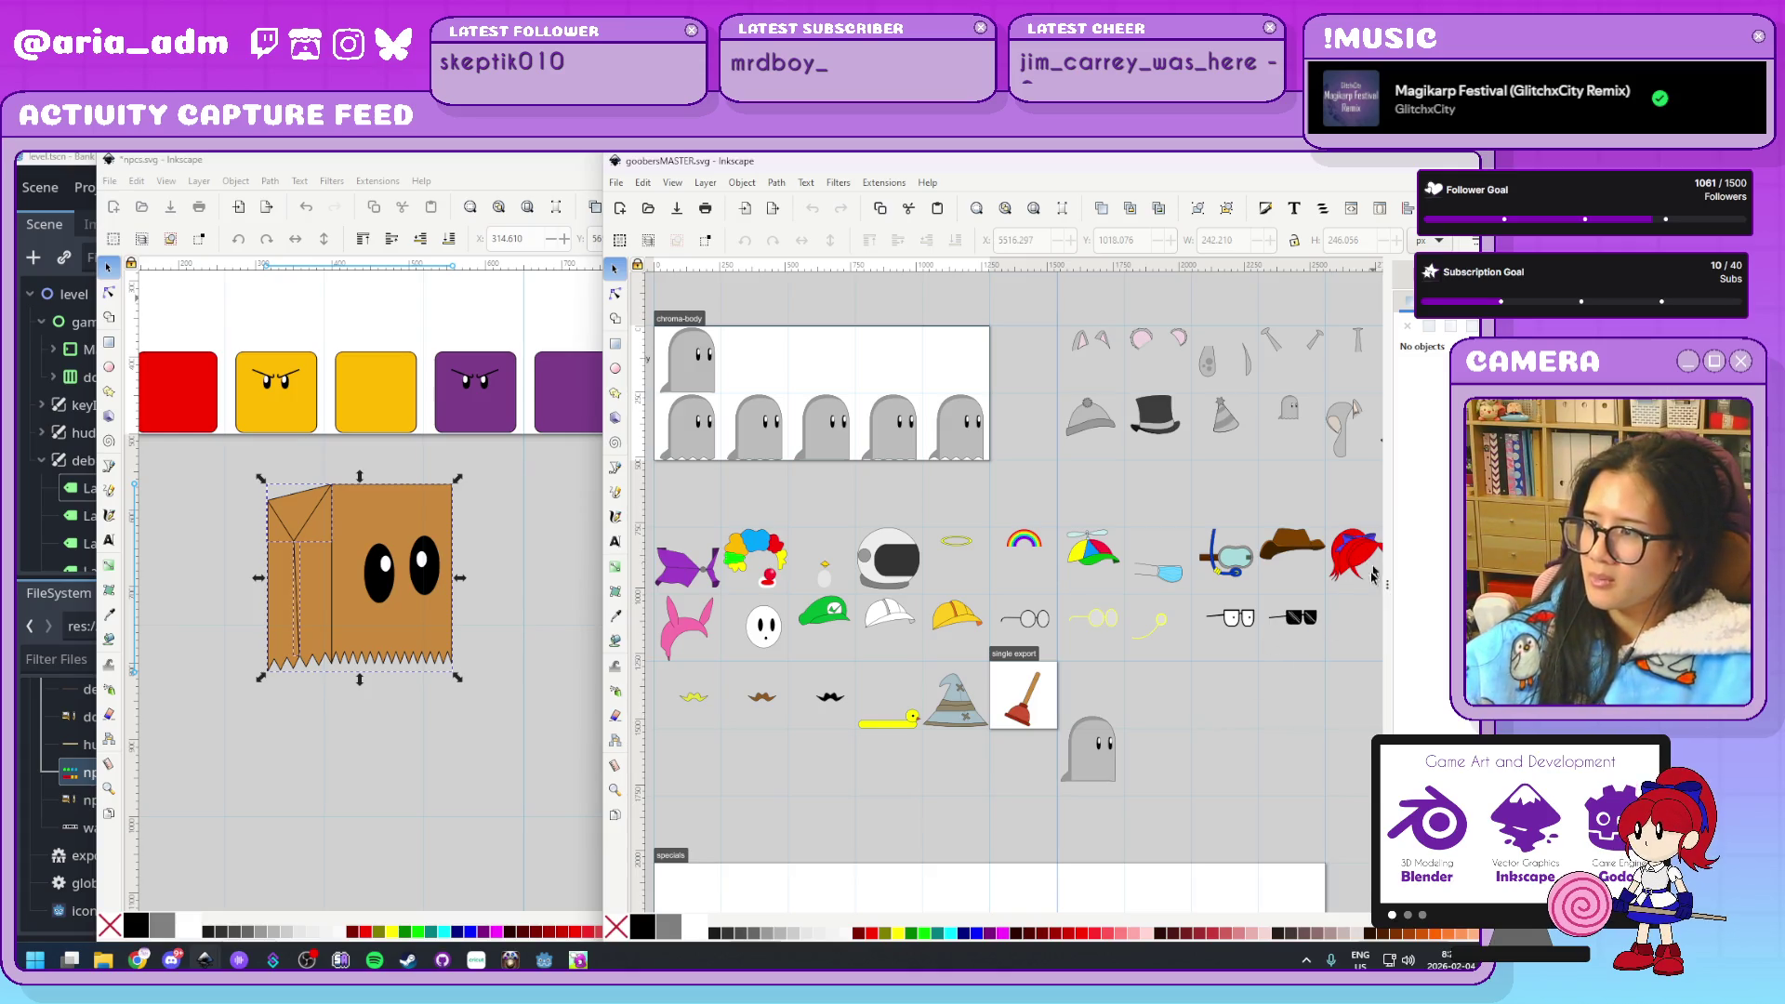
drag(1387, 581, 1071, 584)
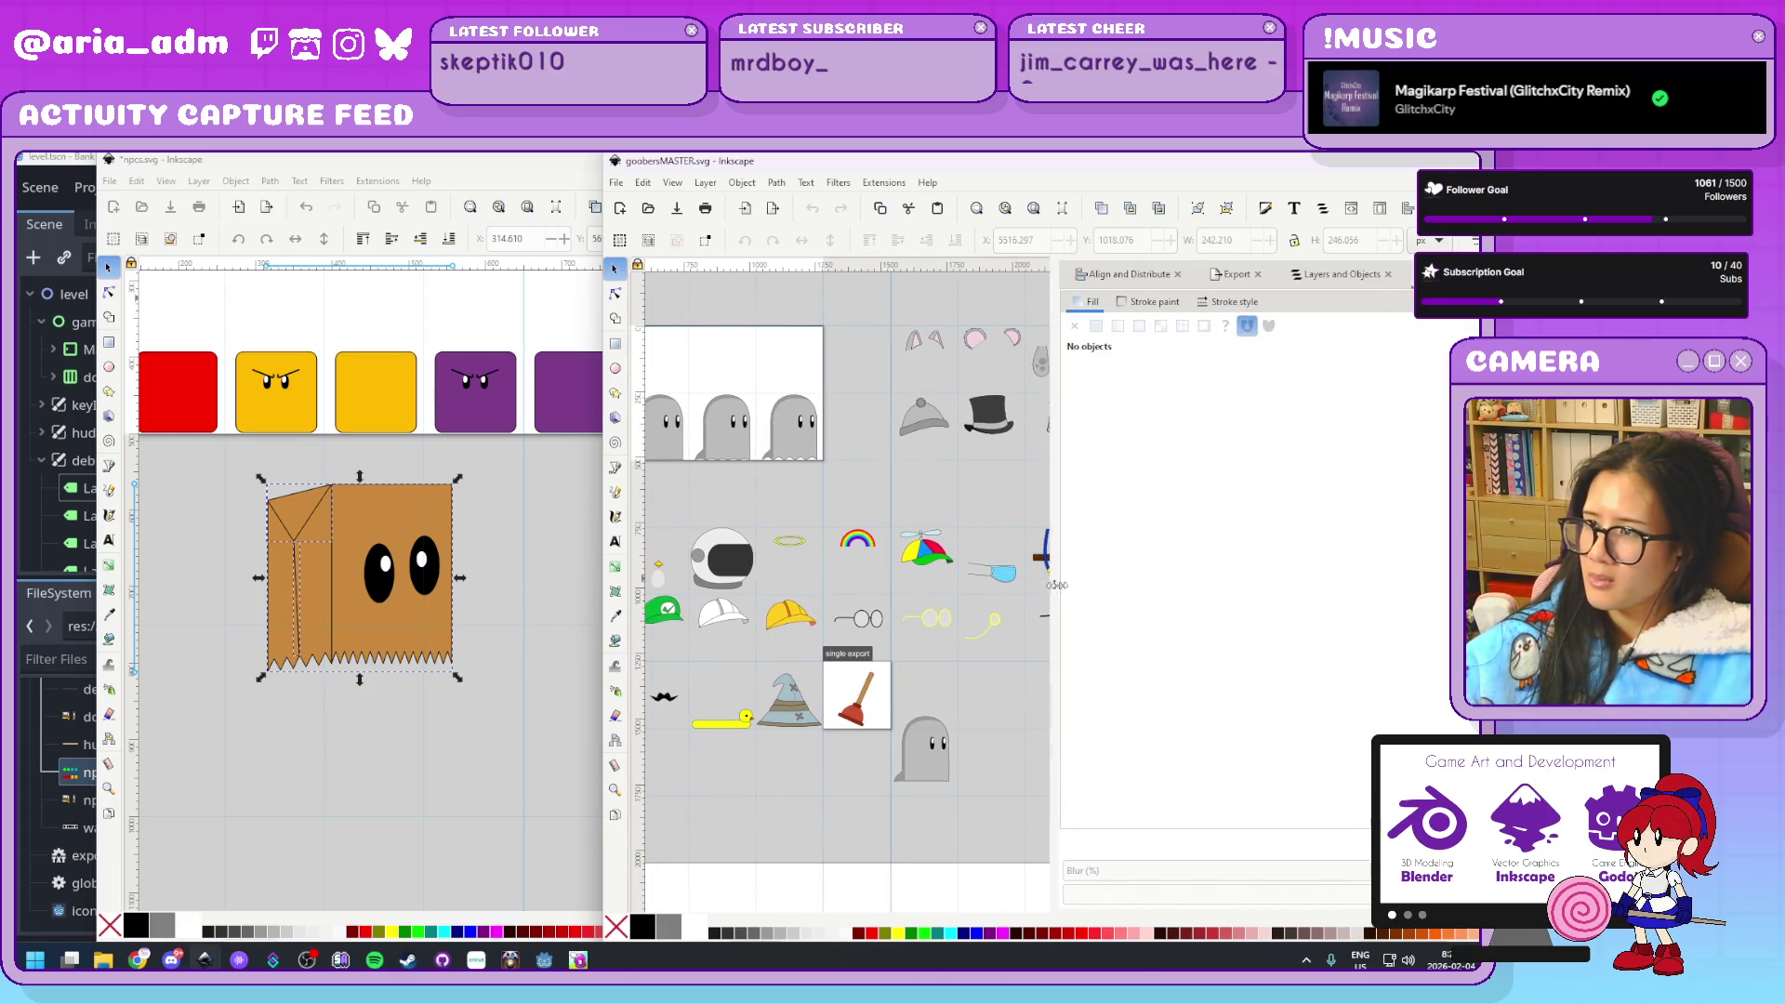
click(1339, 276)
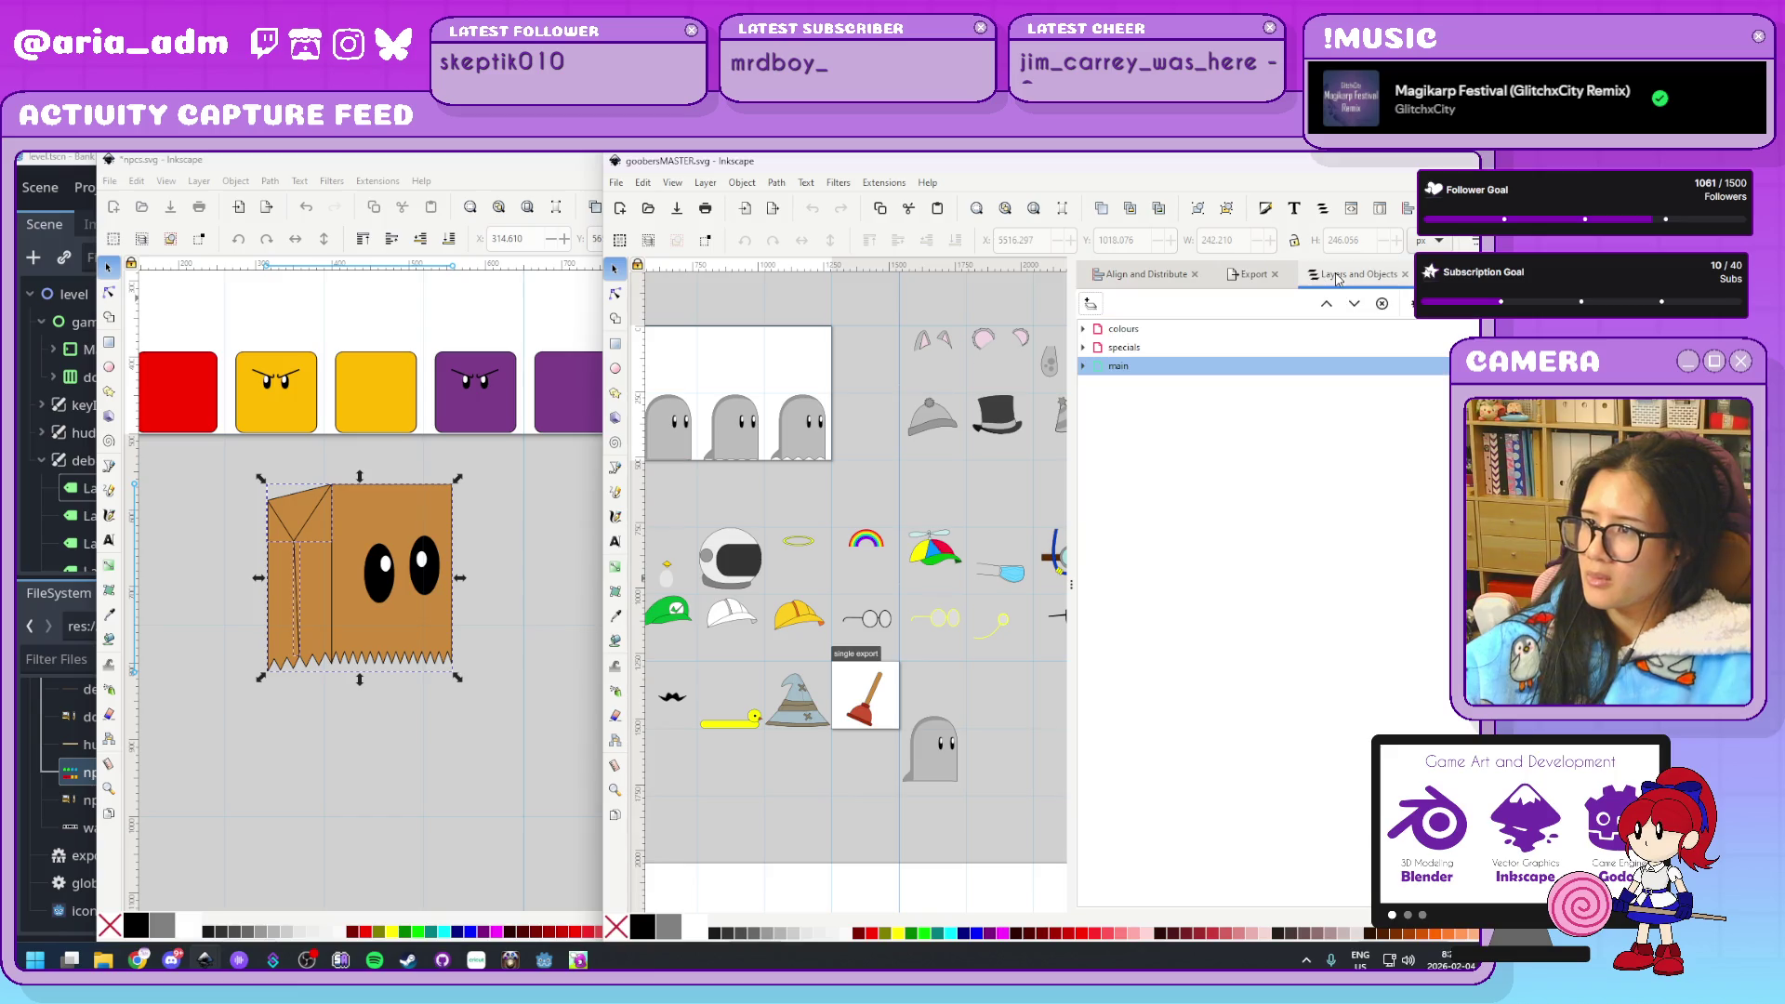
click(1084, 330)
Maximize the master sheet and hide the grey colour layer
drag(916, 161, 916, 182)
click(1174, 175)
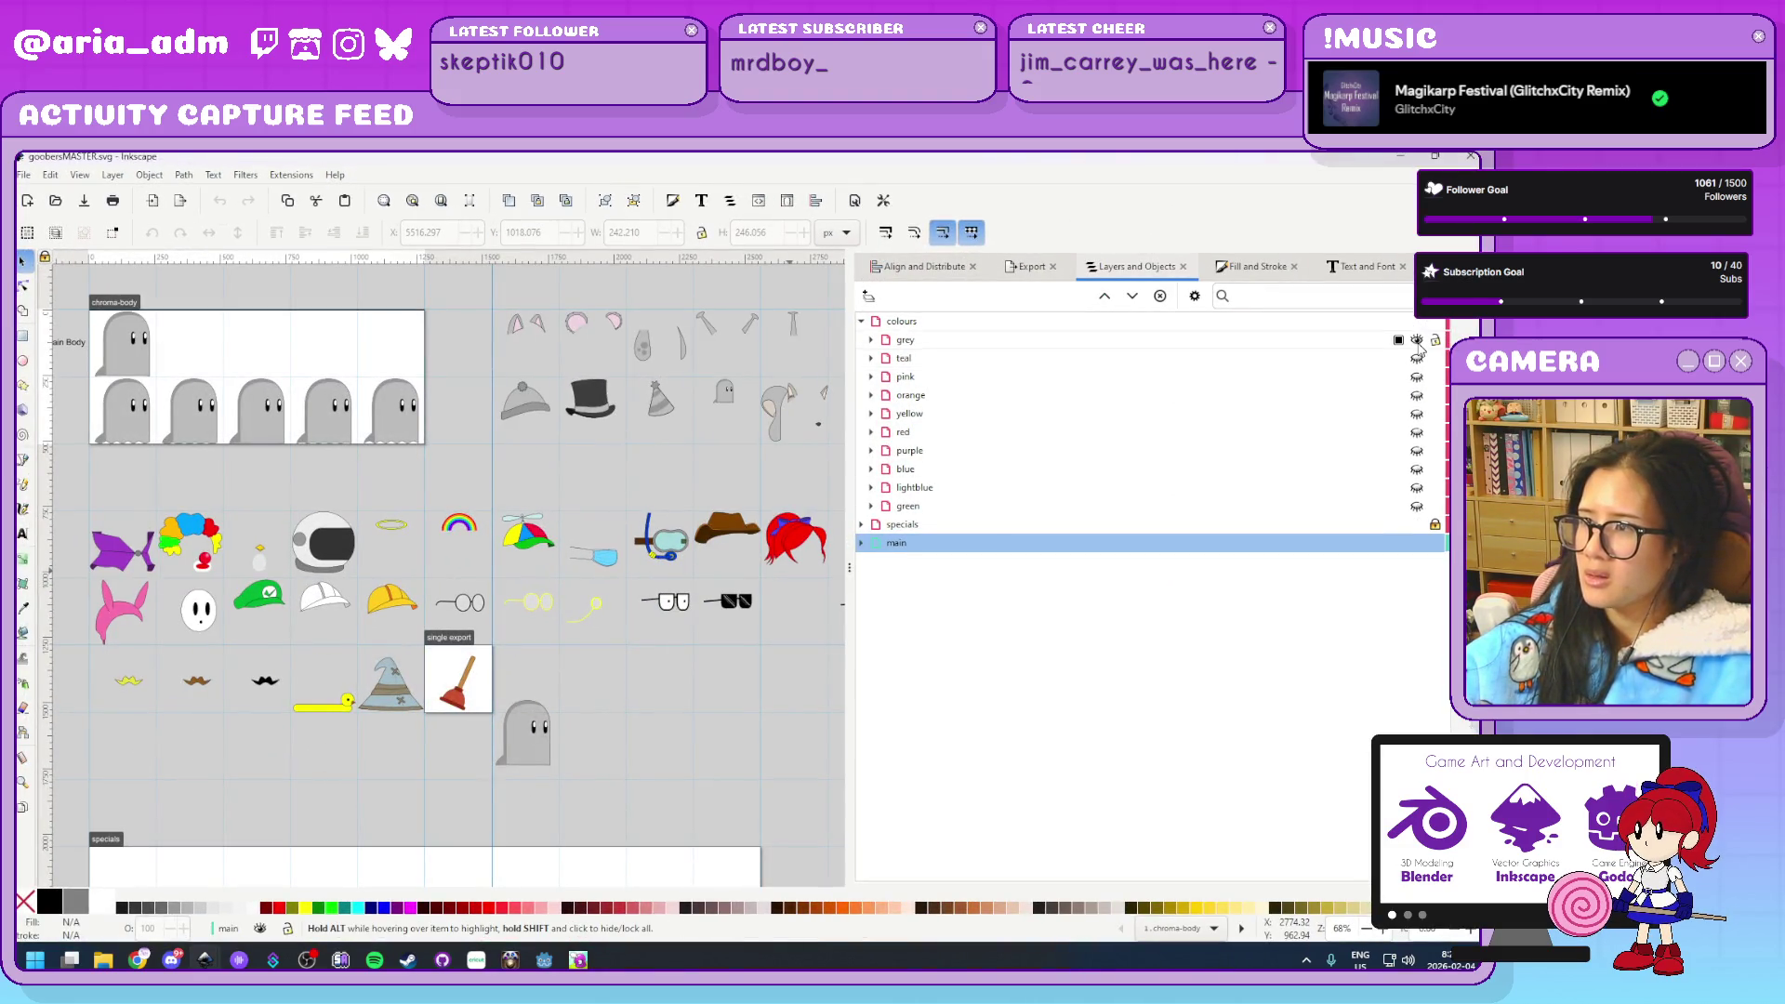
click(1417, 340)
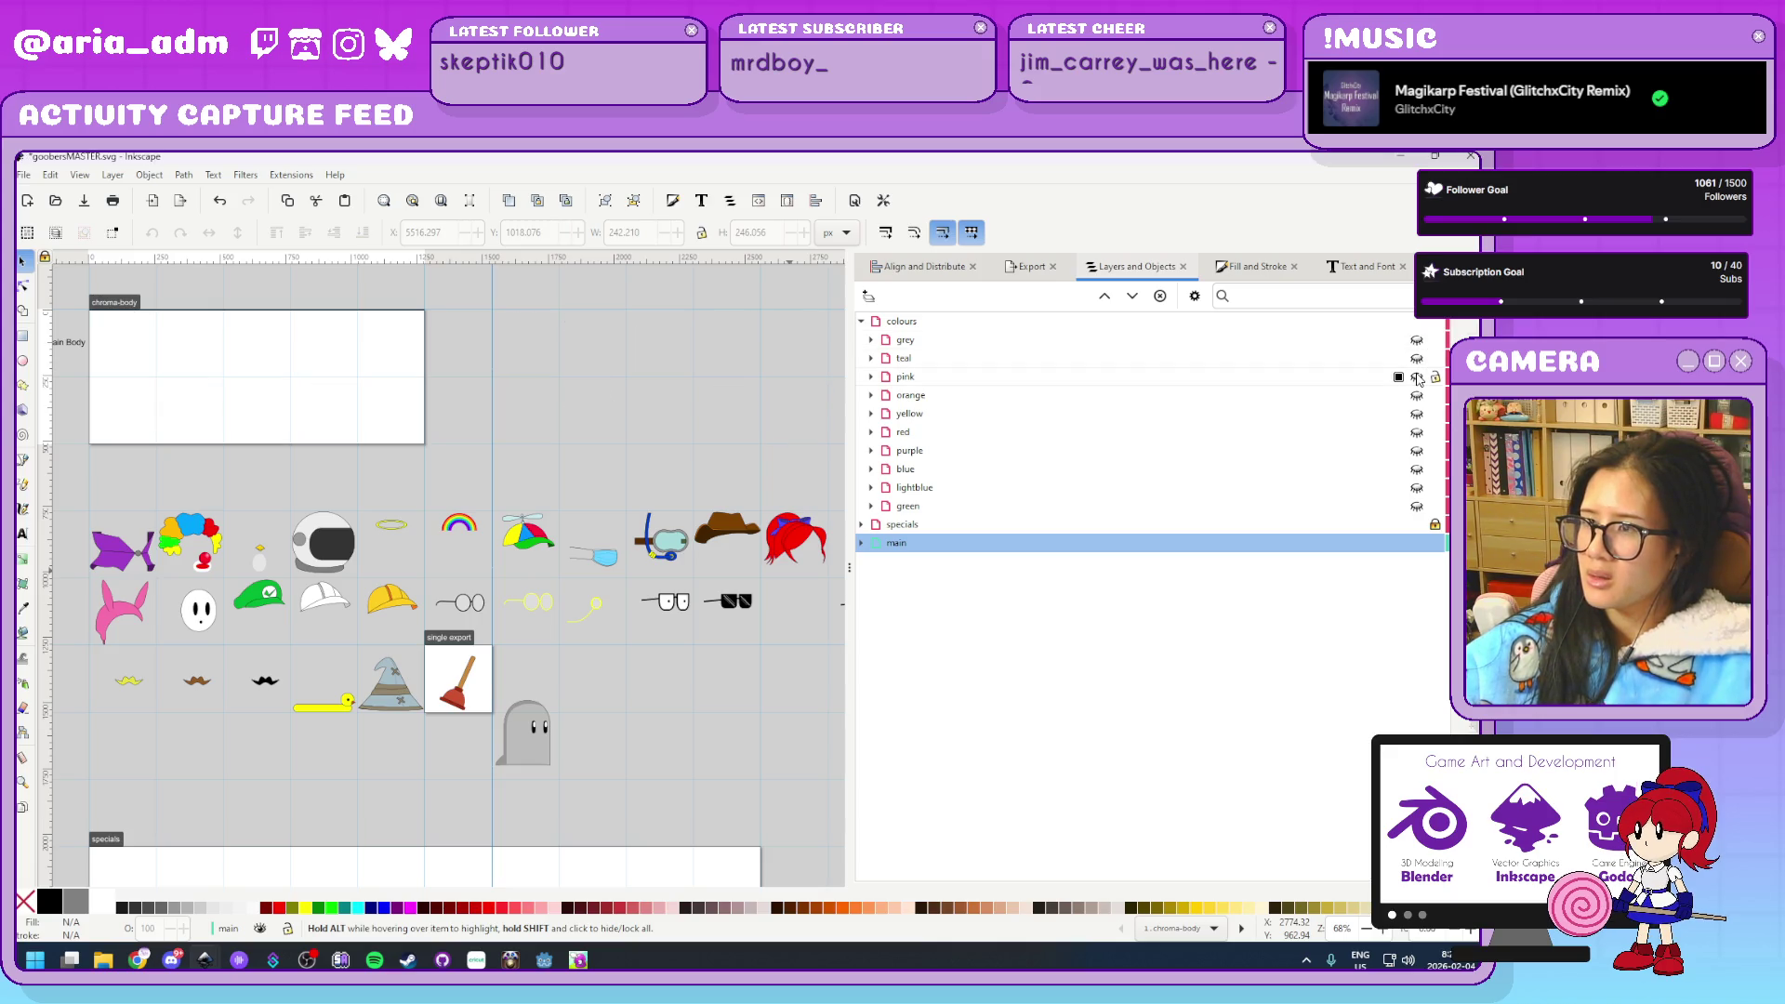
click(1417, 377)
click(1417, 378)
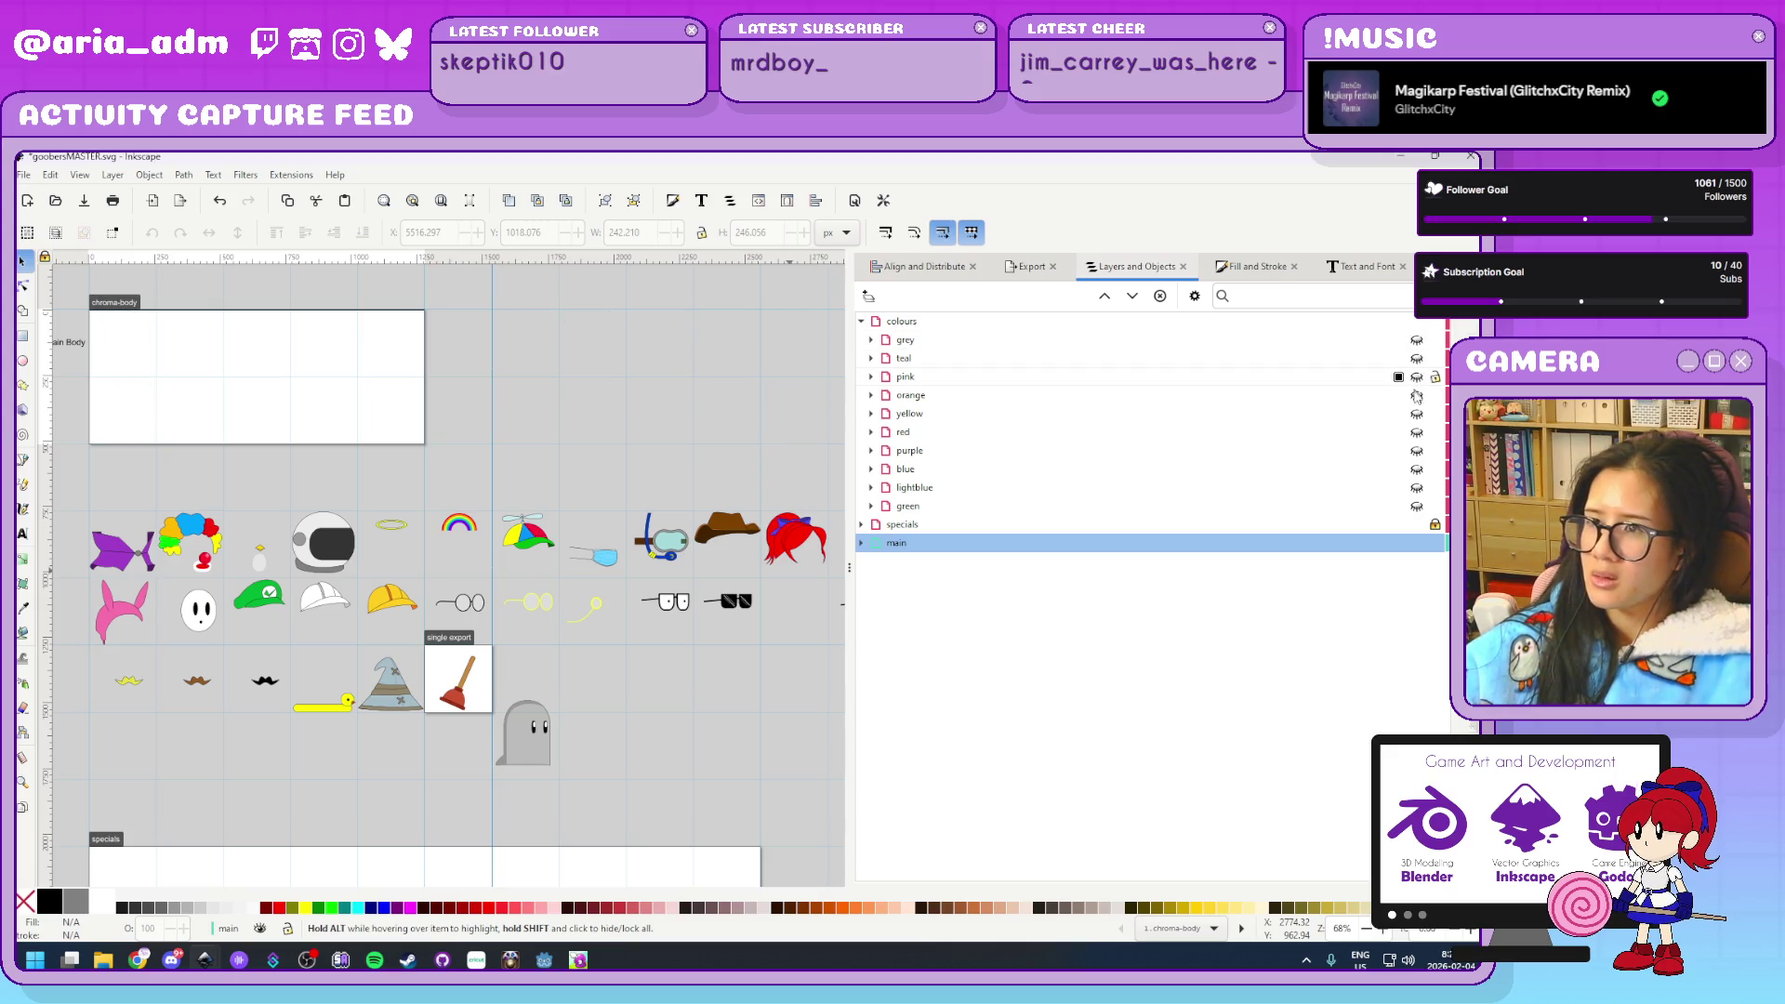
Show the purple colour layer, leaving the lightblue layer hidden
click(1418, 488)
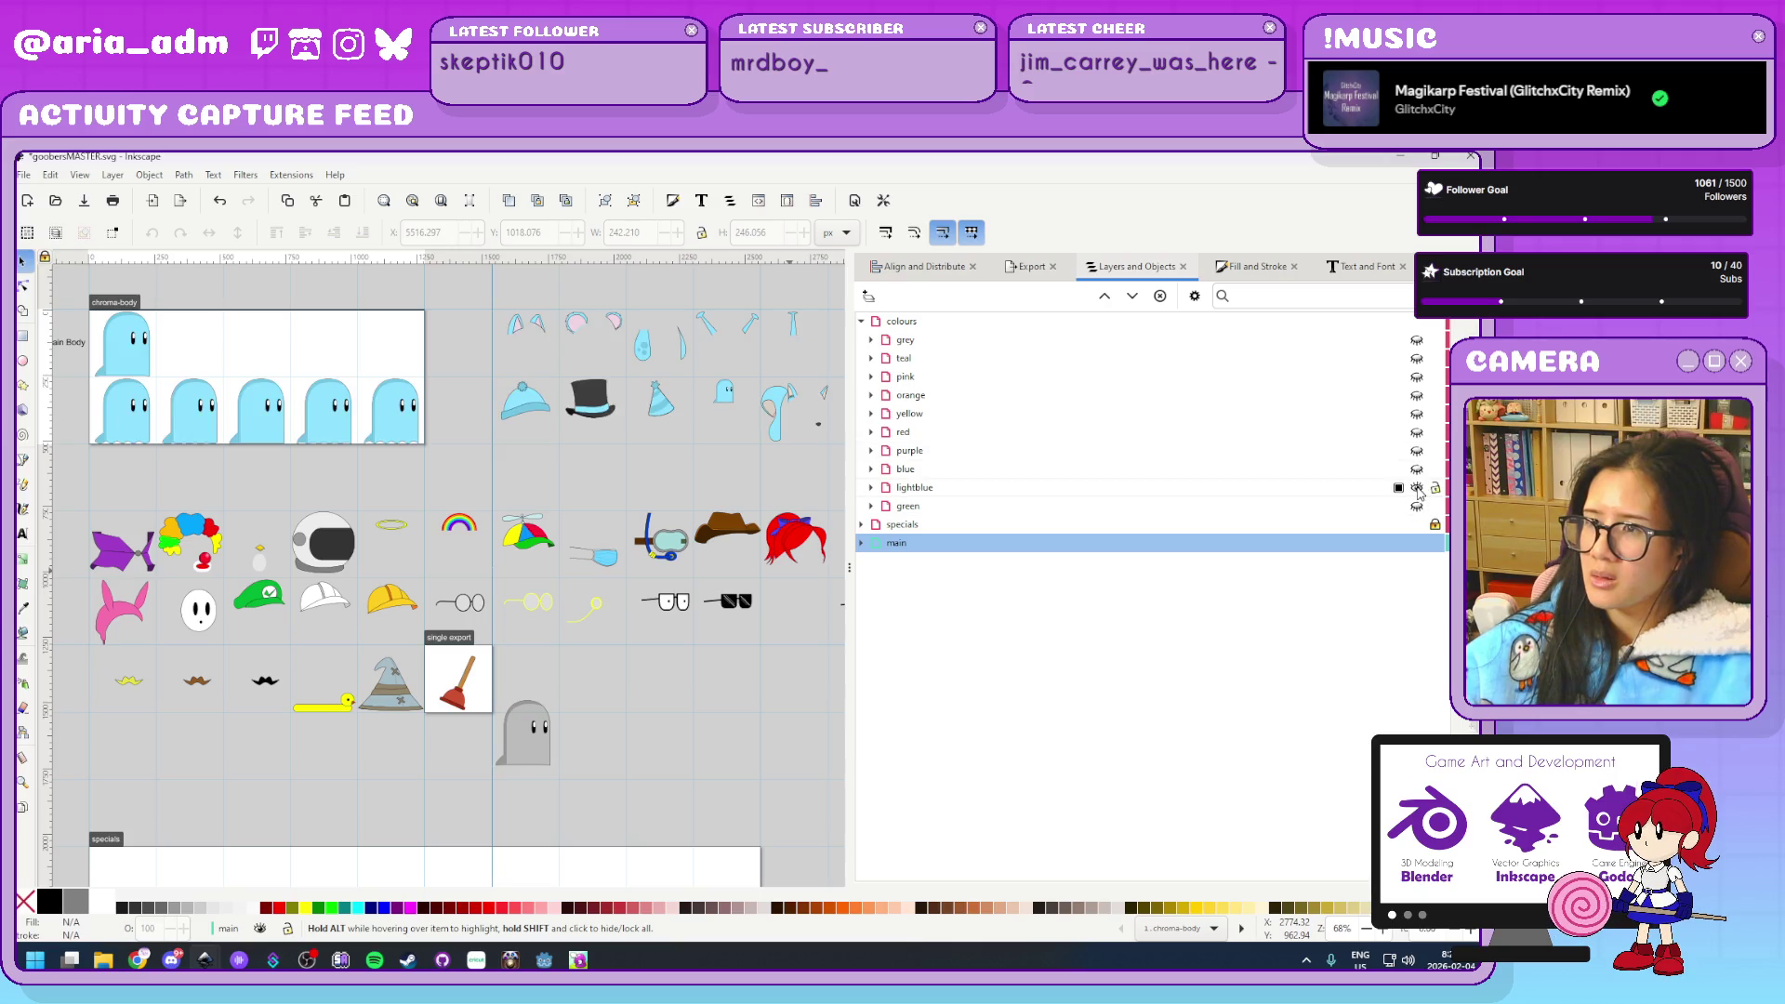
click(1417, 488)
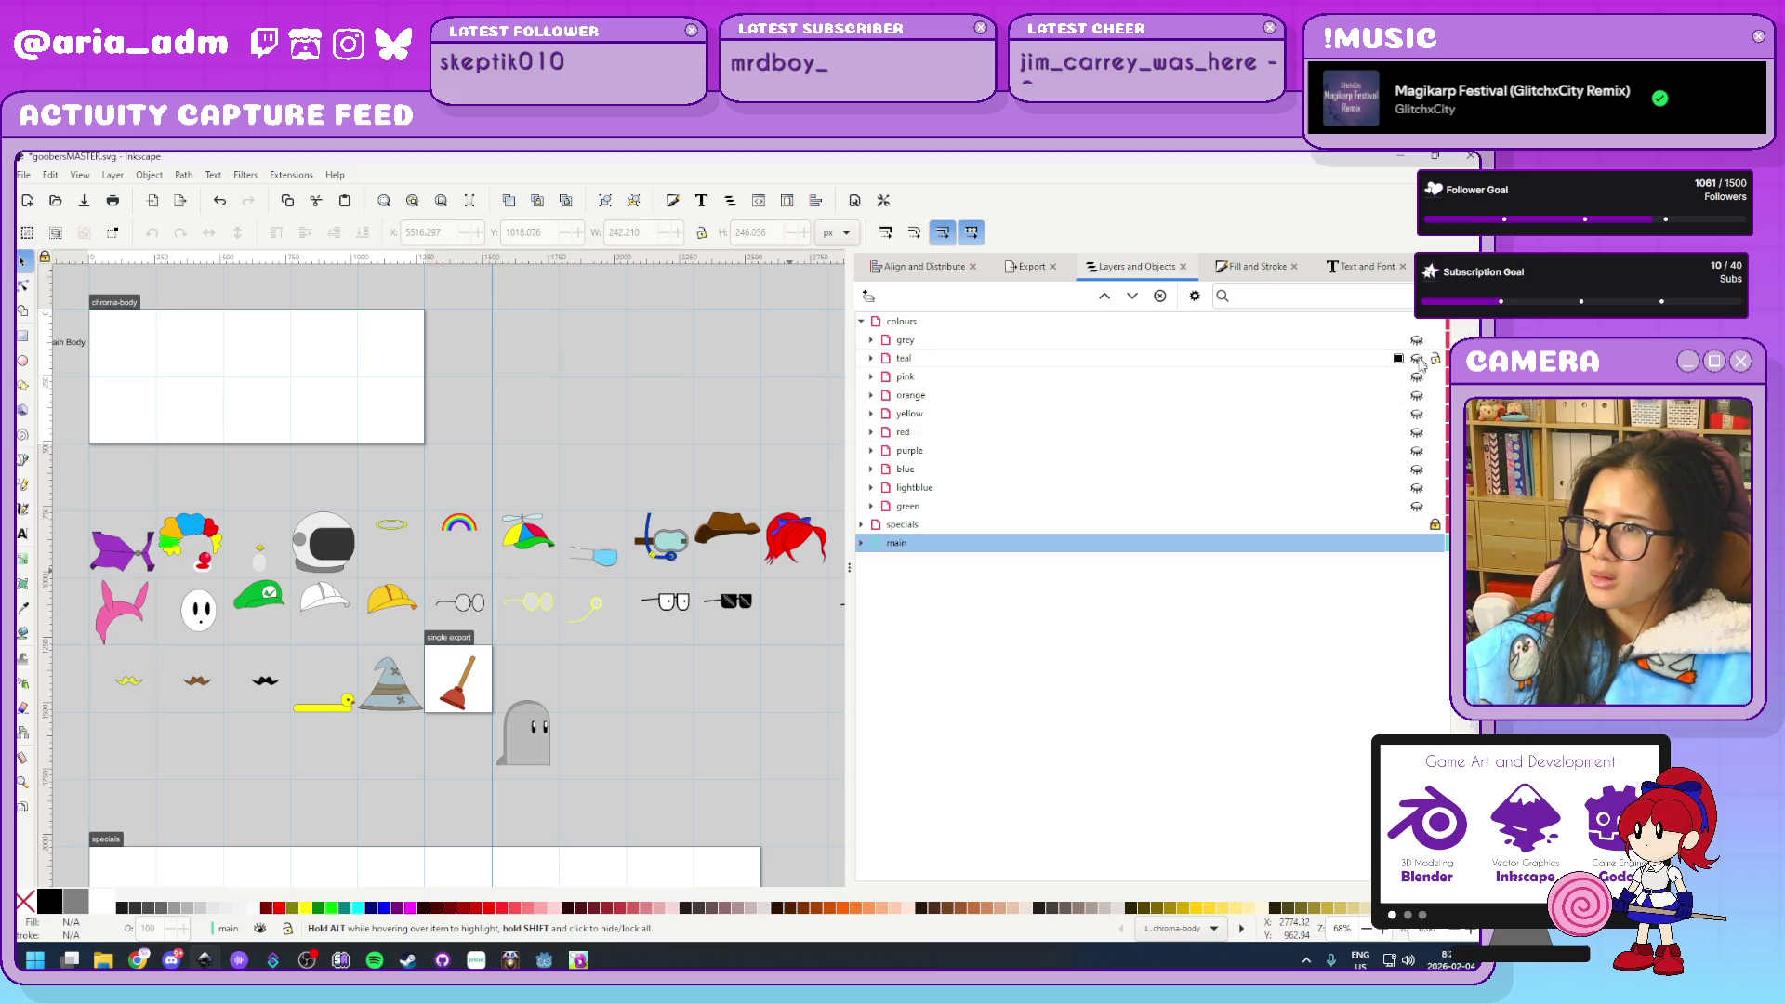
click(1418, 451)
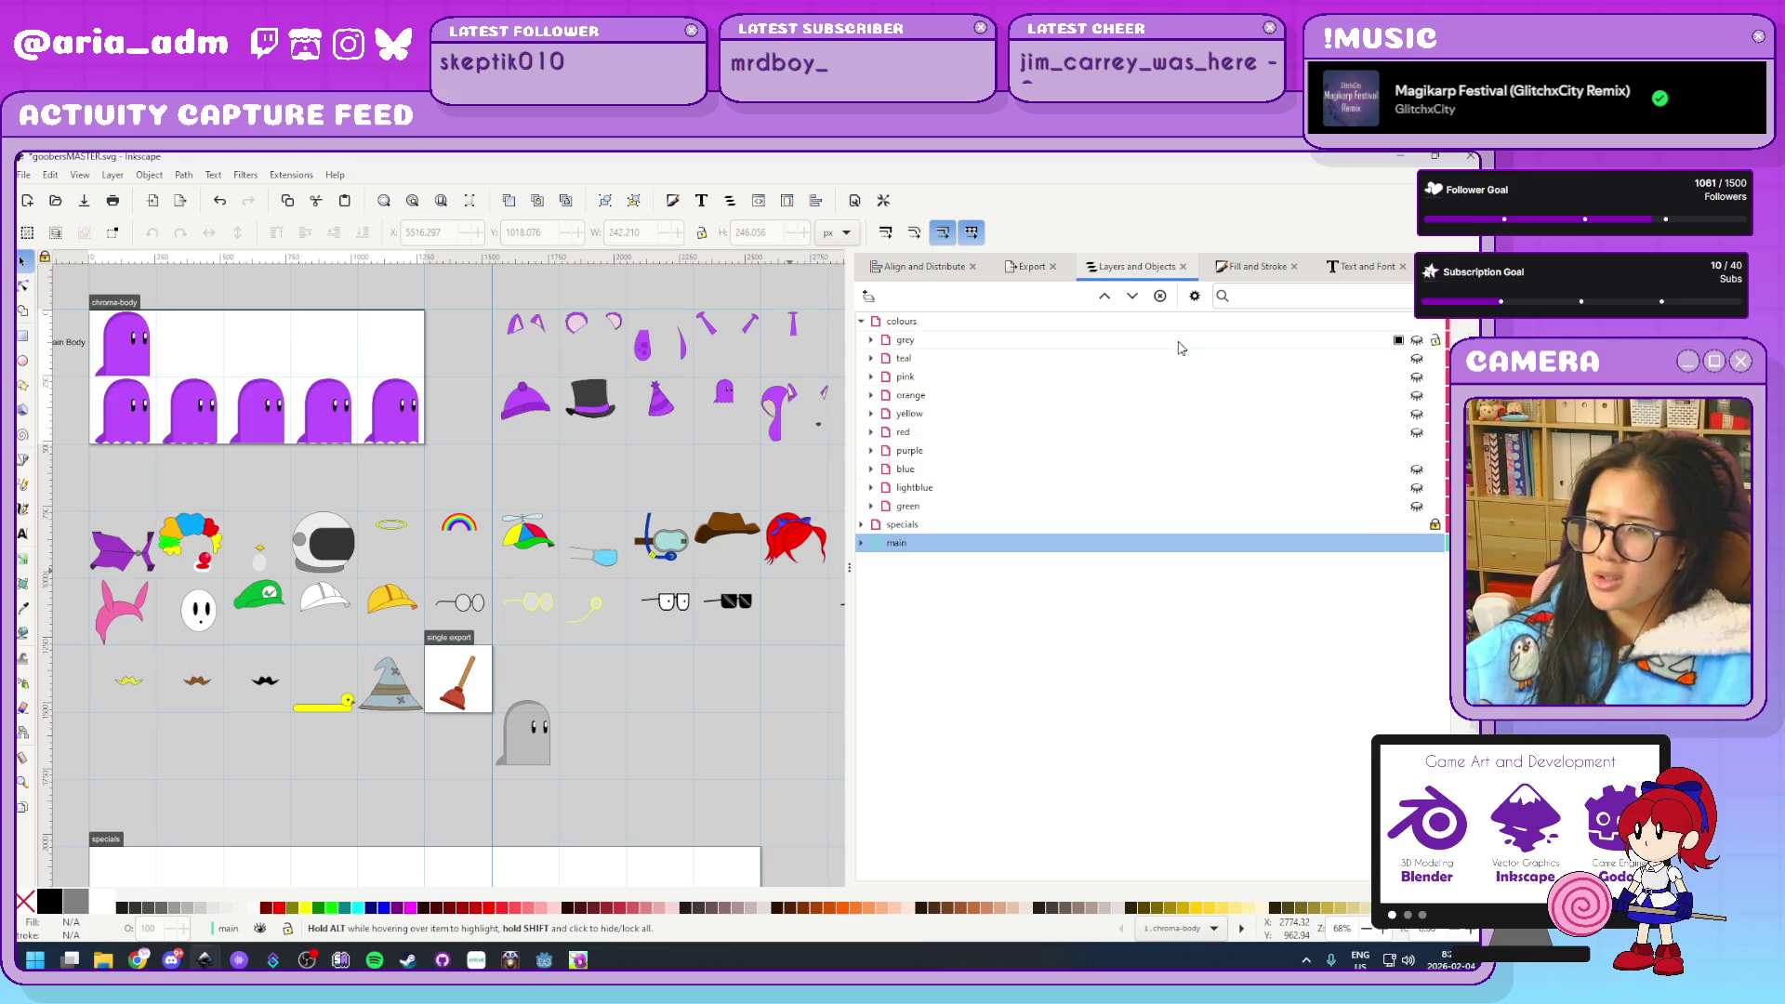
Zoom in on the hats and select the purple beanie and top hat
mouse_move(647, 471)
mouse_down()
mouse_move(483, 500)
mouse_move(487, 517)
mouse_up()
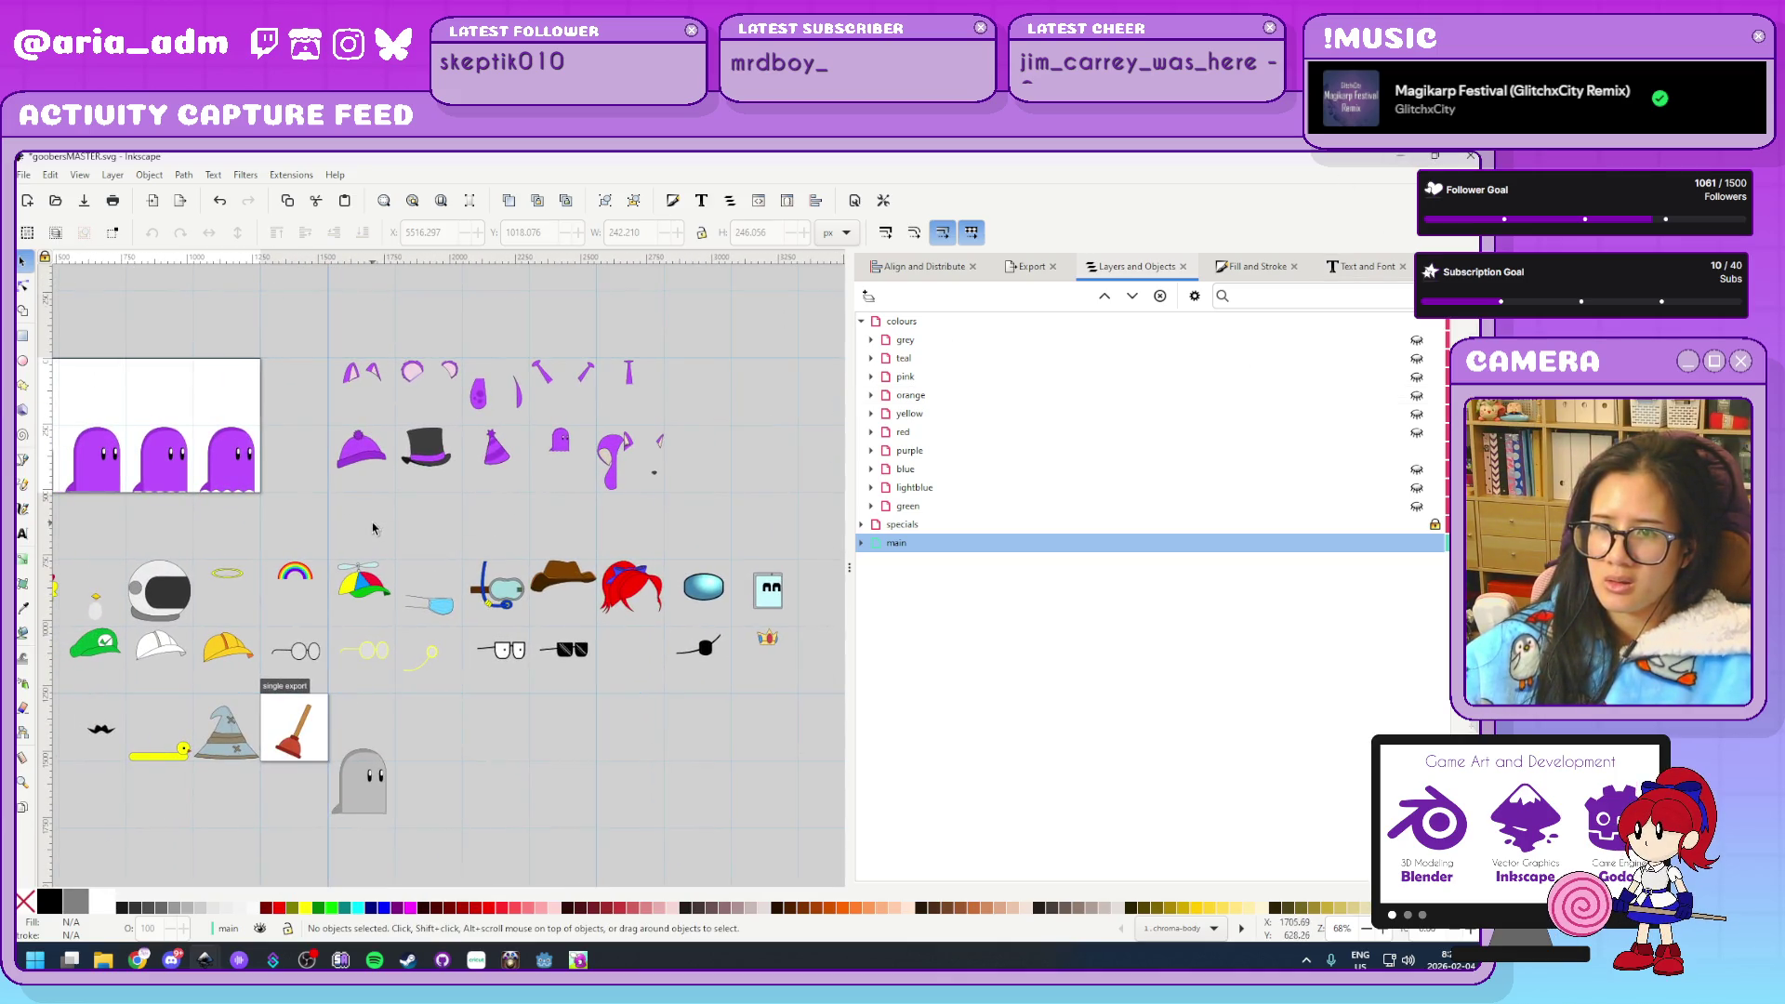
ctrl+scroll(384, 528, up, 1)
ctrl+scroll(384, 528, up, 1)
drag(238, 486, 541, 313)
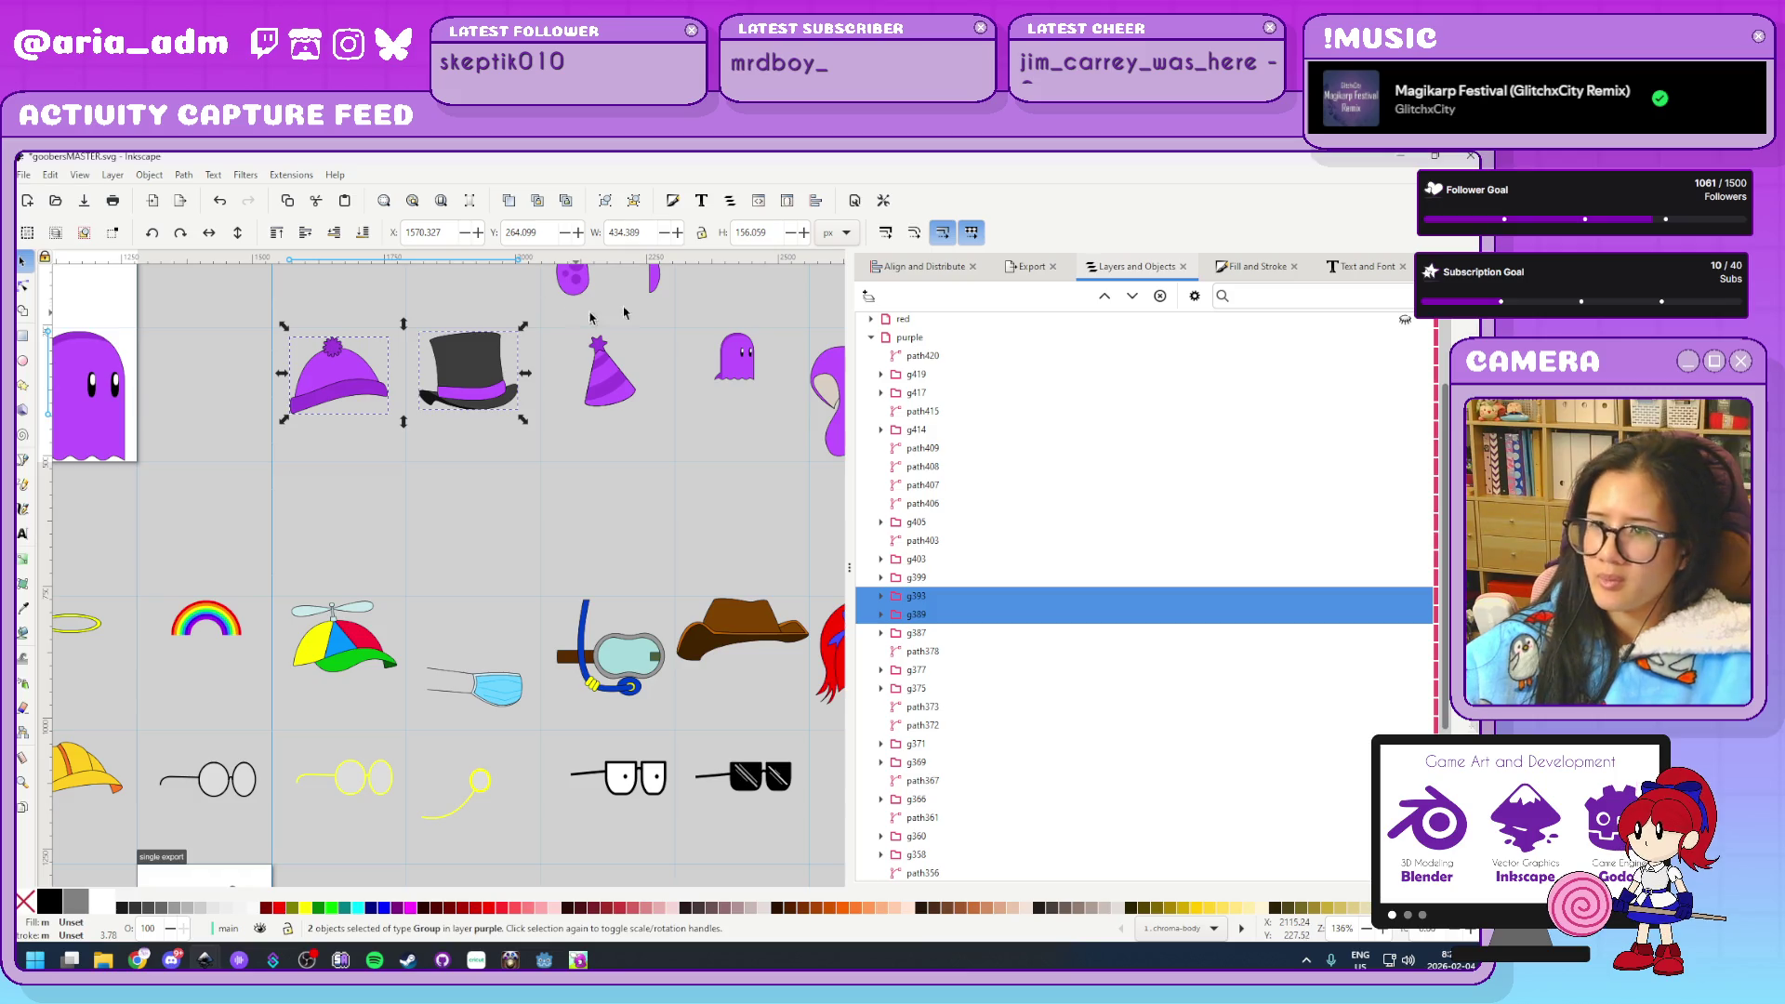
Paste the purple beanie and top hat into npcs.svg beside the paper bag
key(super+Down)
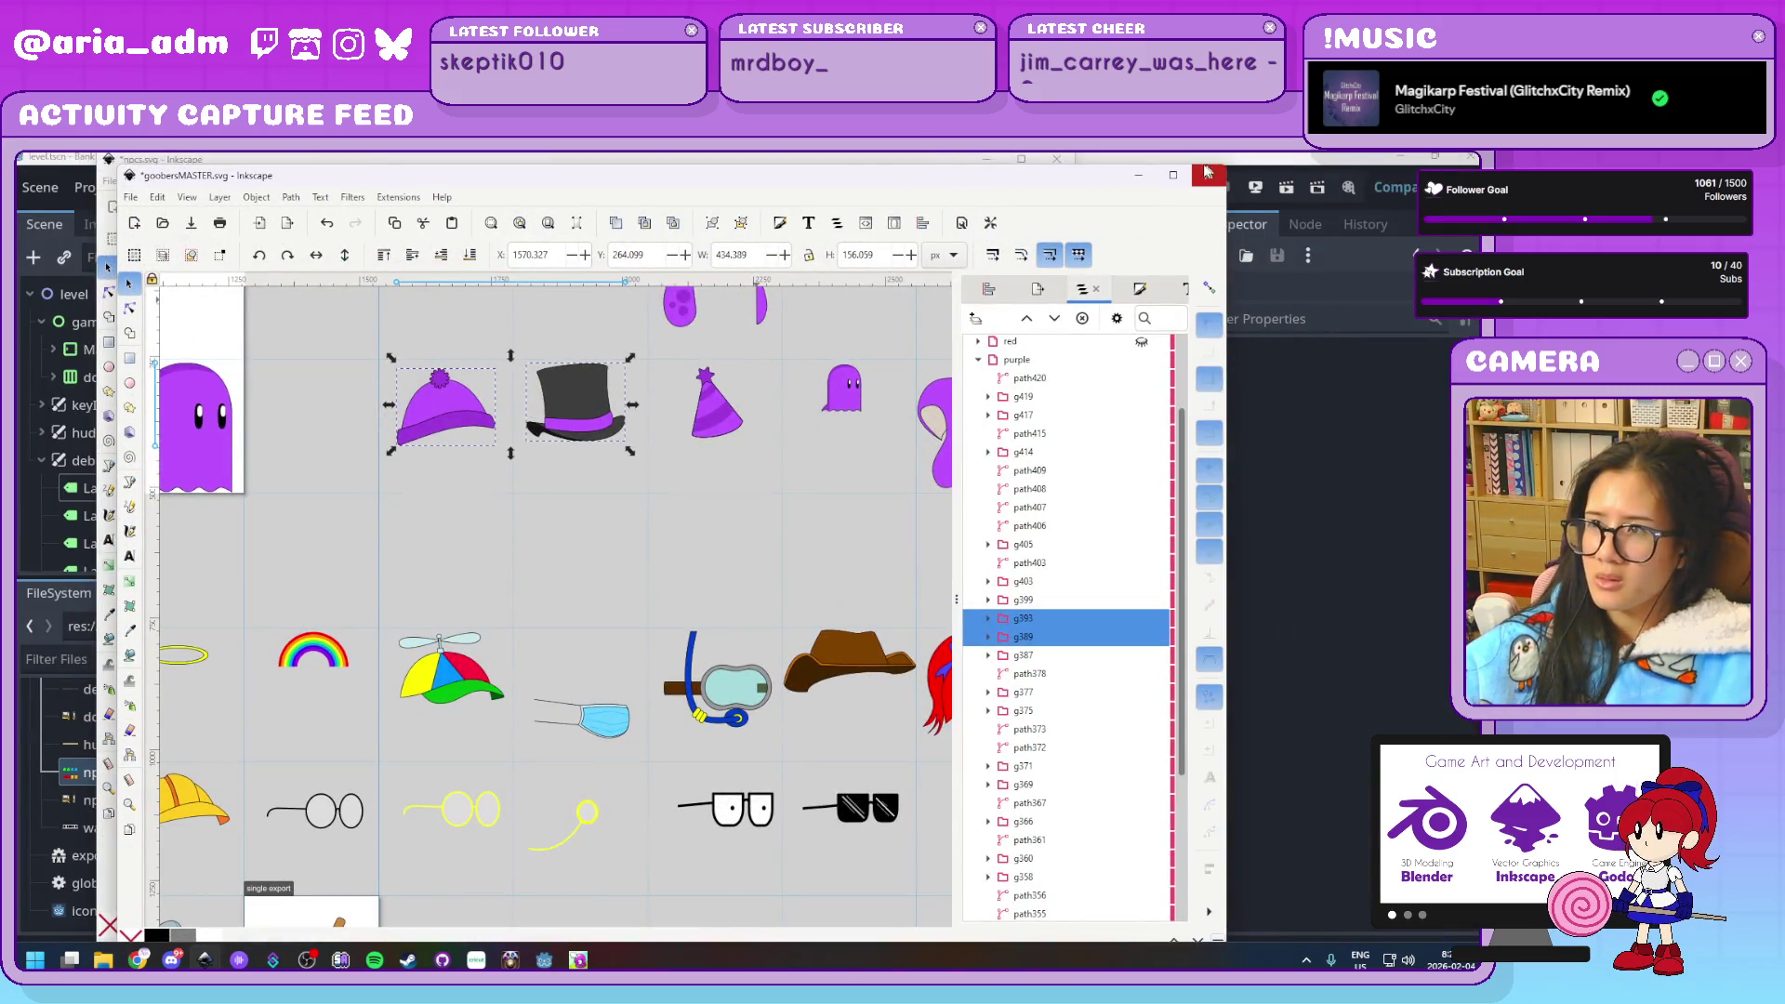
key(super+Up)
mouse_move(239, 960)
click(135, 883)
scroll(505, 752, down, 2)
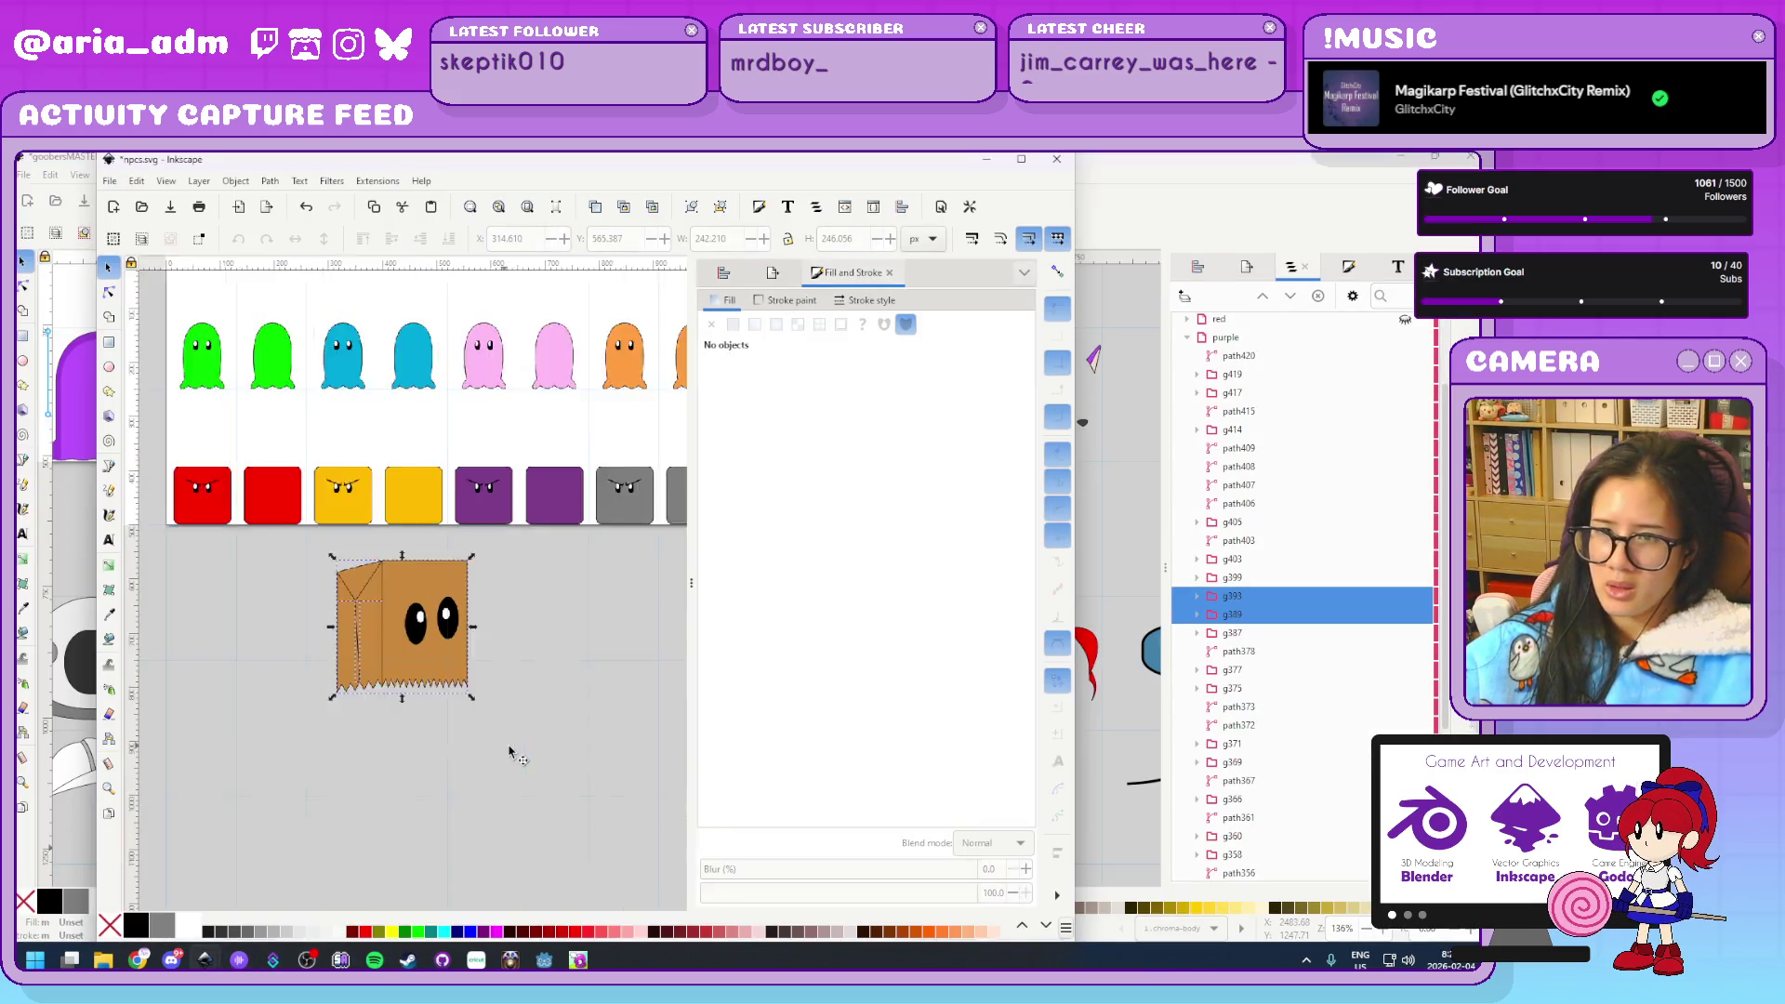
click(348, 720)
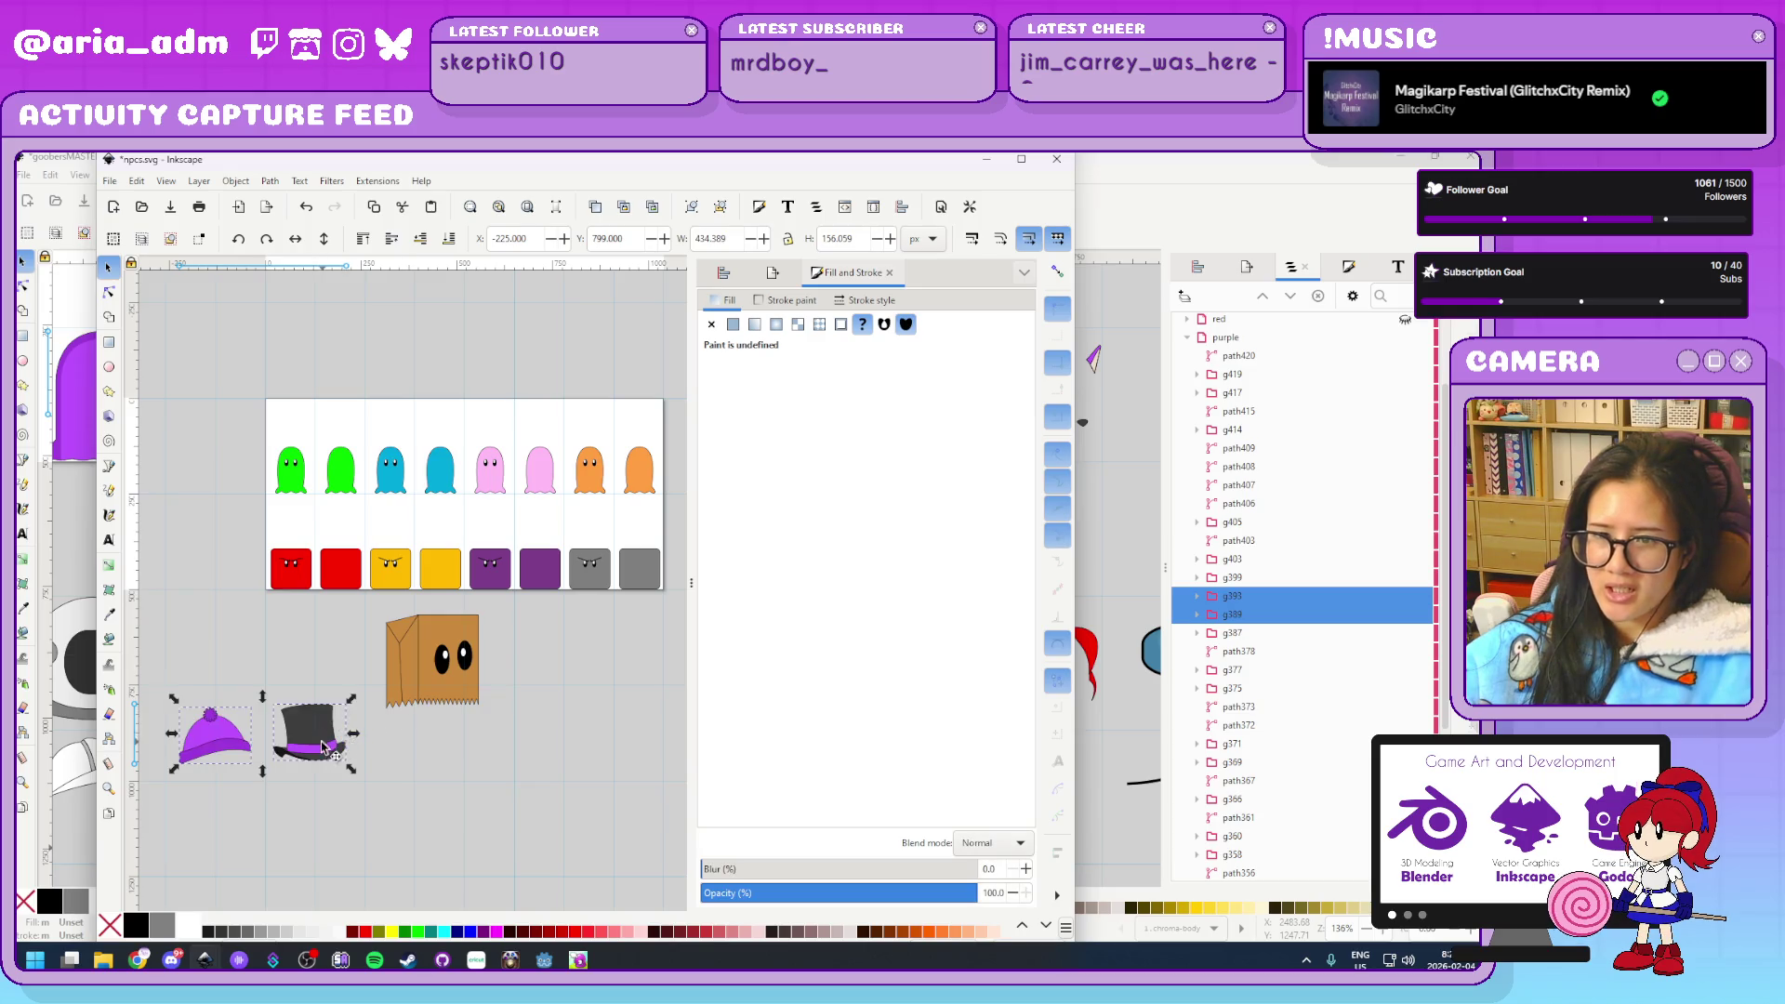
drag(349, 720, 359, 642)
Copy the propeller beanie from the master sheet and place it right of the paper bag
click(1142, 506)
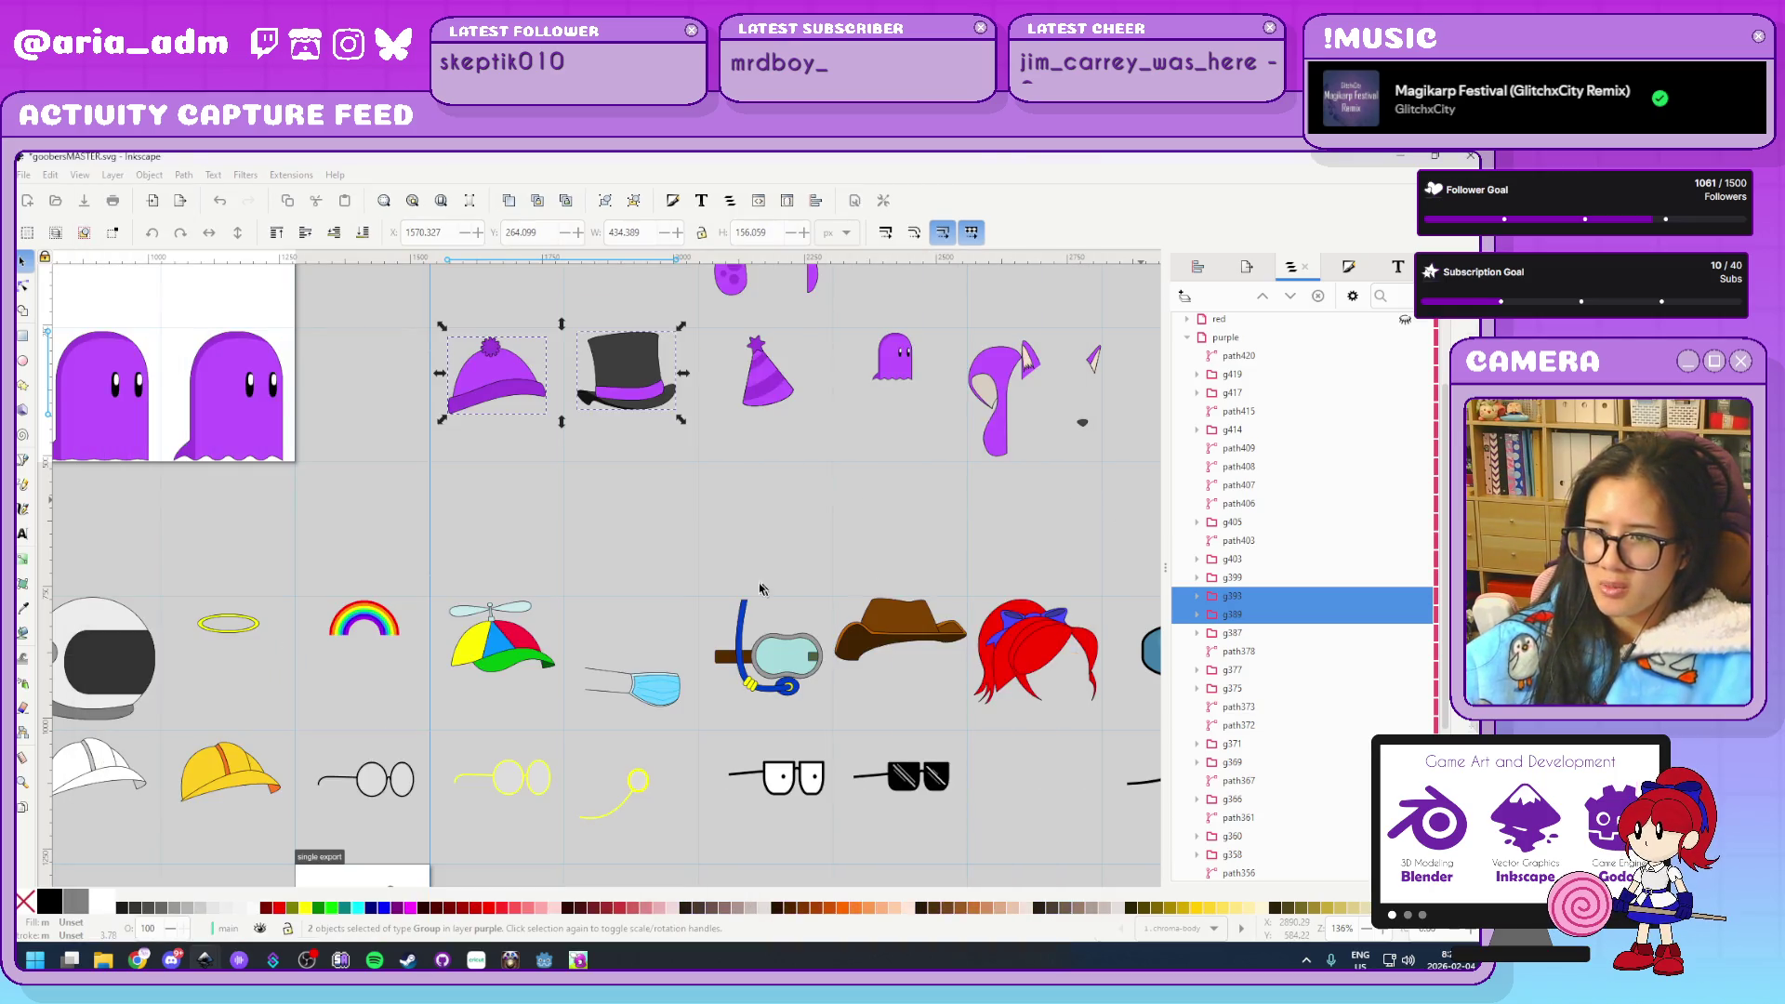
drag(443, 574, 569, 719)
key(ctrl)
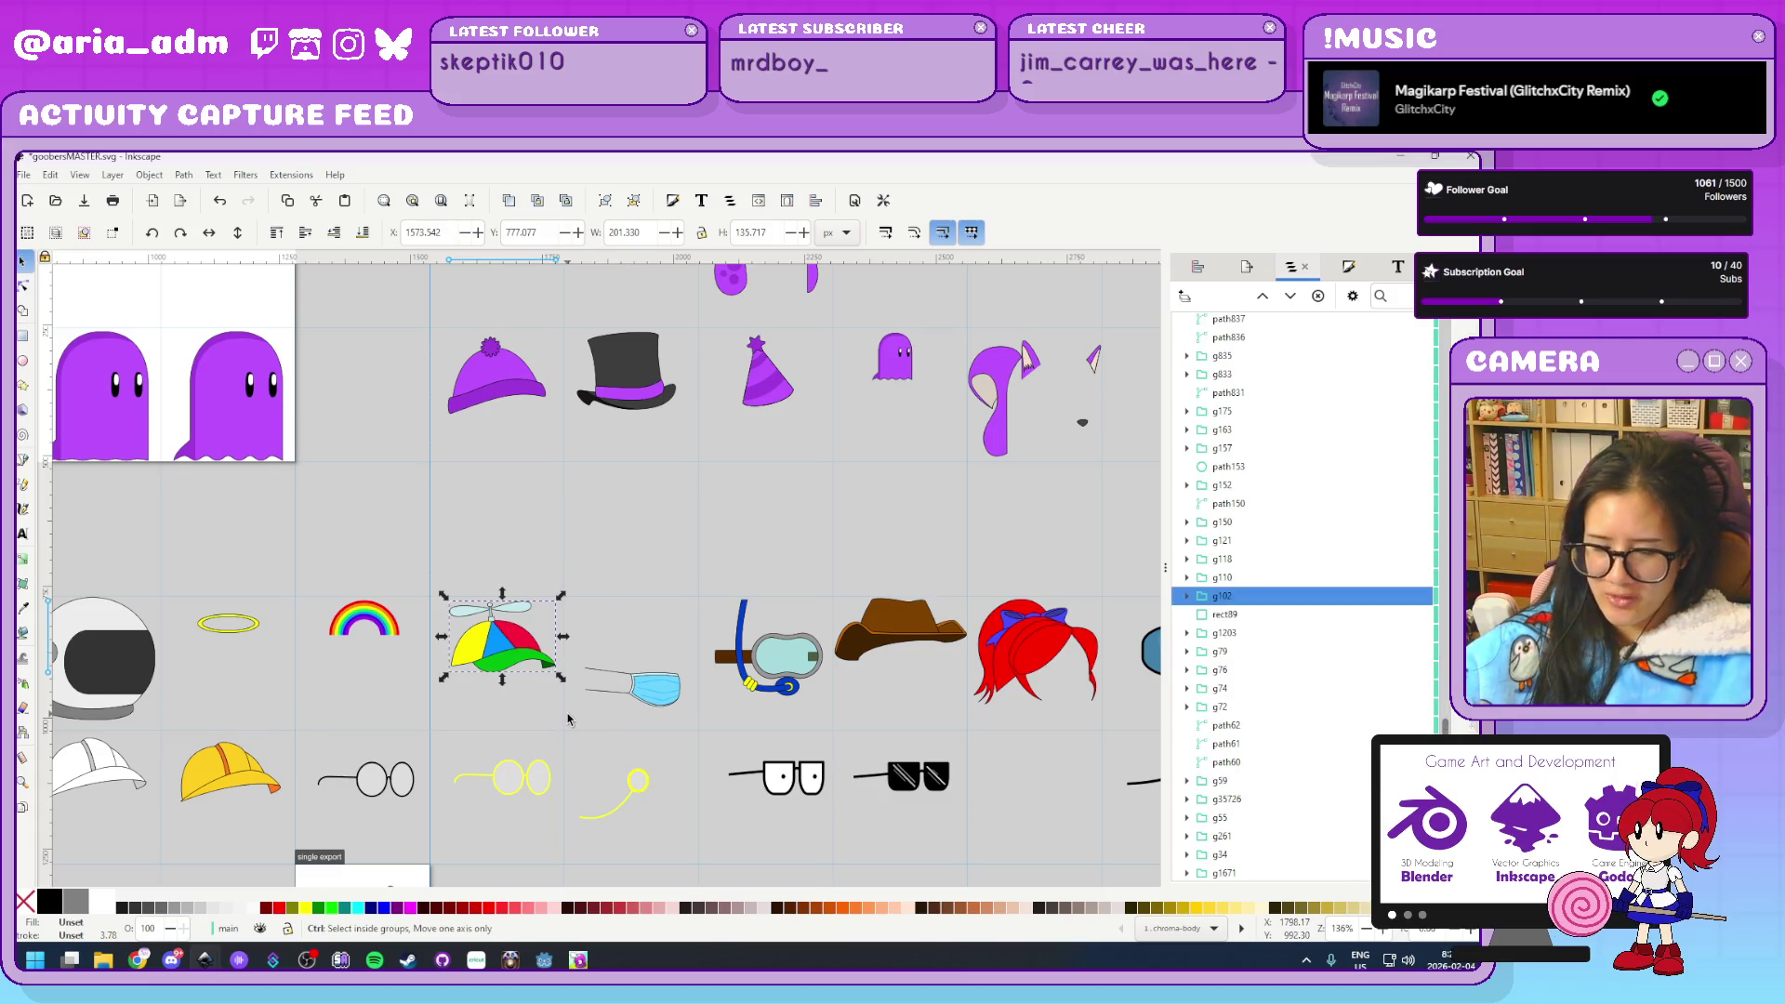
drag(760, 165, 901, 196)
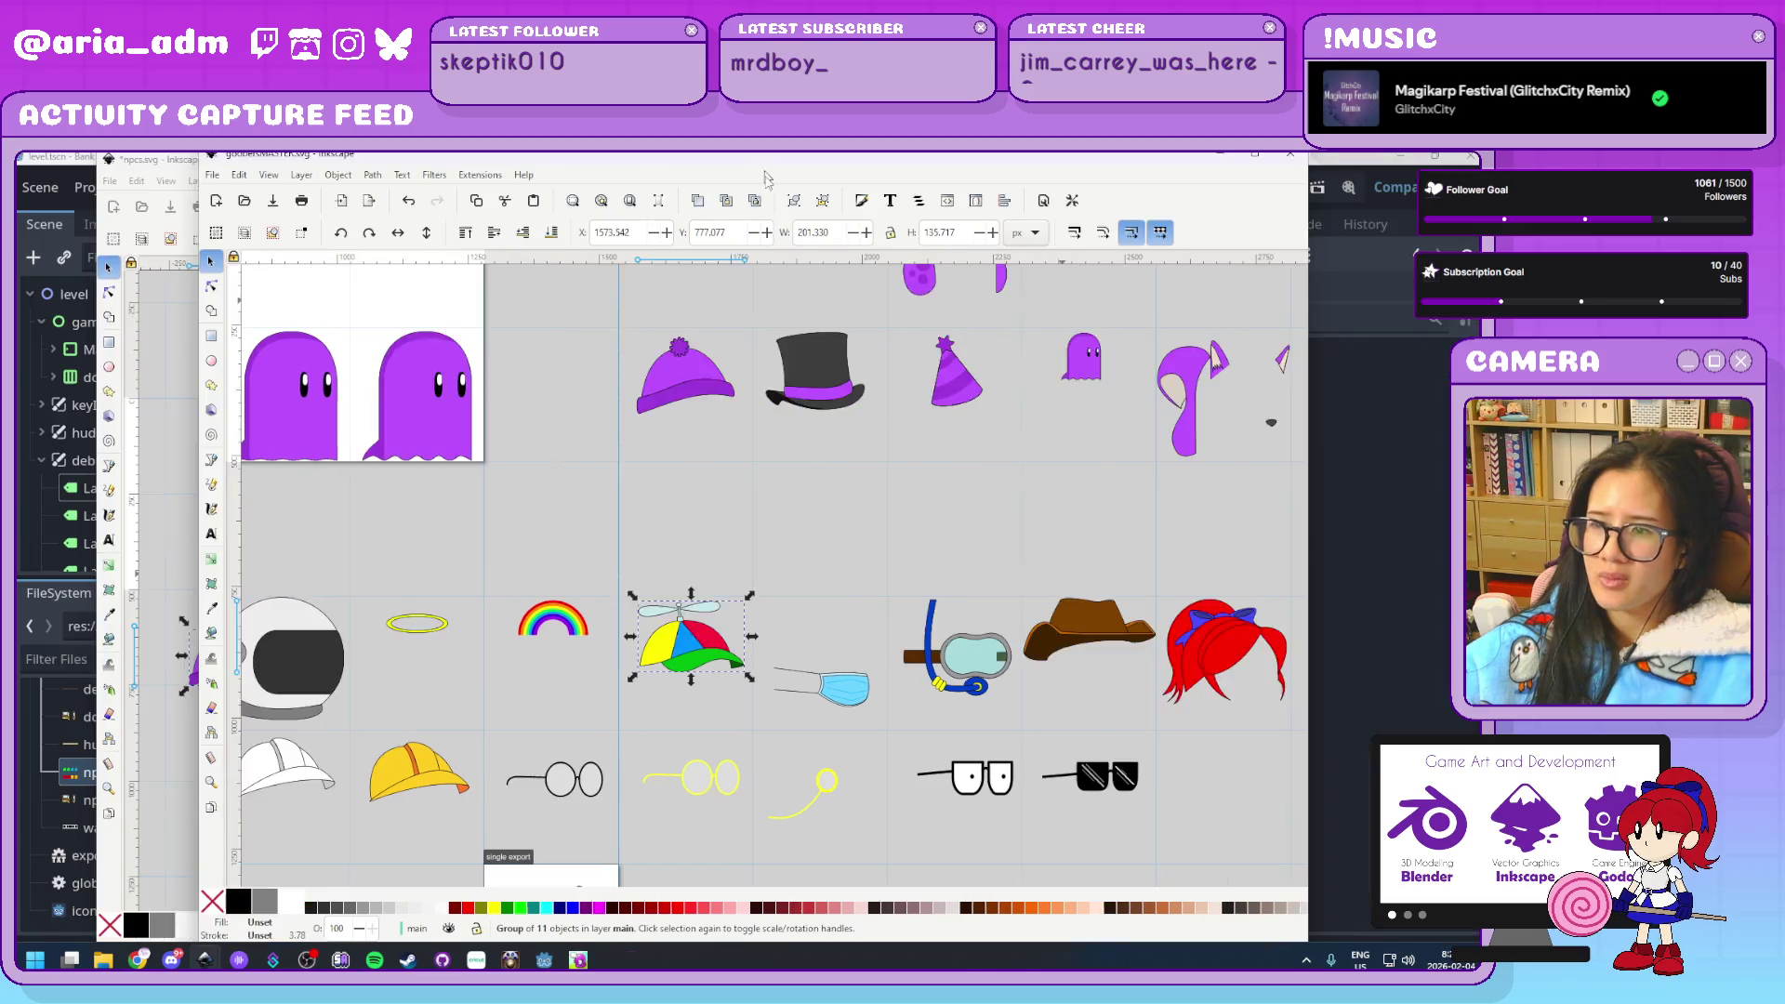
drag(365, 167, 285, 165)
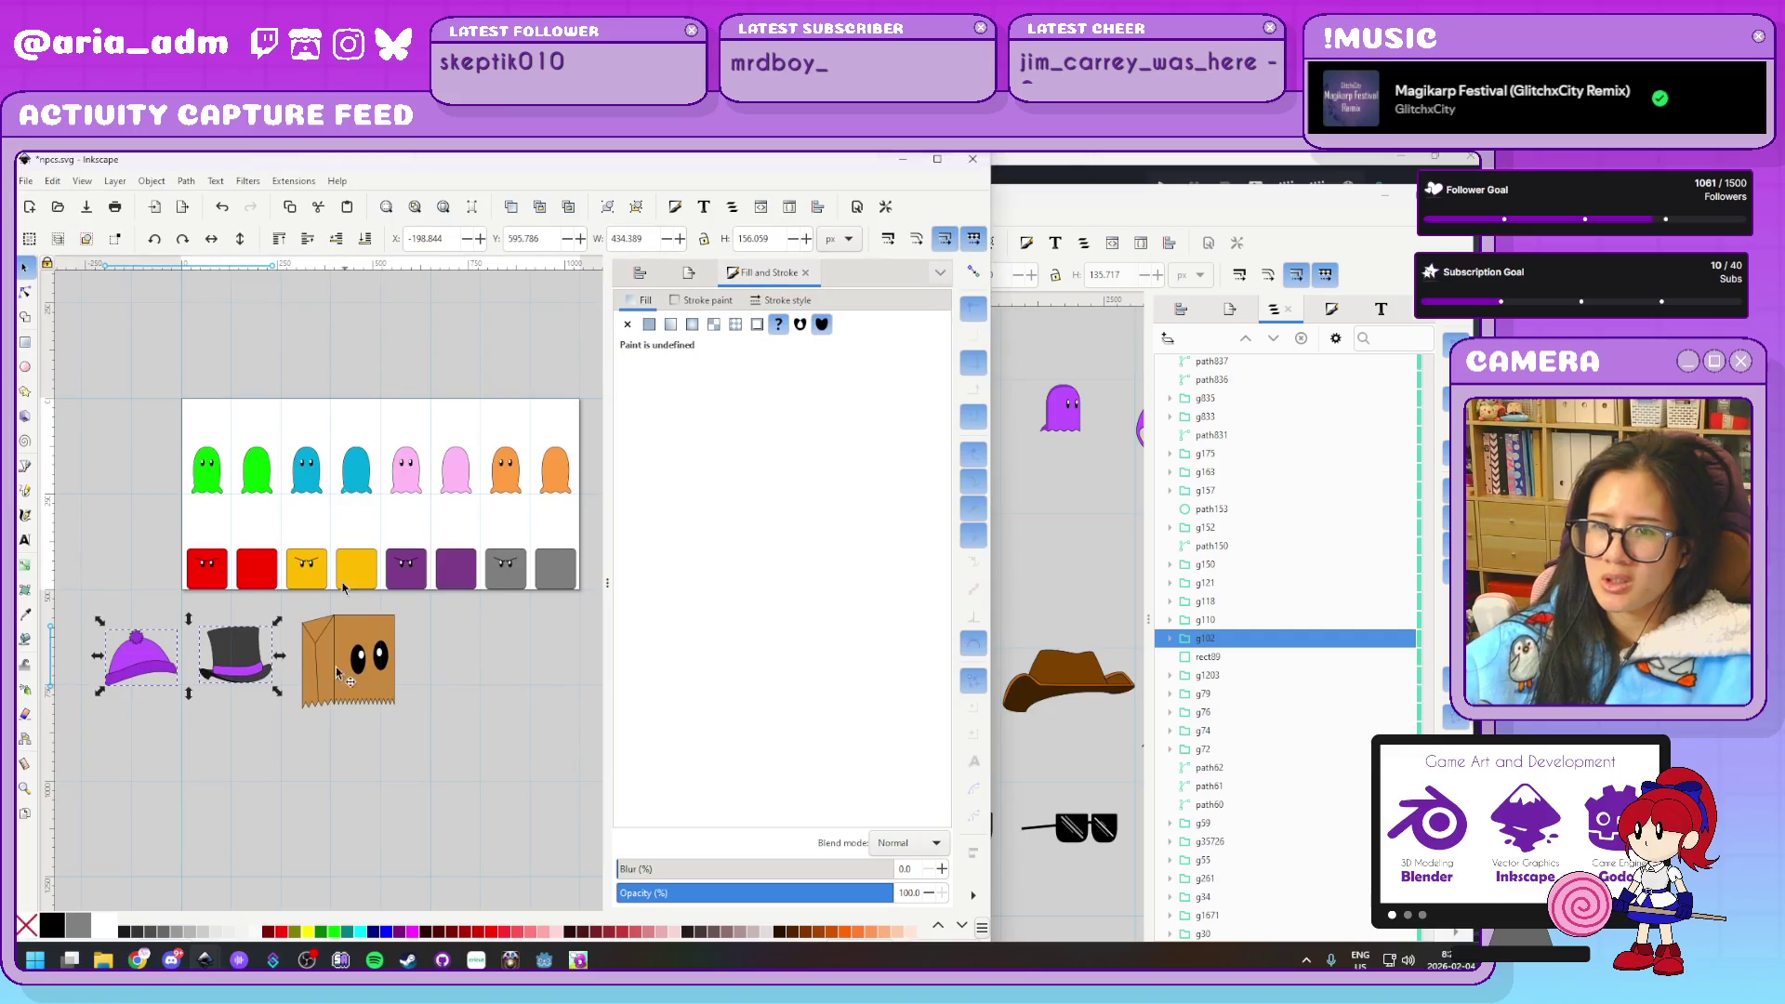
key(ctrl+v)
drag(346, 851, 481, 702)
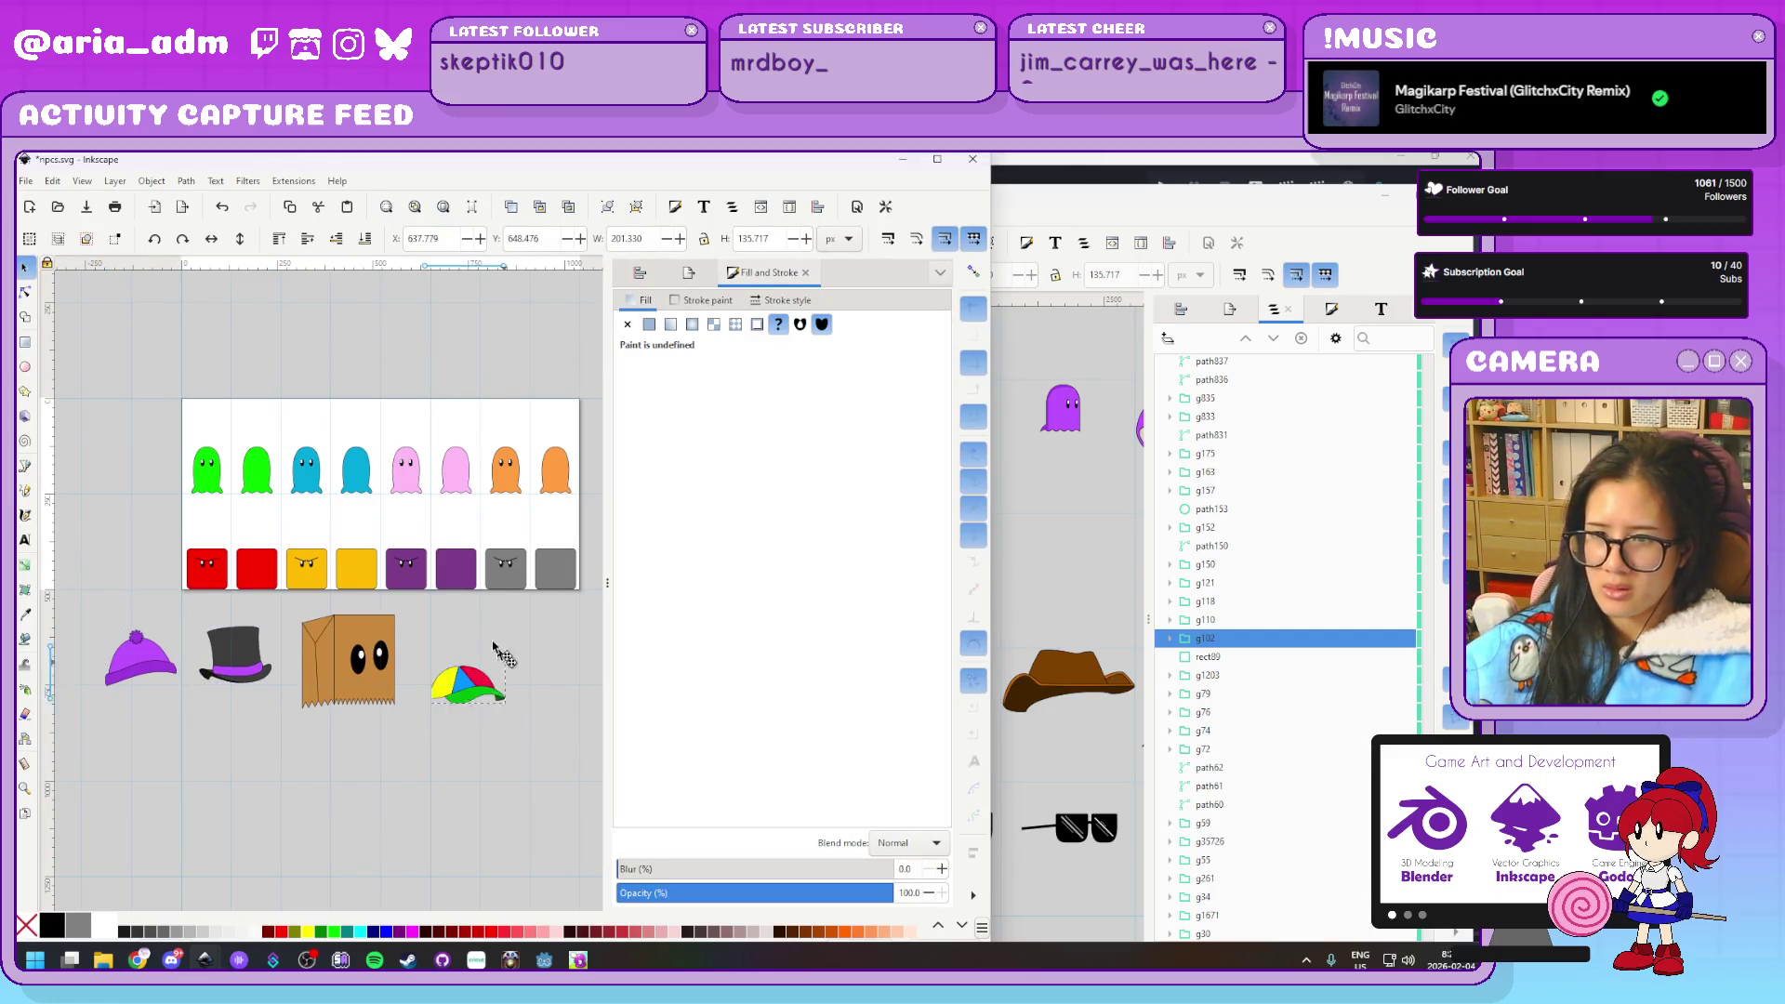
Back in goobersMASTER.svg, scroll to the accessories and select the eyepatch
click(1060, 584)
click(758, 680)
ctrl+scroll(758, 680, down, 1)
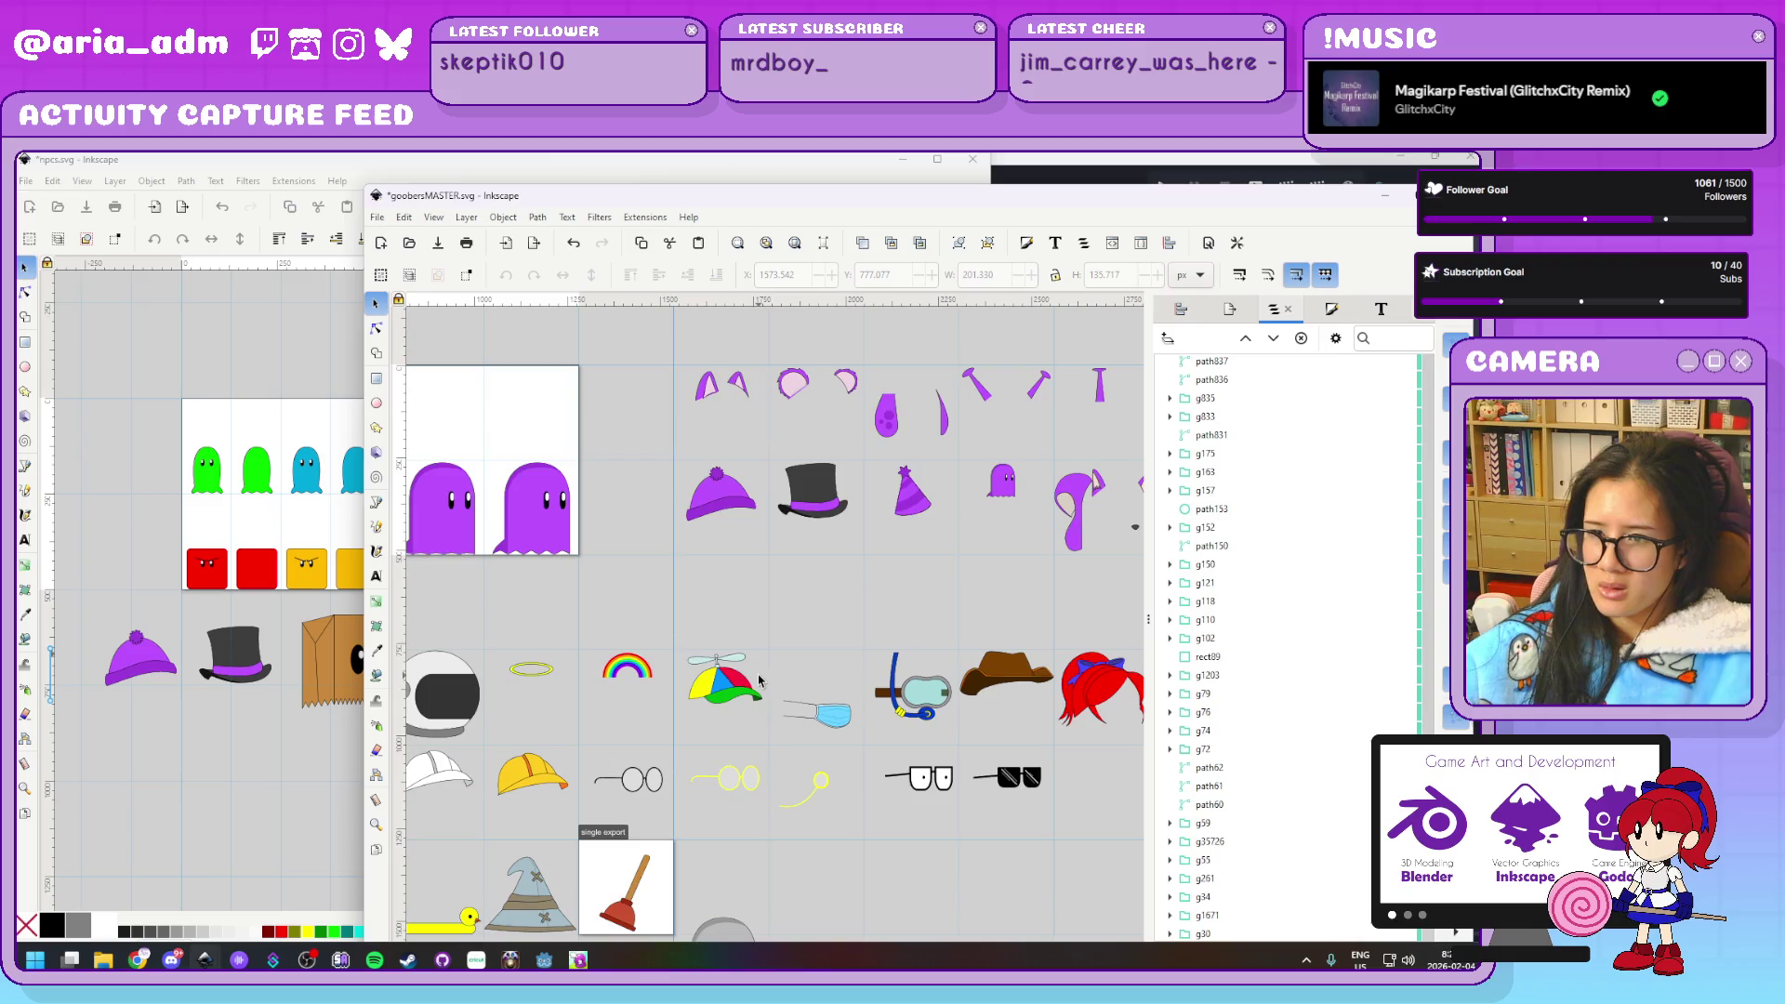
scroll(805, 732, down, 5)
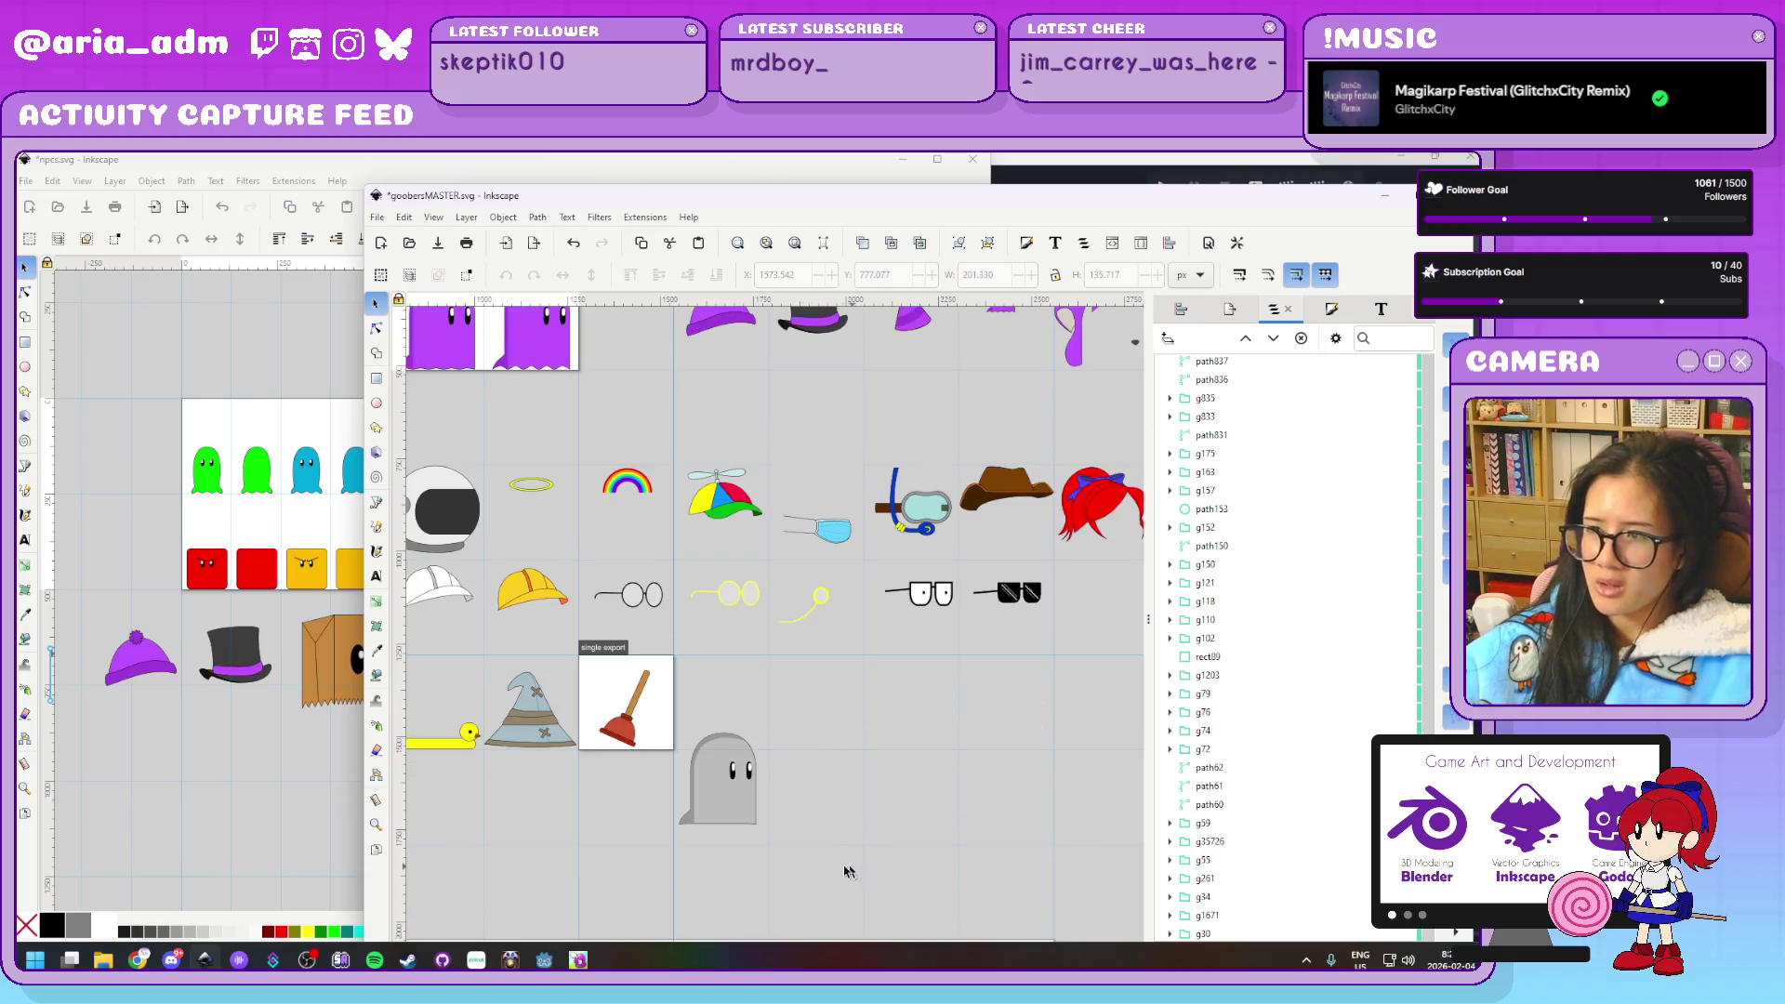
scroll(761, 864, left, 10)
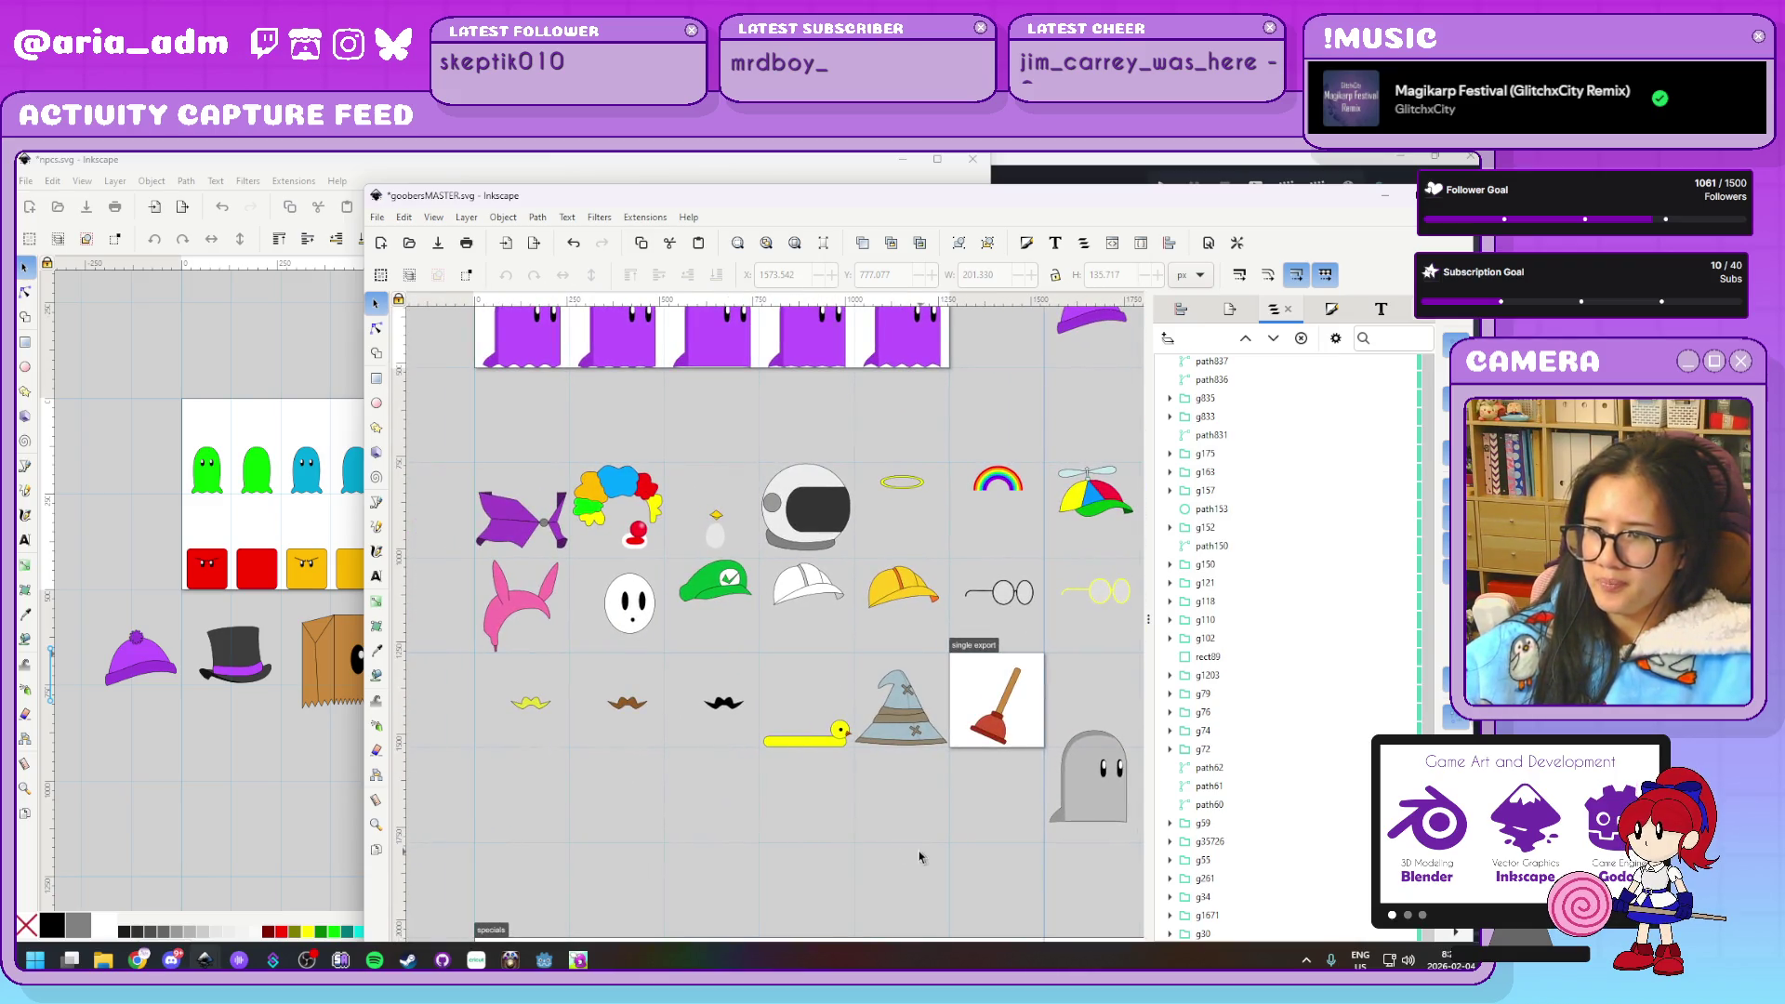
scroll(472, 828, right, 12)
scroll(472, 828, right, 6)
scroll(521, 813, right, 4)
scroll(568, 798, right, 2)
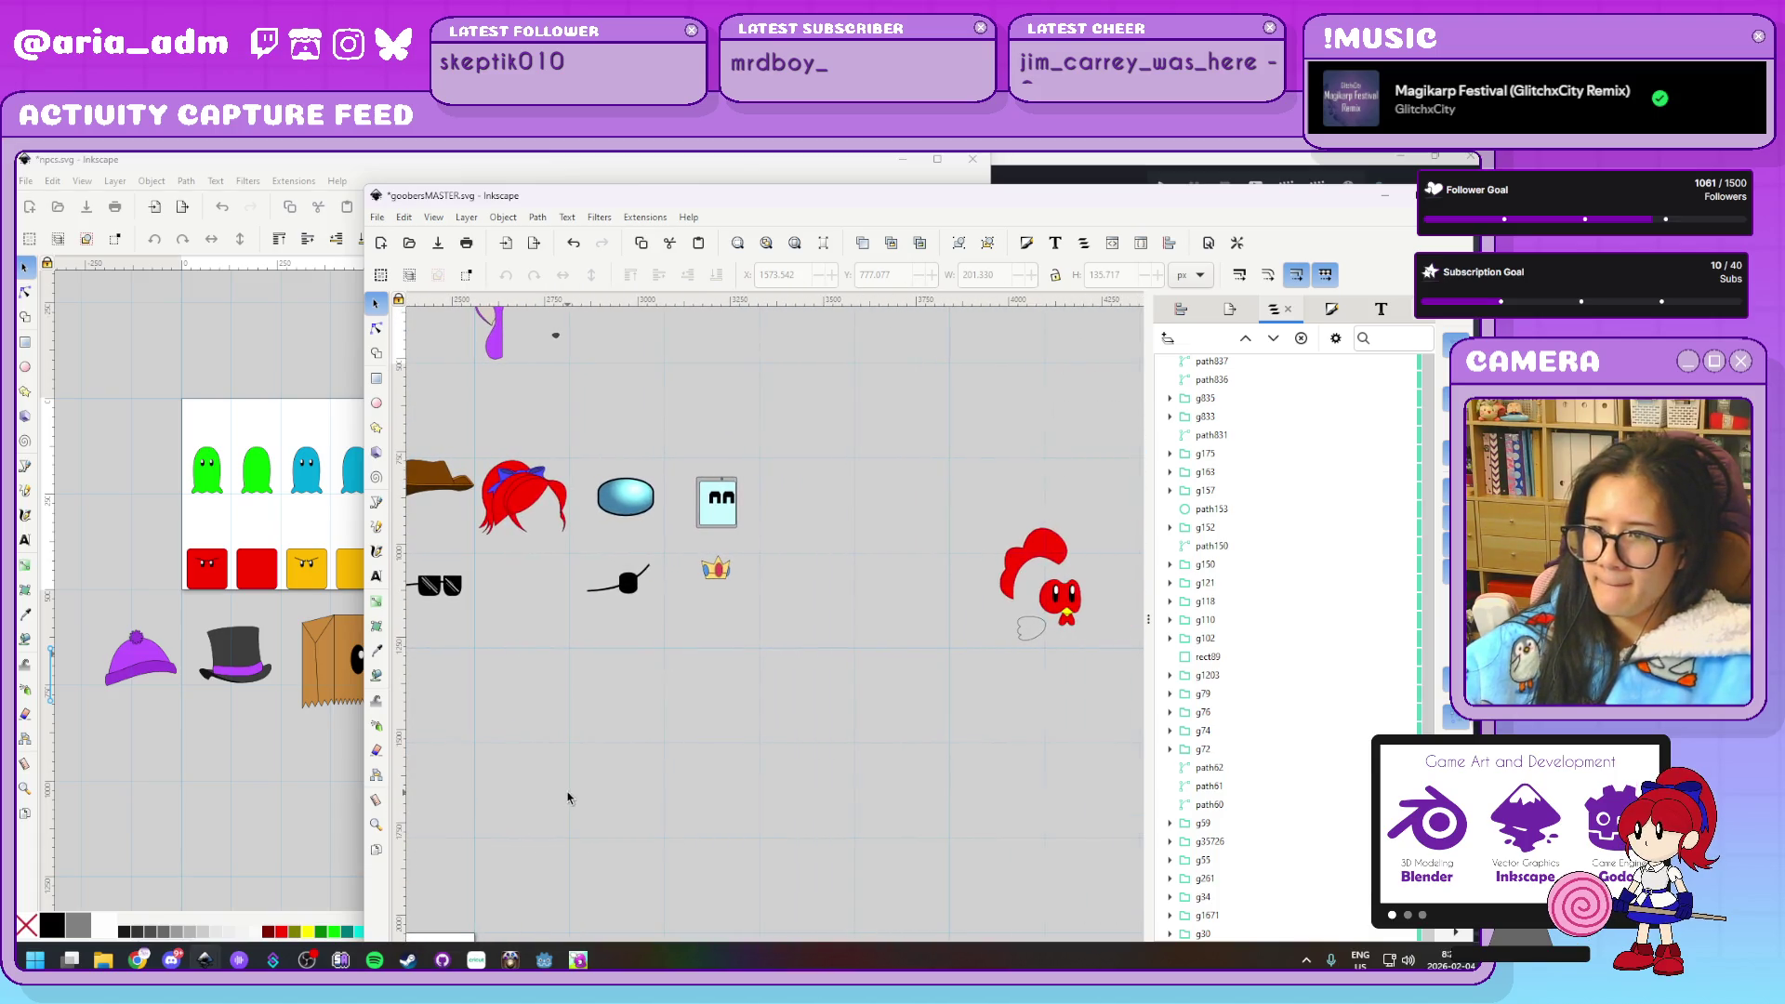
click(630, 596)
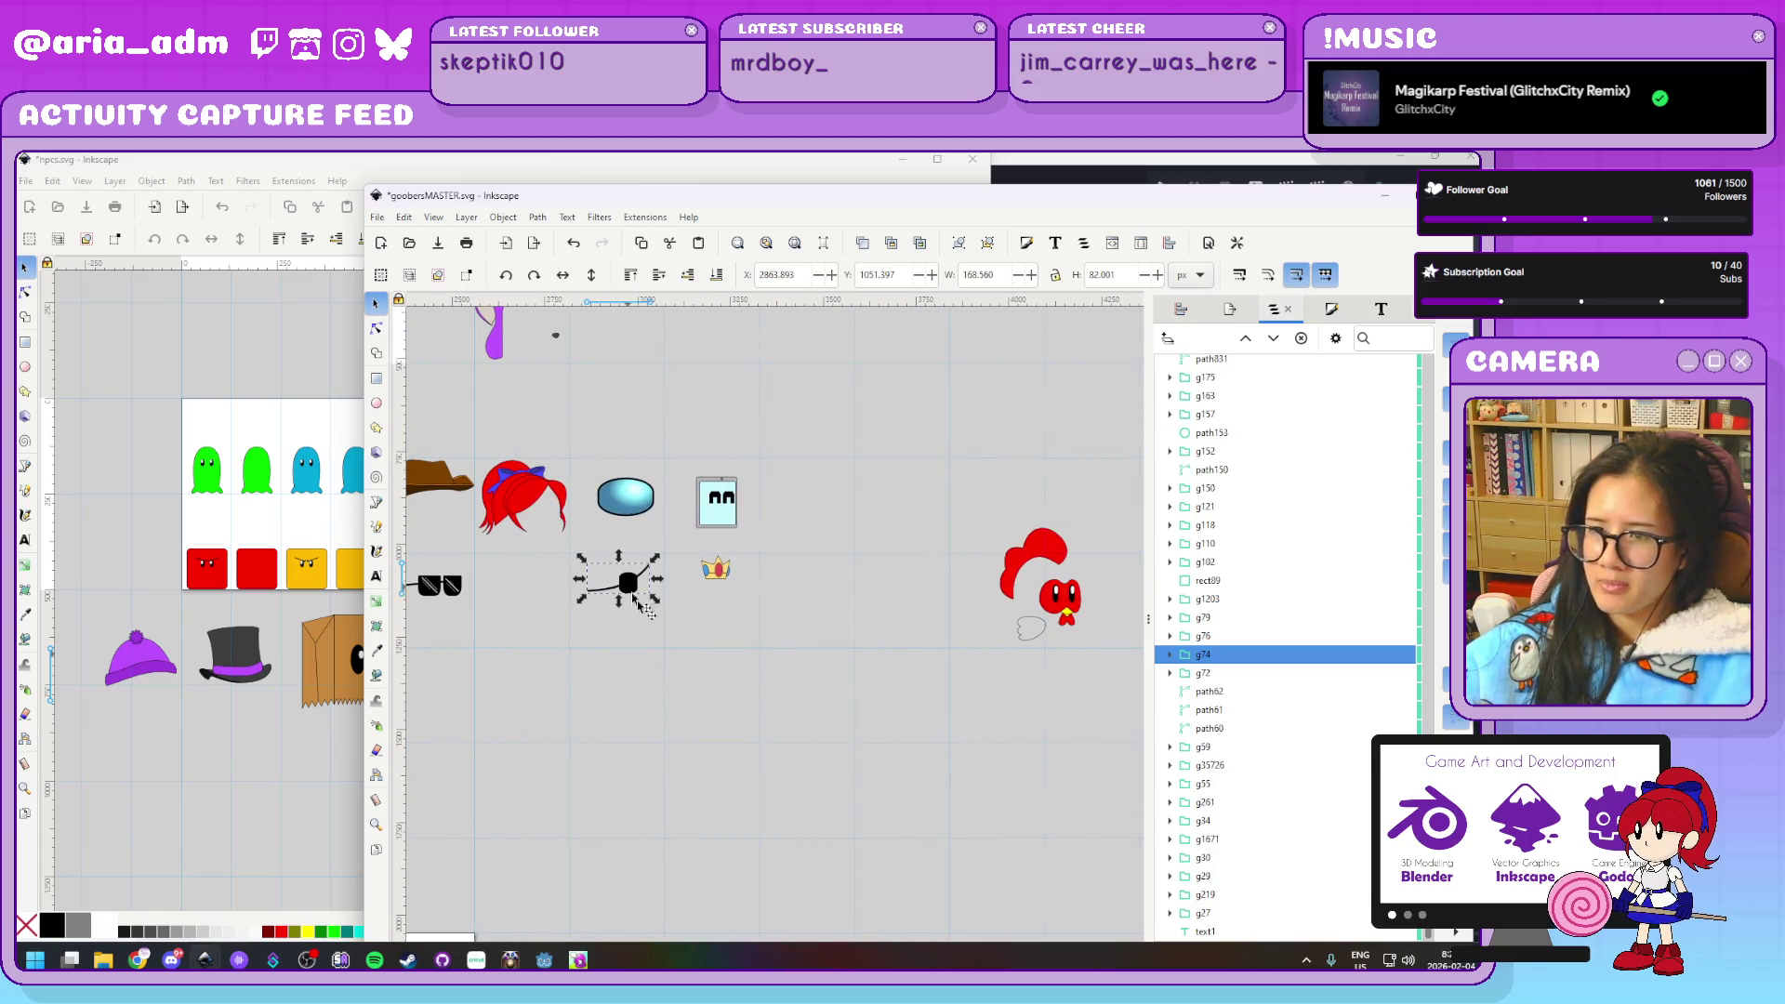
Paste the eyepatch into npcs.svg next to the propeller beanie
click(273, 816)
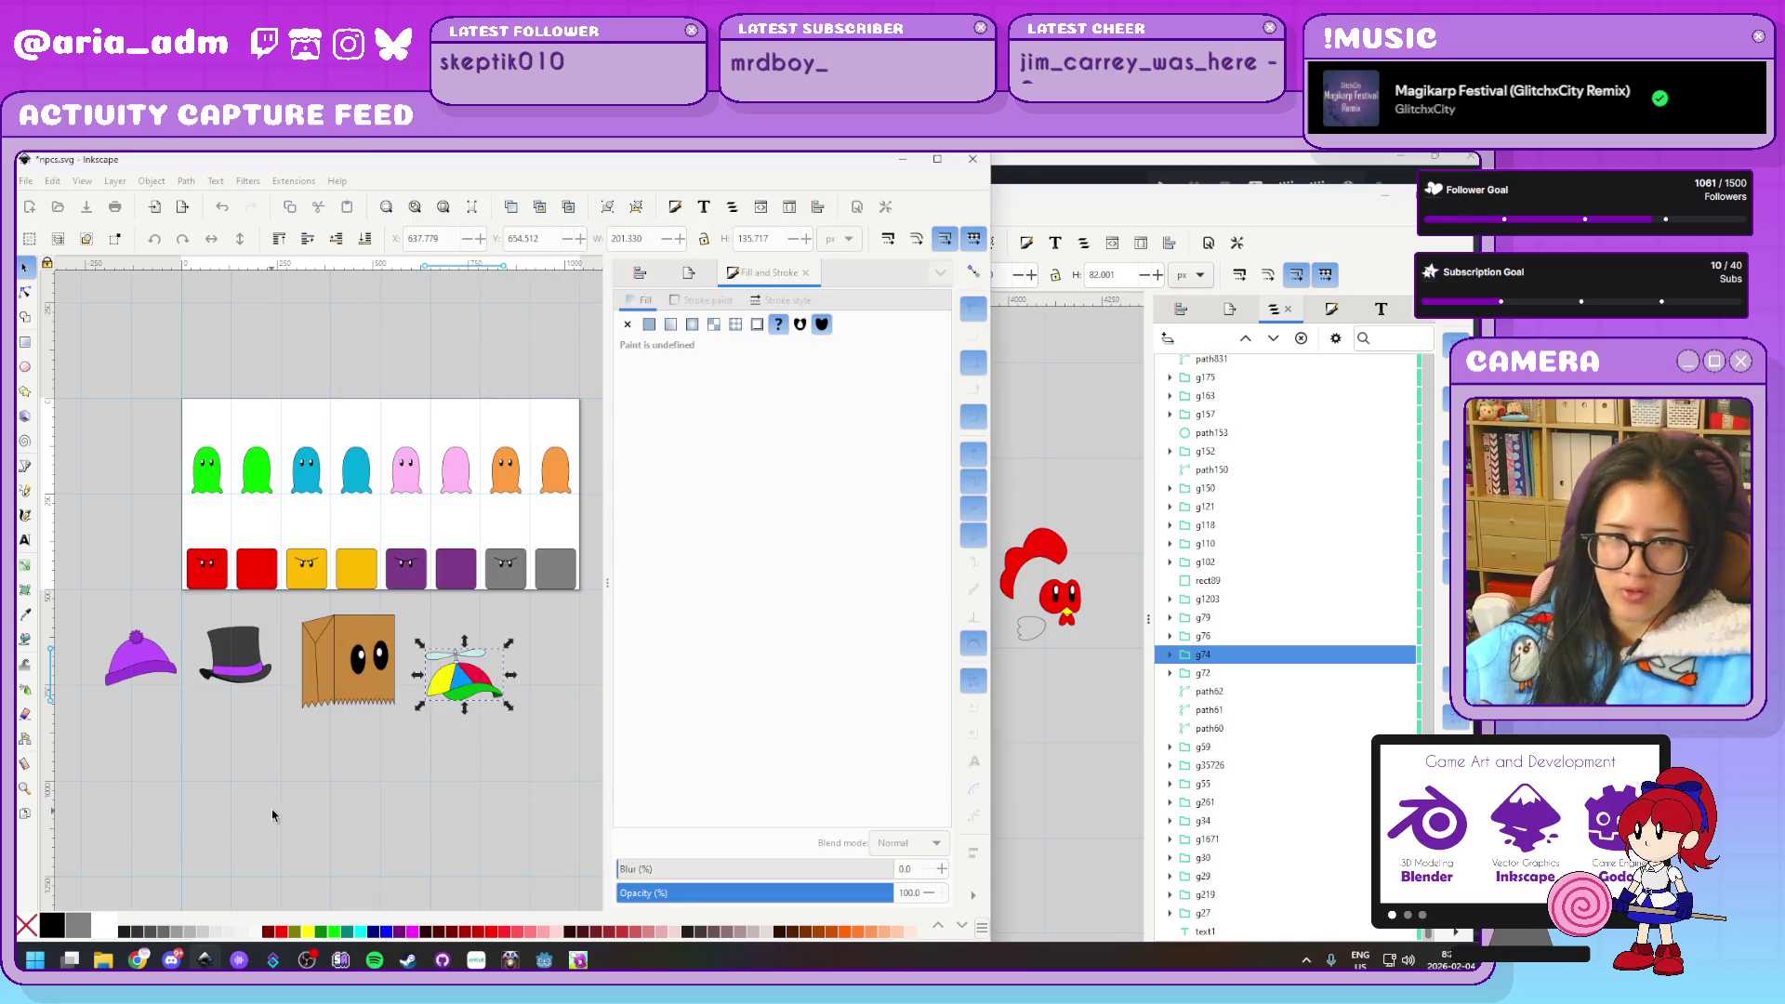
key(ctrl+v)
drag(275, 814, 608, 655)
click(1084, 762)
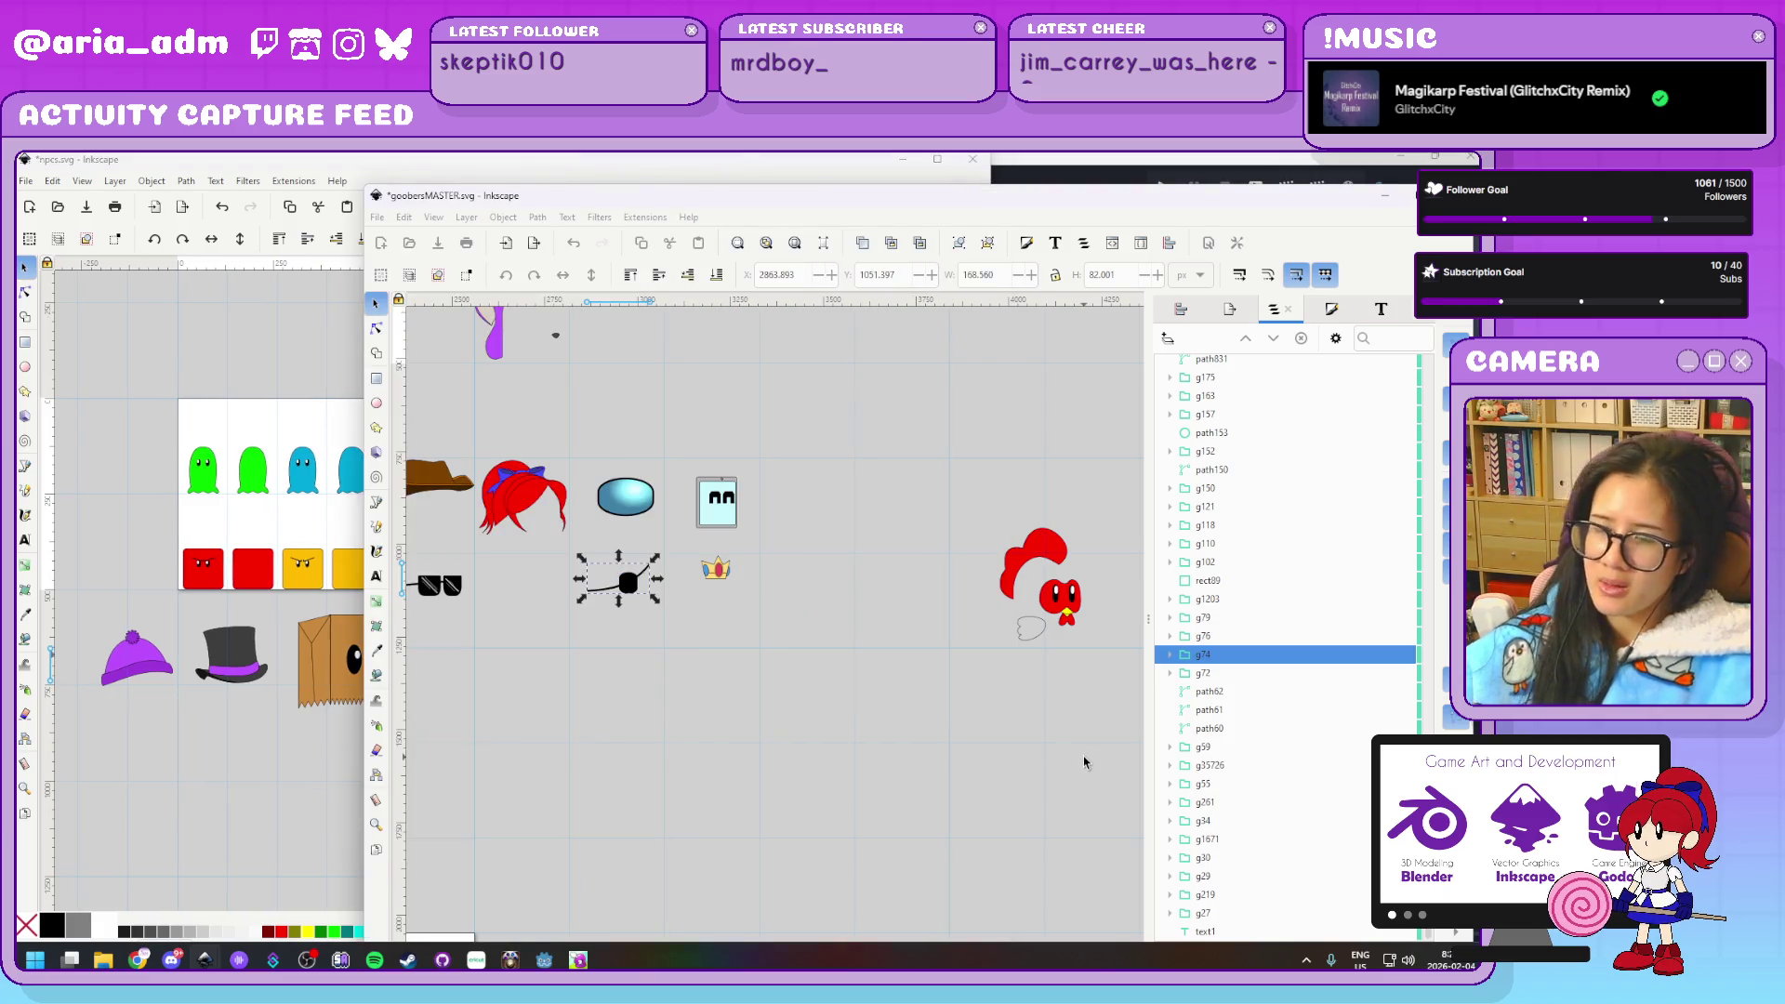
click(1084, 763)
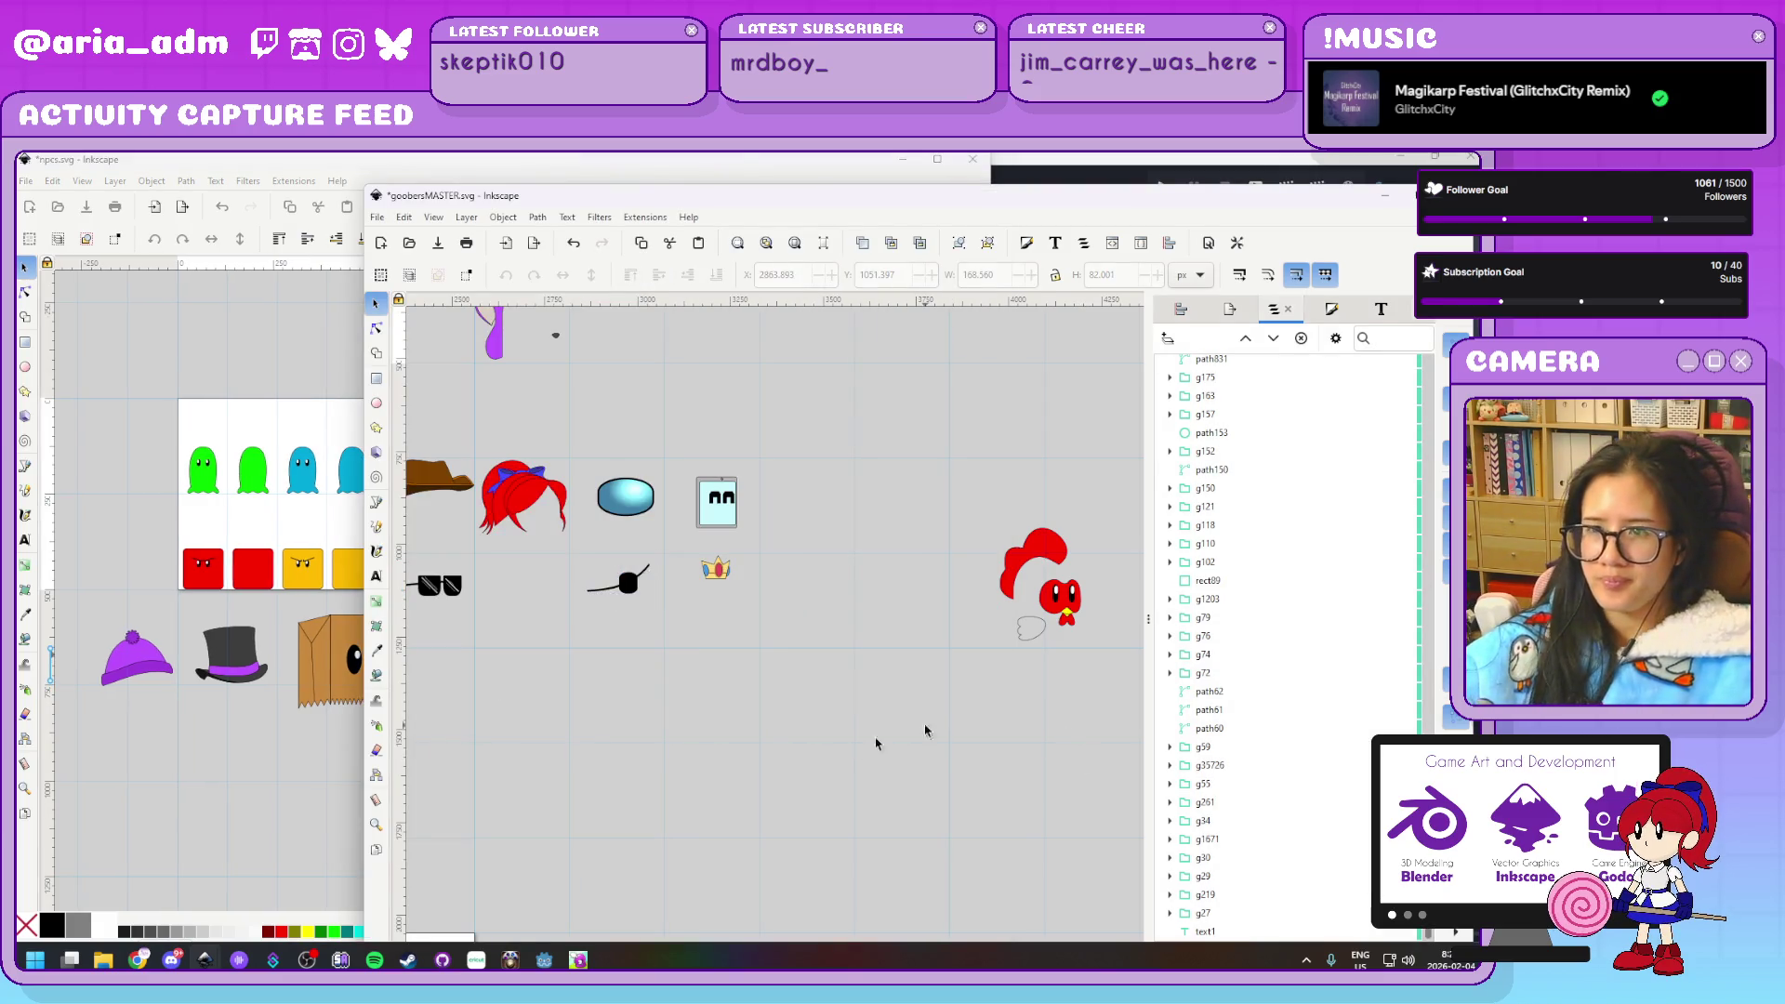
Pan and zoom goobersMASTER.svg onto the propeller cap, glasses, monocle and eye patch rows
scroll(733, 718, left, 10)
drag(509, 764, 1097, 751)
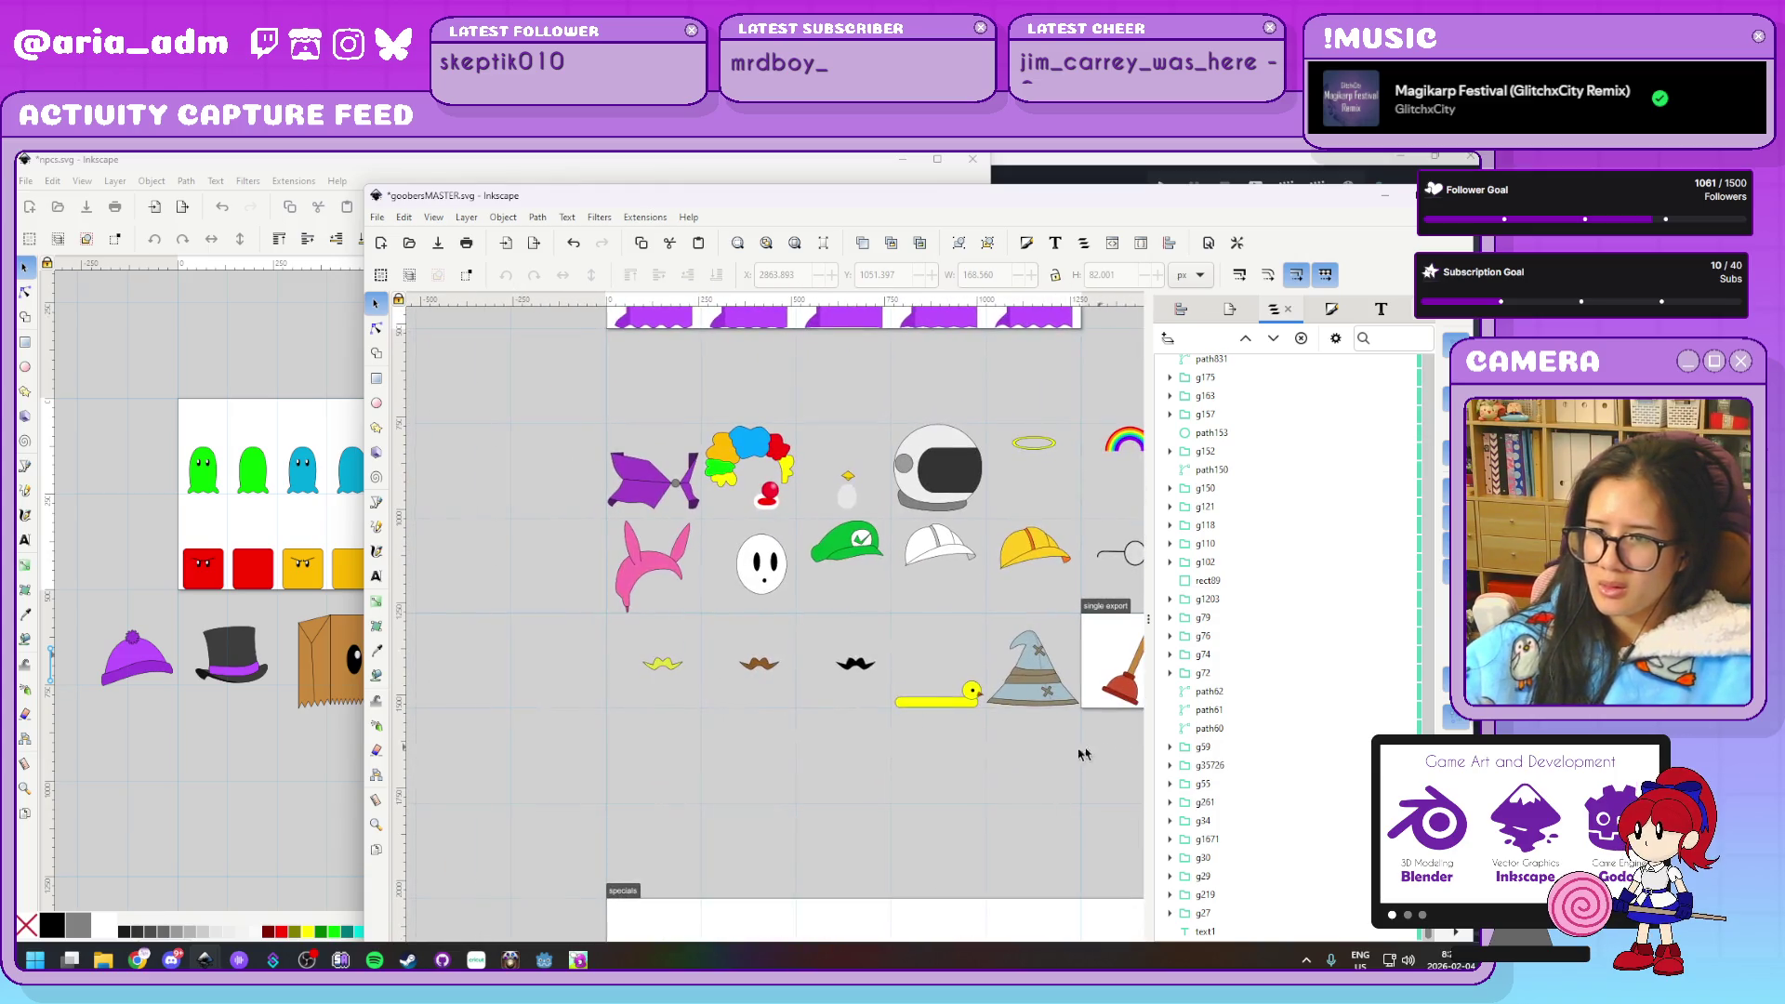
mouse_move(958, 827)
mouse_down()
mouse_move(777, 518)
mouse_move(741, 511)
mouse_up()
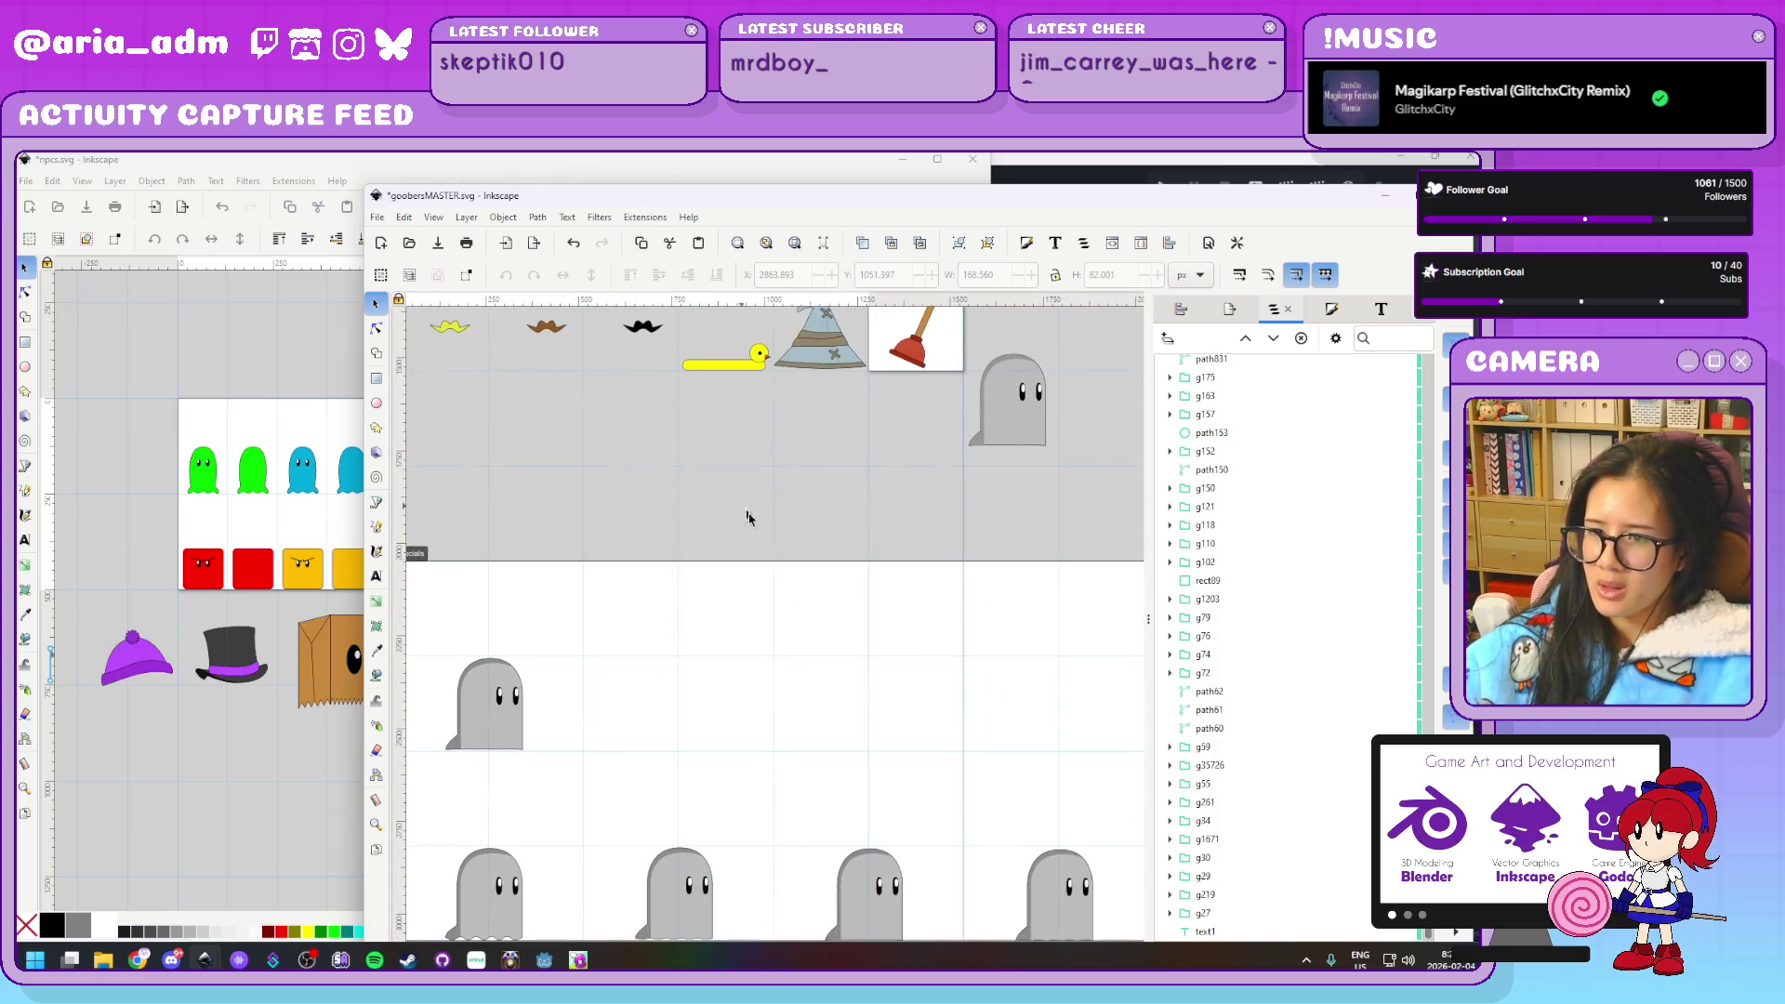
ctrl+scroll(768, 620, down, 5)
ctrl+scroll(717, 620, up, 2)
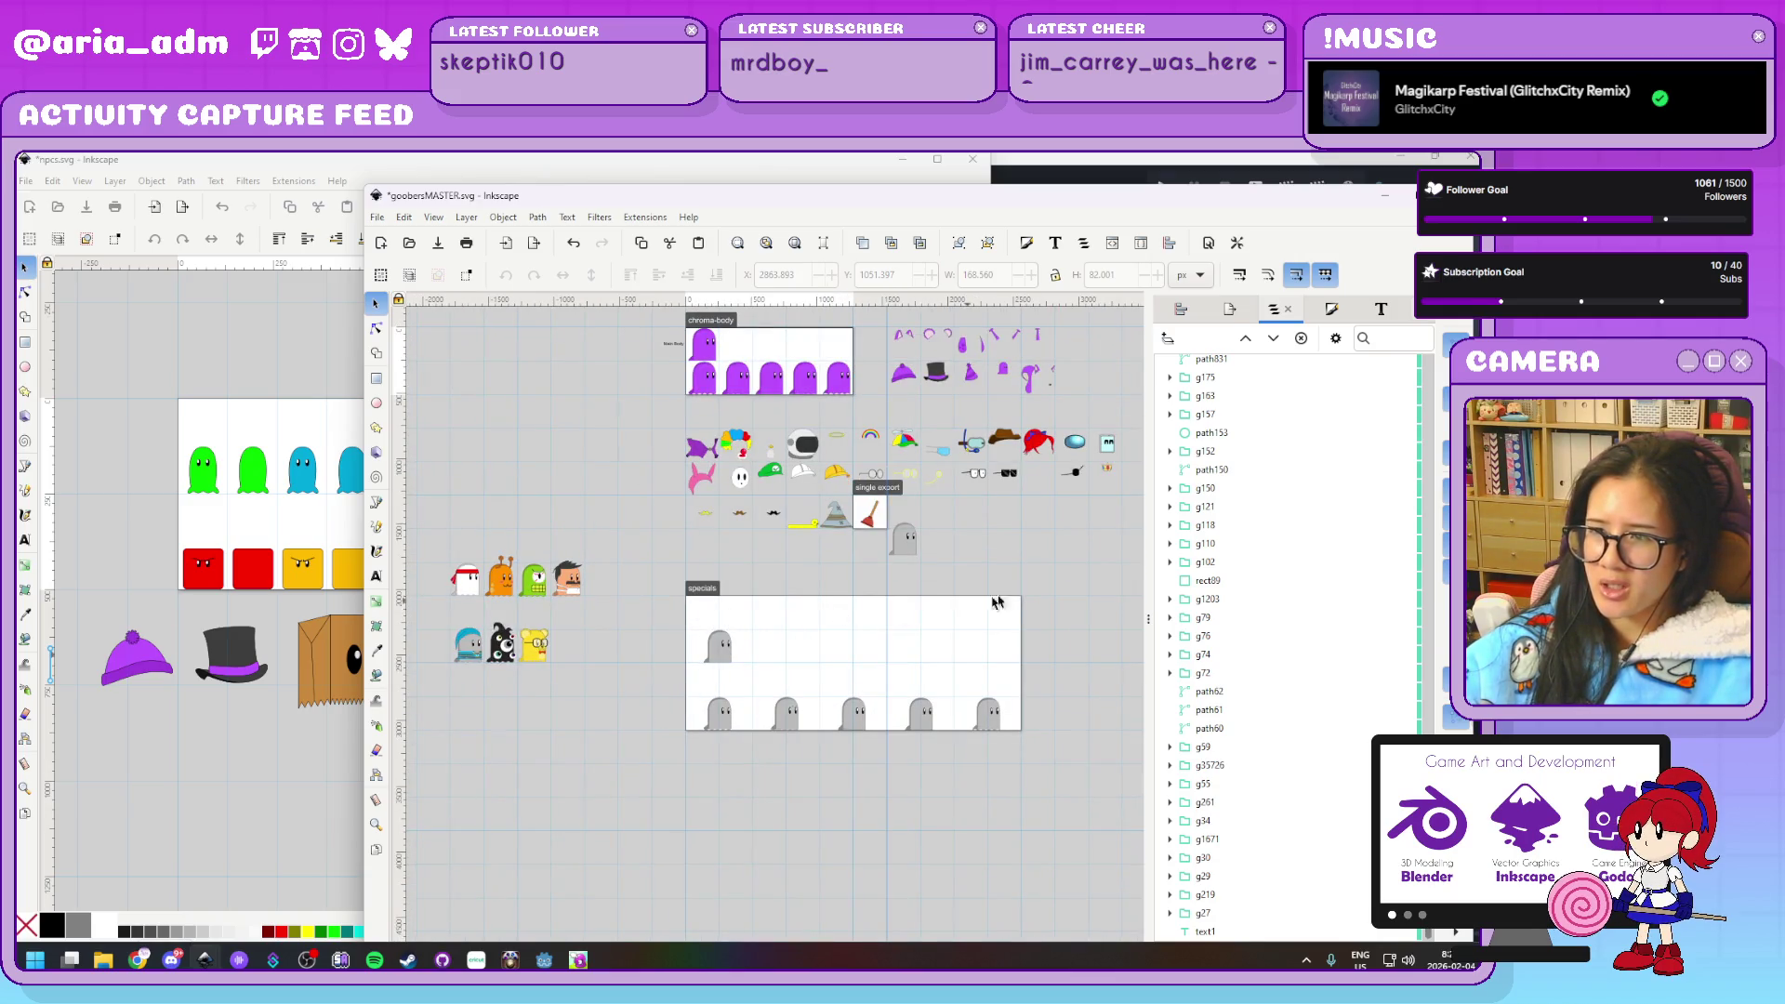
scroll(558, 628, right, 10)
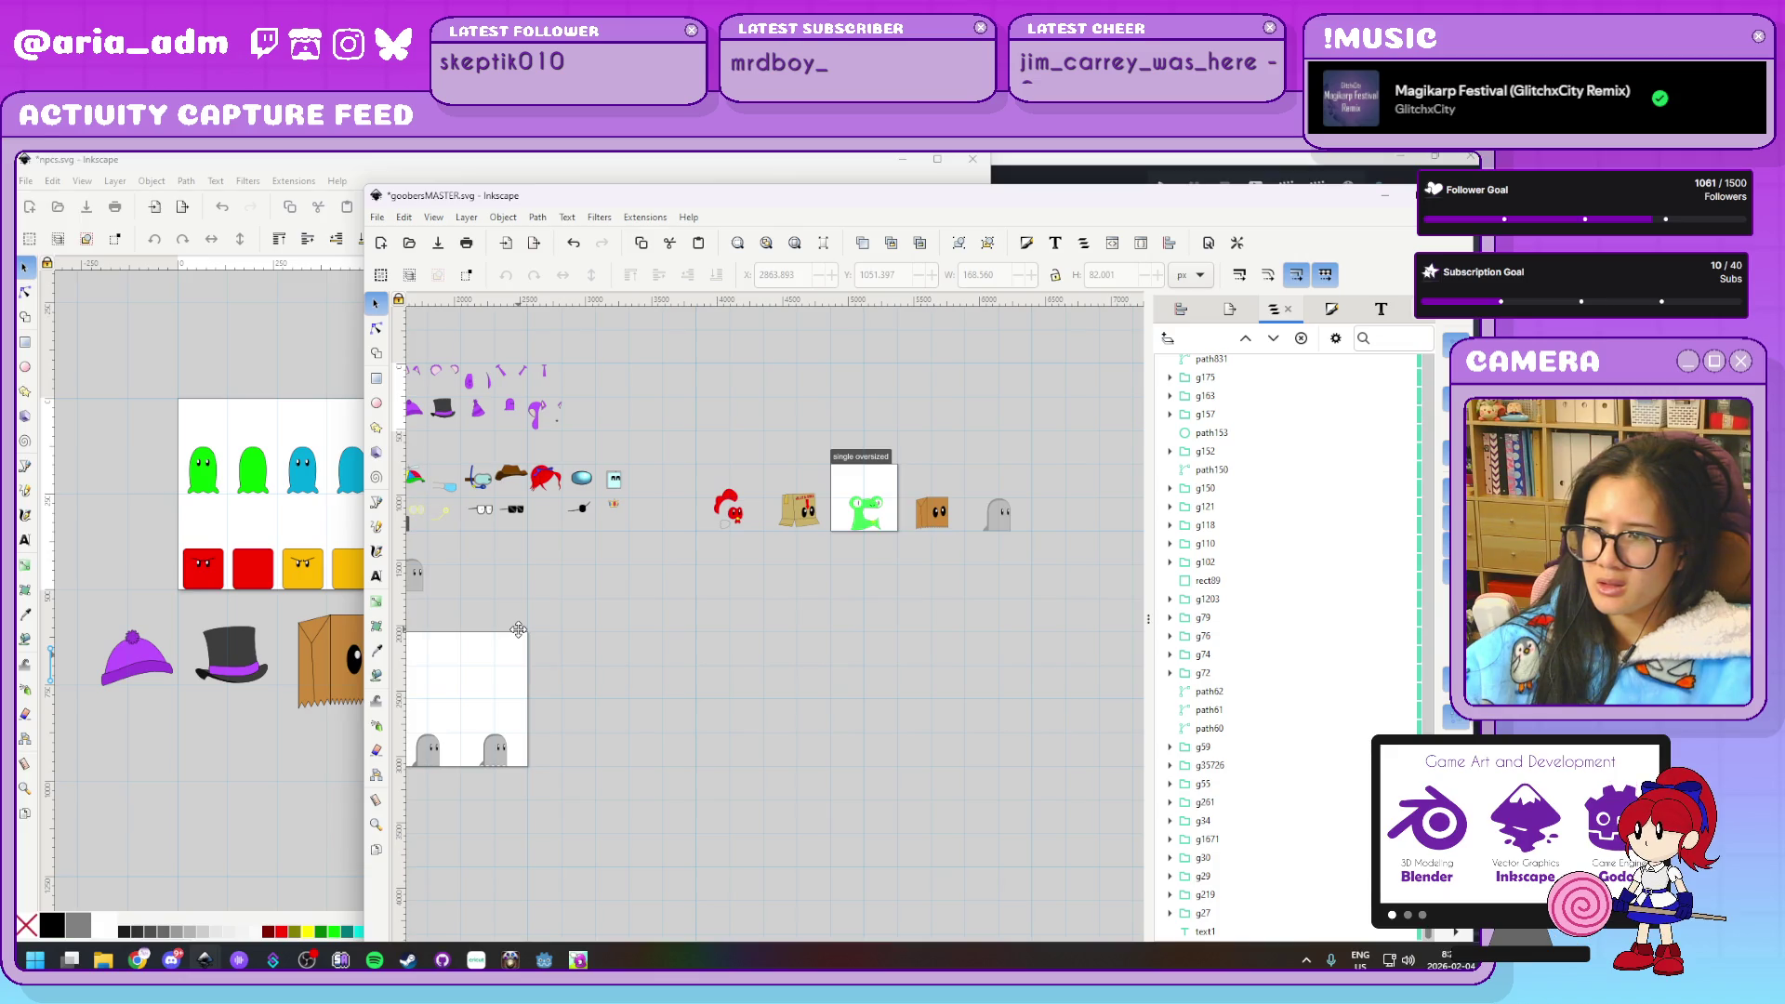
drag(518, 630, 1069, 708)
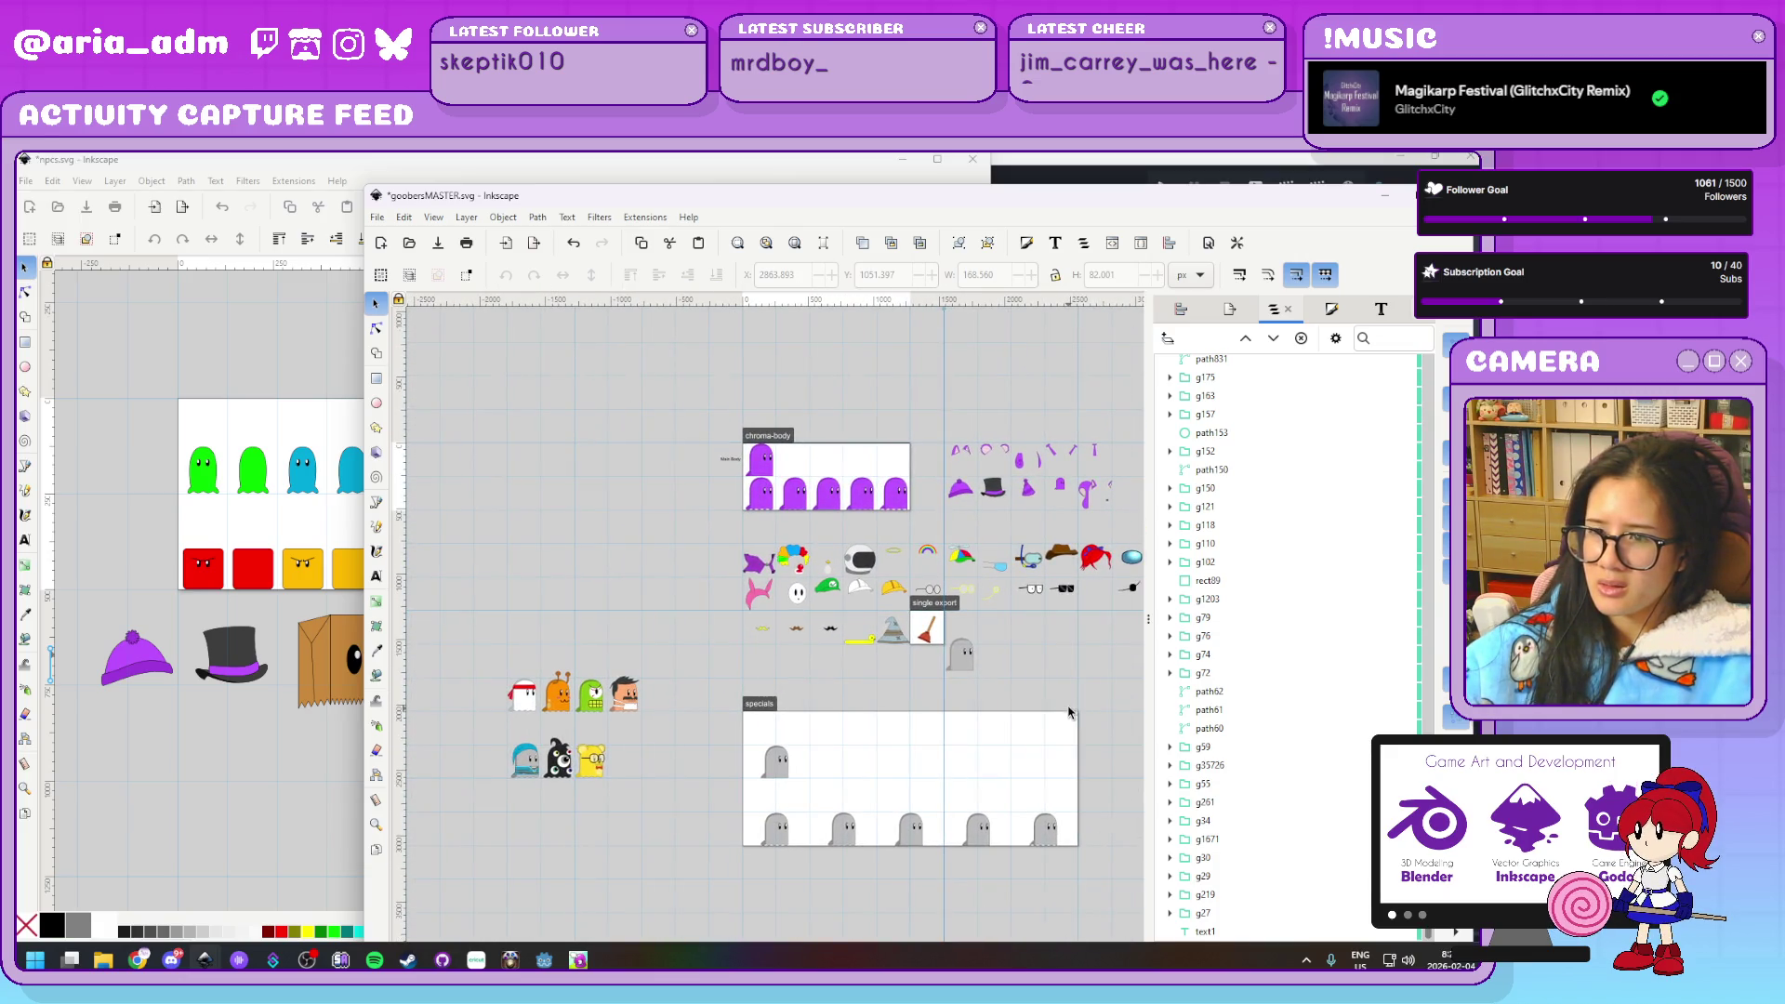
drag(1023, 716, 778, 801)
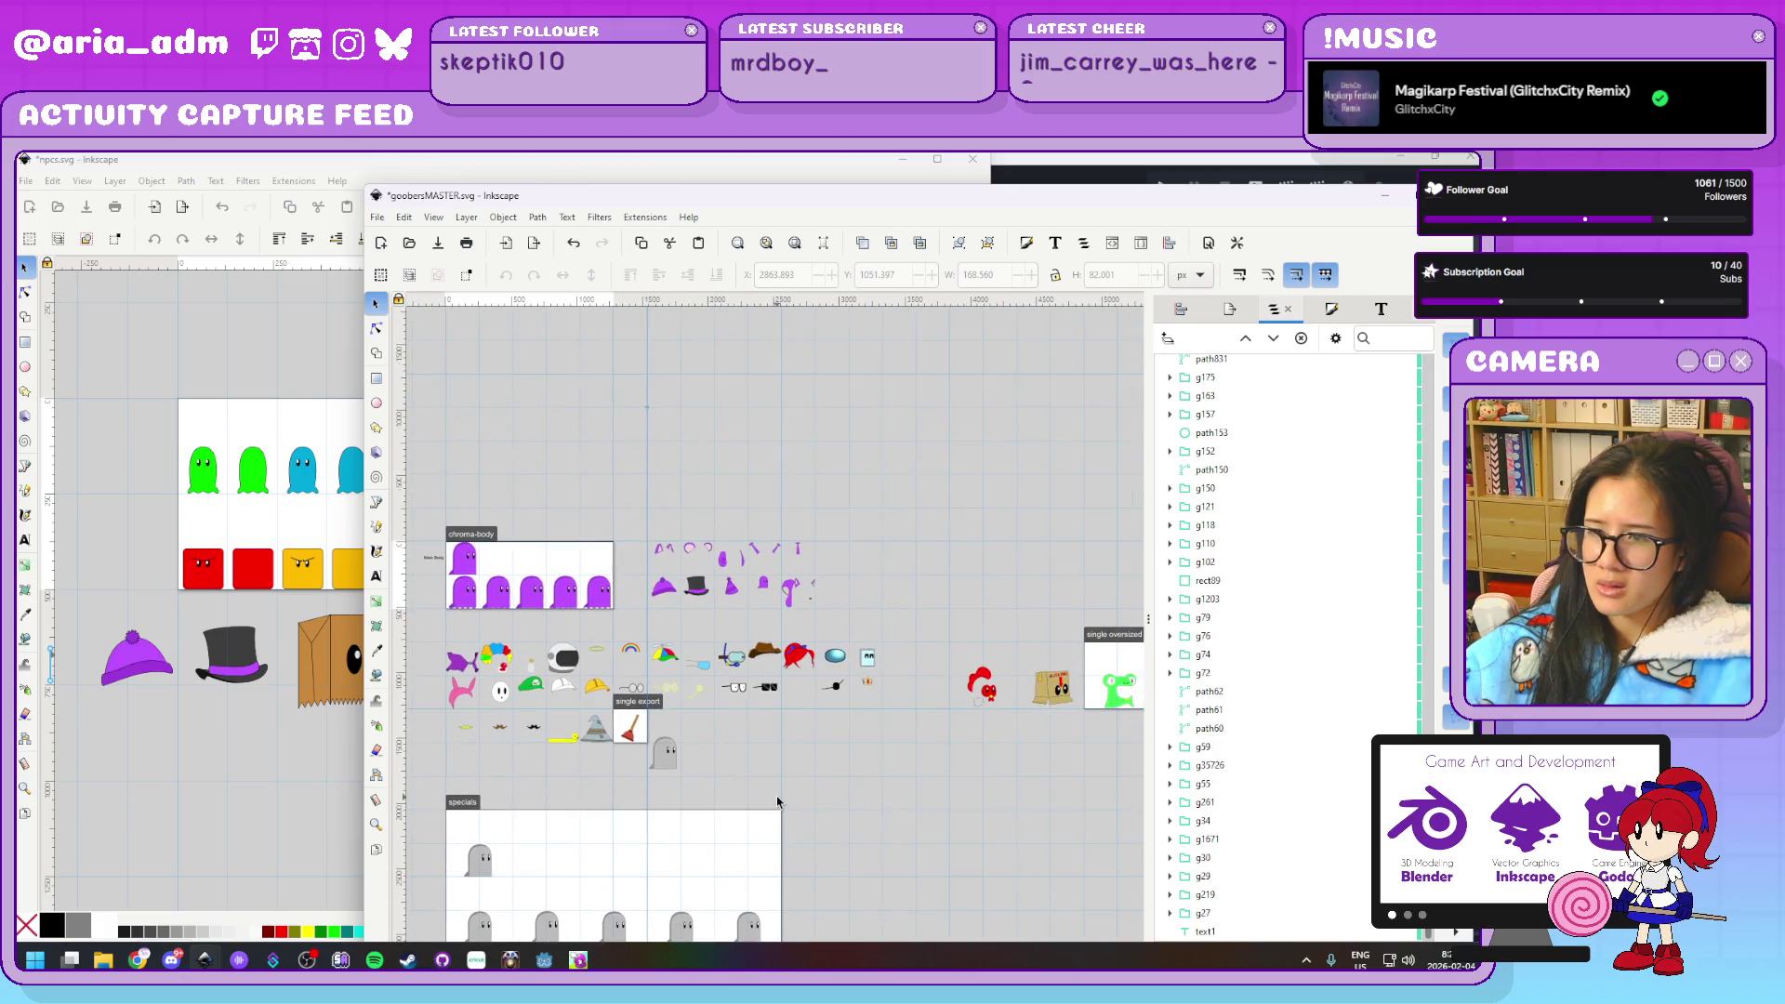
scroll(784, 779, up, 1)
scroll(762, 773, up, 1)
scroll(761, 772, up, 1)
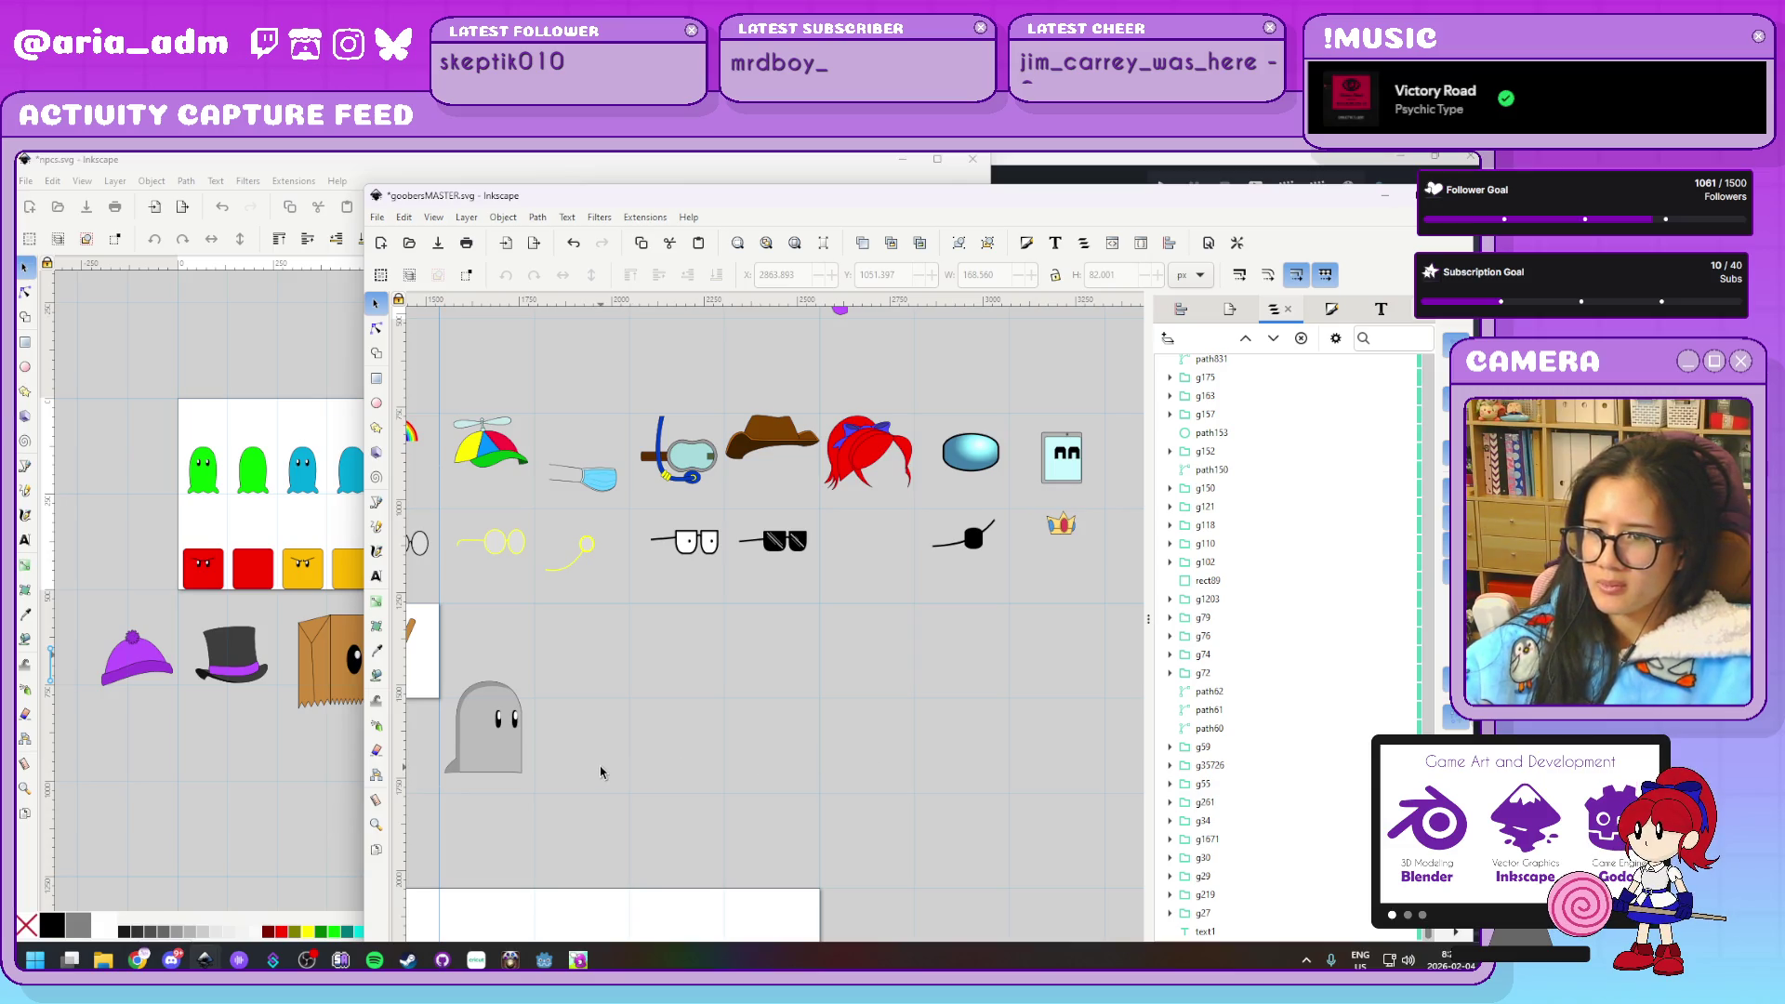
Bring the yellow monocle into npcs.svg and place it under the top hat
click(585, 555)
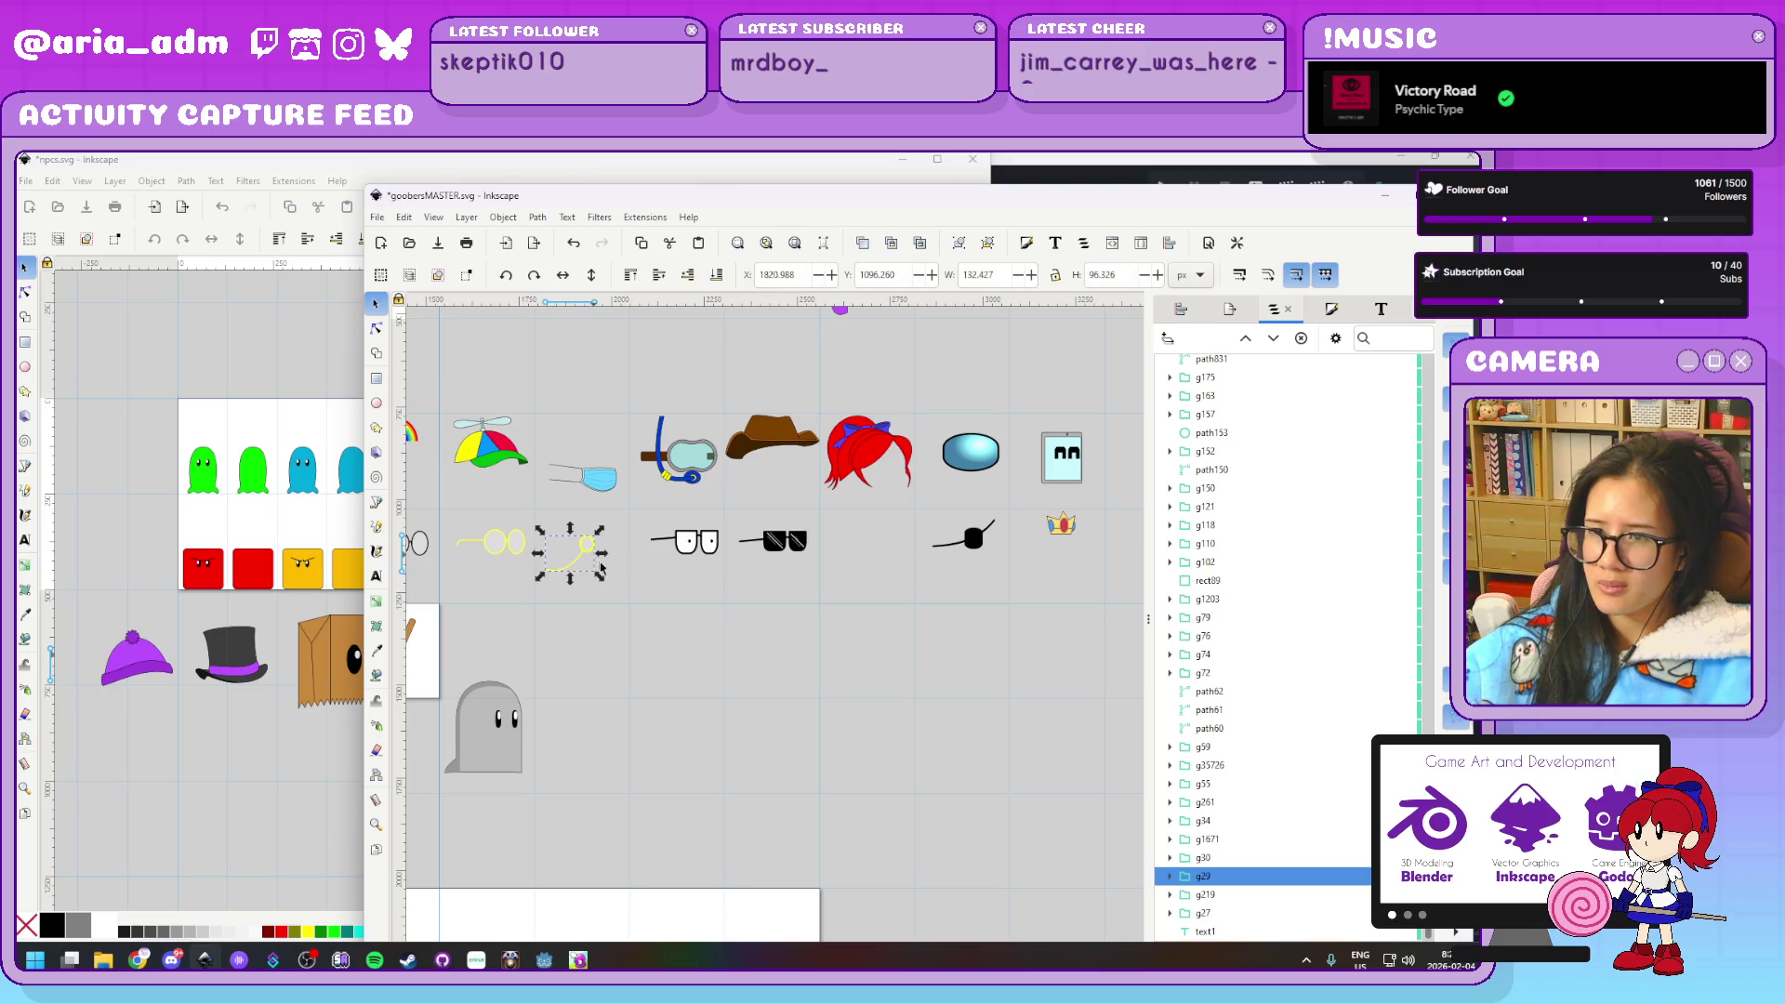
click(246, 751)
click(247, 744)
mouse_move(248, 744)
mouse_down()
mouse_move(240, 616)
mouse_move(214, 670)
mouse_up()
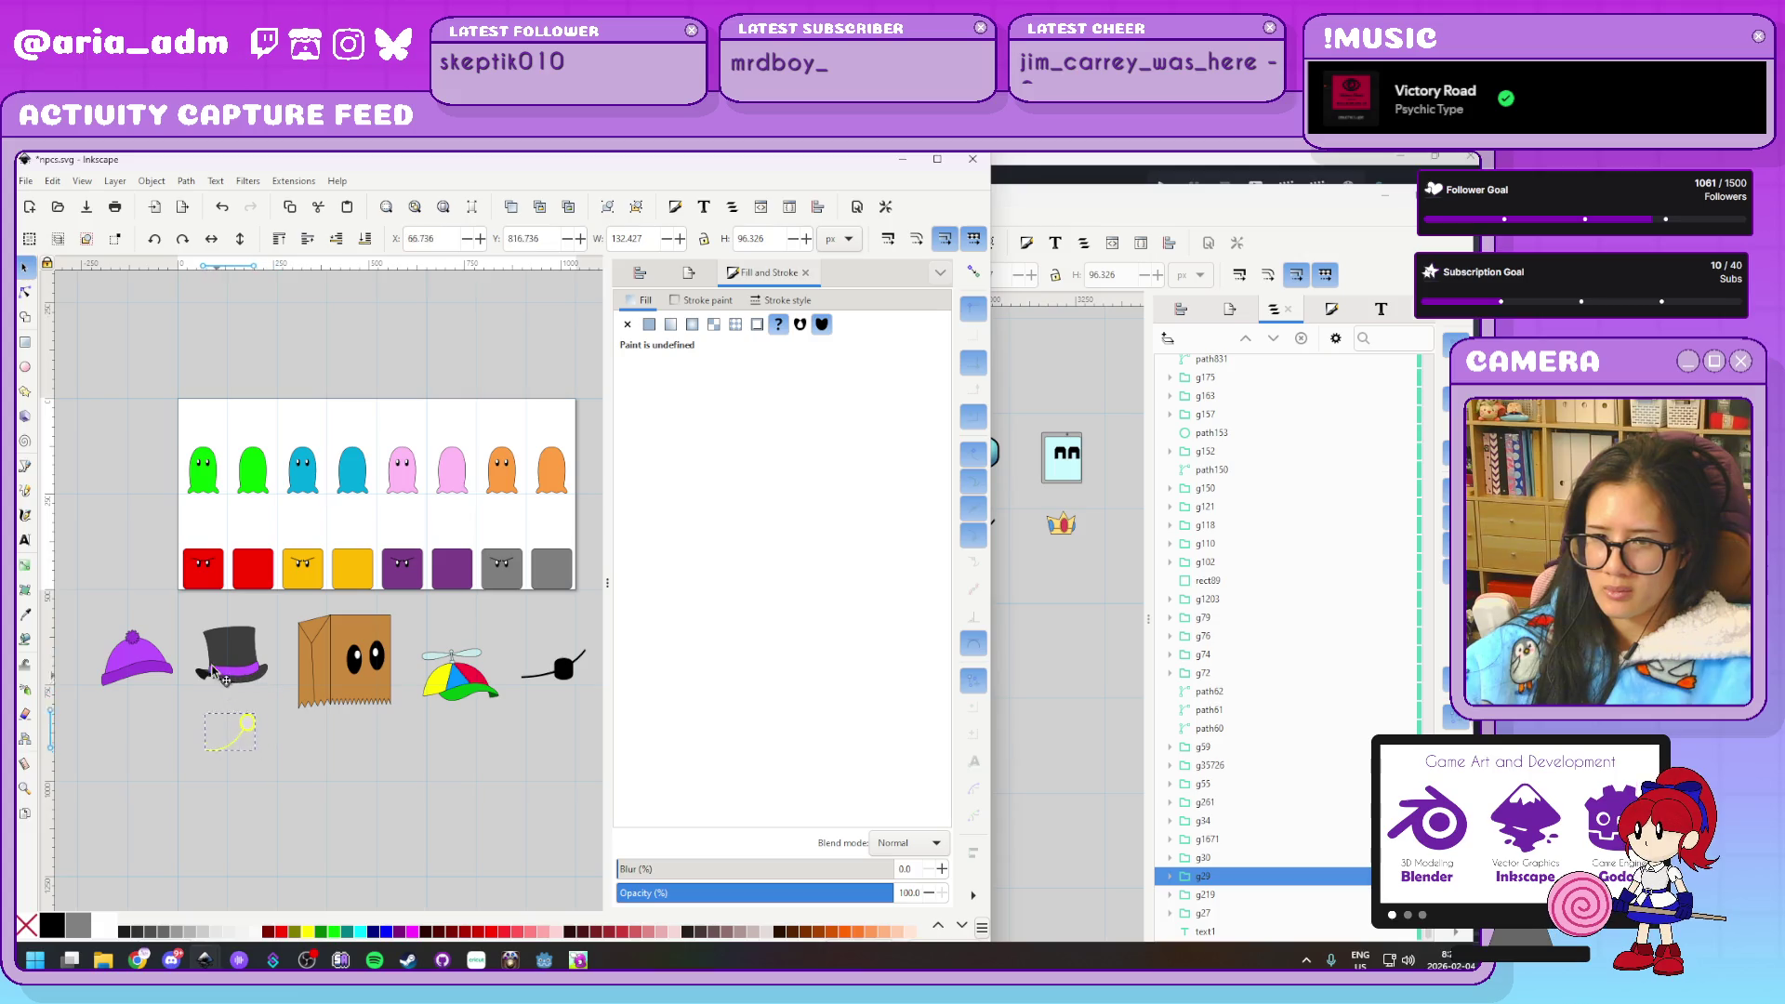
Copy the black mustache from the master file and paste it into npcs.svg
click(1078, 697)
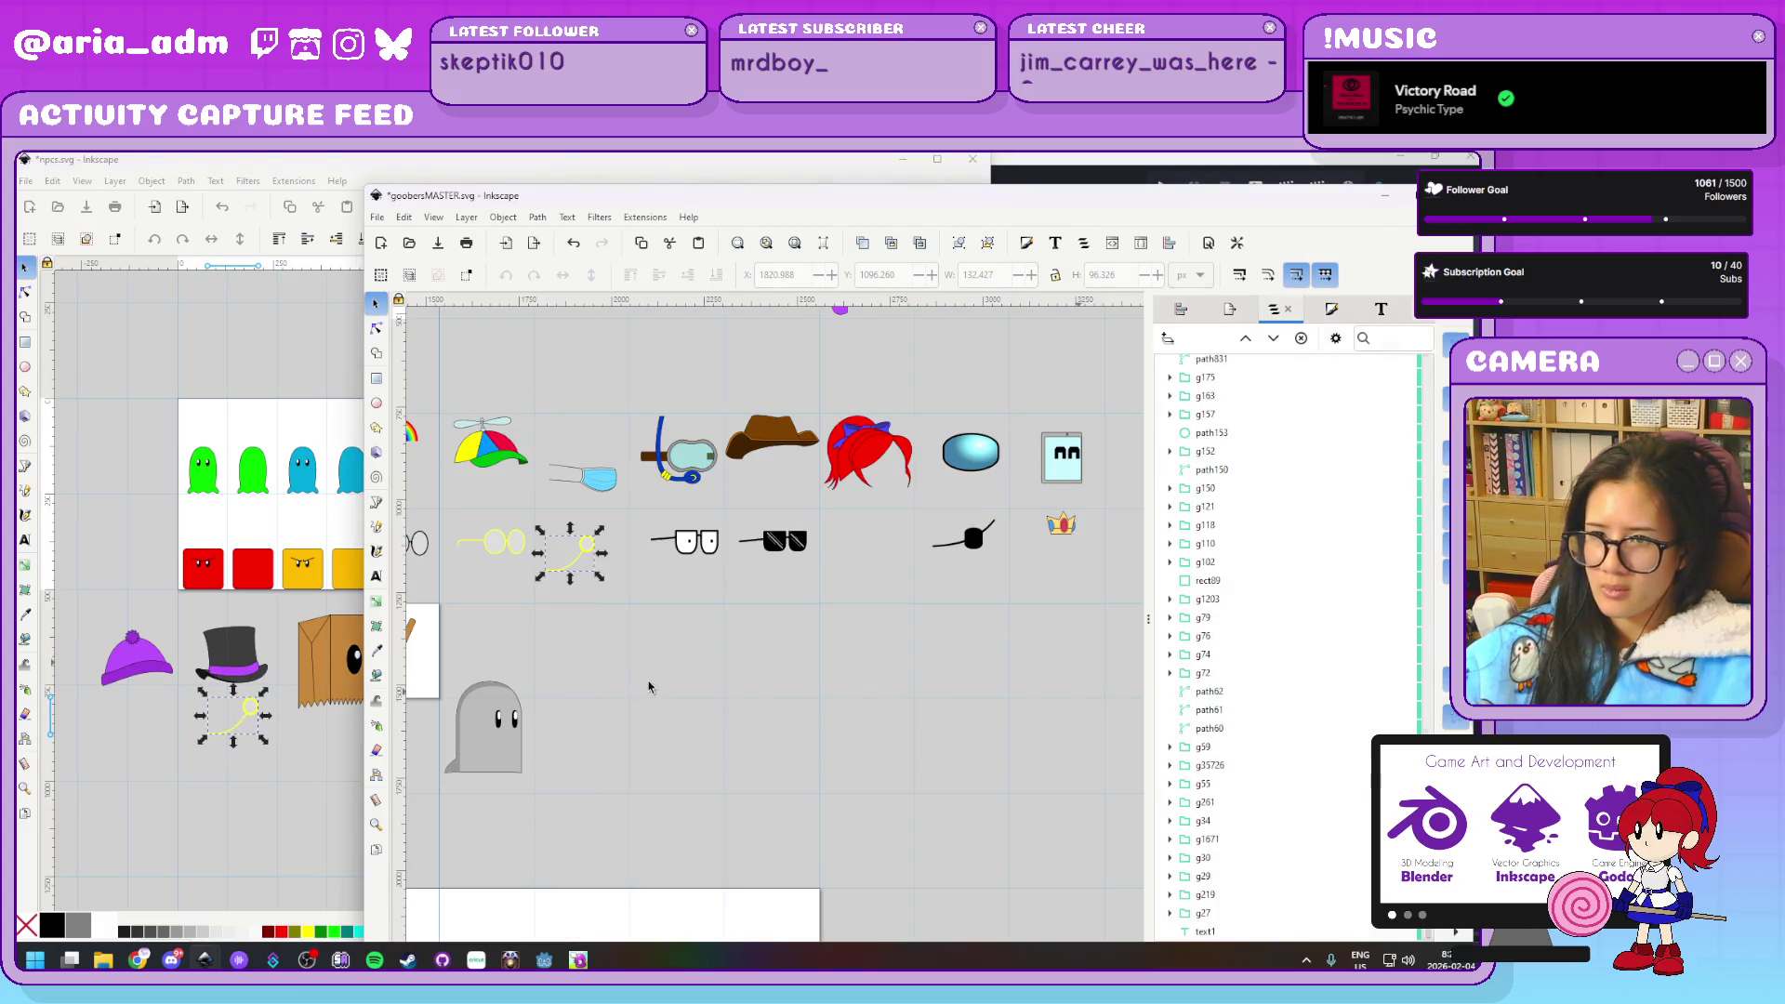
scroll(946, 708, left, 5)
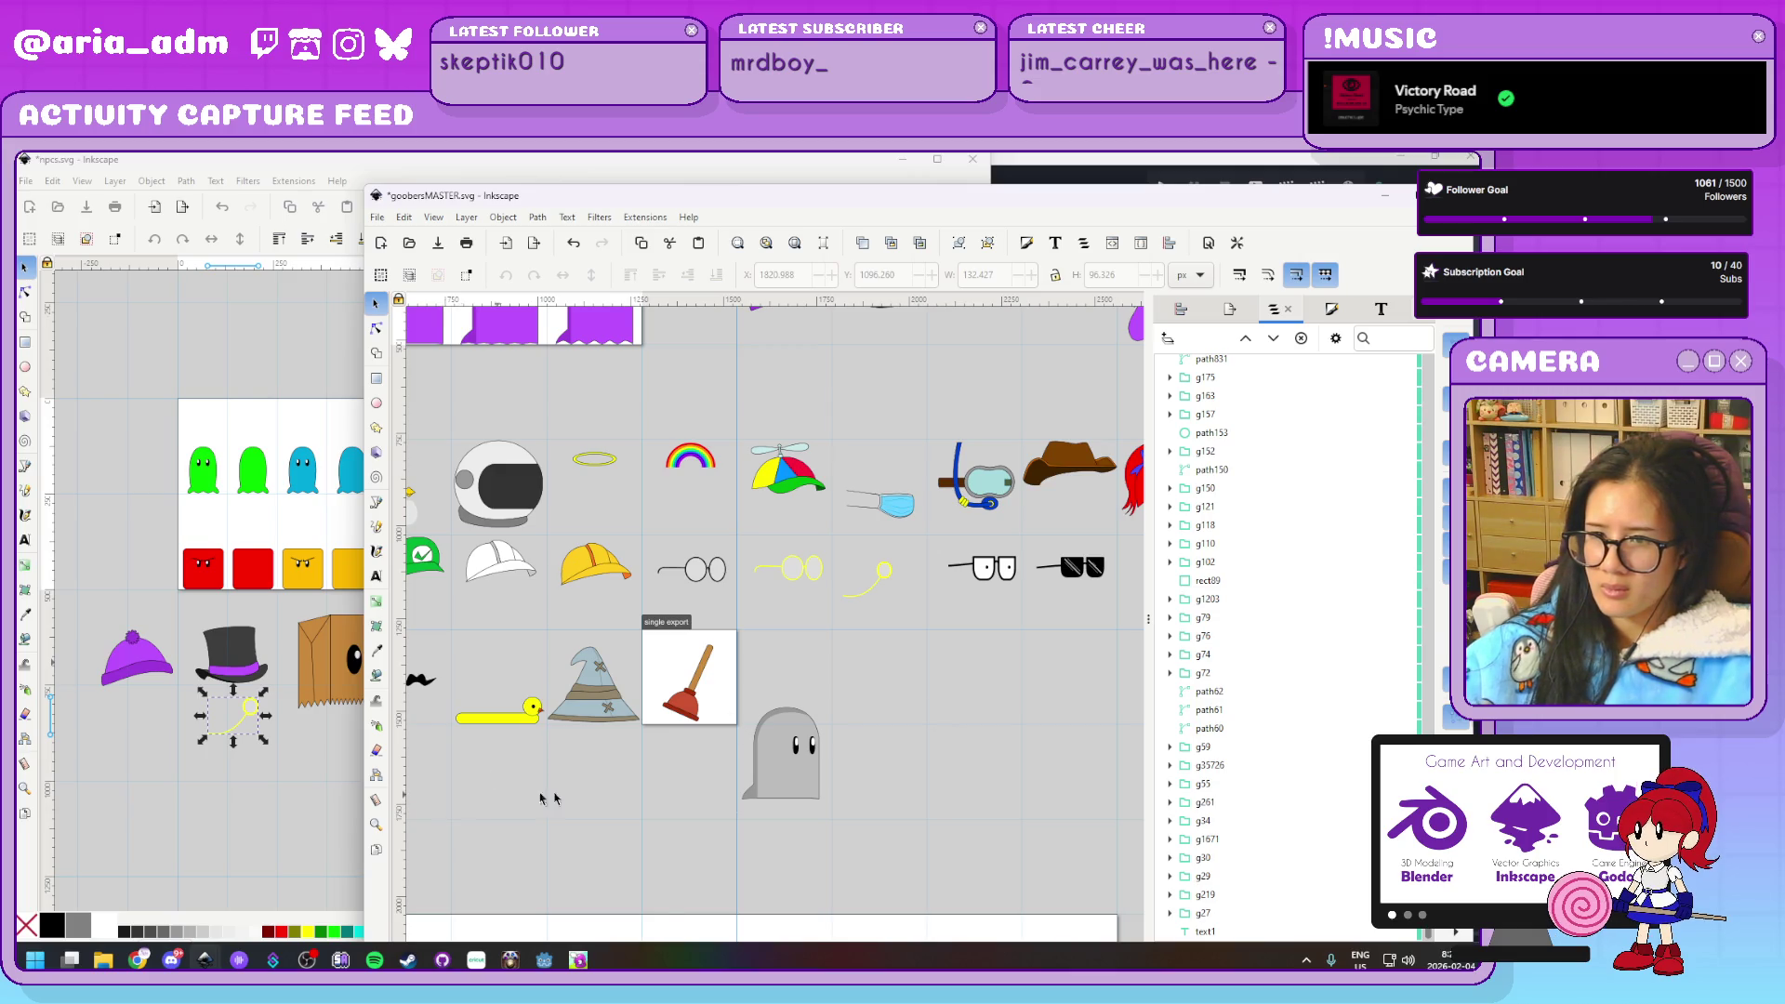
scroll(791, 697, left, 5)
click(676, 686)
key(ctrl+c)
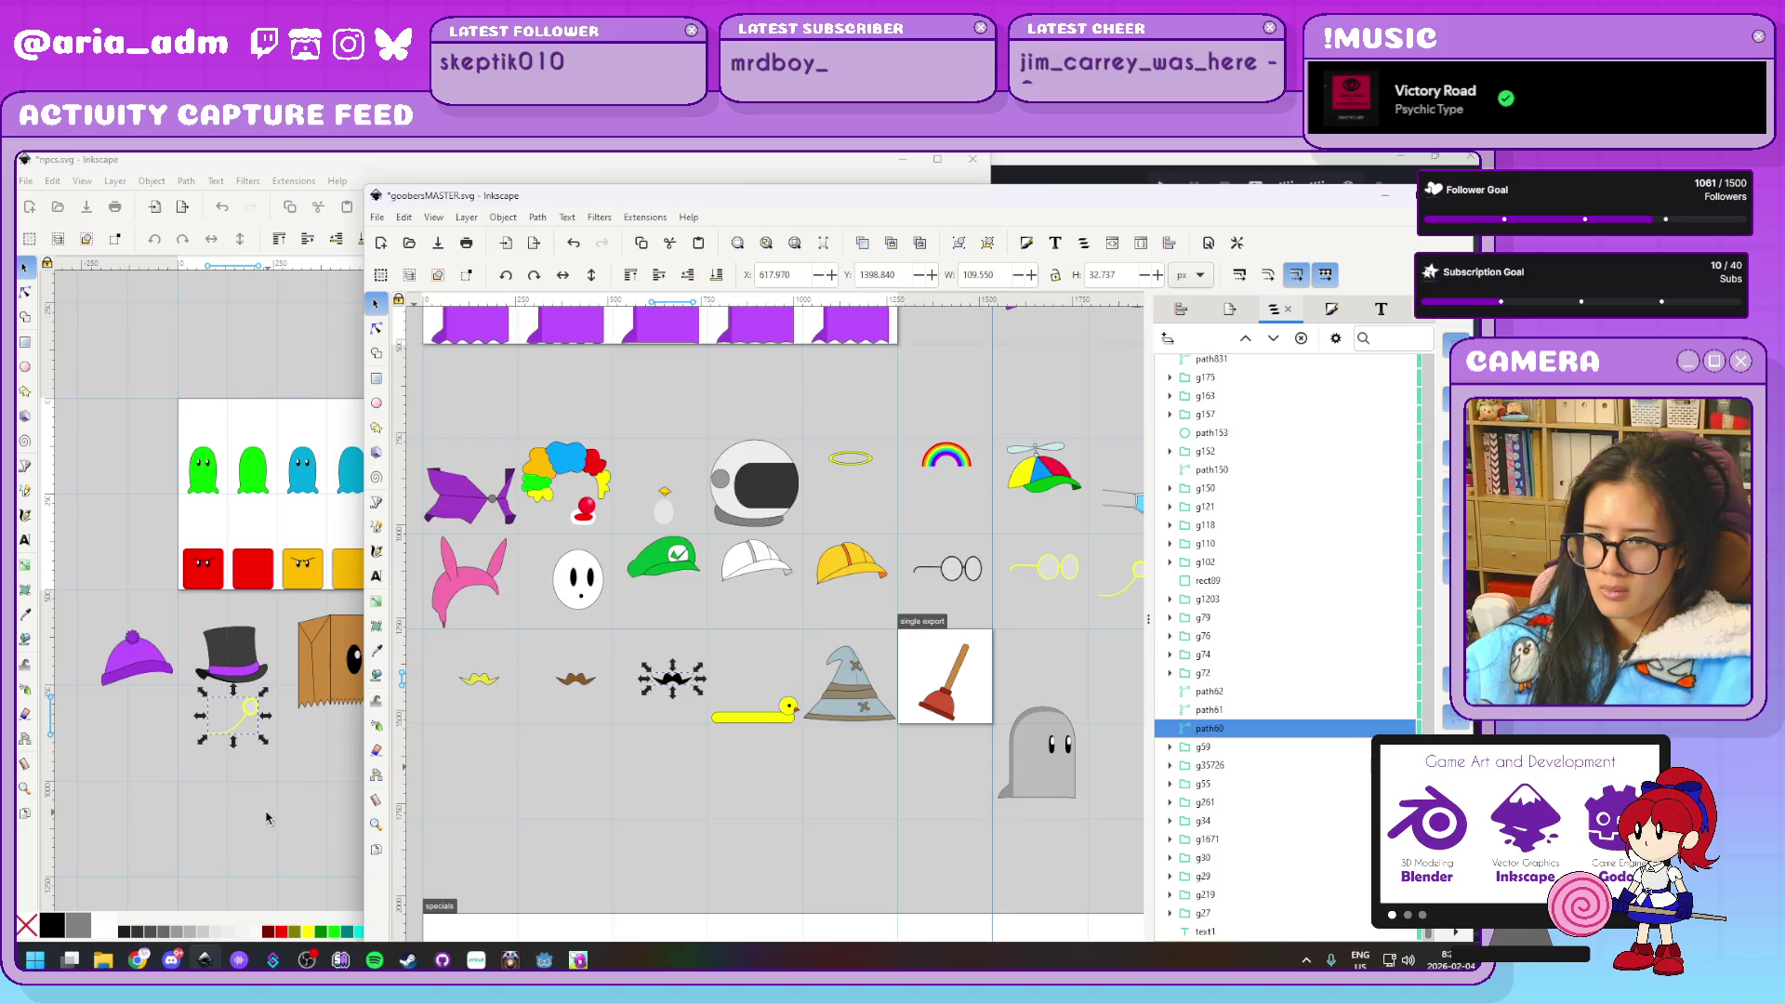
click(270, 789)
key(ctrl+v)
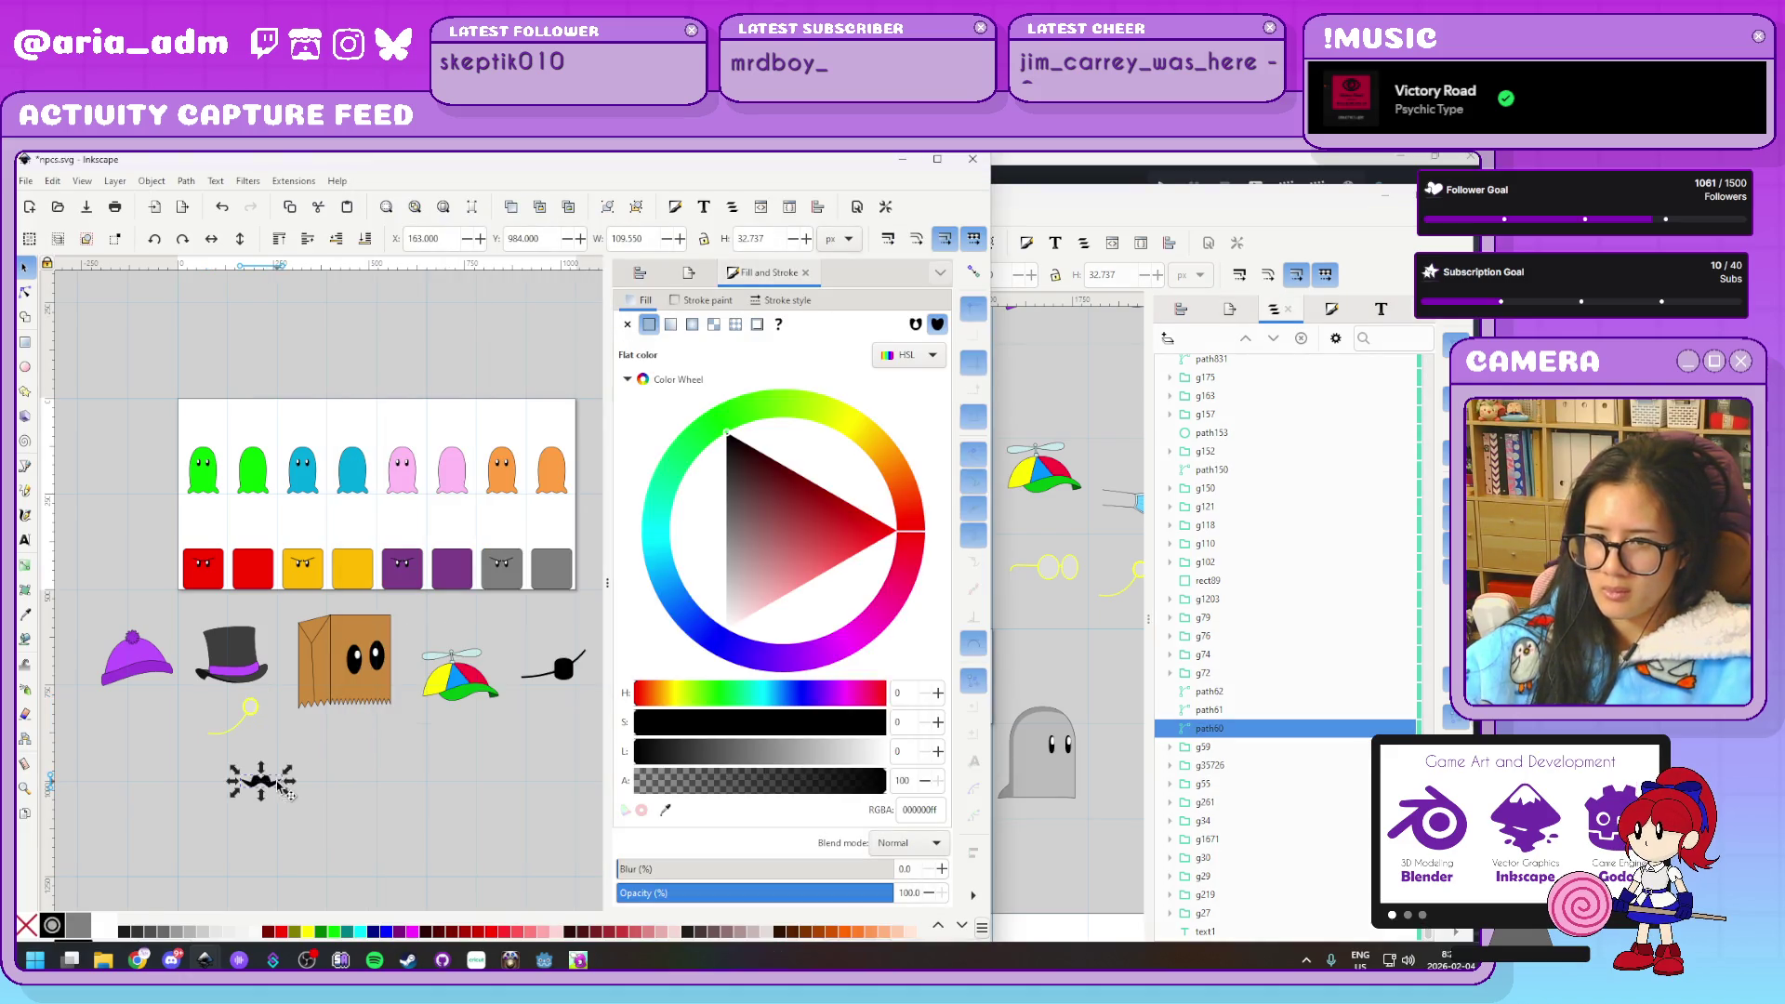
click(1082, 669)
scroll(773, 737, down, 1)
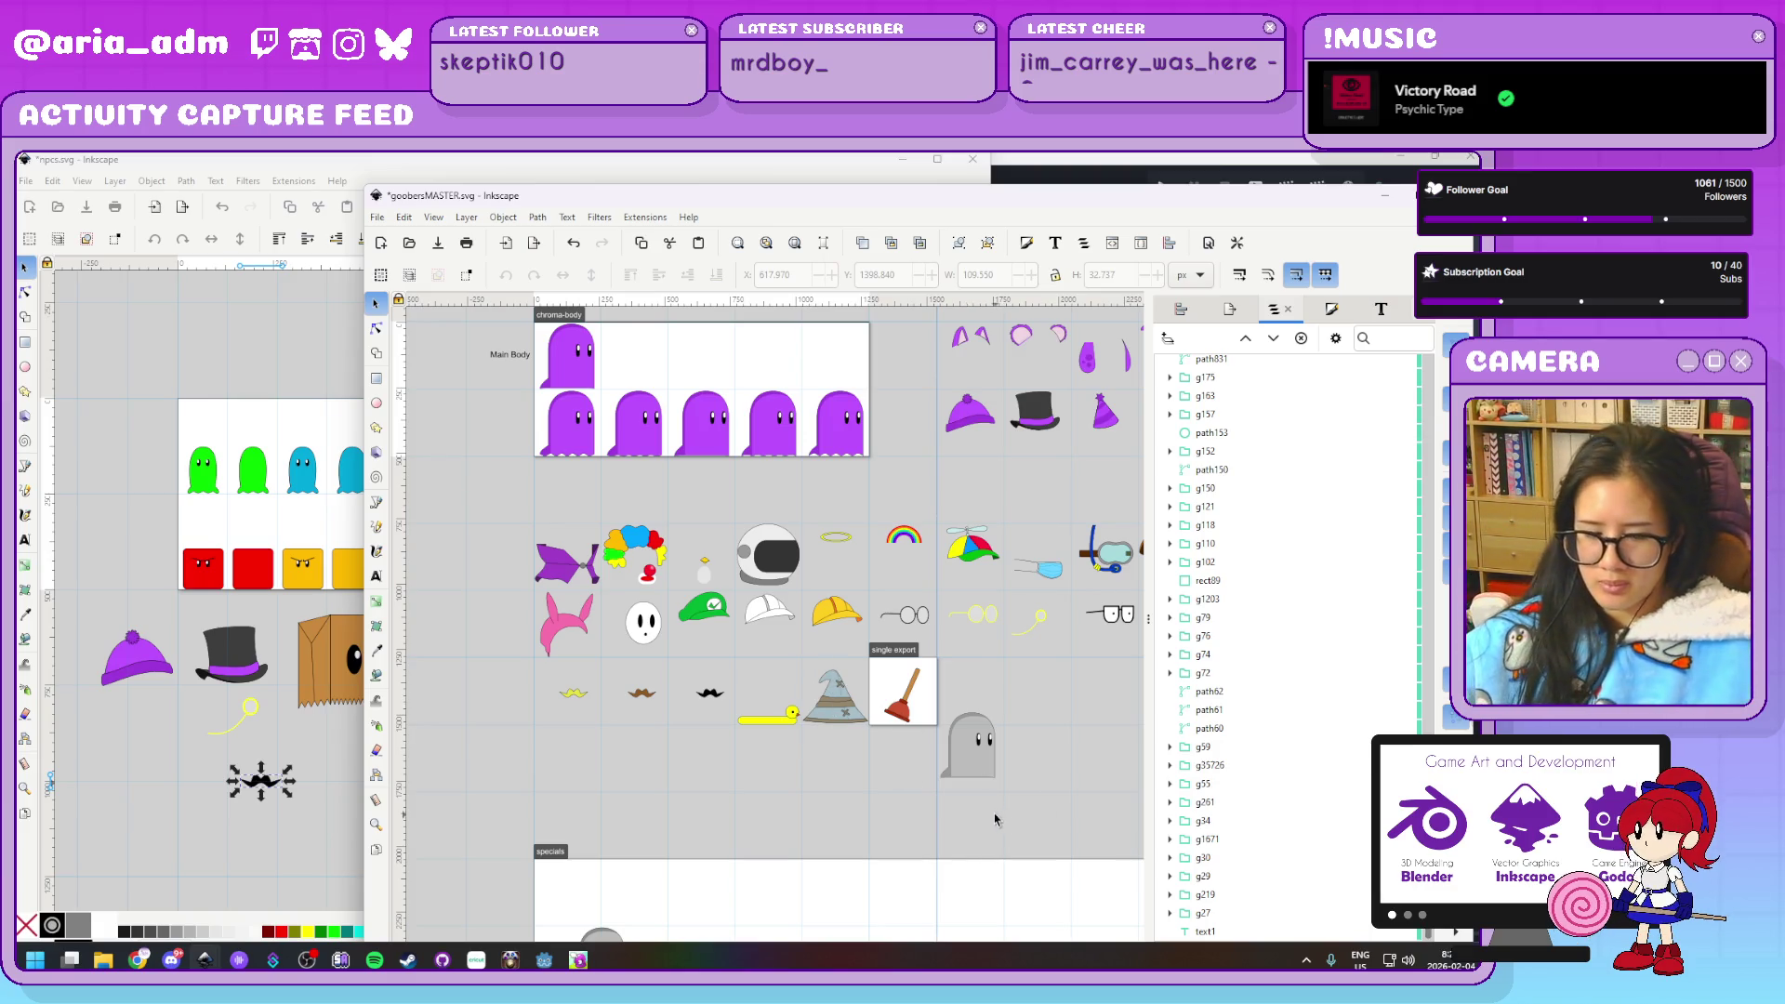
Pan the master sheet along the character row to the chicken and cardboard box characters
drag(1003, 822, 604, 733)
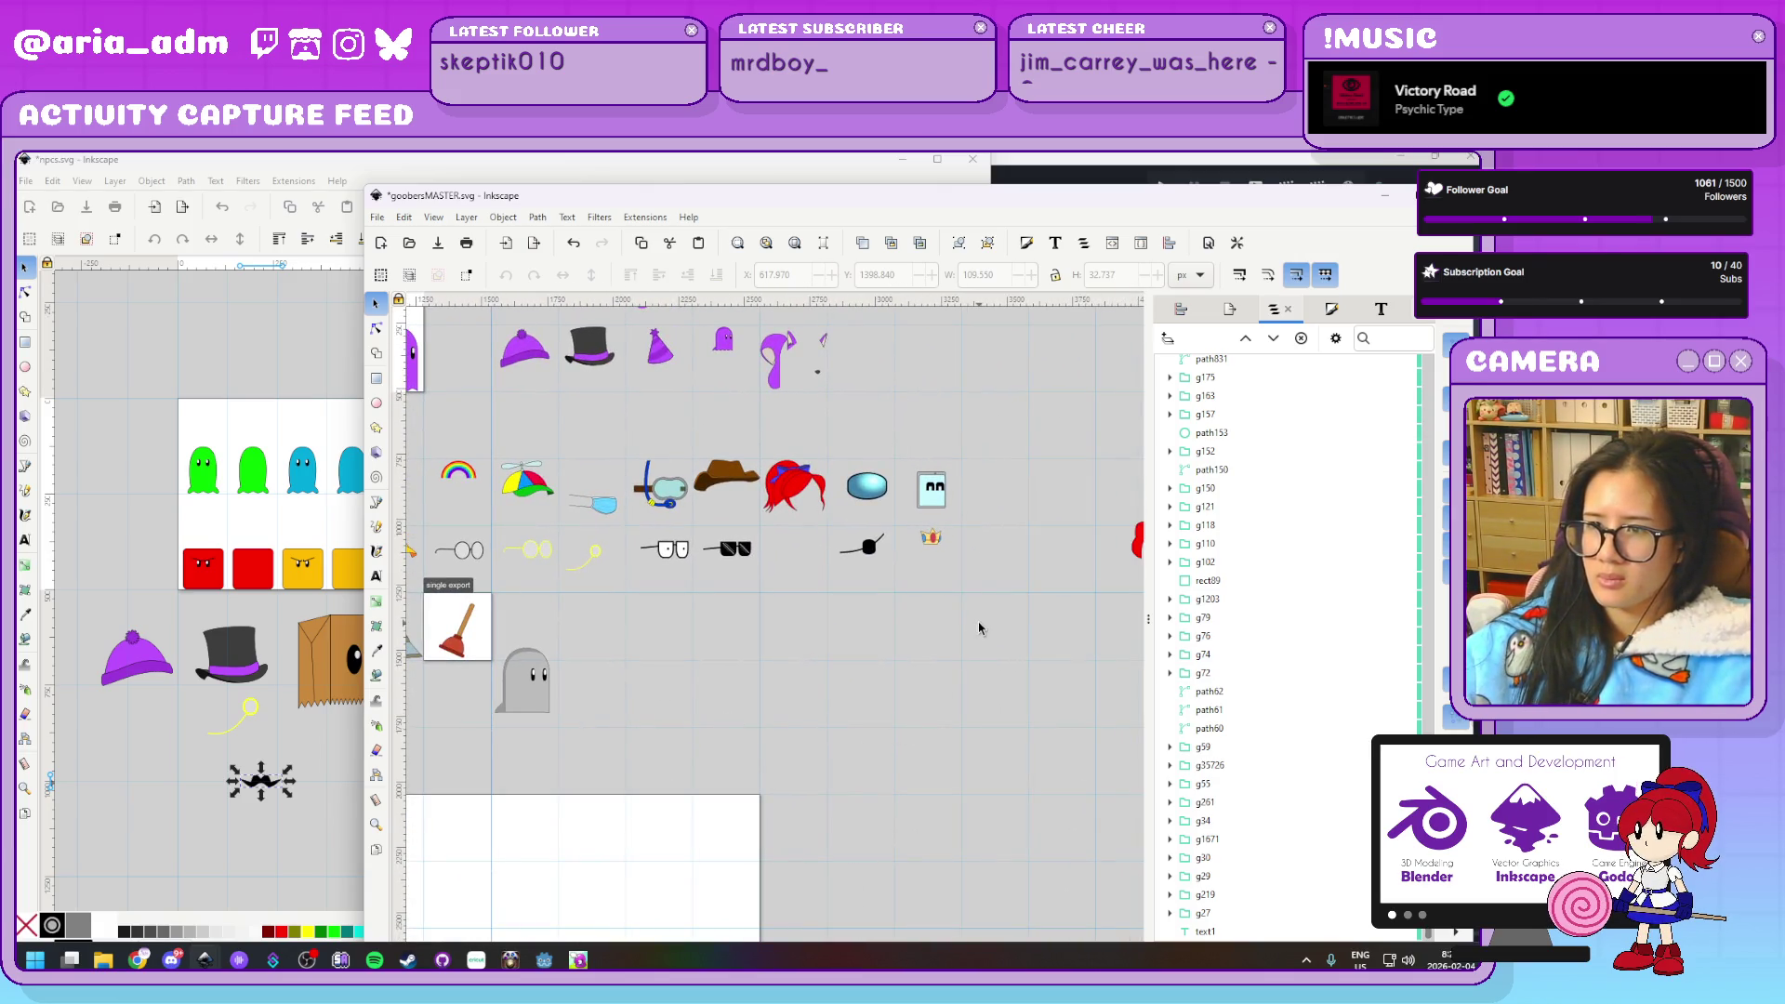
scroll(744, 614, right, 5)
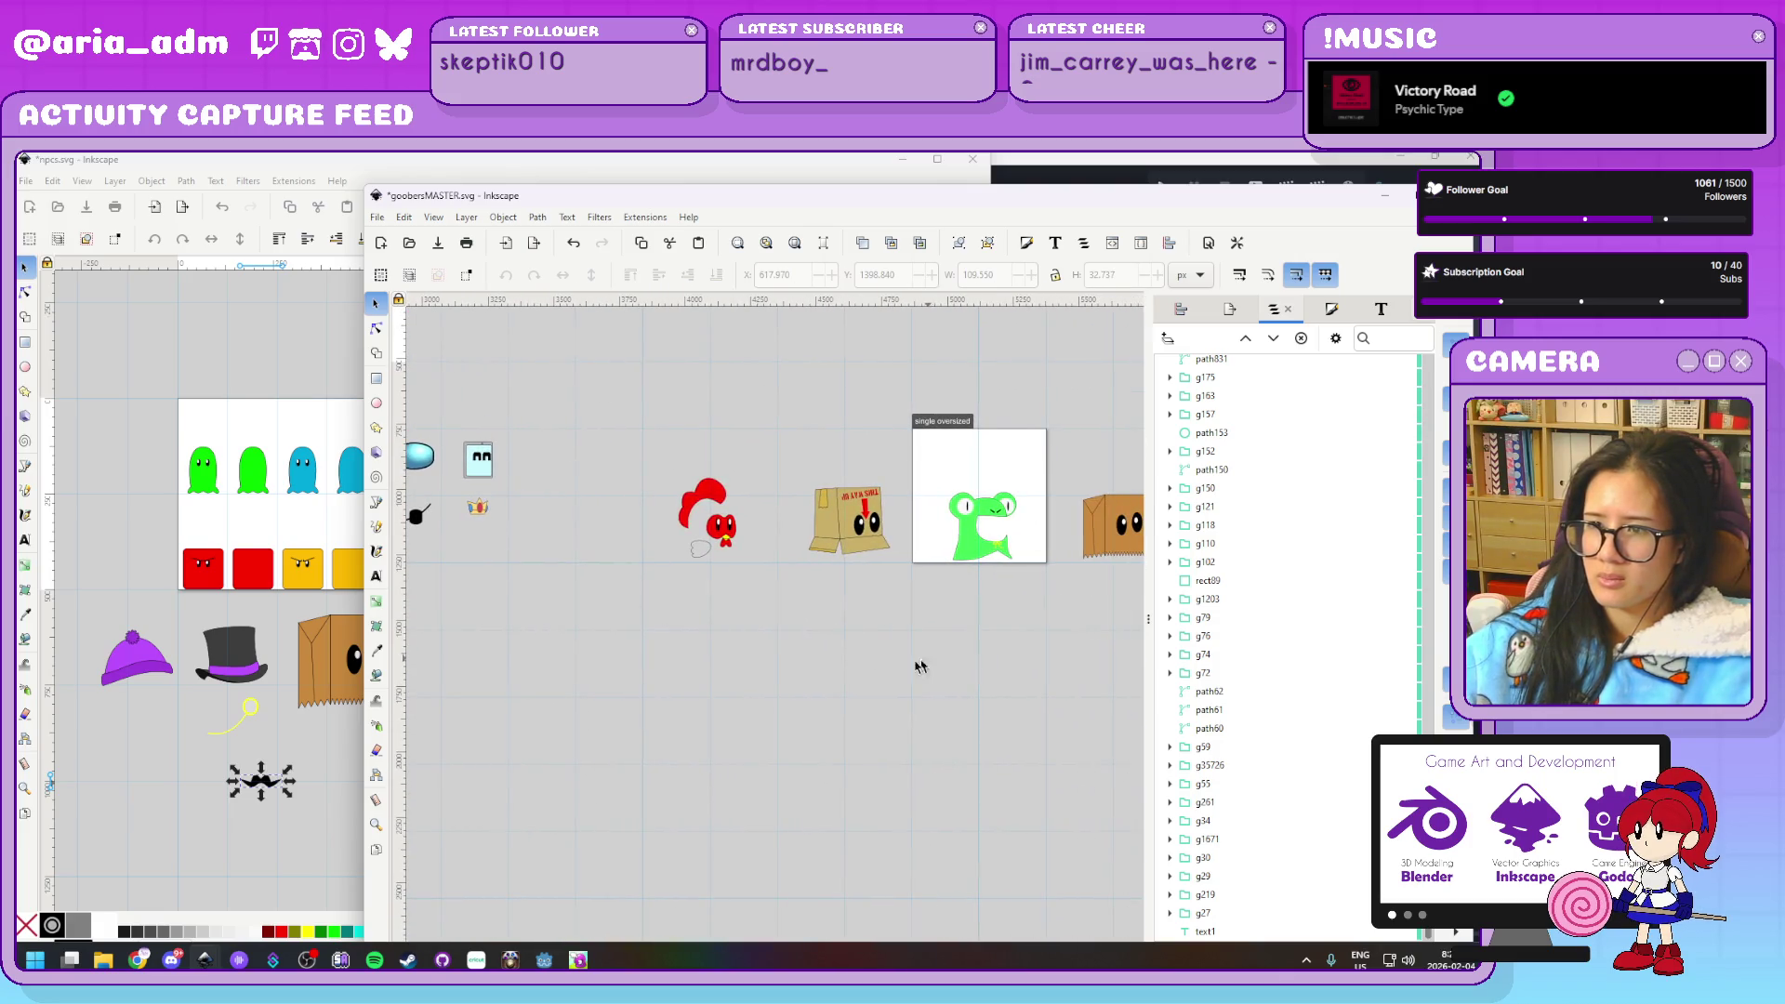
scroll(484, 623, right, 5)
drag(460, 646, 778, 671)
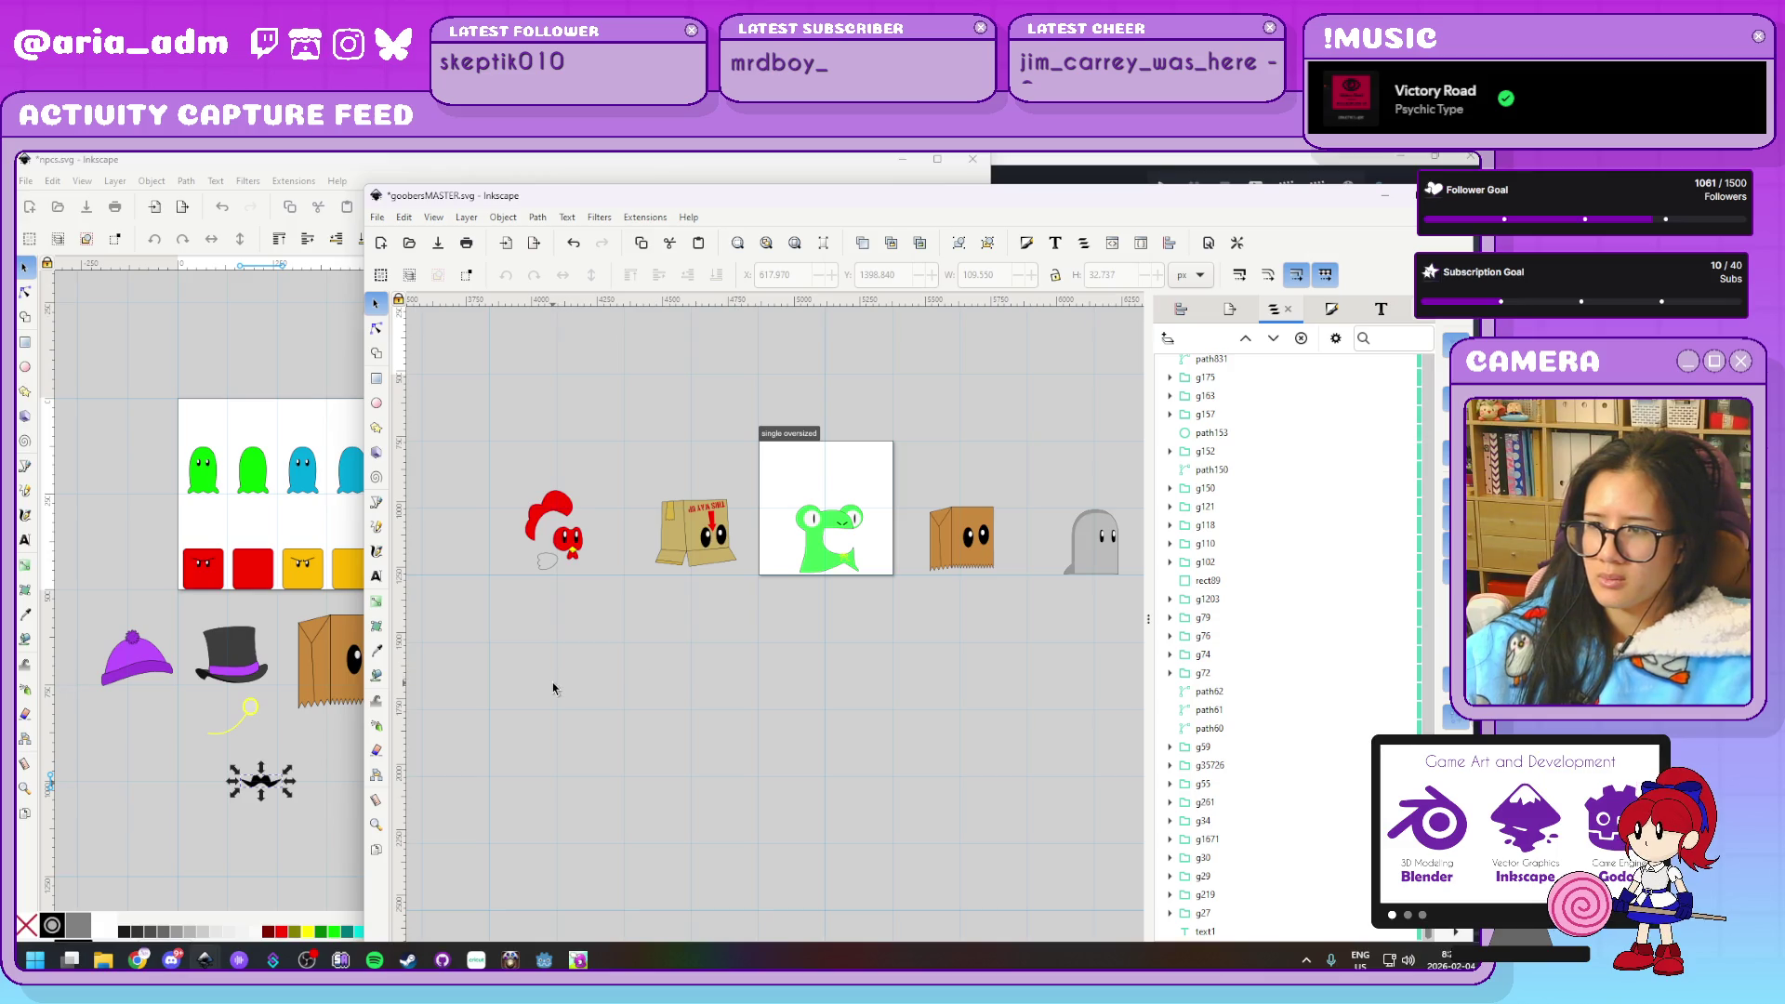
mouse_move(555, 686)
mouse_down()
mouse_move(829, 657)
mouse_move(730, 662)
mouse_up()
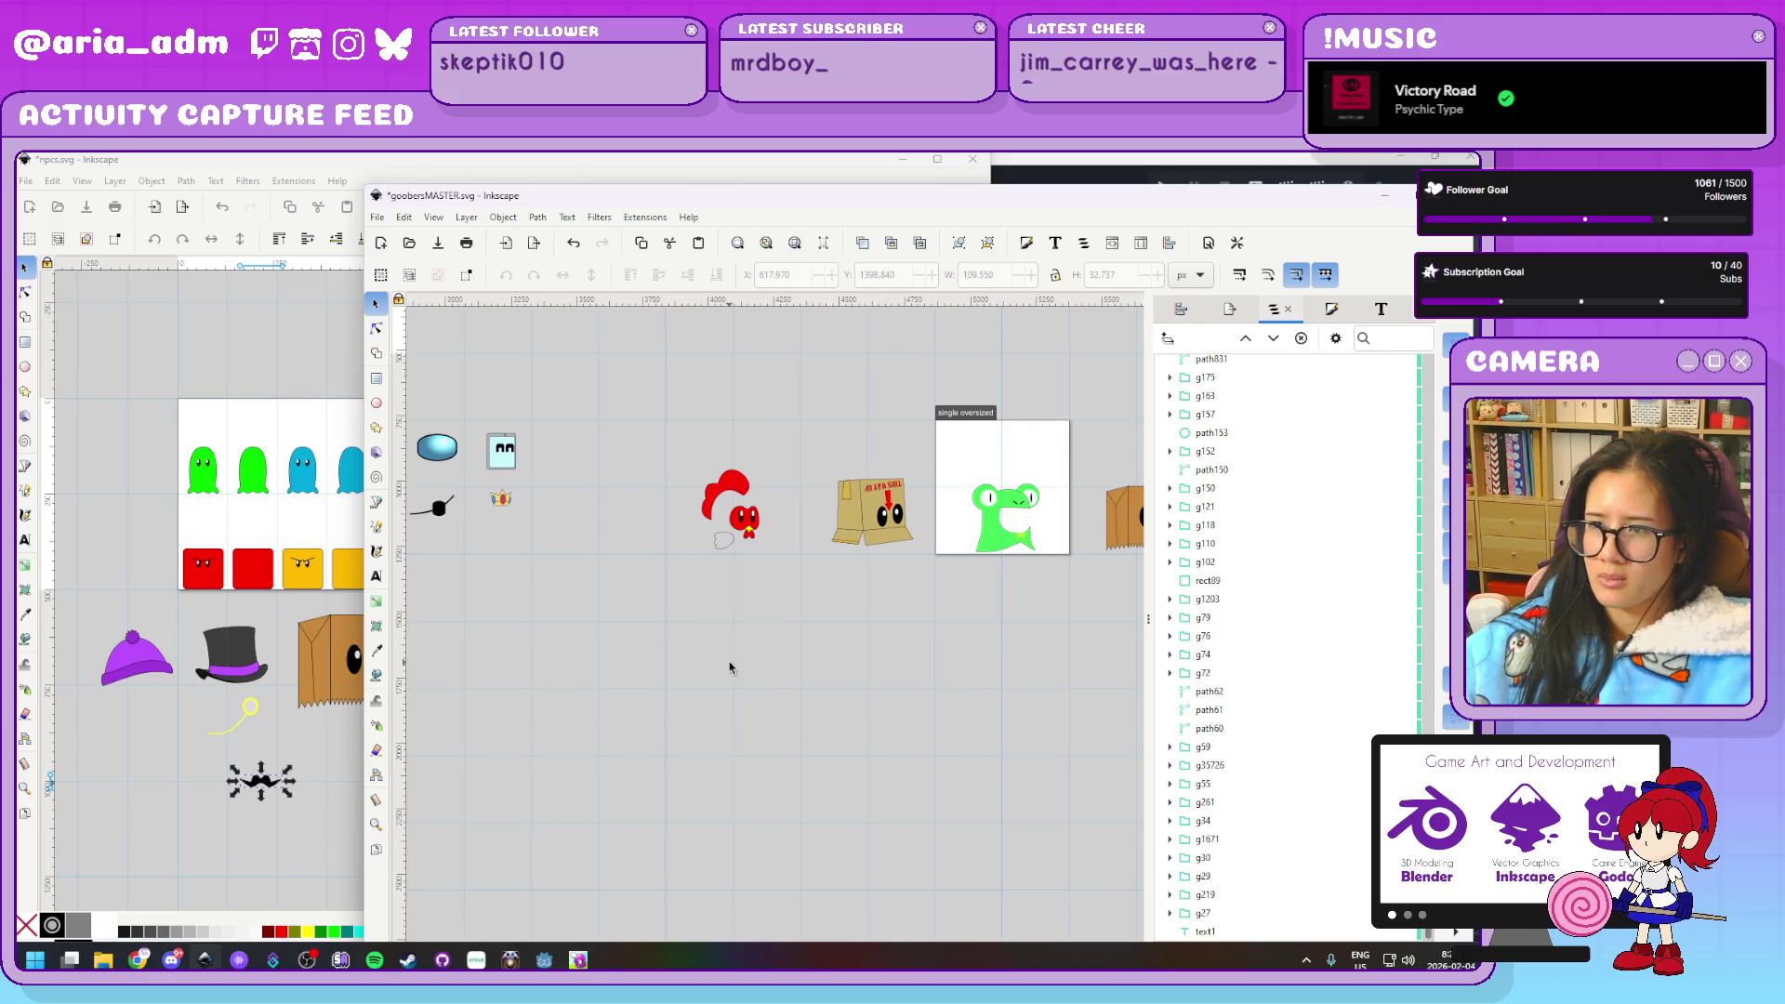
click(878, 546)
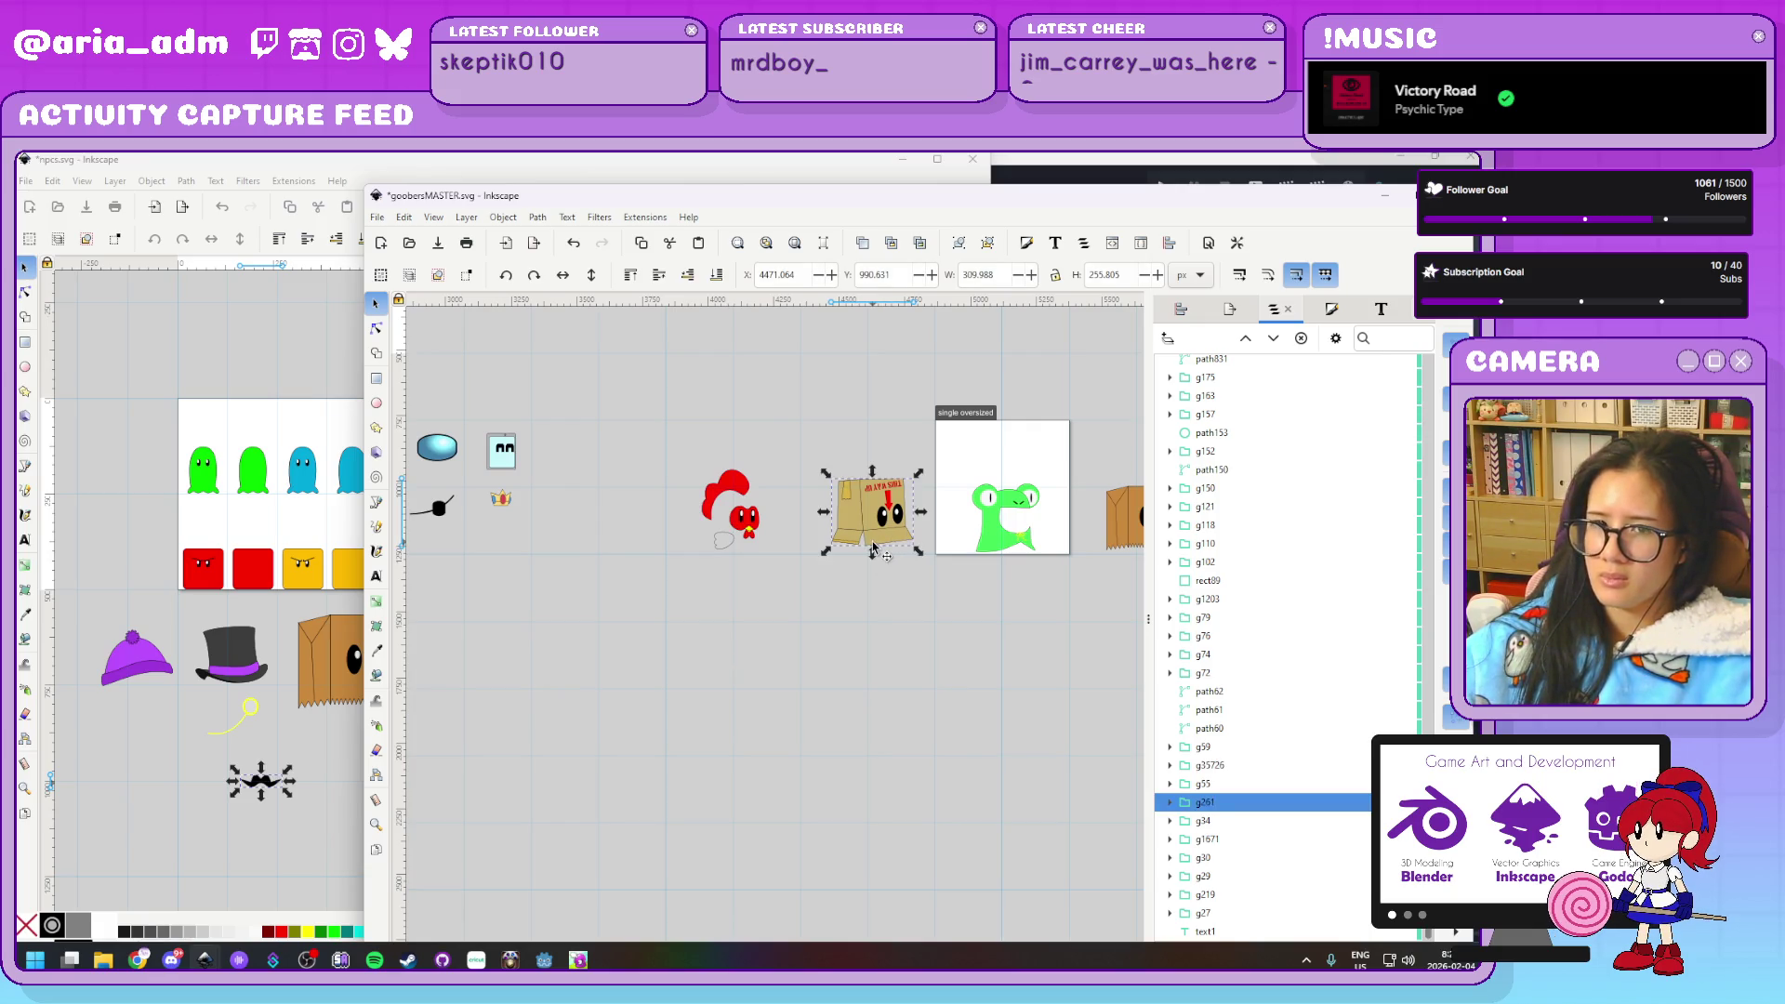
click(669, 701)
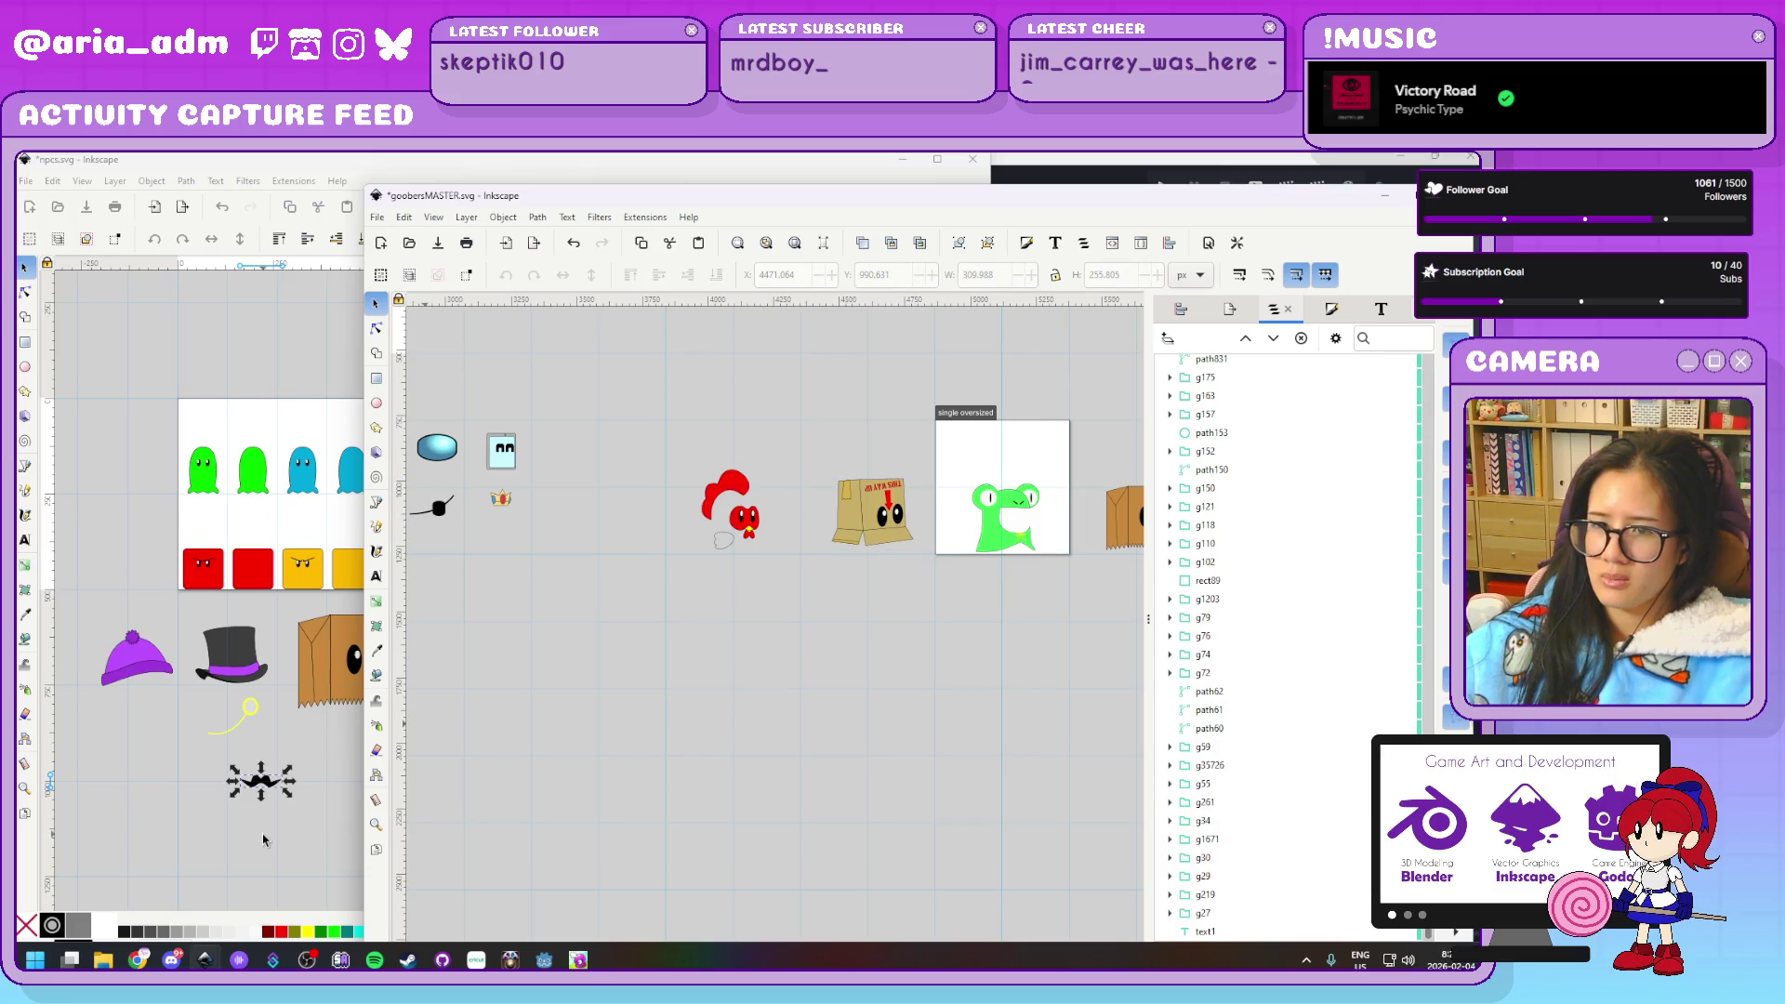
Switch to npcs.svg, clear its selection and maximize its window
click(300, 831)
click(299, 830)
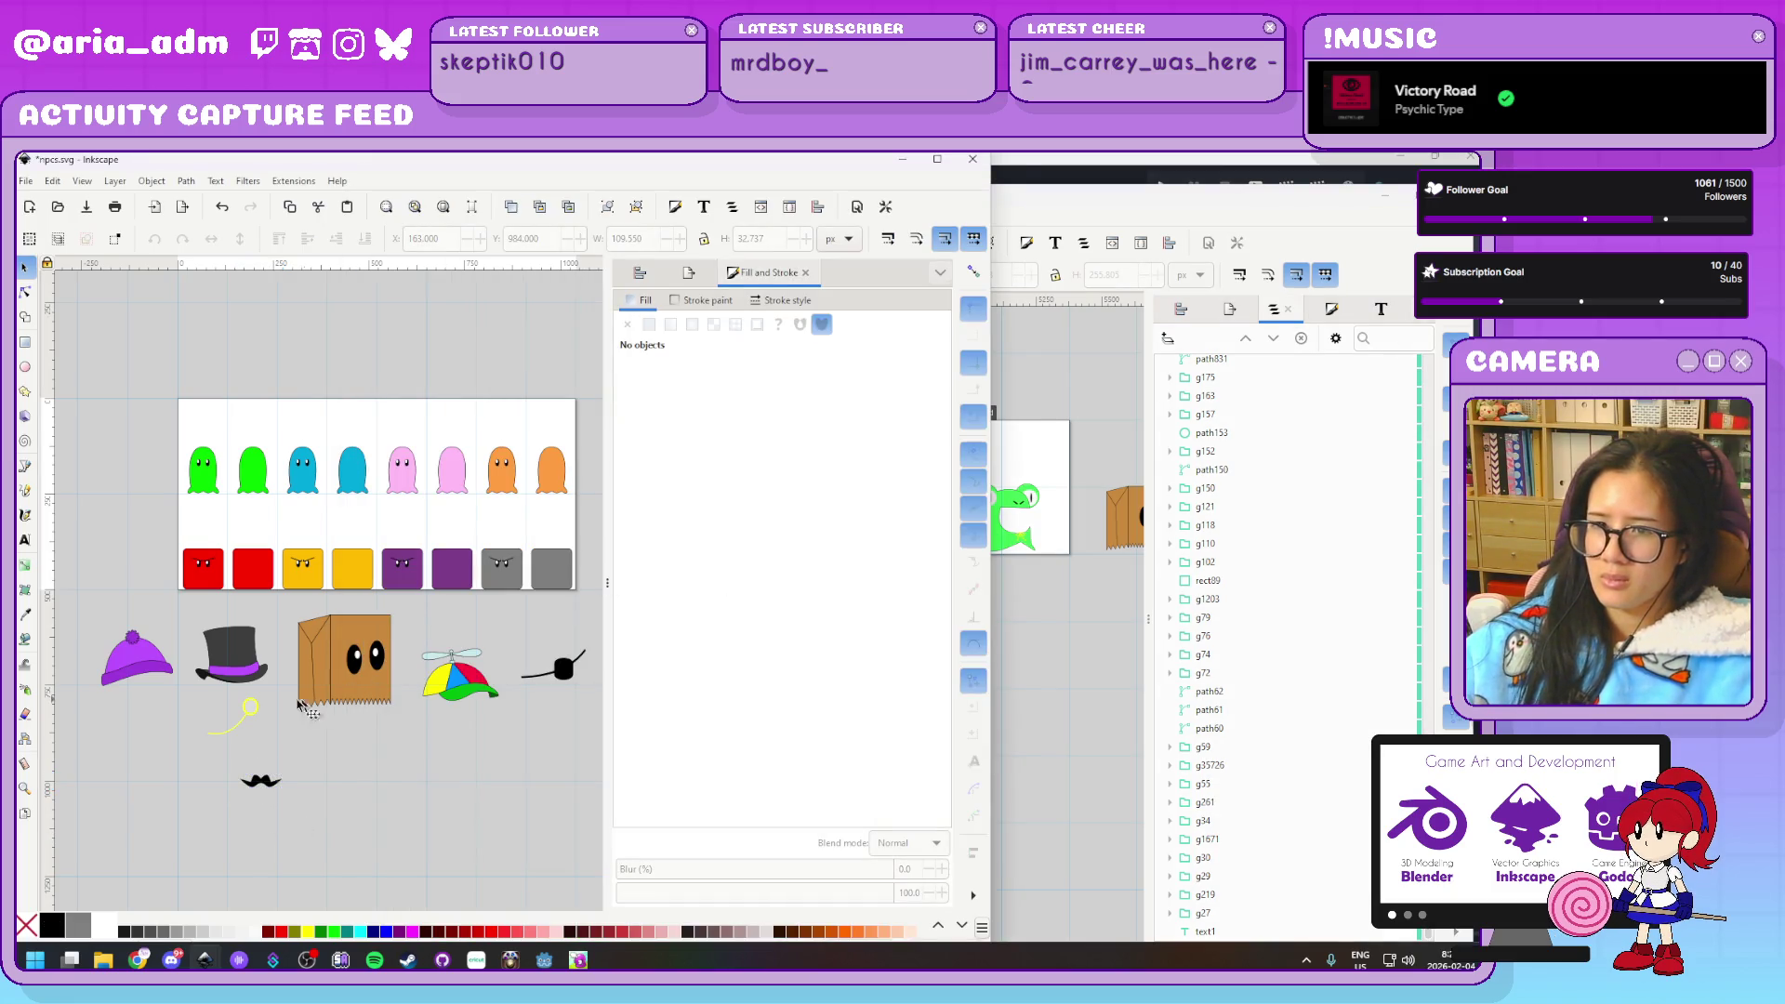
ctrl+scroll(228, 703, down, 1)
ctrl+scroll(359, 732, up, 1)
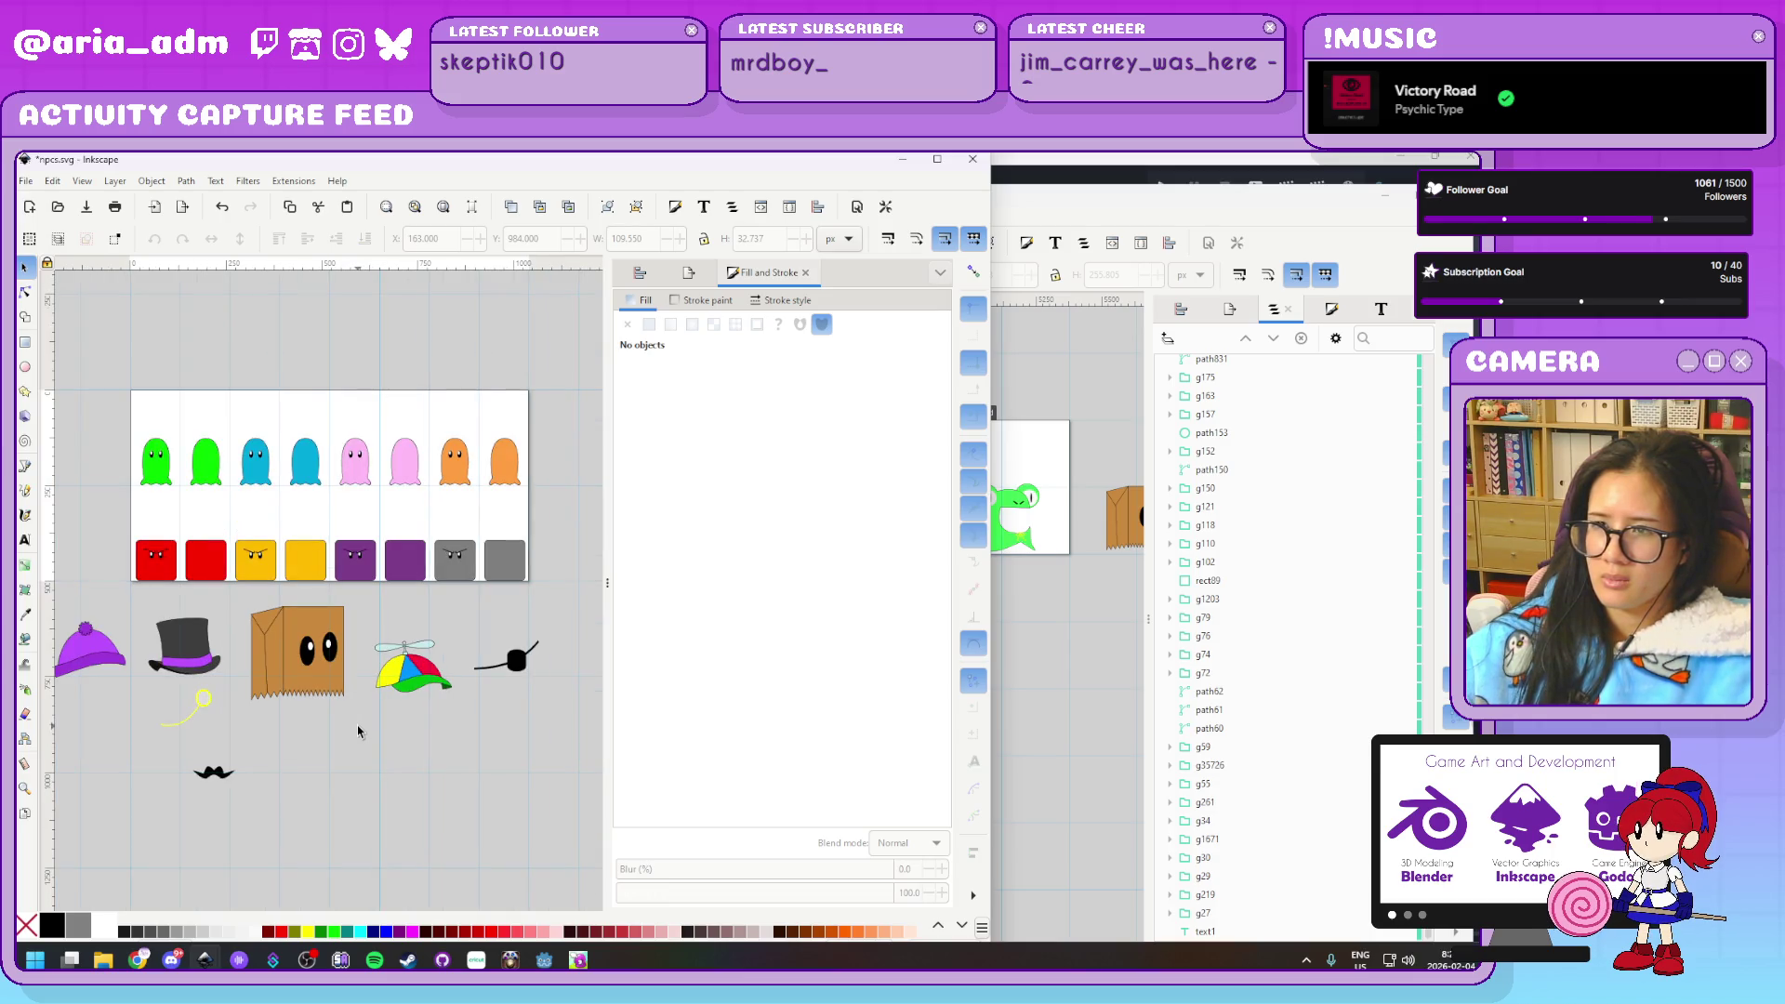
click(938, 160)
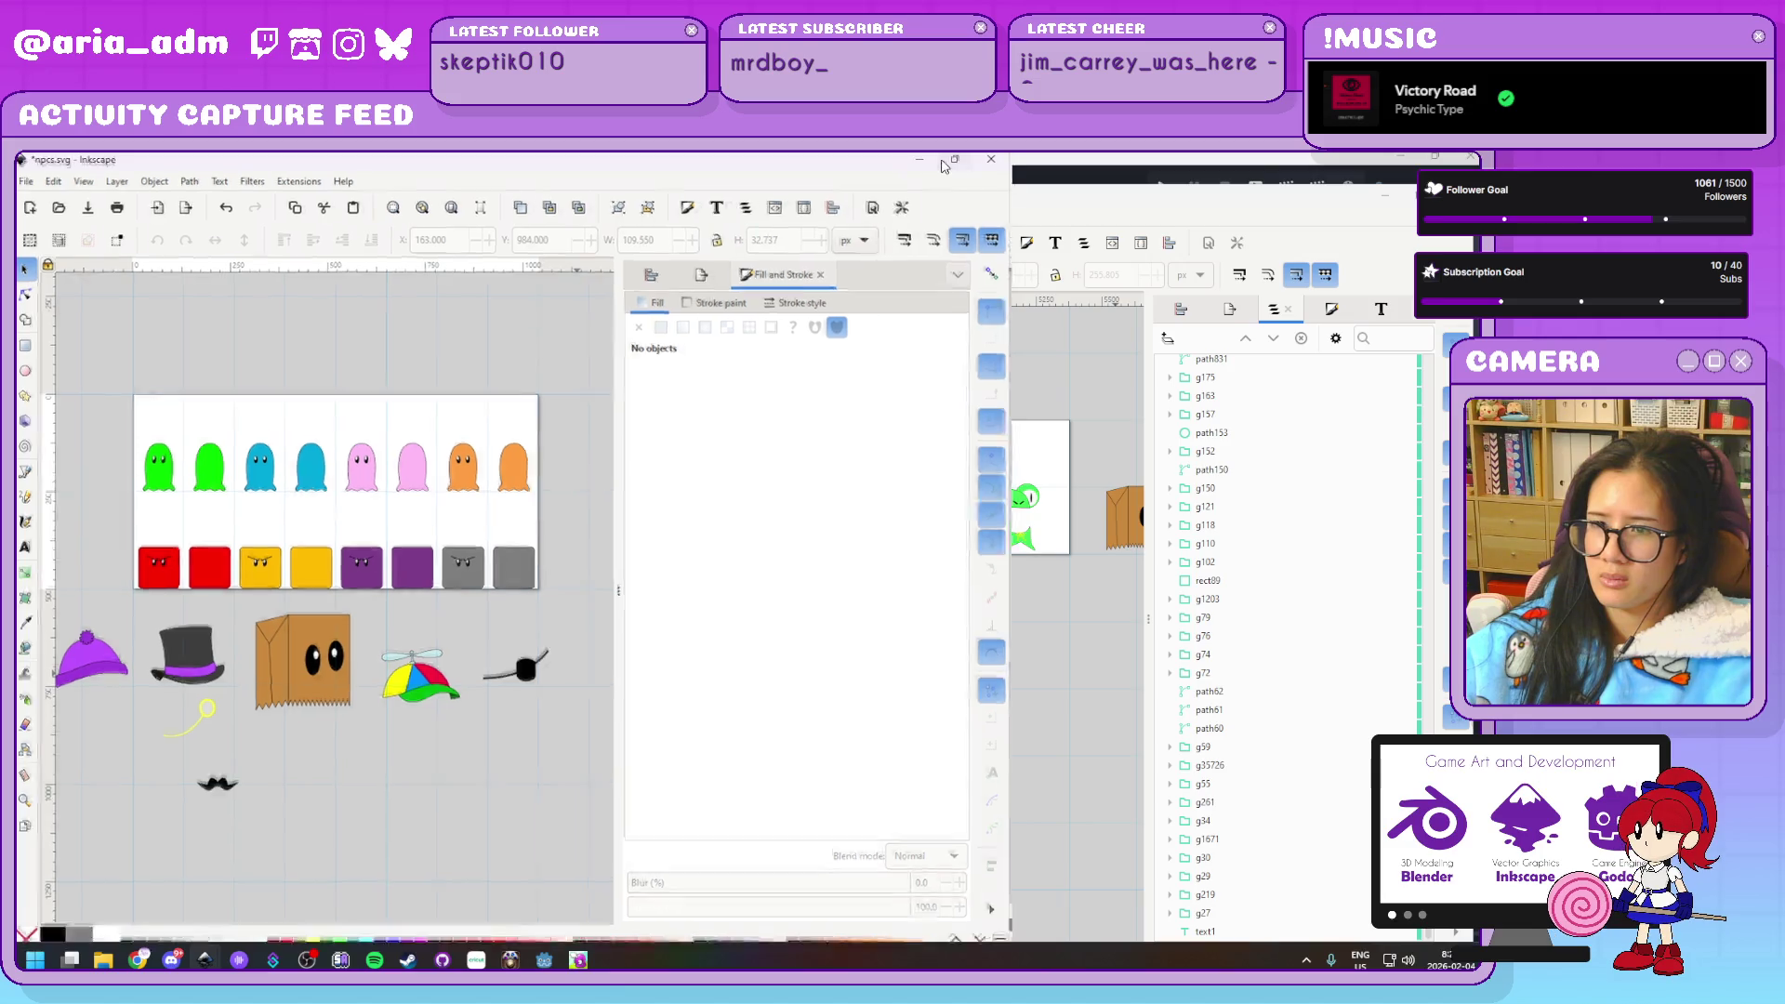
Zoom in and drag the purple-banded top hat onto the orange ghost's head
ctrl+scroll(512, 774, up, 1)
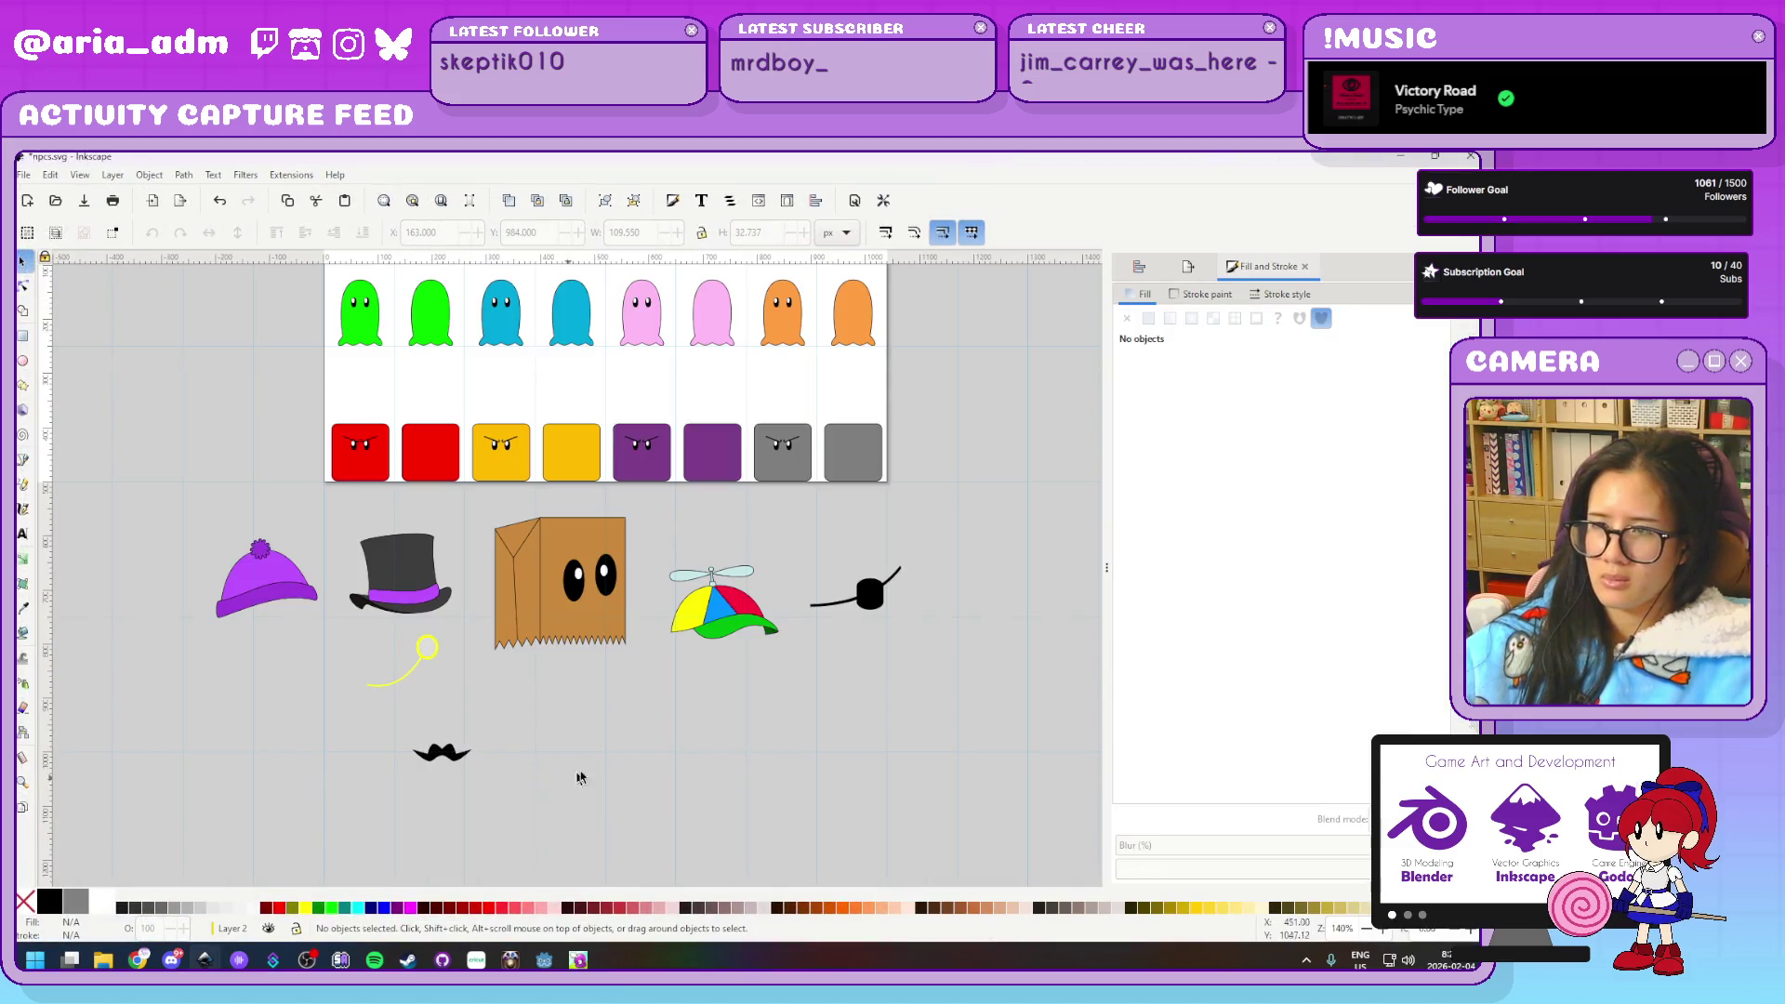
scroll(964, 677, up, 2)
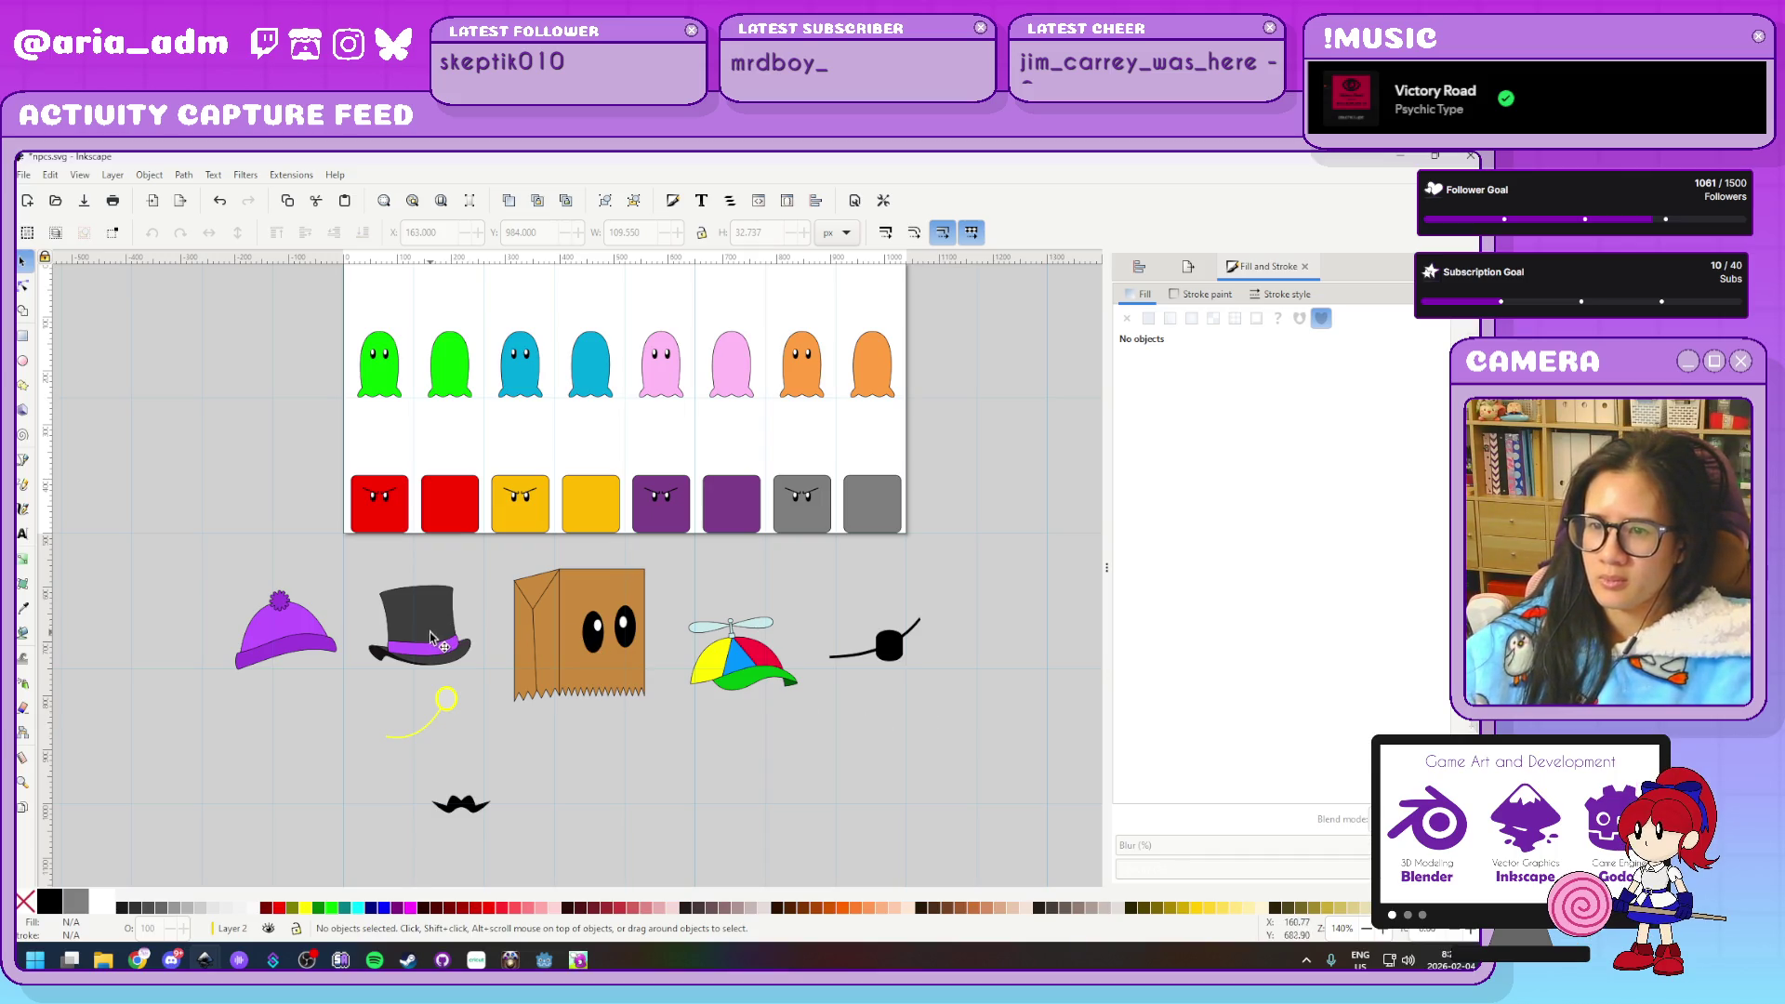
drag(427, 640, 874, 308)
Move the top hat back beside the purple beanie, undoing an accidental paper-bag move
scroll(967, 459, up, 3)
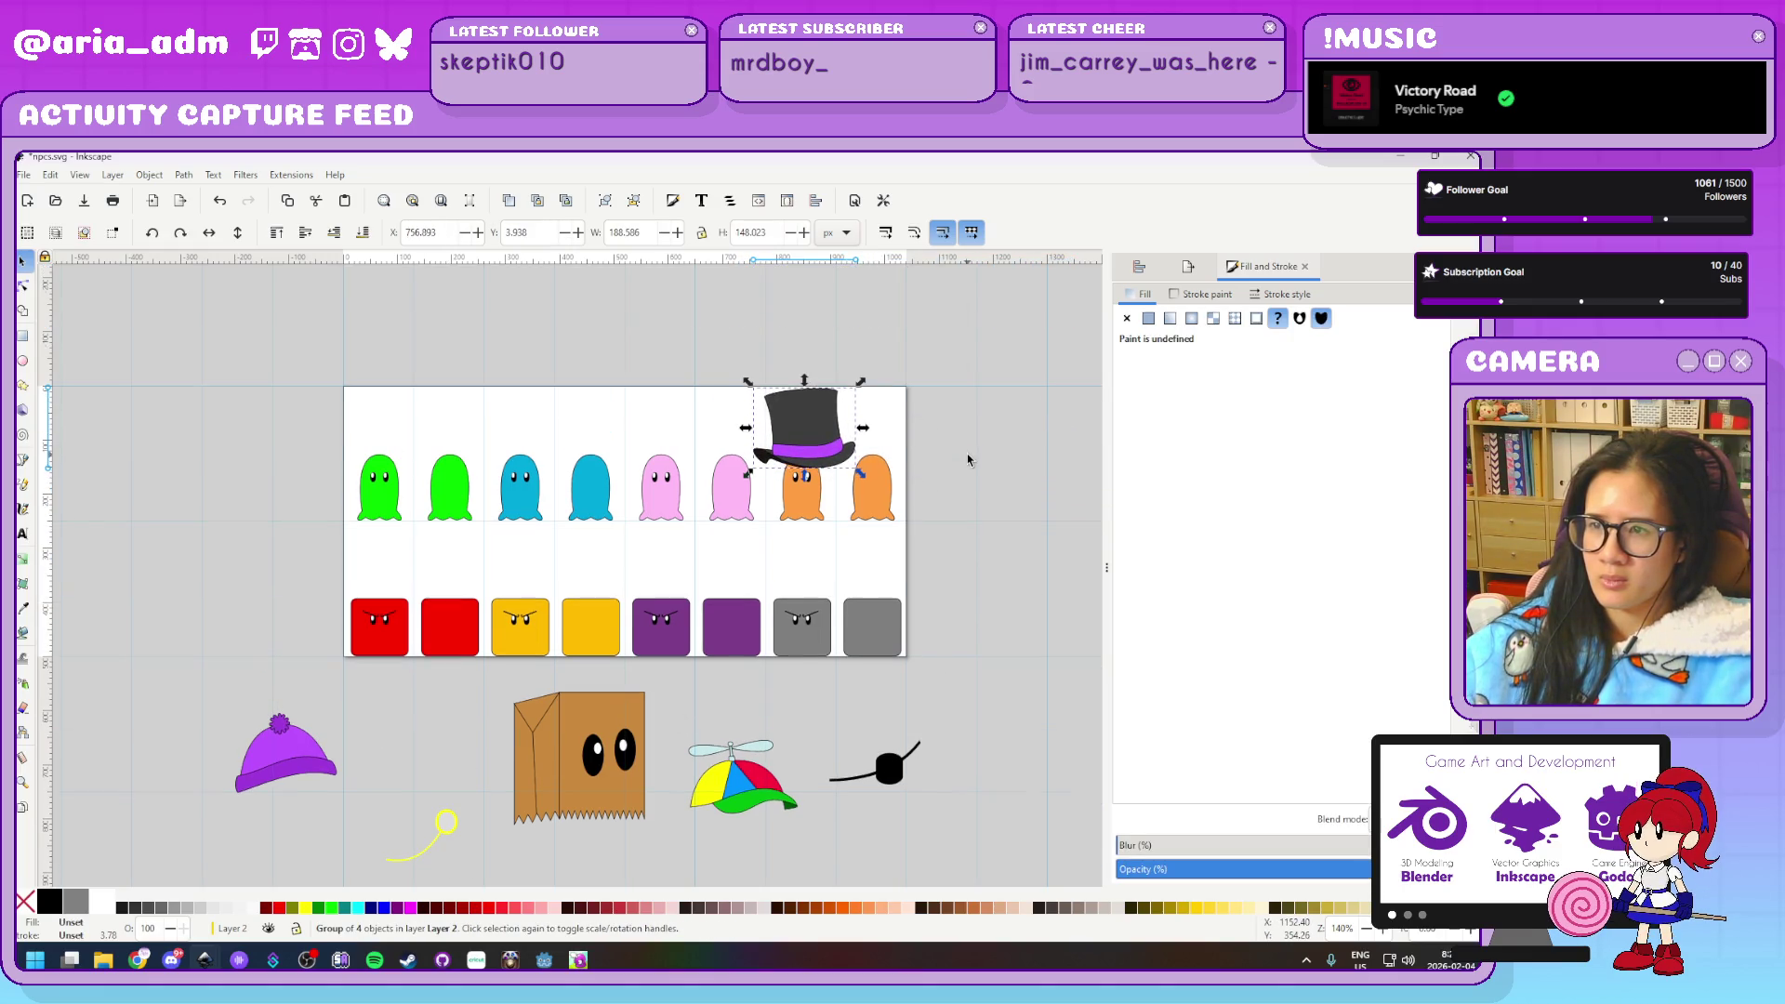
drag(815, 418, 402, 727)
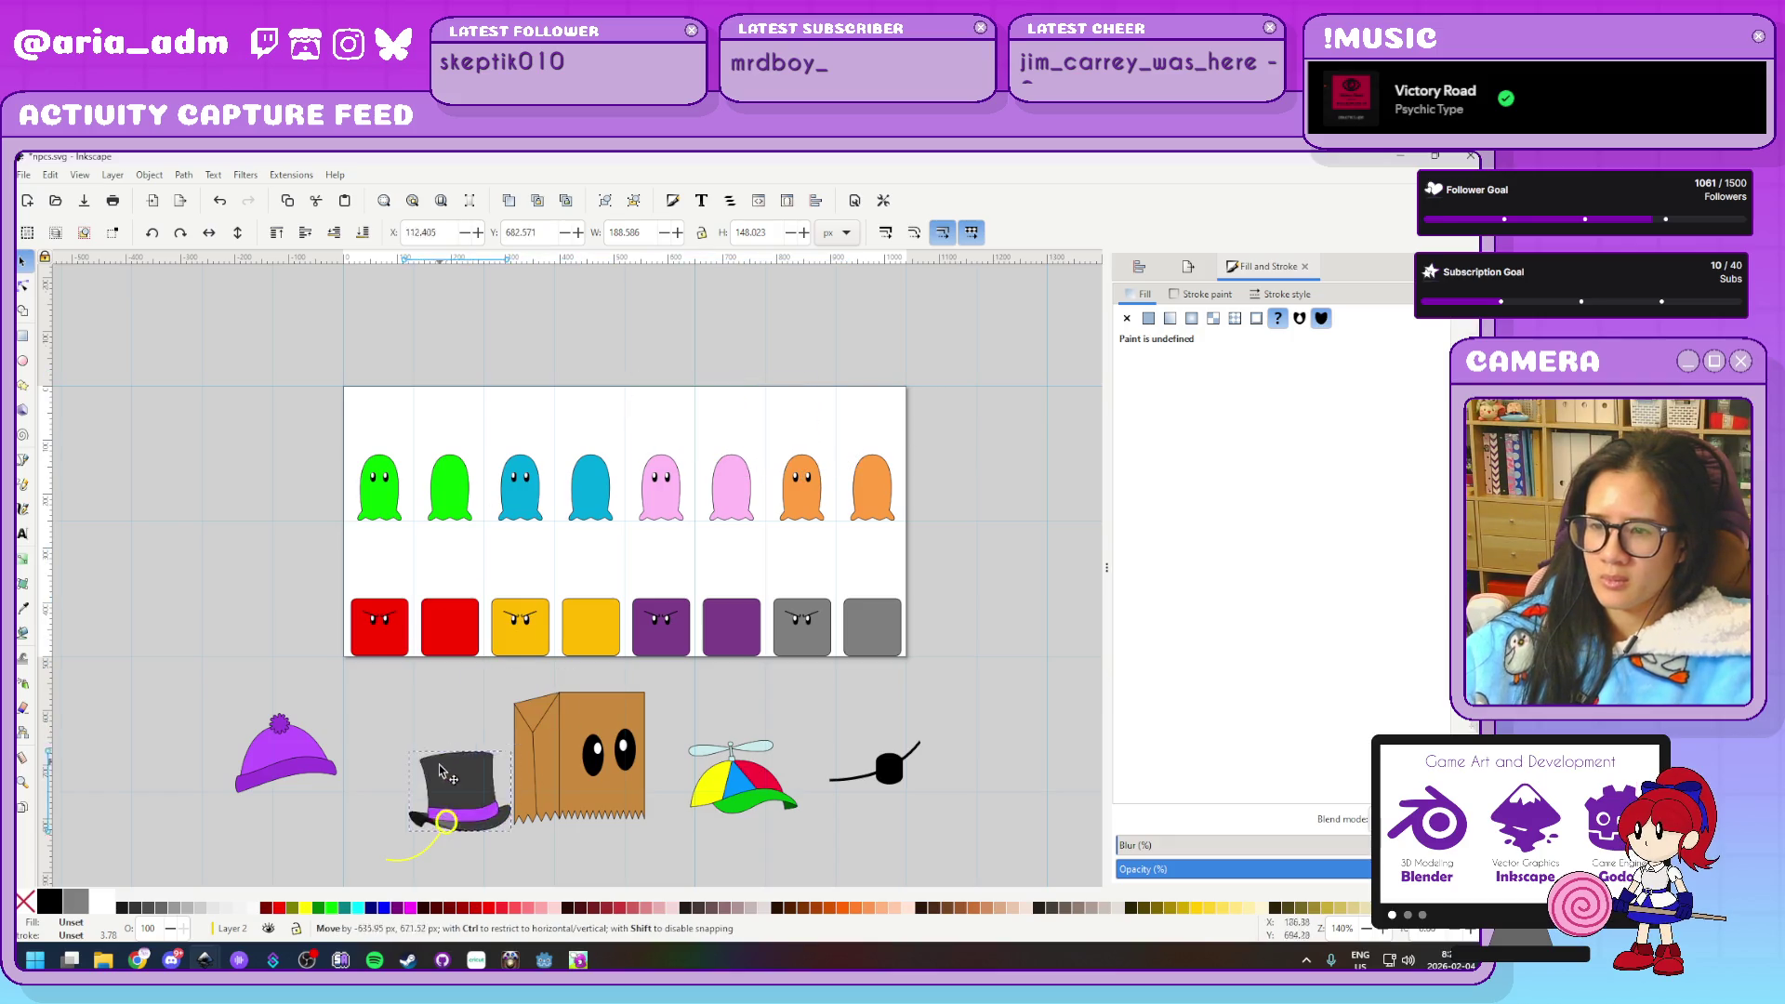
drag(561, 796, 209, 642)
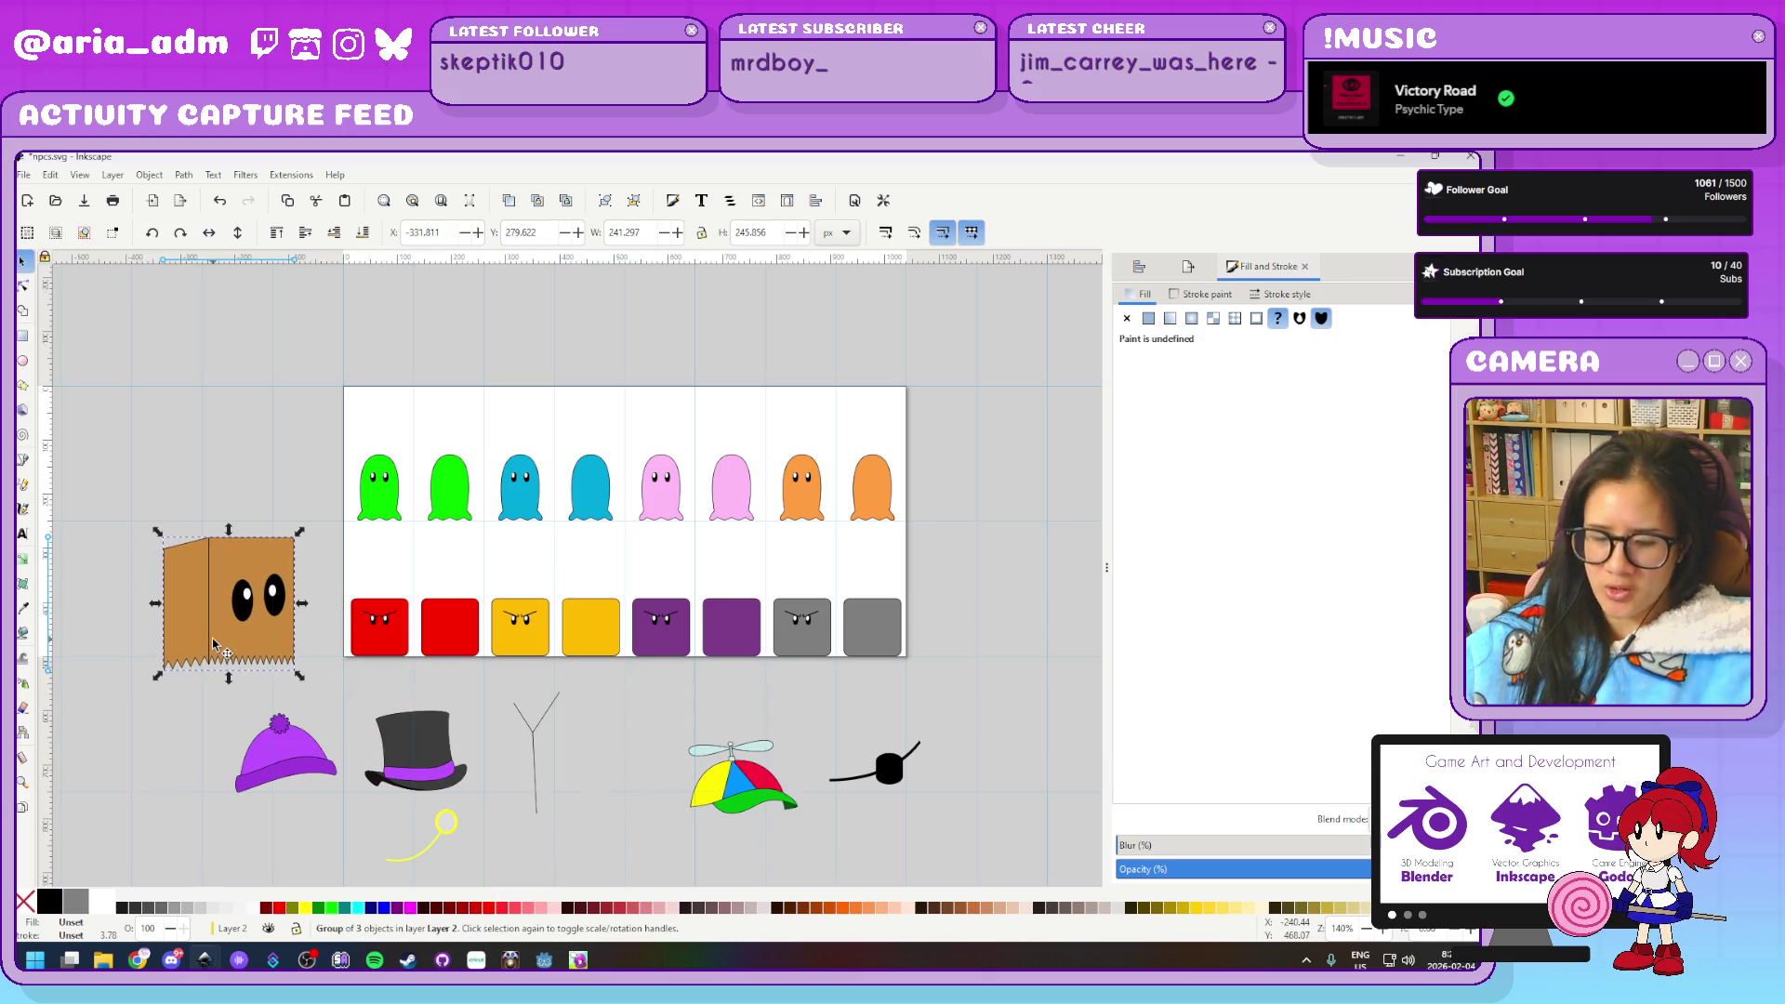
key(ctrl+z)
Select the eye patch in the accessory row below the sheet
drag(665, 862, 499, 673)
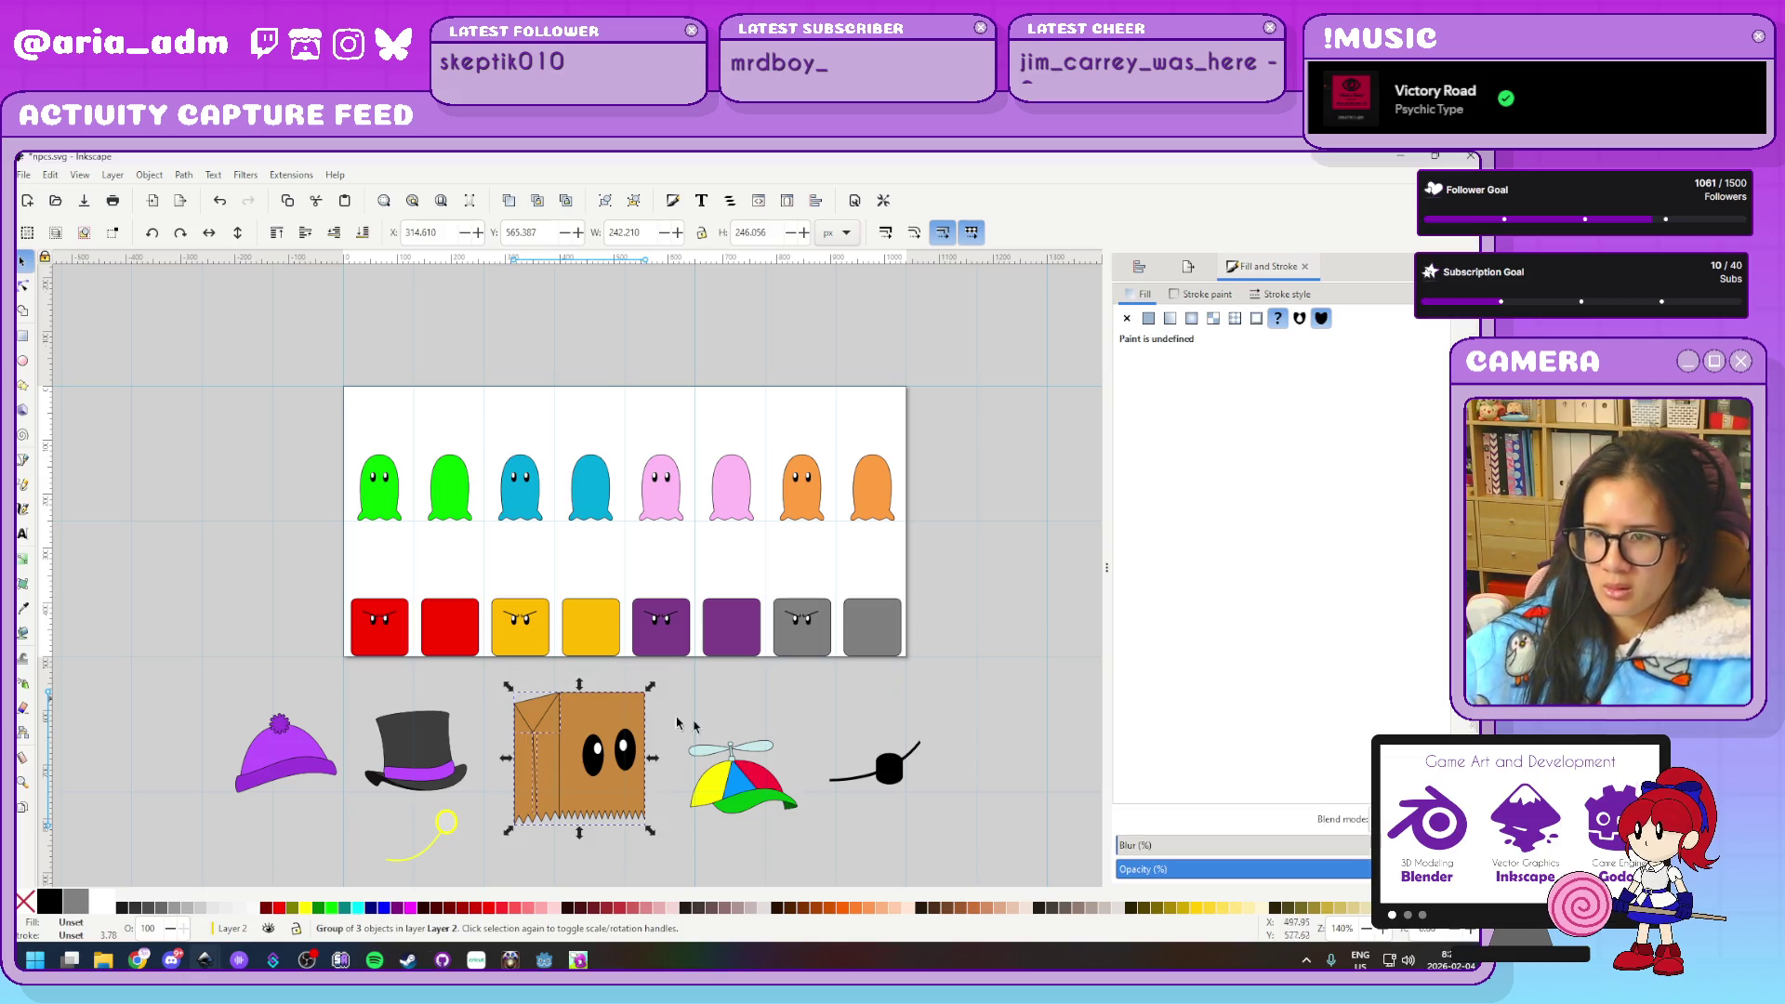
click(828, 776)
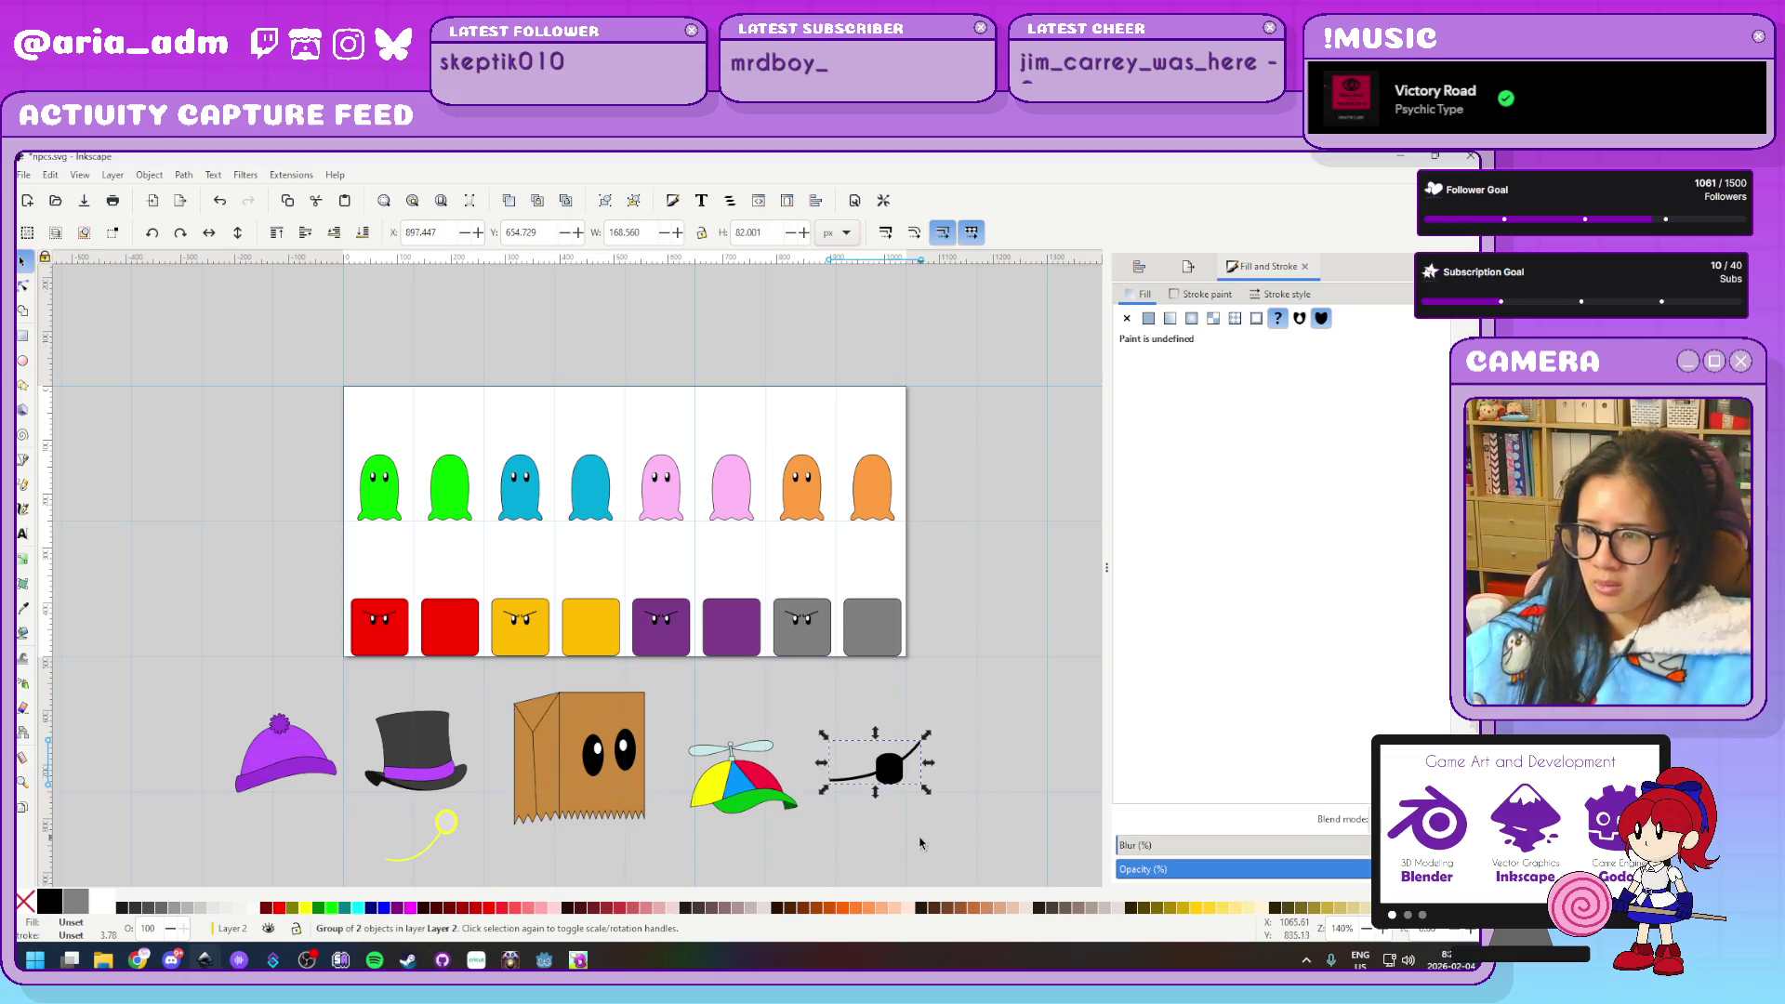
ctrl+scroll(883, 842, up, 1)
ctrl+scroll(884, 847, up, 1)
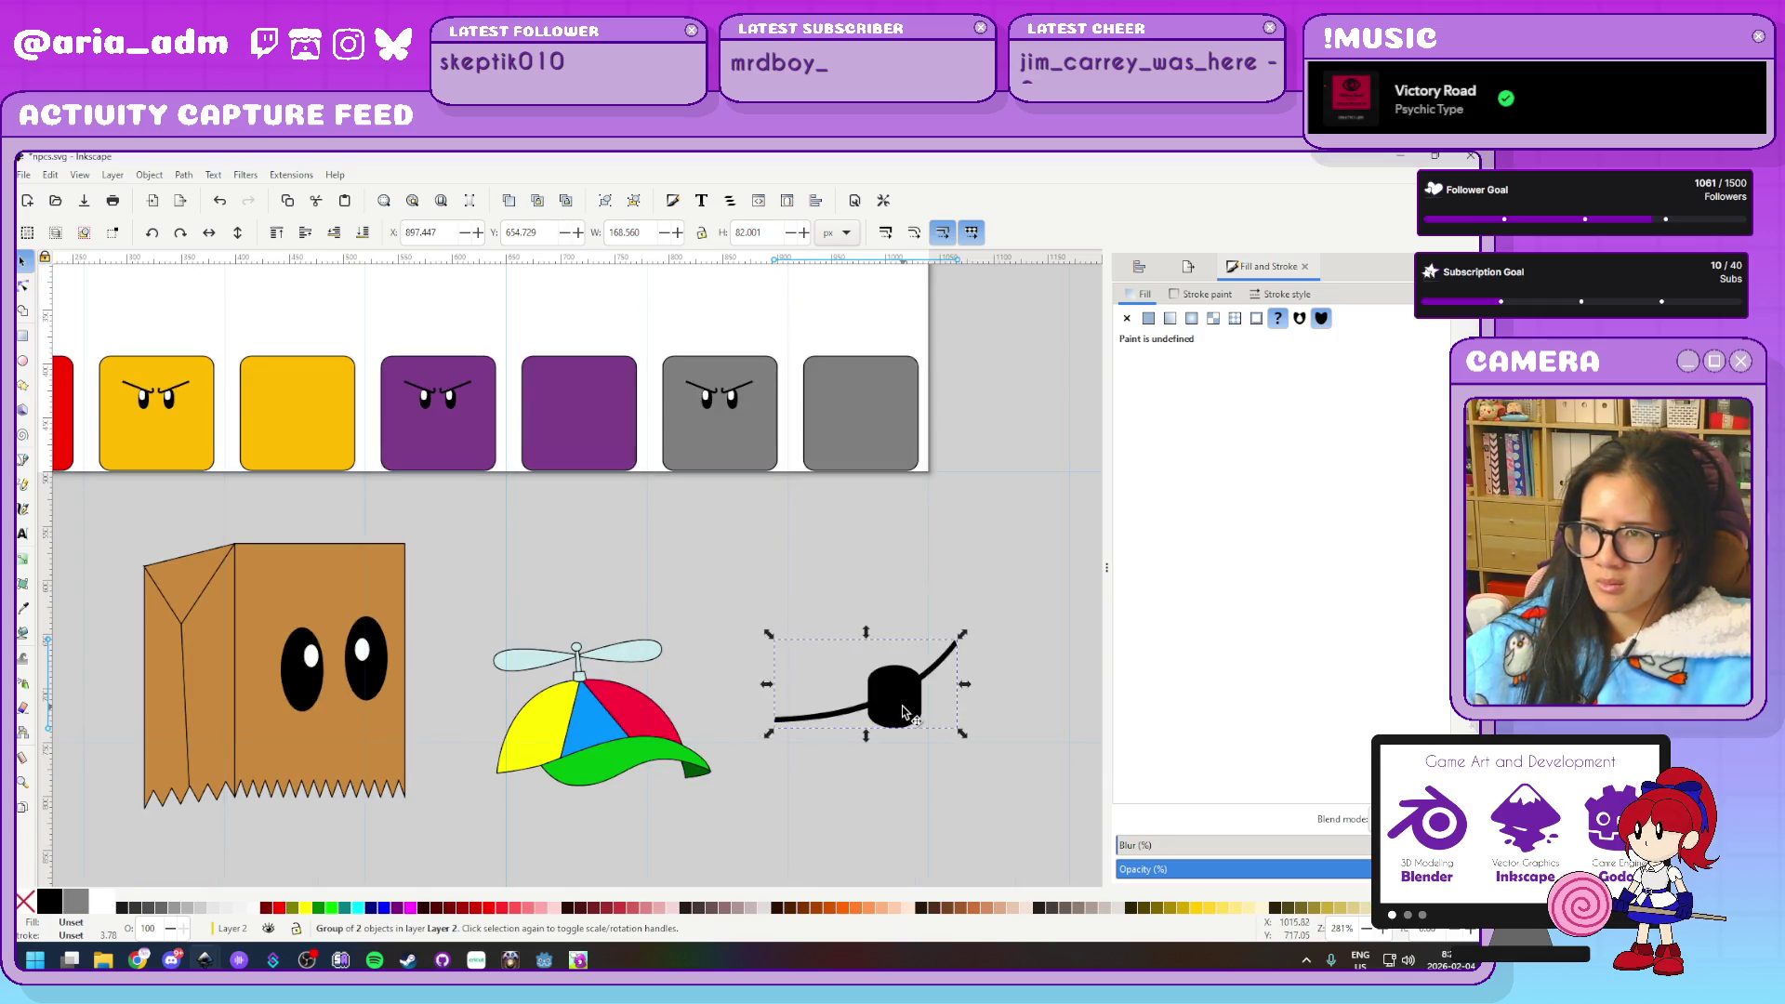
Drag the eye patch onto the purple block's face and try resizing it
drag(905, 712, 398, 361)
ctrl+scroll(398, 362, up, 2)
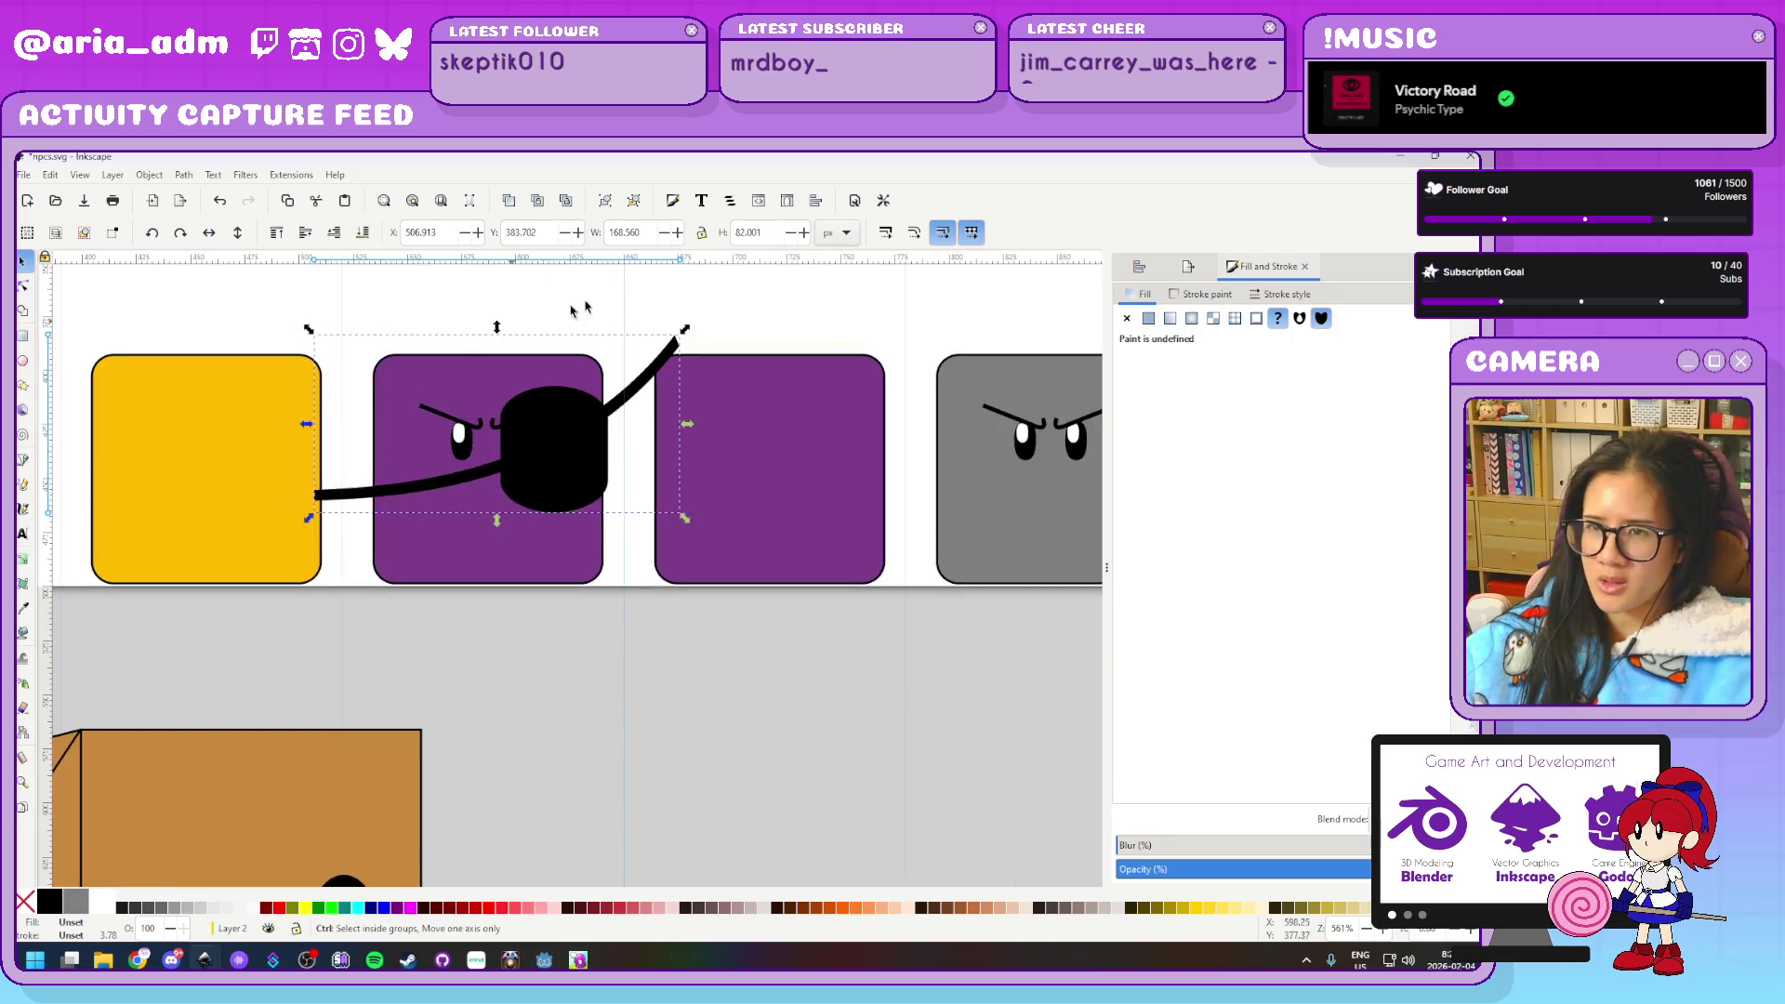
drag(688, 332, 486, 419)
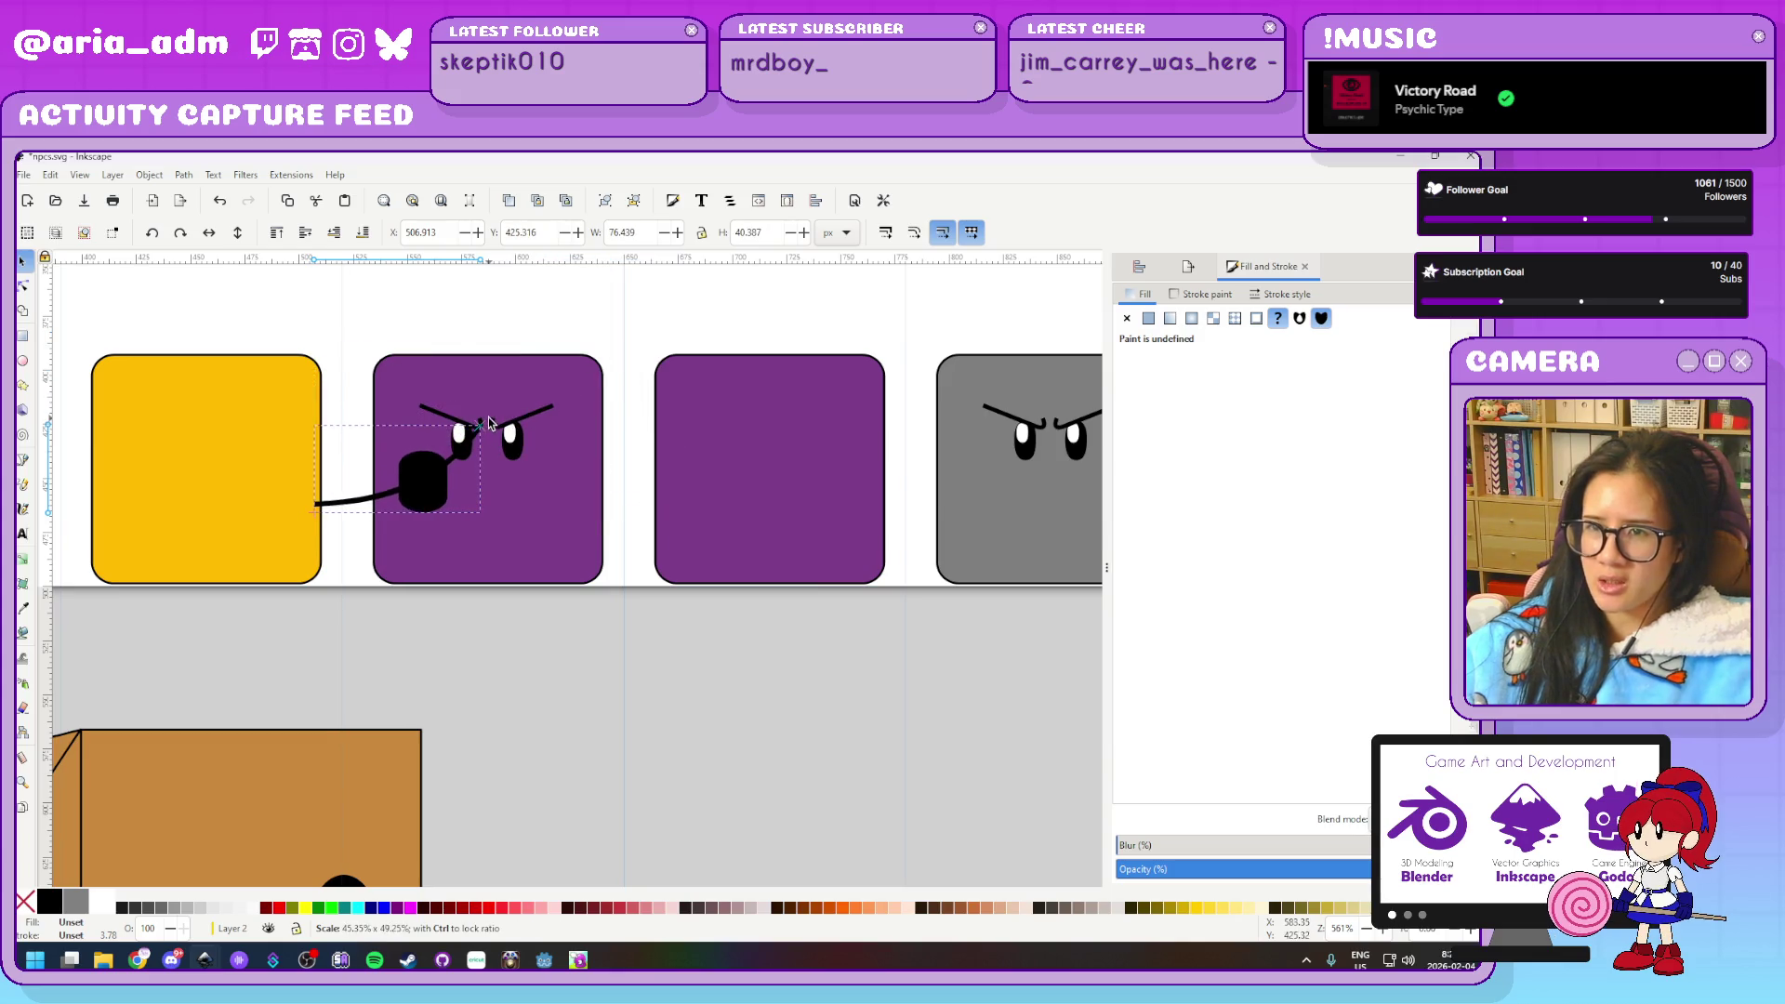
drag(484, 481, 578, 459)
key(ctrl+z)
key(ctrl+z)
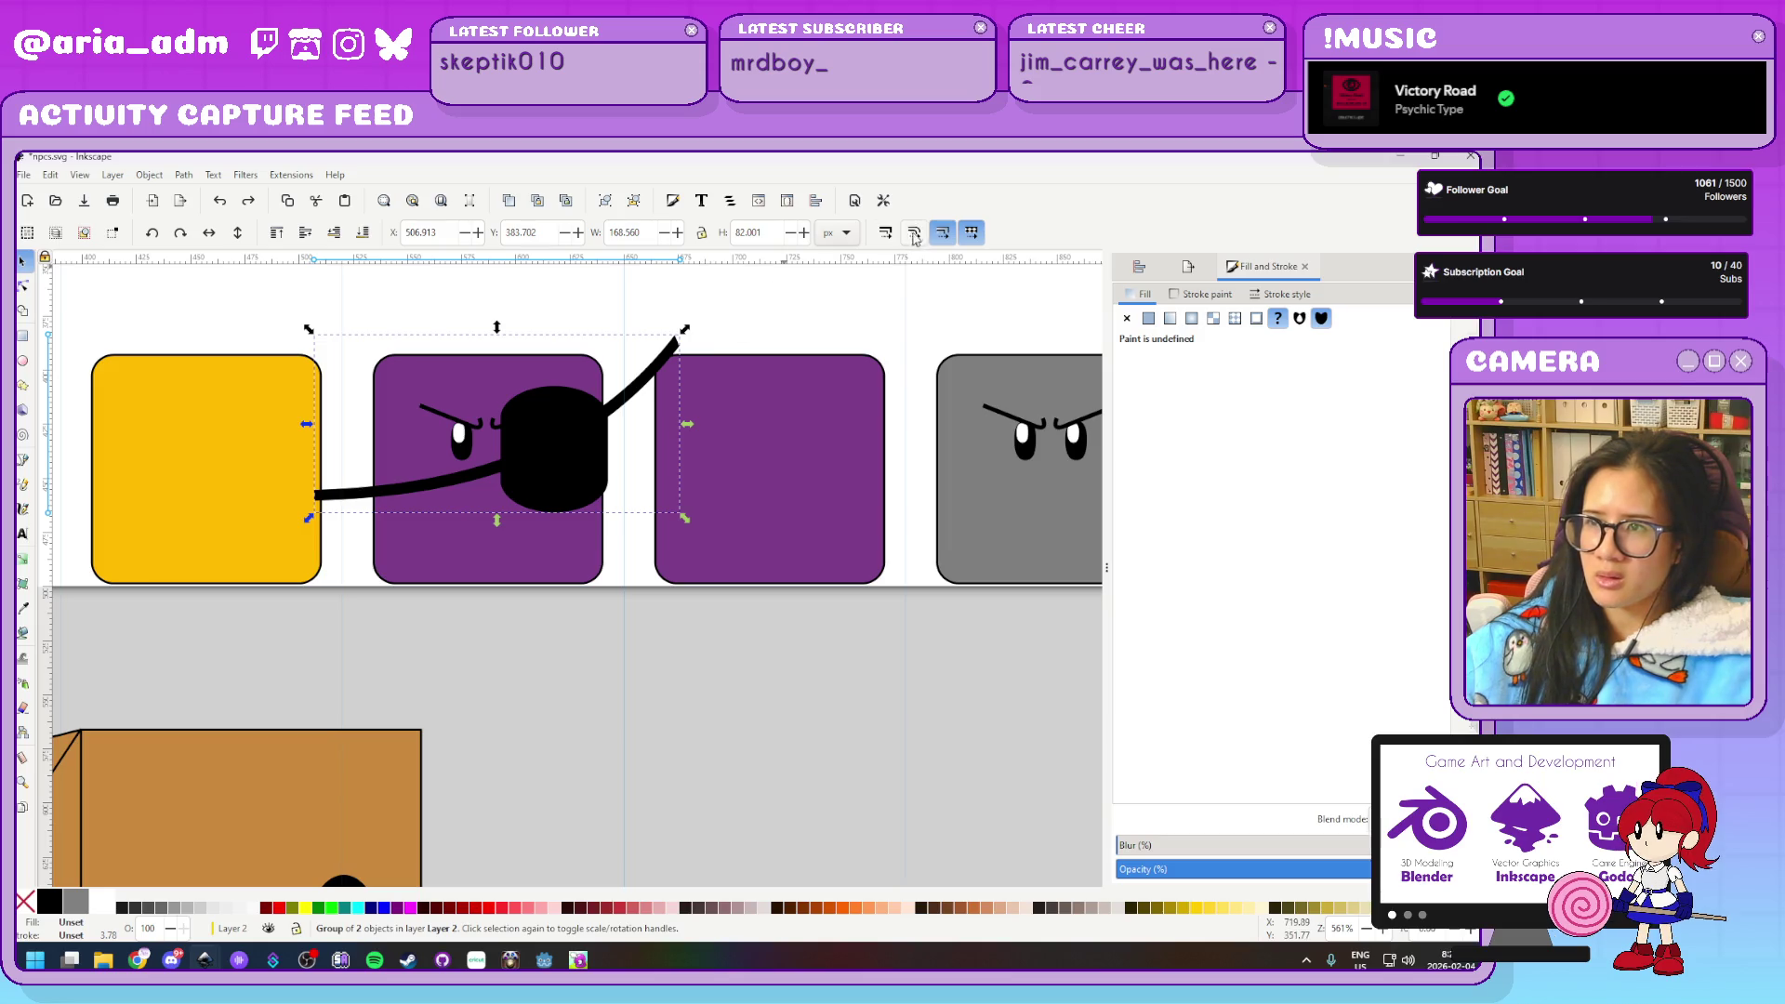
With stroke scaling on, shrink the eye patch over one eye and select its strap
click(884, 233)
mouse_move(684, 330)
mouse_down()
mouse_move(499, 430)
mouse_move(555, 455)
mouse_up()
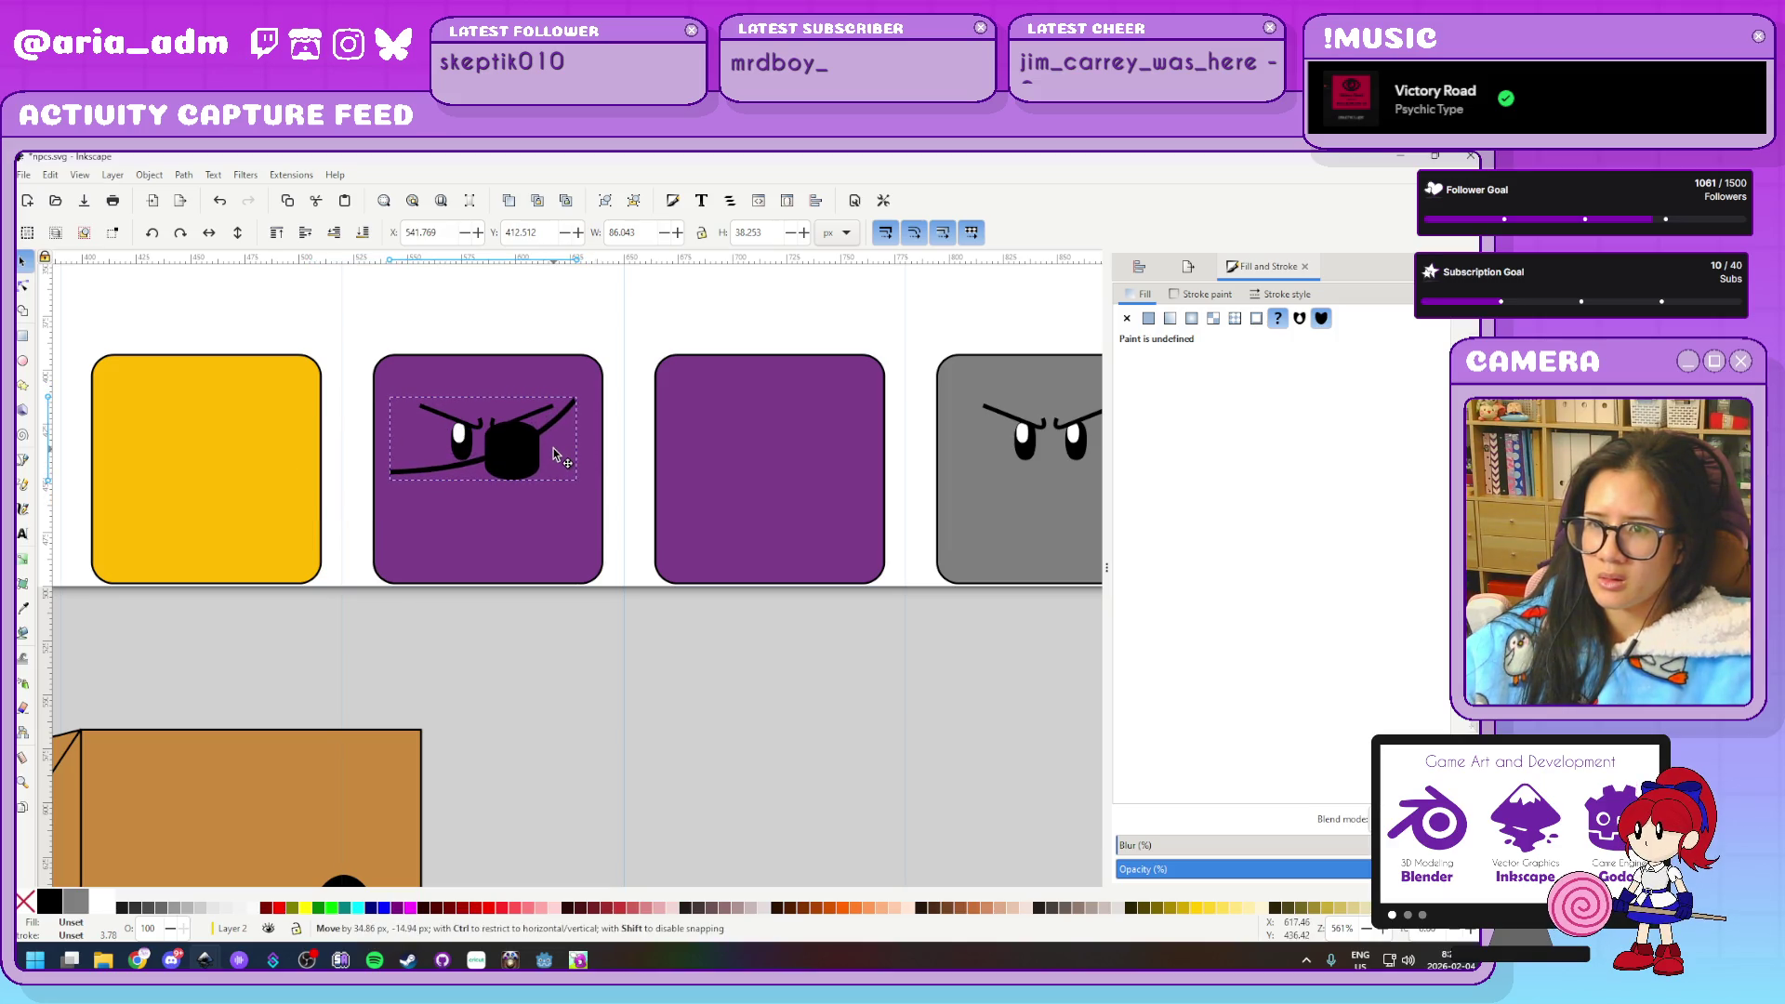
drag(556, 455, 555, 455)
ctrl+scroll(483, 514, up, 1)
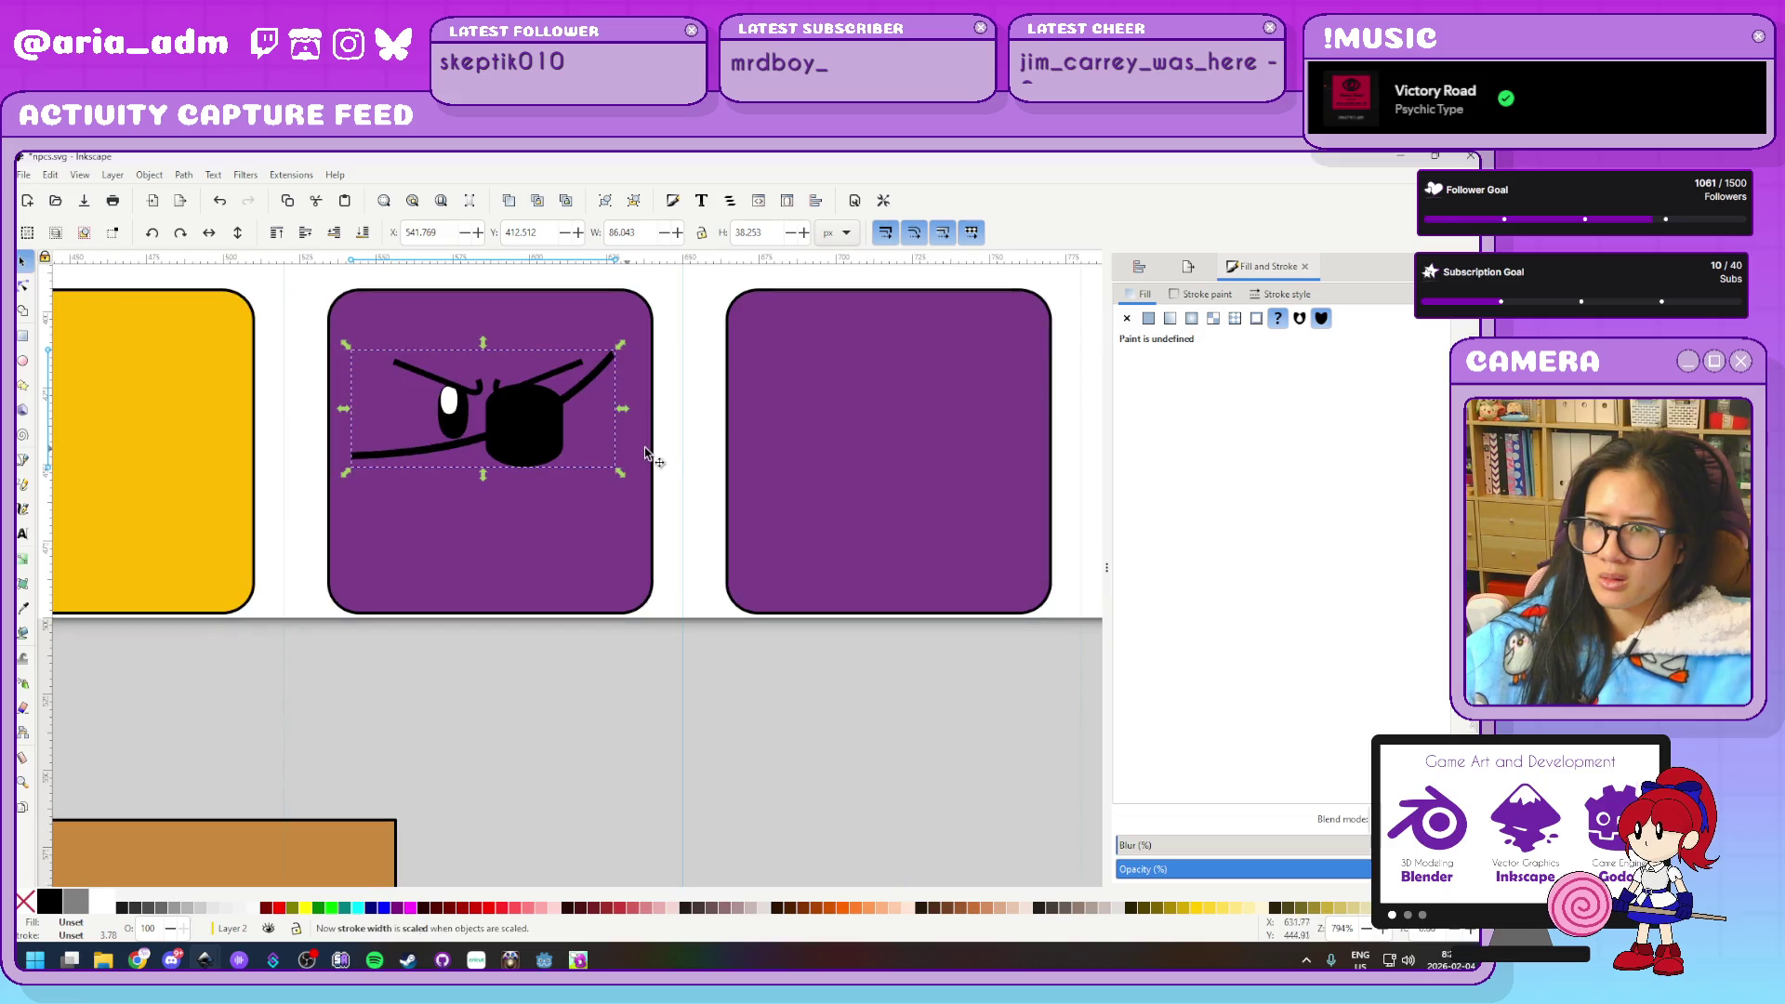
click(693, 448)
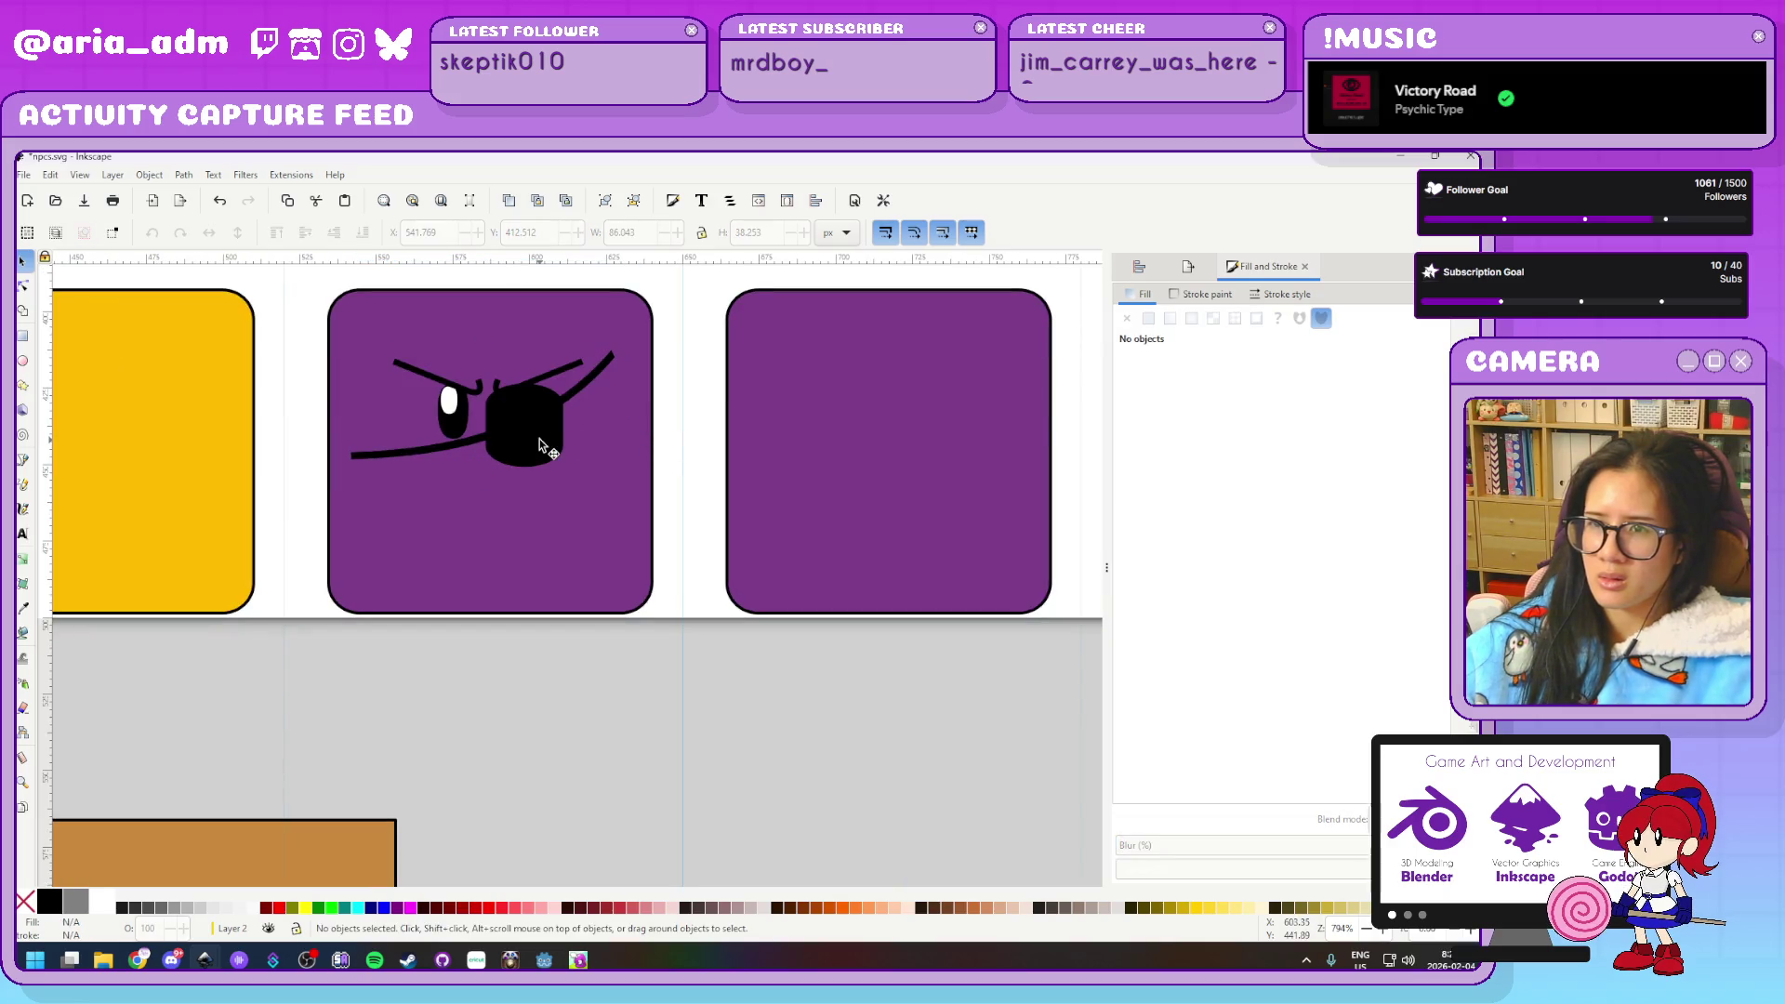
click(606, 370)
Node-edit the strap, trying several moves of its top-right end and undoing each
double_click(609, 370)
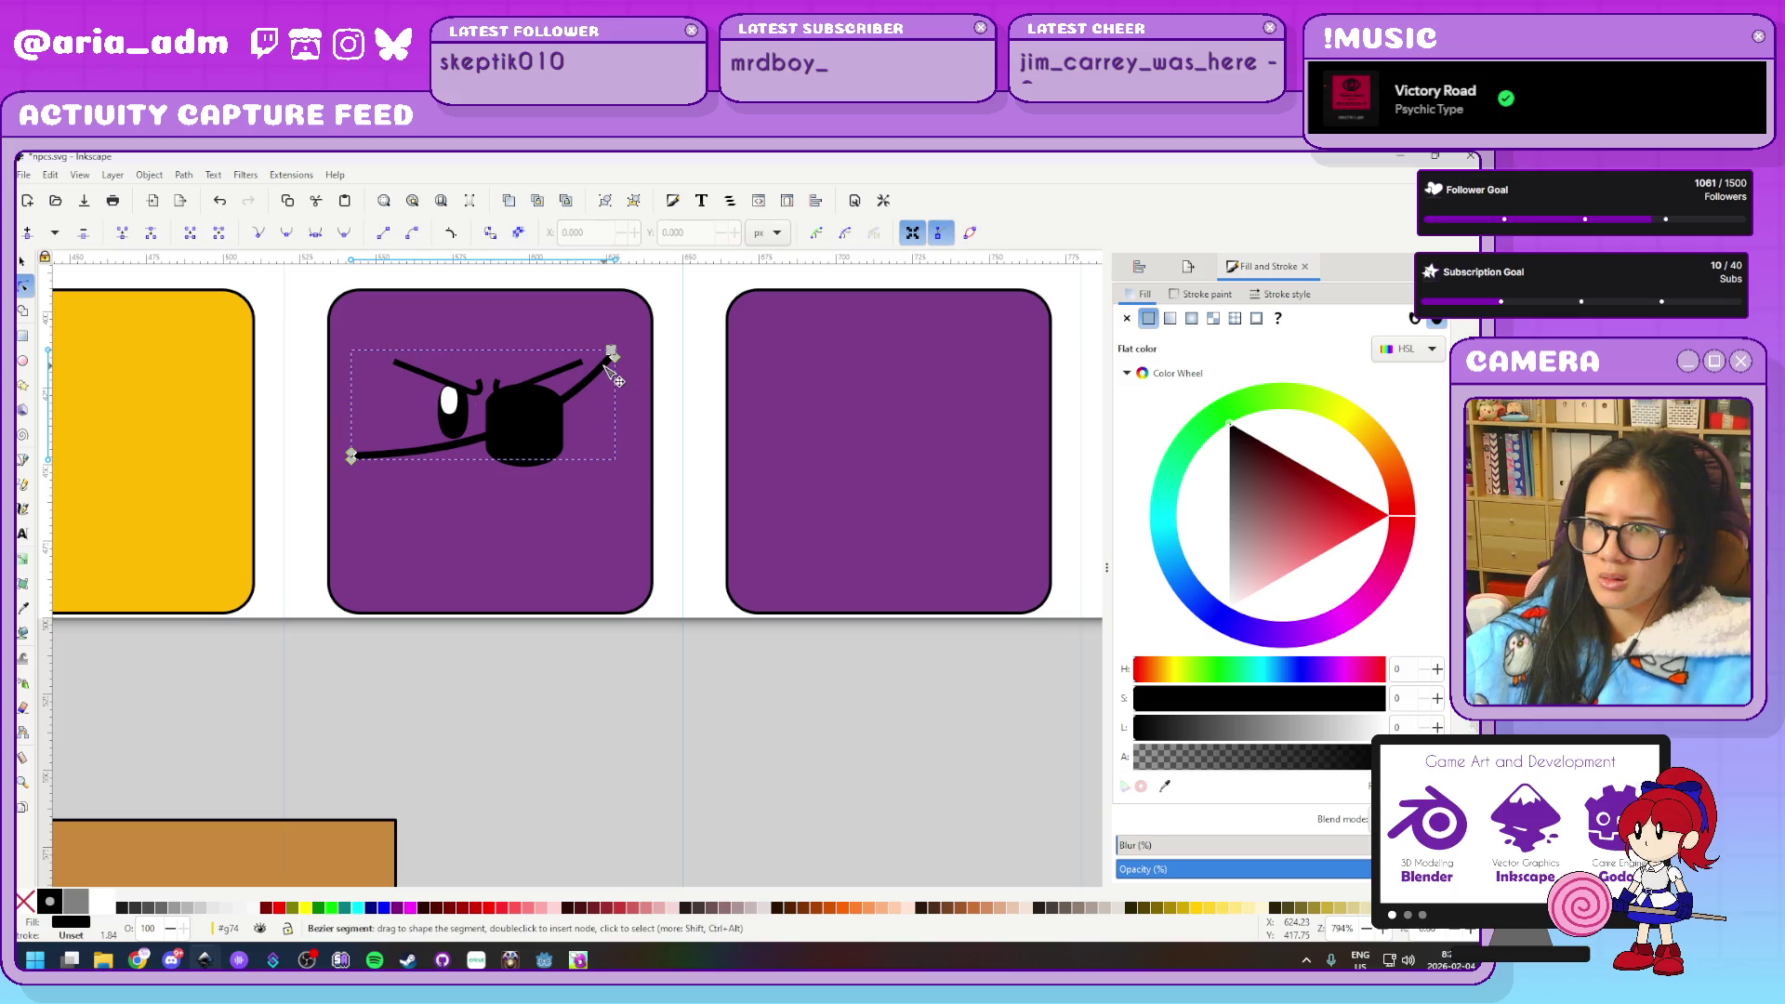
click(610, 349)
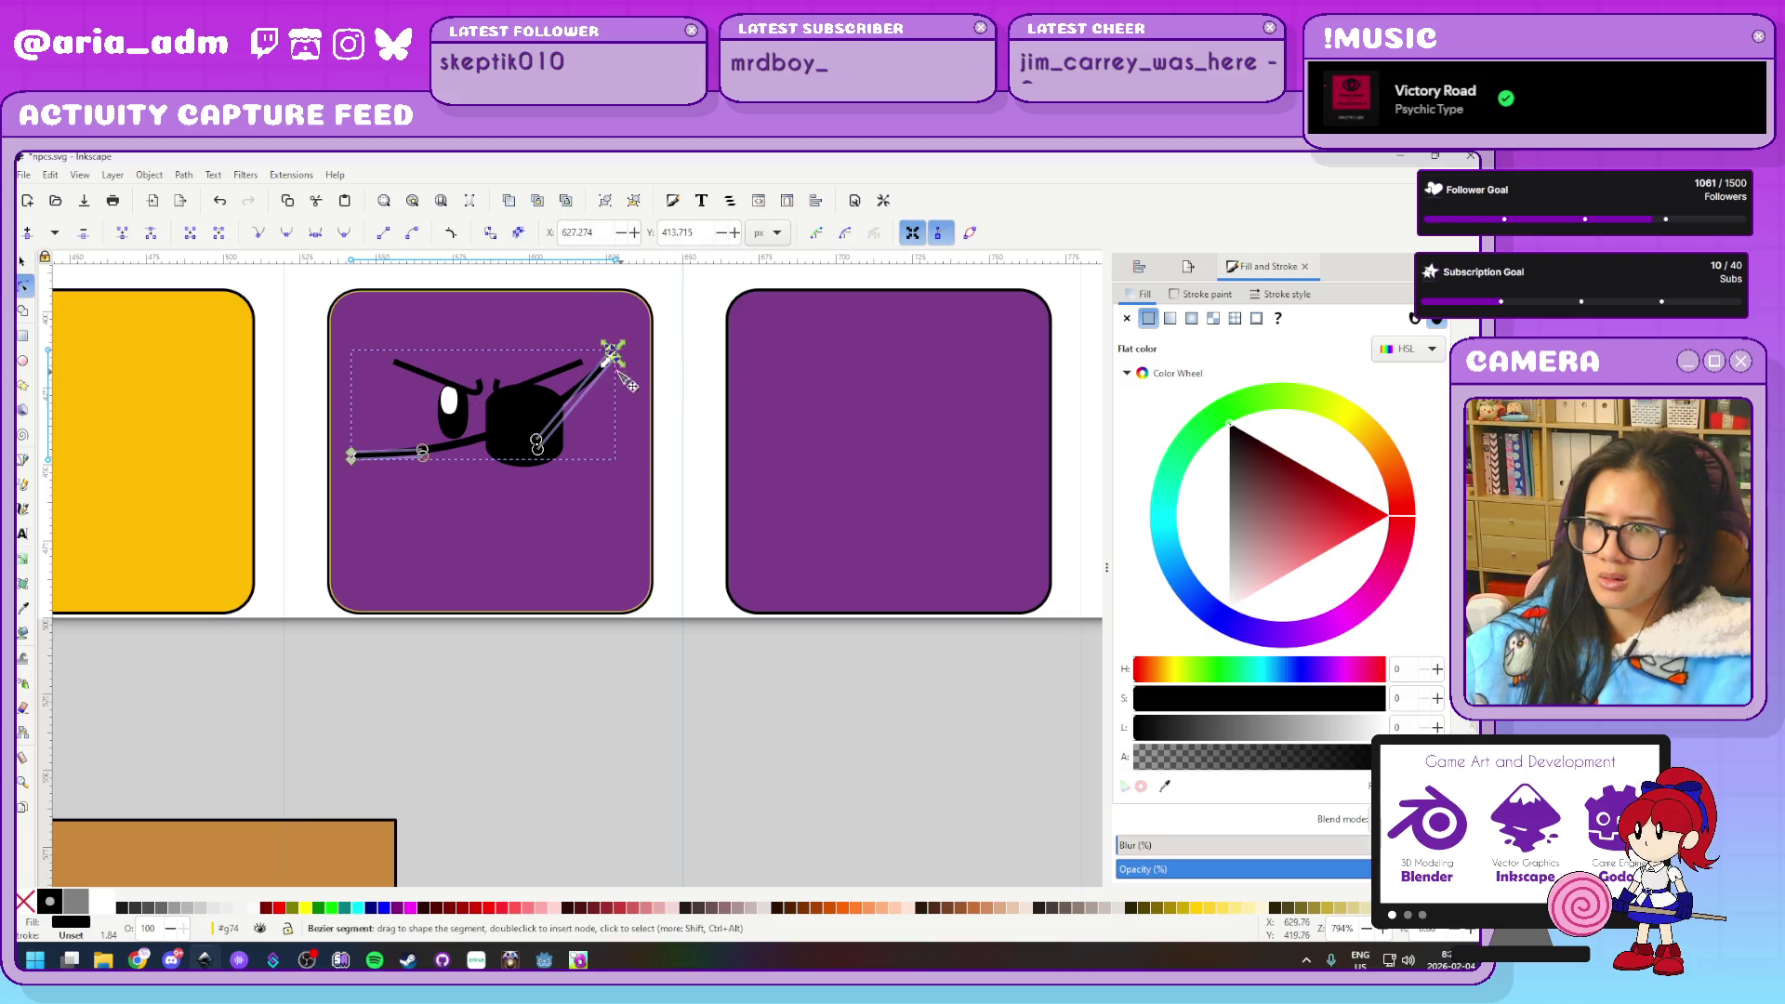
key(Right)
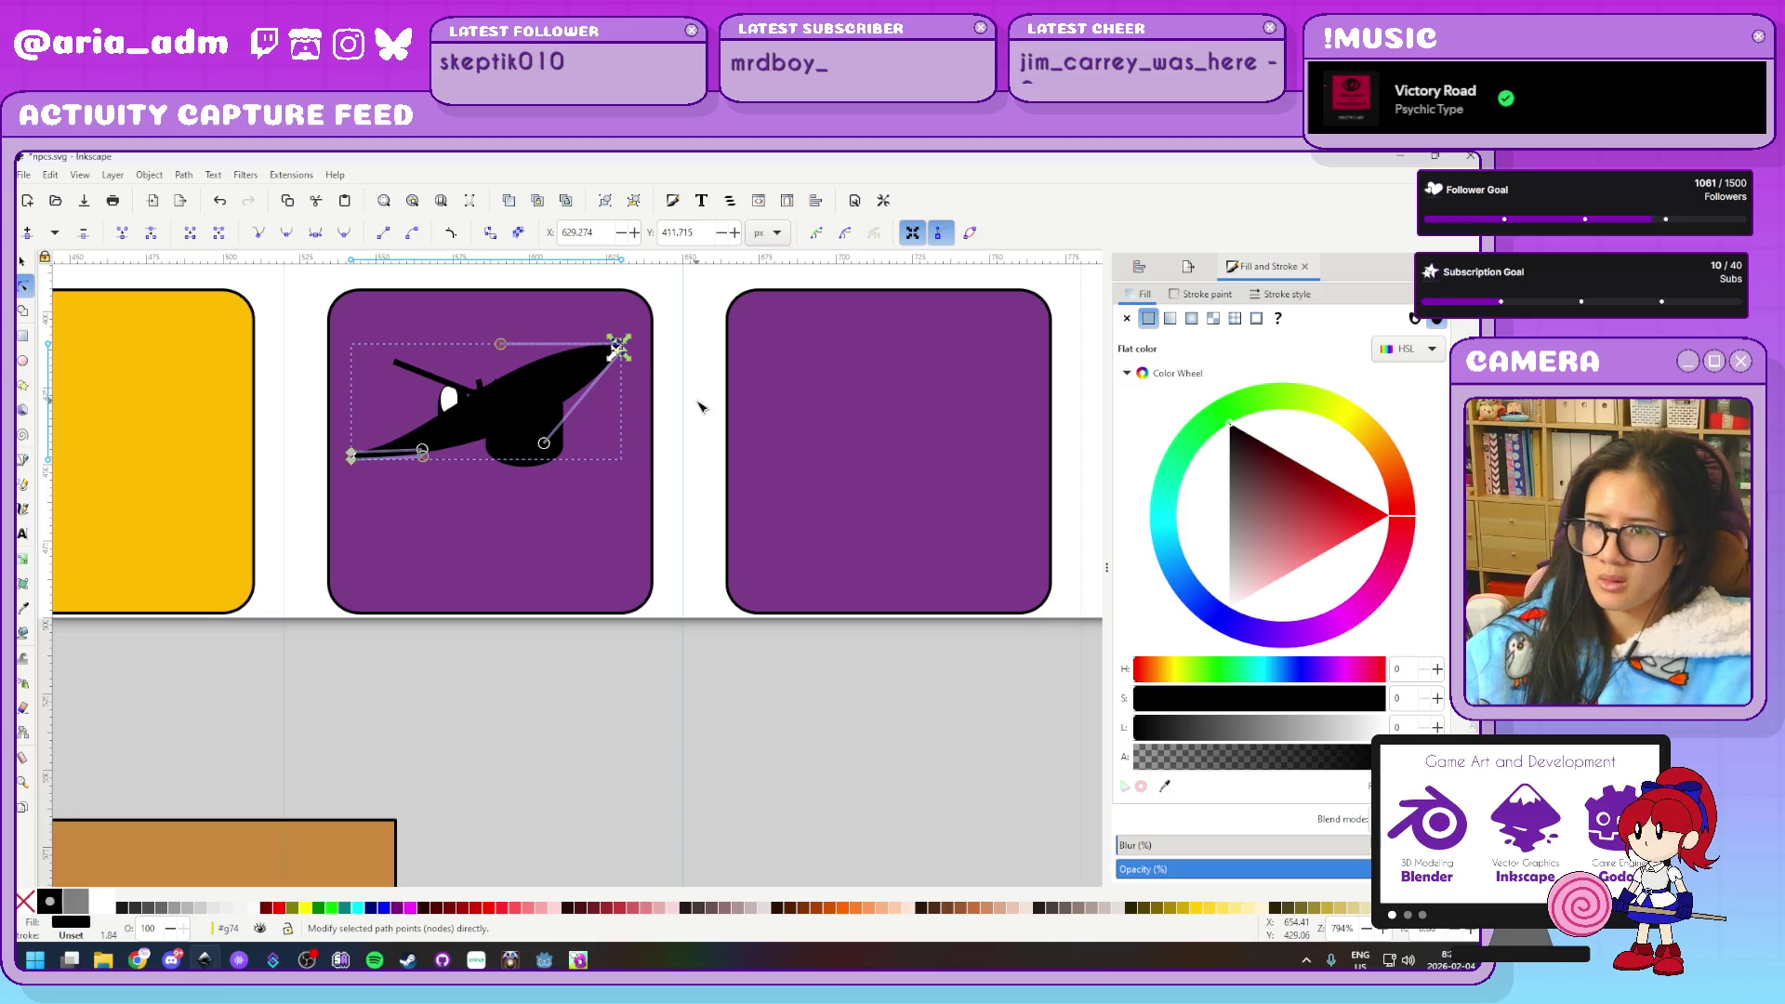
key(Down)
key(Down)
key(Down)
key(Down)
key(ctrl+z)
key(ctrl+z)
key(ctrl+z)
key(ctrl+z)
key(ctrl+z)
scroll(700, 406, up, 2)
scroll(728, 443, up, 3)
scroll(728, 443, left, 1)
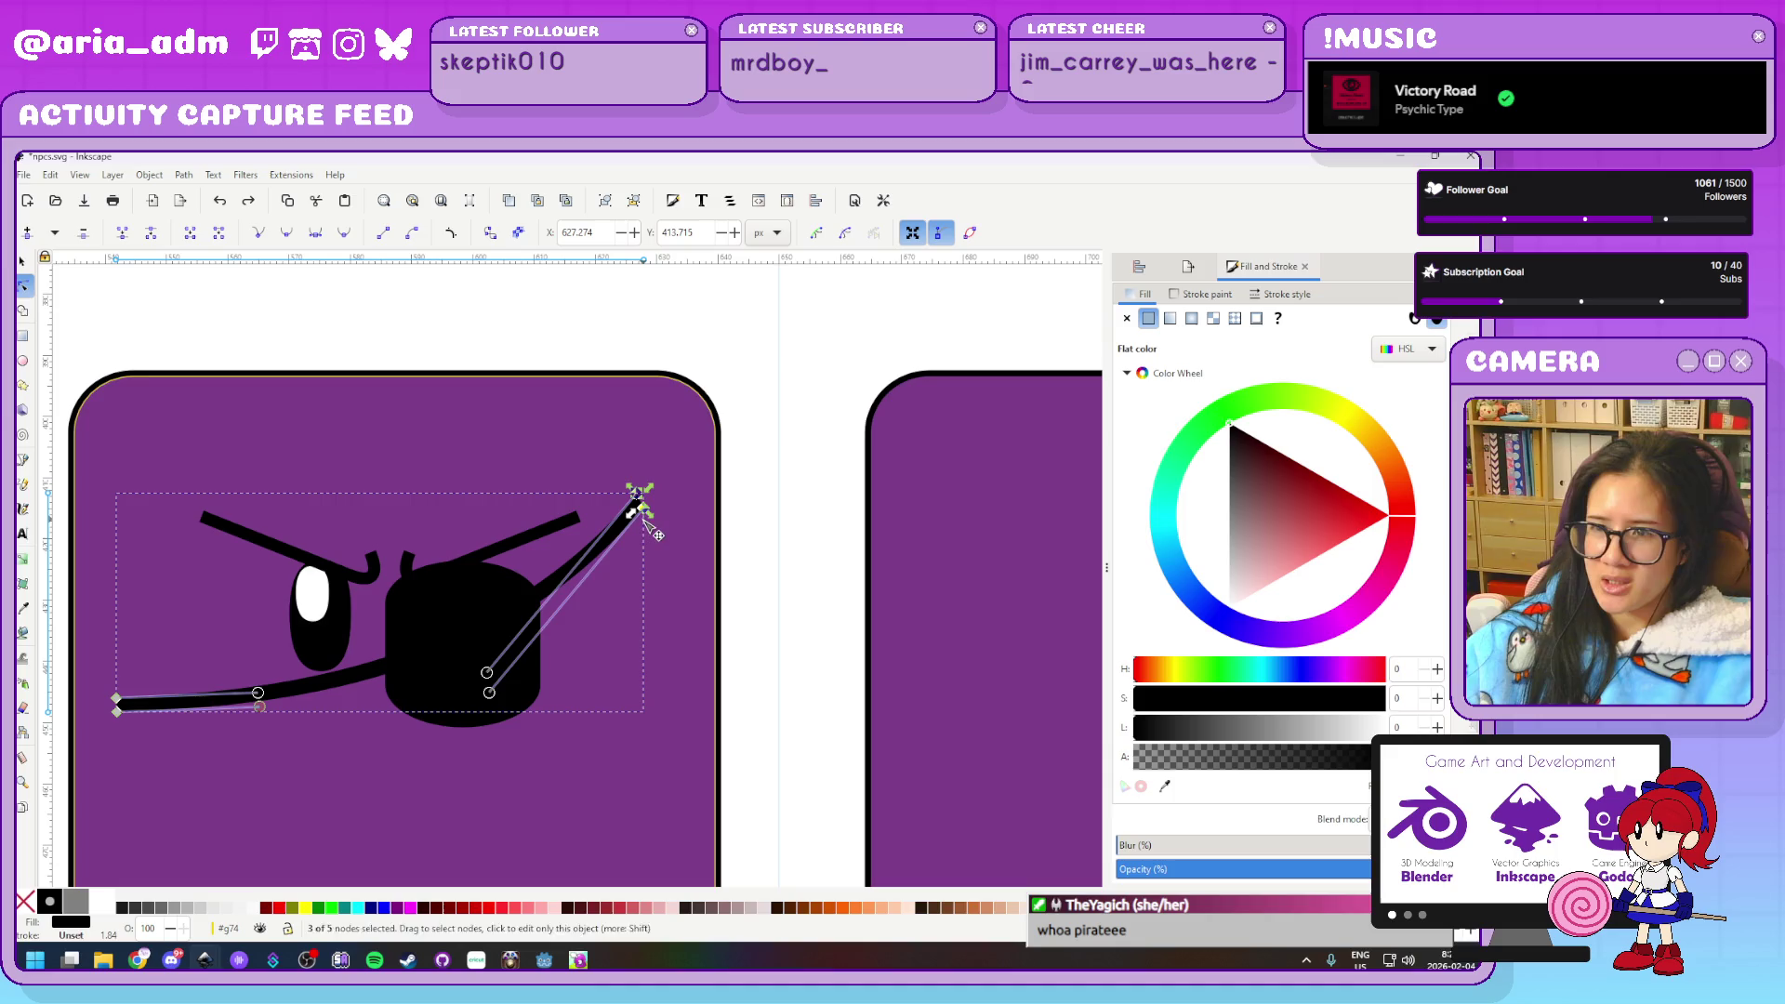
drag(637, 494, 724, 503)
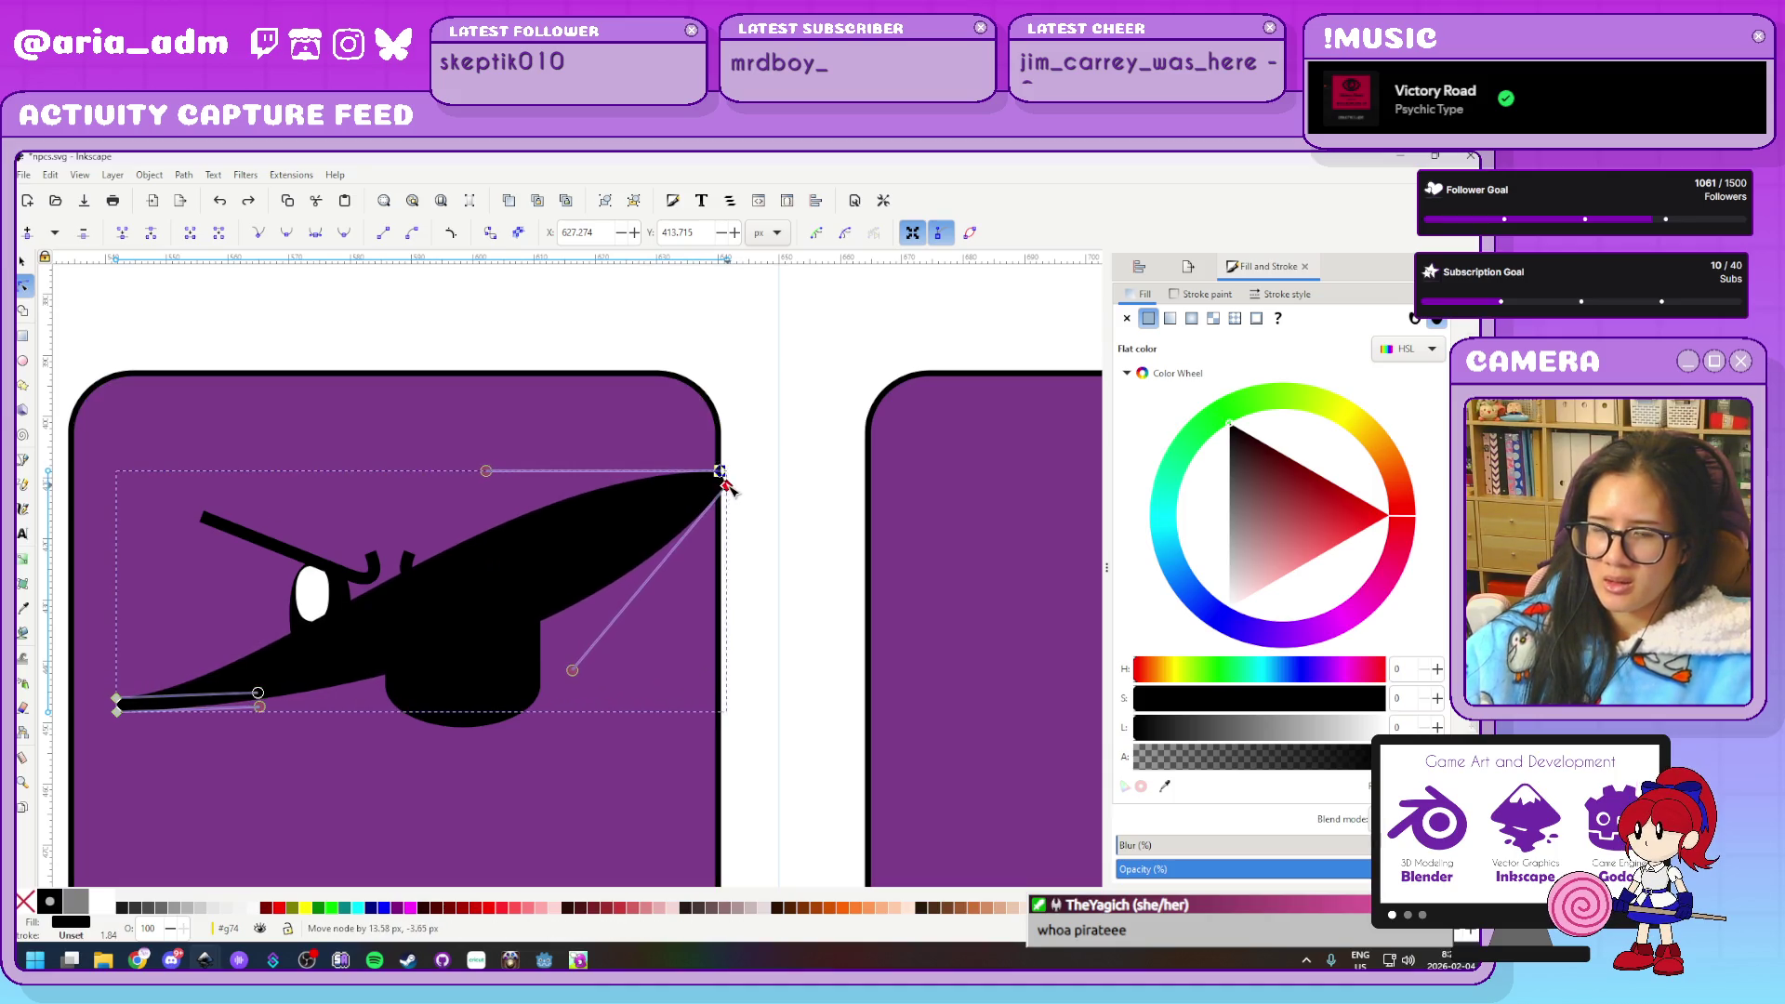
key(ctrl+z)
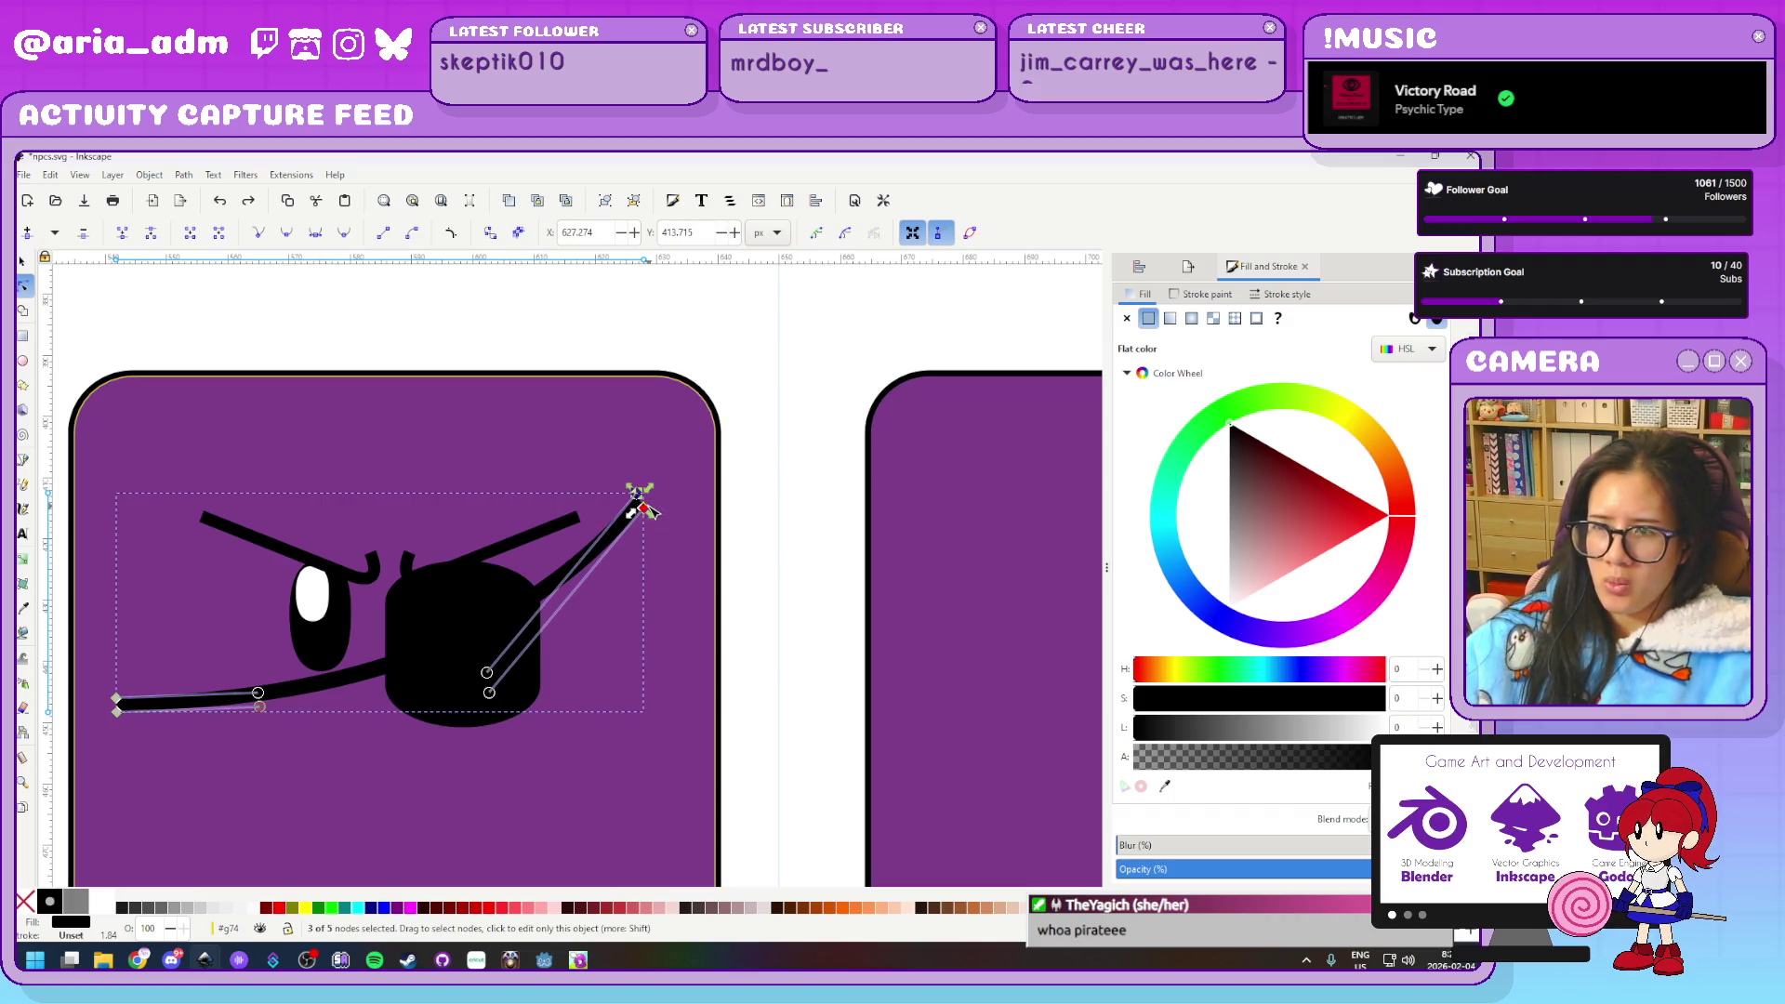
drag(640, 507, 775, 476)
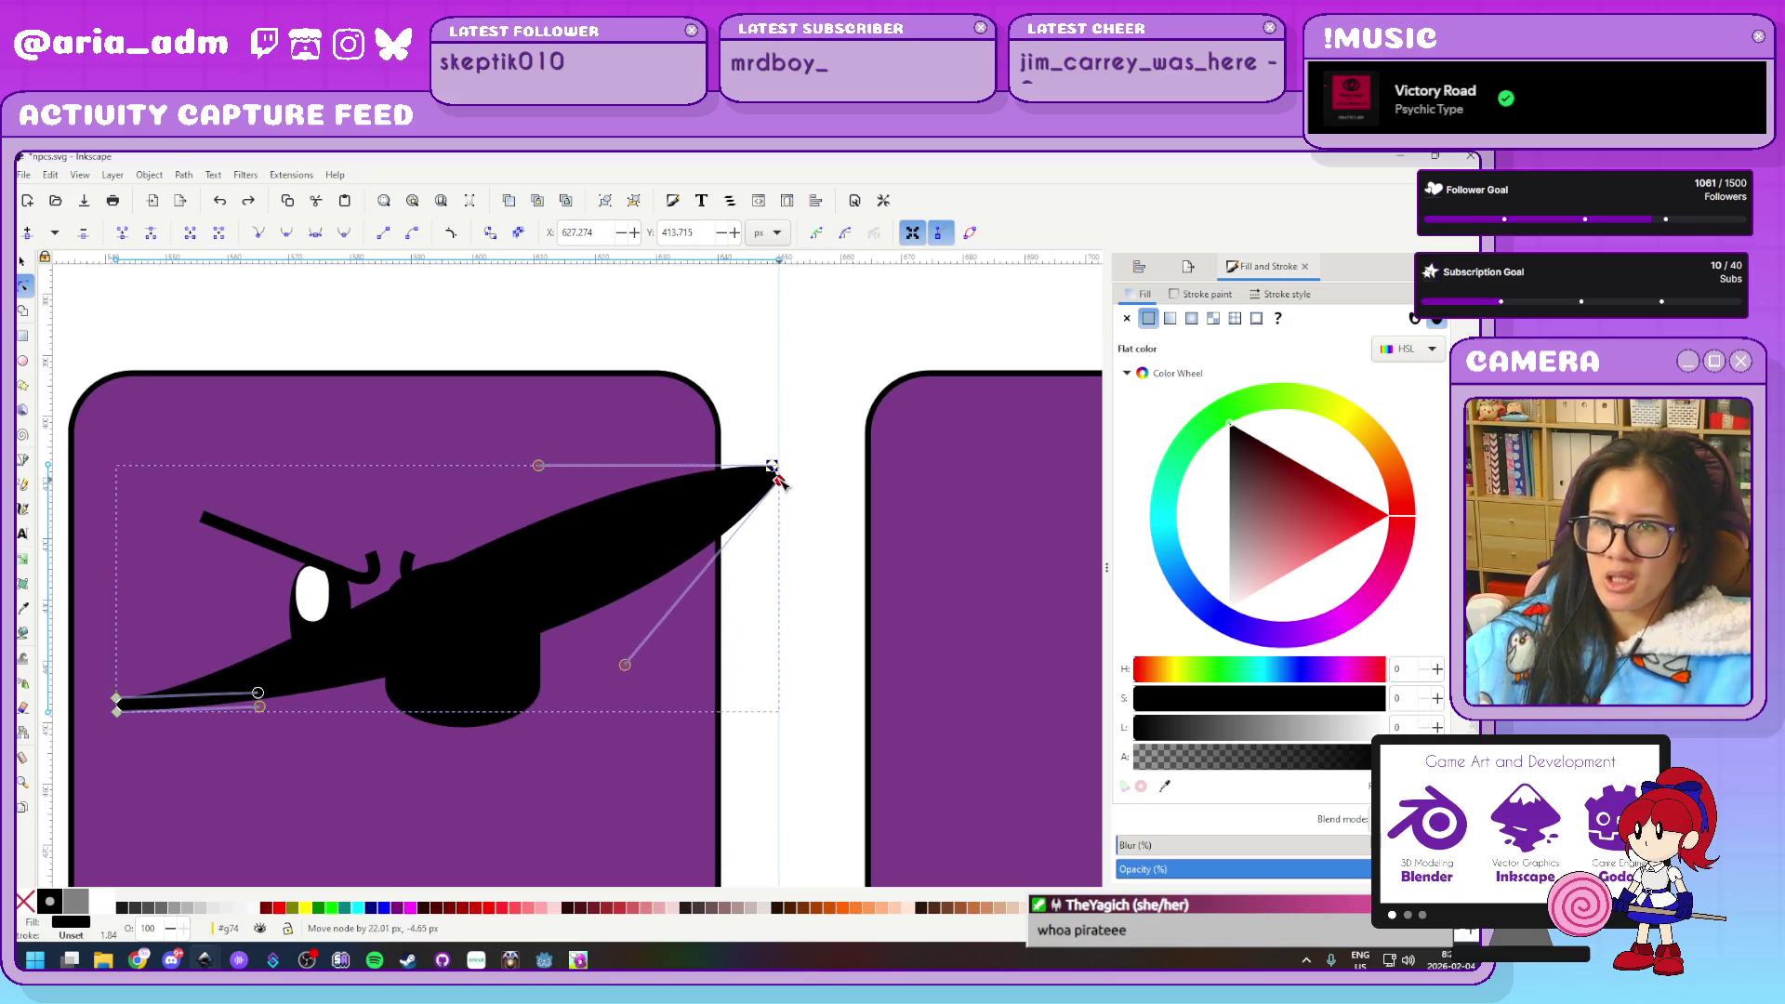
key(ctrl+z)
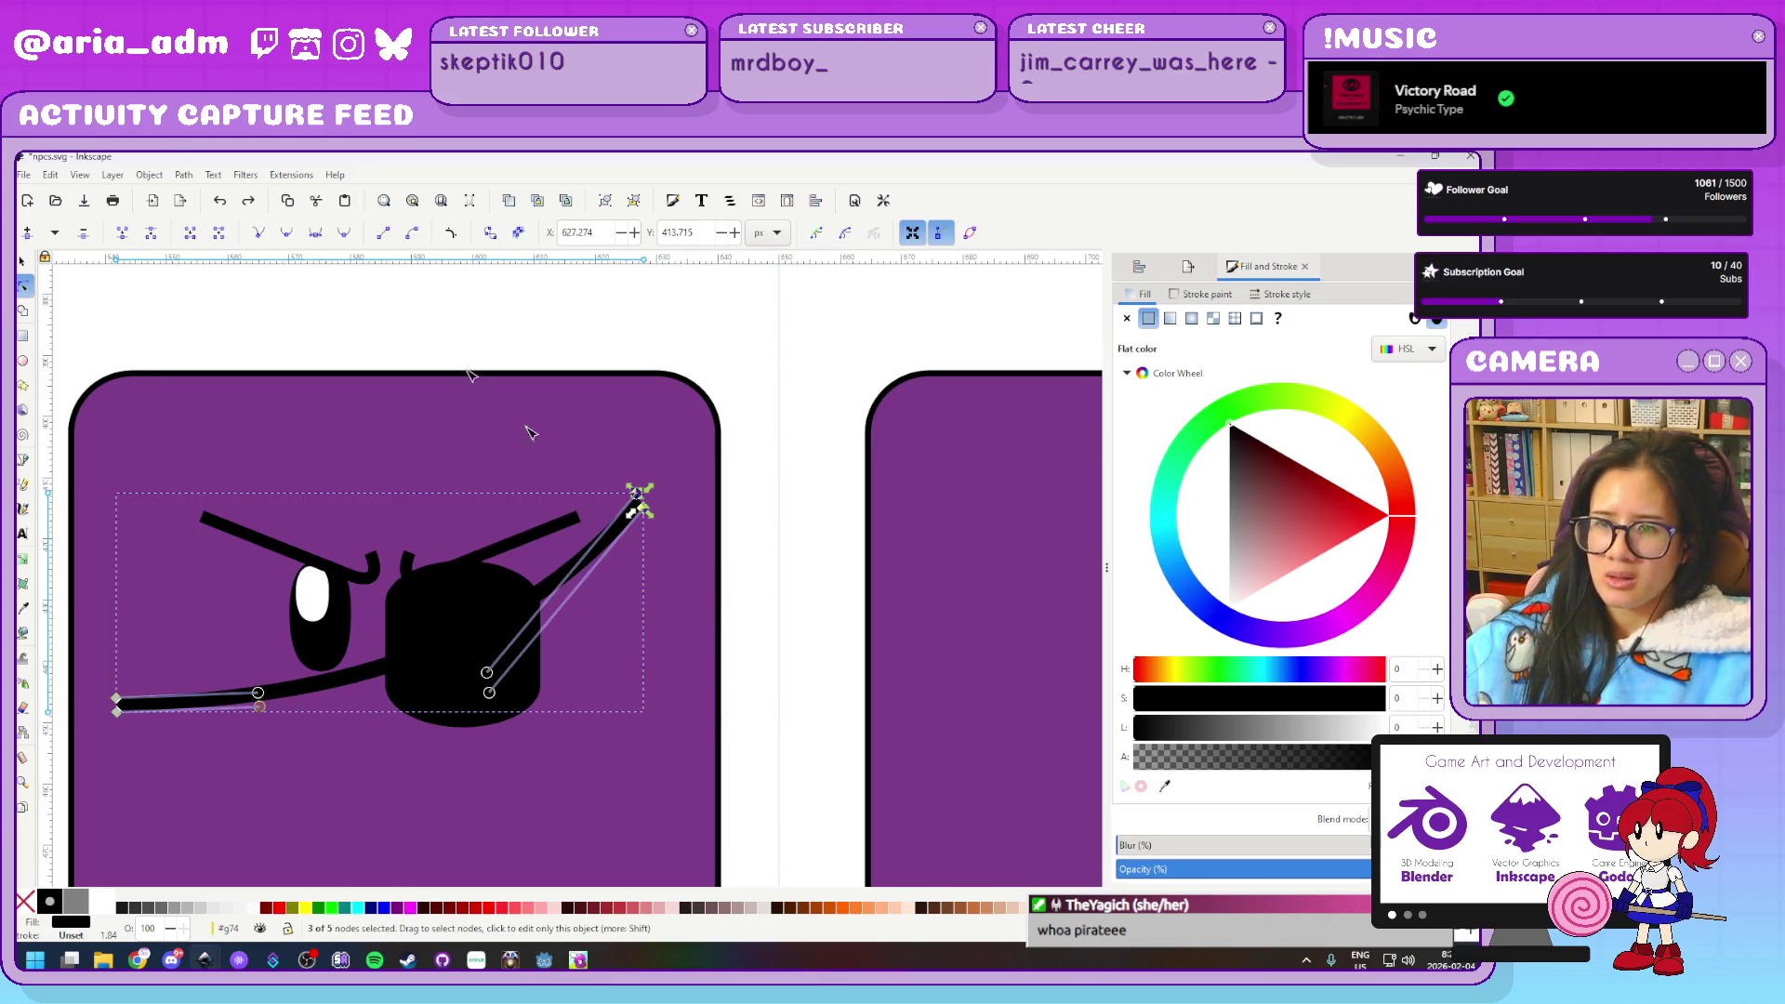
Make all strap segments straight and drag its upper end to the block's top-right edge
key(ctrl+a)
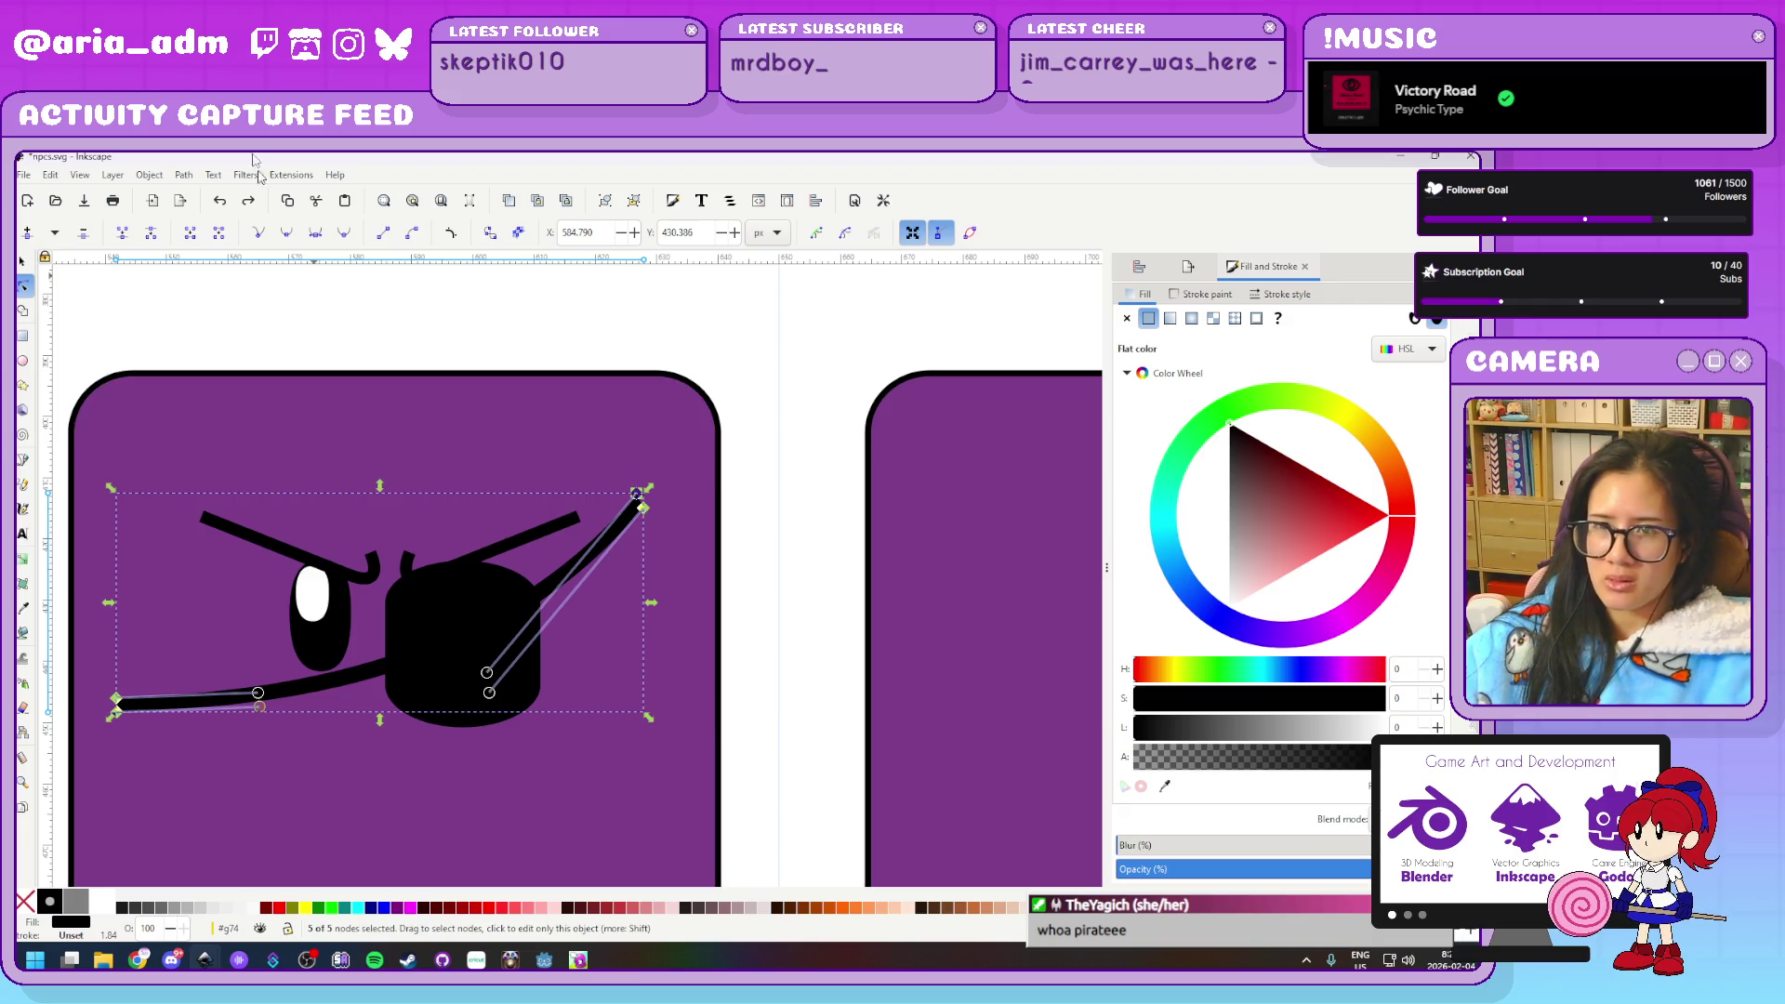
click(259, 234)
key(Escape)
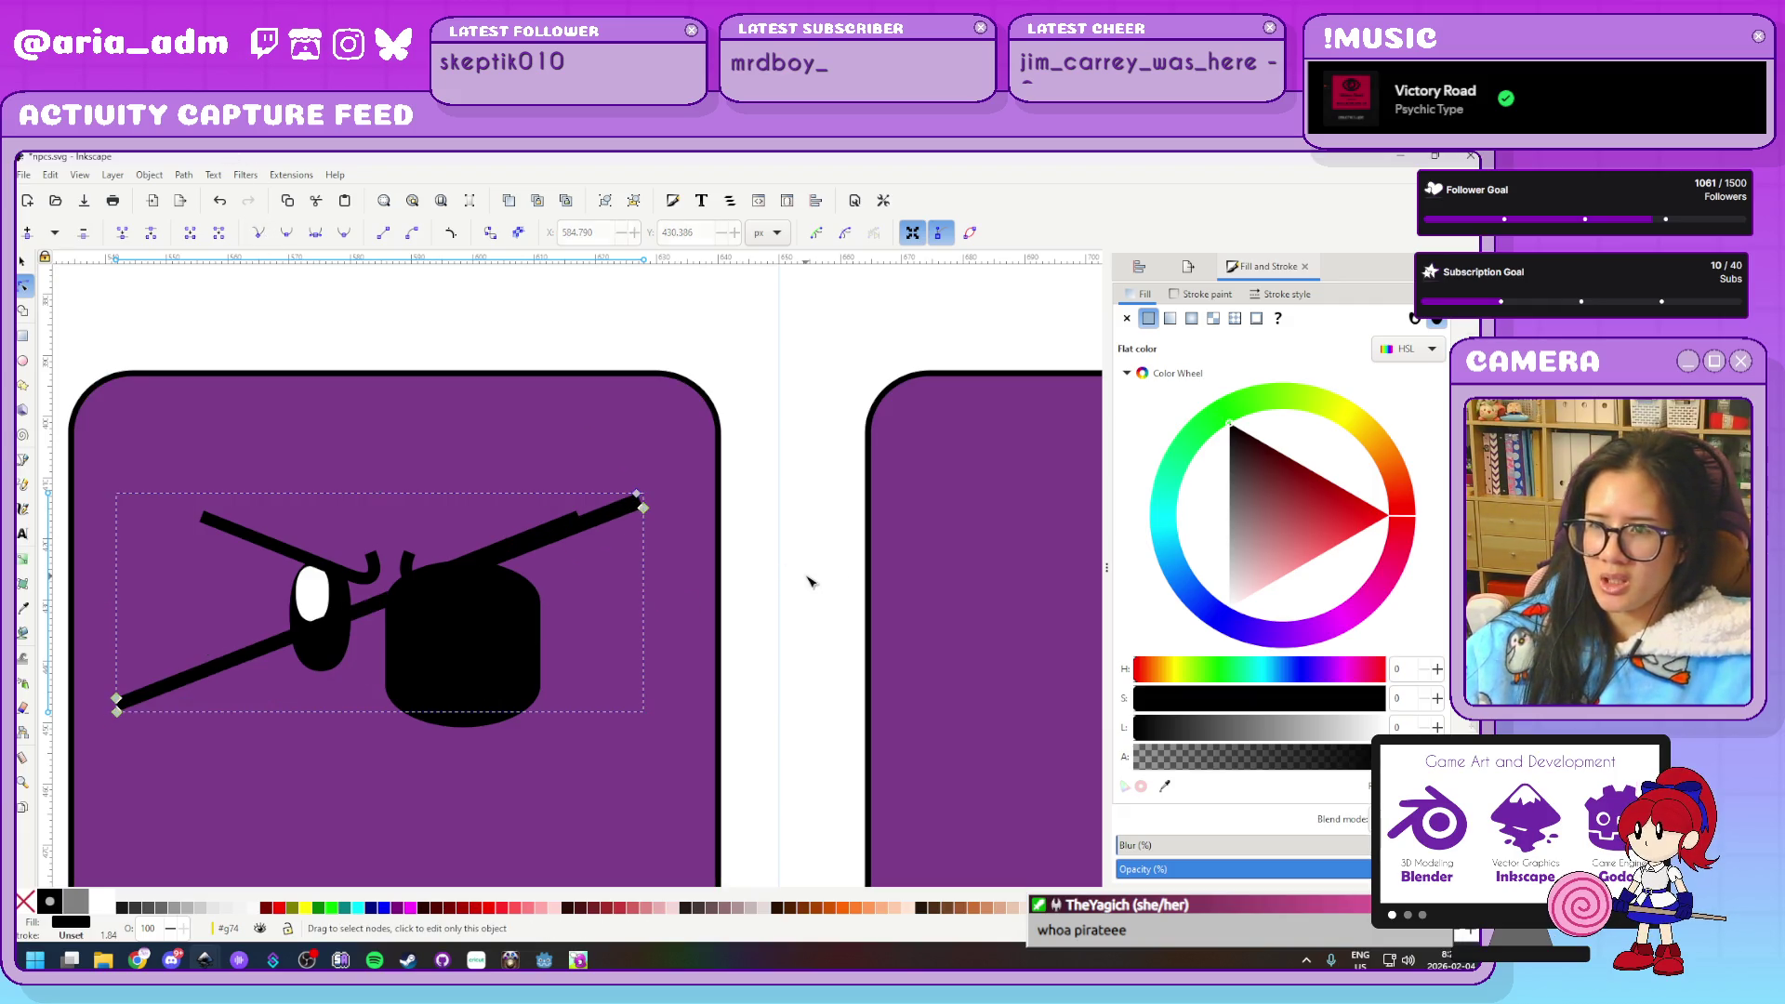
mouse_move(557, 461)
mouse_down()
mouse_move(658, 508)
mouse_move(726, 488)
mouse_up()
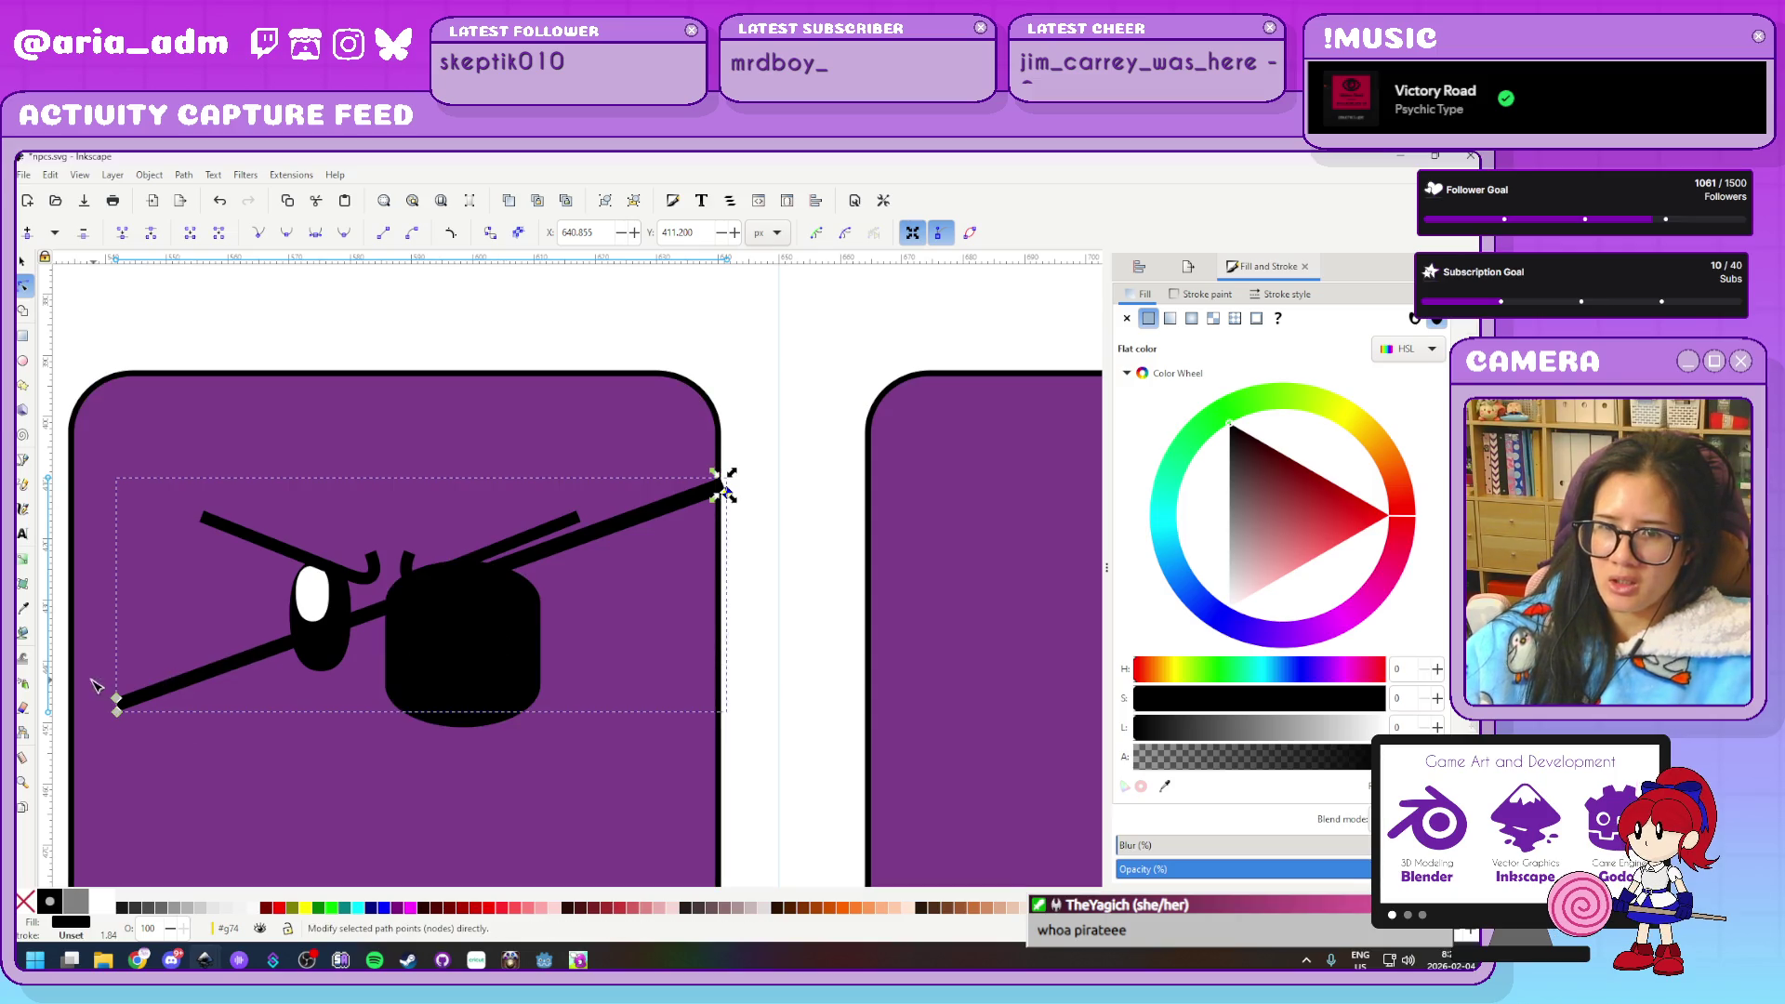
scroll(246, 685, down, 2)
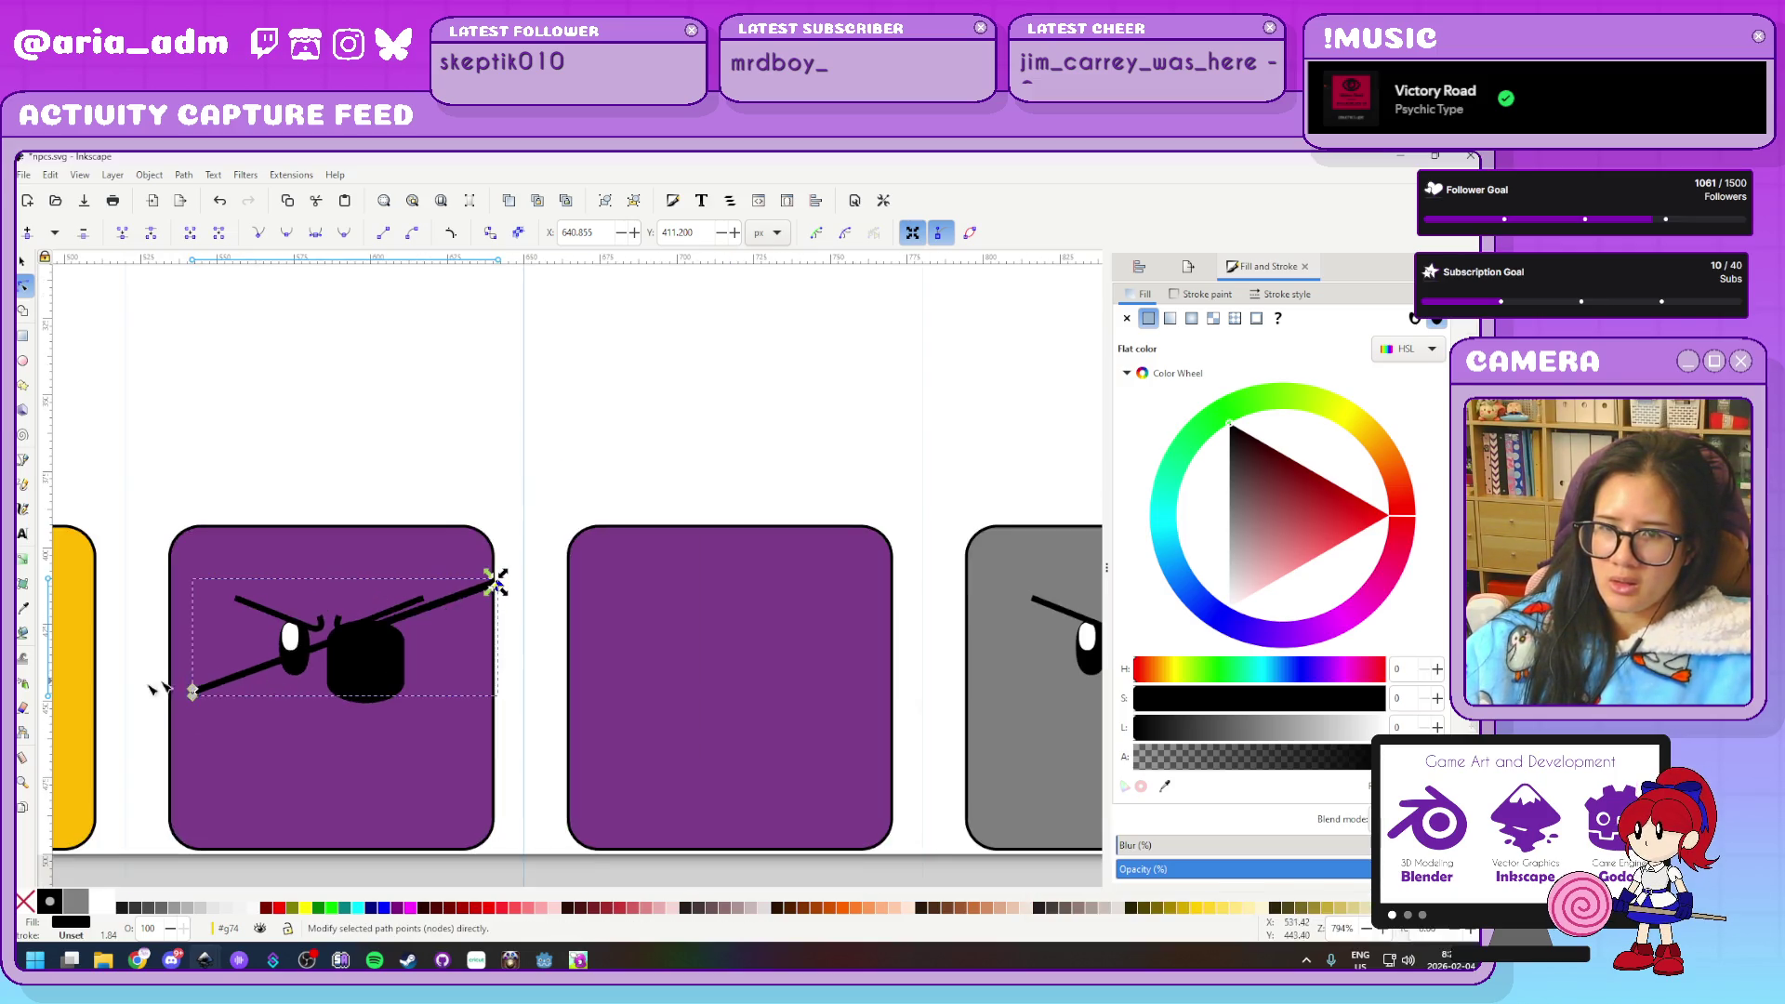
Drag both strap ends onto the block's left and right edges and nudge them down
scroll(177, 686, up, 3)
drag(290, 710, 233, 735)
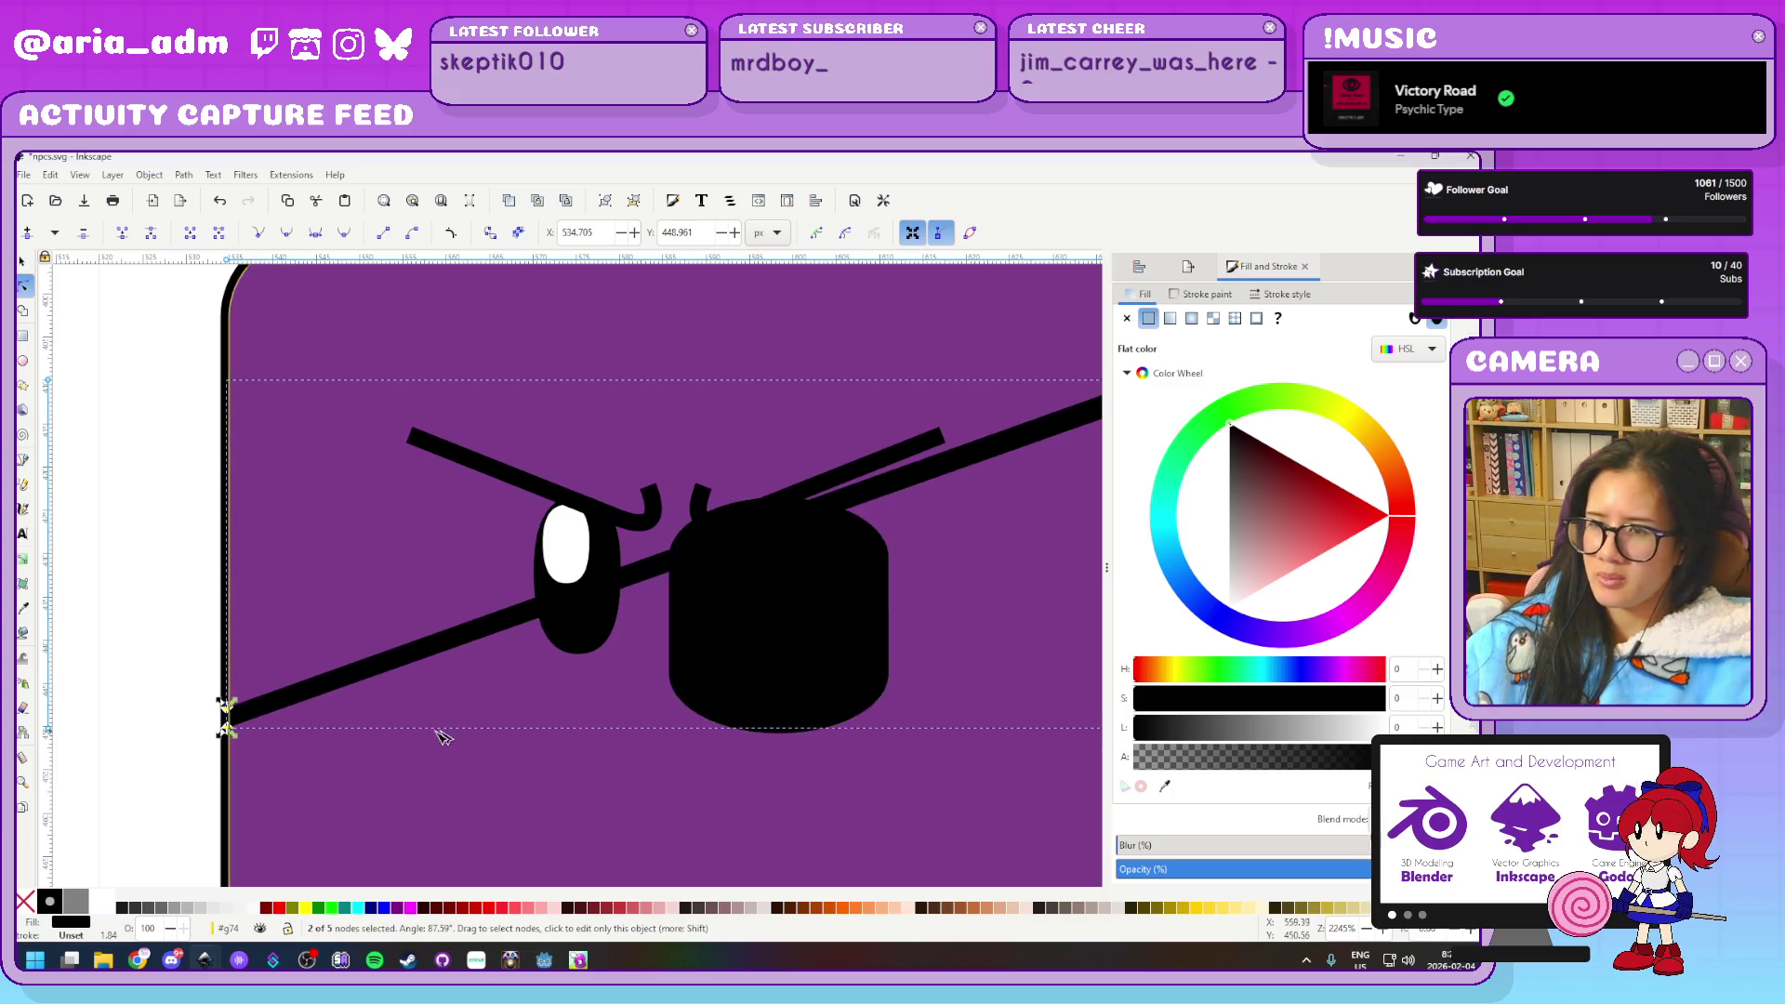
scroll(438, 735, down, 2)
scroll(790, 662, up, 2)
scroll(868, 549, down, 1)
scroll(864, 539, up, 1)
scroll(851, 516, up, 1)
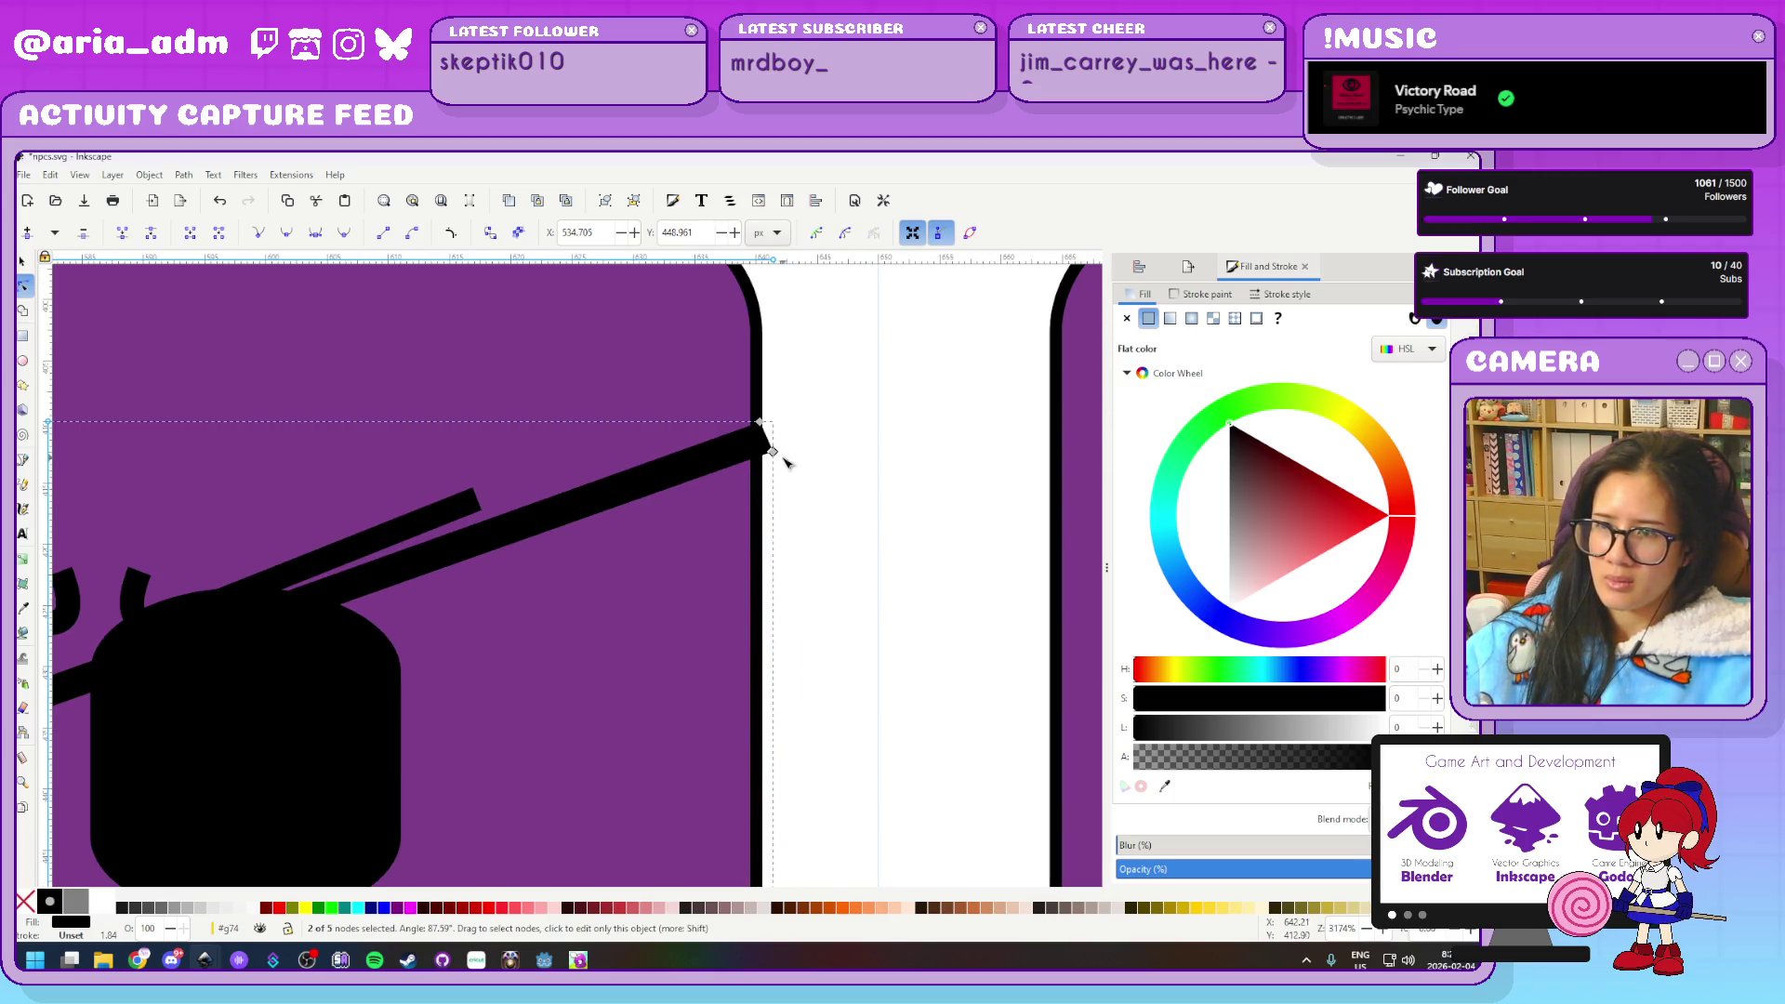
drag(771, 452, 756, 451)
drag(700, 366, 702, 363)
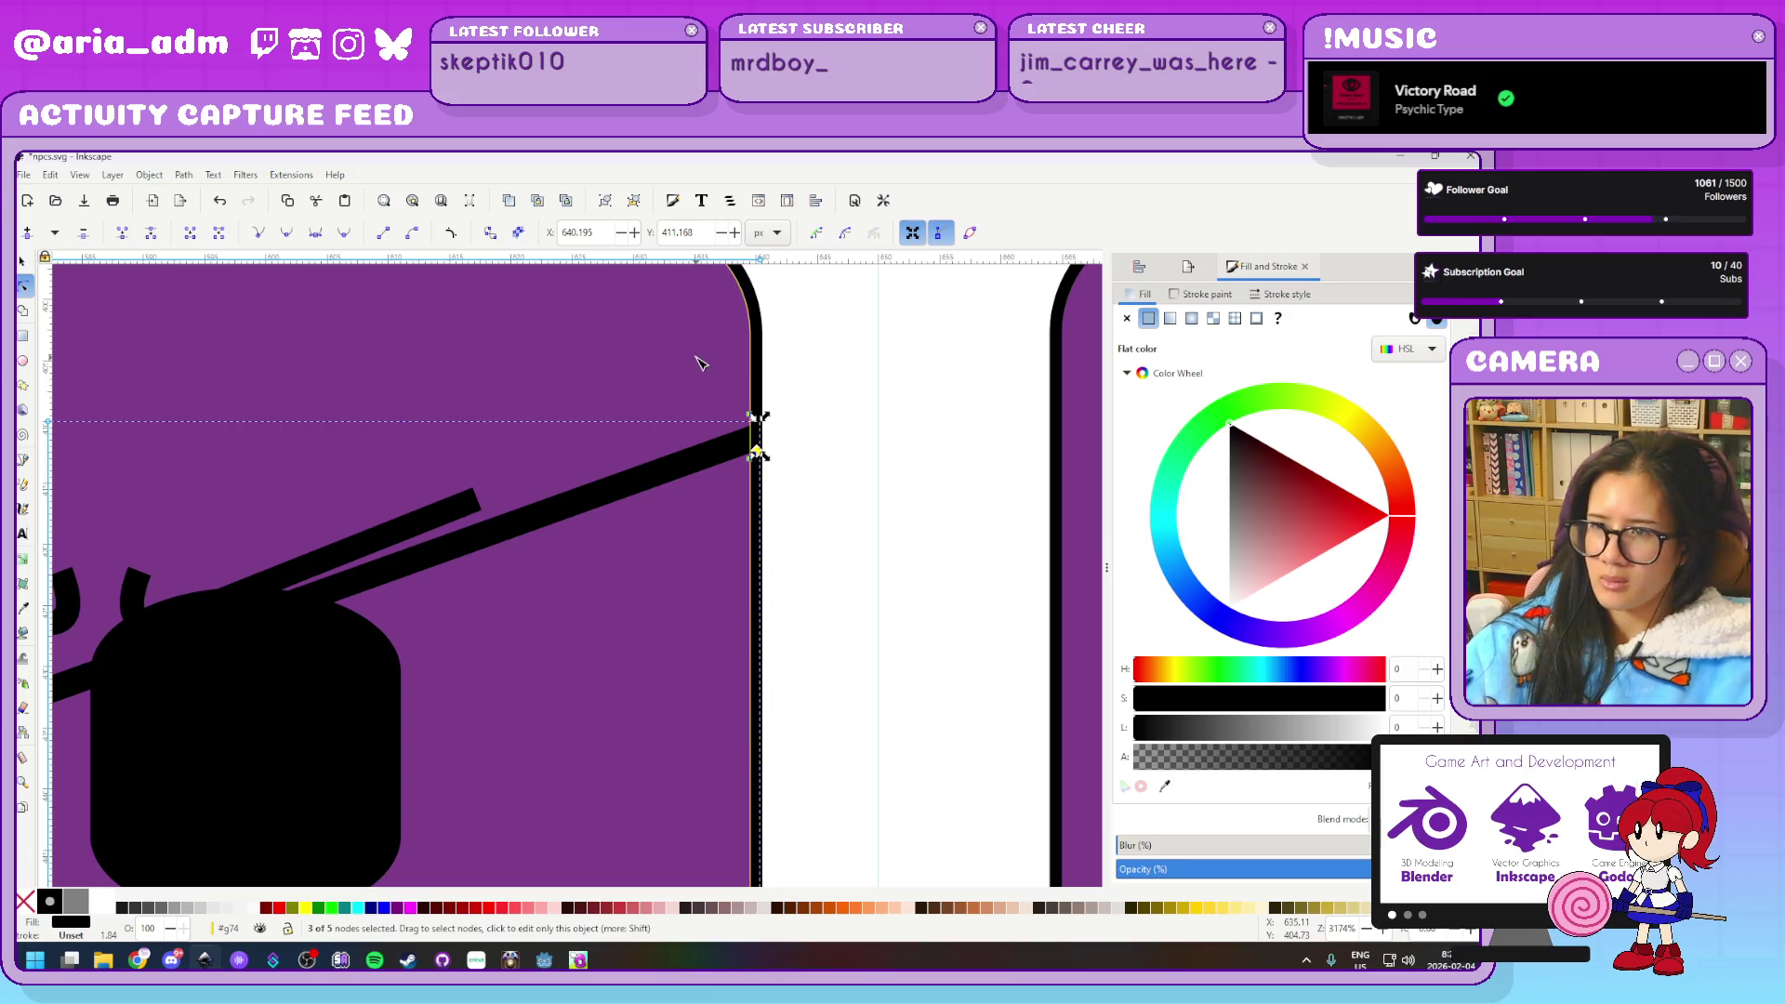
key(Down)
key(Down)
key(Down)
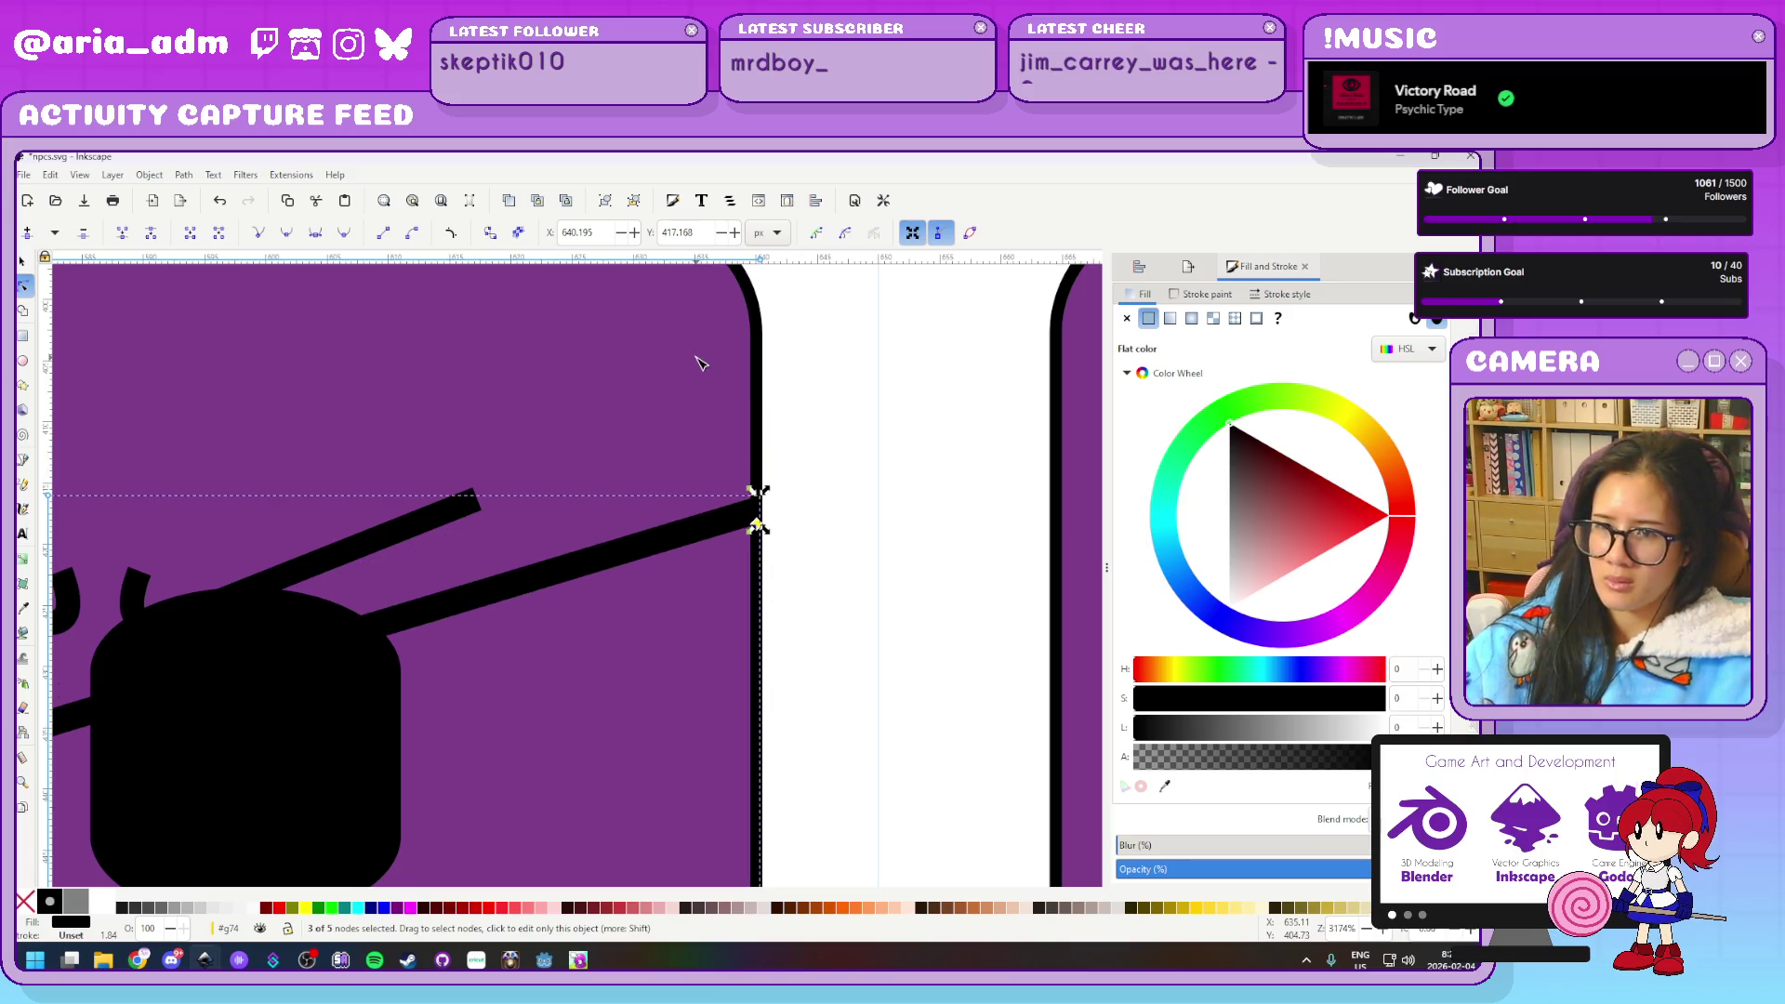
key(Down)
key(Down)
key(Escape)
Bend the strap's lower-left and upper-right sections into gentle curves
scroll(846, 512, down, 3)
scroll(841, 516, up, 2)
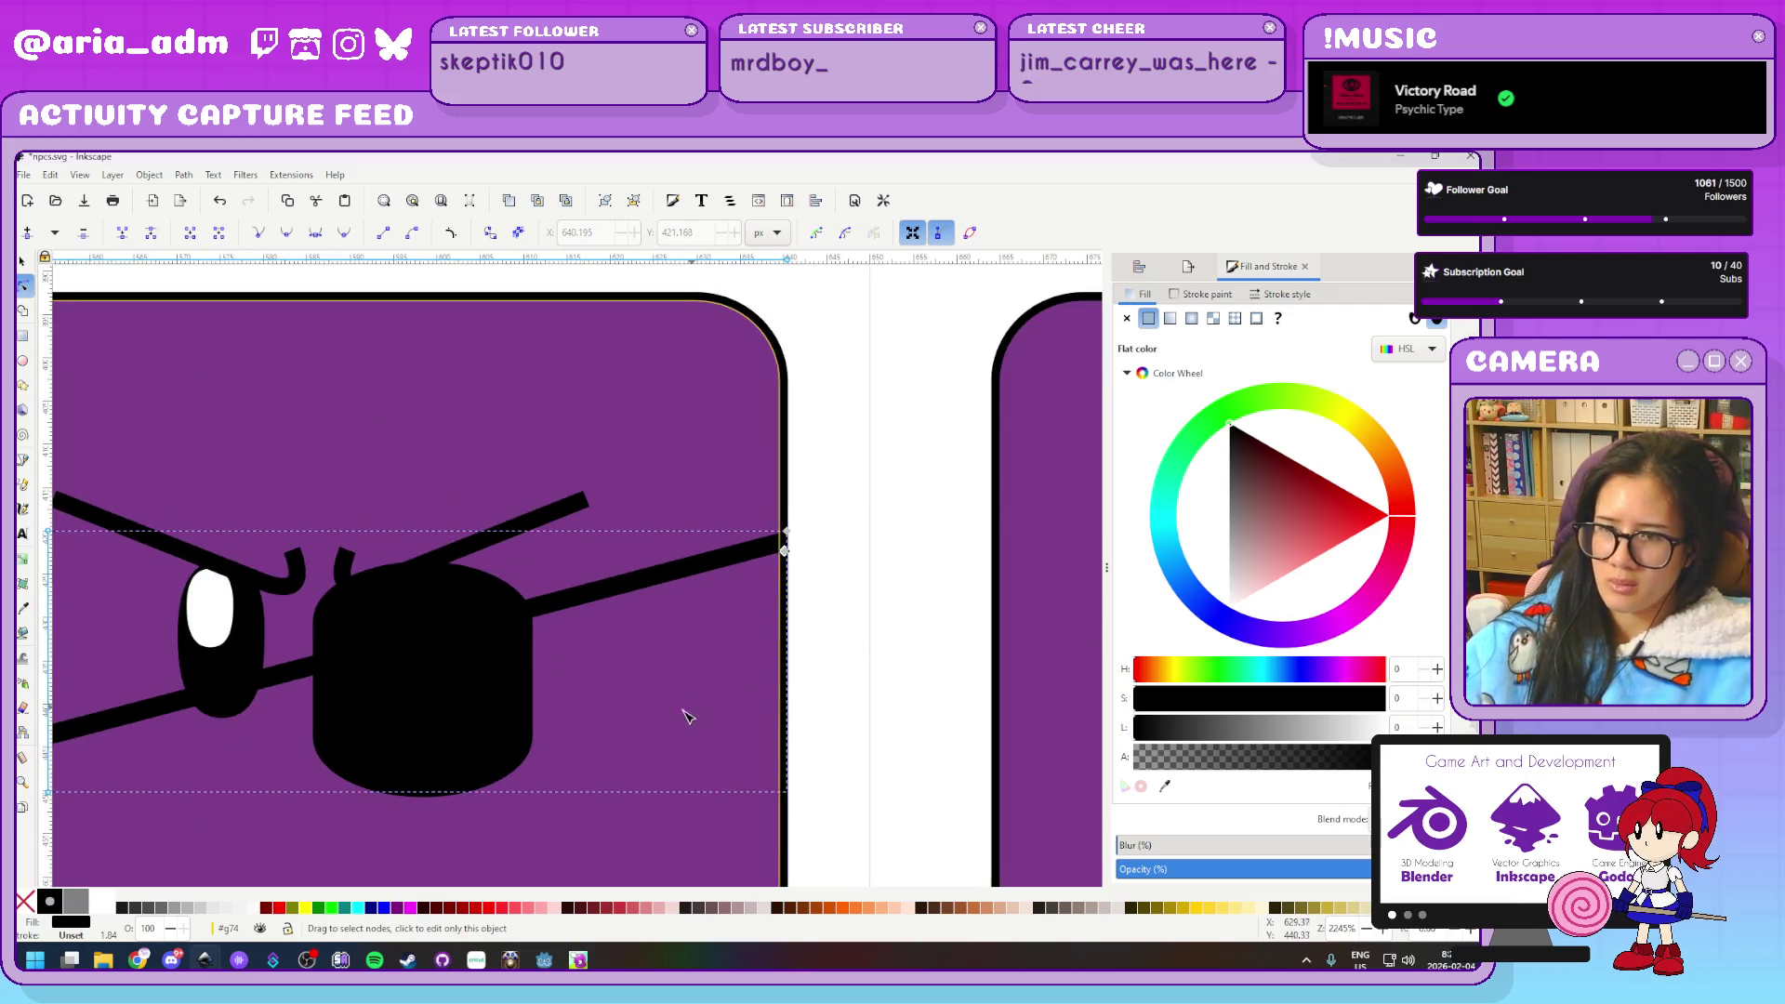
scroll(865, 549, down, 2)
scroll(711, 465, up, 2)
click(697, 430)
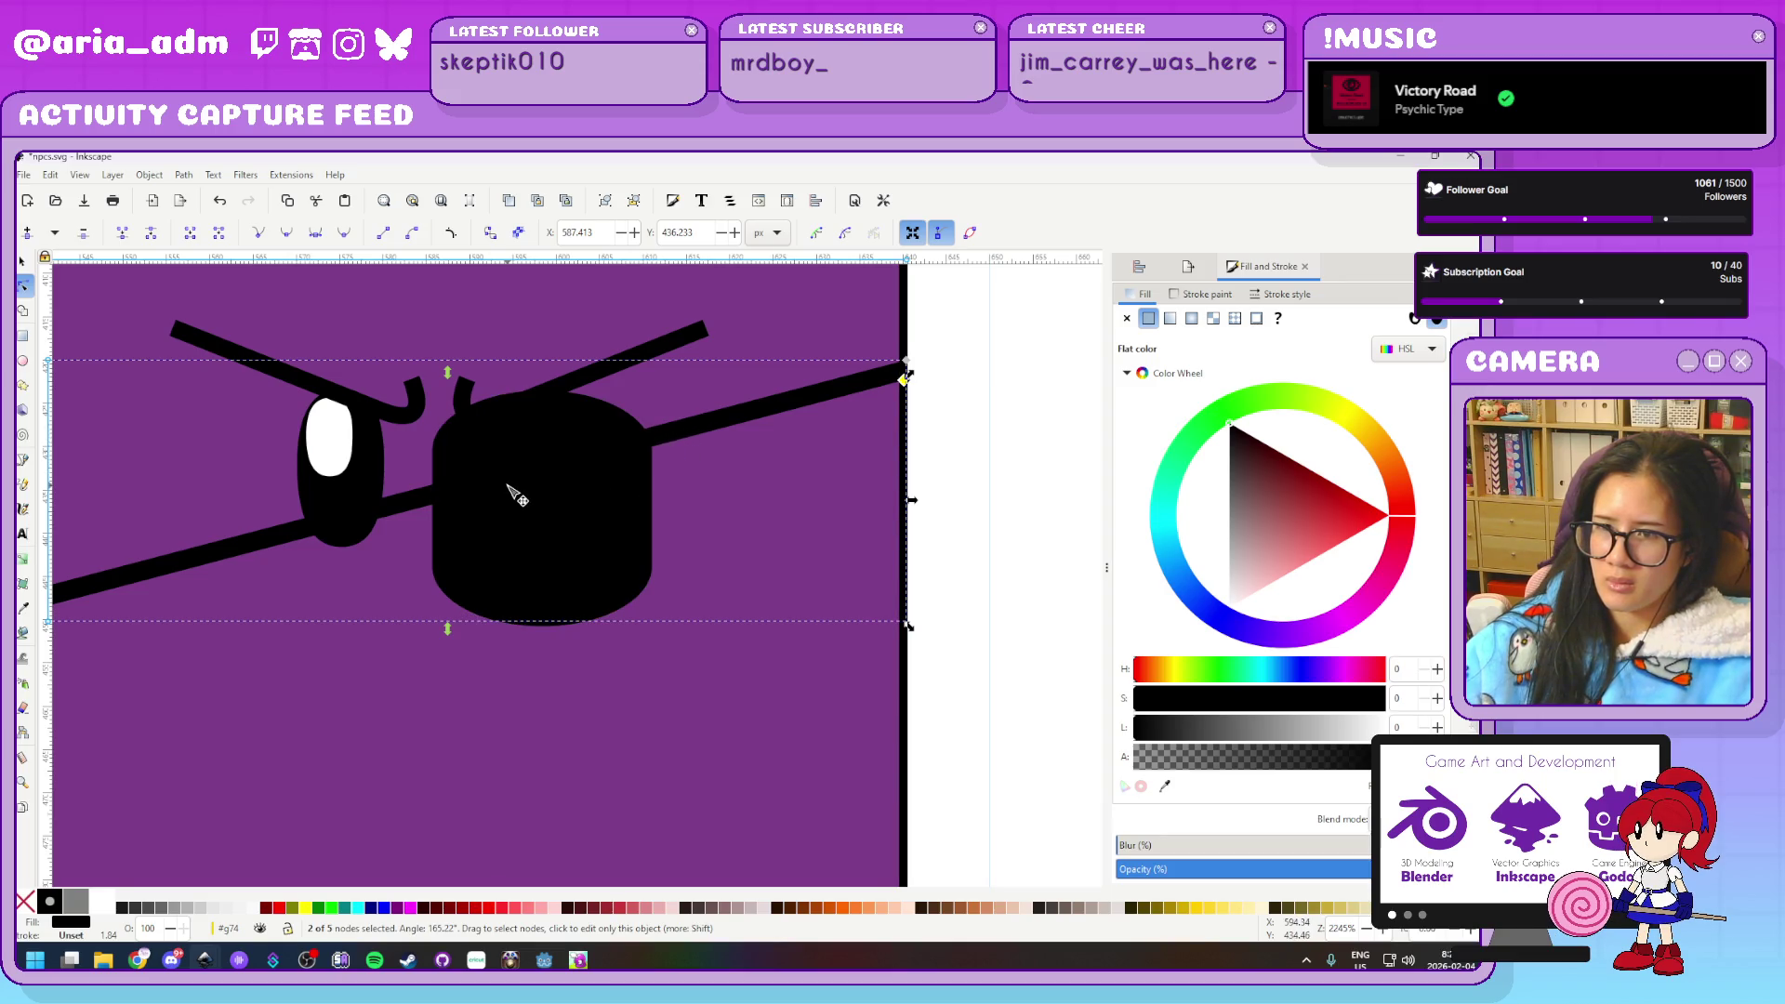
drag(511, 491, 530, 551)
drag(427, 487, 518, 544)
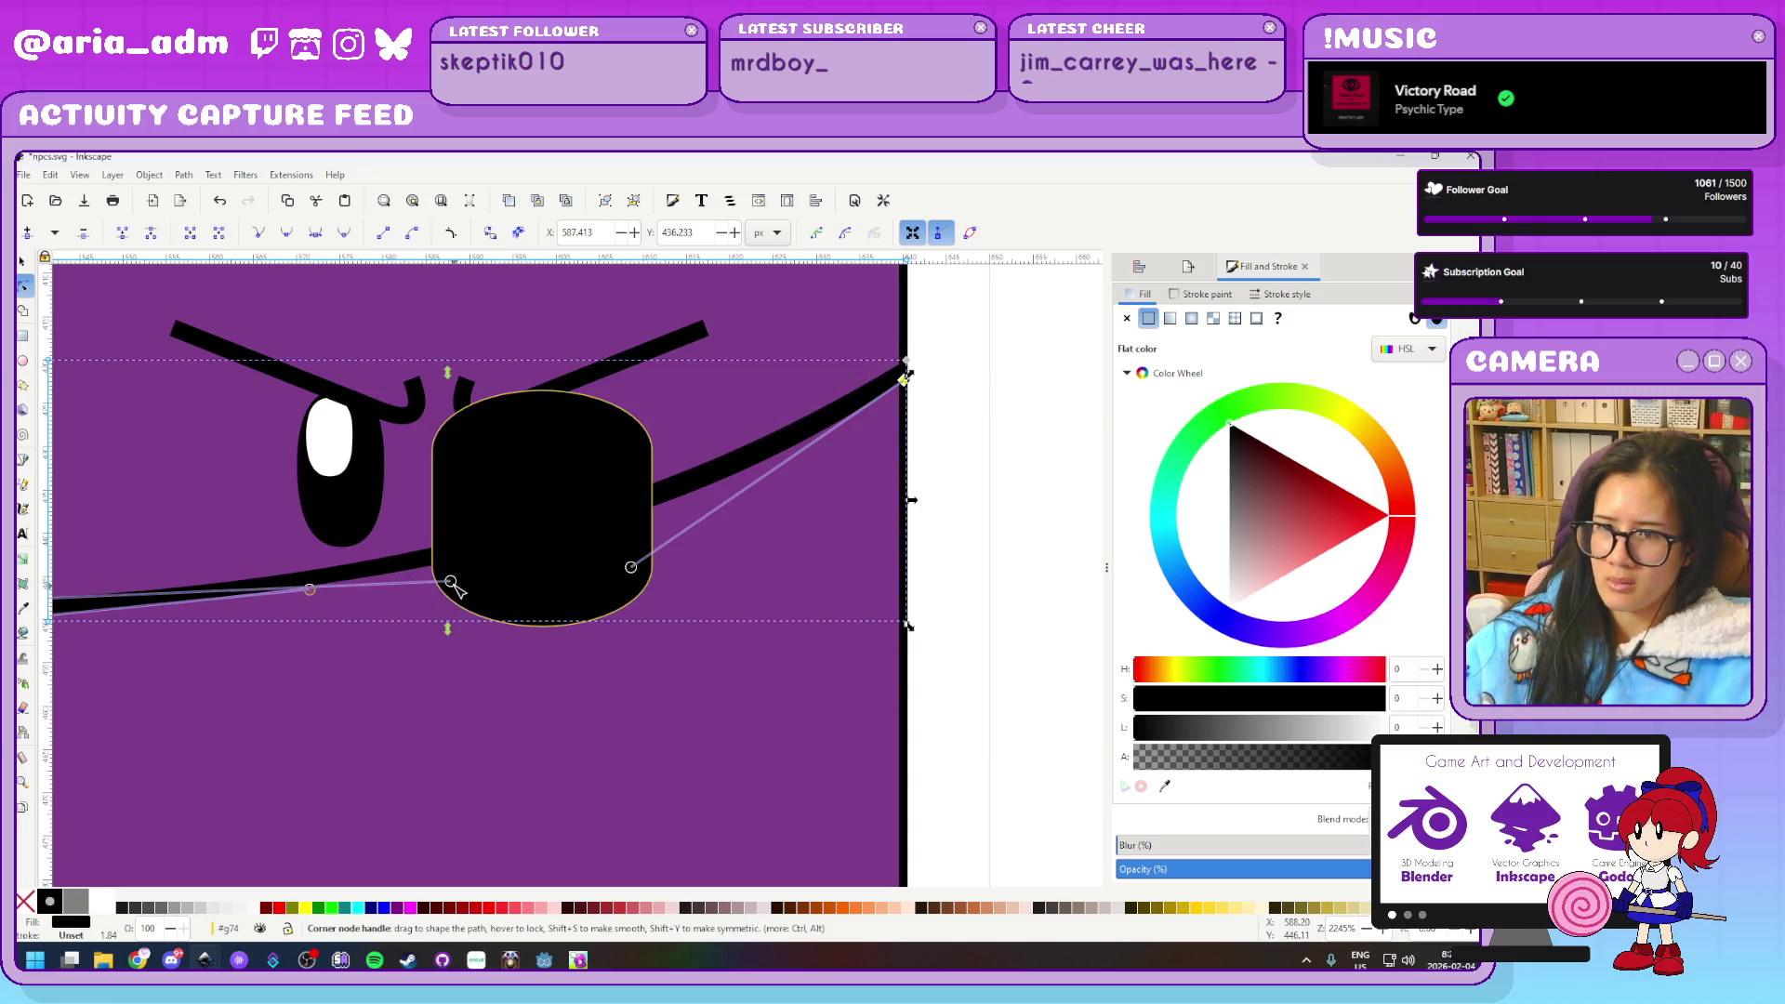
drag(450, 581, 333, 576)
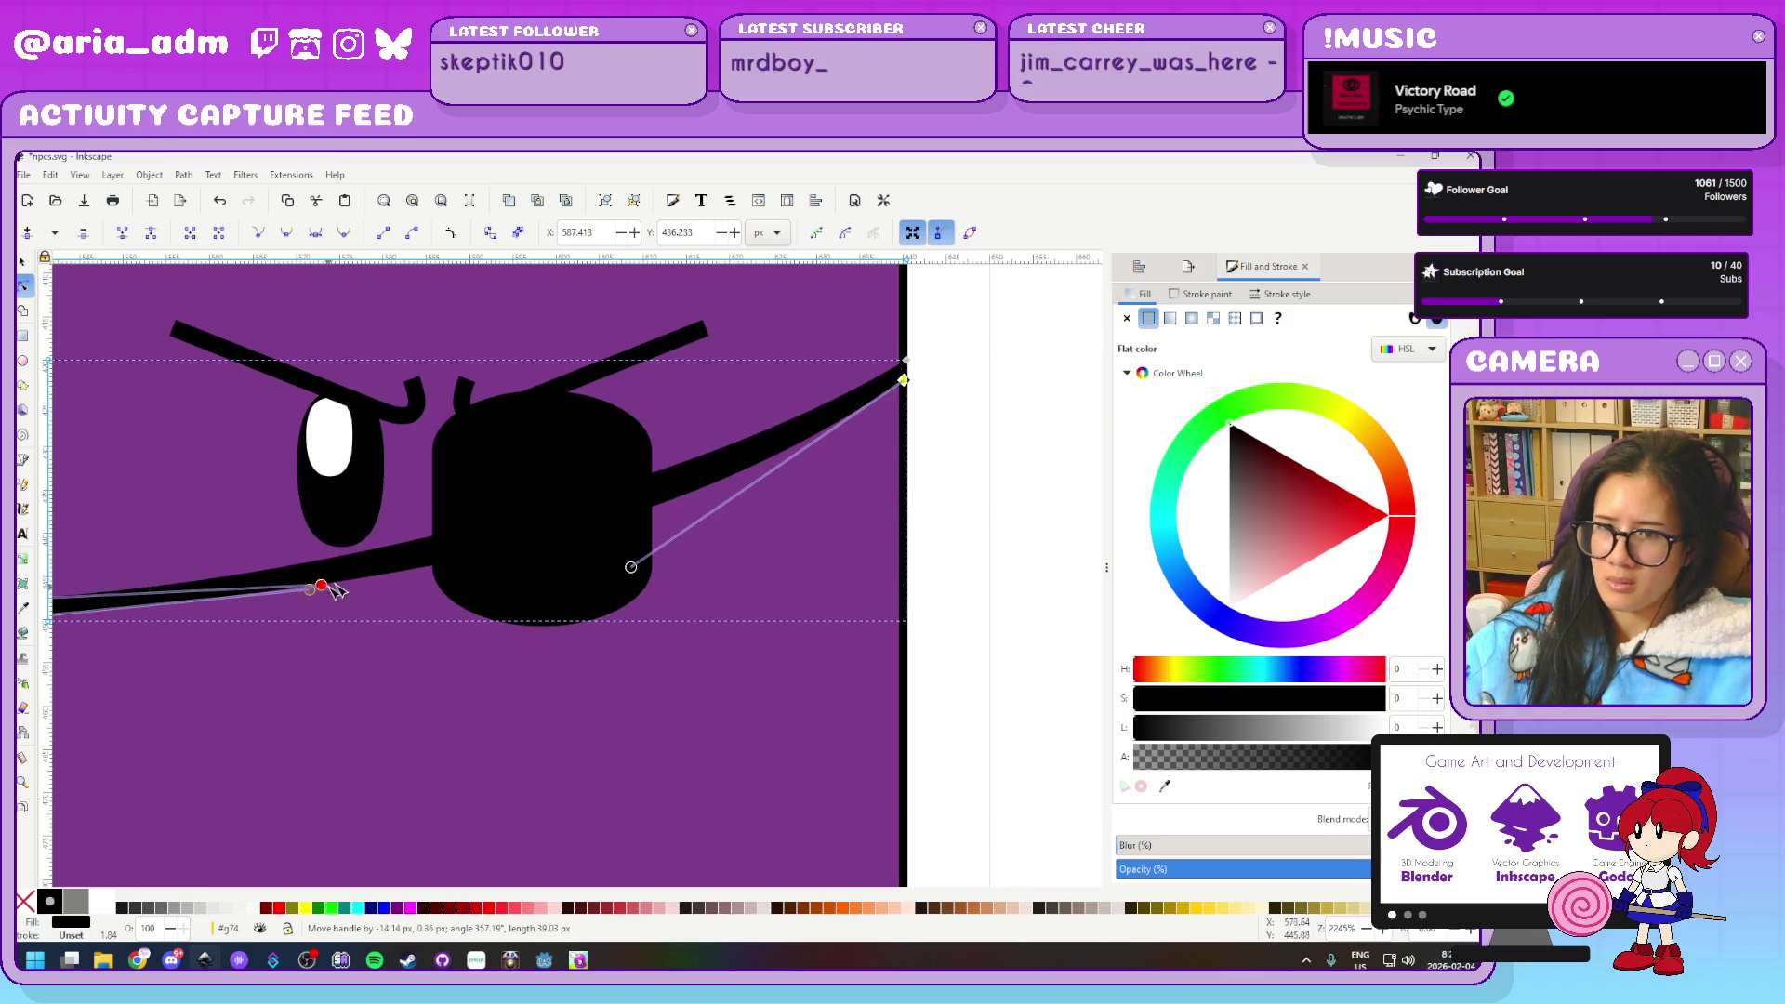
click(784, 471)
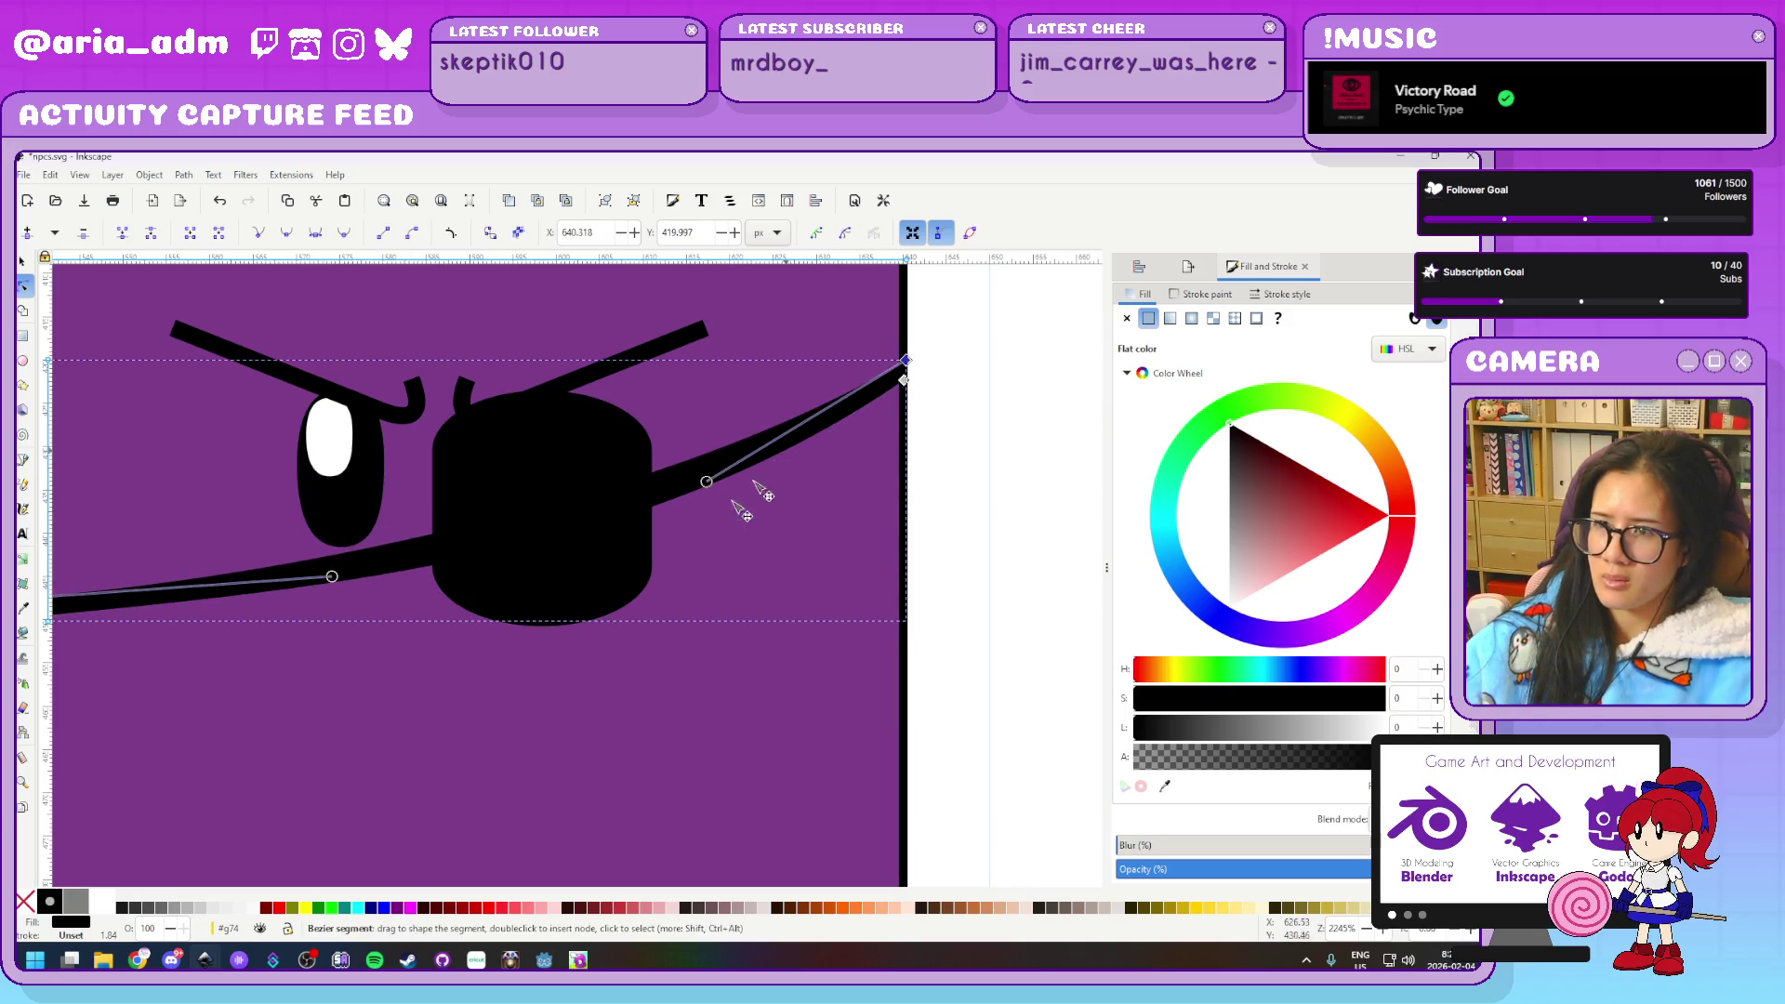
drag(707, 481, 656, 542)
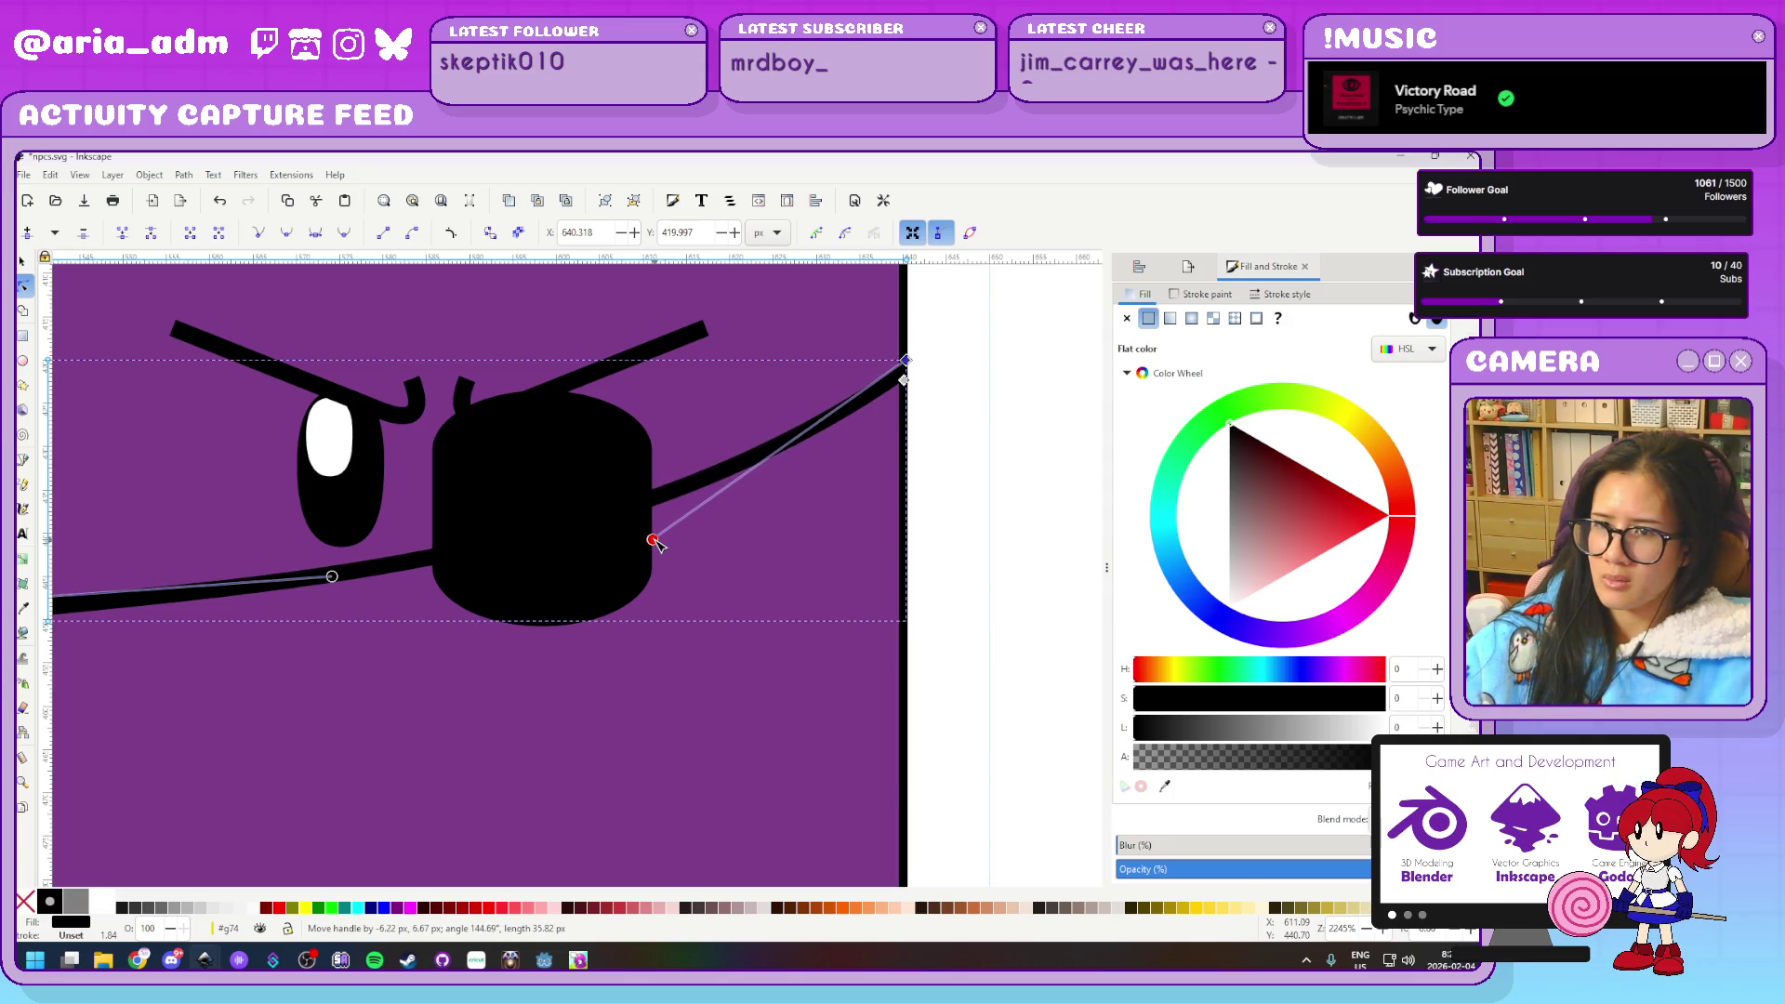
click(957, 550)
ctrl+scroll(982, 547, down, 3)
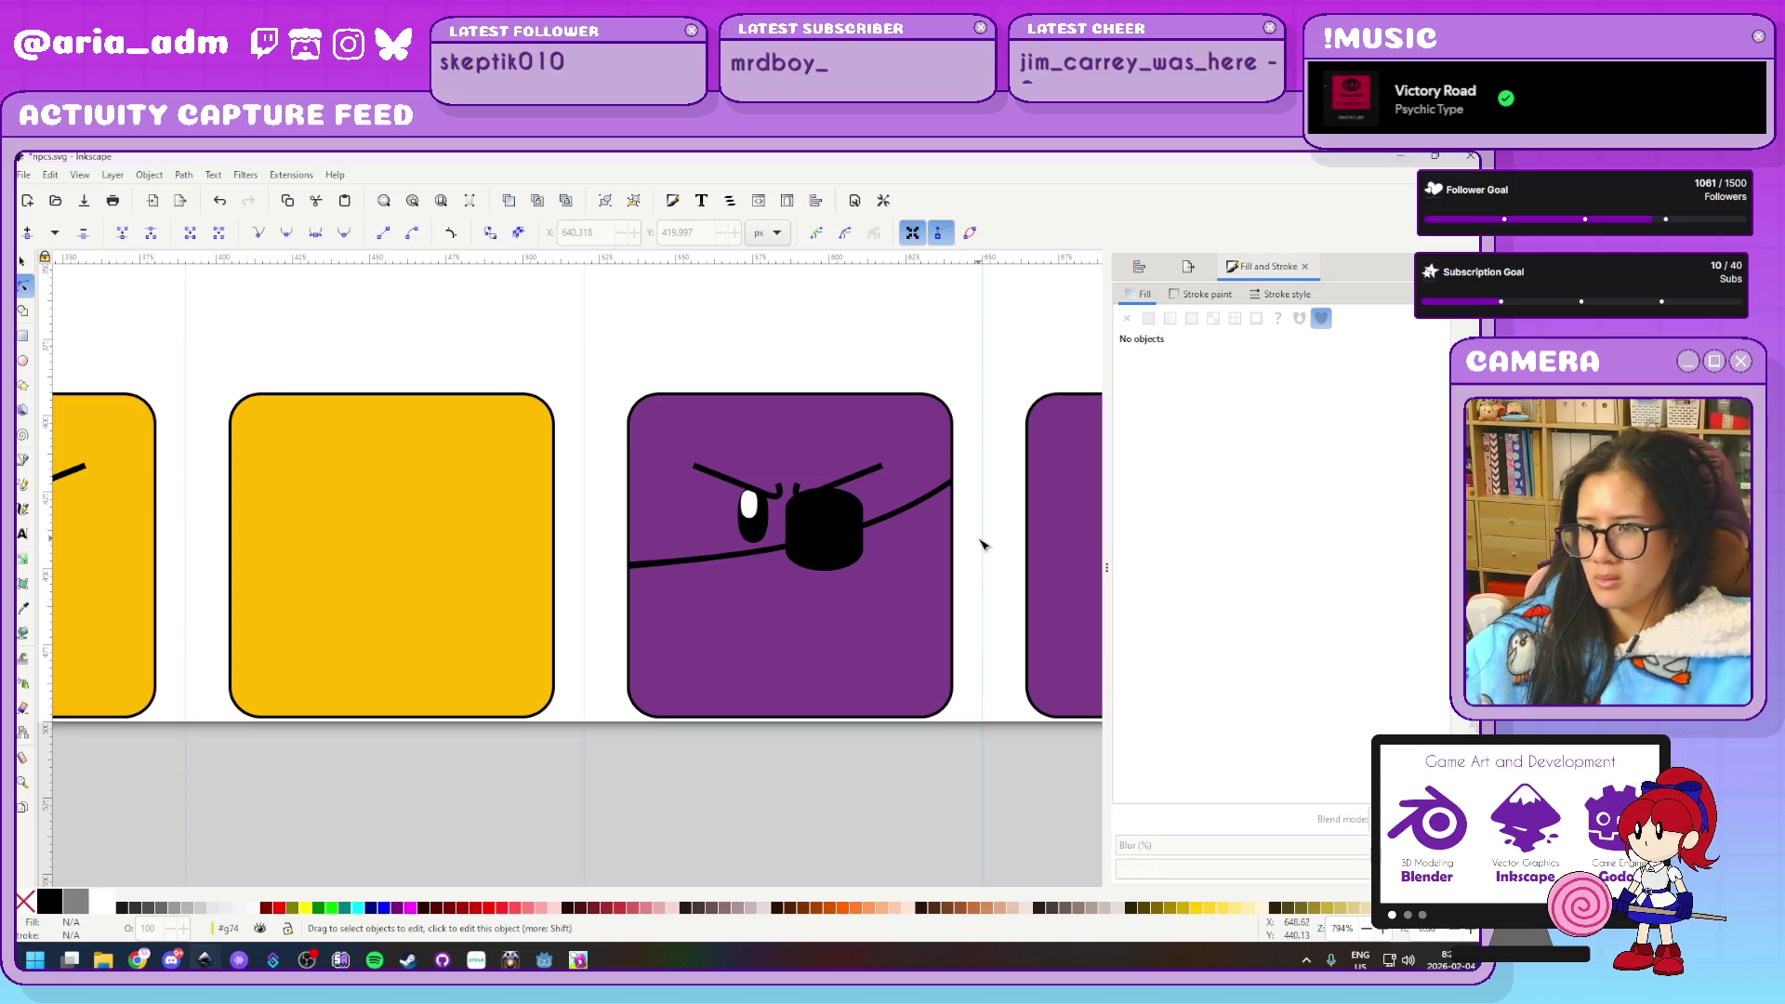
scroll(984, 544, down, 3)
scroll(877, 709, down, 3)
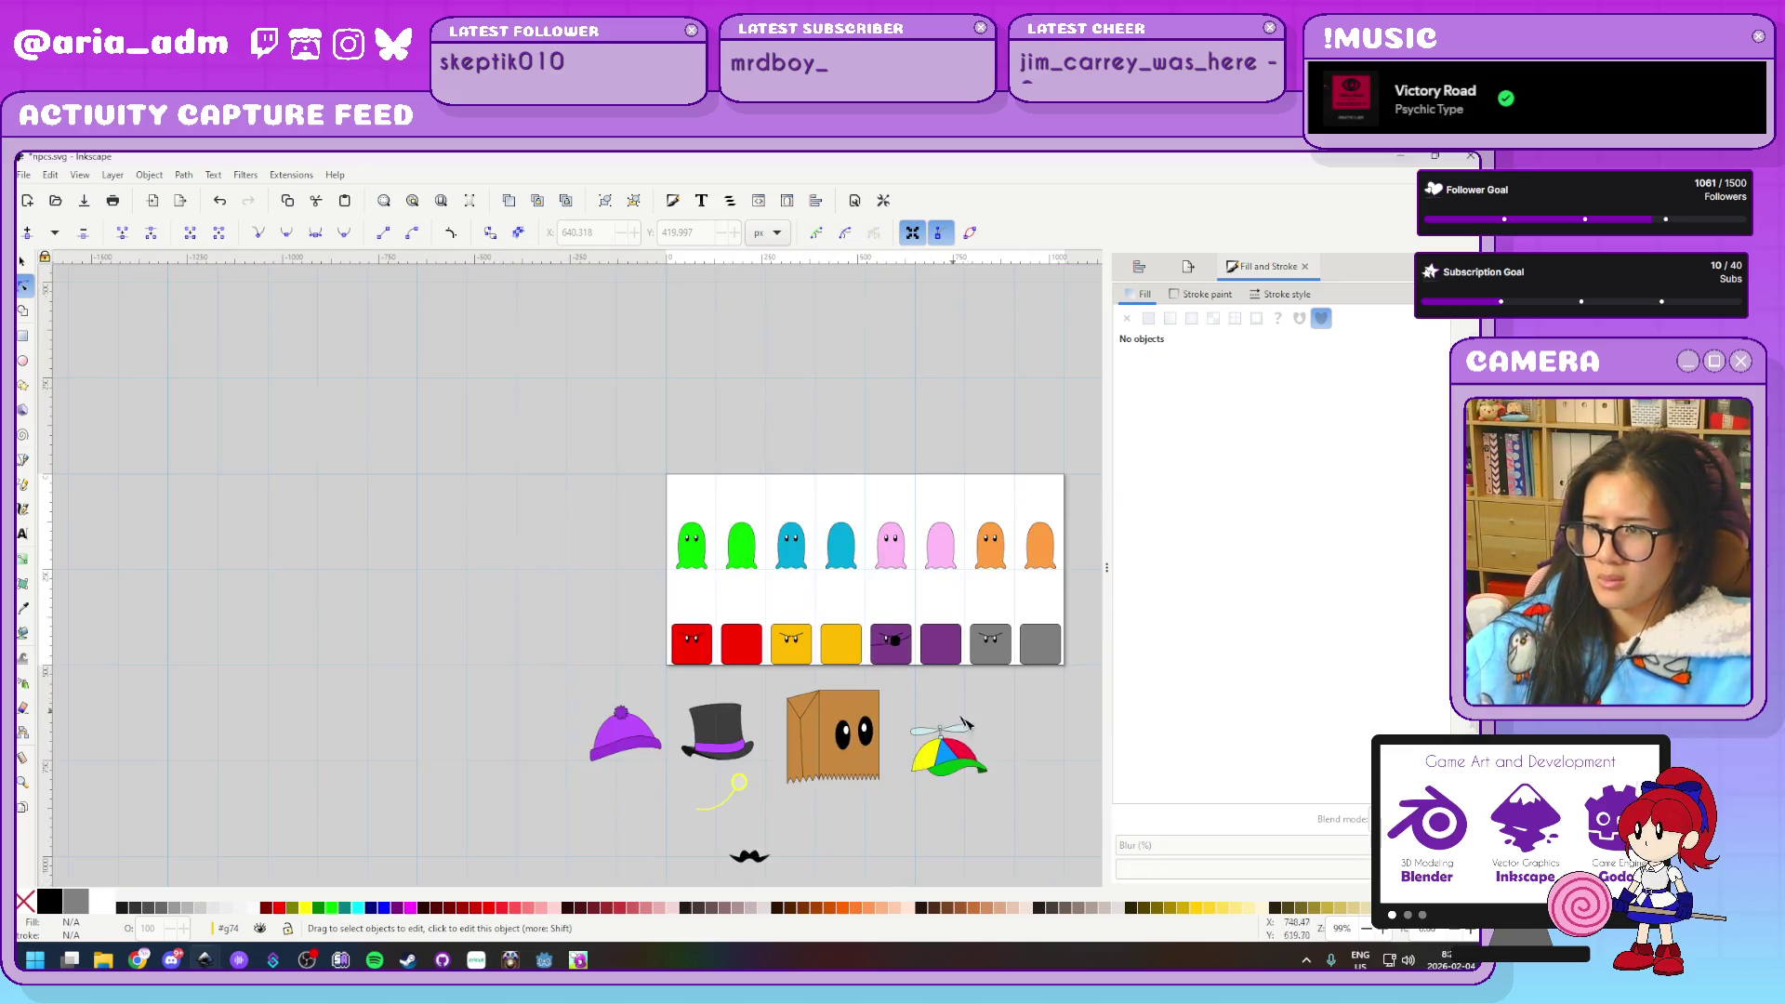
scroll(1068, 767, up, 3)
scroll(730, 570, down, 1)
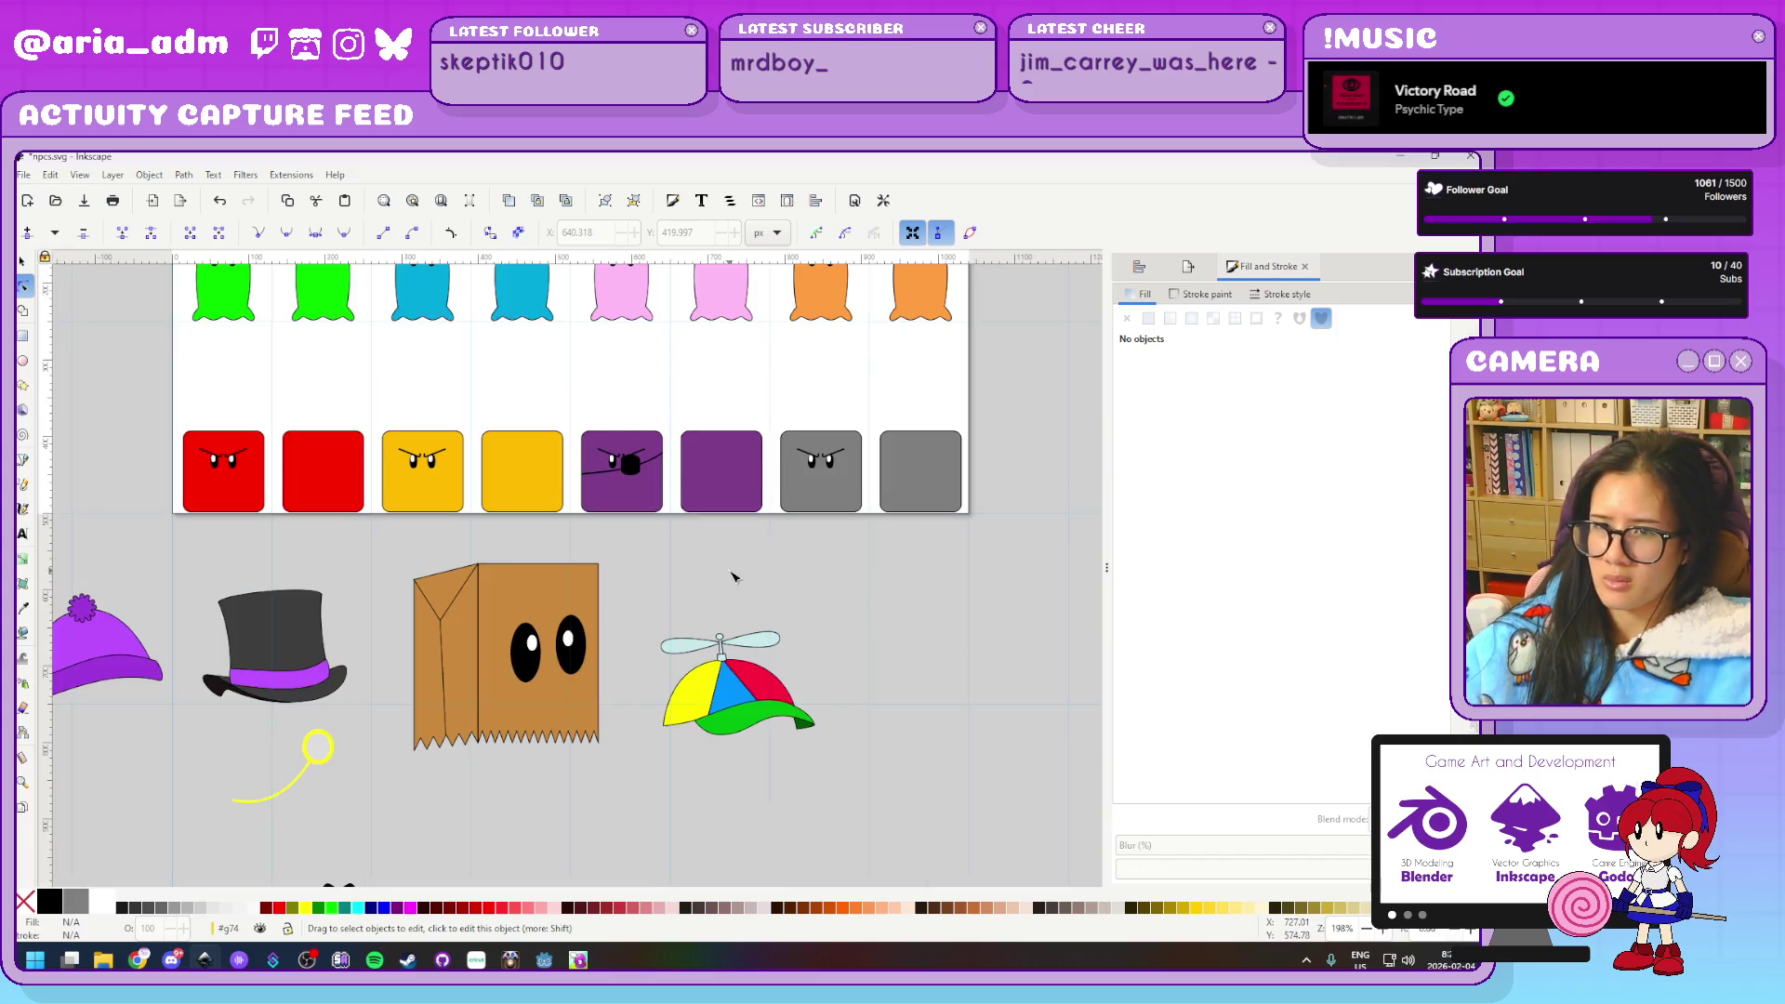
scroll(183, 584, up, 1)
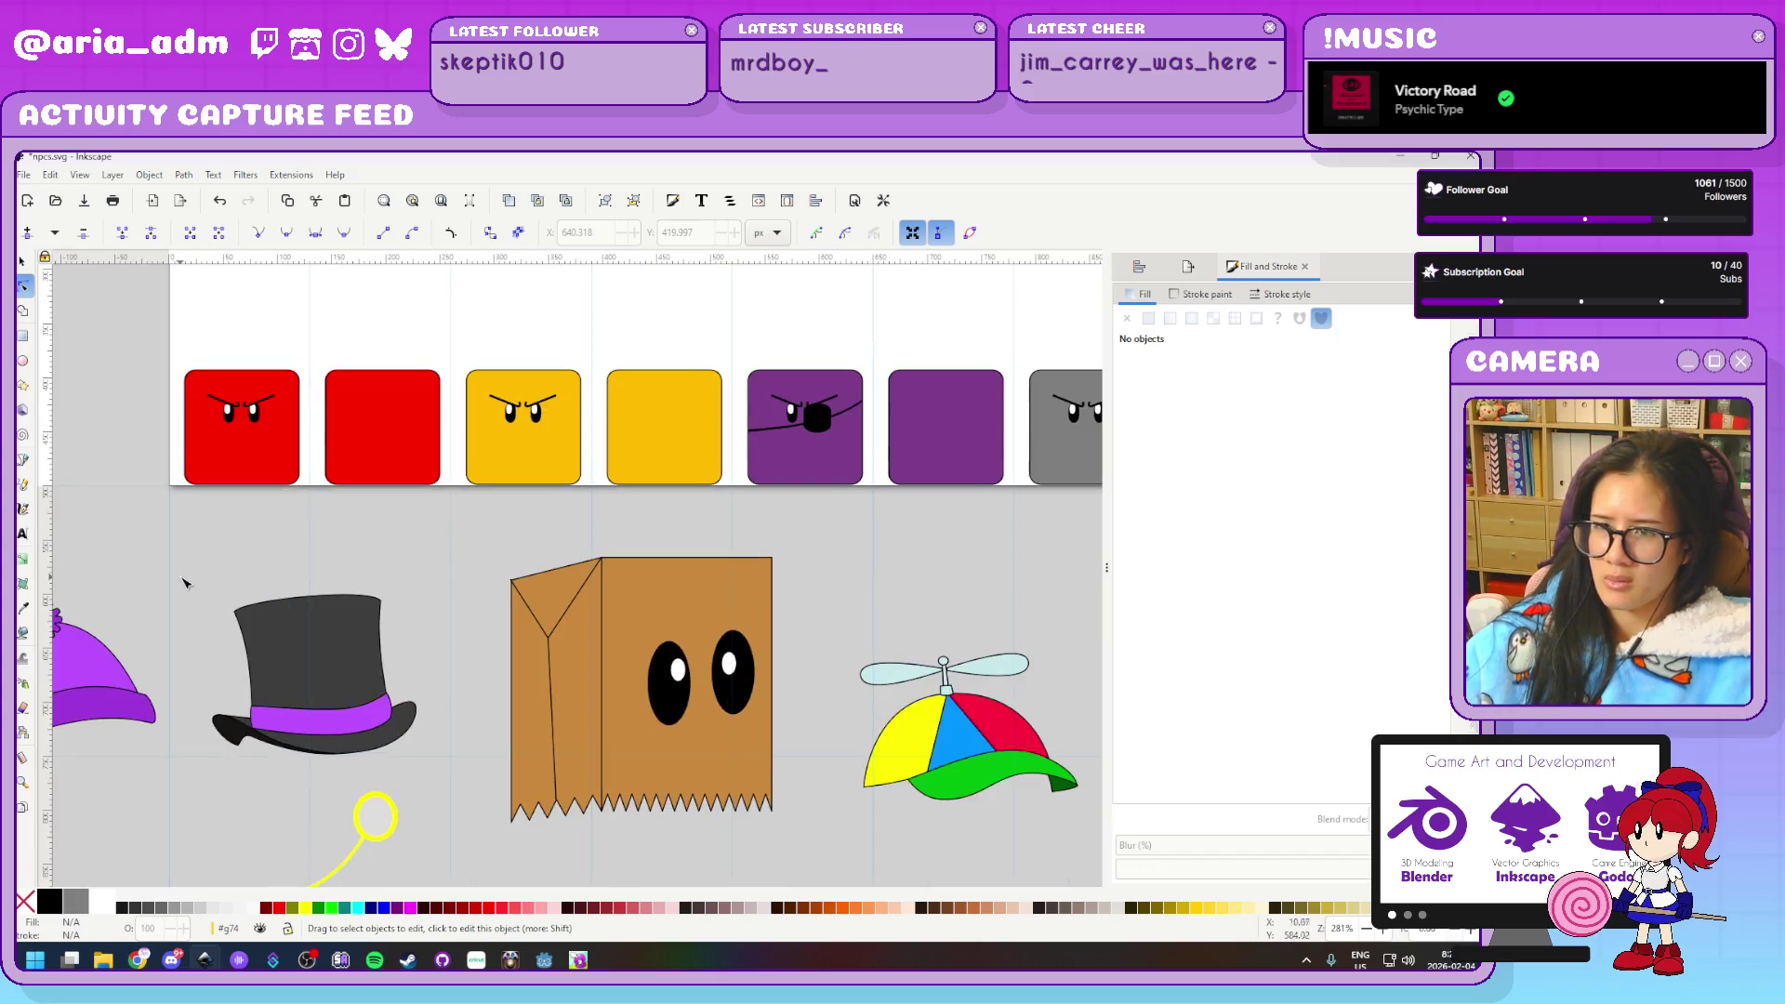
scroll(186, 580, up, 1)
mouse_move(618, 539)
mouse_down()
mouse_move(383, 641)
mouse_move(489, 678)
mouse_up()
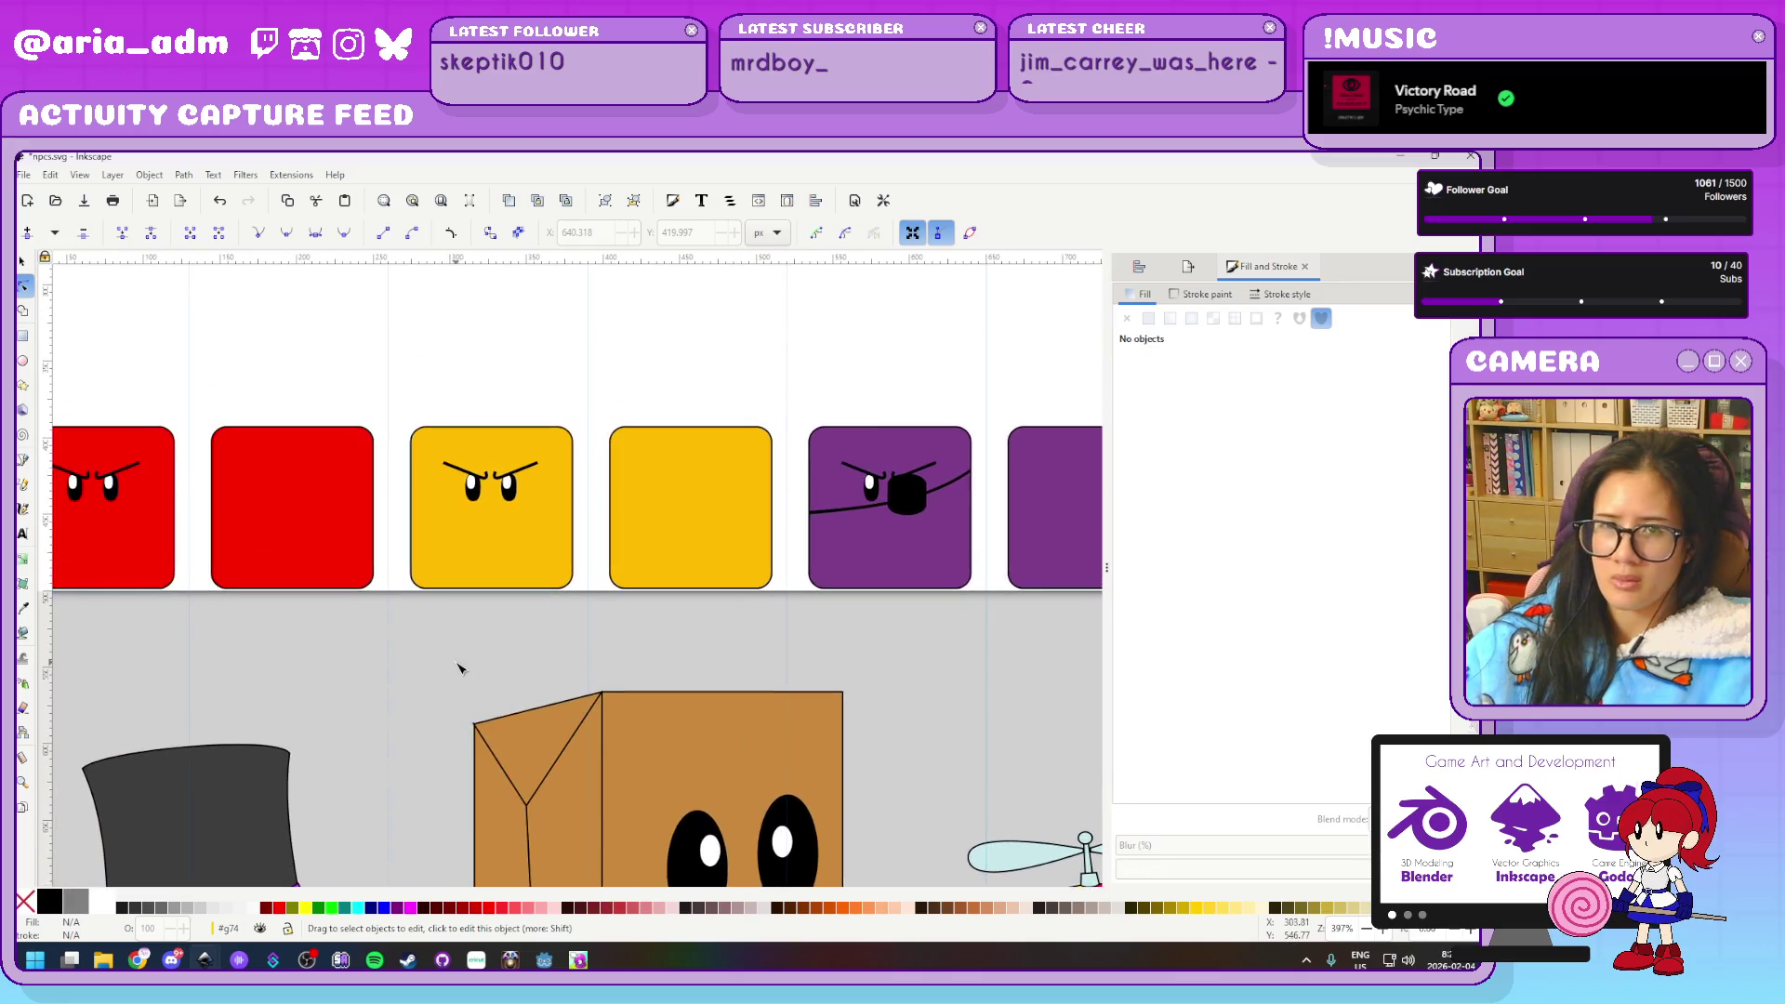
click(23, 460)
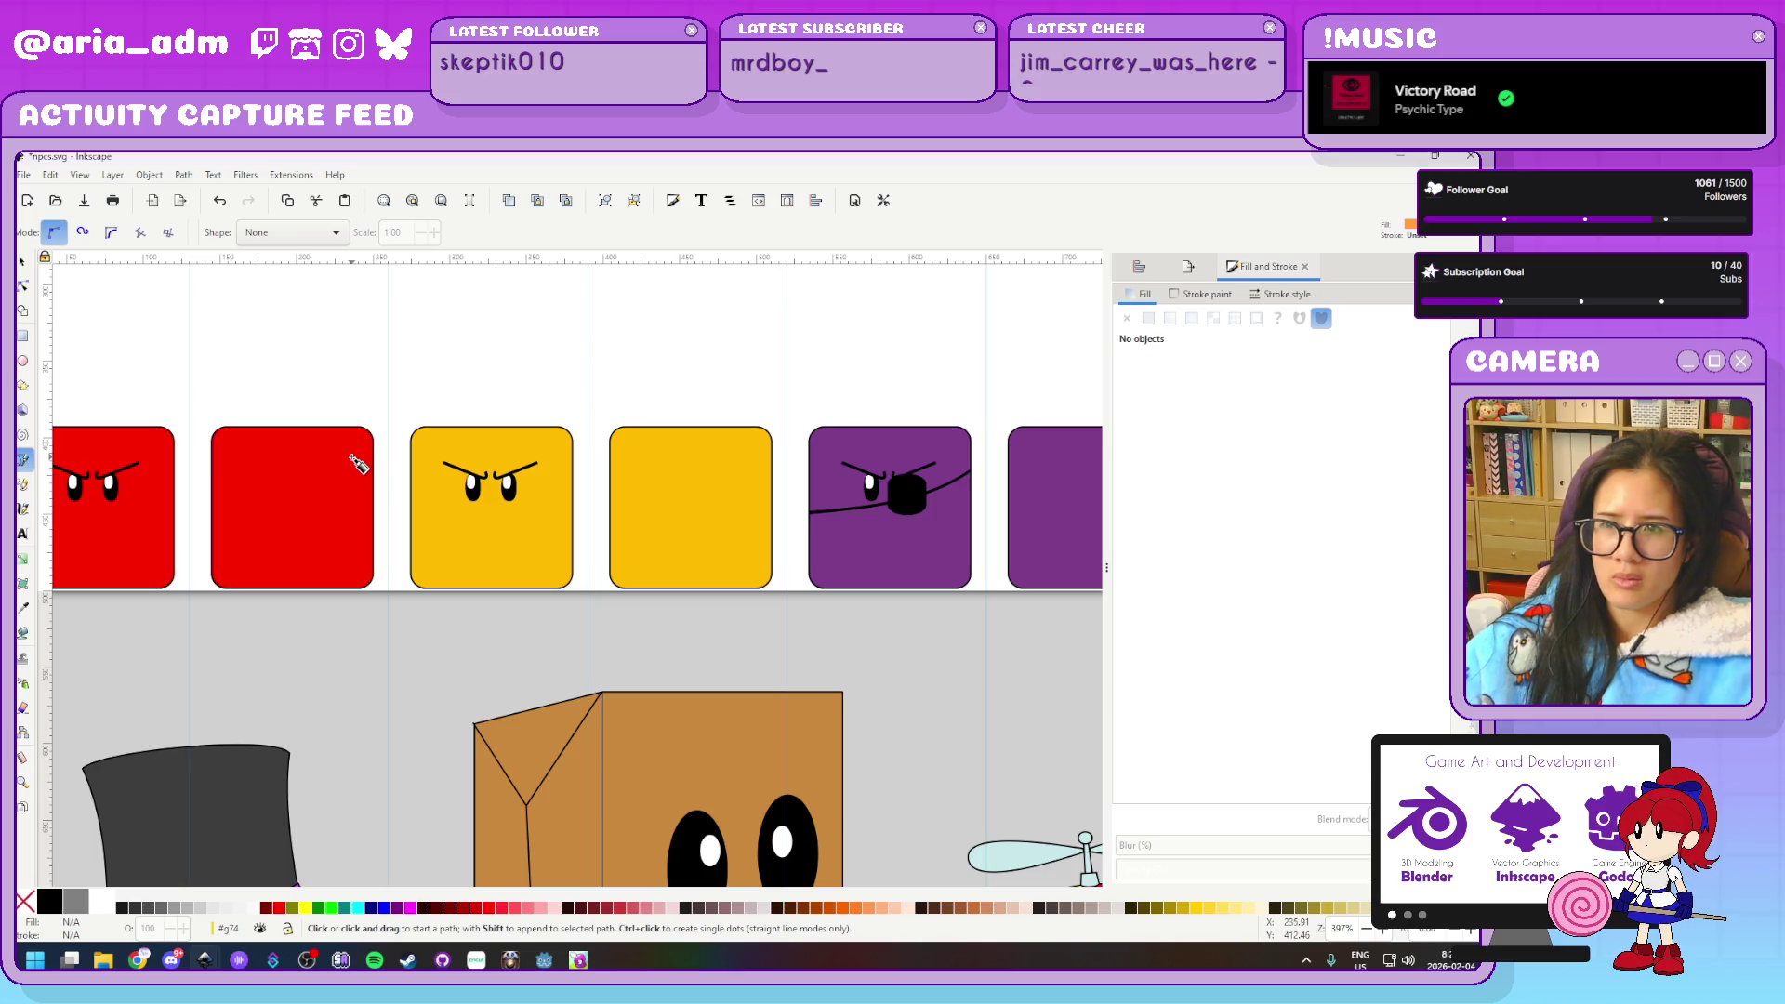
click(419, 369)
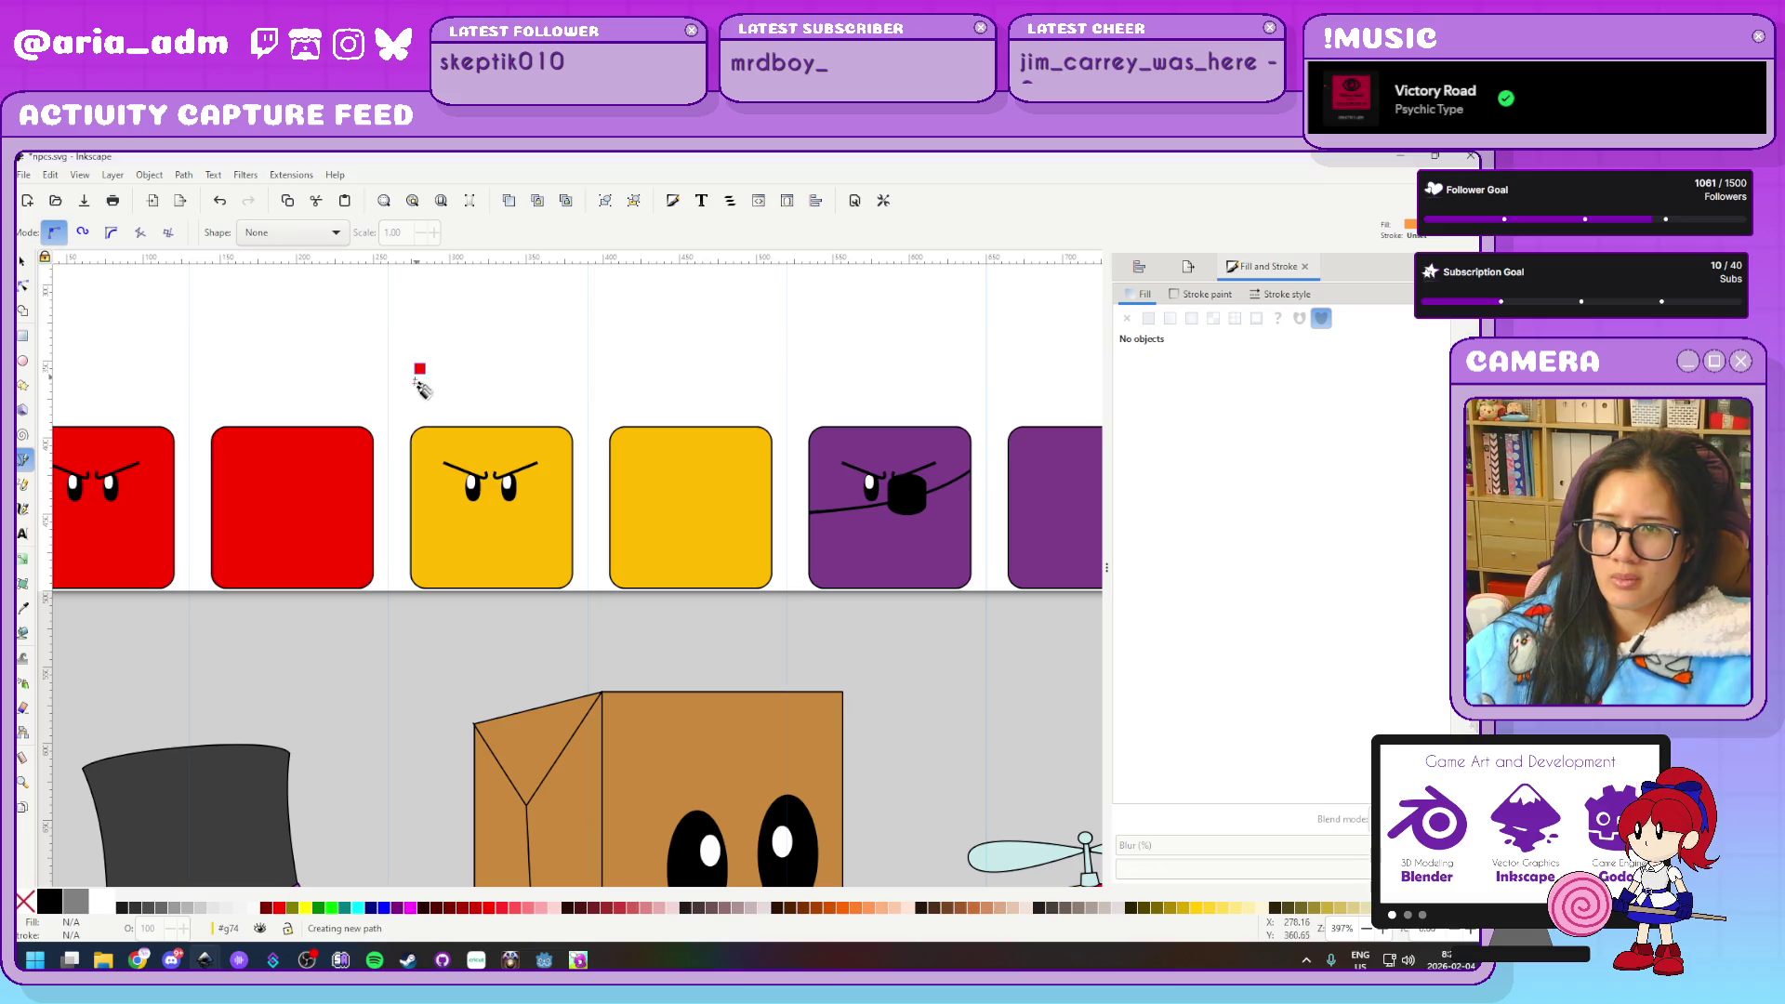
Draw a trapezoid above the yellow block with a light paper-bag brown fill and black outline
click(573, 417)
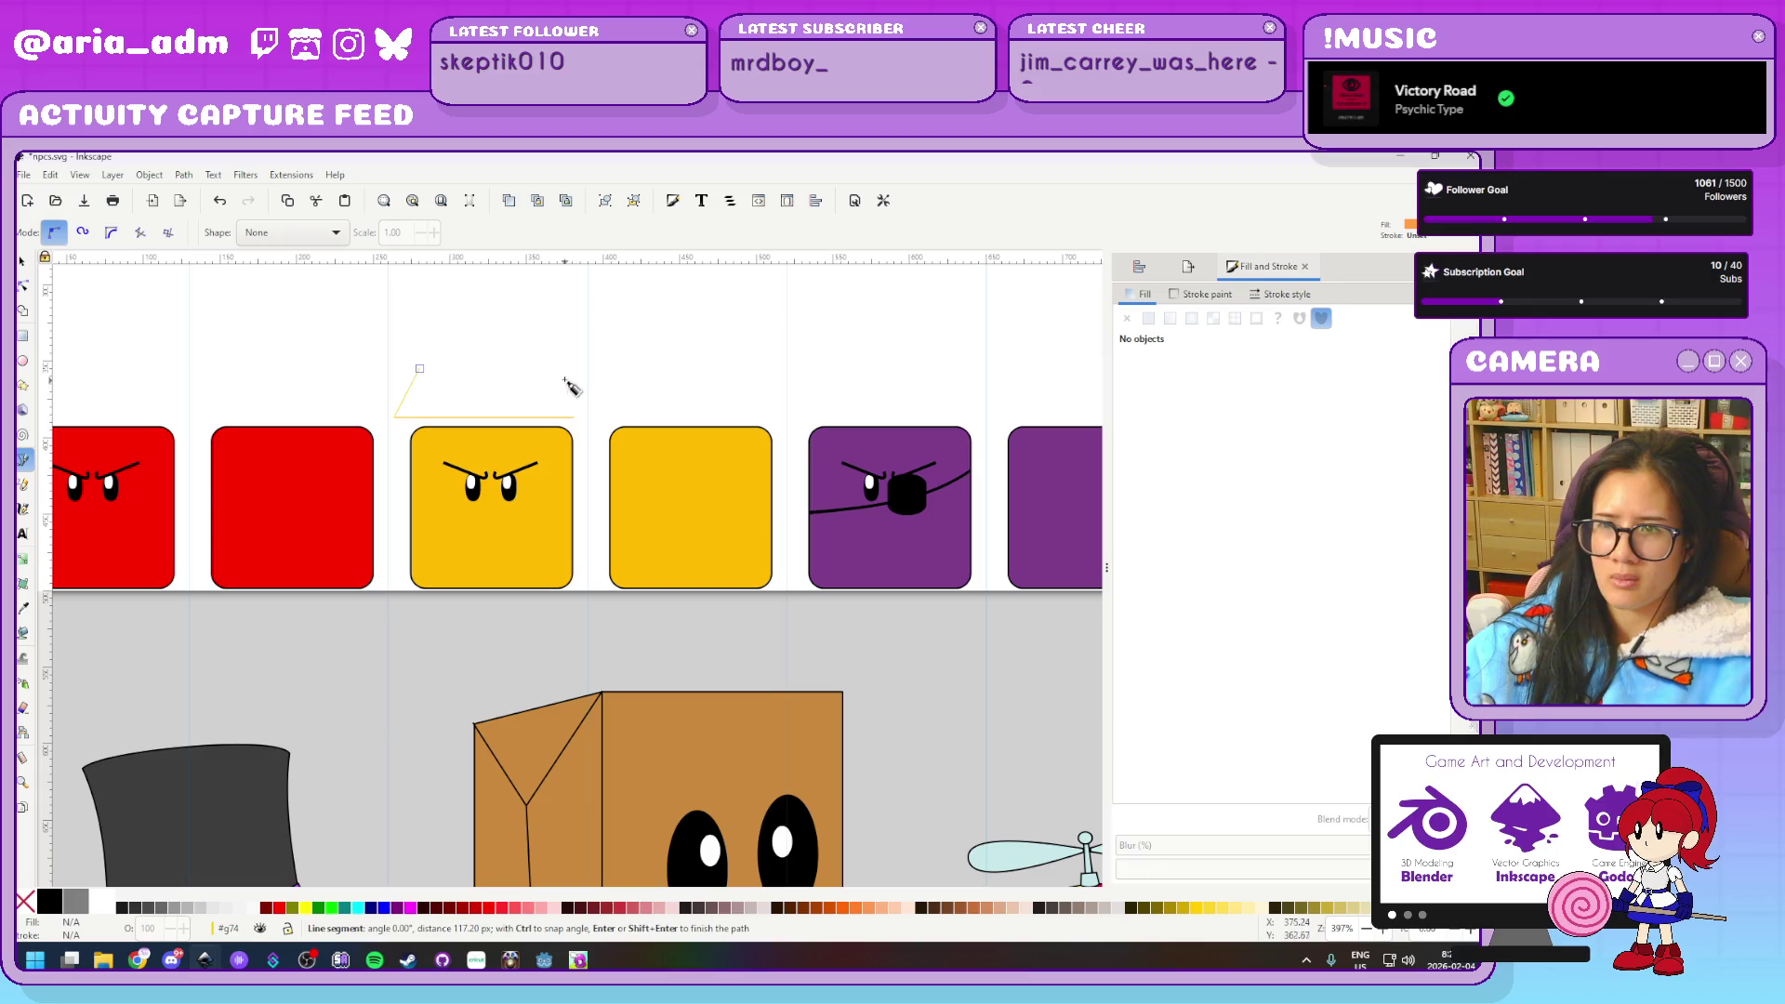
click(569, 370)
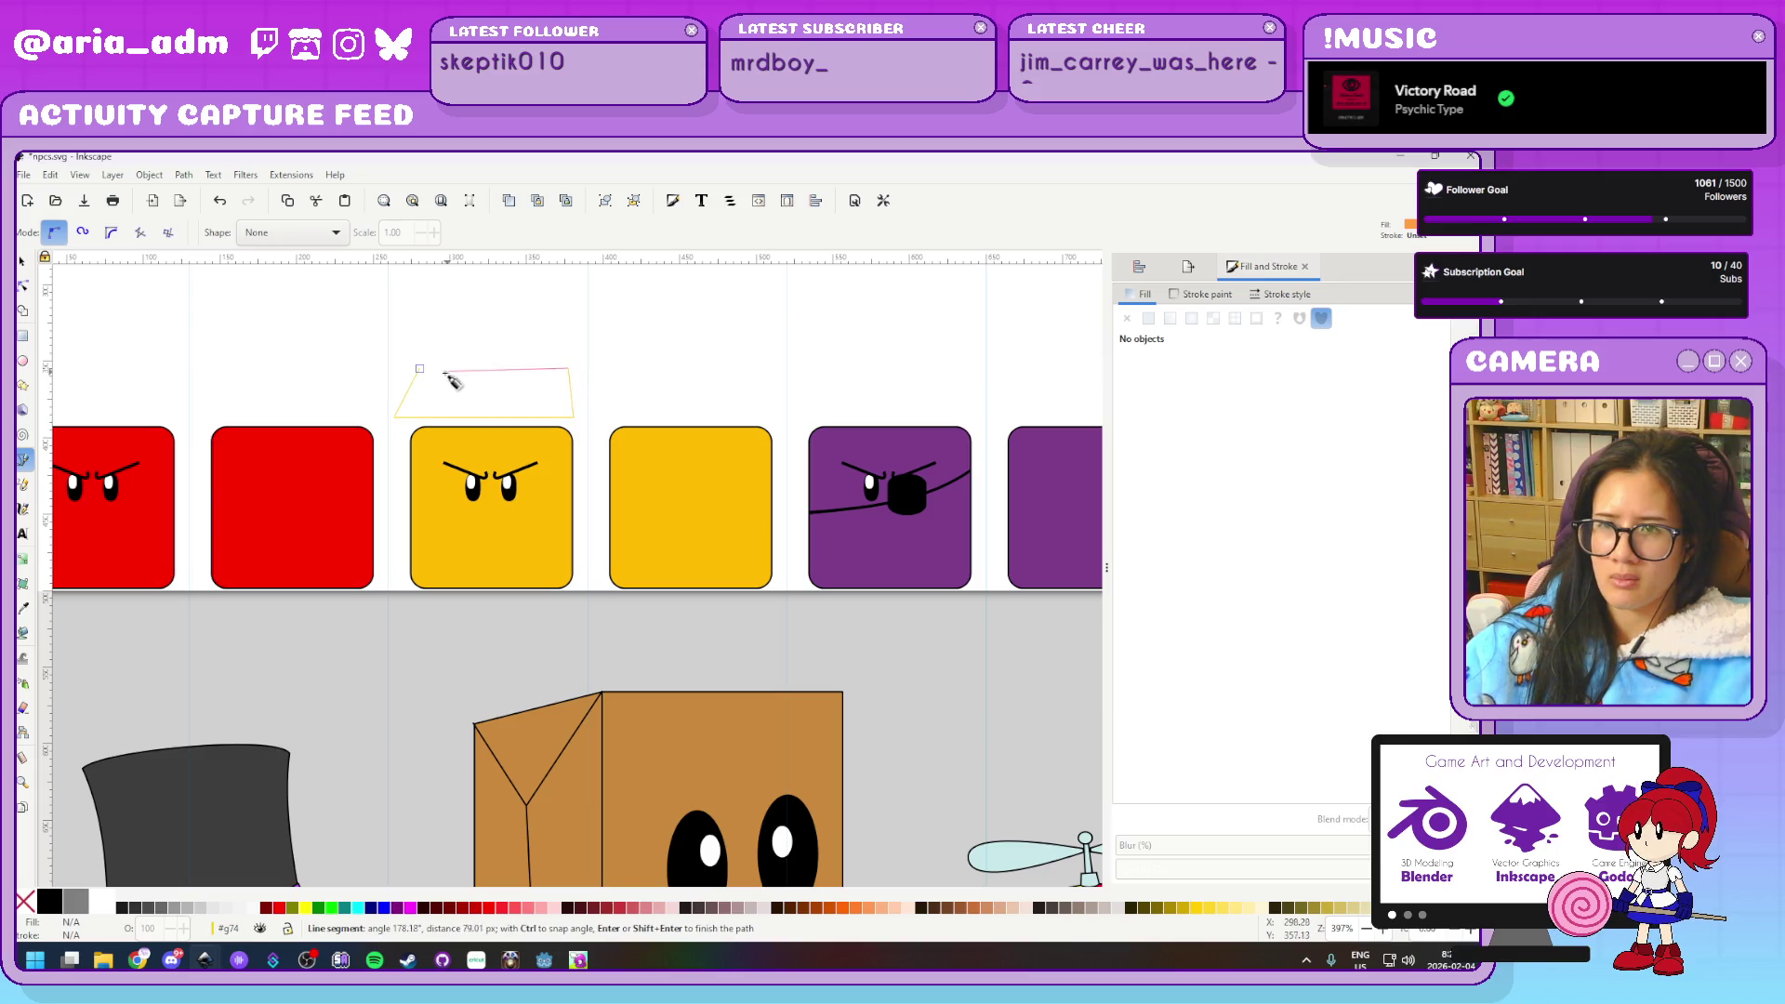
click(420, 369)
scroll(451, 373, up, 3)
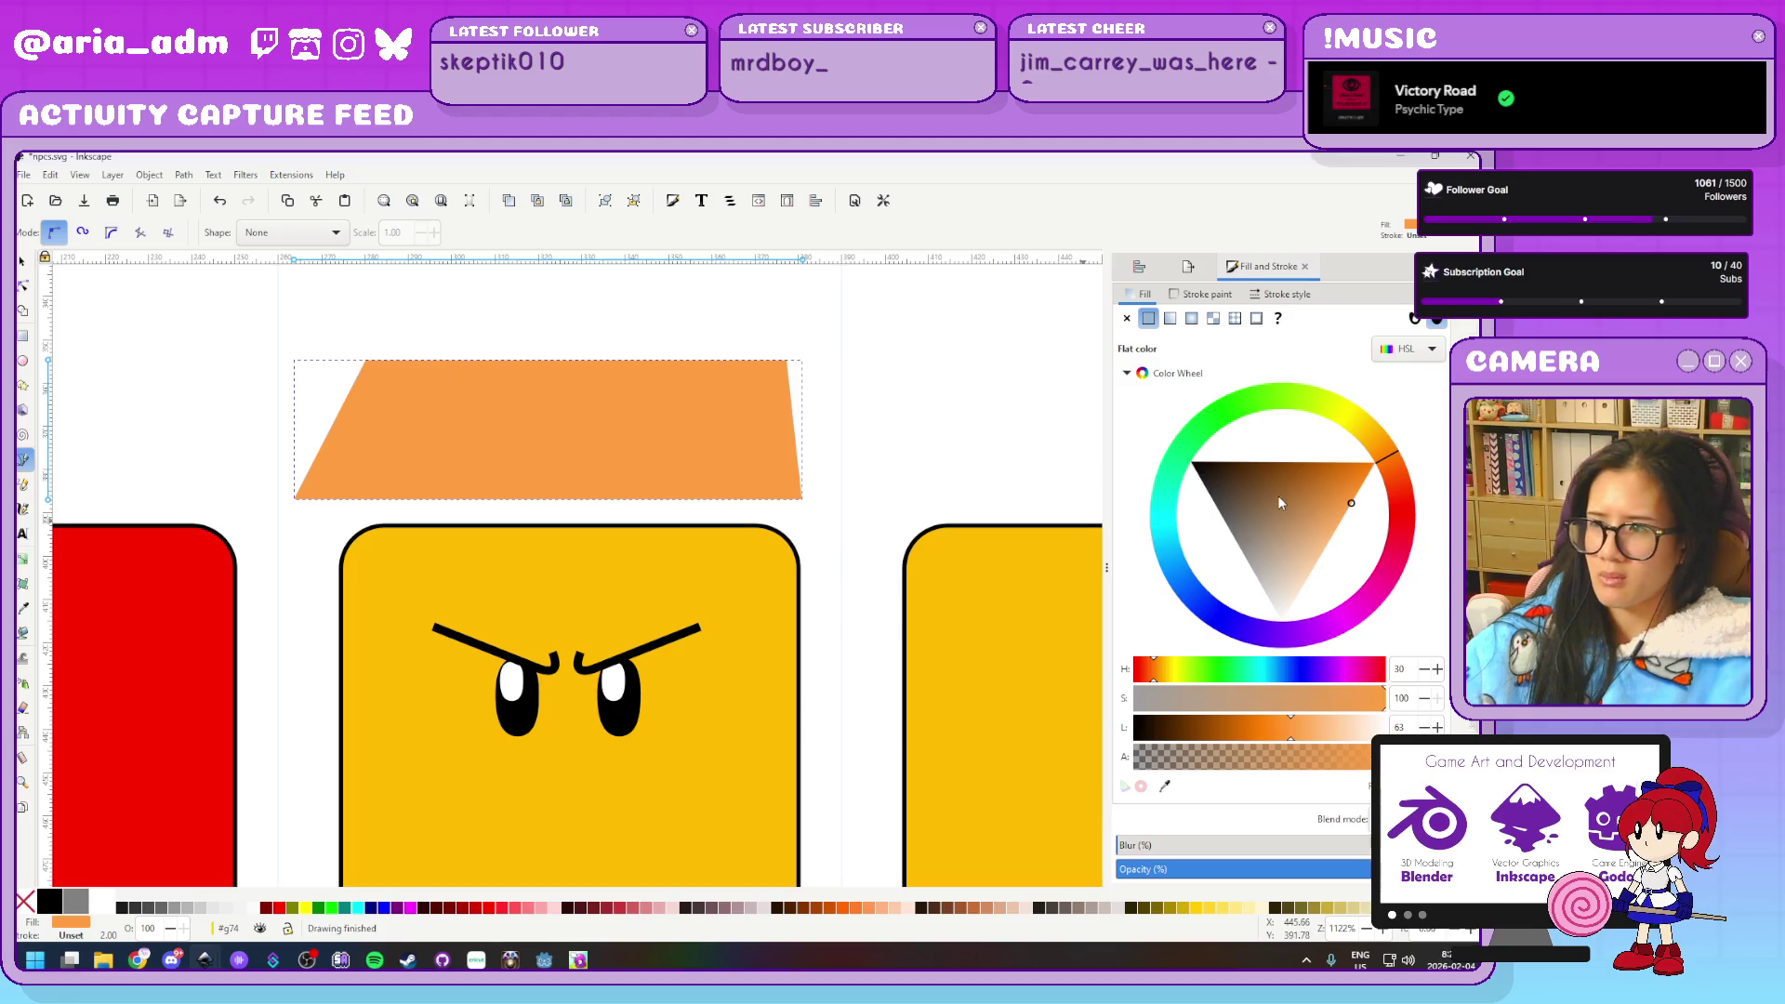
drag(1256, 517, 1276, 504)
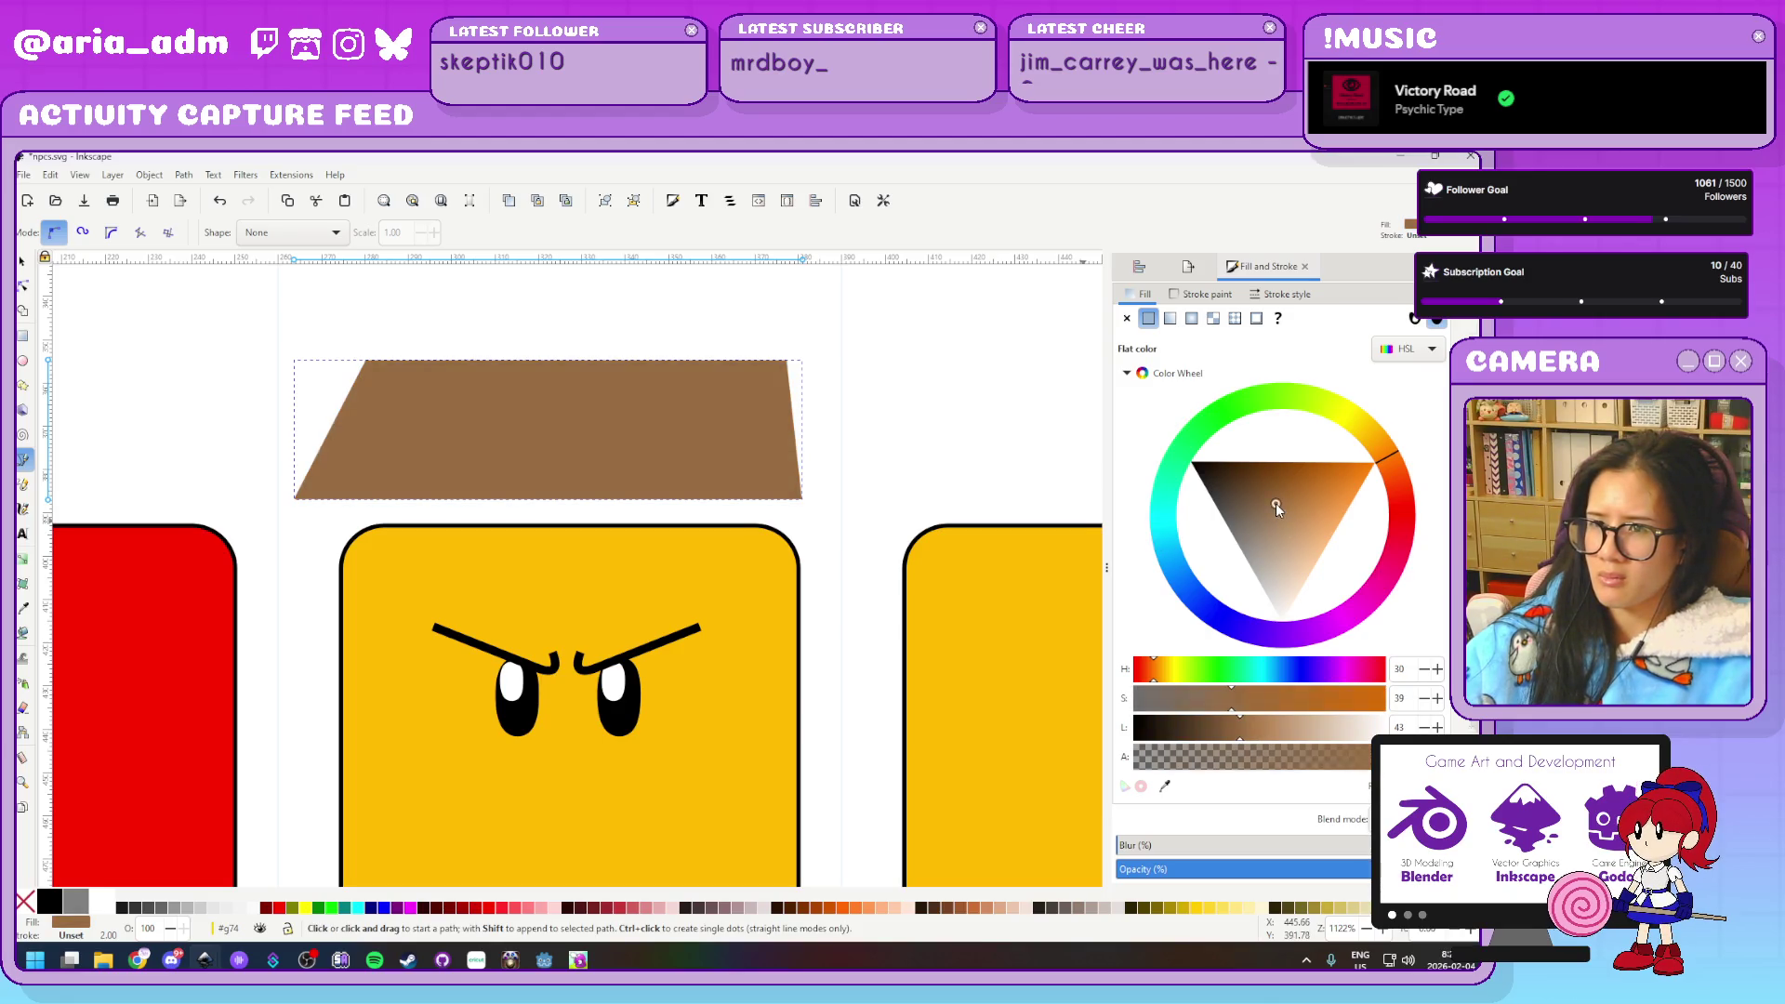
scroll(815, 580, down, 1)
scroll(814, 580, down, 3)
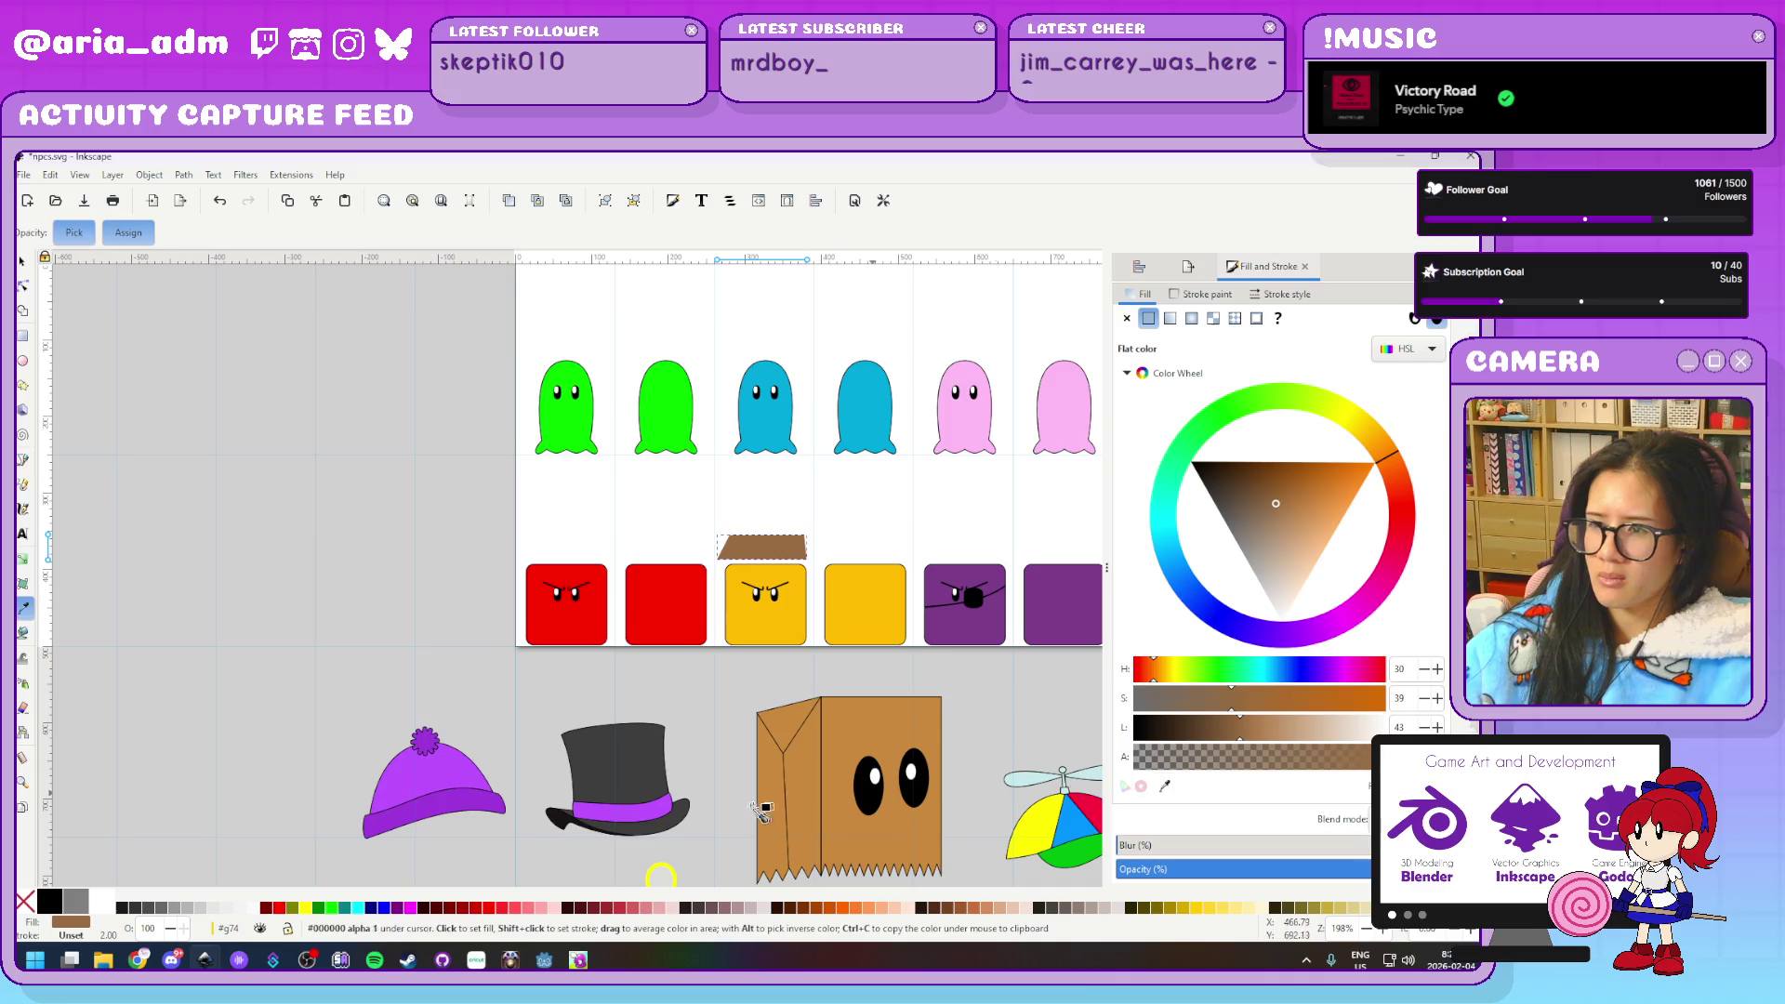
click(1313, 497)
scroll(844, 655, up, 3)
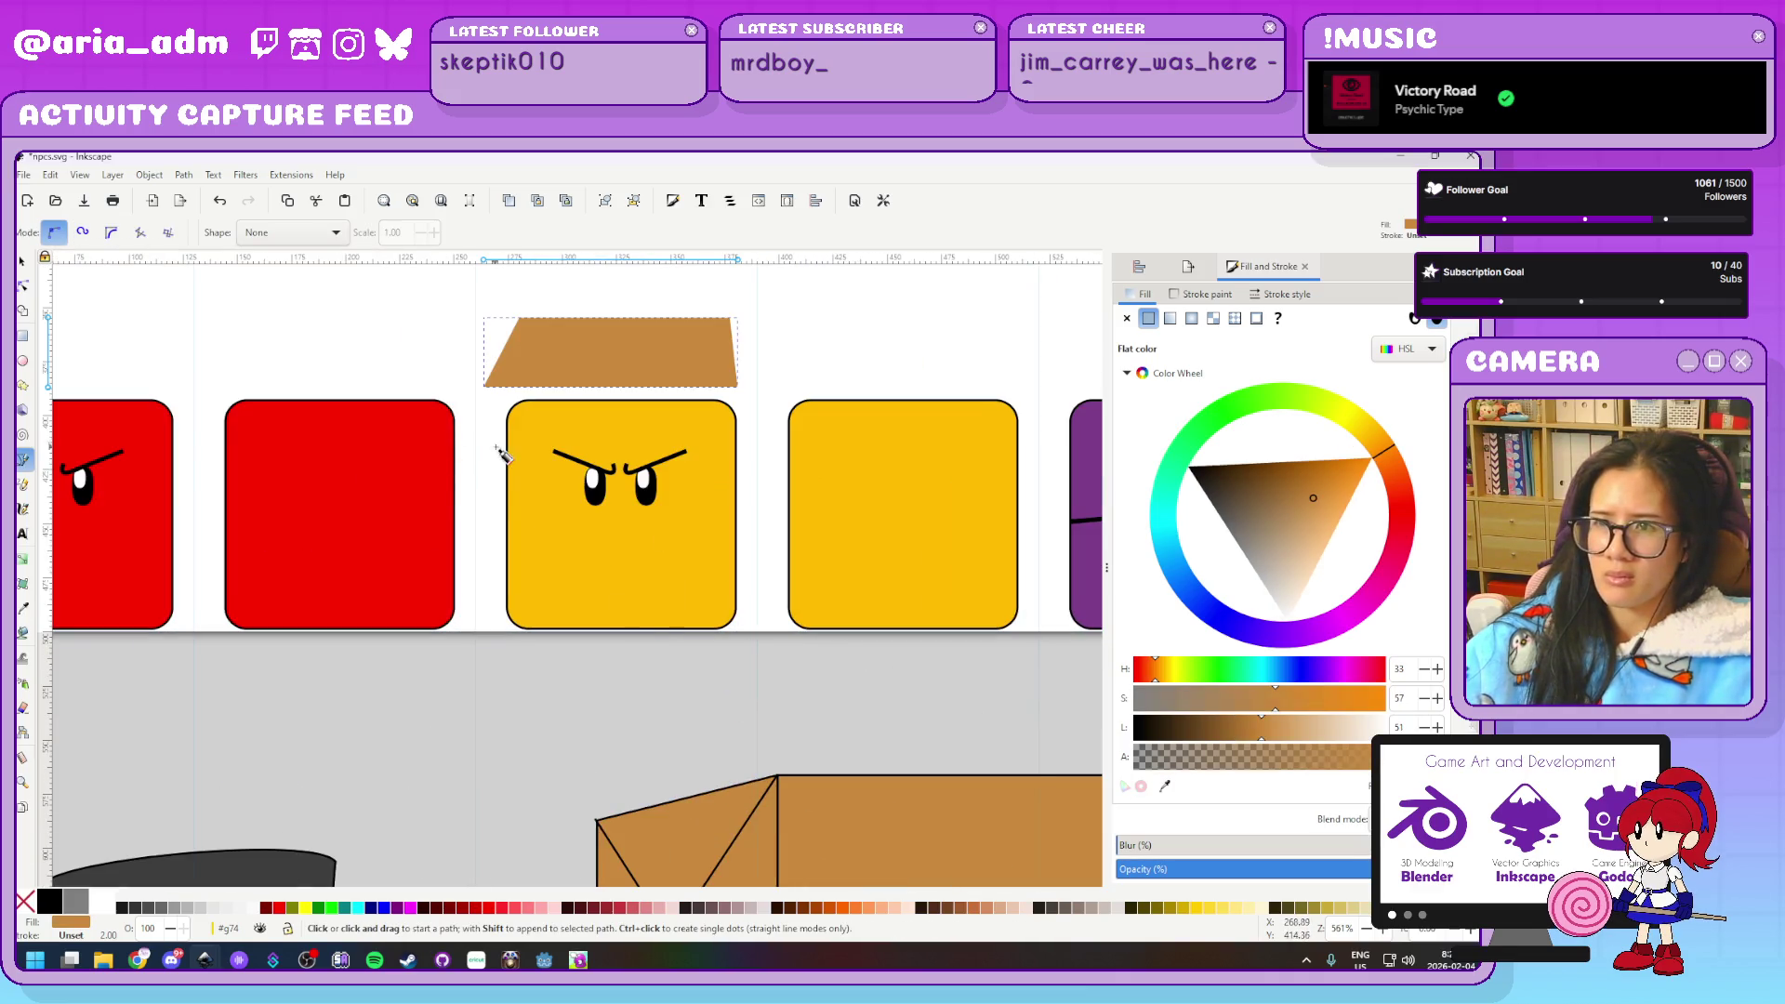
shift+click(49, 900)
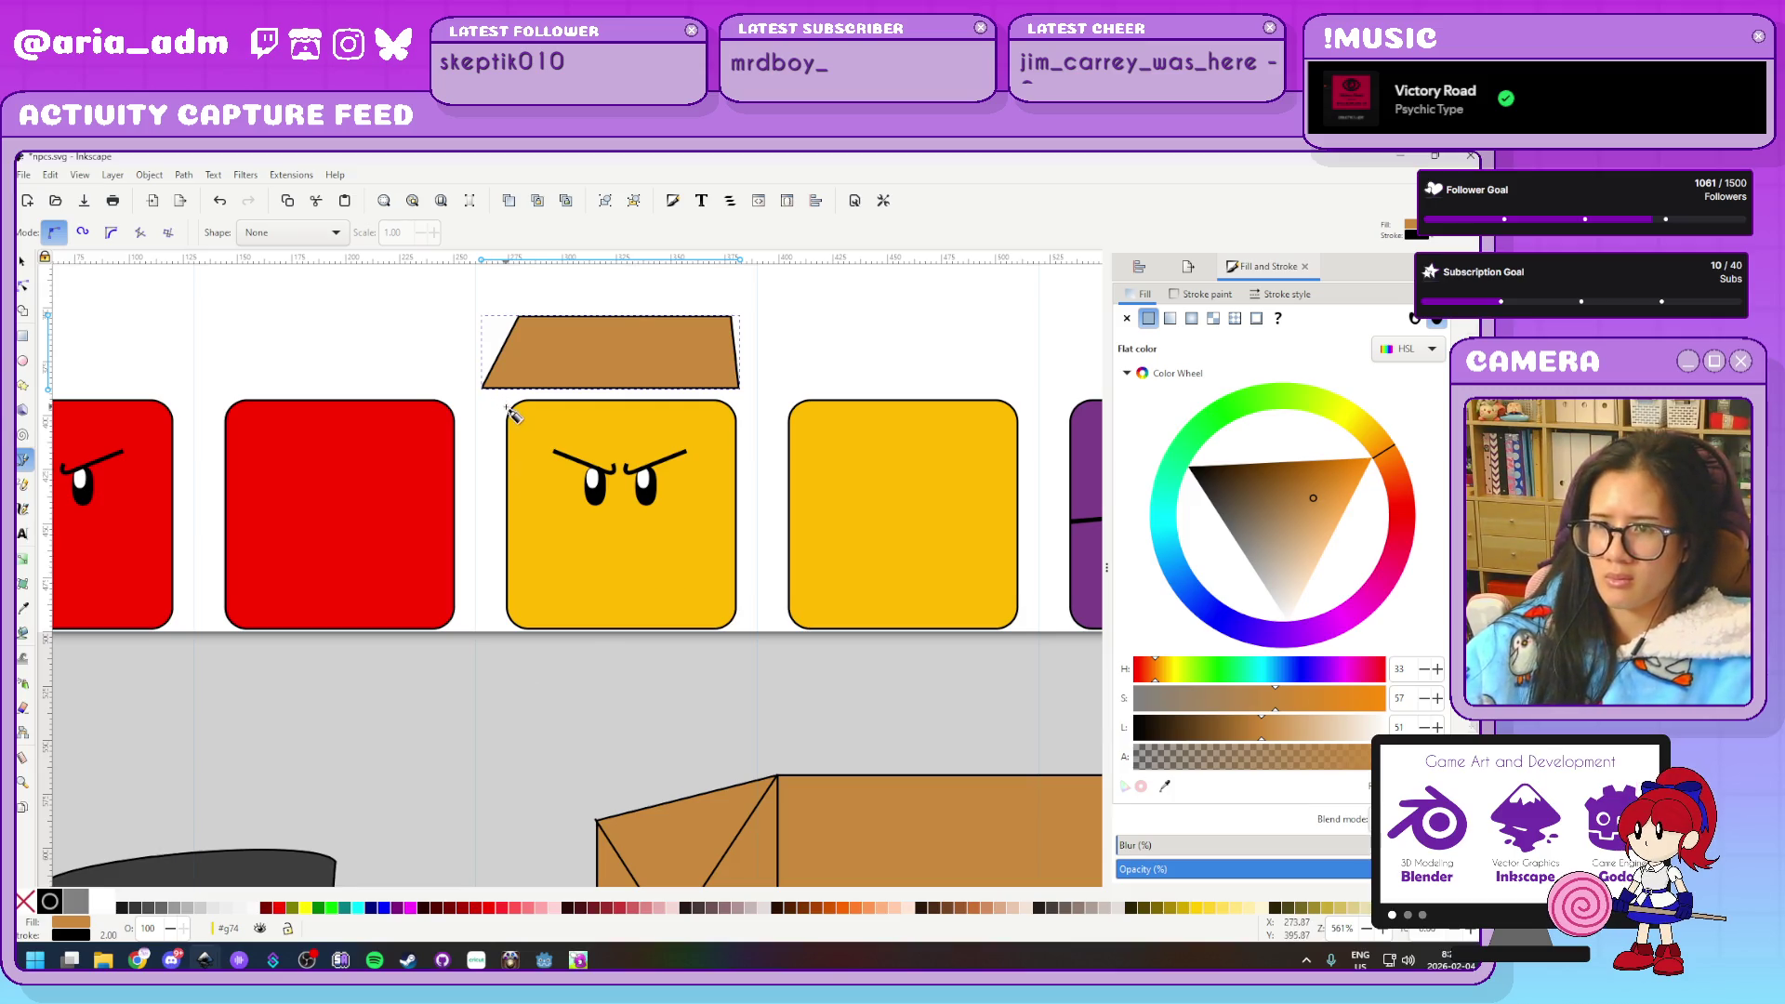
Discard a stray line, then draw a thin rim strip along the trapezoid's bottom edge
scroll(483, 386, up, 3)
scroll(450, 465, down, 3)
scroll(455, 497, up, 1)
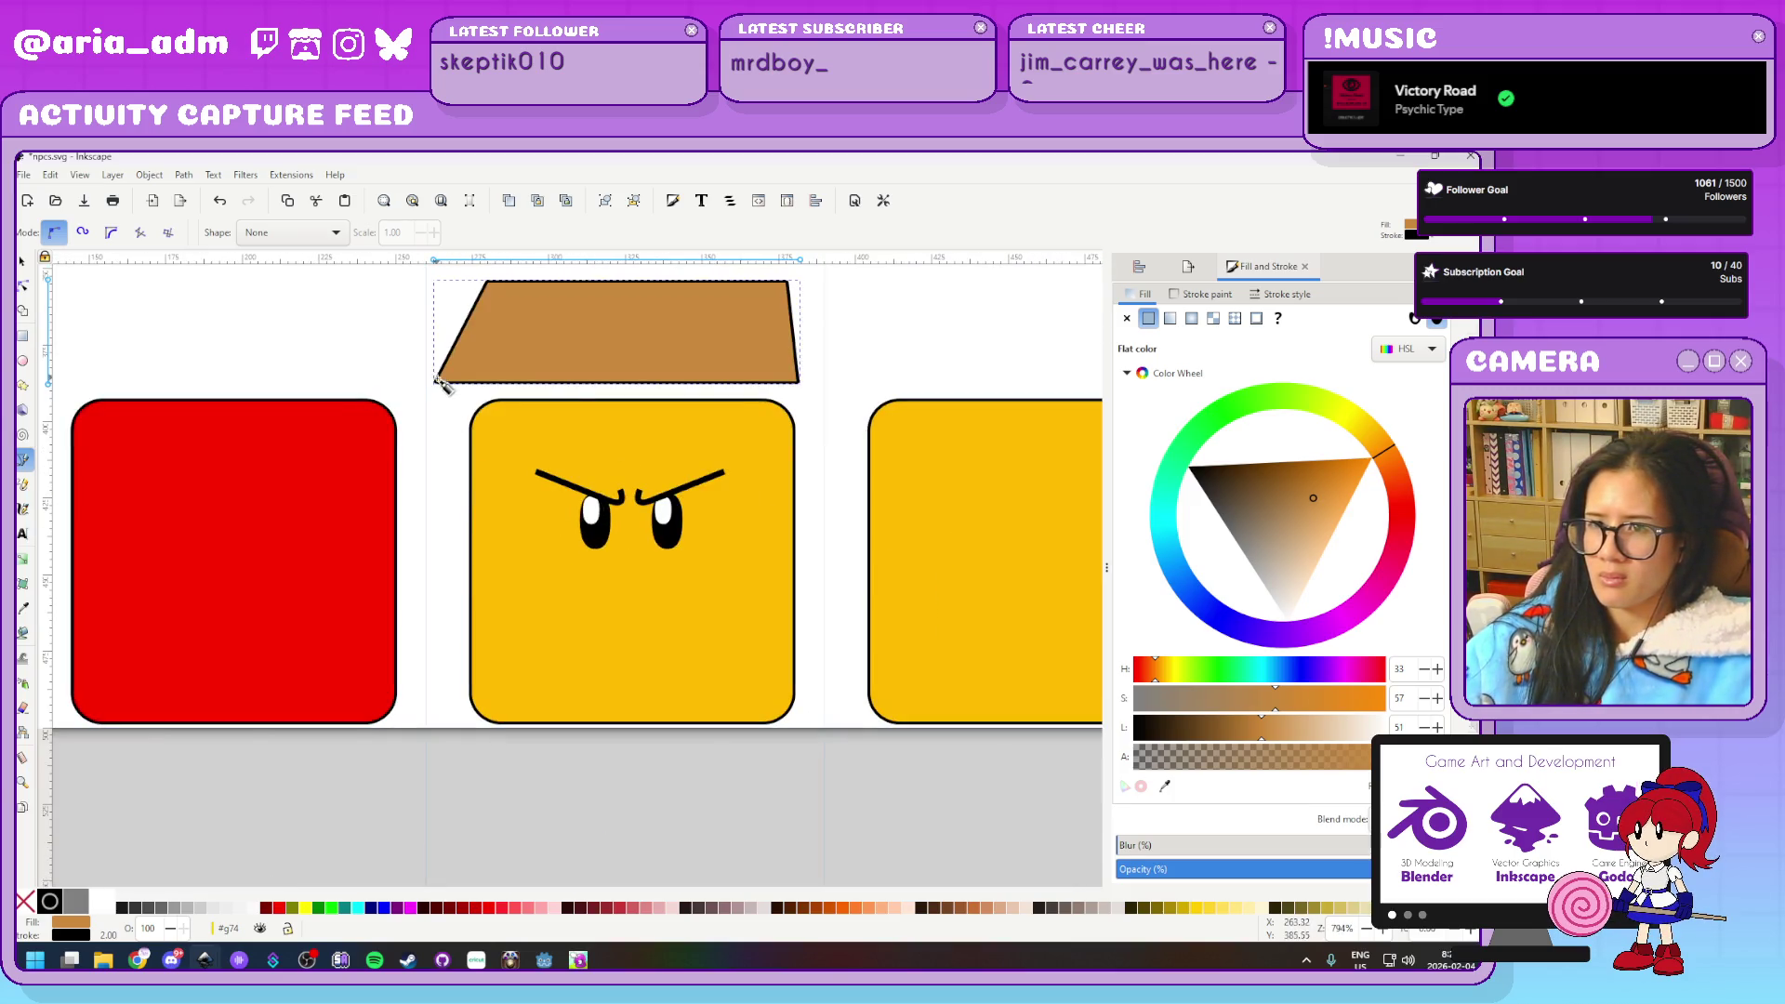
click(436, 381)
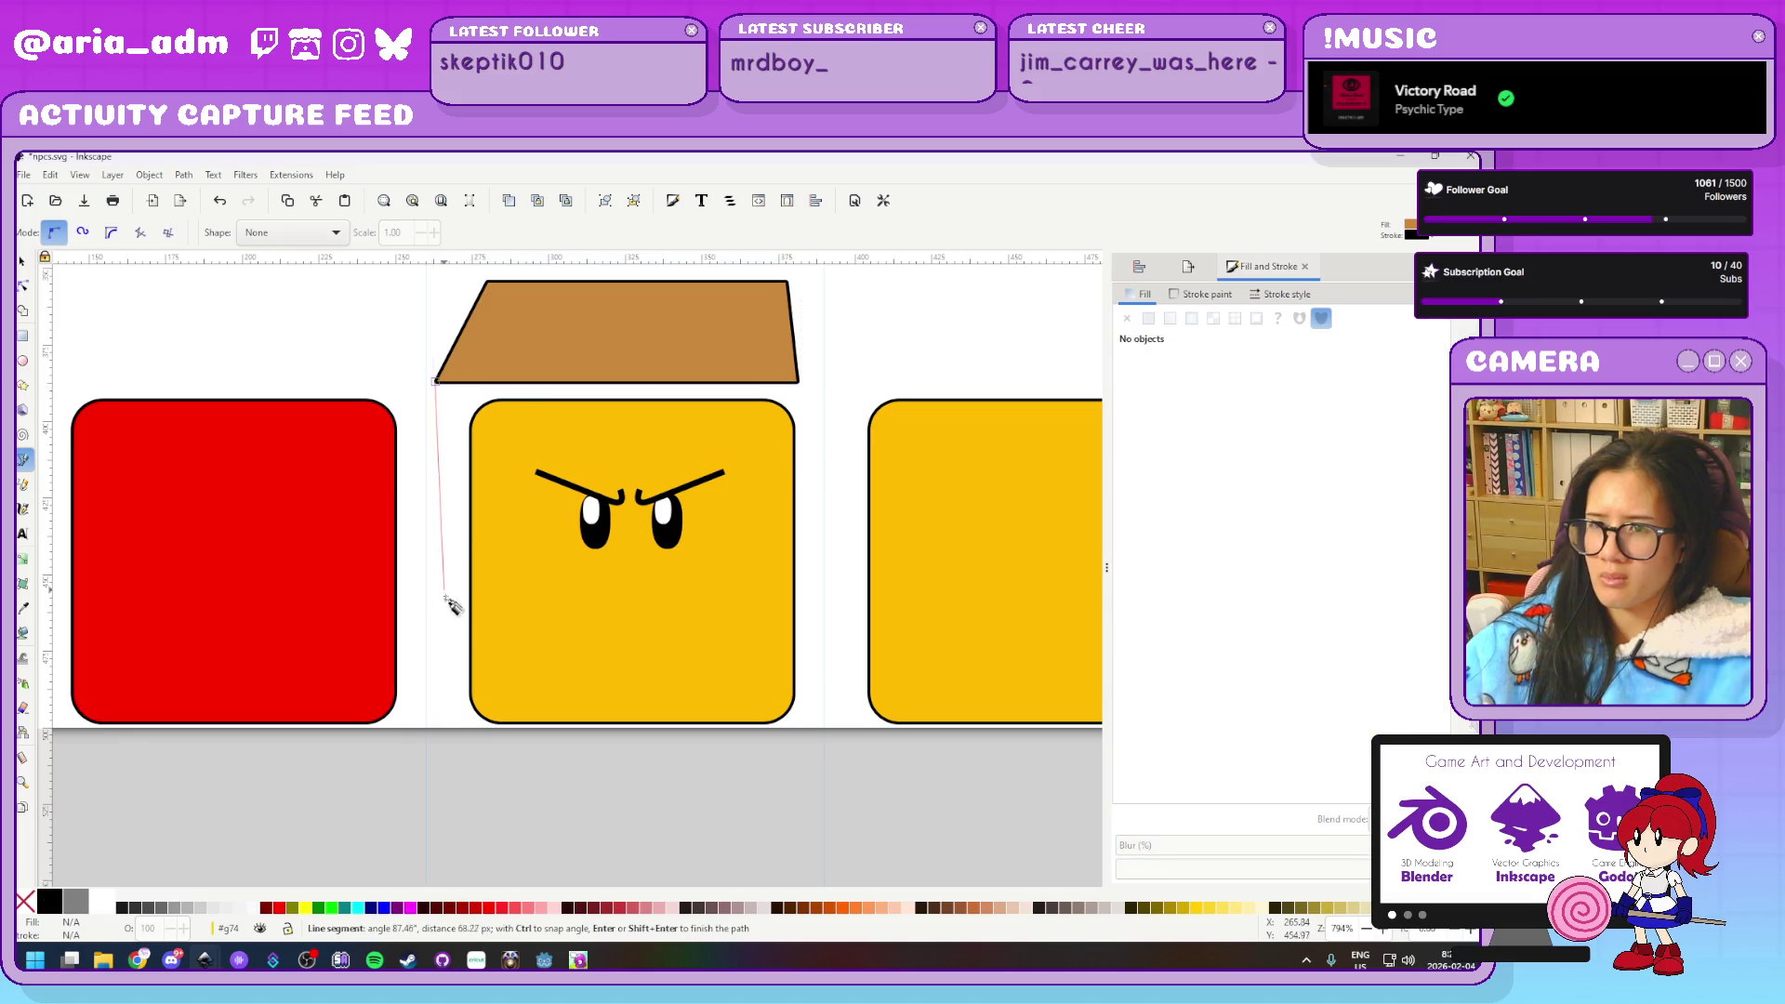
click(446, 648)
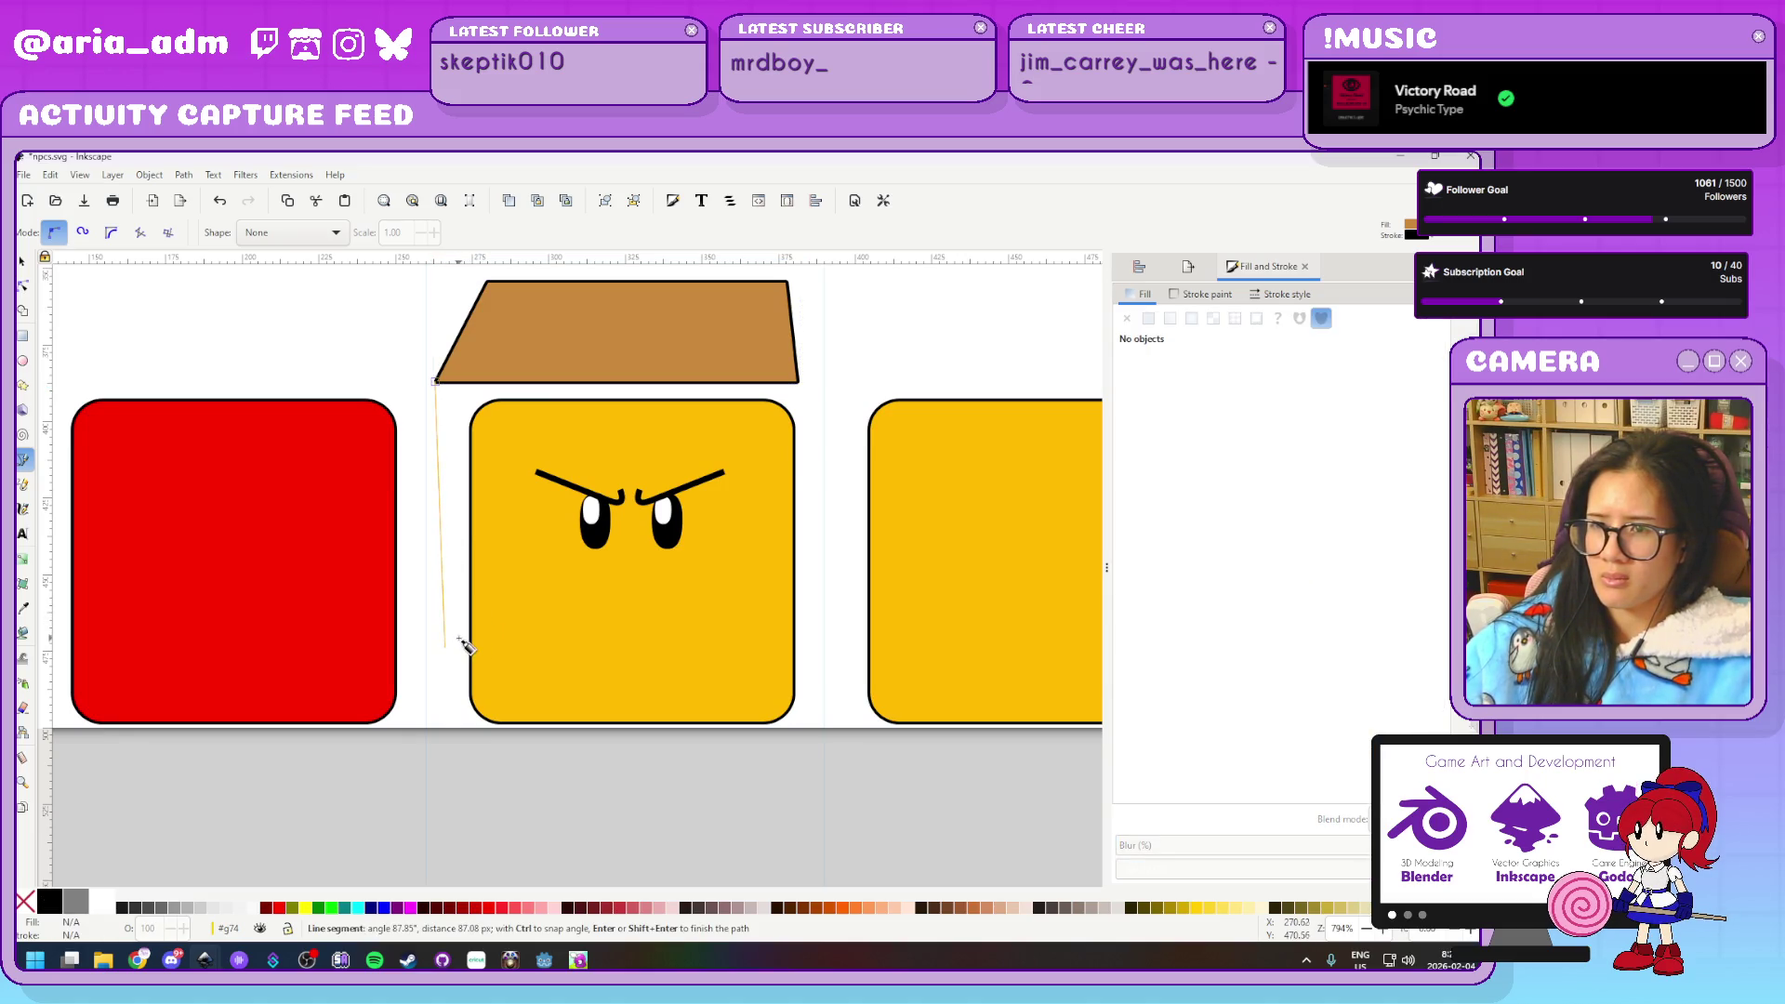
key(Escape)
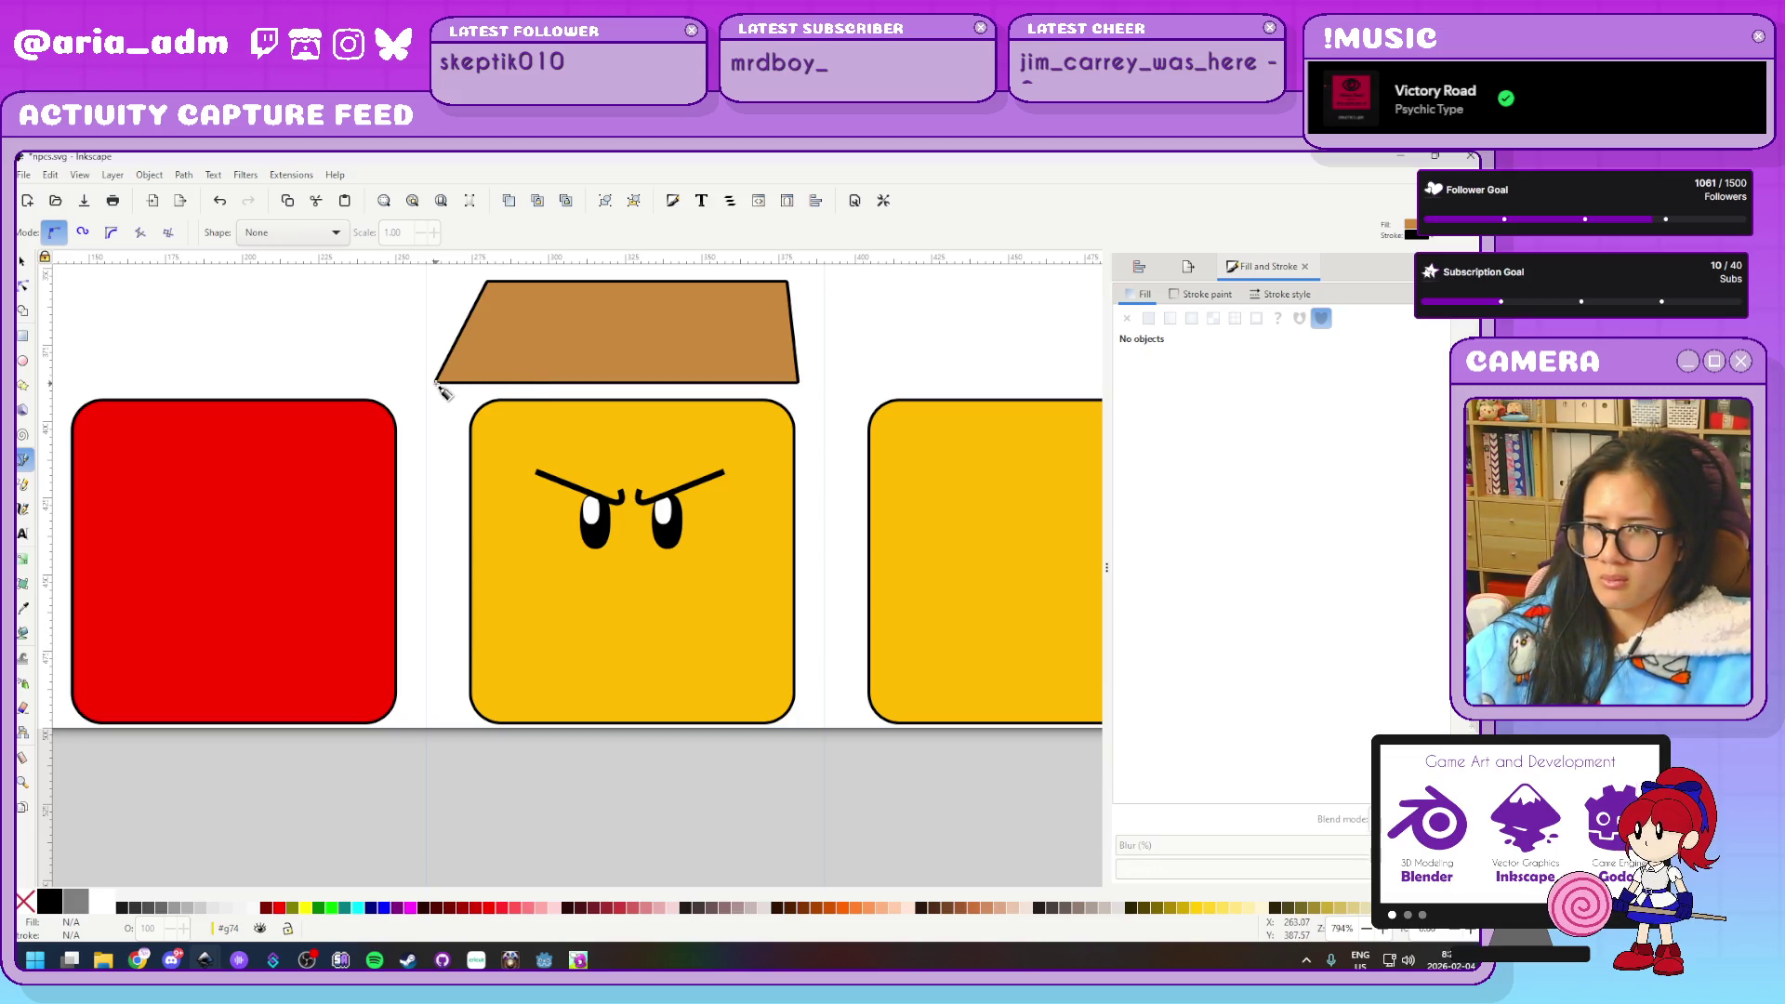
click(437, 382)
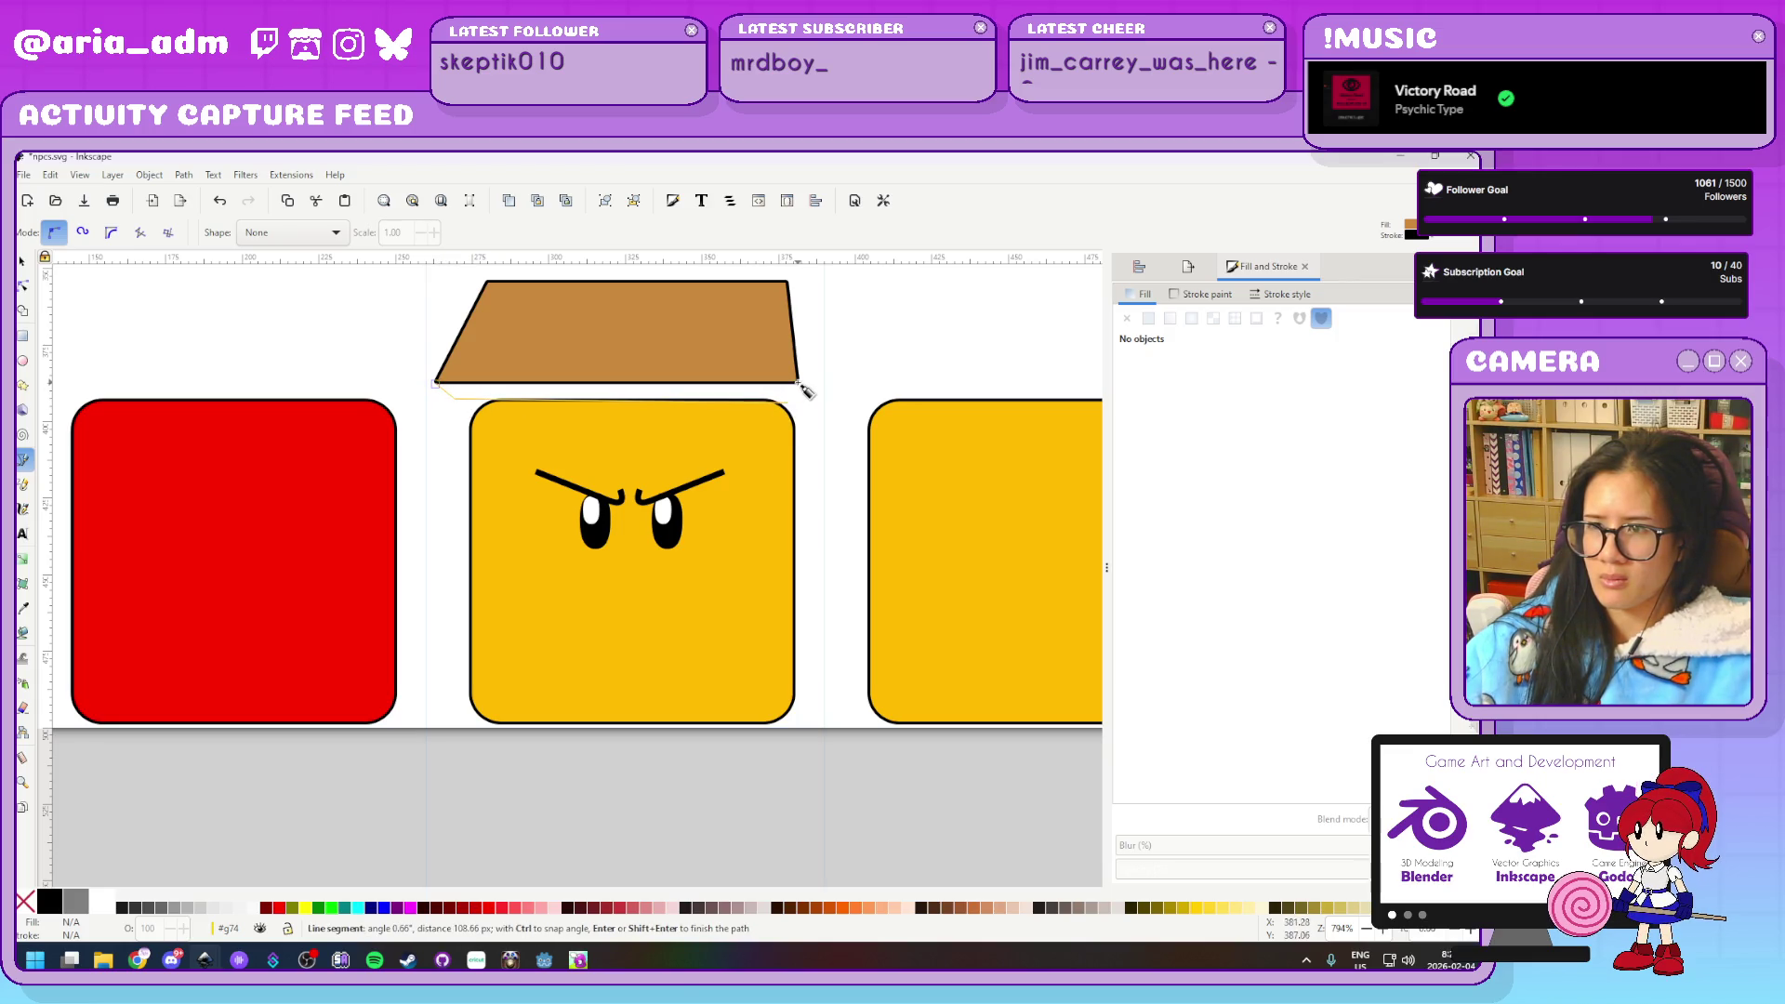
click(799, 383)
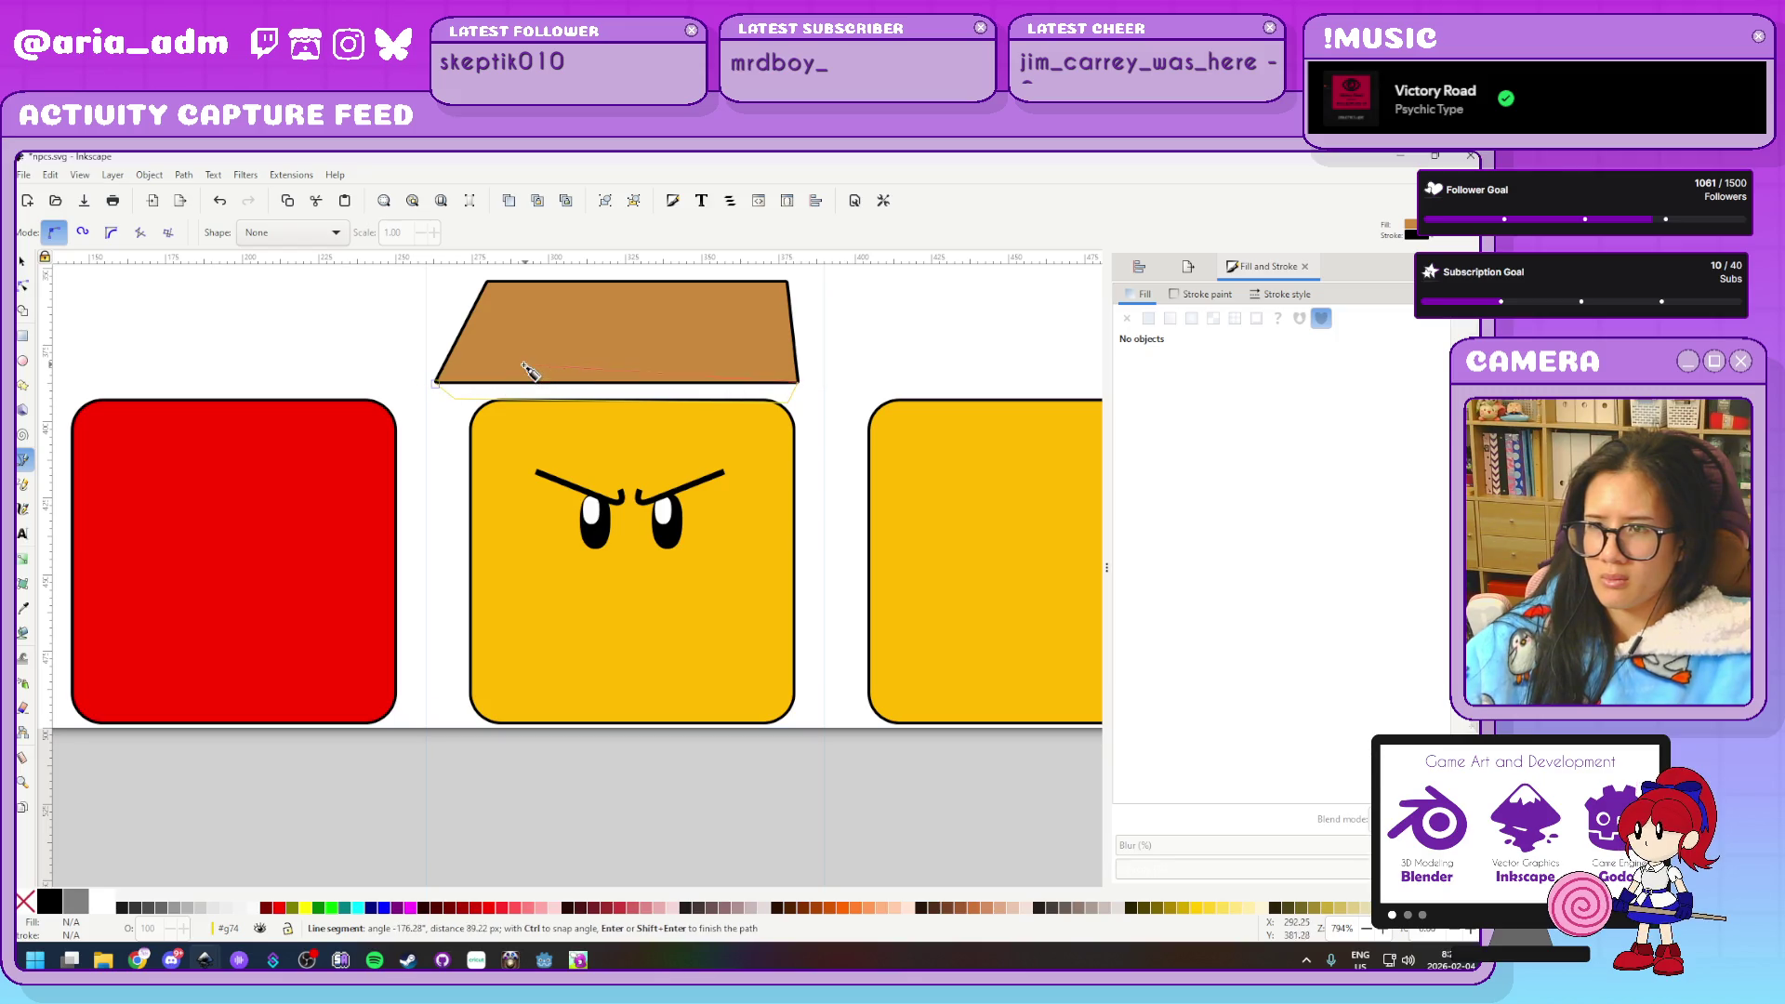
key(Return)
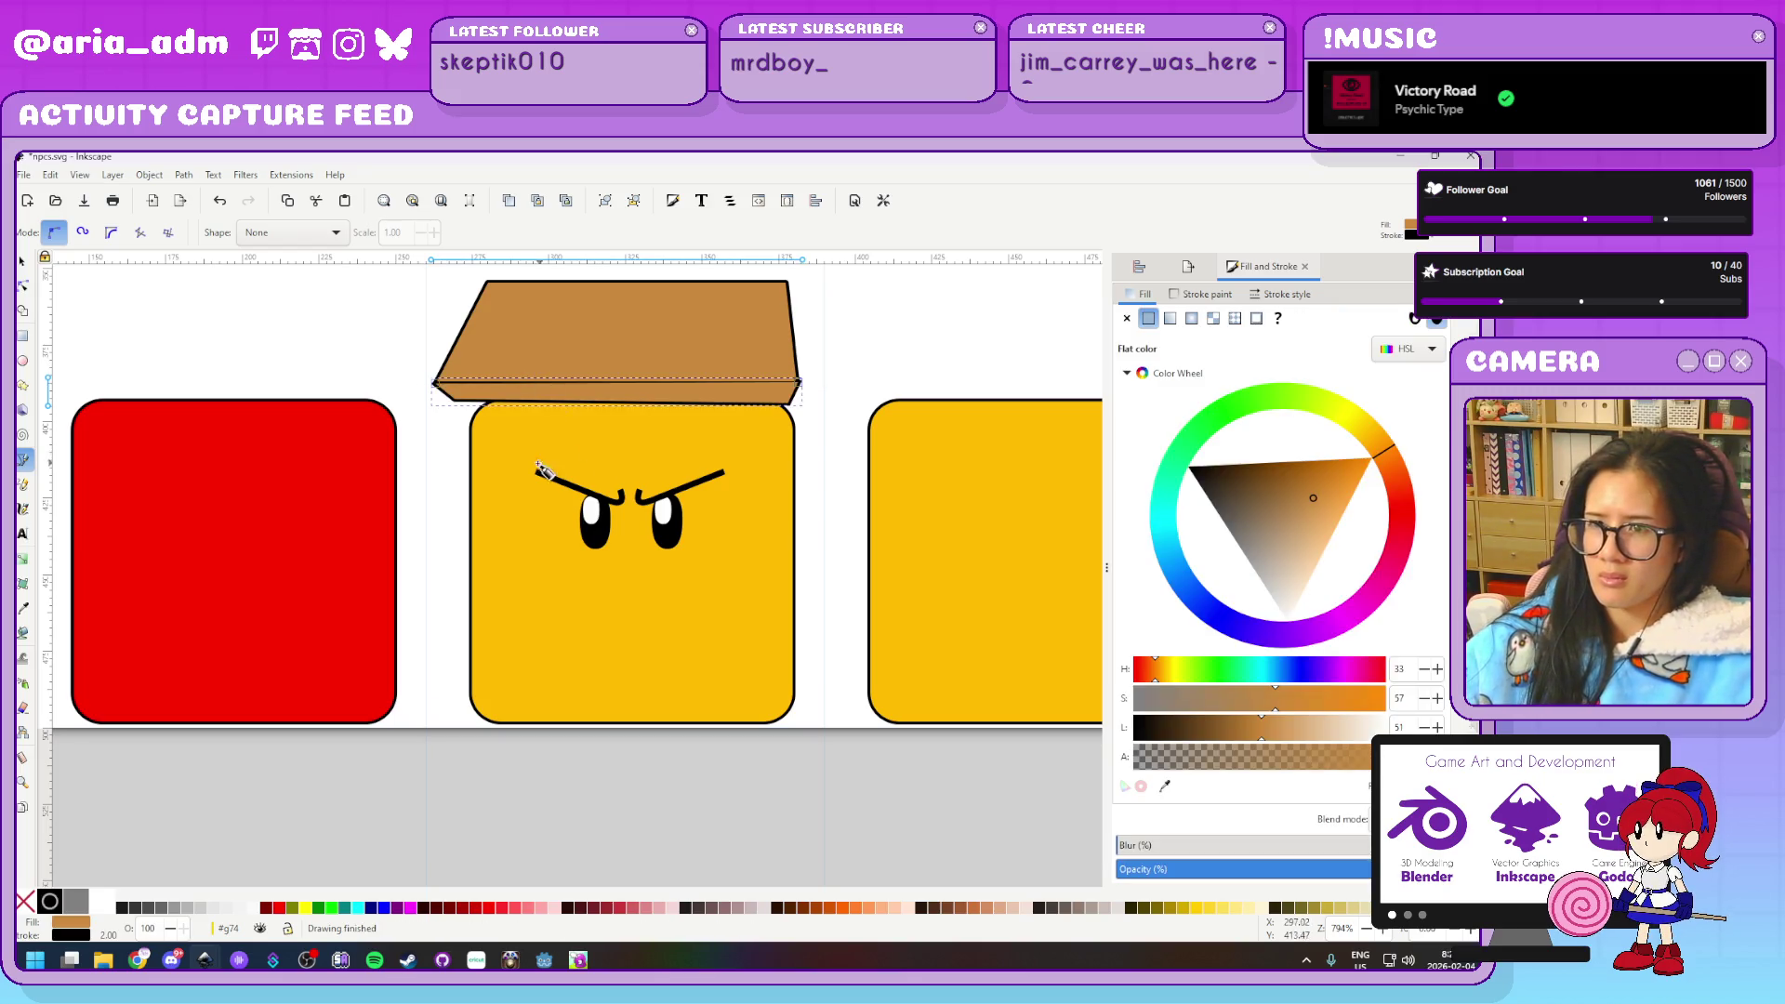
ctrl+scroll(496, 581, up, 1)
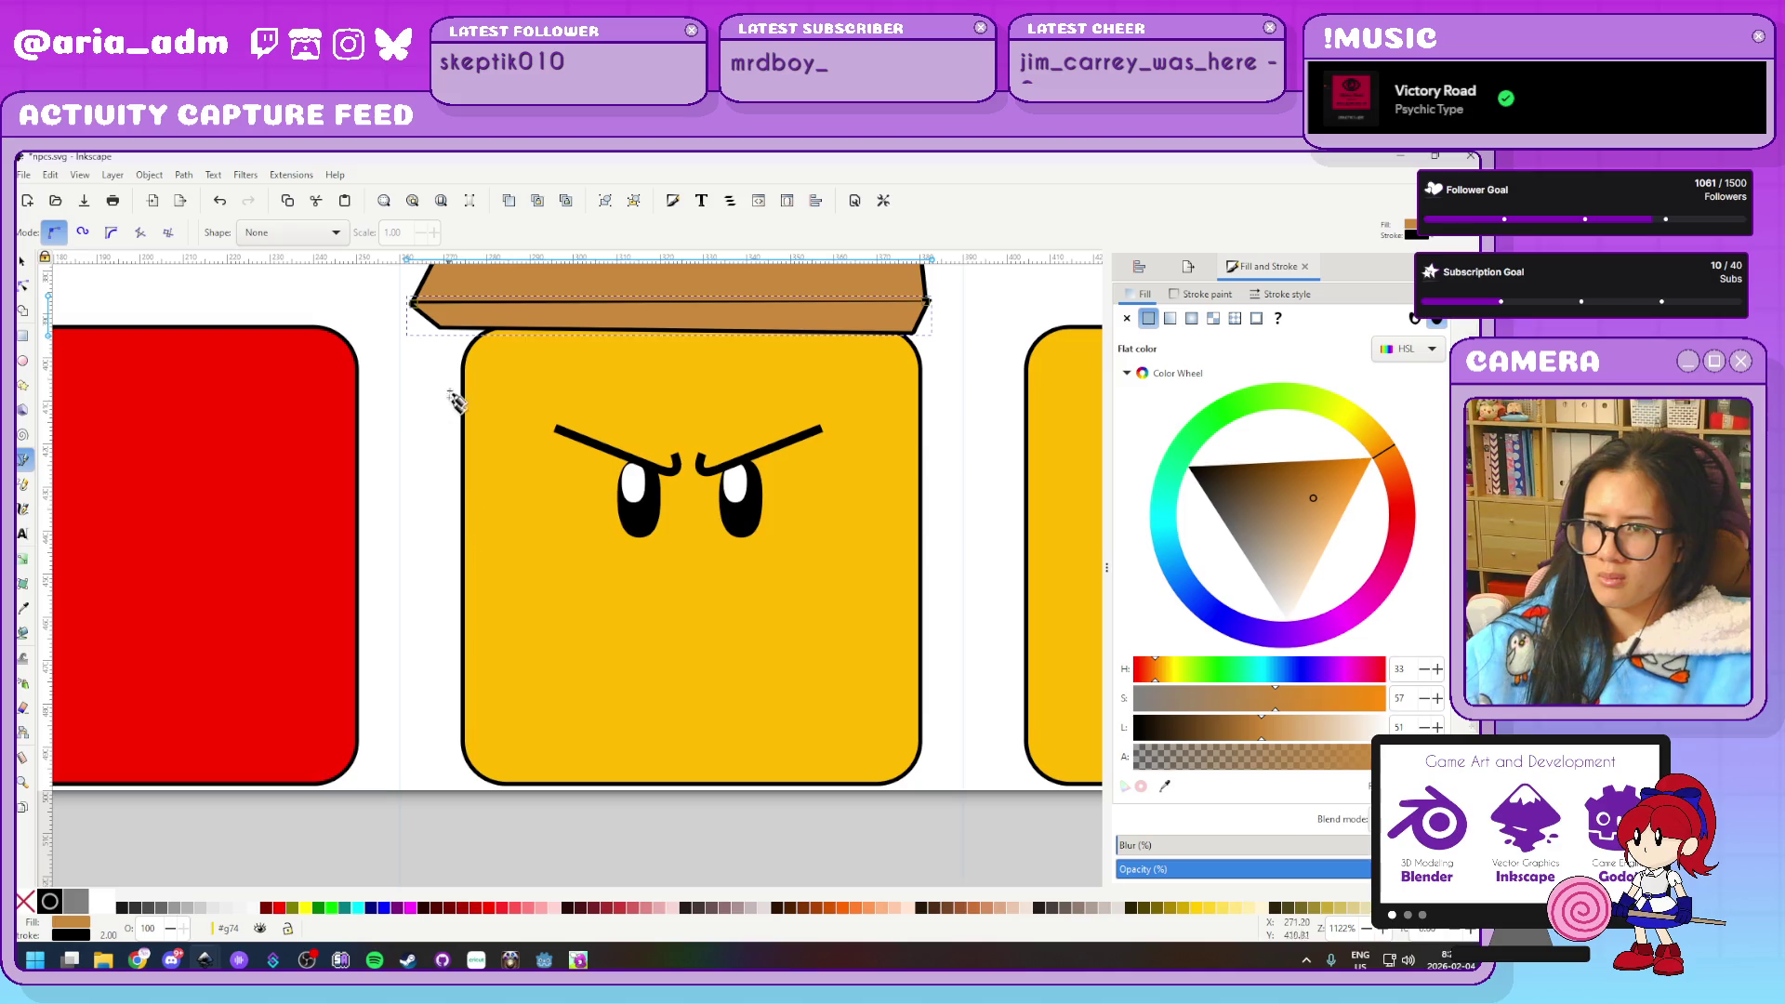
Trace the bag outline down the block's left side, then remove three misplaced zigzag points
click(437, 327)
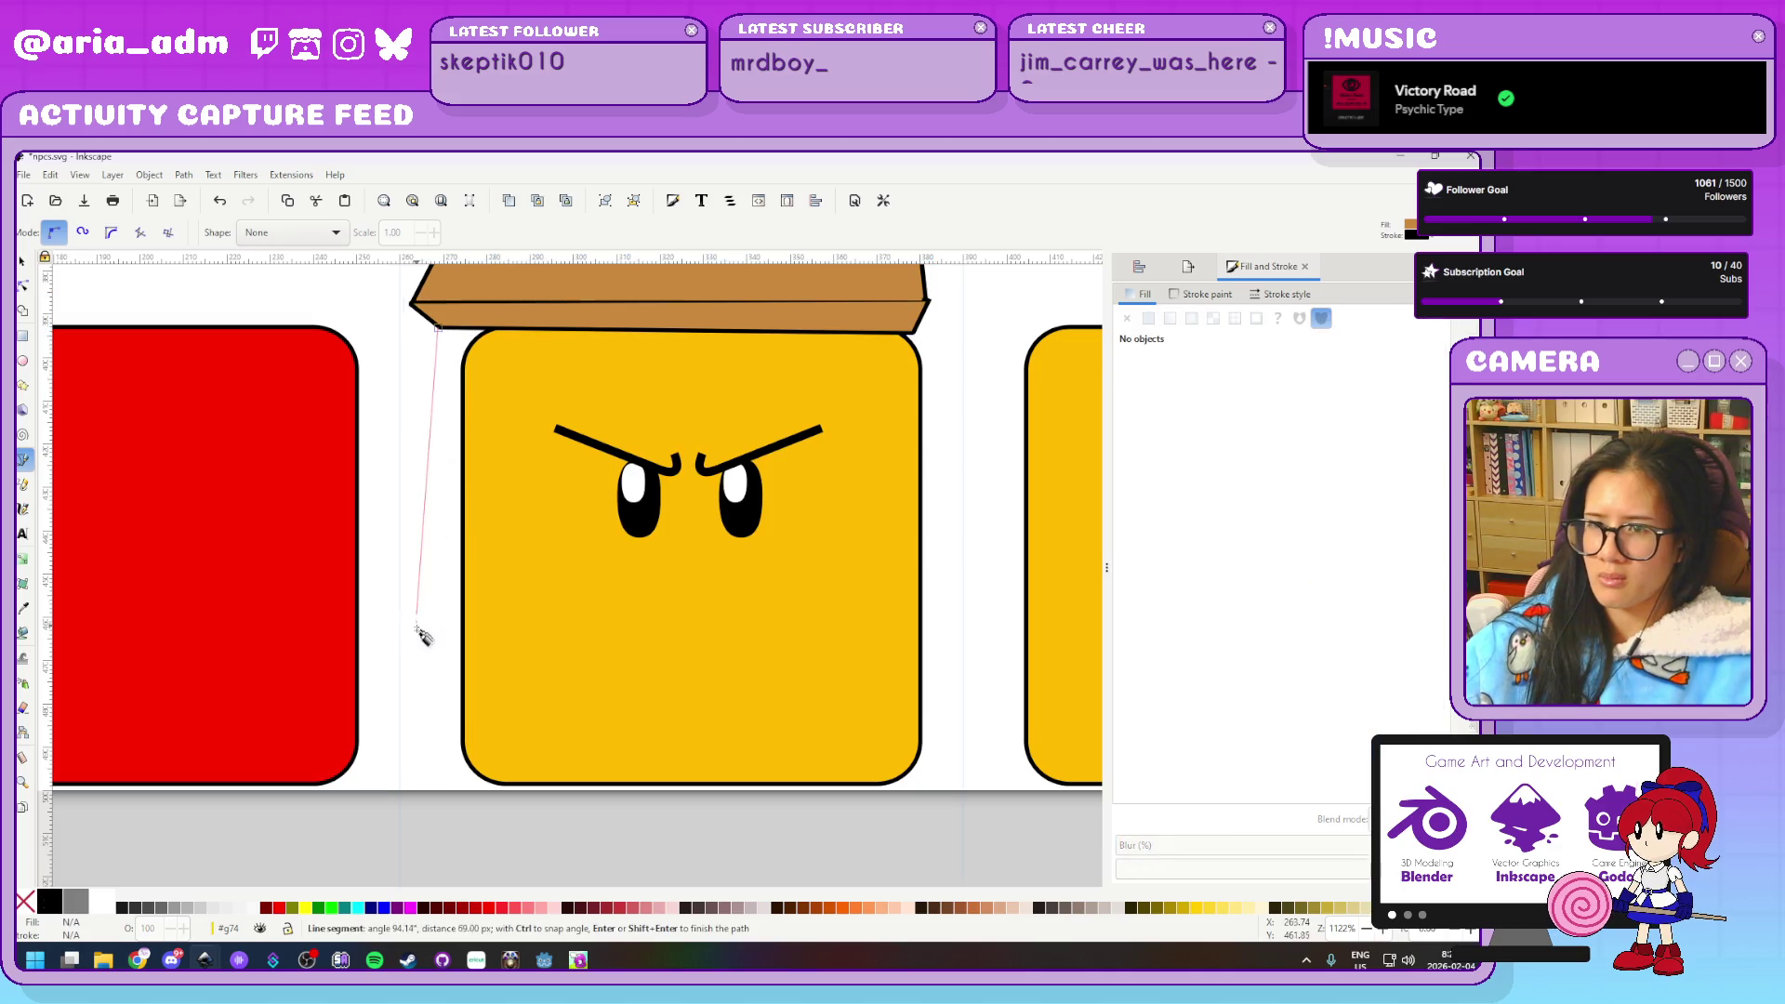
click(417, 680)
click(430, 684)
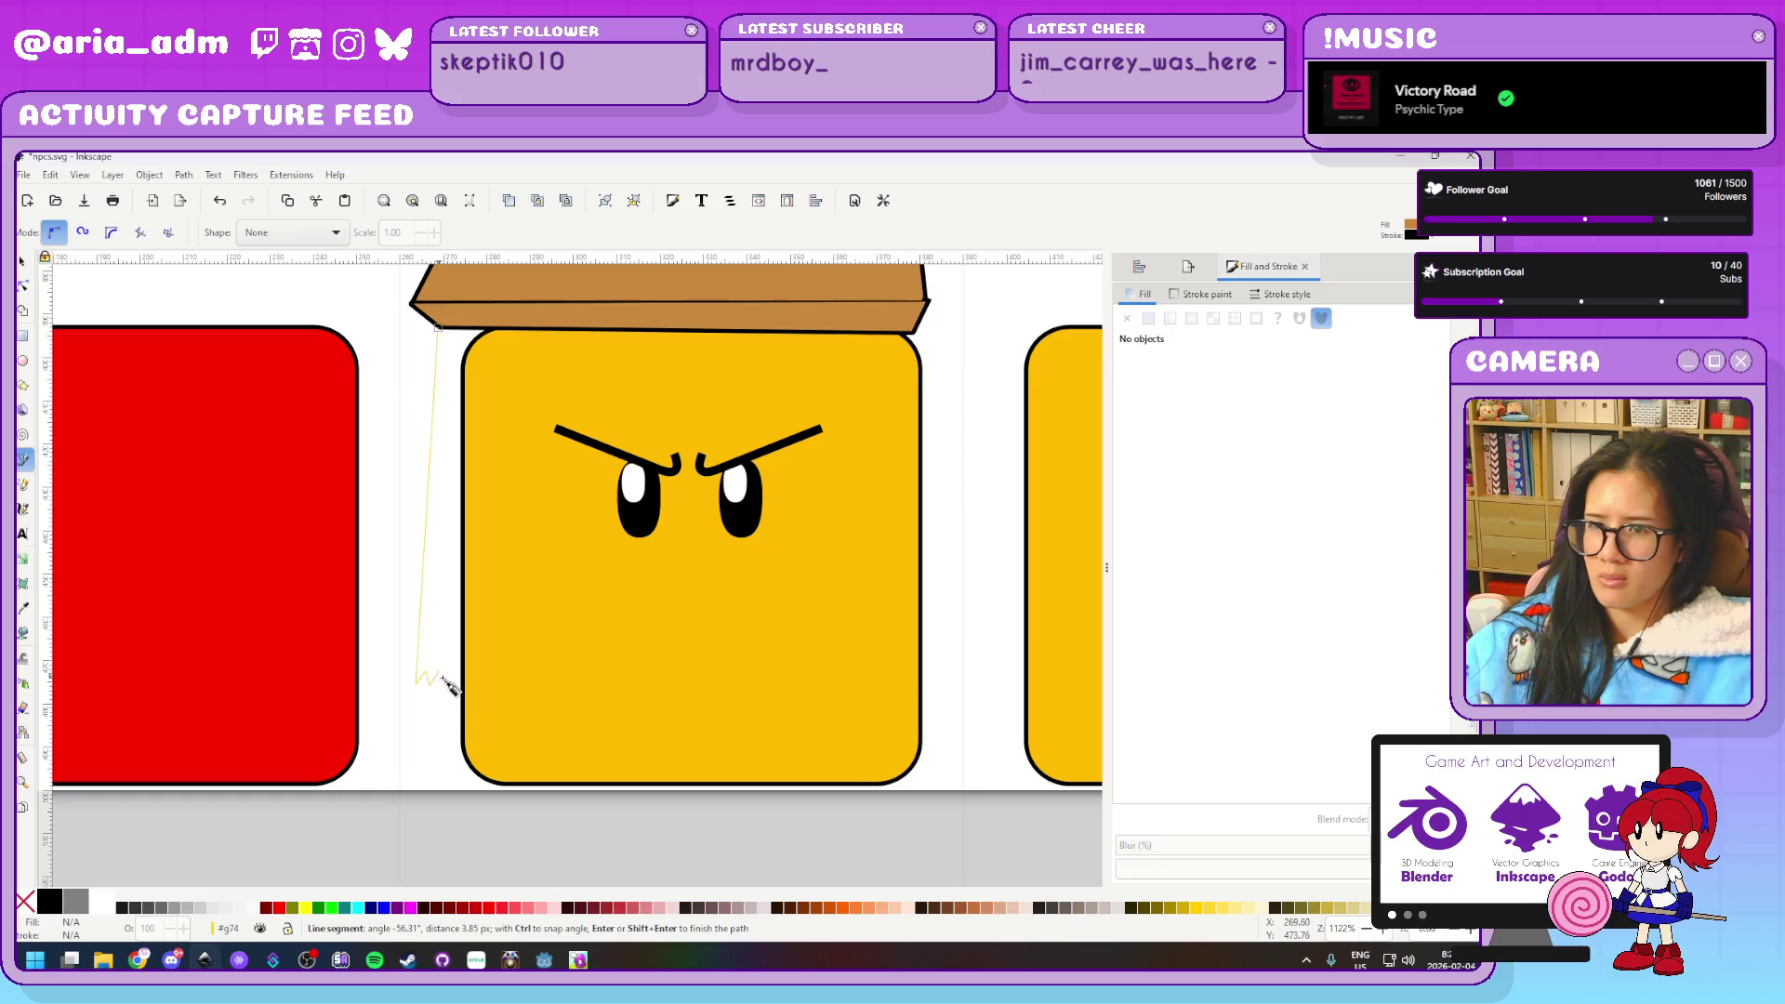
click(456, 683)
click(479, 681)
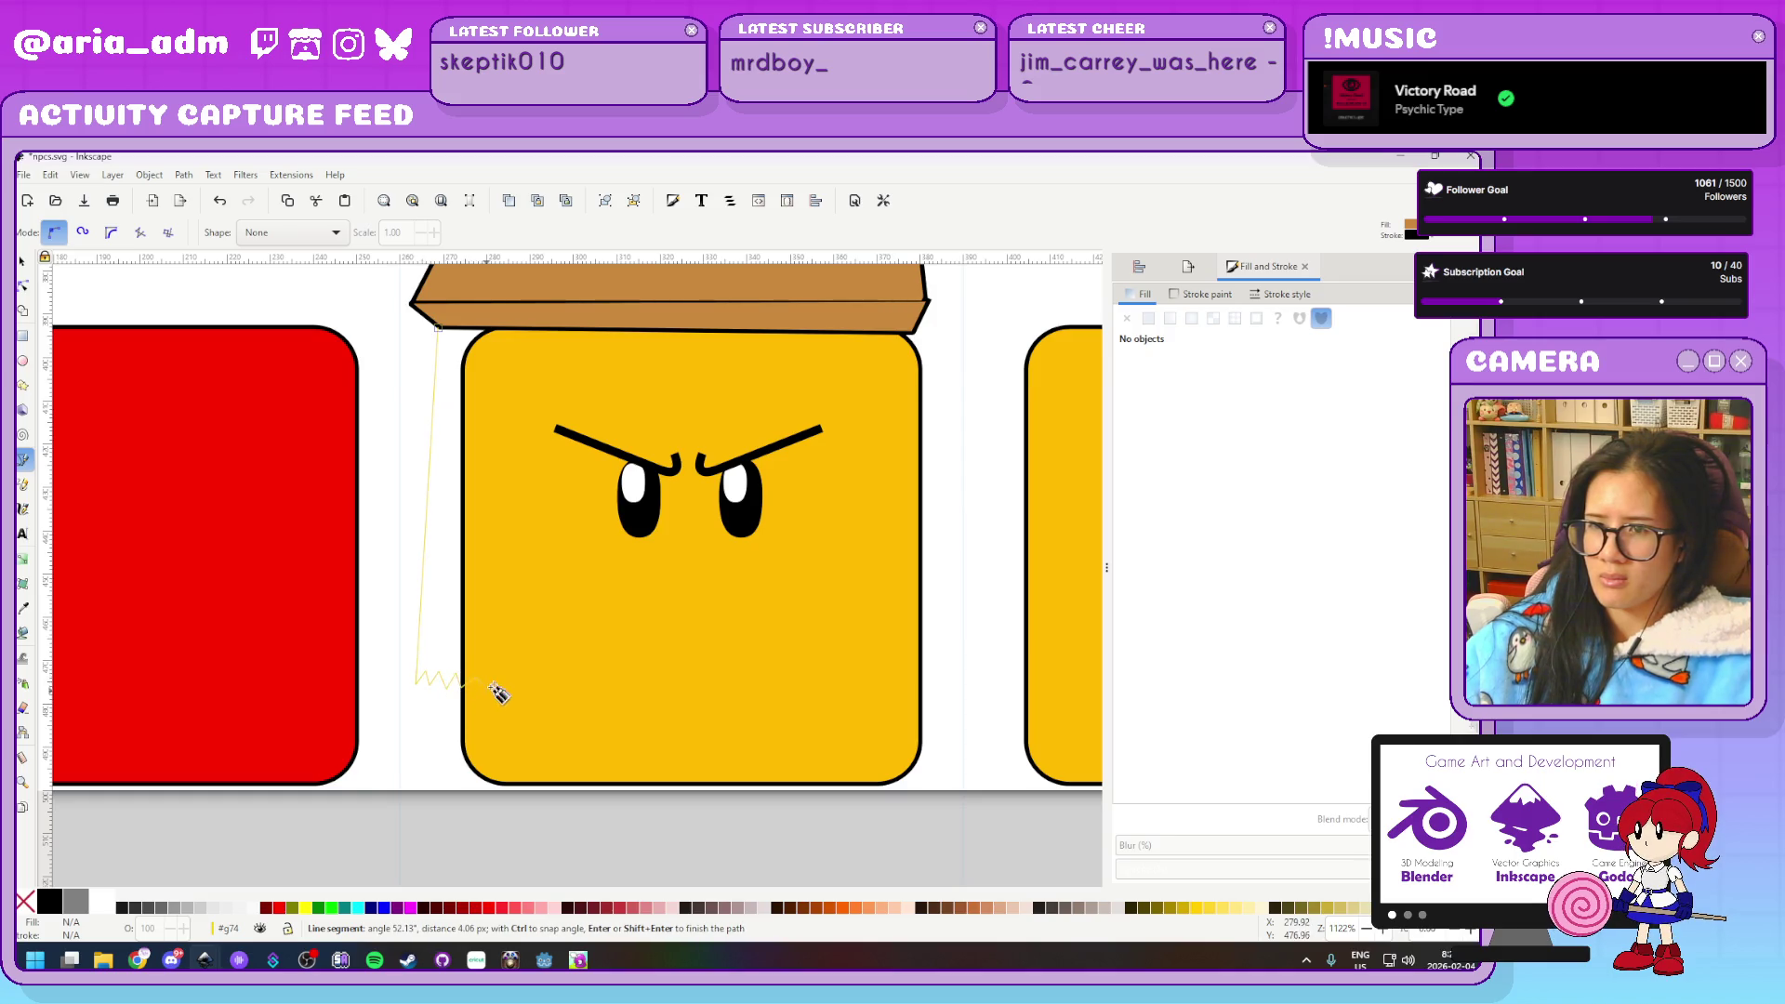
click(511, 689)
click(536, 688)
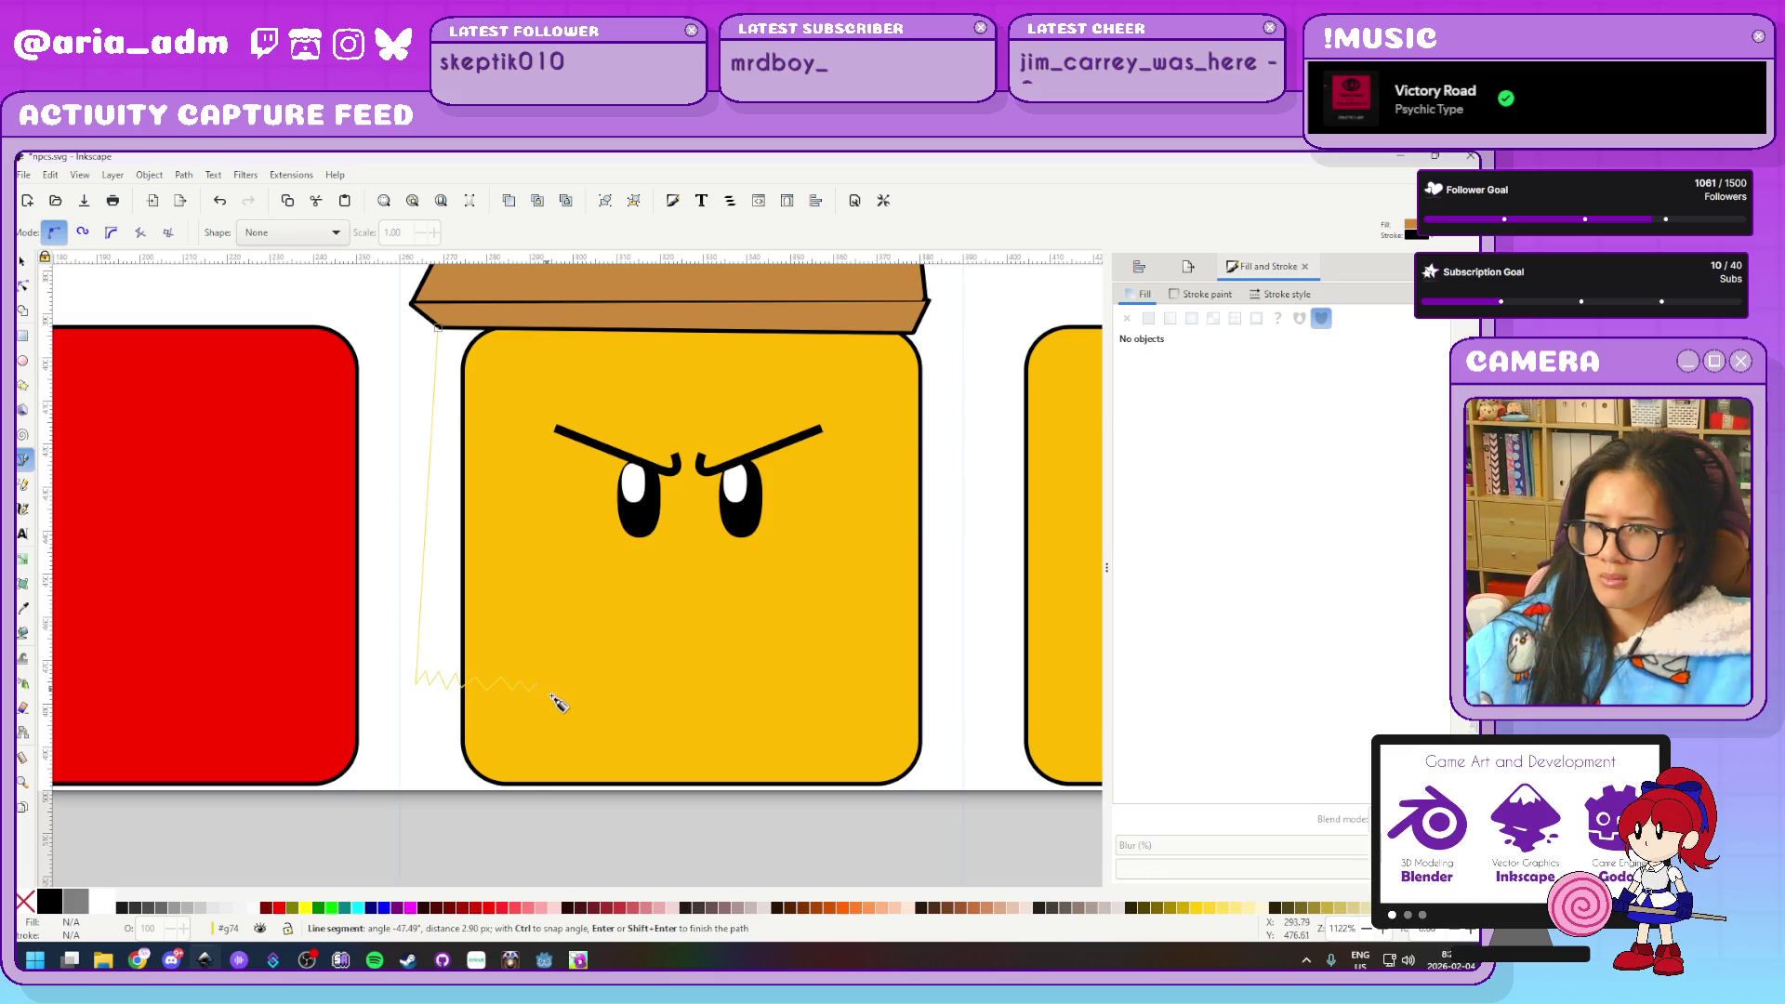
click(547, 692)
click(577, 693)
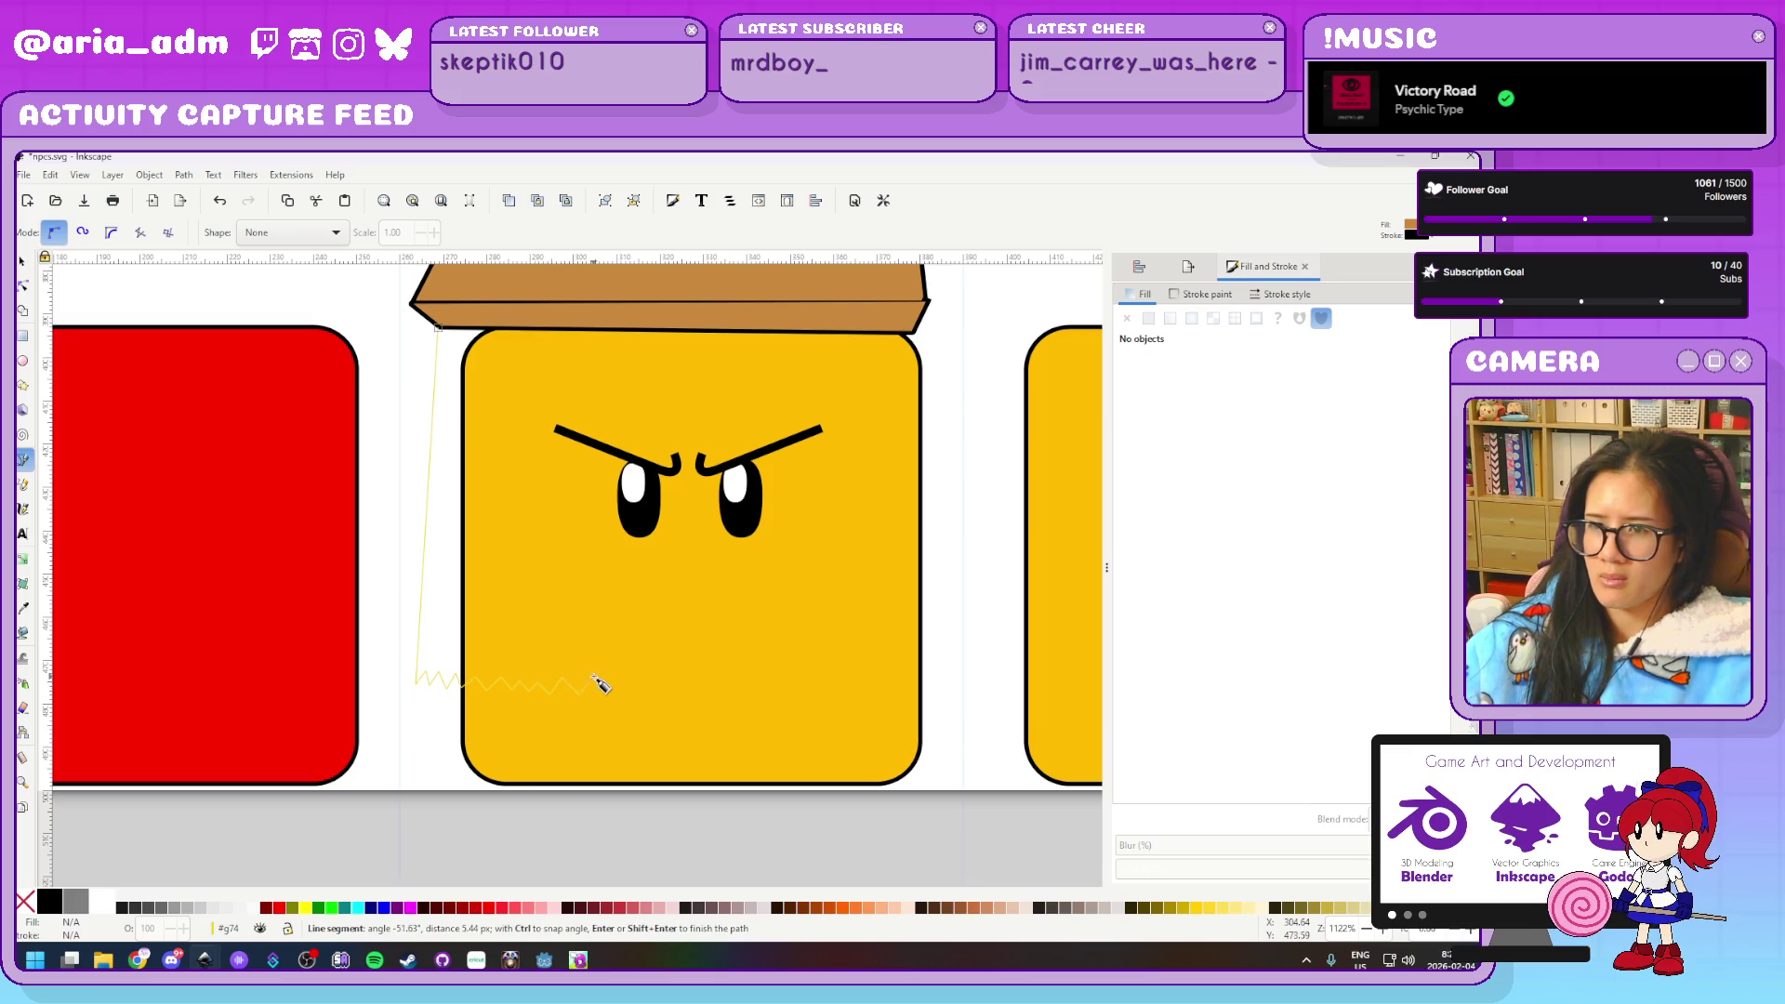
key(BackSpace)
key(BackSpace)
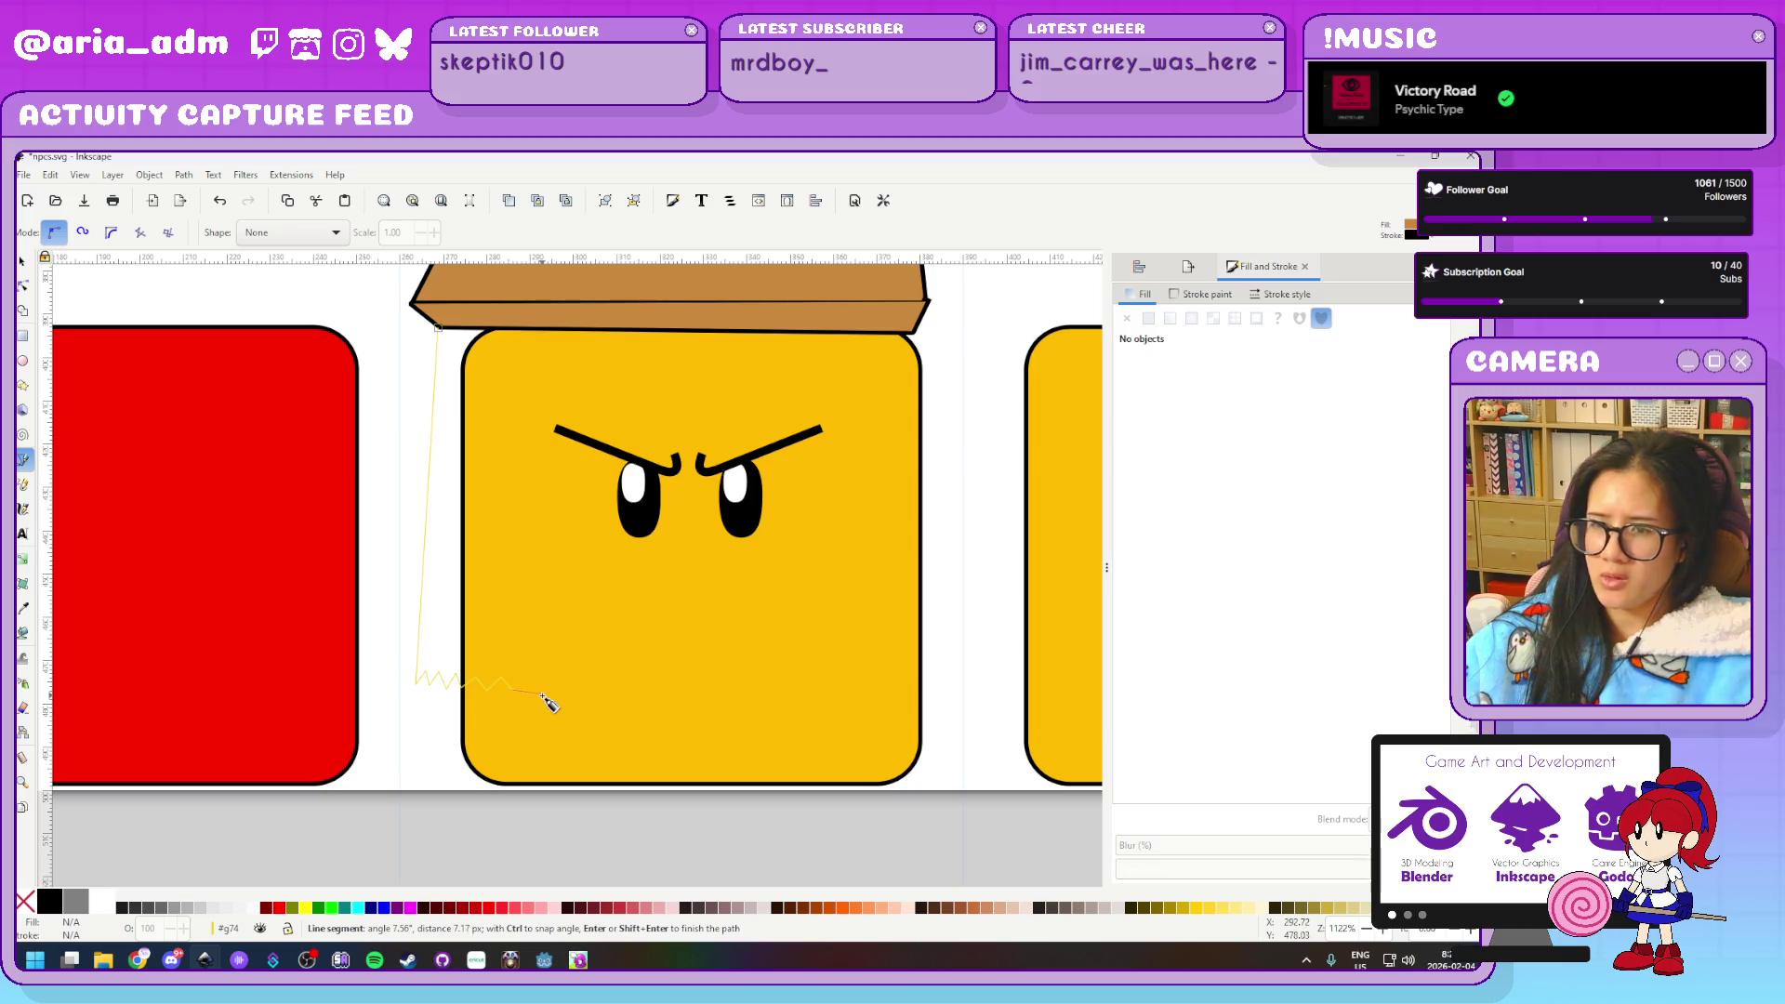
key(BackSpace)
key(BackSpace)
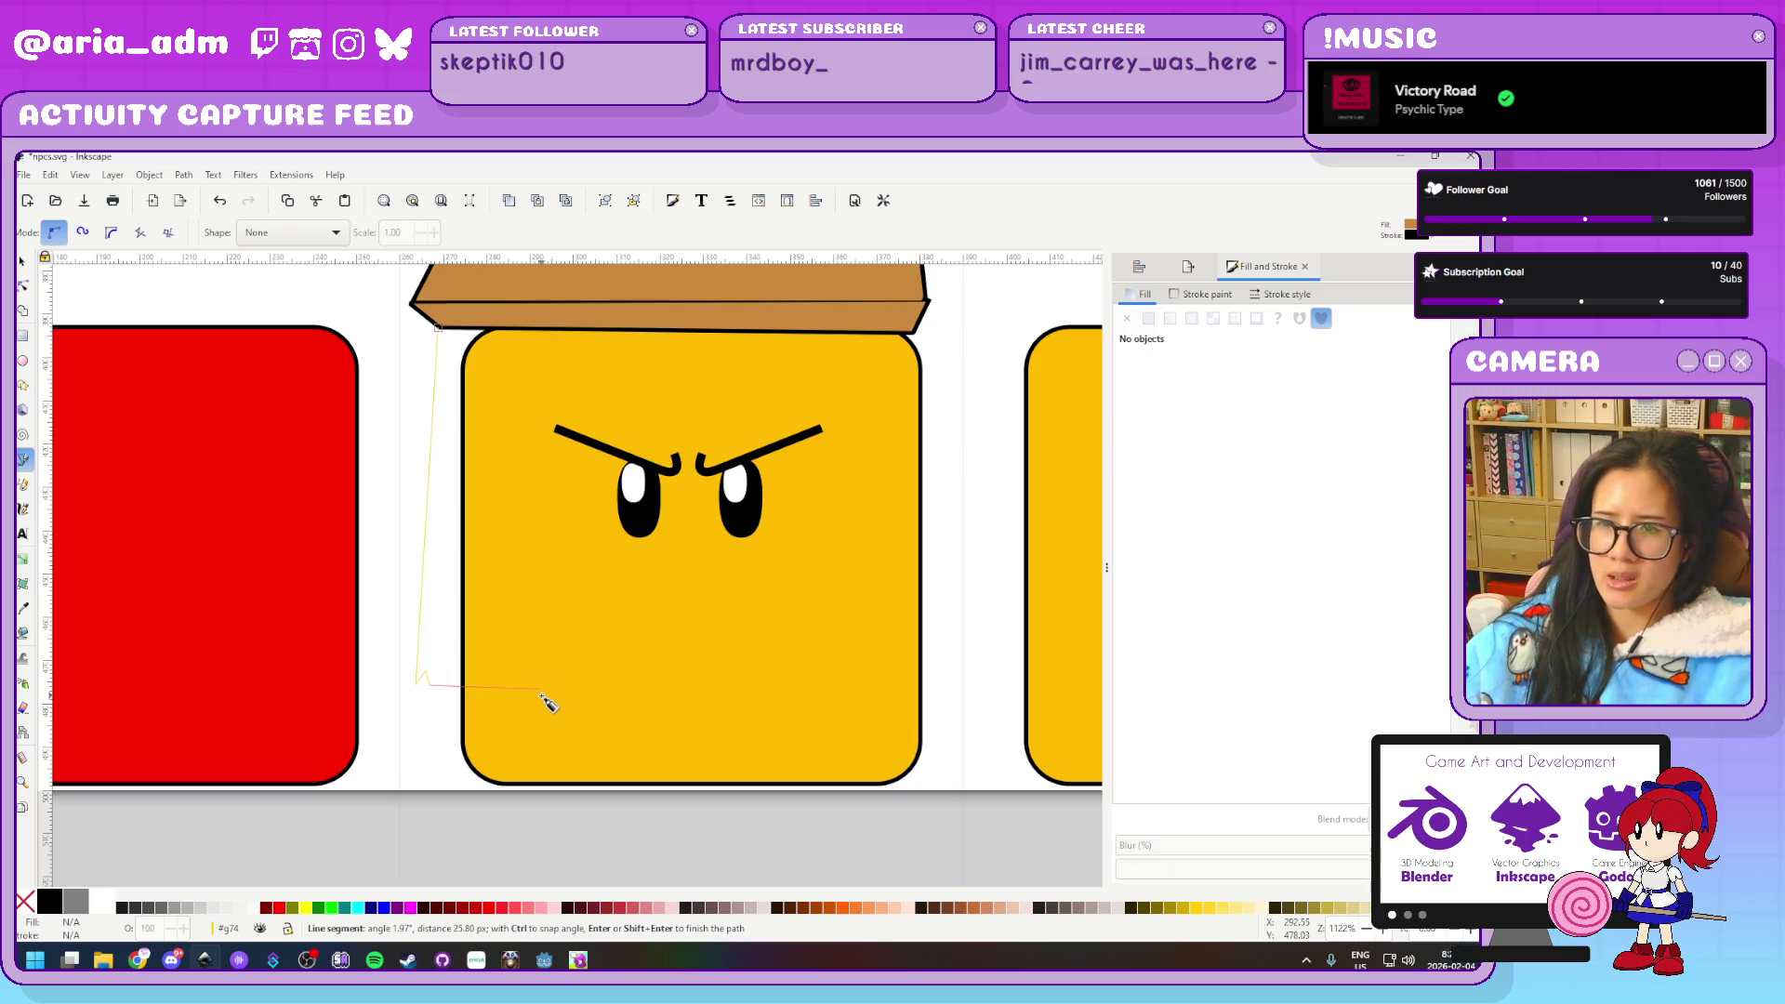
key(BackSpace)
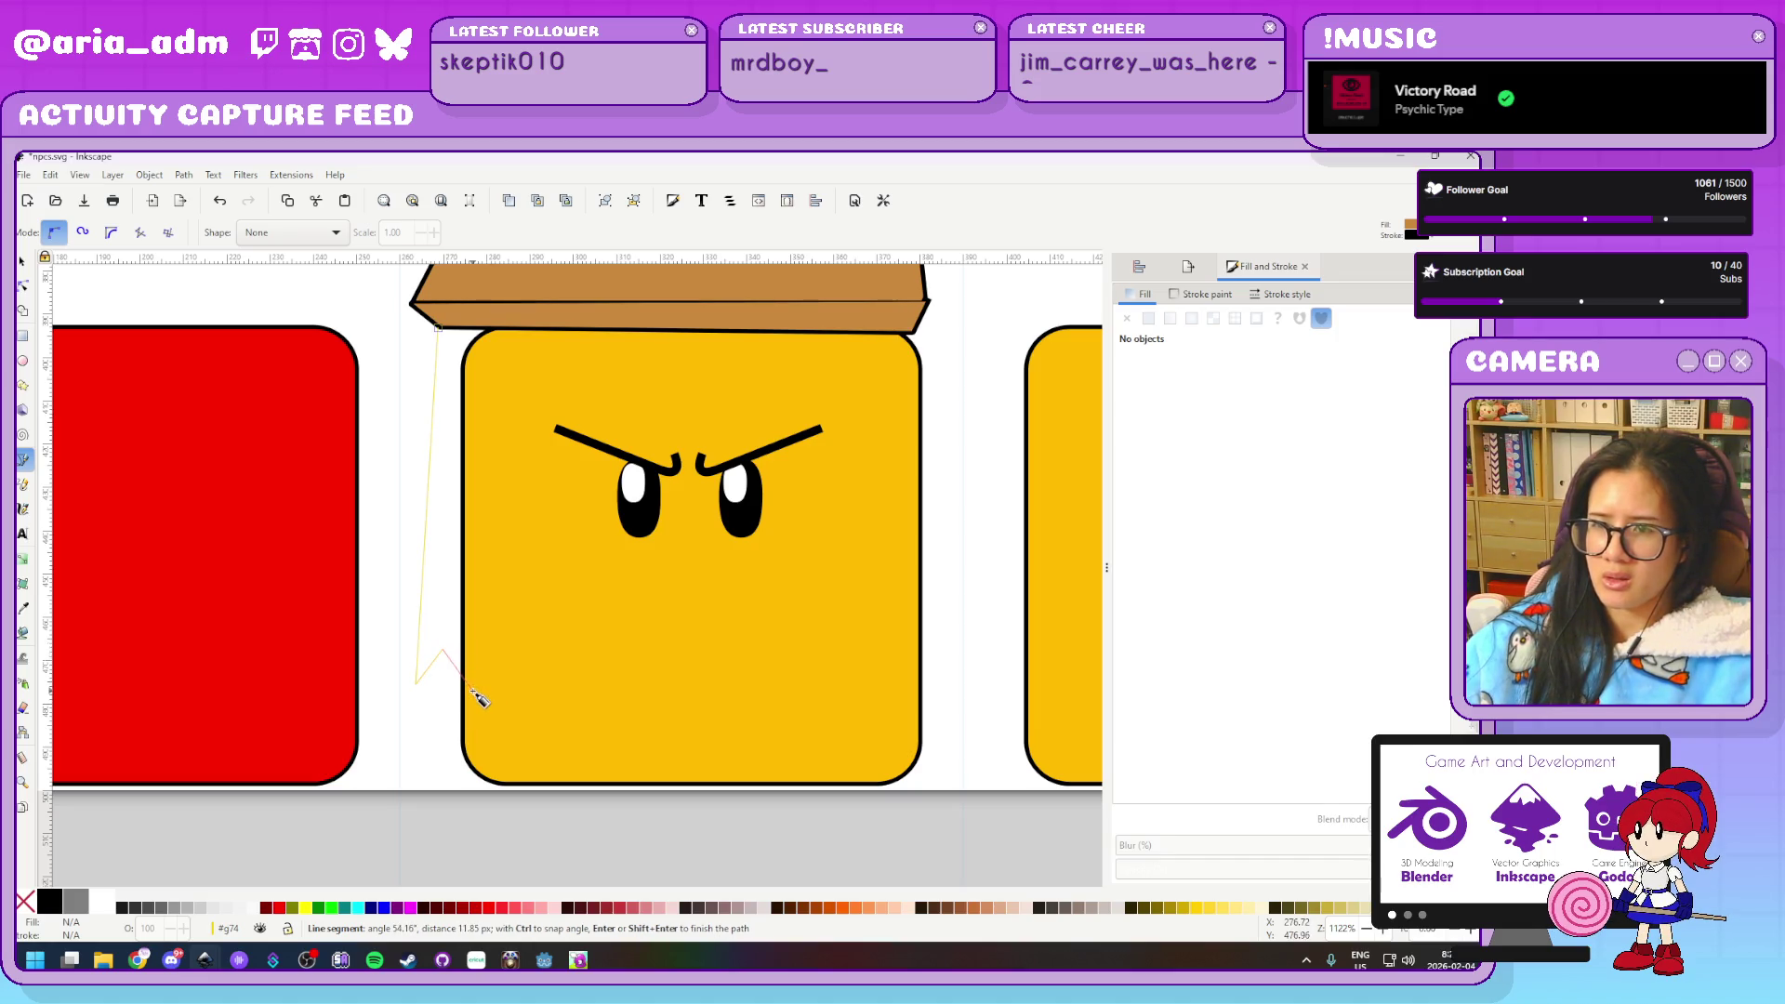
Redraw the zigzag torn bottom edge to the bag's right side and close the outline
click(496, 658)
click(521, 692)
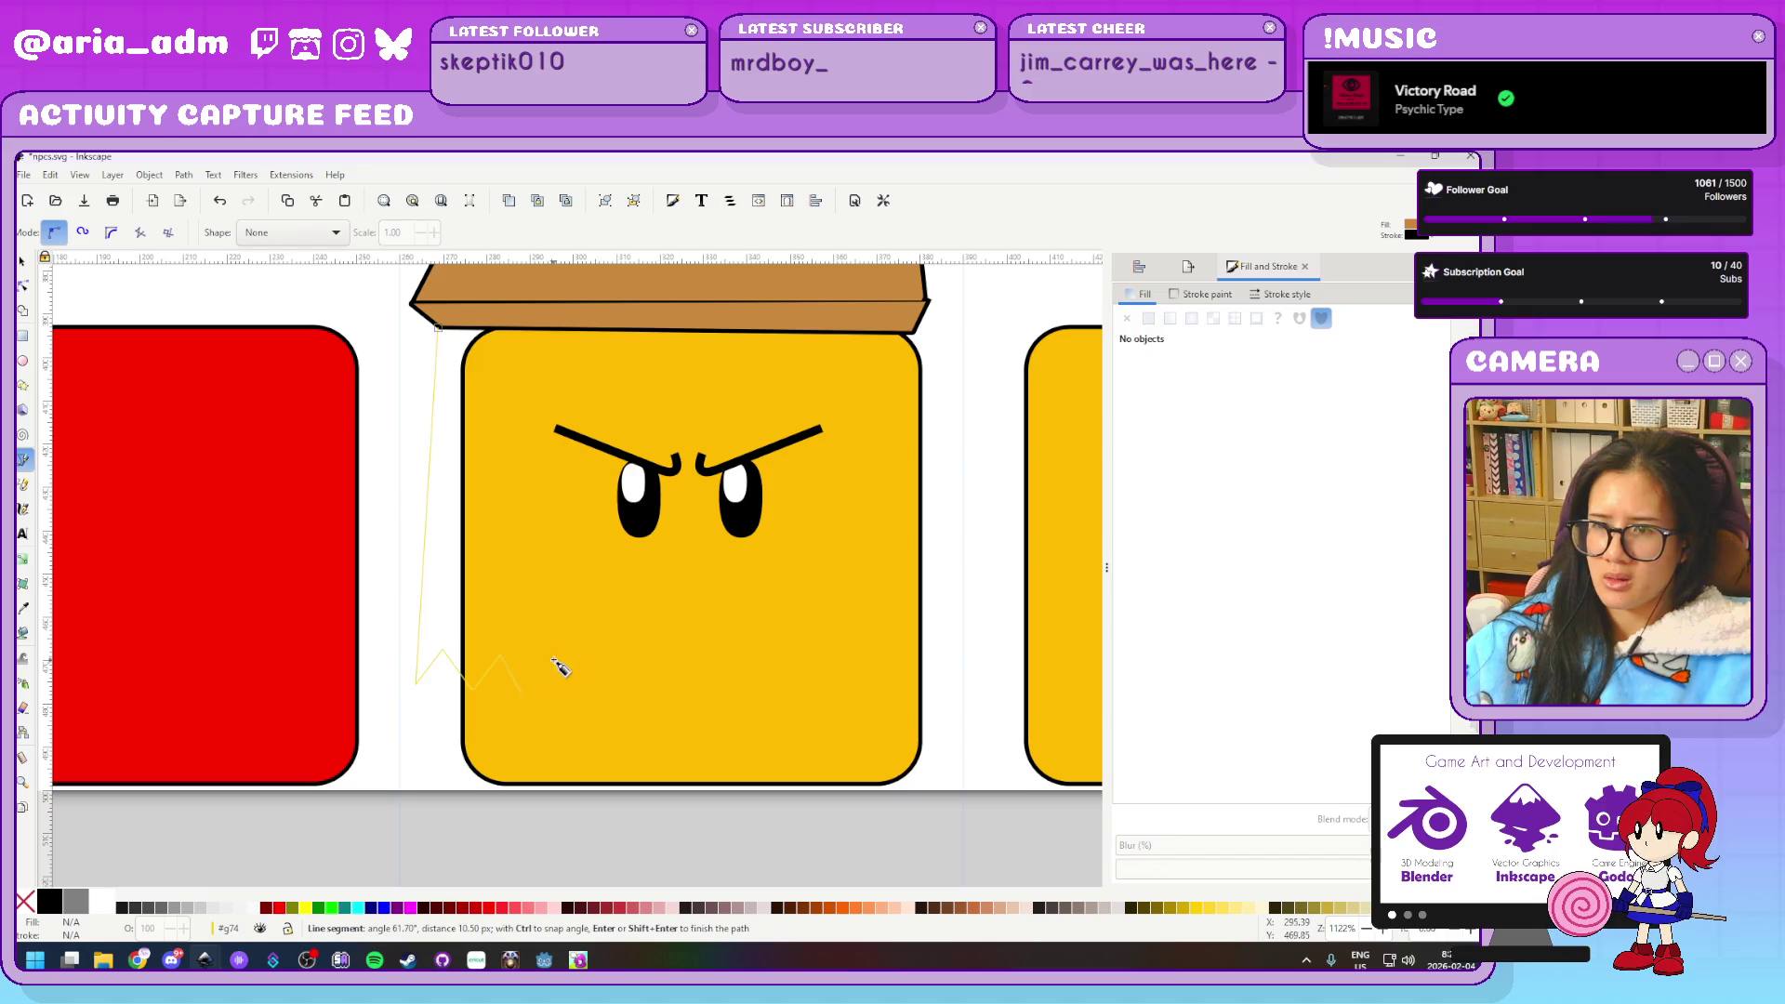
click(559, 656)
click(592, 693)
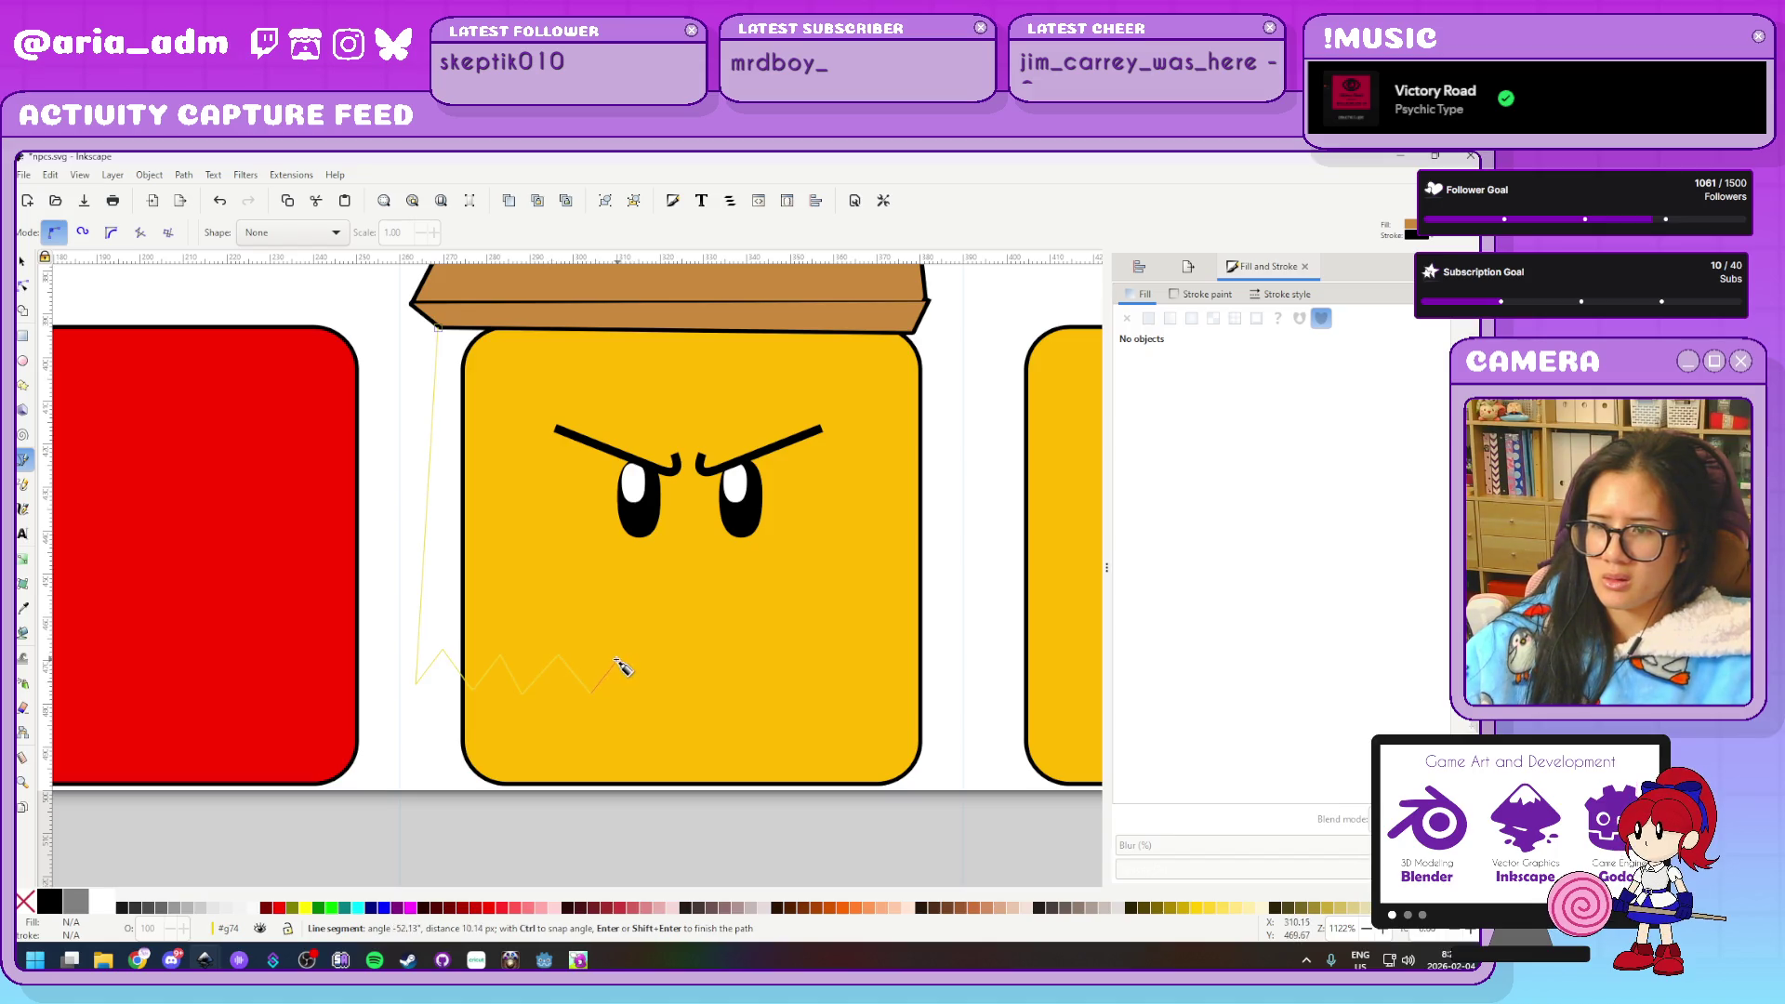
click(638, 693)
click(670, 658)
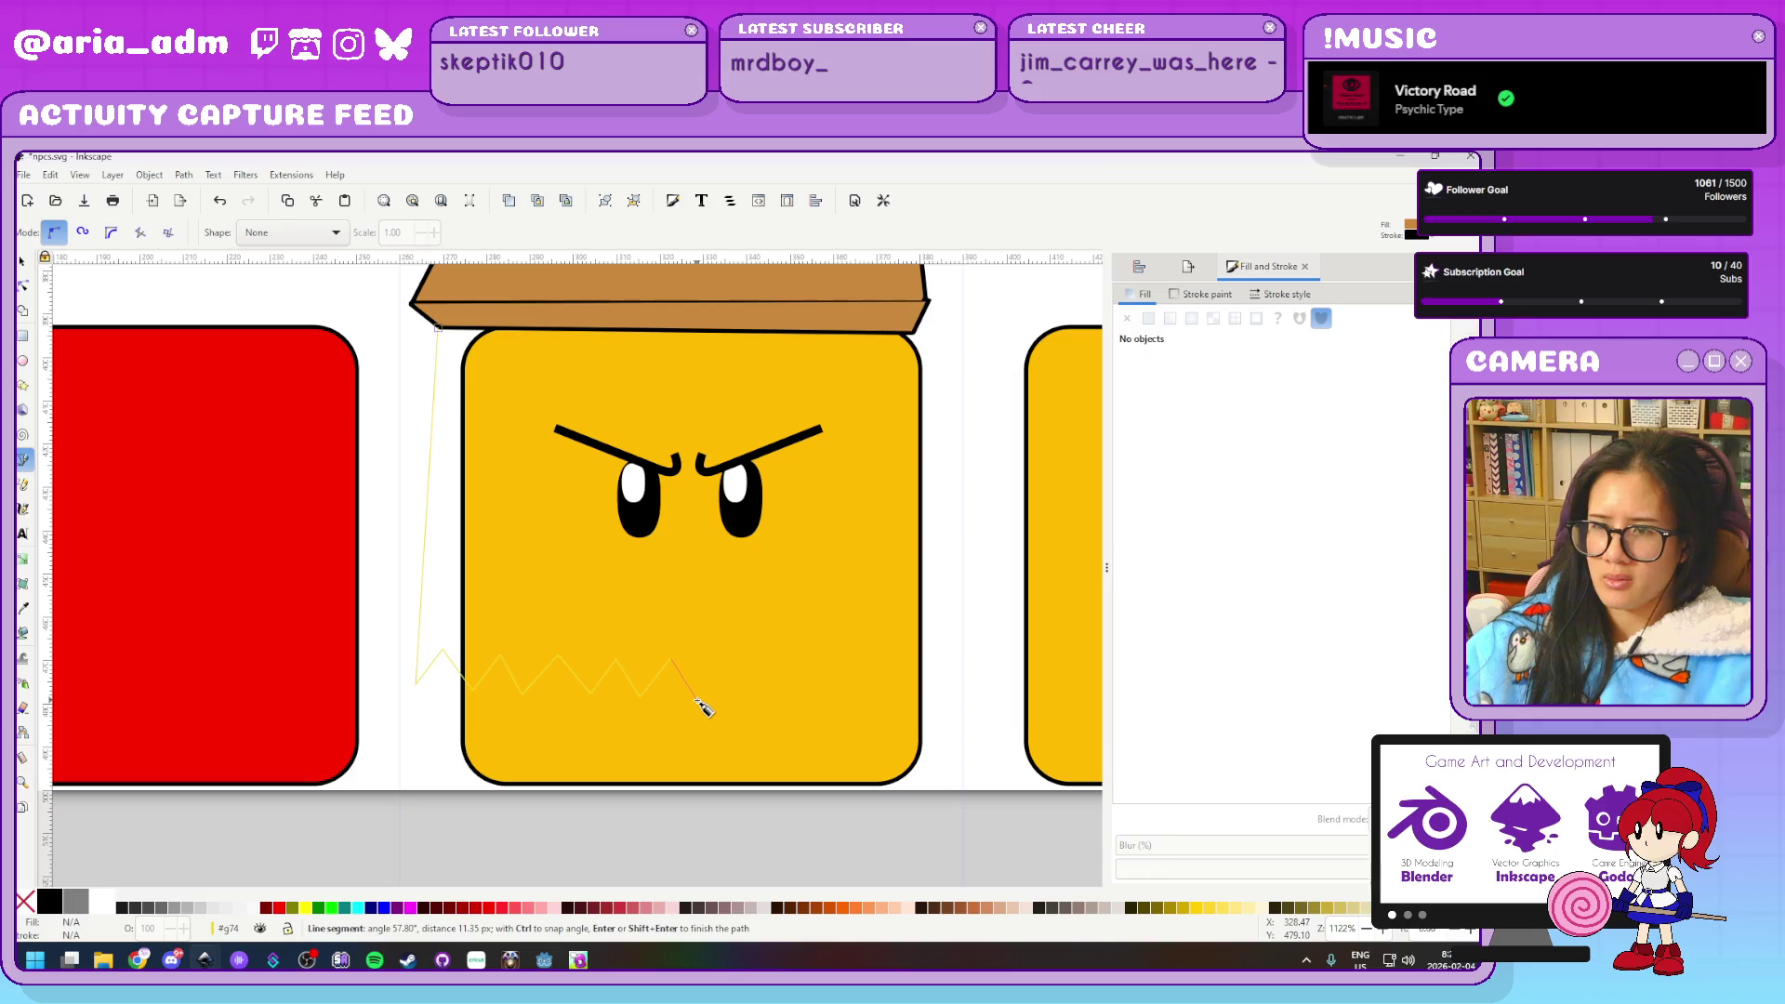
click(726, 660)
click(761, 696)
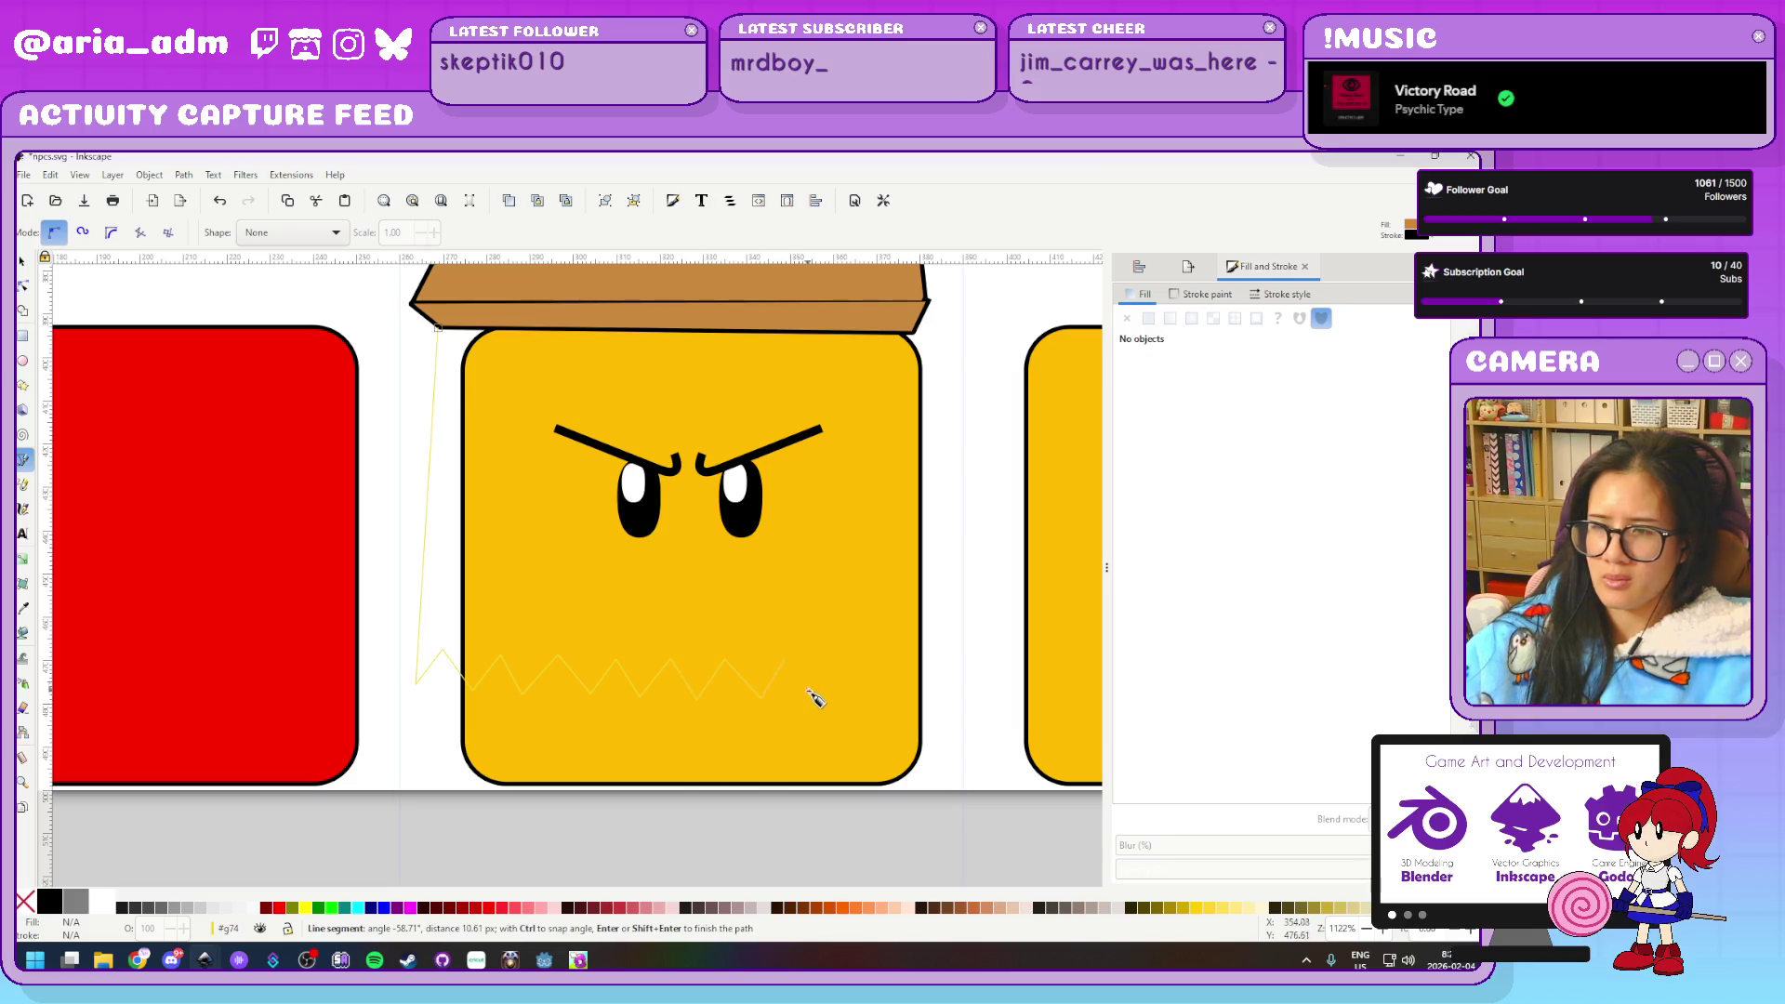
click(826, 662)
click(854, 700)
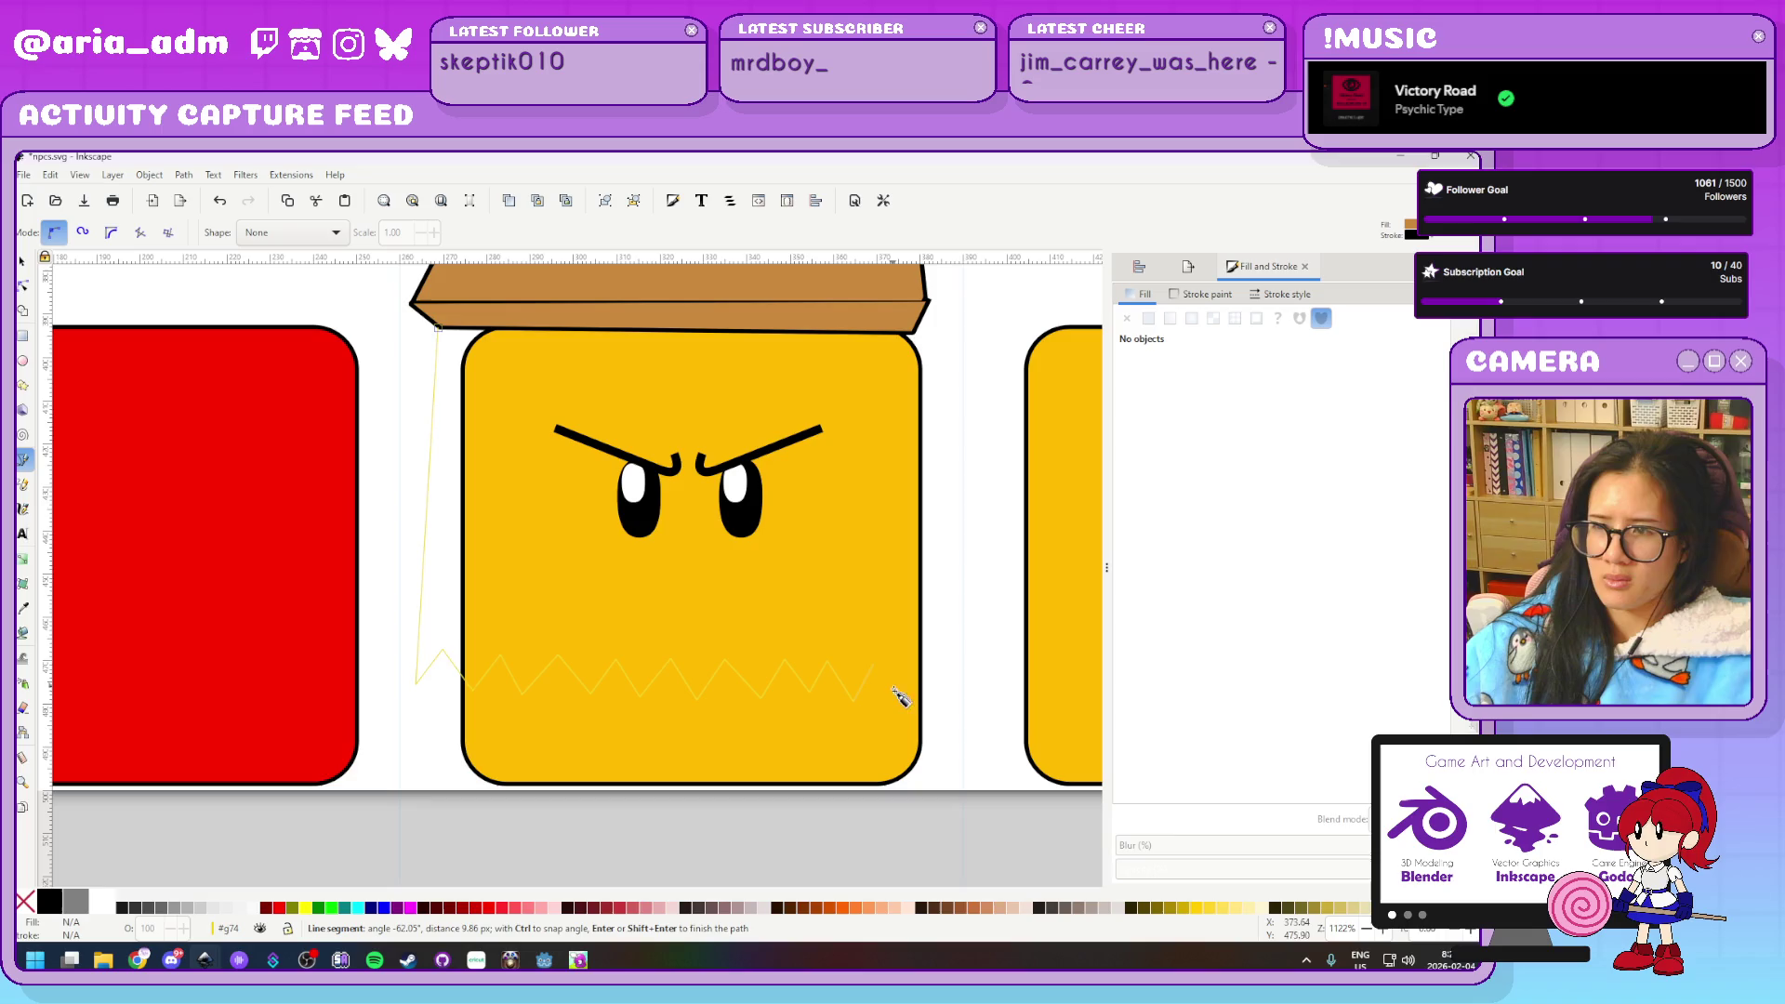
click(900, 696)
click(932, 708)
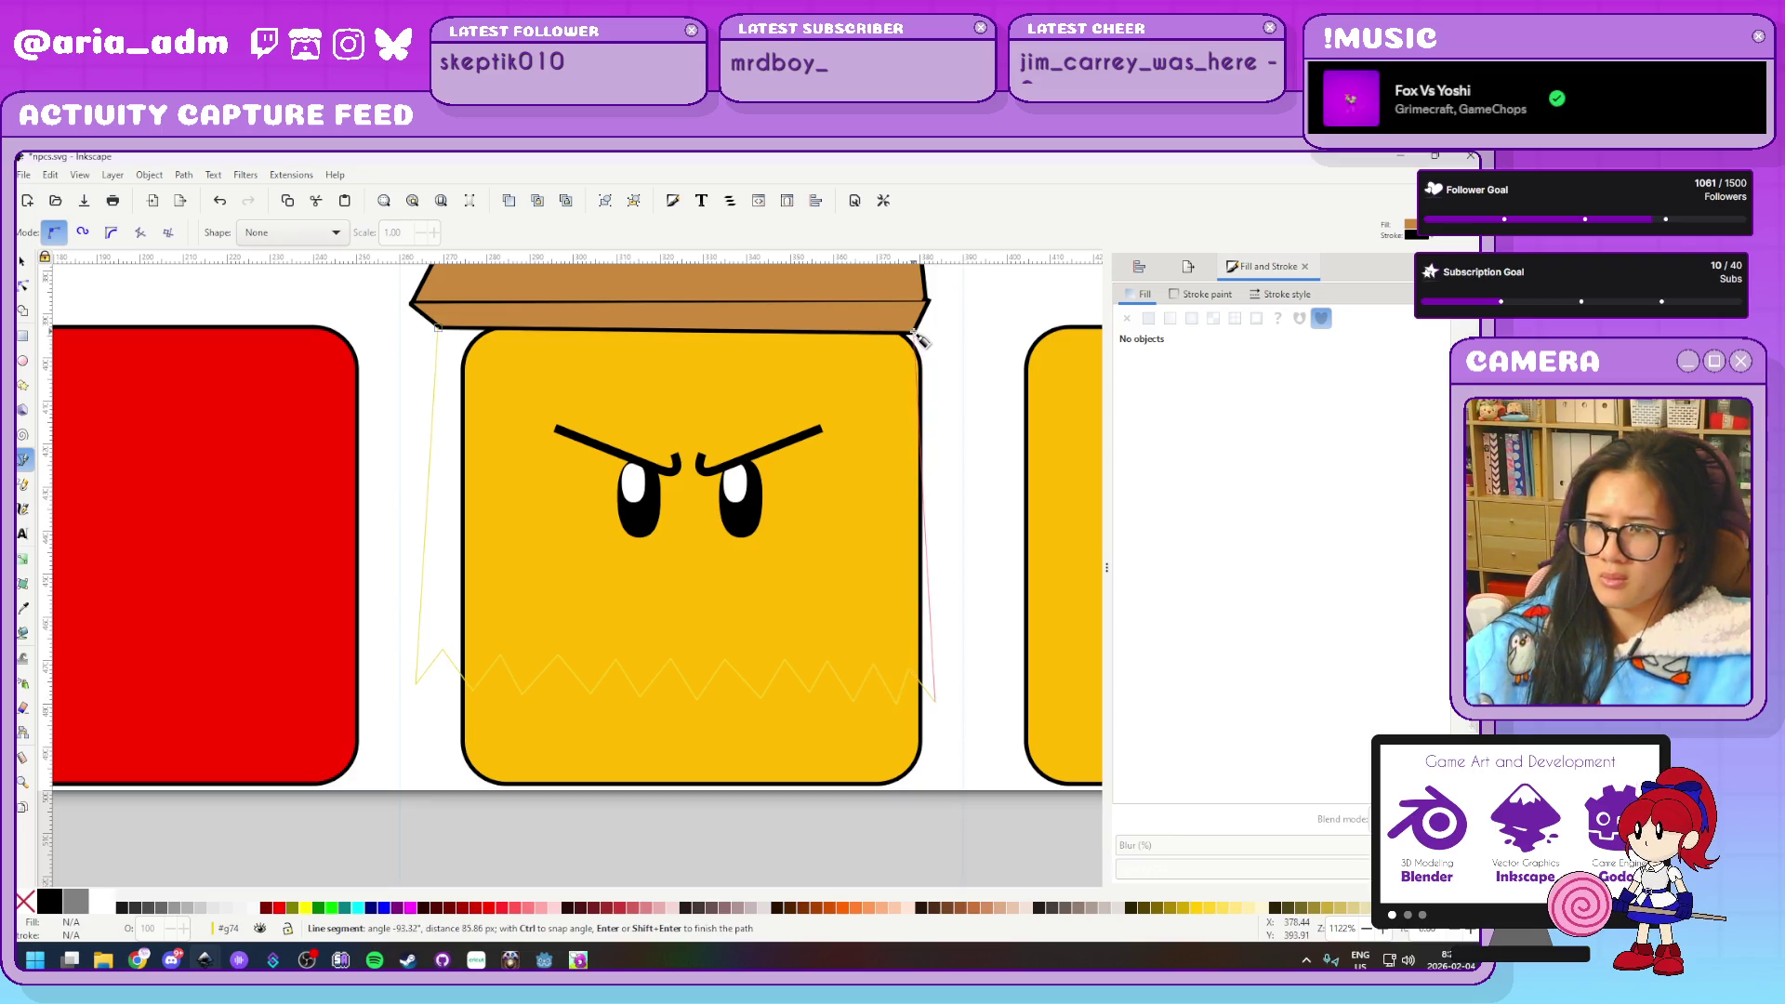
click(438, 327)
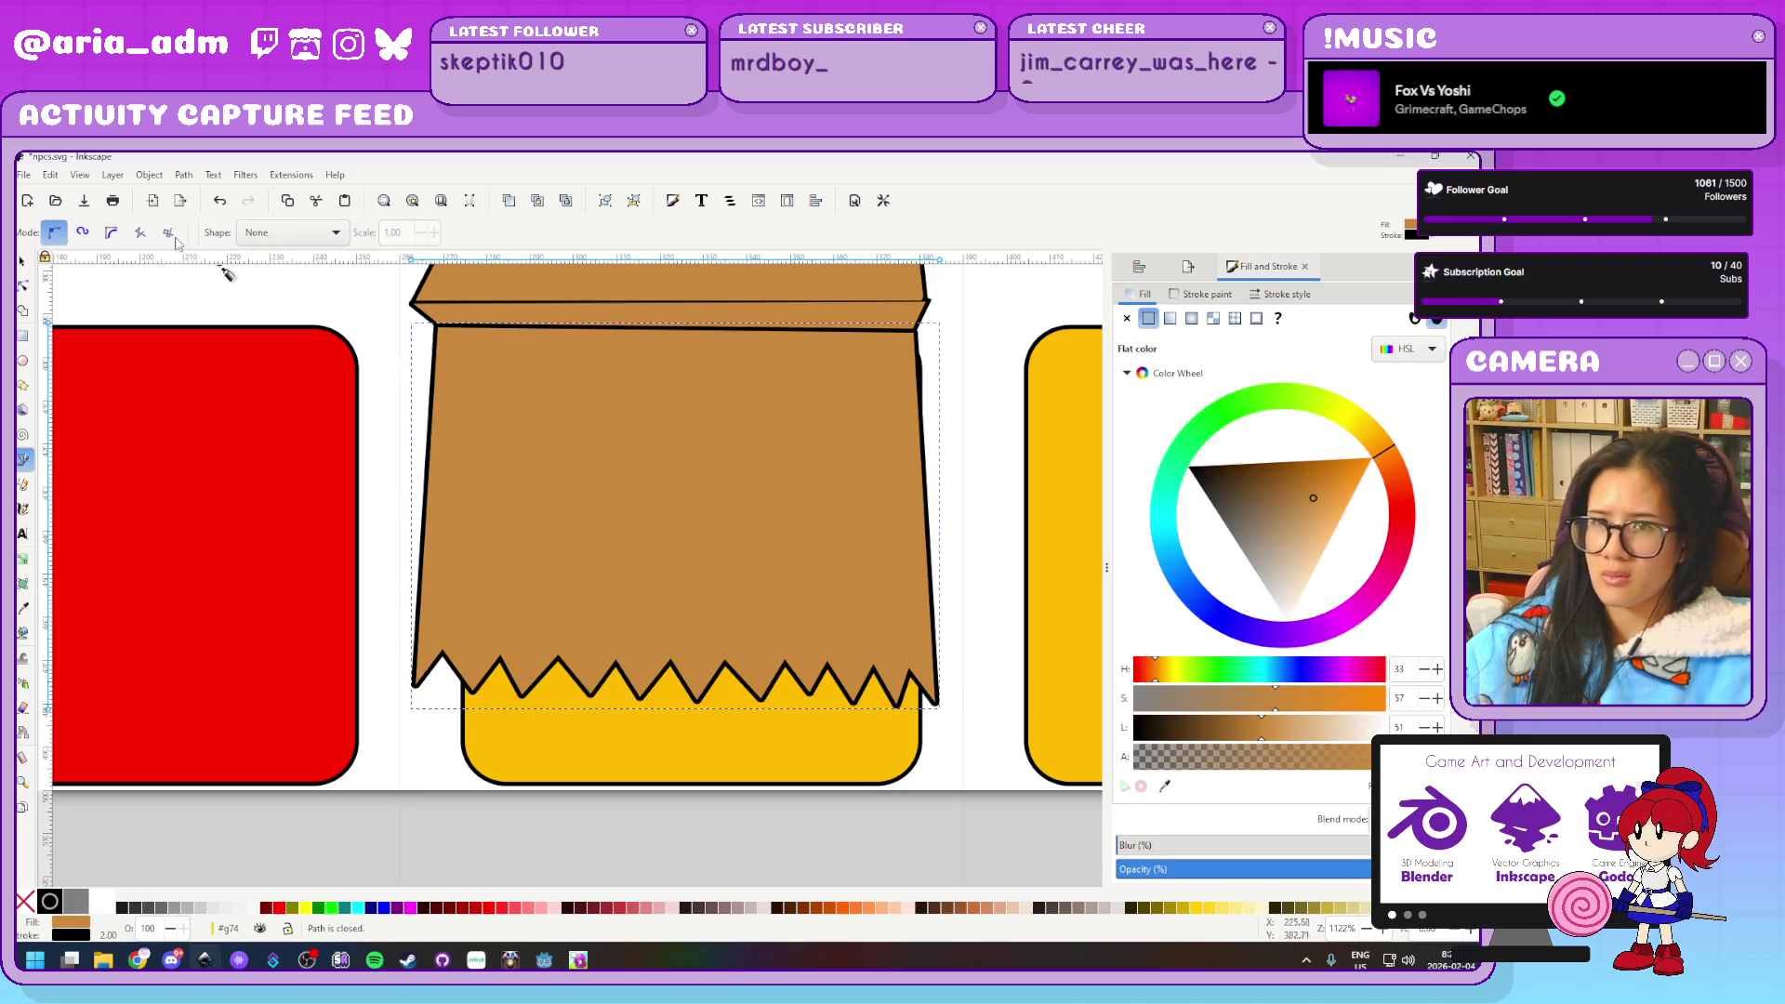
Lower the bag front two steps, select the face rectangle, and inspect Layer 2's objects
click(23, 263)
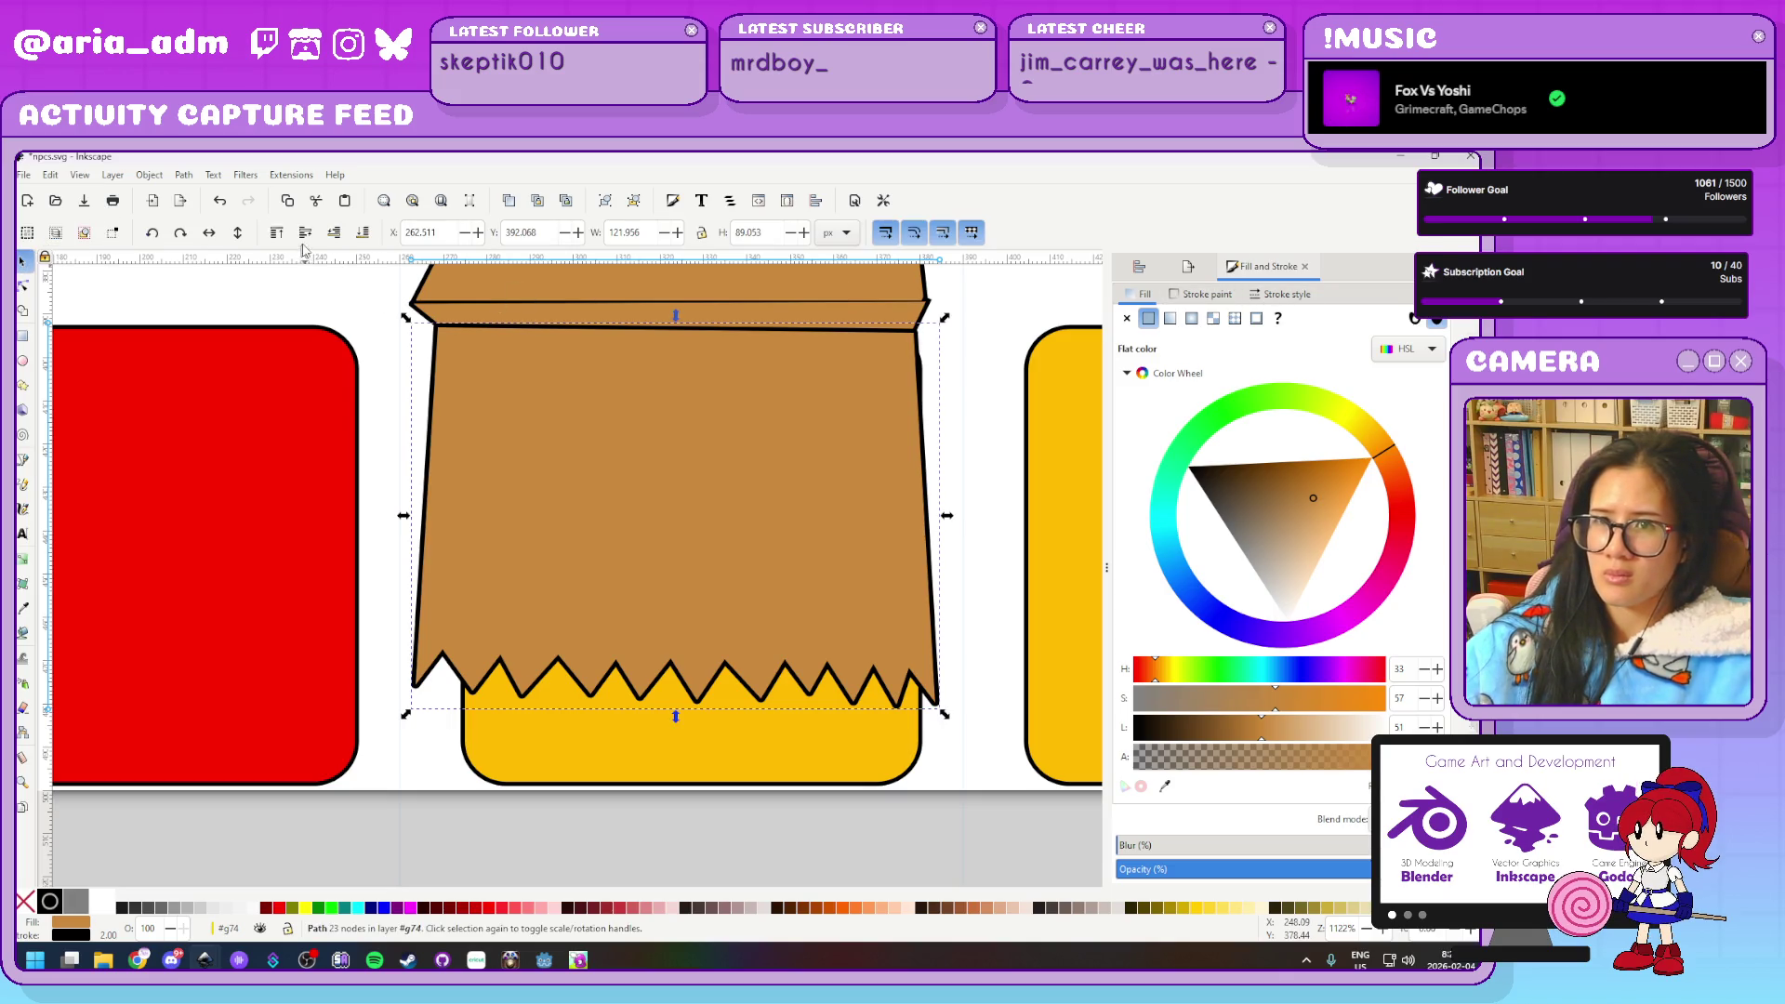
click(339, 239)
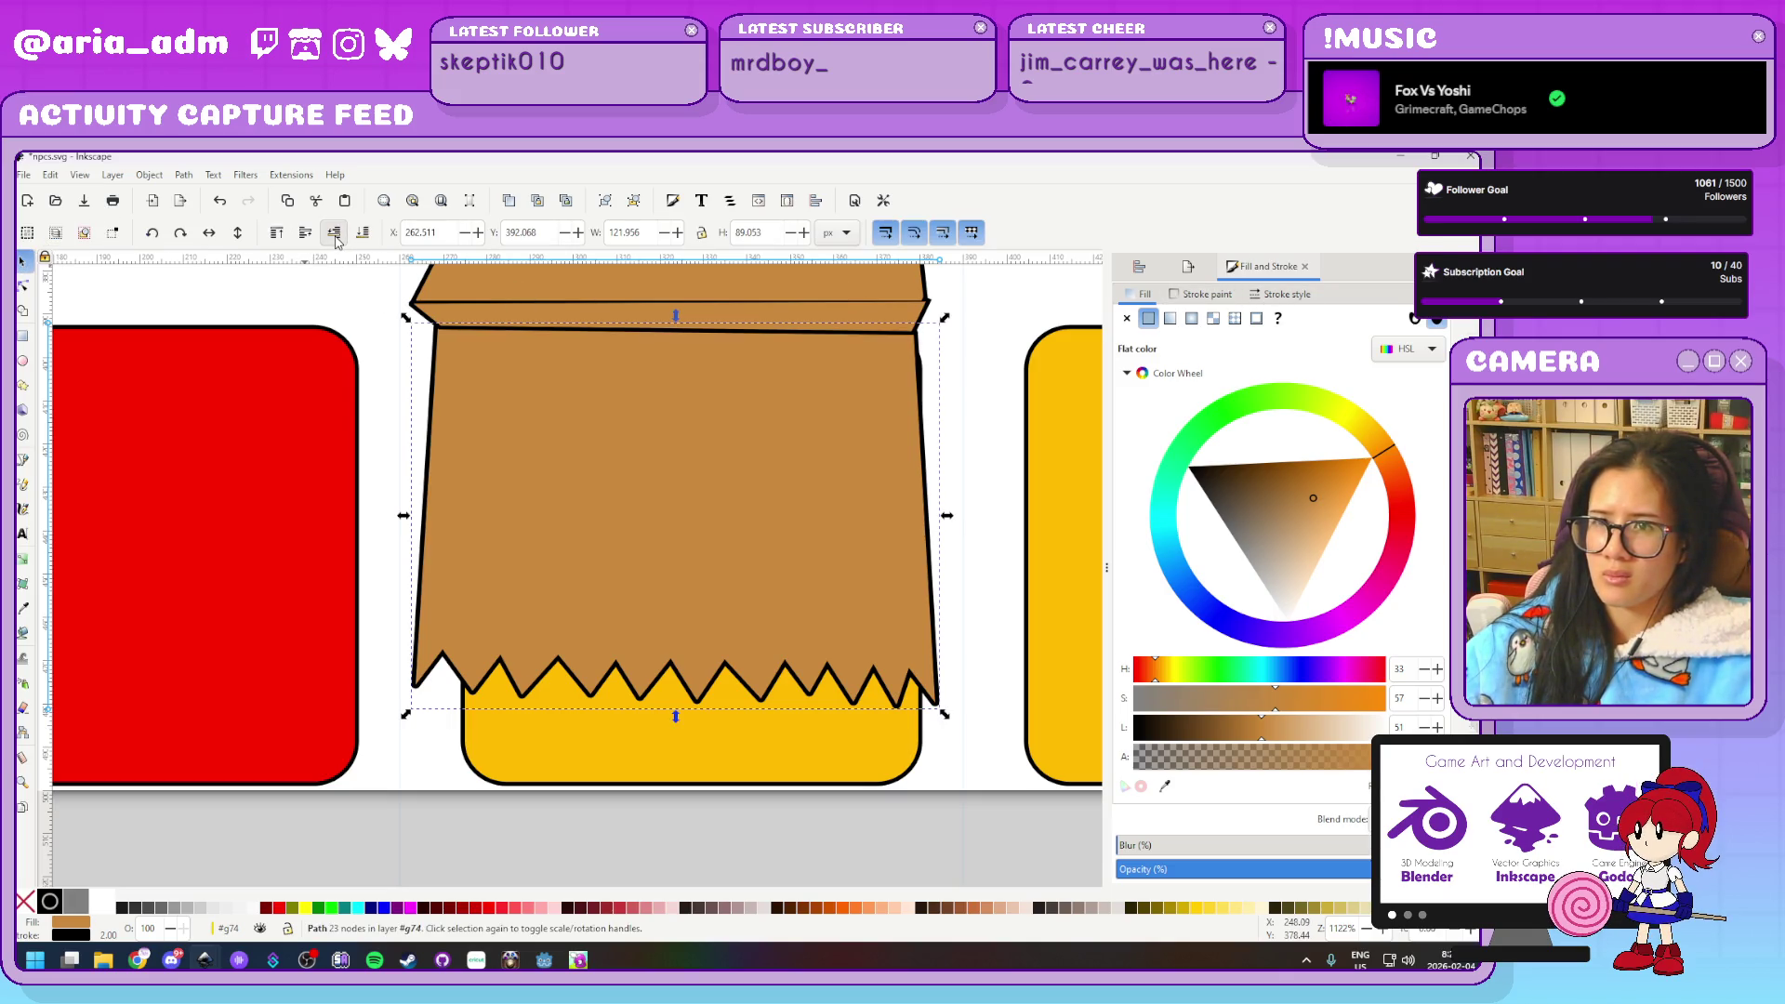
click(337, 239)
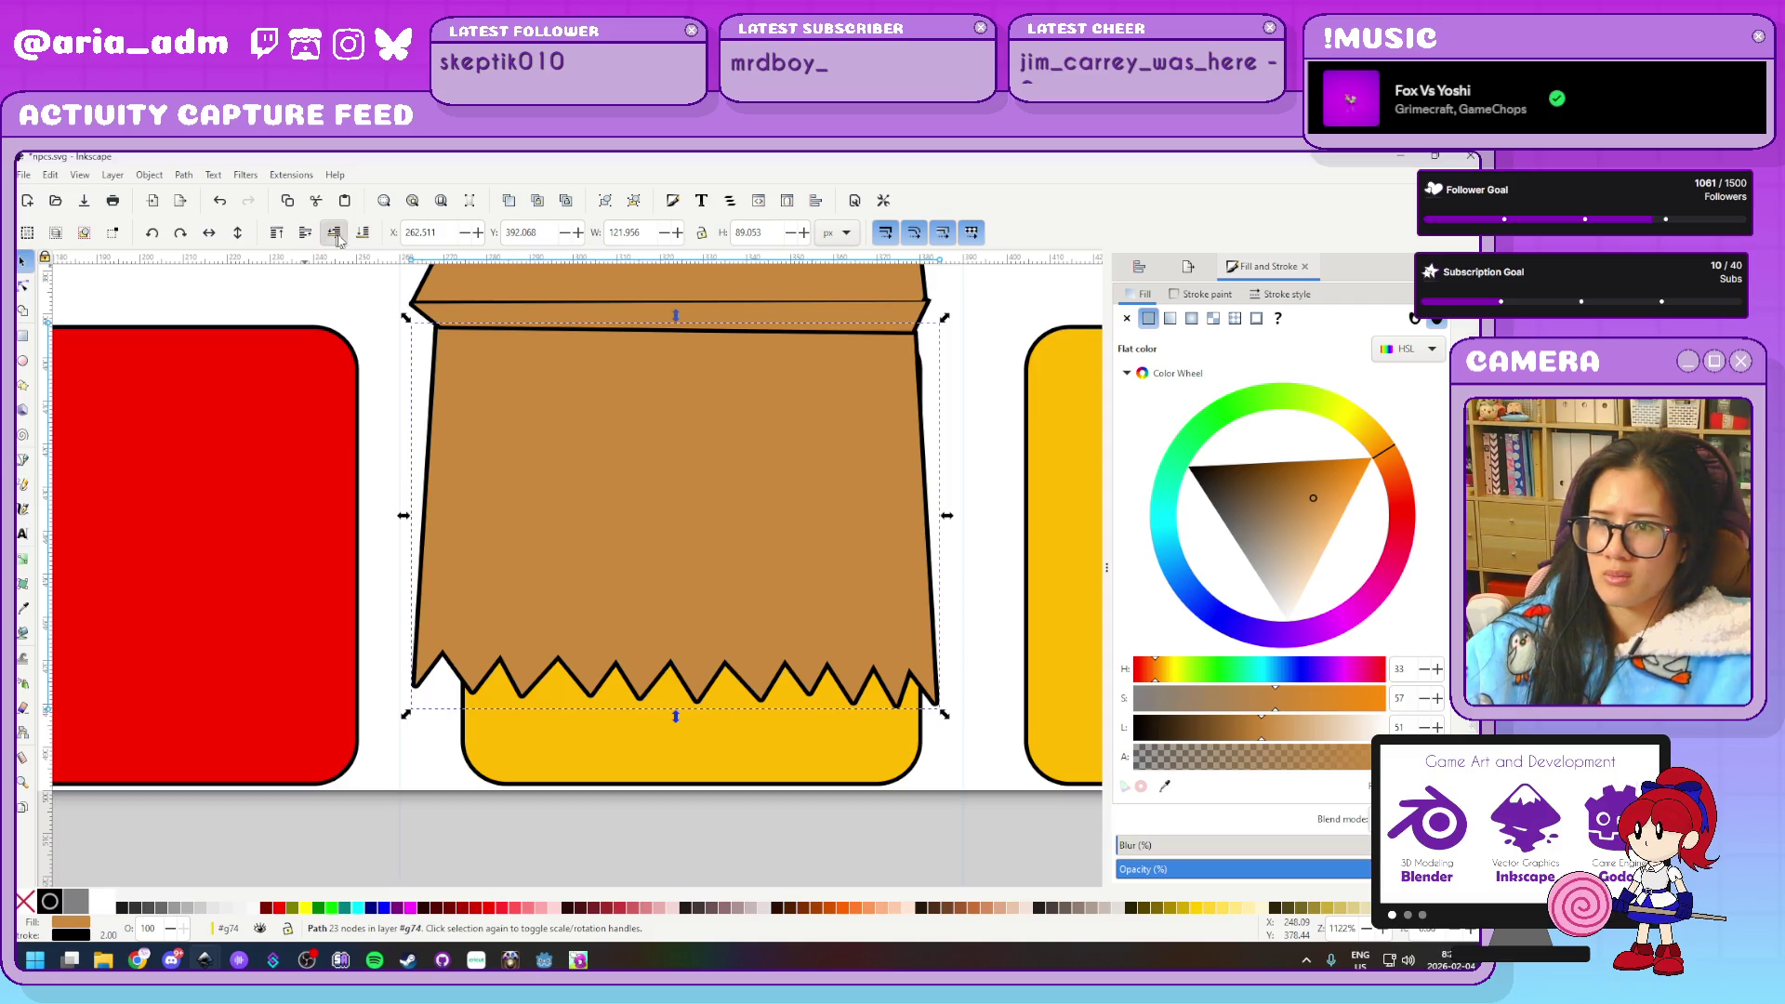
click(762, 758)
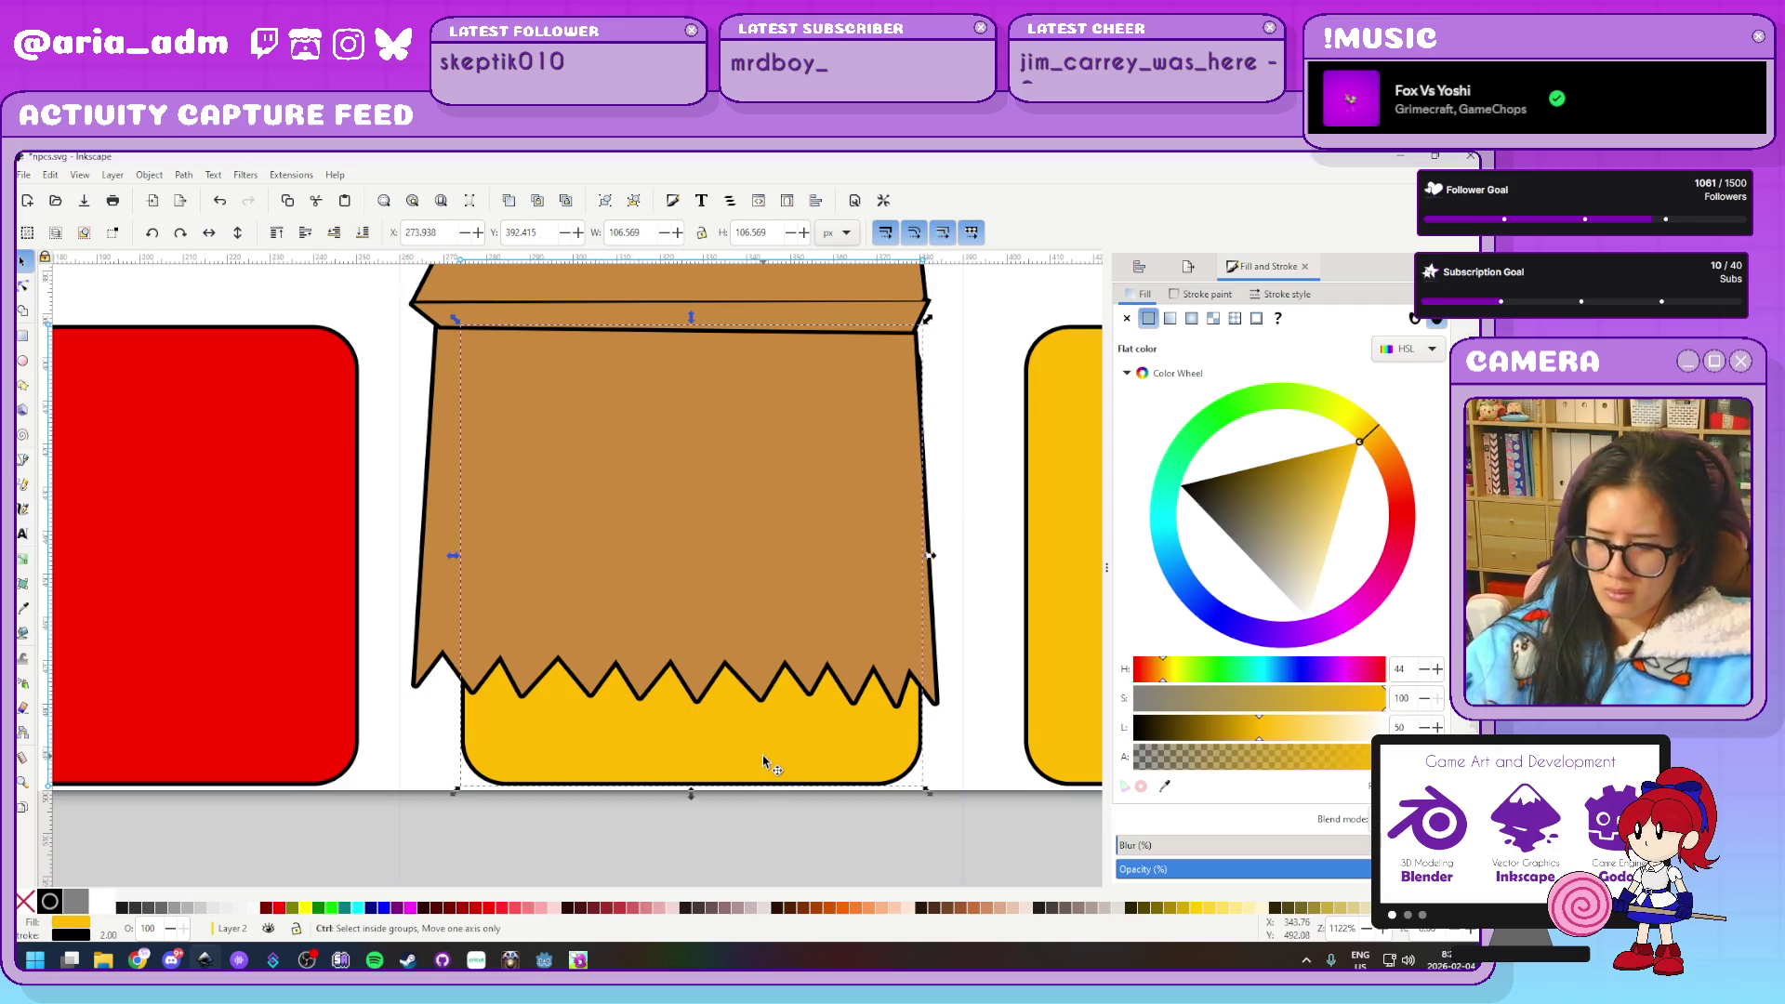
key(ctrl+shift+l)
scroll(1092, 321, up, 5)
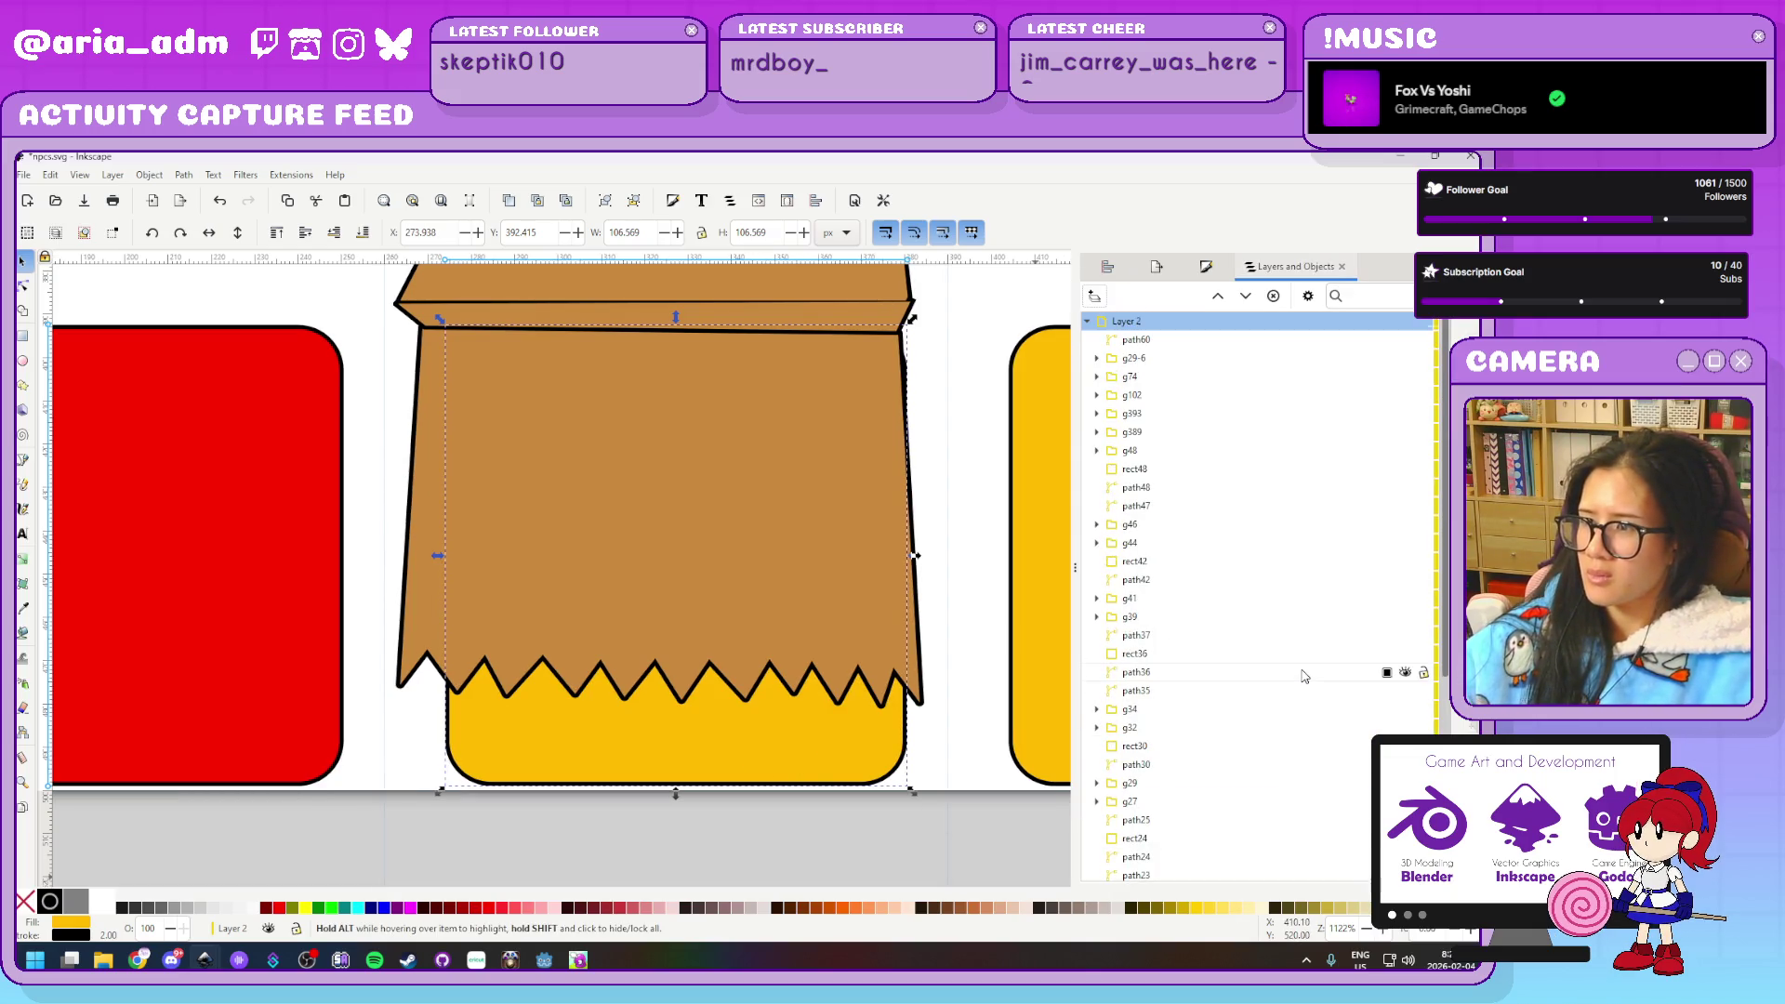
click(1087, 322)
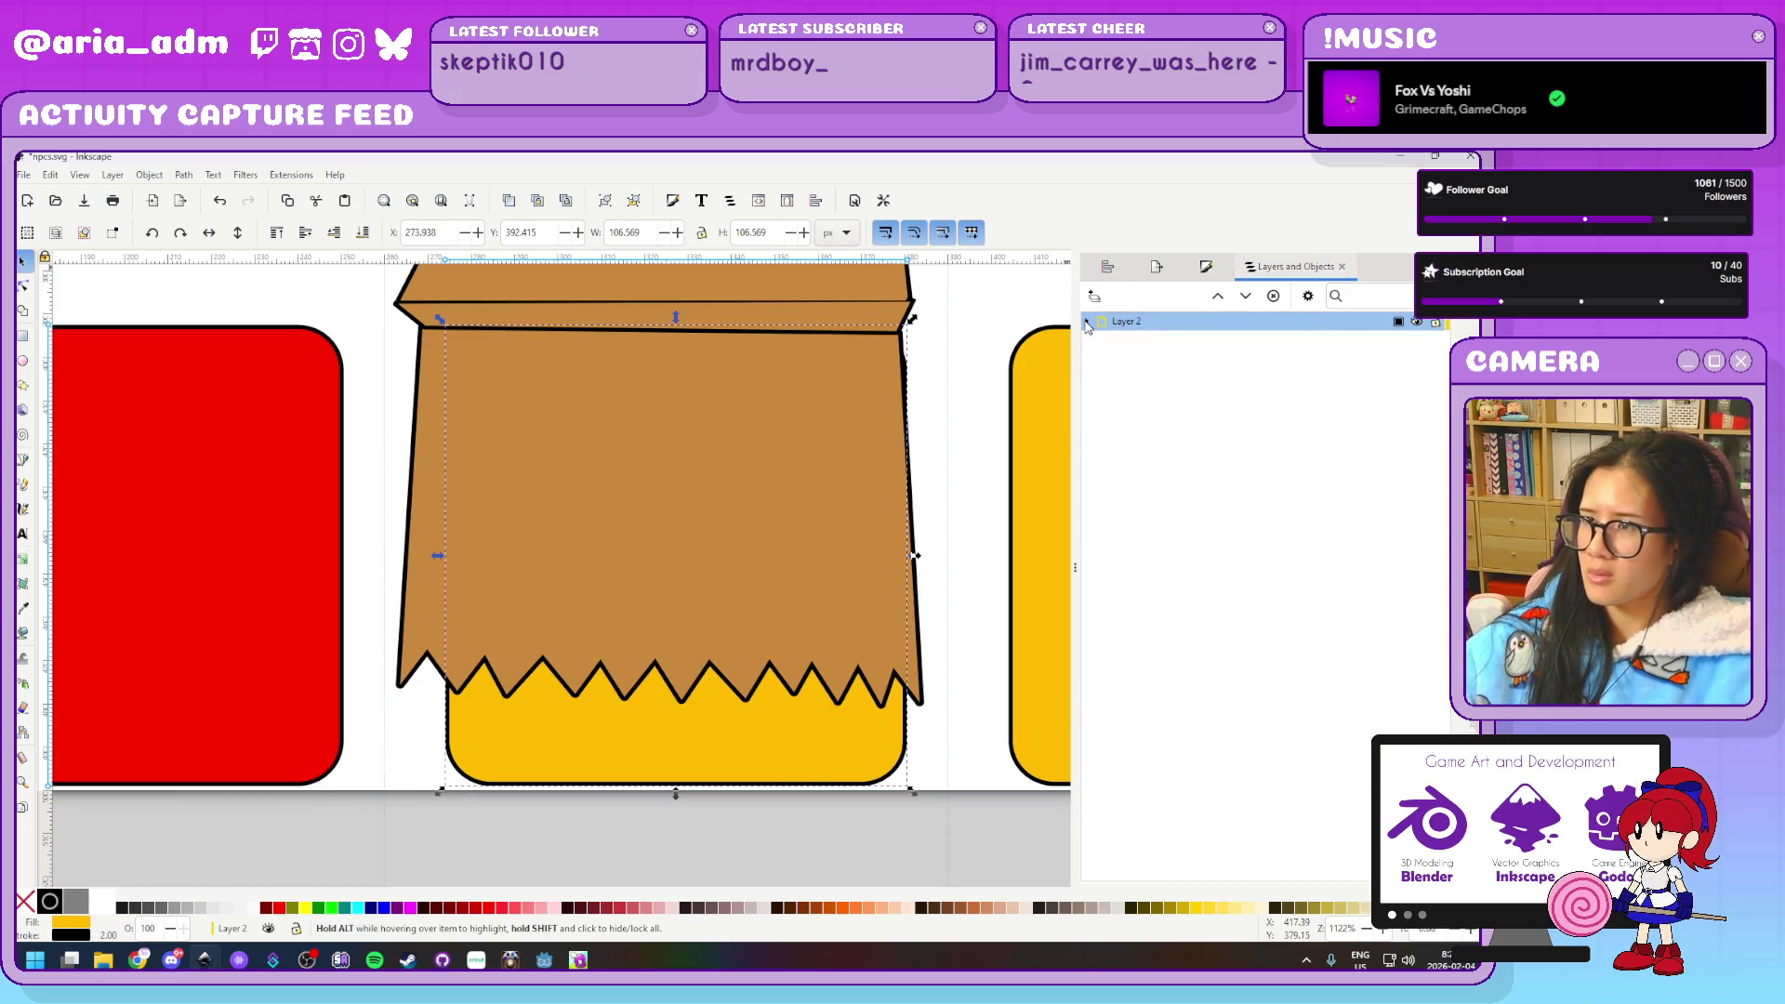
click(1087, 321)
click(1087, 322)
Ungroup the paper bag into its five separate pieces
key(Escape)
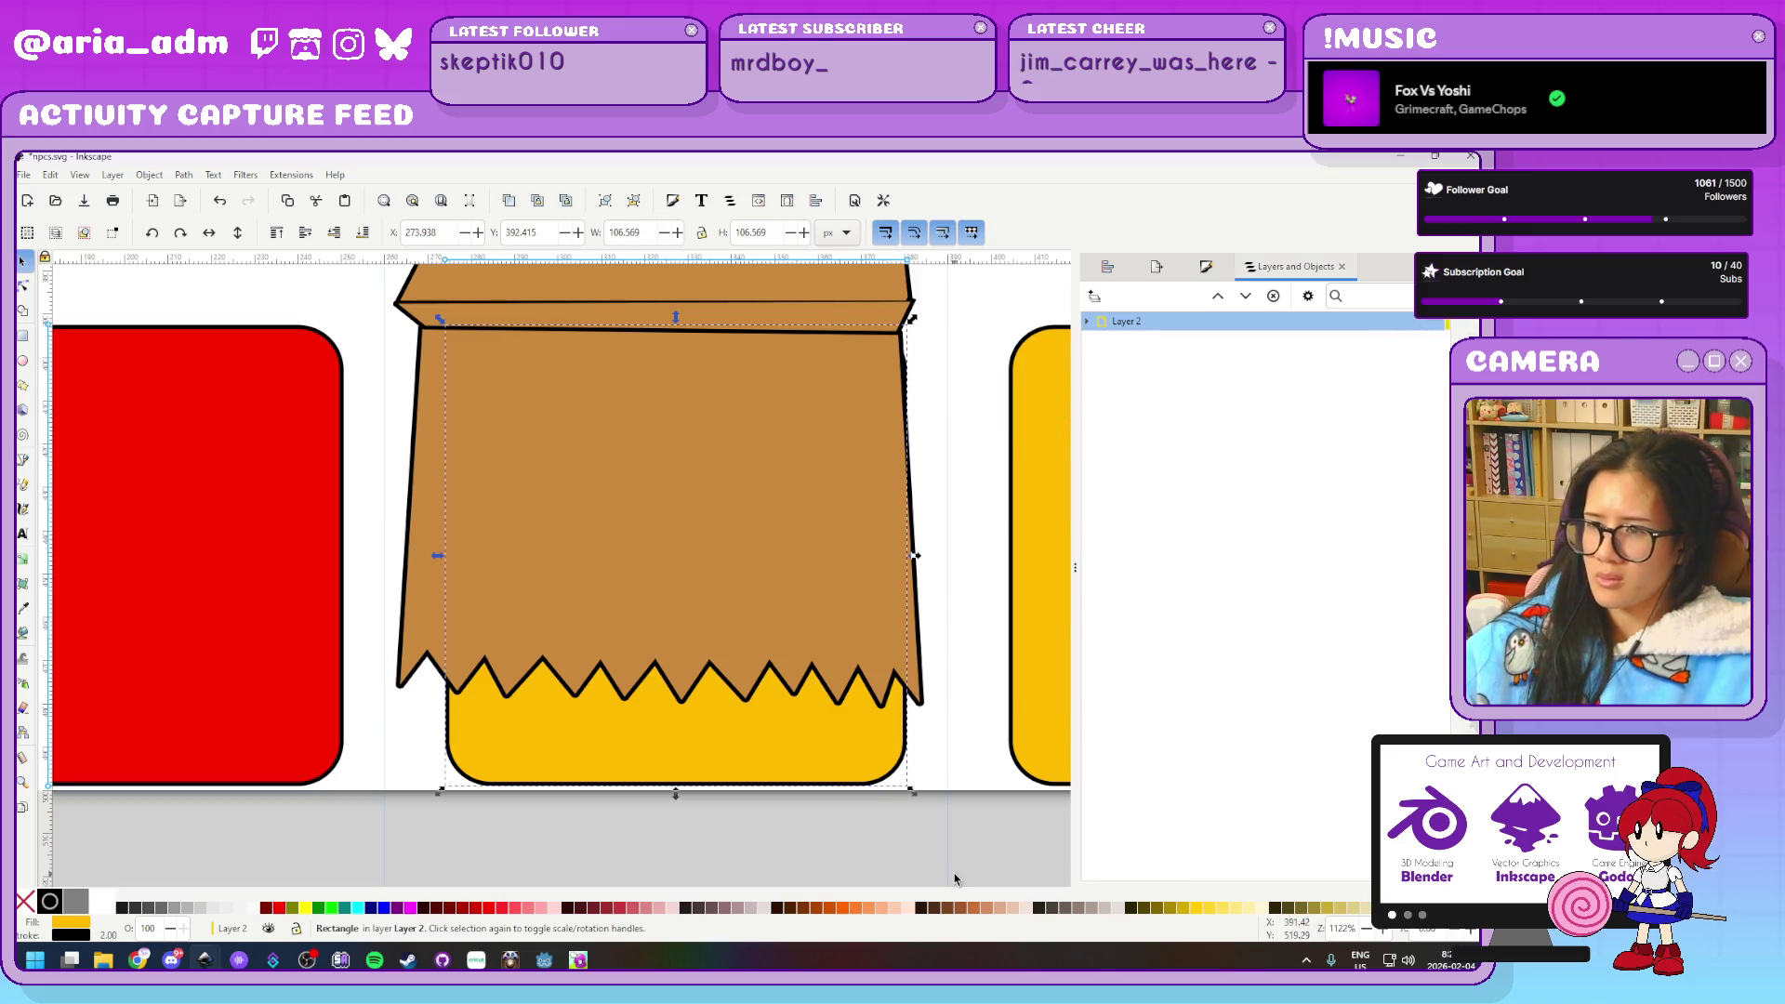
click(810, 572)
drag(727, 597, 834, 644)
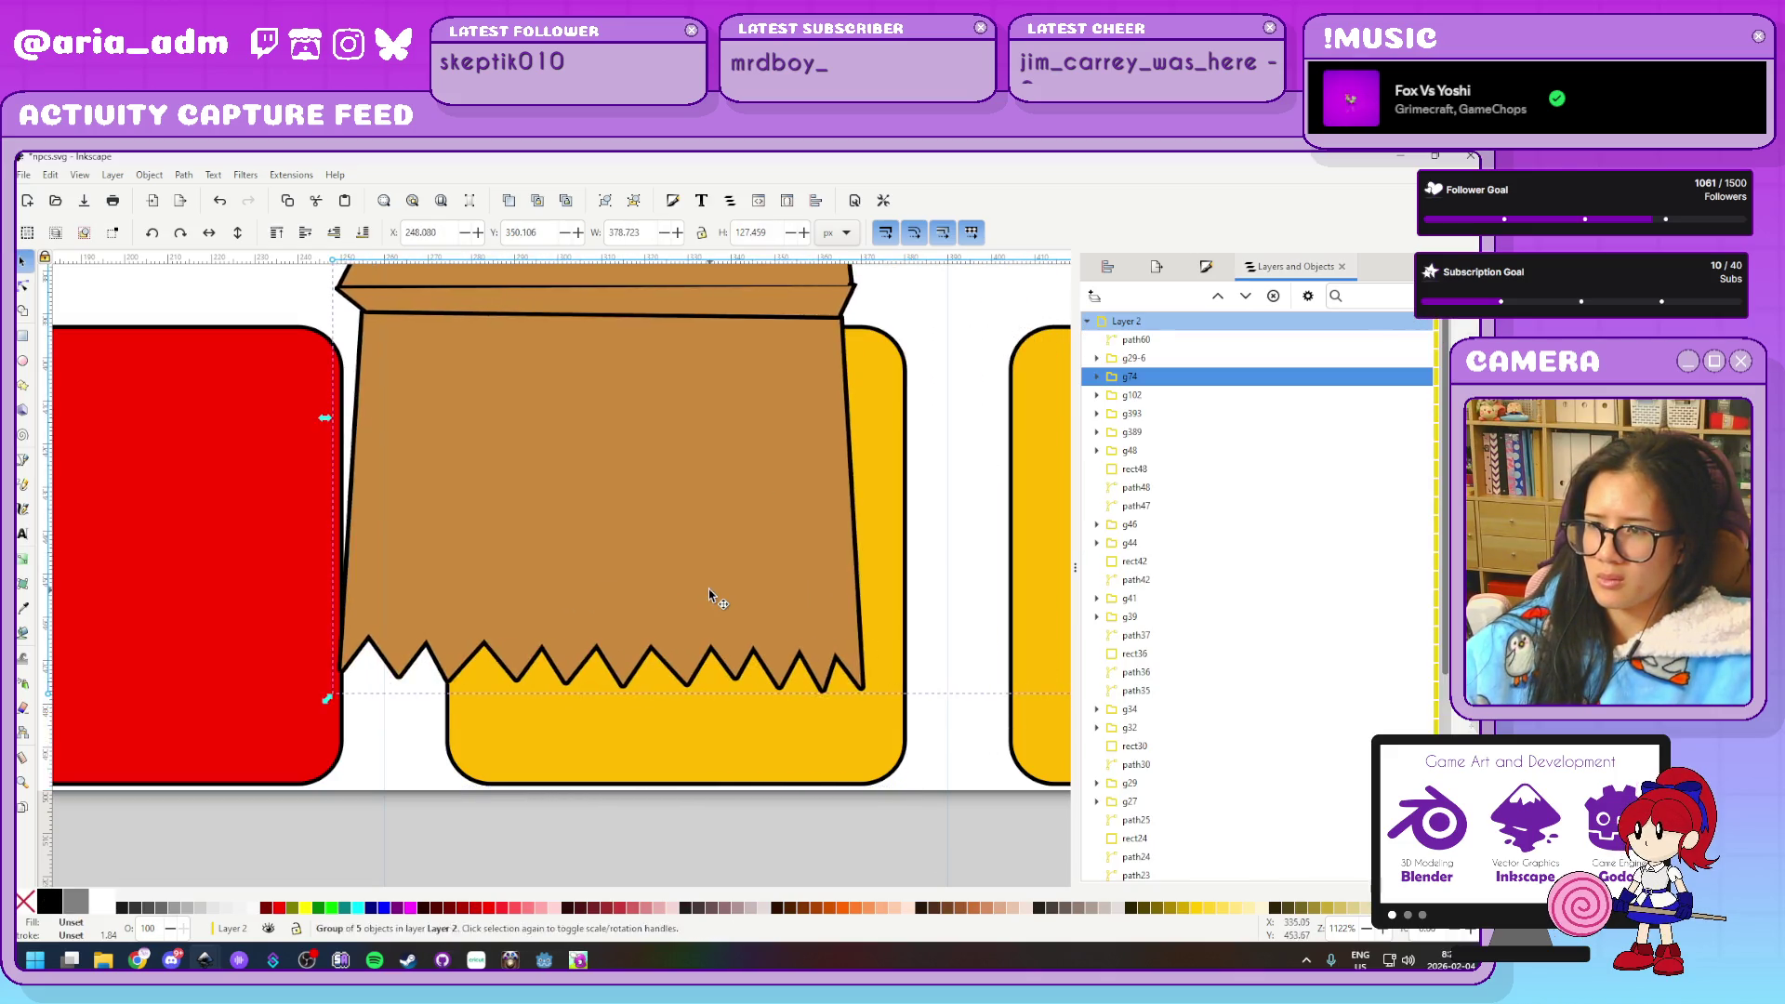
key(Escape)
key(ctrl+shift+g)
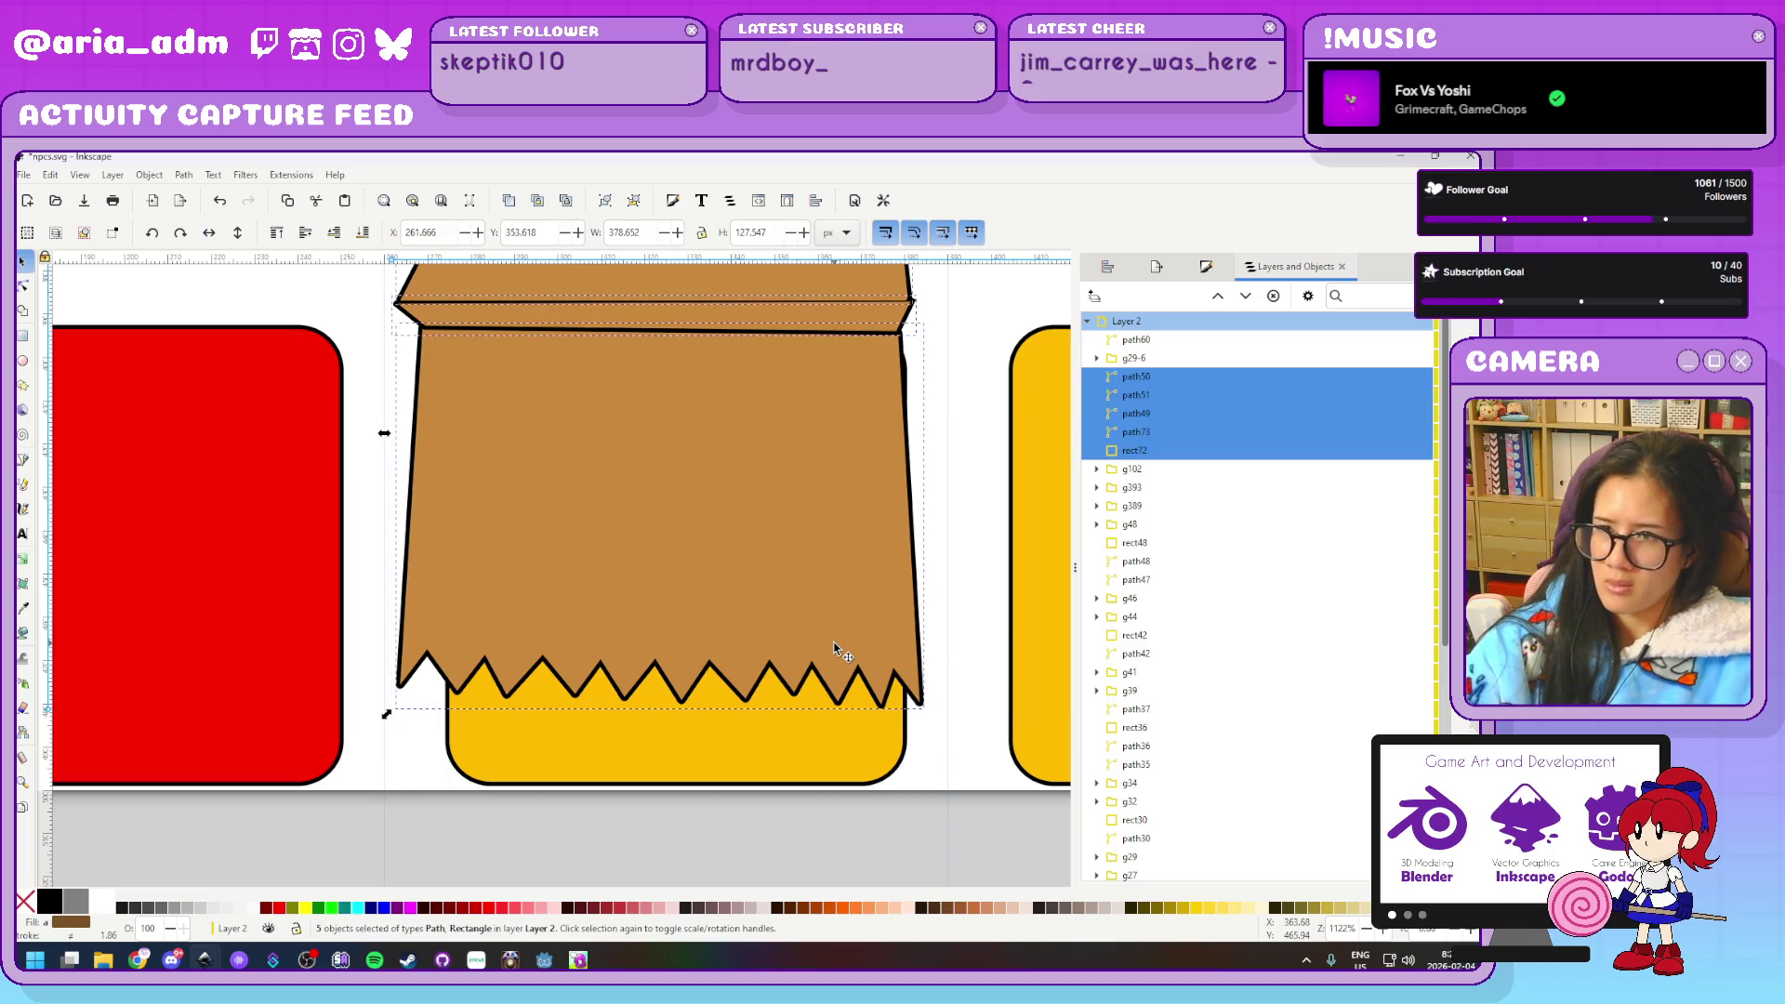
key(Escape)
Restack the bag's front panel so it sits just under the angry eyes and brows
click(606, 319)
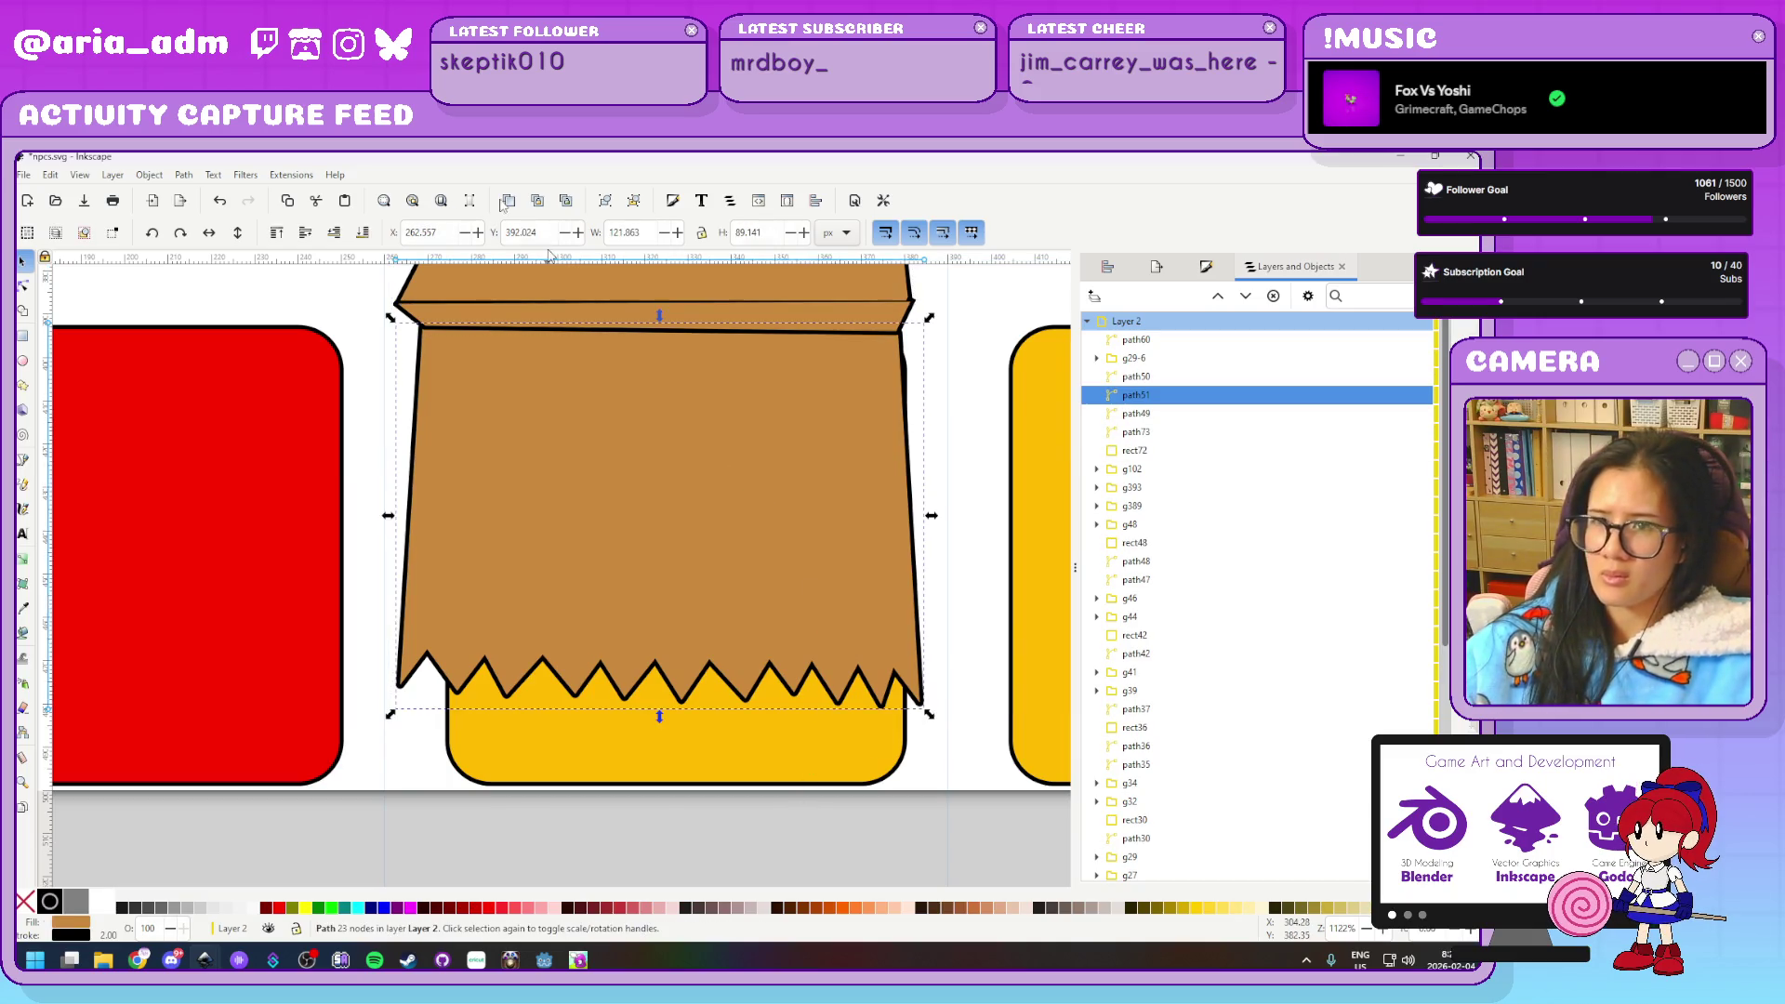
click(352, 238)
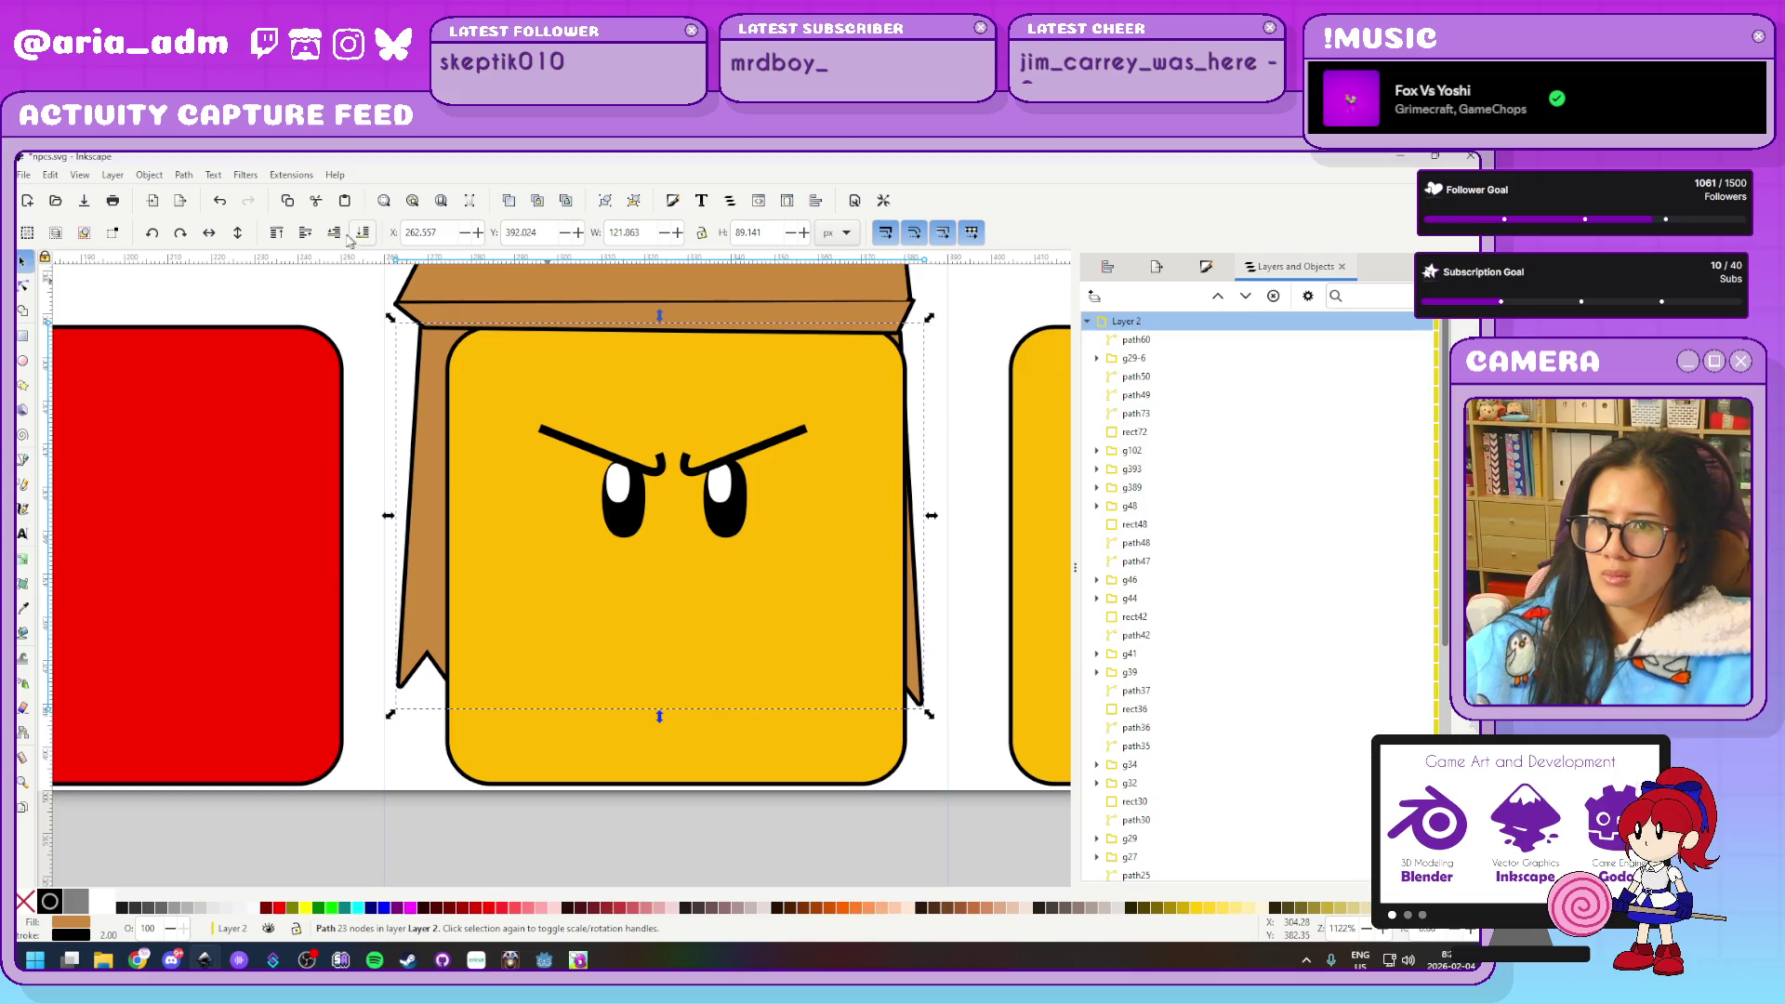
click(305, 238)
click(335, 238)
click(335, 238)
click(337, 238)
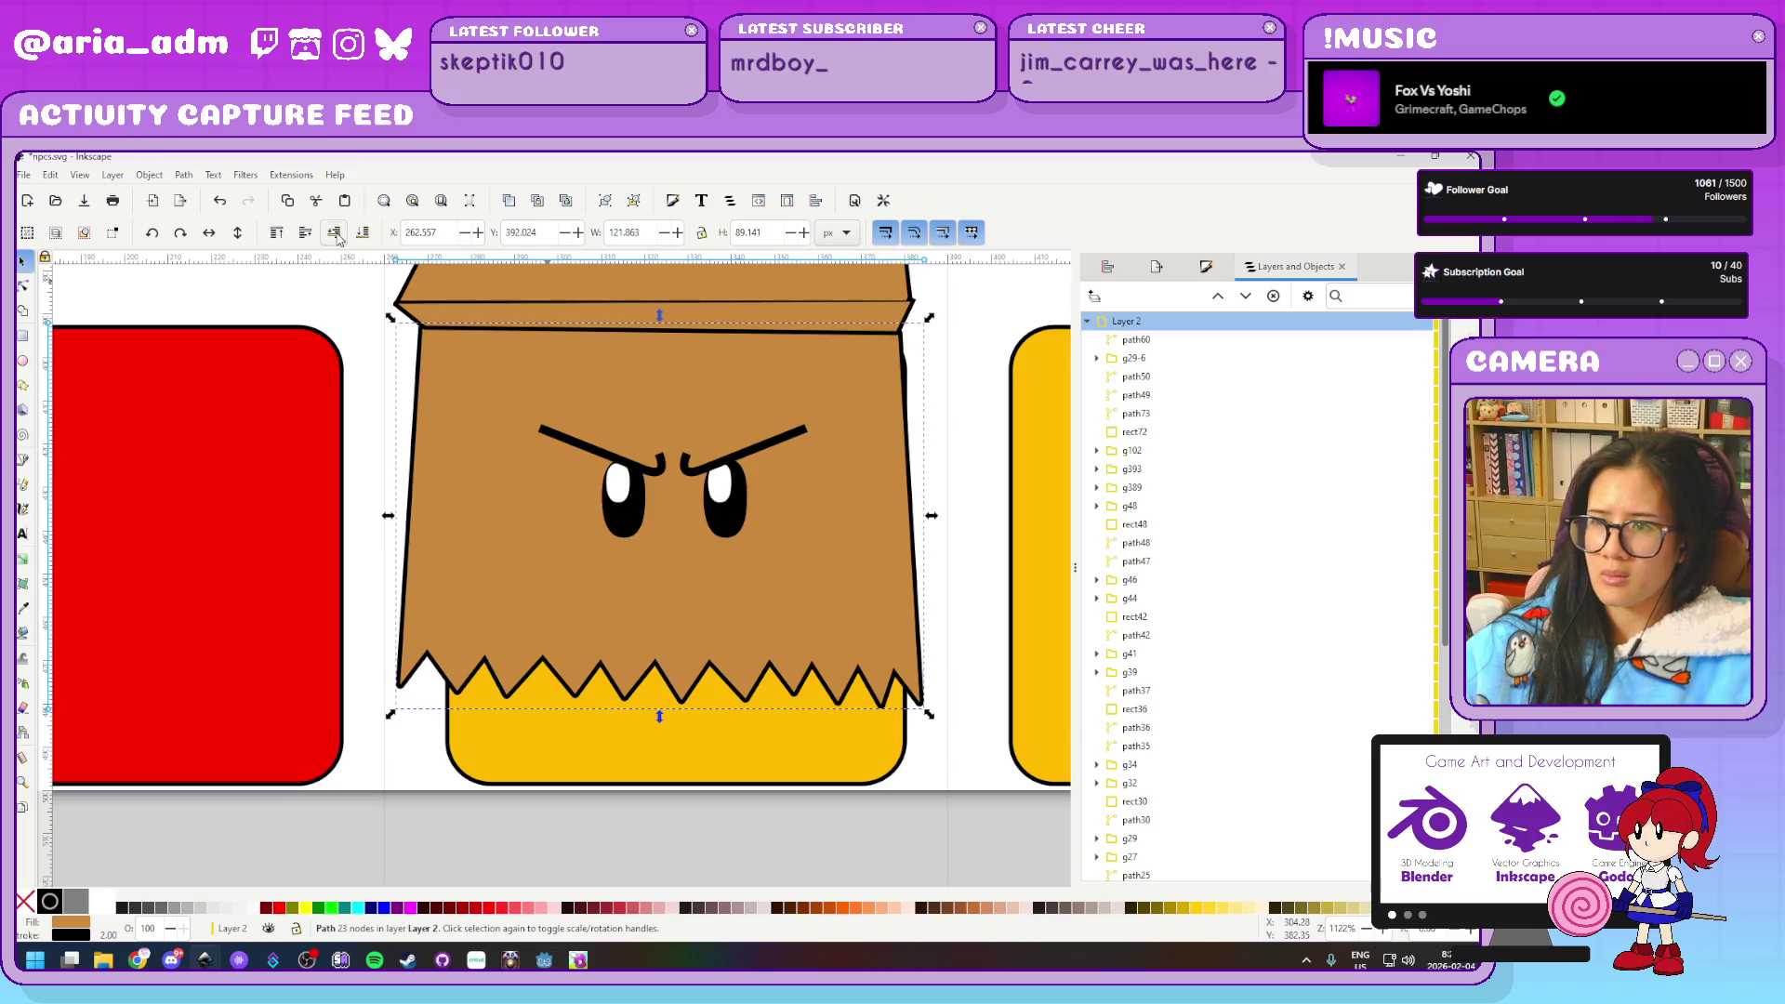
scroll(576, 632, down, 3)
click(693, 753)
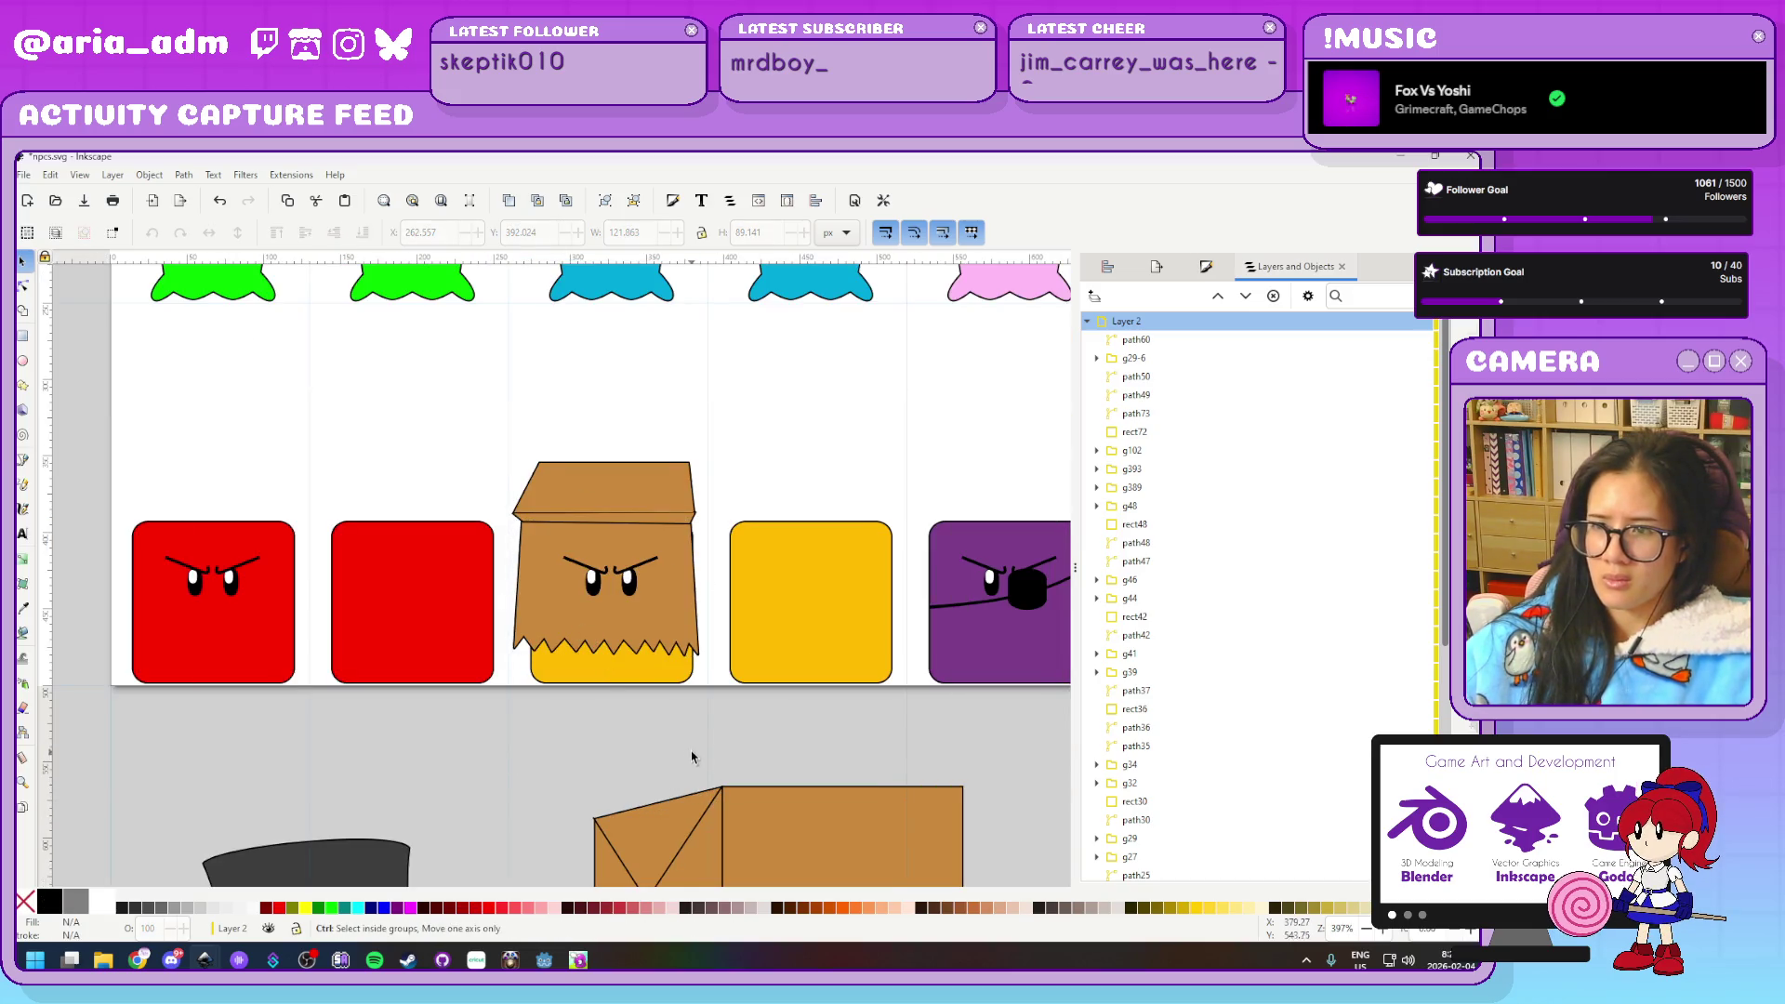
Nudge the bag's front panel slightly to the right
scroll(694, 753, up, 2)
scroll(707, 772, up, 2)
scroll(651, 827, up, 1)
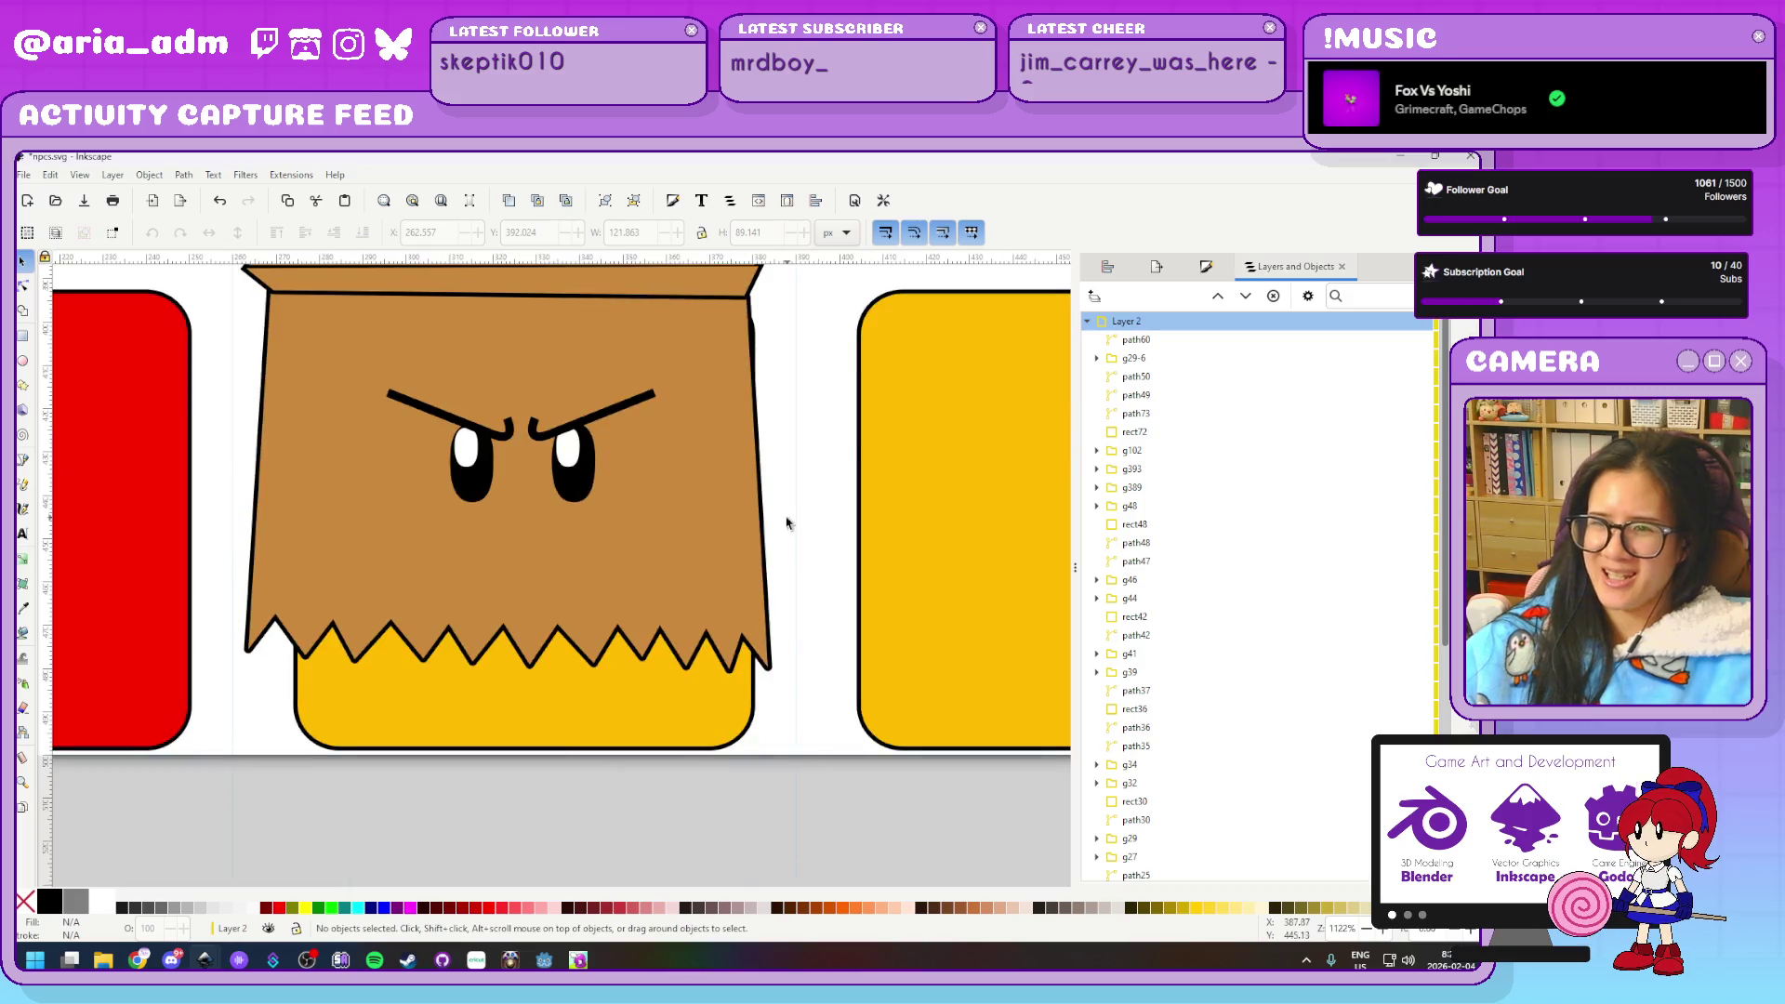
click(721, 690)
key(Right)
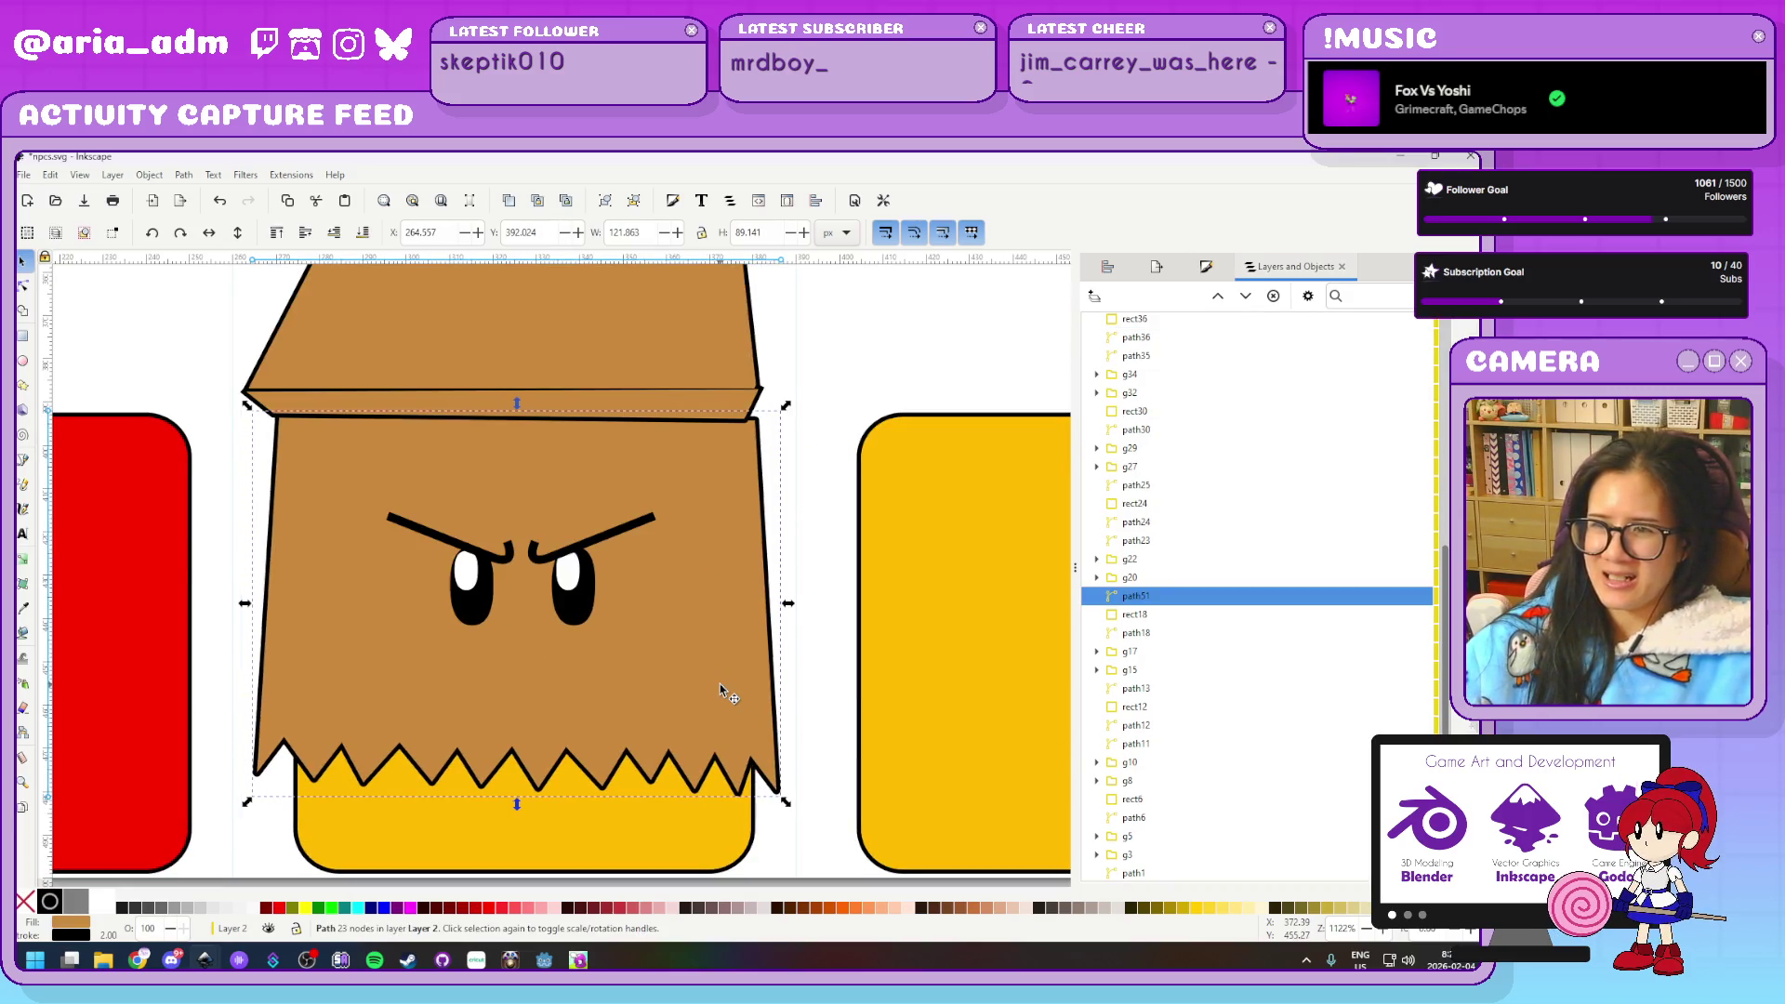
Stretch the brim slightly wider to the right and bring up its stroke style settings
scroll(722, 690, up, 2)
click(745, 472)
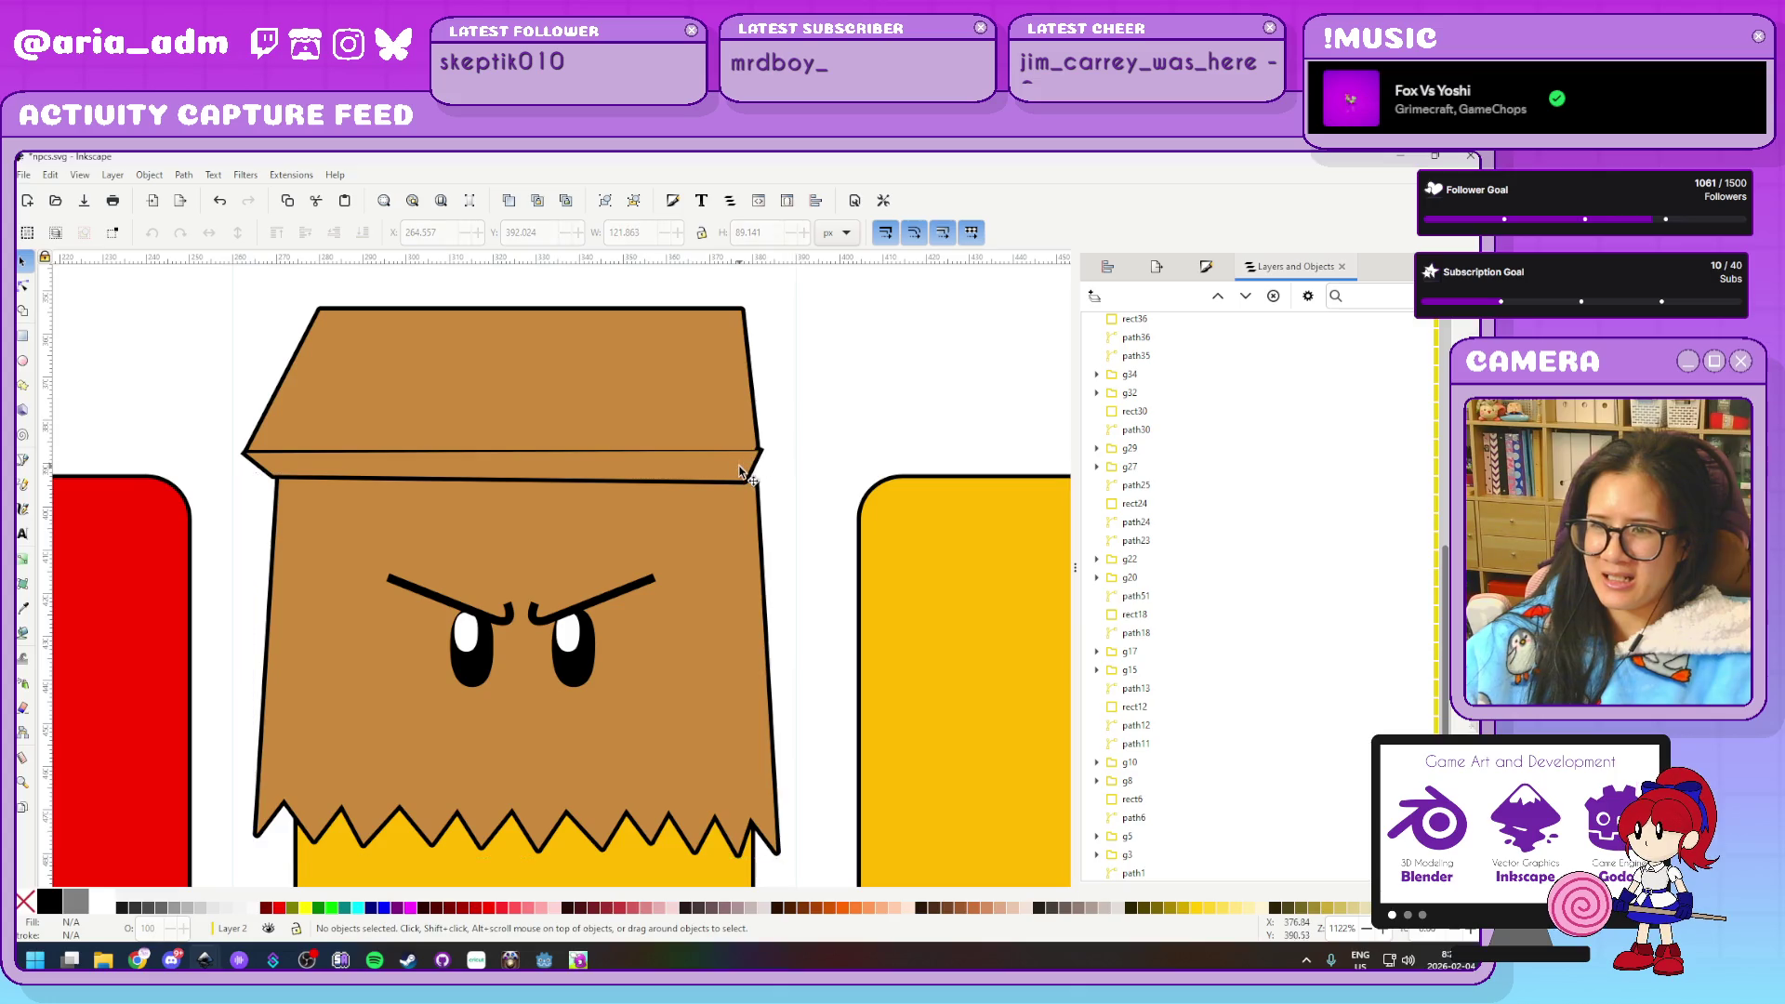
shift+click(733, 415)
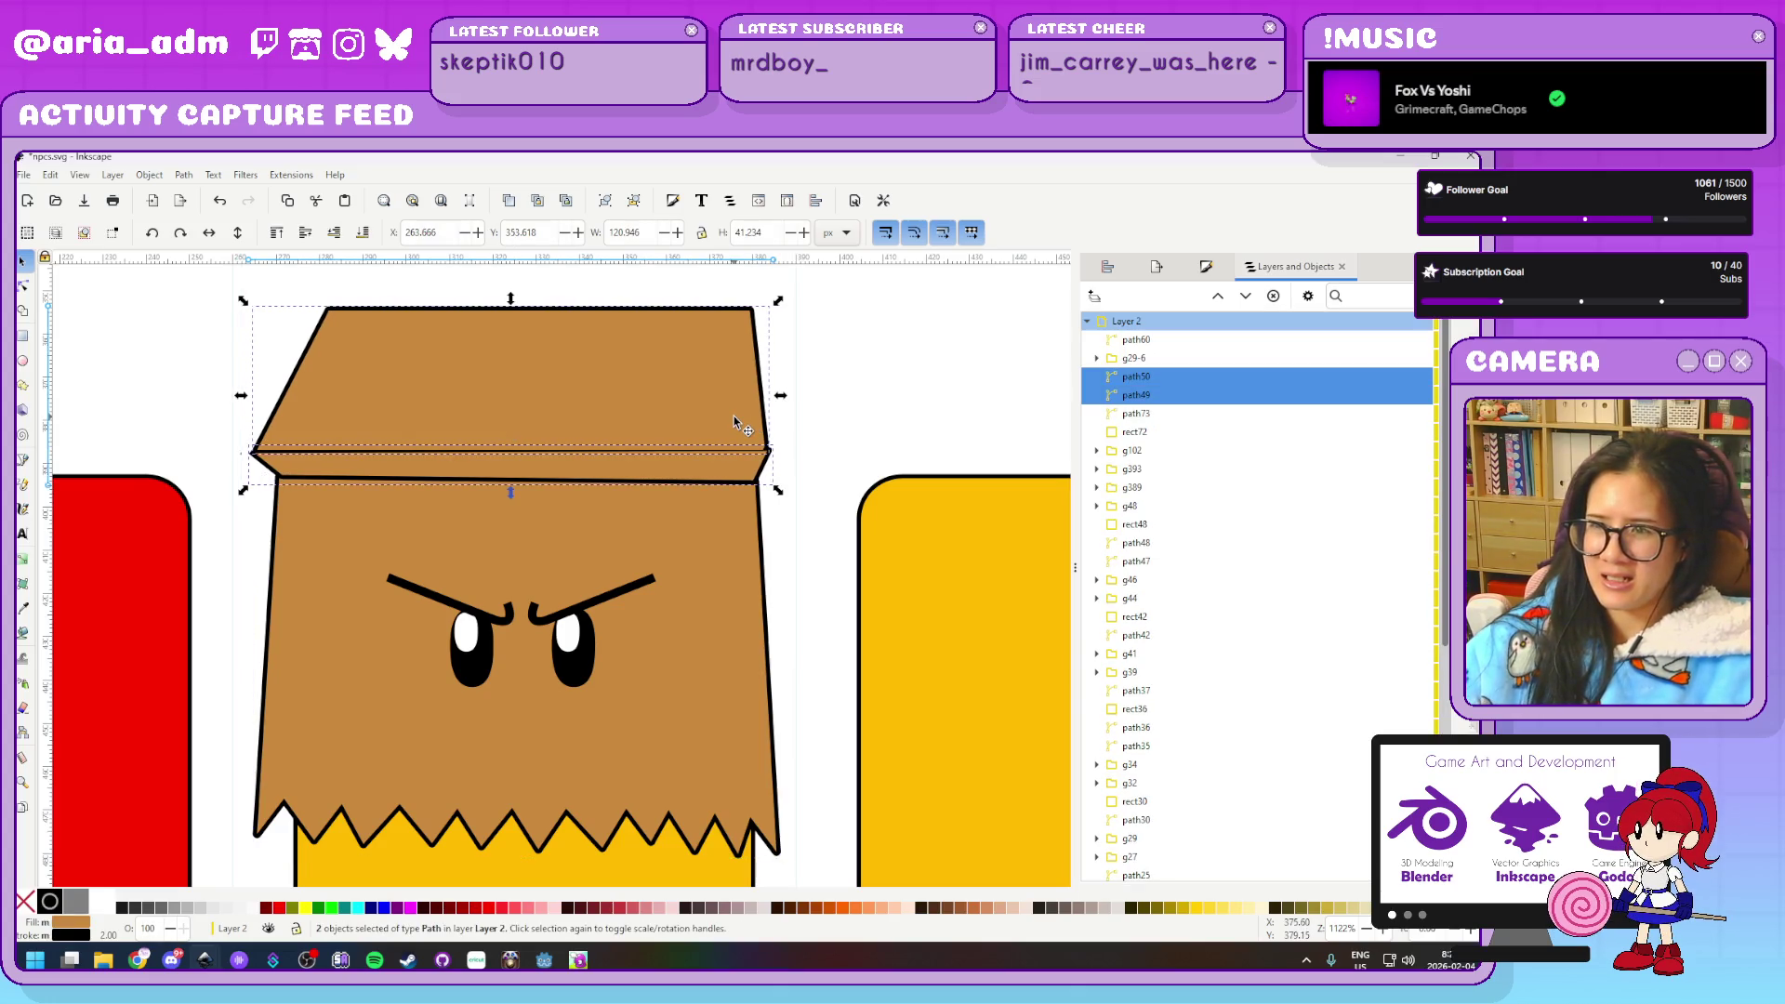
shift+click(757, 389)
scroll(757, 388, up, 4)
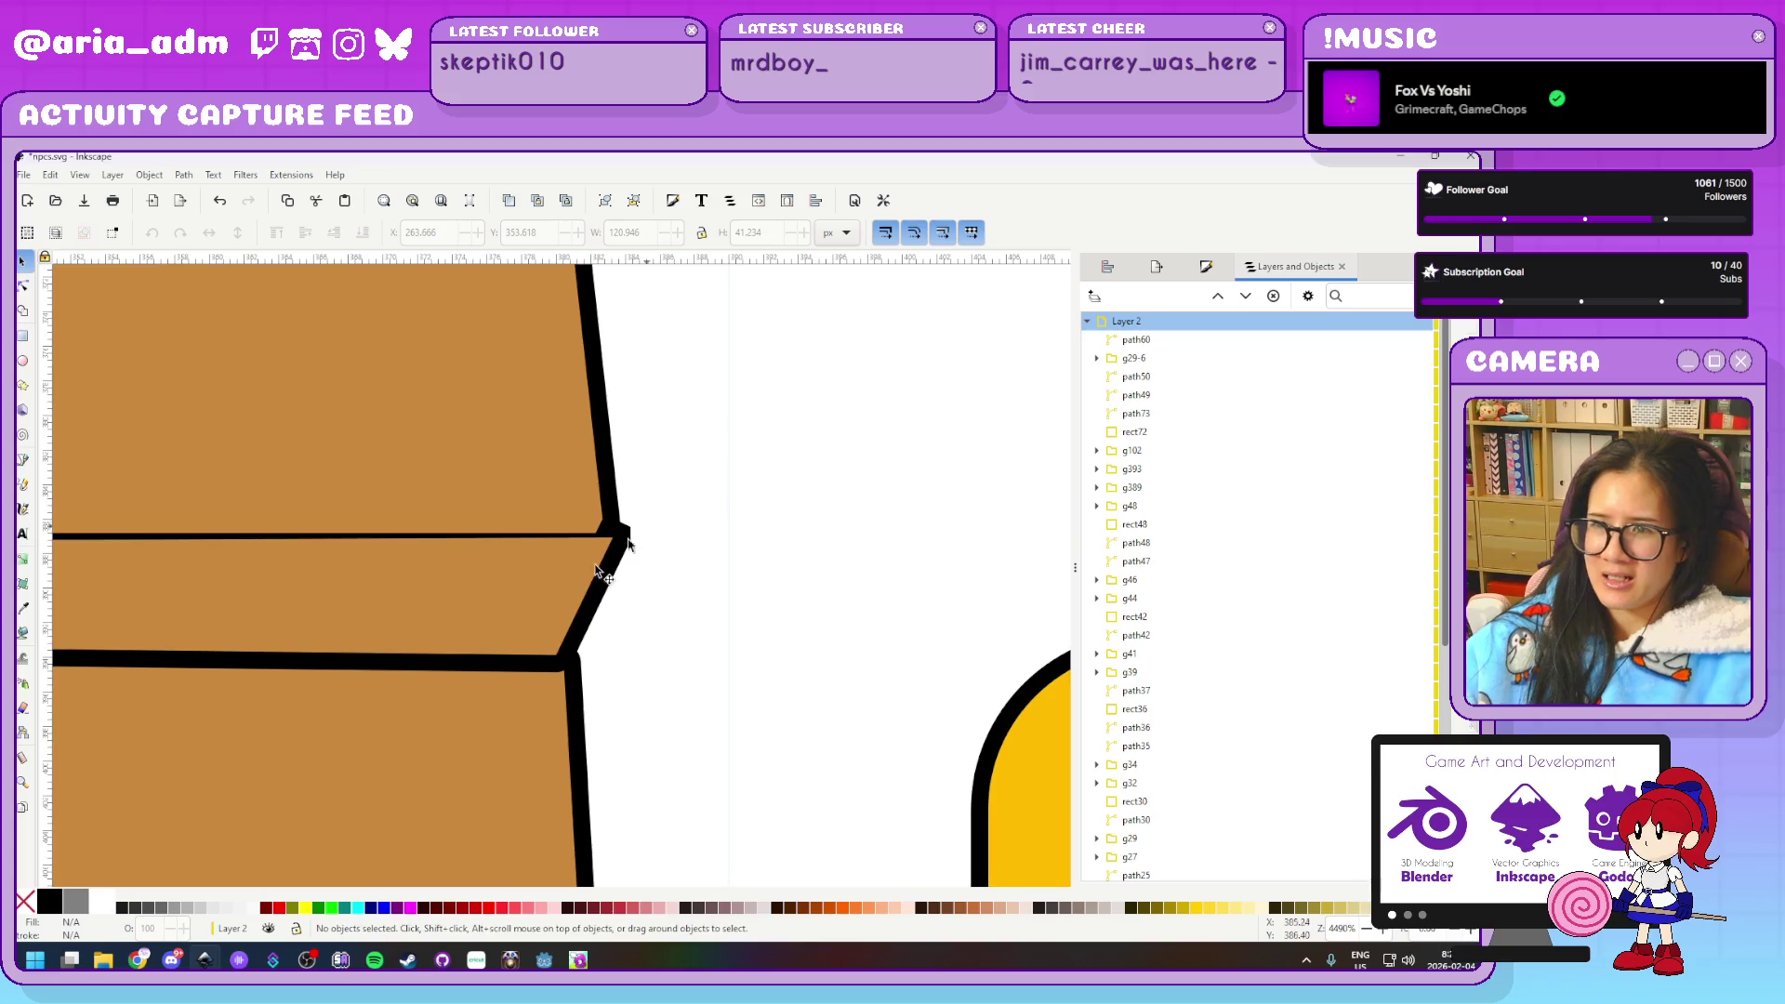
drag(655, 597, 661, 596)
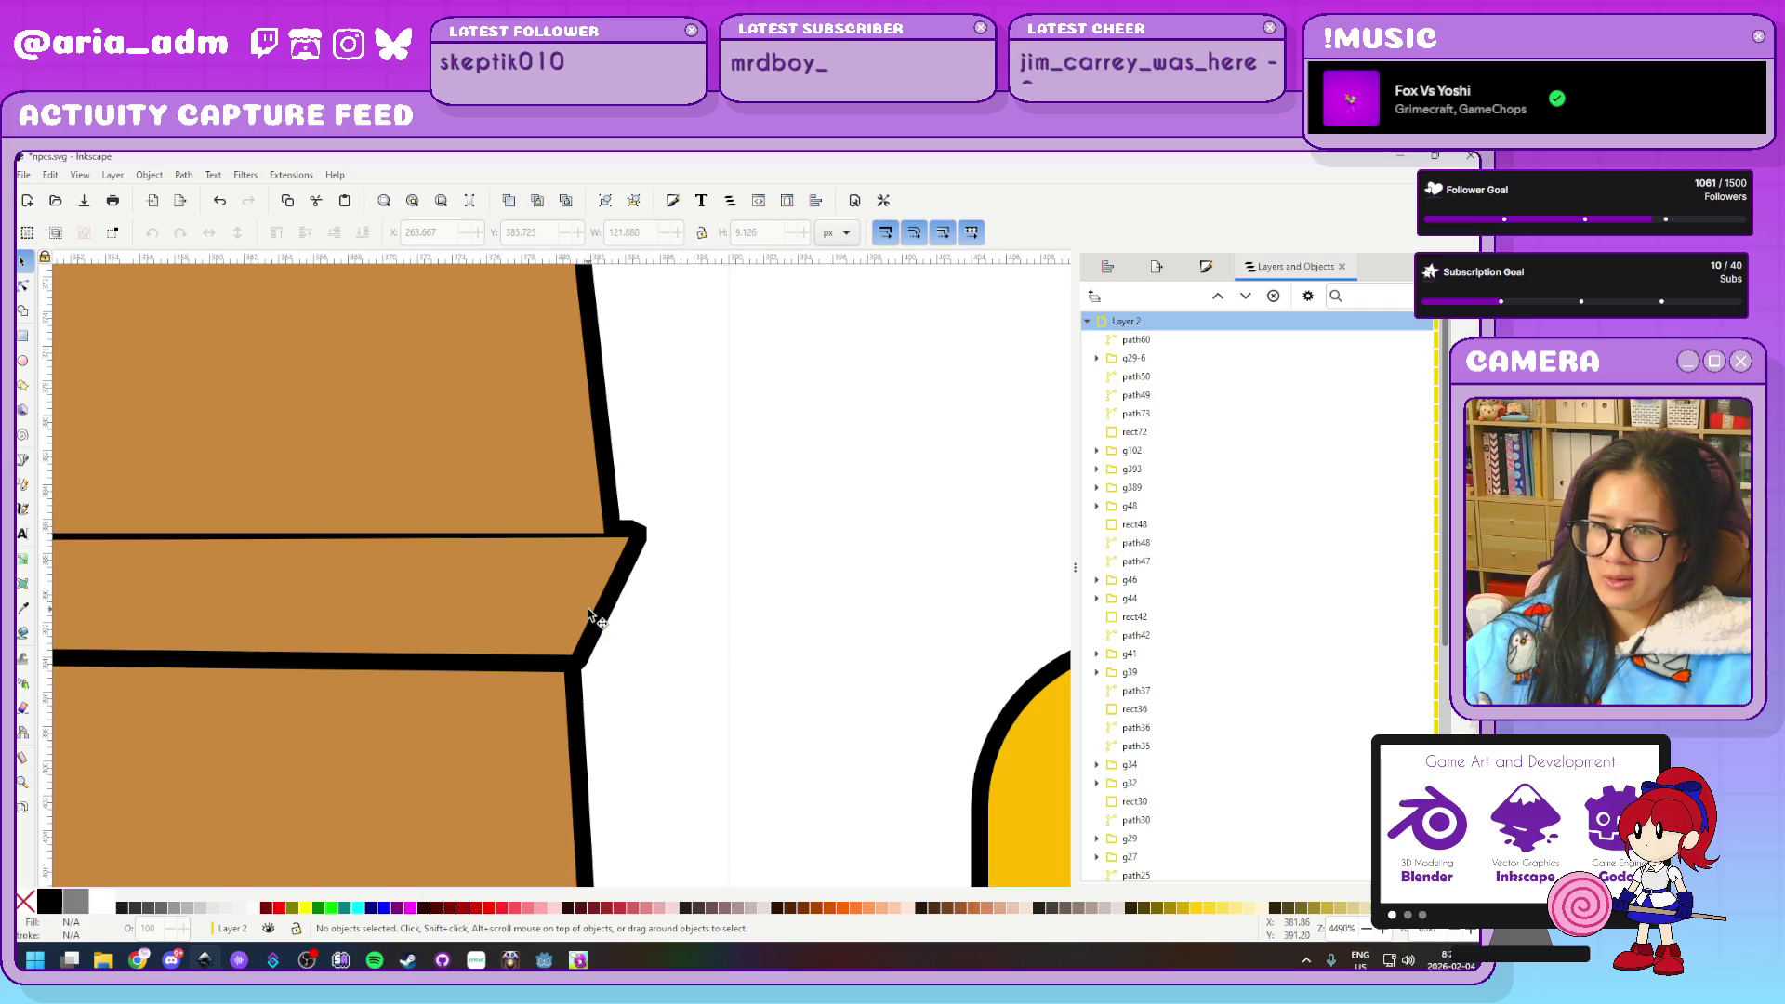
key(ctrl+shift+f)
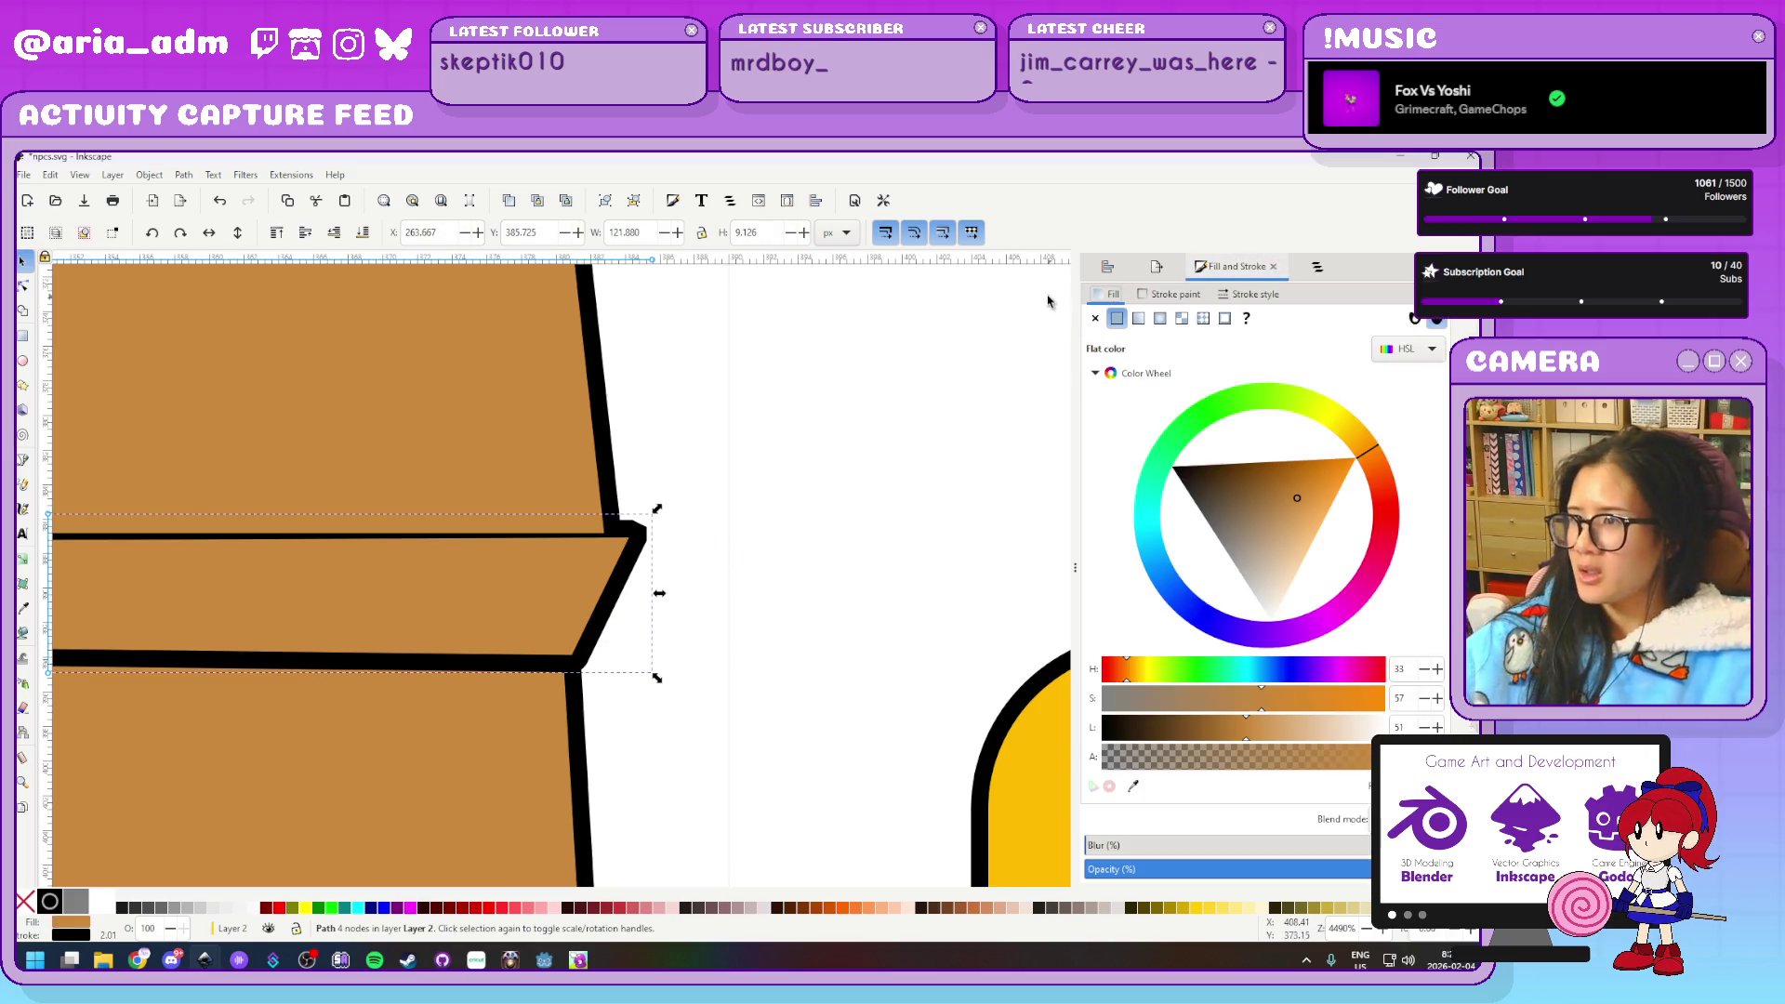
click(1265, 295)
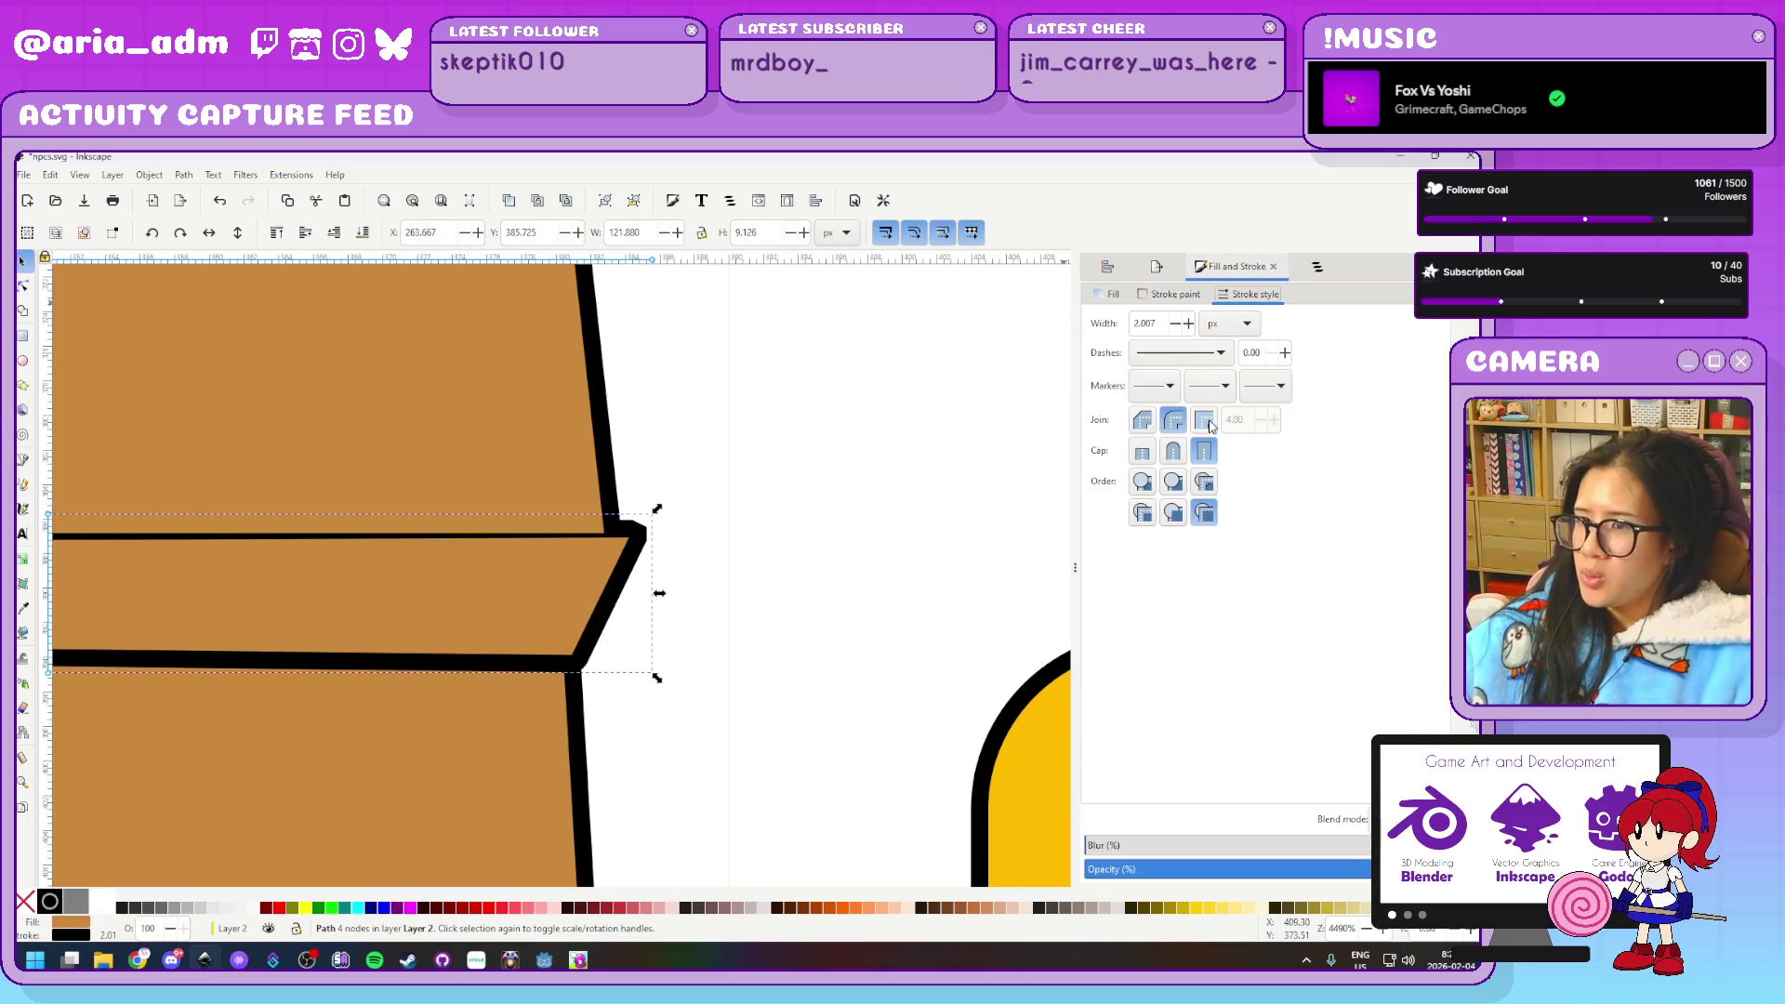
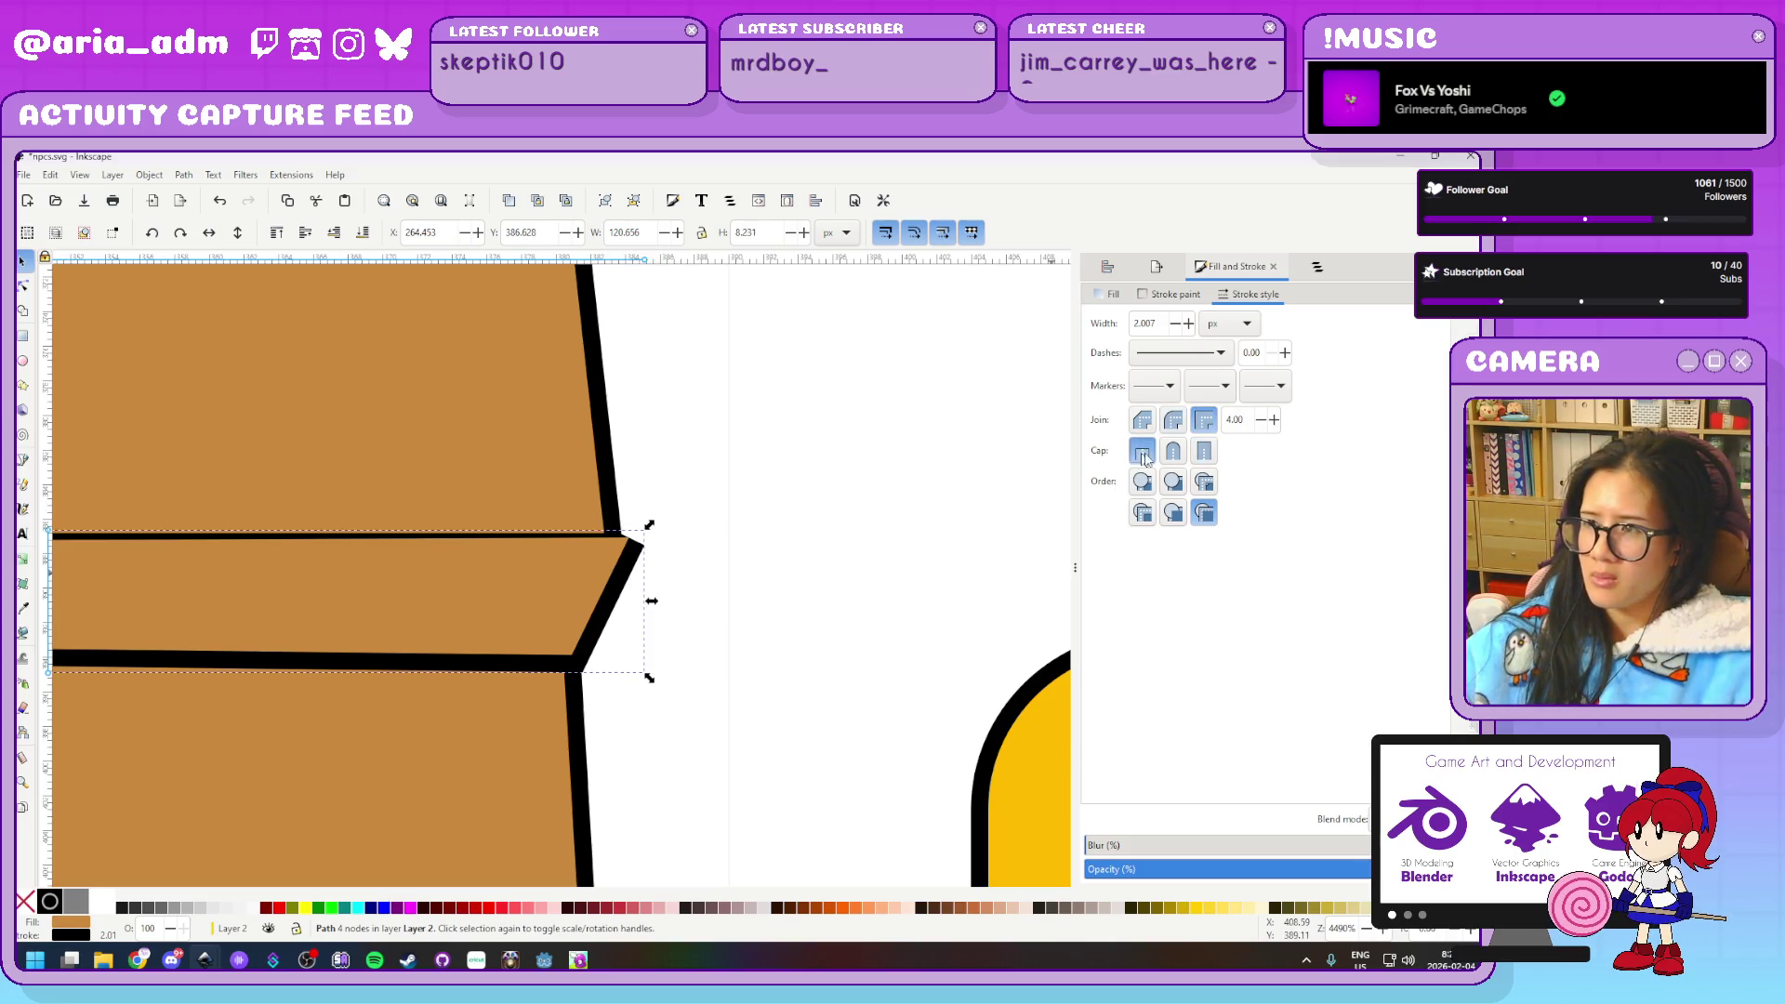
Give the lid's stroke a square cap and pull its inner corner node left
click(1204, 451)
scroll(753, 634, down, 4)
scroll(430, 769, down, 3)
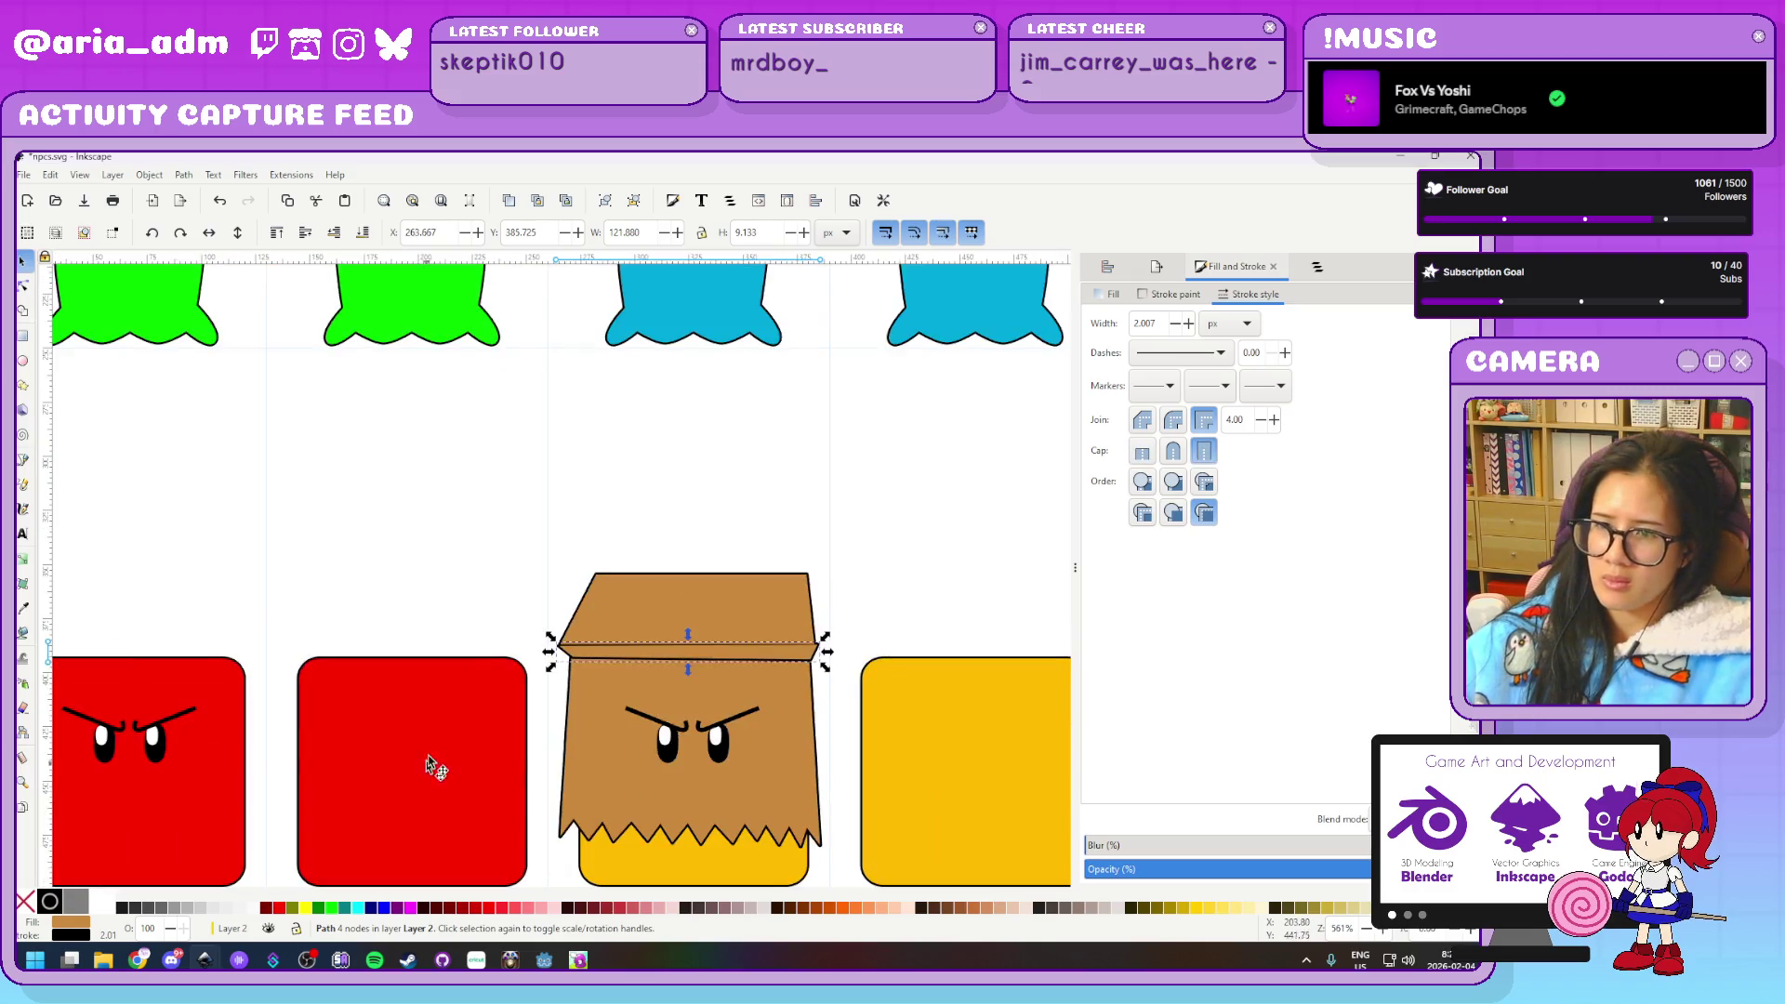
scroll(525, 707, up, 4)
scroll(628, 630, up, 2)
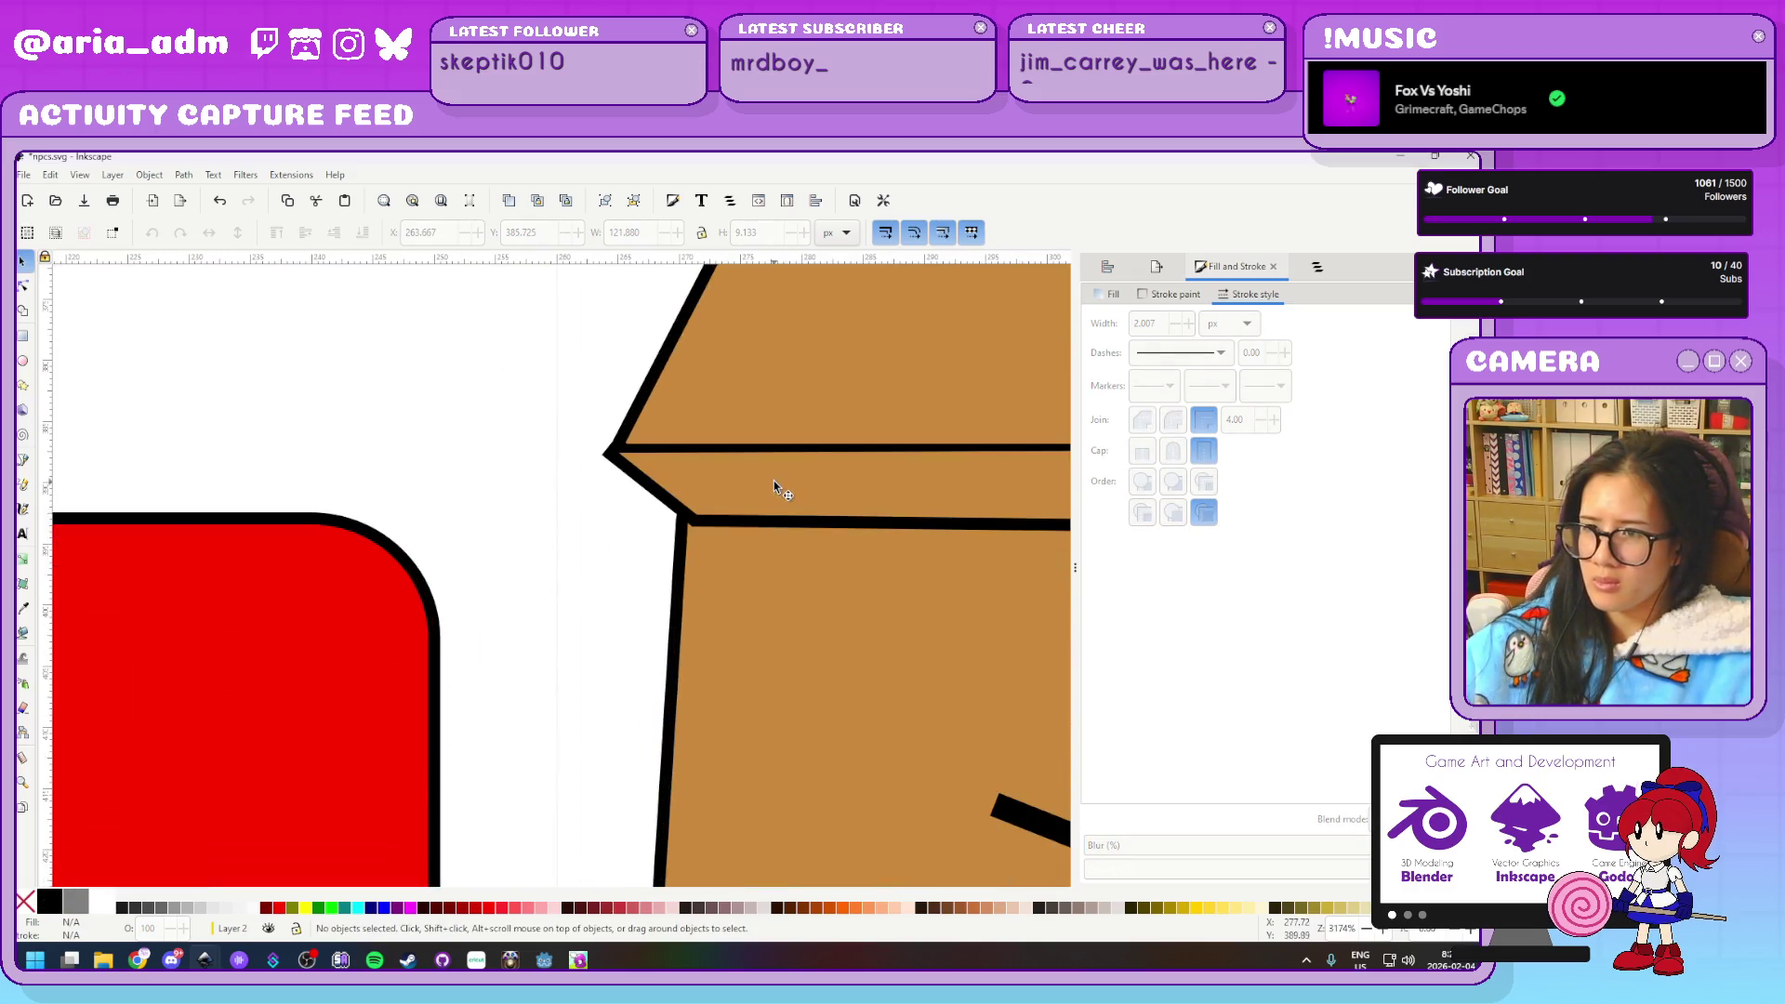
key(n)
mouse_move(693, 515)
mouse_down()
mouse_move(649, 516)
mouse_move(684, 514)
mouse_up()
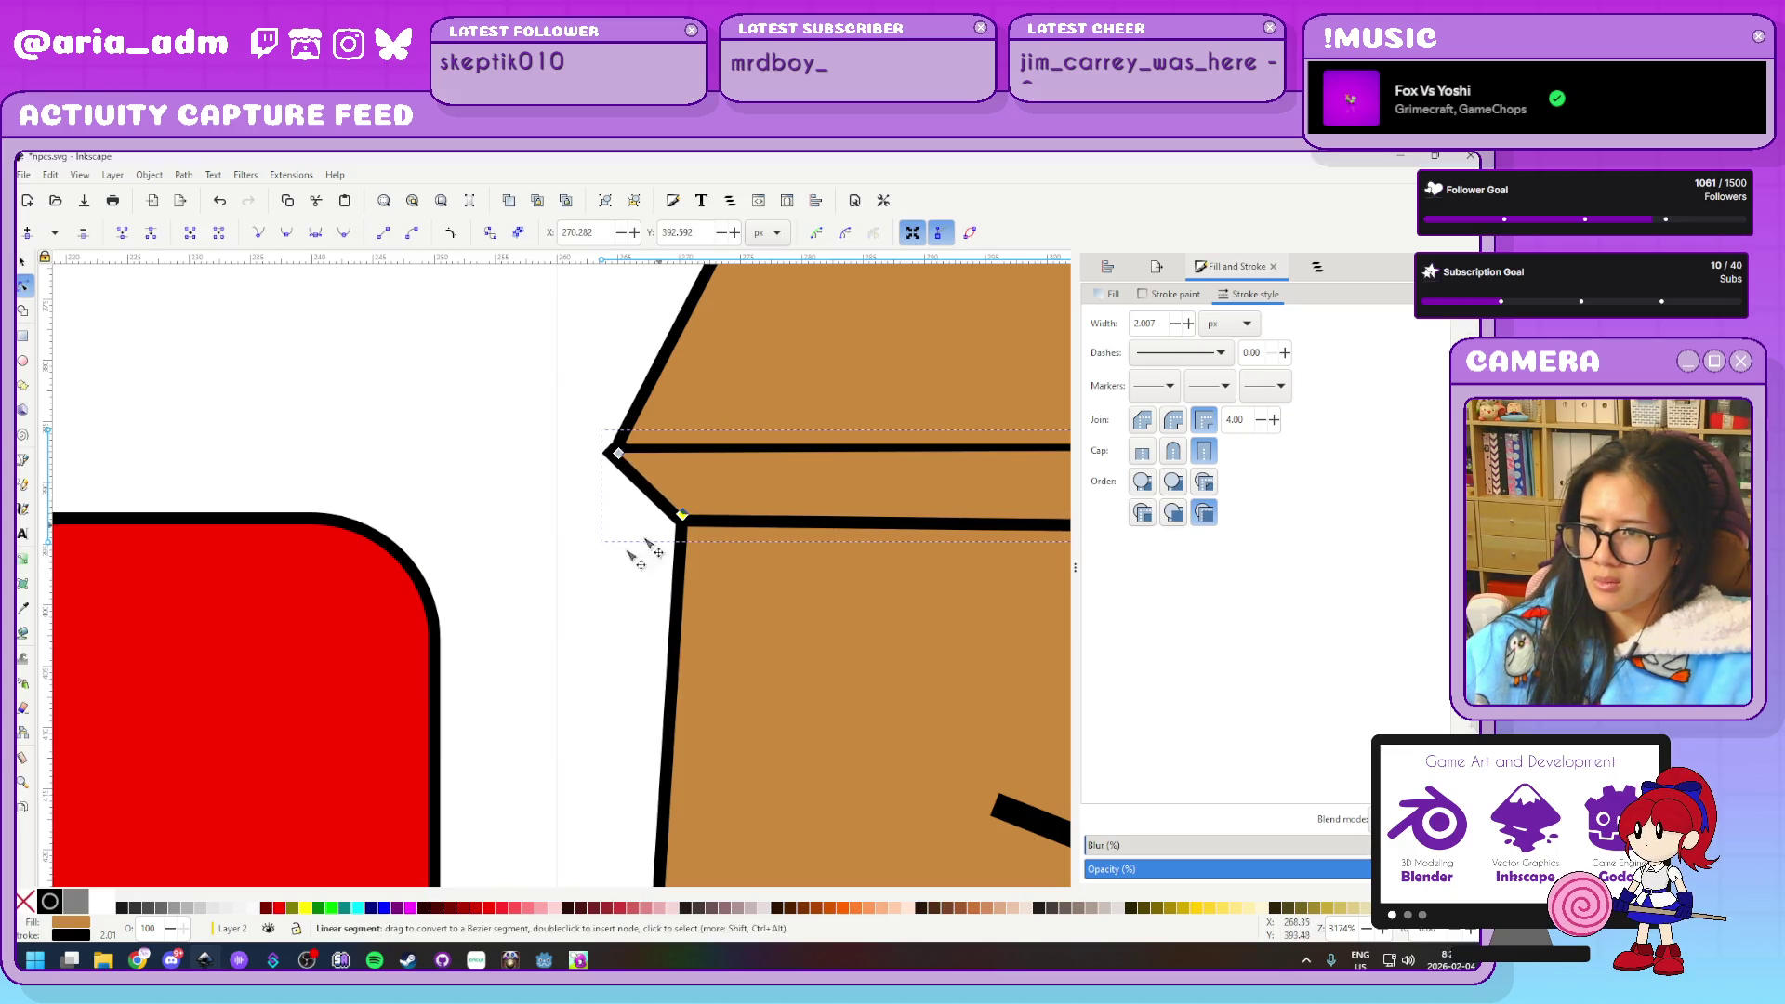
scroll(558, 698, down, 3)
scroll(930, 669, down, 3)
scroll(828, 600, up, 2)
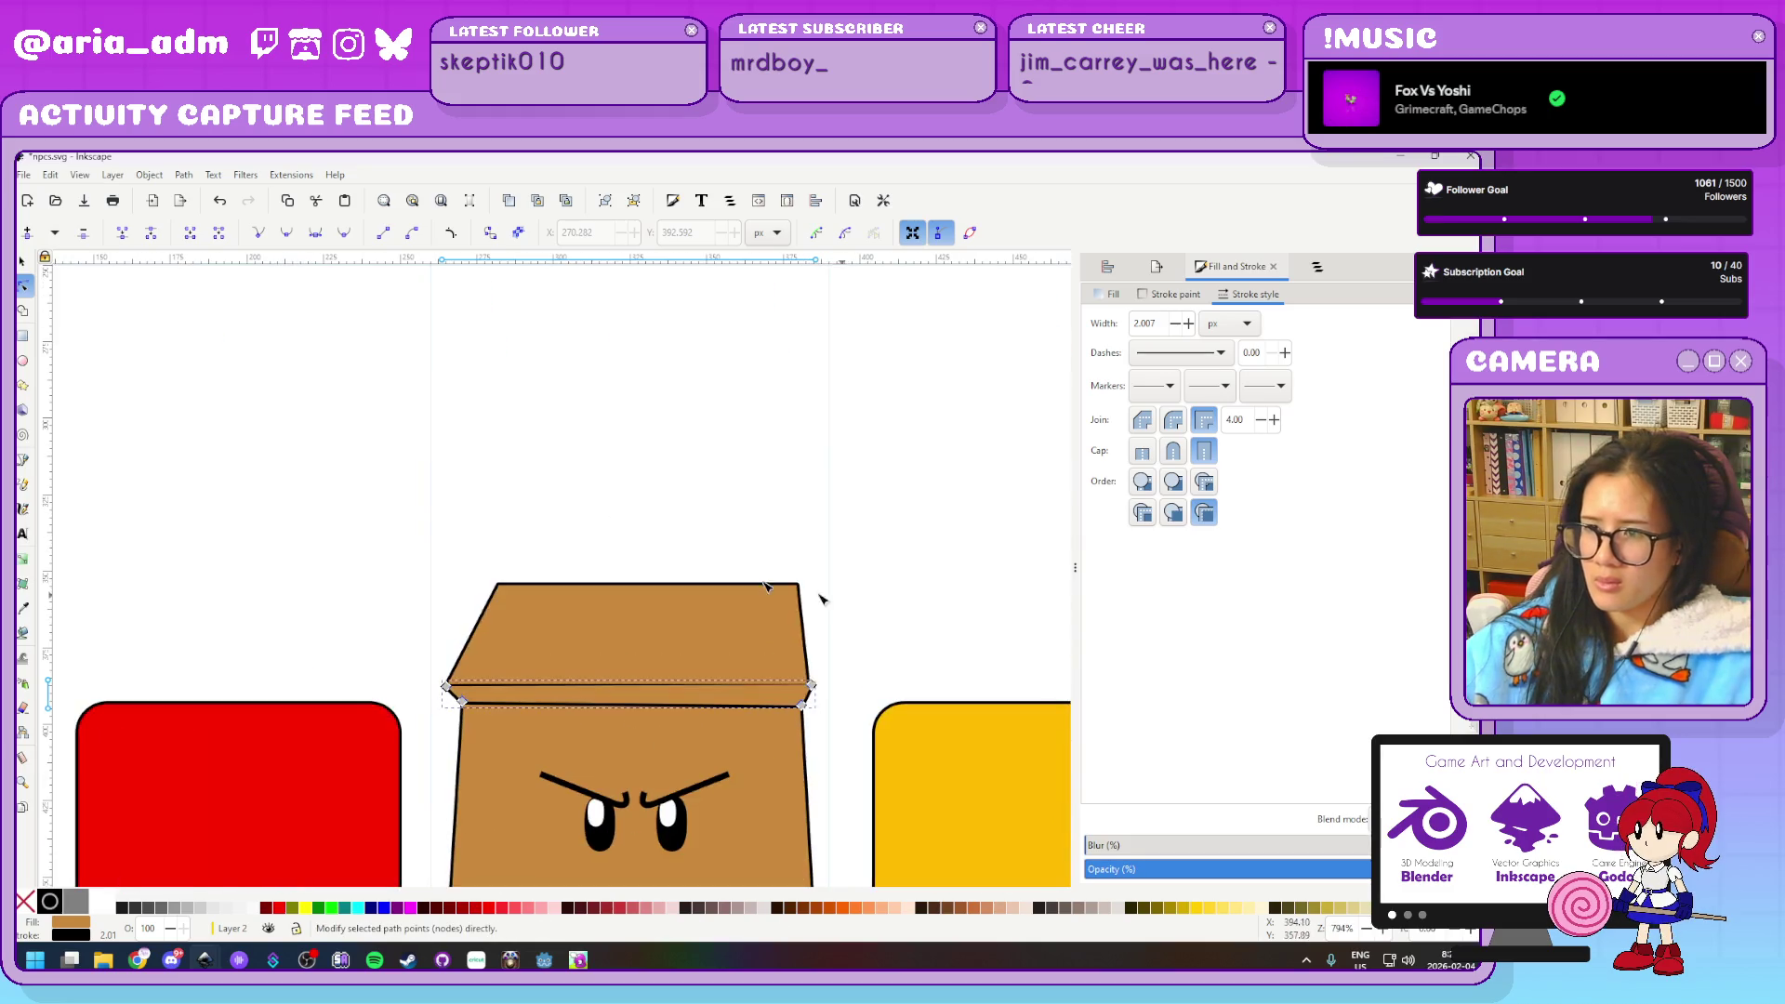
scroll(827, 599, down, 1)
key(s)
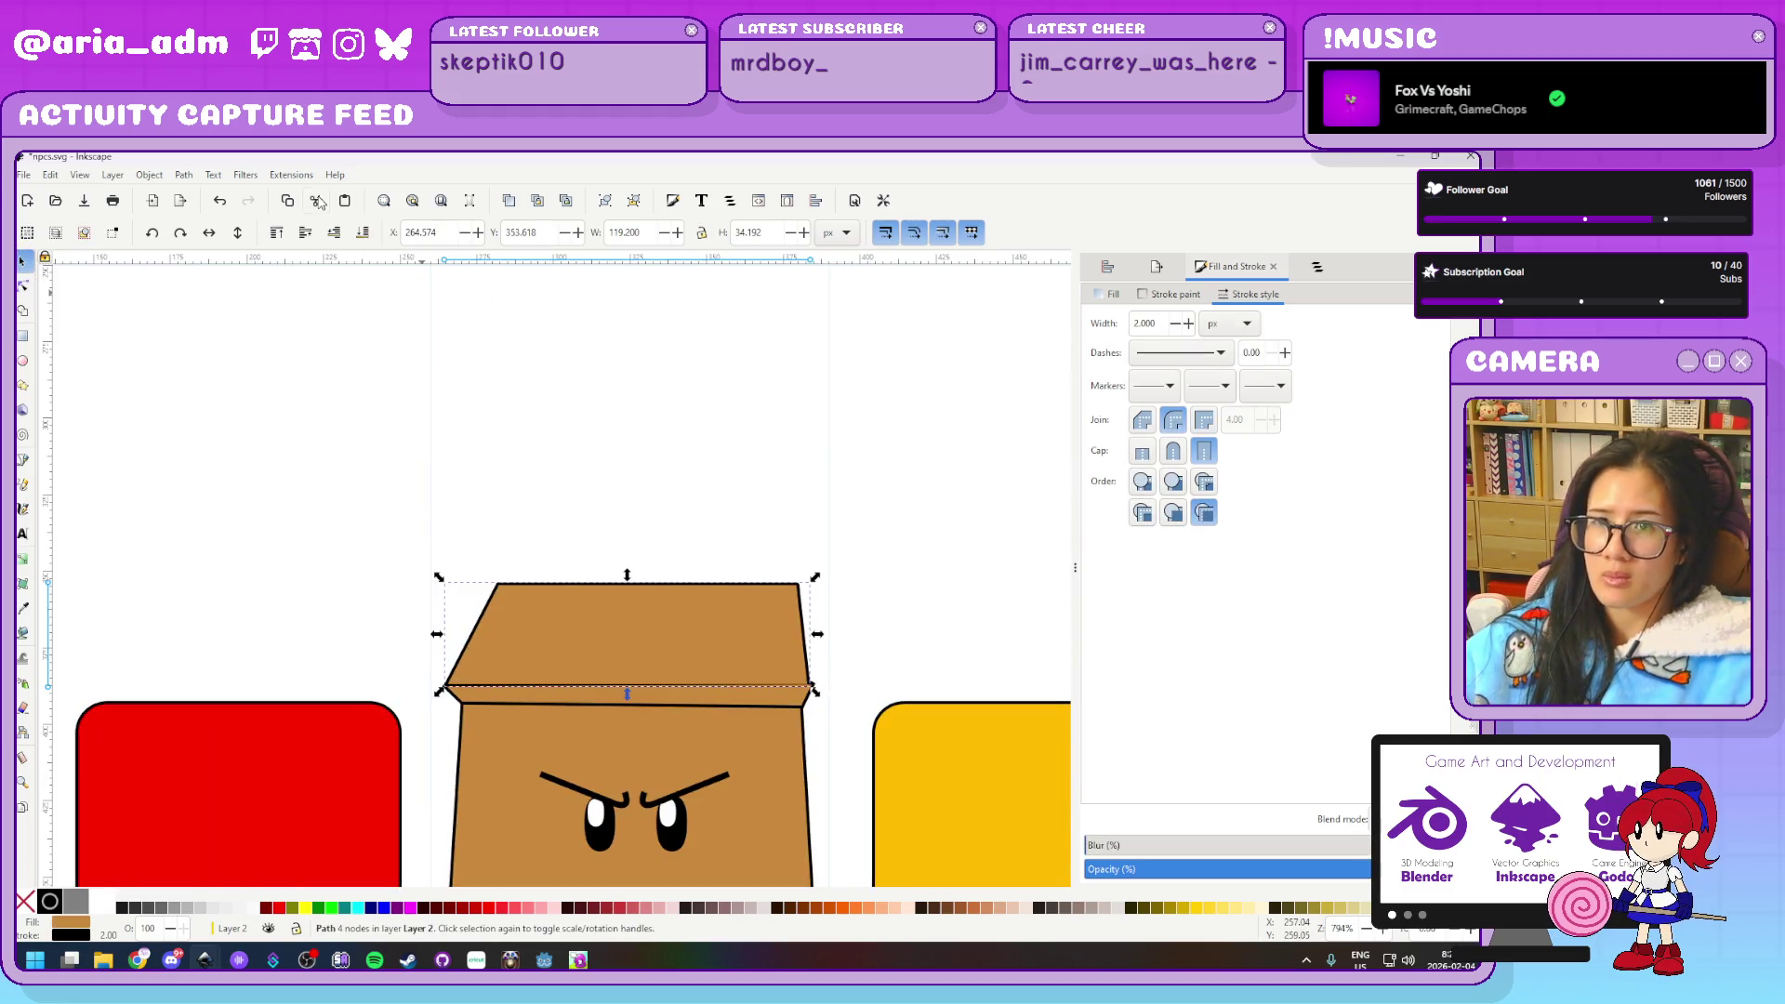
scroll(871, 707, up, 4)
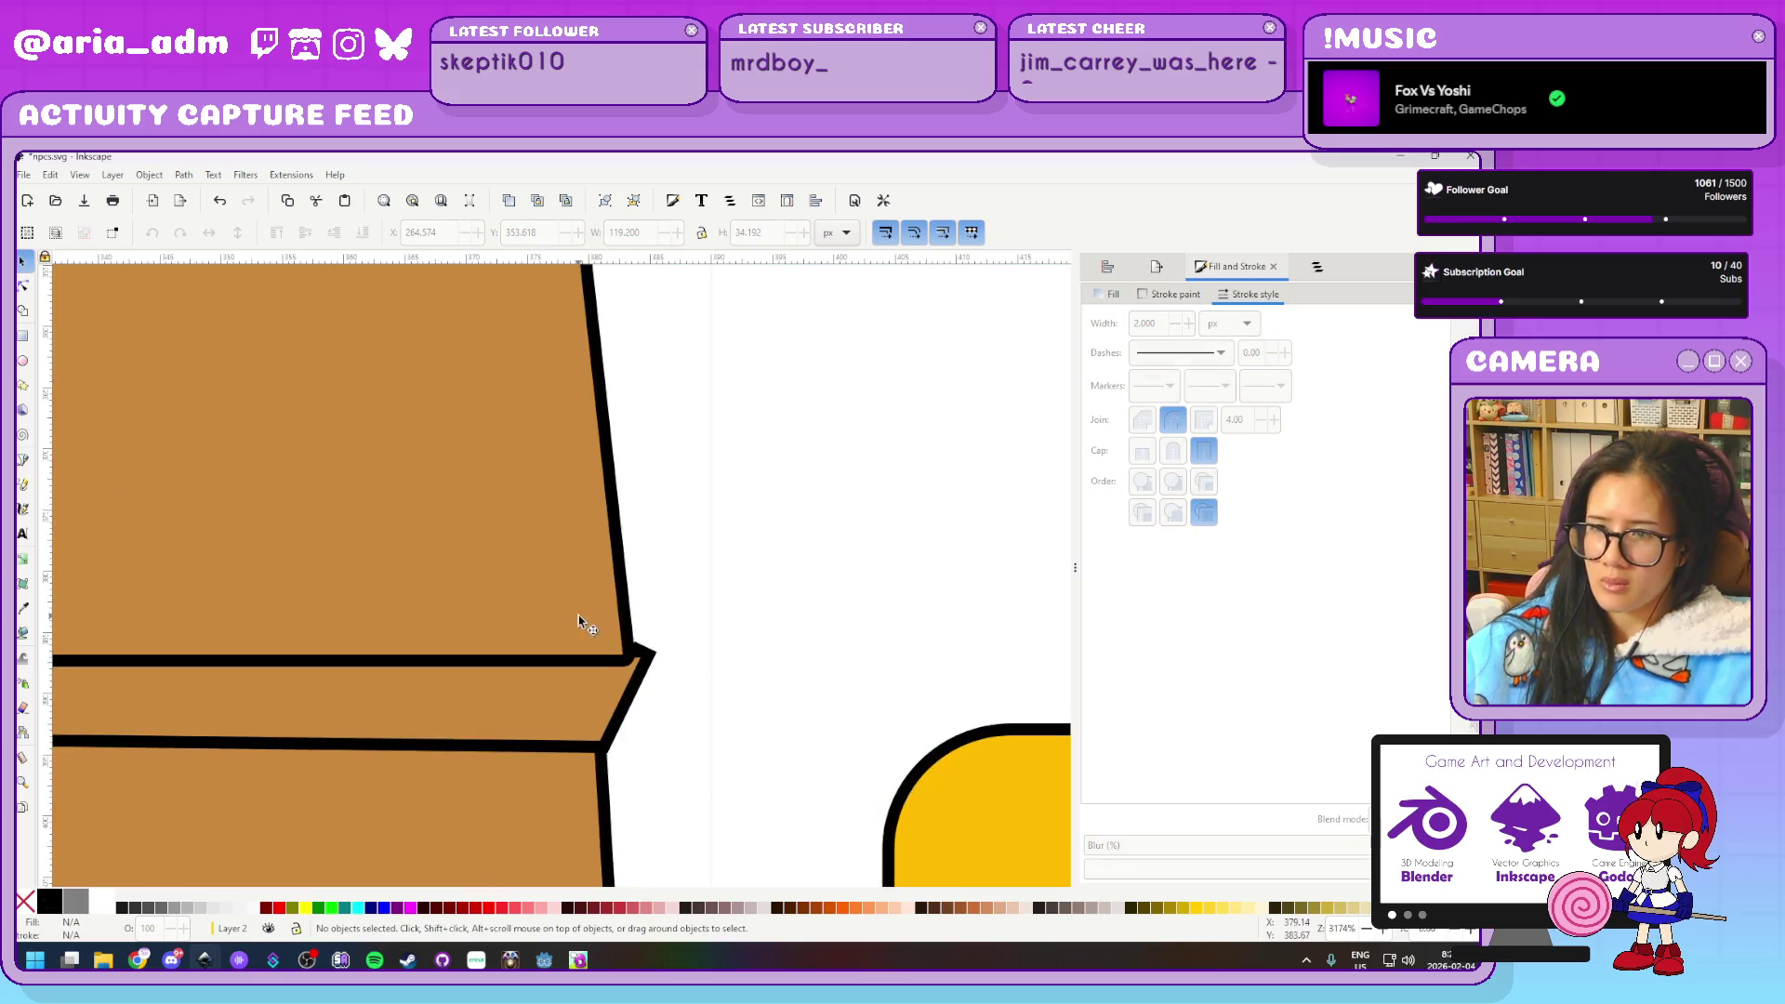
Nudge the lid's lower-right corner, set a bevelled join, and align it with the black band
key(n)
drag(628, 655, 645, 651)
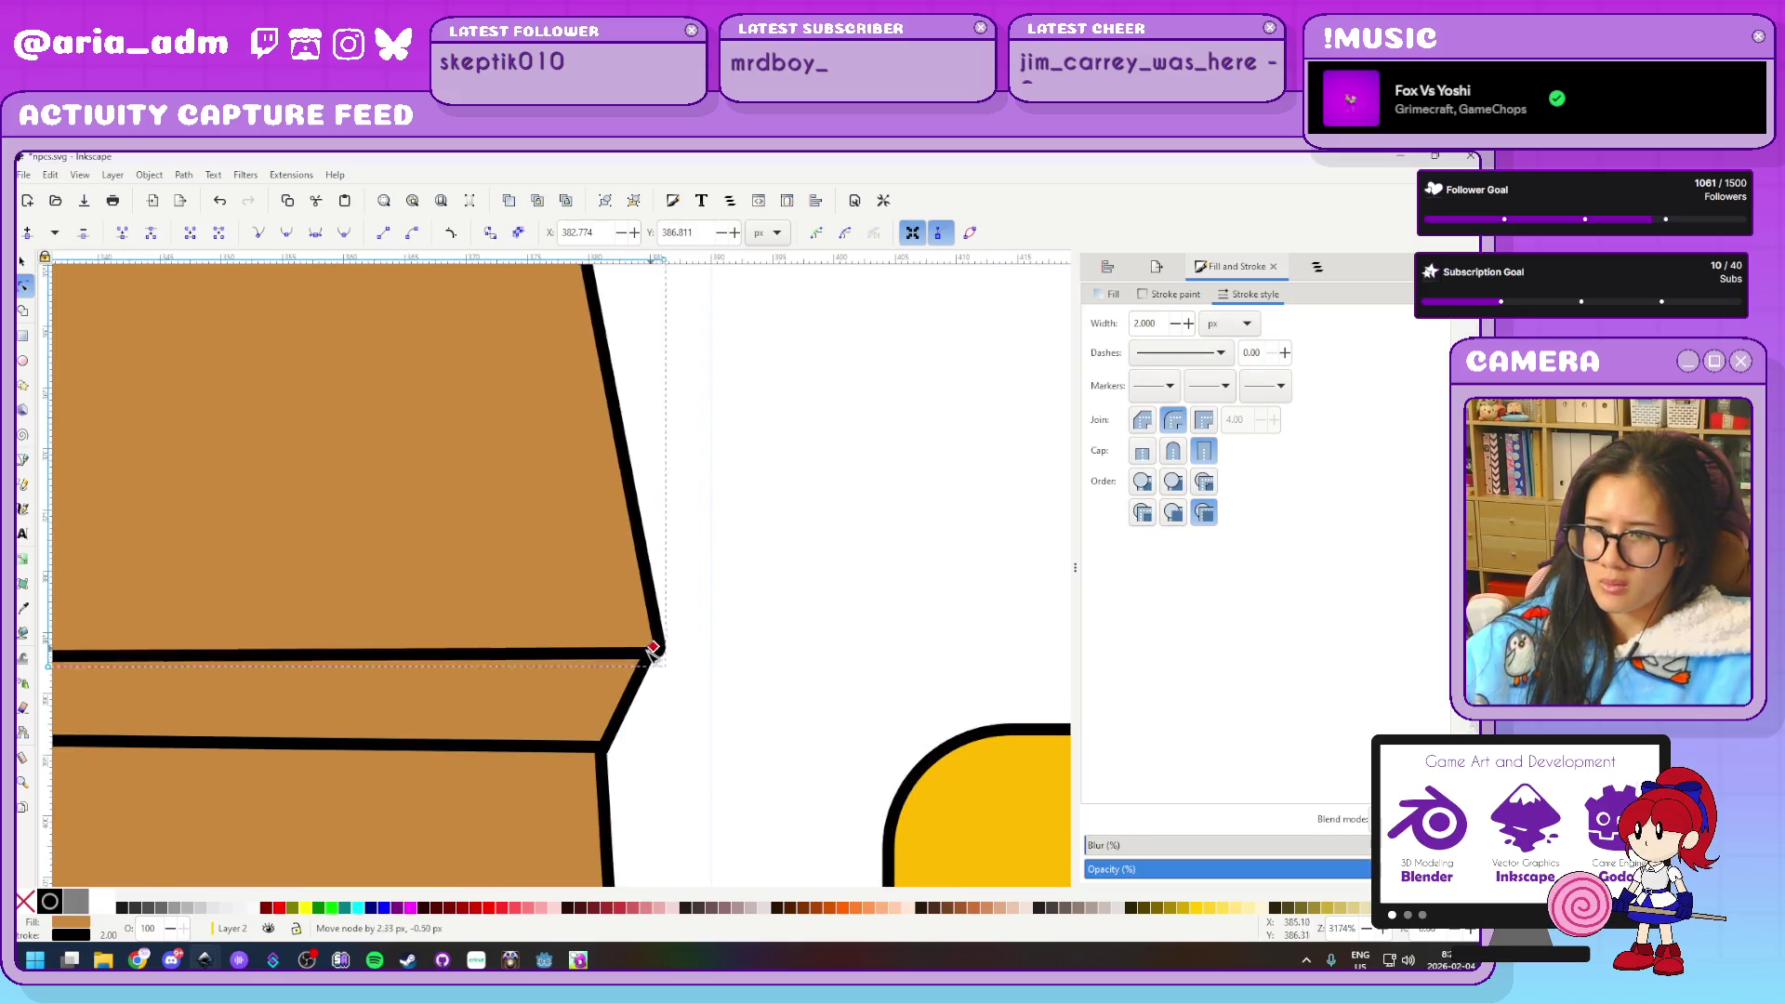
click(1204, 420)
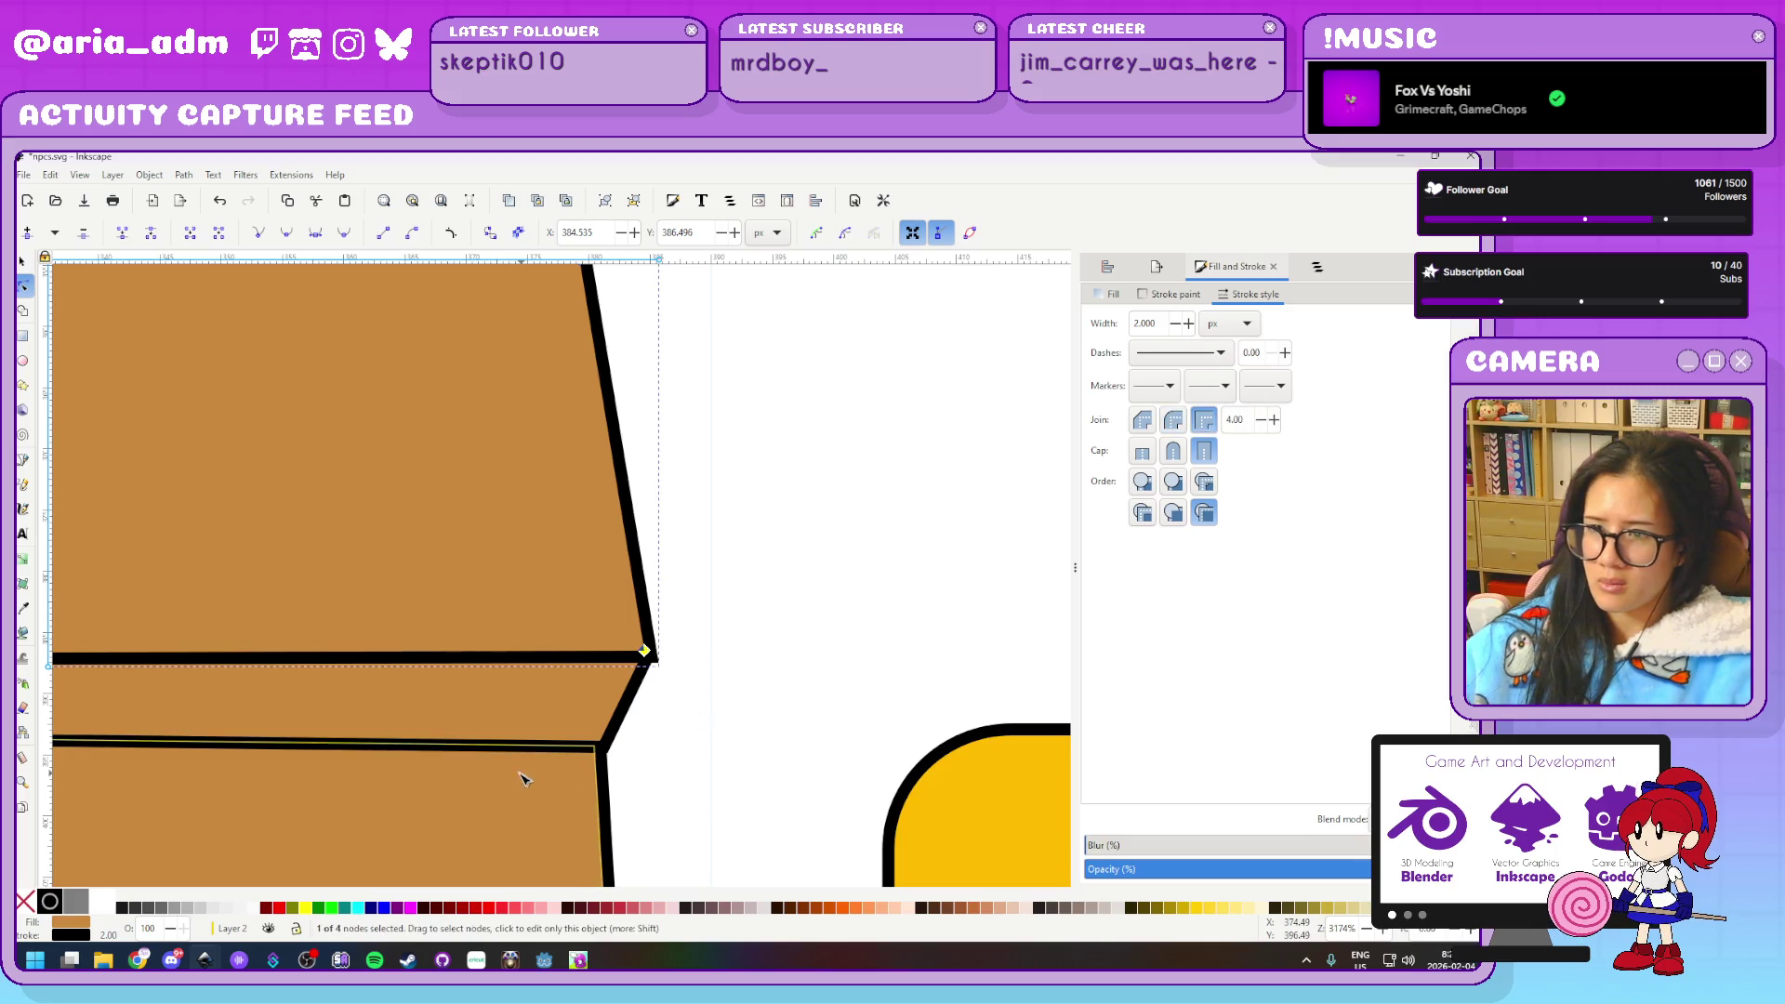
drag(645, 654, 648, 653)
click(1143, 425)
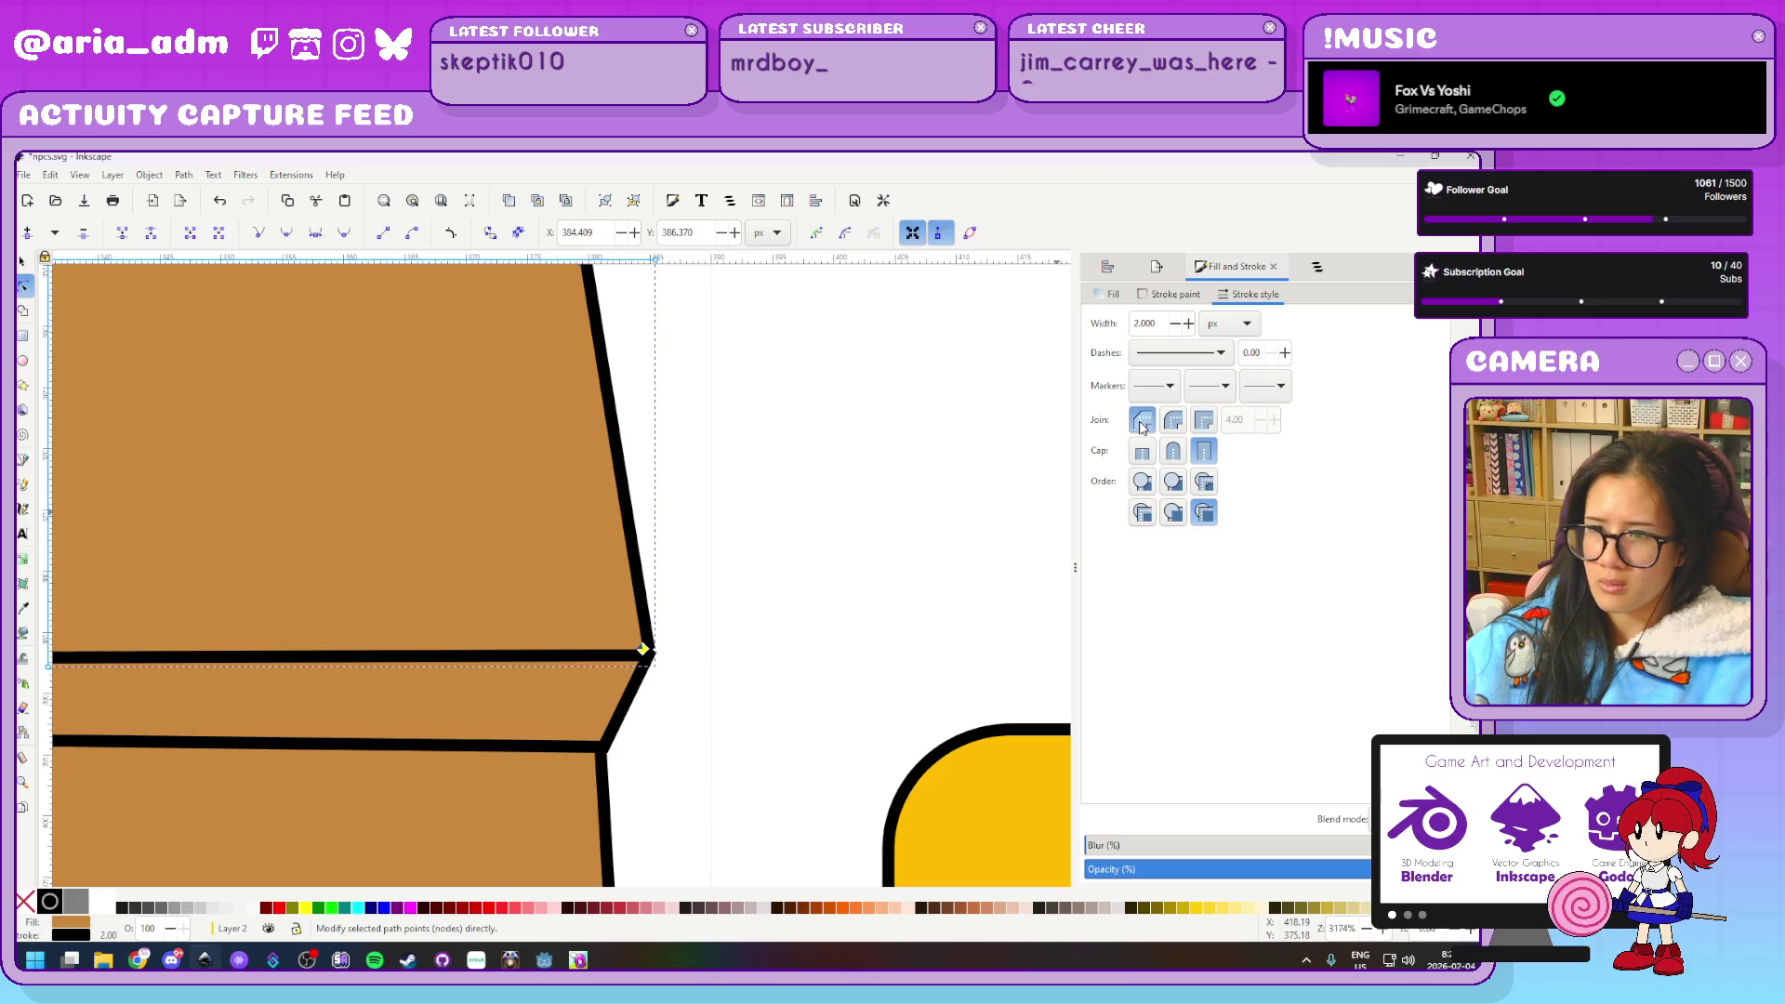
scroll(649, 710, up, 3)
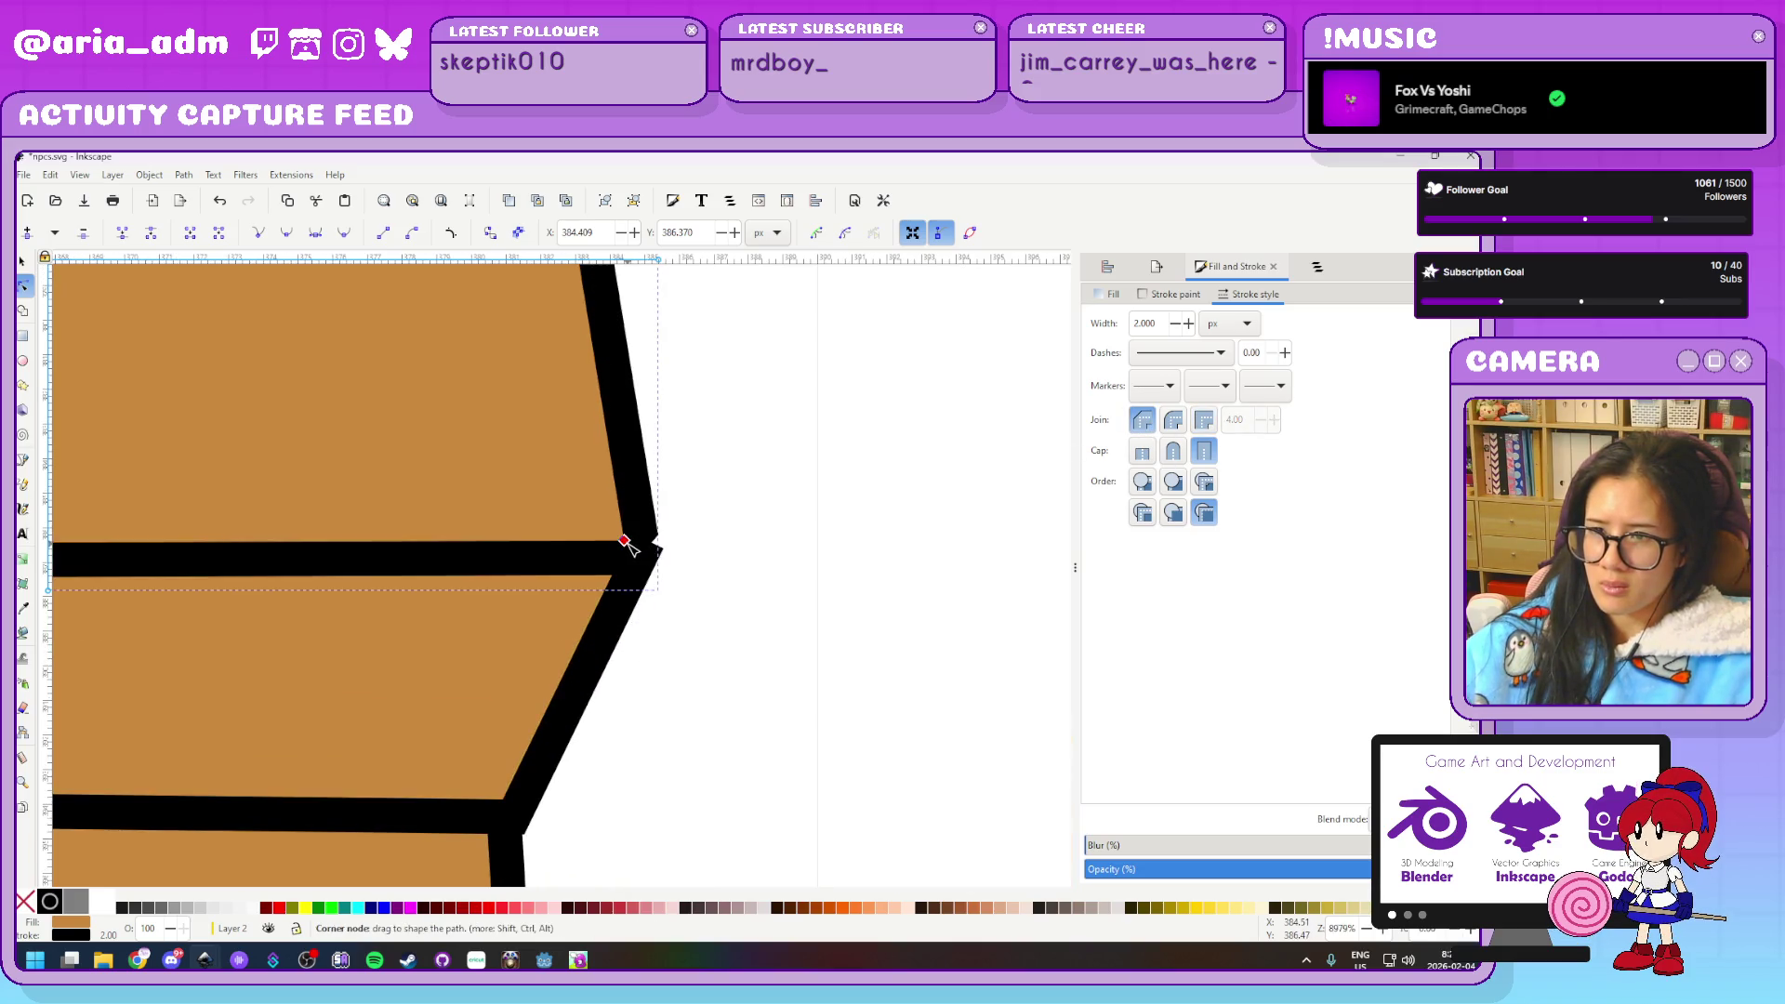
drag(625, 541, 631, 558)
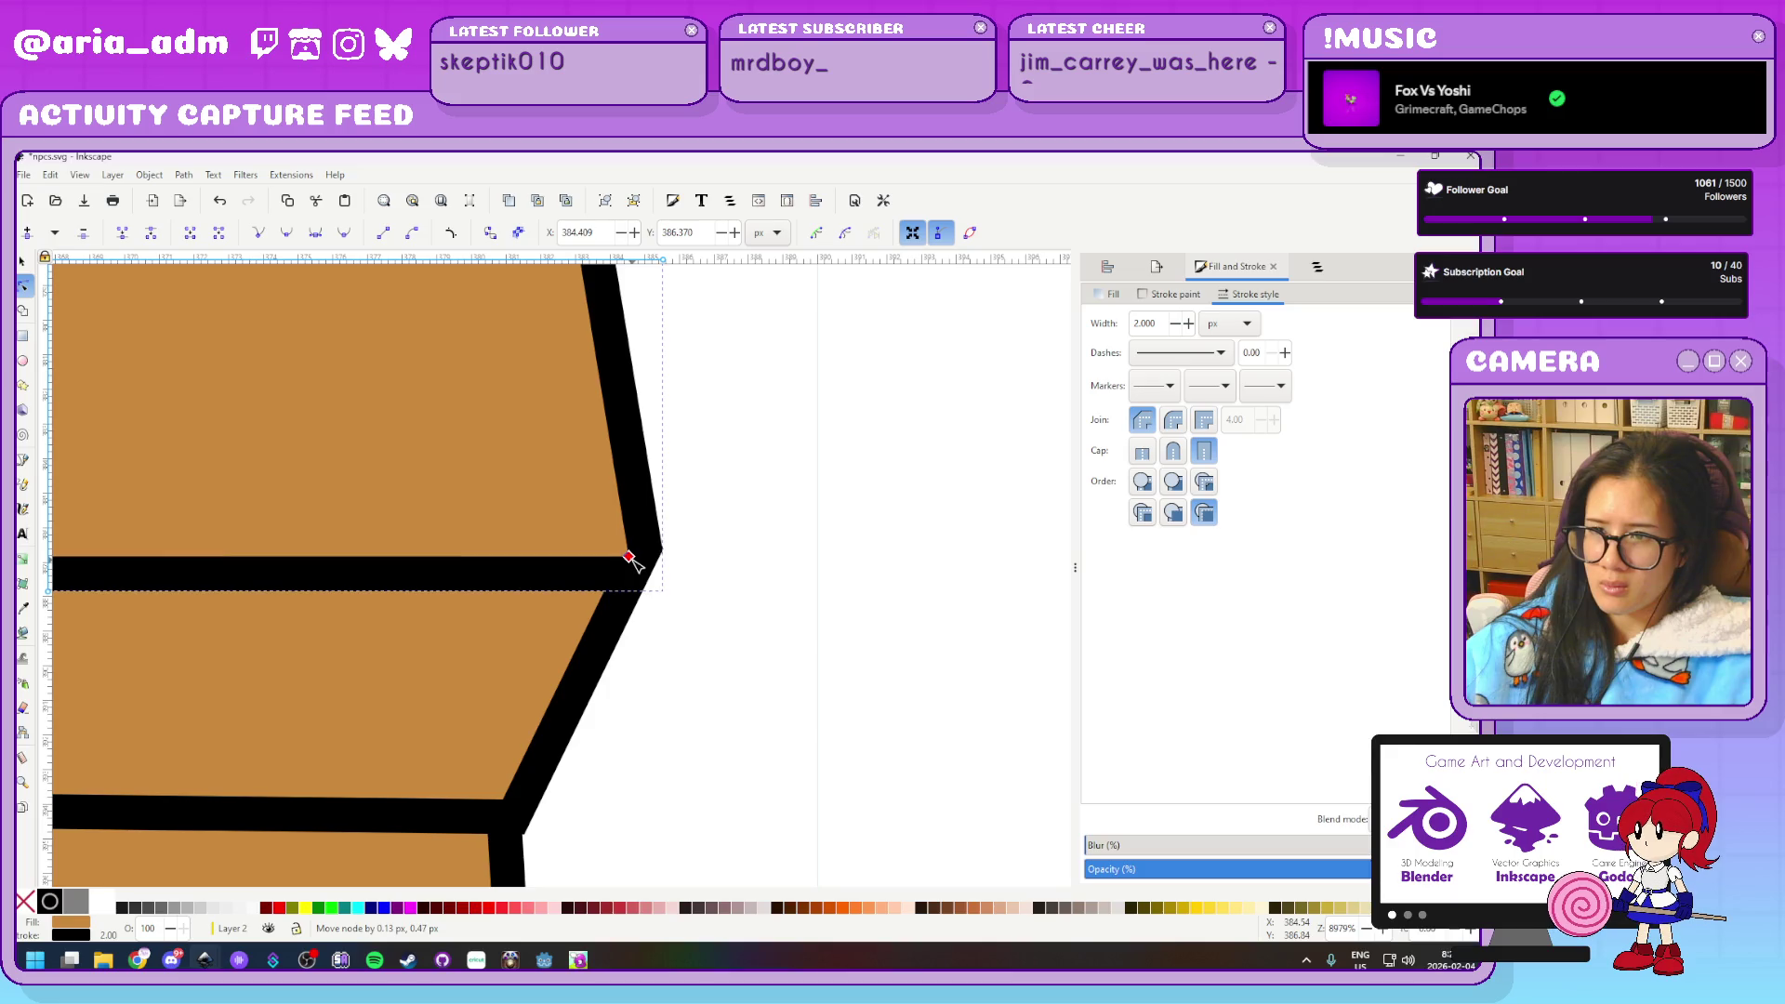
Move the left corner node to close the gap and pull the top-right corner inward to narrow the lid
scroll(834, 586, down, 6)
scroll(353, 615, up, 6)
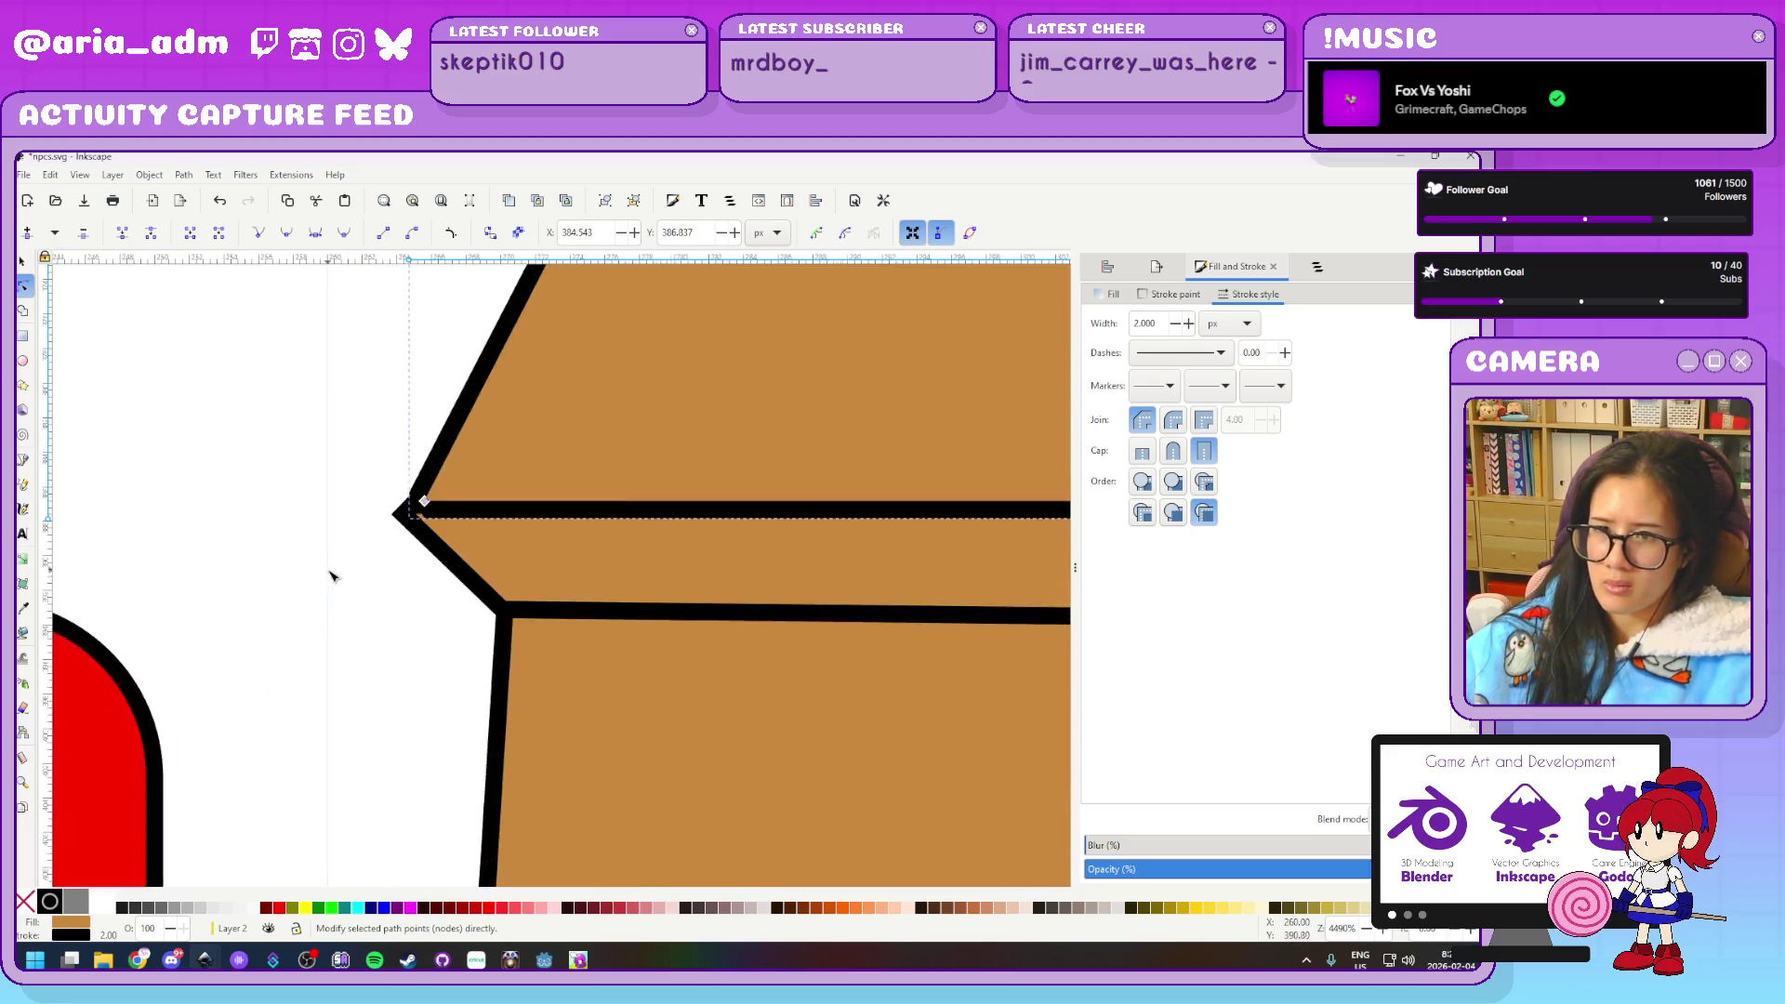
scroll(353, 604, up, 7)
mouse_move(601, 374)
mouse_down()
mouse_move(563, 413)
mouse_move(582, 406)
mouse_up()
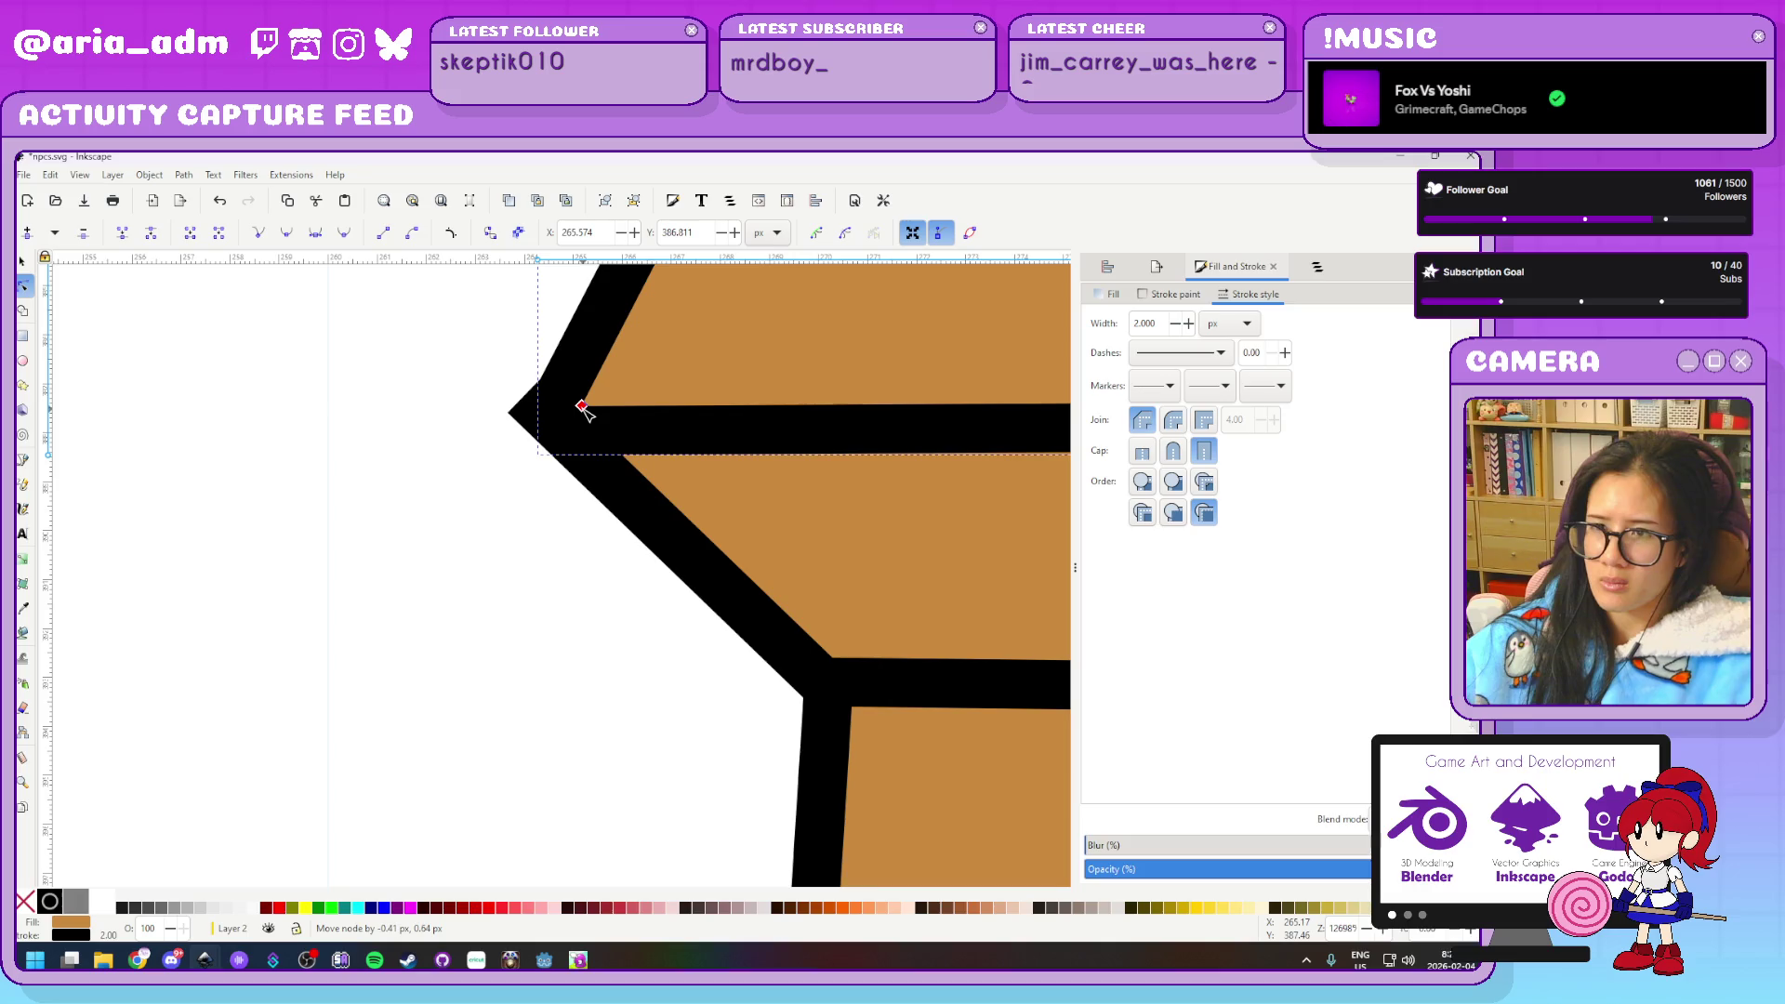
scroll(405, 684, down, 7)
scroll(406, 678, down, 7)
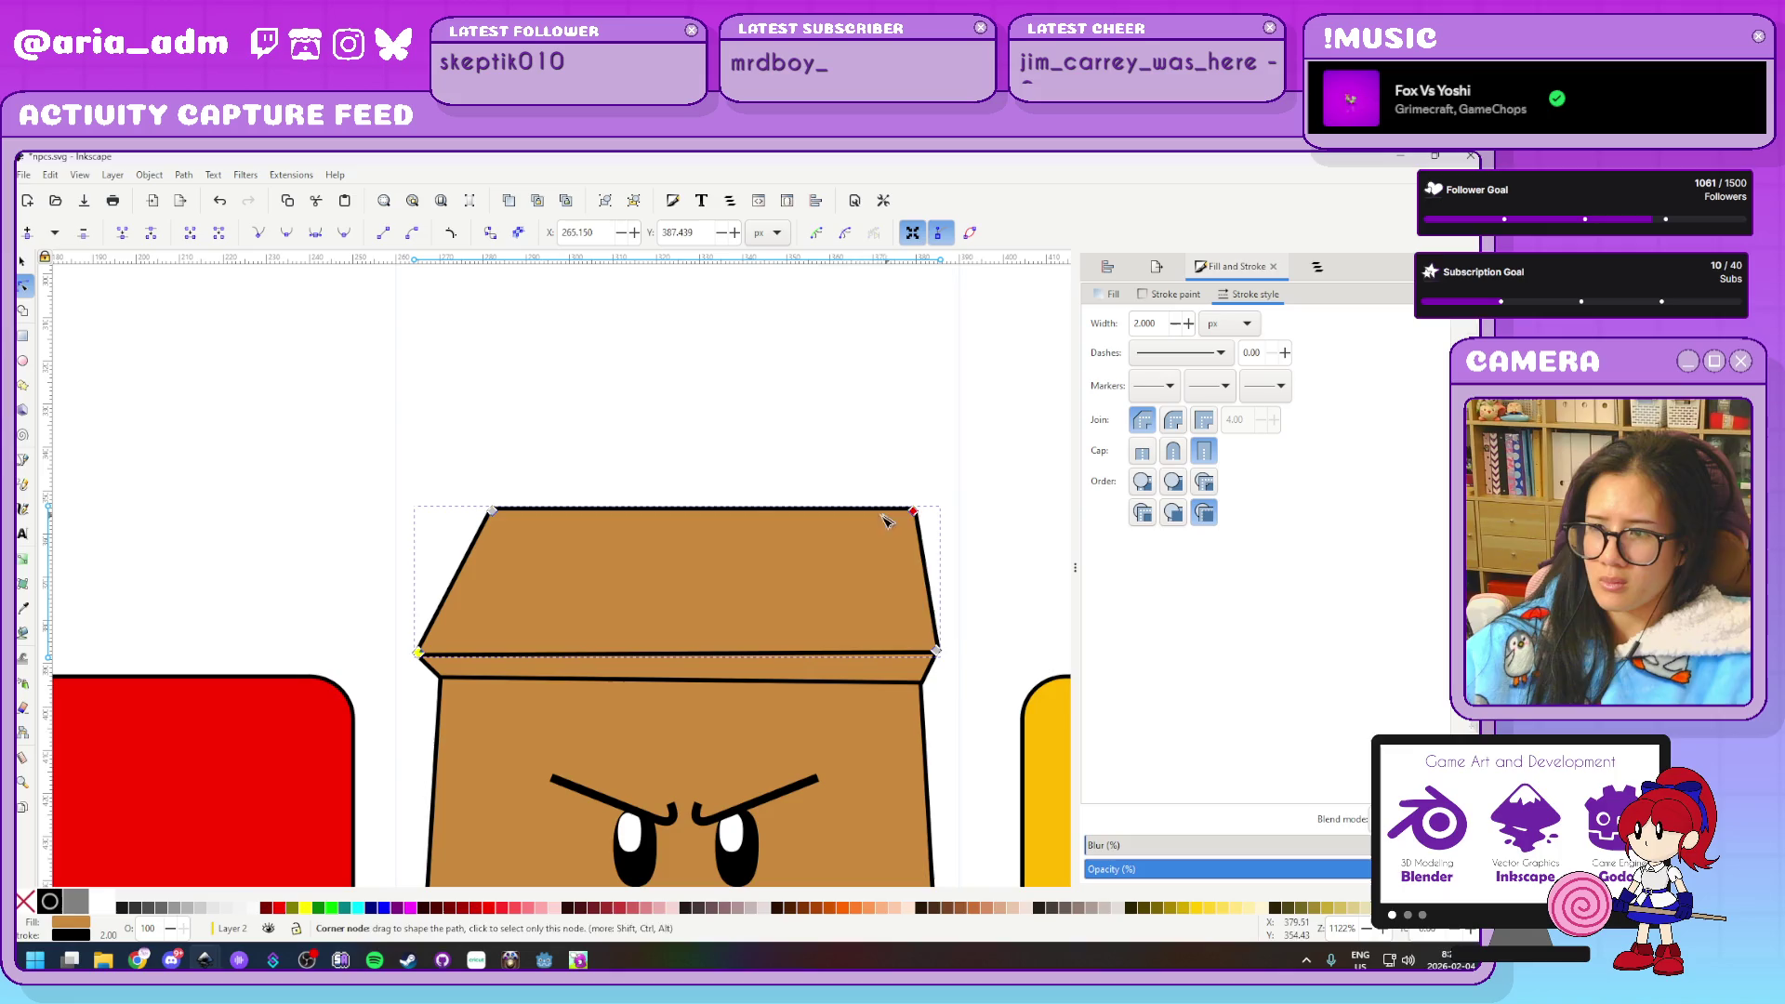
drag(914, 511, 885, 508)
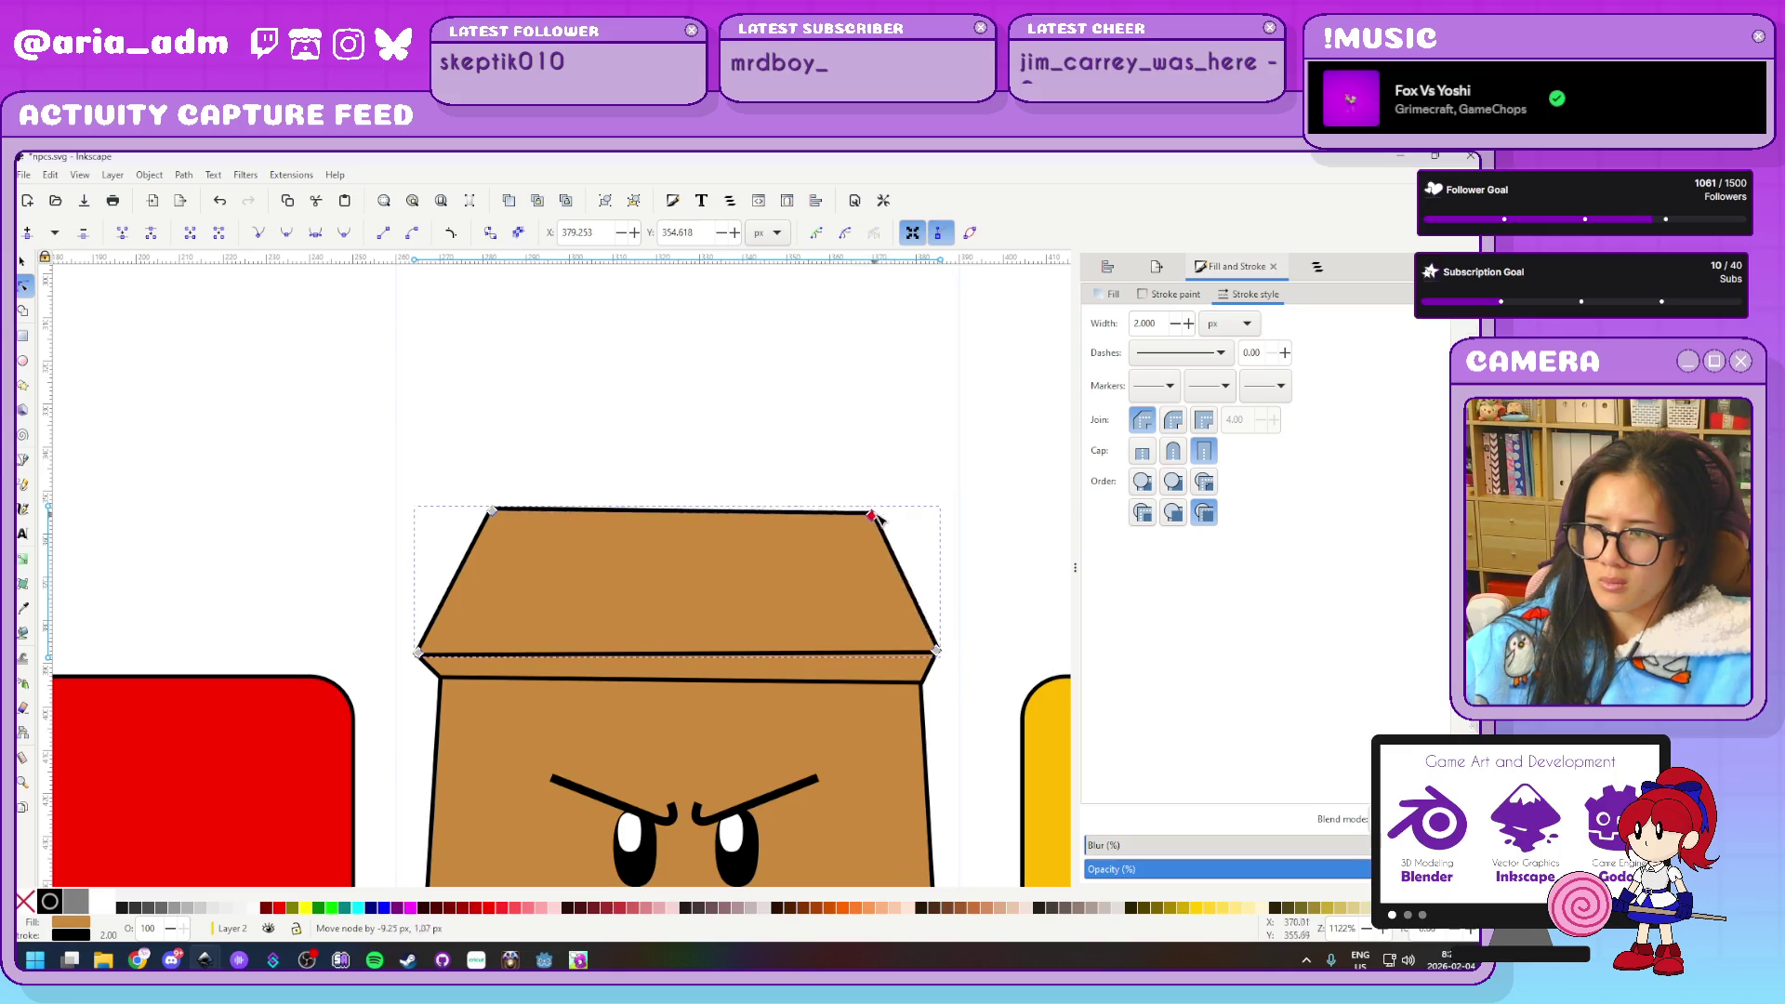
click(986, 511)
scroll(986, 512, down, 3)
scroll(1022, 502, up, 2)
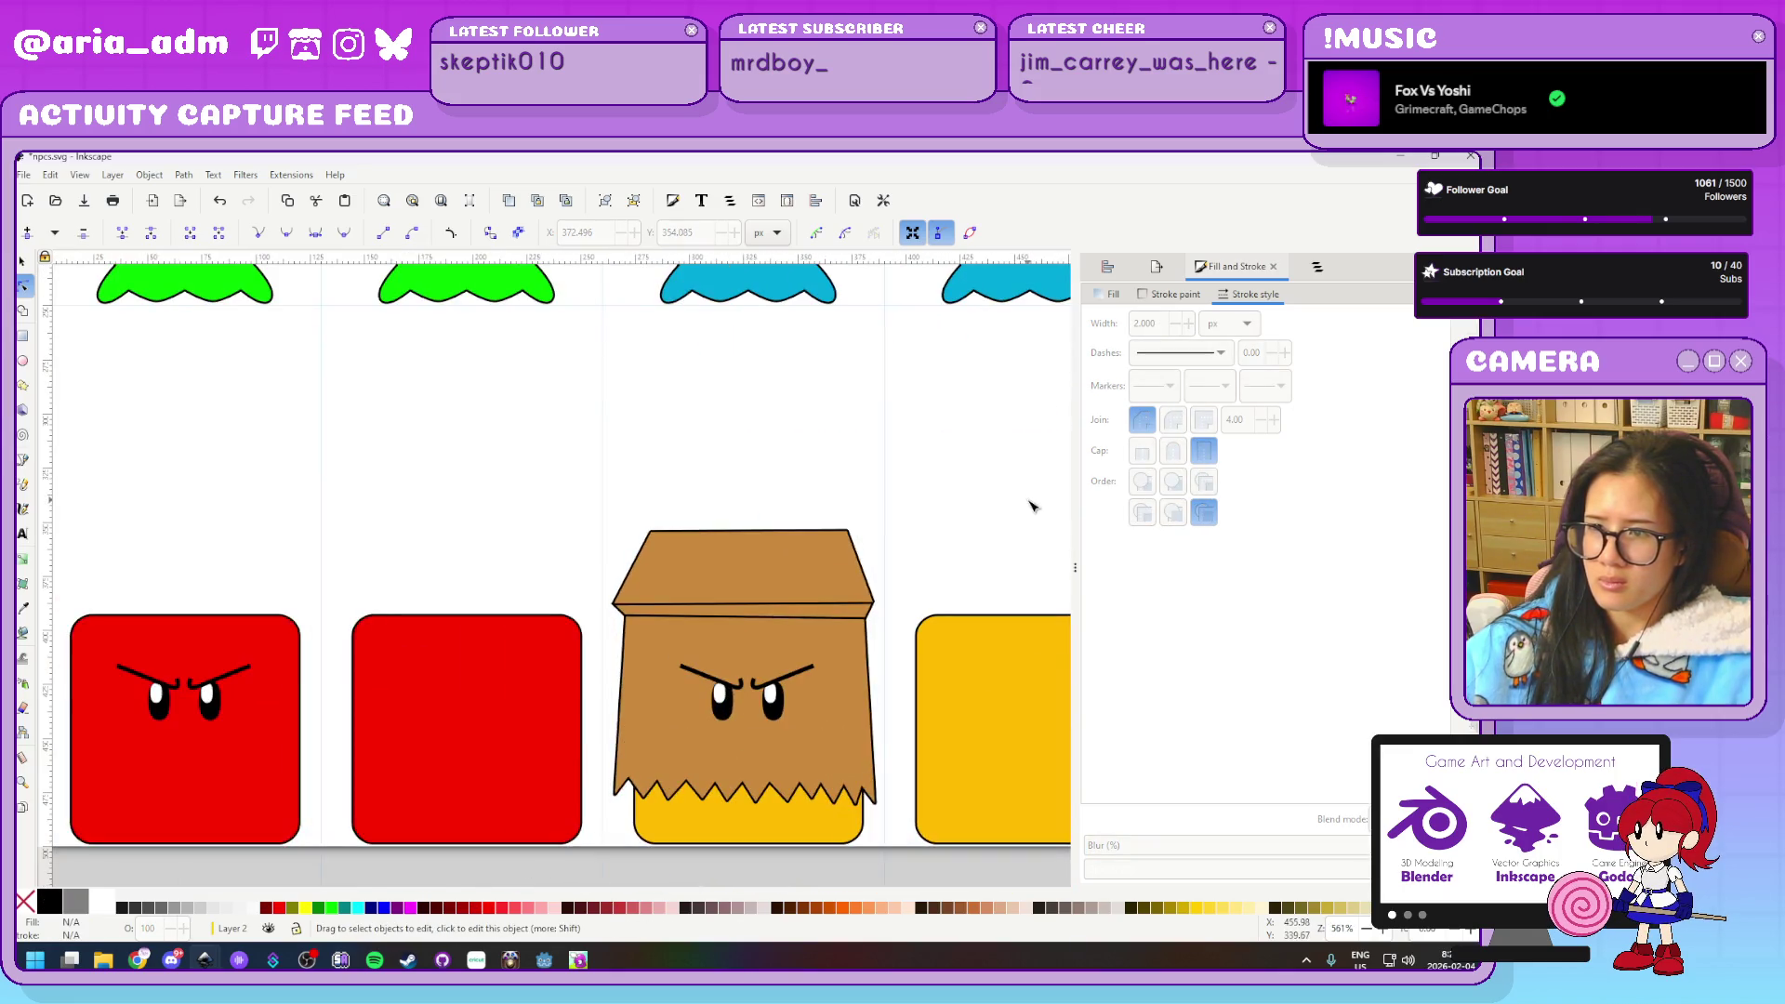
scroll(374, 474, up, 1)
Draw the left flap line with the Pen tool, with no fill and a 1 px stroke
key(b)
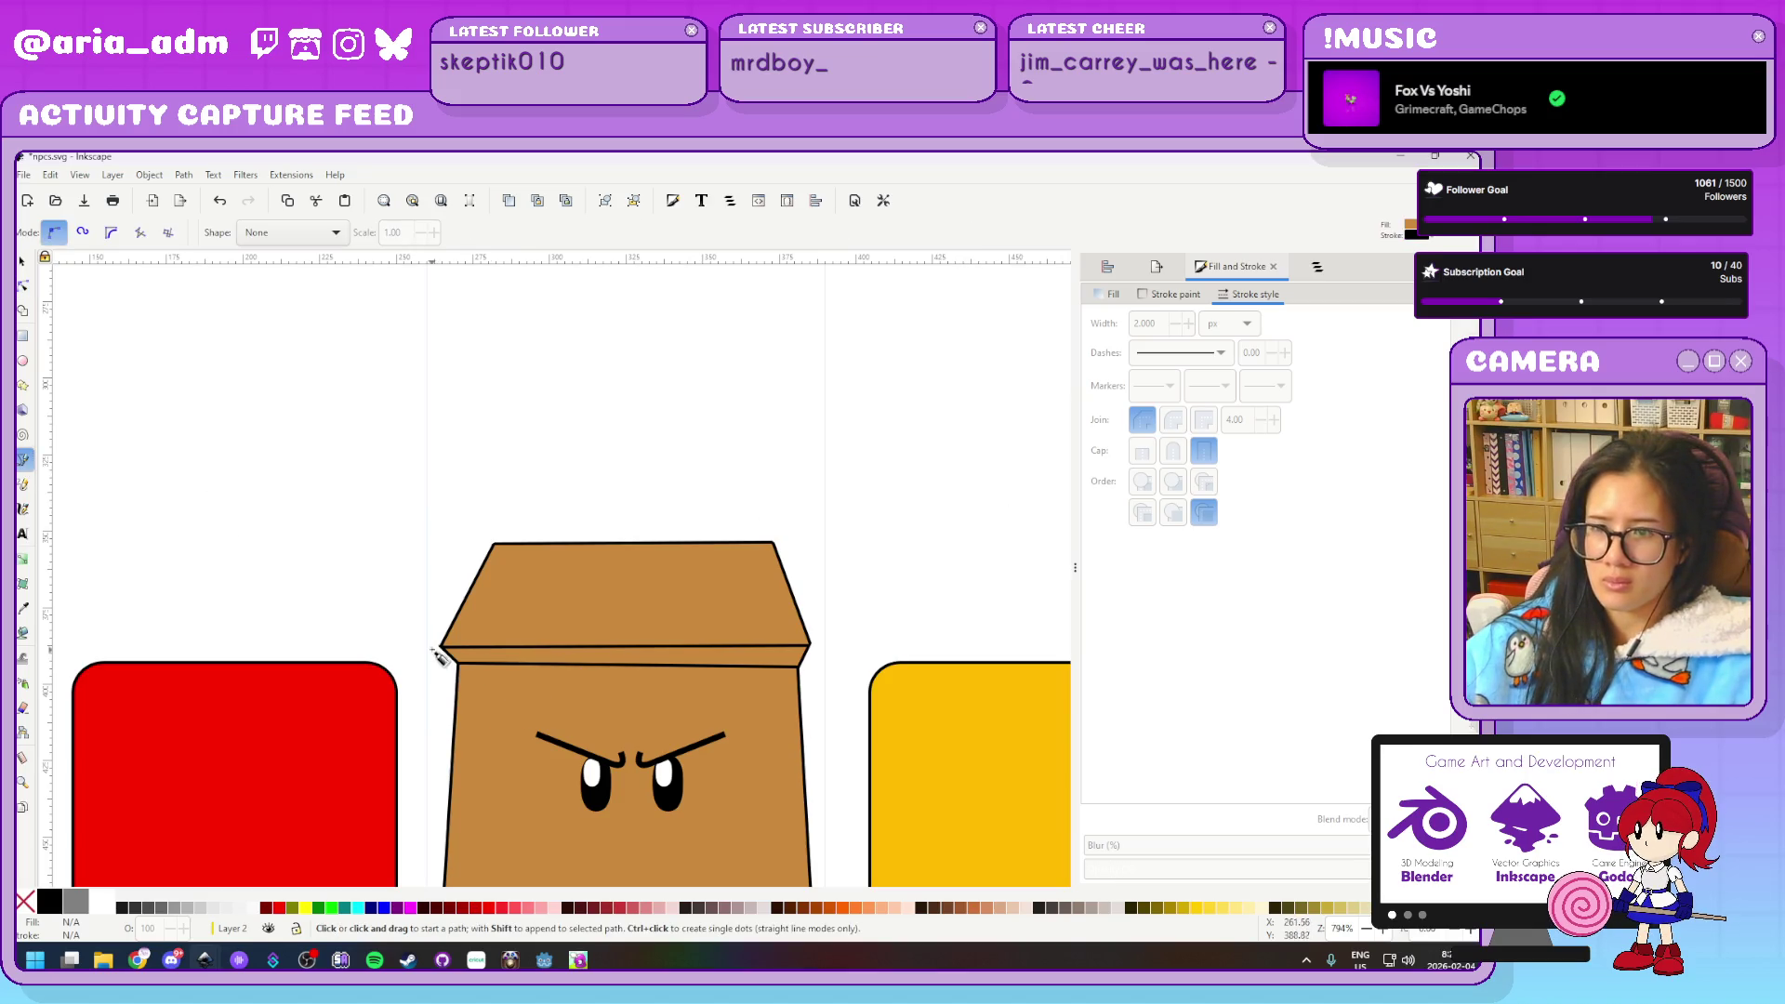
scroll(449, 685, up, 1)
click(446, 623)
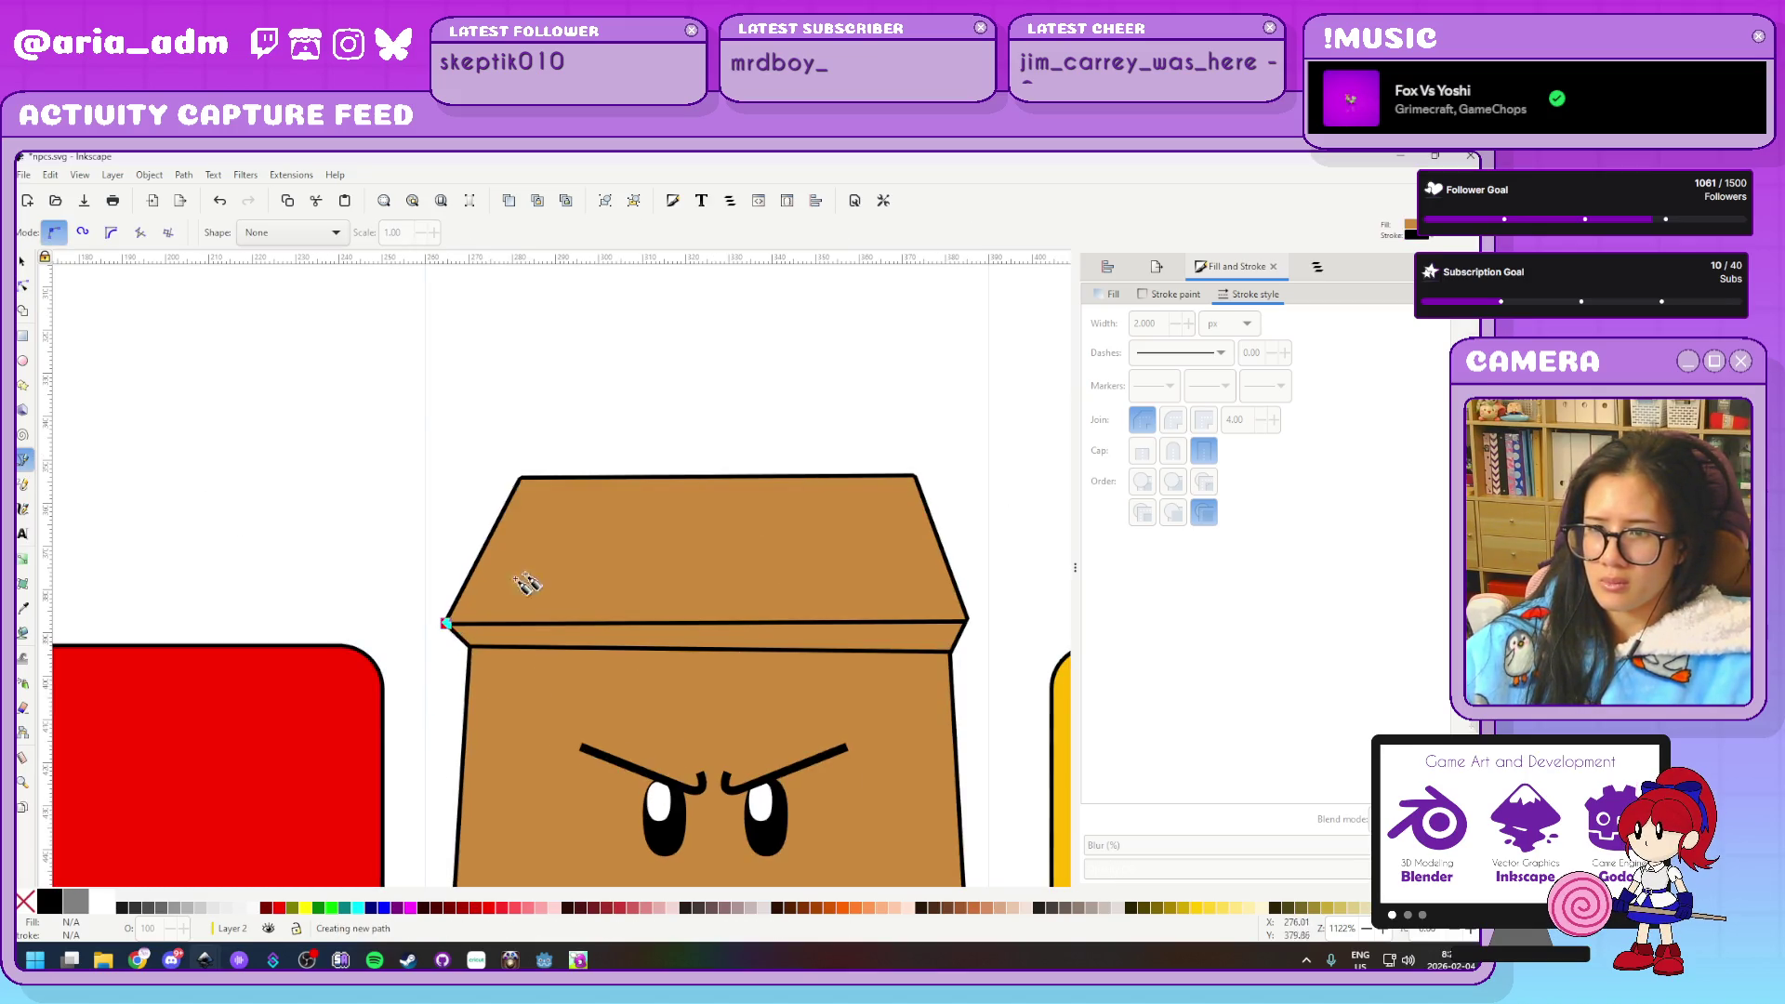
double_click(519, 476)
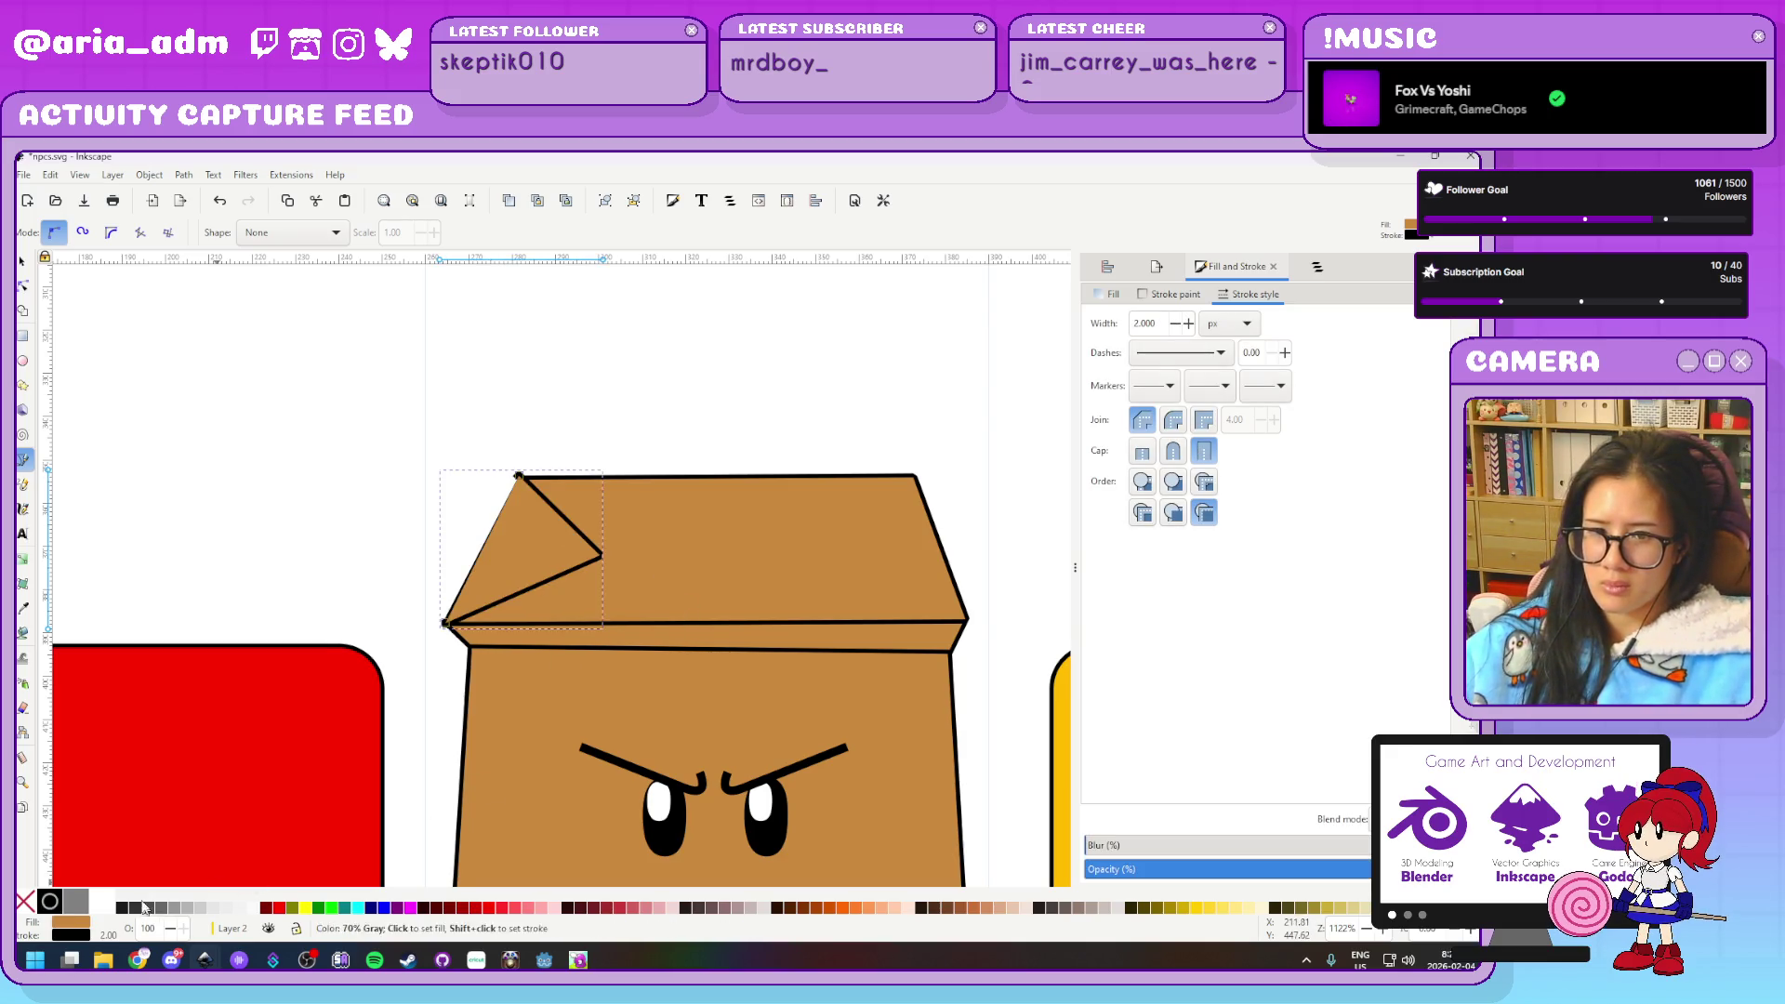
click(31, 902)
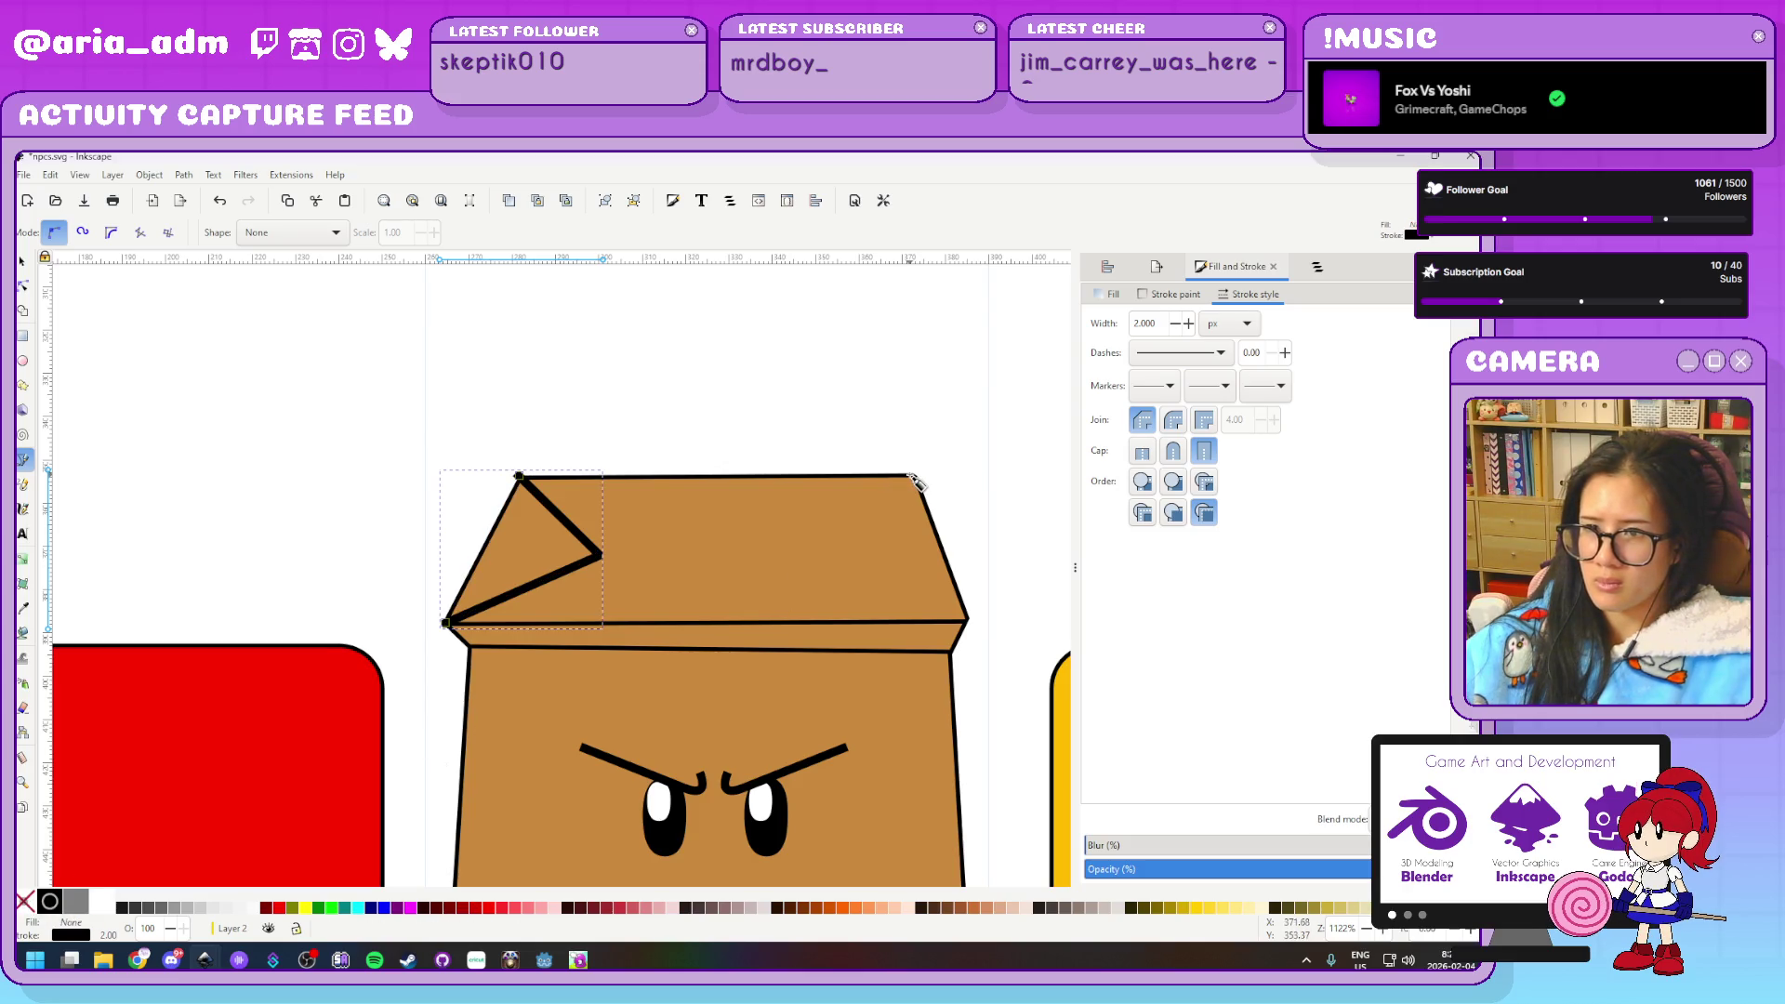
triple_click(1162, 323)
text(1)
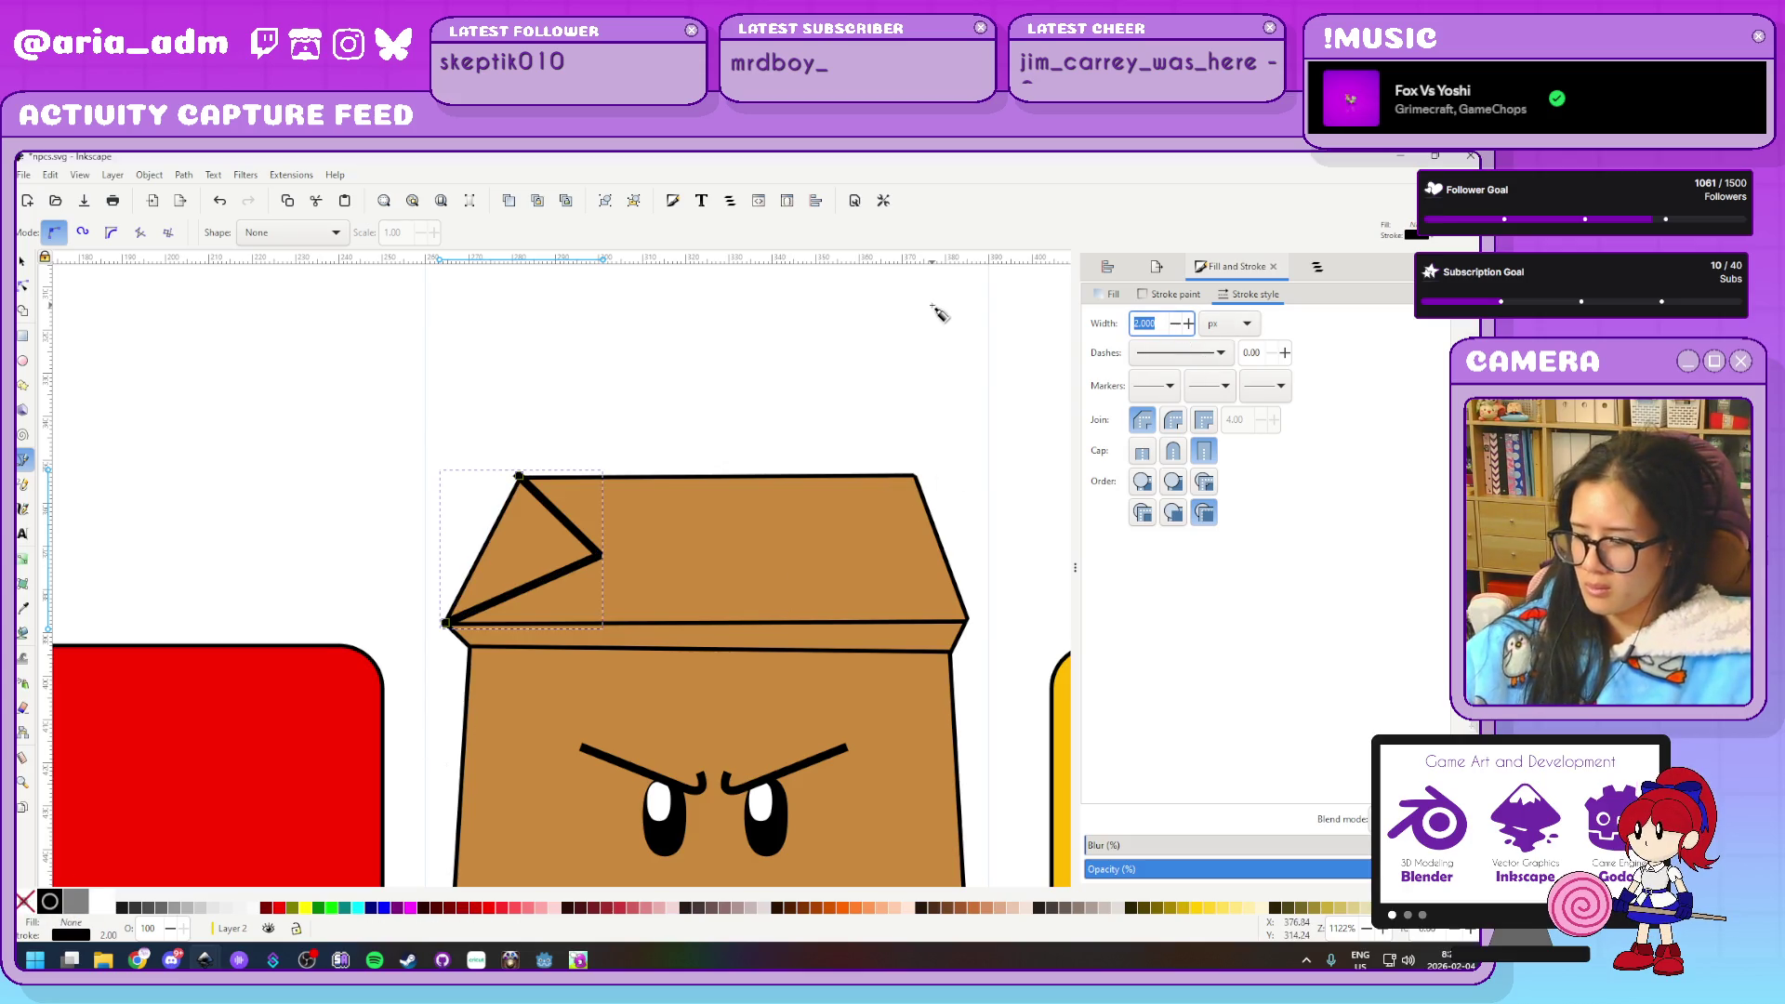
key(Return)
Draw the right flap V-line and a crease joining the two flaps' inner points
ctrl+scroll(941, 533, up, 1)
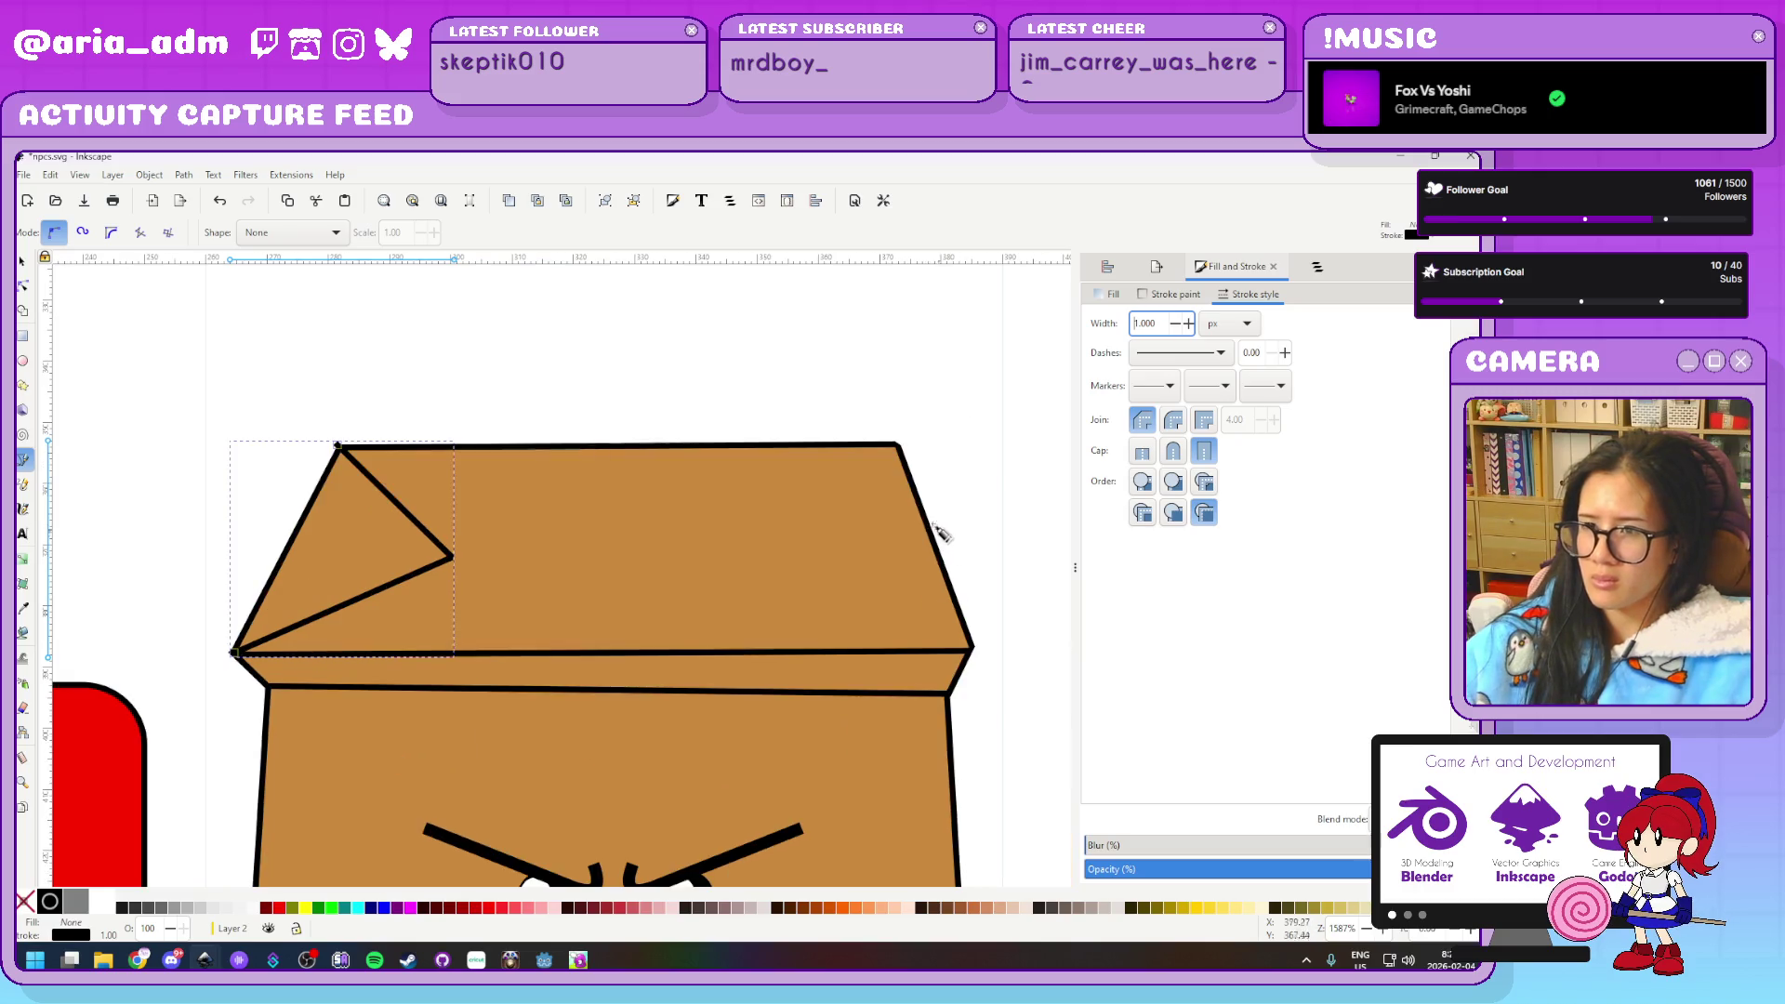
click(898, 445)
click(784, 544)
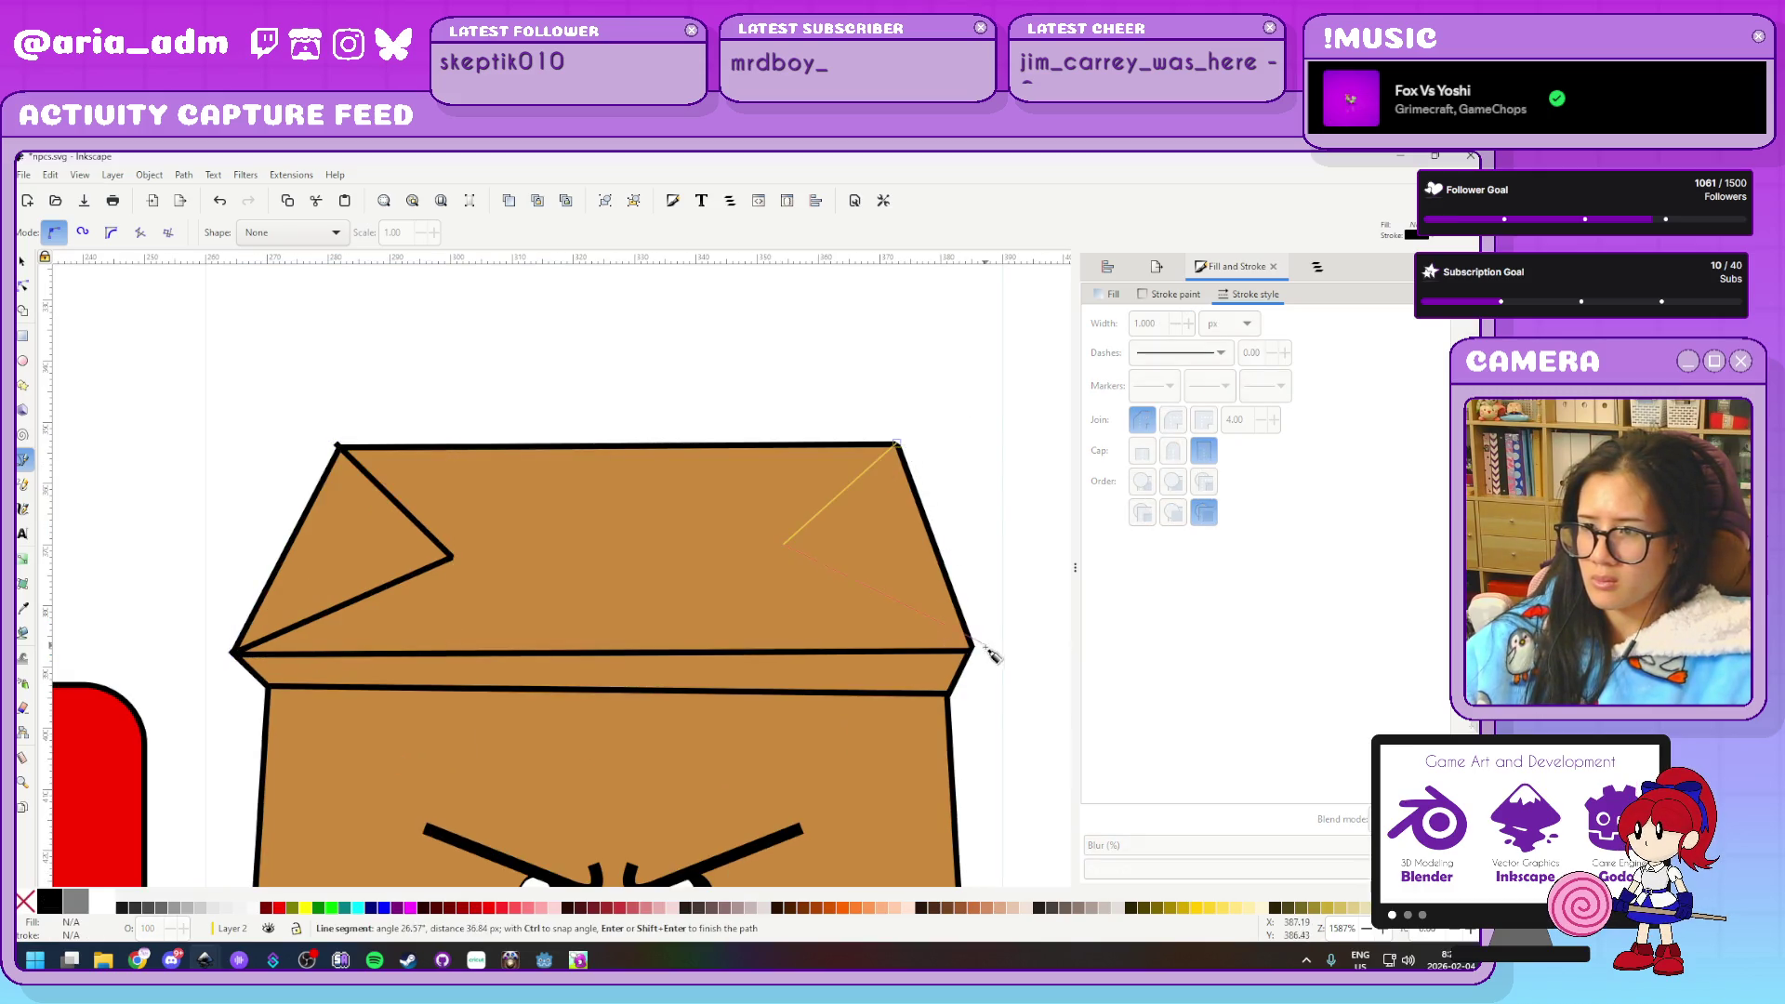
double_click(974, 648)
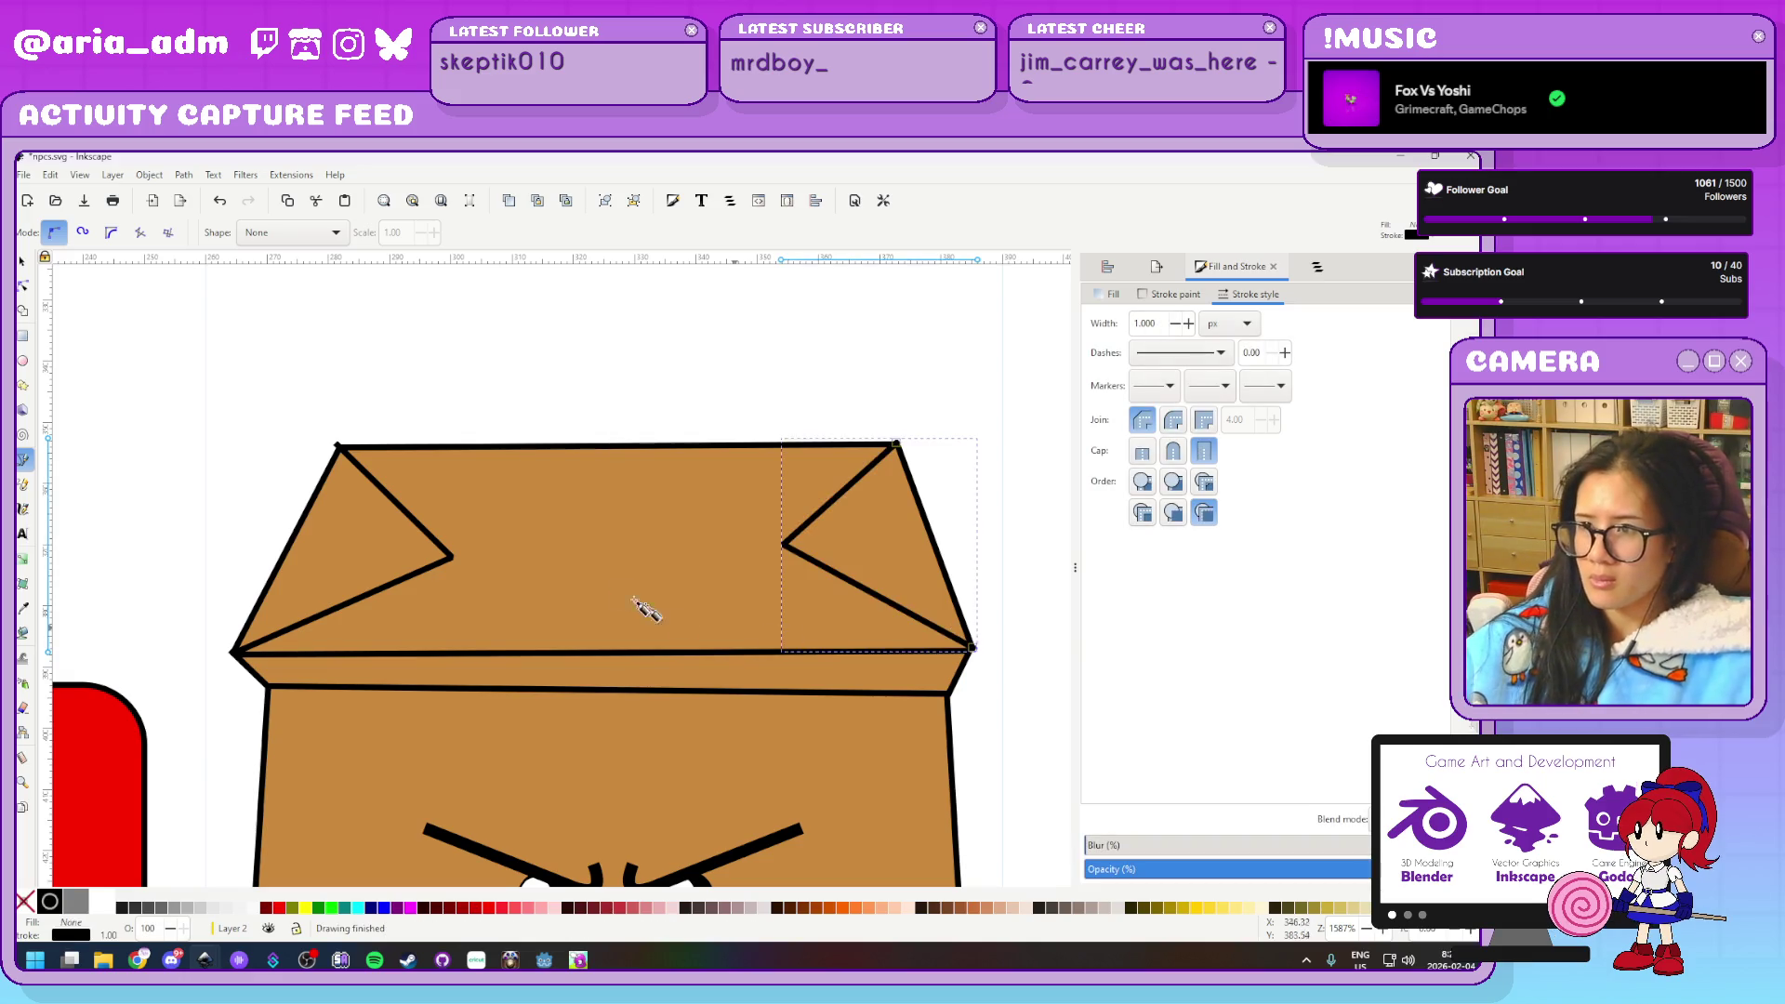
click(451, 557)
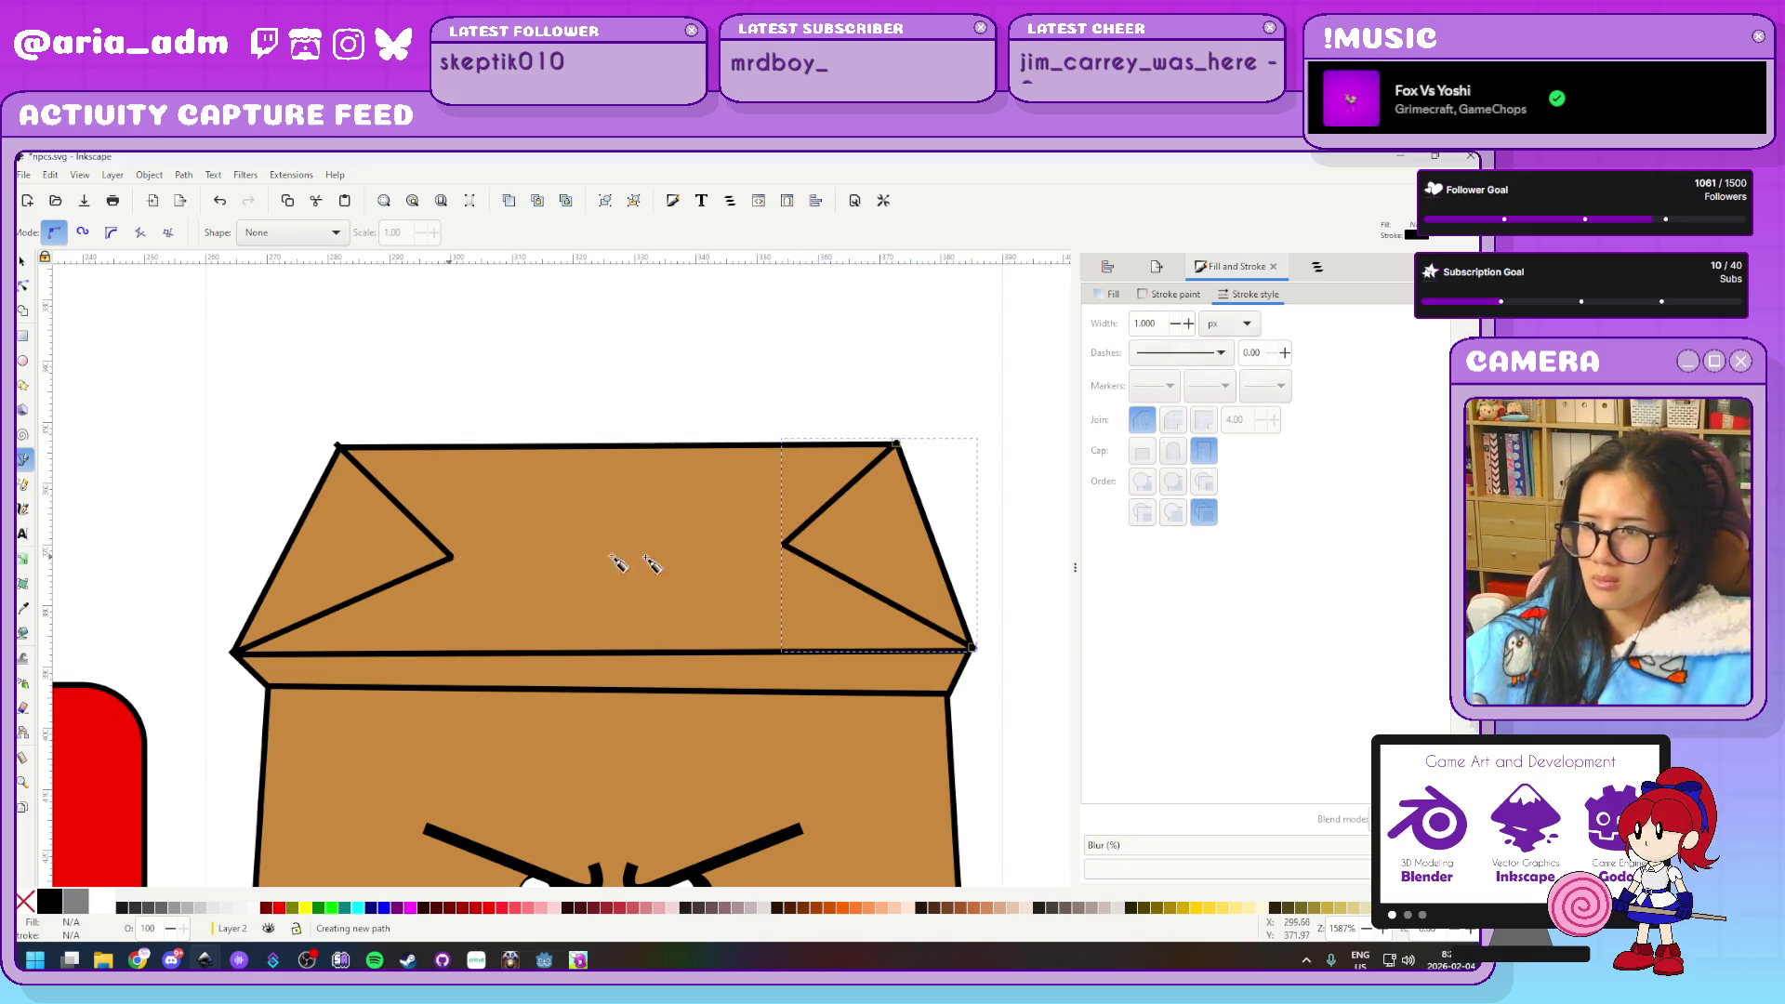
double_click(786, 544)
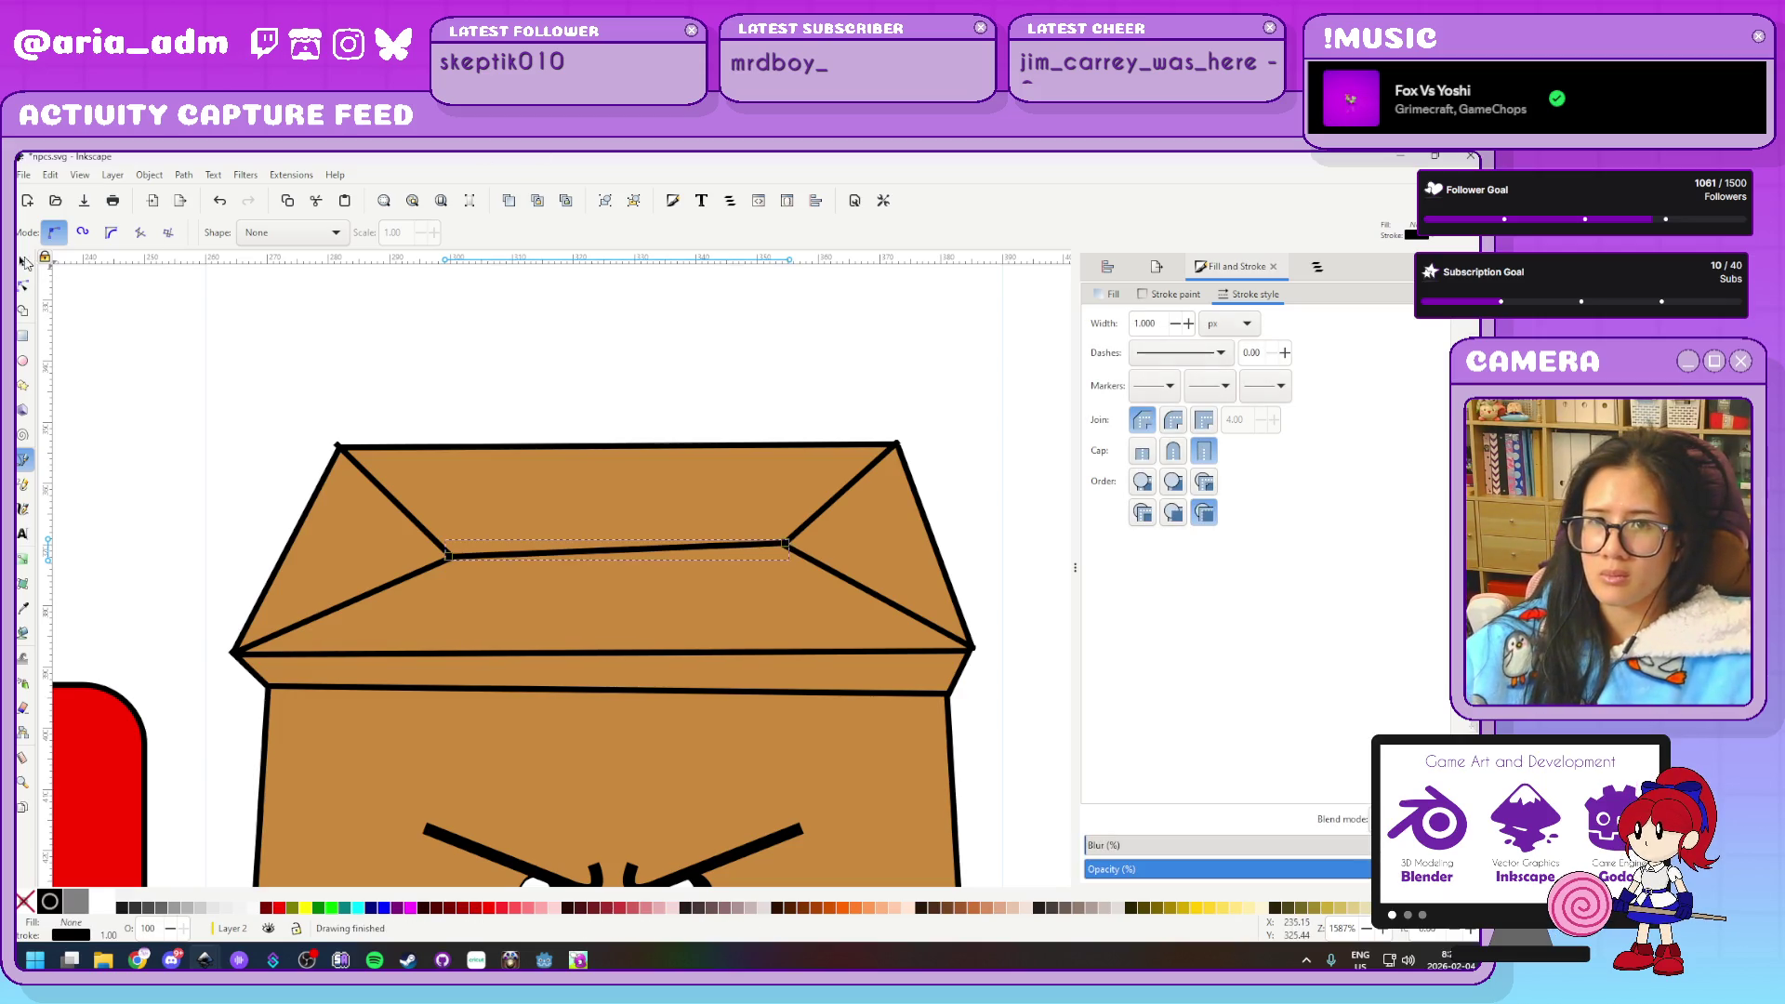
Nudge the left flap's corner node into place with the Node tool
click(22, 286)
scroll(291, 394, up, 3)
click(425, 544)
drag(423, 541, 431, 547)
Give the flap path a bevelled join and nudge its corner node slightly
click(1203, 423)
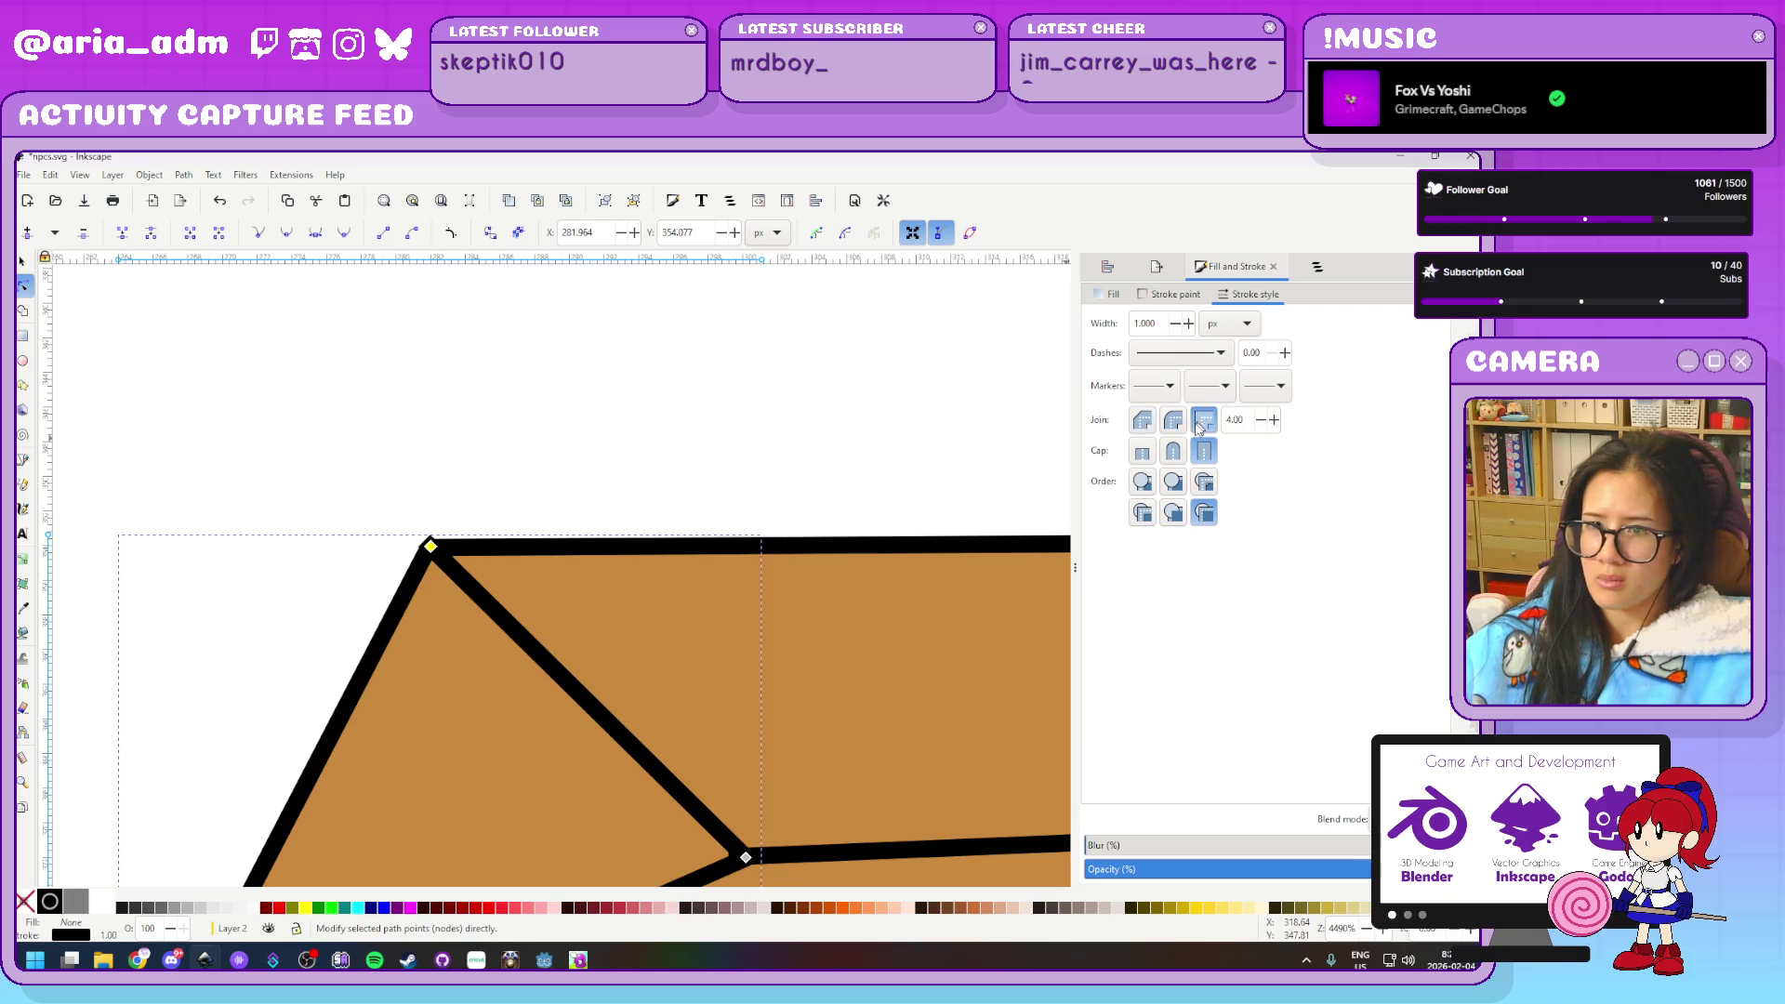
drag(430, 547, 435, 554)
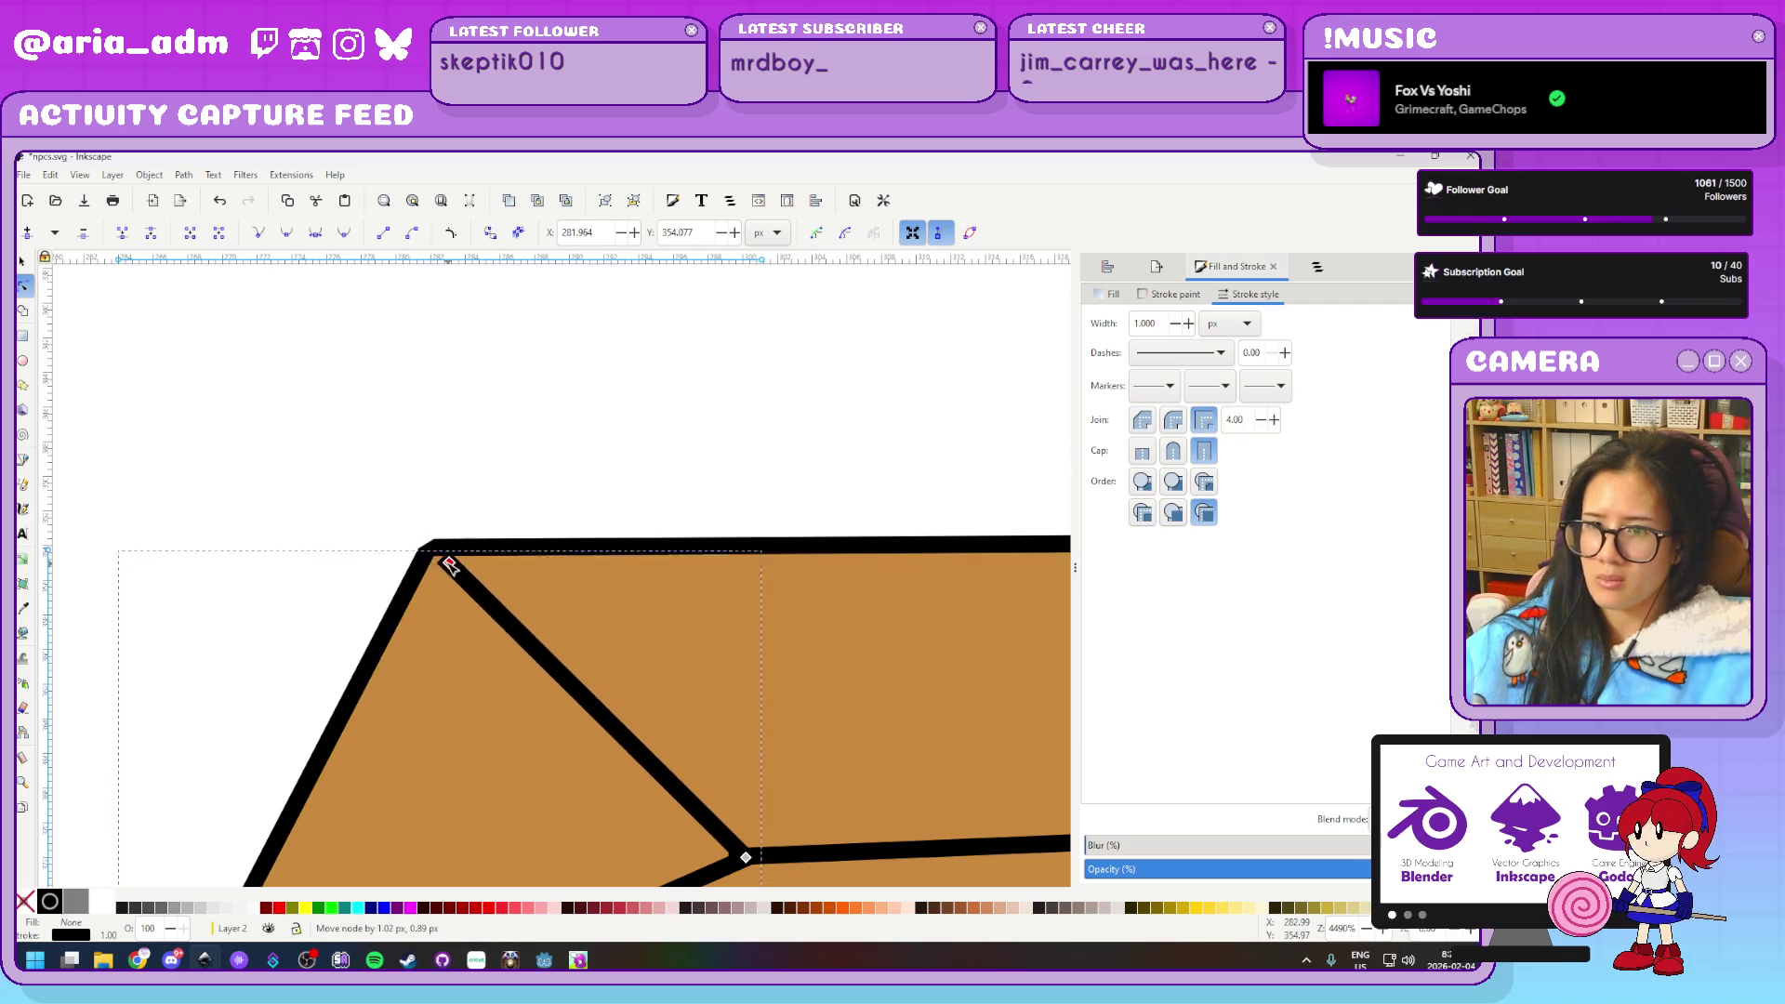
click(1142, 420)
click(682, 462)
Nudge the lid's top-right and bottom-right corner nodes into line with the bag body
ctrl+scroll(586, 435, down, 3)
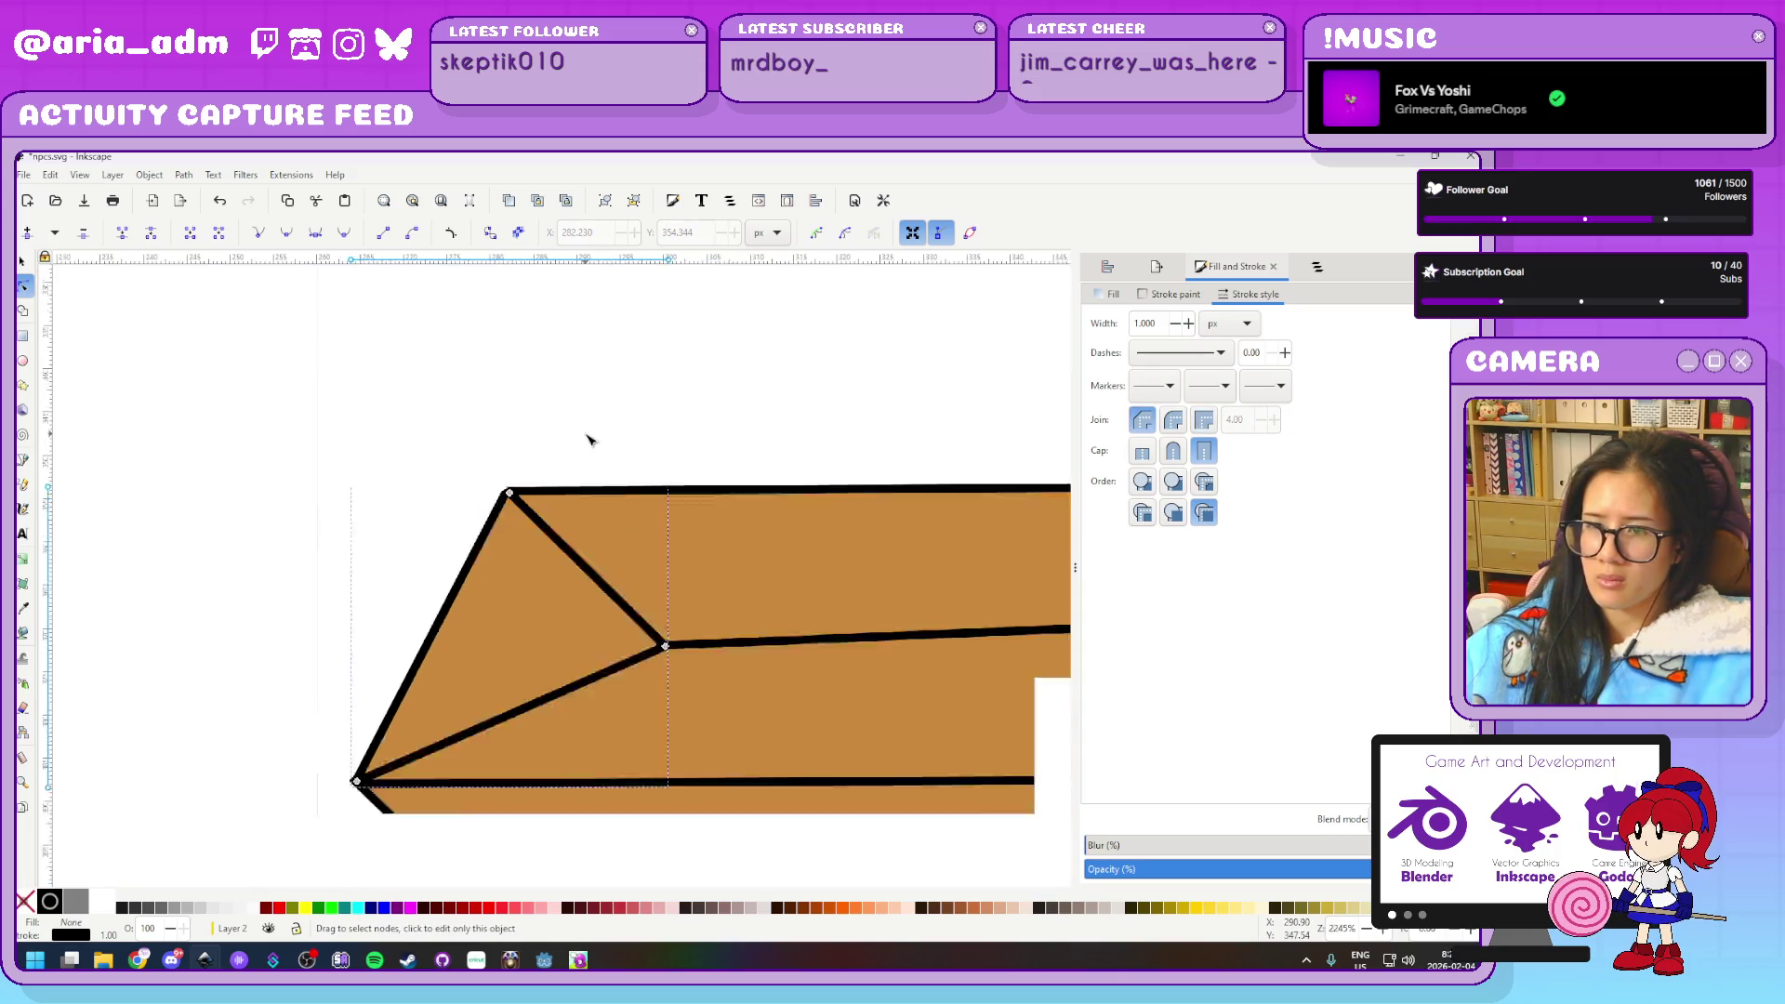
ctrl+scroll(932, 414, down, 4)
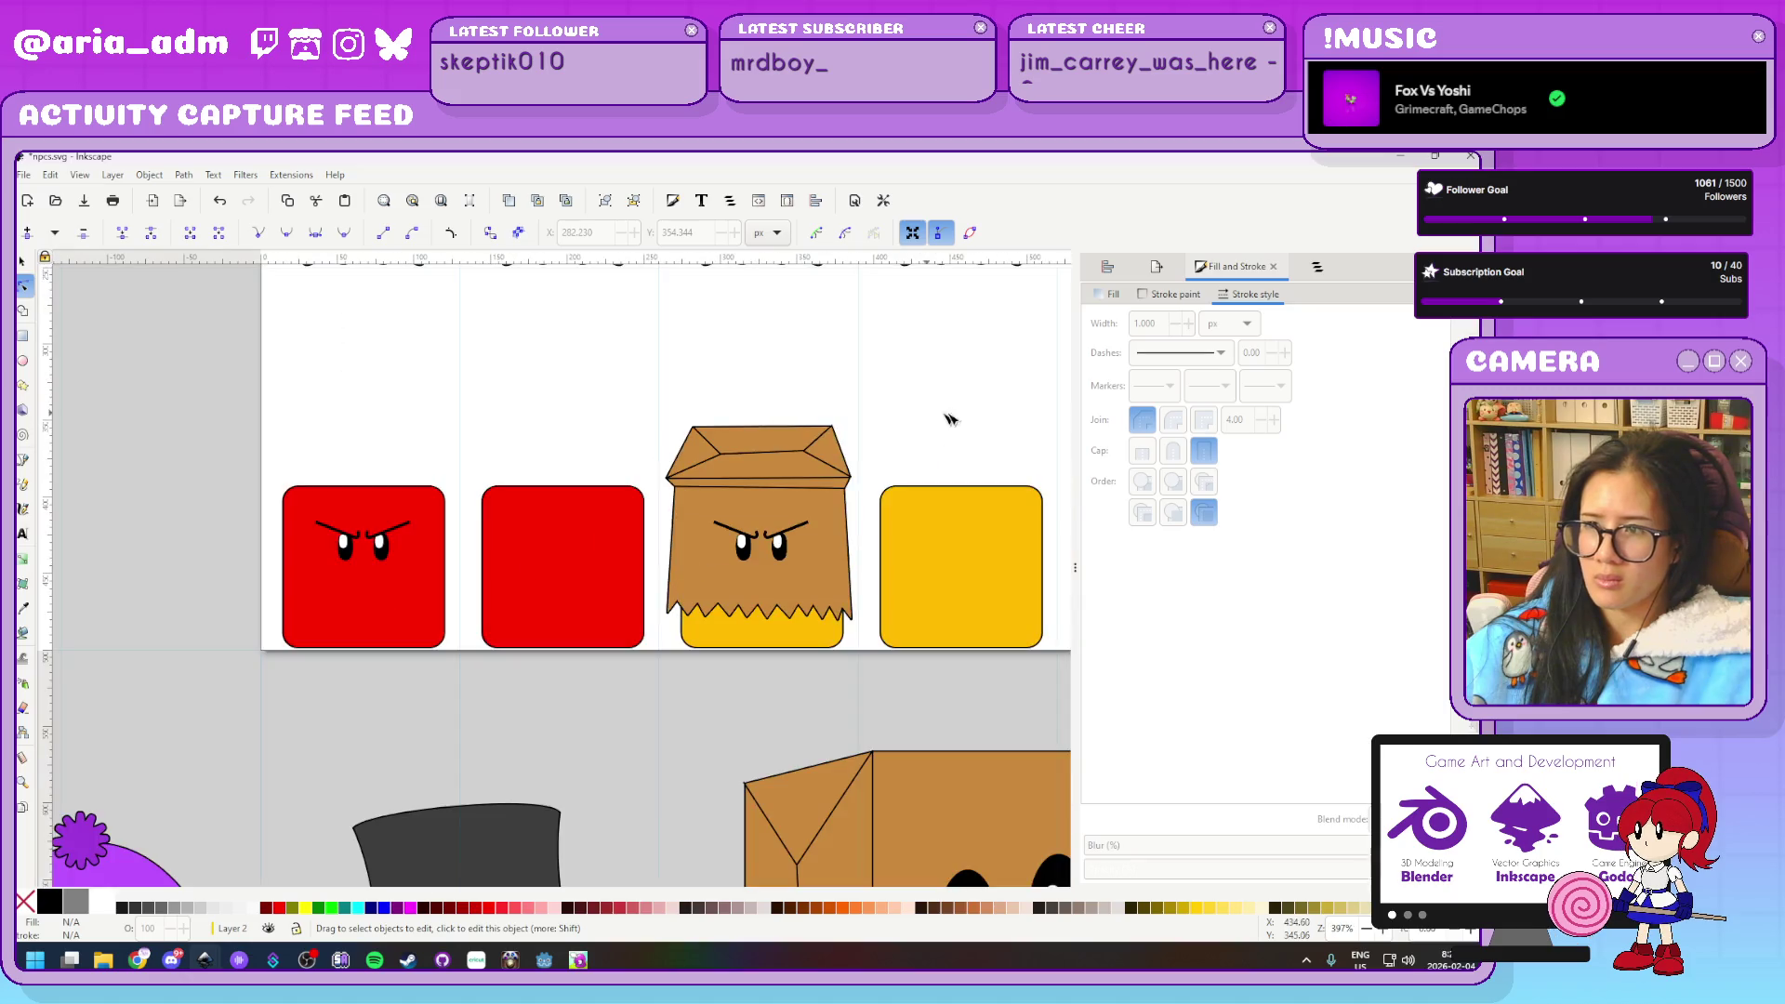
ctrl+scroll(901, 434, up, 2)
ctrl+scroll(784, 458, up, 5)
click(726, 459)
drag(715, 461, 715, 462)
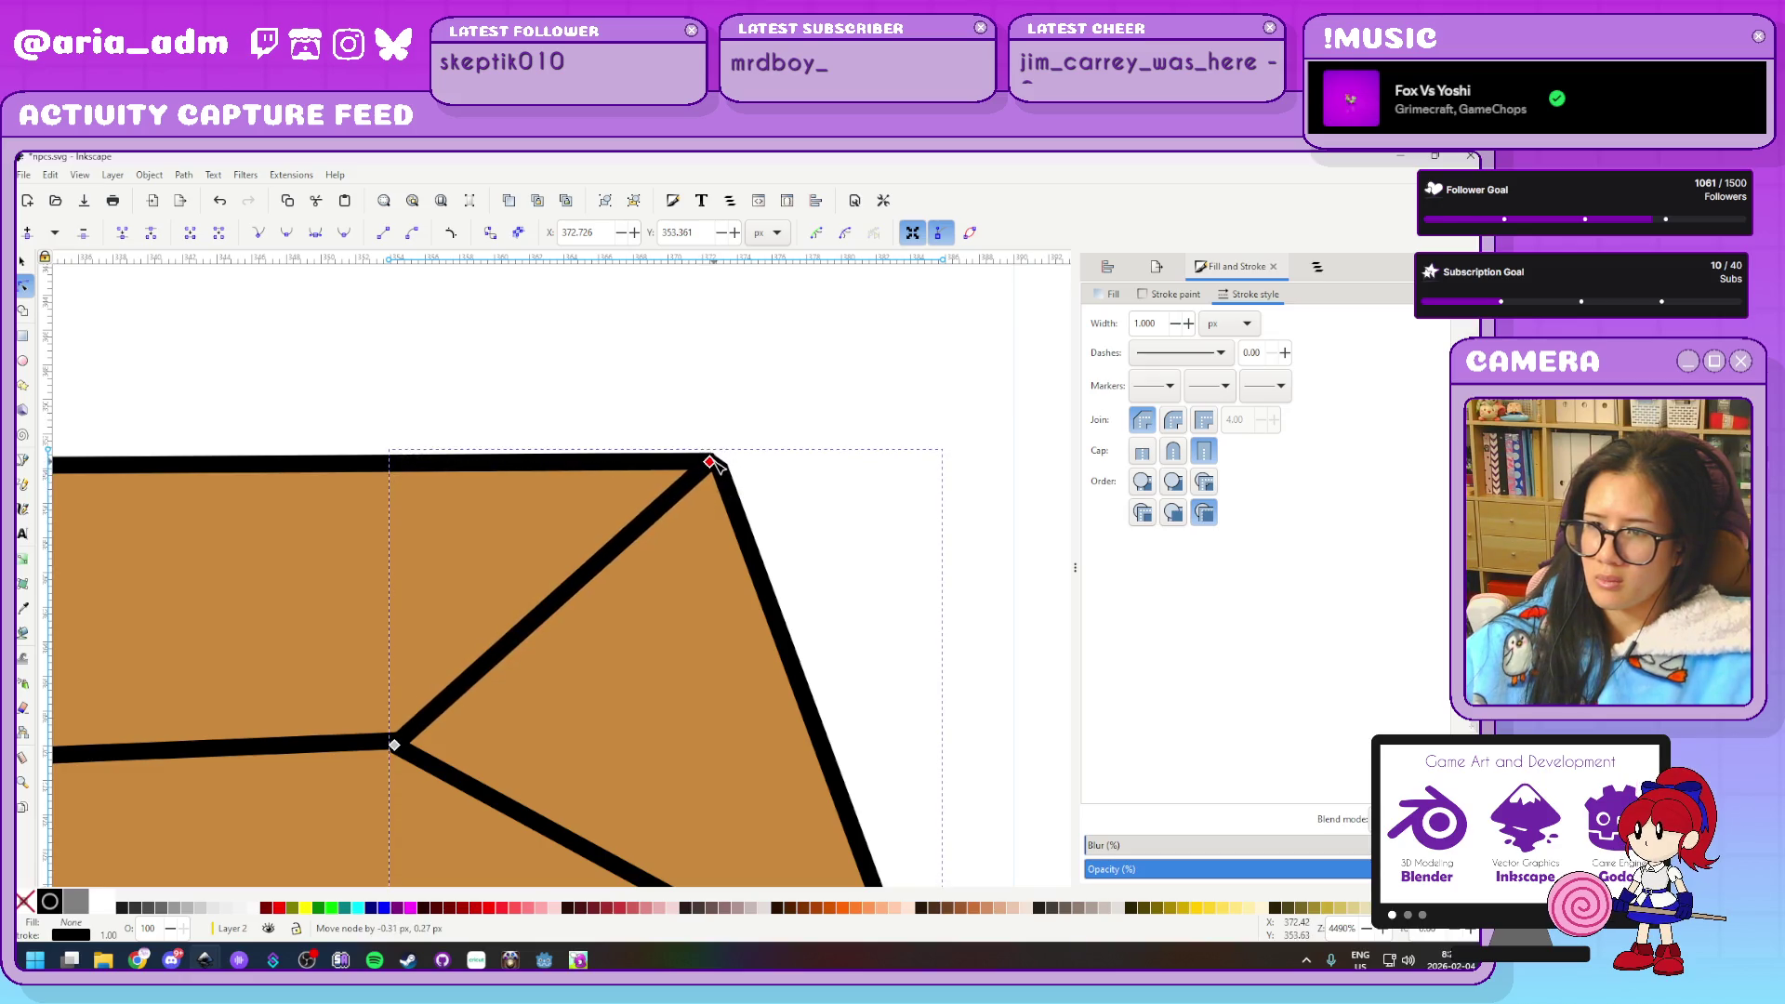
scroll(891, 511, down, 5)
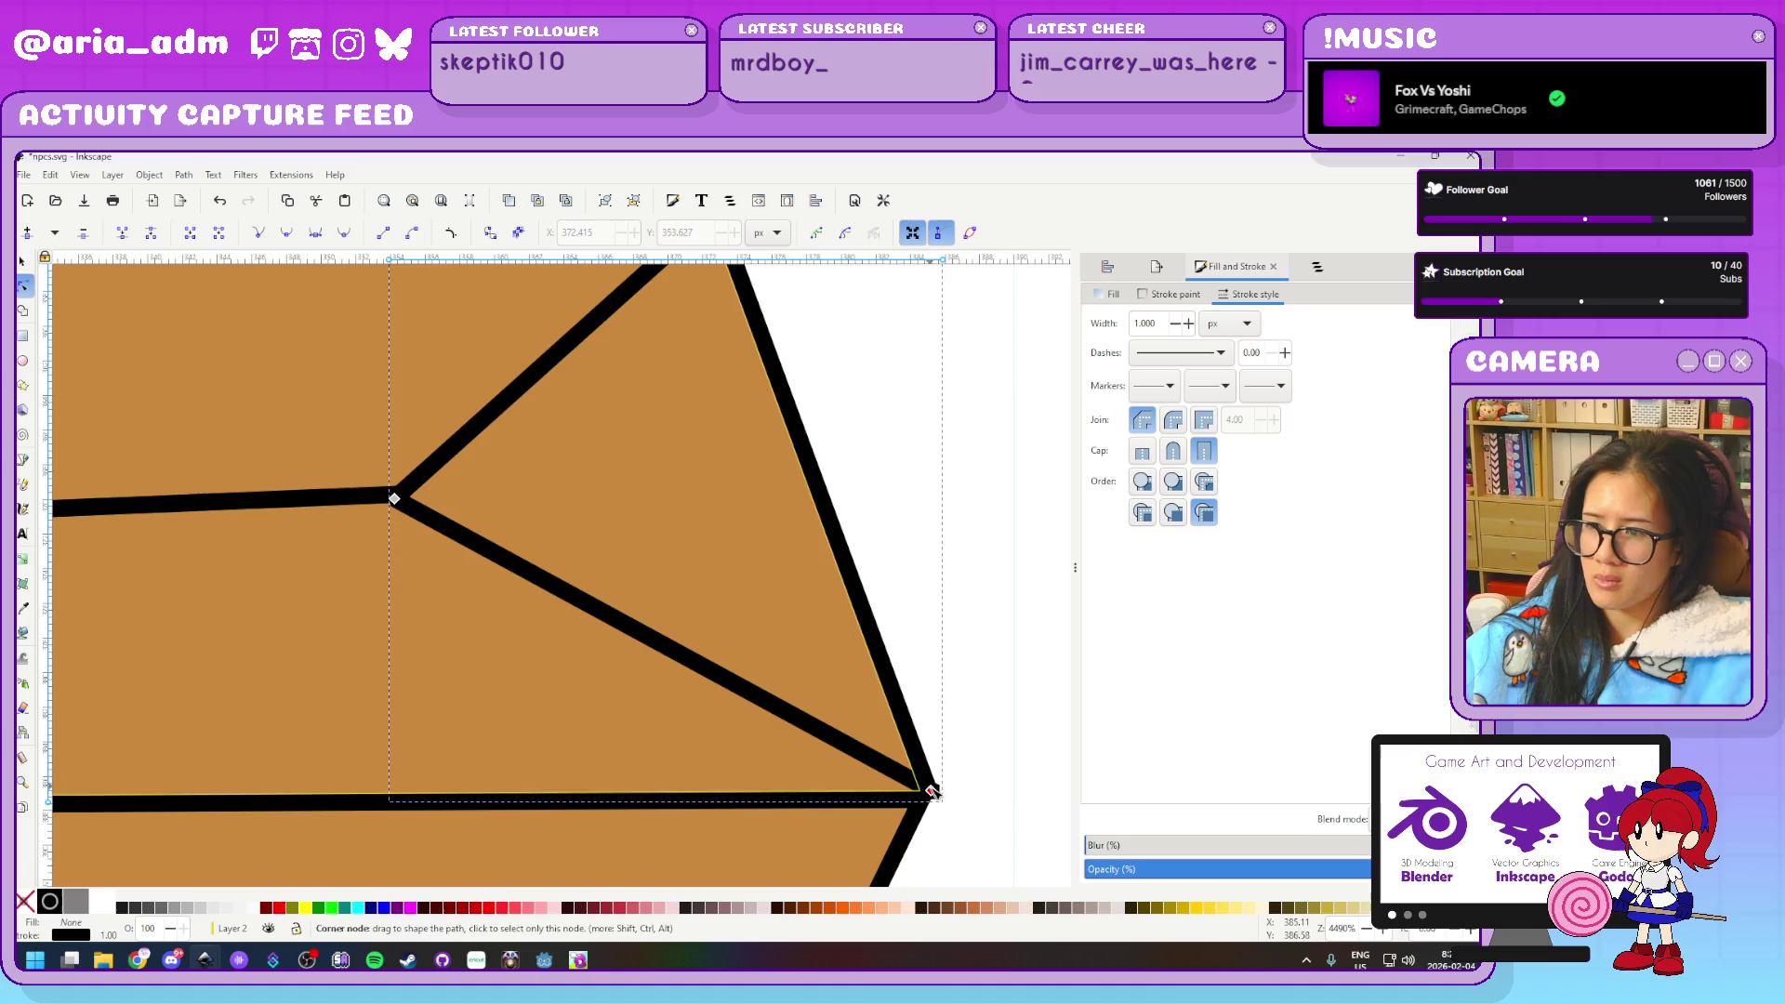
drag(931, 790, 923, 790)
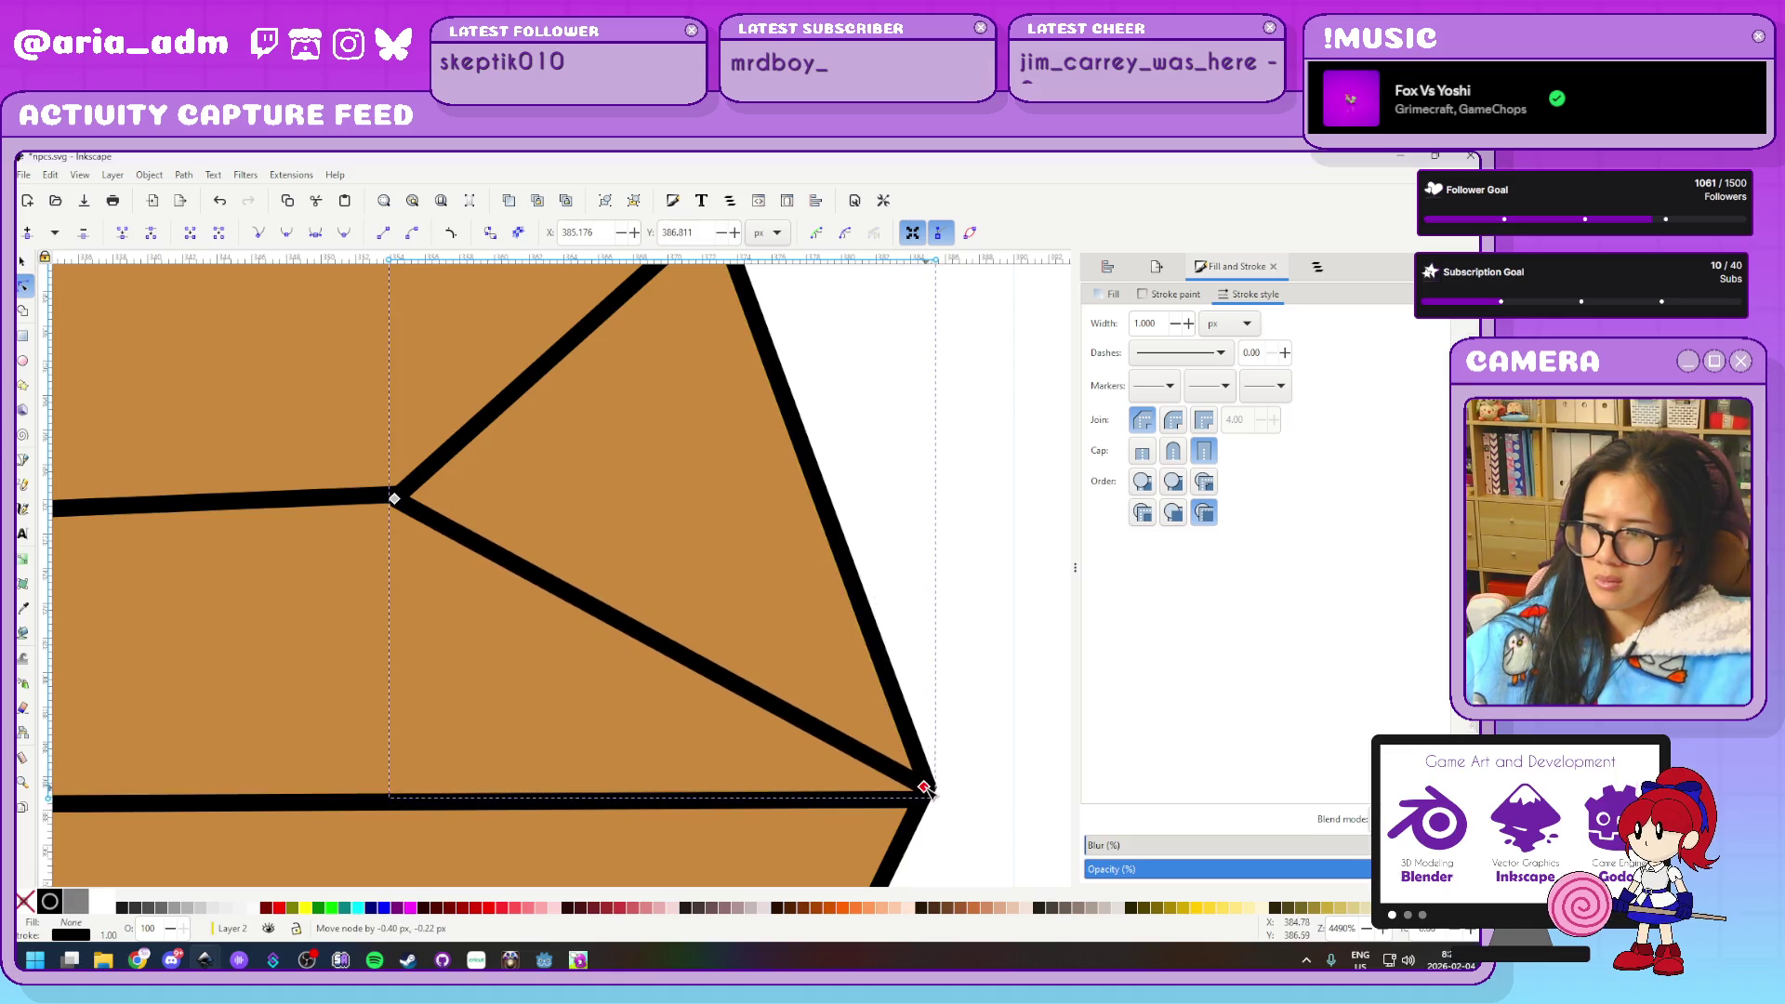
click(1021, 762)
scroll(1003, 724, down, 6)
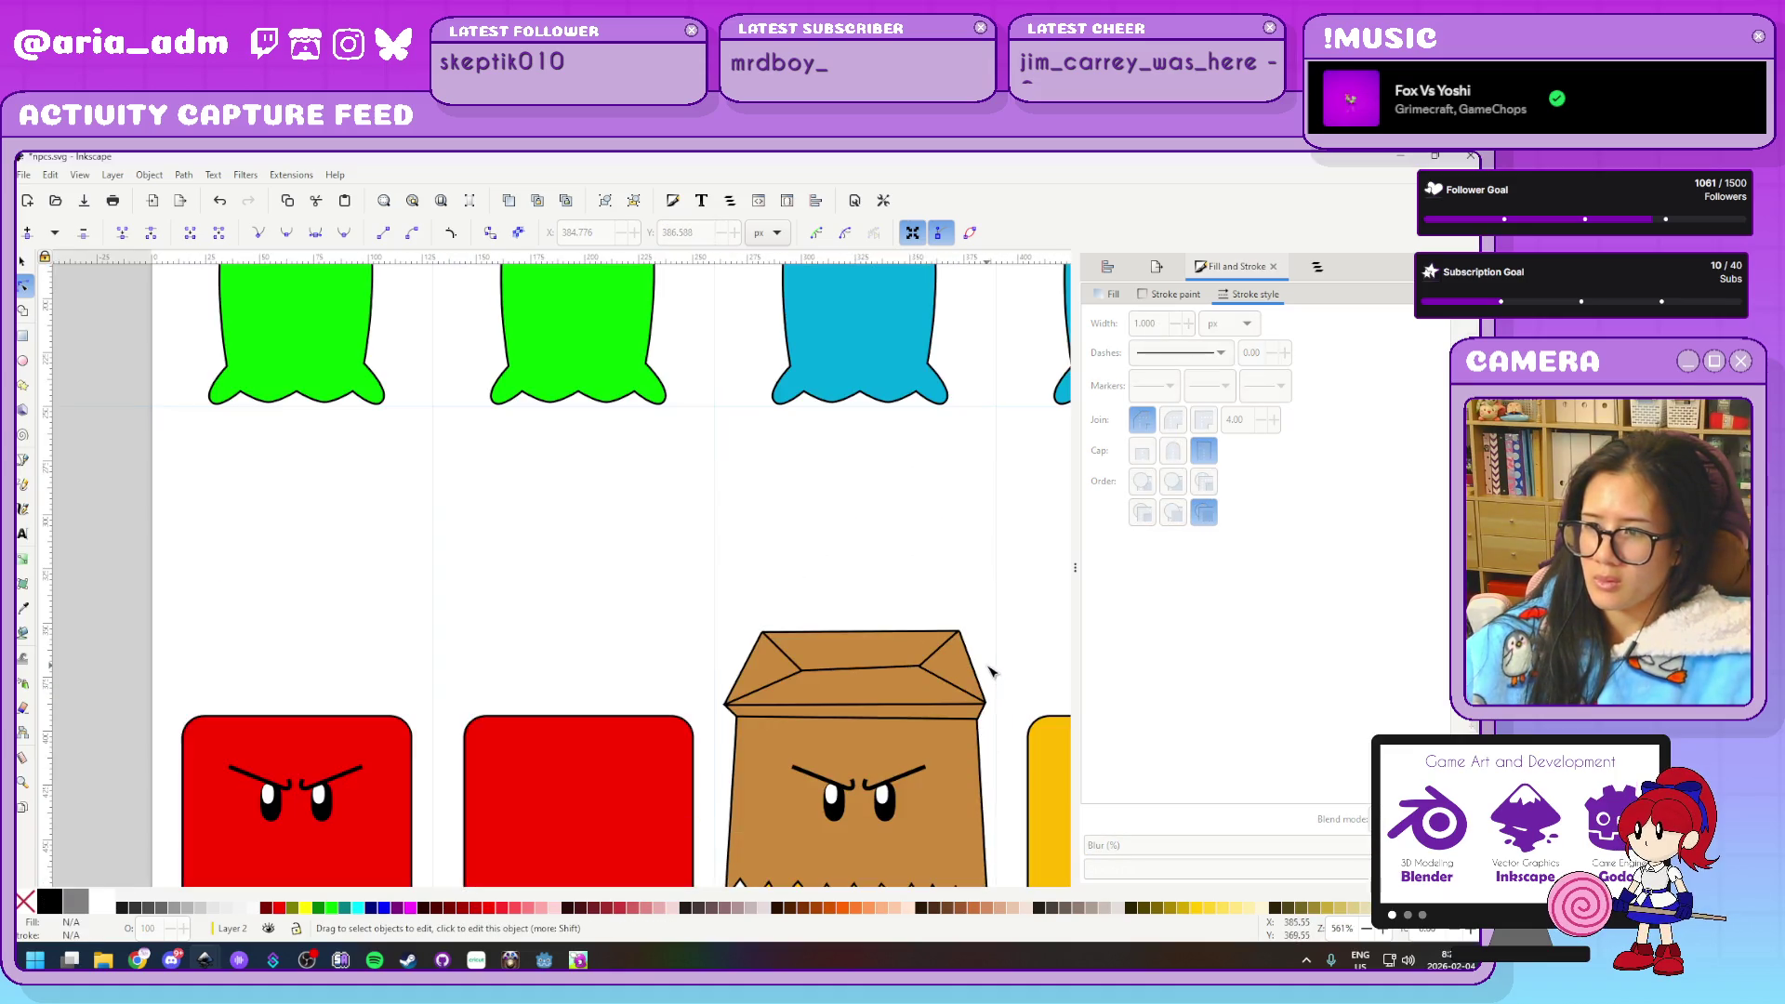
Find the large paper bag lying among the hat props and delete it
scroll(849, 470, down, 2)
scroll(849, 470, right, 2)
scroll(865, 381, down, 3)
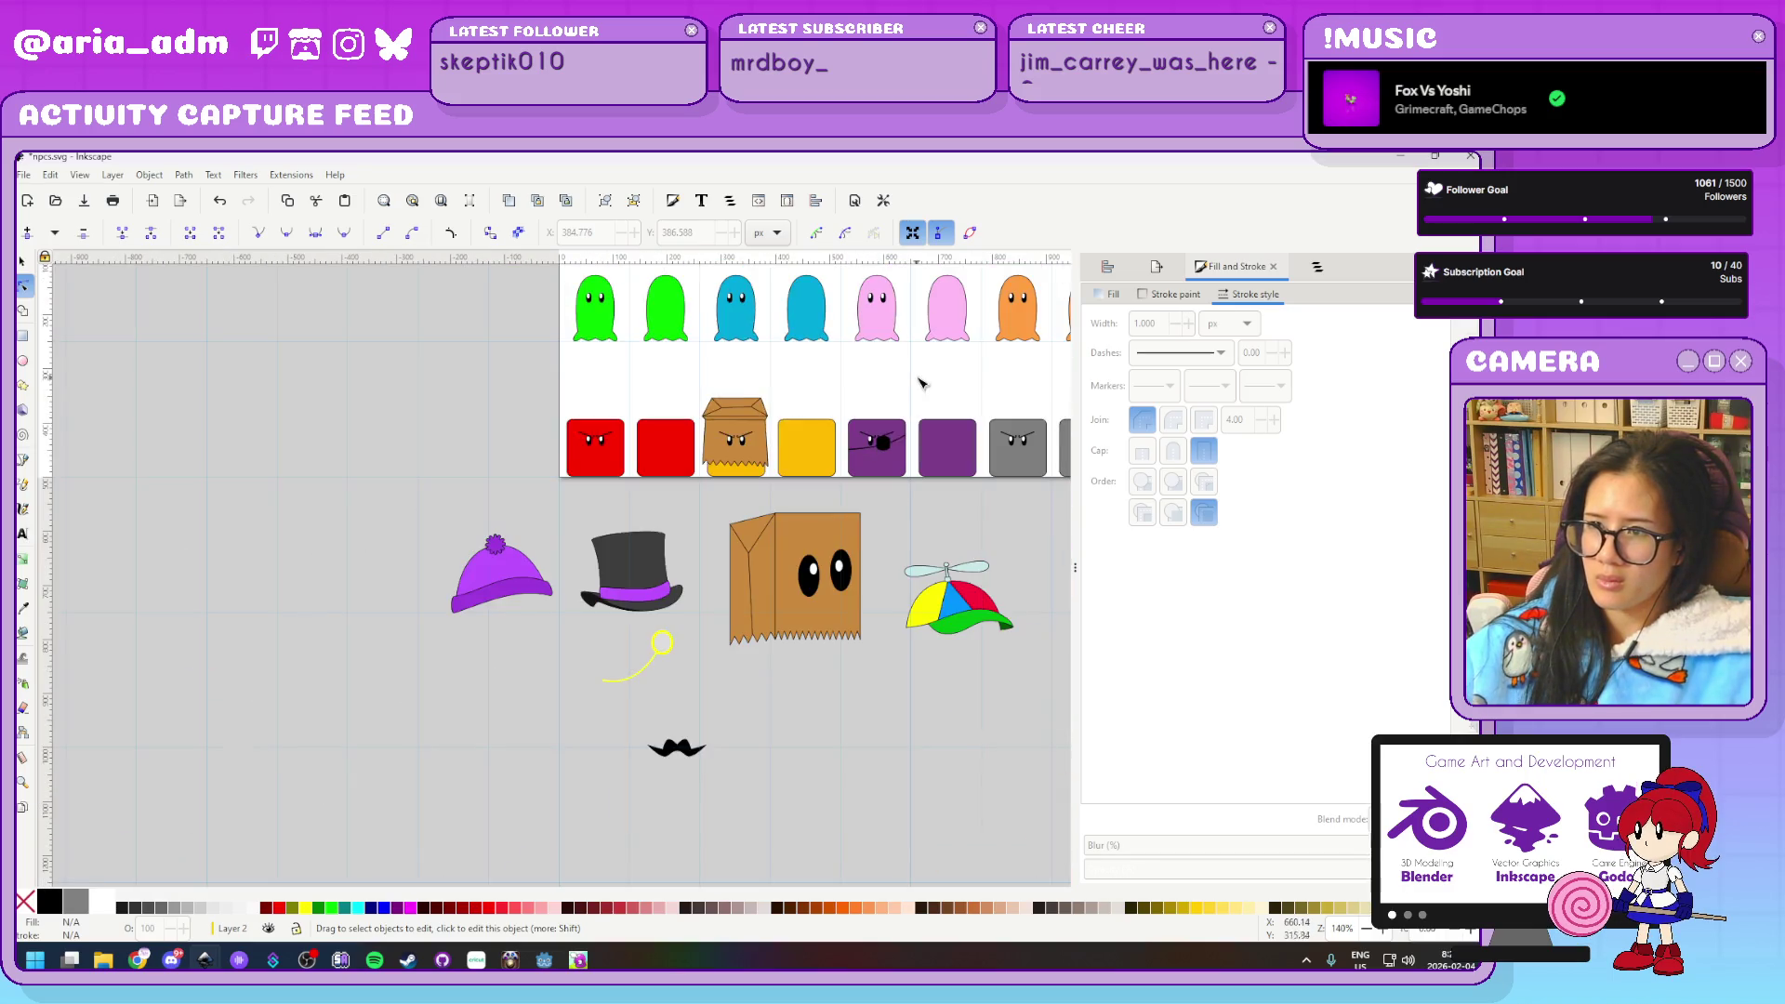
scroll(865, 381, up, 1)
scroll(863, 380, up, 1)
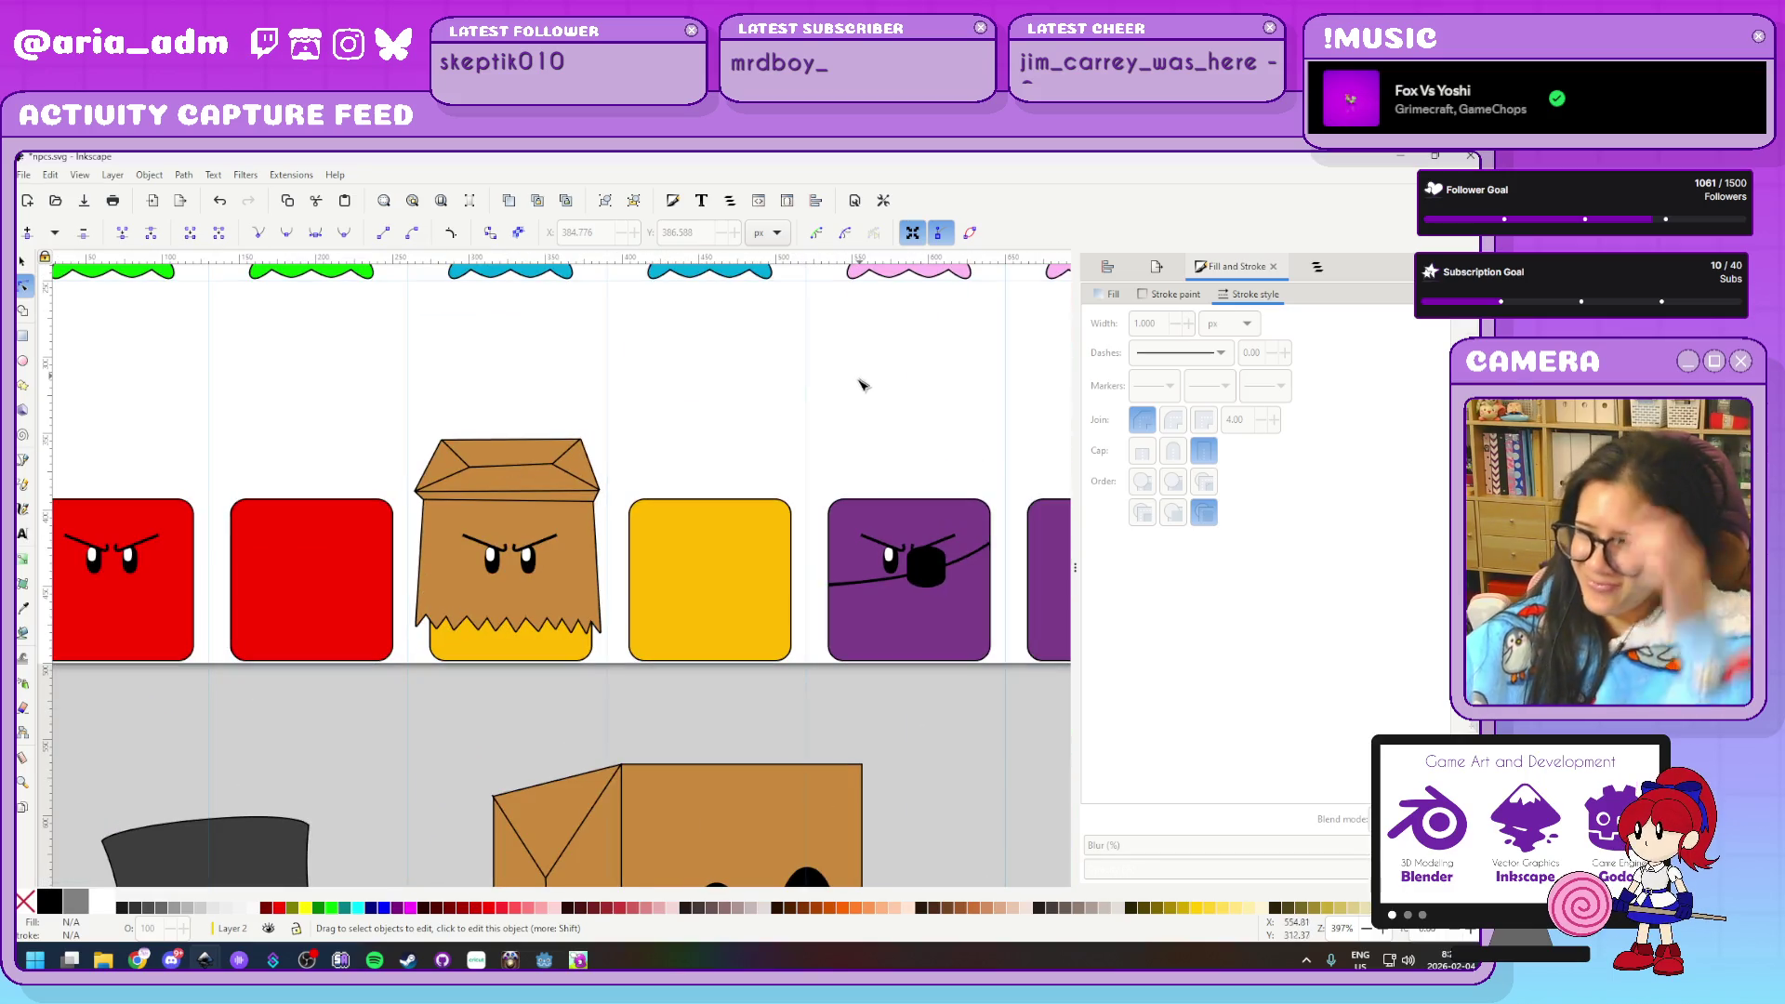
scroll(856, 391, down, 5)
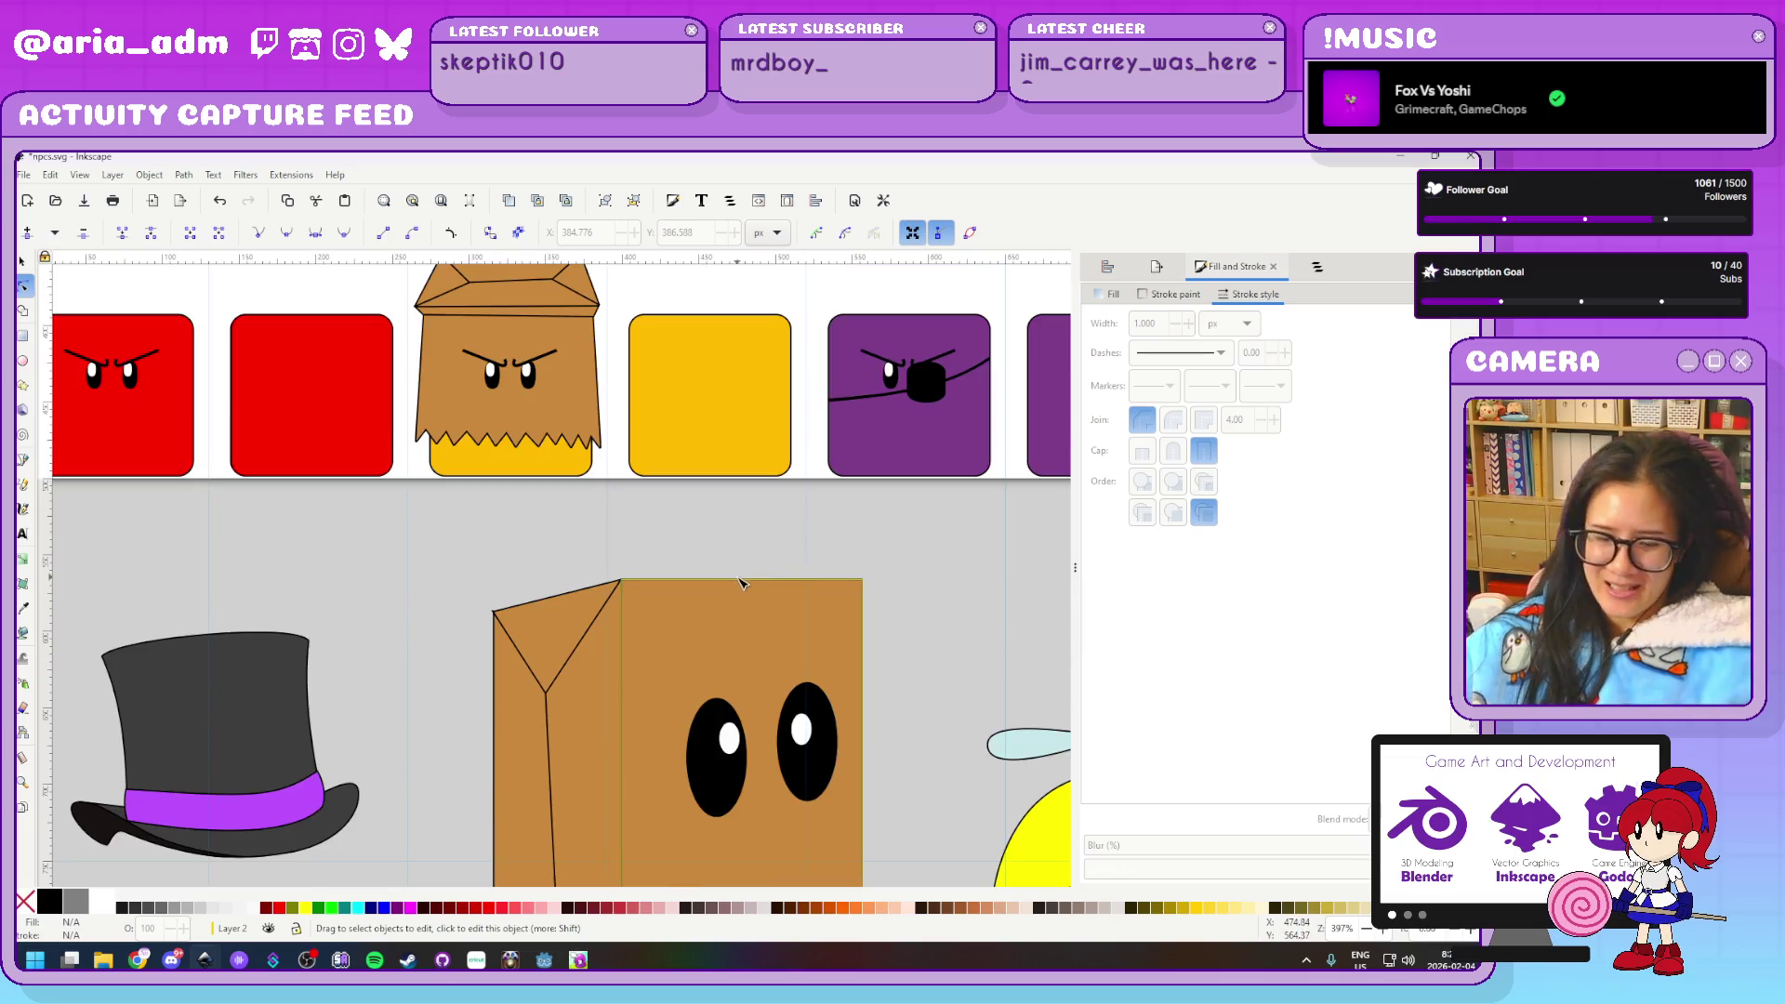
scroll(583, 574, down, 3)
scroll(526, 657, up, 1)
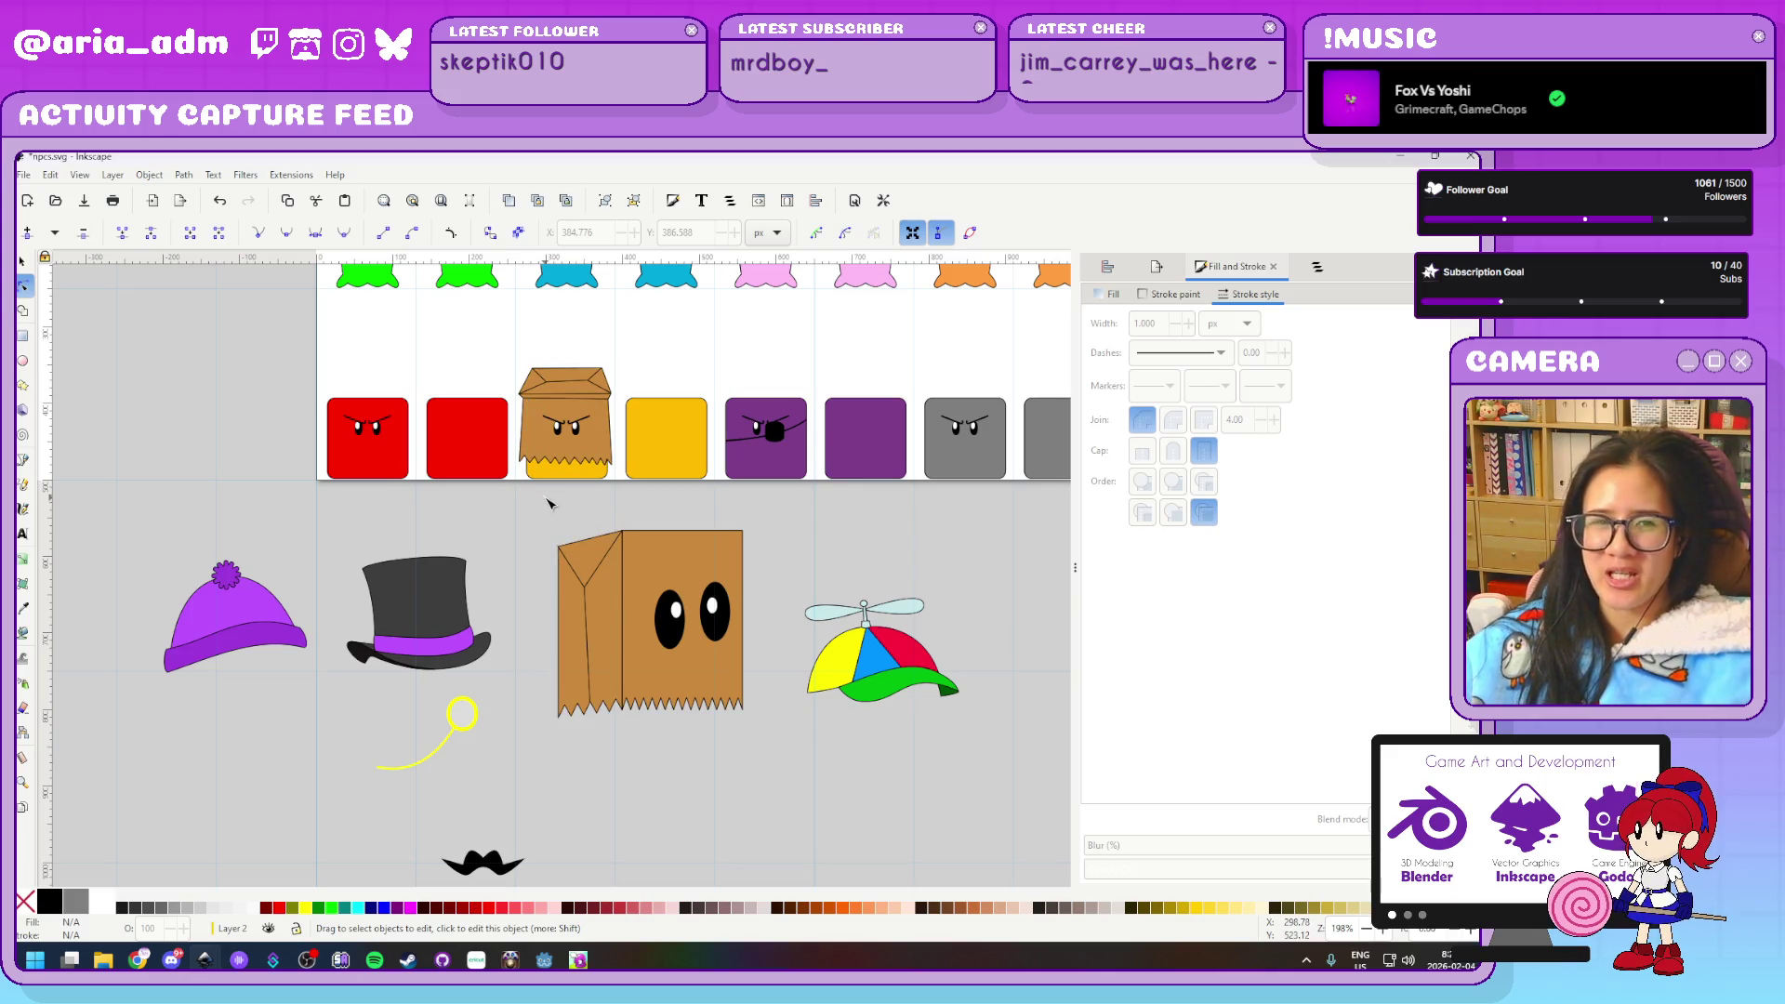
scroll(541, 502, up, 1)
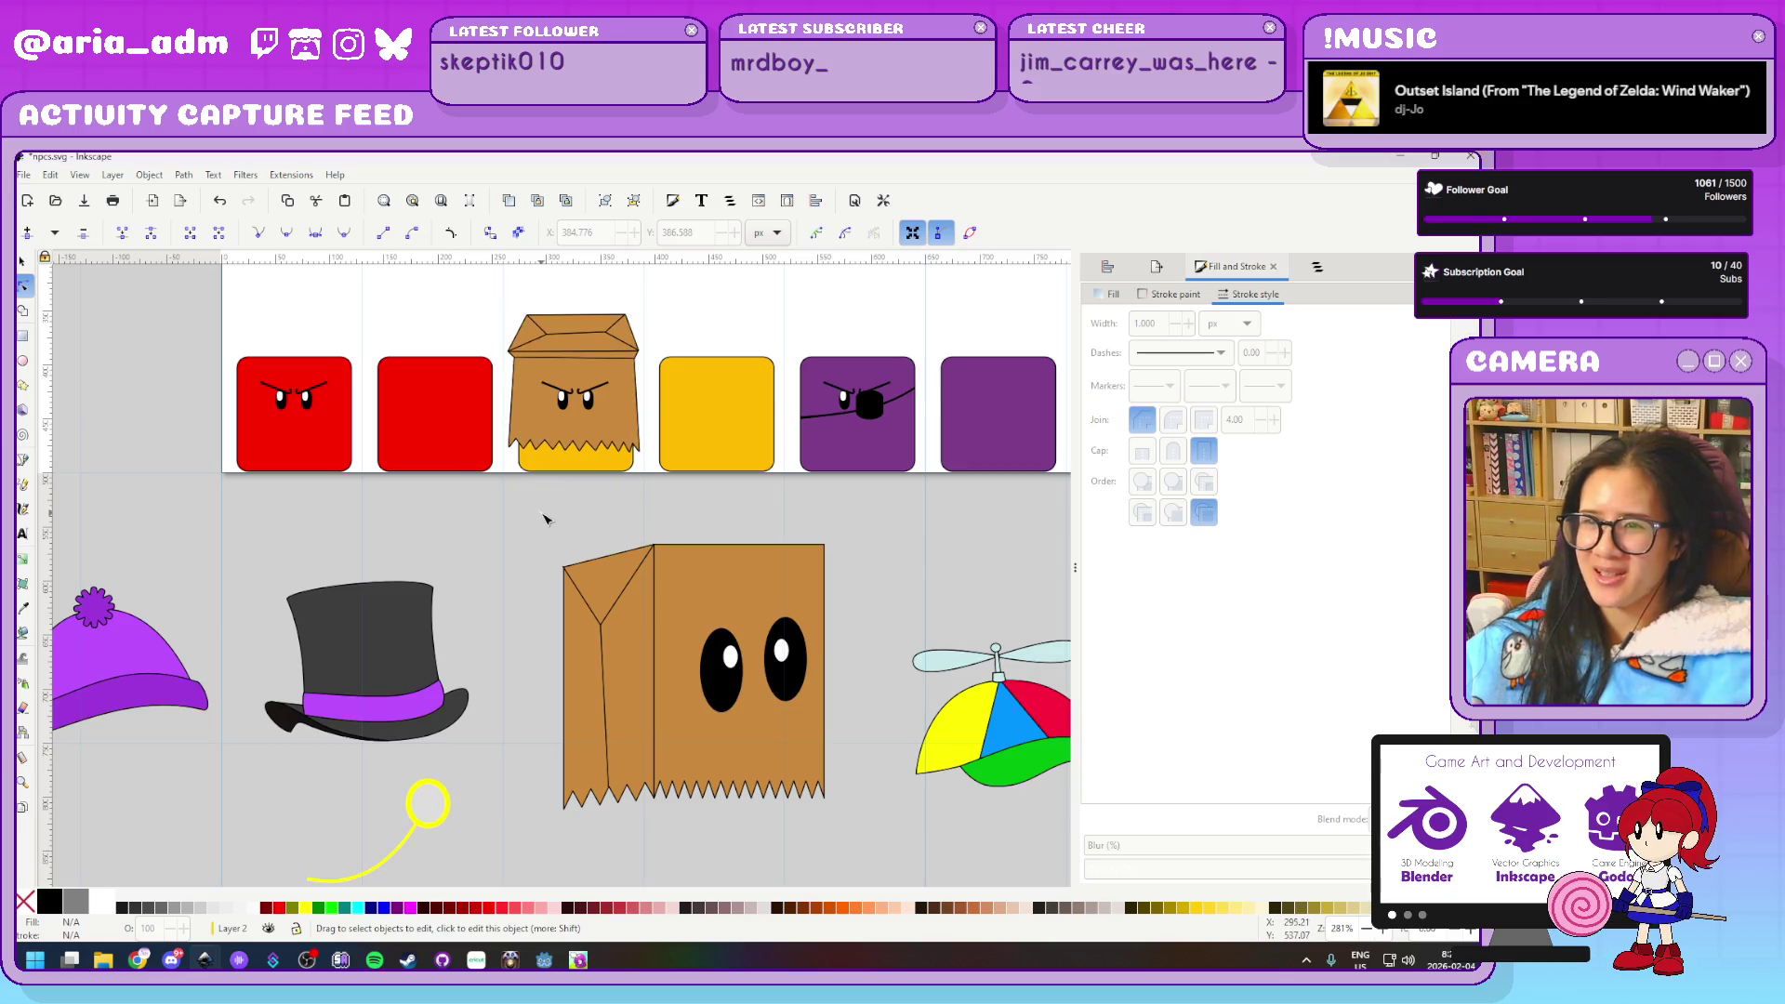
scroll(543, 520, down, 1)
key(Delete)
key(s)
scroll(670, 576, up, 1)
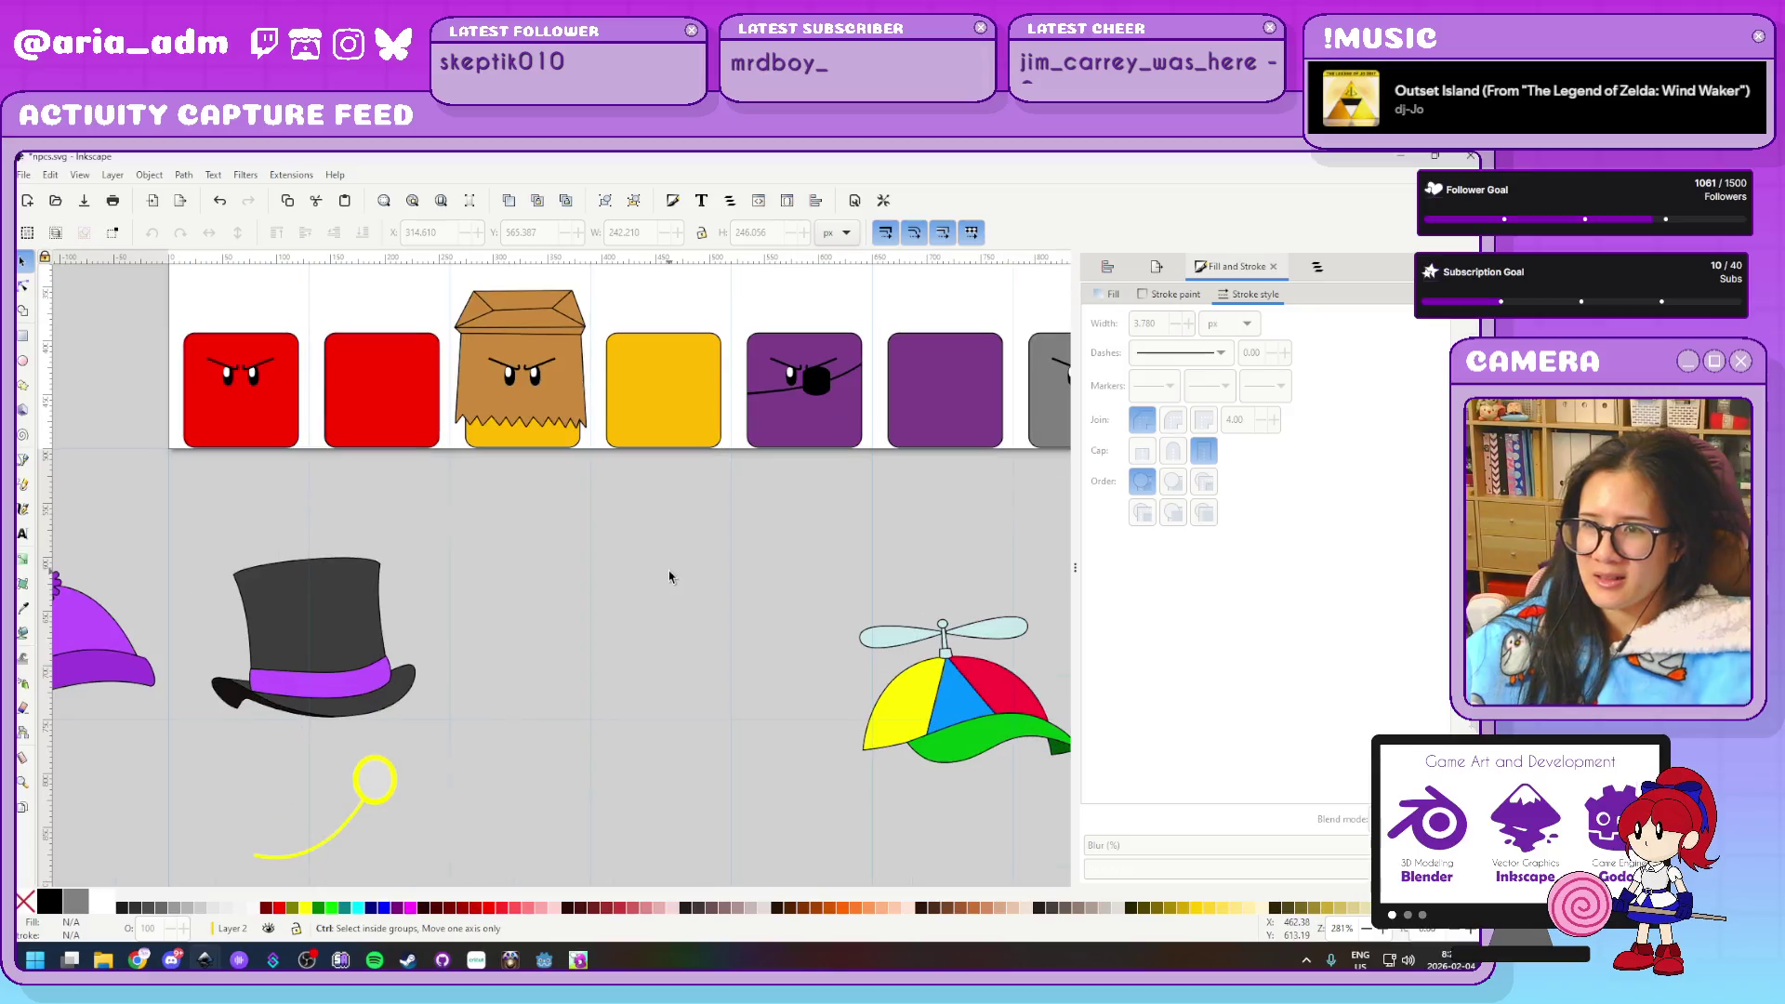
scroll(605, 741, down, 1)
scroll(606, 729, up, 3)
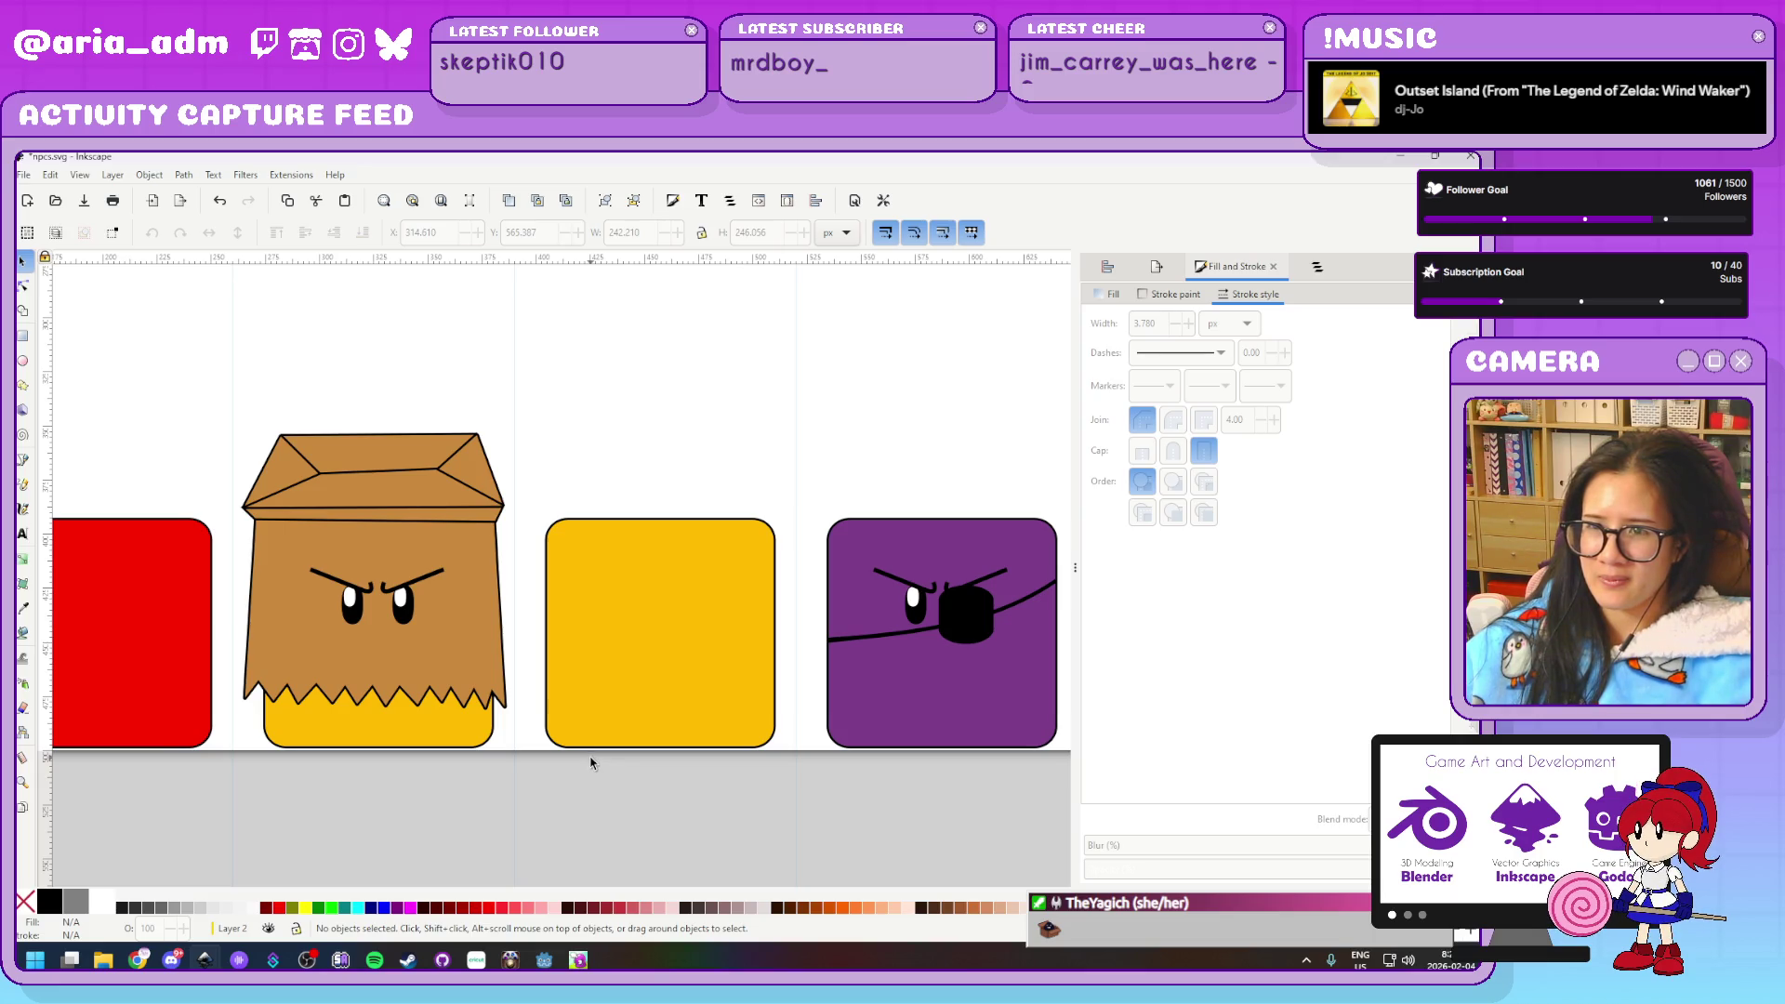
Duplicate the brown cube's paper bag body and move the copy onto the yellow cube
click(477, 686)
key(Home)
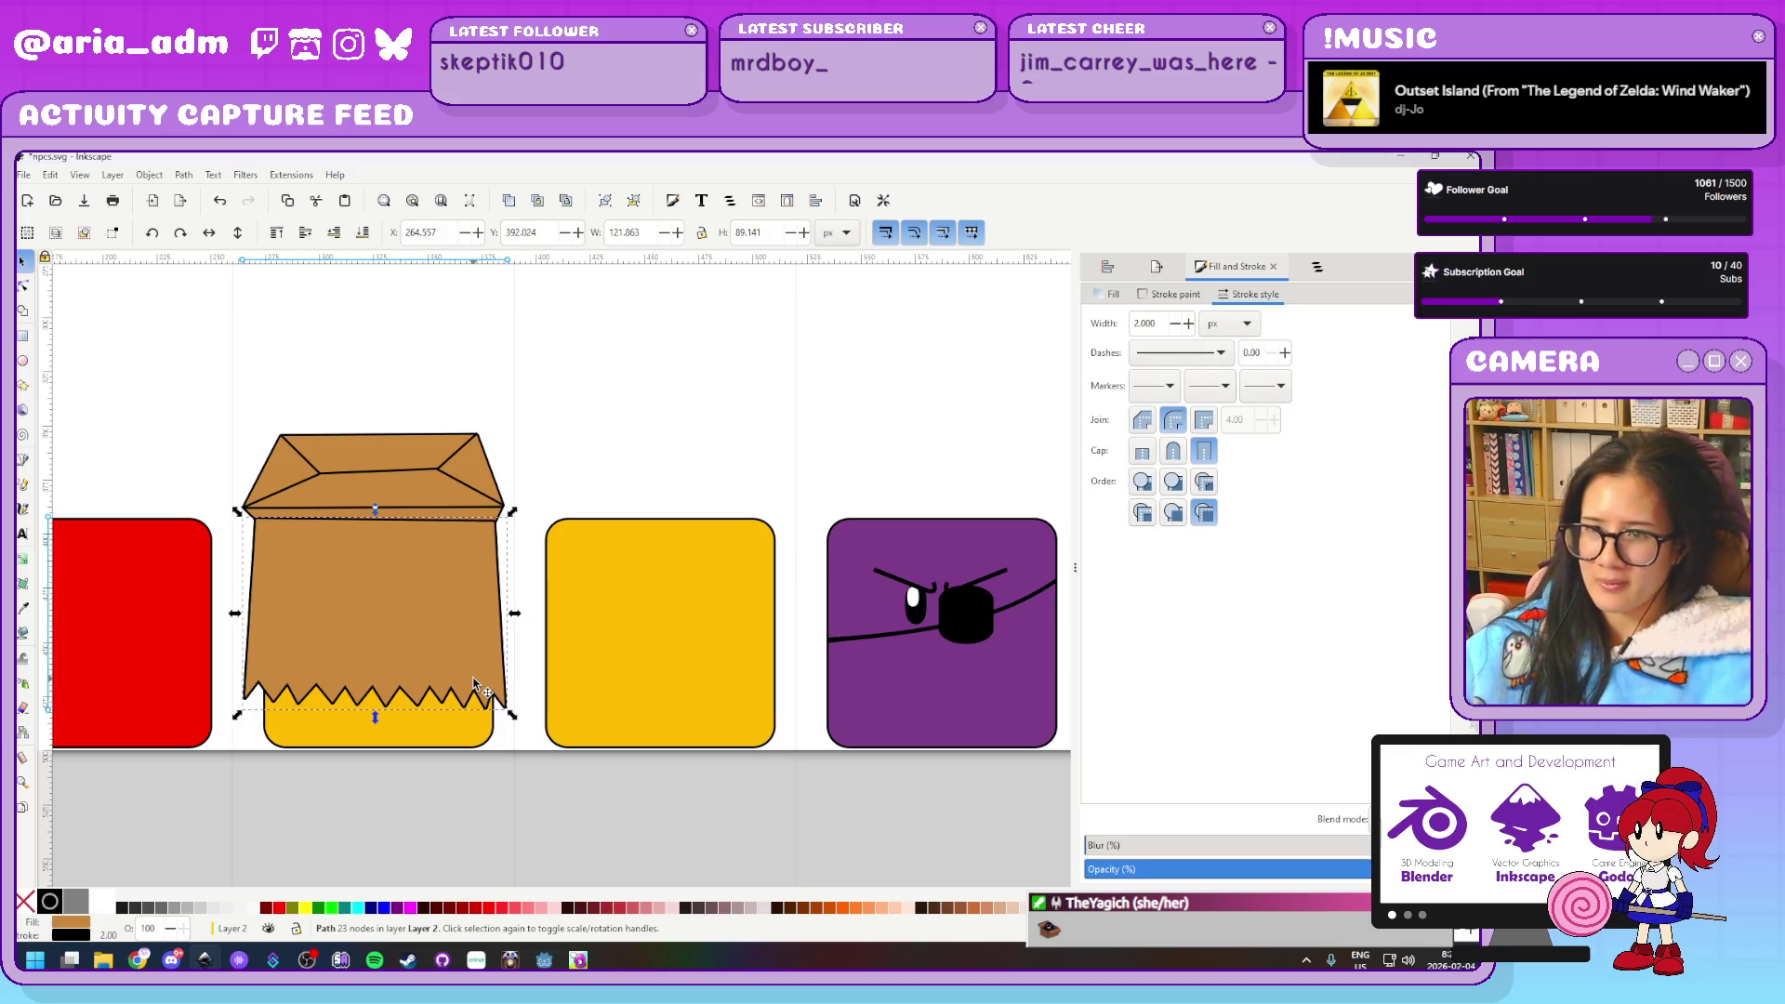
key(shift+Right)
key(shift+Right)
key(shift+Right)
key(shift+Right)
key(shift+Right)
key(shift+Right)
key(Right)
key(Right)
key(Right)
key(Right)
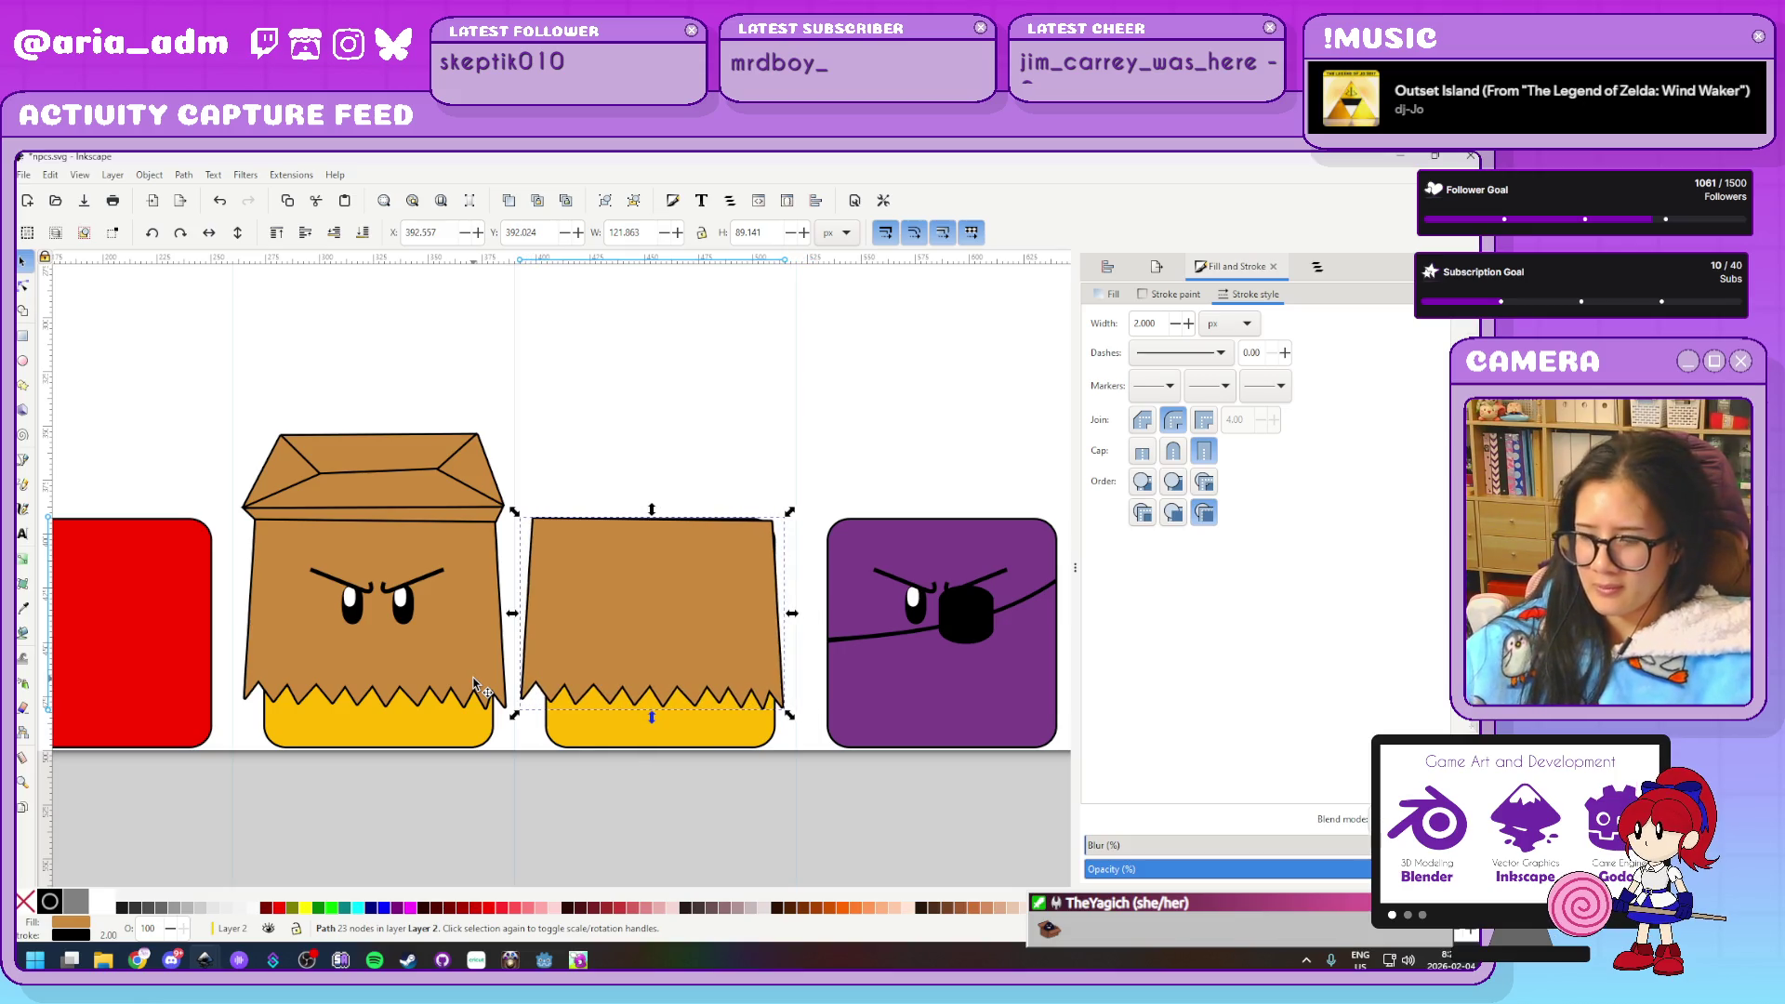
Raise the copy's two top corner nodes so the bag stands taller
key(n)
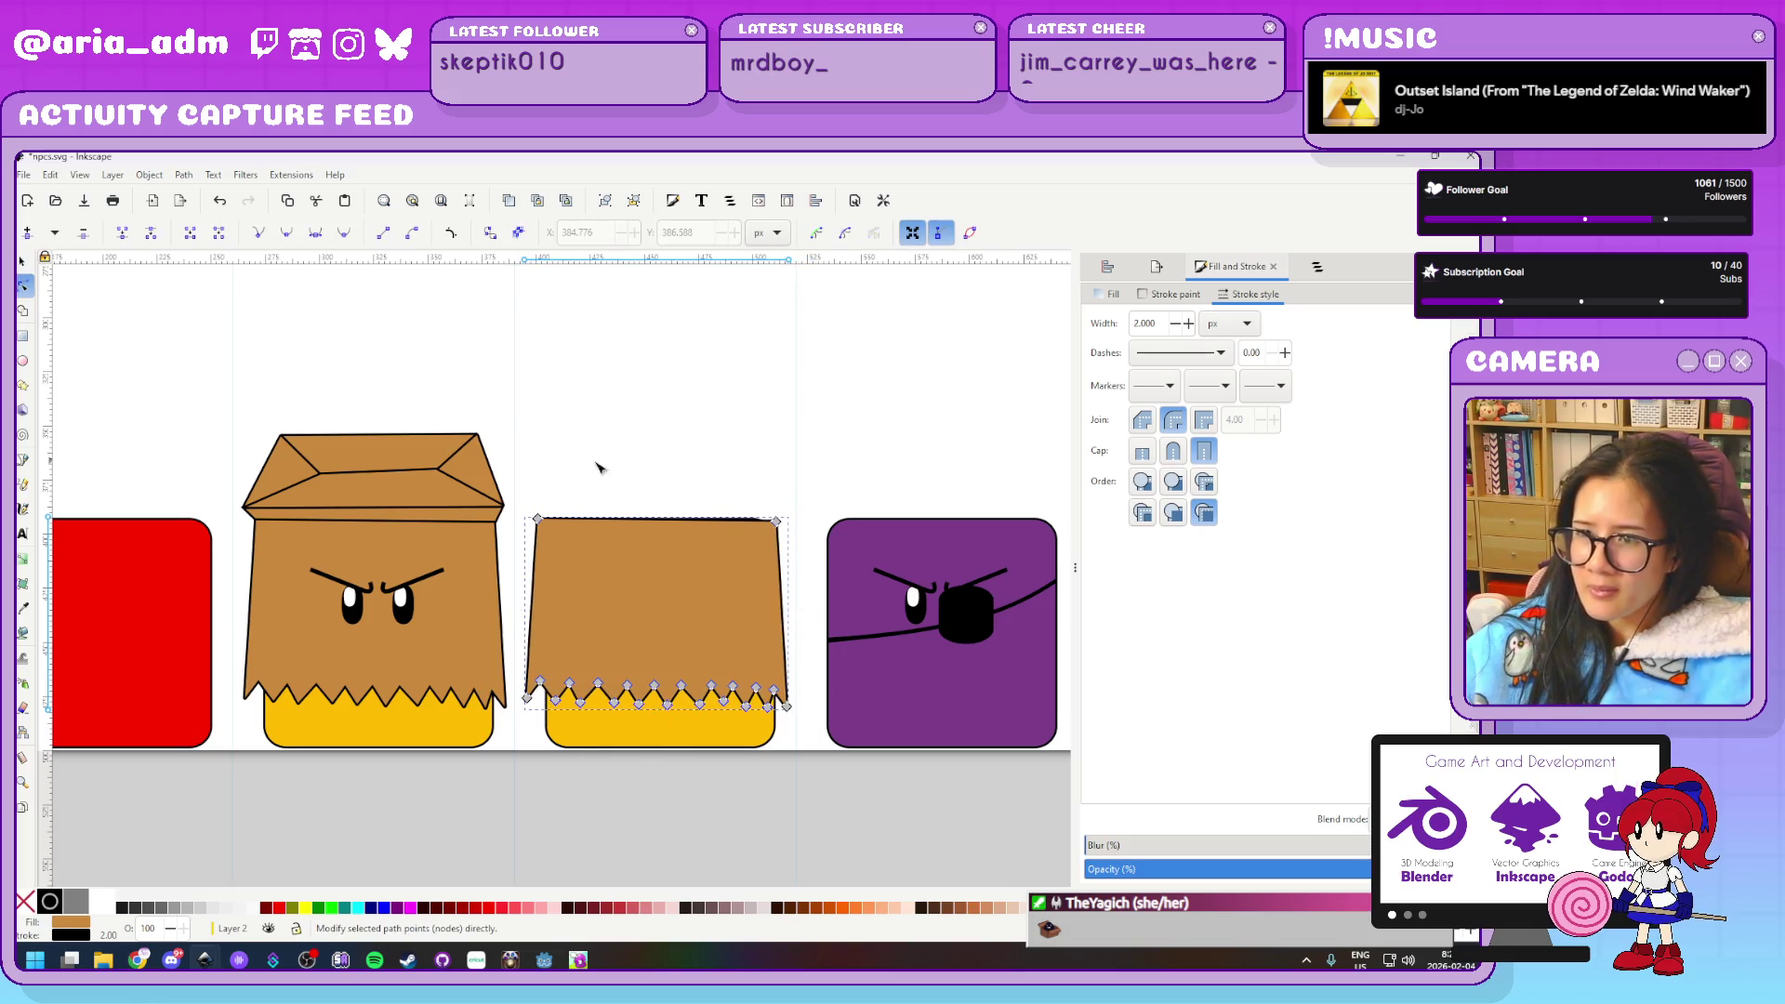
drag(526, 487, 789, 537)
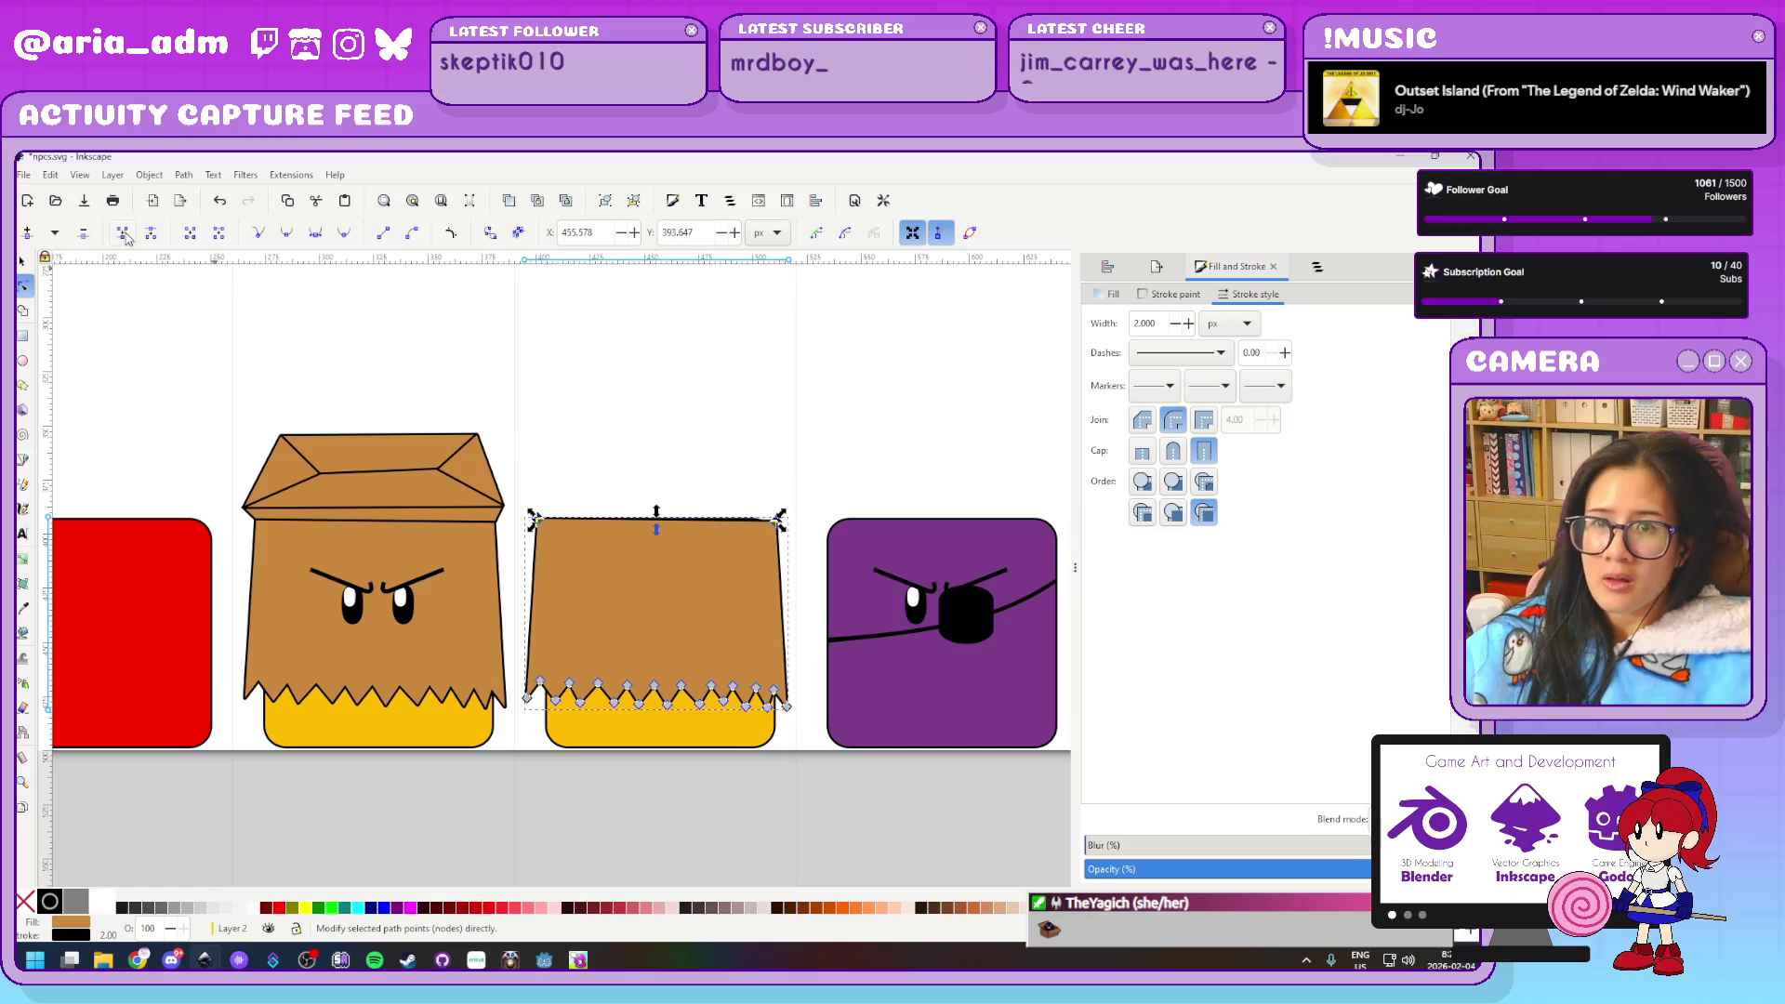
click(122, 233)
key(ctrl+z)
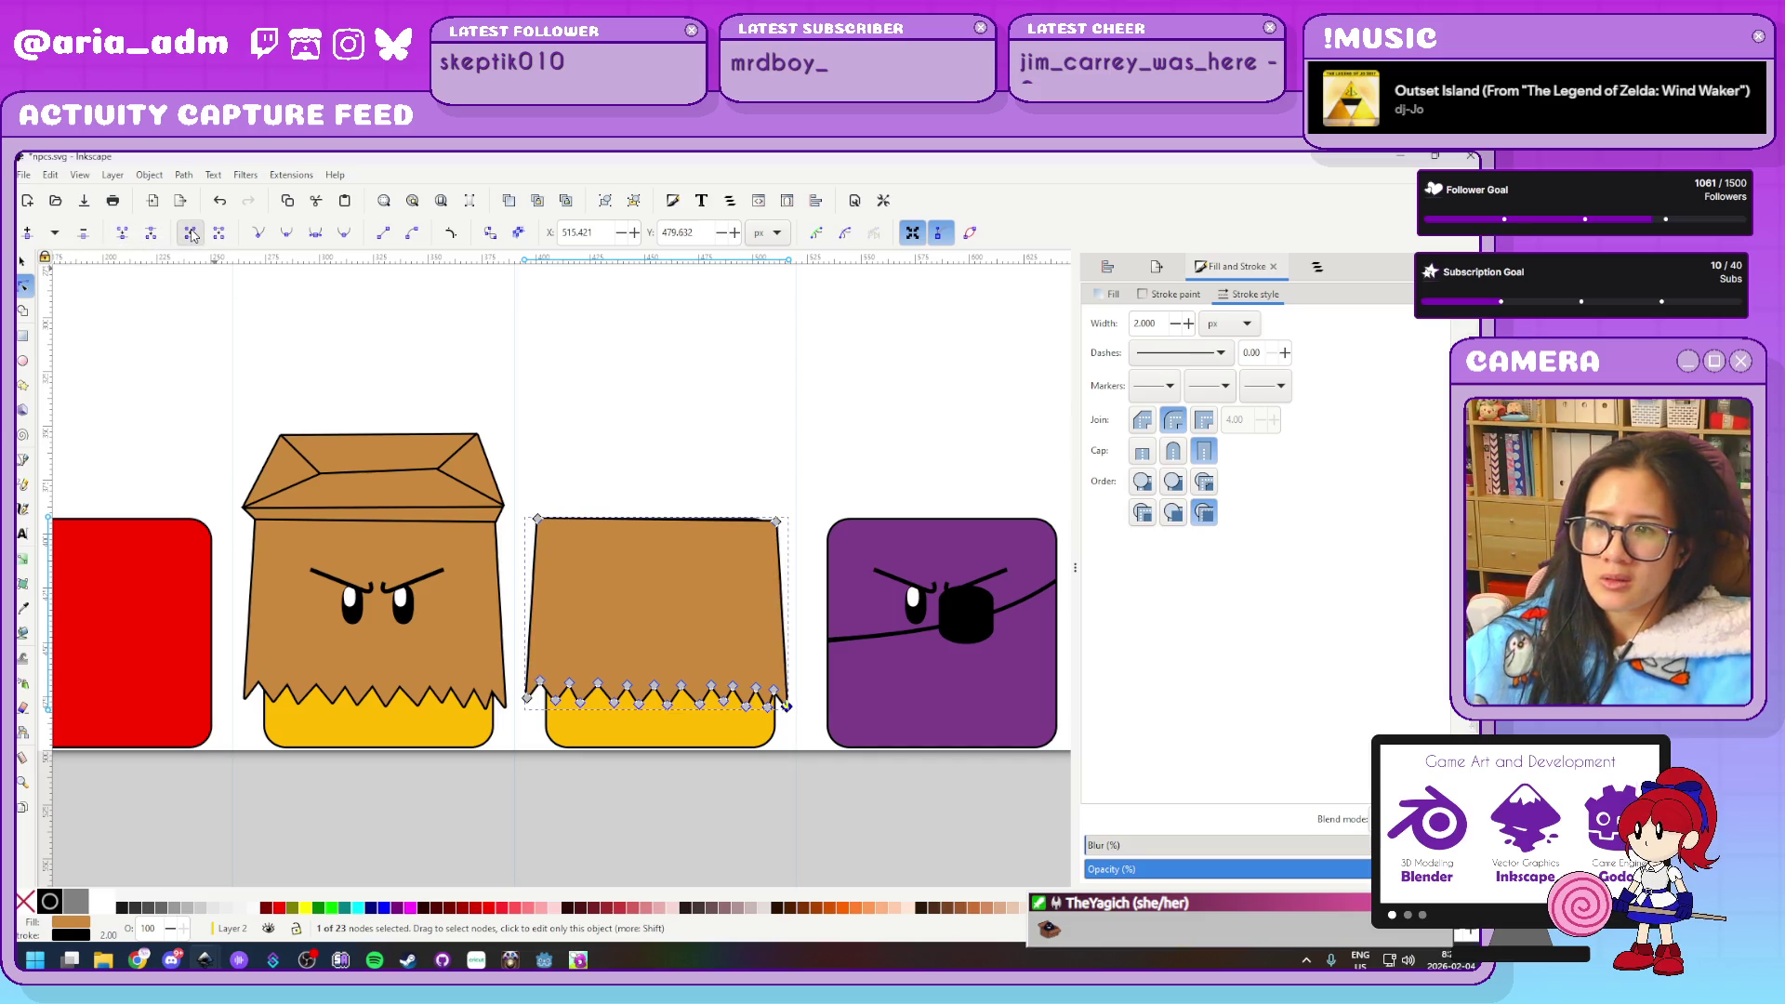
drag(518, 486, 827, 558)
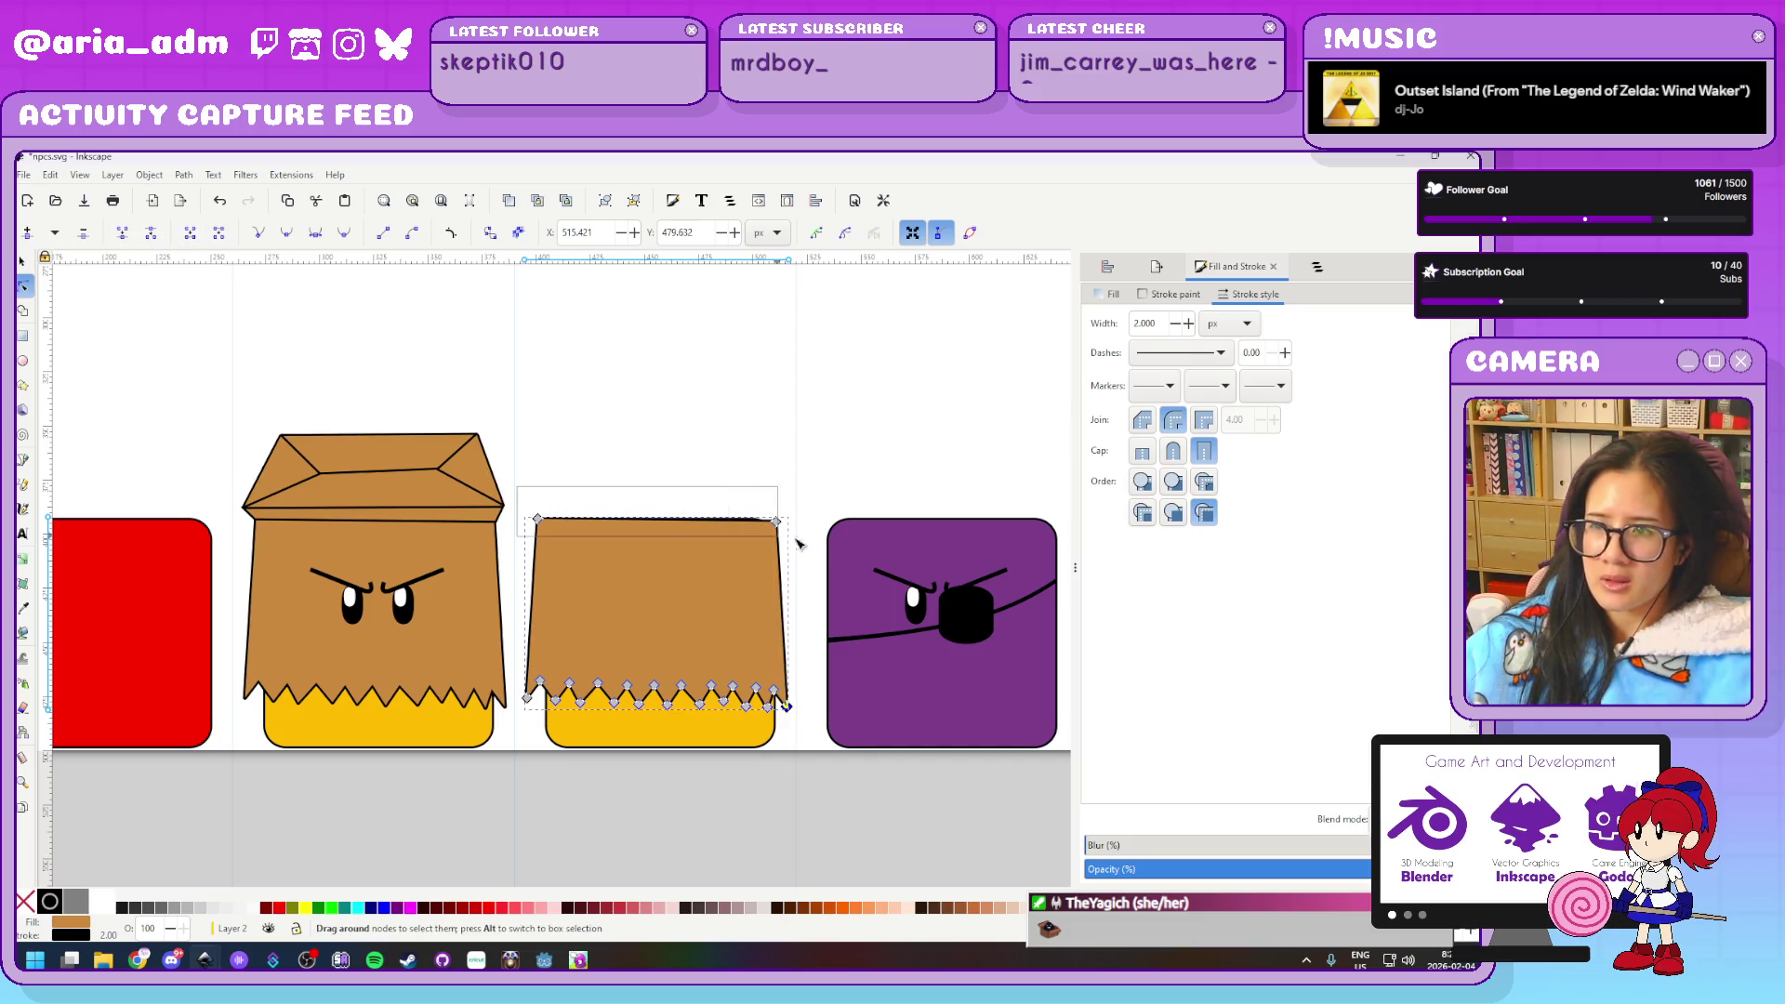
click(193, 239)
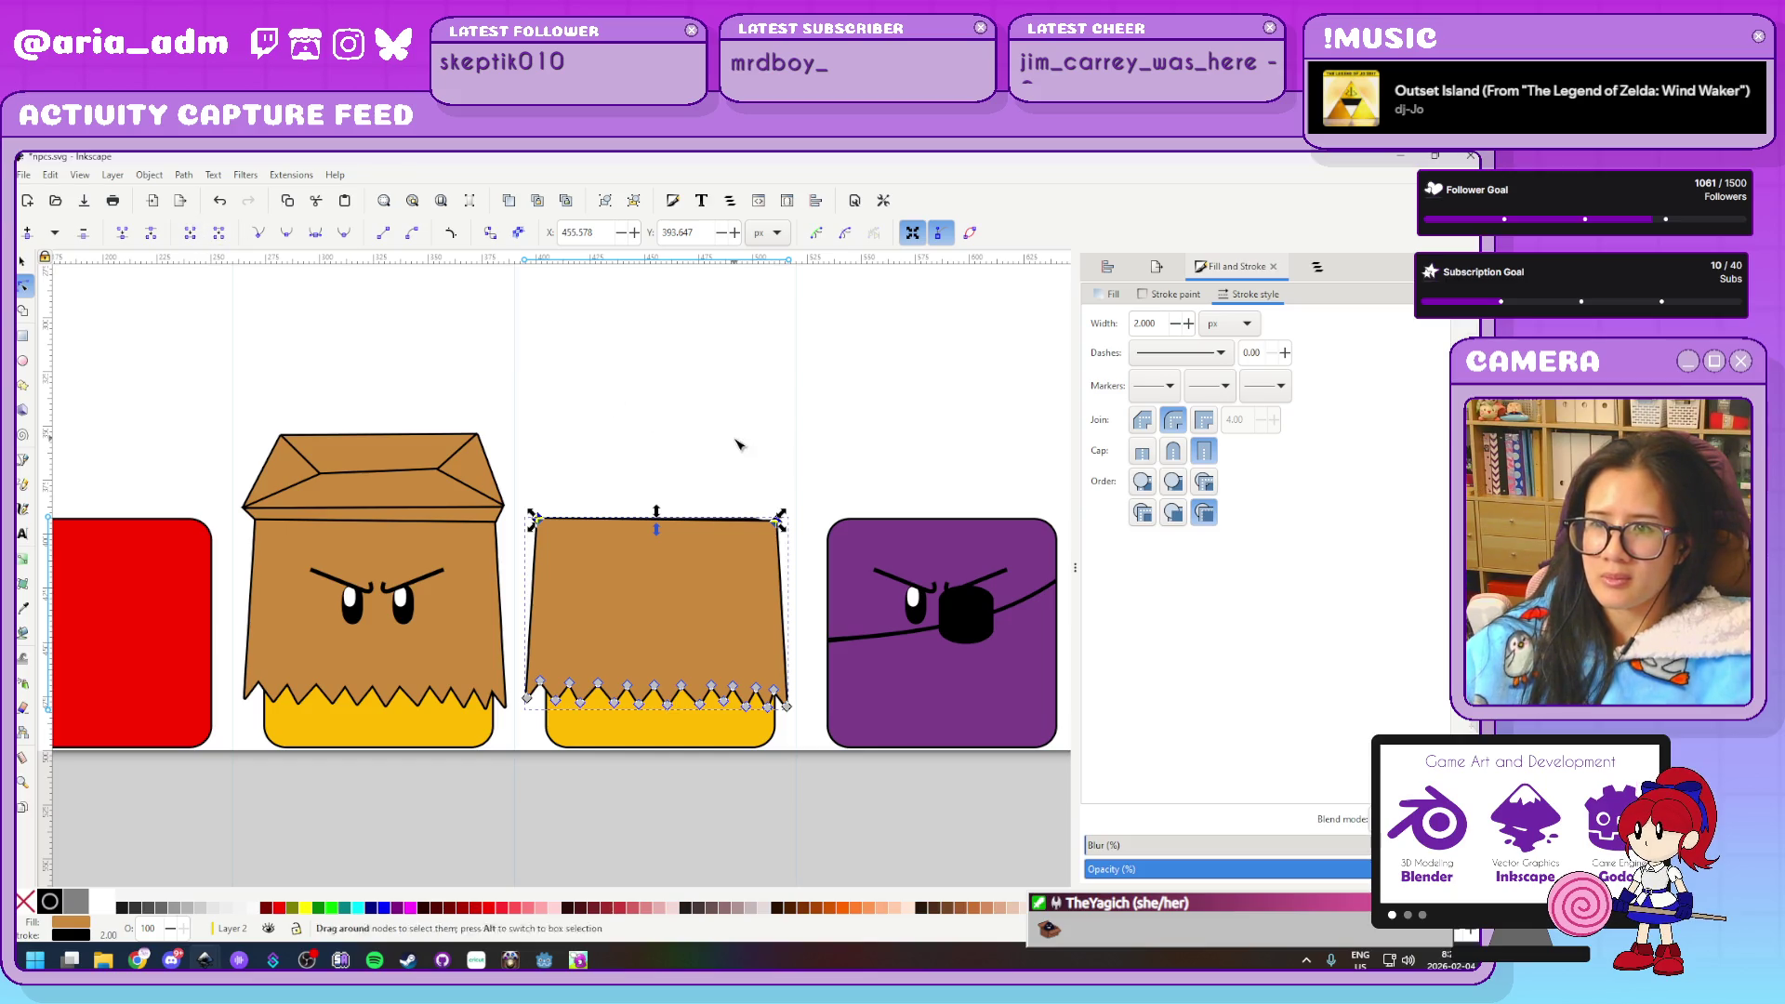
scroll(717, 470, up, 1)
drag(844, 514, 430, 574)
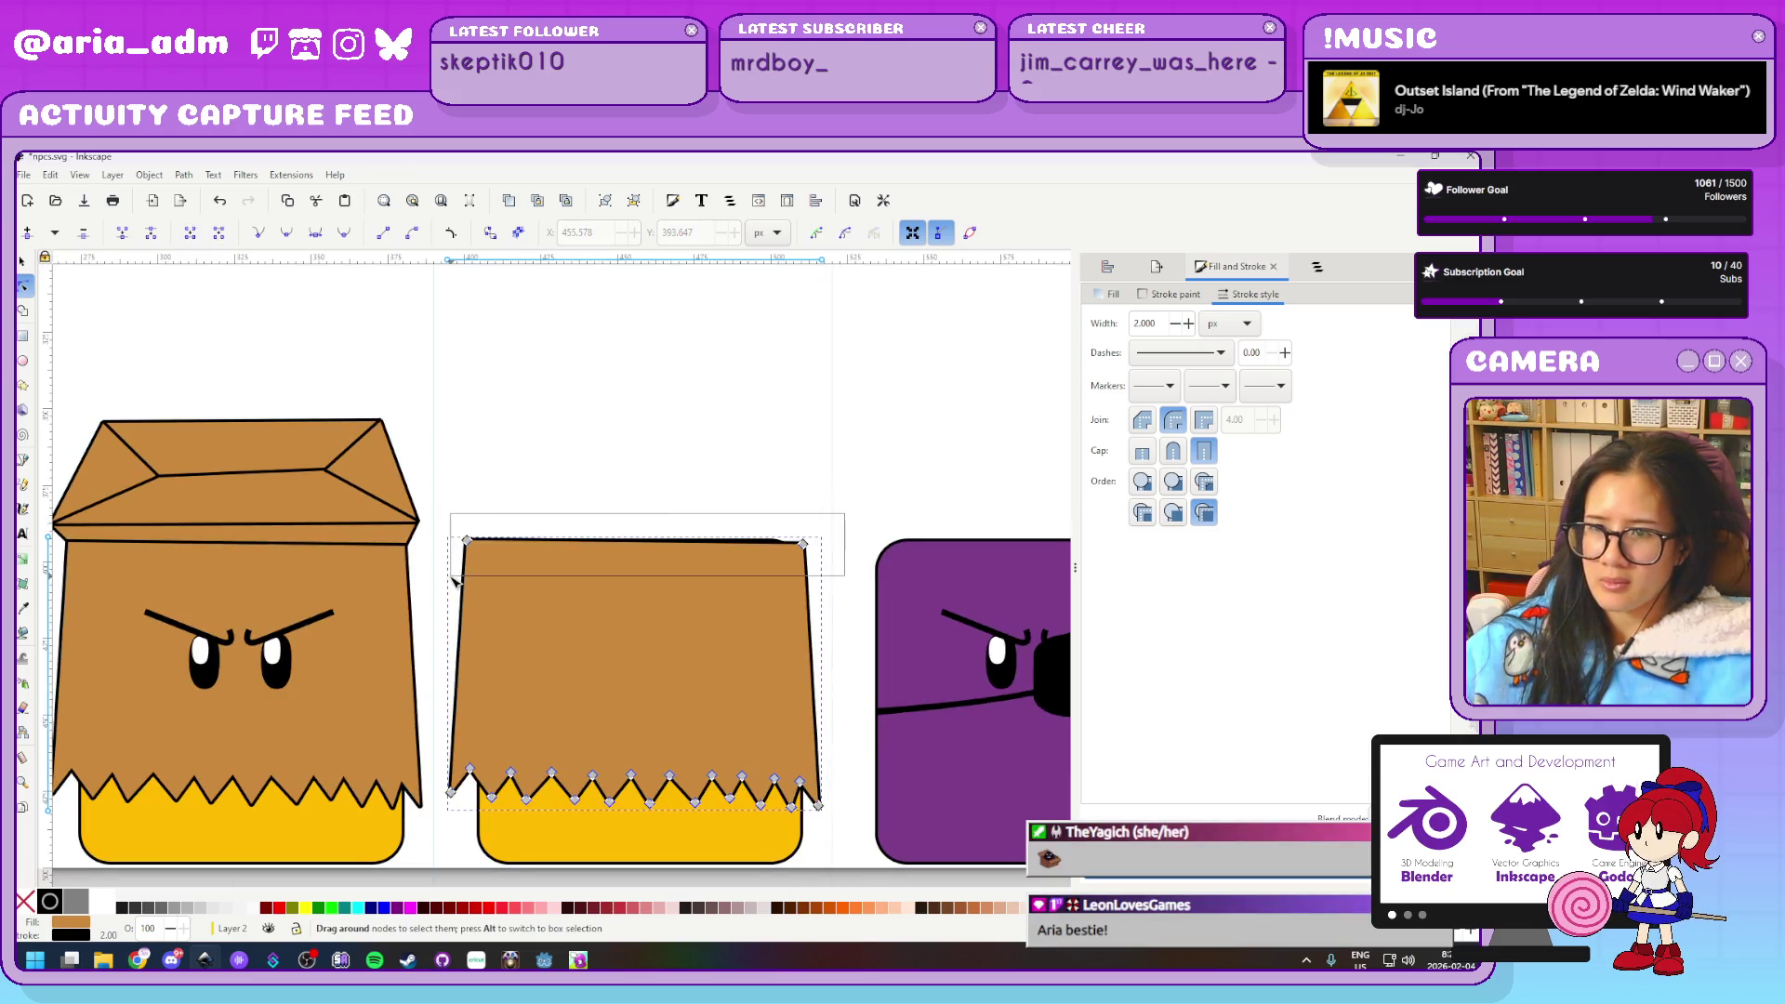
key(shift+Up)
key(Up)
key(Up)
key(Up)
key(Up)
key(Up)
key(Up)
key(Up)
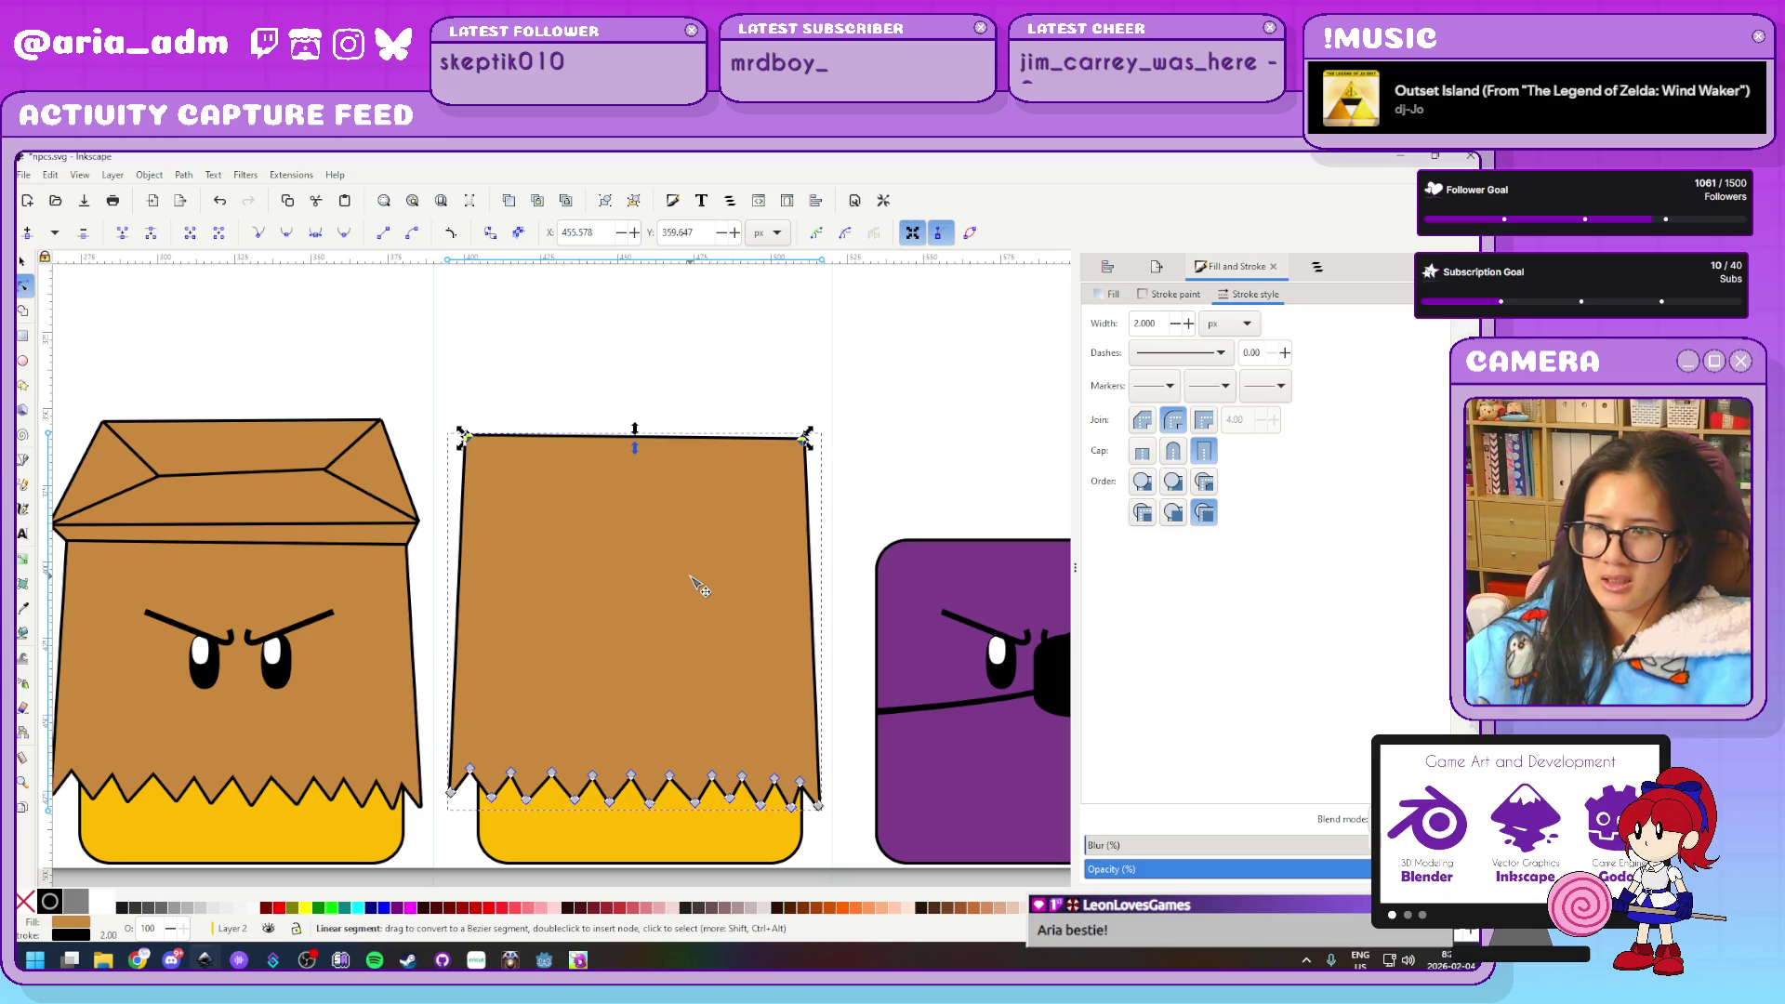
key(Down)
key(Down)
key(Down)
key(Down)
key(Down)
key(Down)
key(Down)
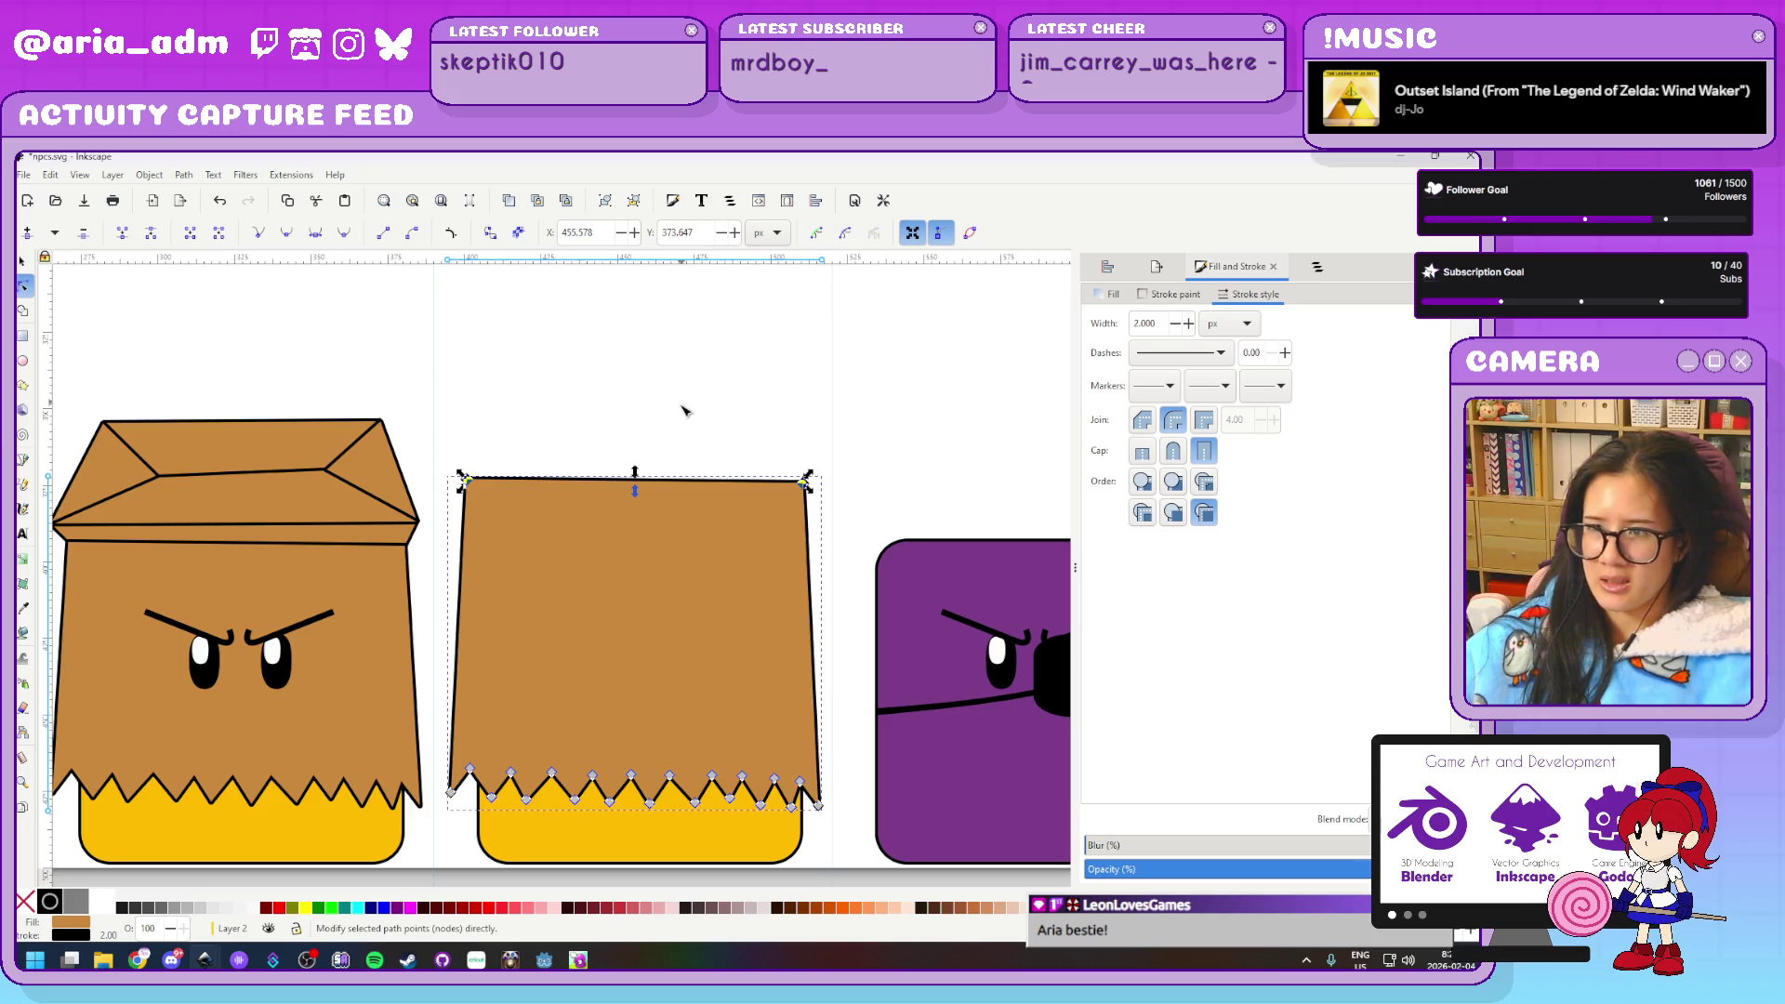
click(683, 412)
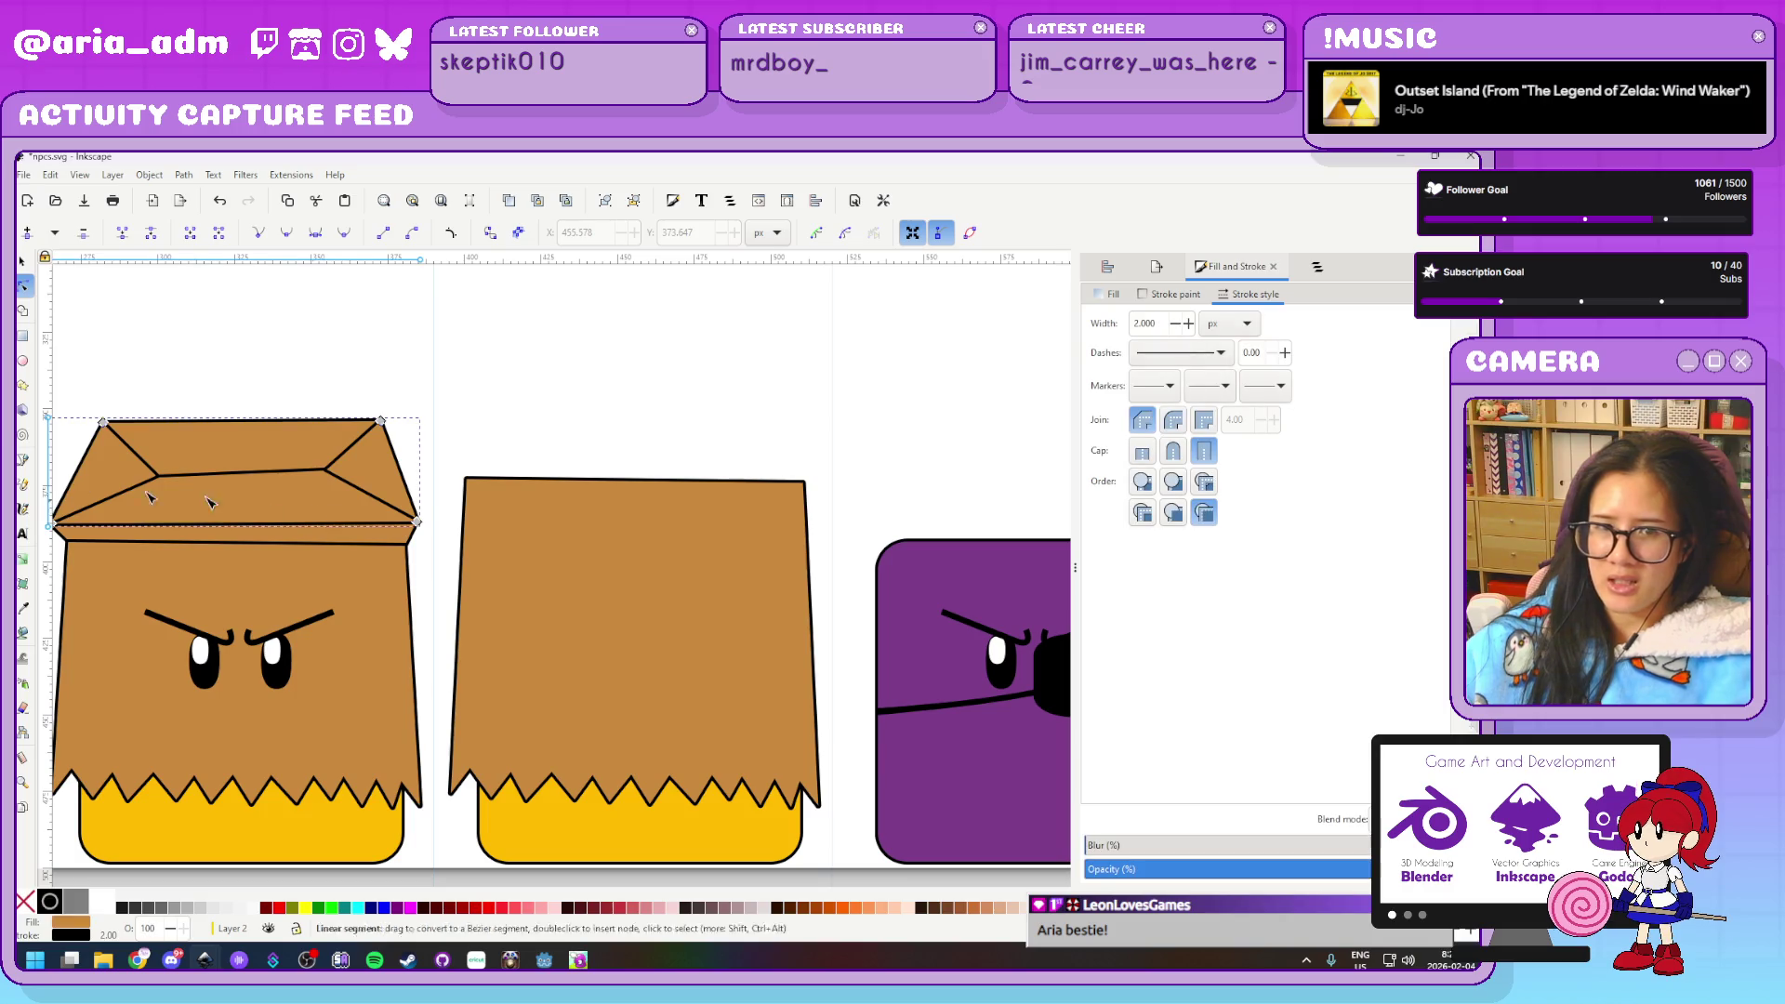
Move the lid from the brown cube onto the bag copy and narrow it from the right
click(316, 511)
key(alt+Tab)
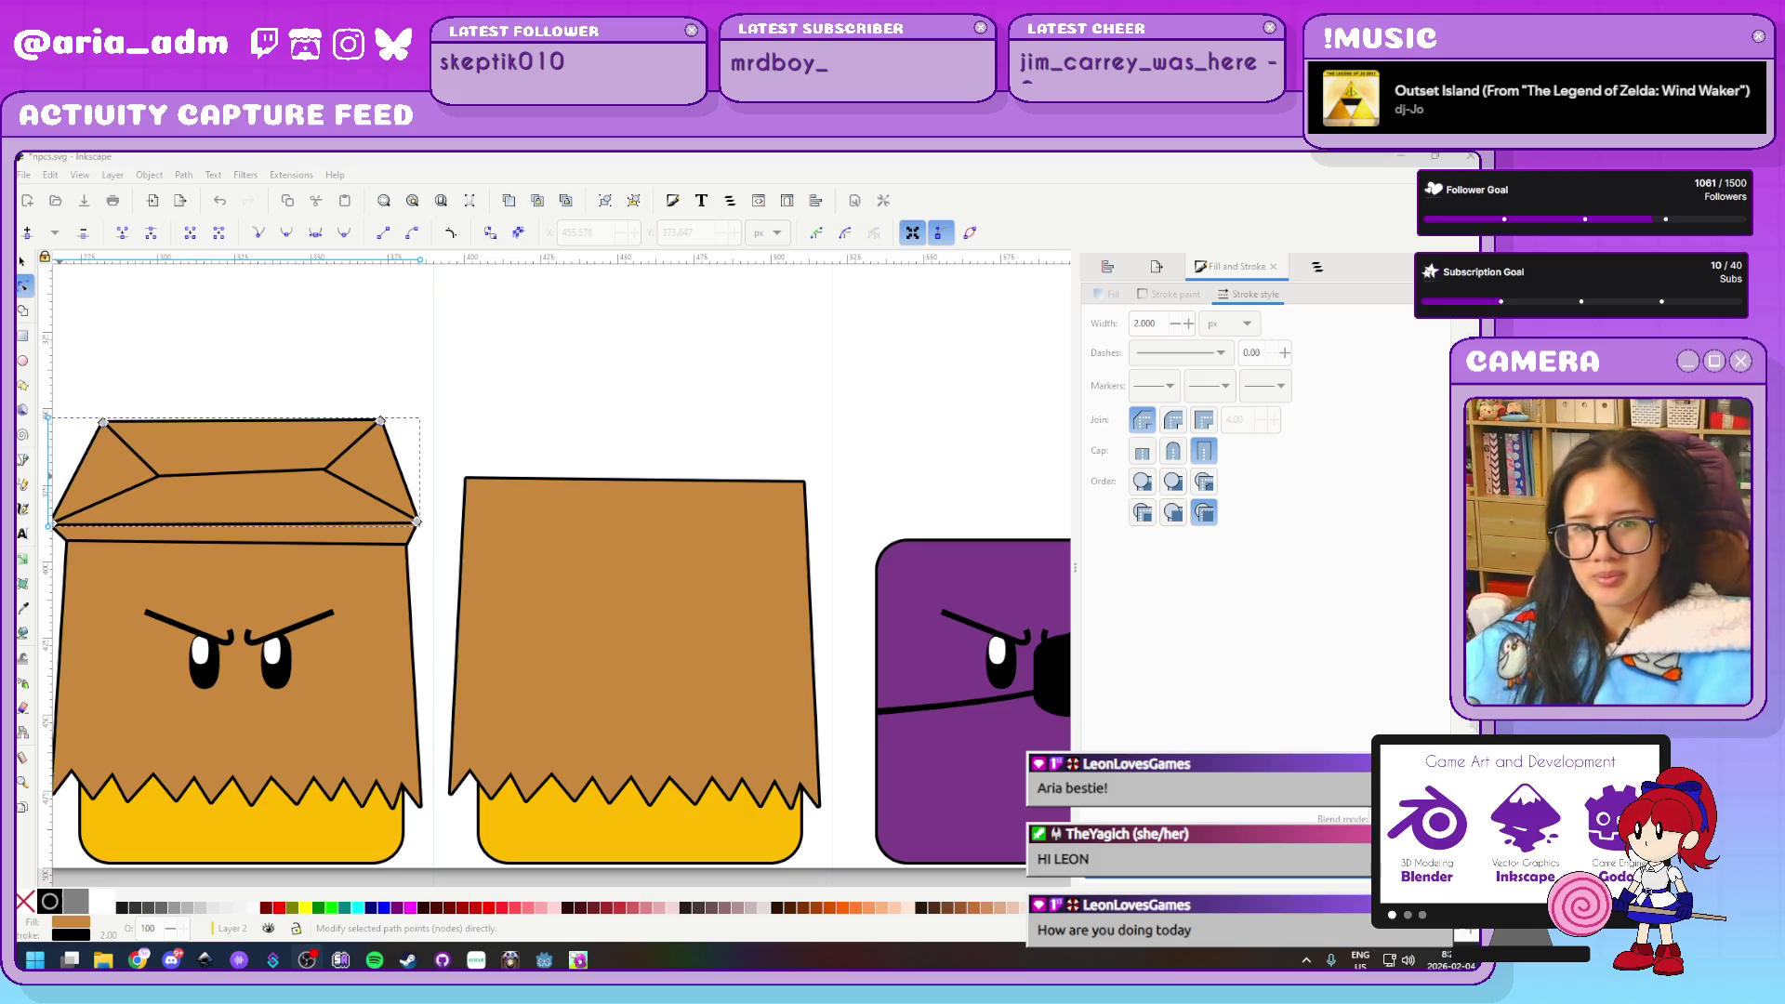
click(24, 260)
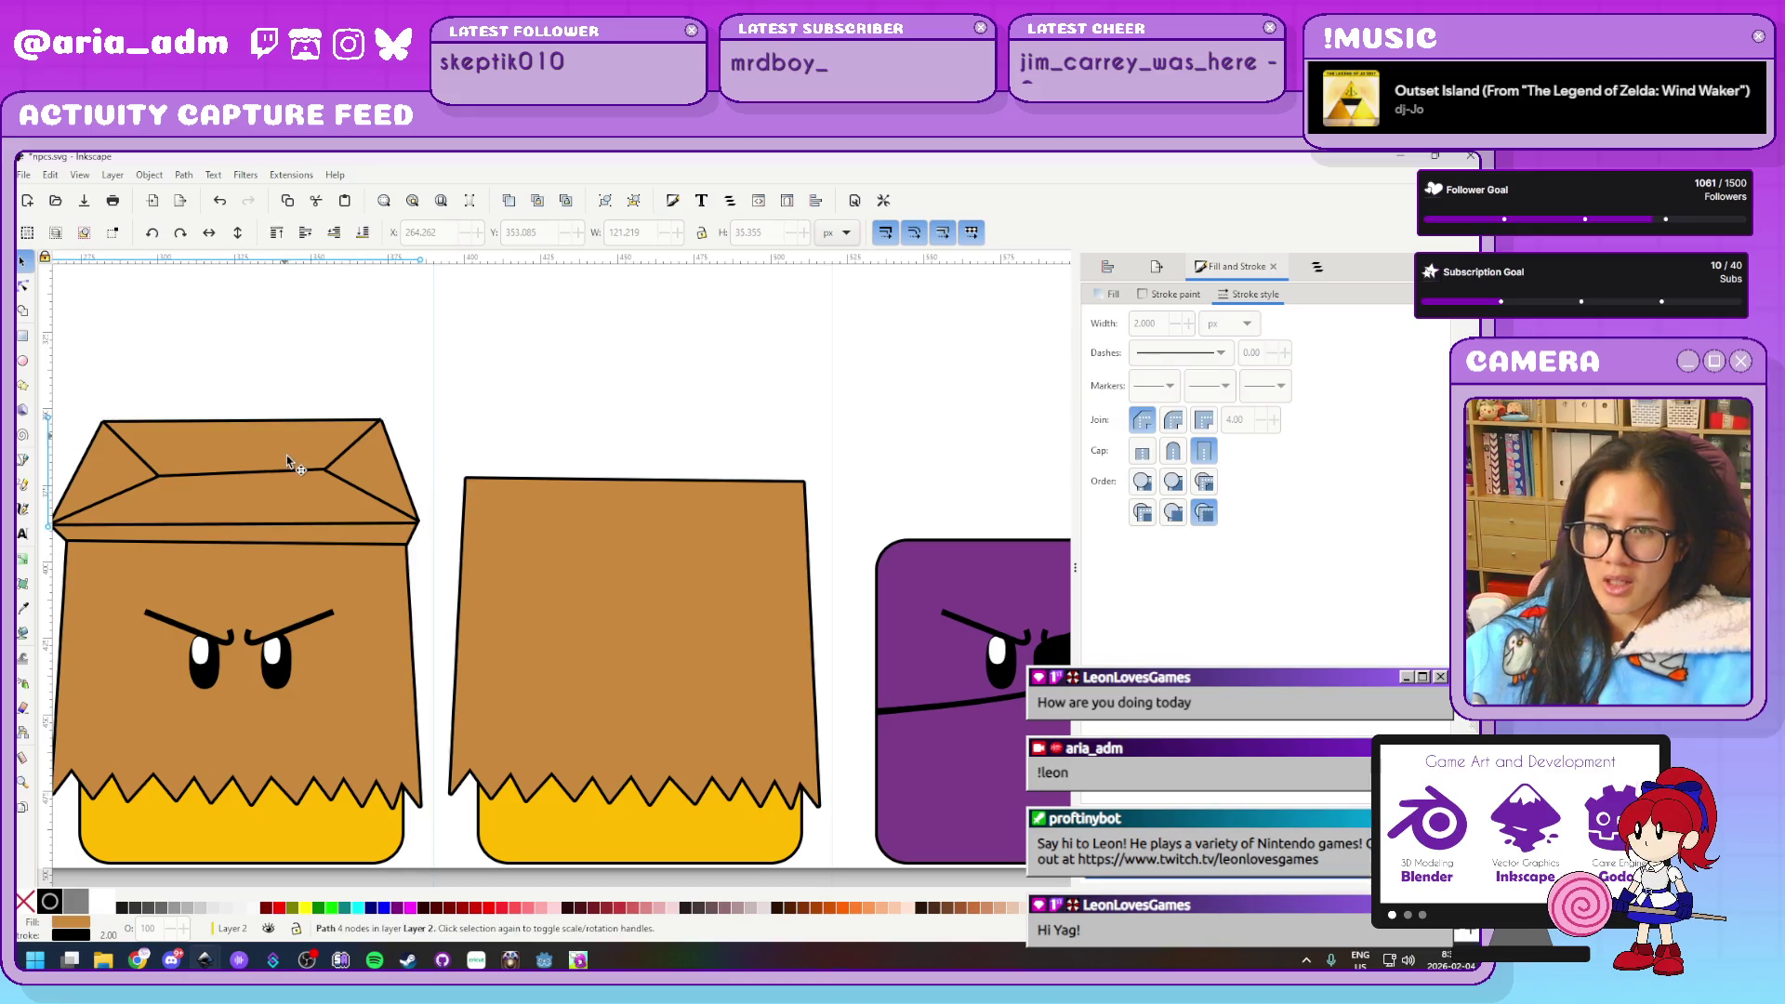
mouse_move(337, 438)
mouse_down()
mouse_move(731, 358)
mouse_move(729, 399)
mouse_up()
ctrl+scroll(921, 433, up, 2)
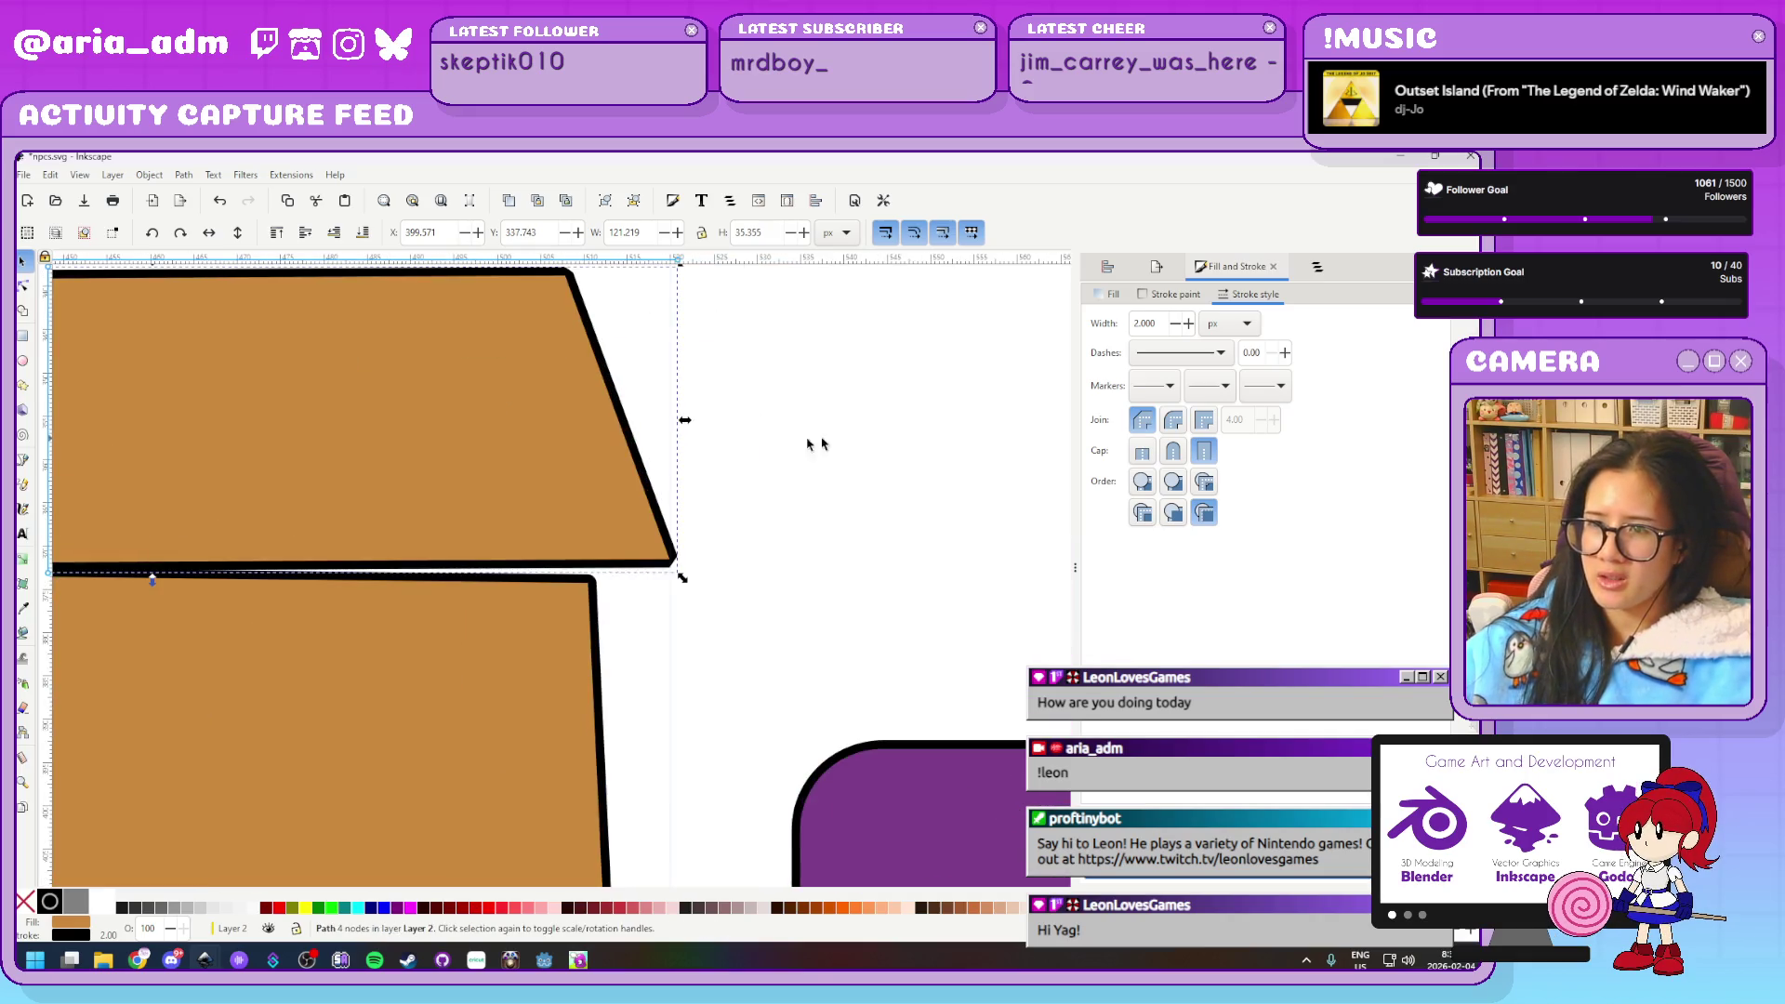
ctrl+scroll(861, 585, up, 1)
drag(843, 559, 761, 560)
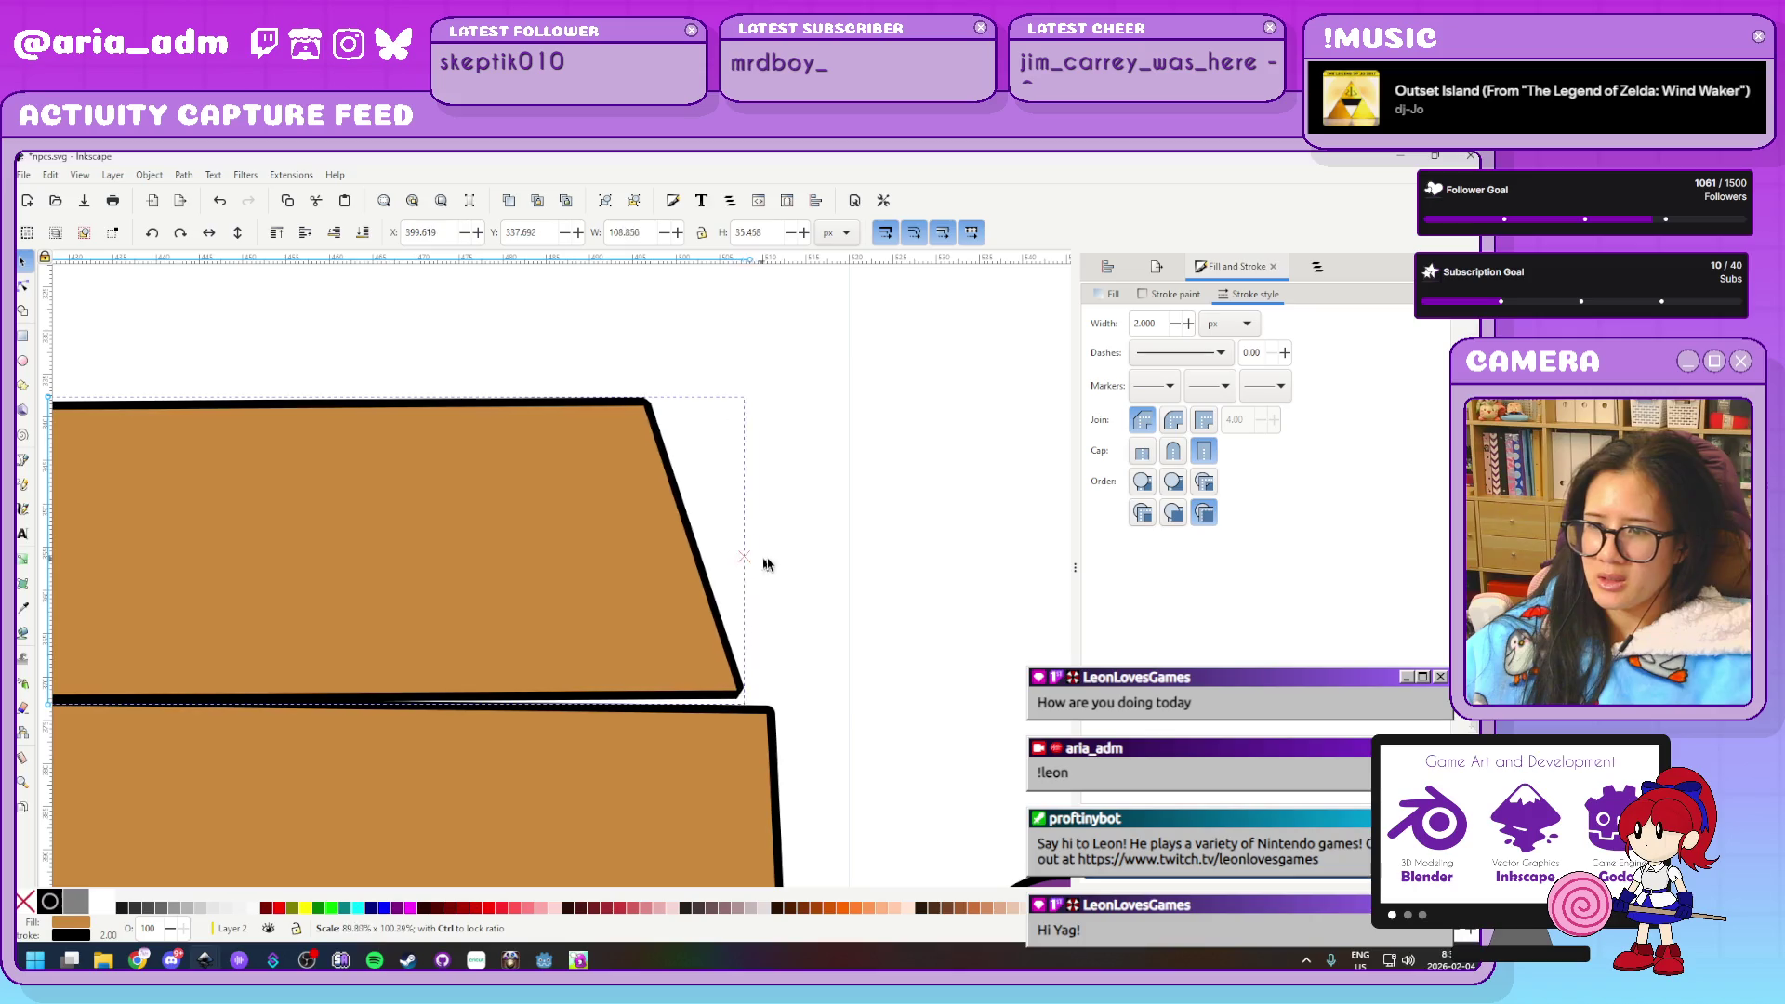
Pull the lid's bottom-right corner down to meet the body, undoing a stray corner move
key(n)
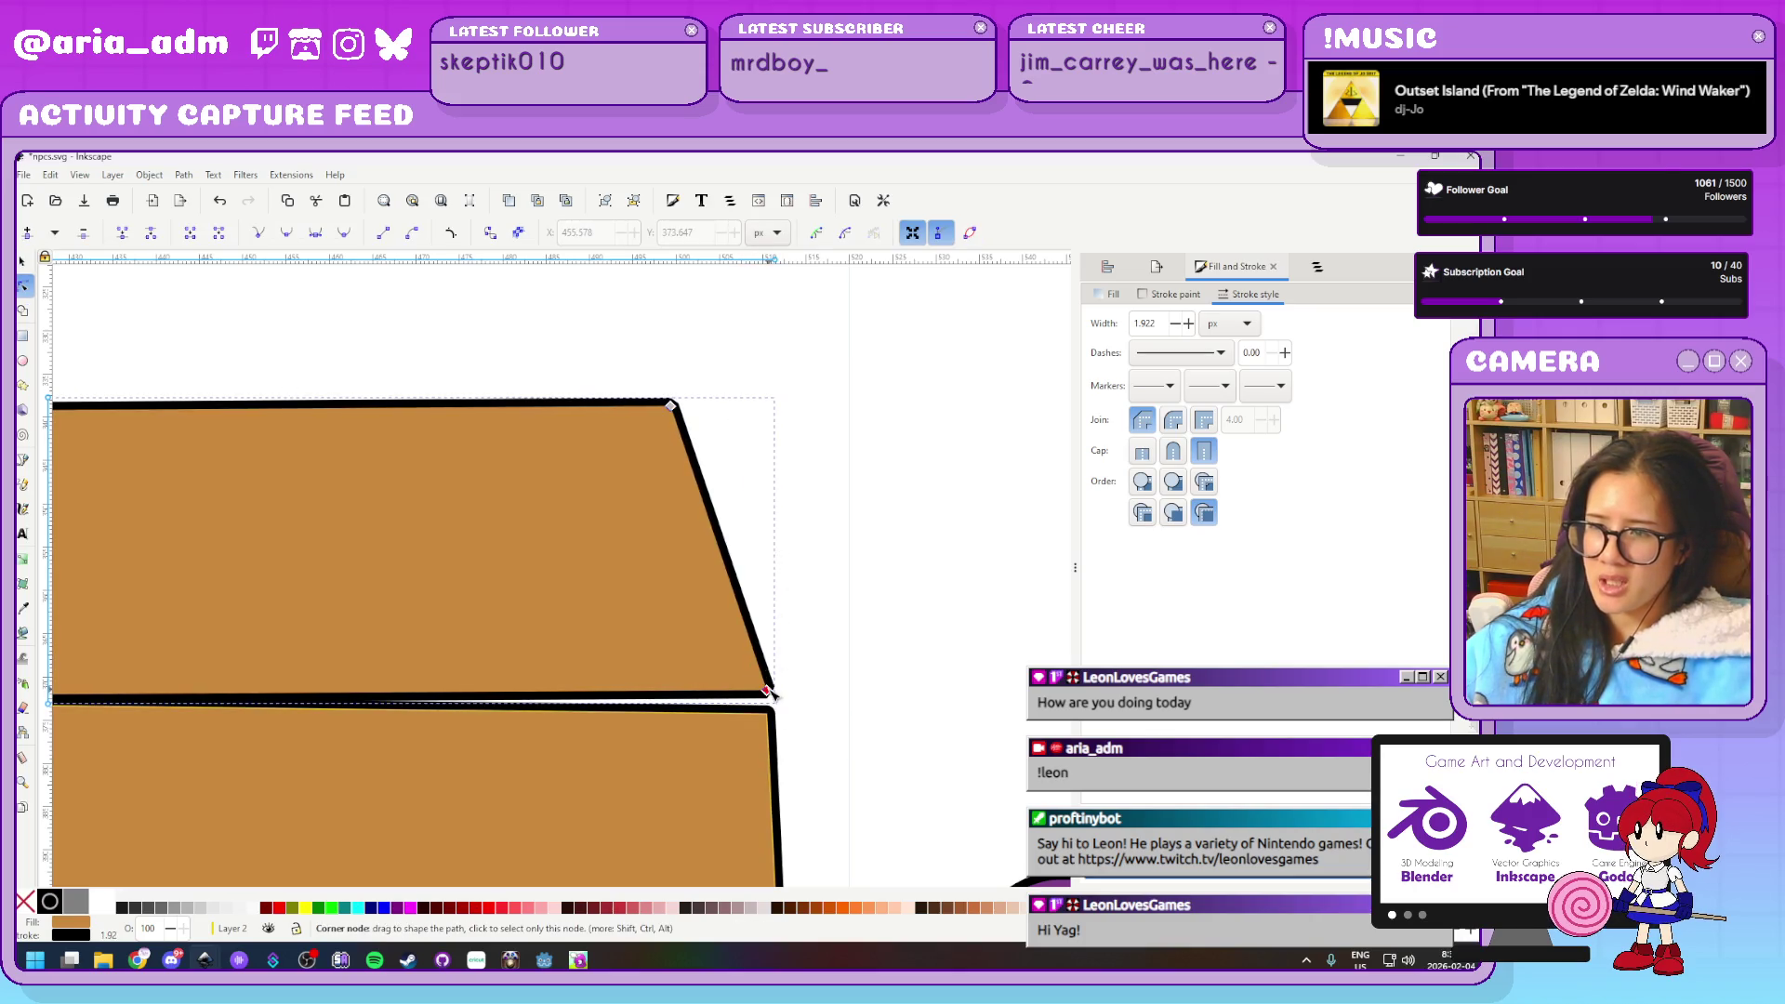
drag(766, 691, 767, 710)
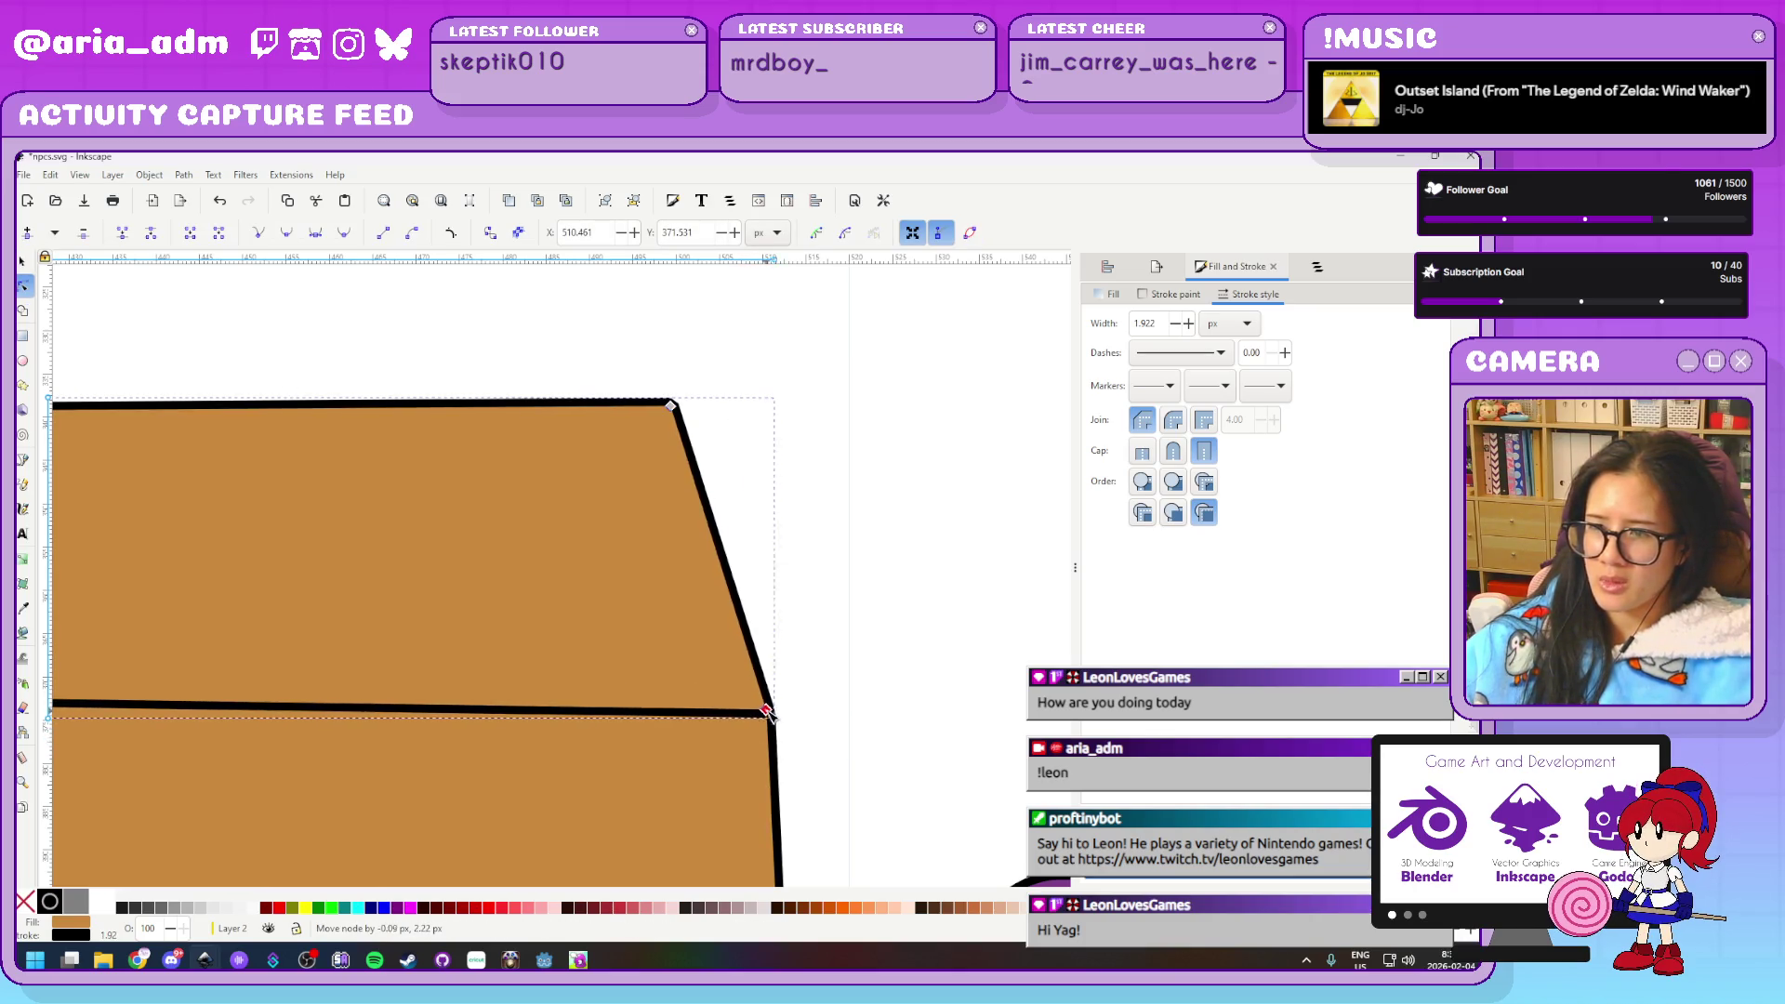
ctrl+scroll(948, 688, down, 3)
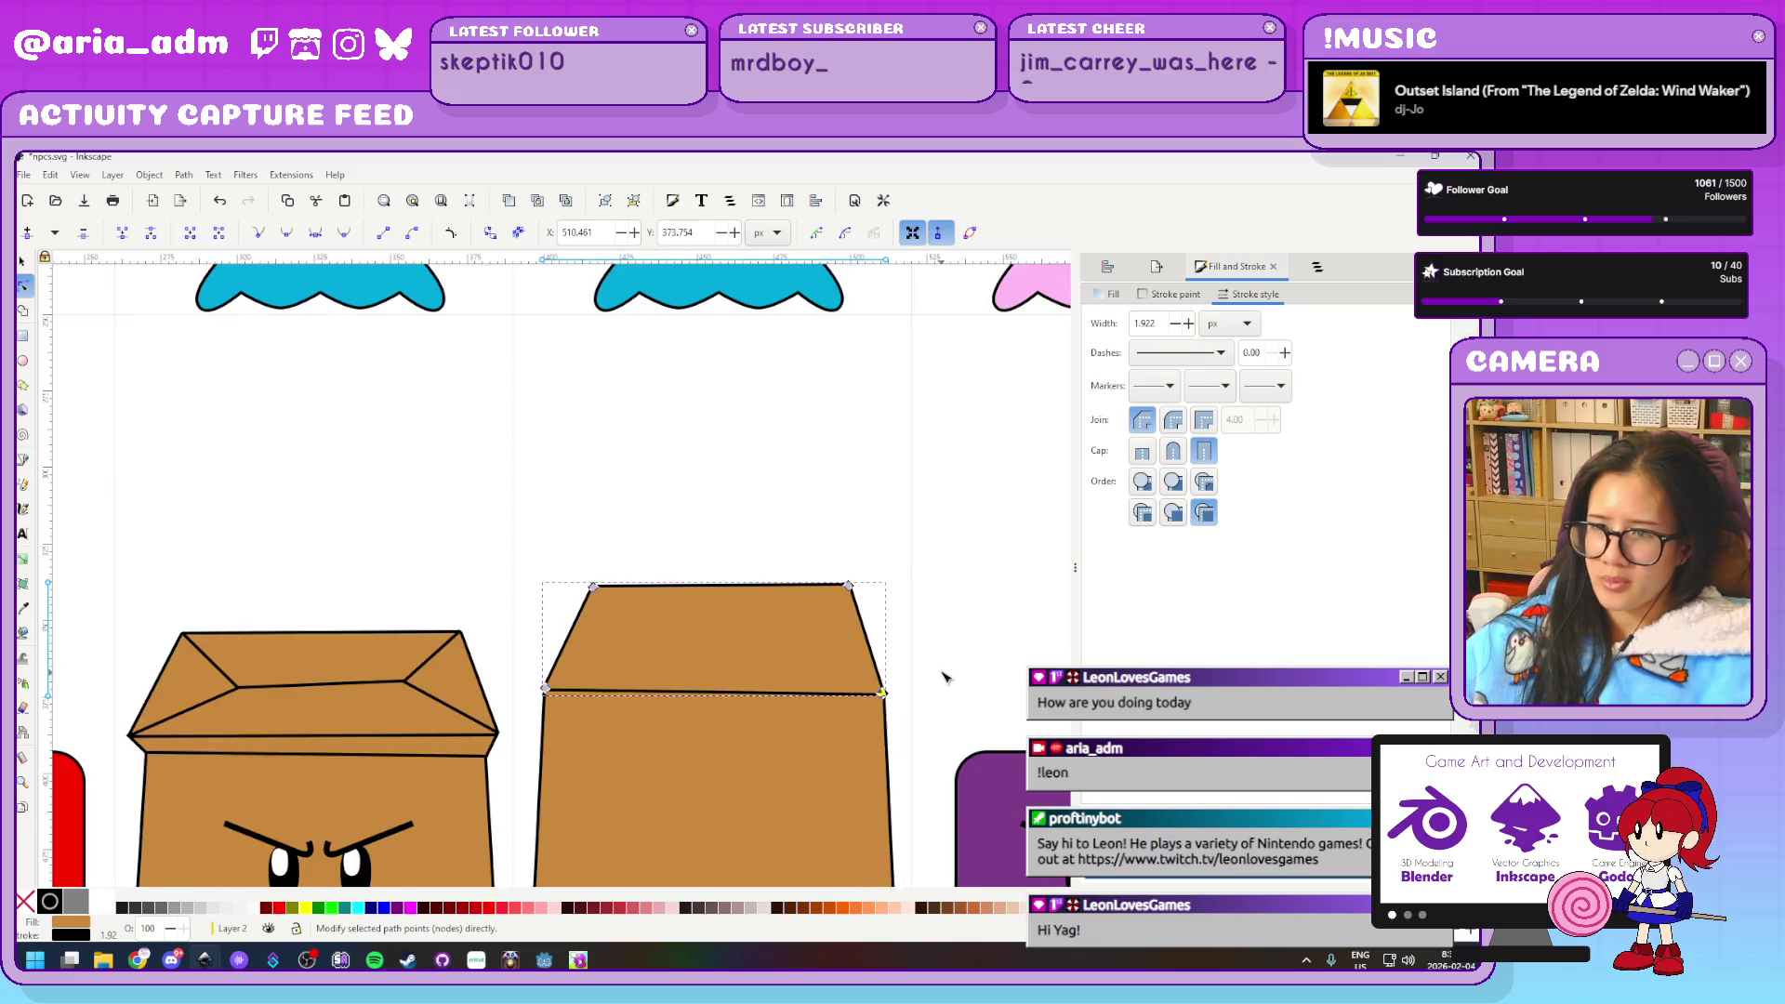
ctrl+scroll(943, 677, up, 1)
scroll(764, 346, left, 2)
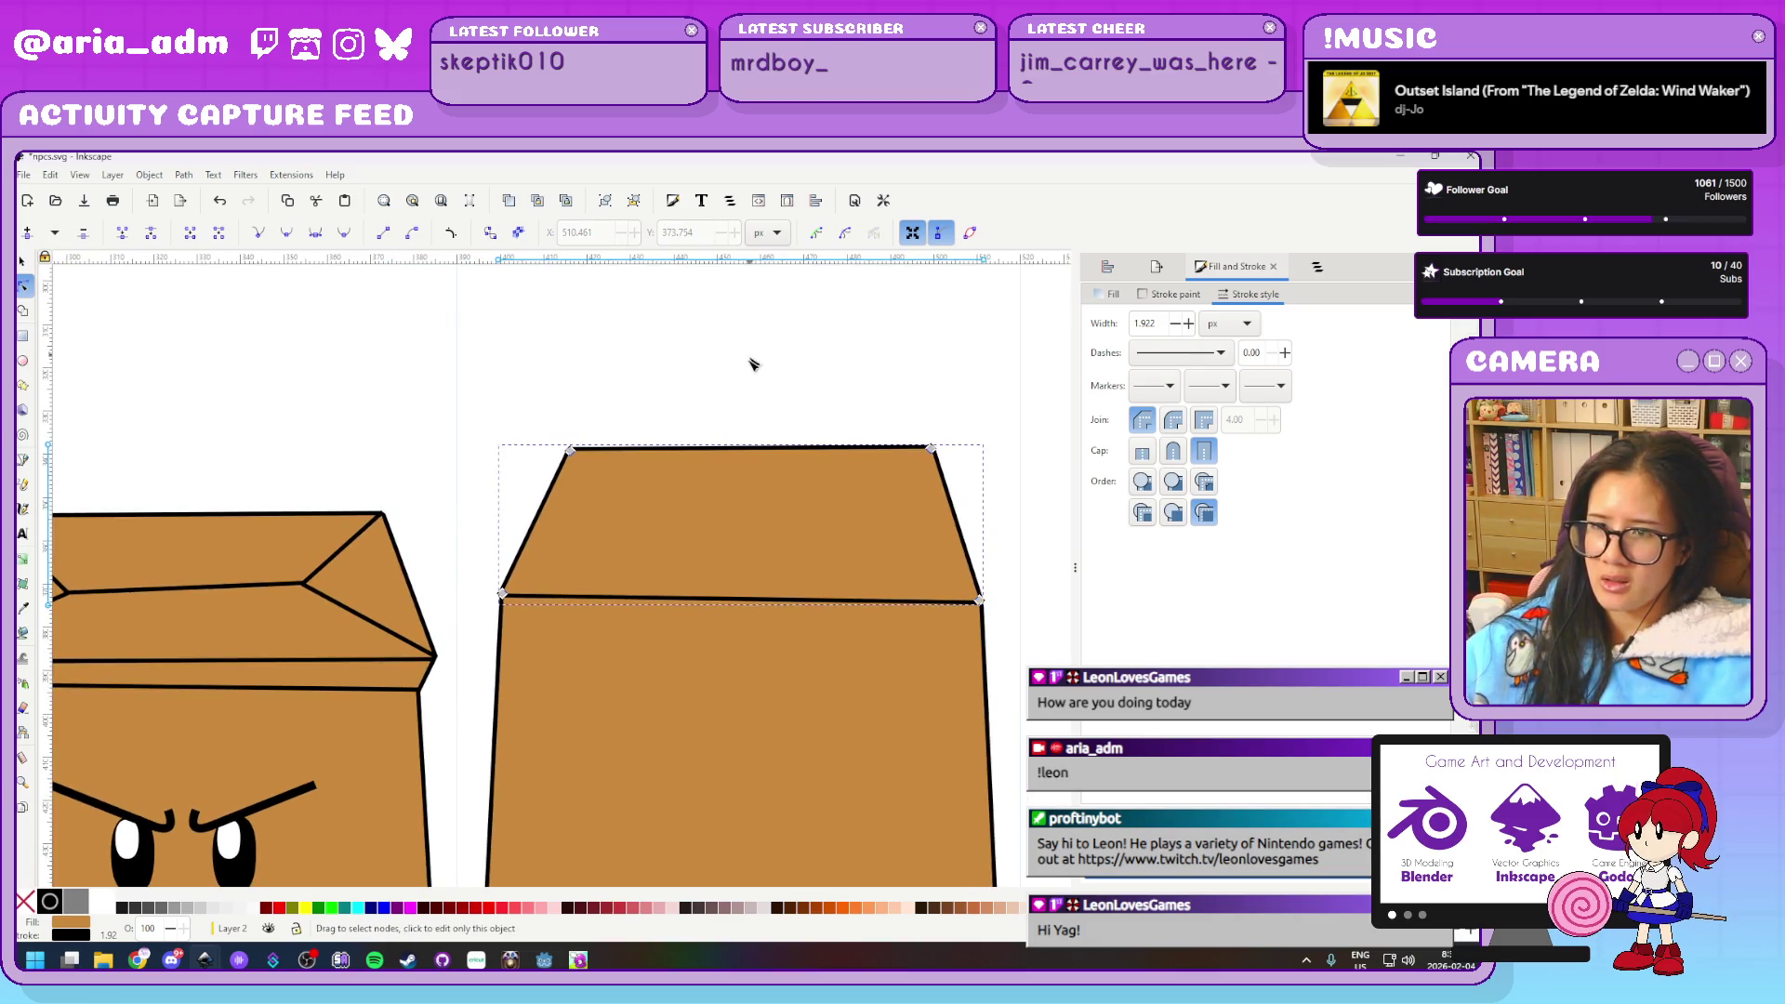
click(753, 363)
ctrl+scroll(477, 581, up, 3)
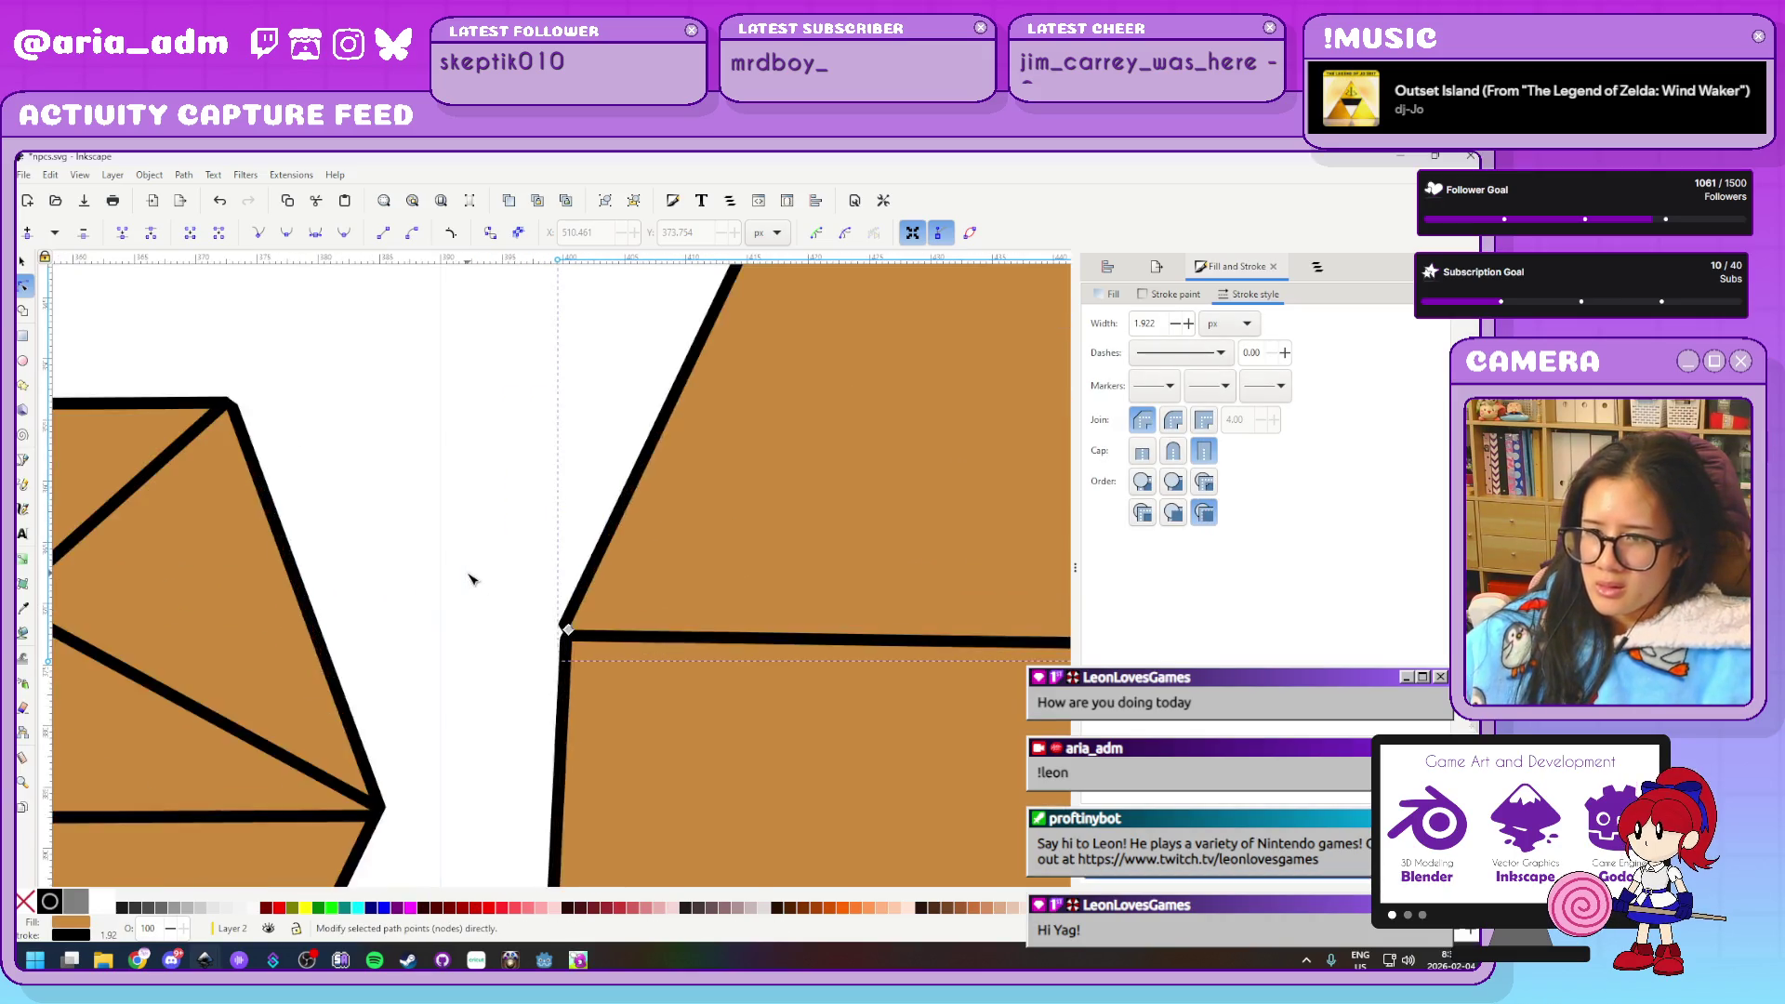
ctrl+scroll(471, 578, up, 3)
drag(747, 735, 795, 770)
key(ctrl+z)
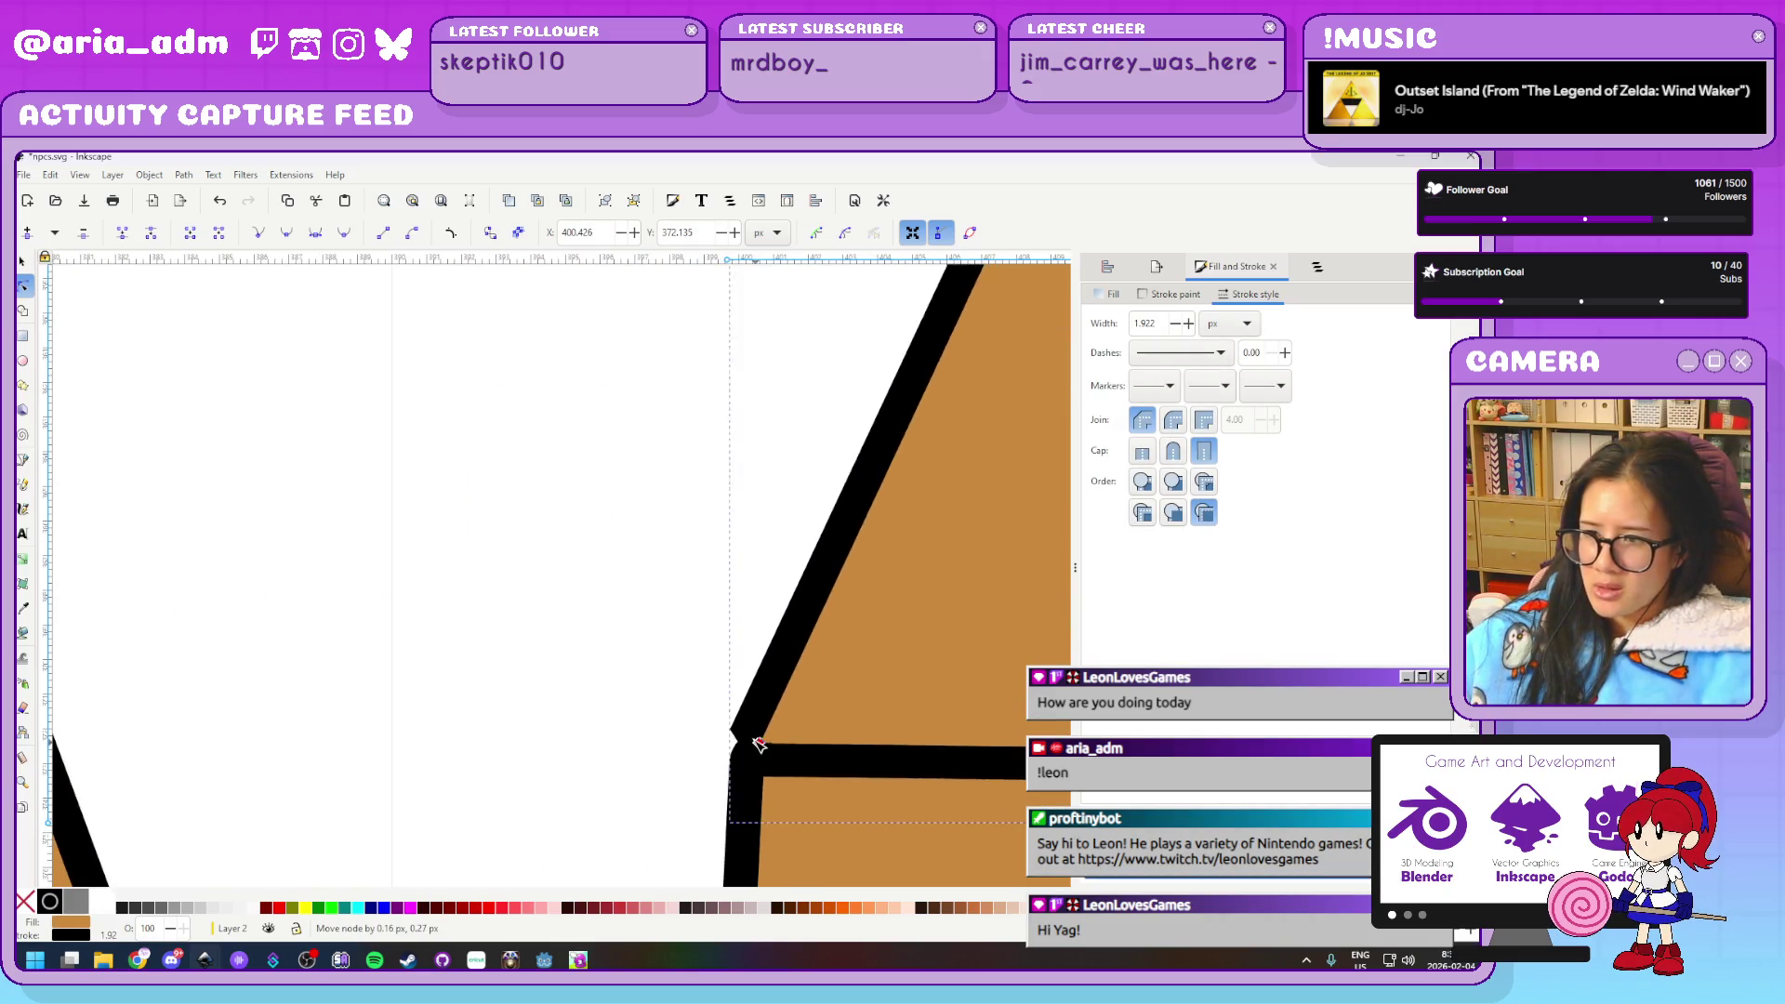
click(511, 676)
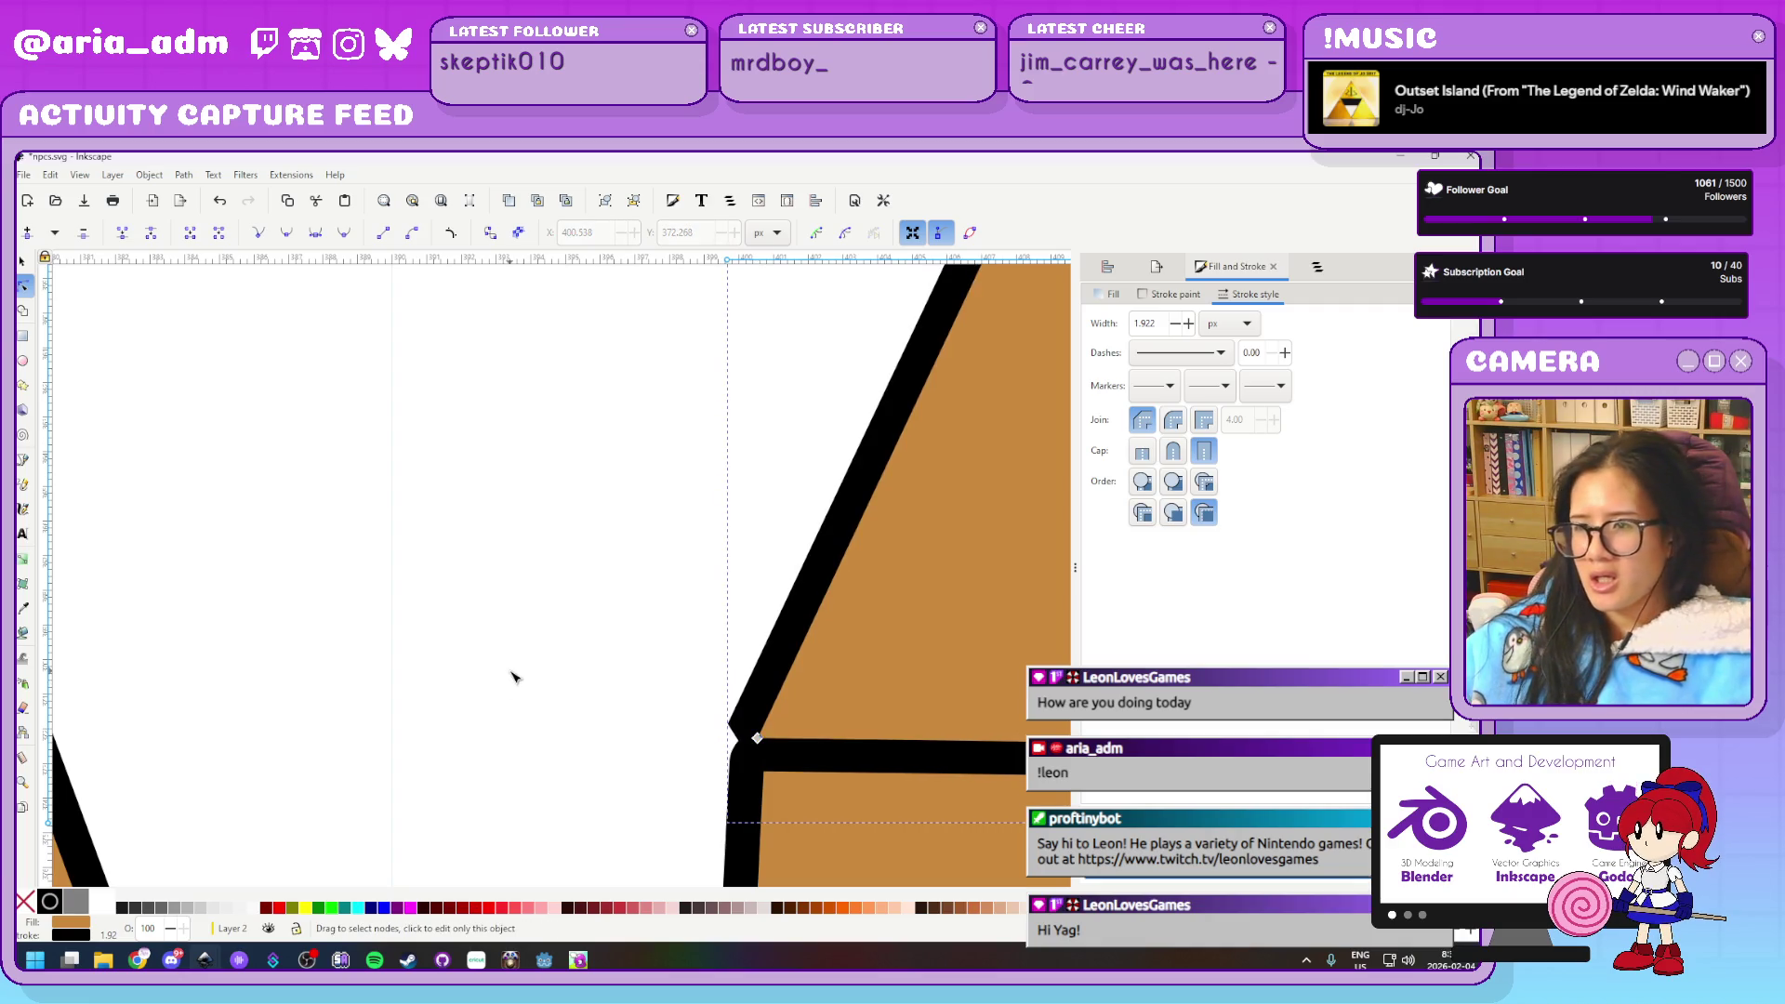
ctrl+scroll(508, 677, down, 2)
ctrl+scroll(493, 671, down, 2)
ctrl+scroll(501, 607, down, 2)
ctrl+scroll(501, 607, up, 1)
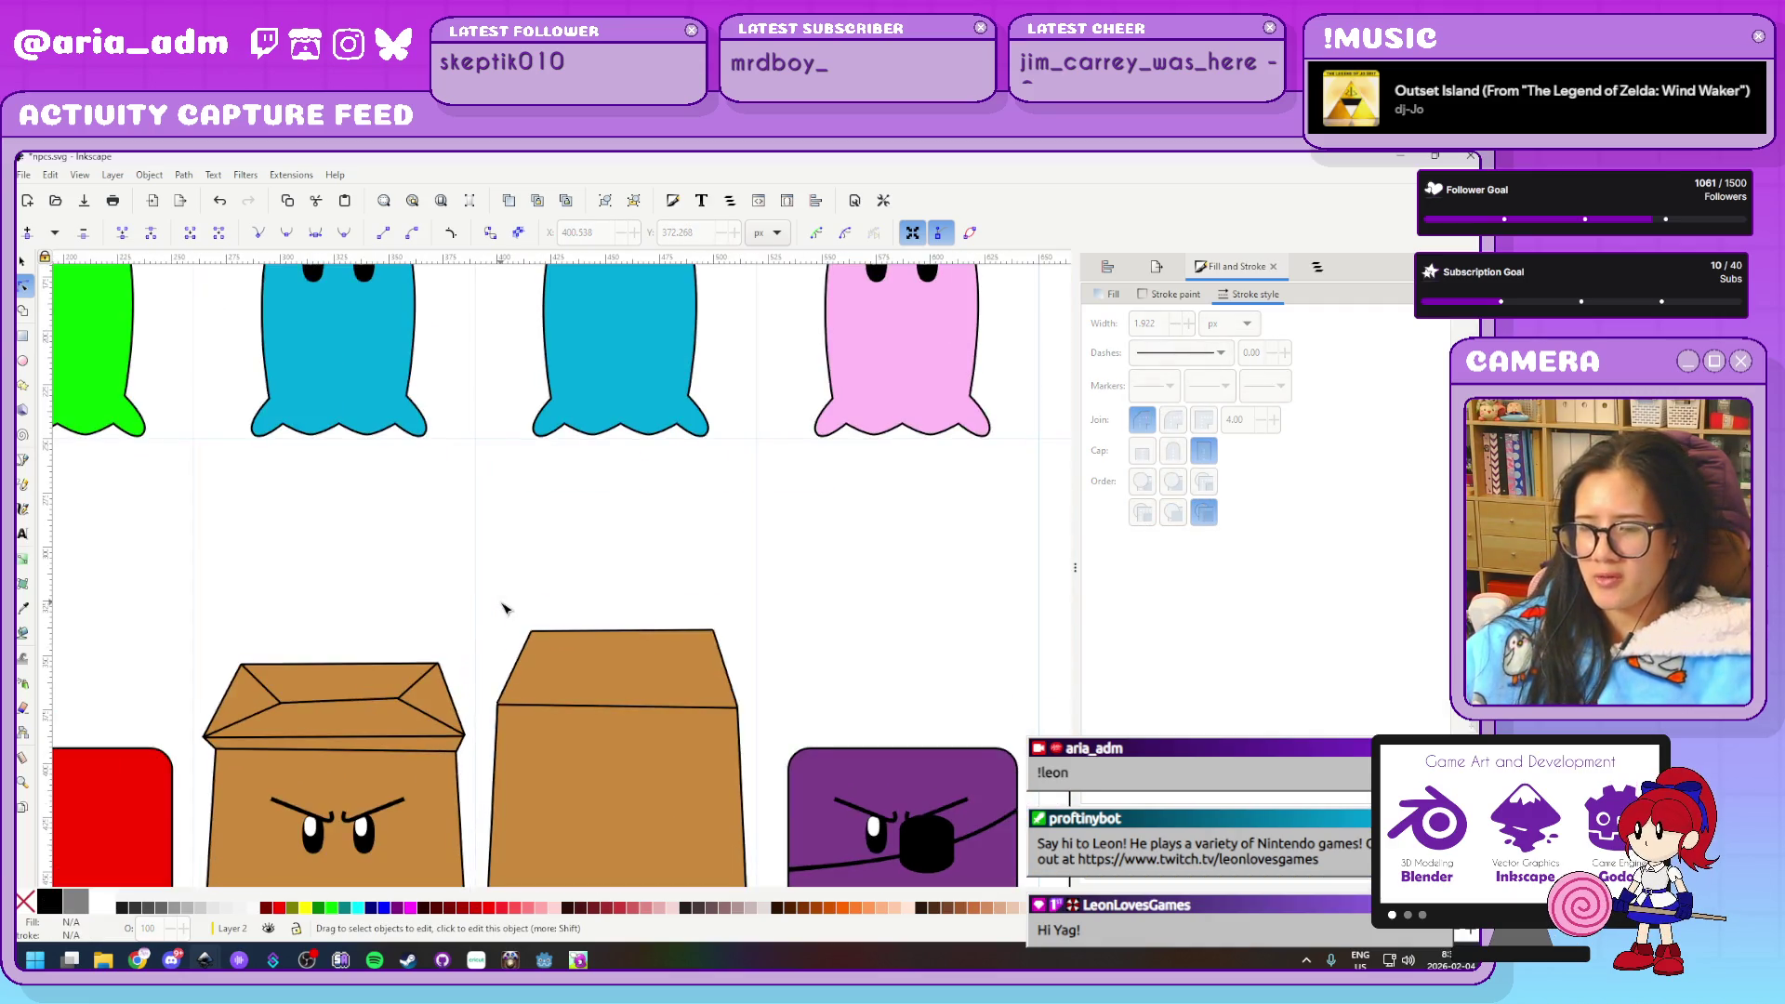
scroll(486, 479, down, 4)
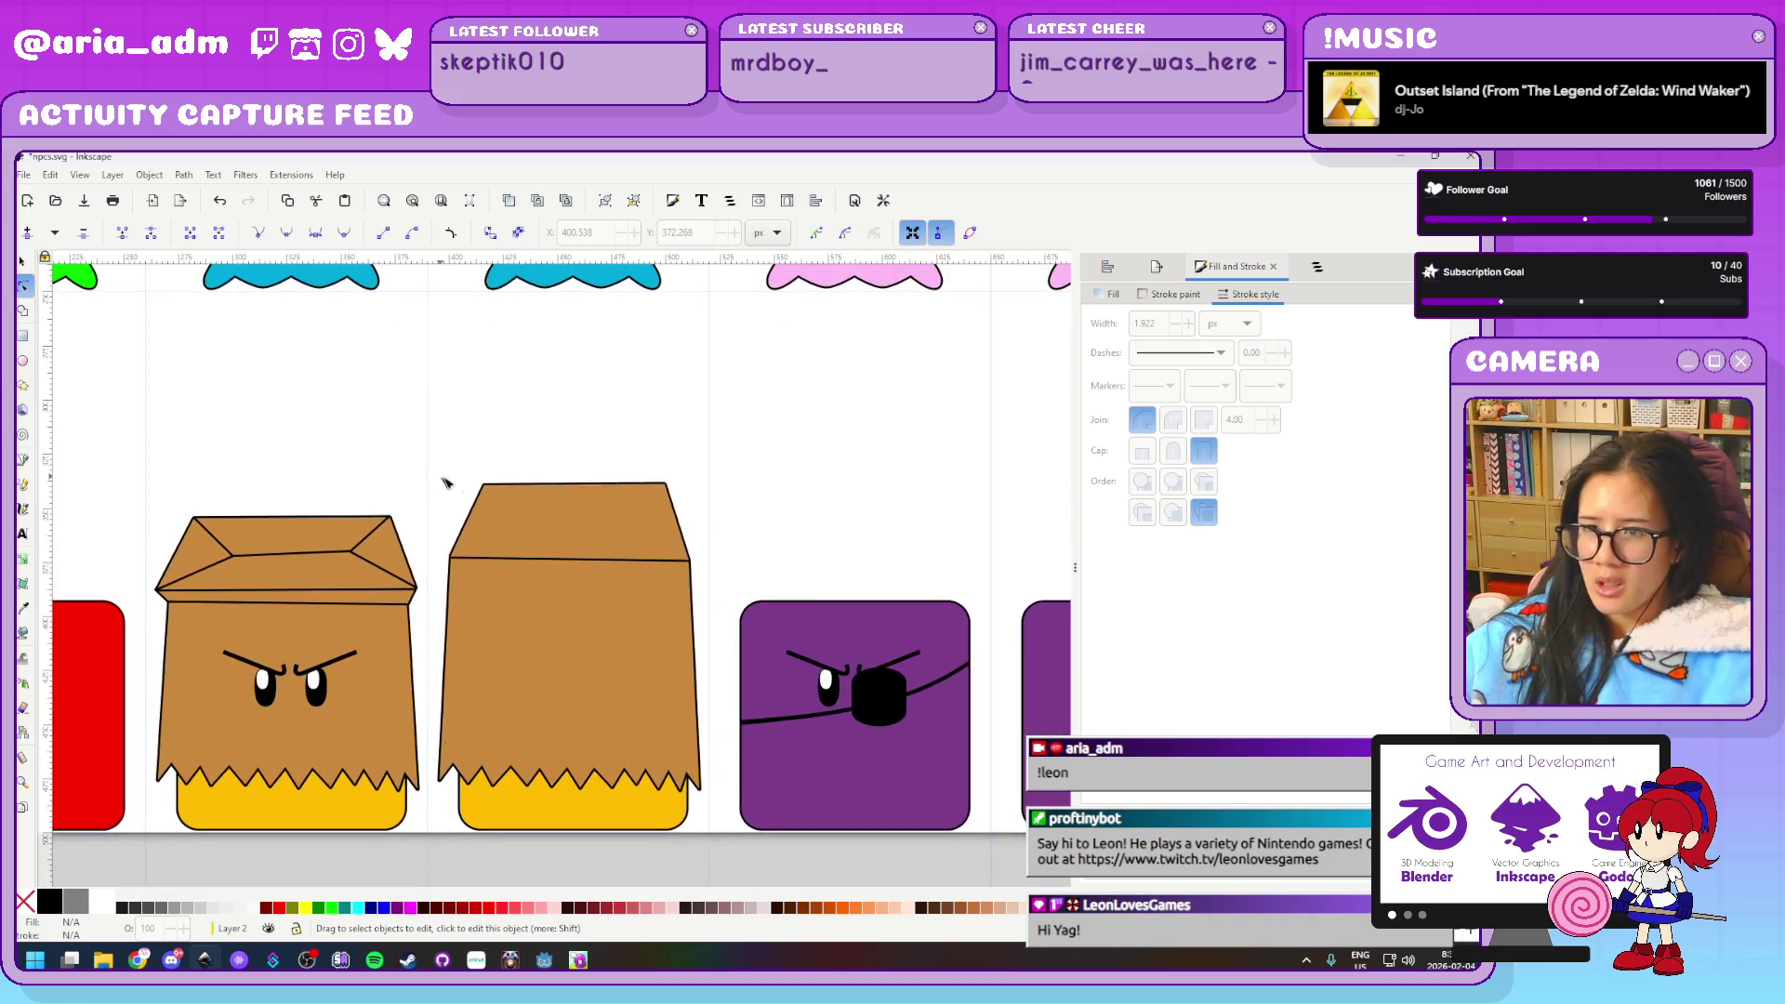
Move the lid's two top nodes down and level its top-right corner
click(485, 474)
drag(470, 465, 758, 507)
key(Down)
key(Down)
key(Down)
key(Down)
key(Escape)
ctrl+scroll(526, 466, up, 2)
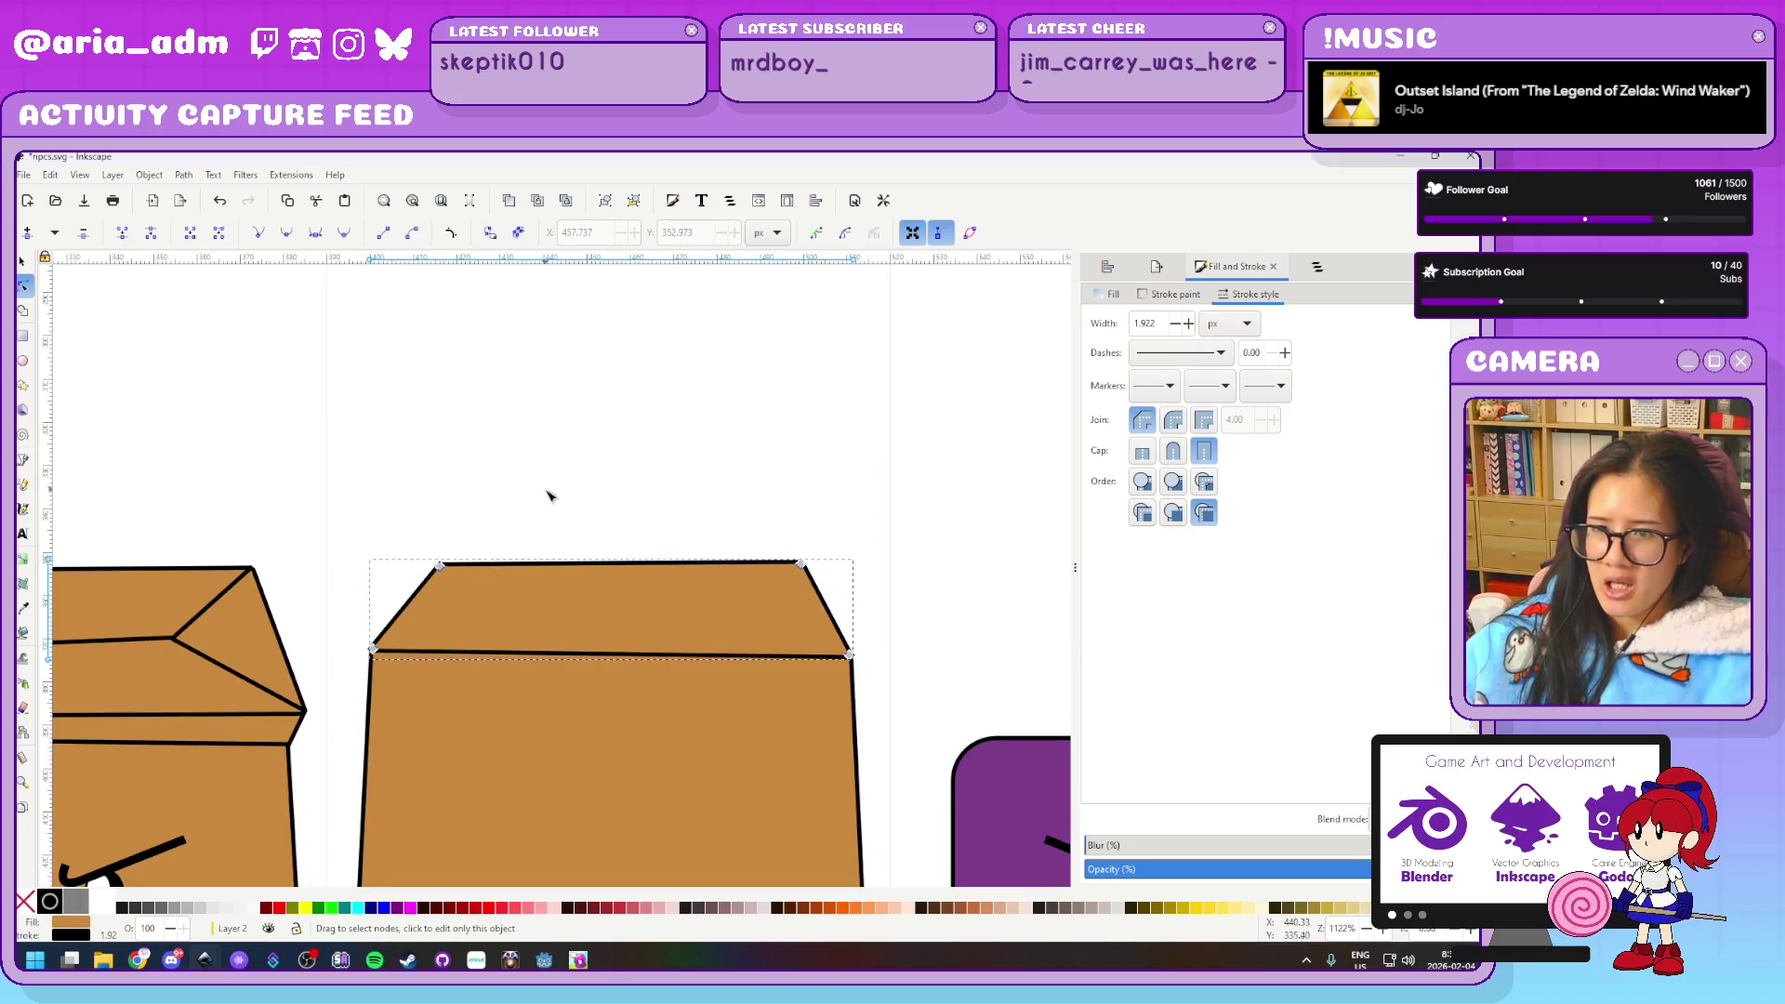
click(412, 528)
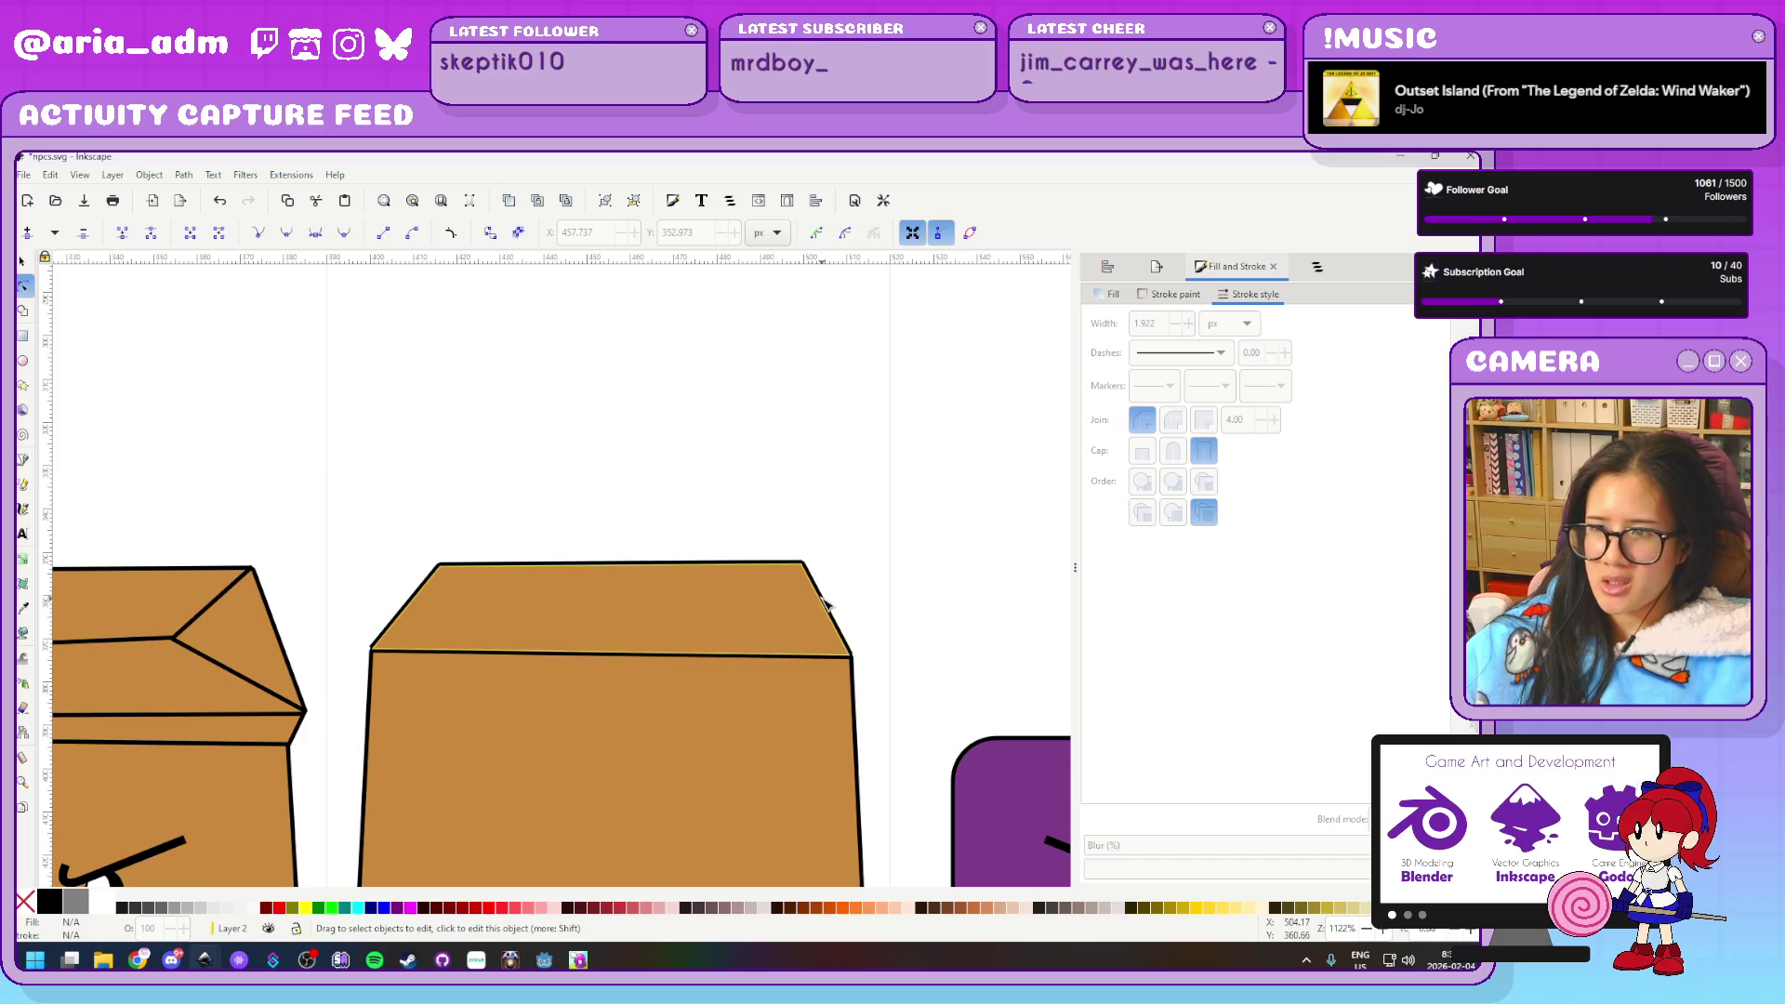
click(872, 592)
ctrl+scroll(871, 587, up, 2)
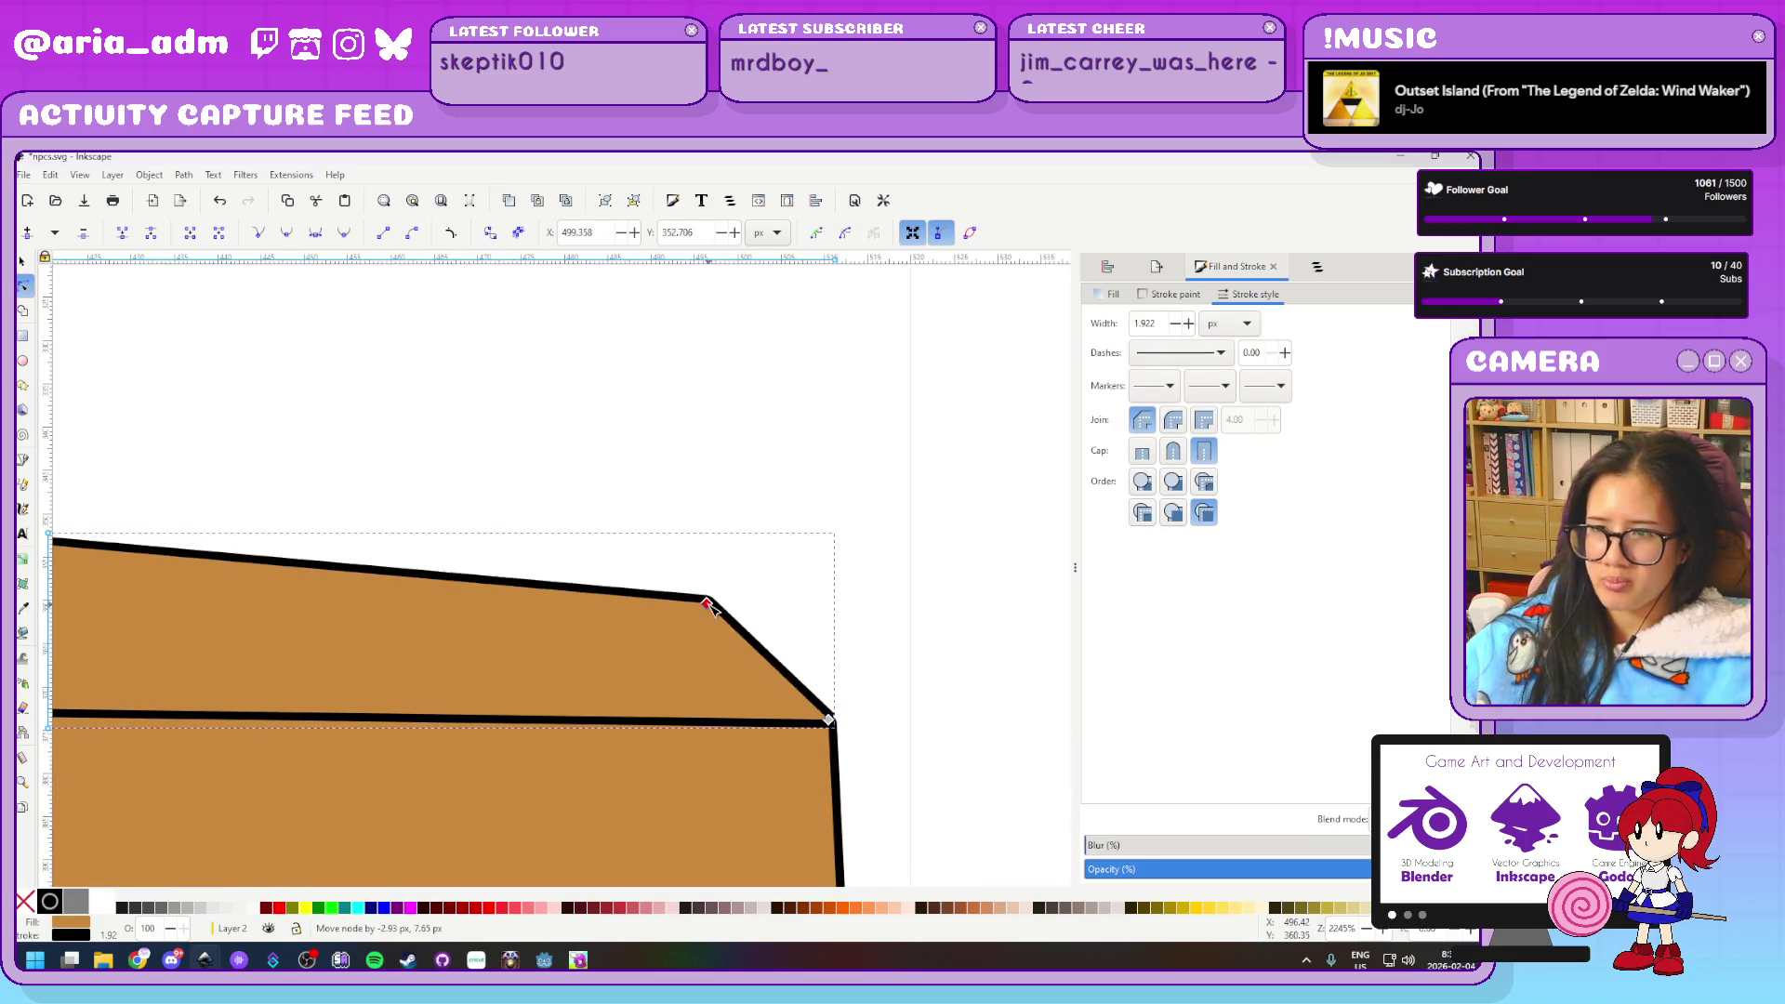
drag(740, 543, 738, 550)
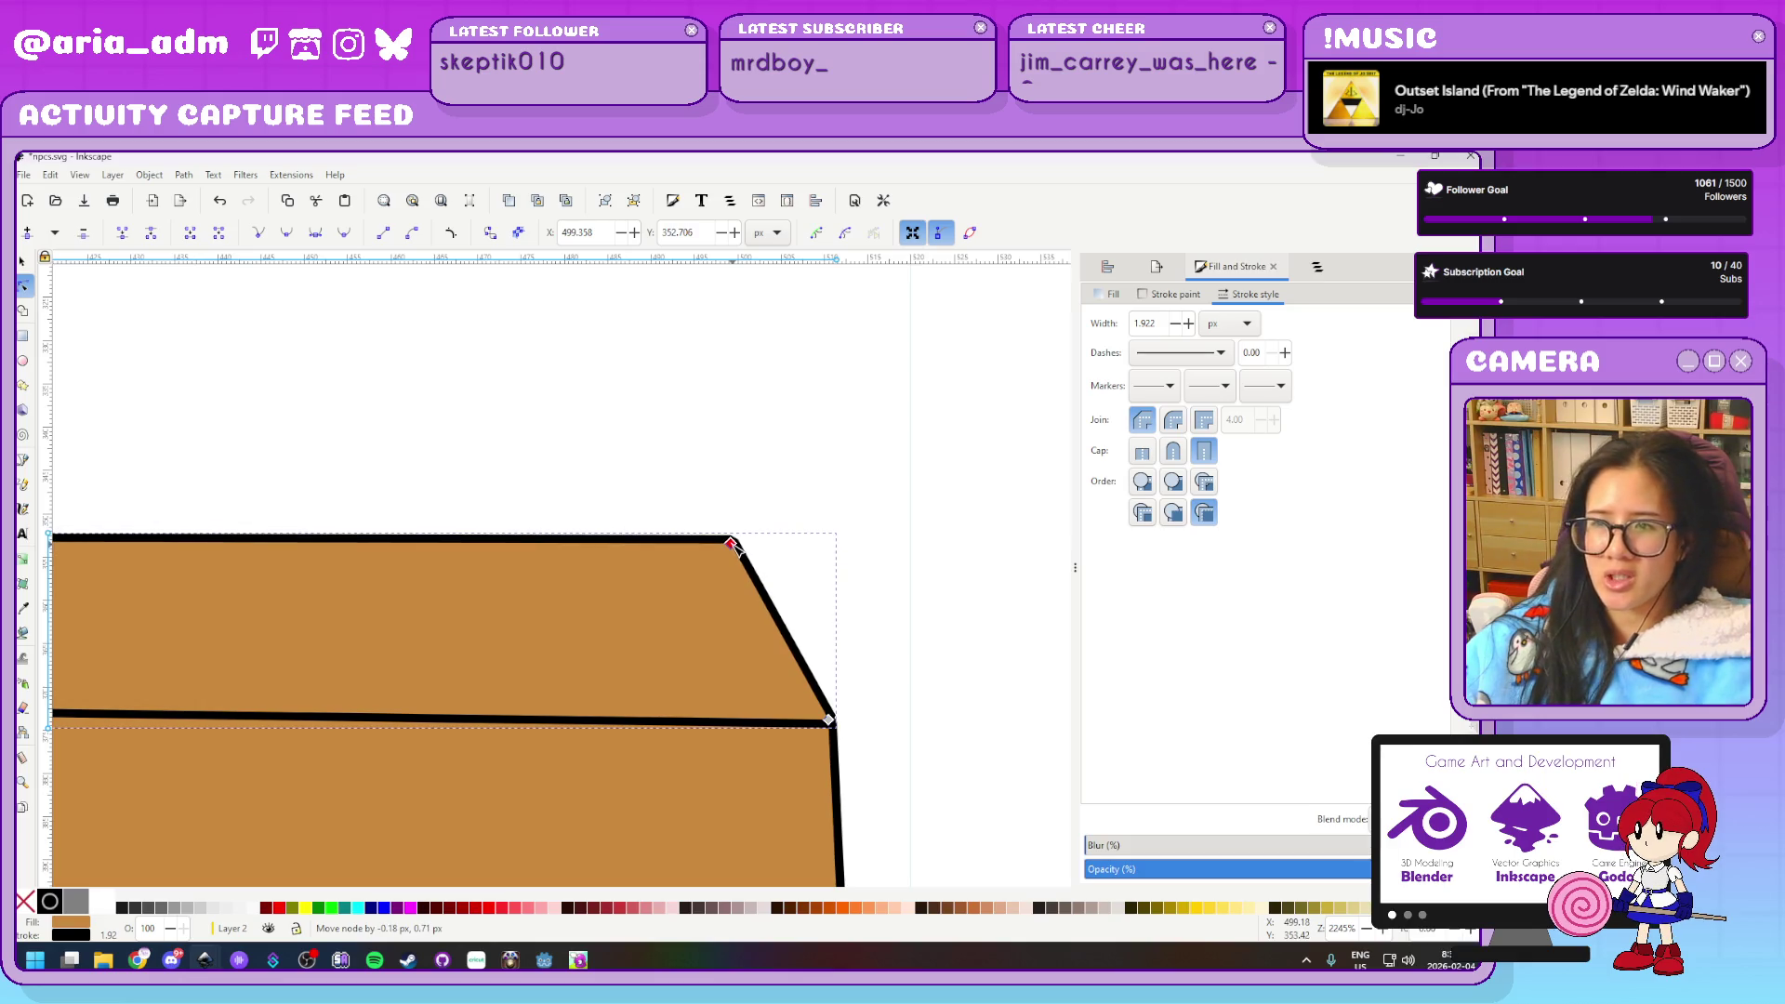
click(937, 562)
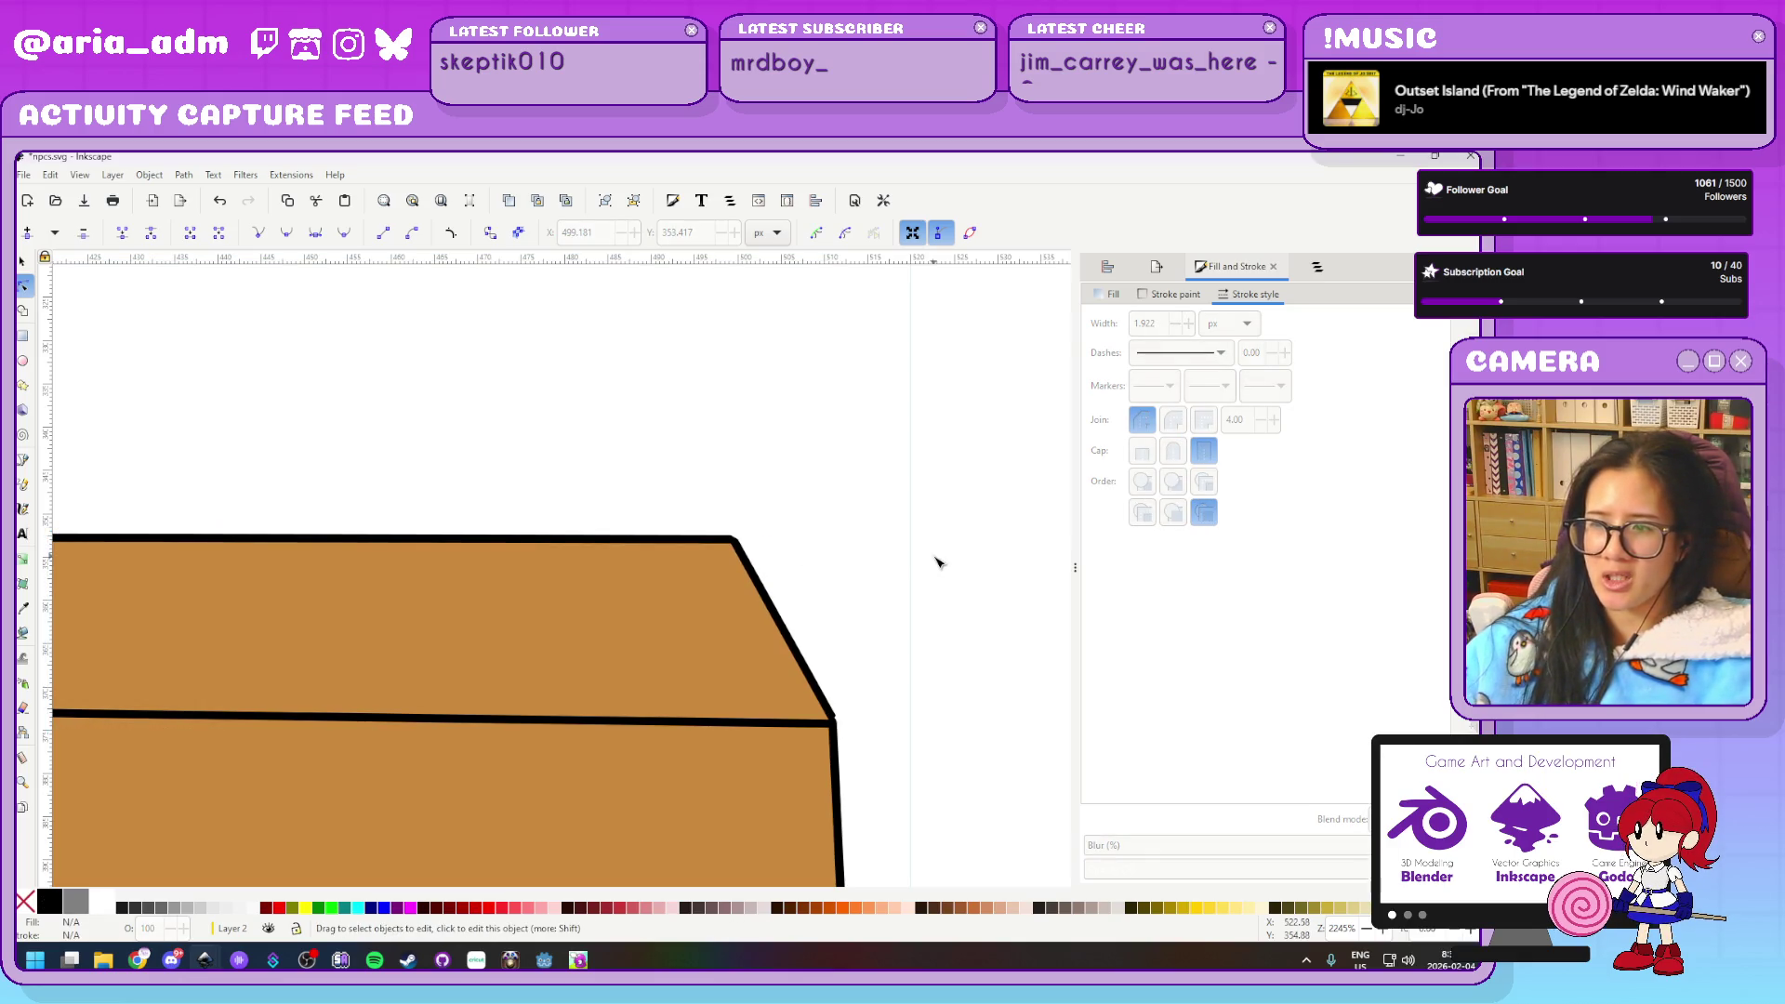
ctrl+scroll(937, 562, down, 5)
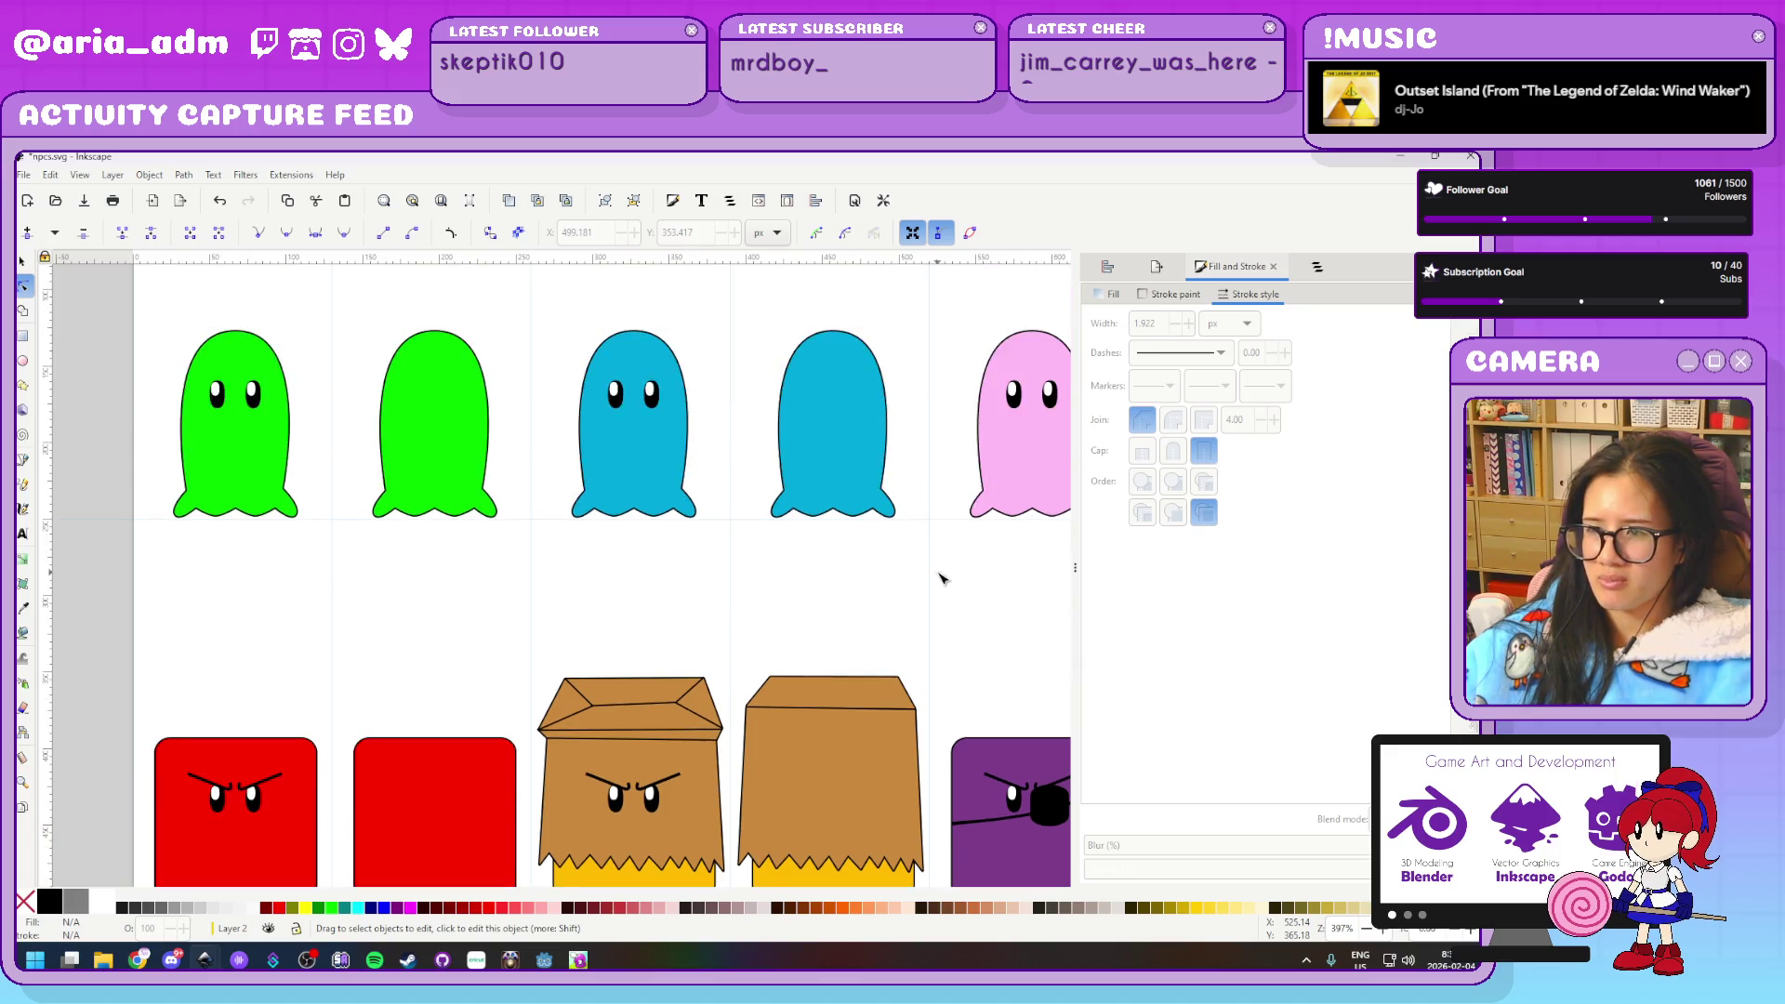
Raise the lid's two bottom nodes so it becomes a thin band
scroll(930, 579, up, 3)
click(704, 614)
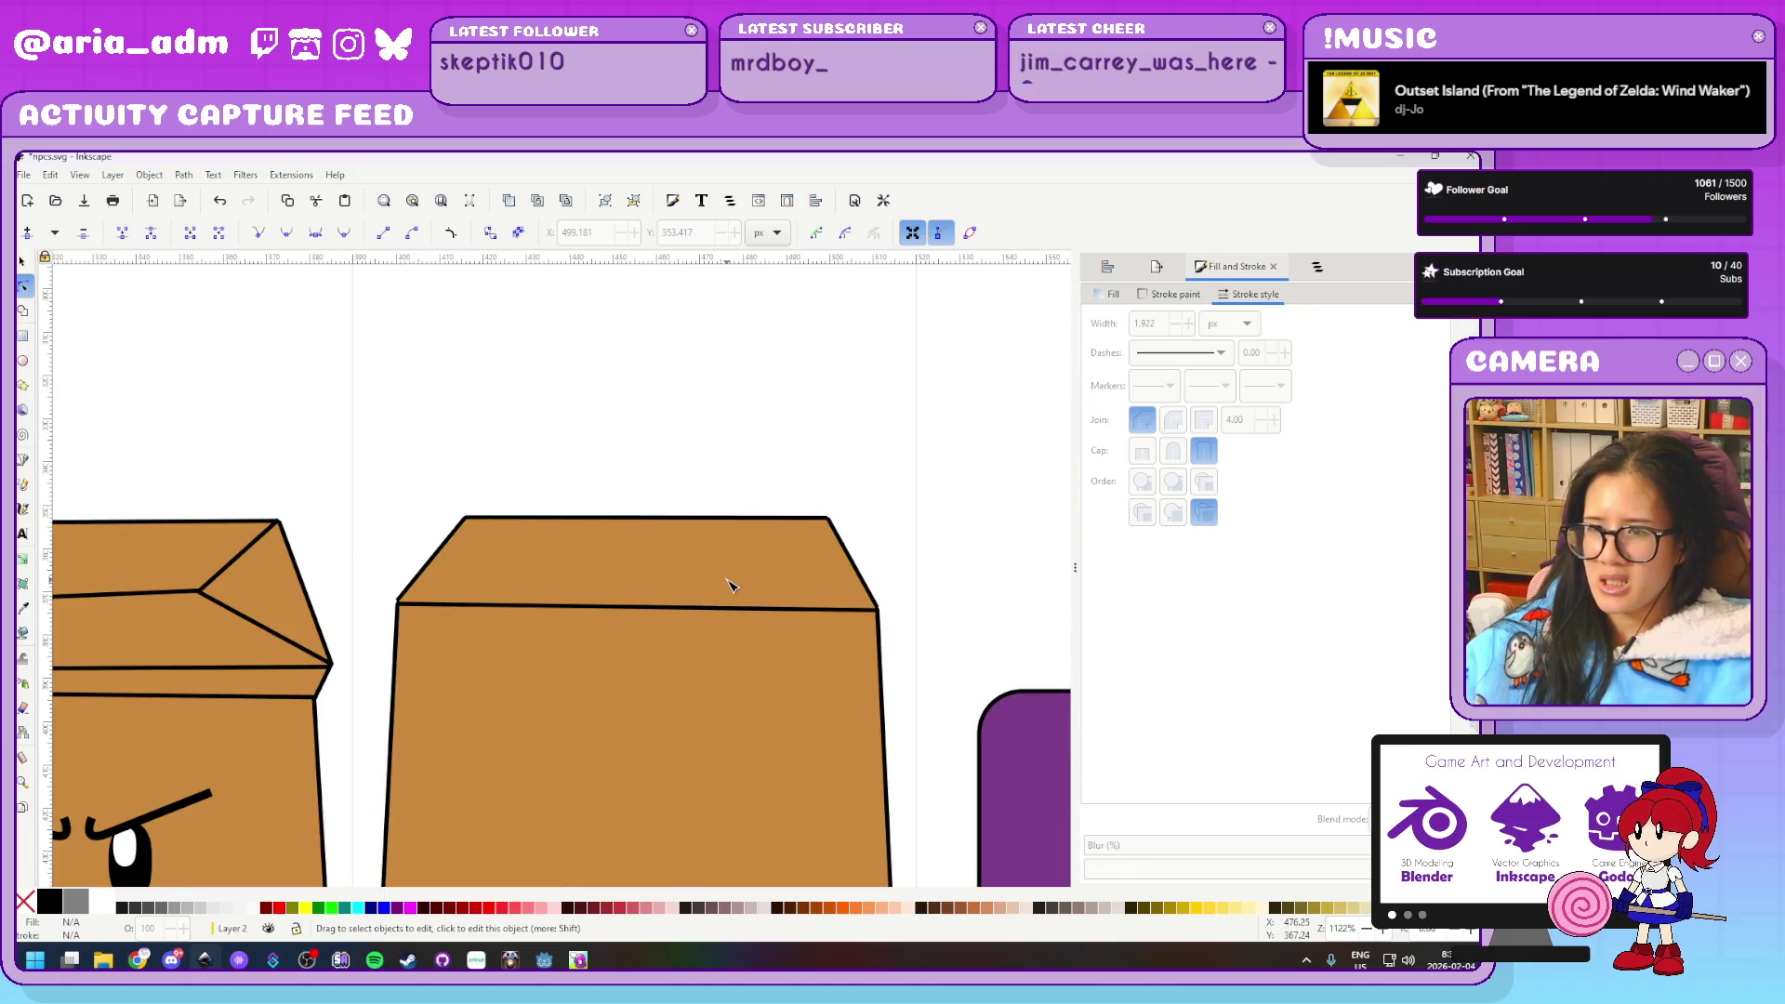
drag(572, 635, 378, 597)
key(Up)
key(Up)
key(Up)
key(Up)
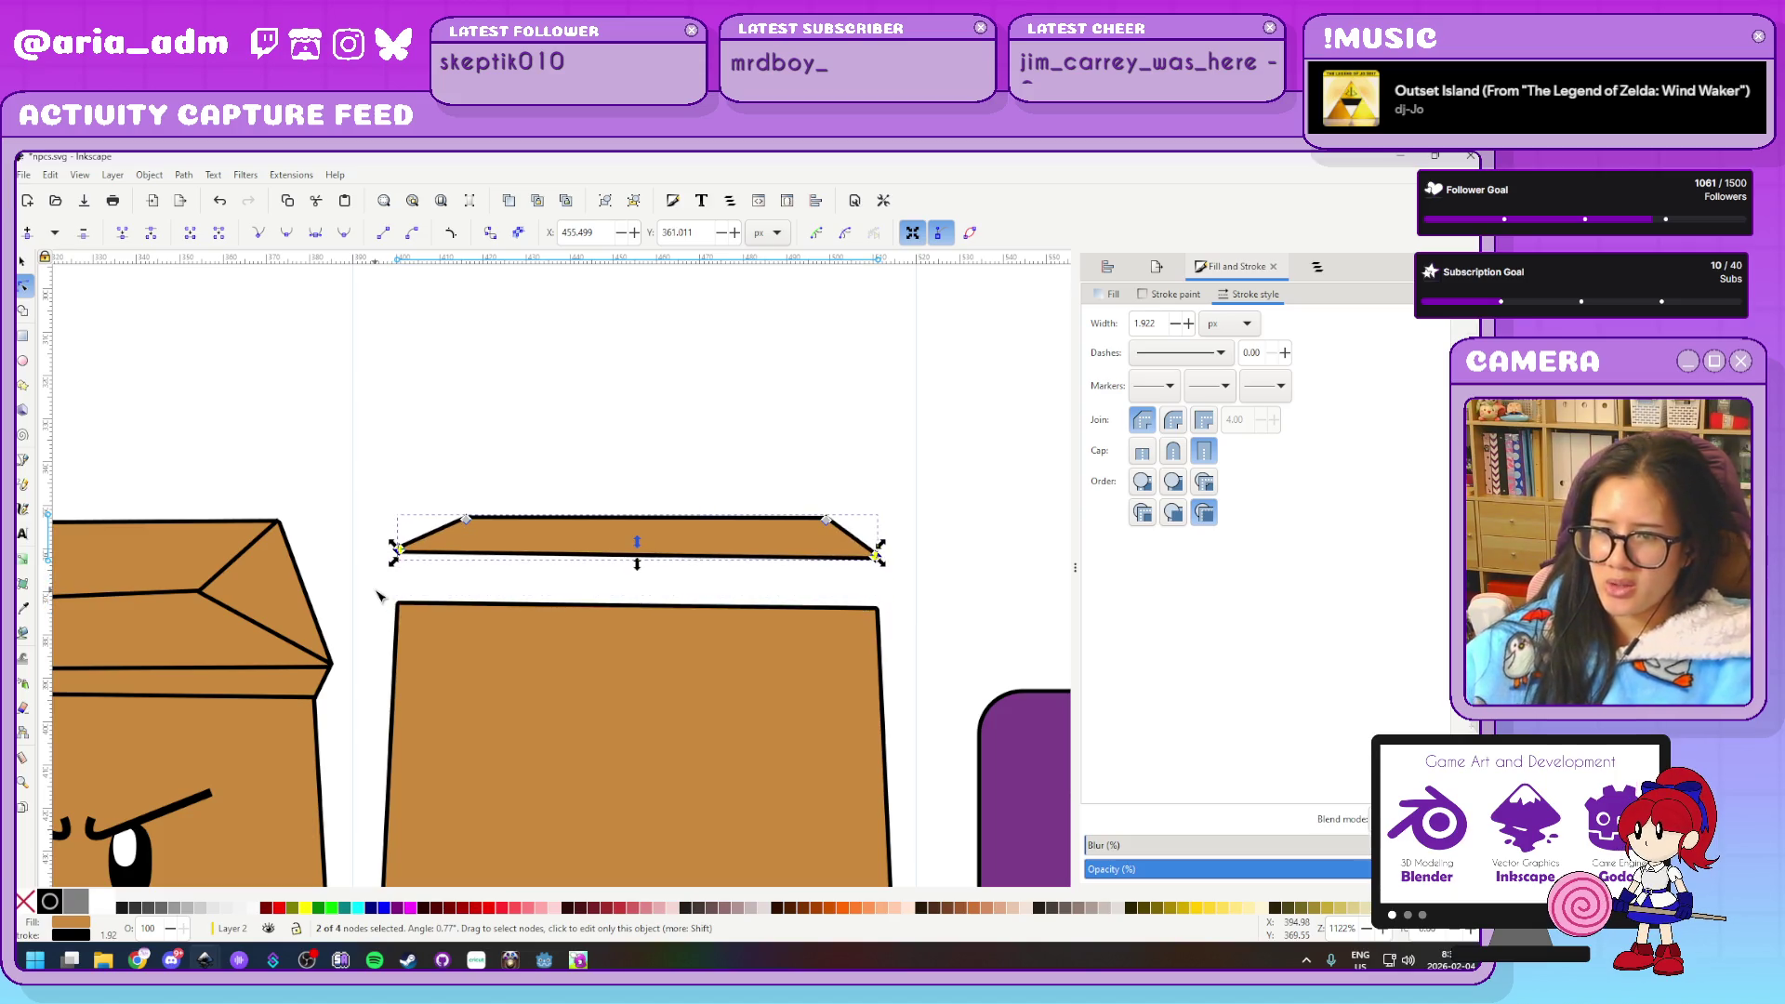
Raise the bag body's two top nodes up to meet the lid
click(450, 618)
drag(373, 585, 936, 648)
key(Up)
key(Up)
key(Up)
key(Up)
key(Up)
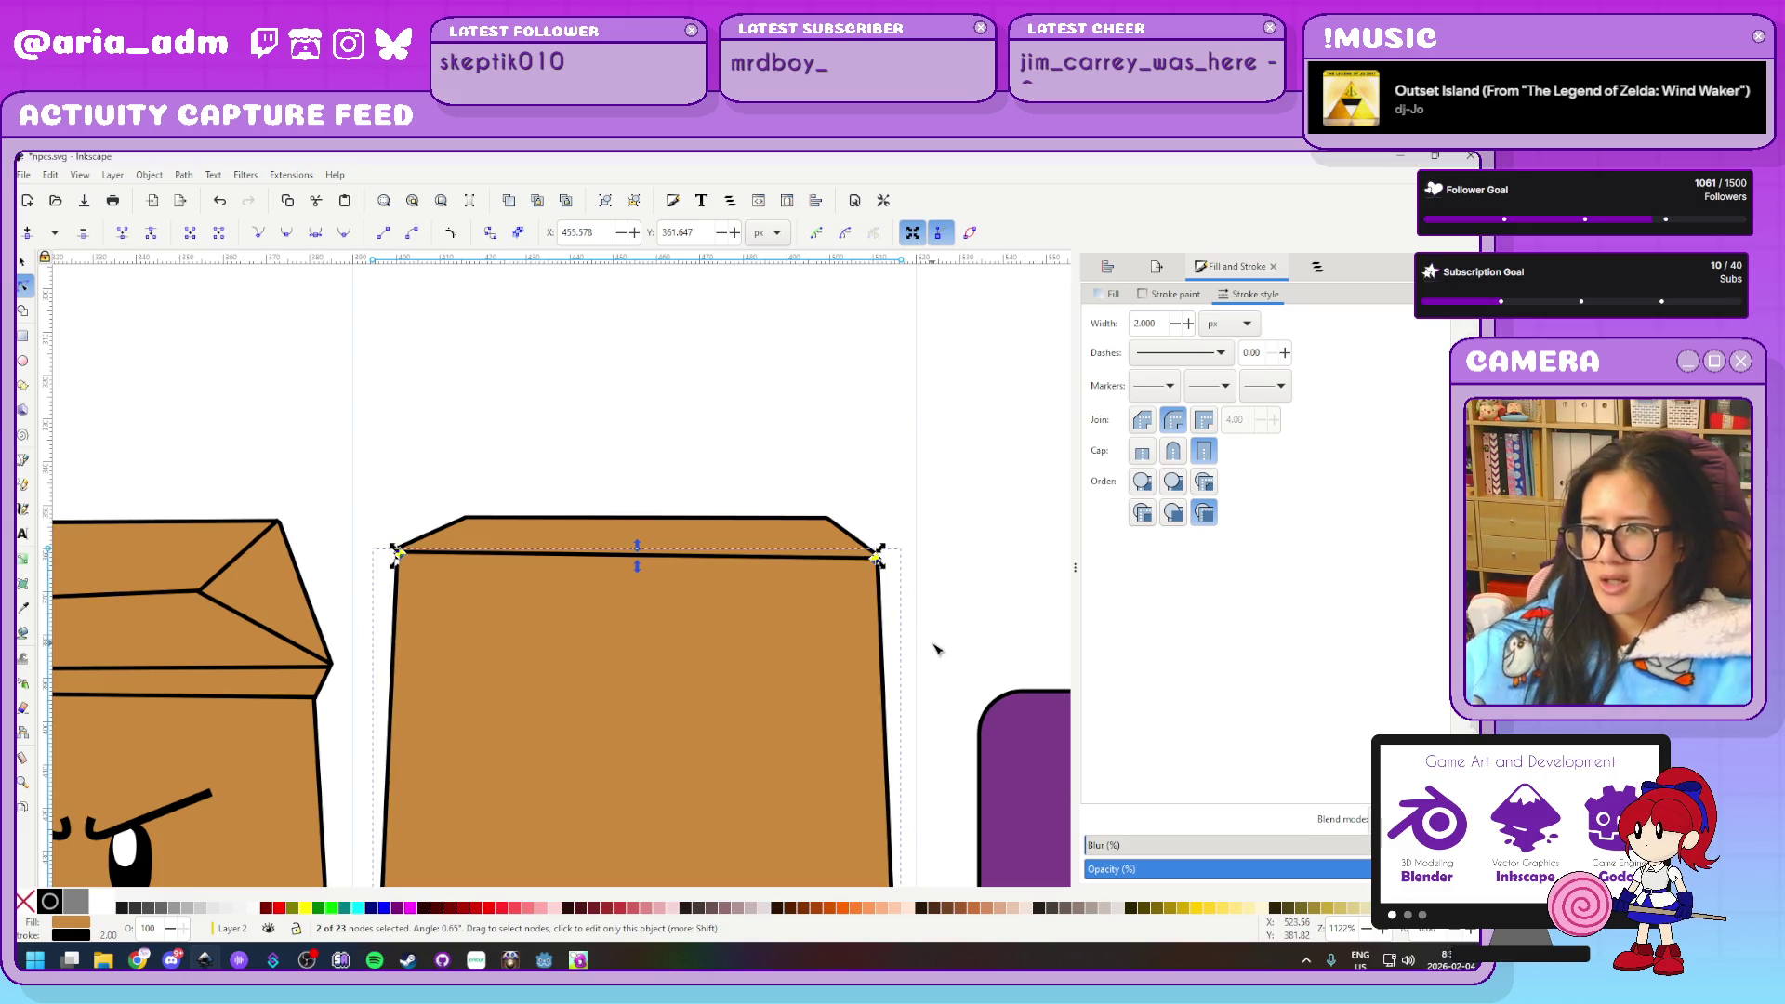
key(Escape)
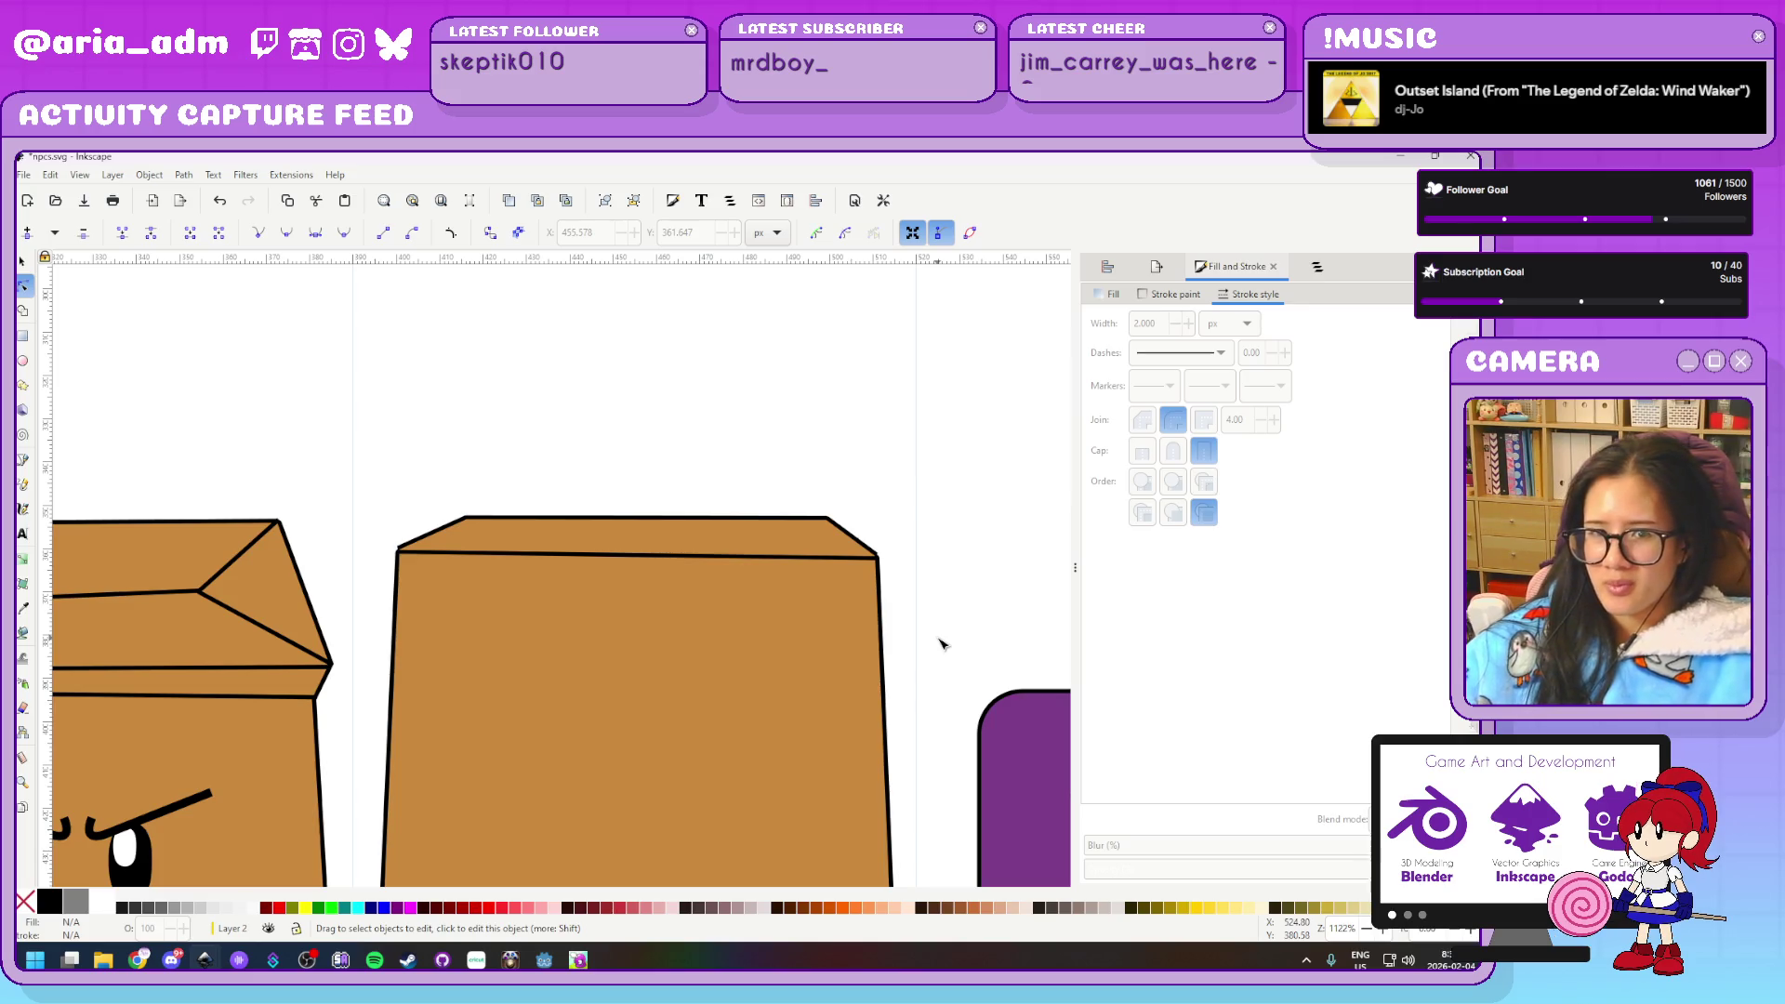
scroll(943, 623, down, 1)
scroll(947, 558, down, 2)
scroll(951, 463, down, 3)
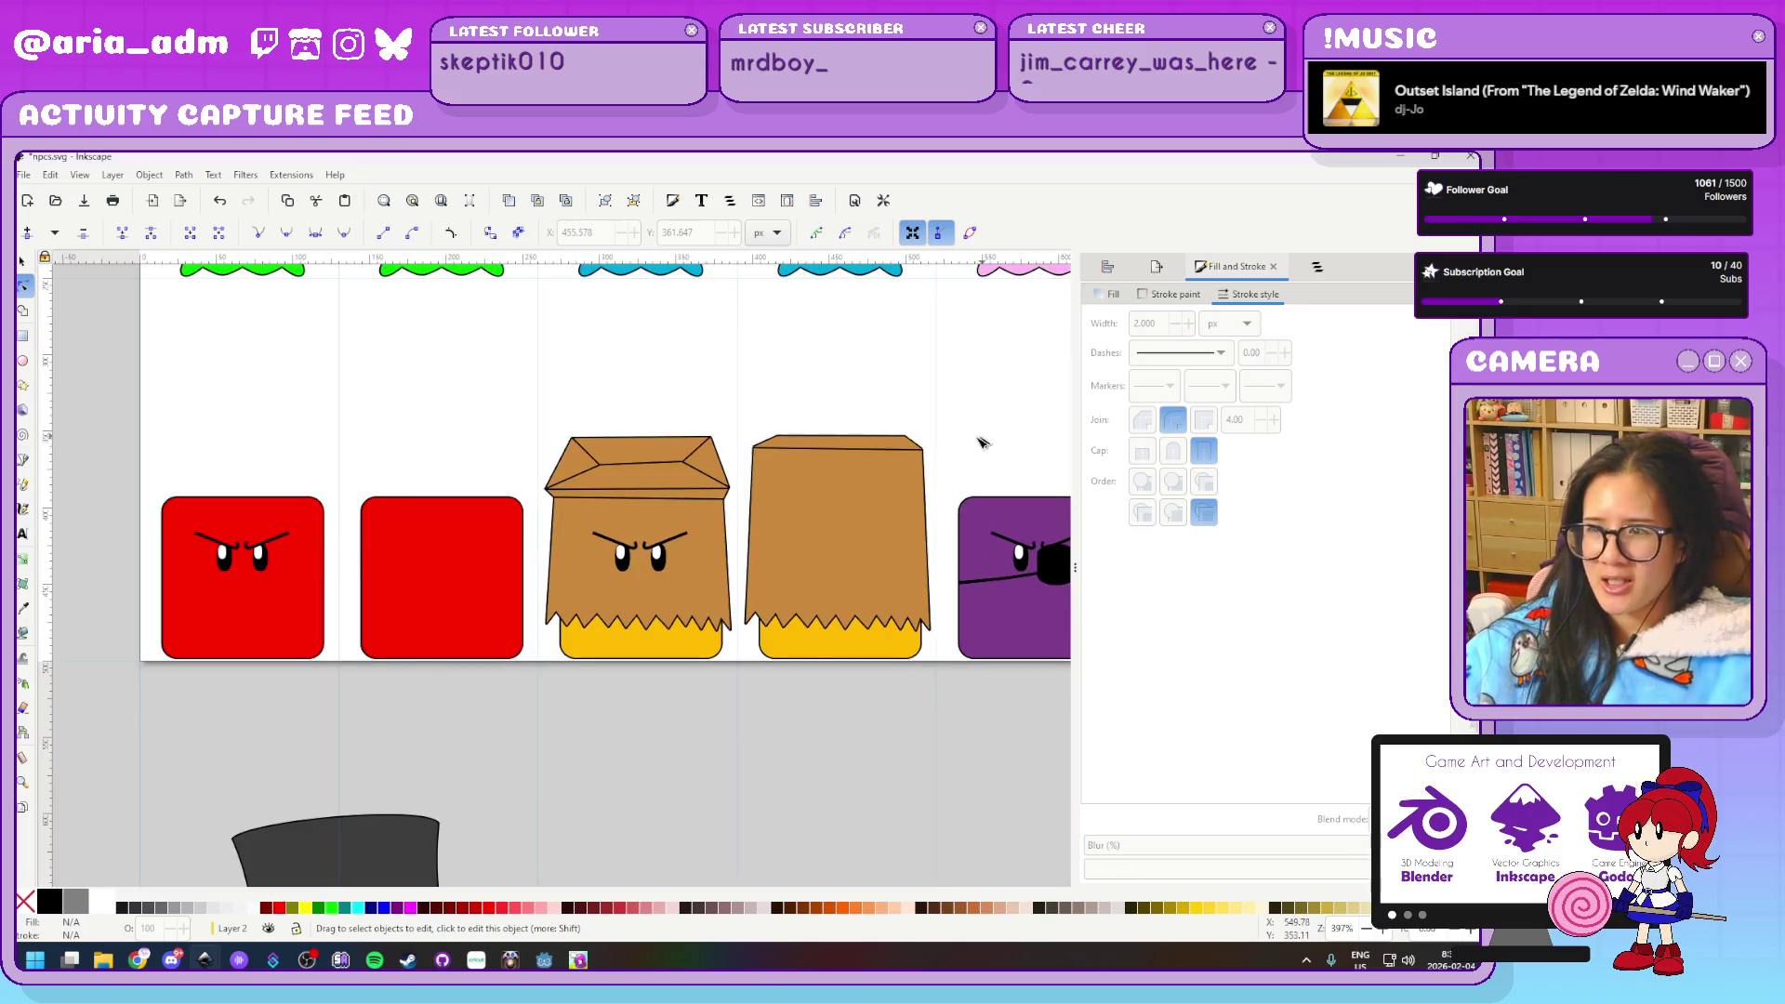
Pan along the row of cubes past the red cube to the purple and grey cubes
drag(980, 439, 671, 475)
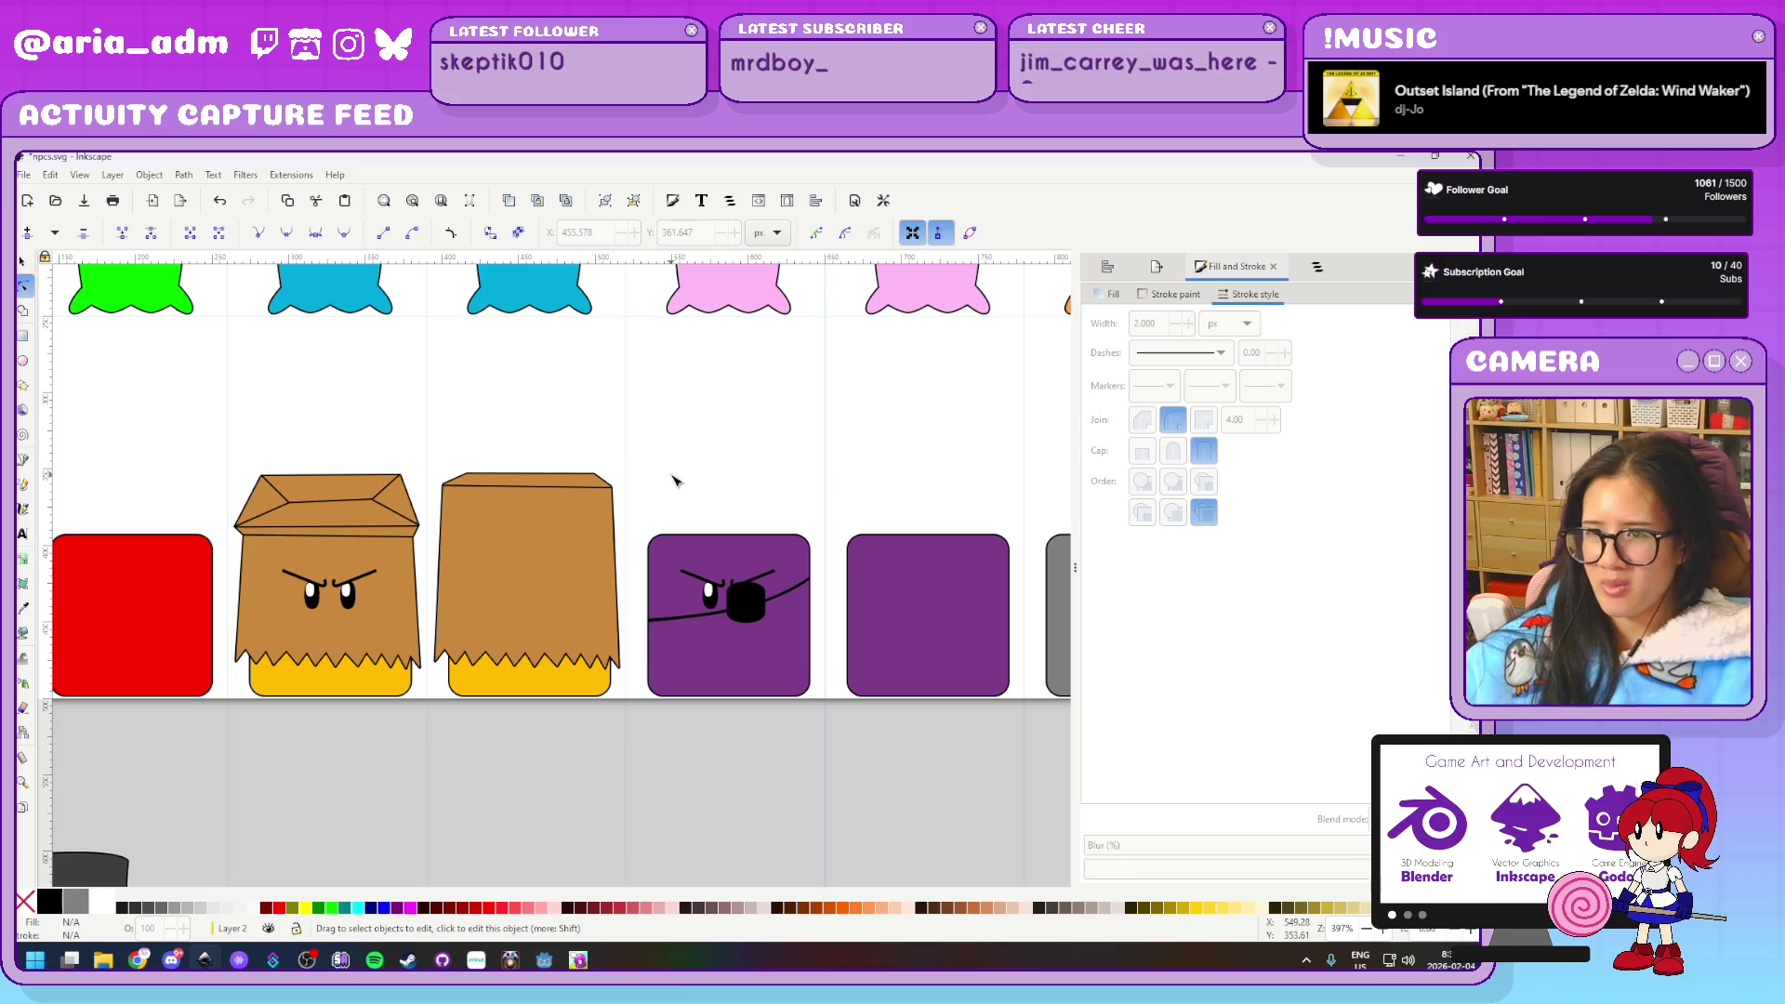
drag(686, 458, 841, 457)
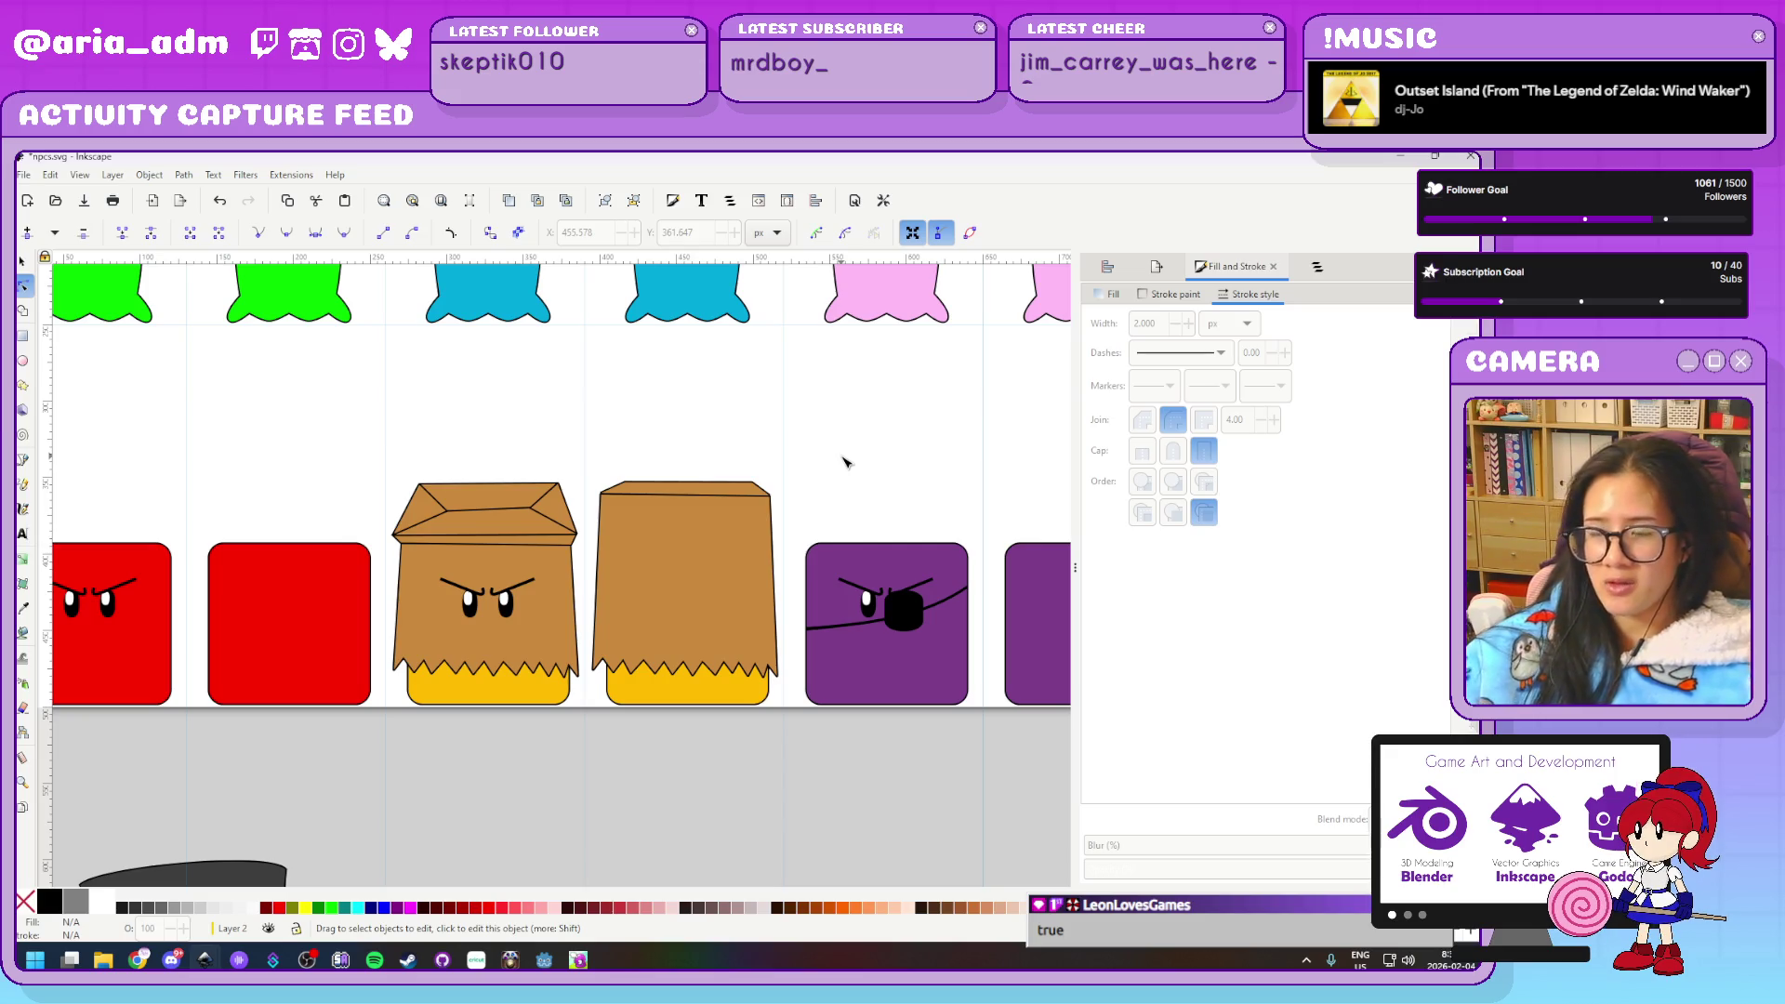
mouse_move(964, 484)
mouse_down()
mouse_move(525, 467)
mouse_move(722, 462)
mouse_up()
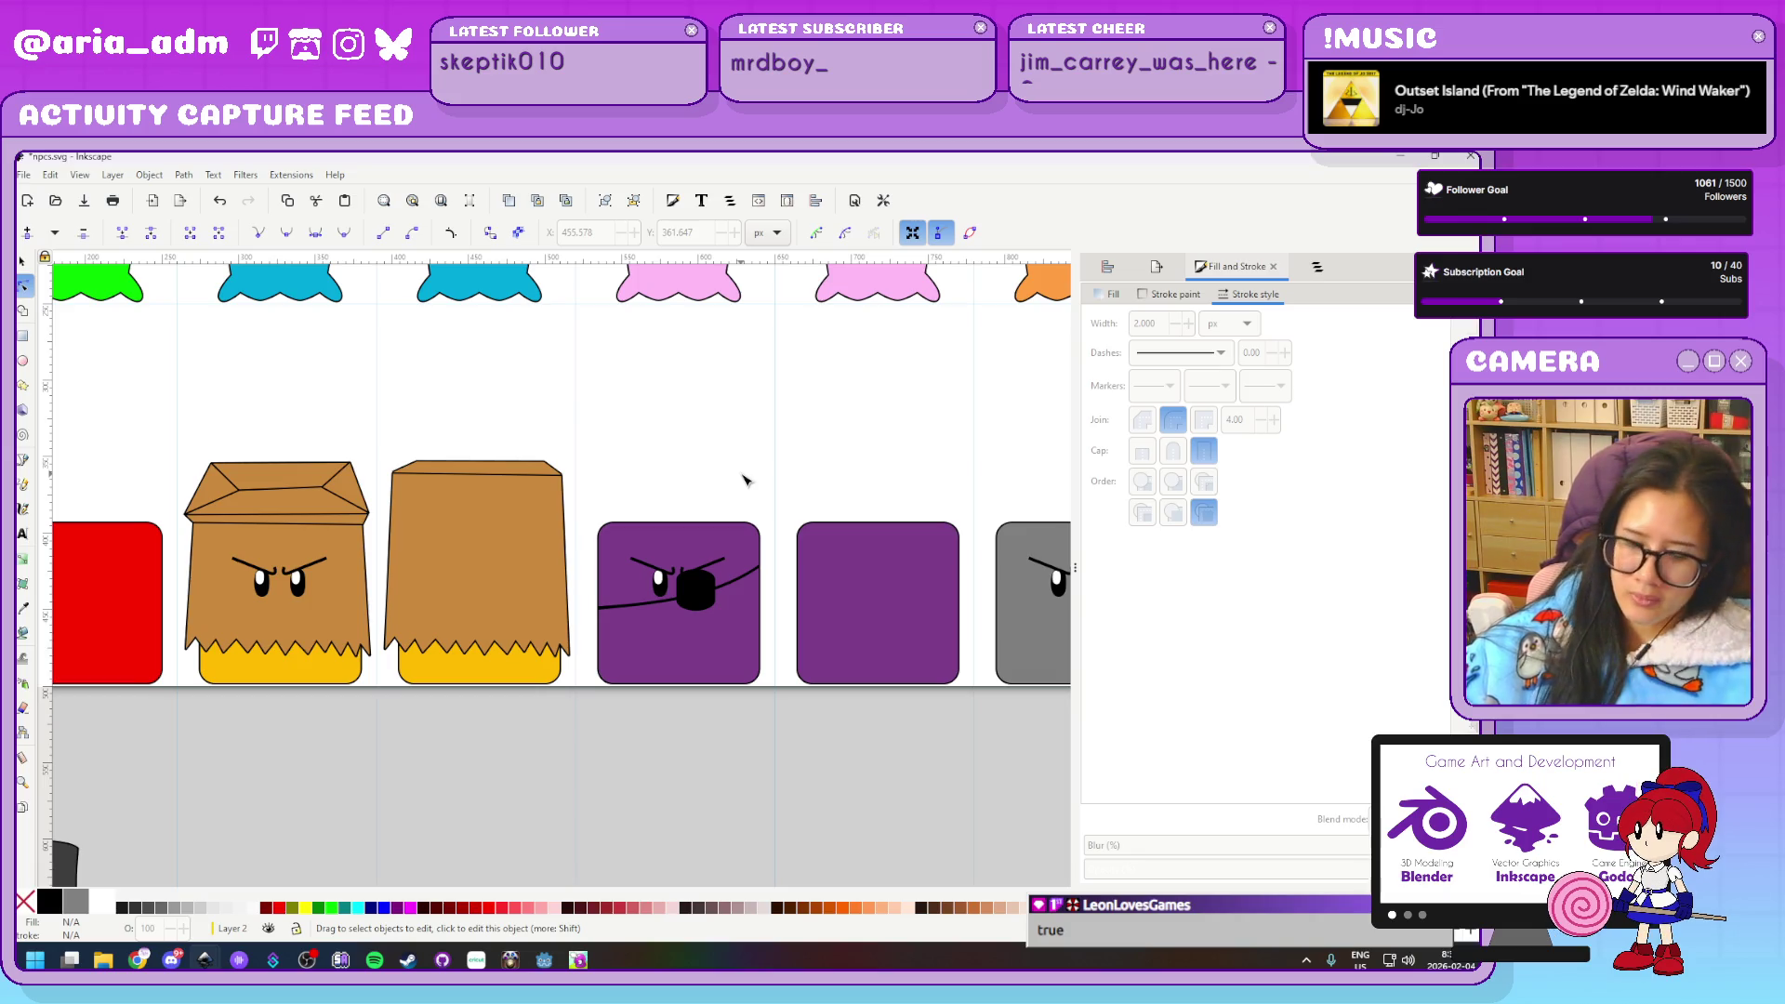
Zoom in on the purple cube and select its eye-patch strap for point editing
scroll(744, 479, down, 3)
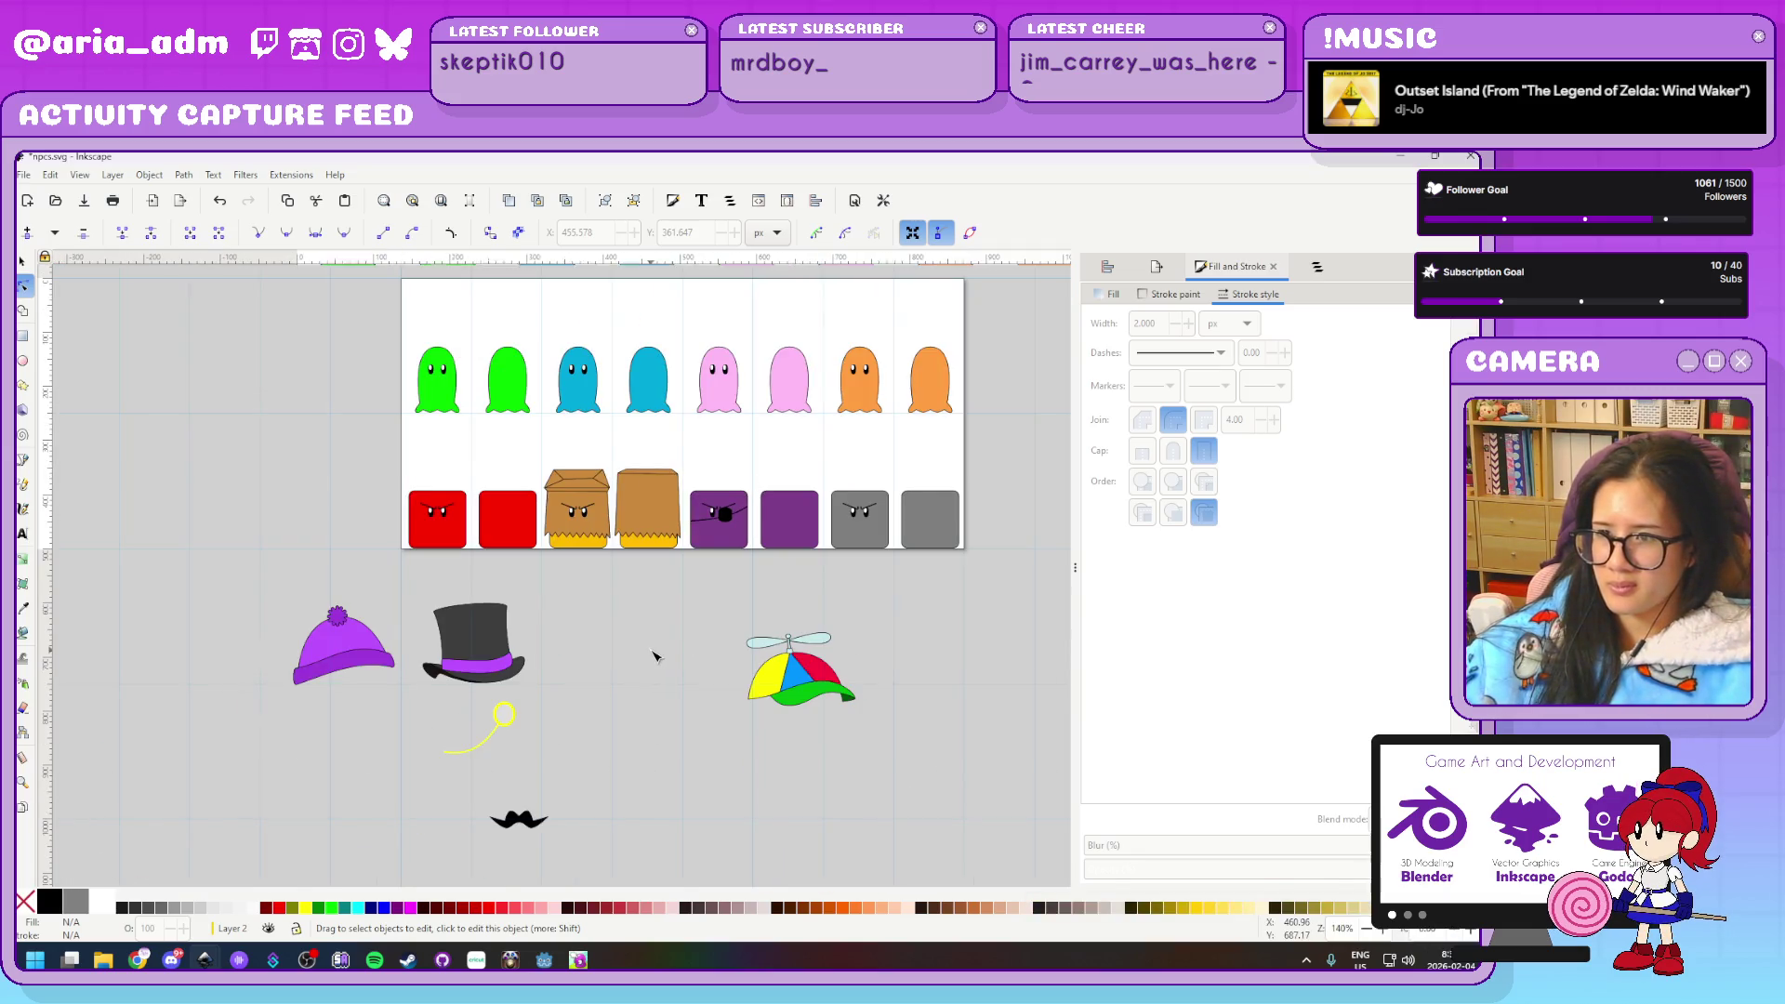
scroll(654, 656, up, 1)
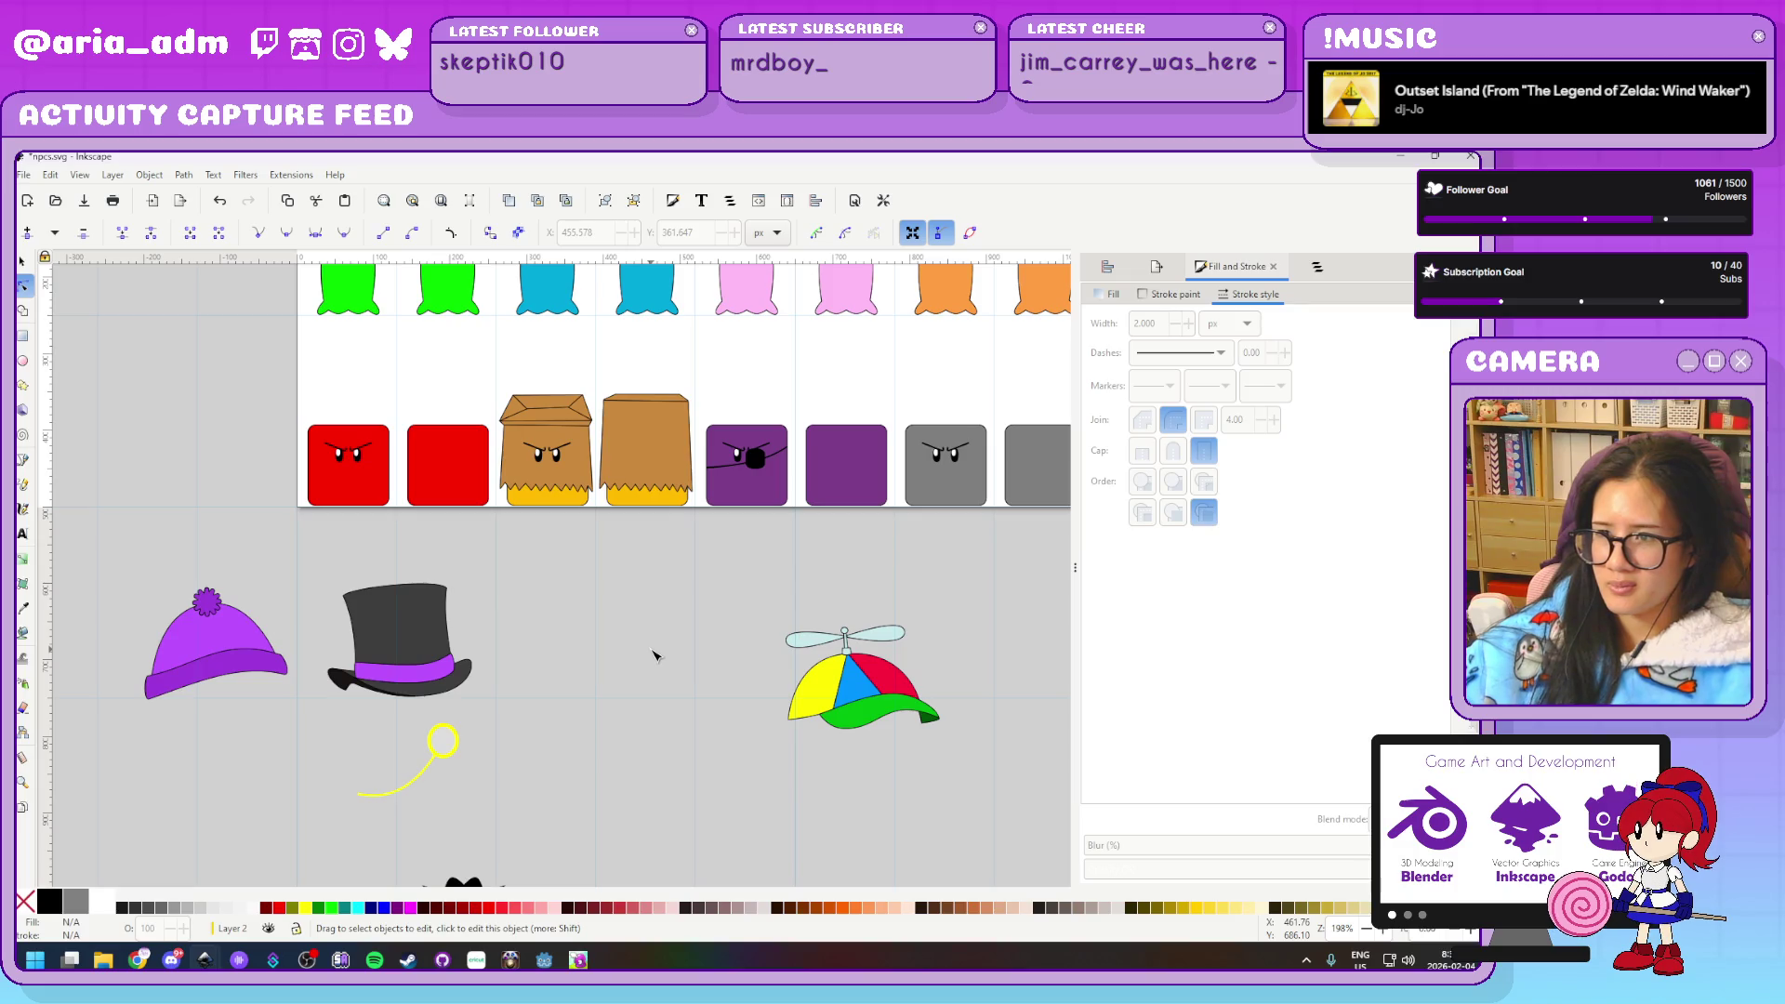
scroll(745, 602, up, 2)
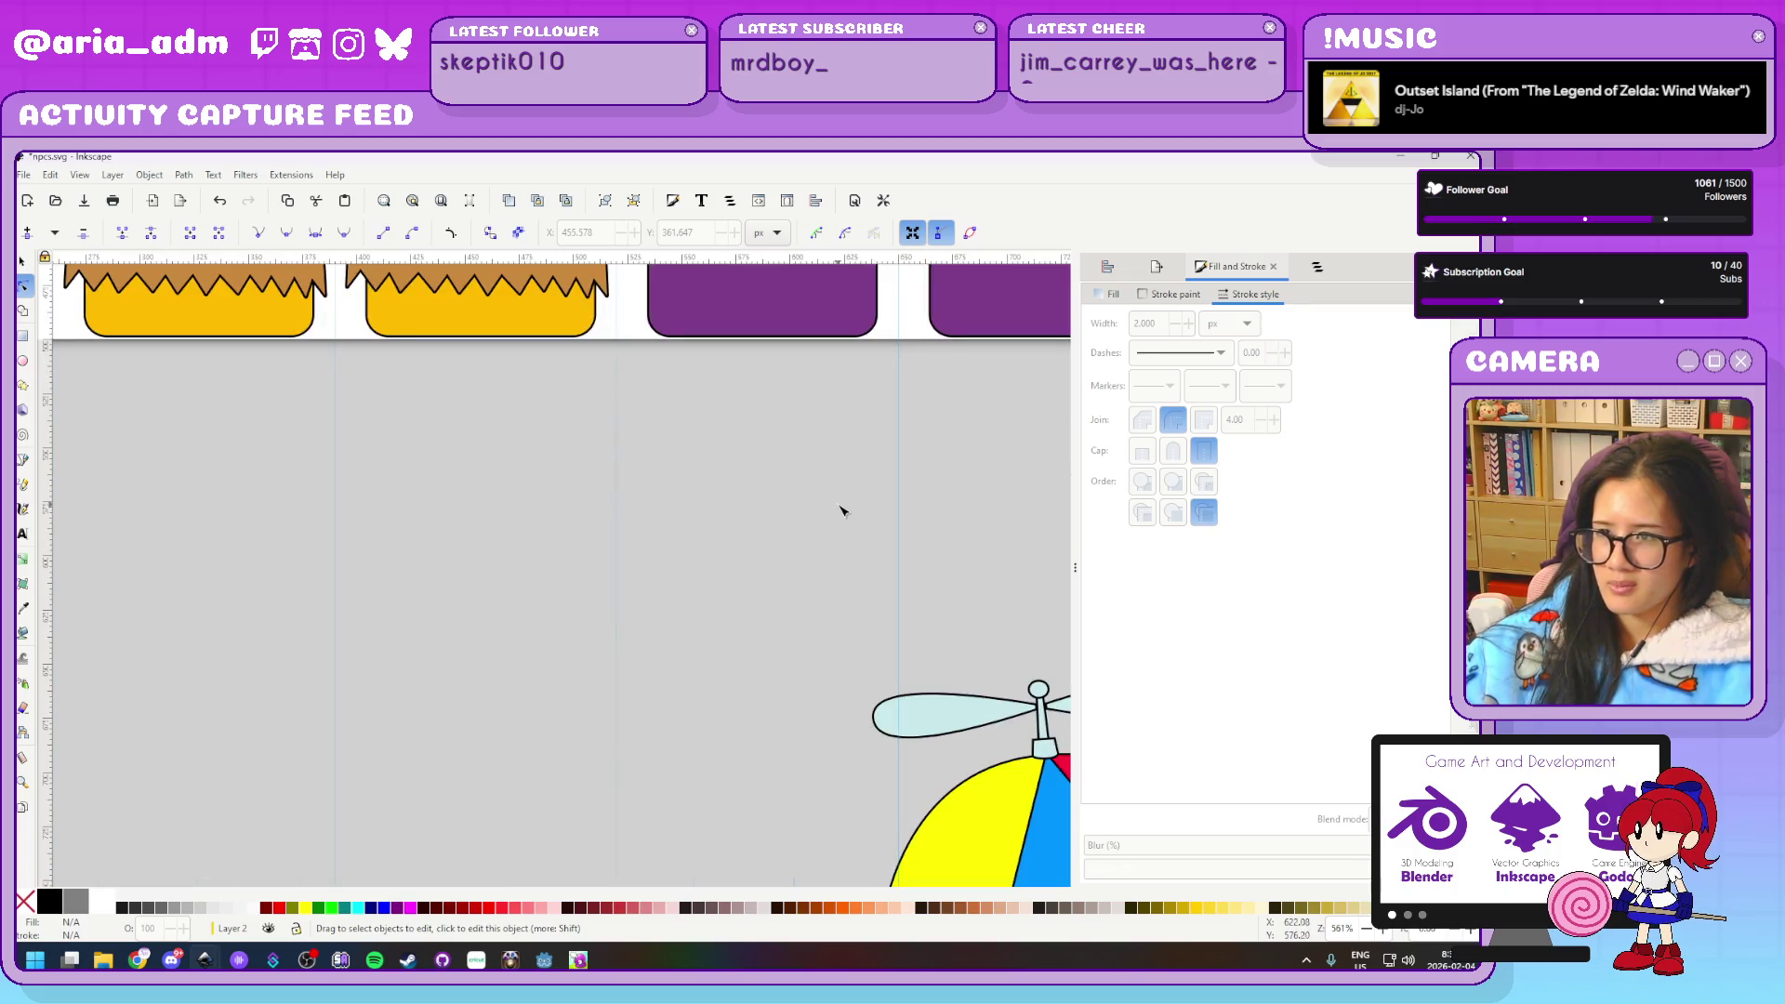
scroll(841, 506, up, 1)
scroll(511, 734, up, 1)
scroll(762, 372, up, 3)
scroll(741, 673, up, 1)
click(741, 673)
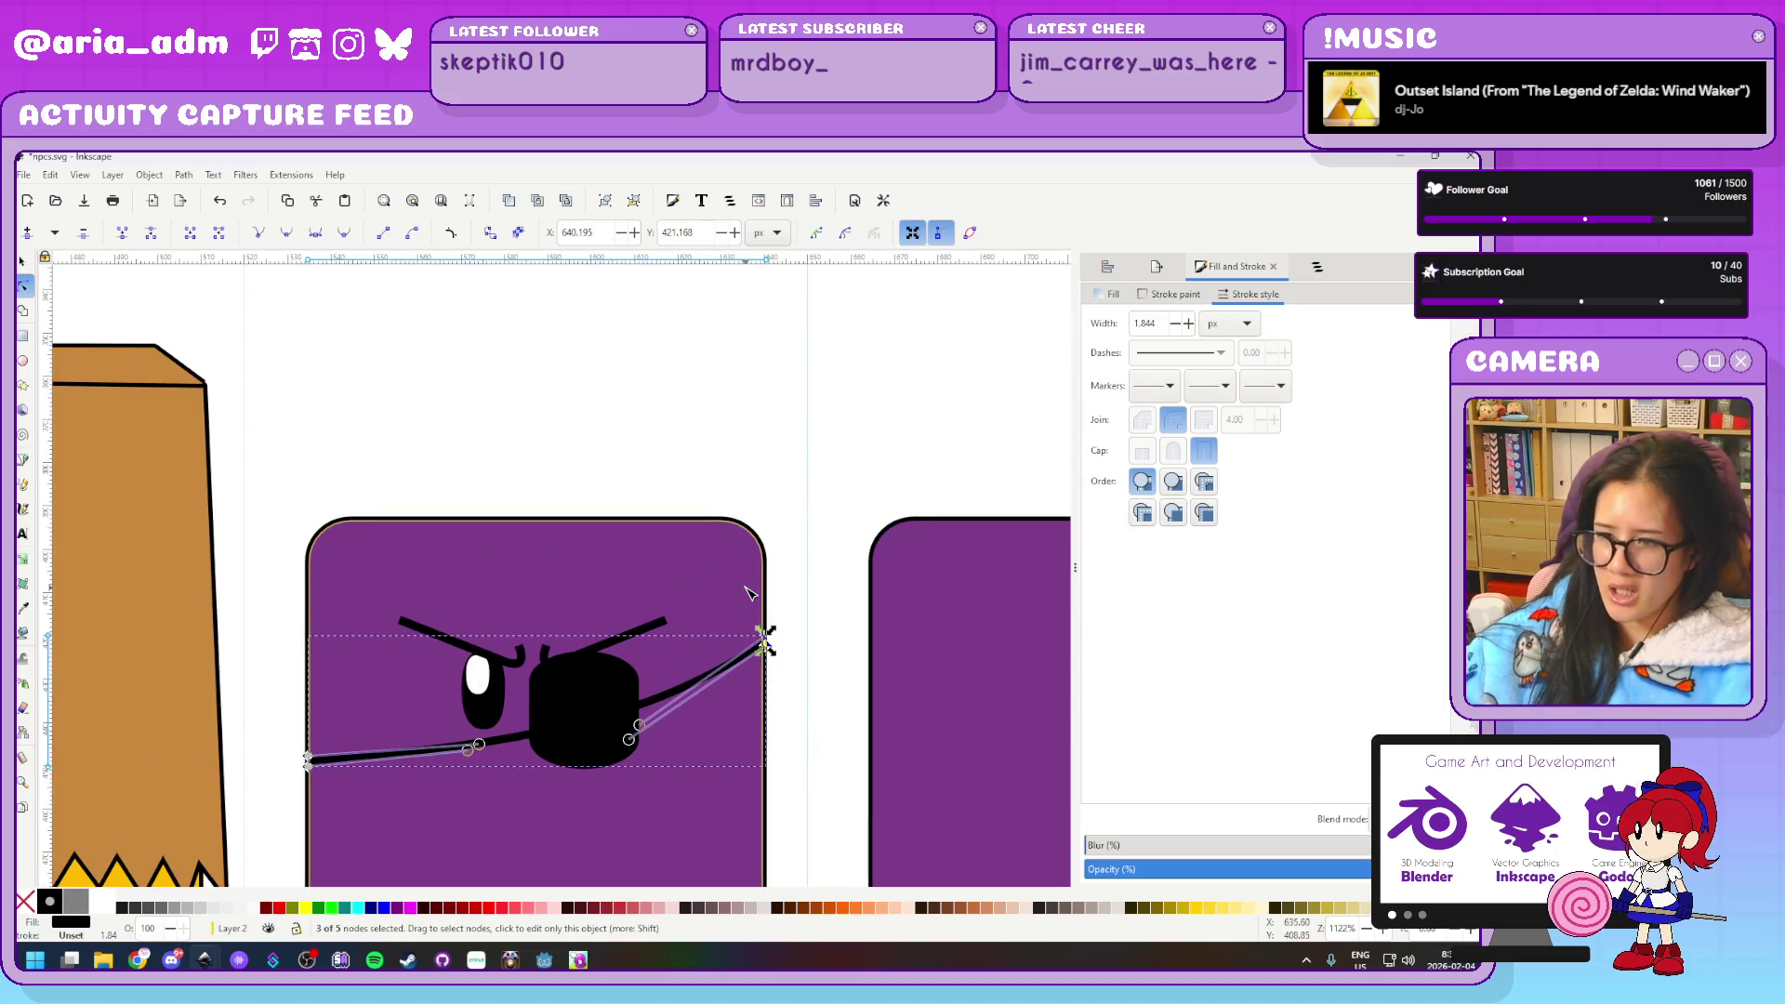
Nudge the strap's end points with the arrow keys and bend its curve across the cube's face
key(Up)
key(Up)
key(Up)
key(Up)
key(Up)
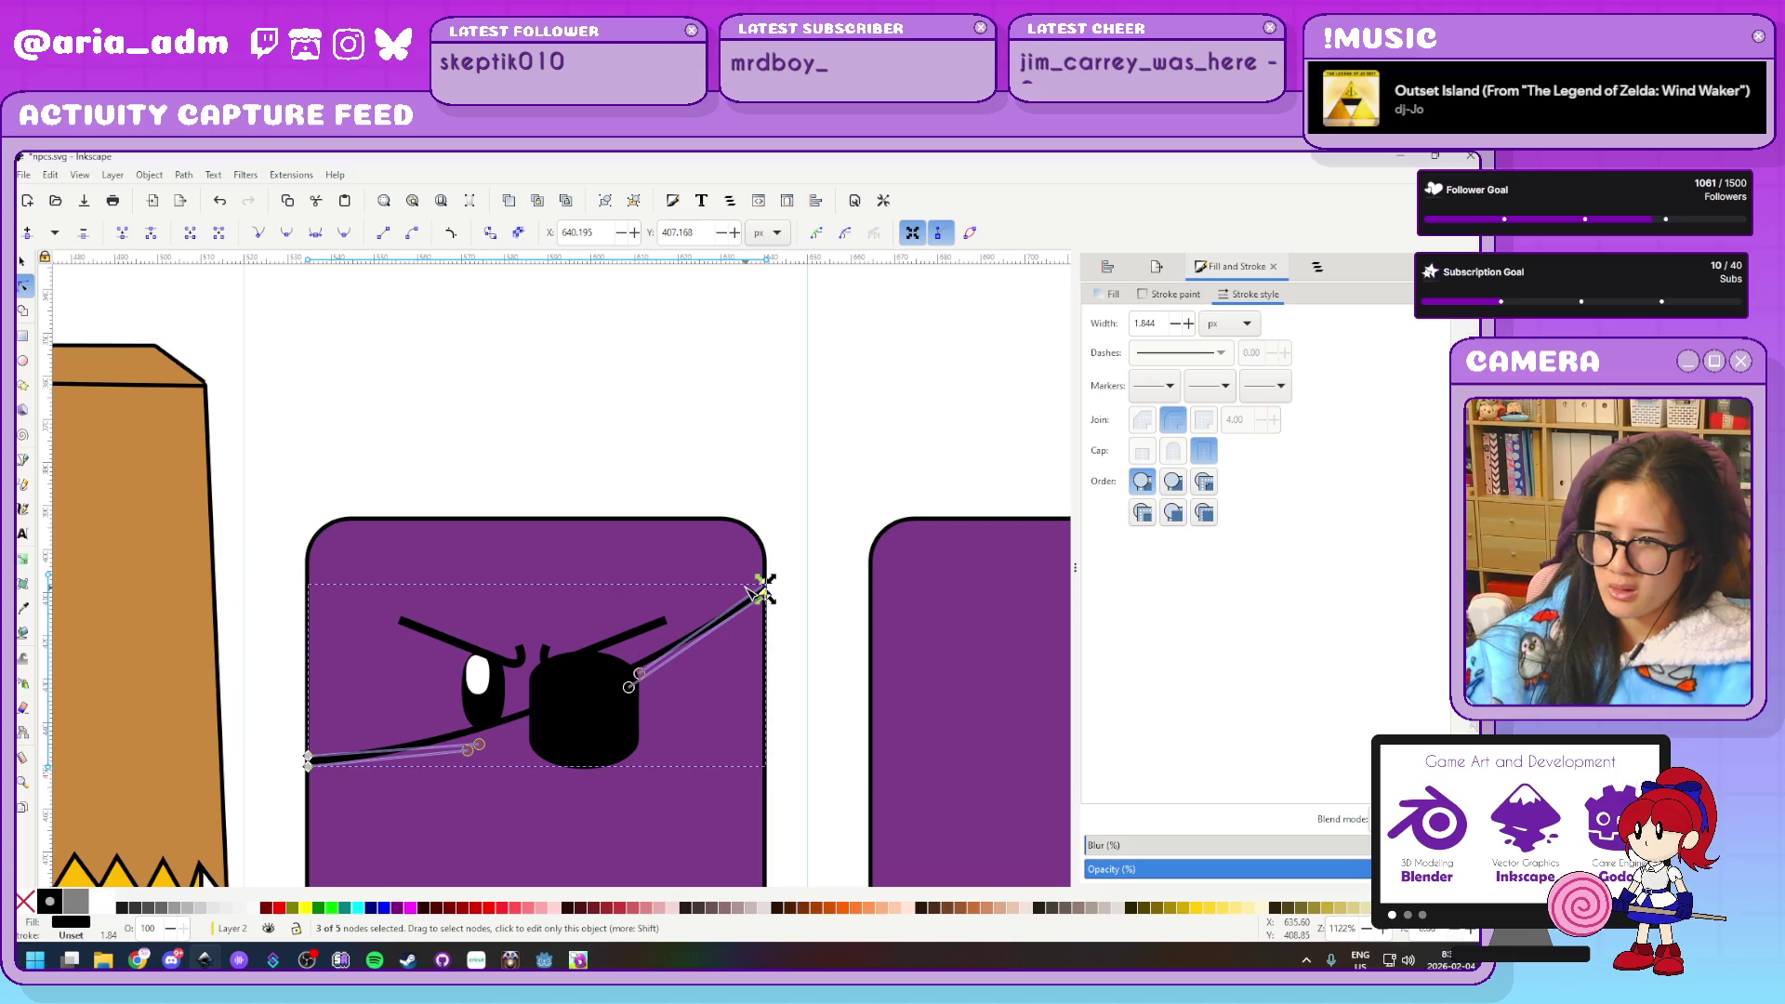
key(Up)
drag(270, 723, 331, 806)
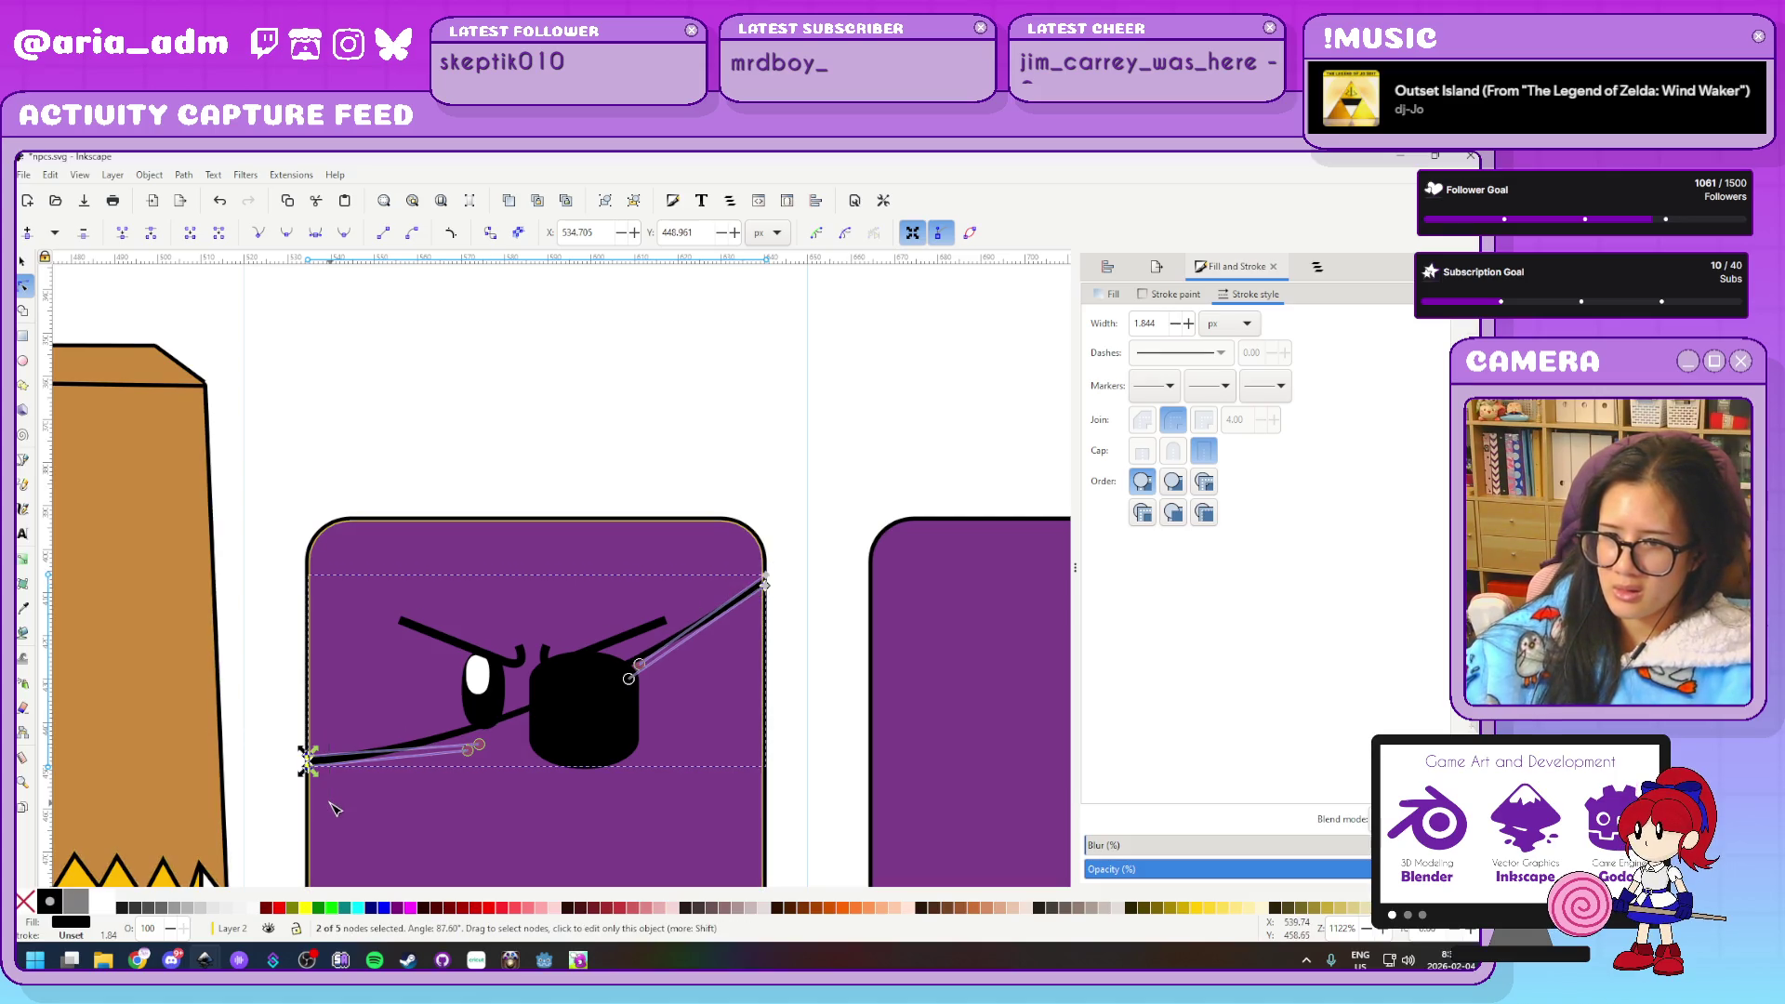
key(Down)
key(Down)
key(Down)
key(Down)
key(Down)
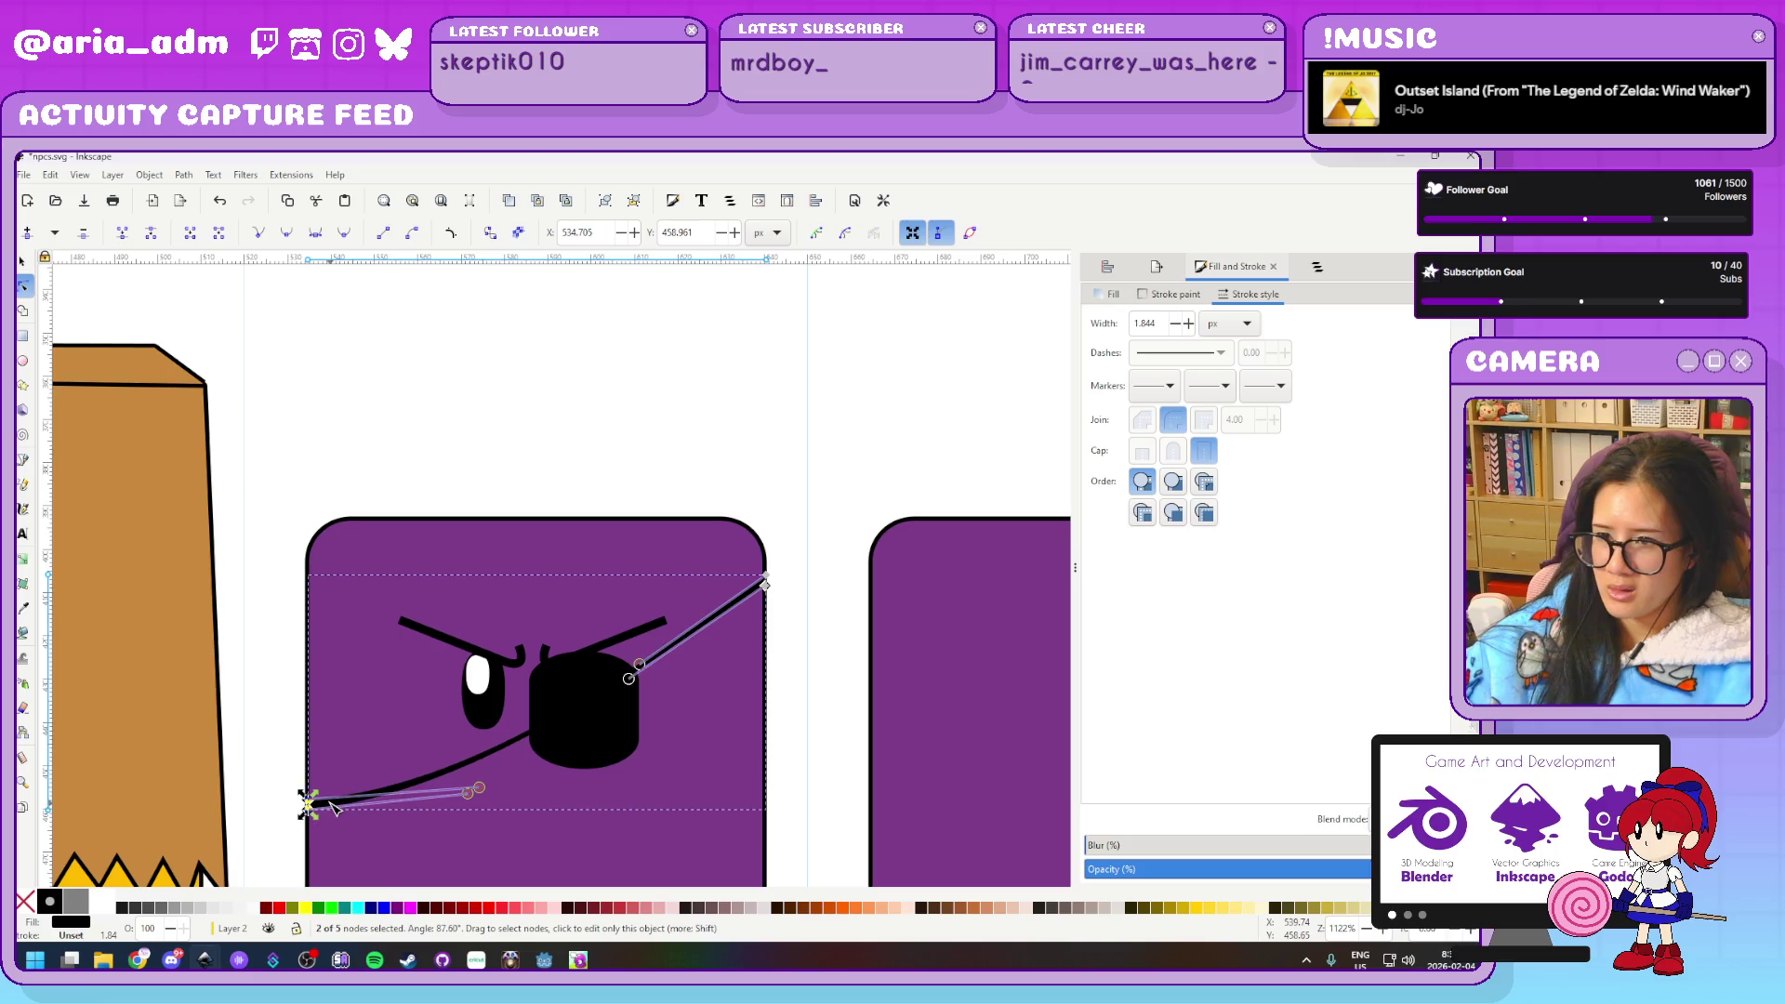
key(Up)
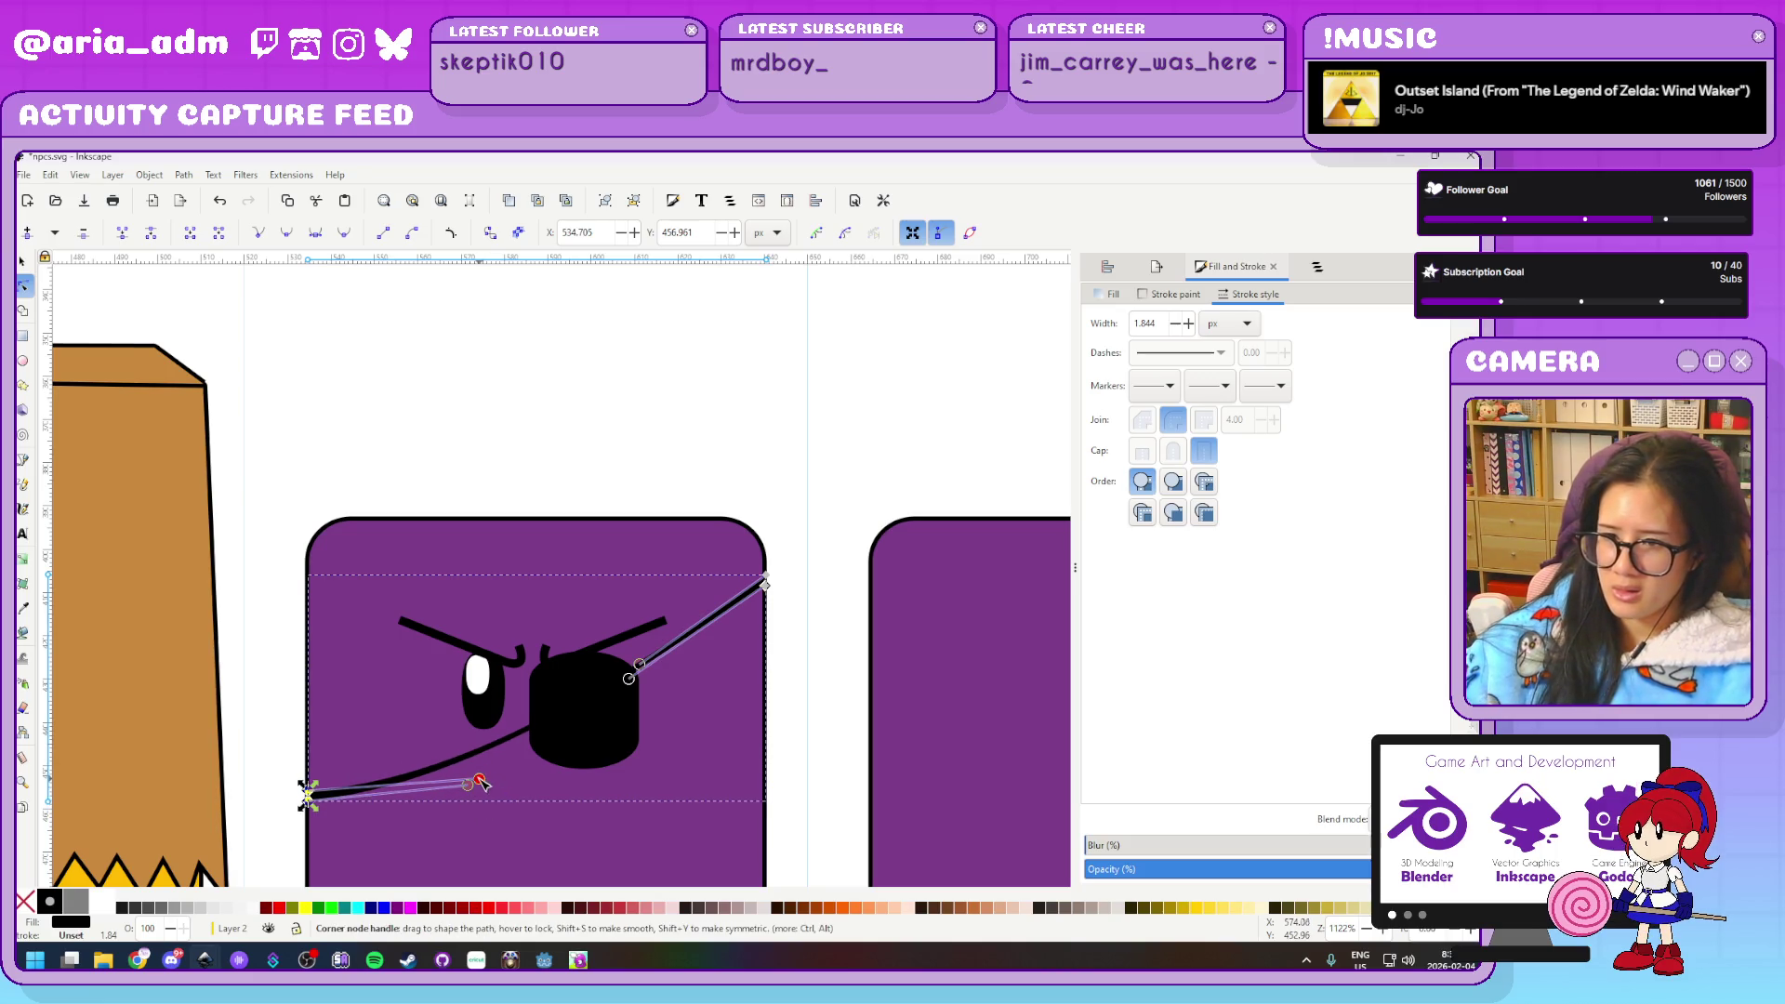
drag(479, 778, 463, 786)
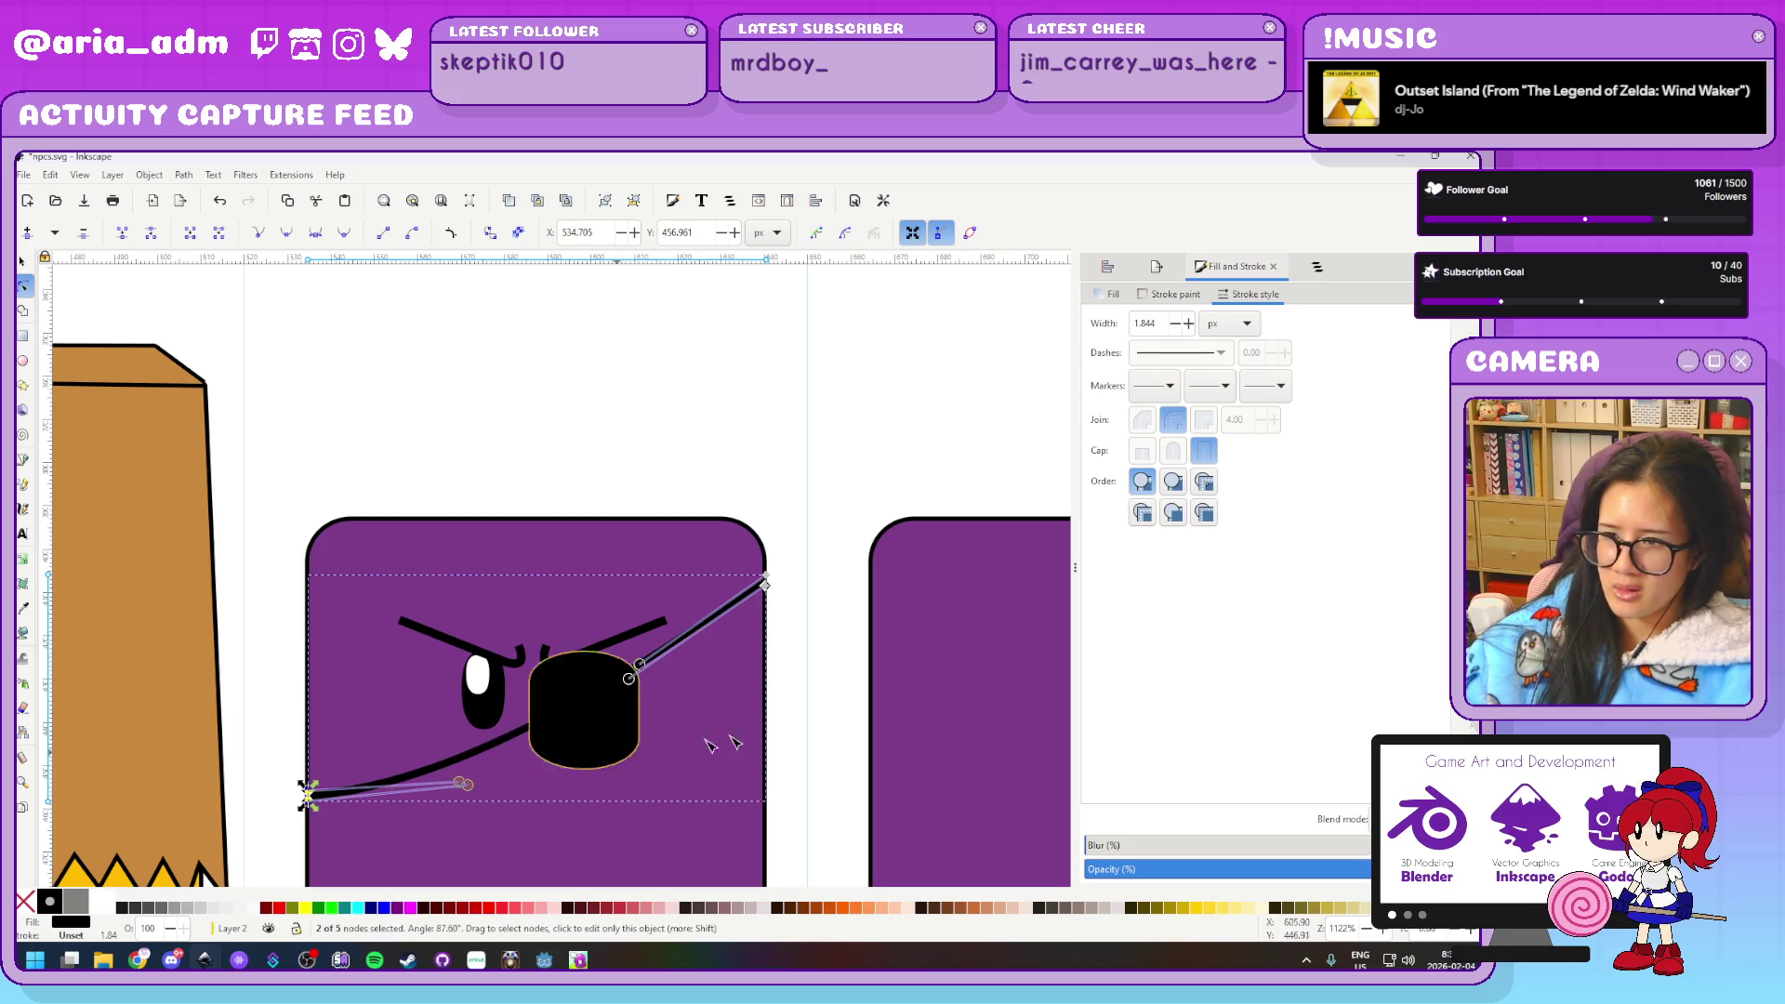
Deselect the strap and zoom out to show the page and the hats below
click(818, 722)
scroll(816, 725, down, 8)
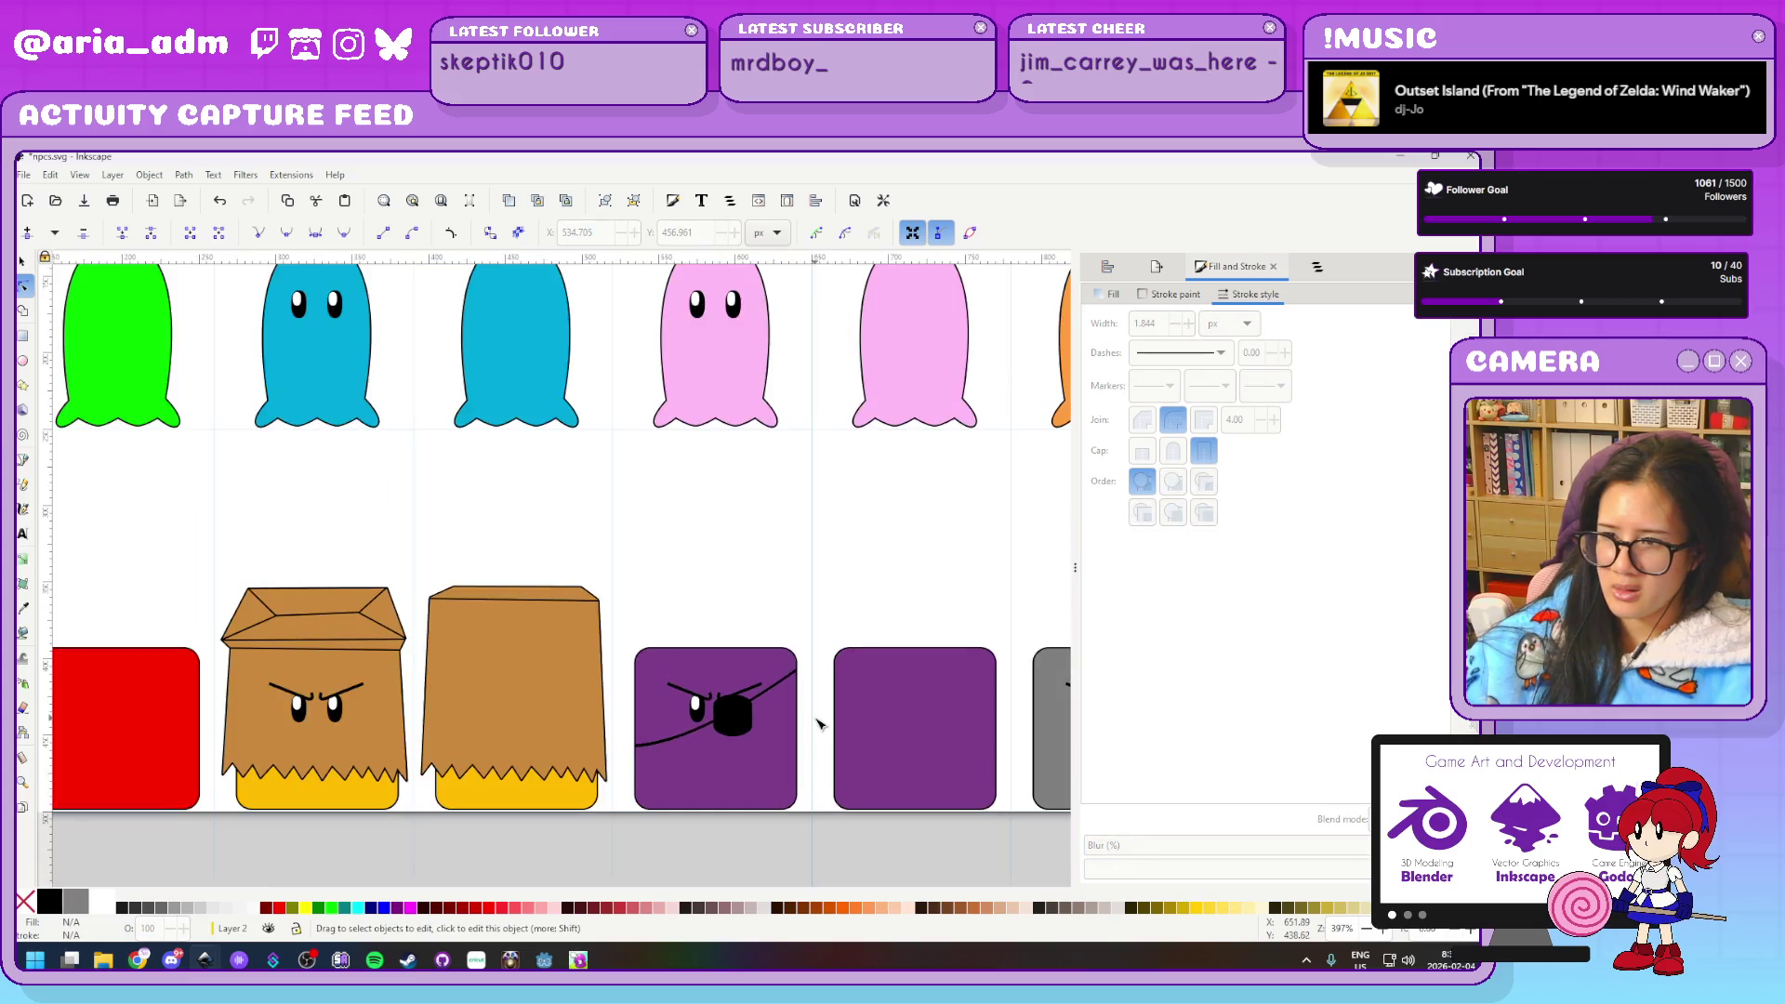
scroll(797, 789, up, 5)
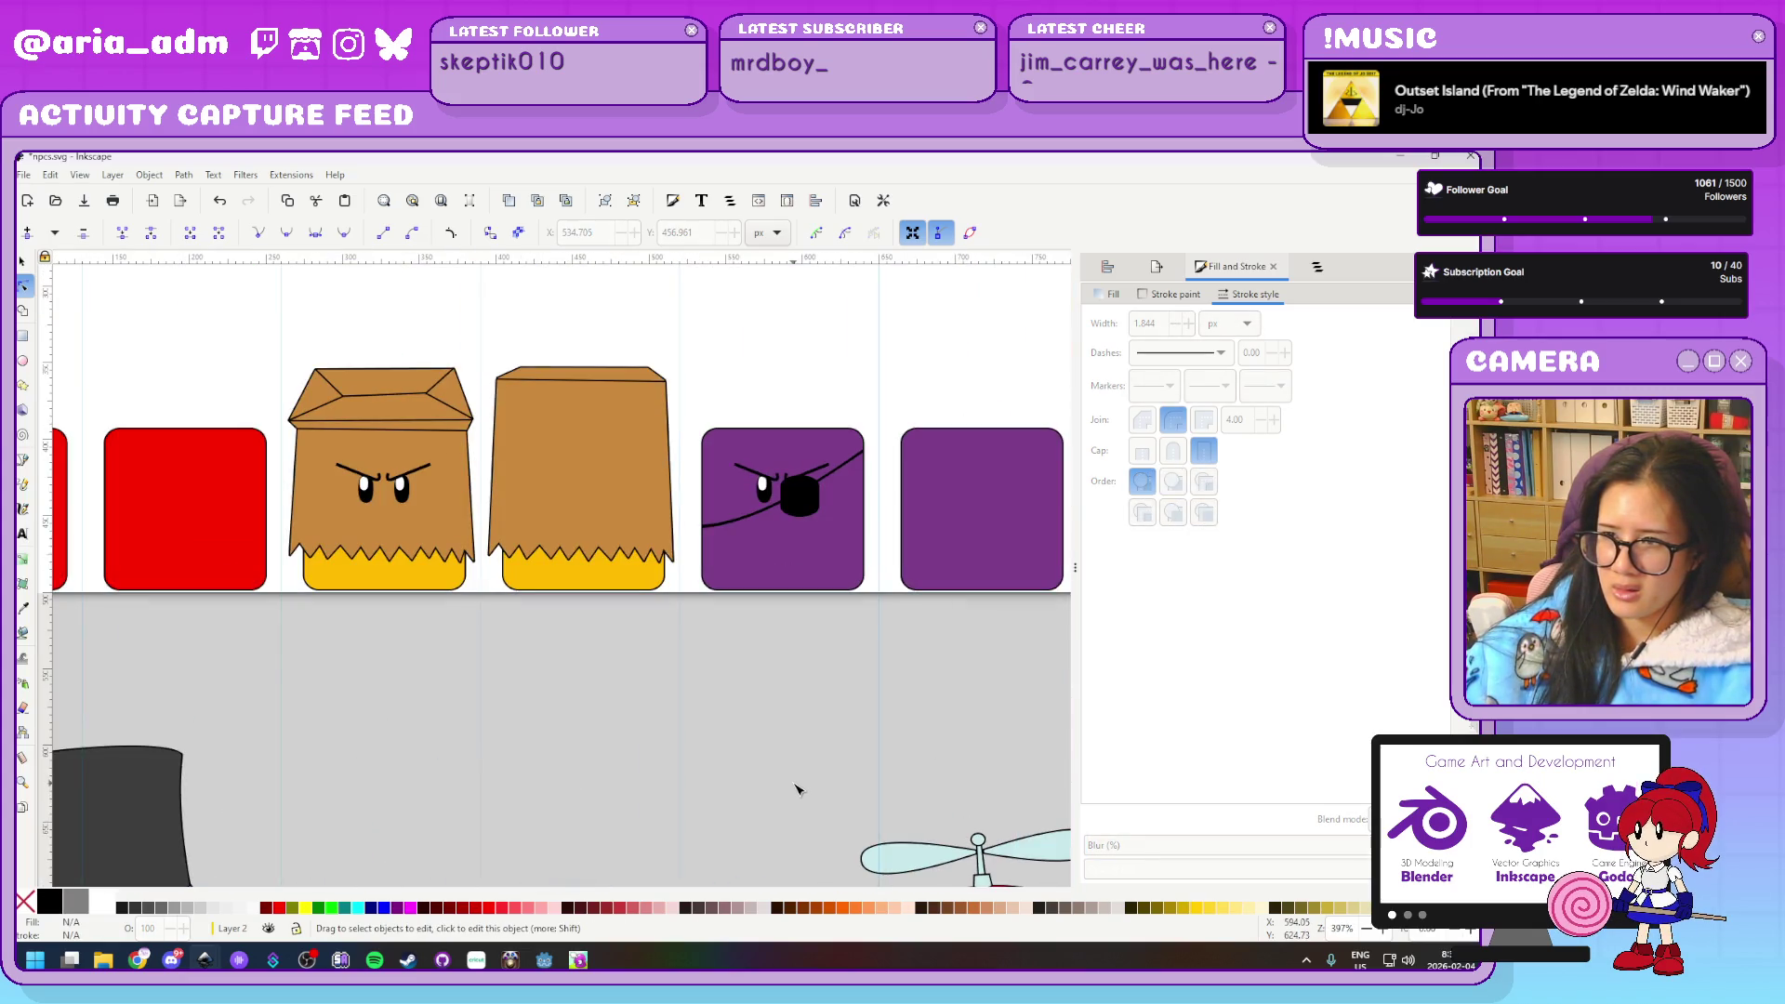
scroll(797, 788, down, 2)
scroll(781, 795, down, 1)
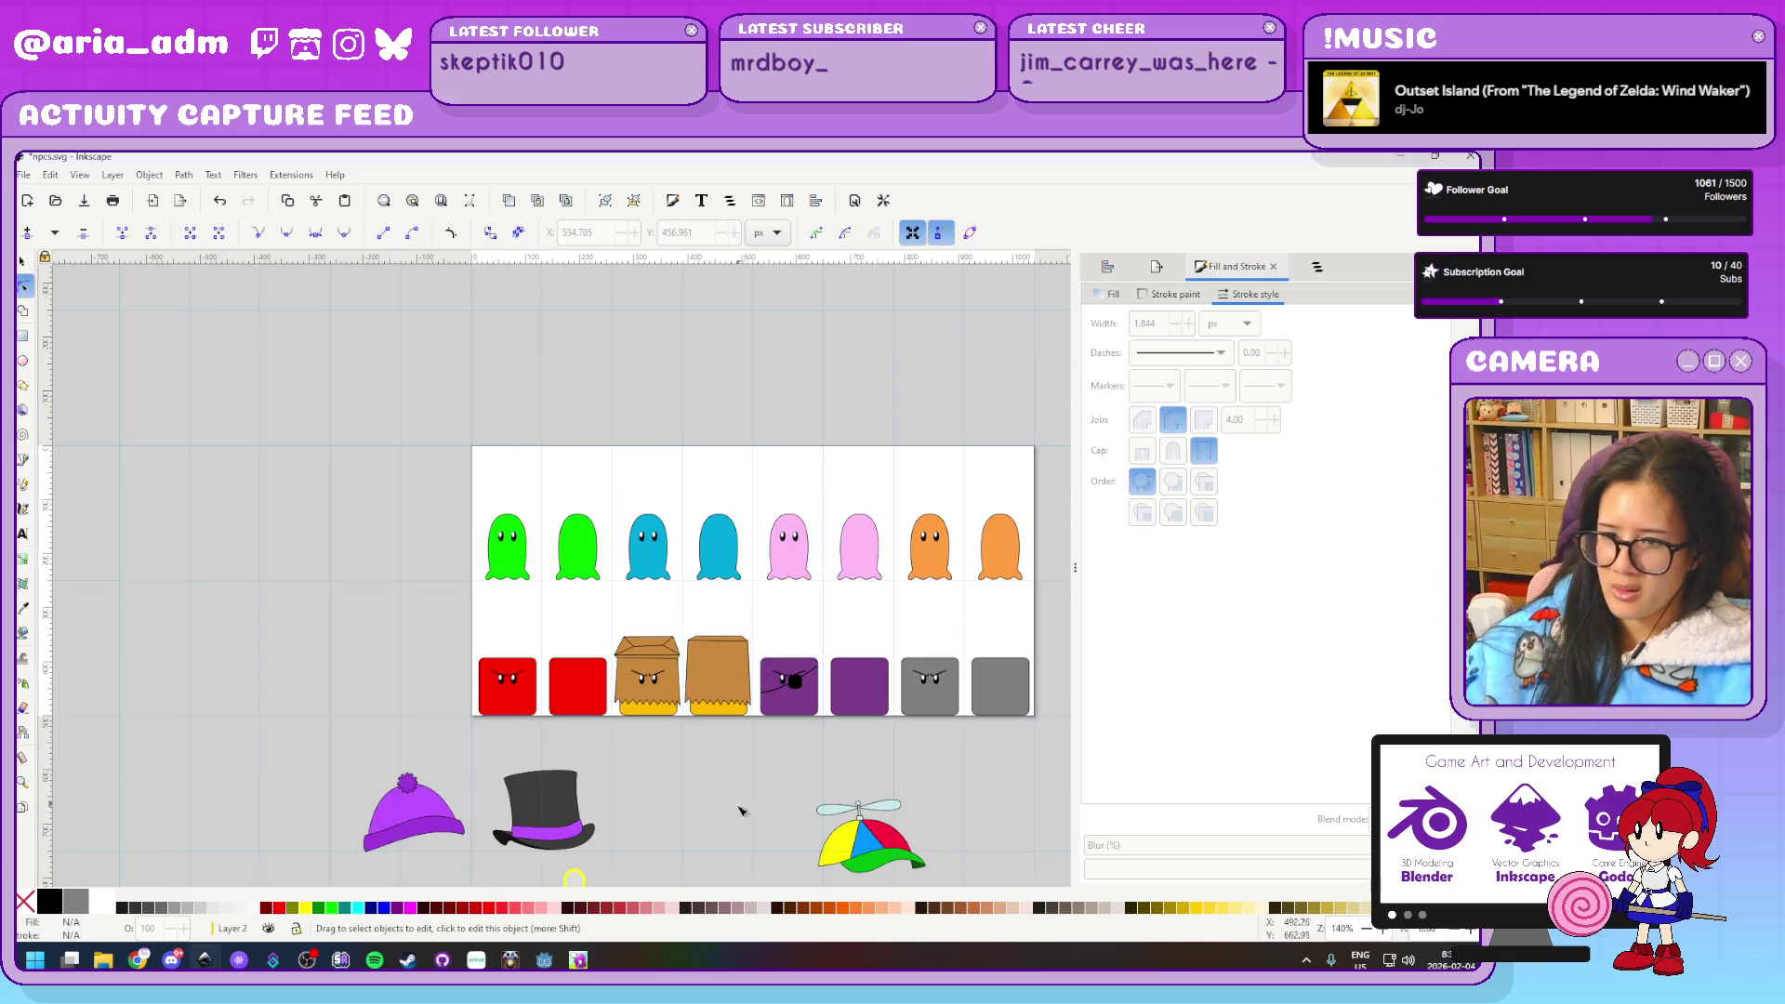
mouse_move(713, 824)
mouse_down()
mouse_move(439, 626)
mouse_move(511, 606)
mouse_move(462, 728)
mouse_up()
Move the yellow monocle onto the orange ghost, shrink it, and place it over the left eye
click(331, 778)
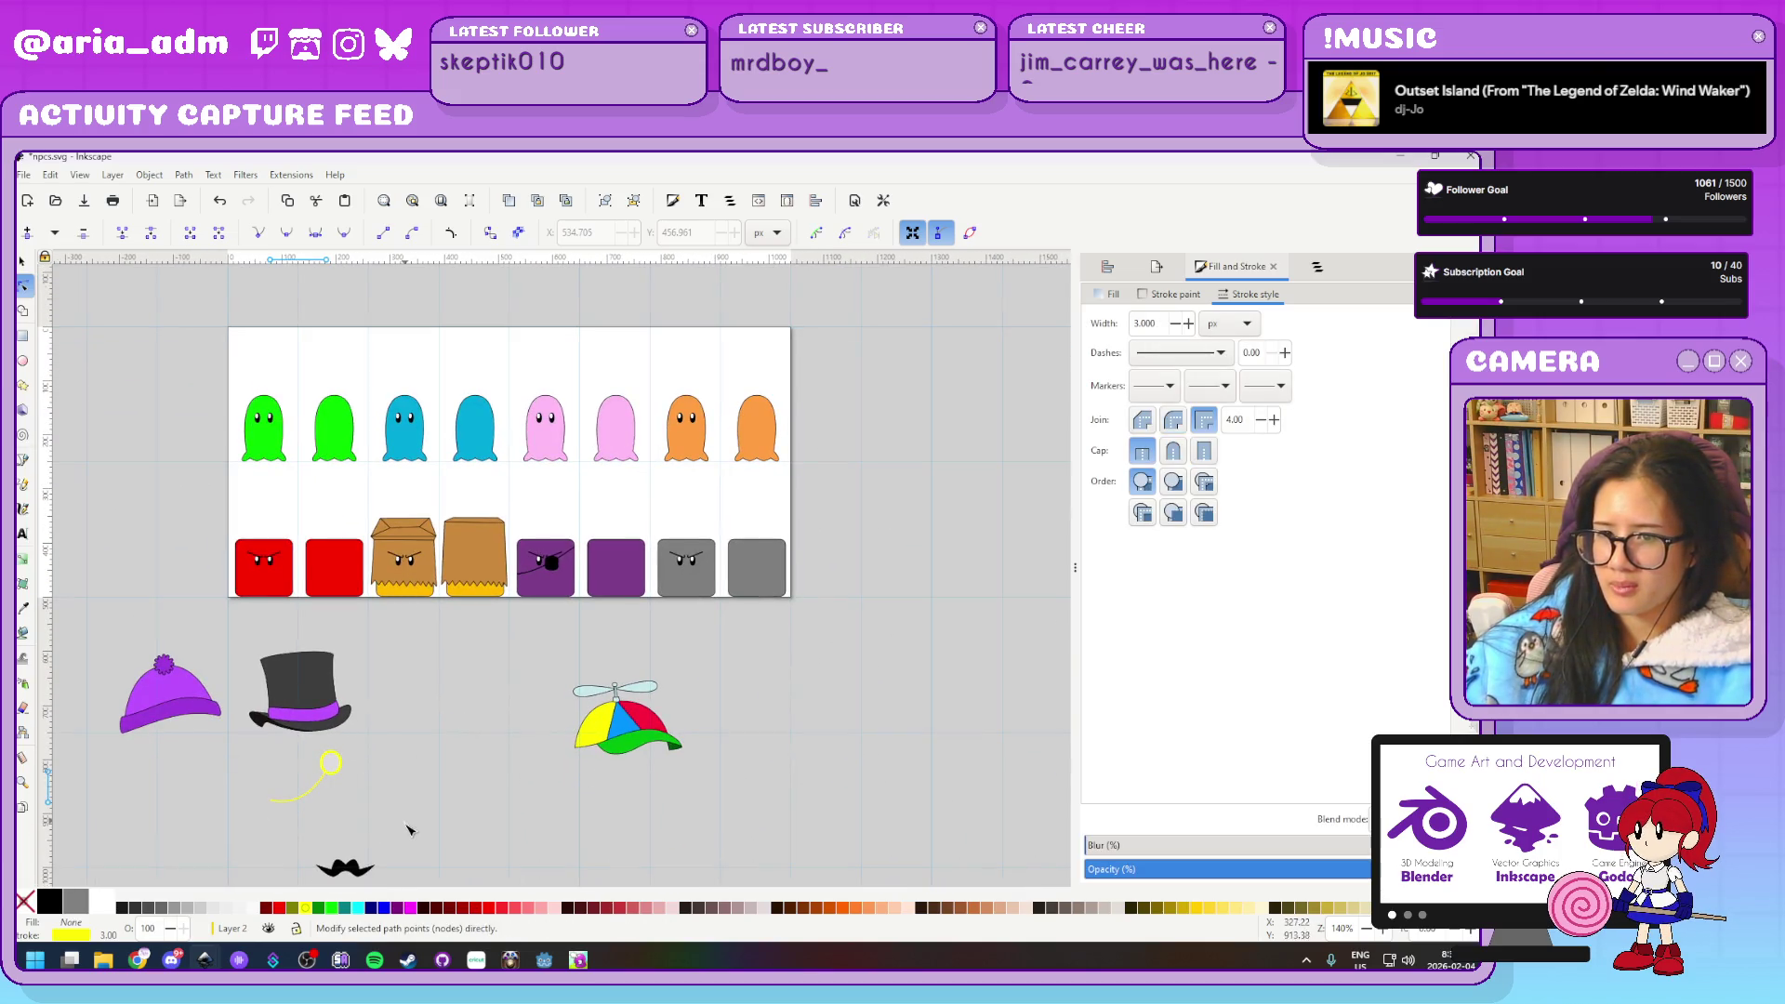
click(406, 831)
key(s)
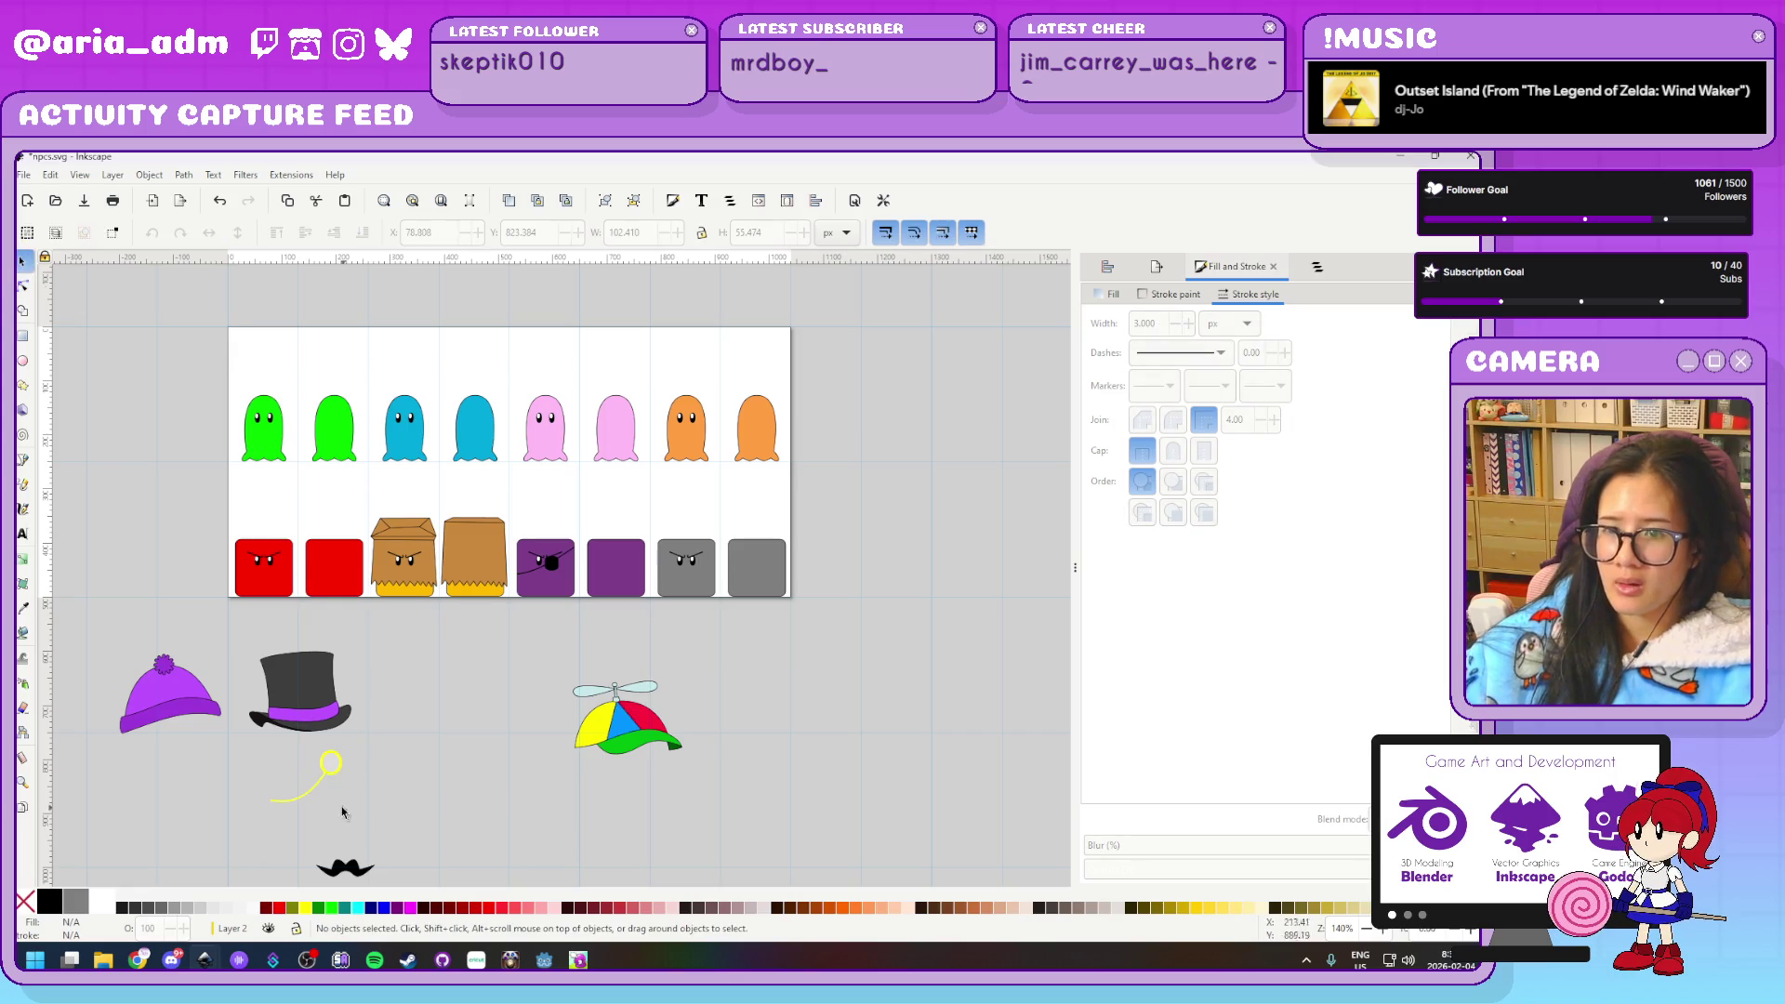
mouse_move(330, 777)
mouse_down()
mouse_move(740, 353)
mouse_move(740, 415)
mouse_up()
ctrl+scroll(740, 415, up, 5)
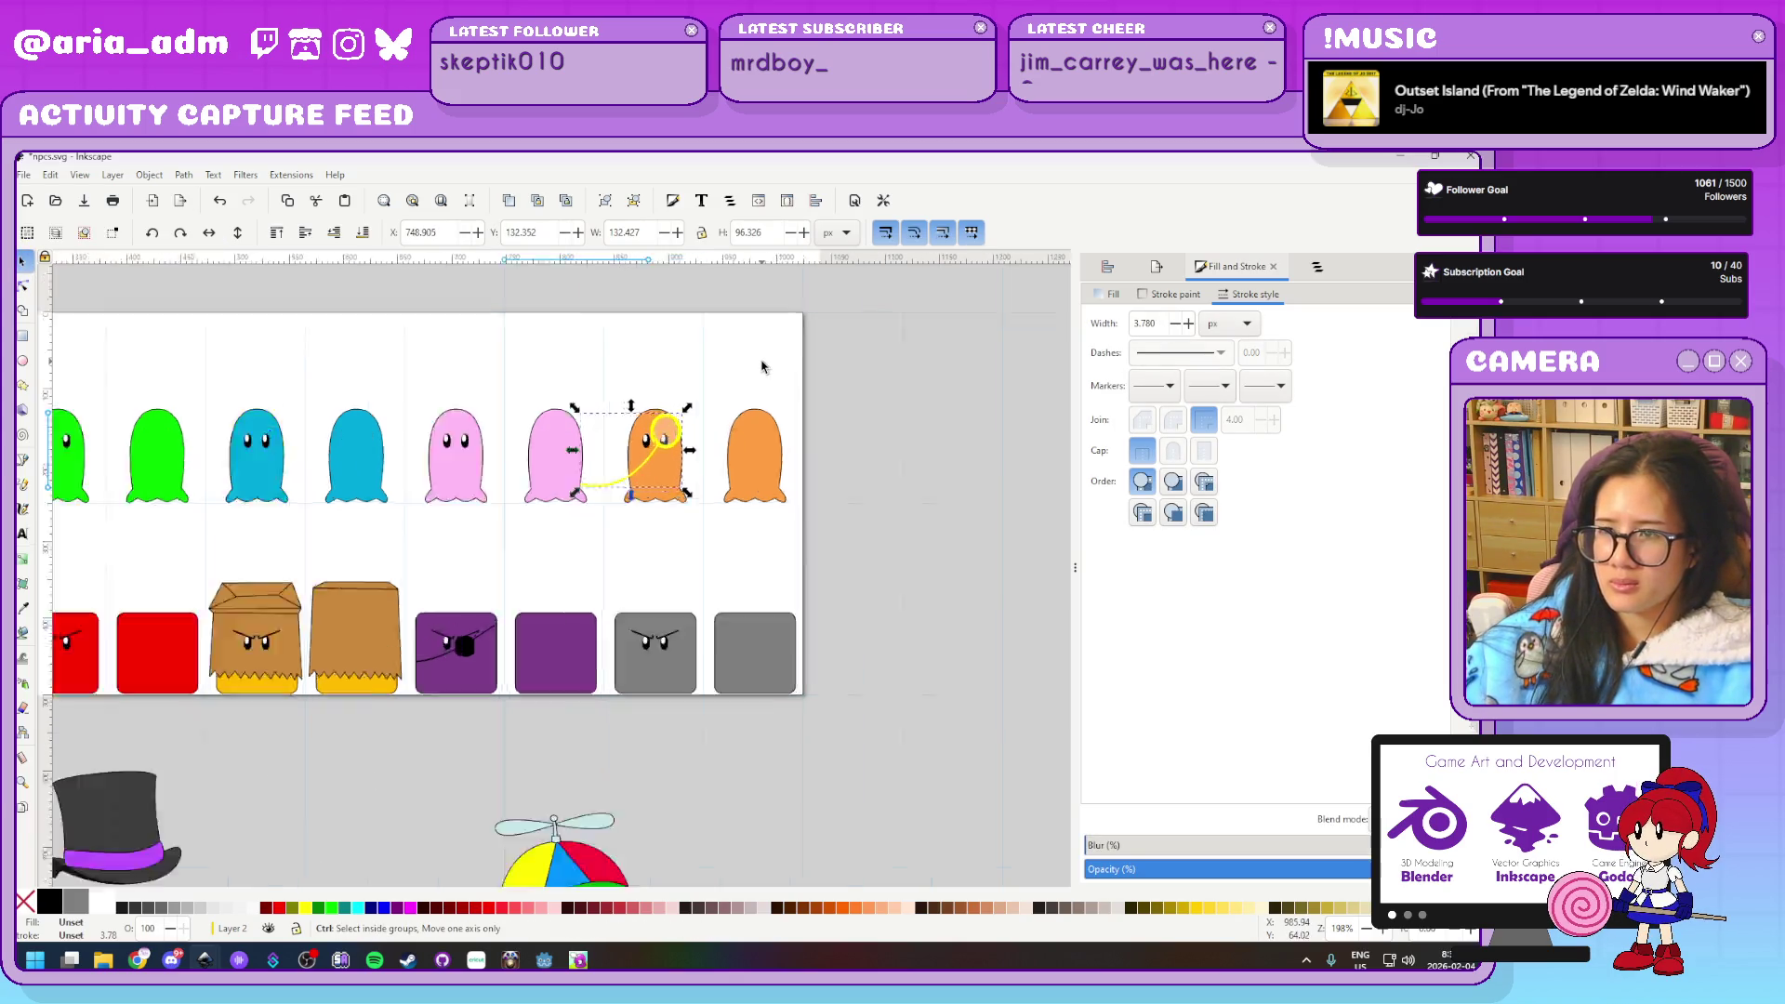
mouse_move(562, 525)
mouse_down()
mouse_move(687, 457)
mouse_move(500, 563)
mouse_up()
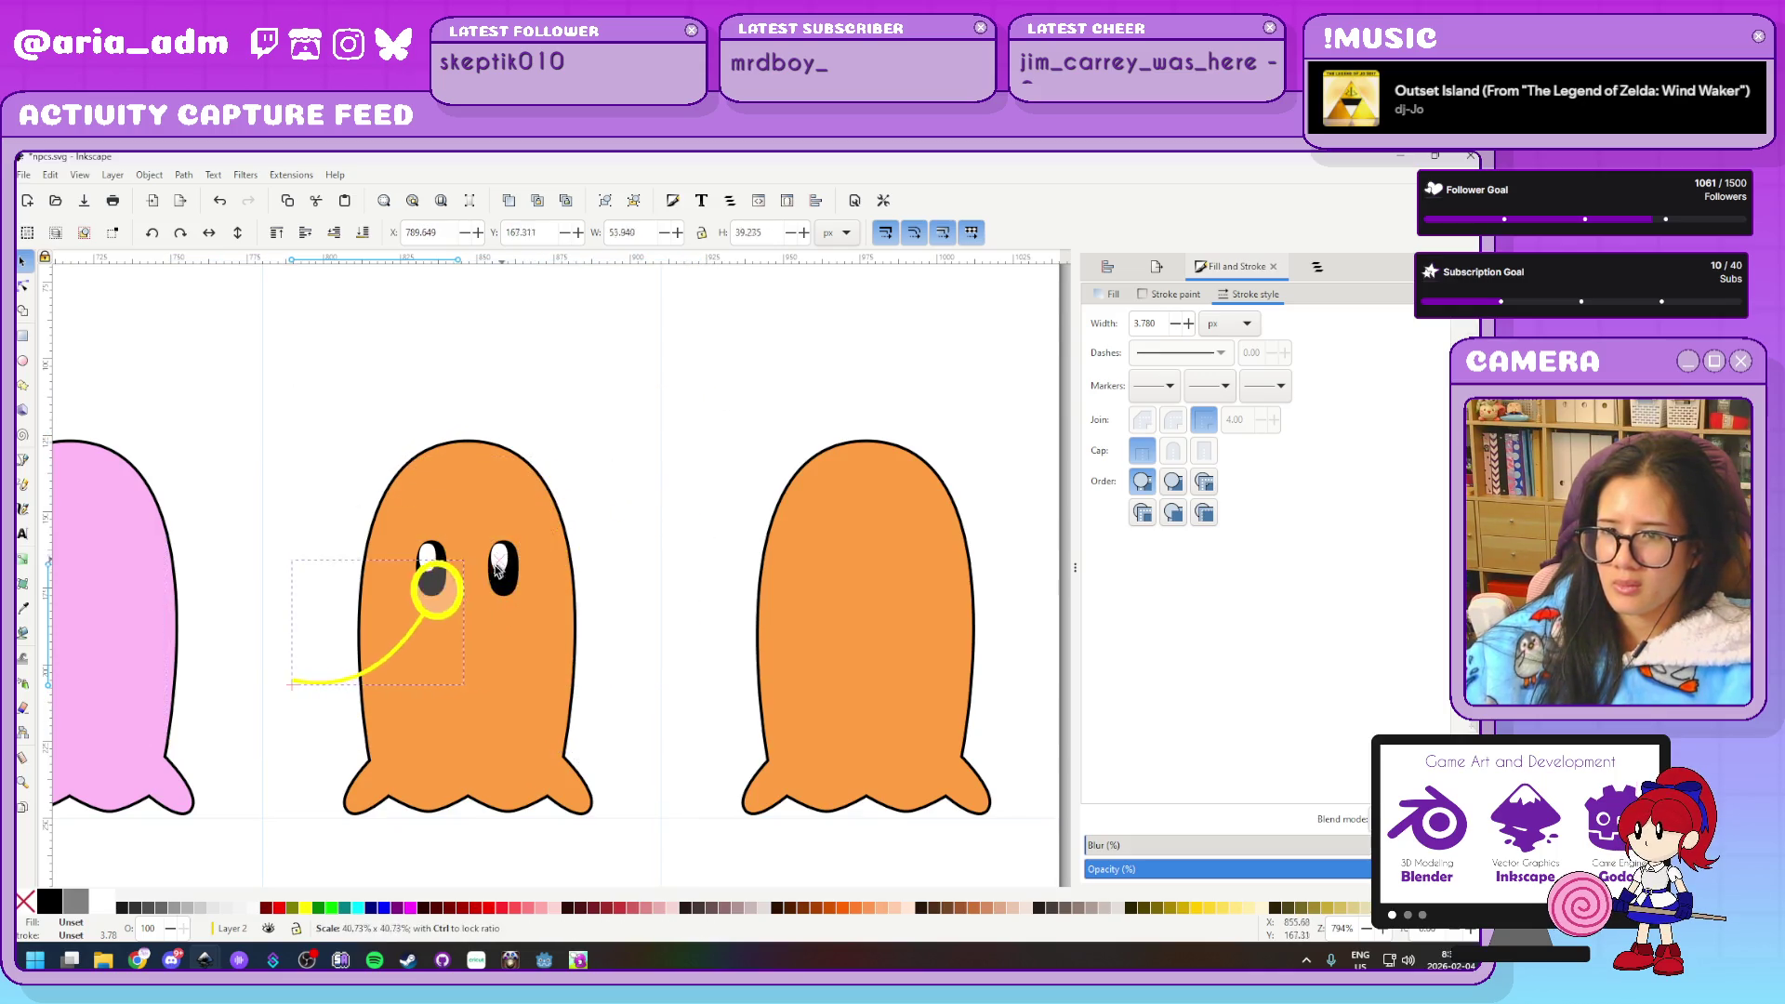
mouse_move(426, 627)
mouse_down()
mouse_move(495, 596)
mouse_move(435, 563)
mouse_up()
Zoom out and drag the black moustache up onto the ghosts
key(Escape)
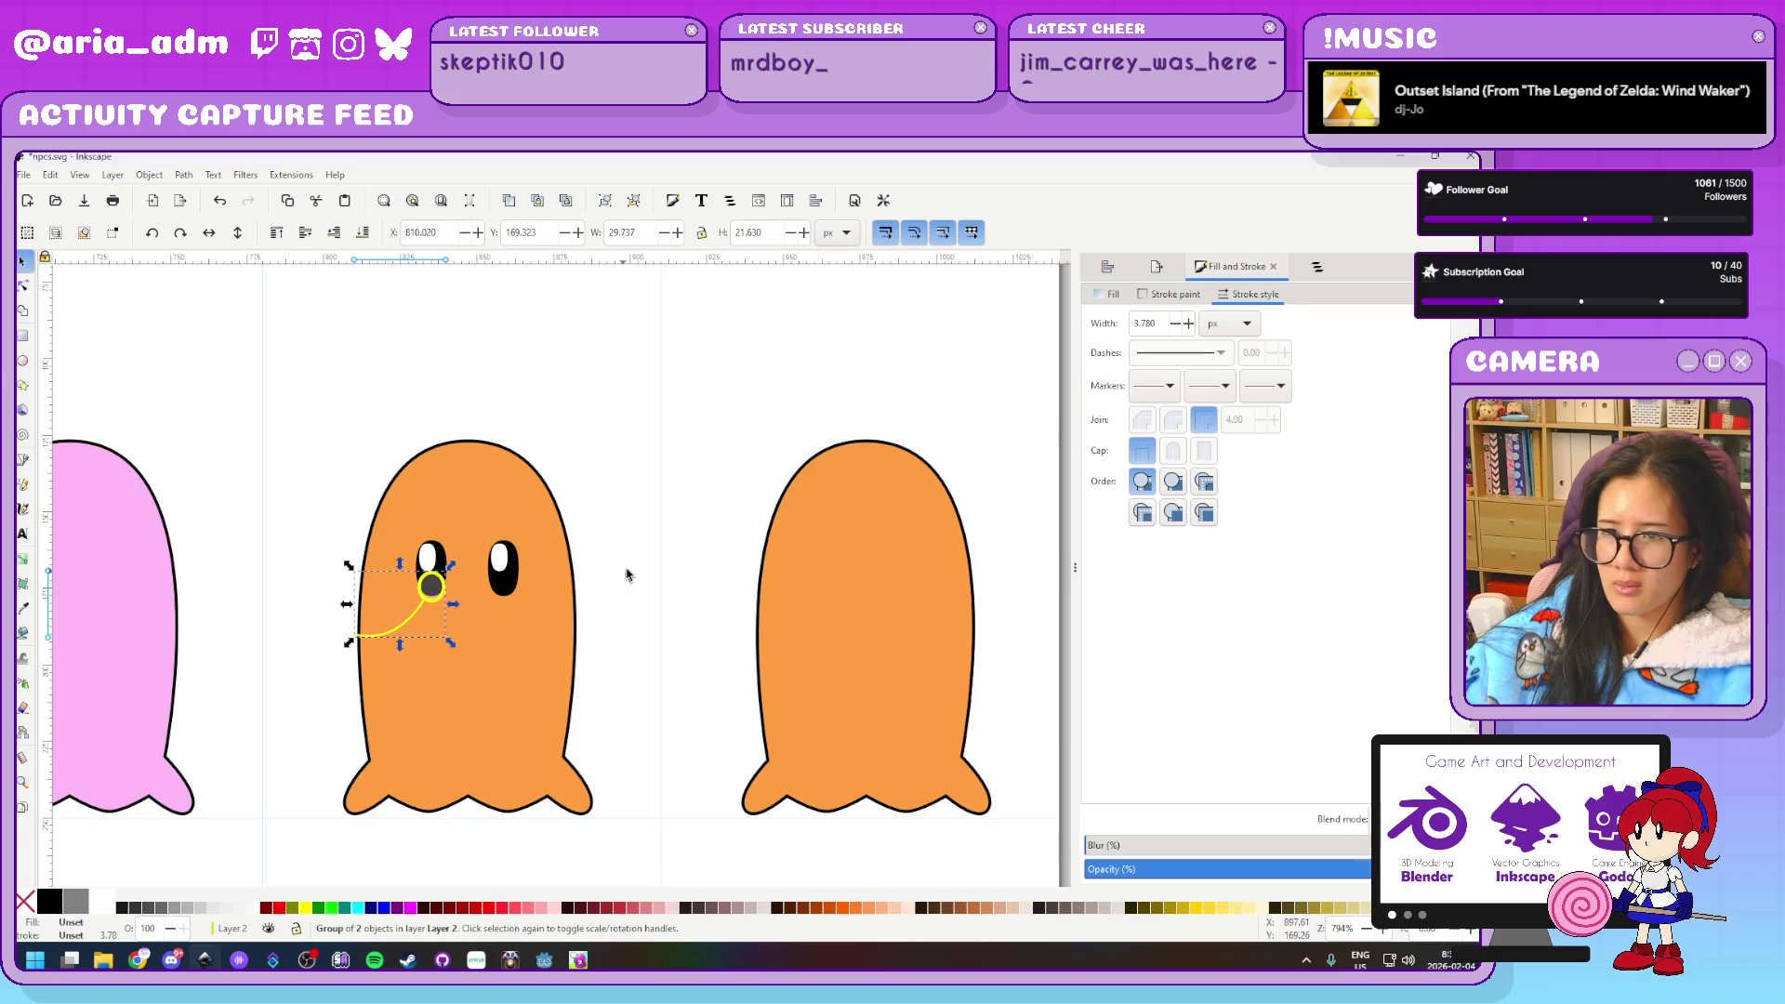
scroll(758, 820, down, 3)
scroll(758, 820, down, 3)
scroll(684, 842, up, 2)
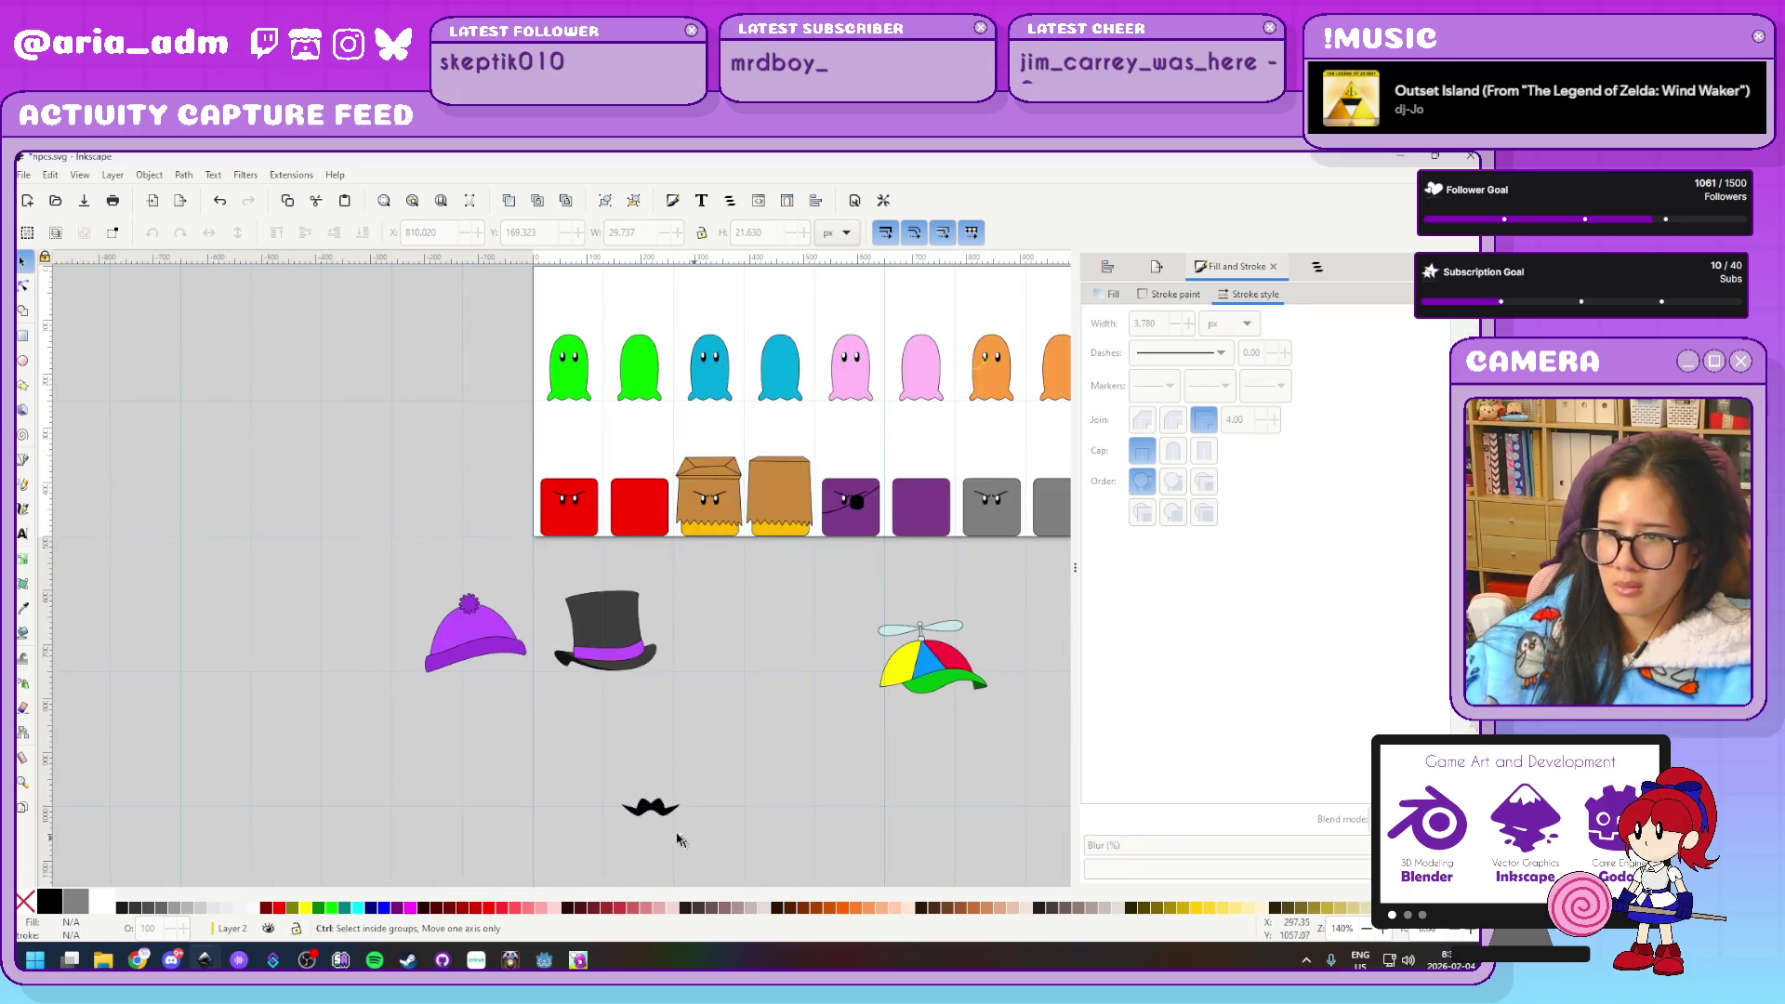
mouse_move(658, 801)
mouse_down()
mouse_move(1030, 374)
mouse_move(583, 372)
mouse_move(603, 286)
mouse_up()
Place the moustache on the ghost, then duplicate it and shrink the copy onto its face at half size
scroll(583, 372, up, 3)
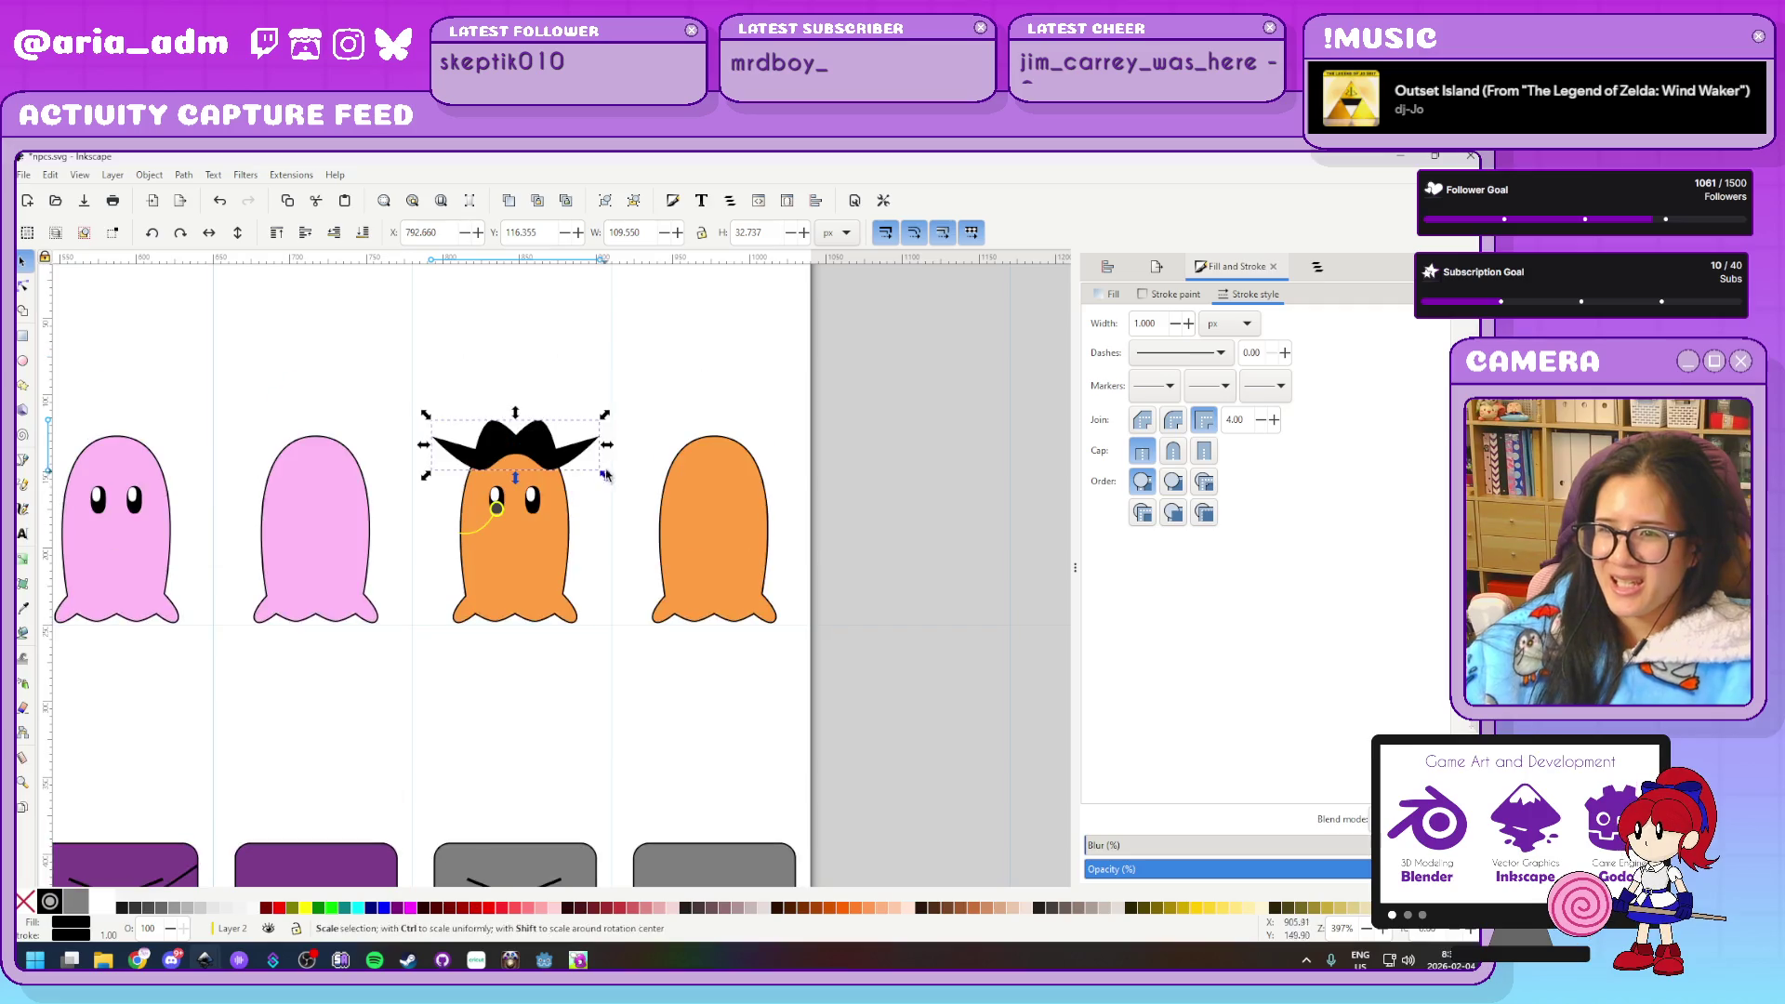
scroll(619, 437, up, 2)
scroll(657, 615, up, 2)
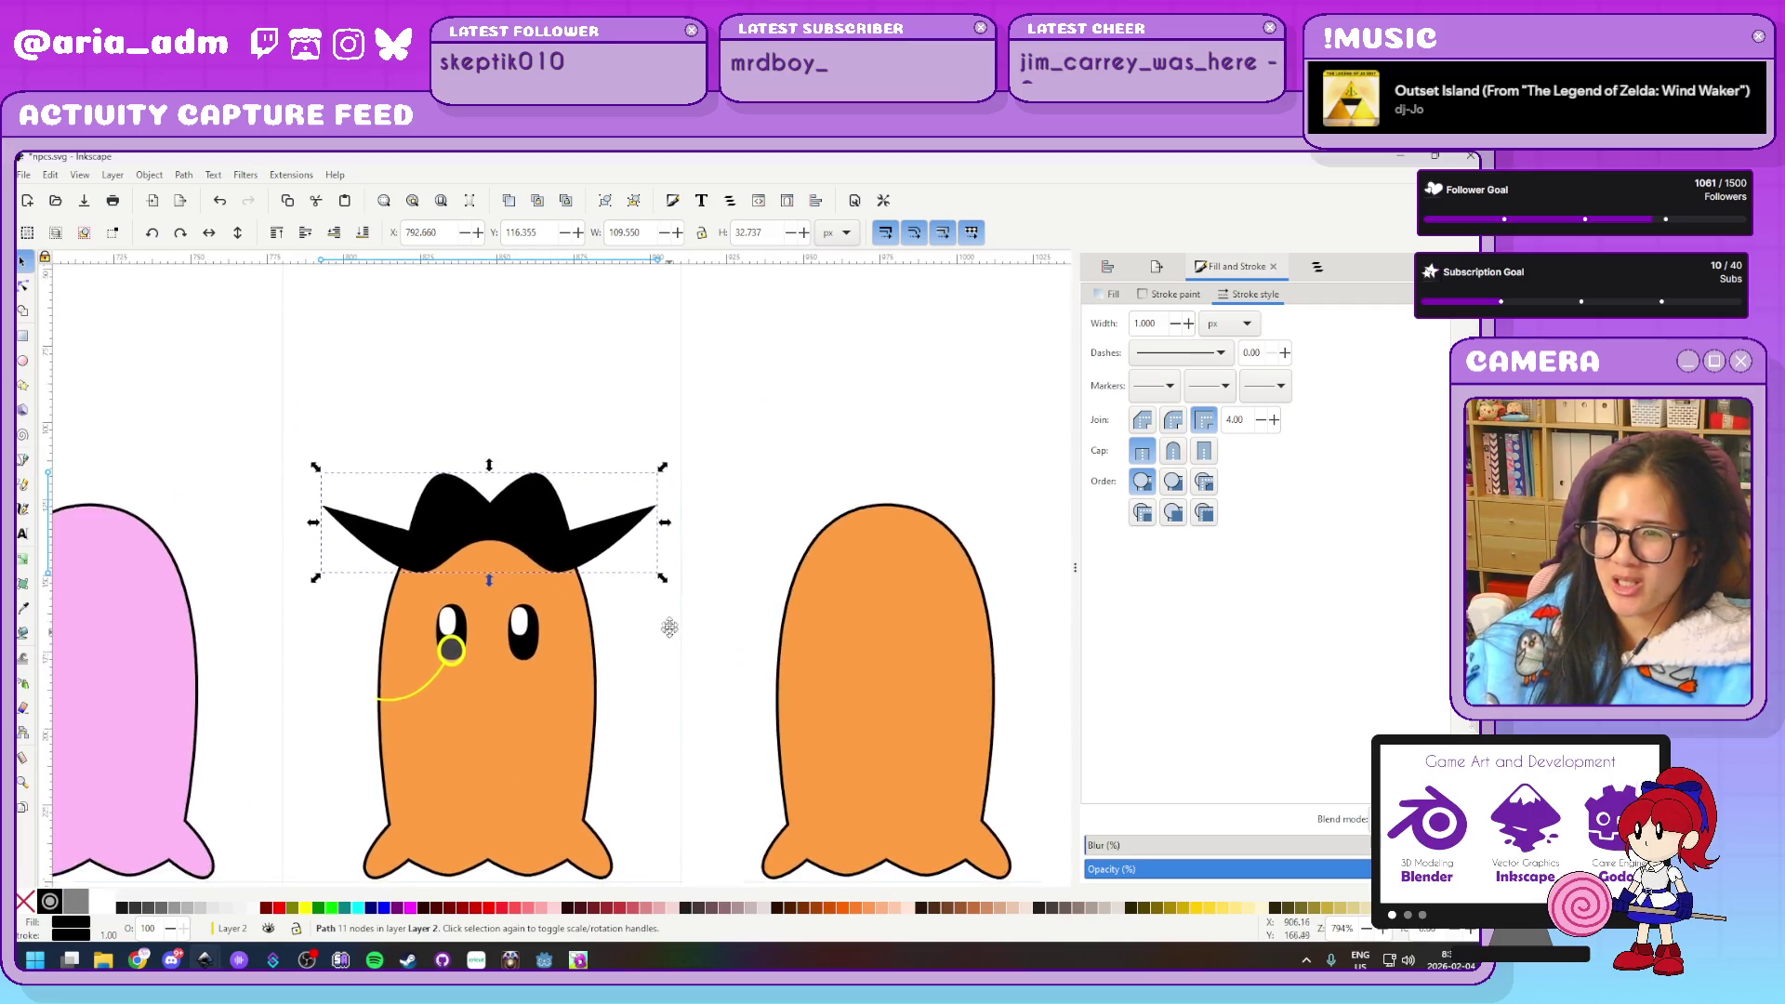
mouse_move(558, 414)
mouse_down()
mouse_move(558, 391)
mouse_move(555, 415)
mouse_up()
key(ctrl+d)
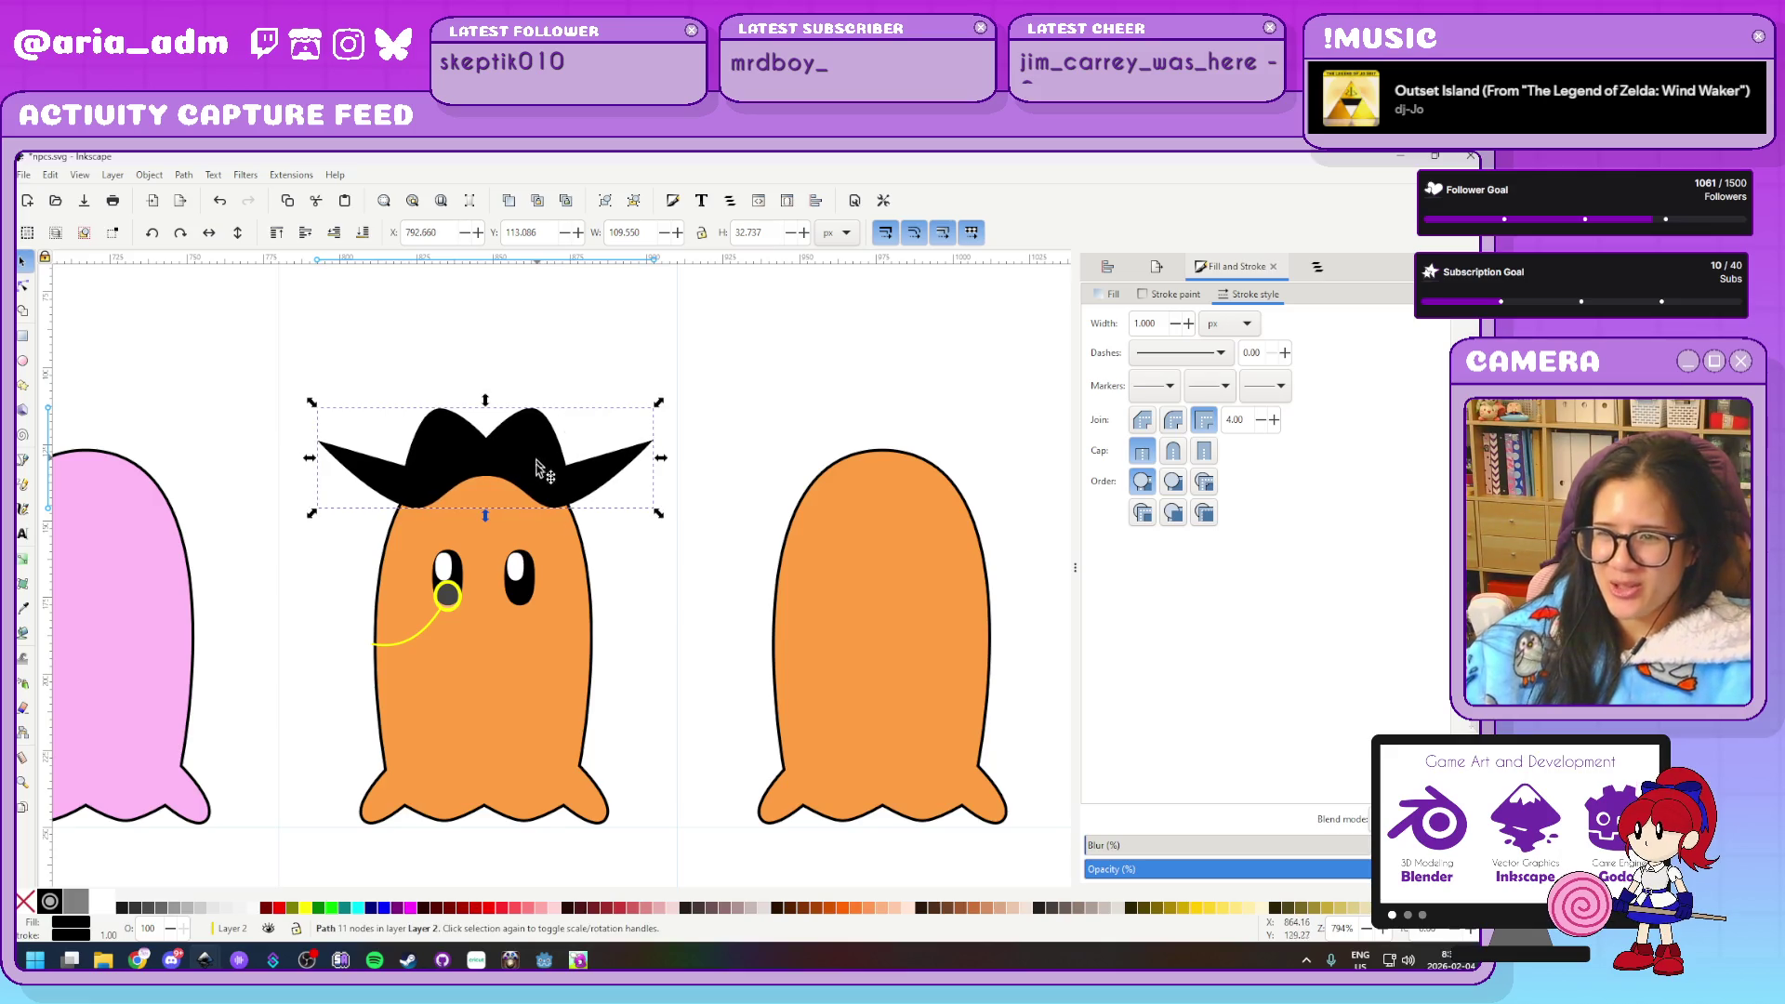
drag(542, 478, 543, 669)
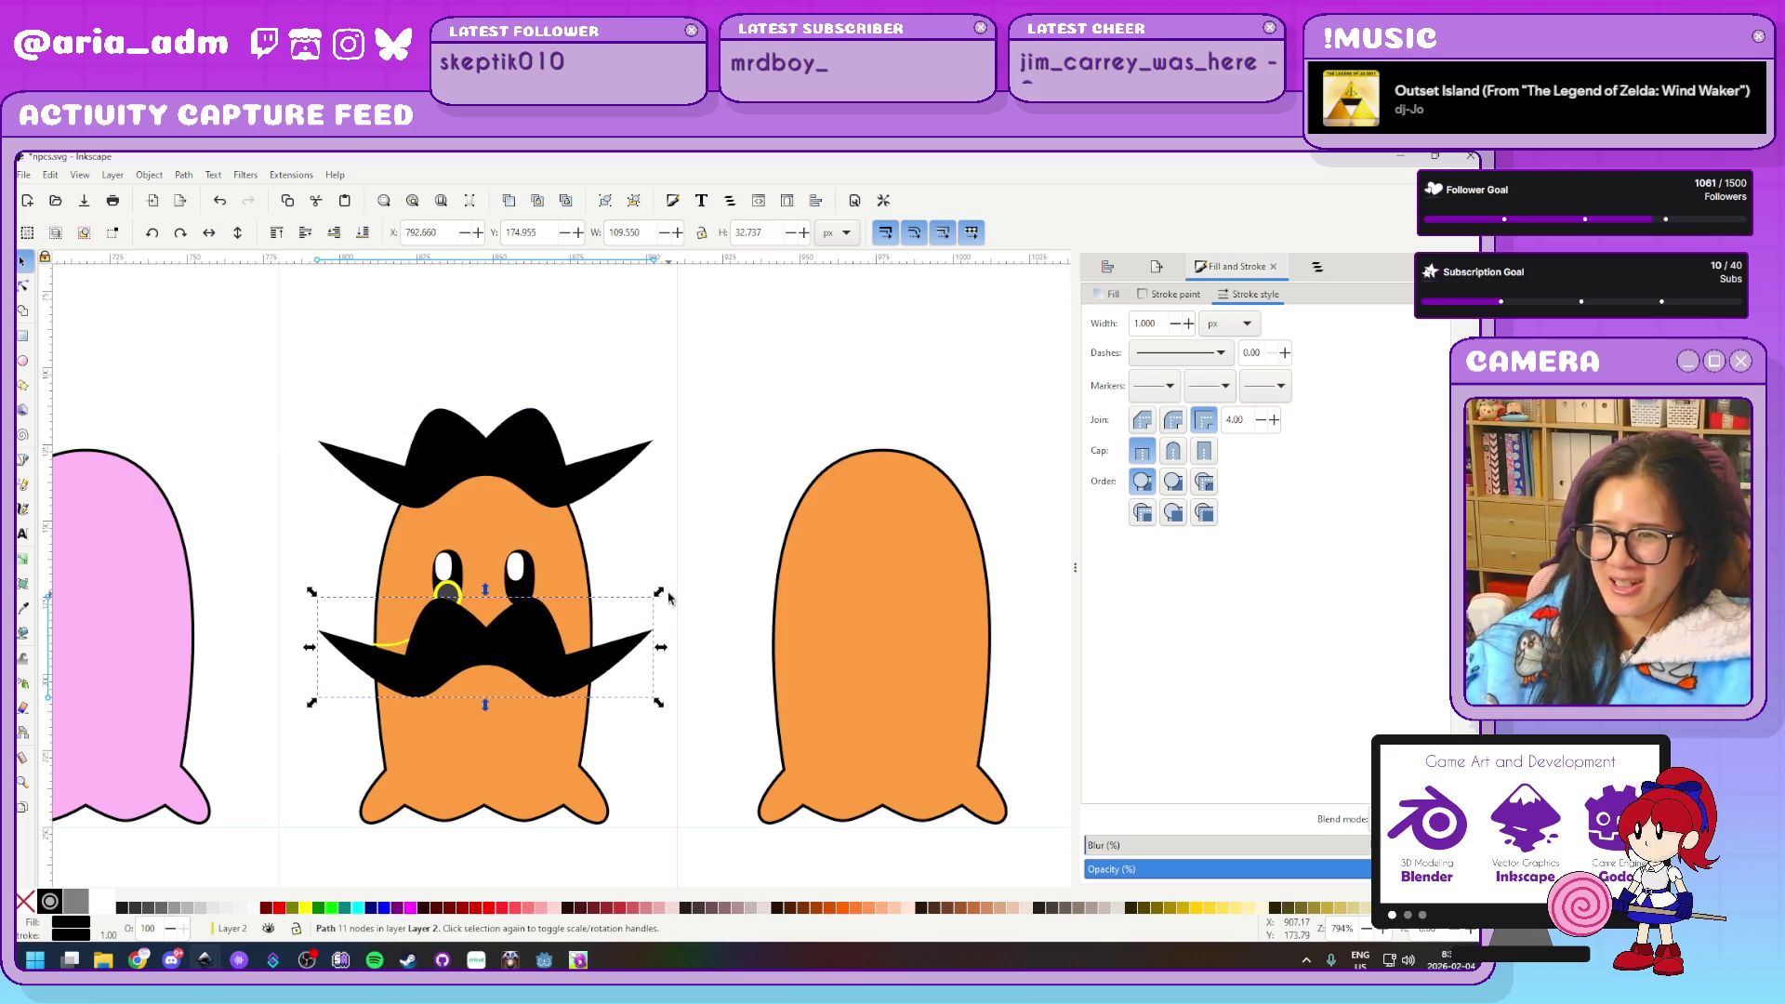
mouse_move(659, 591)
mouse_down()
mouse_move(592, 623)
mouse_move(502, 610)
mouse_up()
Flip the shape on the ghost's head upside down and lower it, undoing a trial deletion
click(500, 454)
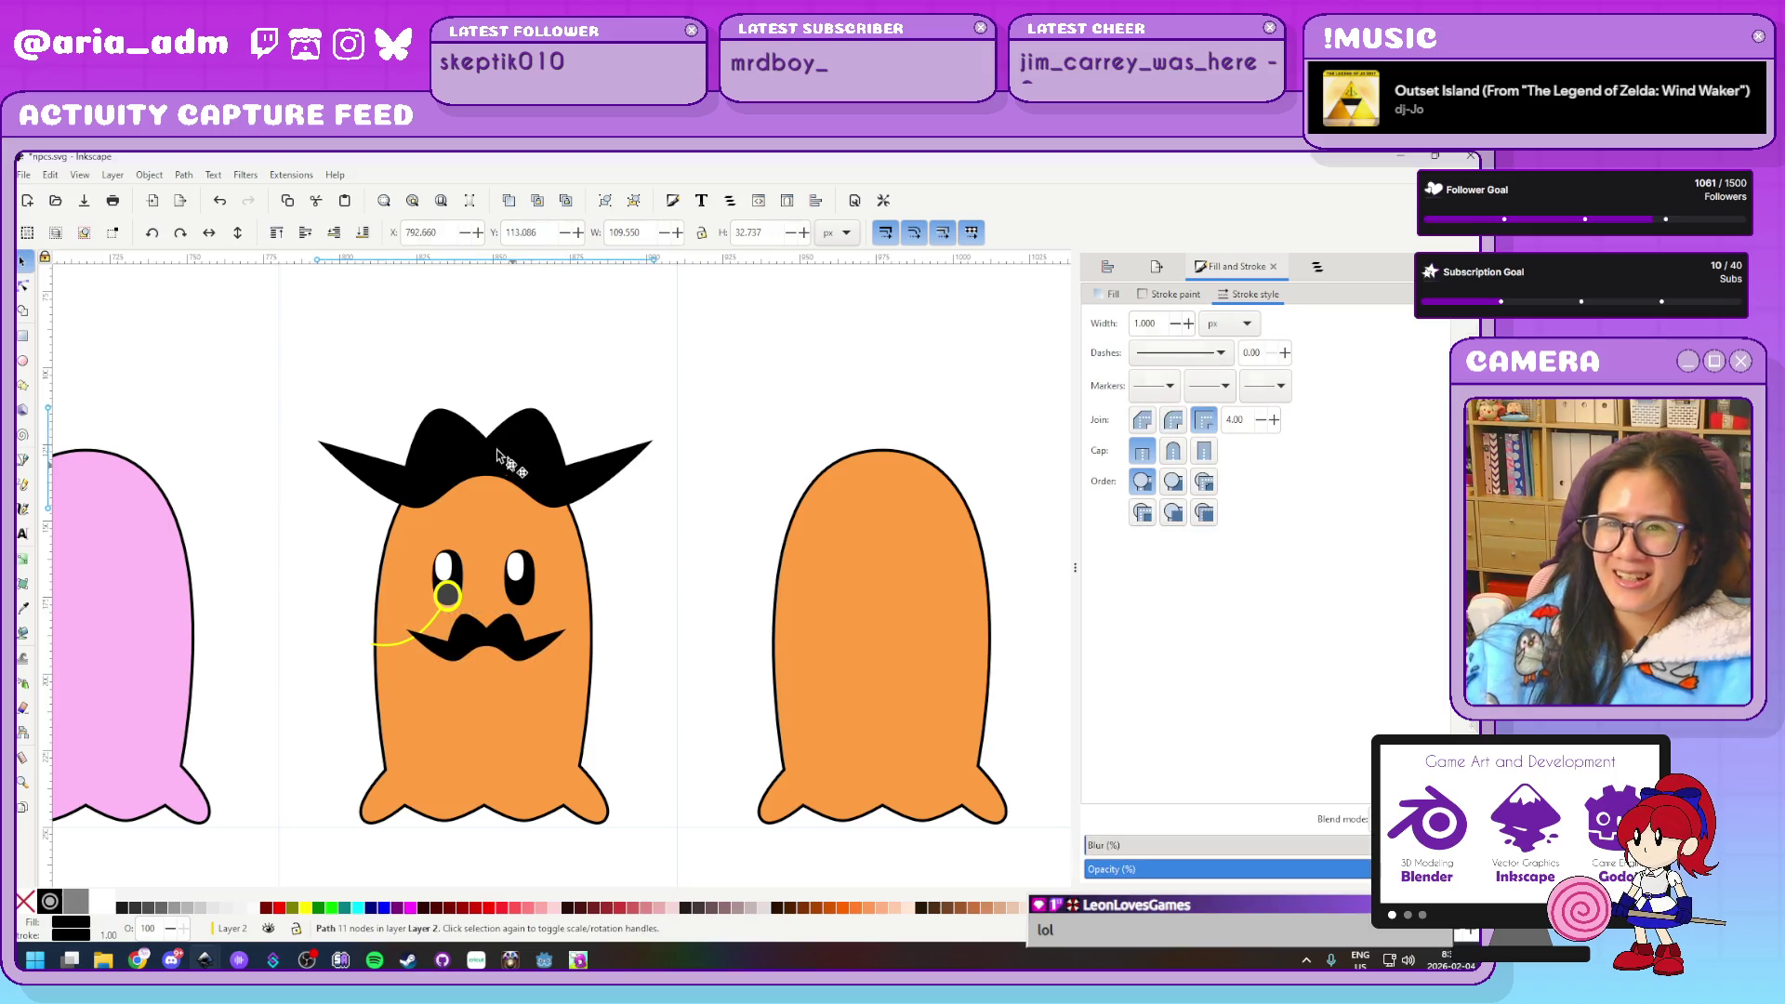
click(237, 236)
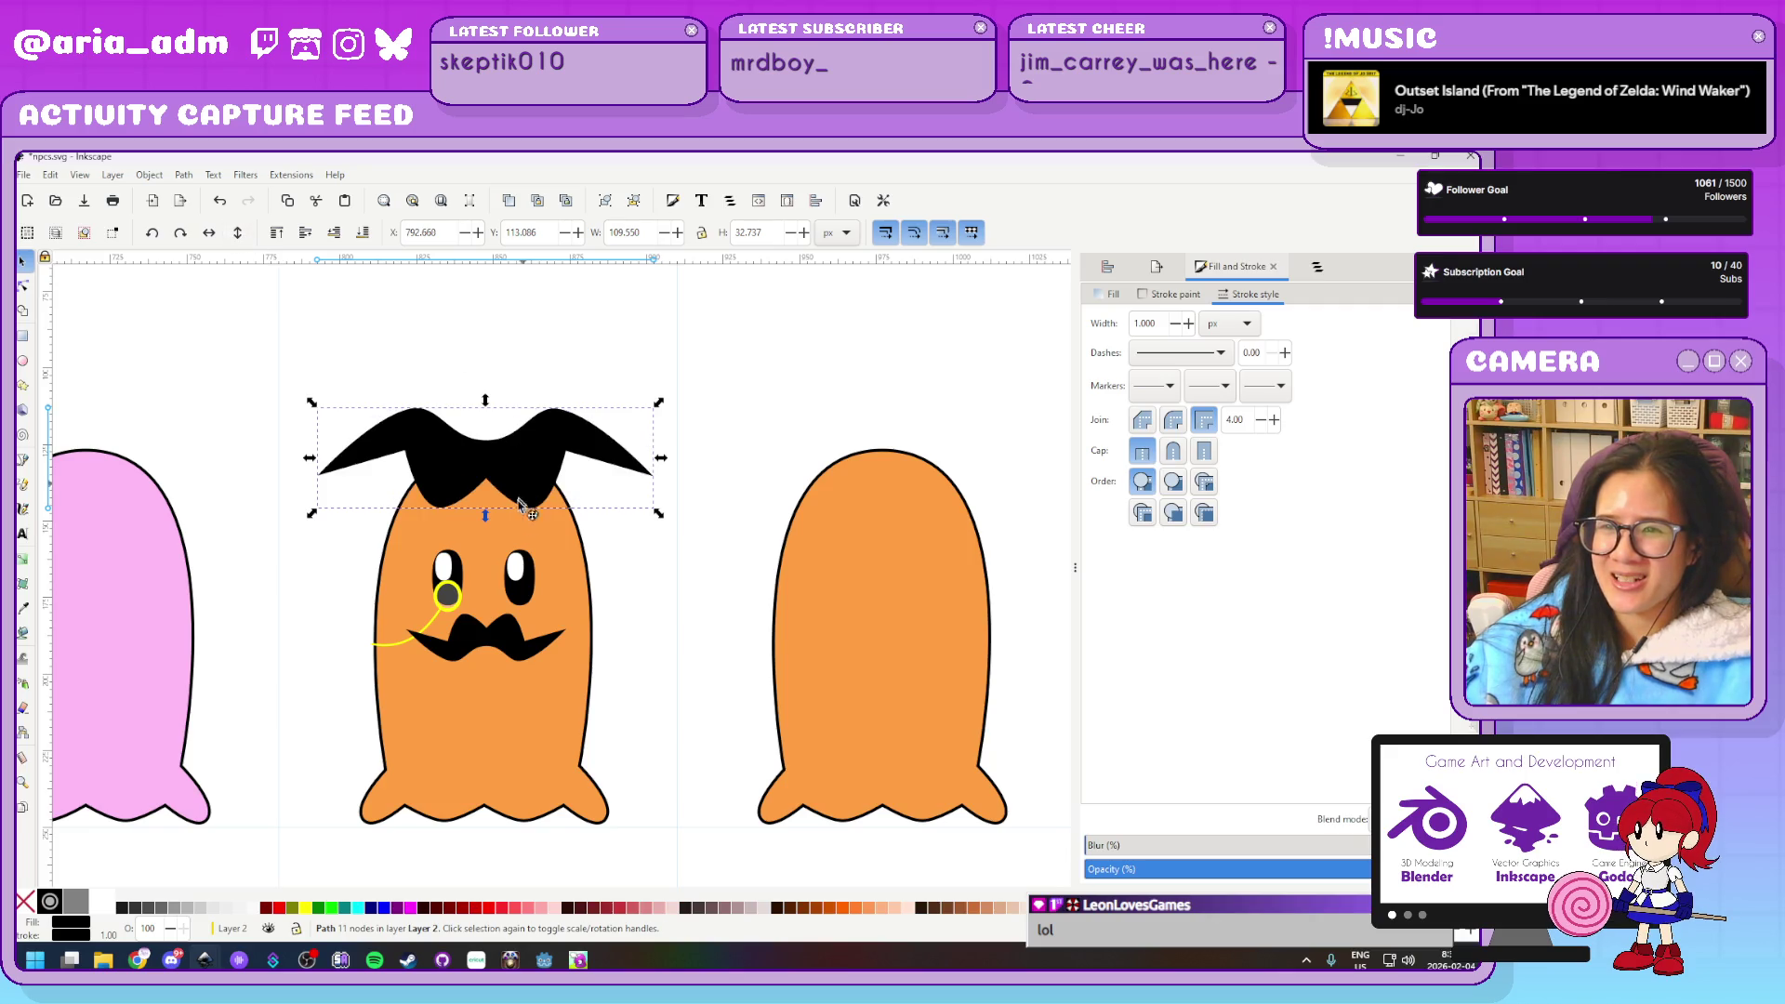
drag(527, 439, 521, 537)
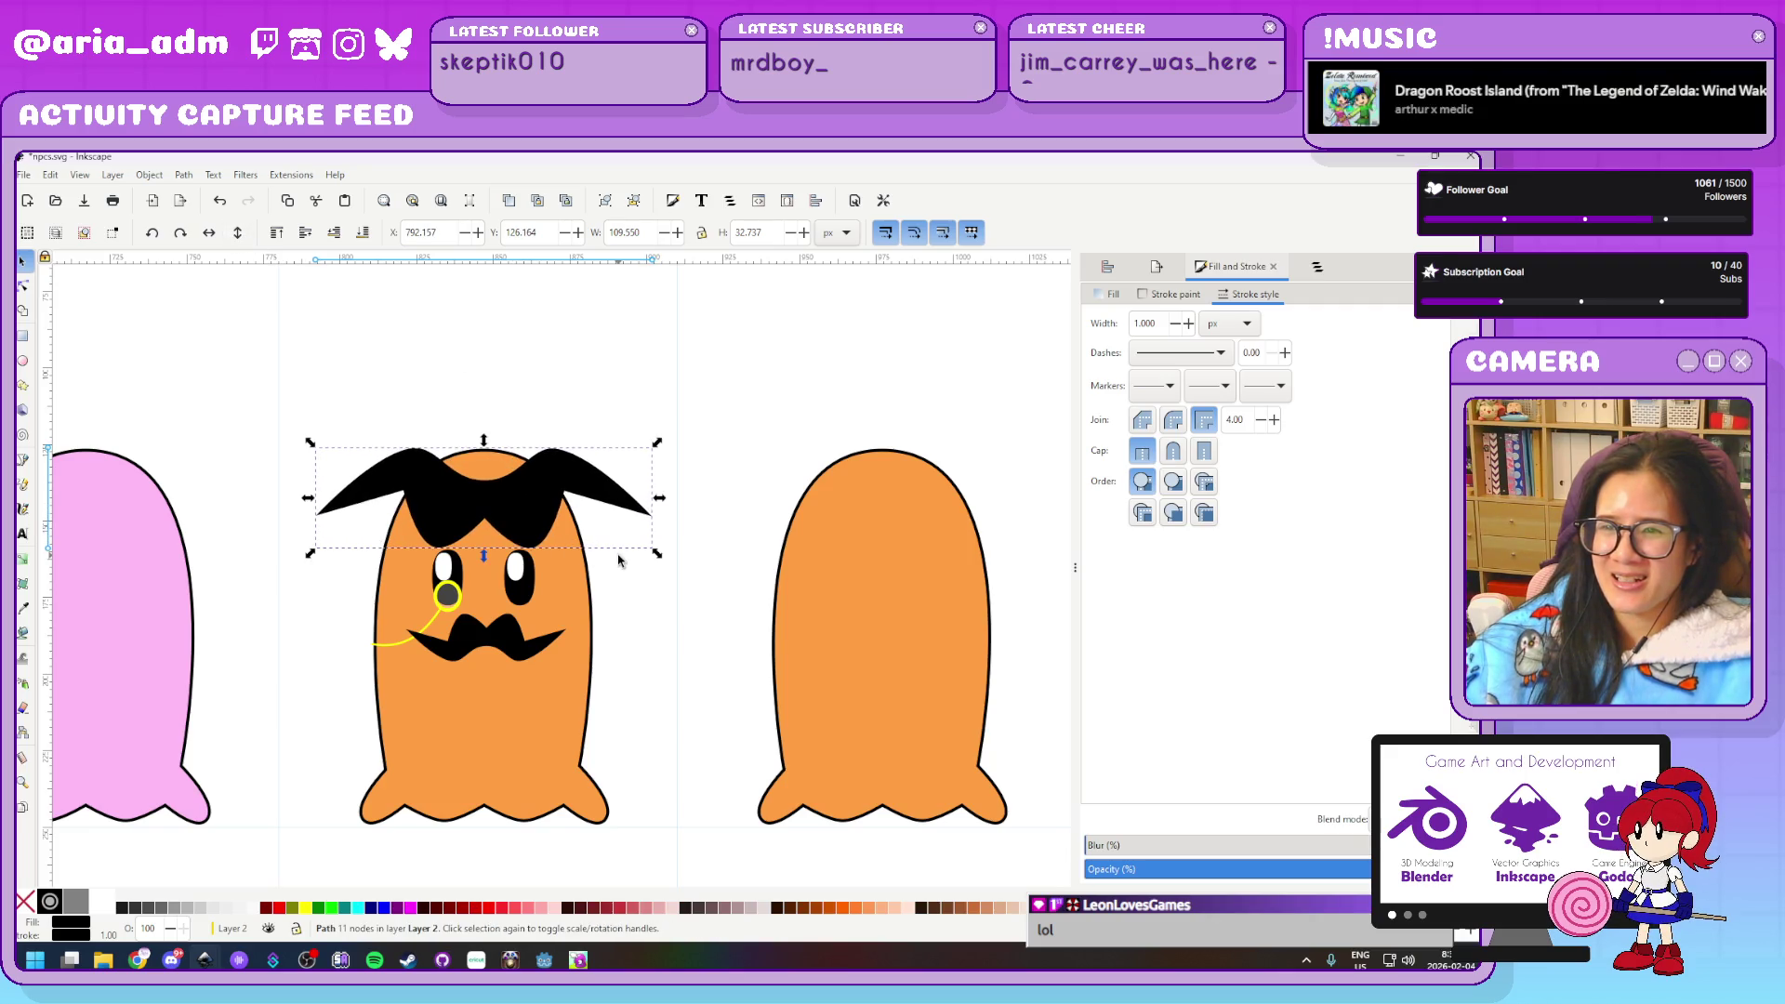
click(691, 639)
ctrl+scroll(691, 640, down, 3)
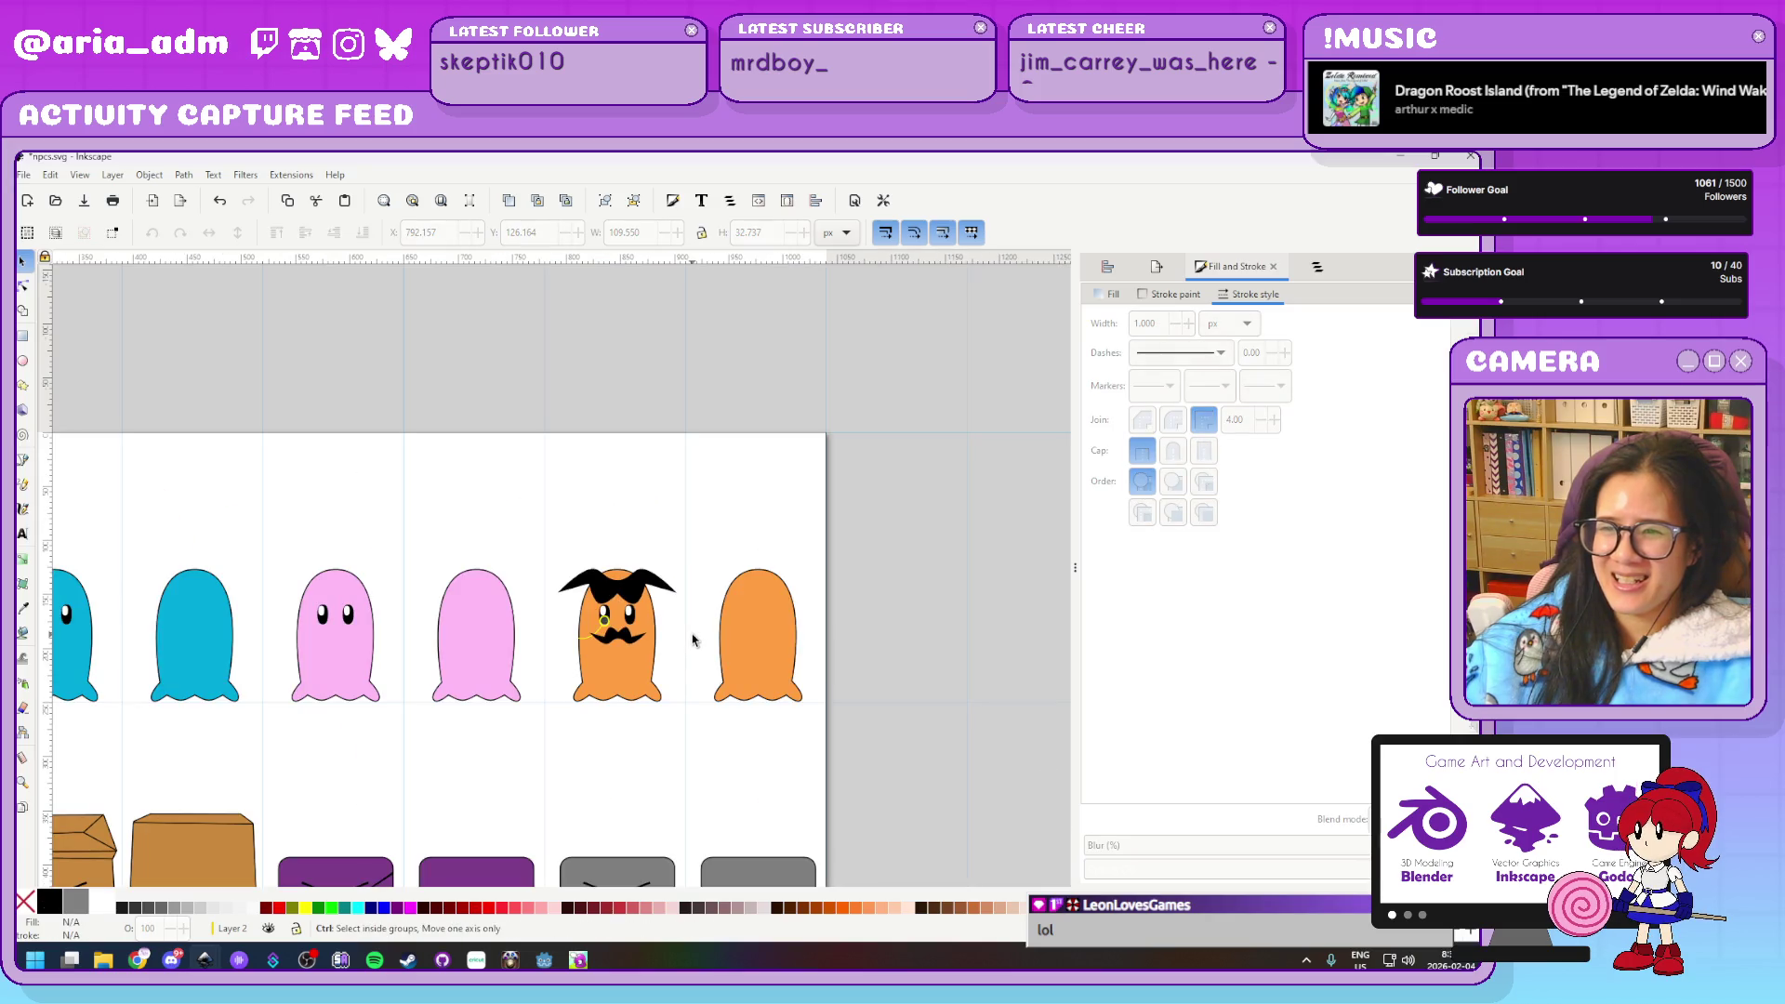
ctrl+scroll(692, 640, up, 2)
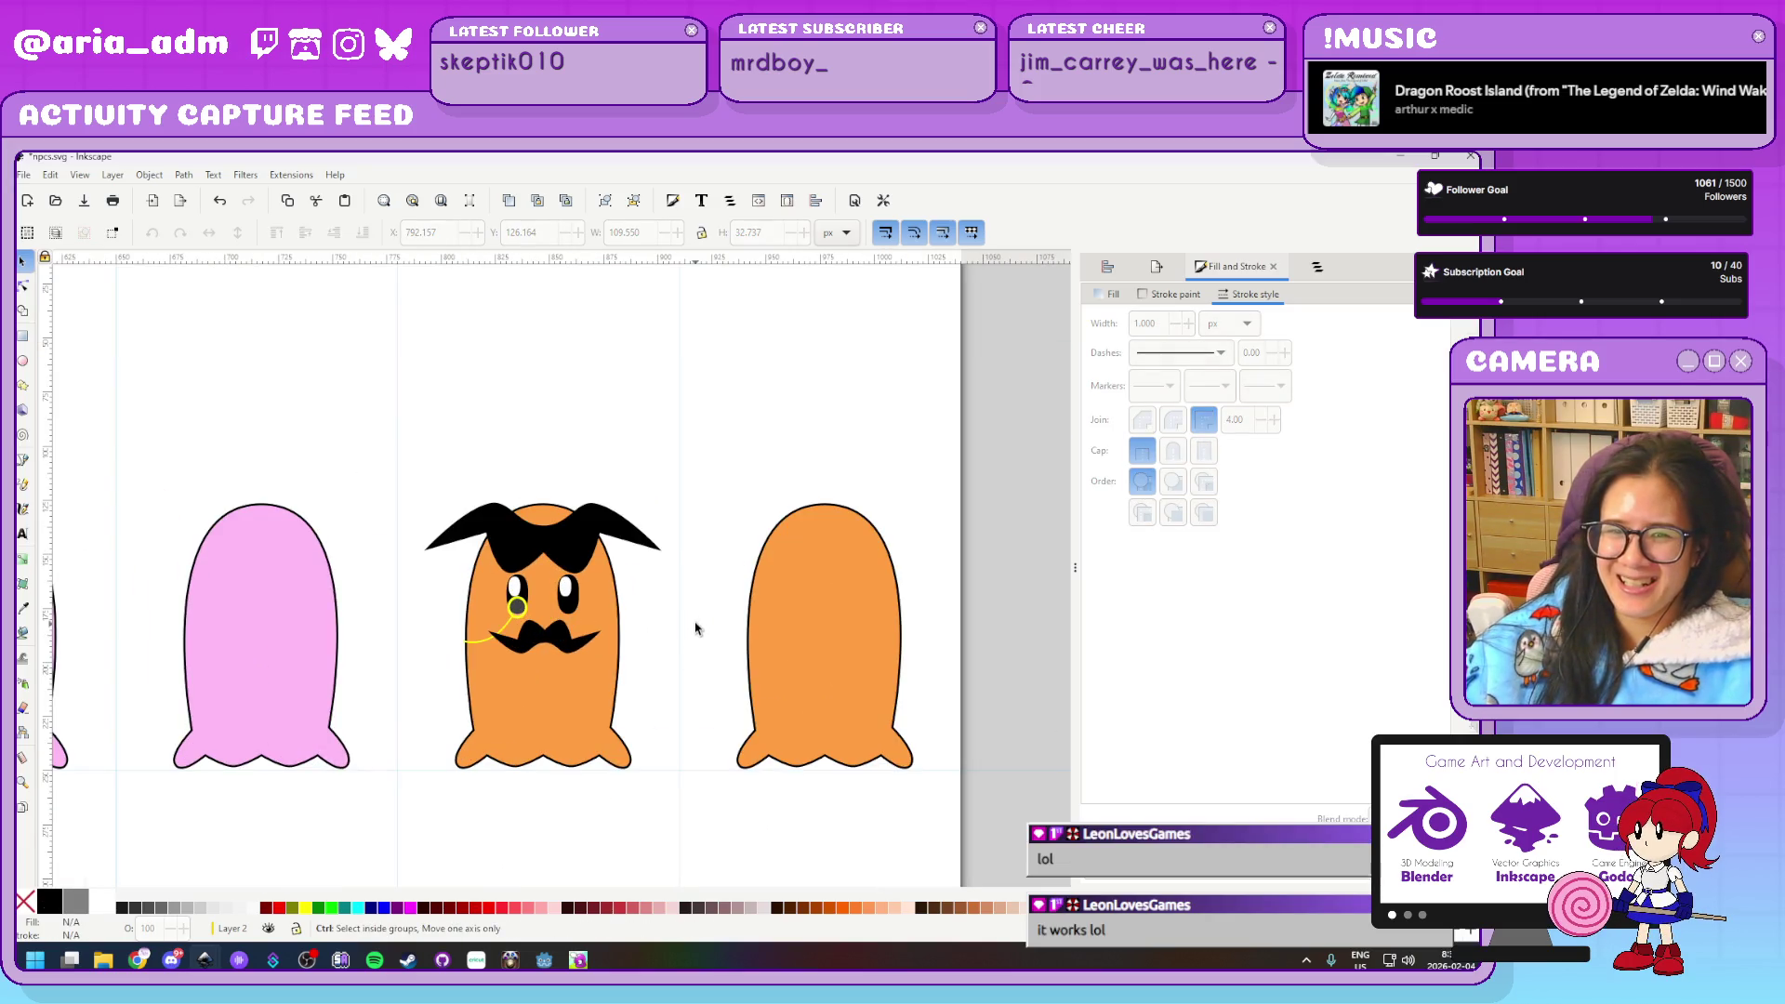
mouse_move(586, 553)
mouse_down()
mouse_move(580, 801)
mouse_move(583, 771)
mouse_up()
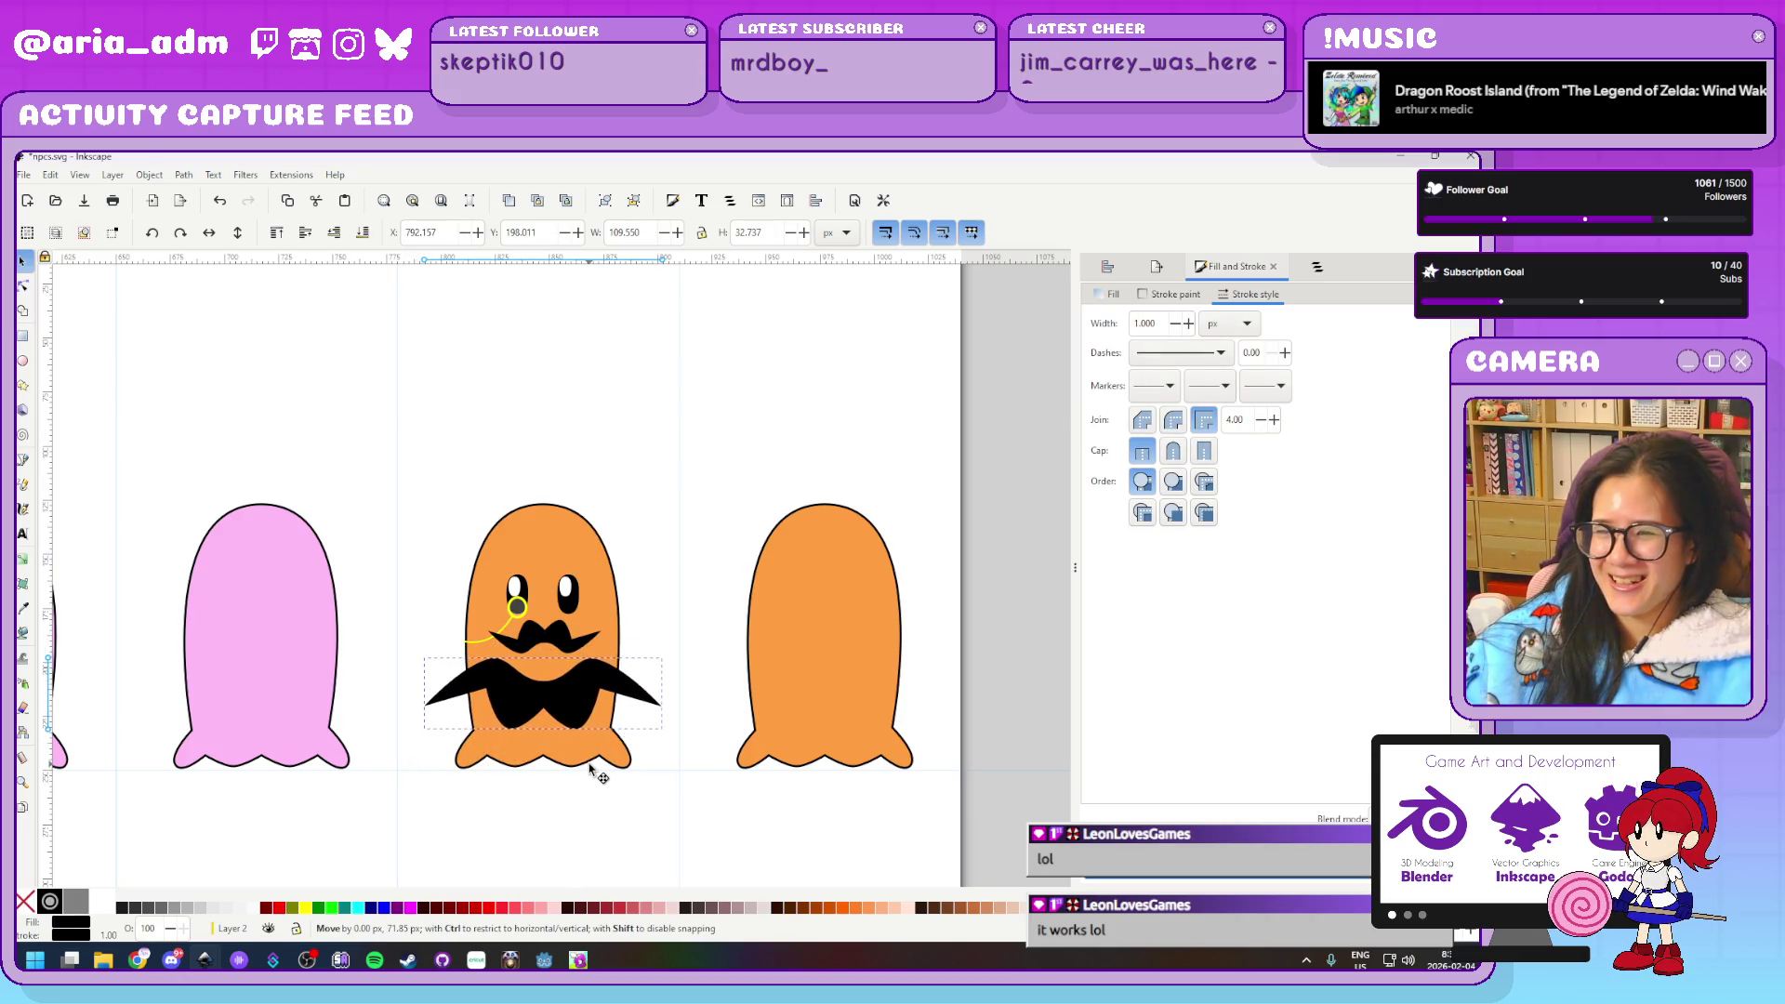
key(Delete)
key(Delete)
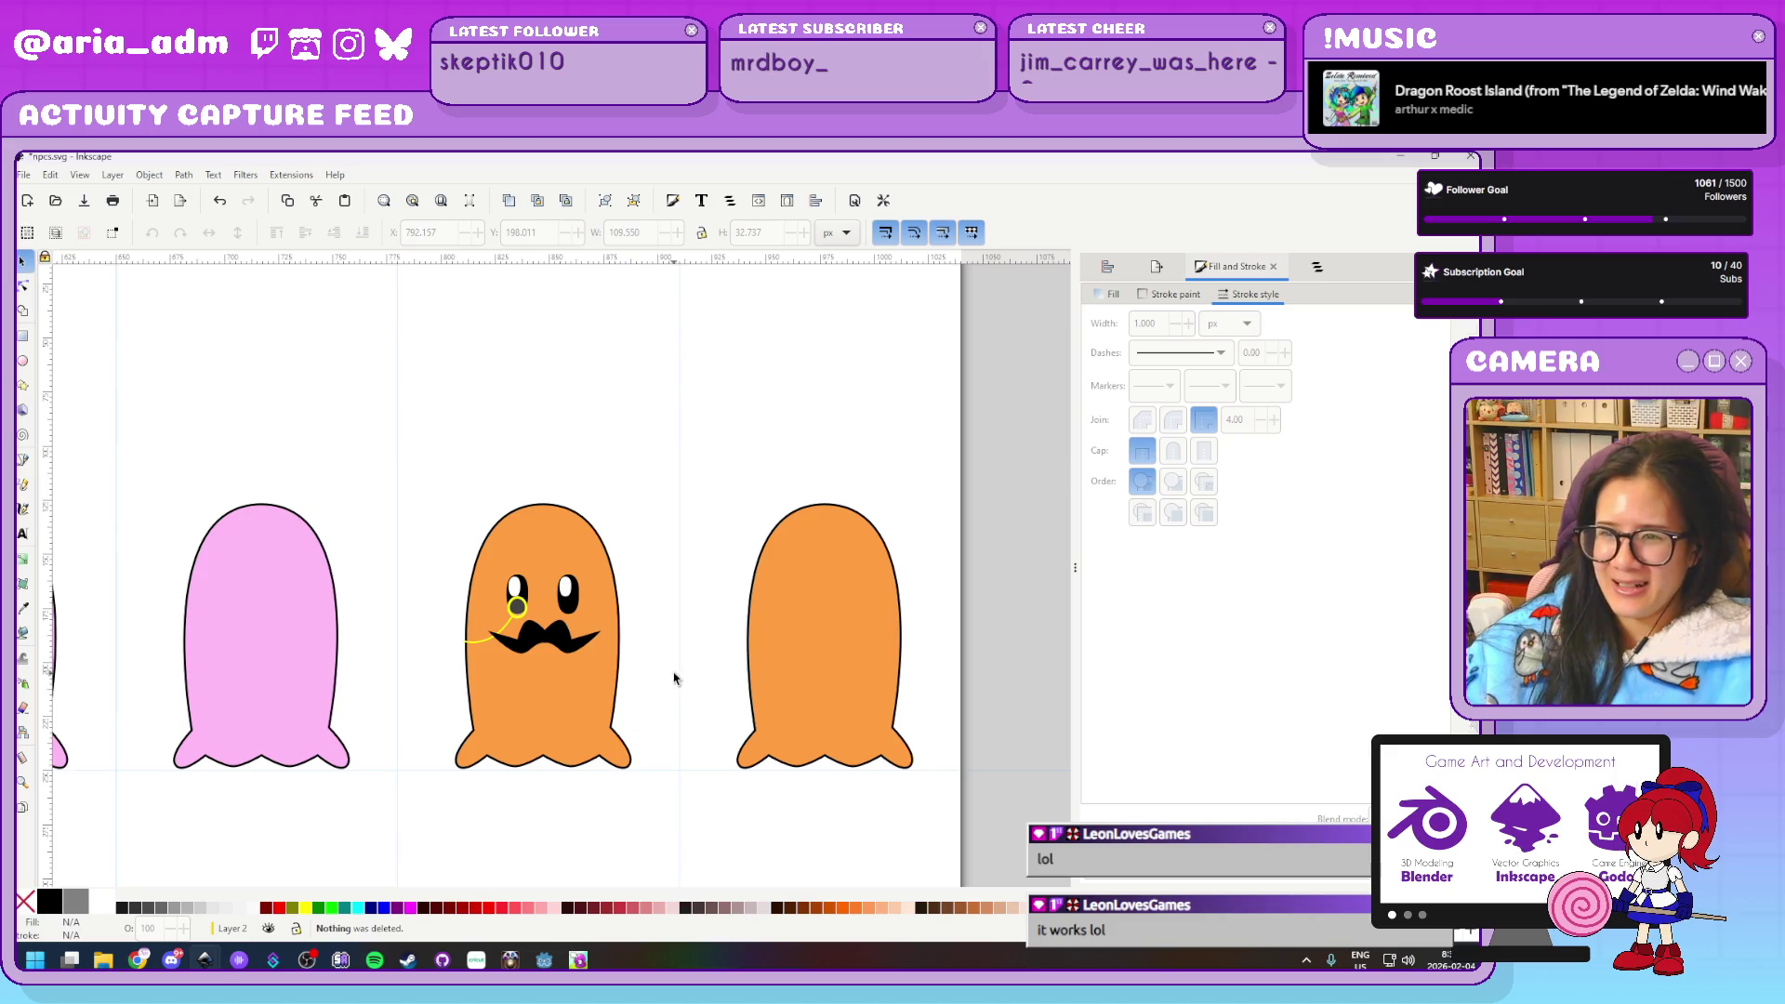
key(ctrl+z)
key(ctrl+z)
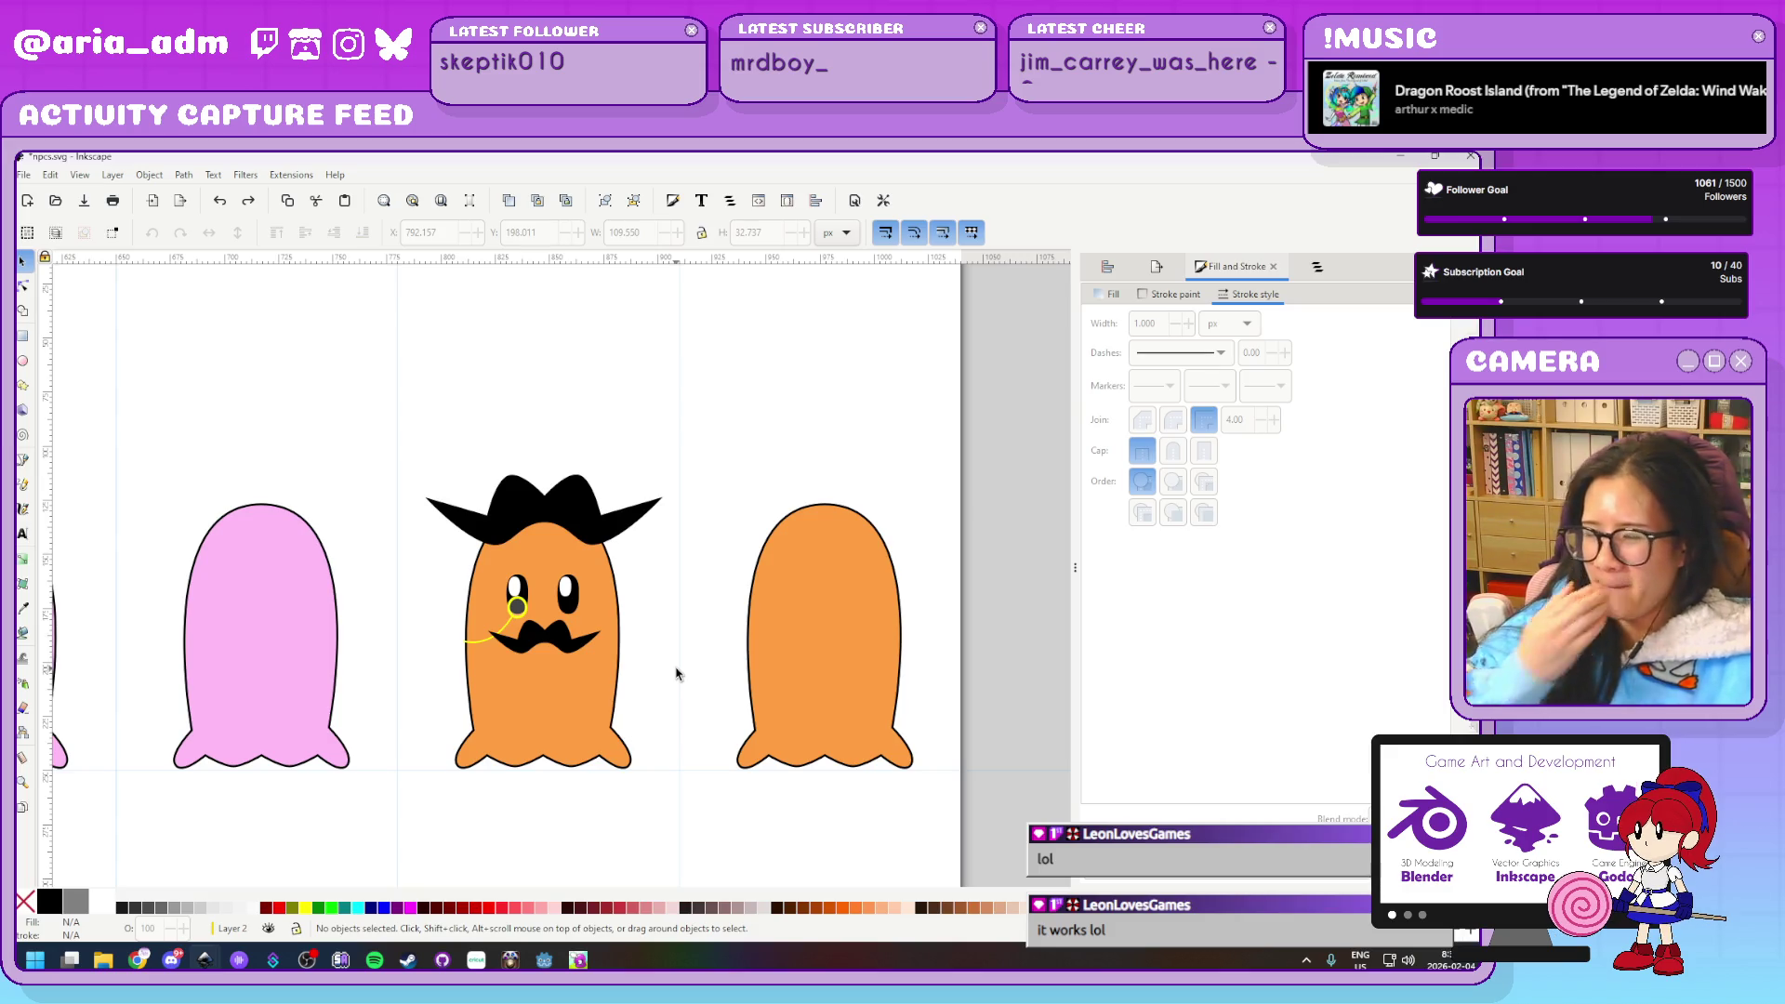
Raise the monocle group above the other shapes and delete the stray shape from the ghost's head
ctrl+scroll(676, 673, down, 2)
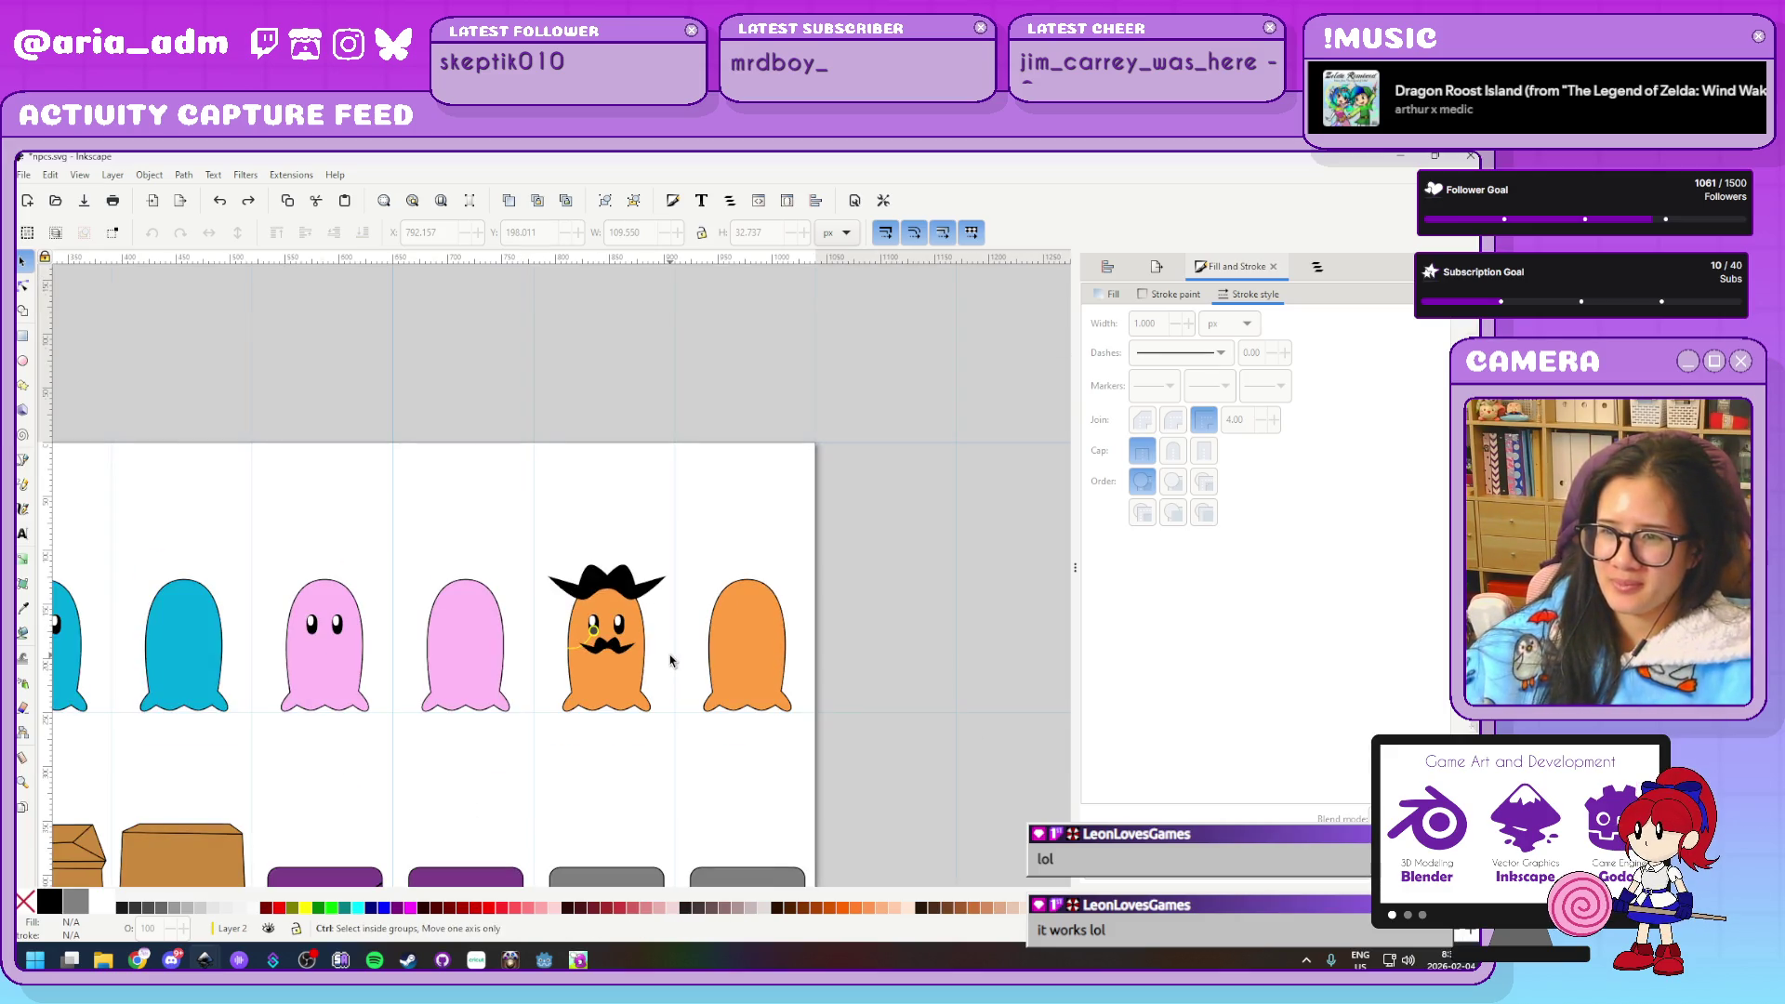
ctrl+scroll(673, 661, up, 2)
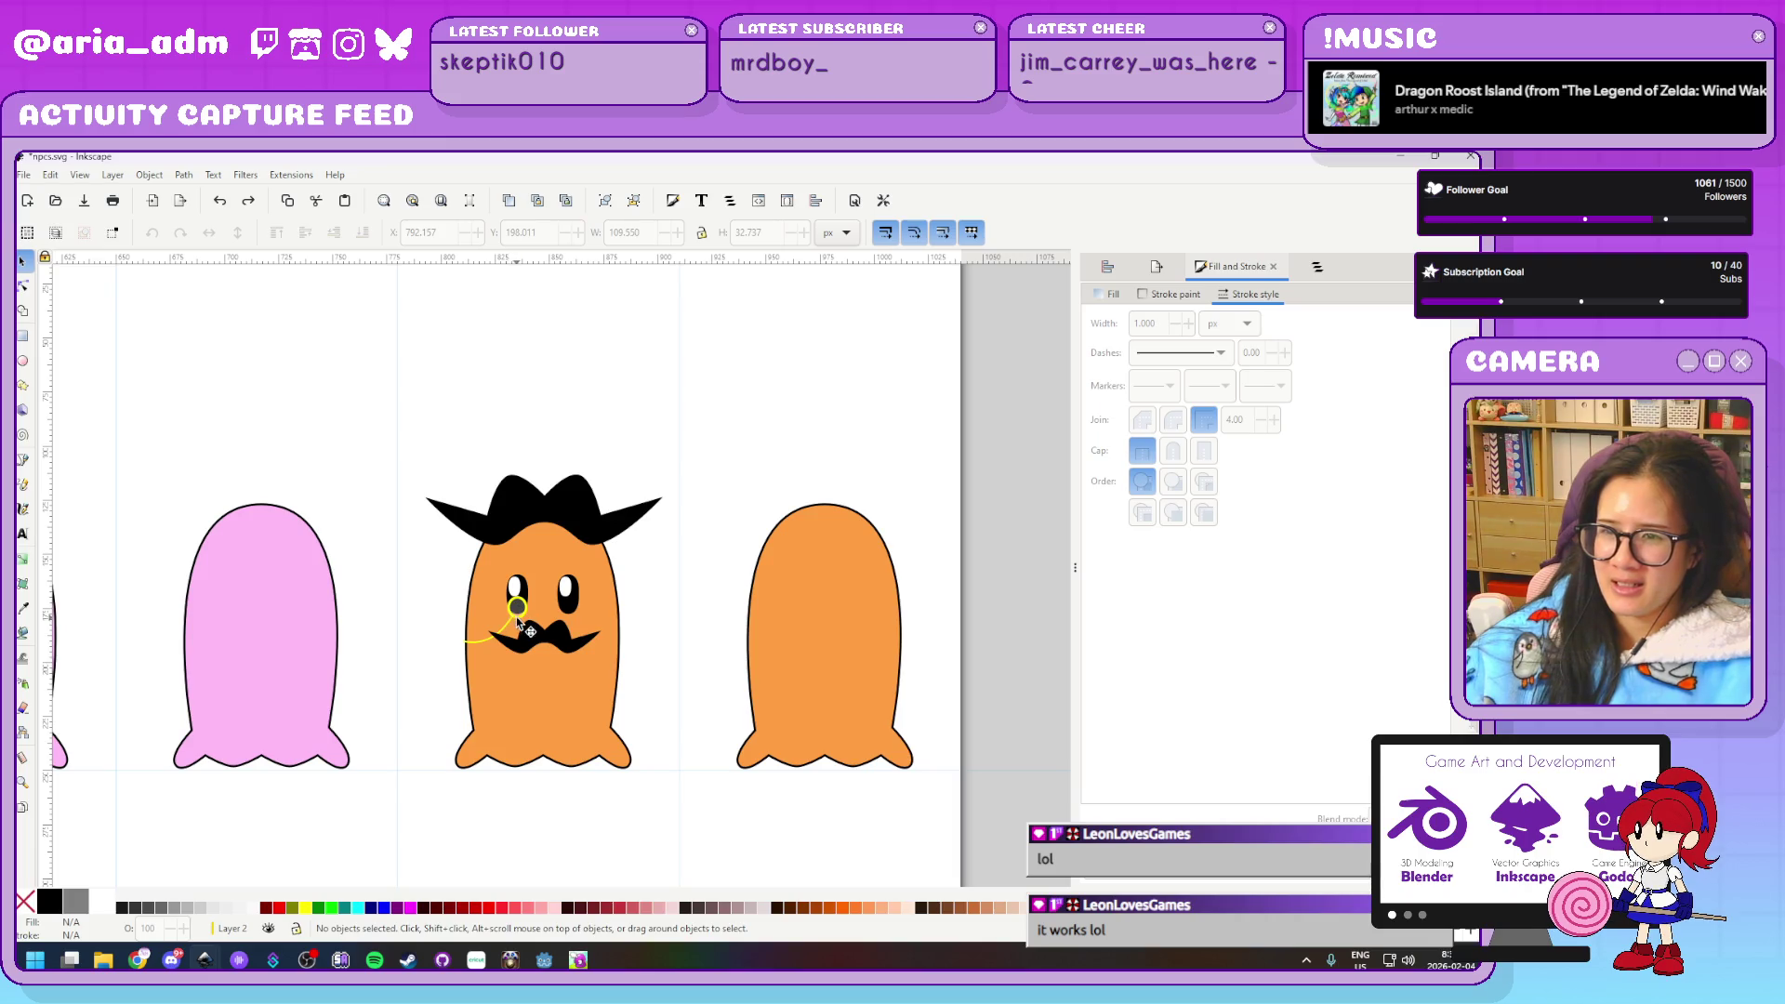
click(513, 621)
click(332, 236)
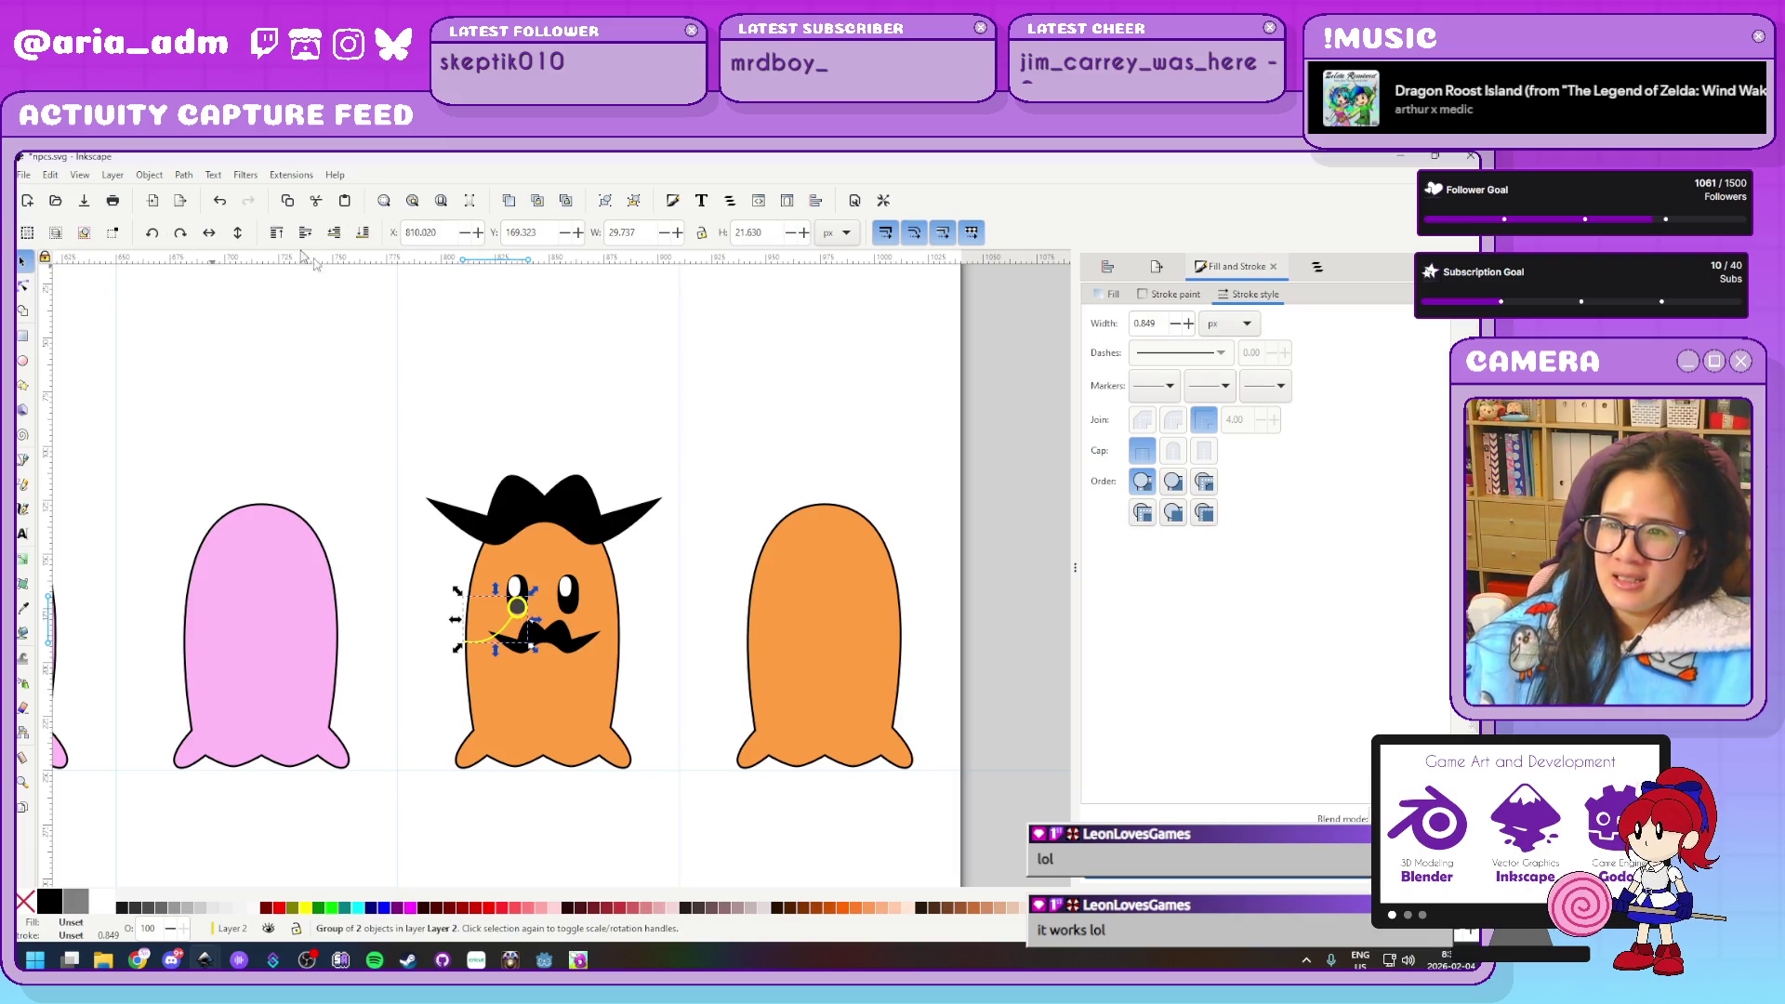
click(642, 507)
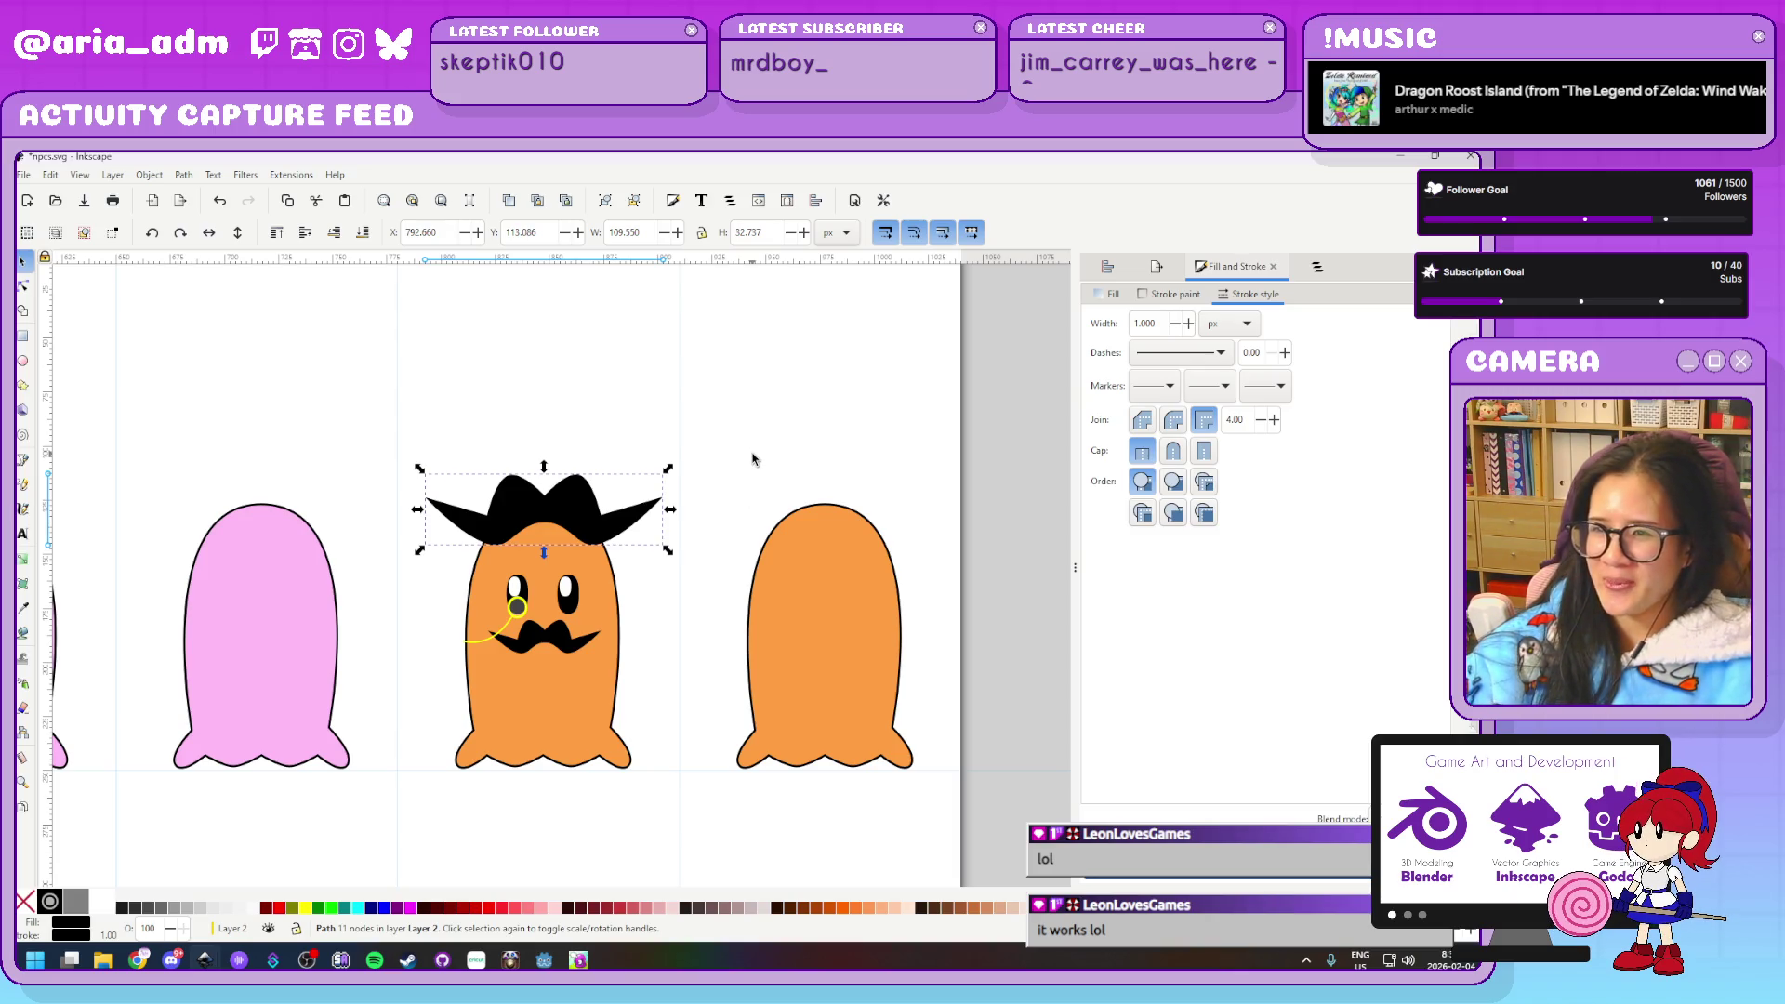
key(Delete)
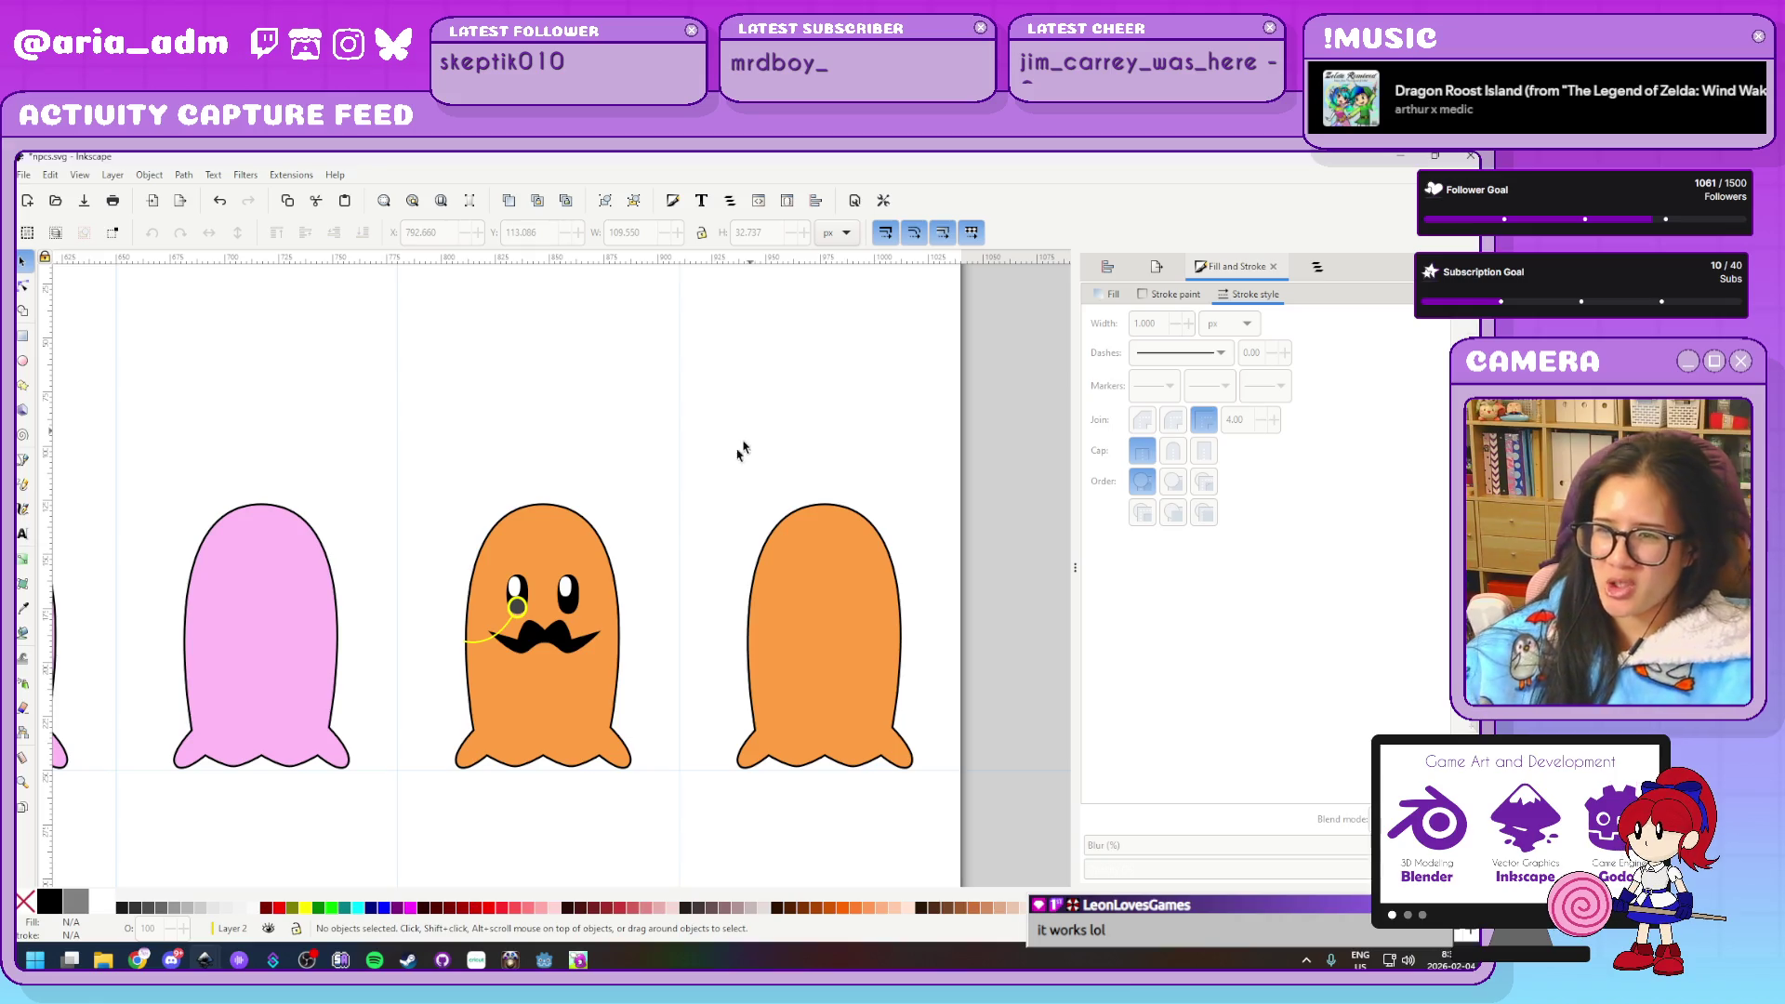
Try the Bezier pen, return to the Selector, and carry the top hat over to the orange ghost
scroll(673, 521, up, 4)
scroll(670, 518, down, 3)
scroll(685, 506, up, 1)
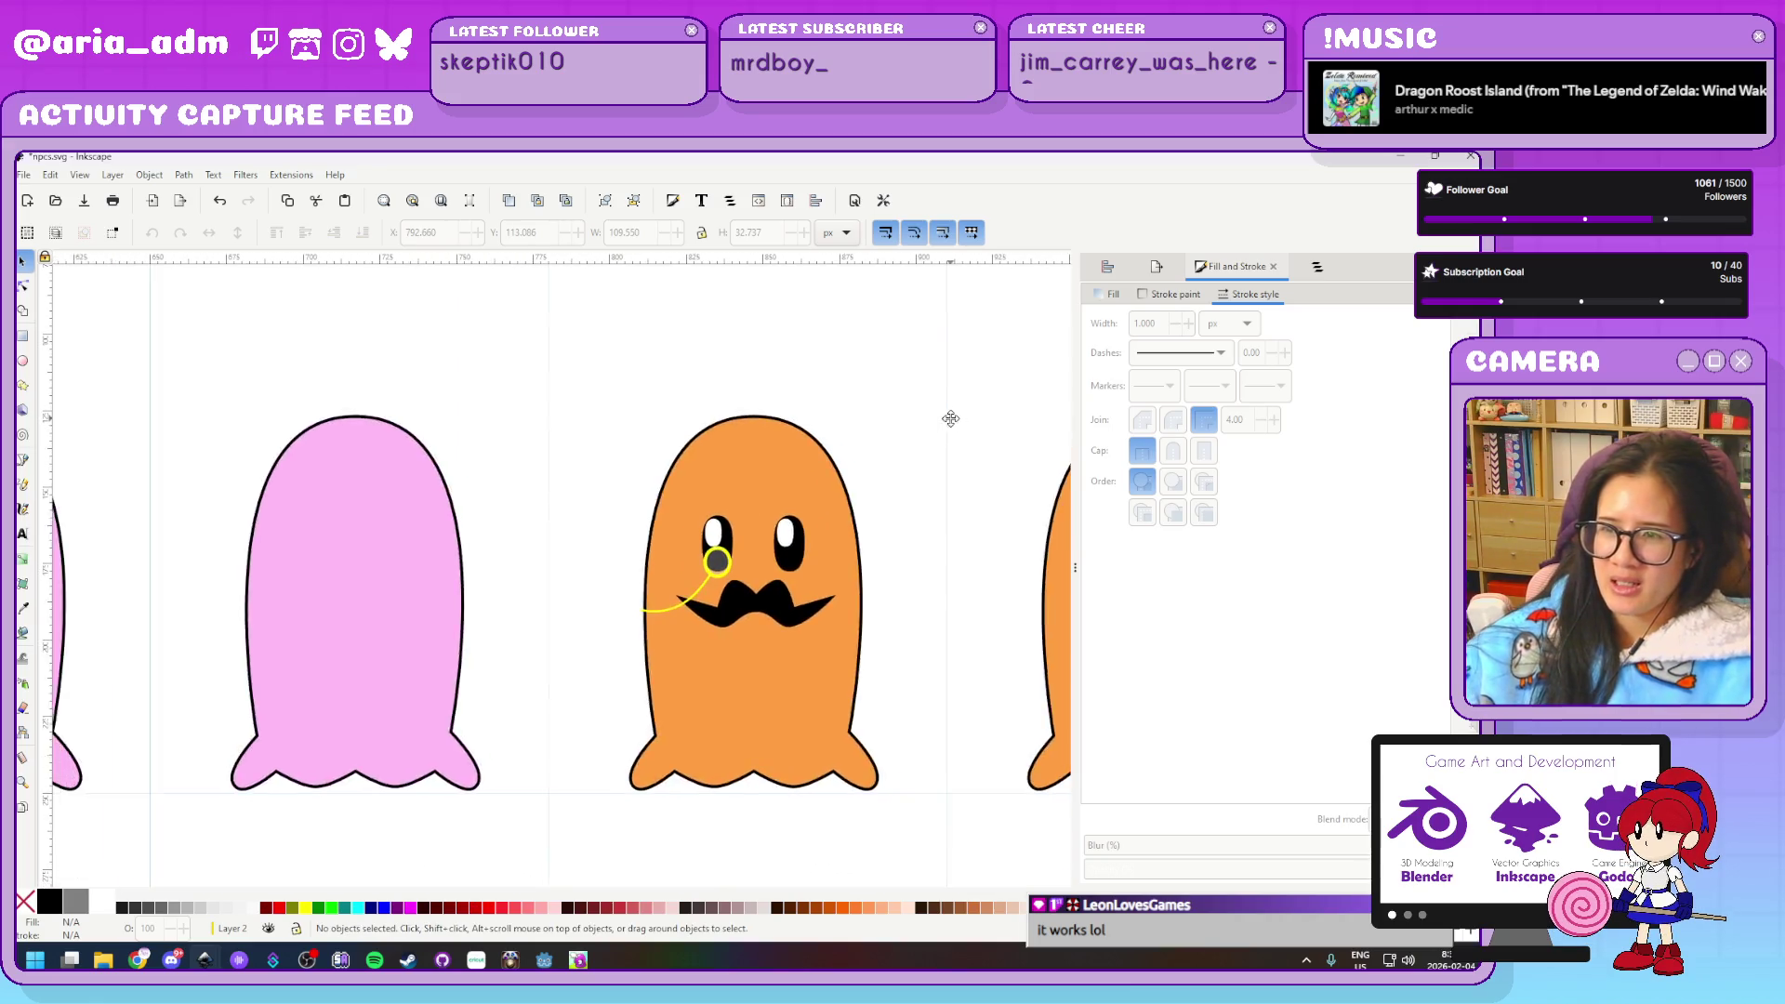
scroll(773, 470, down, 1)
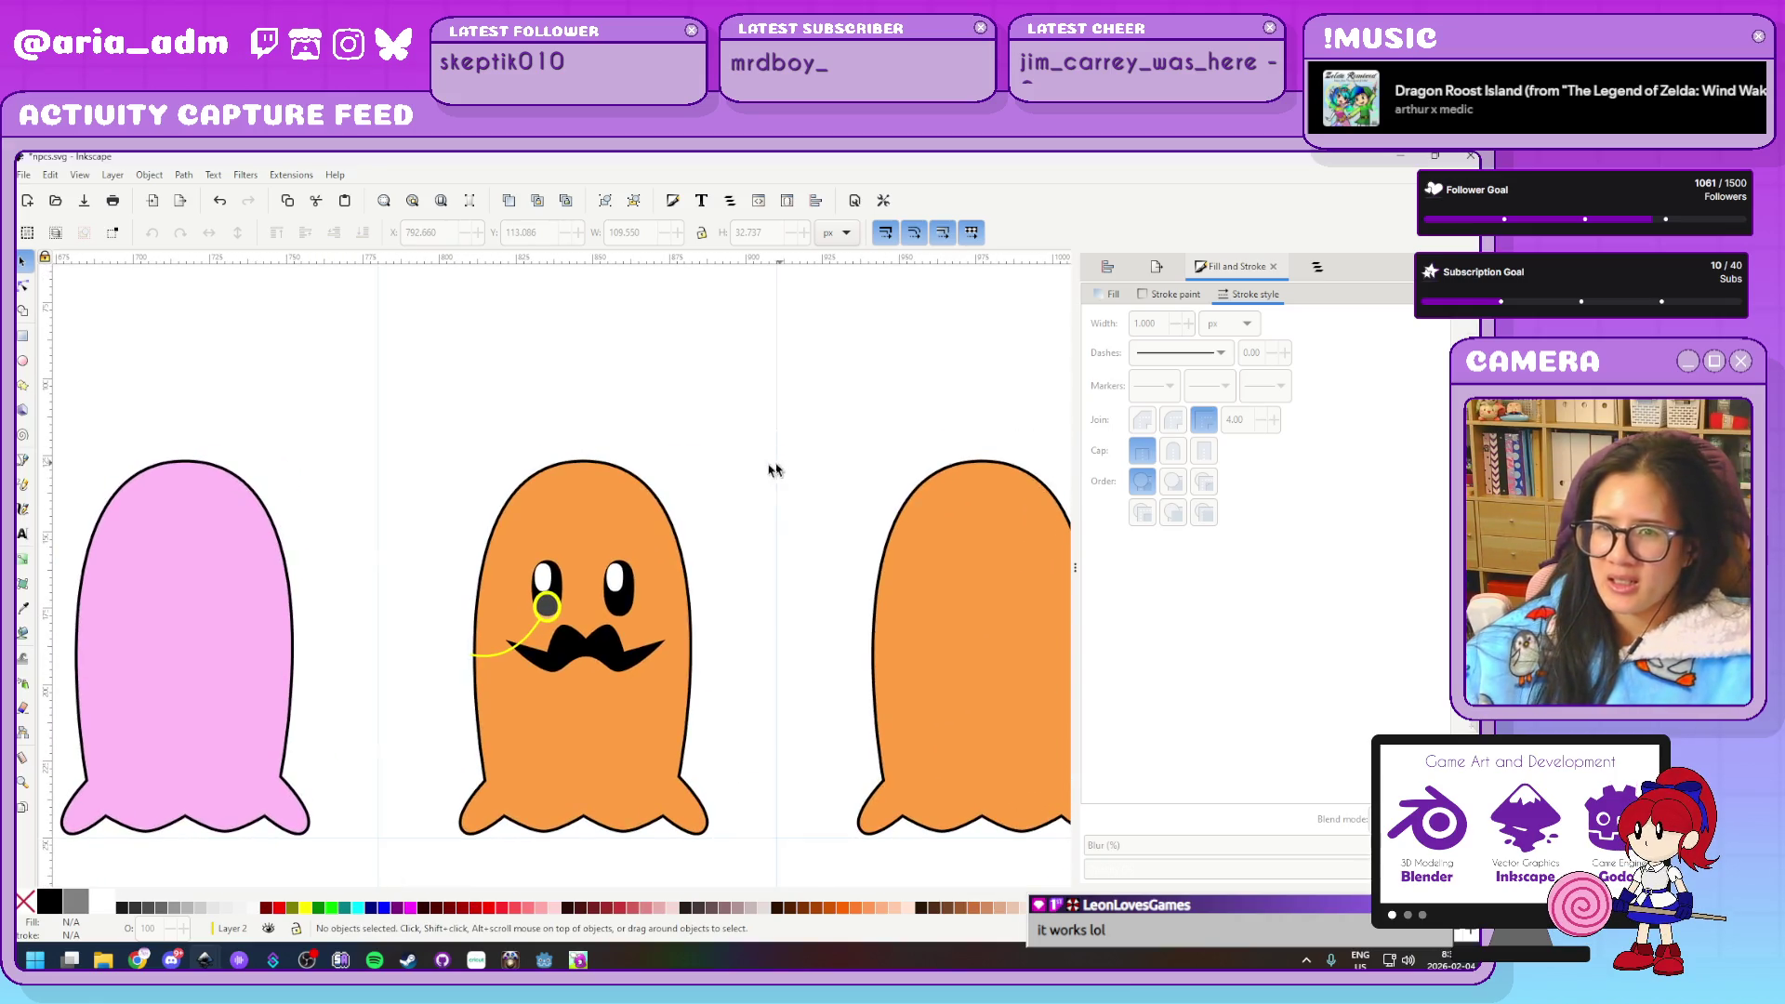
click(23, 460)
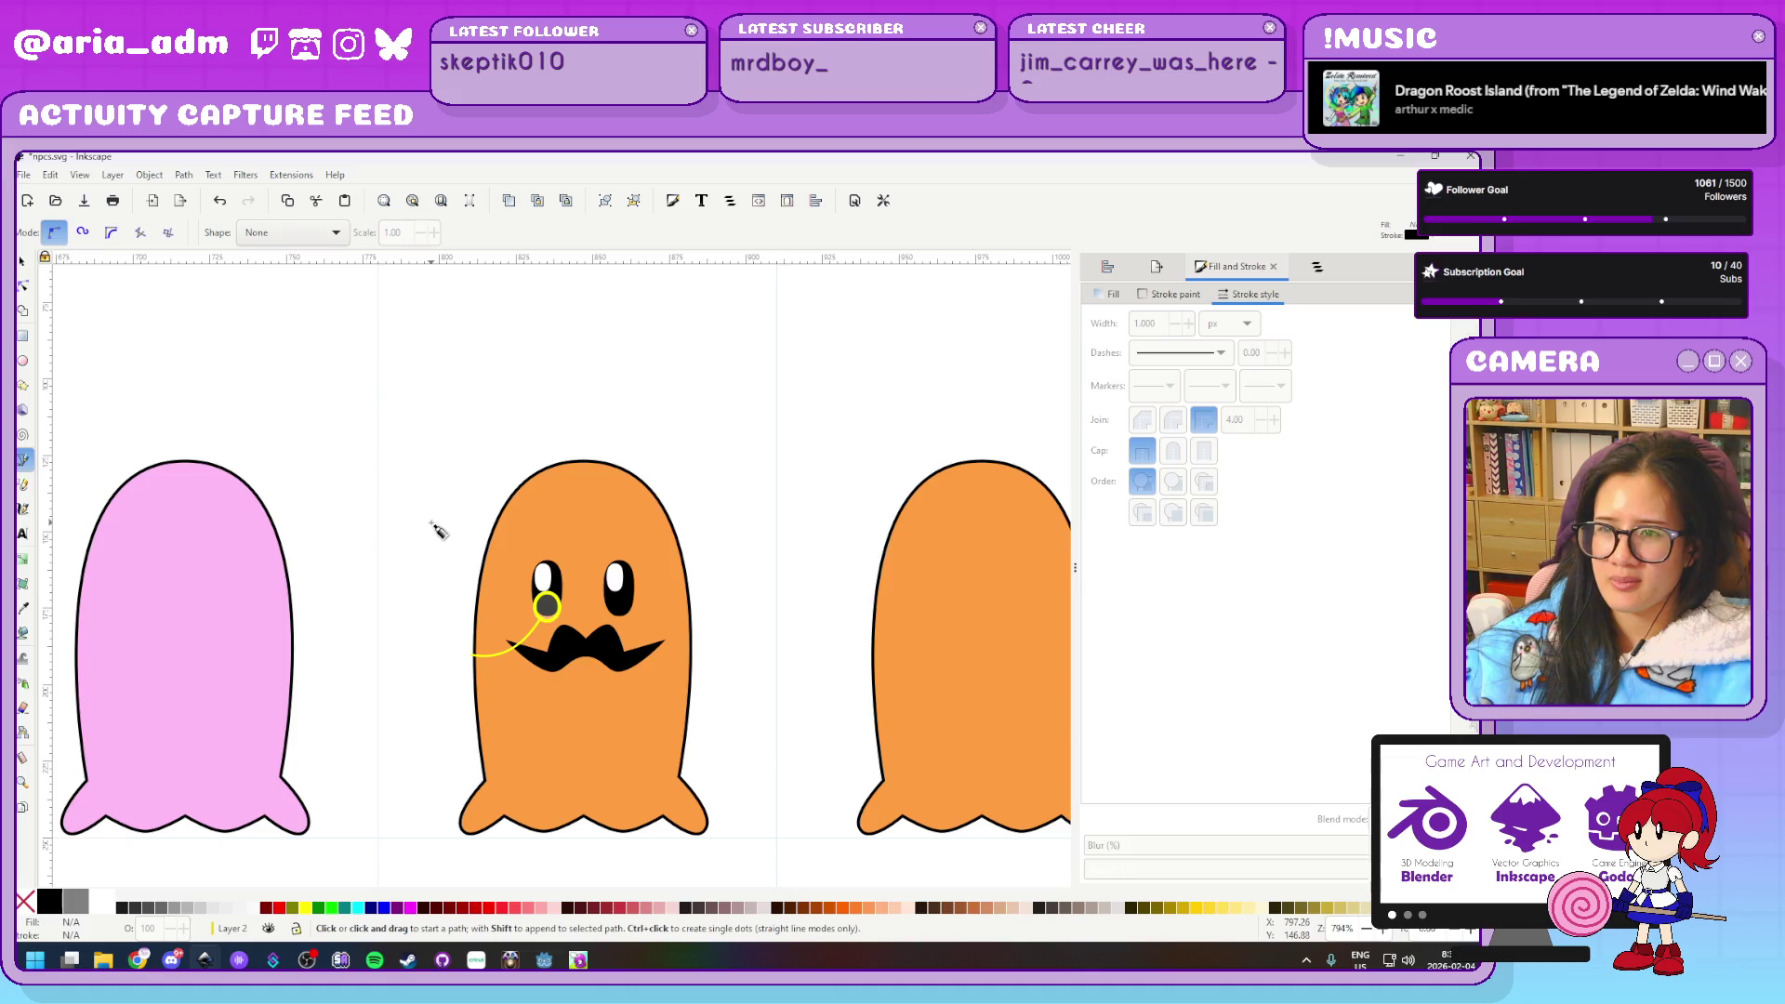
click(23, 261)
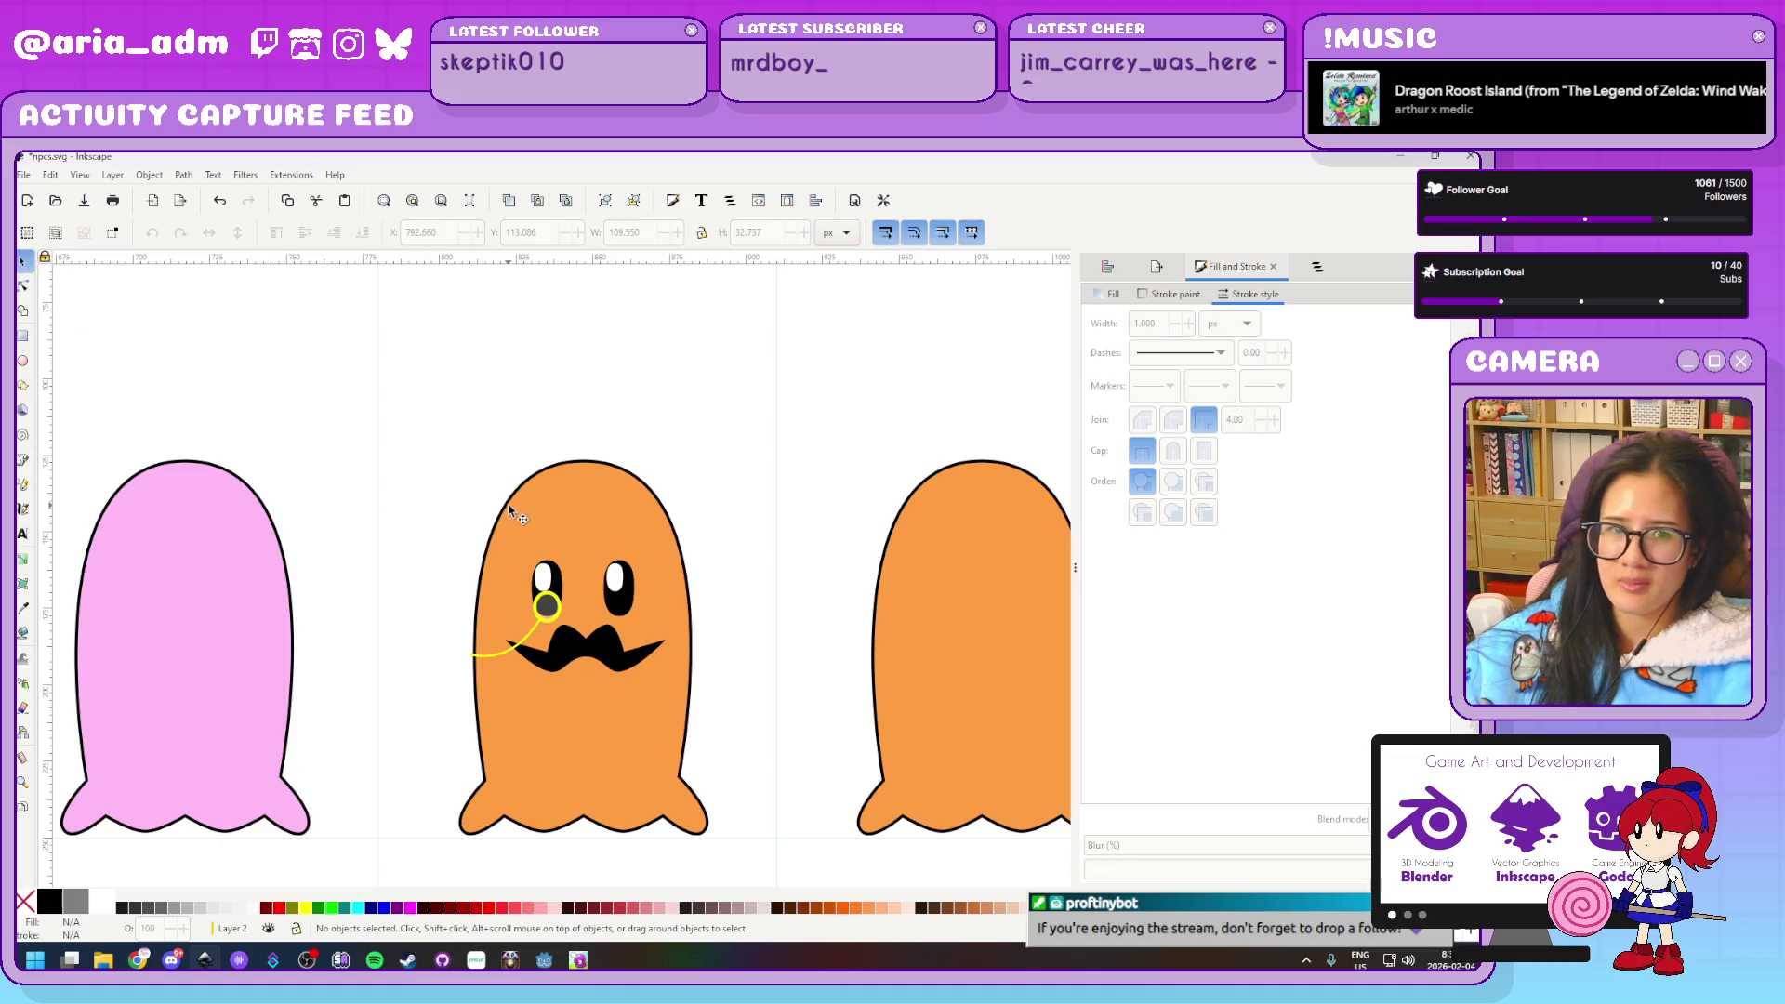
scroll(385, 566, down, 5)
scroll(385, 566, down, 2)
drag(244, 663, 544, 422)
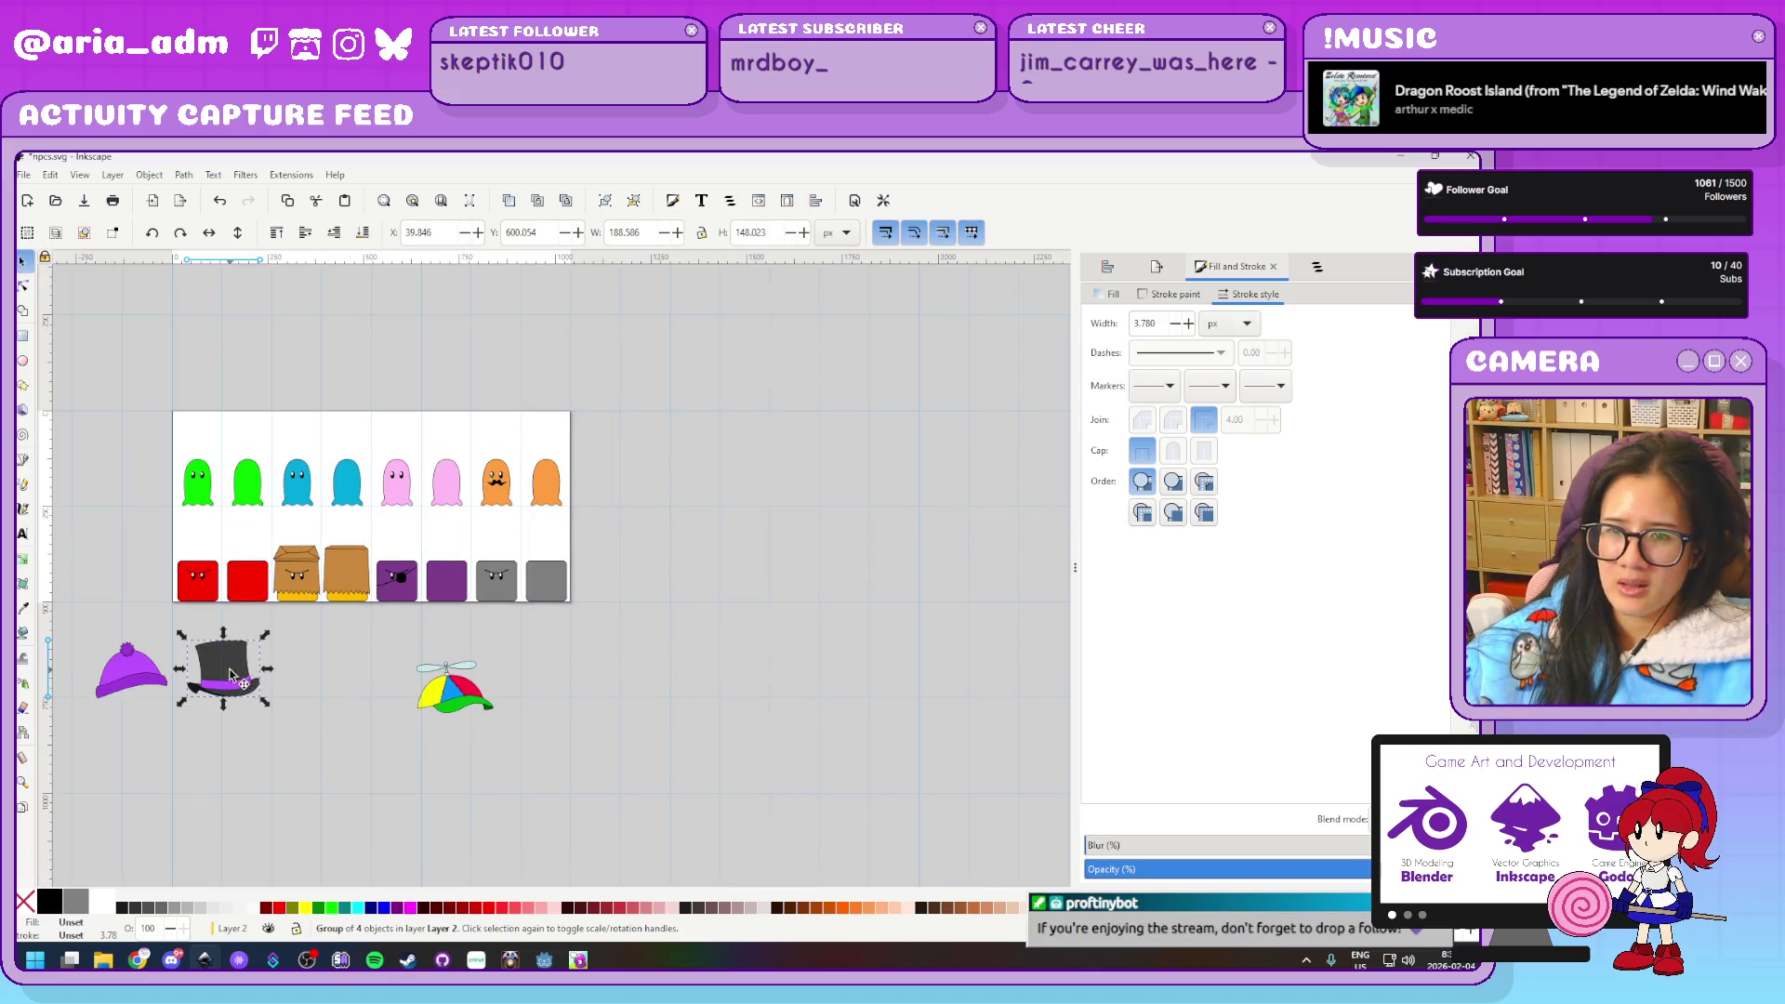
Shrink the top hat to about 39% and set it on the orange ghost's head
scroll(493, 435, up, 3)
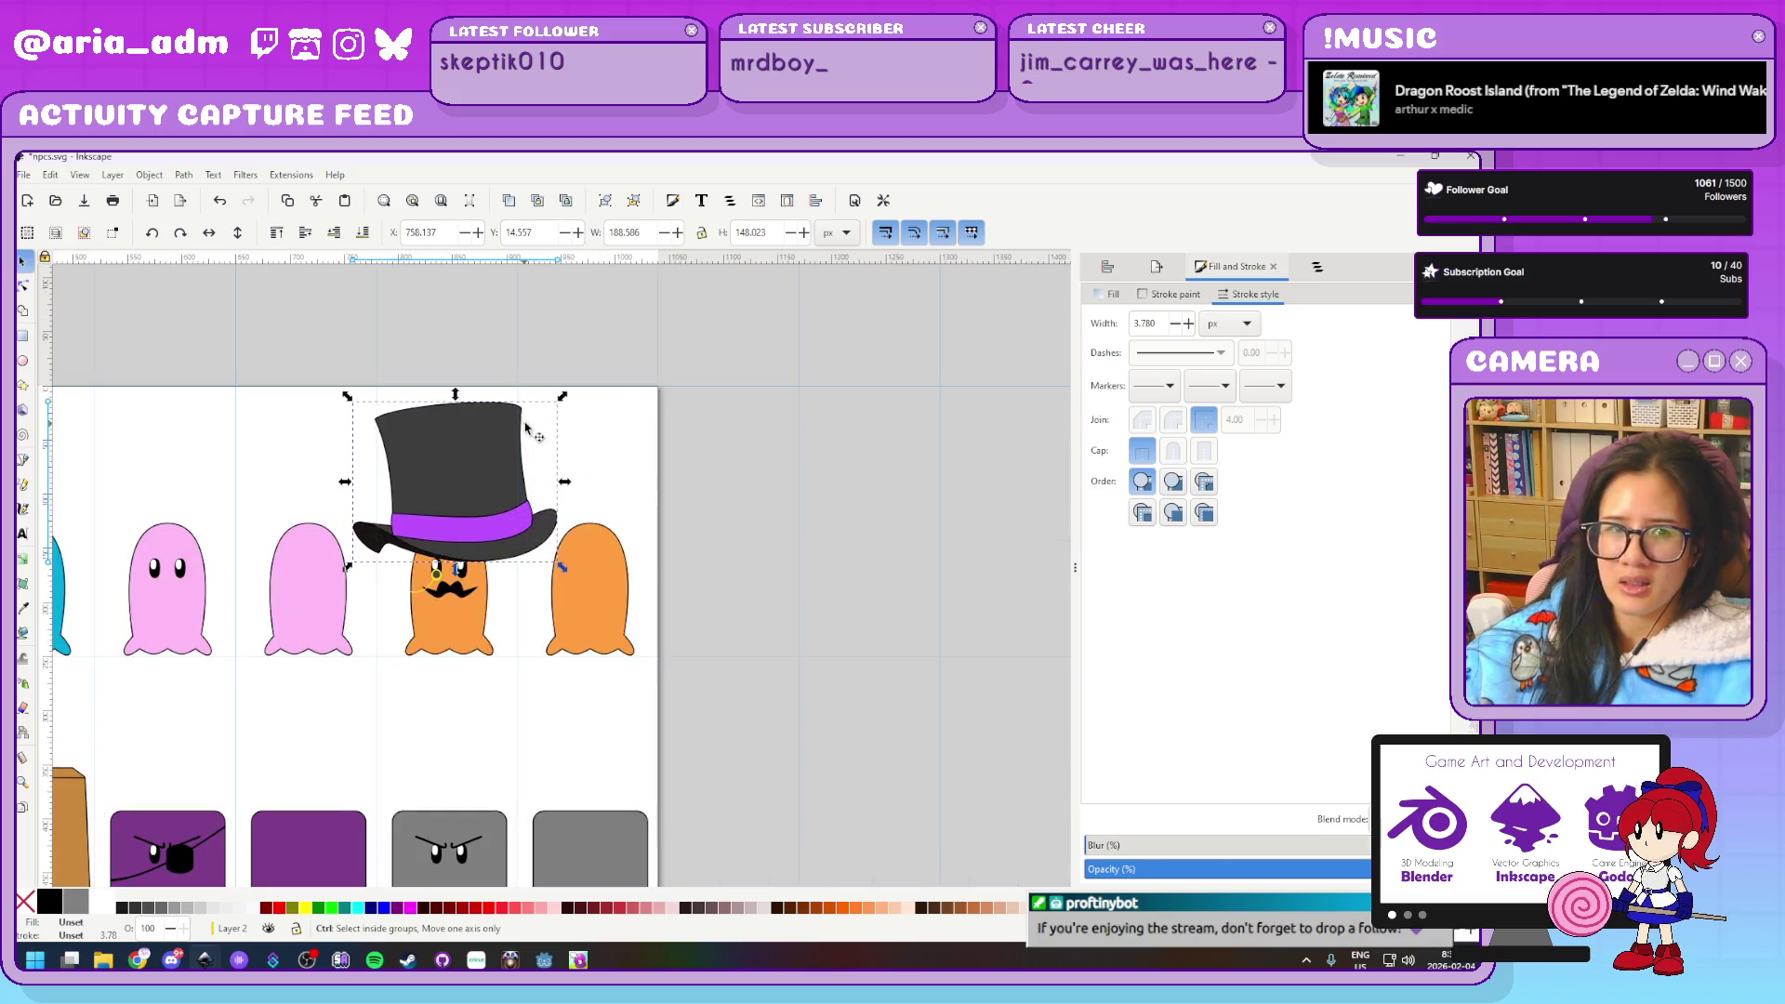
scroll(474, 437, up, 1)
scroll(739, 431, up, 1)
scroll(706, 442, right, 3)
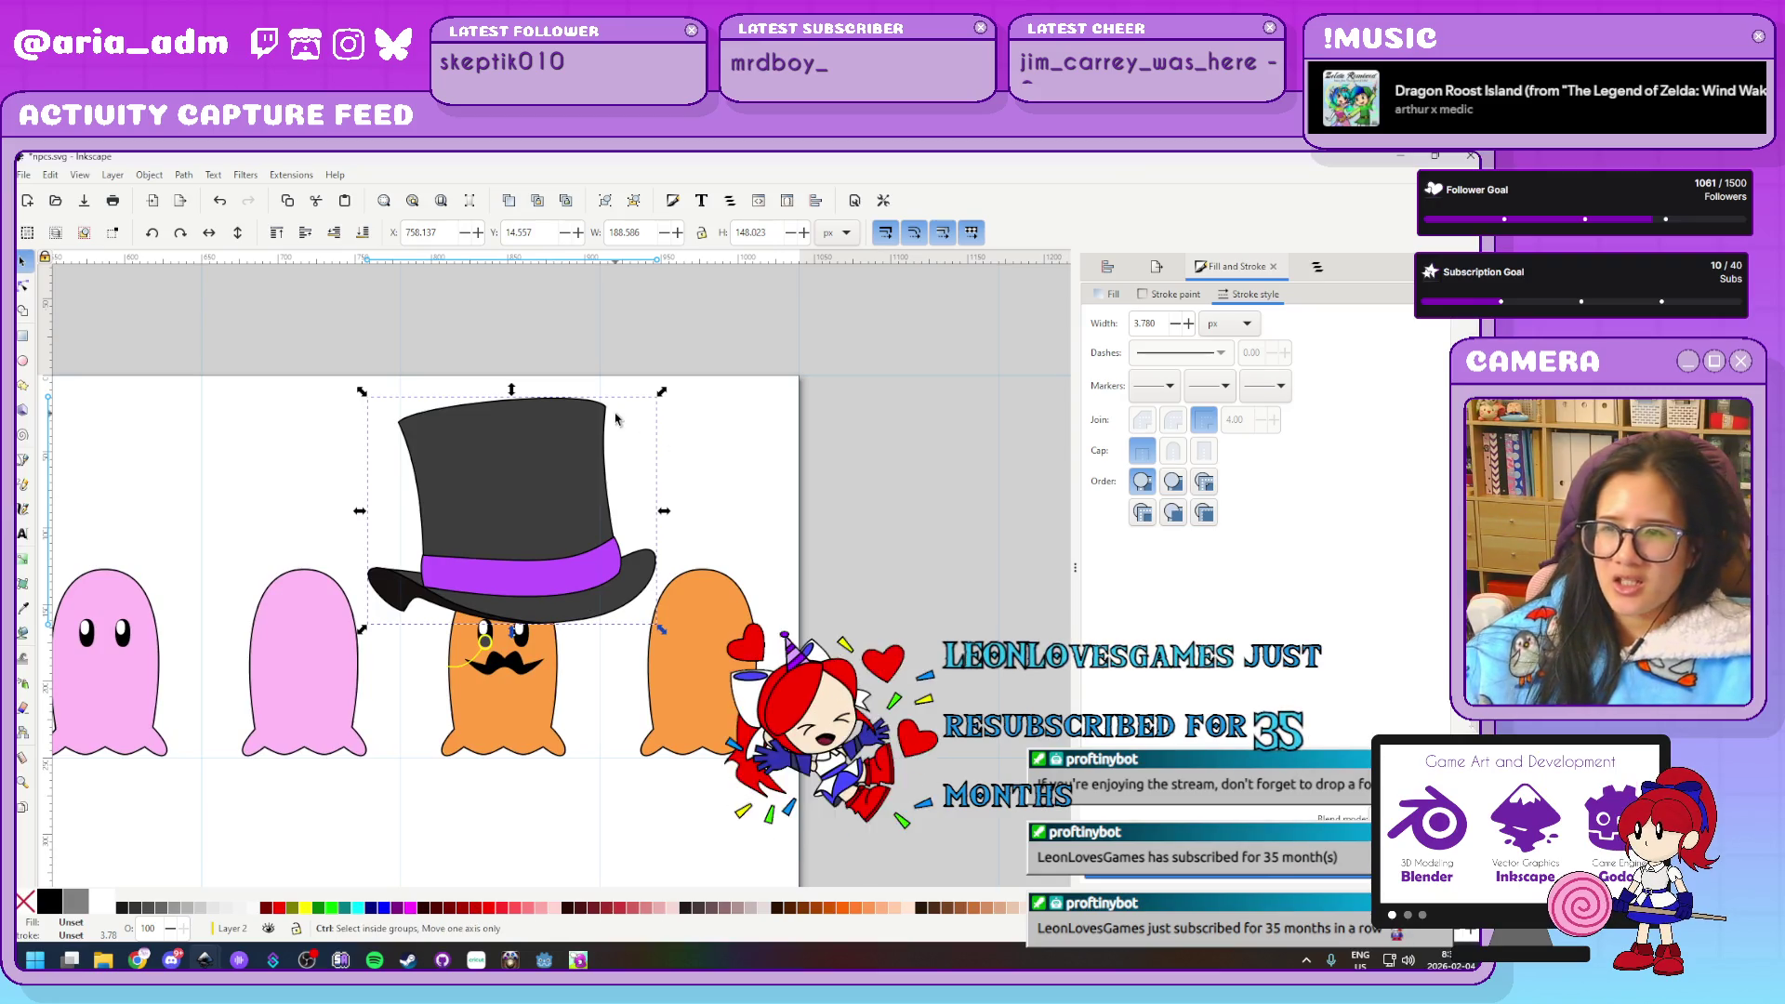
drag(662, 392, 488, 500)
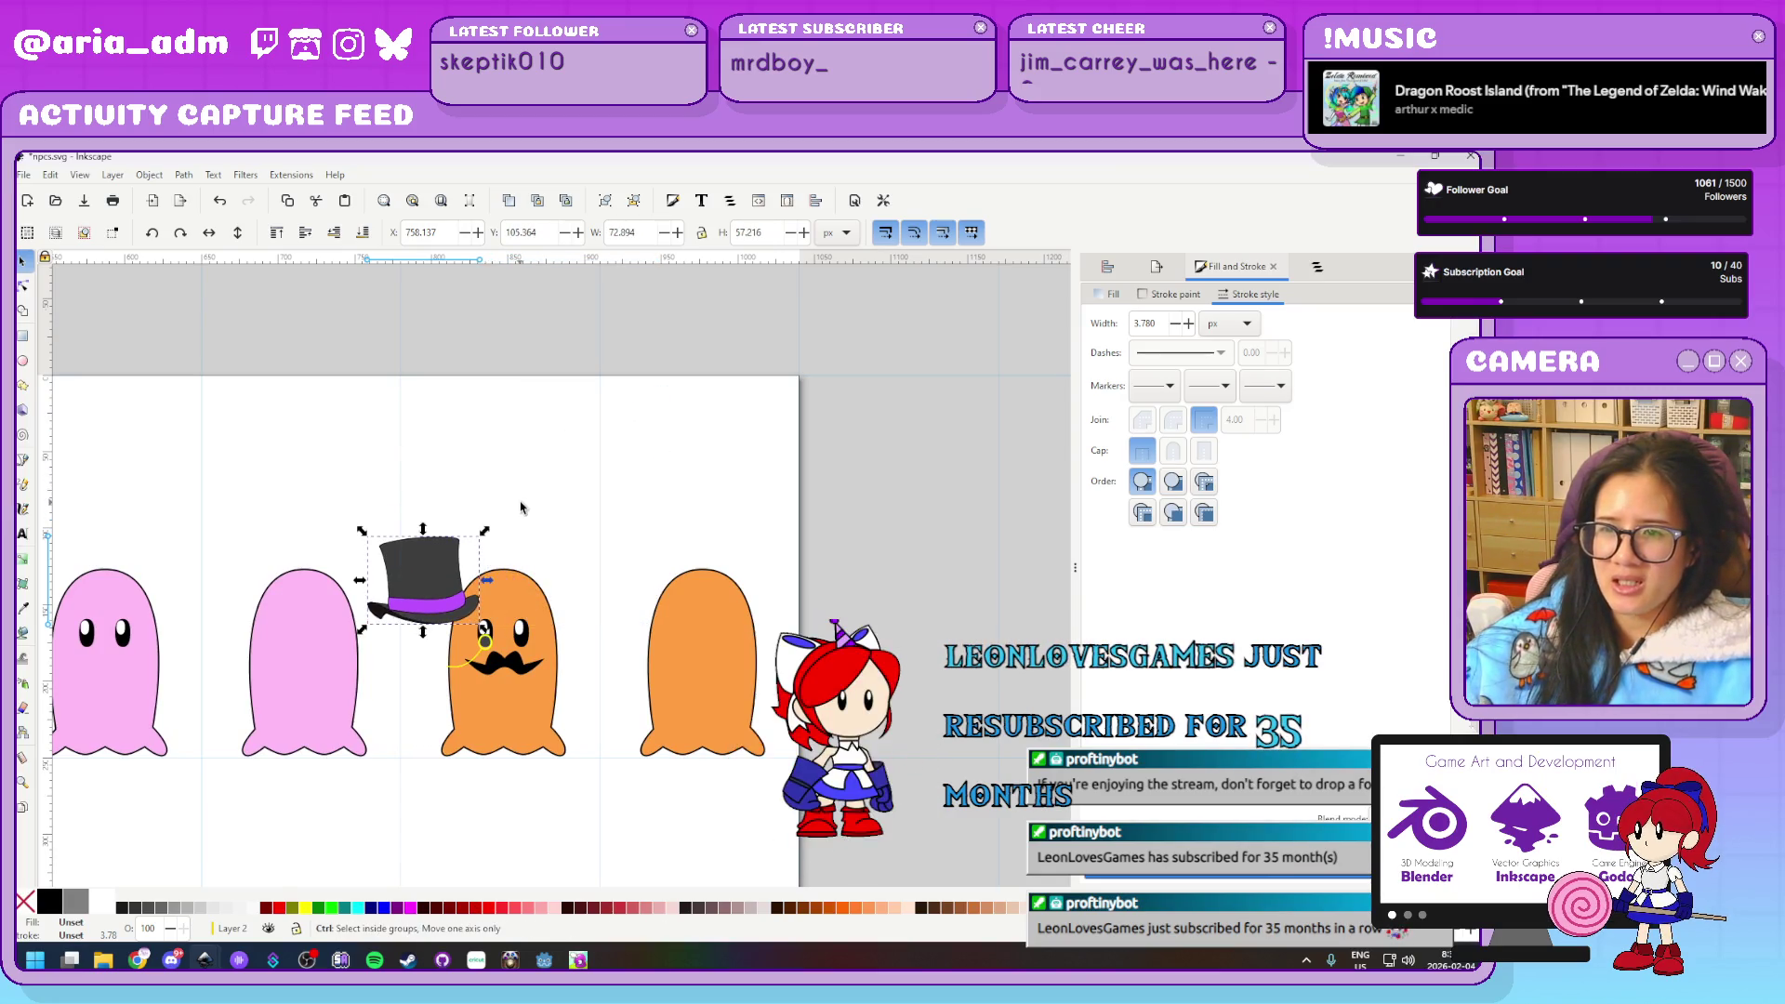
scroll(525, 558, up, 2)
drag(400, 623, 538, 593)
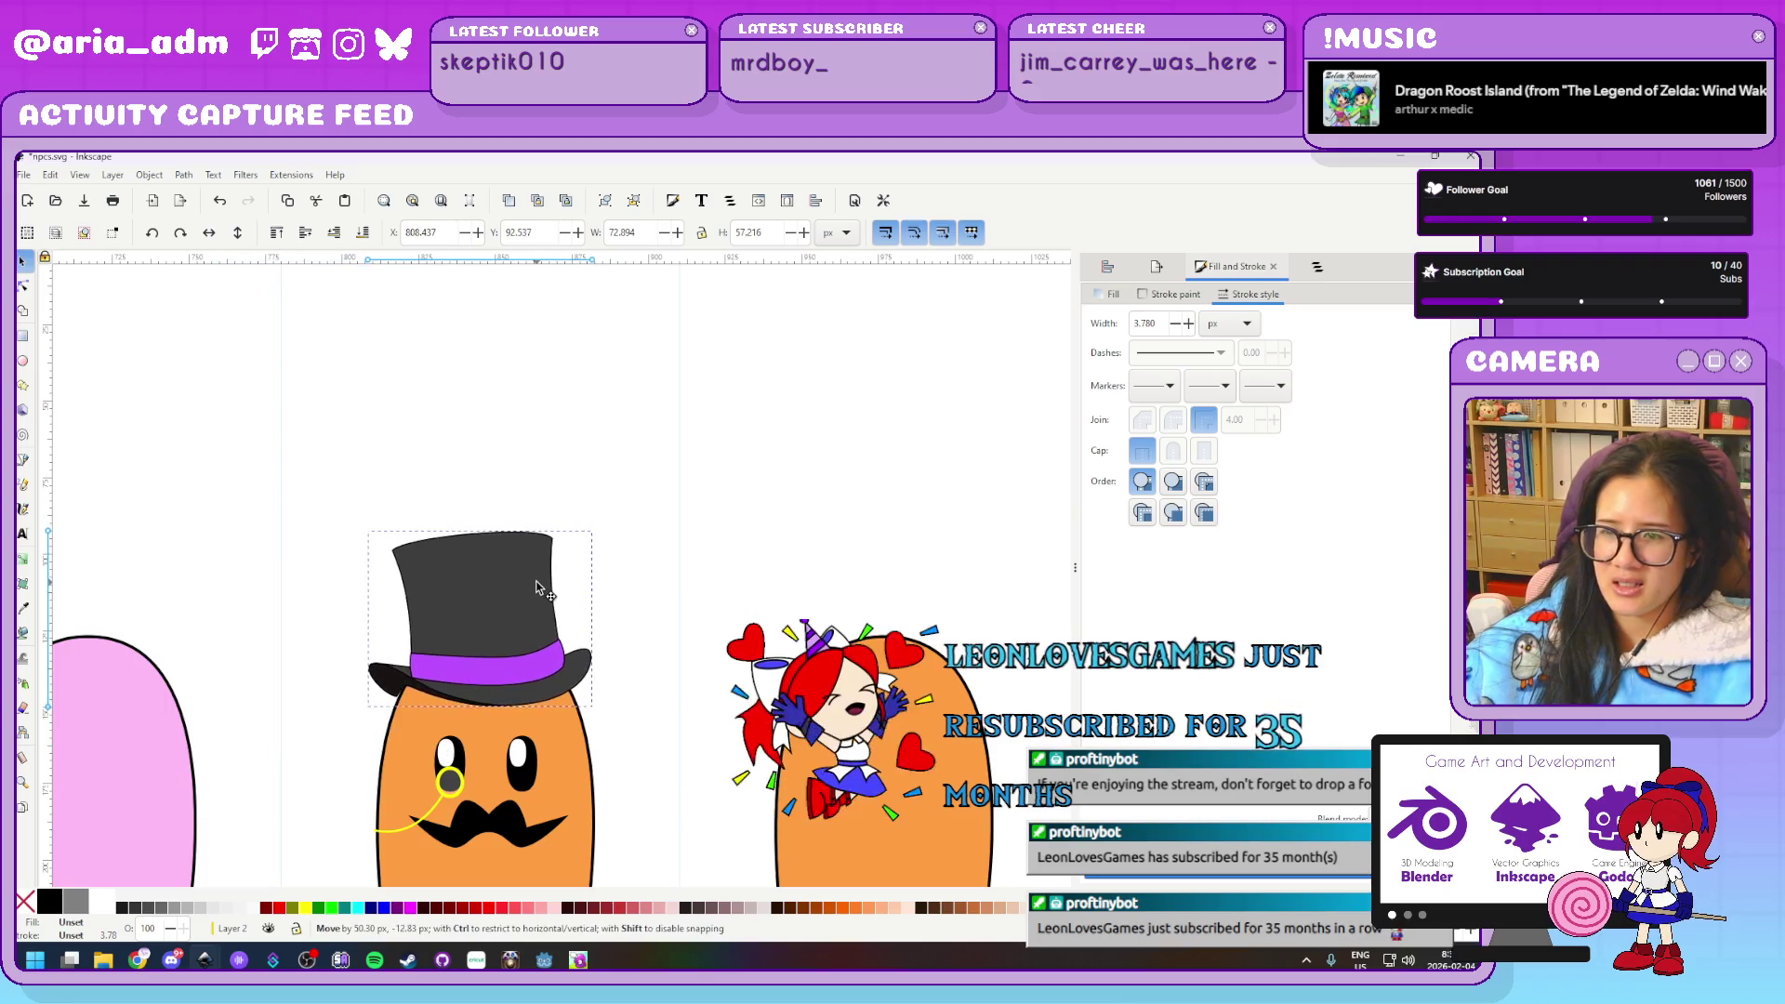
click(672, 591)
Zoom in and reselect the whole top hat to check its placement on the ghost
scroll(673, 591, down, 5)
scroll(672, 592, down, 5)
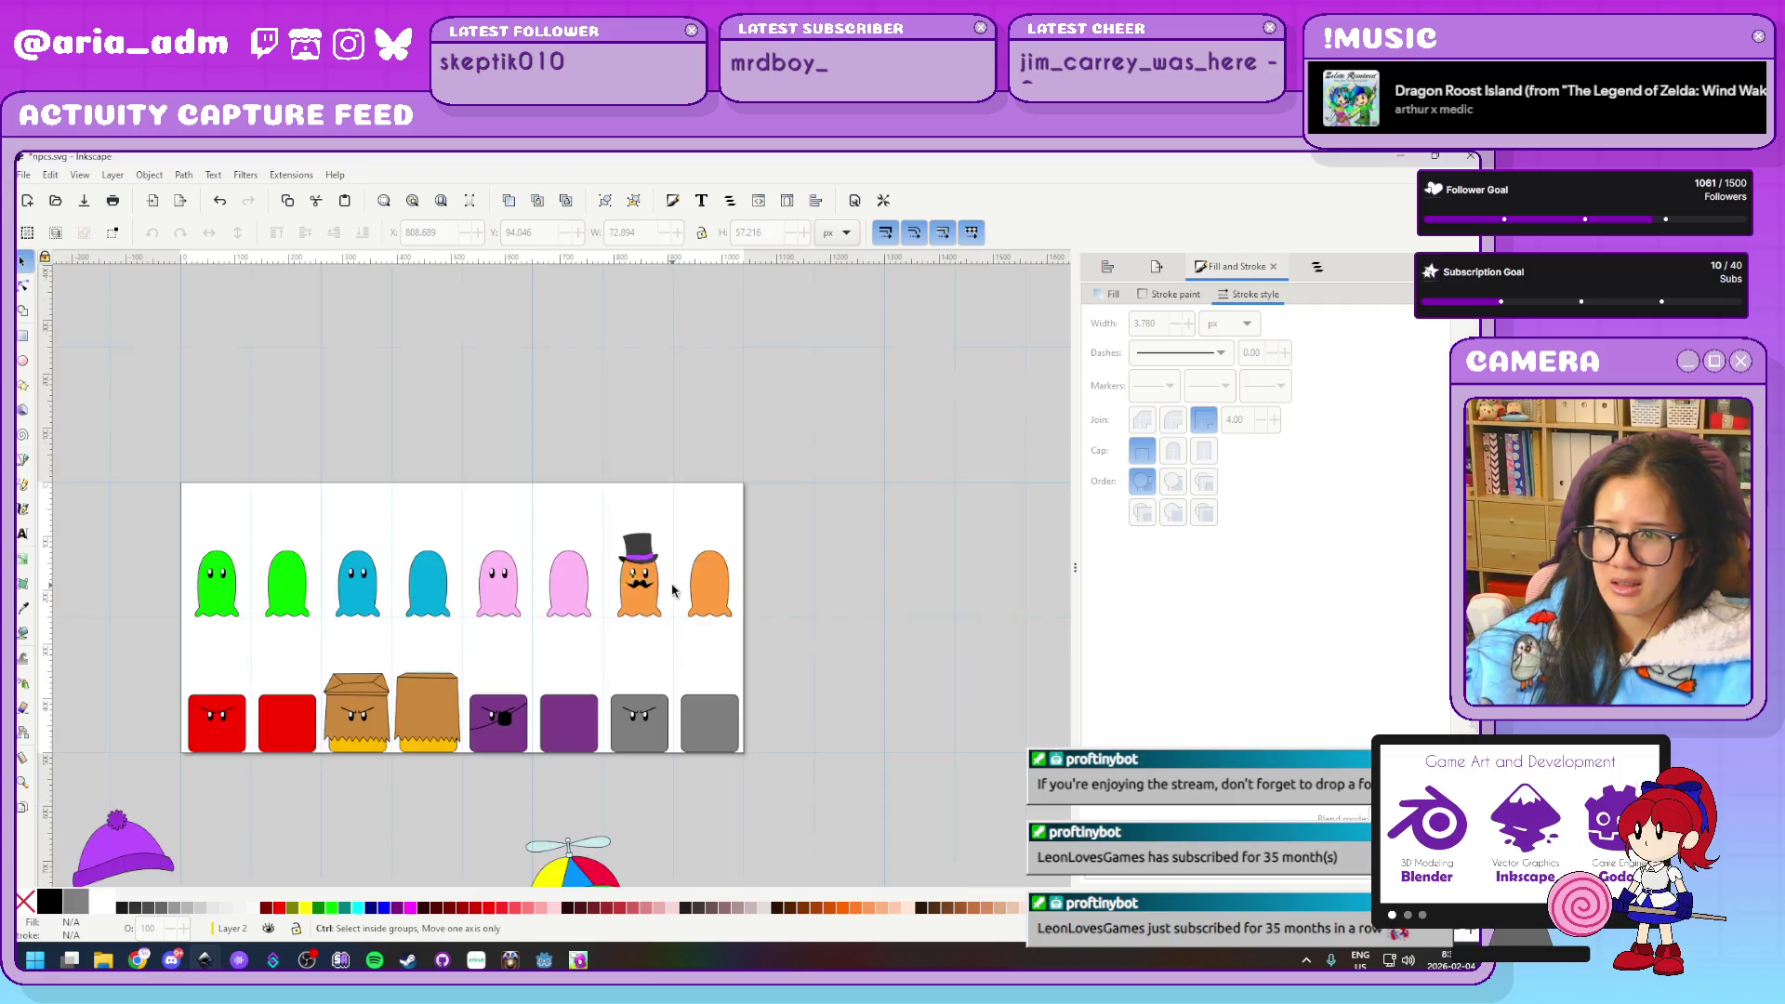
scroll(673, 591, up, 3)
scroll(670, 549, up, 3)
scroll(642, 689, up, 3)
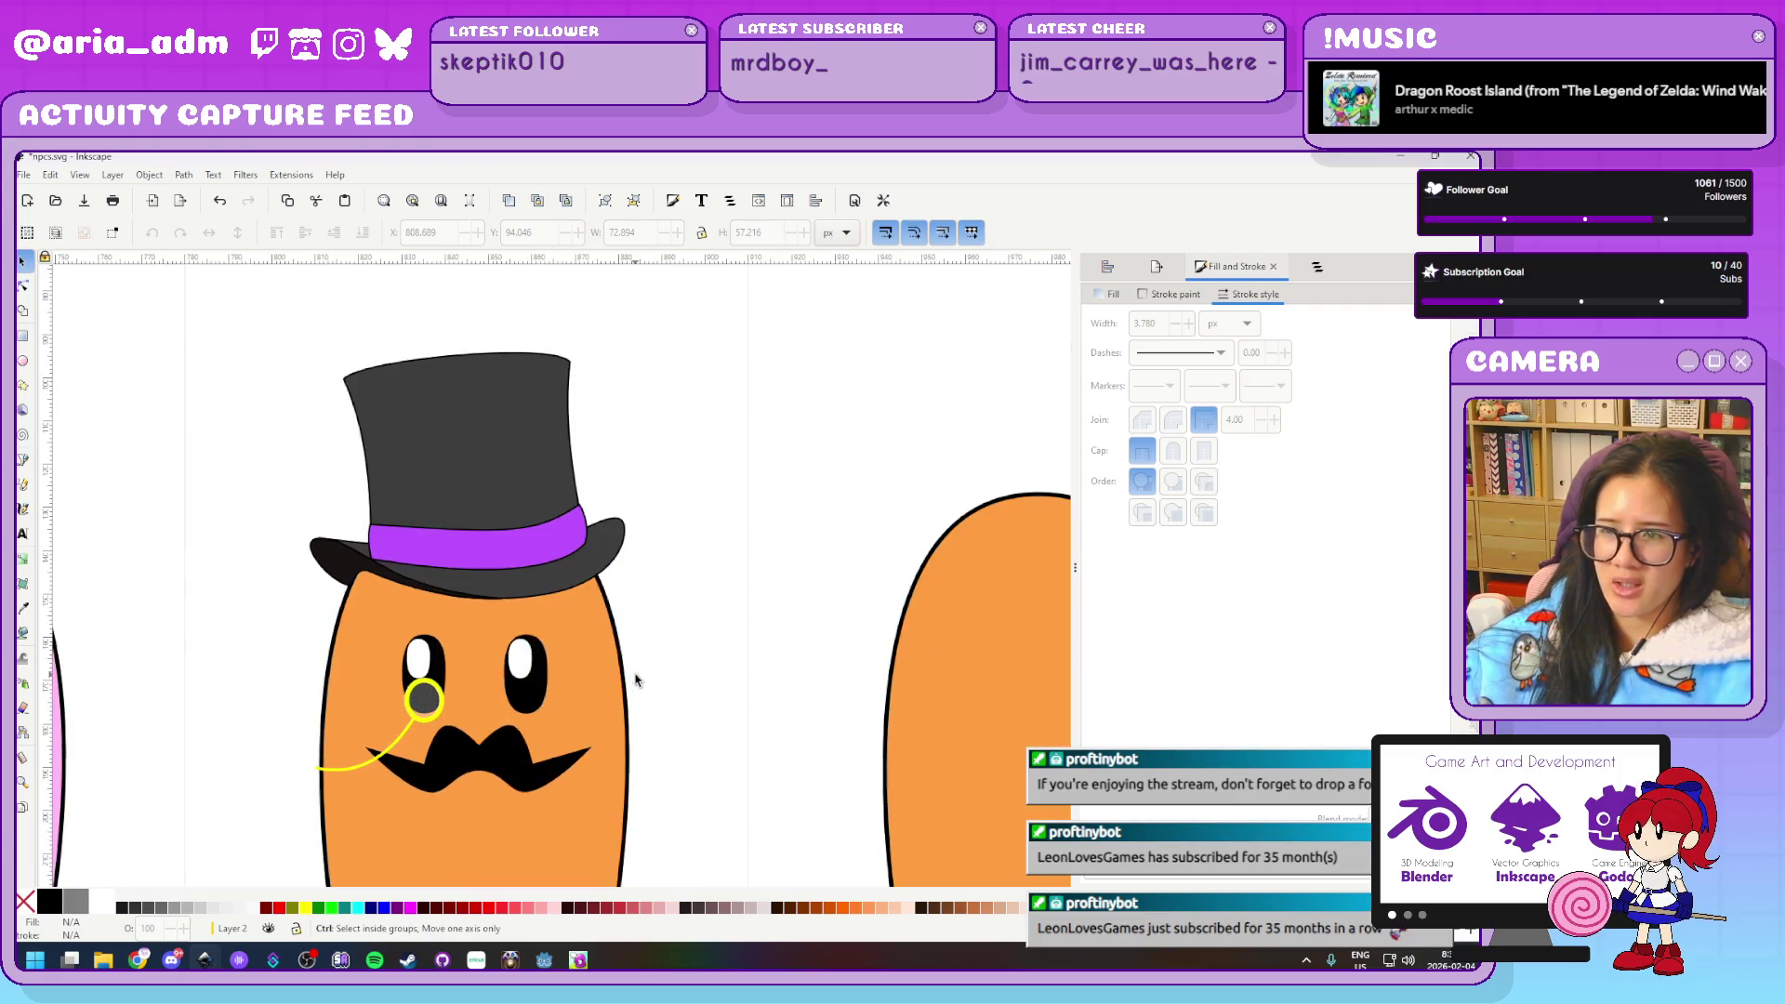
scroll(689, 595, up, 5)
click(693, 659)
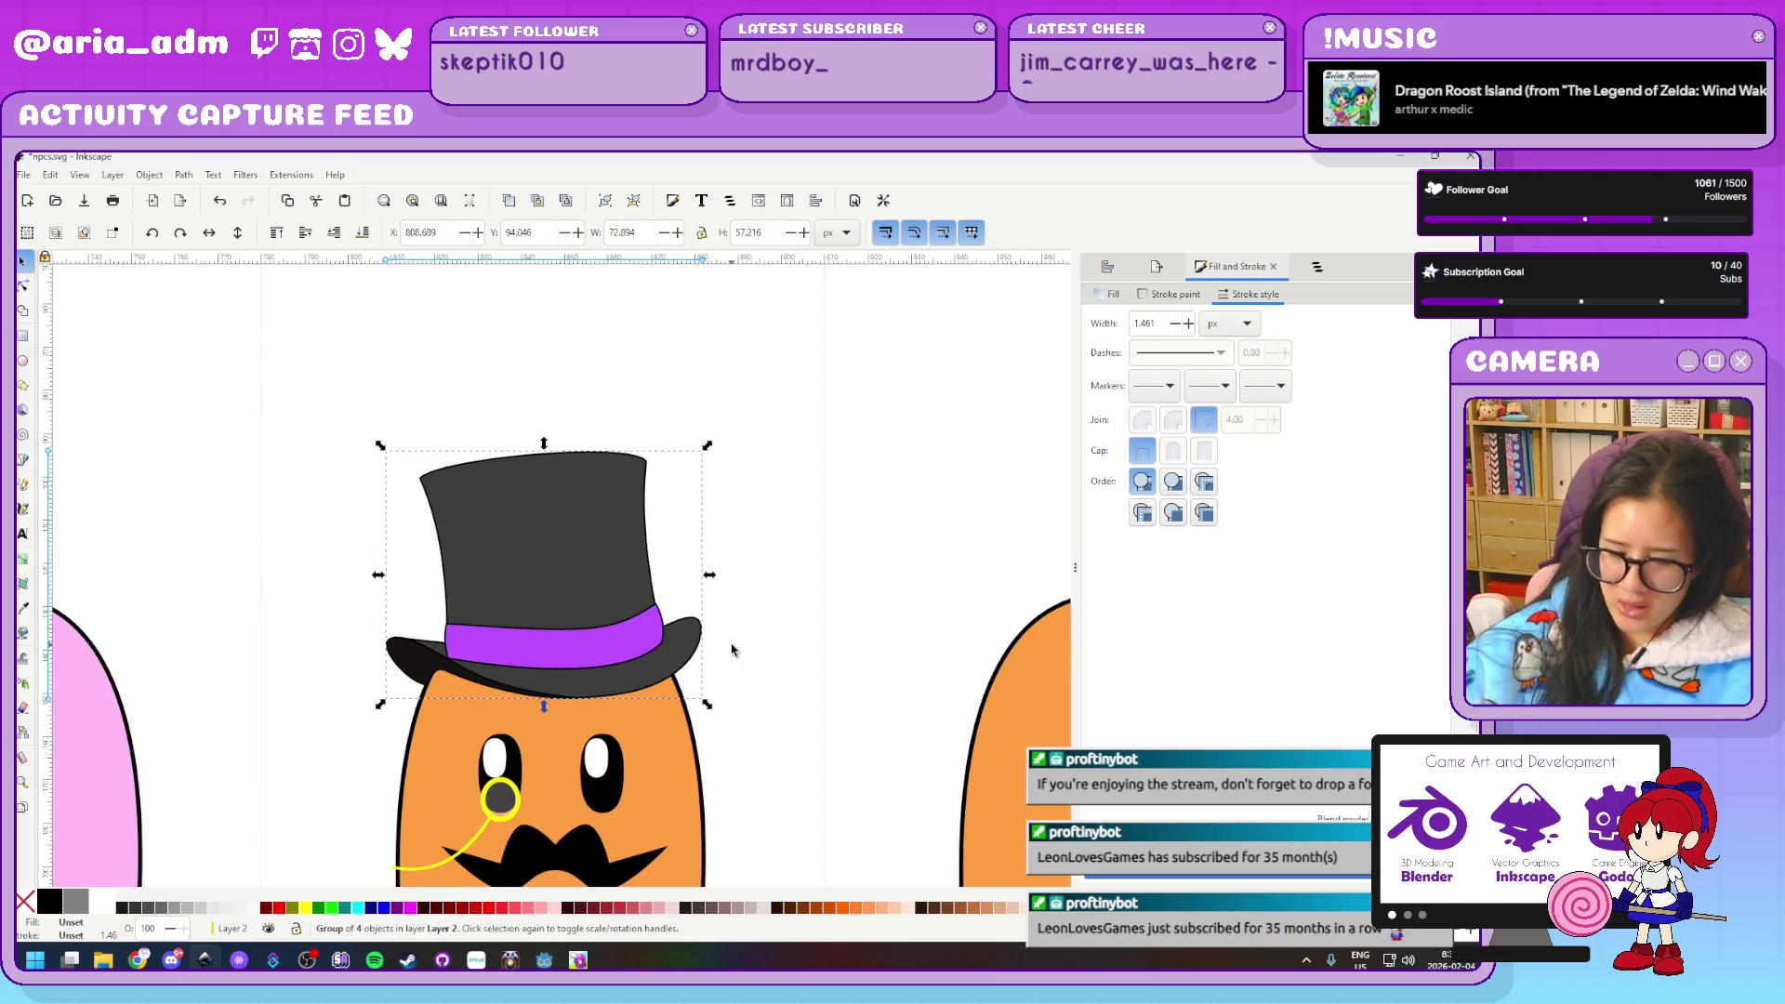
click(780, 583)
ctrl+scroll(515, 739, up, 2)
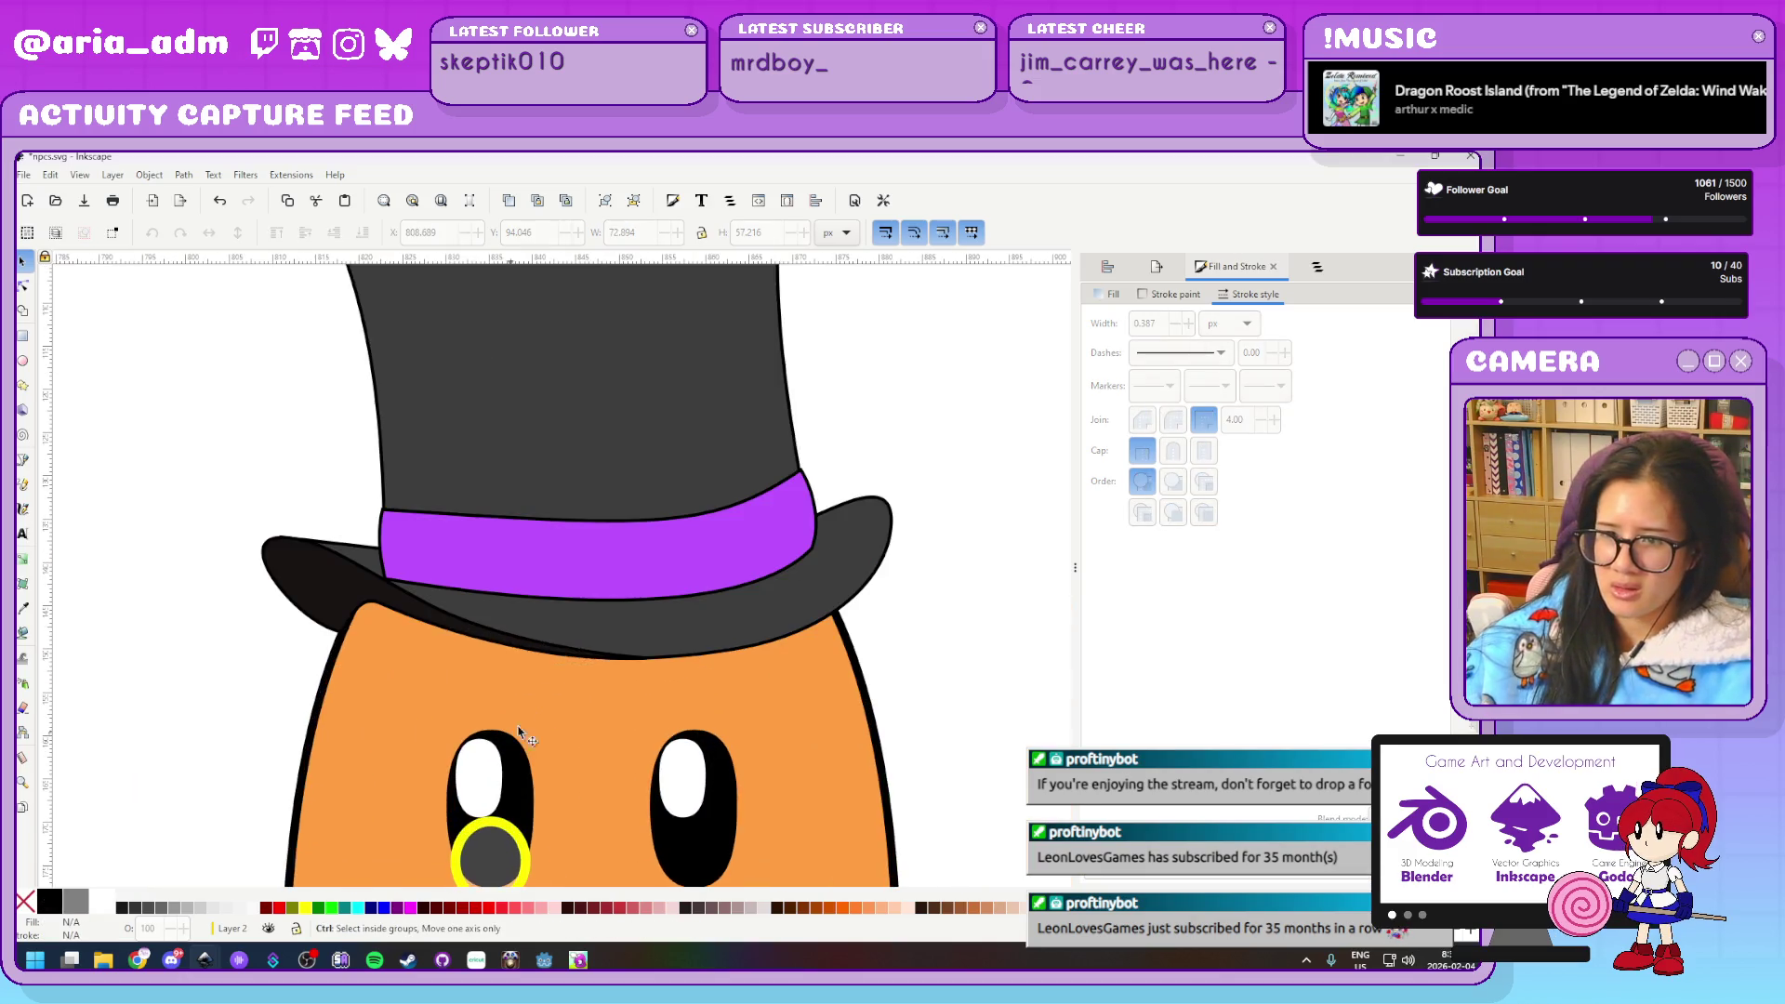
Select the hat band, crown and brim, undoing an accidental band move, then box-select all four hat parts
click(551, 563)
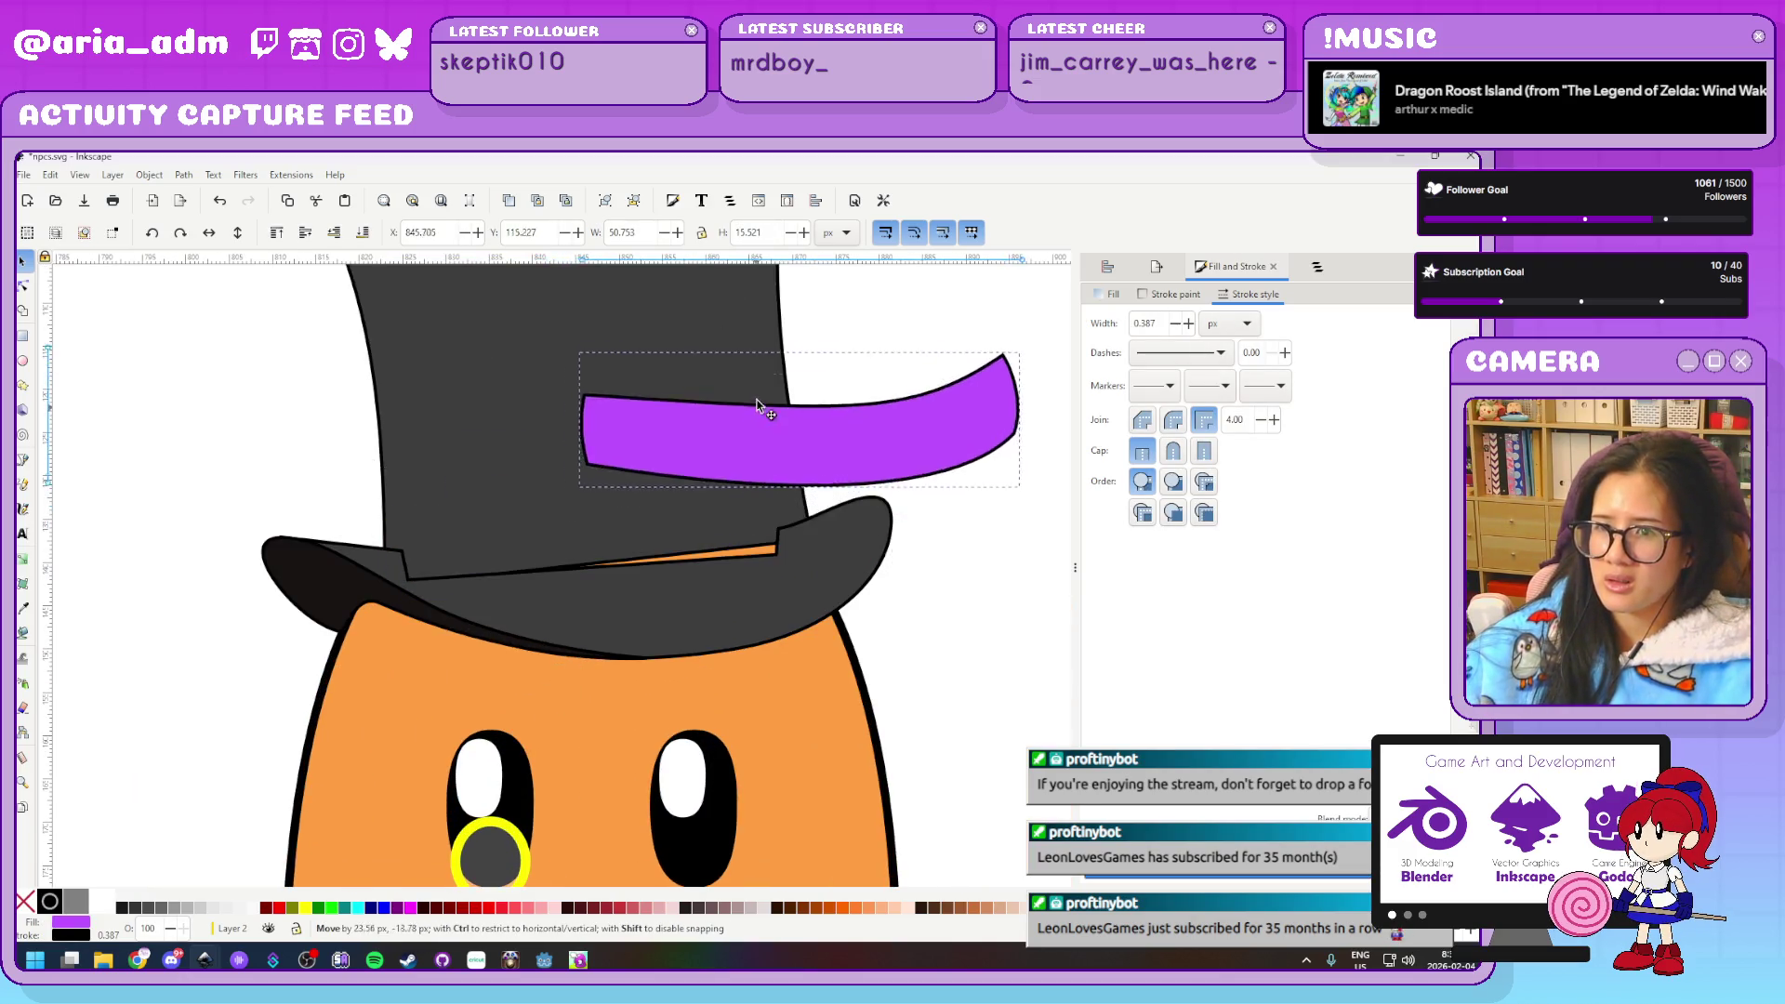
drag(473, 562, 543, 505)
key(ctrl+z)
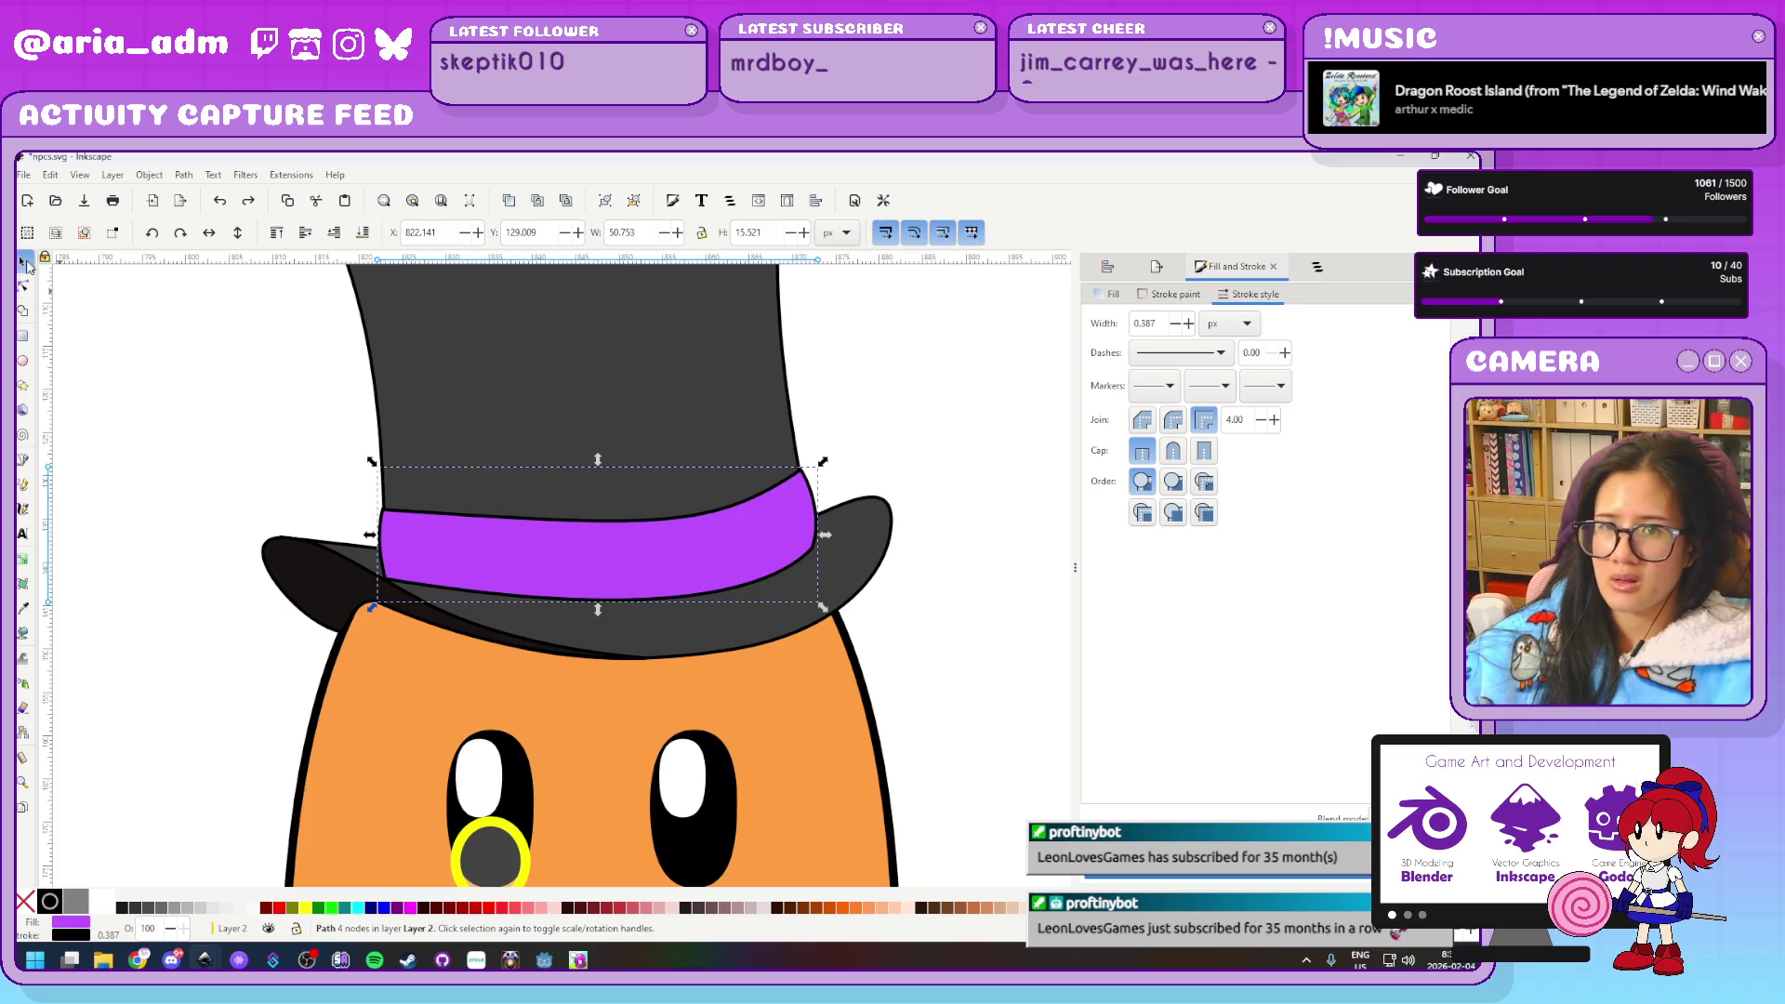
click(865, 414)
click(728, 407)
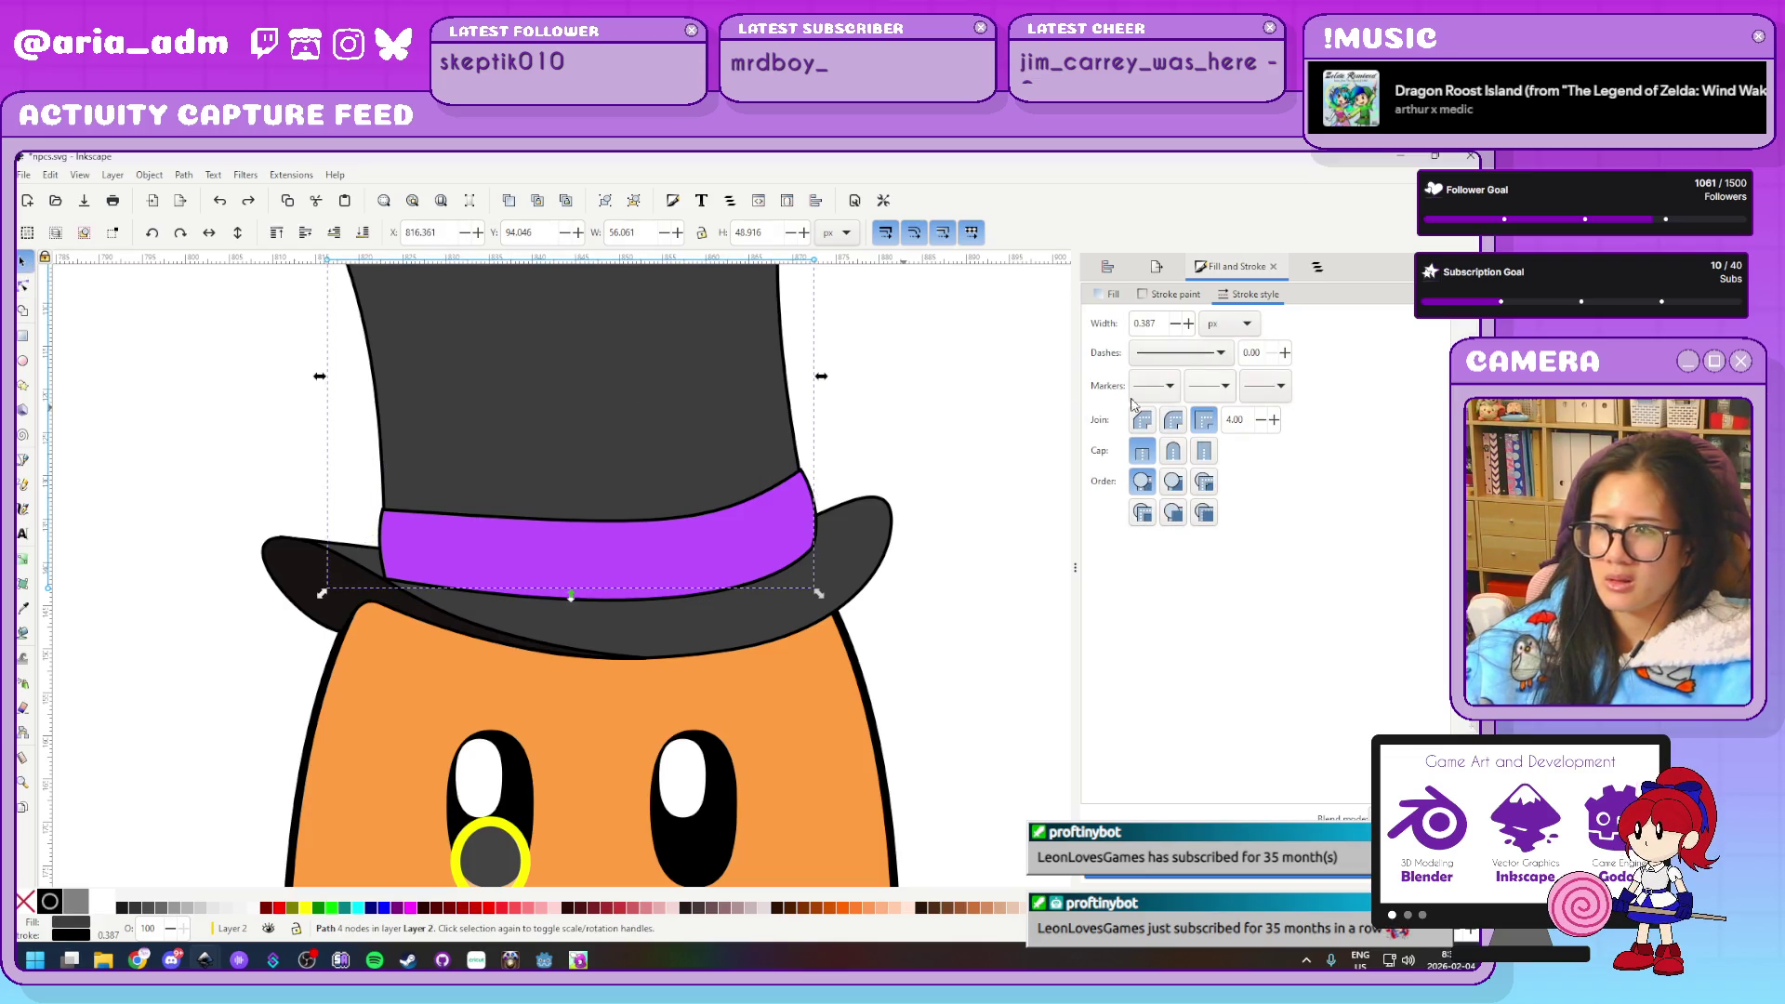
click(967, 409)
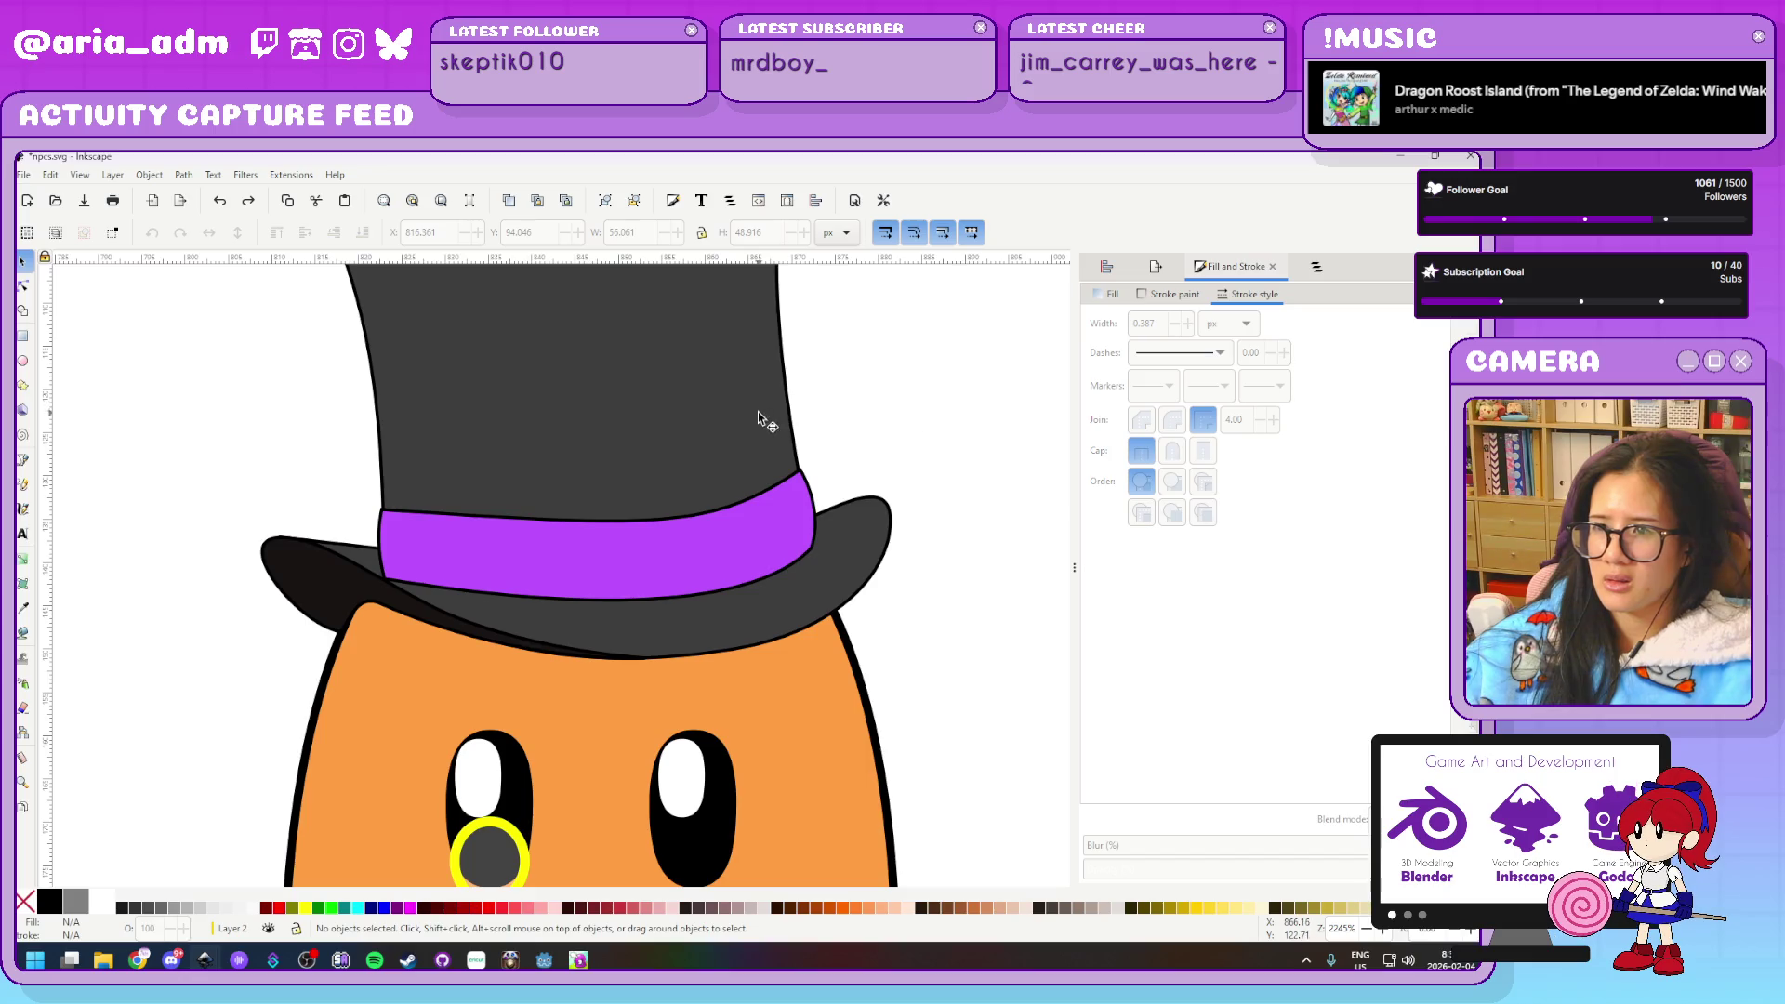
click(816, 586)
click(711, 401)
scroll(977, 570, down, 2)
drag(974, 593, 567, 423)
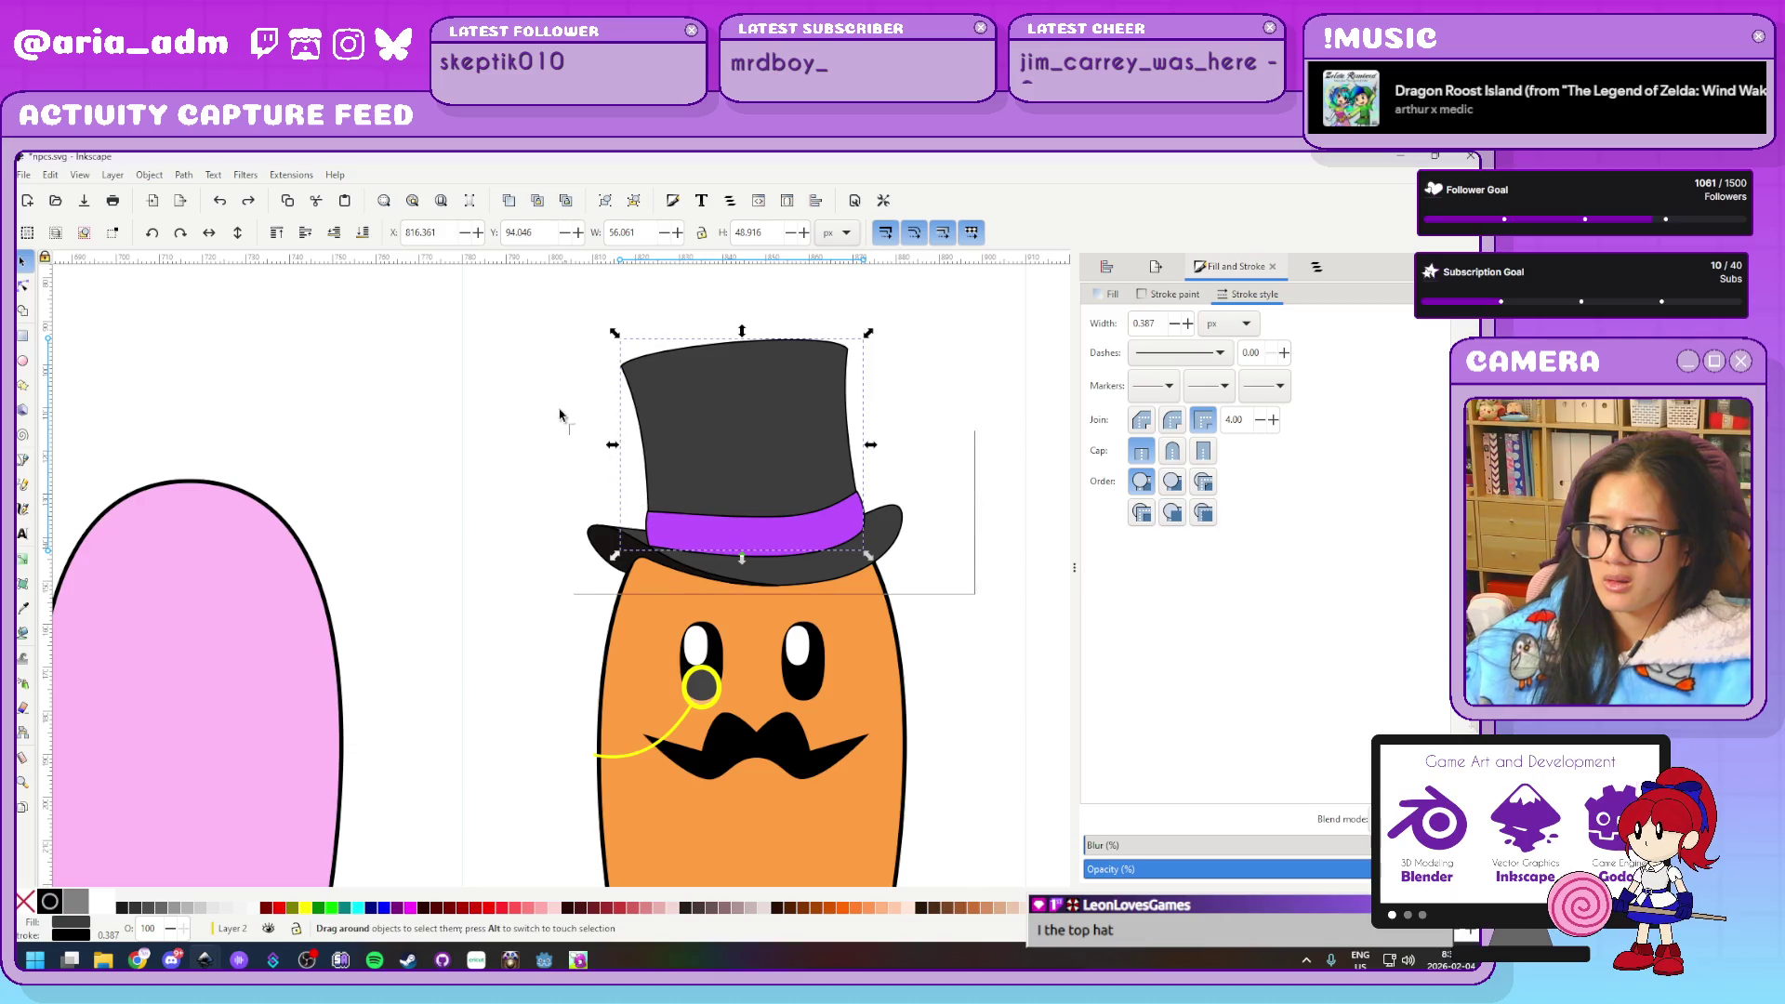
drag(508, 305, 509, 307)
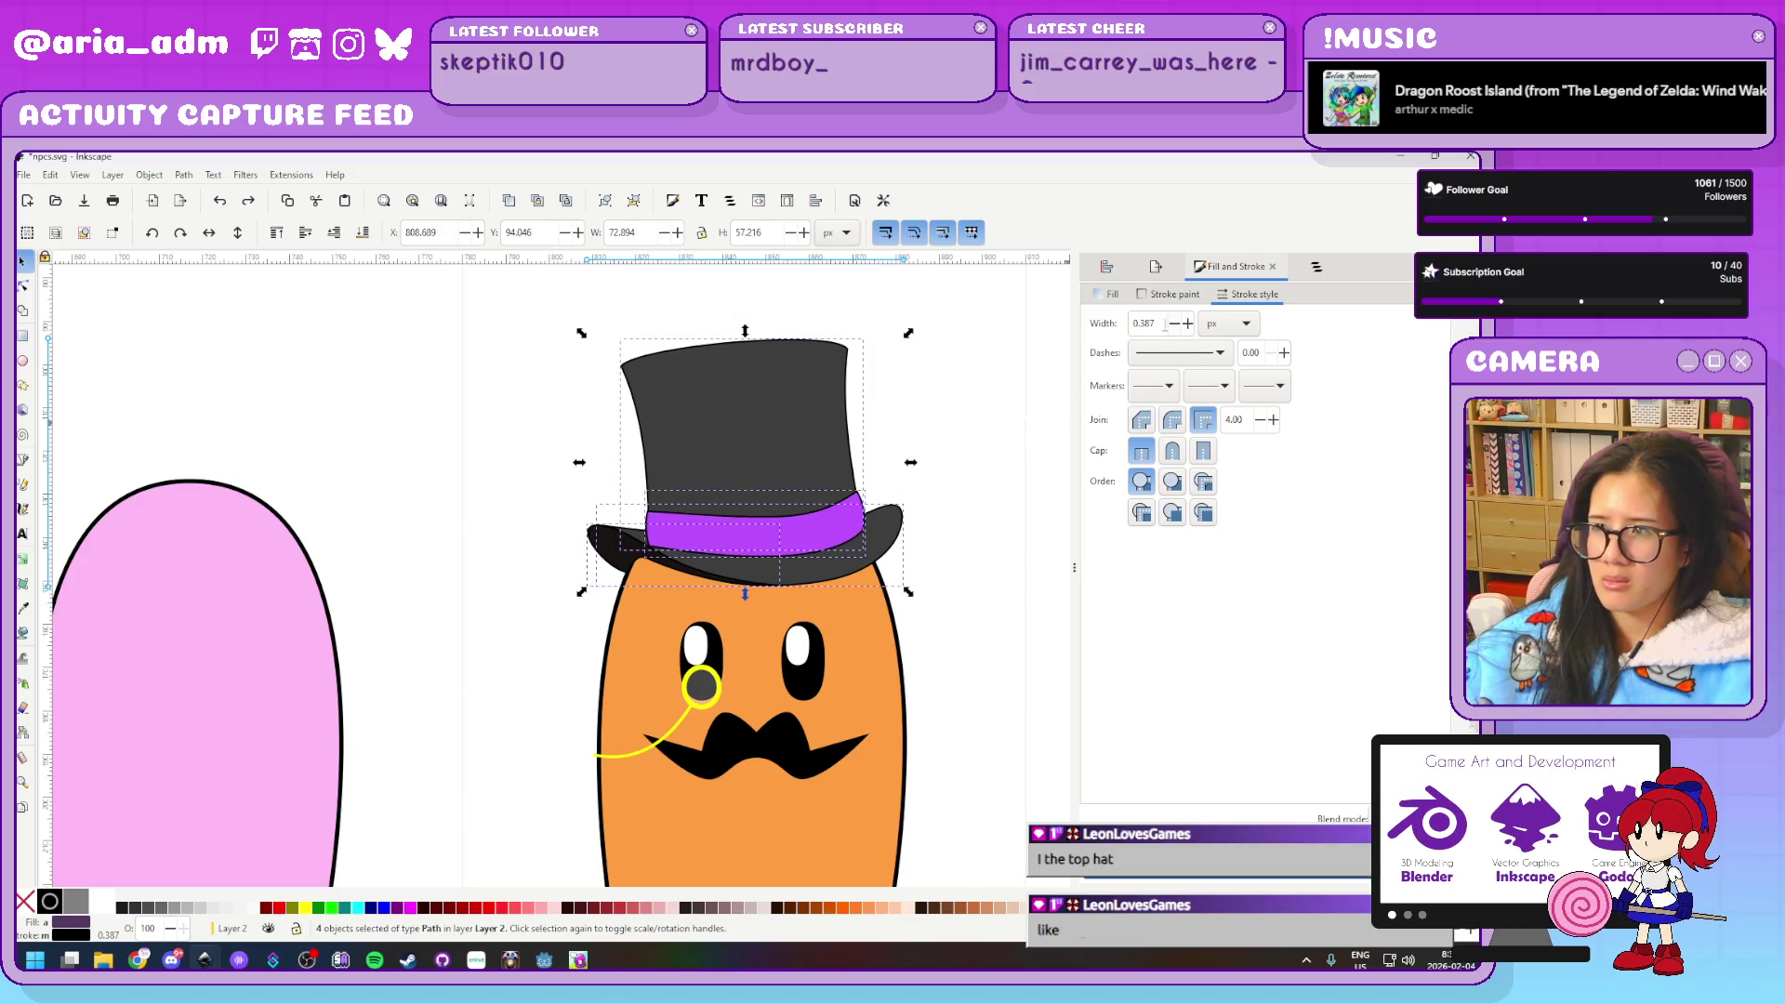
click(981, 372)
text(1.000)
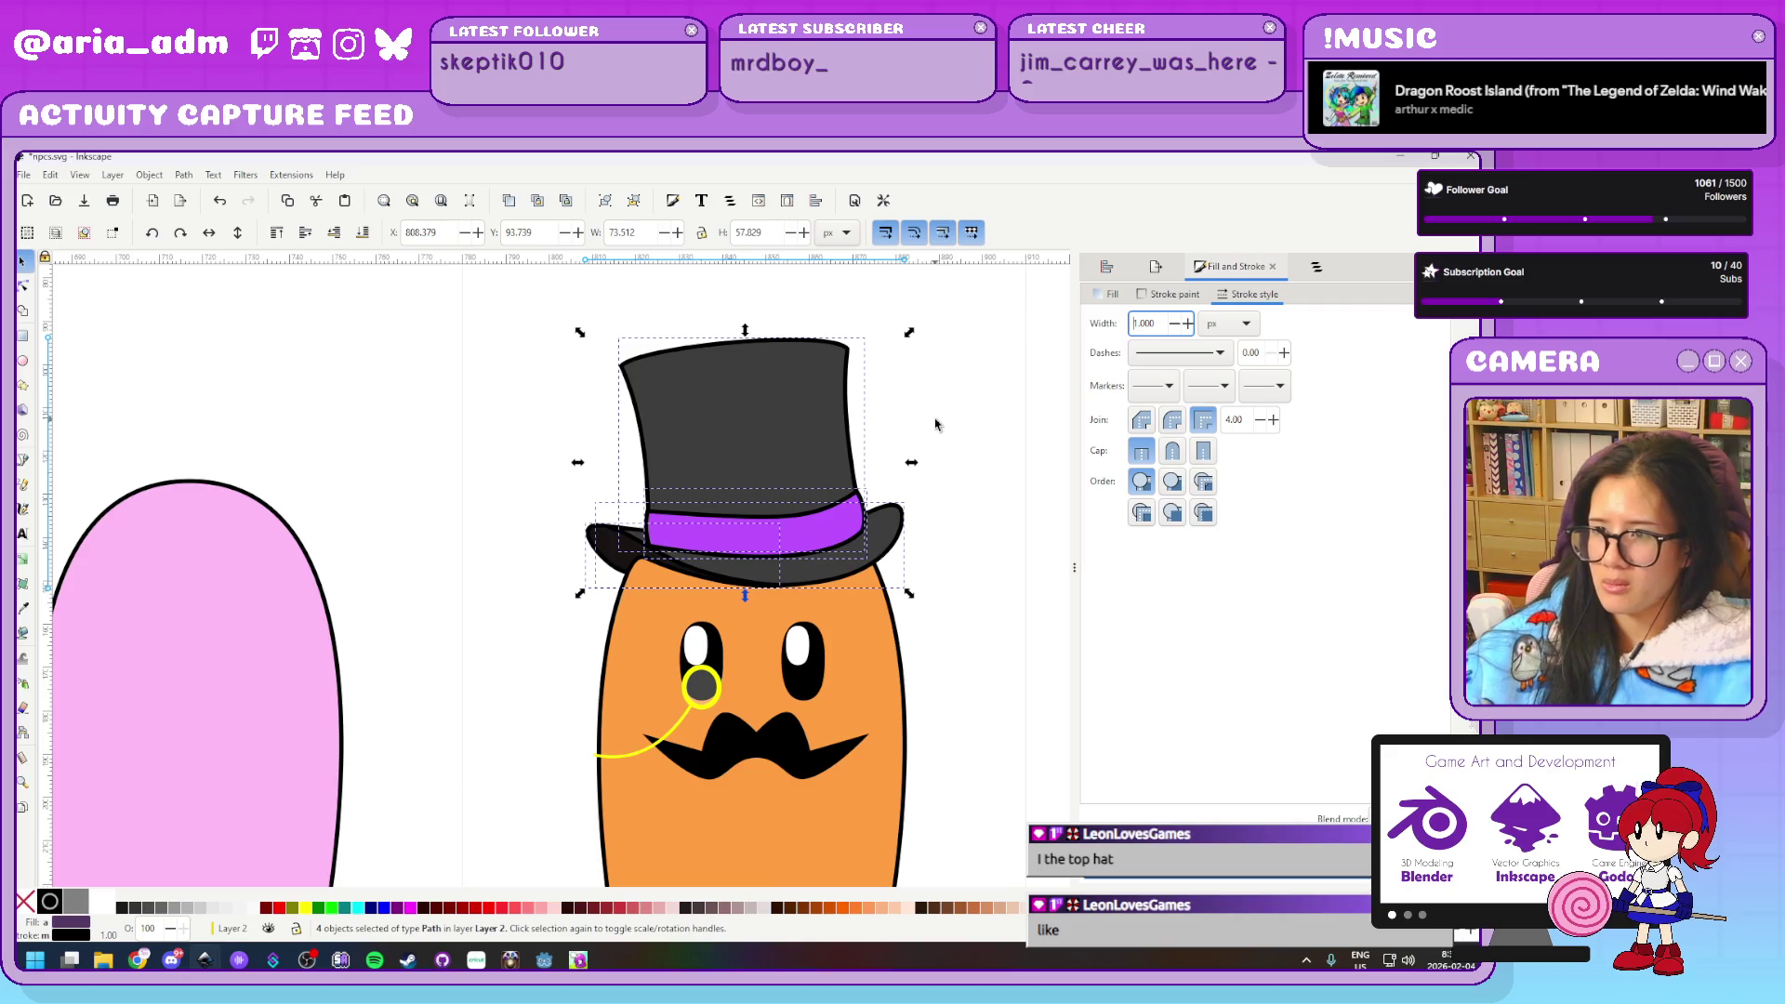
Make the path beside the hat band slightly shorter
scroll(953, 518, up, 1)
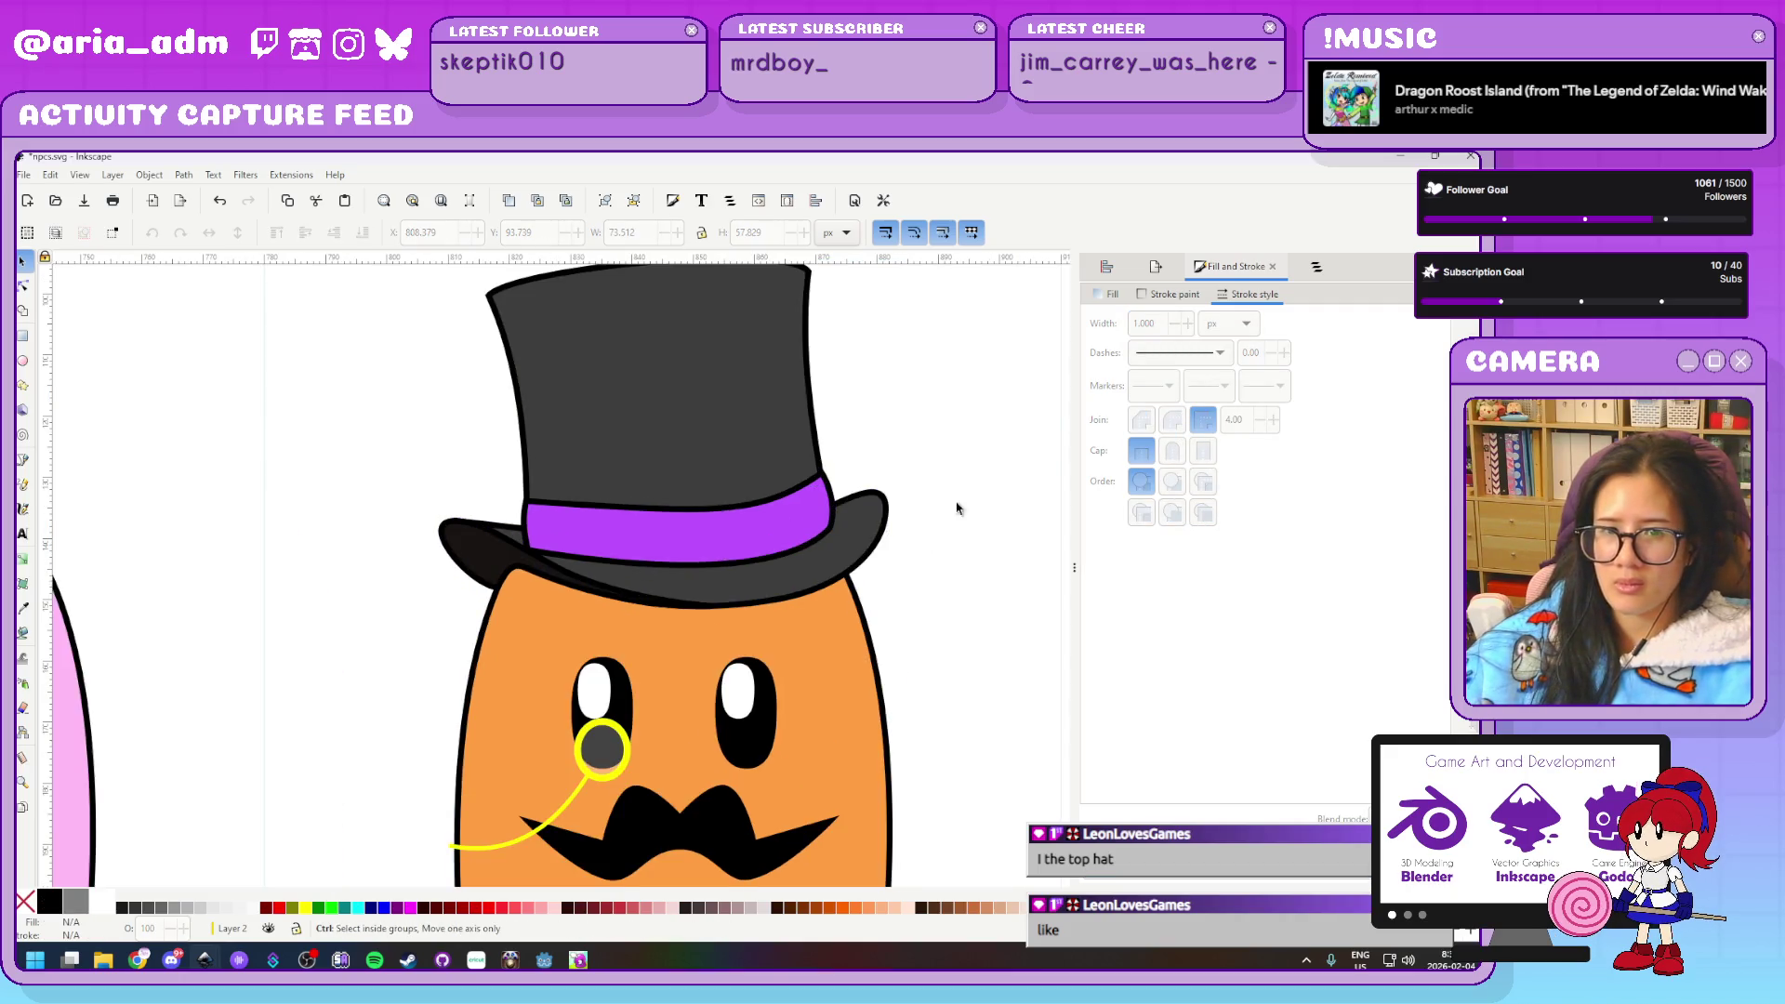
scroll(939, 528, up, 1)
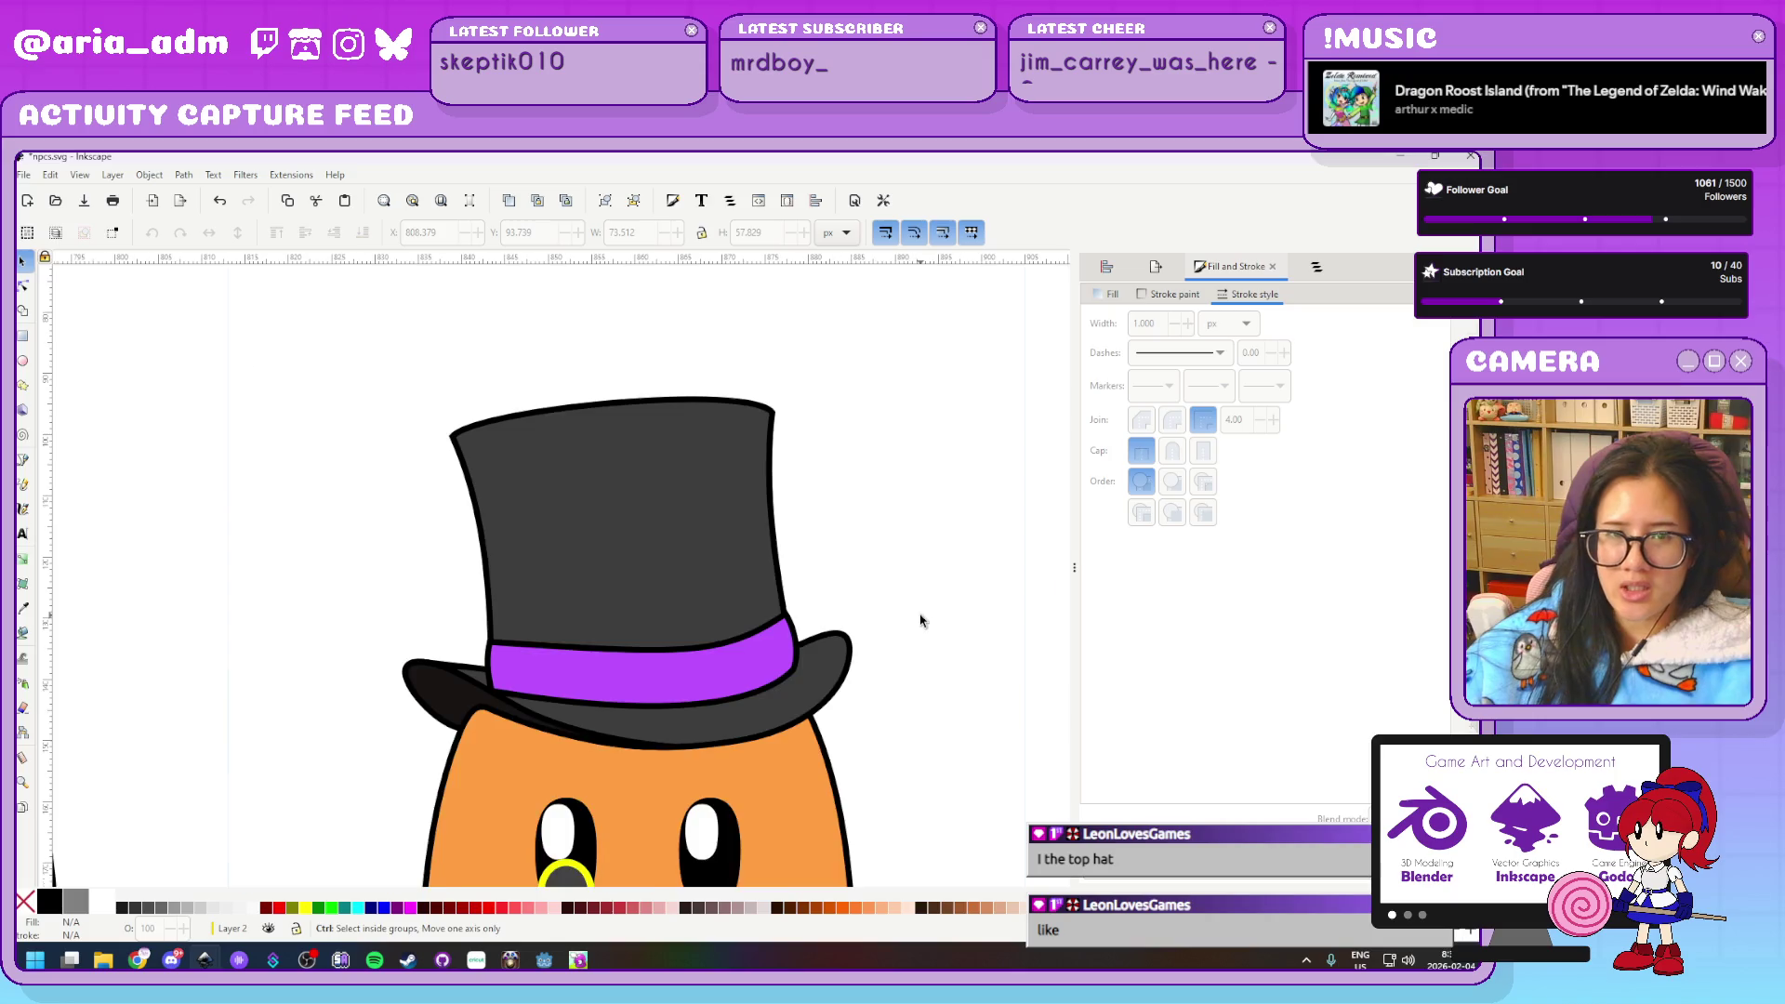
scroll(569, 746, up, 3)
click(569, 746)
scroll(411, 714, up, 2)
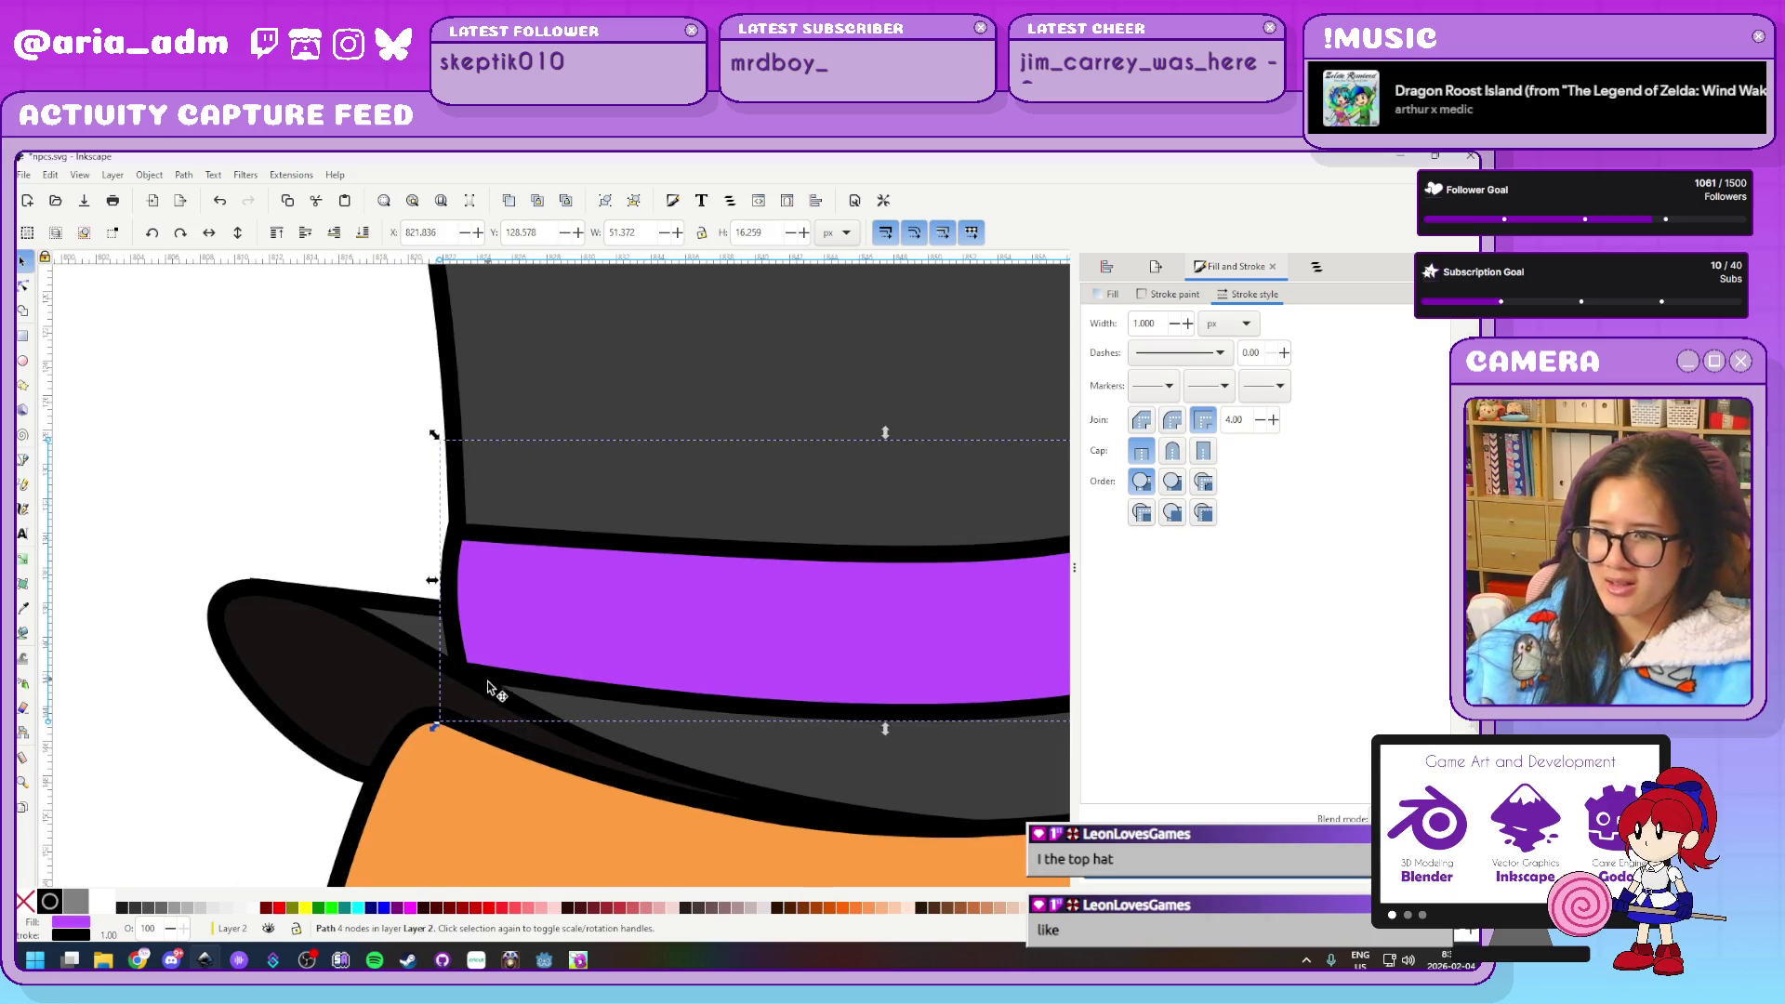
drag(878, 710, 891, 725)
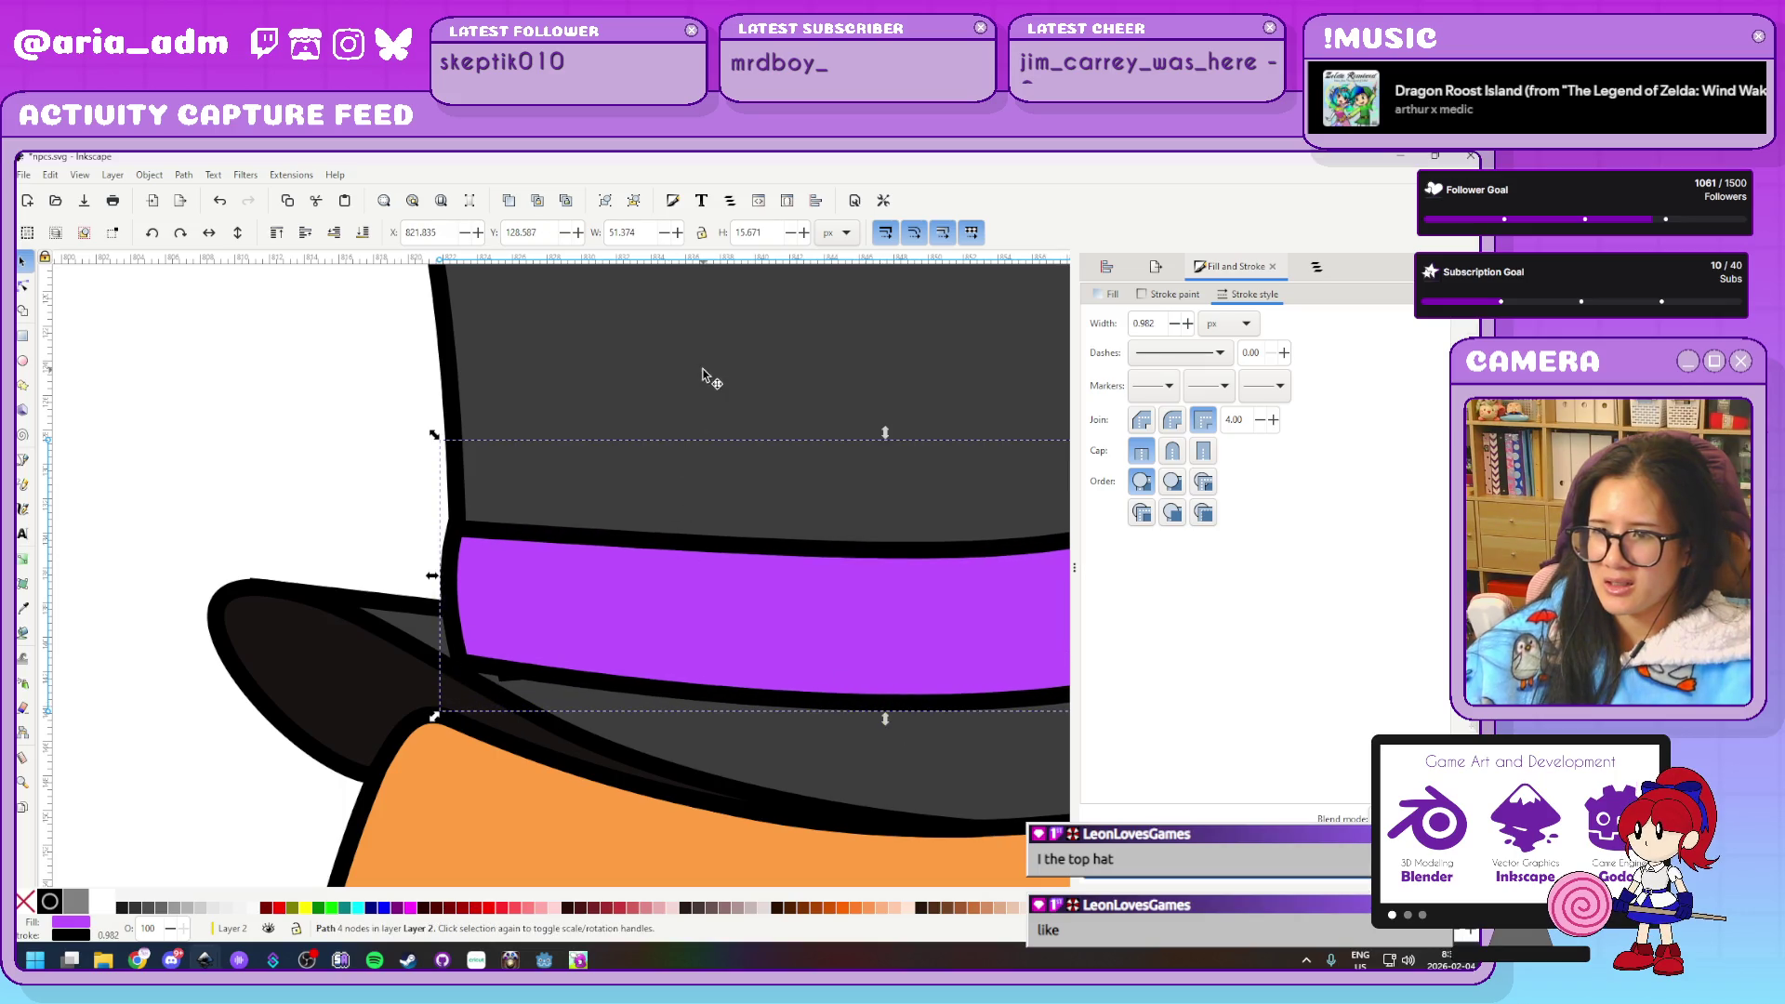
scroll(382, 779, down, 3)
scroll(930, 638, up, 1)
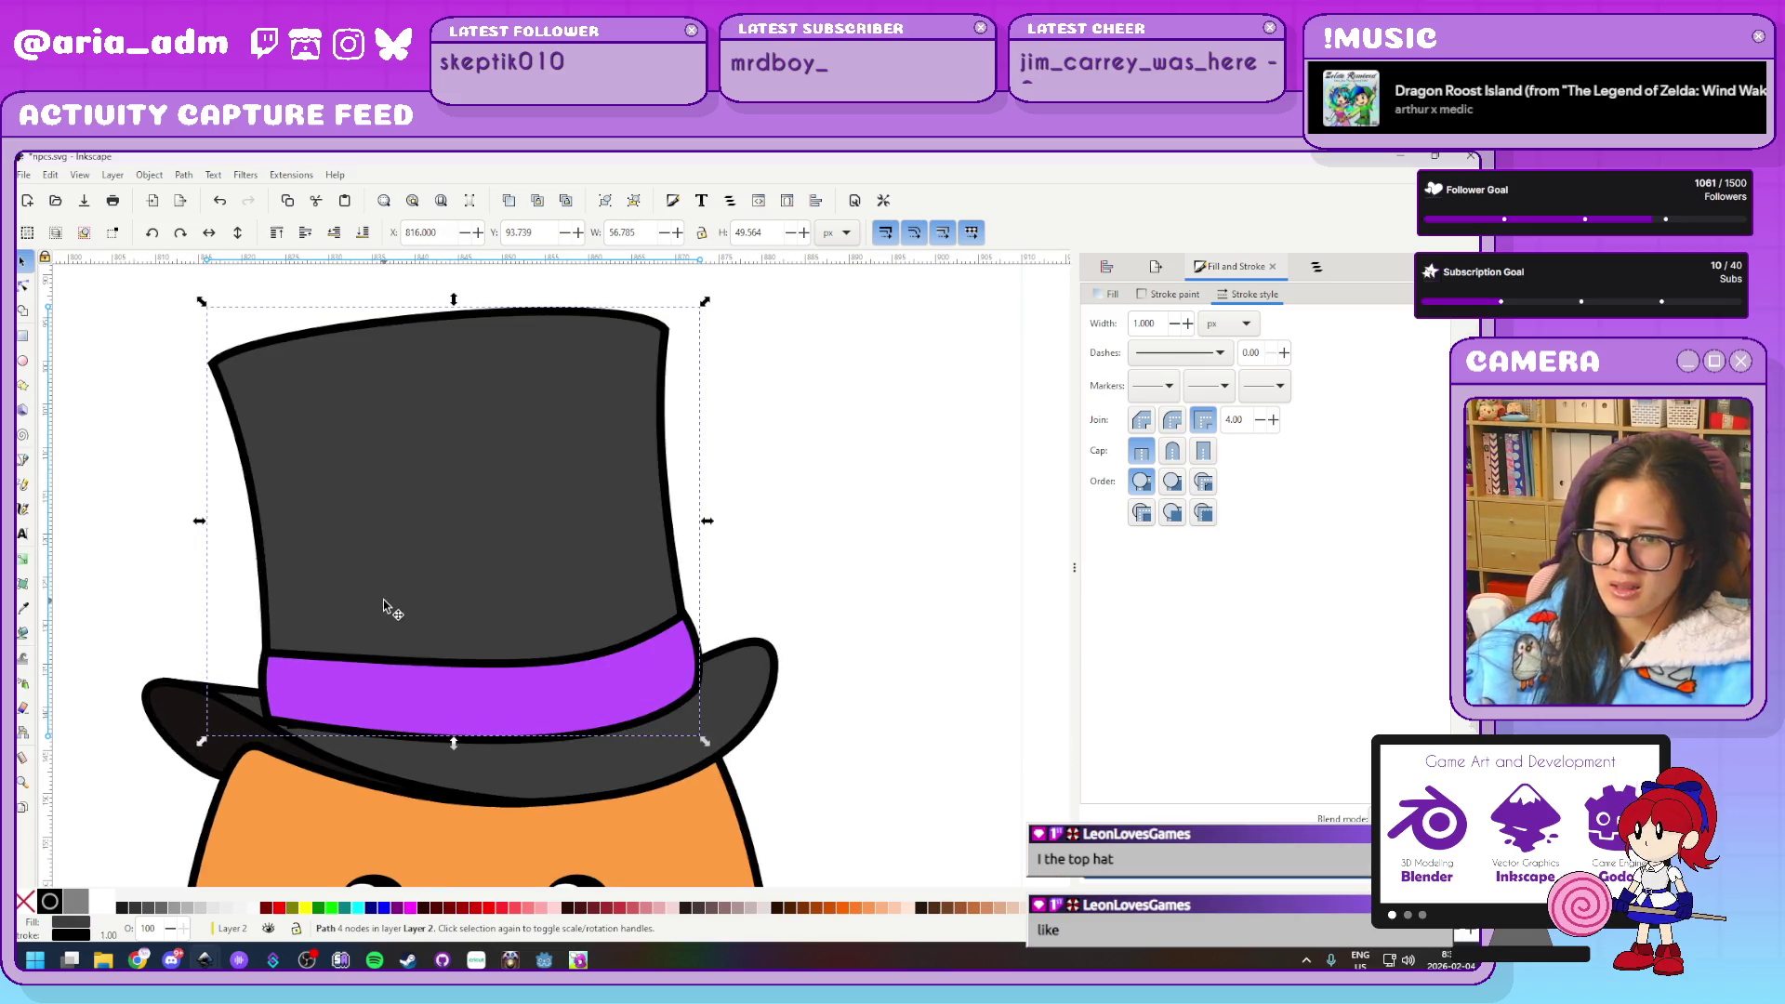
Raise the band's left corner node and curve both sides of the hat crown
key(n)
drag(270, 730, 272, 698)
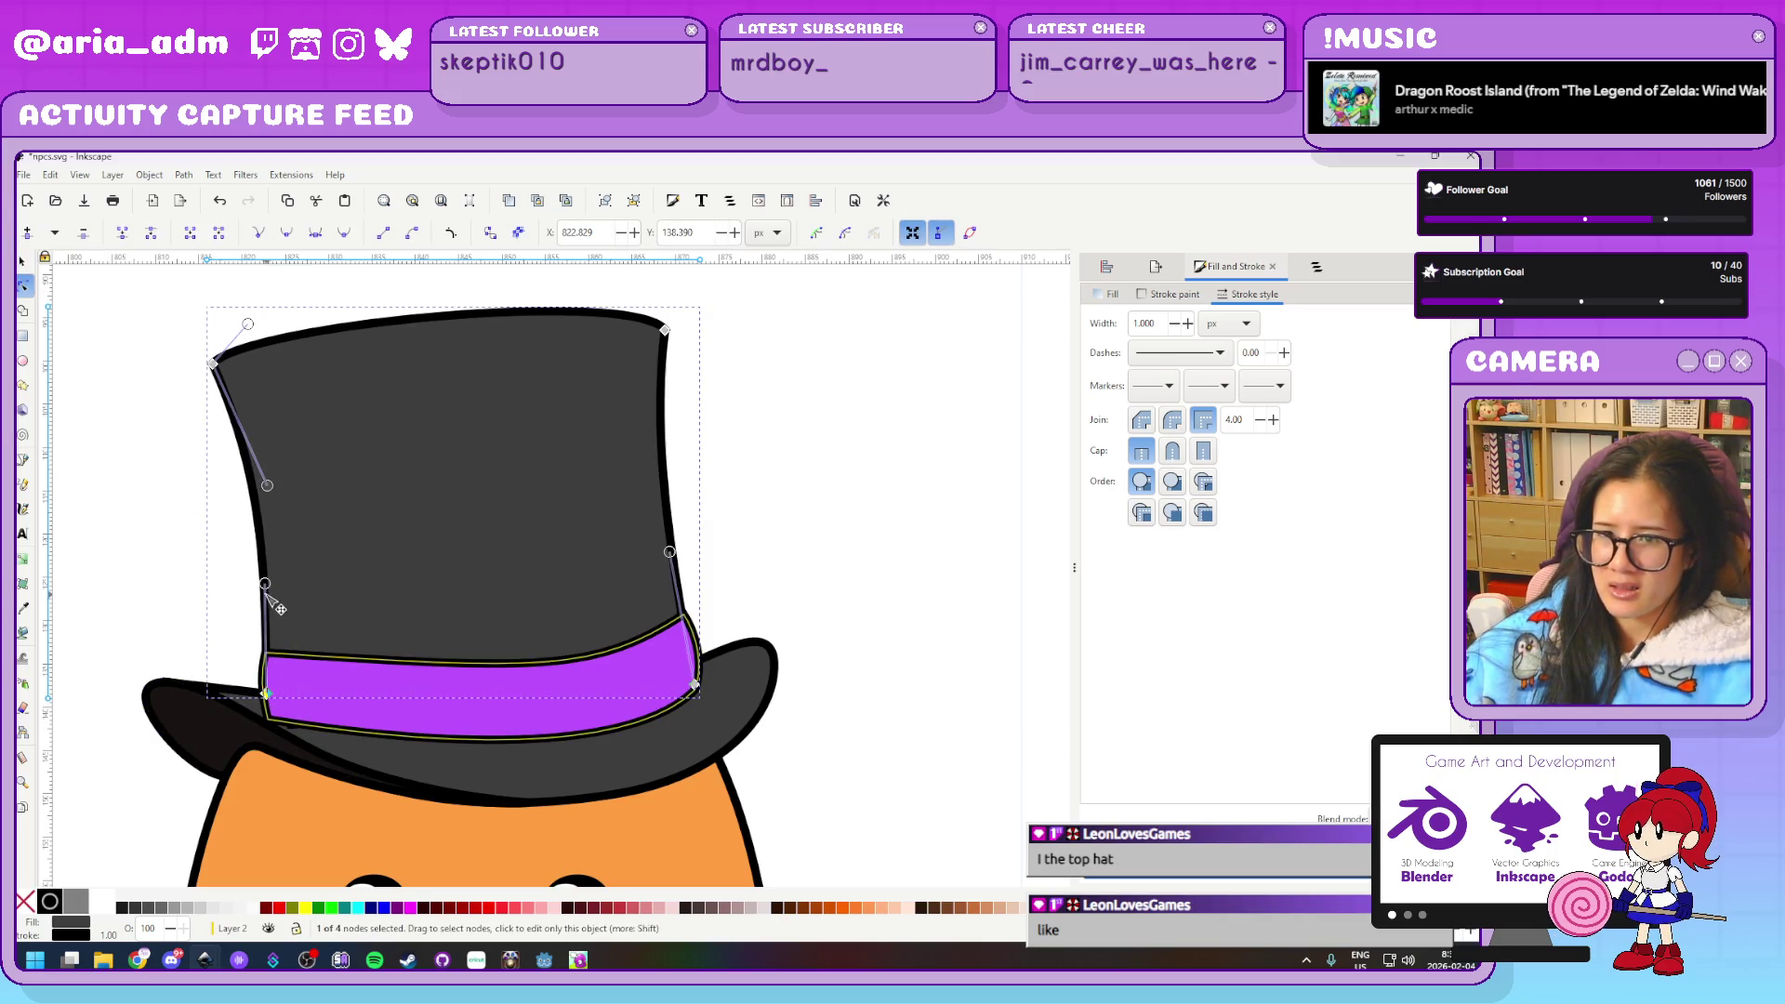
mouse_move(265, 583)
mouse_down()
mouse_move(310, 563)
mouse_move(272, 603)
mouse_up()
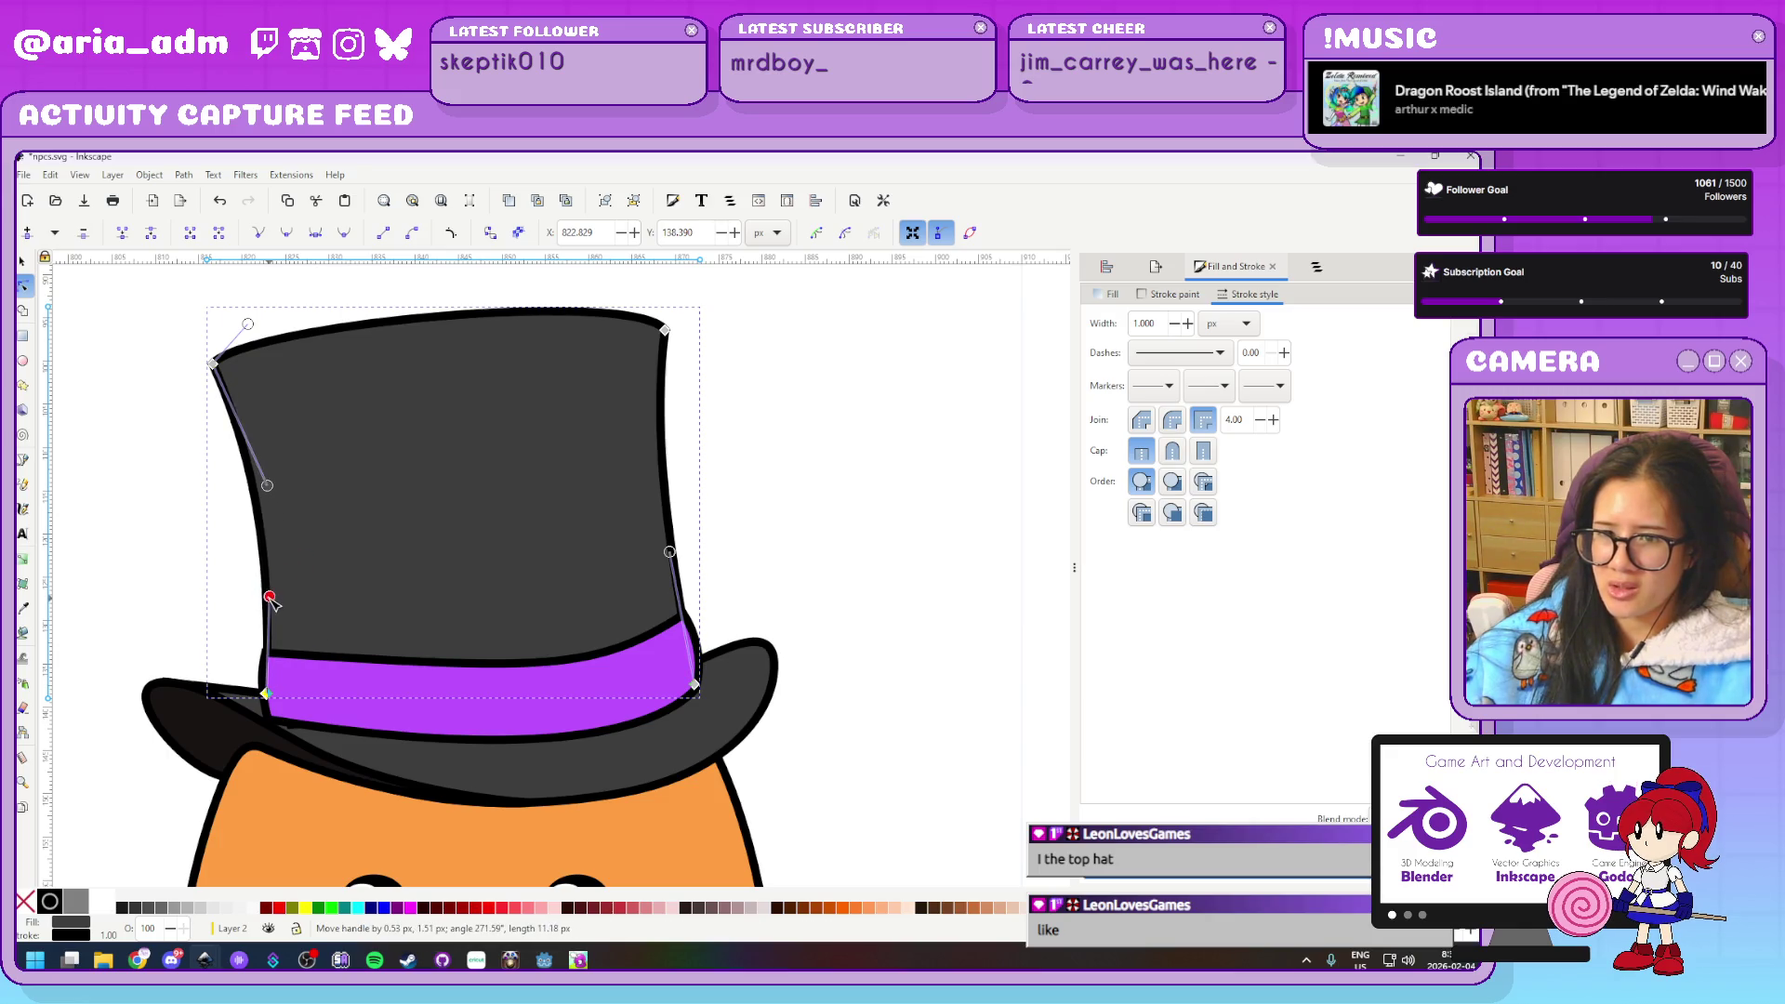
drag(668, 550, 661, 558)
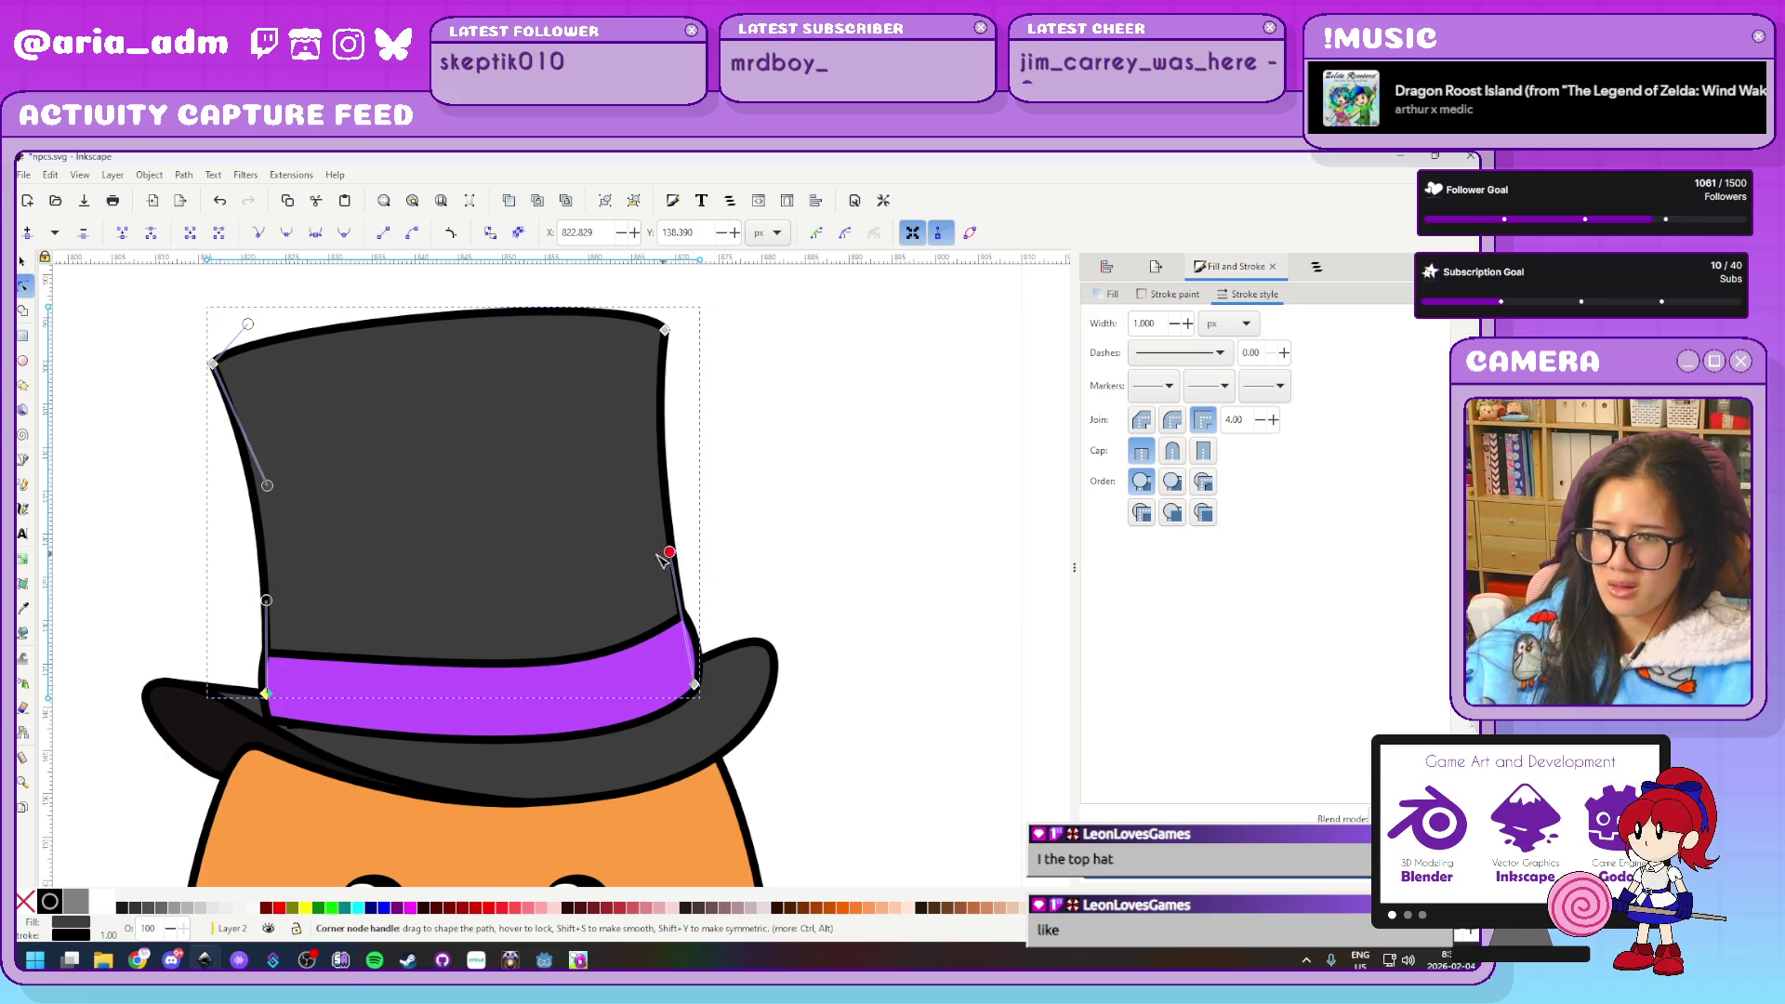
click(677, 646)
scroll(682, 642, up, 2)
click(730, 584)
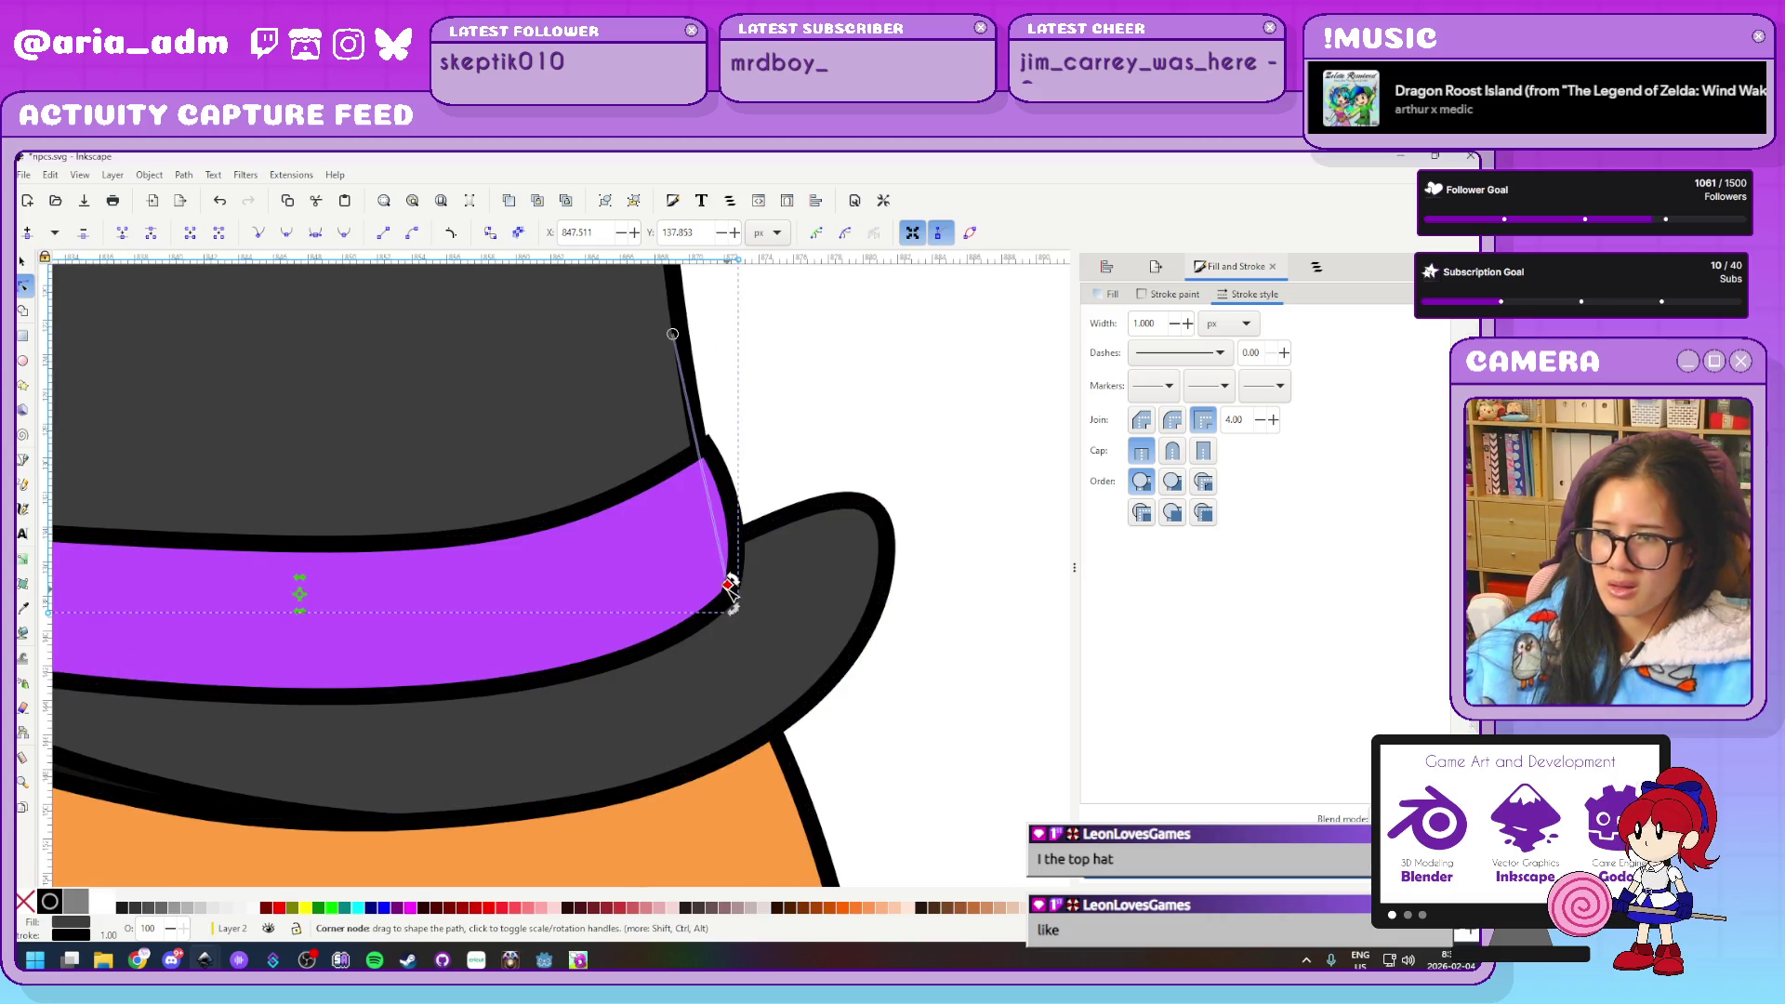
key(ctrl+z)
click(605, 735)
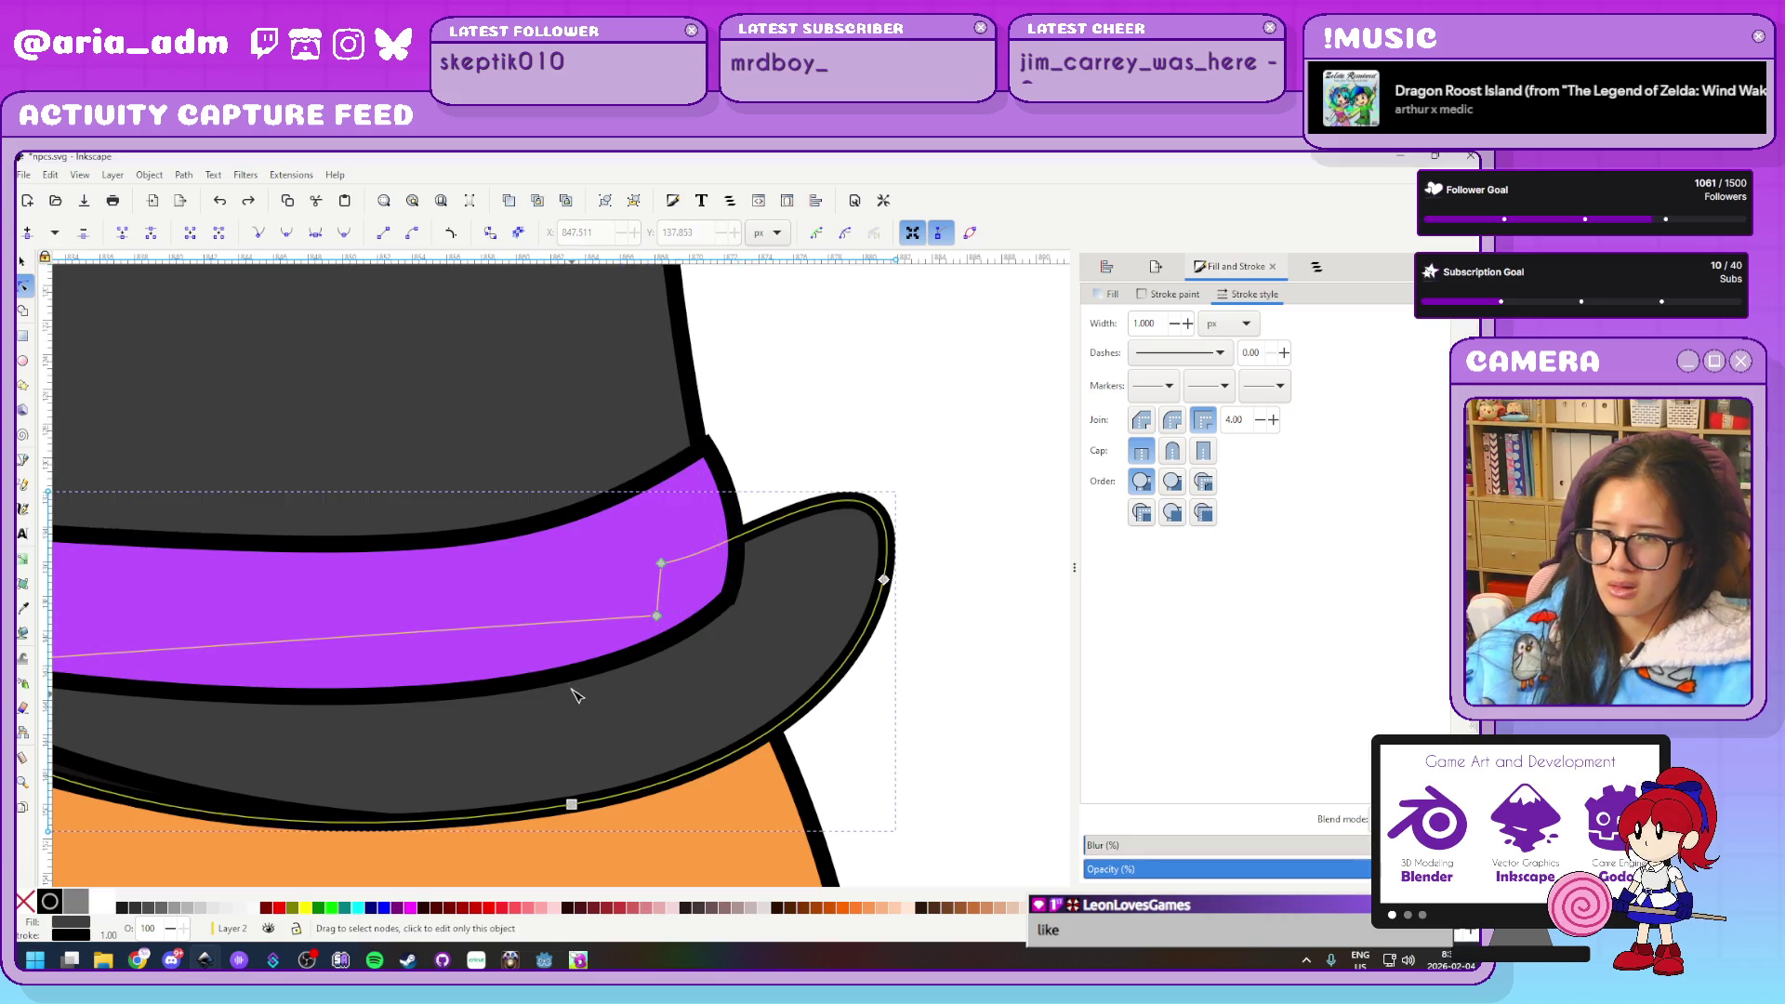
click(711, 461)
Straighten the band's lower-right corner, lift its lower-left corner, and bend its bottom edge downward
drag(728, 597, 725, 597)
key(shift+l)
drag(731, 602, 731, 595)
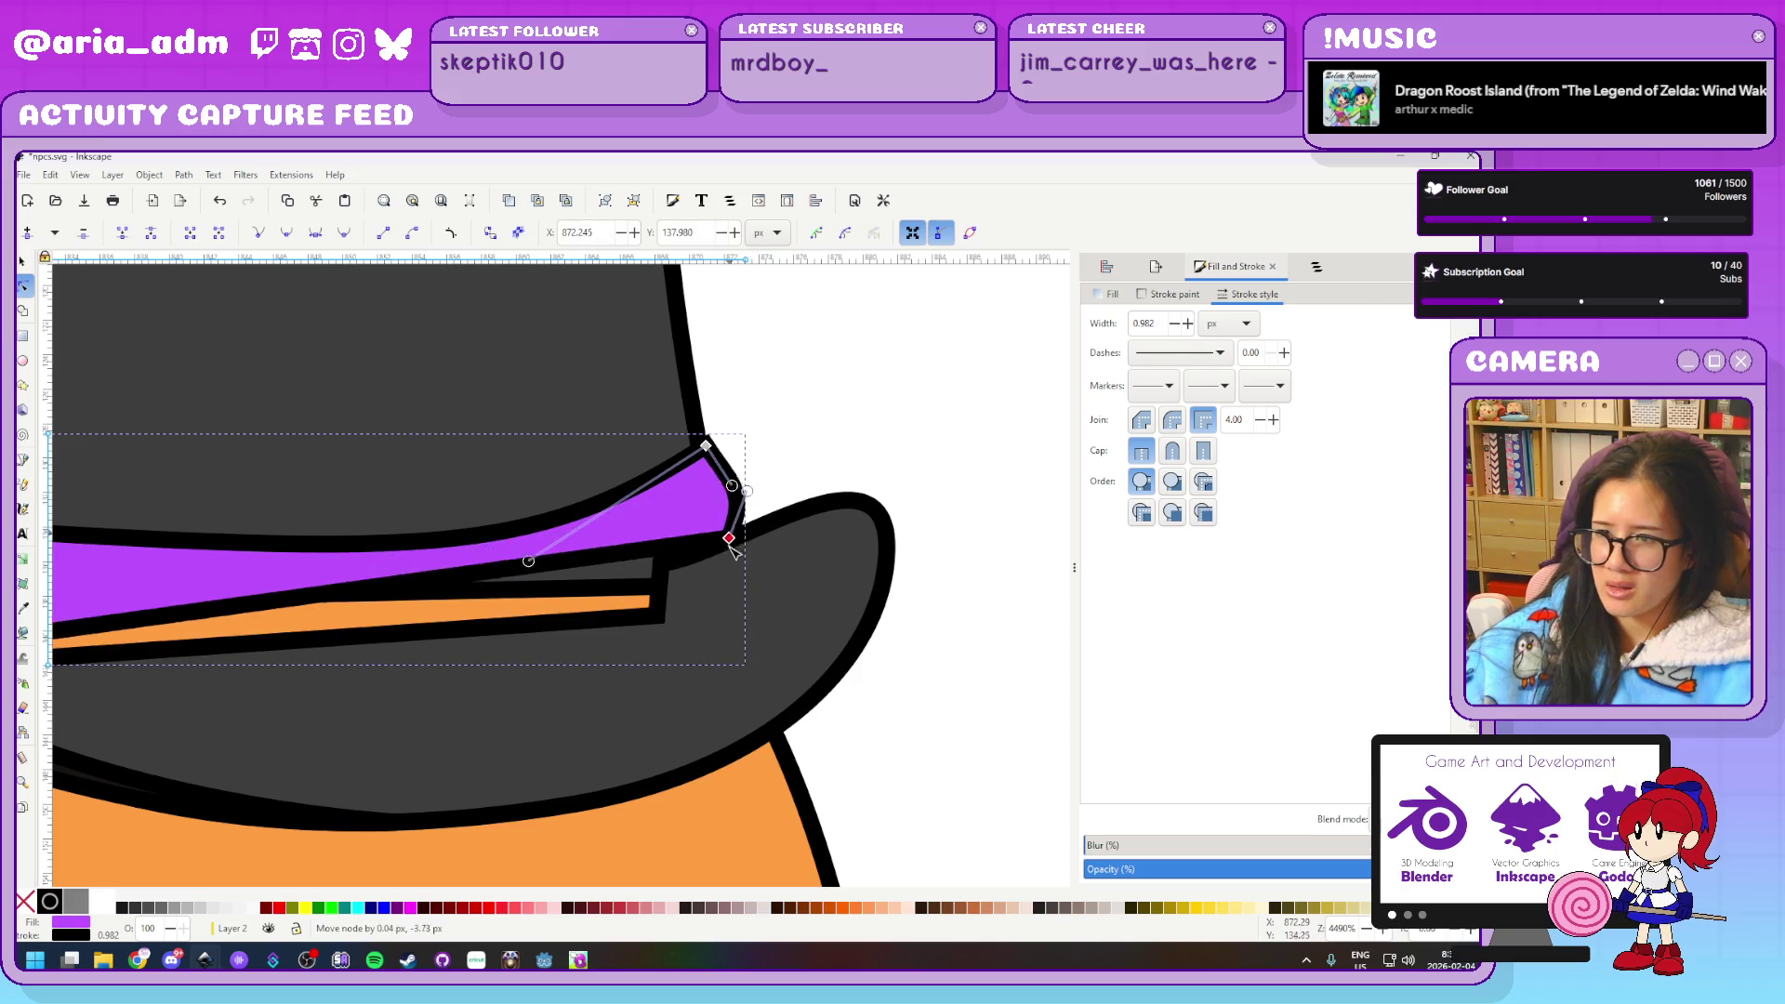
scroll(989, 612, down, 2)
scroll(988, 612, up, 1)
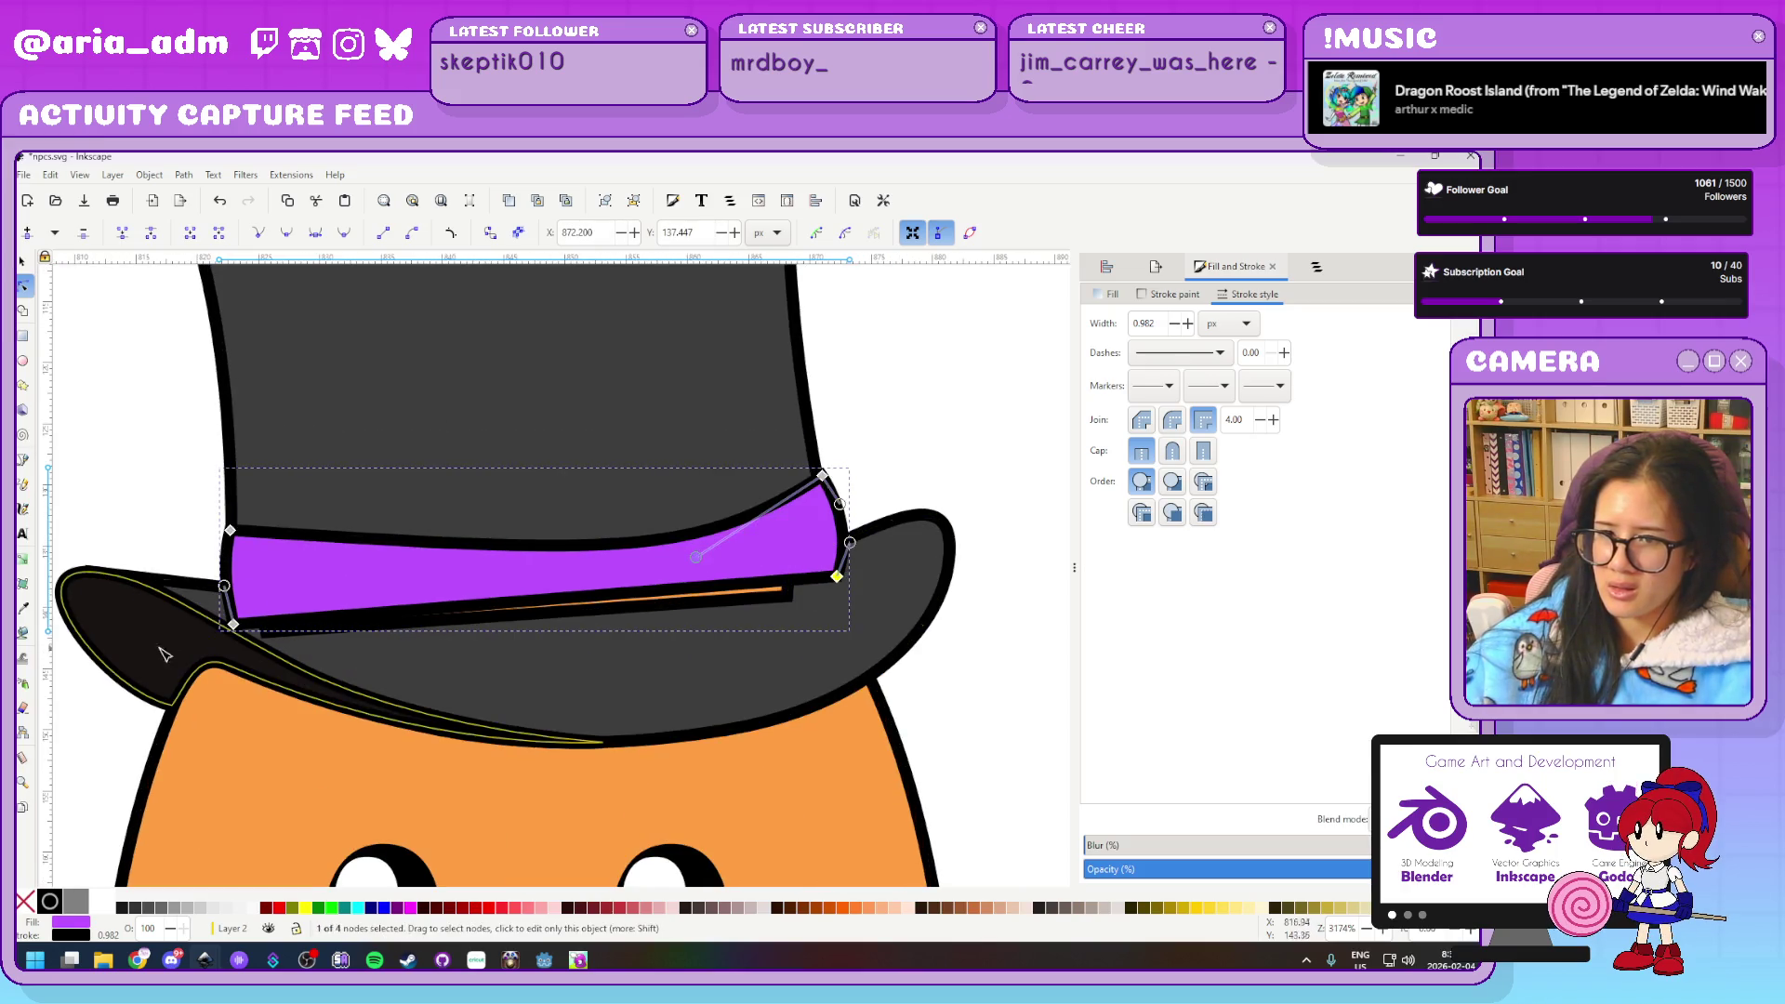
drag(229, 625, 230, 614)
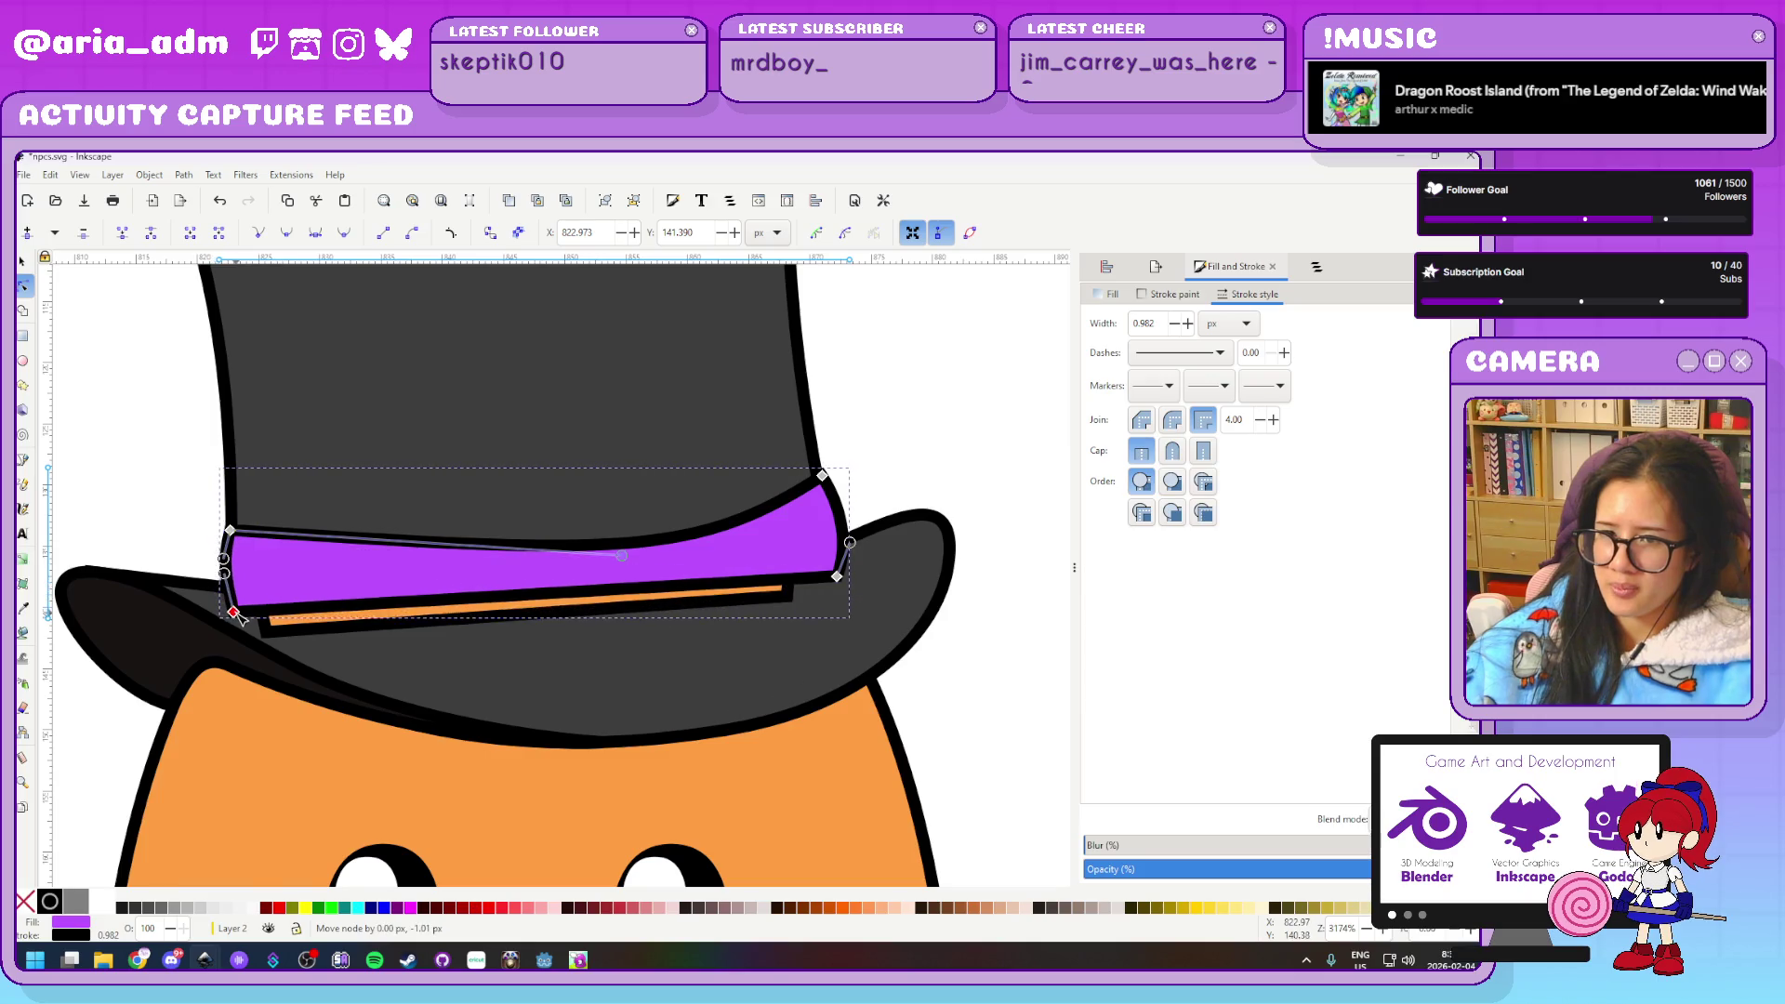
mouse_move(543, 589)
mouse_down()
mouse_move(649, 663)
mouse_move(727, 660)
mouse_up()
drag(438, 669, 331, 656)
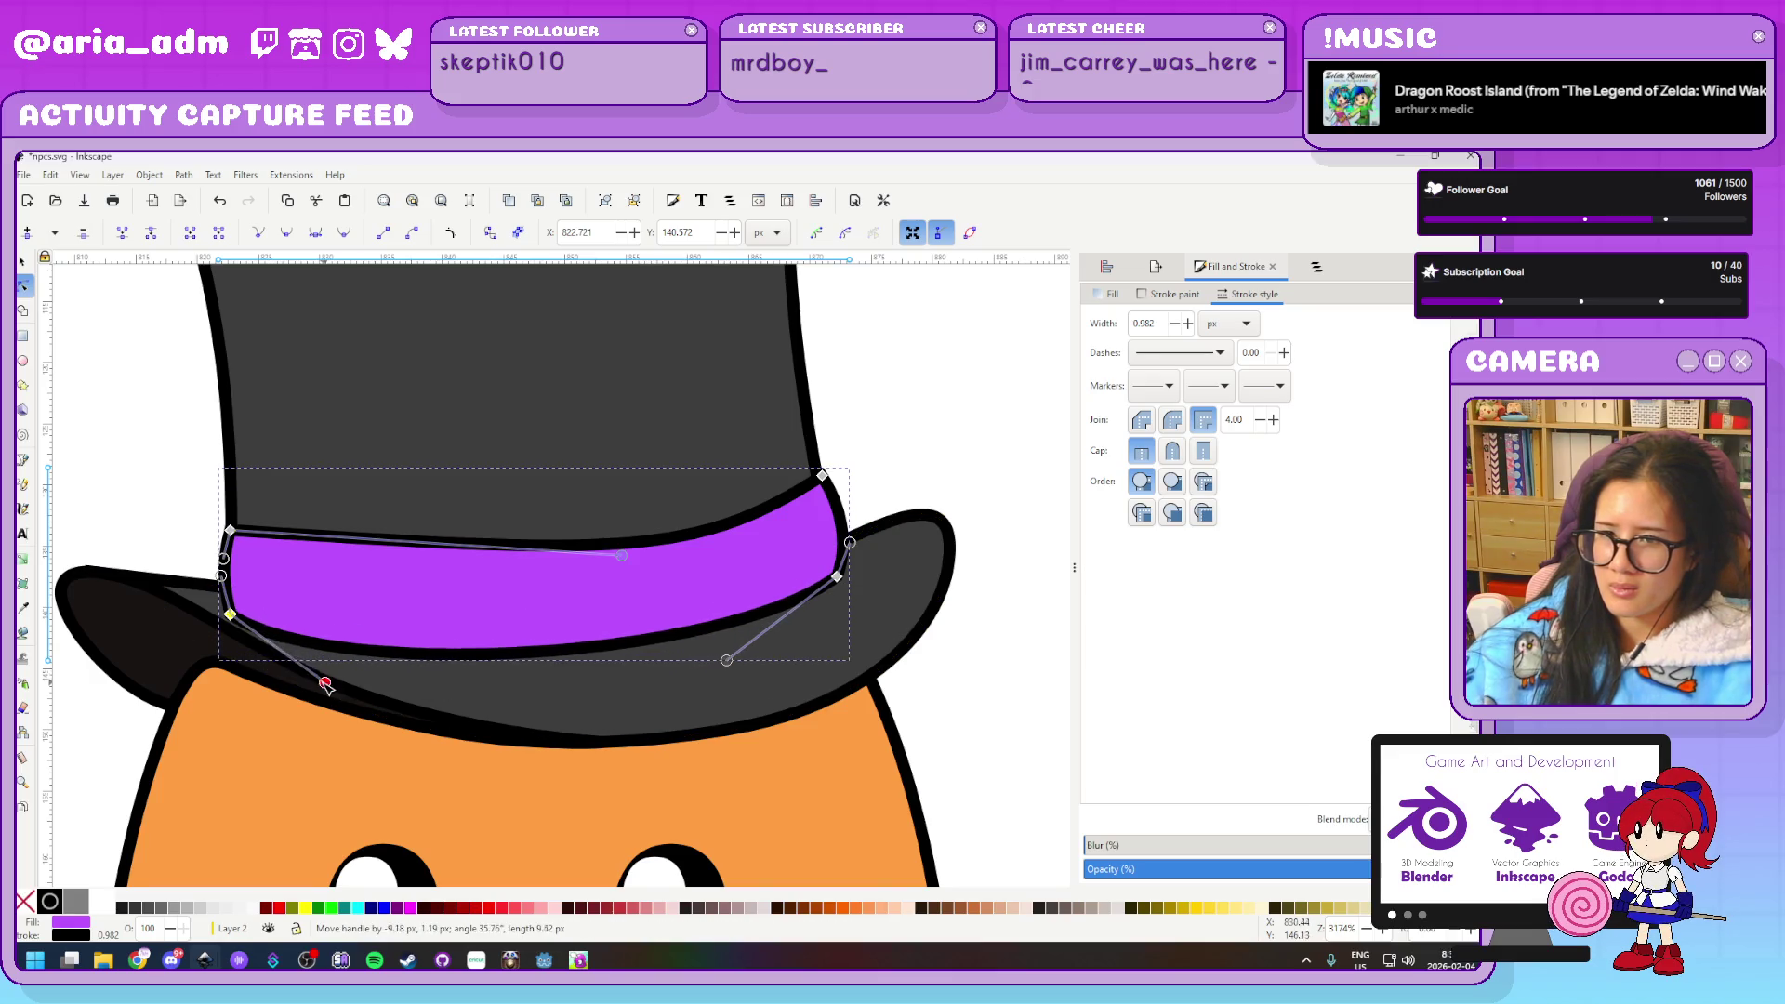
Curve the band's top edge to follow the crown
click(514, 690)
click(416, 556)
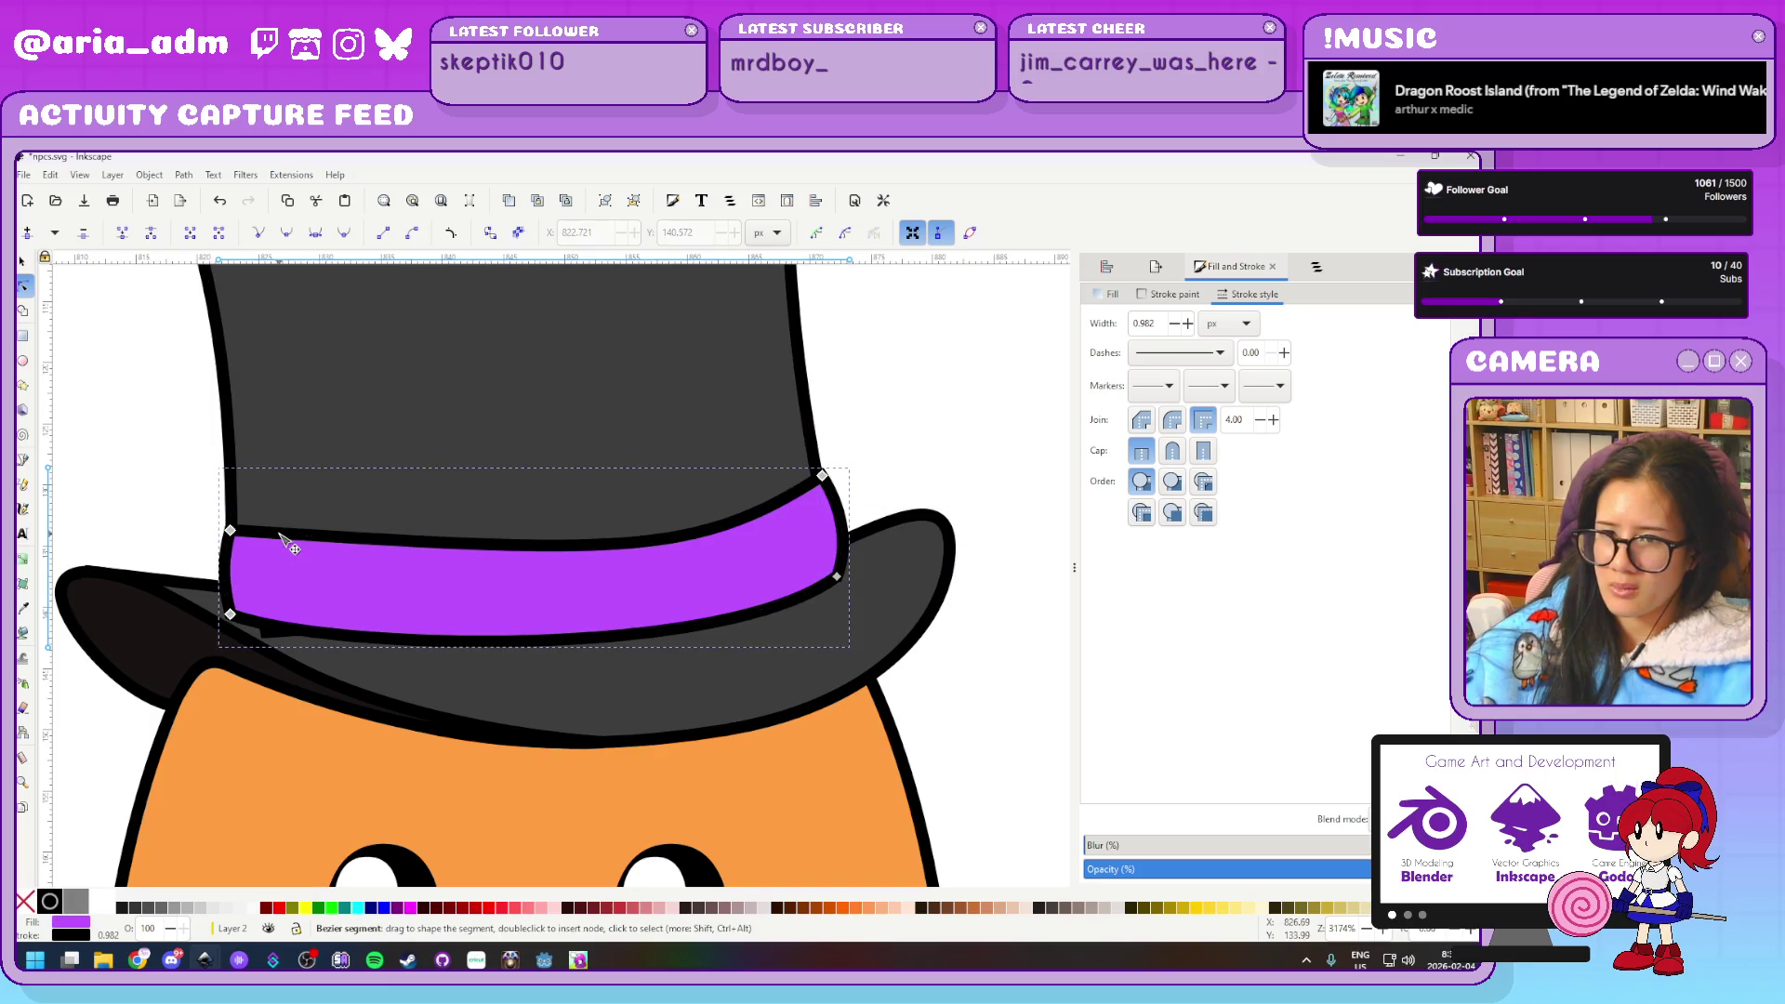
click(232, 533)
drag(621, 556, 414, 567)
Move one brim point up and right and delete an unneeded brim point
click(277, 638)
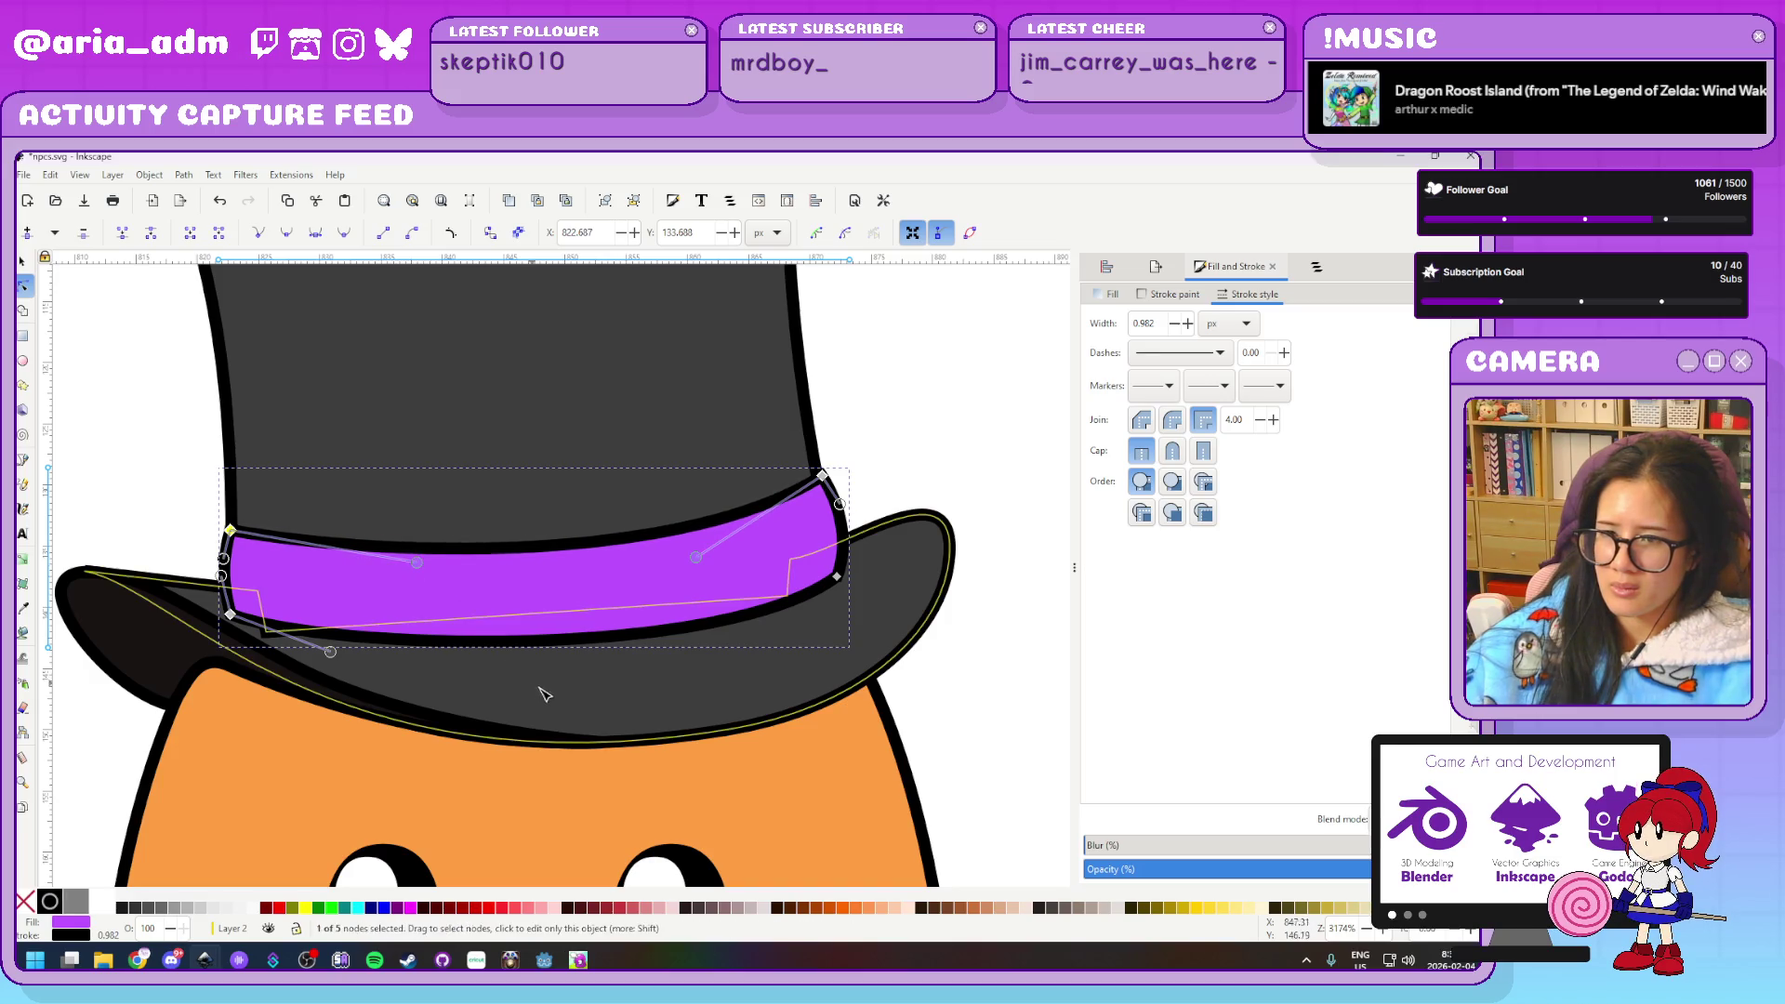
drag(266, 631, 324, 587)
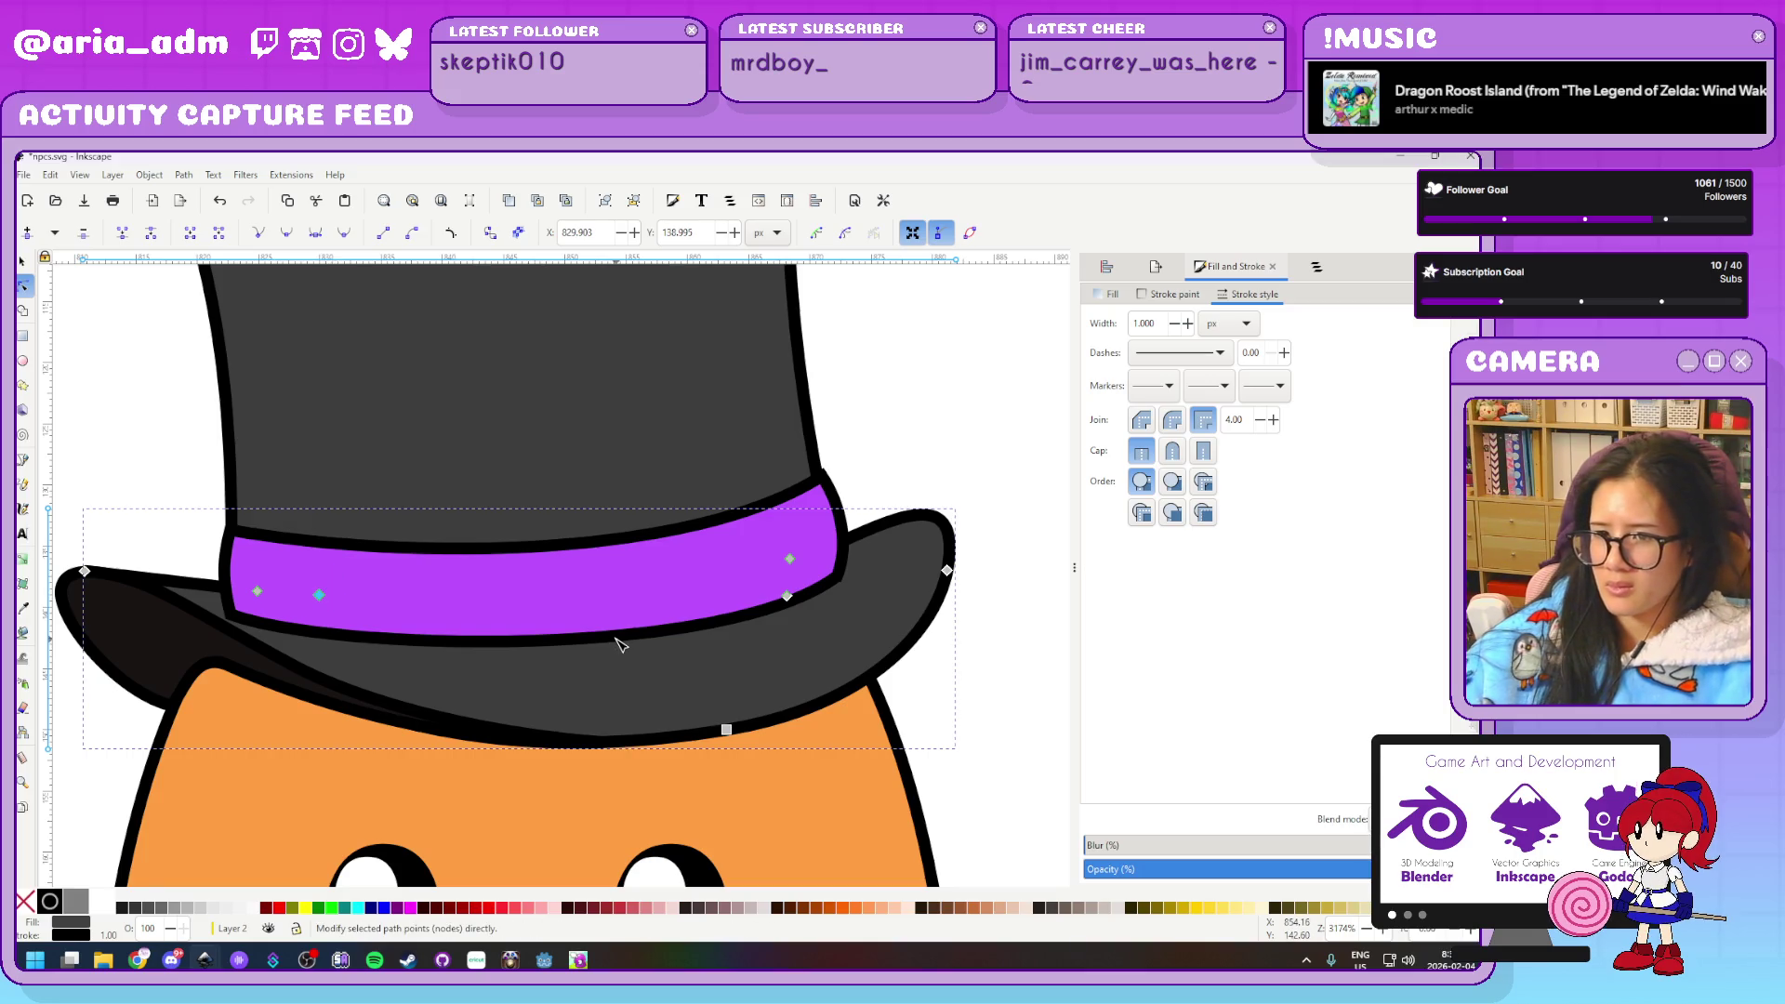
key(Delete)
click(836, 509)
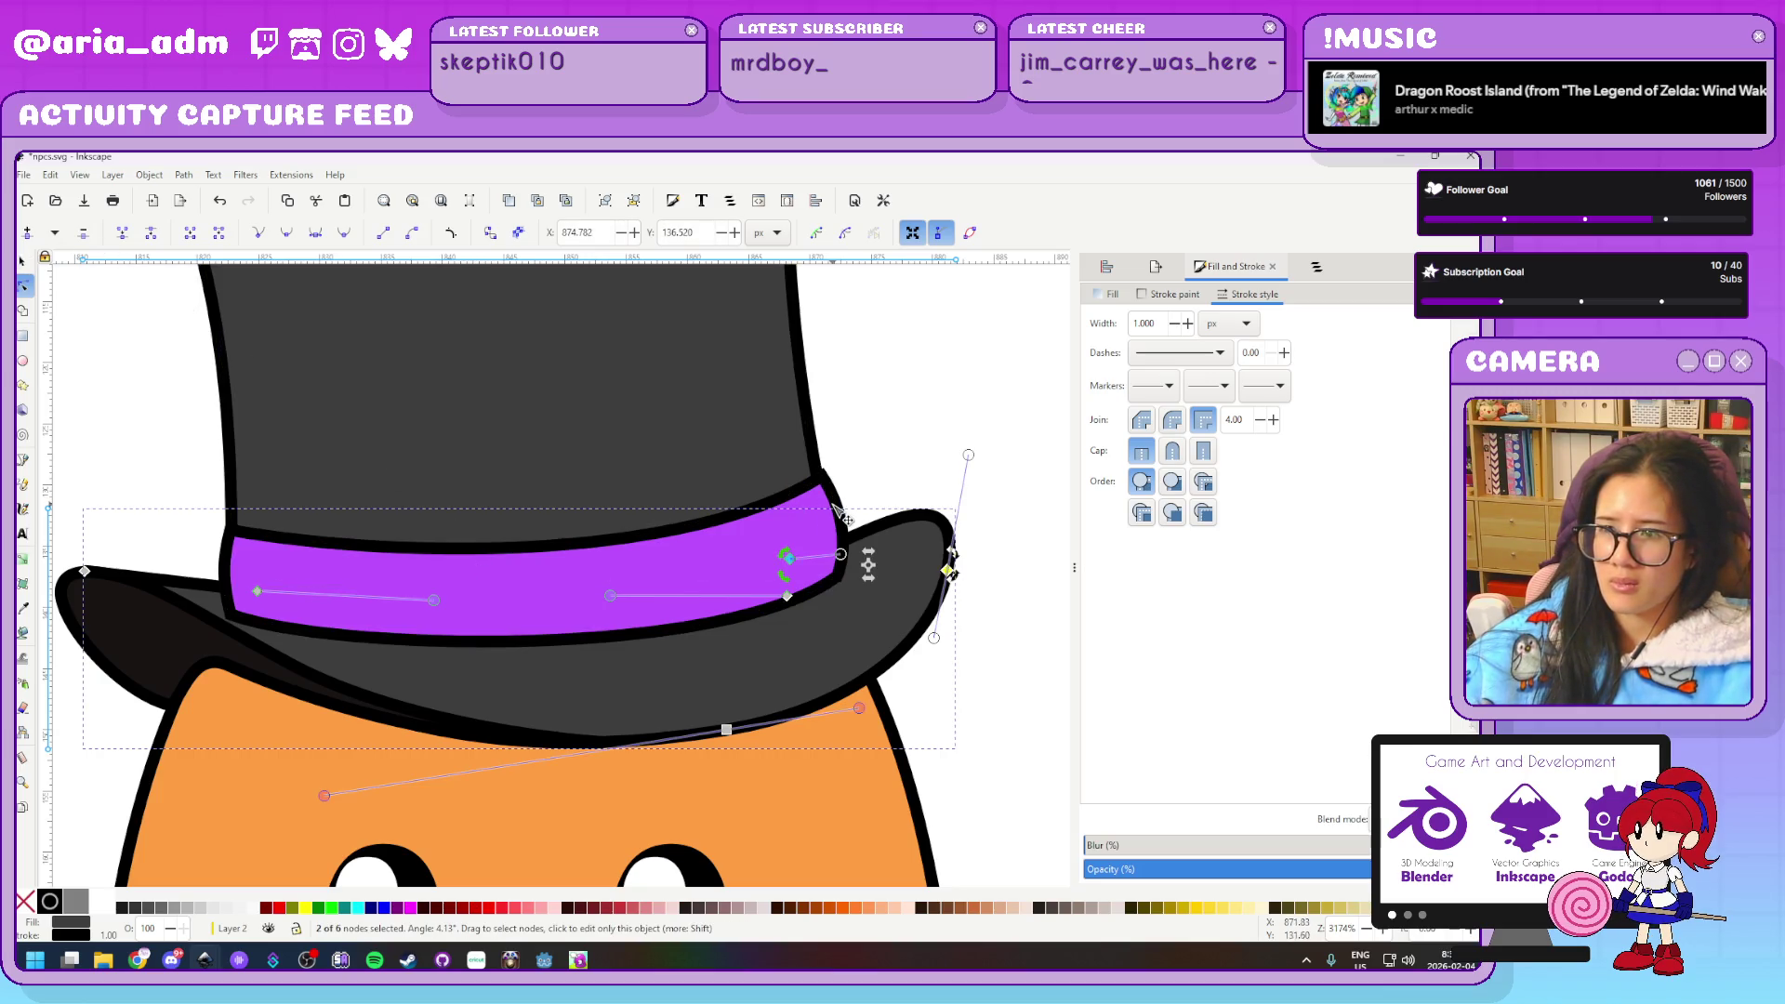
Adjust the curve at the band's right side and nudge its top-right corner into place
click(837, 496)
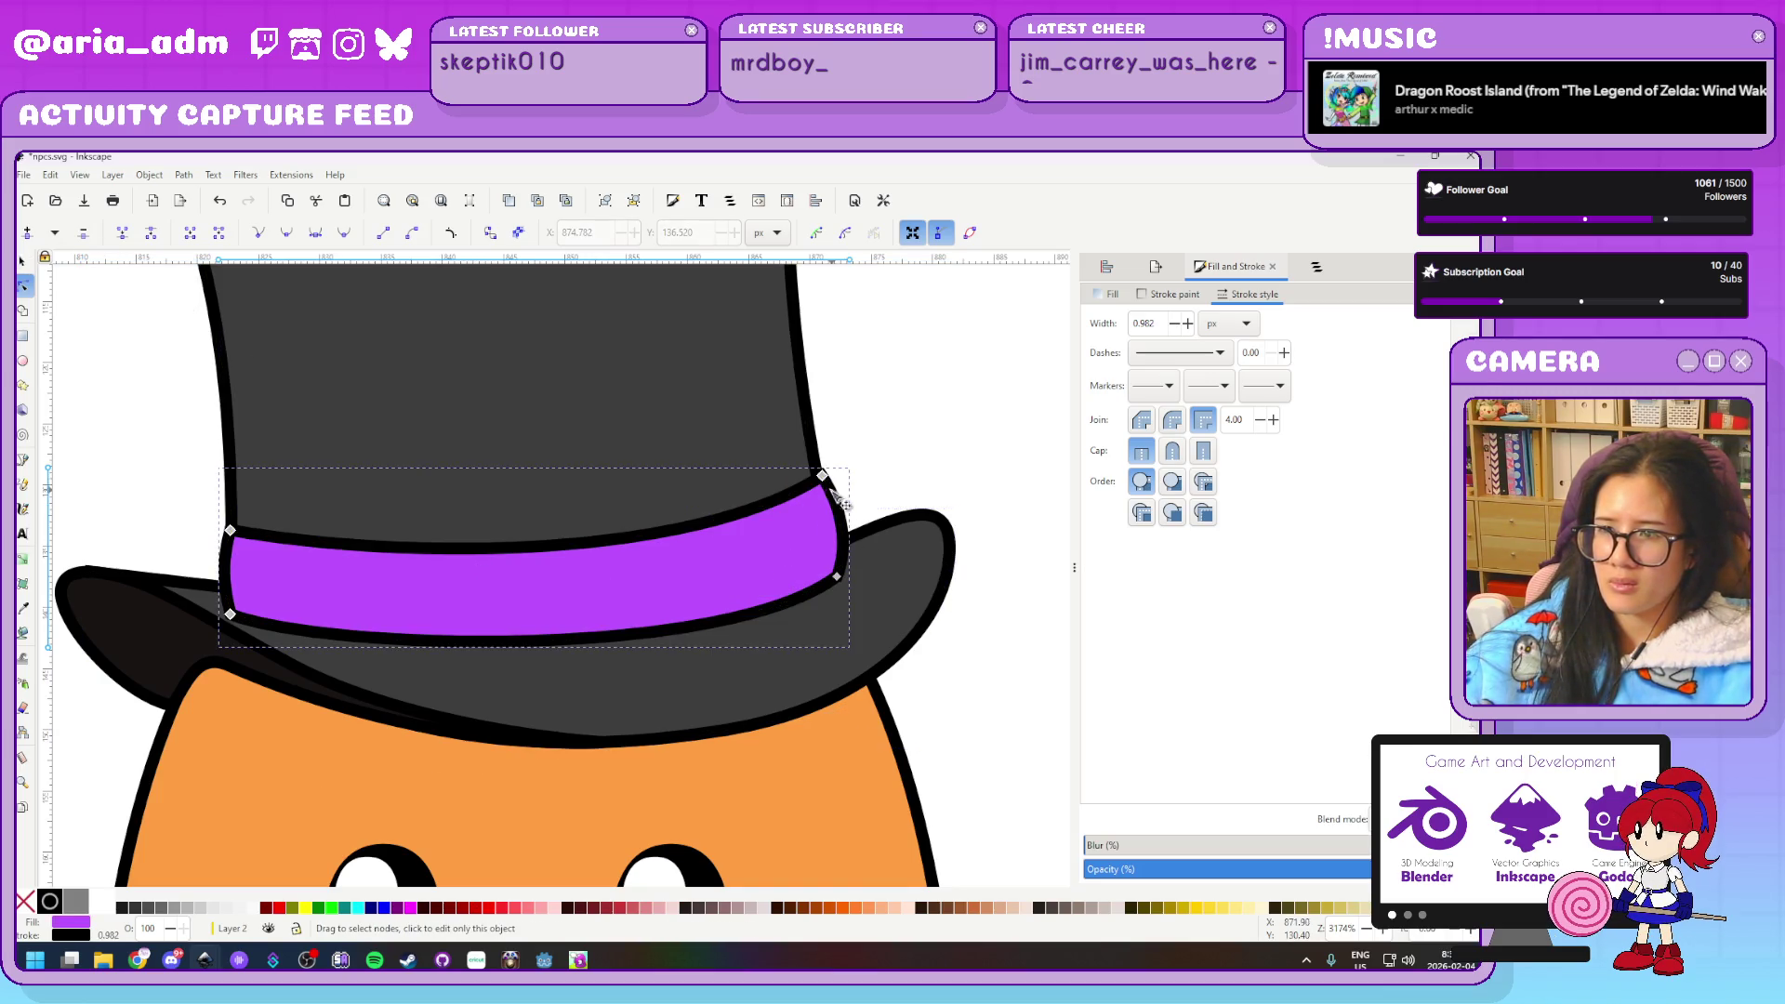
drag(821, 478, 803, 486)
key(ctrl+z)
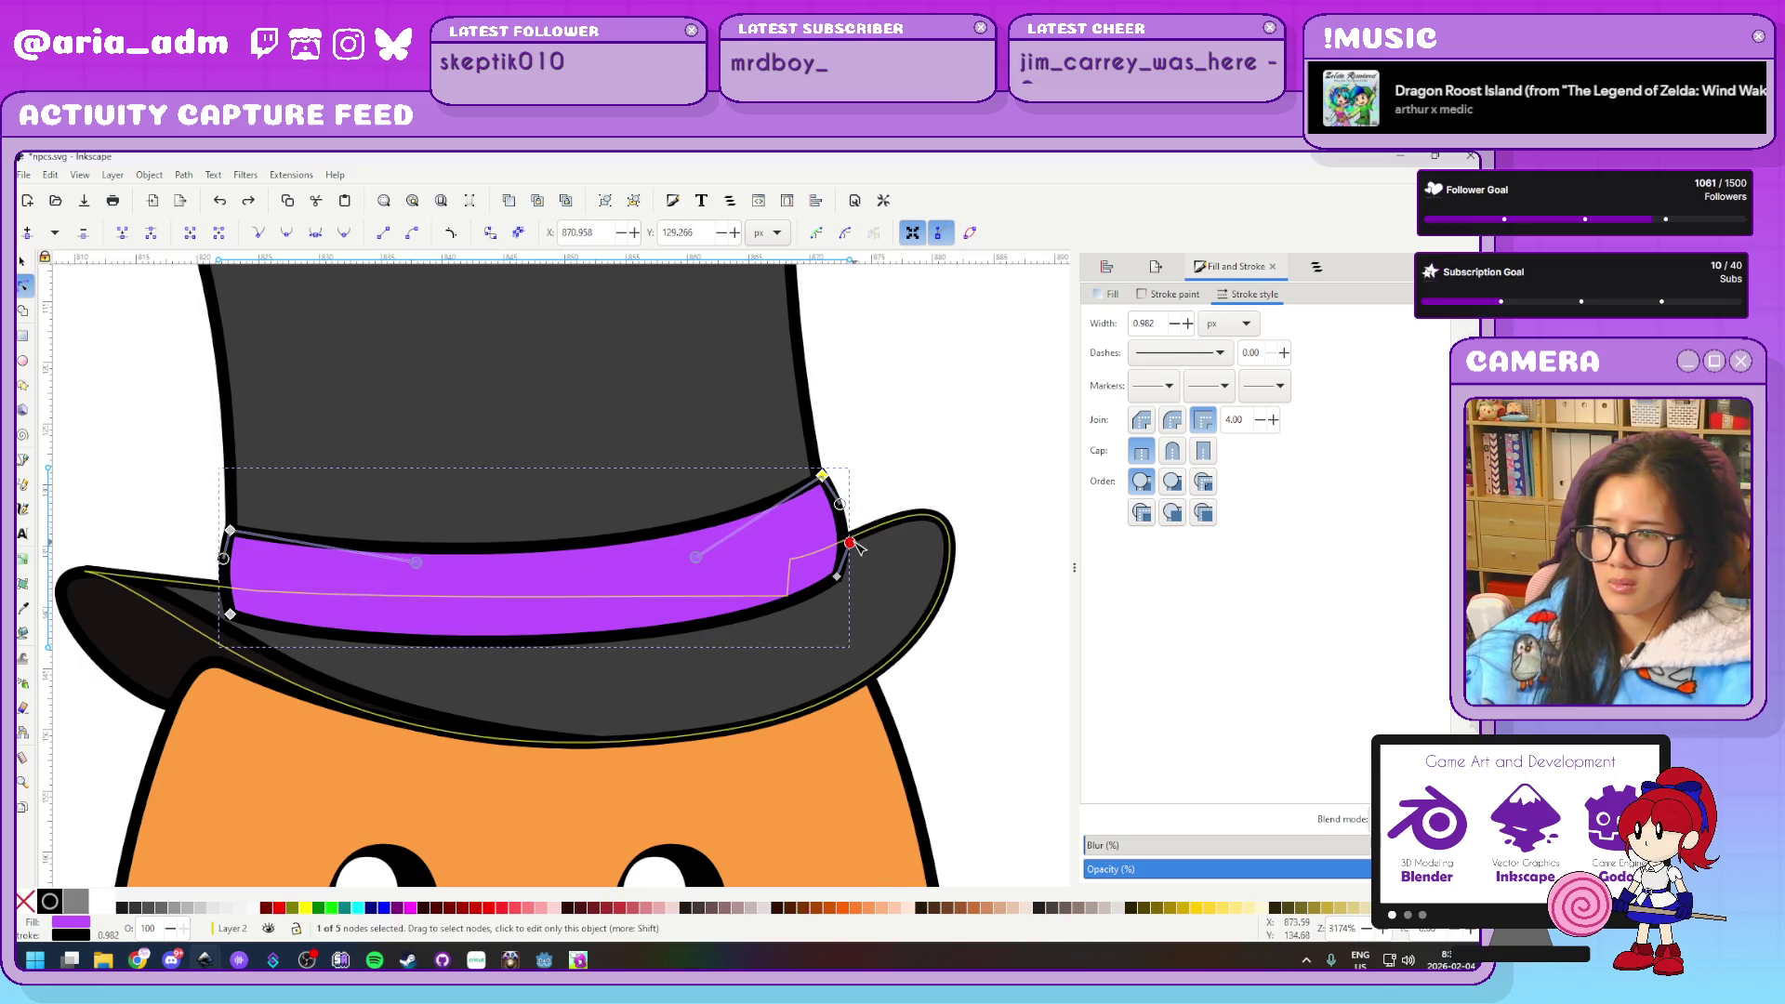
mouse_move(868, 536)
mouse_down()
mouse_move(841, 555)
mouse_move(842, 512)
mouse_up()
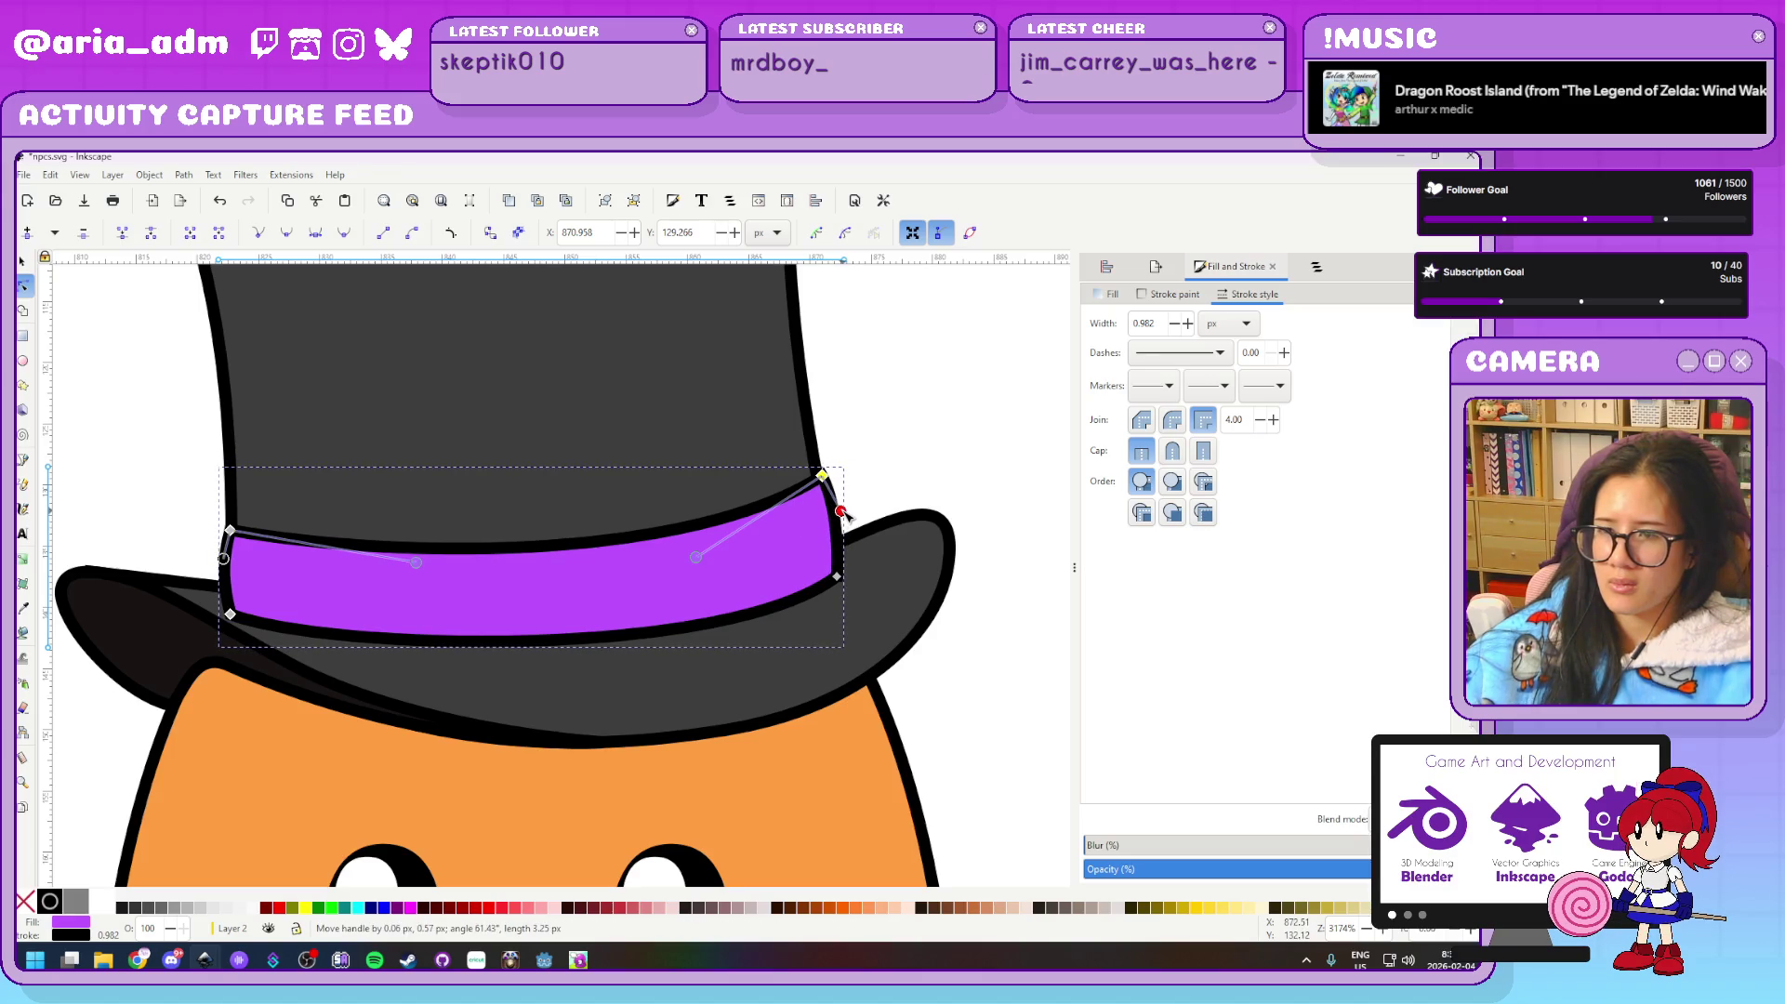
key(Escape)
scroll(883, 499, up, 3)
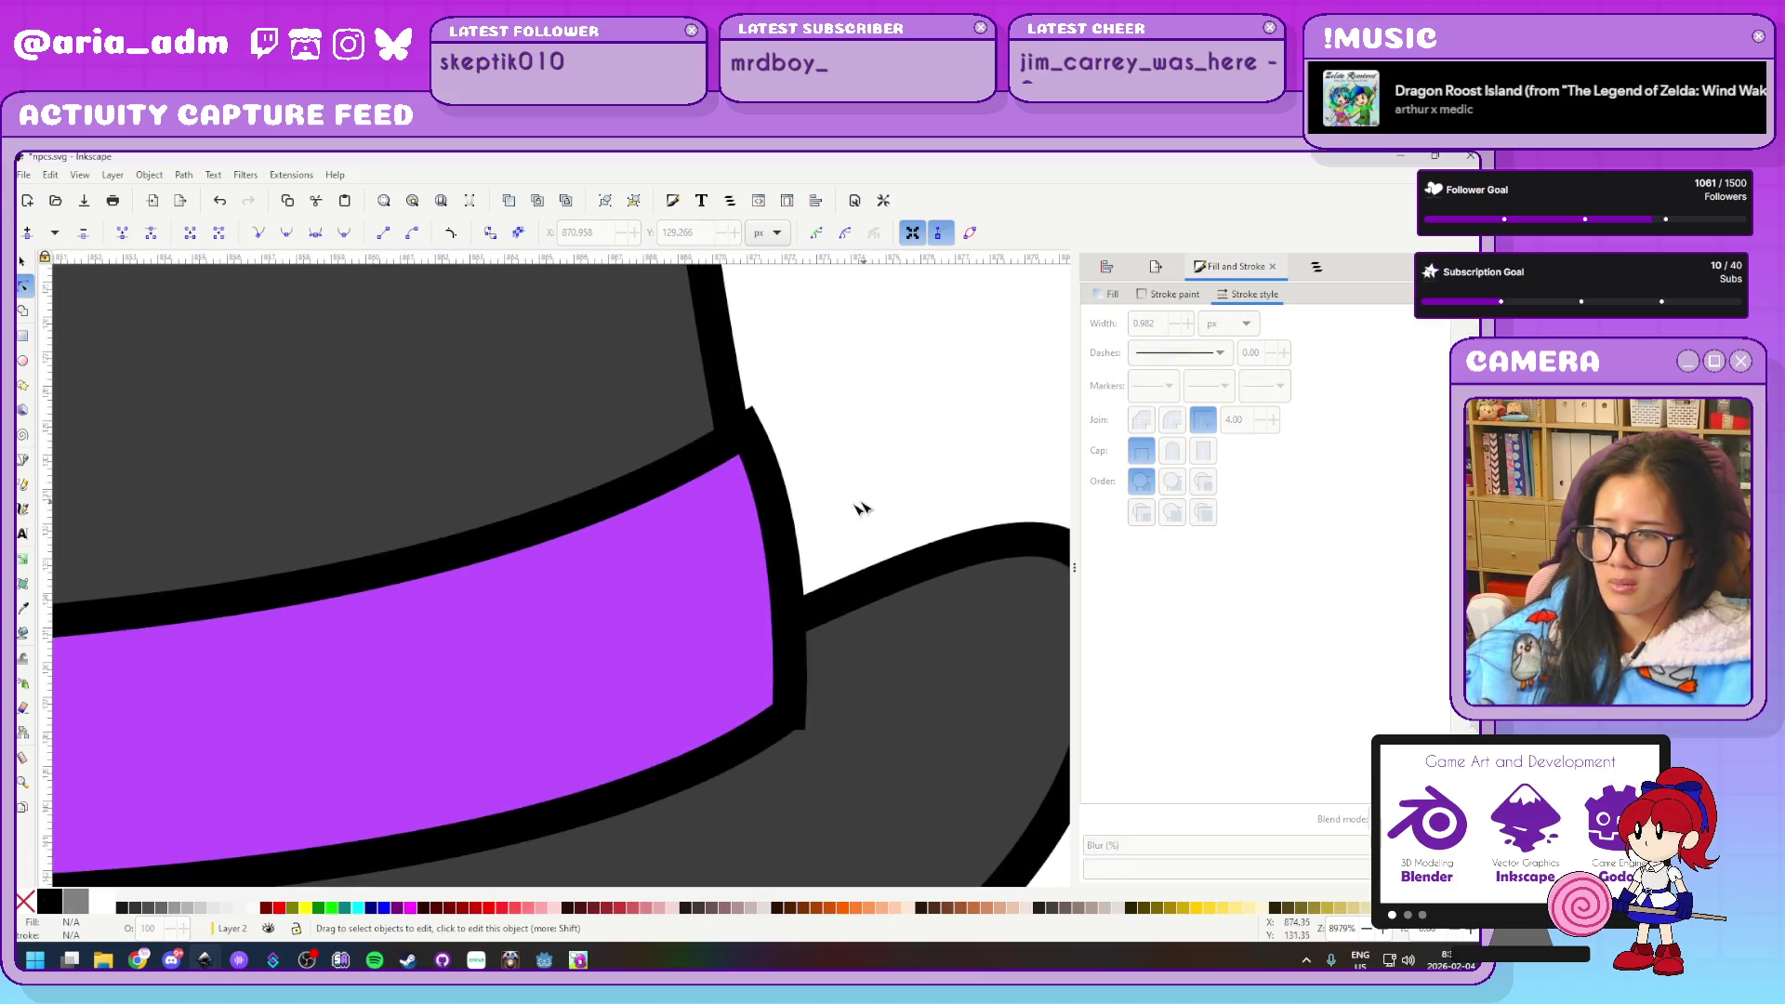
click(744, 423)
mouse_move(745, 419)
mouse_down()
mouse_move(705, 451)
mouse_move(743, 444)
mouse_up()
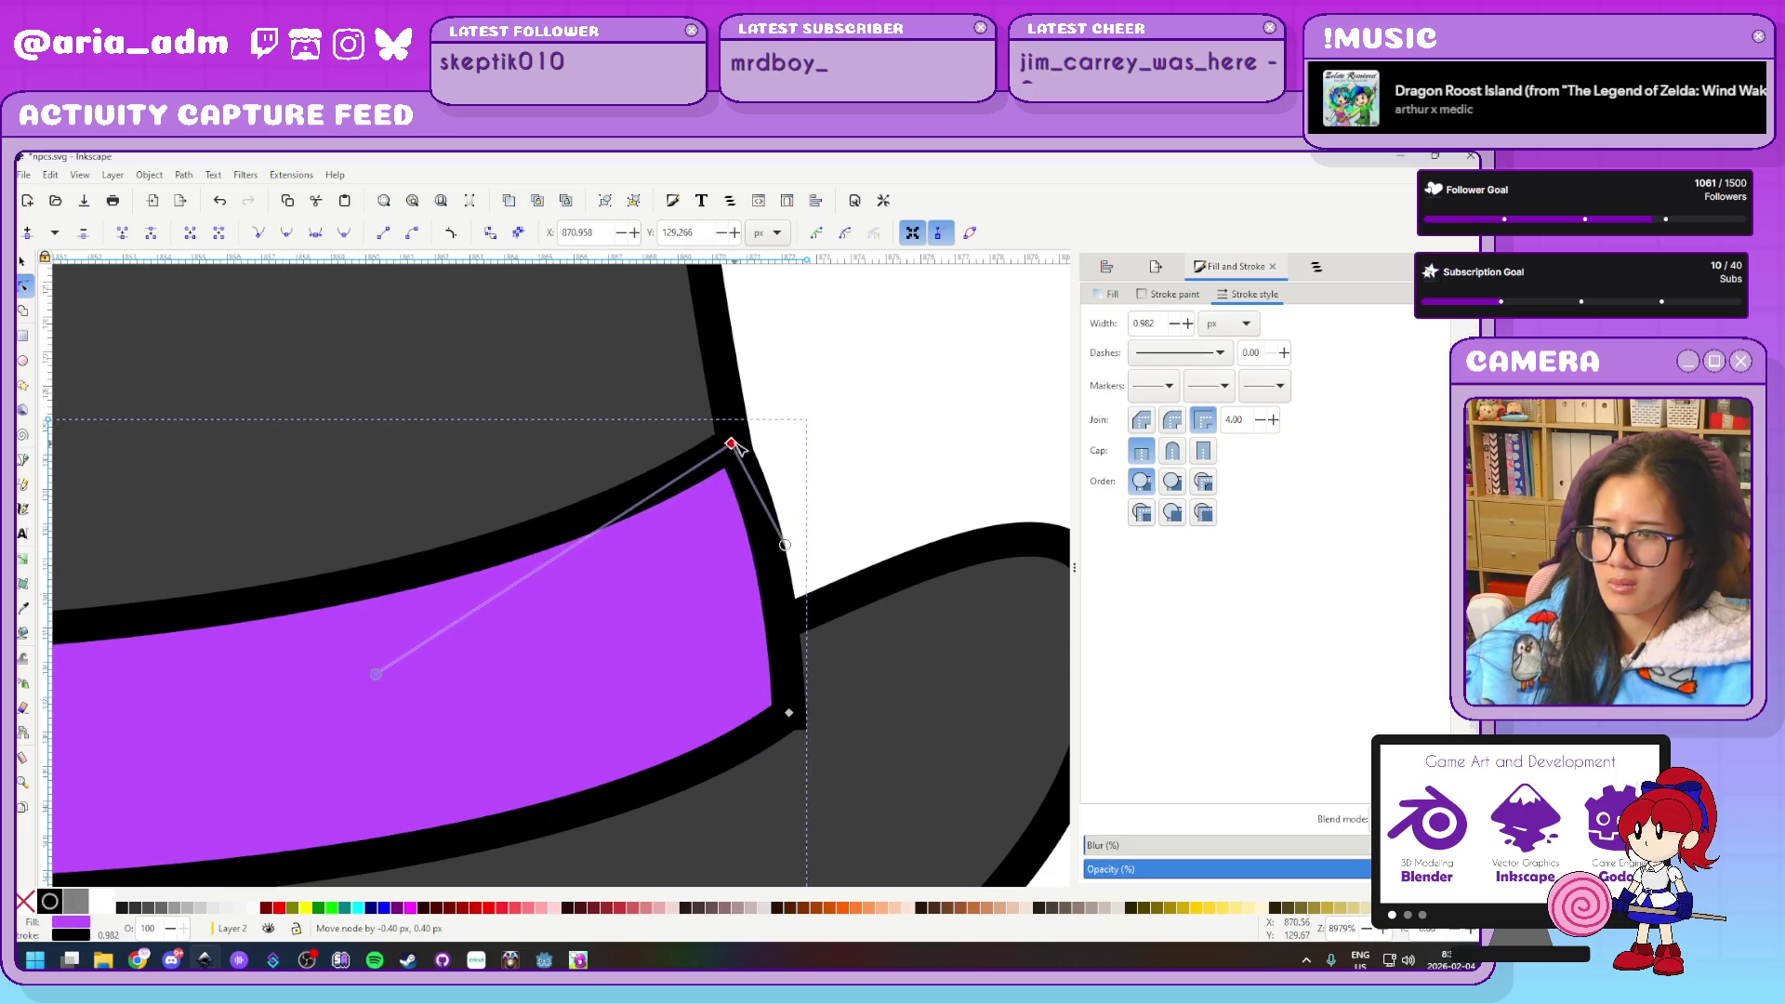
key(Escape)
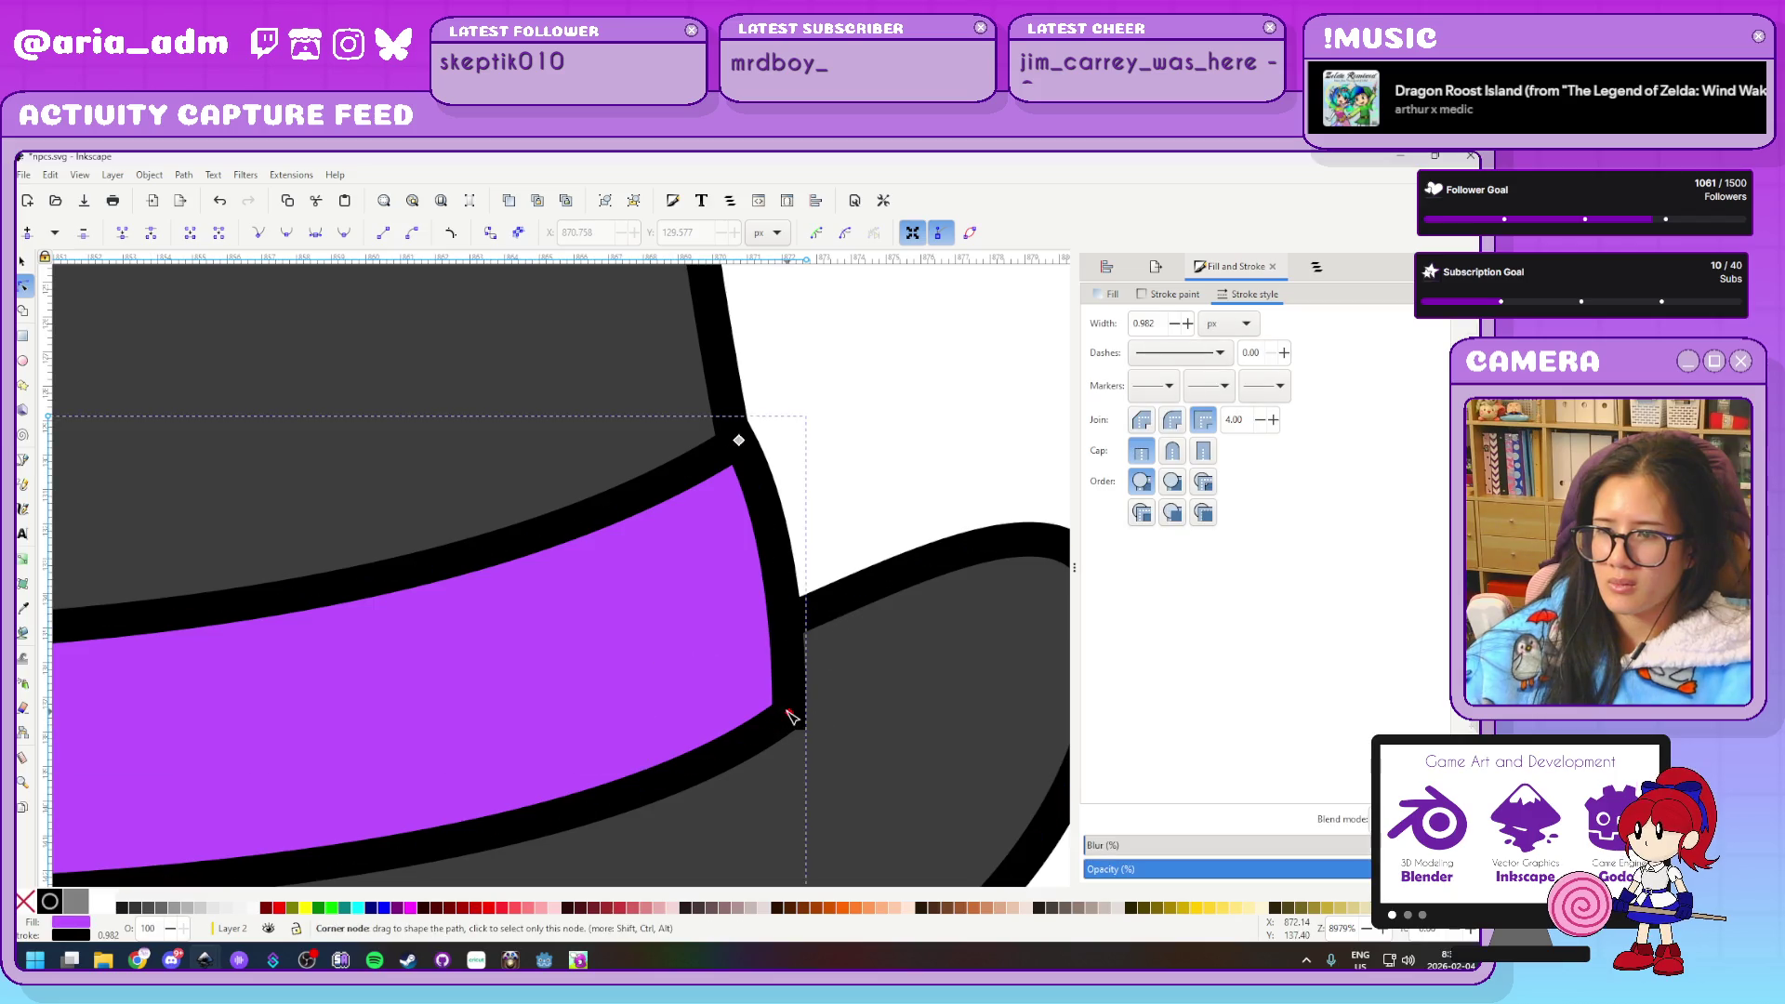
Delete the extra lower-right point and pull the band's lower-right corner flush with the hat's side
drag(716, 742, 661, 757)
key(Delete)
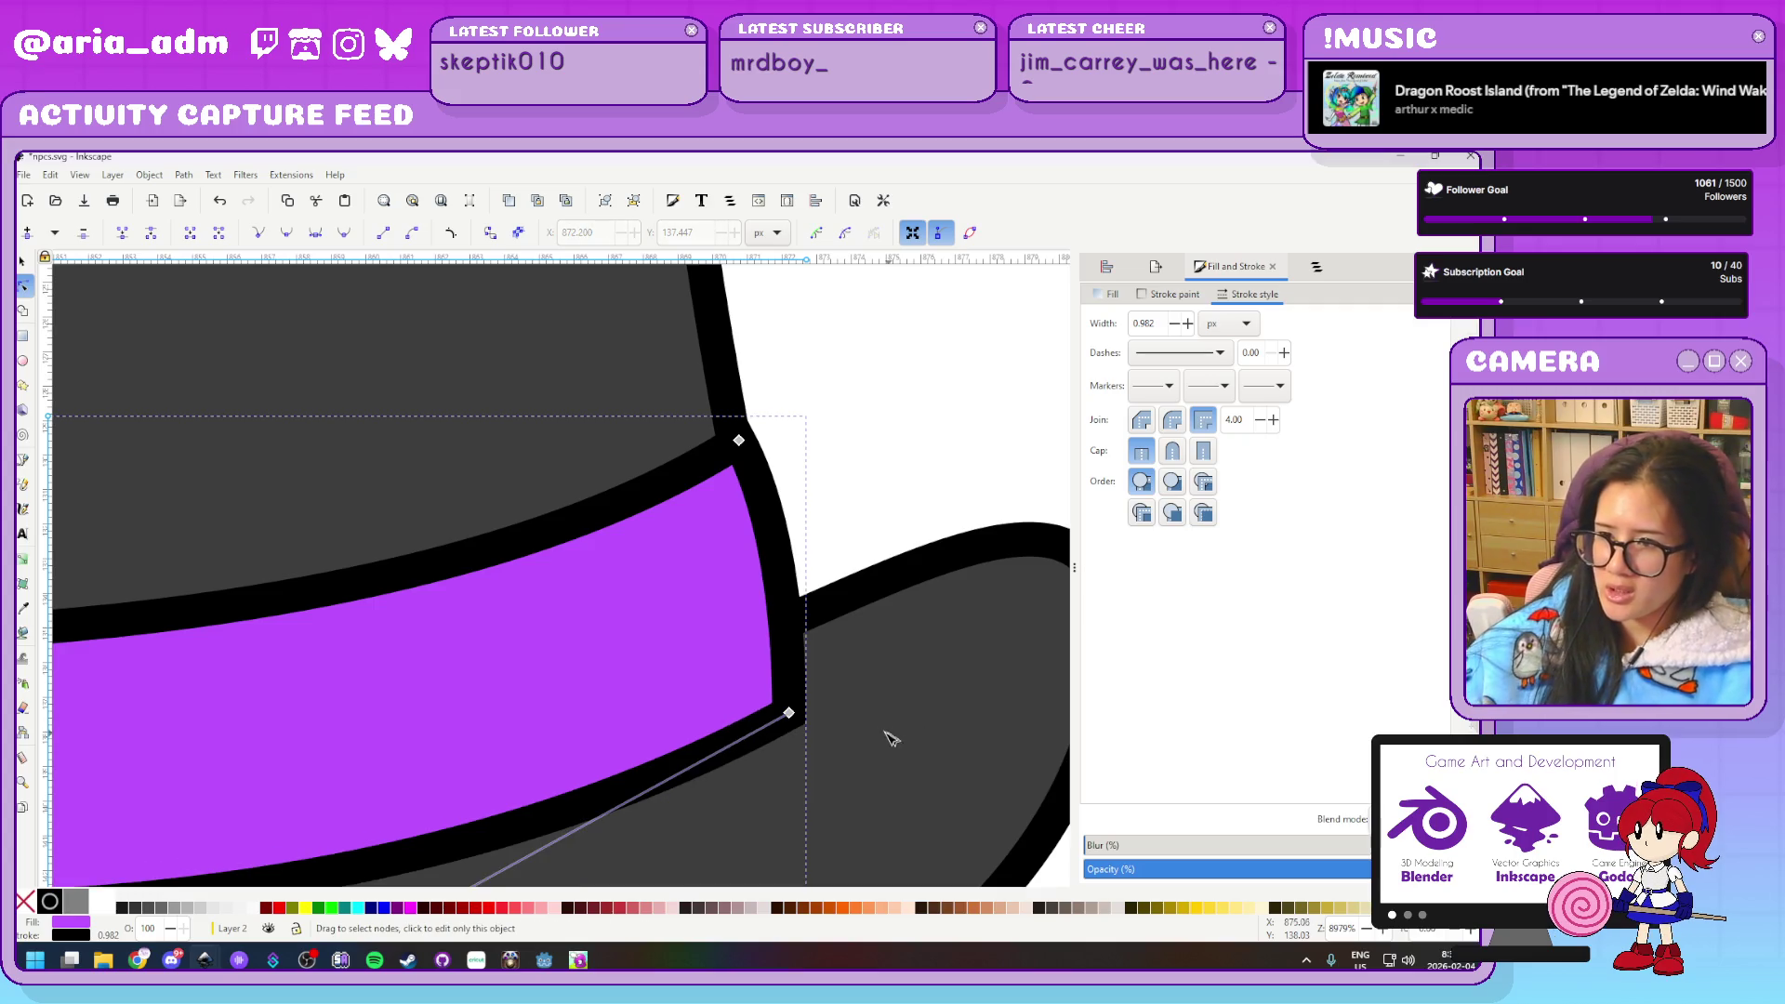
drag(794, 719, 753, 772)
key(ctrl+z)
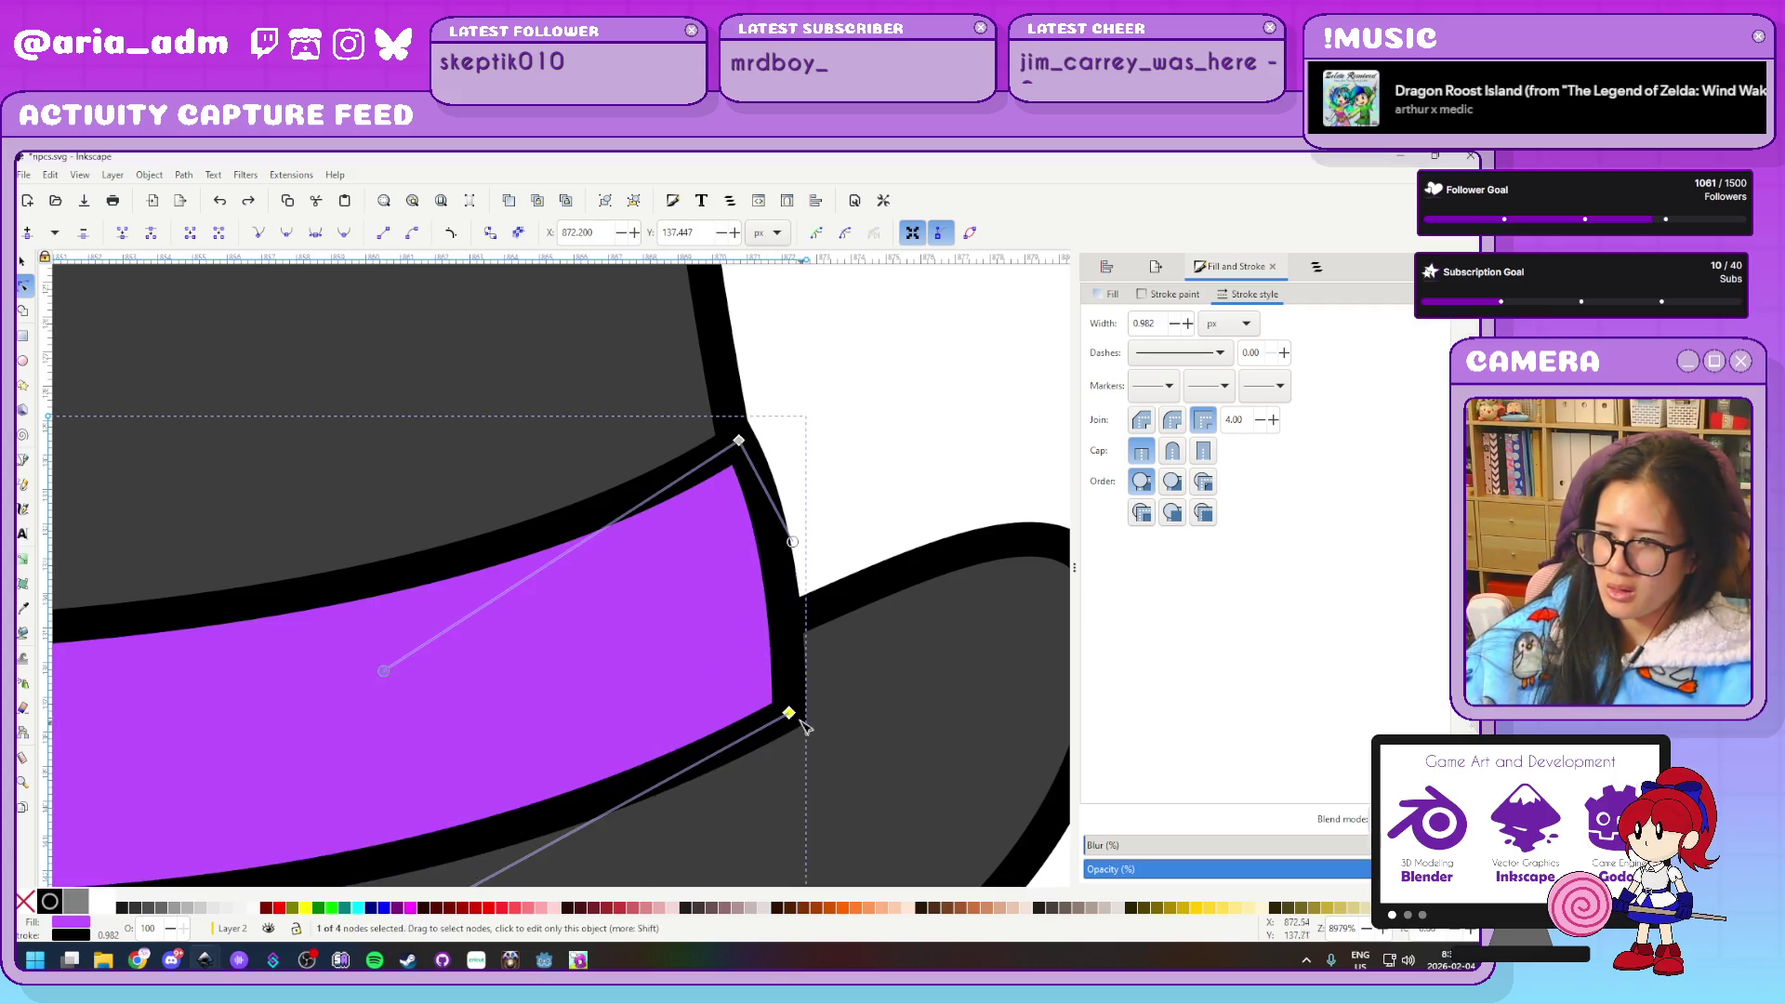
drag(791, 715, 807, 640)
click(858, 412)
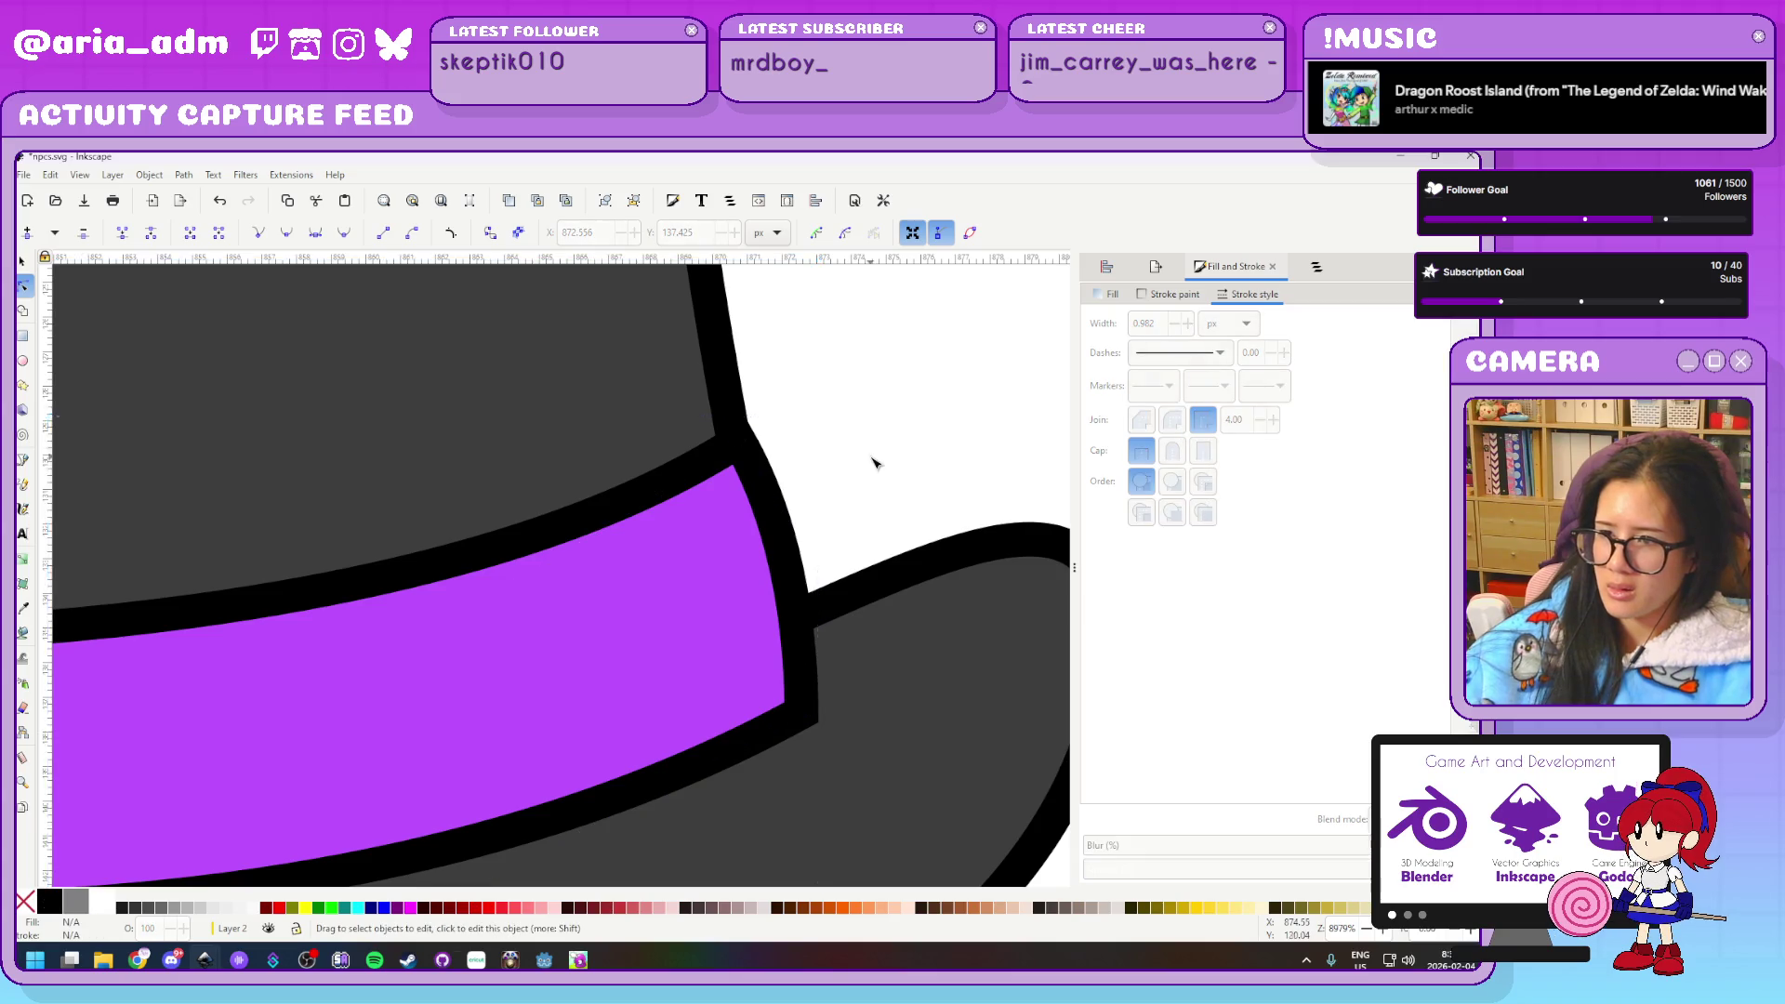
Fill the hat band with the ghost's sampled orange, then darken it to a brownish shade
ctrl+scroll(875, 437, down, 3)
ctrl+scroll(981, 558, down, 3)
scroll(983, 616, down, 3)
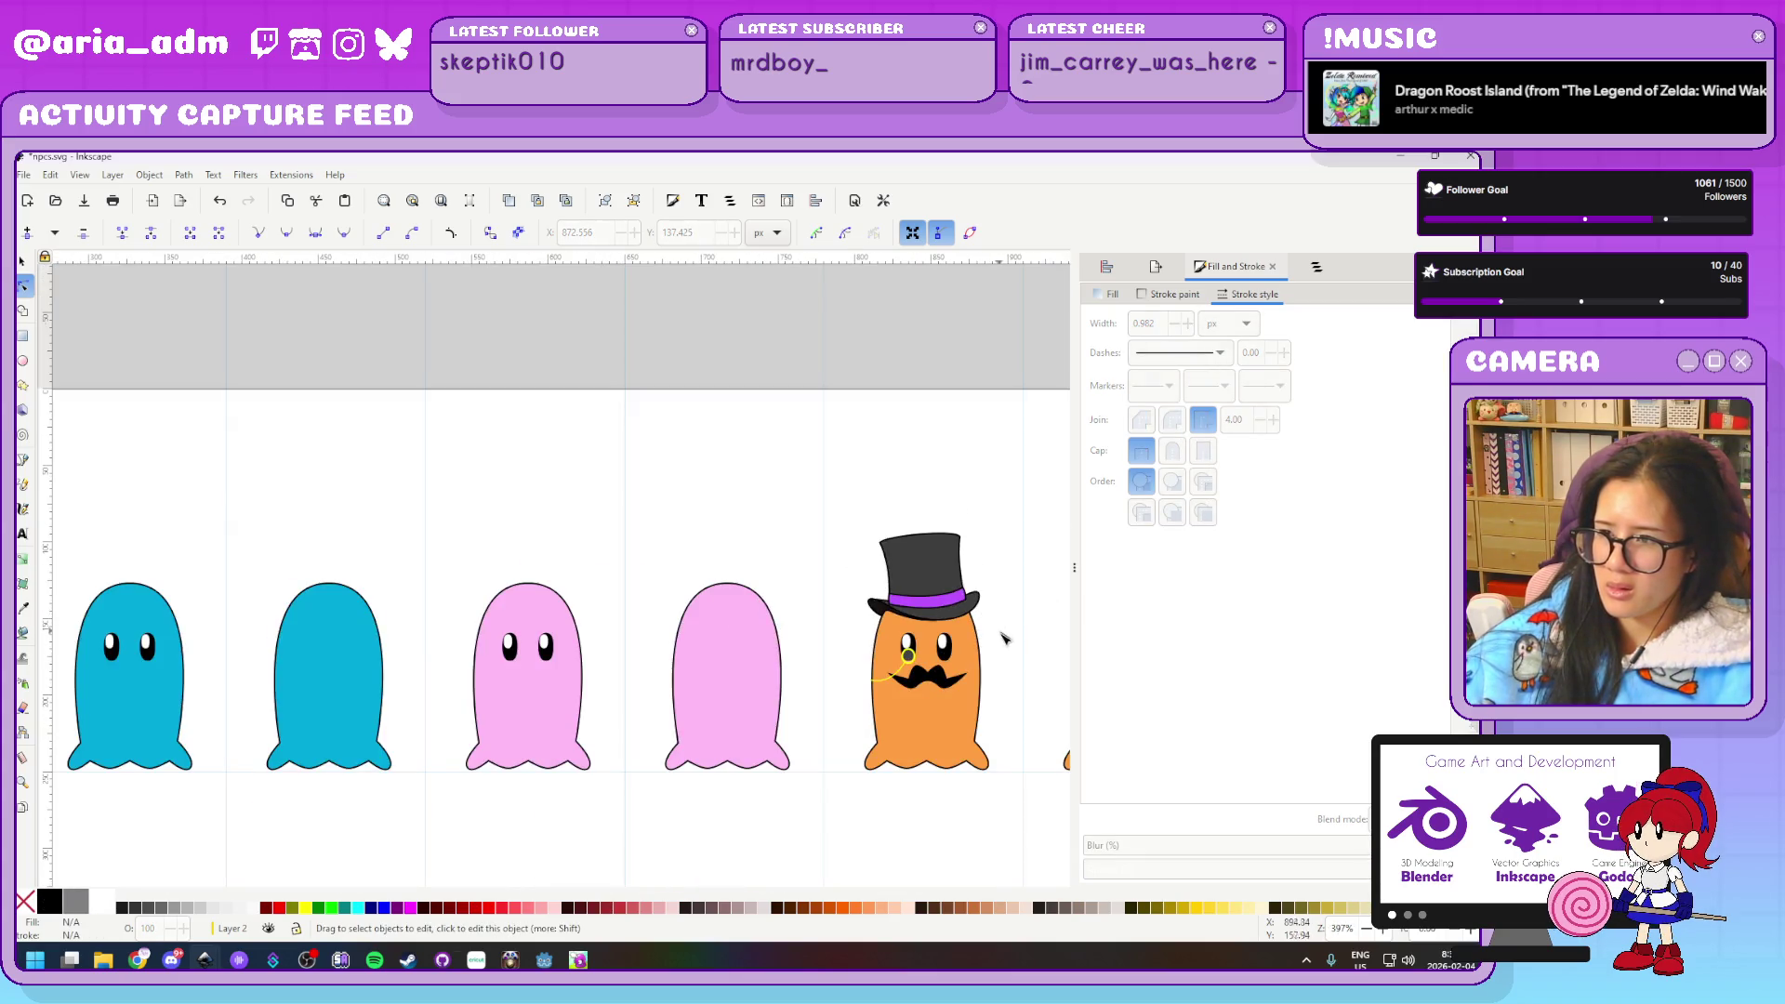
scroll(744, 558, right, 5)
ctrl+scroll(579, 556, up, 2)
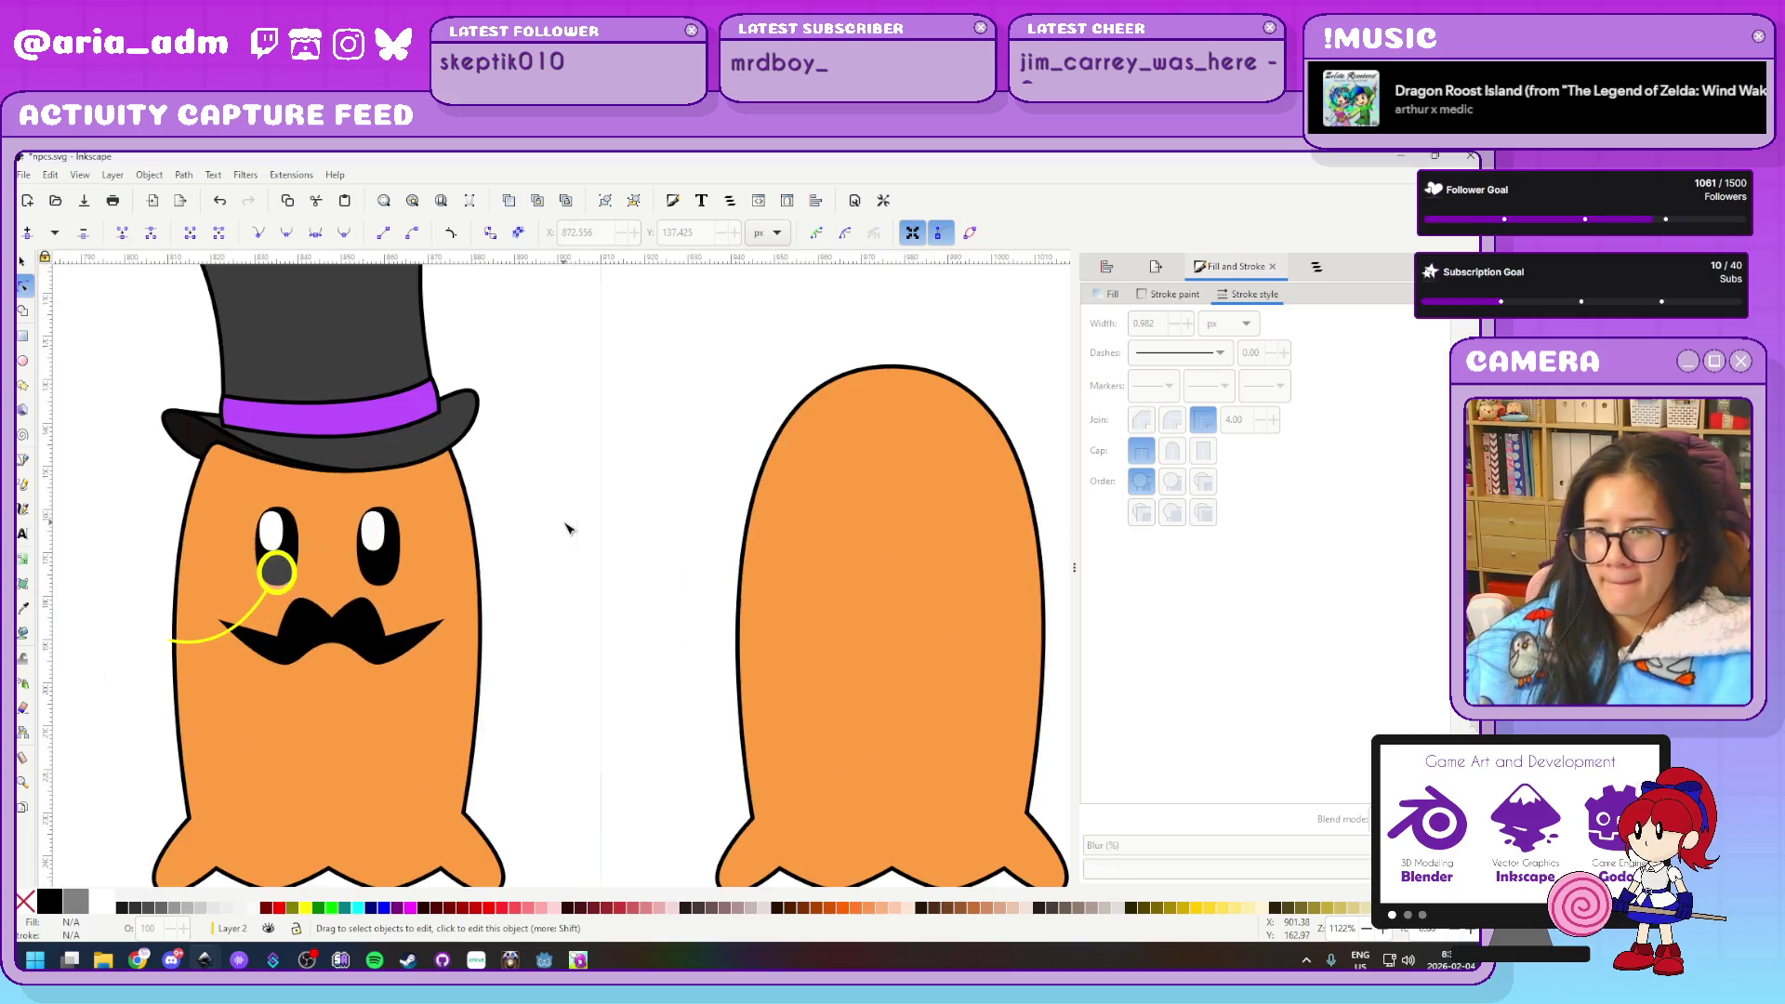
ctrl+scroll(542, 503, up, 1)
ctrl+scroll(837, 619, up, 1)
click(658, 558)
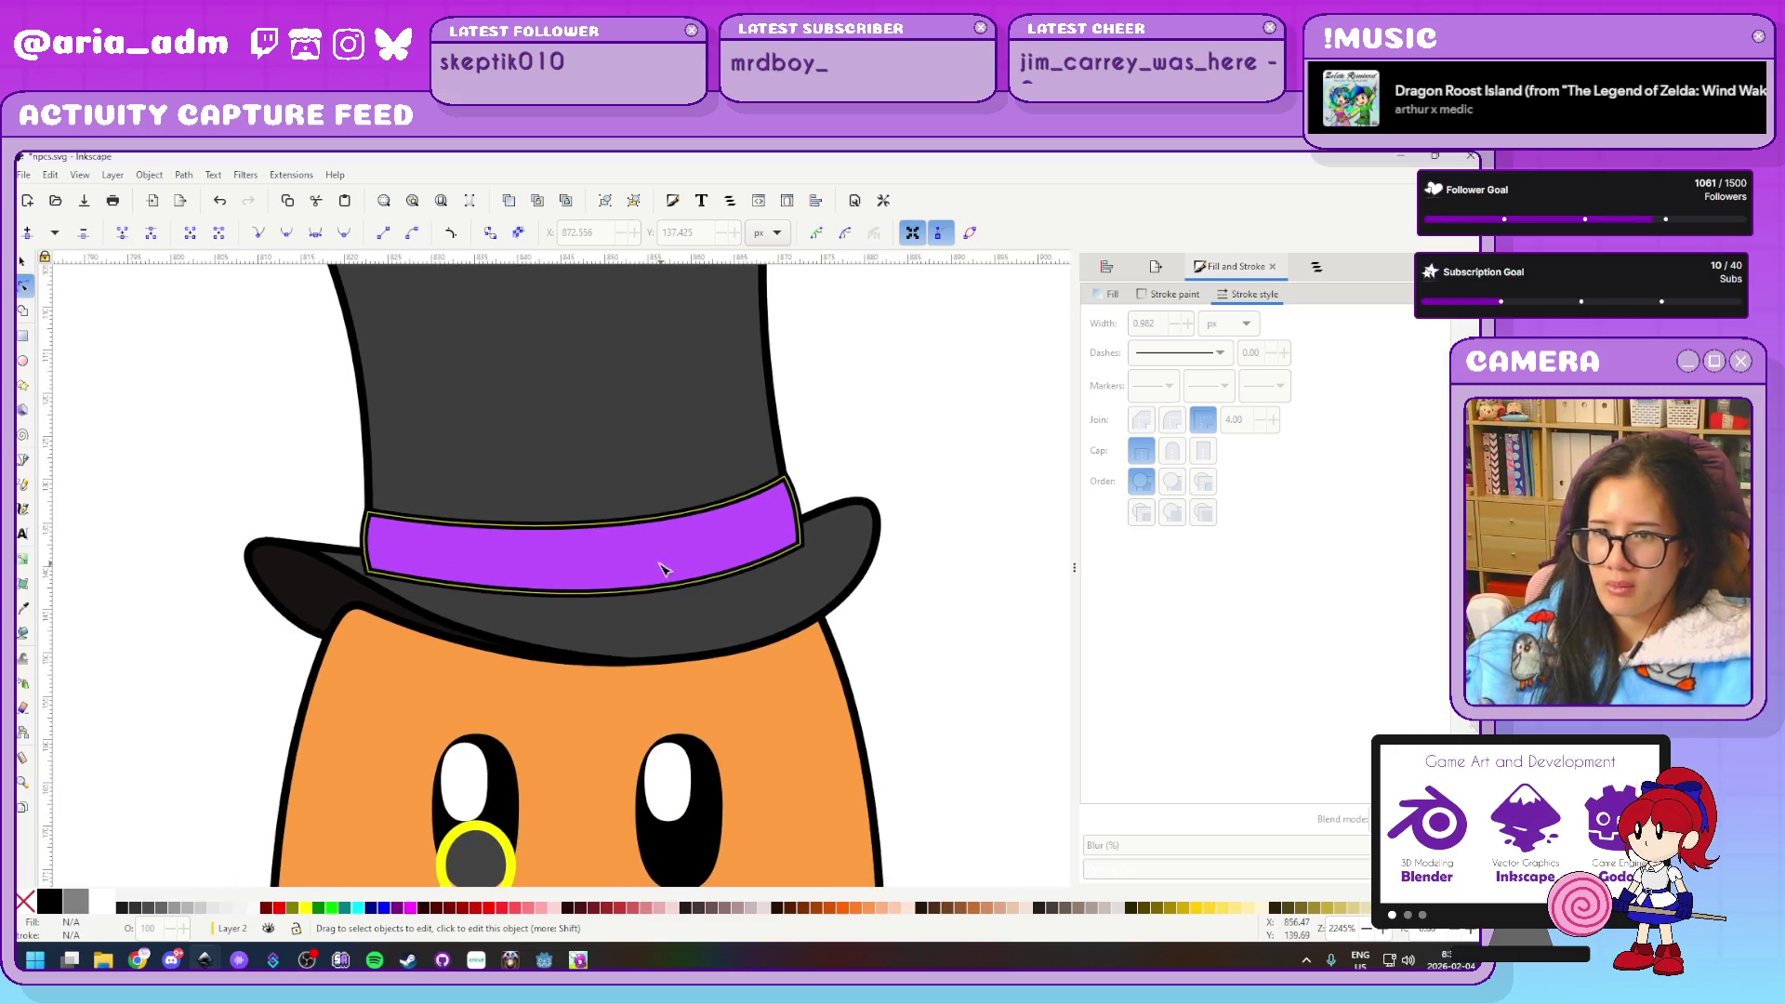
key(d)
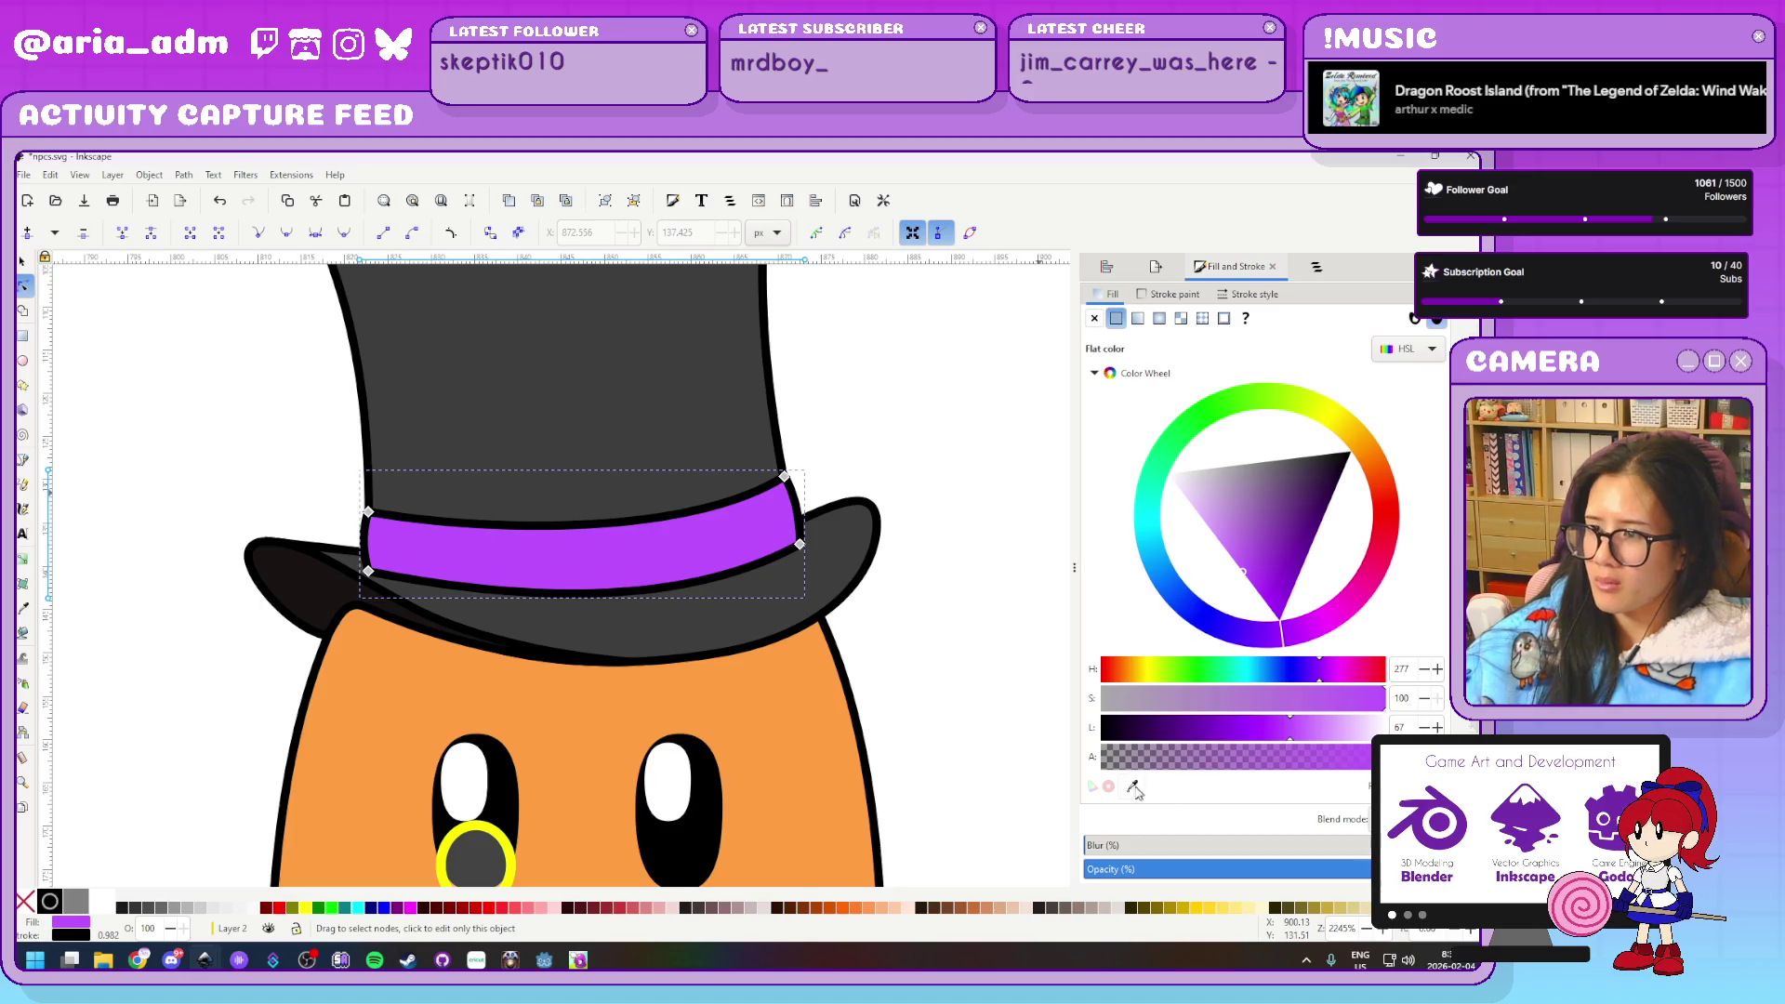
click(805, 760)
mouse_move(1301, 506)
mouse_down()
mouse_move(1285, 445)
mouse_move(1315, 439)
mouse_up()
key(Escape)
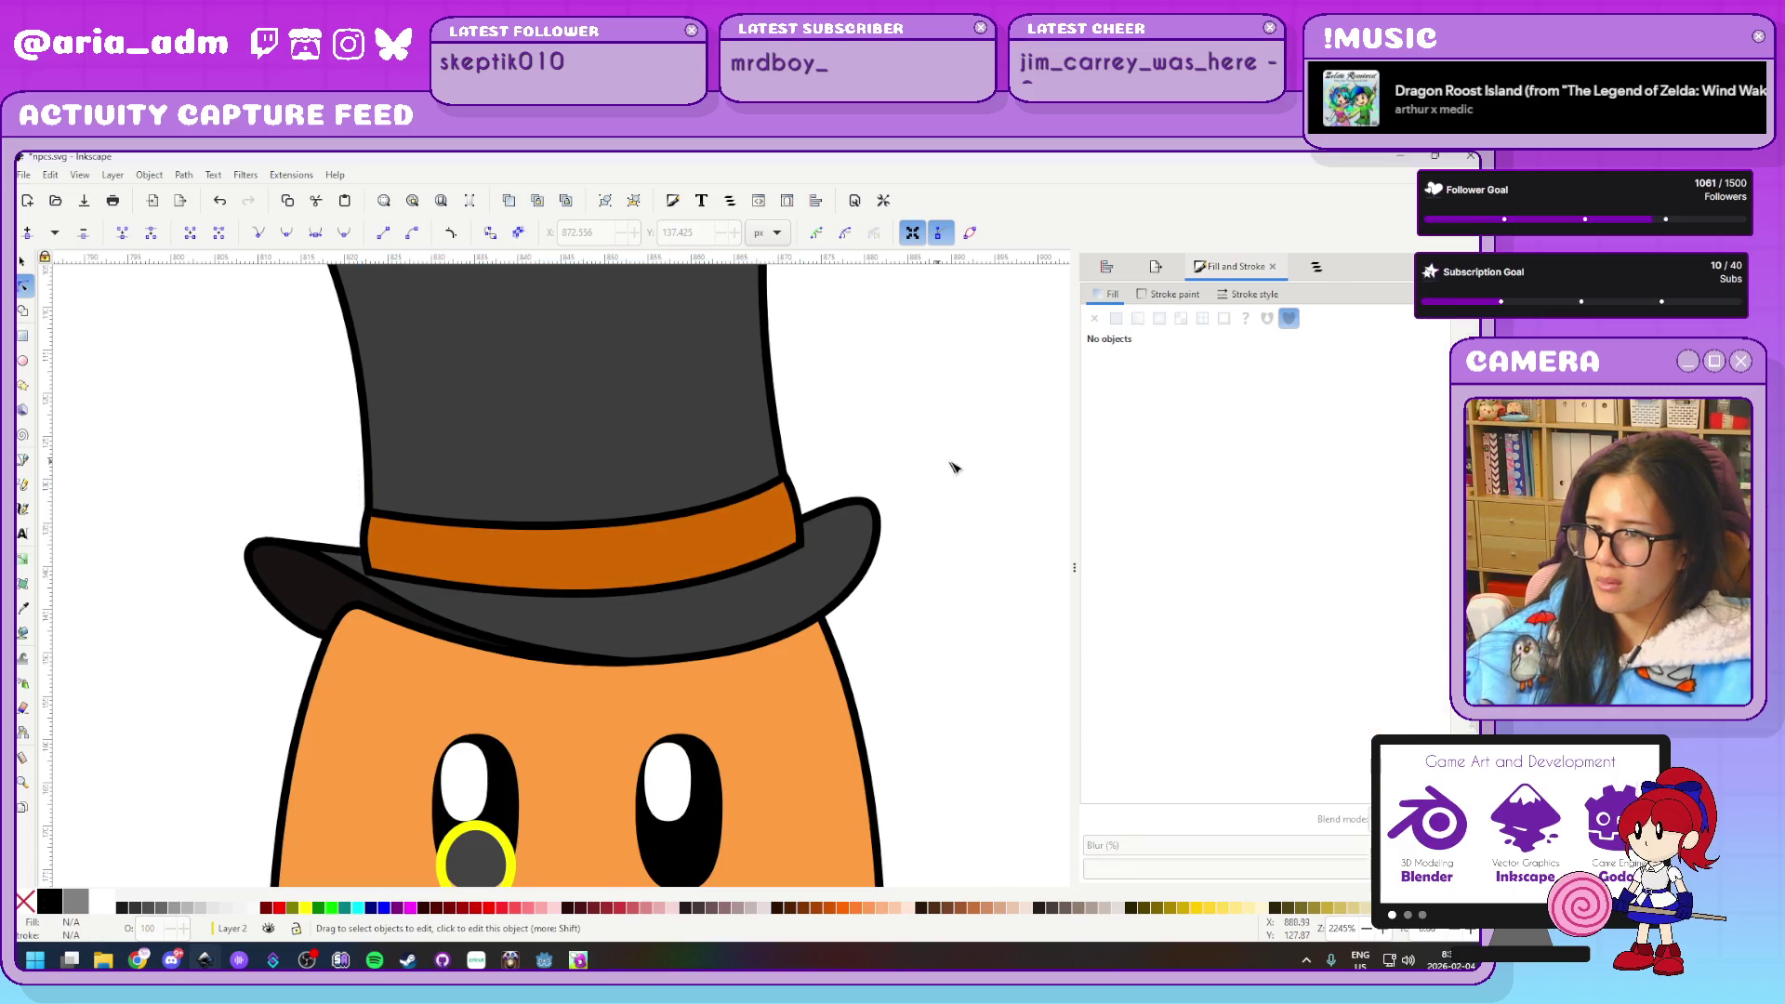
Zoom out to the whole sprite sheet and move to the second pink ghost
key(5)
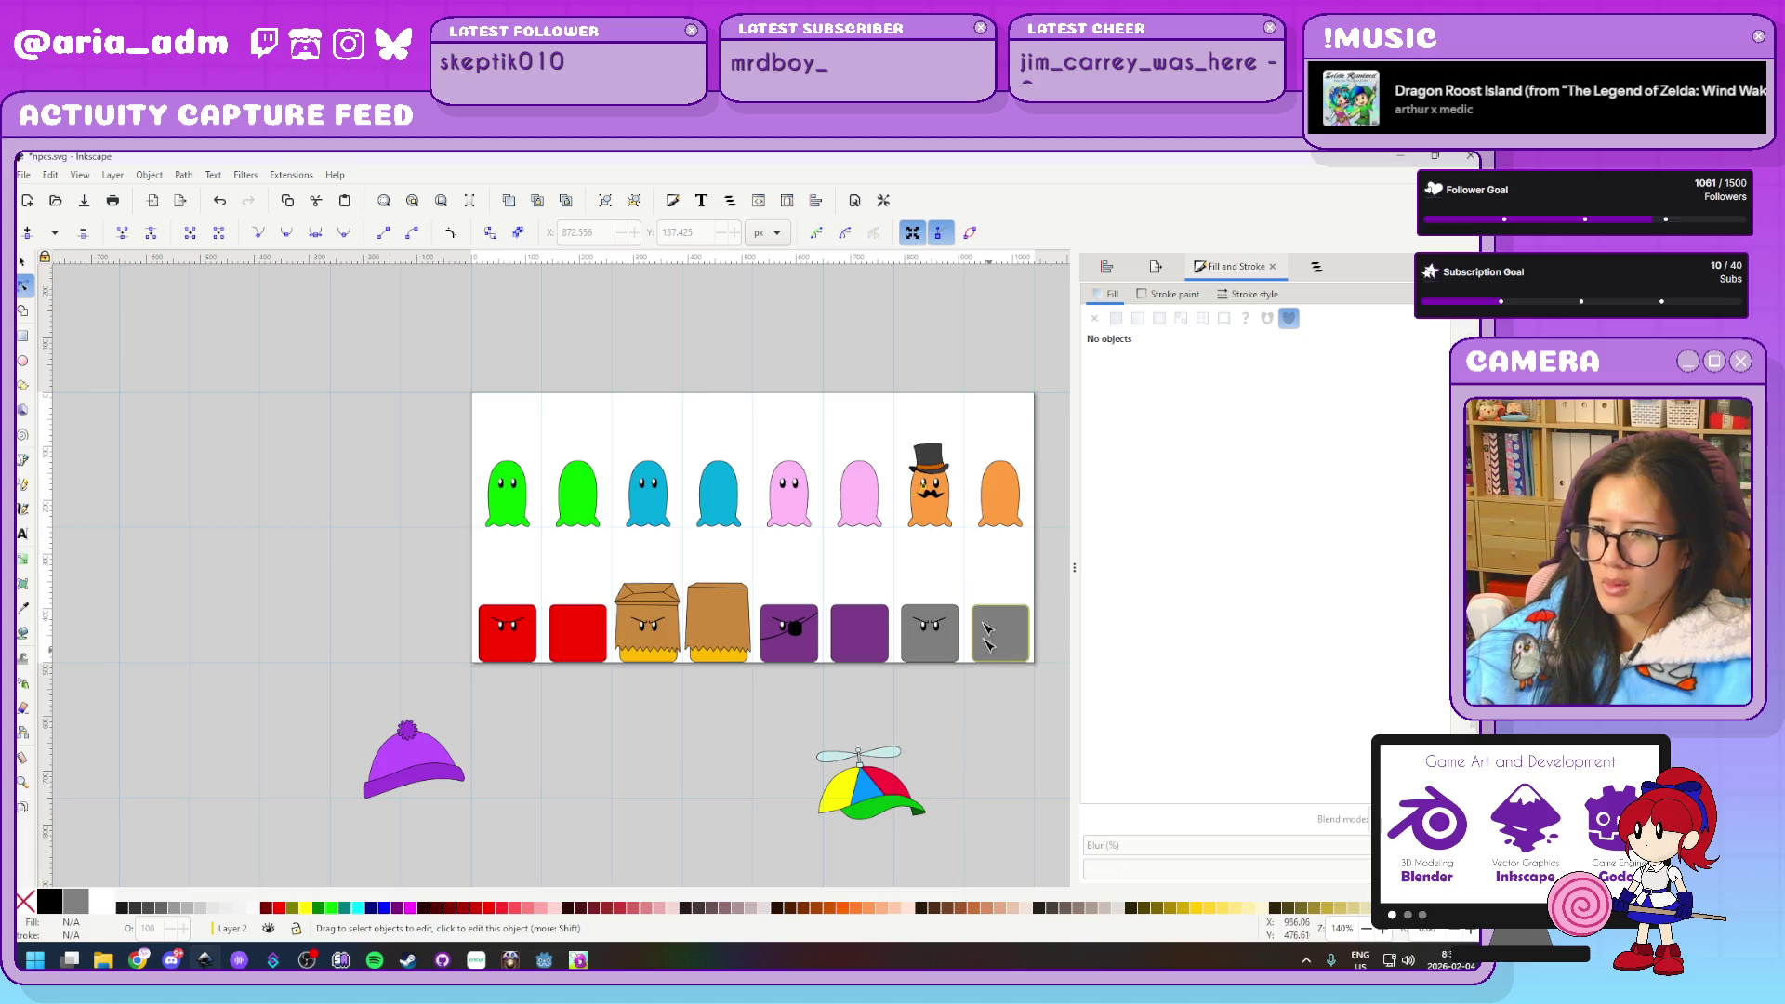
ctrl+scroll(986, 595, up, 2)
ctrl+scroll(976, 549, up, 2)
ctrl+scroll(973, 526, up, 1)
scroll(973, 527, up, 5)
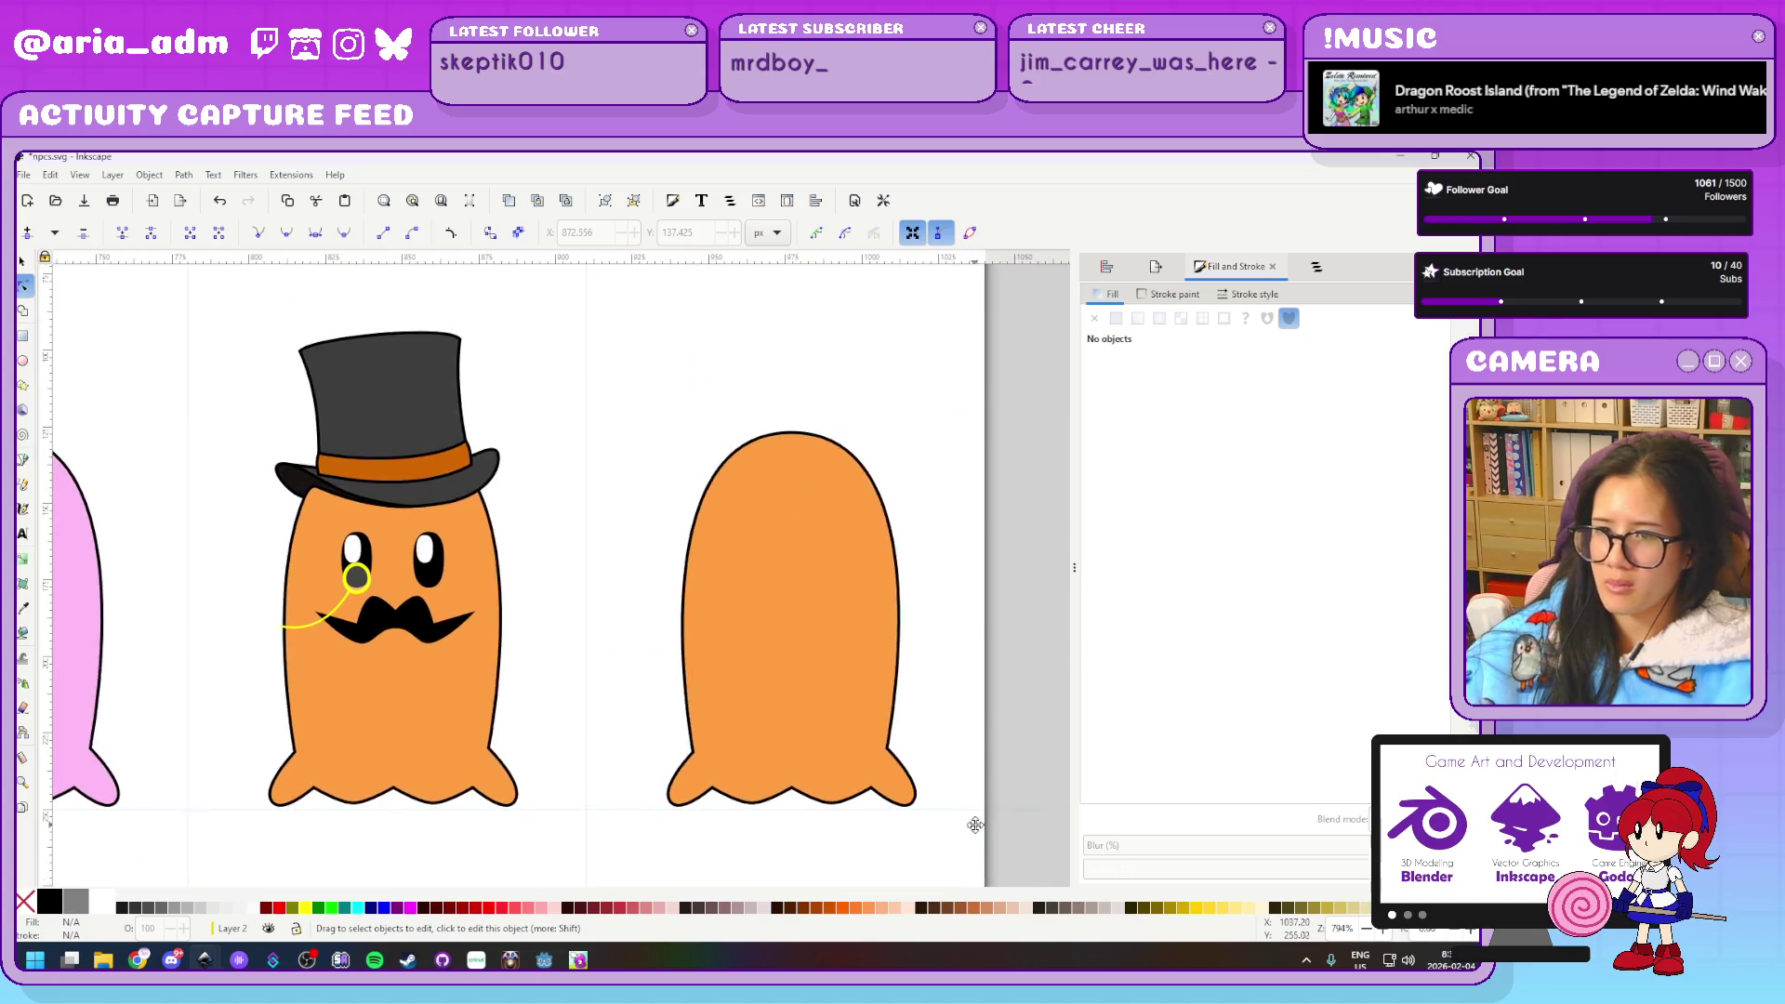
scroll(558, 502, left, 1)
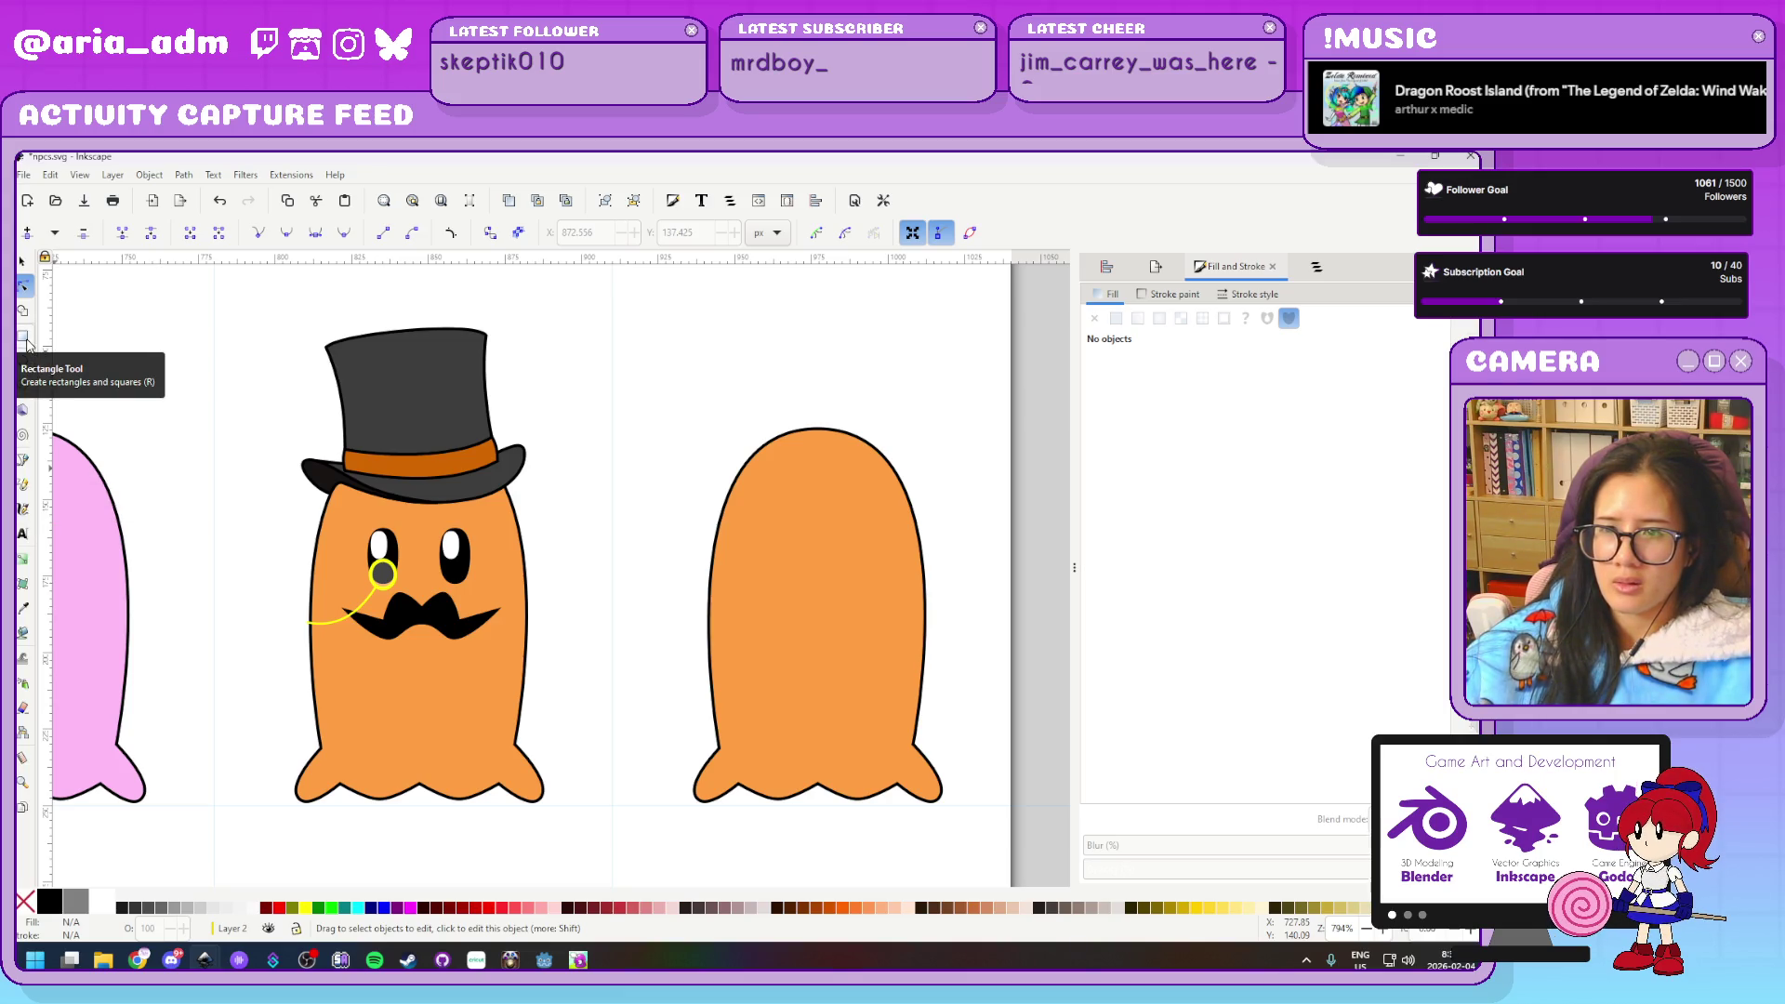
ctrl+scroll(658, 522, down, 3)
ctrl+scroll(658, 522, up, 2)
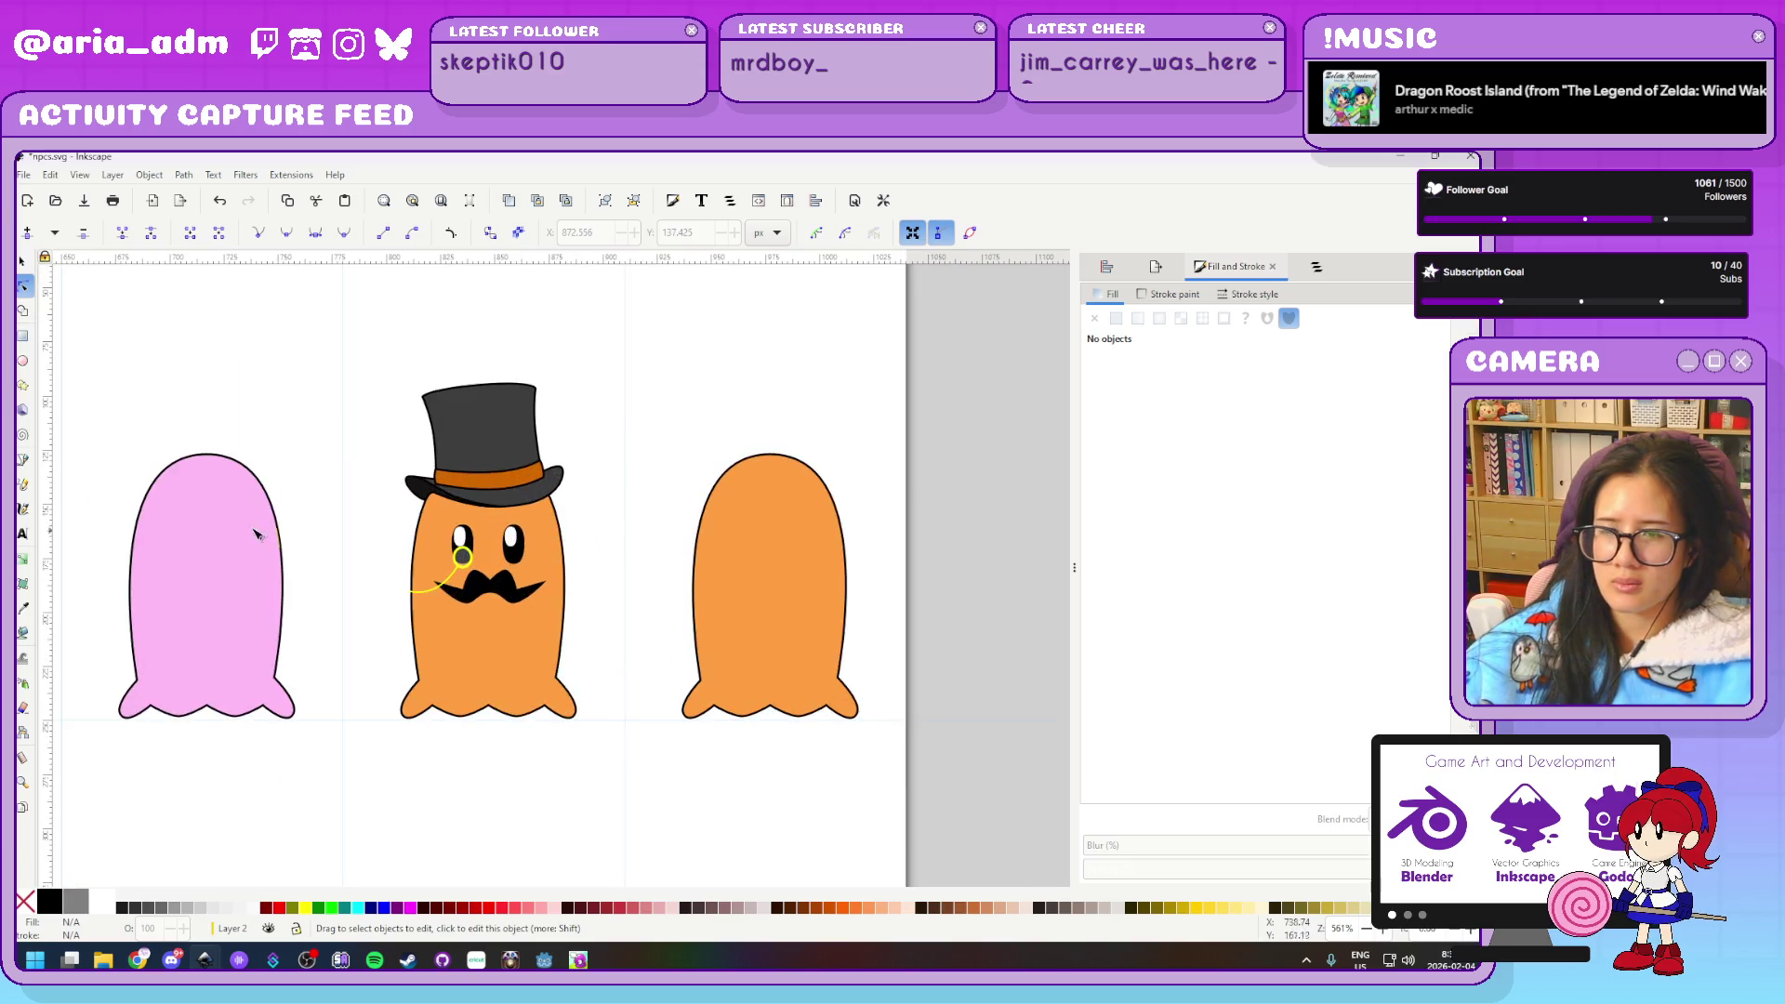
scroll(821, 427, left, 5)
ctrl+scroll(577, 493, up, 3)
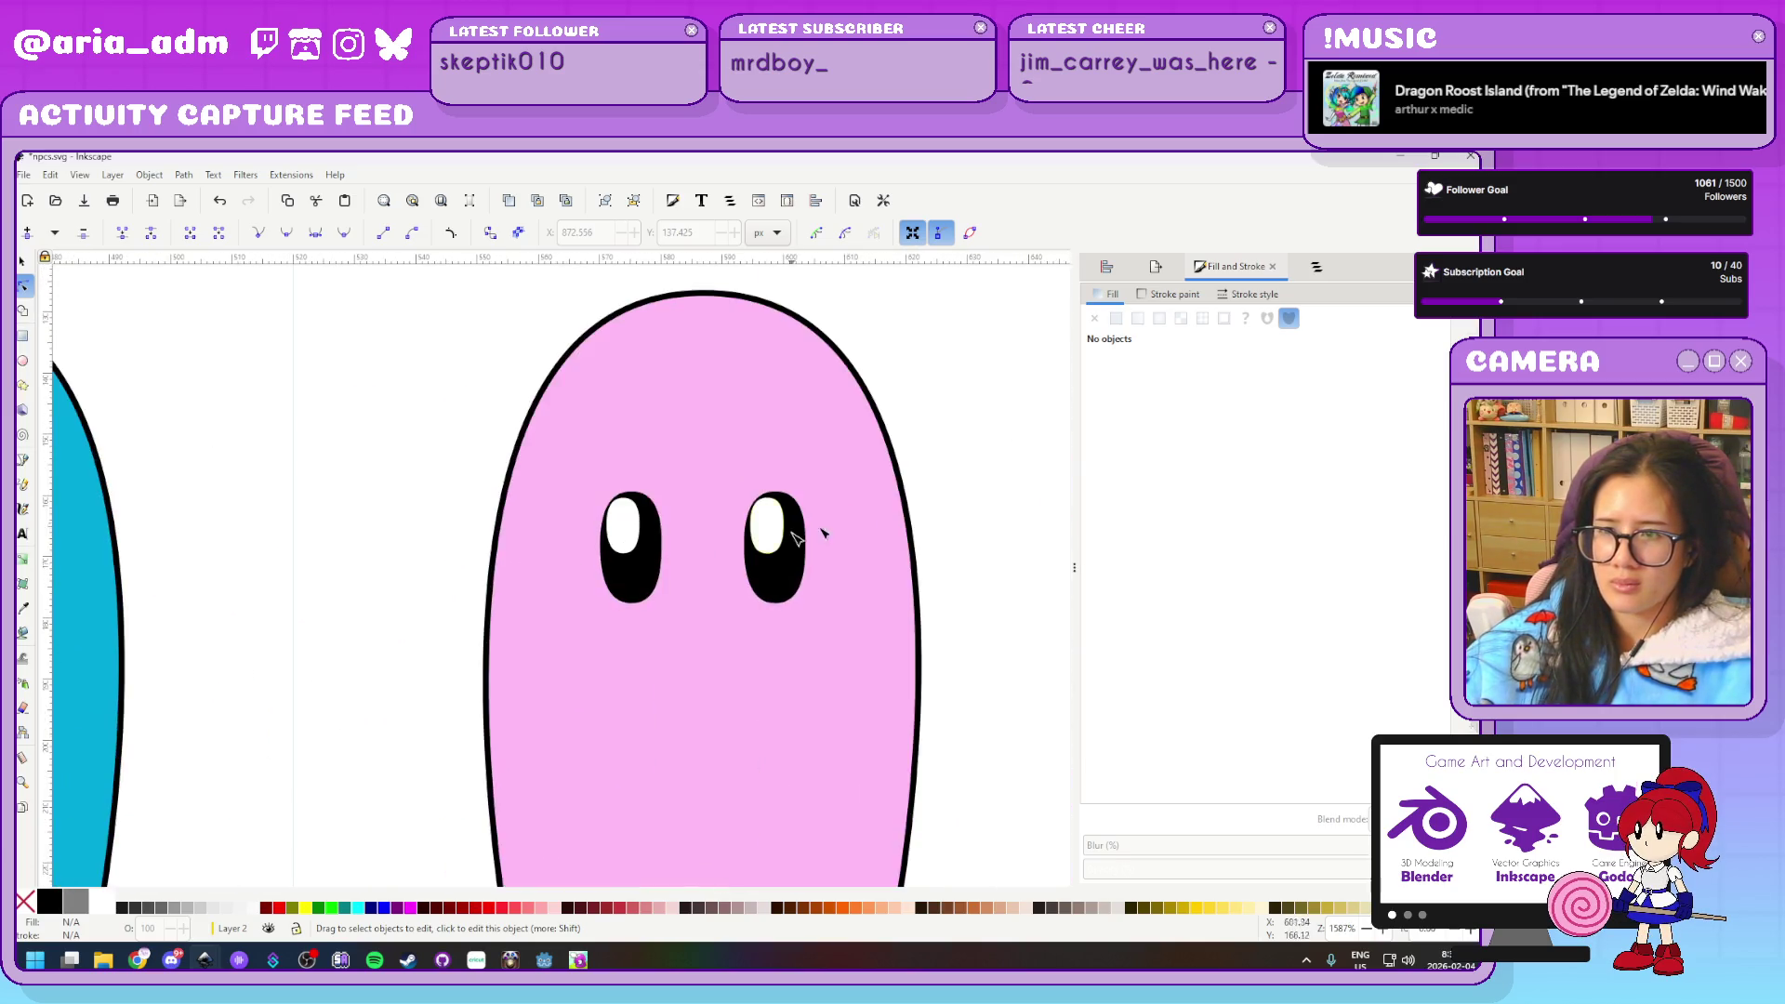
ctrl+scroll(914, 478, up, 1)
Draw a lash line off the pink ghost's right eye, curve it, with black stroke and no fill
click(23, 459)
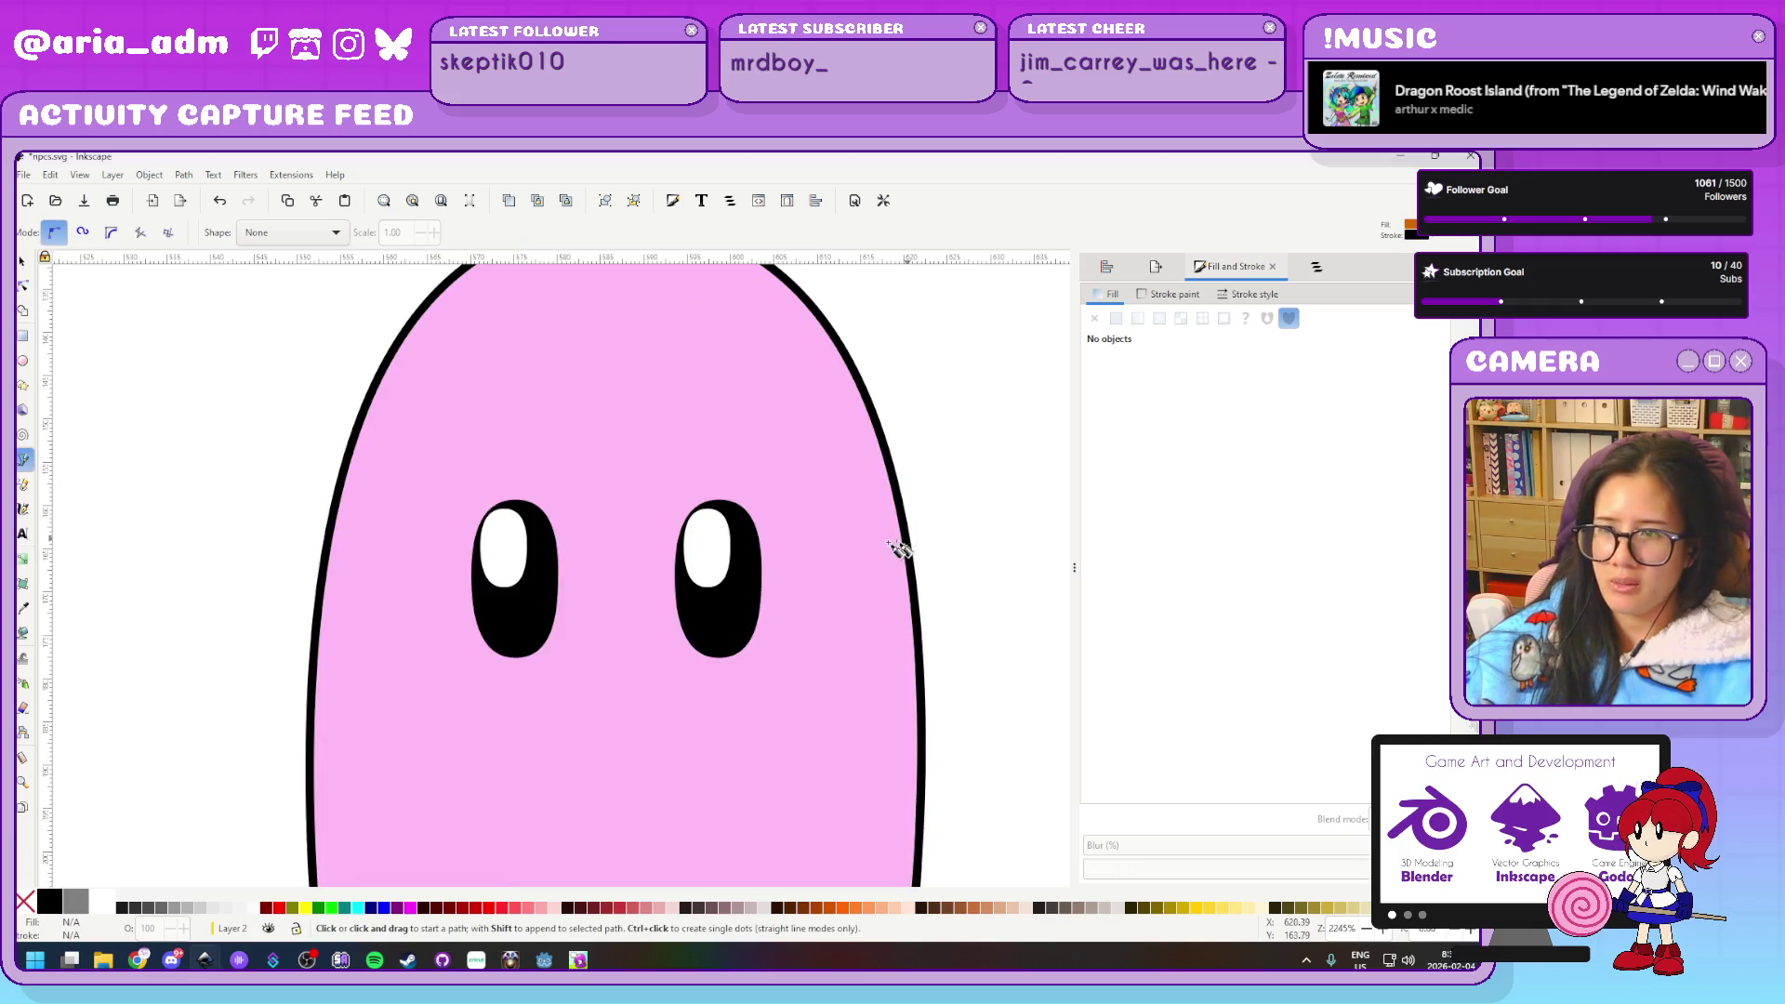
double_click(791, 512)
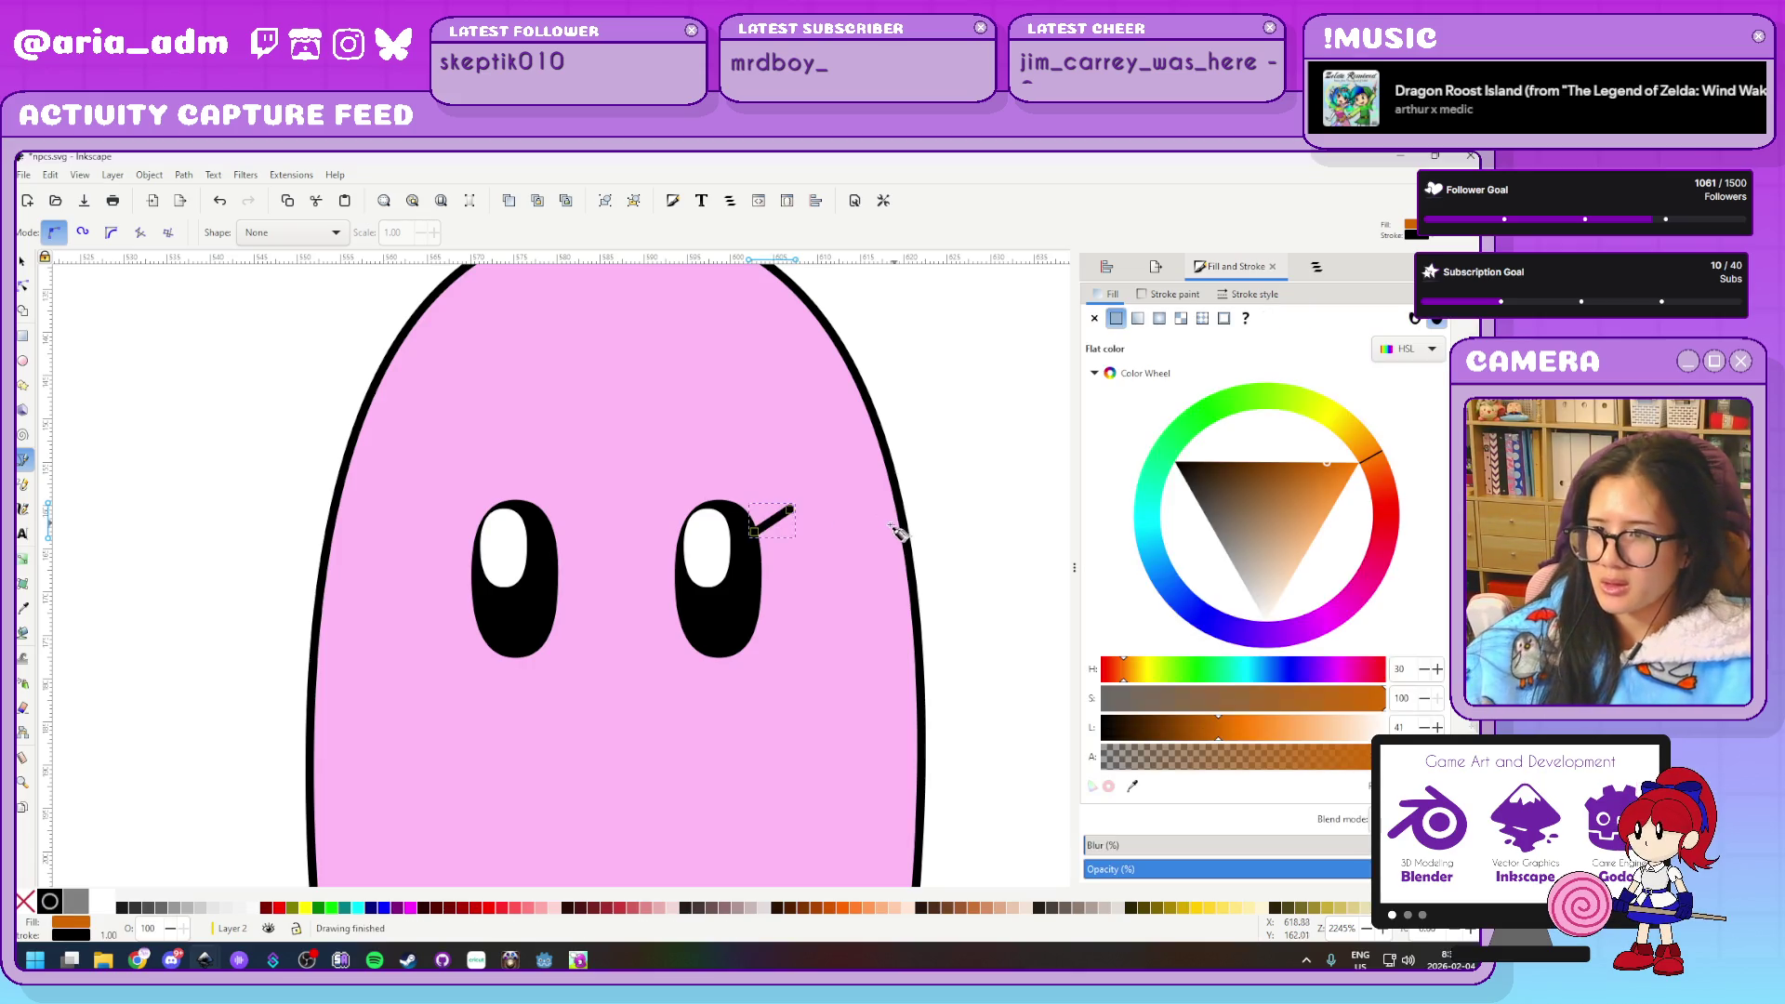
scroll(888, 468, up, 1)
scroll(888, 467, up, 1)
click(23, 287)
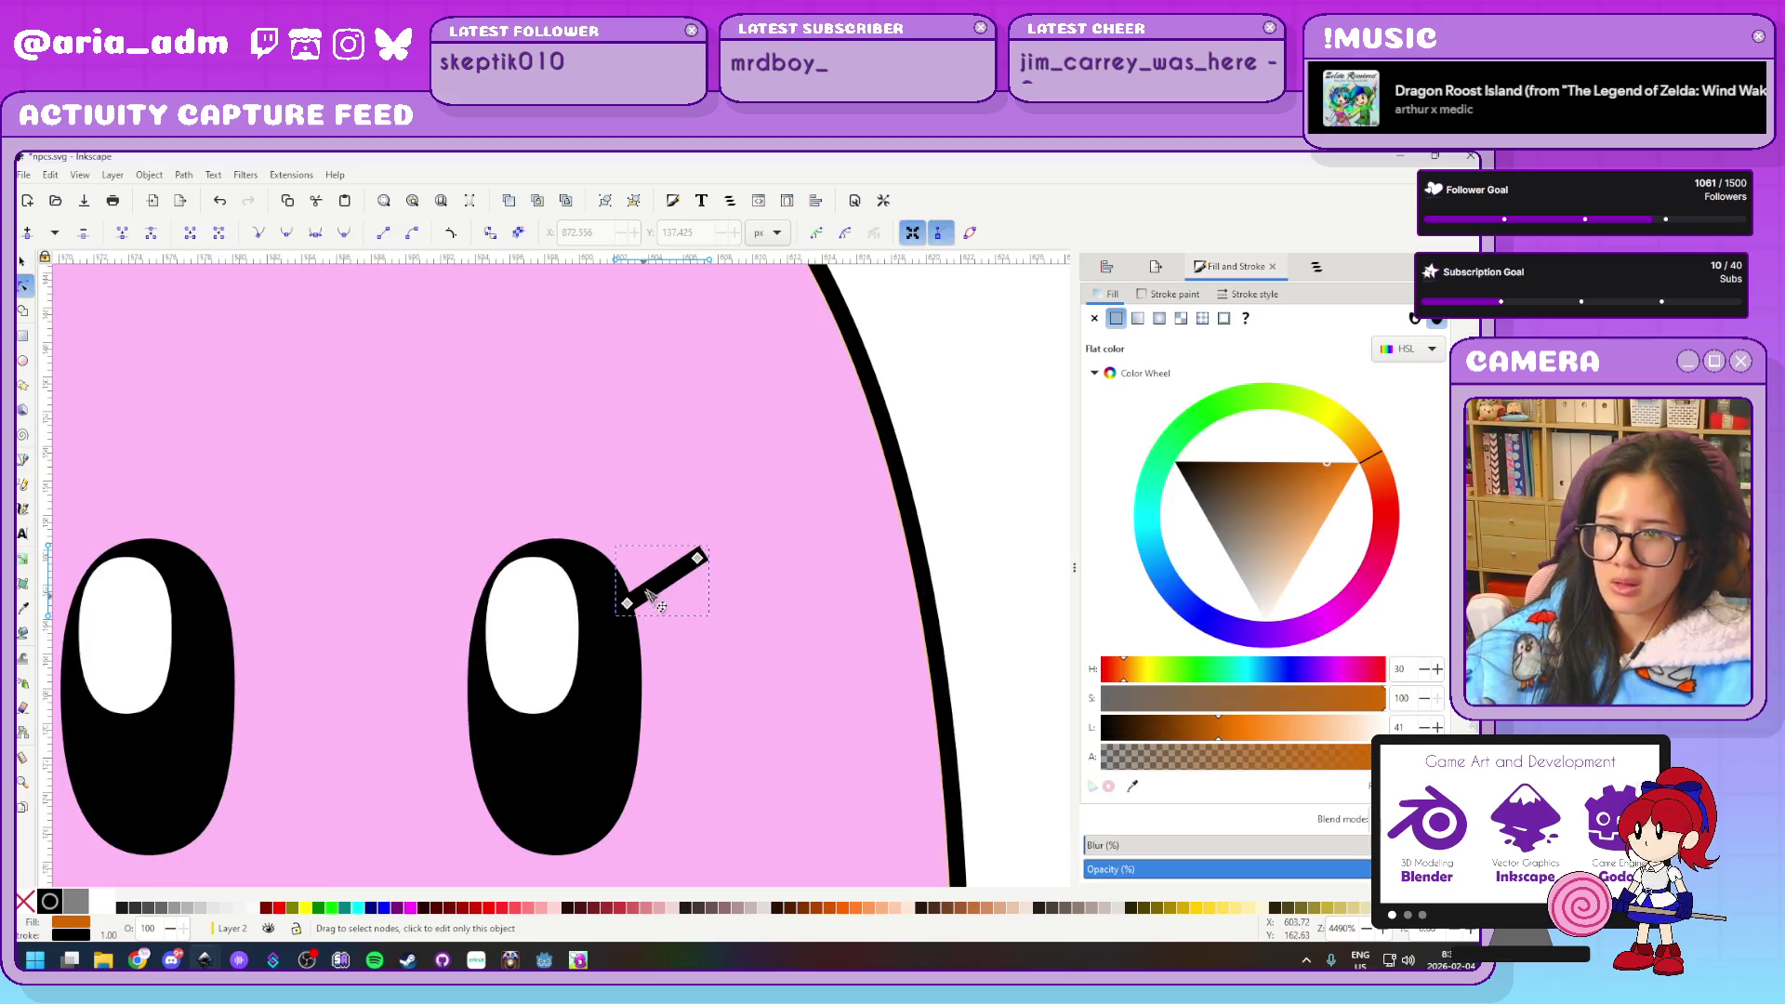
drag(662, 580, 700, 610)
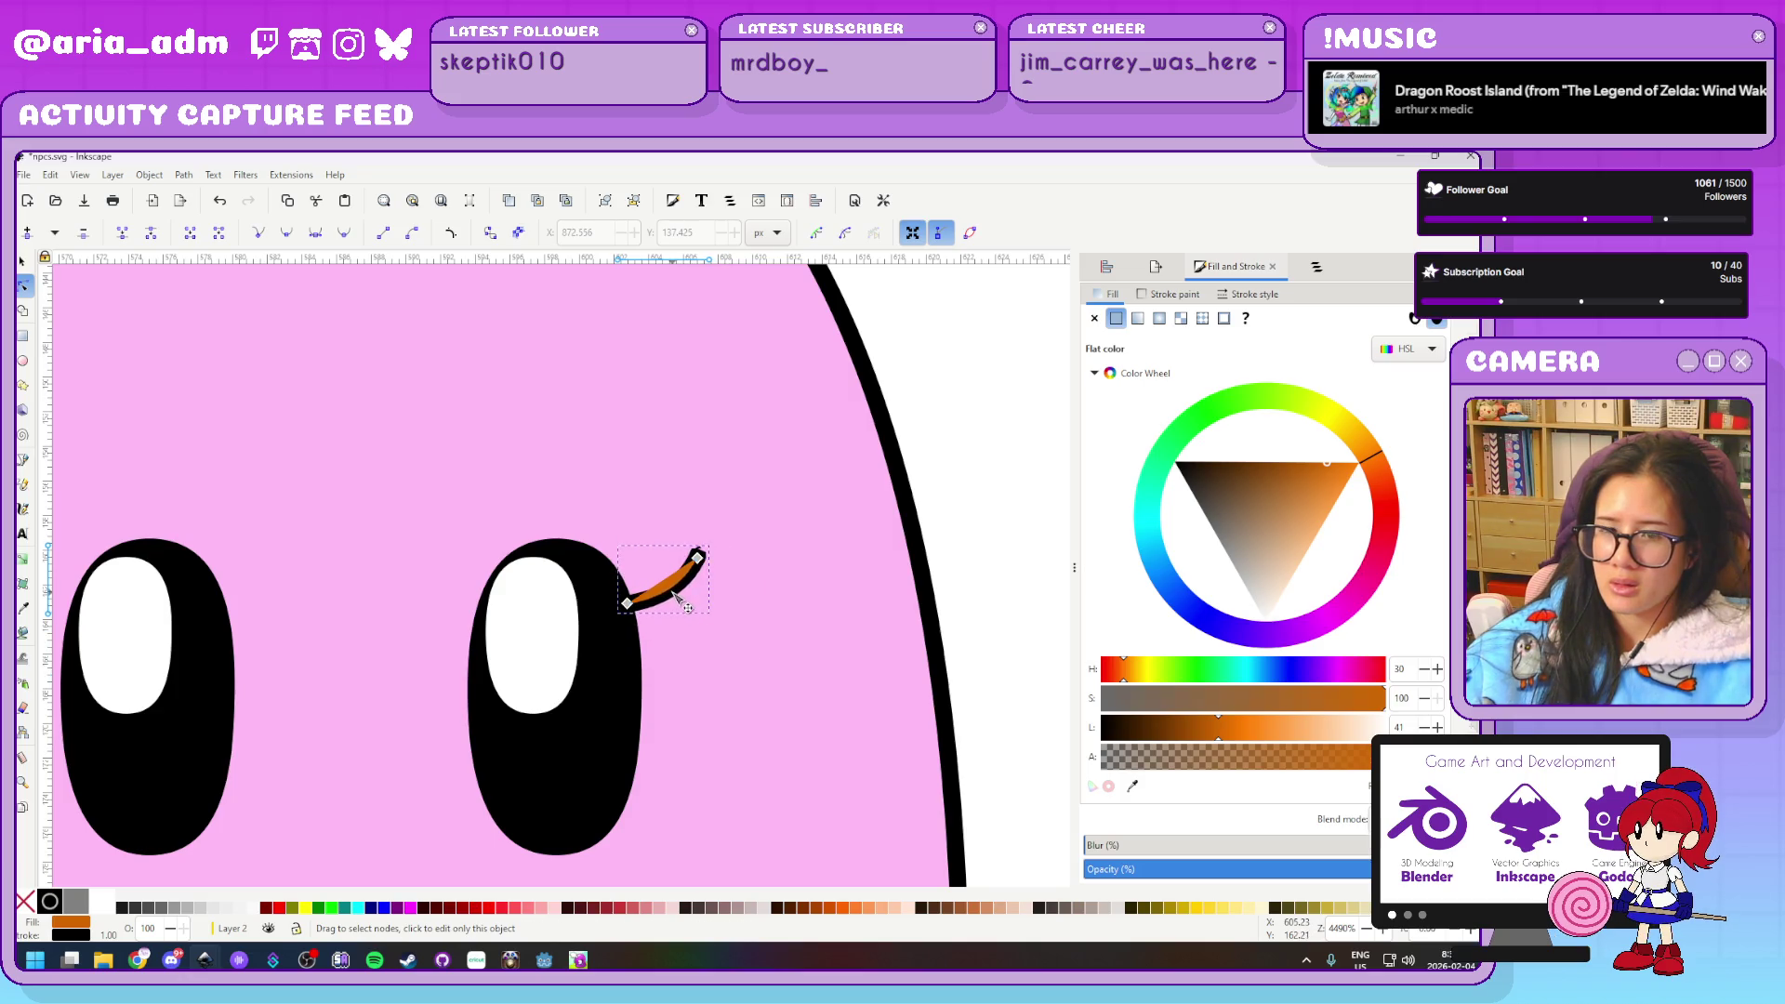
shift+click(49, 901)
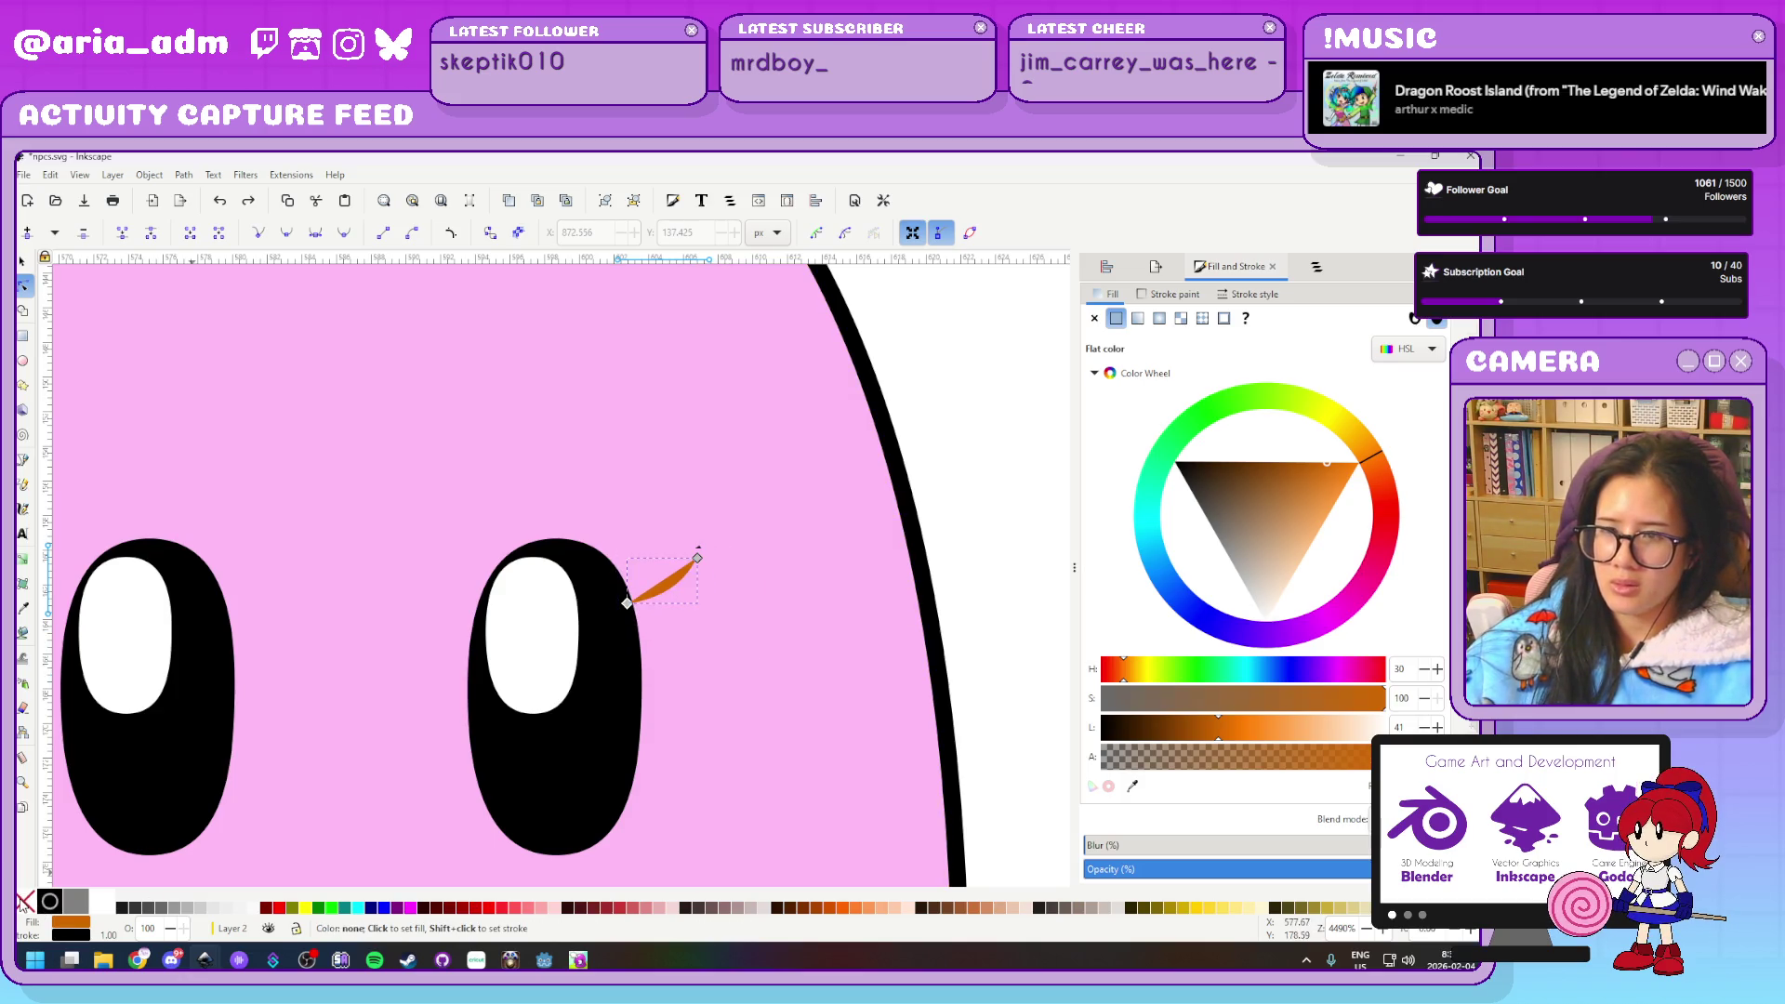
click(25, 901)
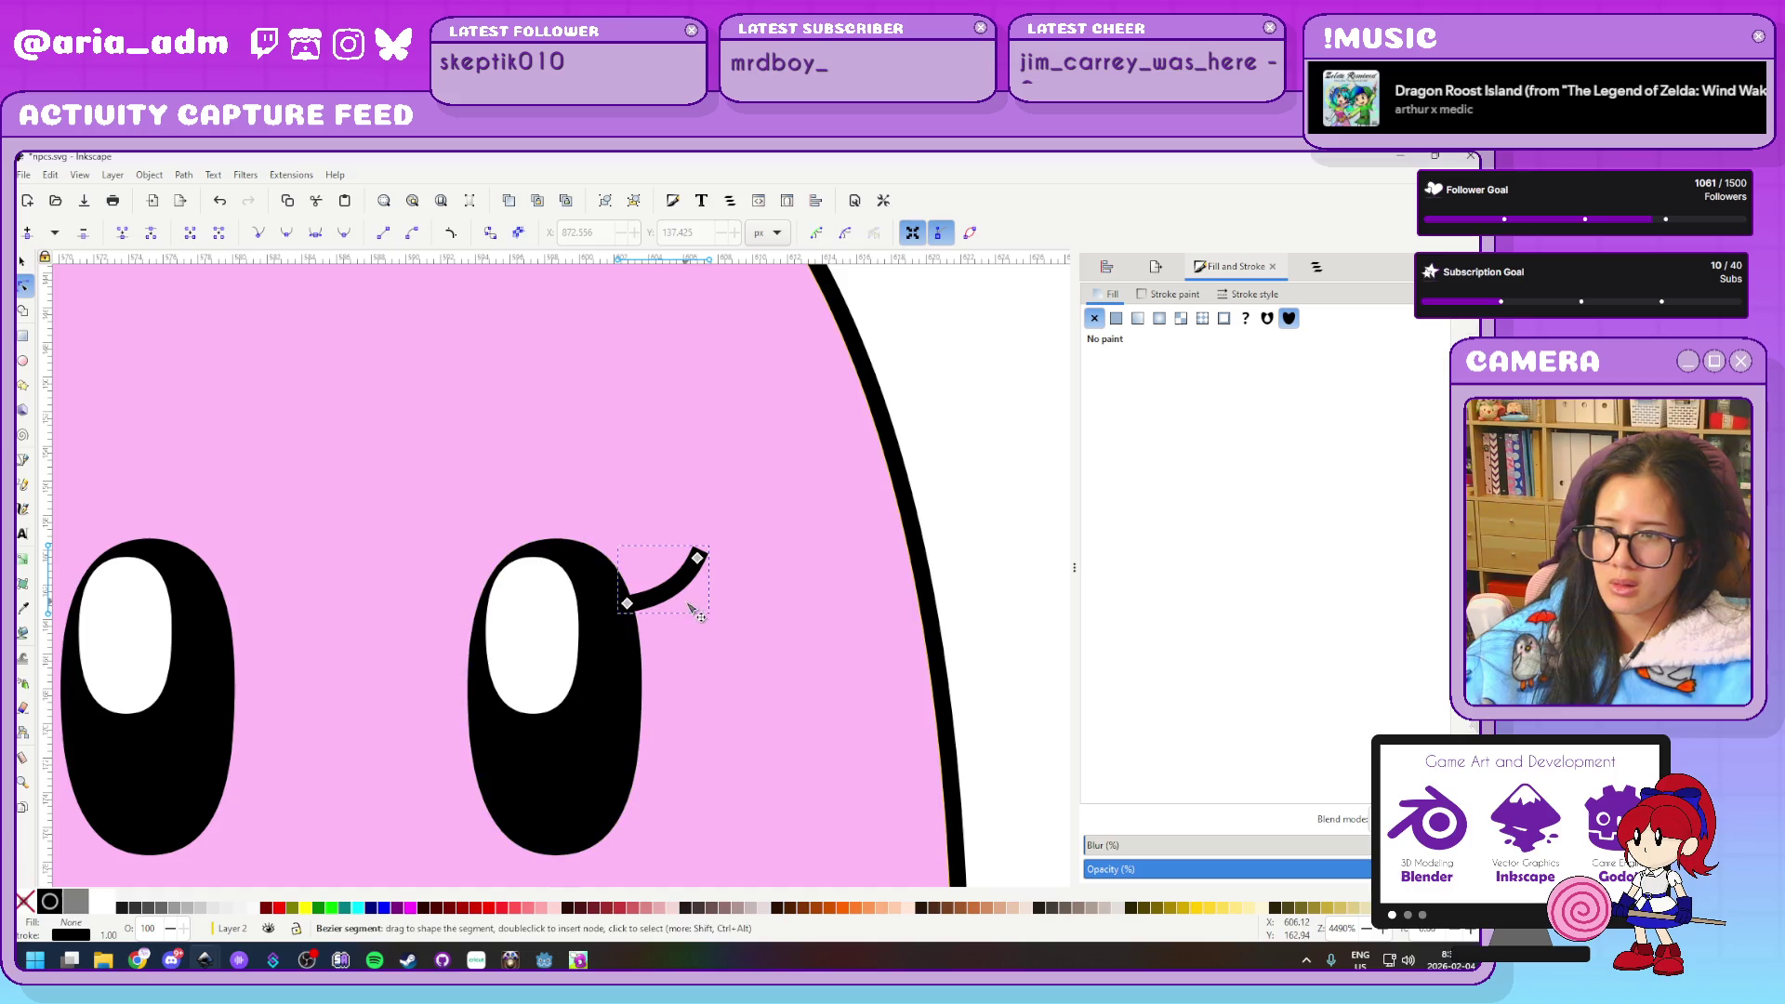
click(22, 262)
Duplicate the lash and place the copy just above the first
key(ctrl+d)
mouse_move(684, 591)
mouse_down()
mouse_move(663, 512)
mouse_move(687, 582)
mouse_up()
scroll(777, 630, down, 5)
scroll(765, 636, up, 5)
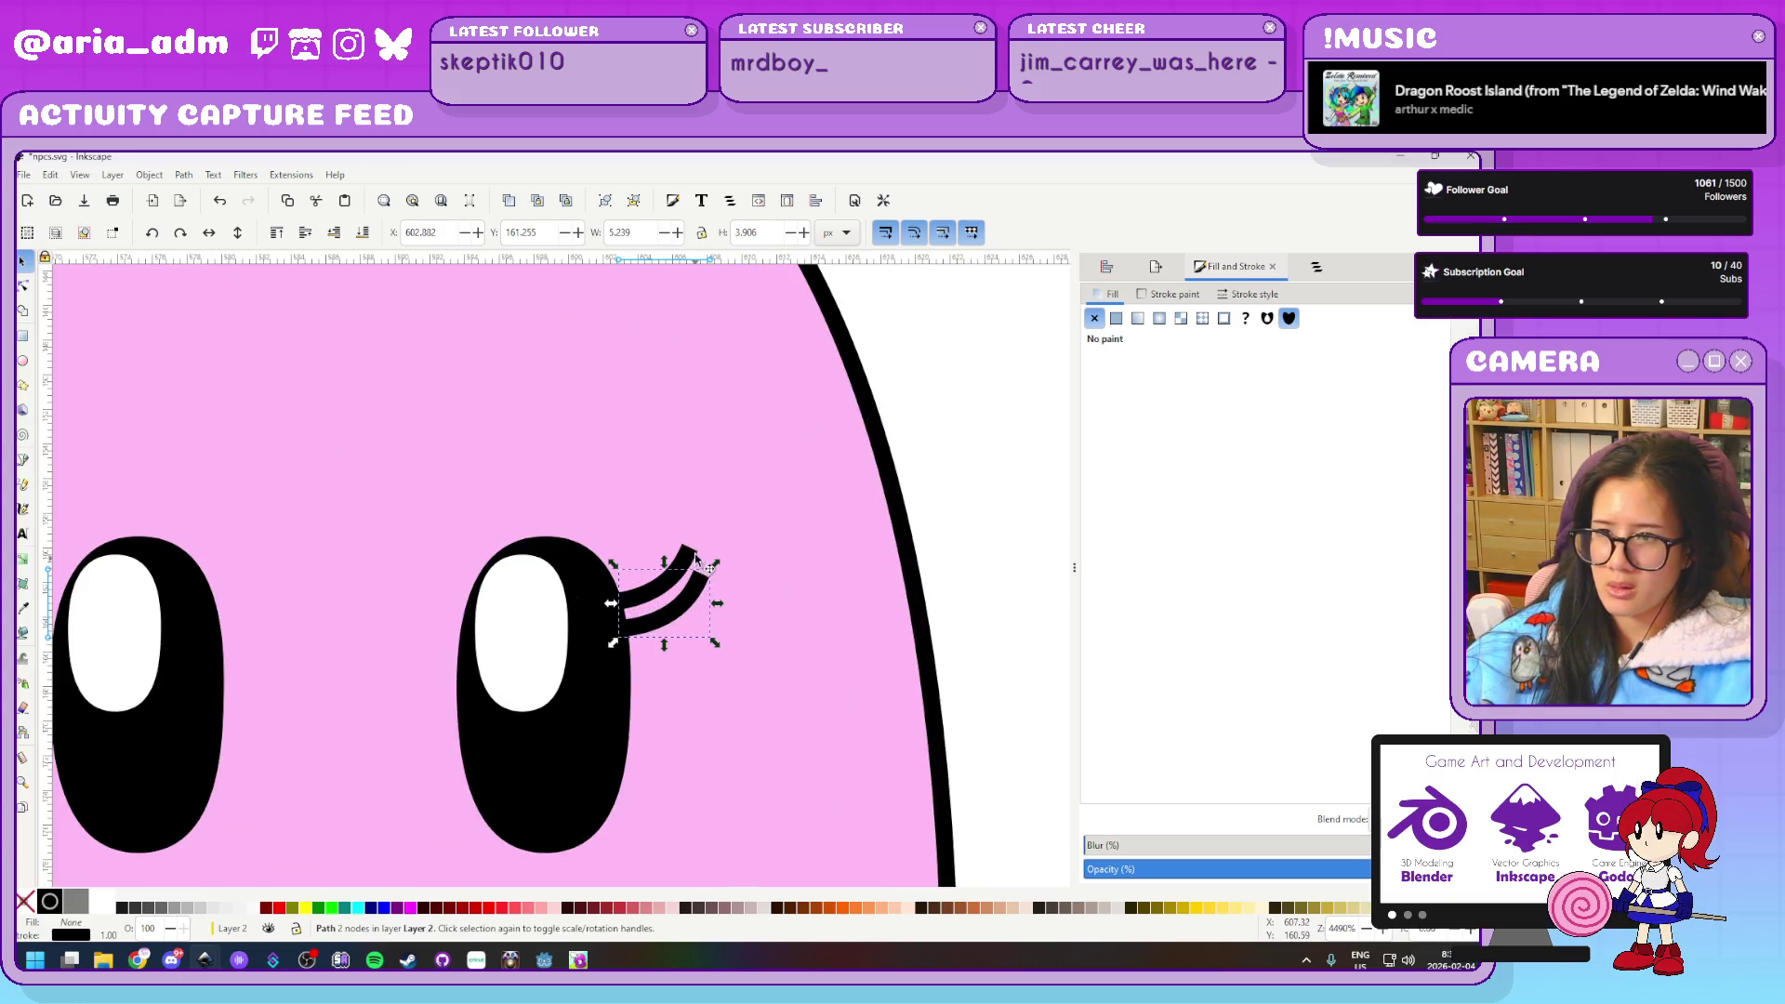
key(Escape)
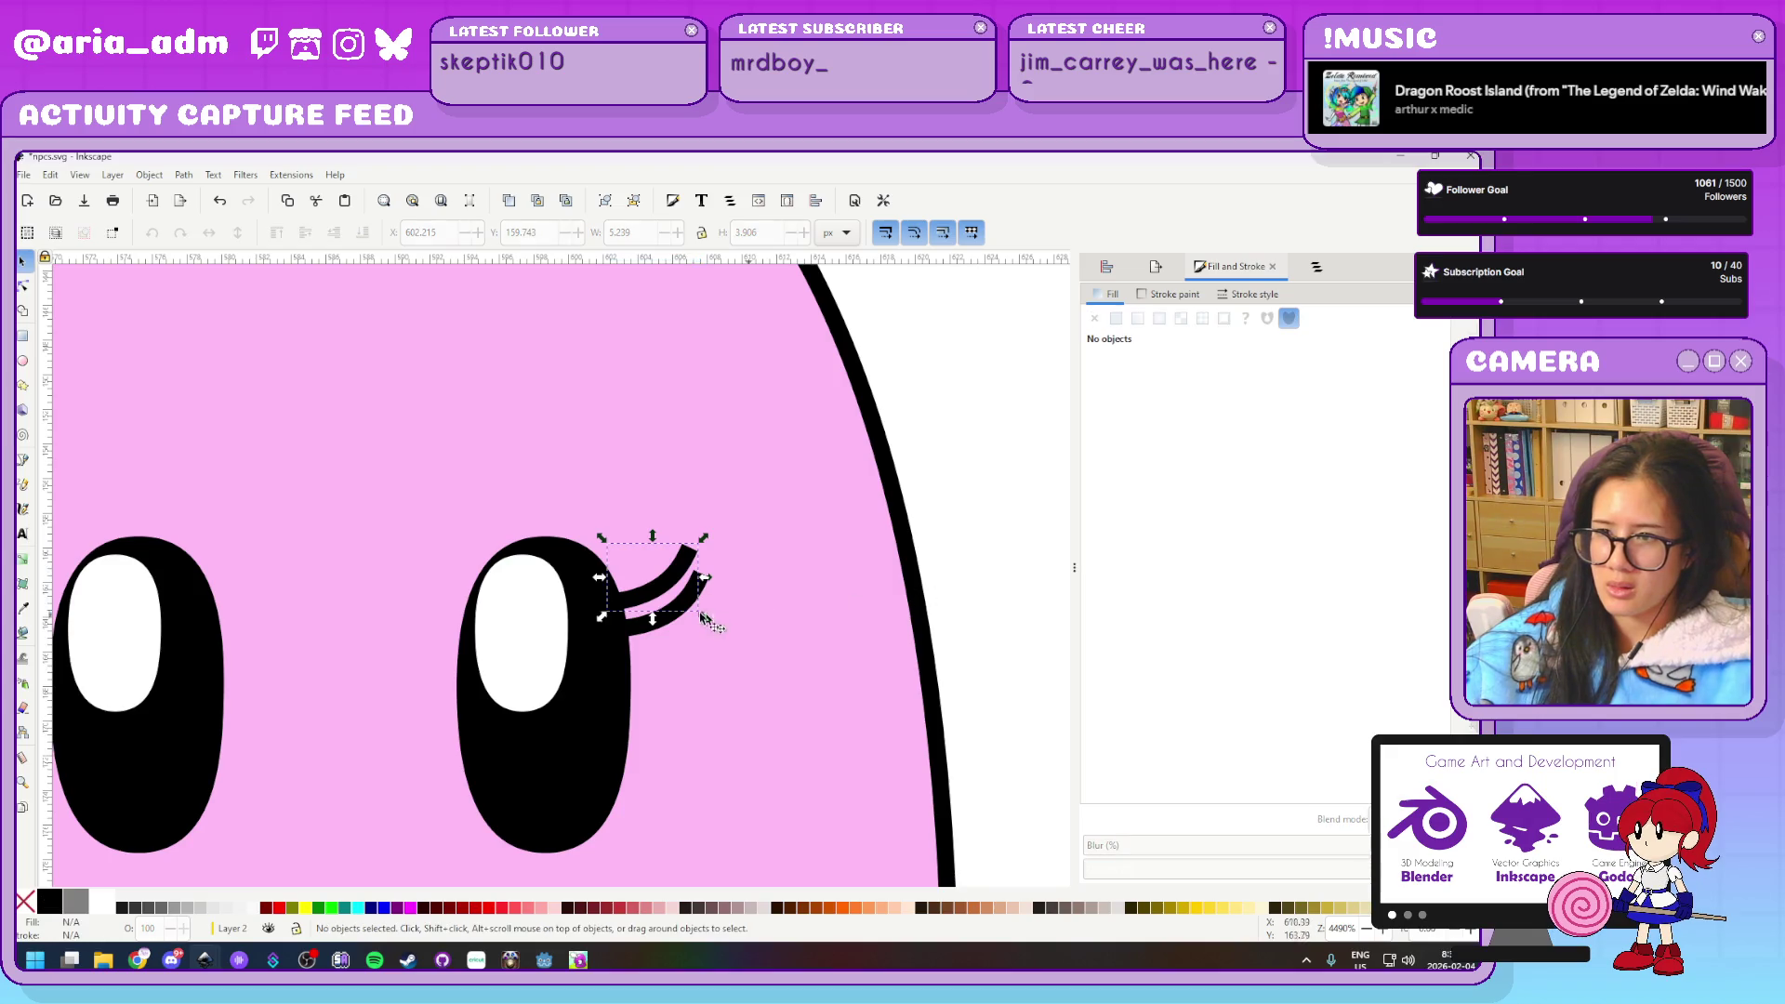
Stretch the lower lash's tip up and right and adjust its curvature
click(699, 598)
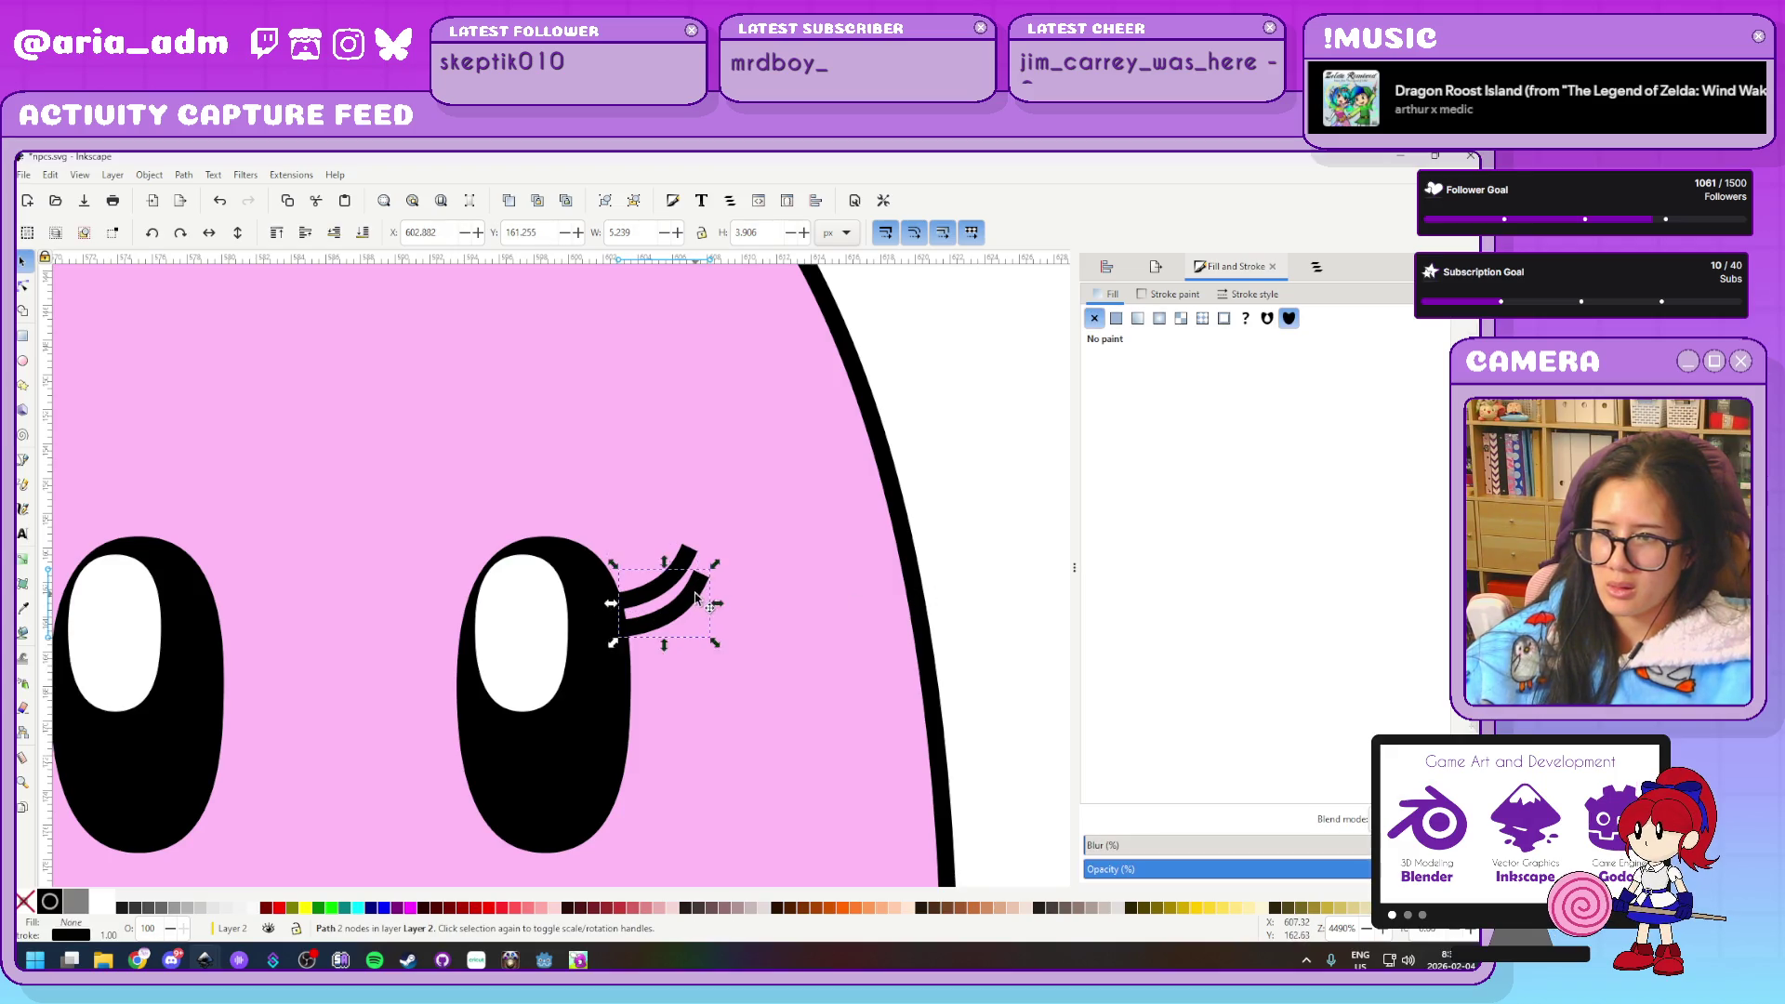
key(n)
mouse_move(704, 582)
mouse_down()
mouse_move(749, 563)
mouse_move(735, 563)
mouse_up()
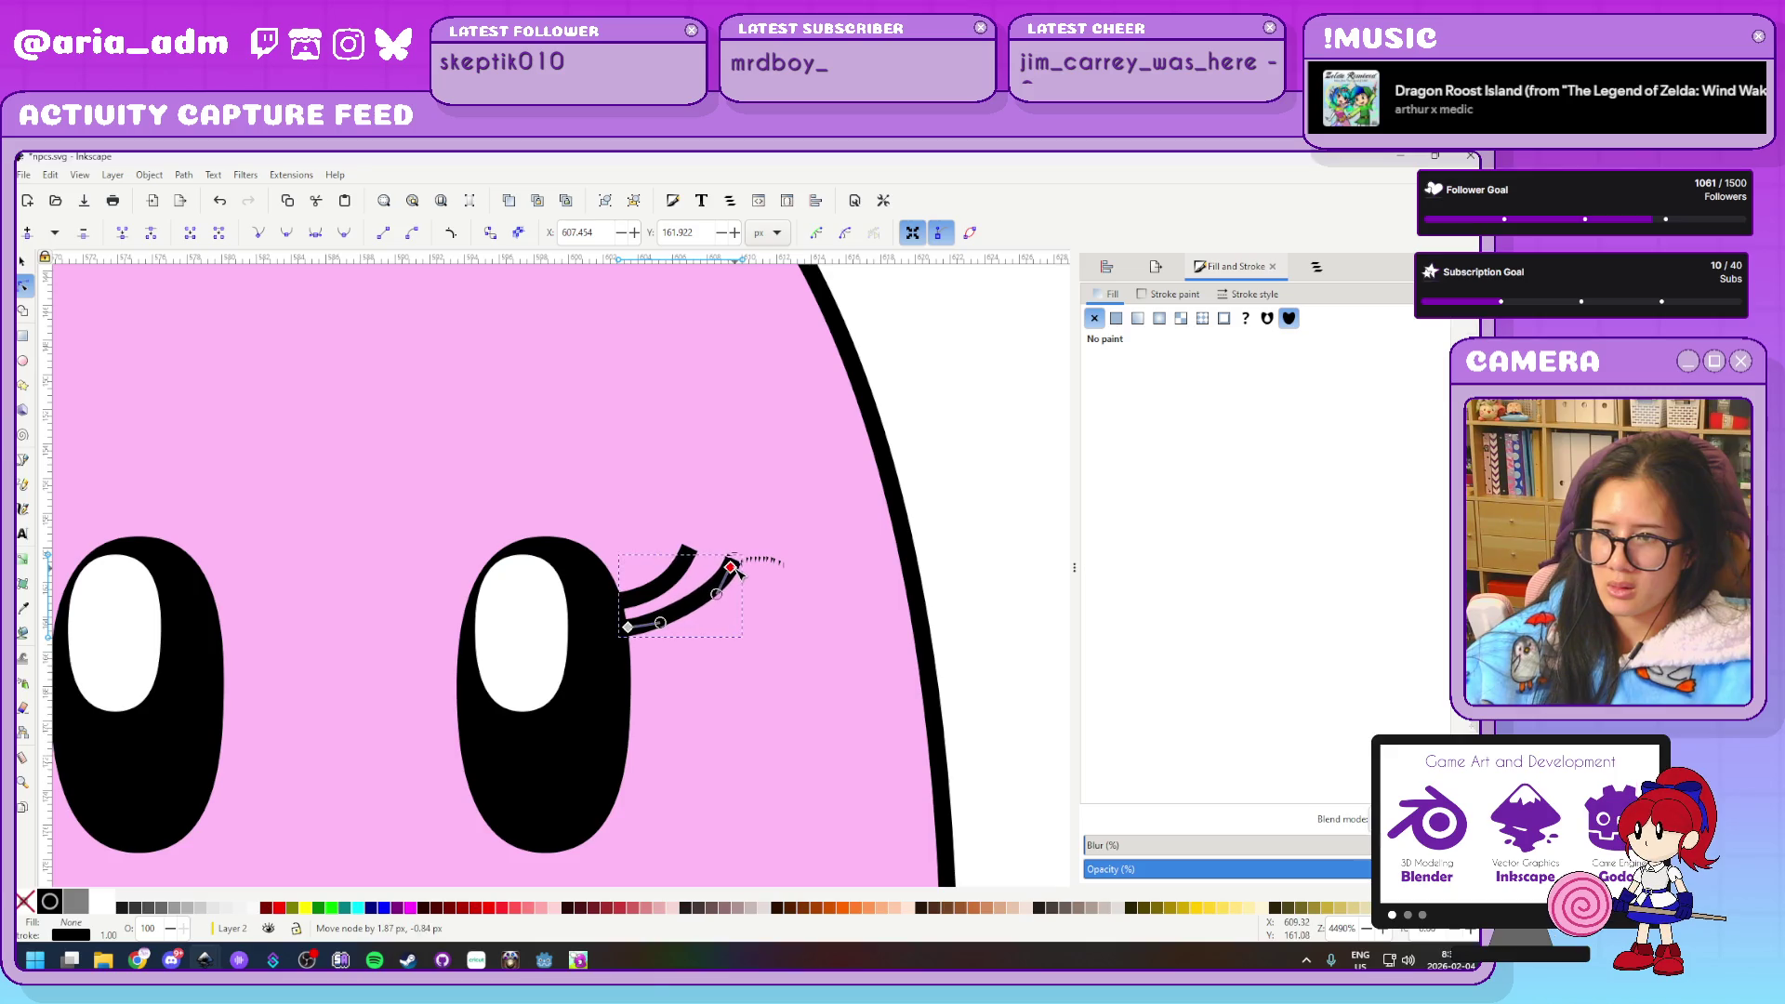
drag(660, 622, 683, 630)
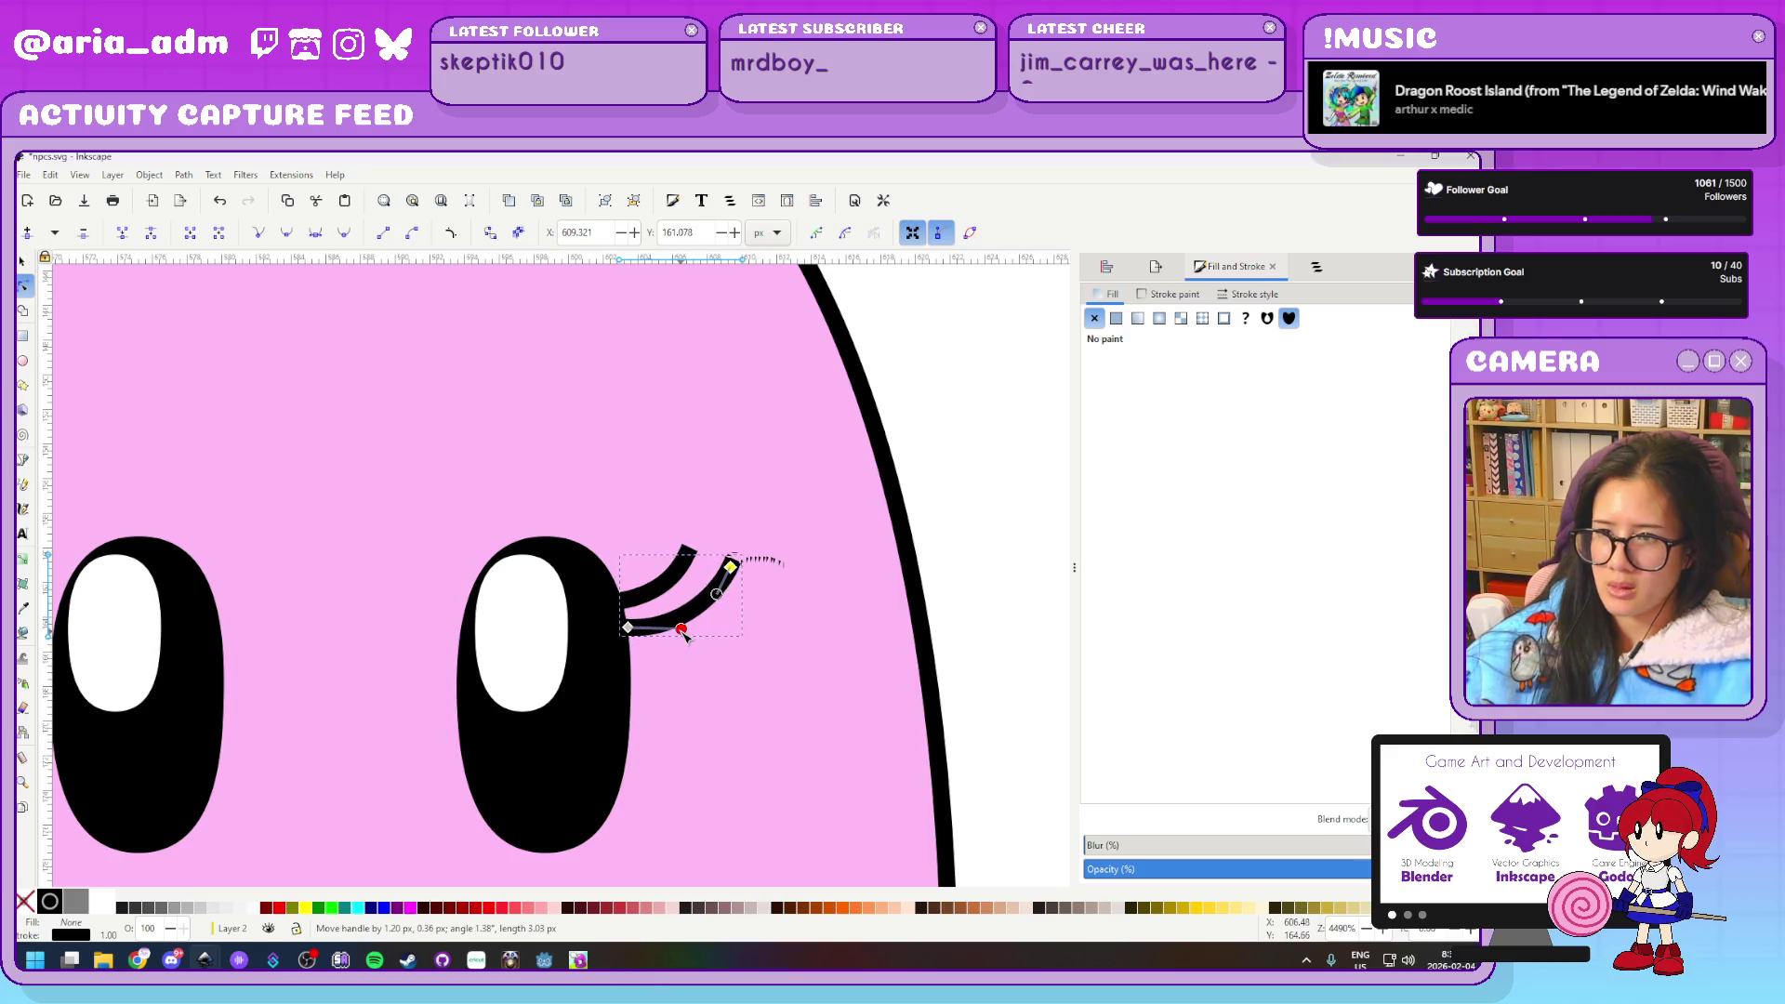
scroll(941, 594, down, 2)
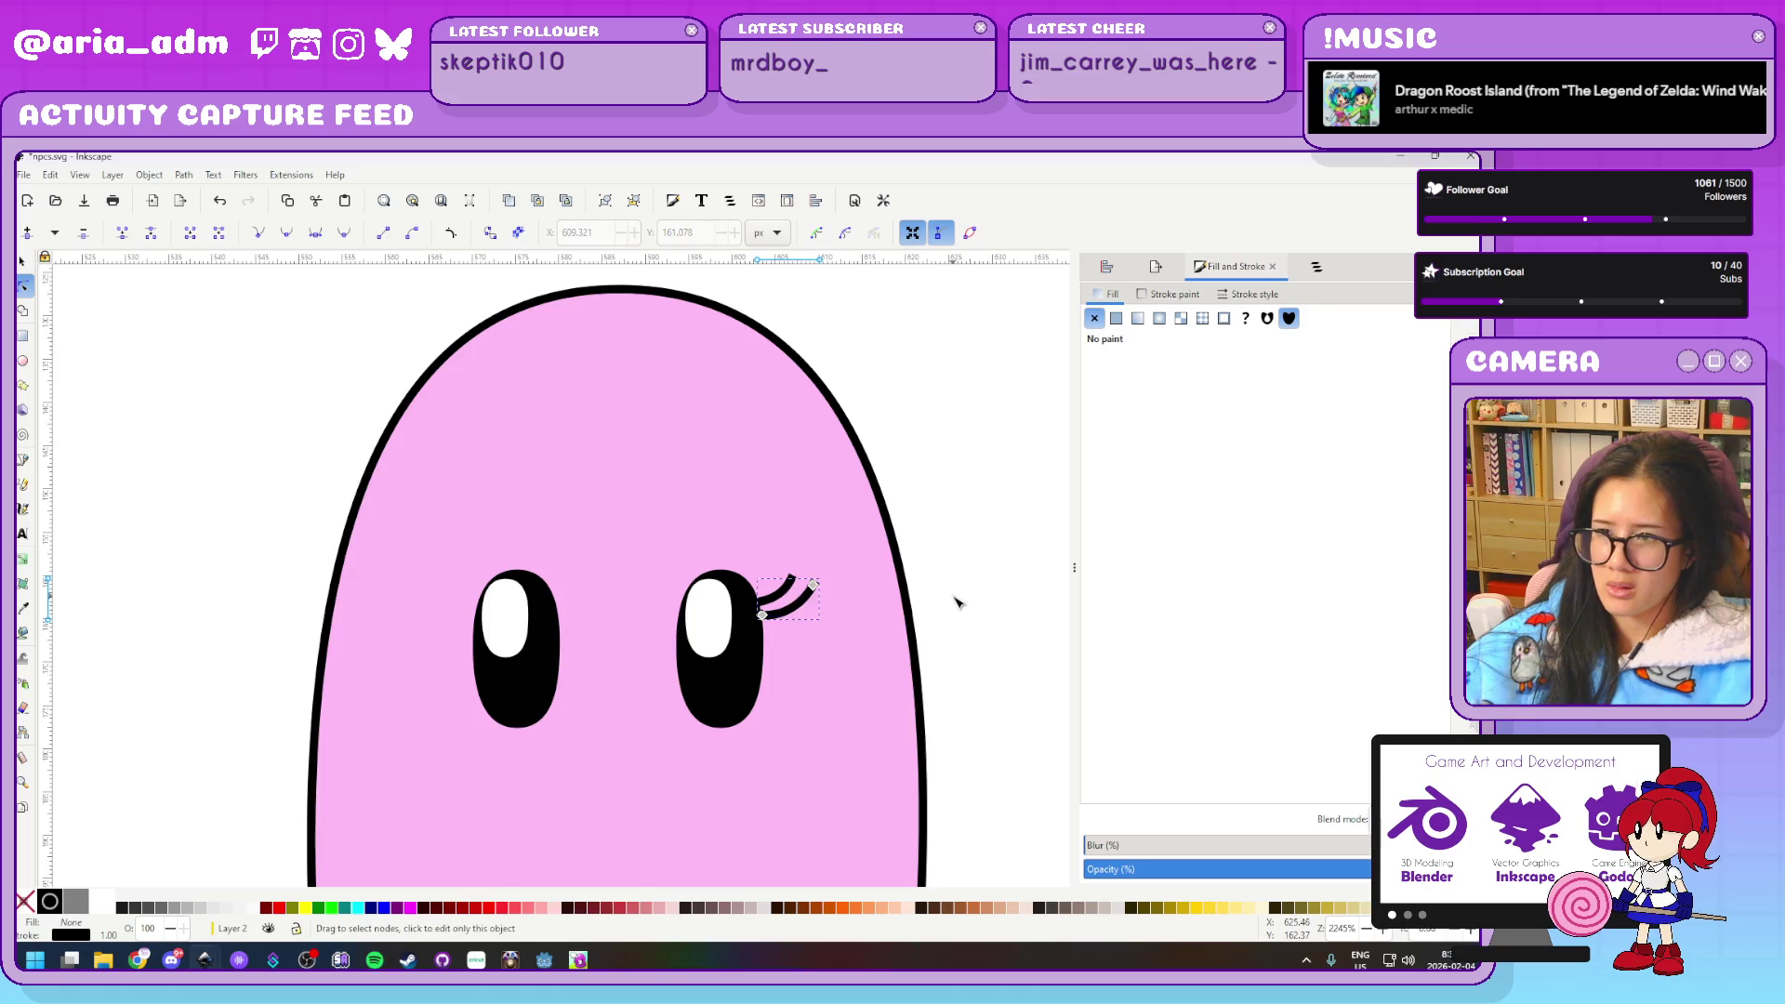
scroll(967, 600, down, 2)
click(972, 598)
scroll(972, 598, down, 2)
scroll(968, 600, up, 2)
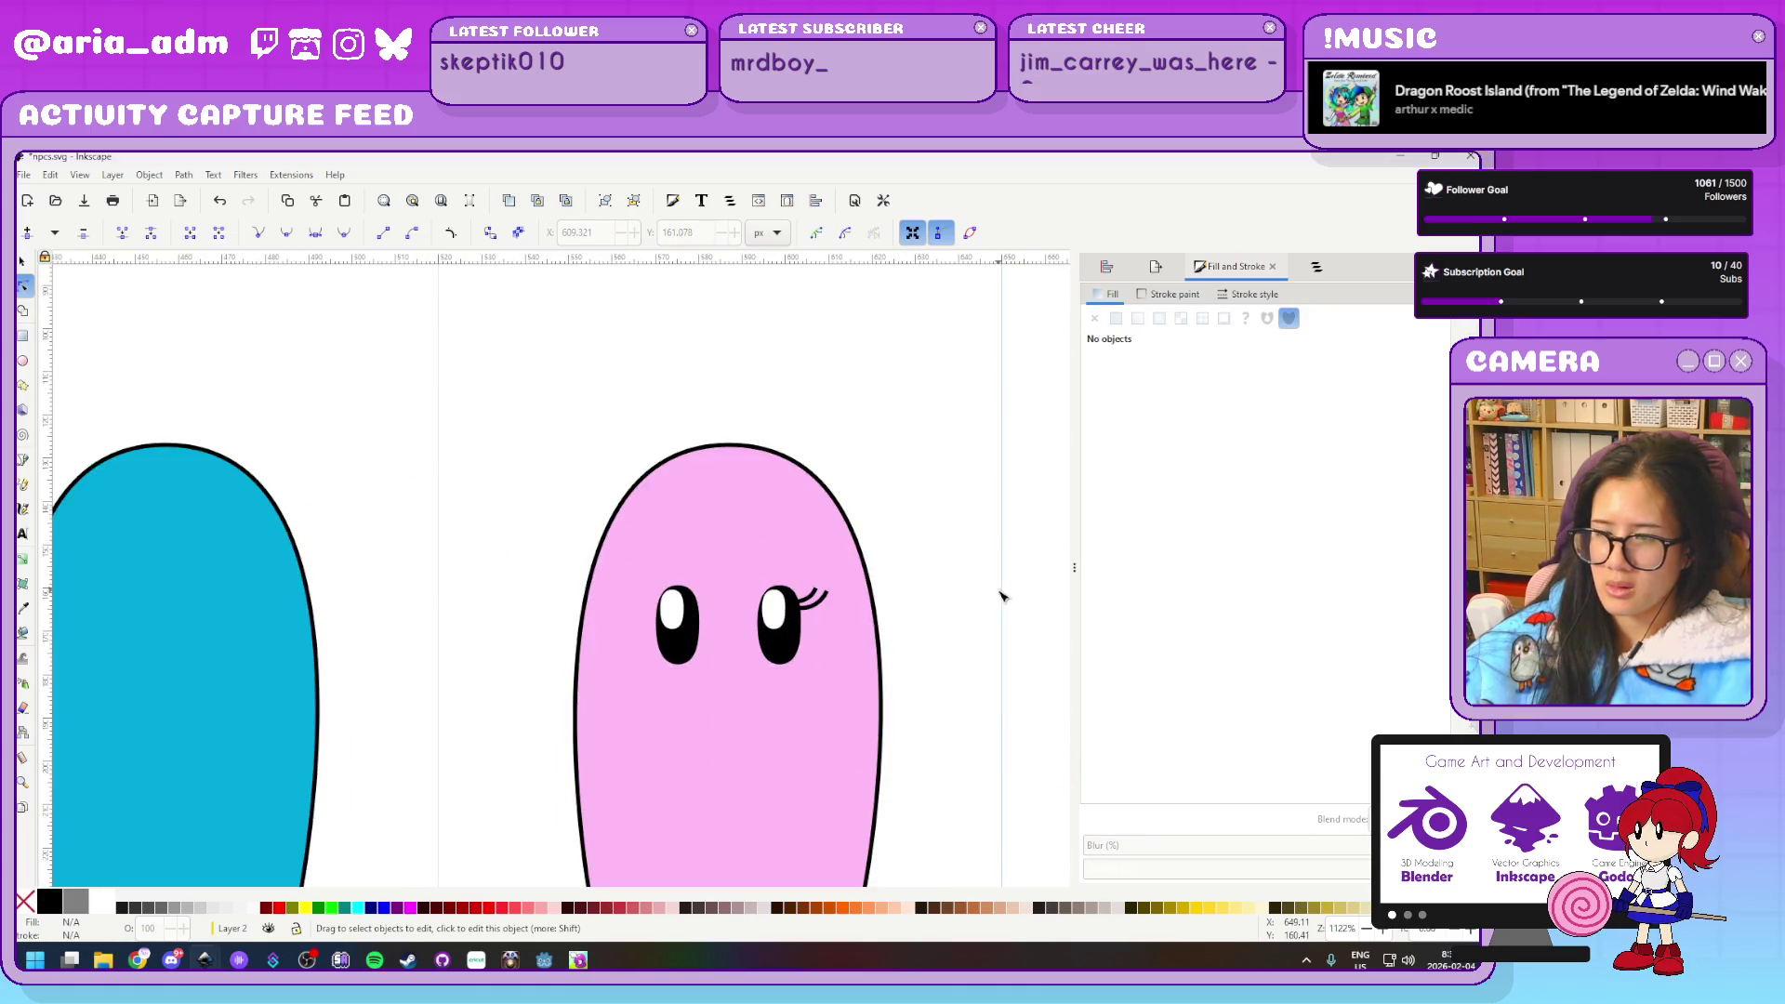
scroll(958, 604, up, 1)
scroll(933, 610, up, 2)
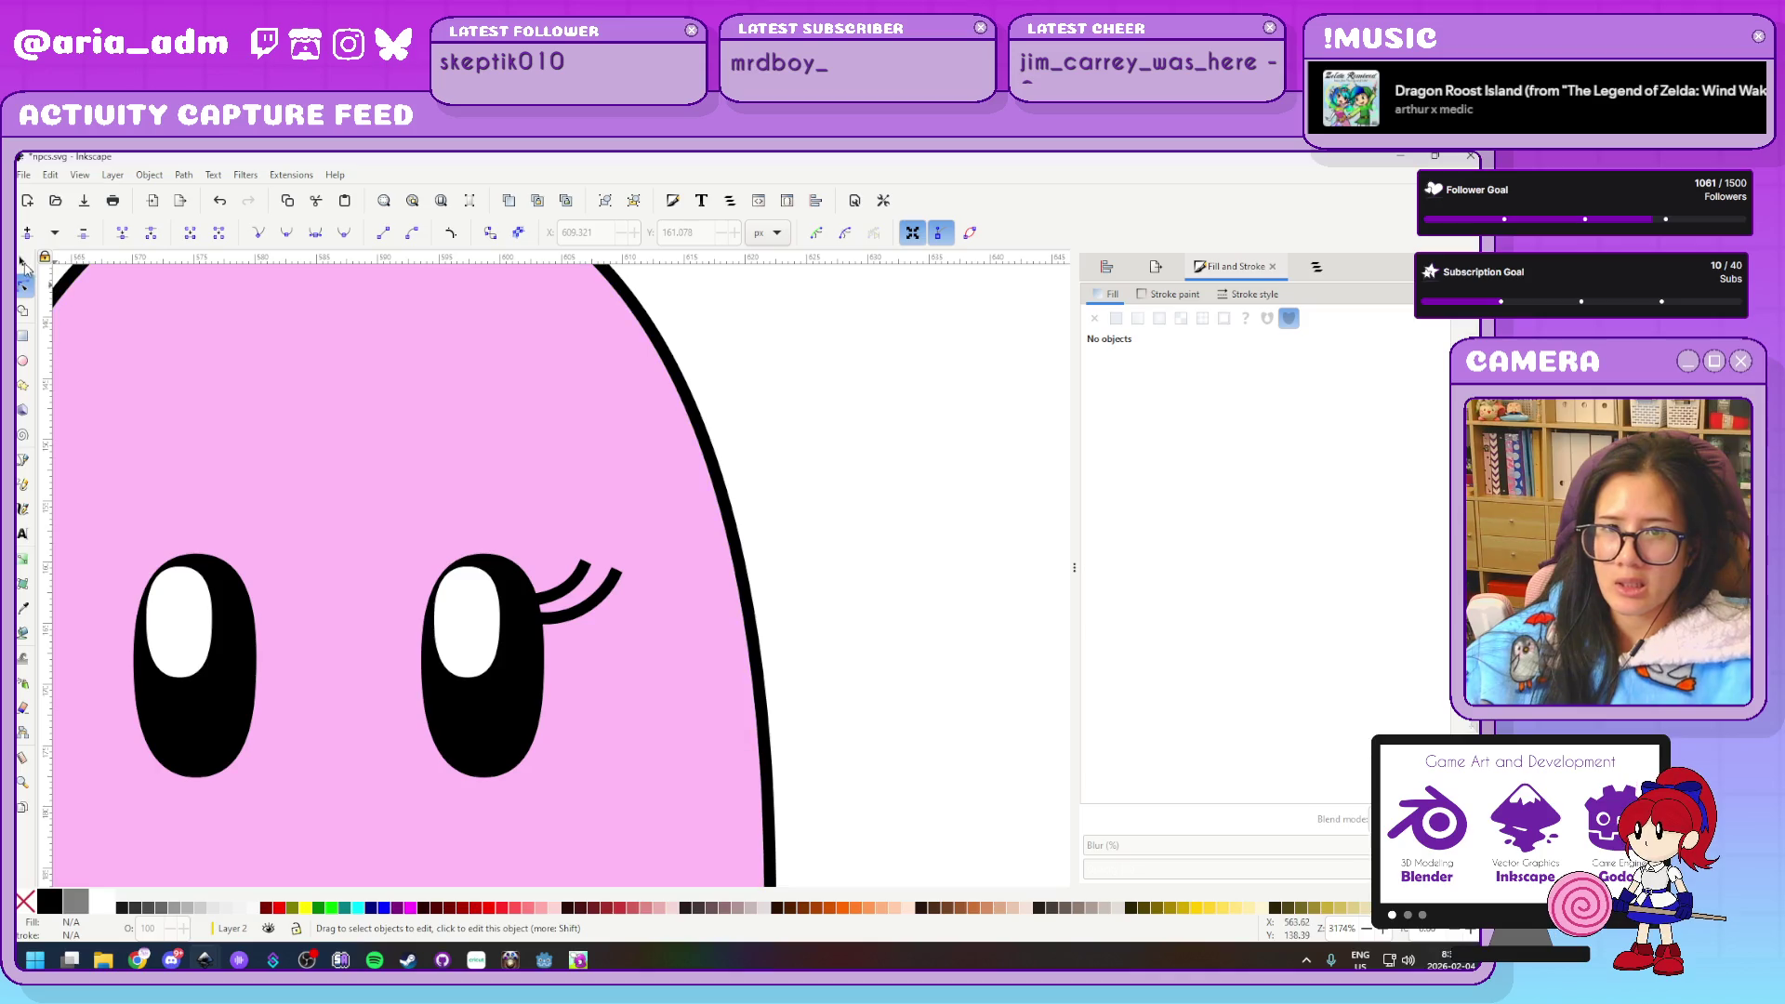
Shift the eyelashes slightly left on the right eye
key(s)
click(575, 581)
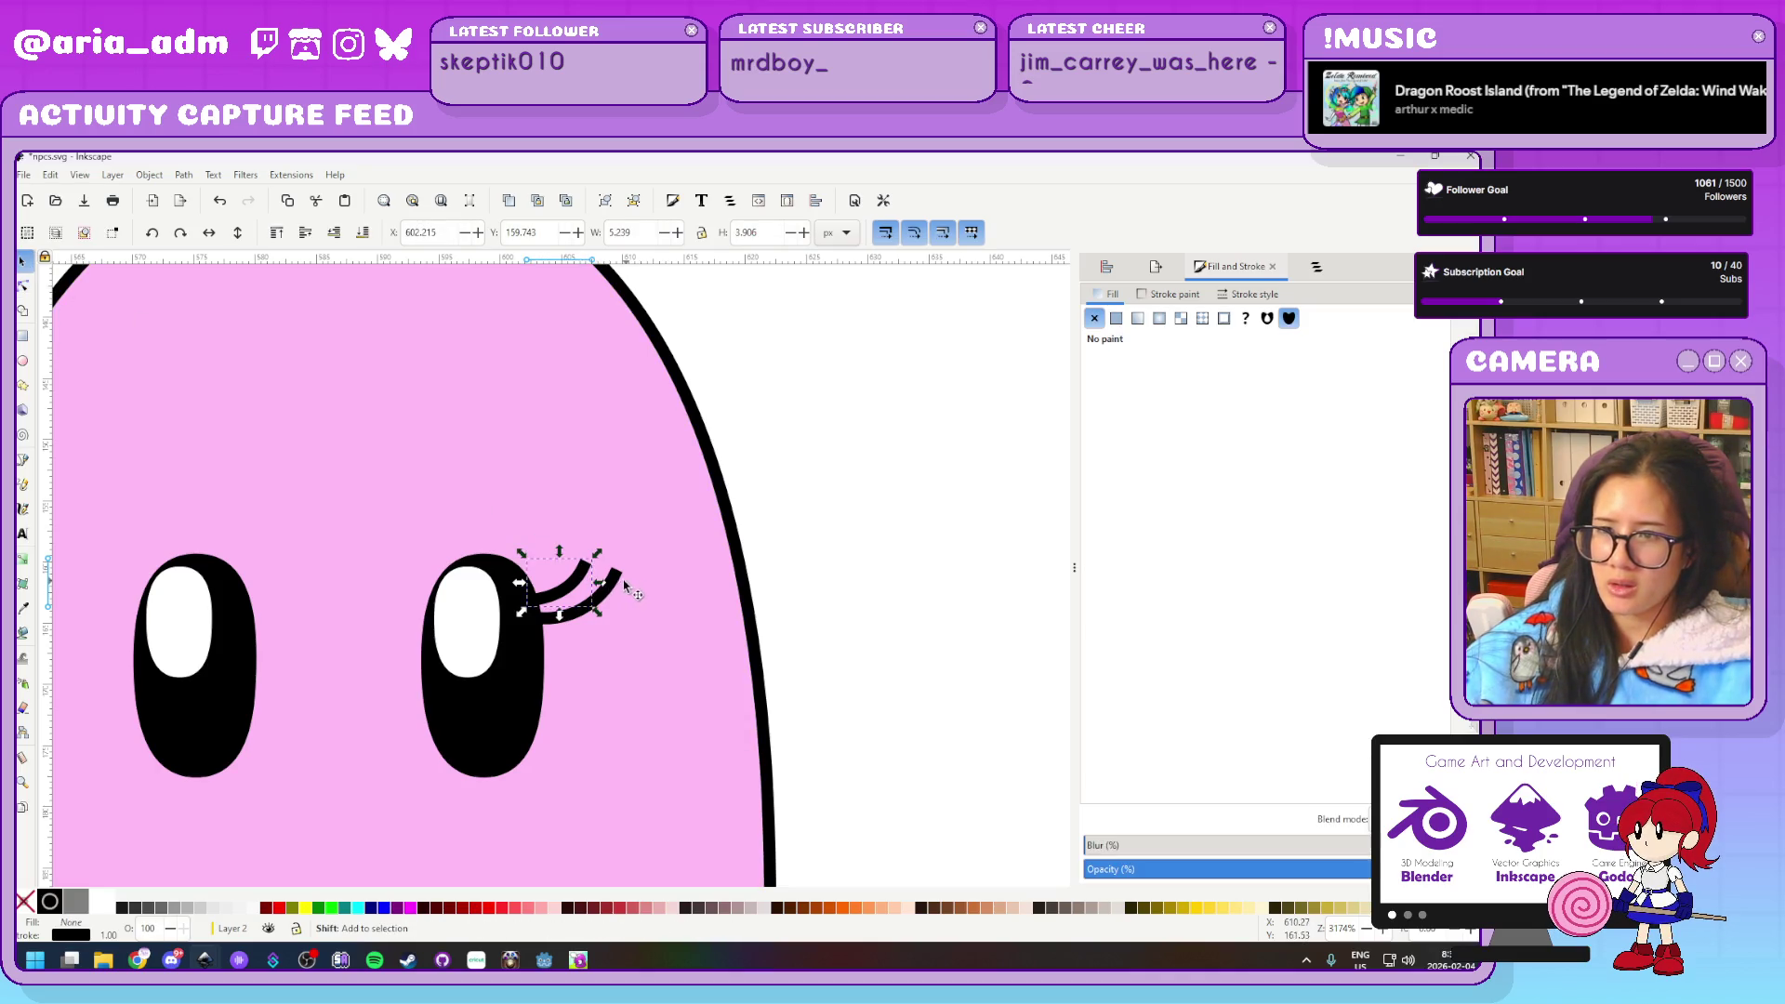
double_click(623, 588)
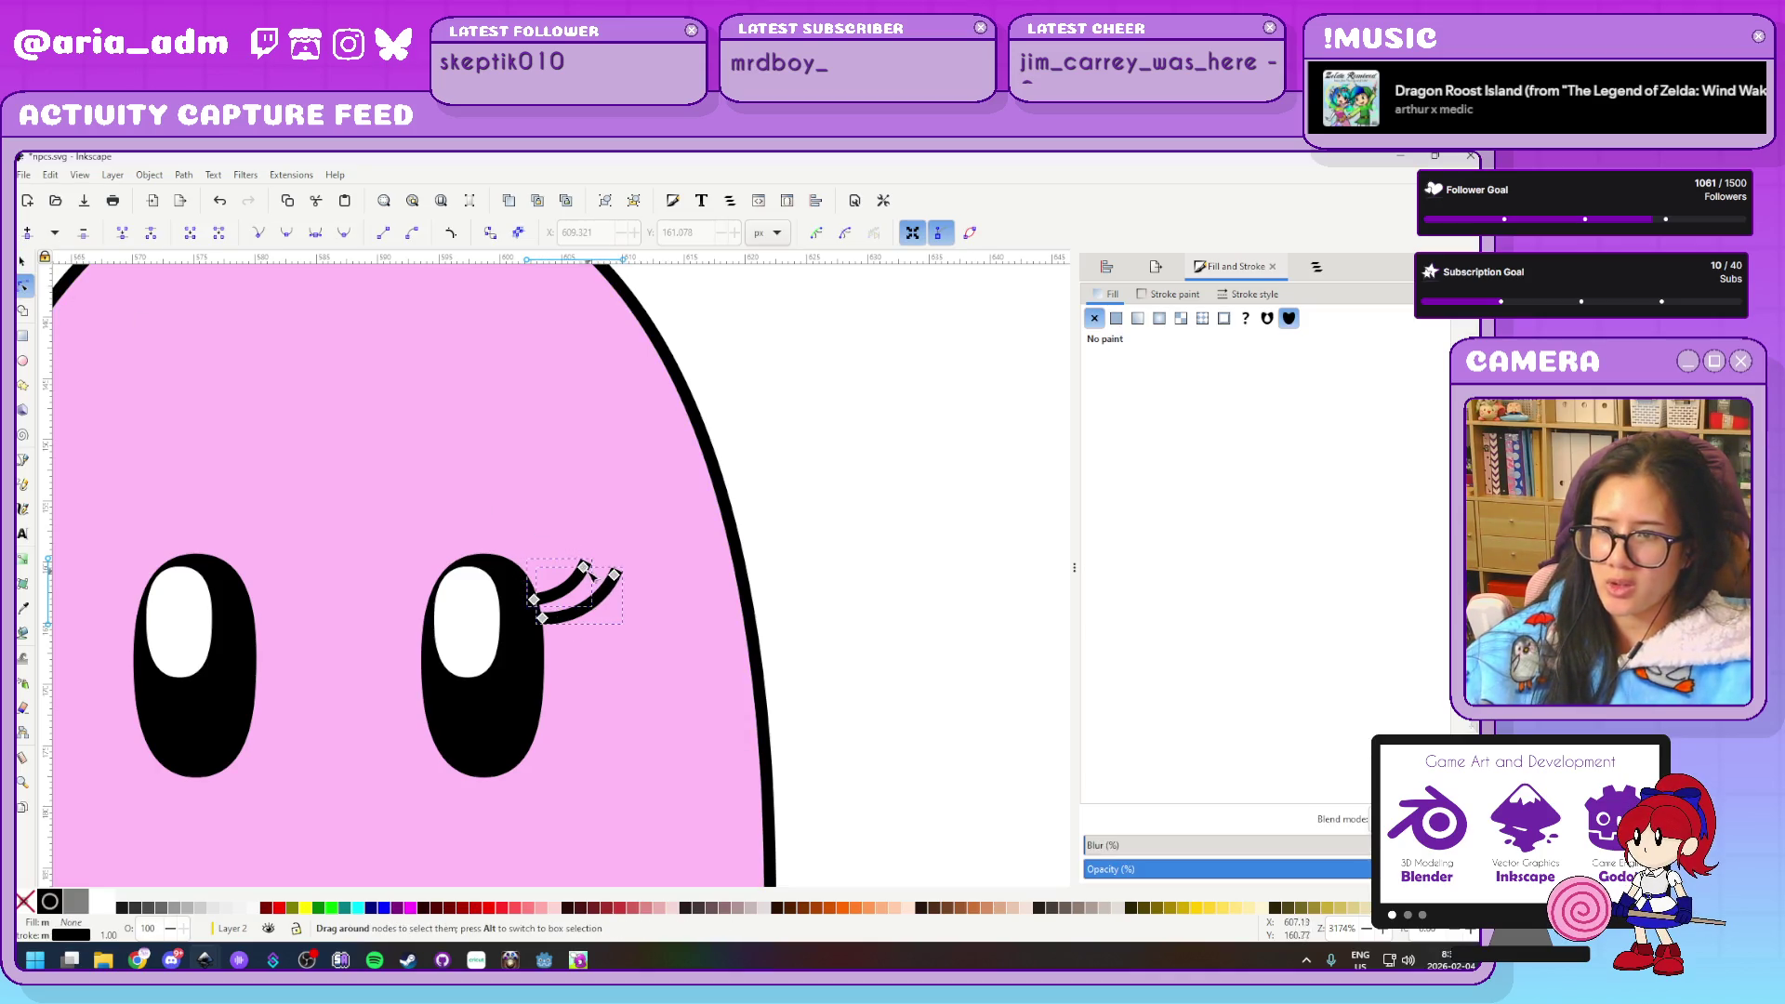
click(23, 262)
click(603, 587)
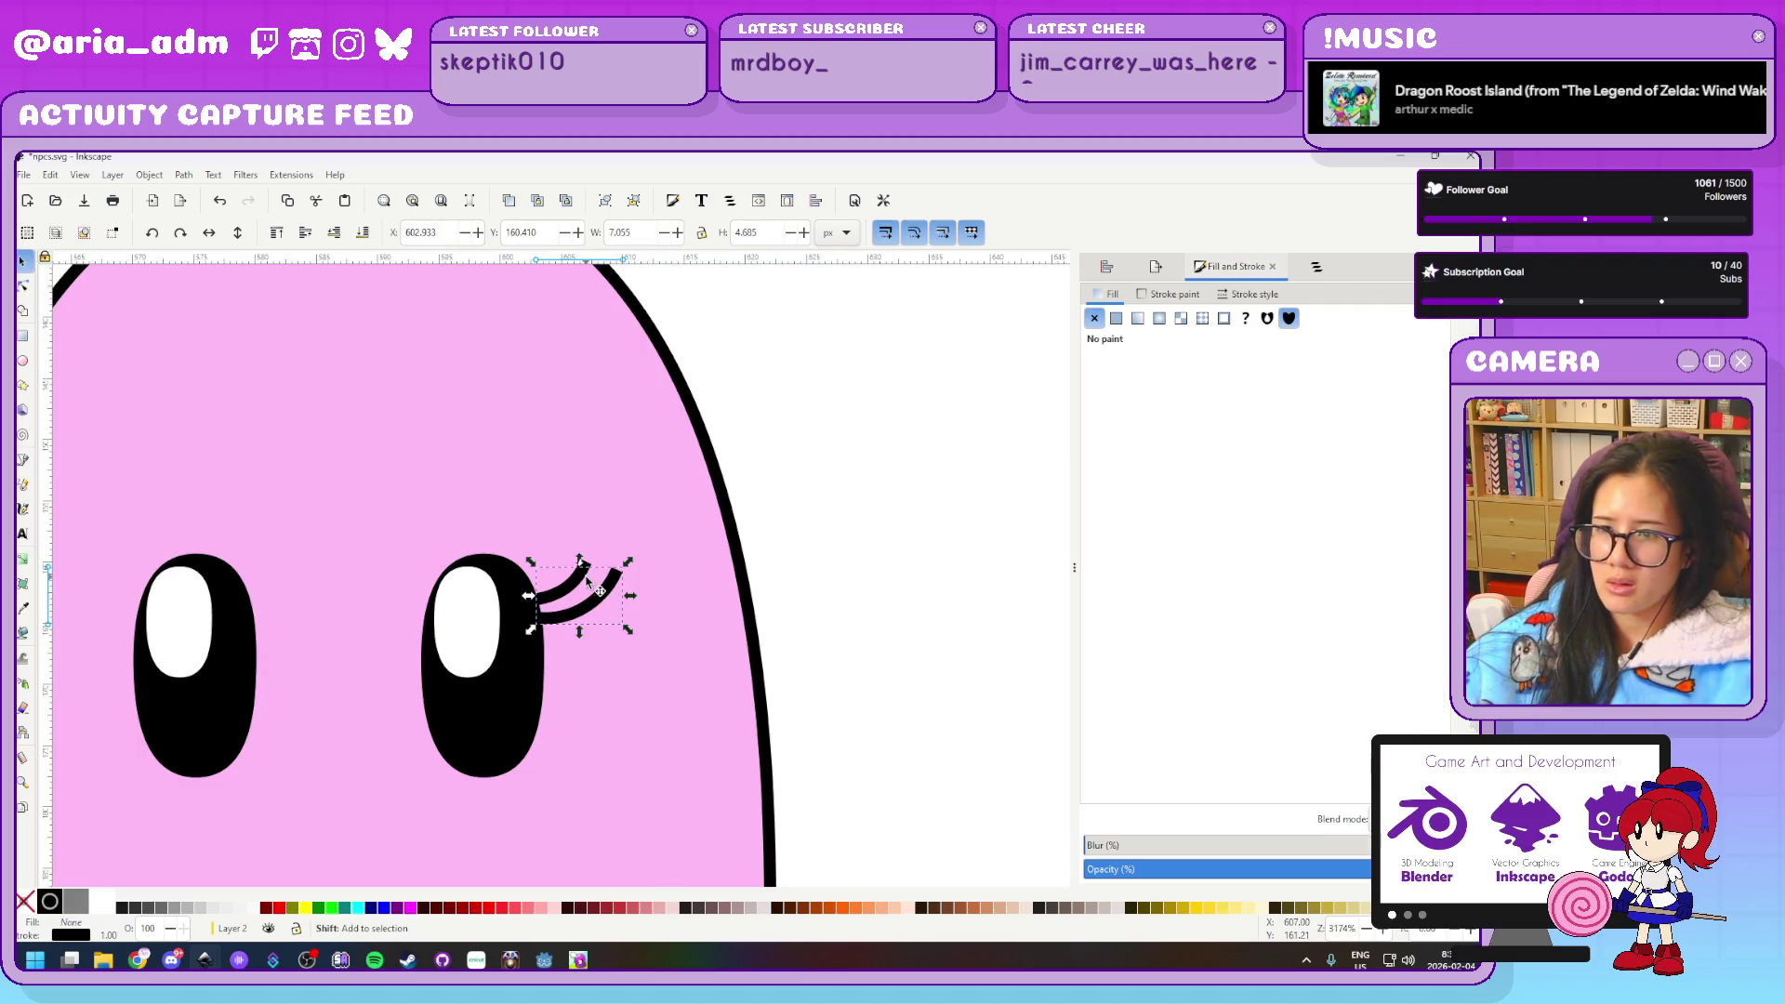
drag(597, 599, 532, 578)
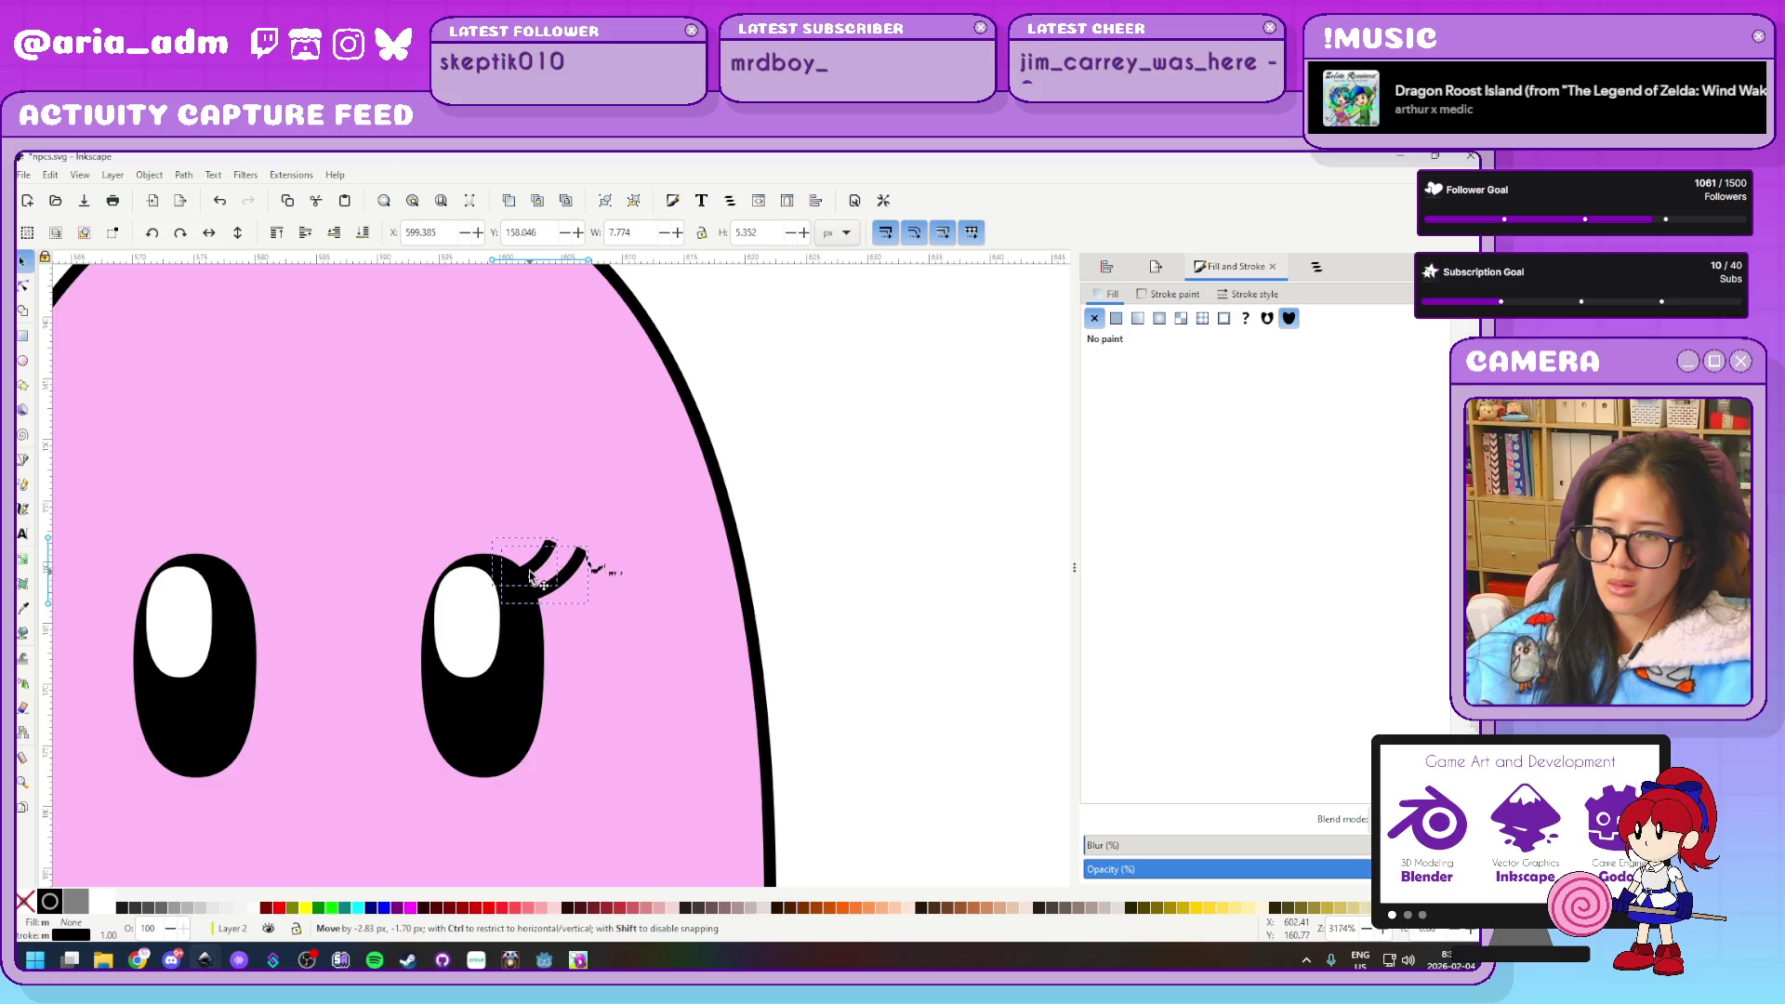
click(857, 594)
Group the two eyelashes, duplicate the group and mirror the copy horizontally
scroll(857, 595, down, 2)
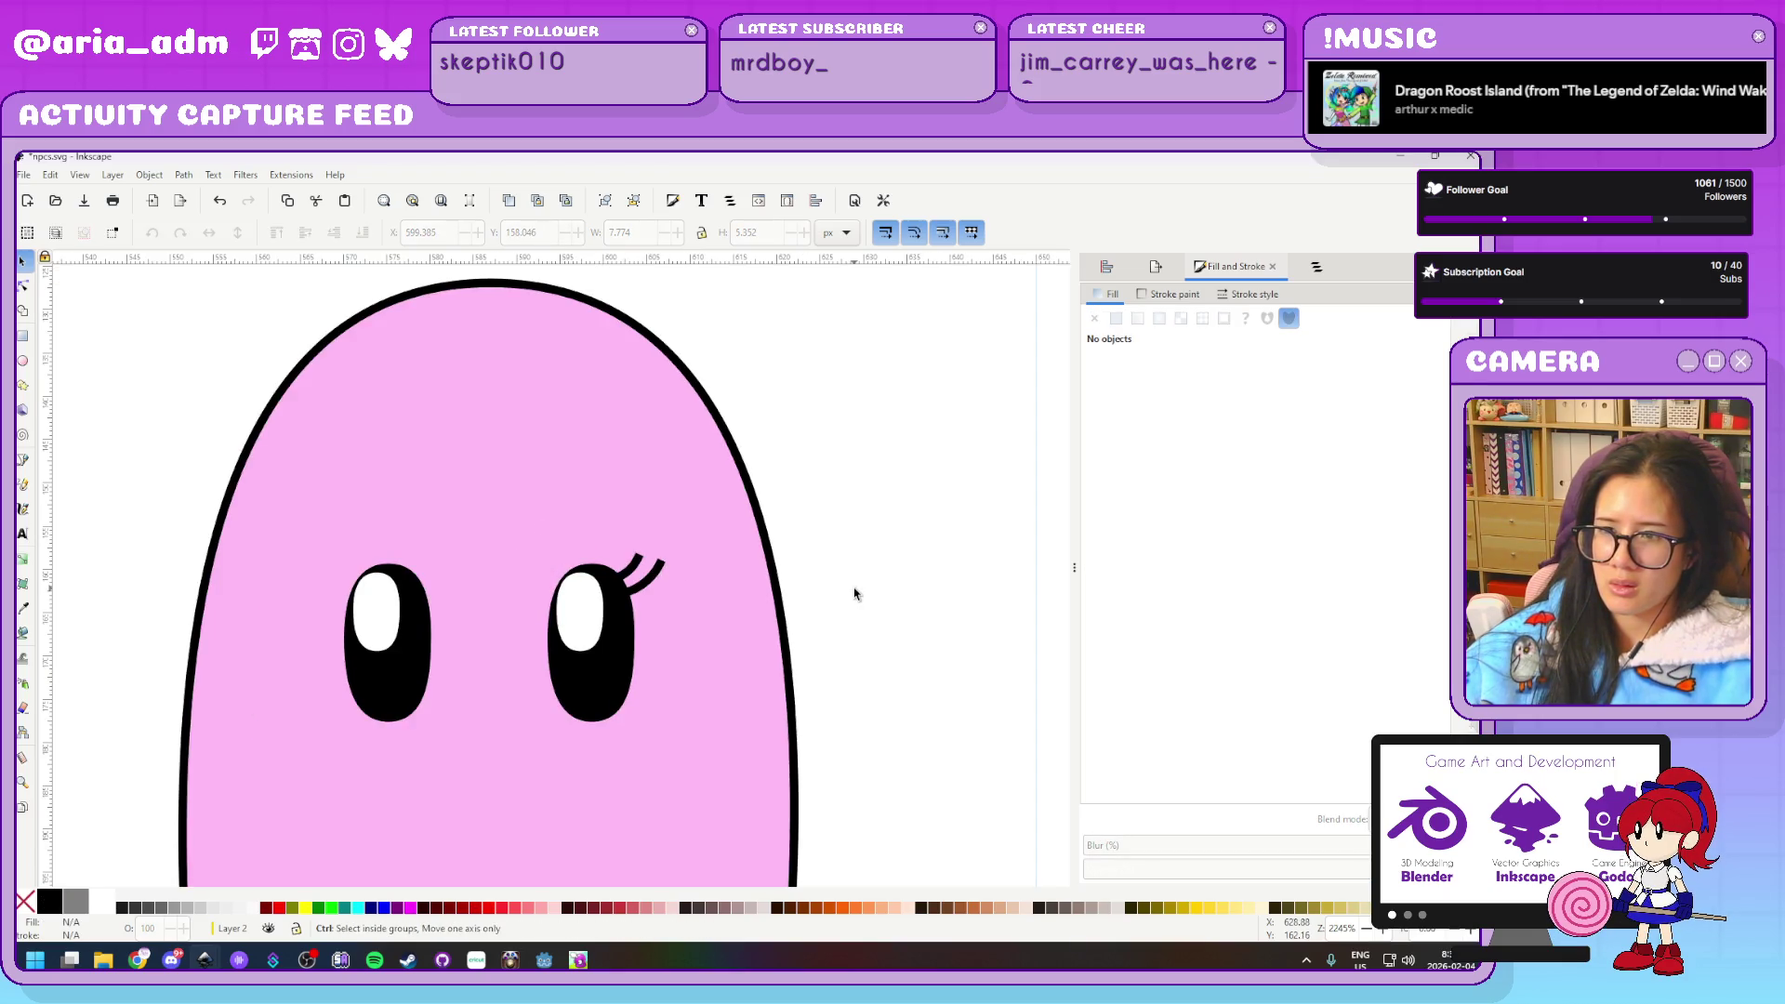
scroll(856, 594, down, 2)
scroll(918, 610, up, 1)
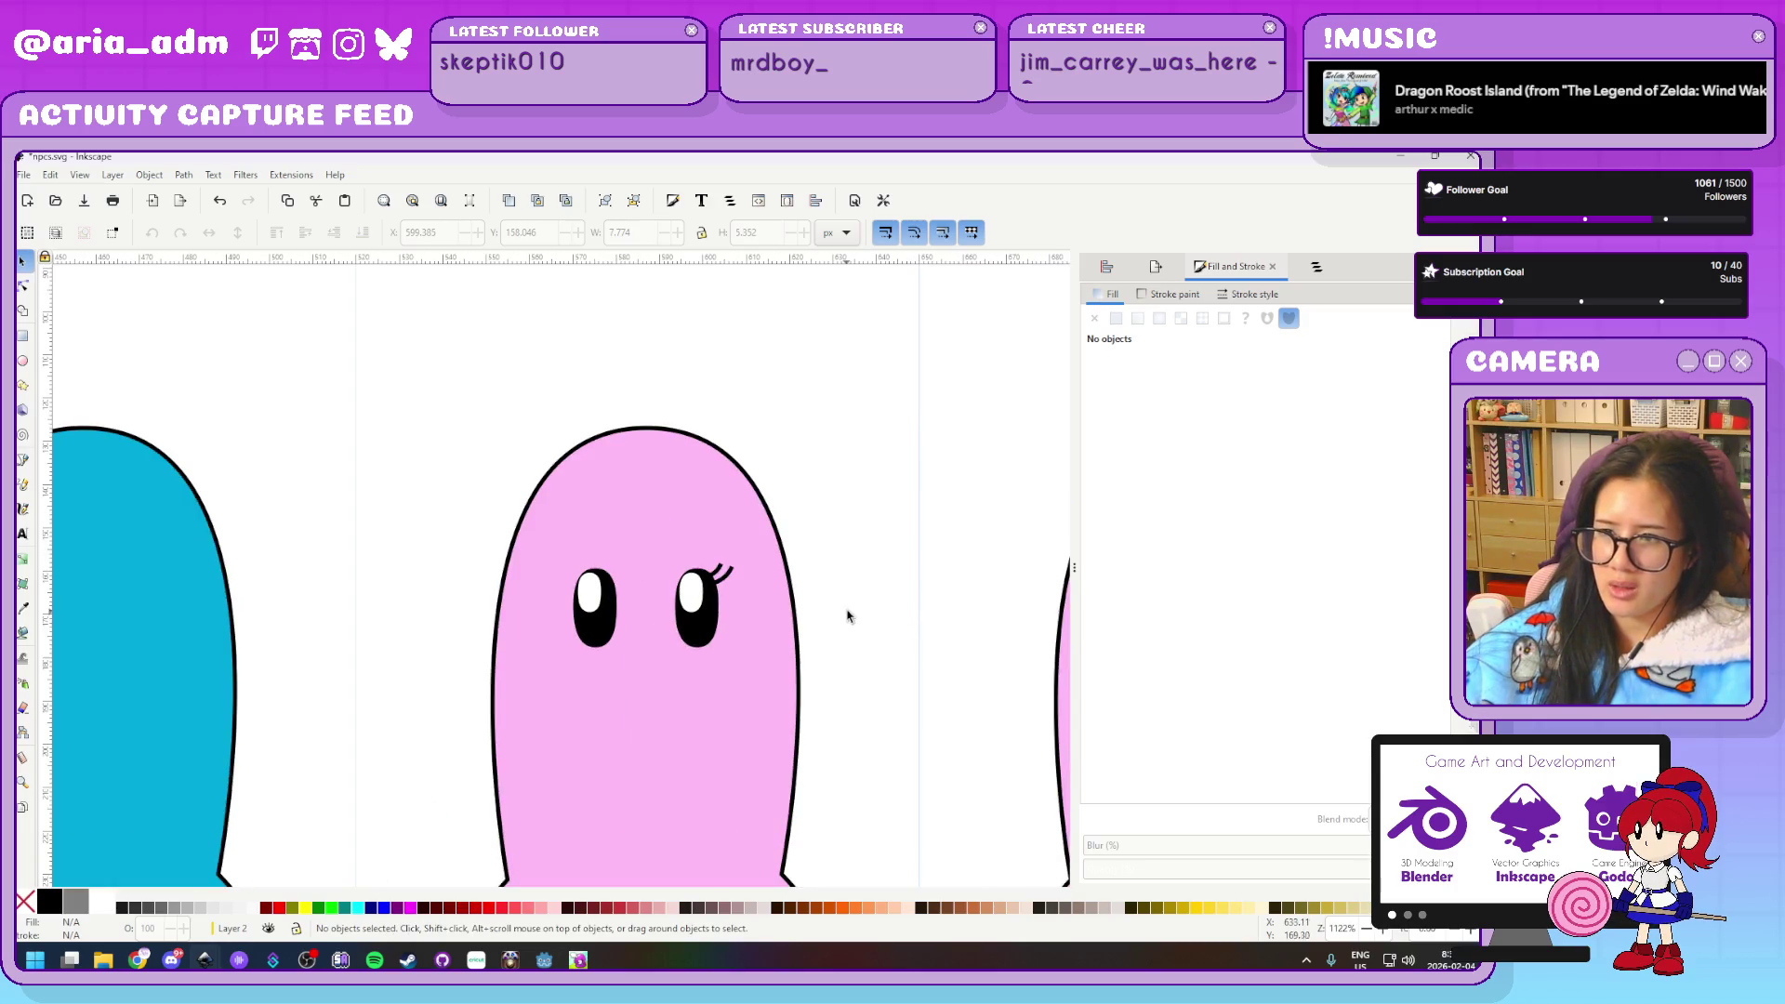
scroll(988, 595, left, 3)
scroll(988, 595, right, 1)
scroll(963, 592, up, 2)
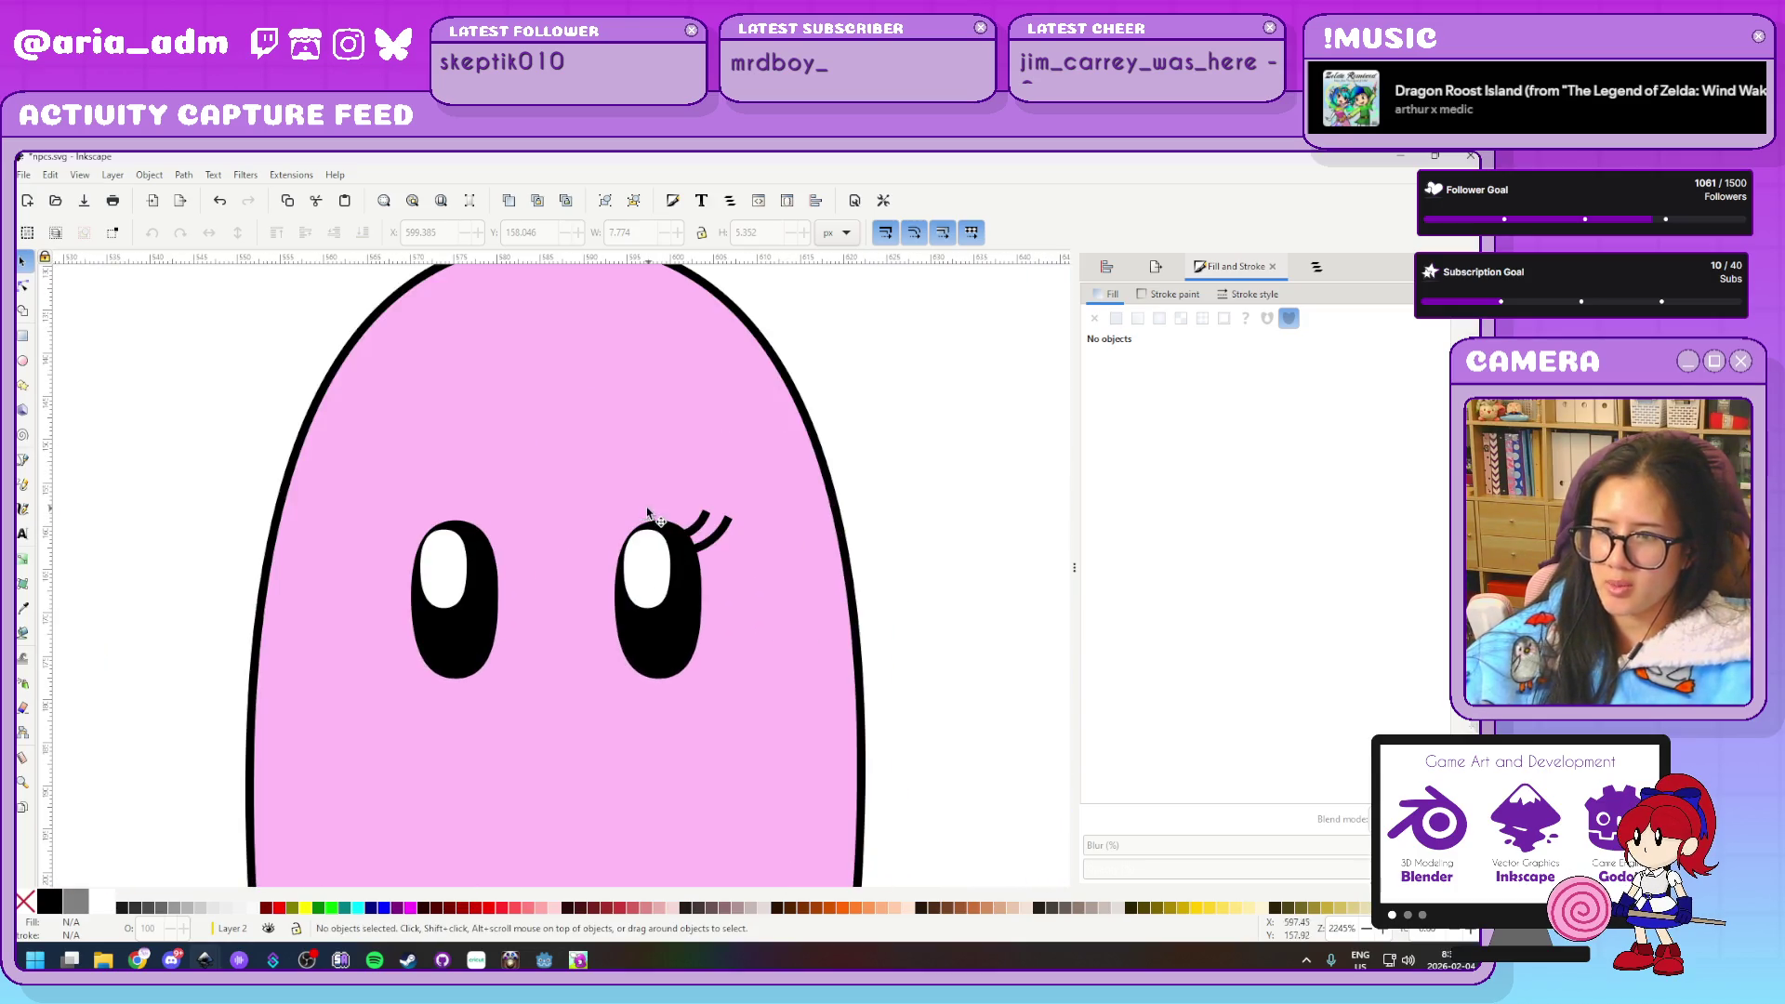
click(718, 532)
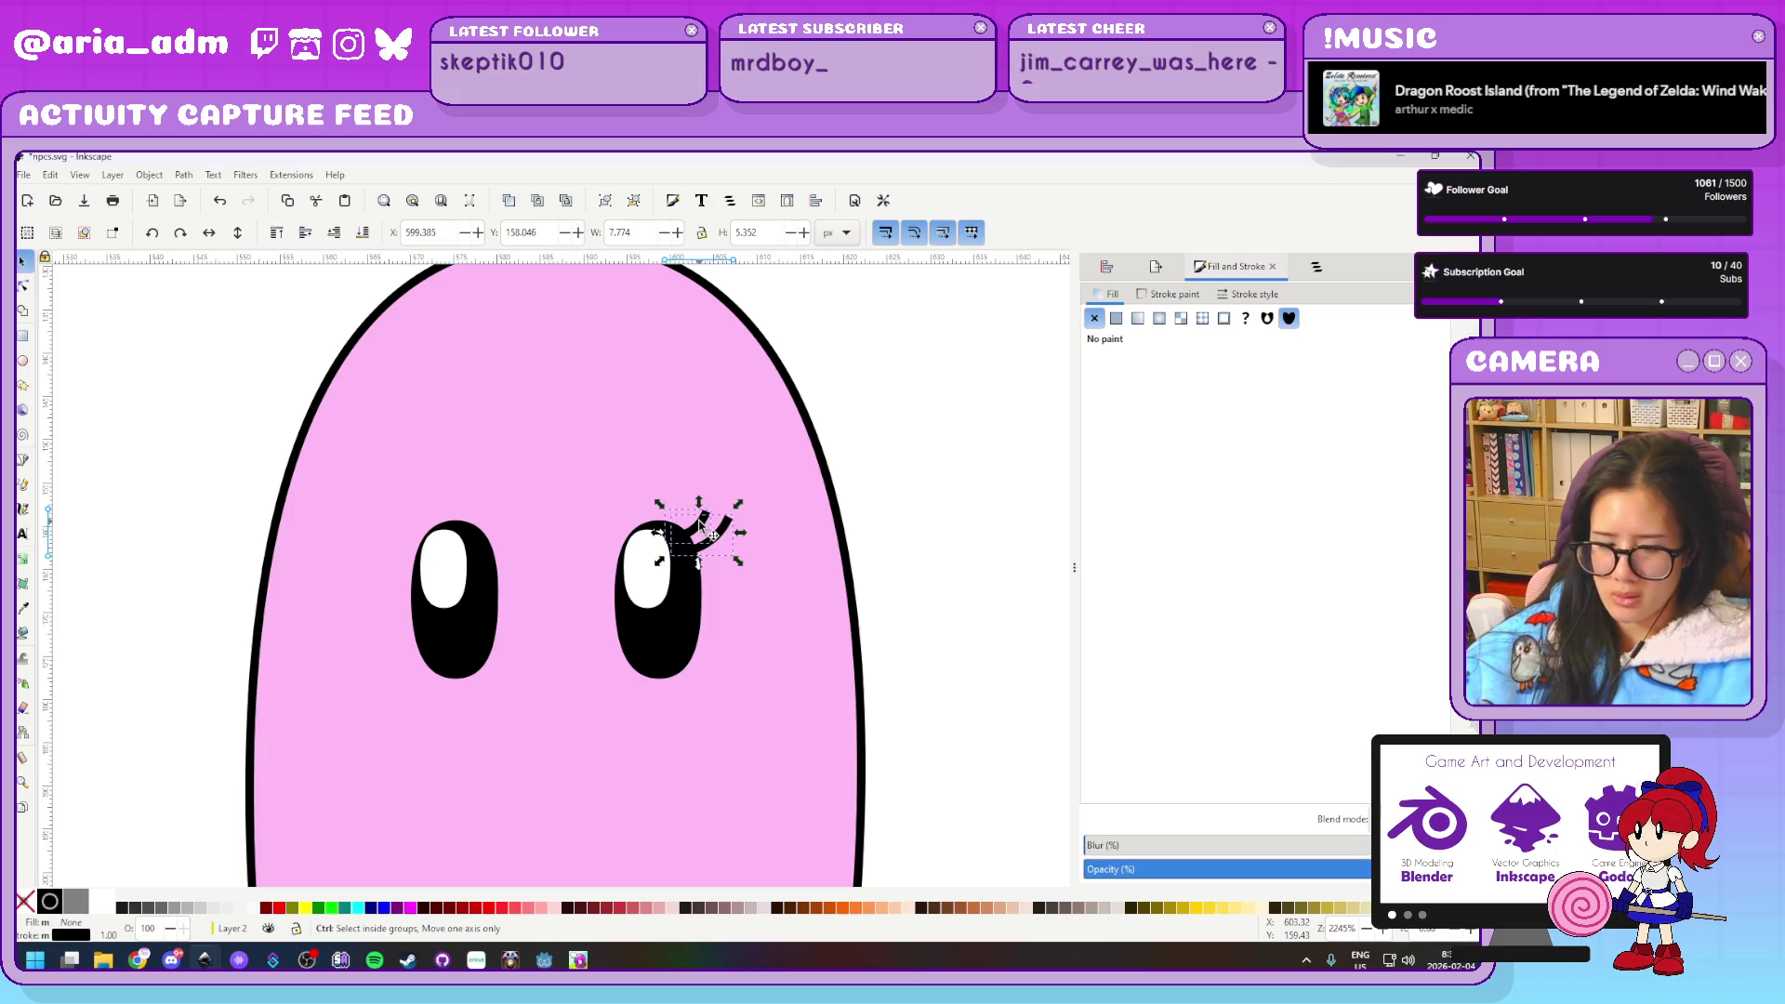
shift+click(707, 527)
key(ctrl+g)
key(ctrl+d)
key(shift+Left)
key(shift+Left)
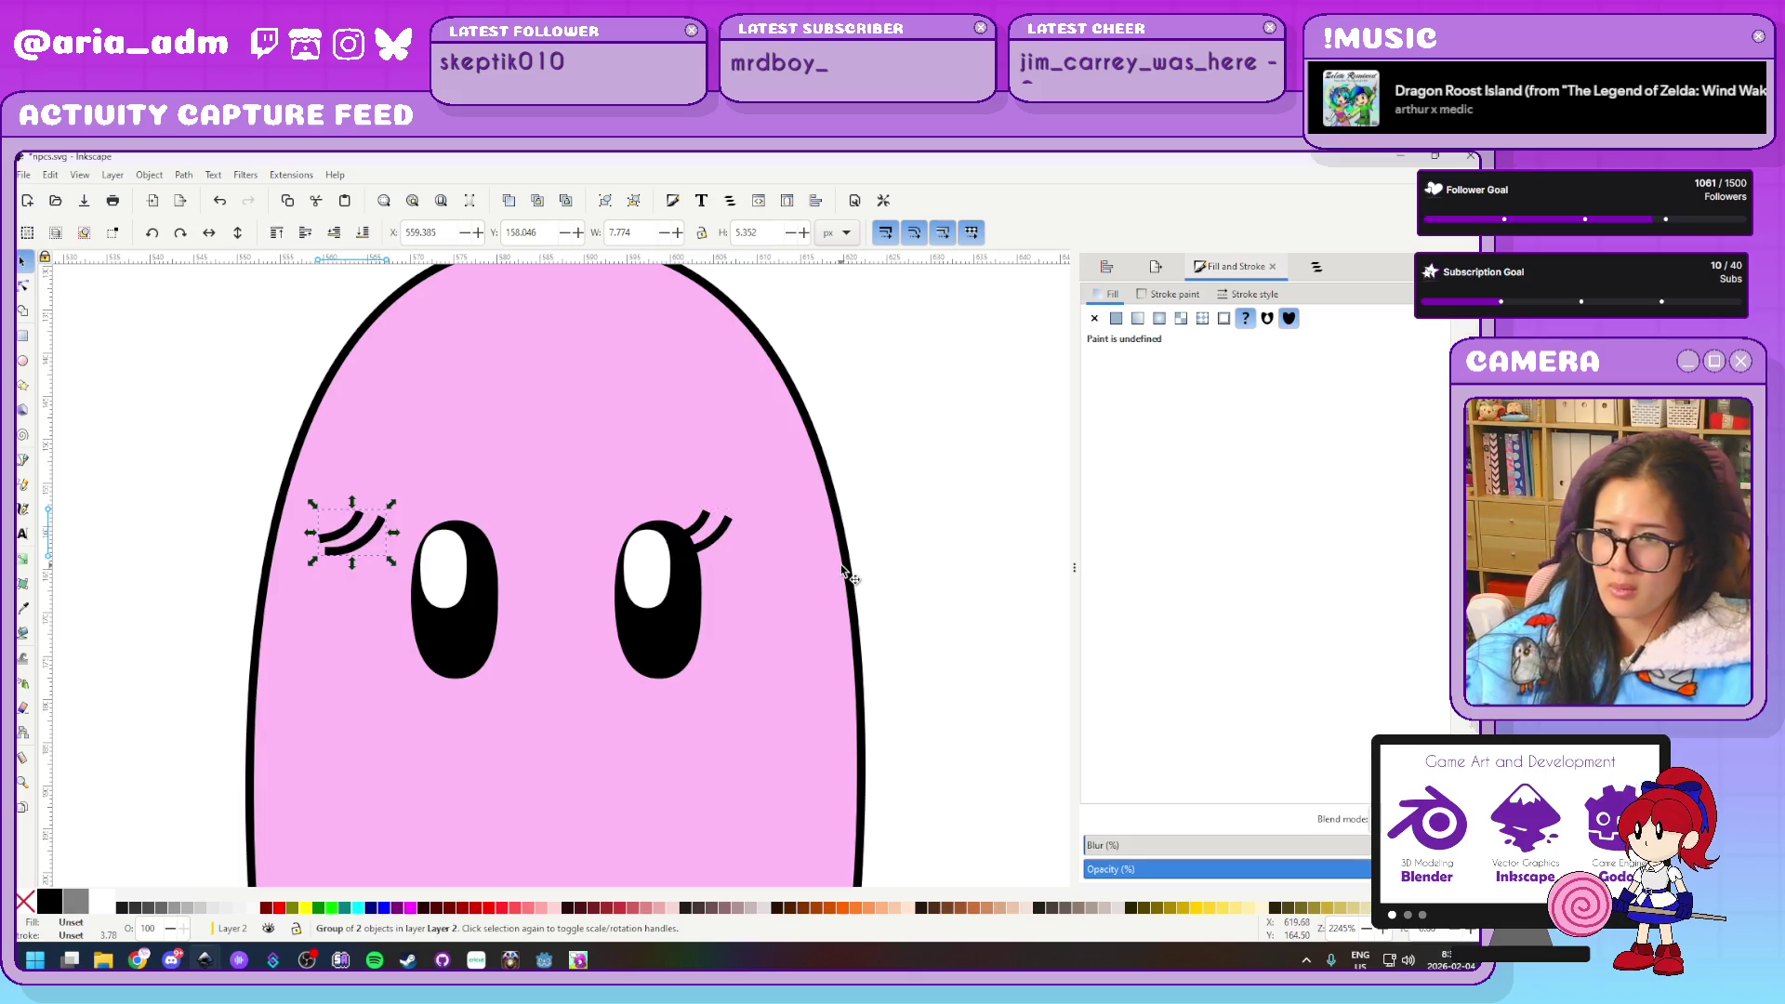
Position the mirrored lashes on the left eye and lower them behind the eye
click(209, 232)
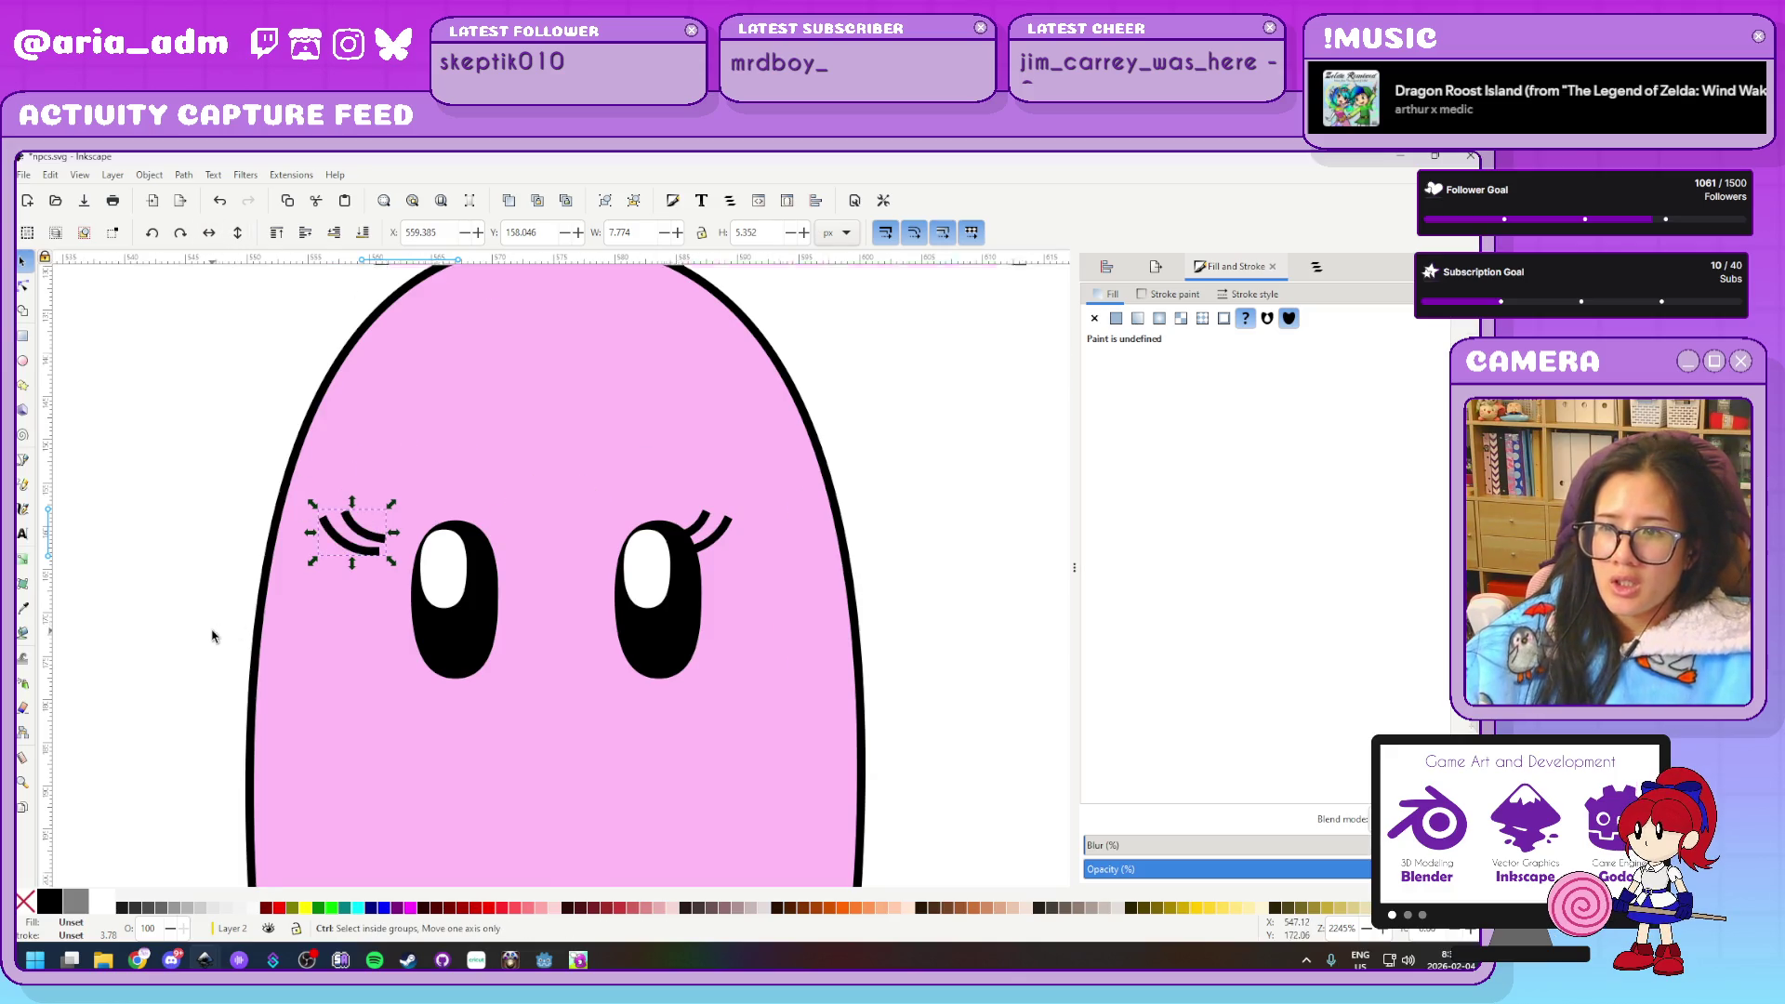
scroll(214, 633, up, 1)
mouse_move(464, 523)
mouse_down()
mouse_move(599, 558)
mouse_move(577, 559)
mouse_up()
click(336, 235)
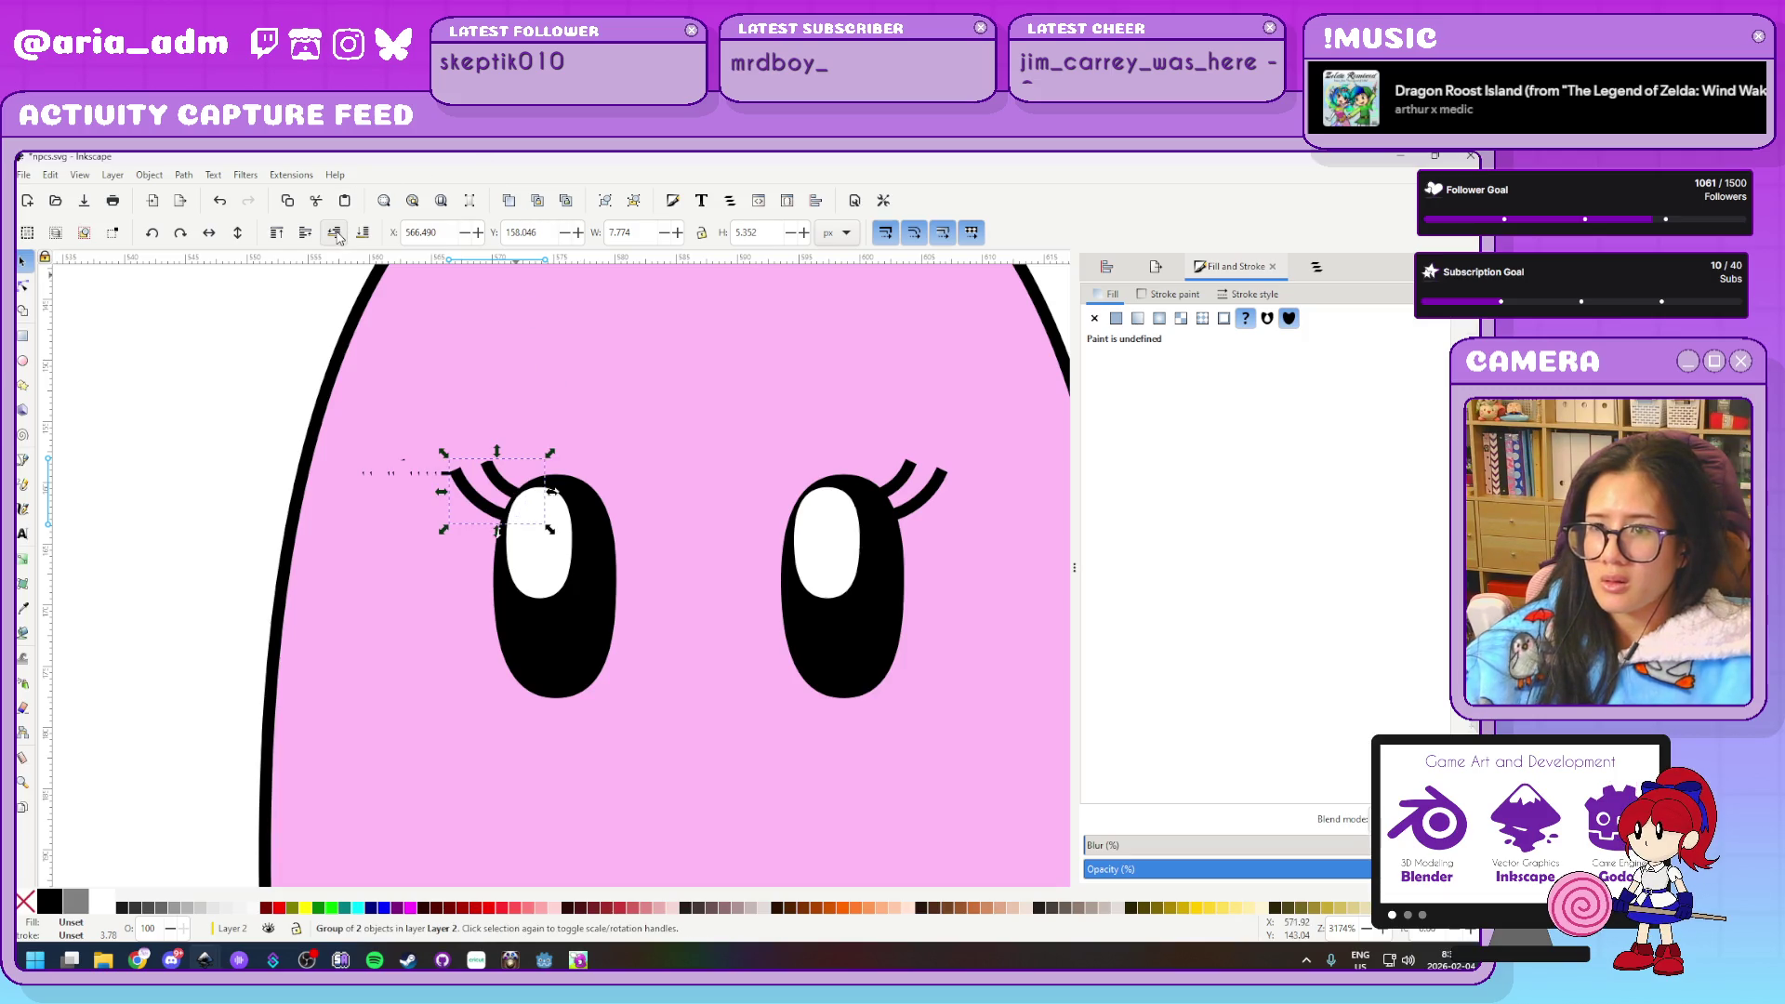
click(175, 552)
scroll(176, 552, down, 3)
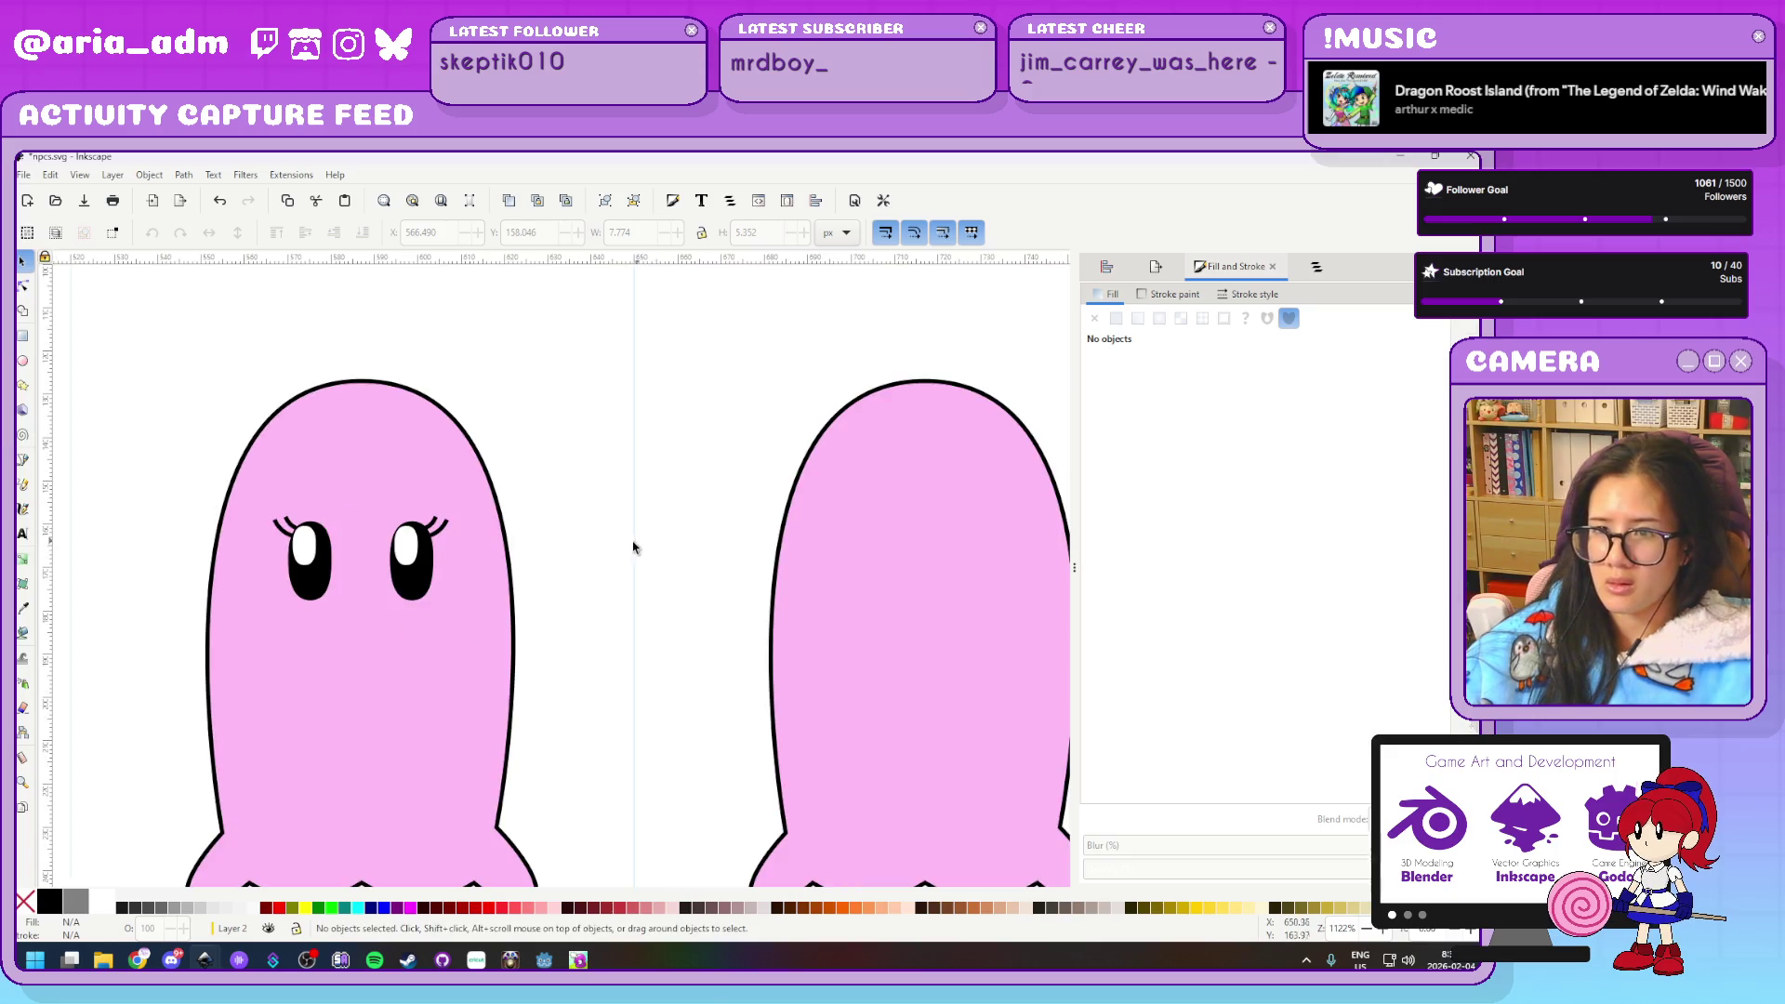
Draw a small oval on the pink ghost's cheek and fill it with a muted pink
scroll(638, 545, down, 3)
scroll(632, 547, down, 3)
scroll(633, 547, up, 2)
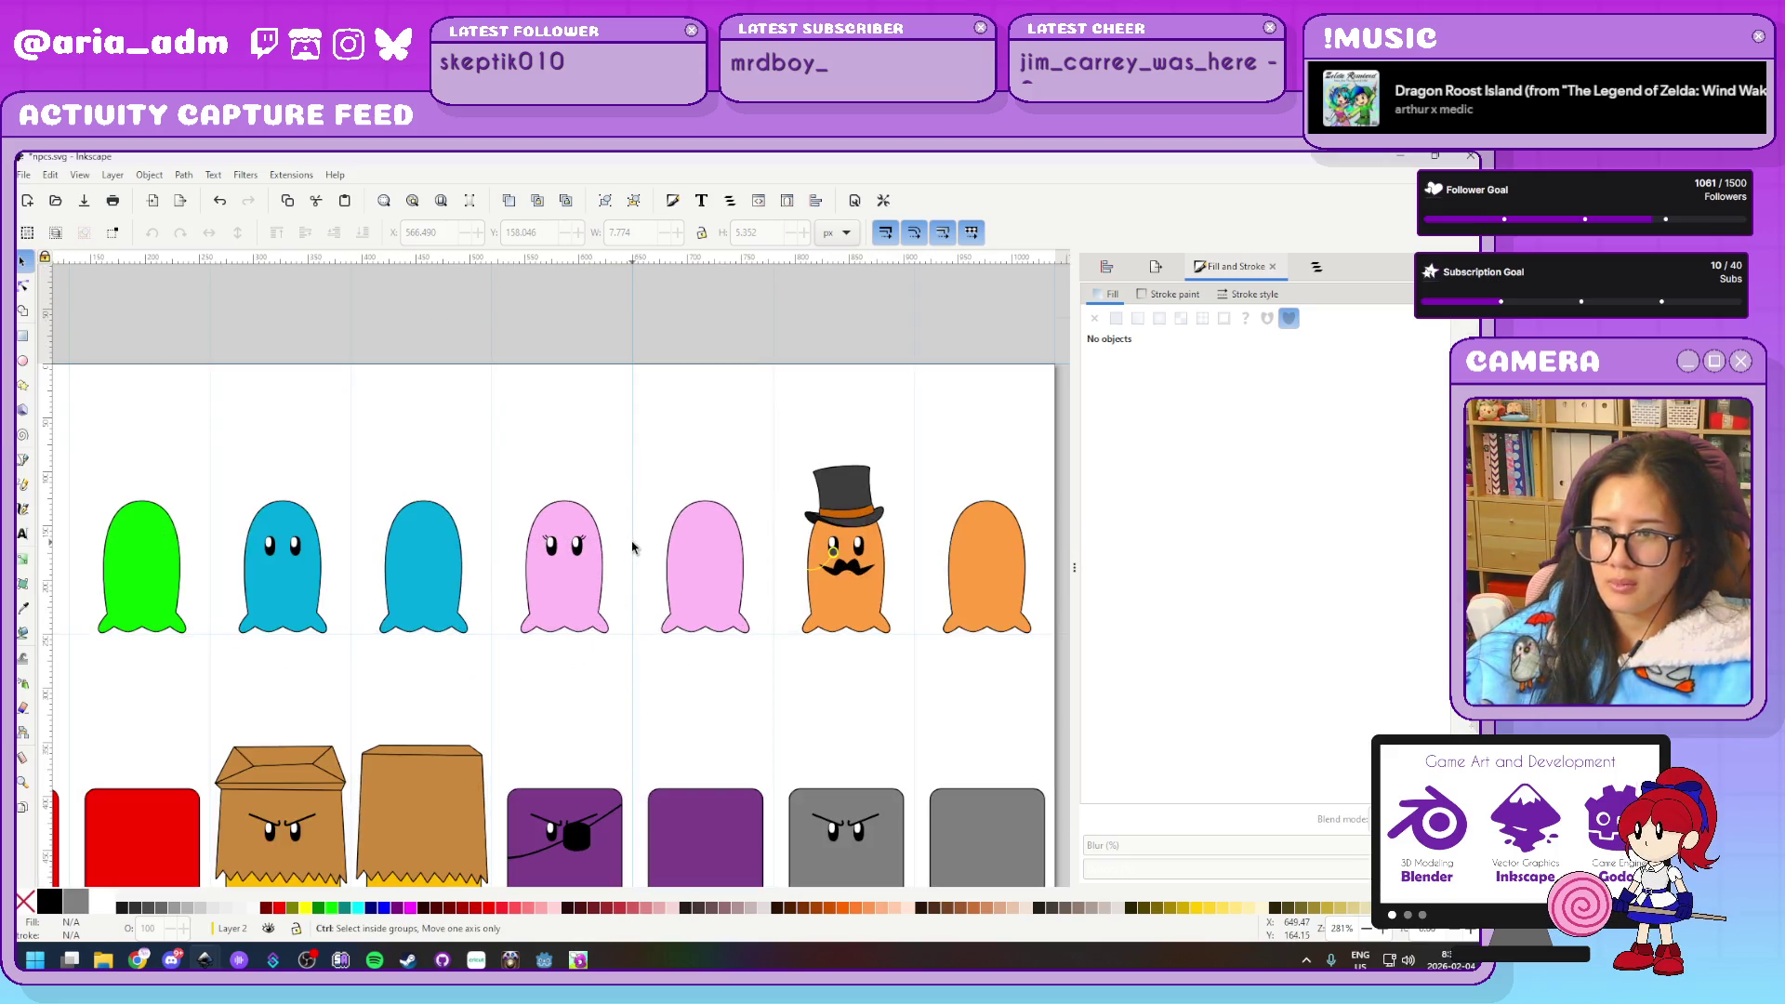
scroll(632, 547, up, 1)
scroll(632, 547, up, 1)
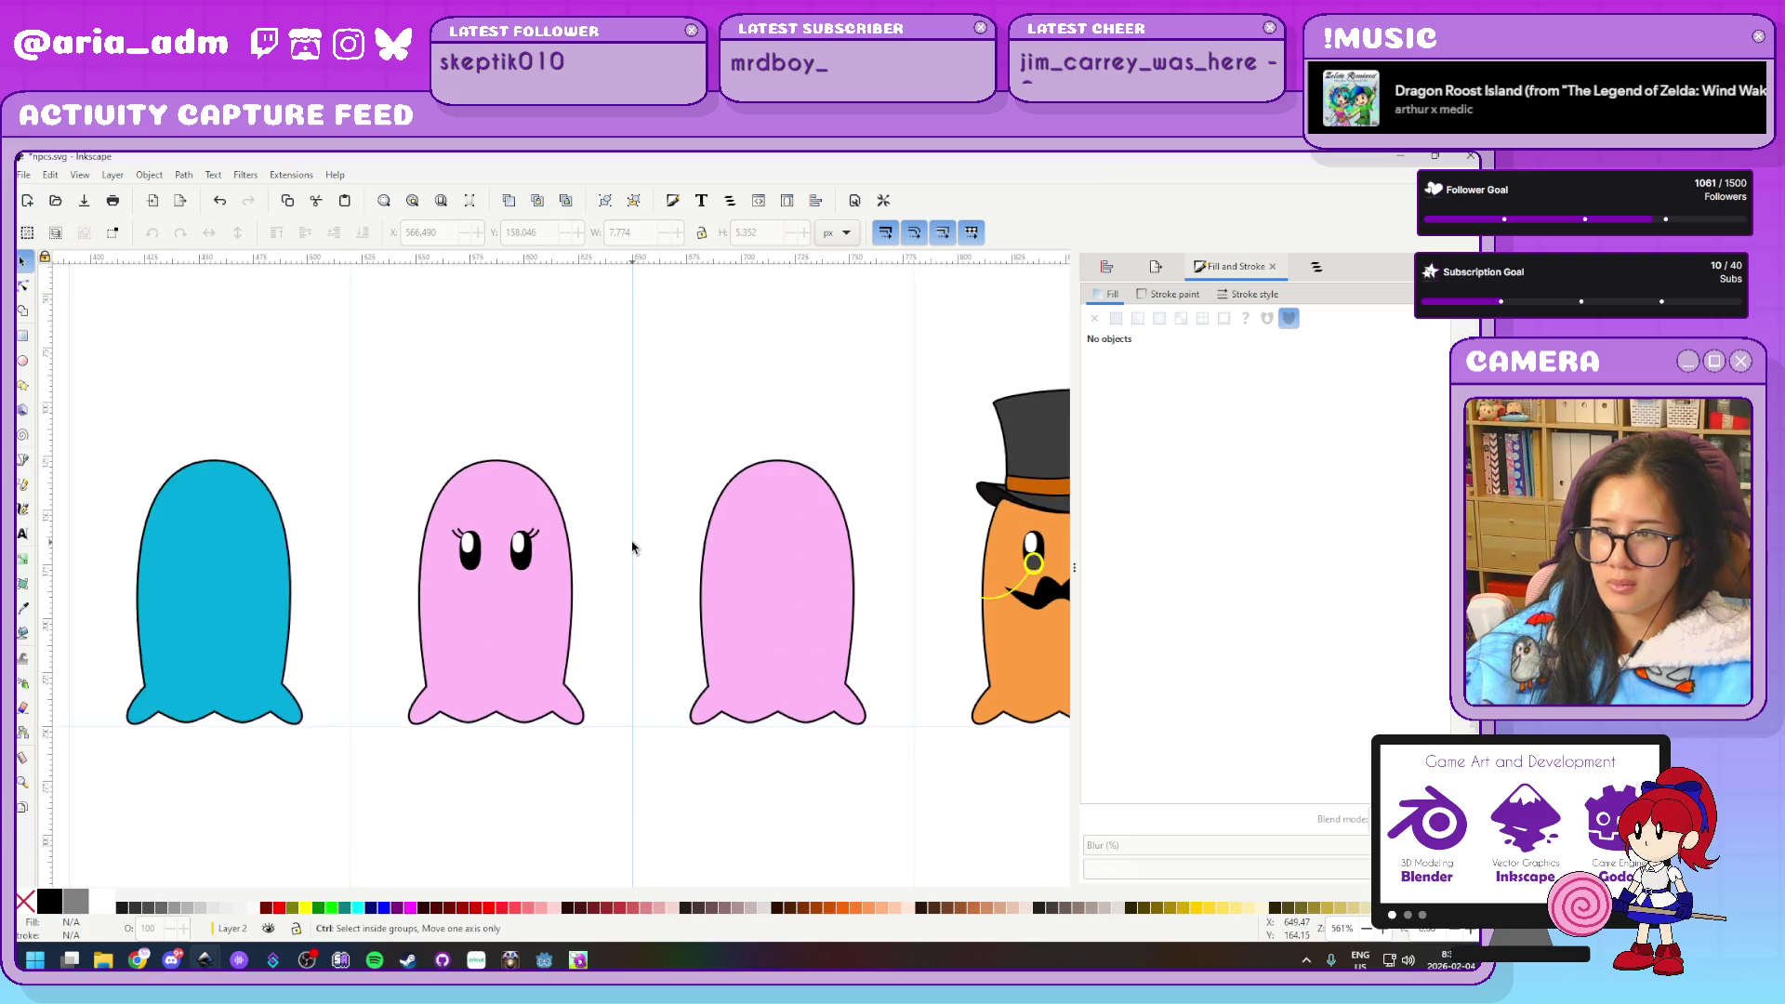
scroll(632, 547, up, 1)
key(e)
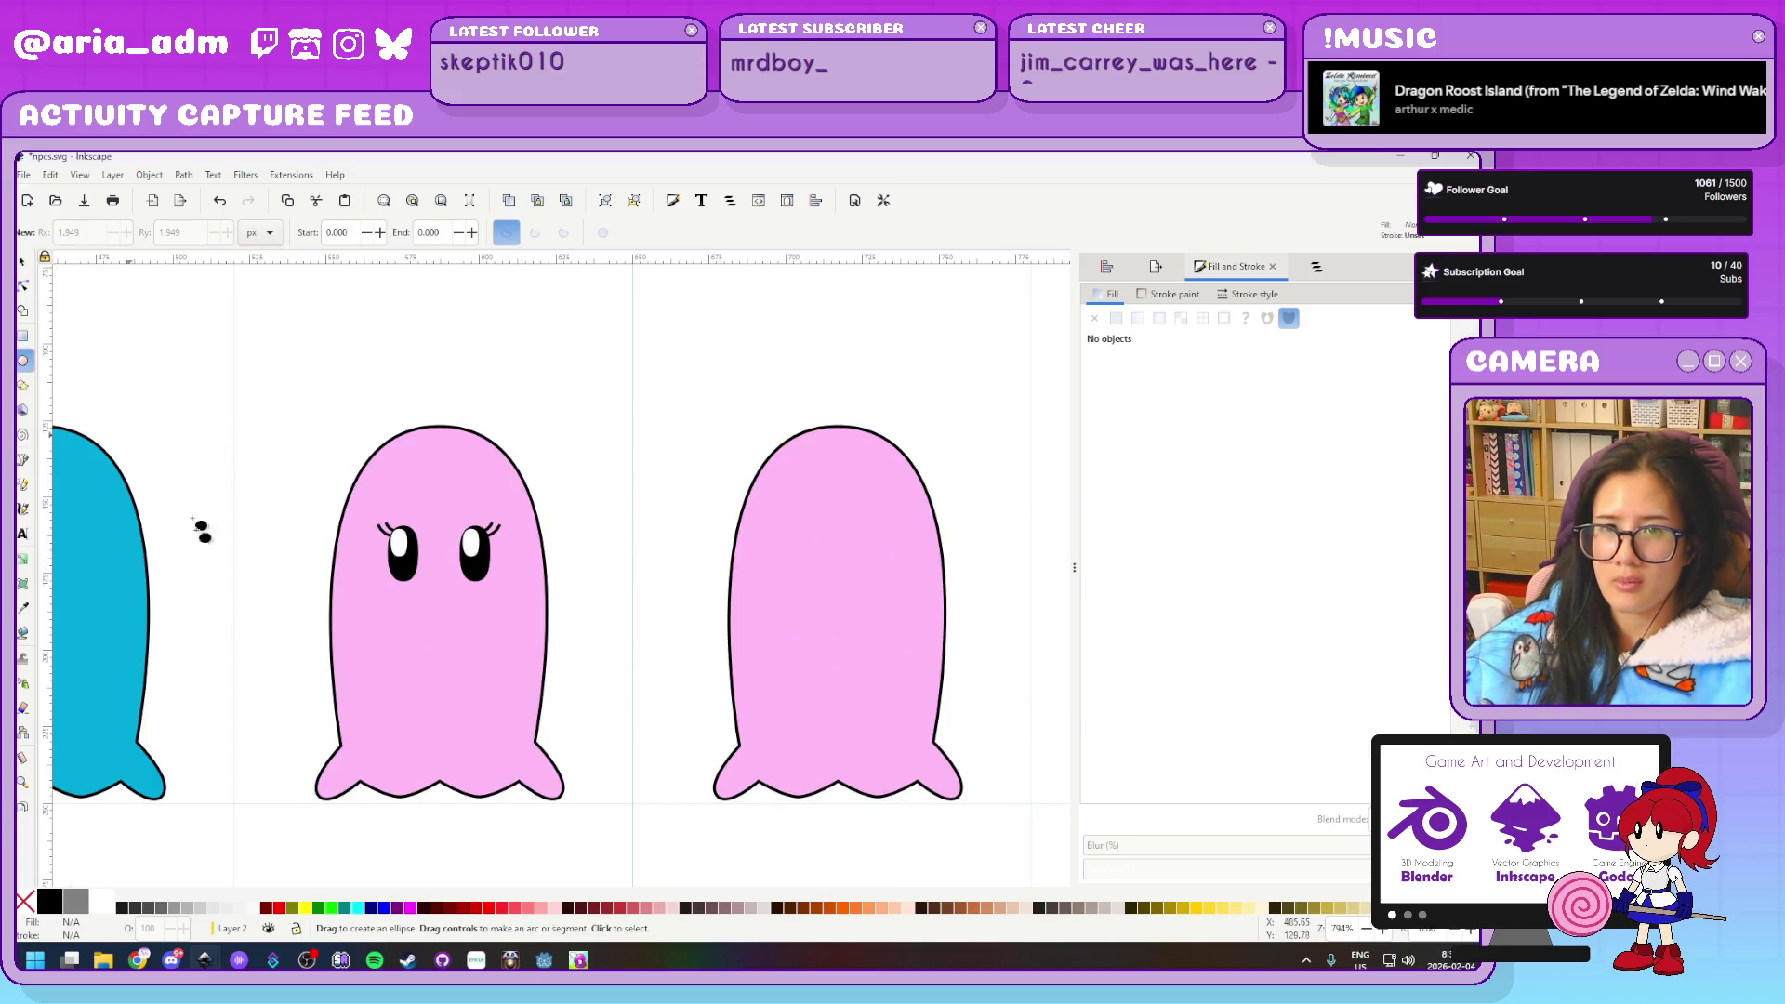
scroll(235, 604, up, 1)
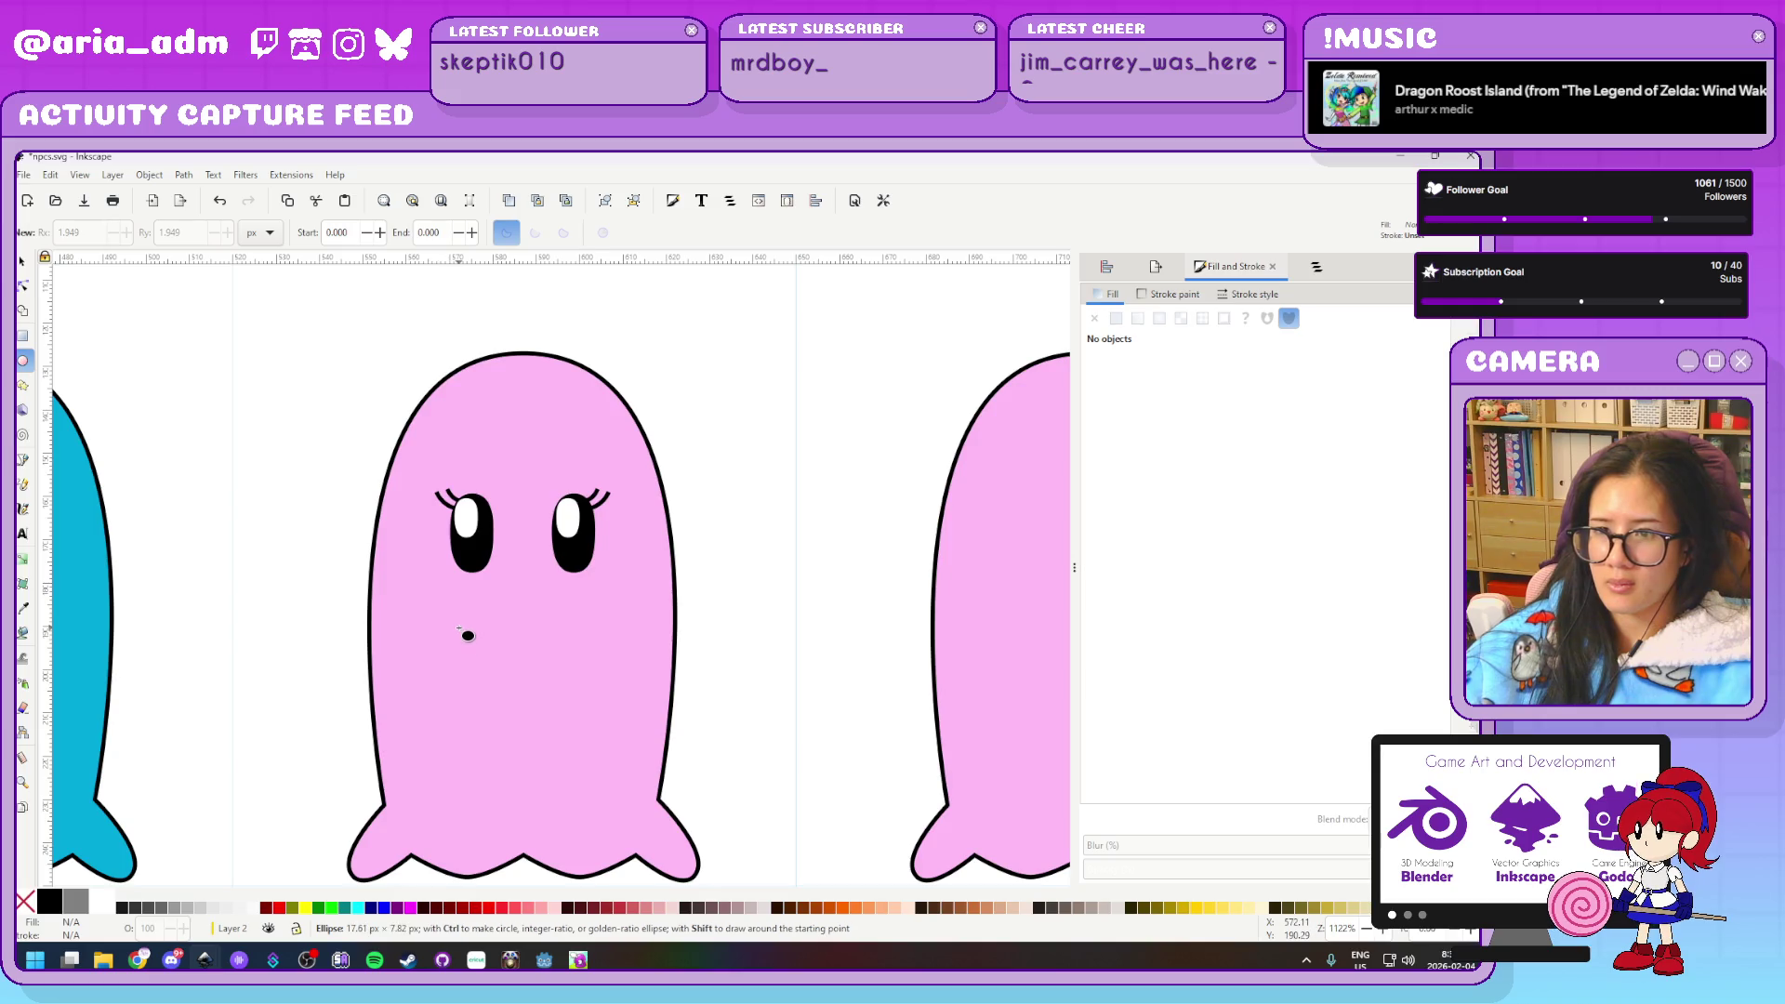
drag(458, 627, 383, 596)
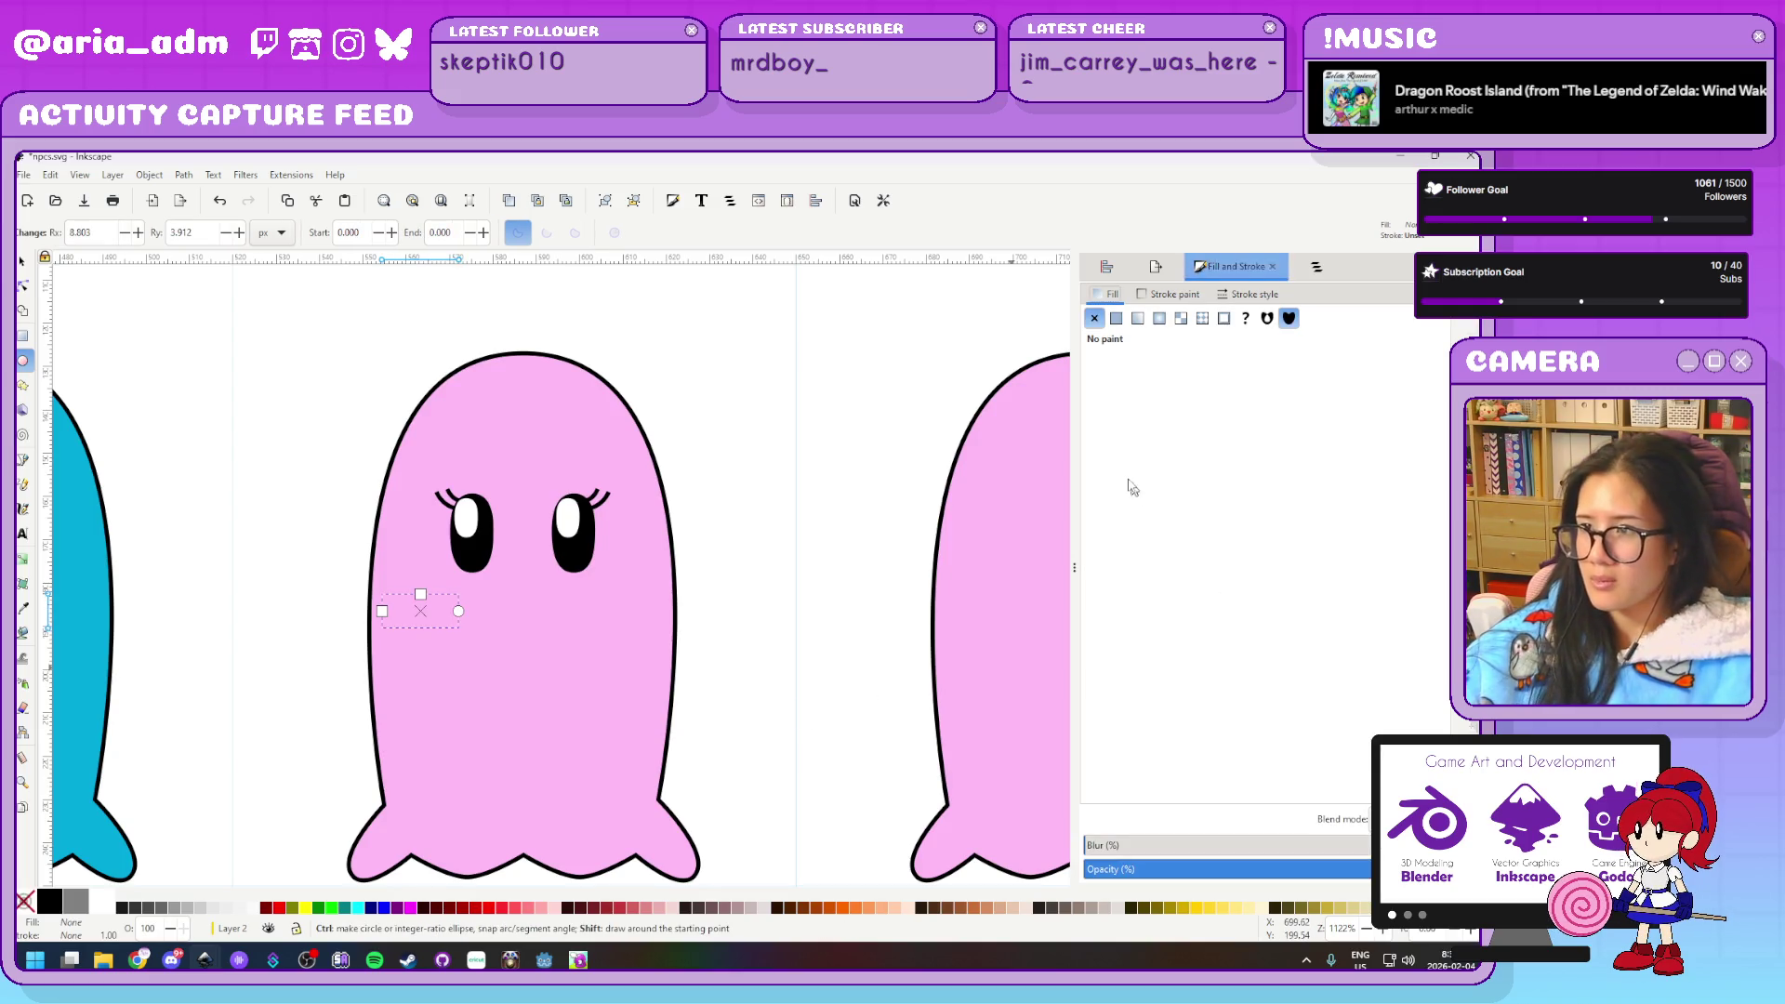
click(1116, 318)
mouse_move(1224, 546)
mouse_down()
mouse_move(1240, 565)
mouse_move(1224, 558)
mouse_up()
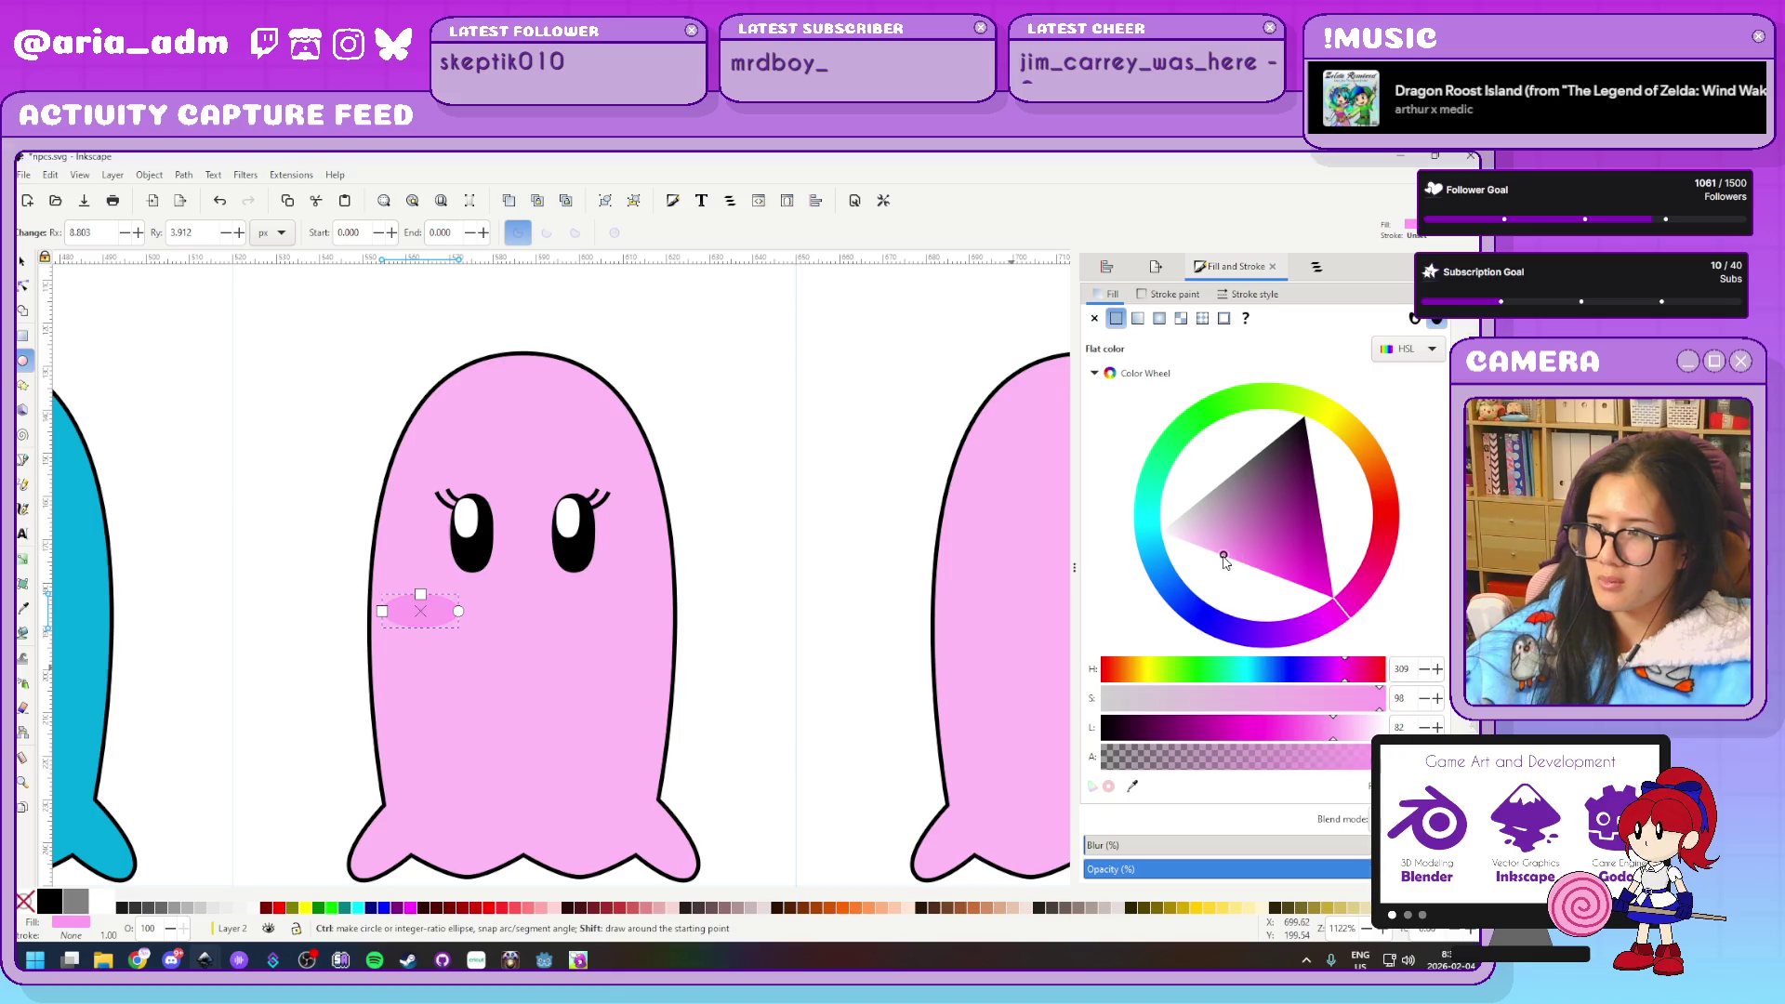
drag(1351, 618, 1365, 586)
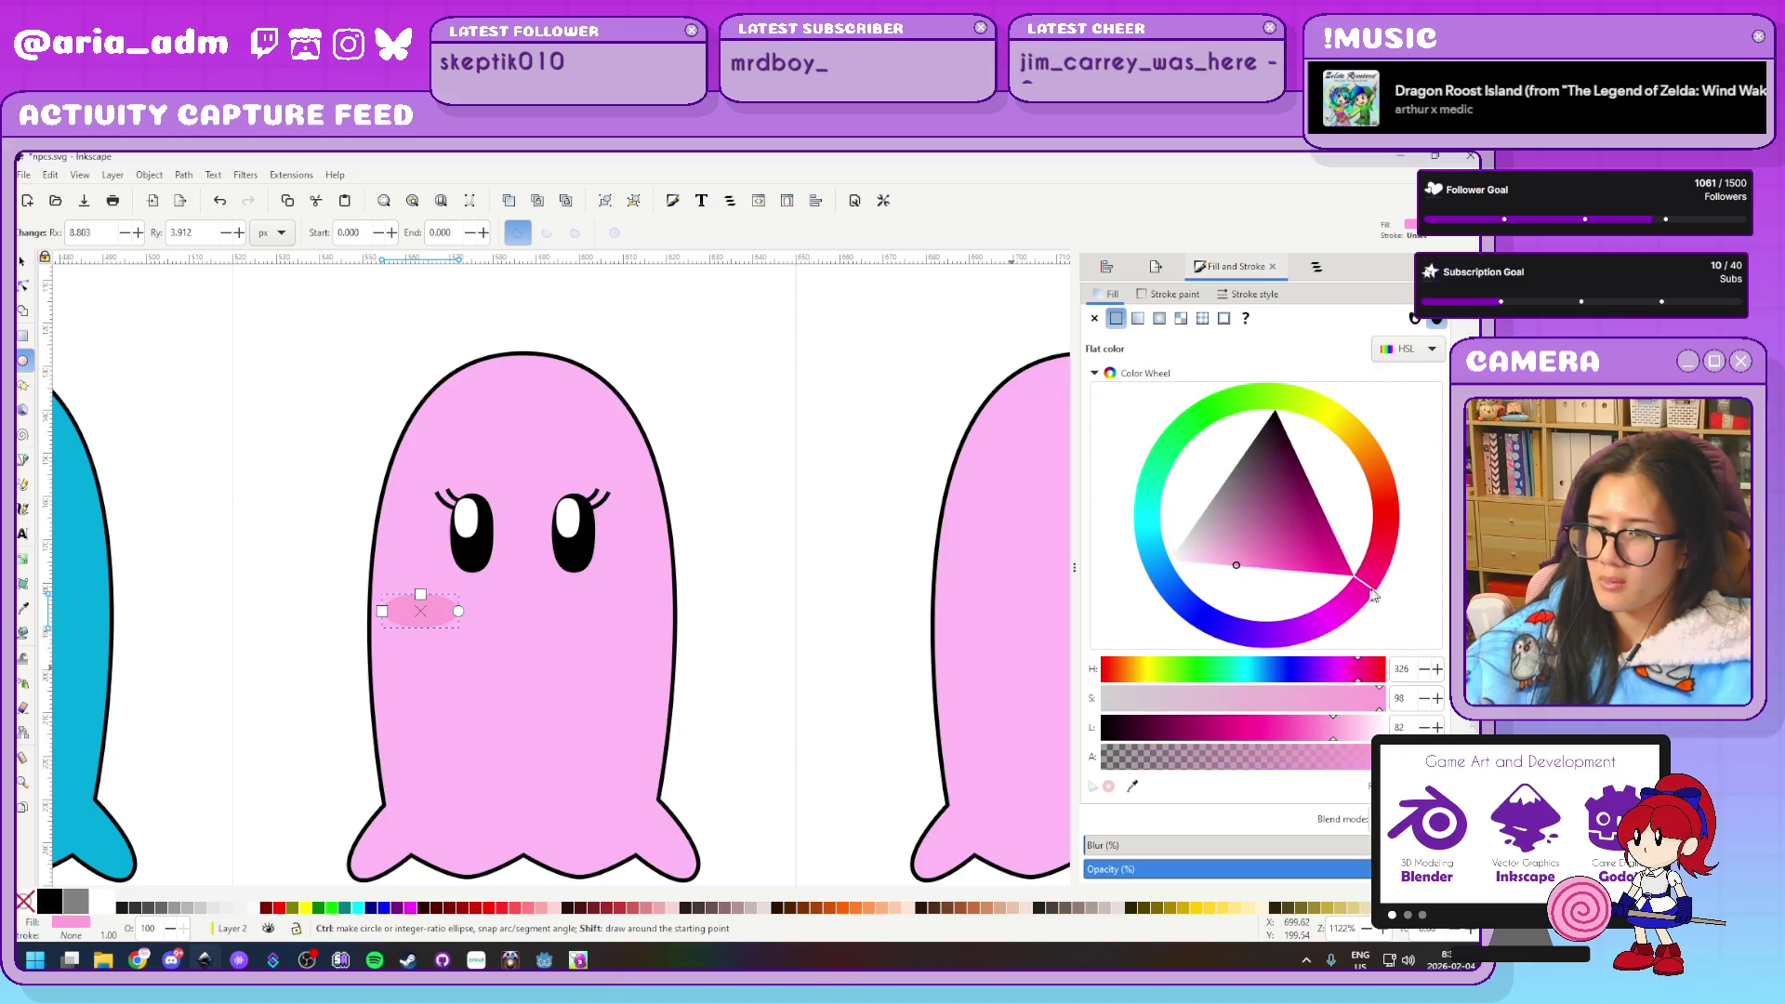
Move the cheek oval up under the eye and duplicate it onto the other cheek
click(23, 263)
click(316, 651)
scroll(321, 655, up, 1)
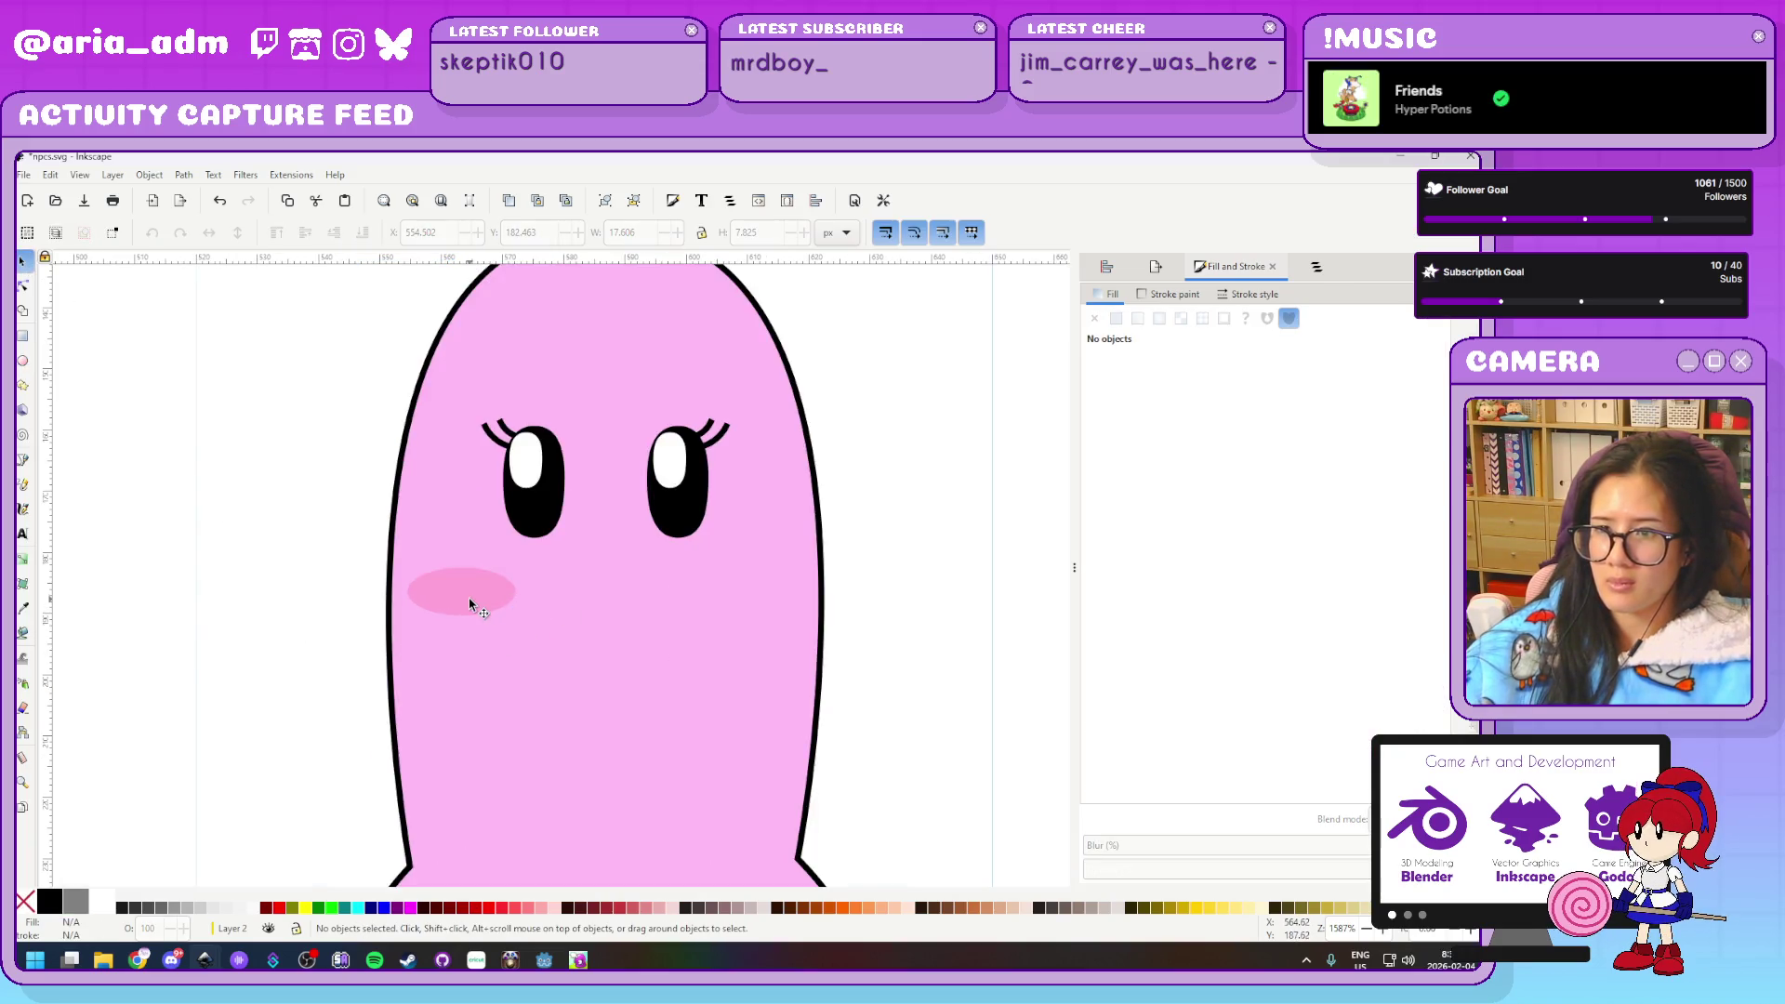
click(459, 600)
drag(458, 600, 473, 579)
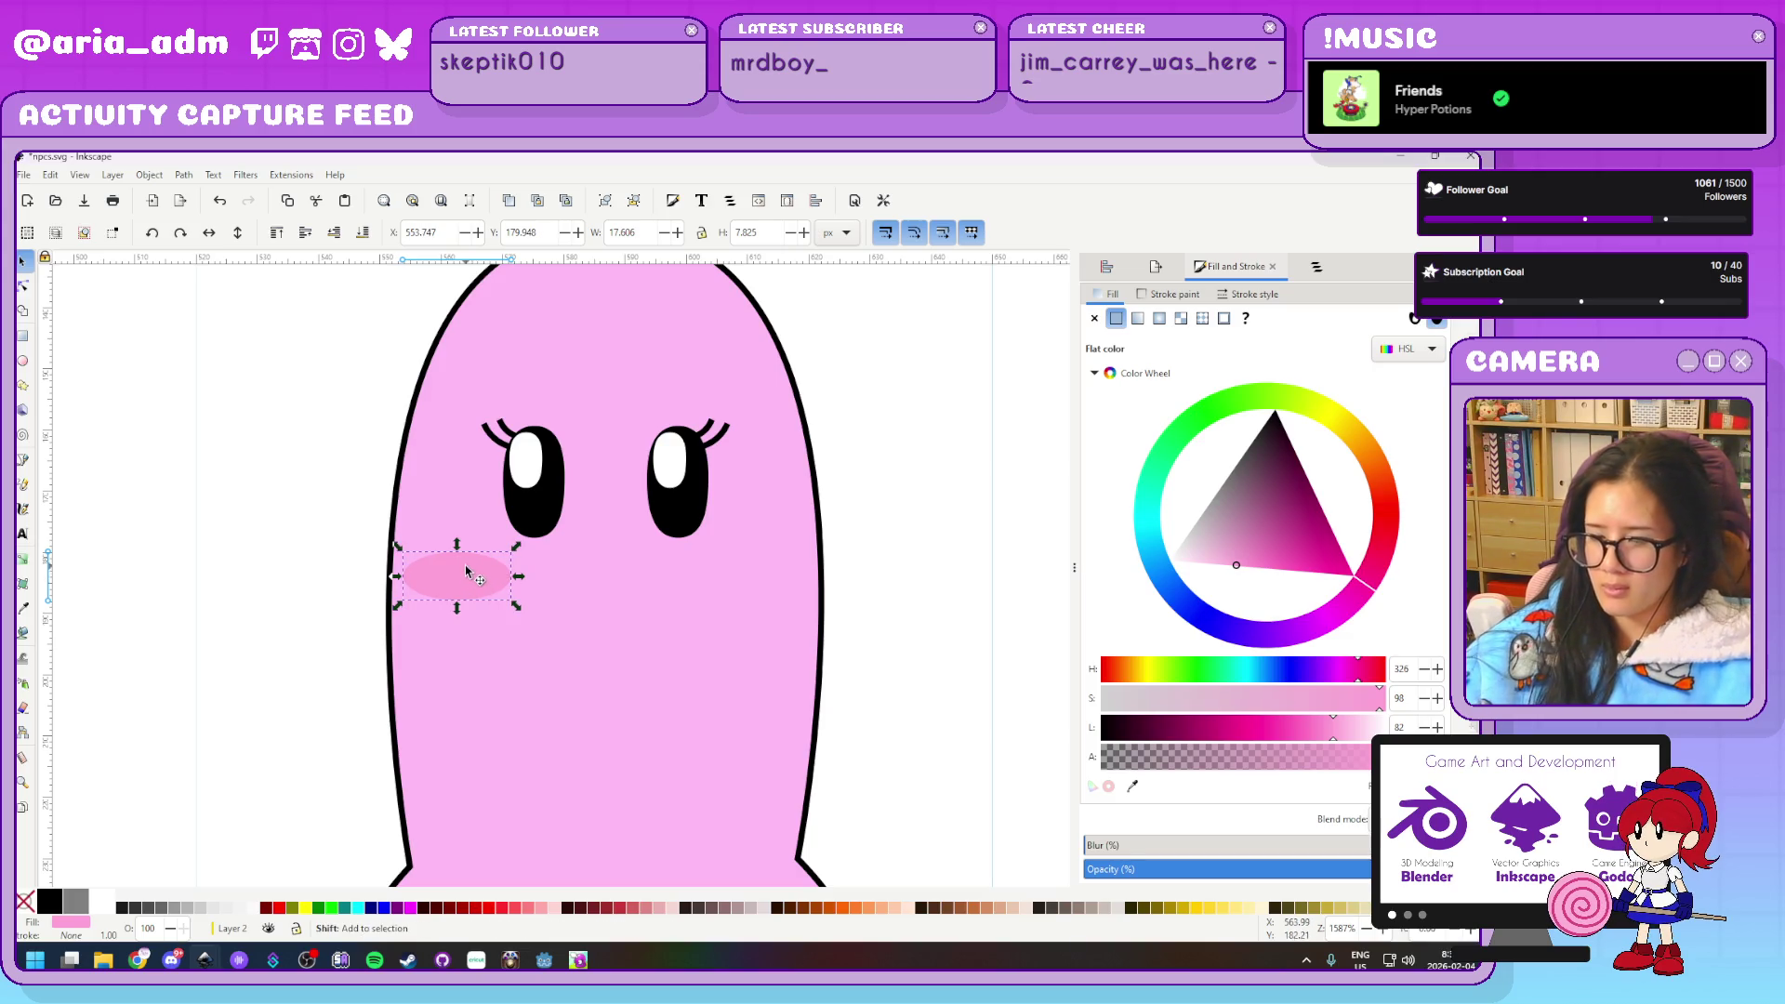
key(ctrl+d)
key(shift+Right)
key(shift+Right)
key(Right)
key(Right)
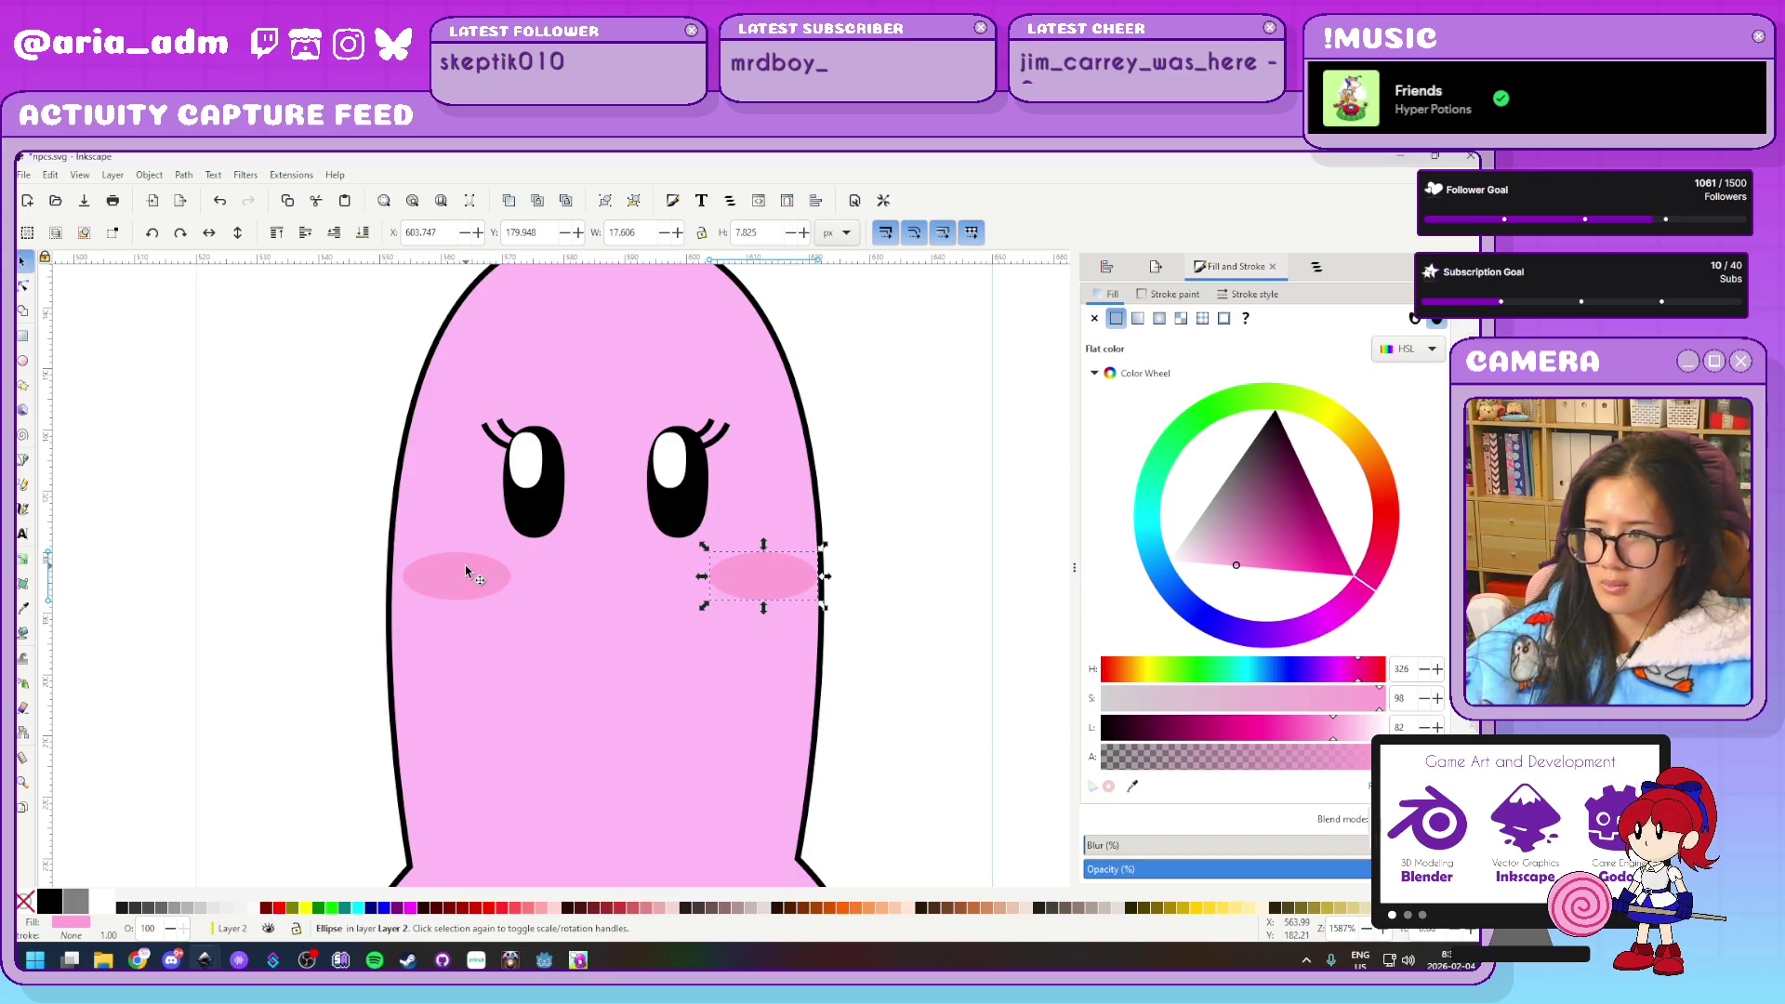
click(986, 579)
ctrl+scroll(917, 610, down, 2)
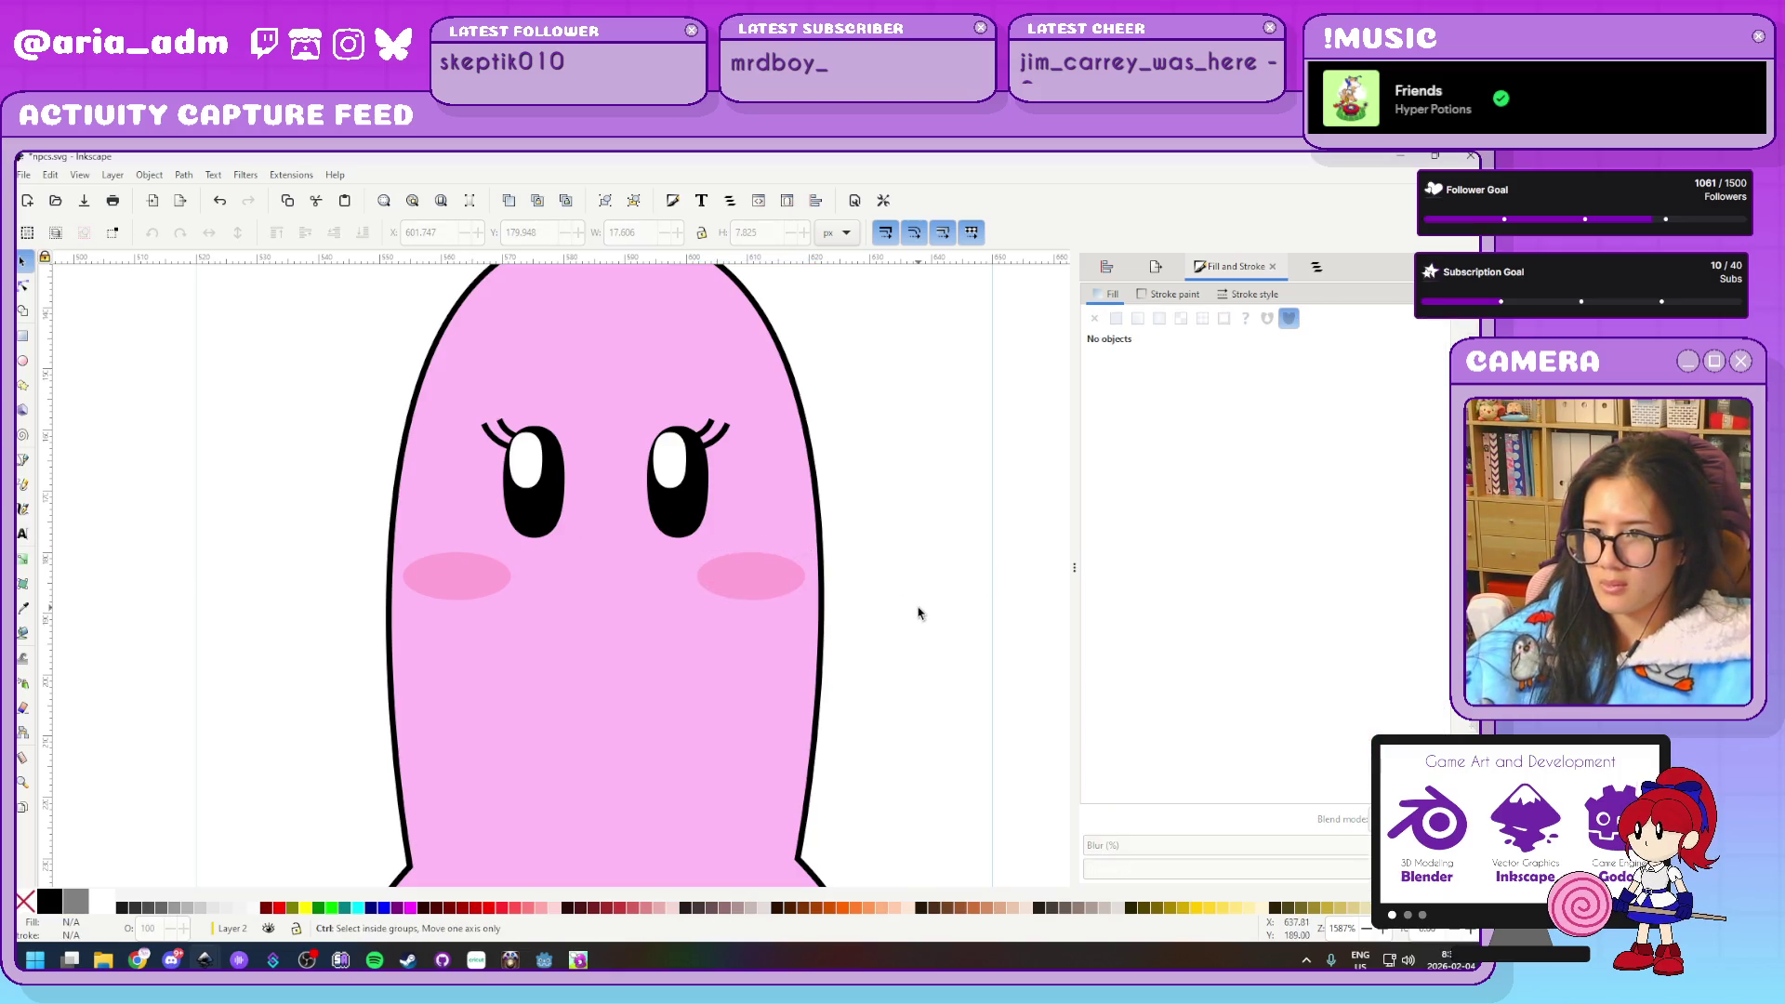
ctrl+scroll(916, 610, down, 3)
ctrl+scroll(919, 612, down, 3)
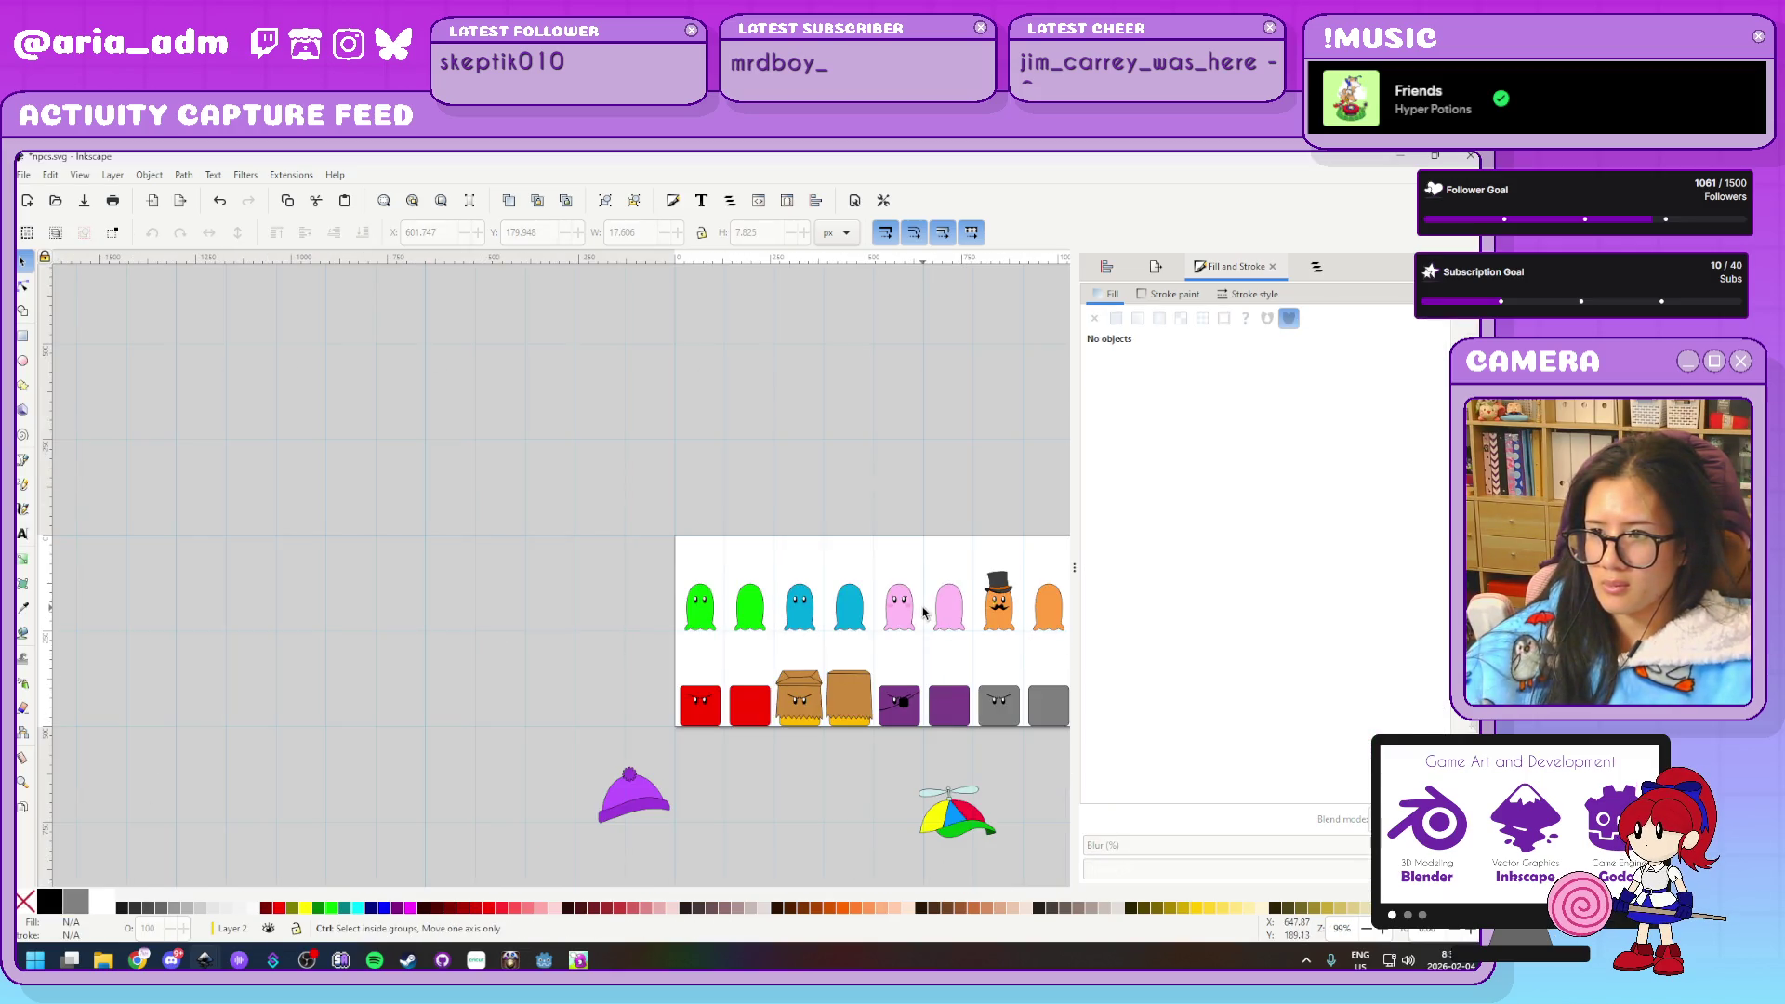
Start a path on the pink ghost's outline, then cancel it and return to selection
ctrl+scroll(919, 612, up, 2)
ctrl+scroll(922, 613, up, 3)
ctrl+scroll(923, 574, up, 1)
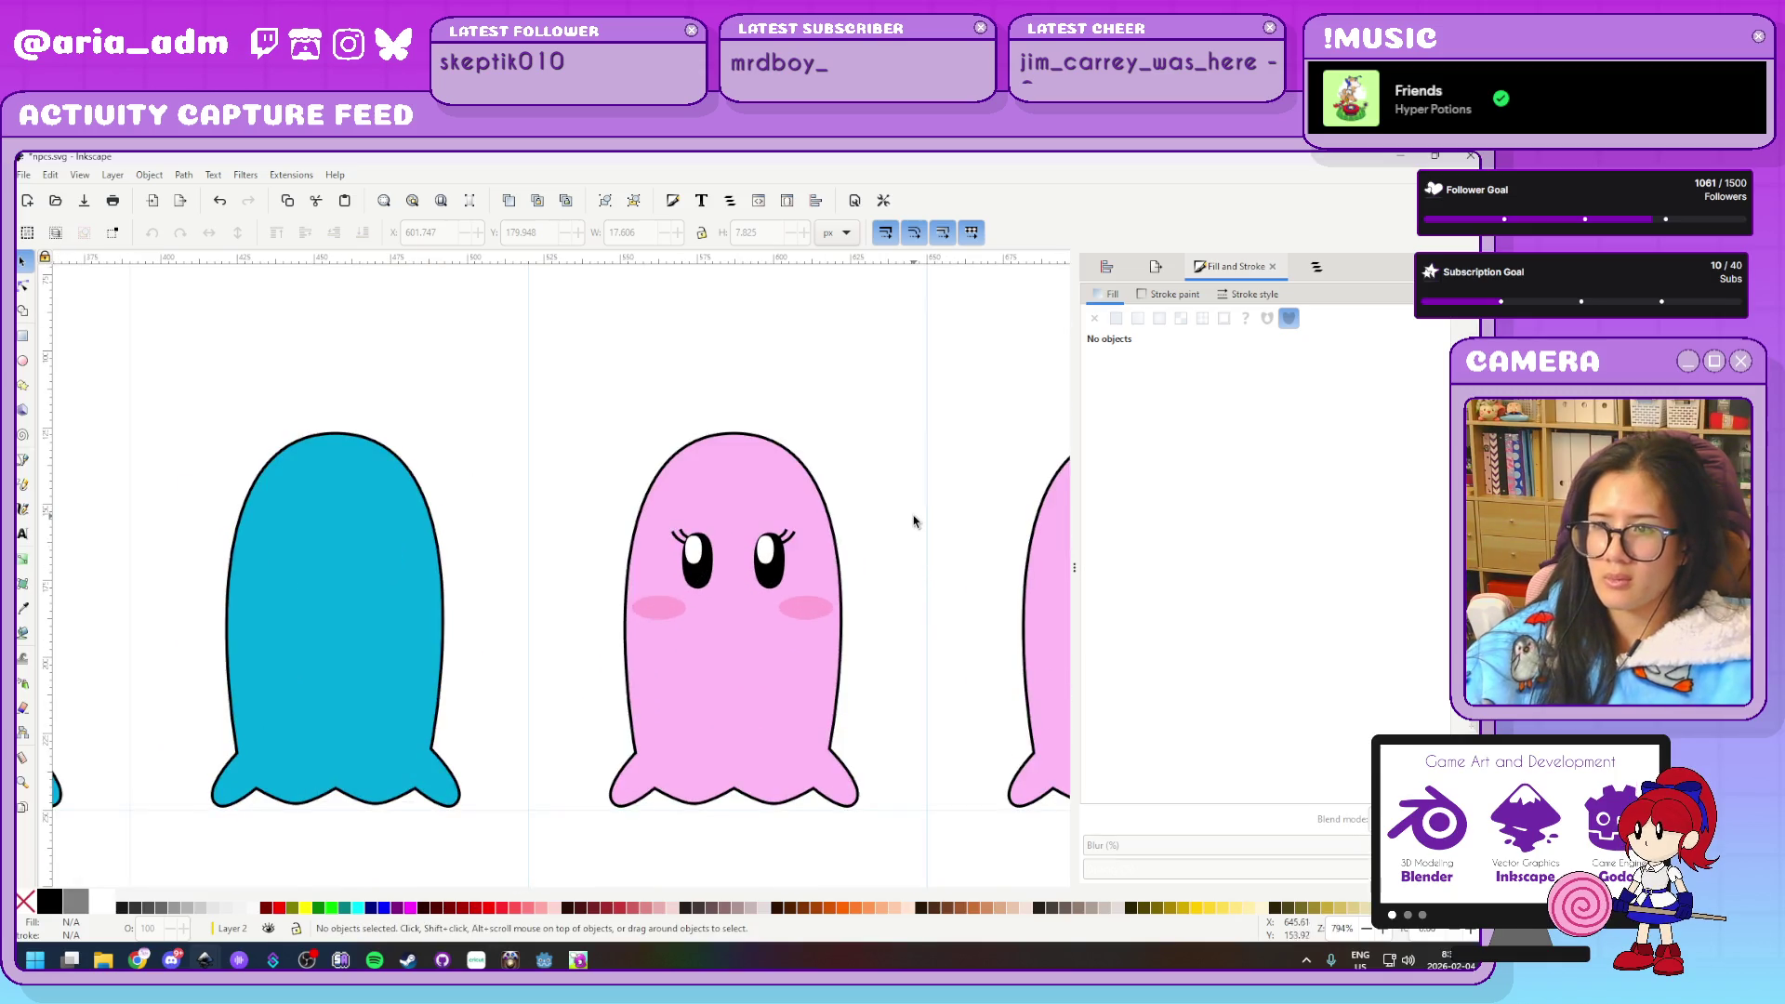
ctrl+scroll(892, 490, up, 1)
scroll(925, 701, up, 2)
scroll(924, 701, down, 1)
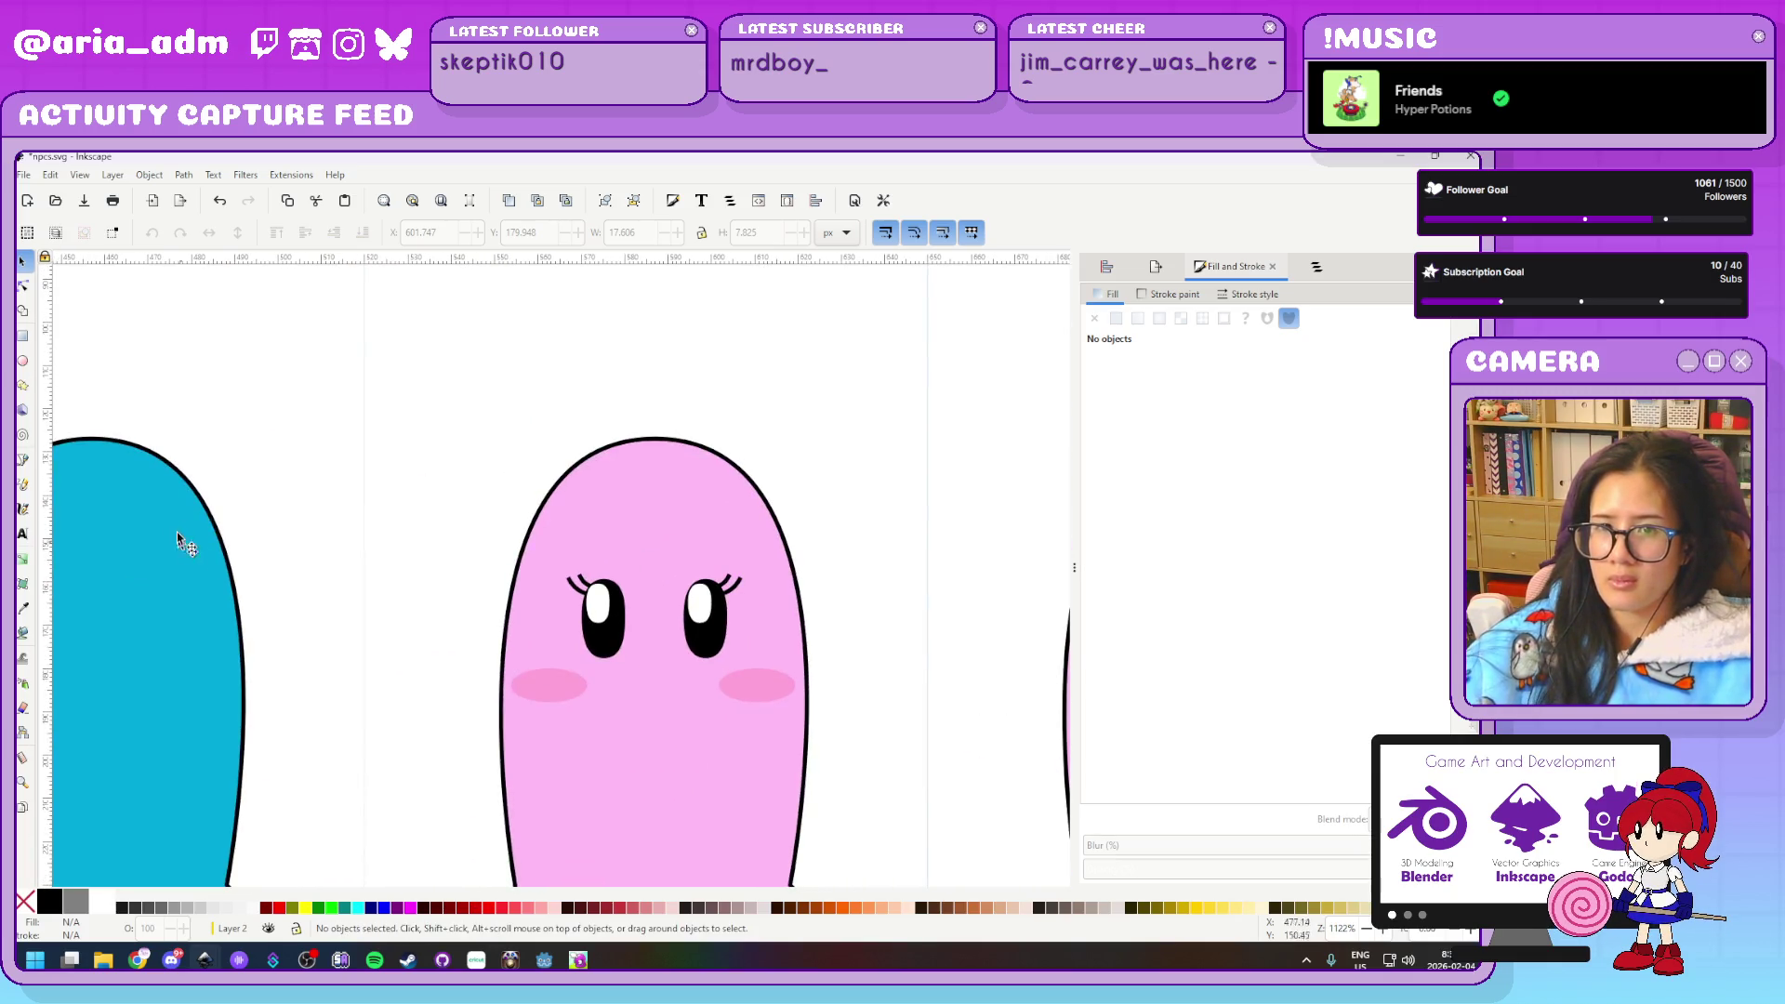
ctrl+scroll(423, 609, down, 3)
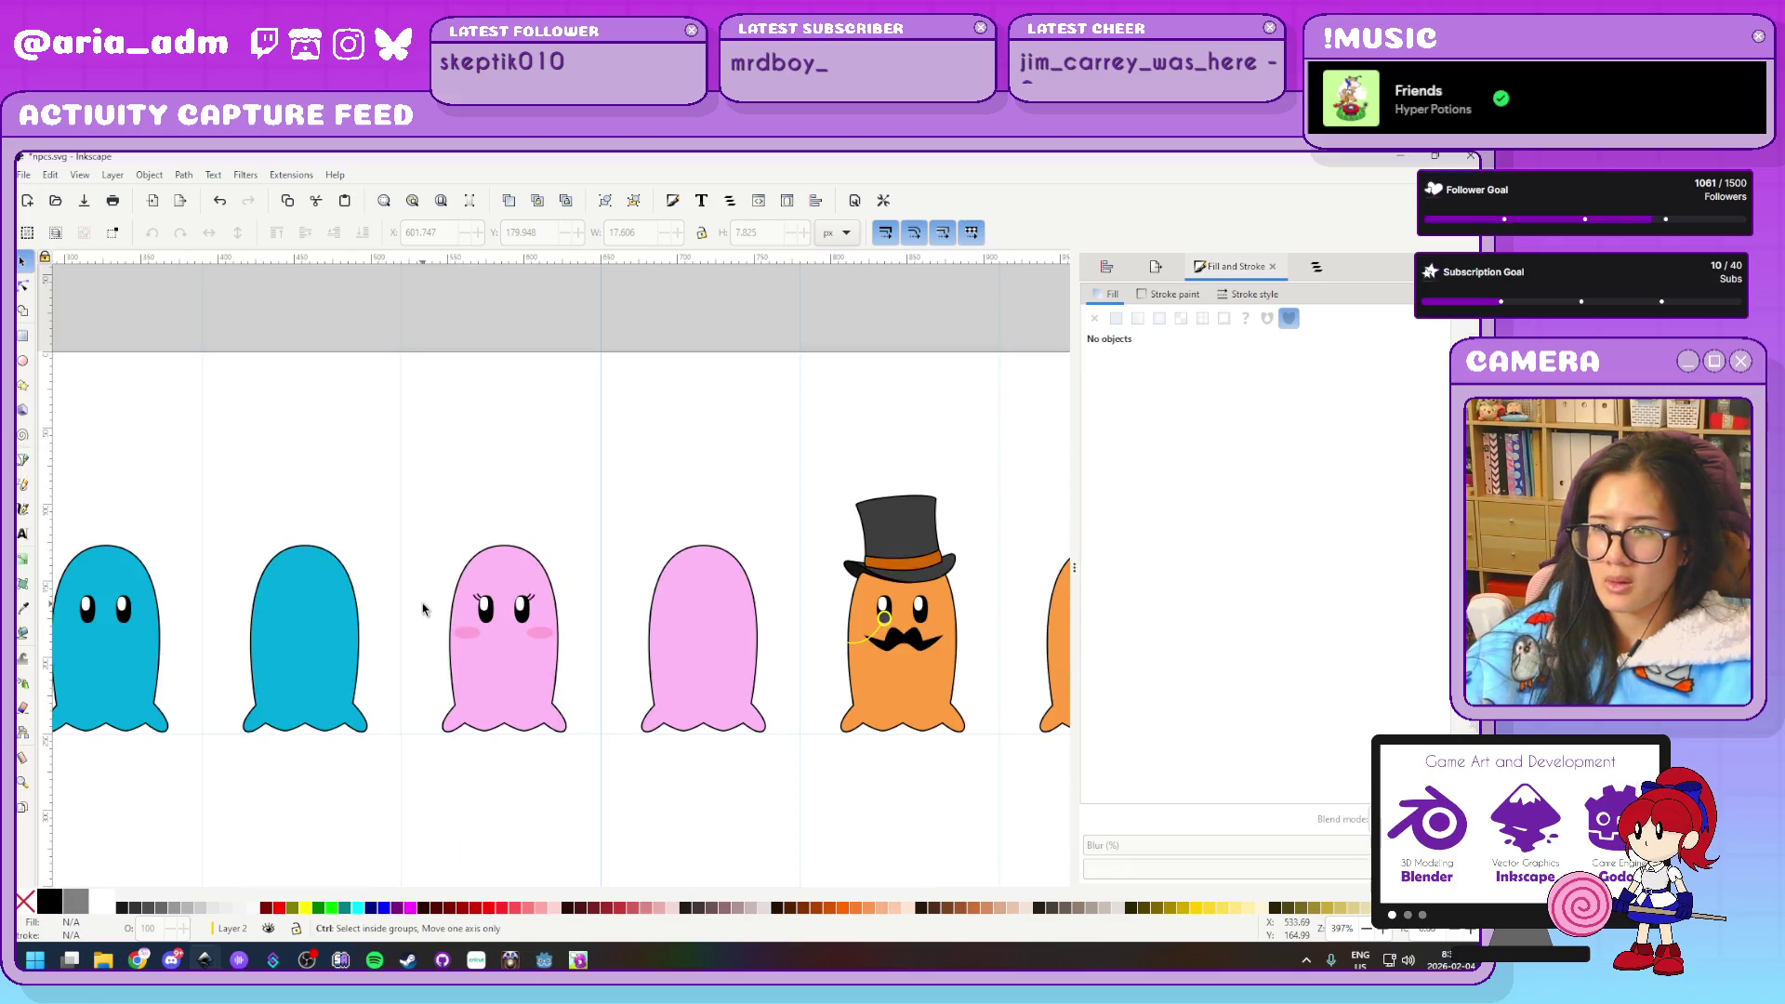
ctrl+scroll(423, 609, up, 3)
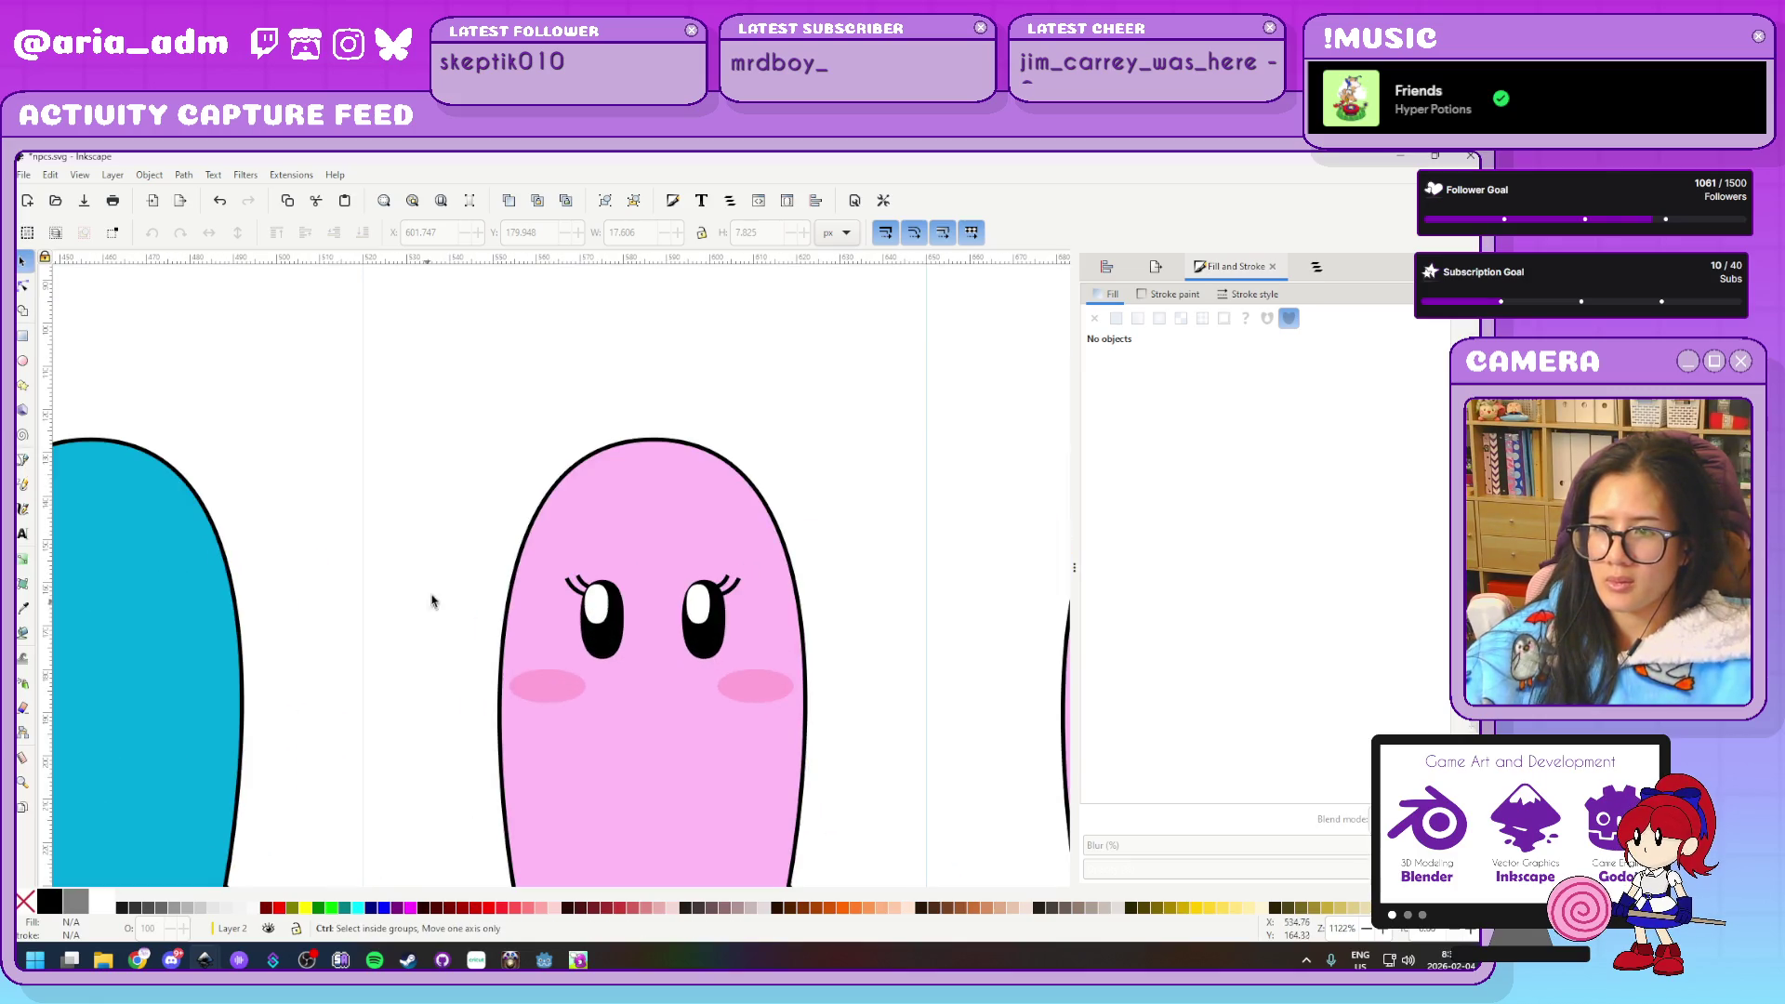
click(23, 460)
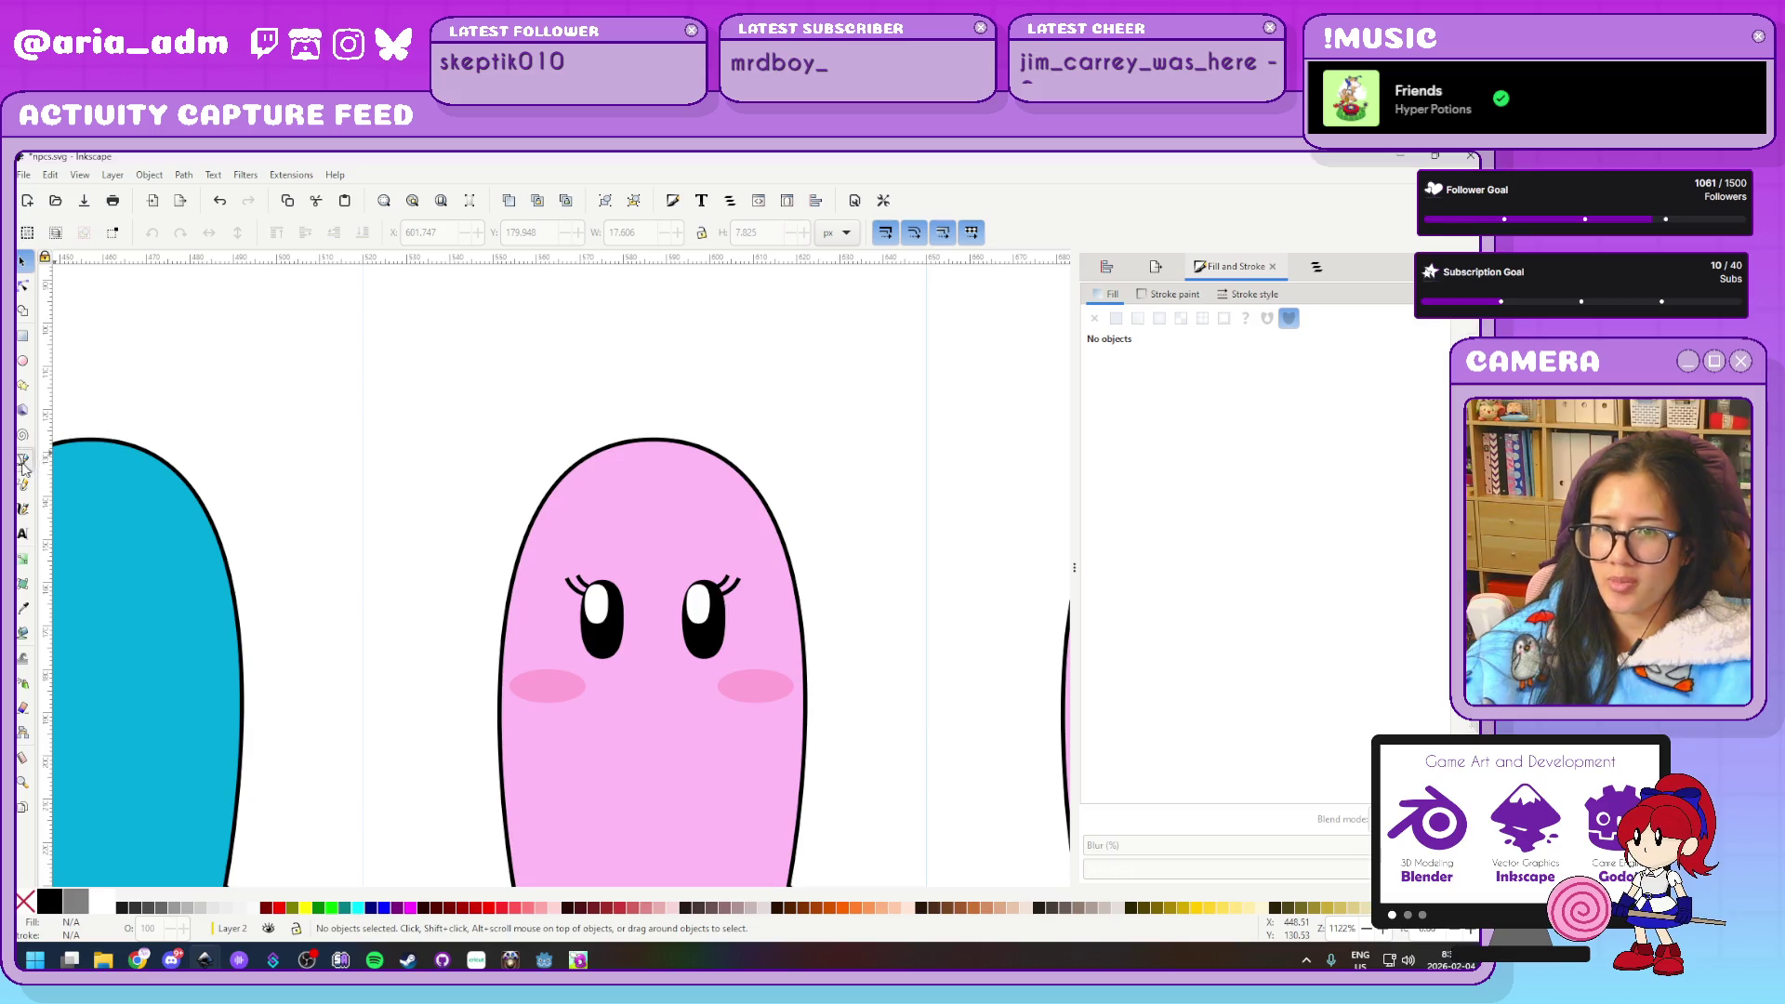
click(518, 558)
key(Escape)
key(s)
Select the two hat brim pieces and move them onto the pink ghost's head
ctrl+scroll(423, 578, down, 5)
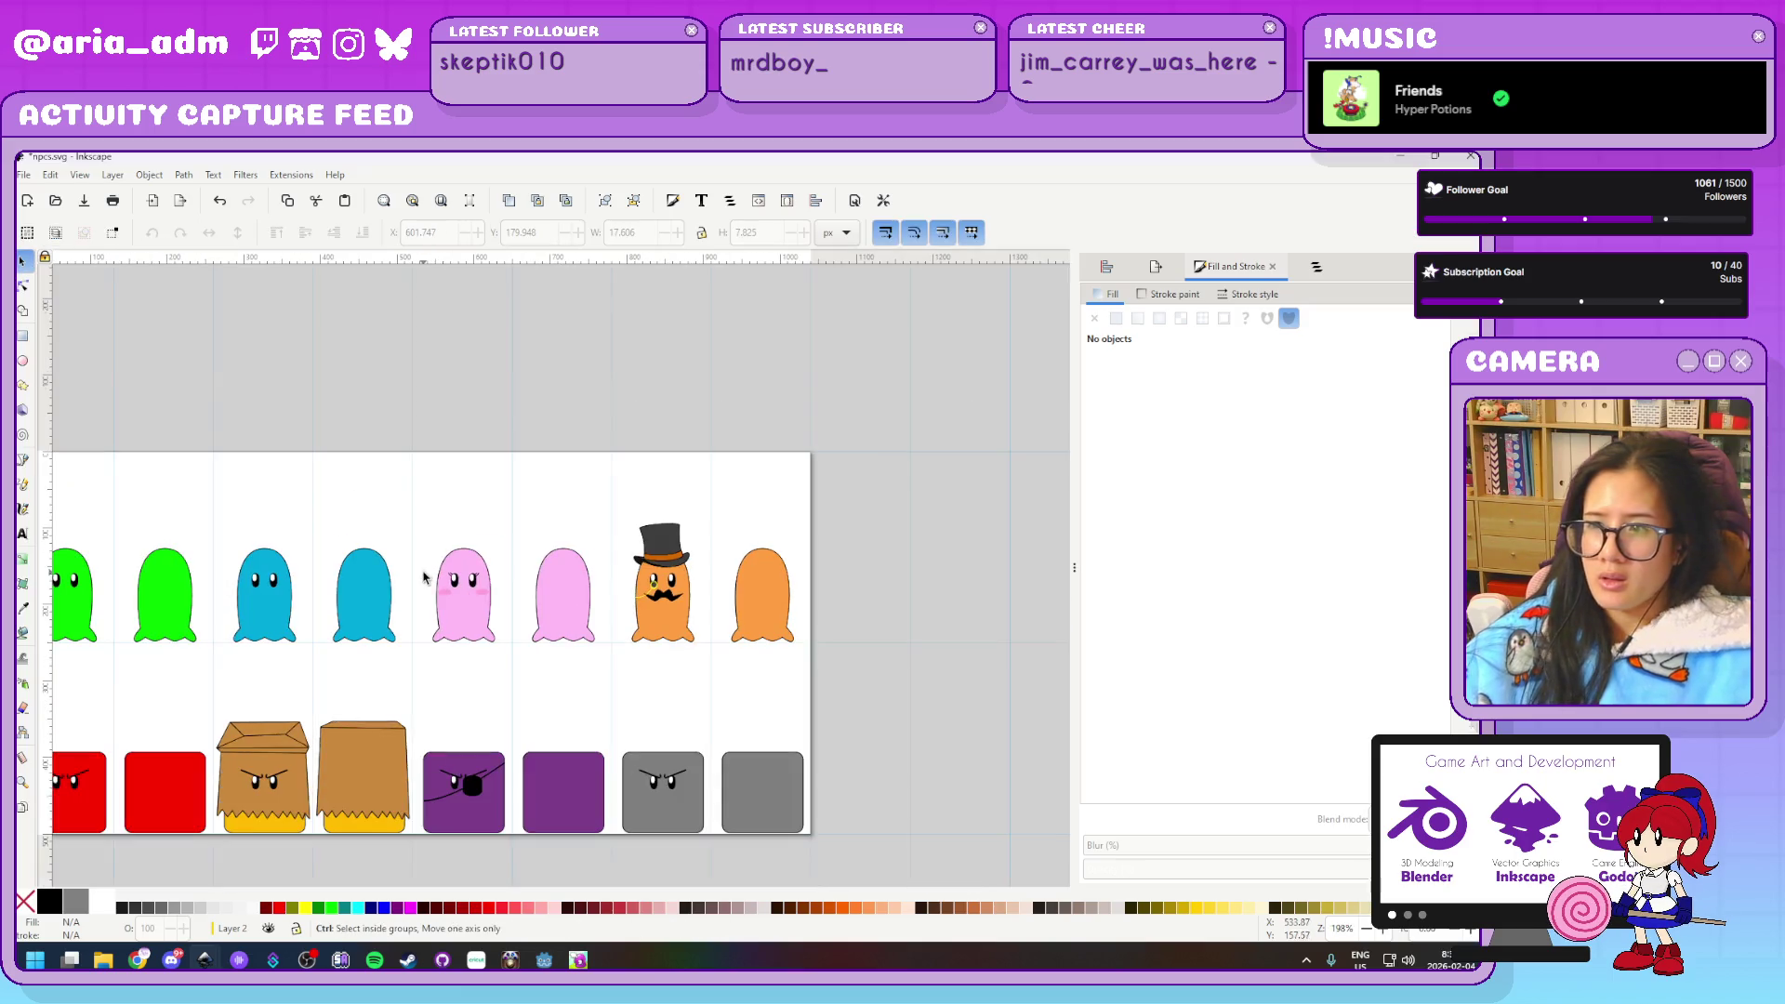
click(672, 550)
click(717, 544)
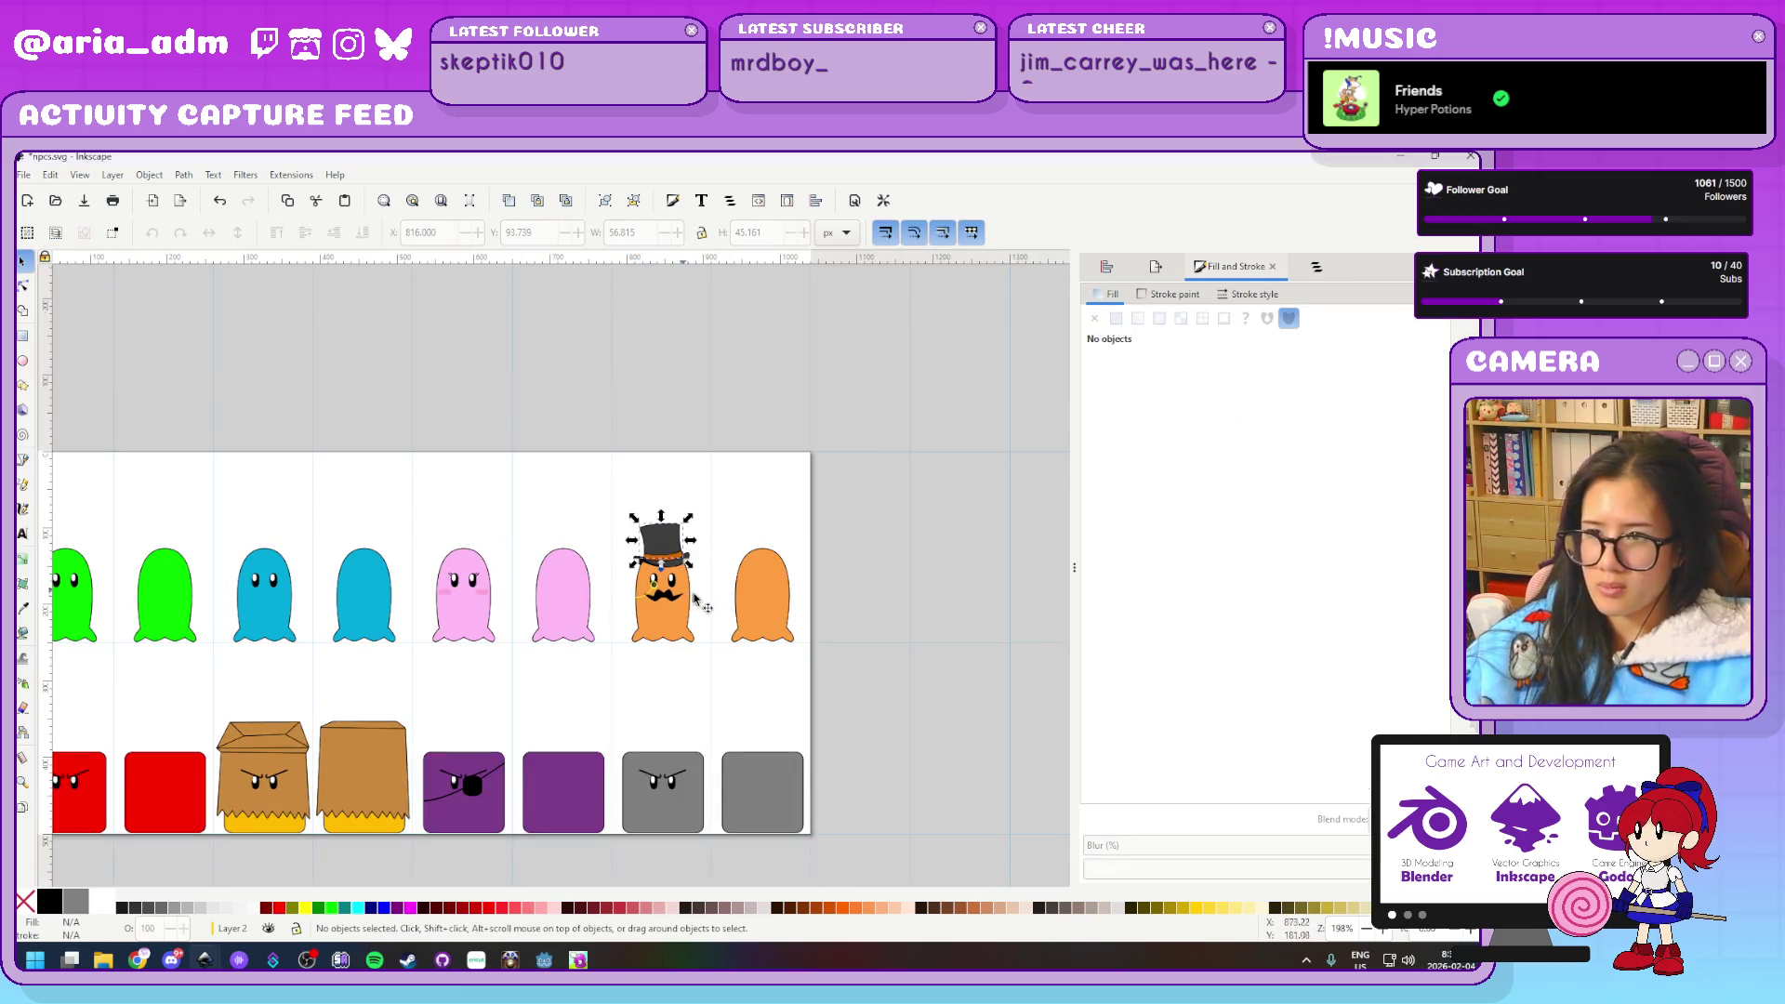
ctrl+scroll(697, 591, up, 3)
click(669, 506)
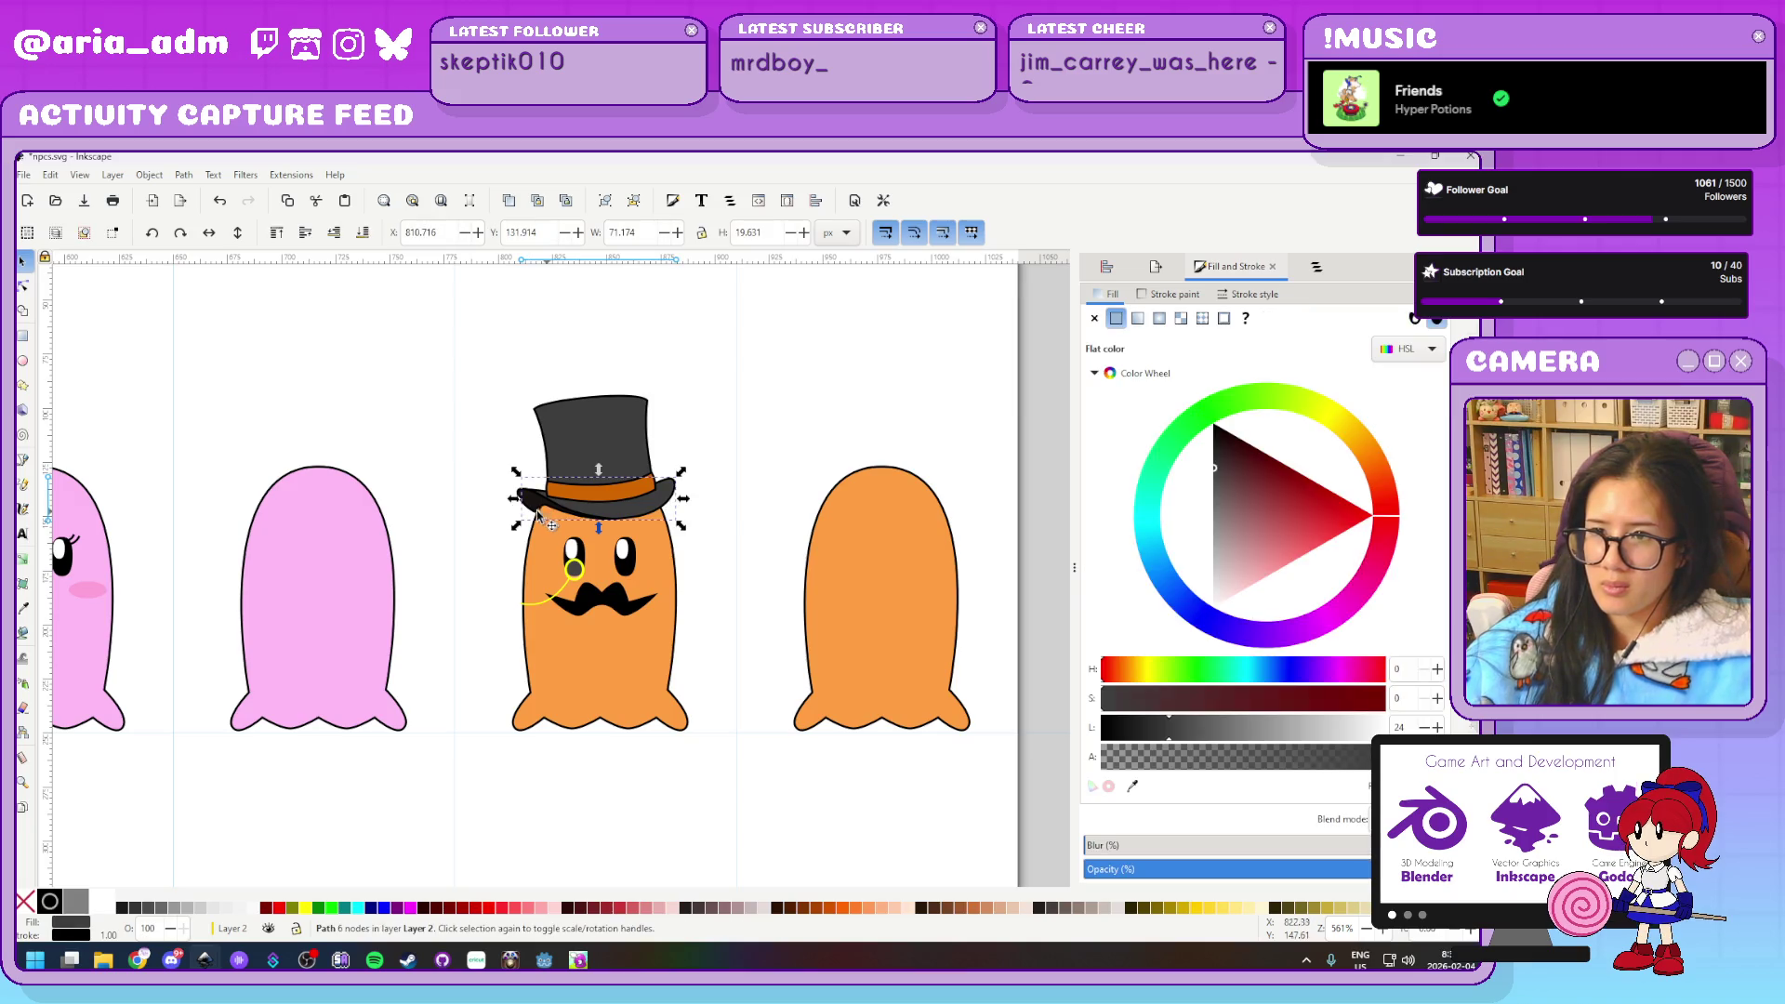
ctrl+click(571, 514)
ctrl+shift+click(665, 508)
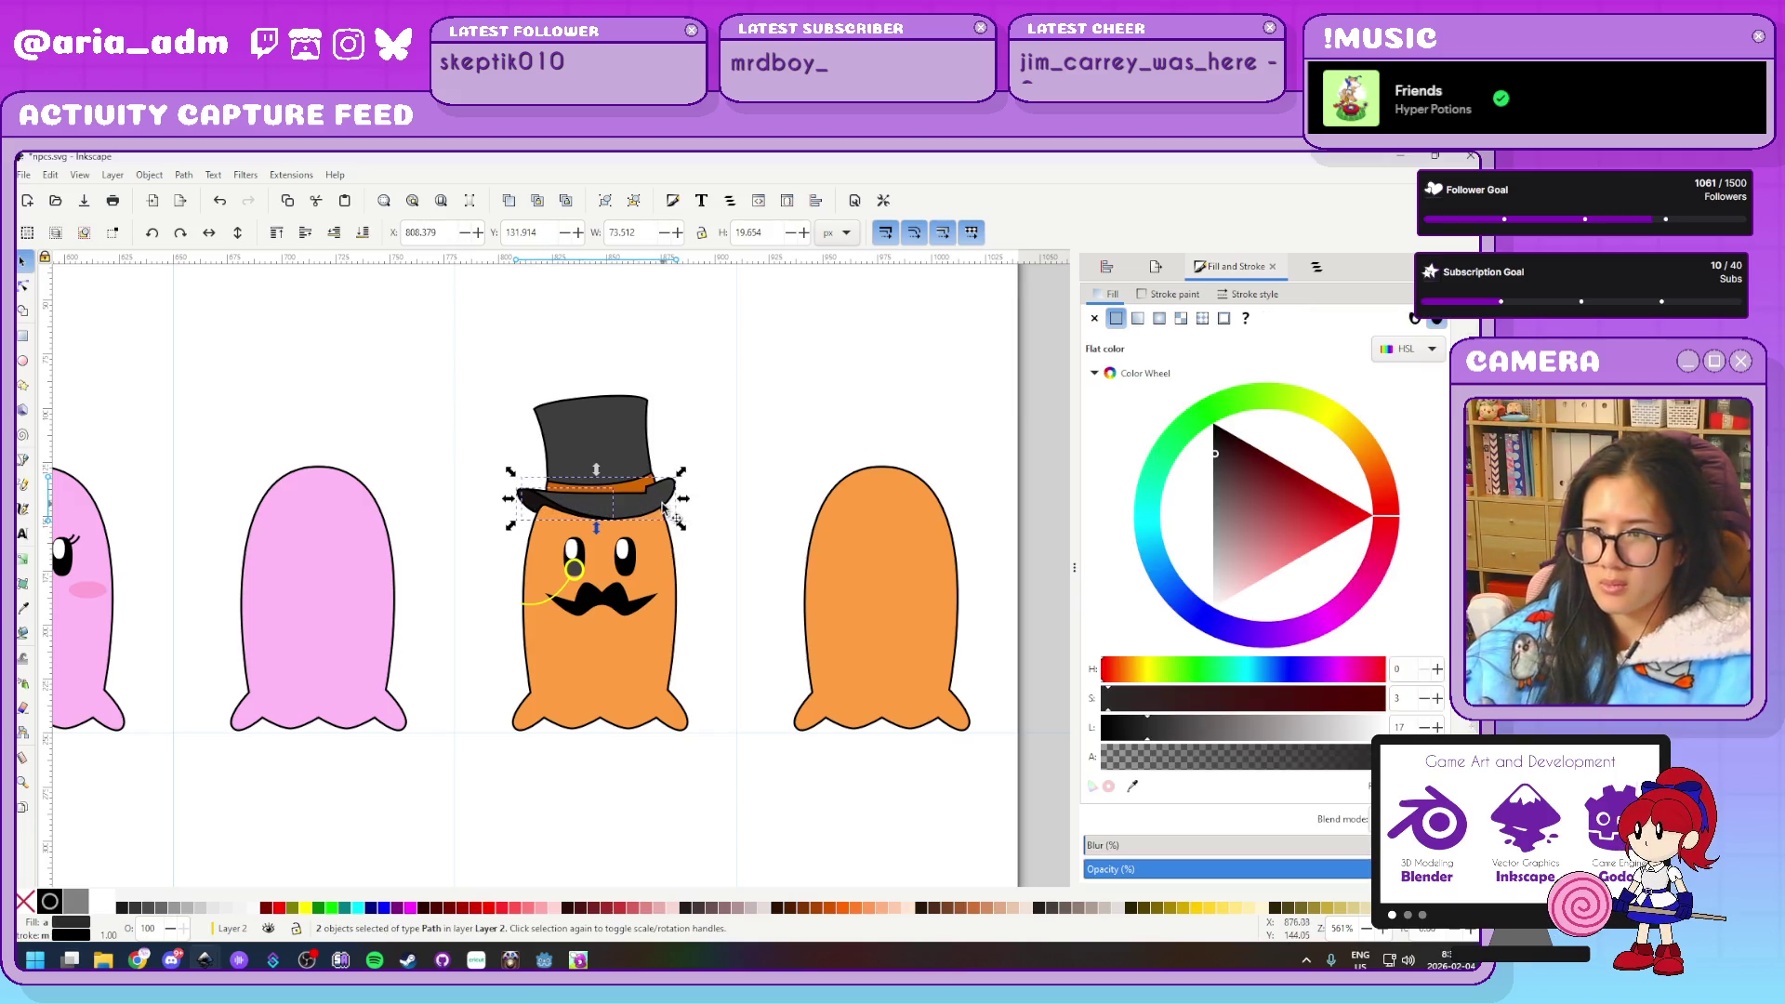
drag(431, 530, 56, 491)
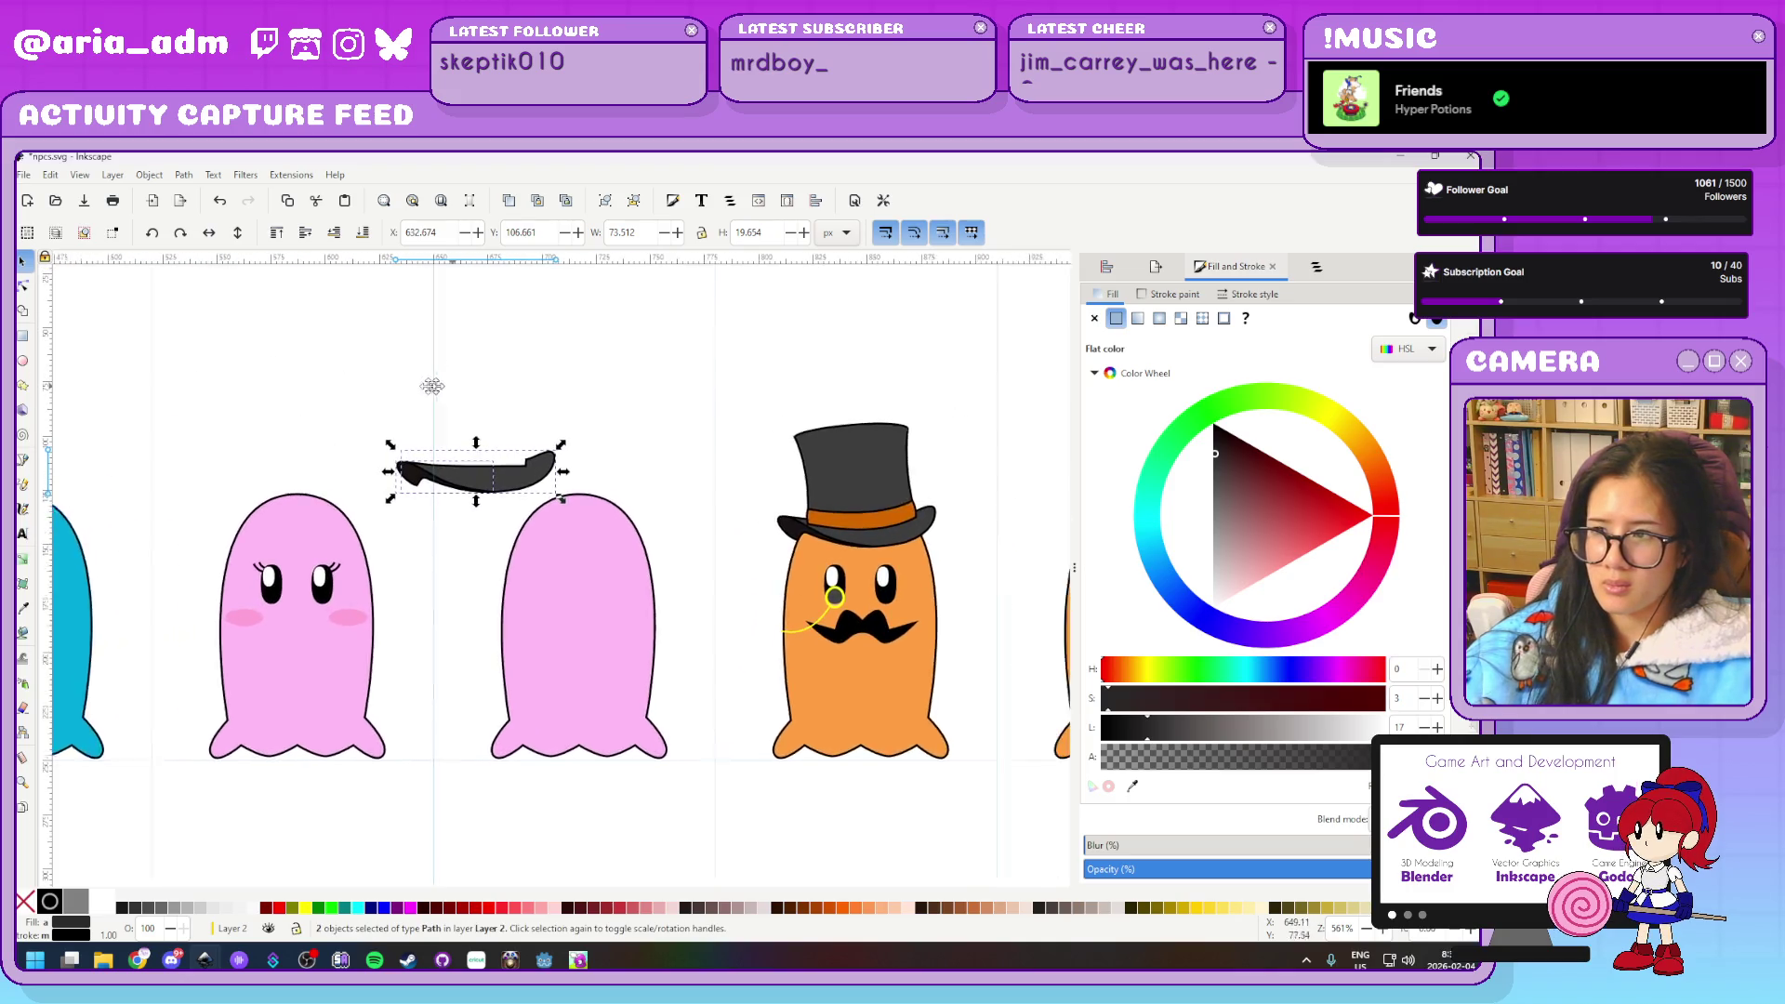
drag(380, 495, 199, 543)
Place a mirrored copy of the top hat on the plain orange ghost, then delete it to redo
mouse_move(647, 401)
mouse_down()
mouse_move(936, 587)
mouse_move(938, 558)
mouse_up()
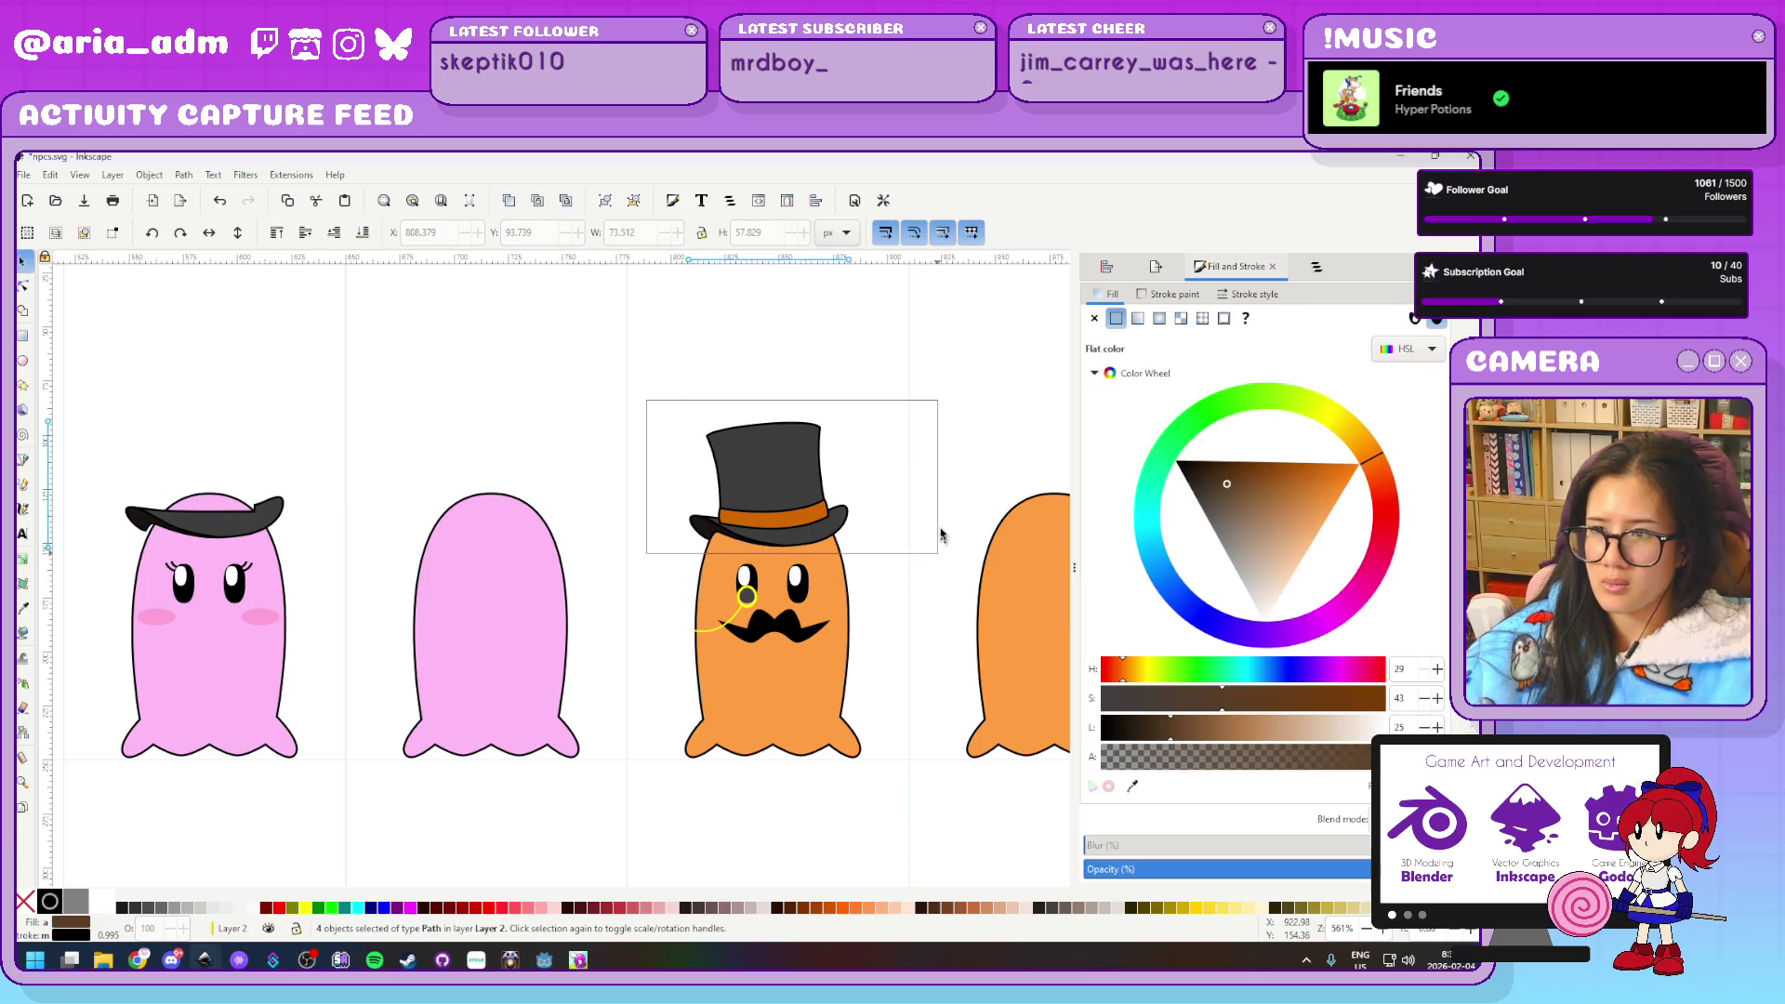
drag(941, 474, 605, 471)
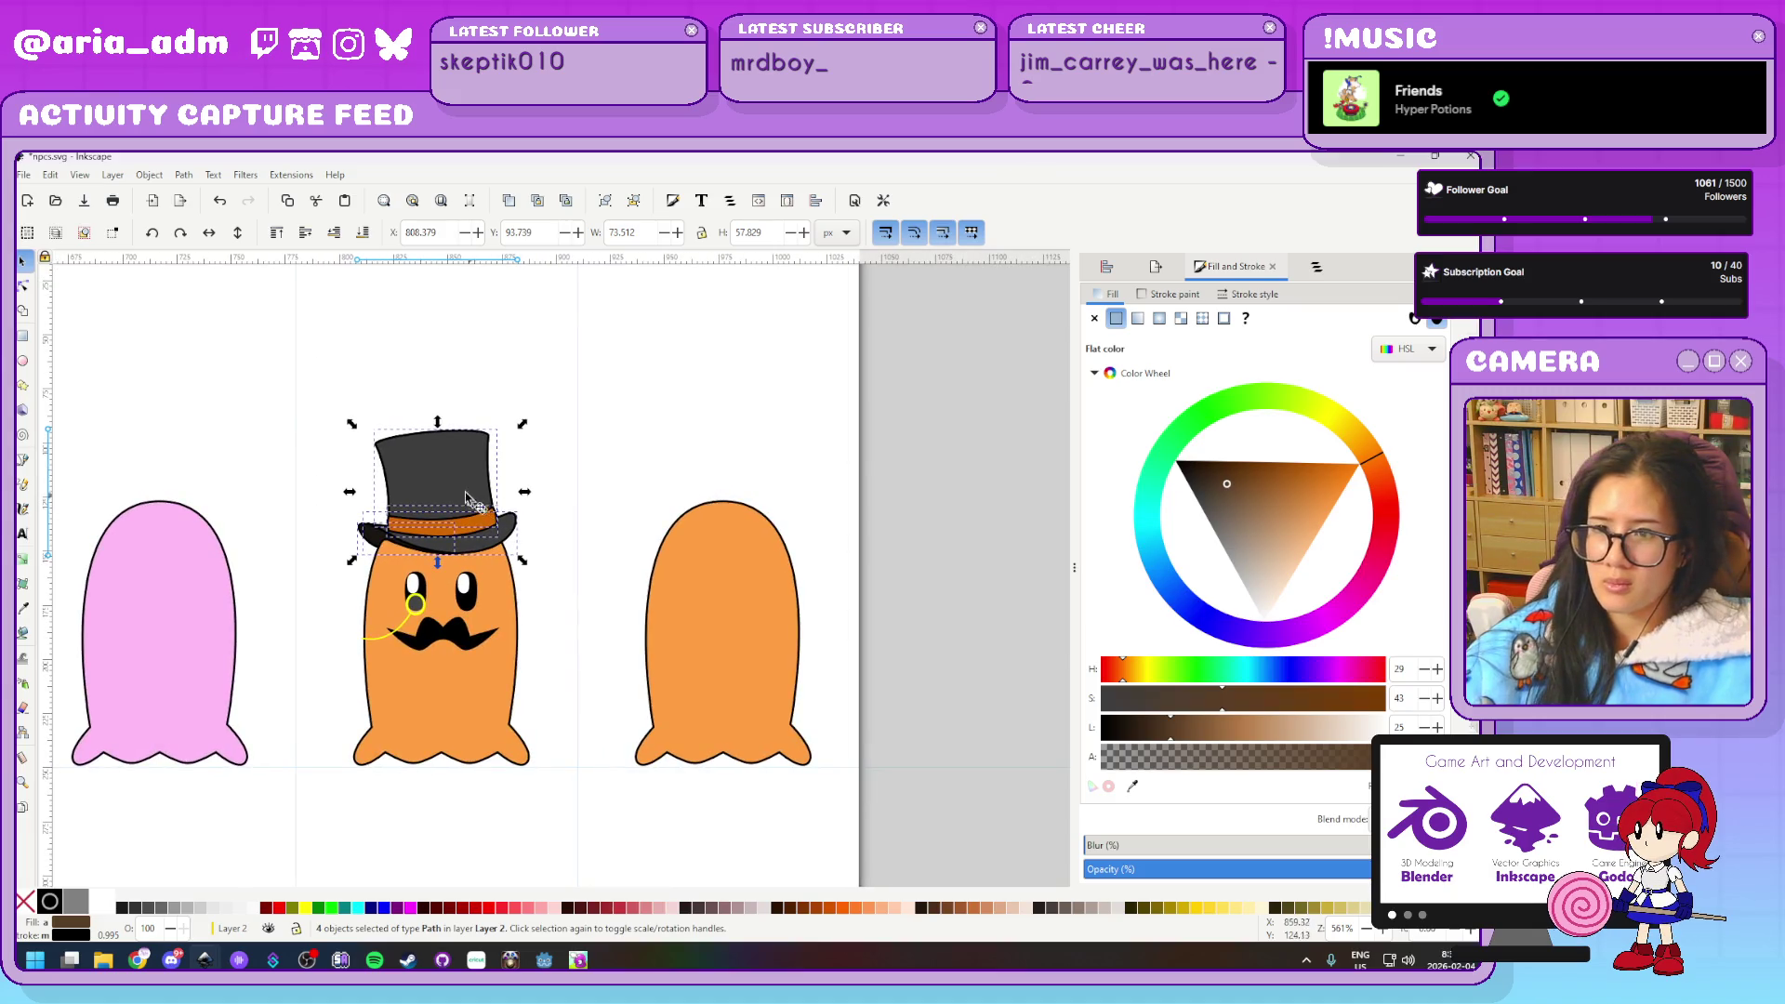
drag(474, 486, 791, 478)
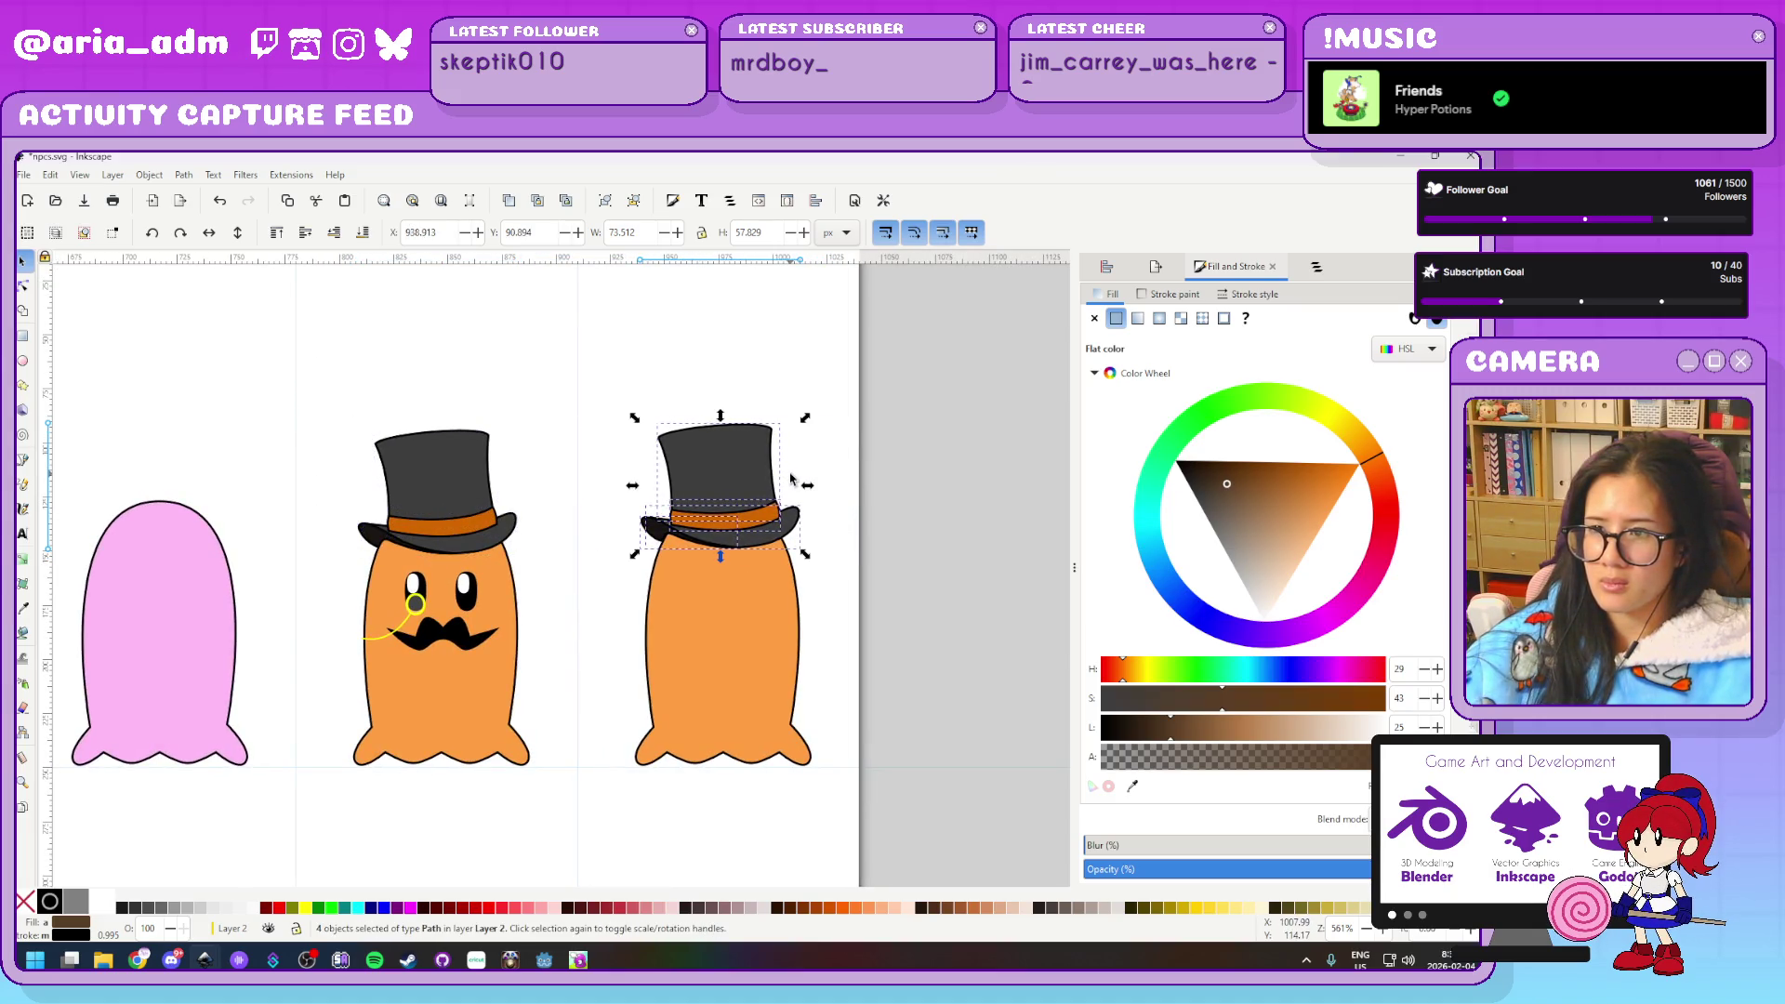
click(210, 233)
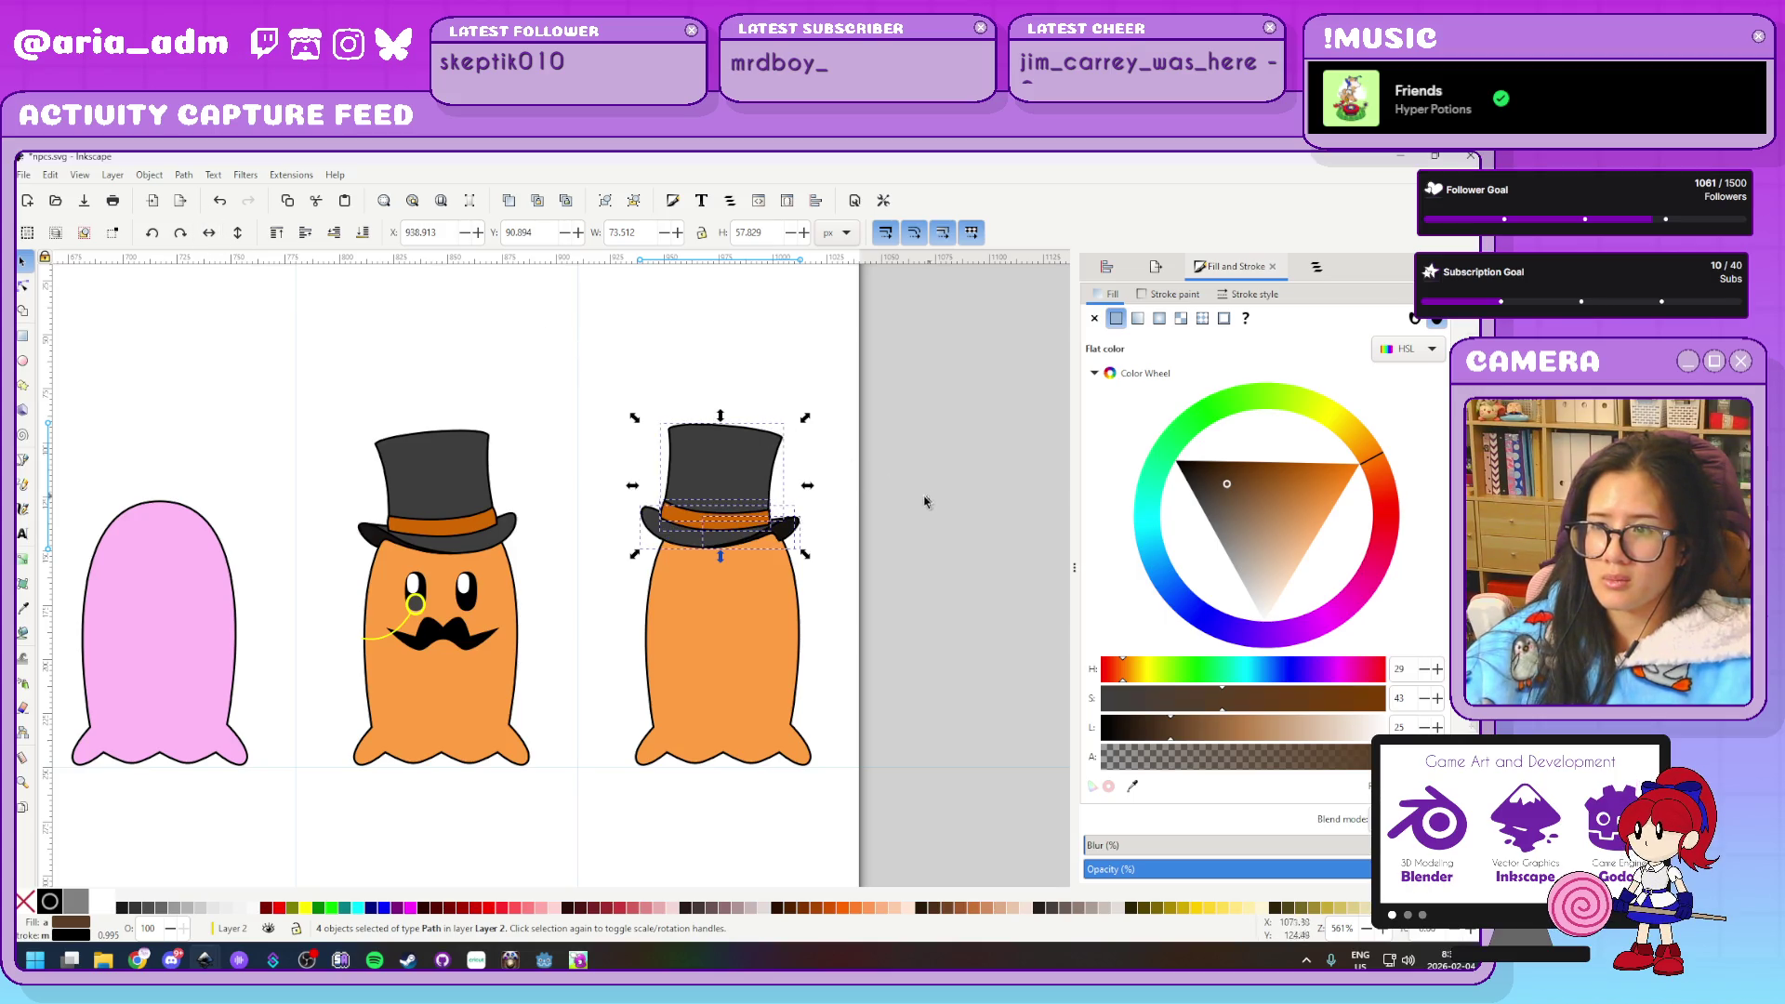
scroll(921, 503, up, 1)
mouse_move(727, 457)
mouse_down()
mouse_move(762, 460)
mouse_move(741, 460)
mouse_up()
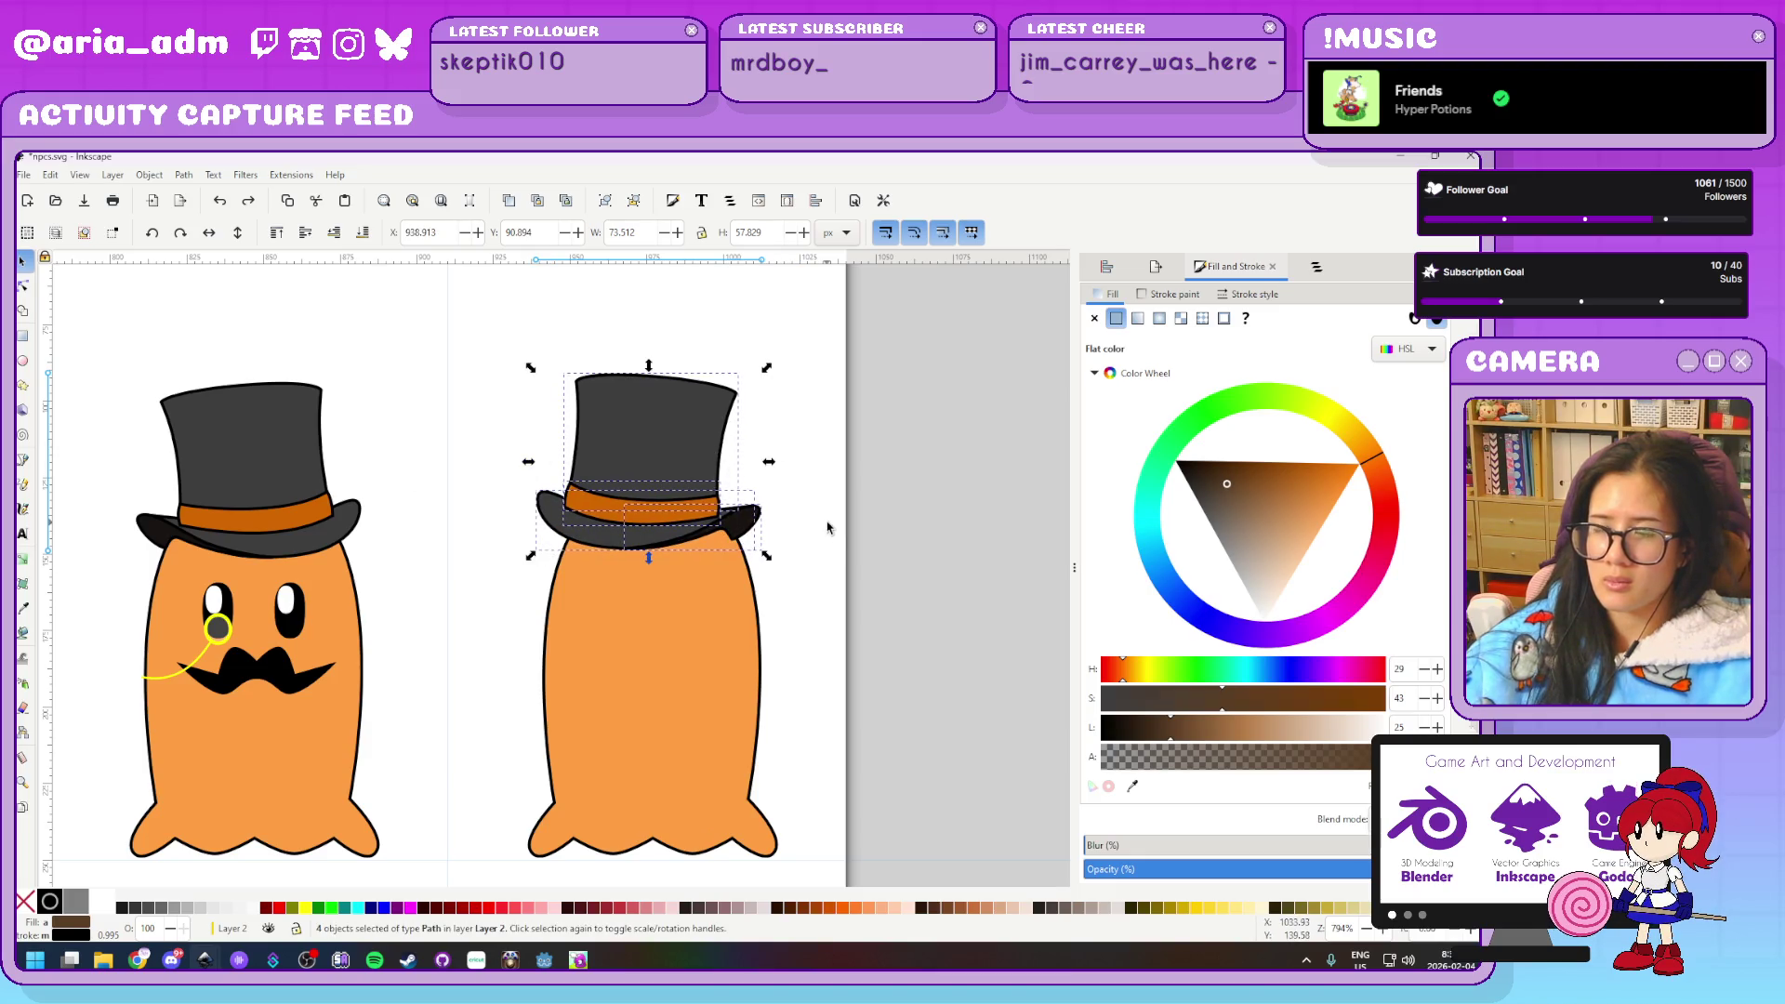
key(Delete)
Duplicate the first ghost's top hat, mirror it, and nudge it onto the second orange ghost
mouse_move(103, 353)
mouse_down()
mouse_move(260, 488)
mouse_move(441, 573)
mouse_up()
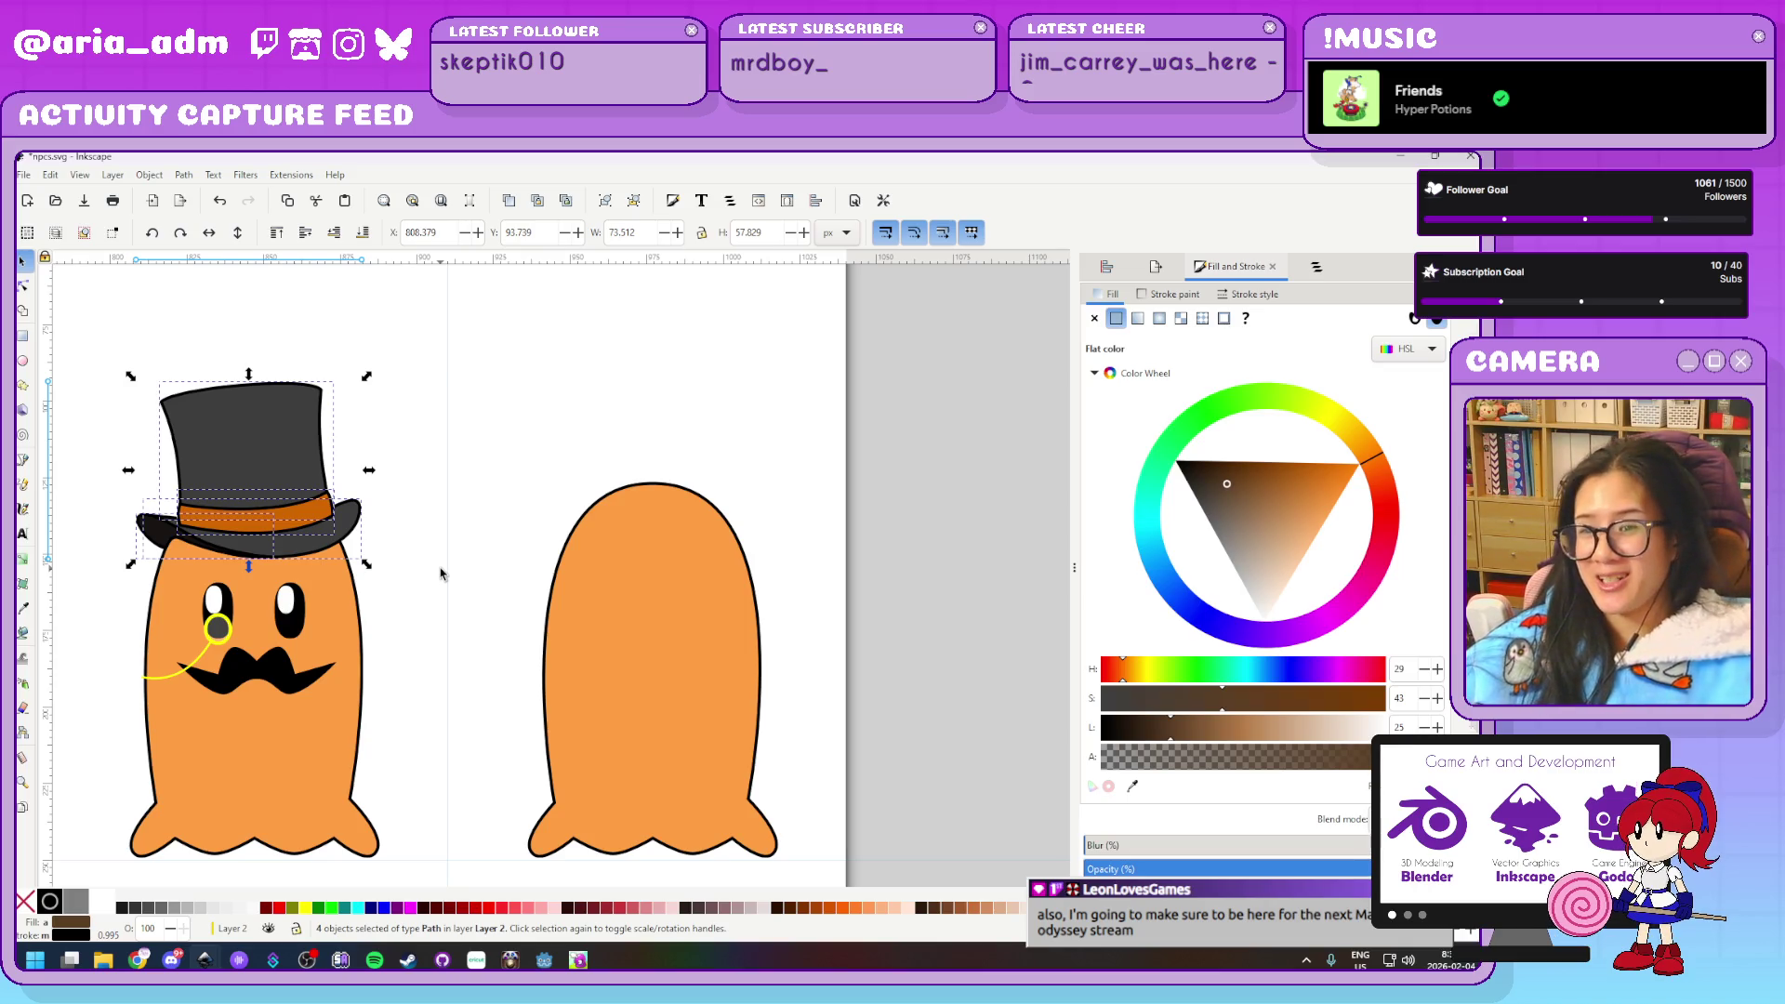
key(ctrl+d)
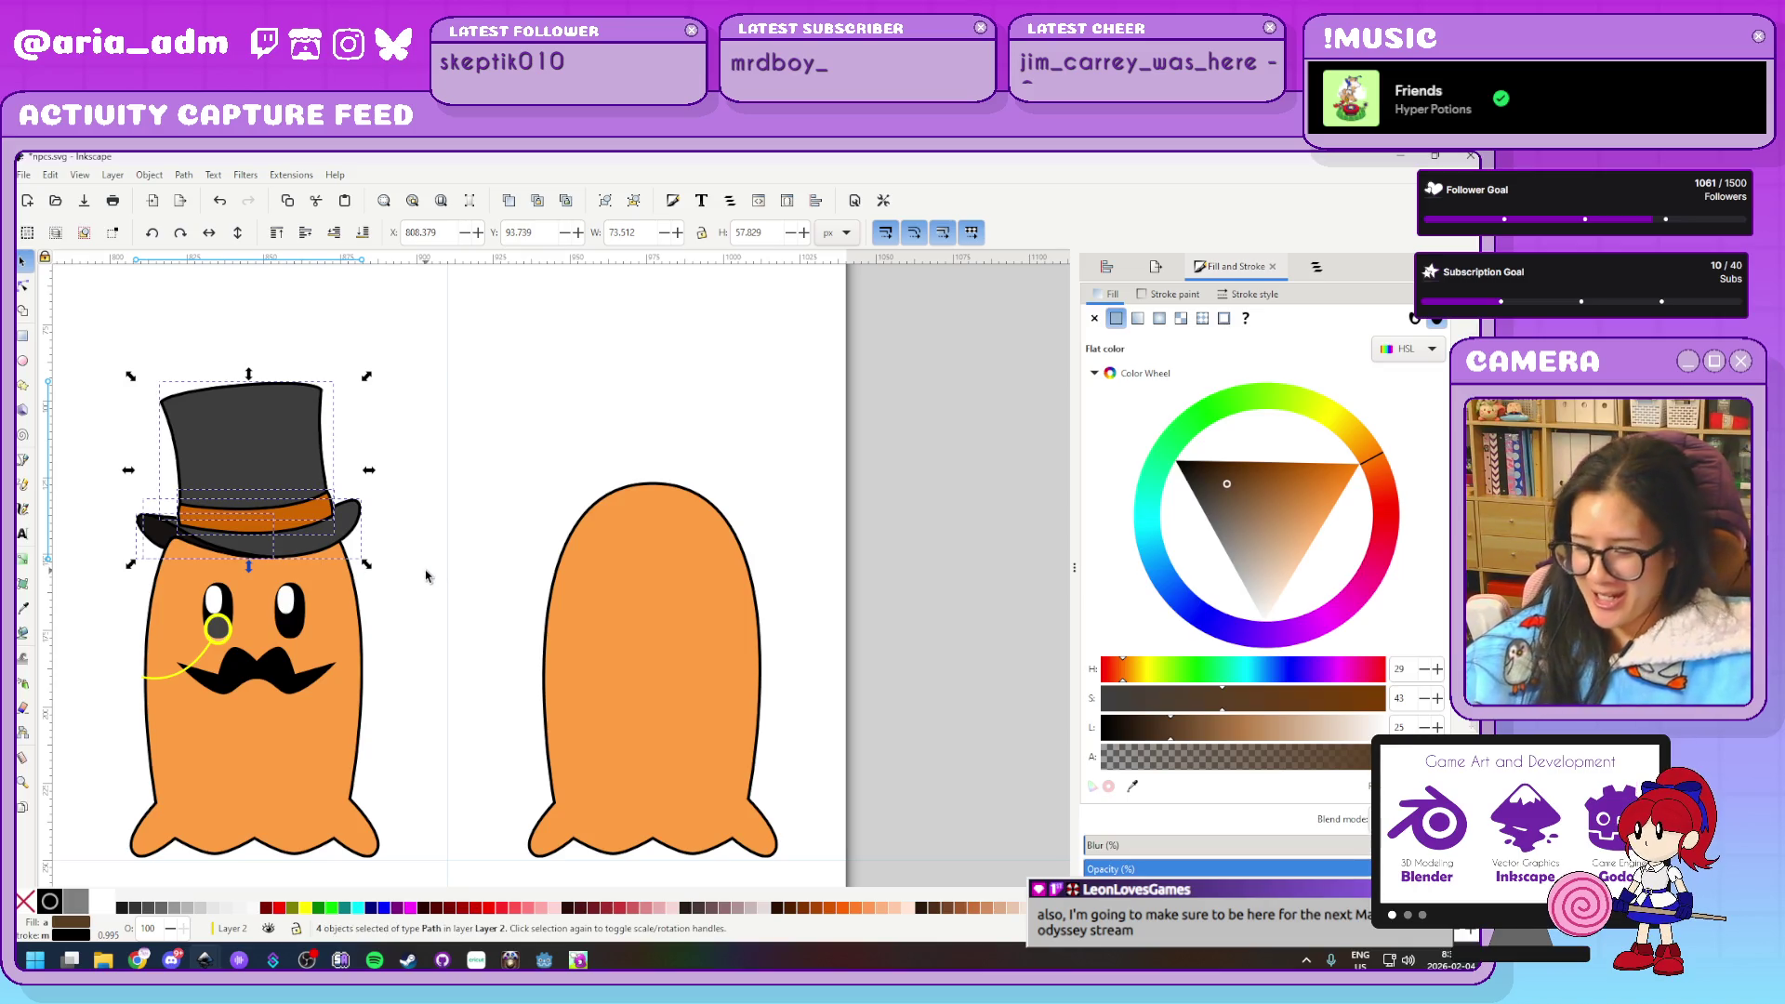
key(shift+Right)
key(shift+Right)
key(shift+Right)
key(shift+Right)
key(shift+Right)
key(shift+Right)
key(Right)
key(Right)
key(Right)
key(Right)
key(Right)
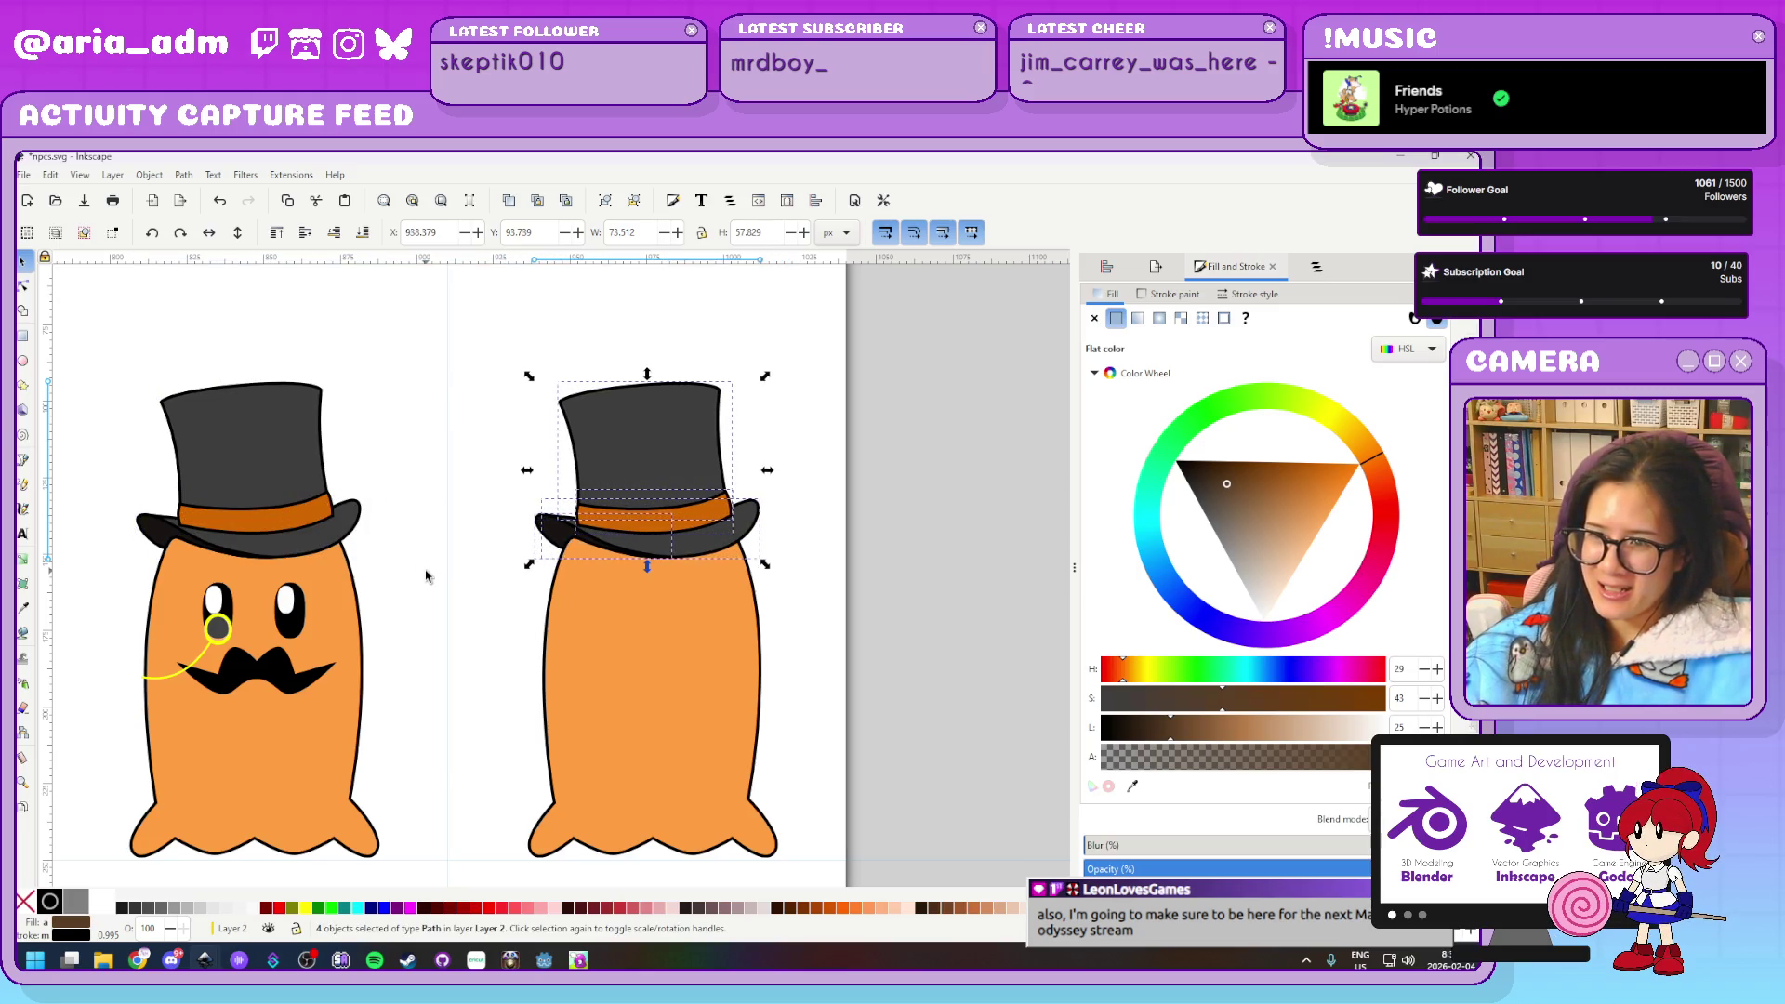
click(212, 234)
key(Right)
key(Right)
key(Right)
key(Left)
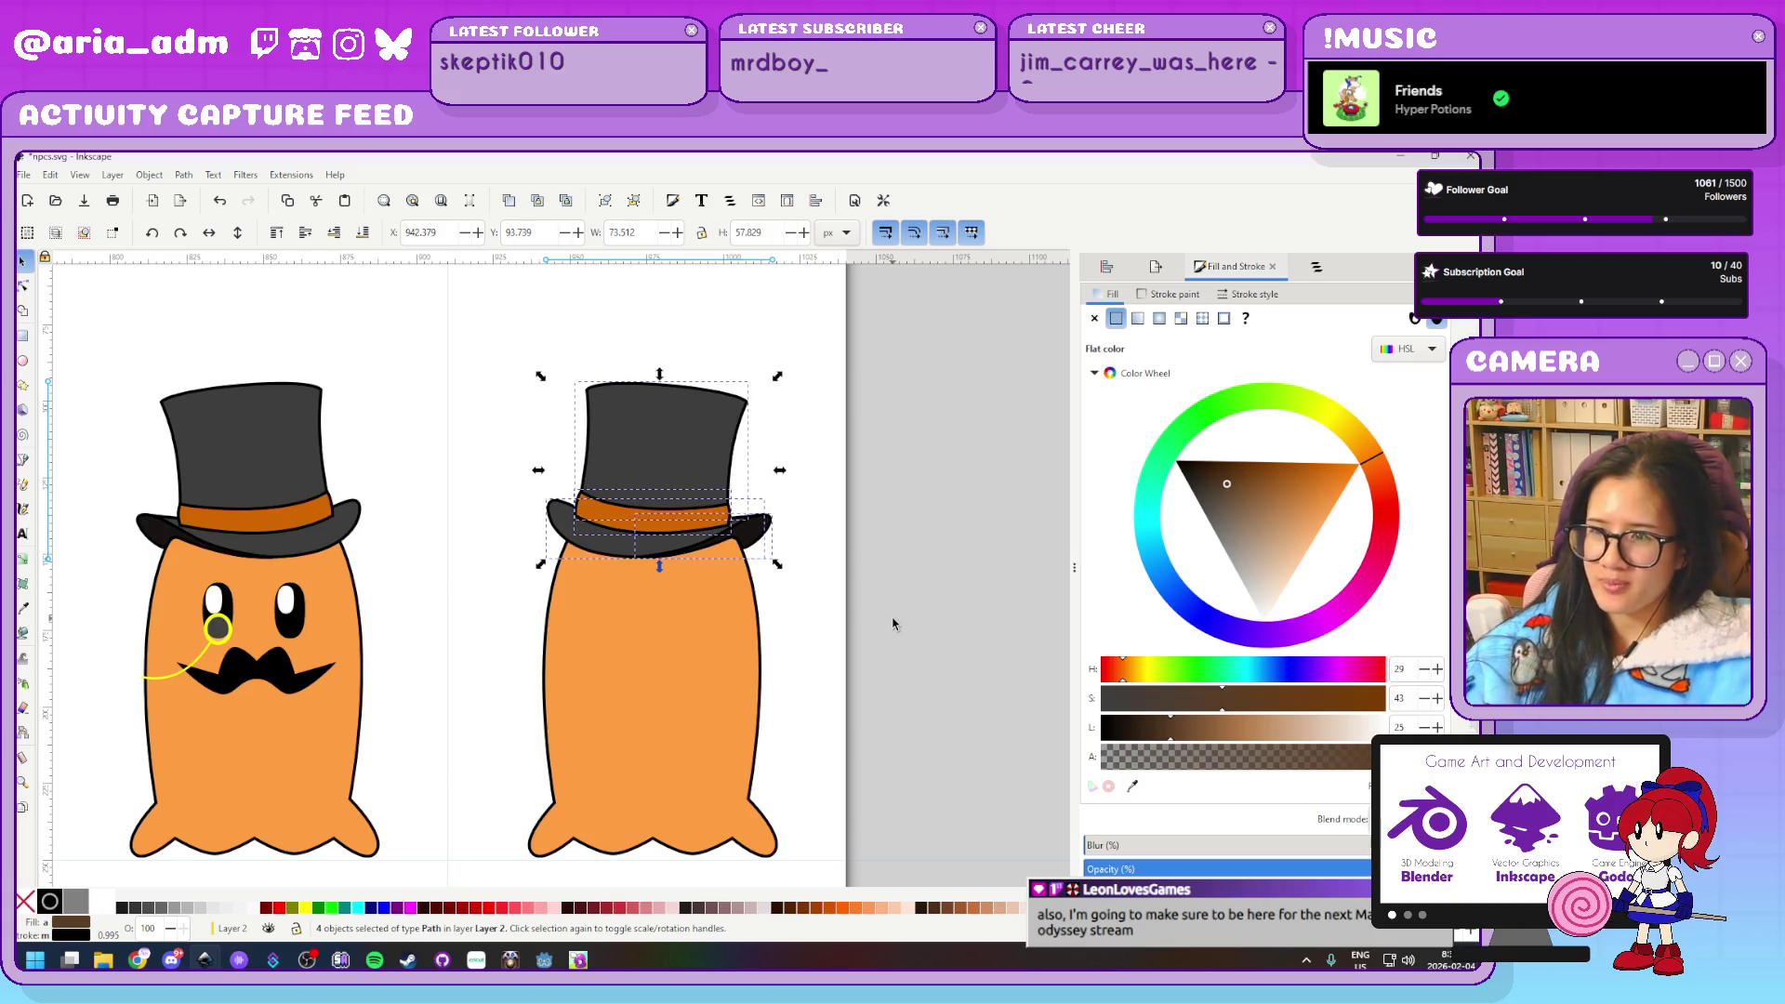
key(Escape)
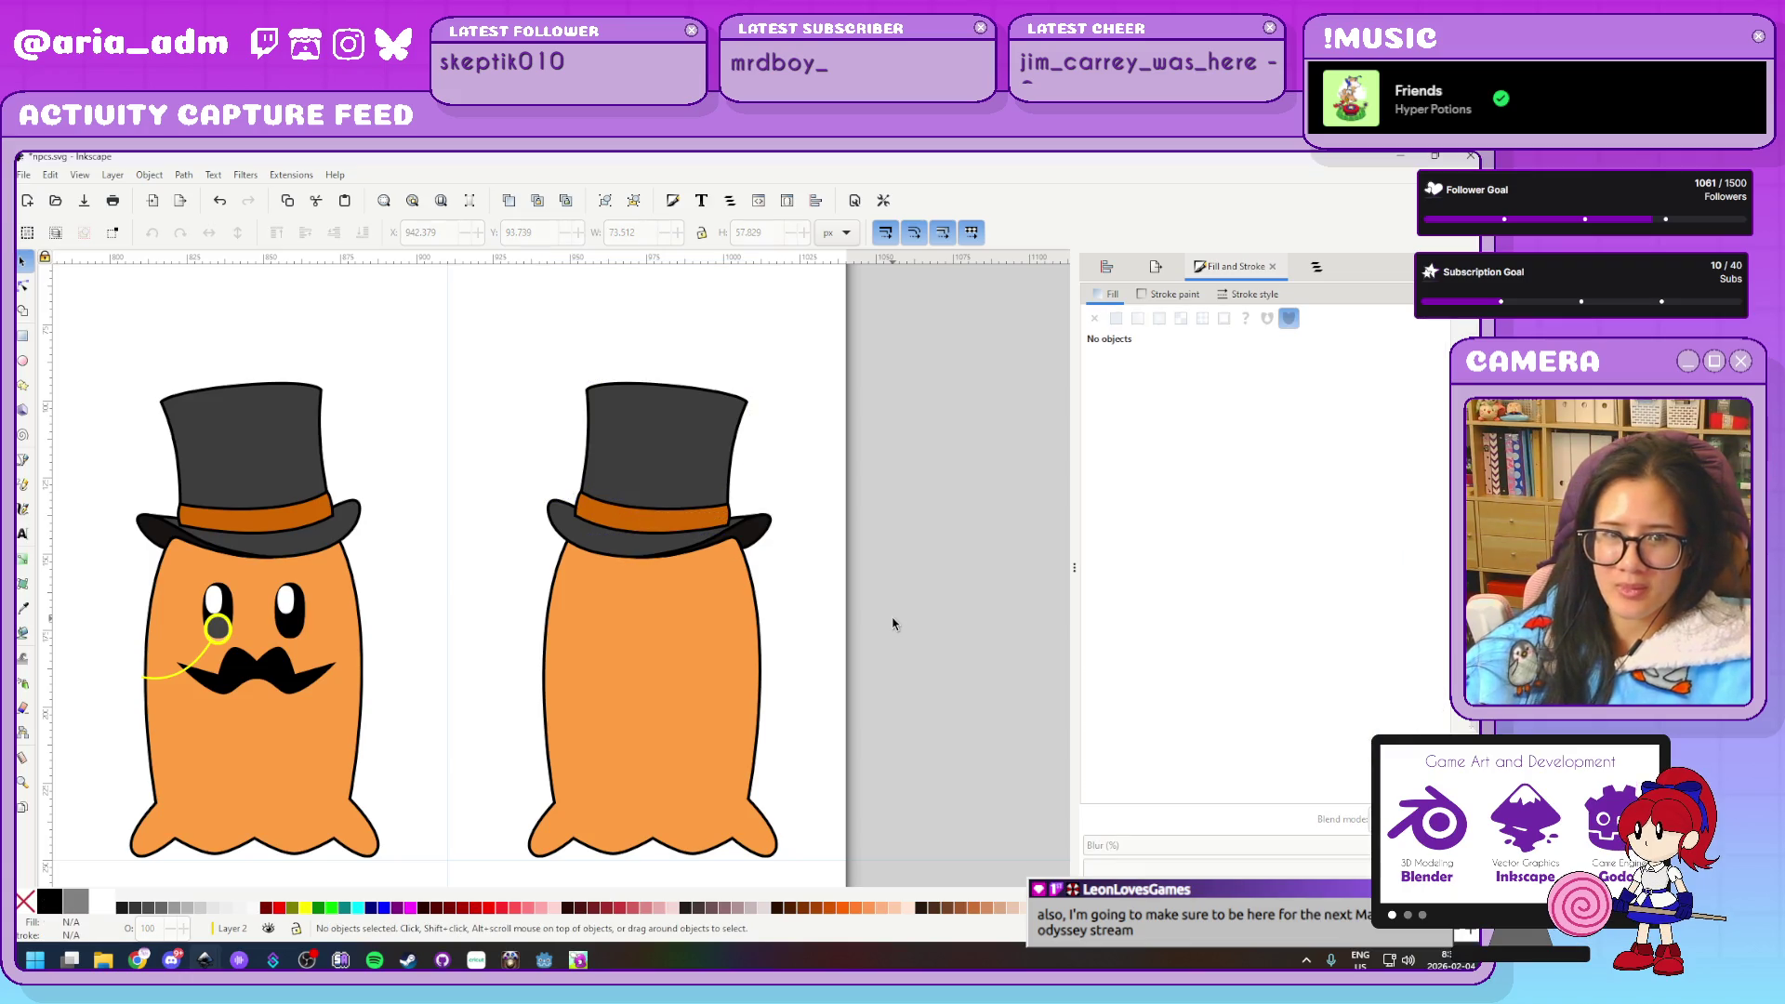
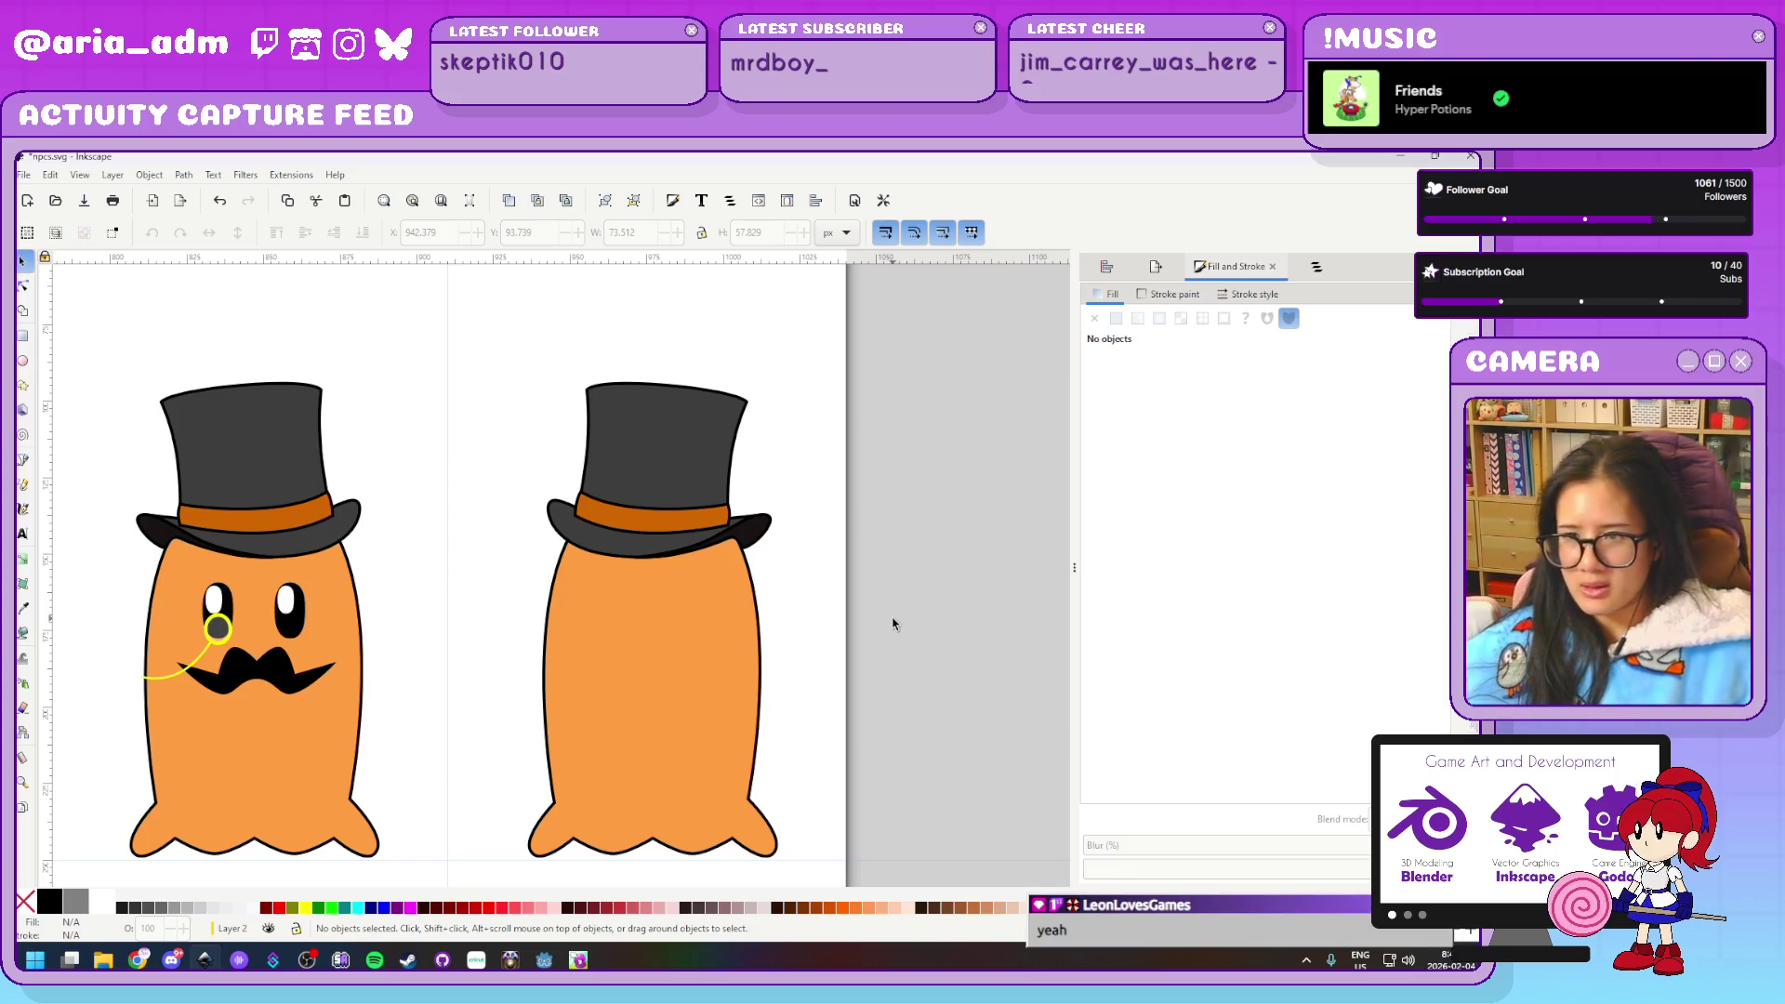
Scale the pink ghost's black hat up to about 158% so it sits wider
scroll(912, 645, down, 3)
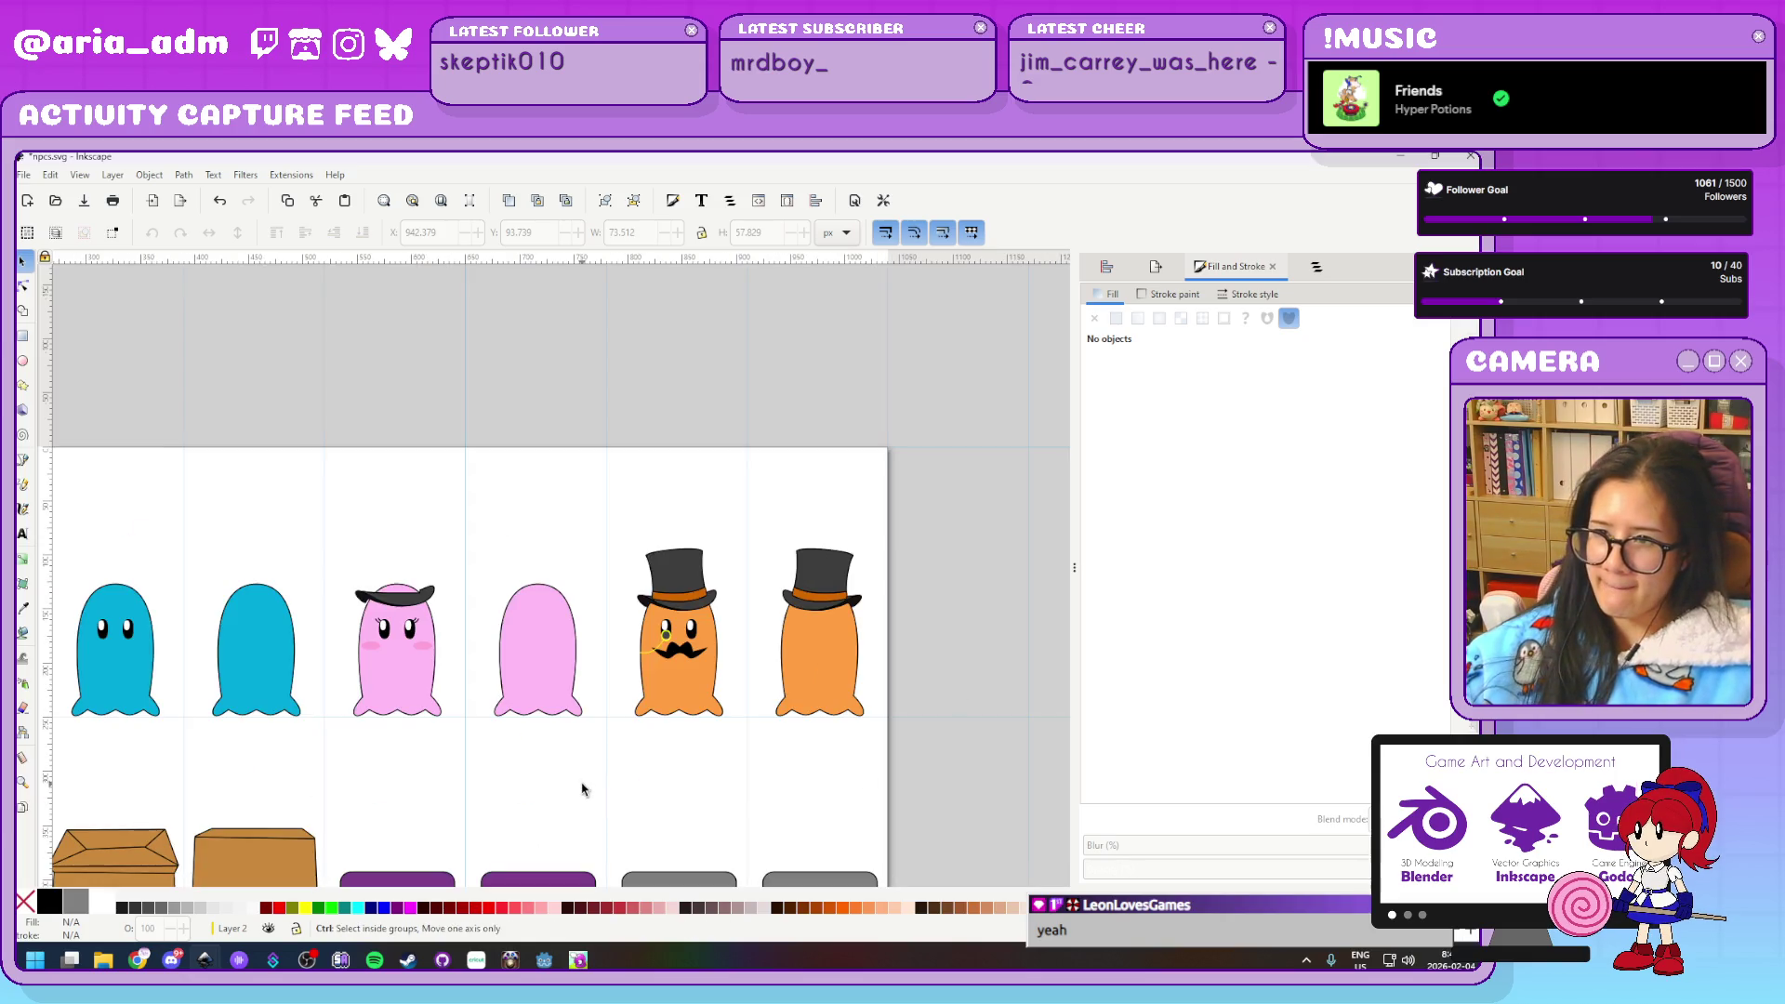
scroll(578, 790, up, 1)
scroll(502, 782, up, 1)
scroll(347, 738, up, 2)
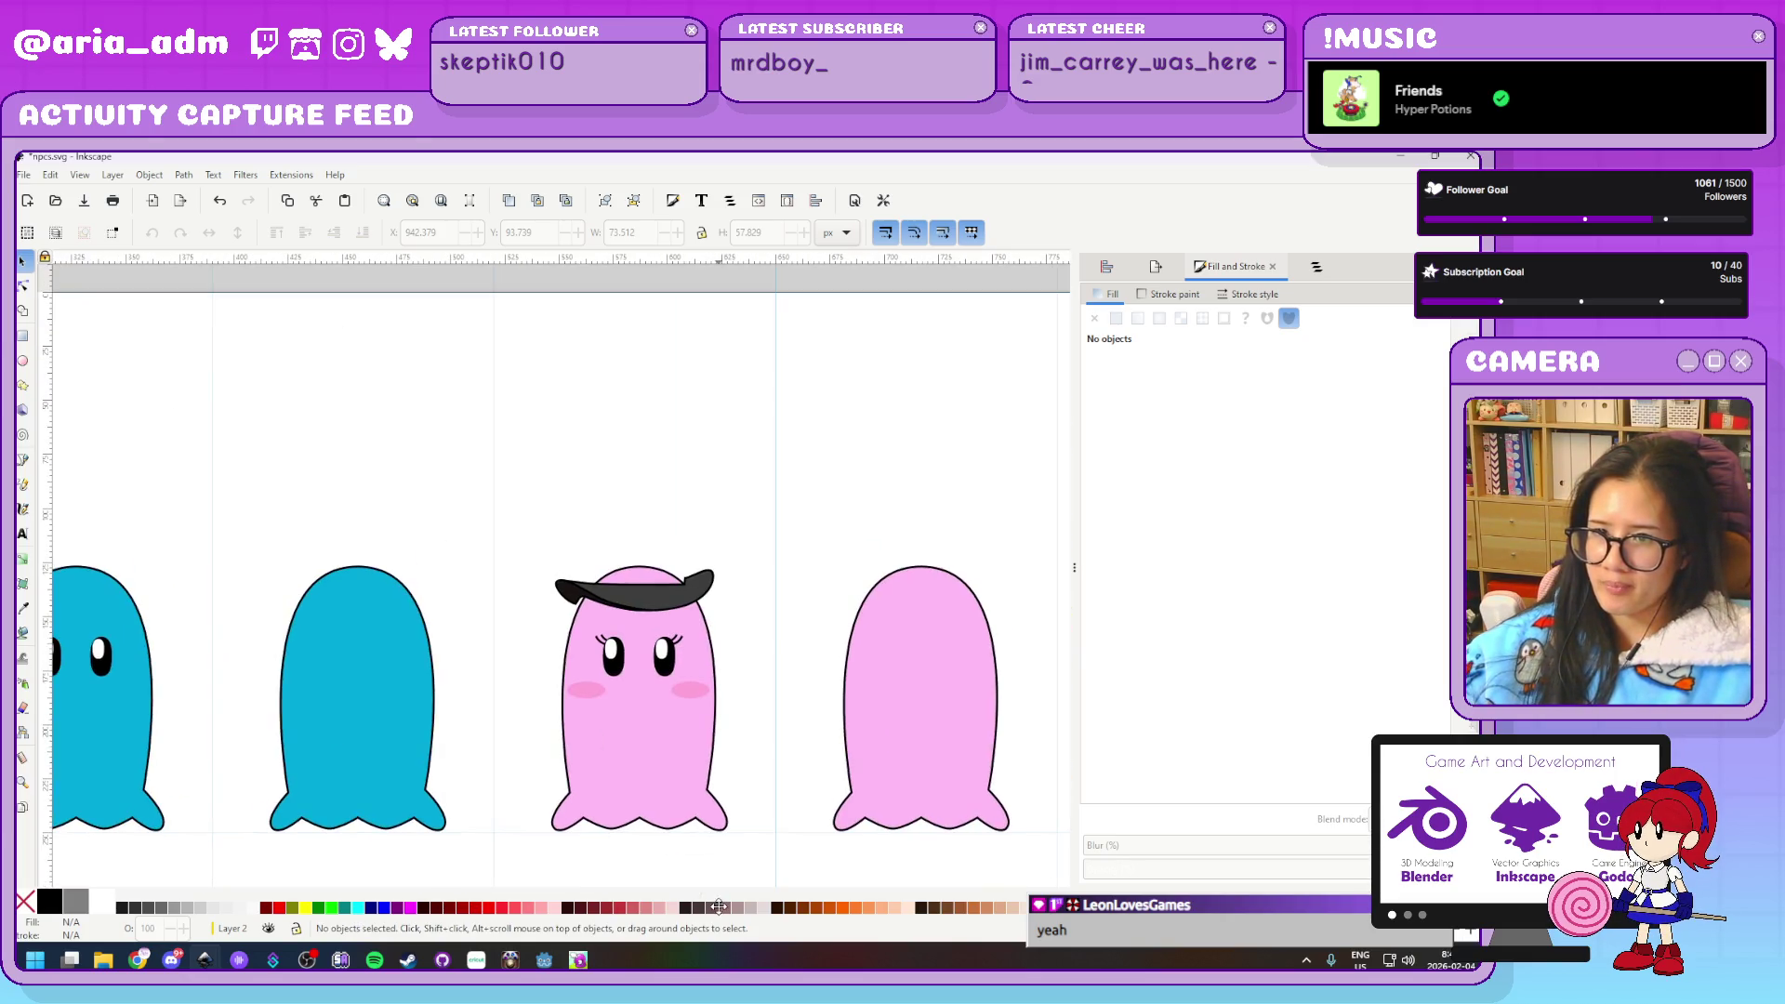
scroll(622, 522, up, 3)
scroll(949, 717, up, 2)
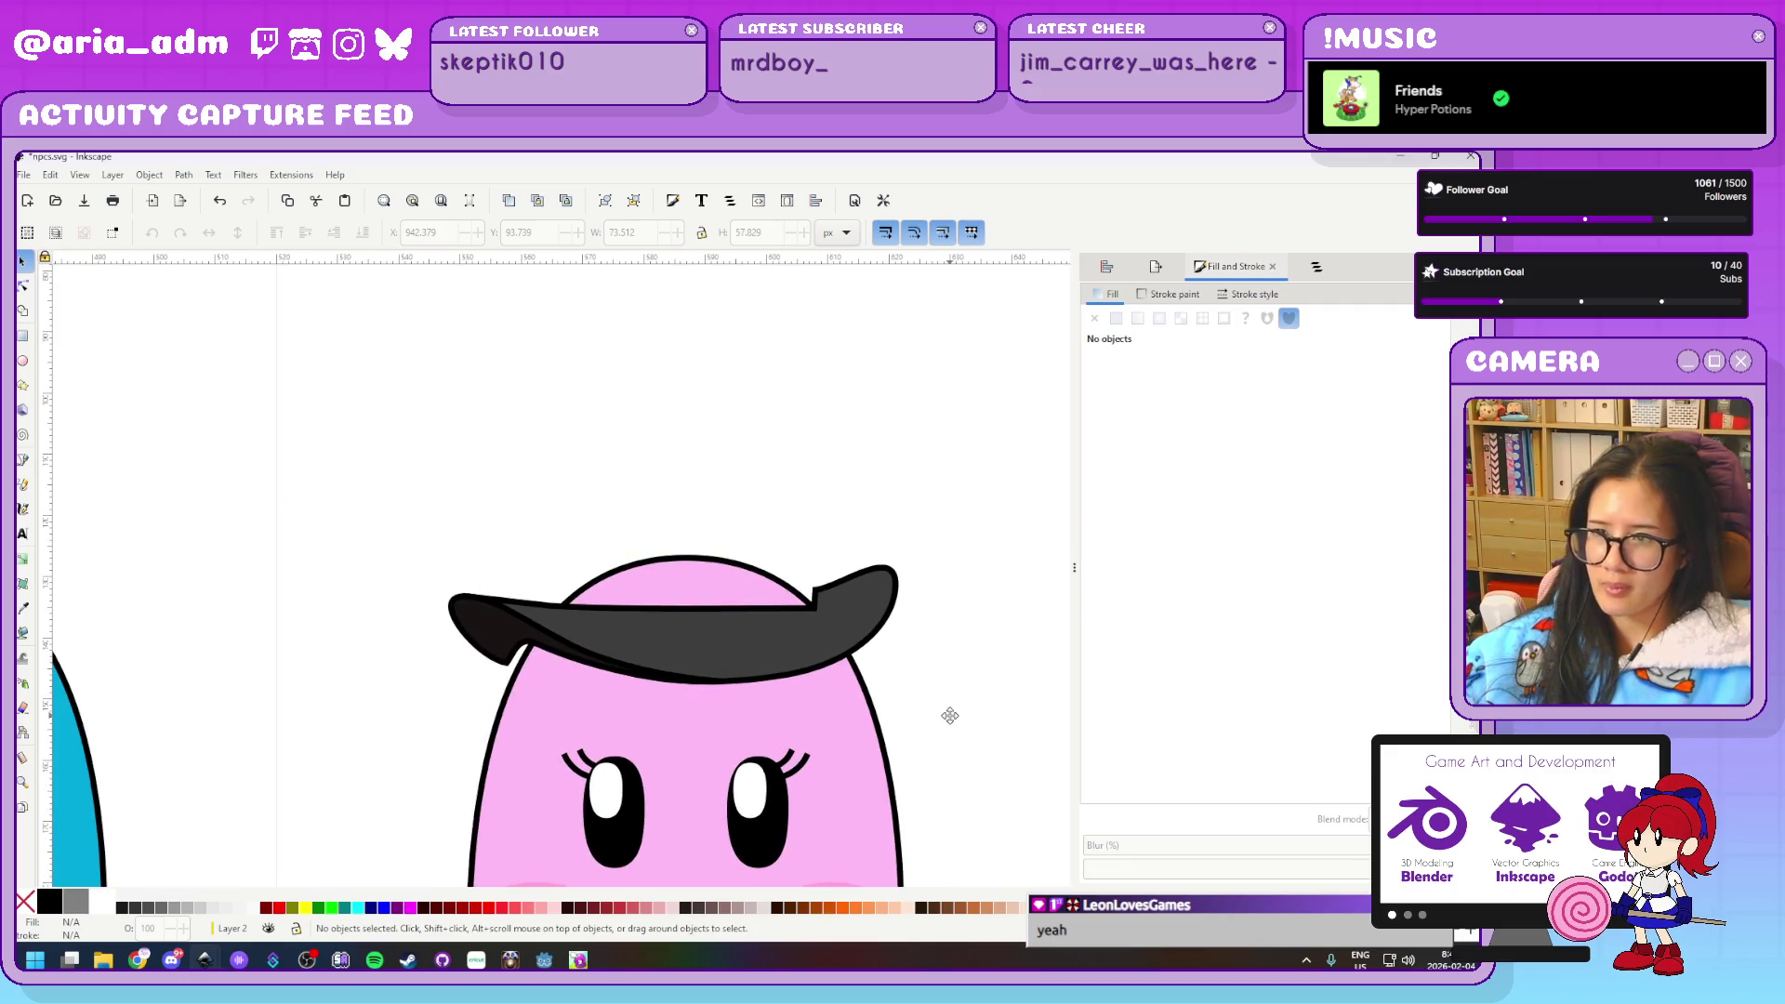
click(805, 646)
drag(909, 568, 1017, 506)
key(ctrl+z)
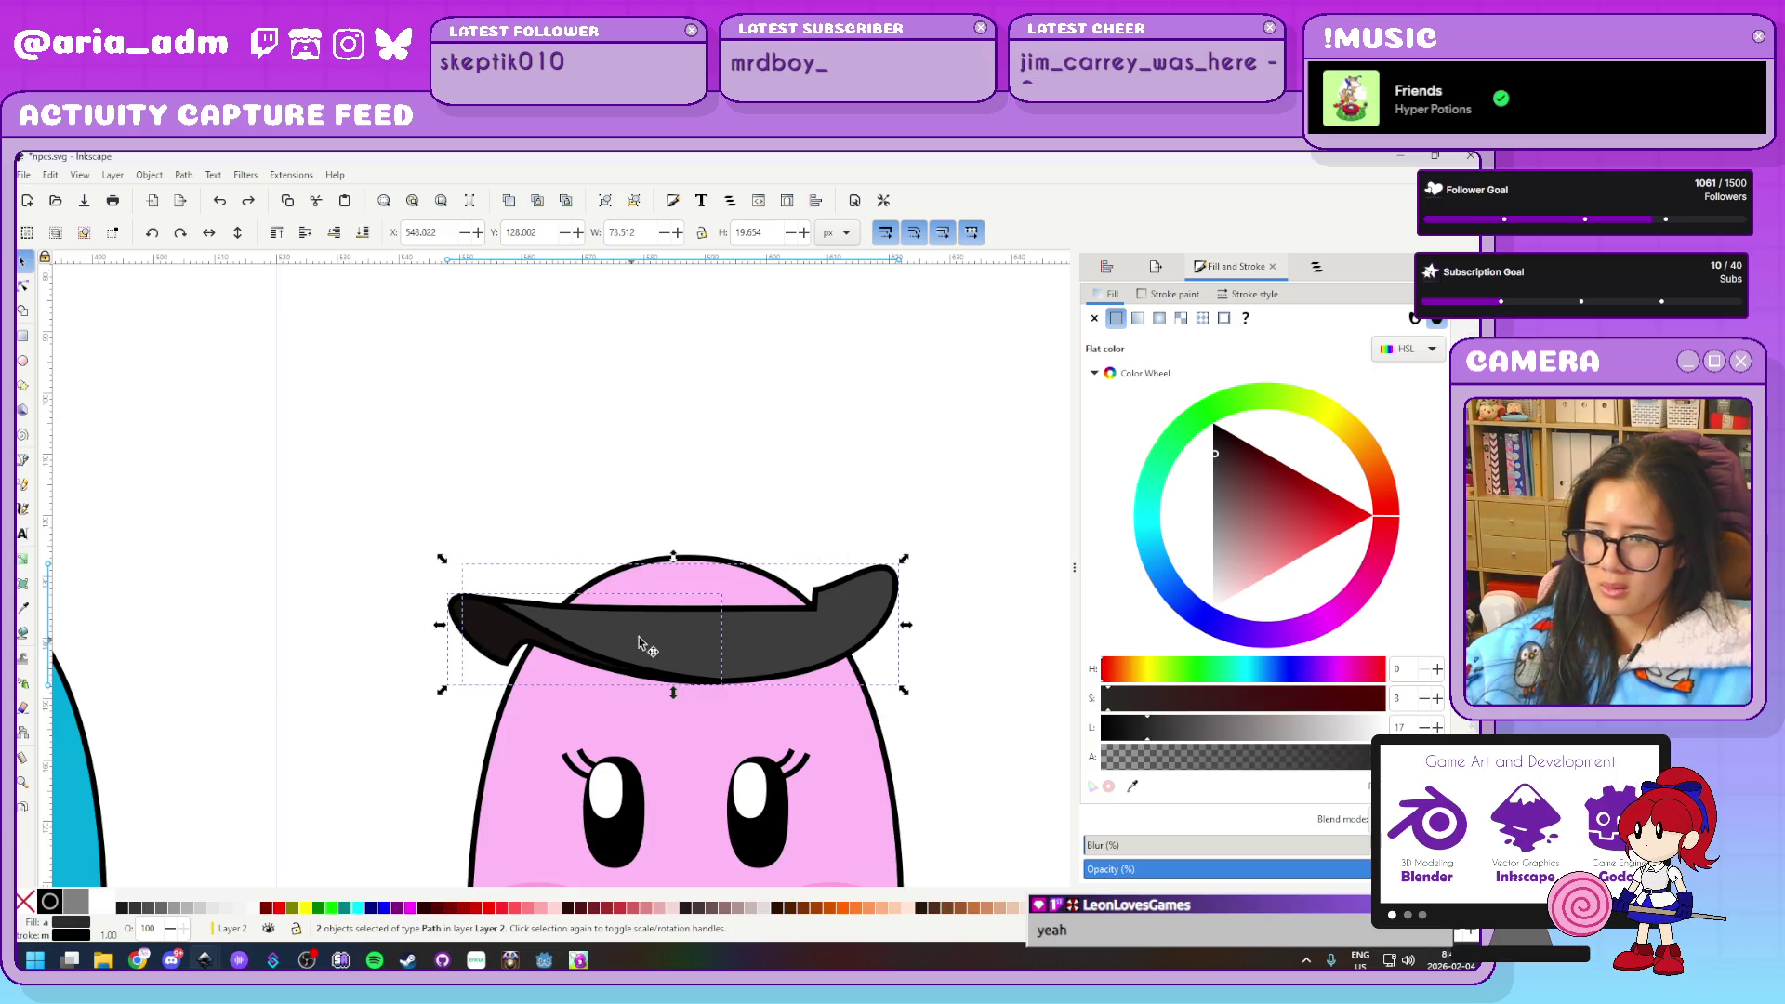
scroll(390, 604, down, 2)
scroll(390, 604, up, 1)
drag(774, 556, 866, 527)
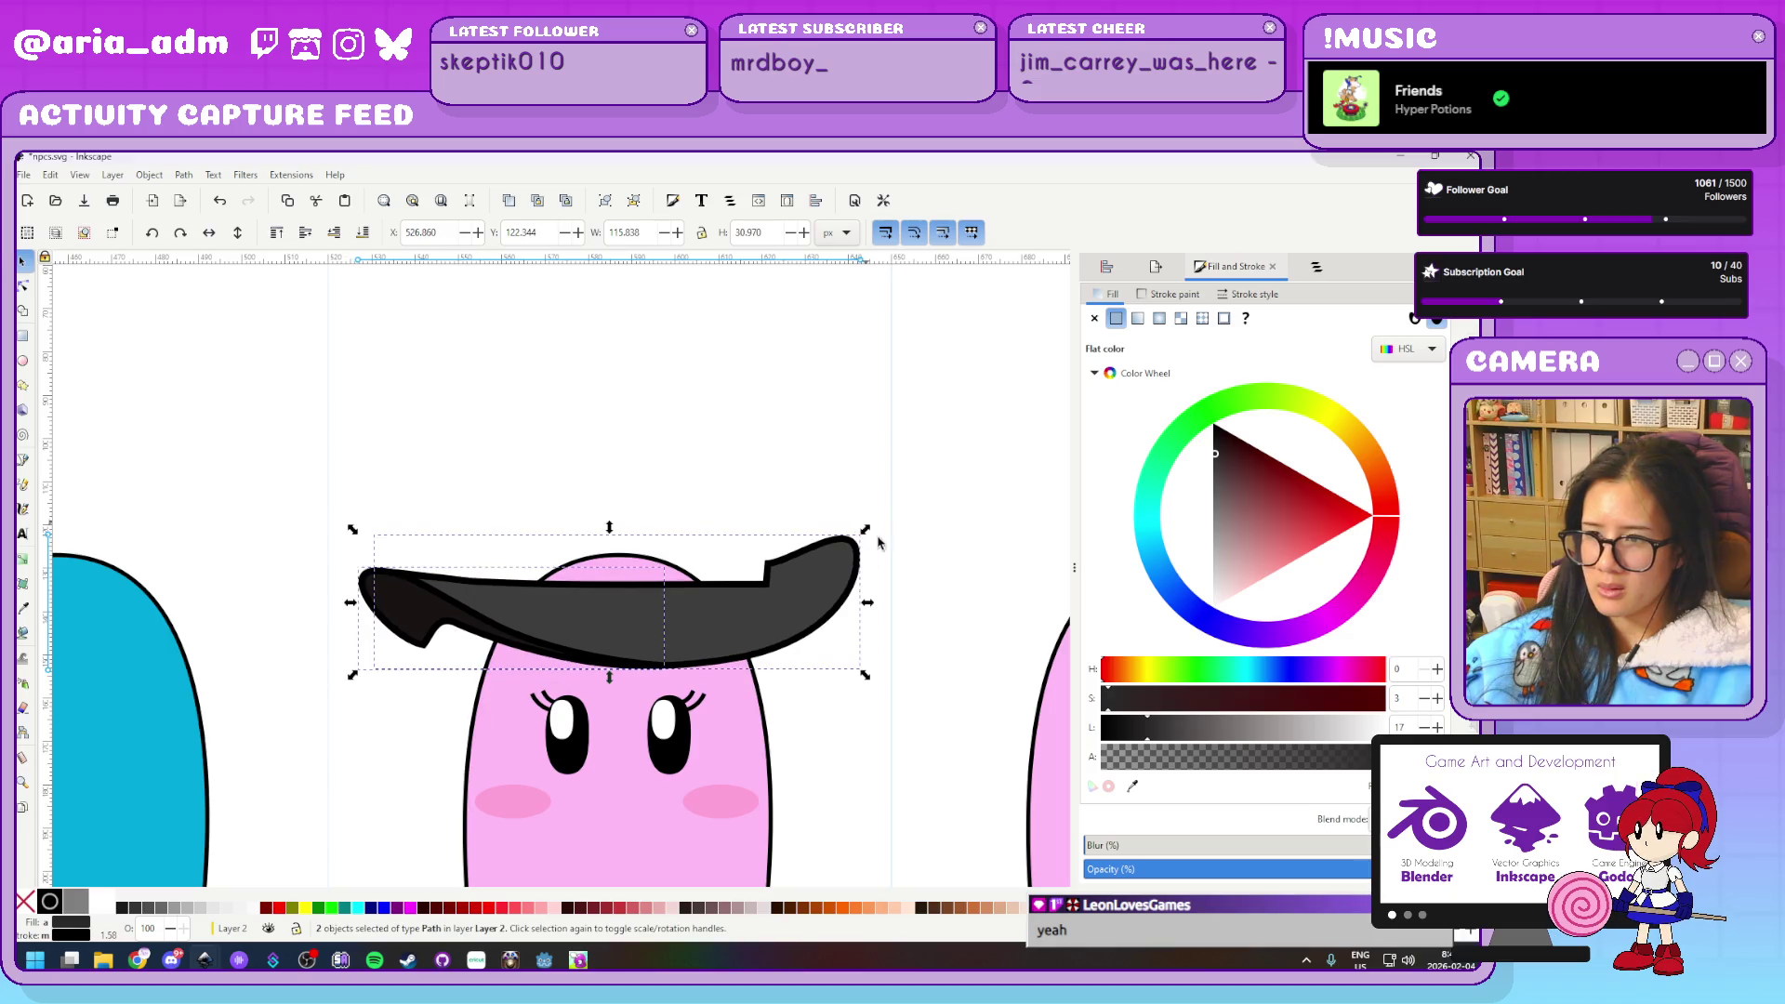
Select just the hat brim path and begin editing its nodes
scroll(878, 738, up, 2)
scroll(830, 786, up, 3)
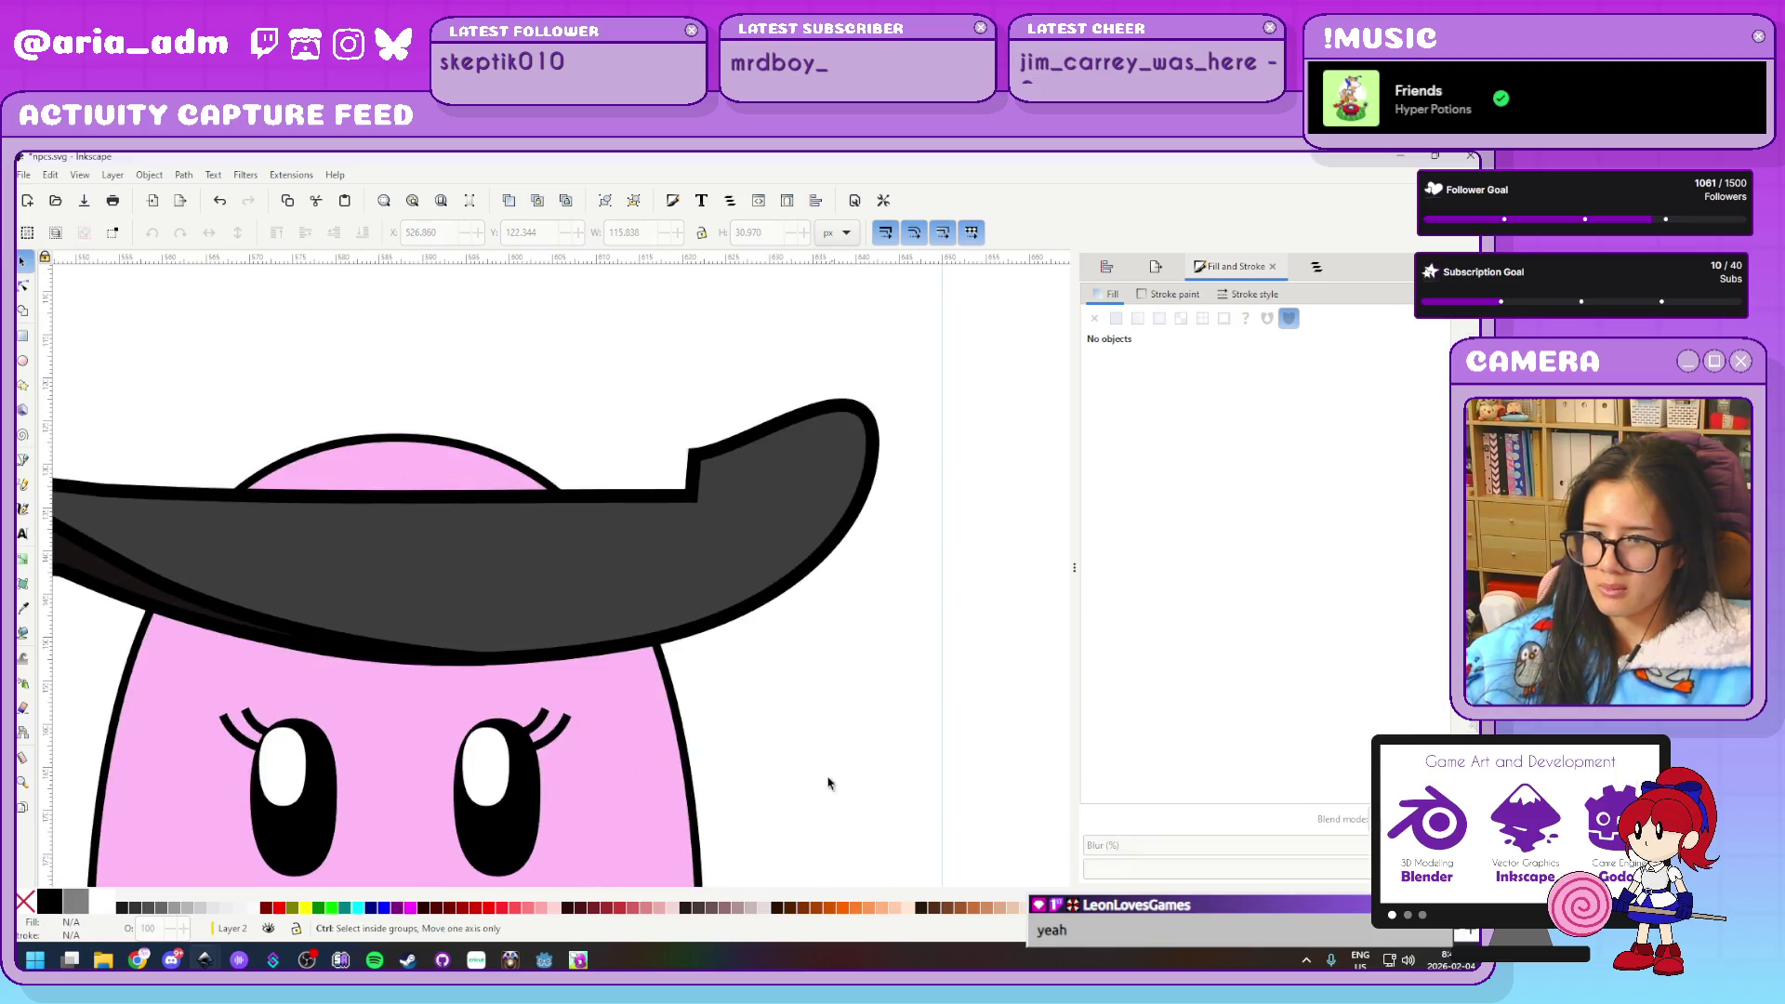
click(371, 558)
scroll(371, 558, up, 2)
double_click(335, 558)
Move the brim's left corner inward and down and sharpen its tip
mouse_move(335, 560)
mouse_down()
mouse_move(438, 583)
mouse_move(416, 588)
mouse_up()
key(ctrl+z)
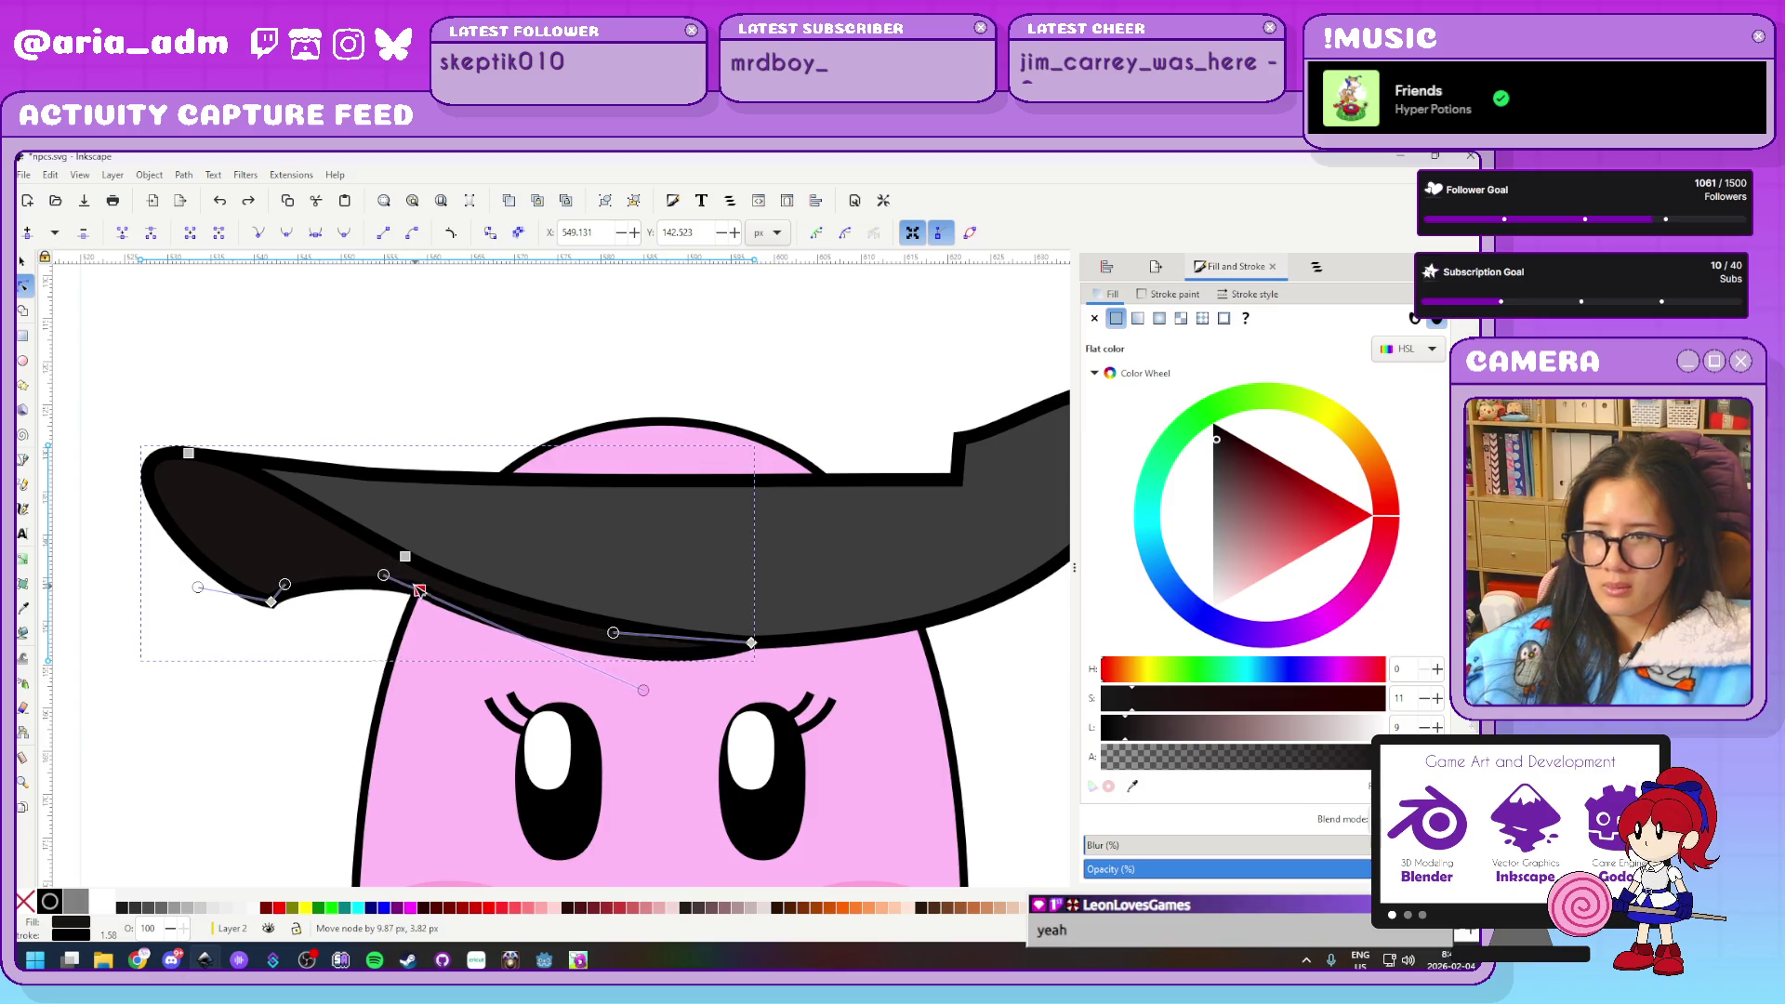
drag(270, 602, 392, 648)
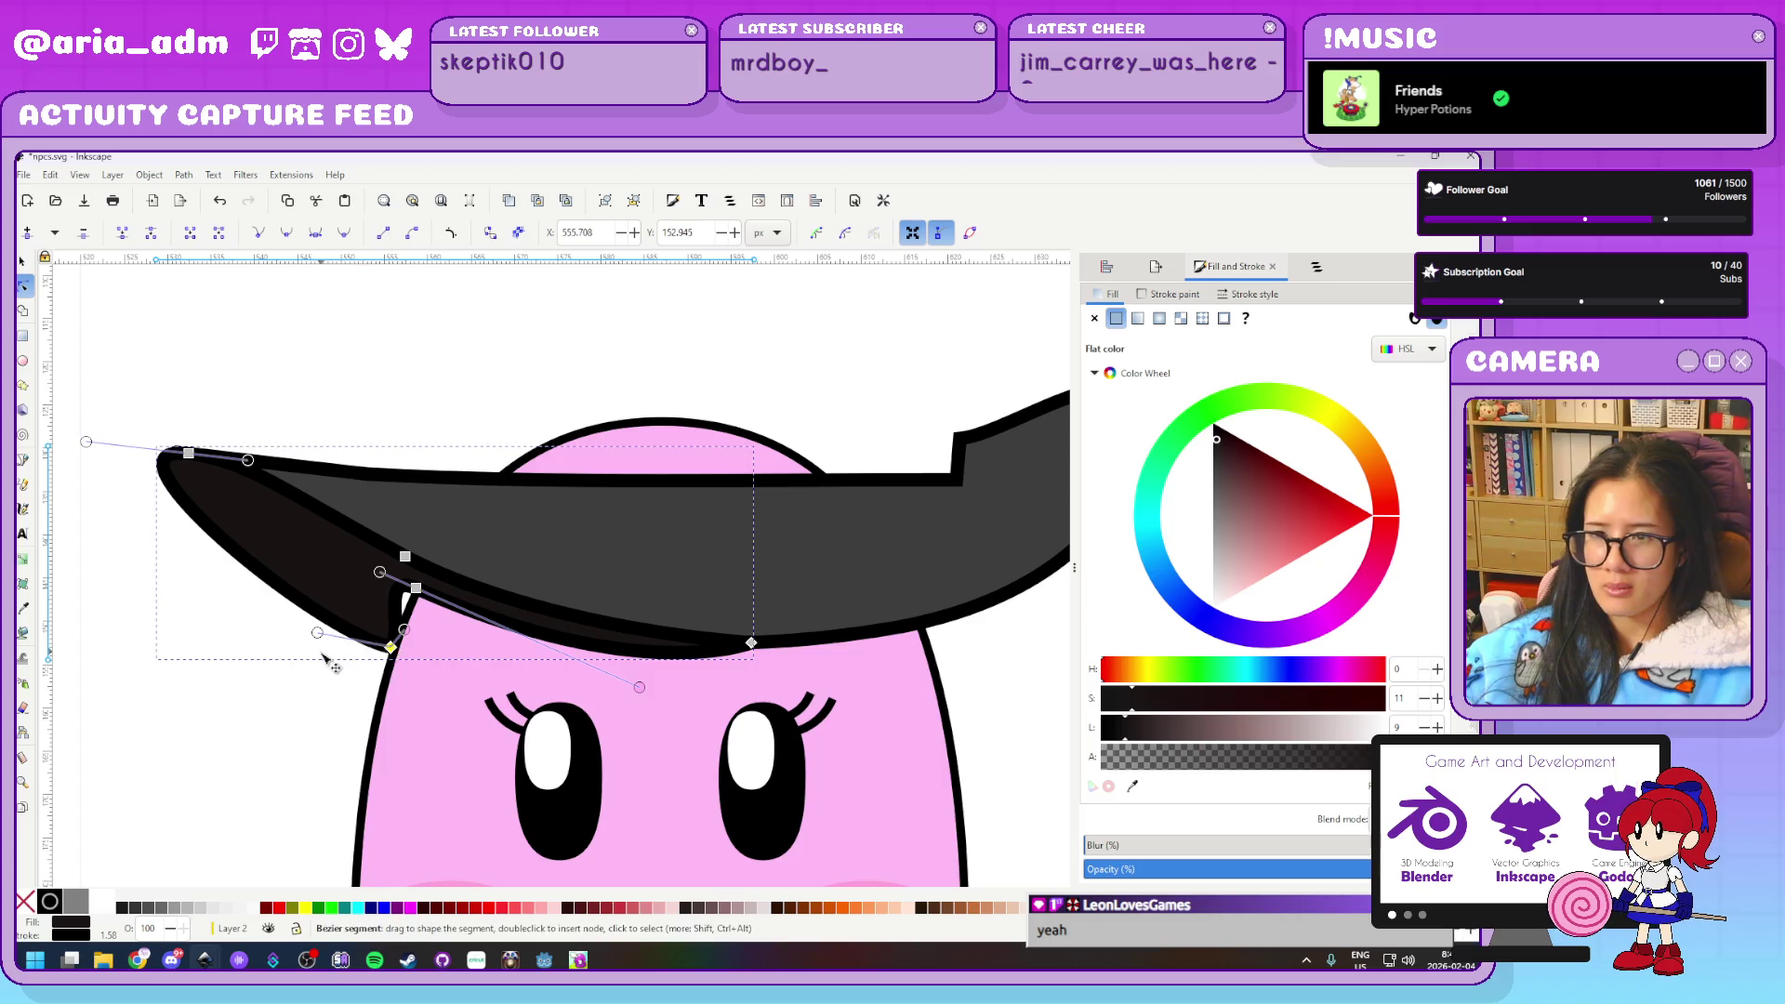
scroll(326, 662, up, 2)
mouse_move(488, 607)
mouse_down()
mouse_move(428, 546)
mouse_move(491, 581)
mouse_up()
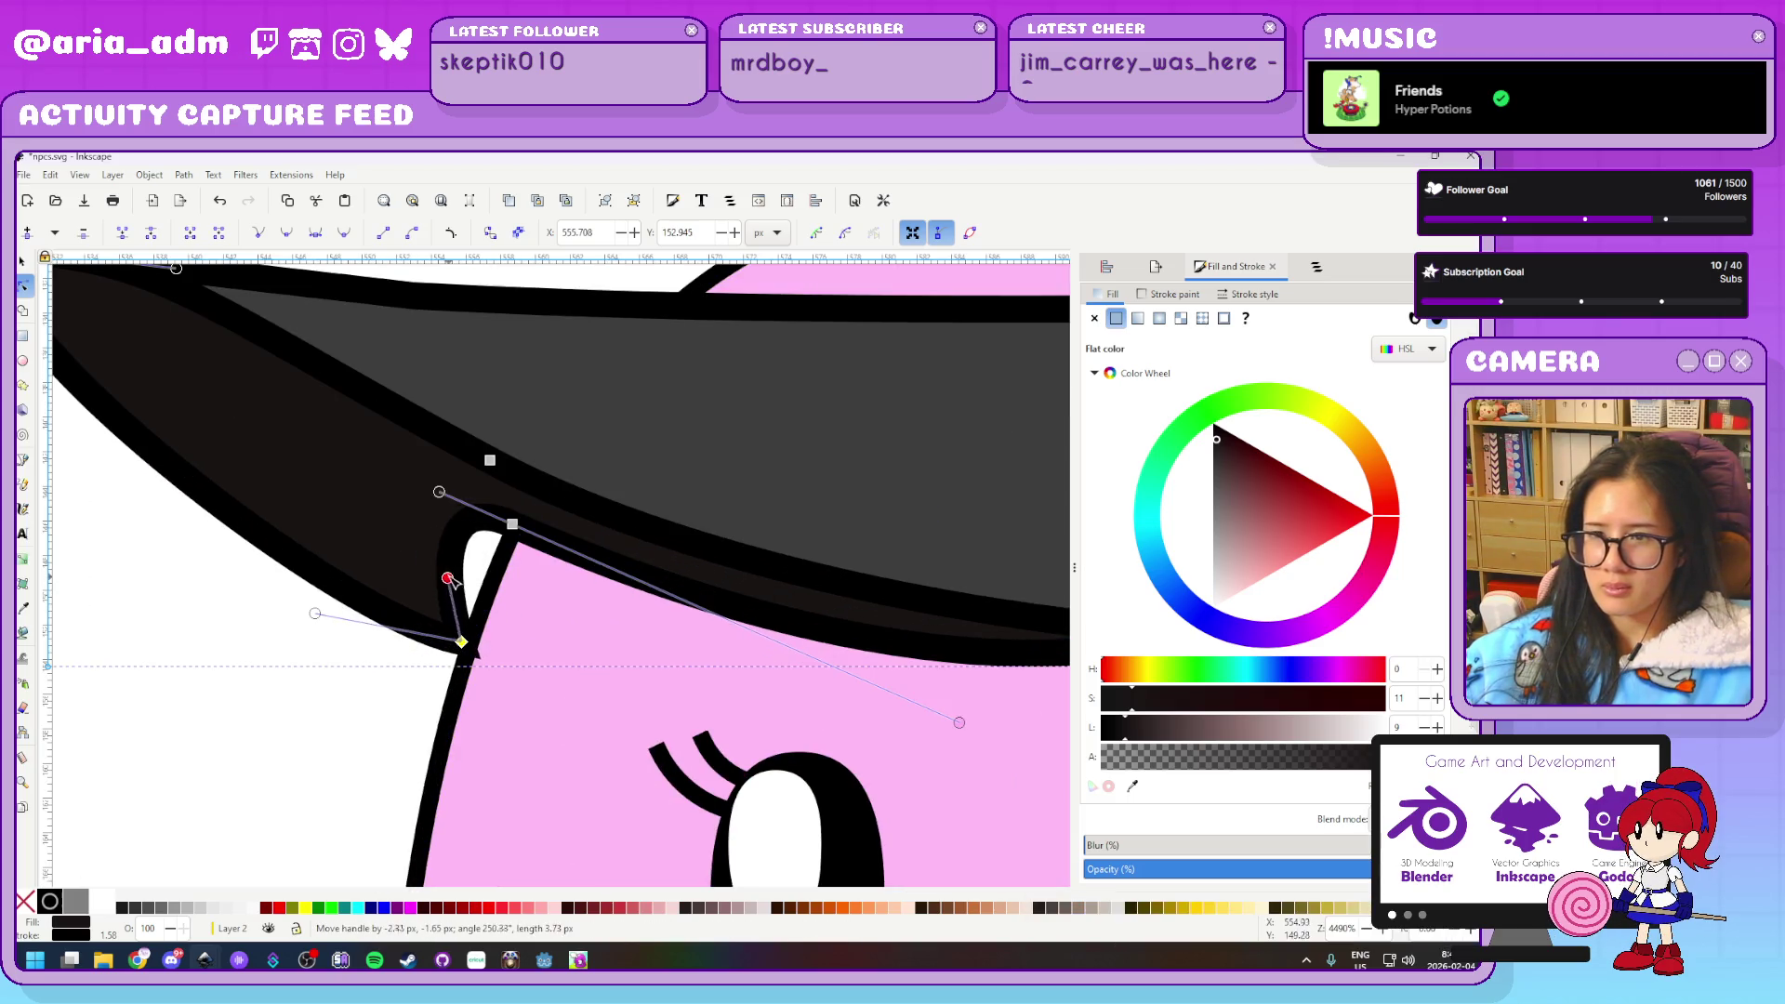
drag(440, 493, 505, 551)
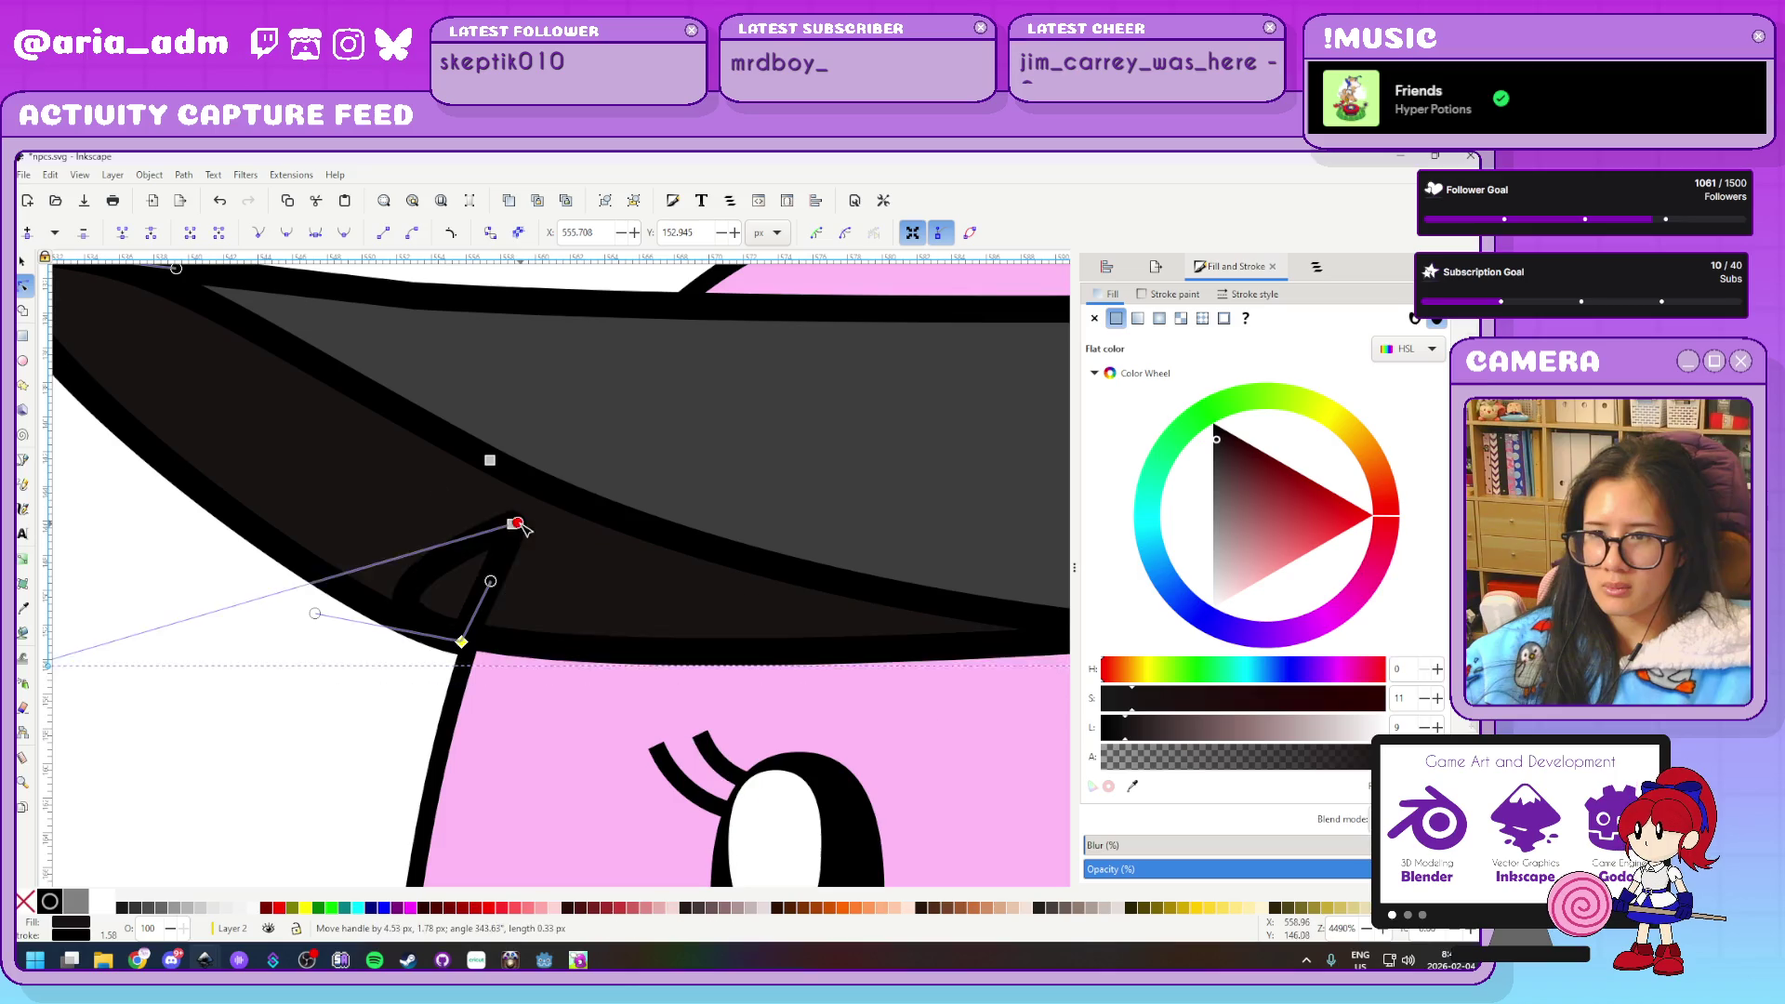
scroll(503, 549, up, 2)
mouse_move(468, 421)
mouse_down()
mouse_move(480, 437)
mouse_move(453, 433)
mouse_up()
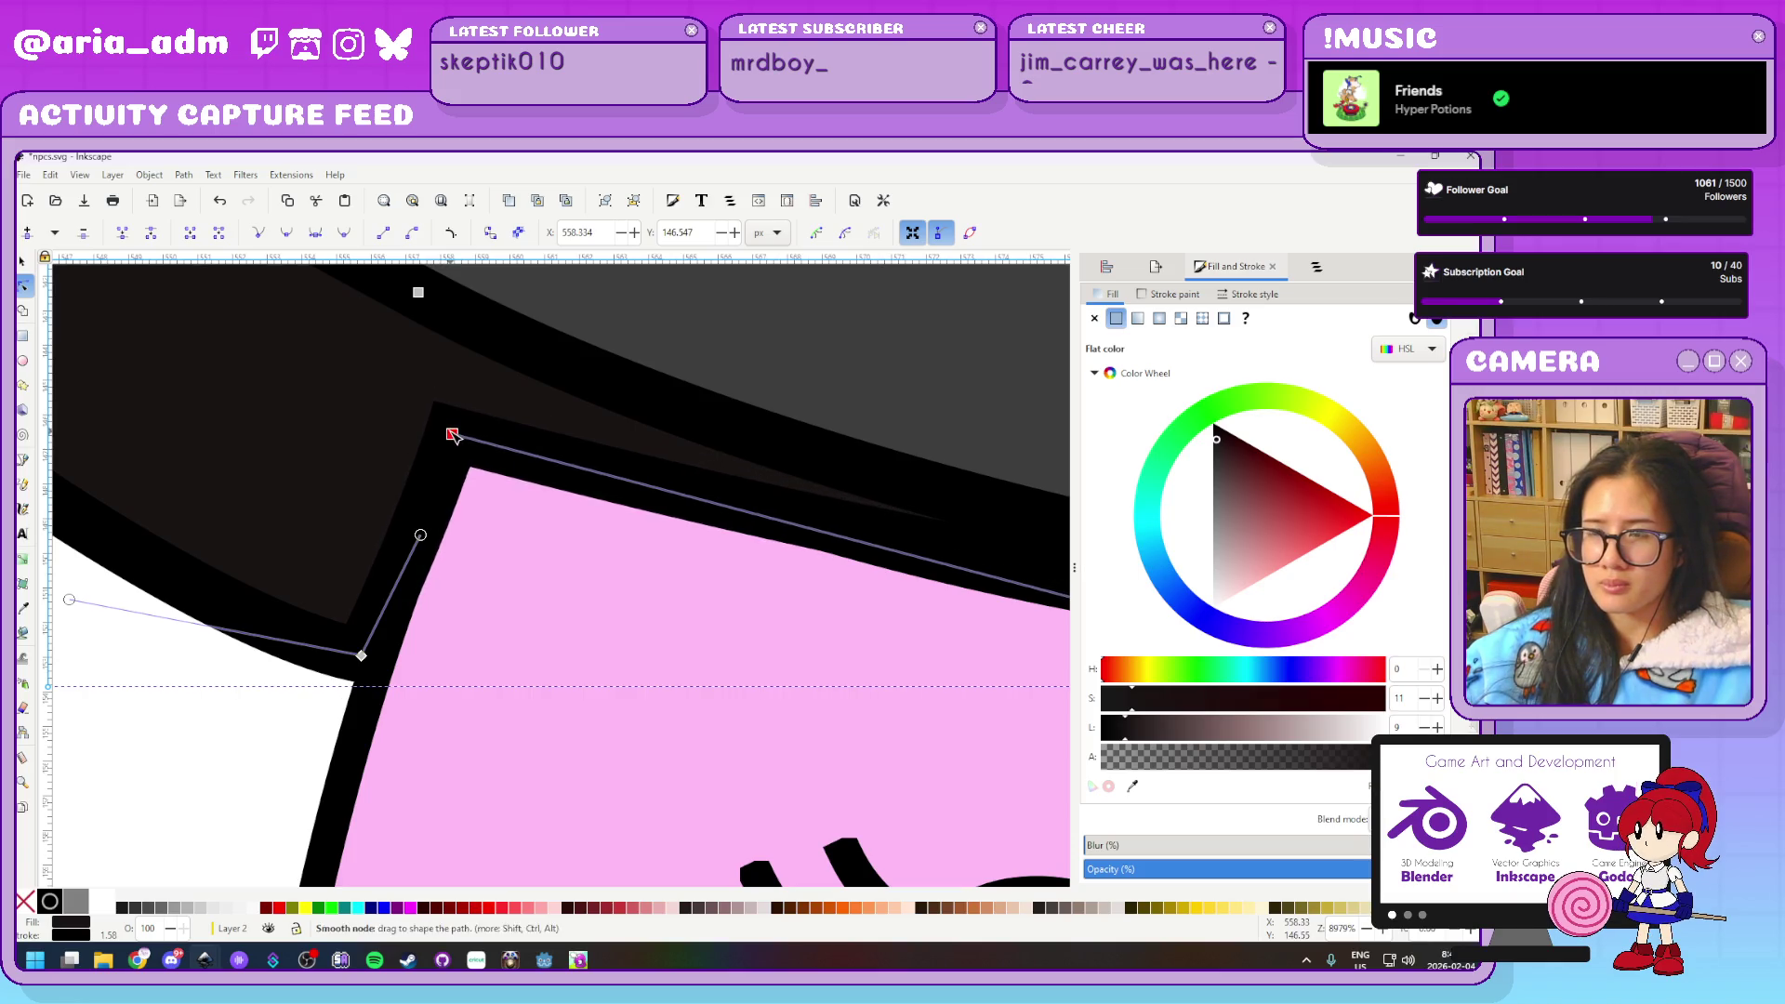
scroll(570, 698, down, 3)
scroll(558, 707, down, 2)
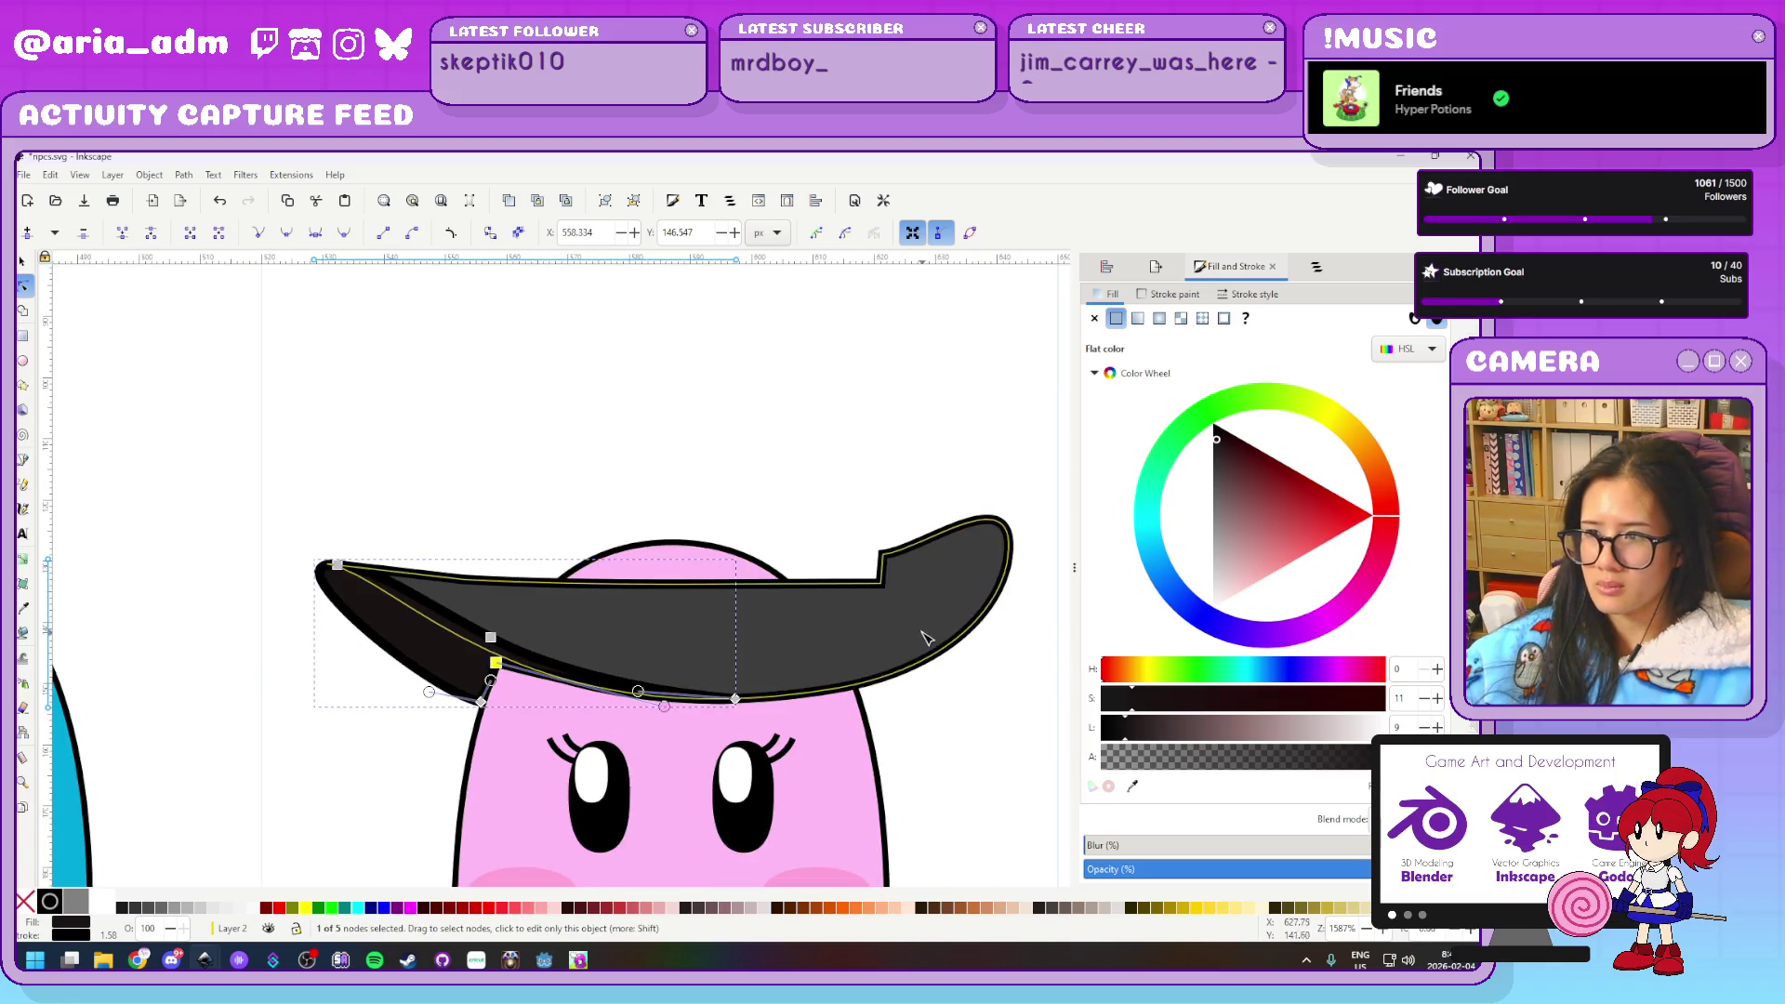
Bend the outer brim's top edge into a smooth curve
click(814, 699)
mouse_move(880, 583)
mouse_down()
mouse_move(883, 555)
mouse_move(866, 596)
mouse_move(883, 556)
mouse_up()
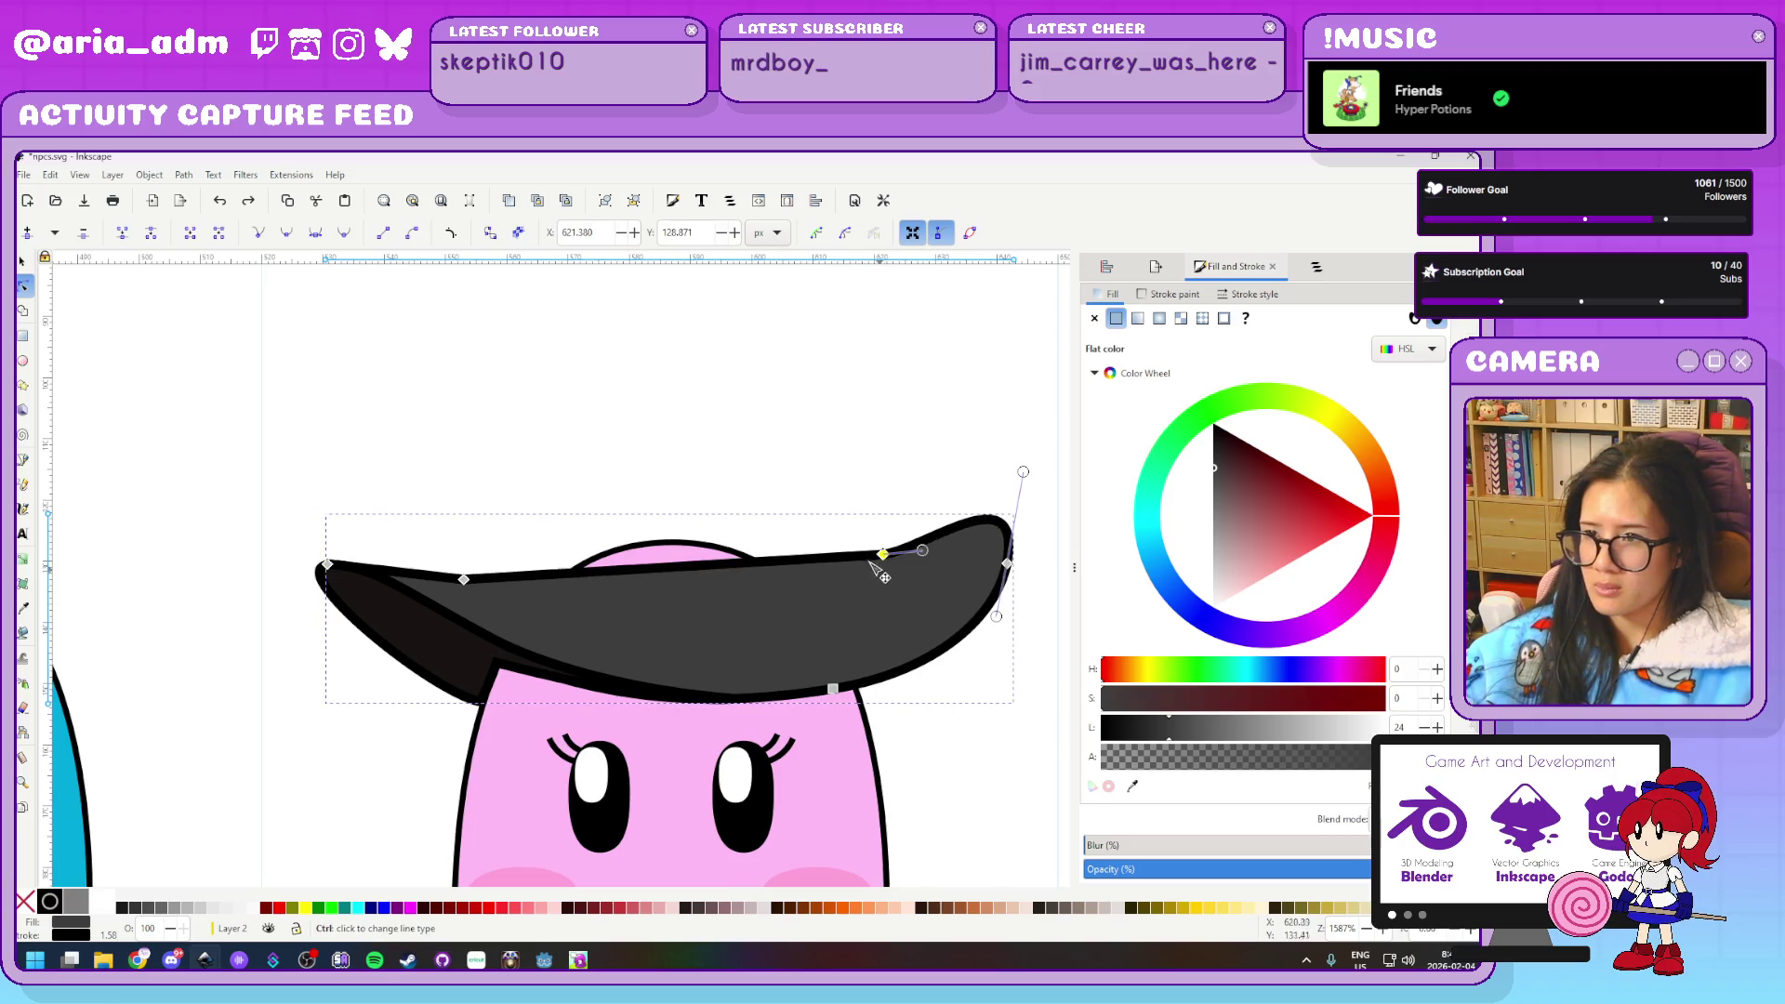
key(ctrl+z)
mouse_move(862, 633)
mouse_down()
mouse_move(623, 584)
mouse_move(670, 604)
mouse_up()
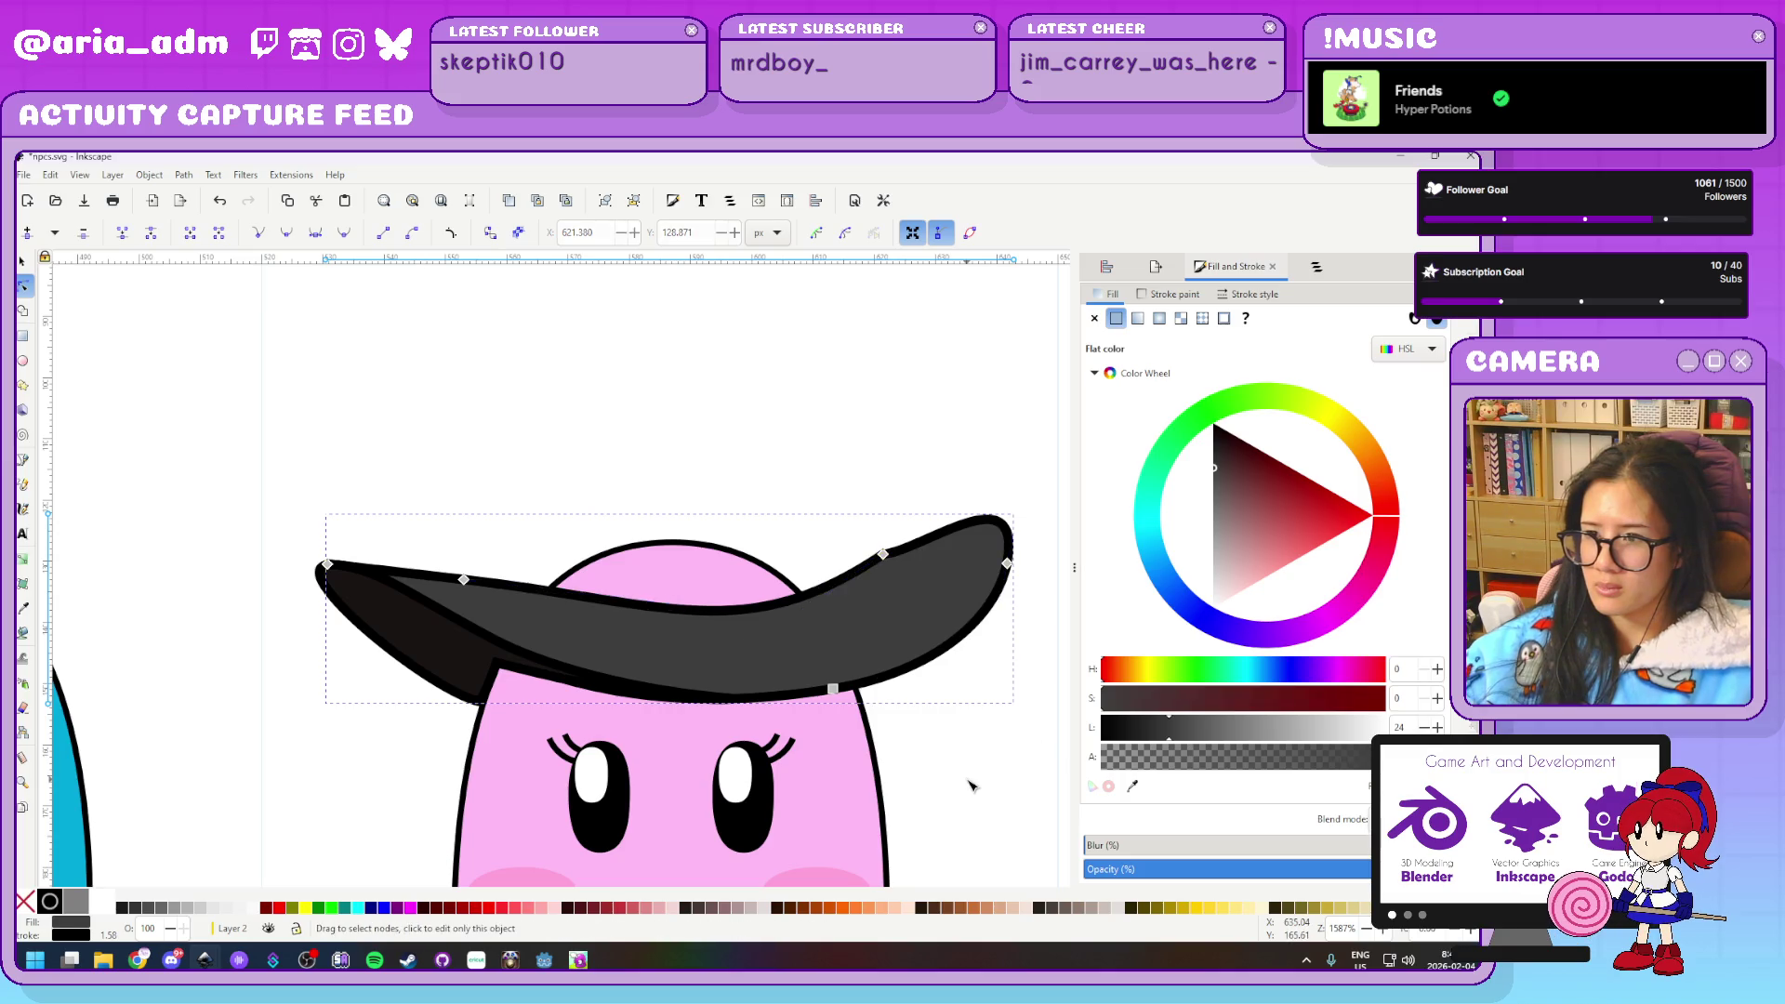
click(934, 796)
scroll(935, 796, down, 3)
scroll(953, 805, up, 2)
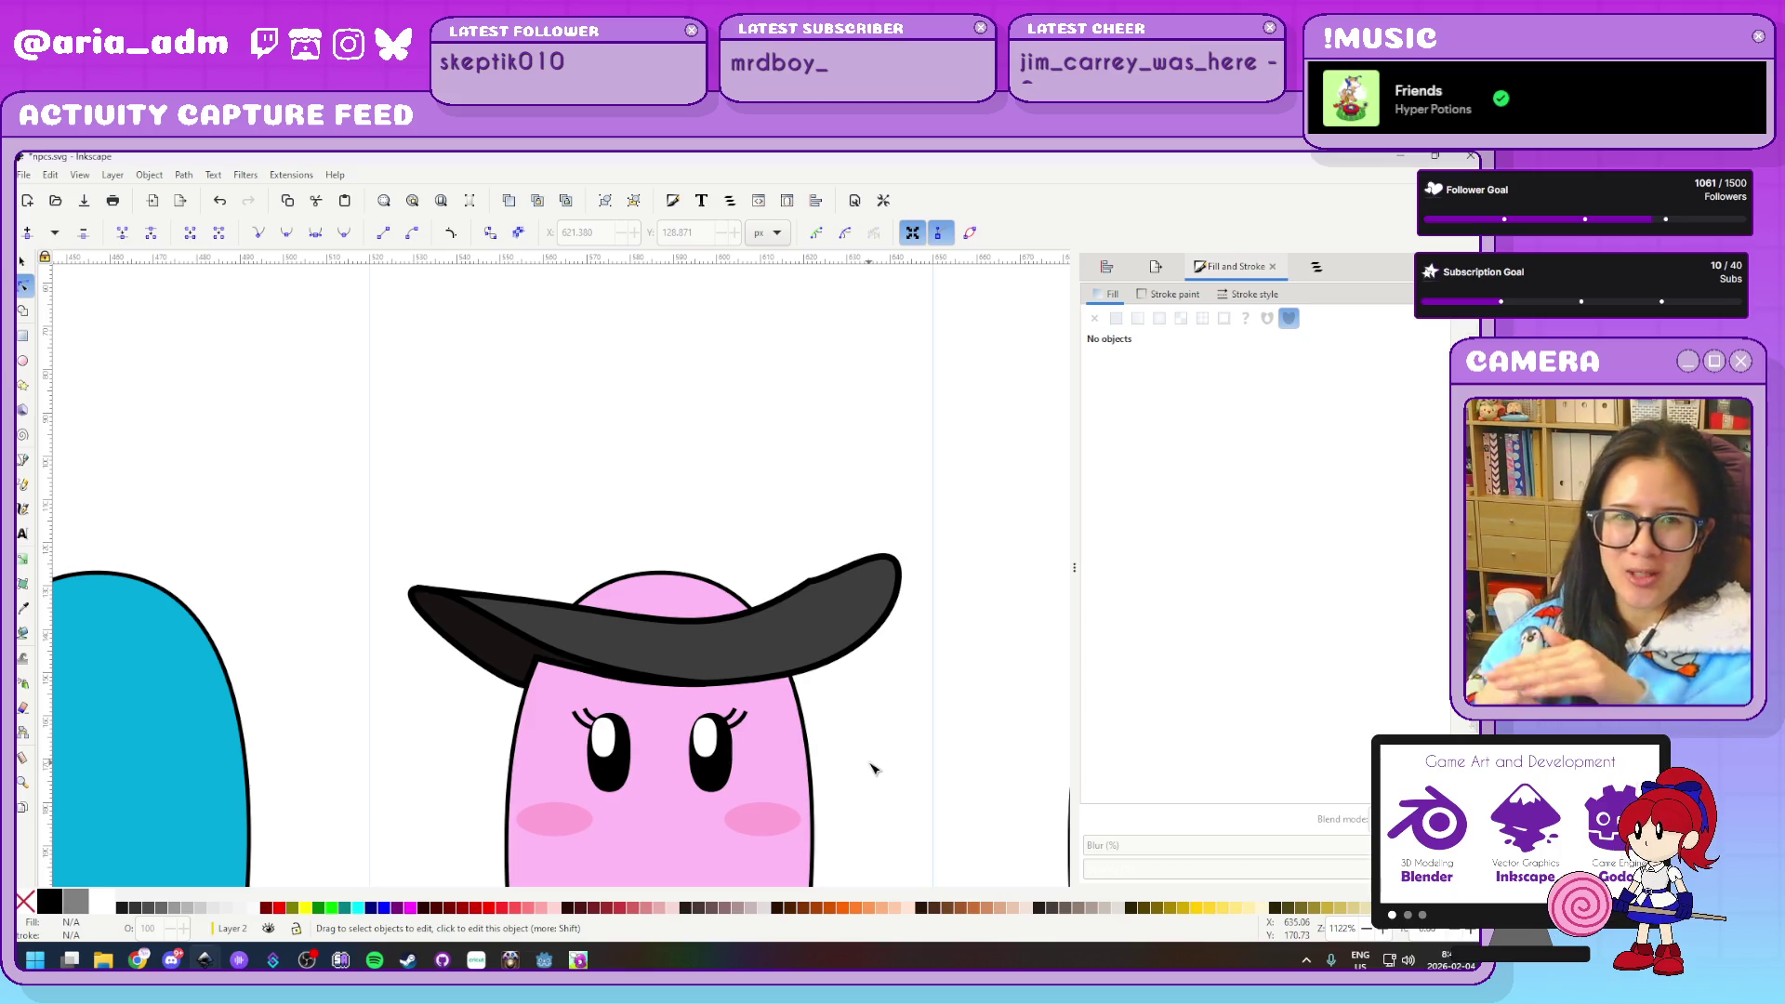
click(817, 653)
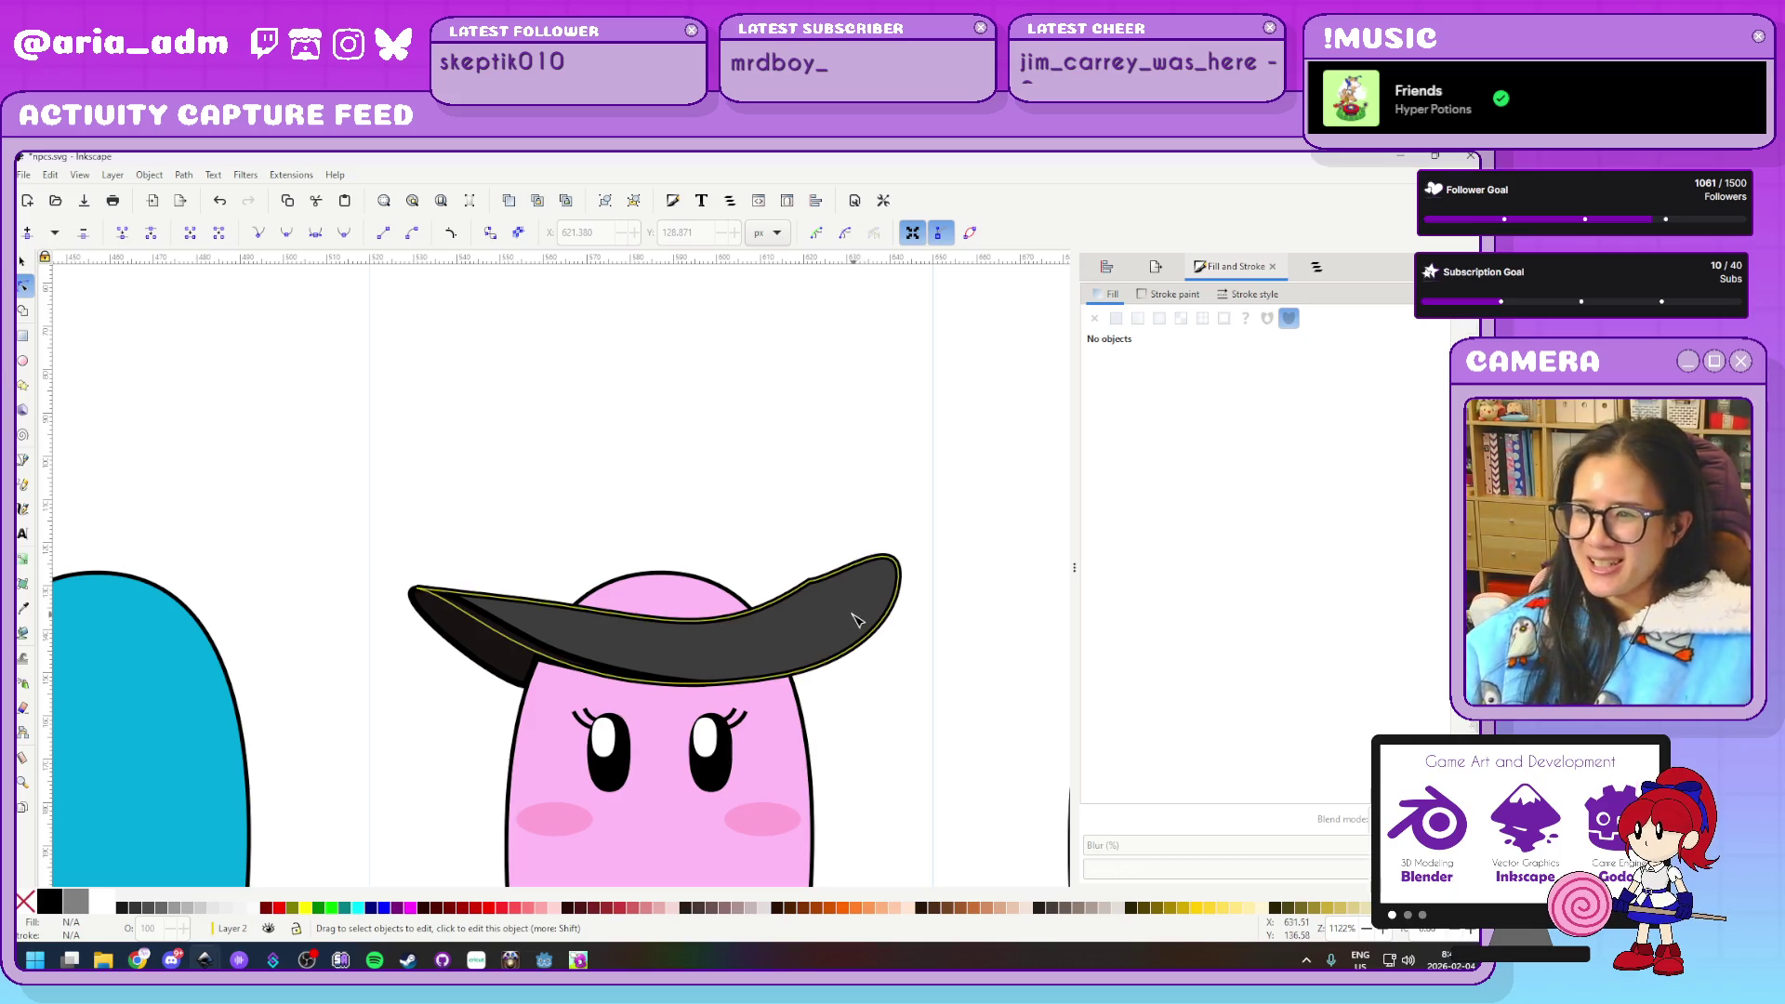
scroll(817, 661, up, 2)
scroll(816, 660, up, 1)
click(812, 470)
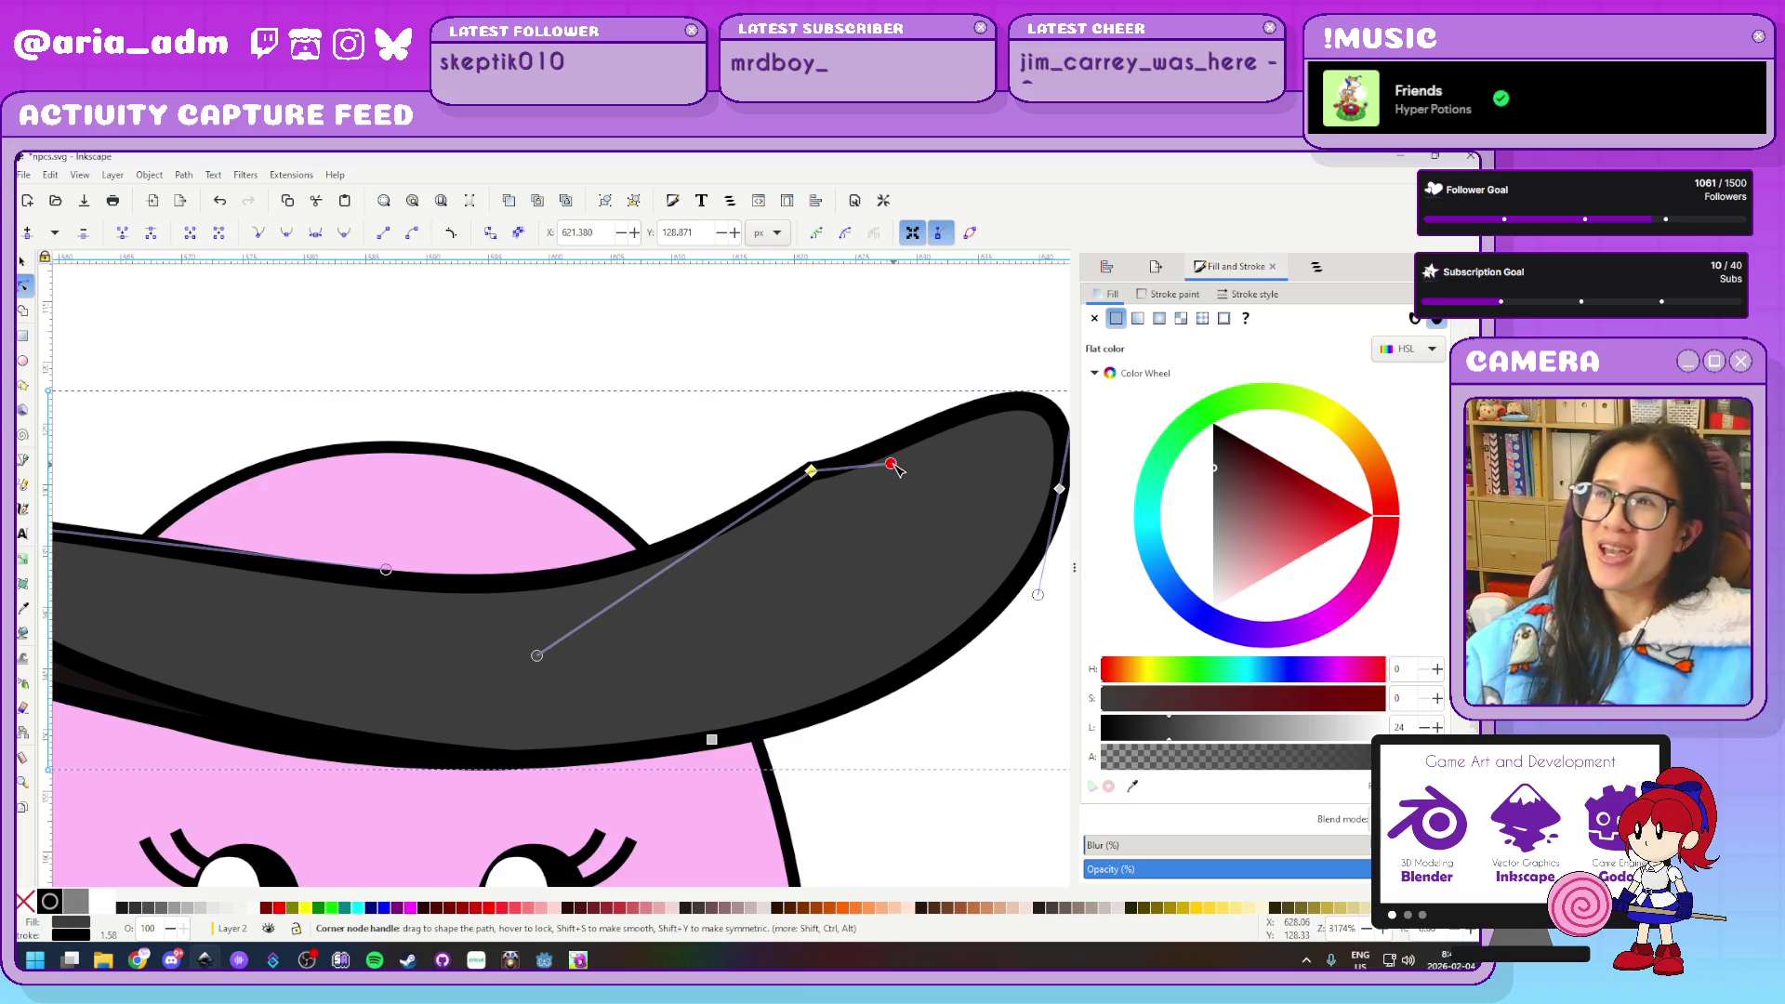
click(731, 427)
scroll(721, 424, down, 2)
scroll(720, 427, up, 1)
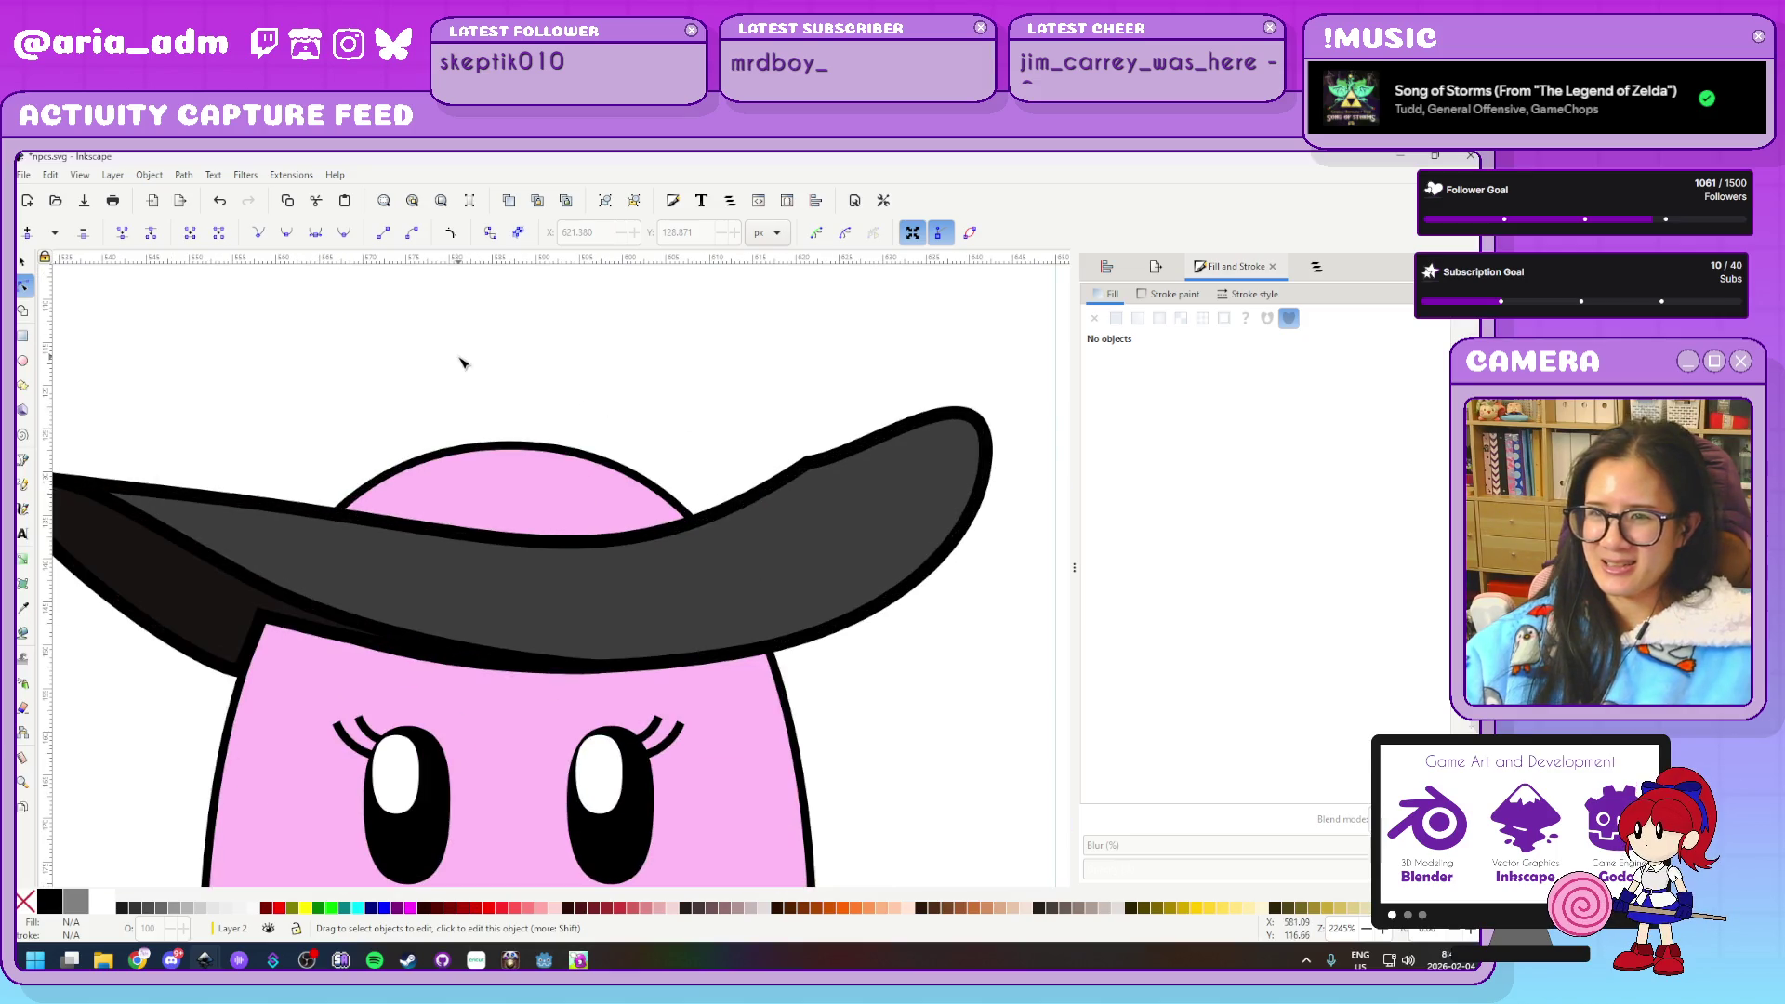
drag(460, 365, 478, 422)
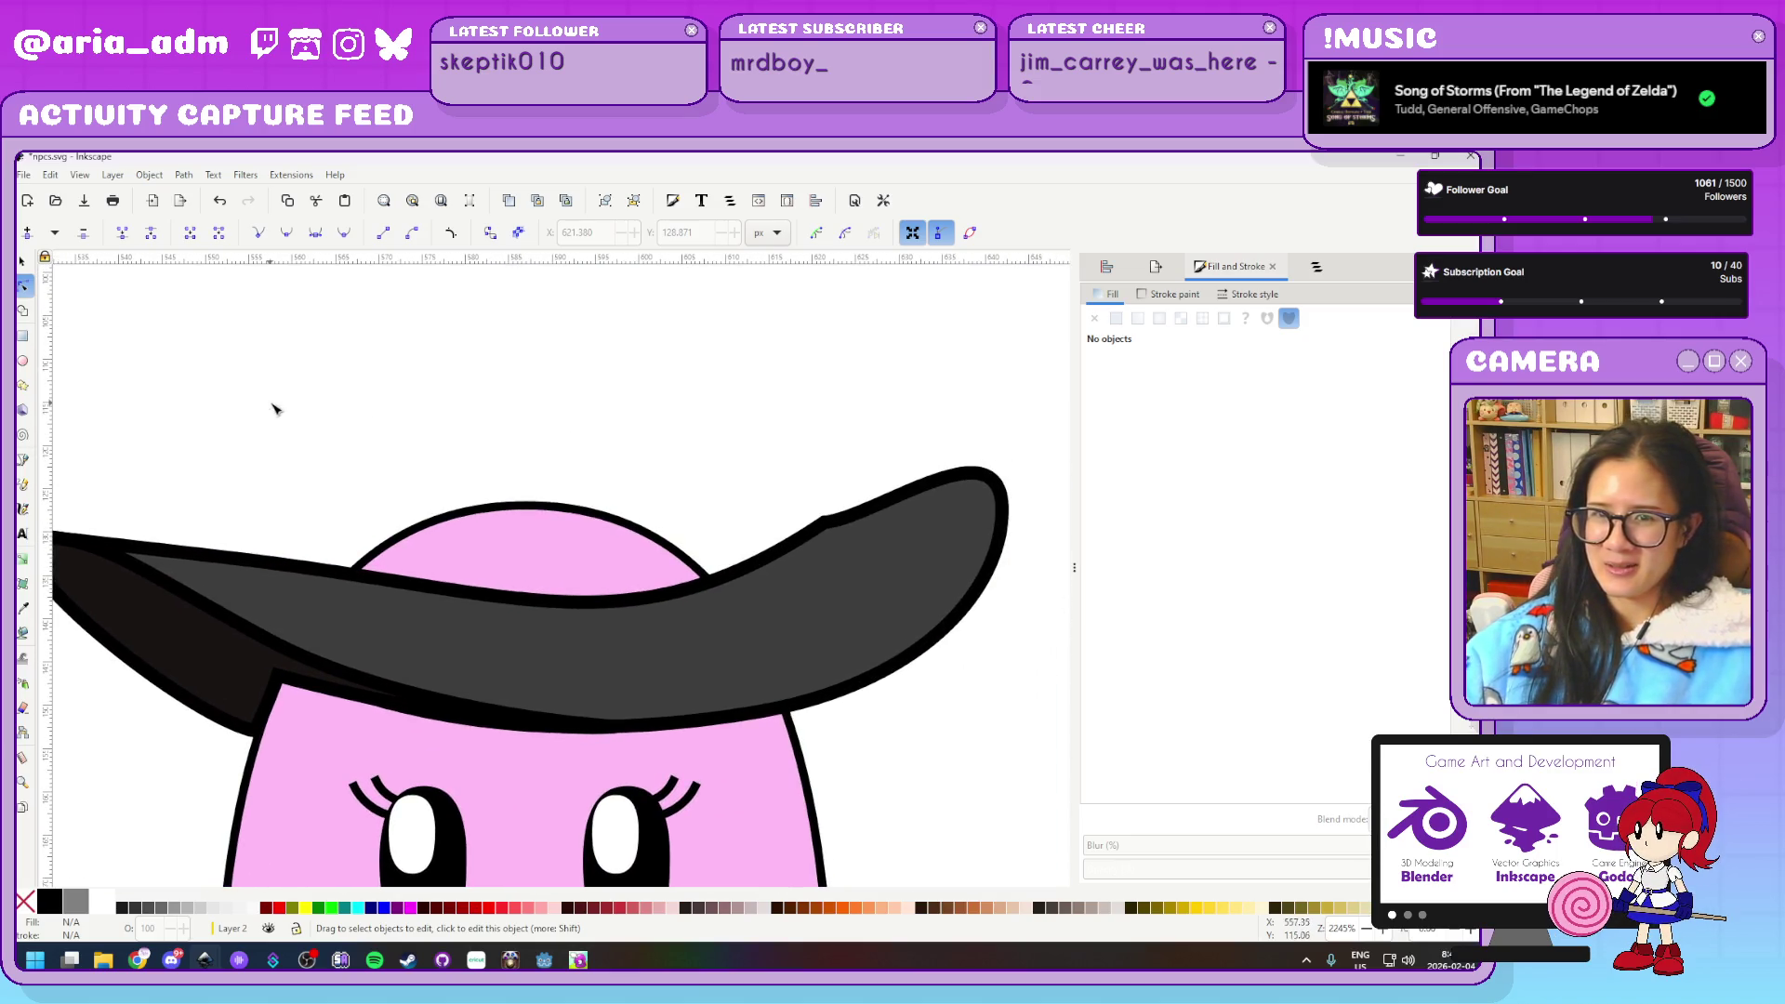
click(23, 461)
Draw a closed triangle above the brim and give it a black outline
click(306, 563)
click(527, 424)
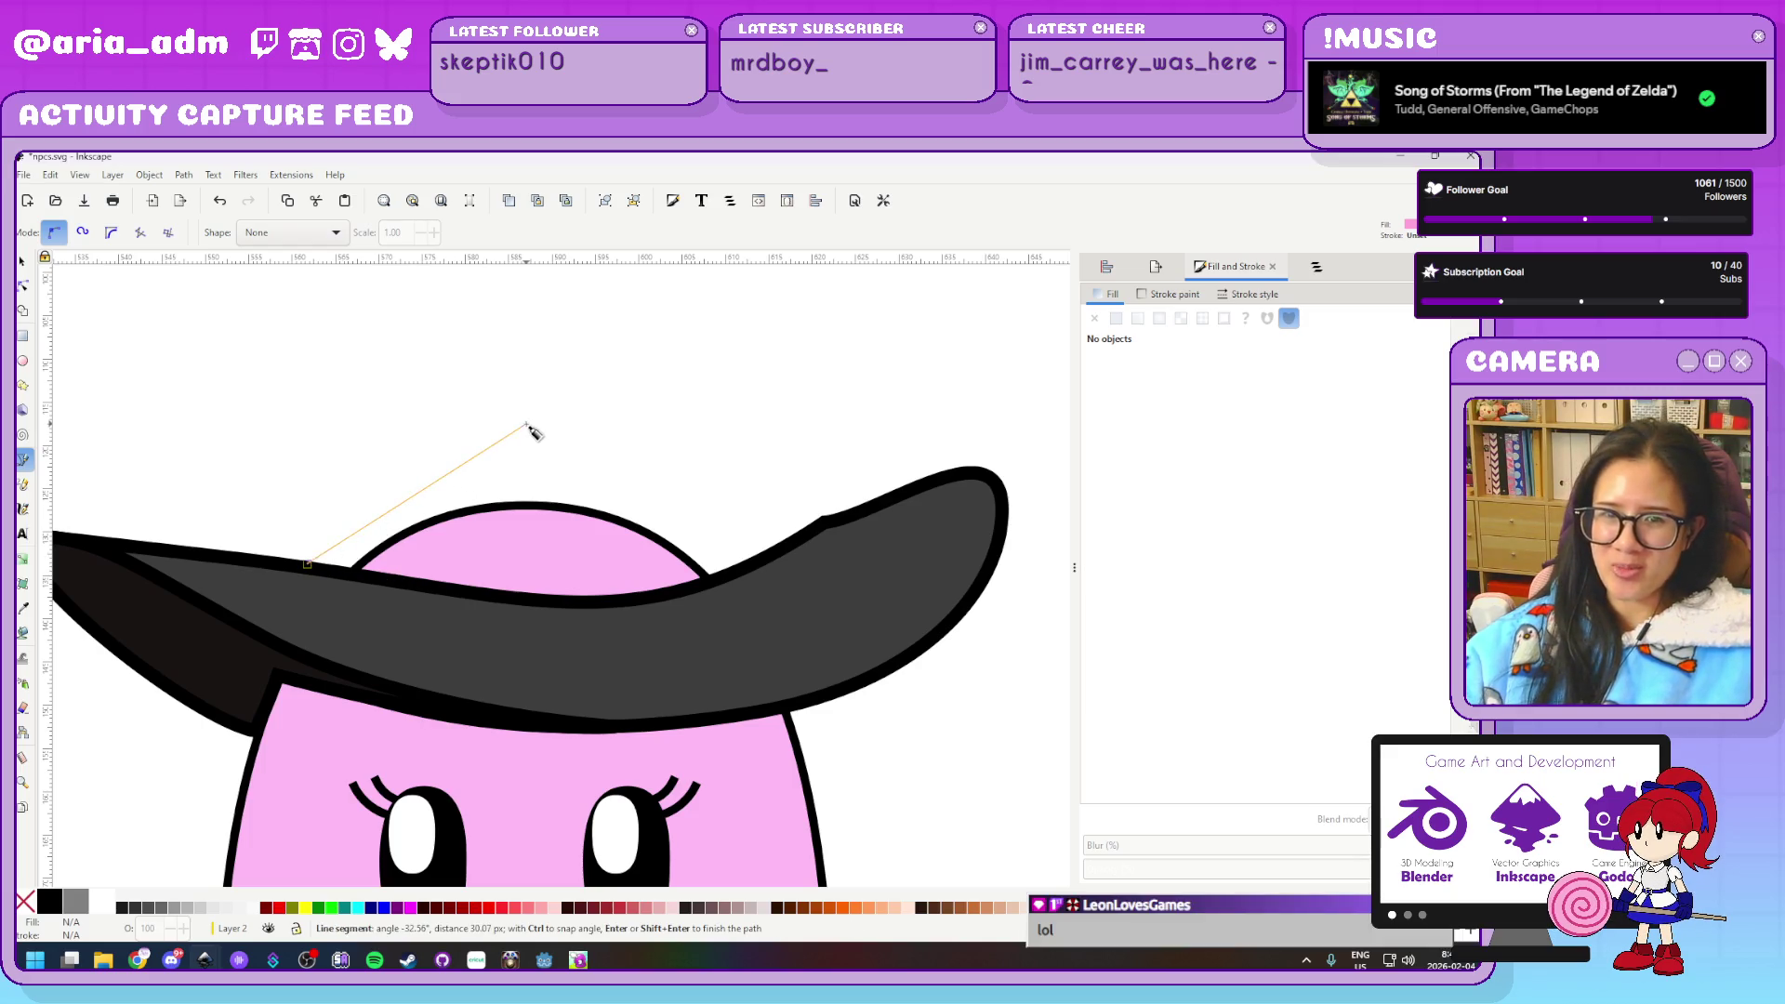
click(818, 517)
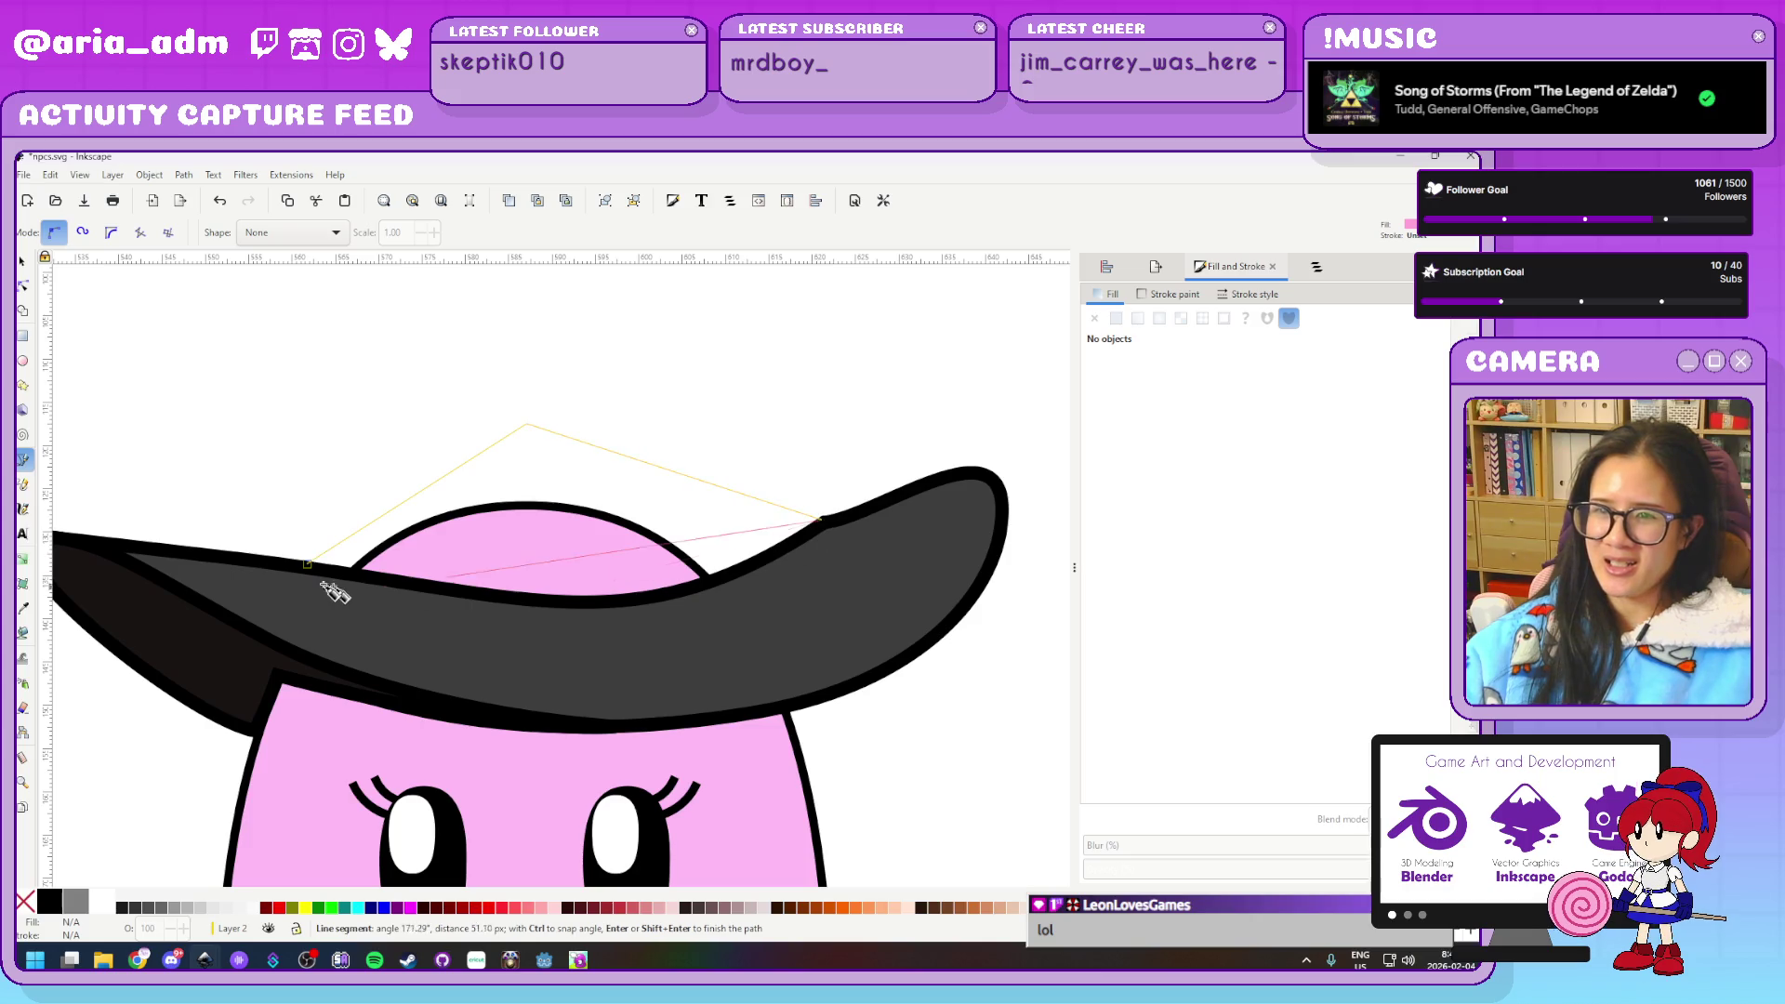
click(307, 563)
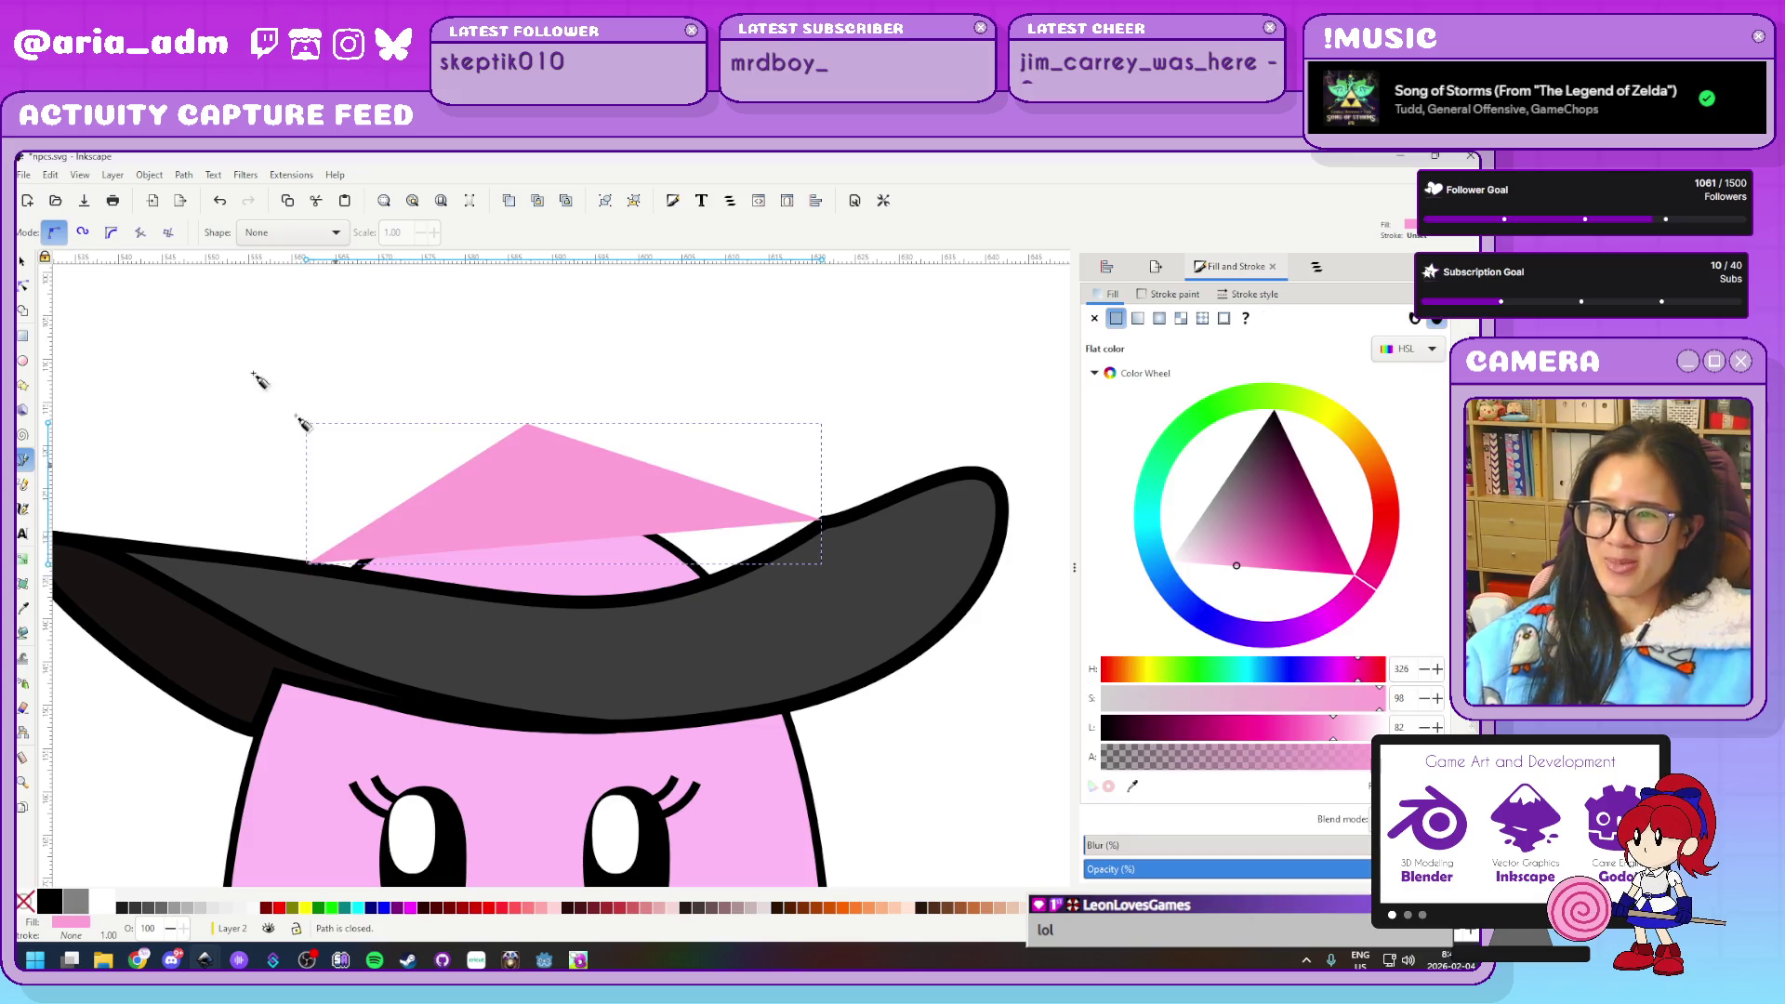
click(23, 286)
shift+click(46, 908)
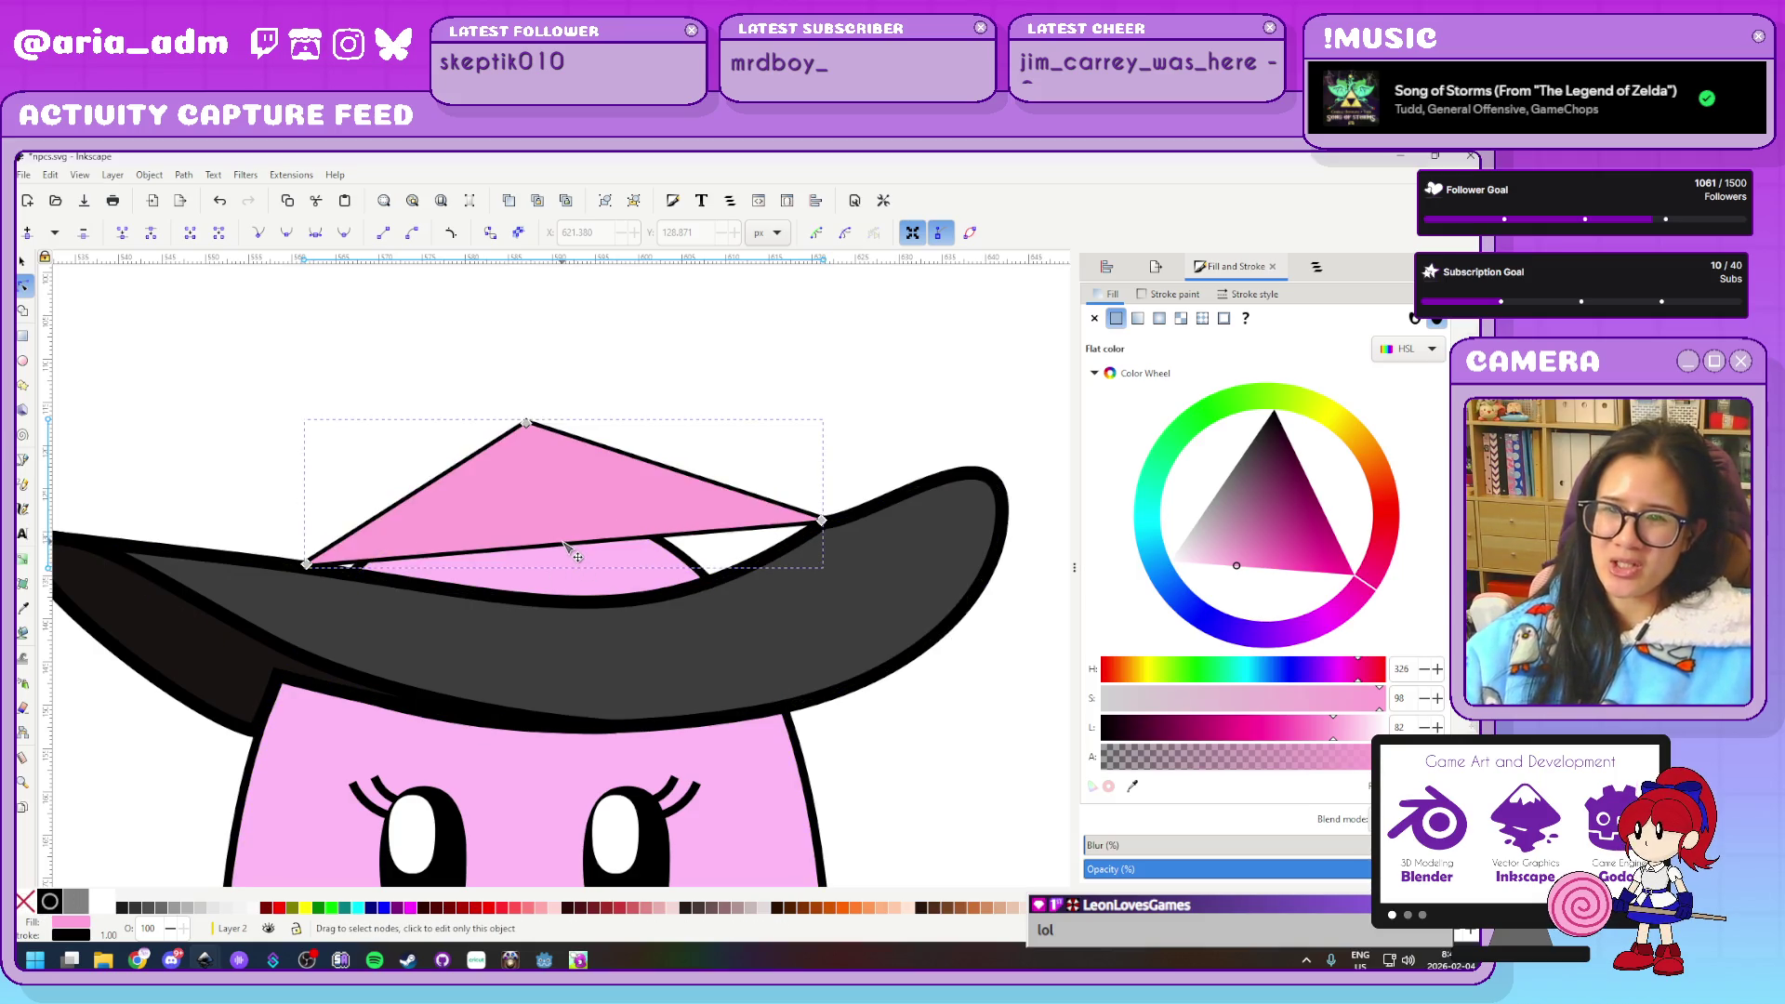
Select the hat brim and bring up Align and Distribute
key(s)
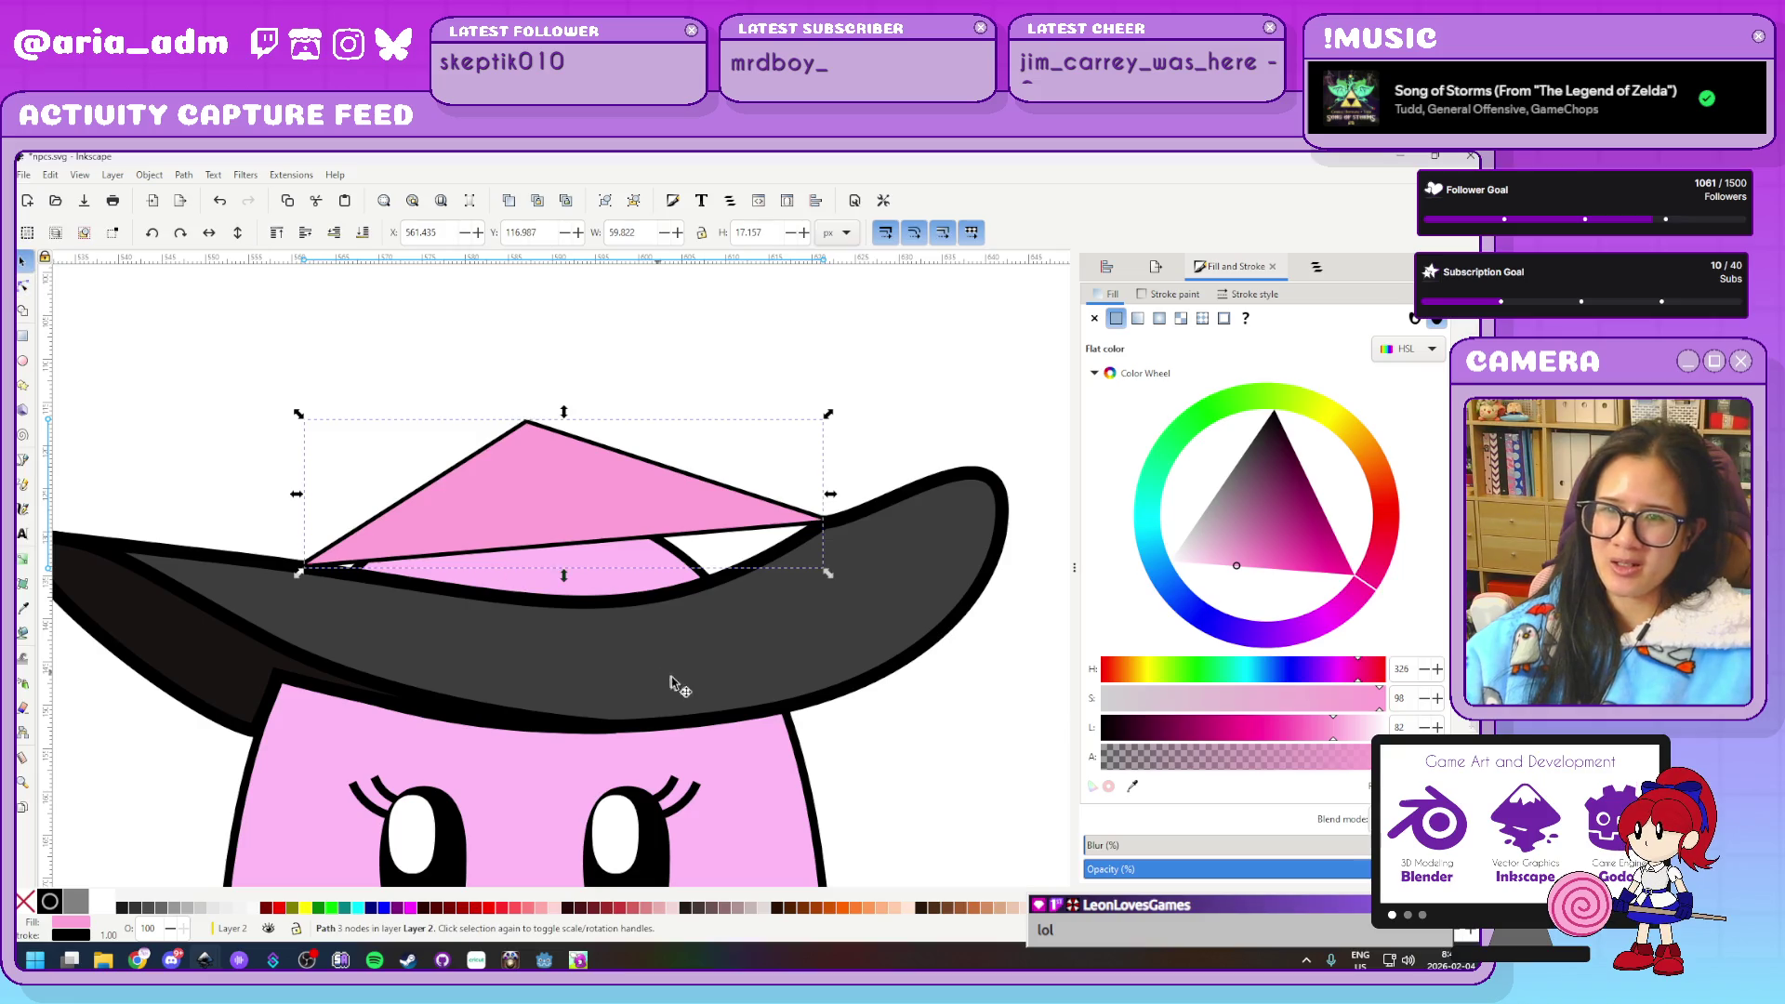
click(685, 666)
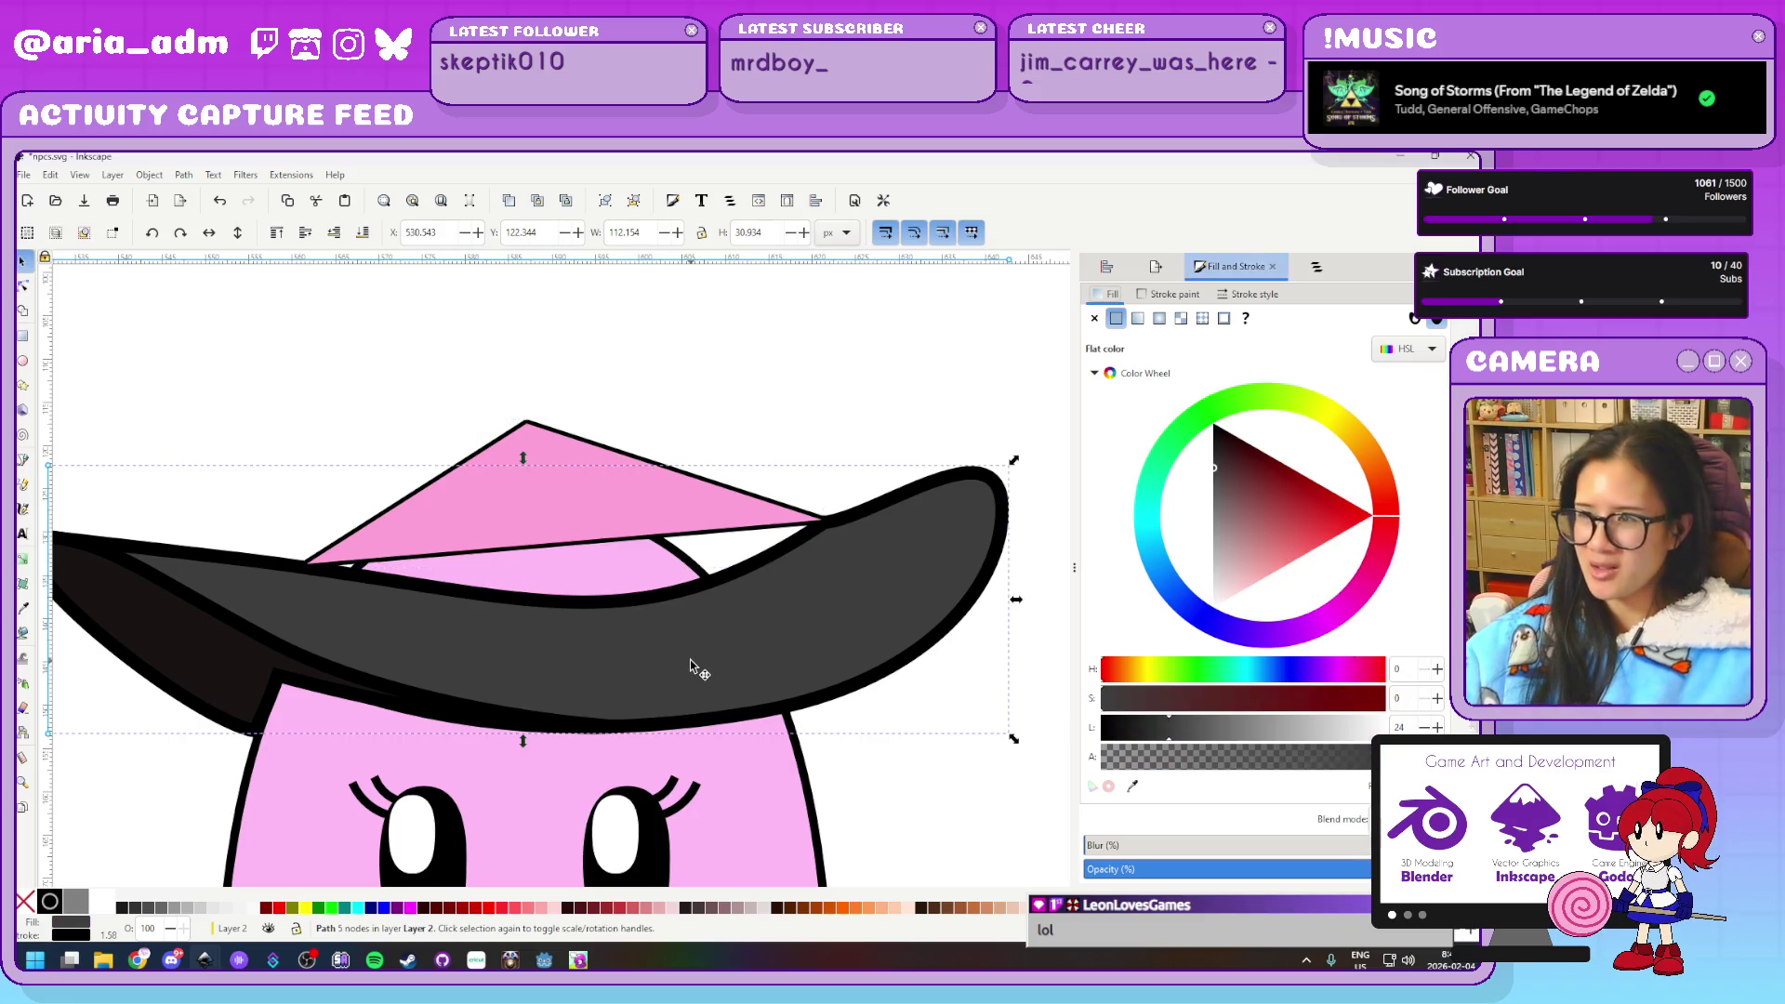
click(1317, 267)
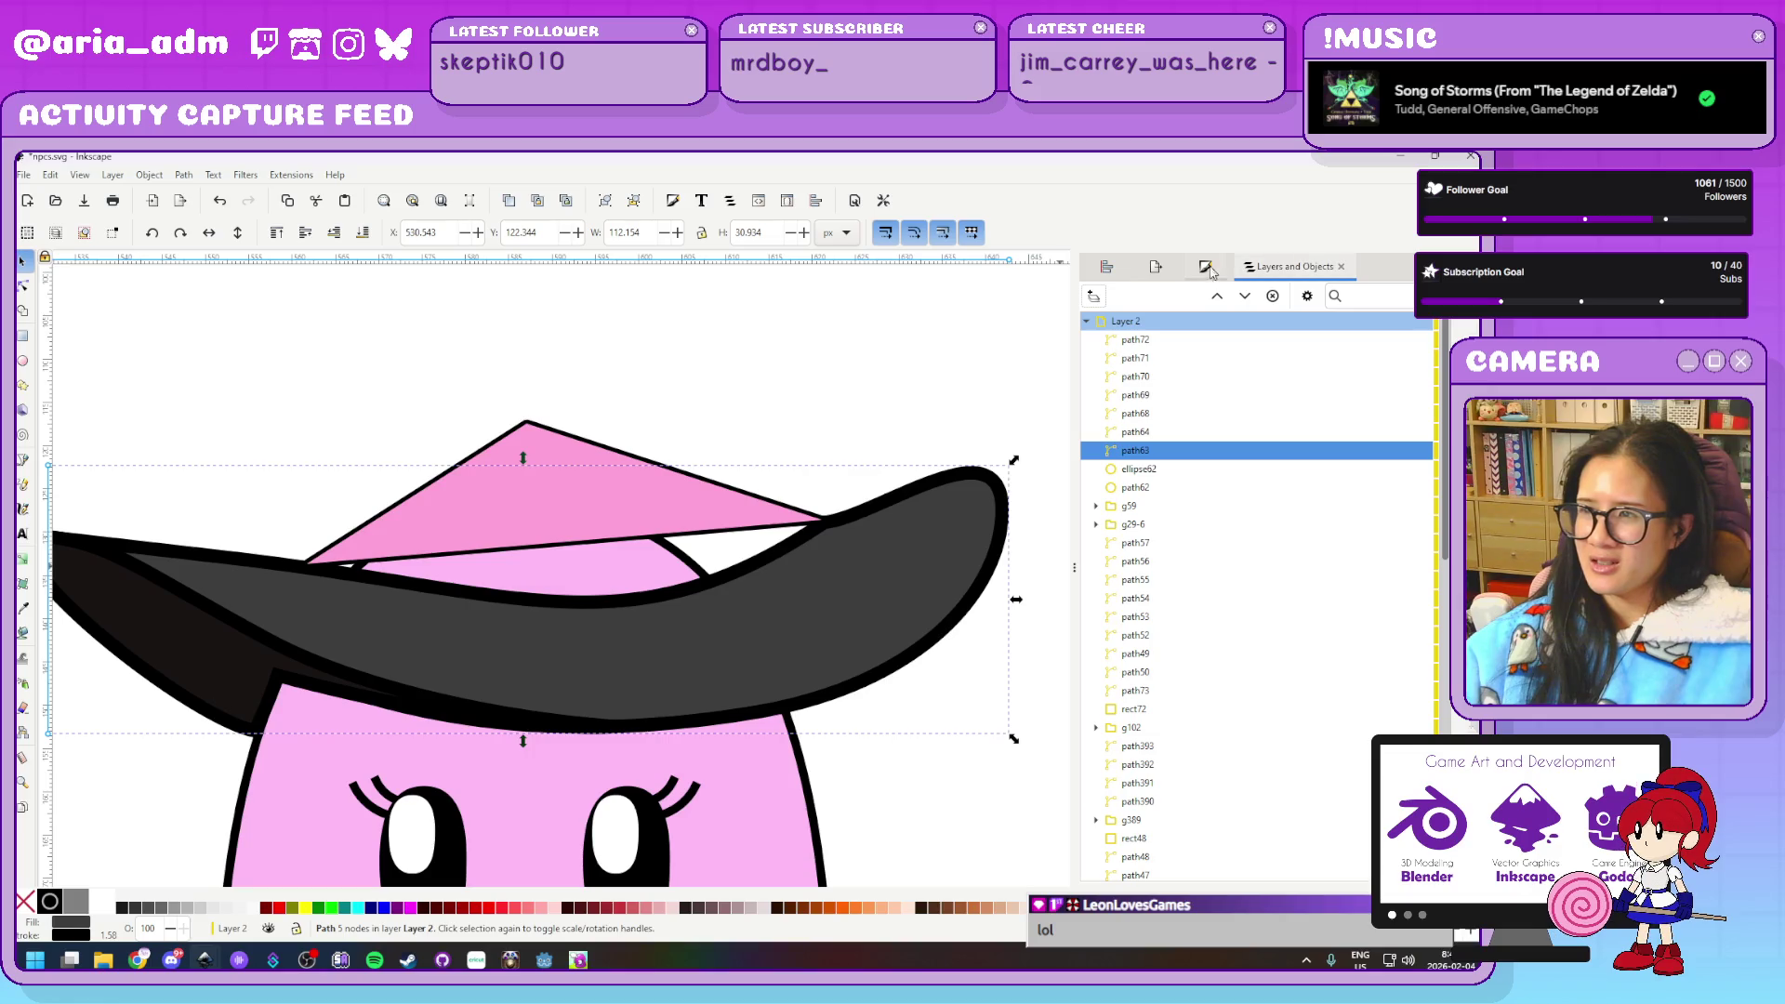
click(1106, 268)
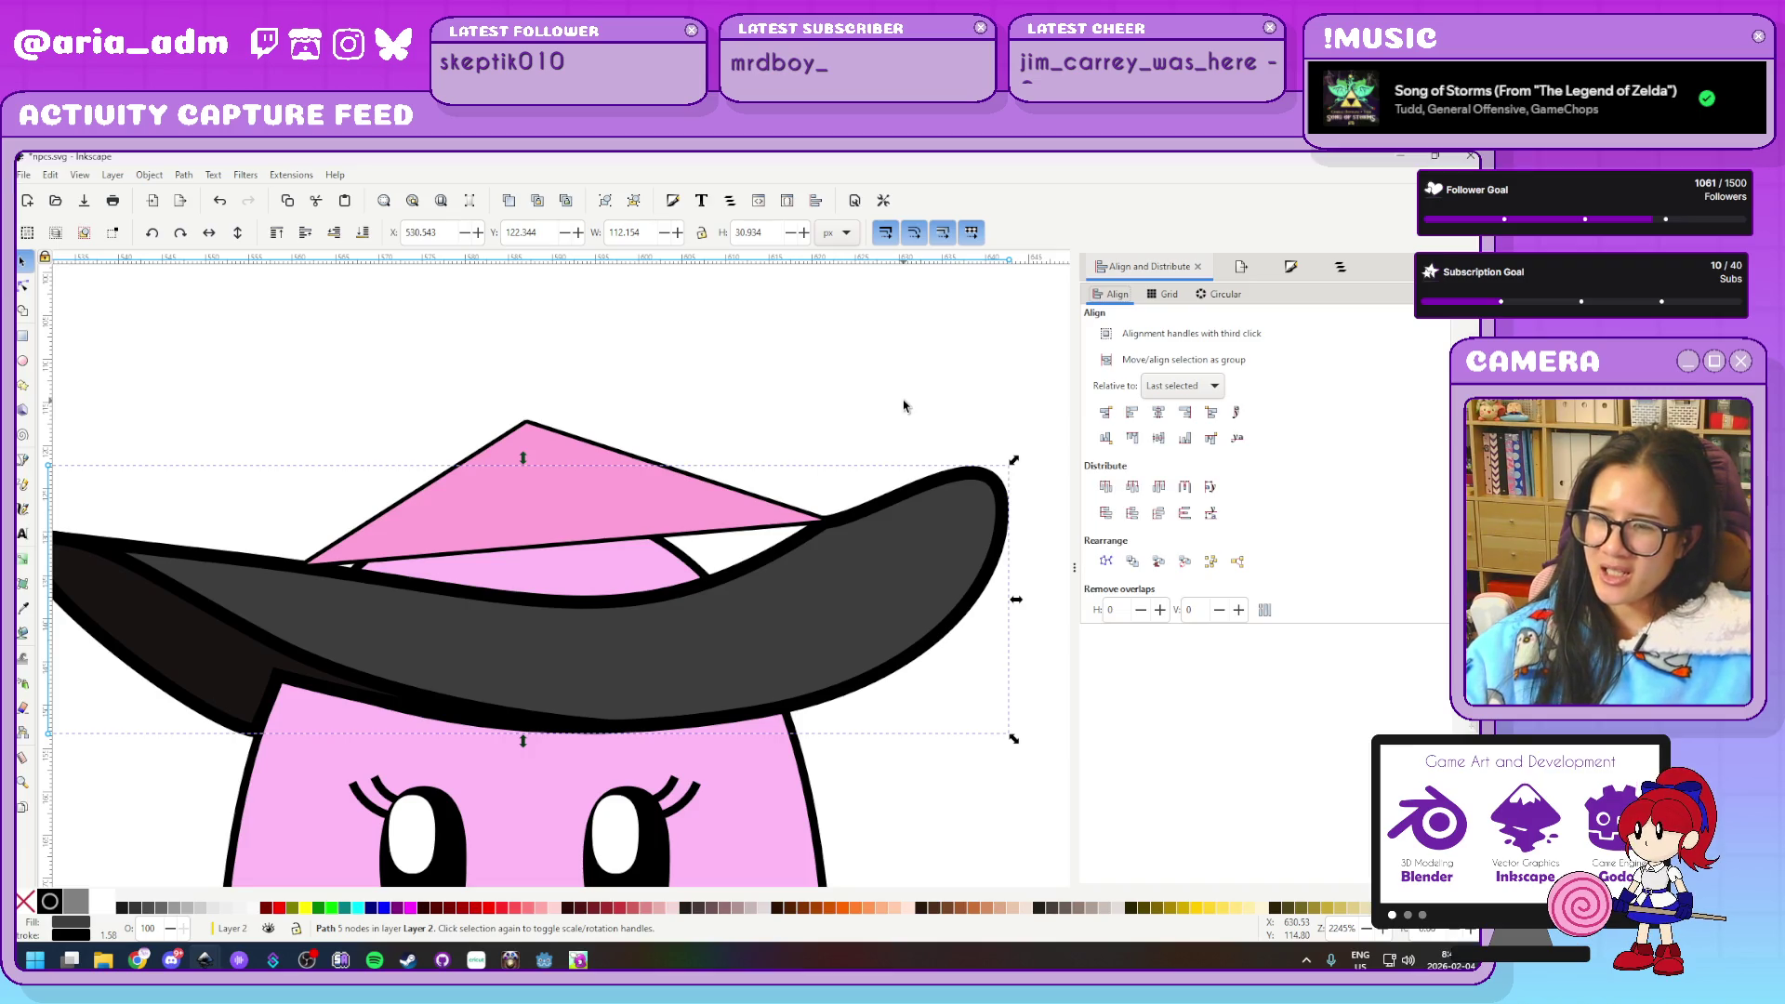
Set the stroke width of the brim and its inner dark part to 1.000 px
click(426, 489)
click(533, 485)
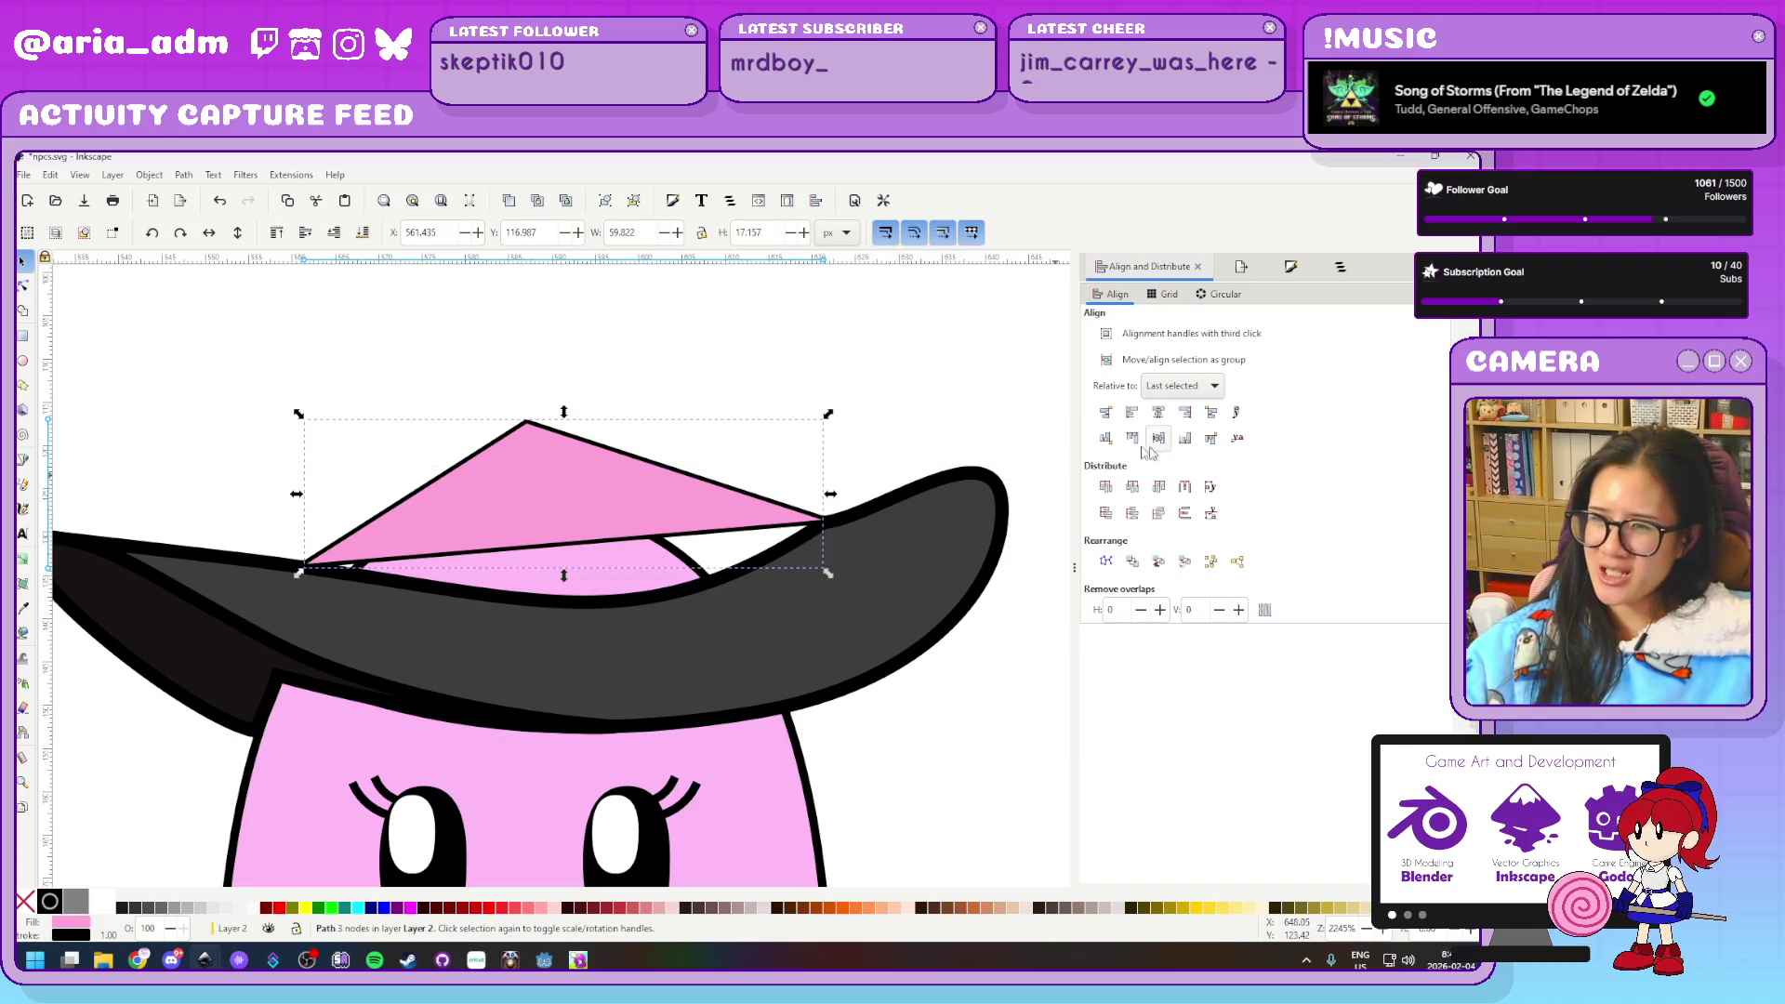
key(Tab)
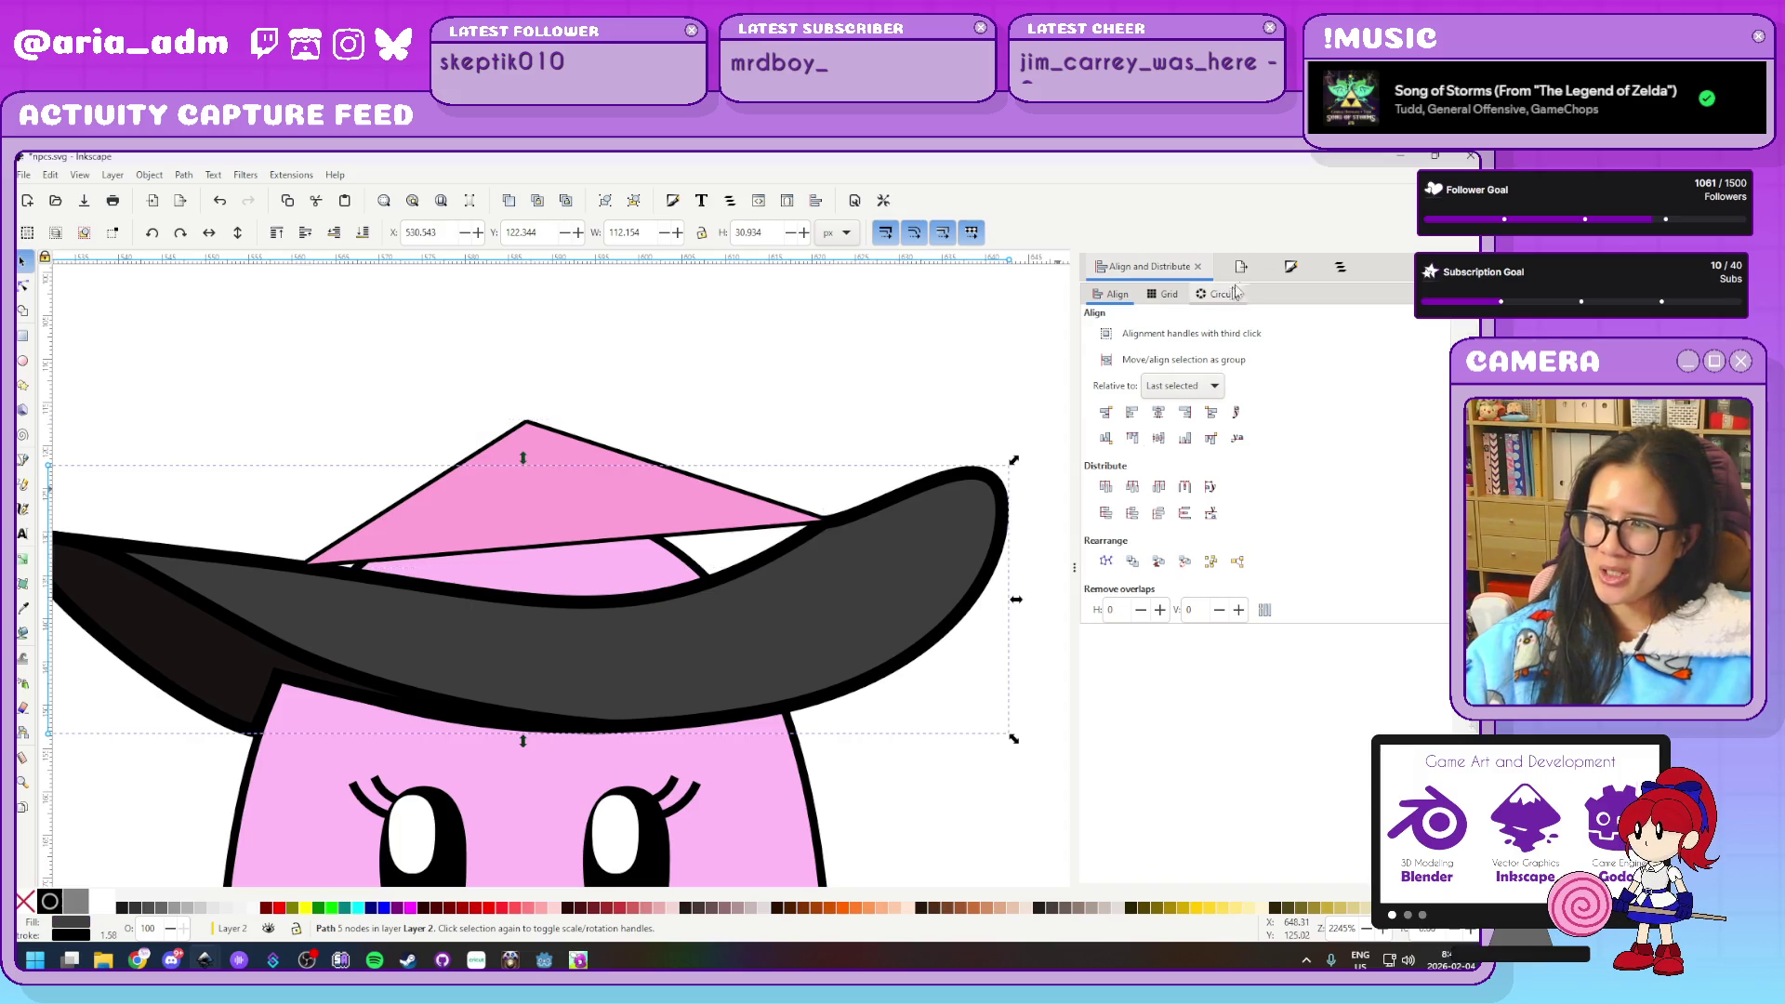
click(1342, 269)
click(1205, 267)
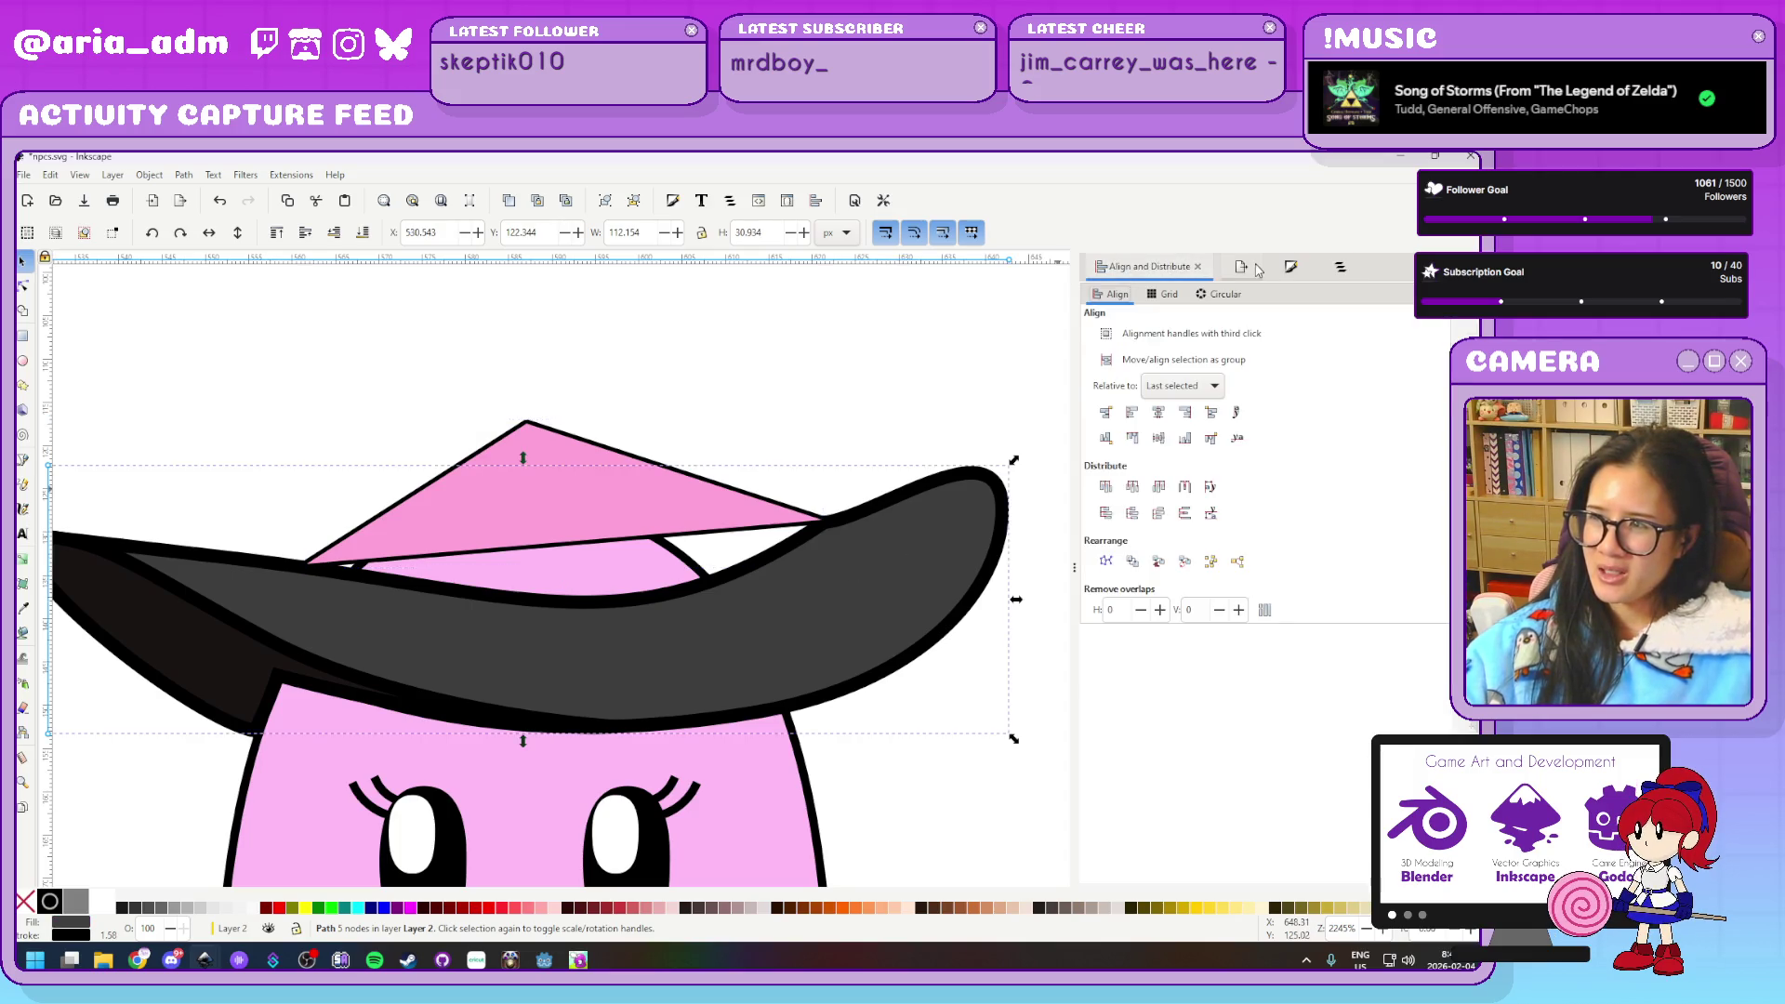
click(1218, 295)
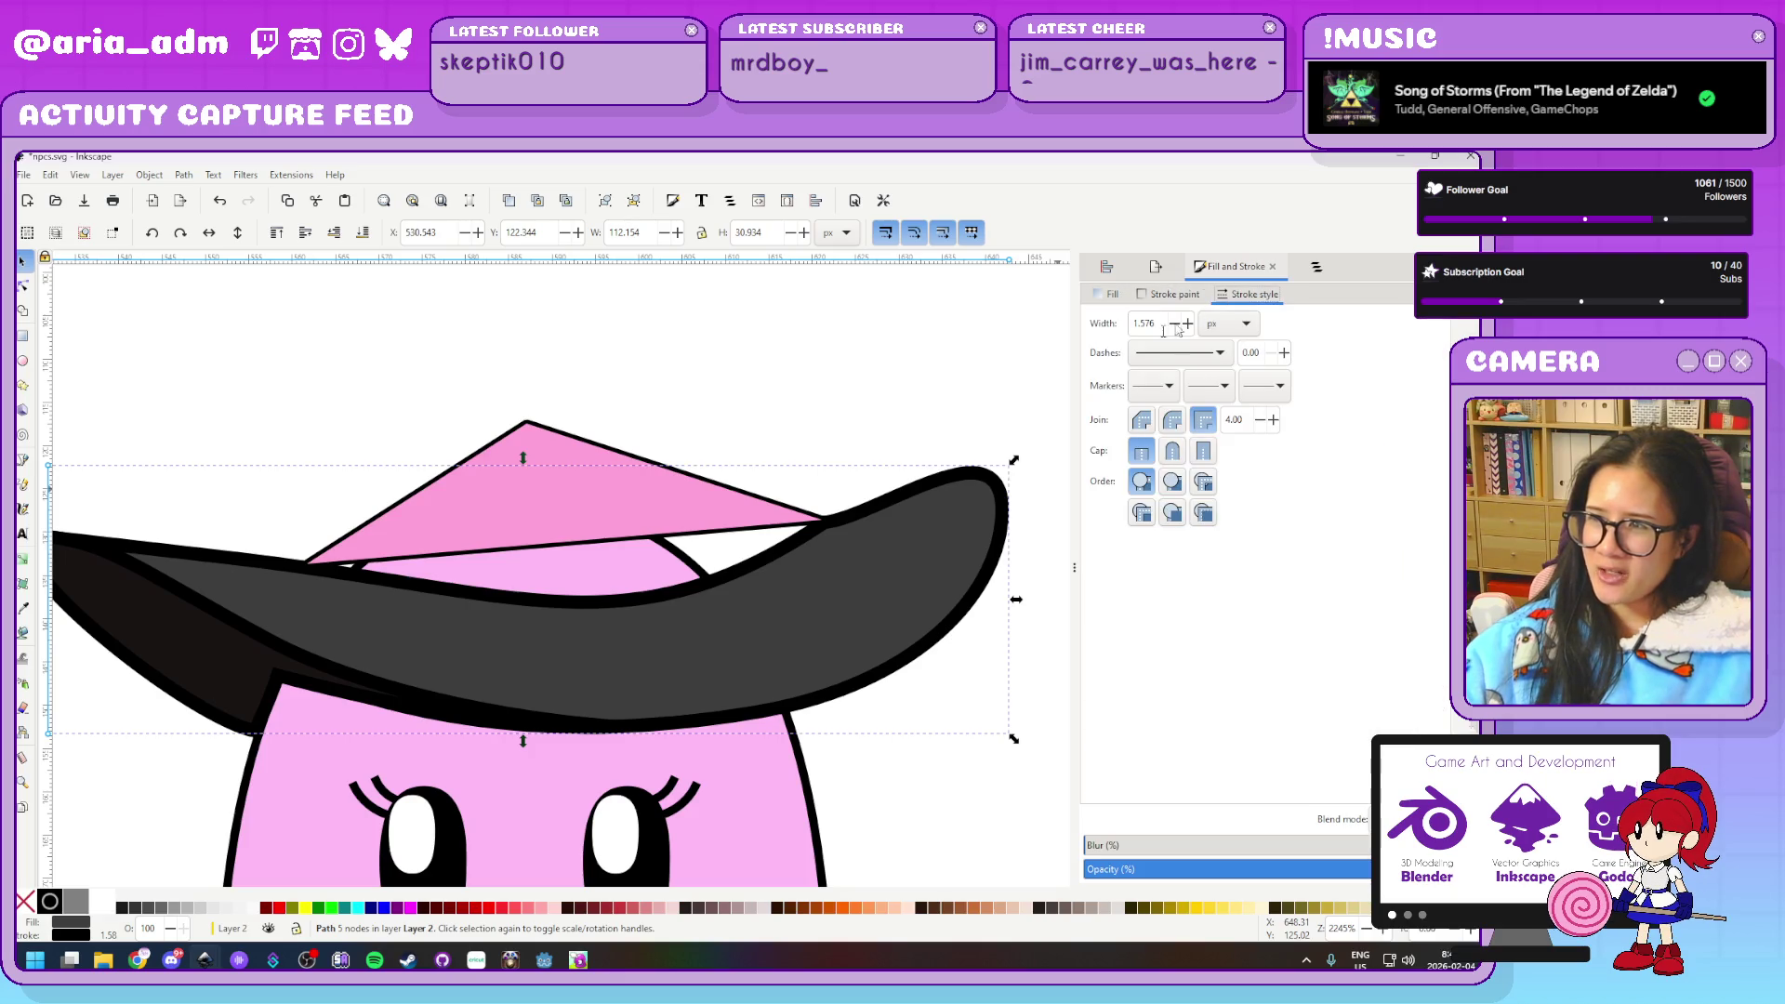
drag(1157, 324, 1071, 327)
text(1.000)
key(Return)
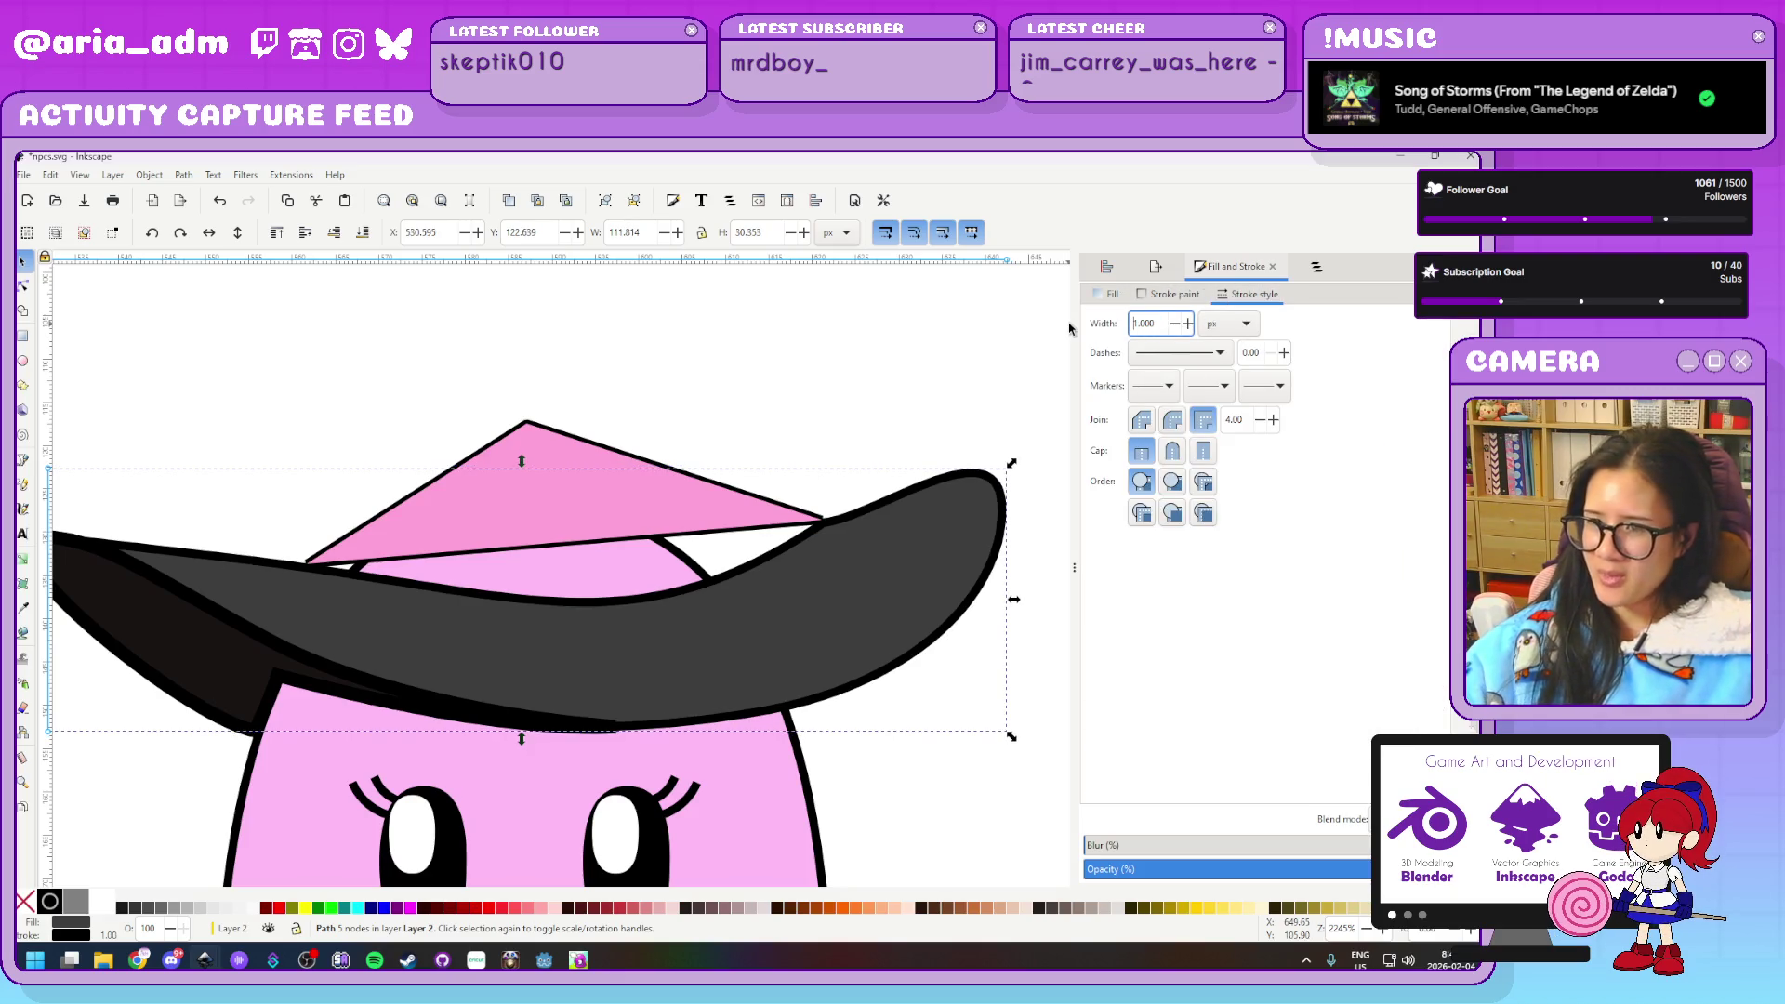
click(274, 674)
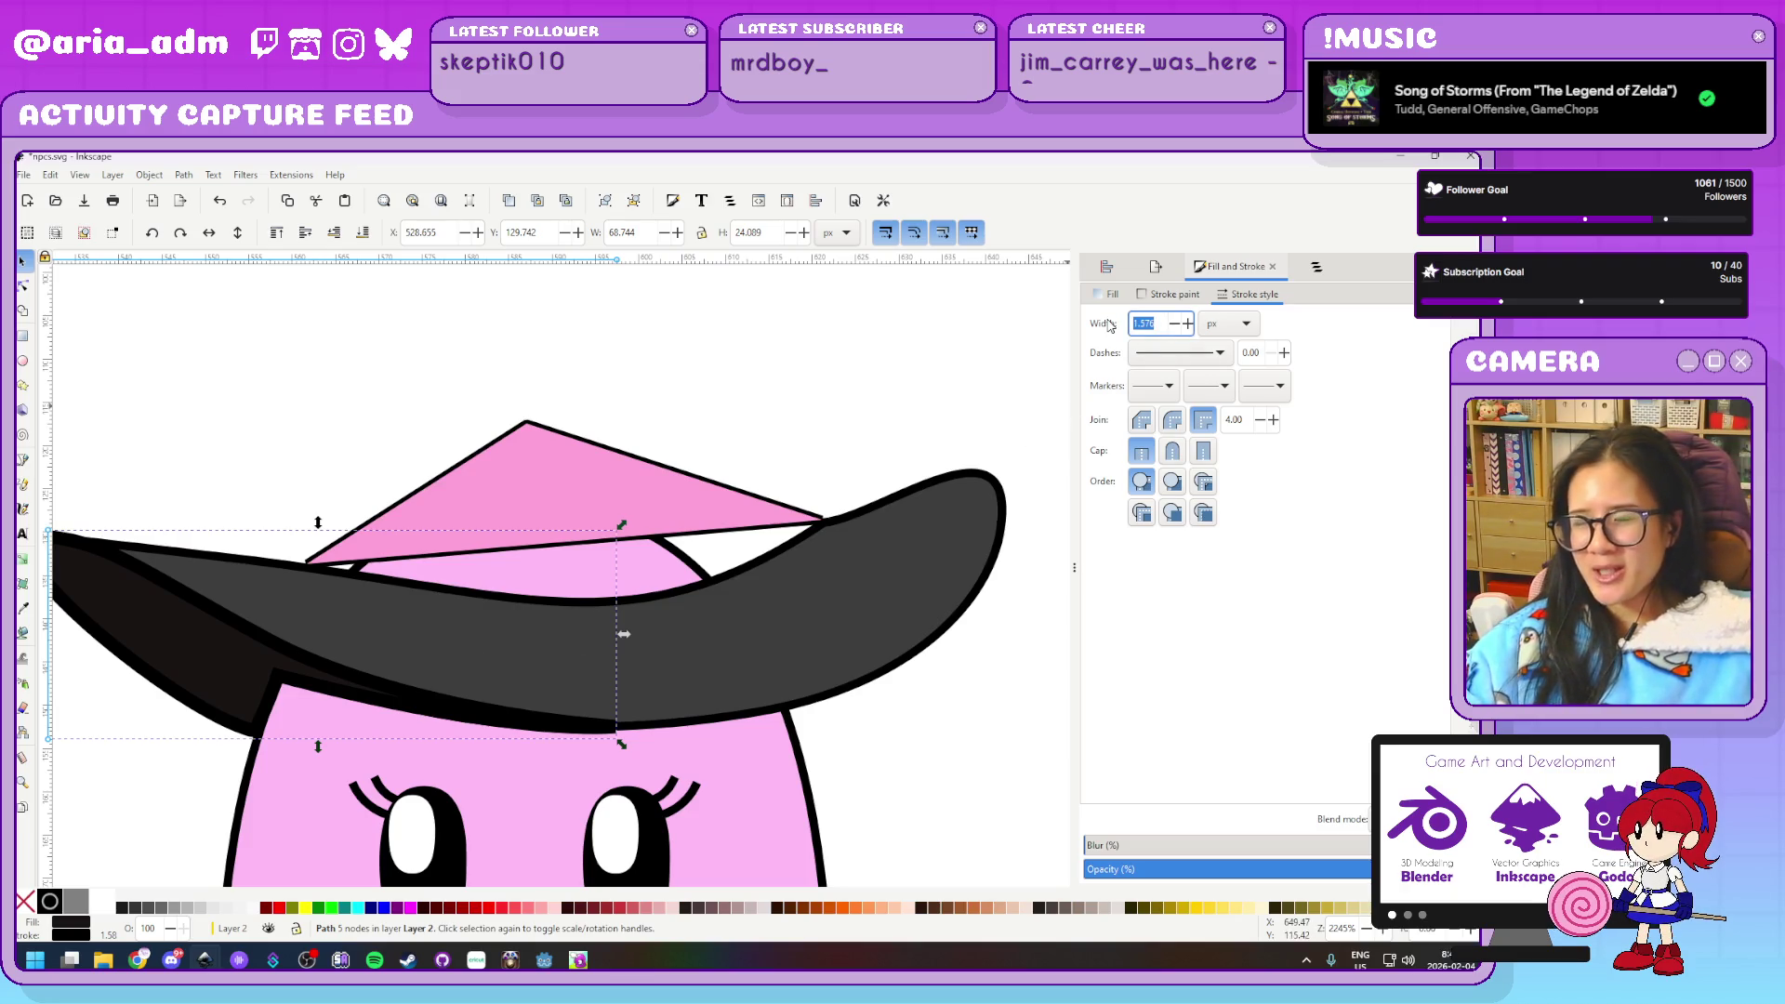
key(Return)
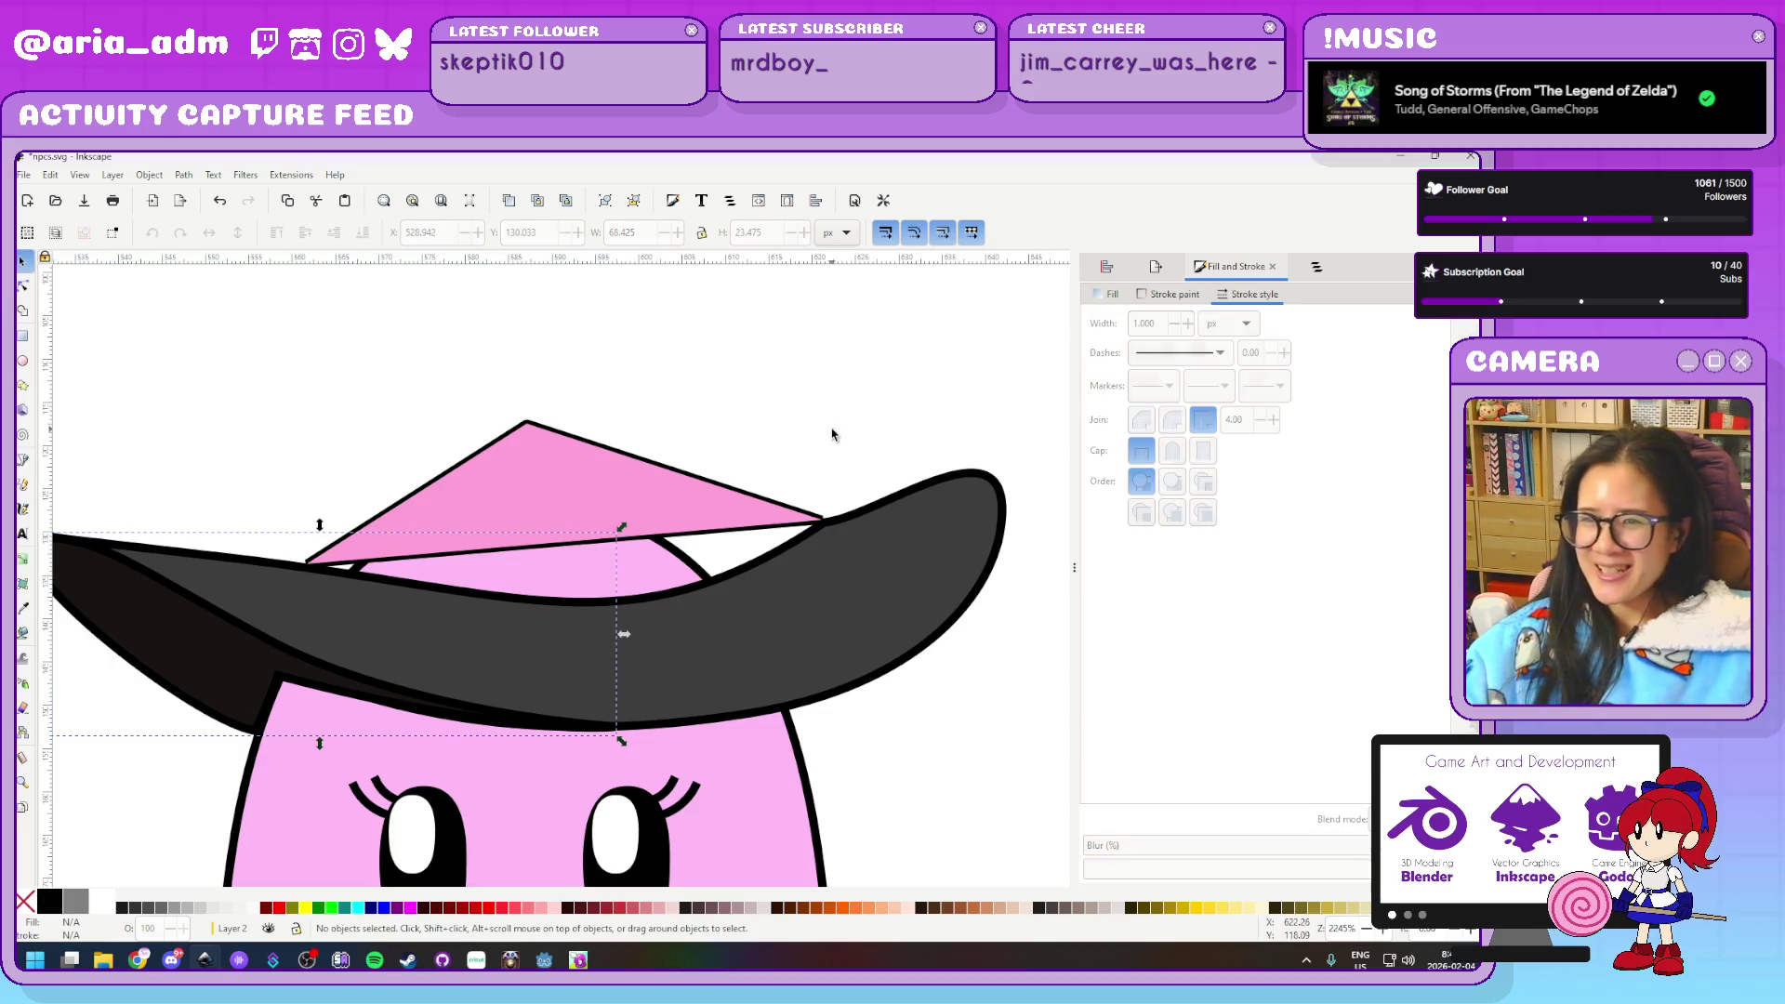
Select the pink triangle on the hat for node editing
click(823, 440)
scroll(777, 383, left, 2)
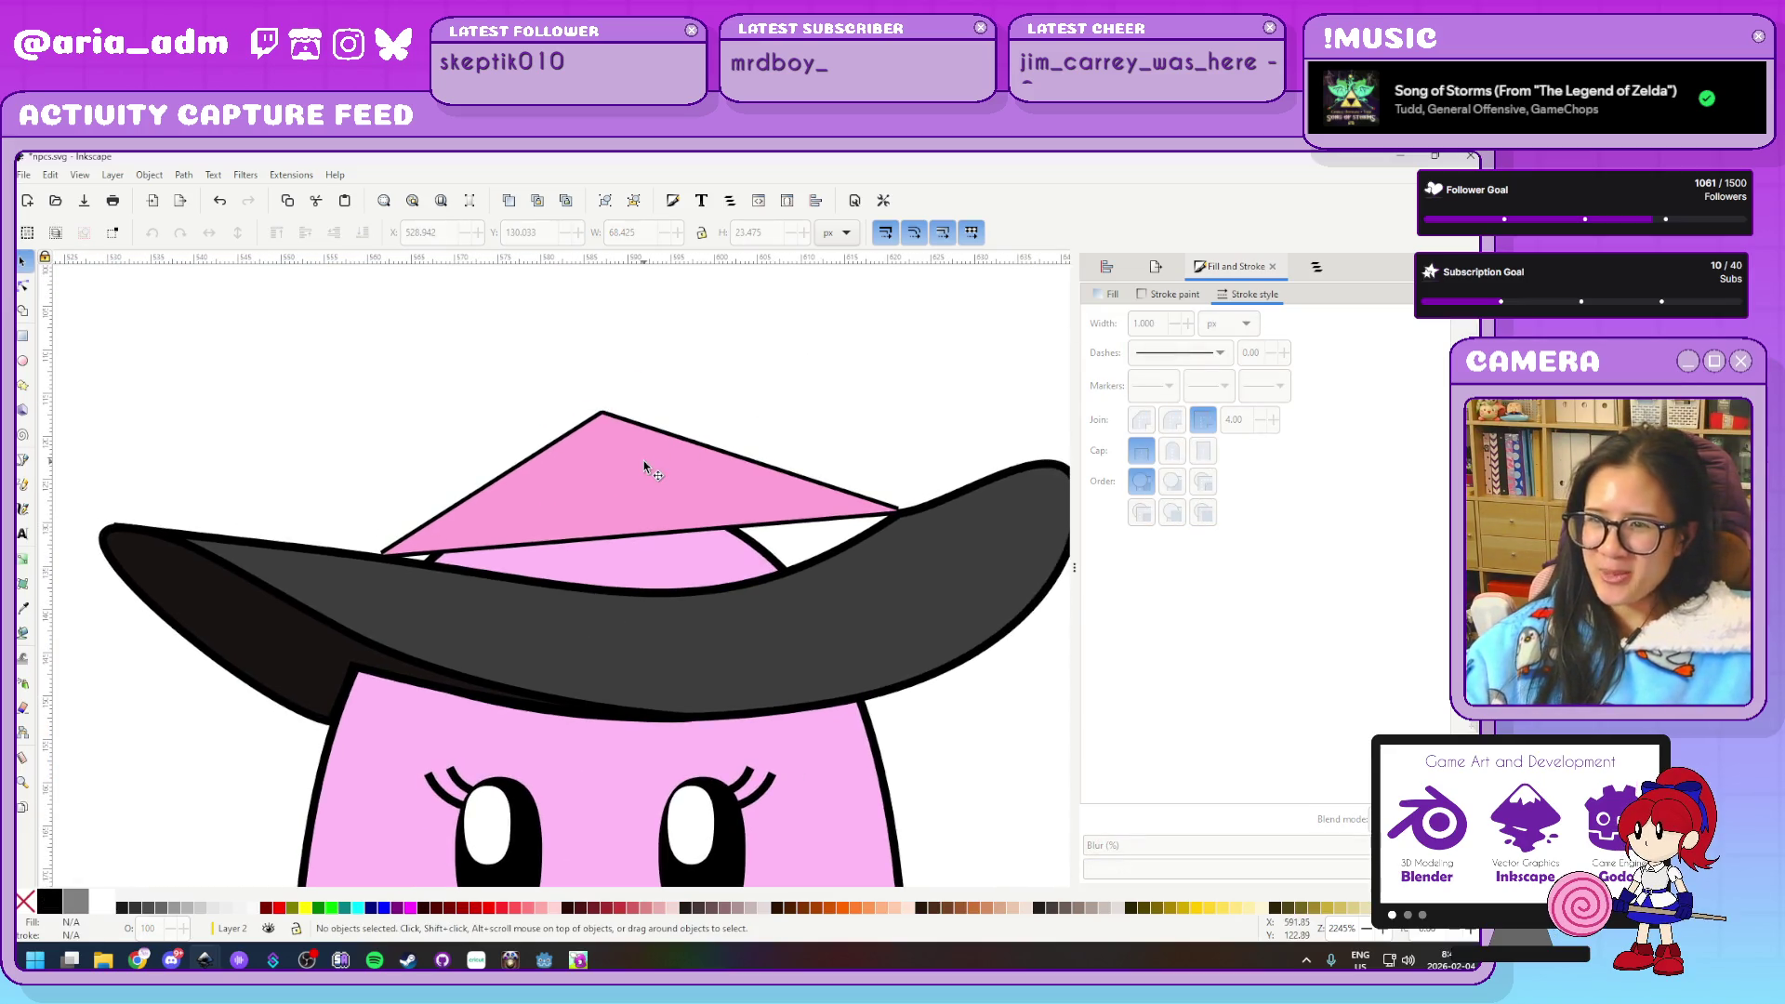
click(759, 500)
key(n)
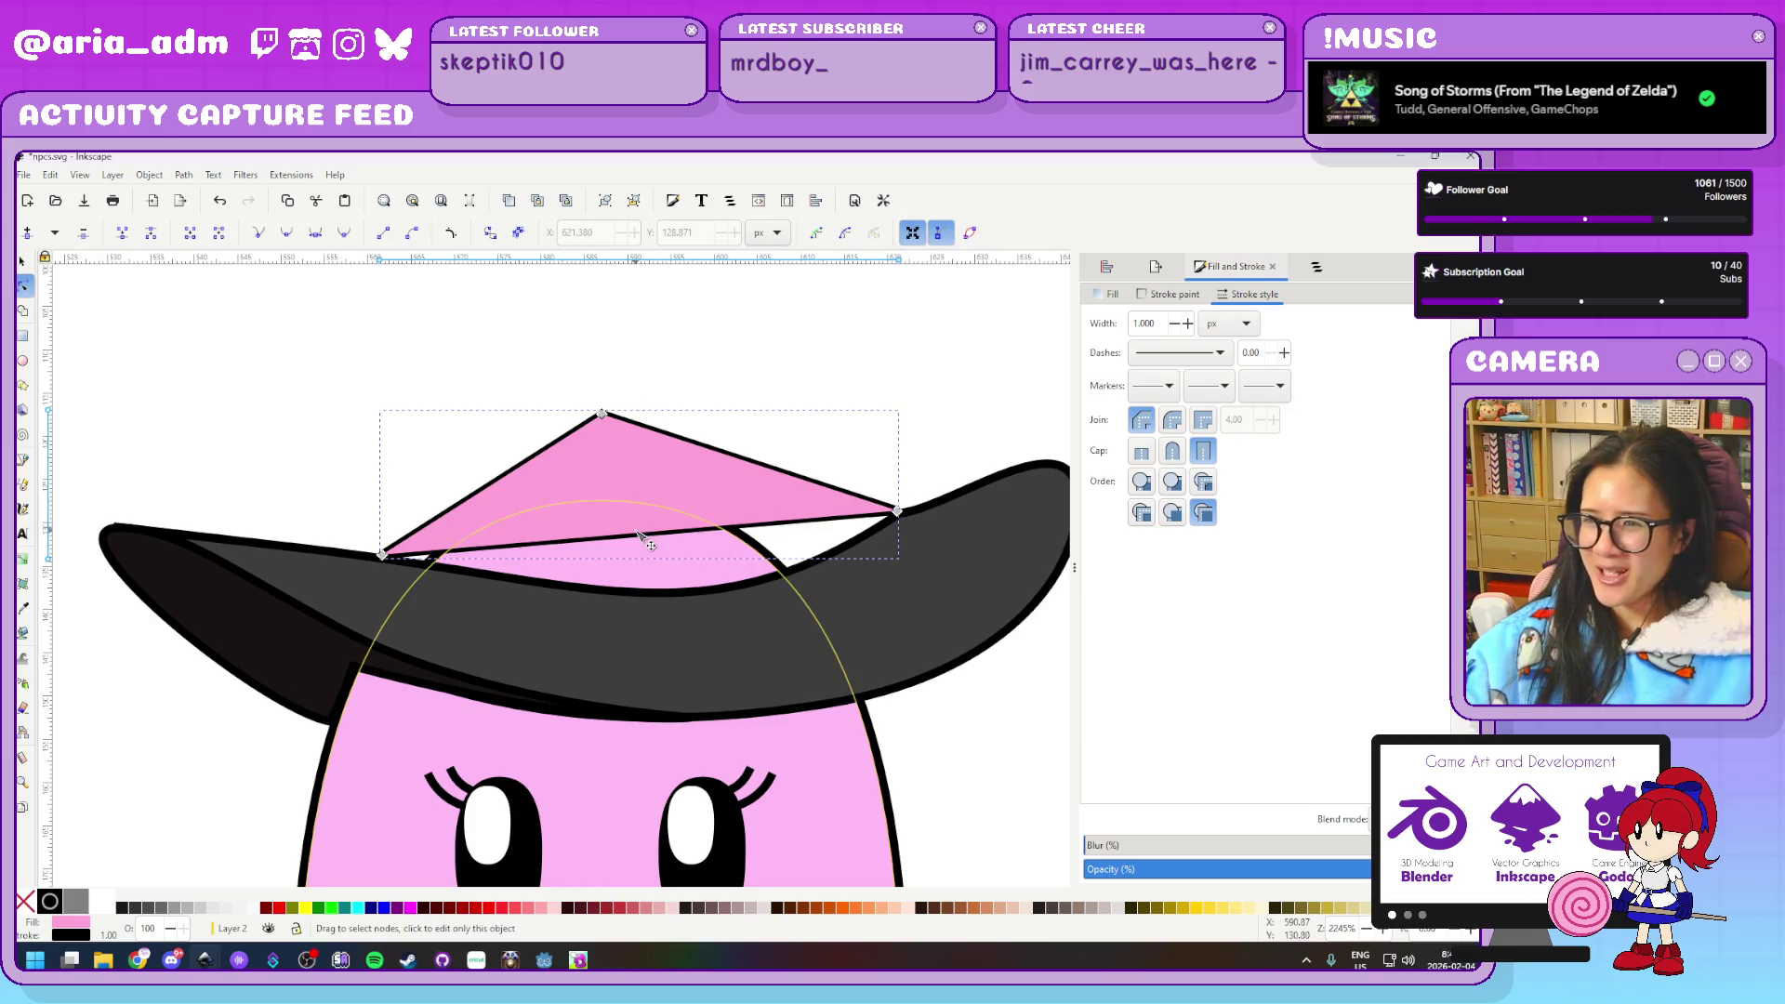
Curve the triangle's bottom edge downward and tuck both corners onto the brim
mouse_move(666, 588)
mouse_down()
mouse_move(698, 606)
mouse_move(685, 600)
mouse_up()
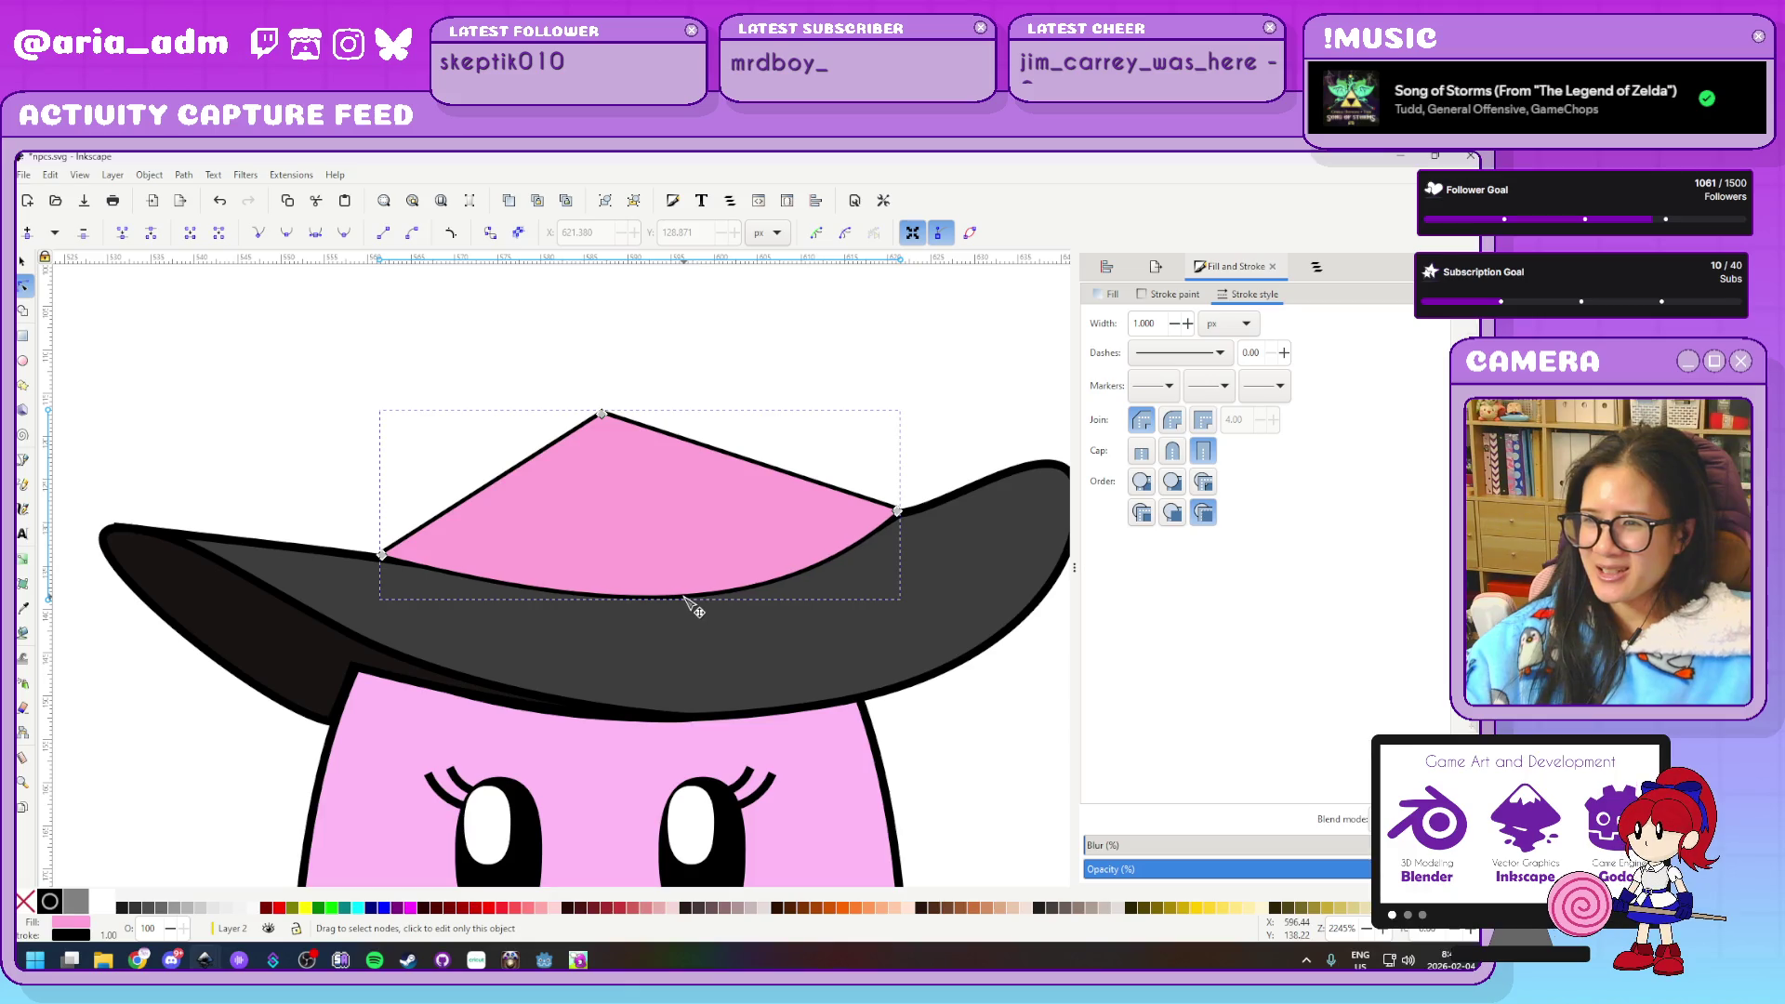
scroll(958, 437, up, 3)
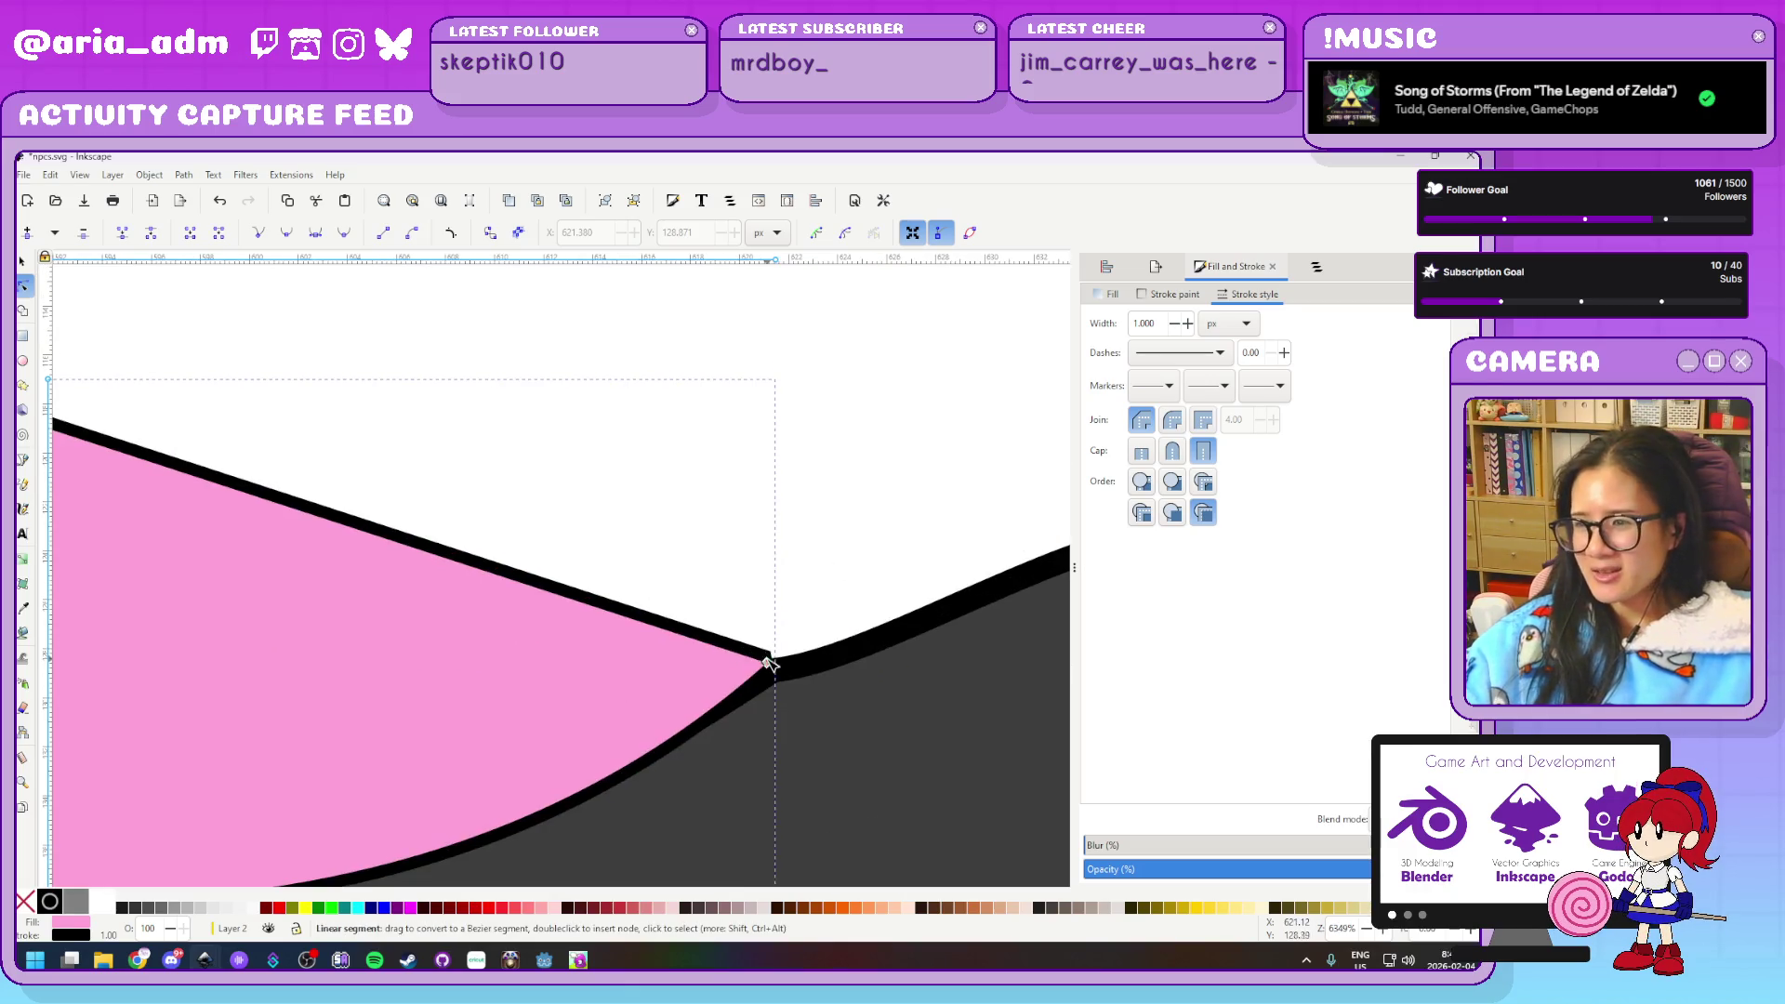
drag(768, 663, 774, 669)
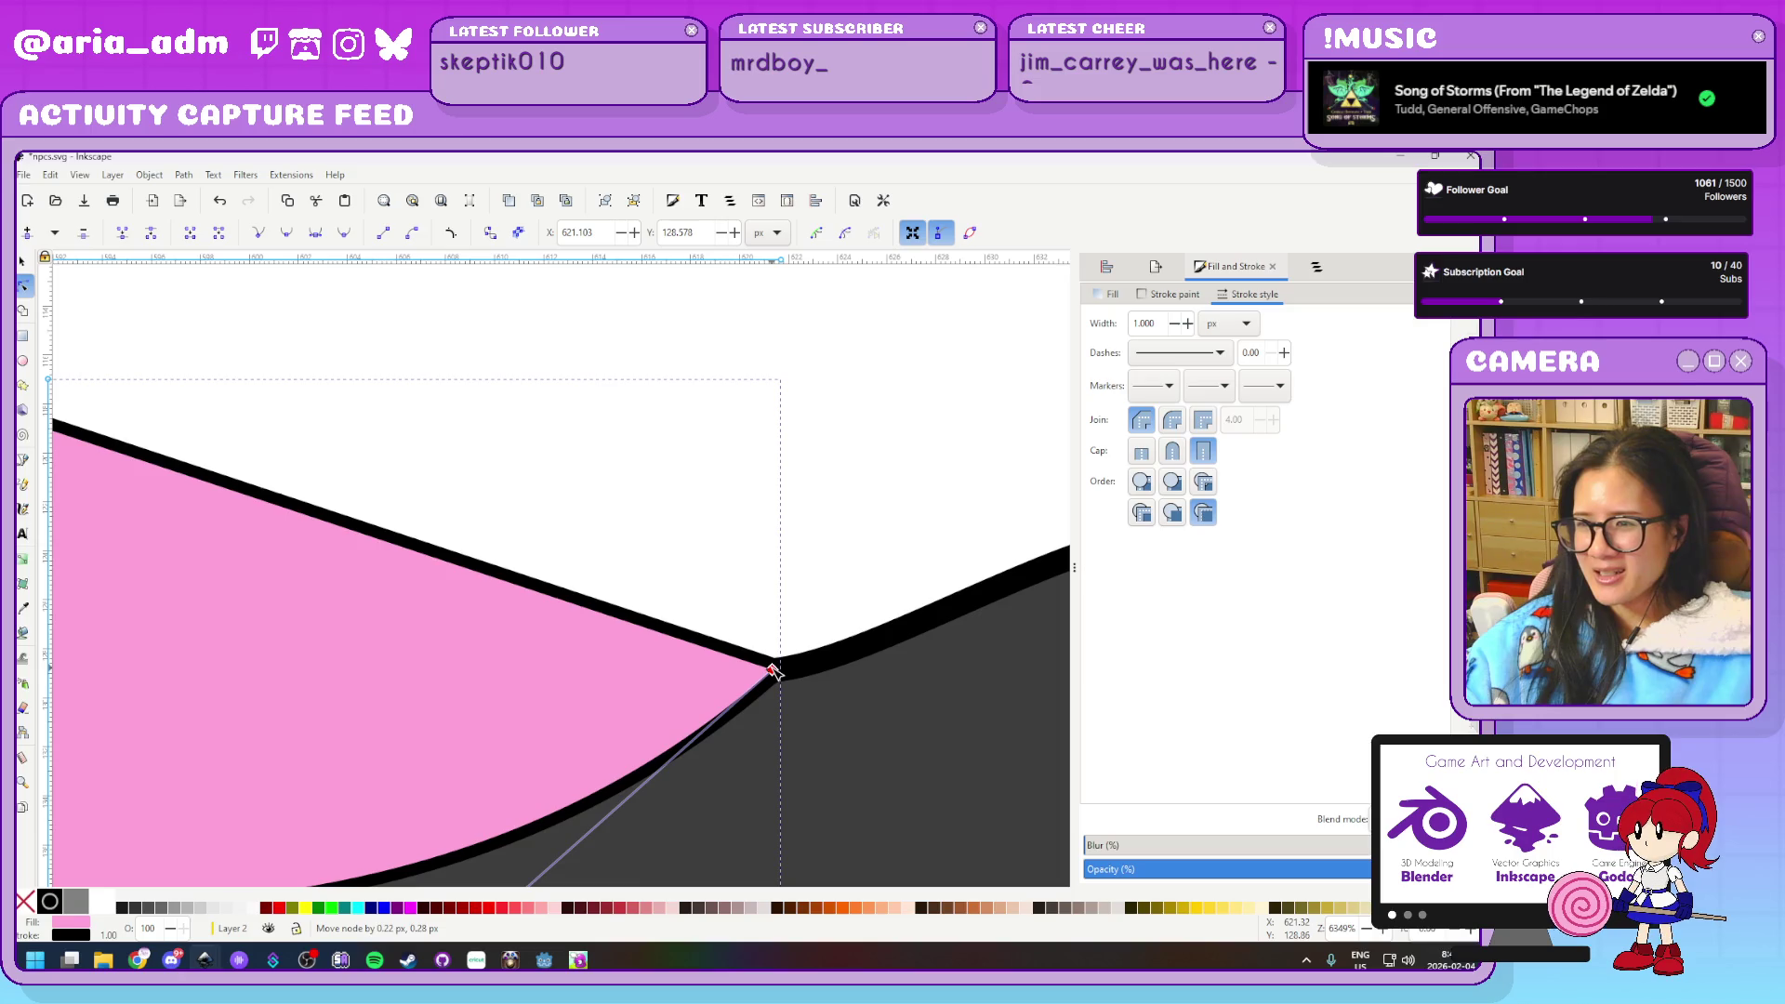
scroll(647, 460, down, 5)
scroll(207, 576, up, 4)
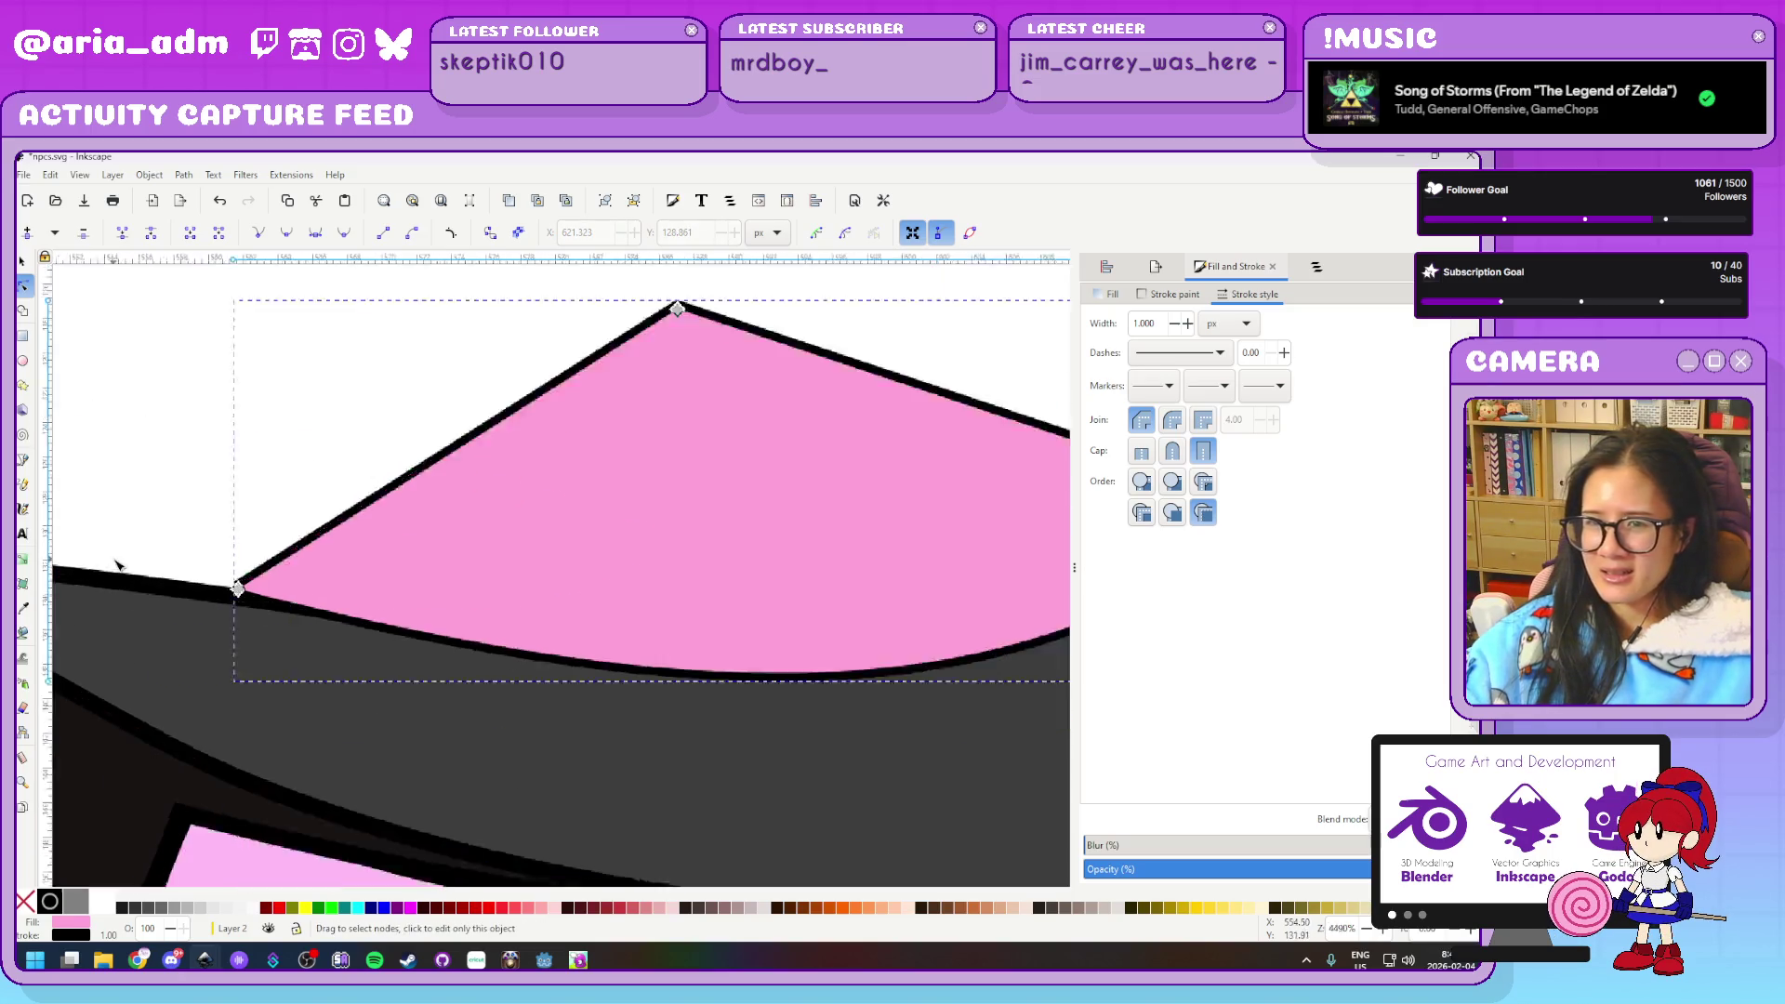
scroll(206, 577, up, 2)
scroll(207, 576, up, 1)
click(376, 633)
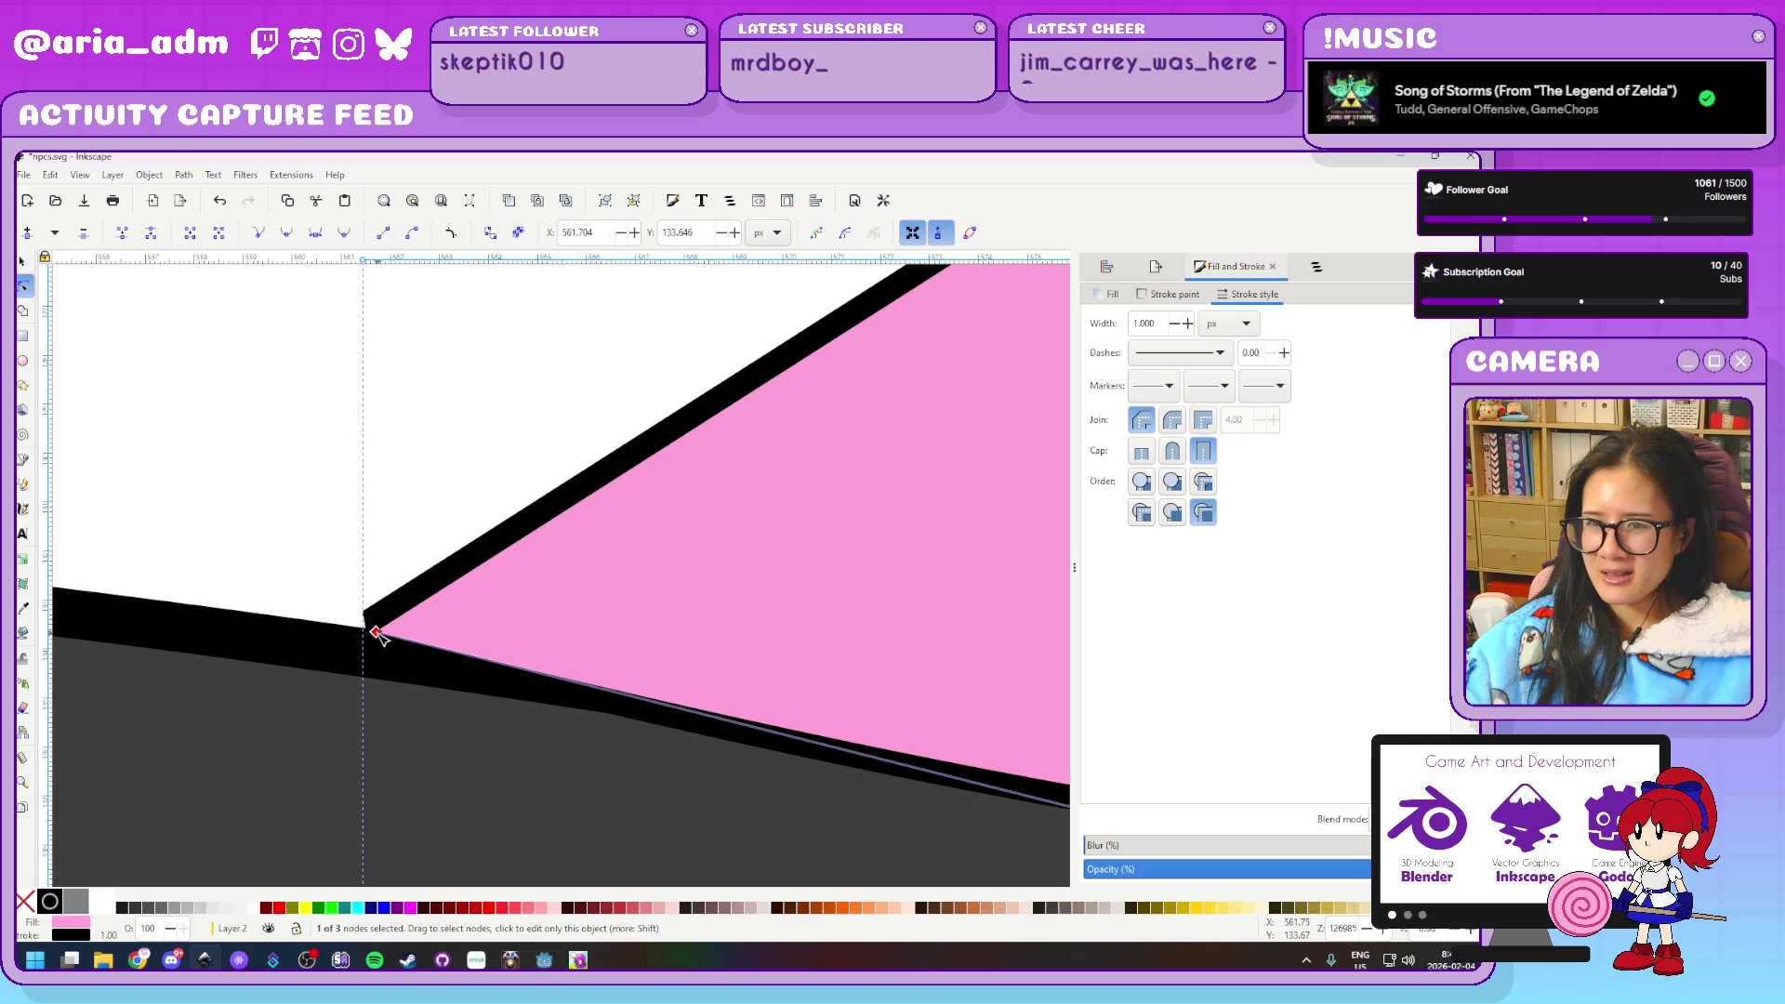
drag(376, 633, 384, 658)
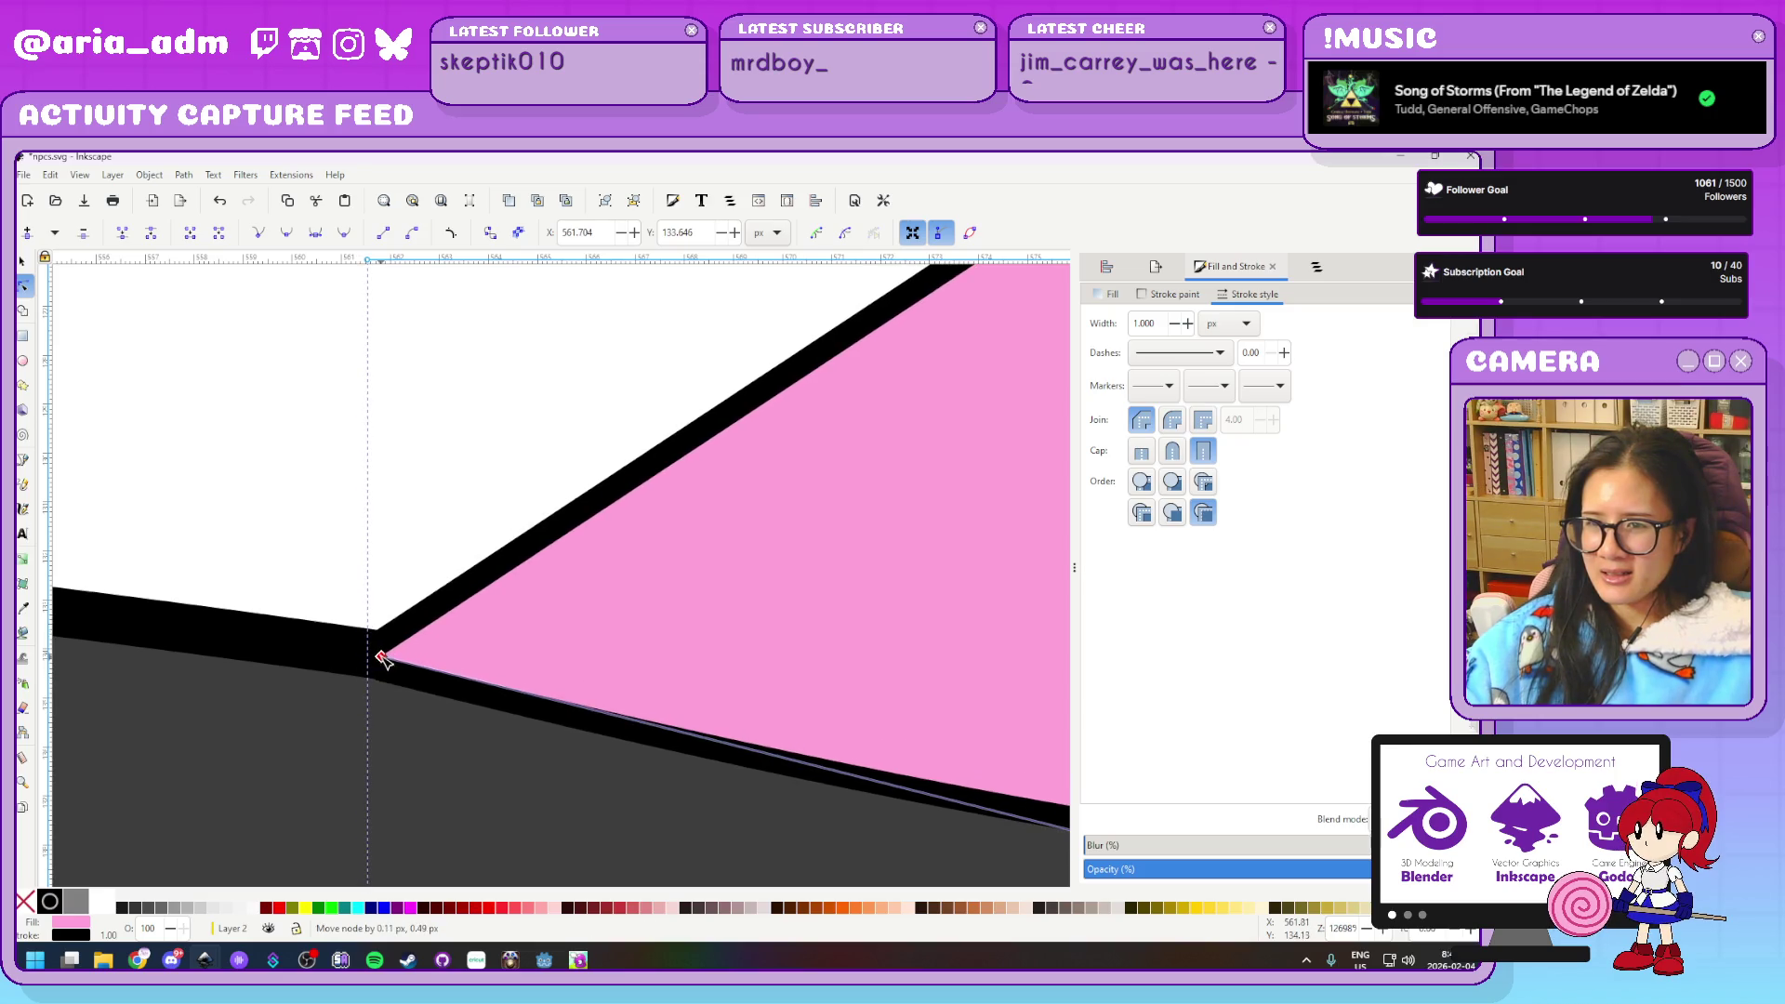
click(181, 534)
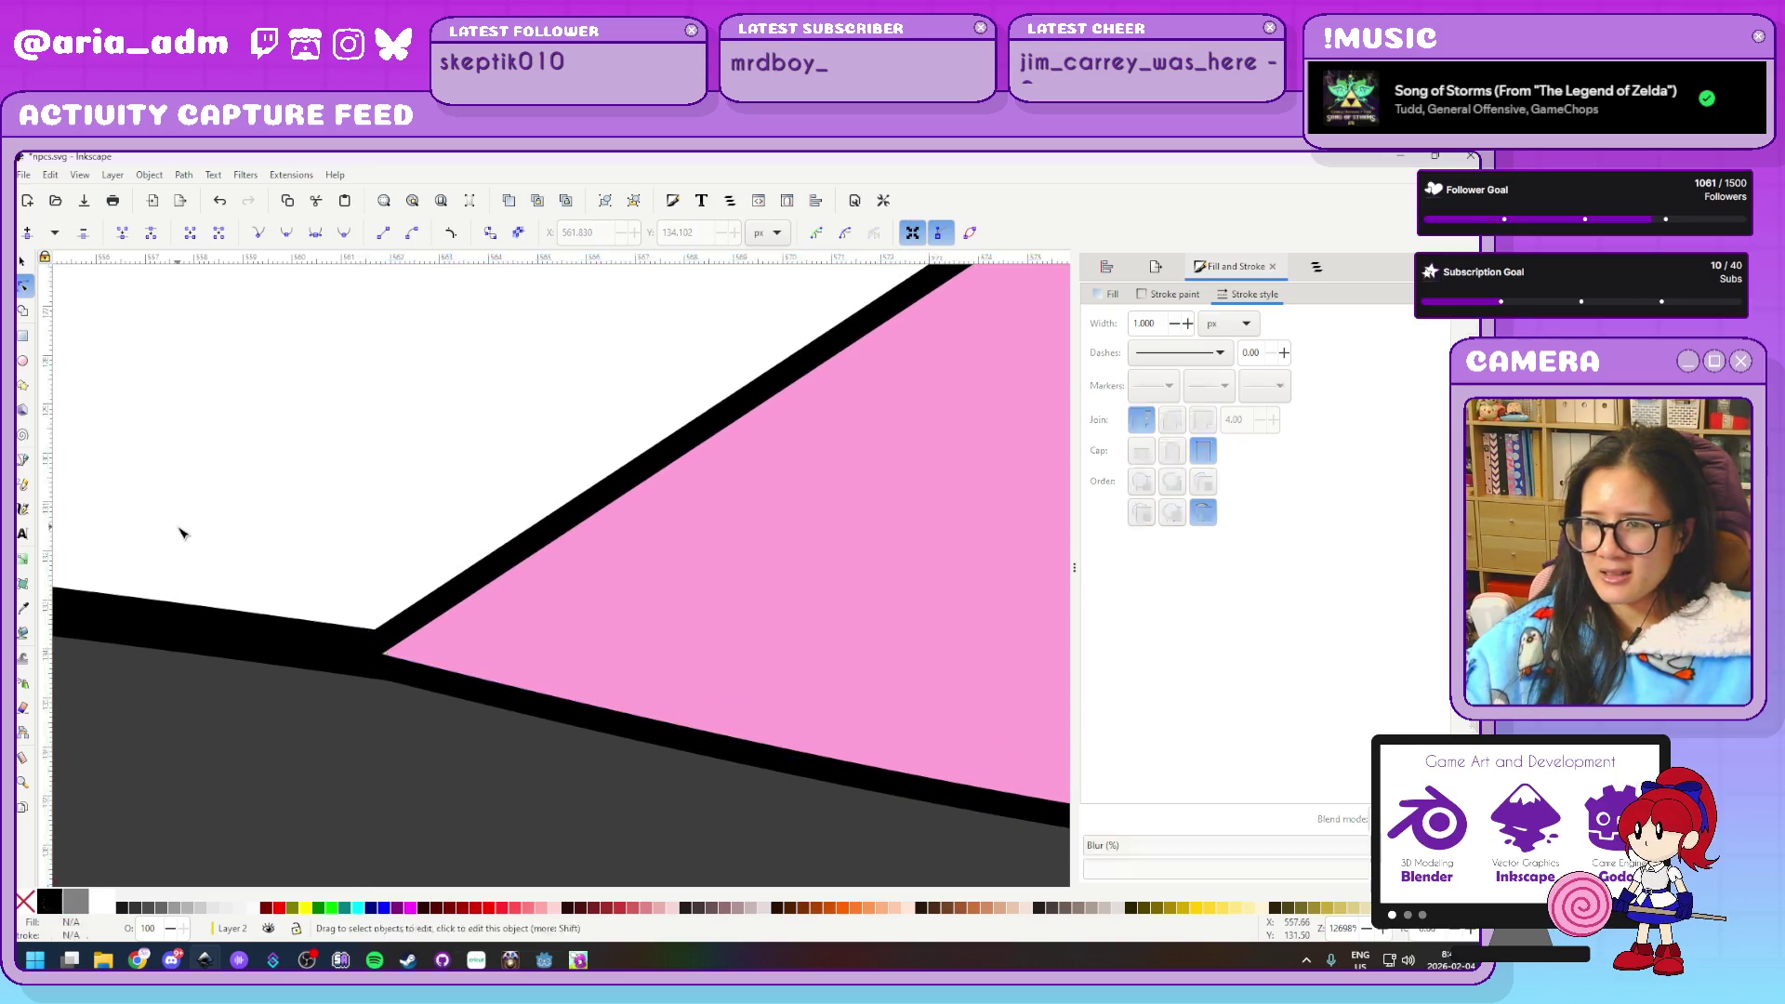
scroll(181, 532, down, 5)
scroll(181, 532, down, 3)
scroll(167, 509, up, 3)
Round the pointed peak into a smooth, symmetric dome
click(431, 485)
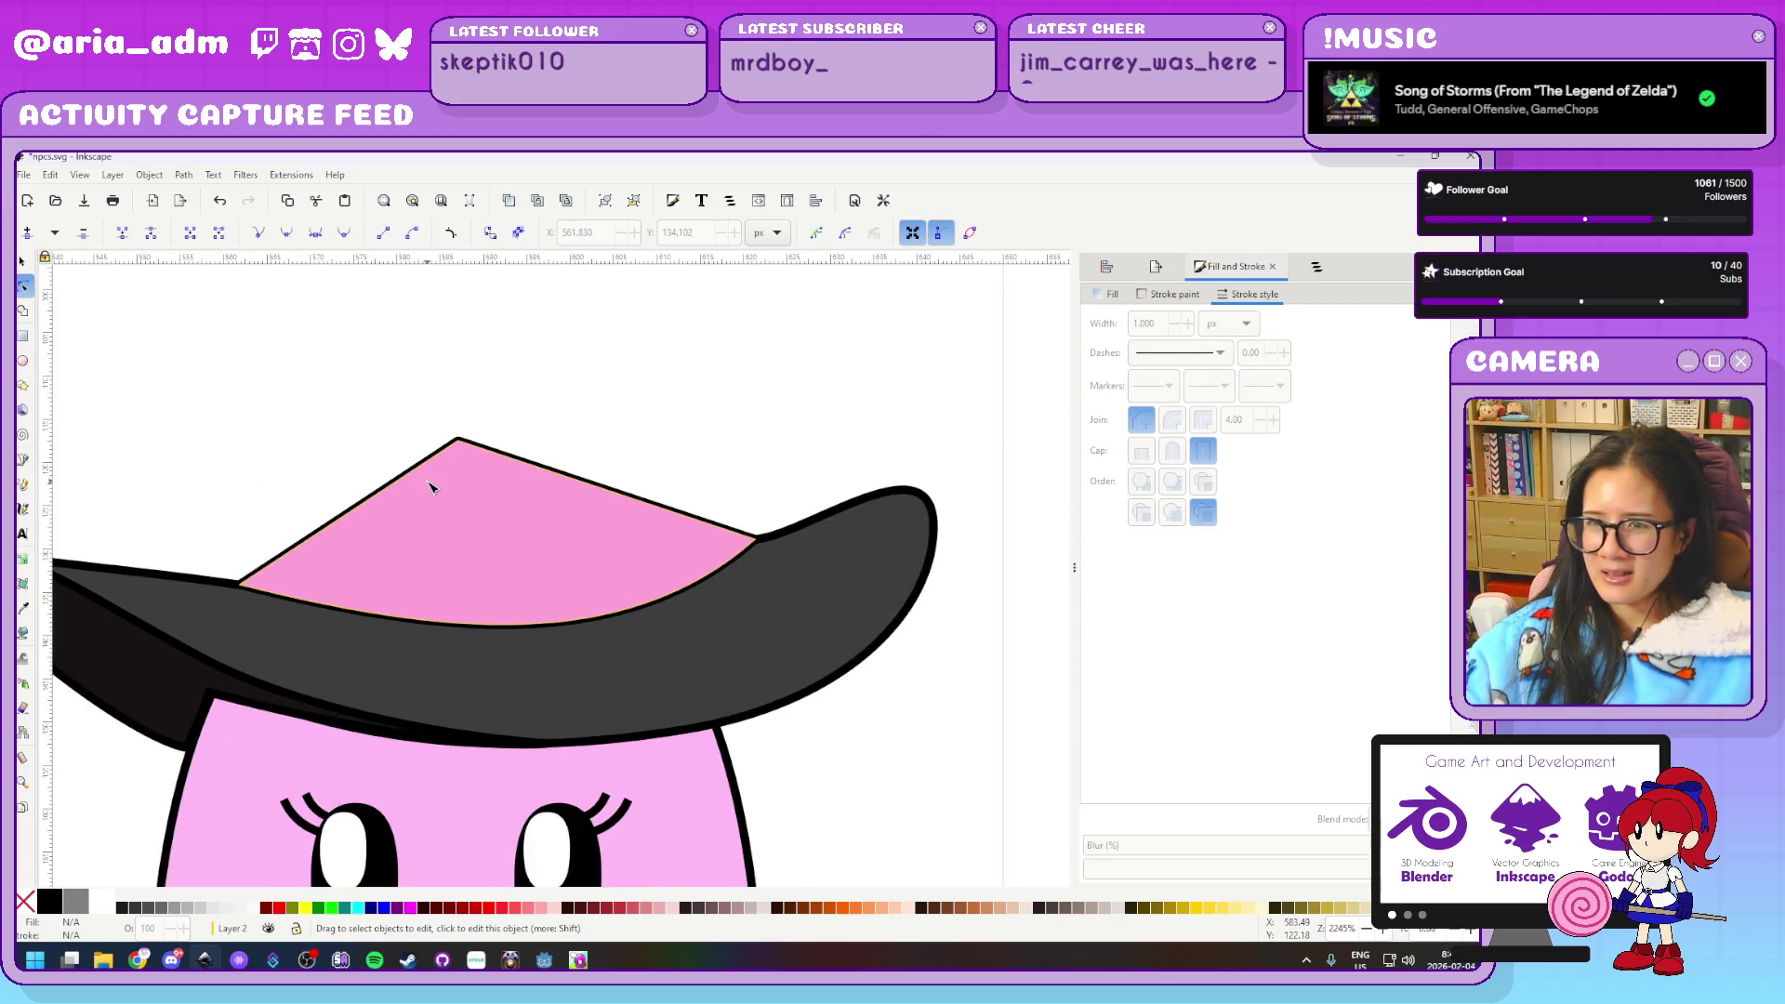
ctrl+click(458, 441)
click(458, 440)
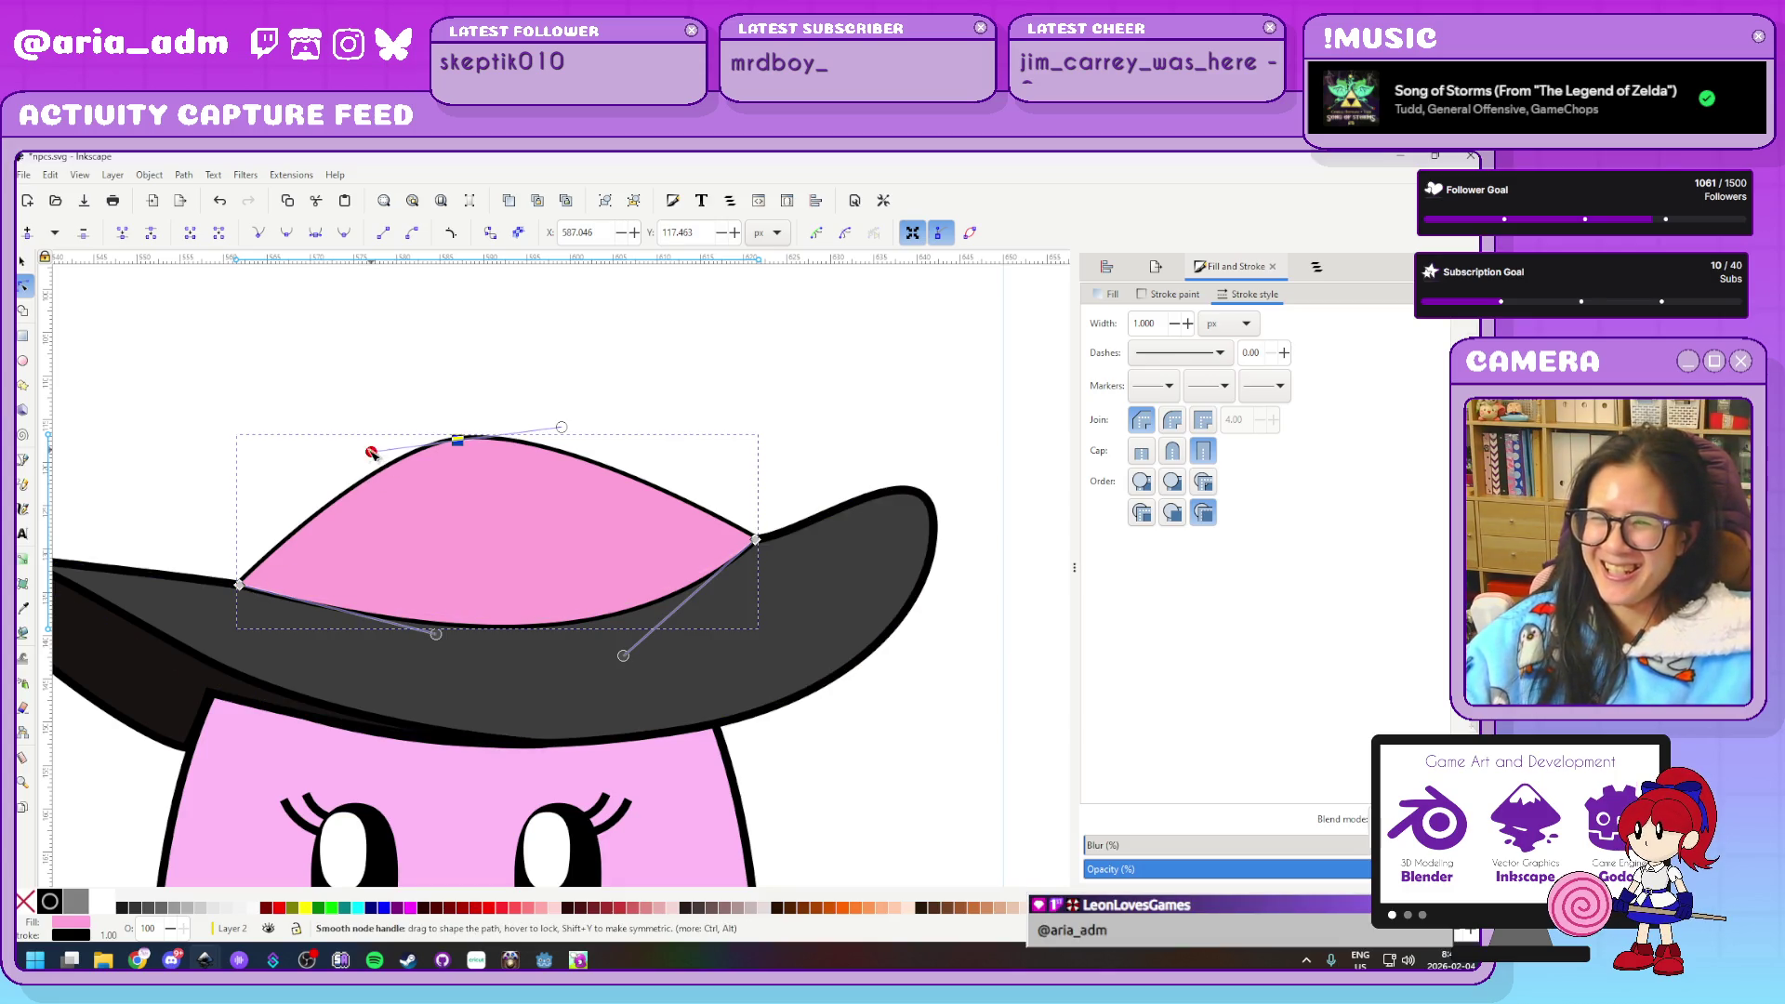
drag(372, 452, 319, 443)
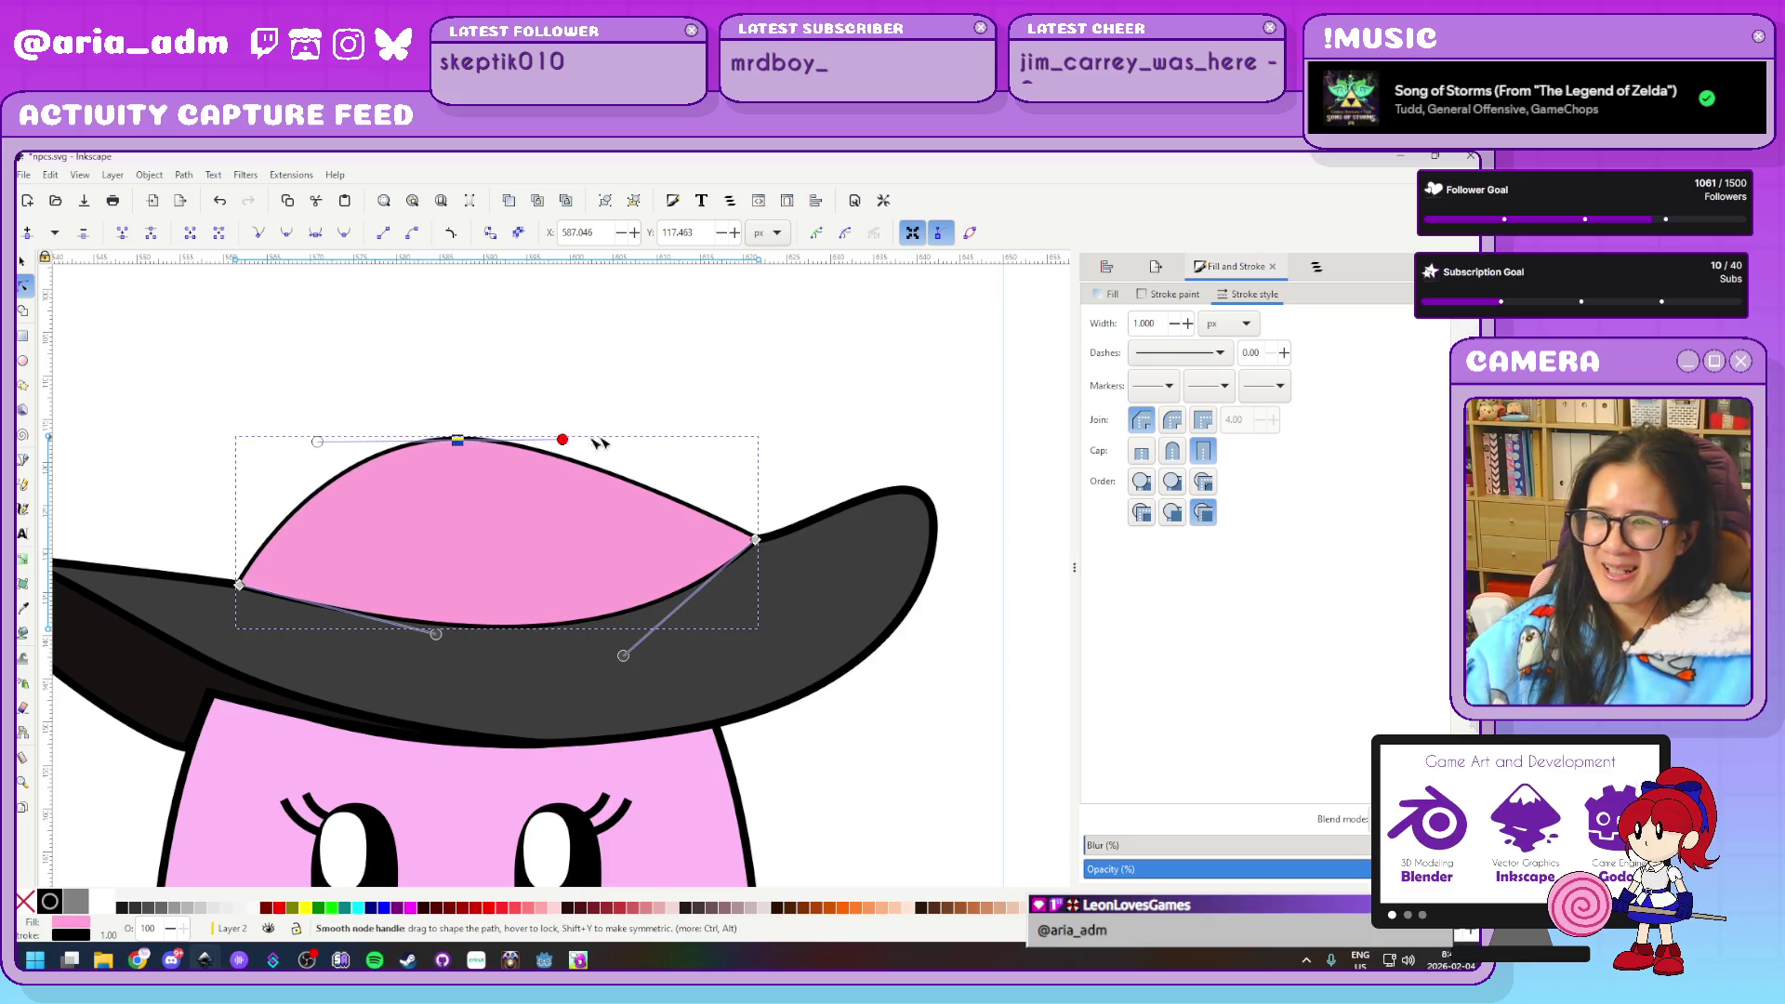
drag(563, 439, 621, 434)
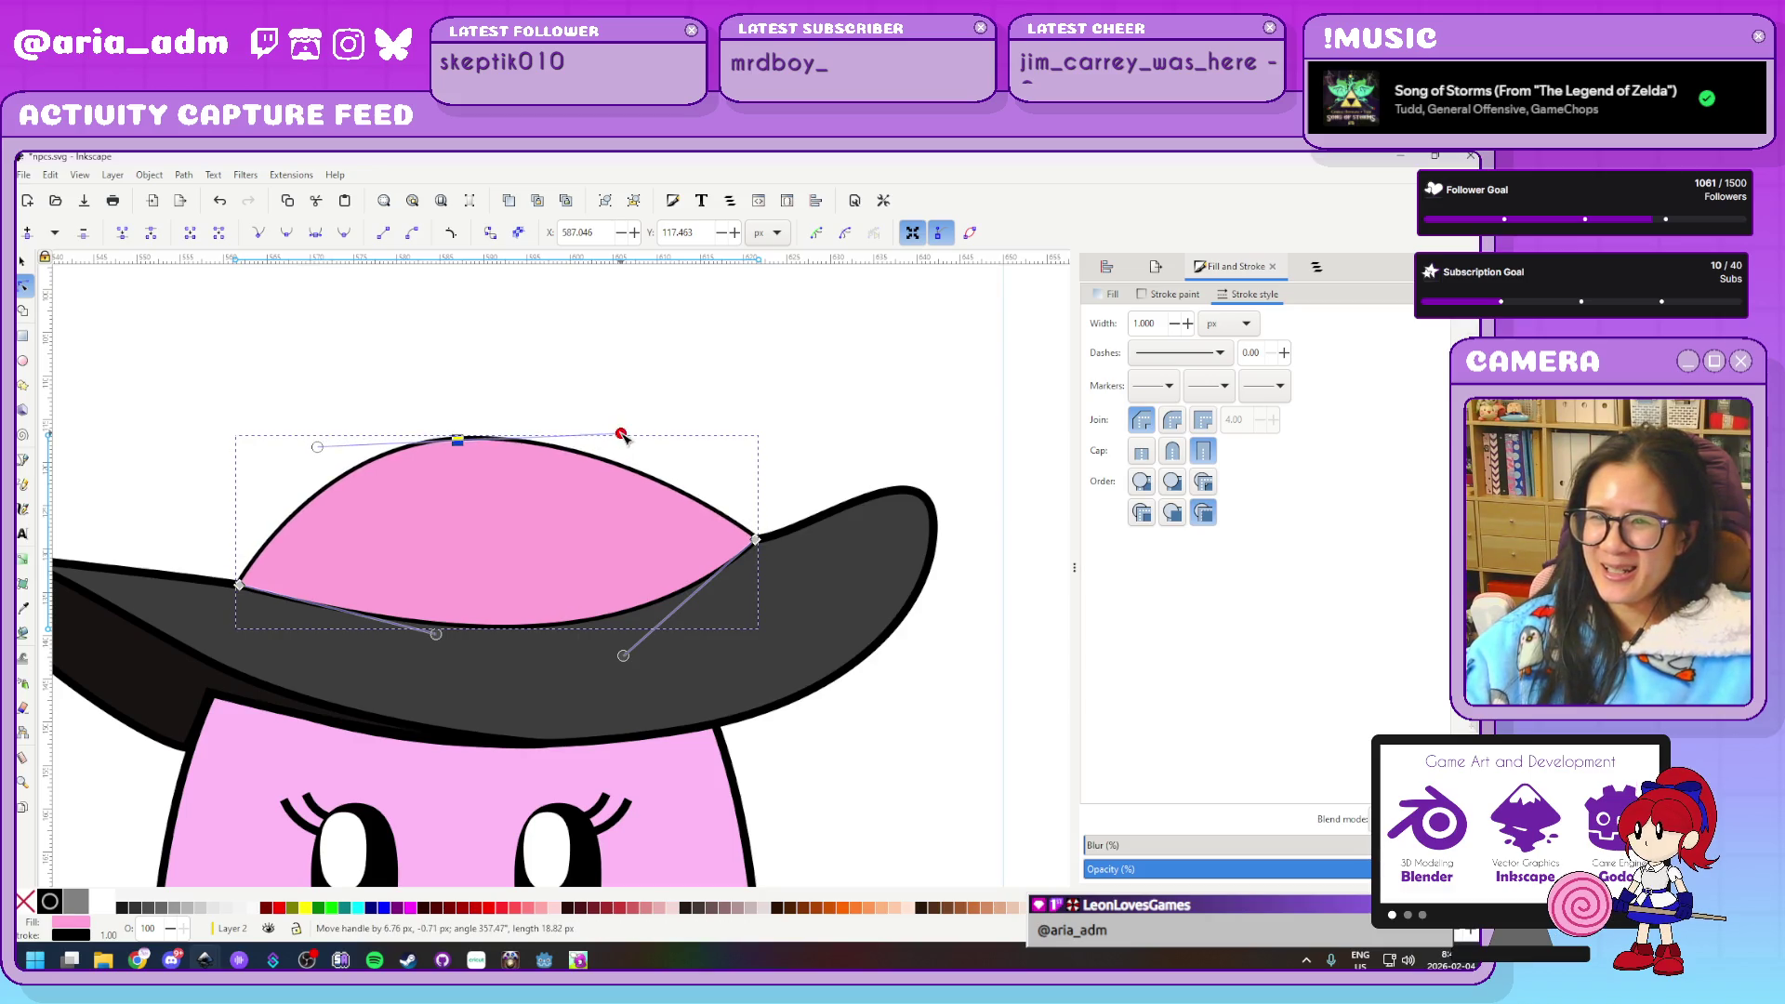
click(344, 234)
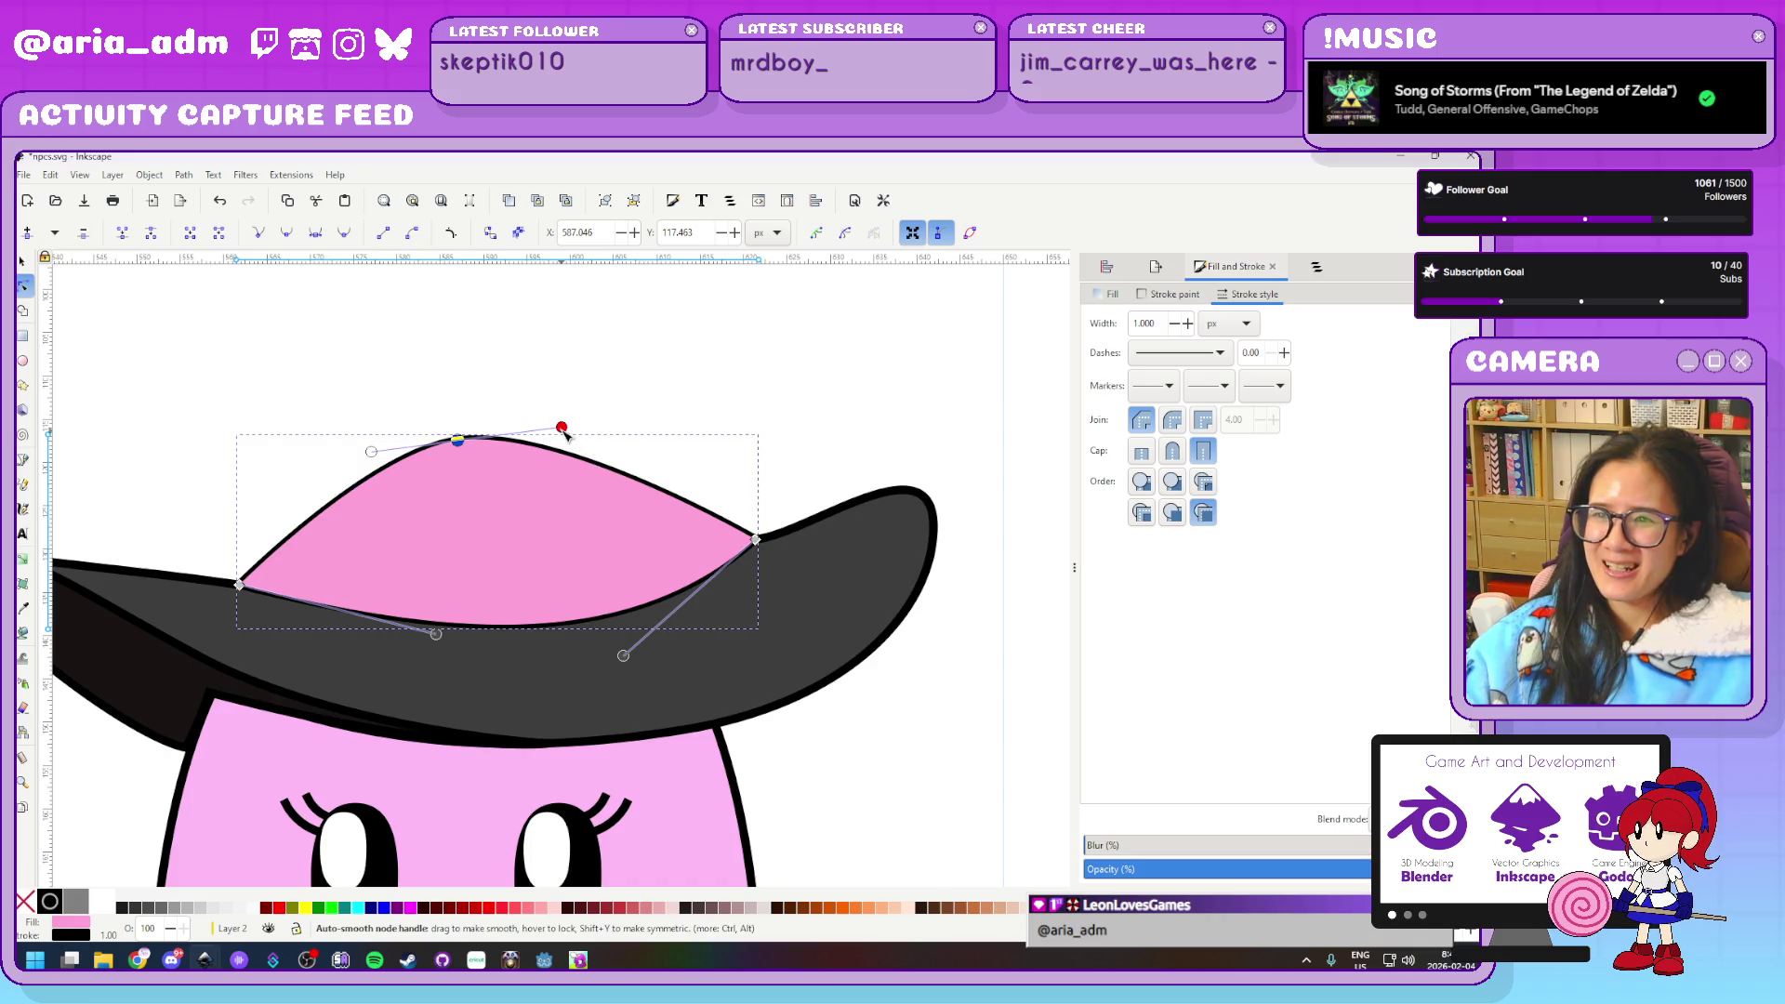
click(315, 233)
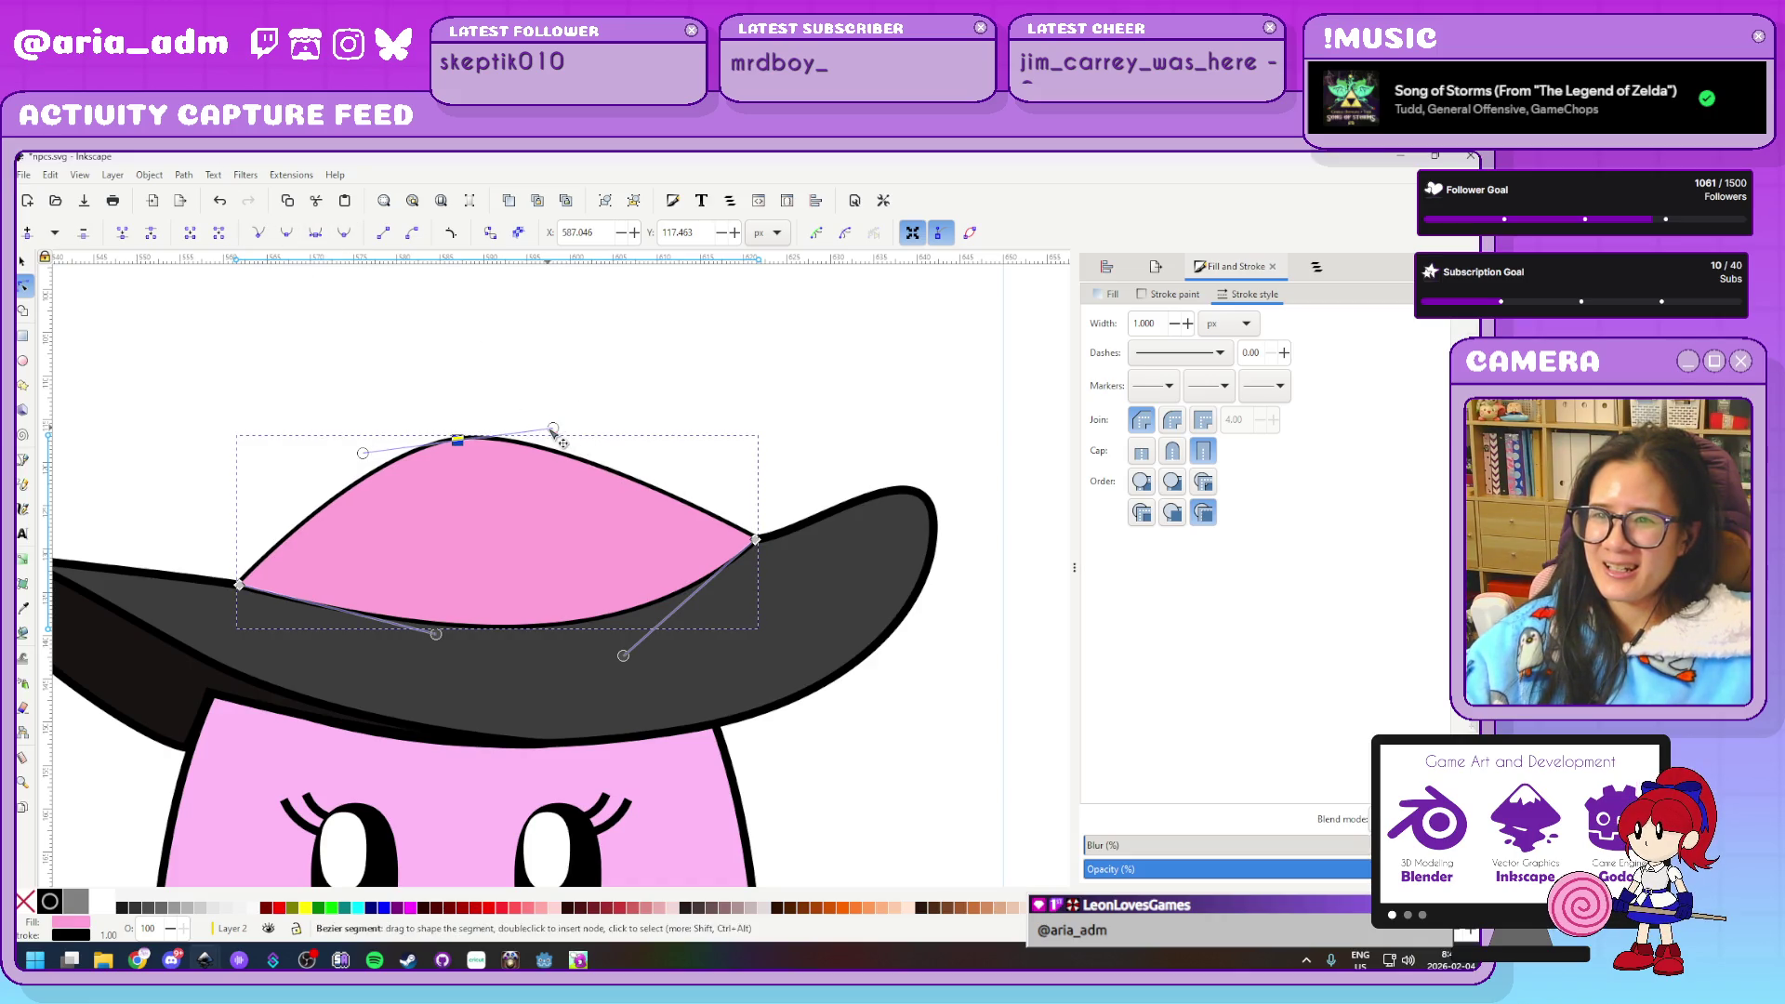
drag(553, 429, 634, 433)
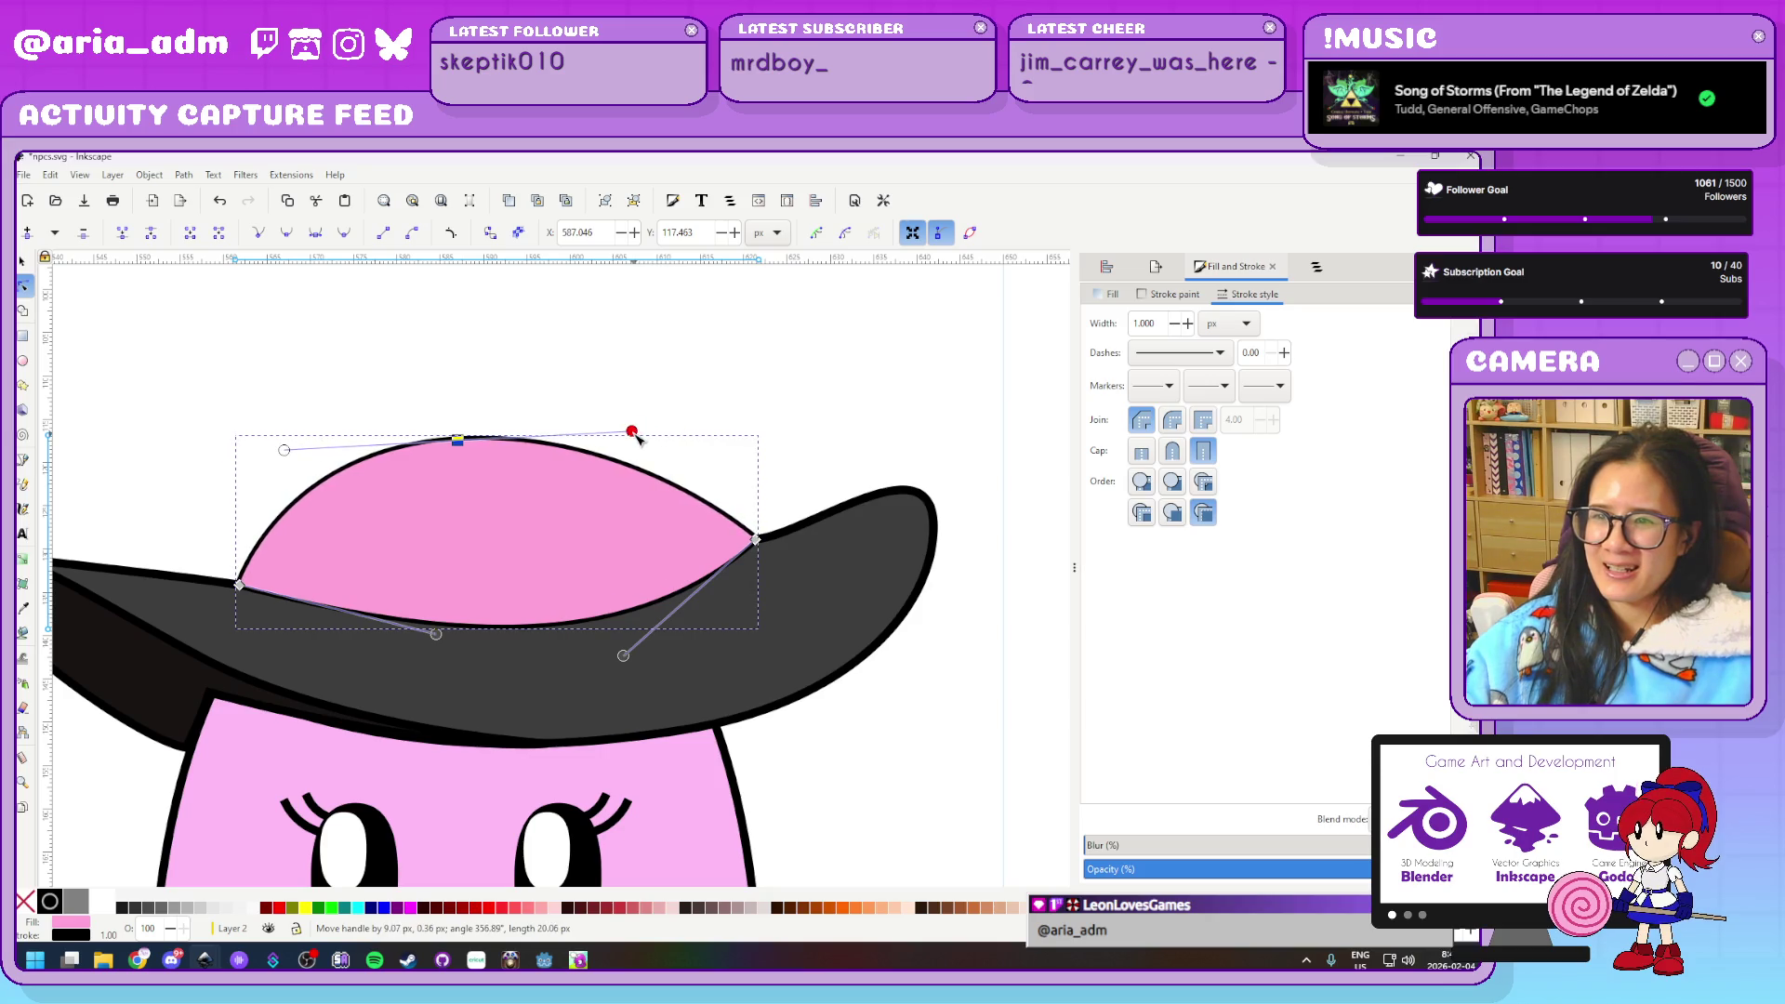
click(786, 383)
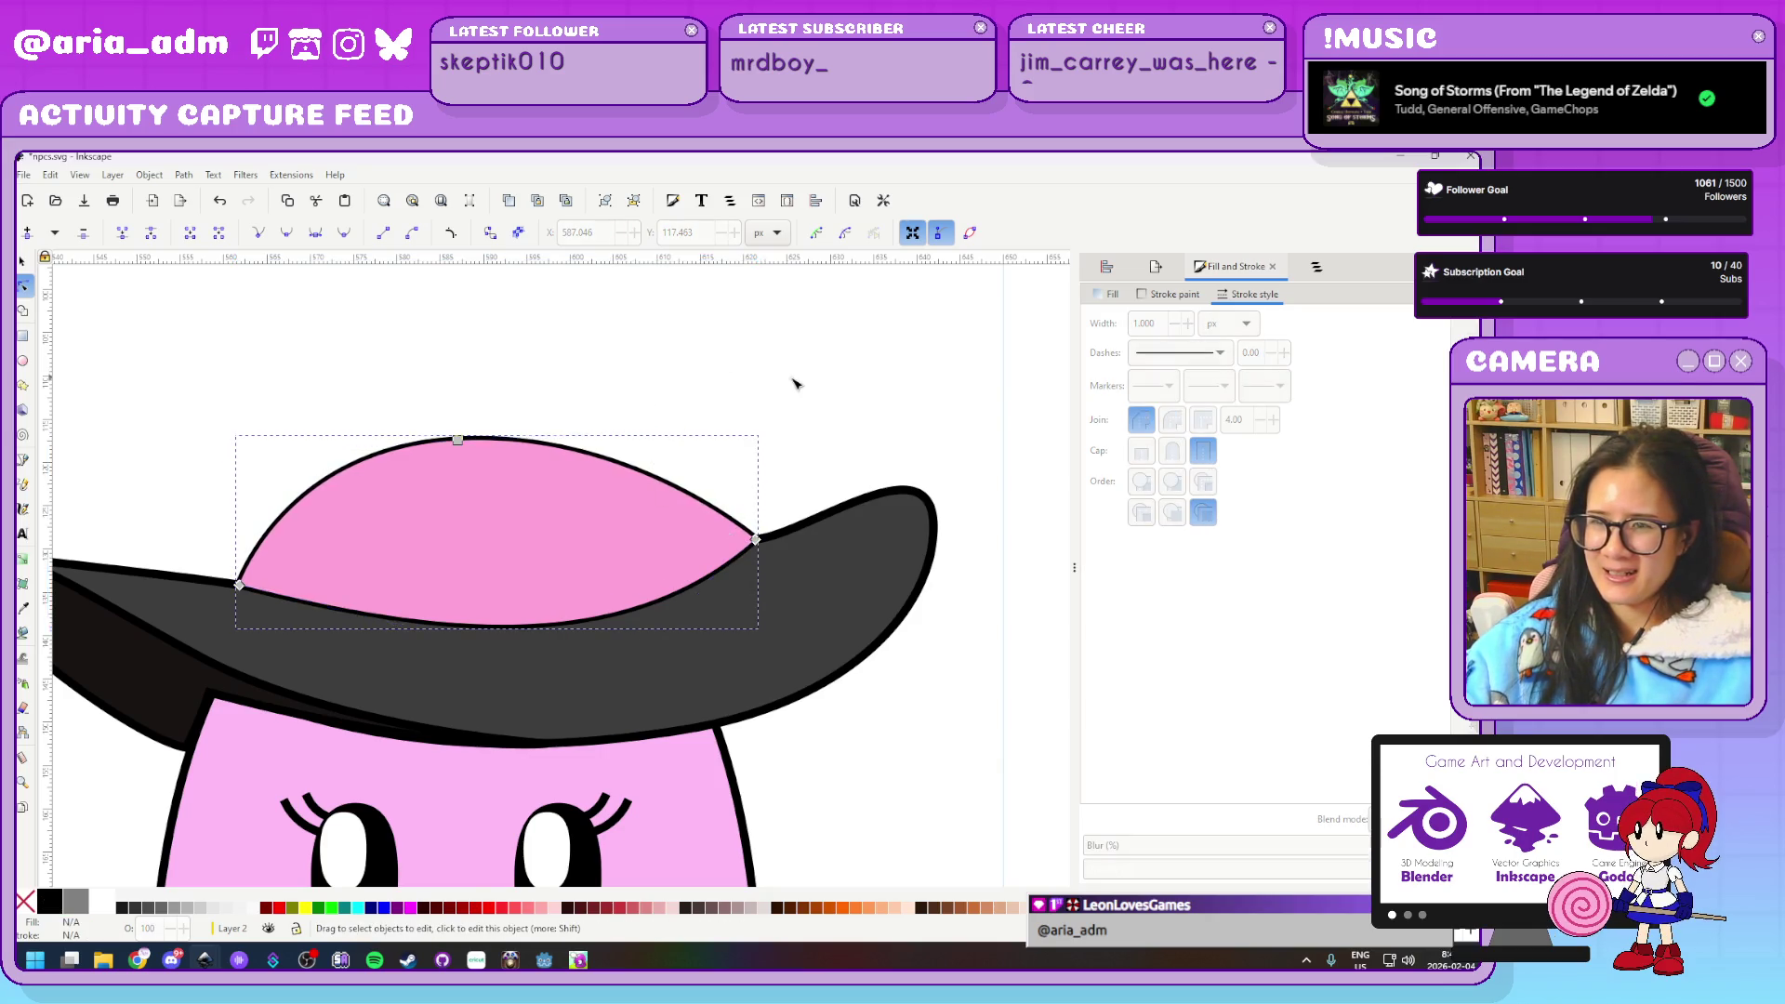
scroll(802, 384, down, 2)
Move the dome's right corner down onto the brim and adjust its curve
click(24, 264)
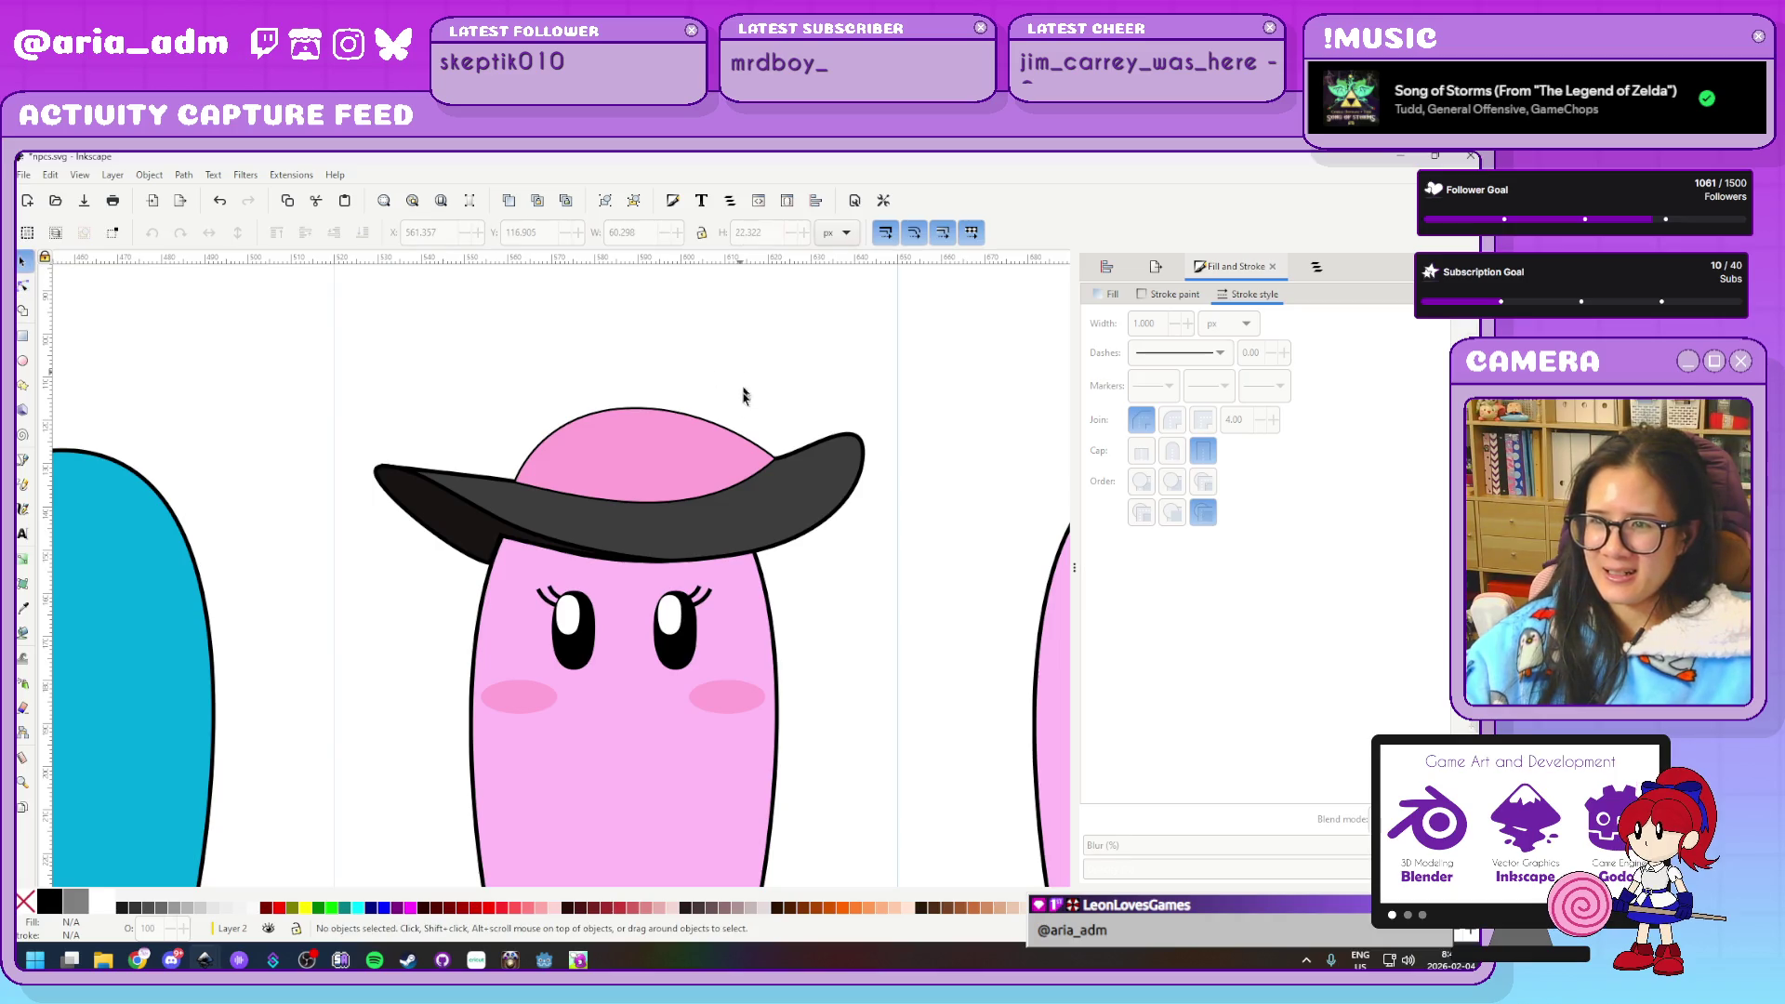
click(730, 451)
scroll(732, 474, up, 3)
double_click(648, 532)
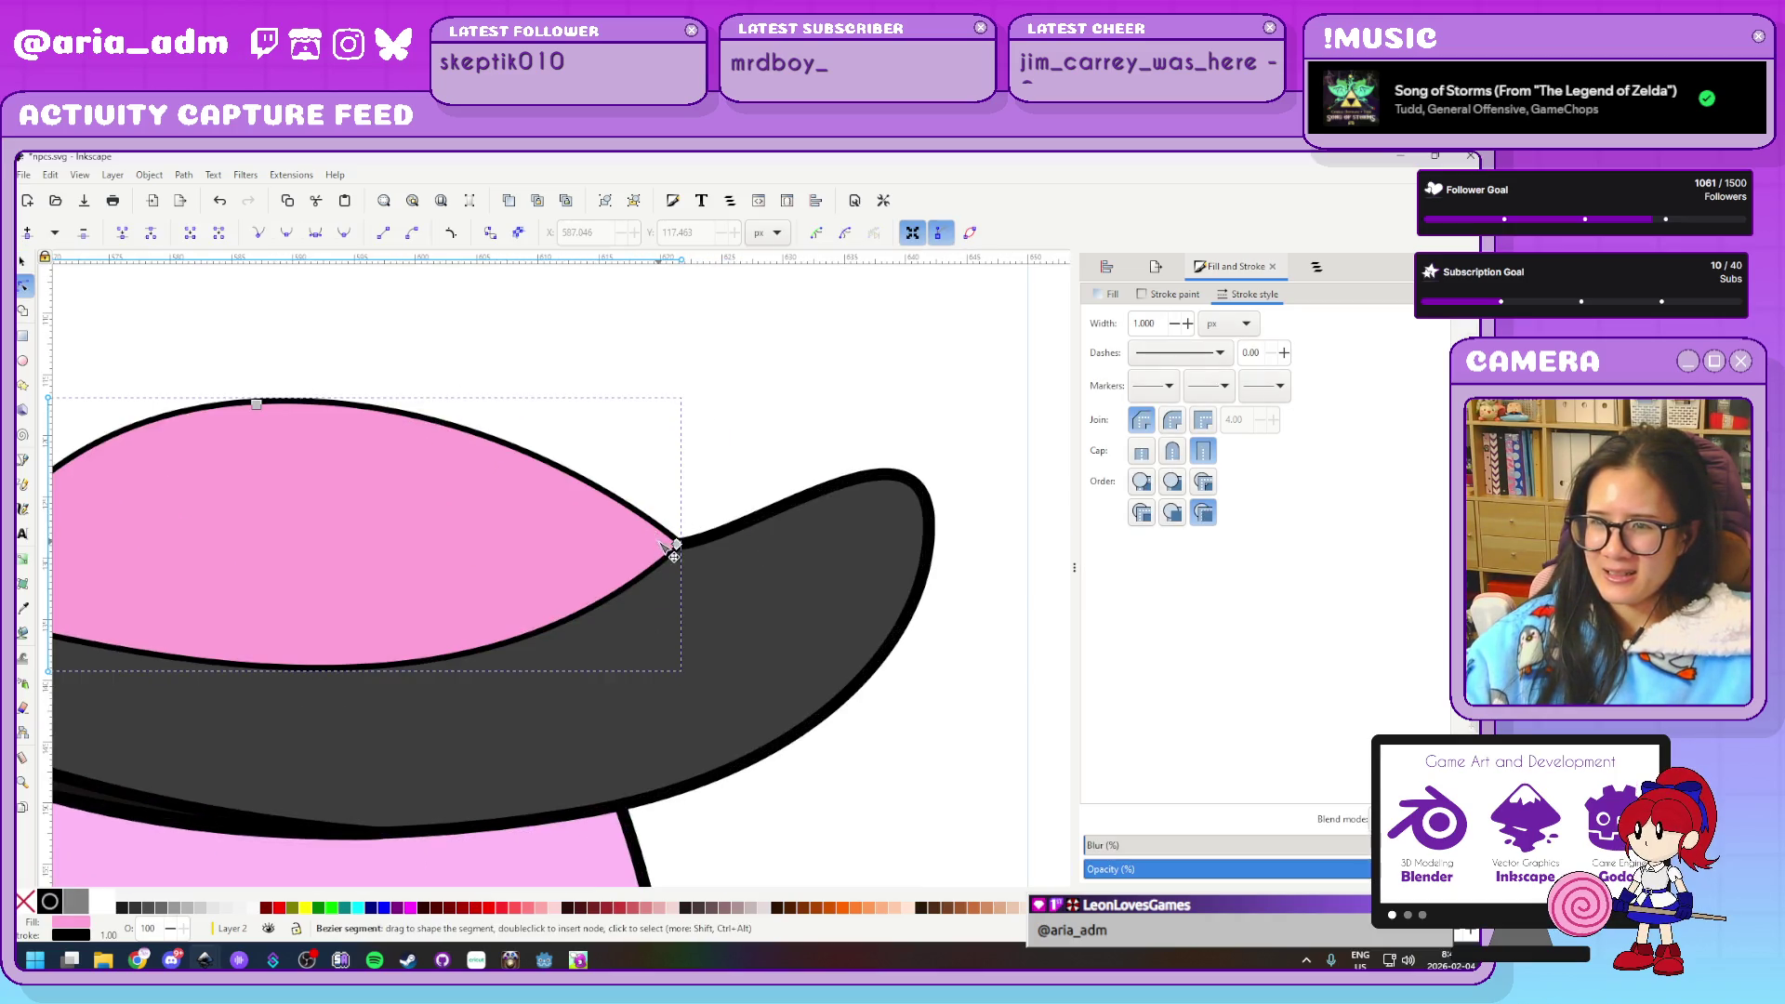
drag(678, 544, 599, 590)
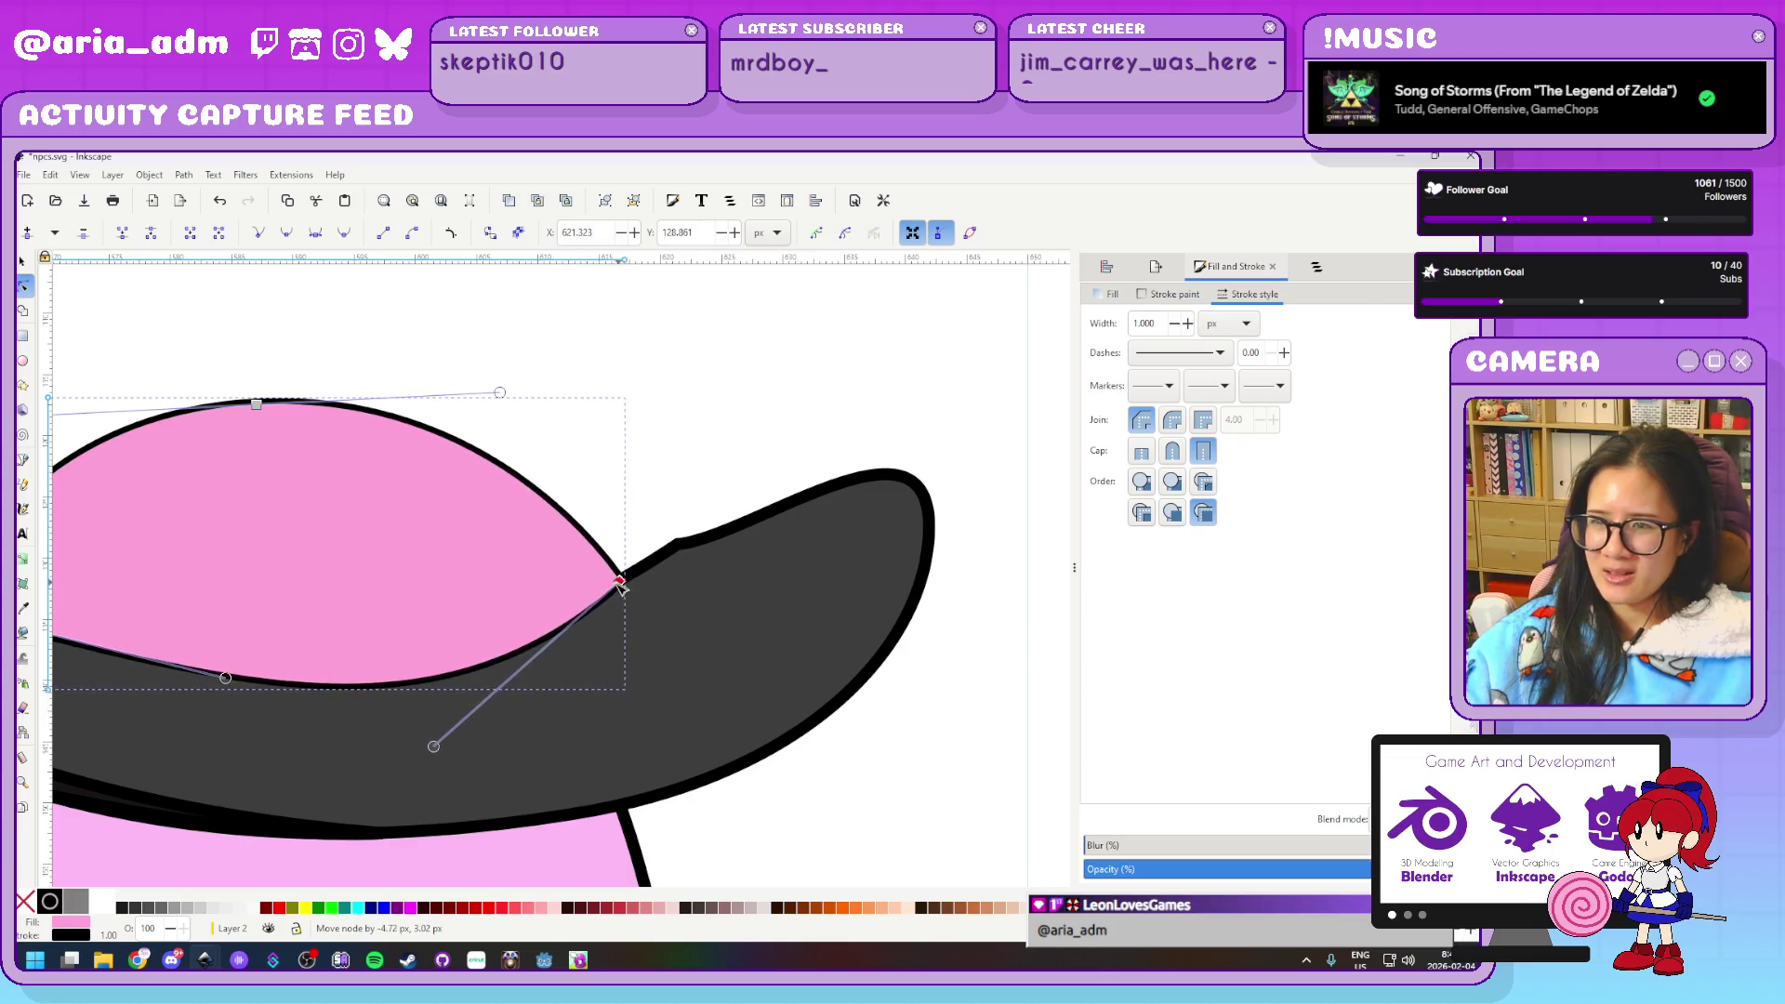
scroll(665, 438, down, 2)
scroll(665, 437, up, 1)
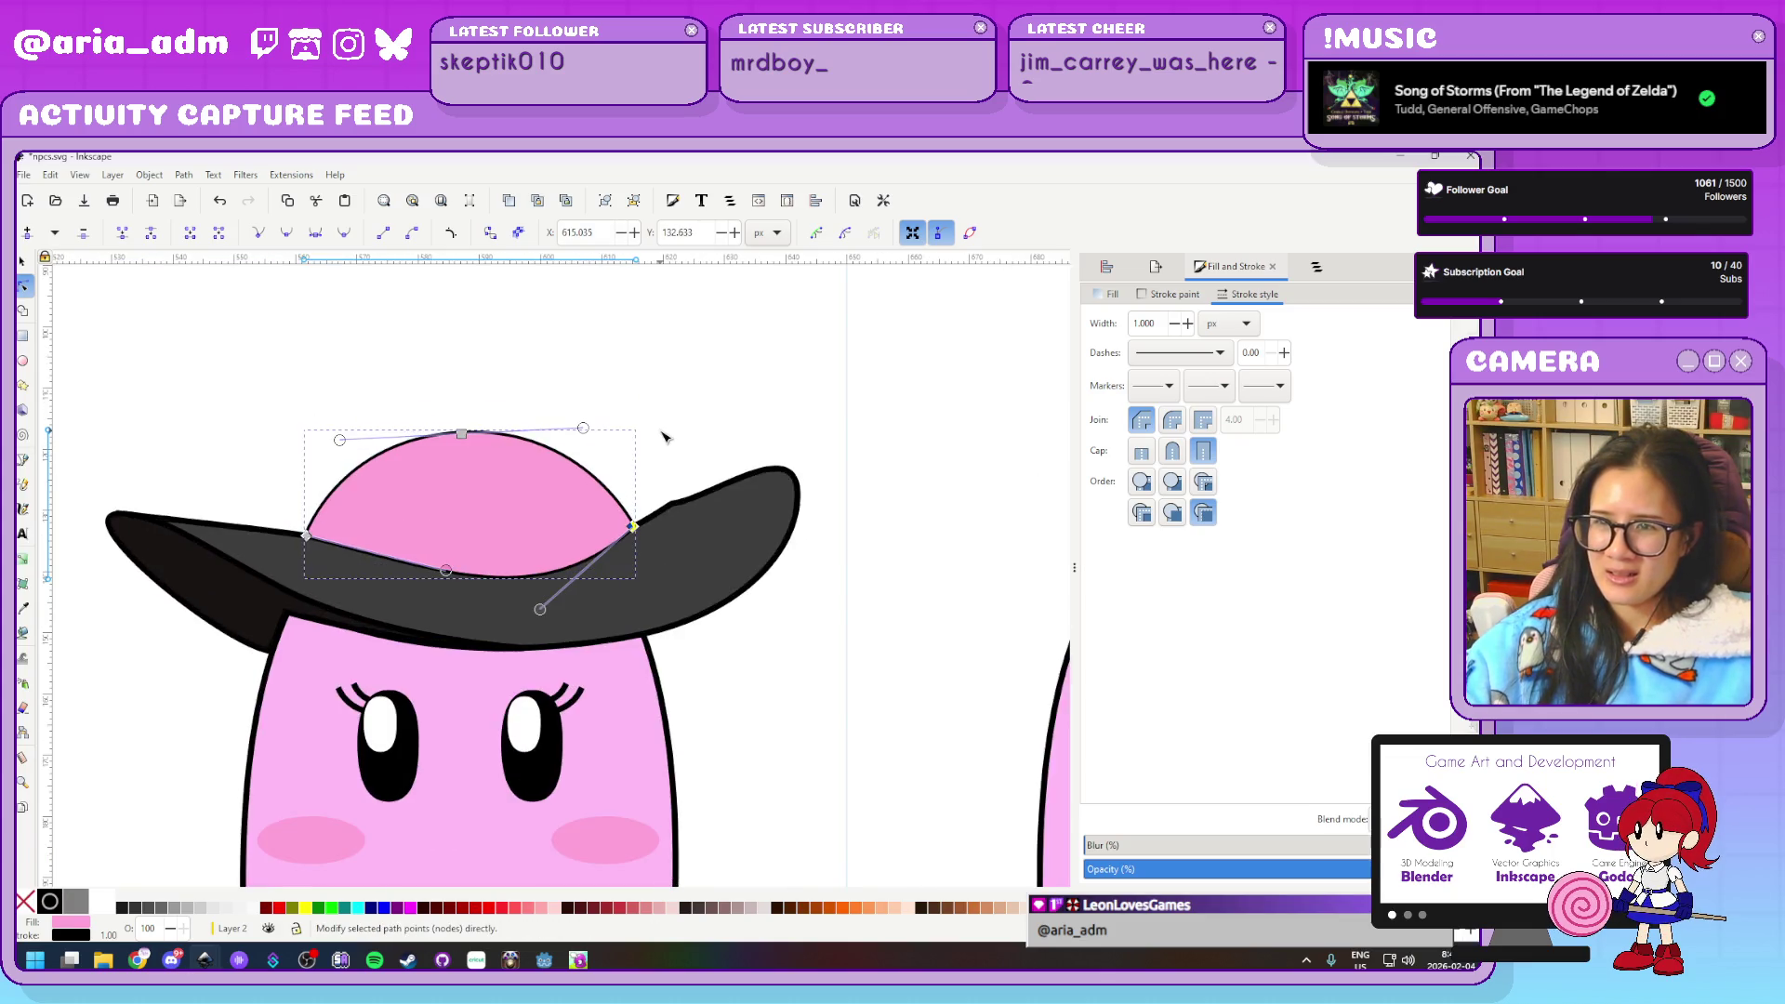
scroll(665, 437, up, 1)
scroll(772, 431, down, 2)
scroll(772, 431, left, 3)
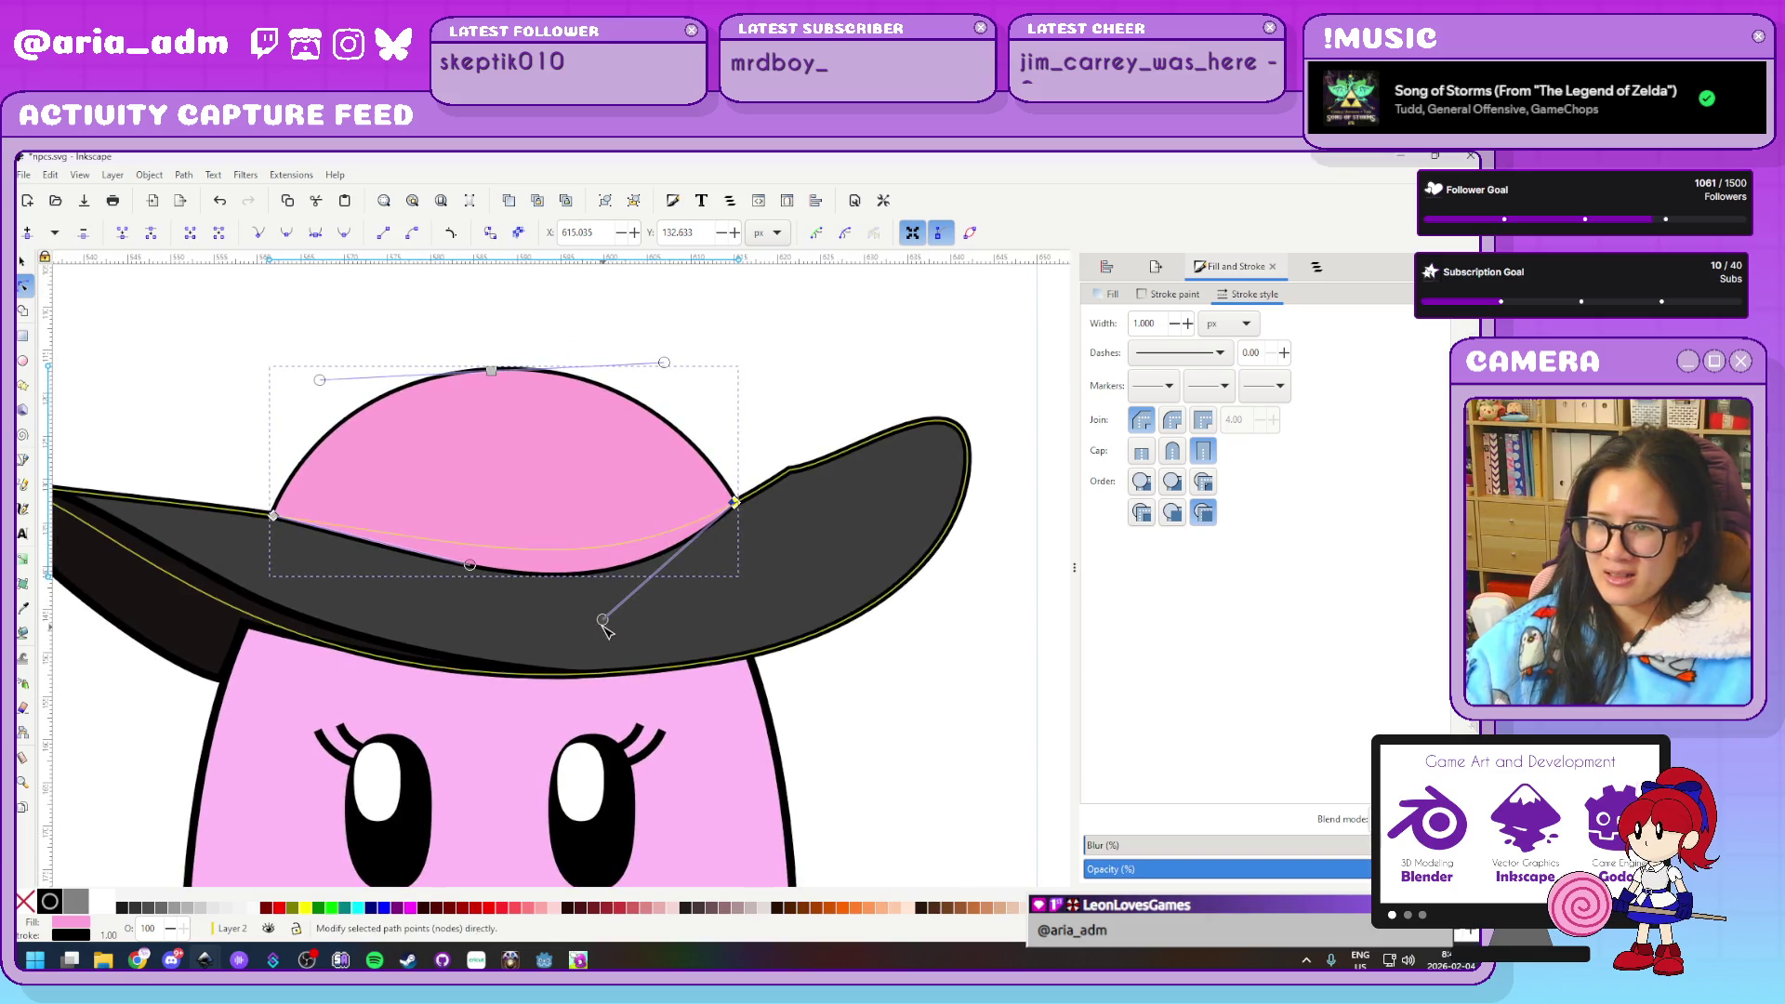
drag(604, 622, 573, 595)
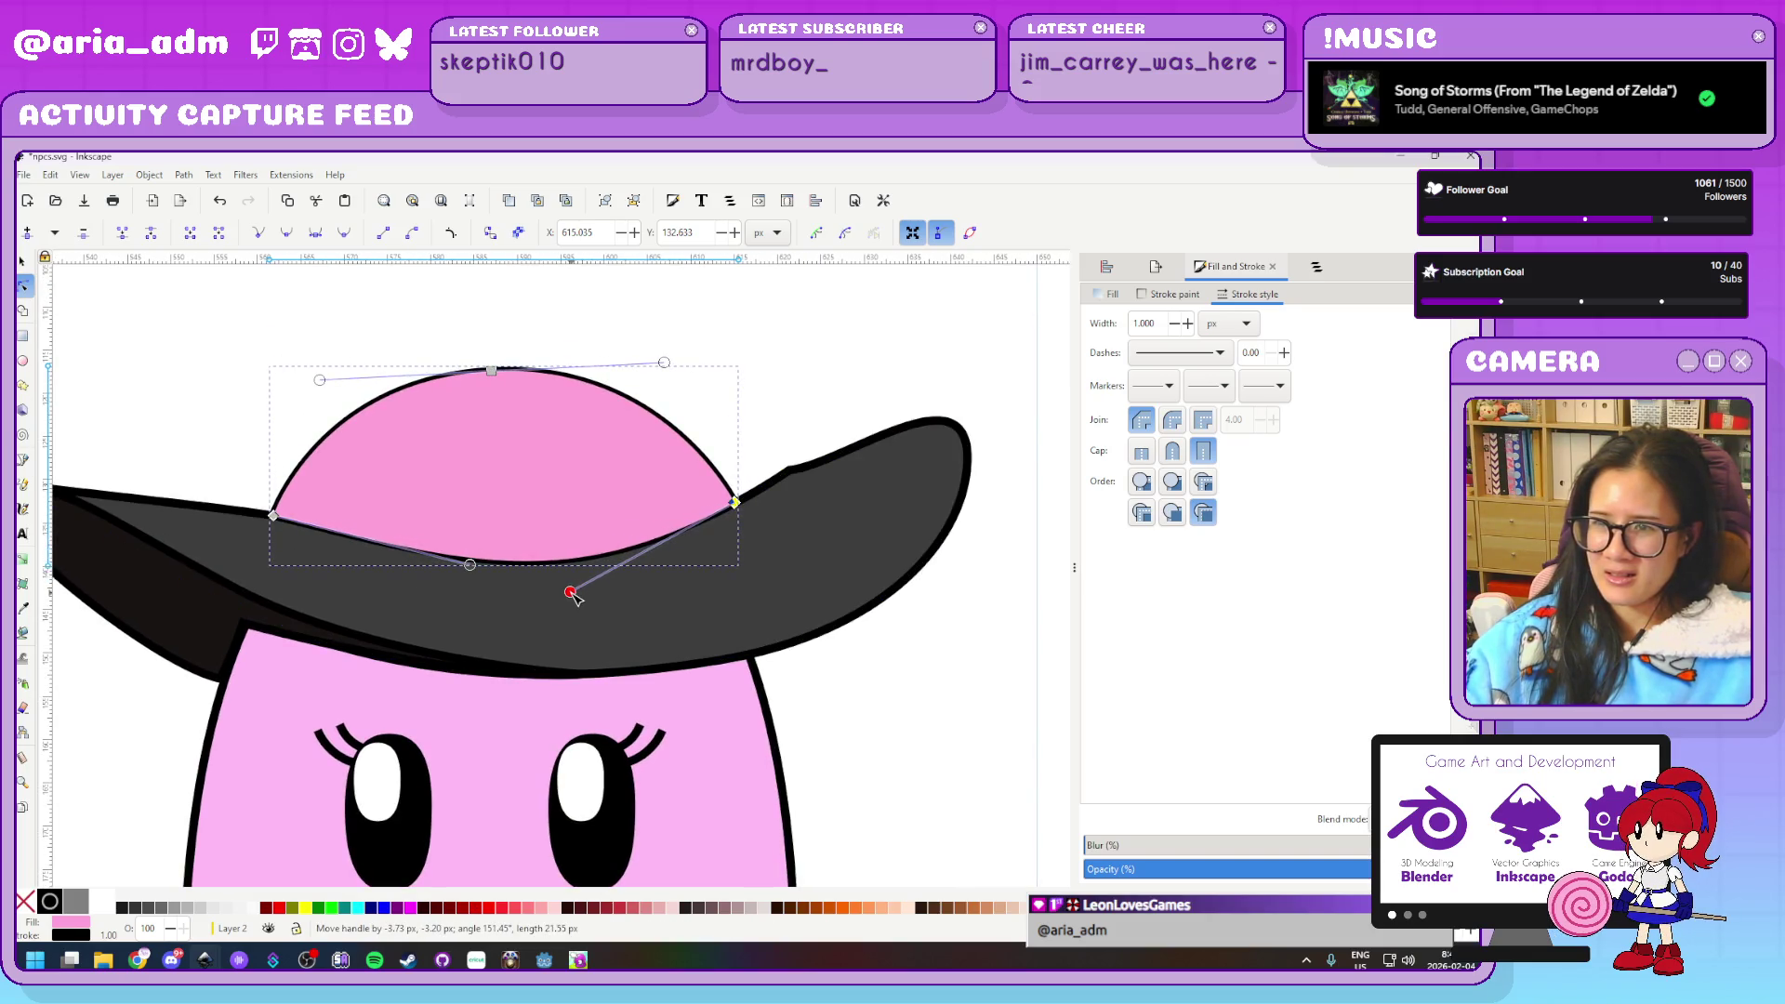
Reshape the black brim's curve beside the dome, then select the whole brim
click(795, 474)
mouse_move(792, 472)
mouse_down()
mouse_move(717, 538)
mouse_move(736, 501)
mouse_up()
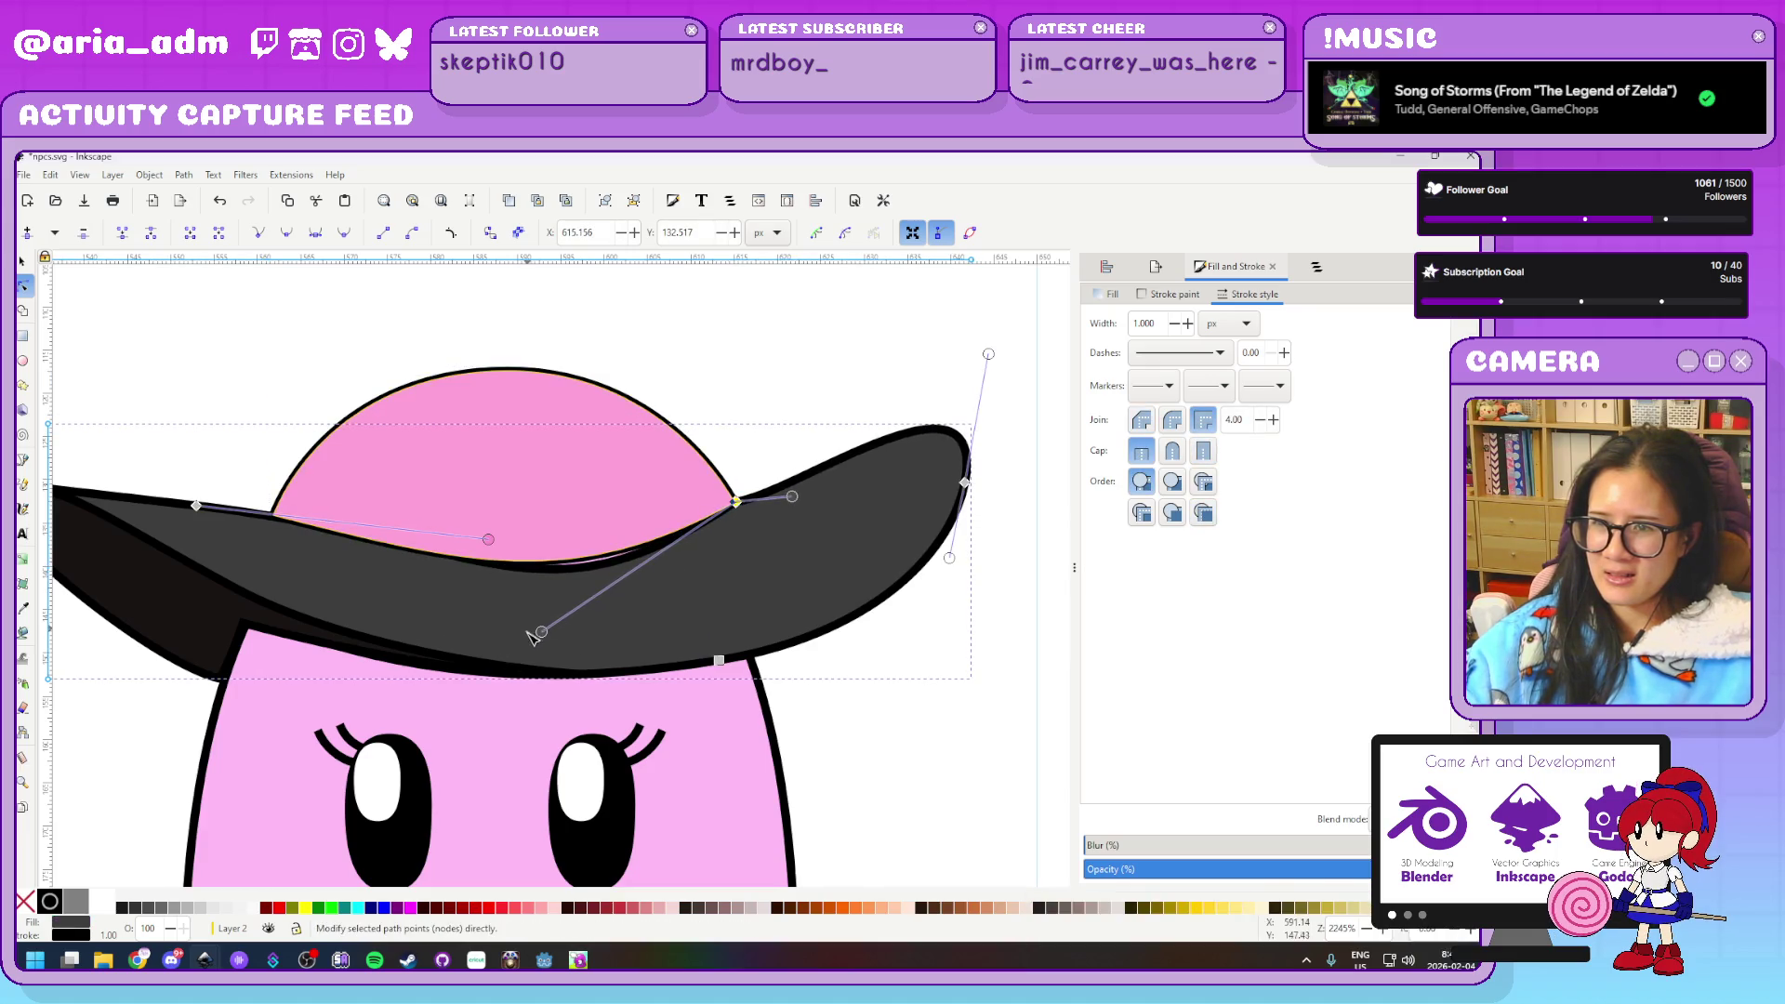
drag(543, 633, 584, 572)
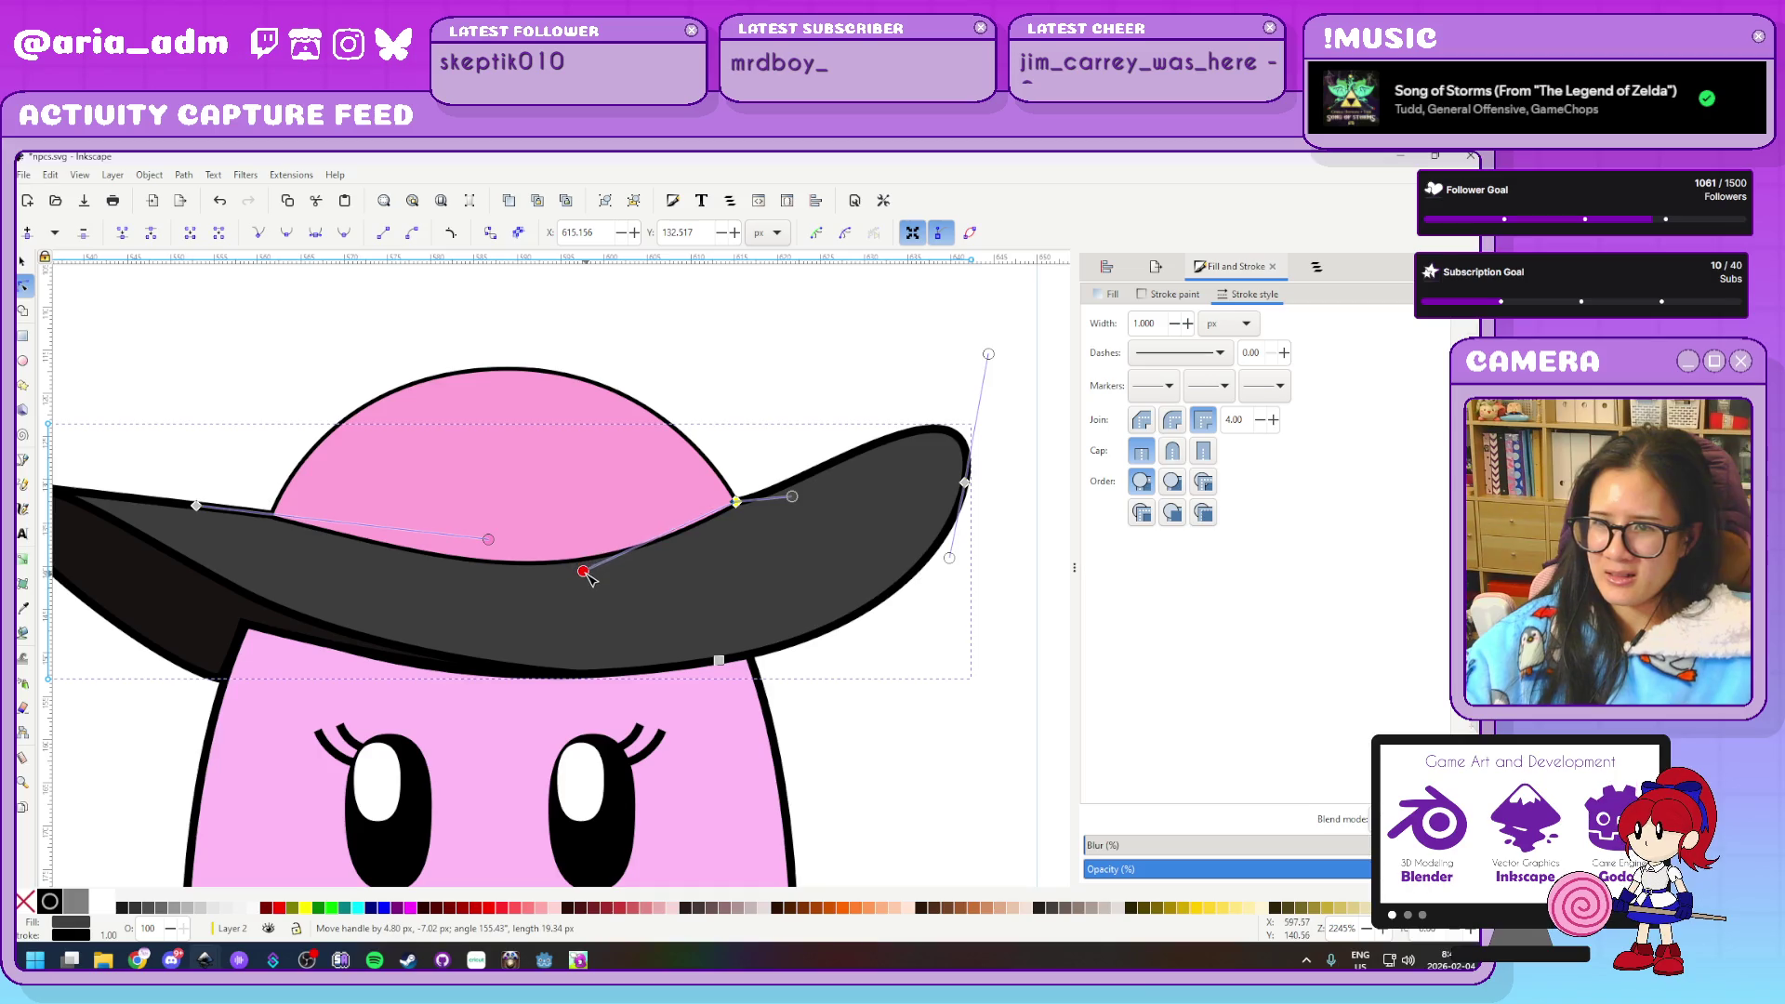
key(s)
key(Escape)
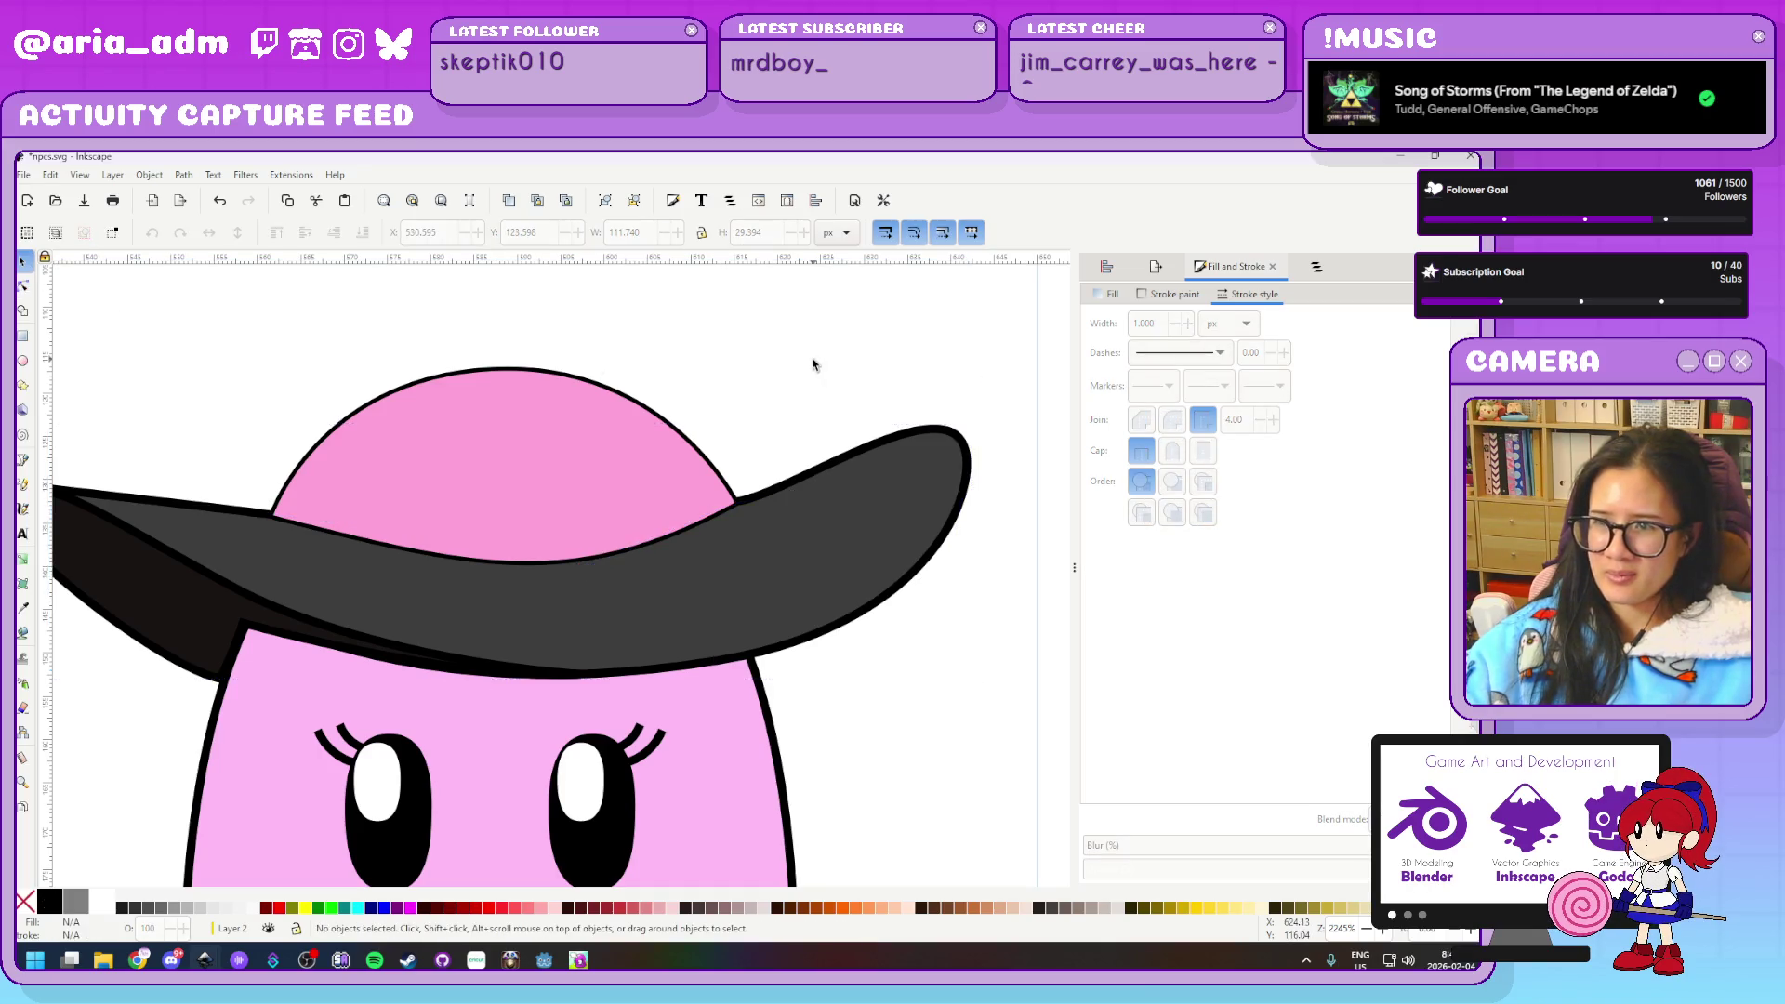
ctrl+scroll(814, 365, down, 3)
ctrl+scroll(814, 365, up, 1)
click(811, 457)
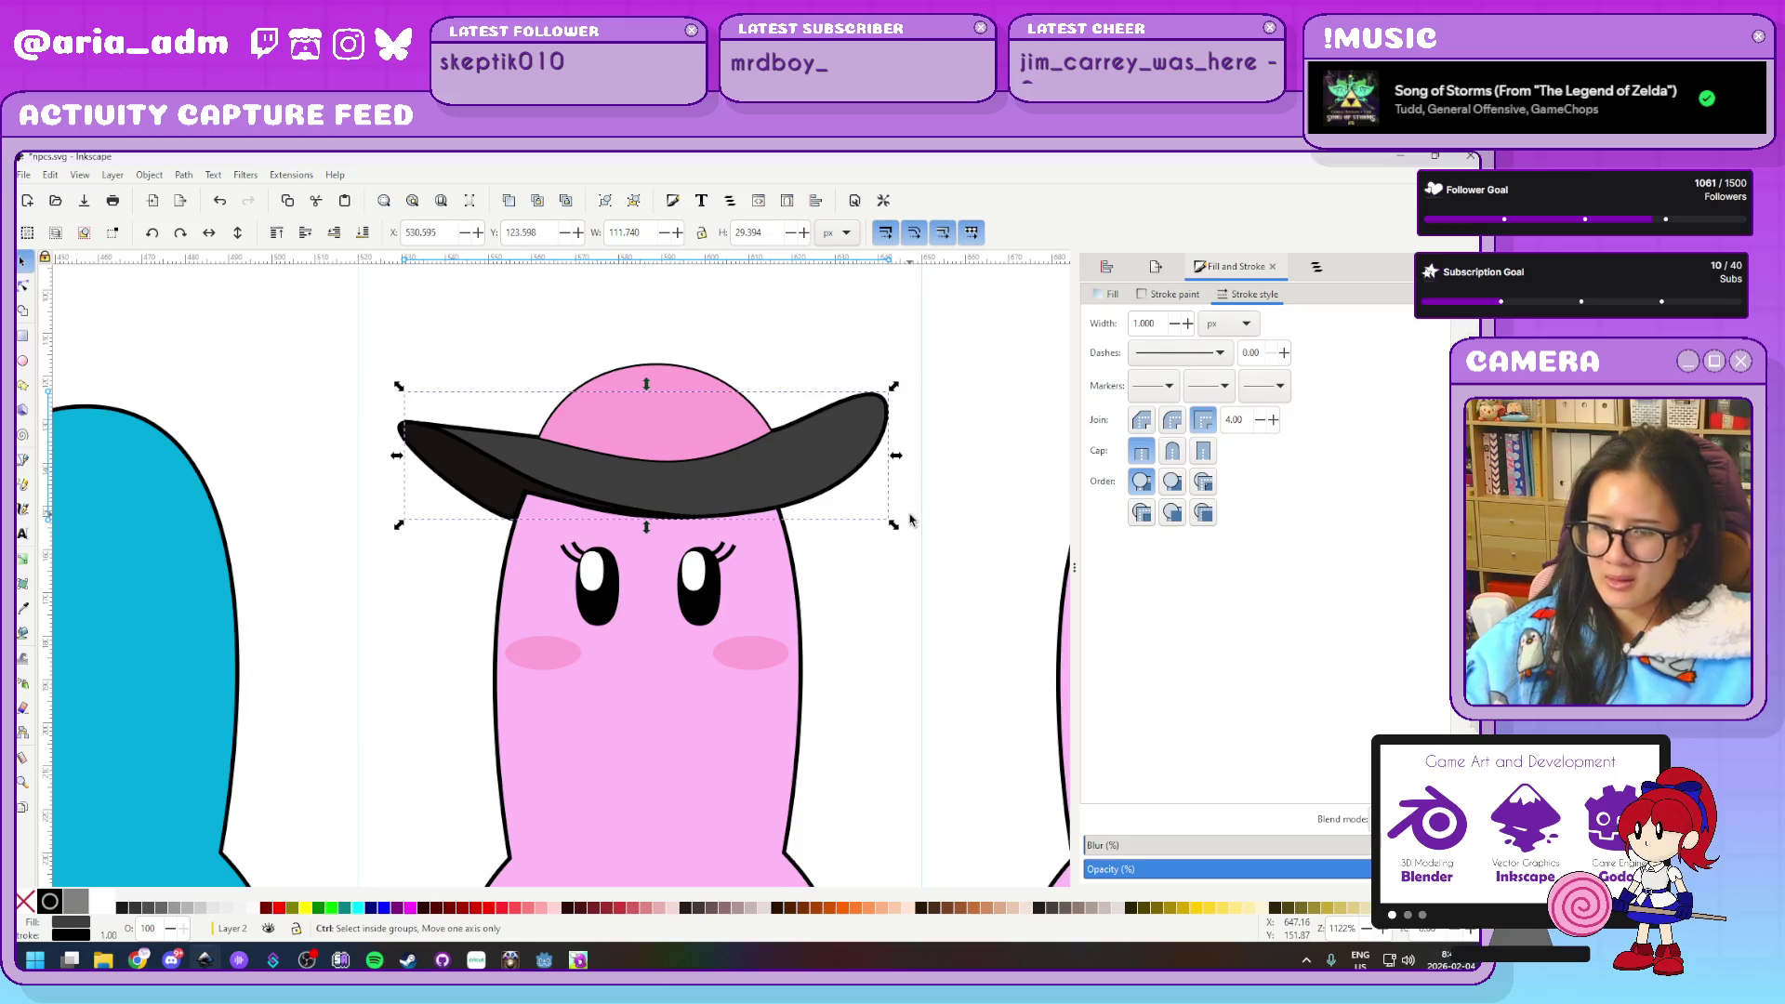
Give the brim a flat tan fill
click(1116, 294)
click(1319, 514)
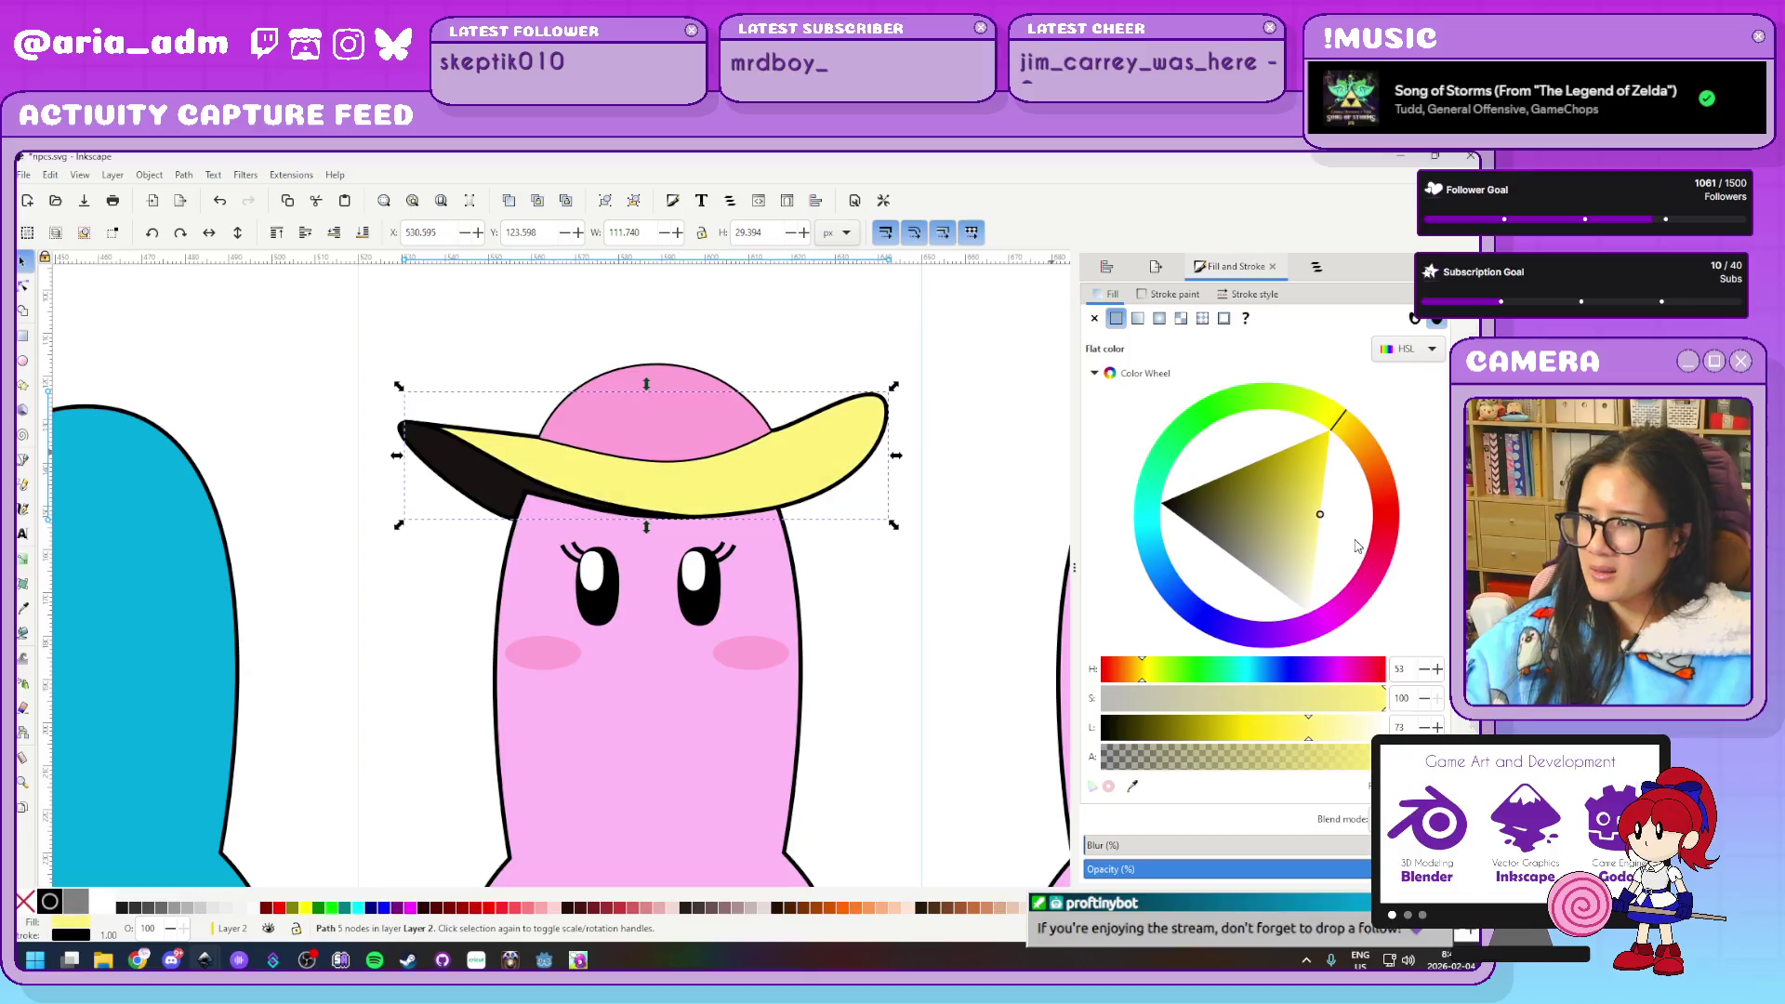
drag(1353, 420, 1366, 433)
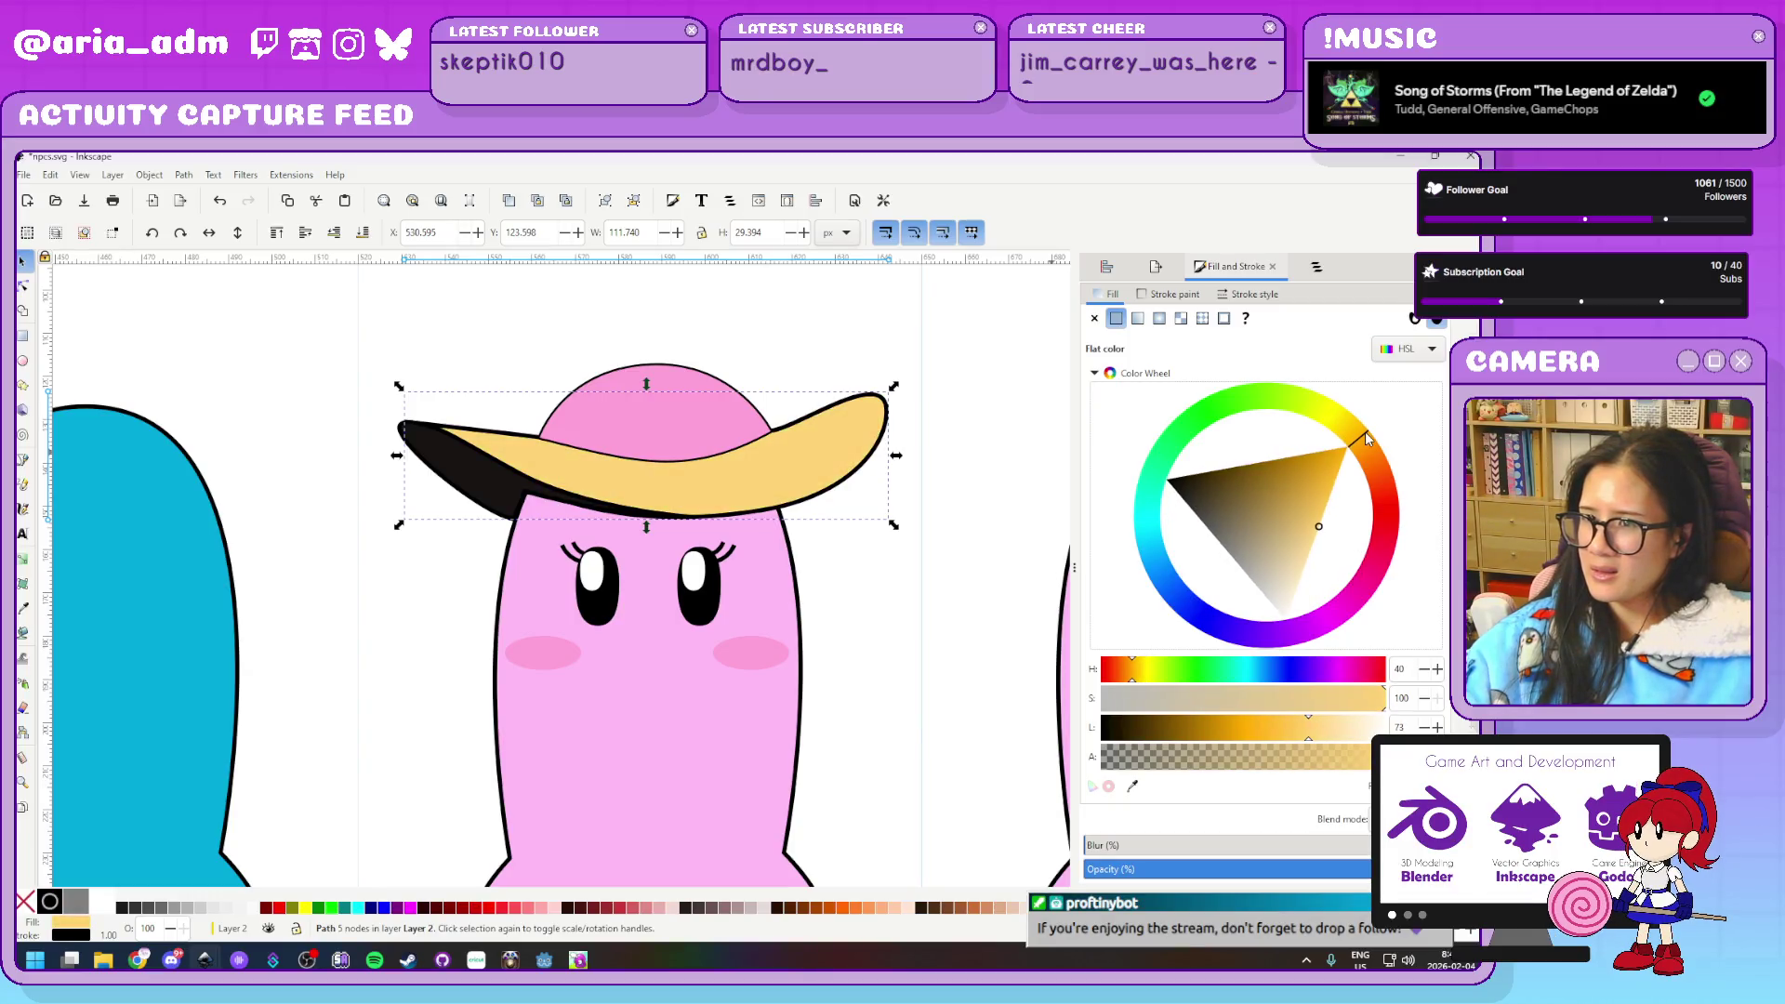
click(1275, 552)
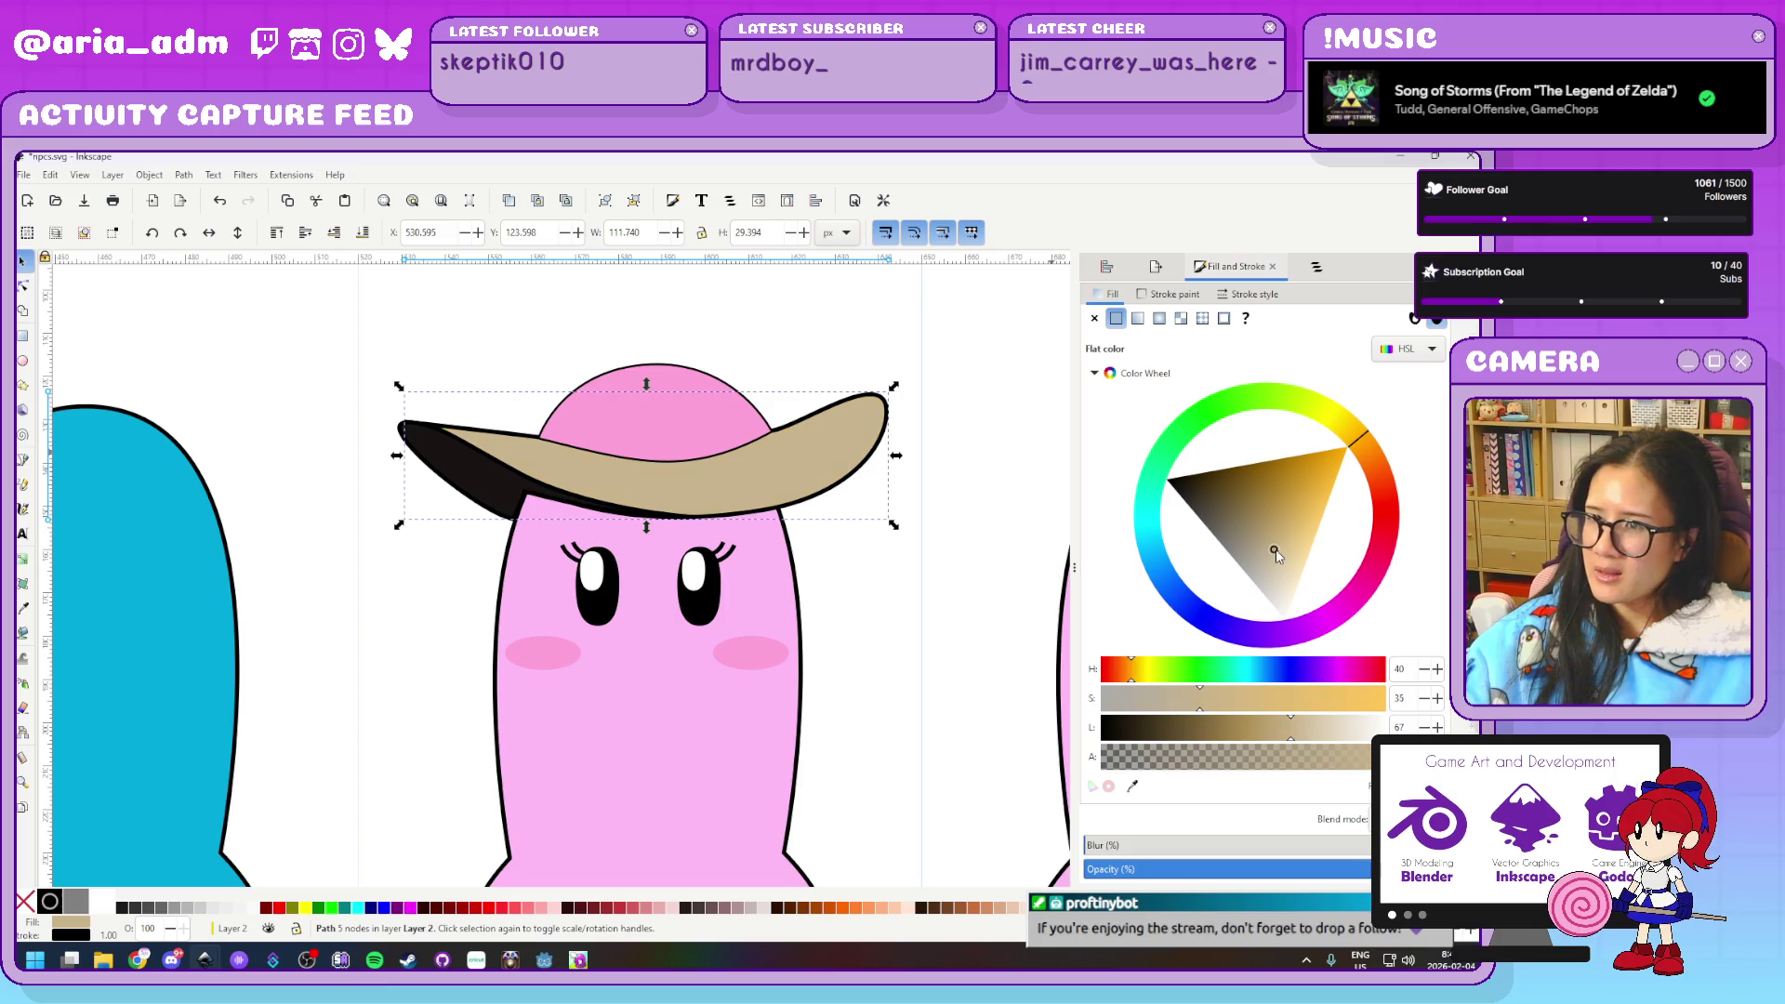
click(1297, 528)
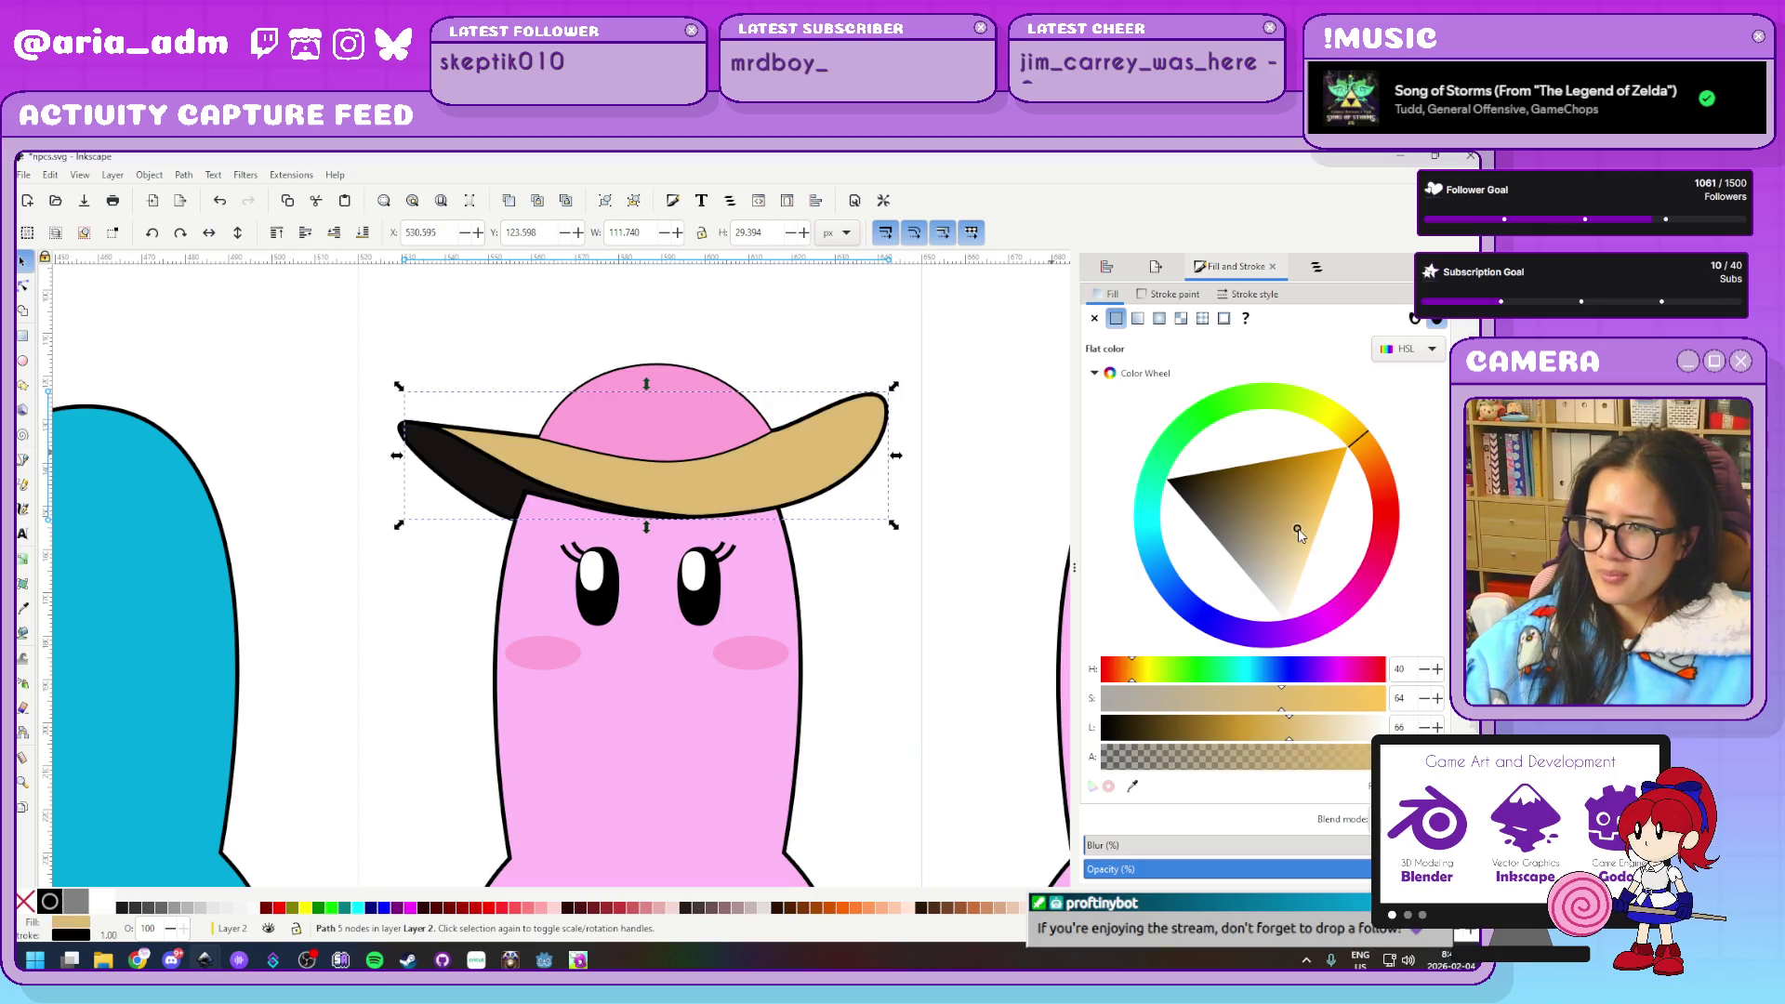
Paste the tan onto the brim's underside and darken it slightly
click(474, 478)
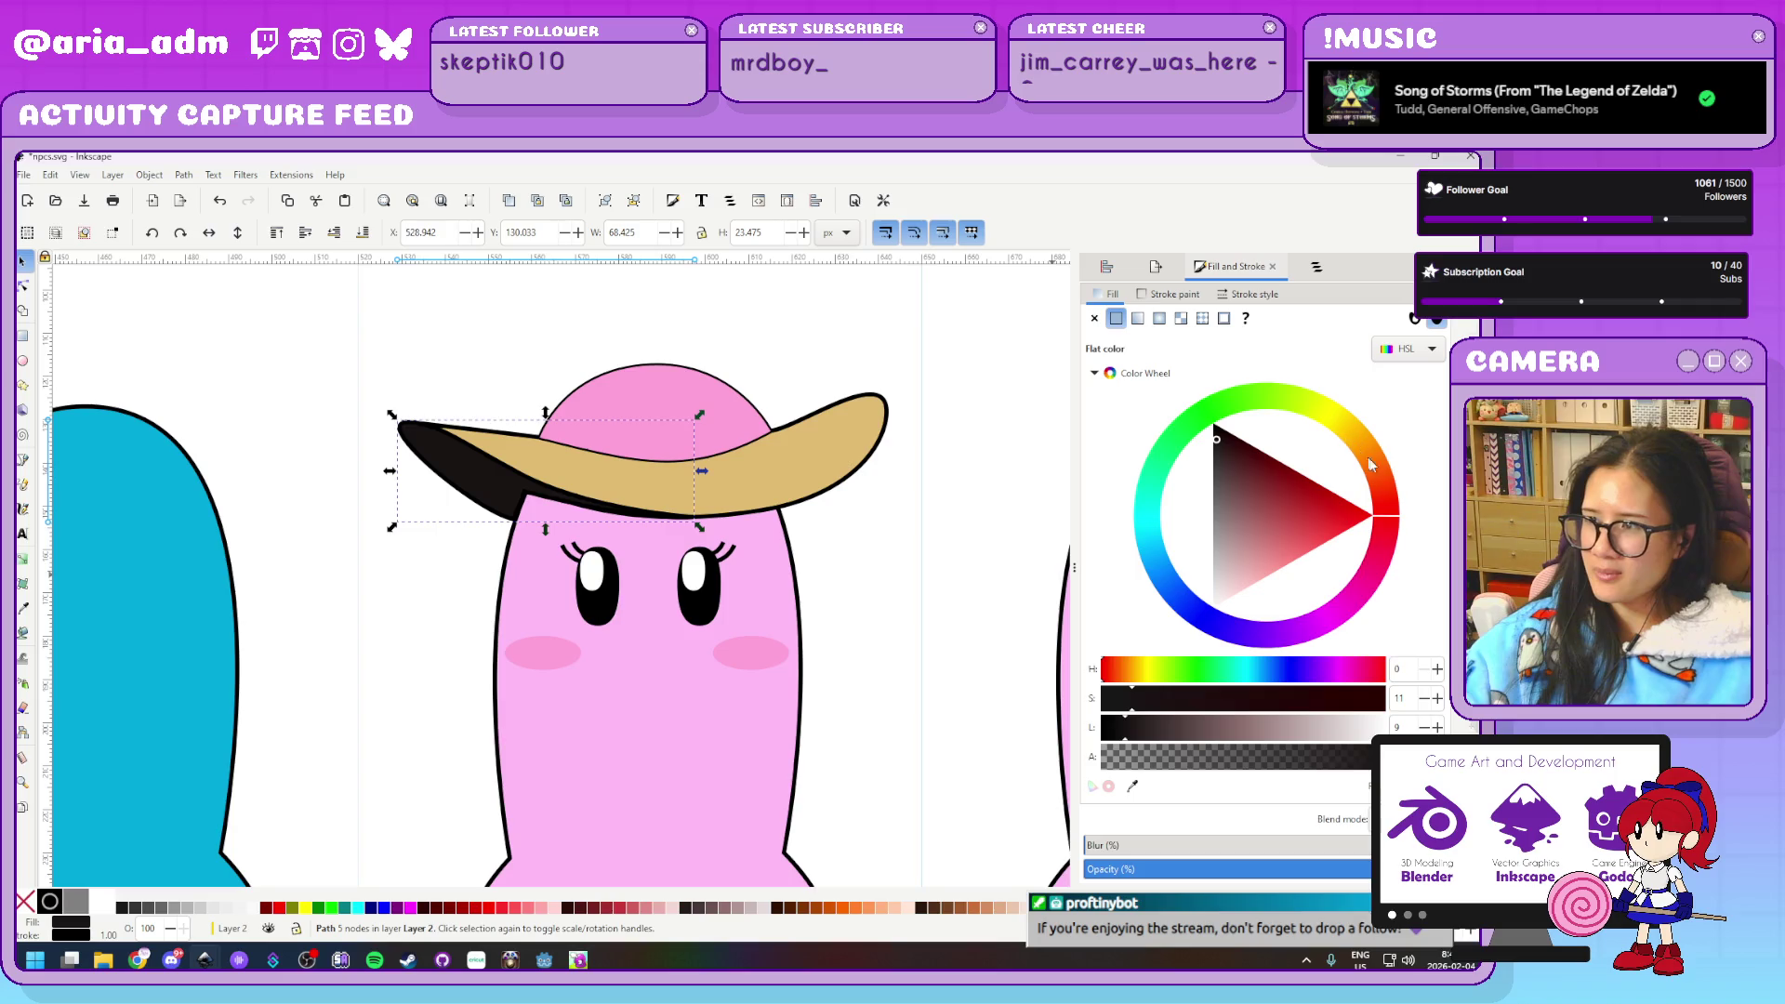
key(ctrl+shift+v)
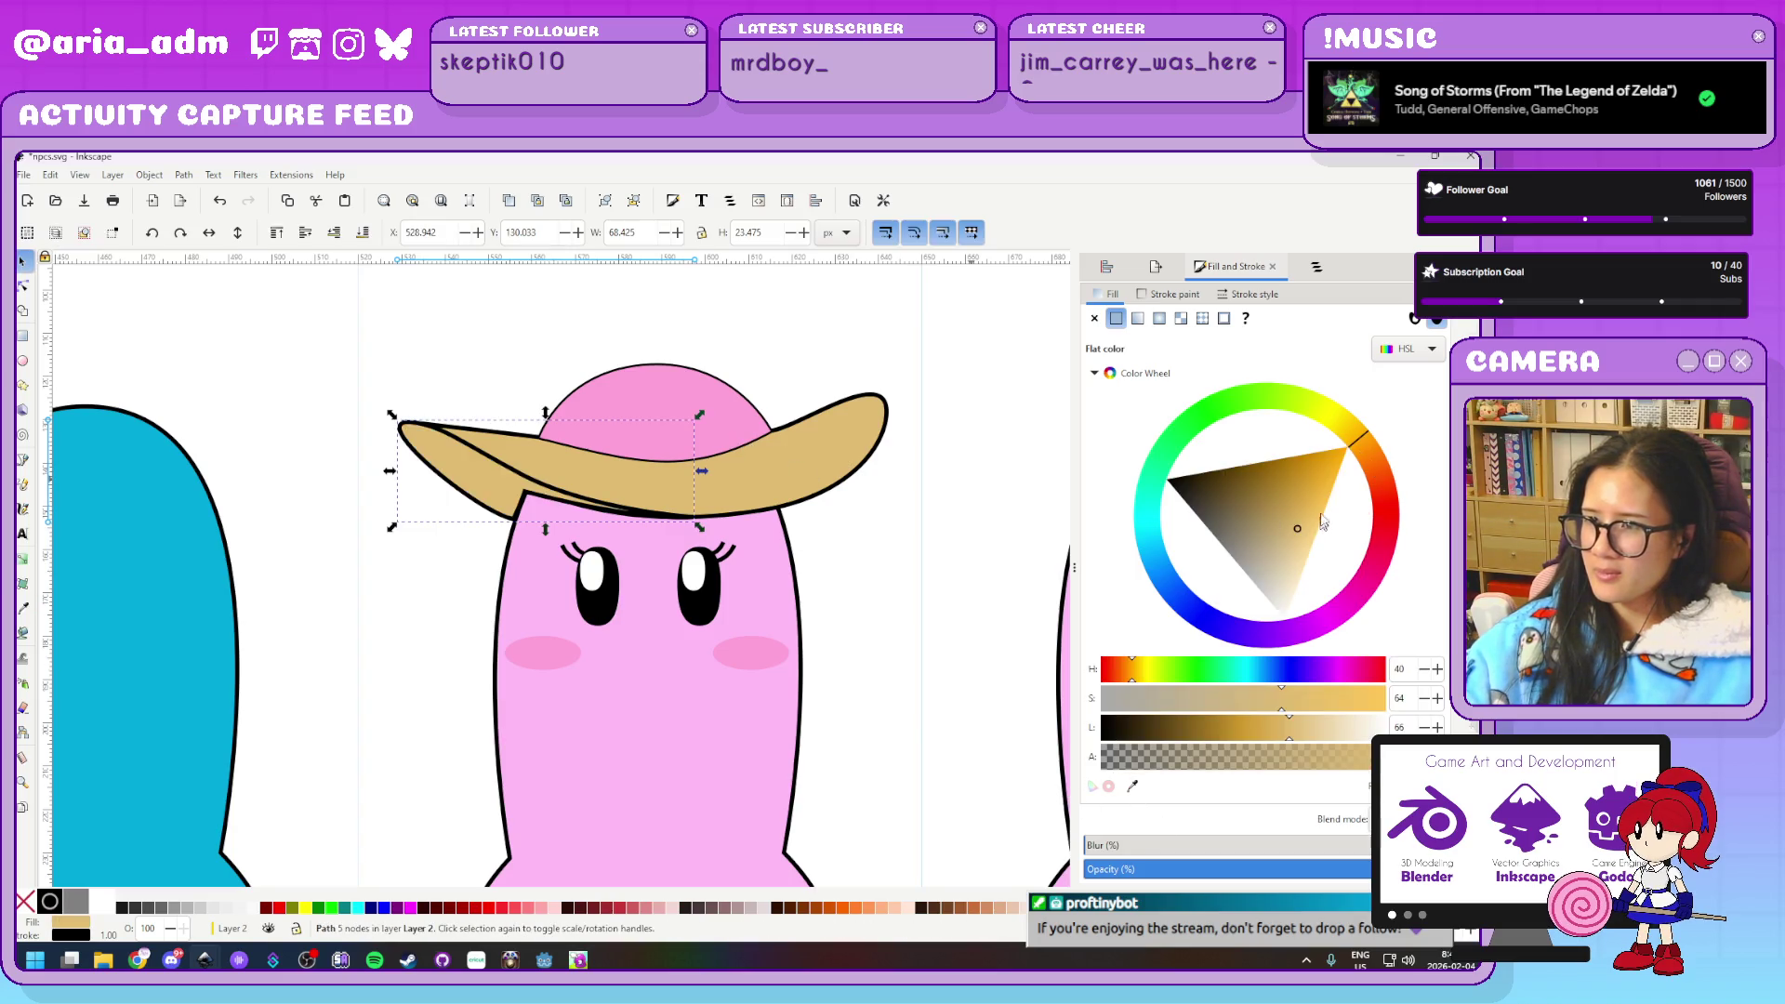
click(1299, 521)
mouse_move(1312, 503)
mouse_down()
mouse_move(1321, 490)
mouse_move(1289, 497)
mouse_up()
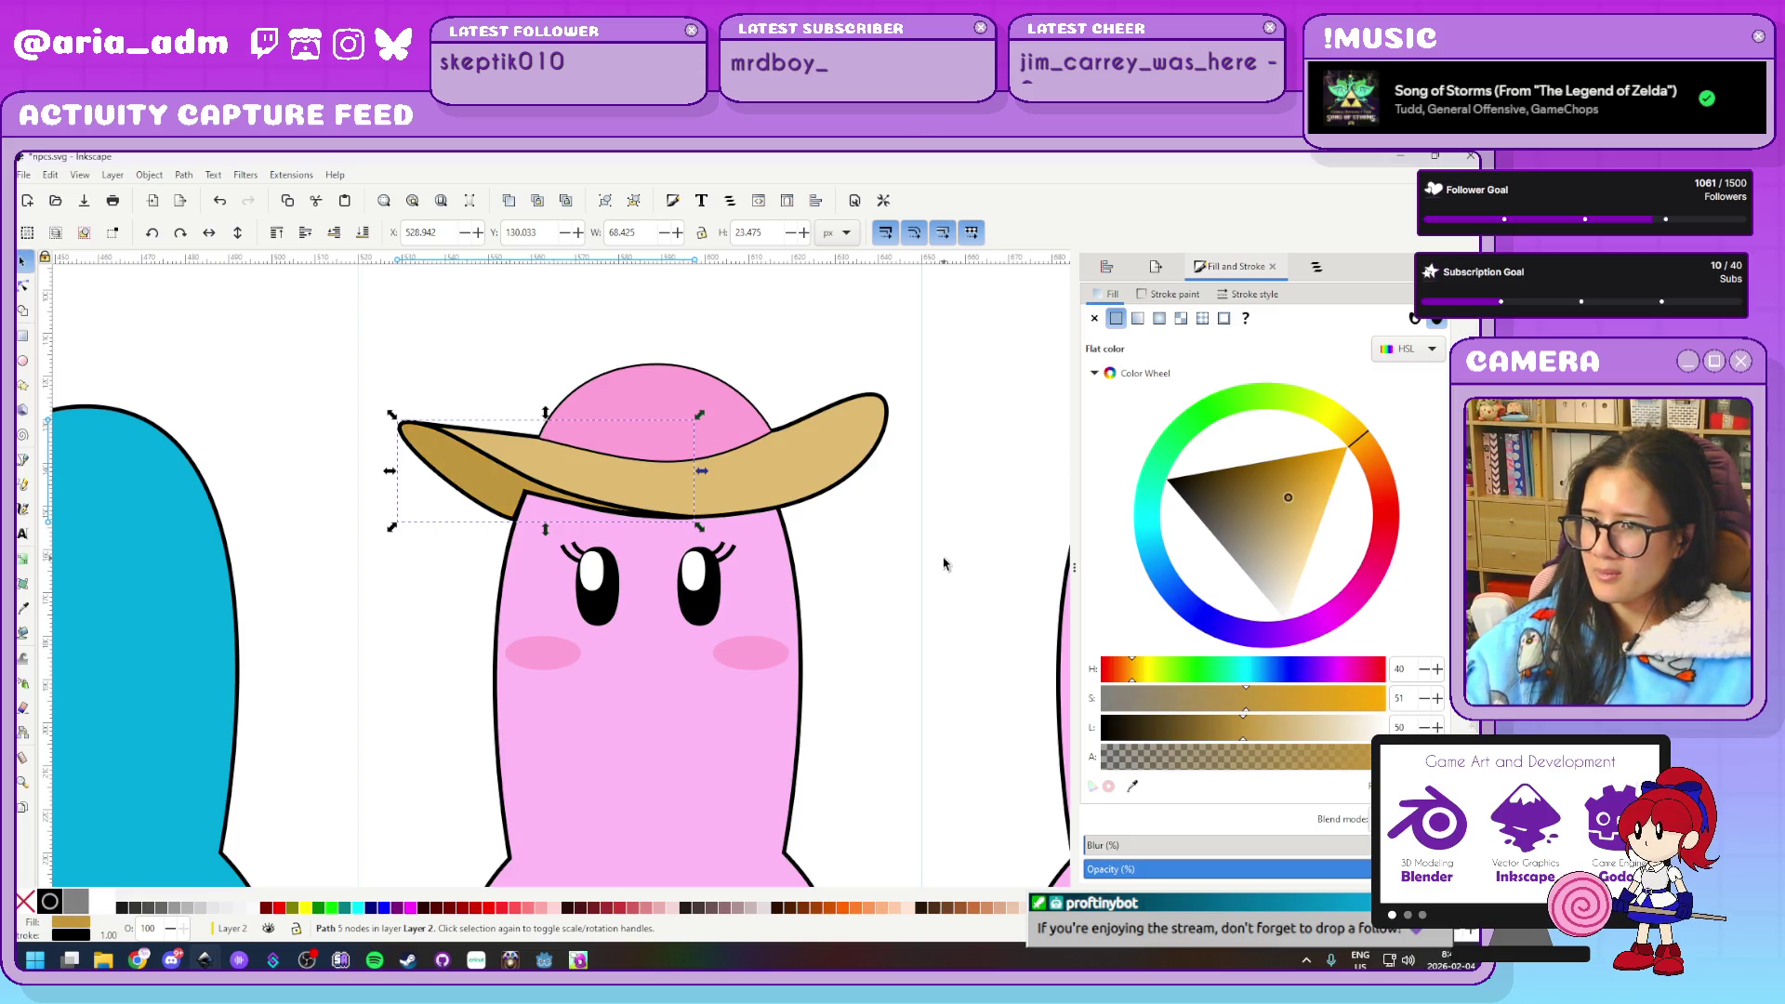
click(901, 572)
scroll(850, 570, up, 3)
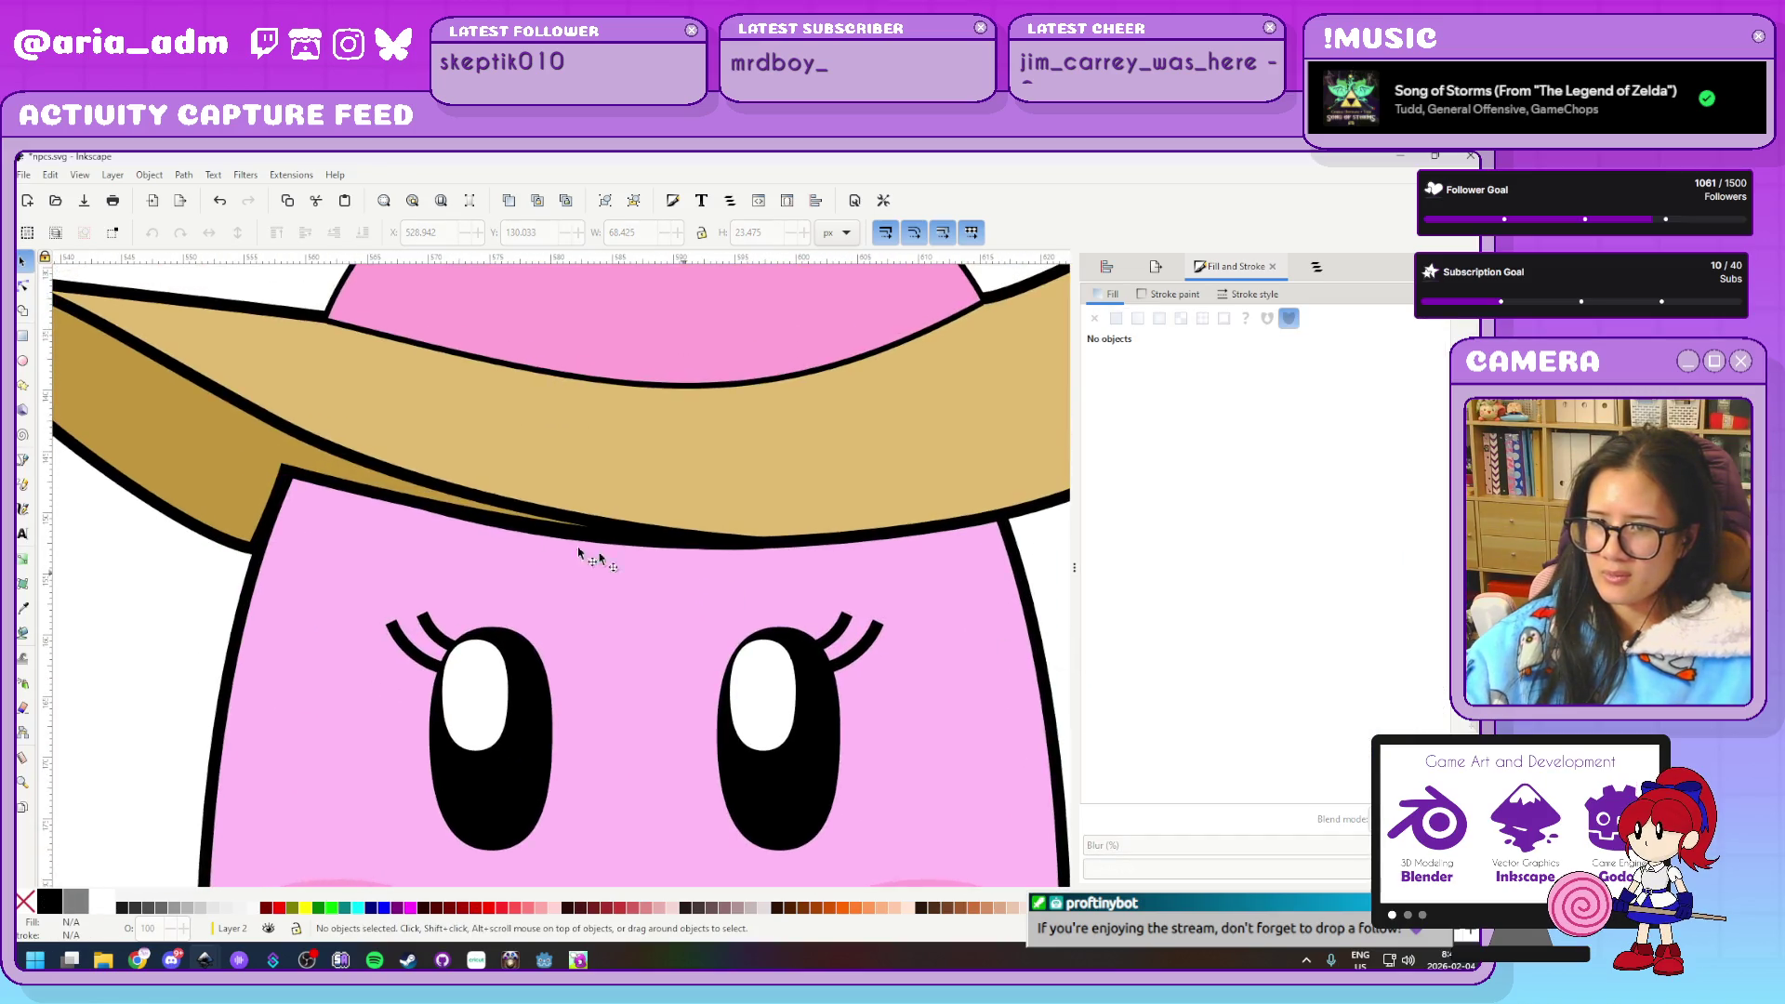
Close the underside's dark sliver, curve its inner edge, and delete two extra nodes
click(354, 487)
key(n)
click(284, 470)
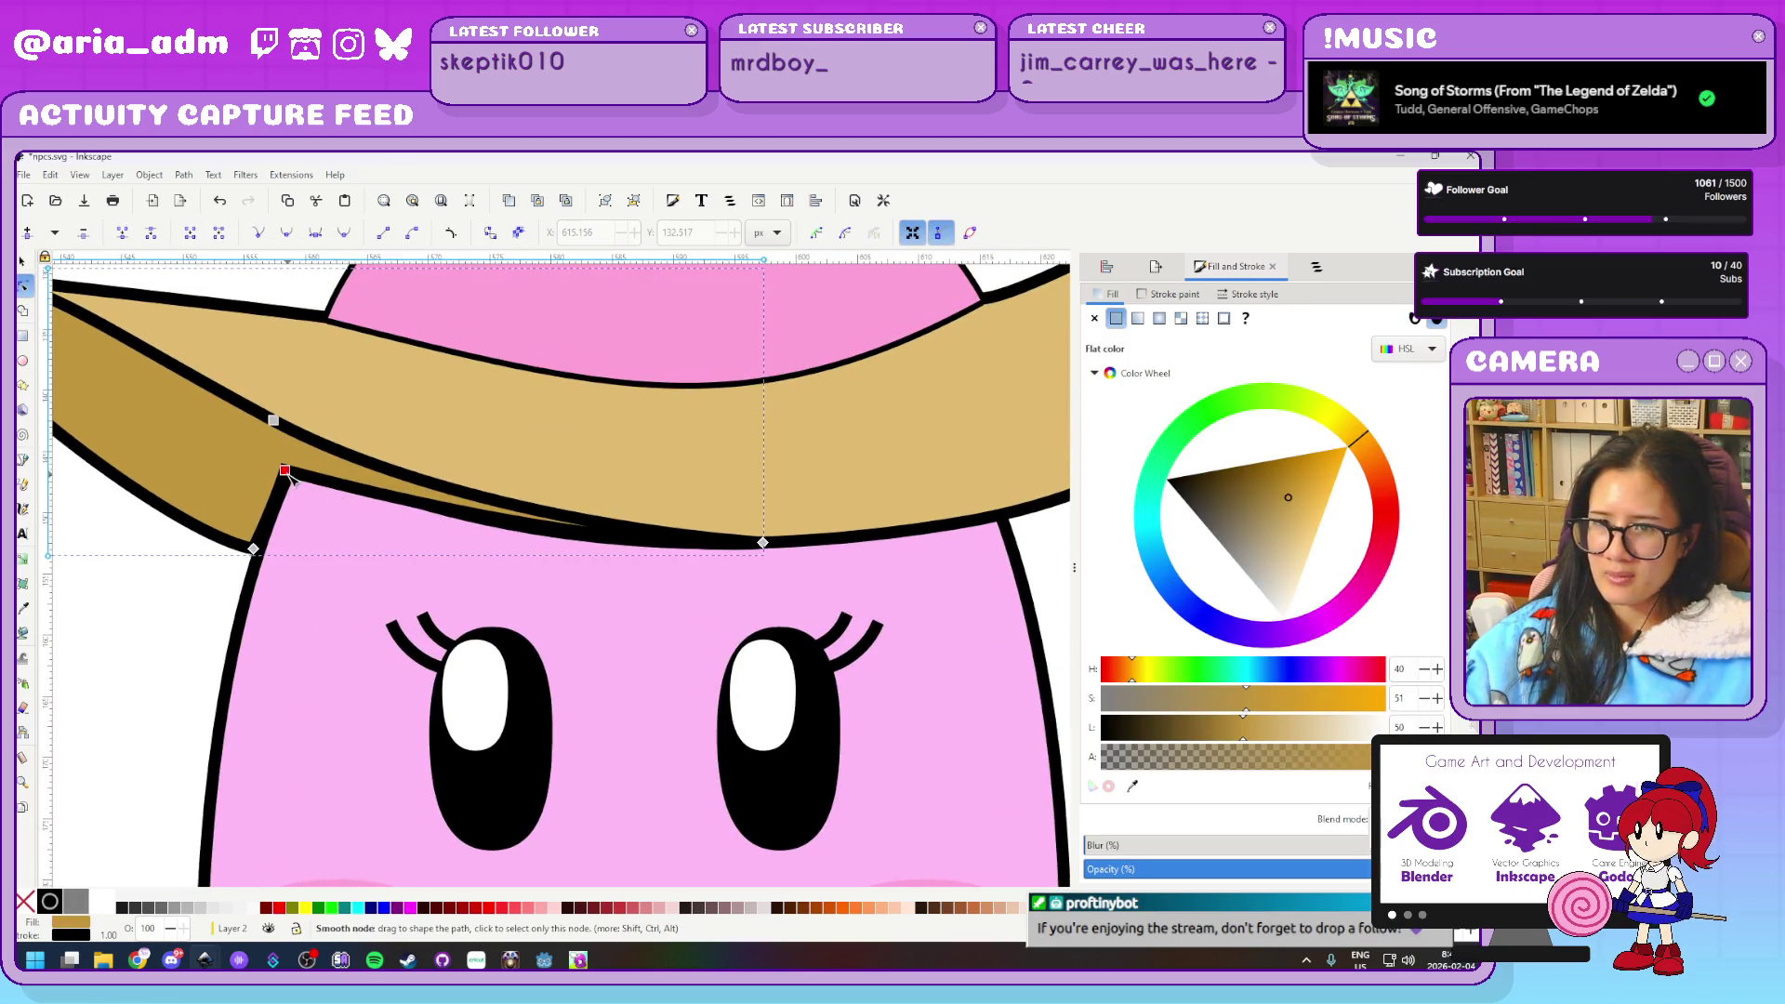
mouse_move(294, 437)
mouse_down()
mouse_move(702, 558)
mouse_move(352, 477)
mouse_up()
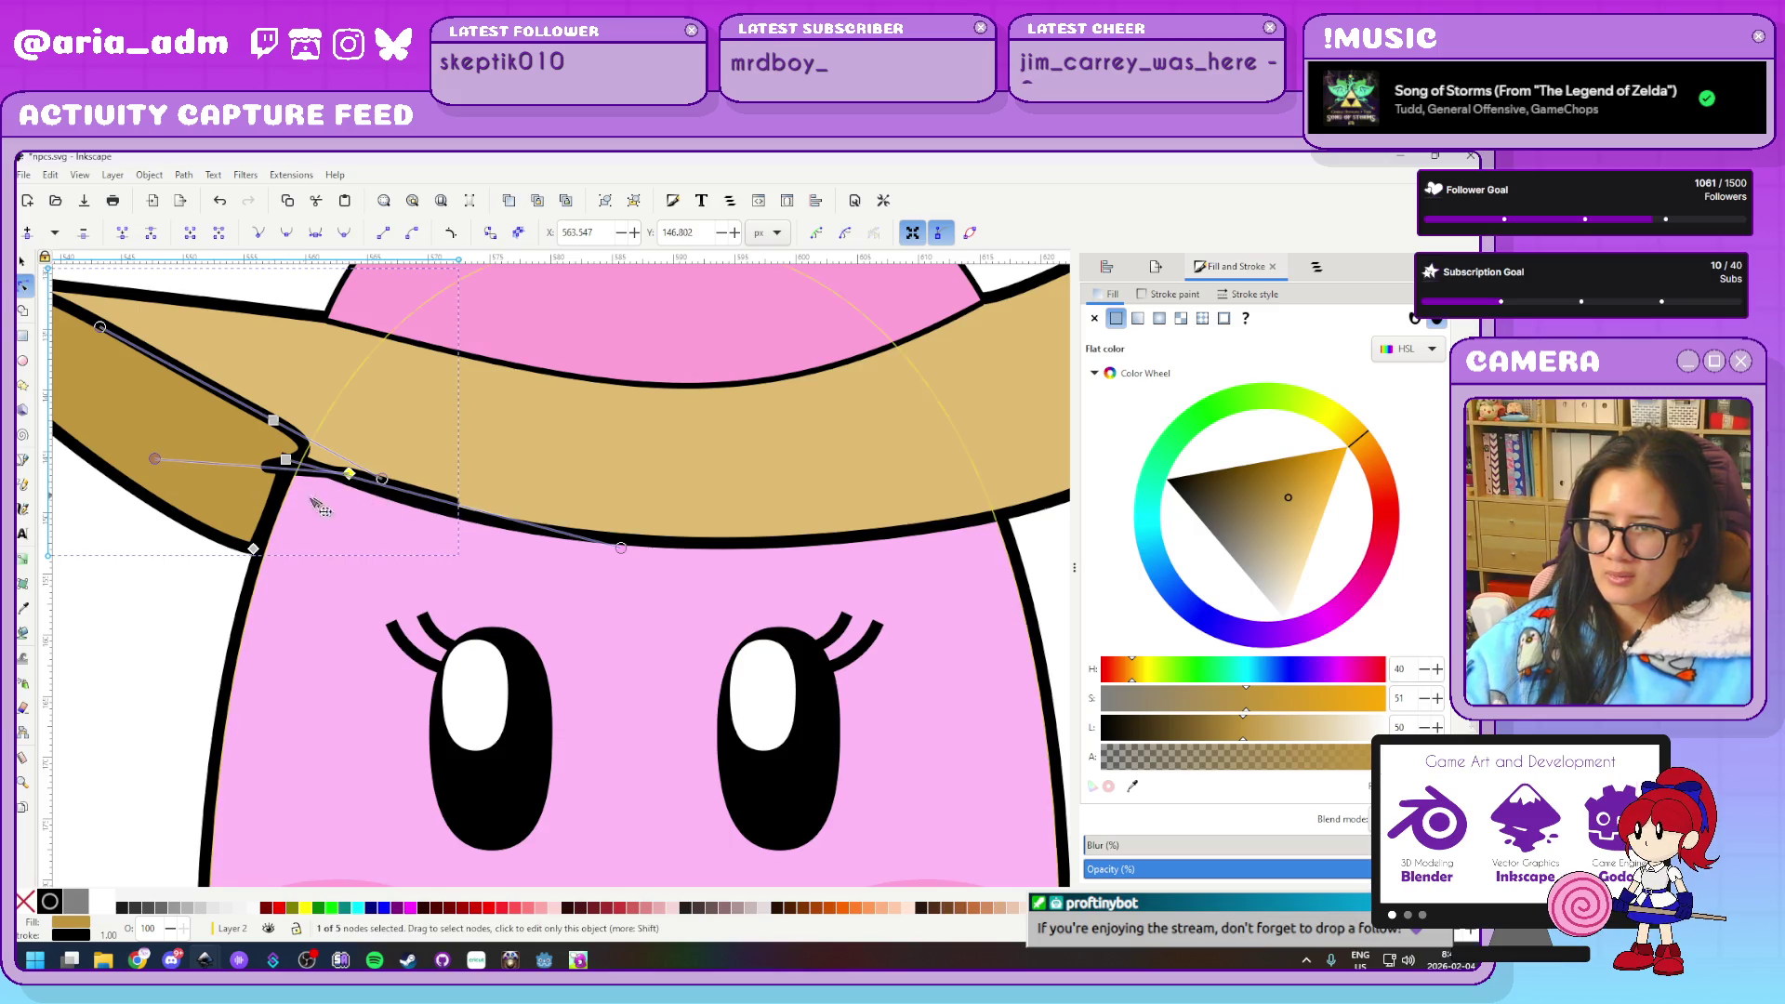
drag(155, 459, 342, 452)
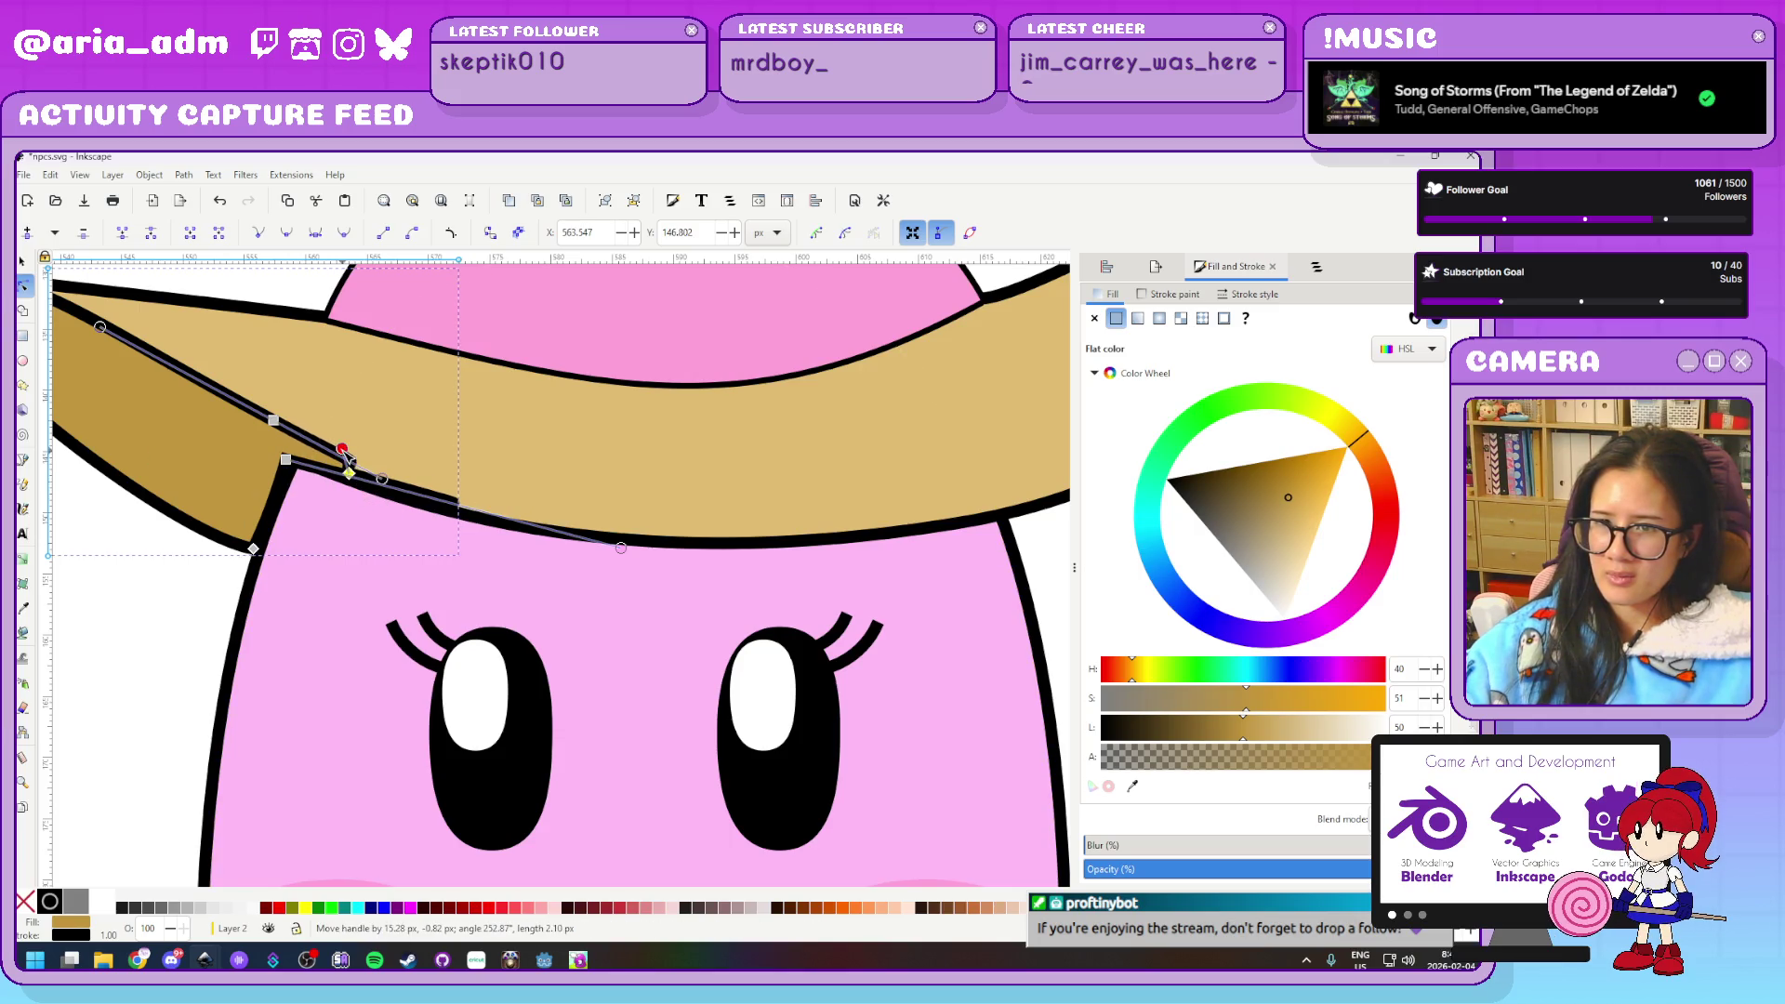
key(Delete)
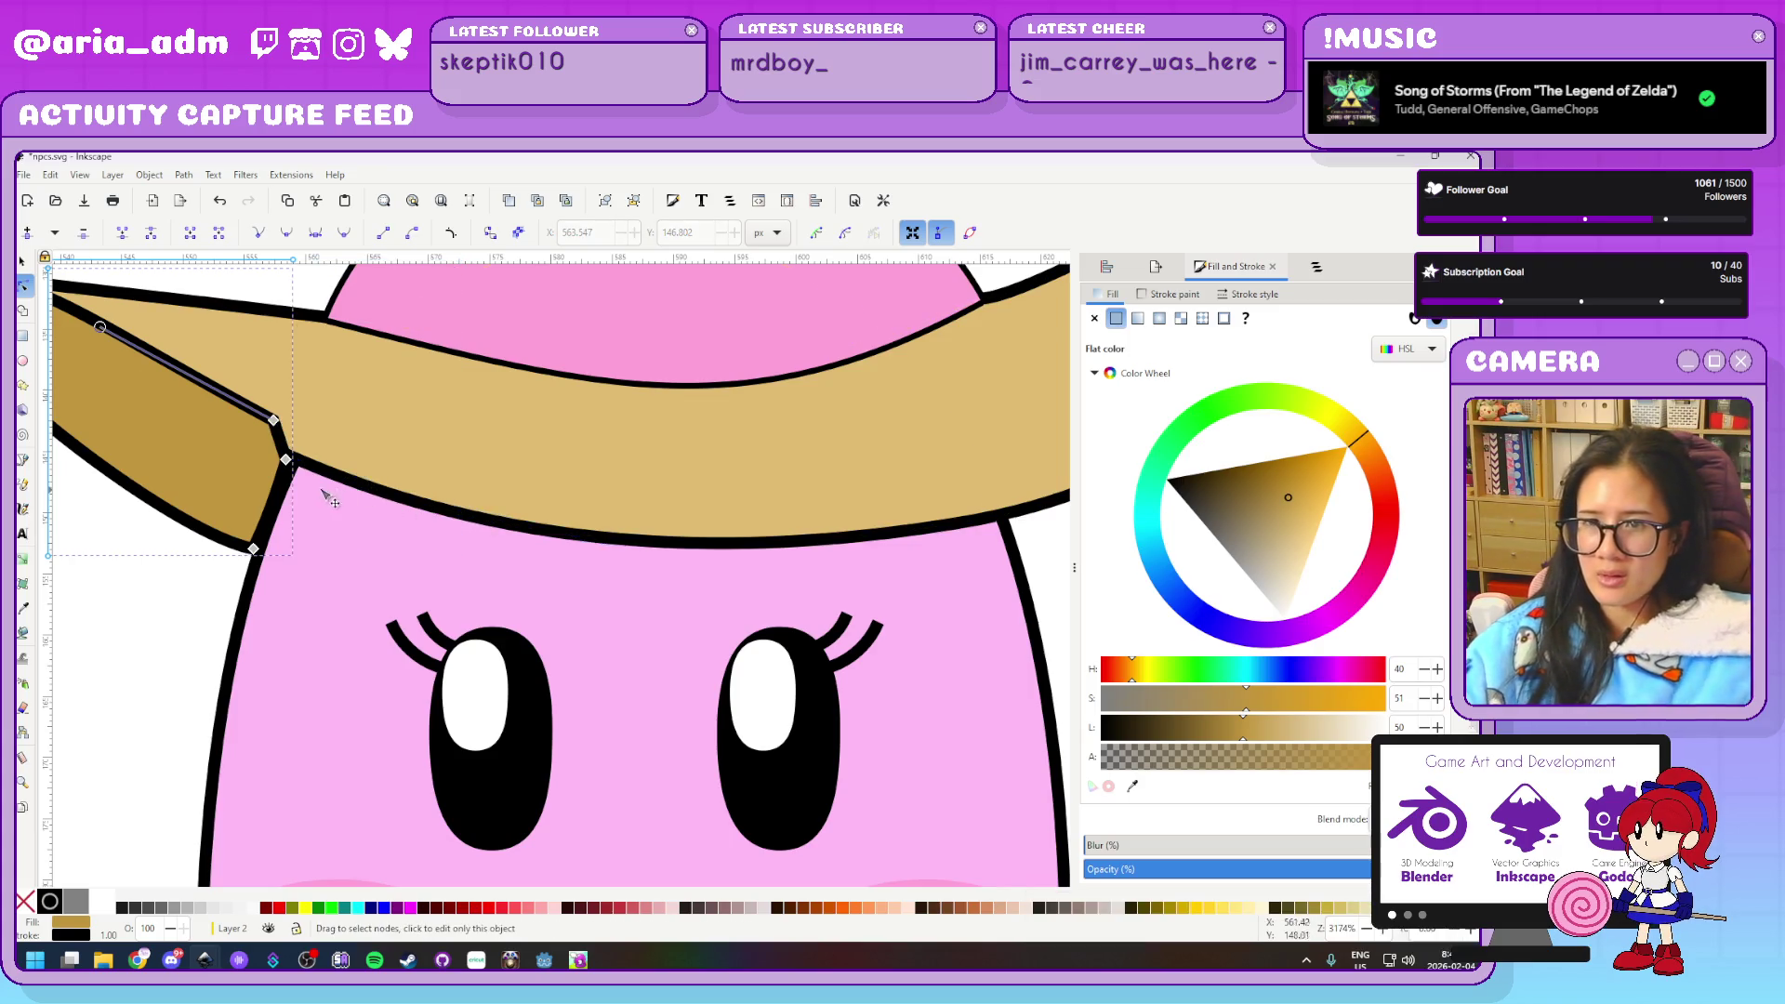
drag(273, 420, 269, 447)
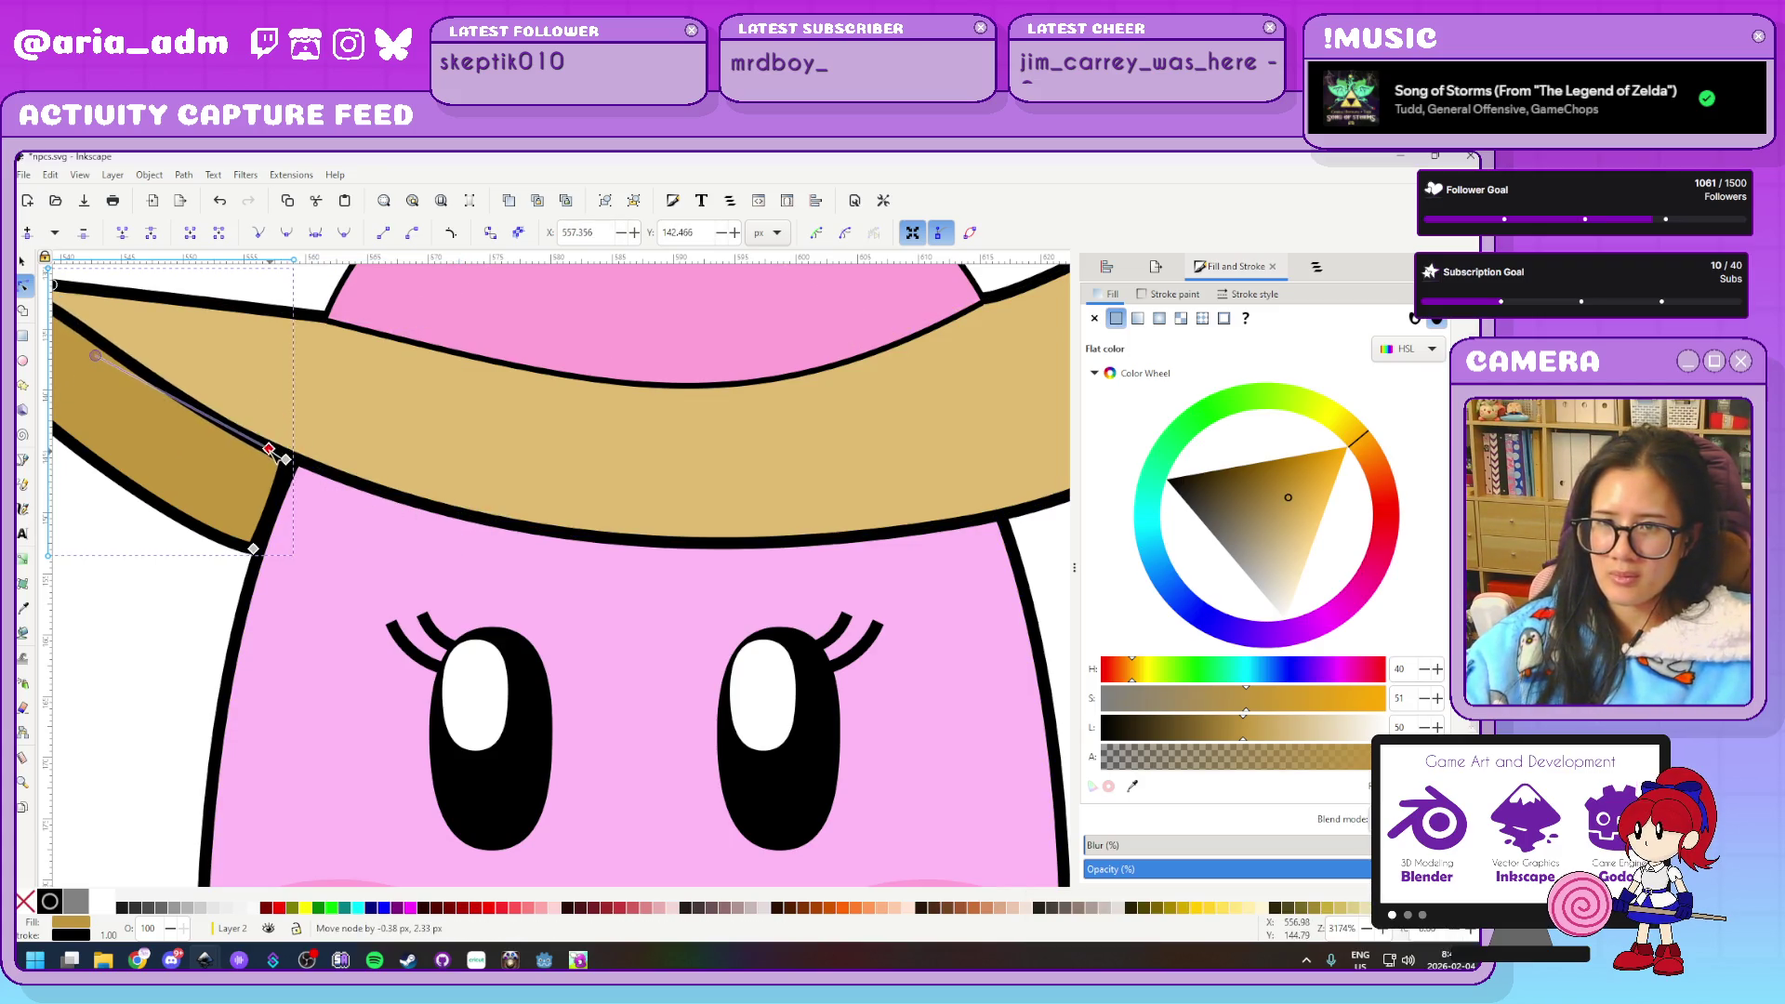
key(Delete)
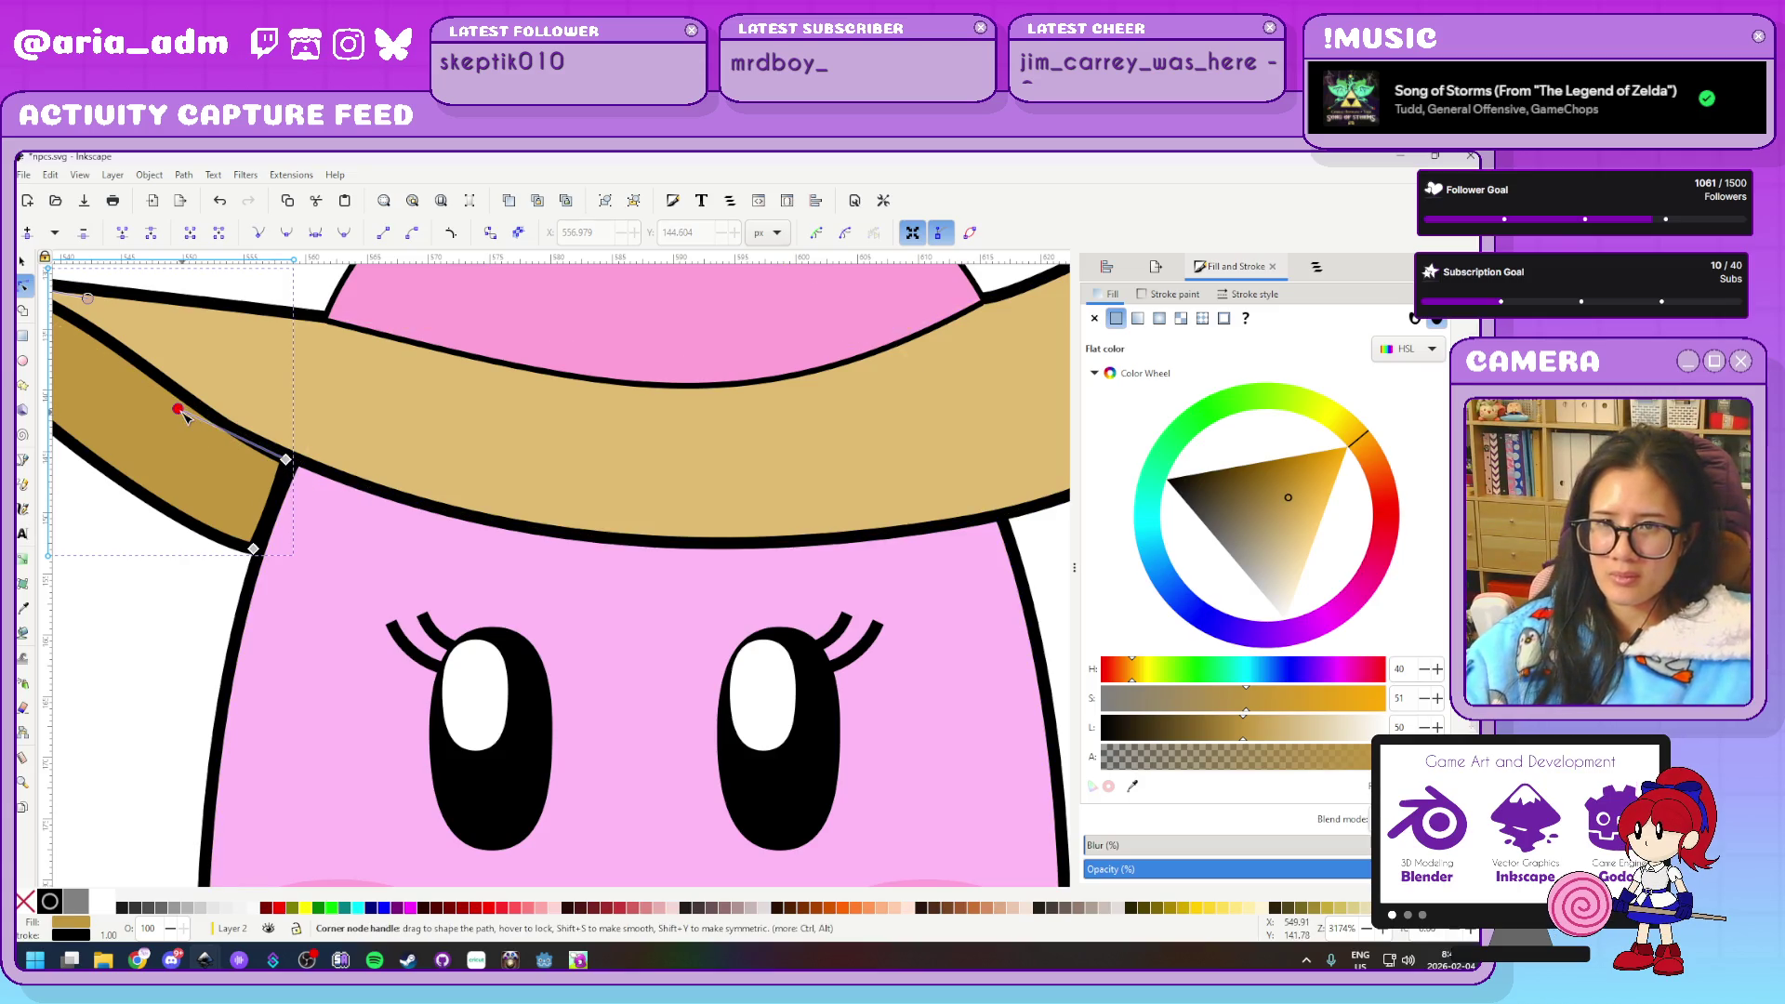
drag(178, 408, 198, 414)
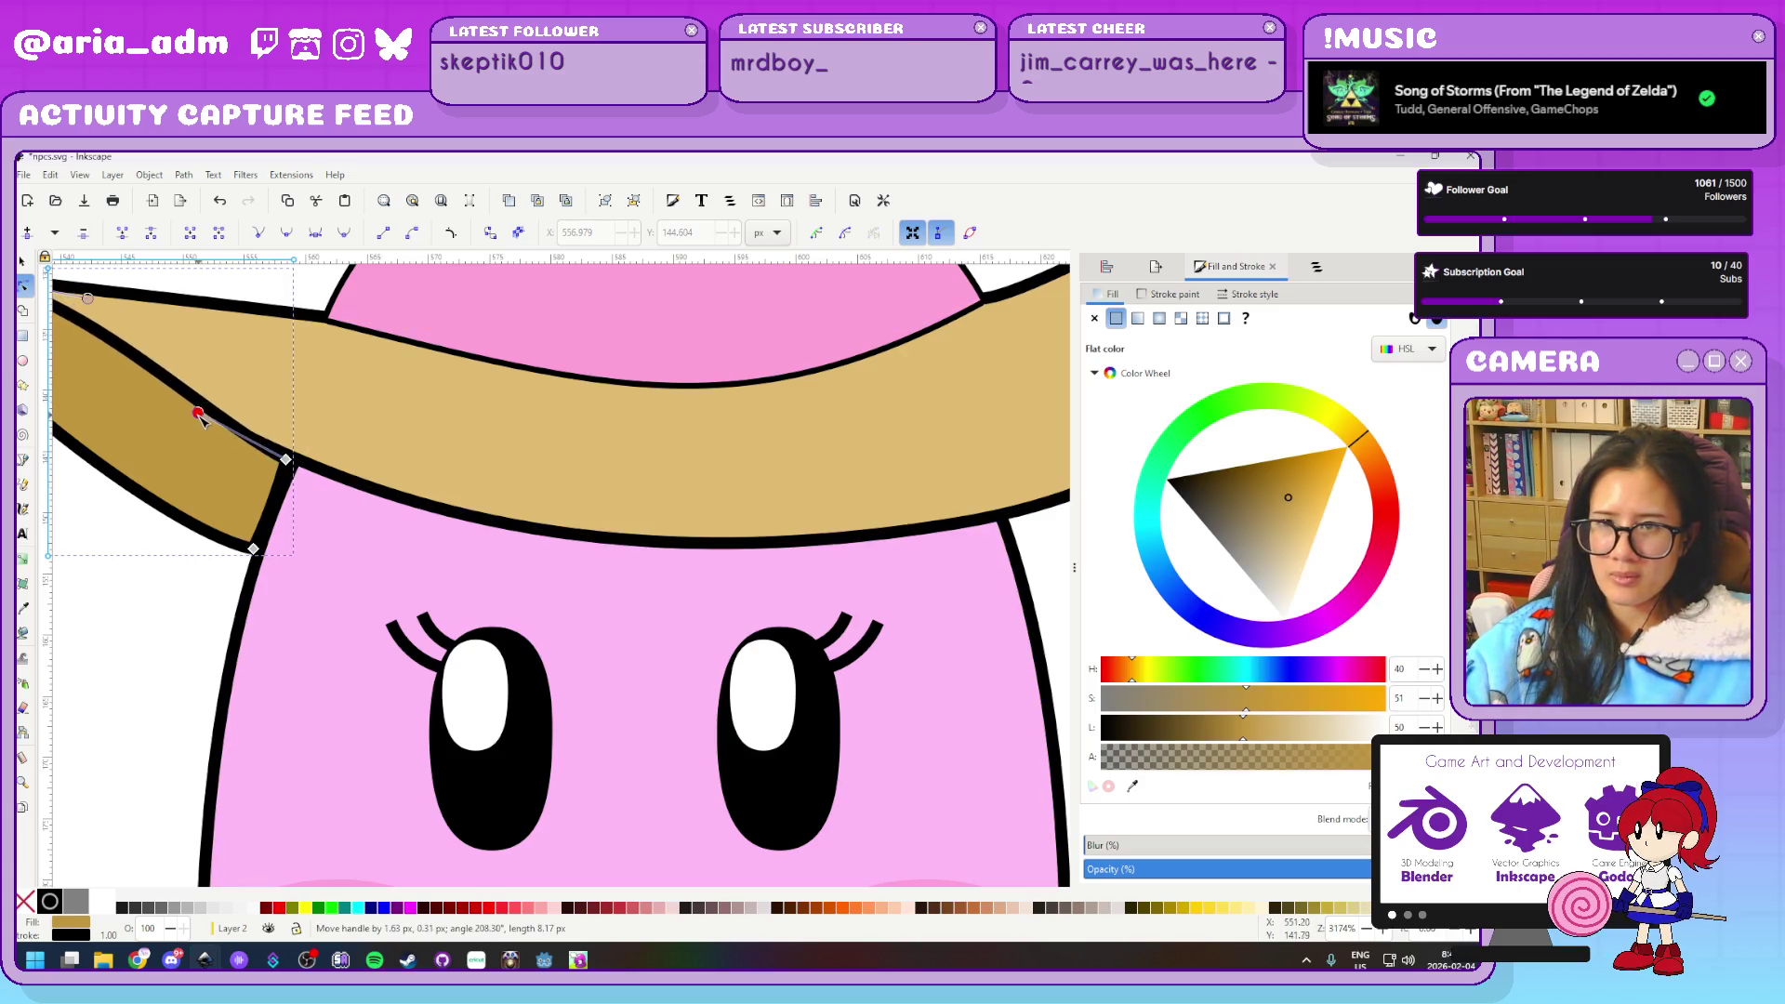
scroll(573, 693, down, 1)
scroll(573, 693, down, 1)
click(267, 693)
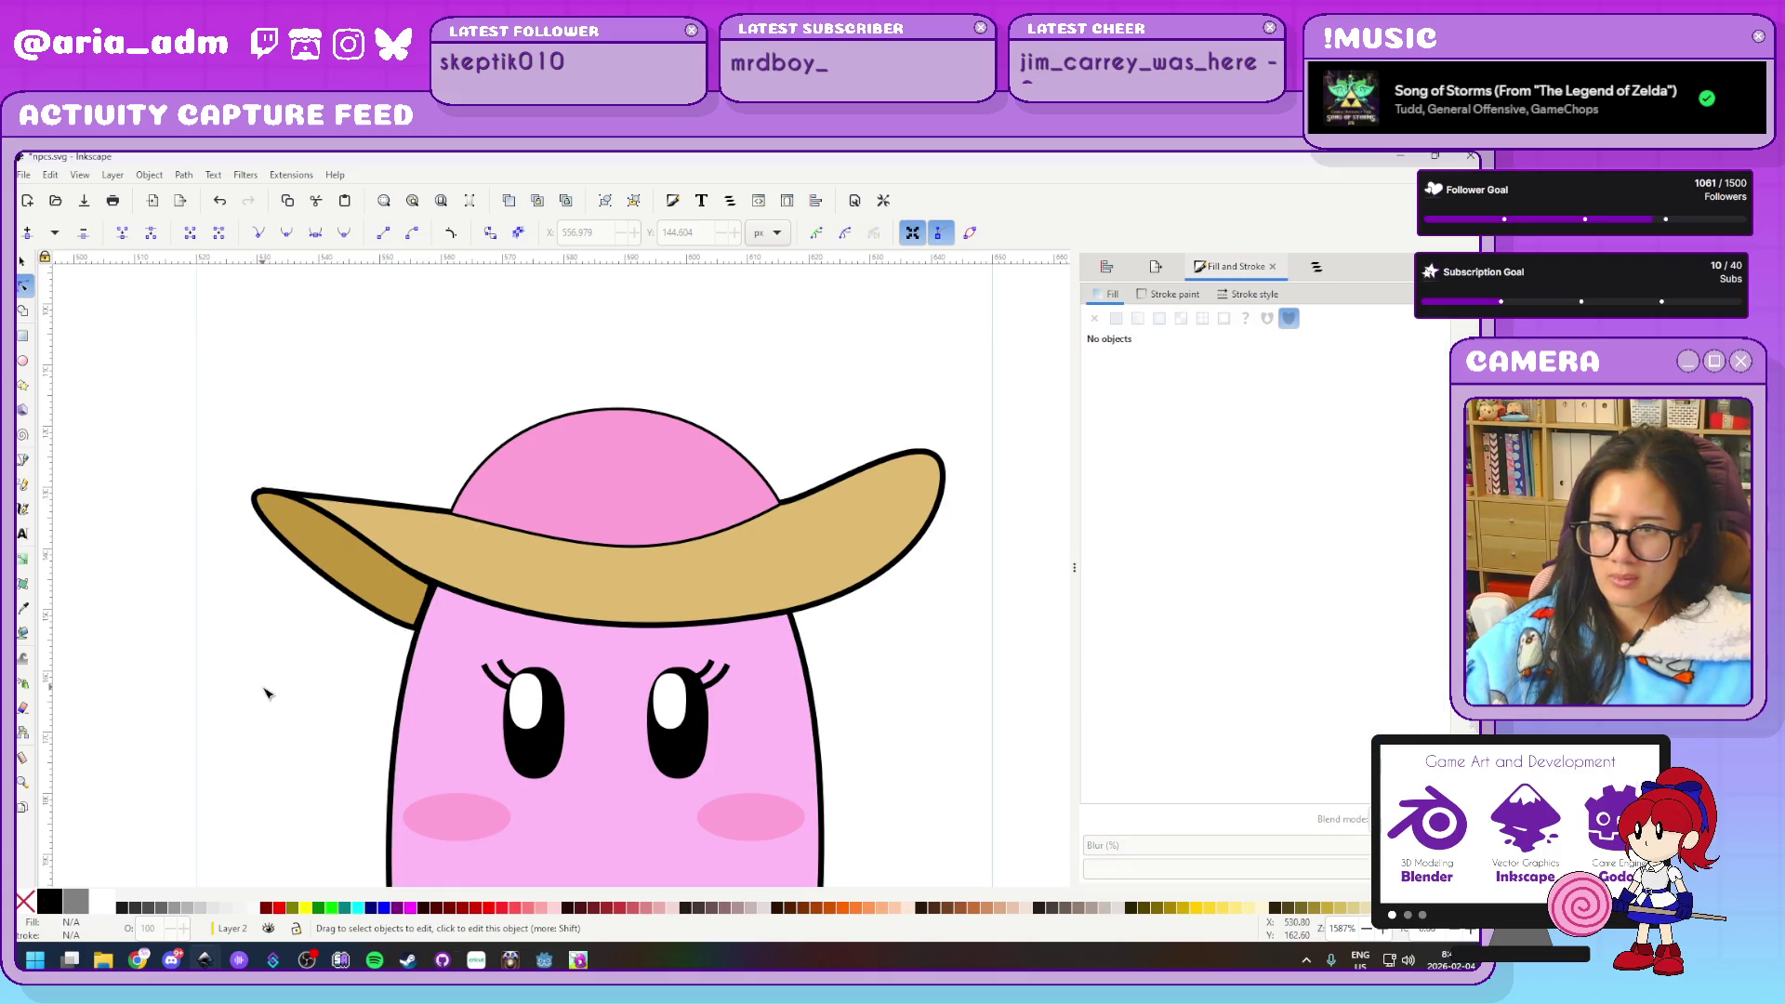
Set the hat crown's outline width to 2
click(609, 463)
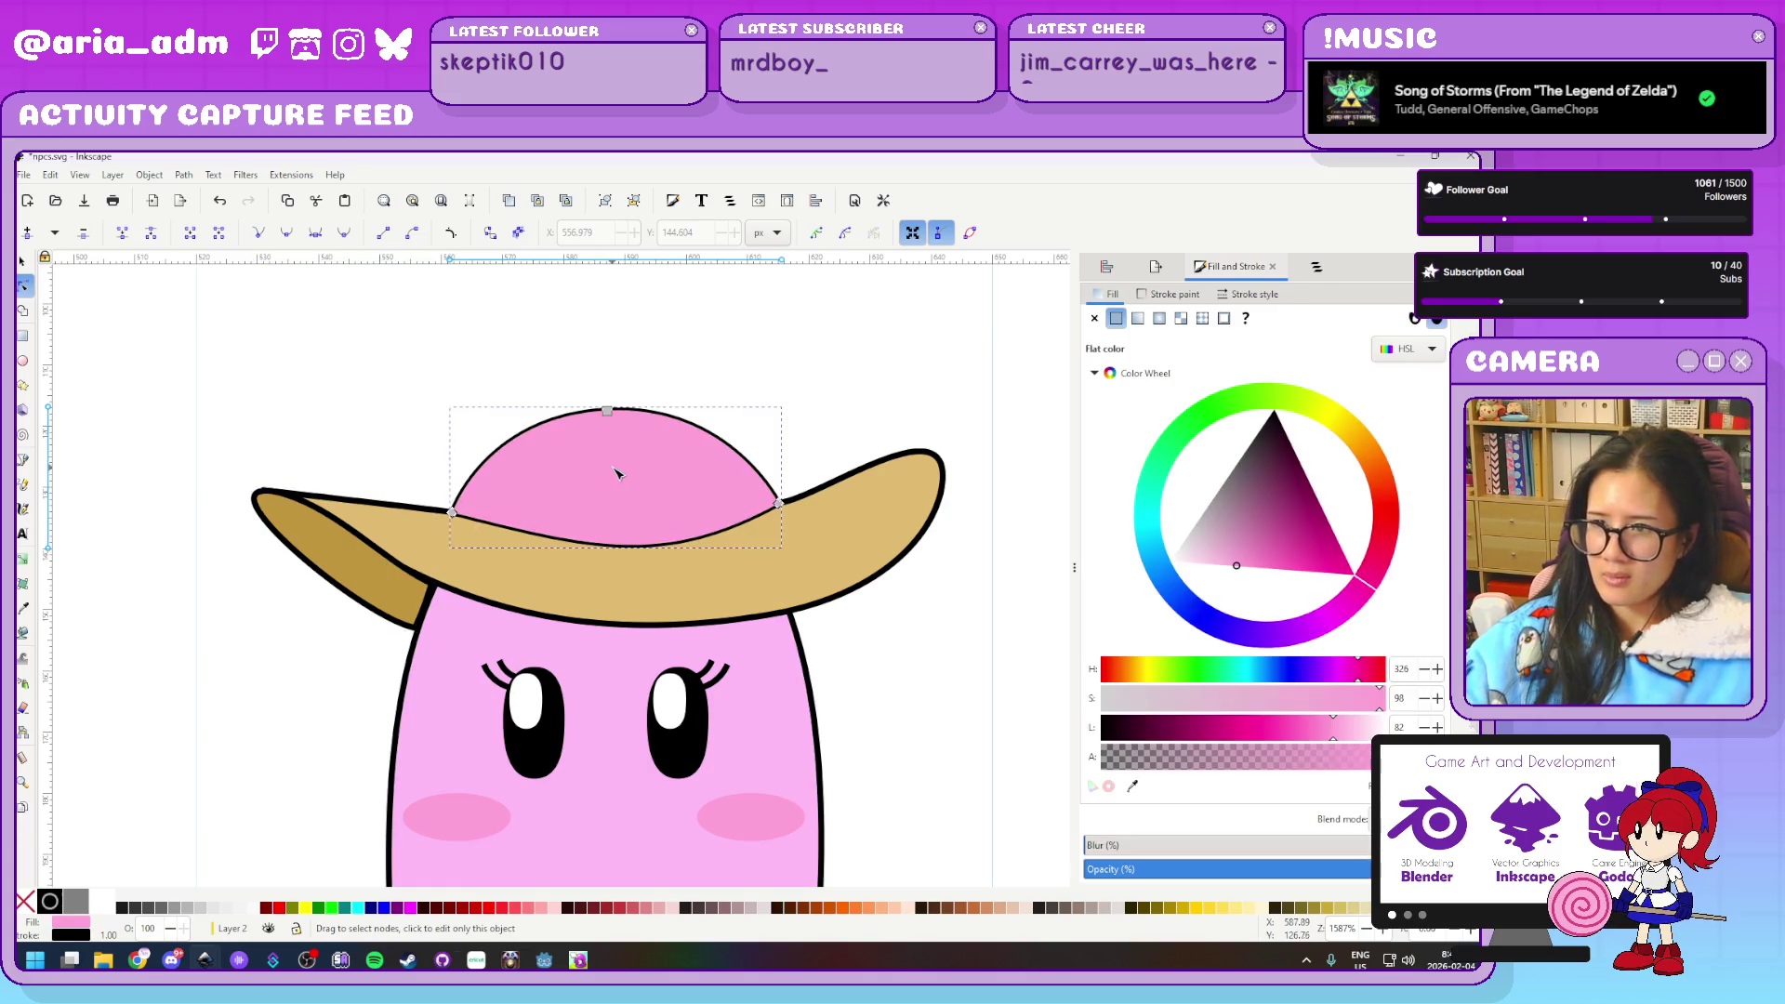
click(1254, 293)
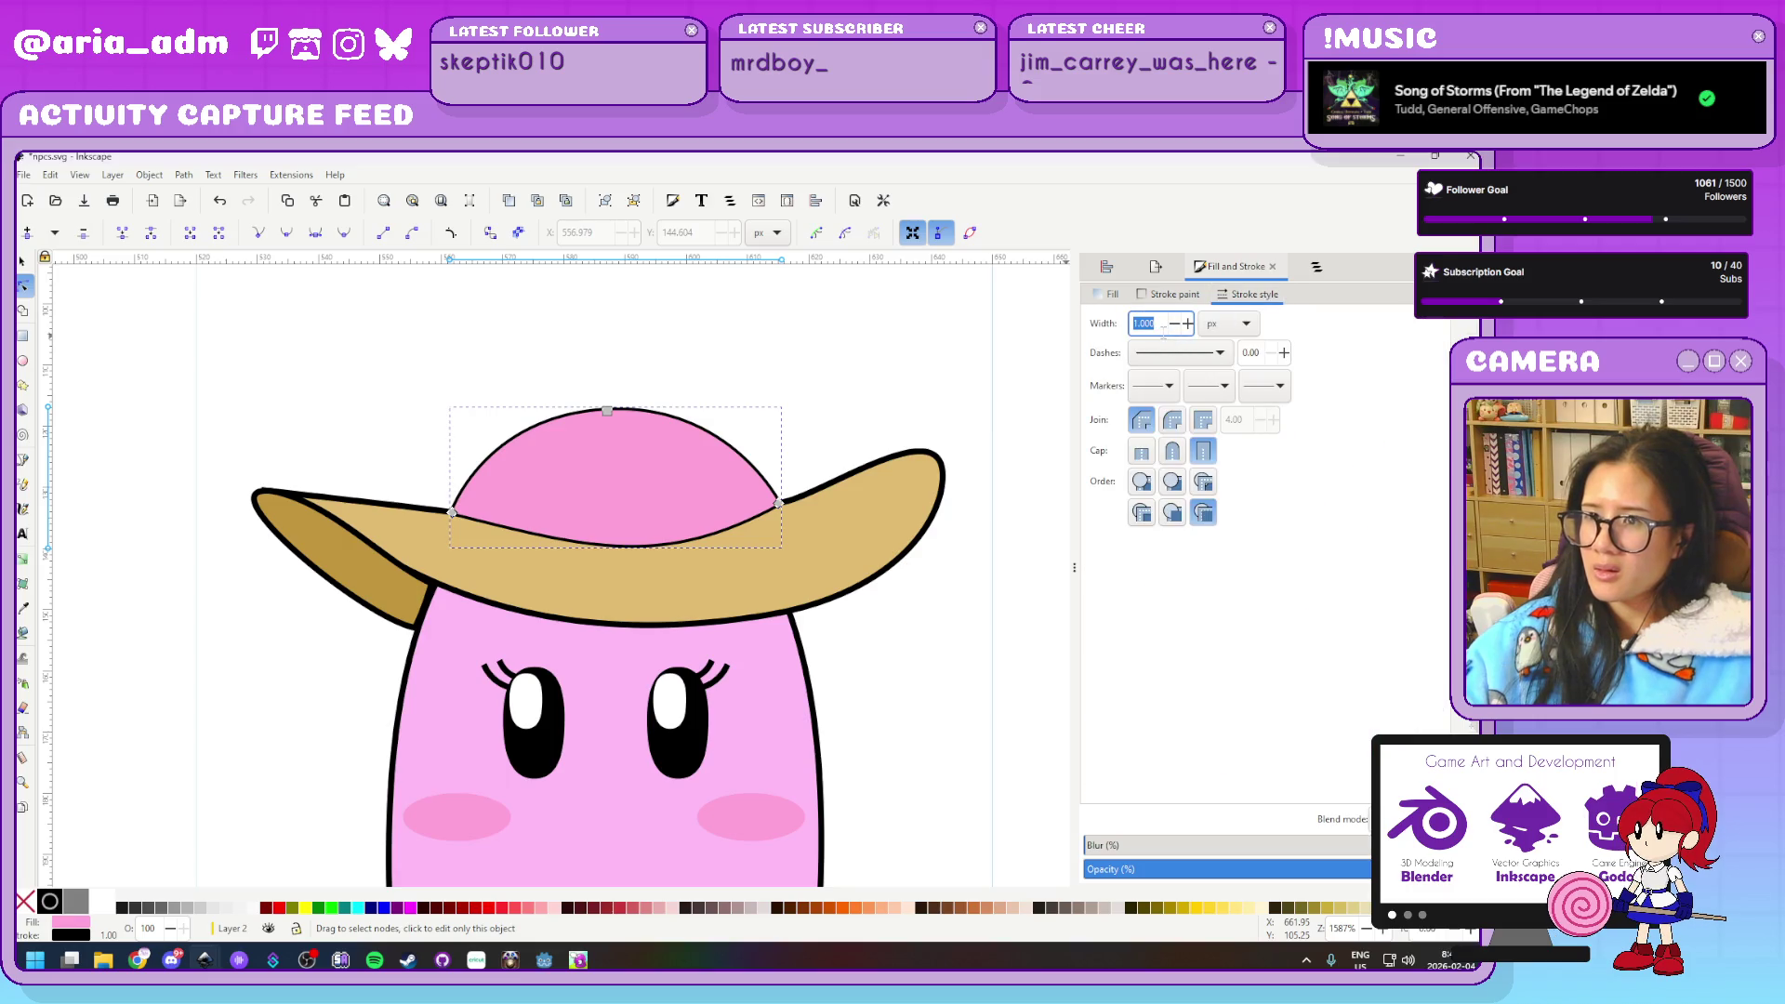
click(790, 651)
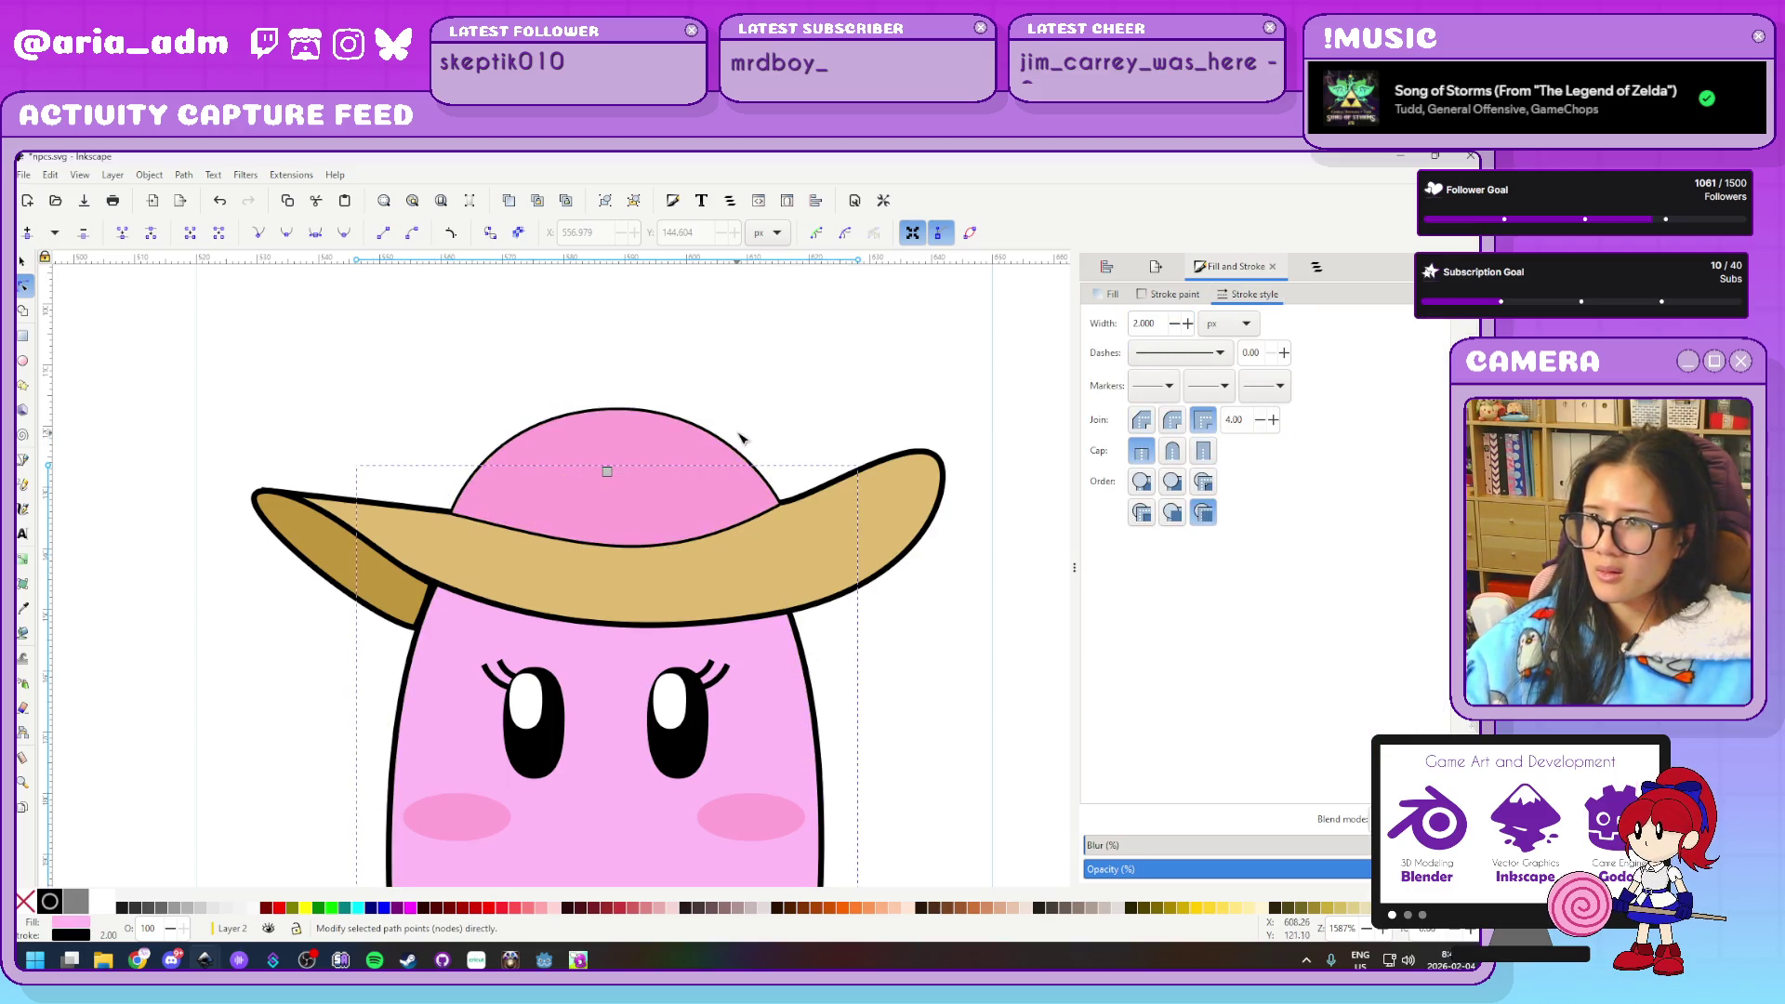
click(699, 459)
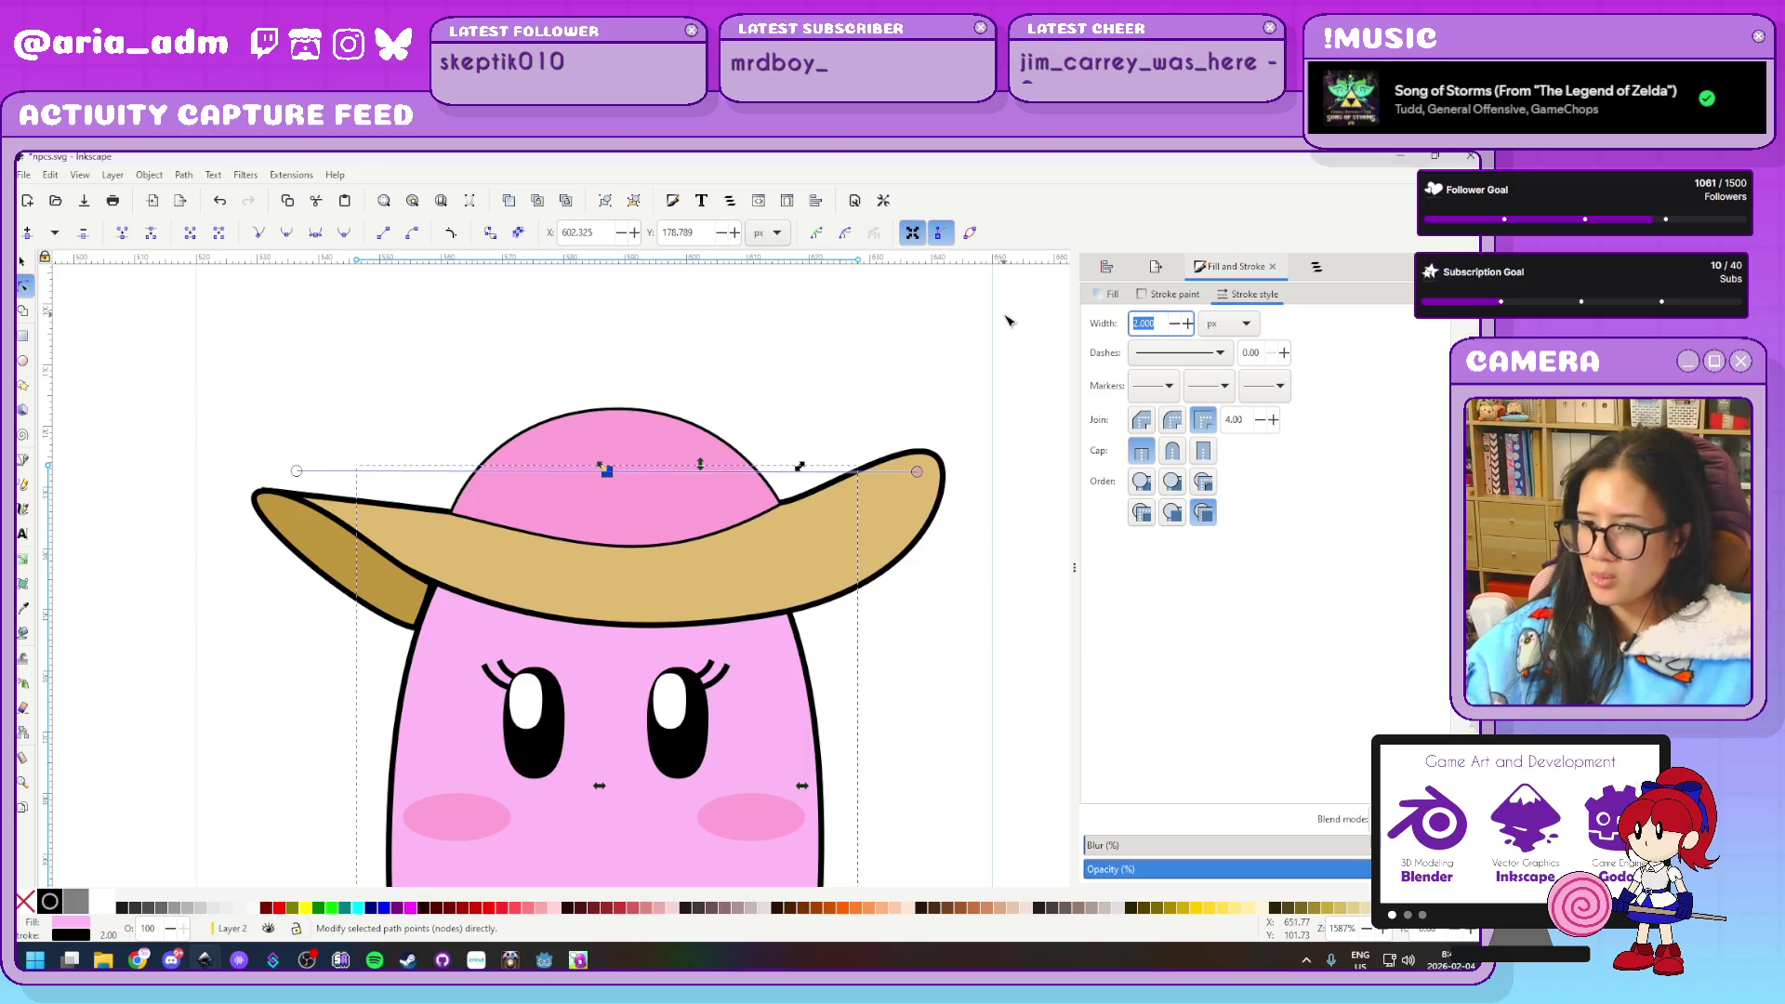
click(654, 428)
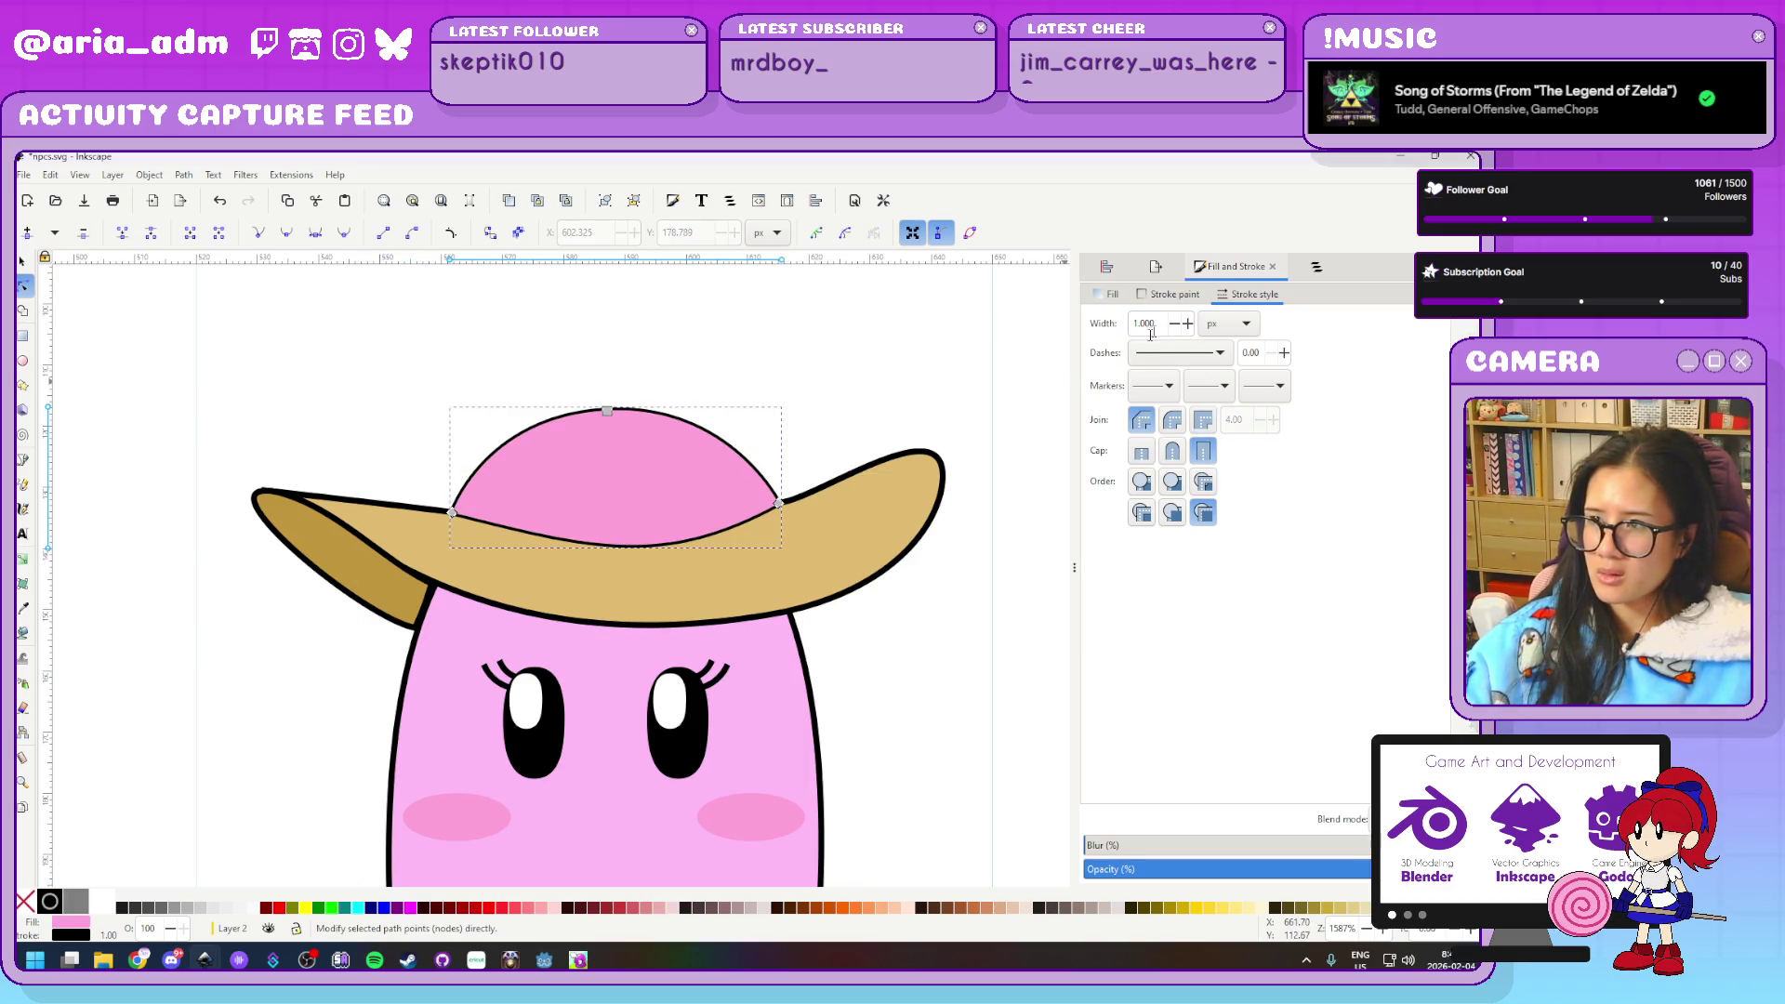
text(2)
key(Return)
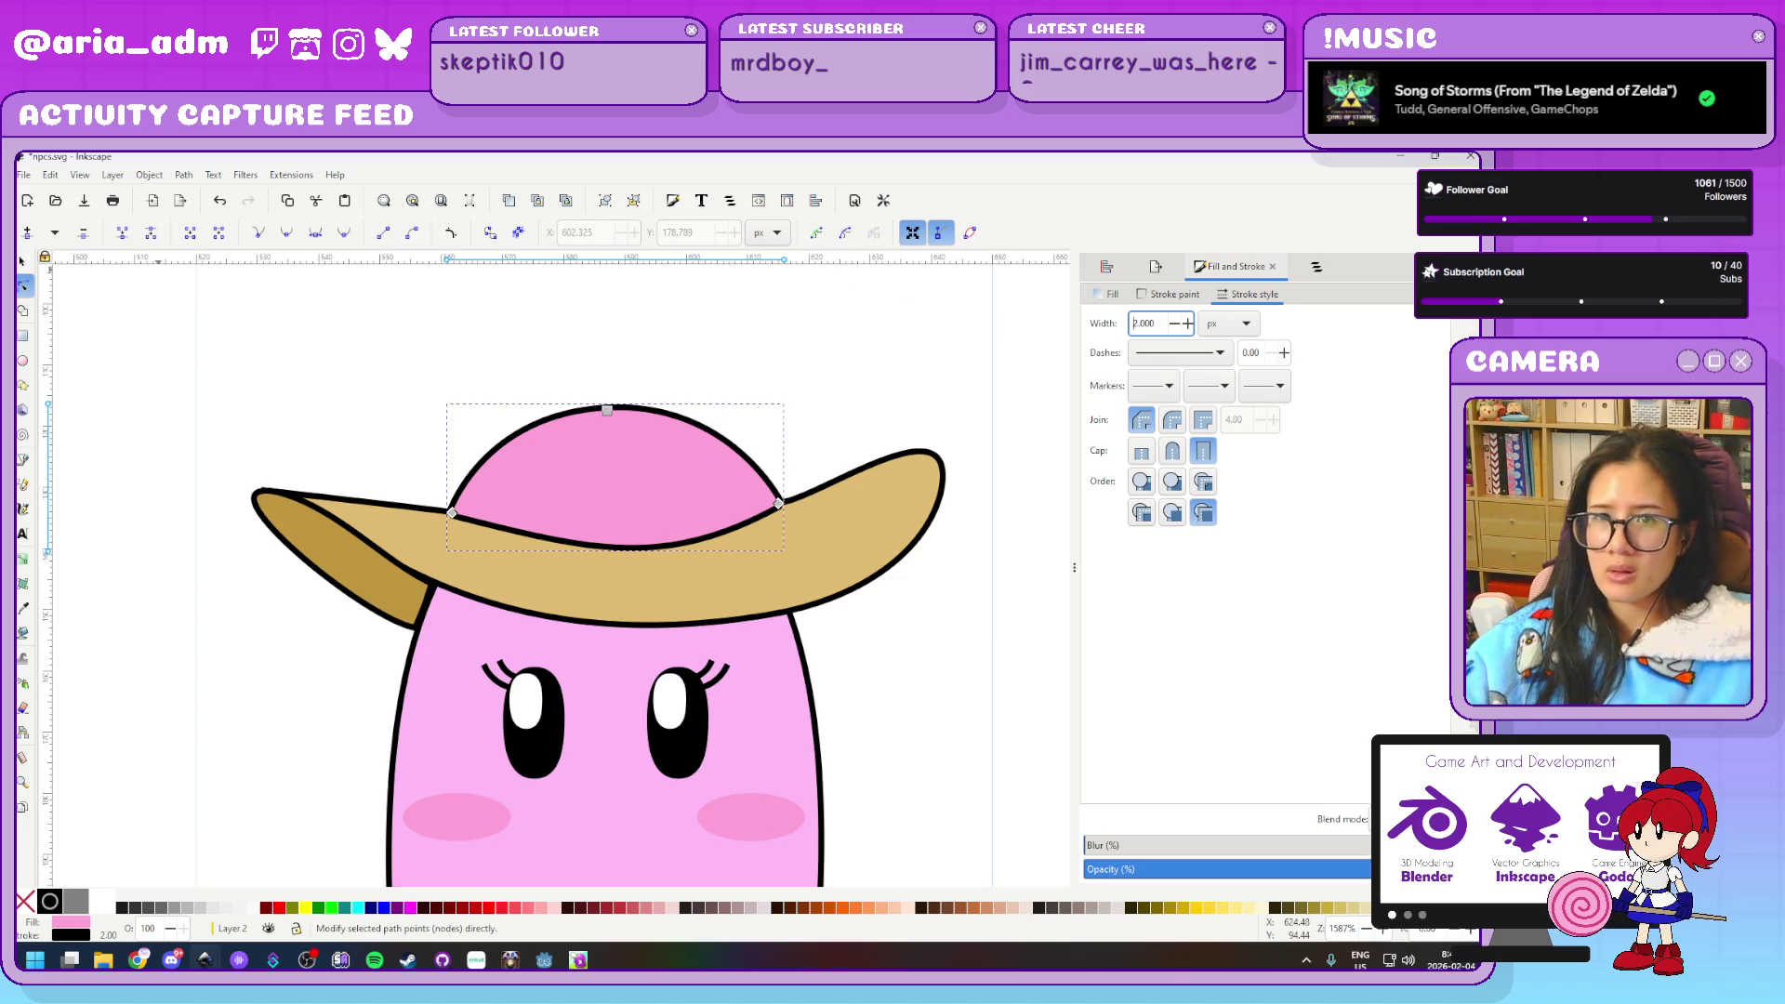
Fill the crown with the brim's tan using the Dropper
click(27, 259)
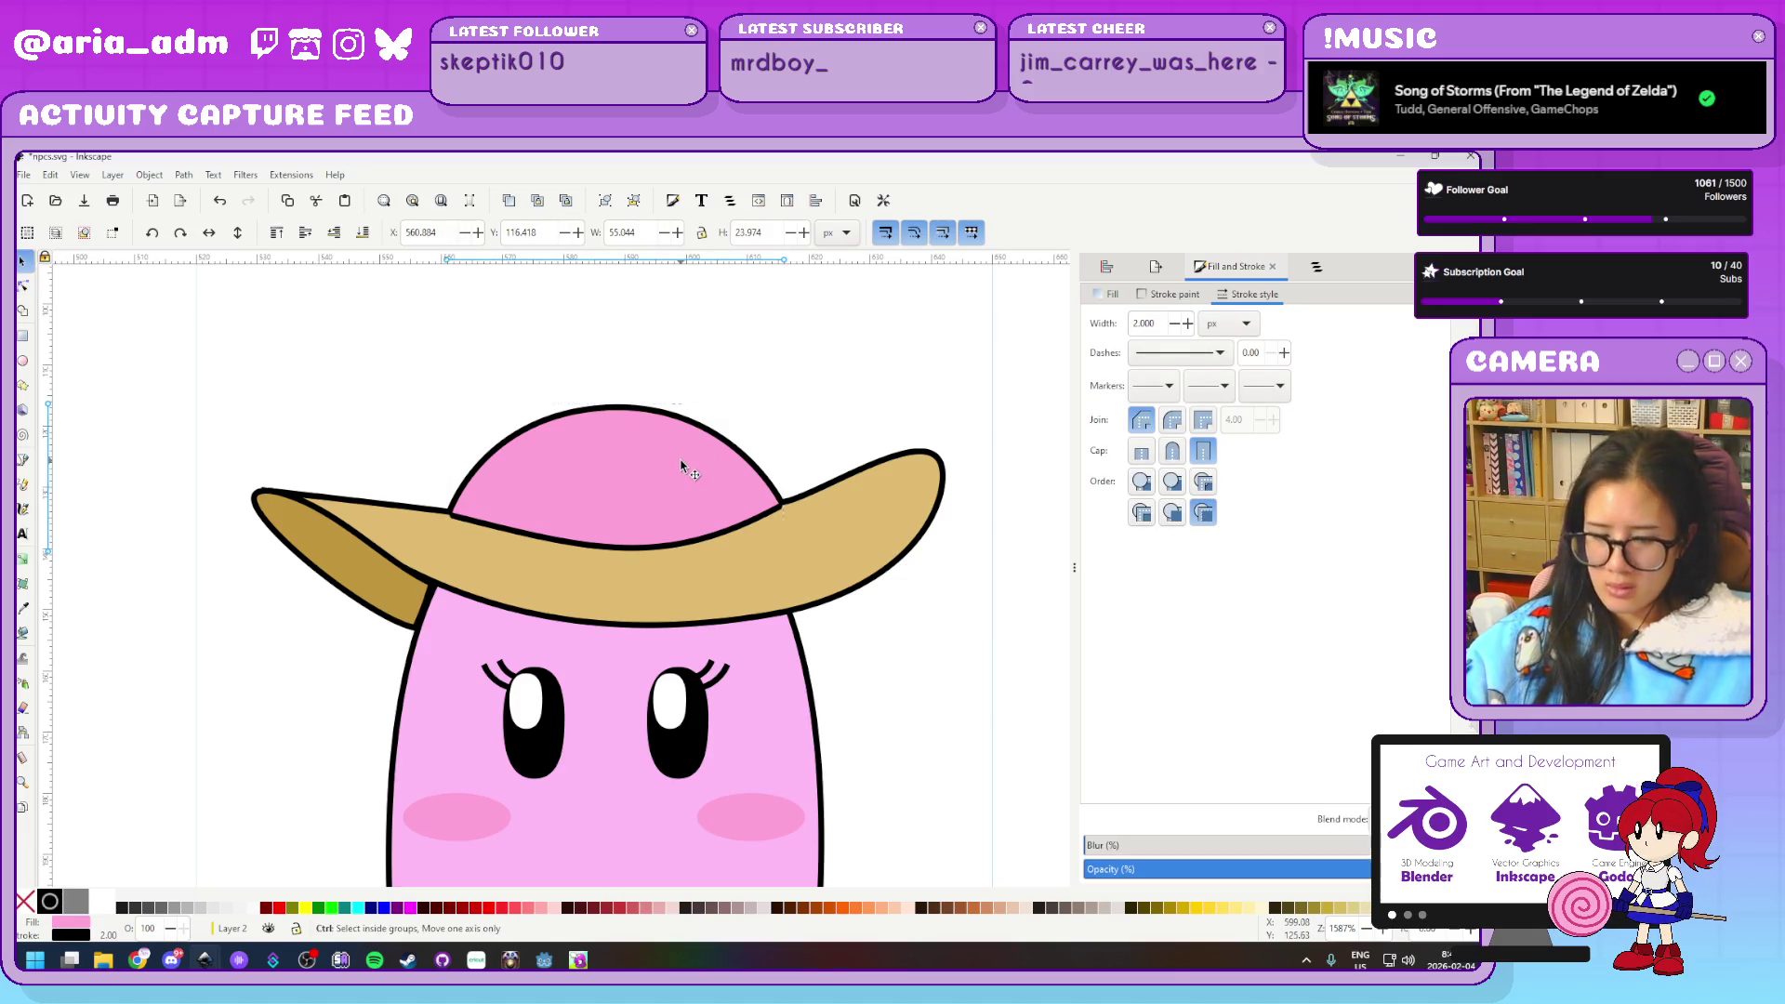
click(1107, 294)
key(d)
click(854, 537)
click(886, 707)
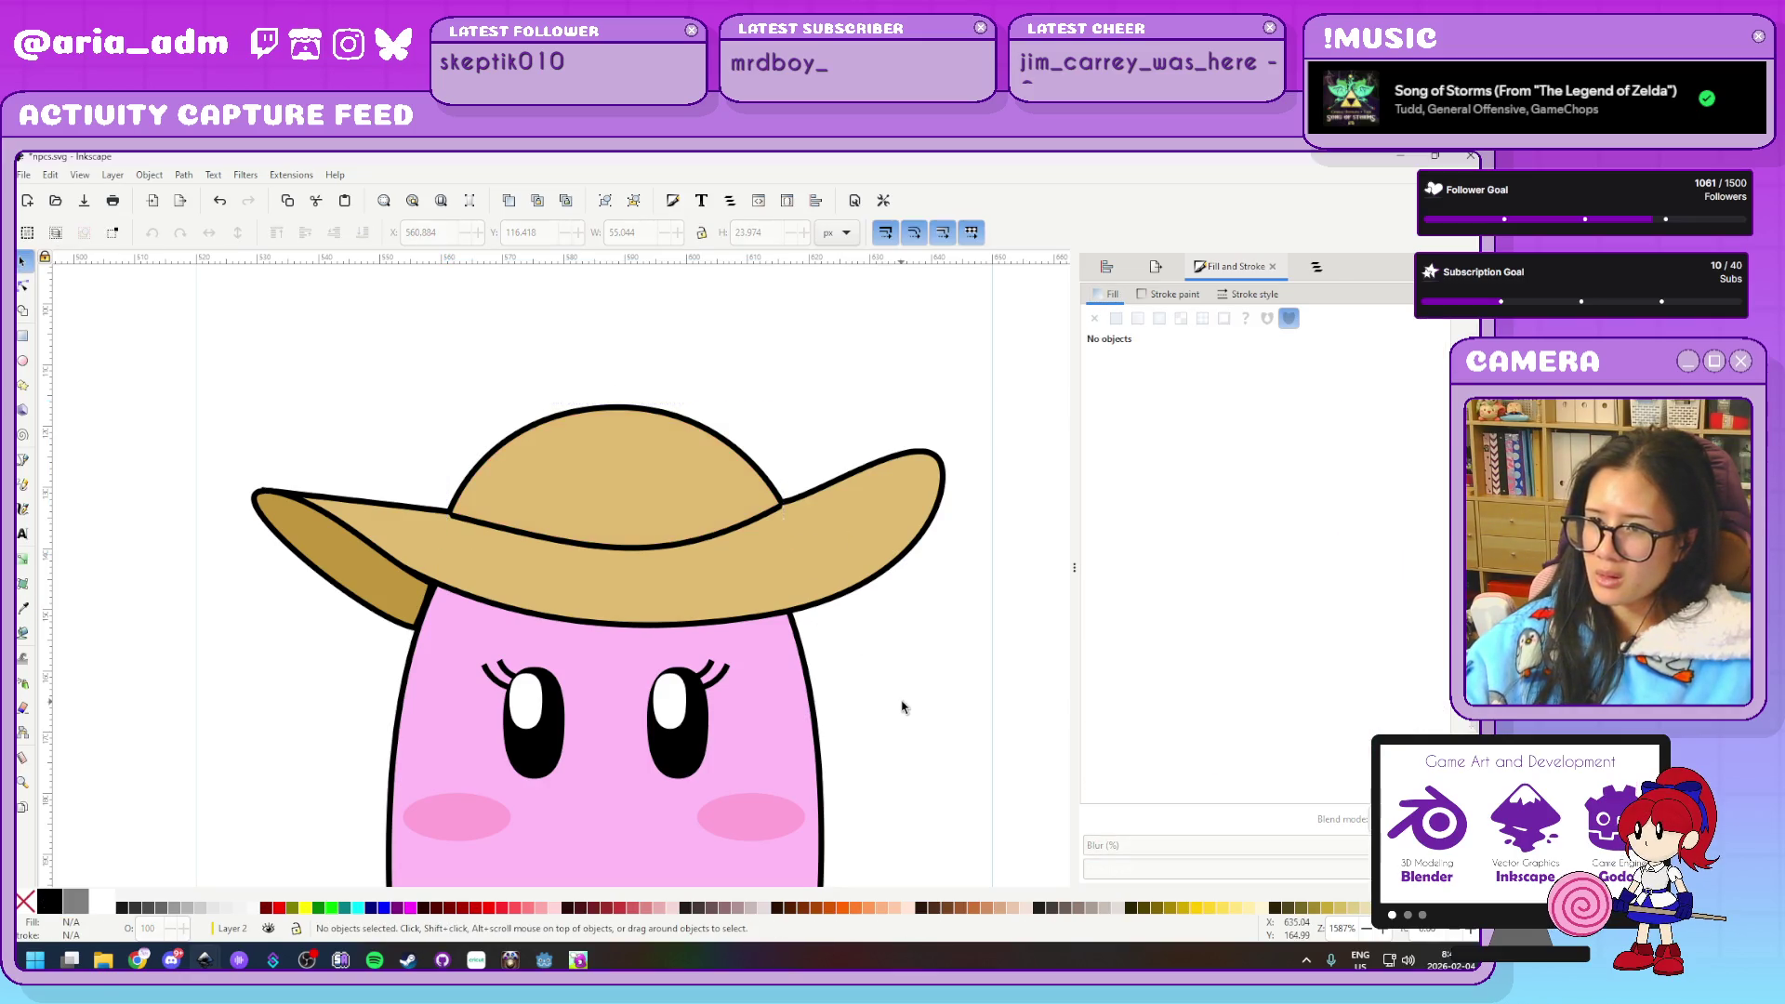
Colour the whole two-part hat a vivid pink-magenta
scroll(900, 705, down, 6)
scroll(918, 786, up, 2)
scroll(918, 793, up, 2)
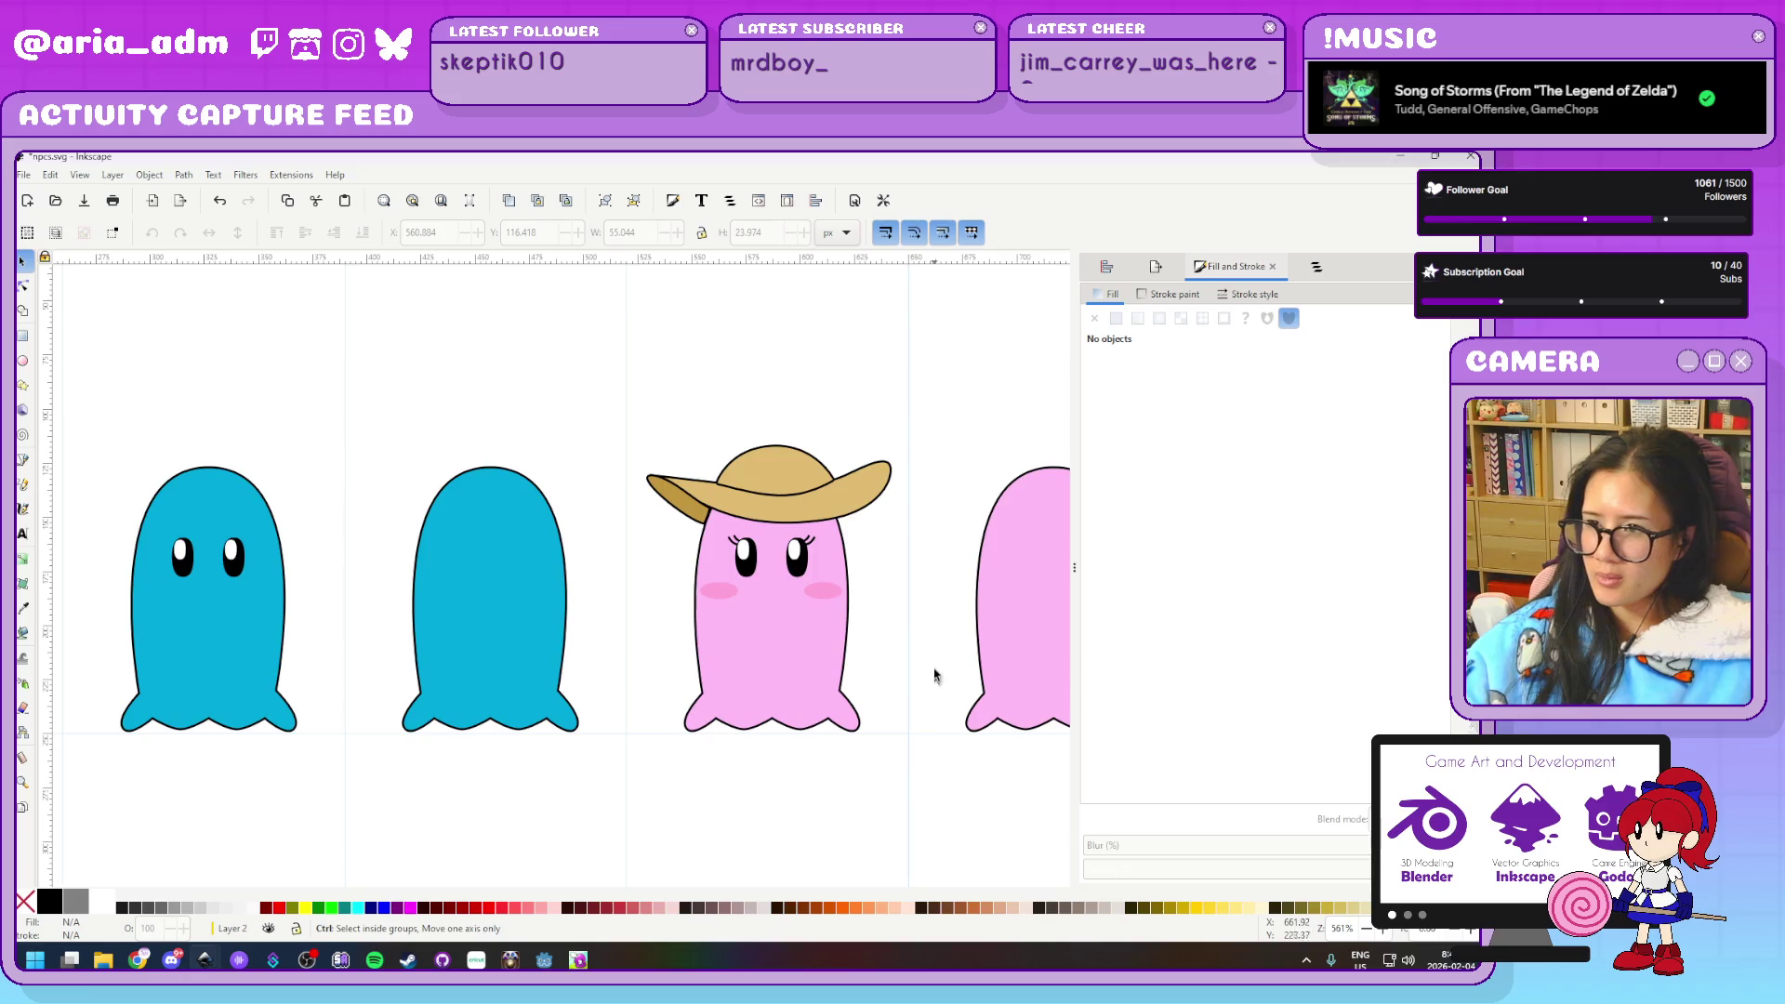
scroll(909, 605, up, 1)
scroll(805, 585, down, 1)
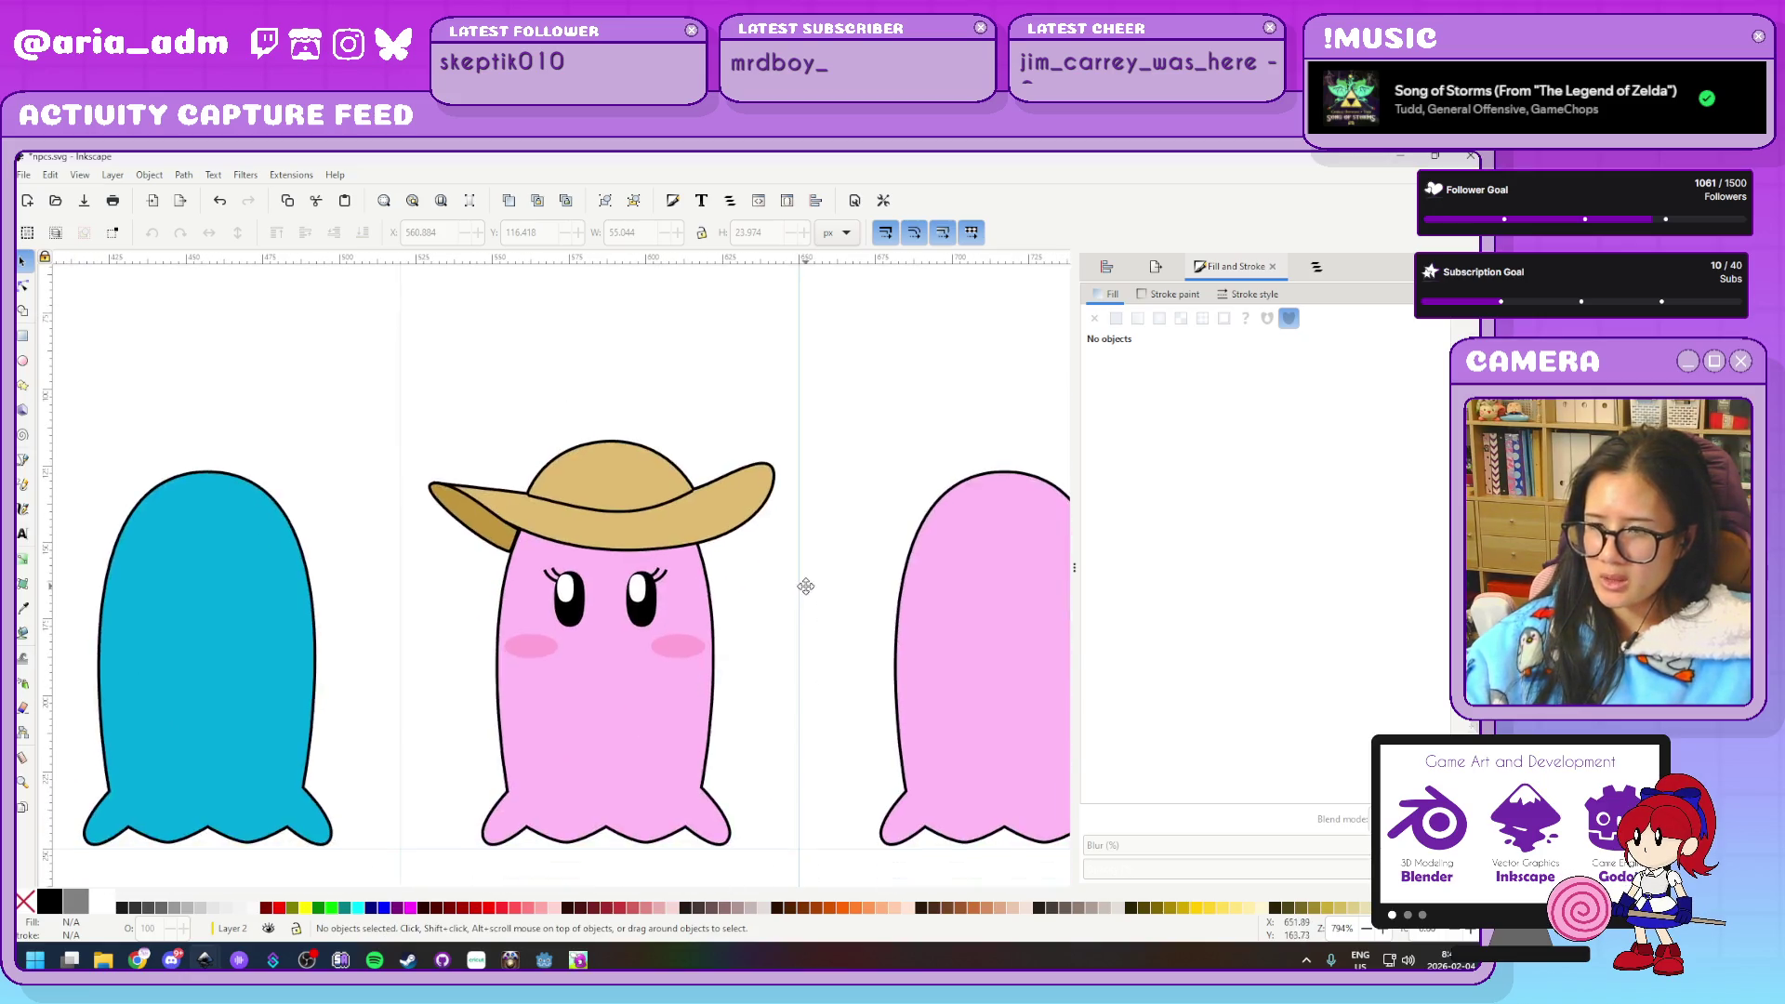
click(749, 502)
scroll(861, 690, up, 1)
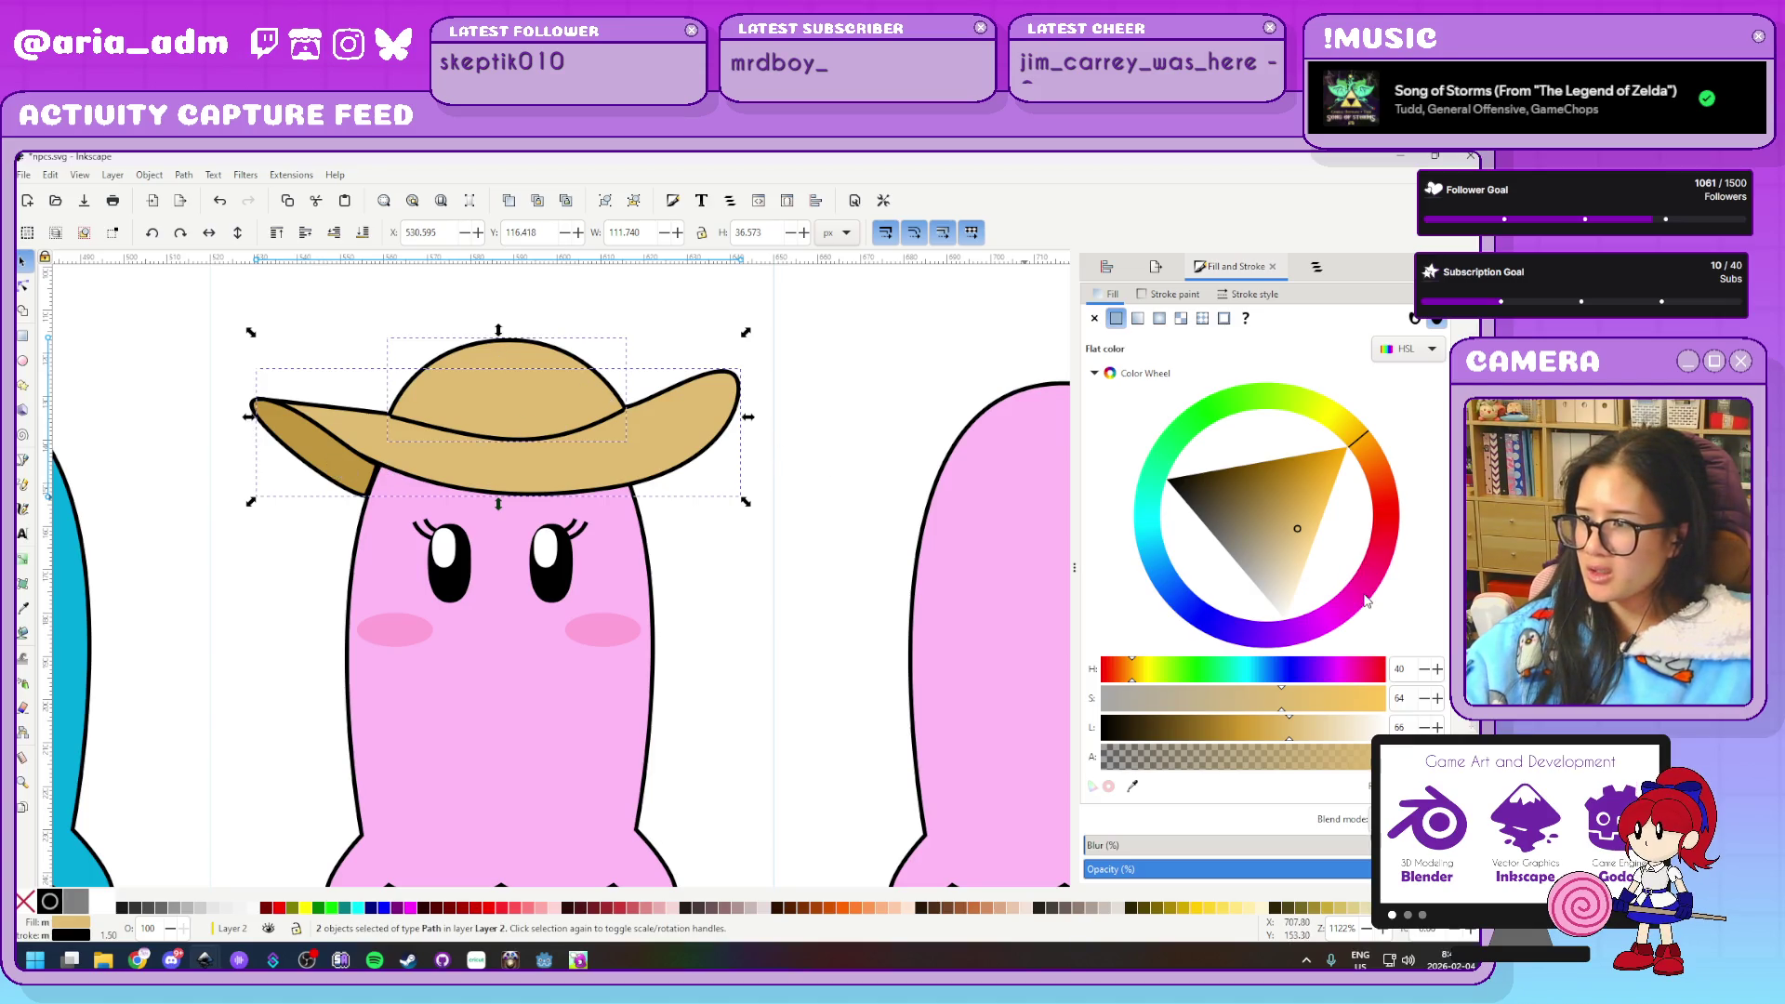
click(1364, 600)
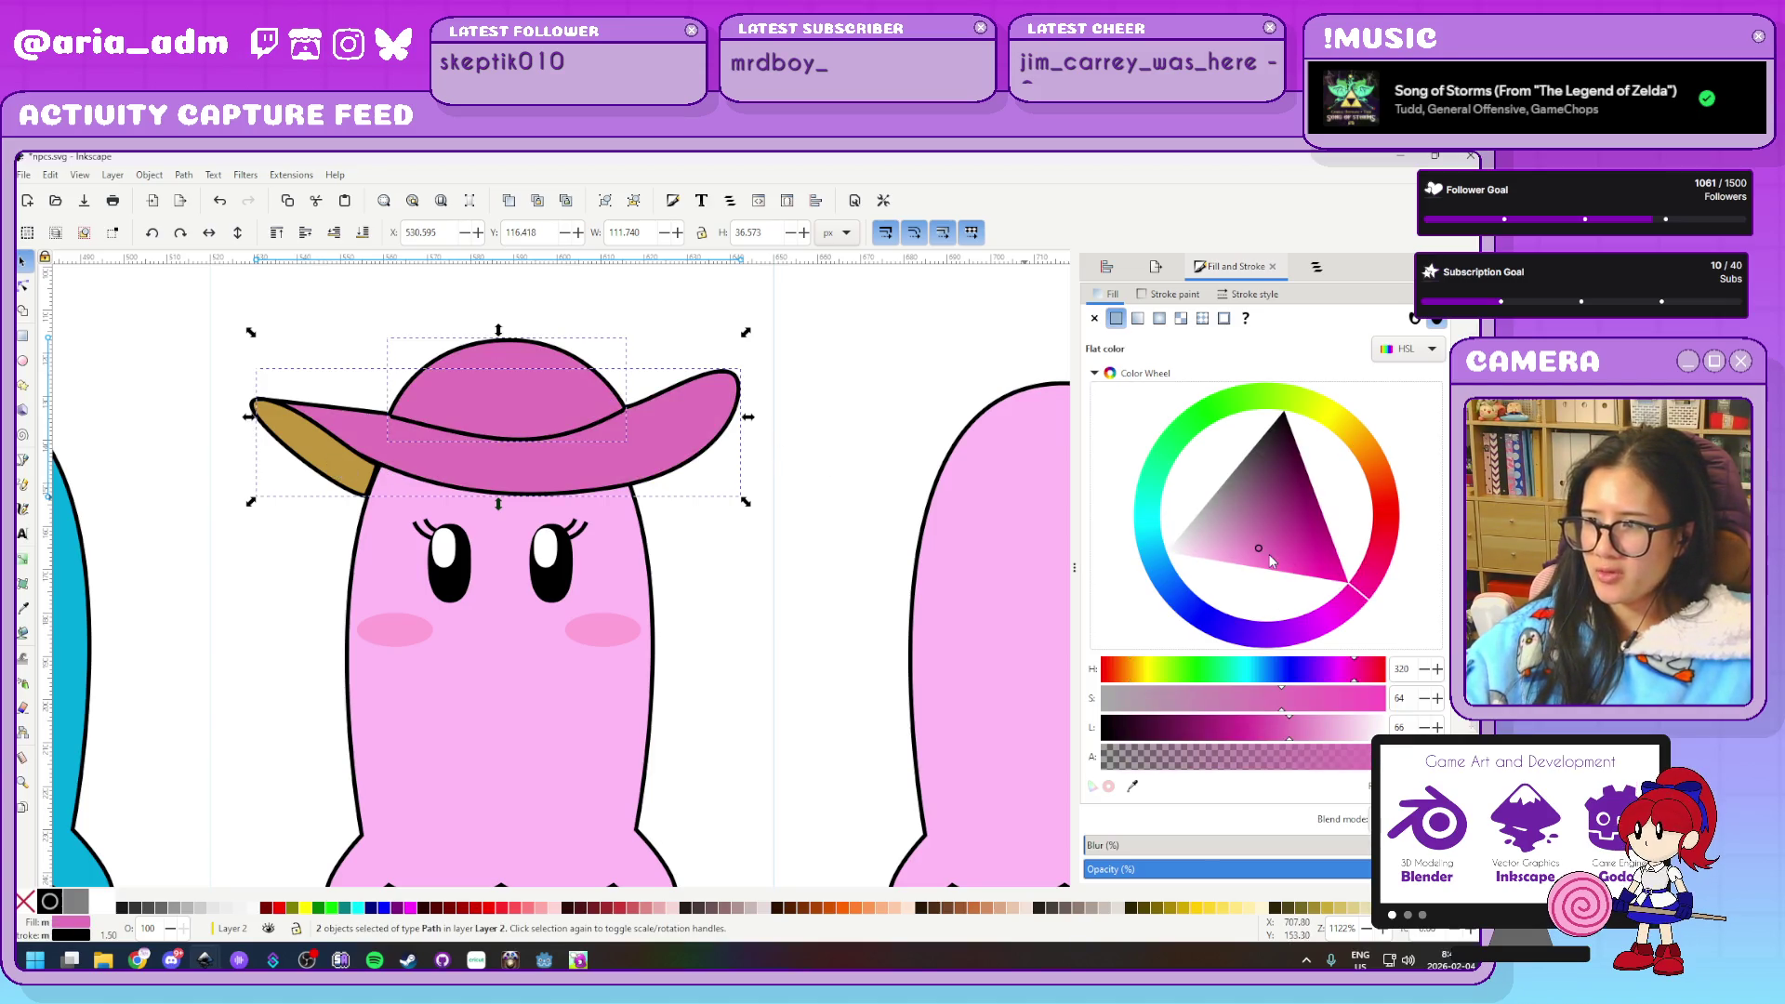
drag(1274, 558, 1418, 633)
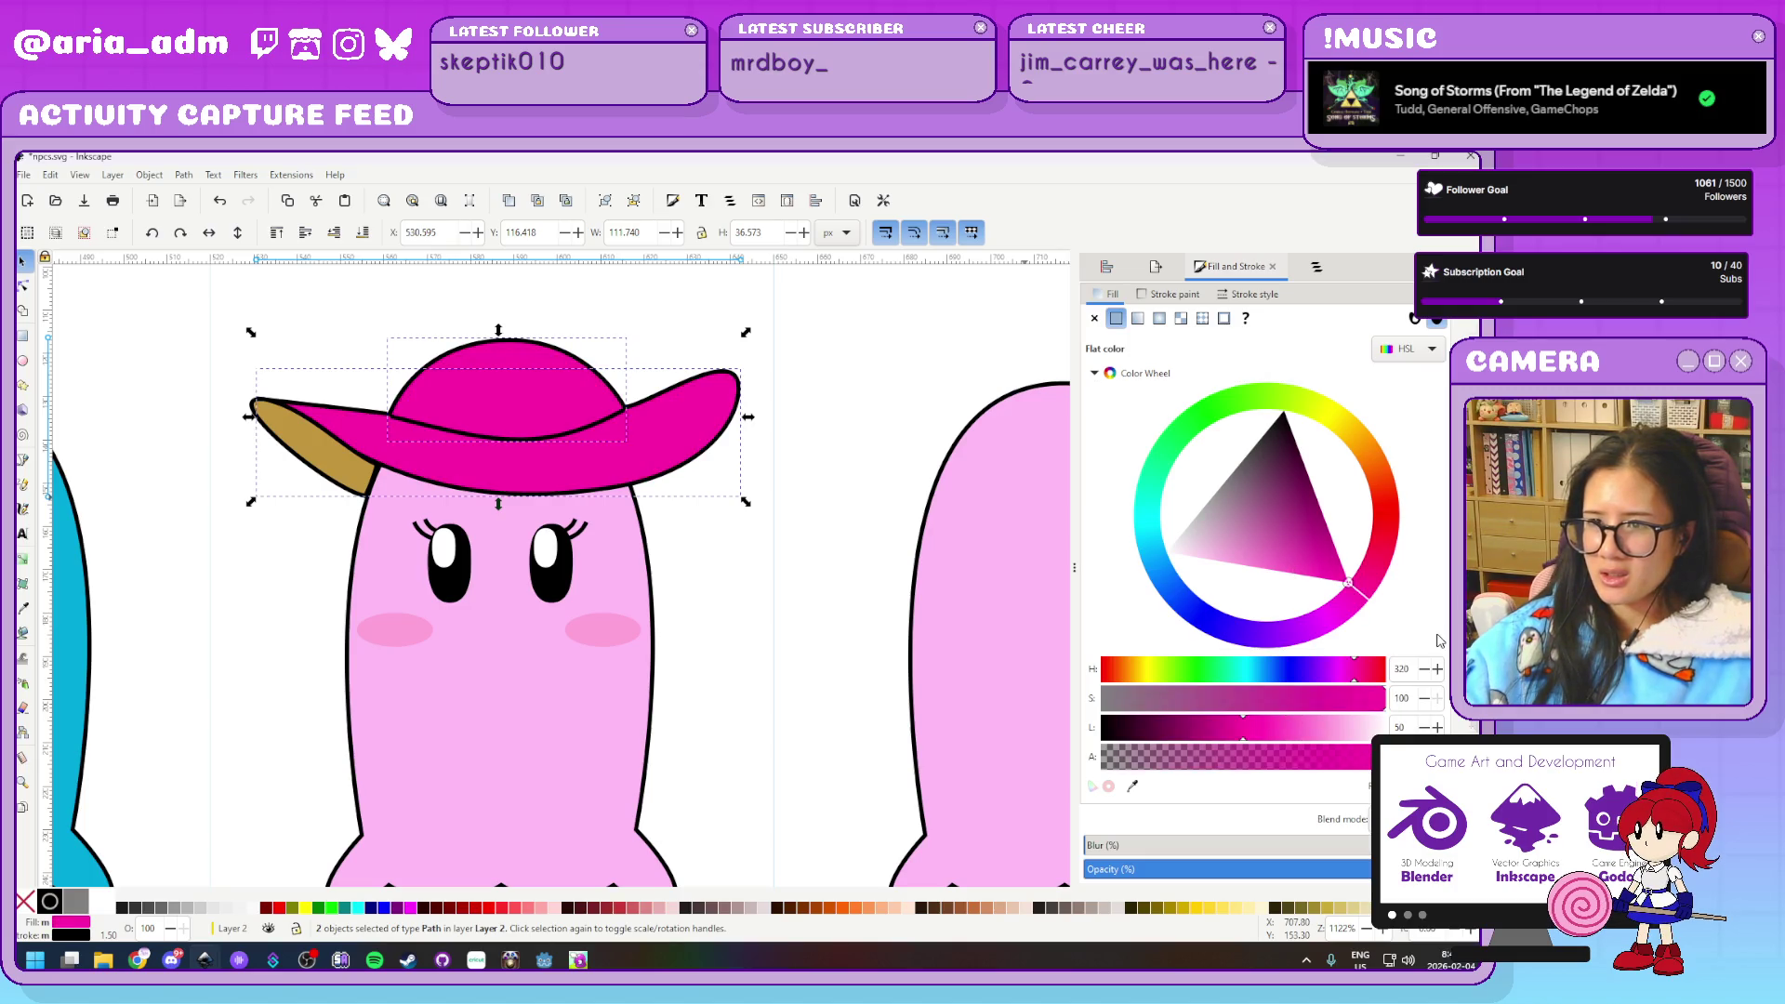
Paste the hat's magenta onto the tan brim back and darken it to a deeper shade
key(Escape)
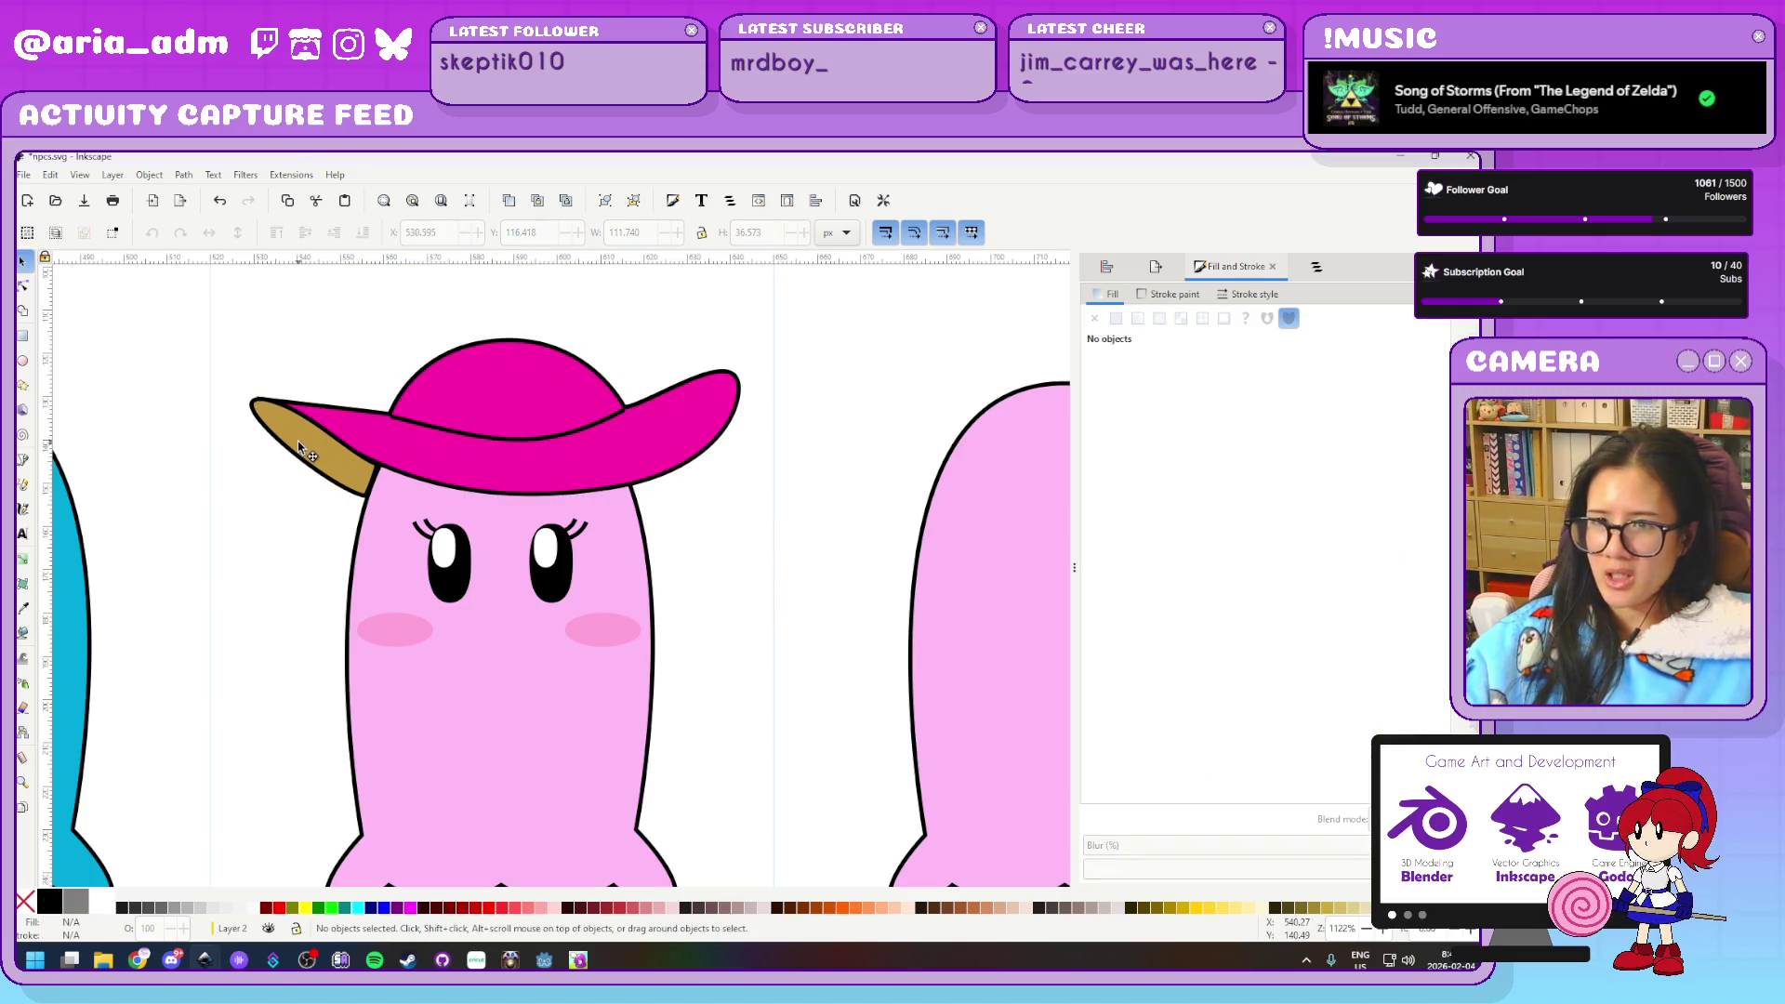
click(307, 451)
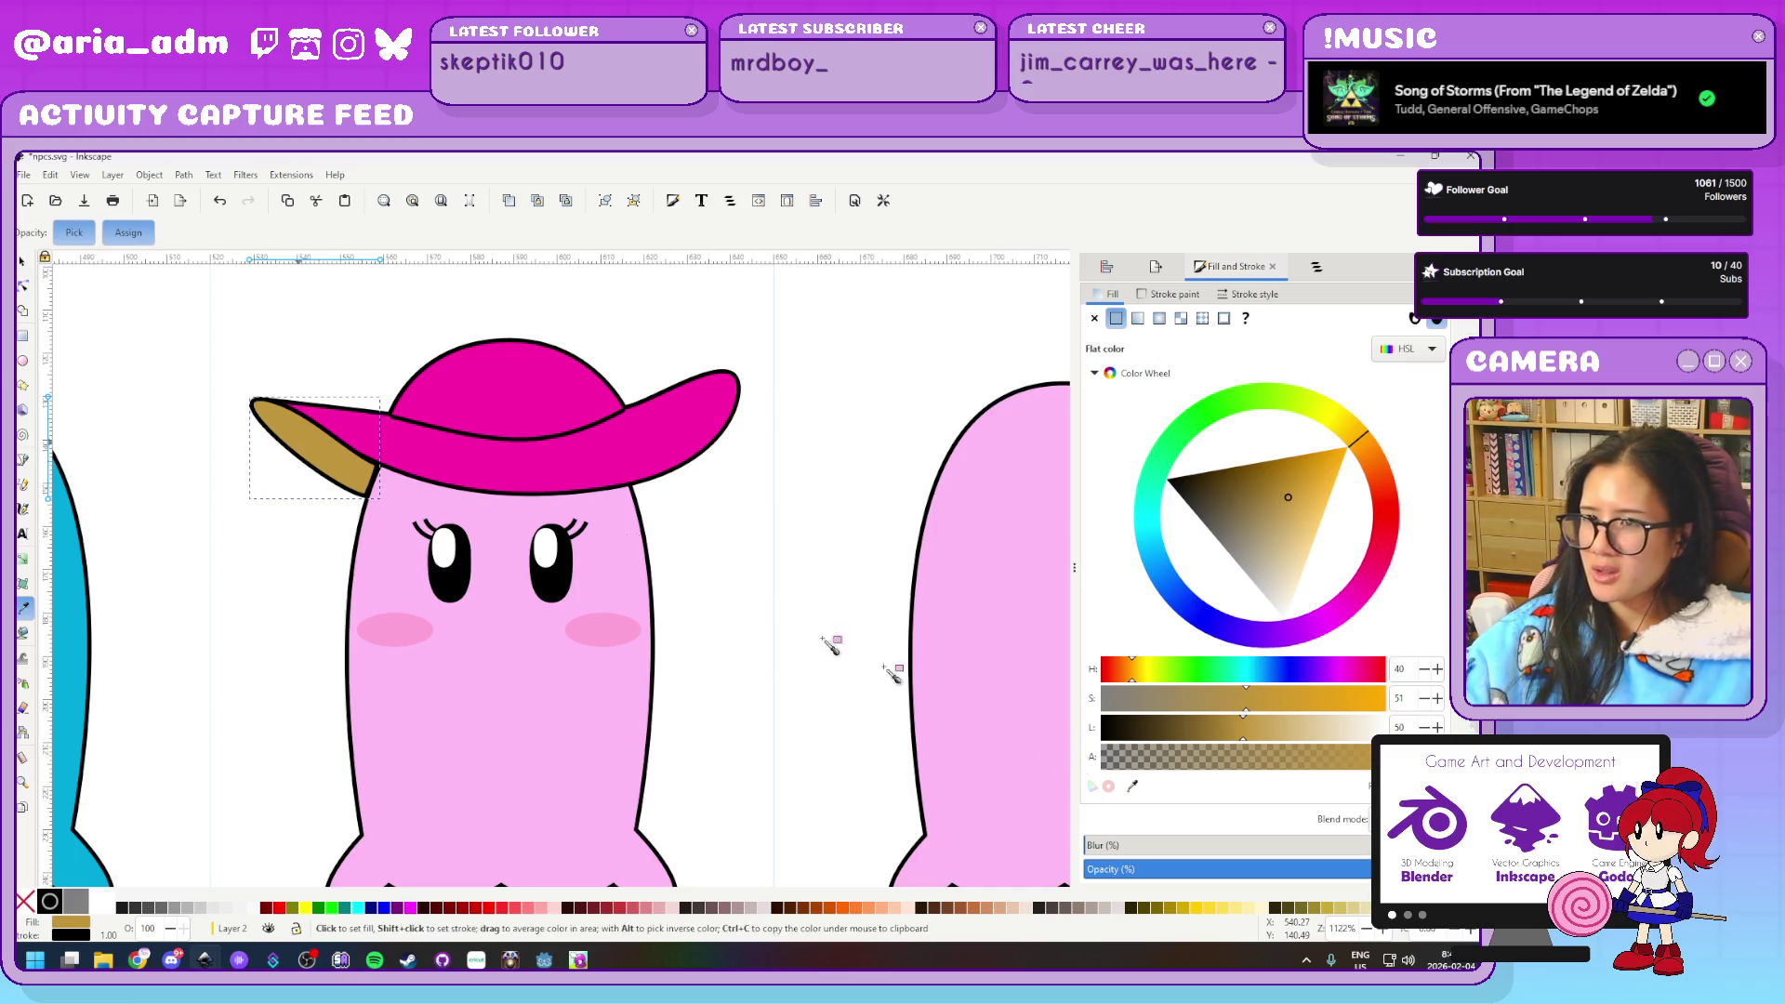
key(ctrl+shift+v)
drag(1335, 550, 1355, 508)
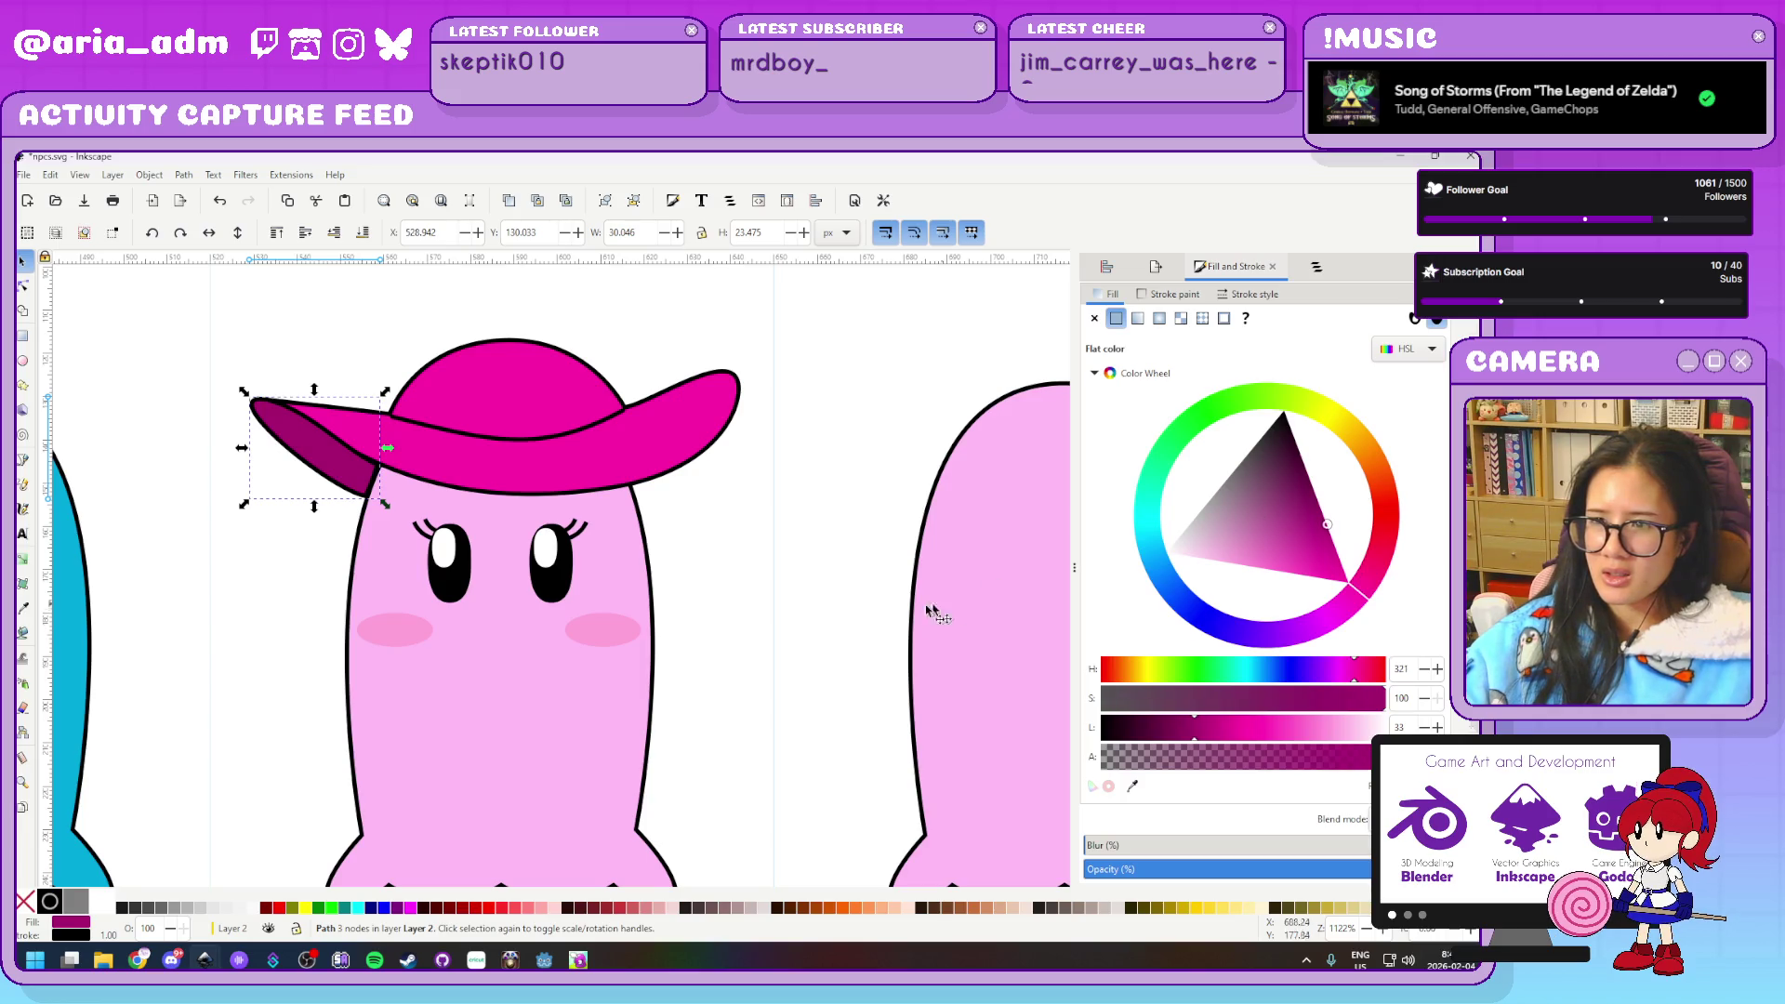
click(781, 621)
scroll(784, 627, down, 4)
scroll(783, 630, up, 2)
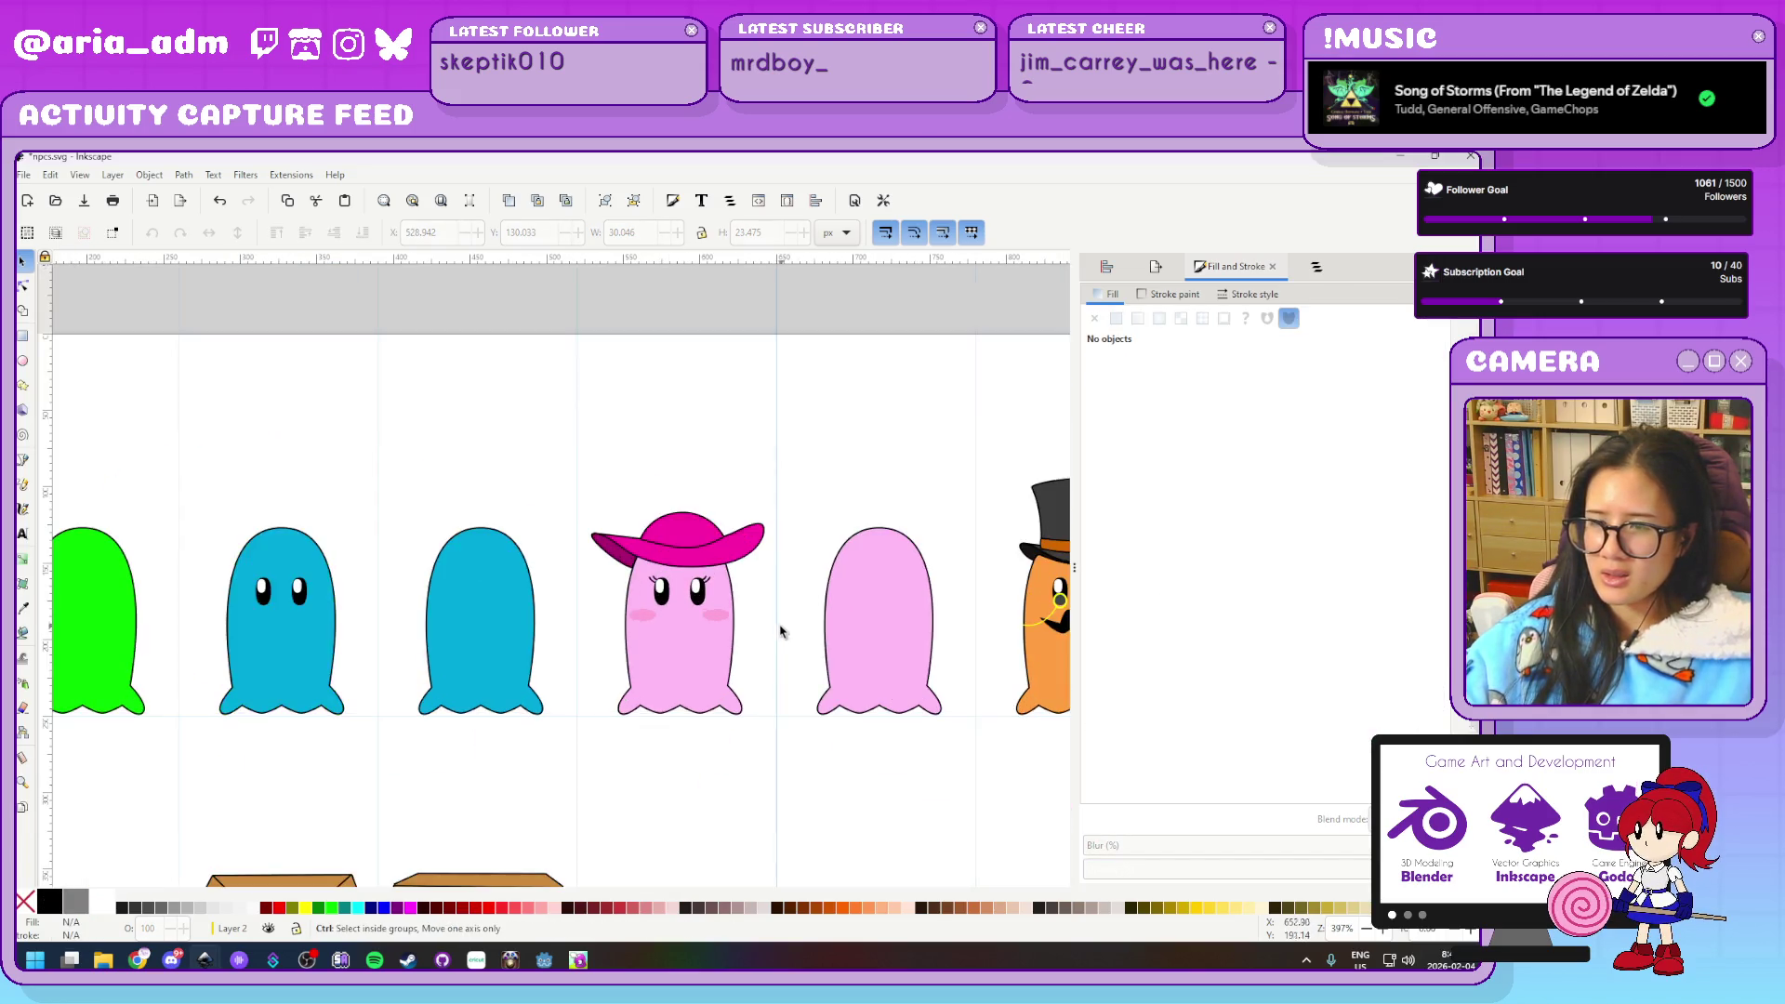
scroll(776, 621, up, 1)
scroll(776, 651, up, 4)
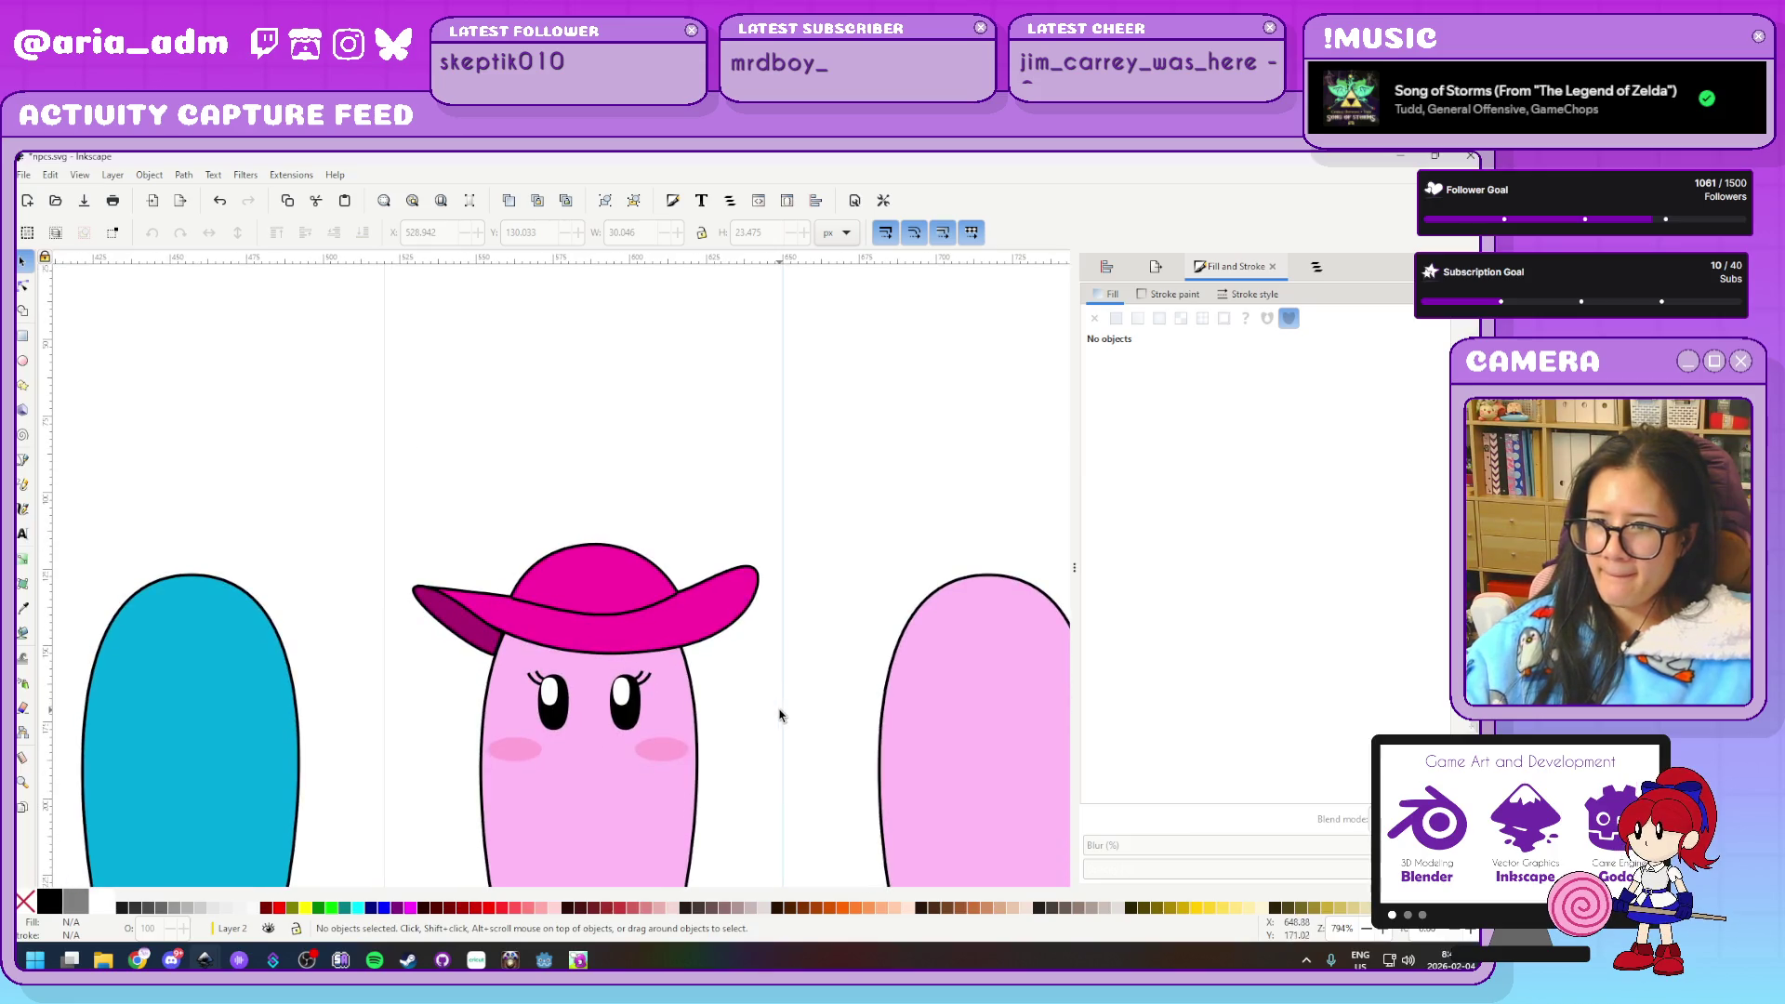
scroll(779, 714, down, 3)
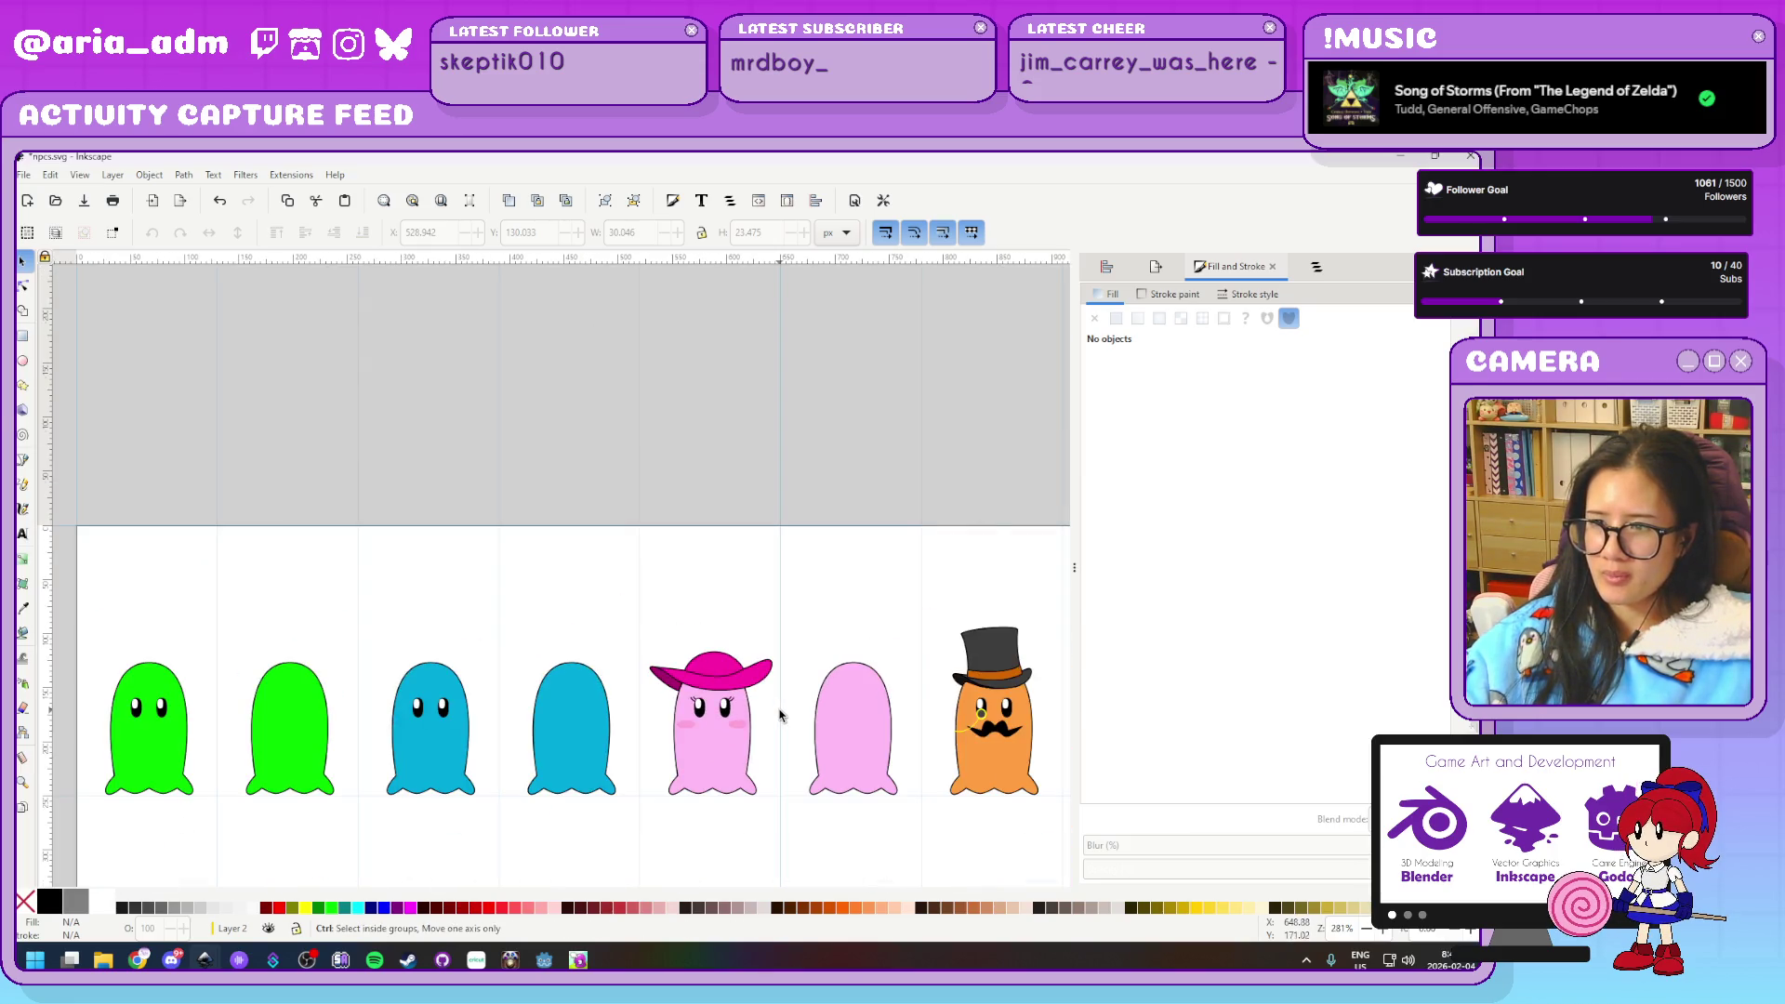
scroll(779, 714, up, 2)
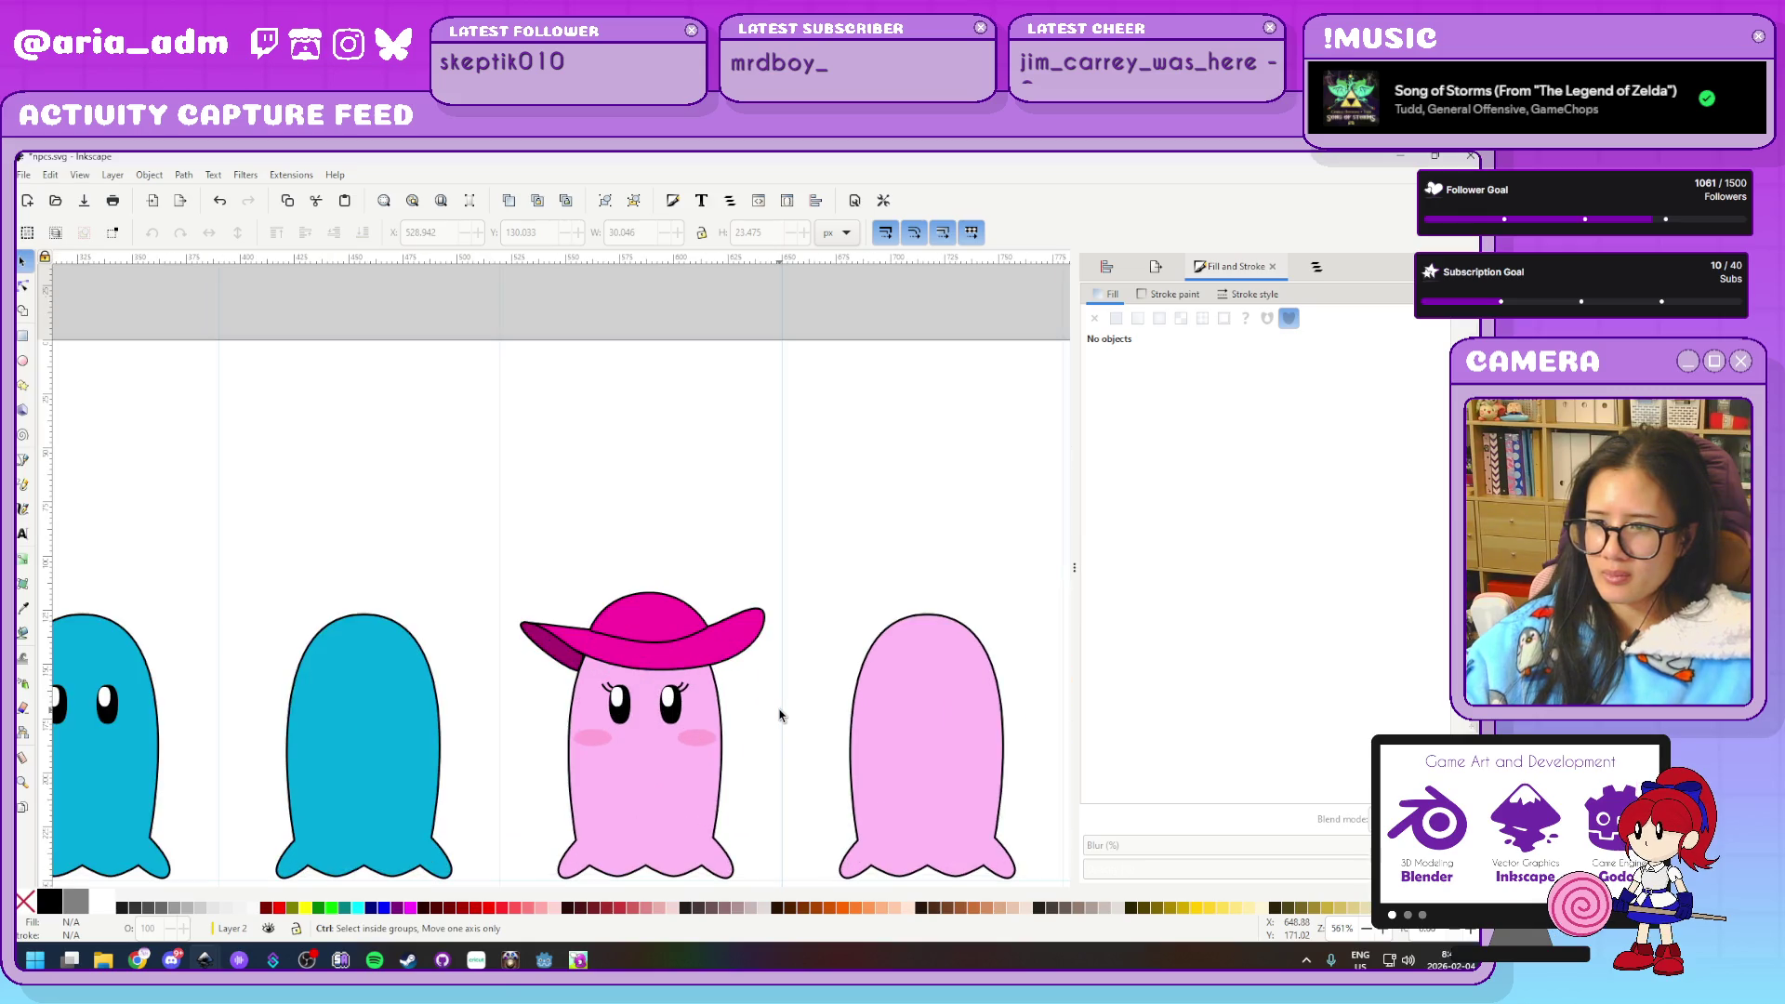
scroll(780, 714, up, 2)
scroll(722, 706, up, 1)
scroll(701, 650, up, 4)
scroll(702, 650, left, 5)
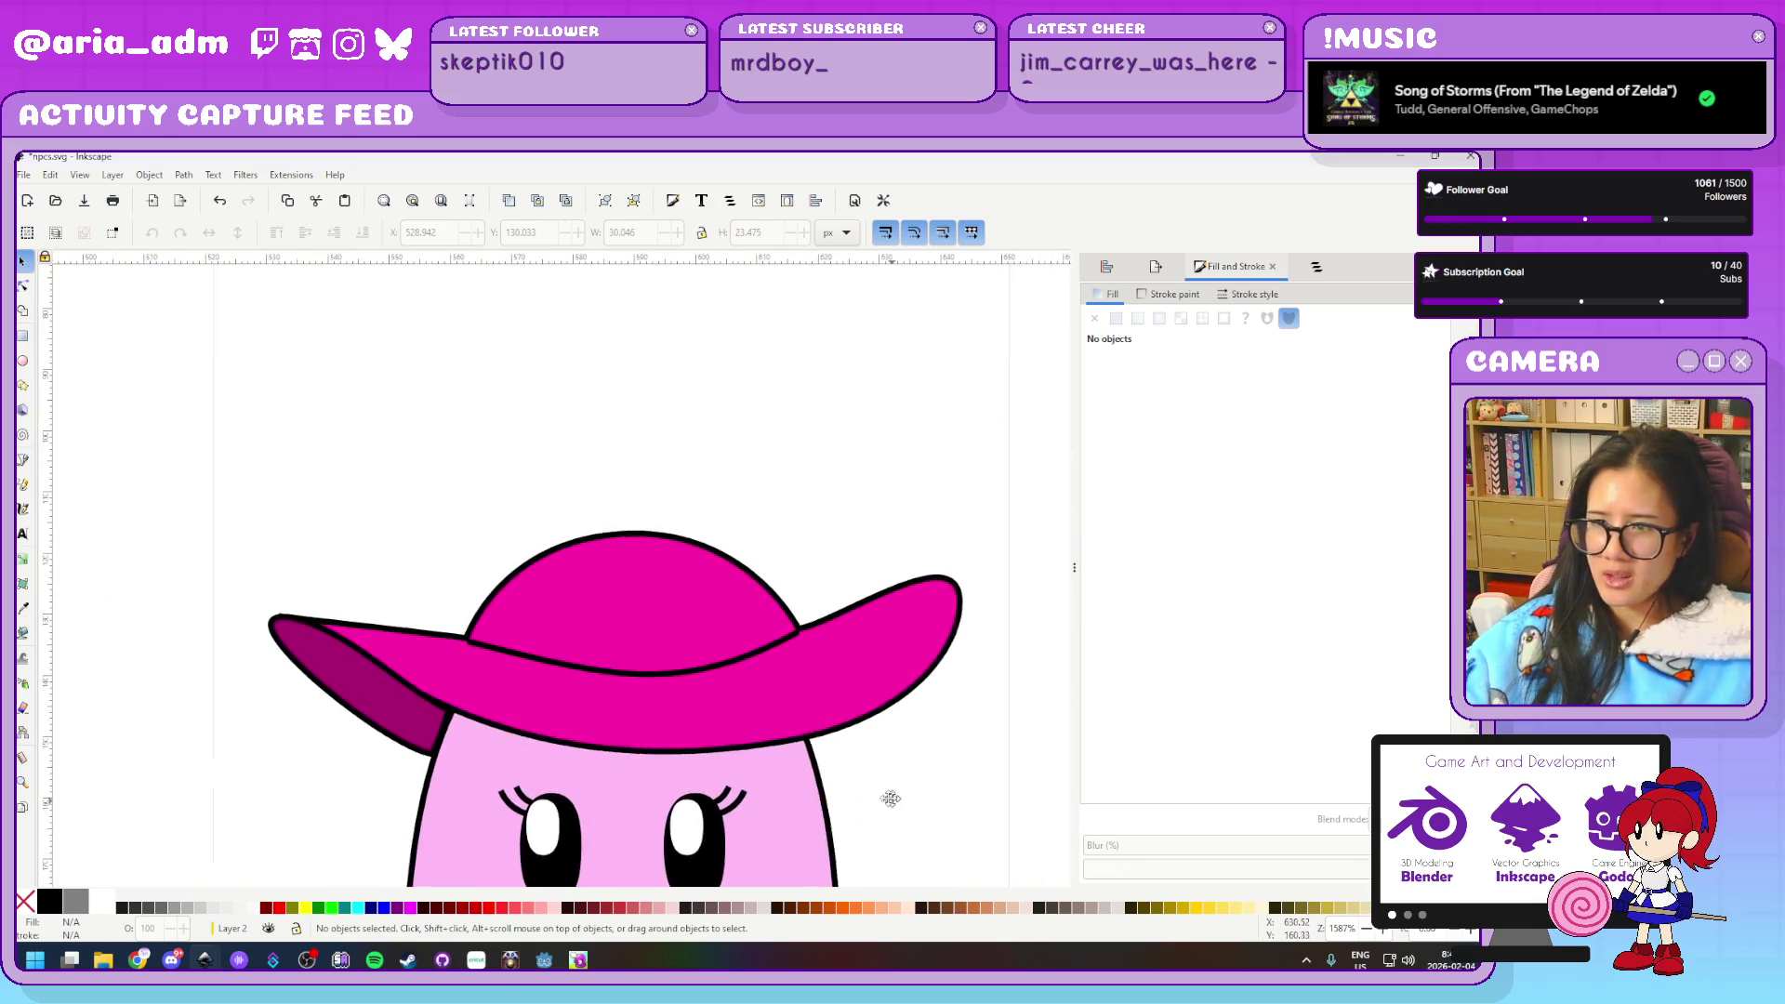
scroll(522, 586, up, 2)
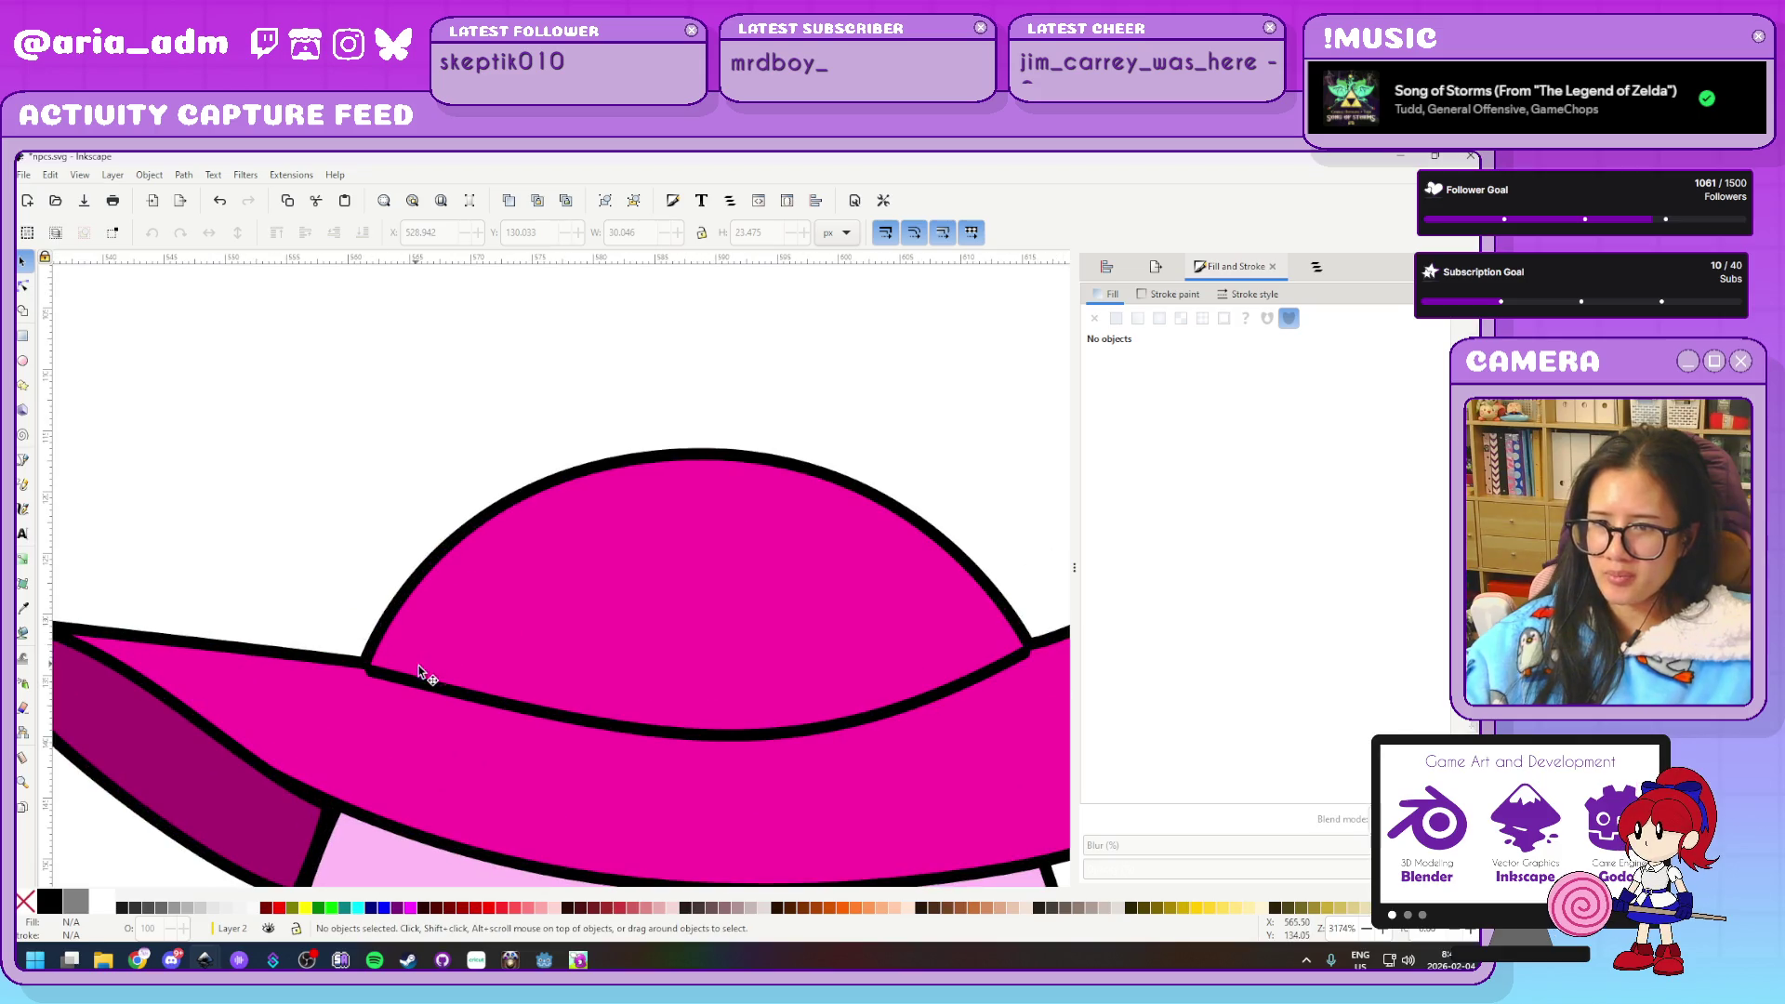
Give the hat dome's outline mitred corner joins
click(431, 678)
click(1248, 294)
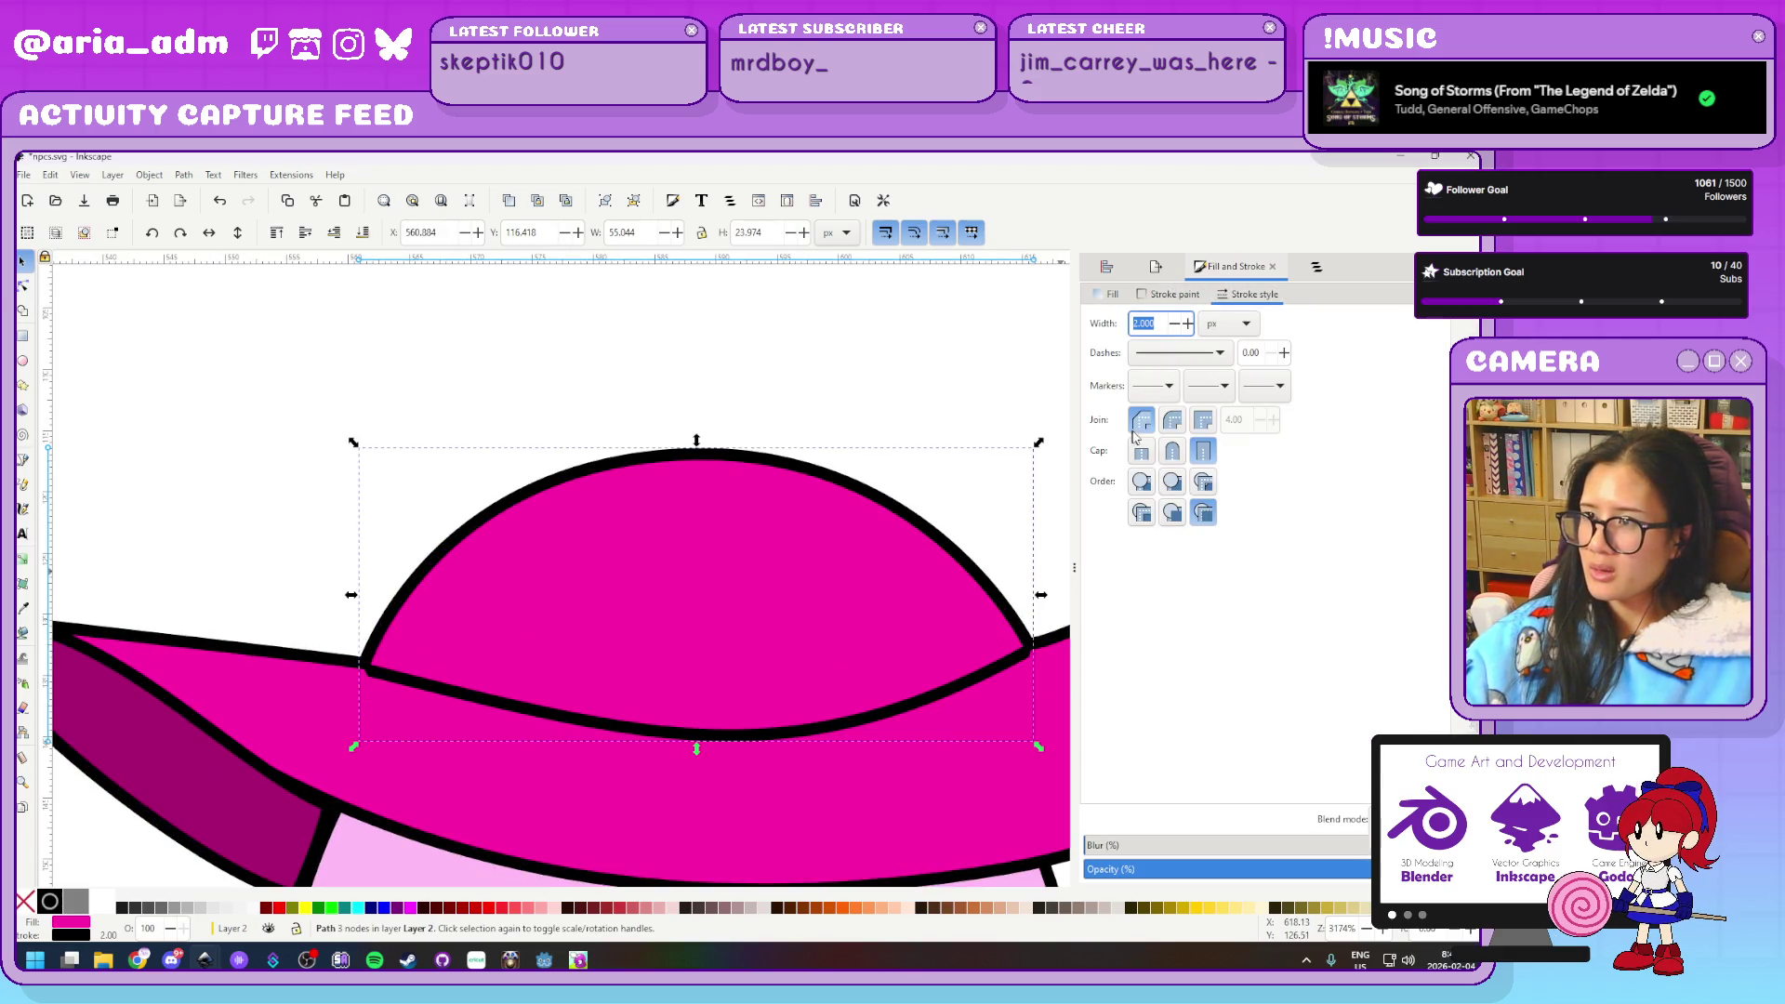
click(1205, 421)
Move the dome's two corner nodes so the dome meets the brim cleanly
key(n)
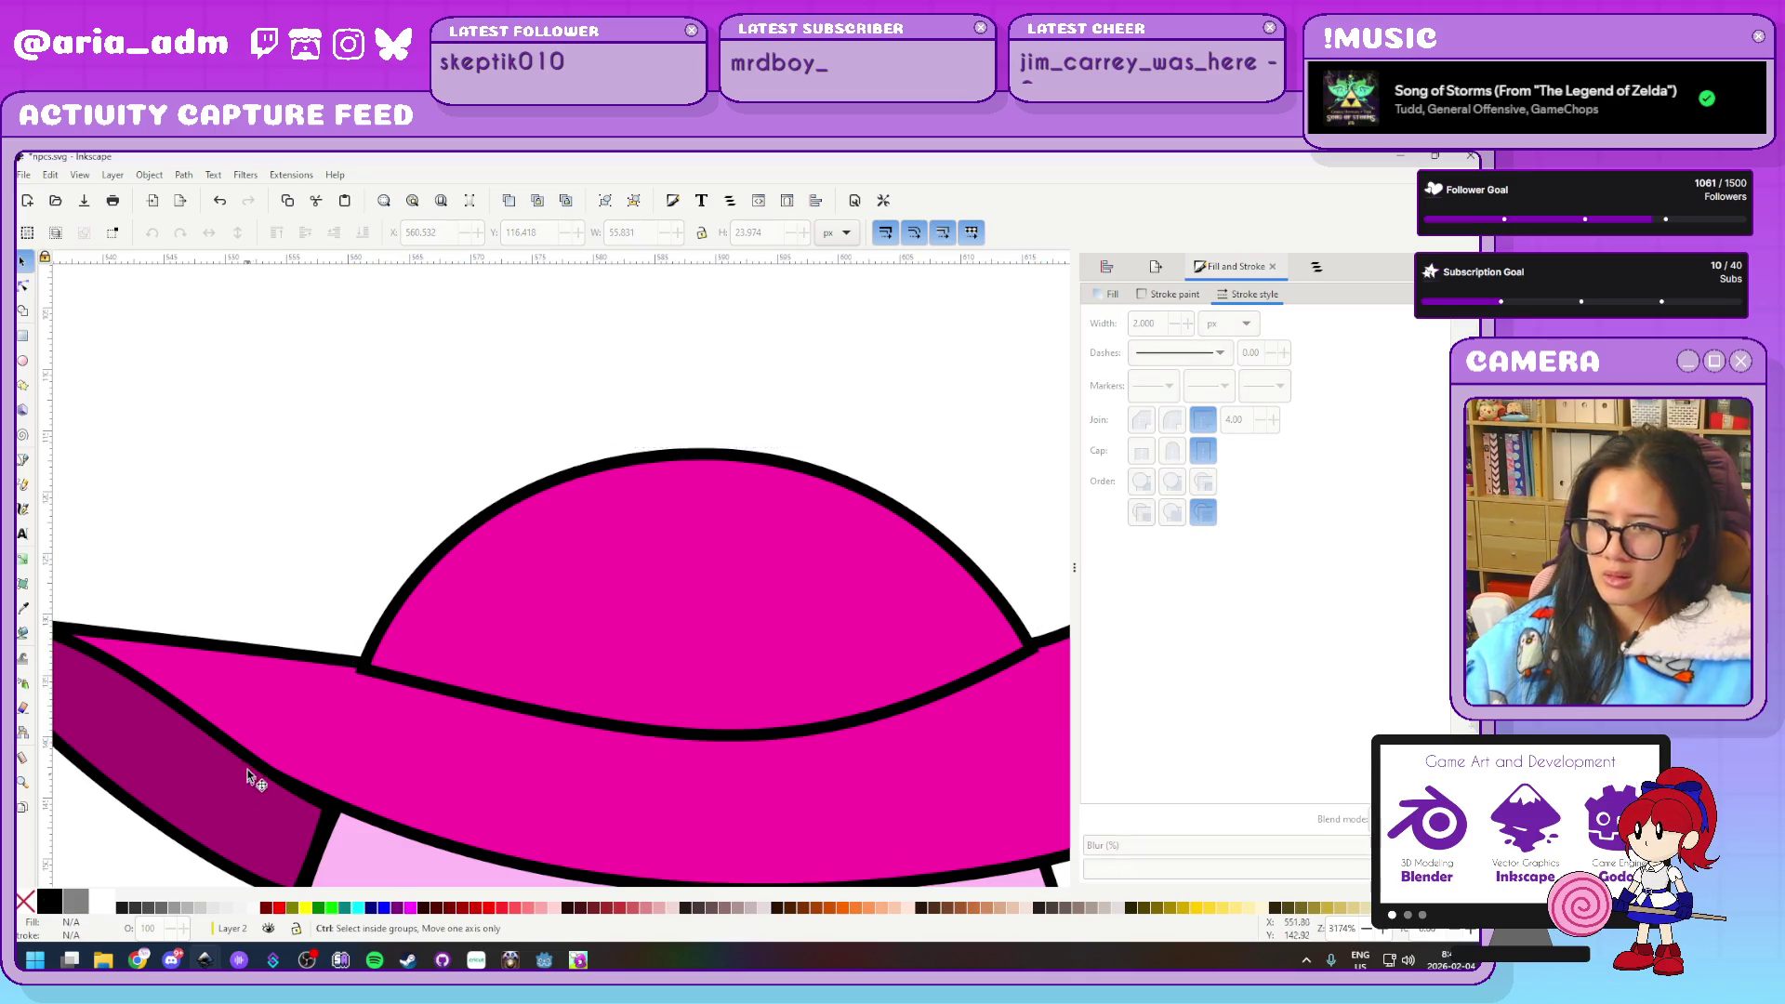
scroll(281, 644, up, 2)
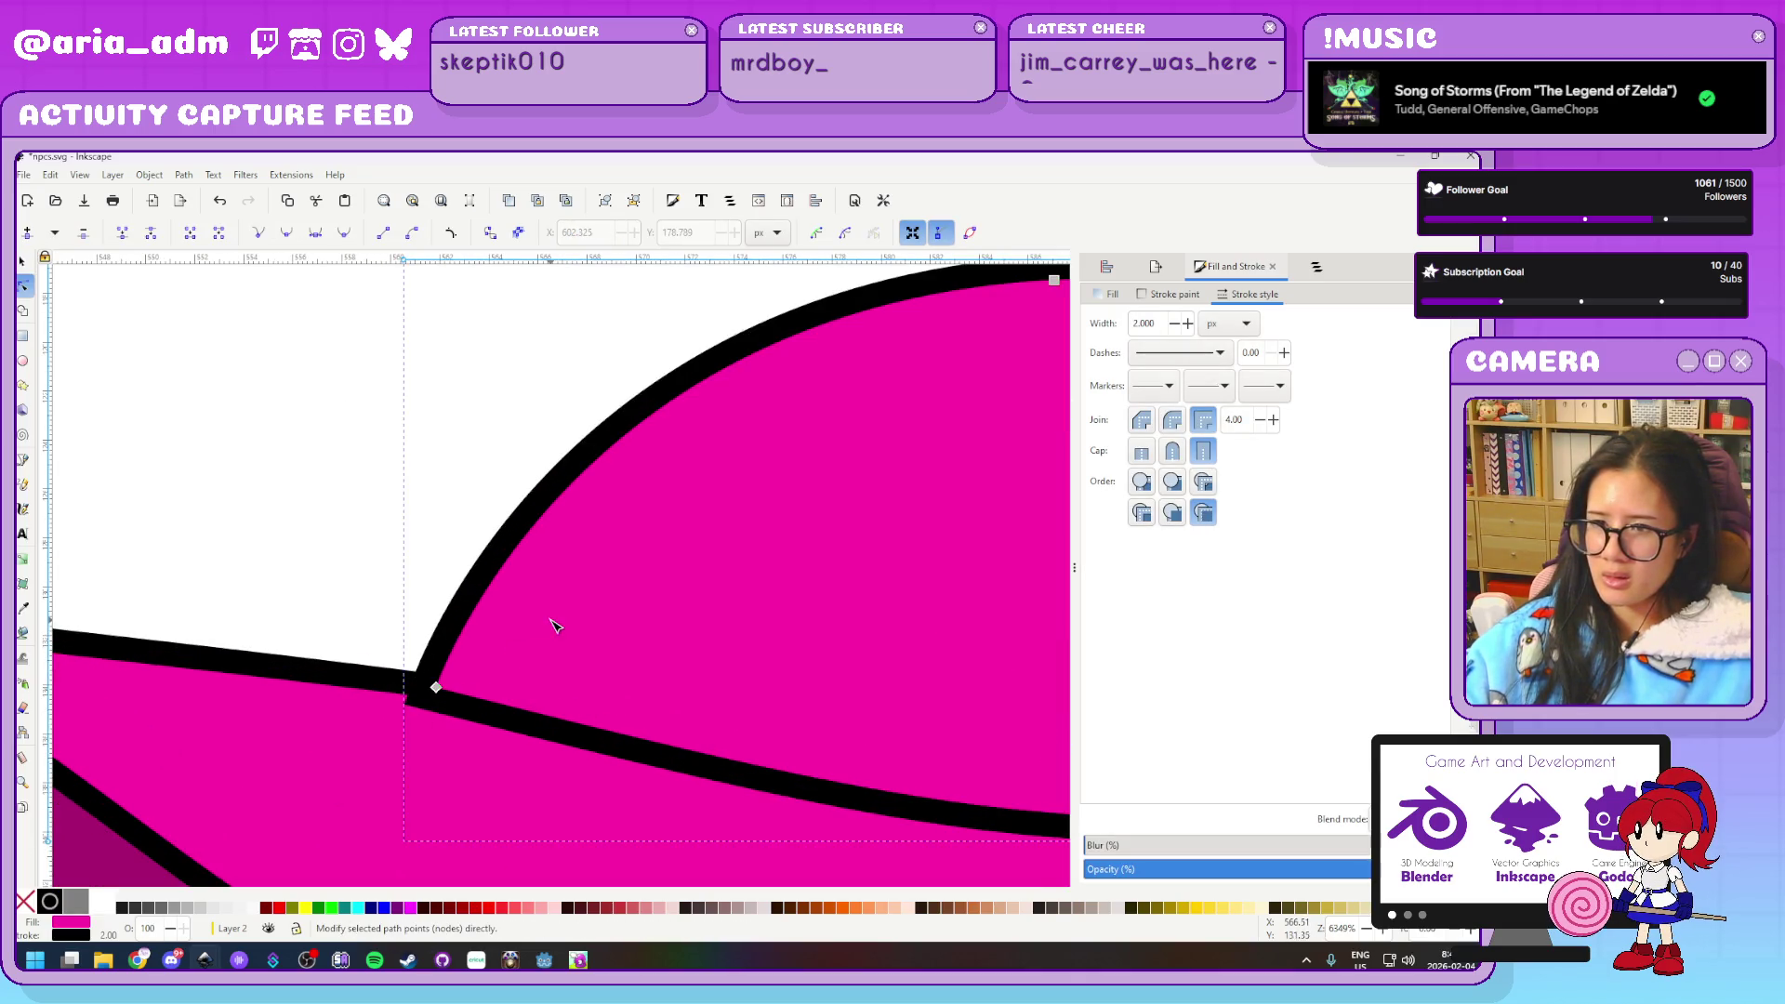
click(444, 692)
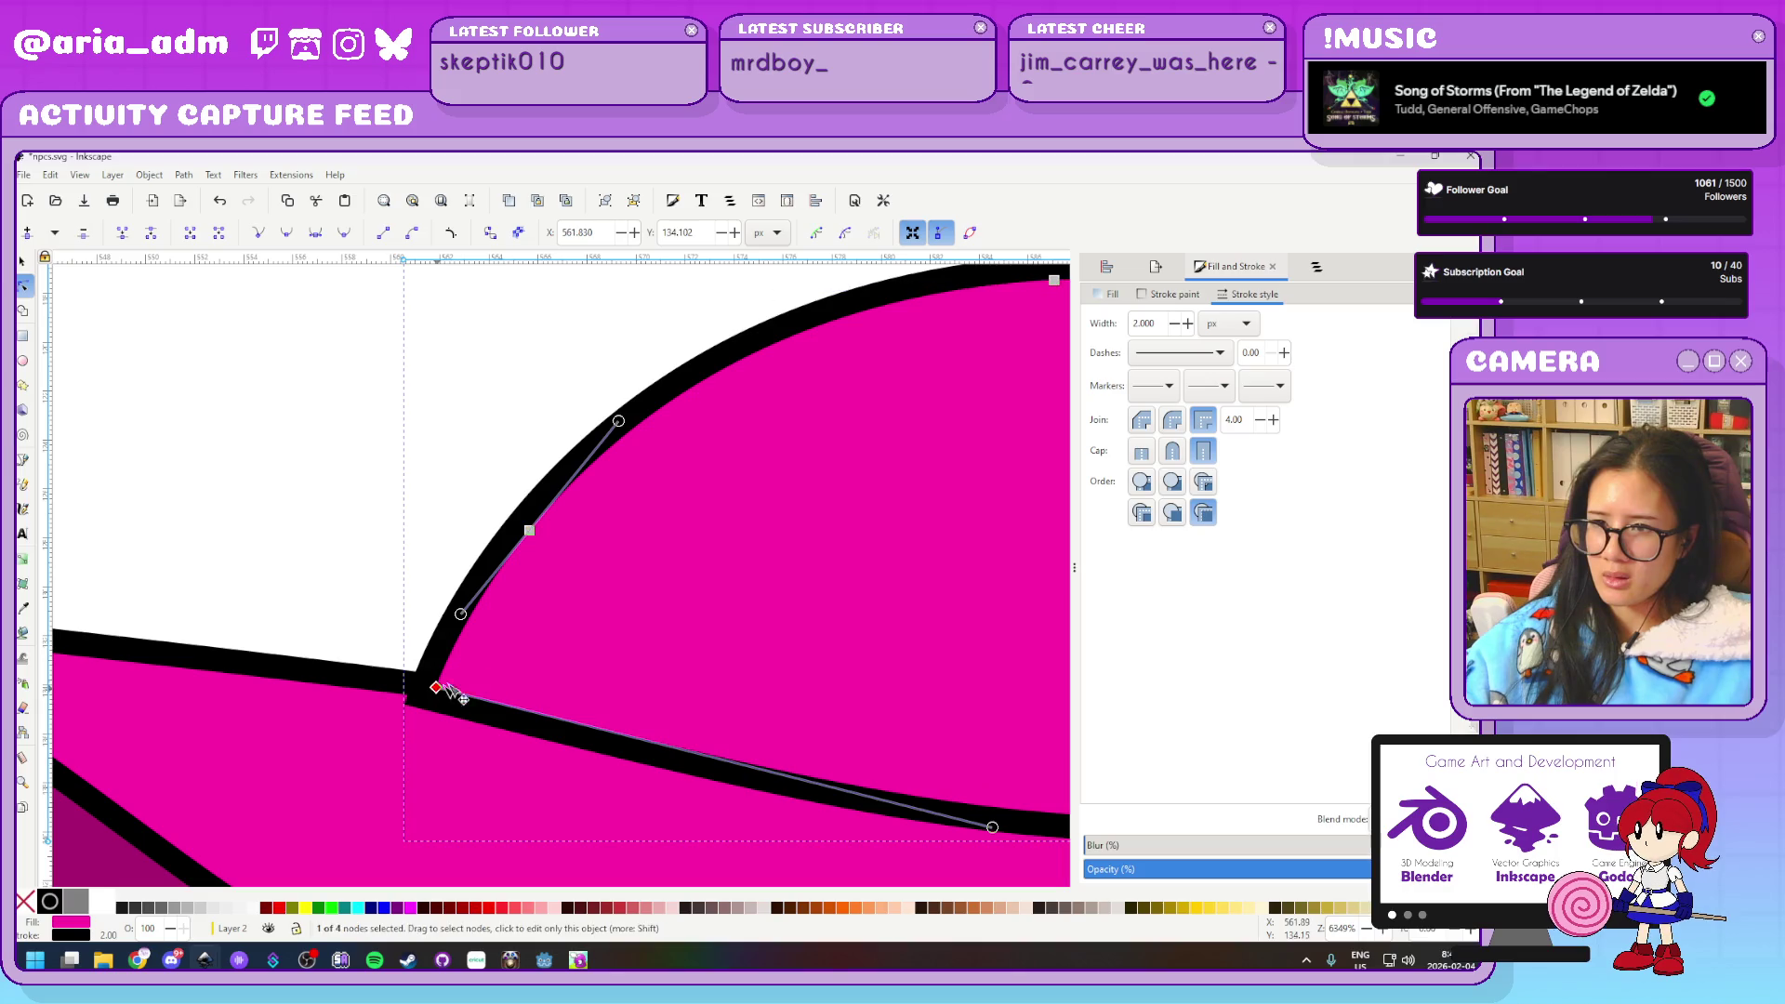
drag(441, 693, 460, 619)
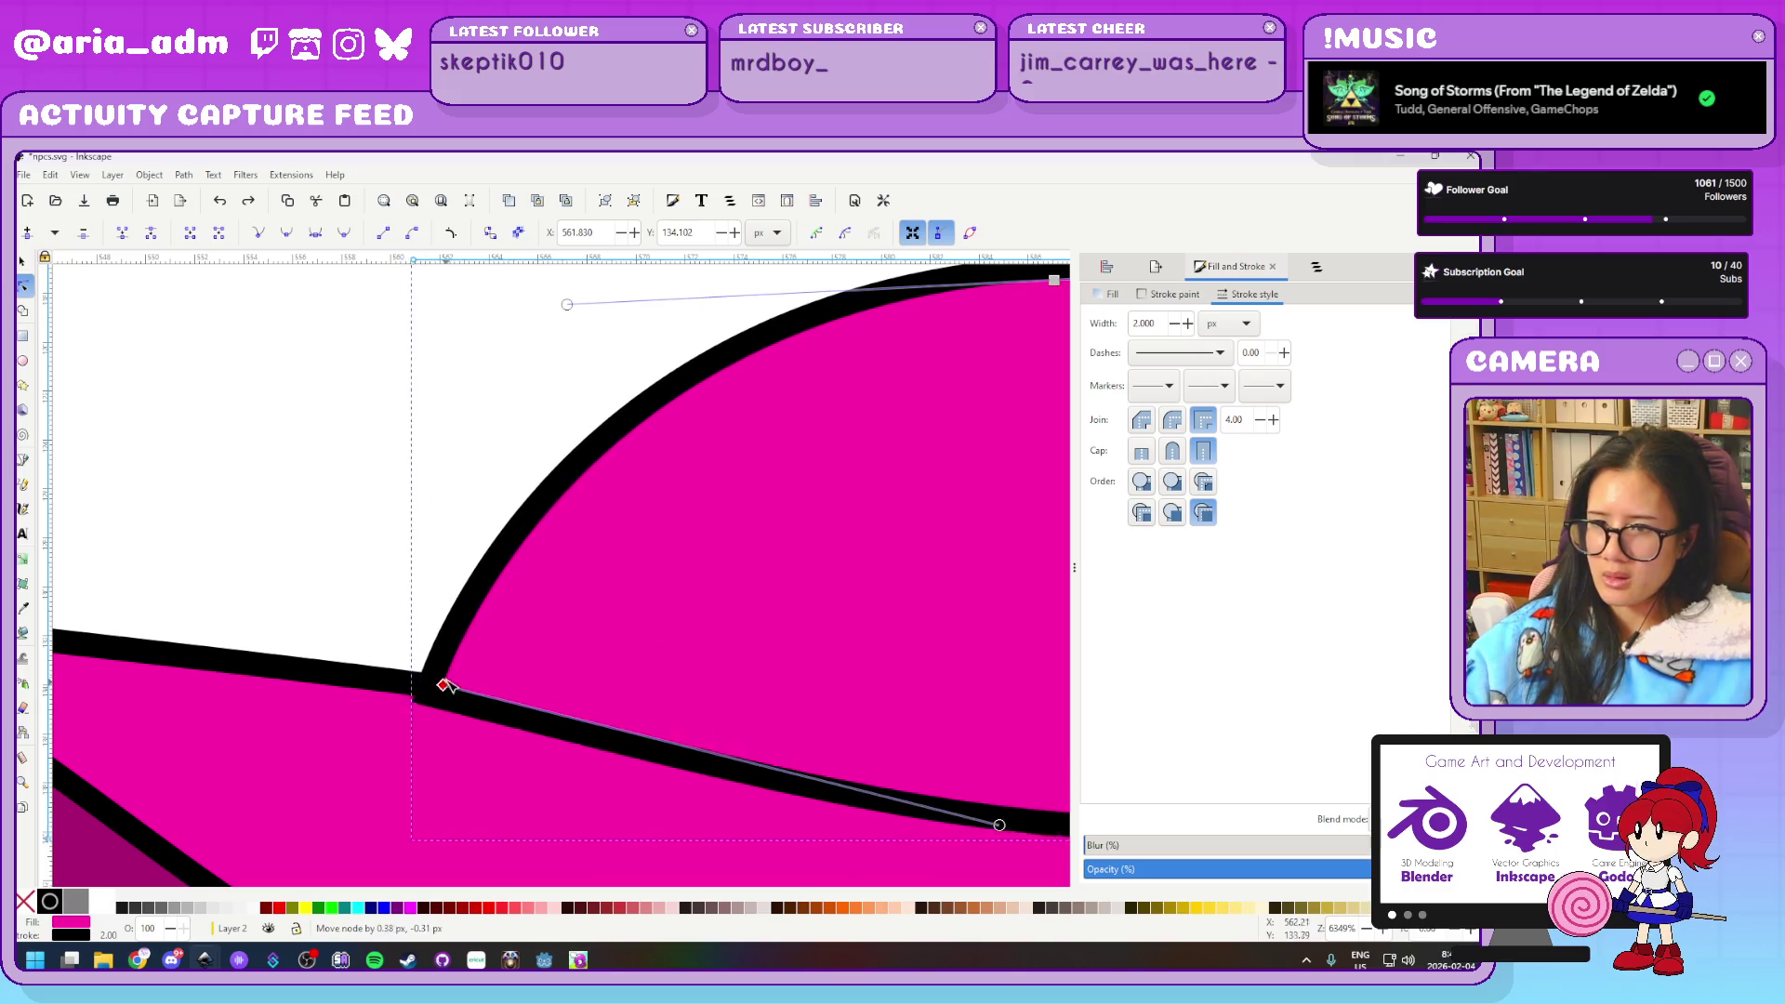
scroll(267, 737, down, 4)
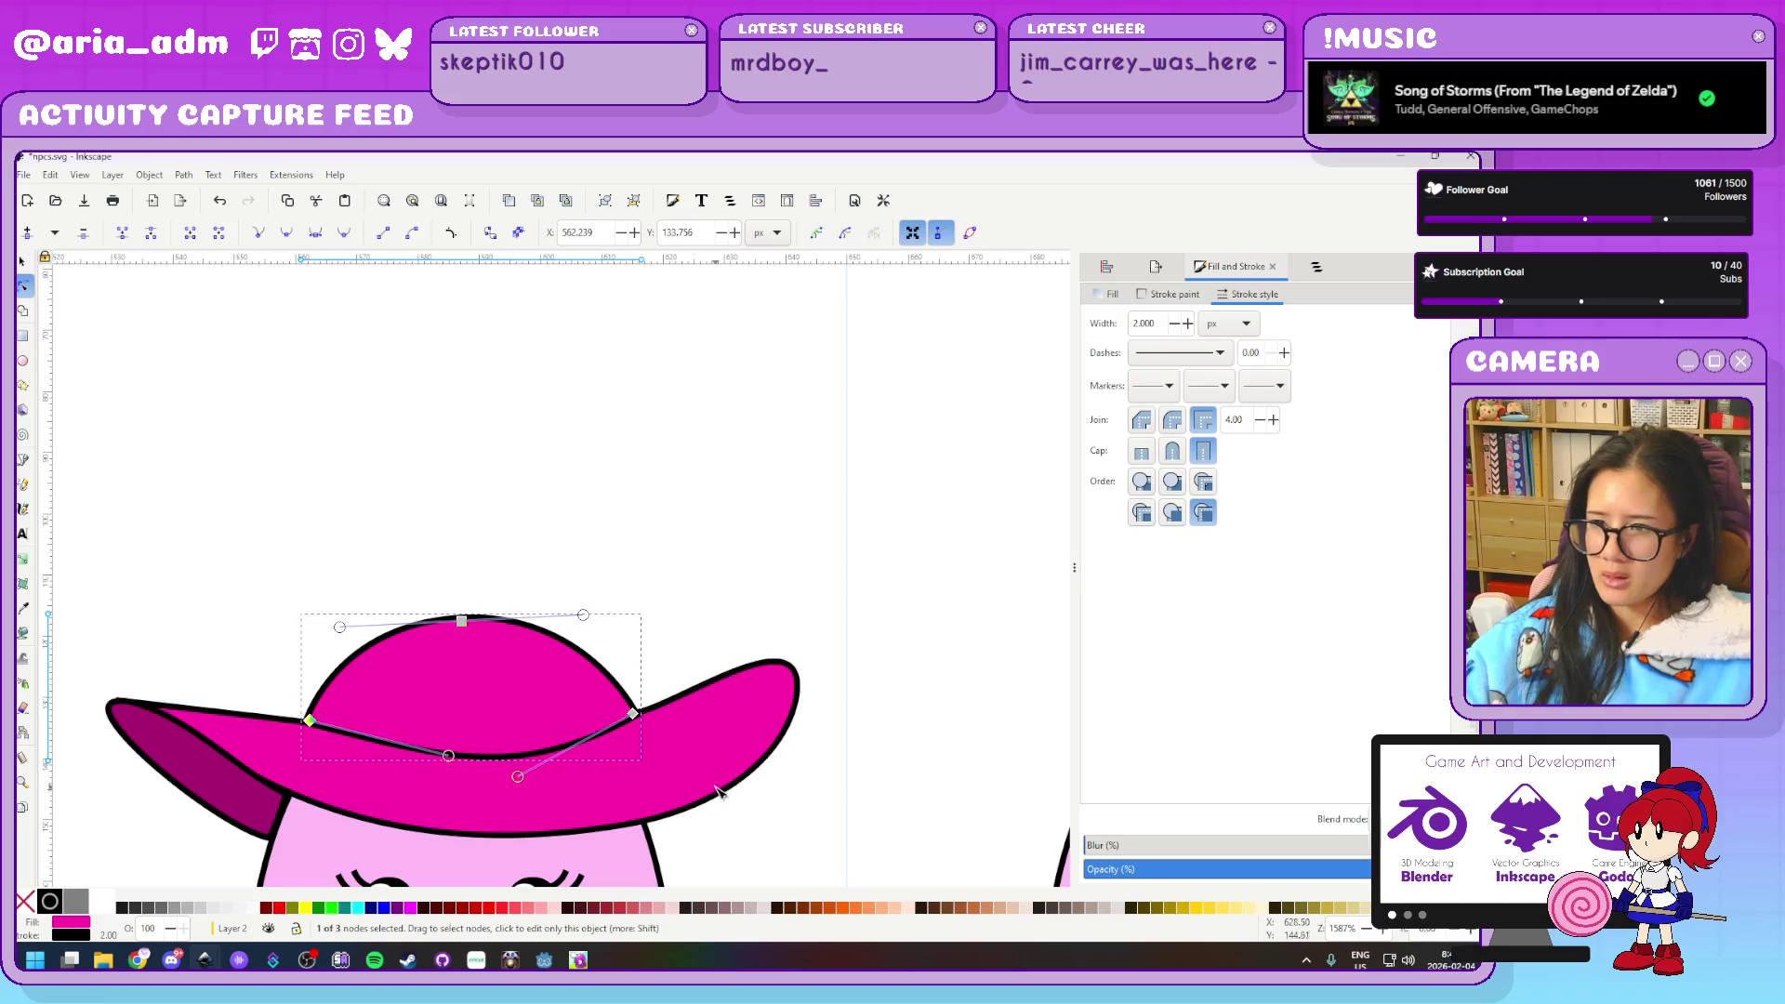
scroll(626, 741, up, 7)
scroll(478, 411, up, 7)
scroll(426, 521, up, 3)
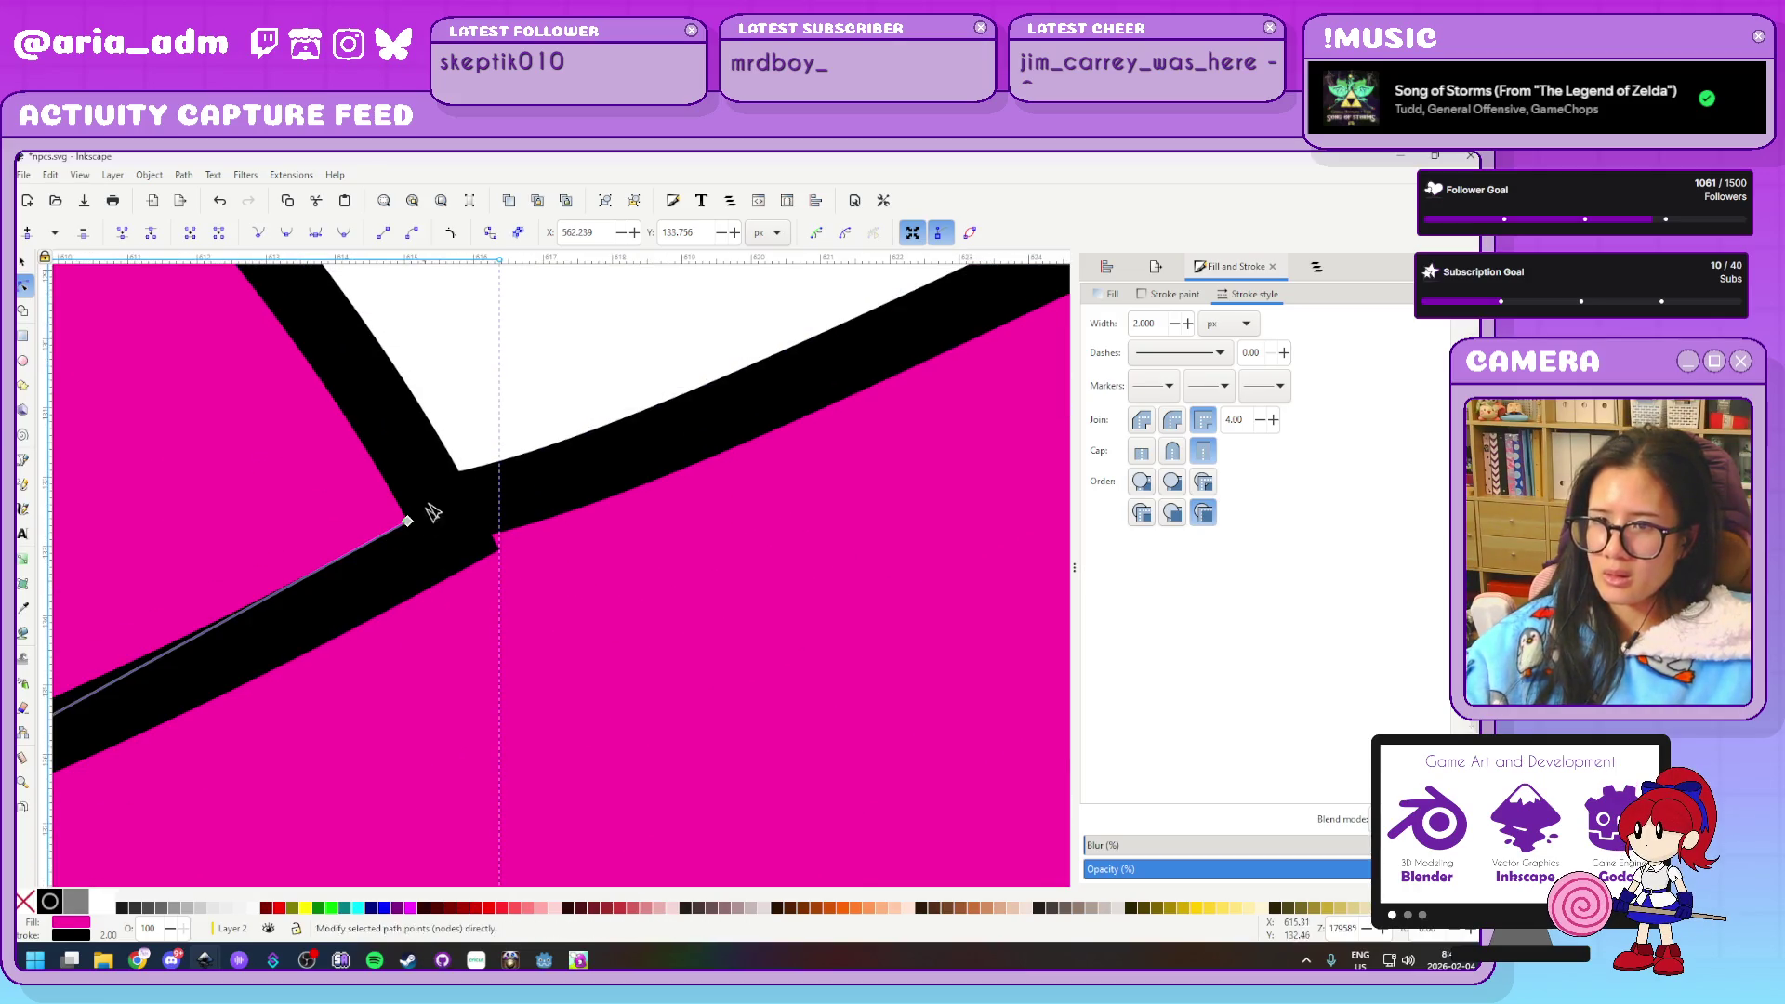
click(409, 522)
drag(407, 477, 403, 505)
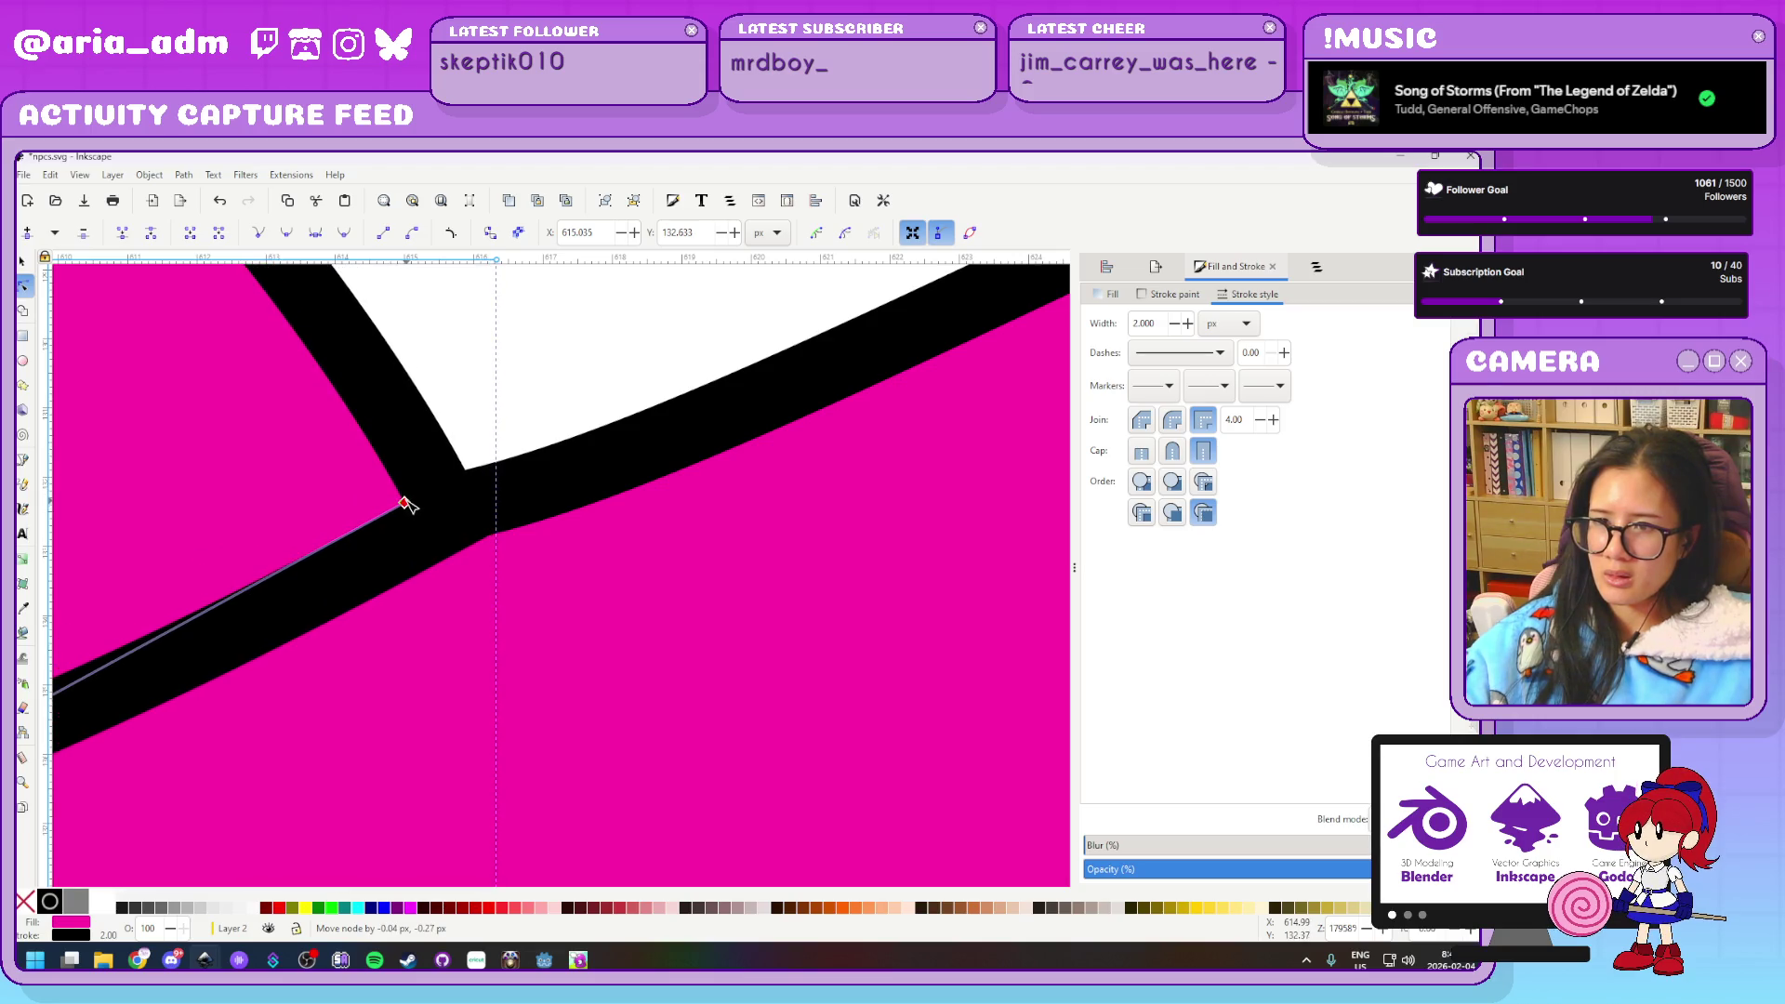
scroll(809, 612, down, 10)
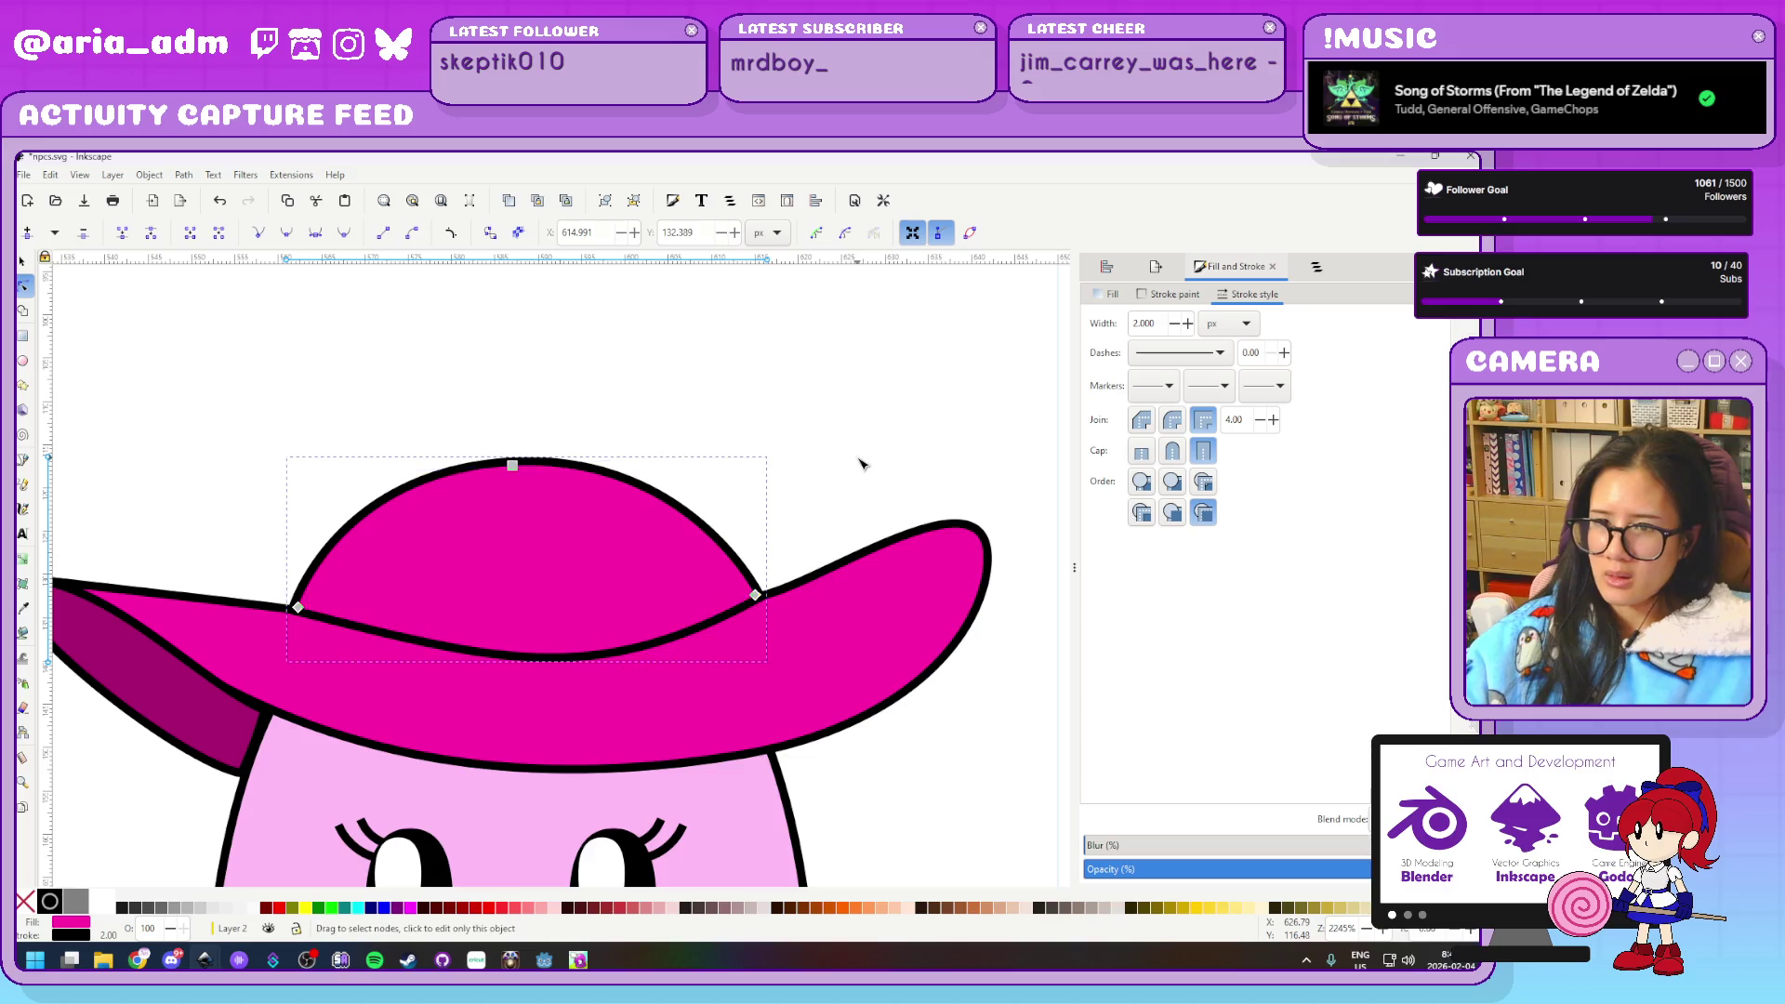
click(861, 463)
scroll(862, 463, down, 2)
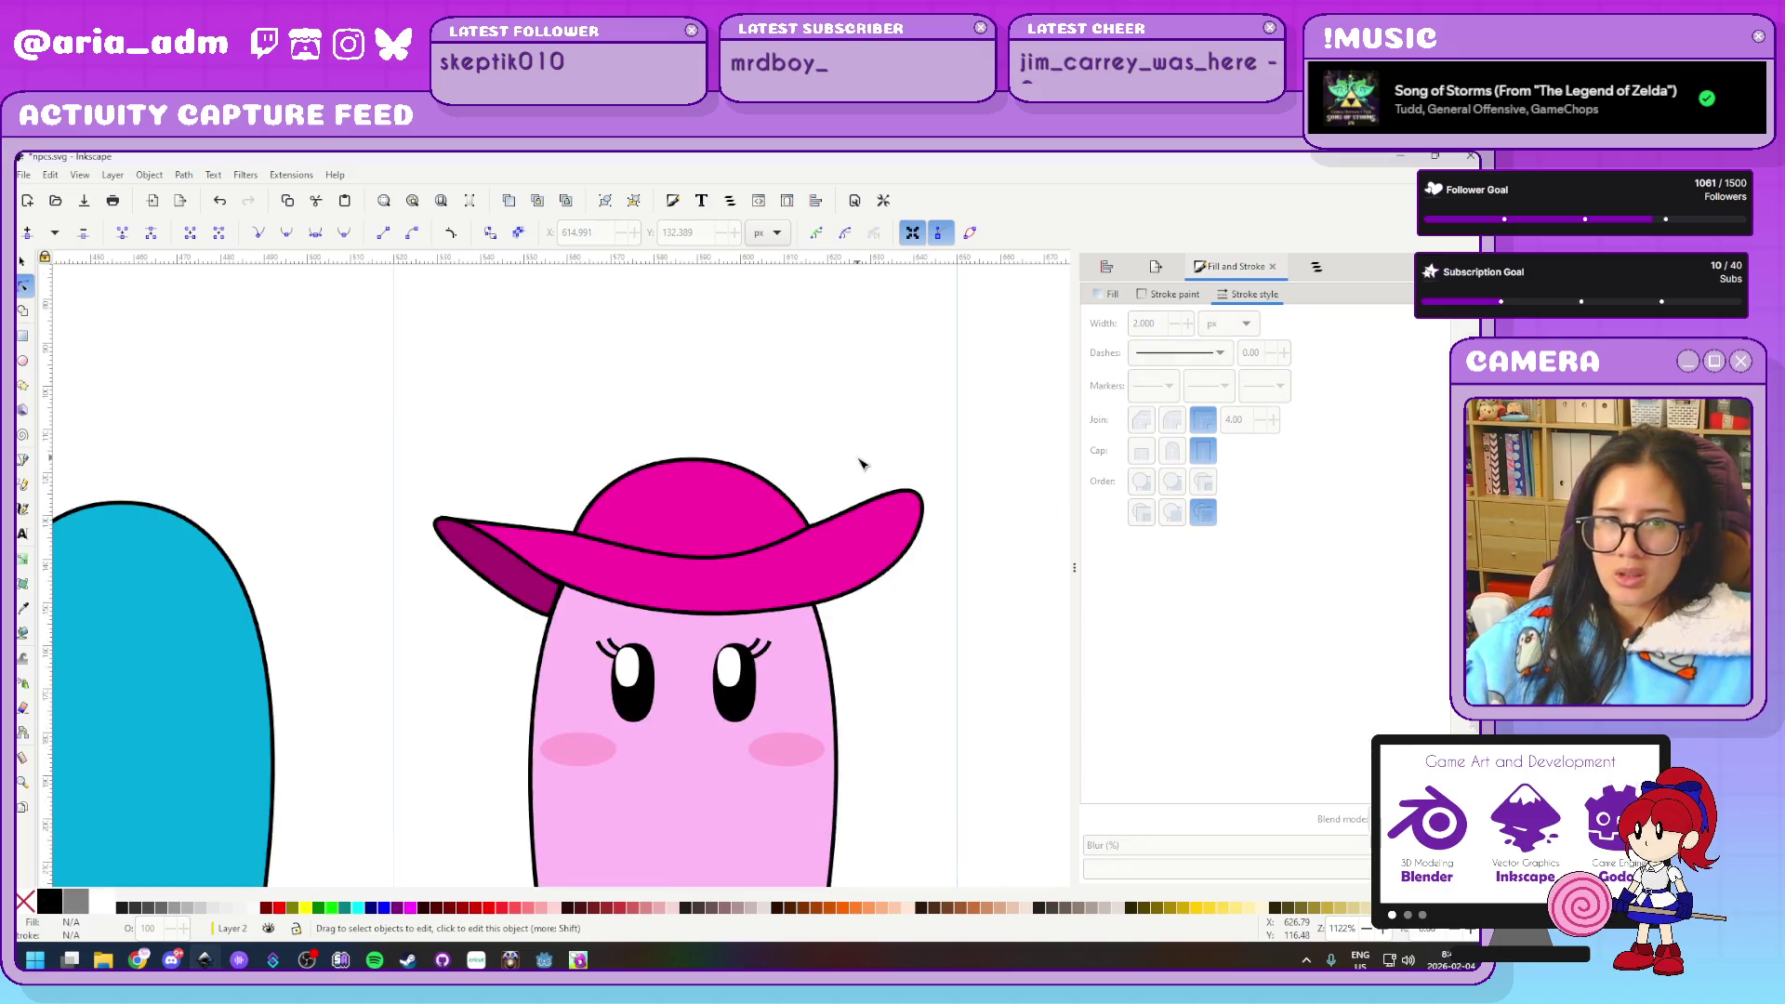
scroll(861, 463, up, 2)
scroll(861, 463, down, 2)
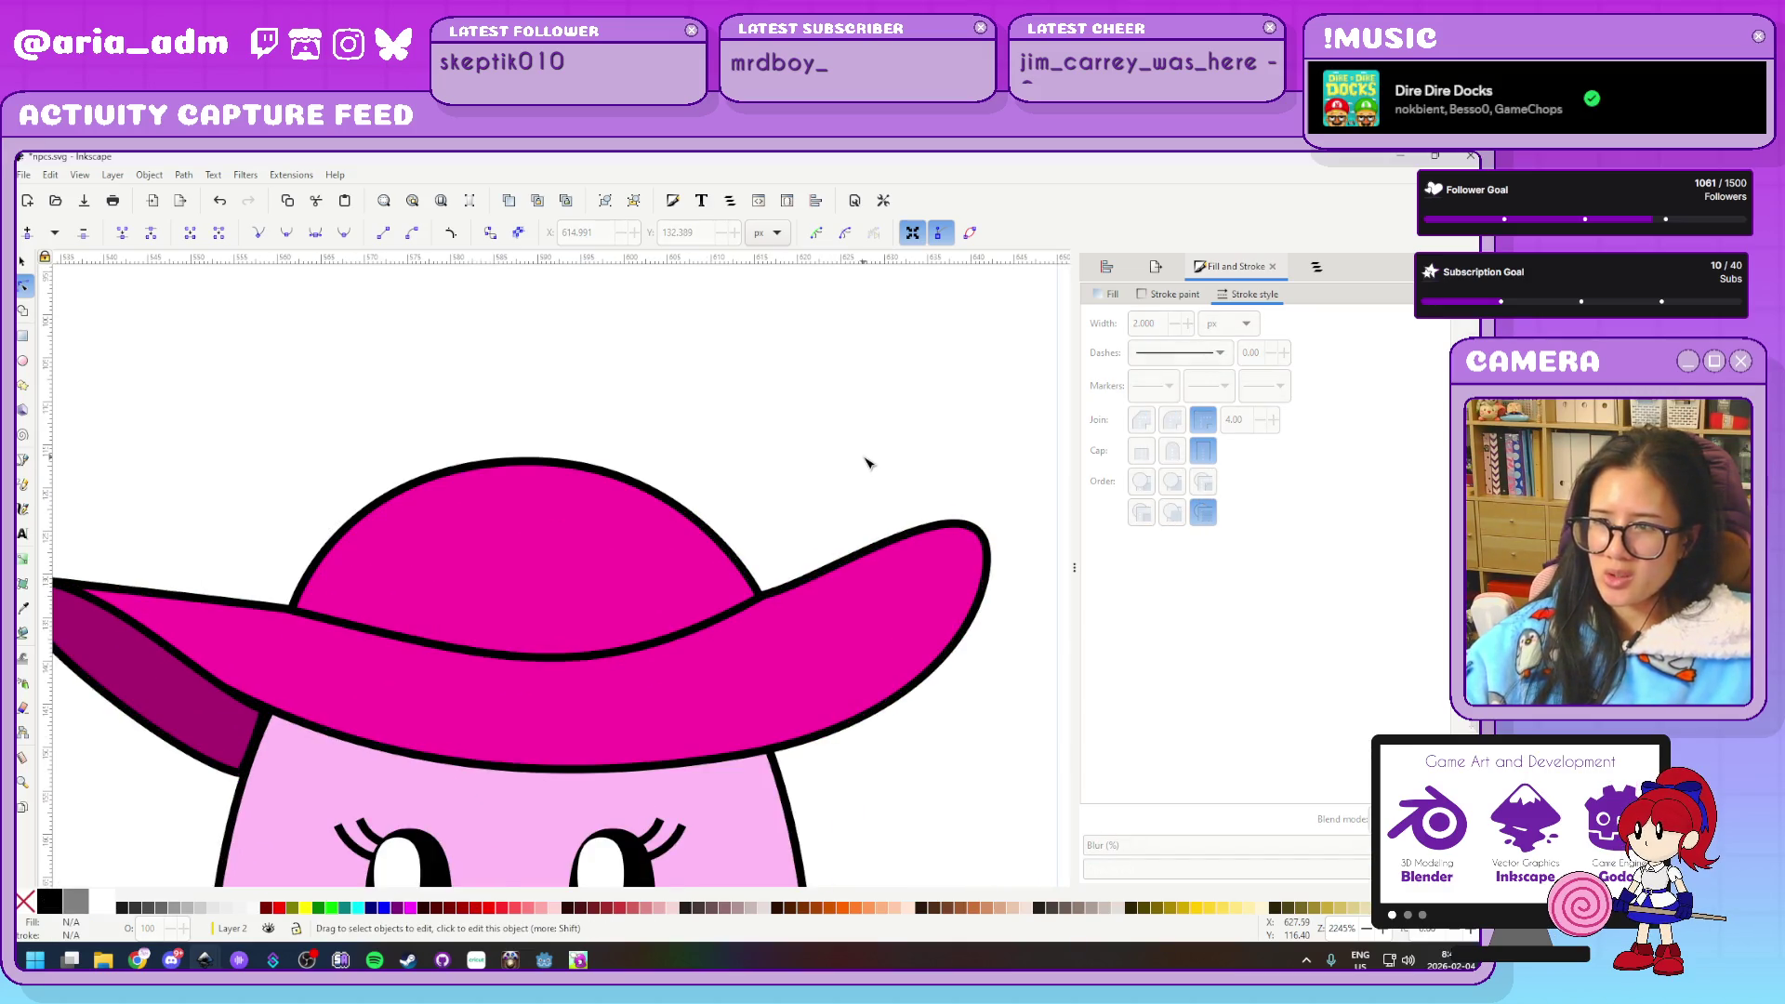
scroll(846, 484, down, 1)
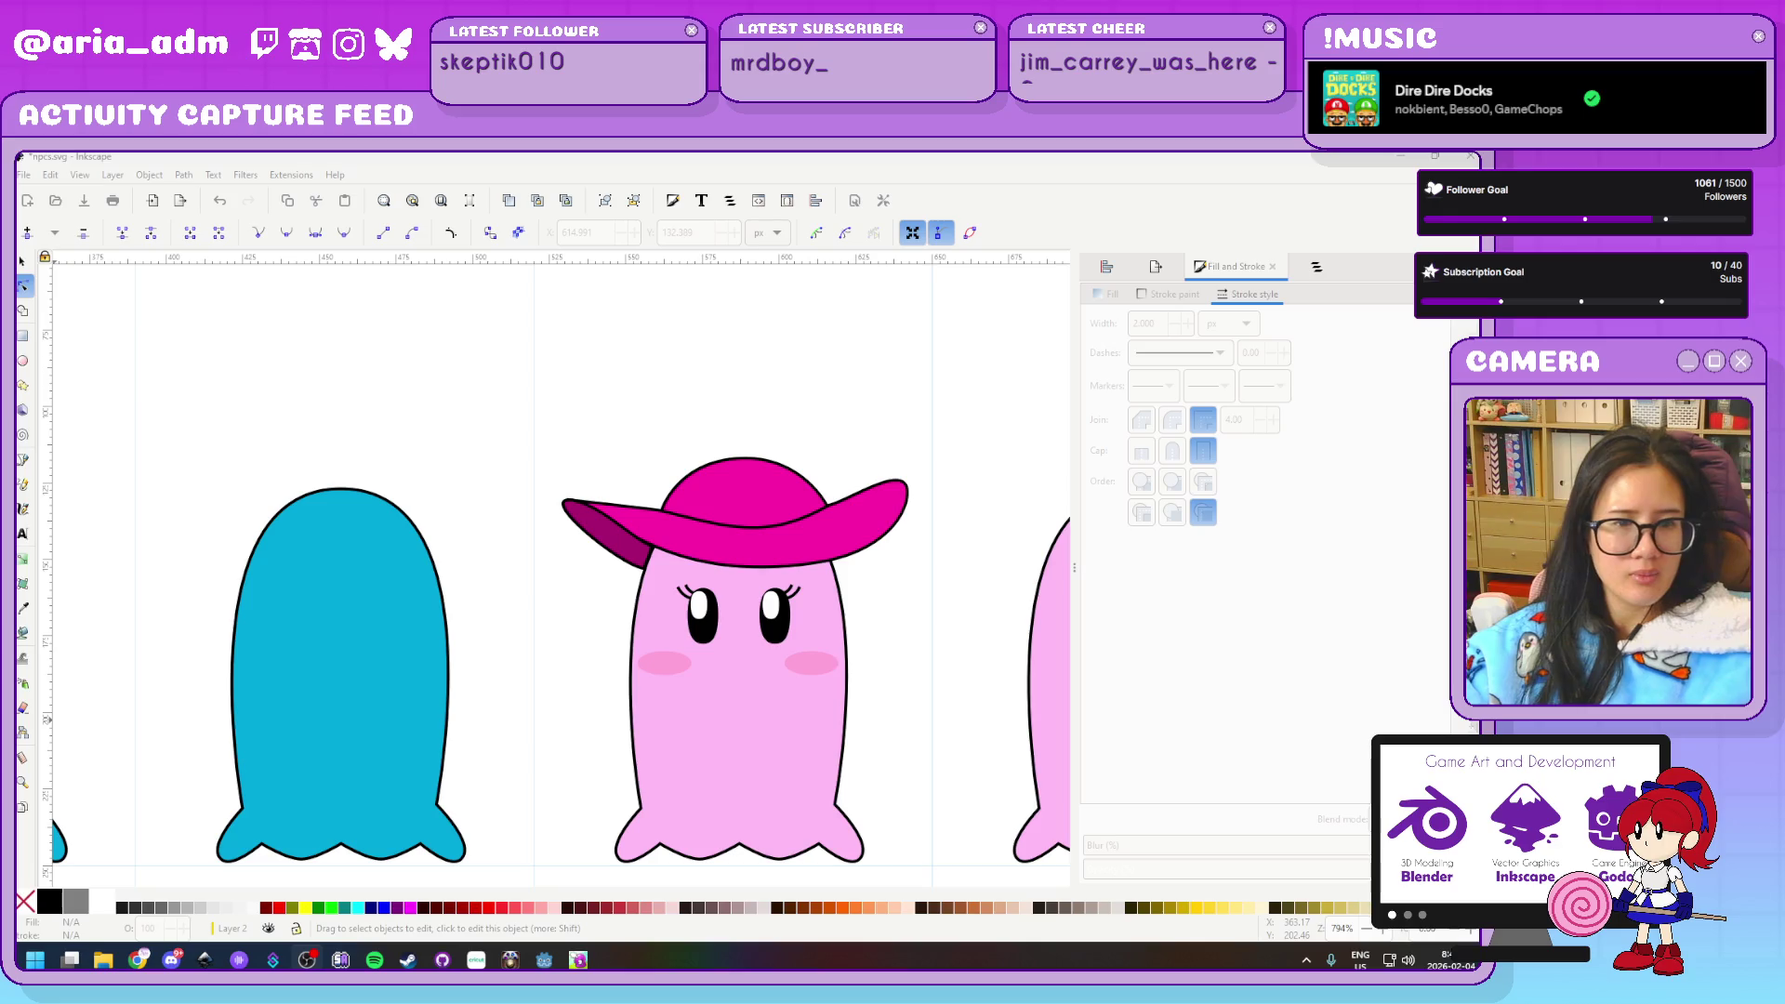
ctrl+scroll(923, 768, down, 5)
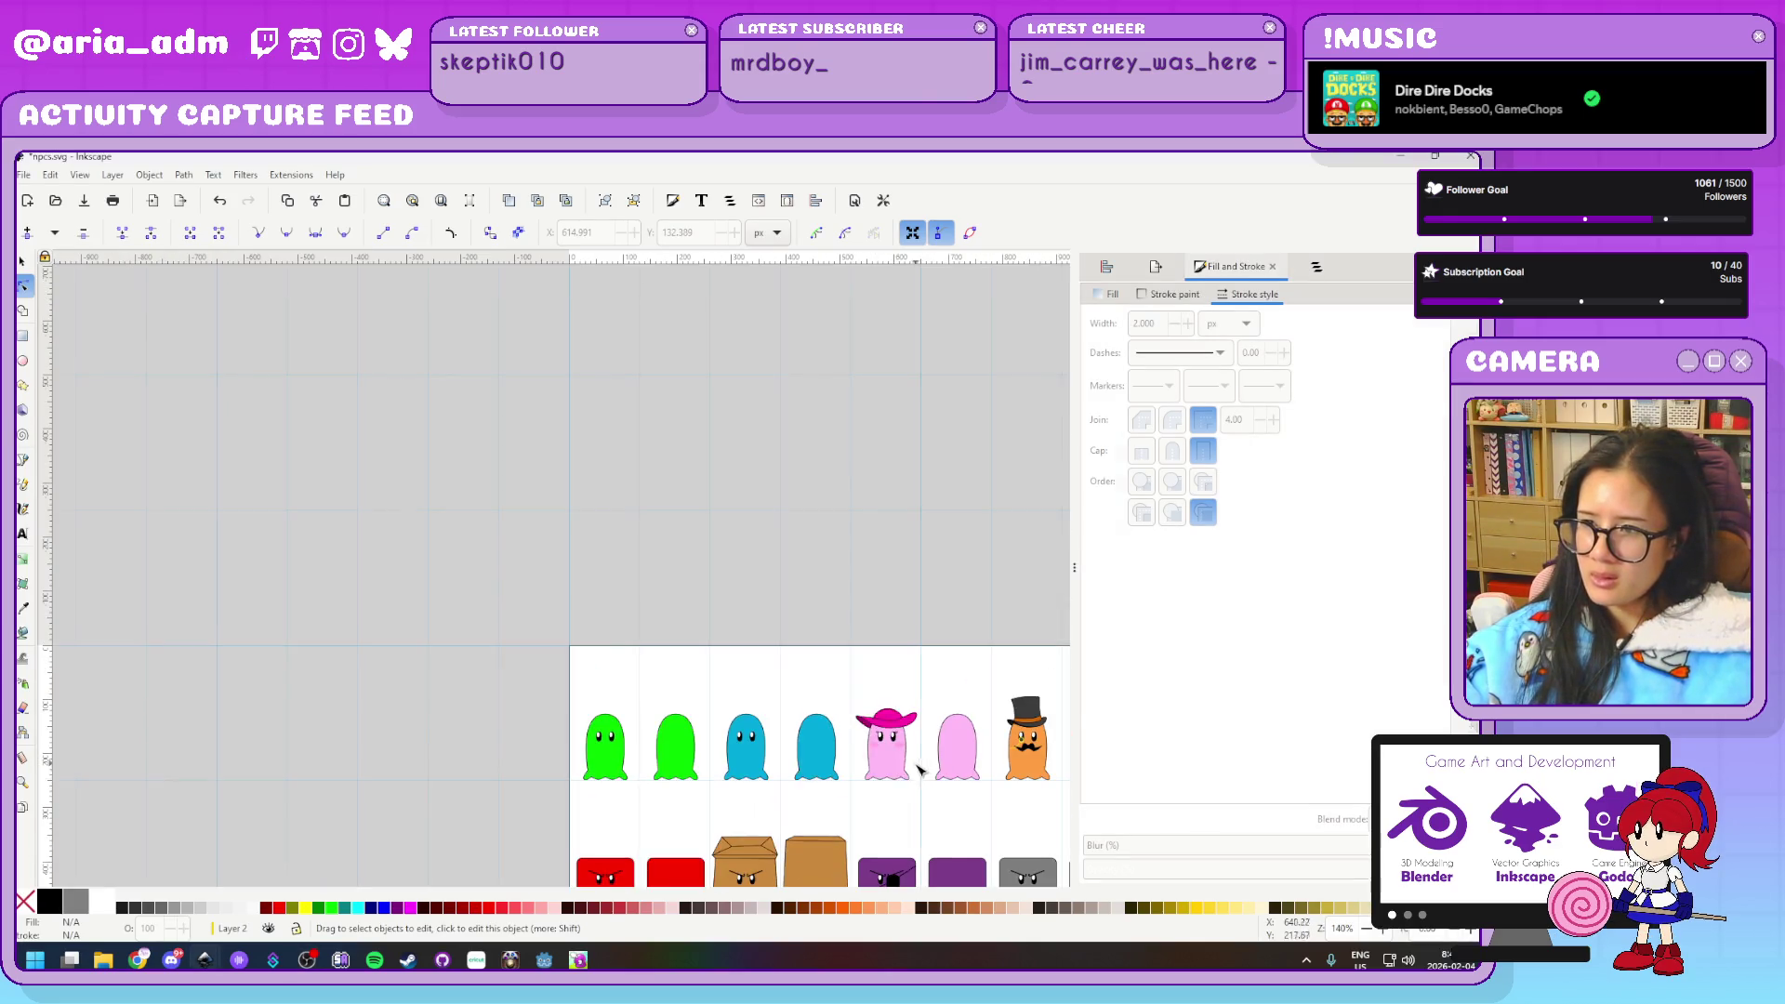
ctrl+scroll(1000, 828, up, 3)
ctrl+scroll(749, 797, up, 1)
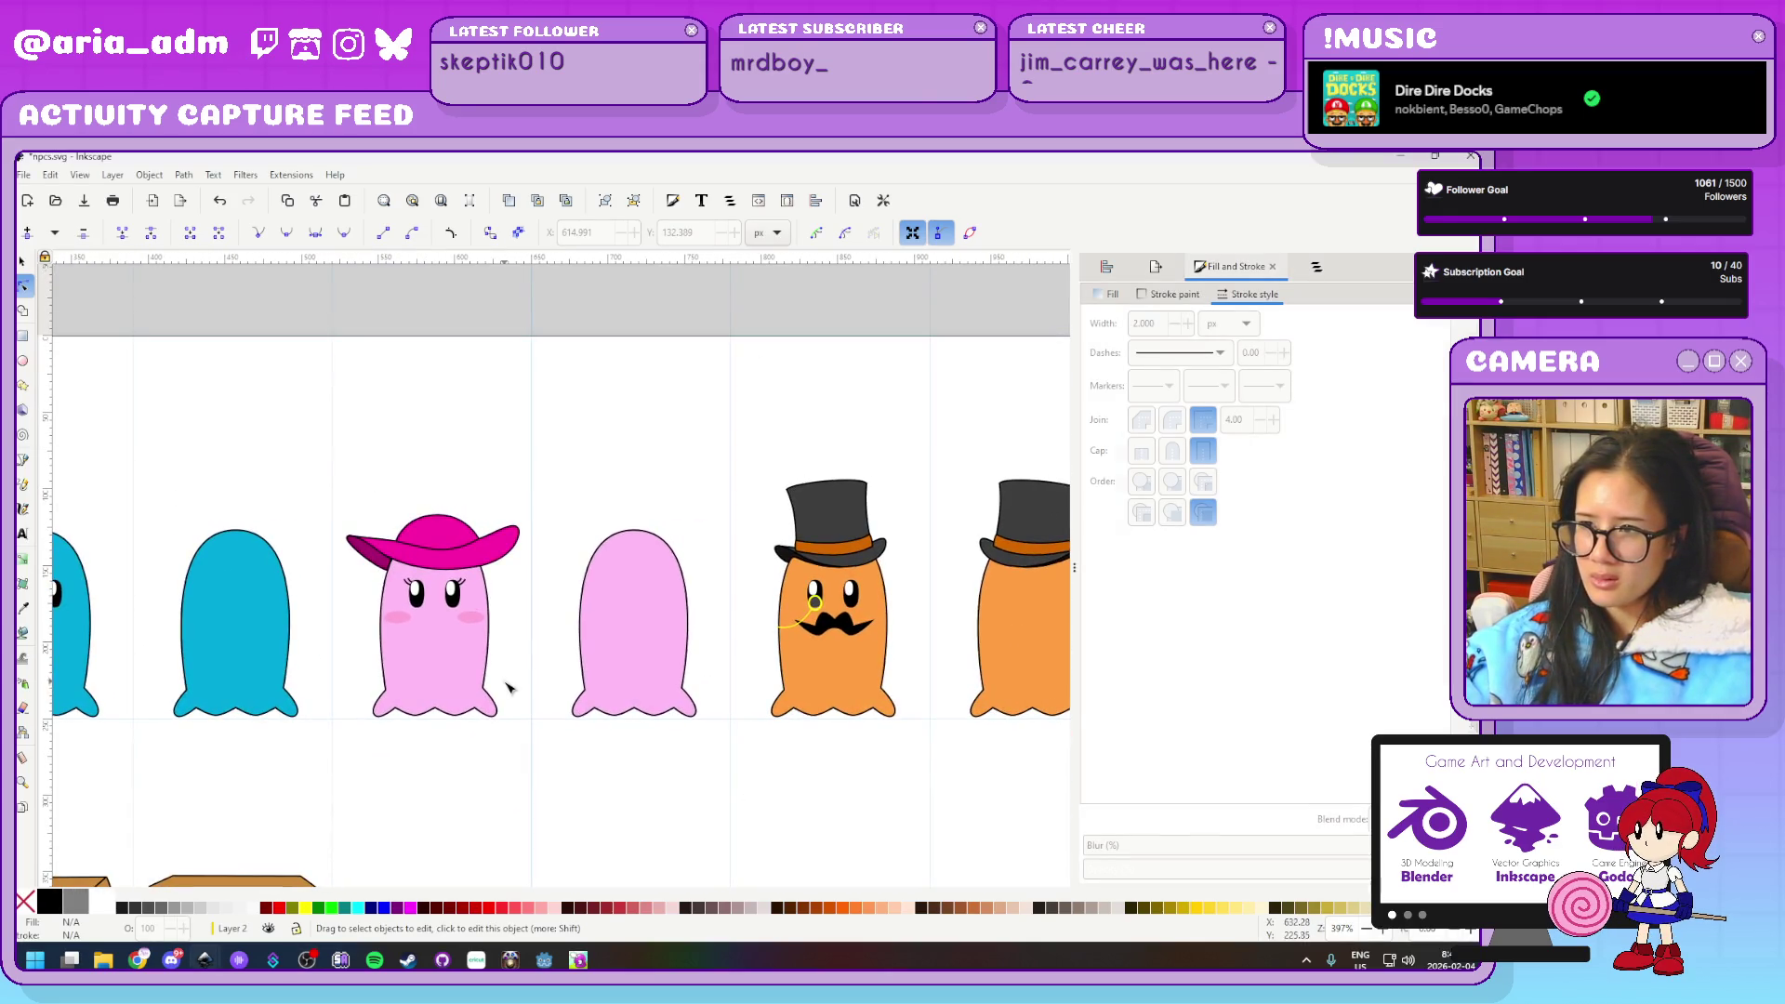
ctrl+scroll(537, 719, up, 2)
key(s)
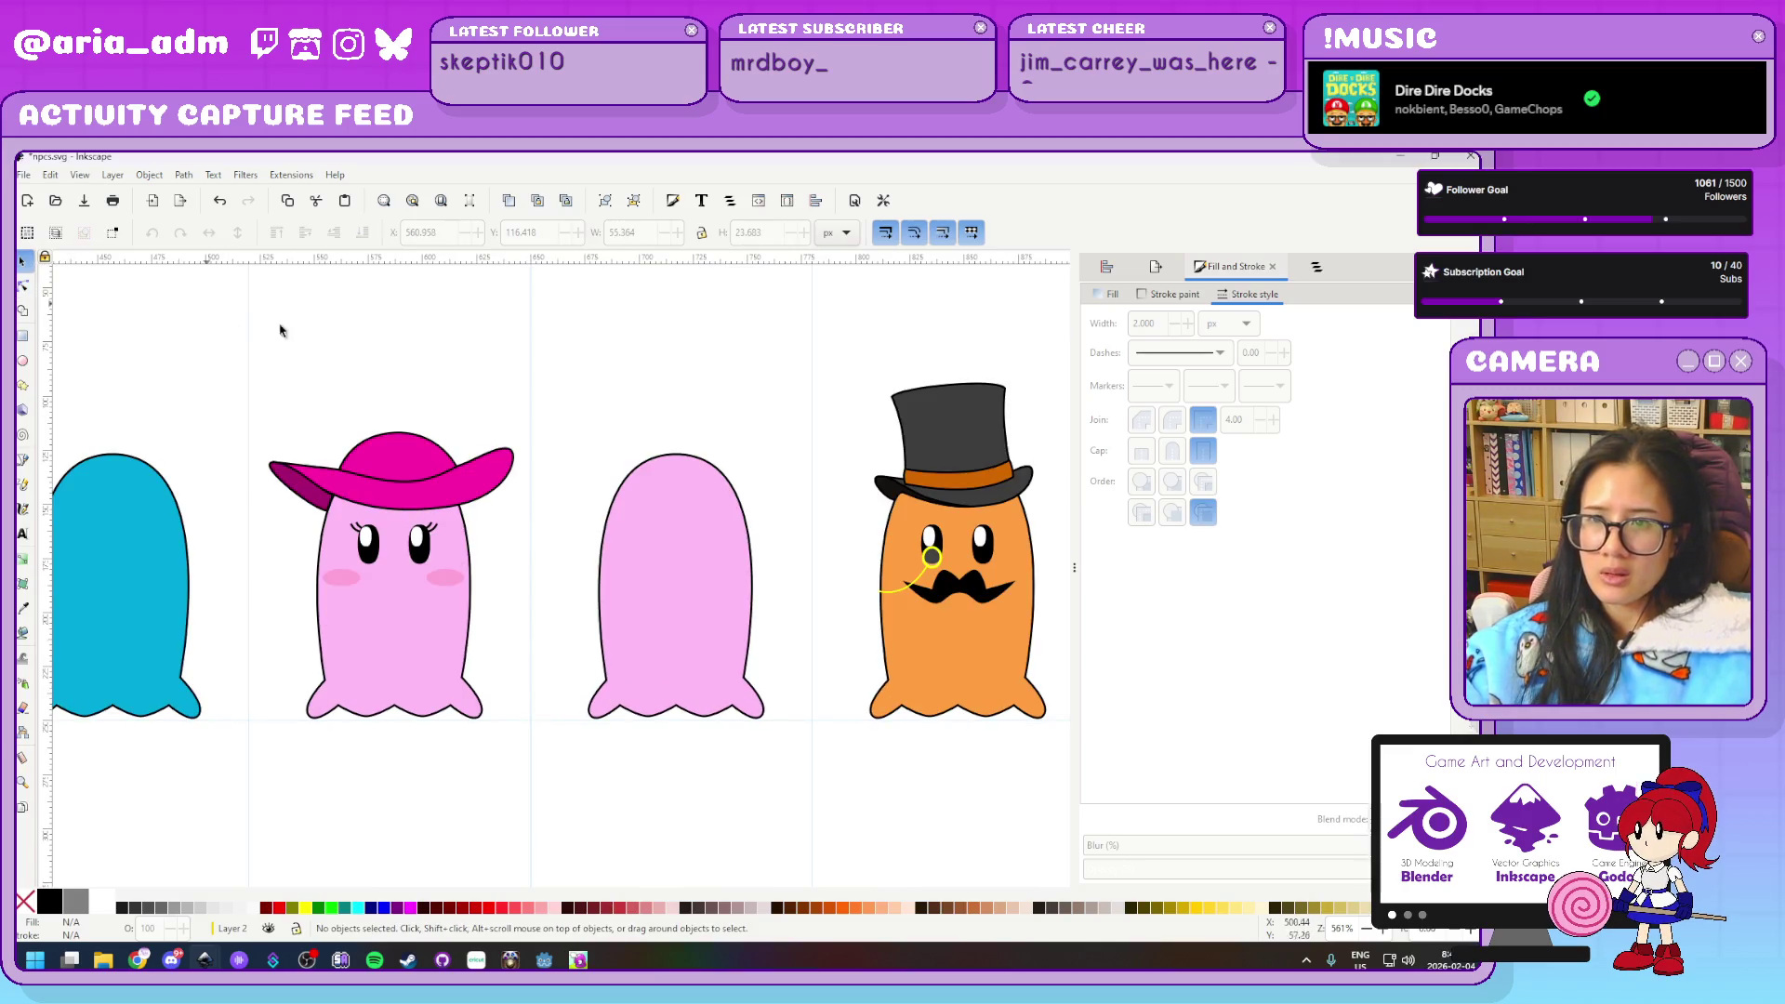
ctrl+scroll(383, 381, up, 3)
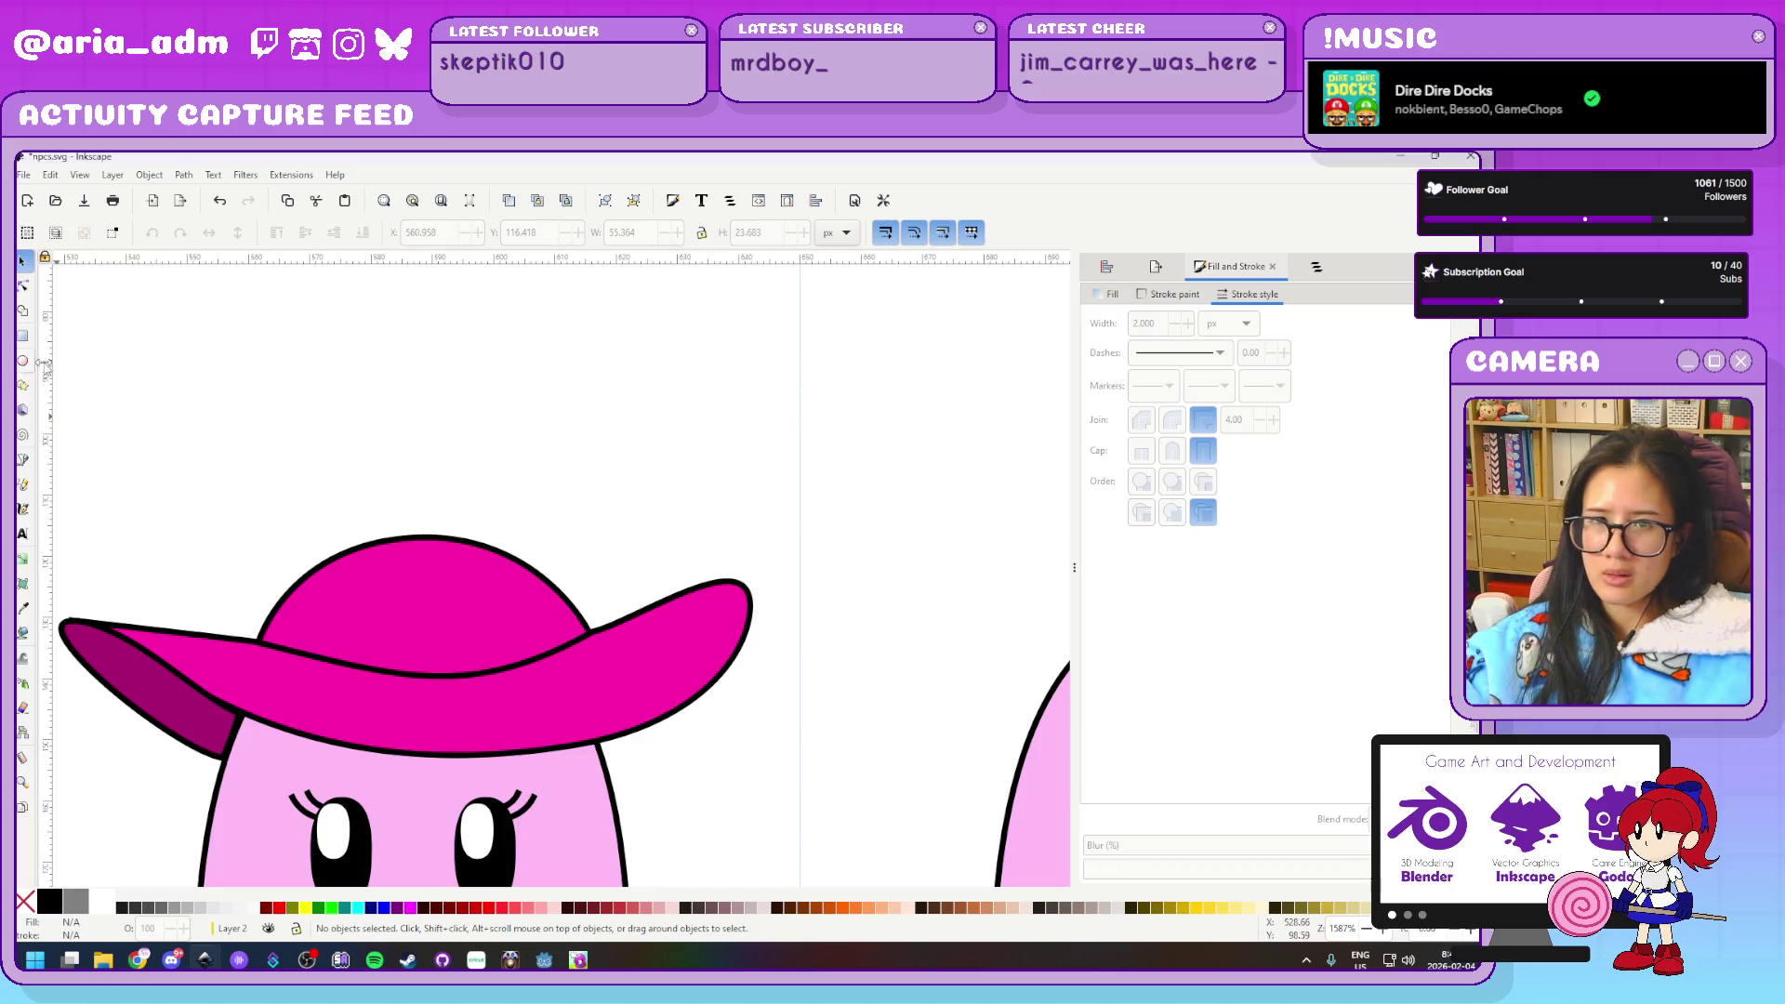
click(23, 458)
Draw a closed band shape across the hat from the brim's left edge to its right edge
ctrl+scroll(253, 553, up, 1)
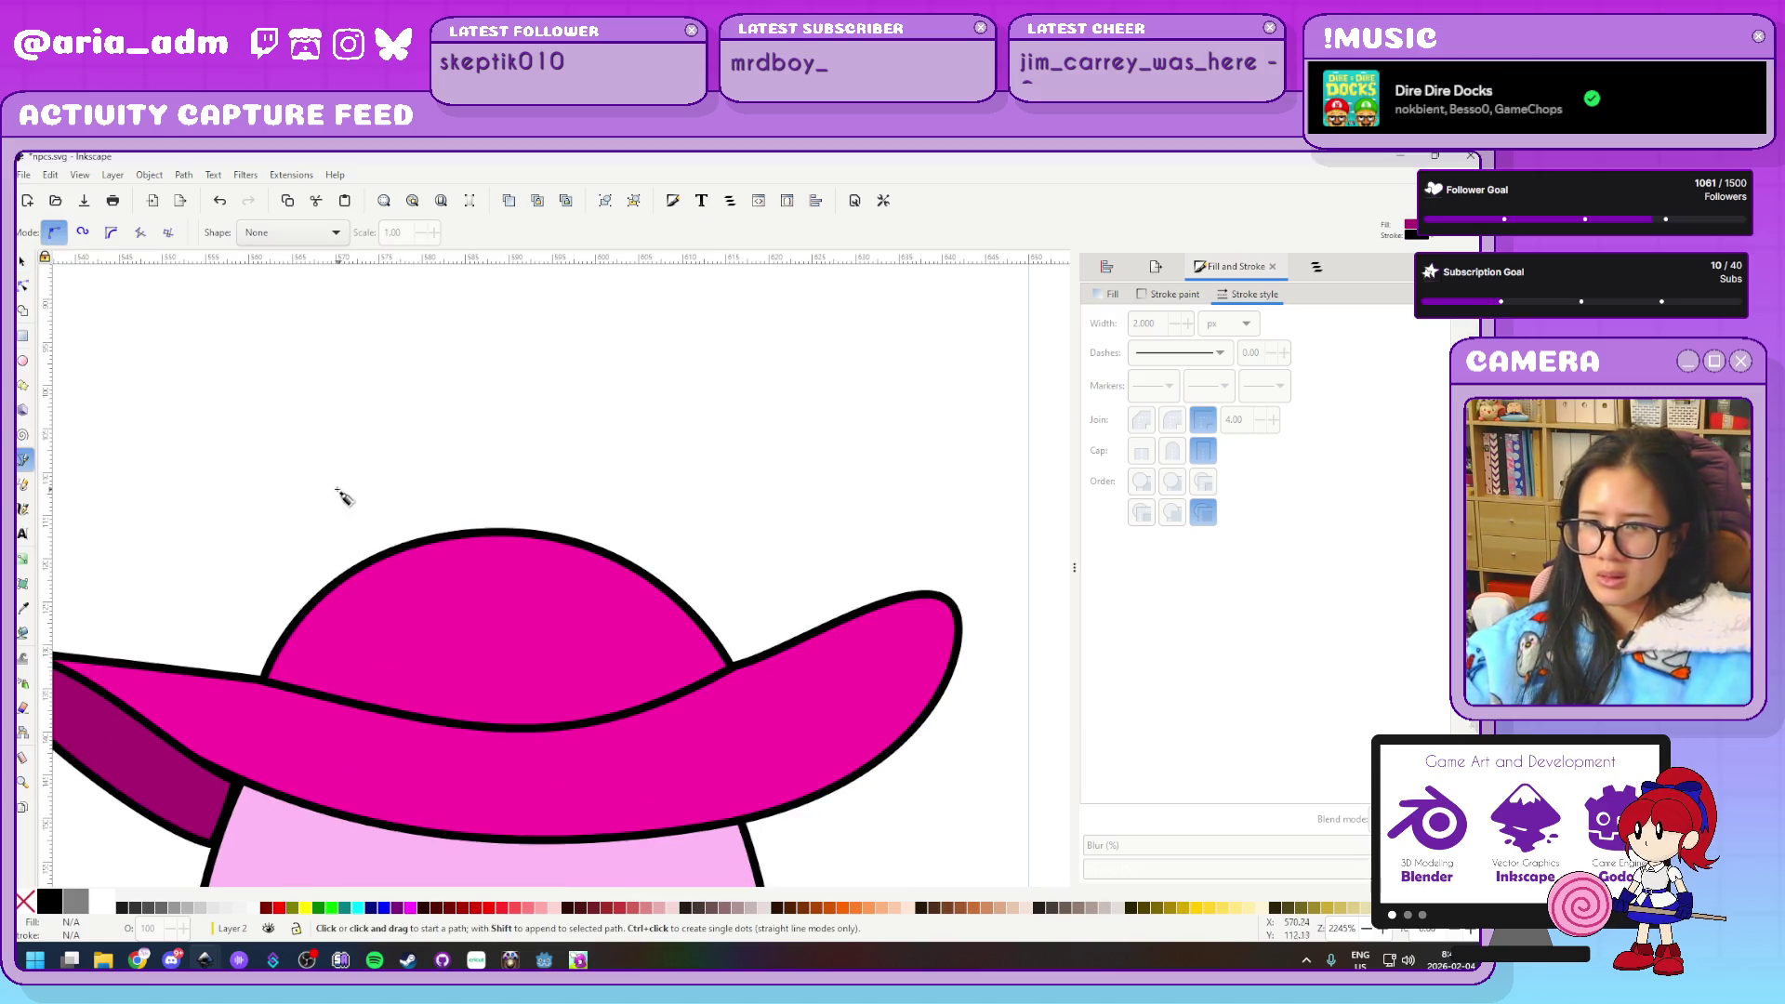
scroll(251, 437, down, 2)
scroll(251, 437, right, 1)
click(215, 596)
click(232, 564)
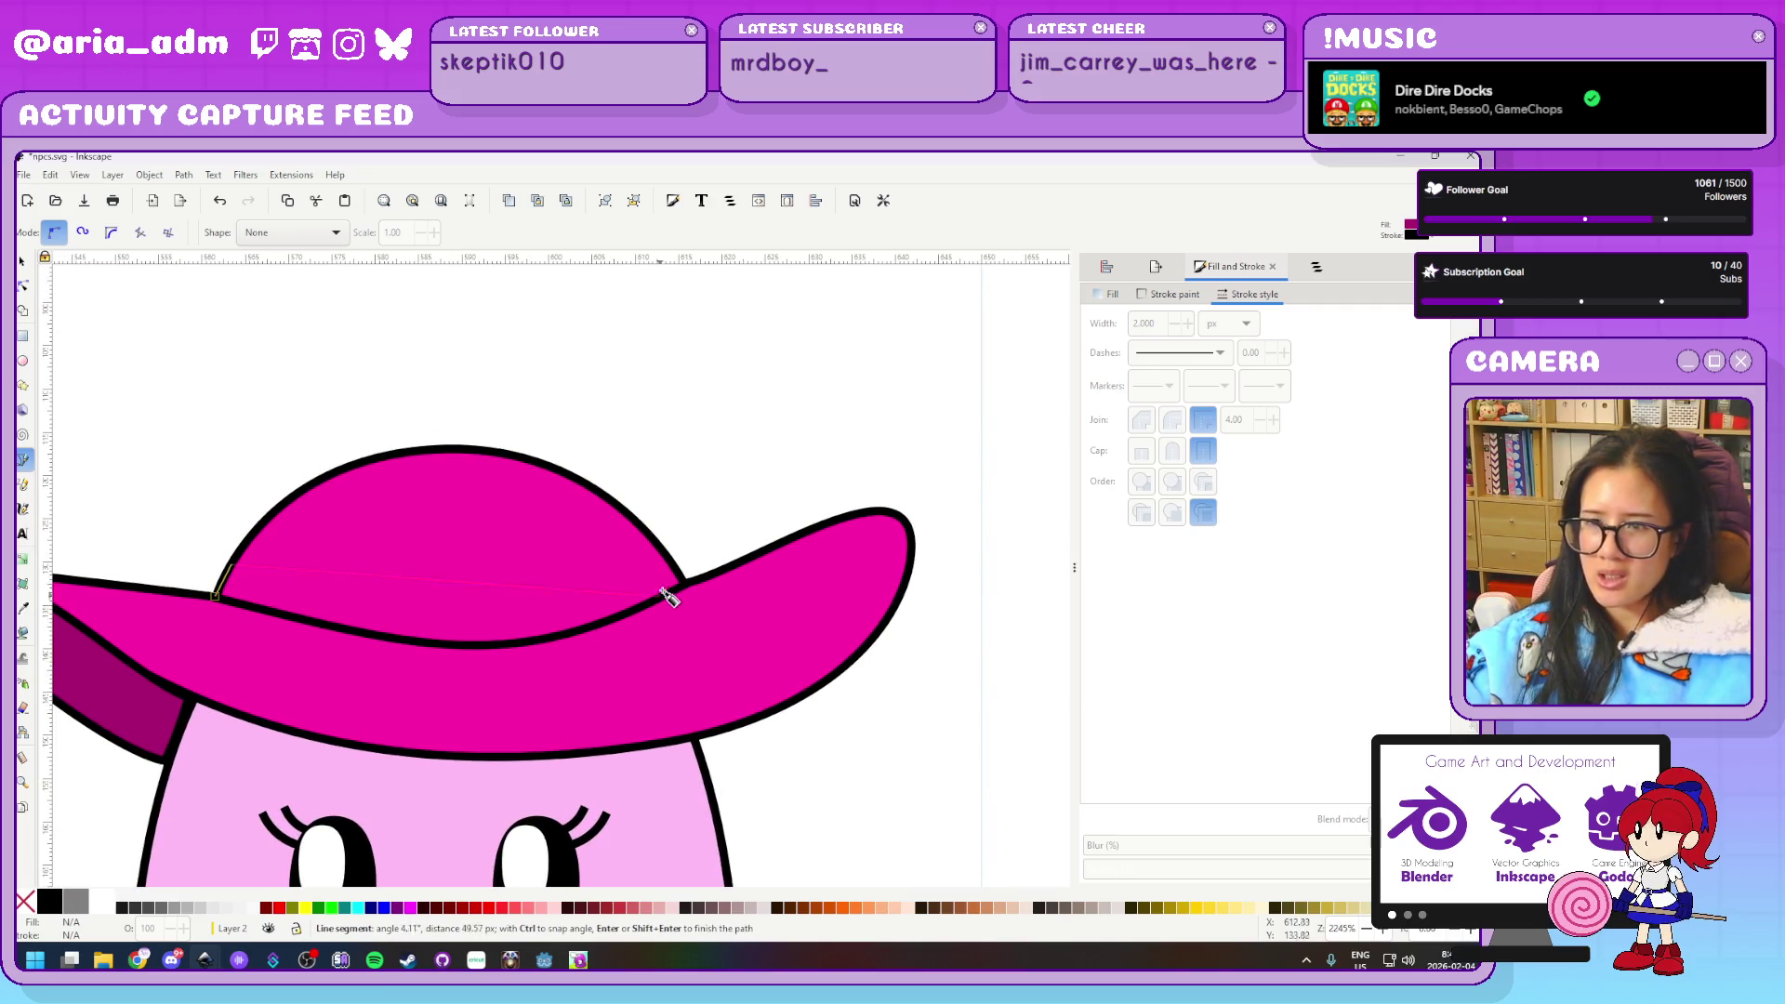
click(685, 584)
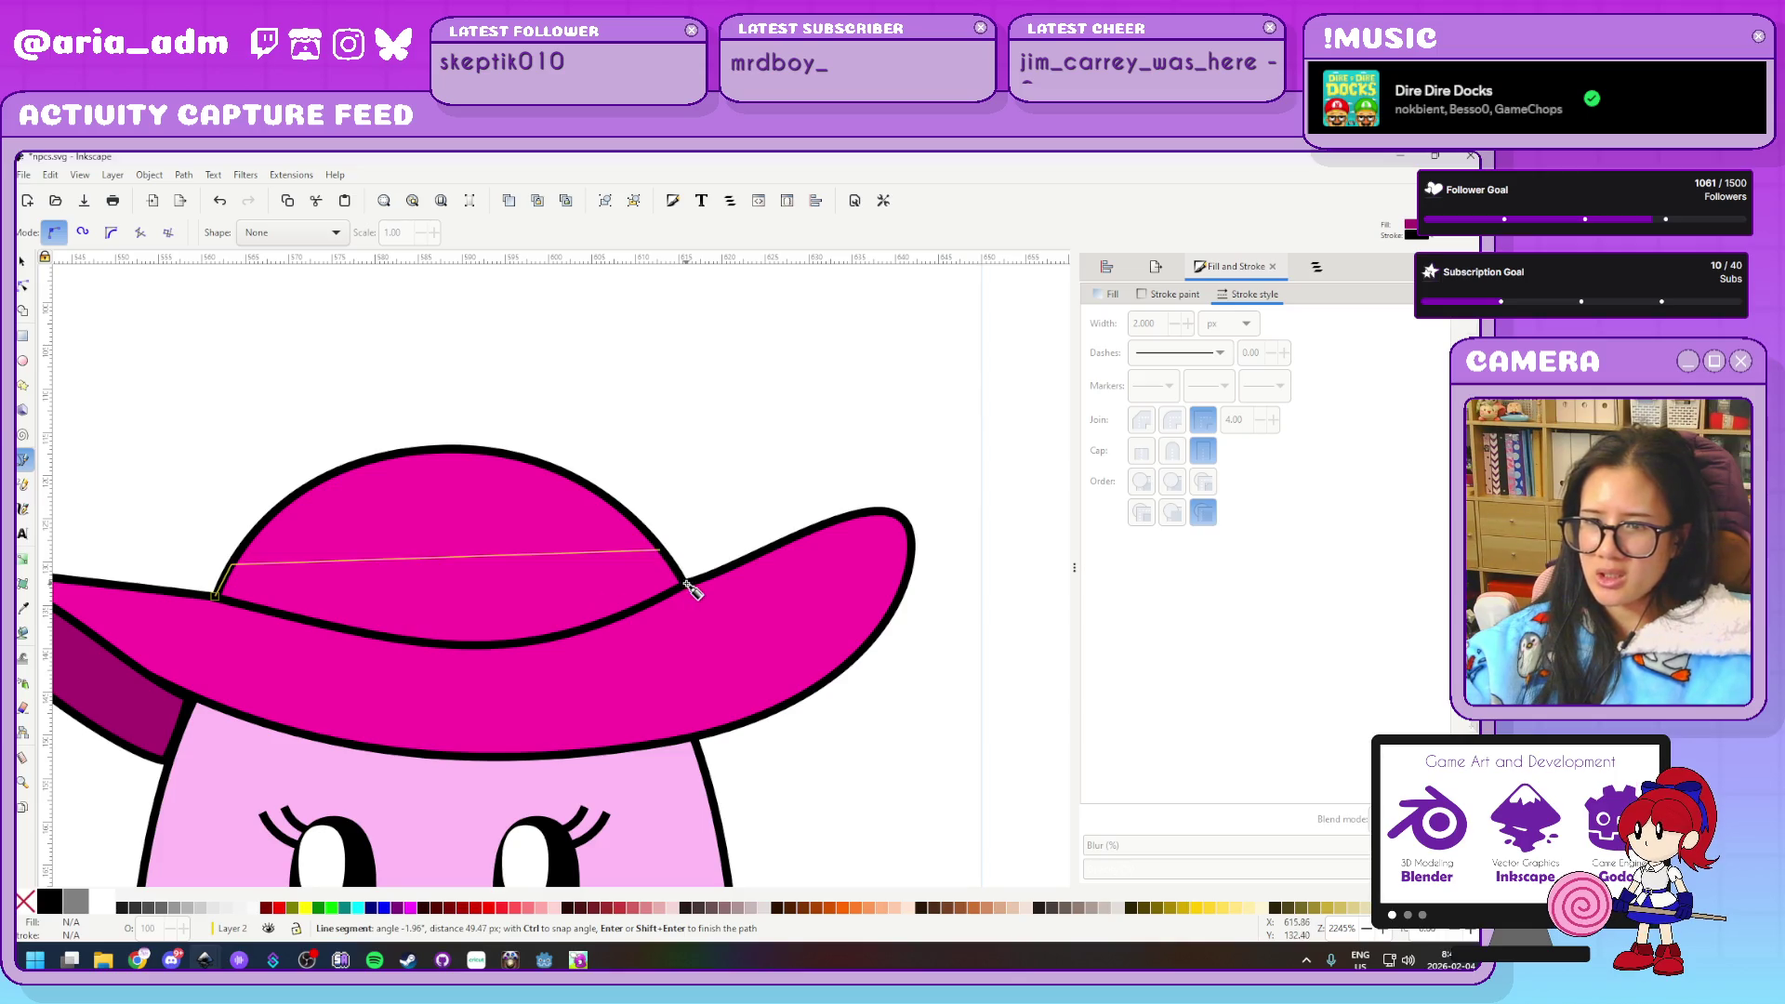
click(214, 596)
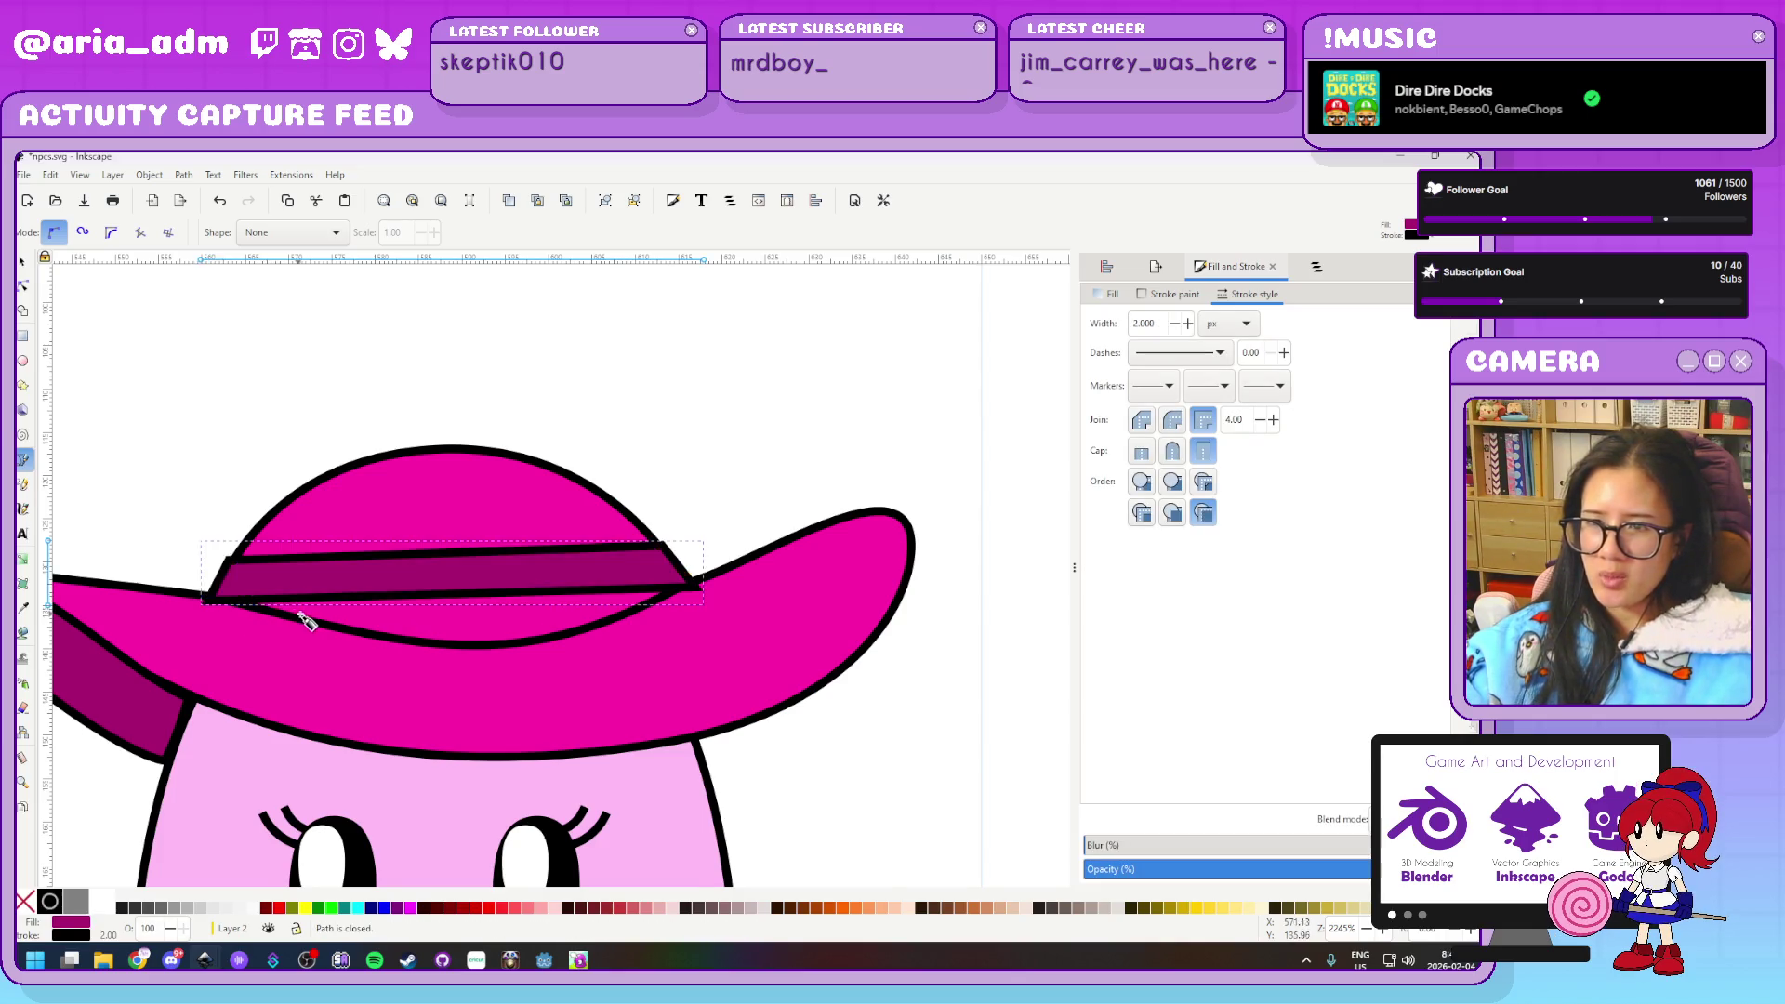
ctrl+scroll(300, 614, up, 1)
Curve the band's top and bottom edges into arcs that follow the brim
key(n)
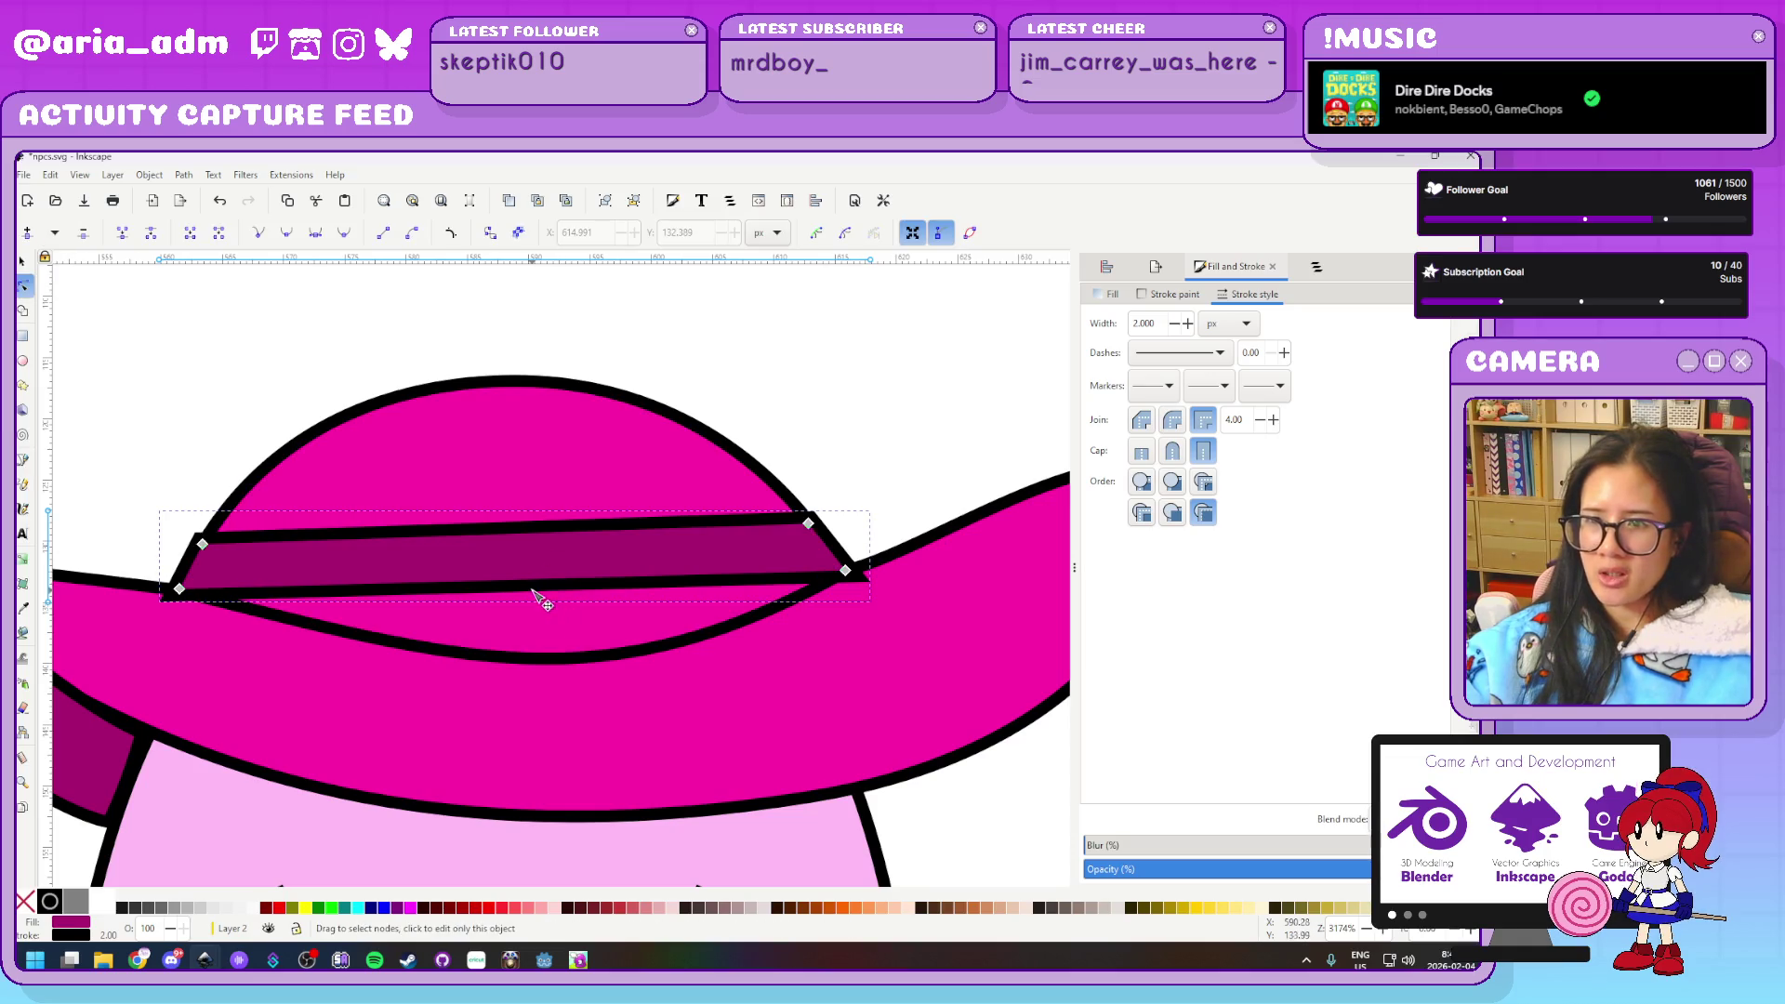
drag(537, 578, 536, 662)
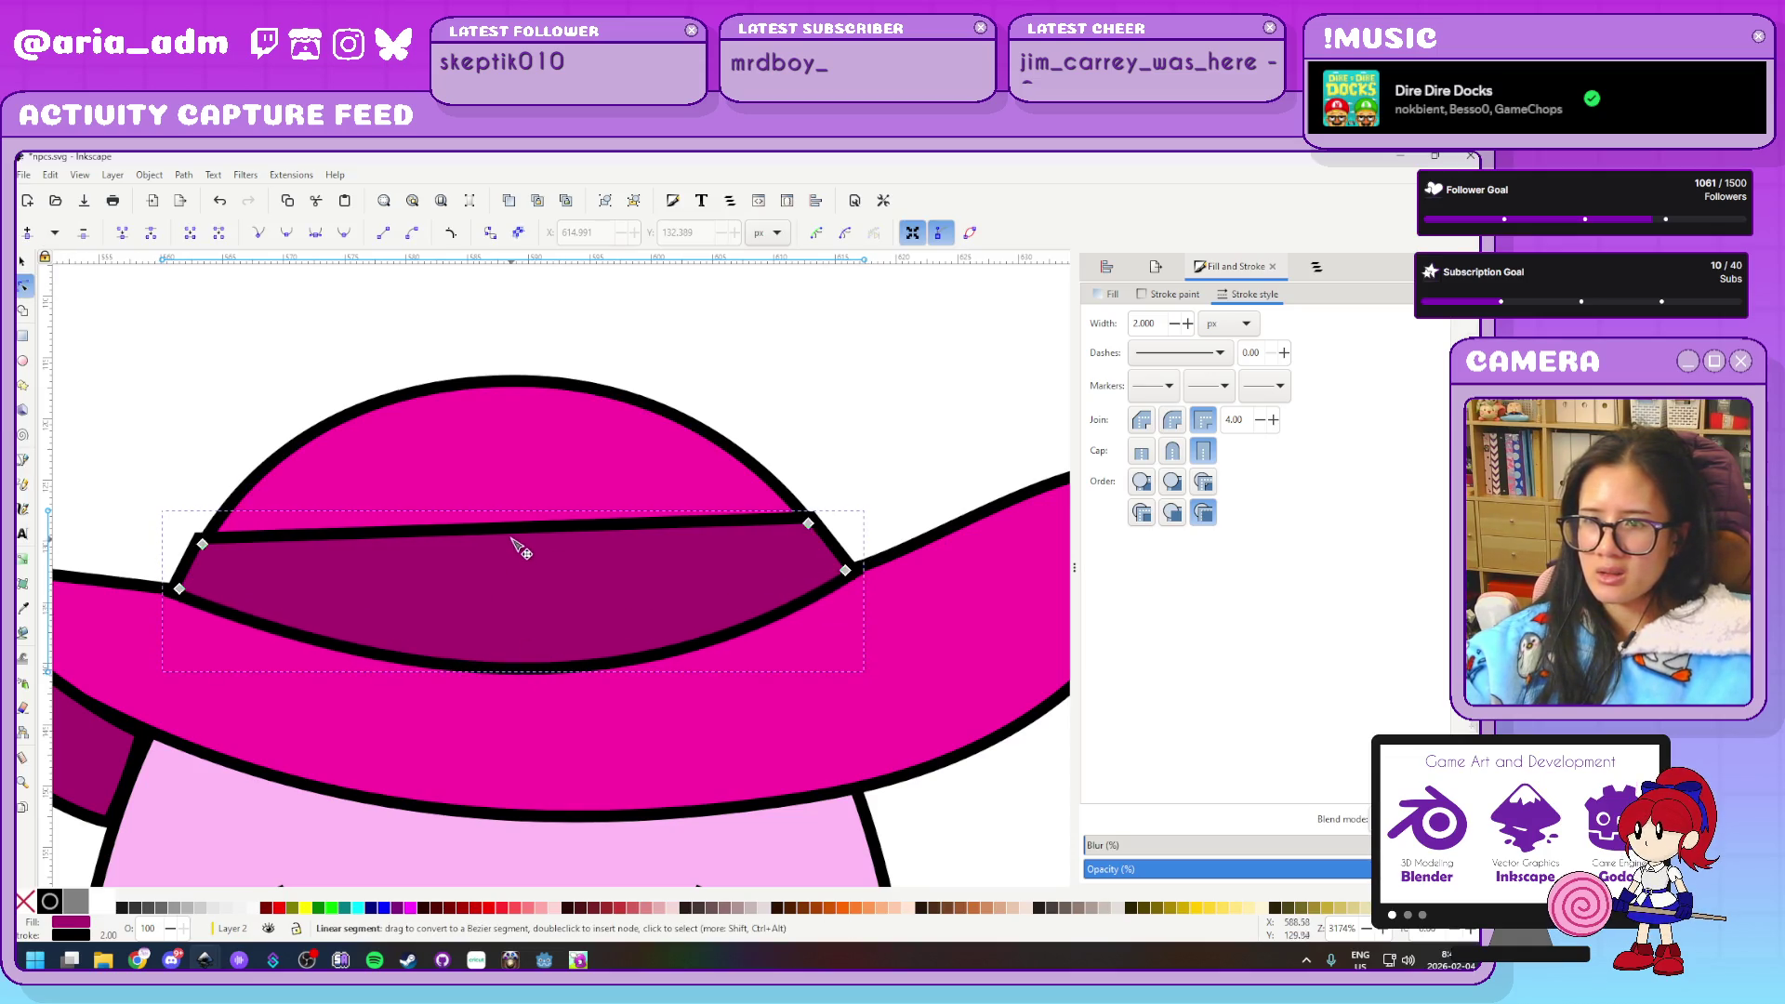
drag(526, 534, 530, 597)
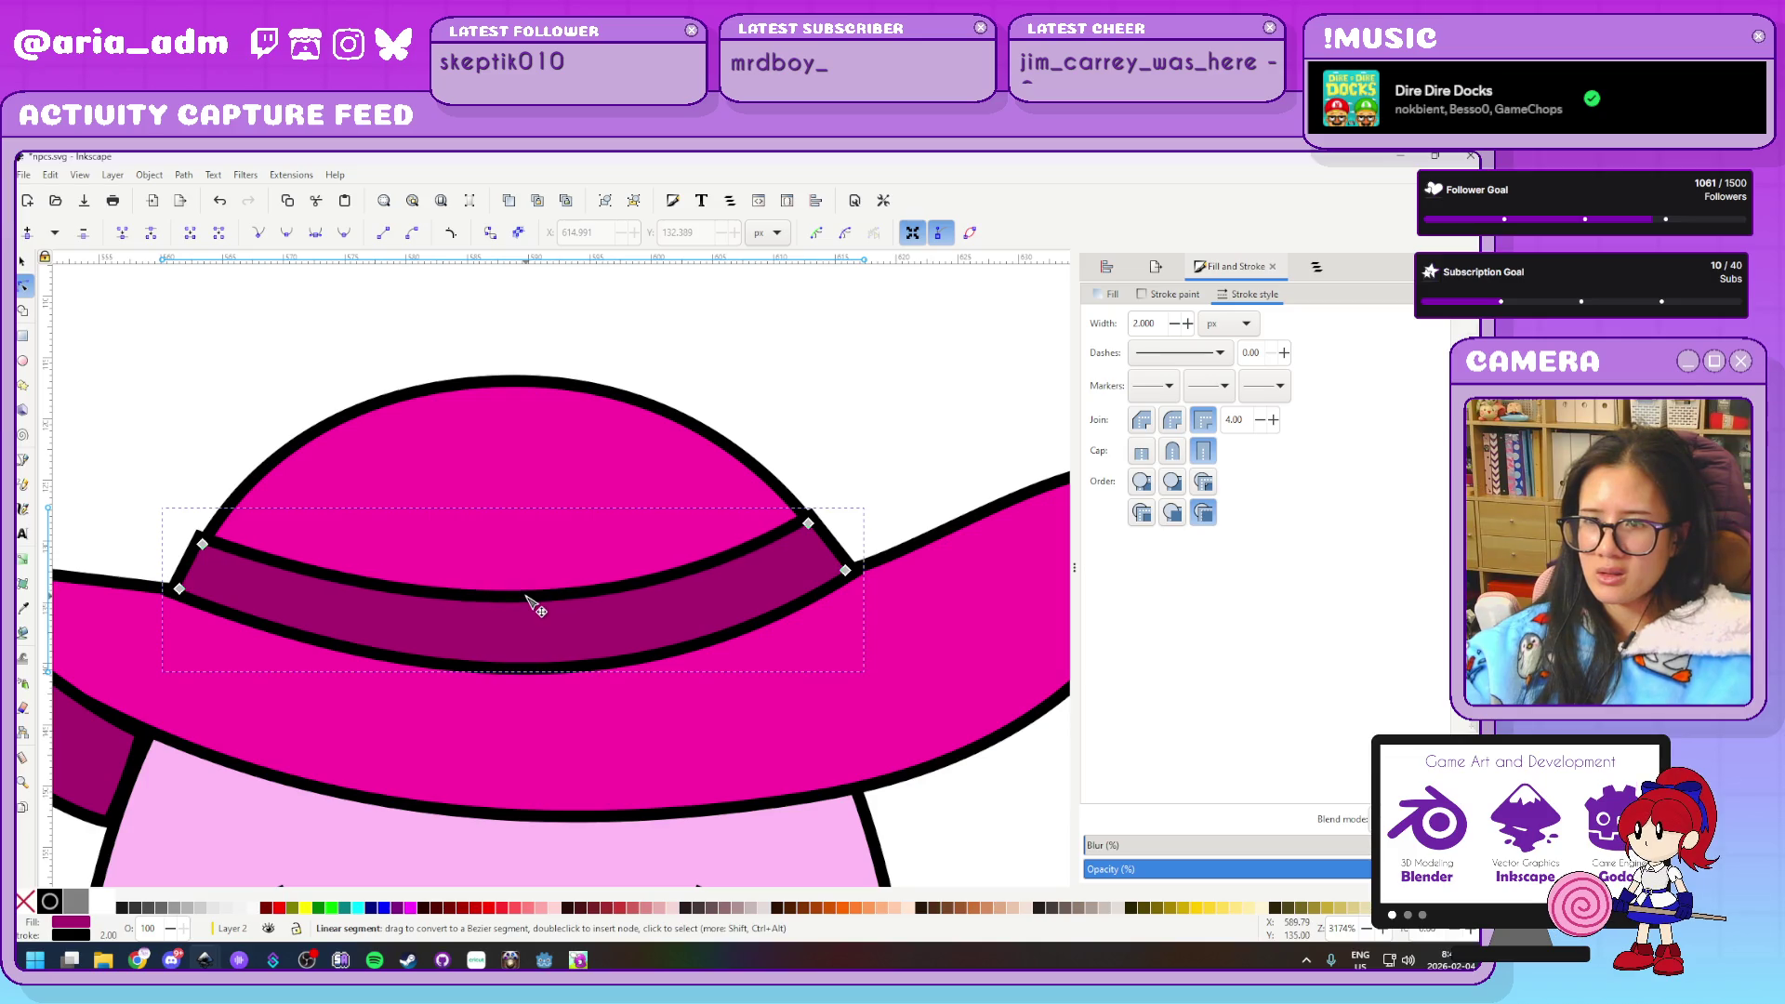
scroll(721, 549, up, 2)
Adjust the band's four corner nodes so it wraps snugly around the crown
mouse_move(708, 557)
mouse_down()
mouse_move(685, 573)
mouse_move(700, 568)
mouse_up()
click(780, 648)
drag(786, 656, 764, 654)
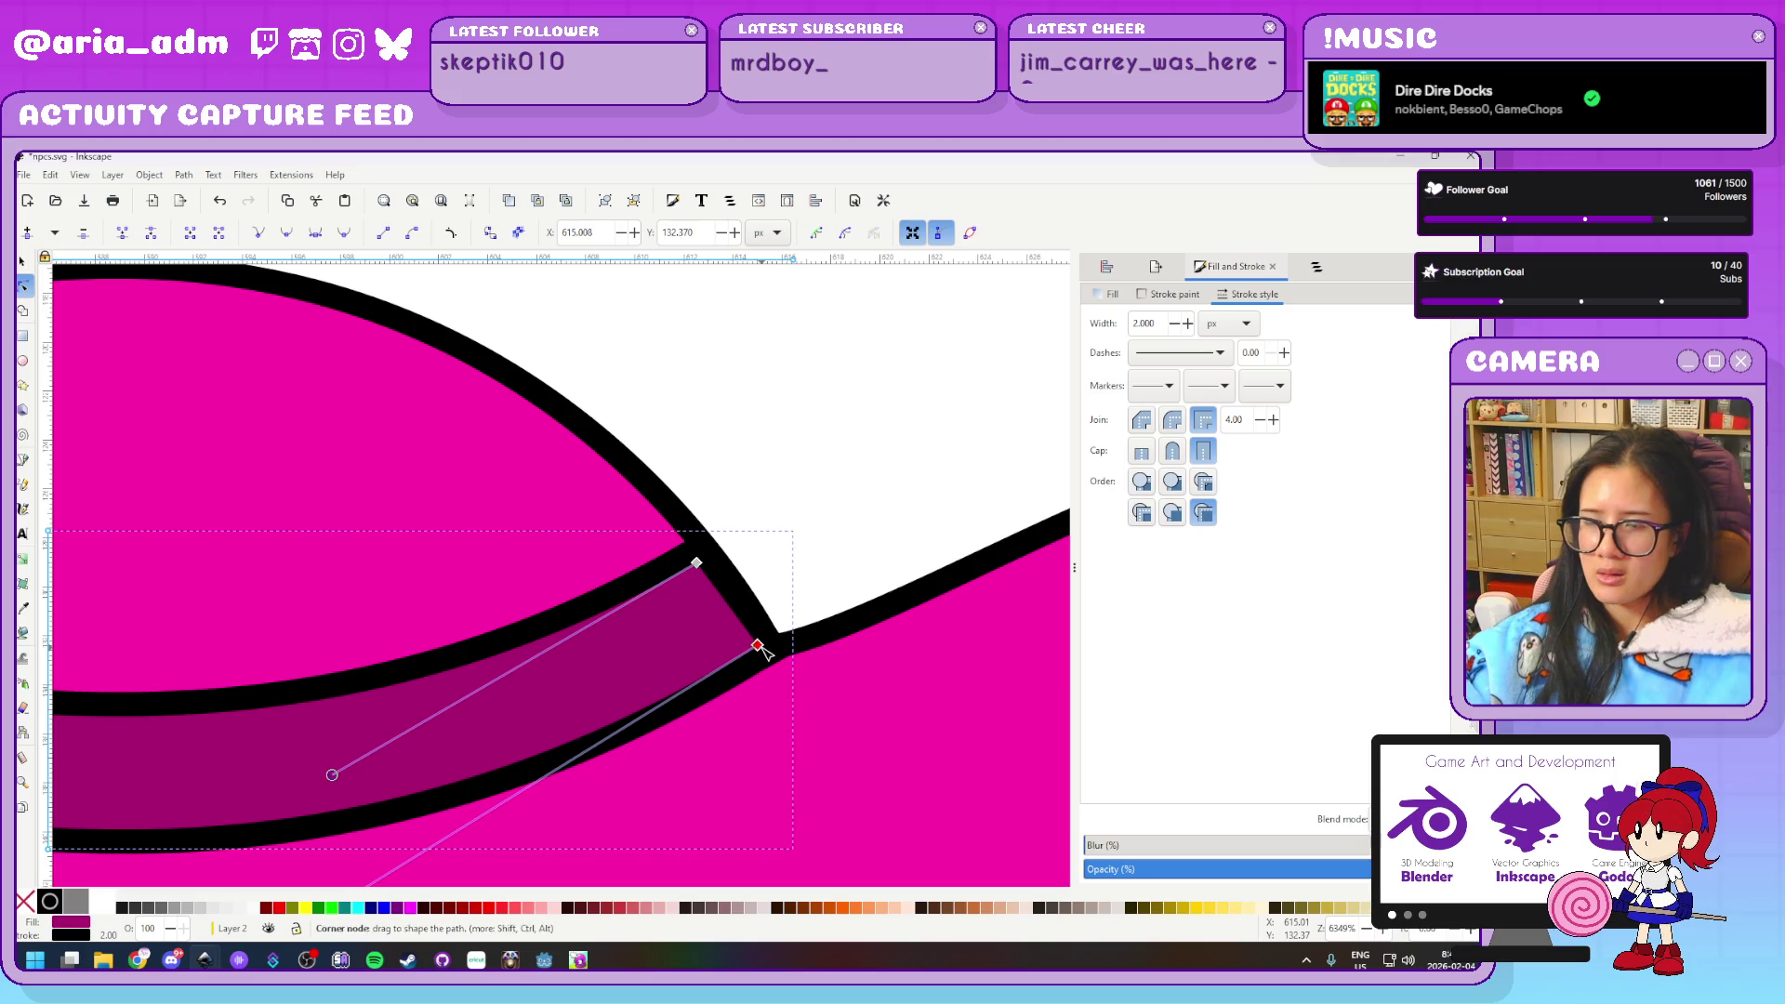
scroll(878, 459, down, 5)
scroll(437, 641, up, 5)
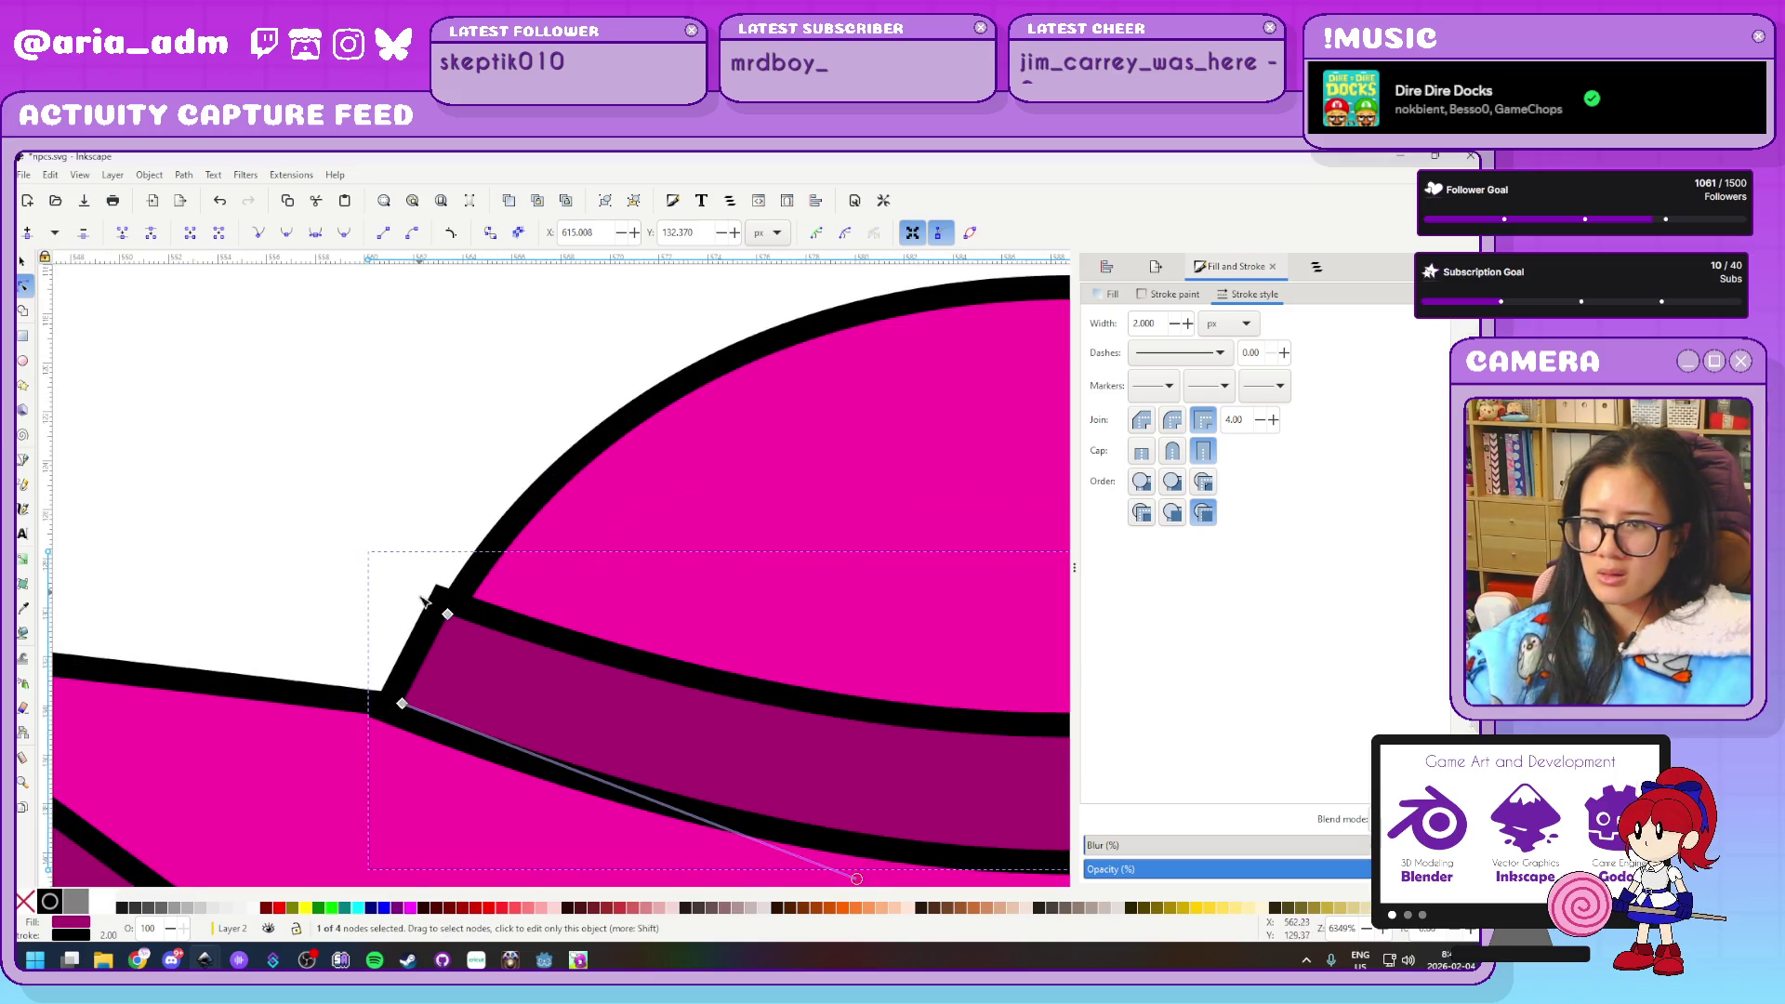
click(448, 619)
mouse_move(449, 617)
mouse_down()
mouse_move(503, 623)
mouse_move(464, 618)
mouse_up()
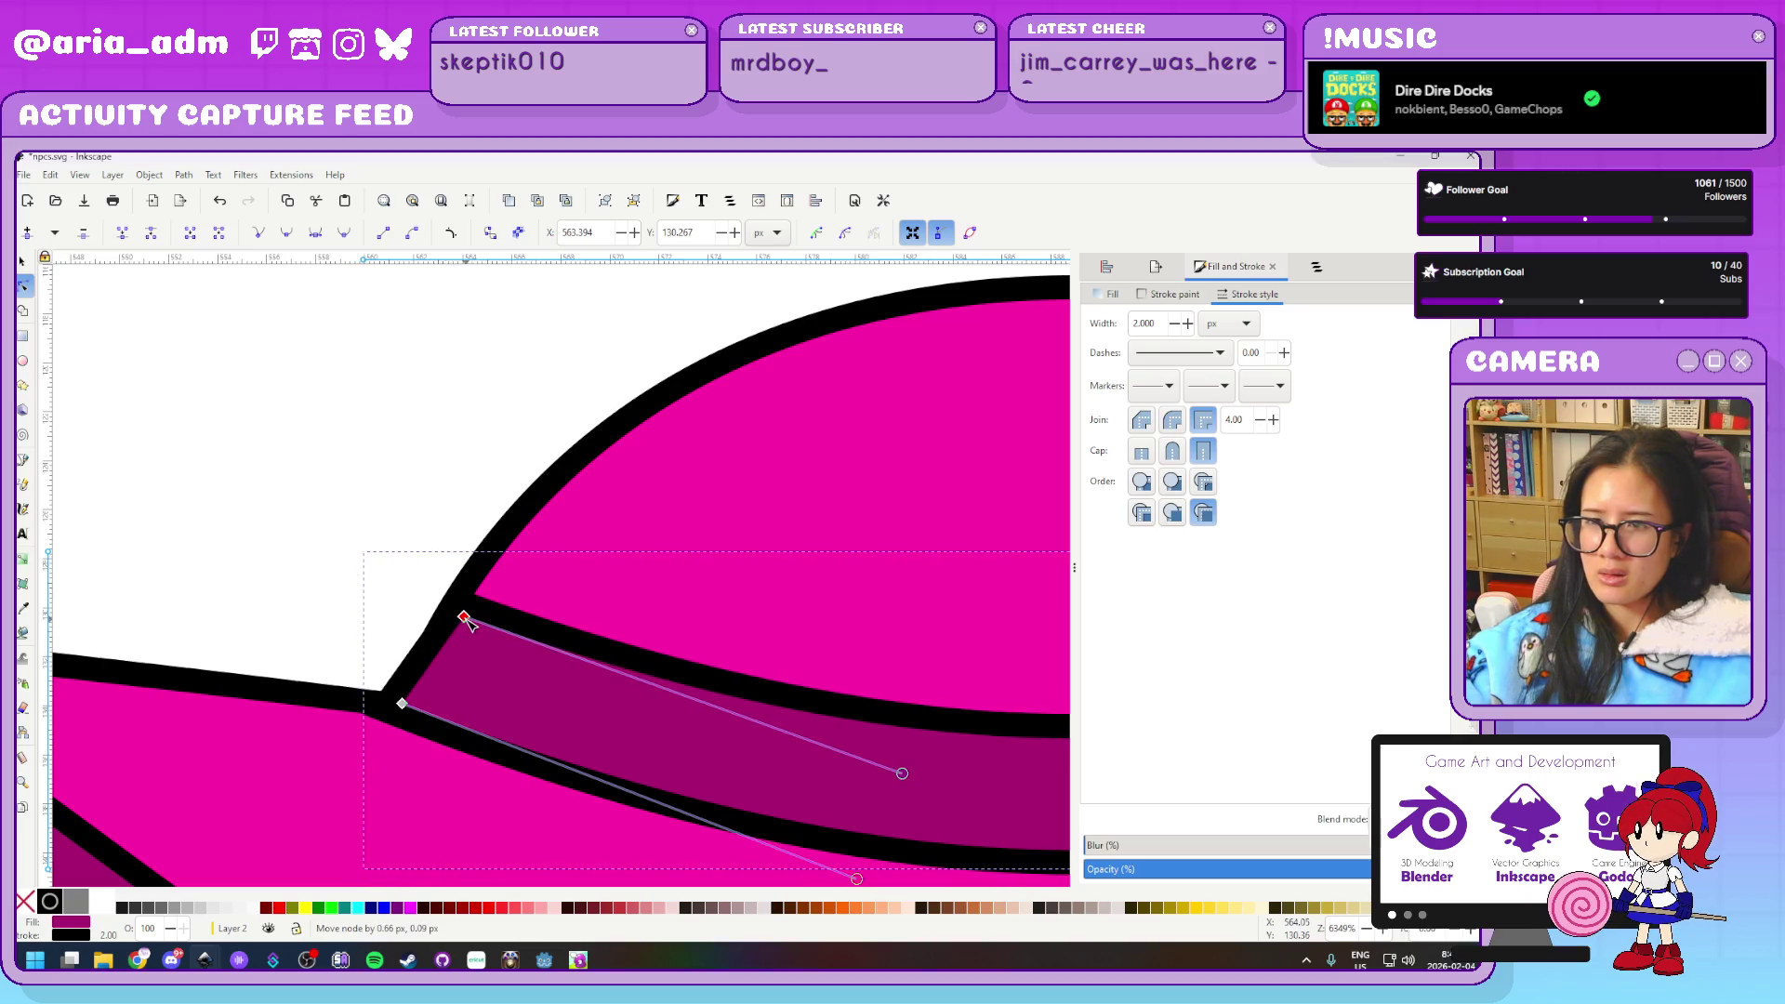
drag(402, 704, 423, 705)
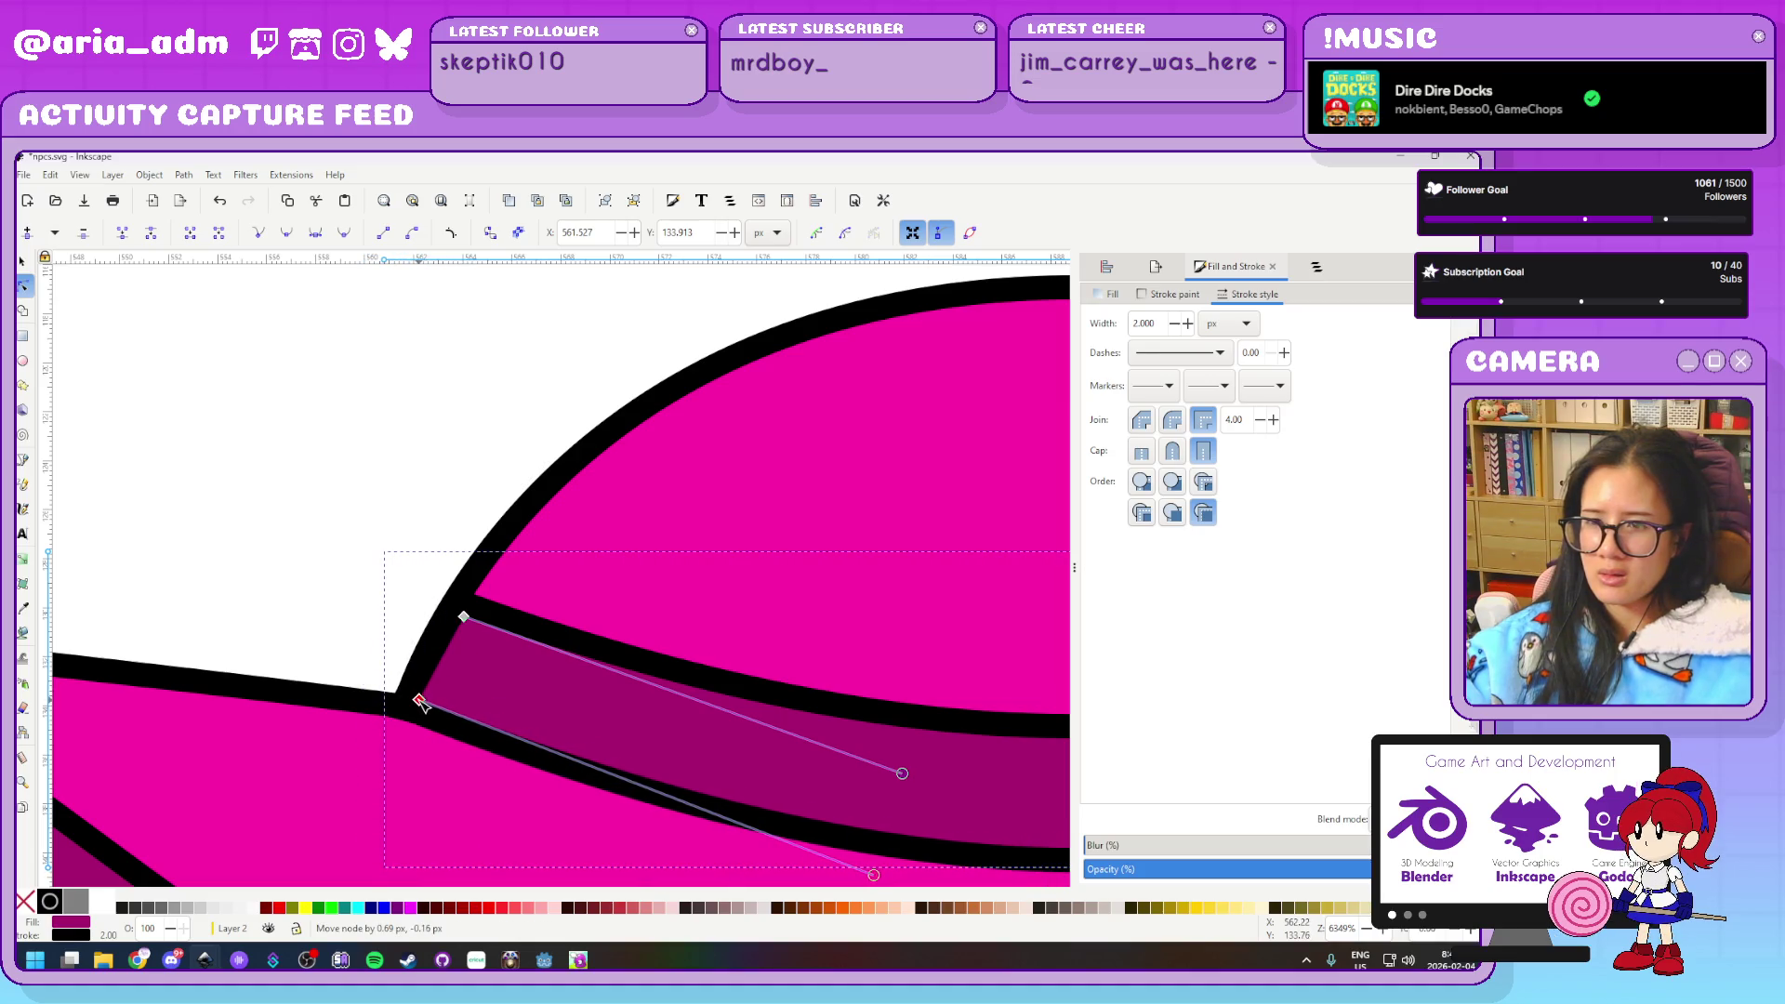
click(266, 527)
scroll(260, 527, down, 3)
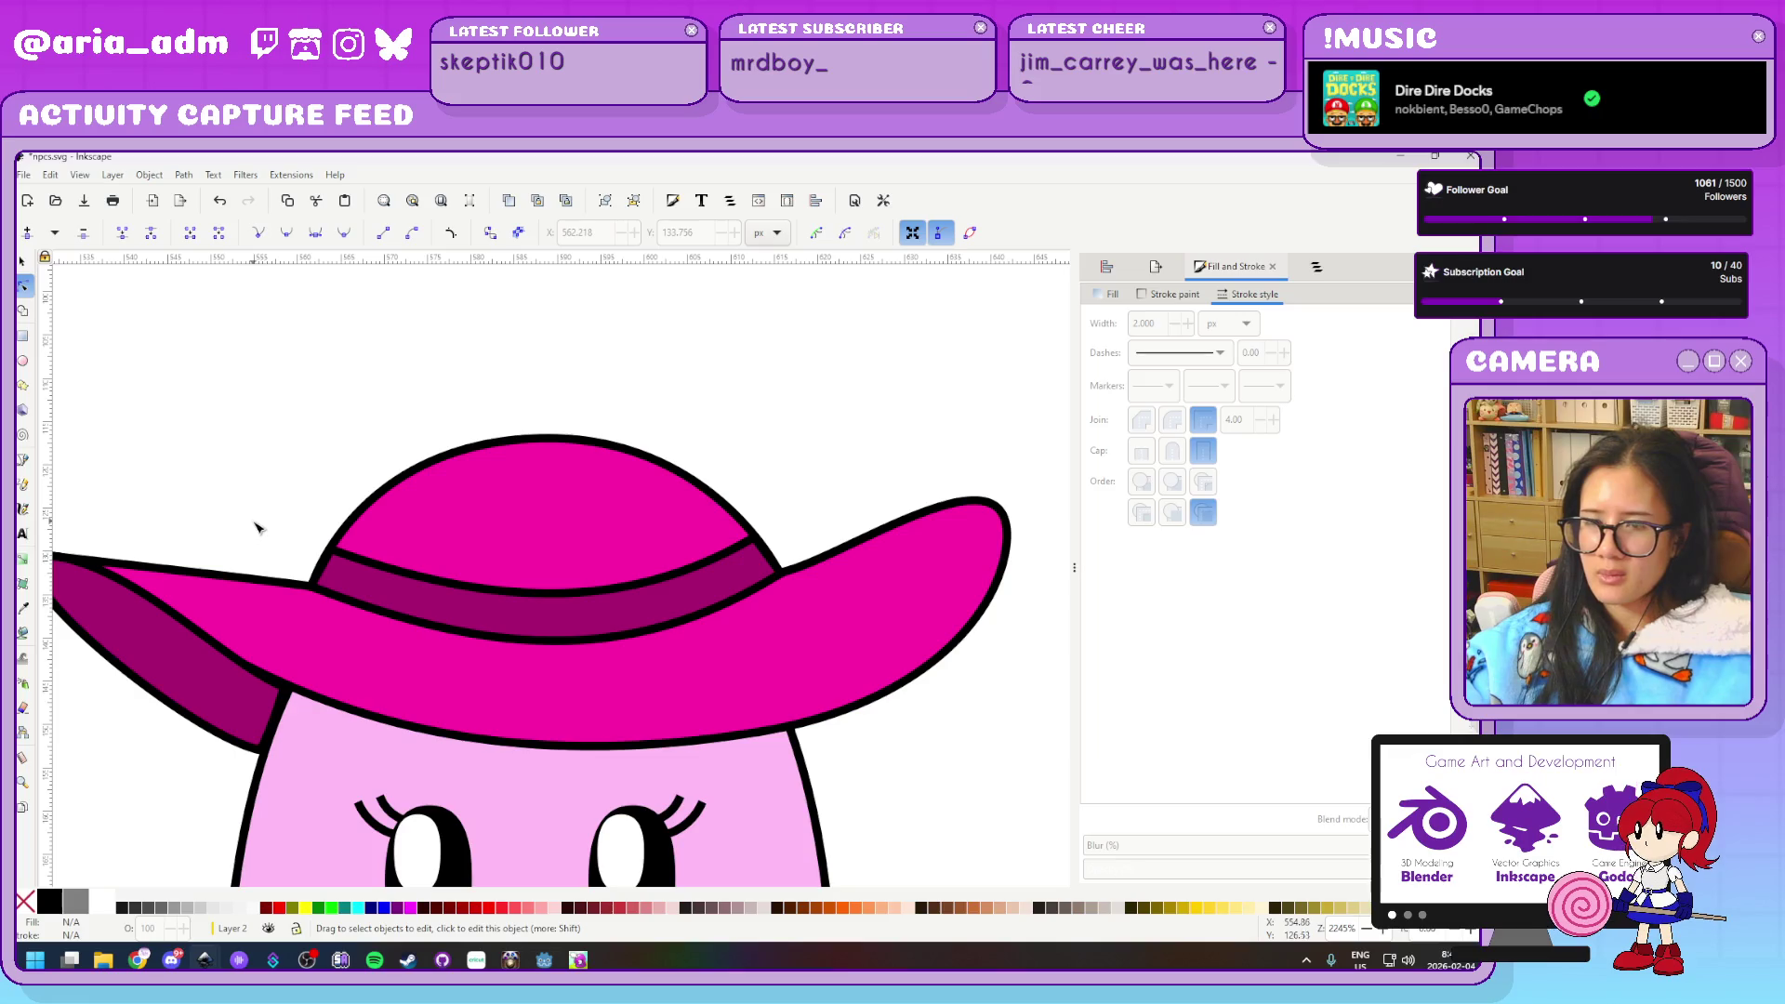
scroll(251, 518, down, 5)
scroll(238, 513, up, 3)
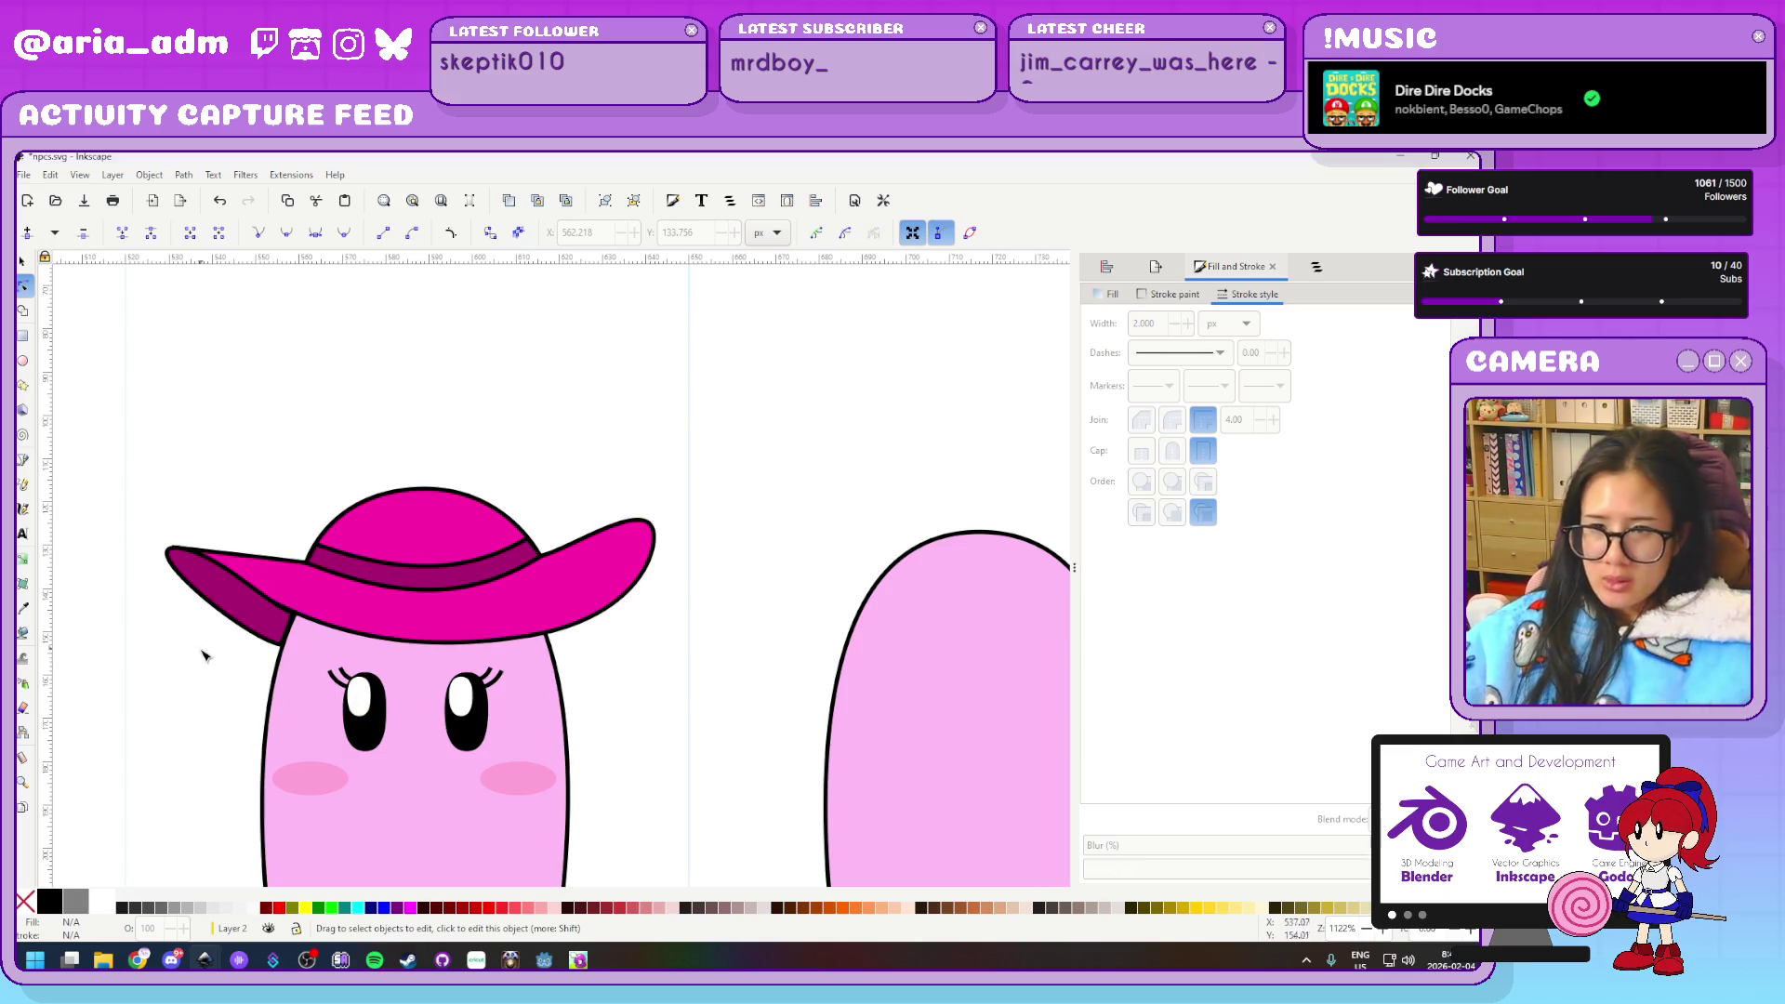
scroll(200, 669, up, 2)
Select the dark magenta underside piece beneath the brim
scroll(199, 649, up, 2)
click(465, 521)
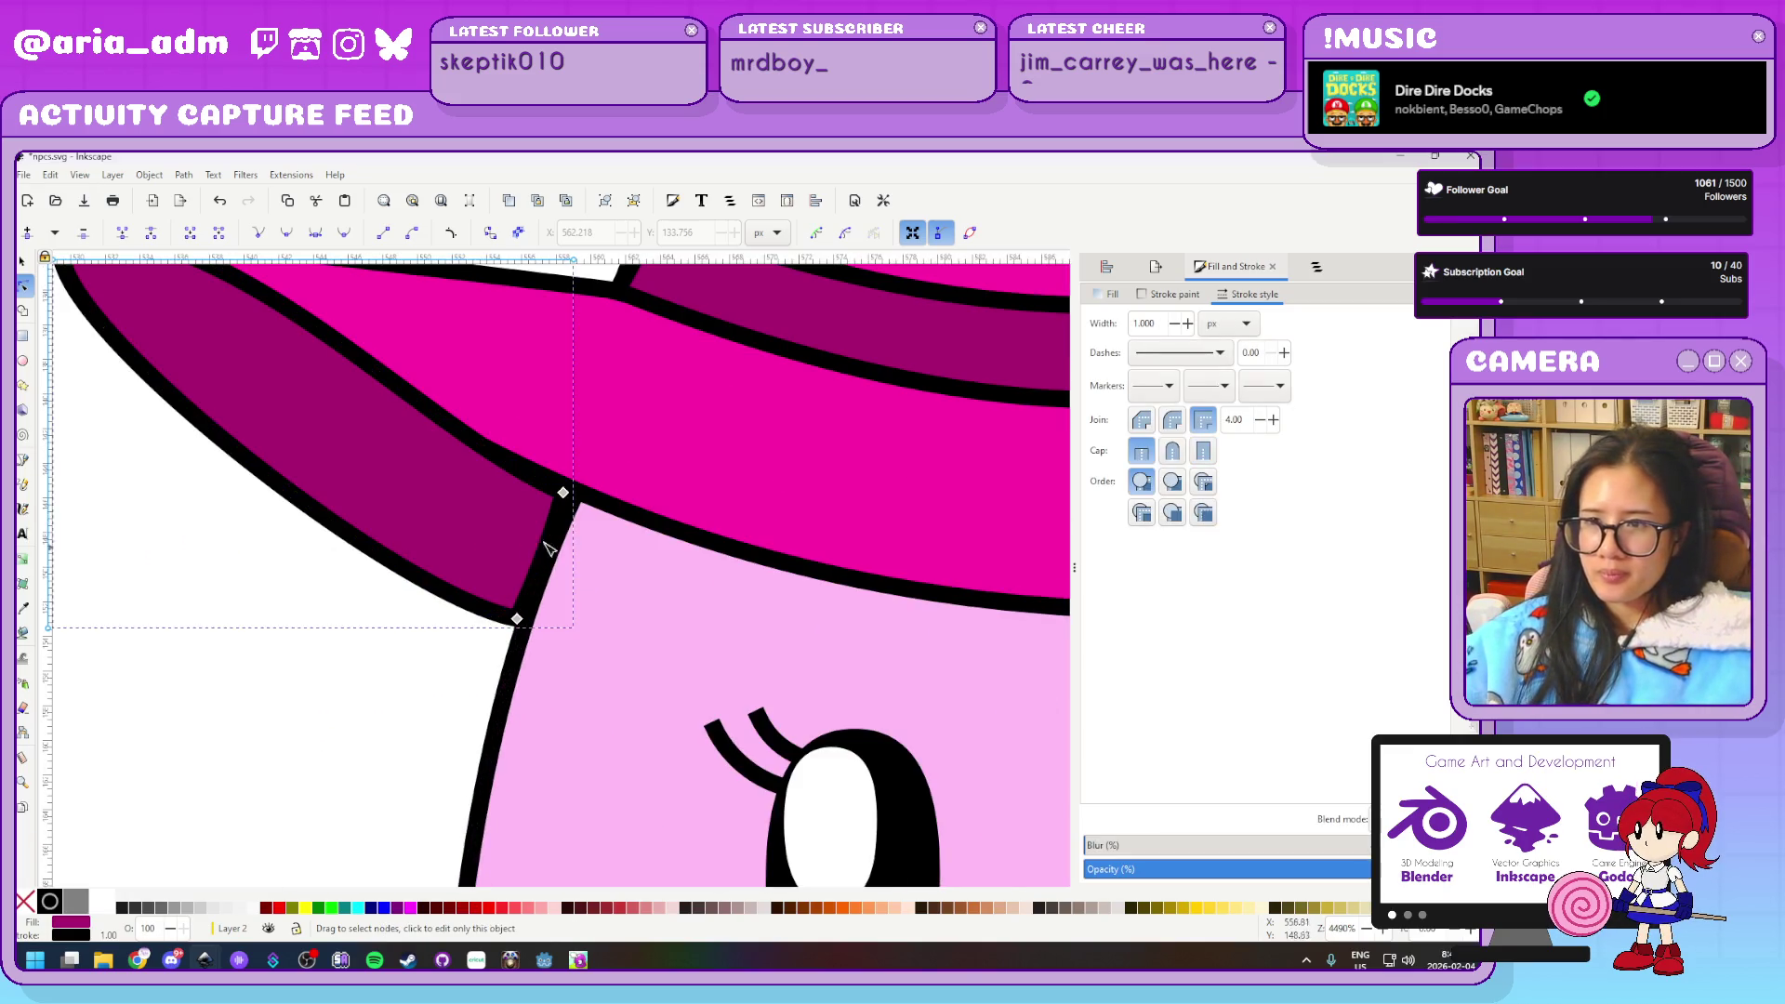
click(24, 264)
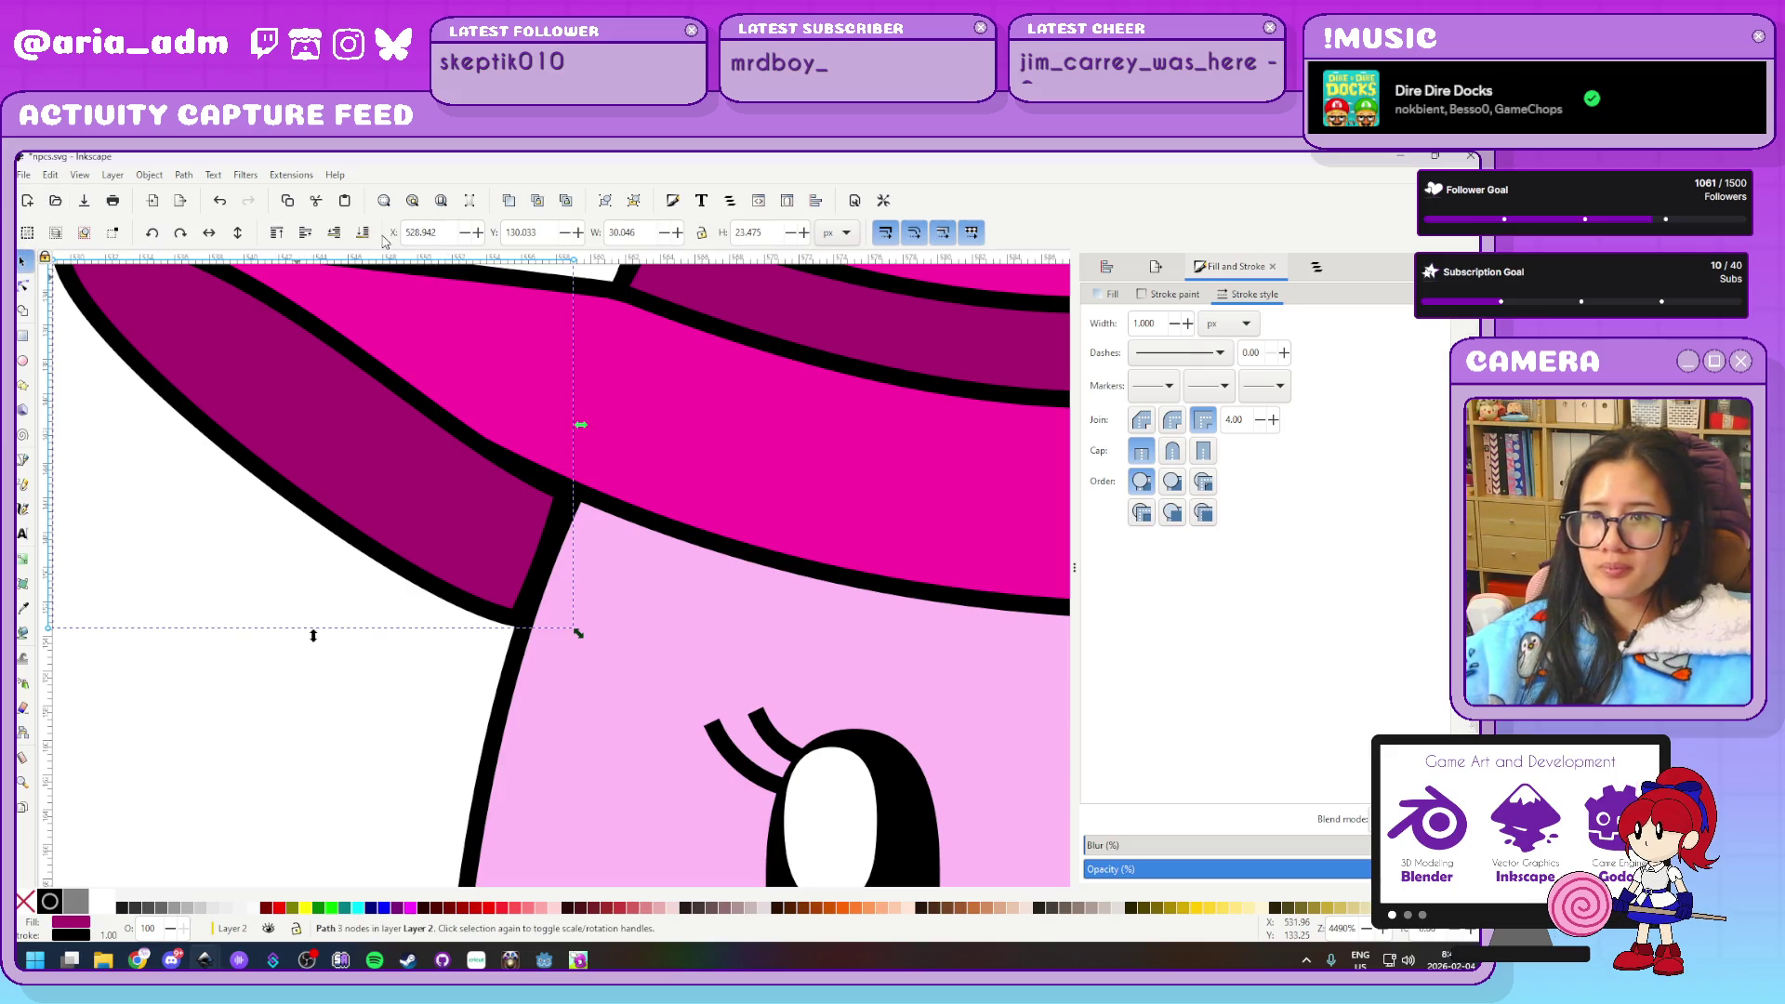
click(267, 742)
scroll(267, 744, down, 5)
scroll(267, 743, up, 1)
scroll(252, 751, up, 4)
scroll(252, 751, up, 1)
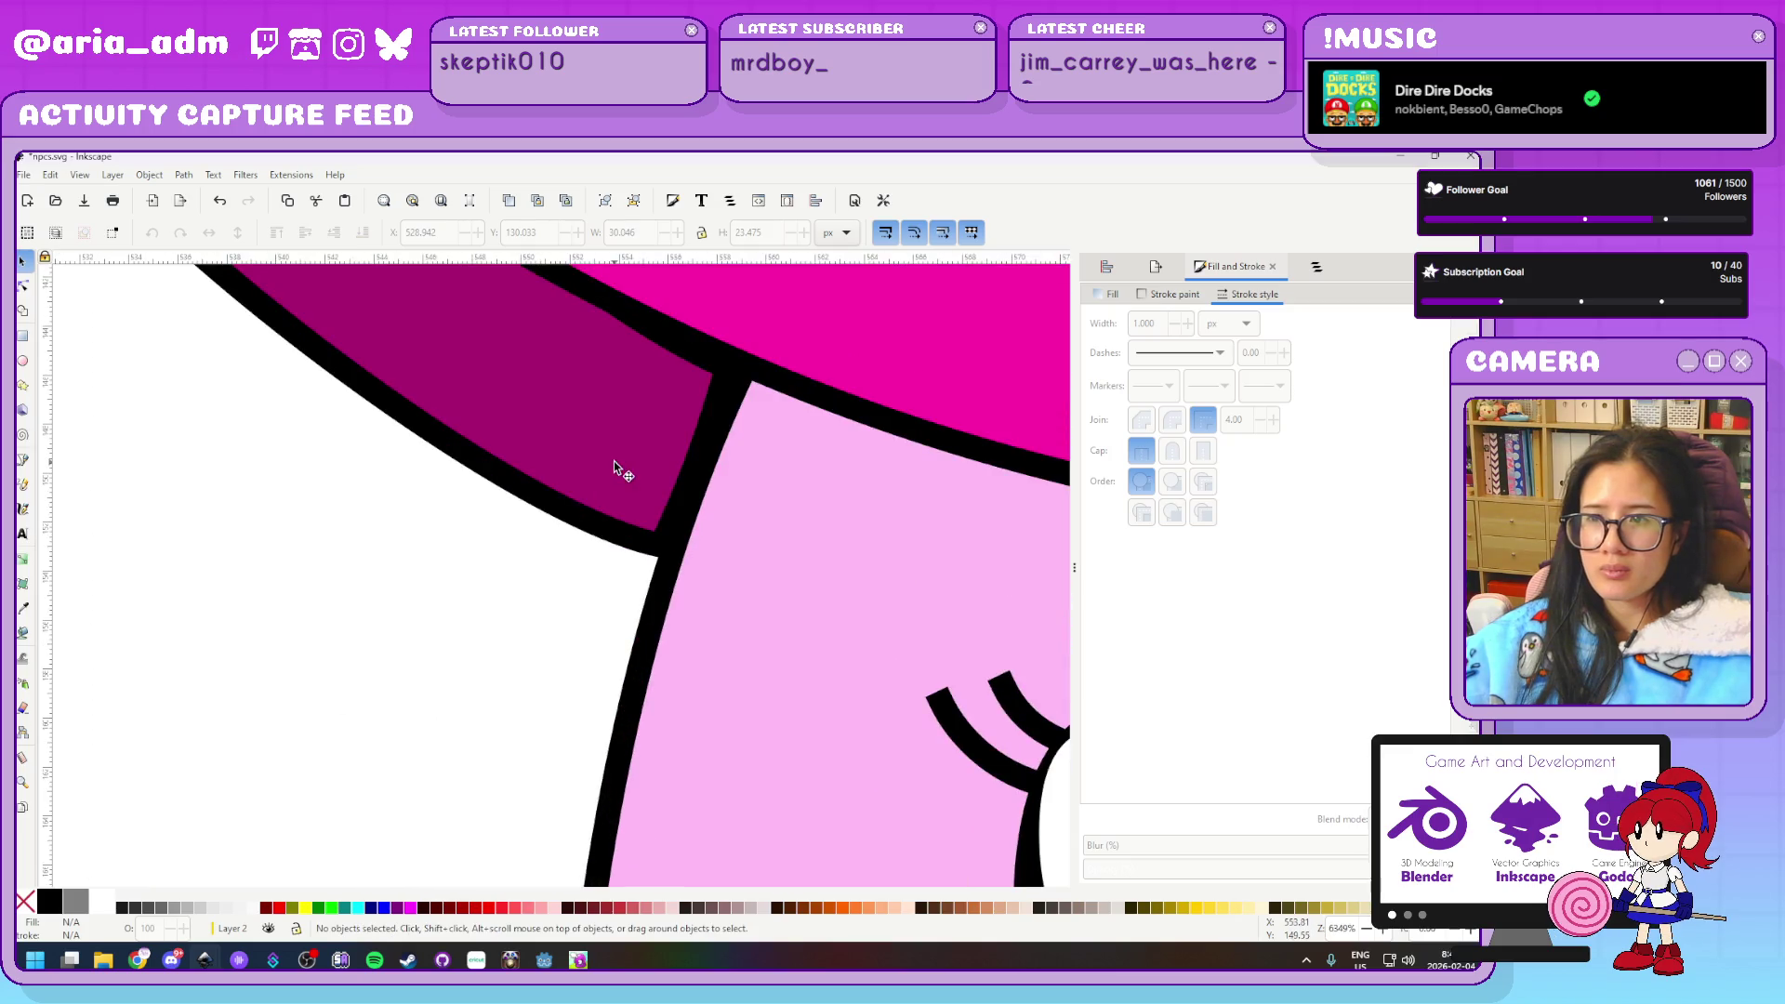
click(613, 461)
Nudge two of the underside's corner nodes slightly right and down
key(n)
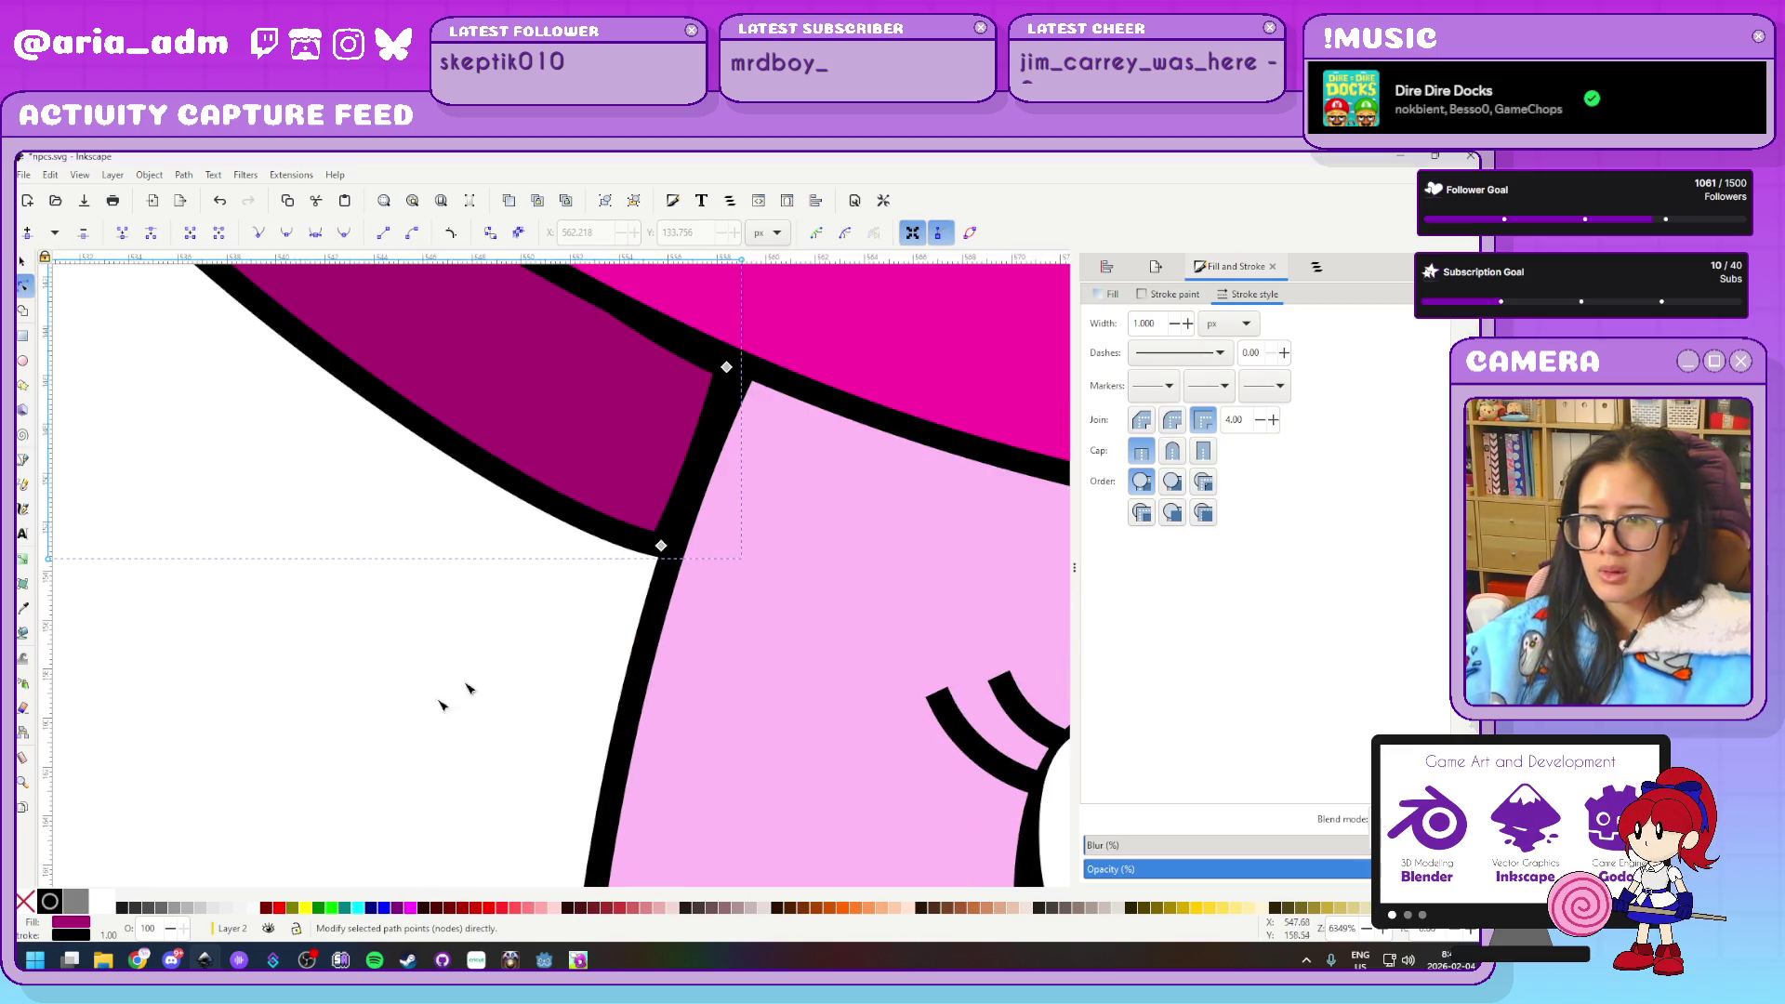
scroll(459, 689, up, 3)
scroll(458, 689, right, 5)
drag(363, 757, 707, 430)
key(Right)
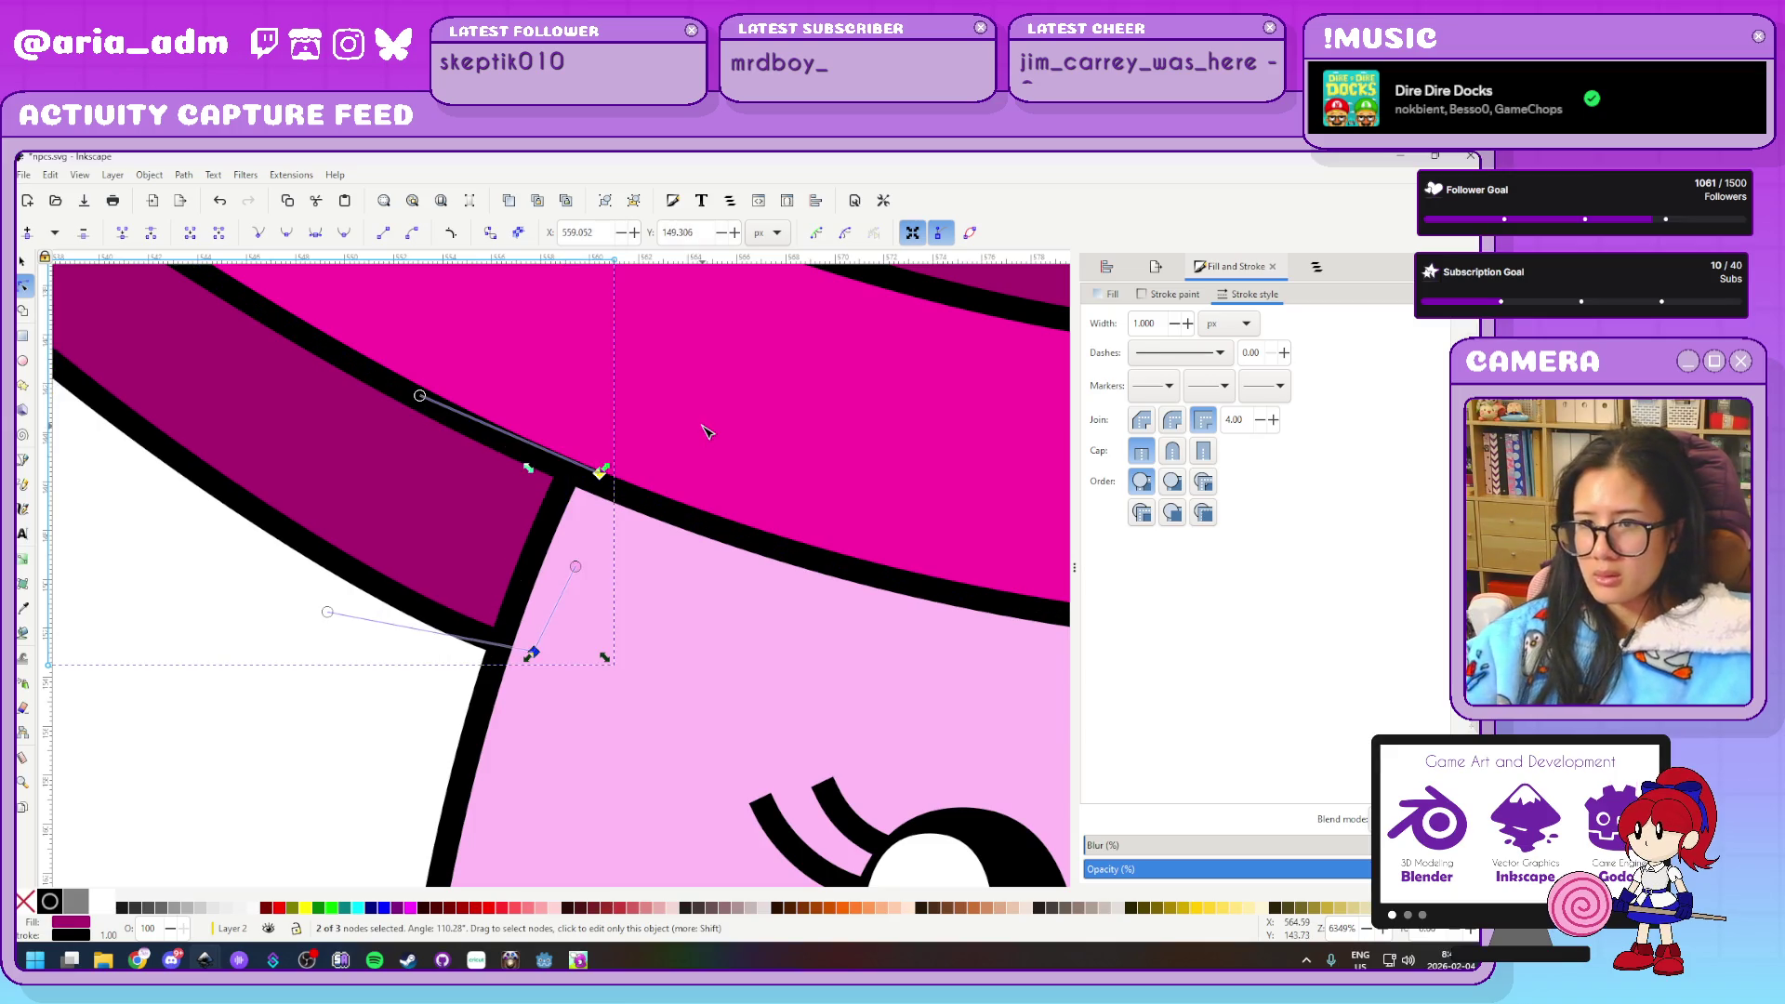
key(Down)
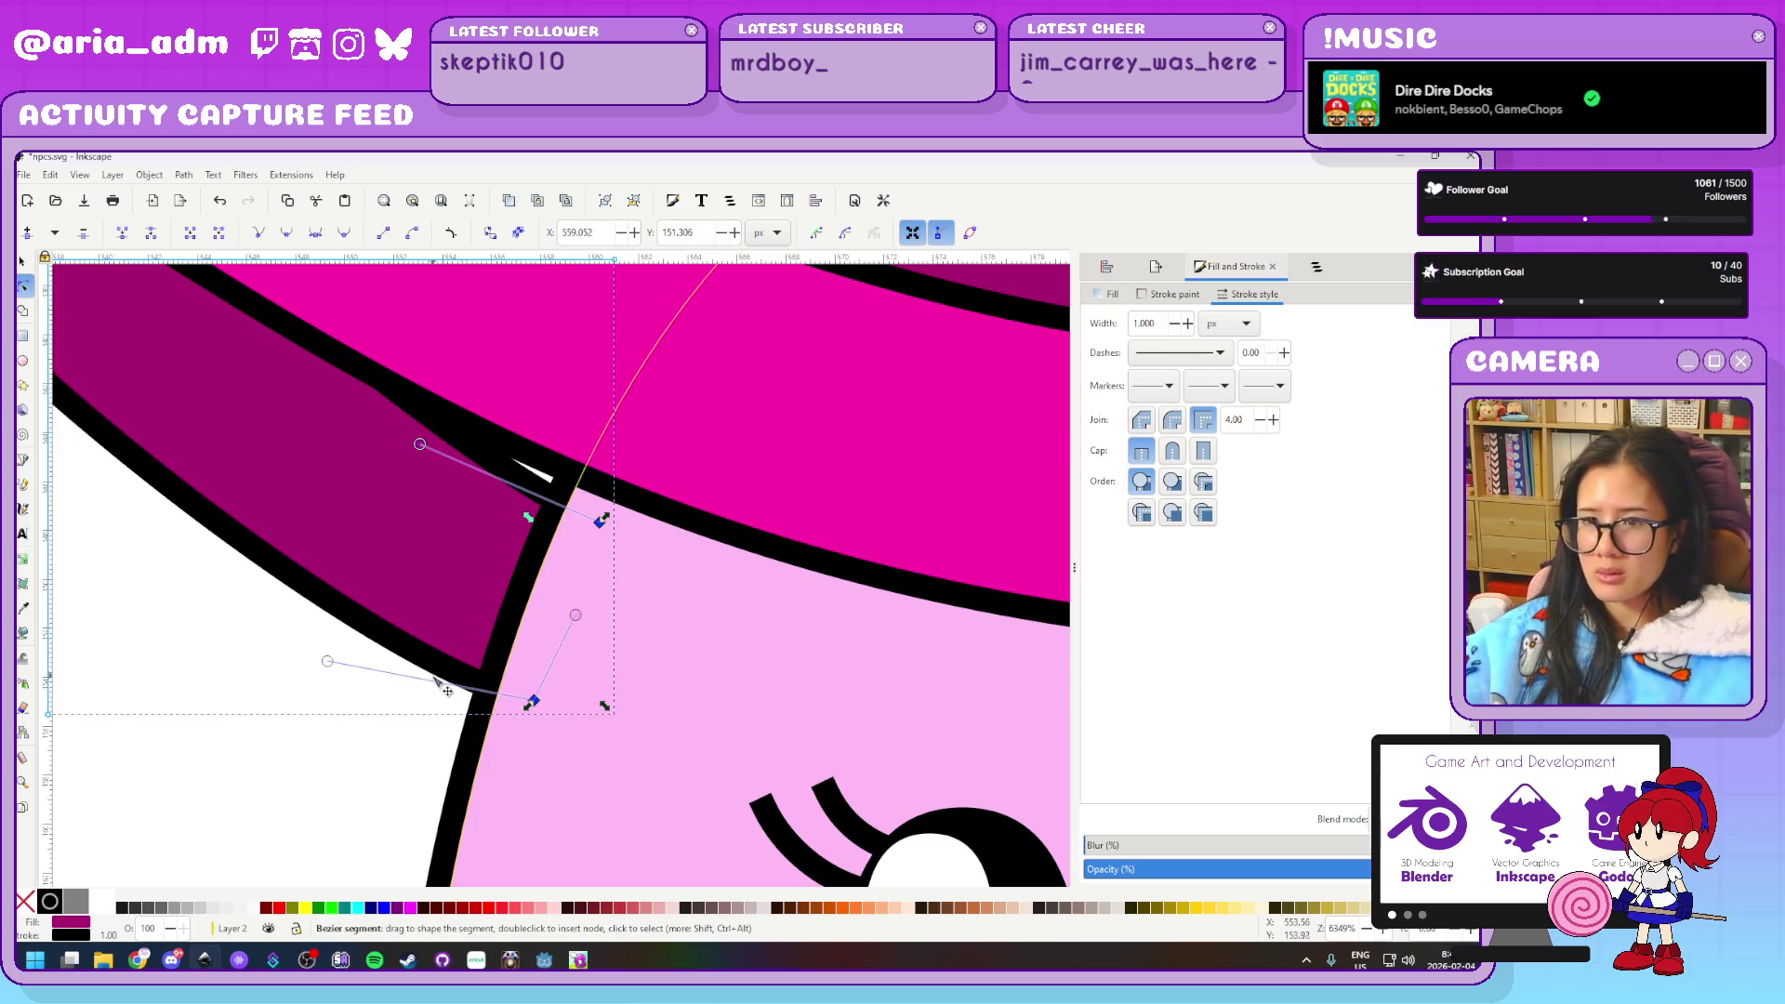
key(Escape)
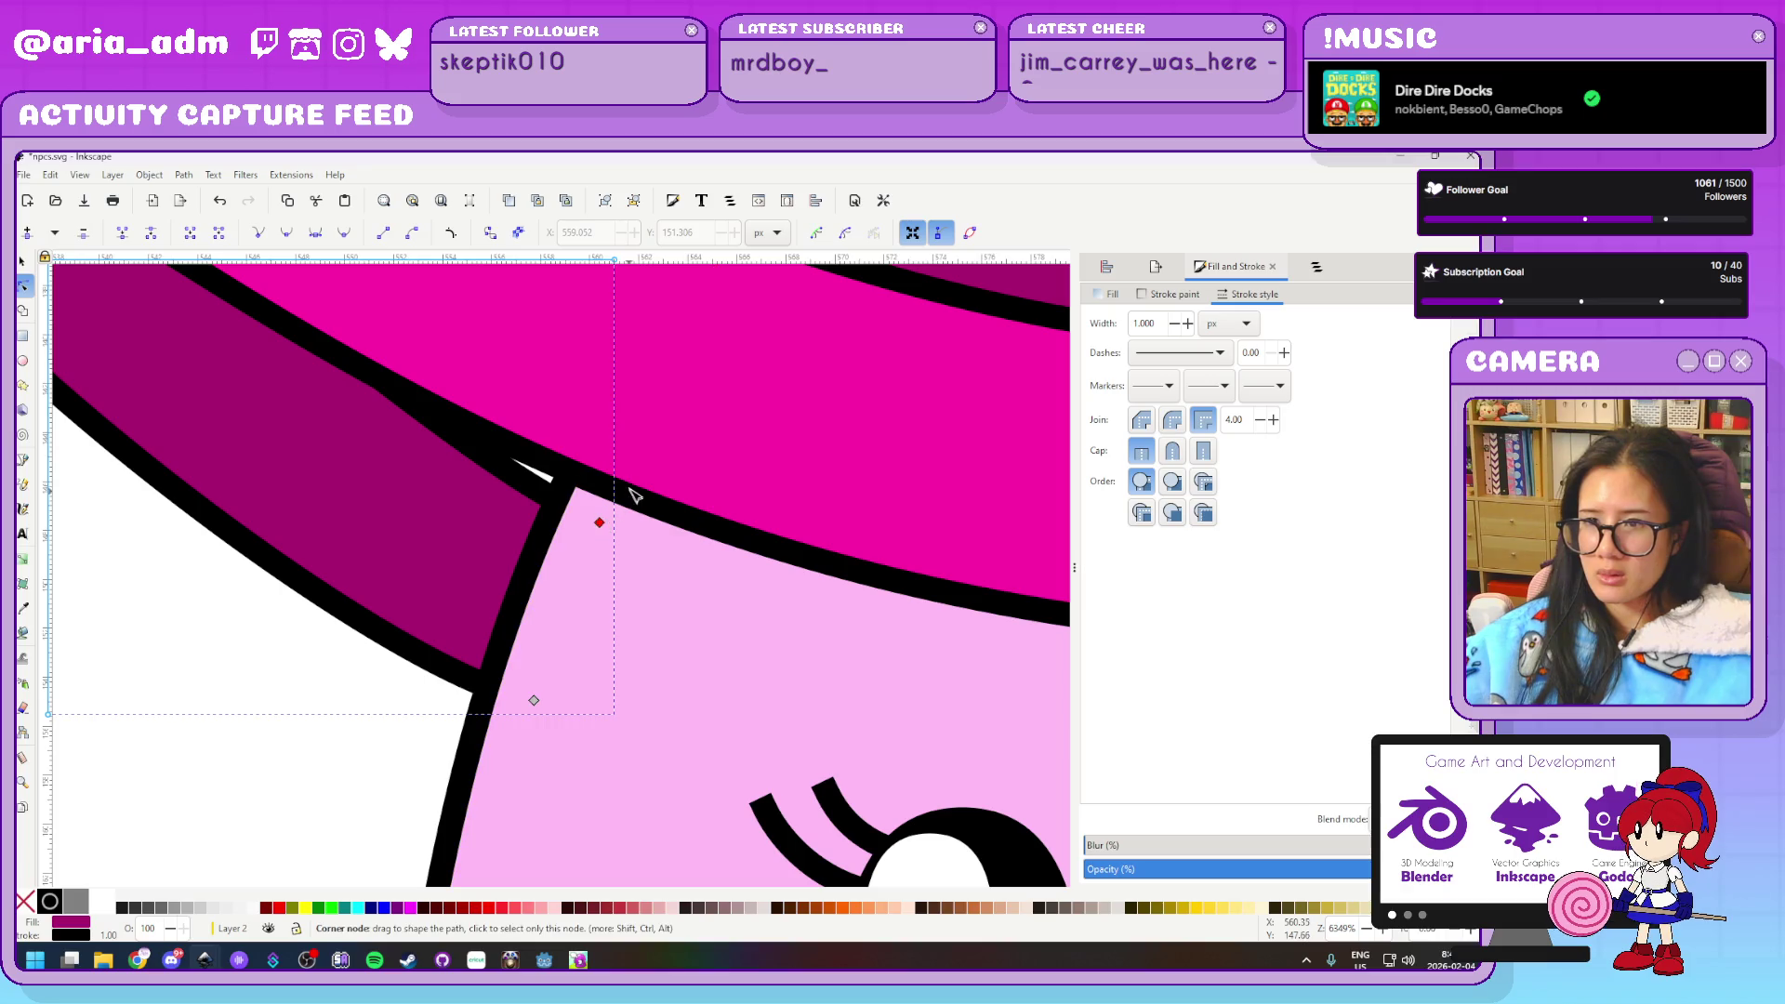
Move the underside's corner node up and right to meet the crown
drag(600, 526, 631, 490)
scroll(418, 675, down, 3)
click(223, 767)
scroll(231, 758, down, 3)
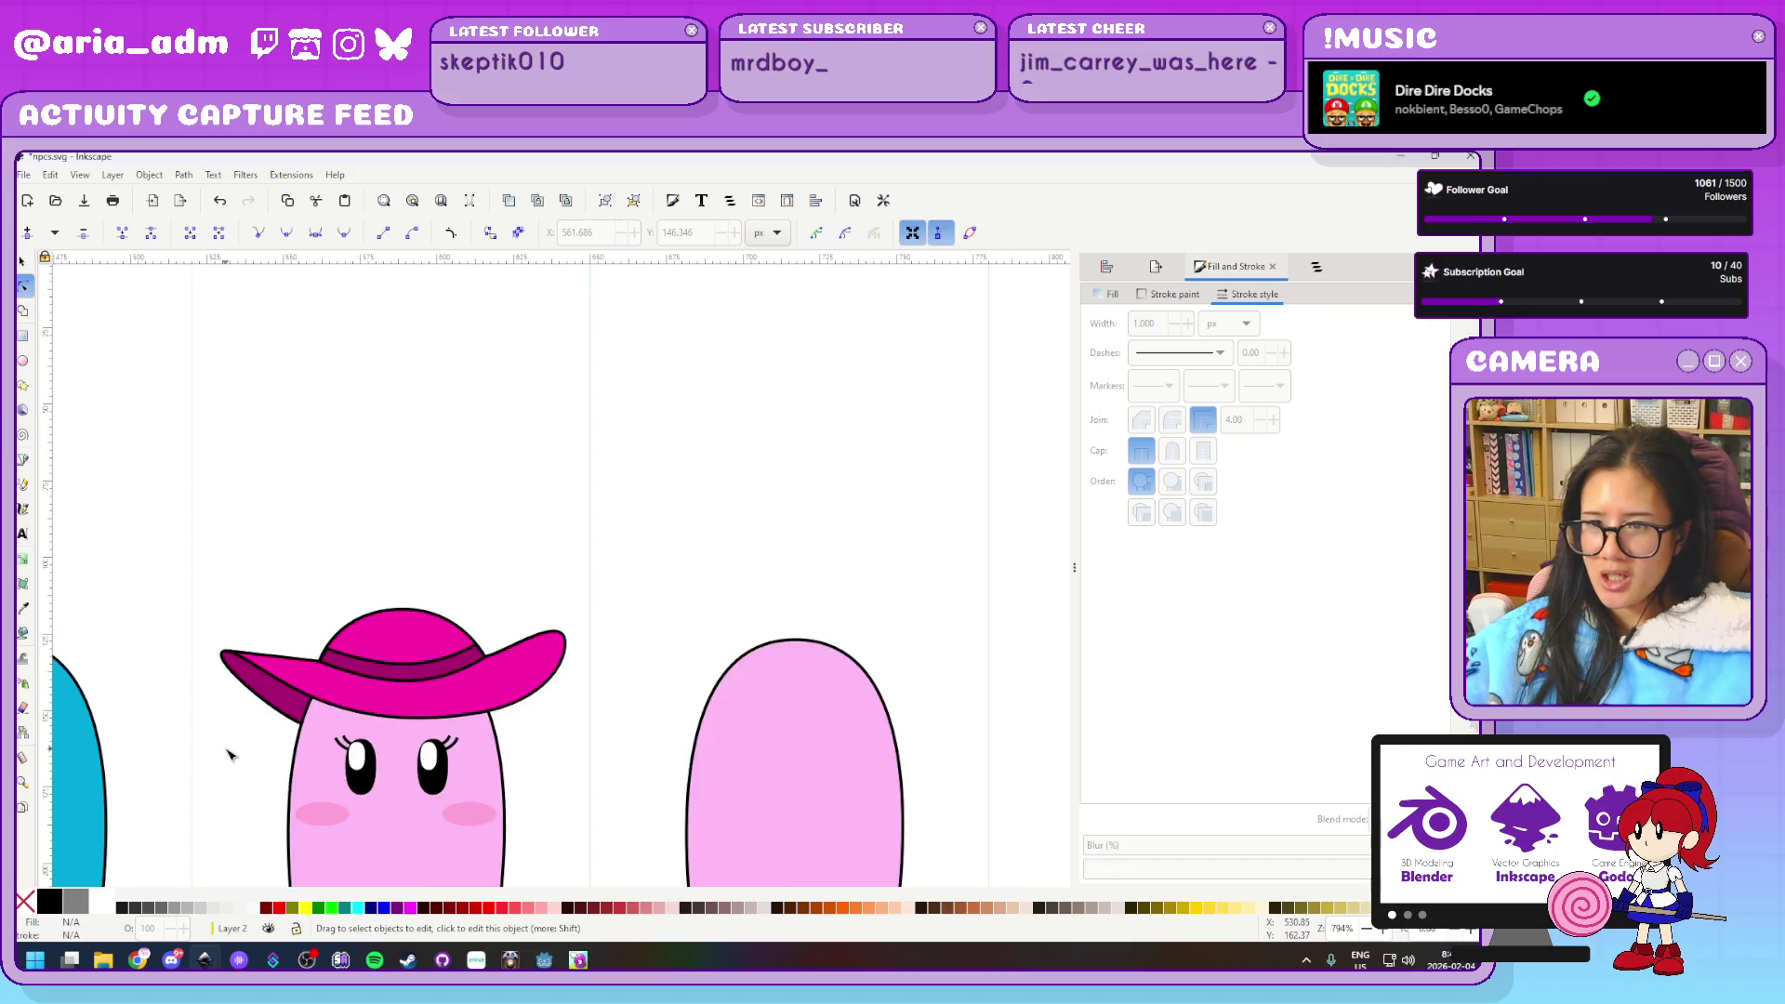
scroll(230, 761, up, 2)
Save the drawing with Ctrl+S
click(23, 261)
scroll(265, 349, down, 3)
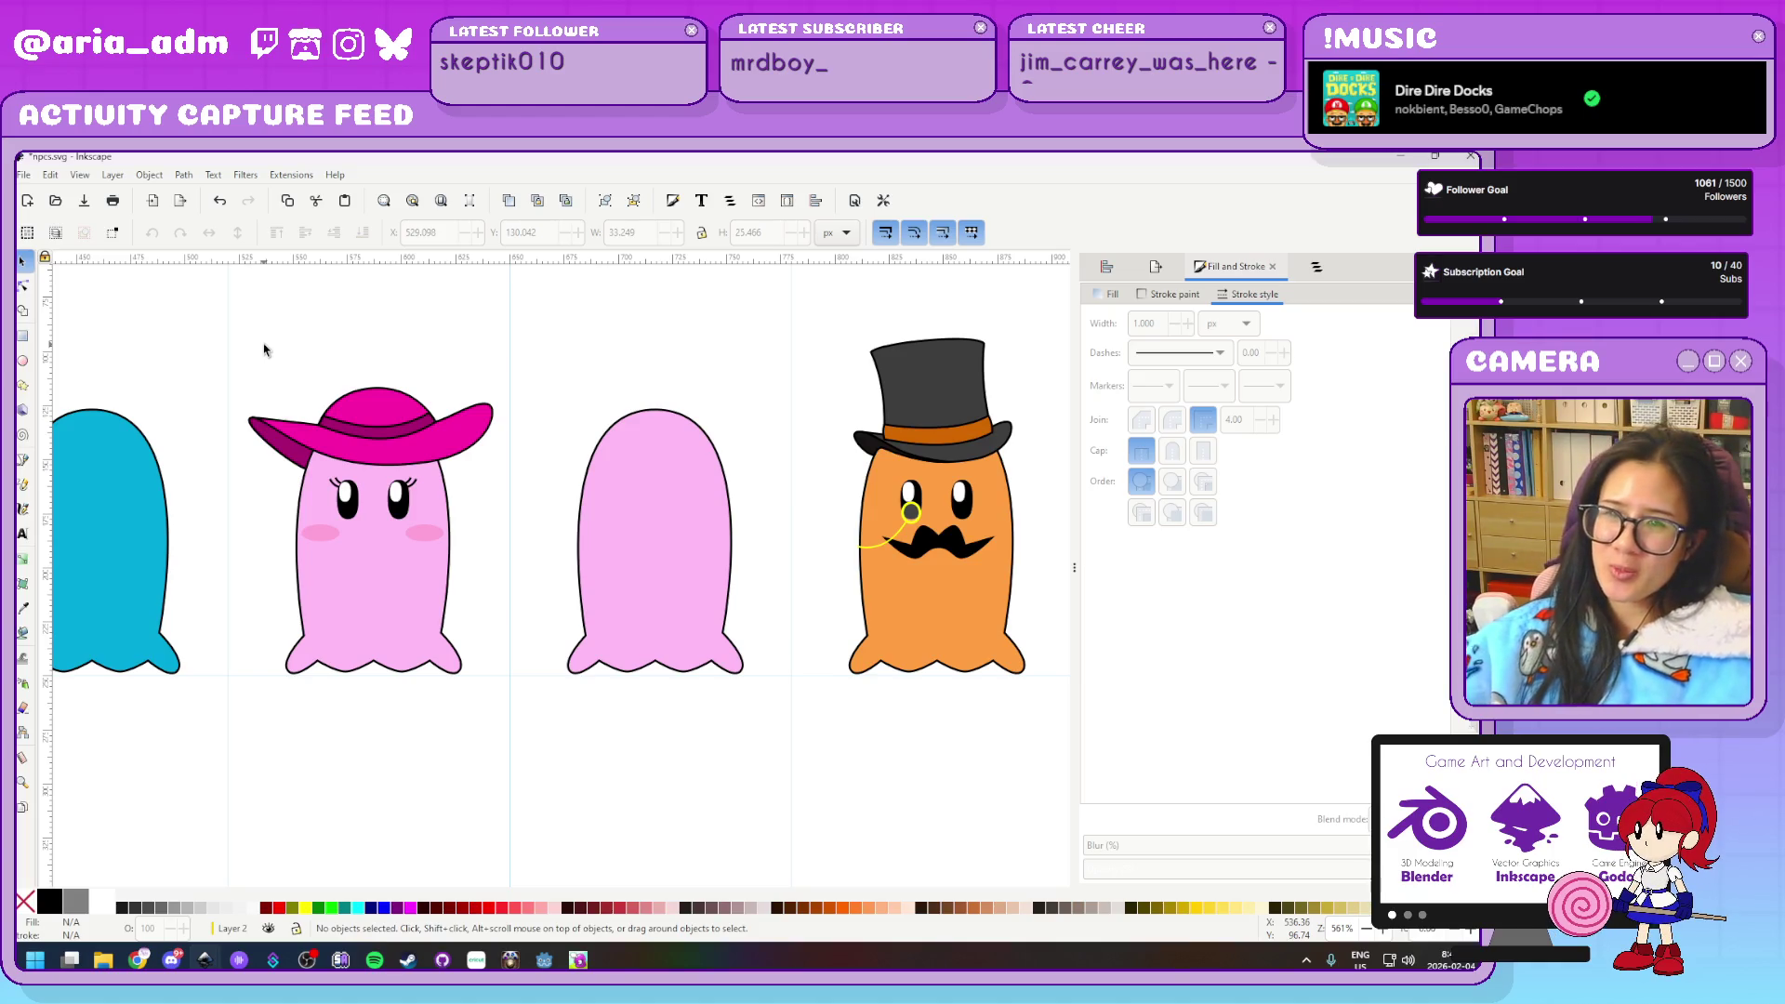
scroll(265, 350, up, 1)
scroll(265, 350, up, 1)
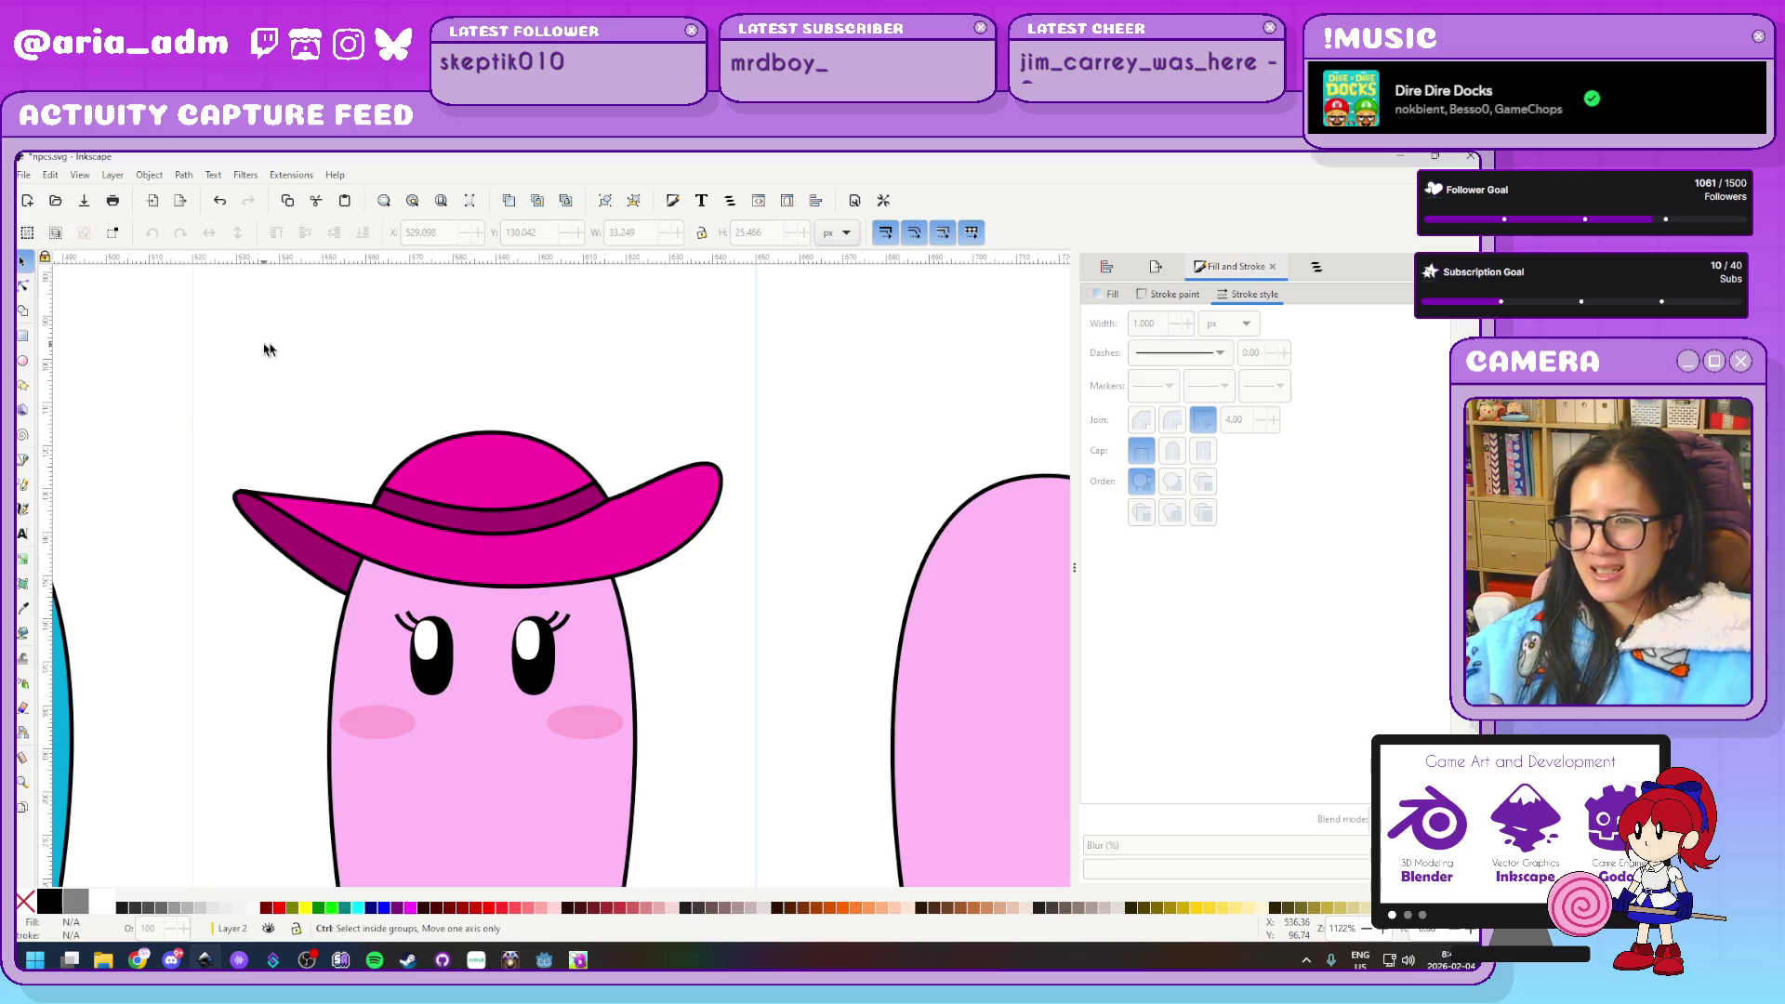
key(ctrl+s)
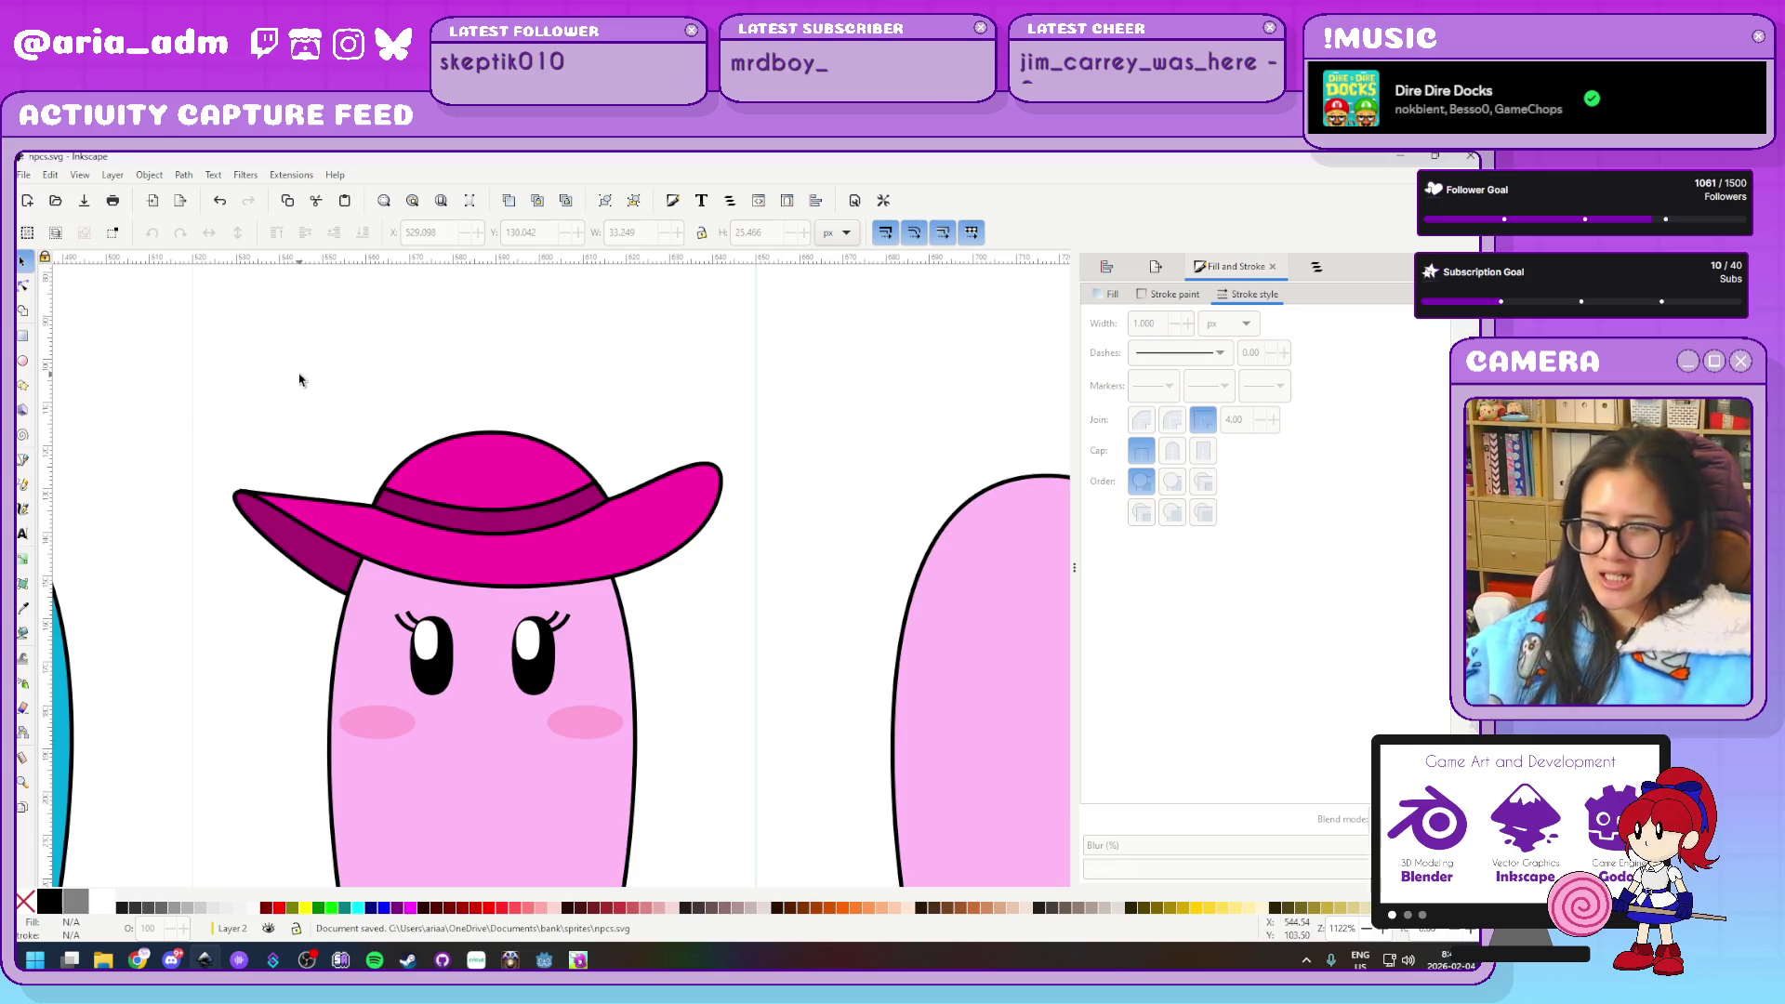
scroll(300, 380, down, 2)
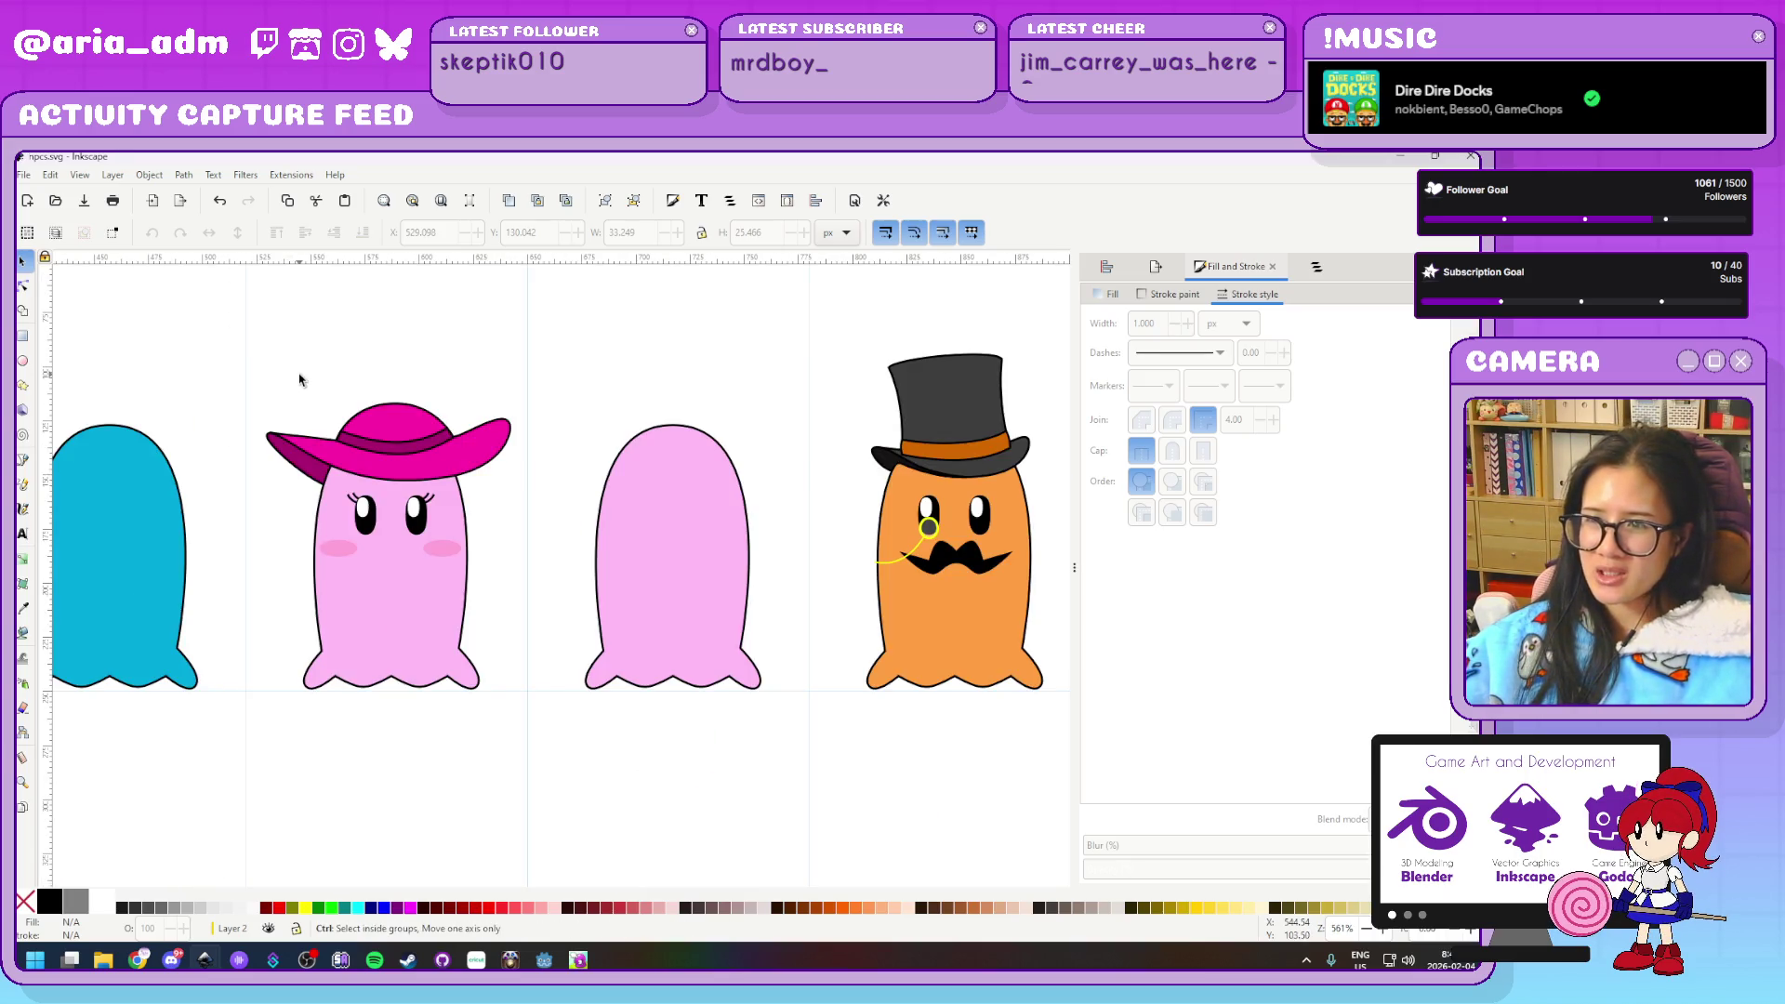
Select all parts of the pink hat
scroll(300, 380, up, 1)
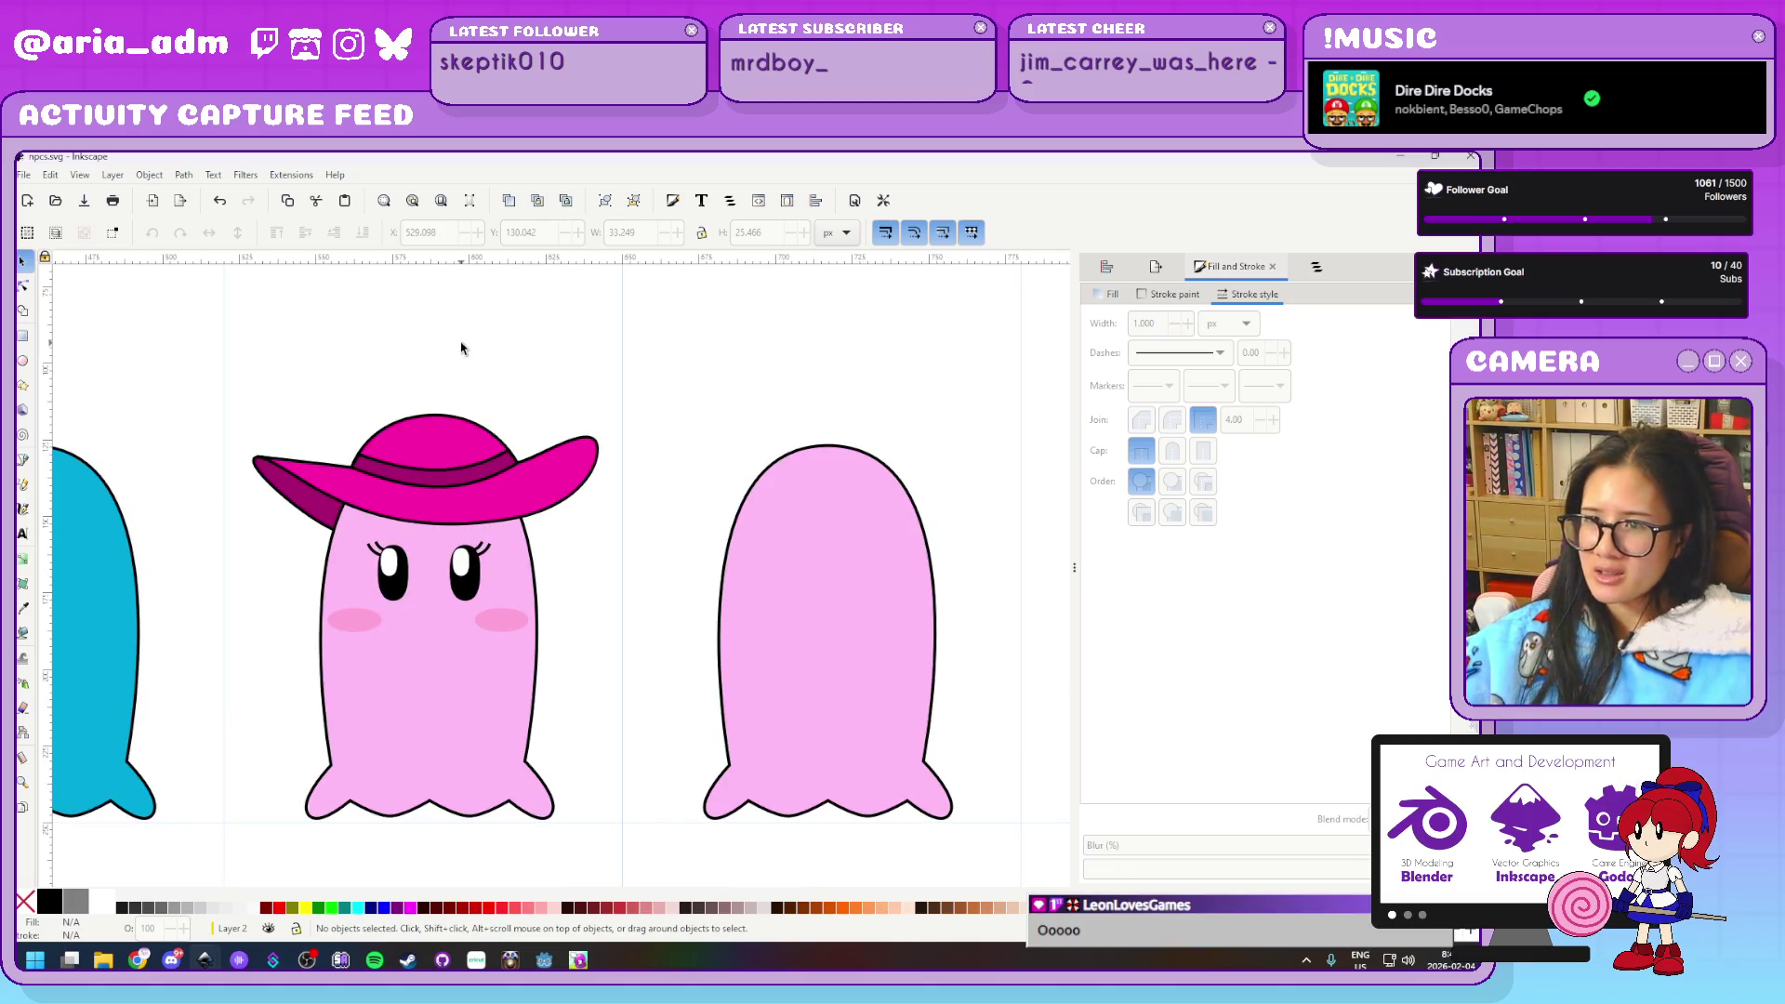
scroll(359, 459, right, 2)
scroll(471, 494, up, 3)
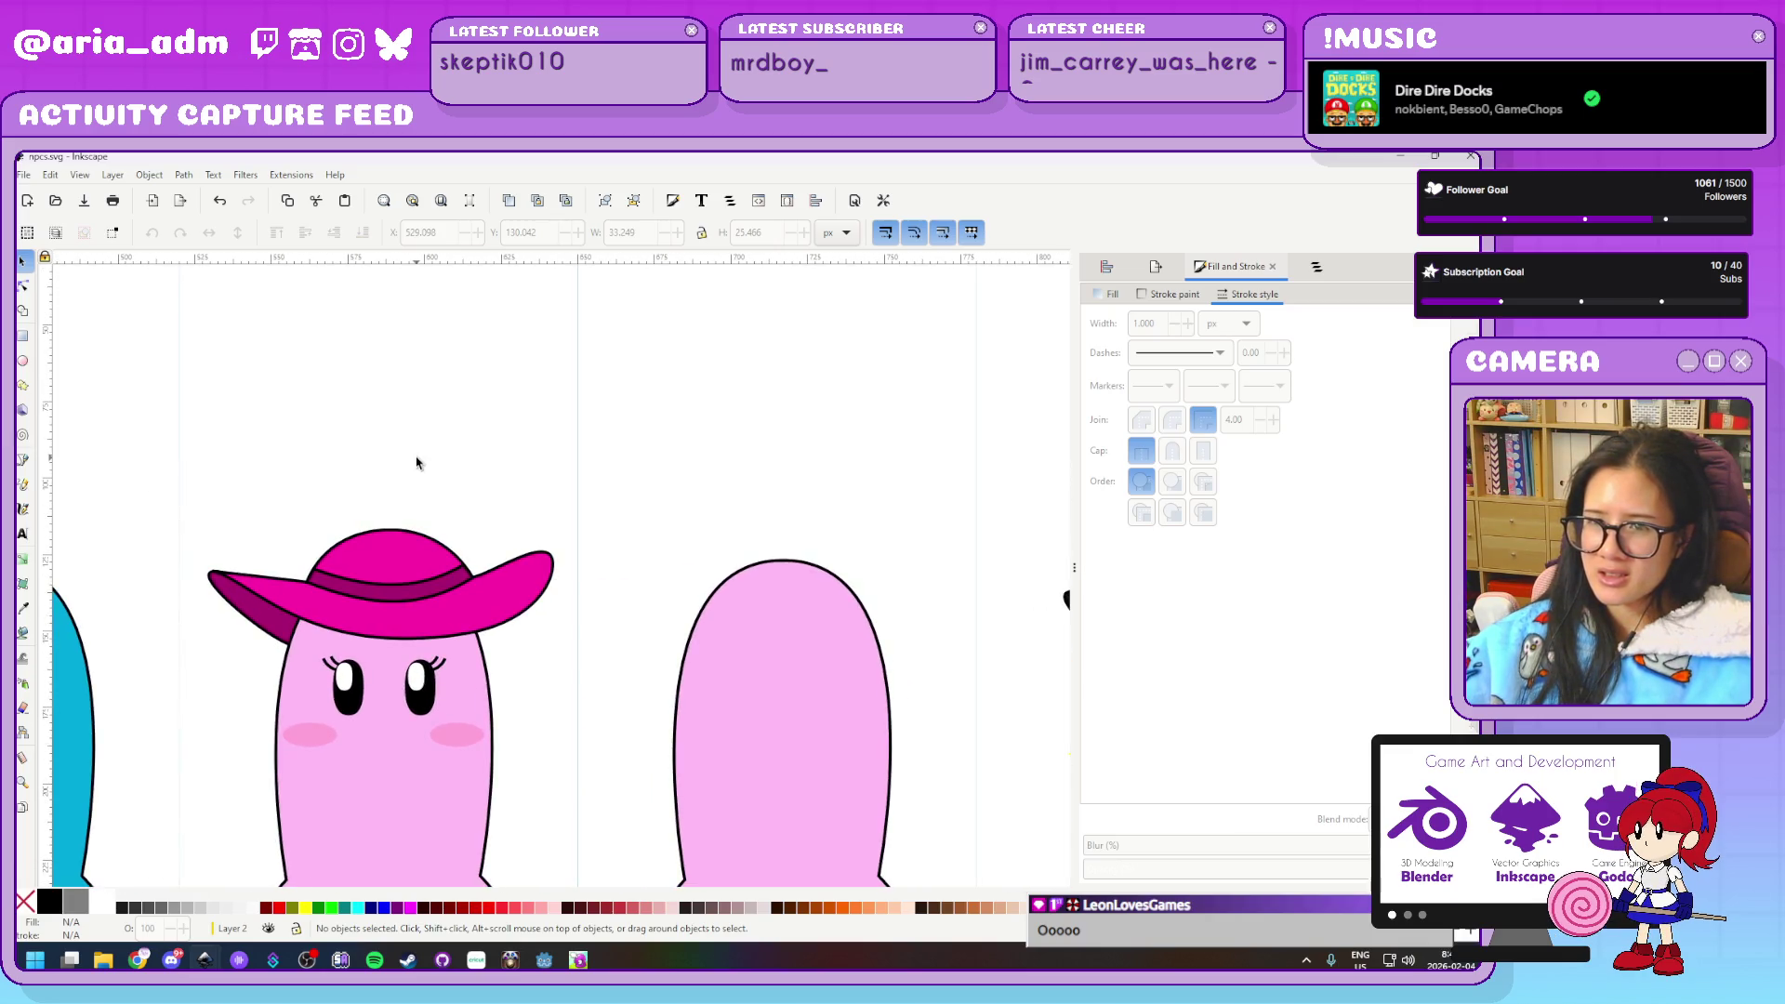
ctrl+scroll(417, 462, up, 1)
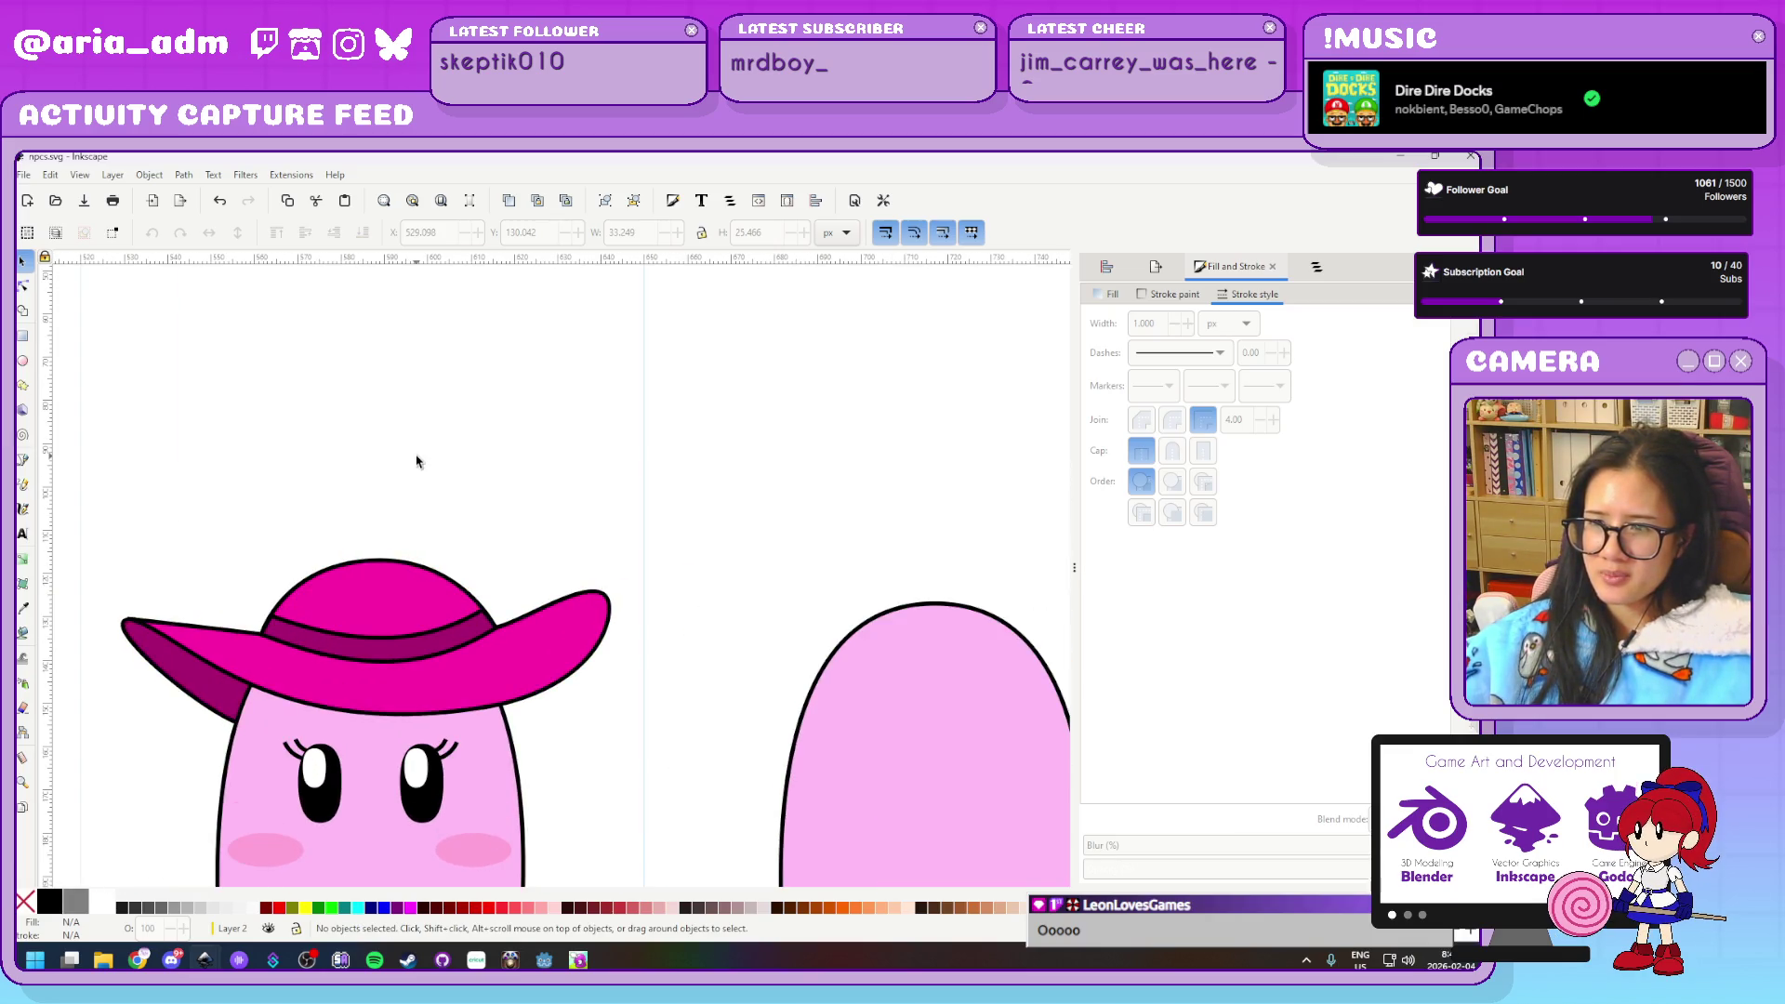
ctrl+scroll(595, 391, down, 1)
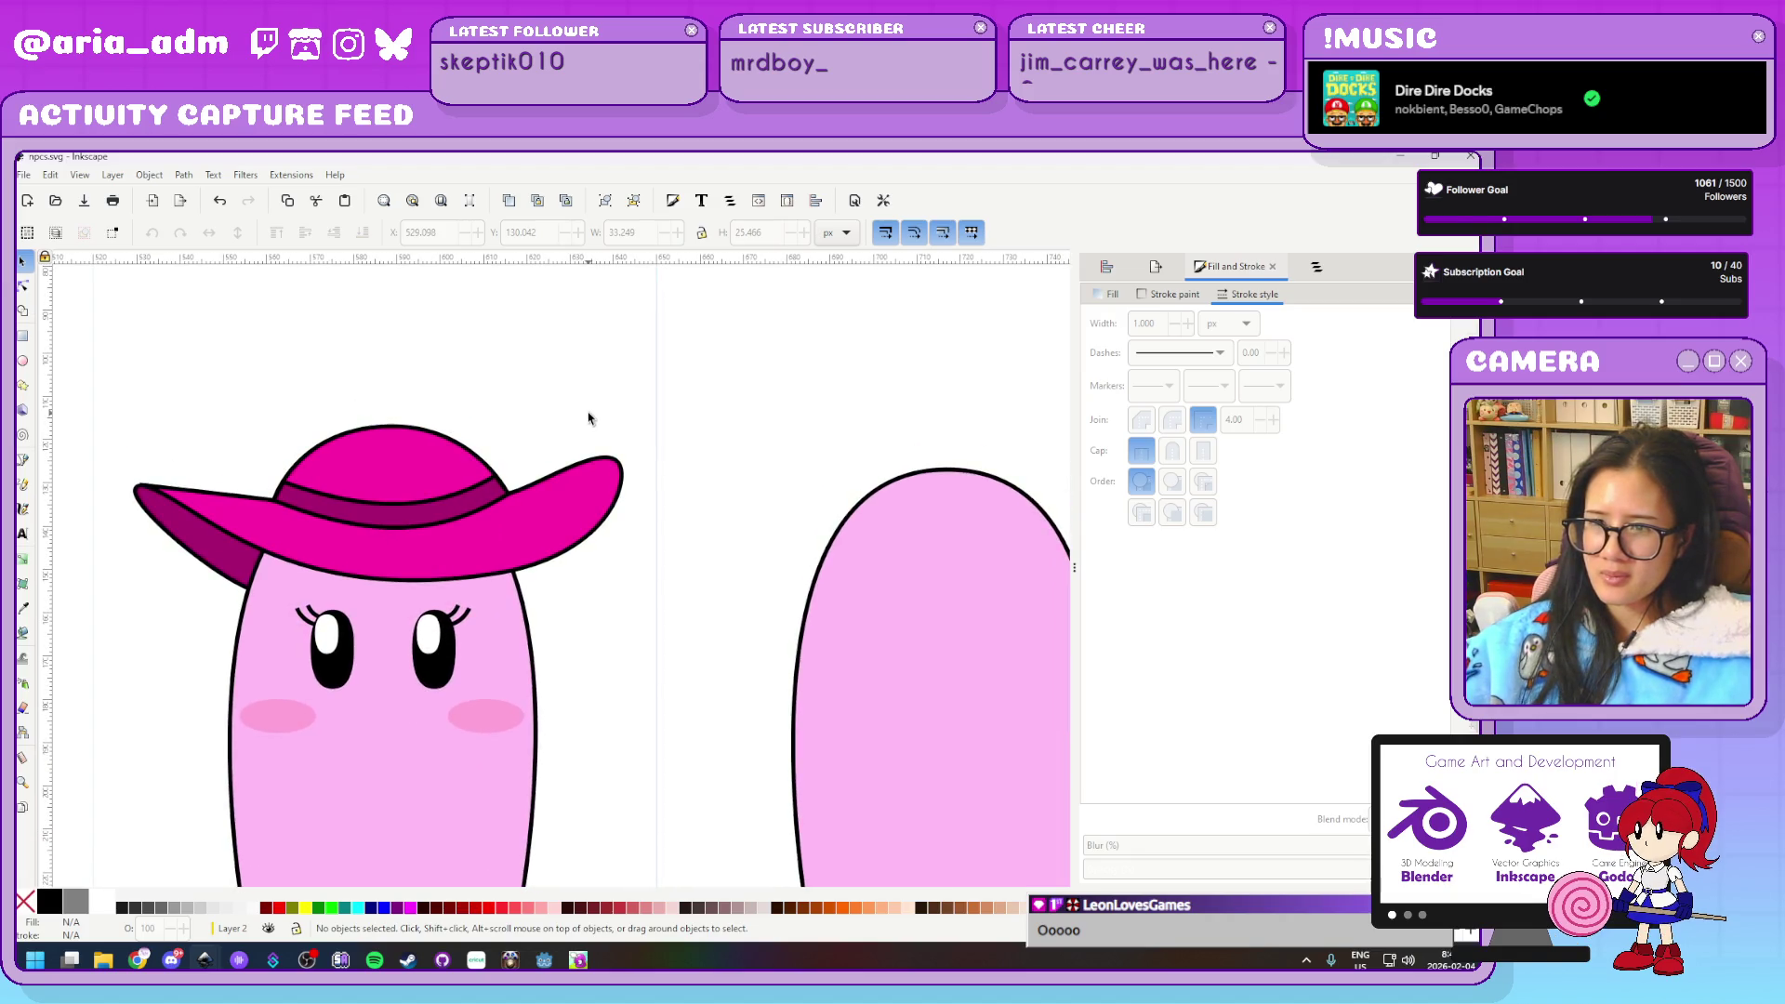
ctrl+scroll(588, 419, down, 2)
ctrl+scroll(650, 397, up, 2)
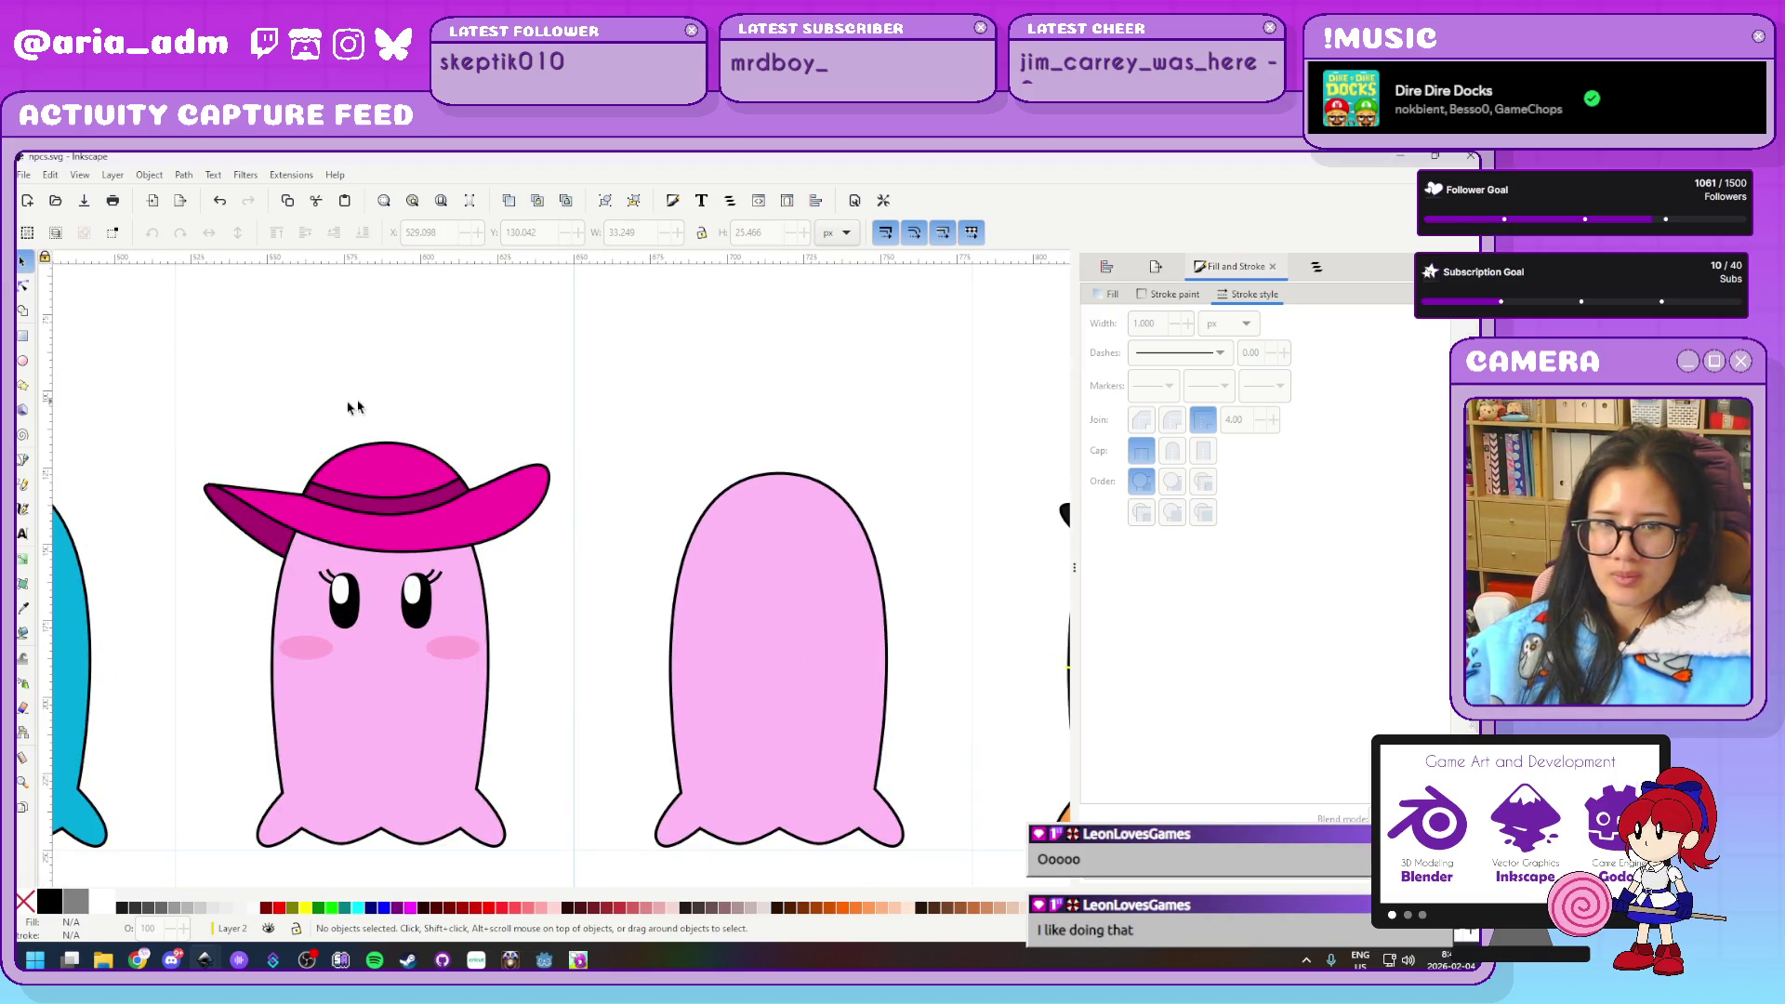
drag(179, 386, 664, 570)
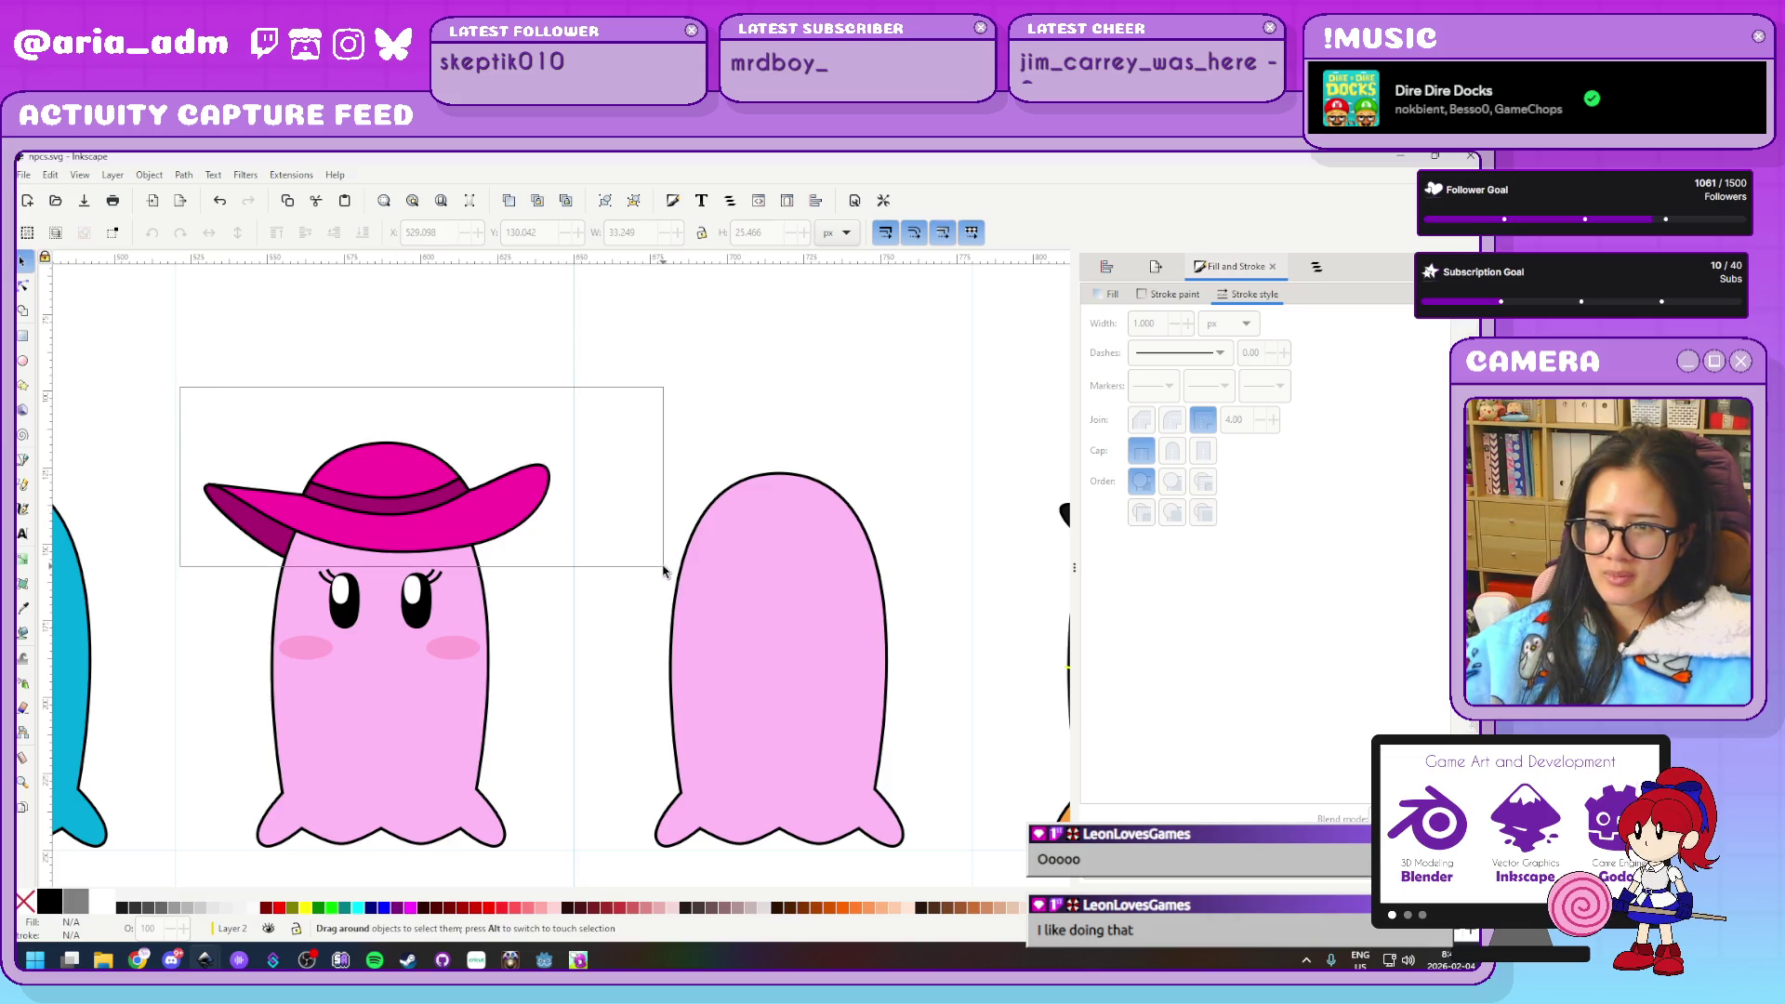
Mirror the pink hat horizontally
click(209, 234)
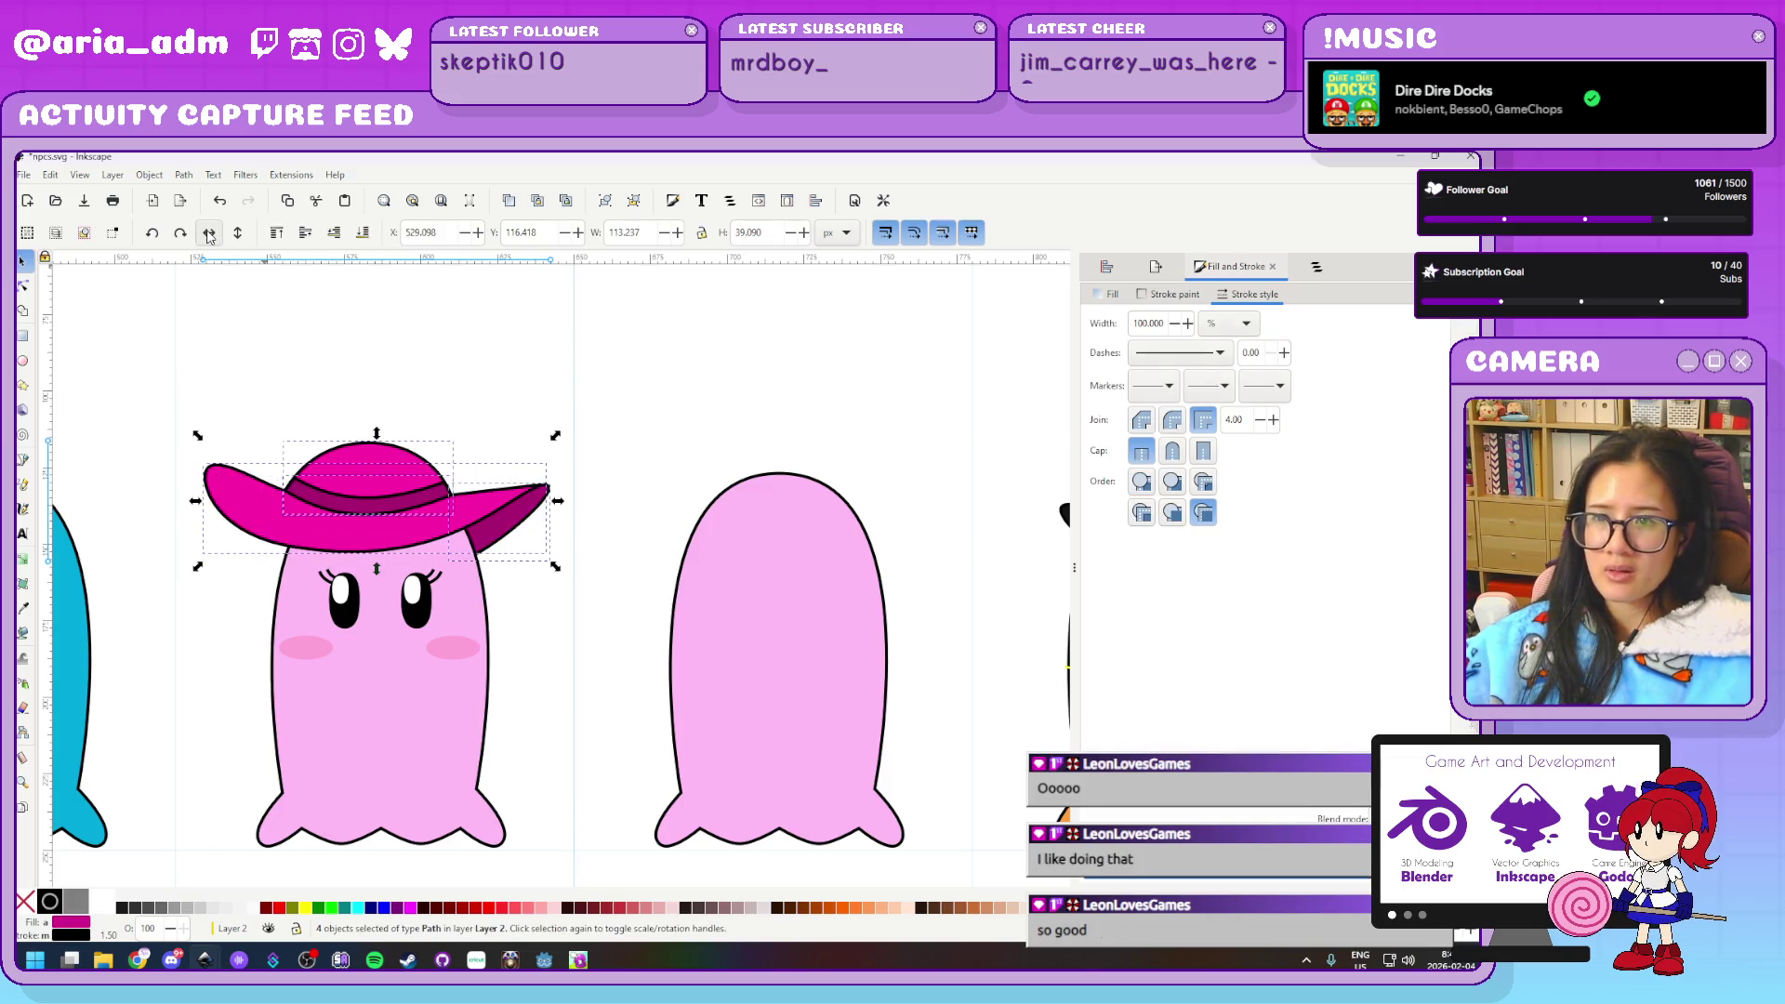
click(646, 402)
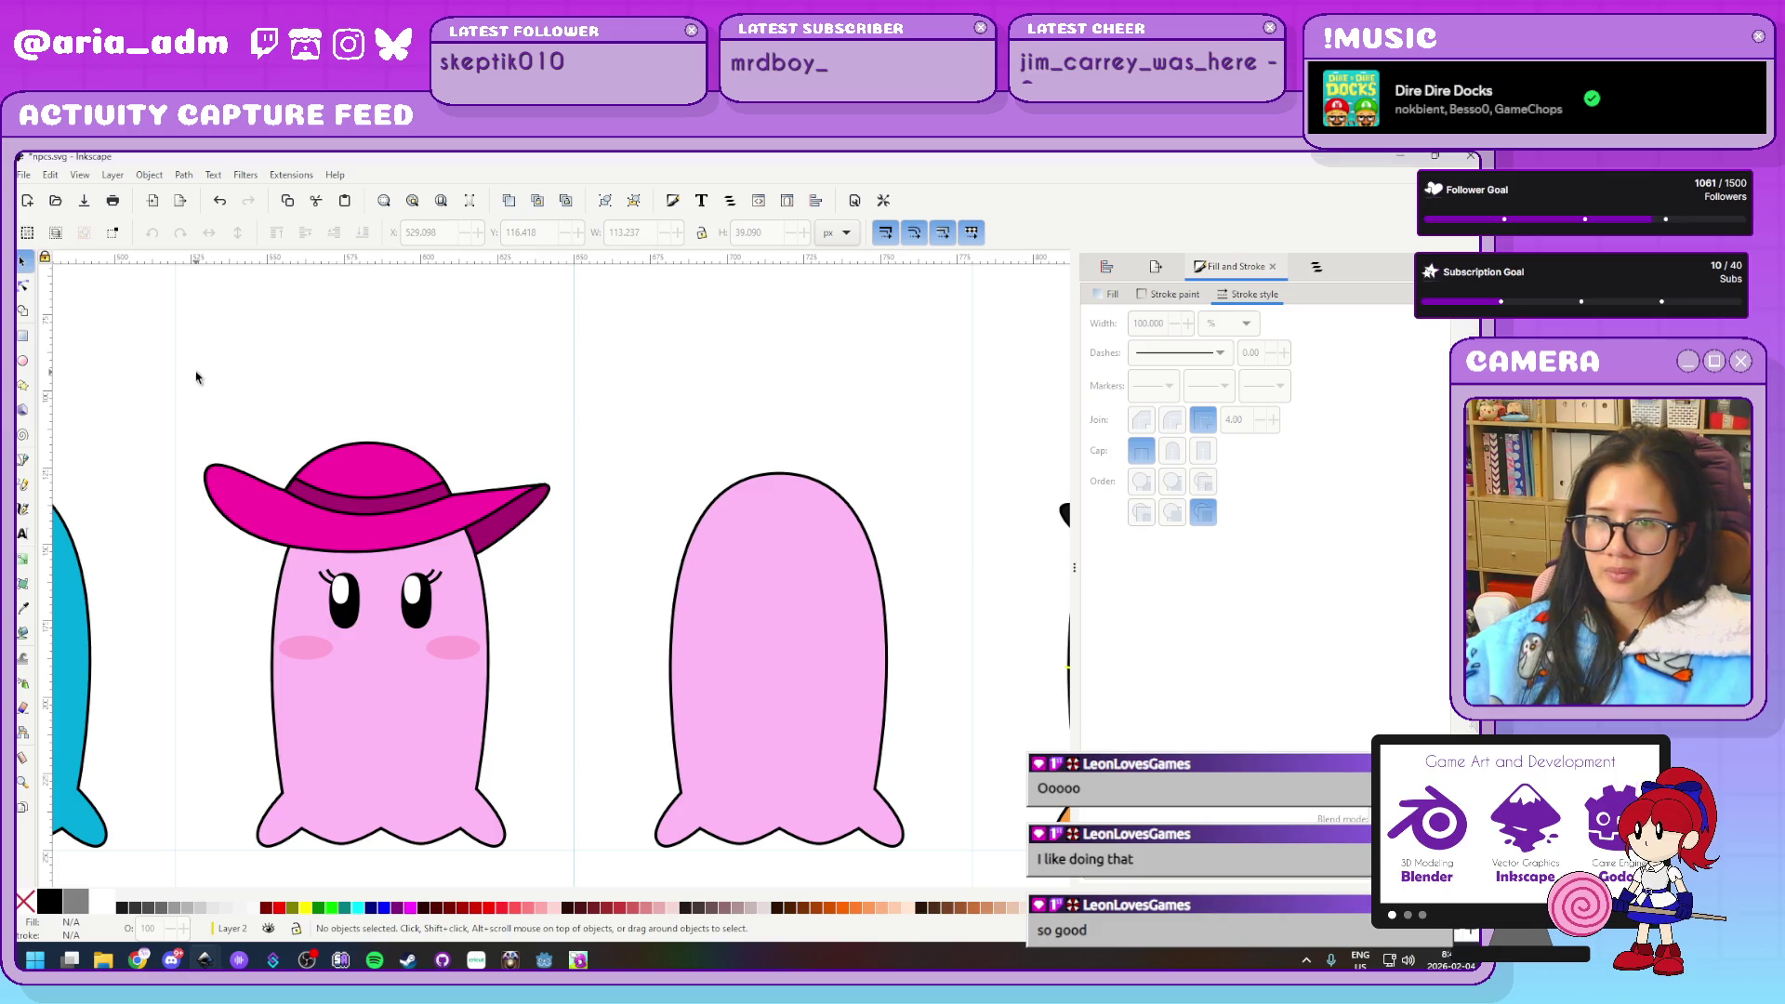
ctrl+scroll(255, 387, up, 1)
ctrl+scroll(259, 387, up, 1)
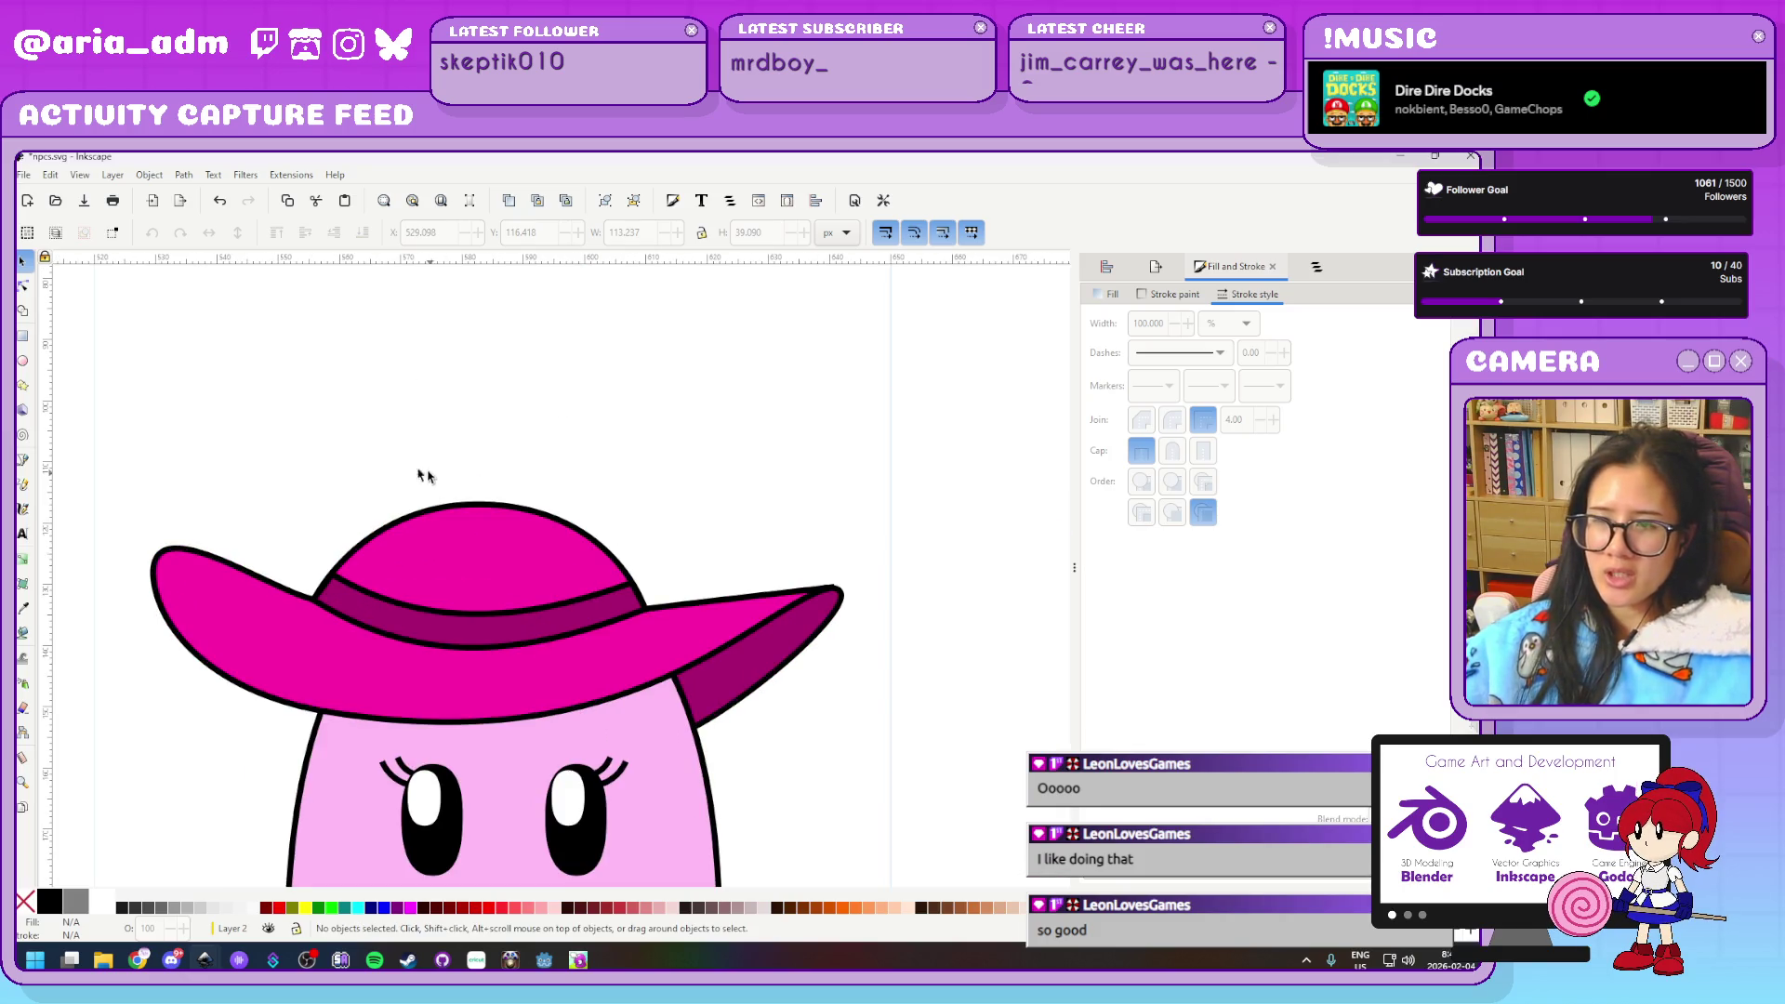
Nudge the four-part hat down and to the right on the ghost's head
drag(107, 441, 908, 753)
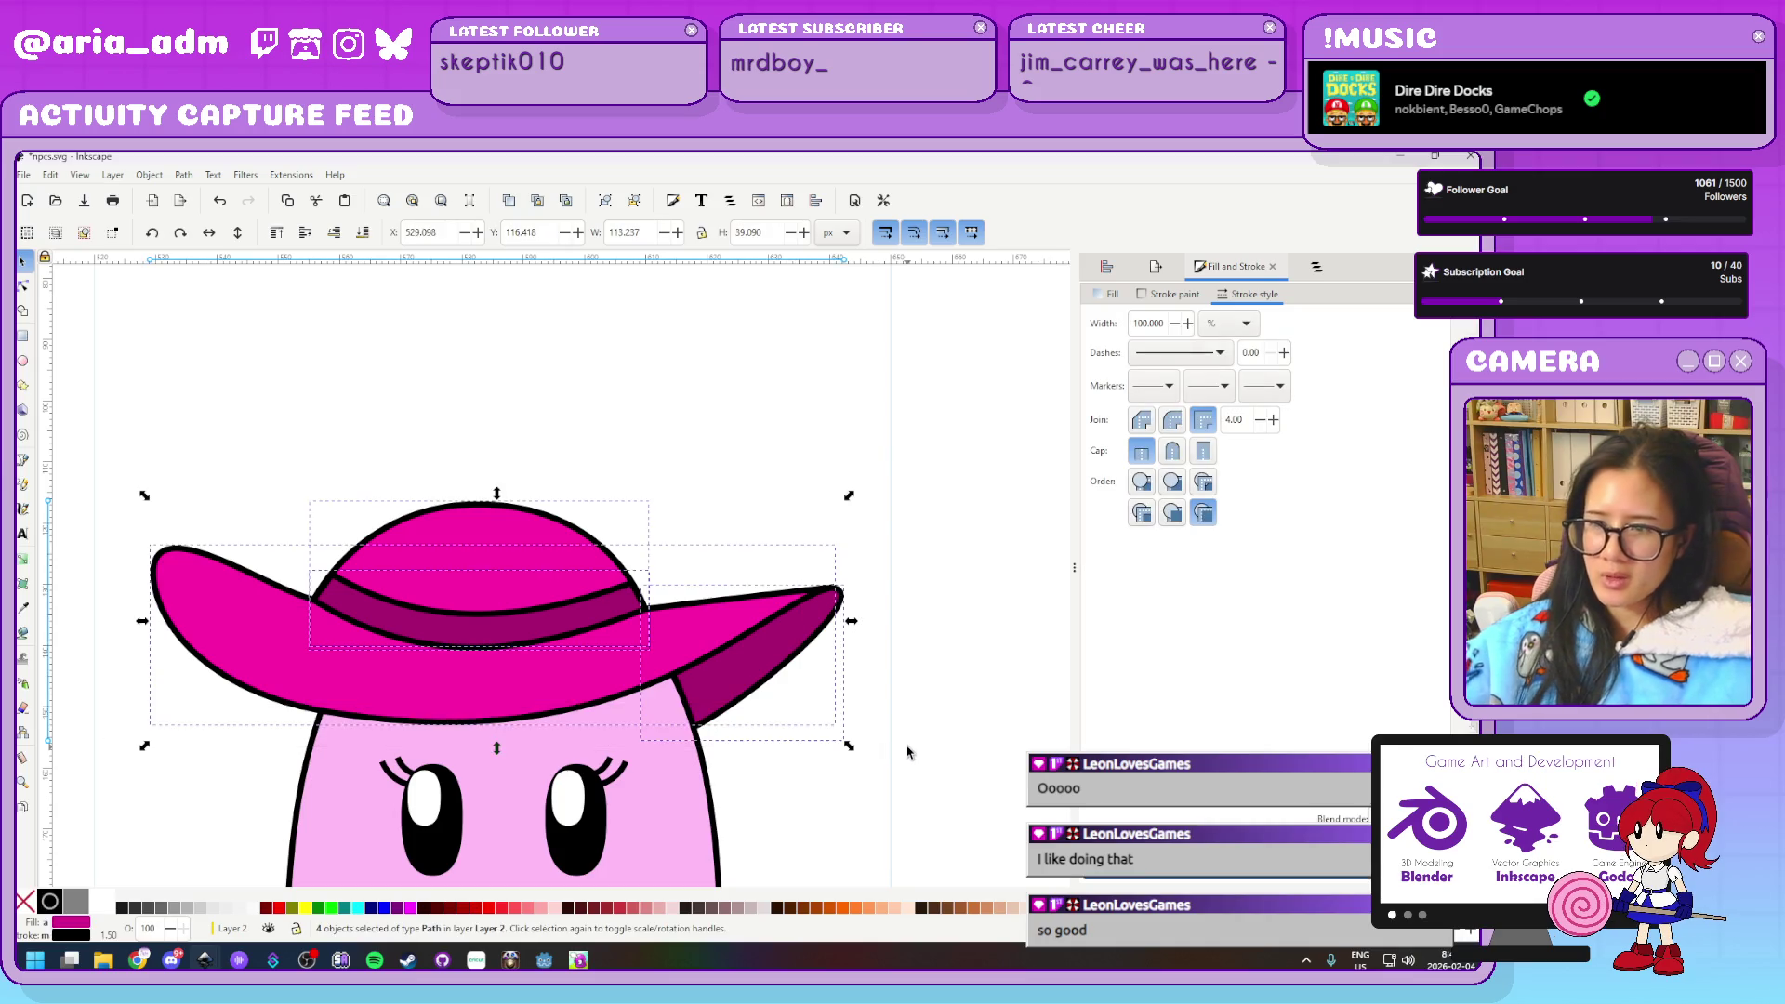
key(Down)
key(Down)
key(Right)
key(Right)
key(Right)
key(Left)
key(Left)
key(Right)
key(Right)
key(Left)
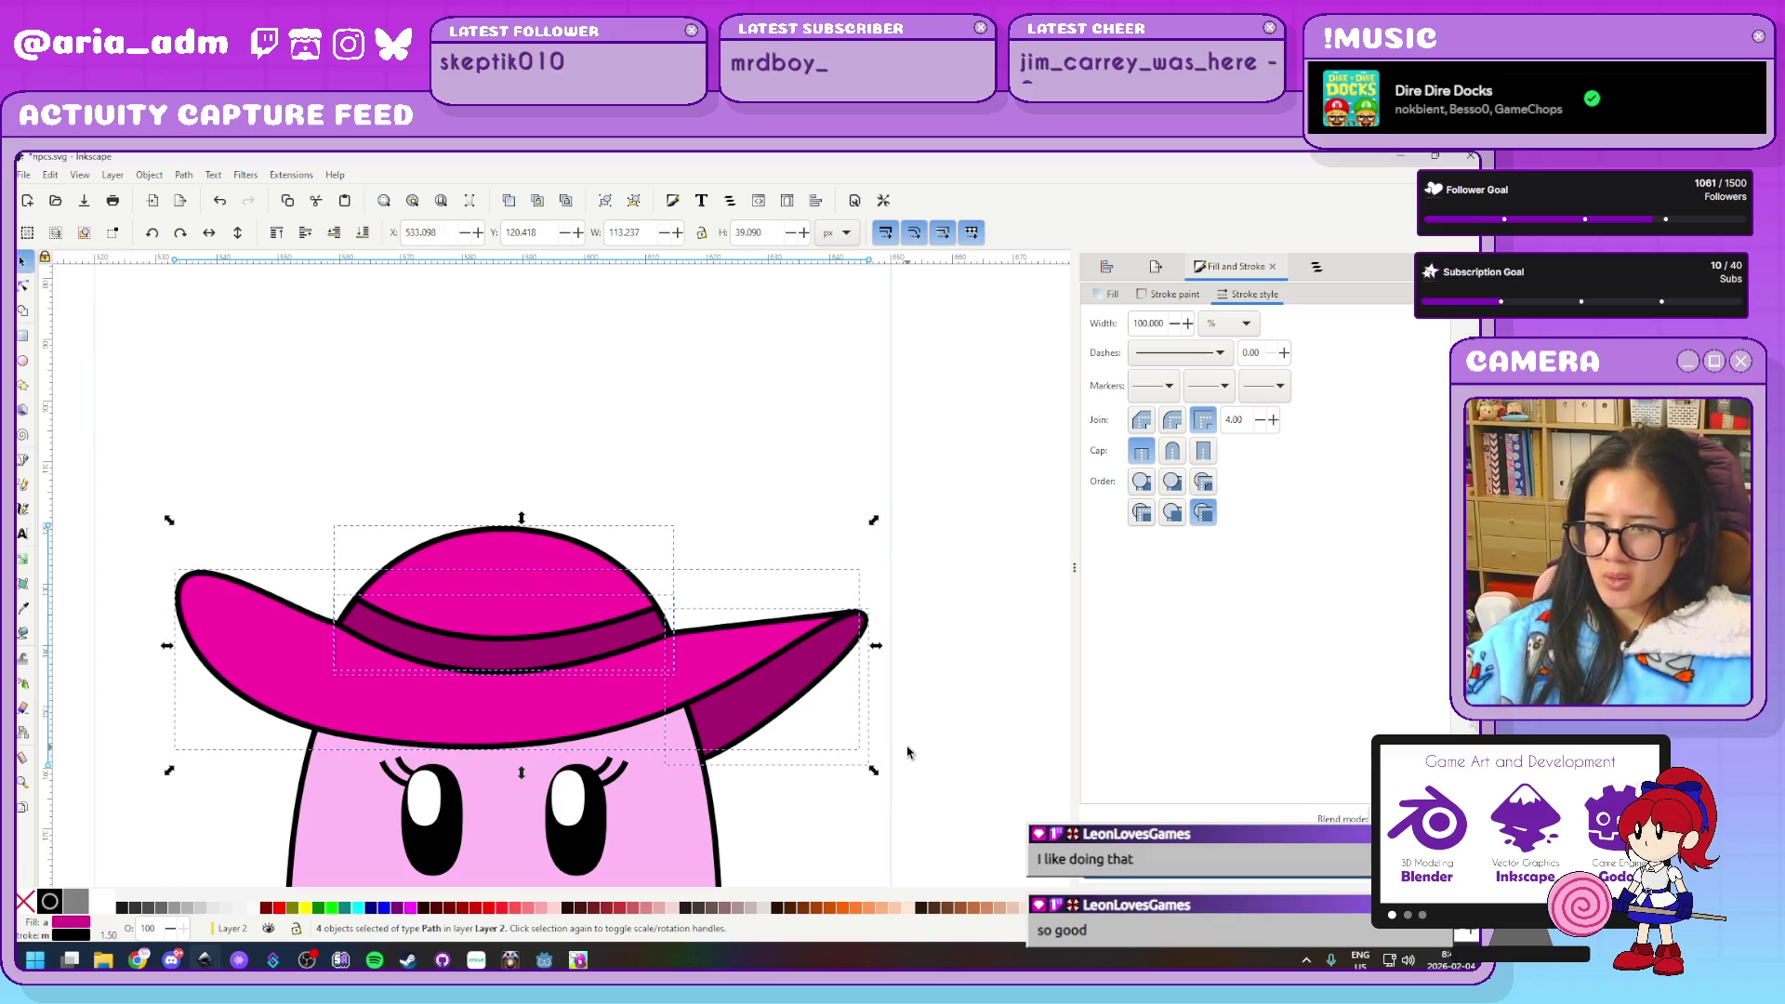
click(741, 472)
scroll(737, 472, down, 3)
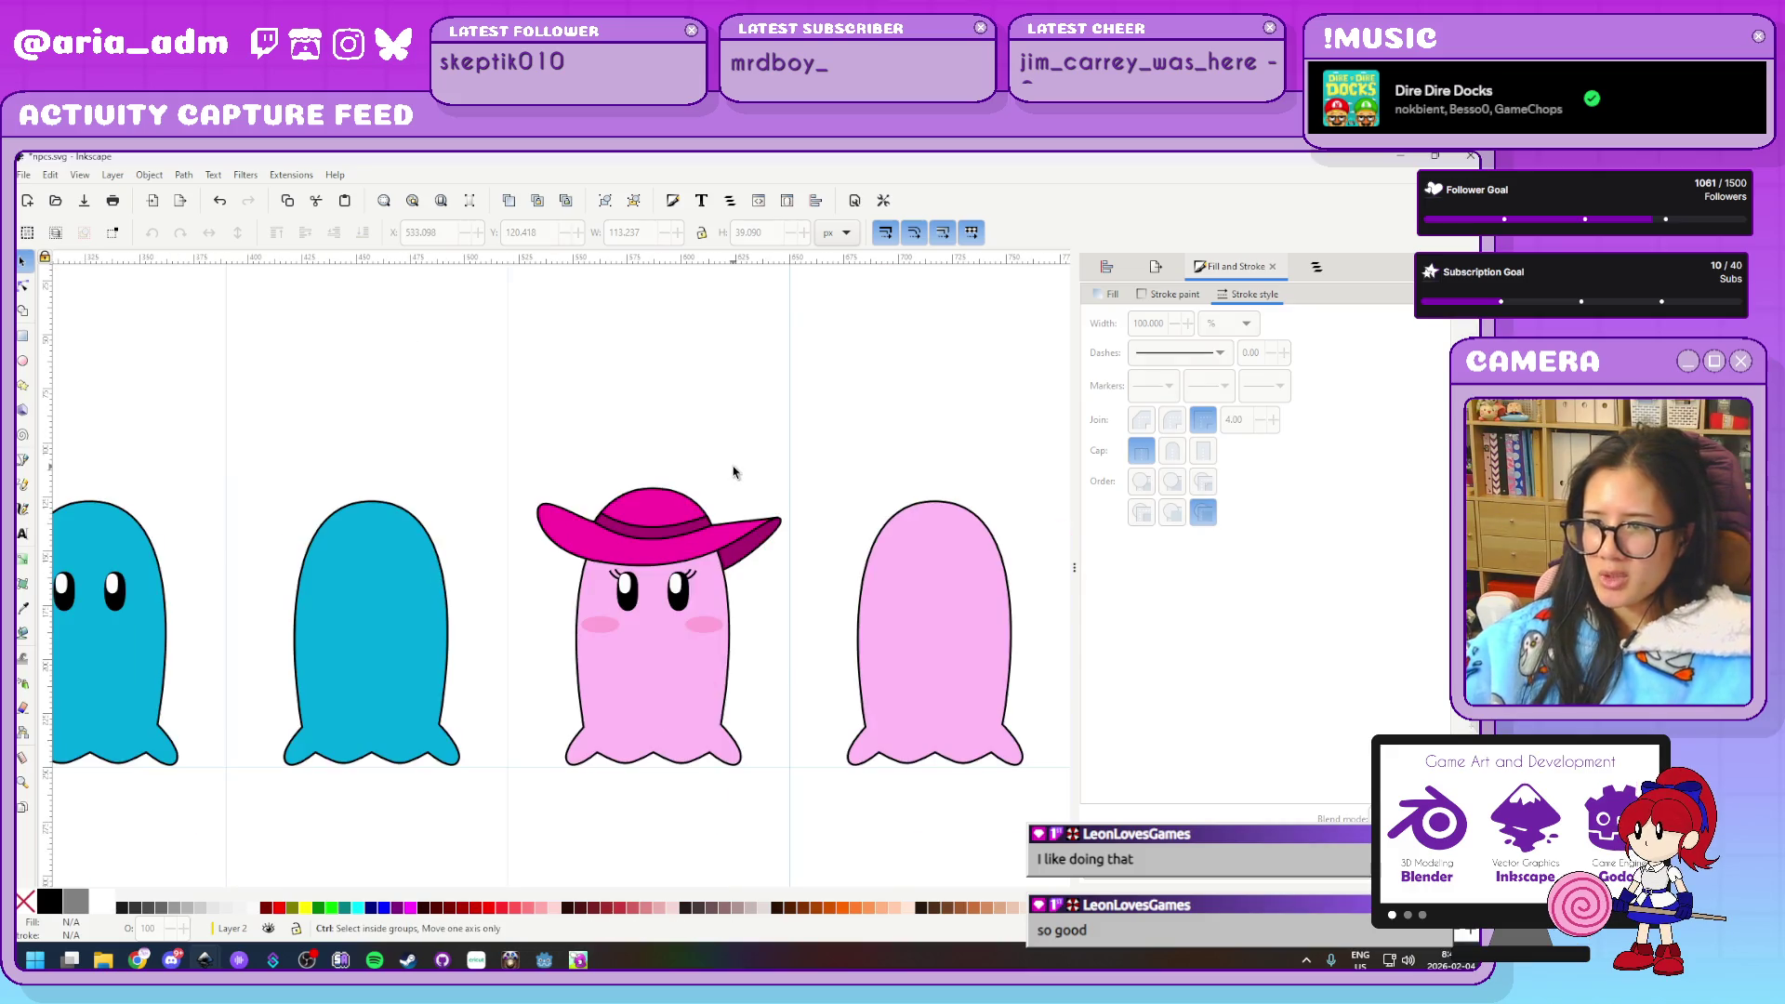
scroll(801, 461, up, 2)
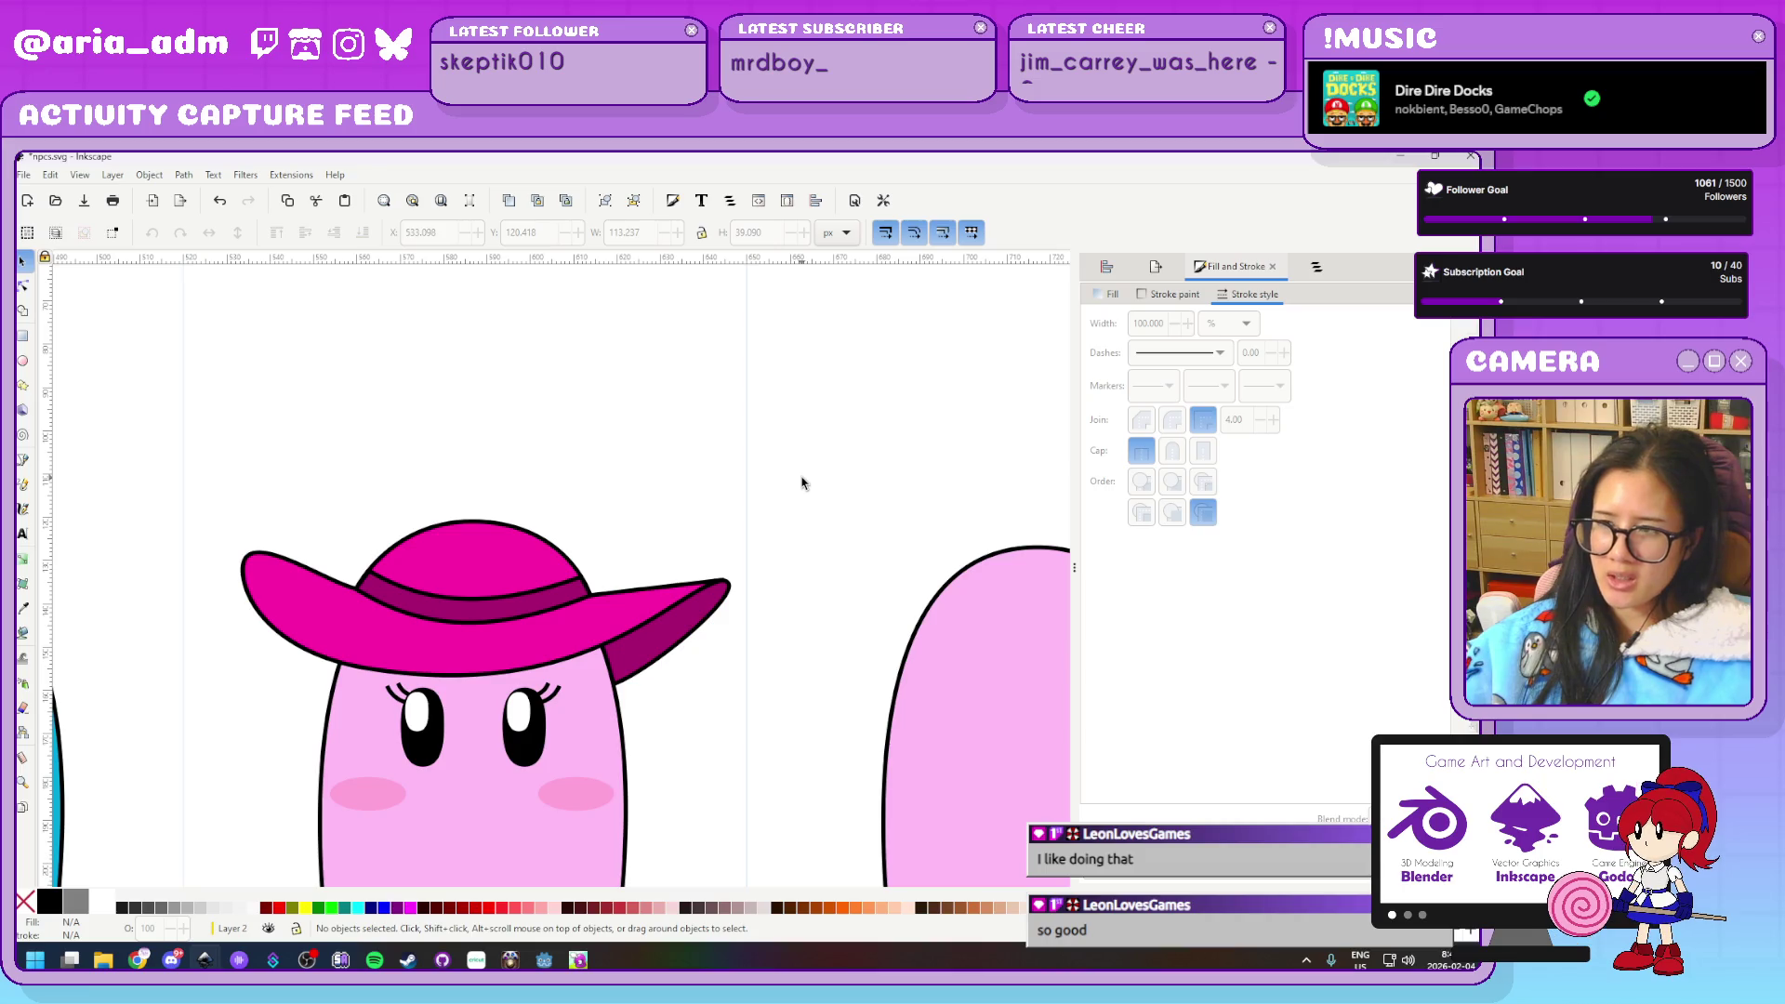
scroll(649, 505, up, 1)
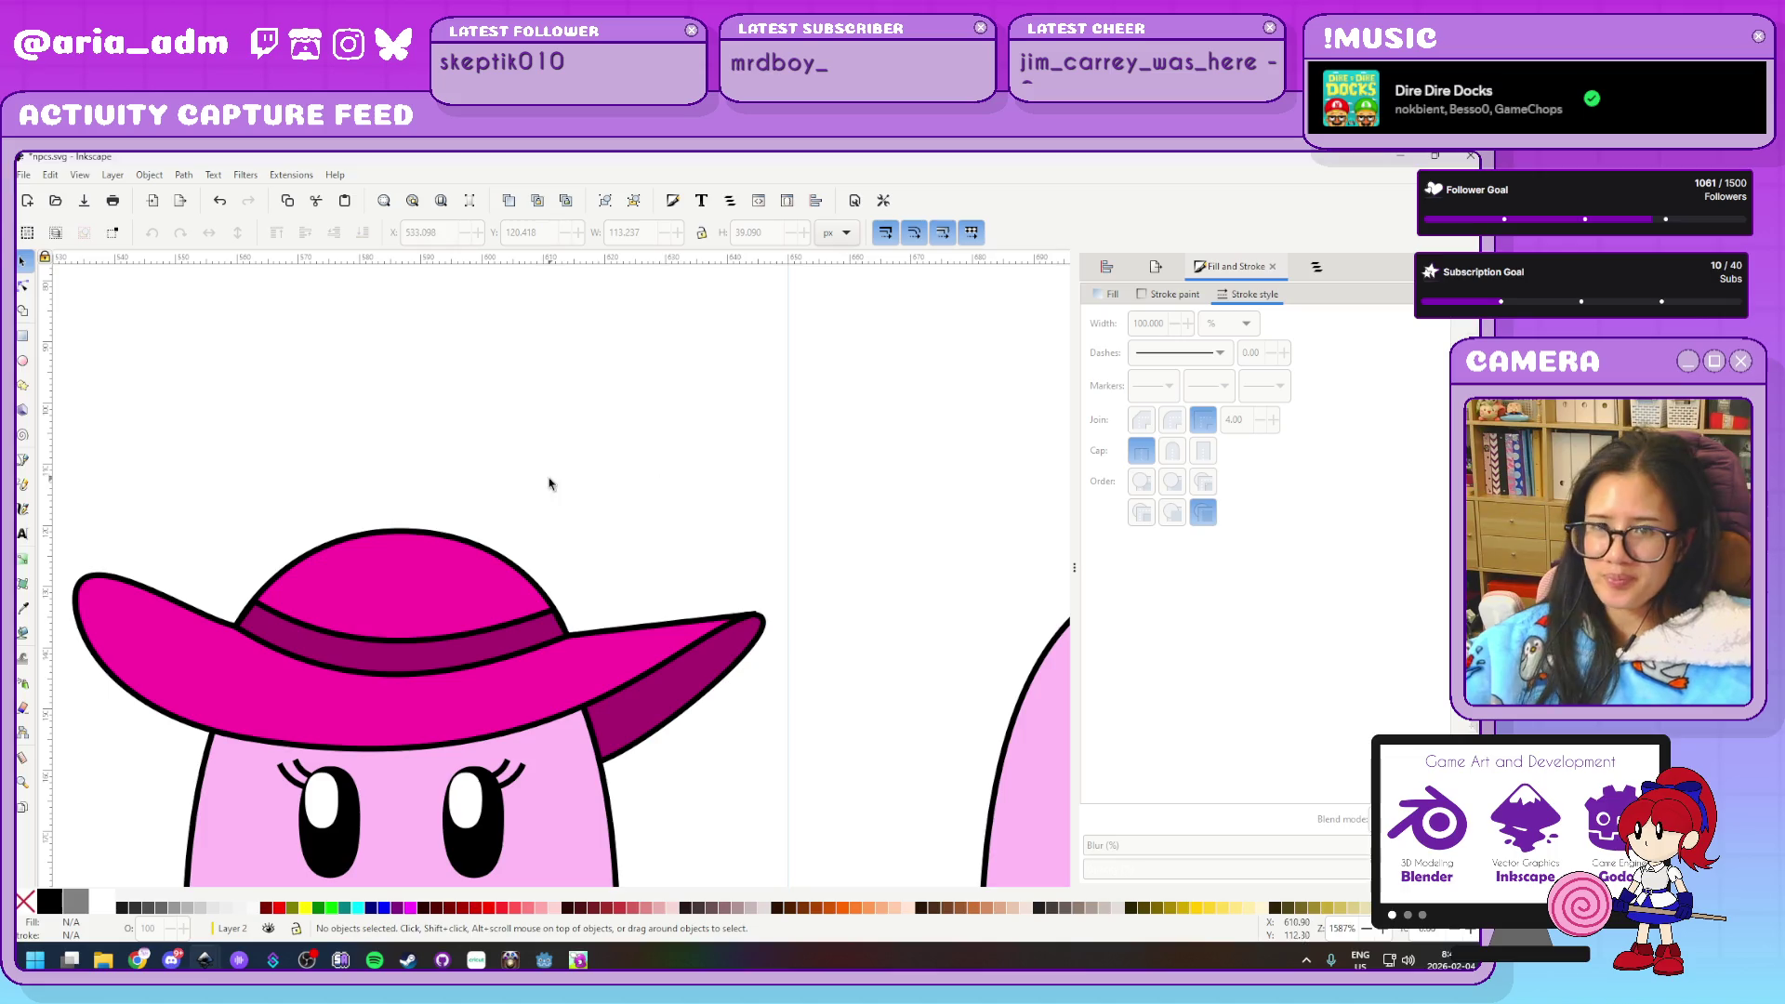
key(b)
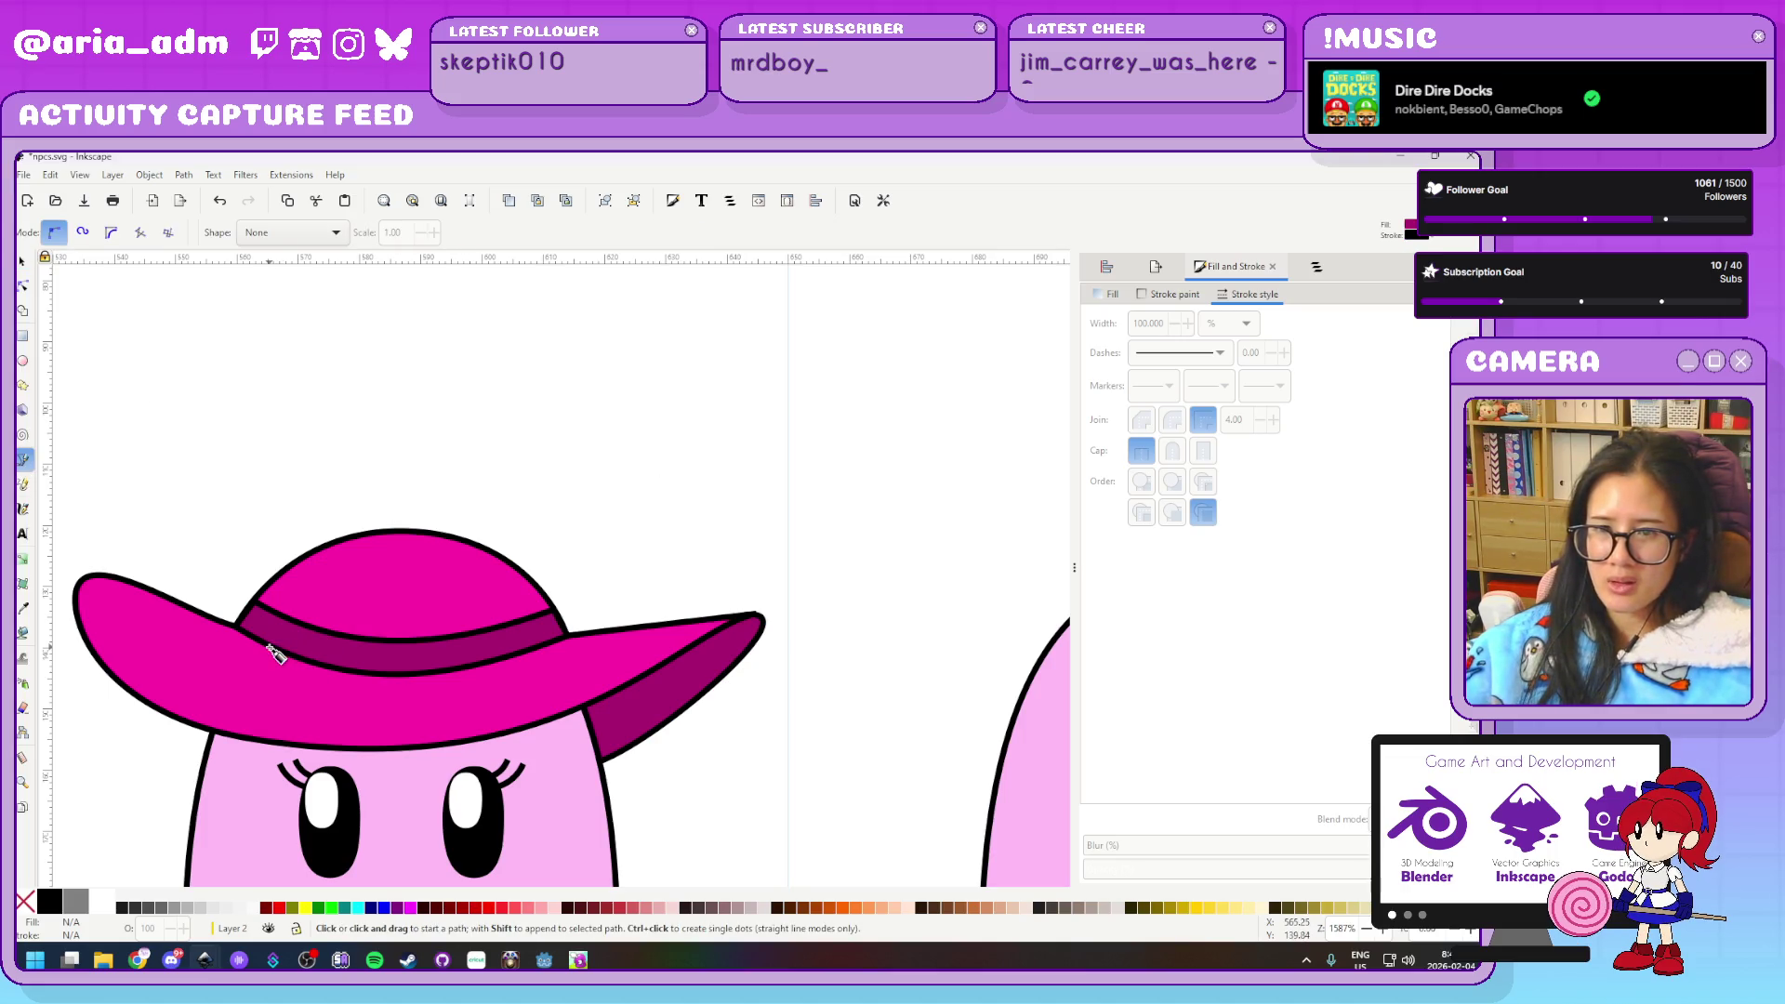
Draw two thin closed feather shapes rising from the hat band
click(303, 625)
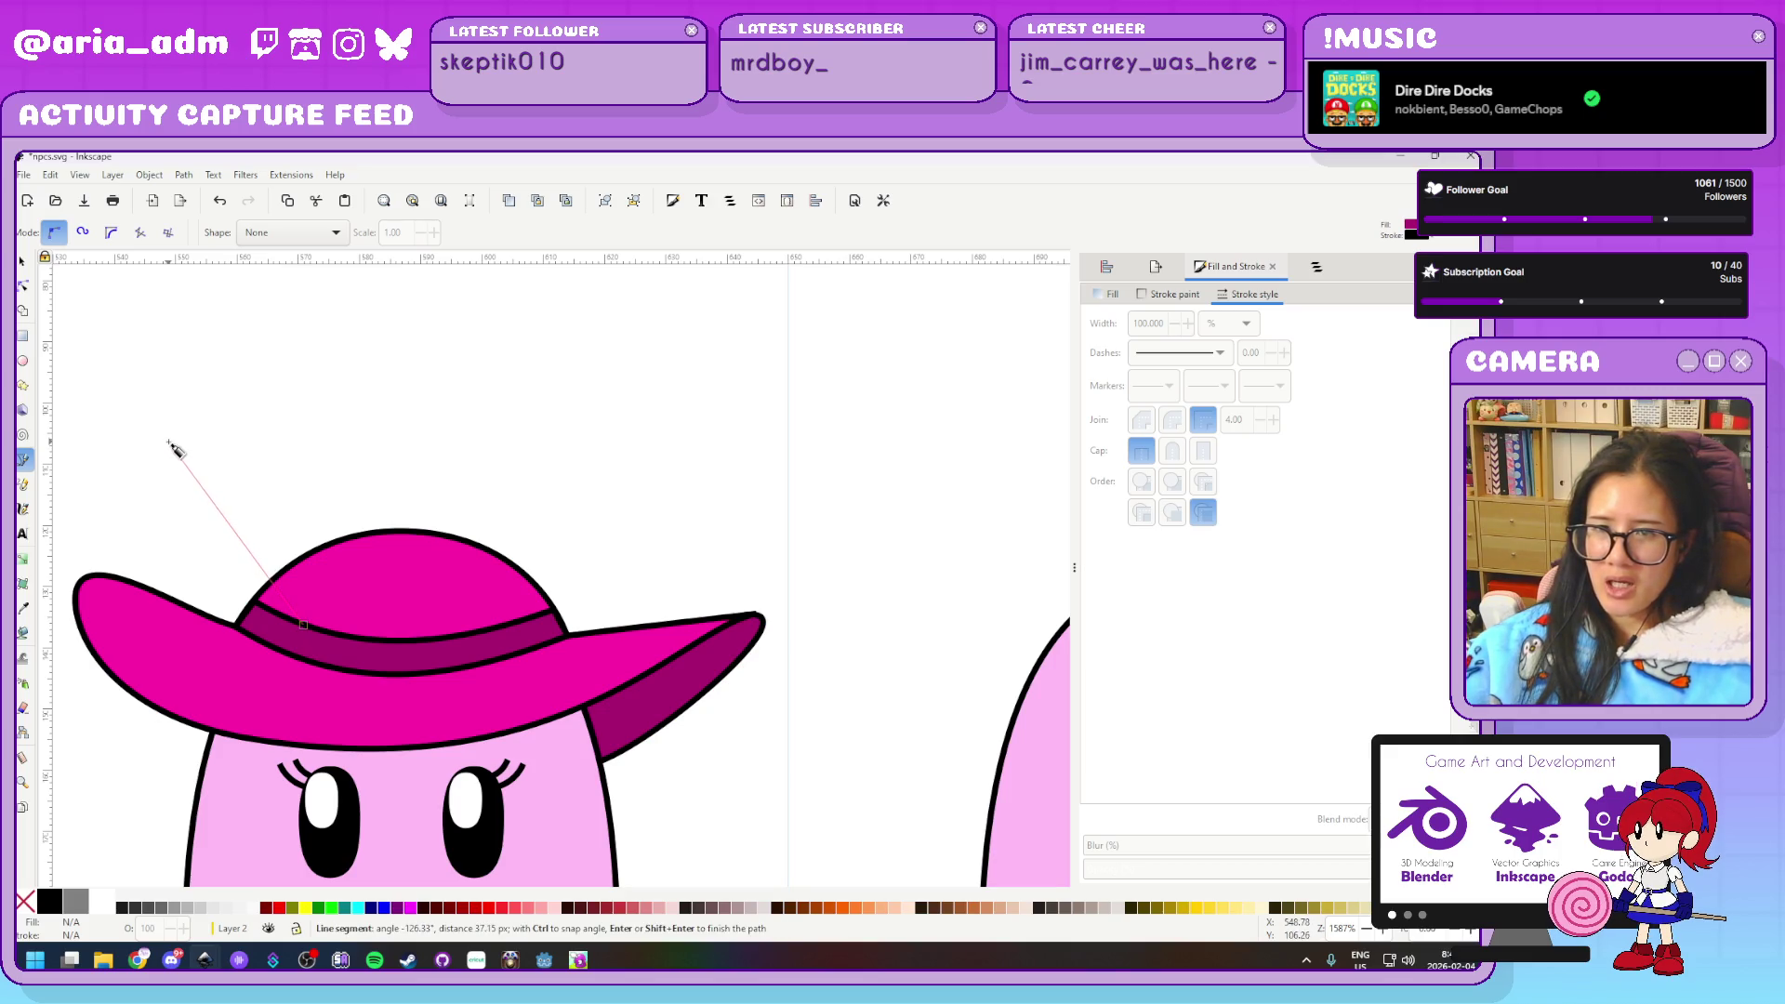
click(170, 436)
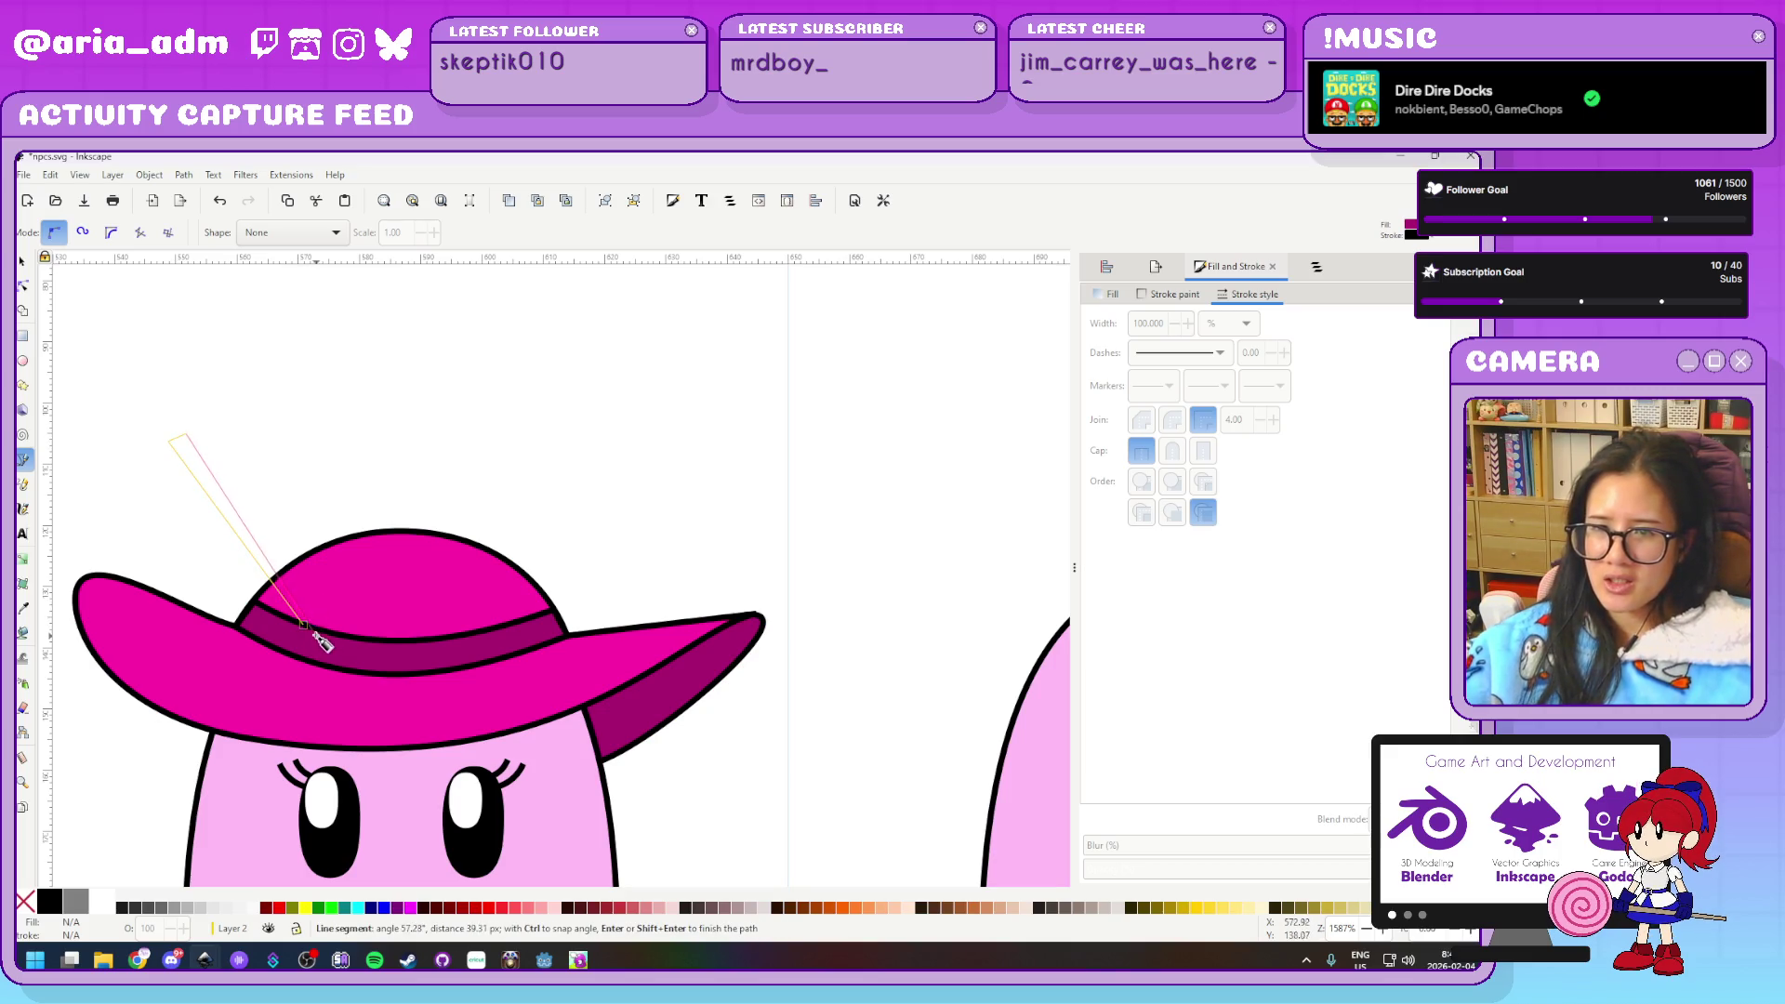
click(305, 628)
click(309, 628)
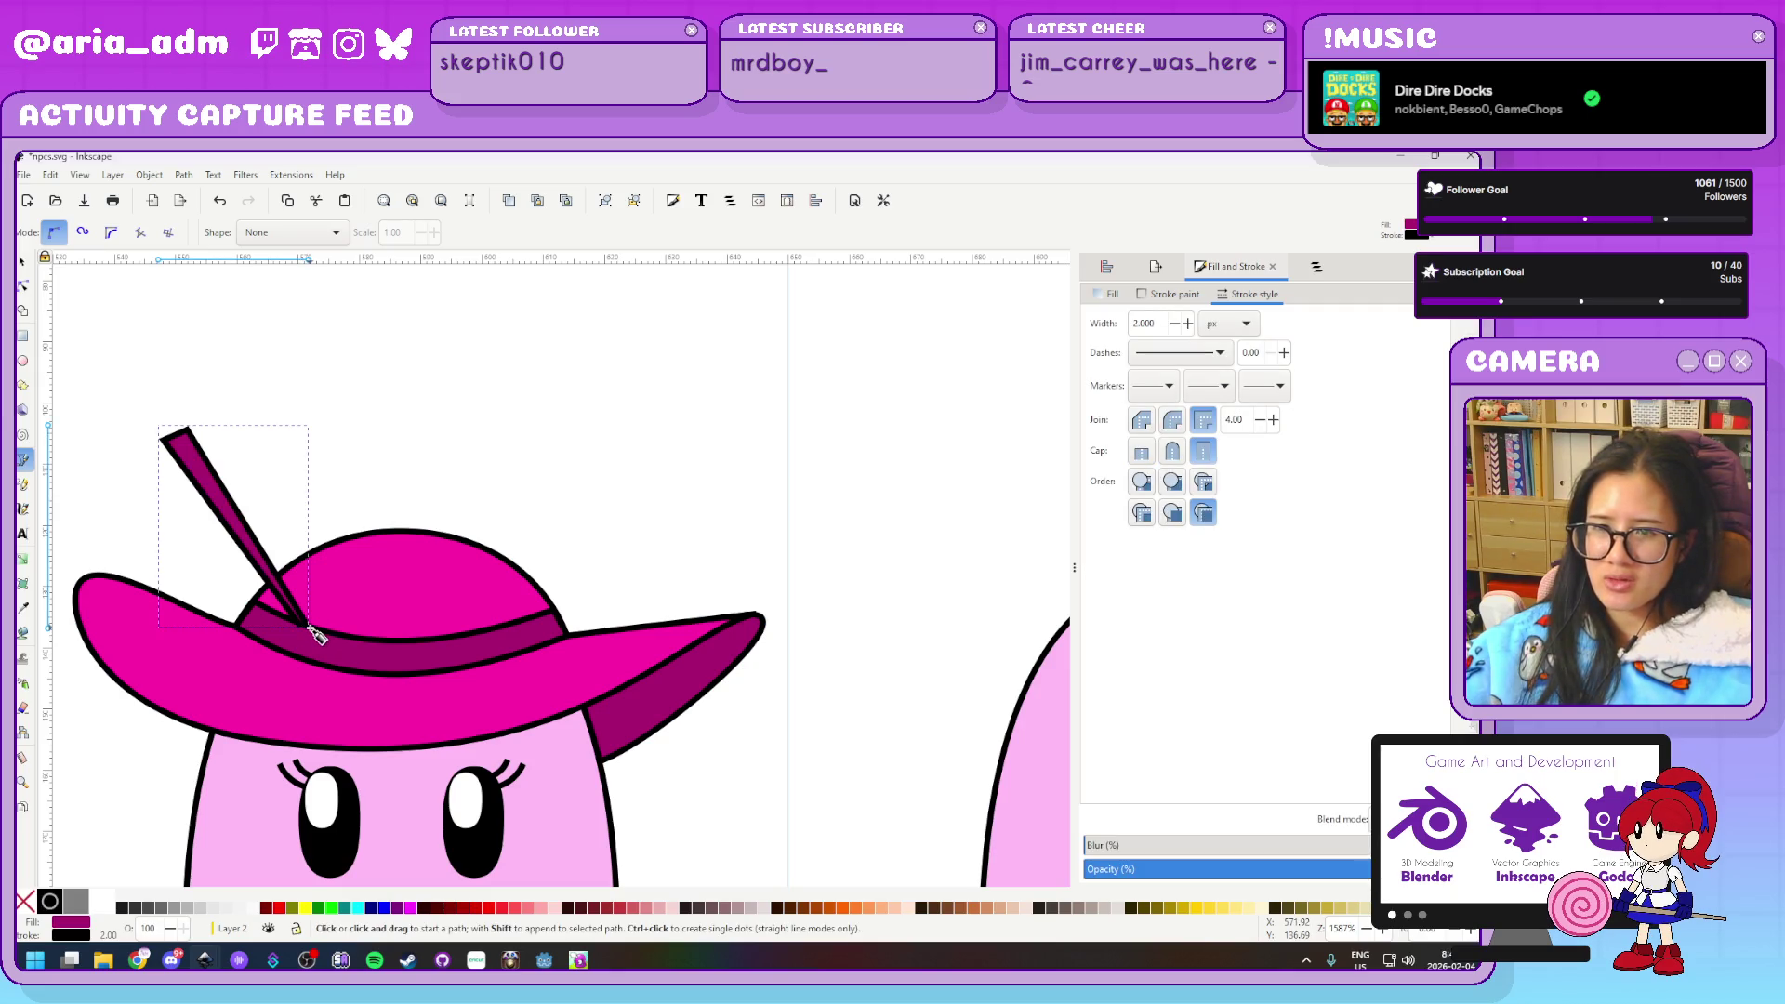
click(237, 450)
click(274, 444)
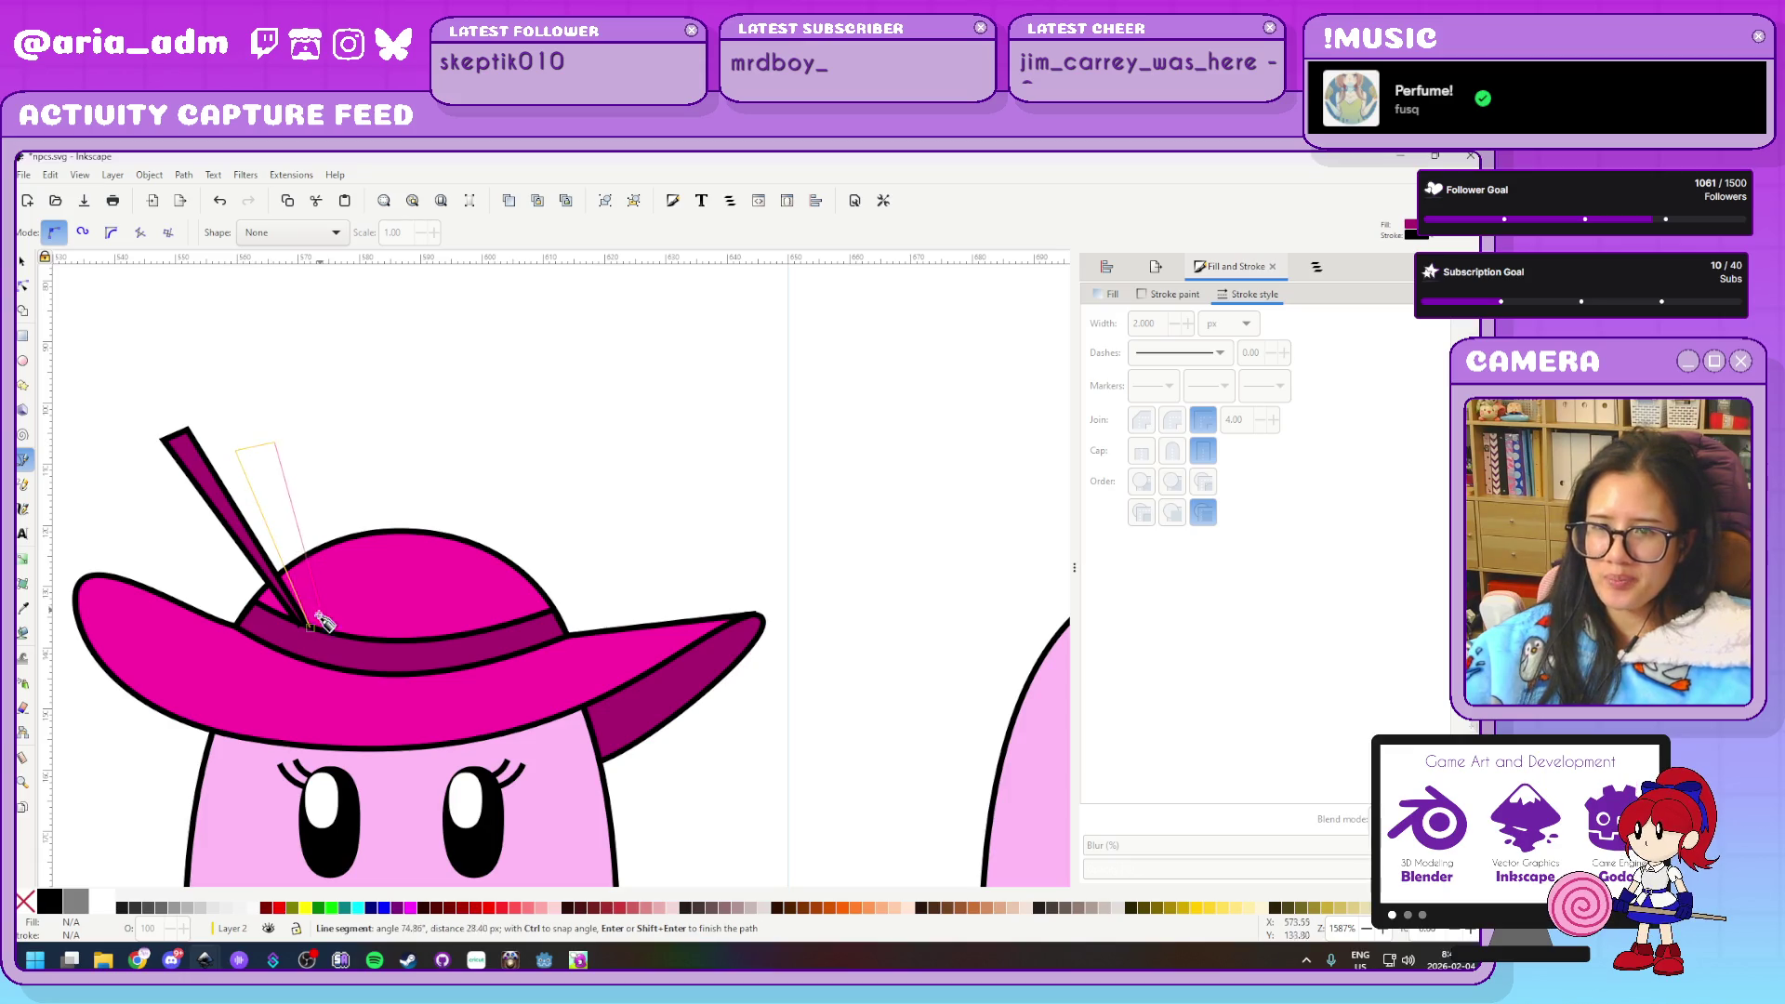
click(310, 627)
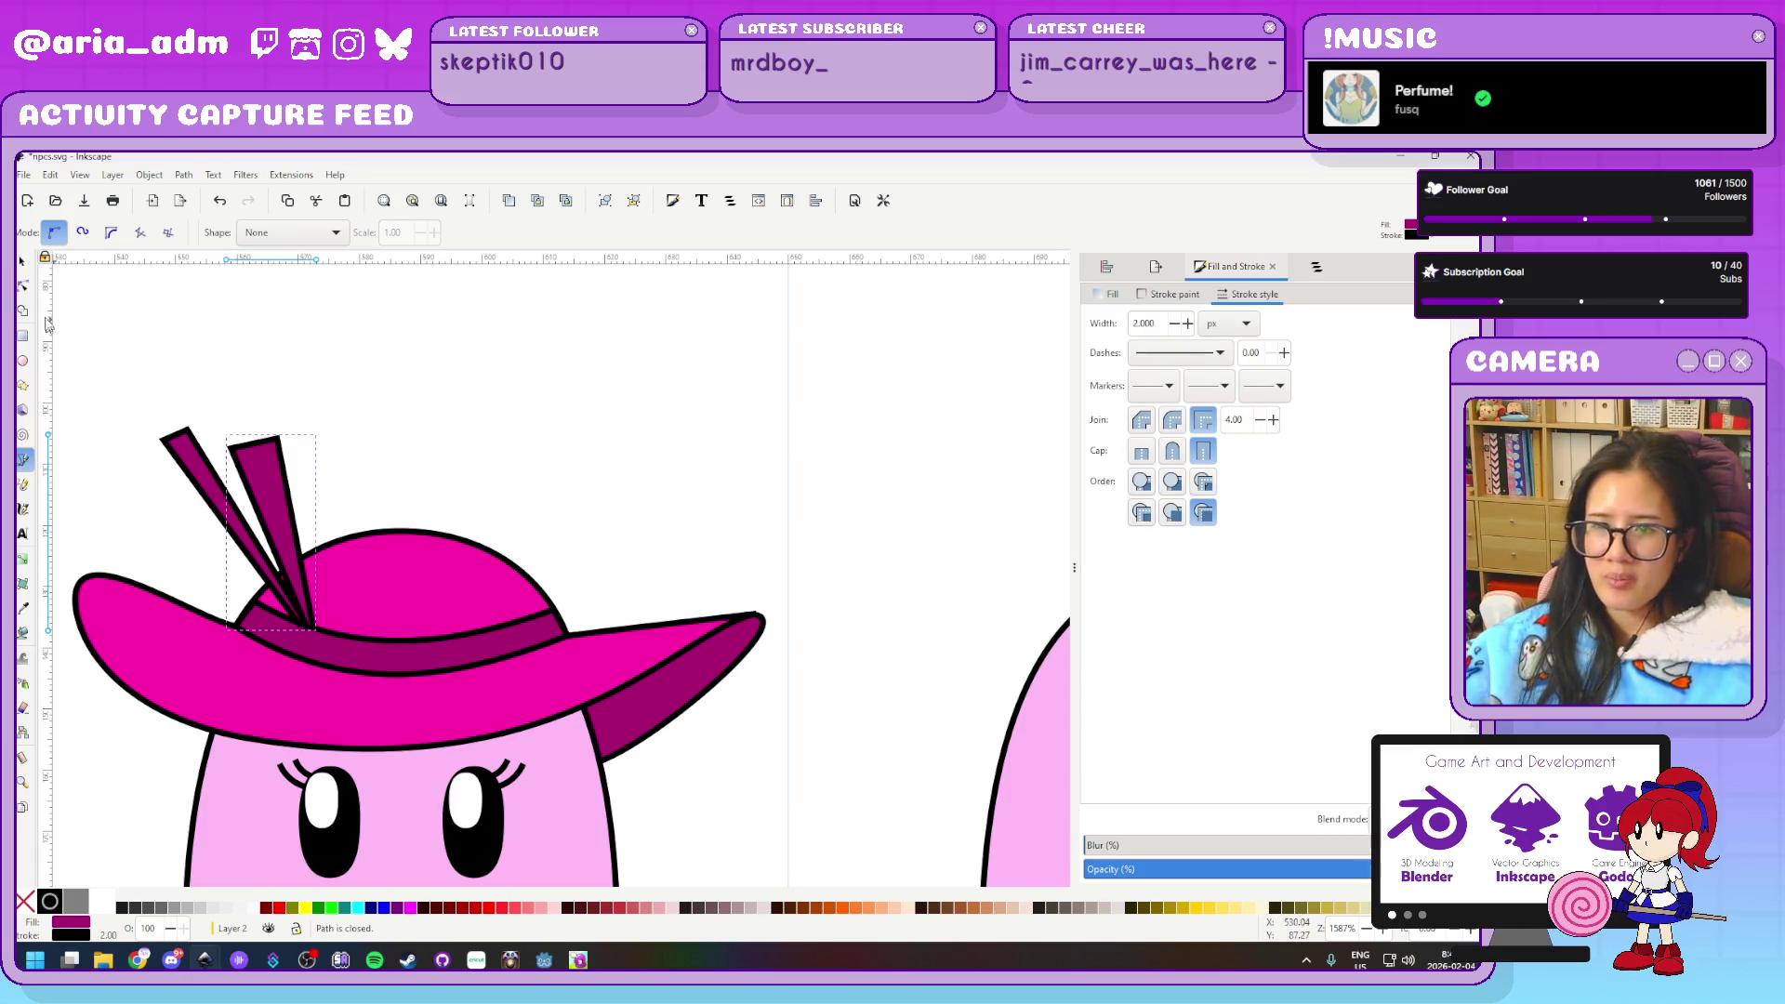
Select both feathers together
key(s)
shift+click(197, 465)
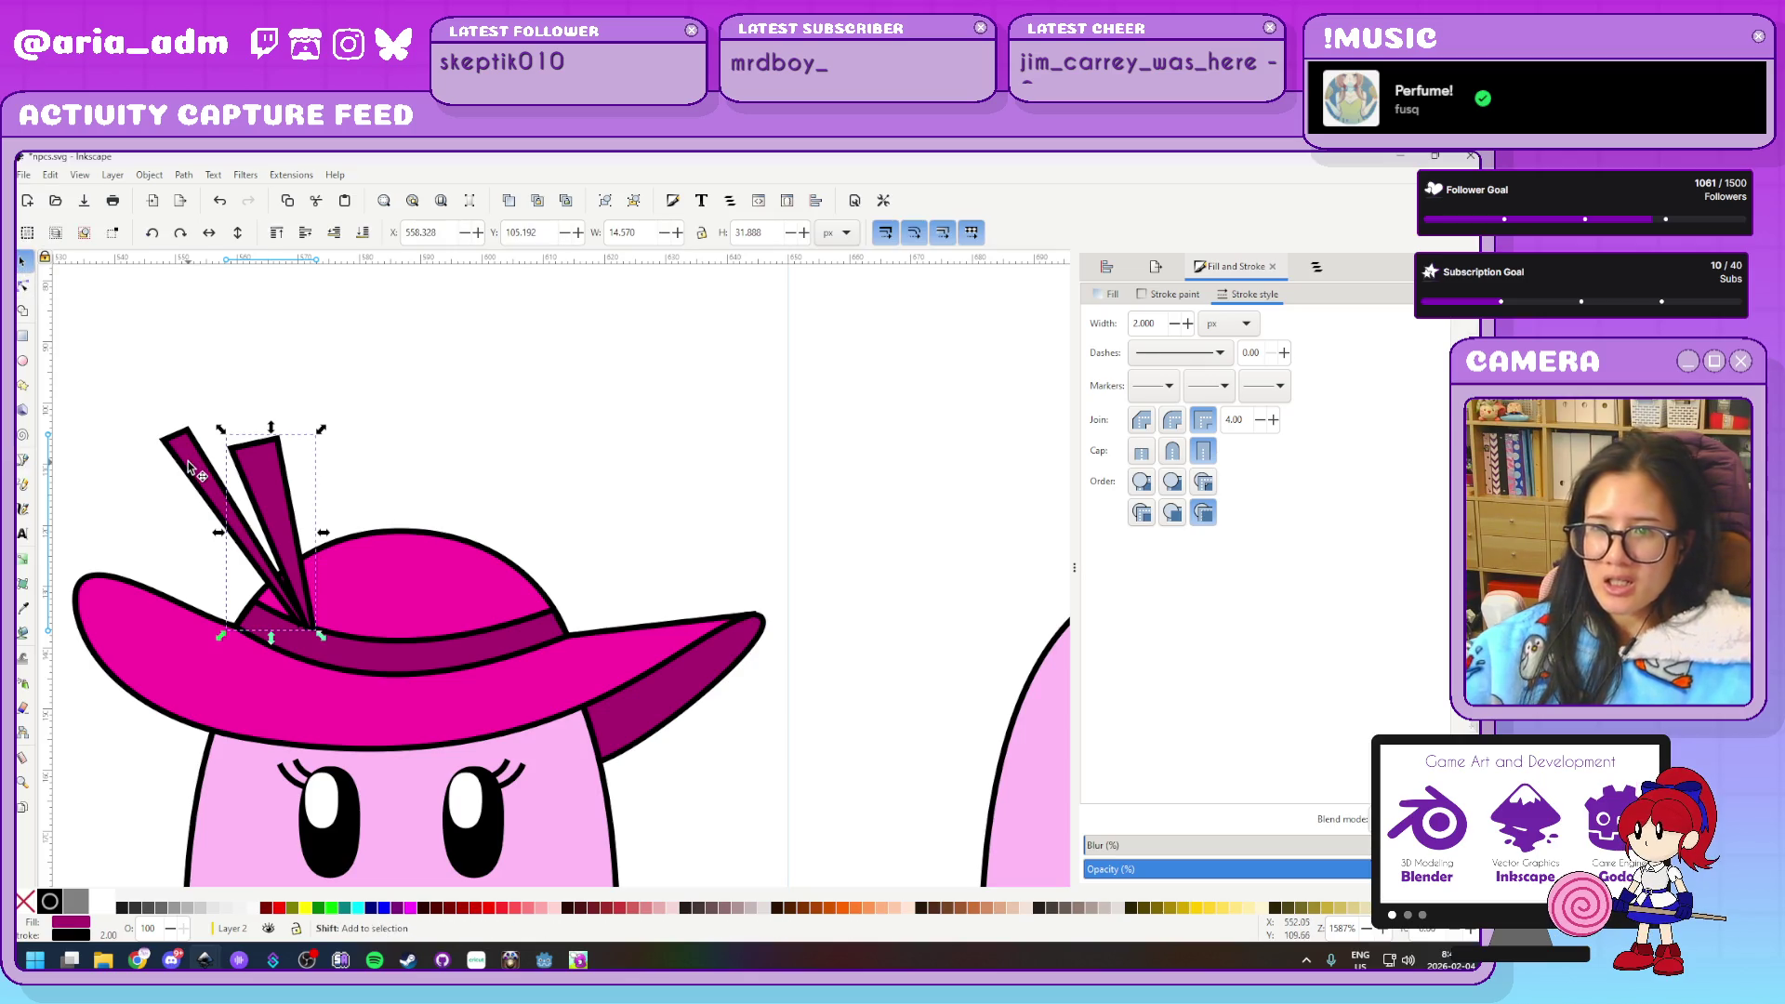
key(ctrl)
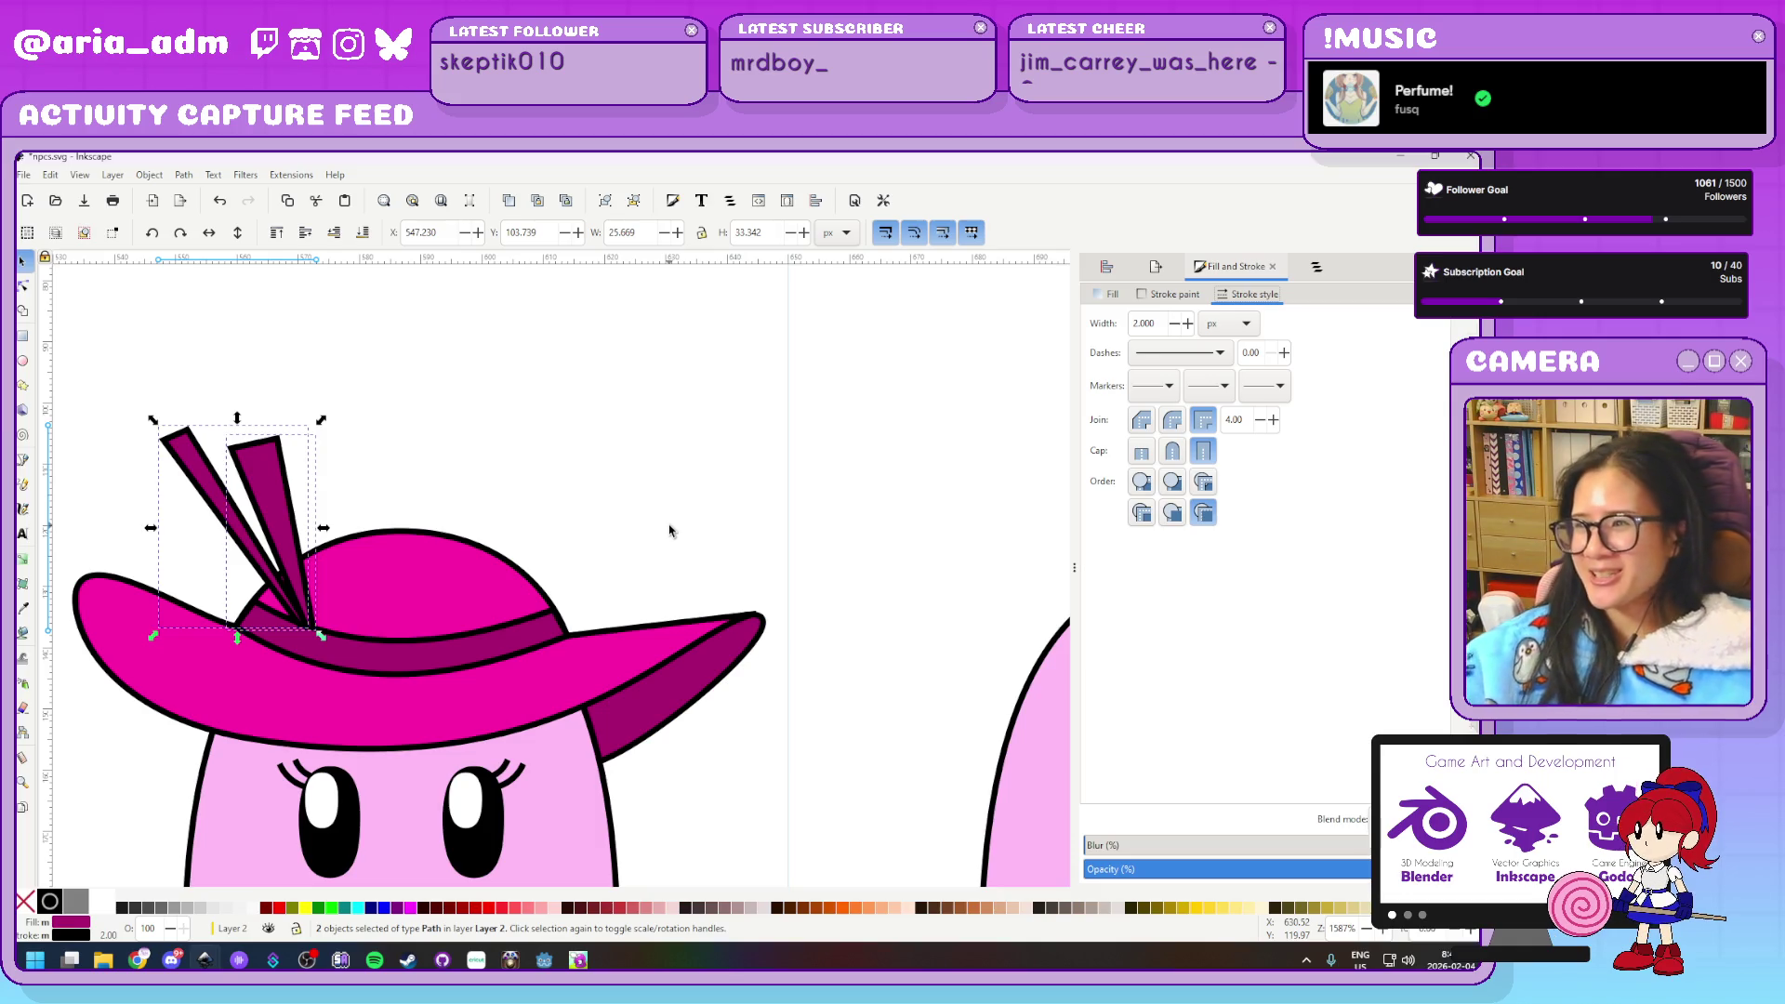
click(1107, 268)
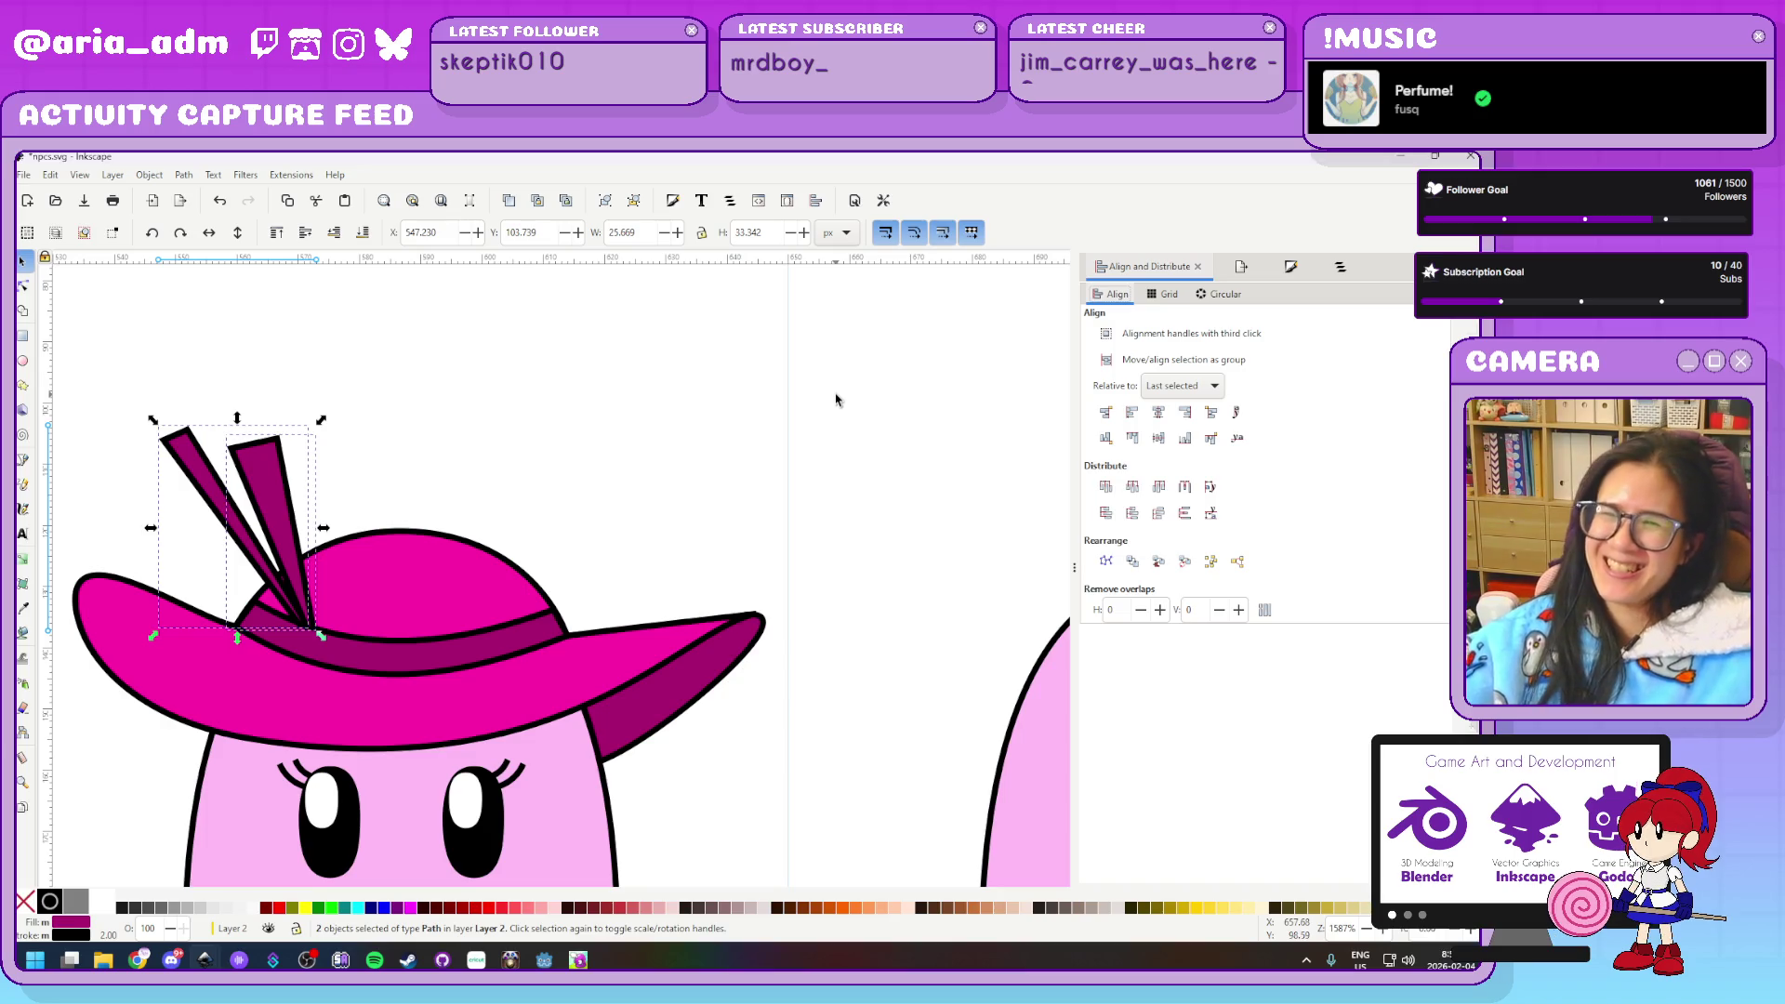
click(1288, 273)
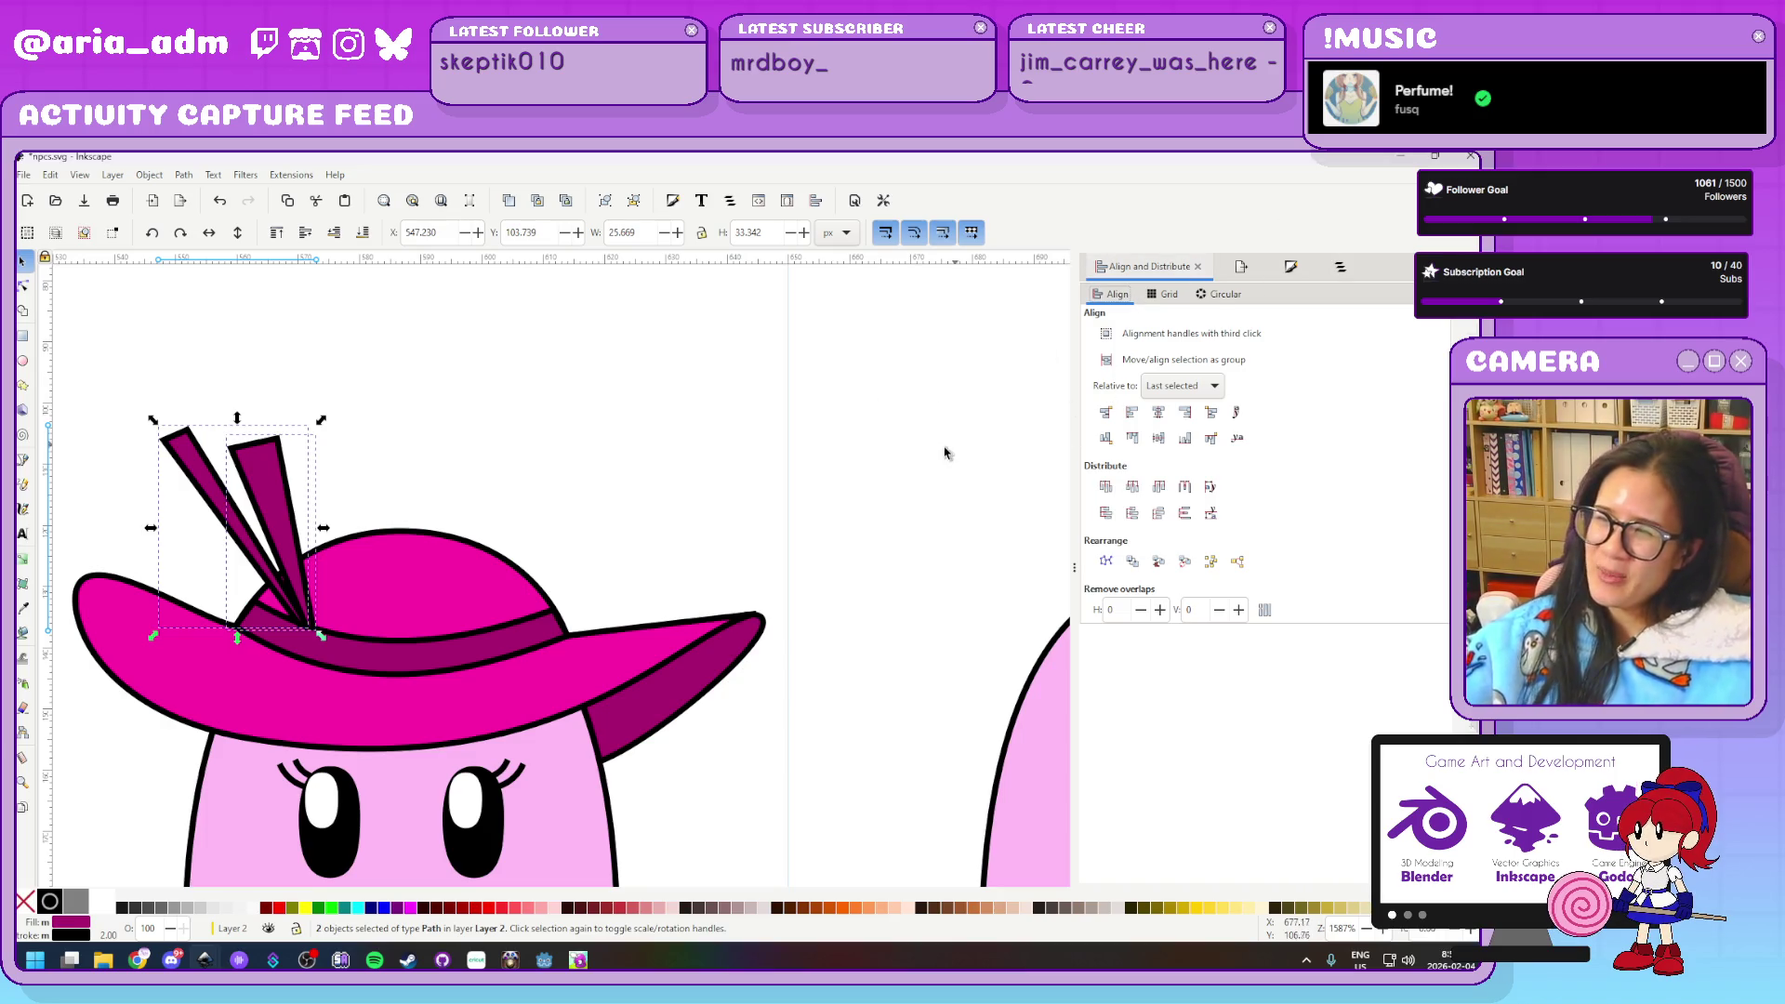
click(907, 467)
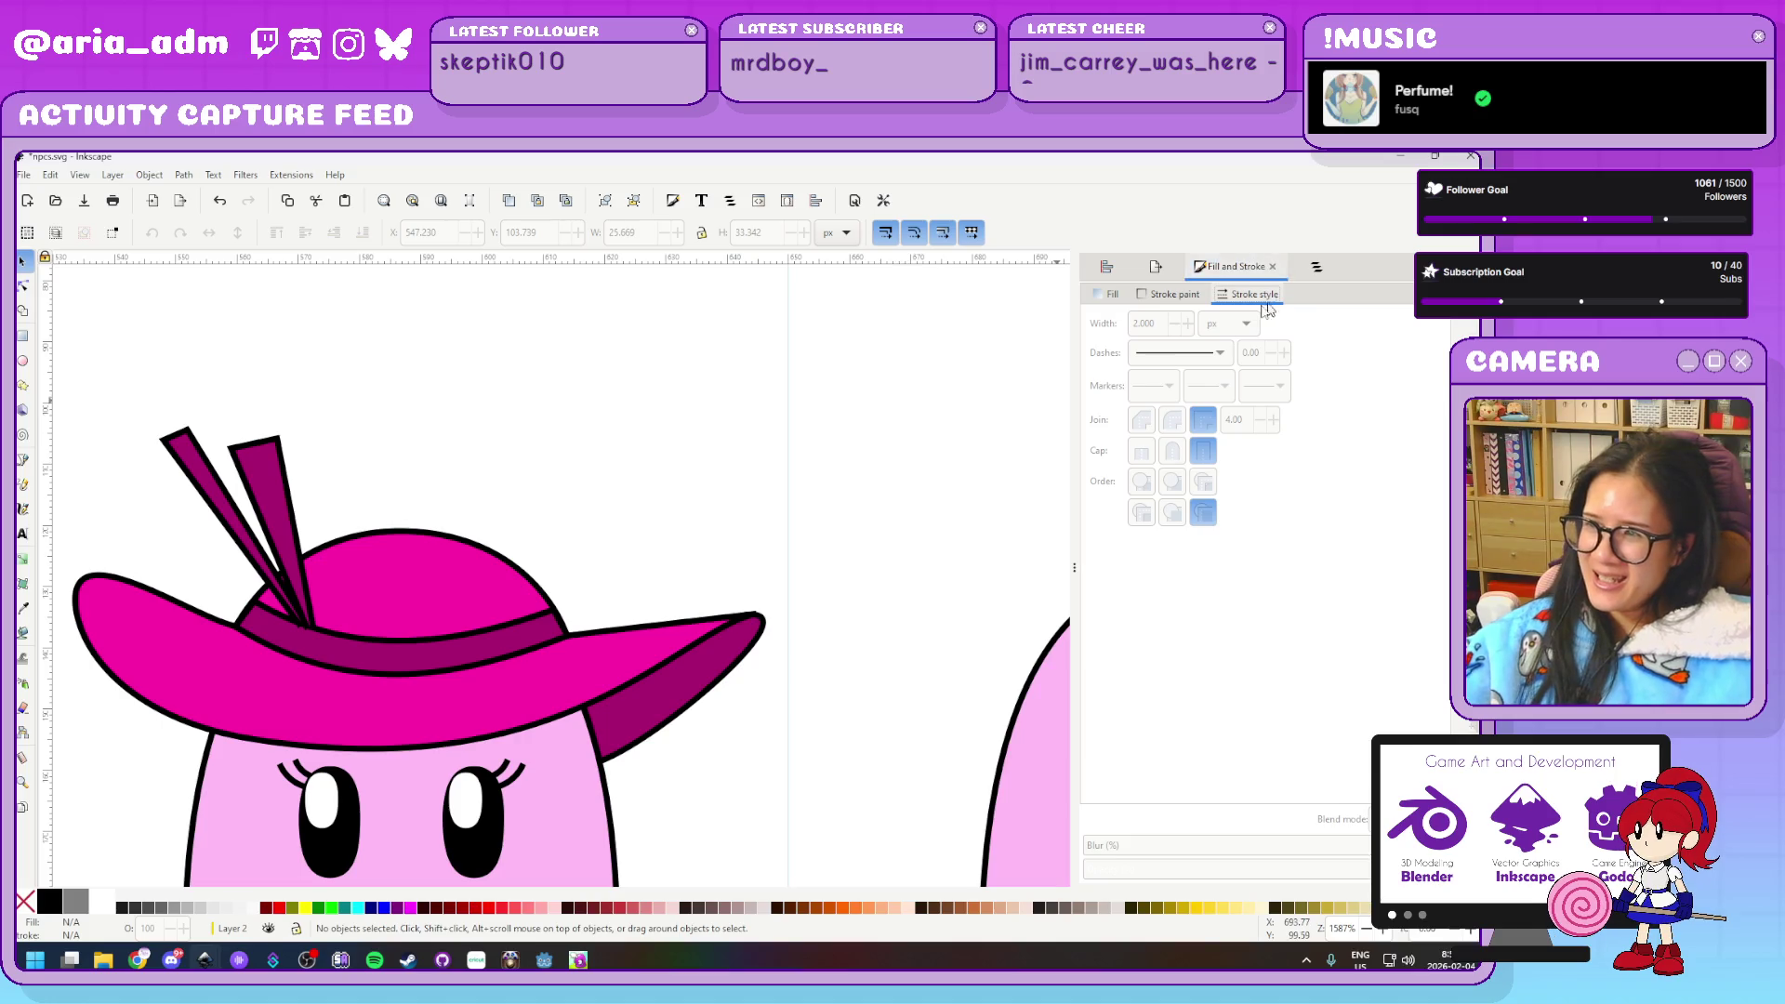
click(203, 470)
shift+click(265, 493)
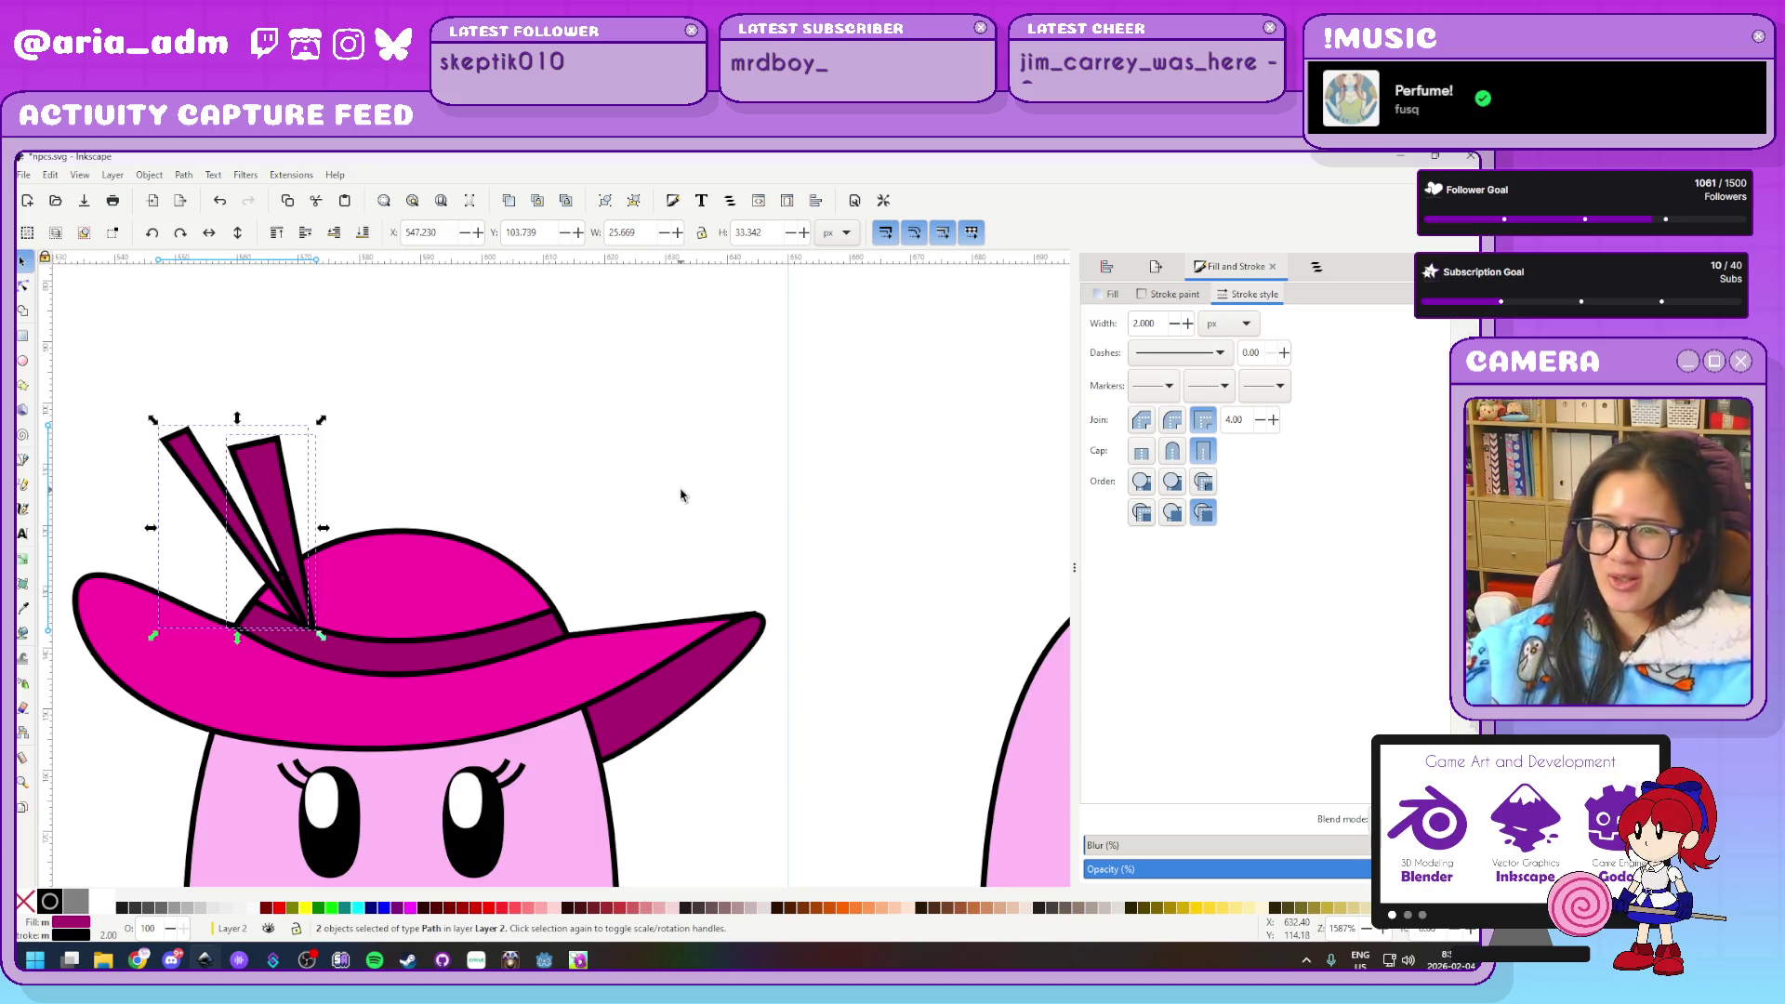
Recolour both hat feathers salmon using the Fill colour wheel
click(1109, 294)
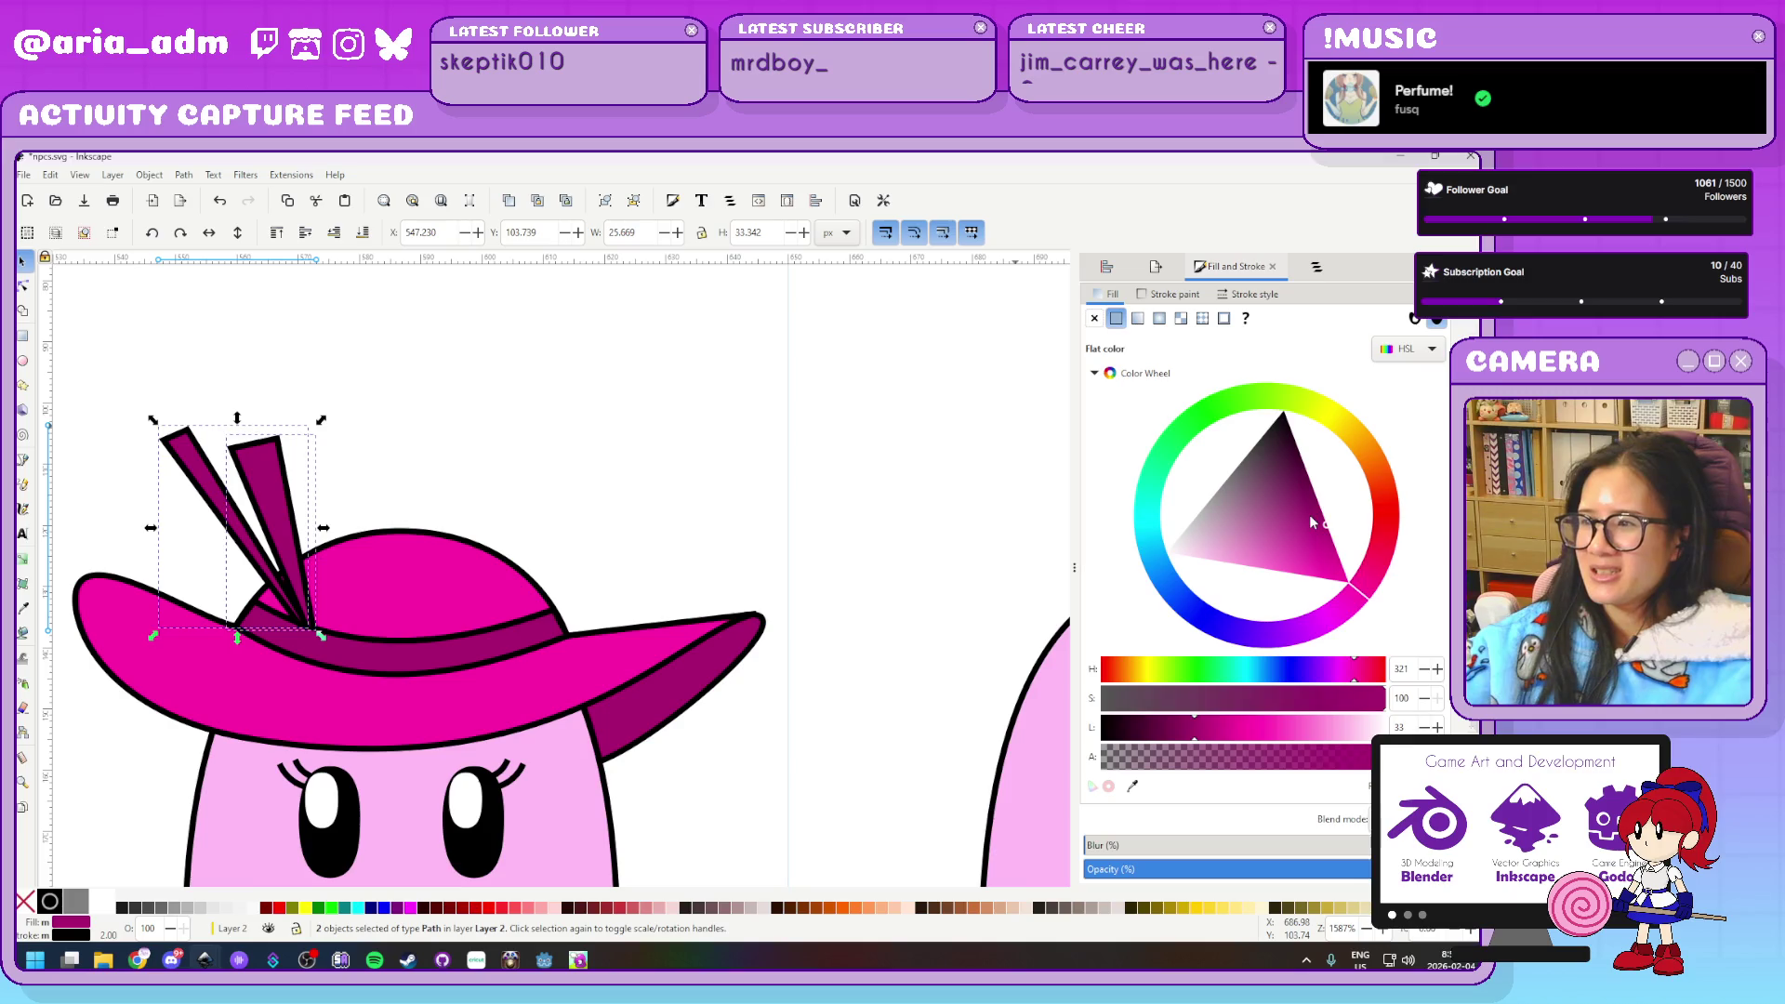
drag(1319, 514, 1199, 604)
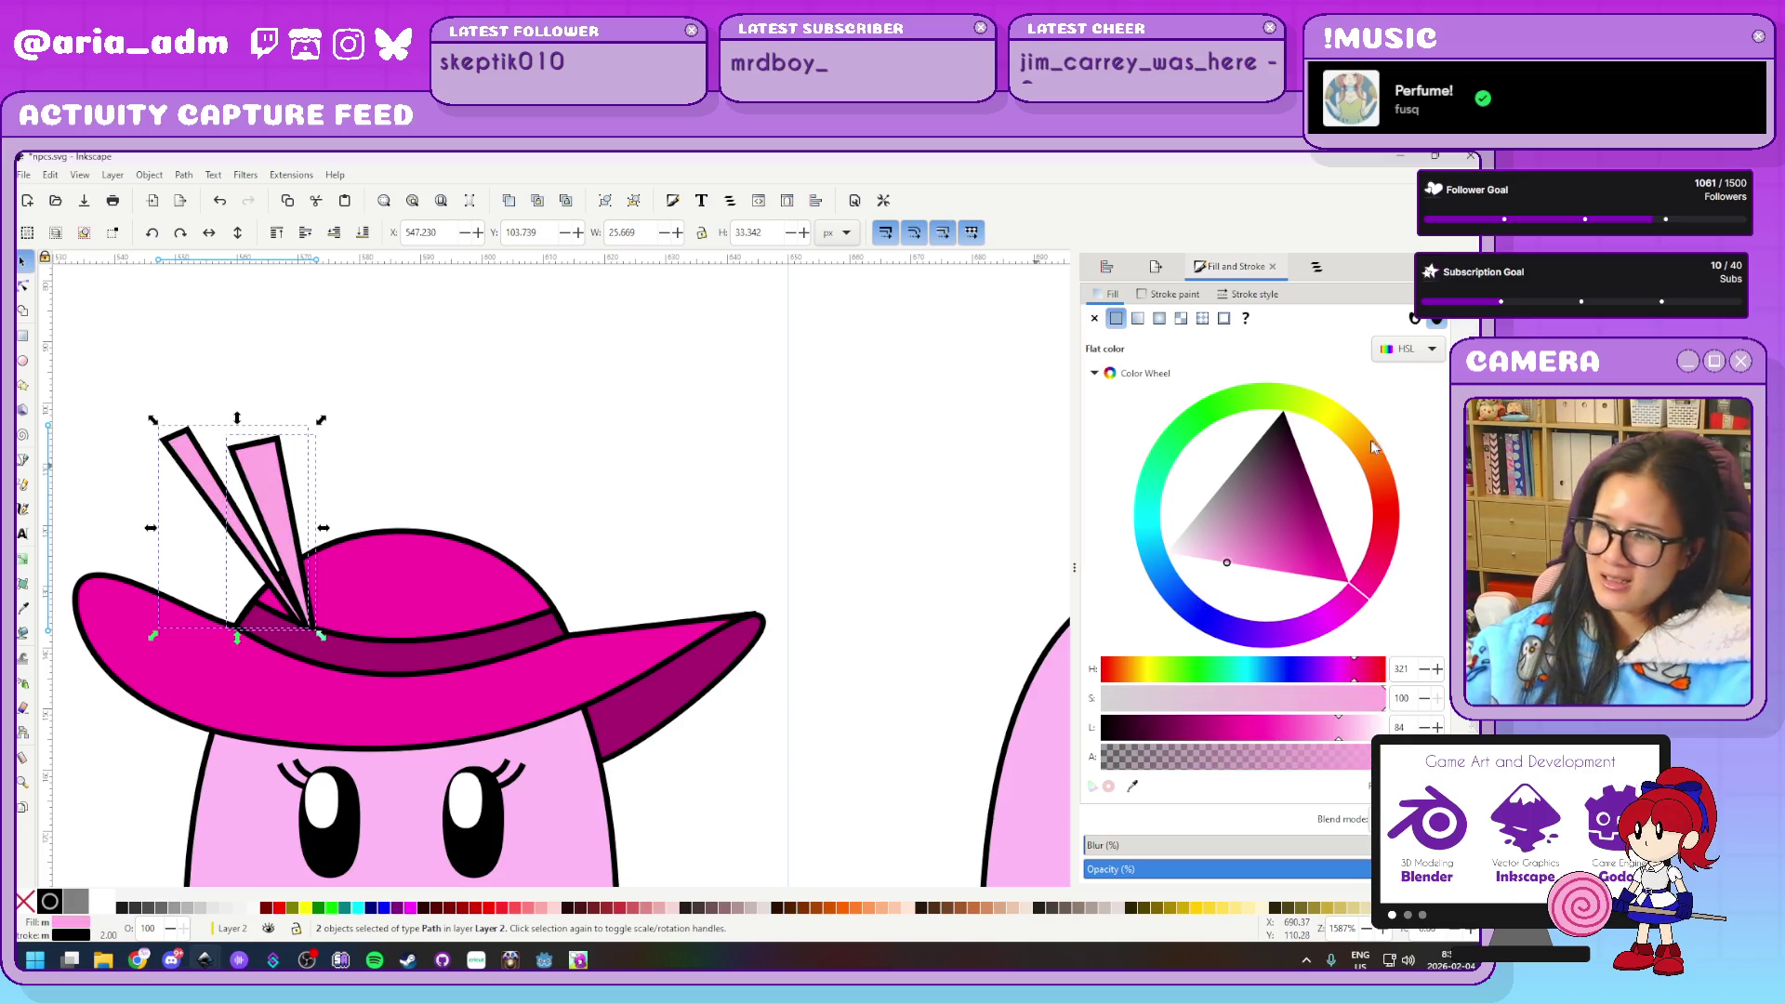
drag(1363, 562, 1390, 538)
mouse_move(1276, 539)
mouse_down()
mouse_move(1394, 596)
mouse_move(1283, 591)
mouse_up()
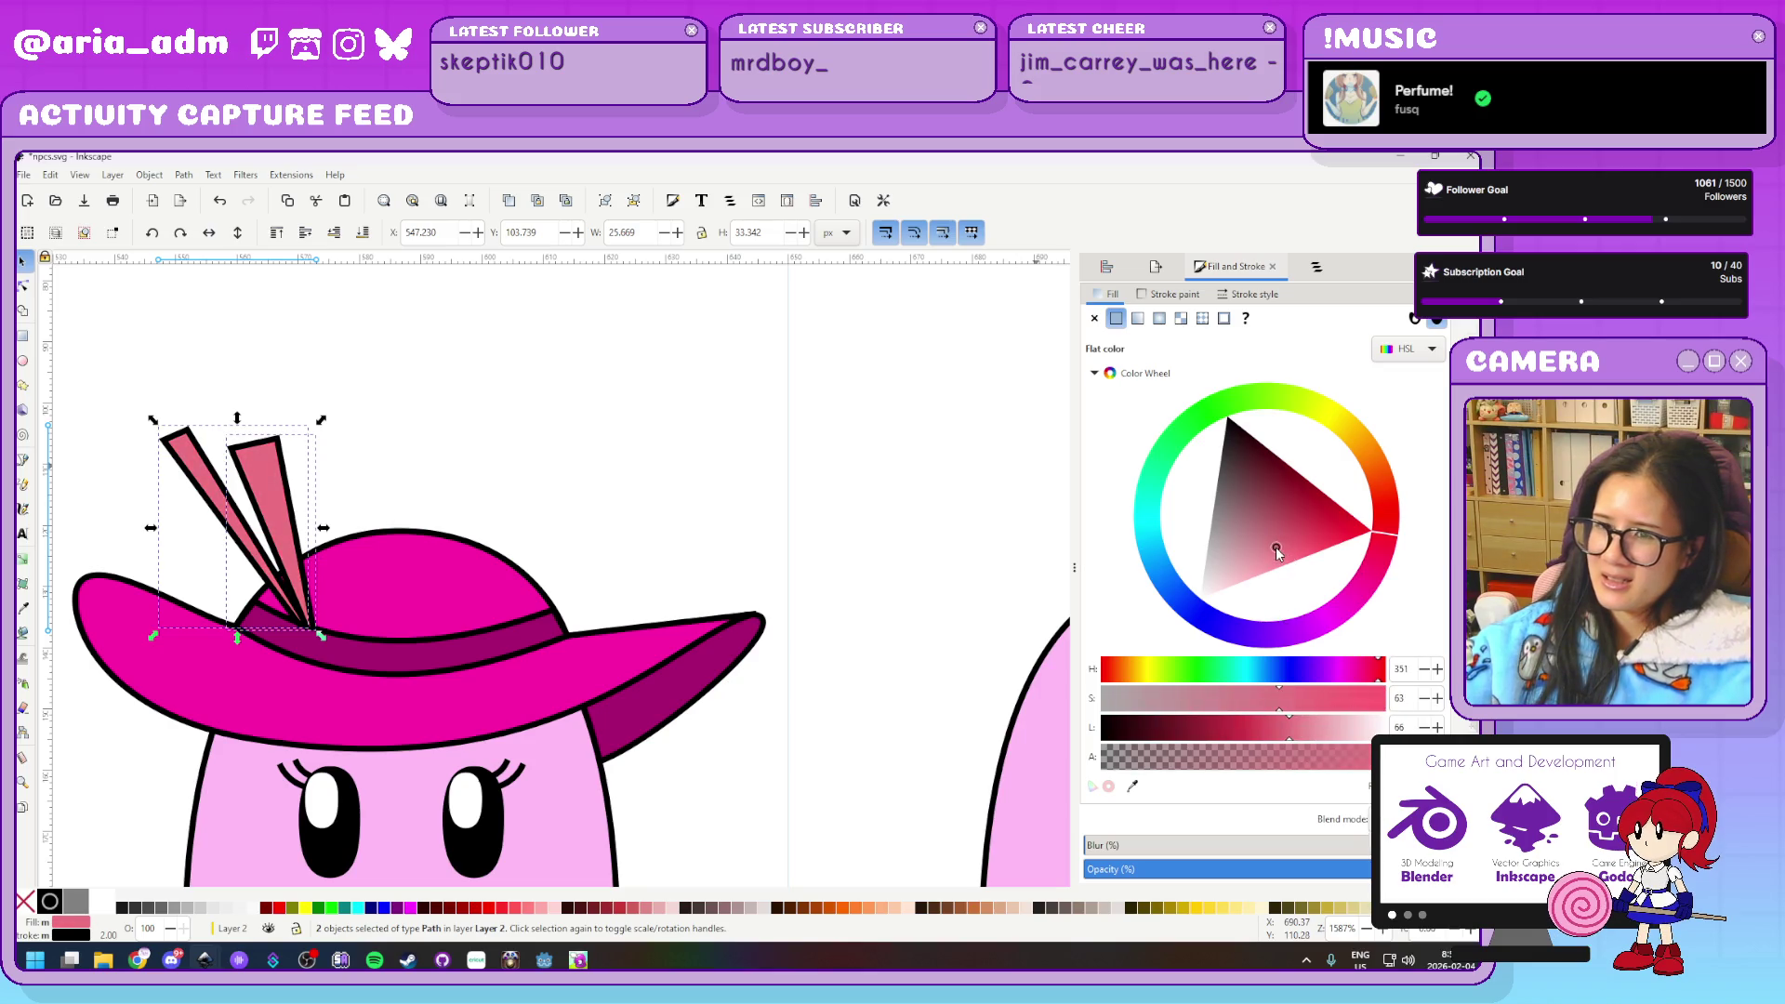
drag(1275, 549, 1288, 621)
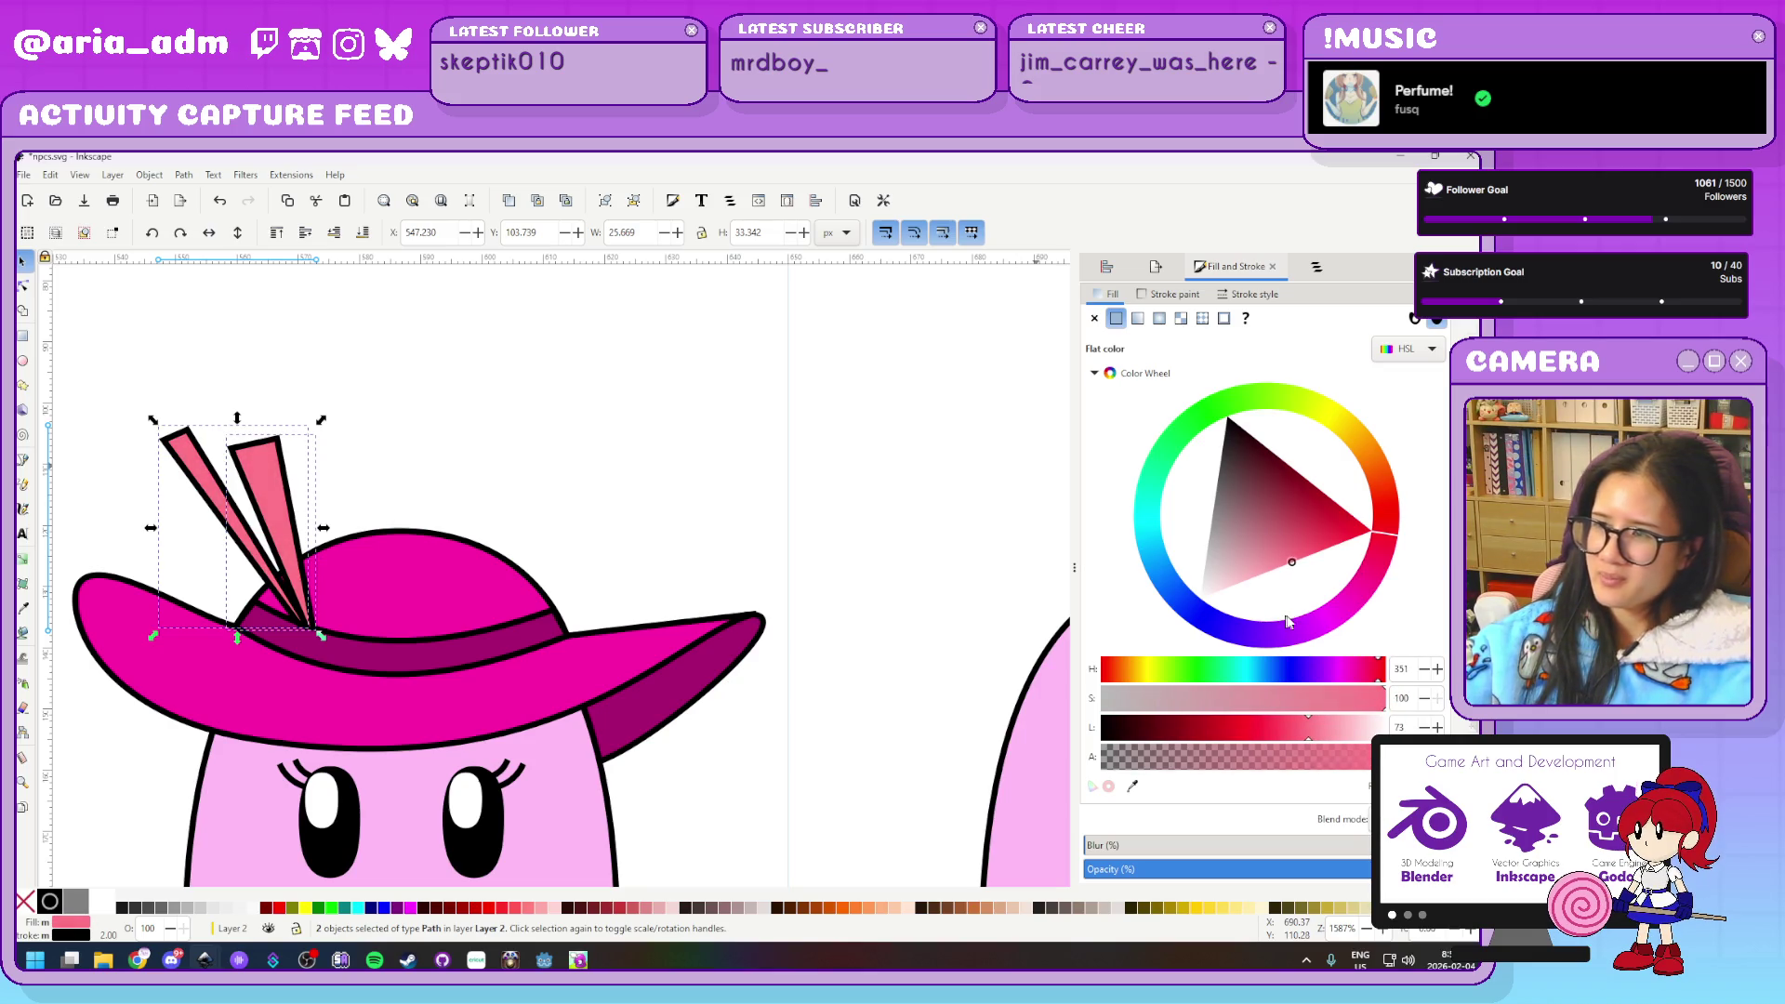
click(1391, 555)
drag(1391, 555, 1401, 505)
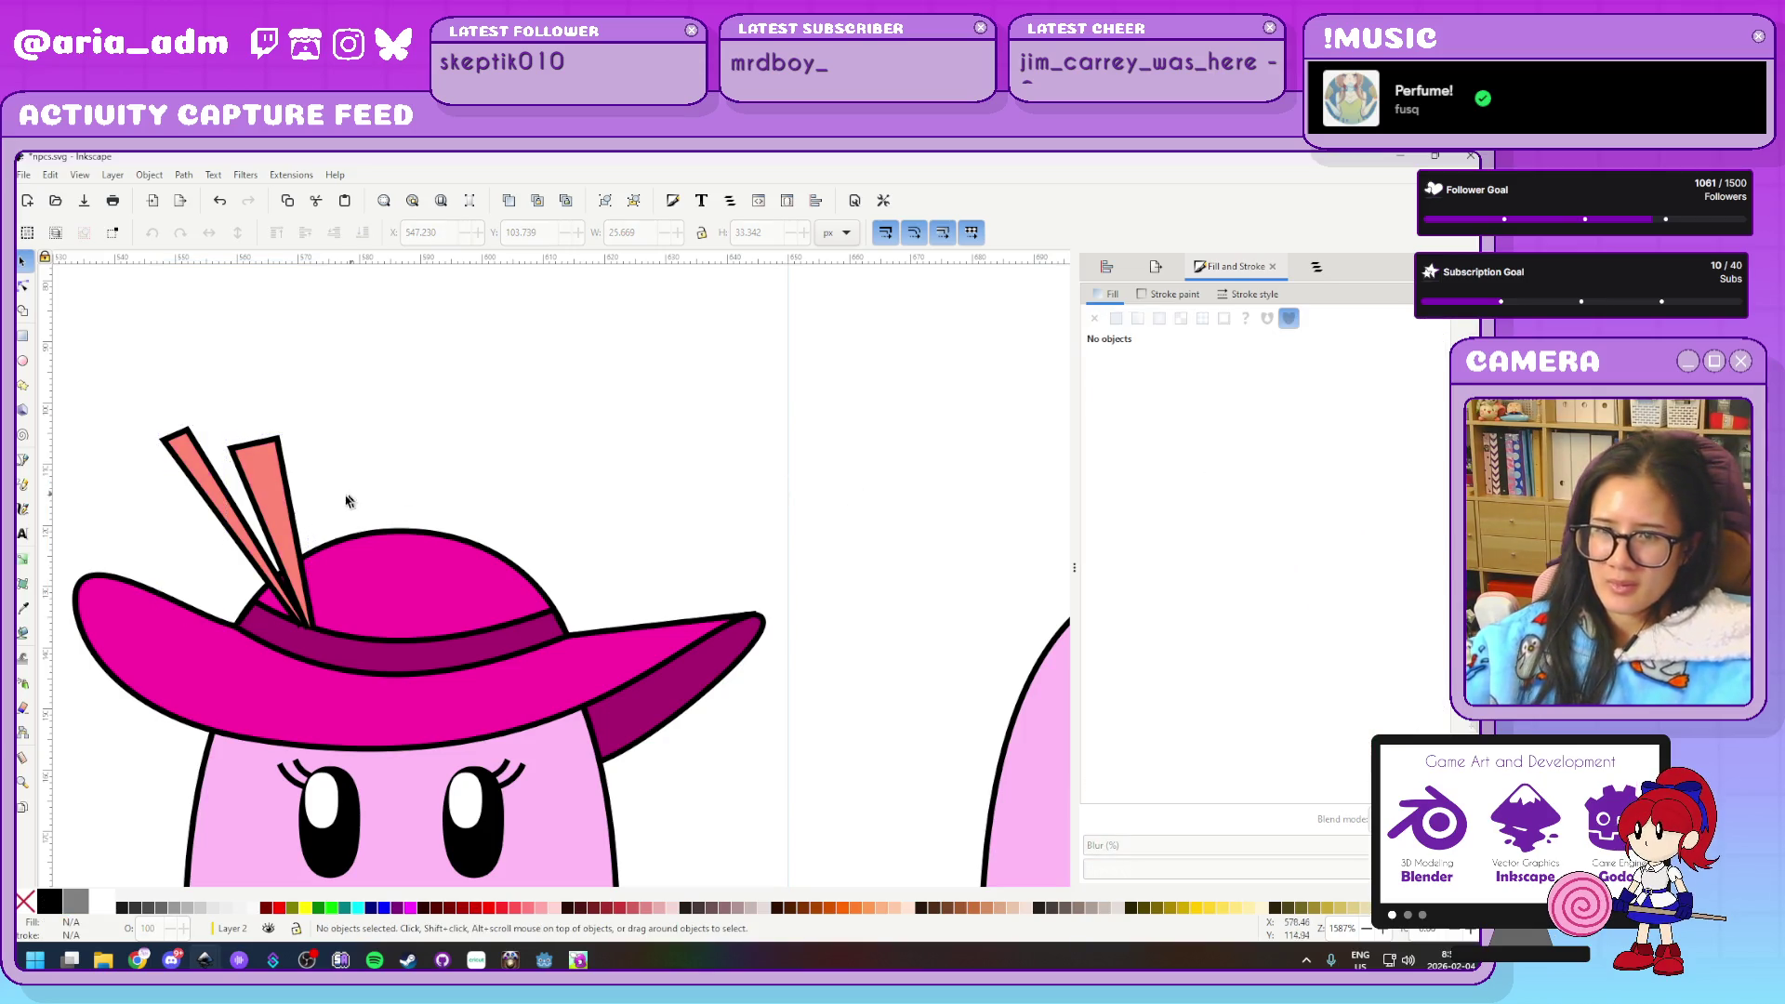
Nudge the feathers slightly down and right, and lower them behind the hat
key(Down)
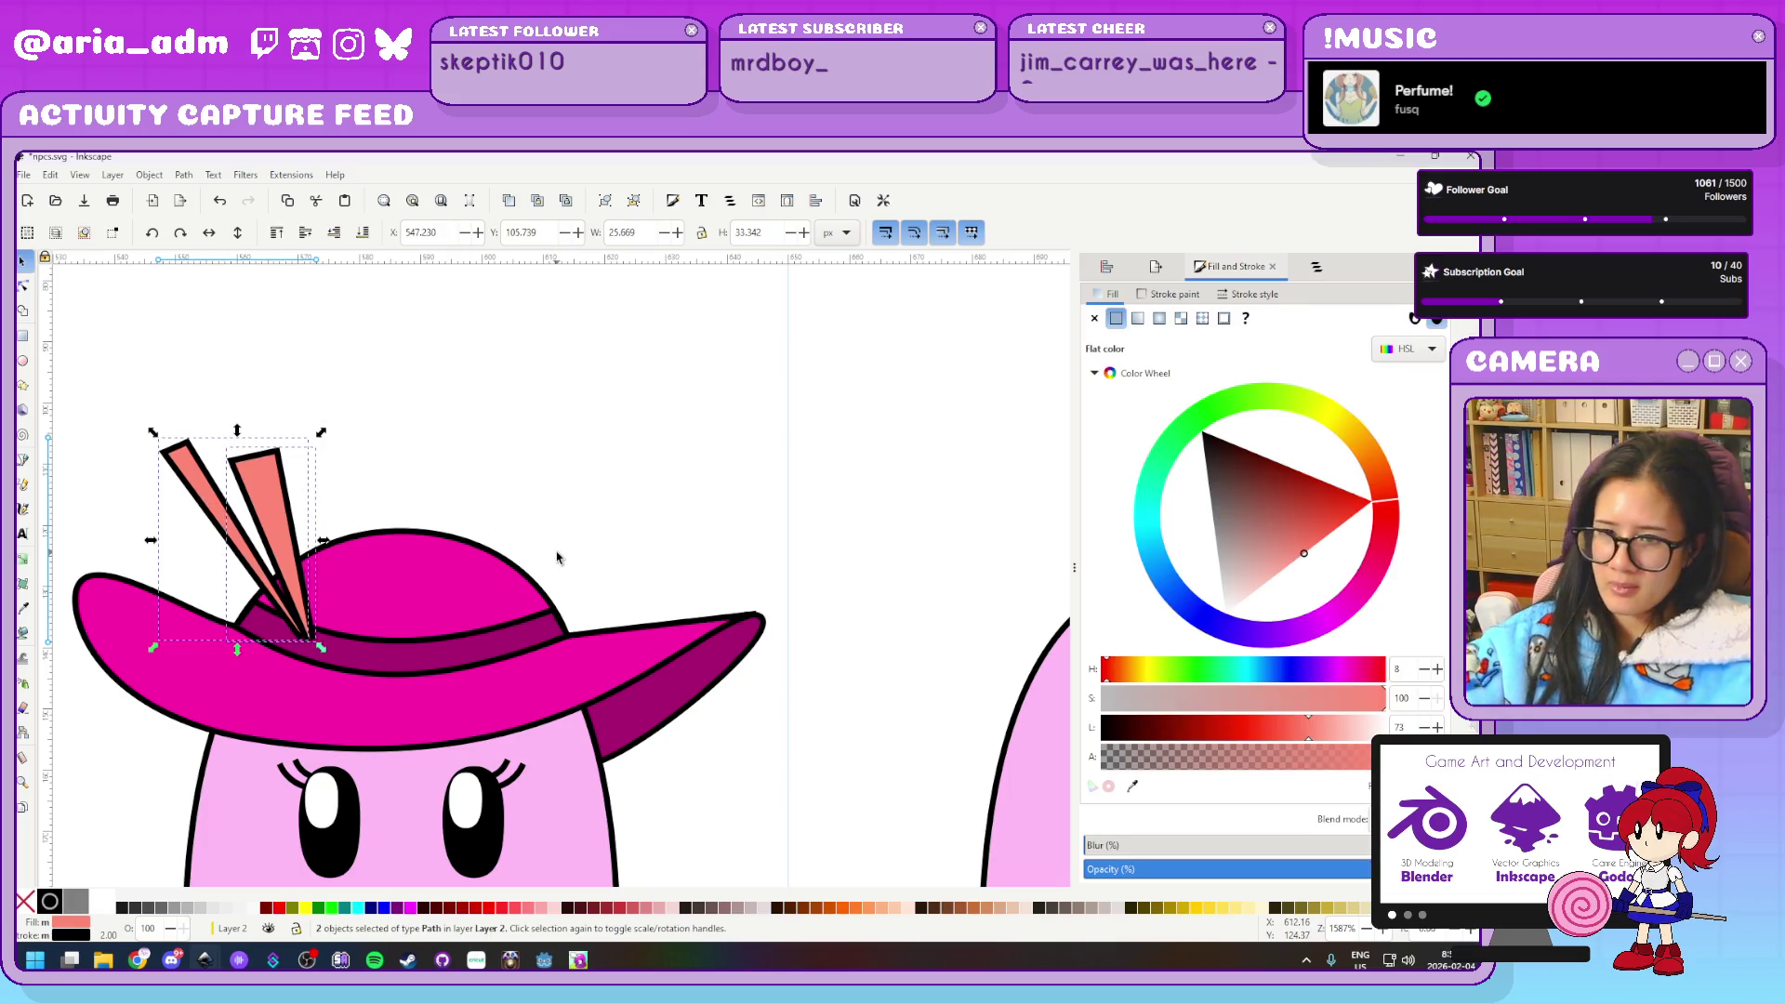
key(Right)
key(Right)
key(Down)
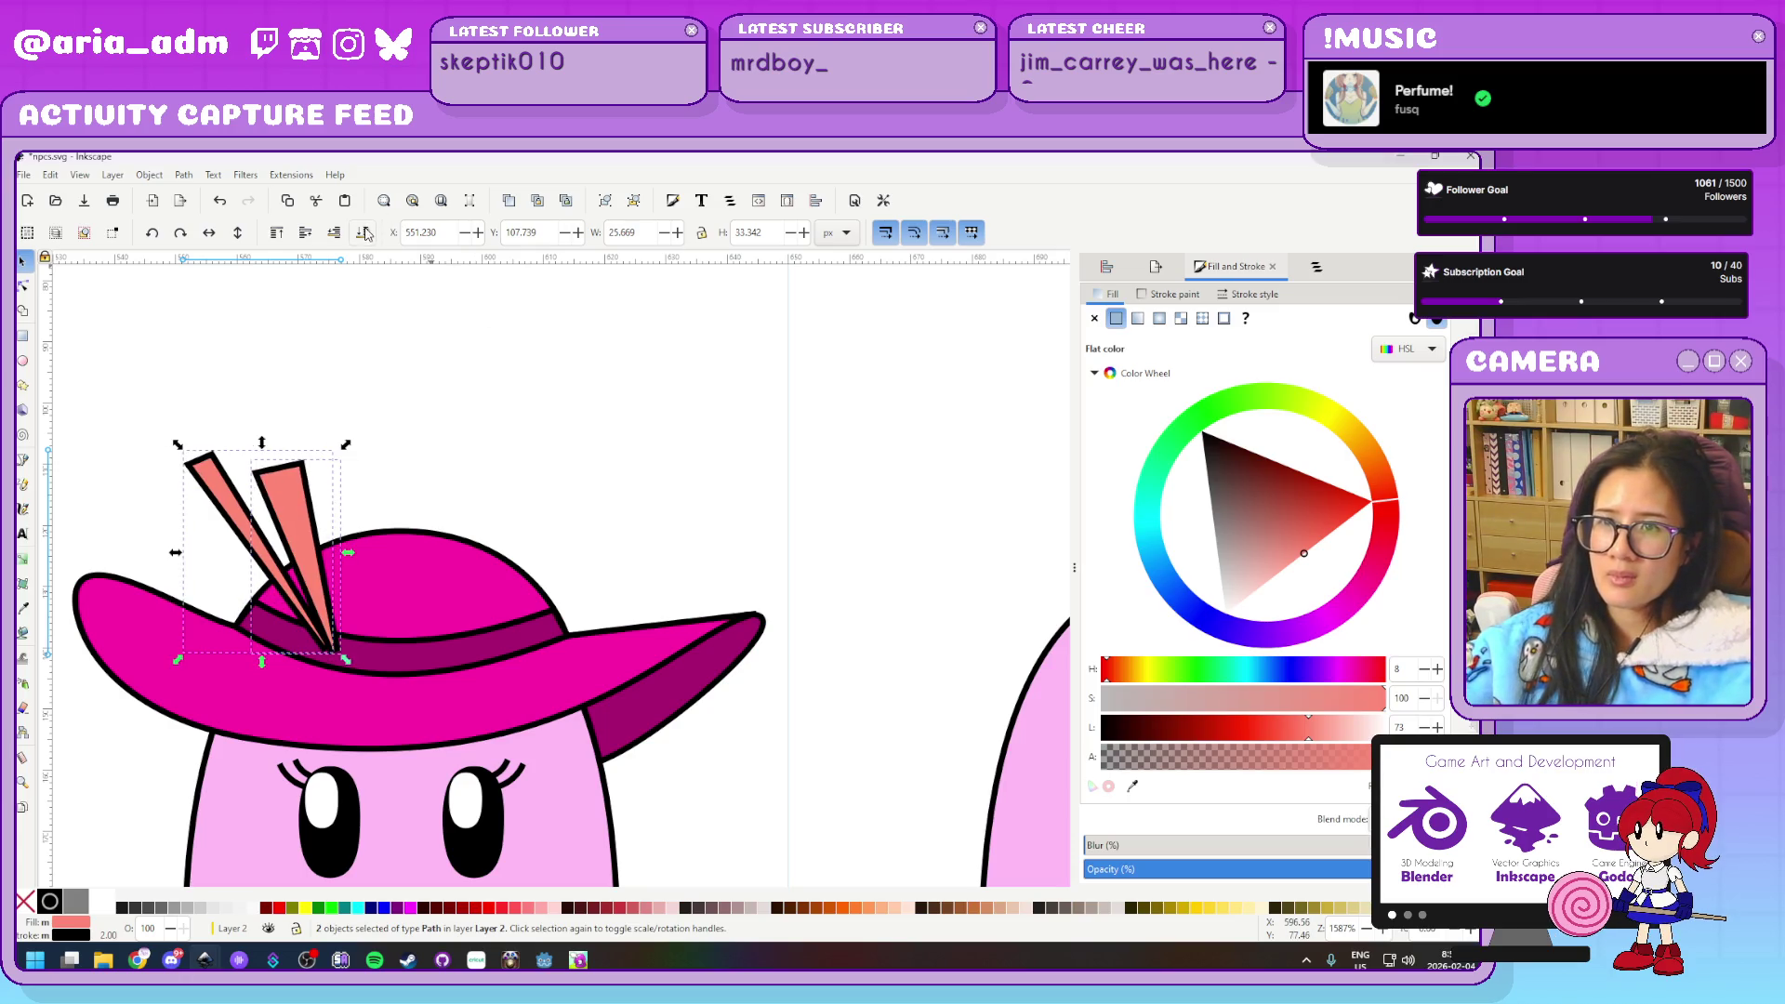
click(363, 233)
click(598, 446)
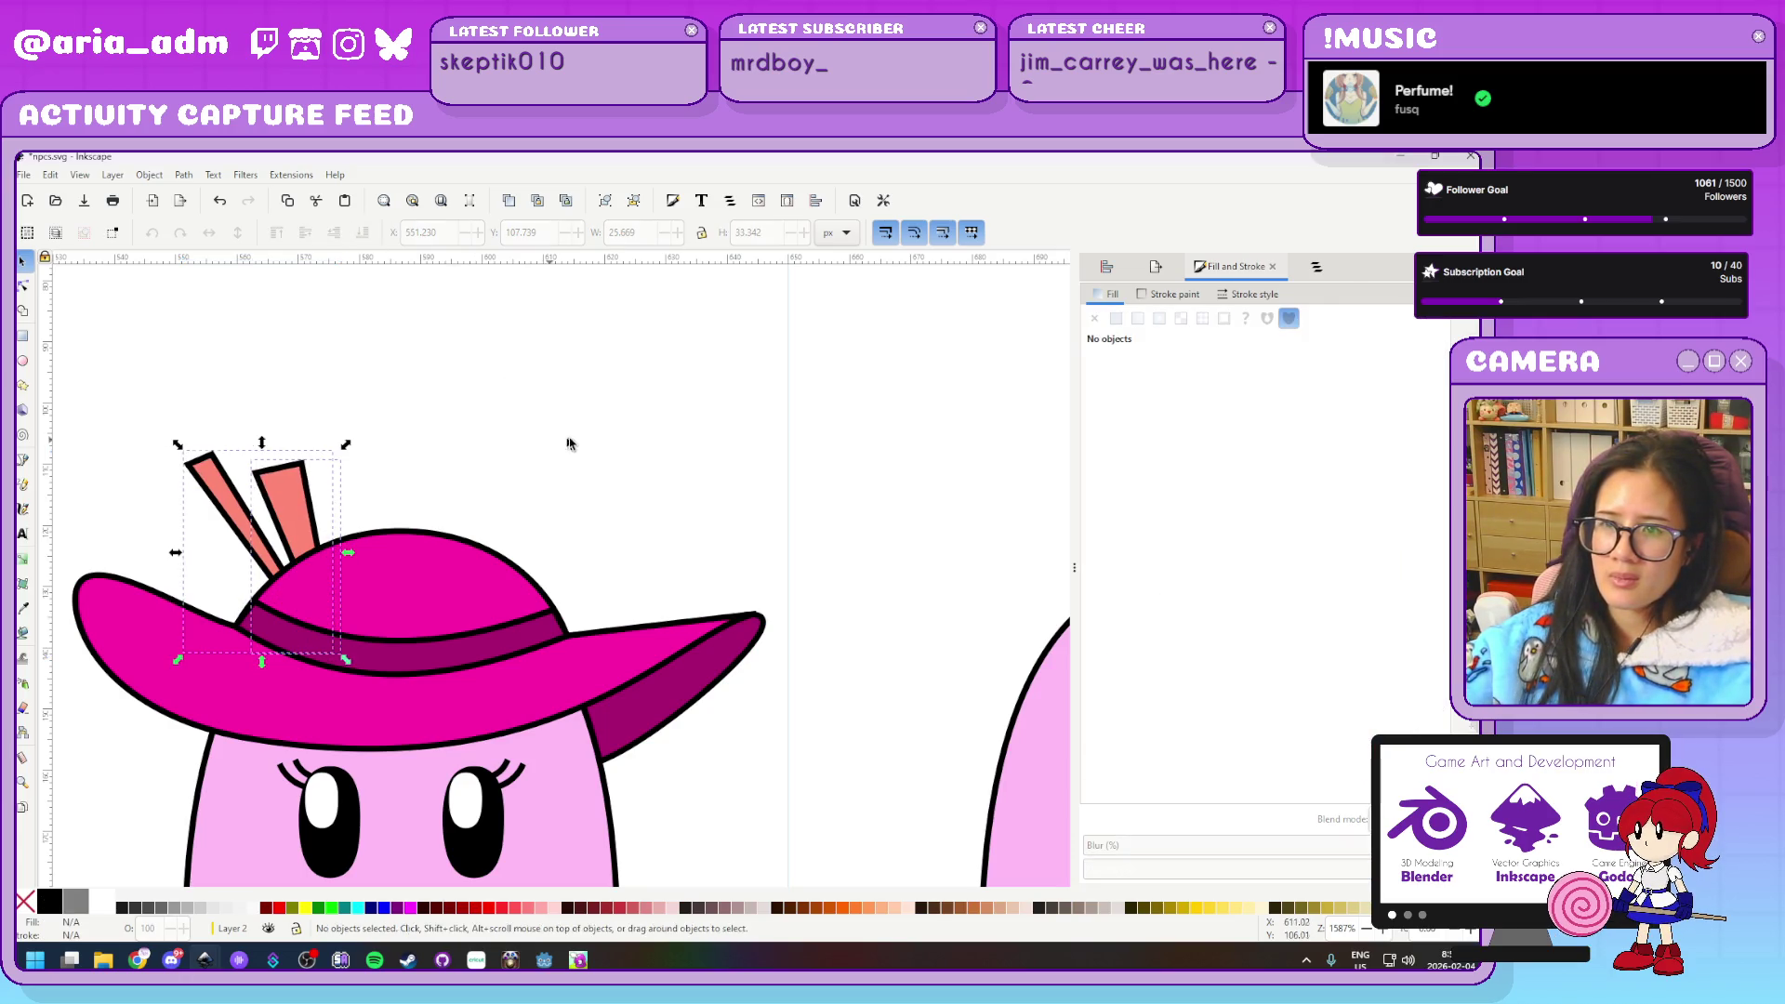
scroll(598, 446, down, 2)
scroll(599, 445, up, 1)
scroll(598, 446, up, 1)
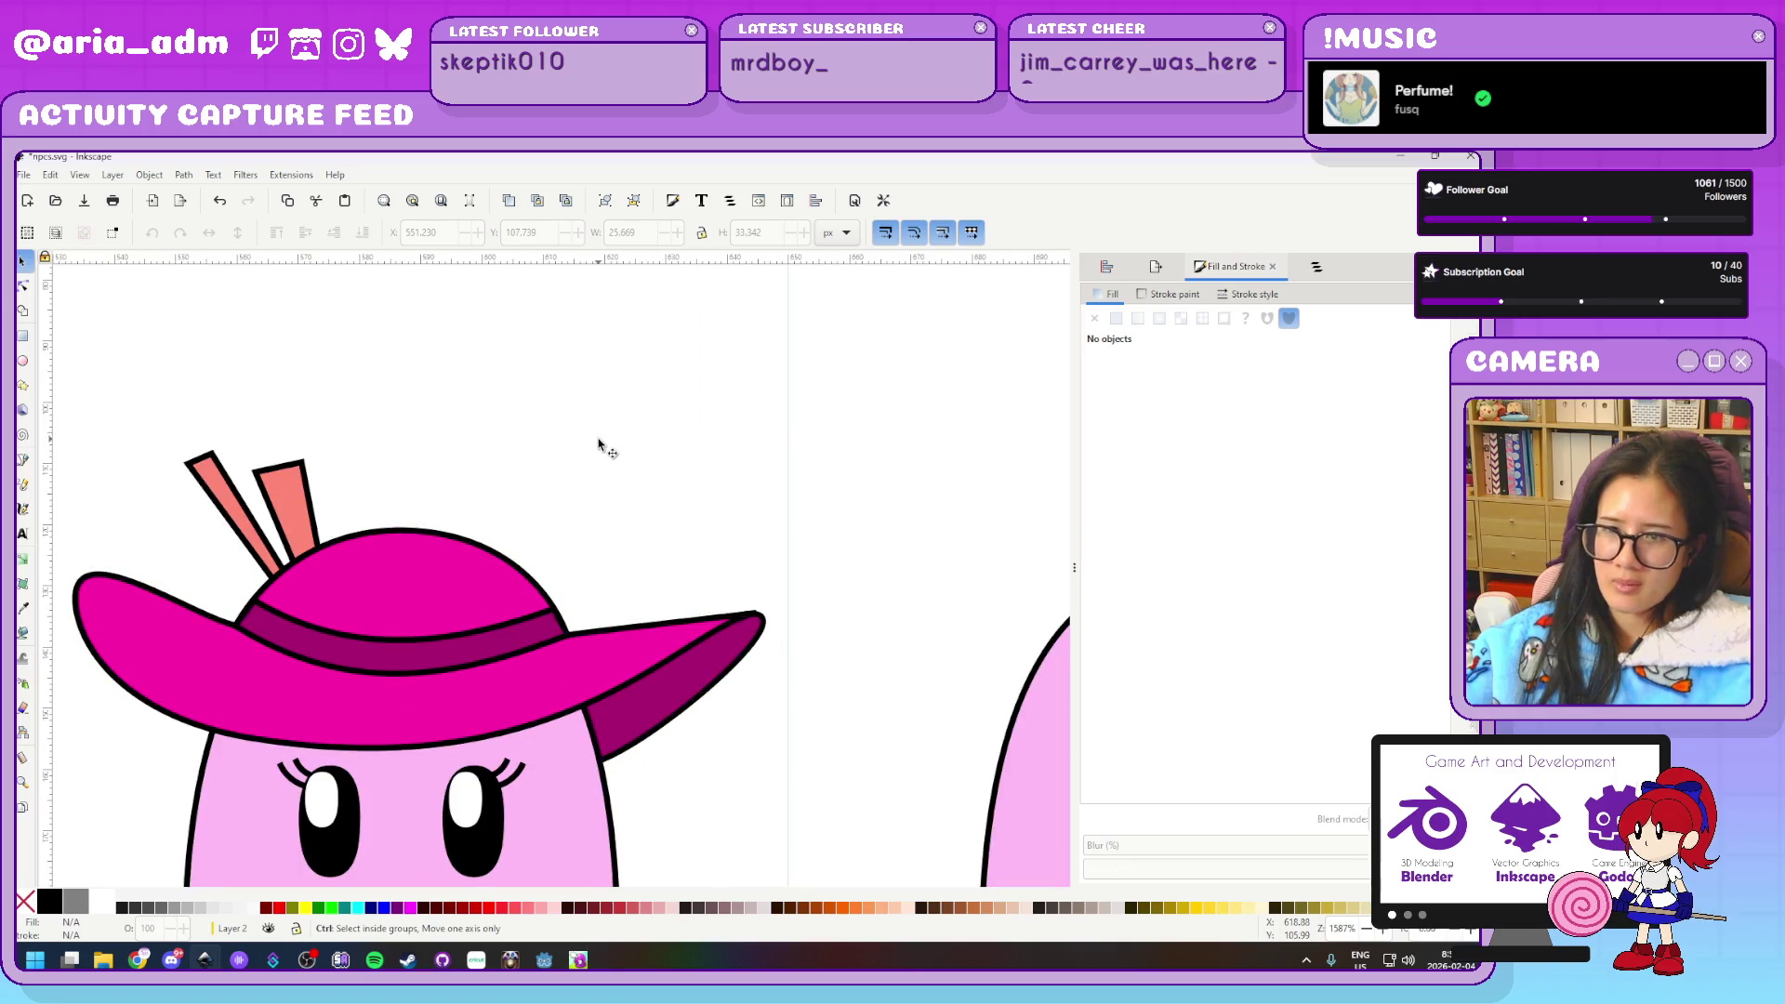
scroll(577, 443, up, 1)
scroll(575, 444, down, 4)
drag(348, 394, 681, 568)
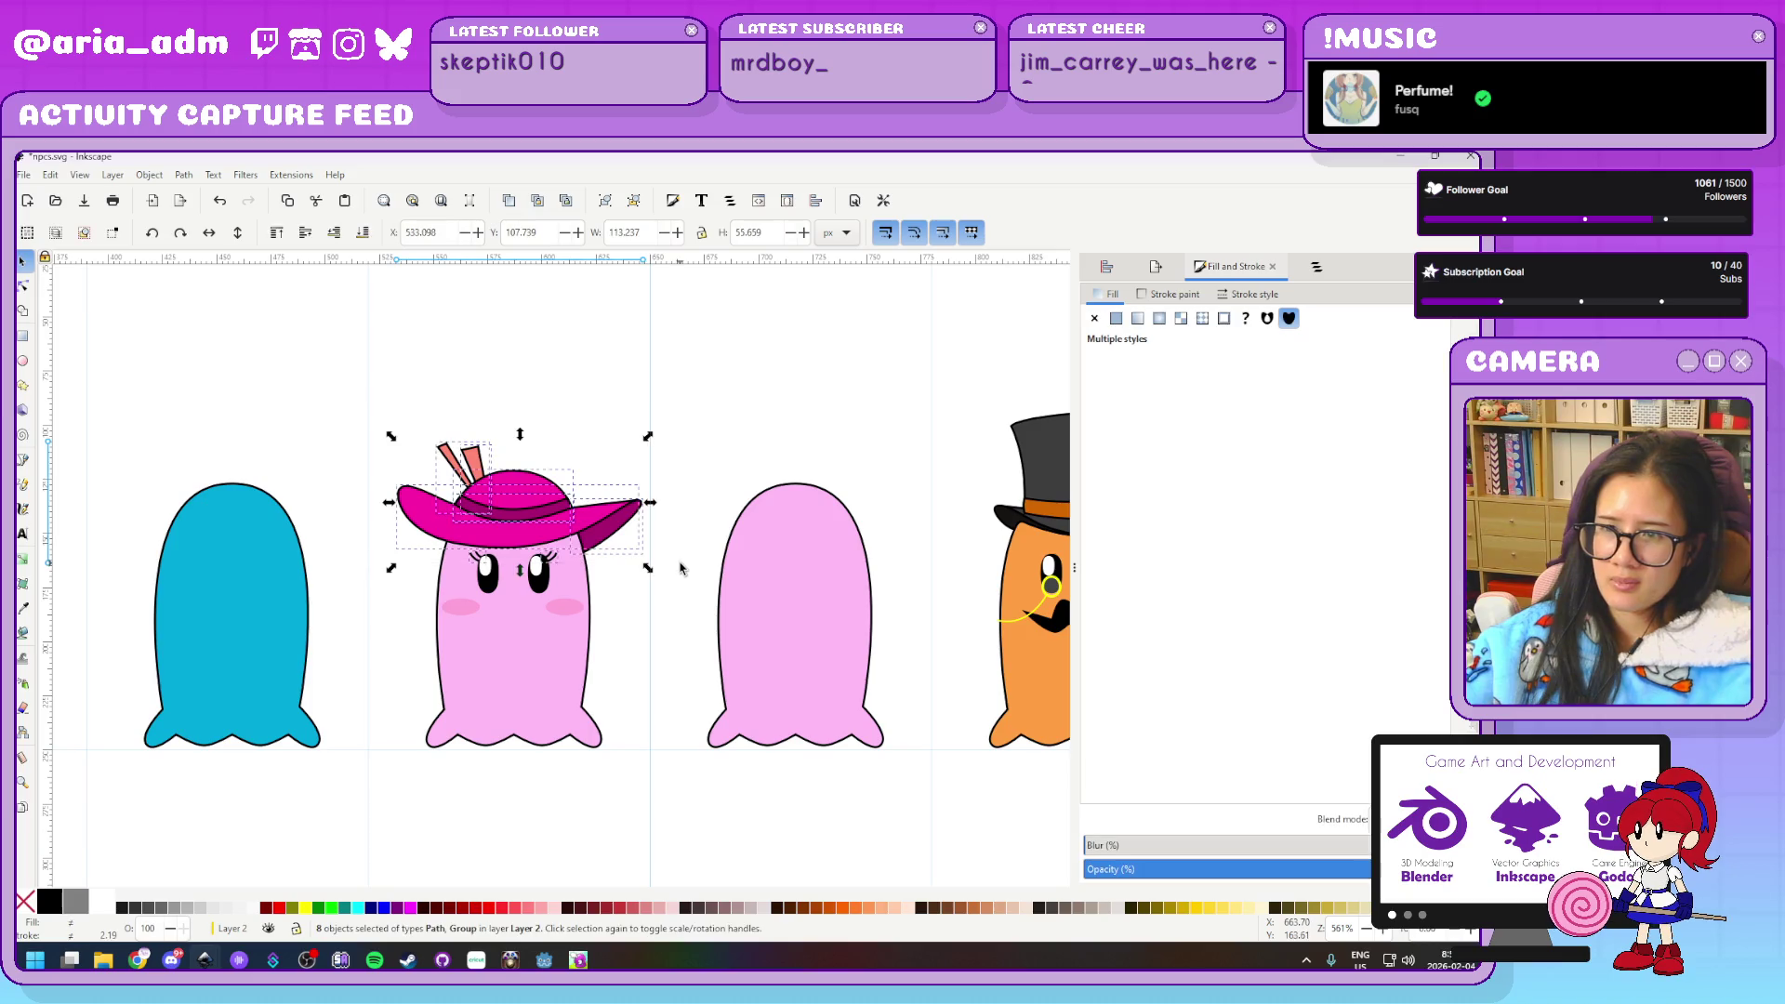
scroll(596, 595, up, 2)
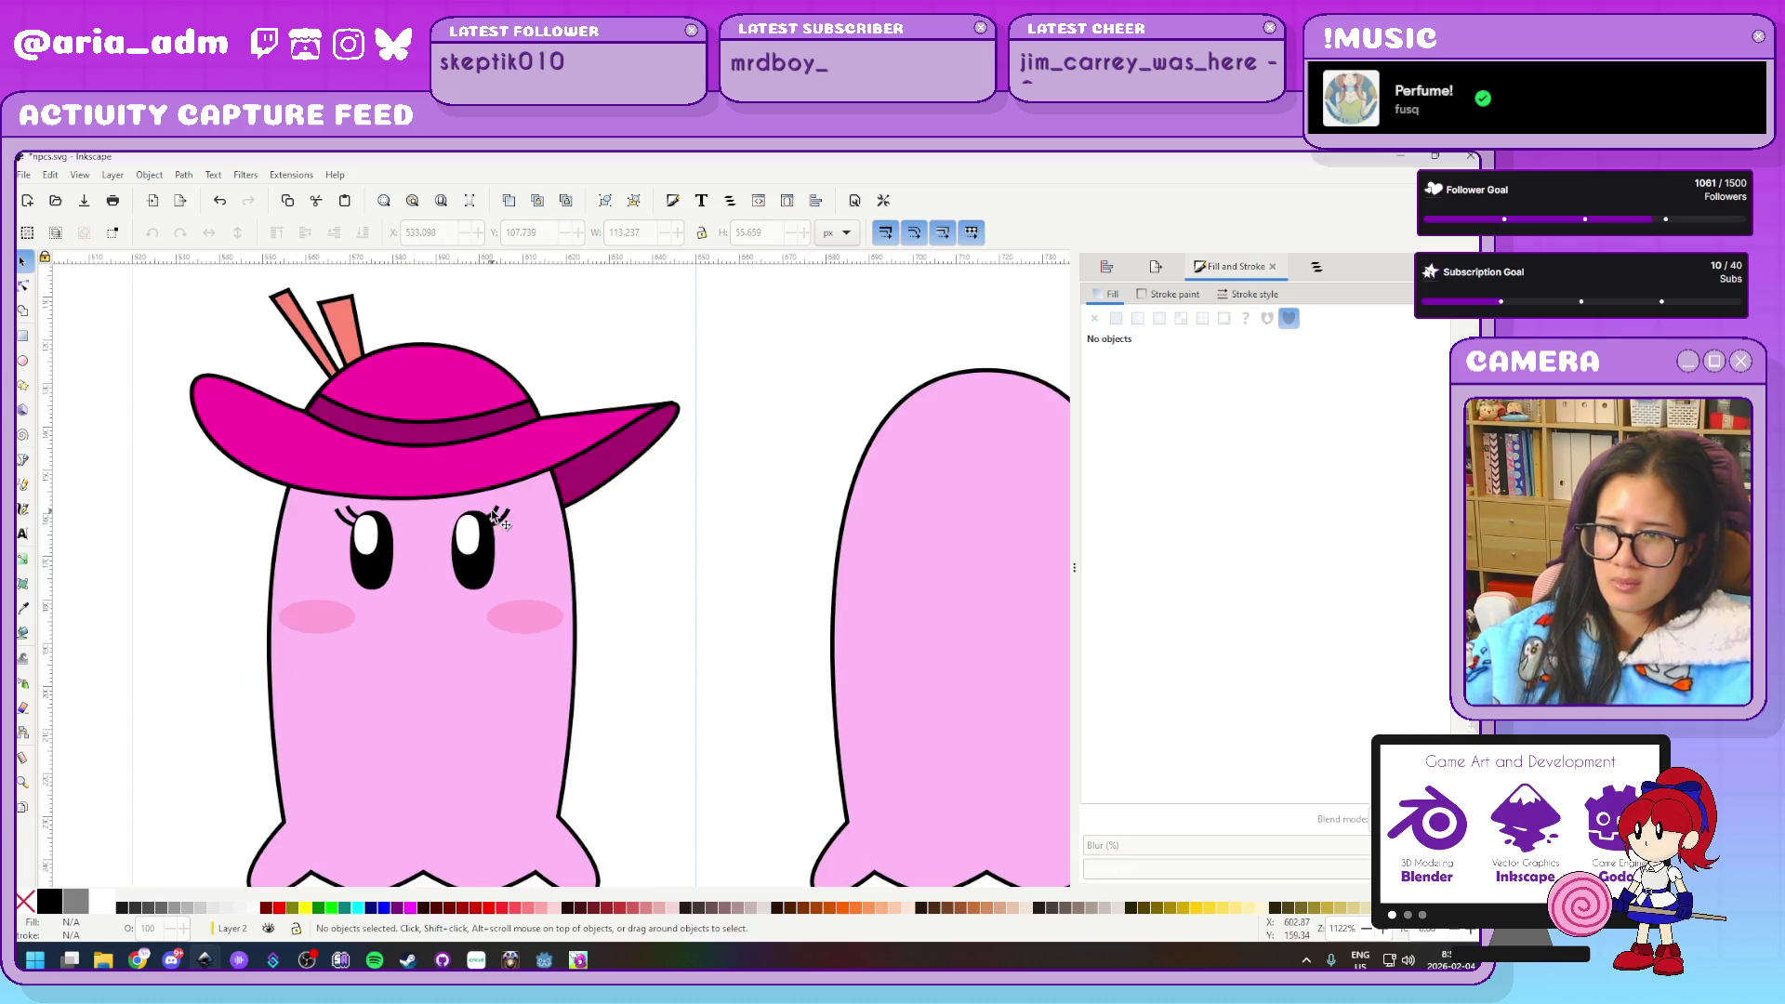
scroll(428, 528, up, 3)
click(649, 517)
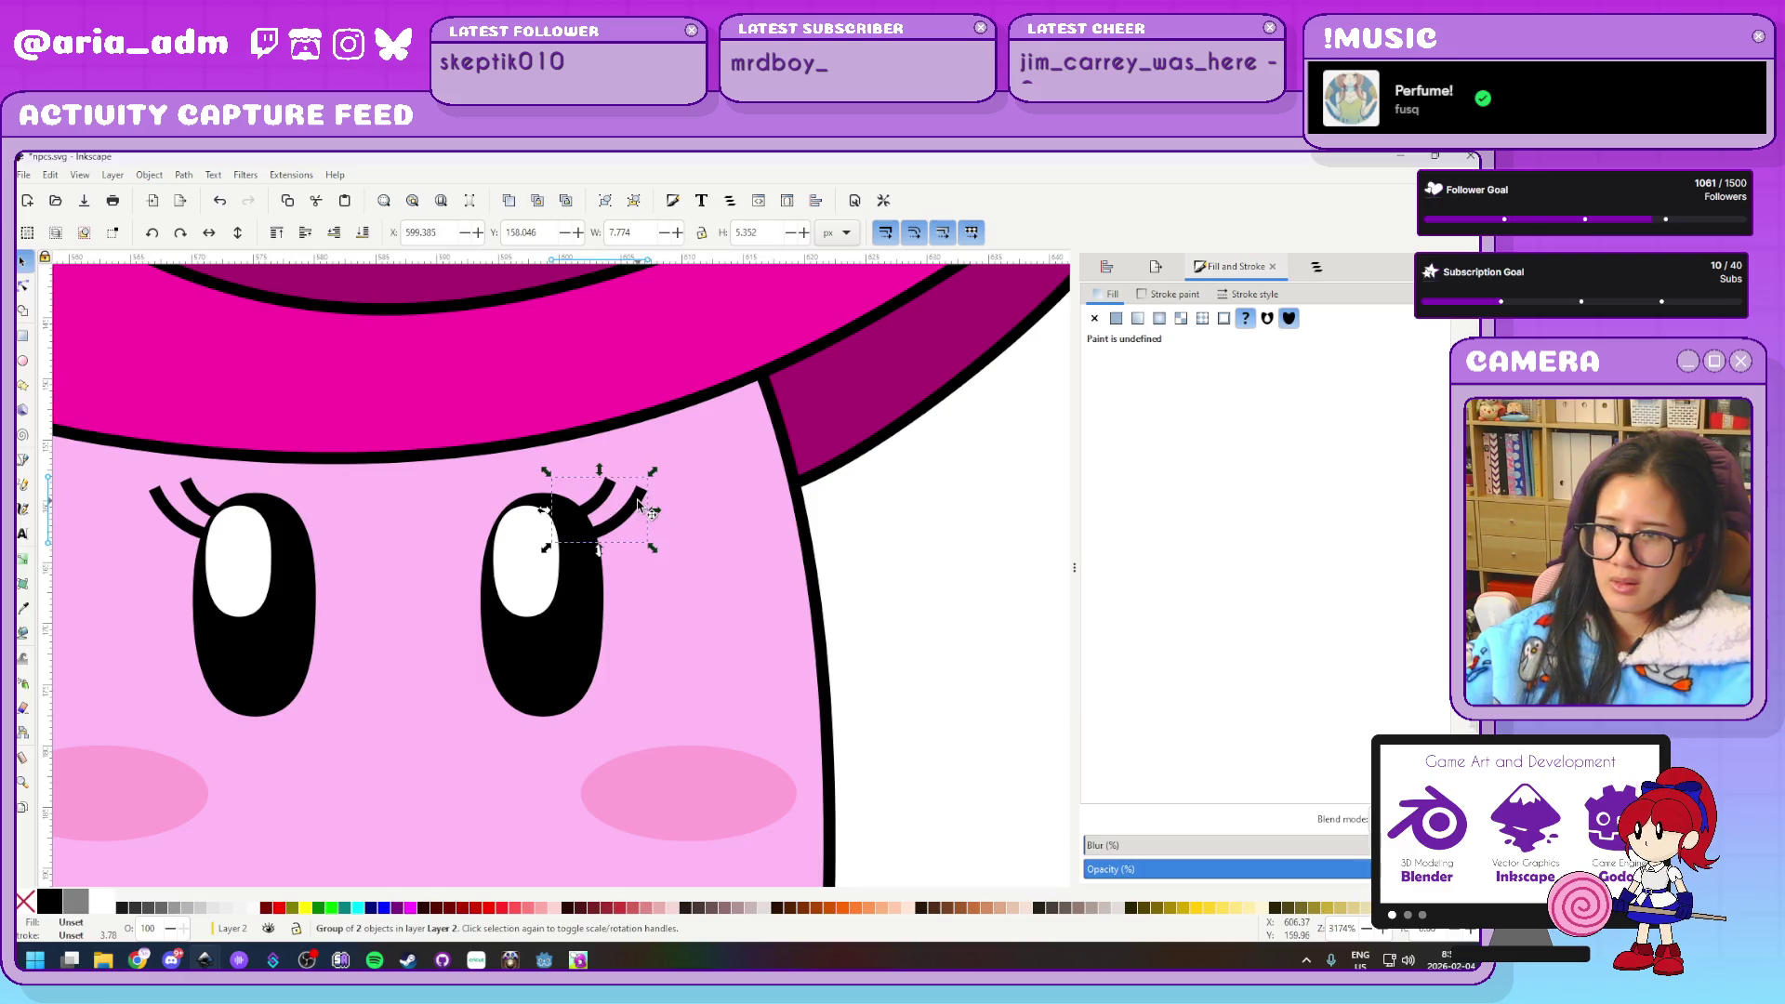
shift+click(577, 651)
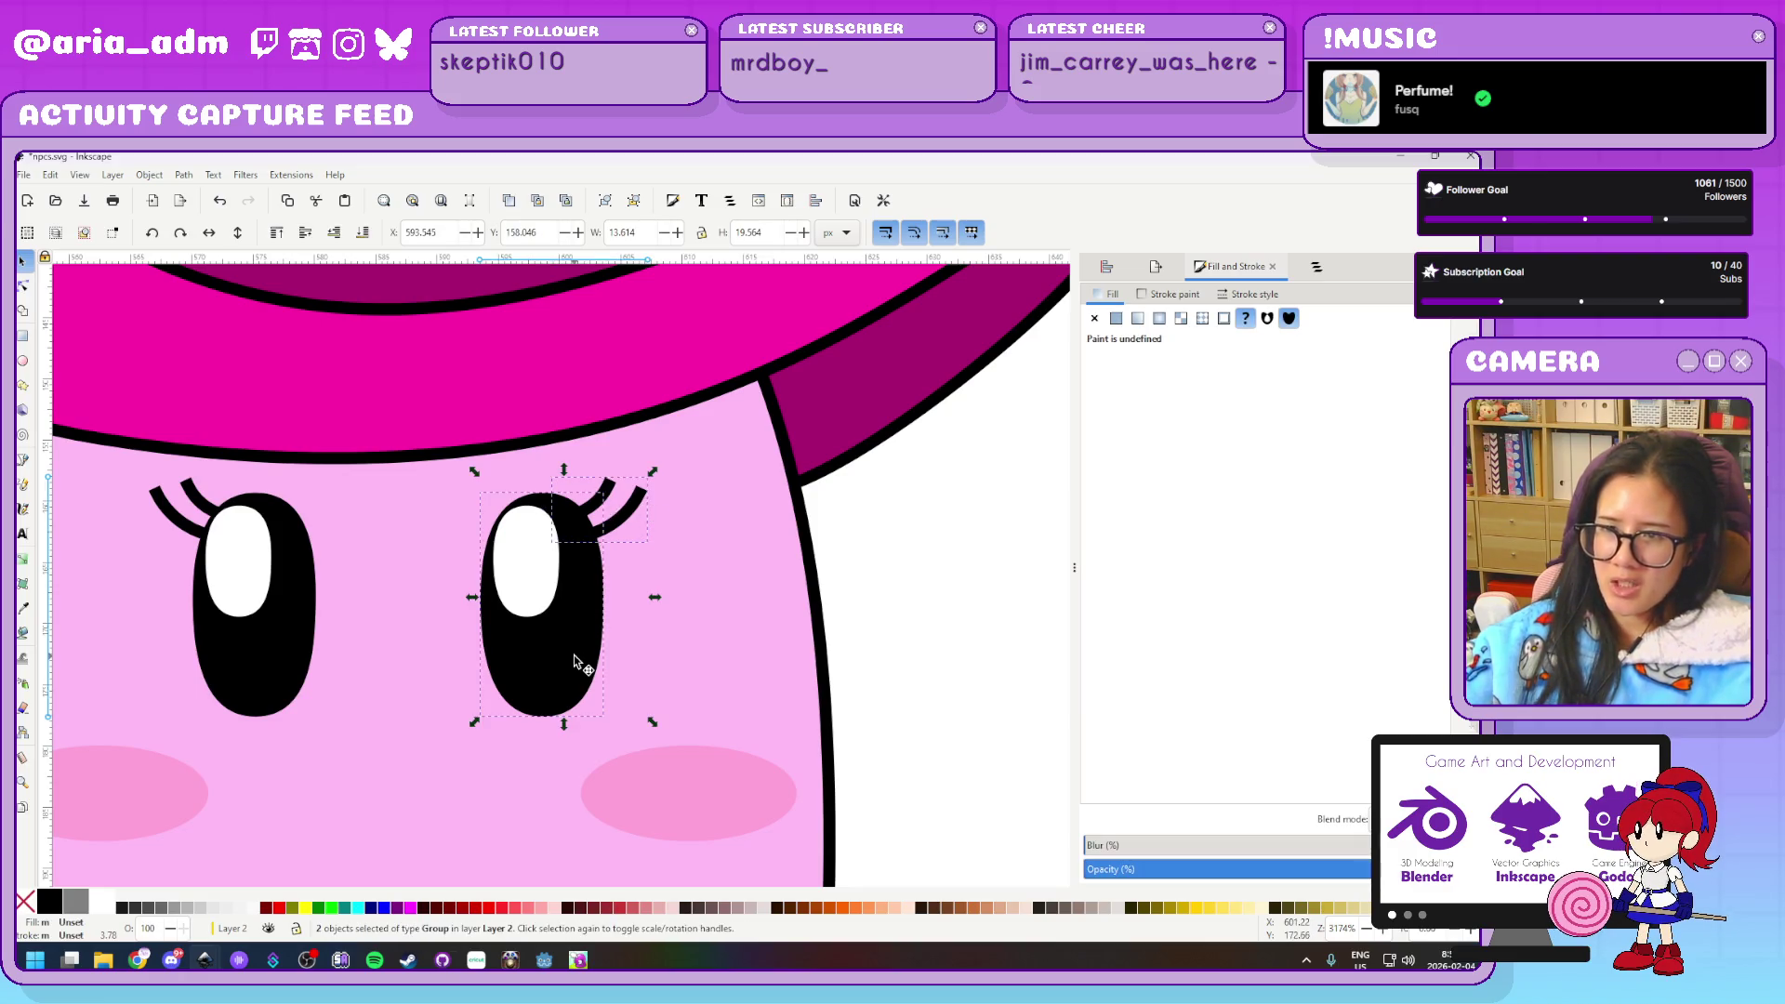
Box-select the first pink ghost's hat and feathers and group them with Ctrl+G
click(169, 521)
shift+click(270, 677)
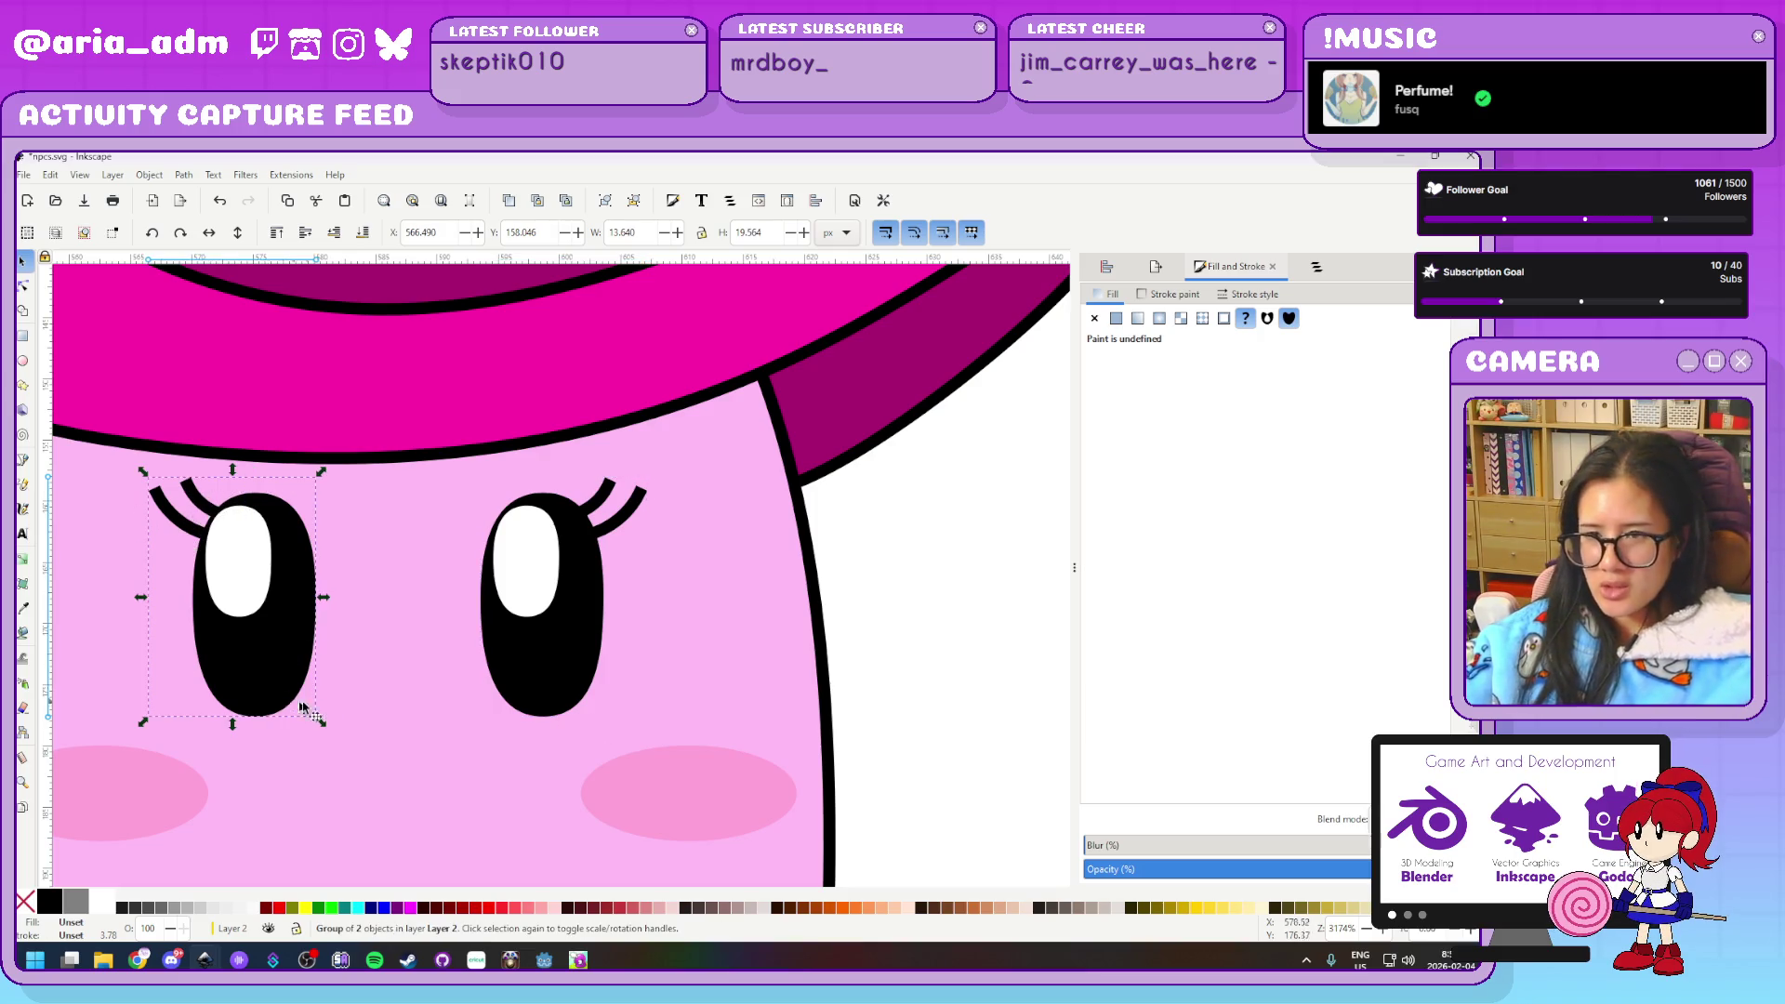
scroll(392, 684, down, 2)
scroll(638, 490, down, 3)
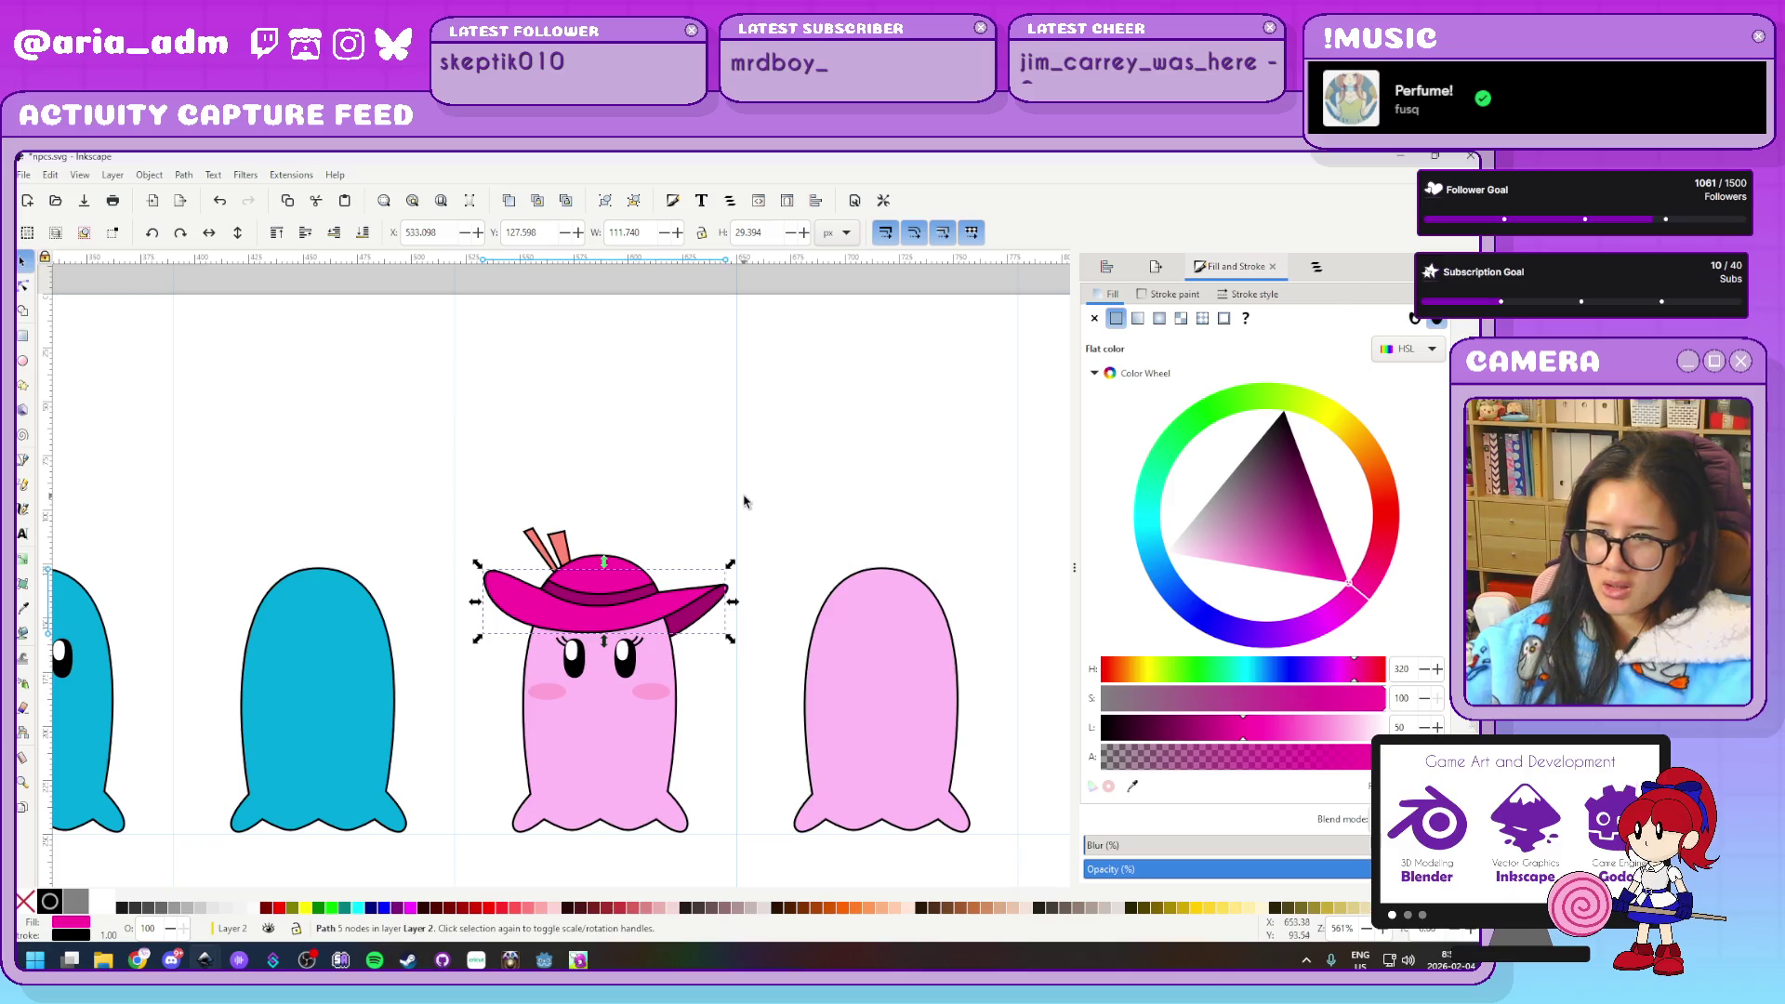
click(430, 495)
drag(430, 495, 770, 655)
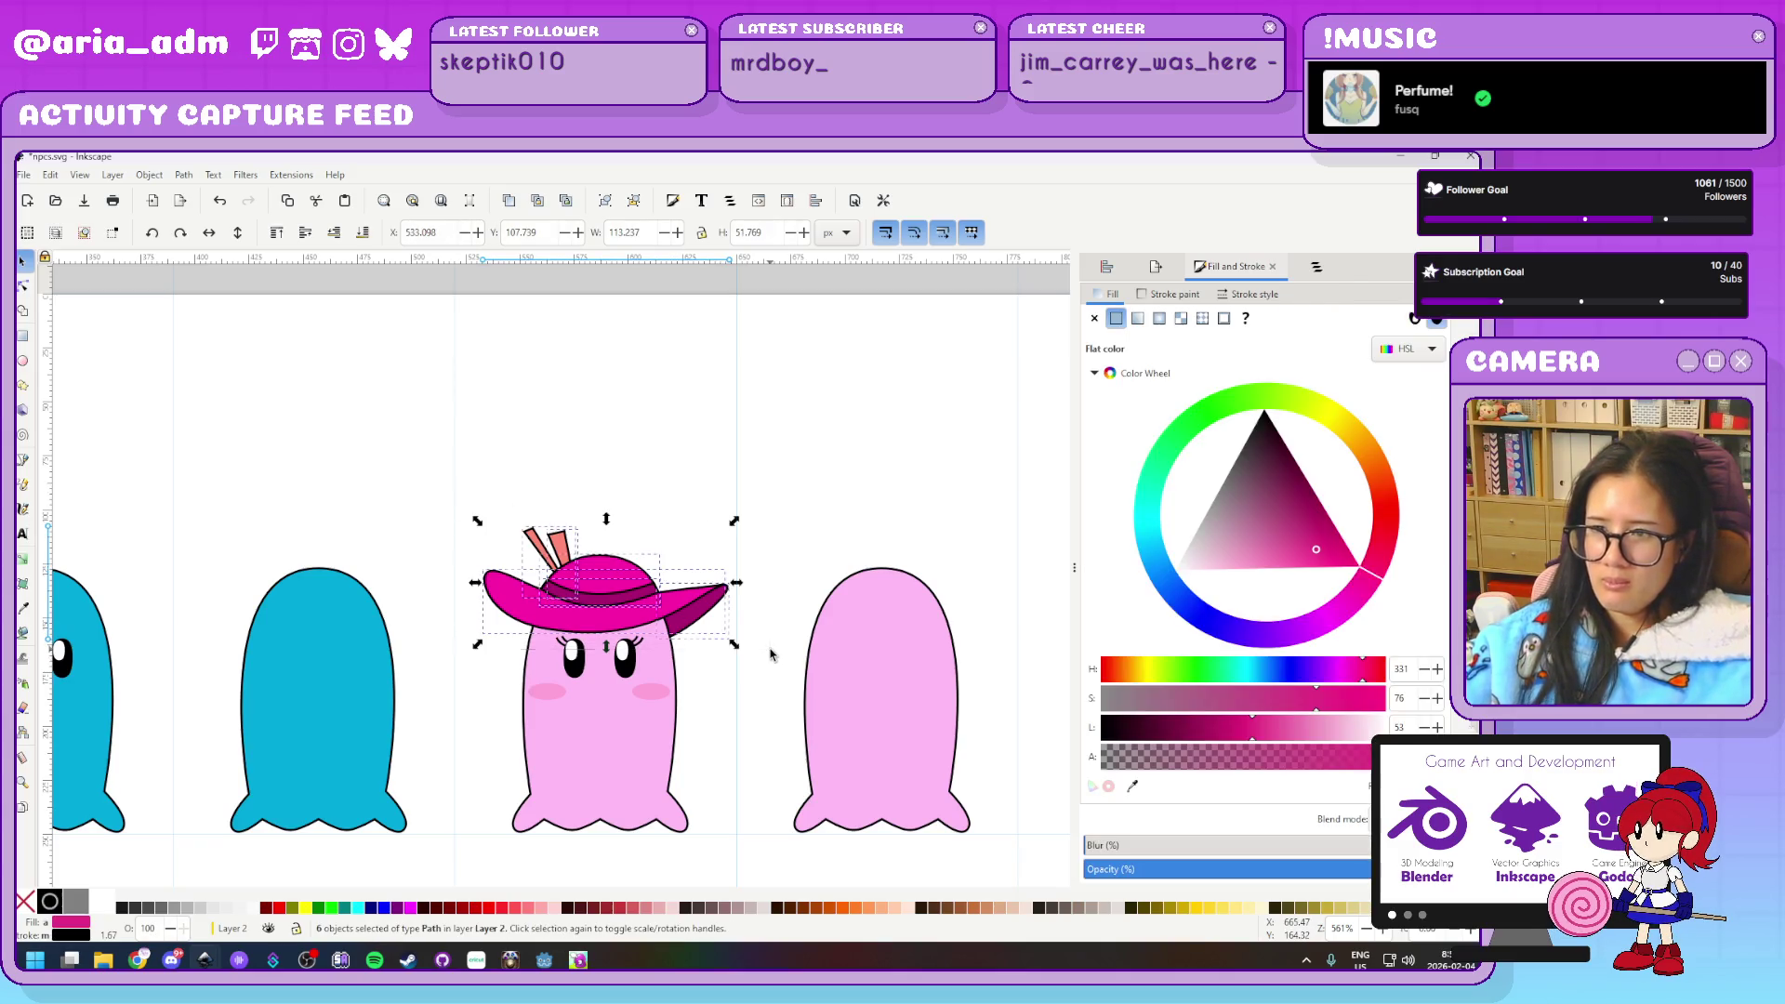
key(ctrl+g)
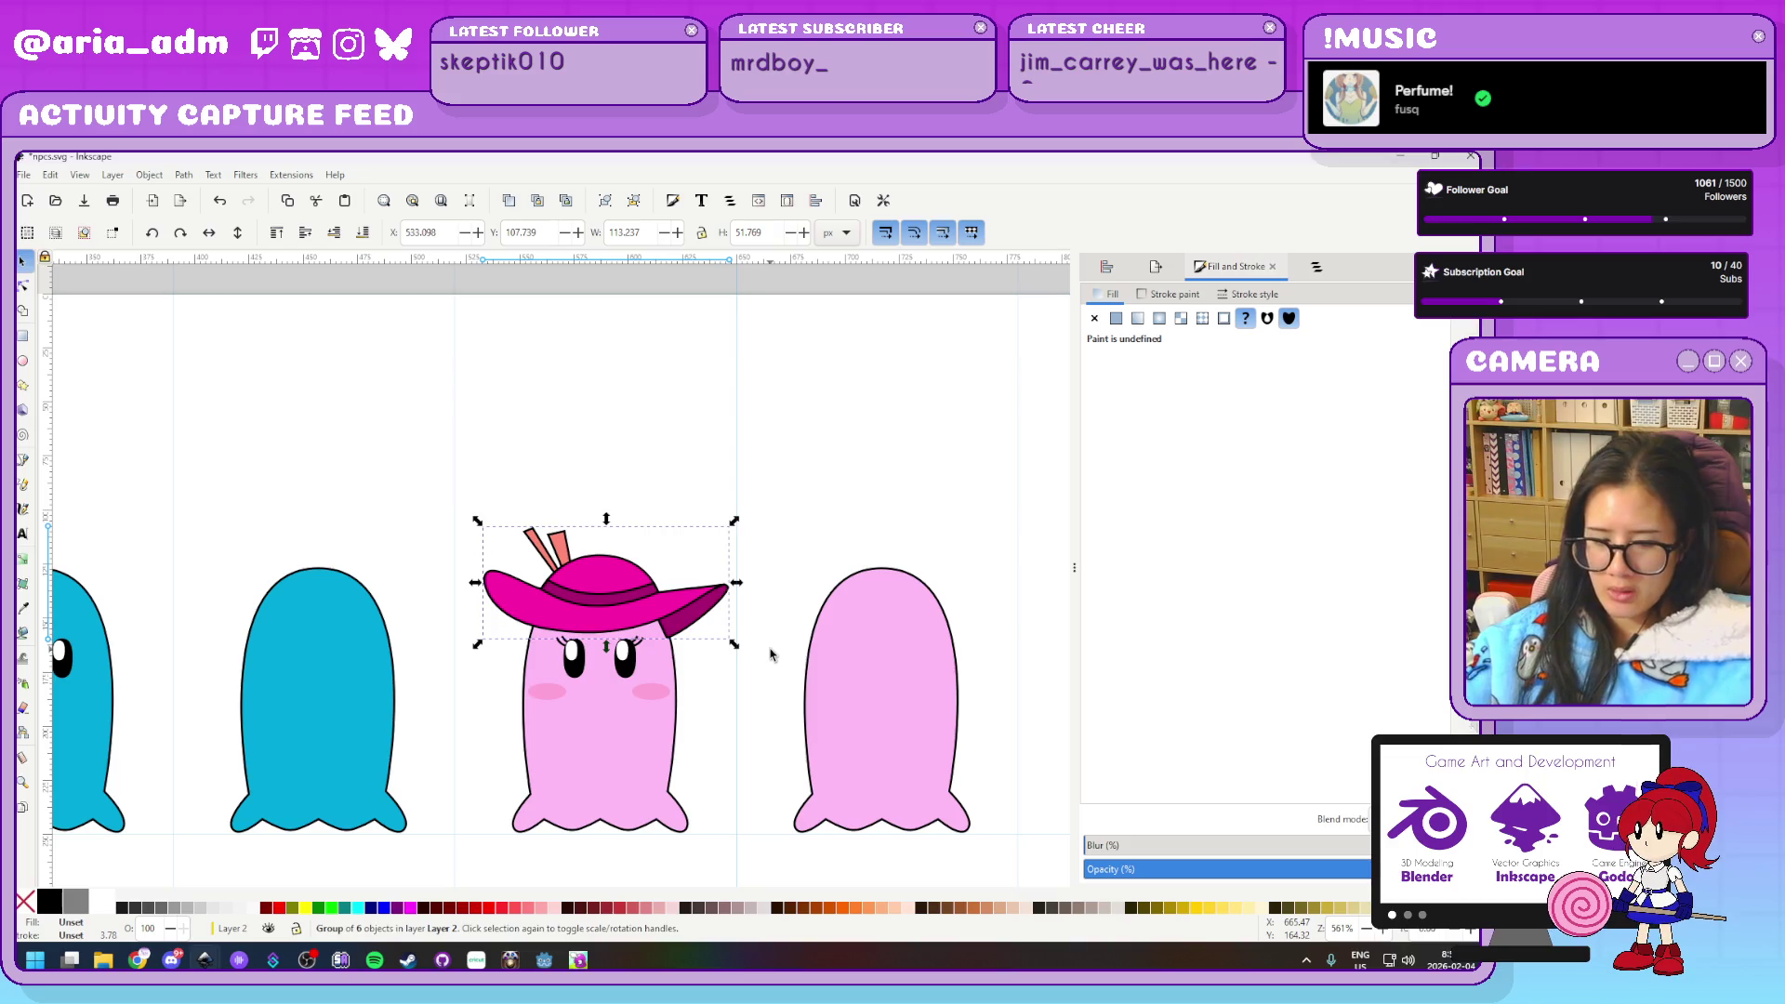
Select the feathered hat together with the plain pink ghost
shift+click(874, 750)
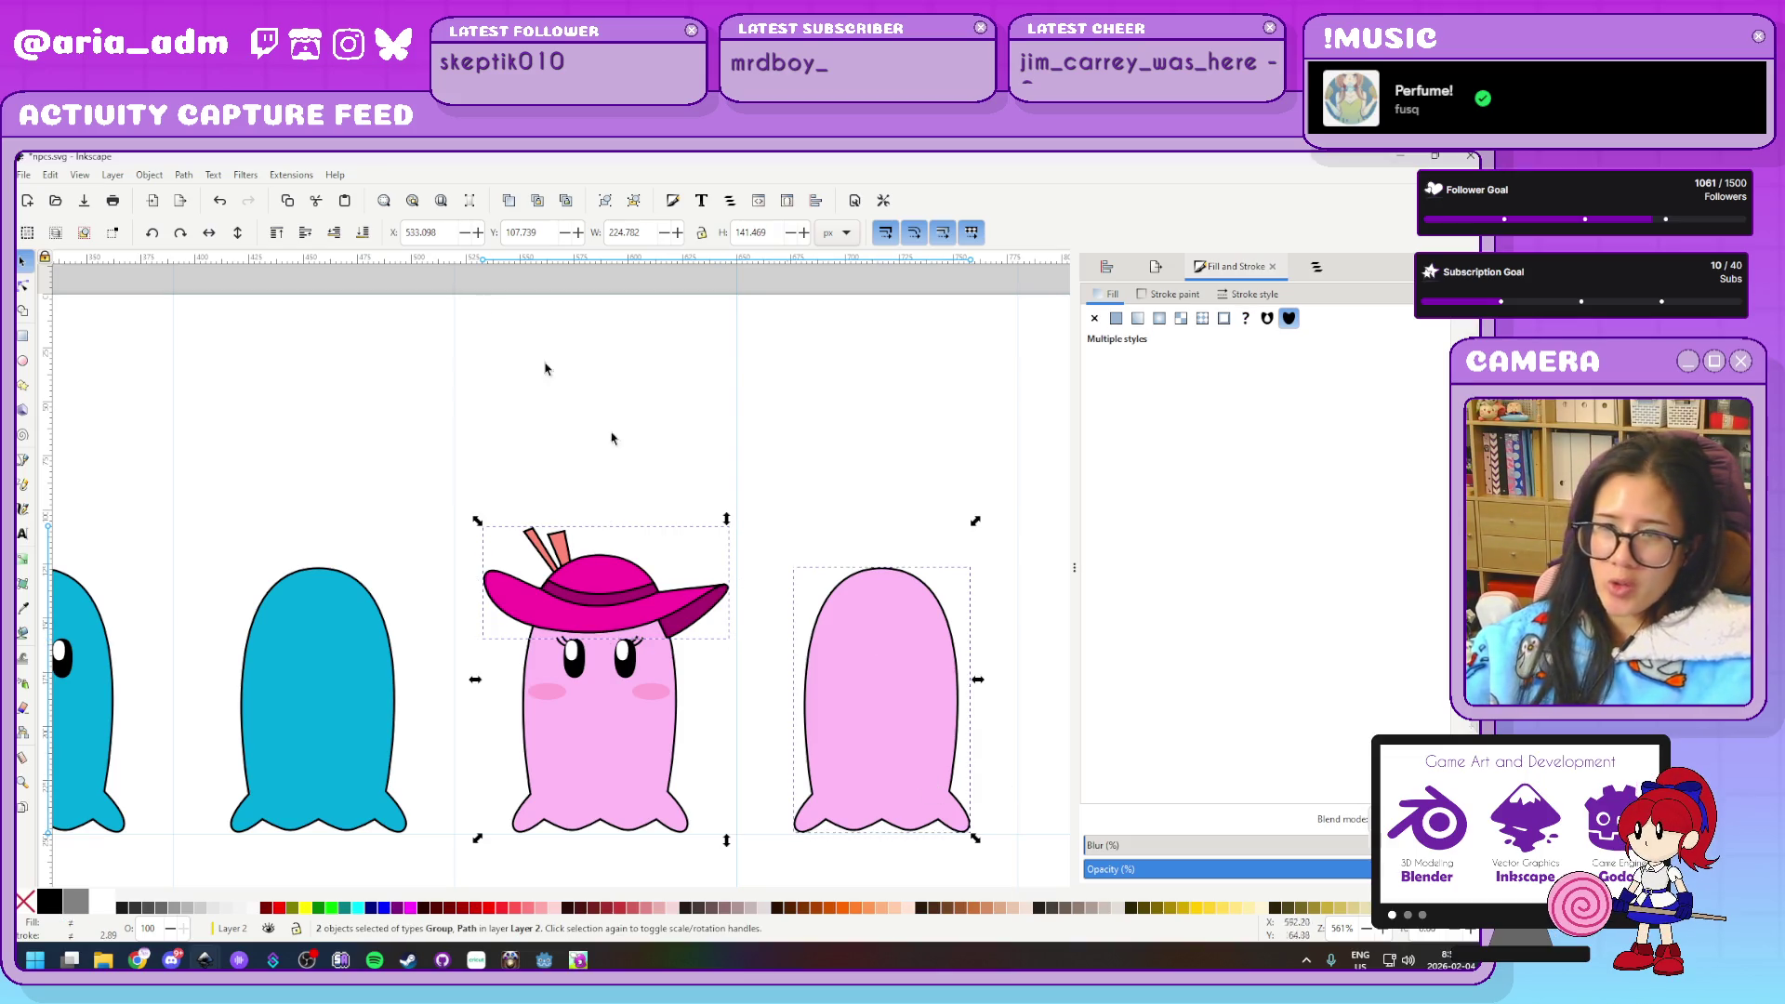
click(213, 239)
key(ctrl+z)
key(Escape)
click(689, 609)
shift+click(874, 677)
key(h)
key(ctrl+z)
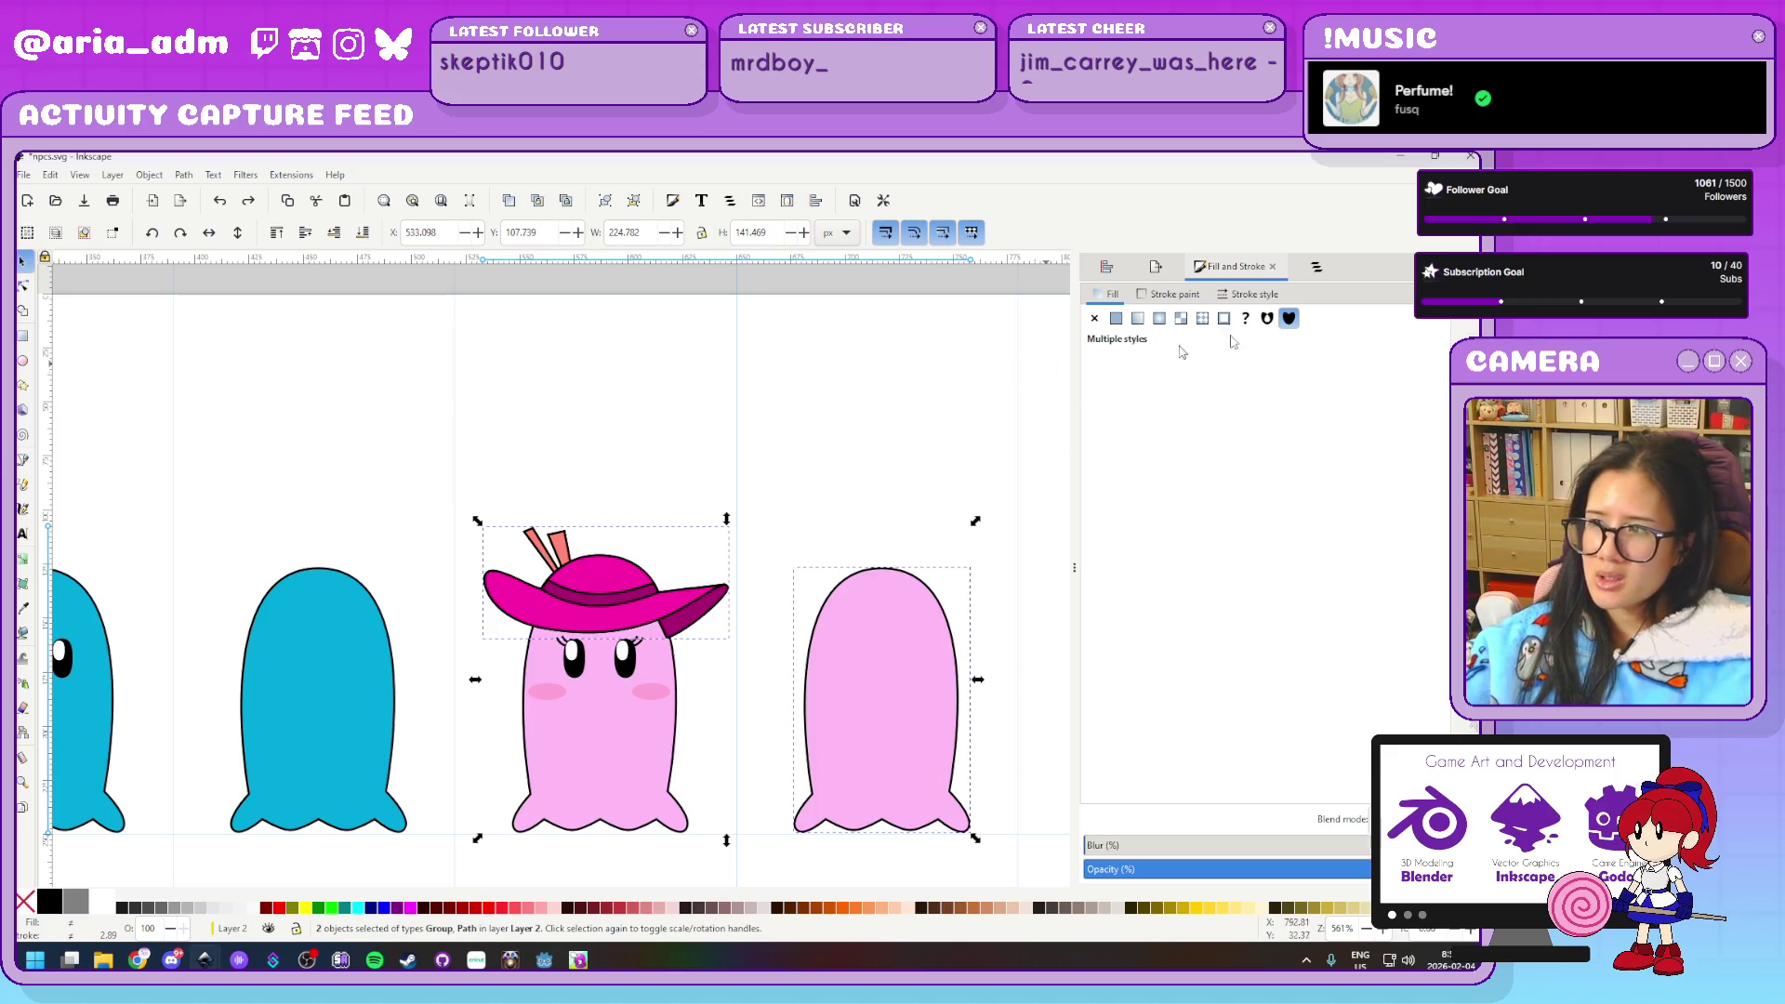
Centre the hat horizontally over the plain pink ghost with Align and Distribute
click(1318, 268)
click(1105, 268)
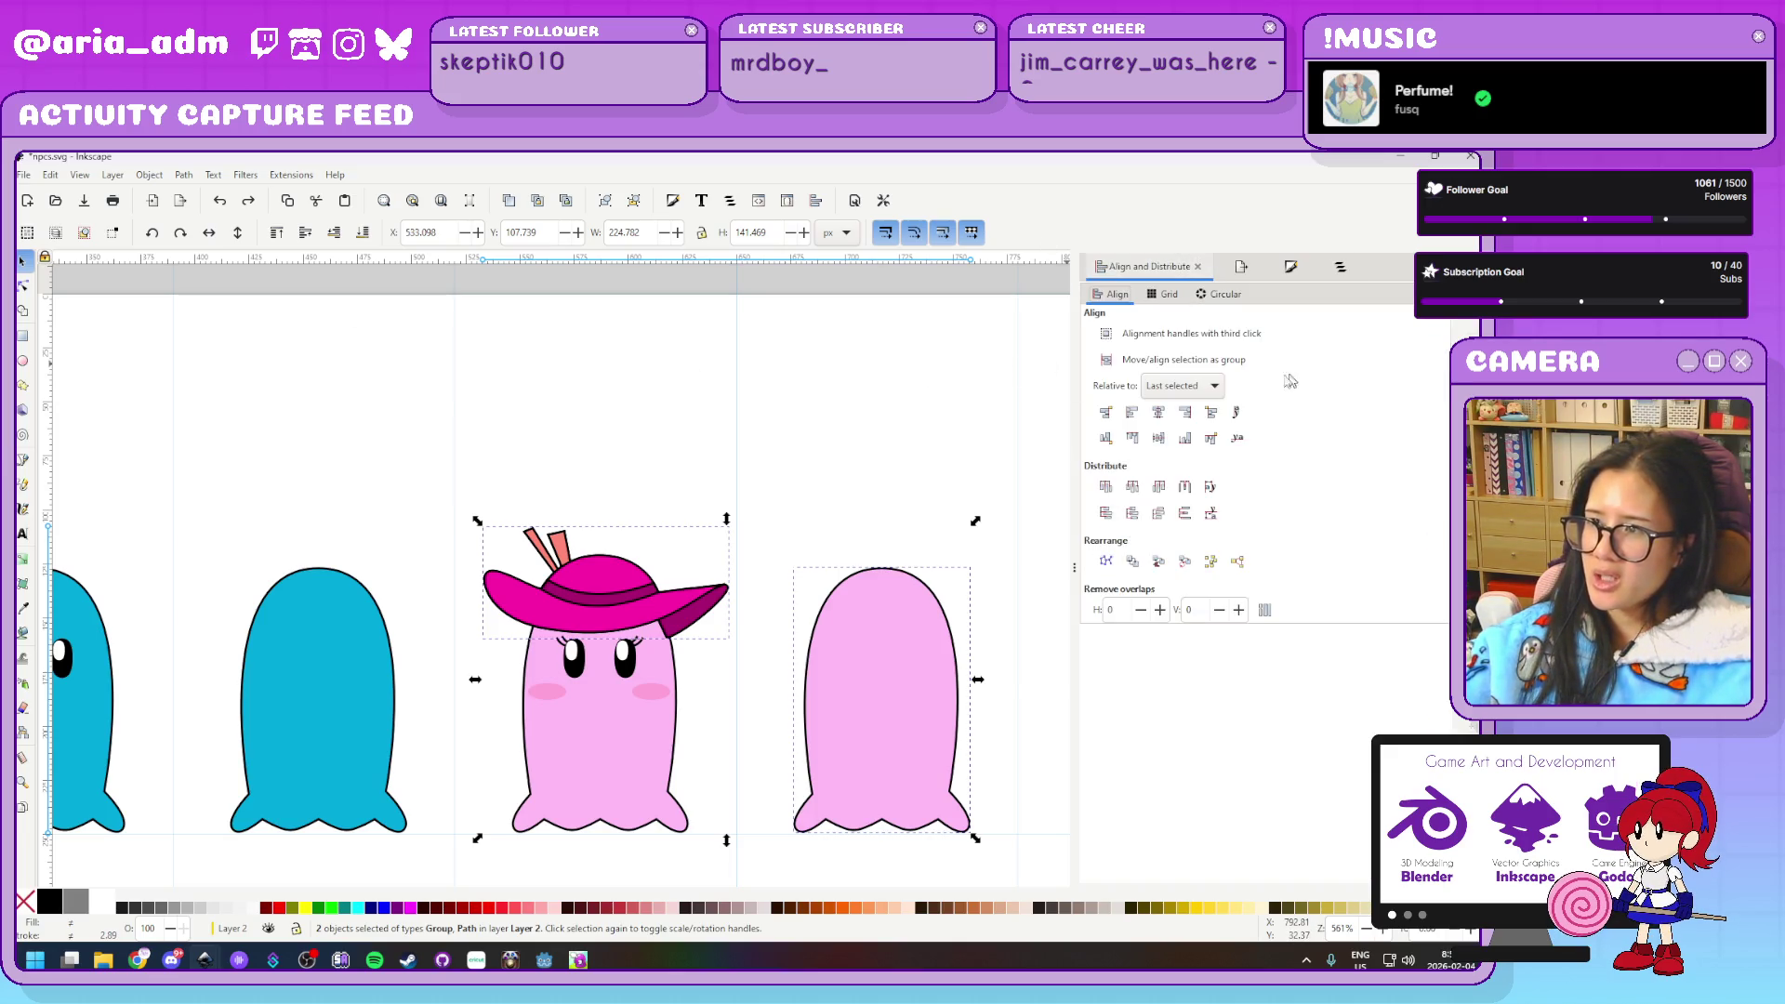
click(1159, 412)
click(943, 430)
ctrl+scroll(976, 471, up, 2)
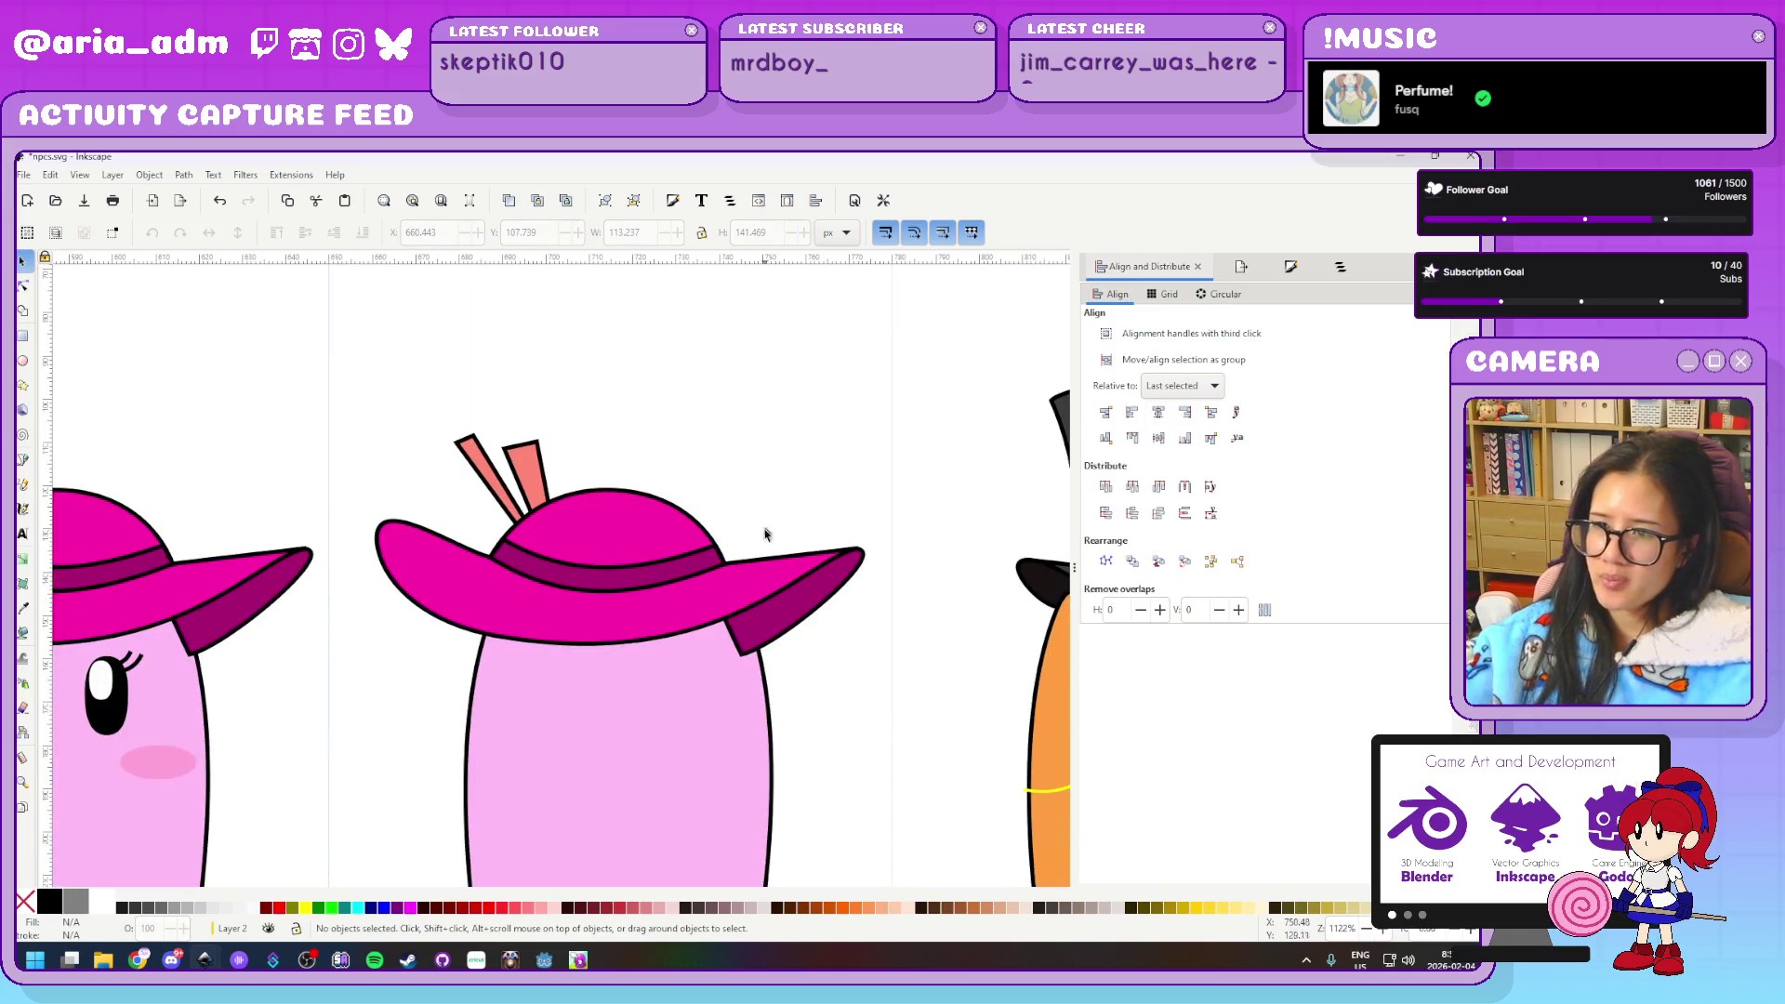
Flip the second ghost's hat horizontally and nudge it slightly left
click(446, 435)
click(209, 233)
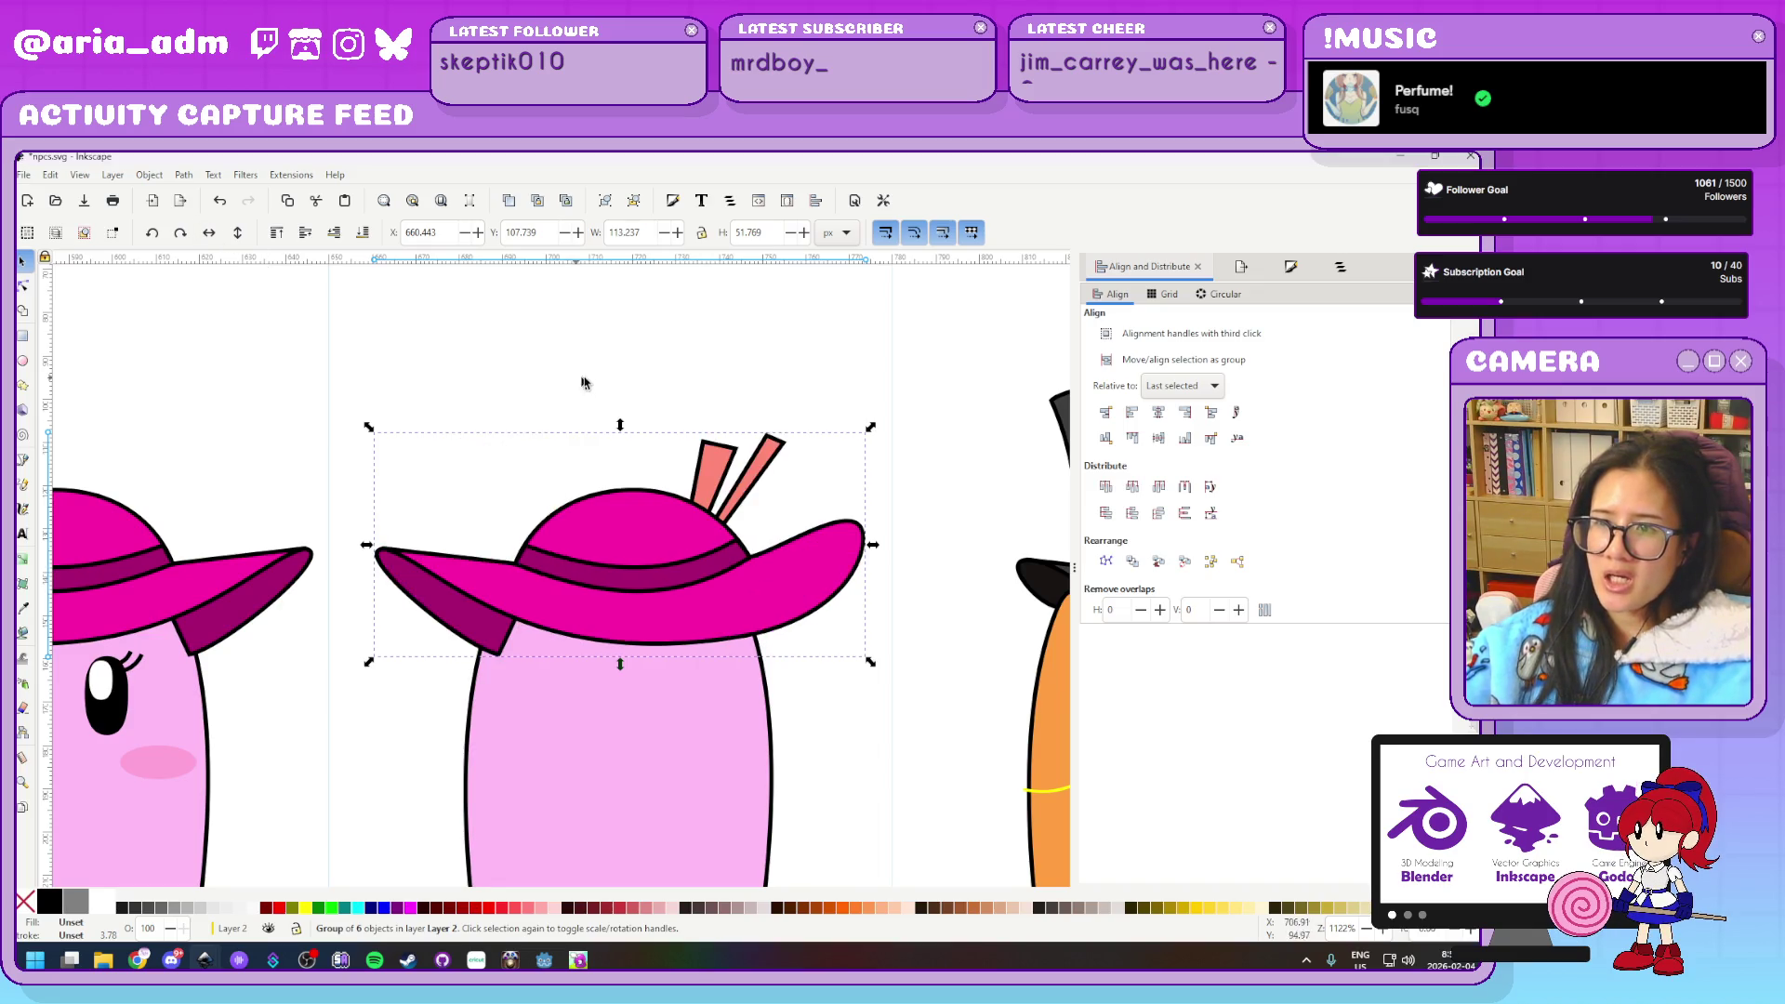
key(Left)
key(Left)
key(Left)
key(Right)
key(Left)
key(Right)
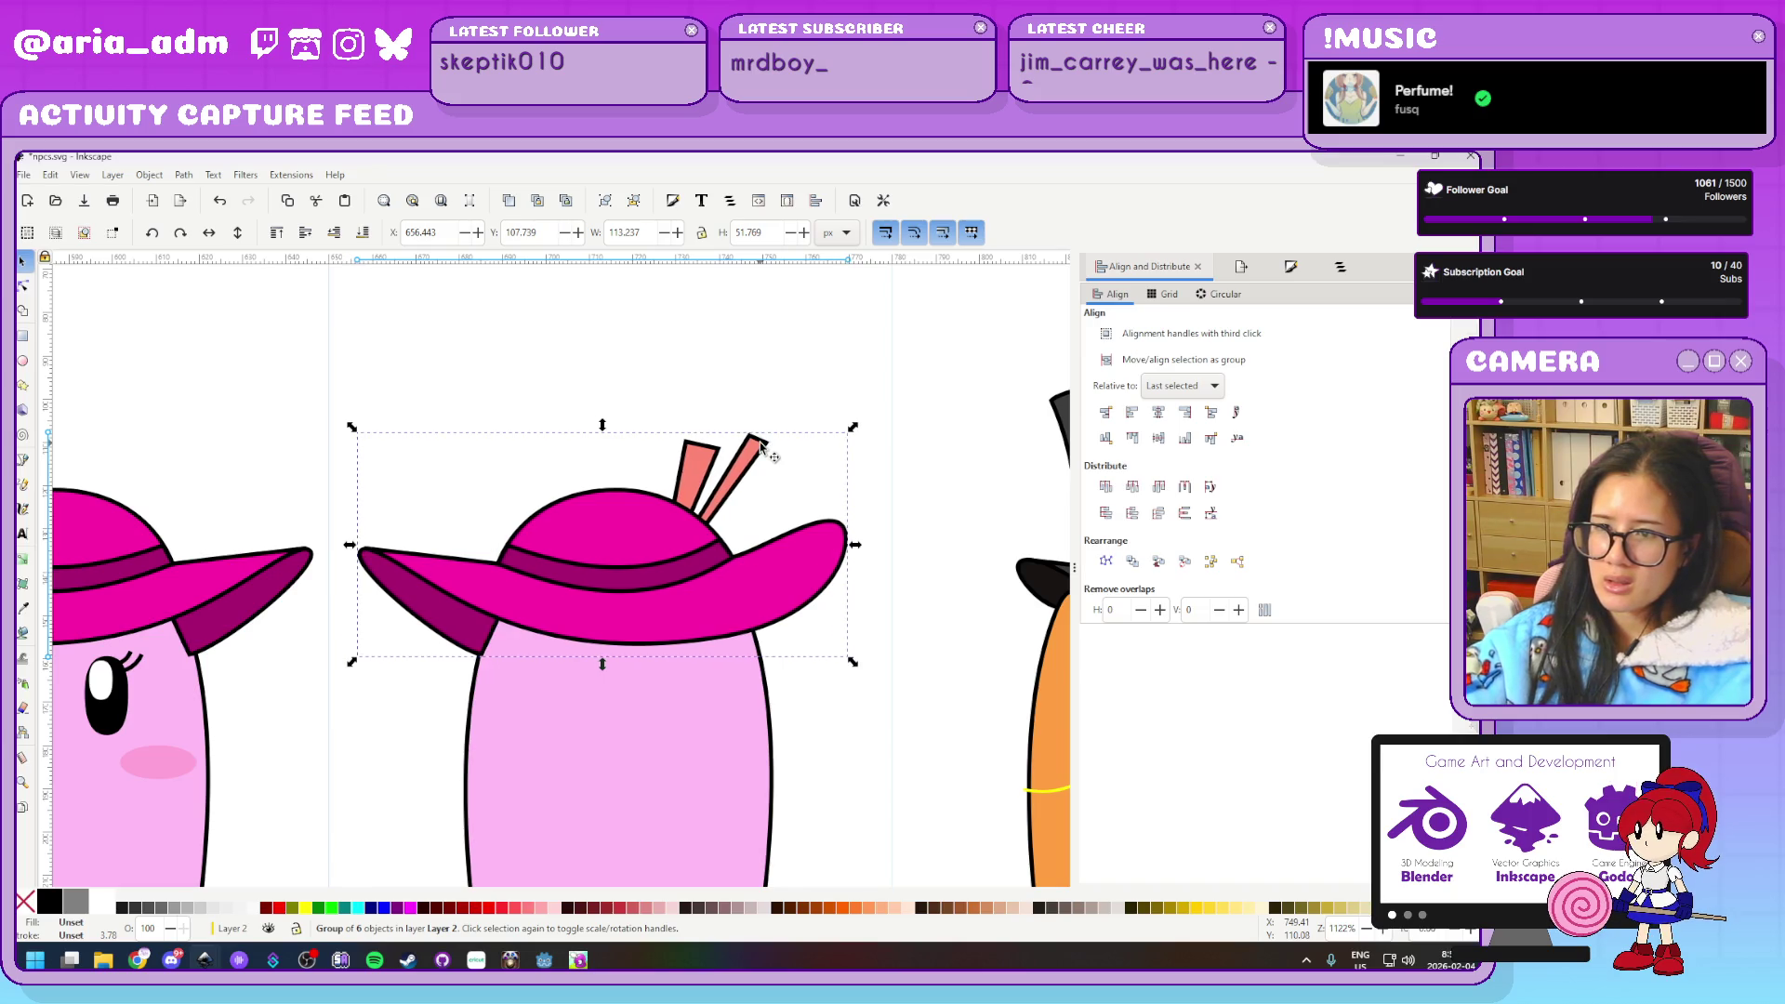
scroll(249, 574, down, 2)
Select and compare the dark brim undersides of the first and second hats
click(249, 575)
scroll(312, 337, down, 1)
scroll(312, 338, up, 2)
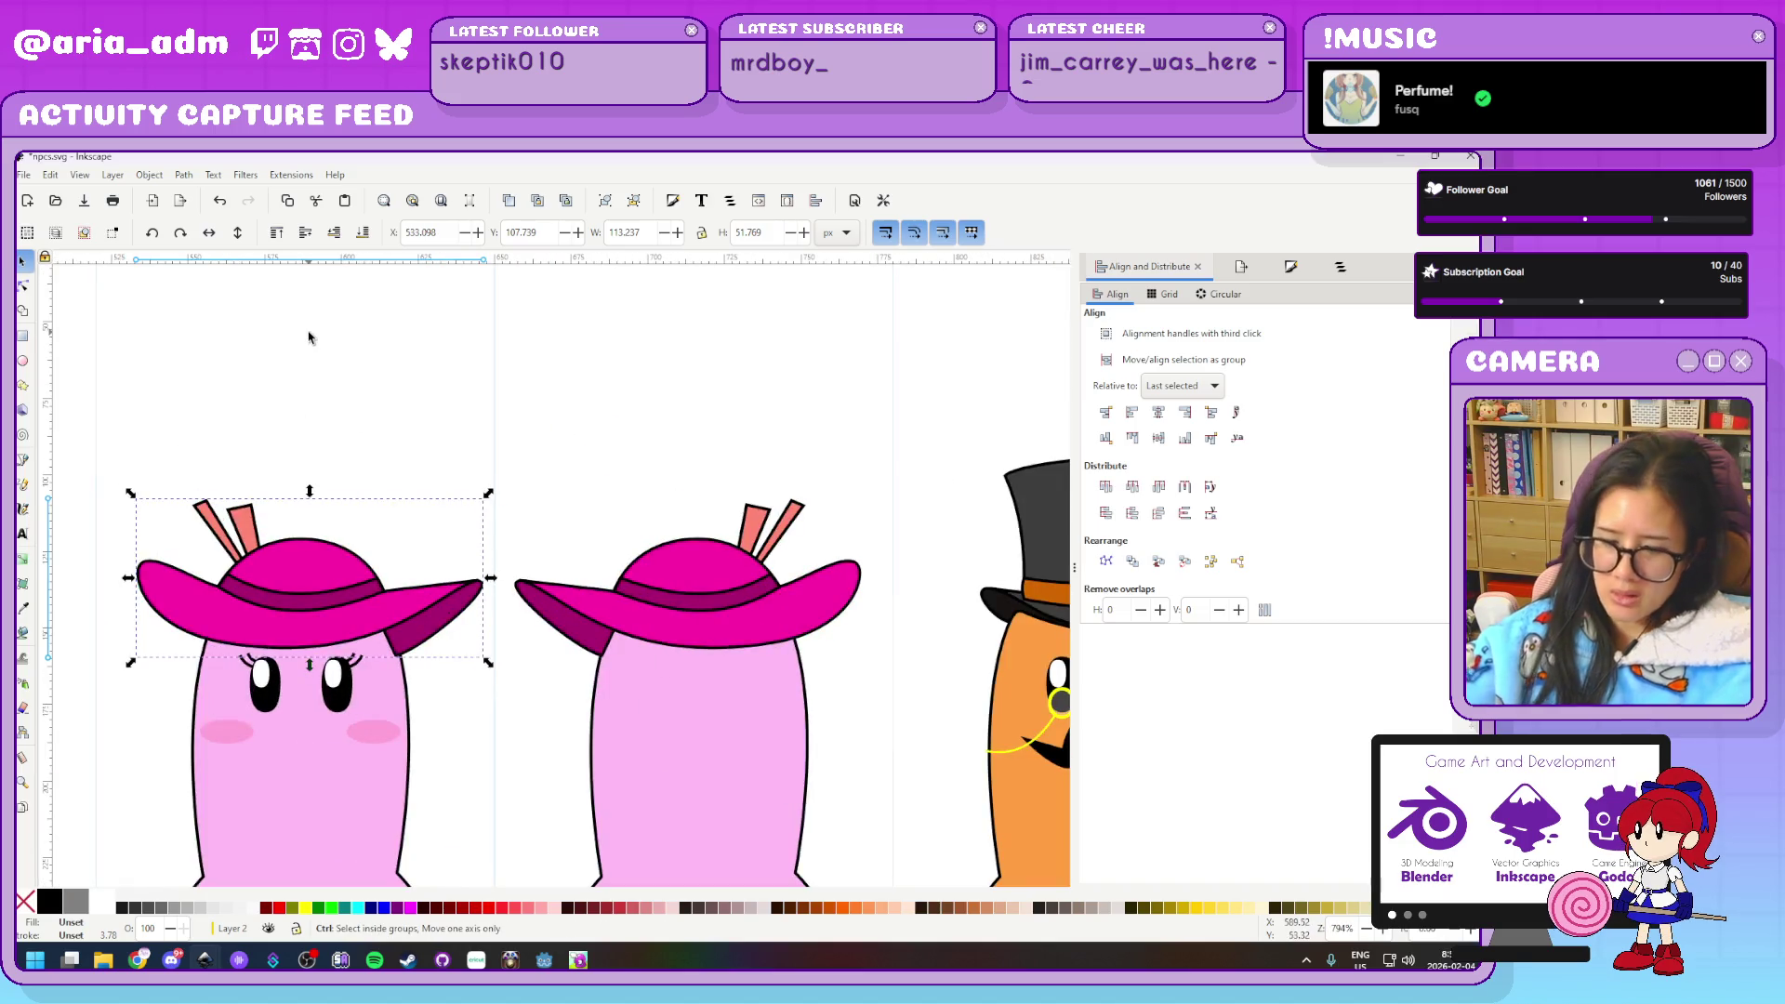
click(288, 489)
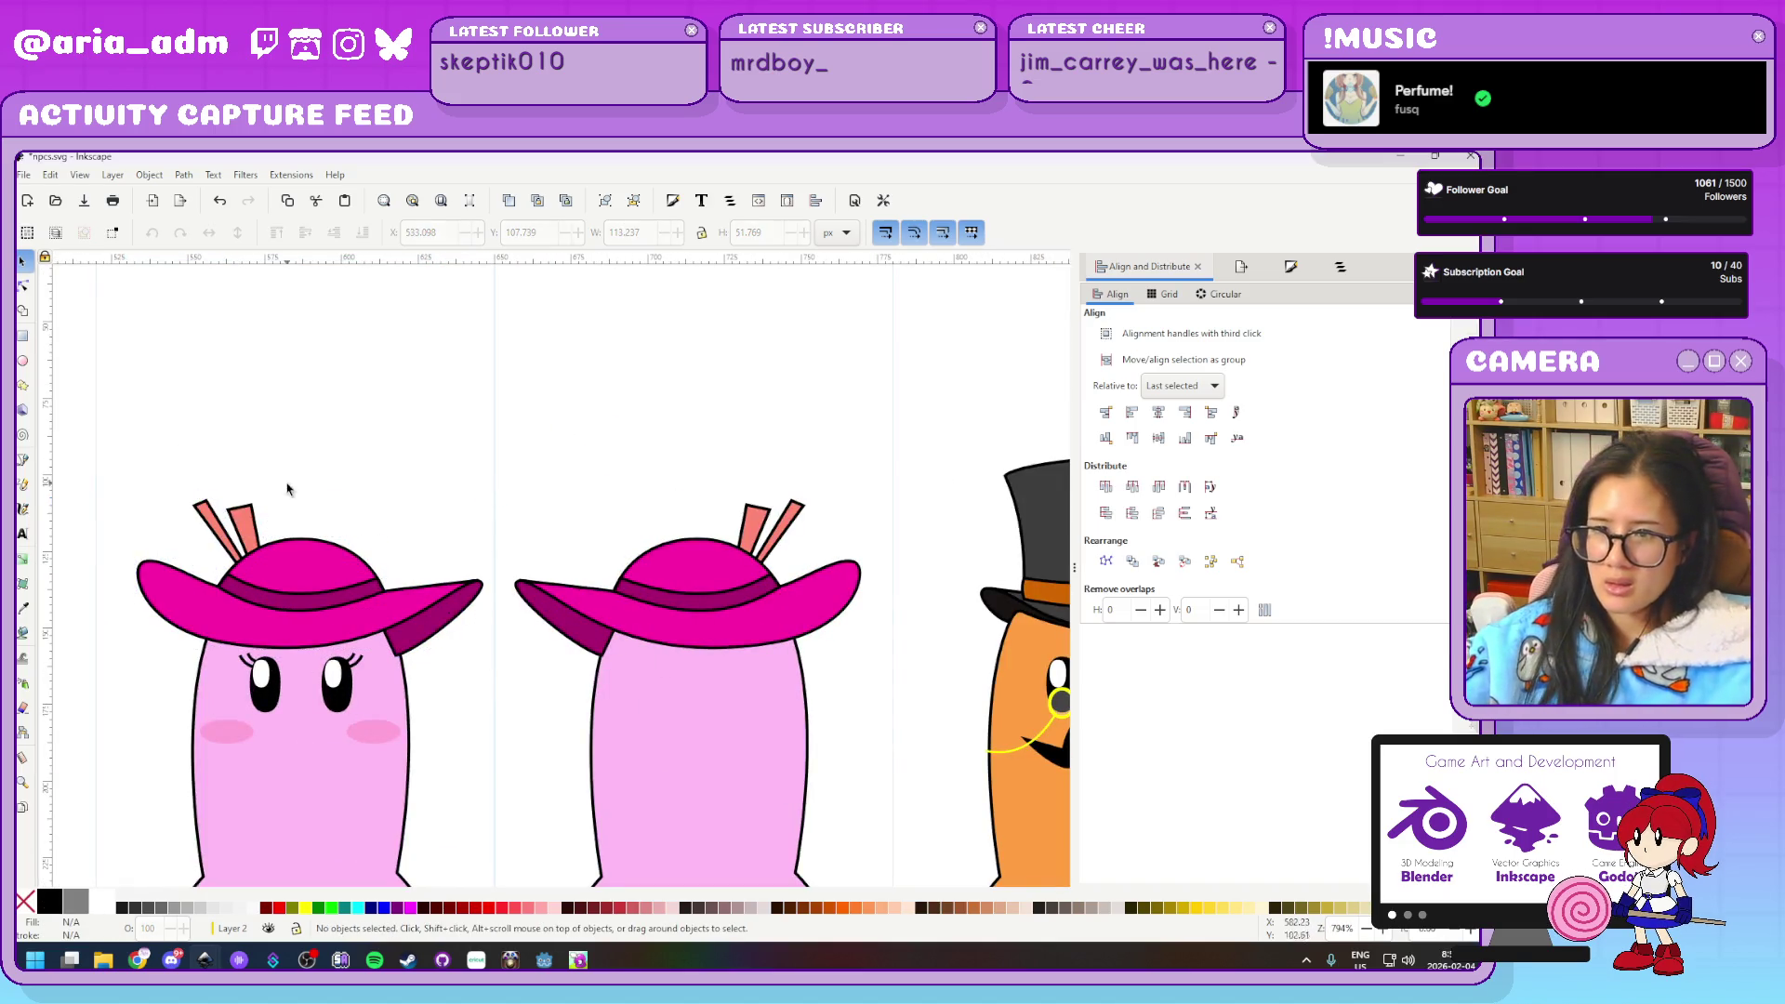
click(437, 609)
click(593, 647)
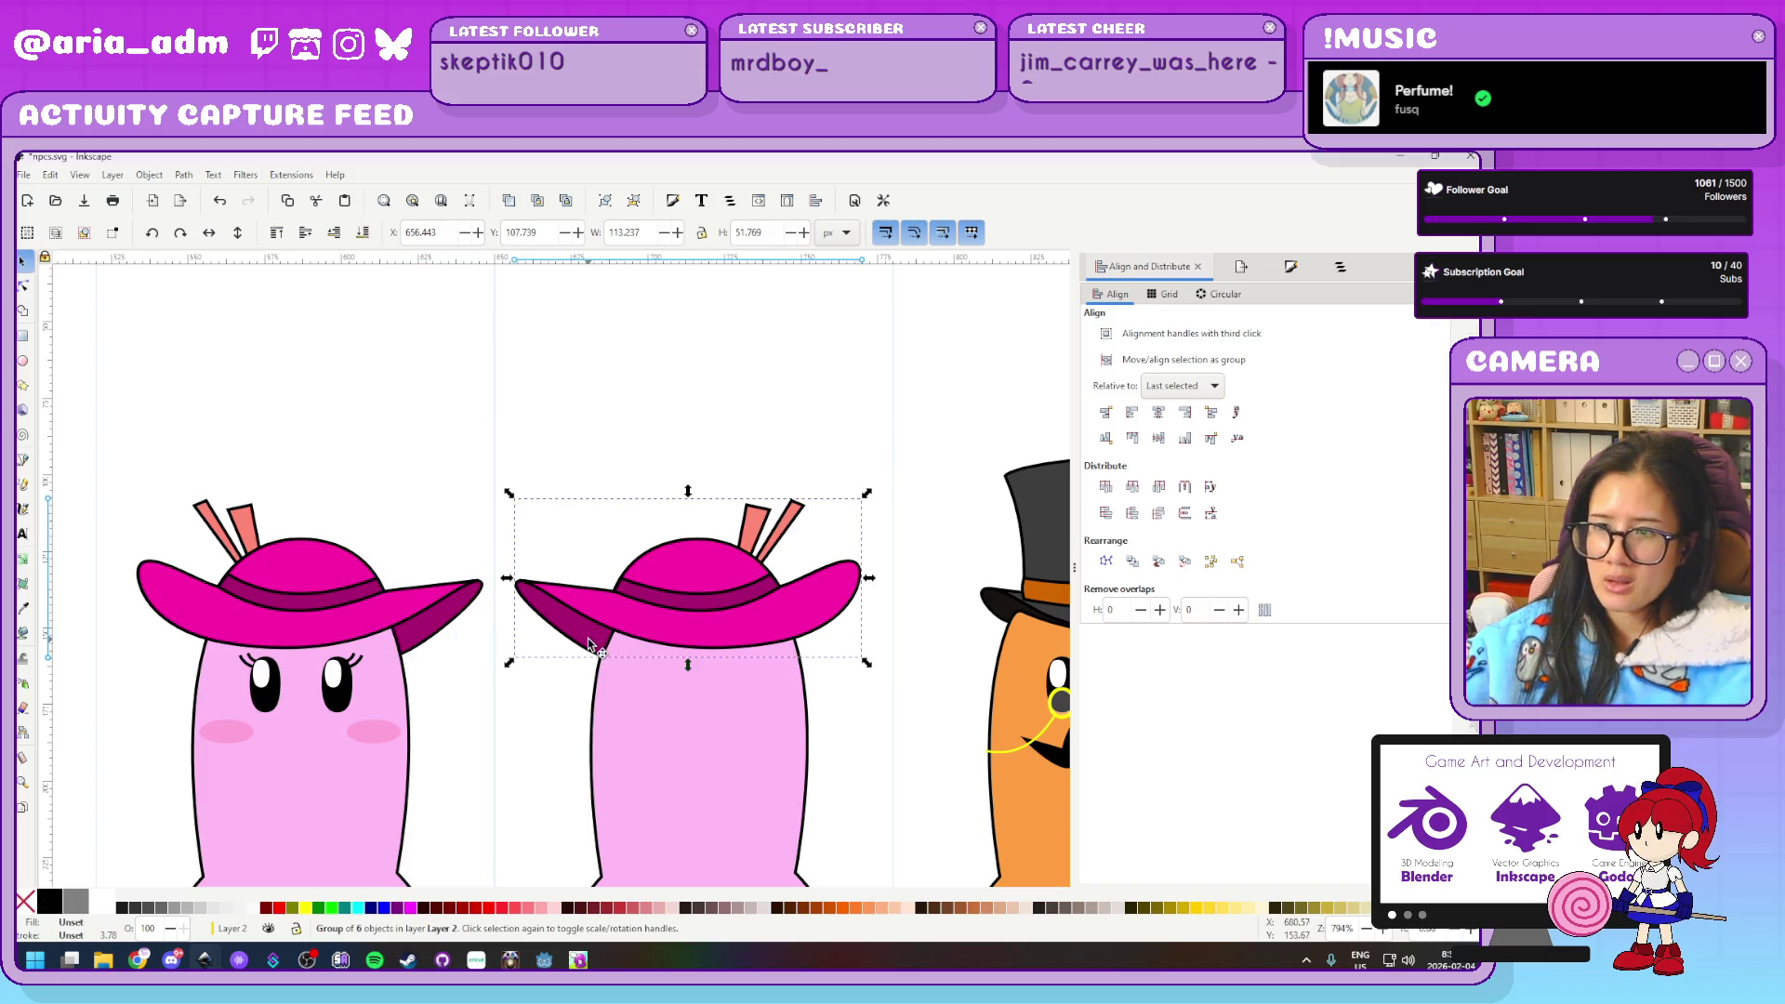
key(Escape)
click(592, 643)
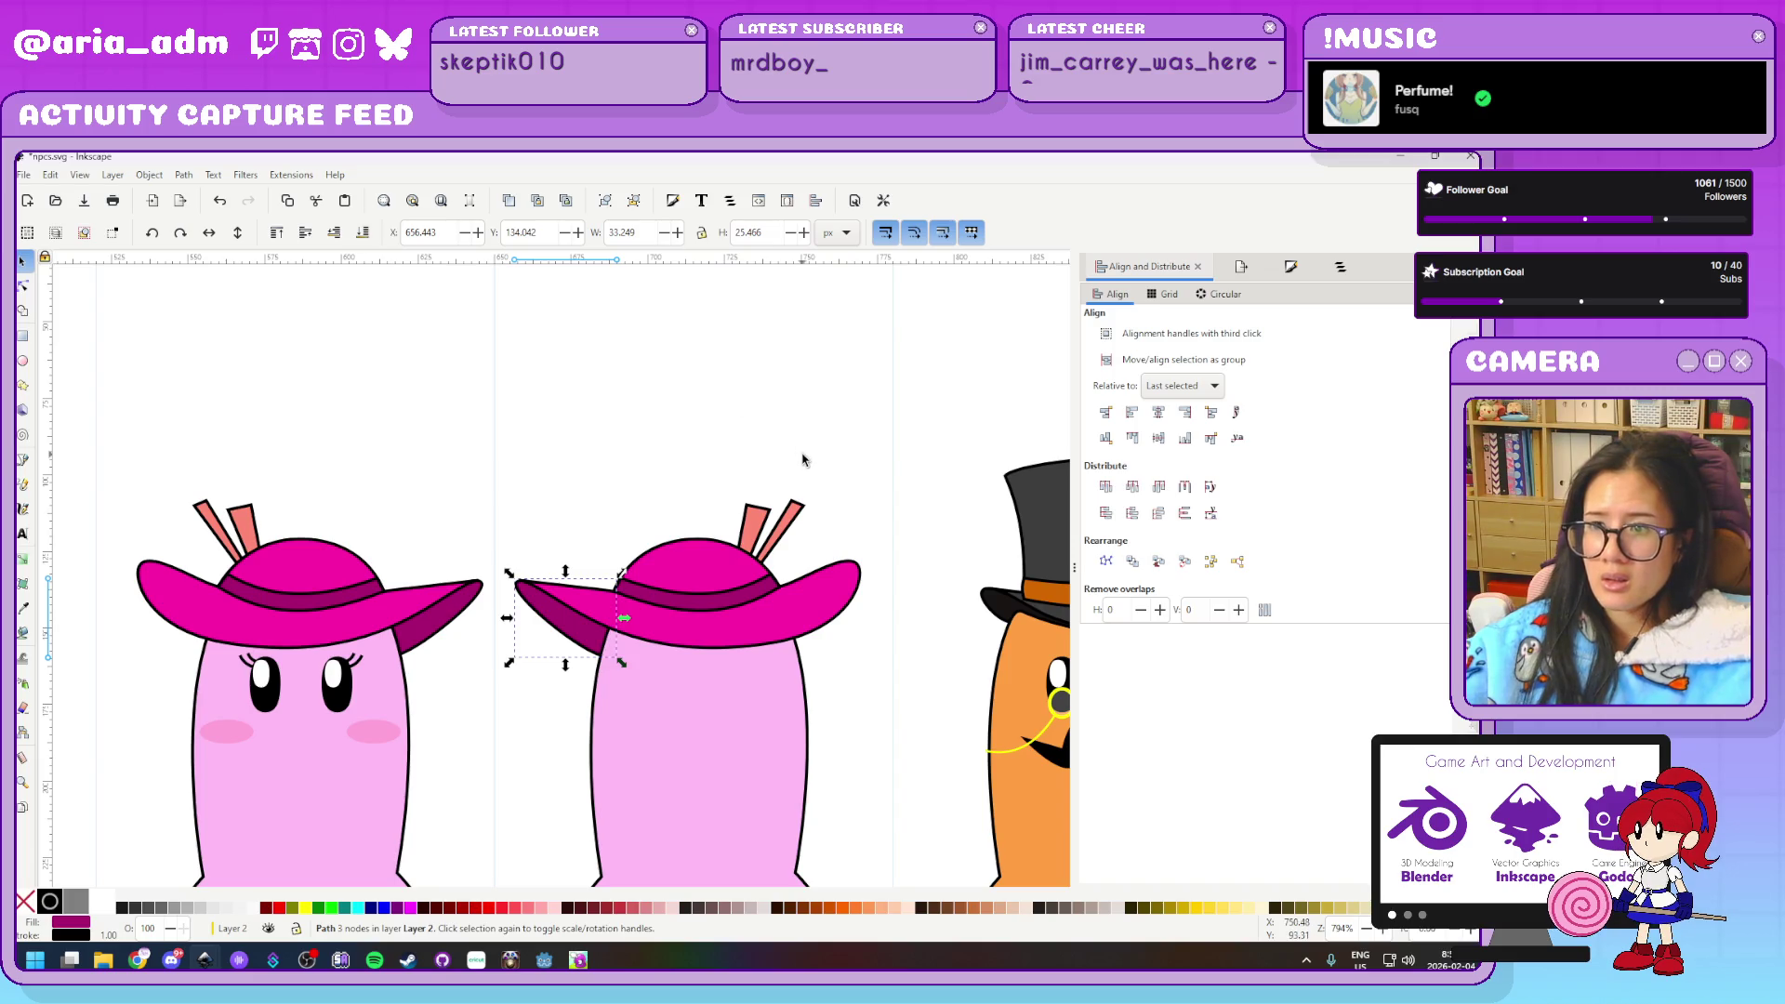
Raise both second-hat feathers to top, lower them one step, then raise one feather a step
ctrl+scroll(806, 455, up, 2)
click(772, 558)
shift+click(702, 595)
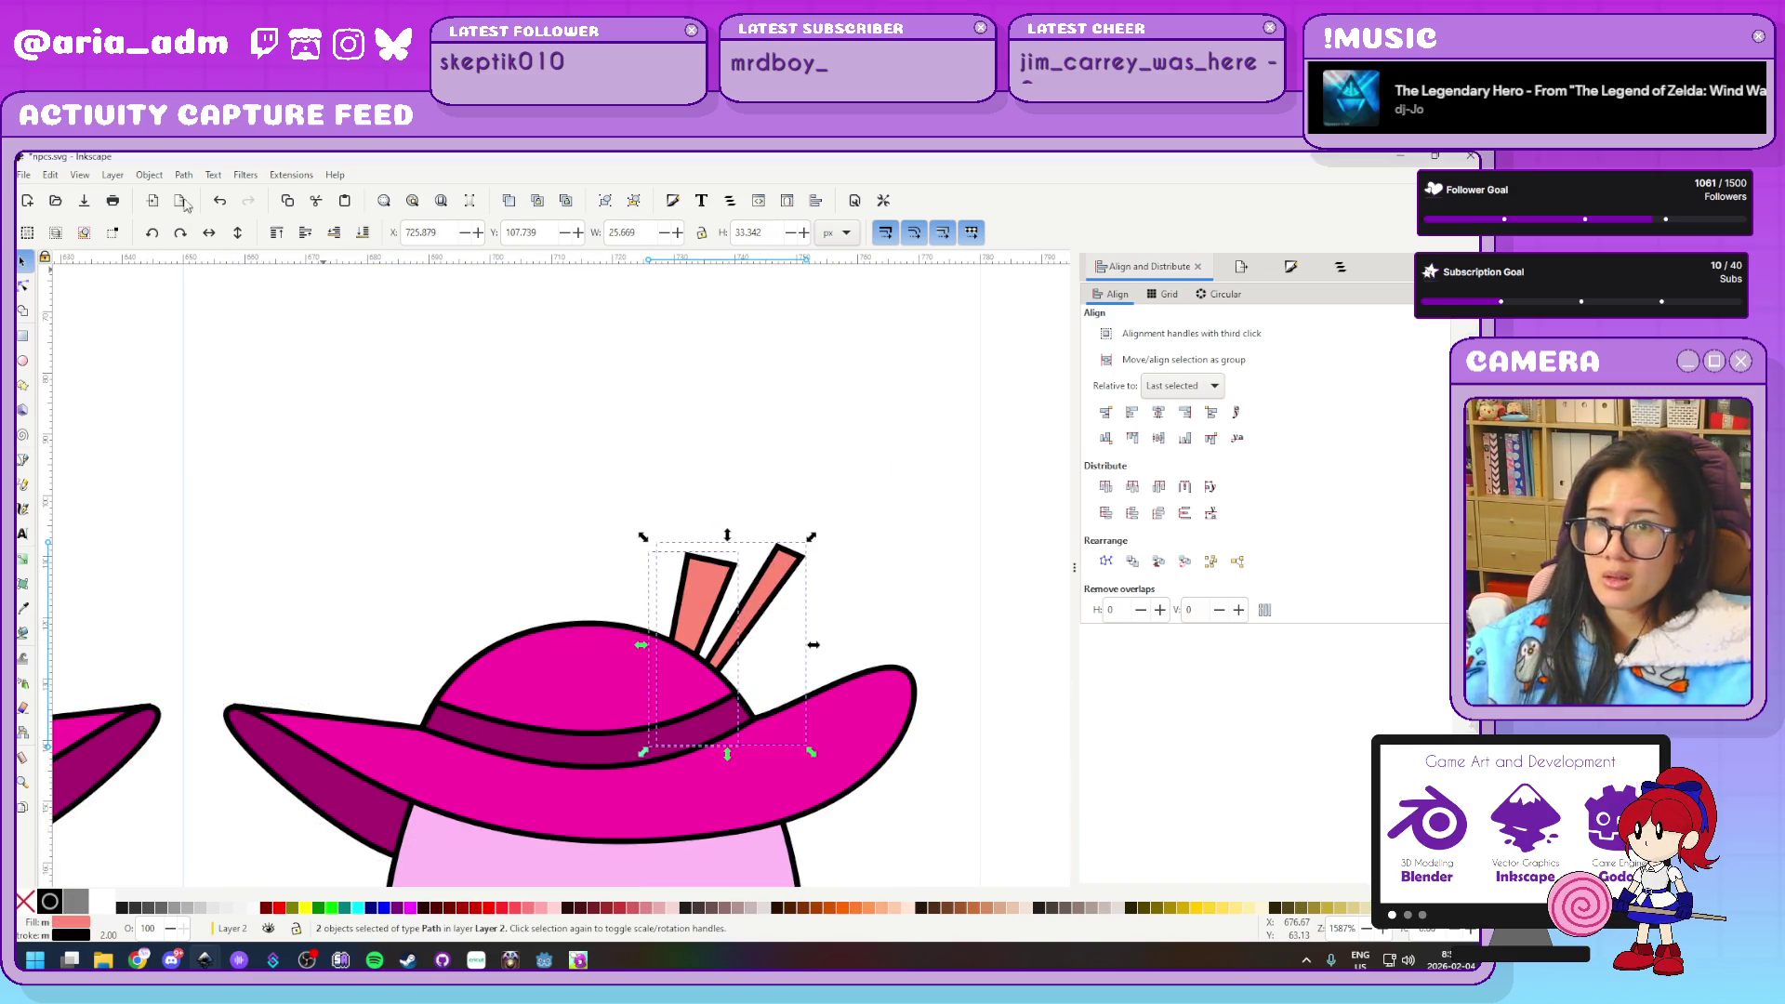
click(277, 233)
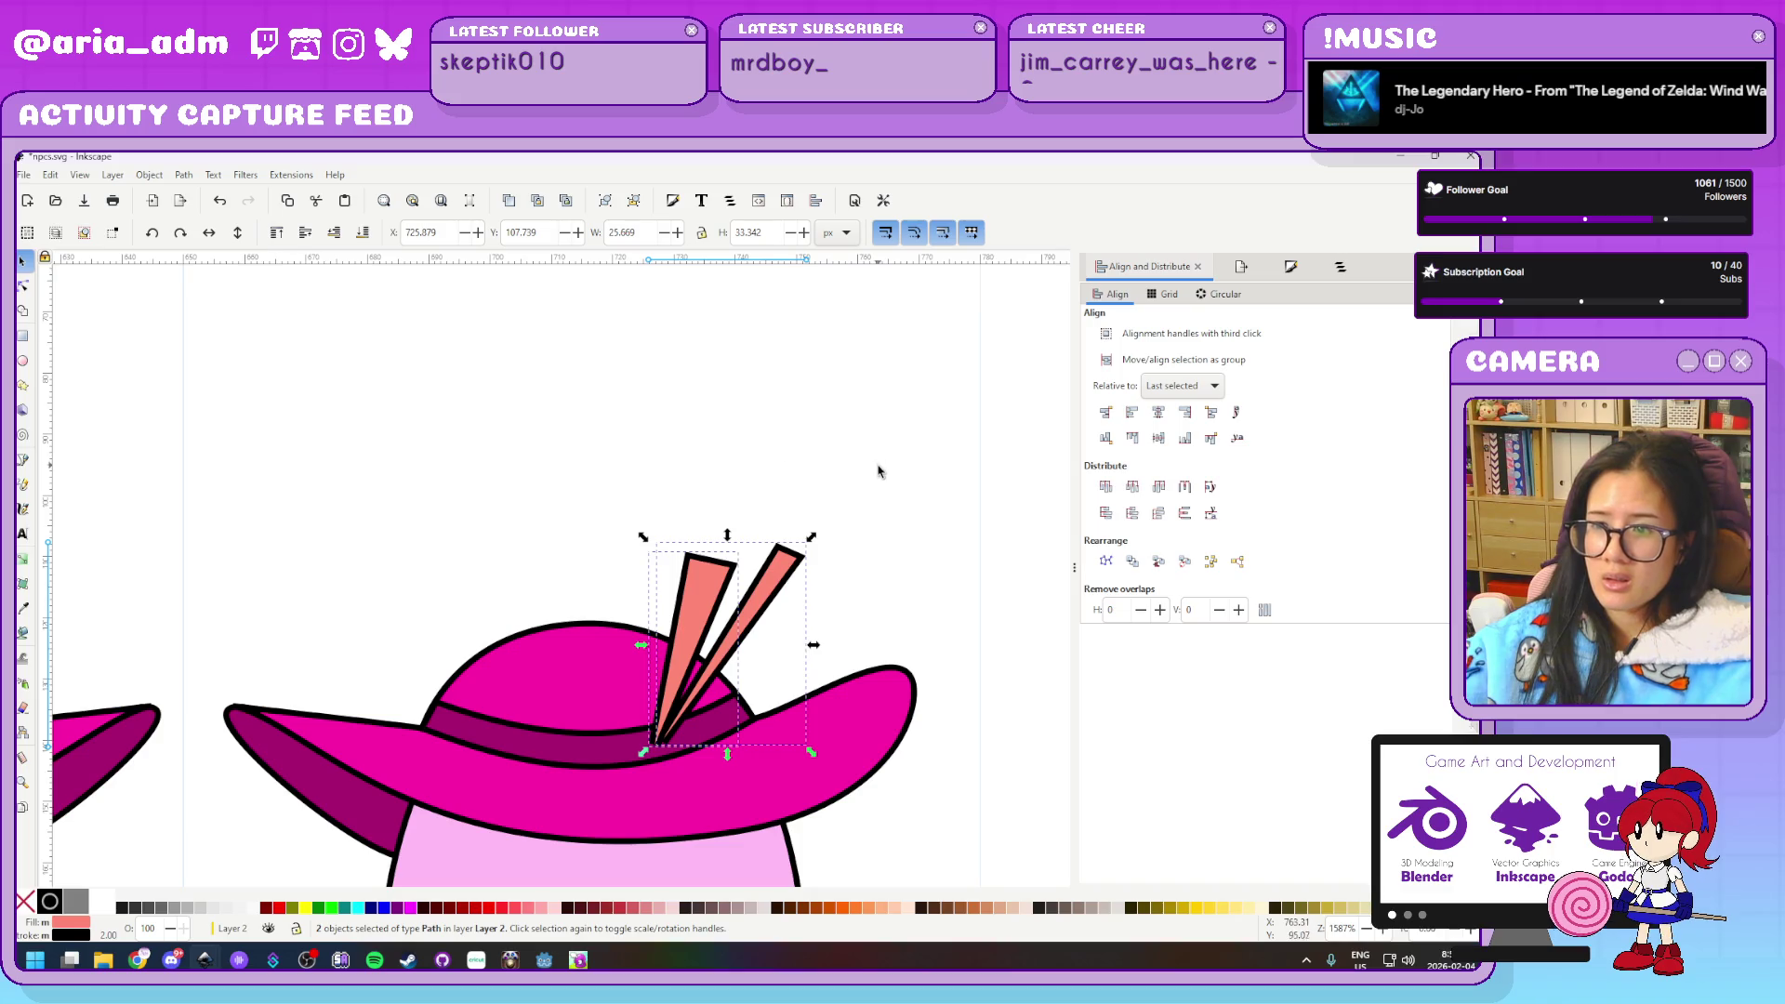
click(335, 234)
click(817, 549)
click(754, 623)
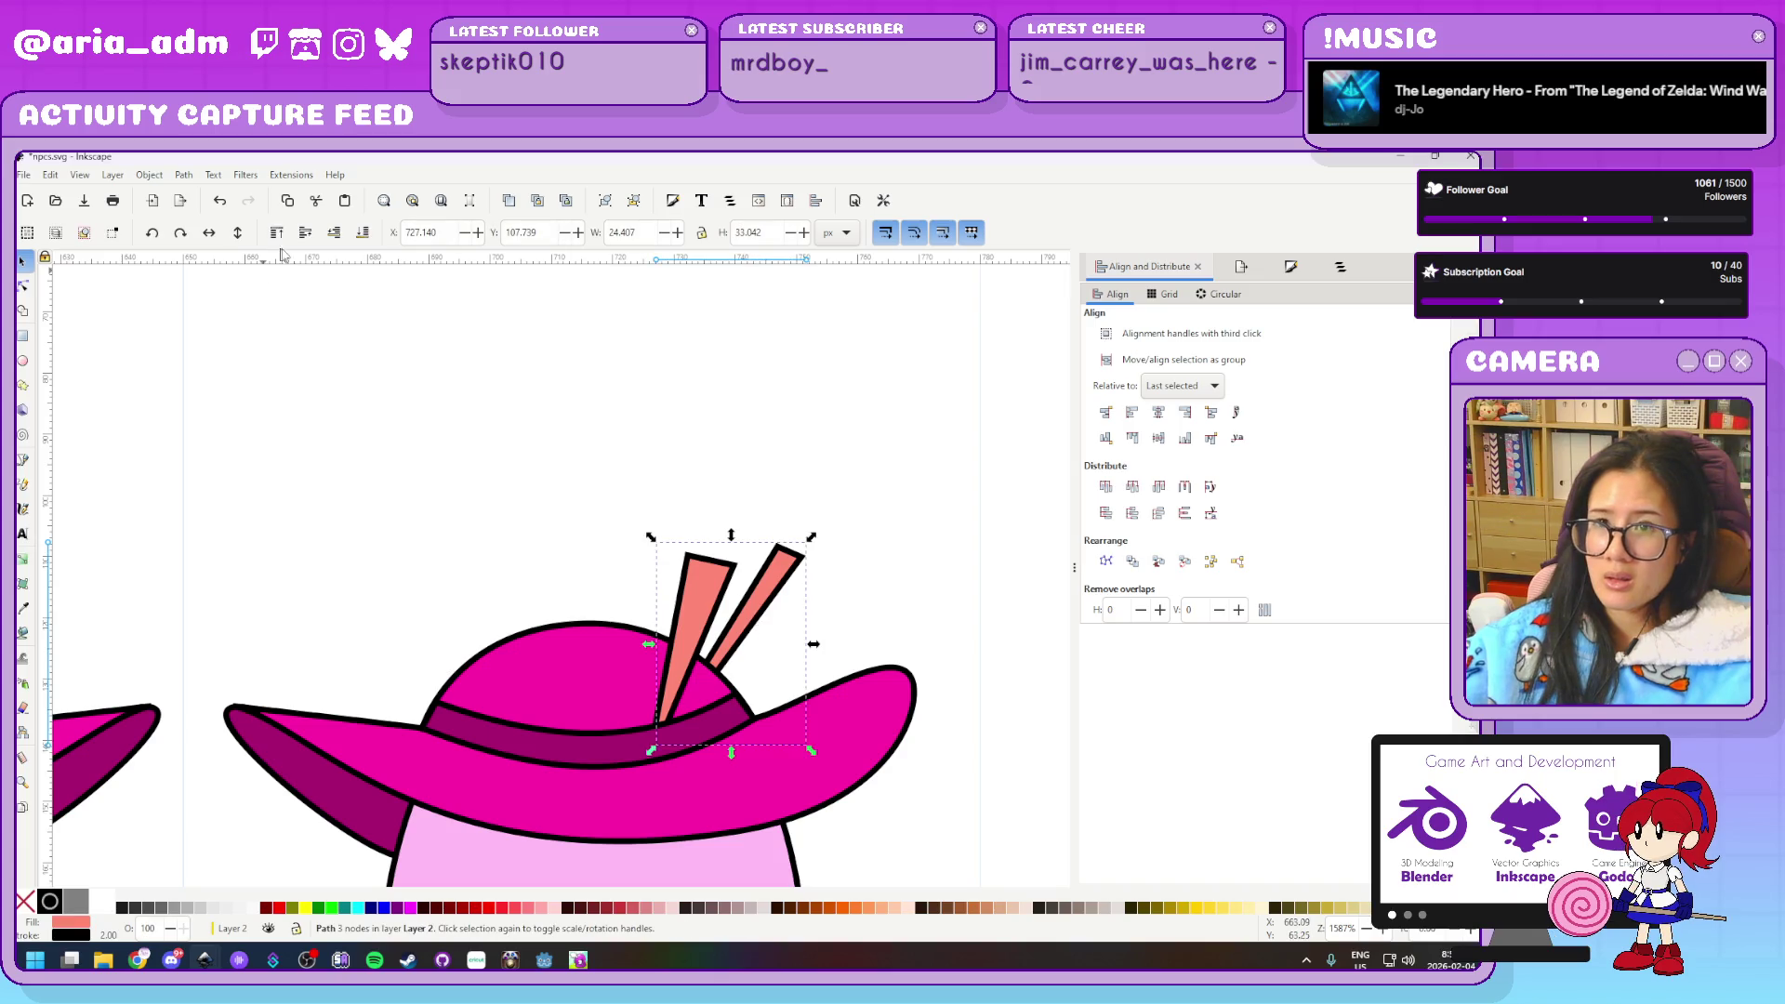
click(306, 234)
click(939, 435)
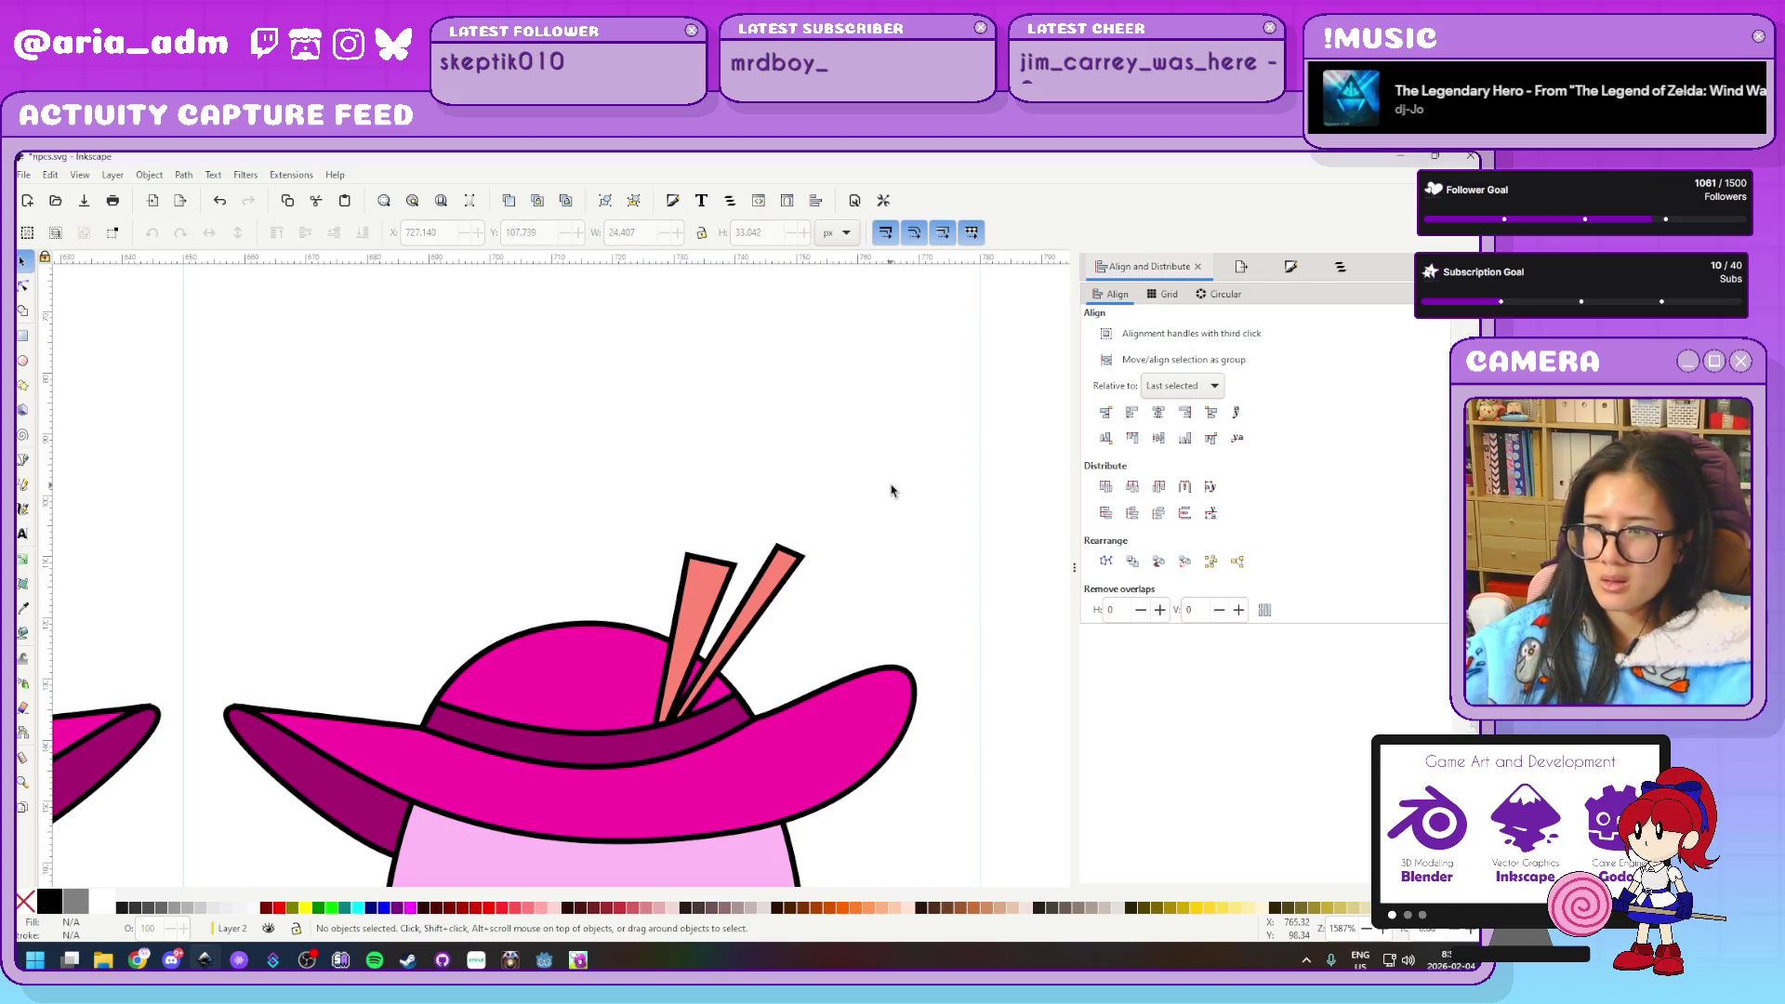
scroll(900, 445, down, 5)
scroll(900, 445, down, 3)
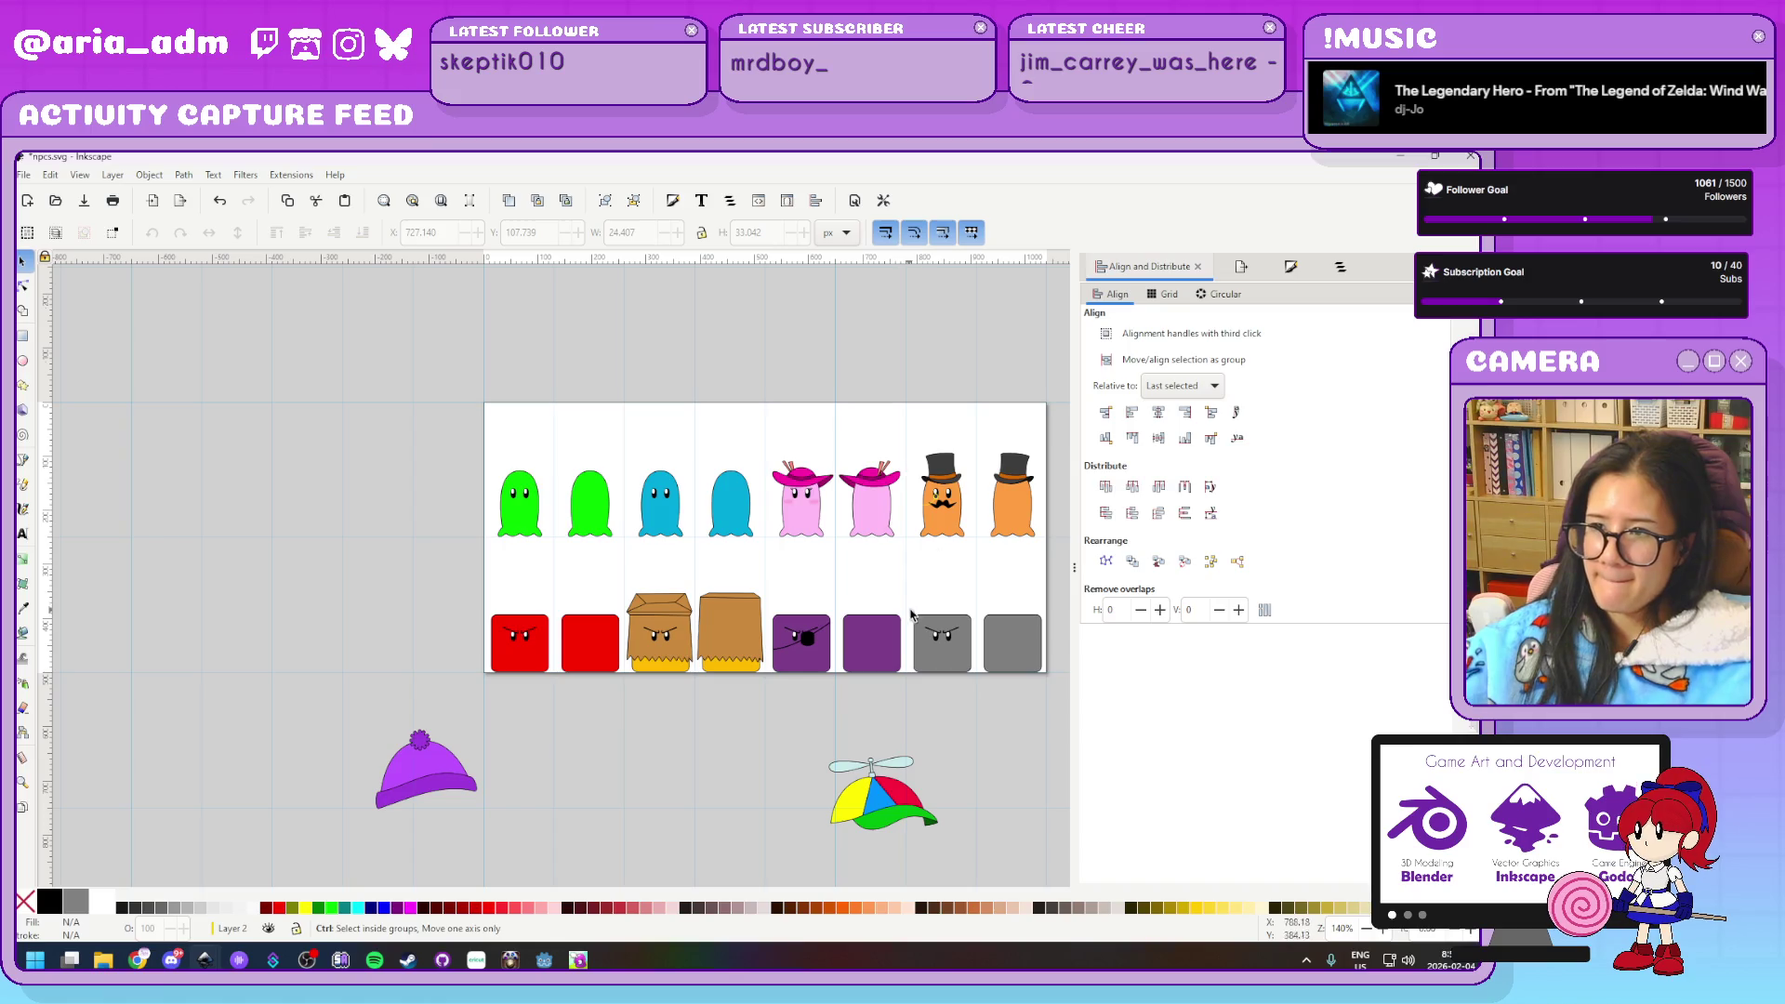
scroll(689, 559, up, 2)
scroll(688, 559, right, 3)
scroll(688, 559, up, 1)
scroll(688, 559, left, 3)
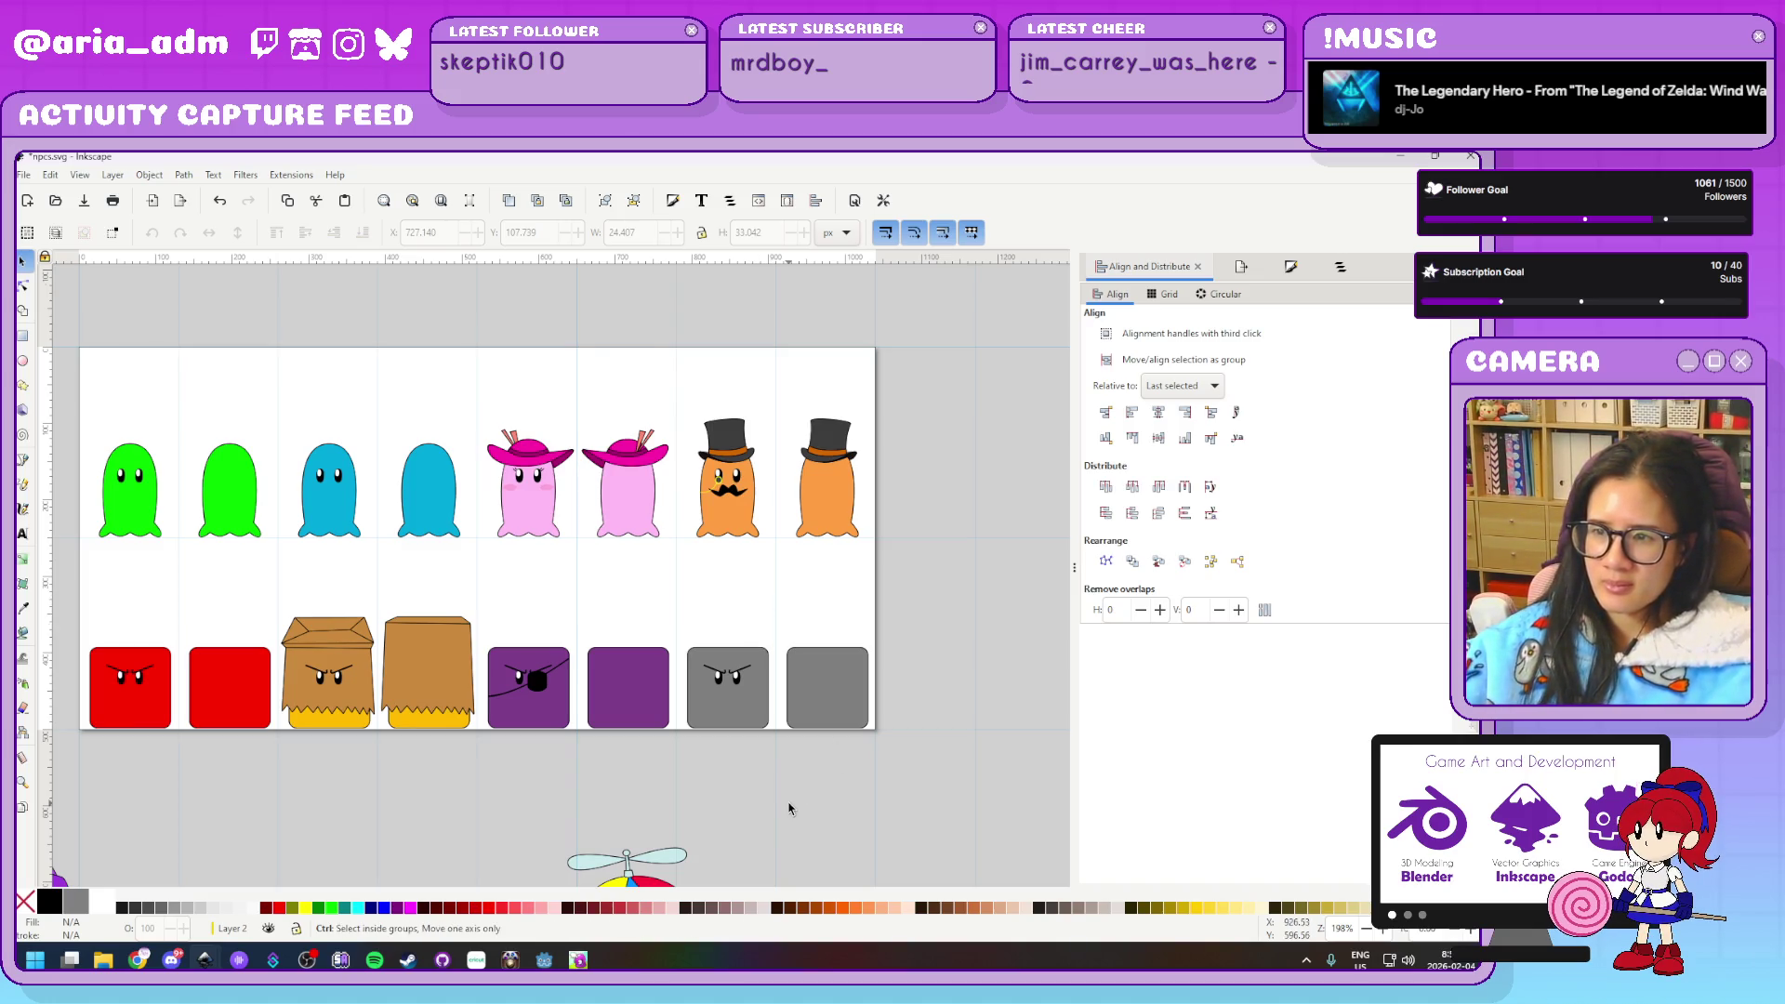
ctrl+scroll(788, 810, up, 1)
ctrl+scroll(789, 810, up, 2)
ctrl+scroll(745, 761, up, 1)
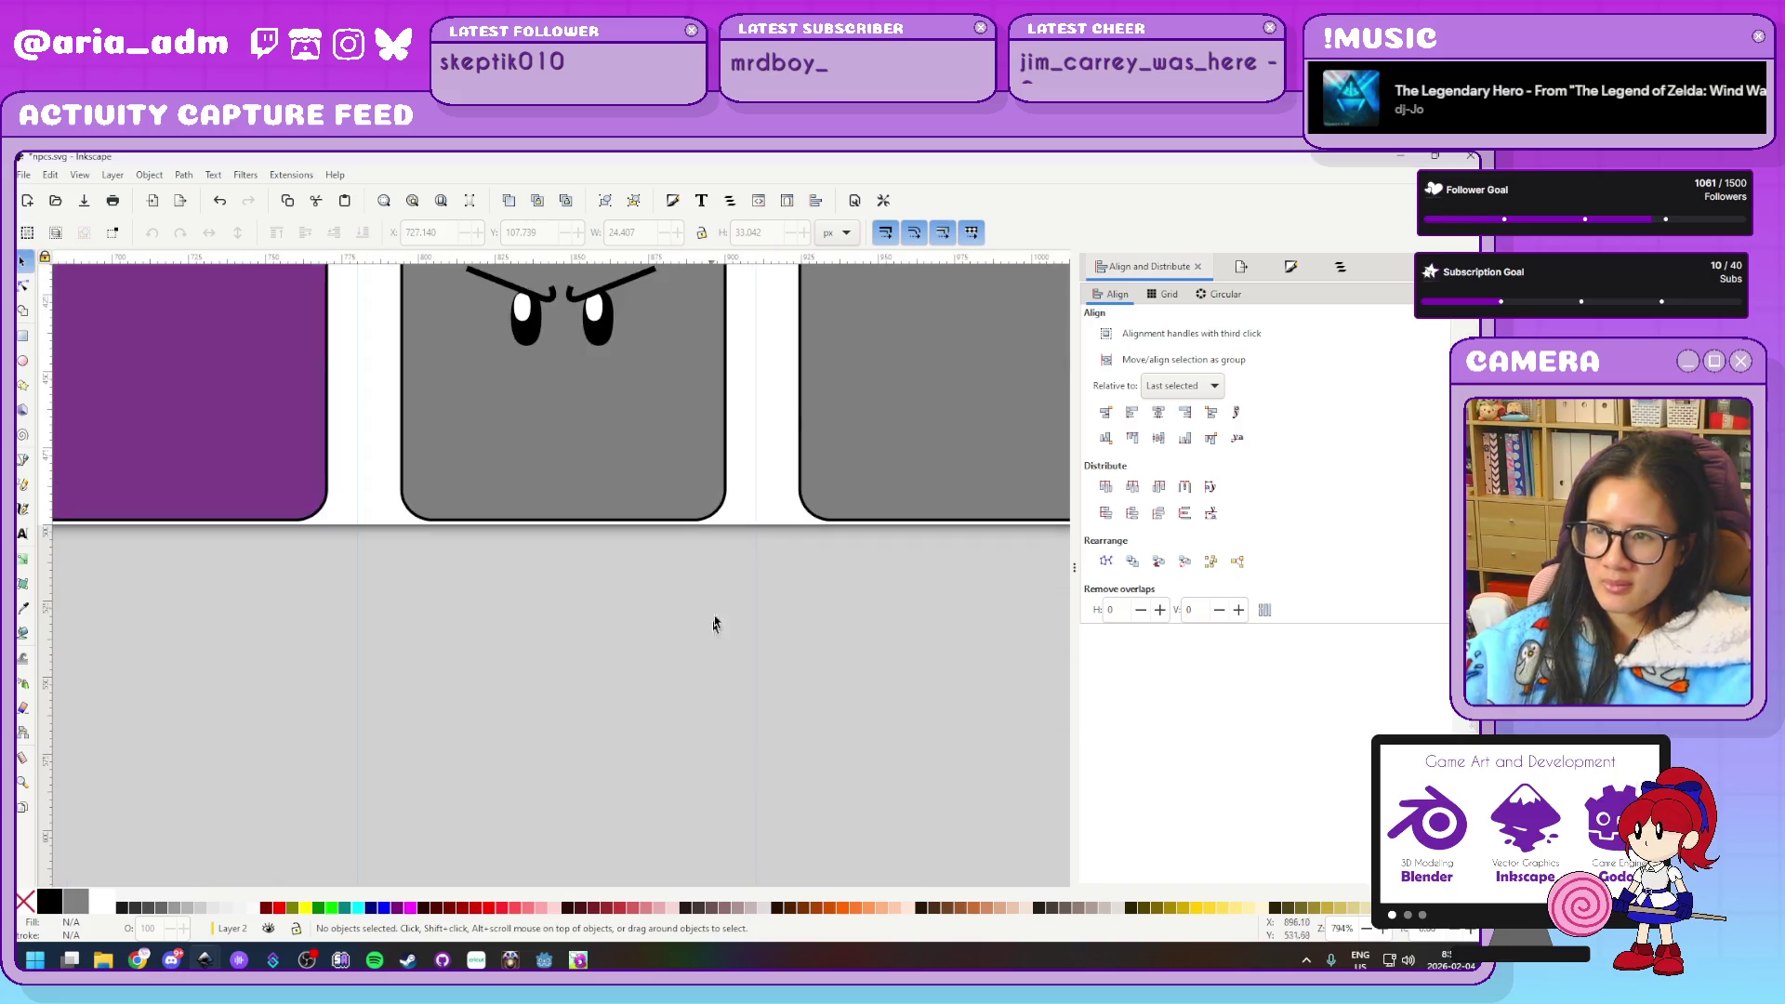
scroll(718, 698, up, 3)
scroll(735, 791, up, 1)
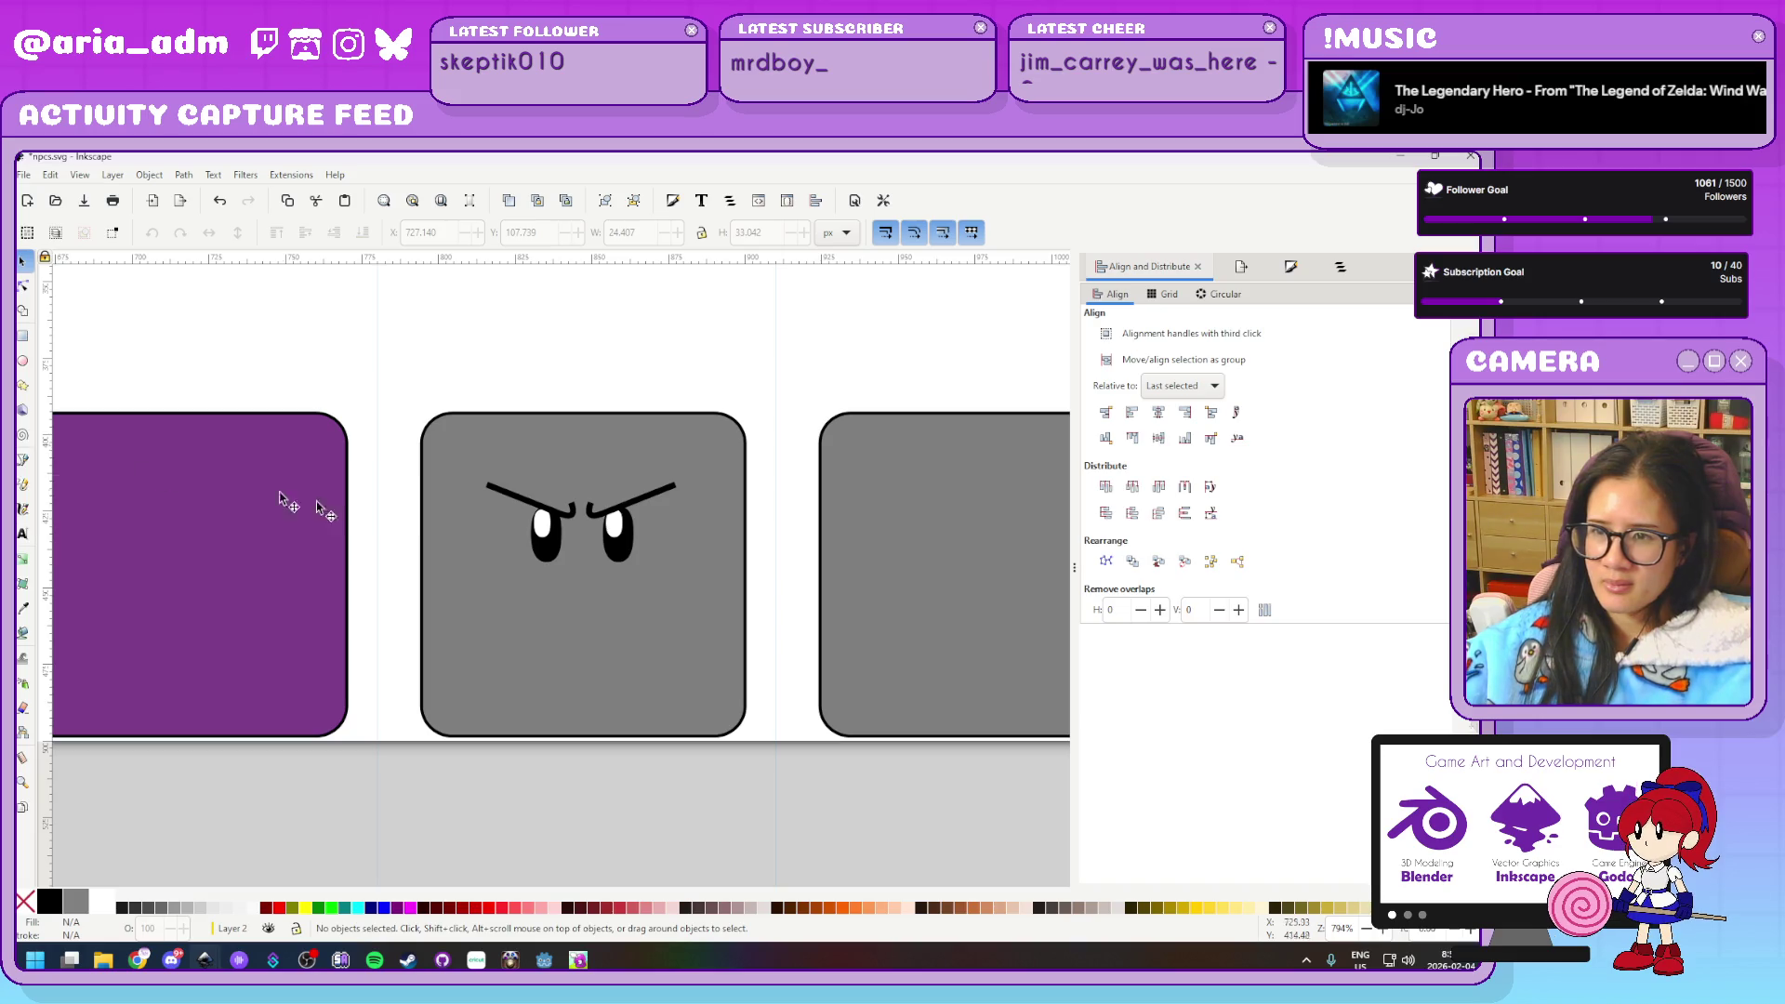
ctrl+scroll(758, 699, down, 4)
ctrl+scroll(758, 700, down, 3)
ctrl+scroll(758, 700, up, 1)
ctrl+scroll(758, 700, up, 2)
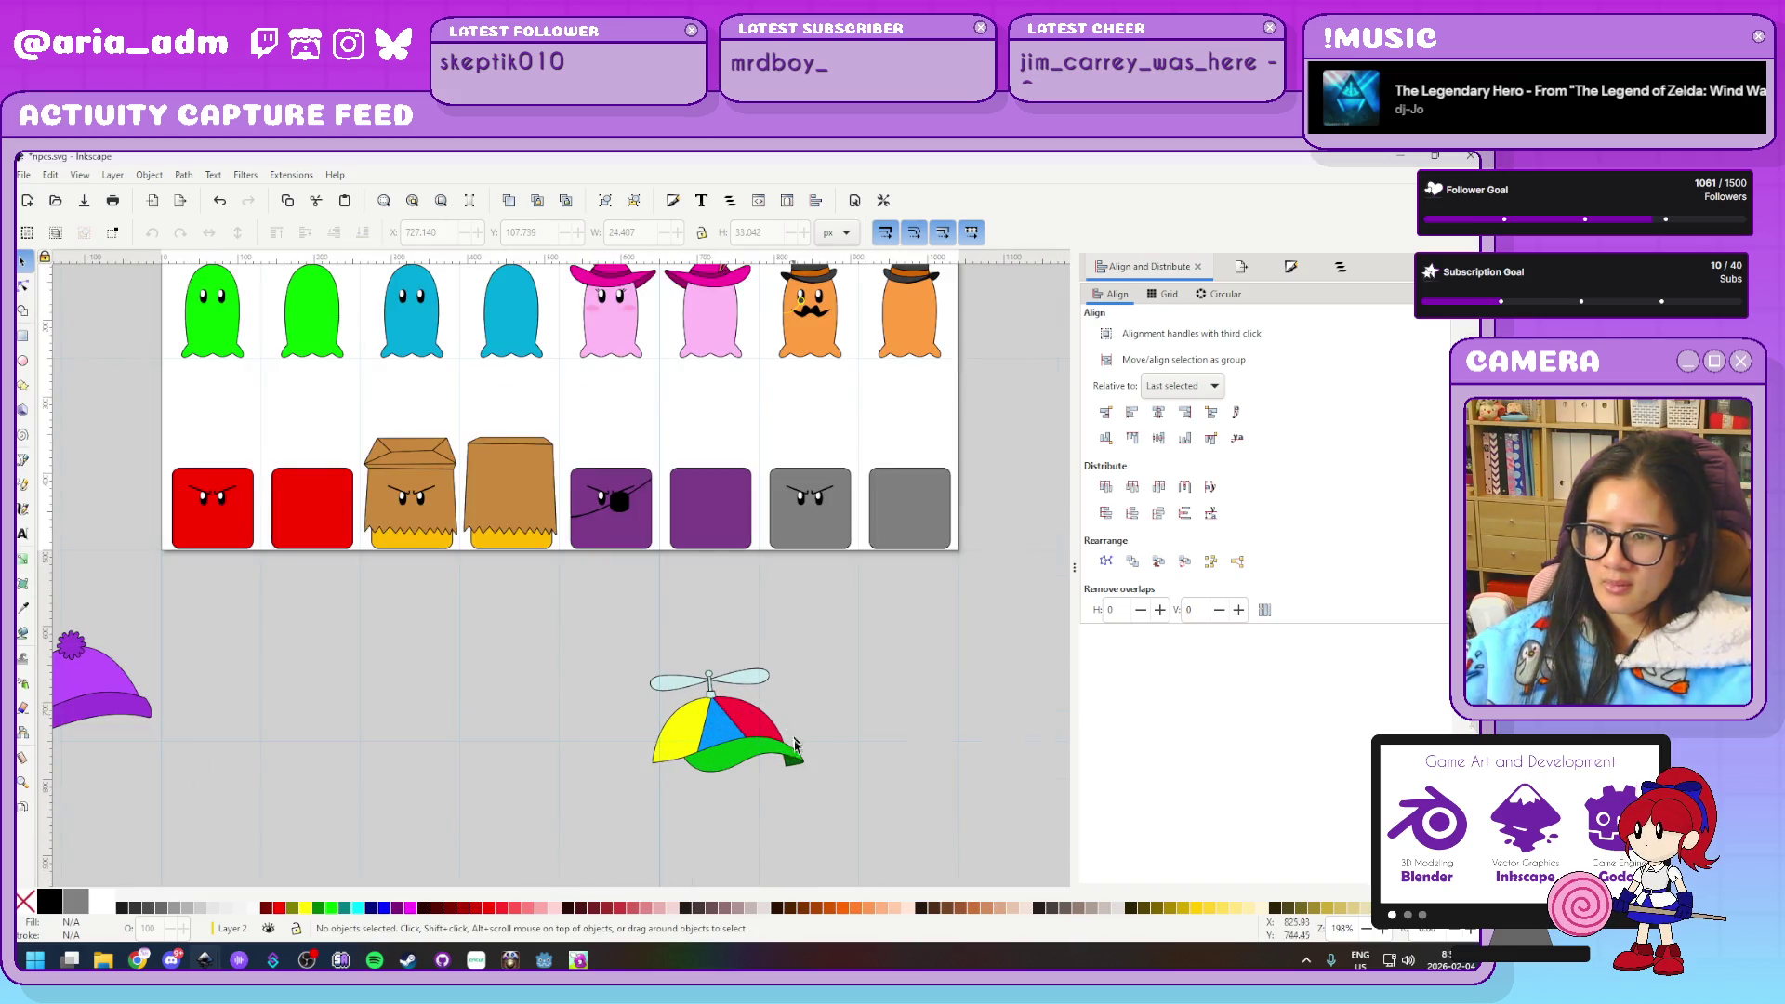
click(747, 761)
Shrink the propeller cap to about 71 by 48 px on the green ghost's head
ctrl+scroll(874, 786, down, 2)
ctrl+scroll(890, 789, up, 1)
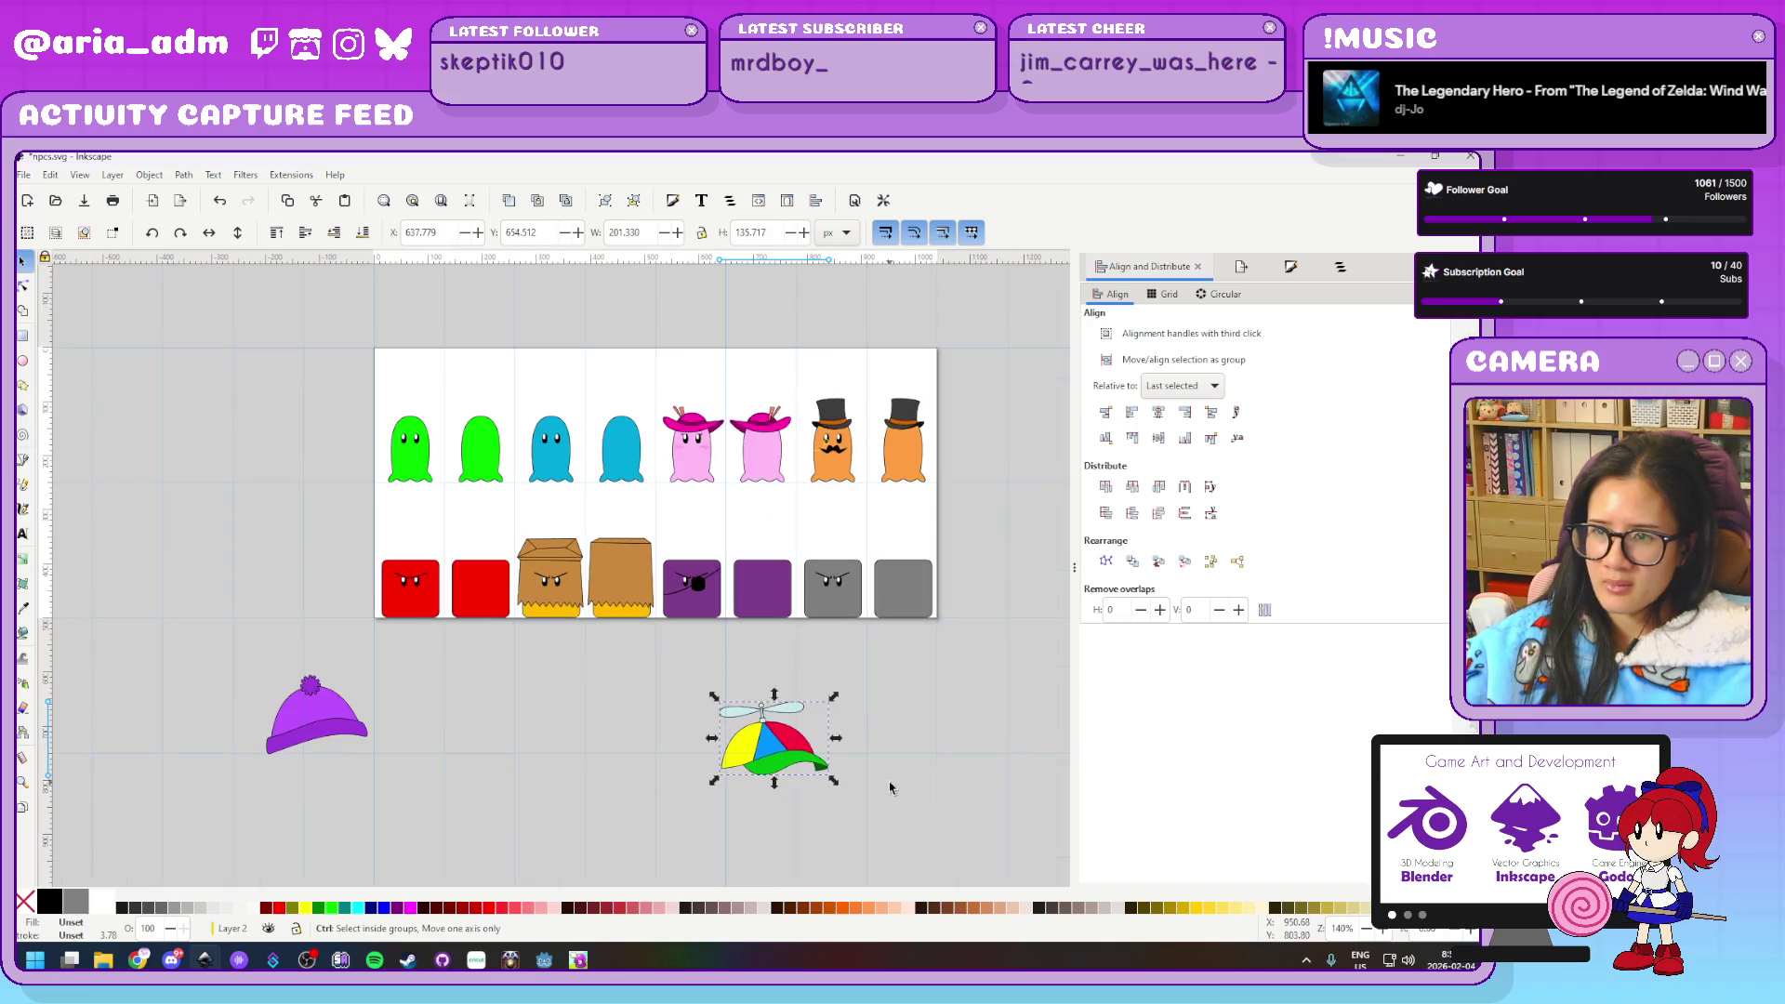
drag(793, 772, 426, 430)
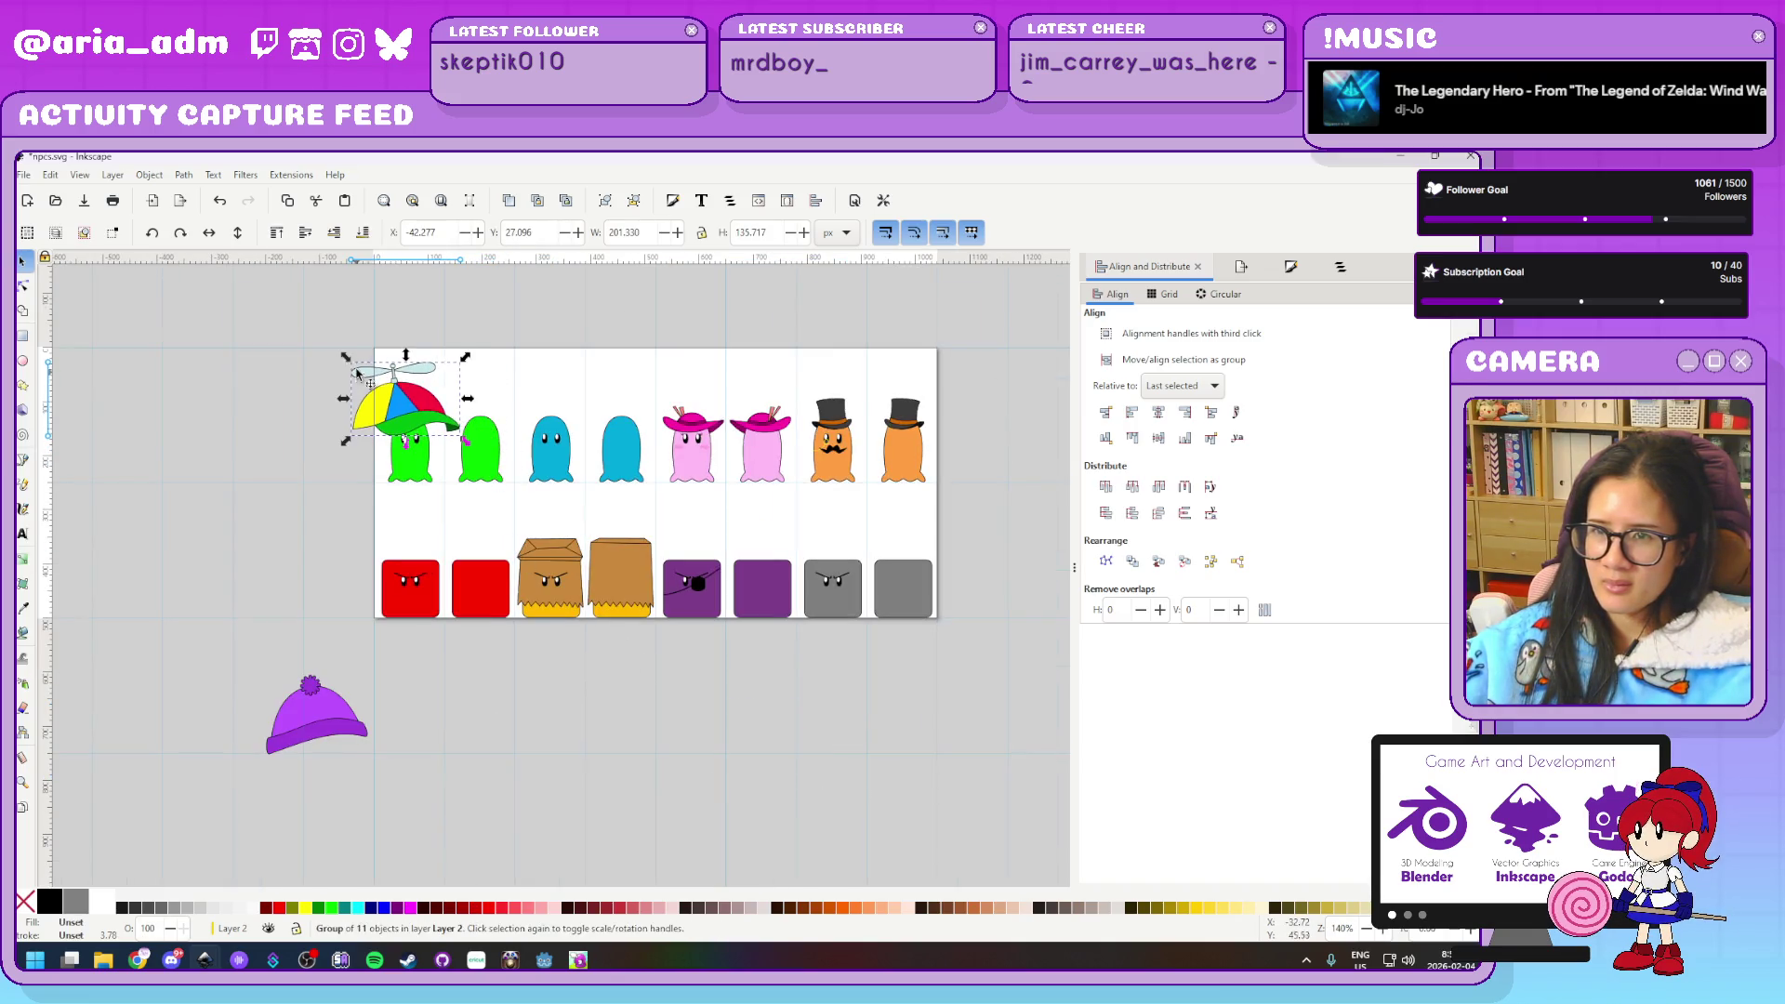
ctrl+scroll(354, 358, up, 2)
ctrl+scroll(353, 358, up, 1)
drag(666, 376, 456, 511)
ctrl+scroll(500, 465, up, 1)
drag(344, 603, 569, 571)
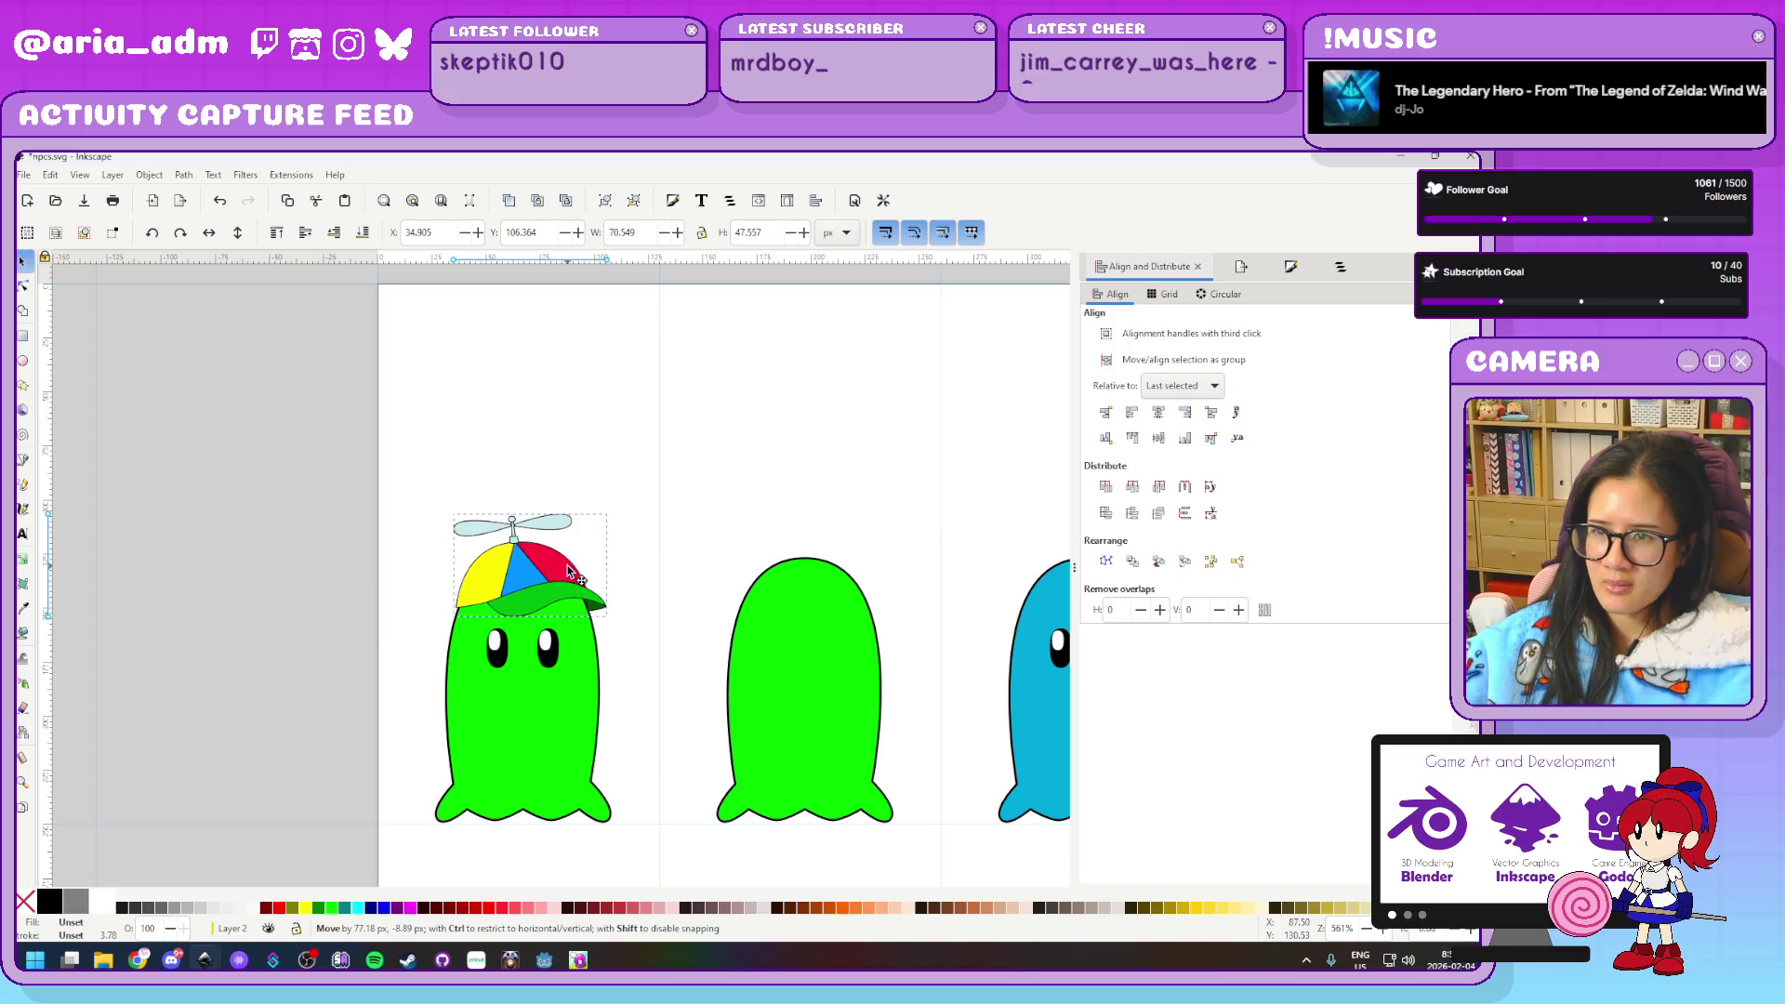
drag(569, 571, 573, 571)
Move the propeller cap up above the first blue ghost
ctrl+scroll(683, 534, down, 4)
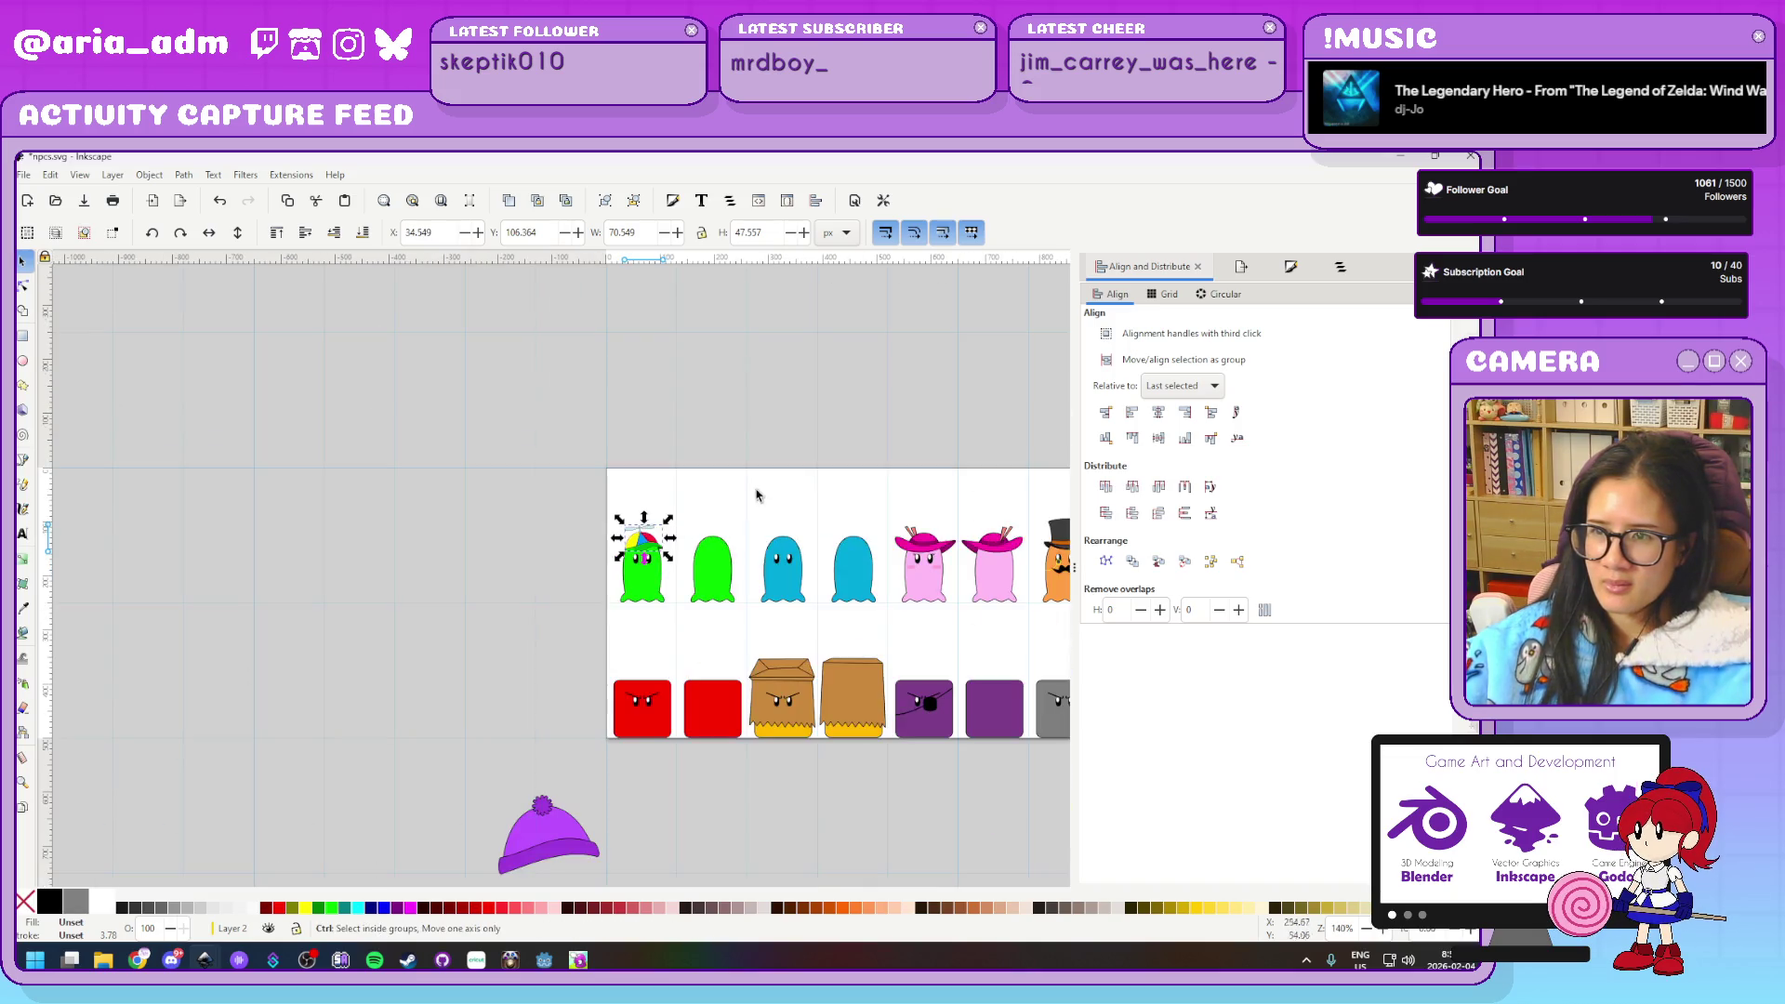
ctrl+scroll(779, 510, up, 1)
ctrl+scroll(778, 510, up, 2)
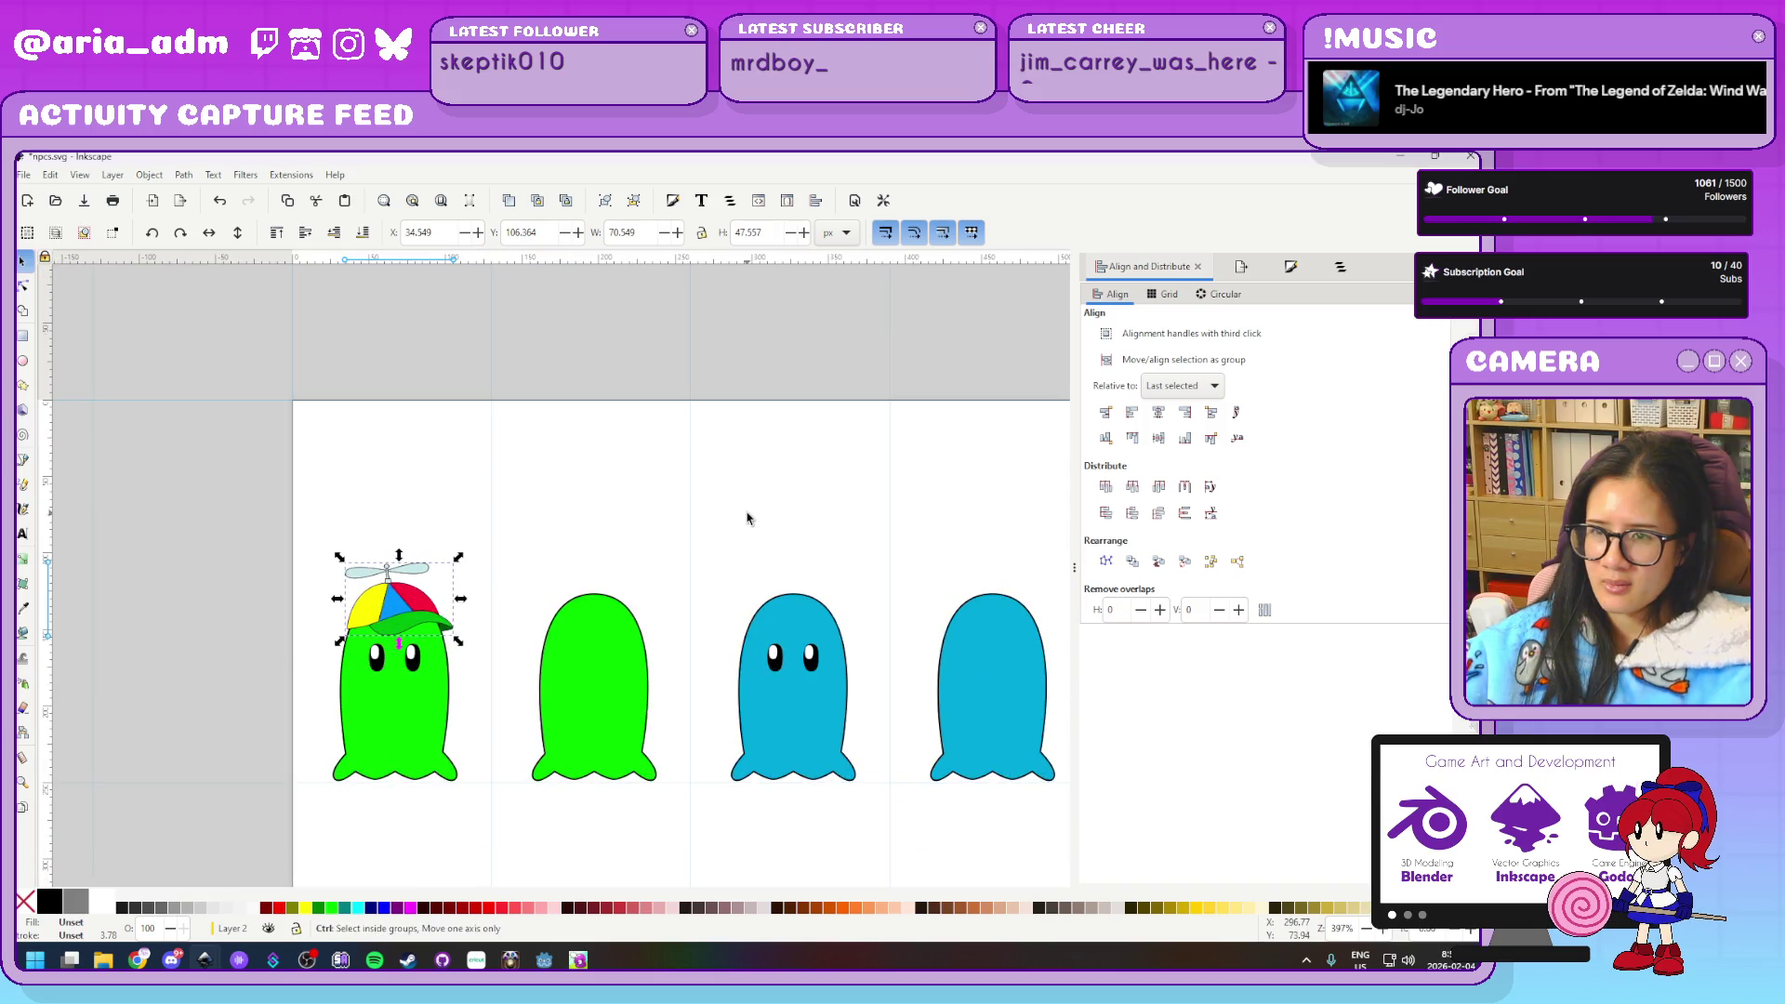
drag(279, 618, 848, 488)
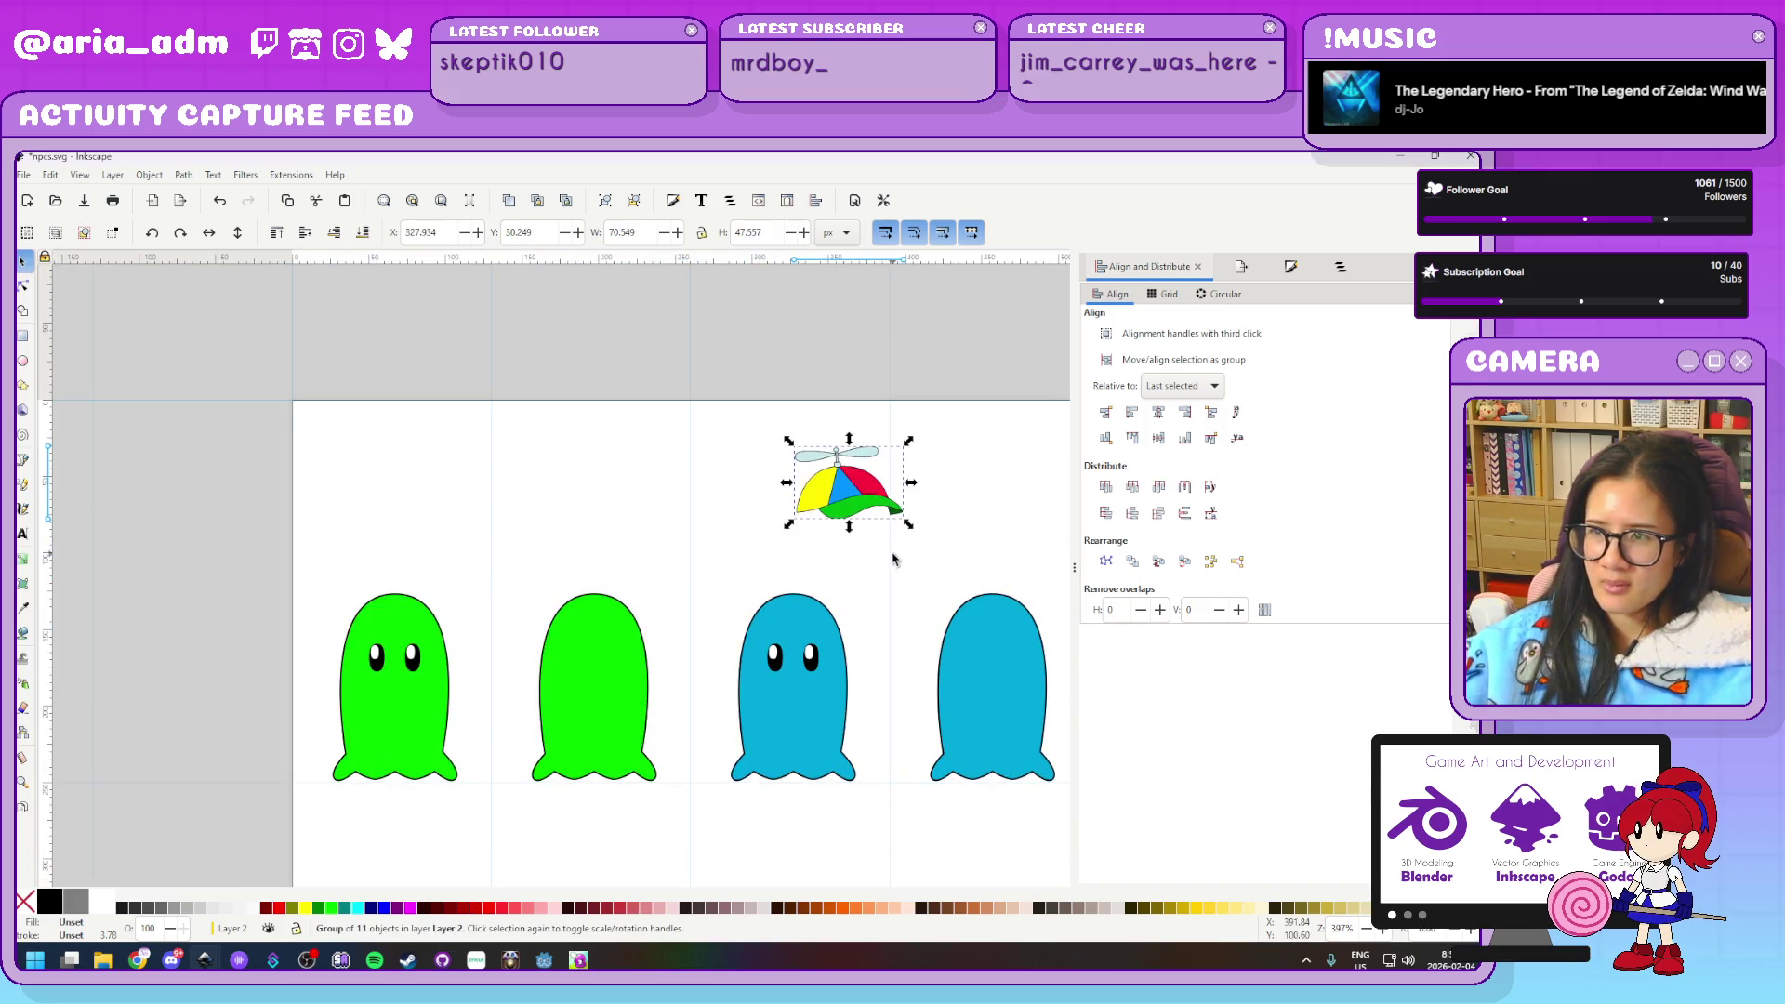
Select both blue ghosts, the eyed one and its eyeless twin
scroll(495, 468, down, 3)
scroll(496, 467, right, 10)
click(437, 564)
click(613, 610)
shift+click(449, 595)
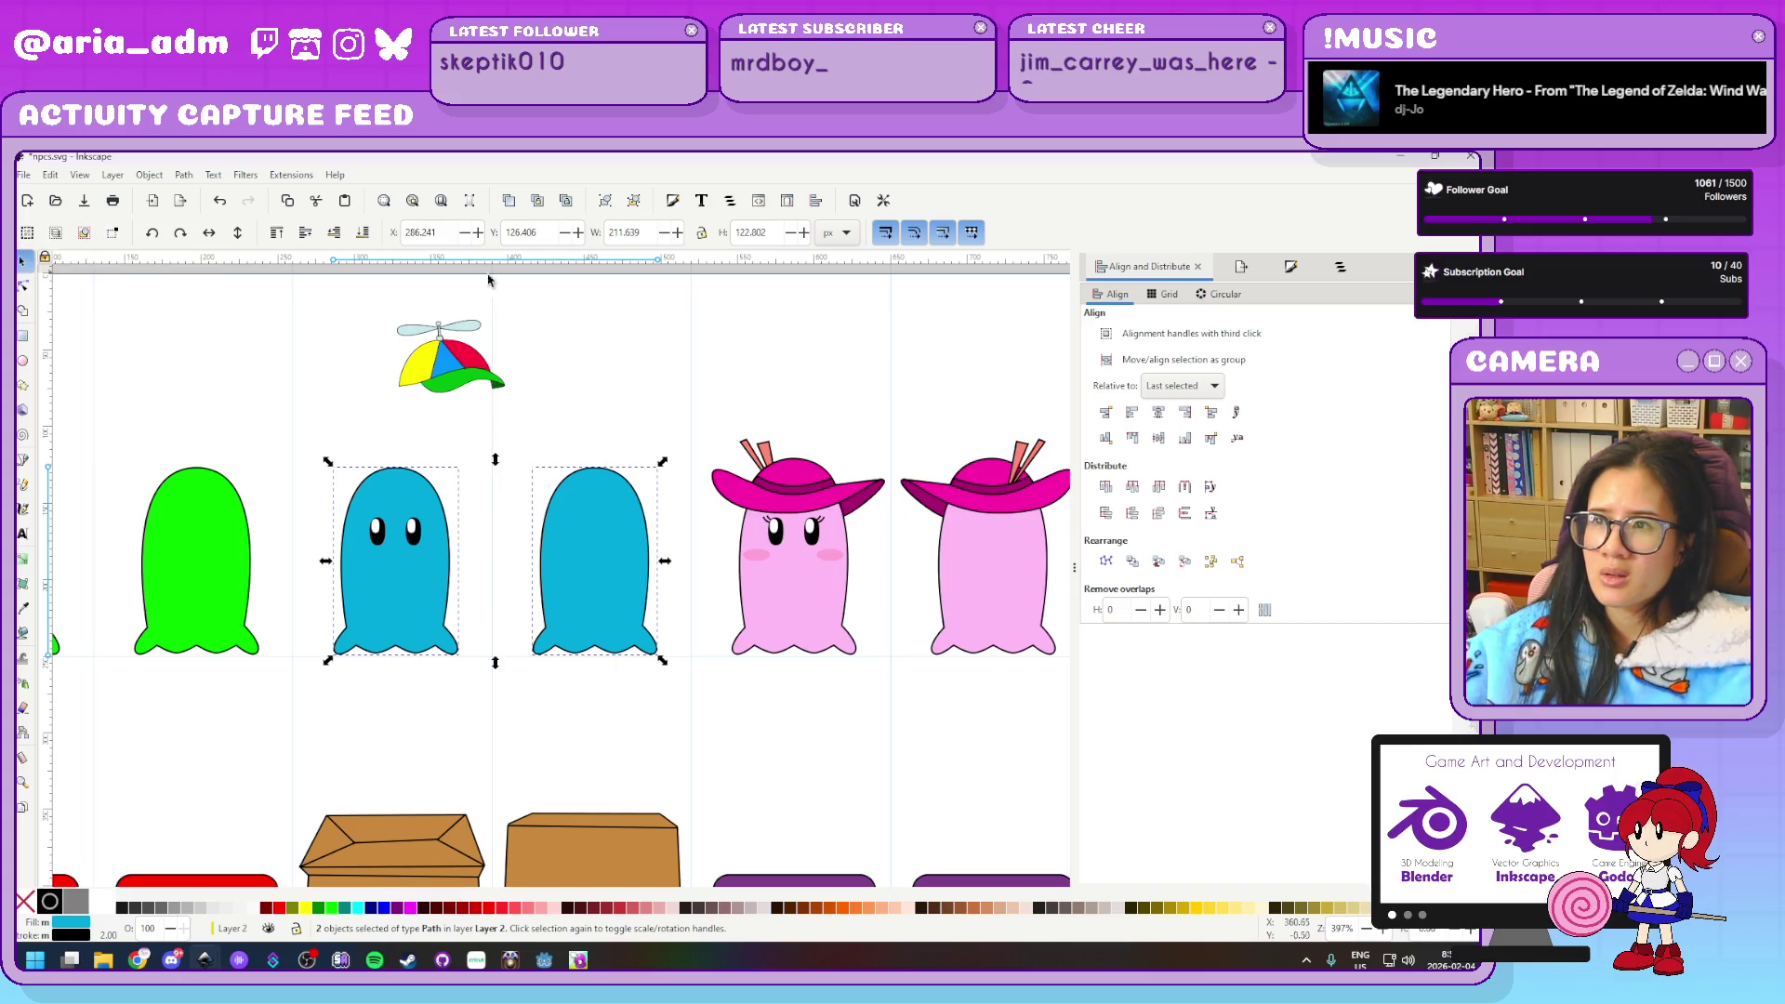
Set the left blue ghost's width to 60 px with proportions locked
click(396, 577)
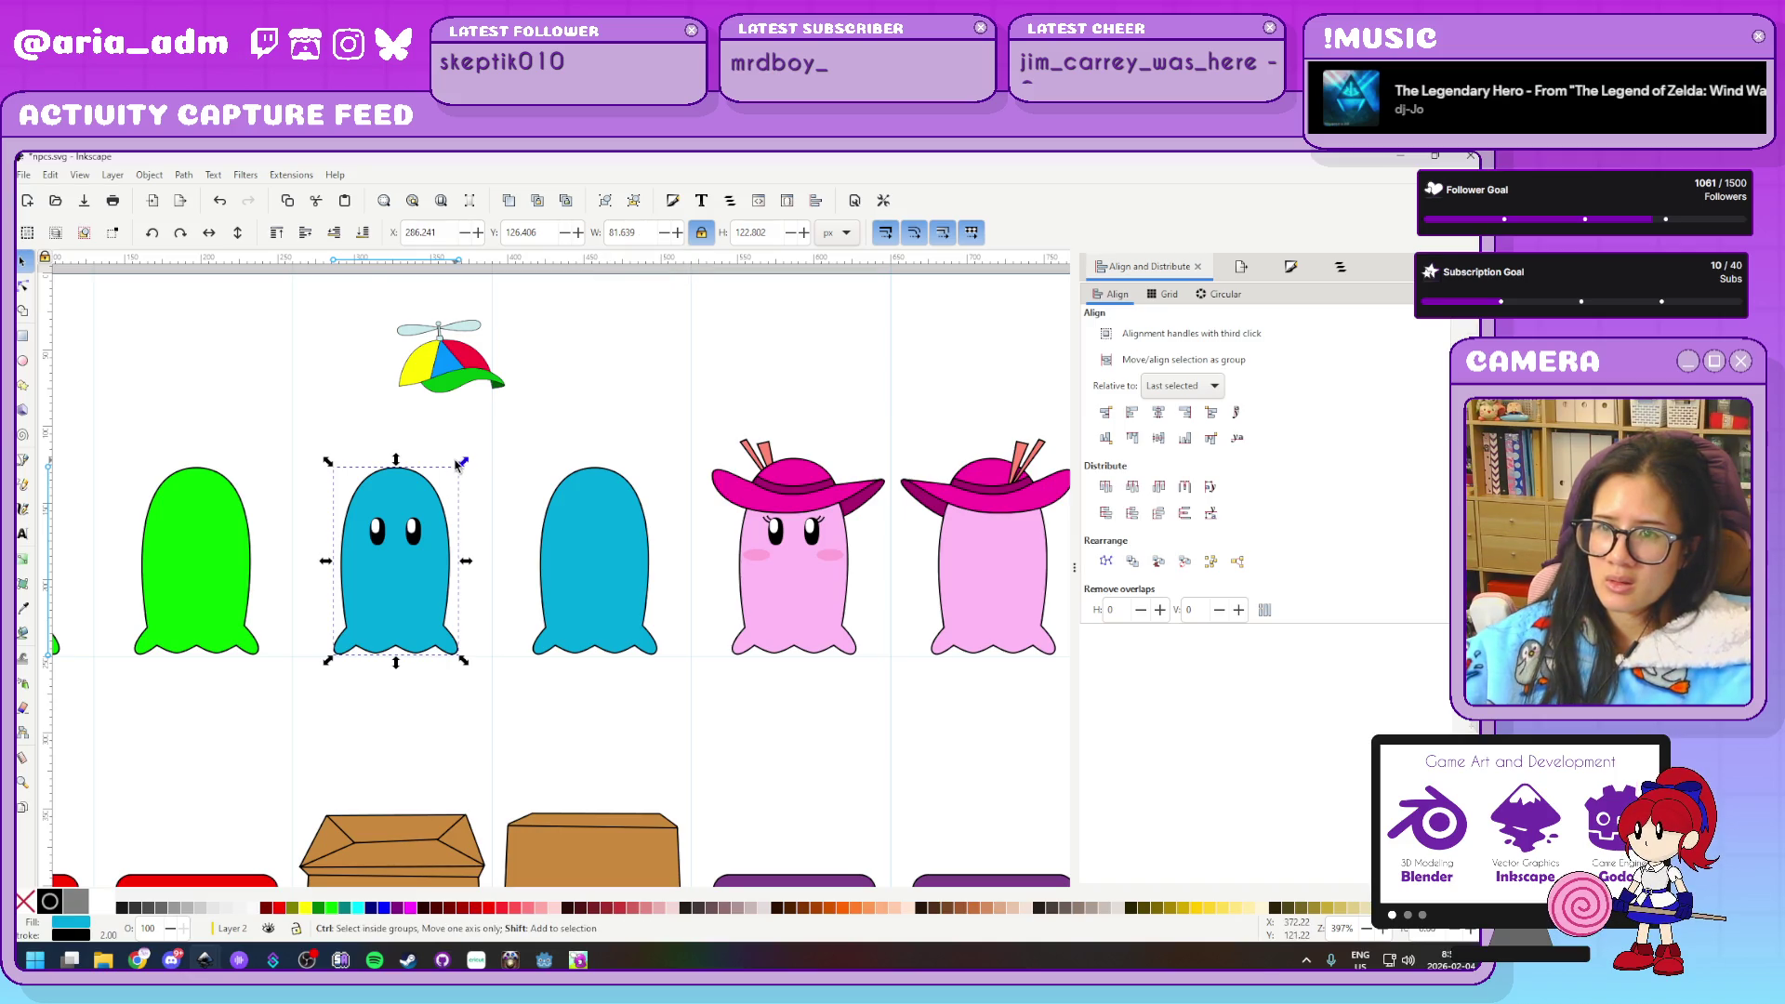
drag(423, 499, 435, 521)
key(ctrl+z)
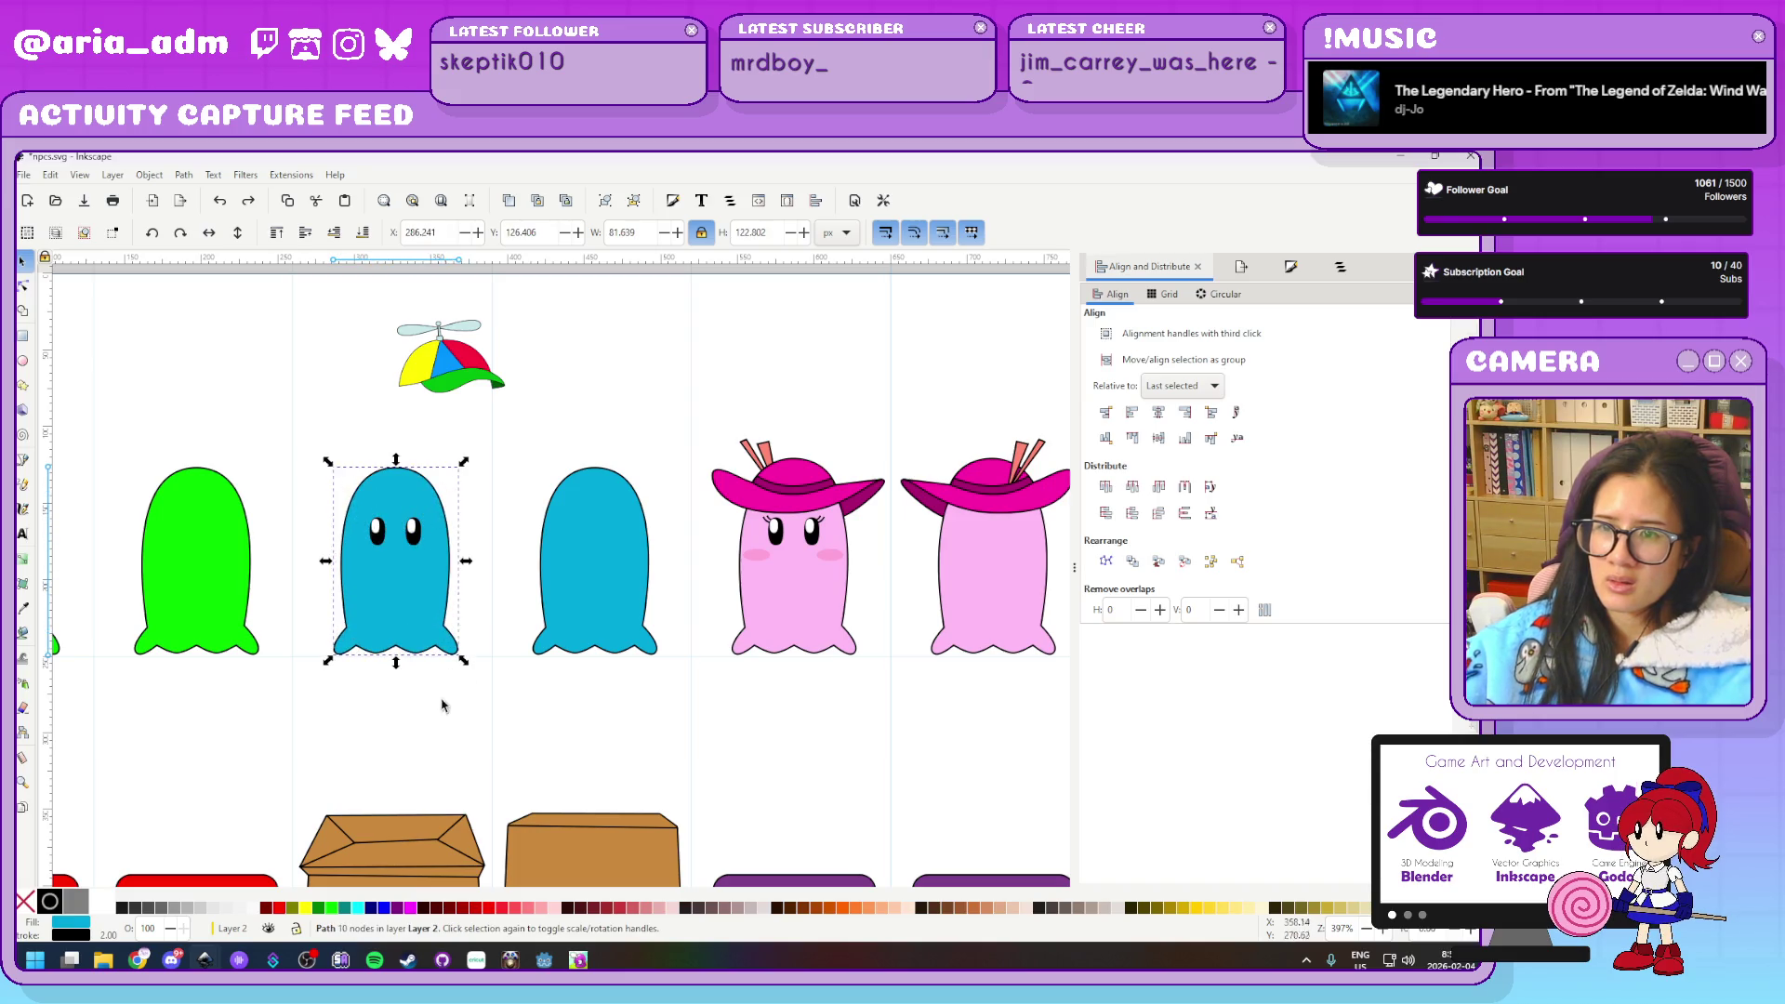
click(507, 724)
drag(506, 719, 310, 421)
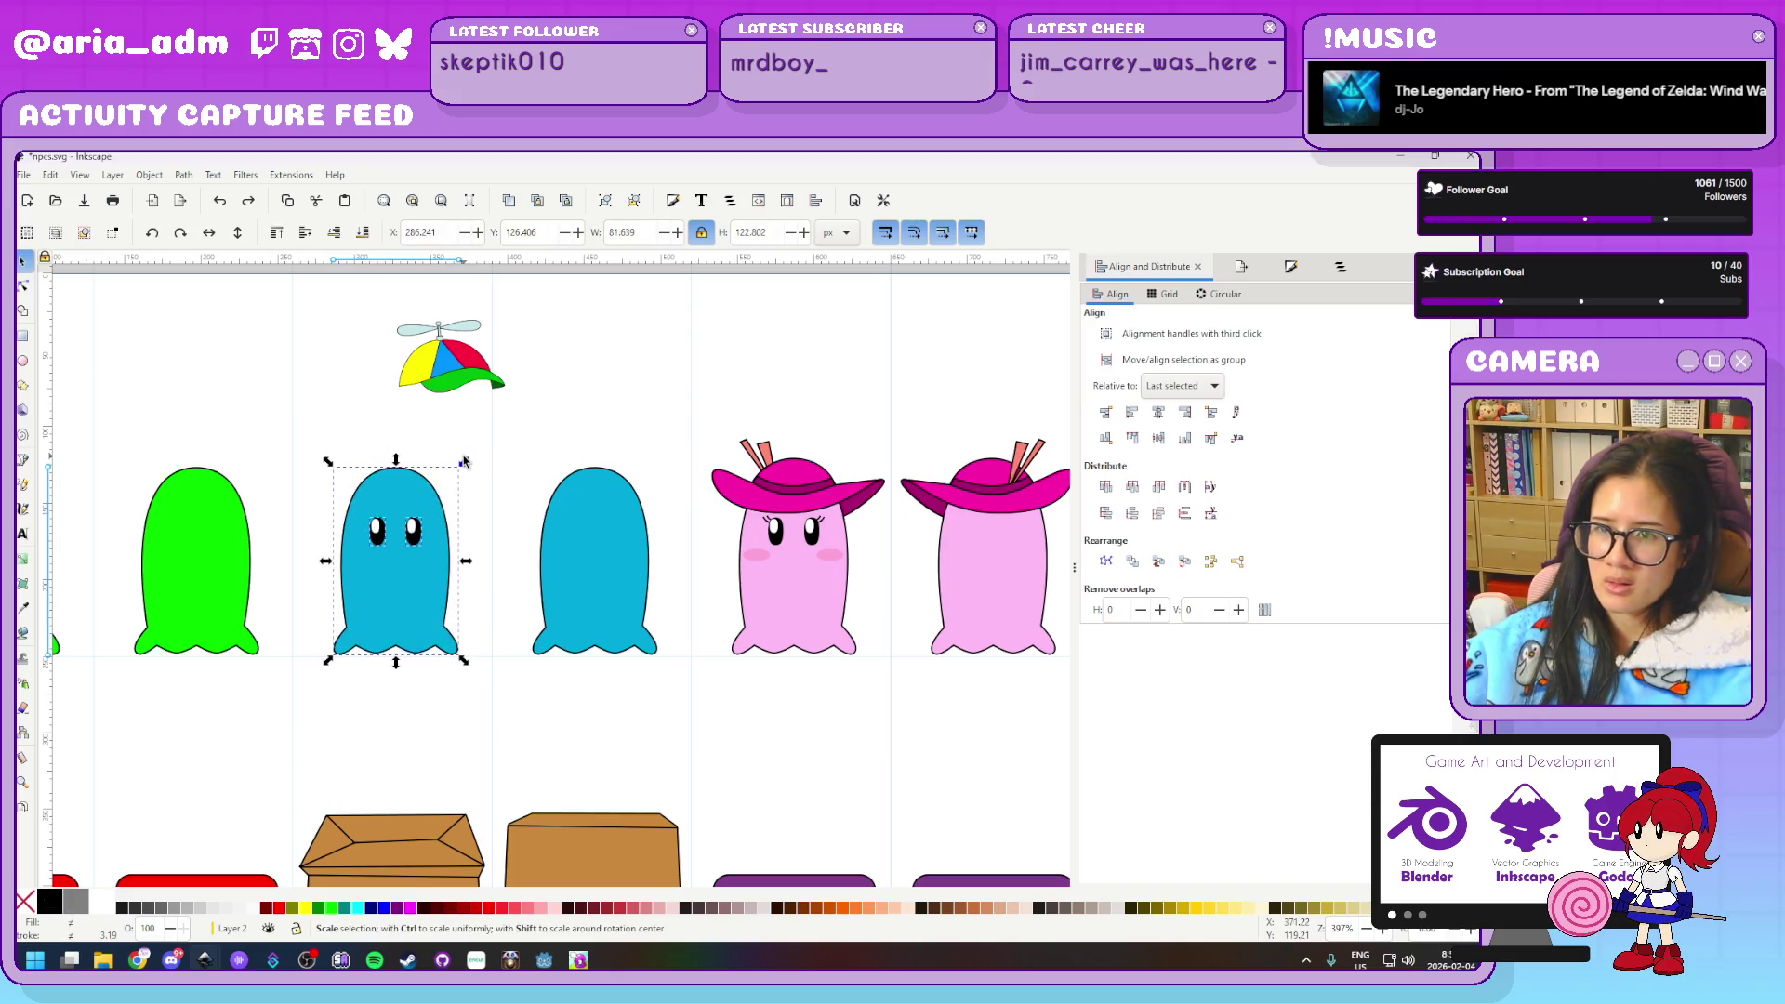
double_click(654, 236)
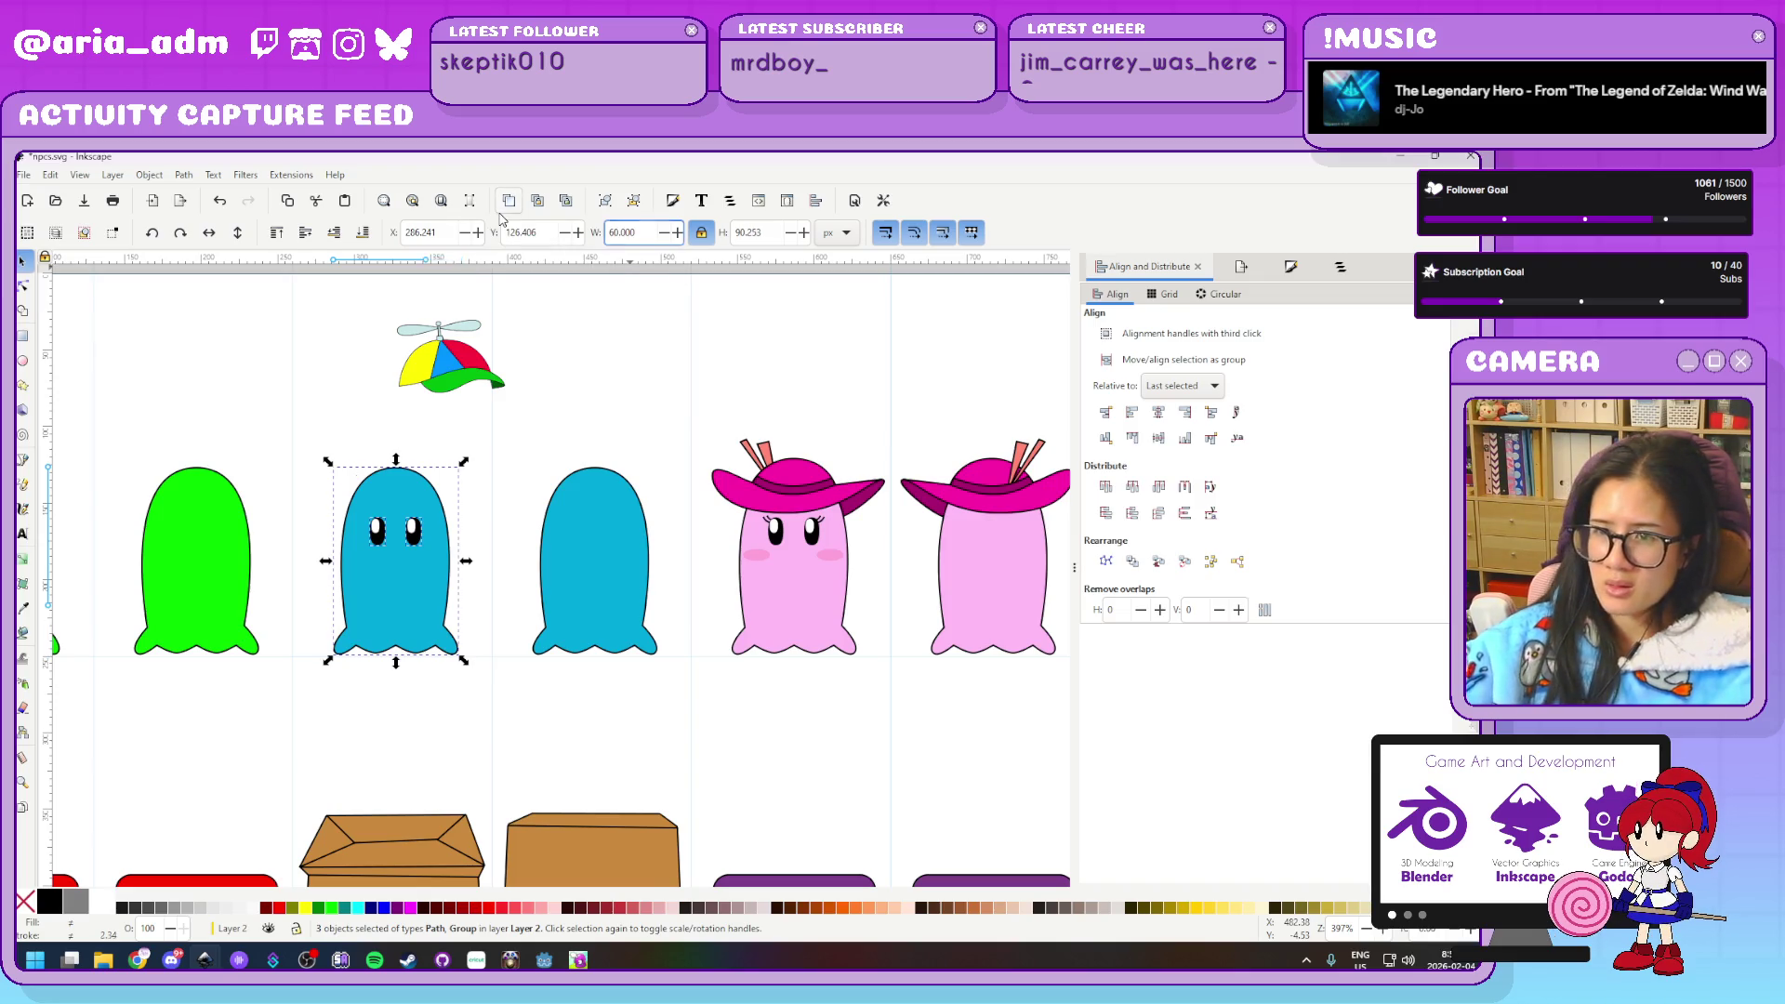
text(60)
key(Return)
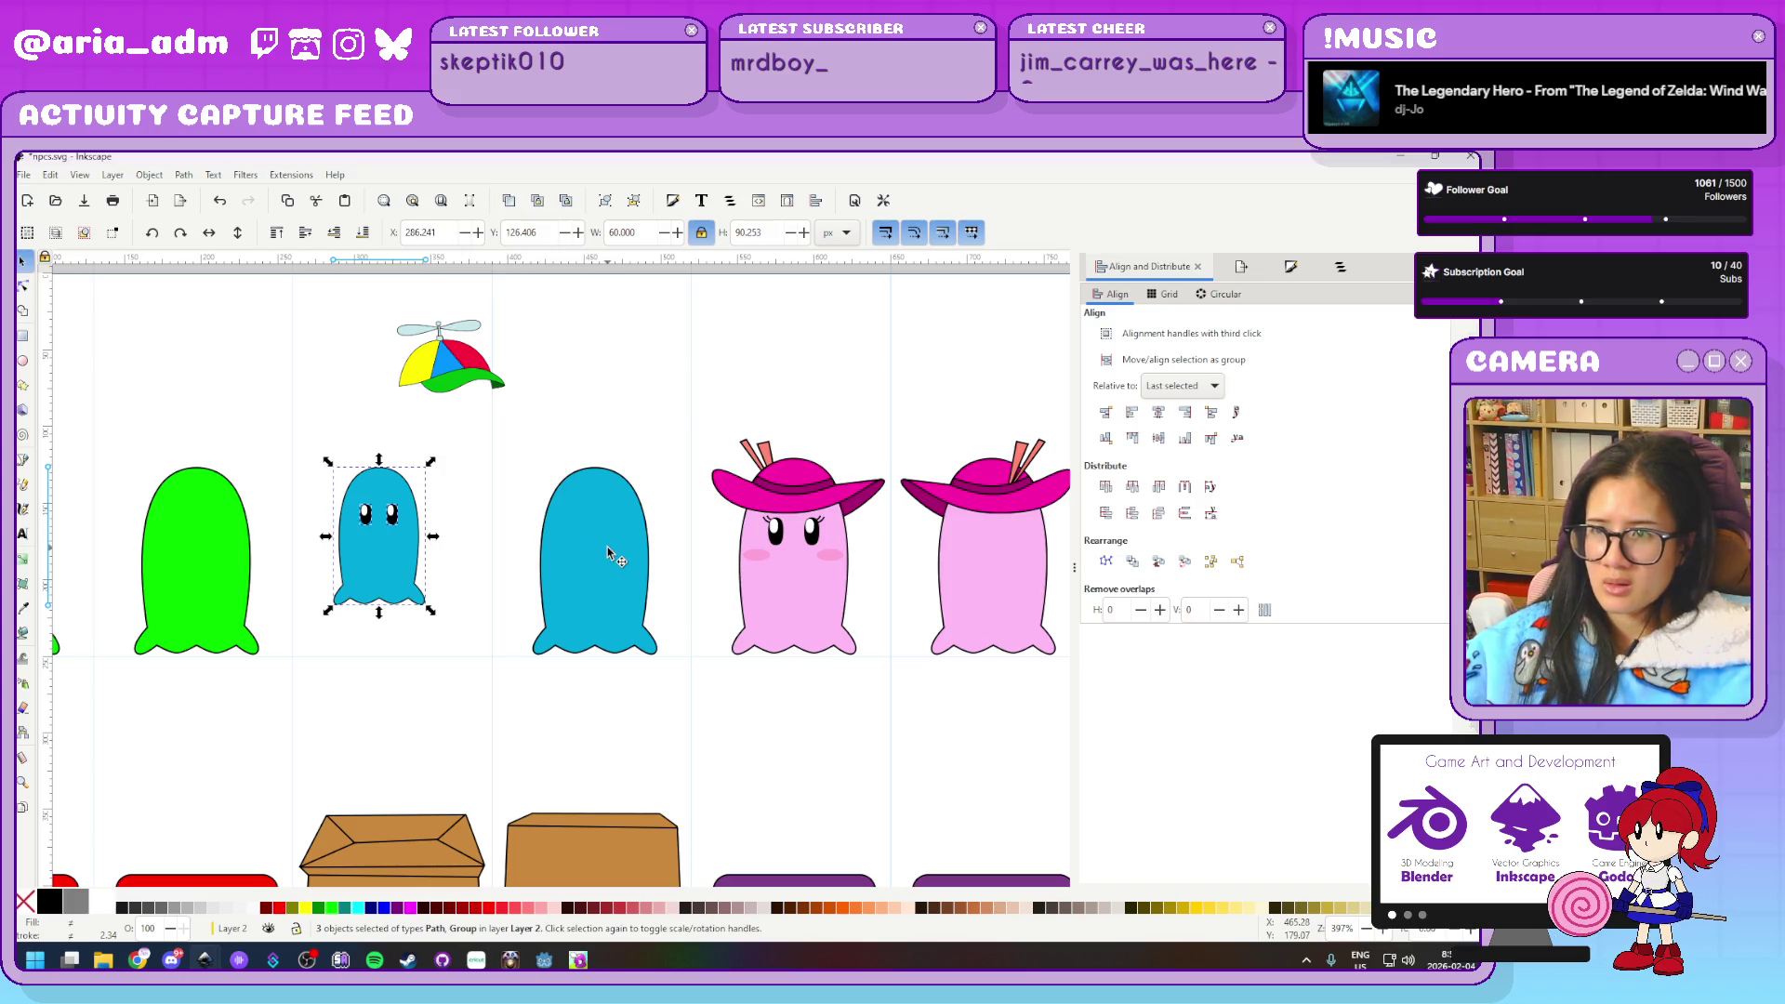
Resize the right blue ghost to 60 px wide, then undo that change
click(576, 544)
double_click(635, 233)
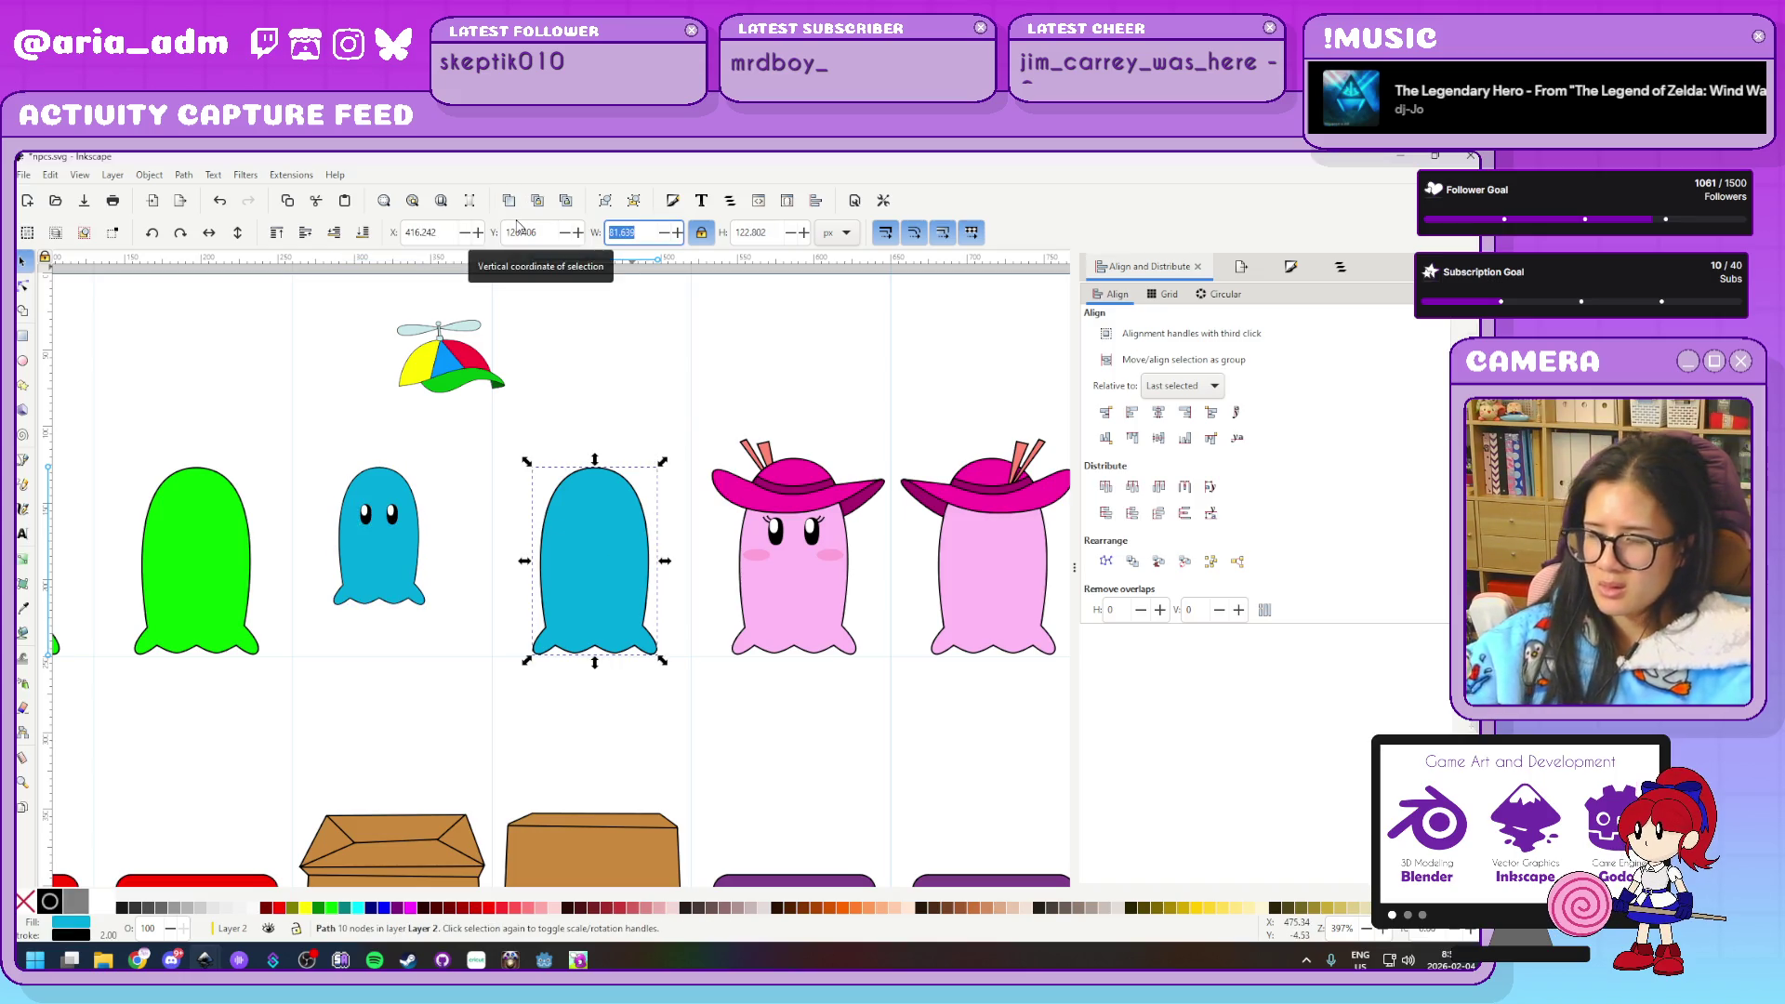
text(60)
key(Return)
click(555, 646)
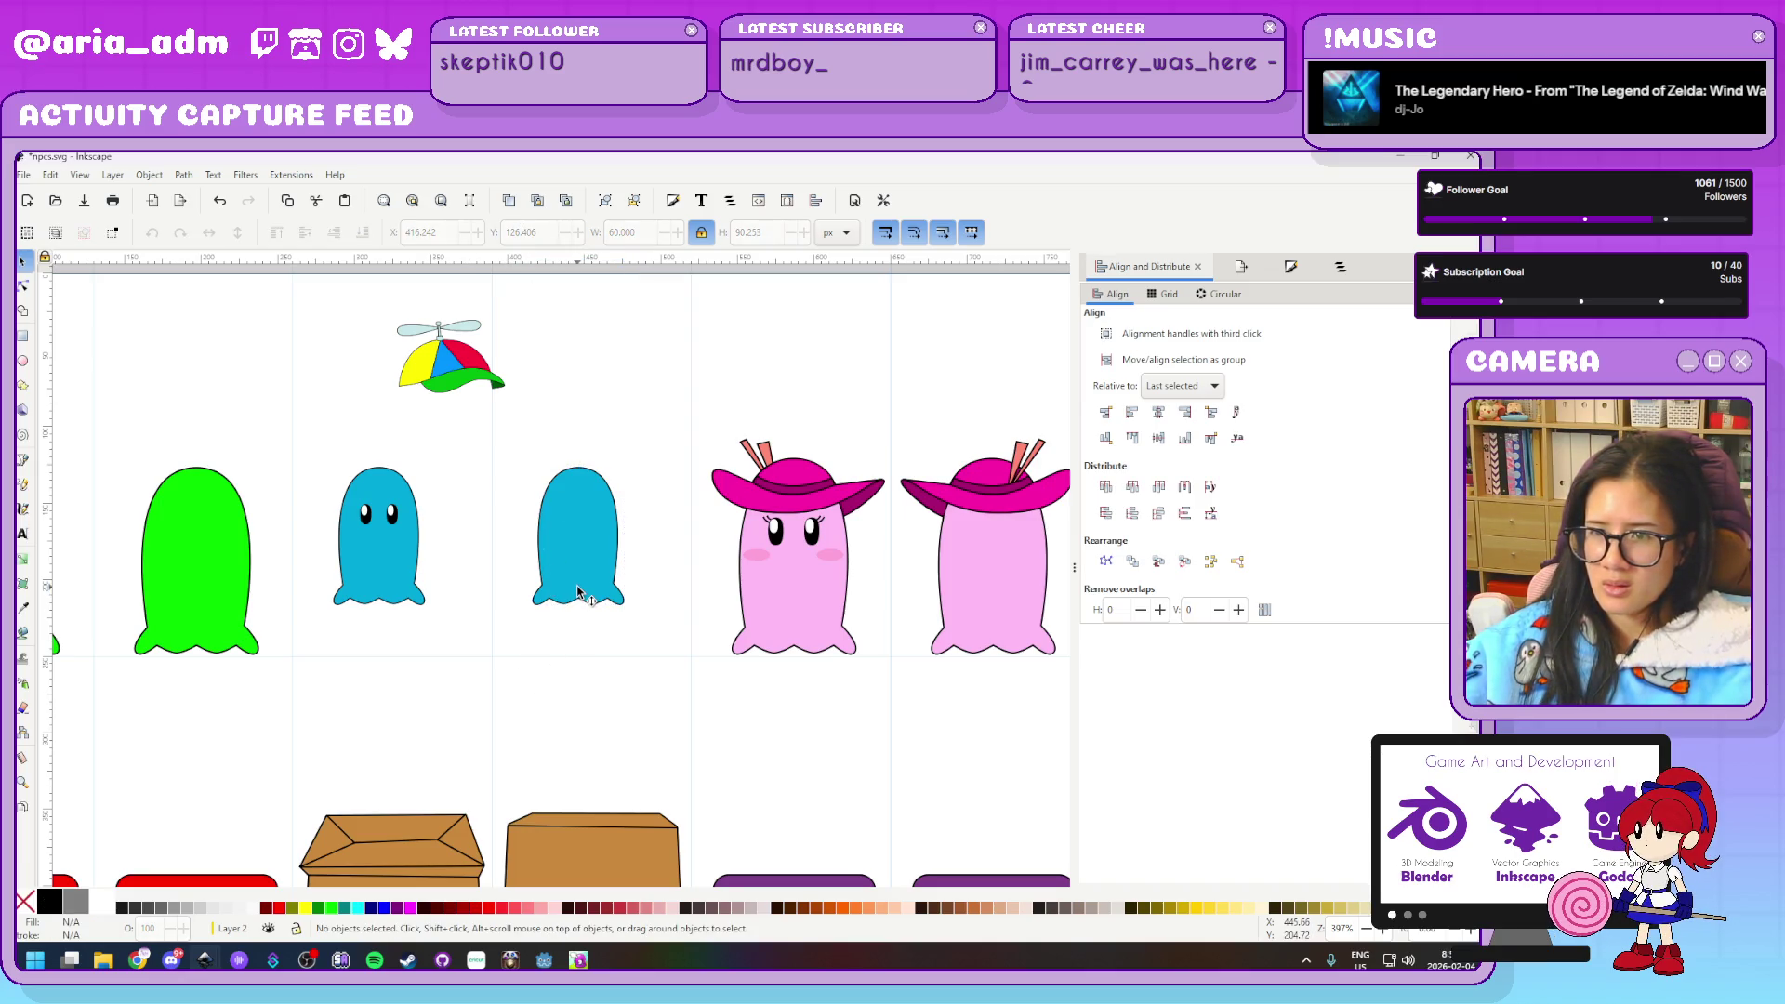
key(ctrl+z)
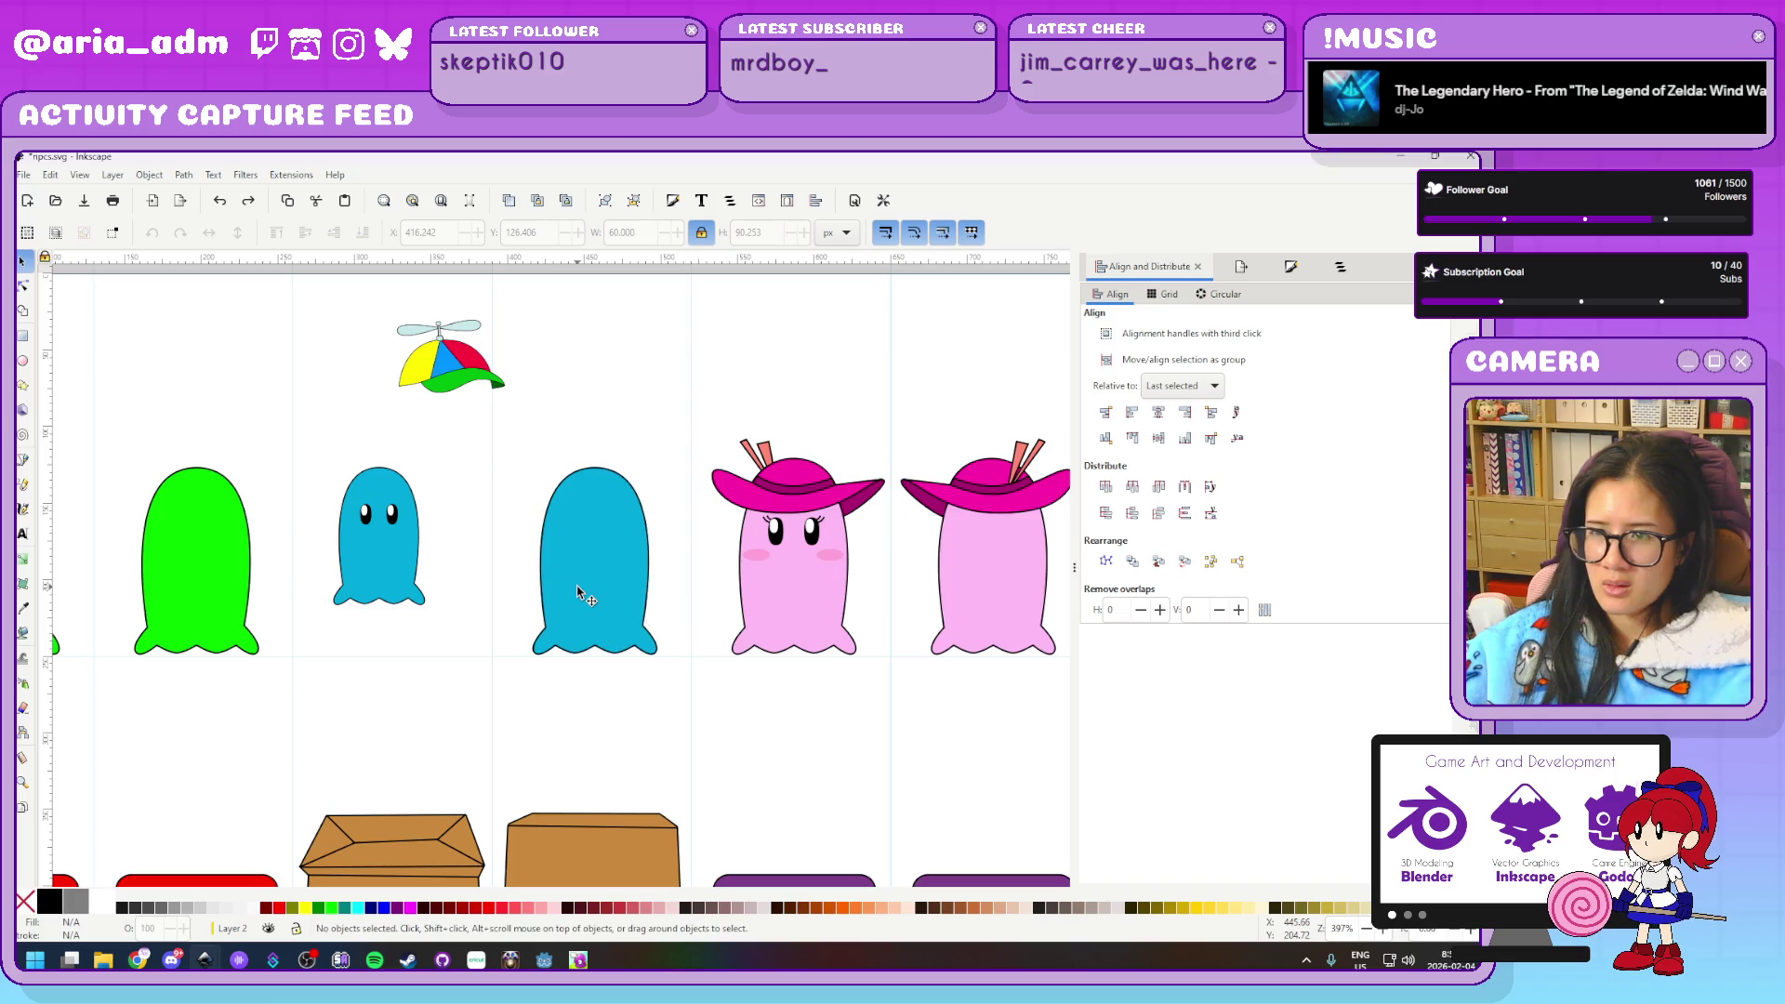
Evenly distribute the centres of the two blue ghosts and the green ghost
click(394, 577)
key(ctrl+z)
key(ctrl+shift+z)
drag(305, 432, 461, 675)
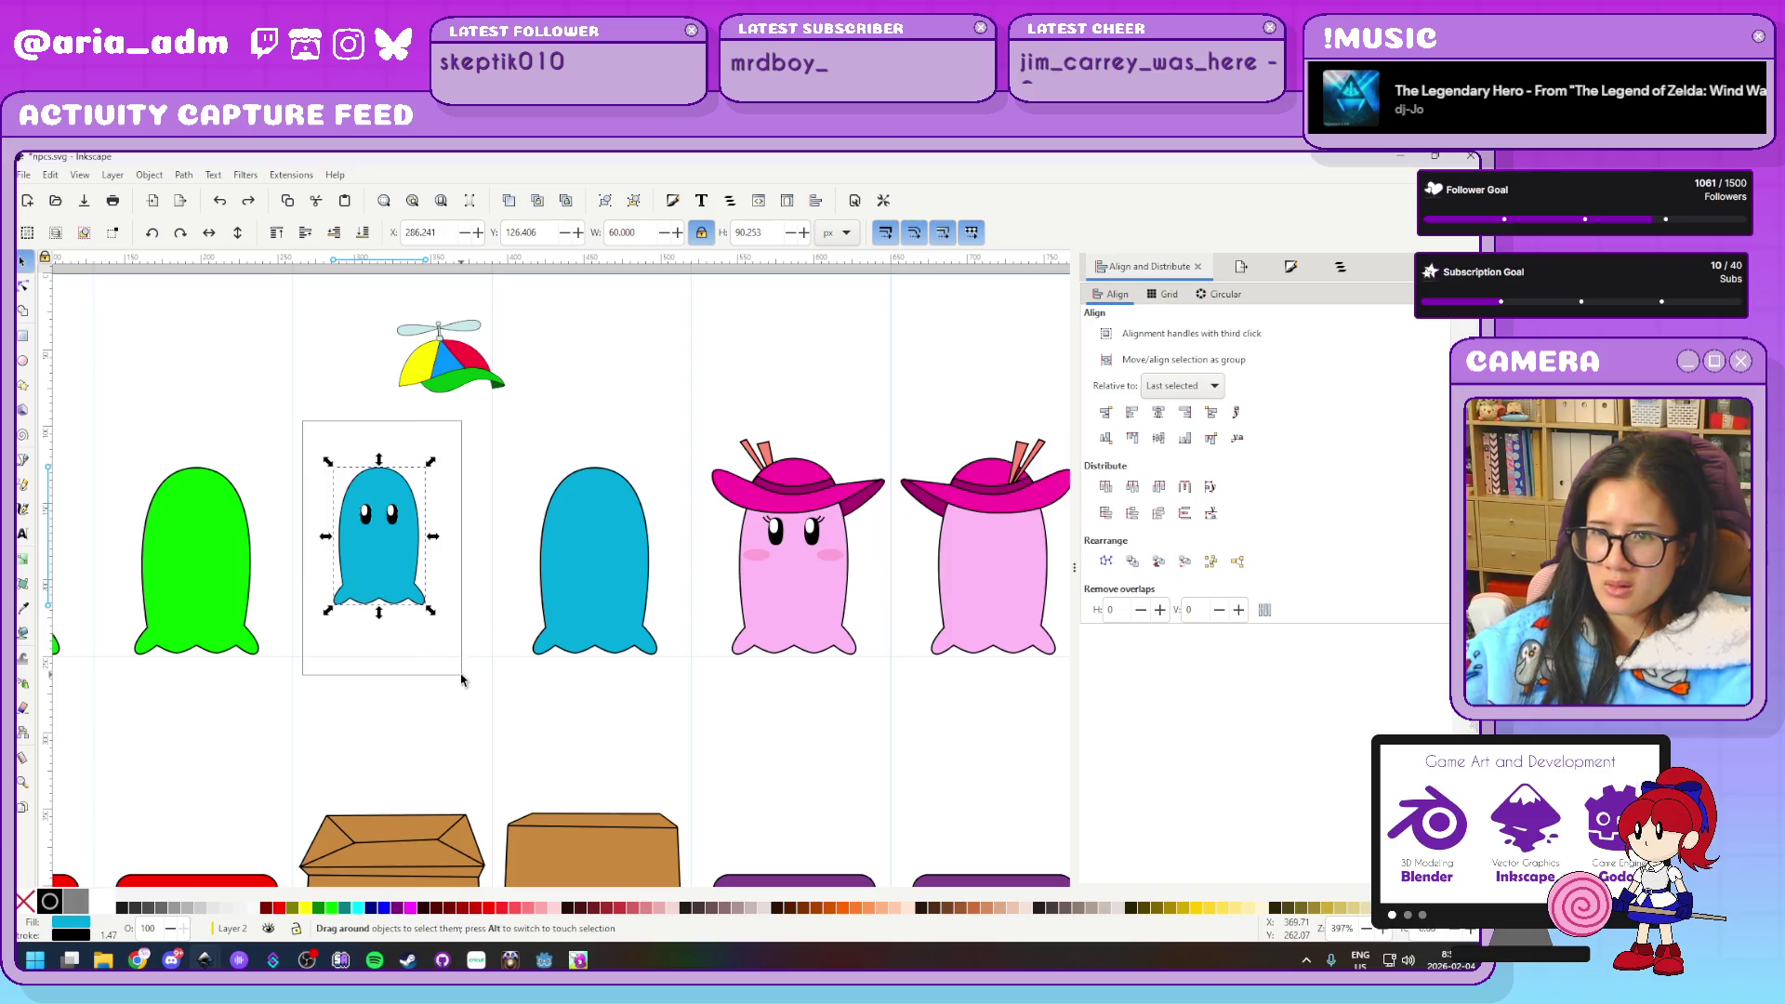
key(Escape)
click(392, 581)
shift+click(601, 625)
shift+click(221, 606)
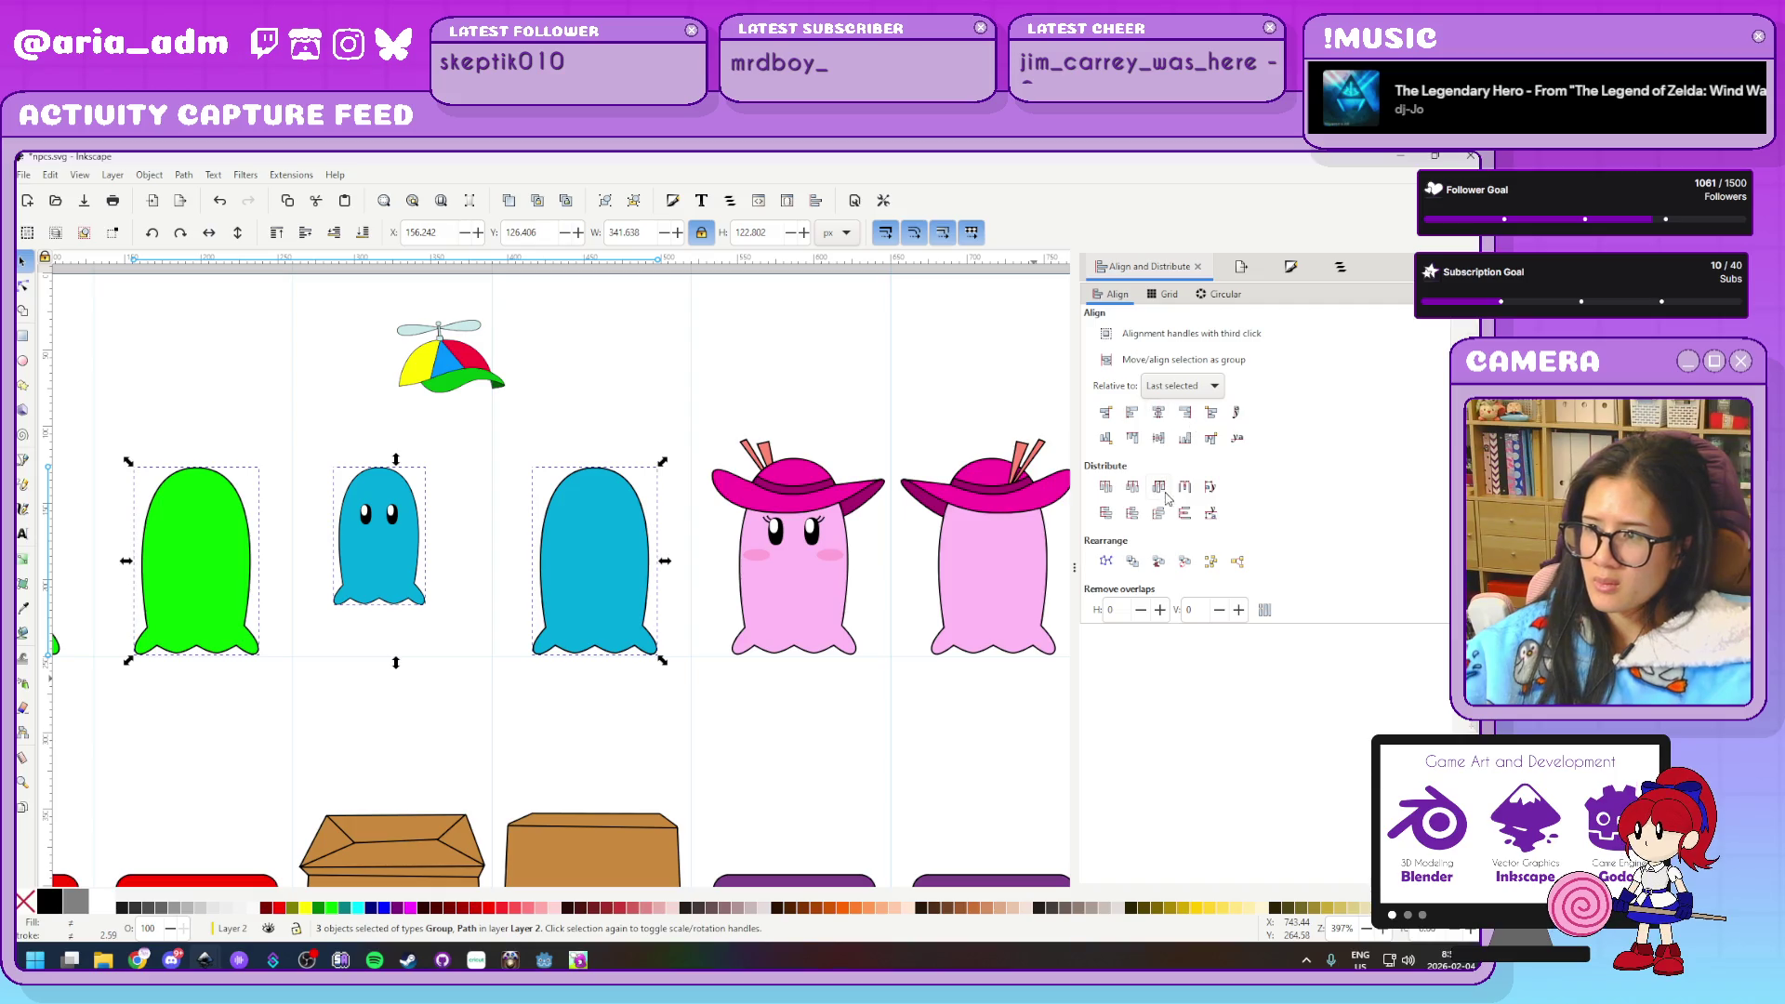
click(1134, 493)
click(539, 684)
Set the right blue ghost to 60 px wide and redistribute it with the pink and left blue ghosts
click(579, 621)
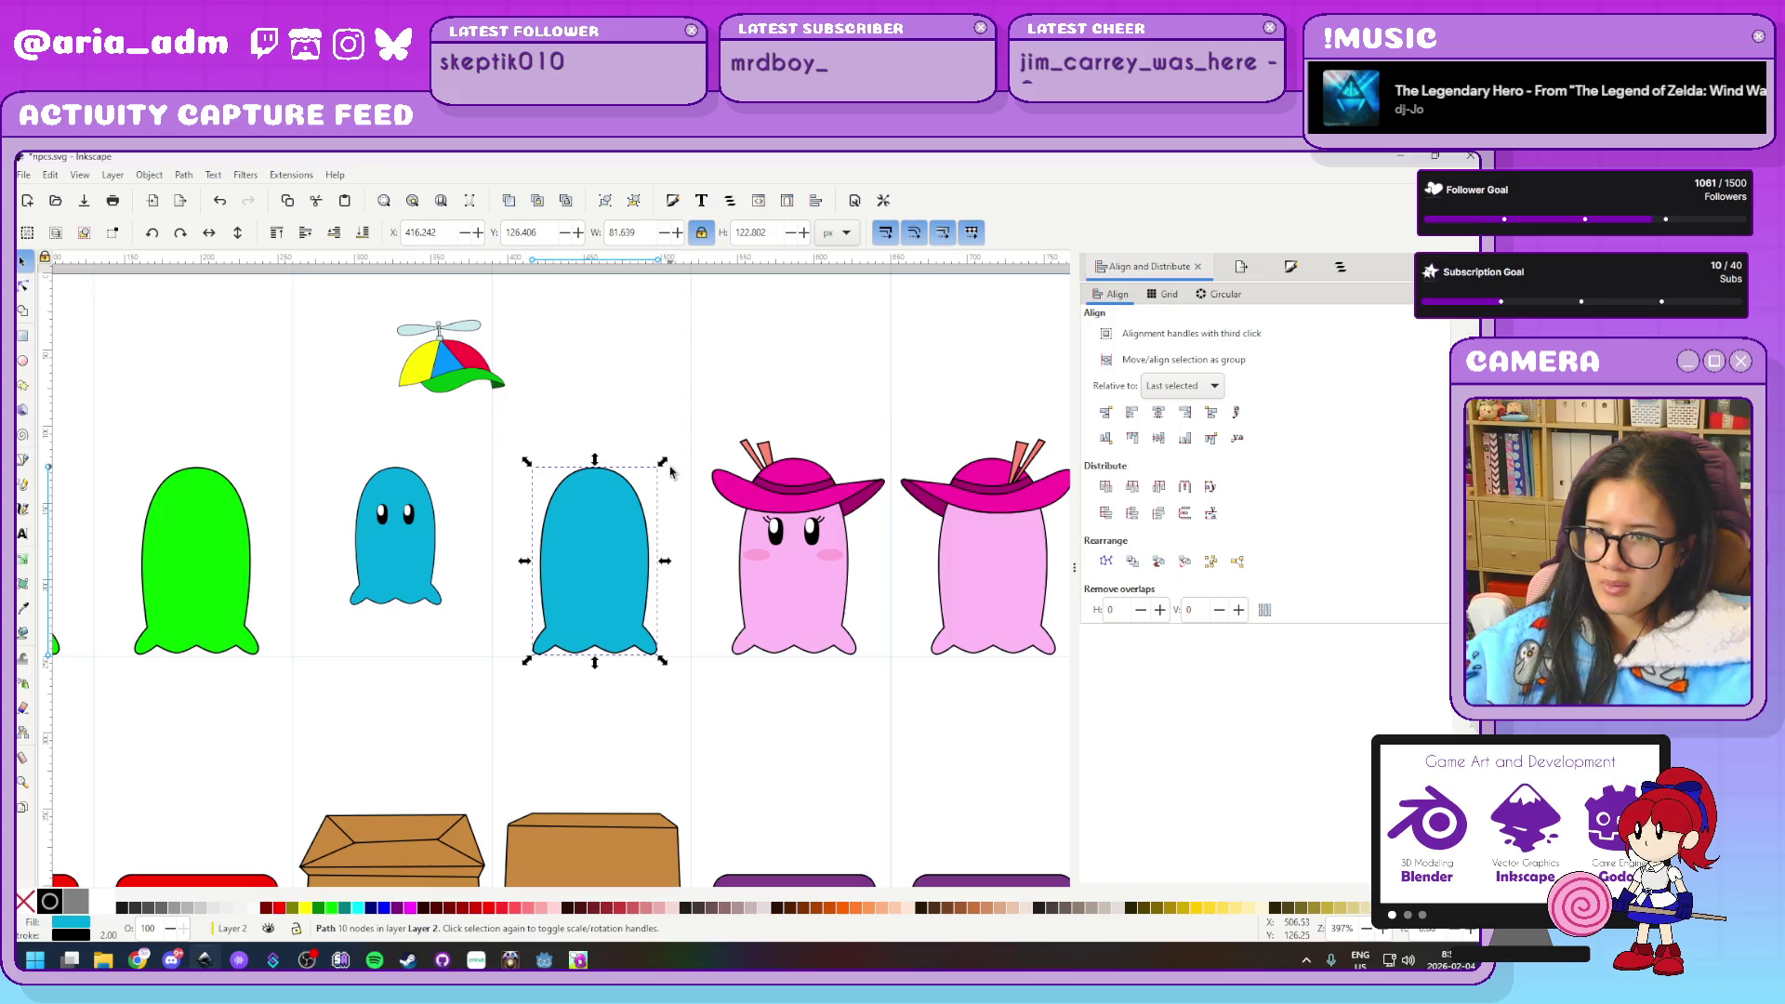
double_click(630, 233)
text(60)
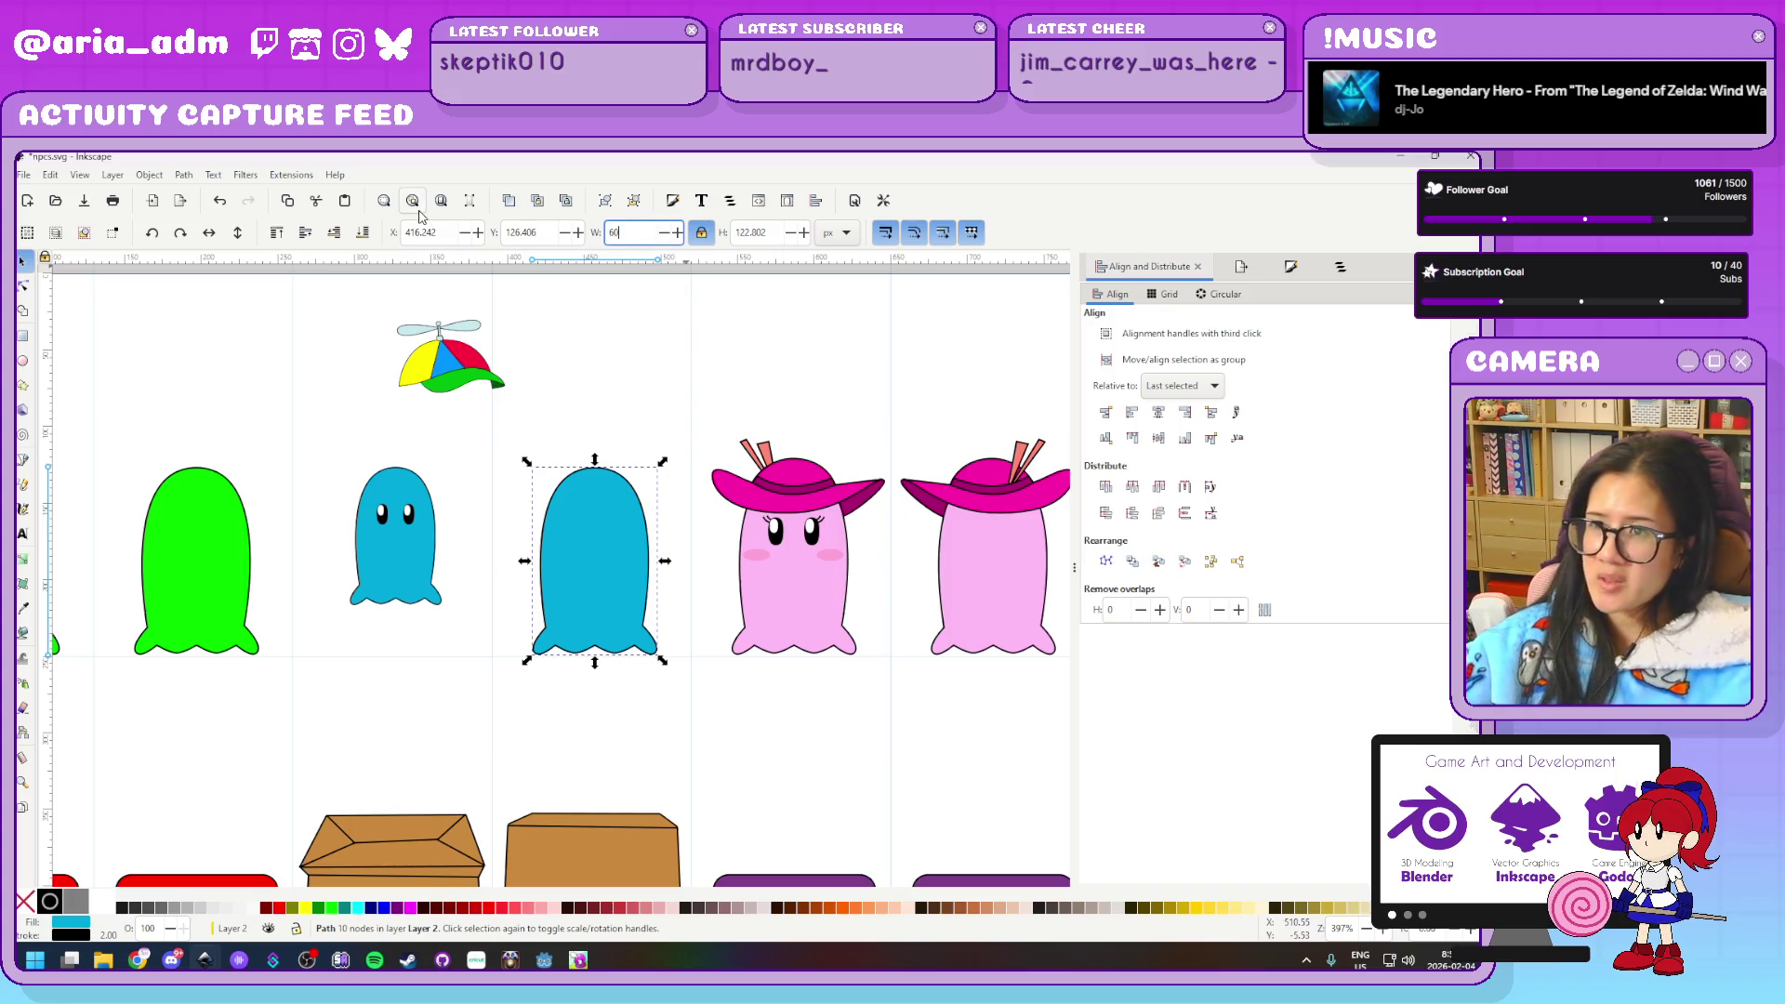
key(Return)
shift+click(780, 623)
shift+click(405, 560)
click(1132, 487)
Bottom-align both blue ghosts with the pink ghost
click(561, 569)
shift+click(410, 583)
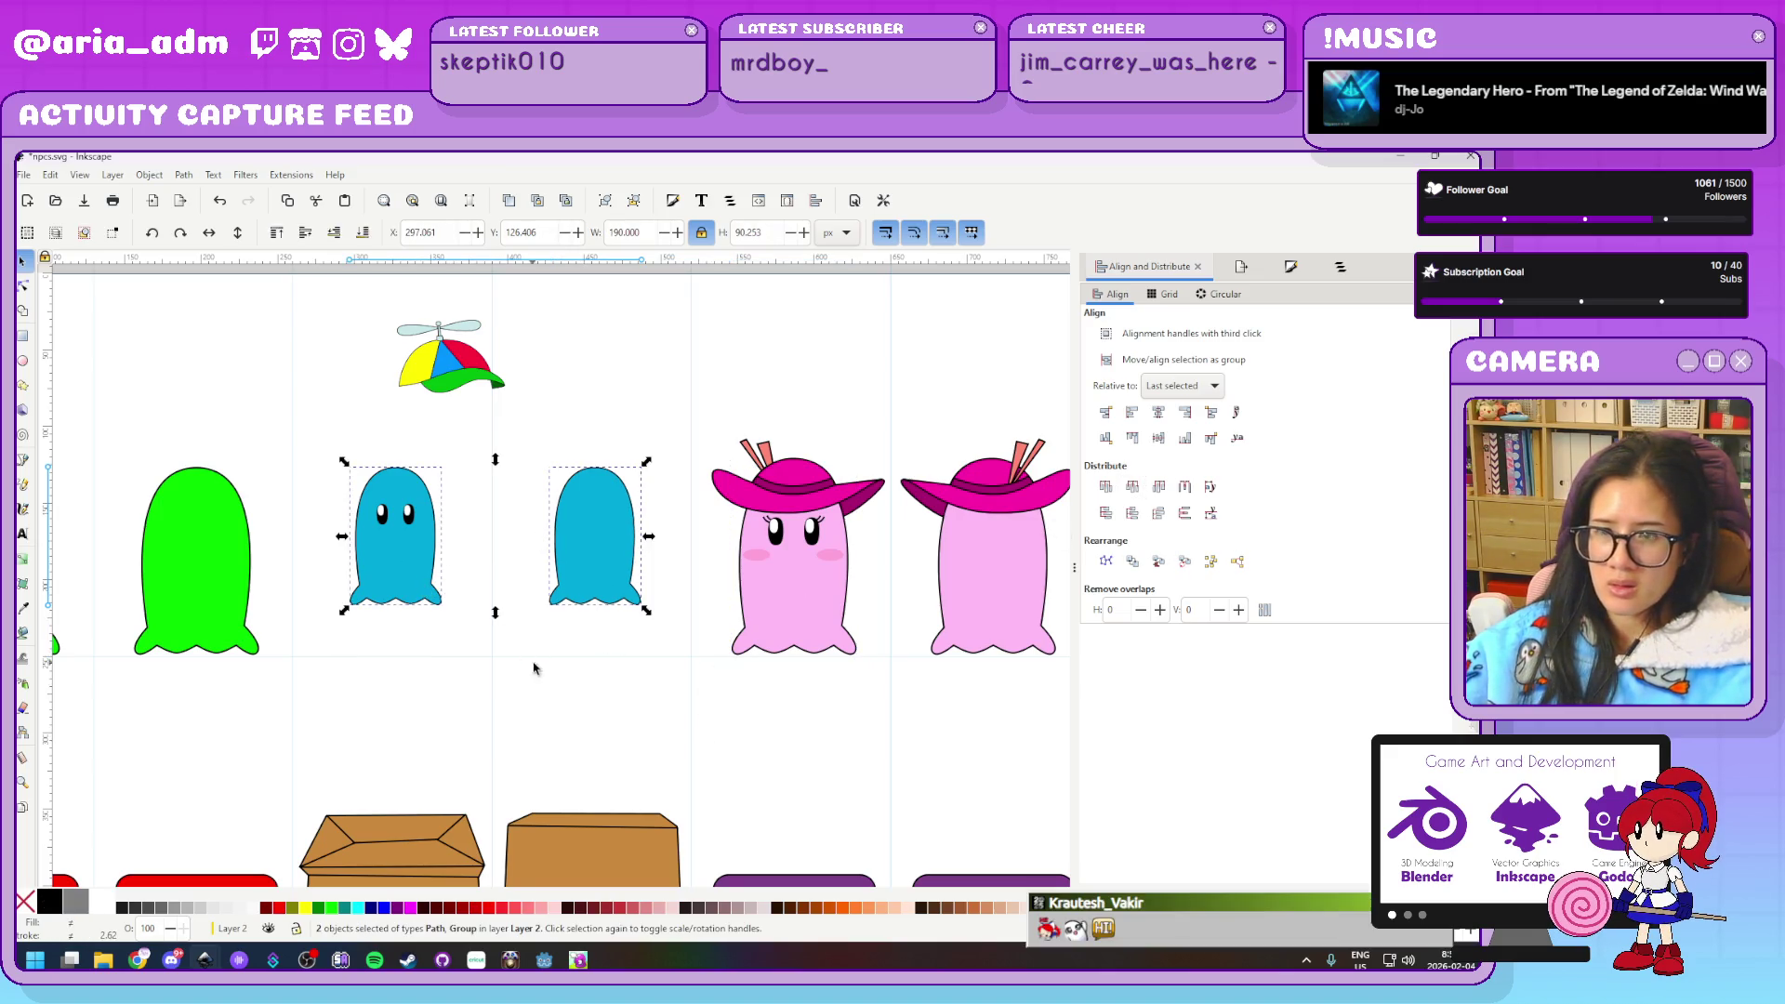
shift+click(764, 619)
click(1185, 438)
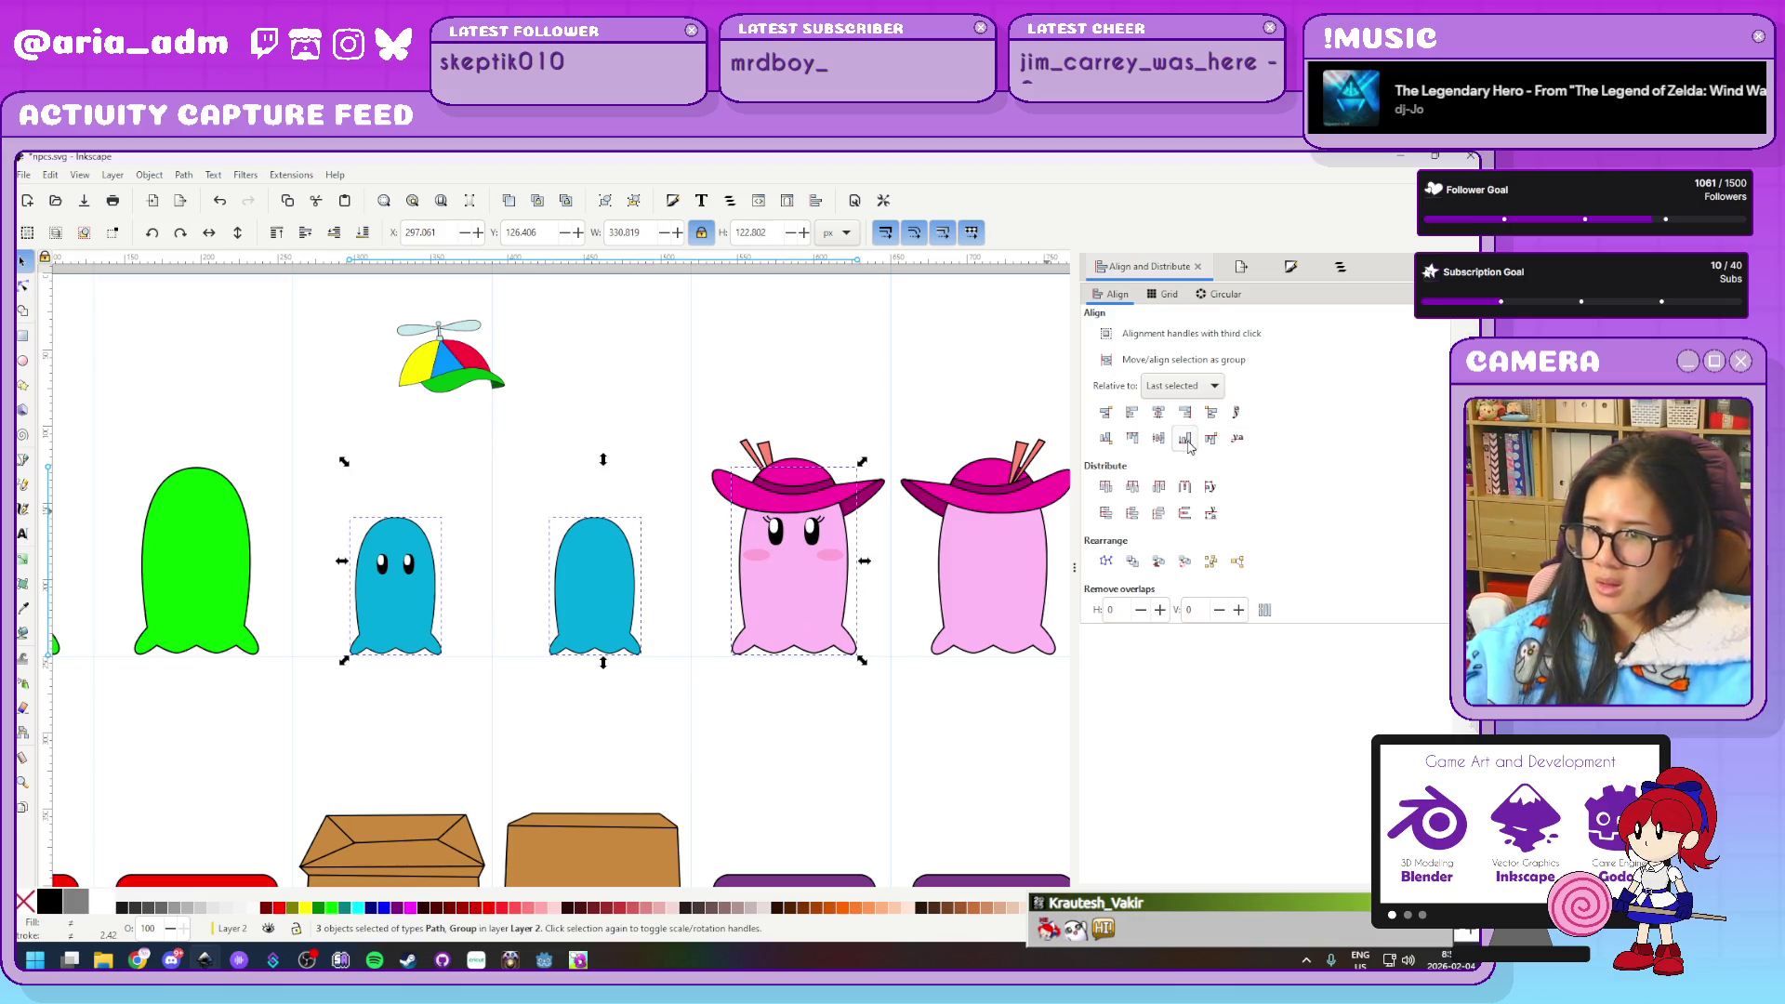
click(707, 740)
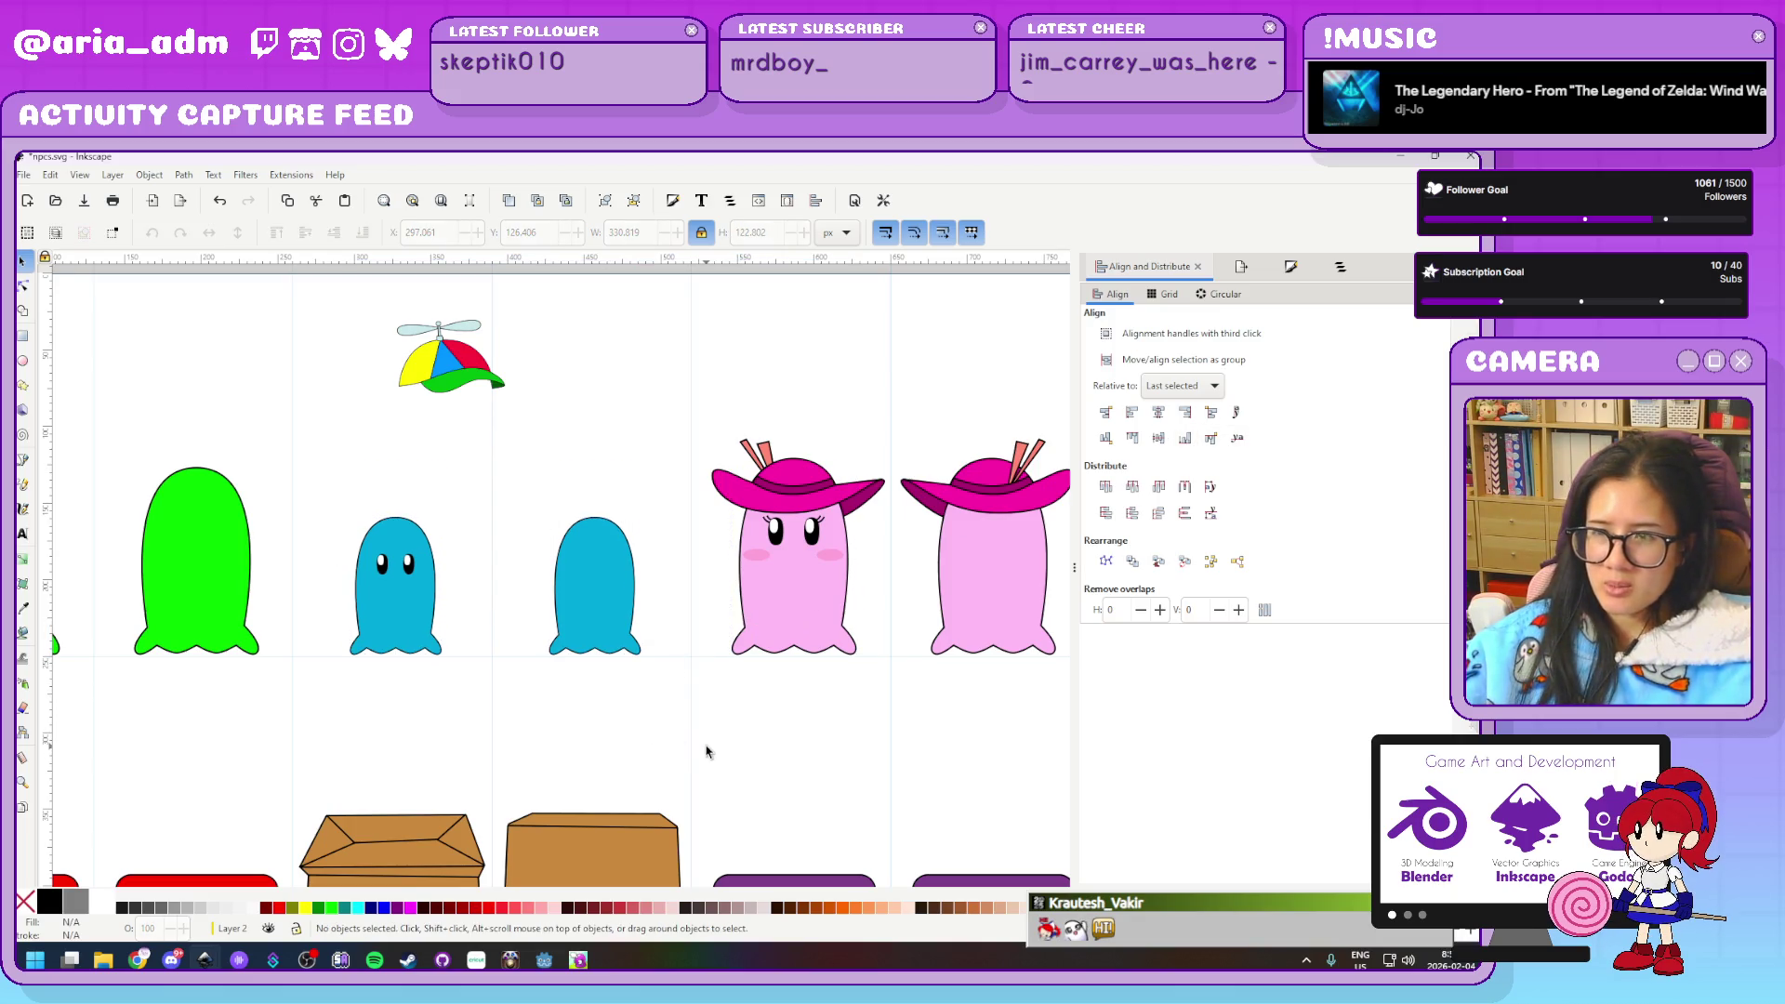
scroll(660, 746, up, 3)
click(502, 514)
Box-select the propeller cap and drag it onto the left blue ghost's head, above its eyes
click(479, 699)
key(ctrl+z)
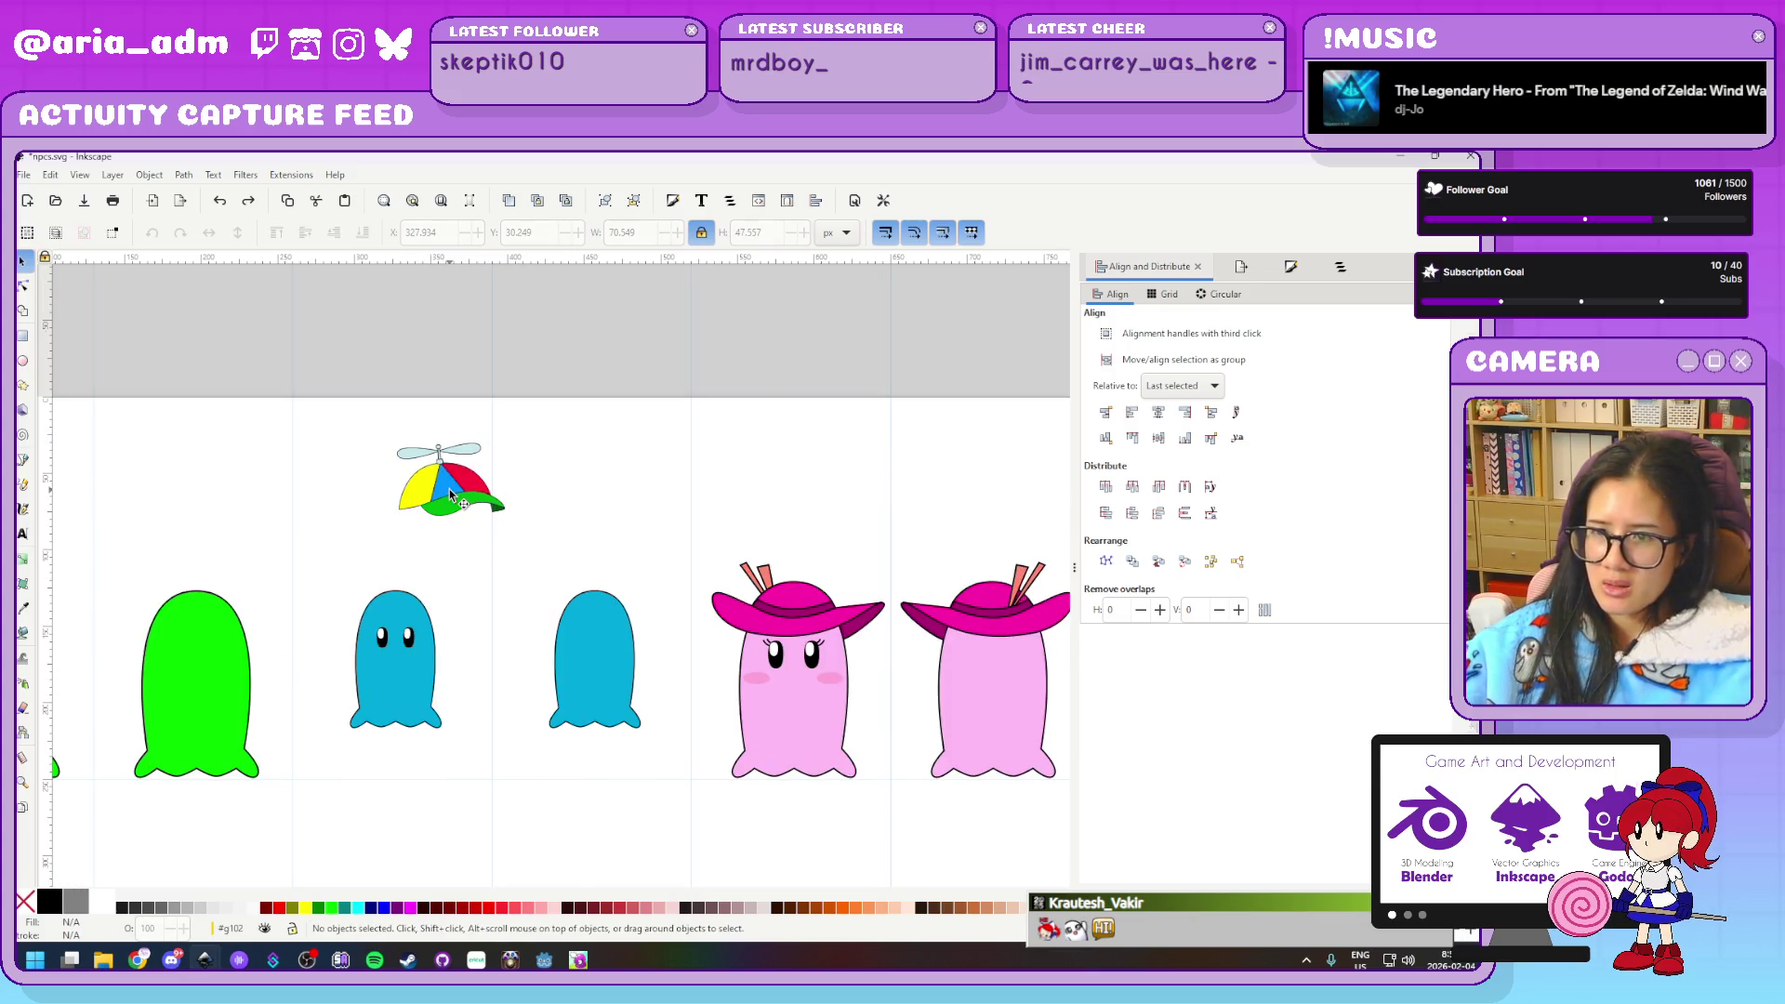
key(ctrl+shift+z)
drag(474, 516, 431, 669)
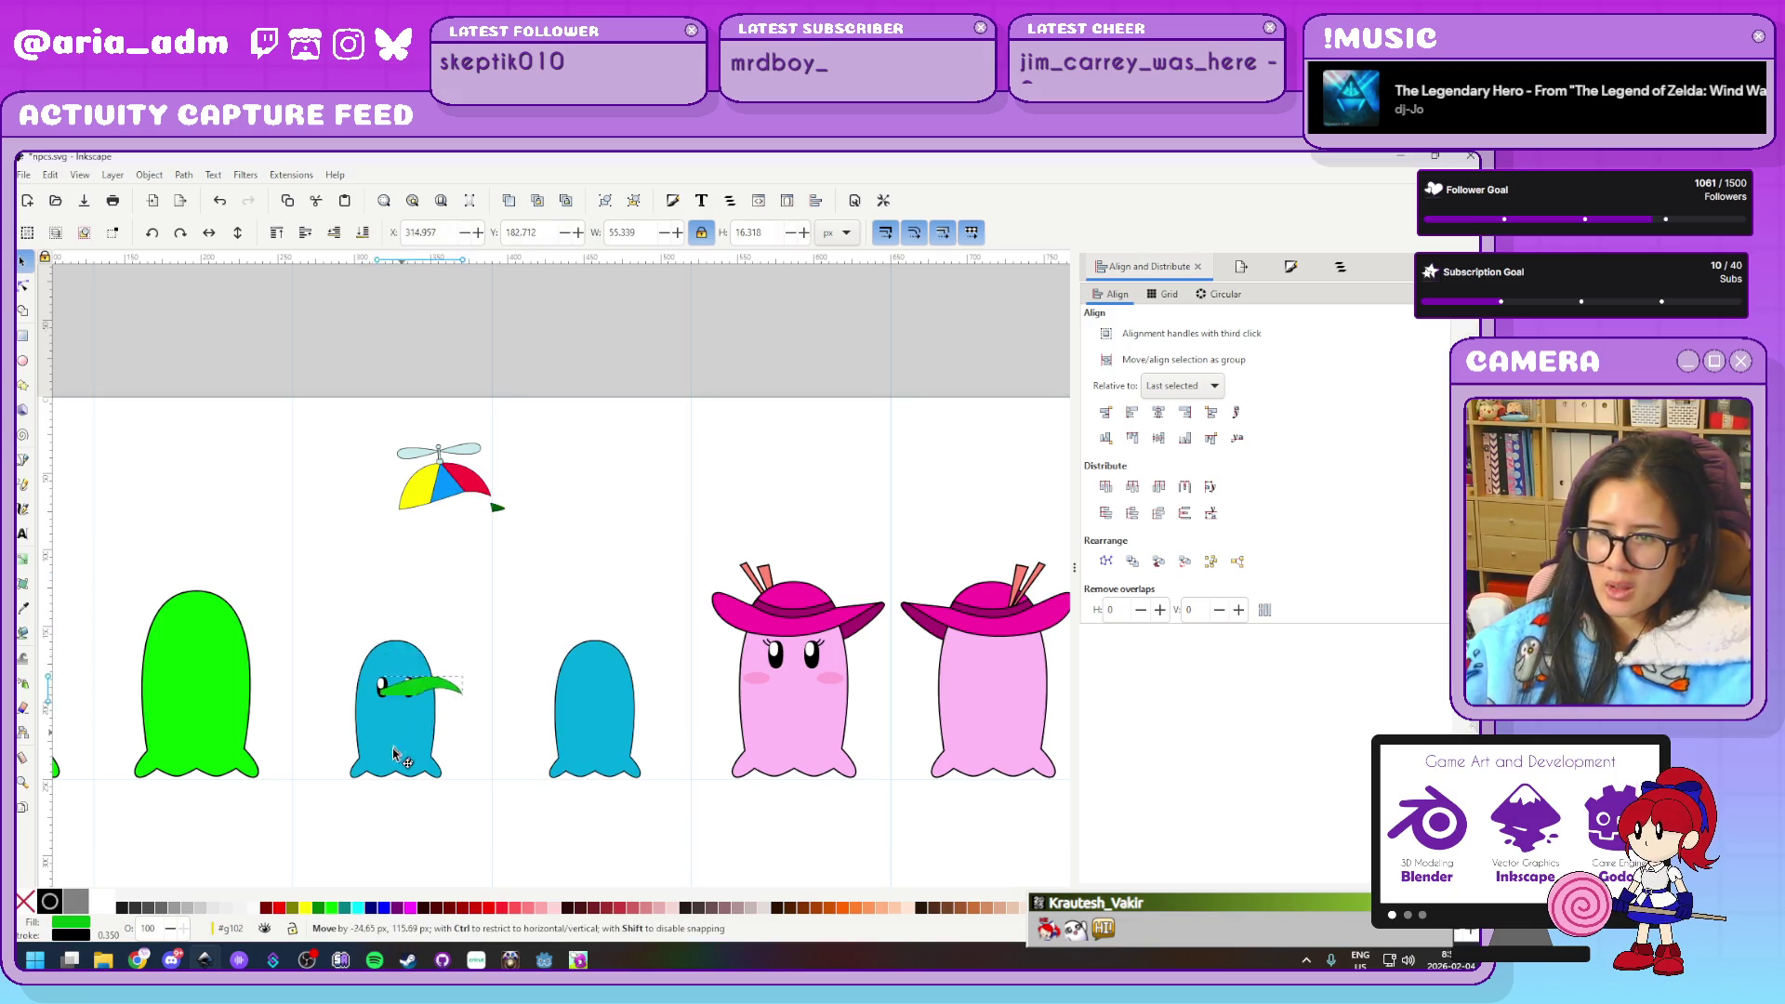
key(ctrl+z)
drag(544, 571, 339, 381)
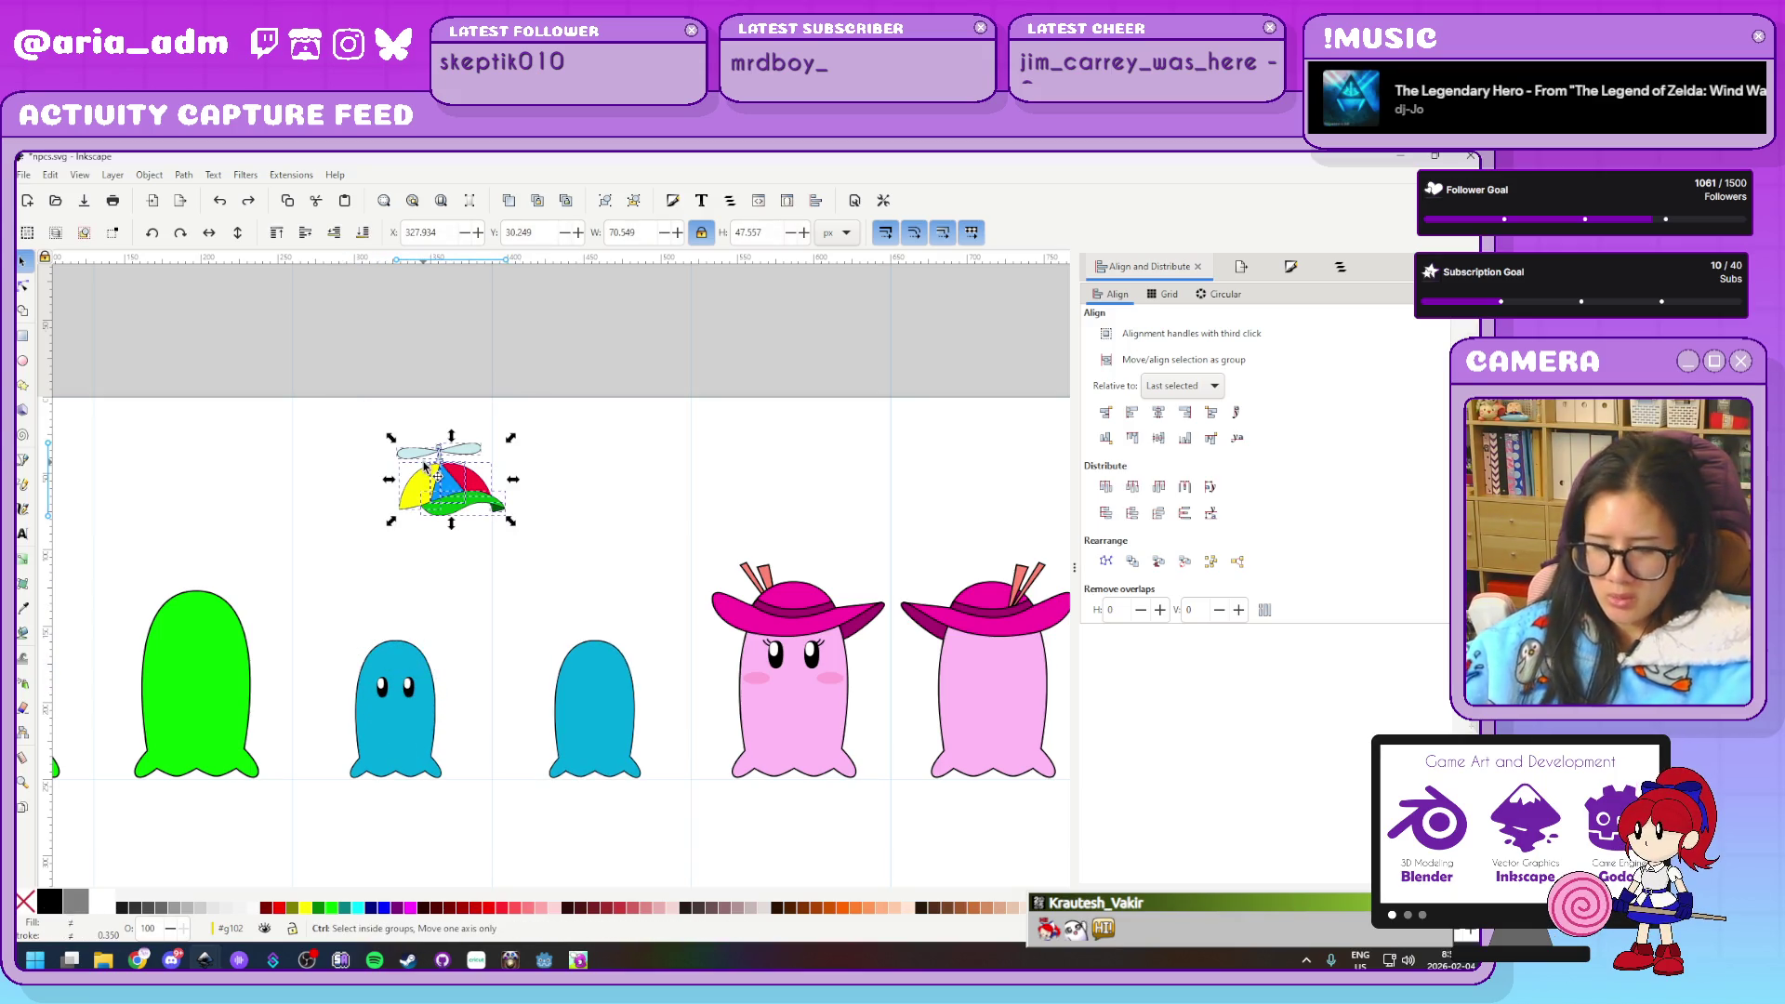
drag(439, 510, 385, 701)
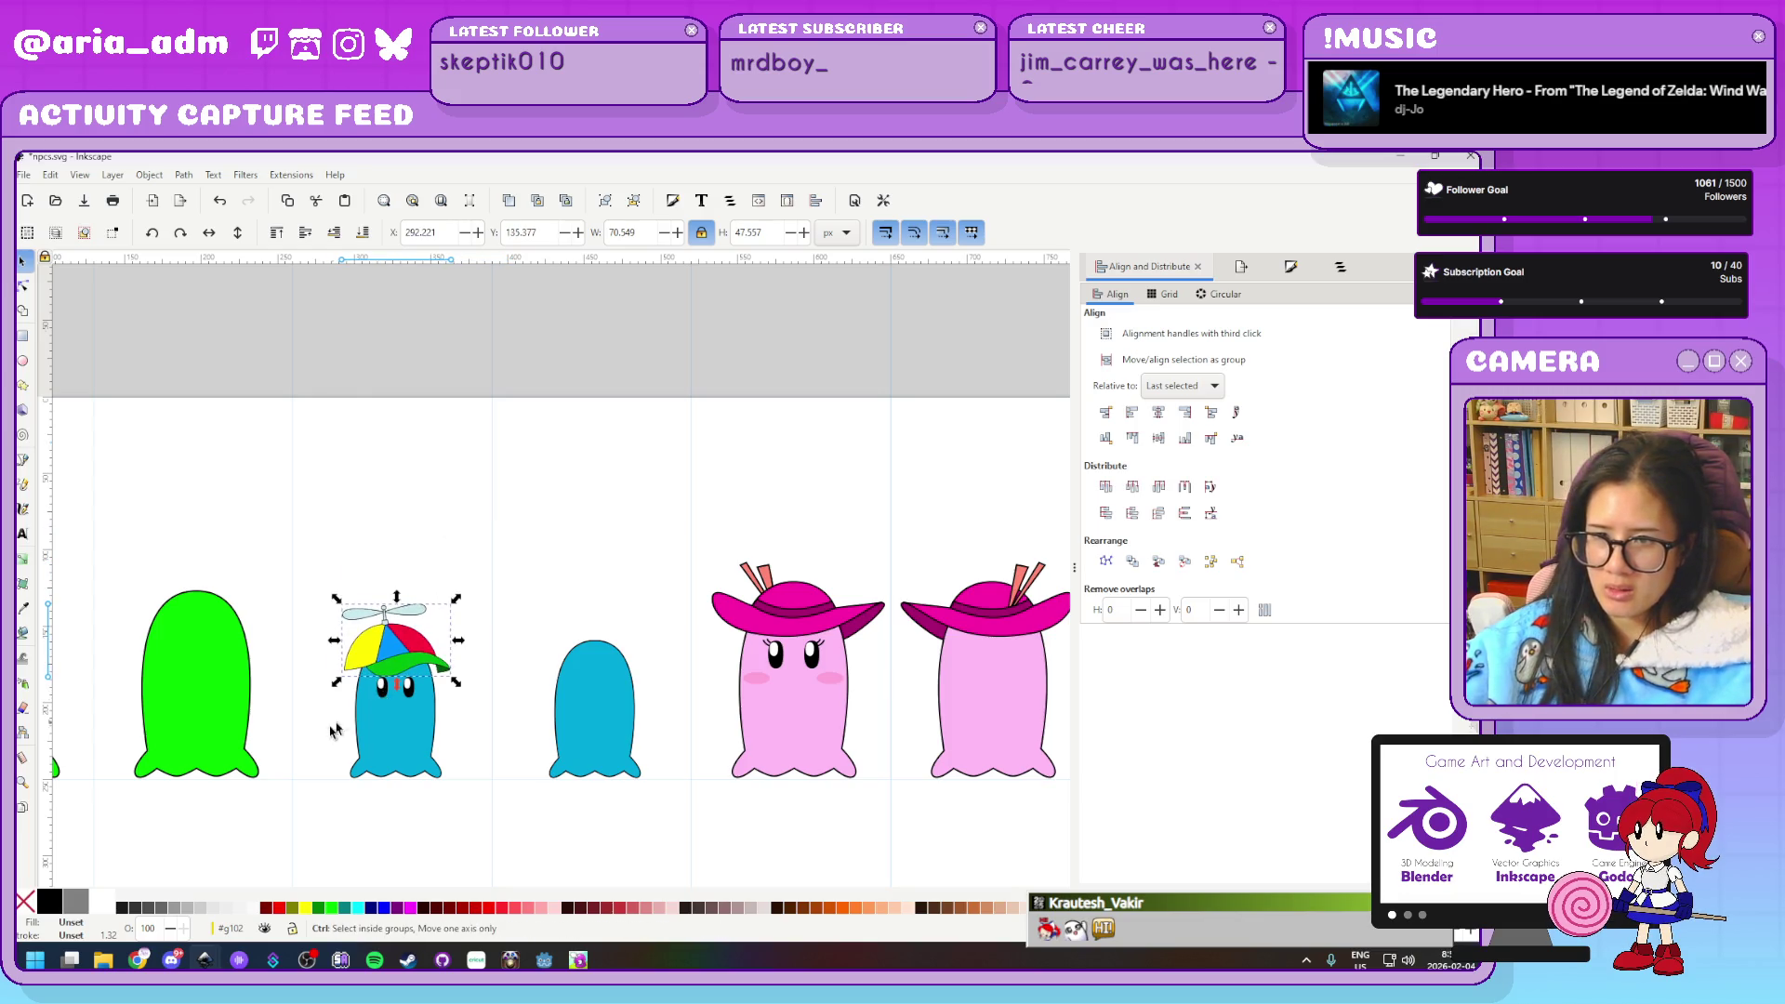
scroll(329, 716, up, 3)
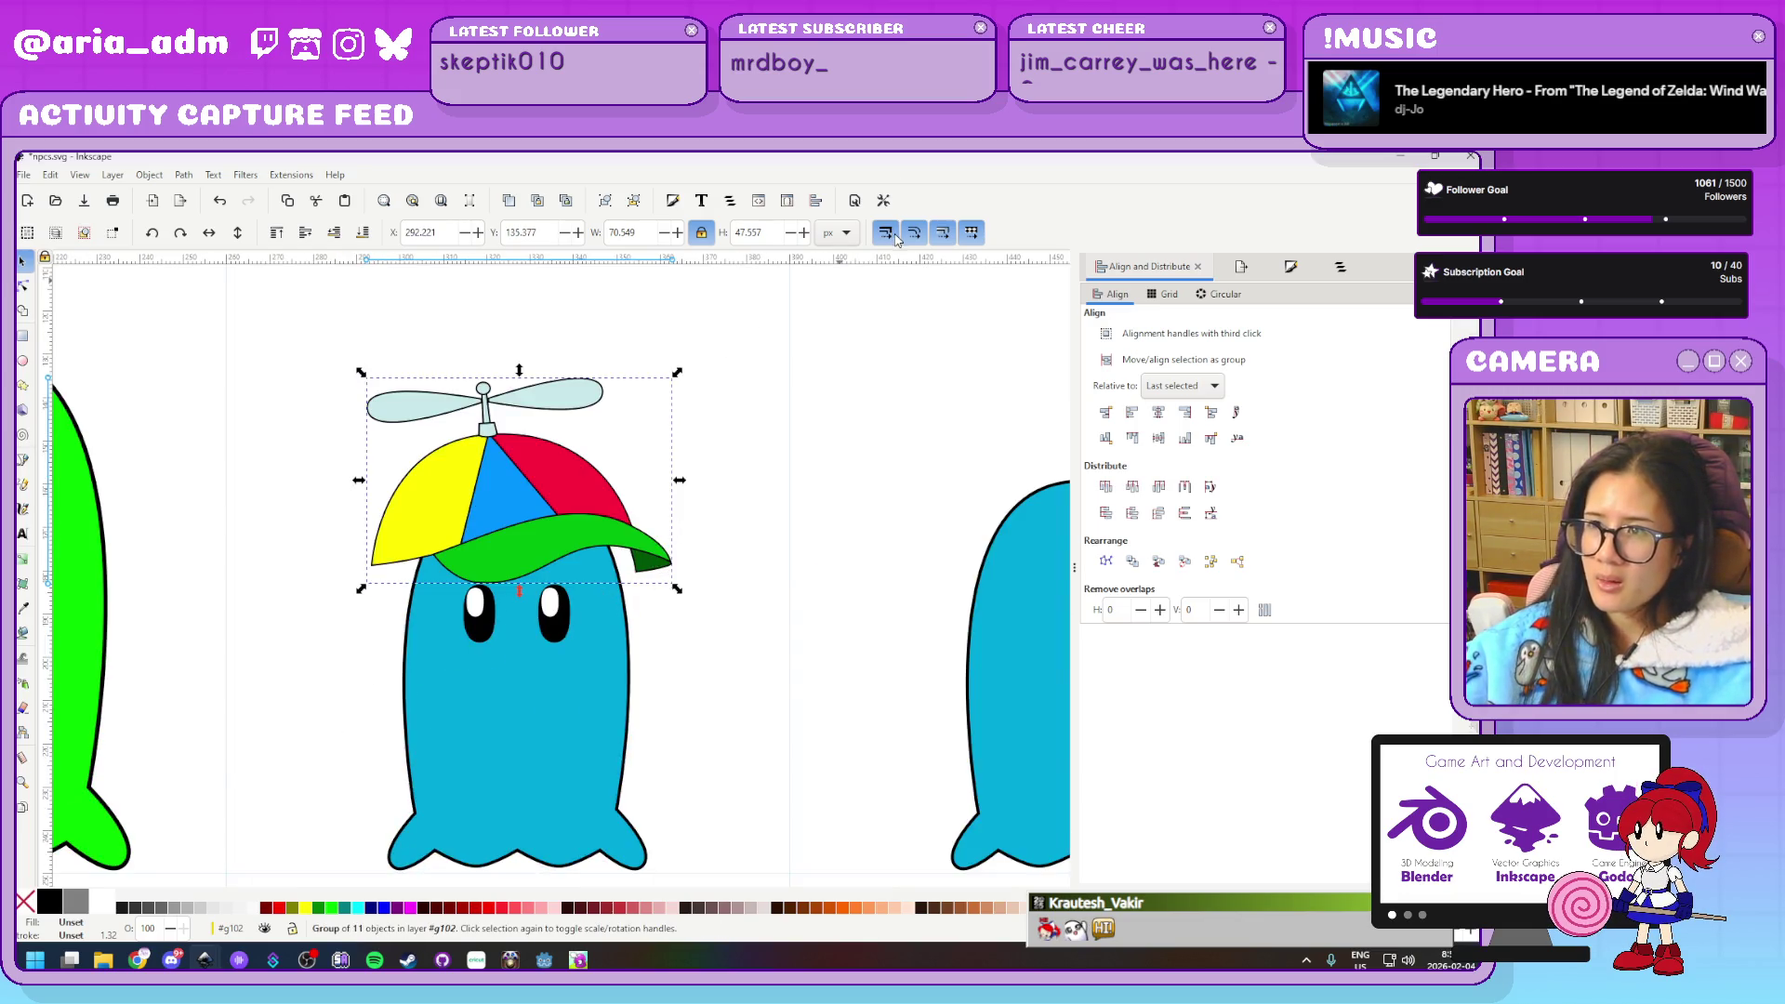
key(ctrl+shift+f)
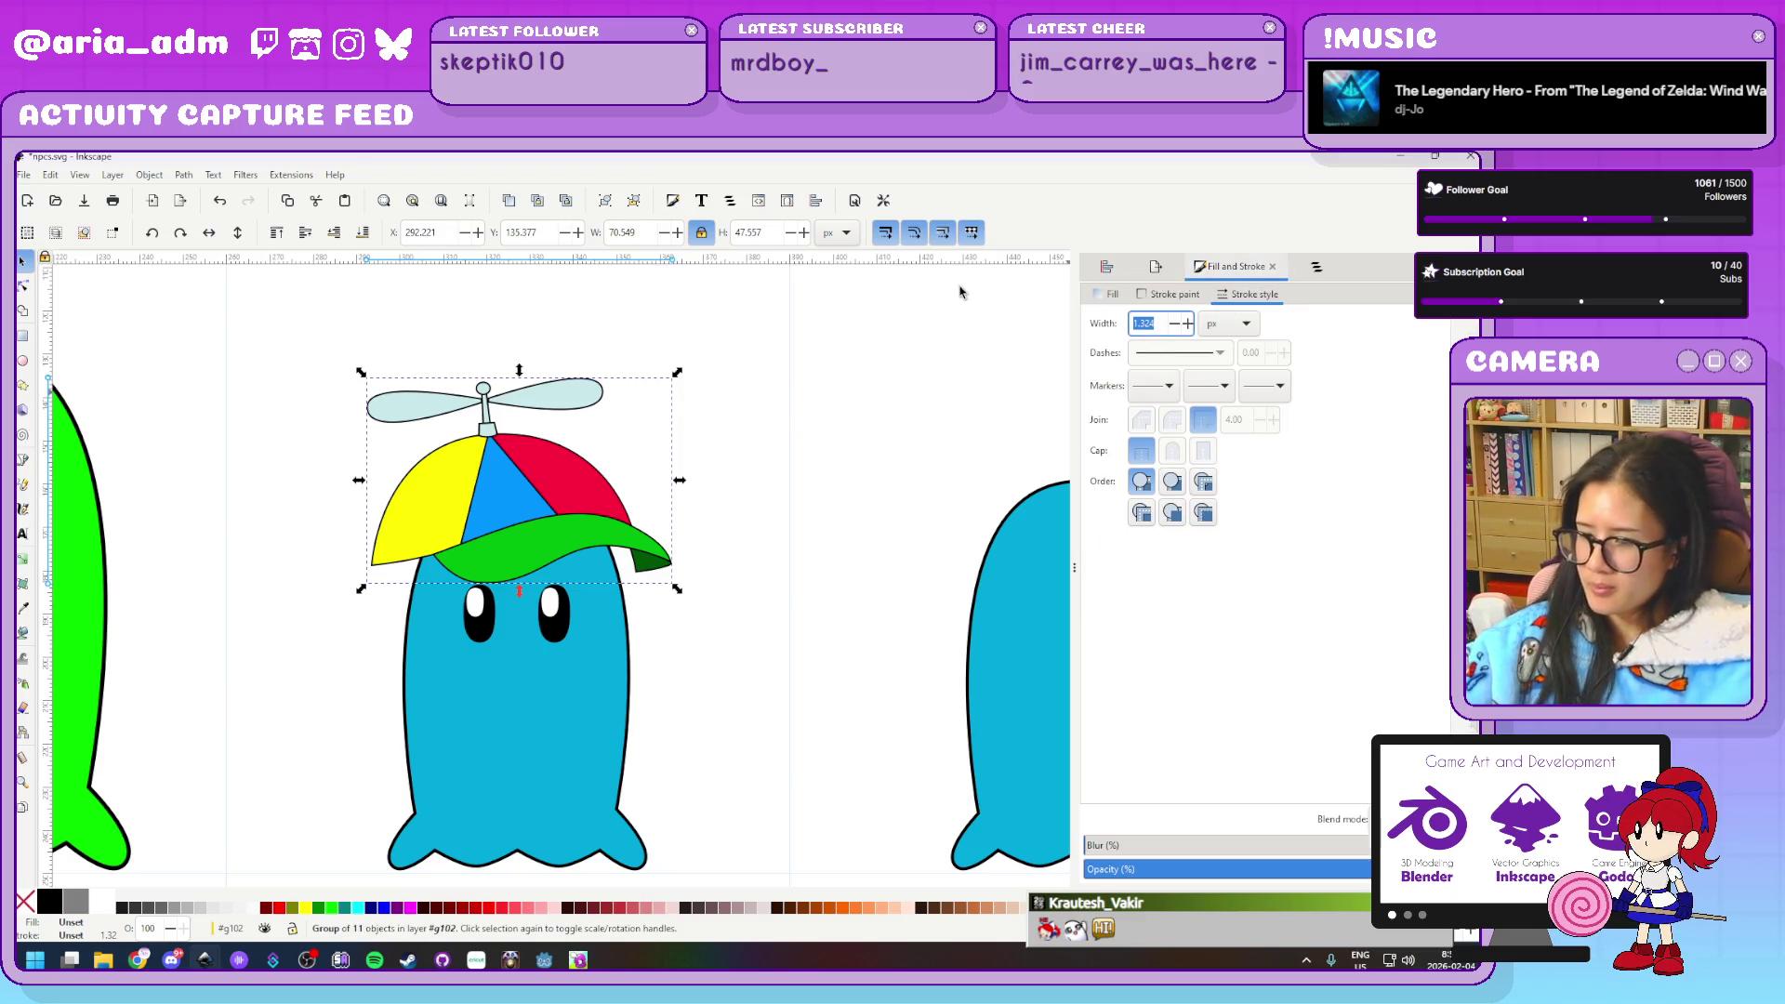
Undo the cap's stray outline change and give the left blue ghost a 2 px outline
text(2)
key(Return)
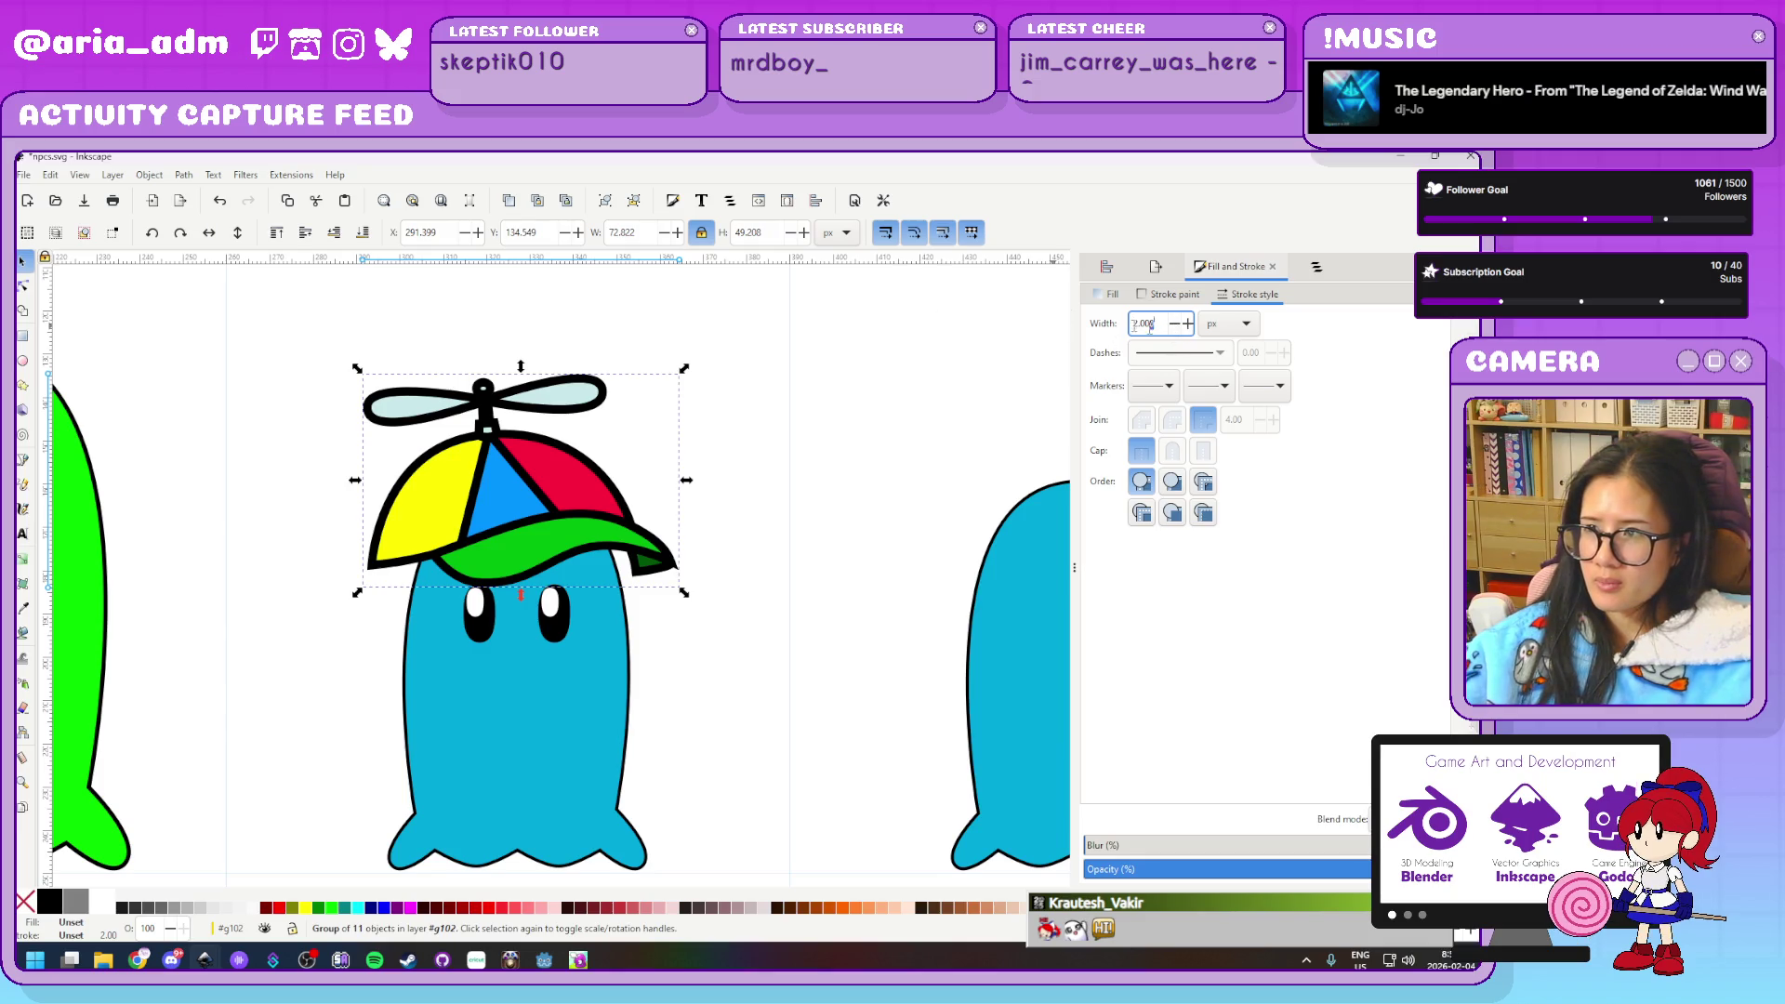
key(ctrl+z)
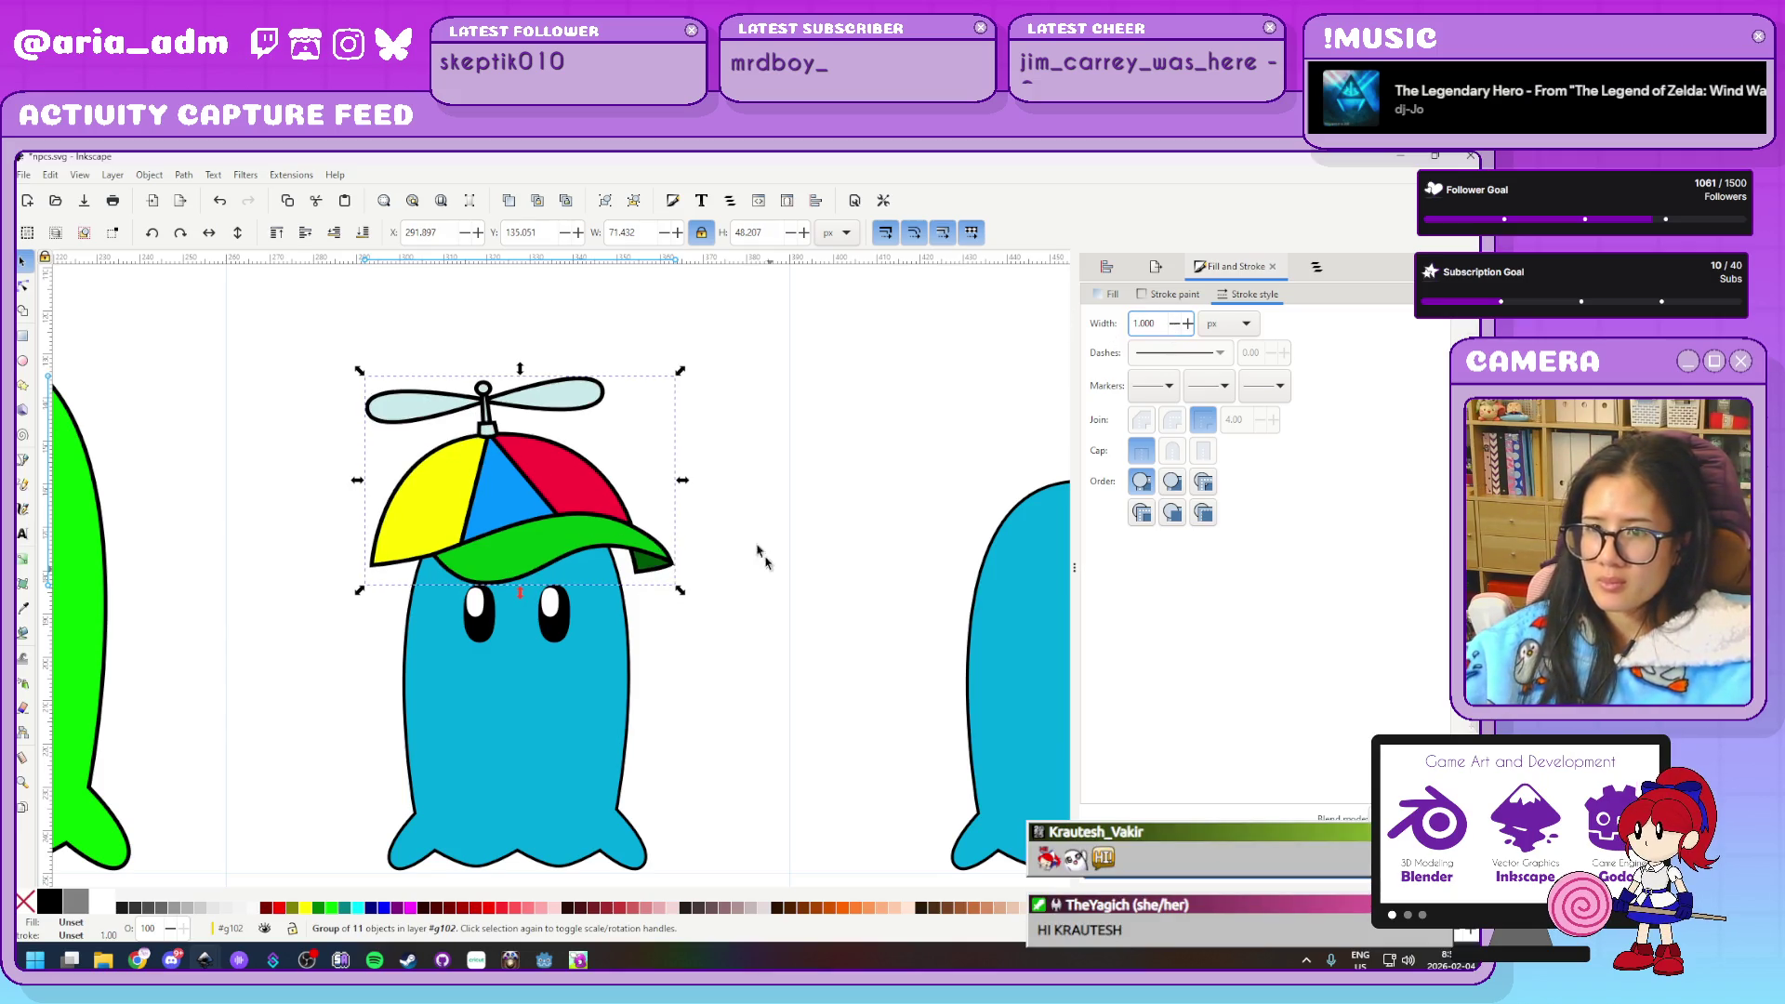
click(569, 498)
click(595, 700)
triple_click(1156, 324)
text(2)
key(Return)
Give the right blue ghost a 2 px outline as well
key(Tab)
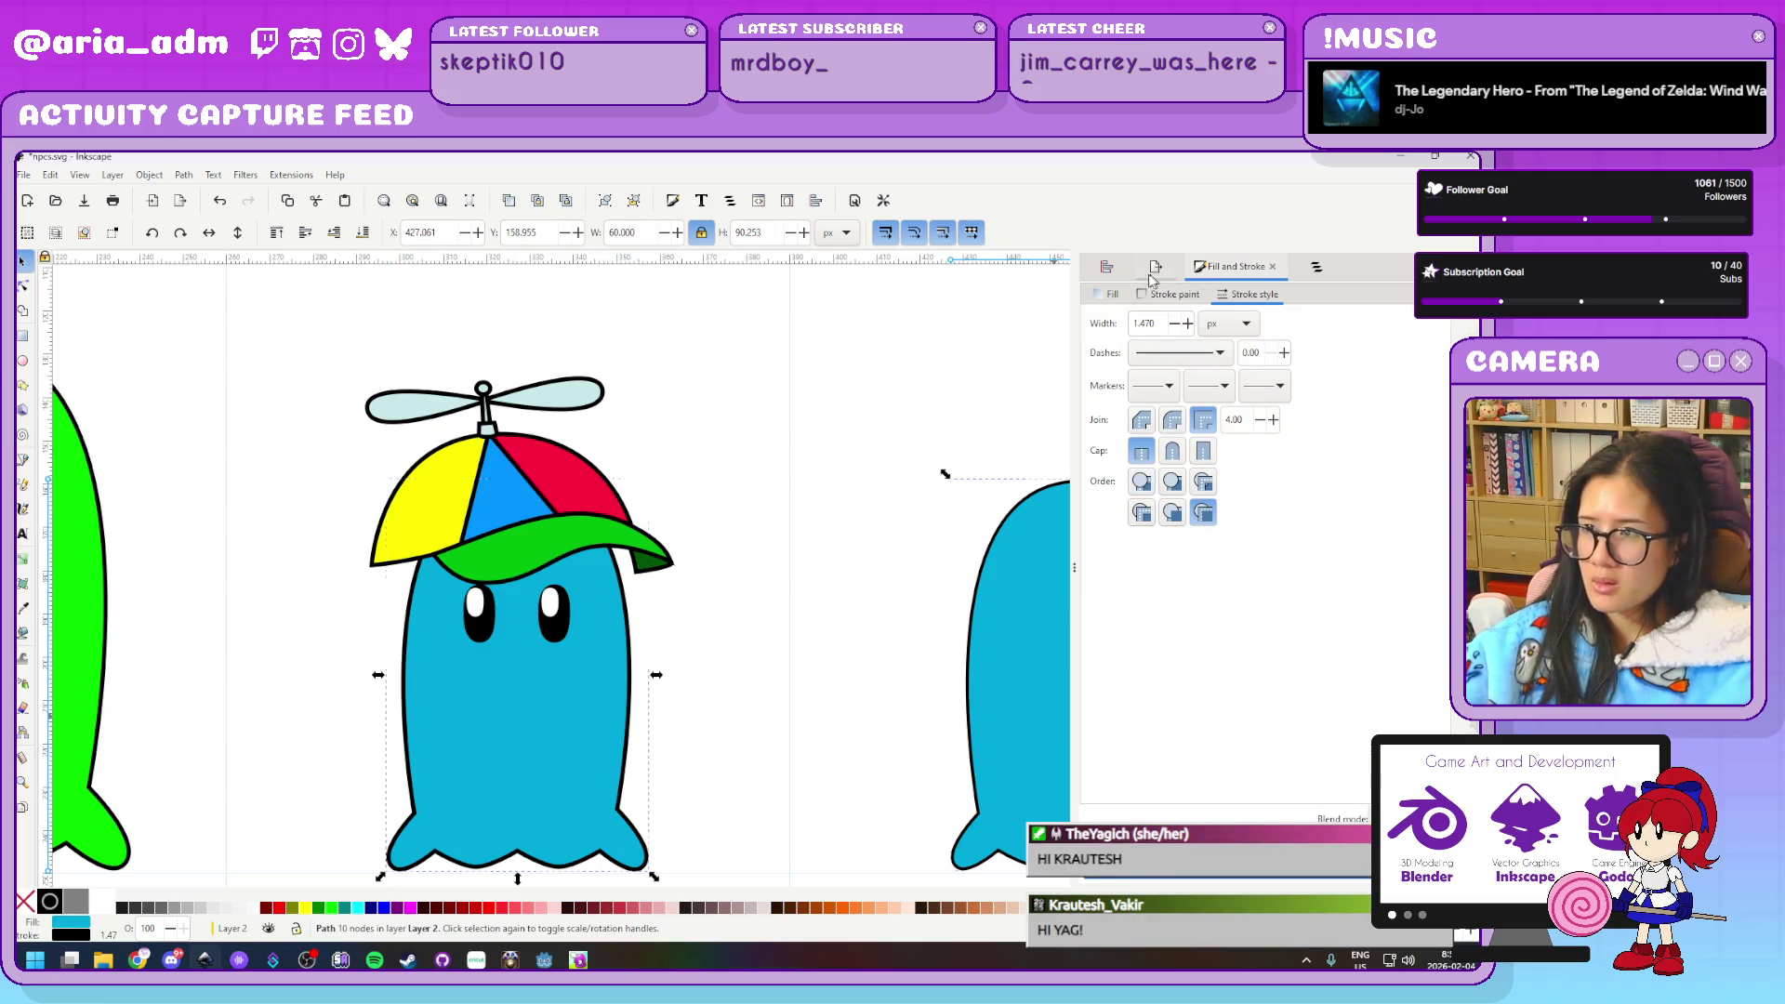
triple_click(1154, 322)
text(2)
key(Return)
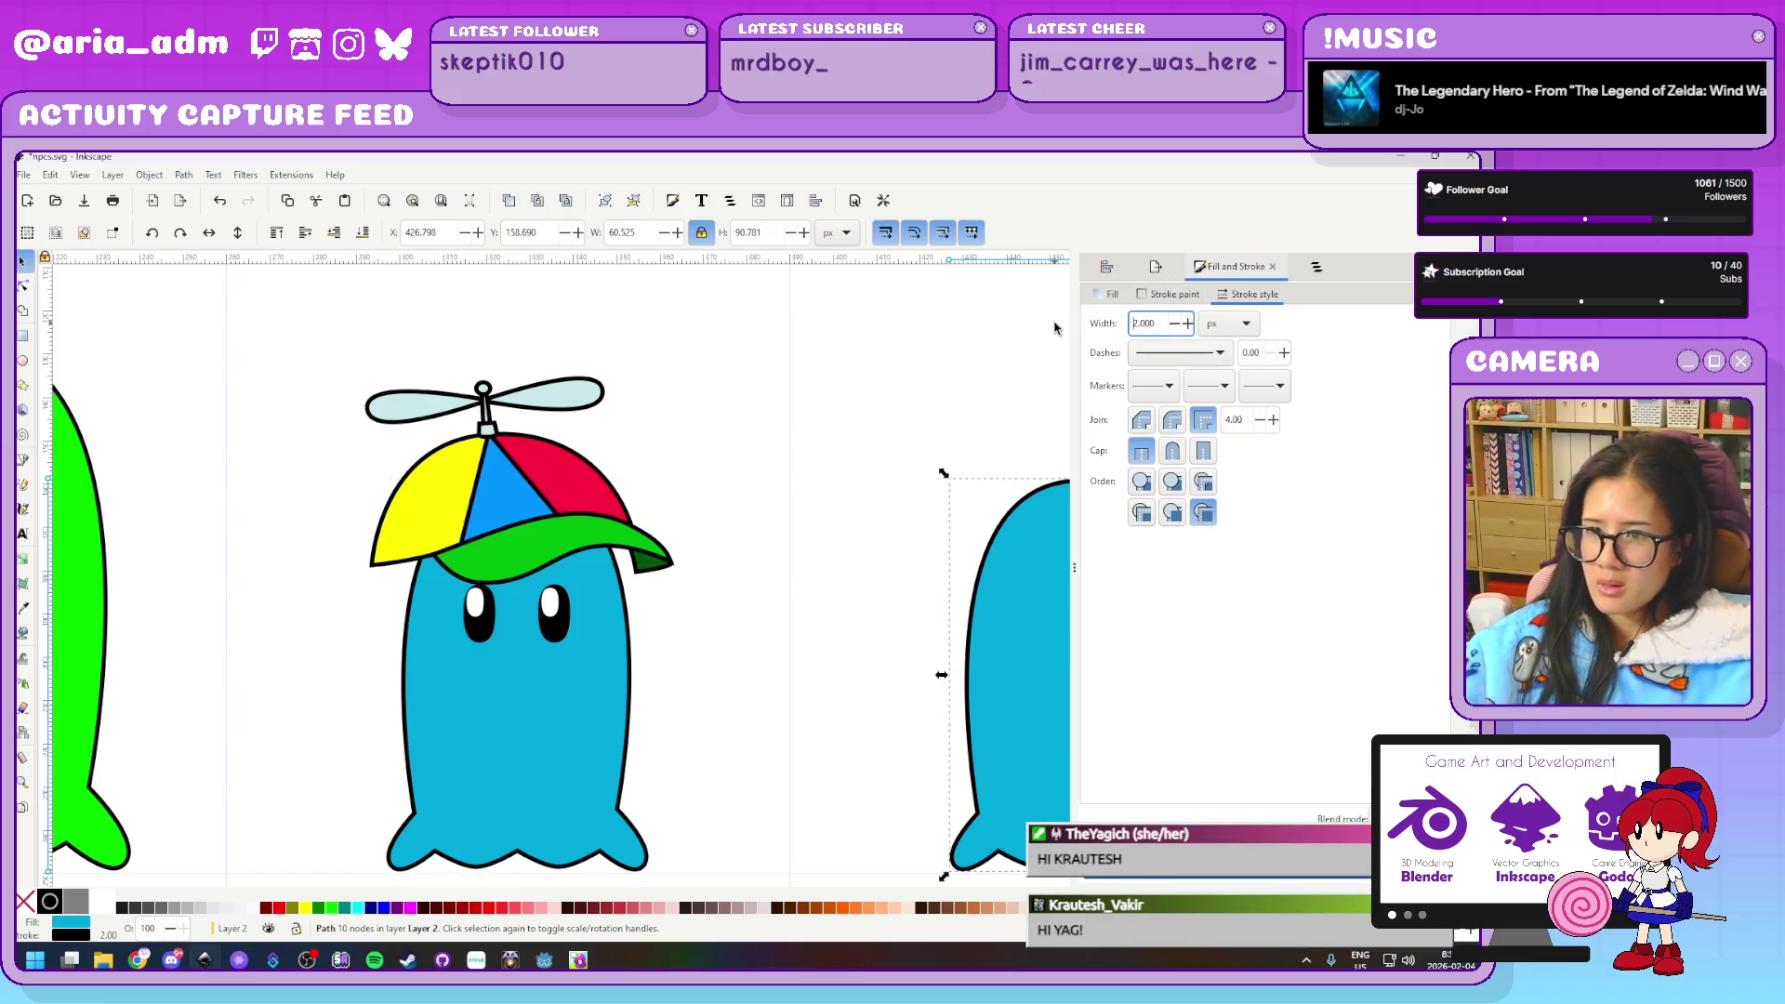
click(809, 644)
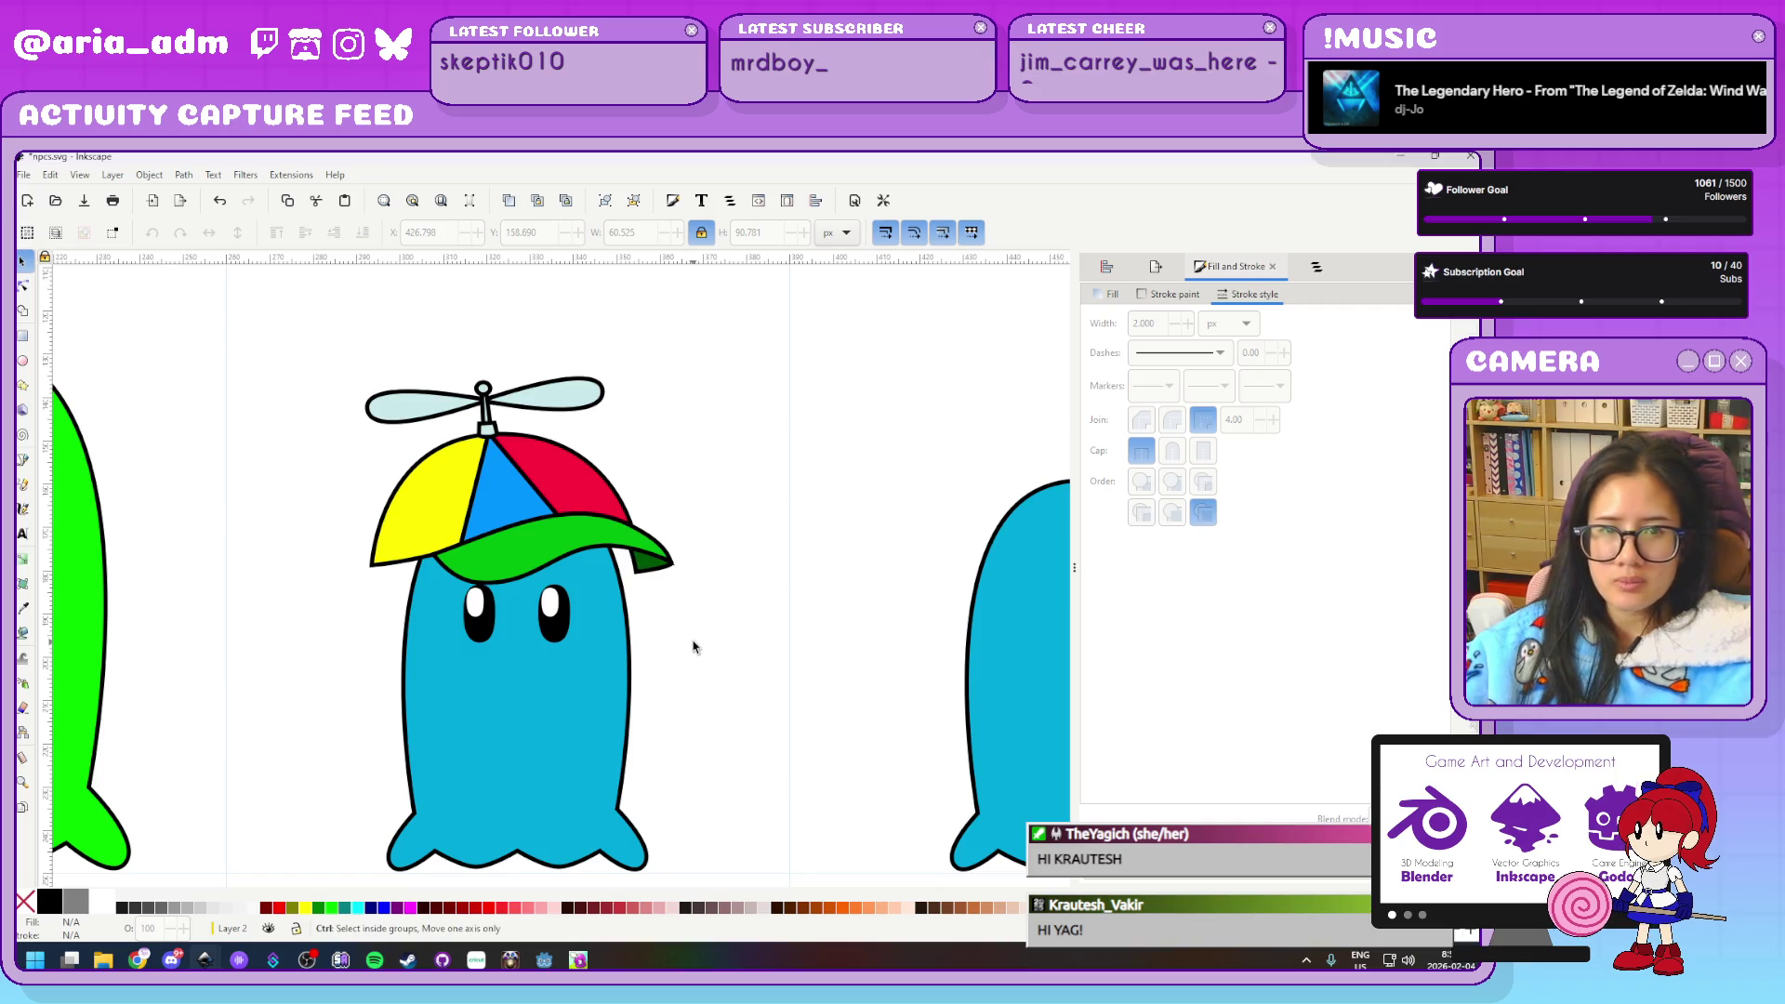
Scale the propeller cap down to about 52 by 35 px and settle it onto the left ghost's head
scroll(697, 637, up, 1)
scroll(702, 584, up, 5)
scroll(701, 584, left, 5)
click(761, 712)
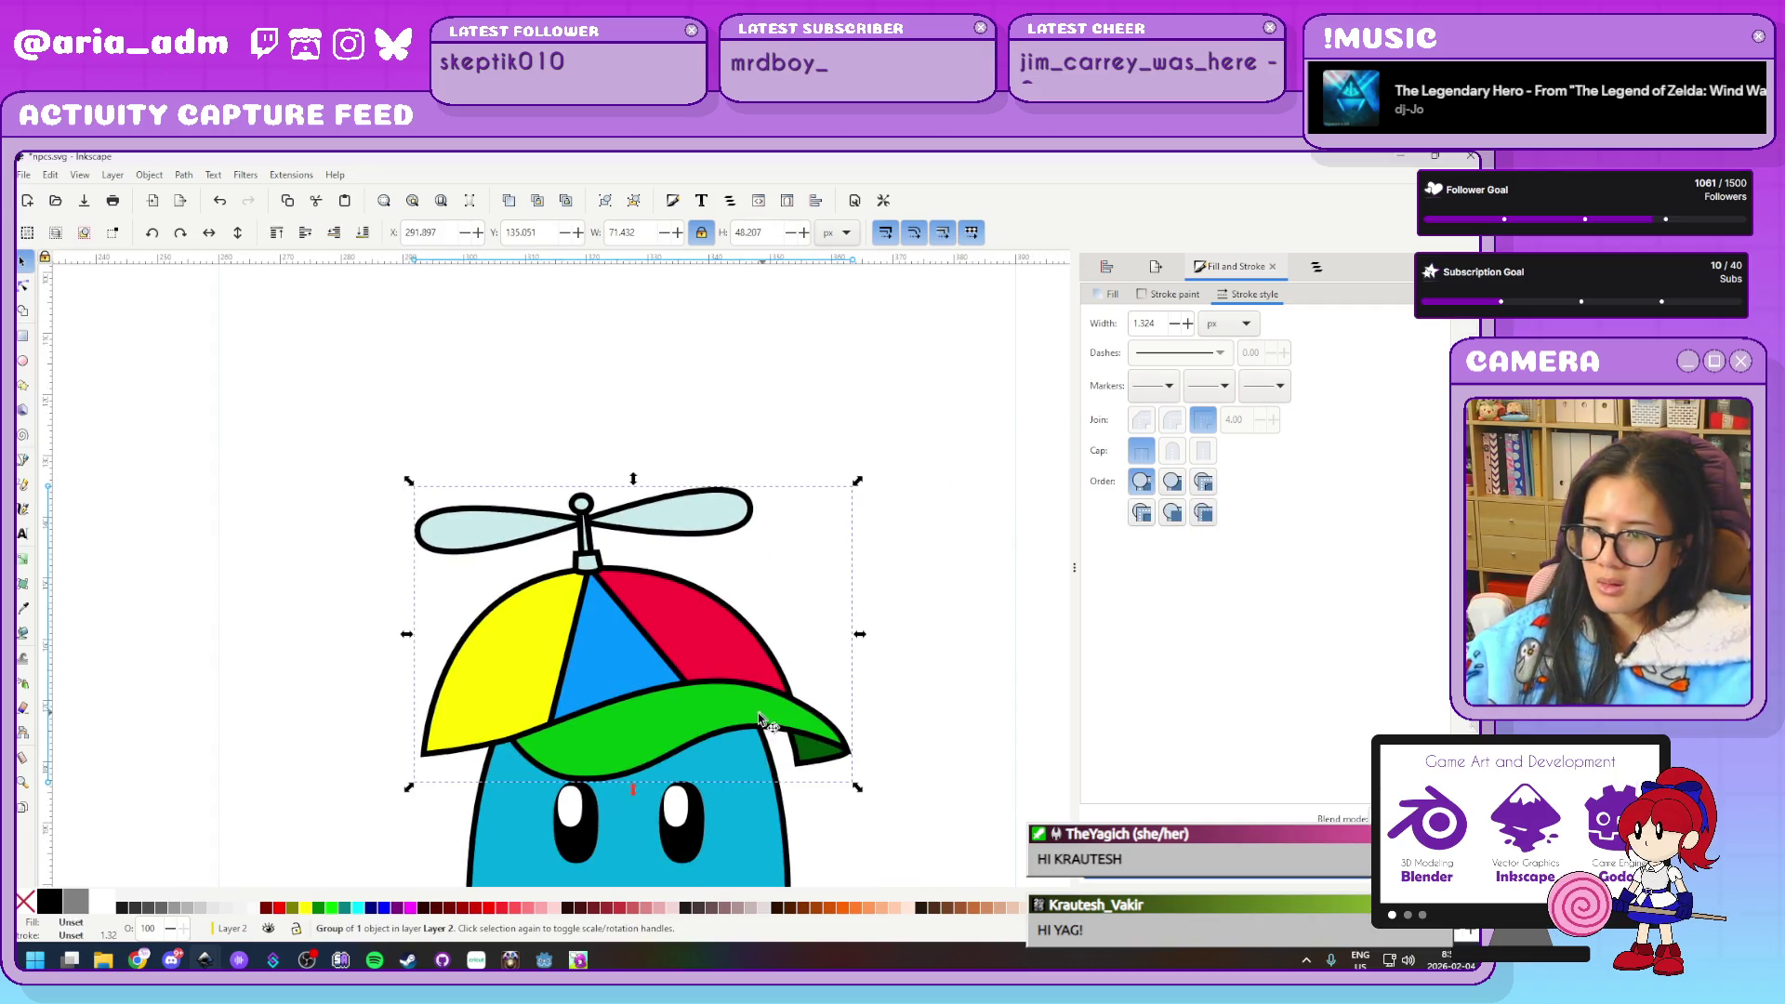
mouse_move(858, 481)
mouse_down()
mouse_move(908, 499)
mouse_move(894, 507)
mouse_up()
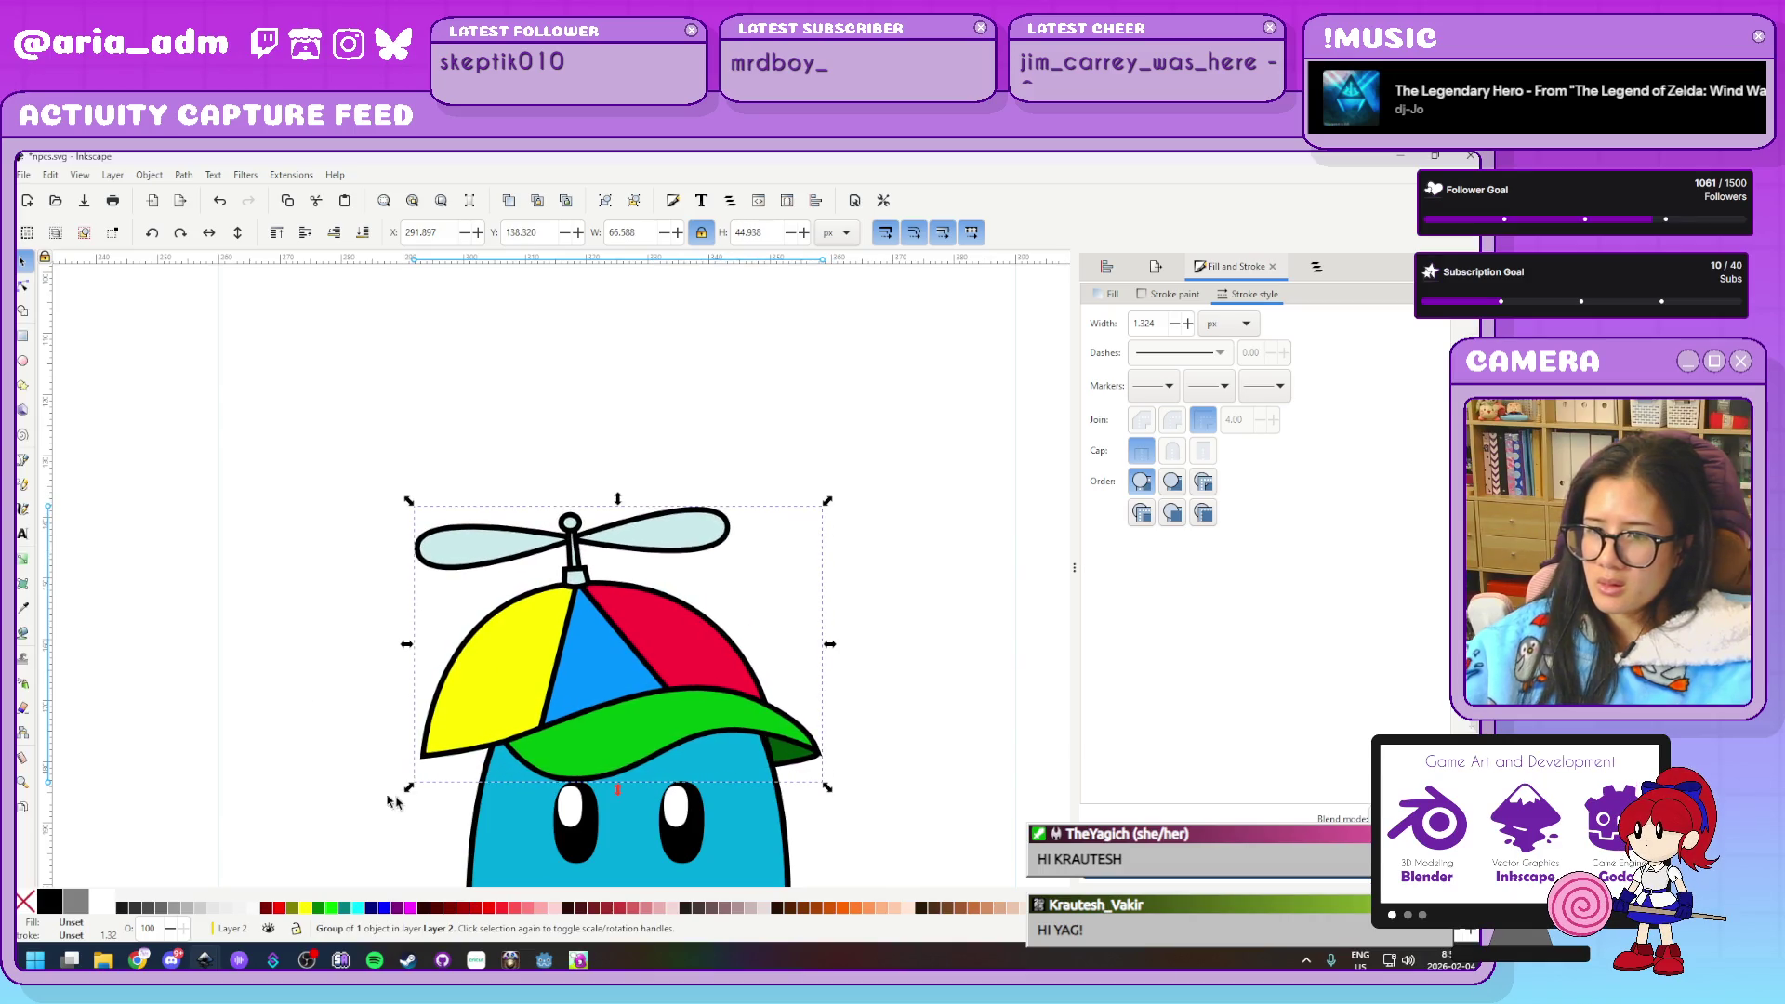
drag(409, 790, 498, 768)
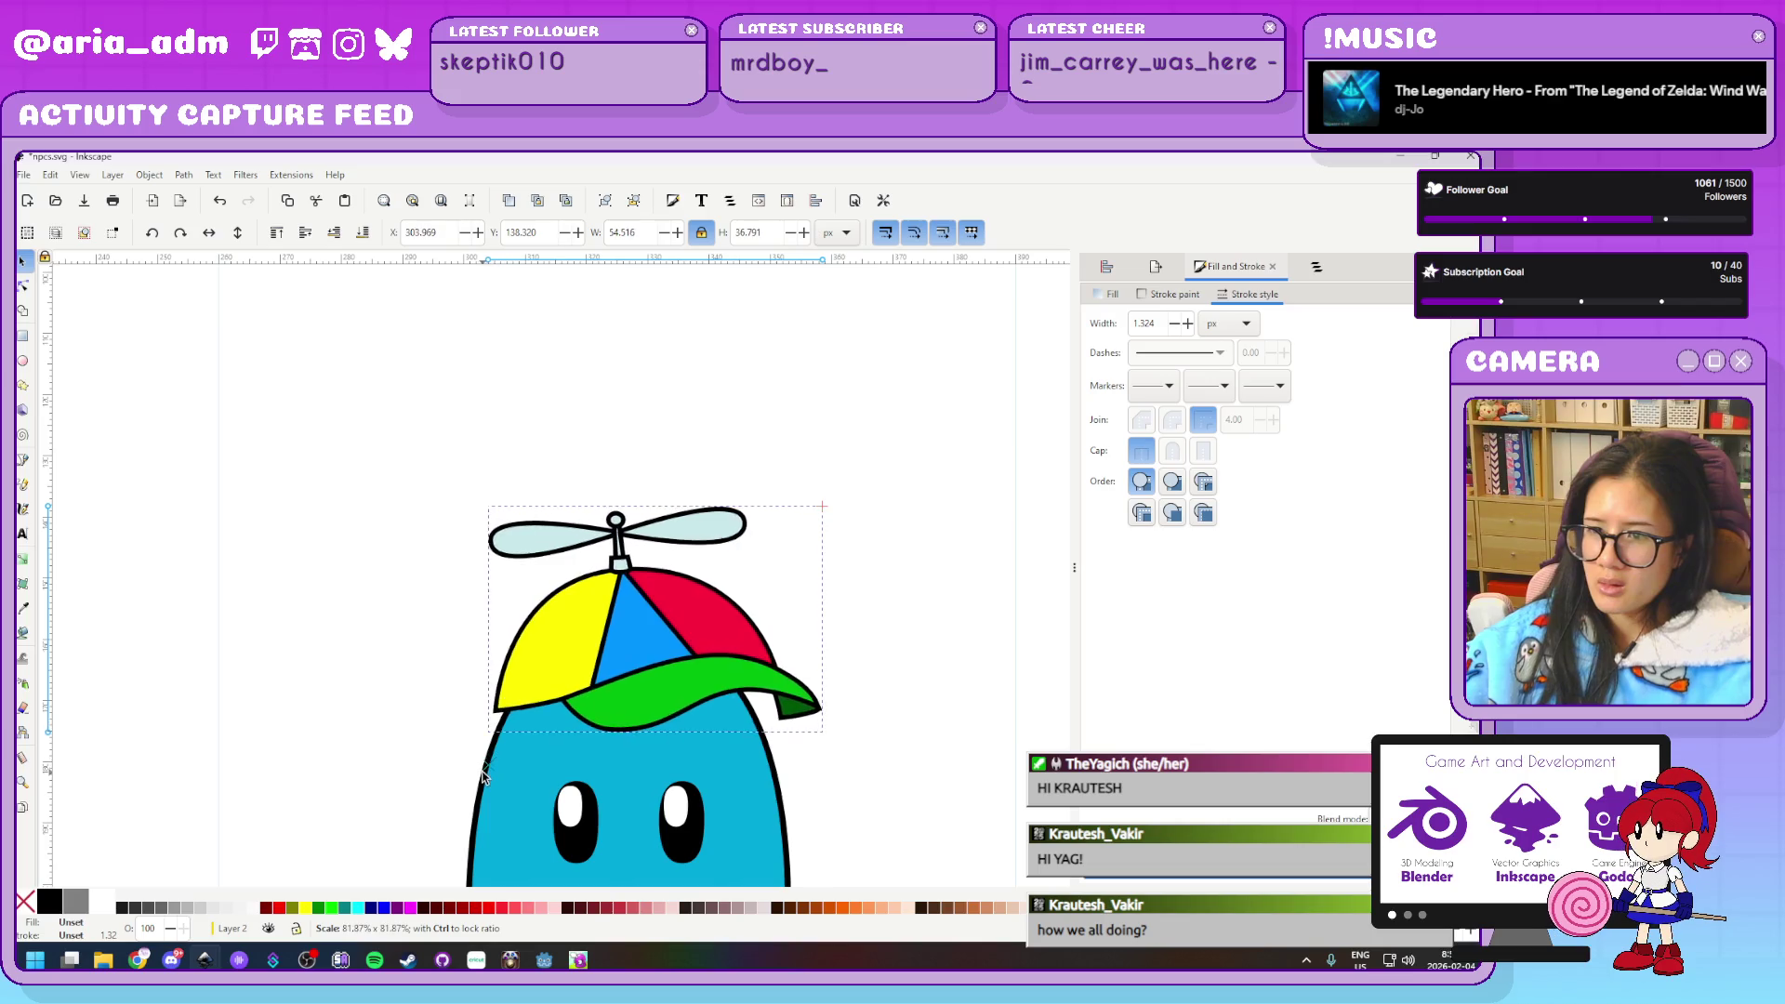
drag(682, 687, 662, 722)
scroll(886, 712, down, 5)
Select the dark-green shadow under the cap's brim and nudge it into place
click(930, 649)
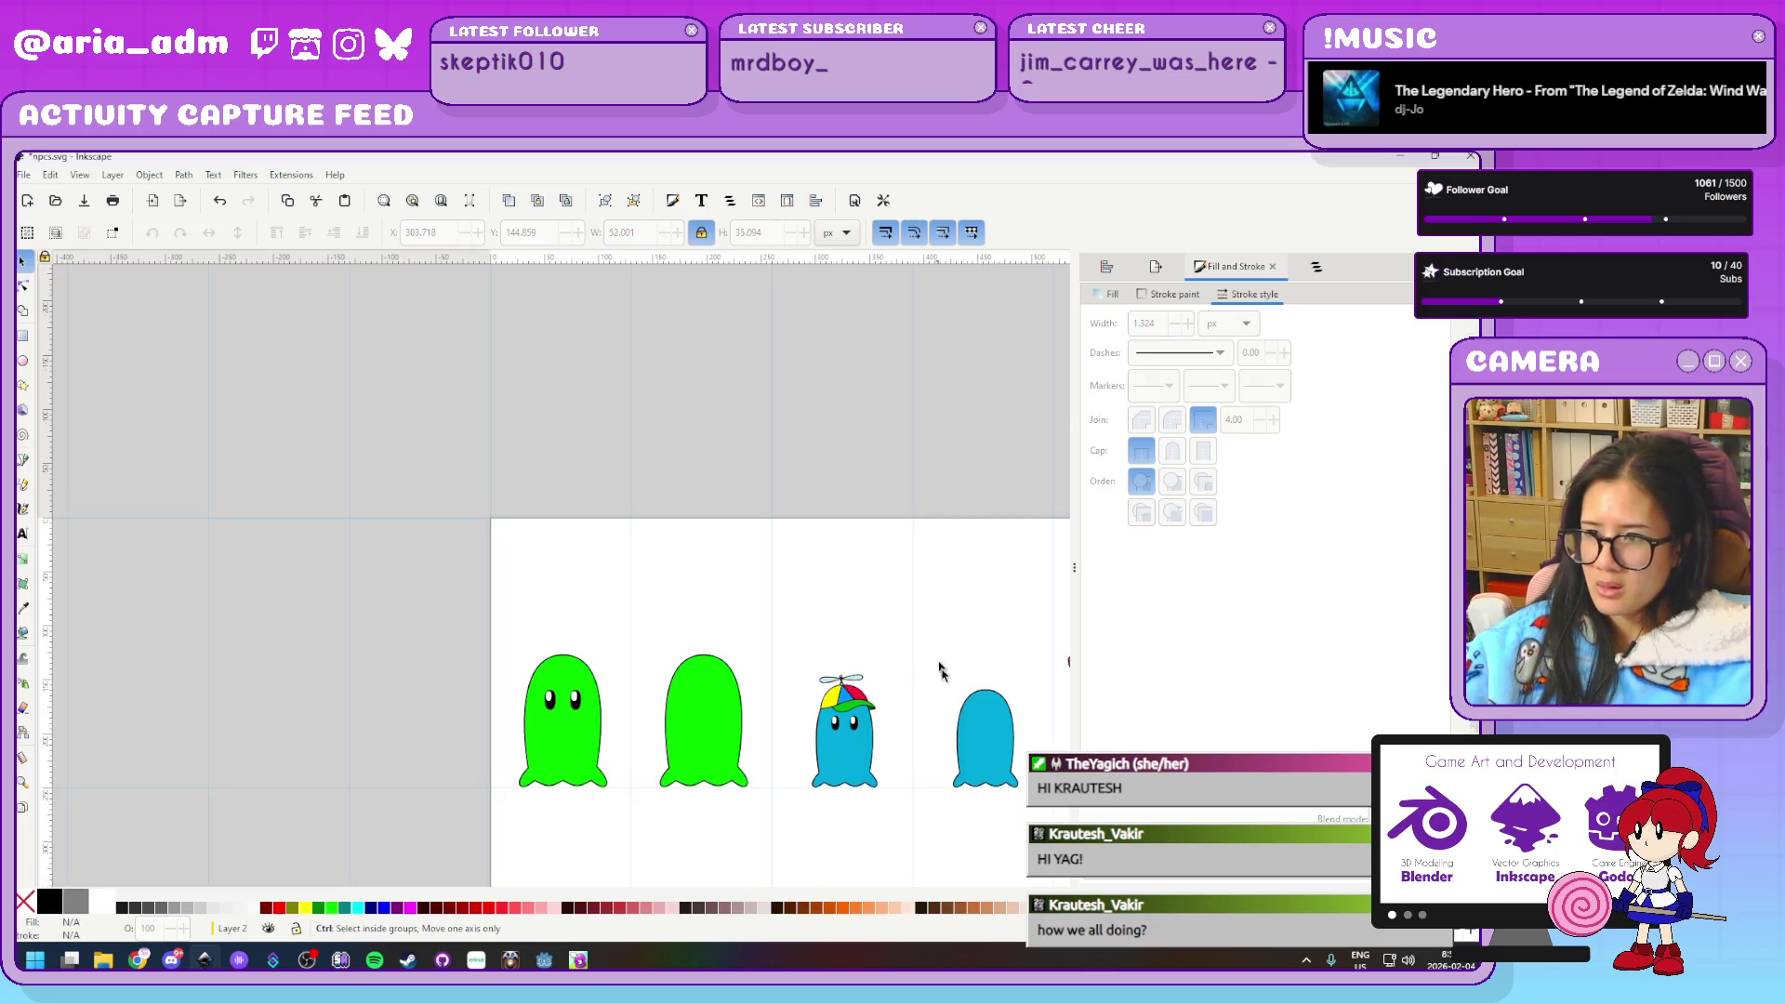
scroll(930, 649, up, 4)
scroll(893, 604, up, 1)
scroll(814, 532, down, 5)
scroll(800, 558, up, 2)
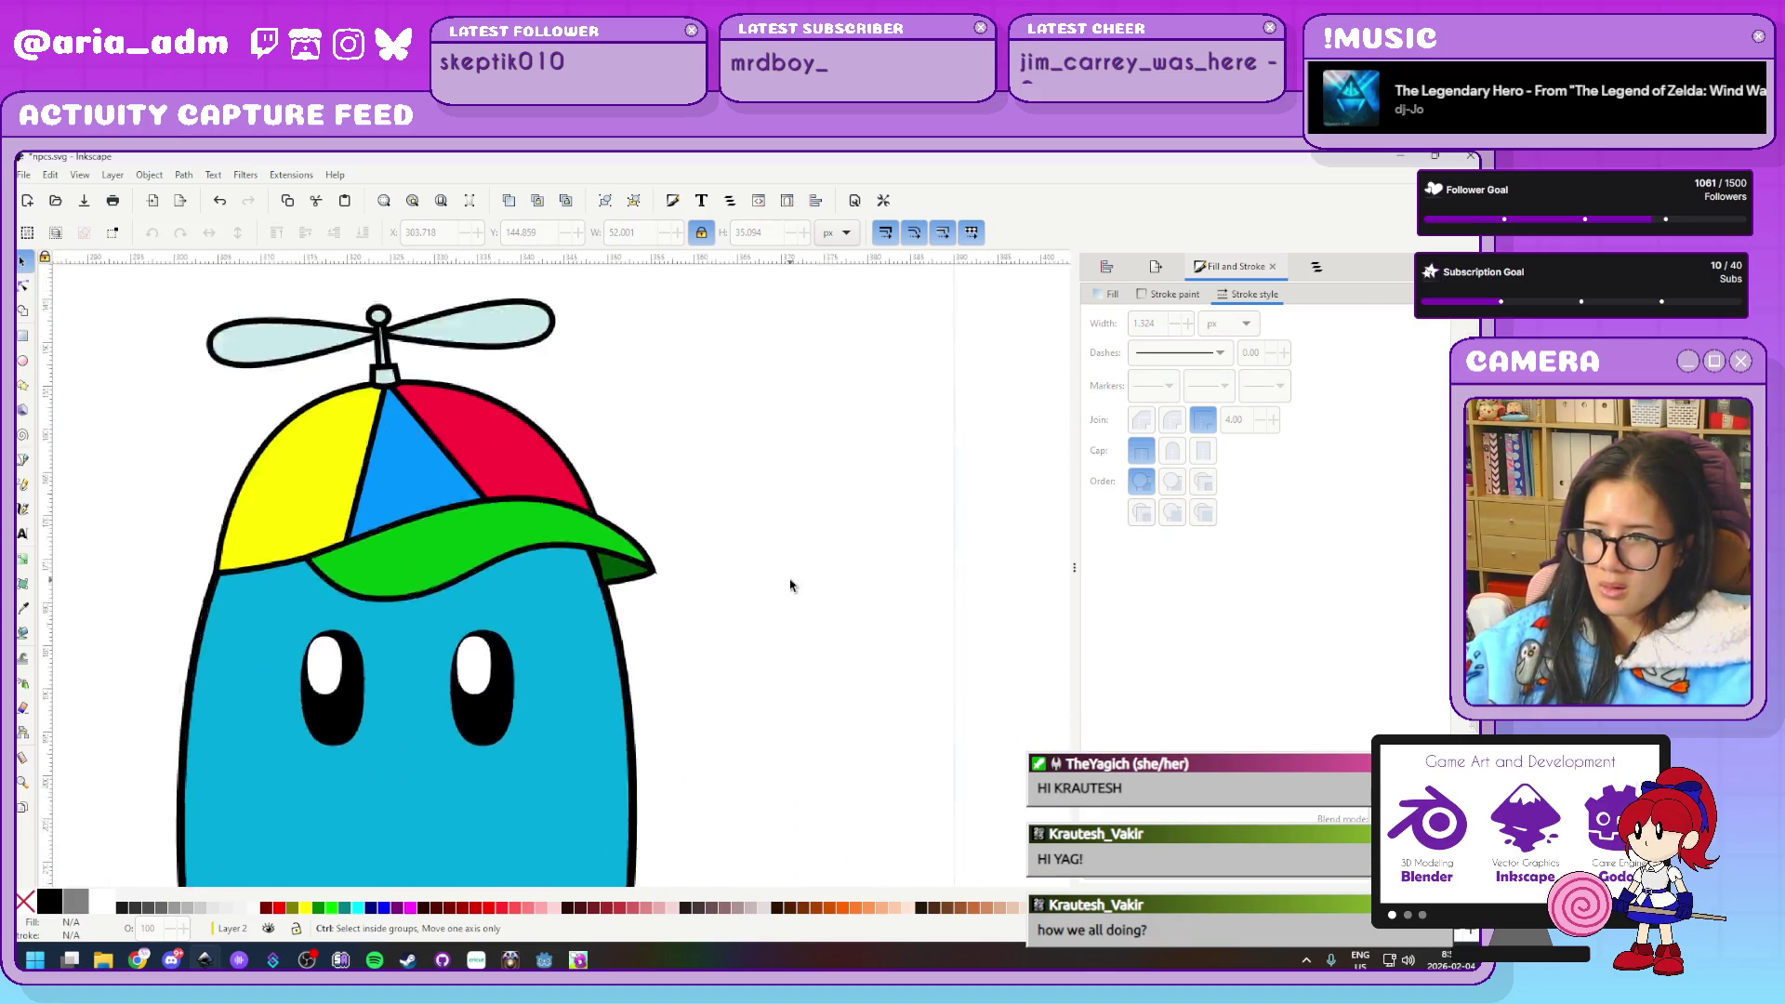
scroll(706, 605, up, 1)
scroll(617, 632, up, 1)
scroll(625, 665, up, 1)
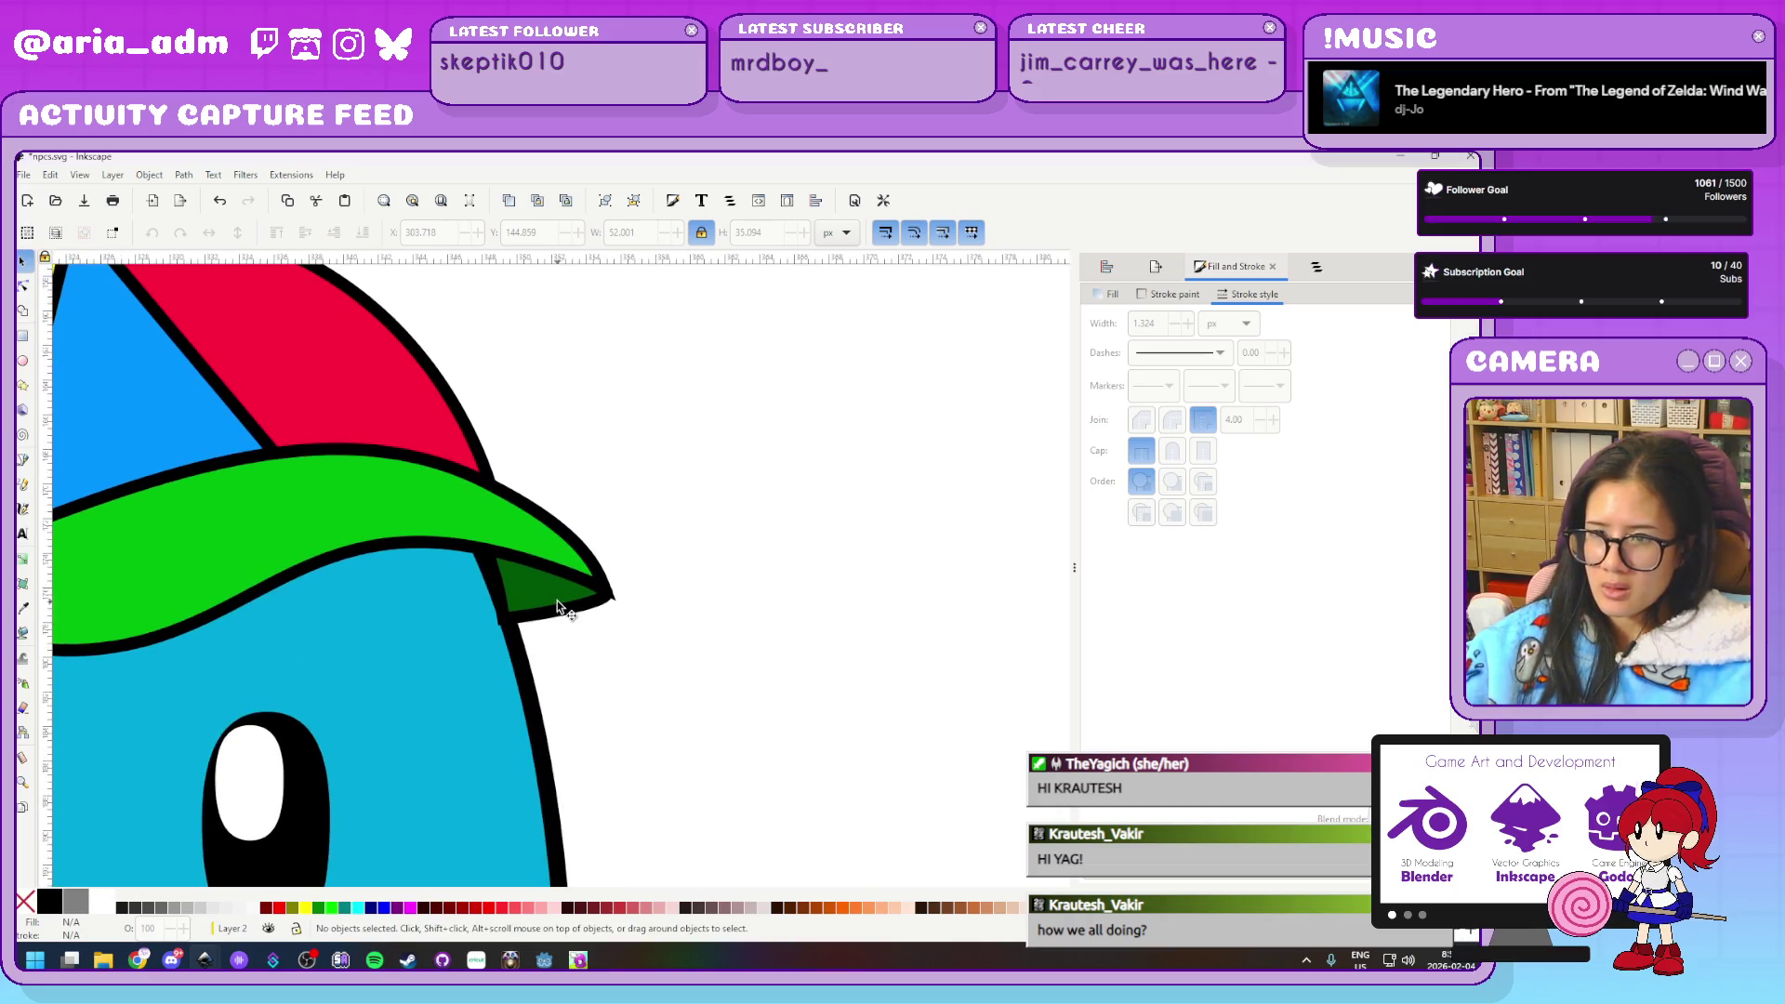
scroll(609, 669, up, 1)
key(ctrl+a)
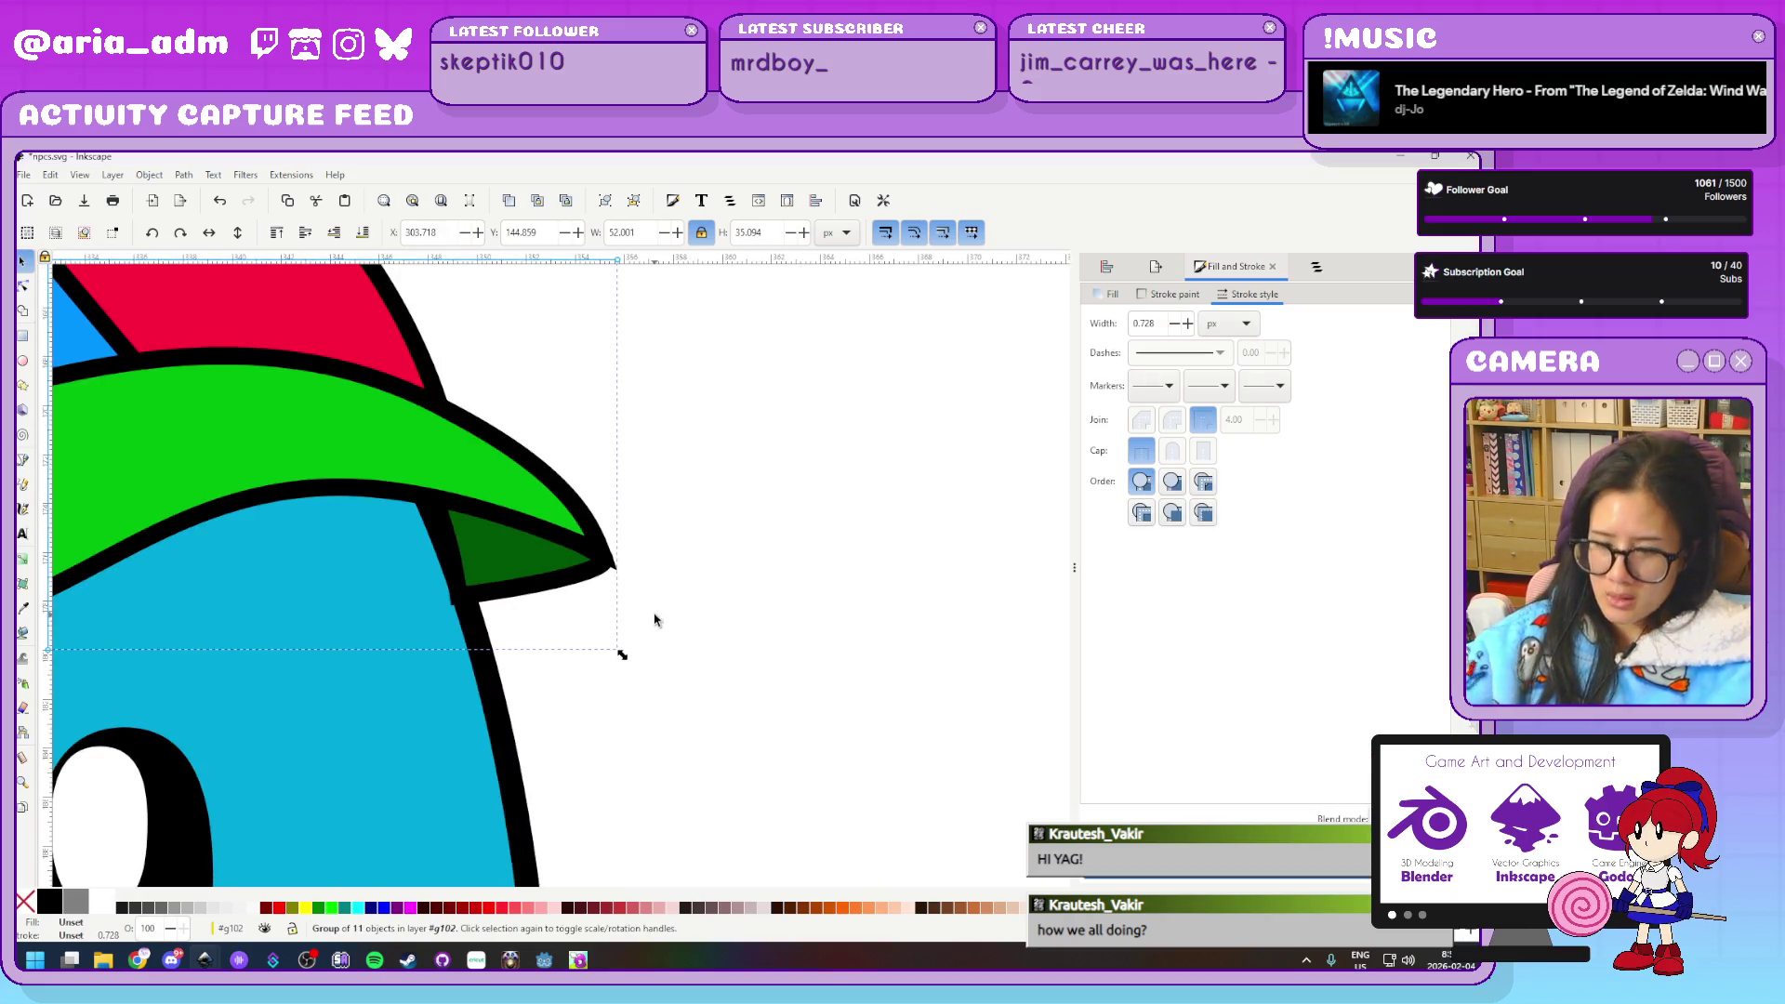
click(807, 613)
click(561, 568)
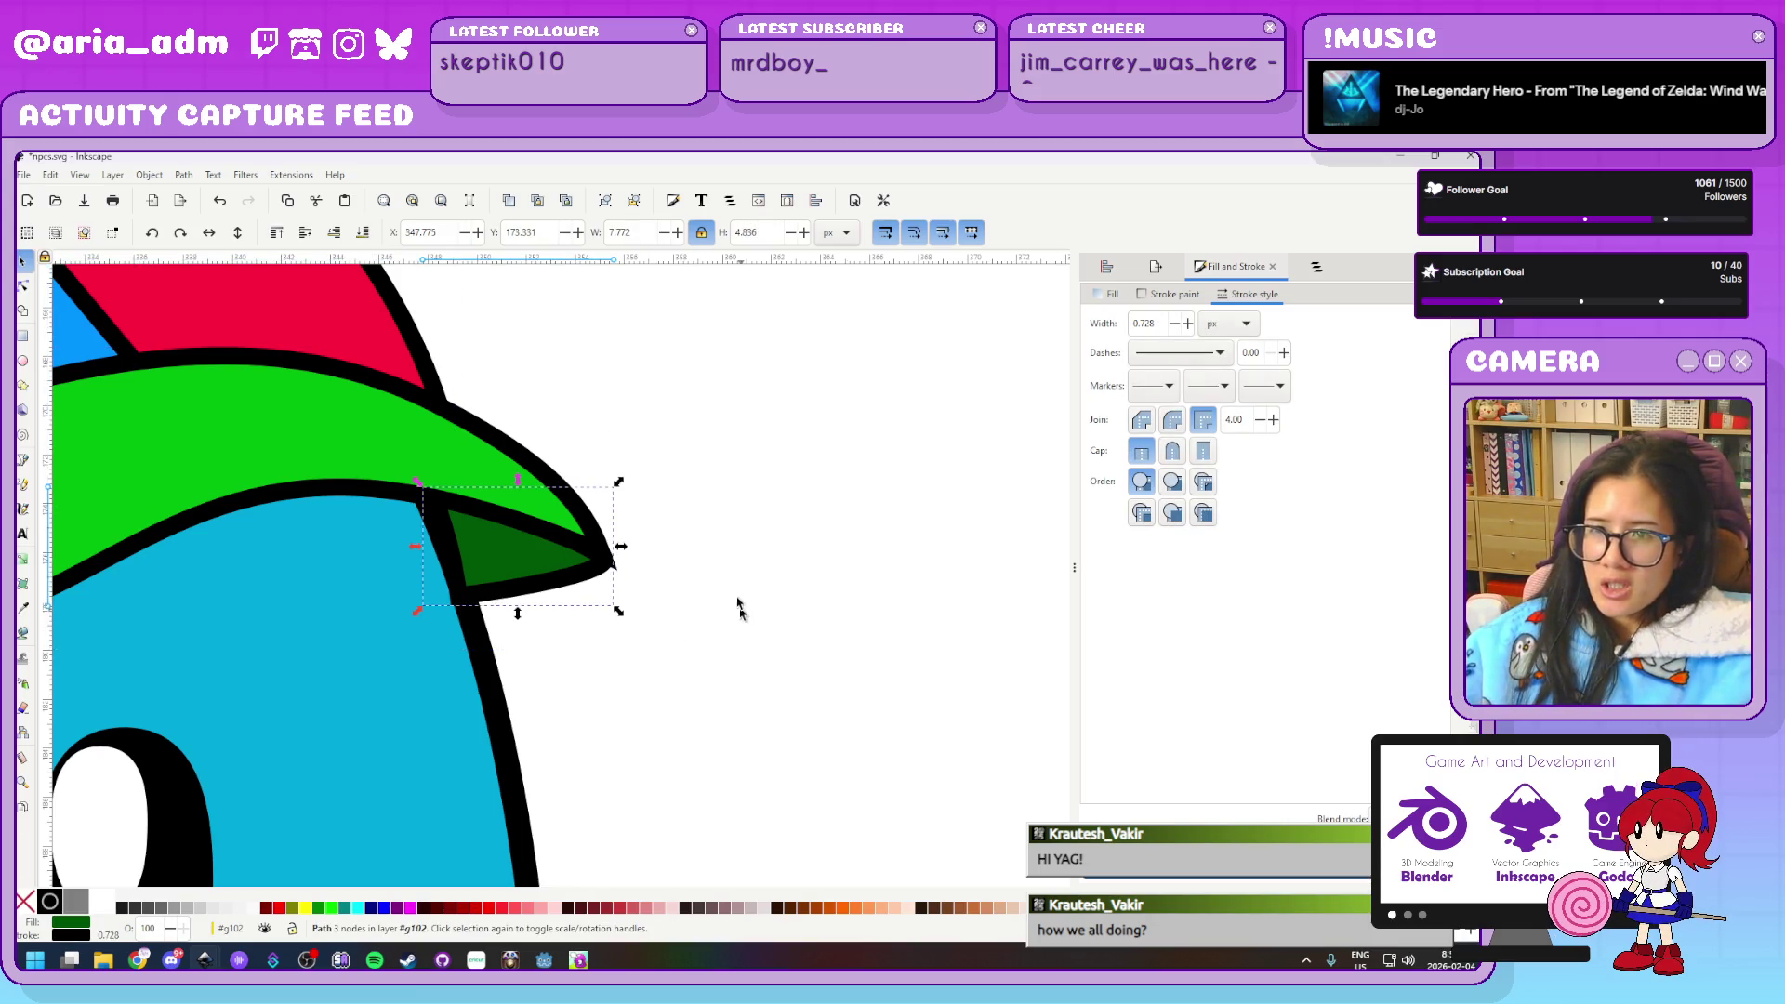
click(842, 532)
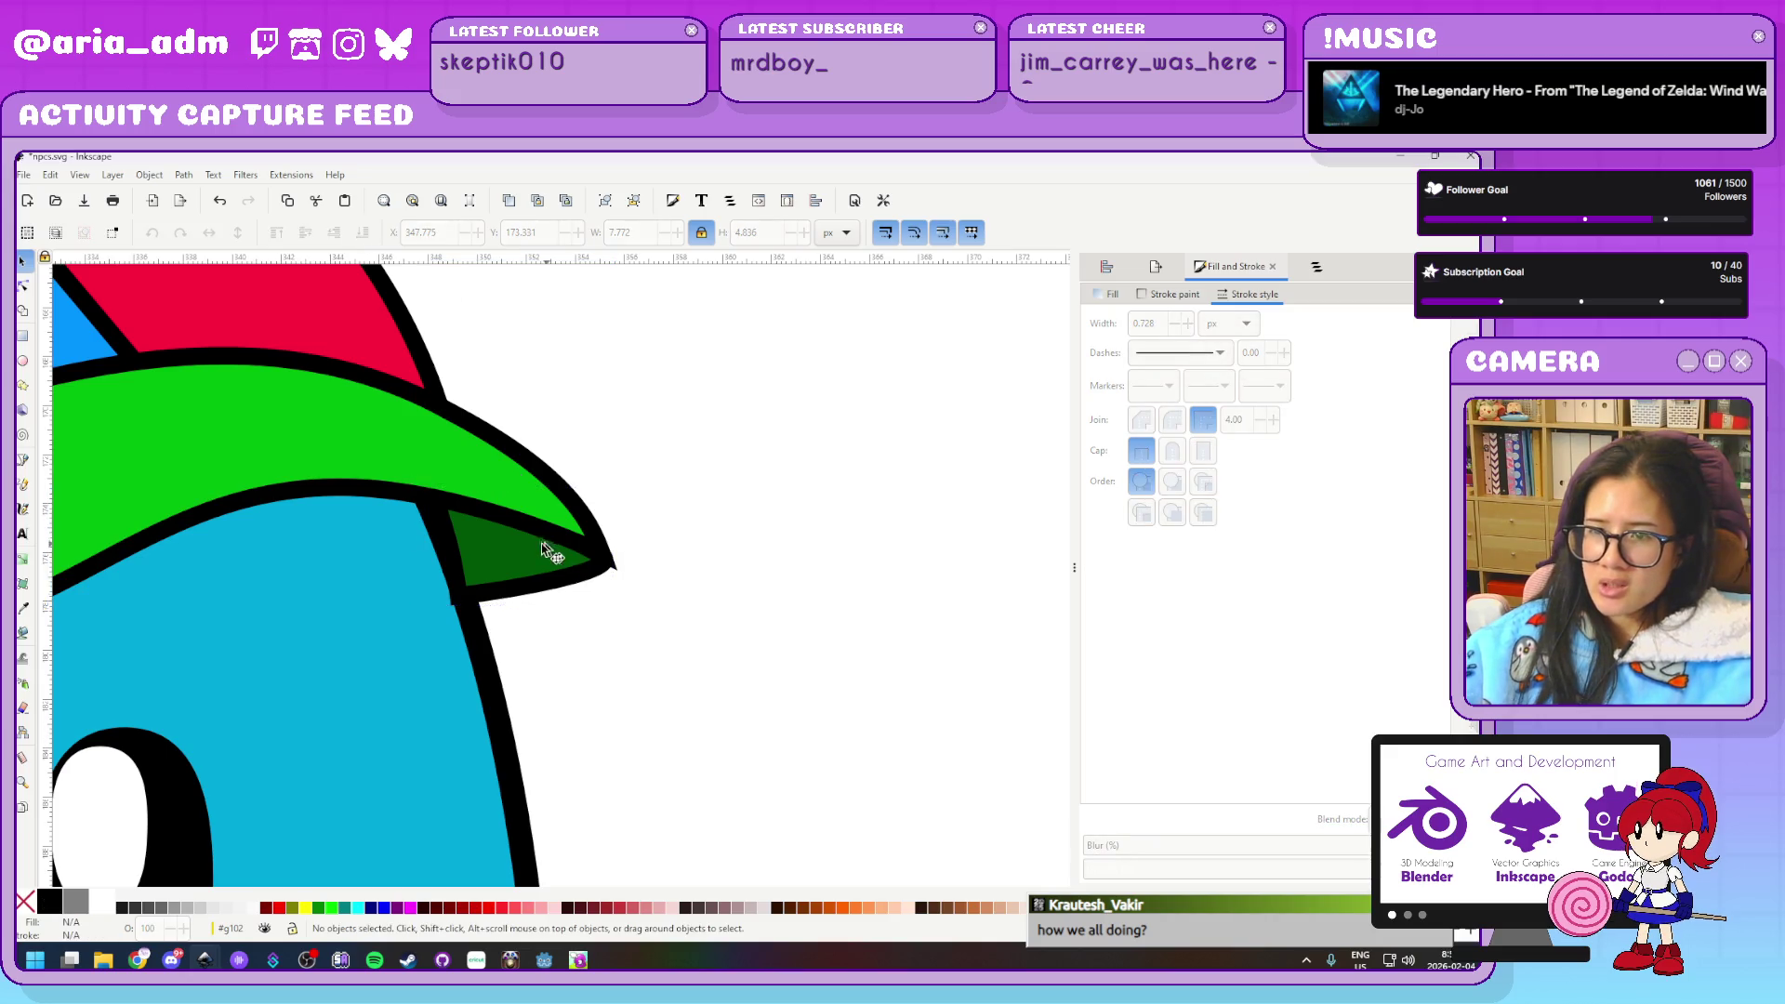
click(521, 577)
drag(521, 577, 548, 626)
Adjust the brim shadow's corner nodes and curved edge so it tucks beneath the brim
key(n)
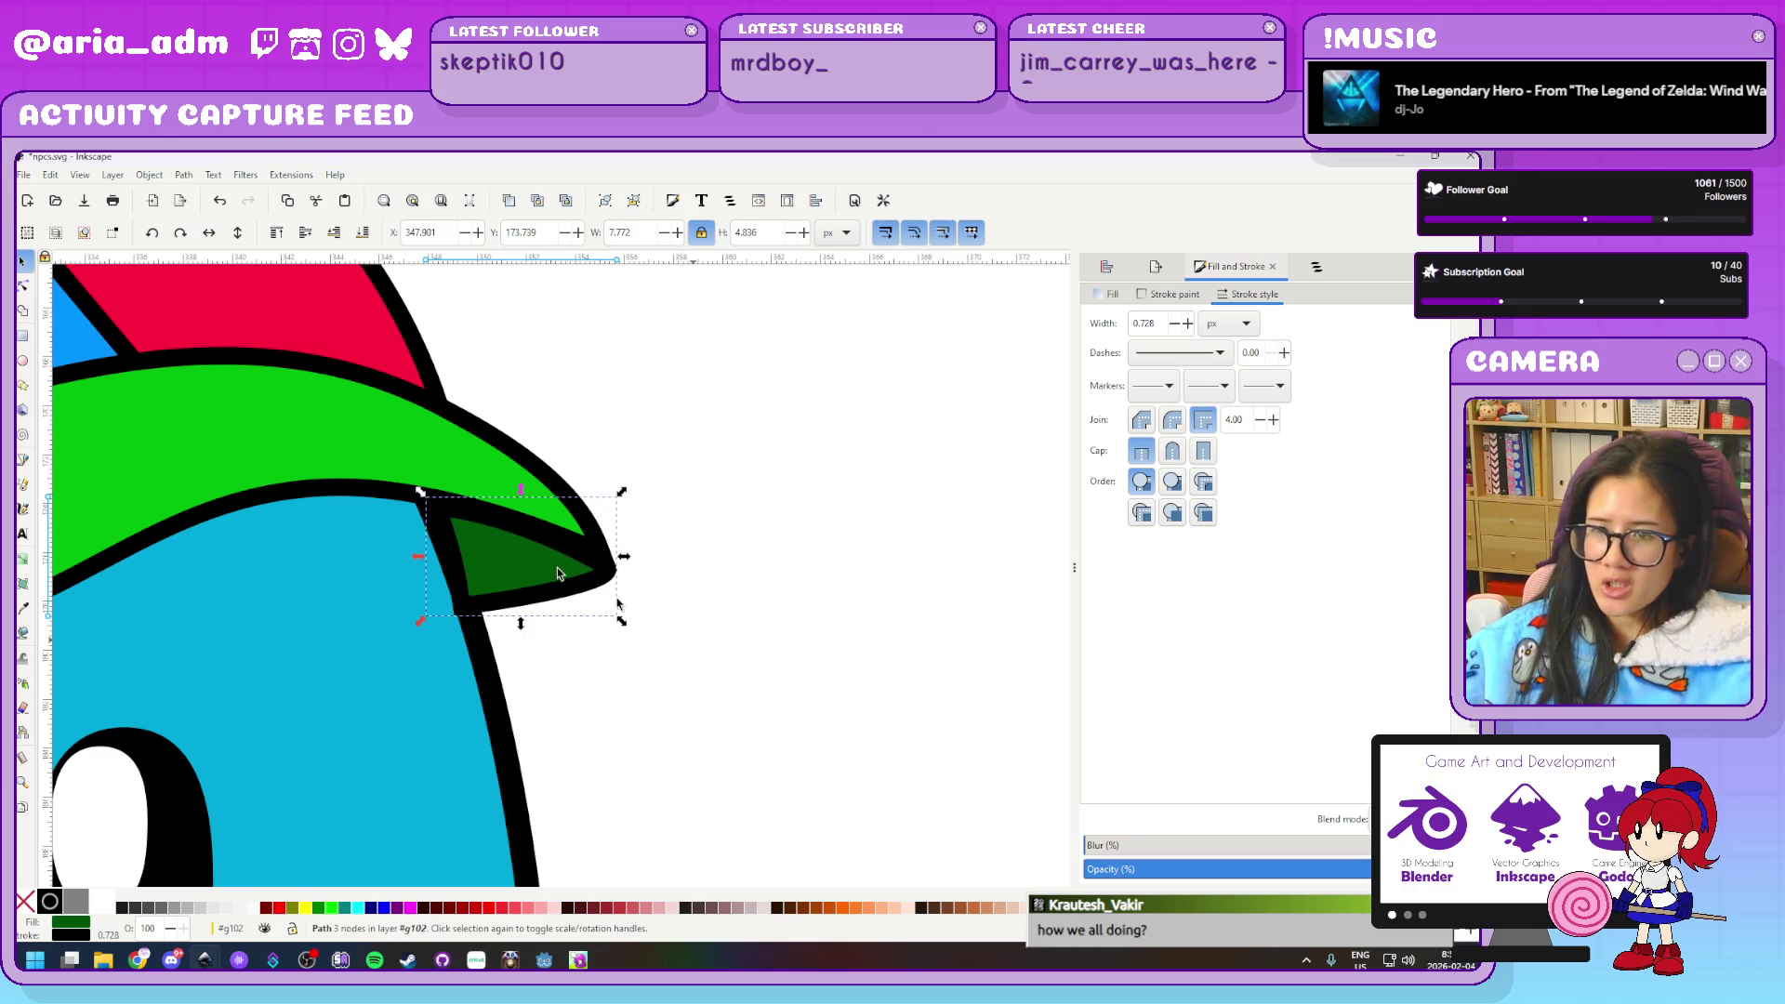
drag(437, 507, 431, 505)
drag(467, 608, 474, 612)
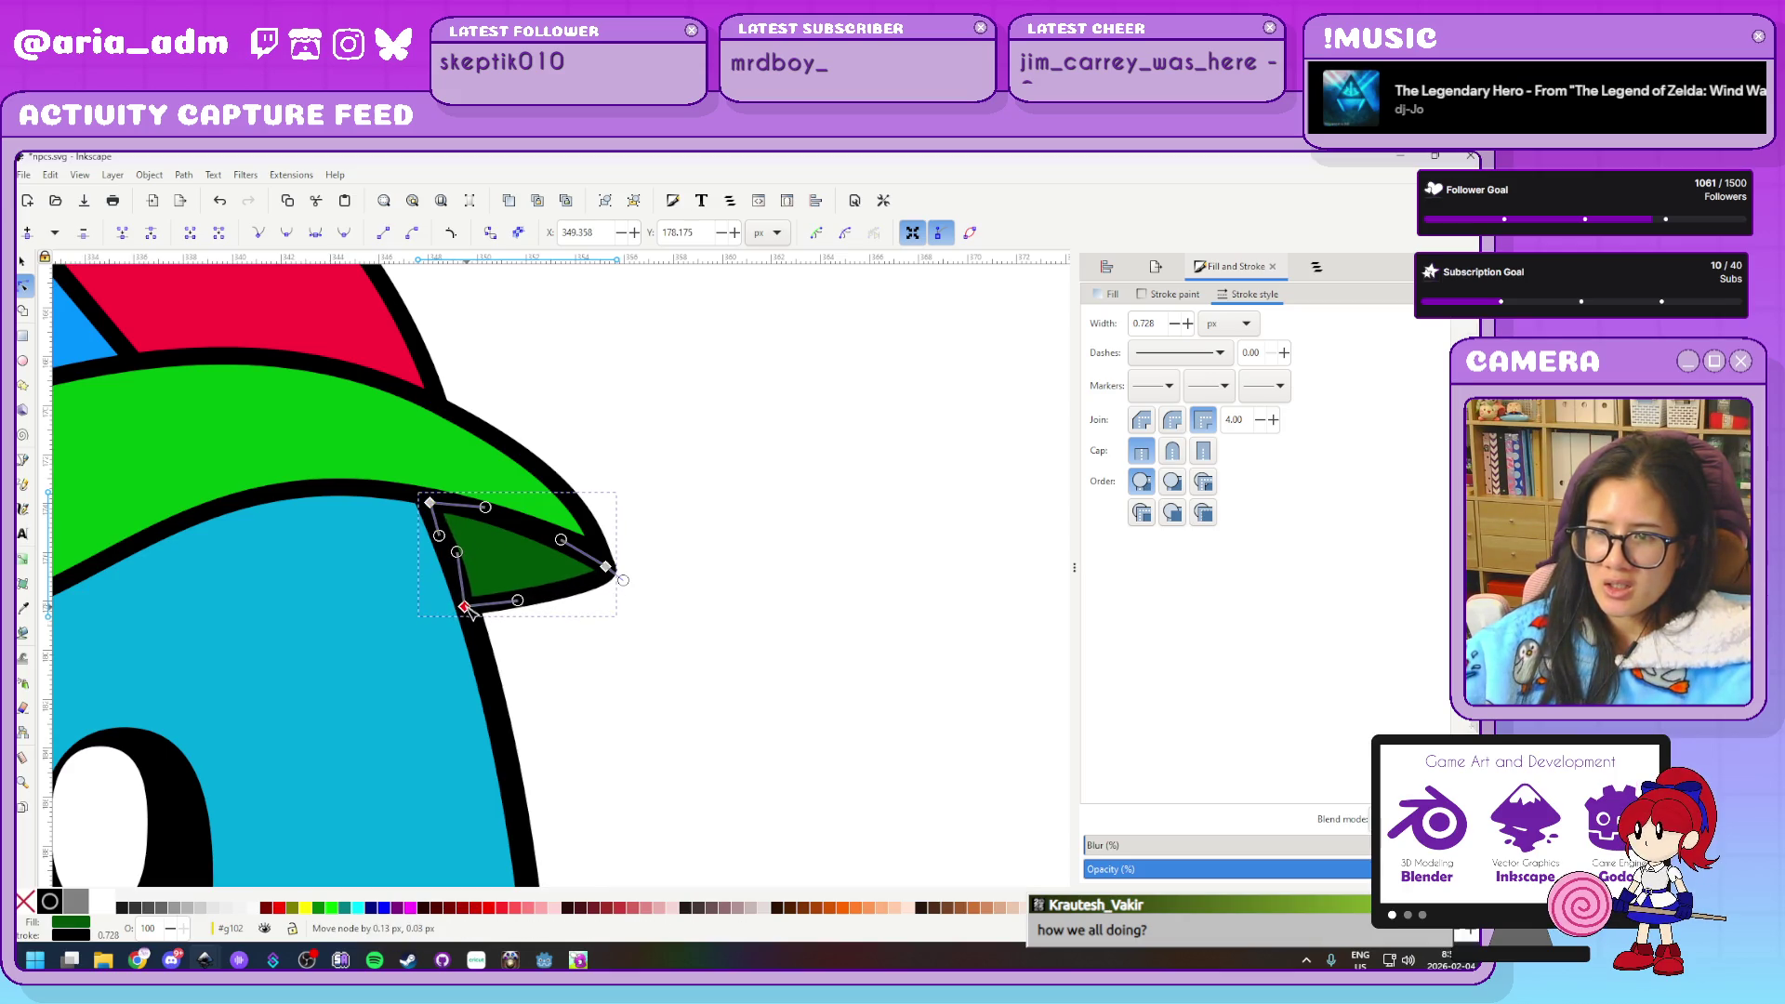
drag(458, 555, 457, 561)
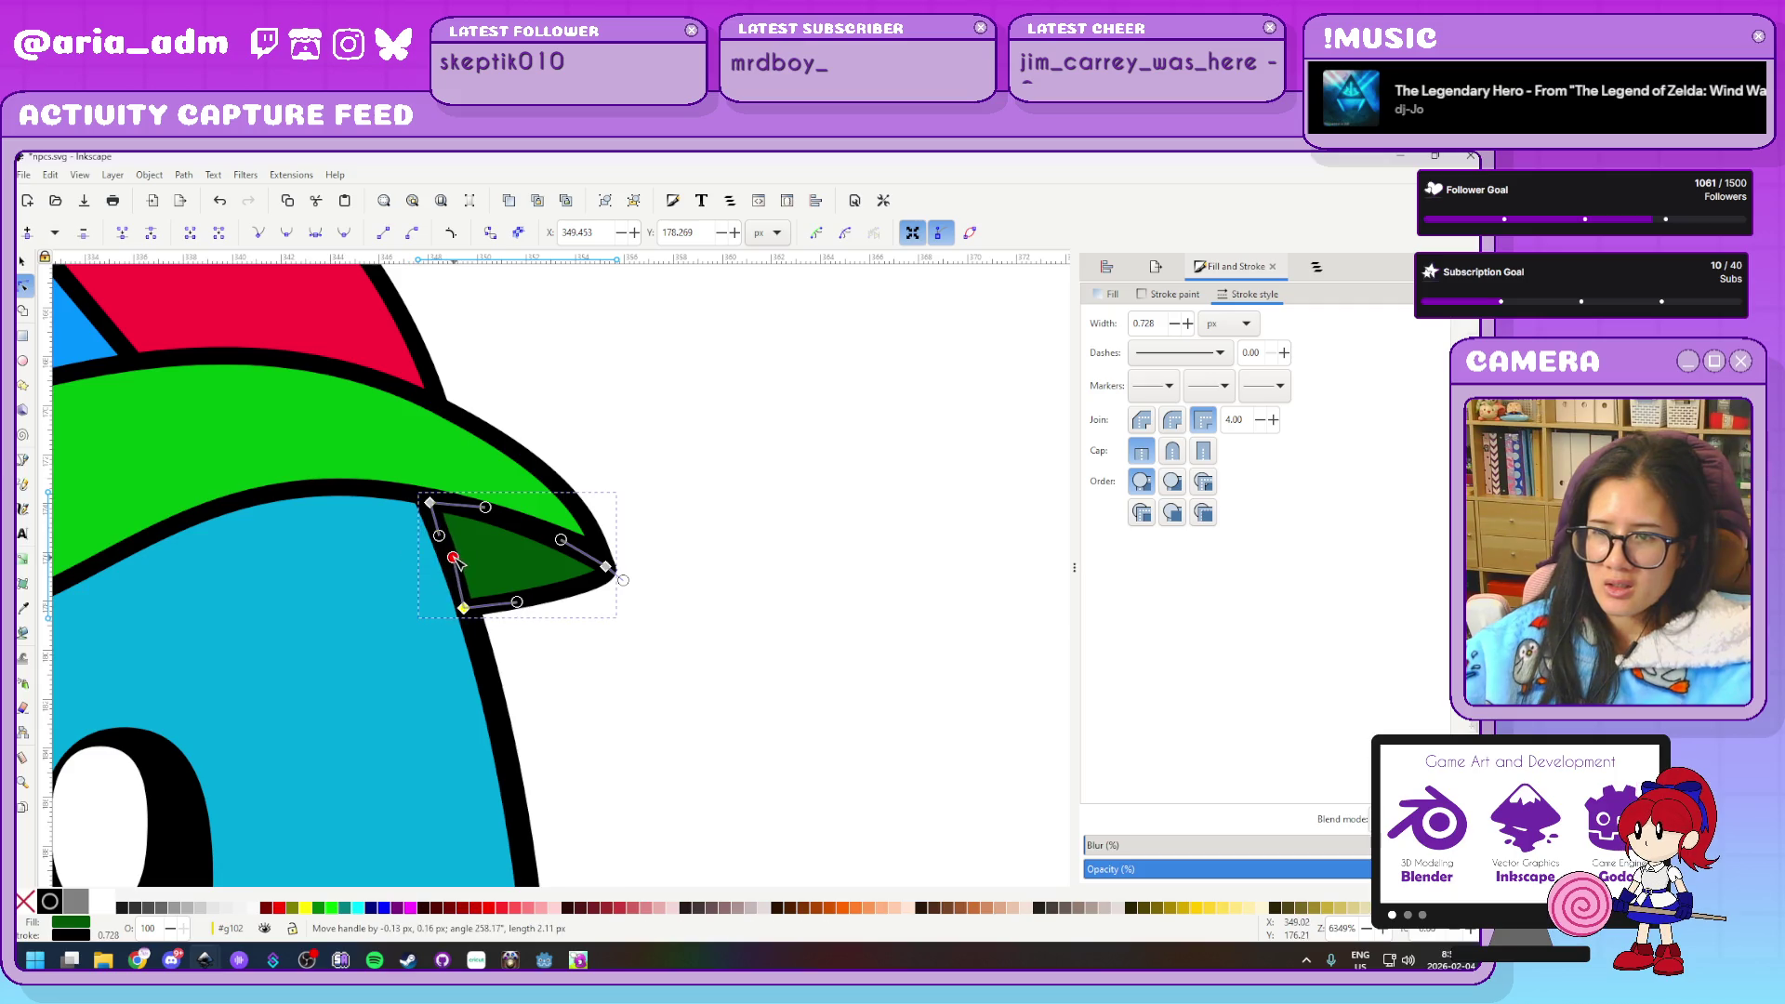
click(716, 649)
key(s)
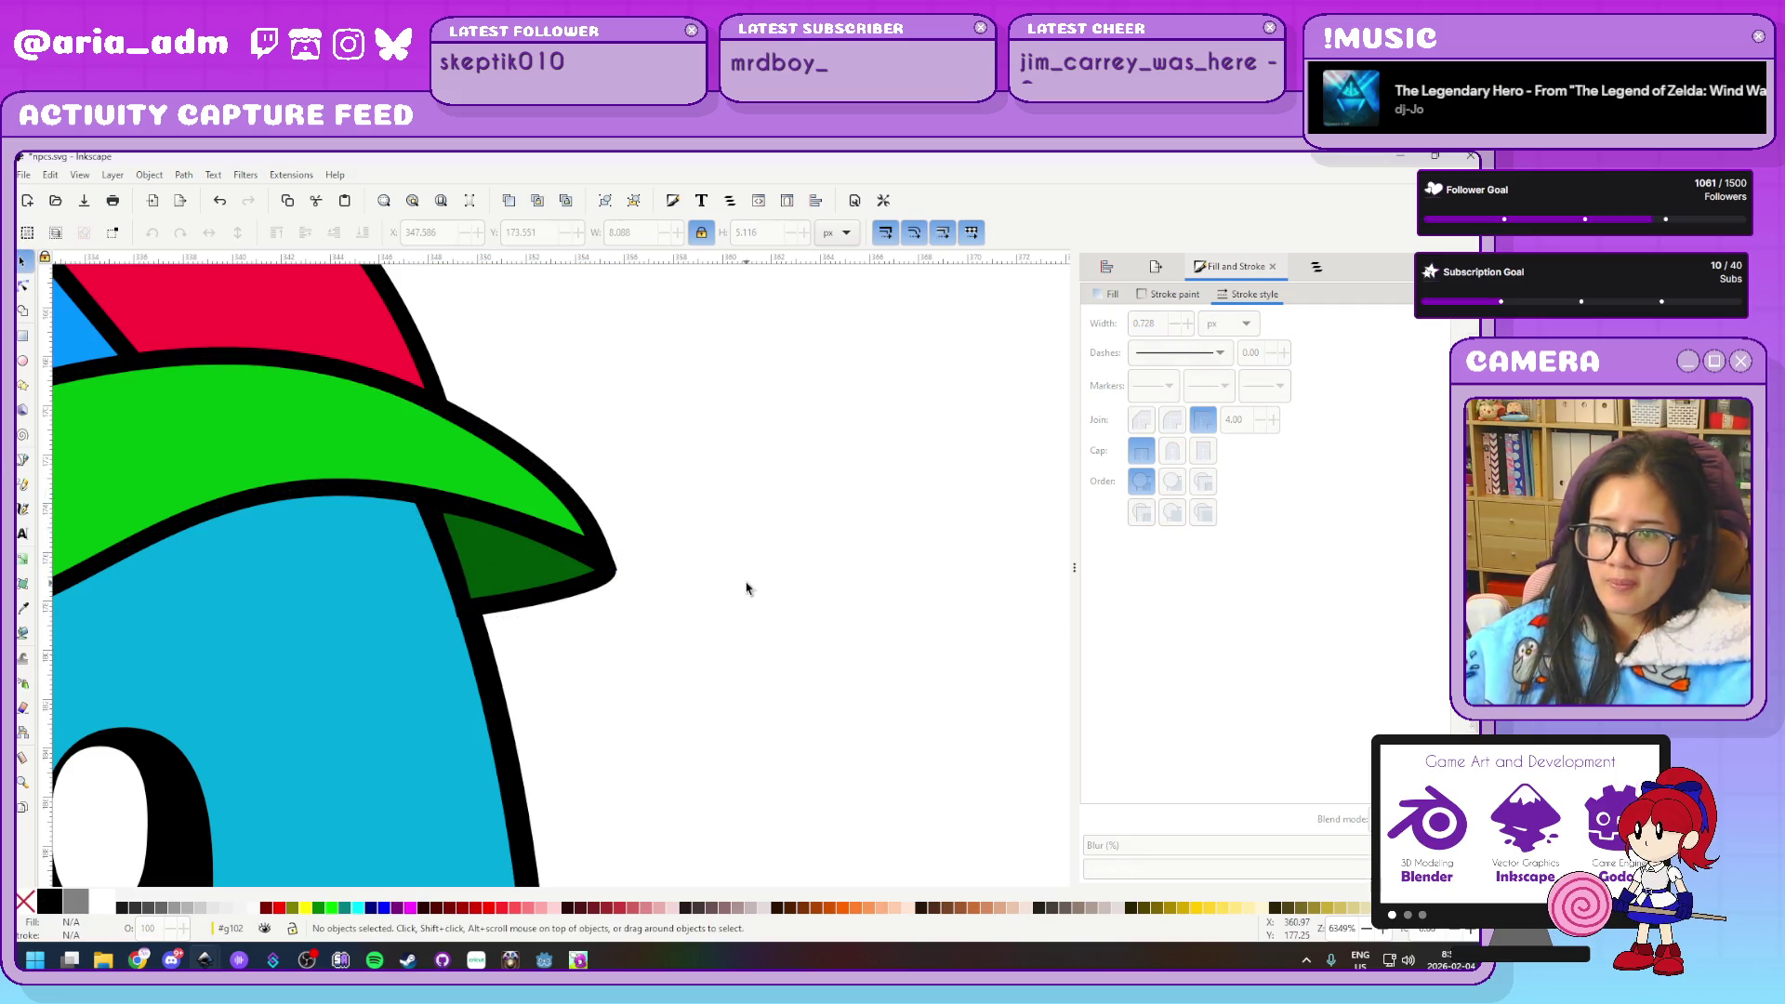
Check the brim, cap group and shadow, then recentre the hatted blue ghost in view
click(522, 531)
scroll(711, 692, down, 3)
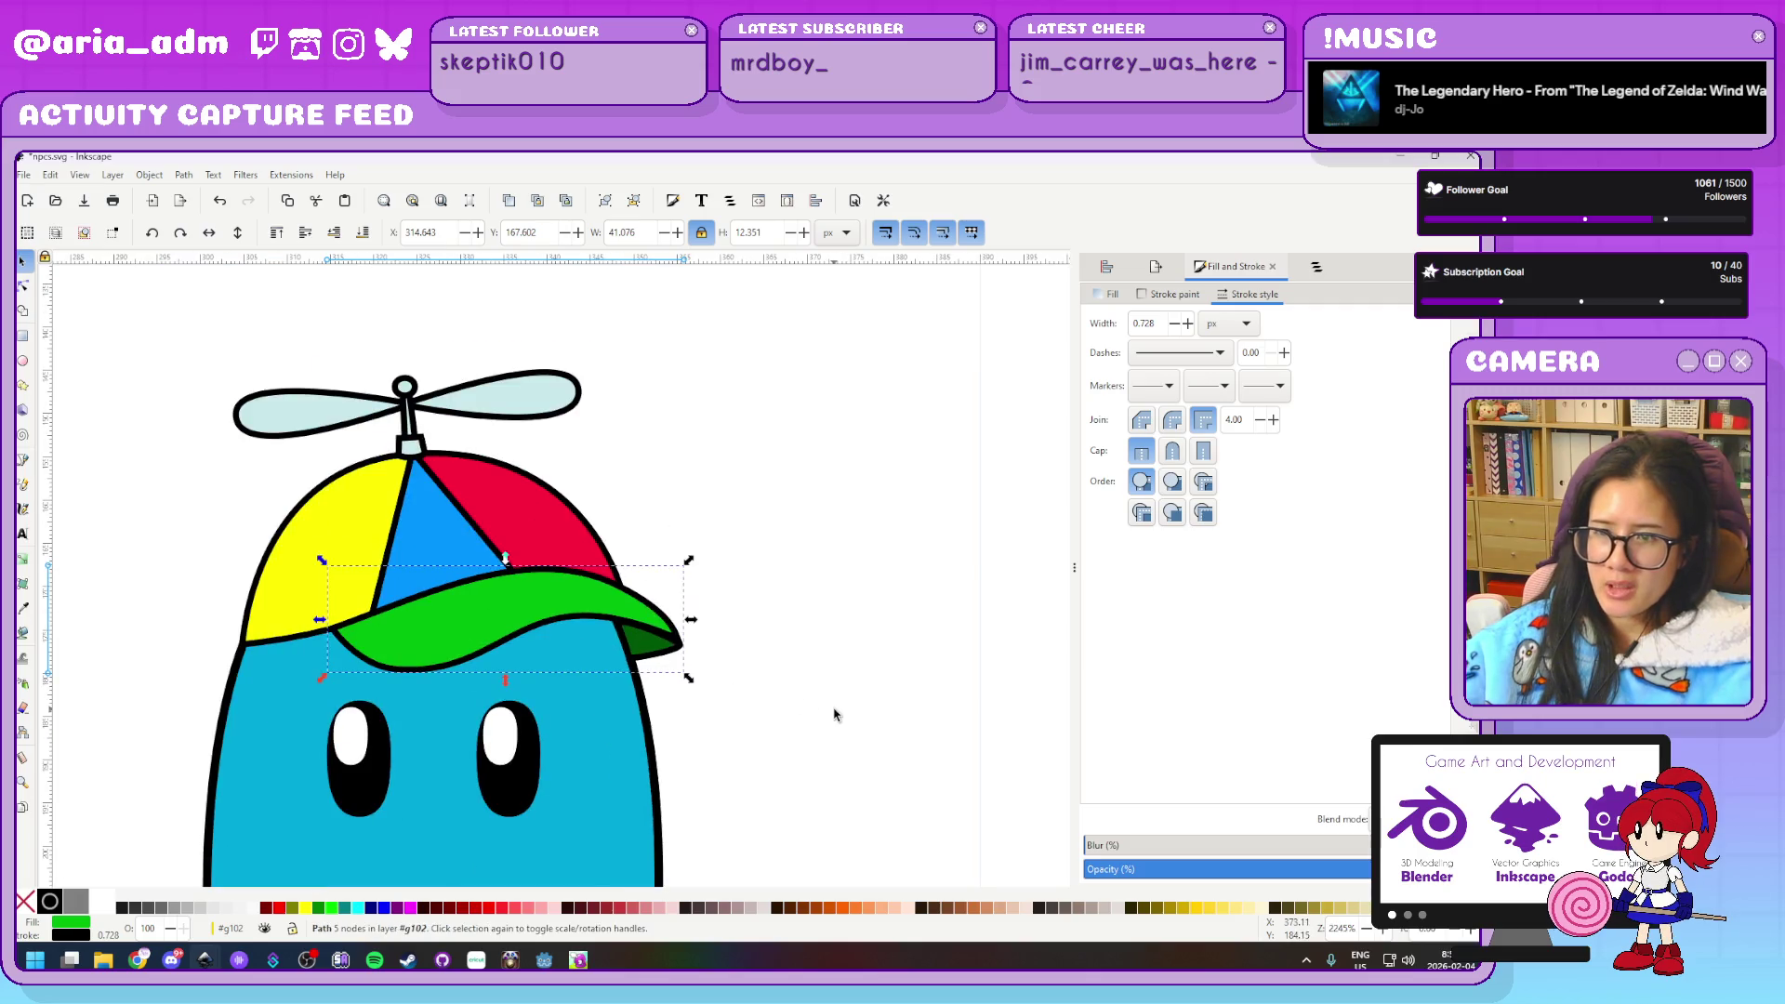
click(773, 731)
click(602, 688)
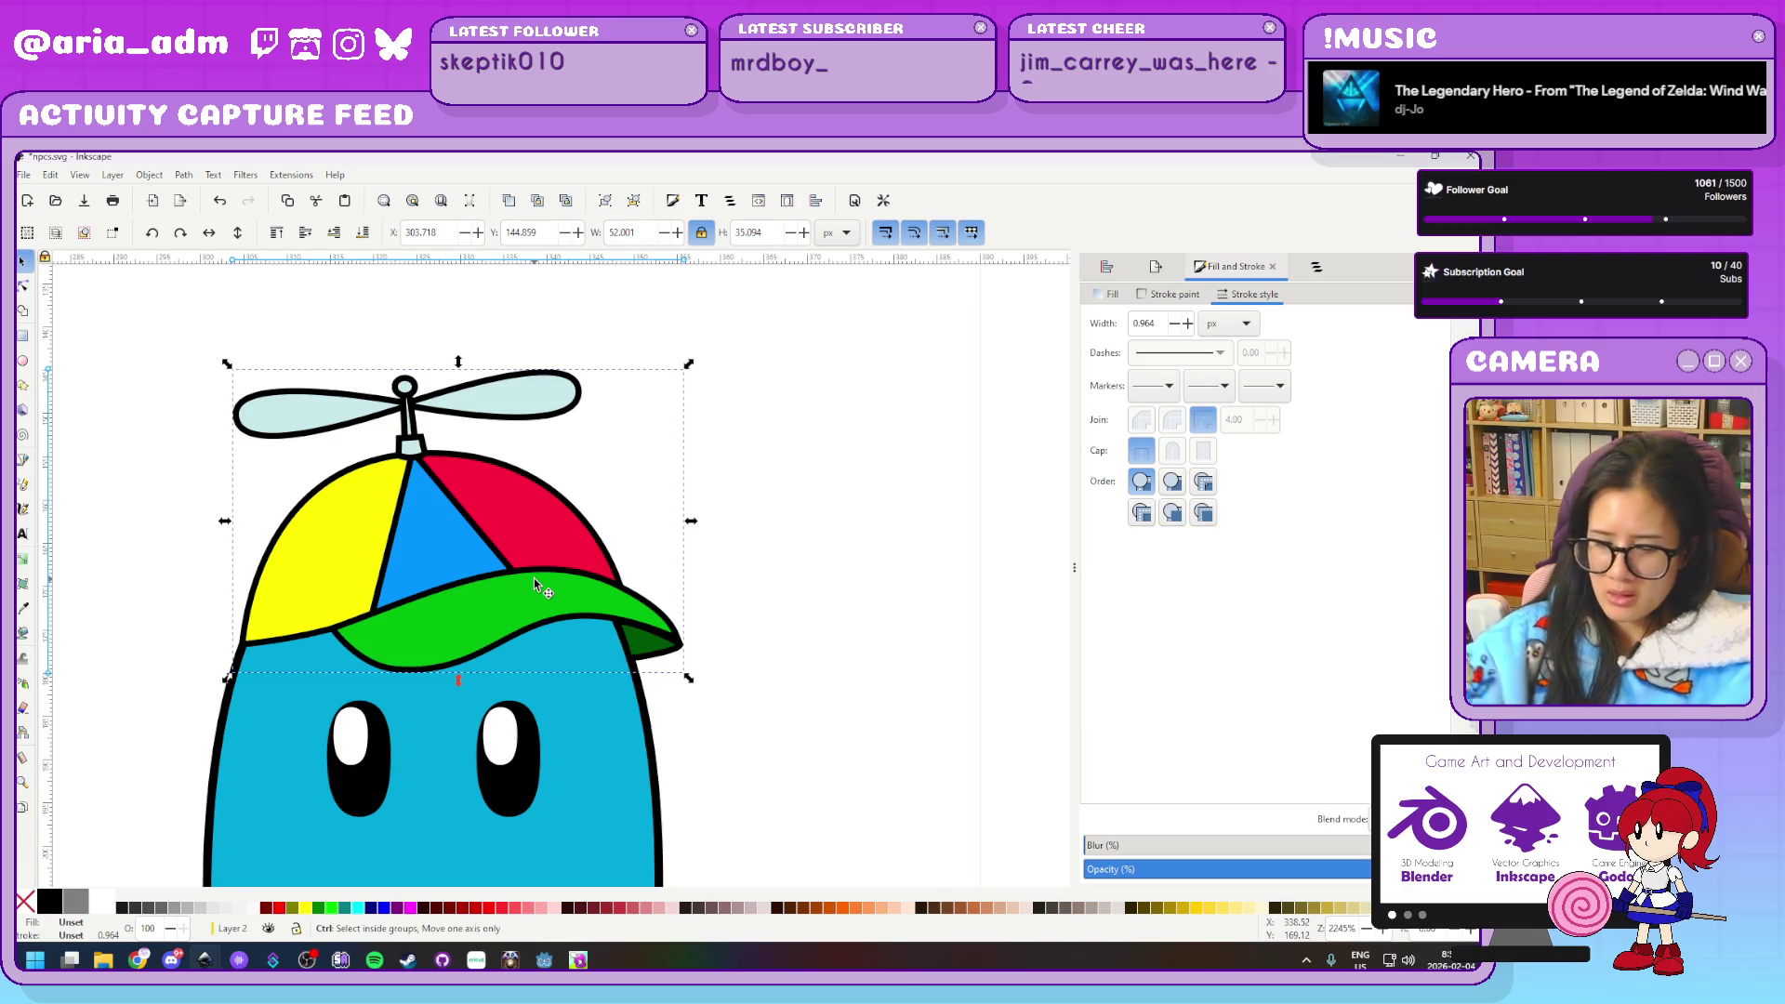
click(812, 608)
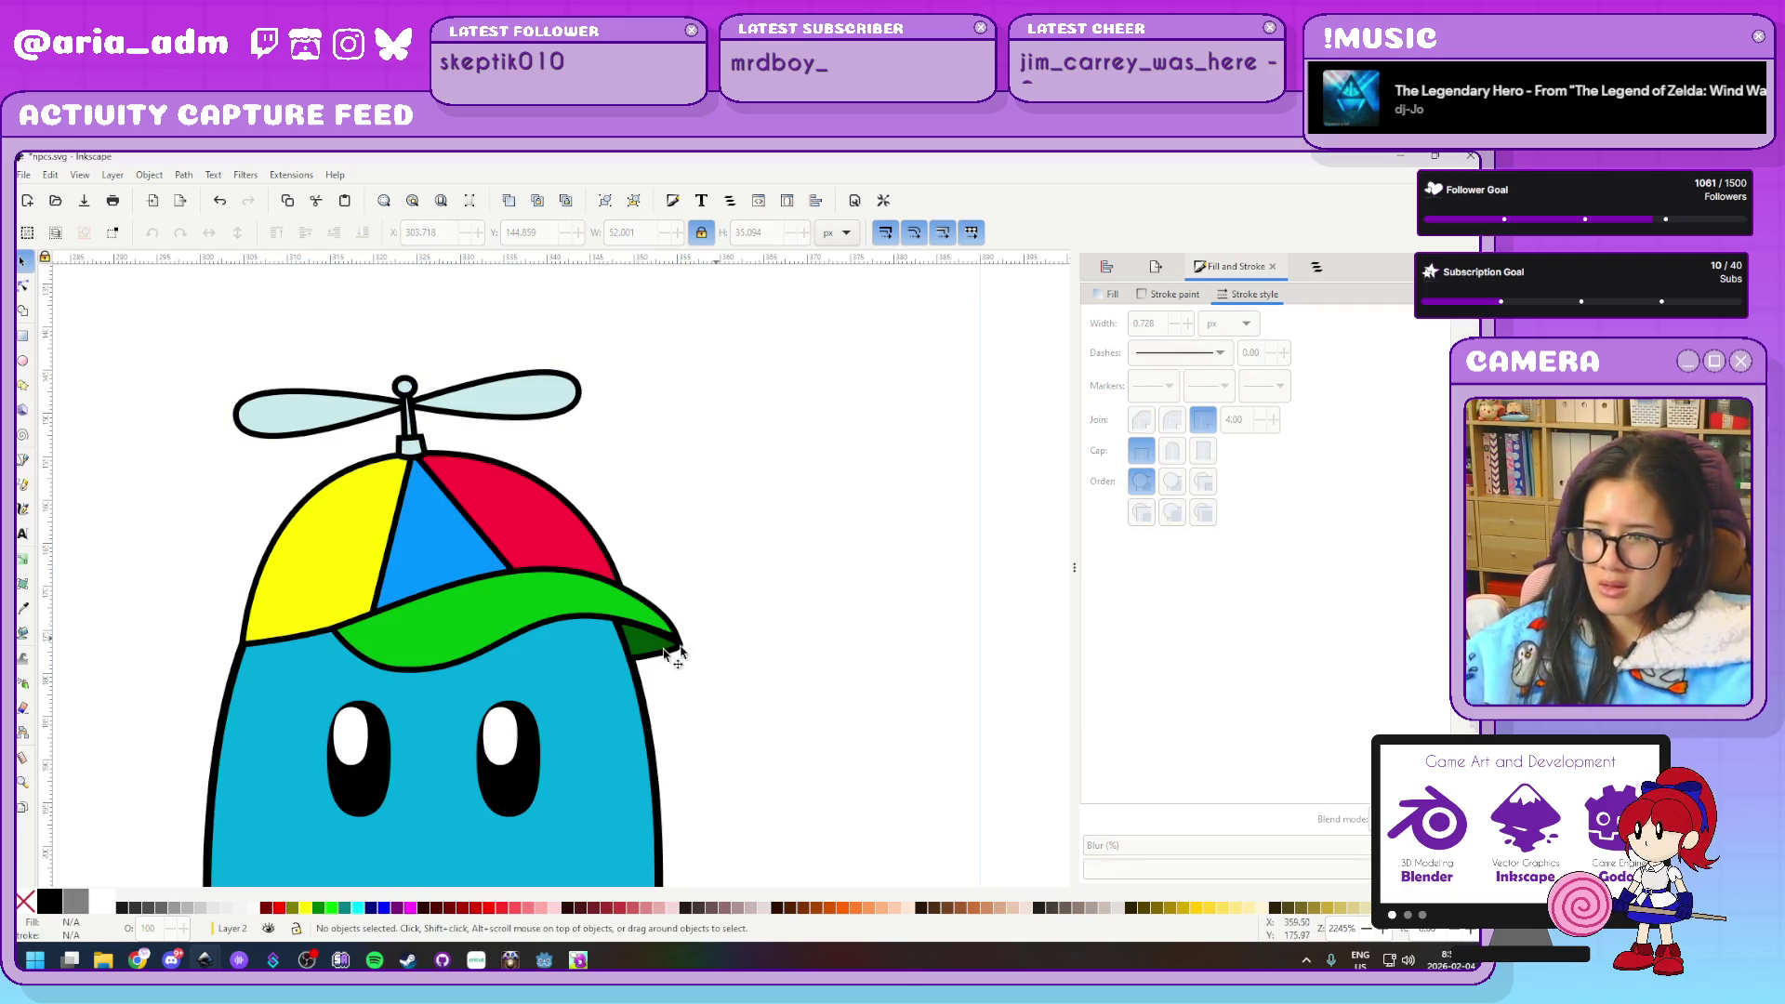
click(643, 621)
click(941, 547)
scroll(744, 558, down, 5)
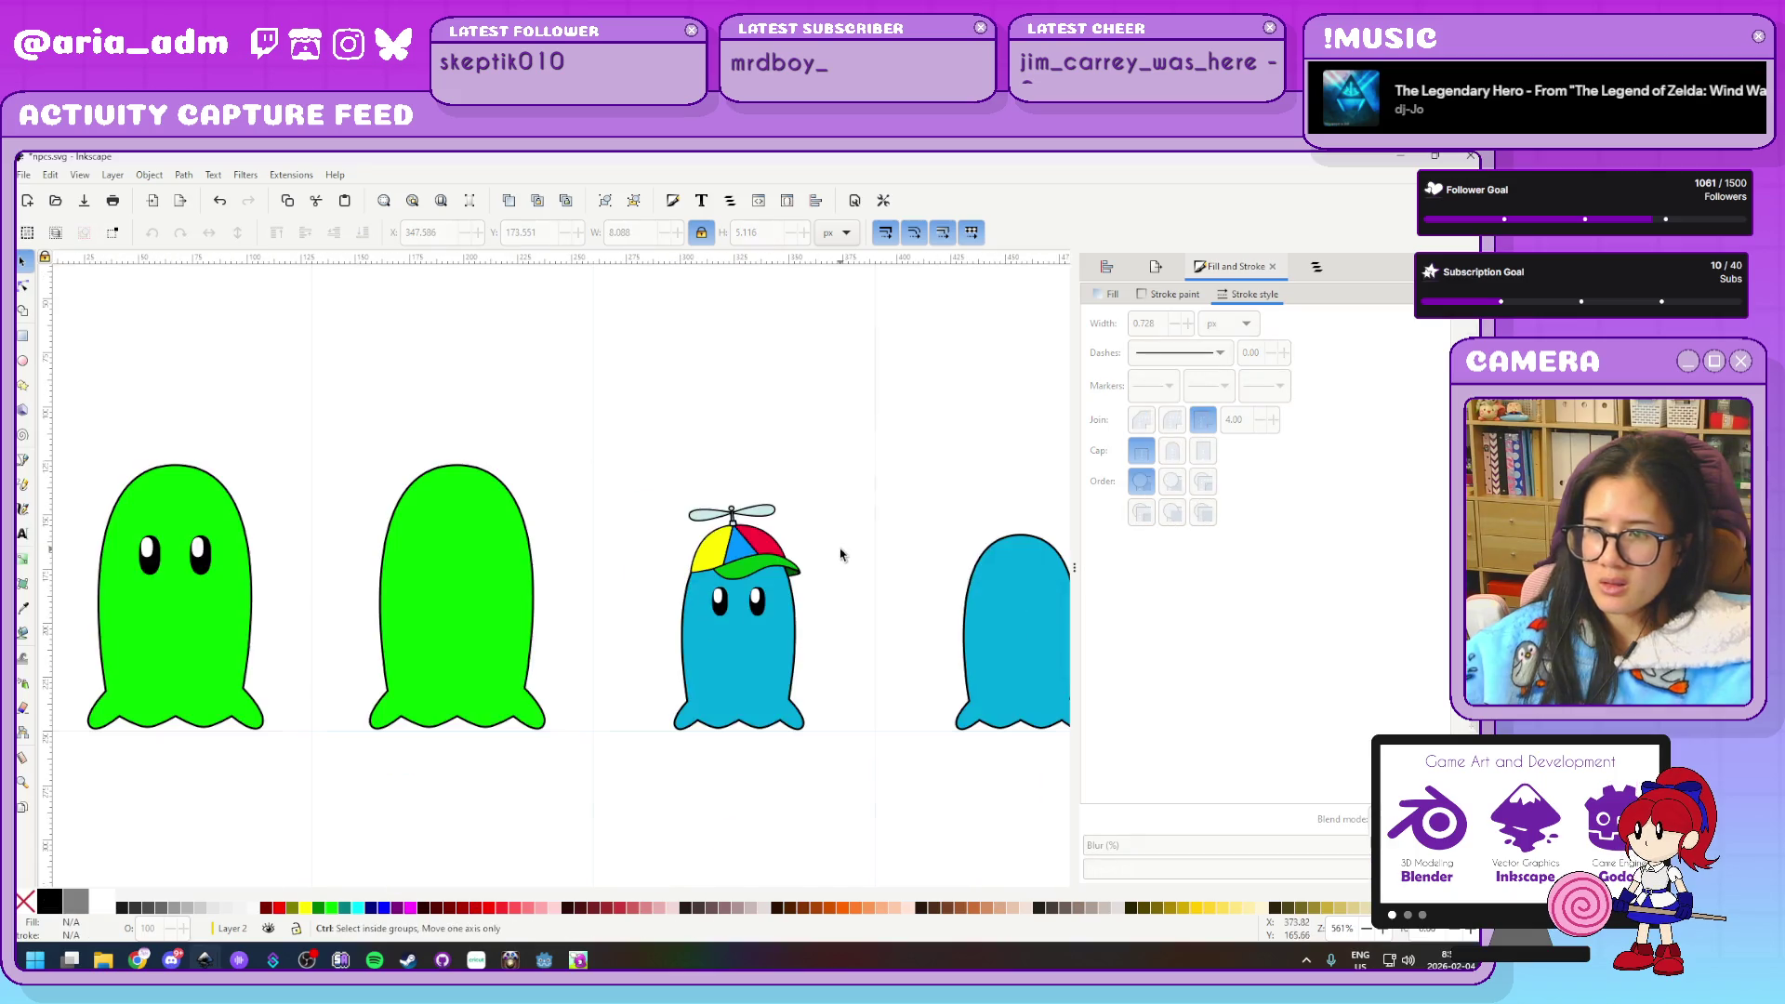
scroll(694, 492, up, 2)
drag(694, 492, 595, 475)
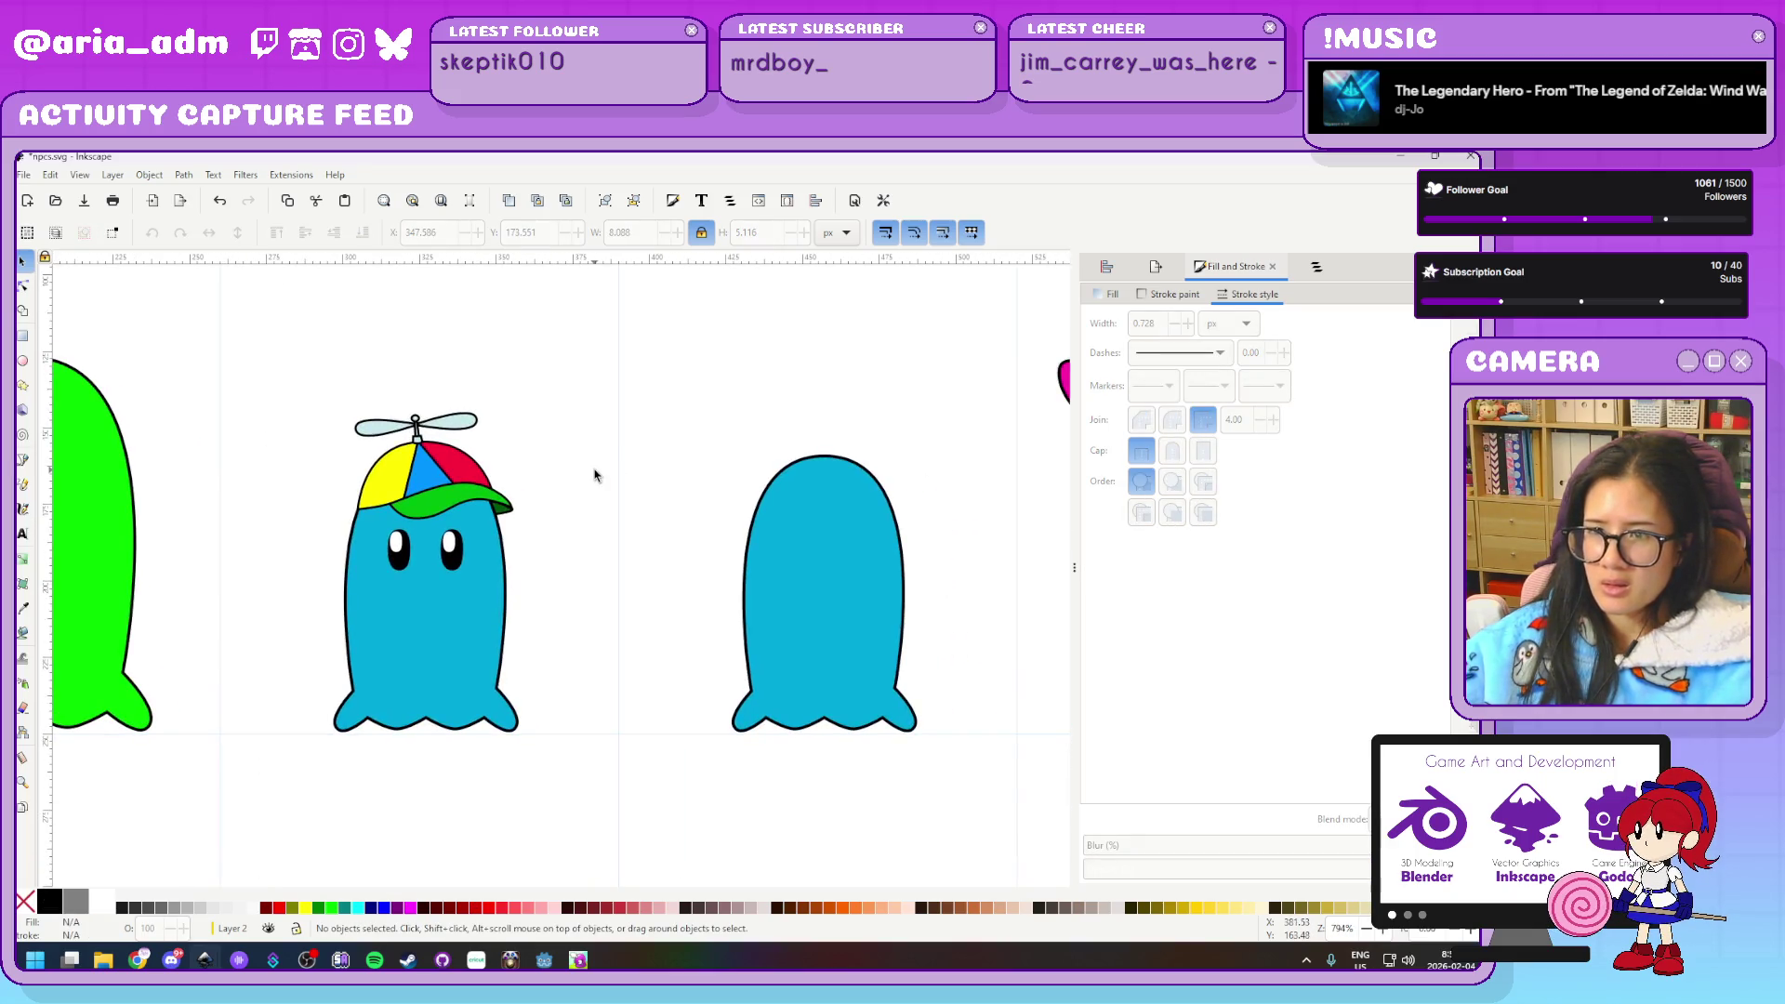
mouse_move(580, 777)
mouse_down()
mouse_move(254, 344)
mouse_move(584, 531)
mouse_up()
key(Escape)
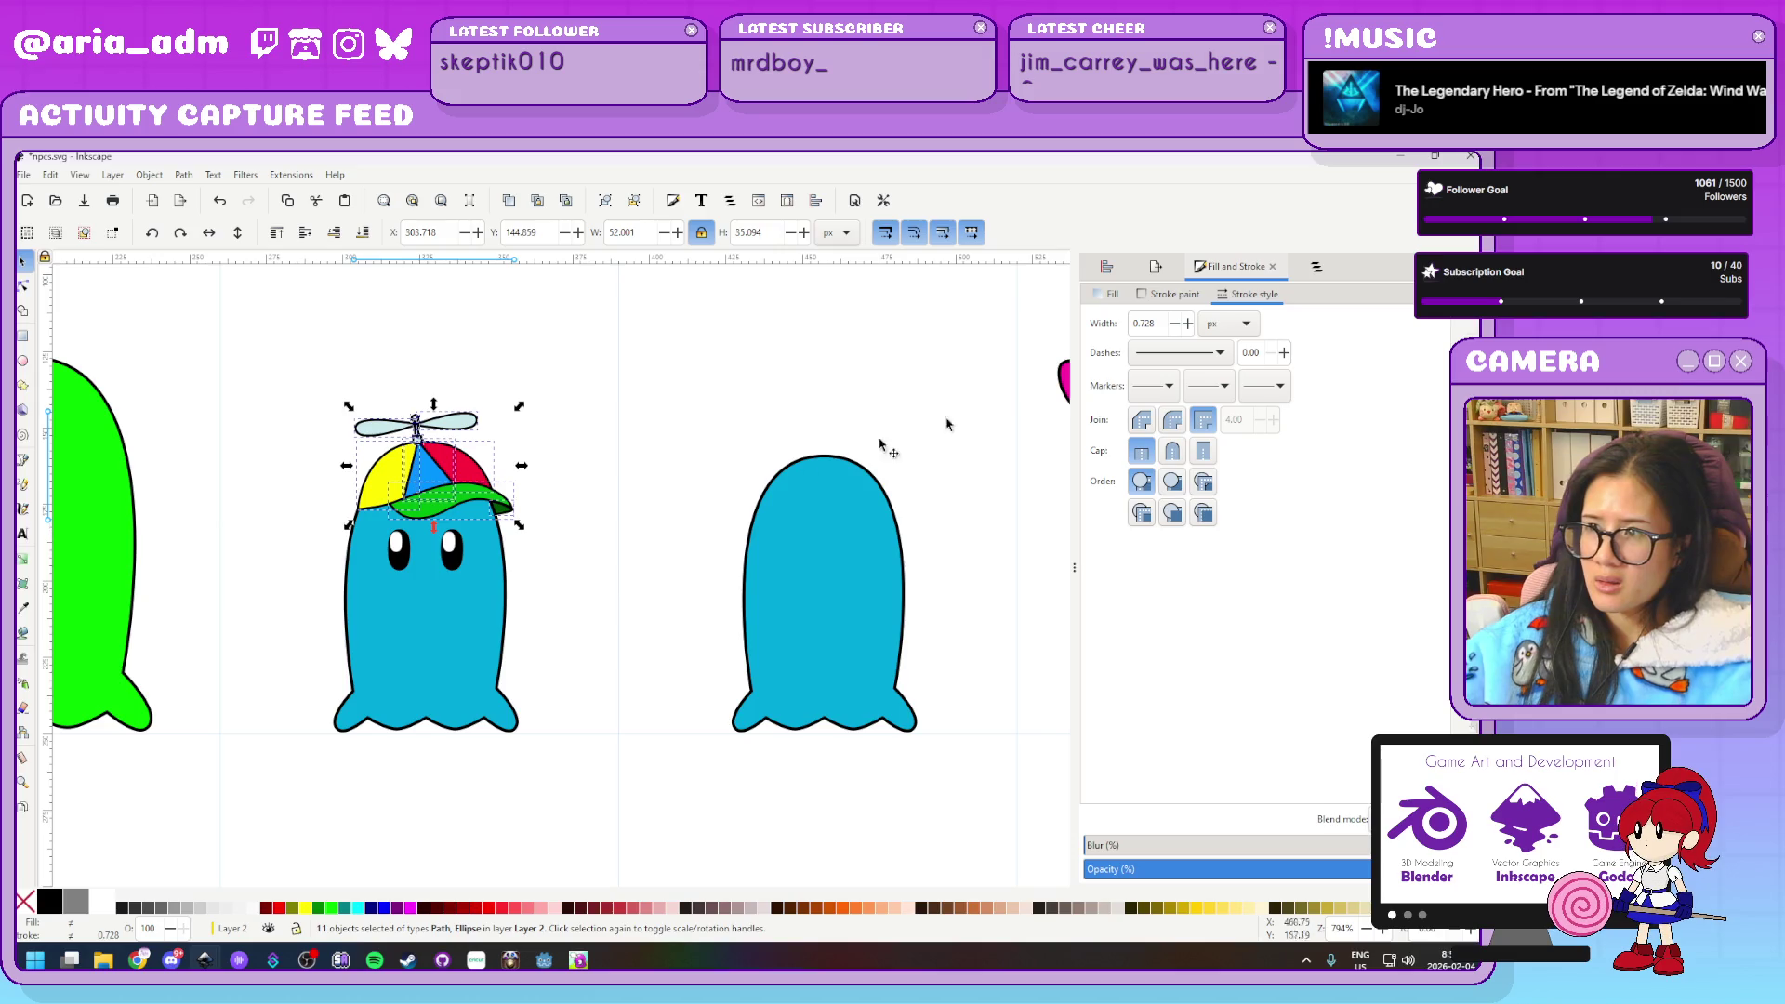
Set the green cap brim's outline width to 1 px
key(plus)
key(plus)
key(Escape)
scroll(773, 523, up, 3)
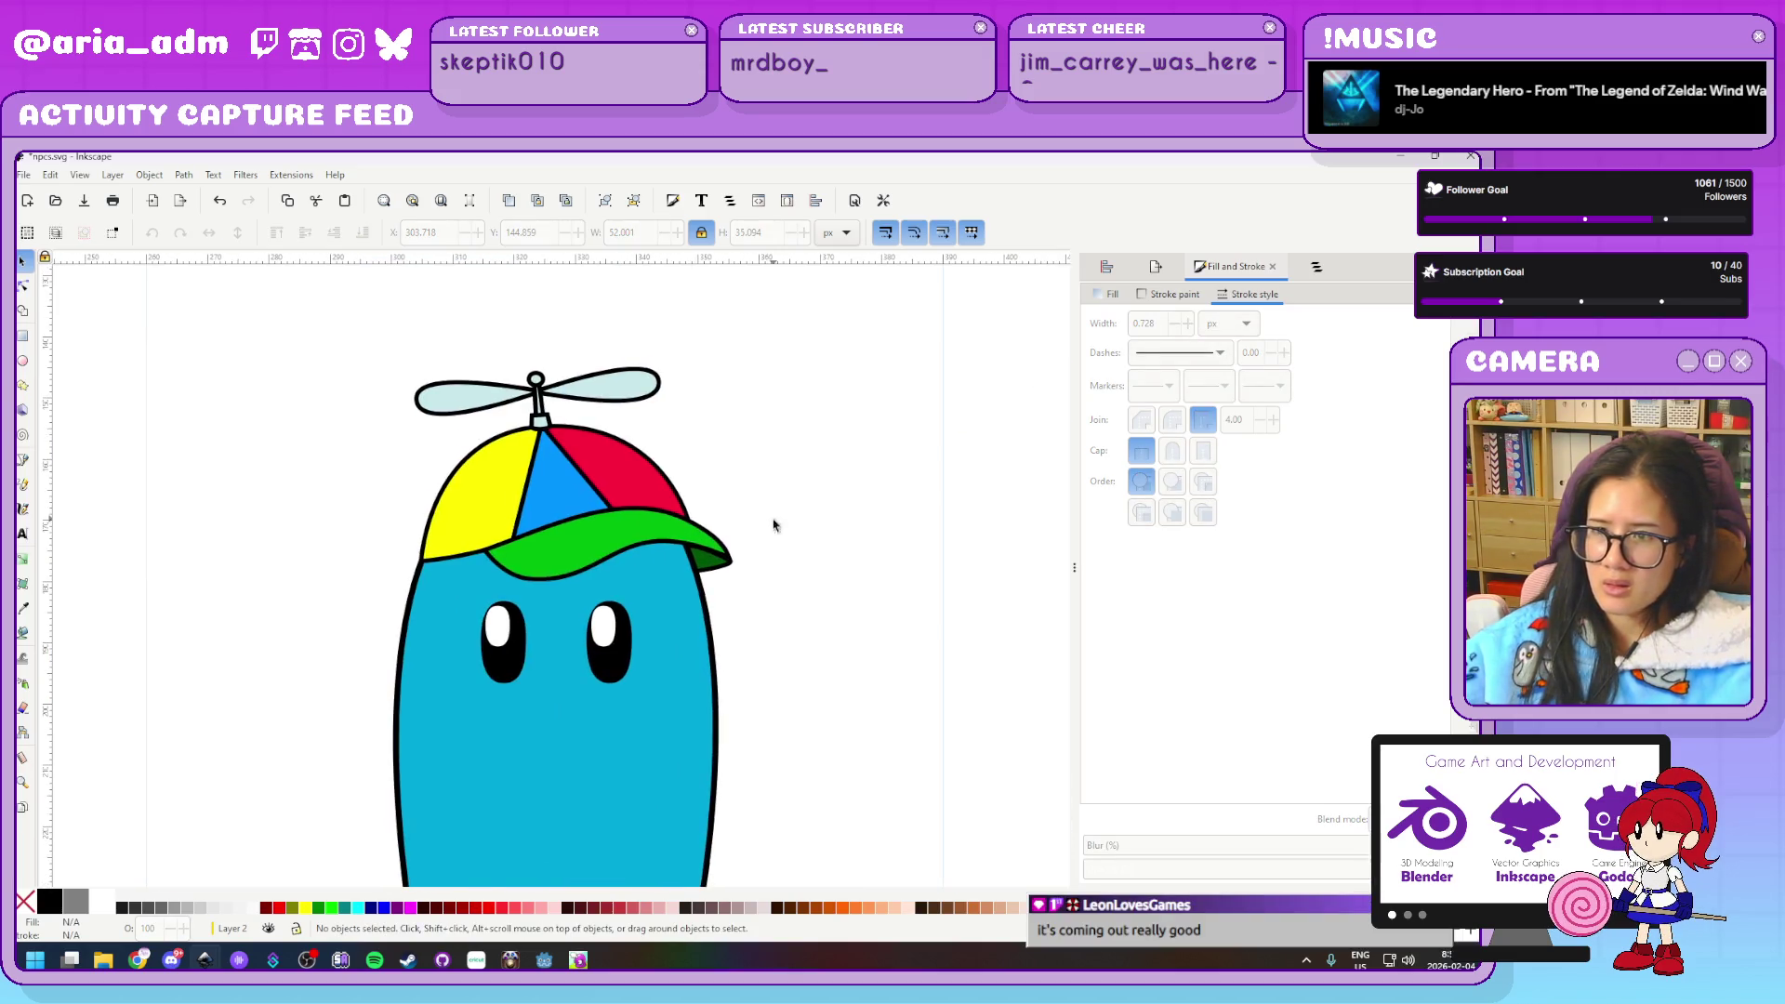
click(699, 539)
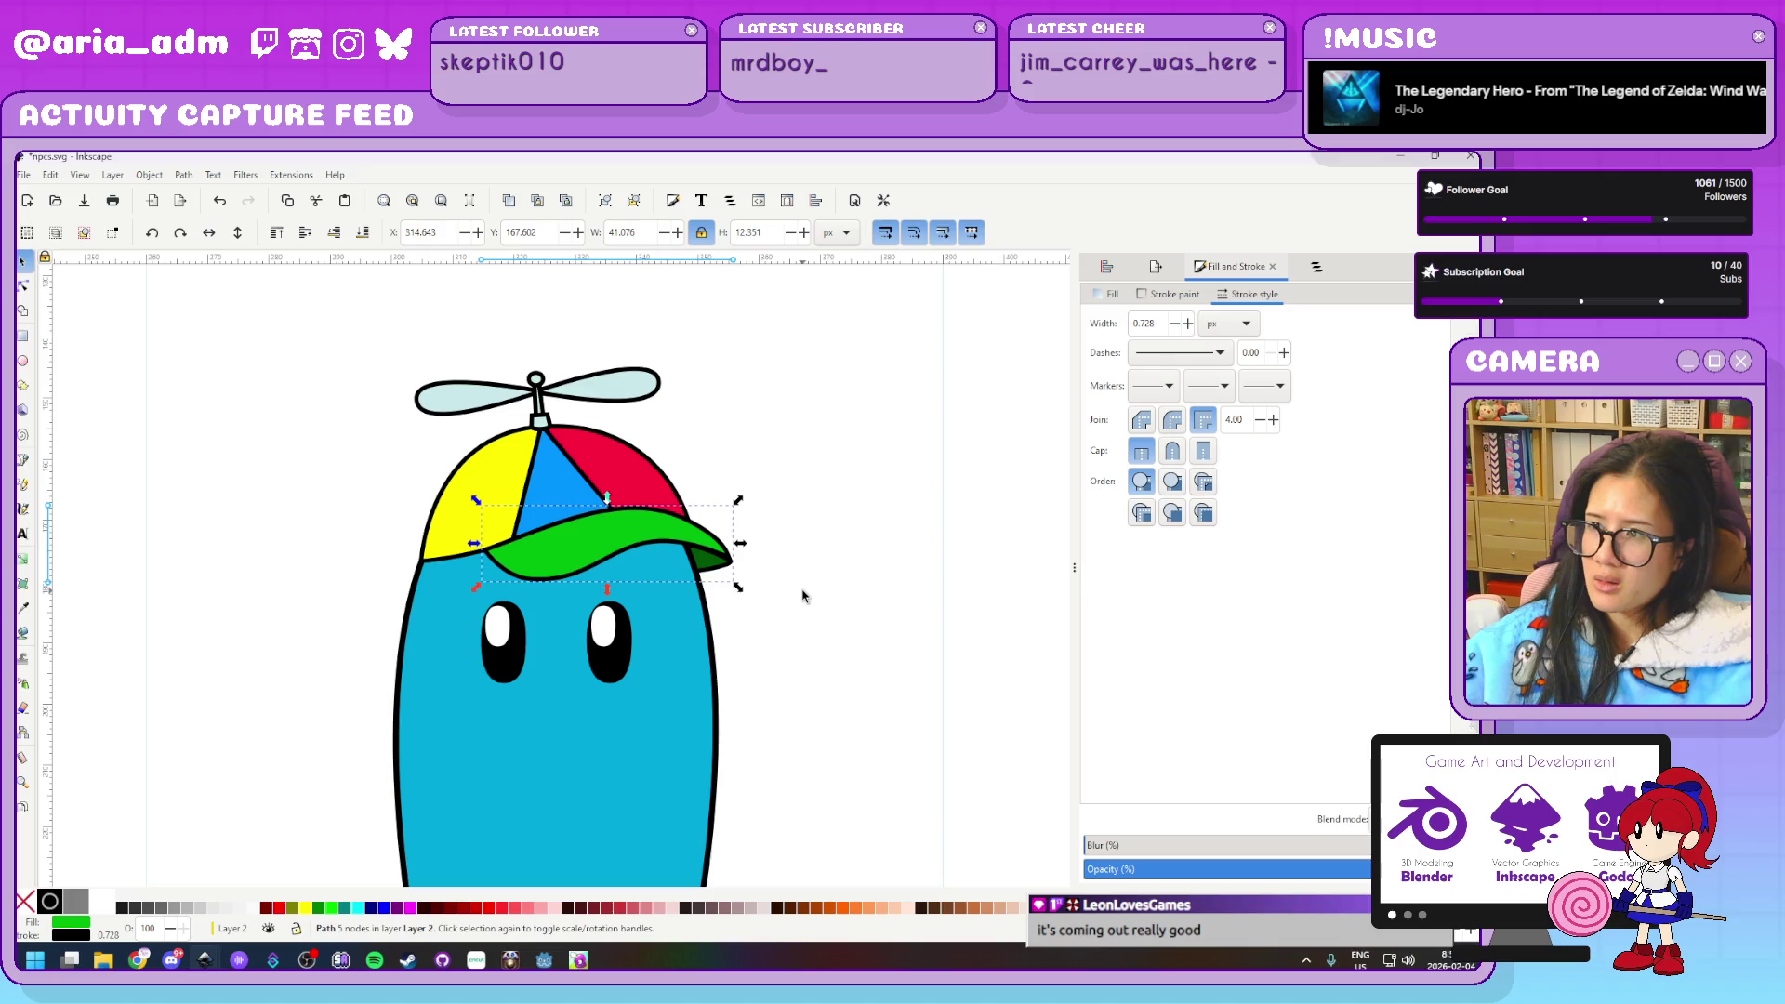
triple_click(1153, 323)
text(1)
key(Return)
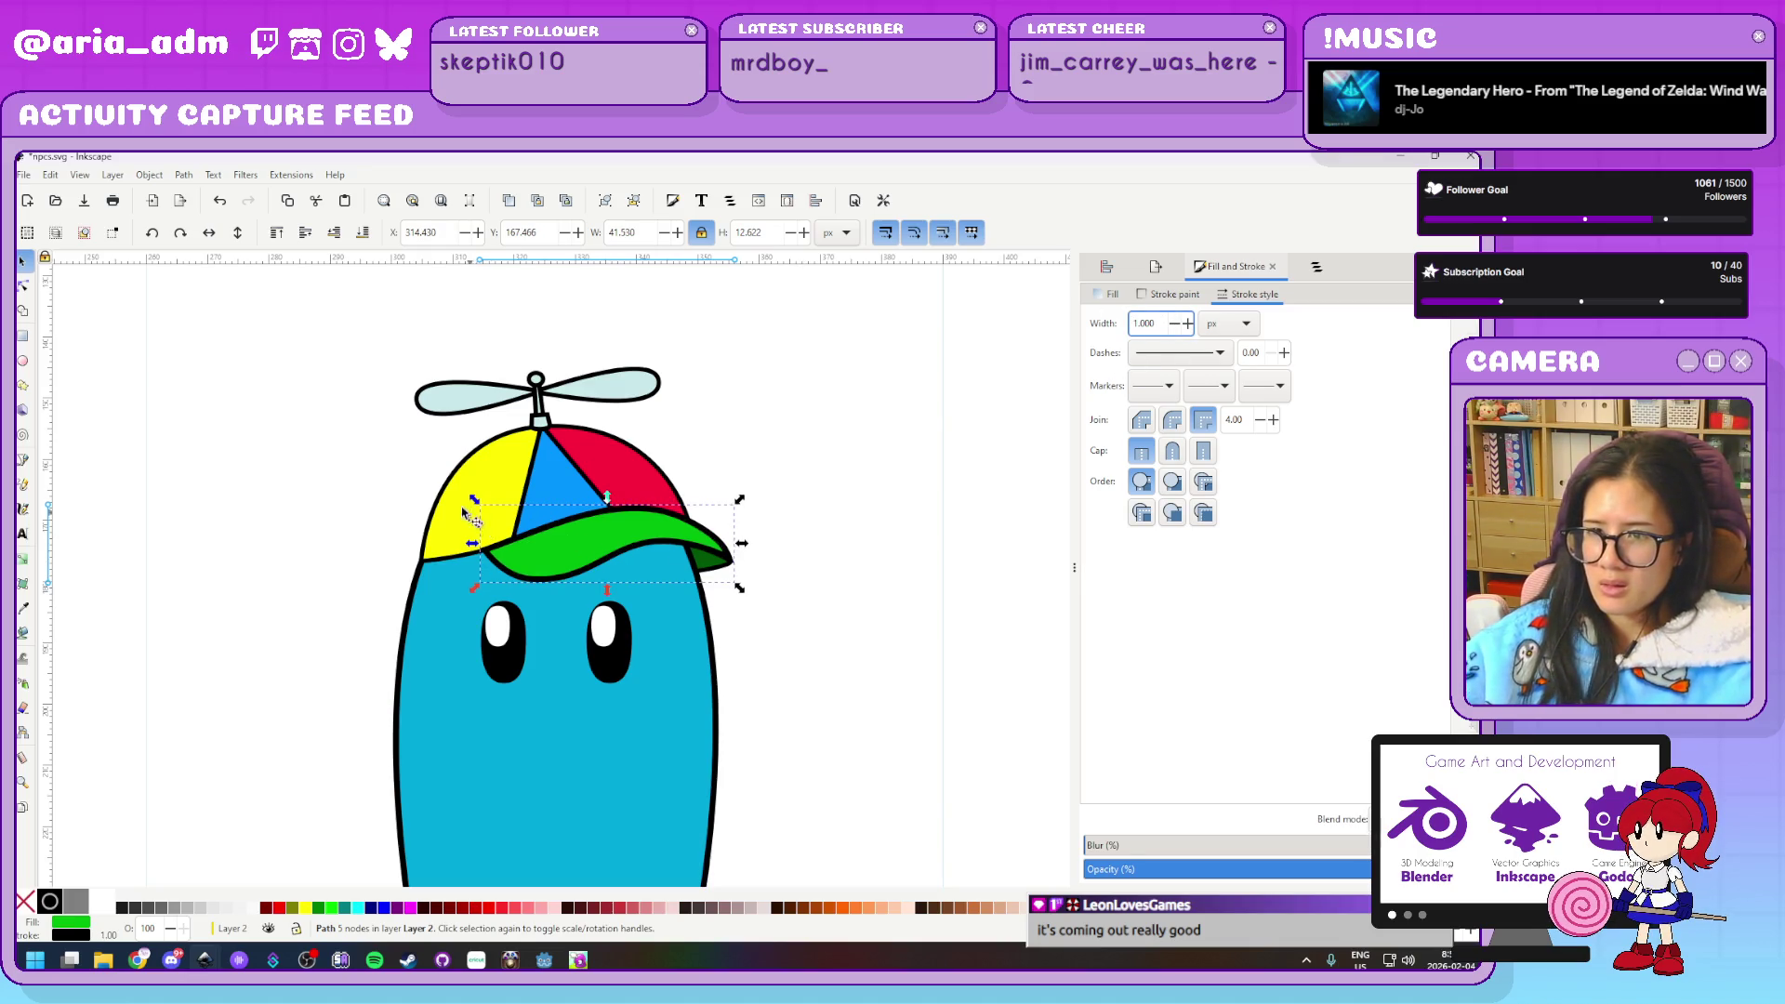
Give the yellow cap panel a 1 px outline
scroll(445, 510, up, 2)
click(445, 509)
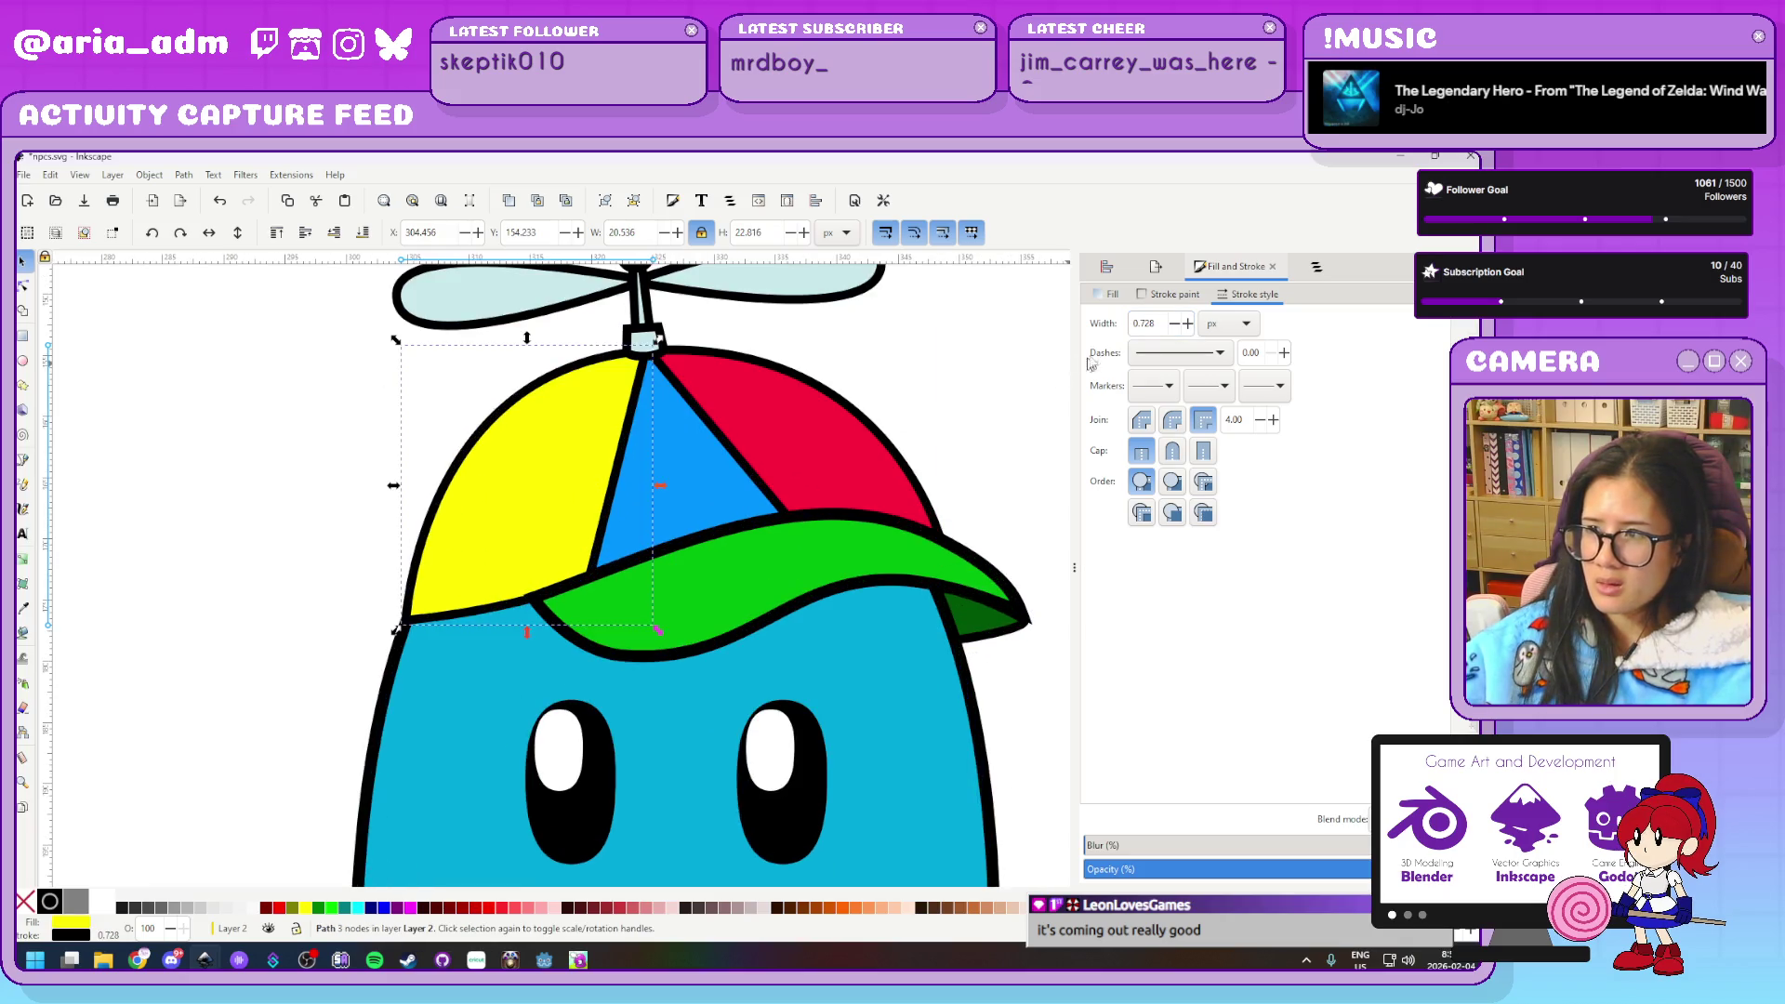
triple_click(1148, 322)
text(1)
key(Return)
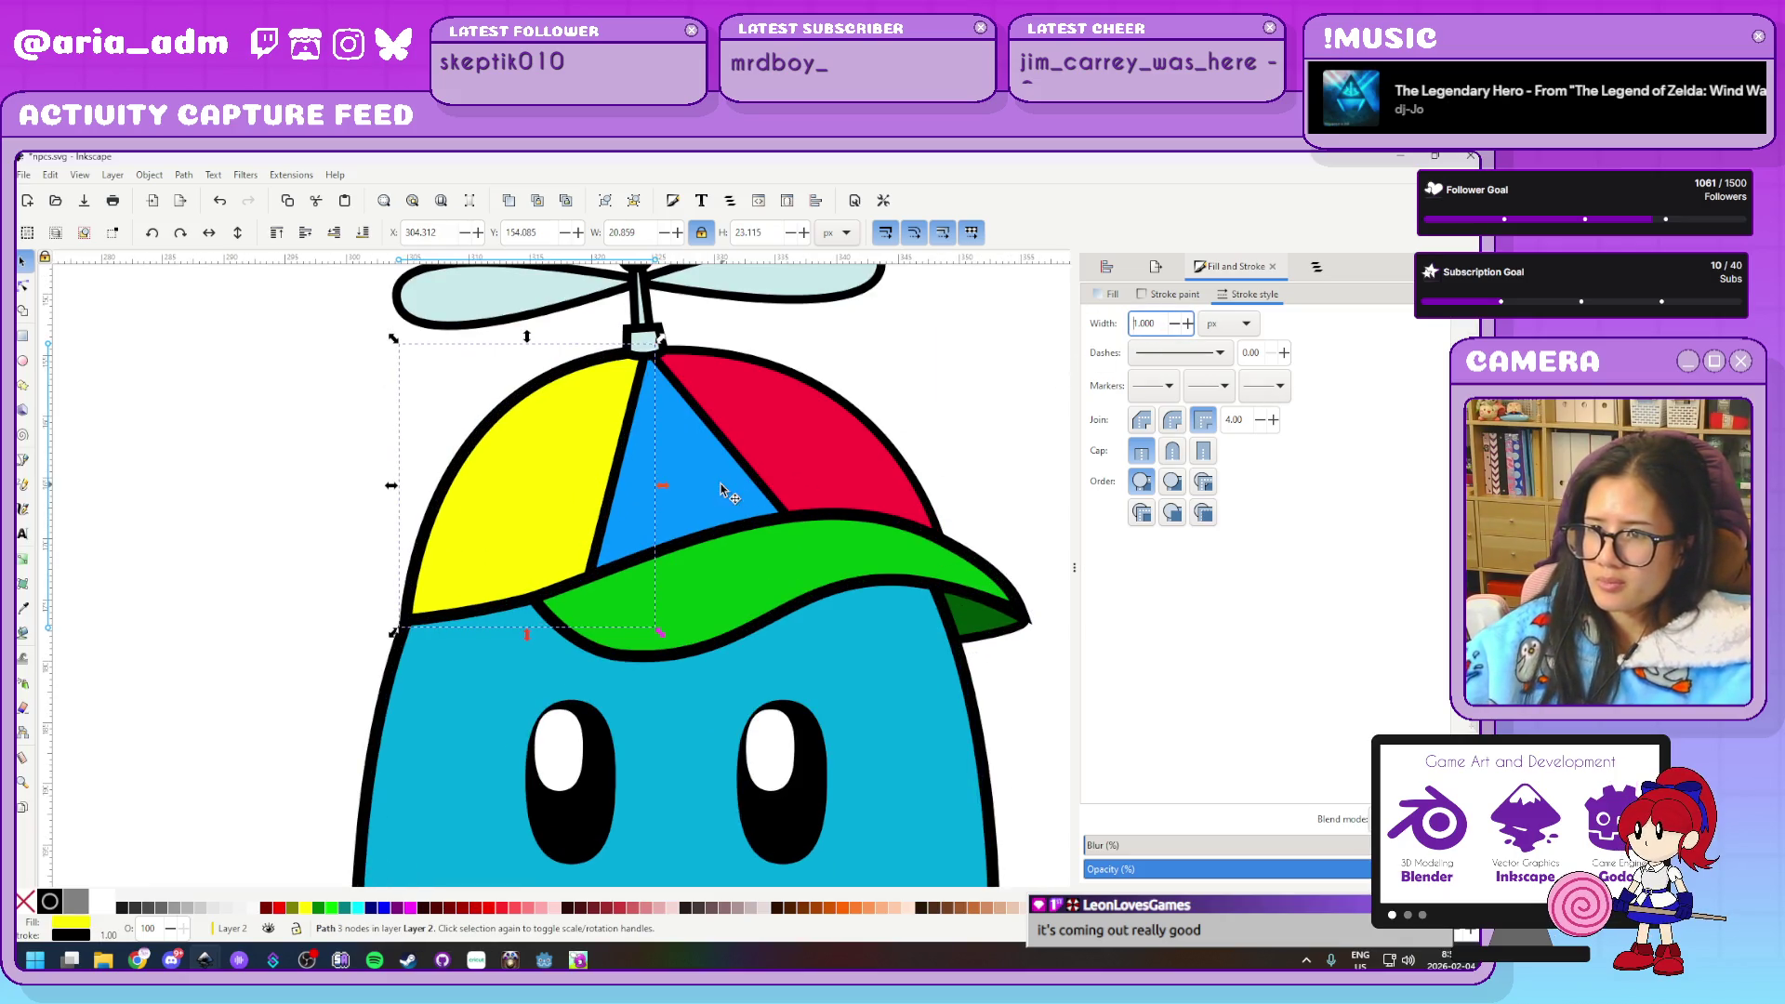
Give the blue and red cap panels 1 px outlines and compare them with the ghost body's
click(729, 485)
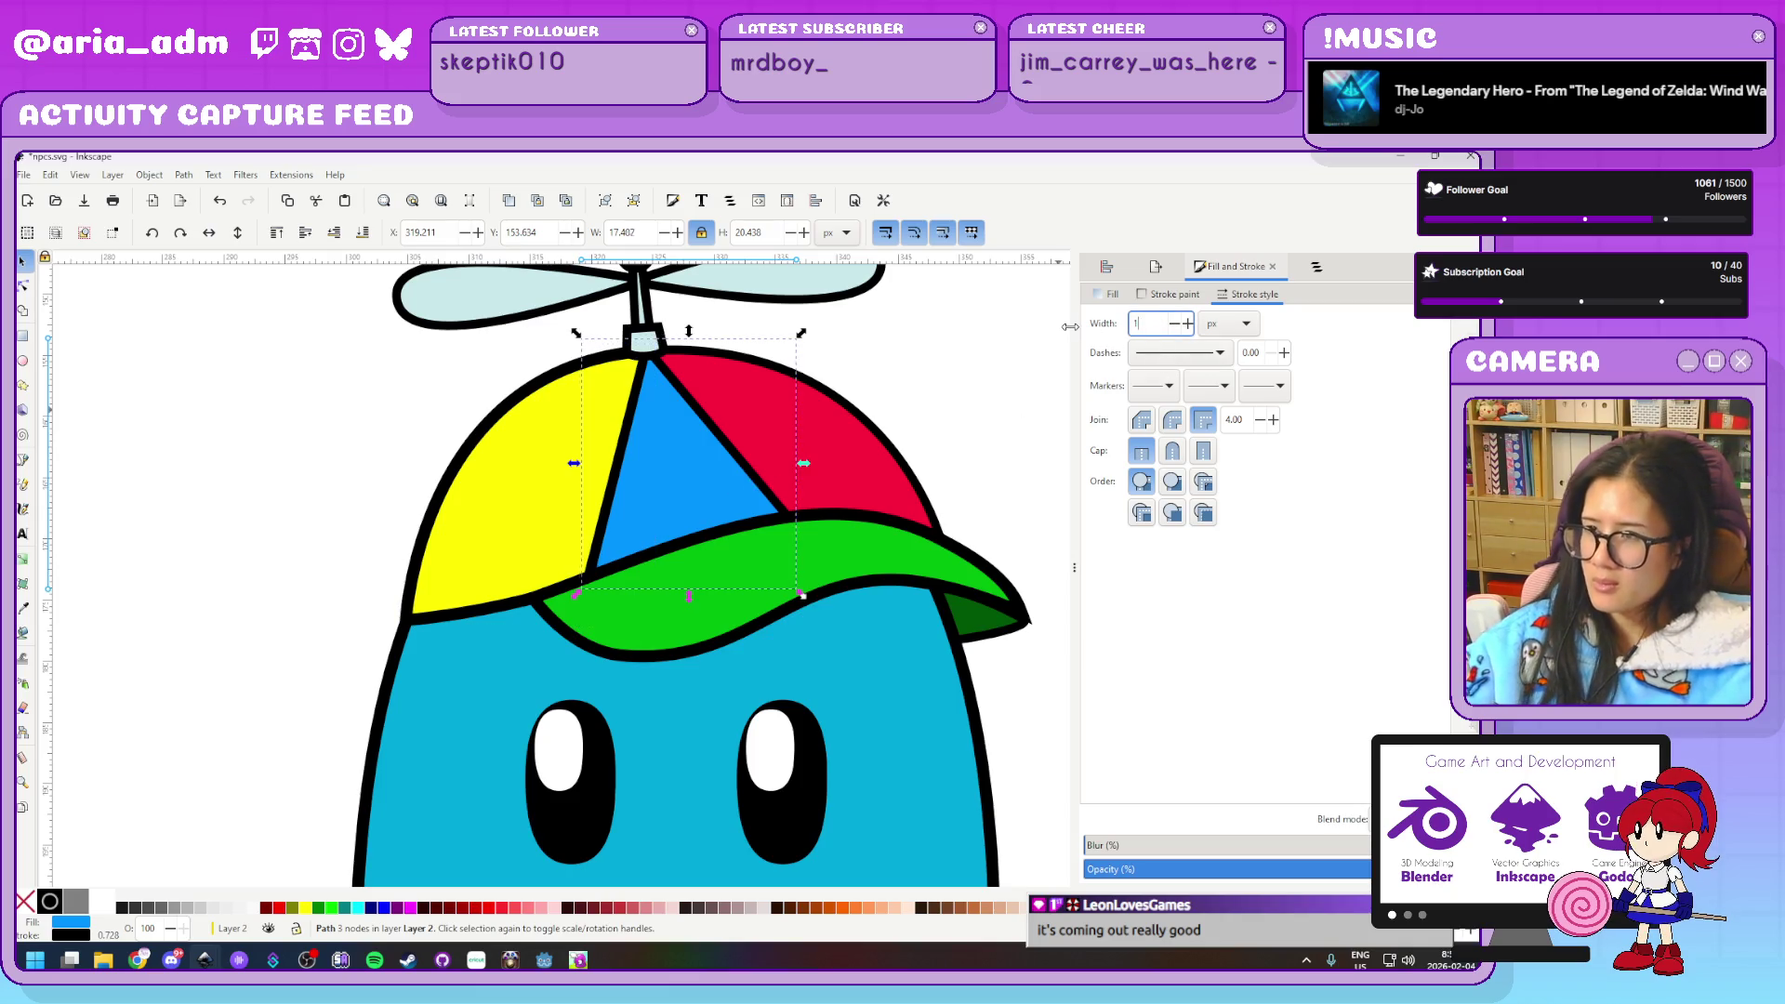
click(827, 447)
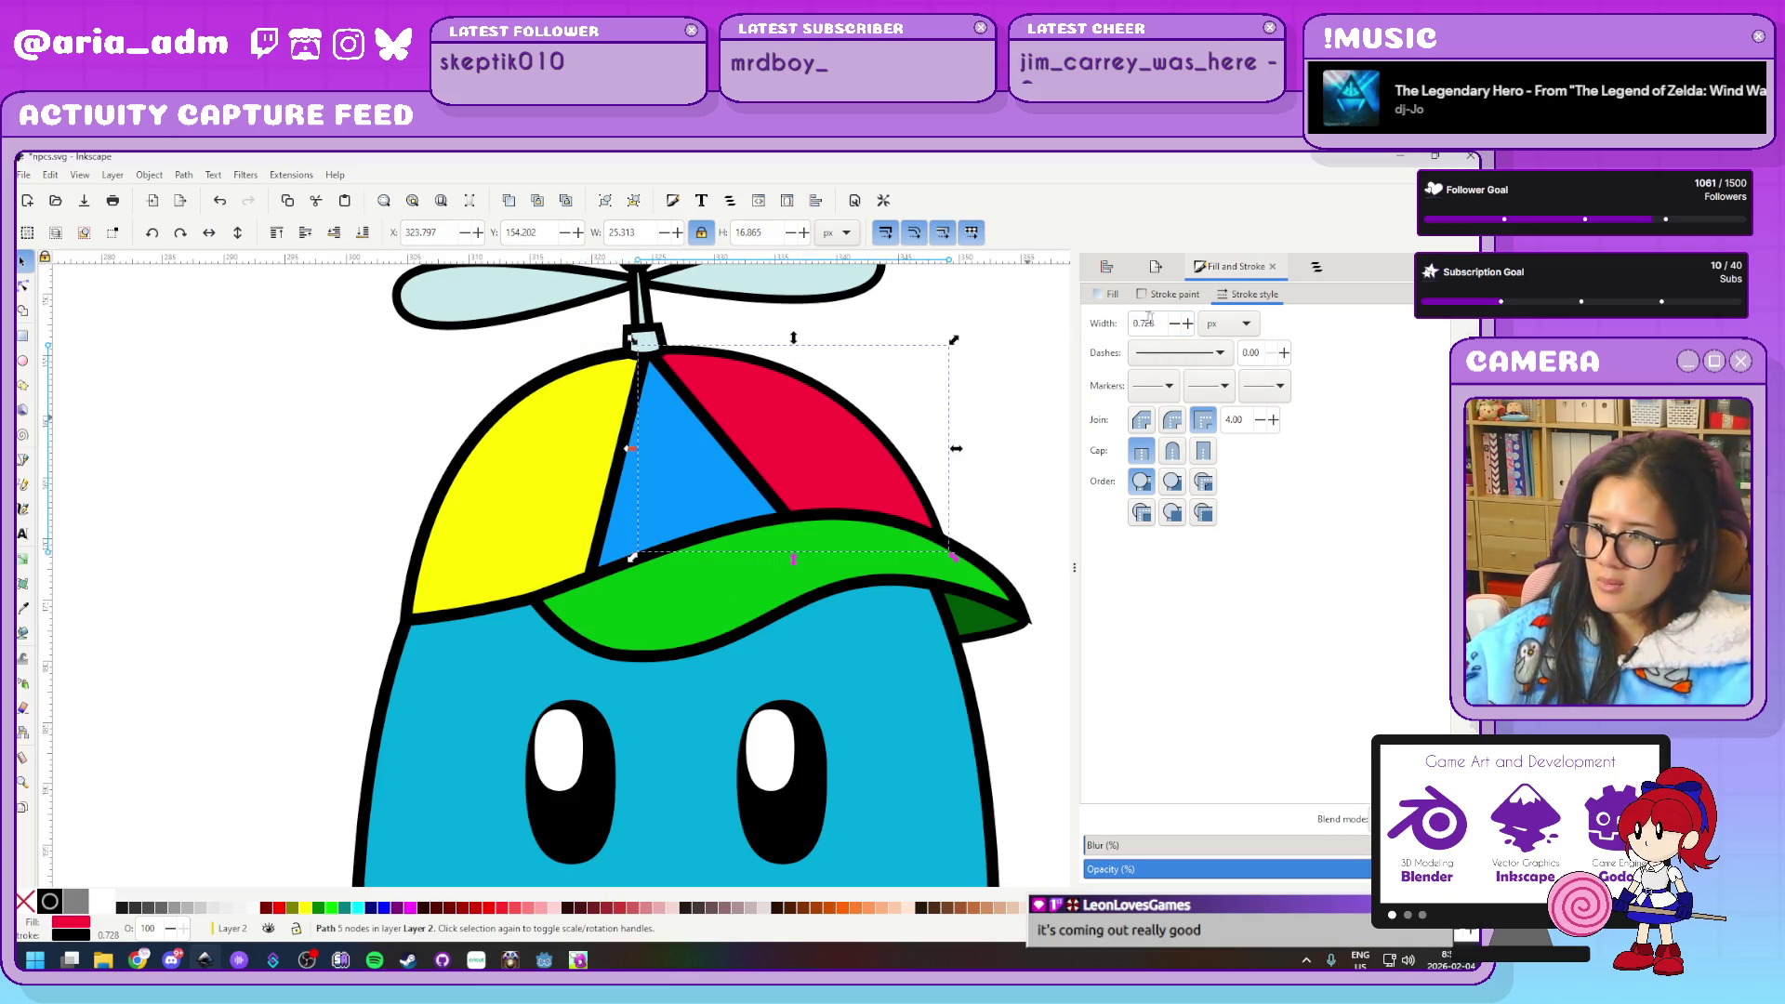
text(1)
key(Return)
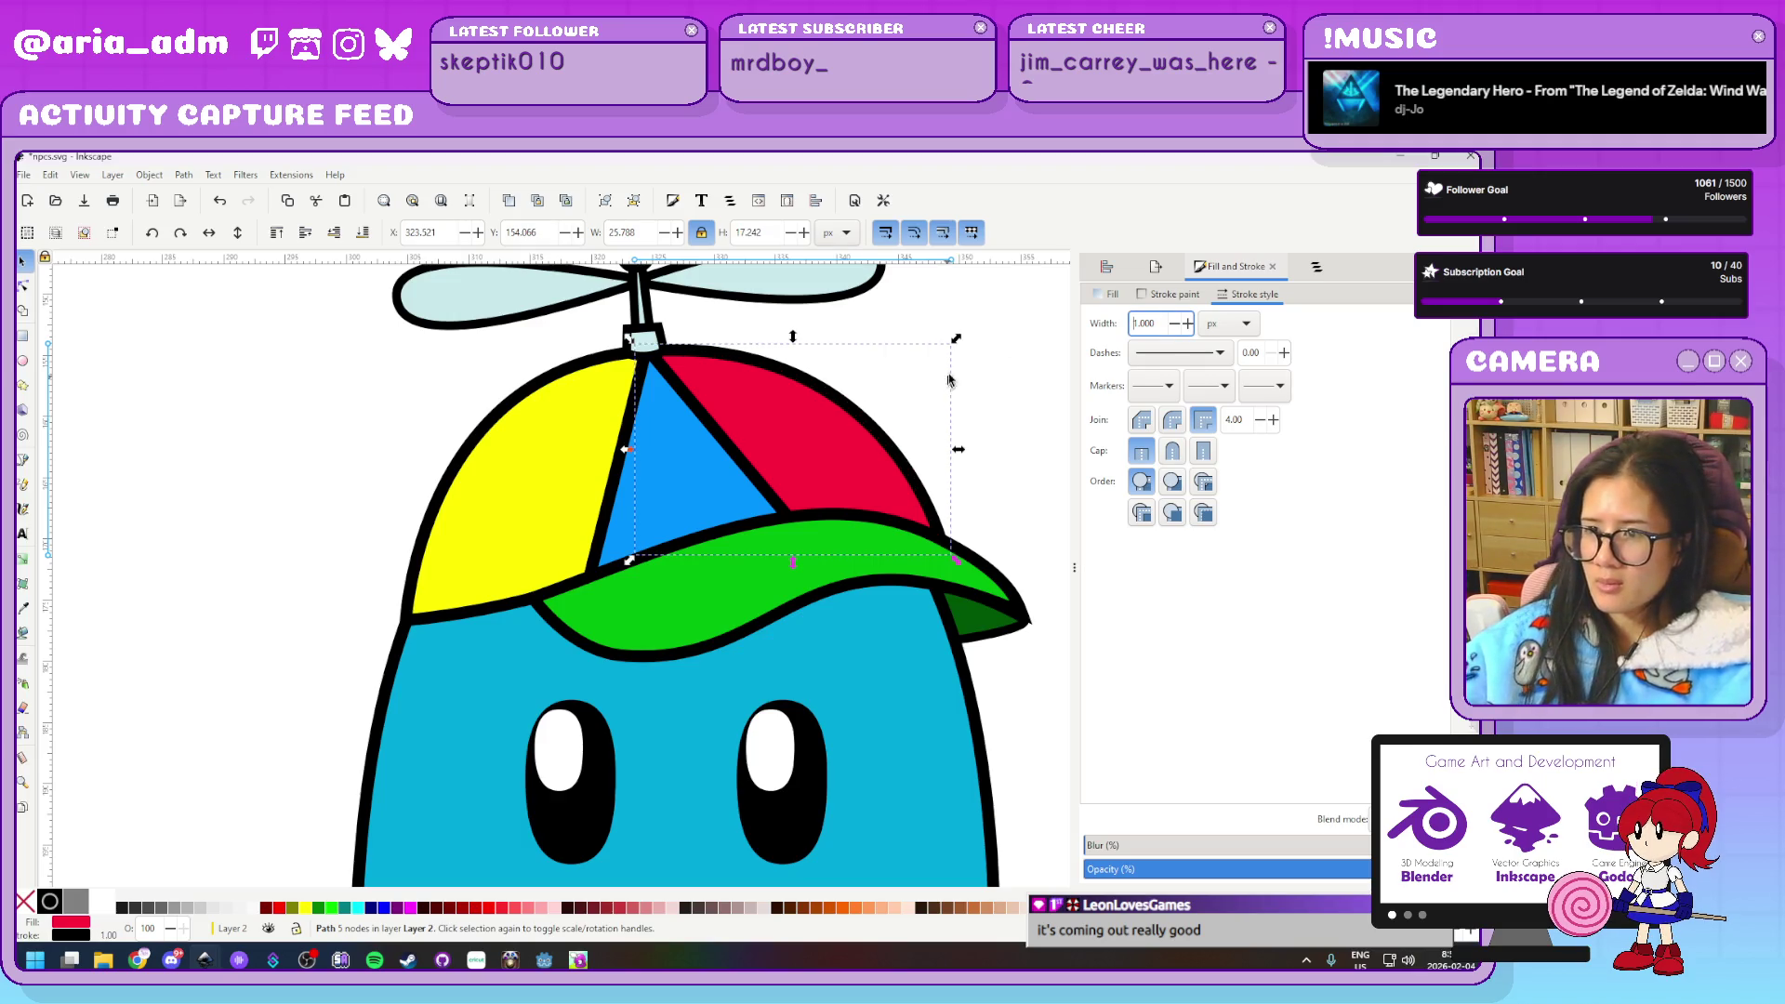
click(995, 369)
click(921, 730)
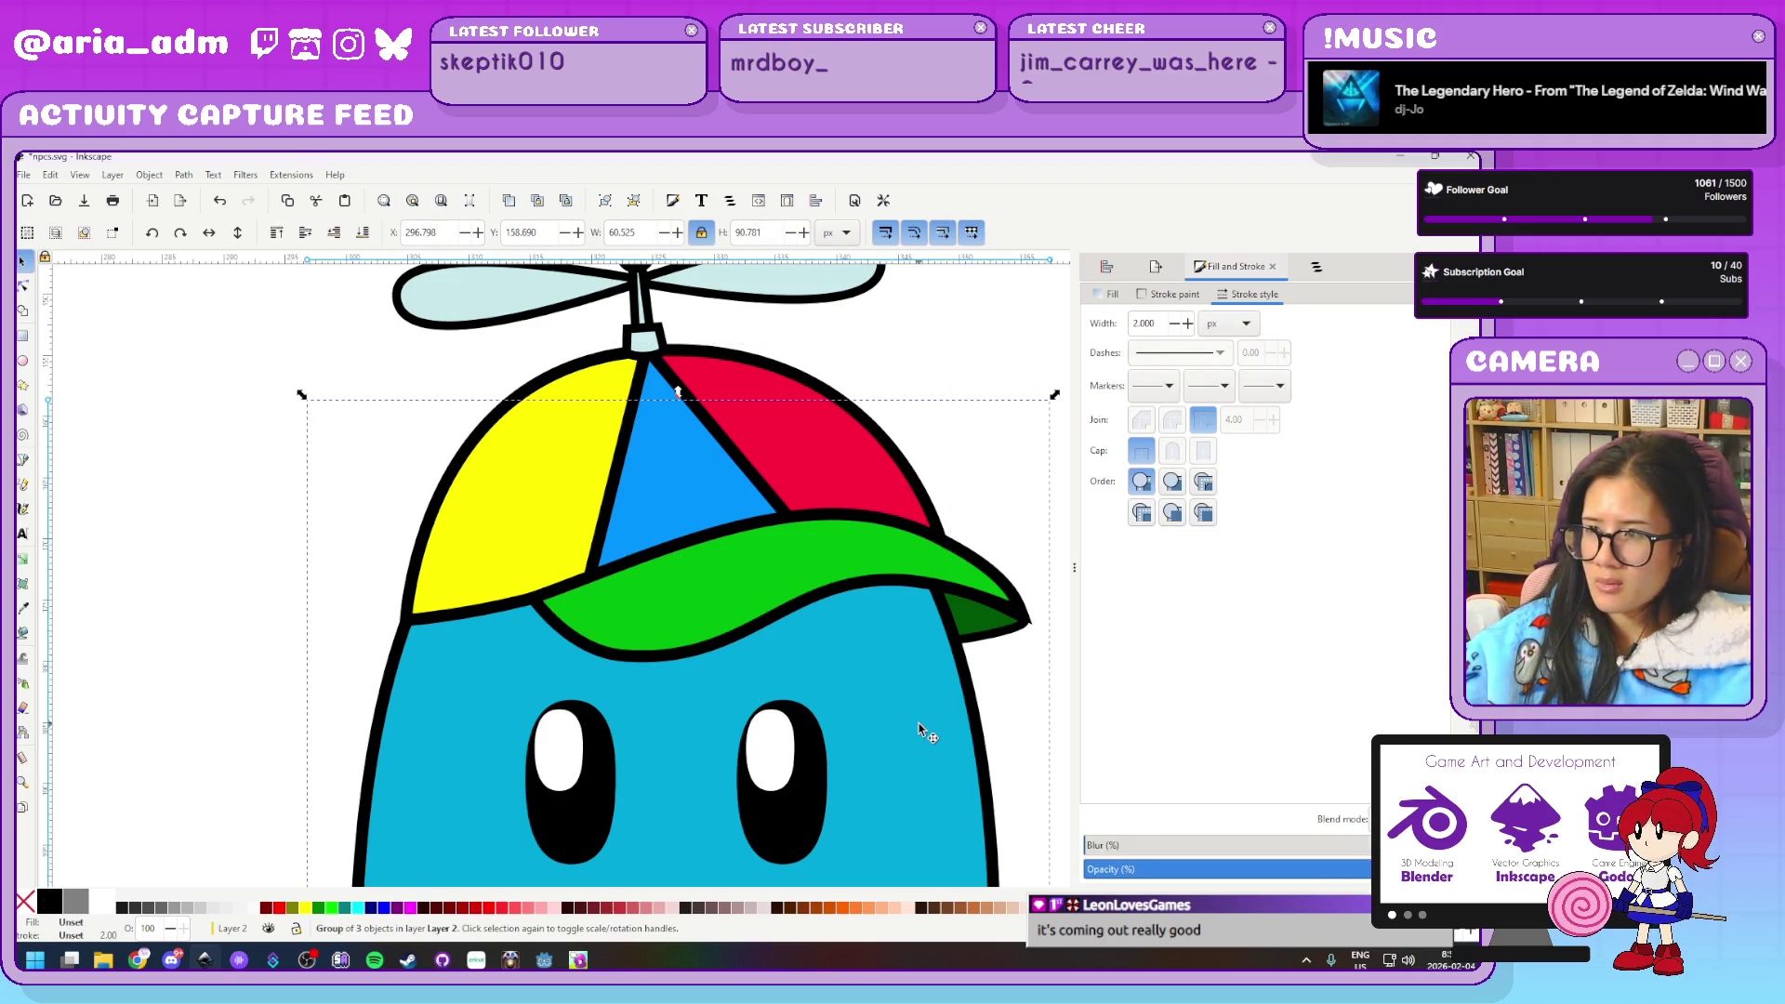
scroll(958, 609, up, 5)
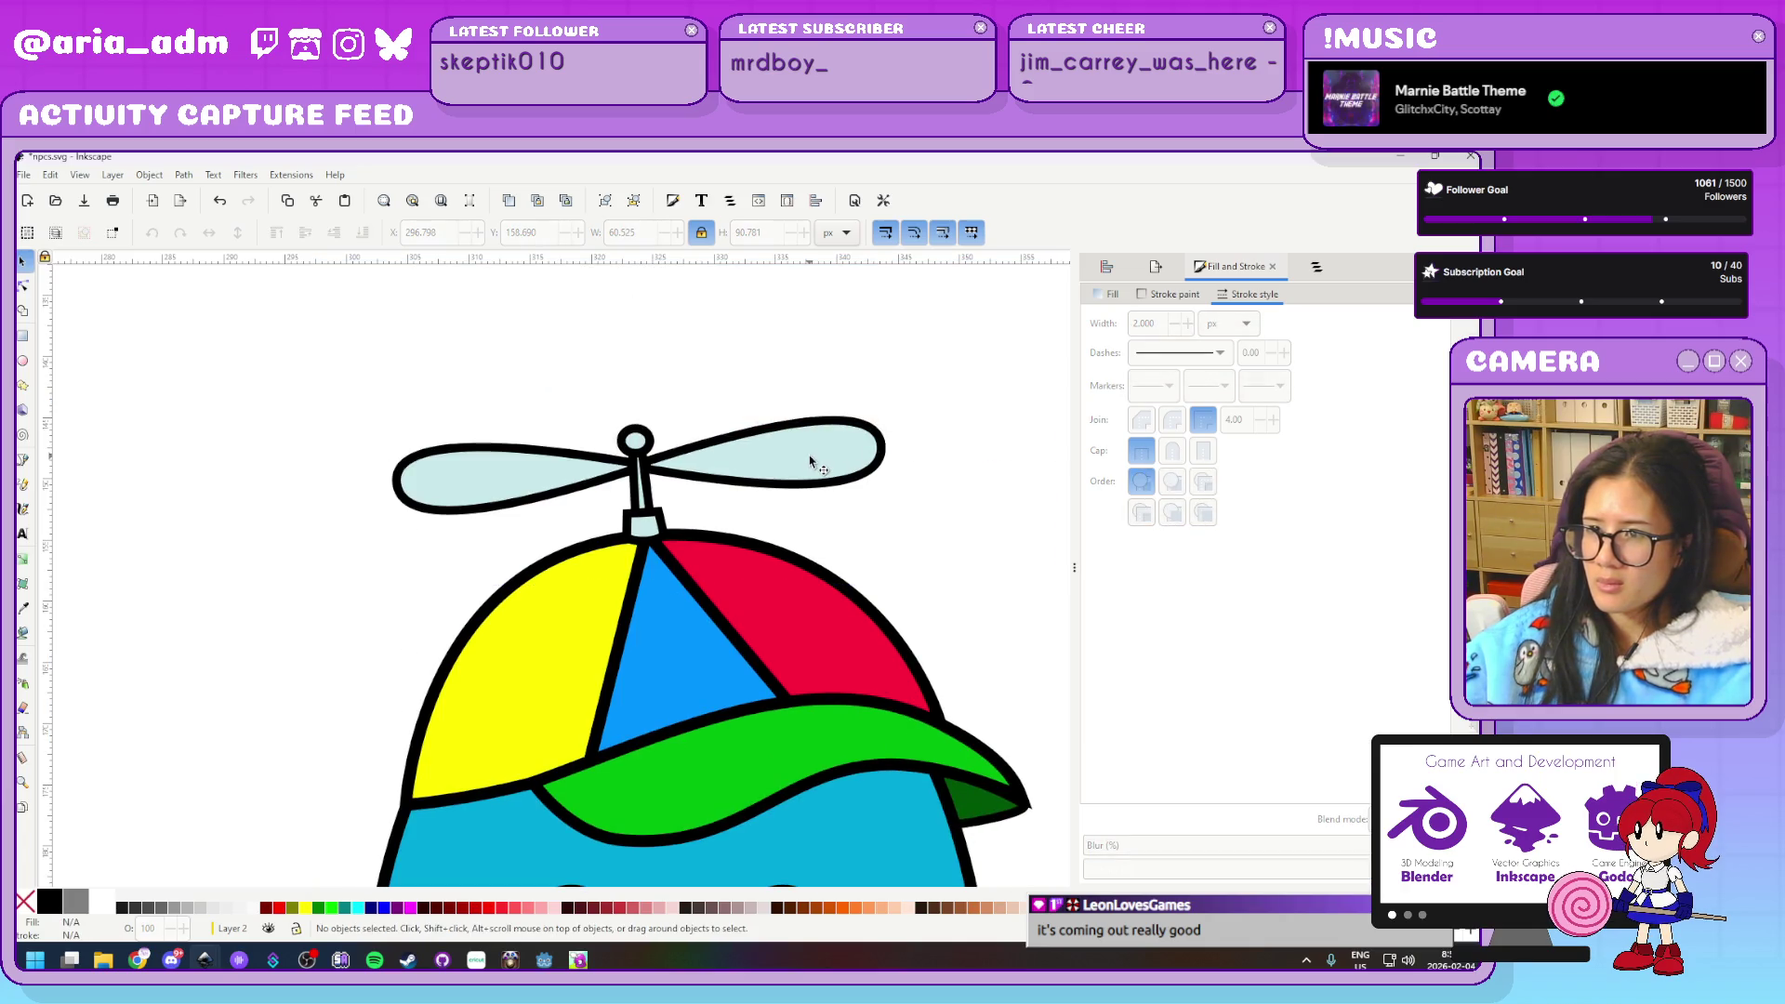
ctrl+scroll(898, 453, down, 2)
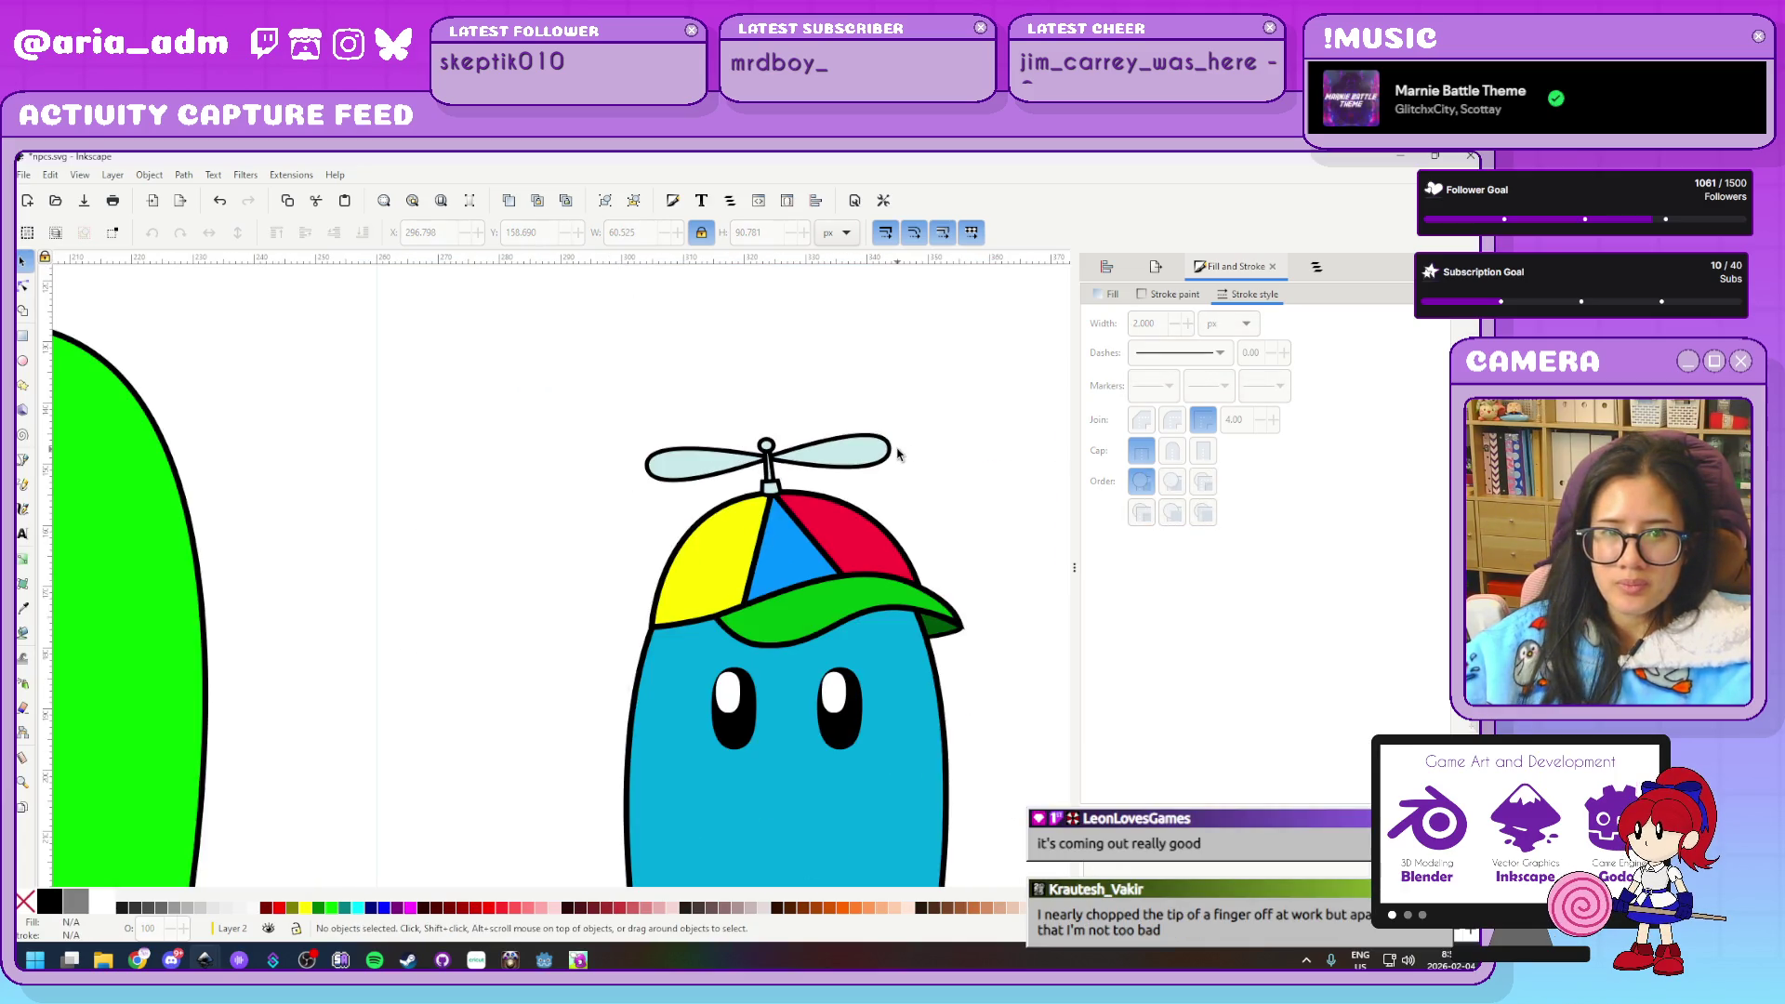
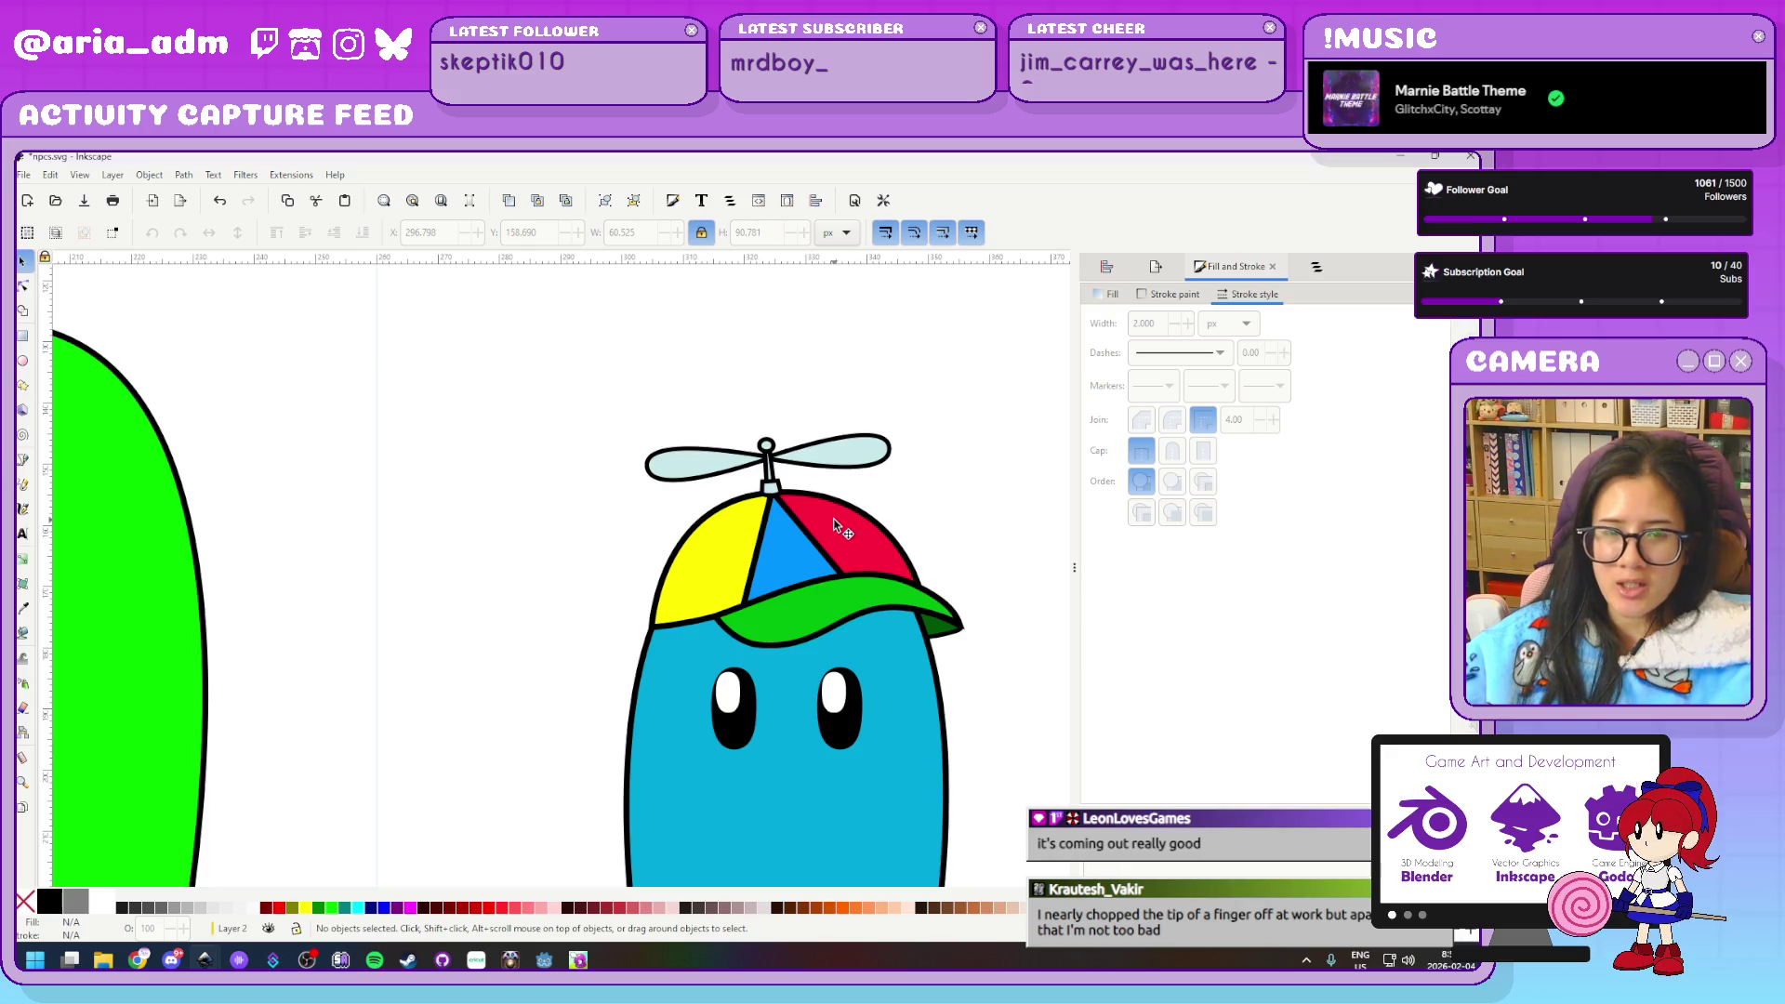
Nudge the tip node of the dark green under-brim triangle slightly on the propeller cap
drag(560, 403, 1013, 662)
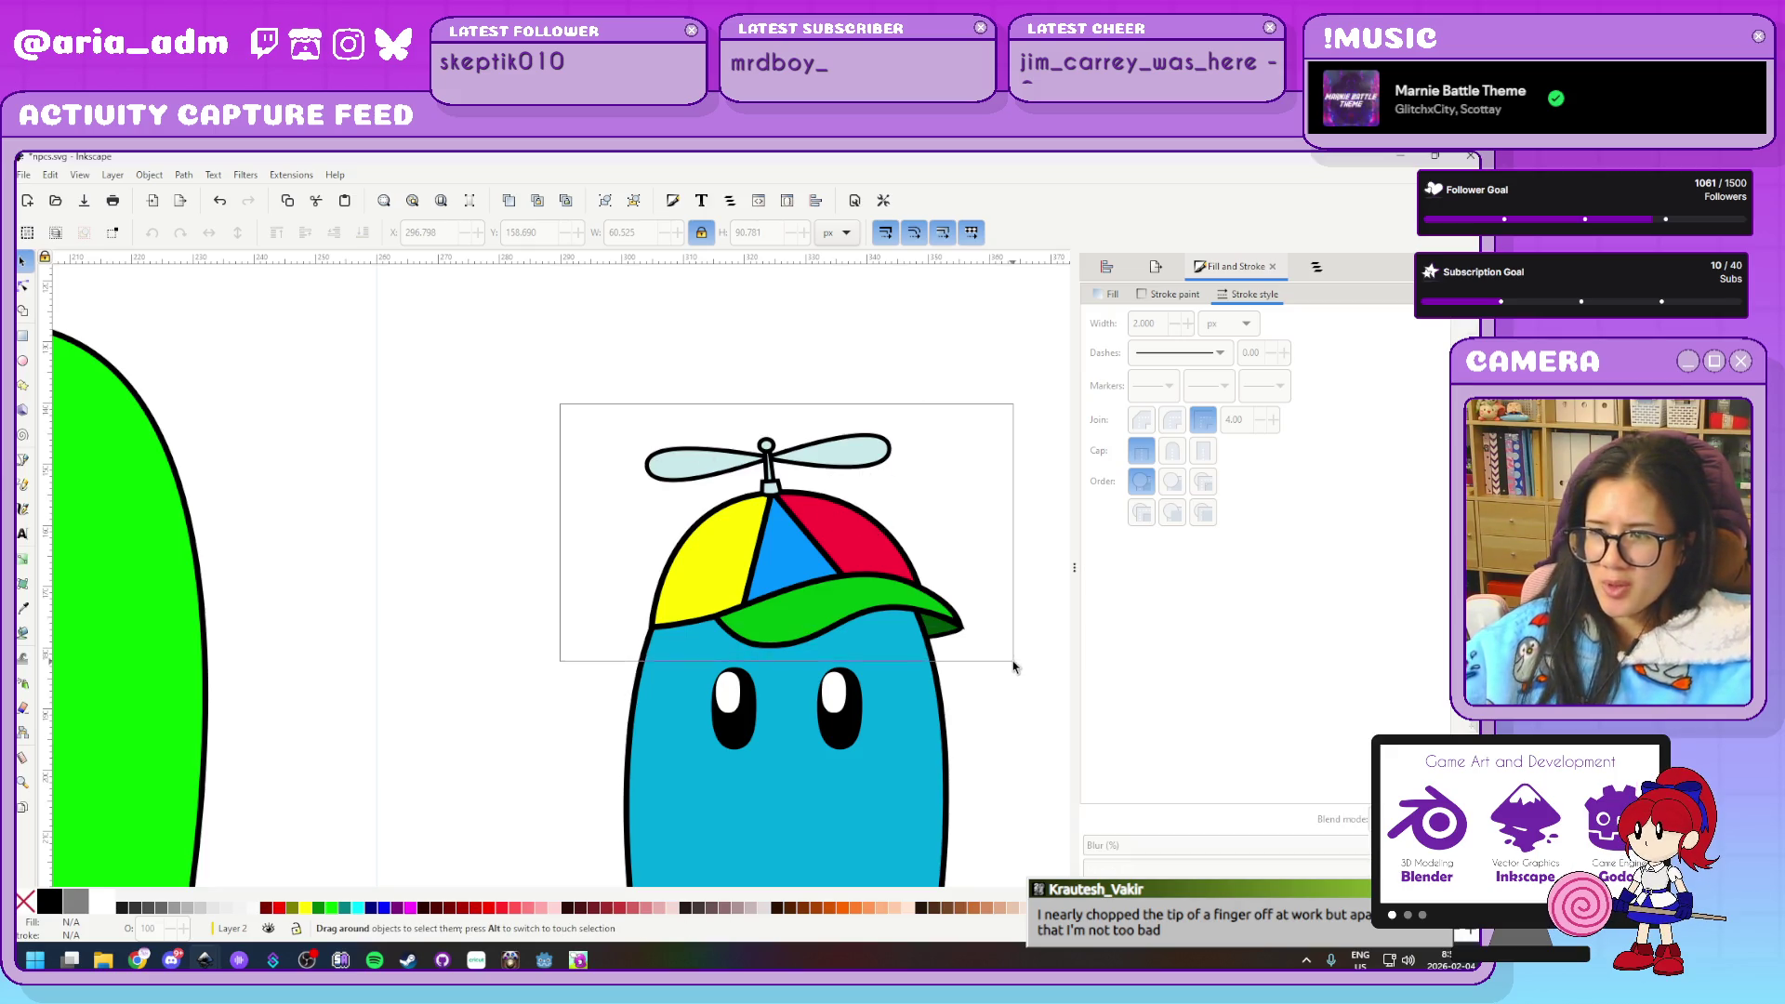
key(Escape)
ctrl+scroll(814, 498, up, 5)
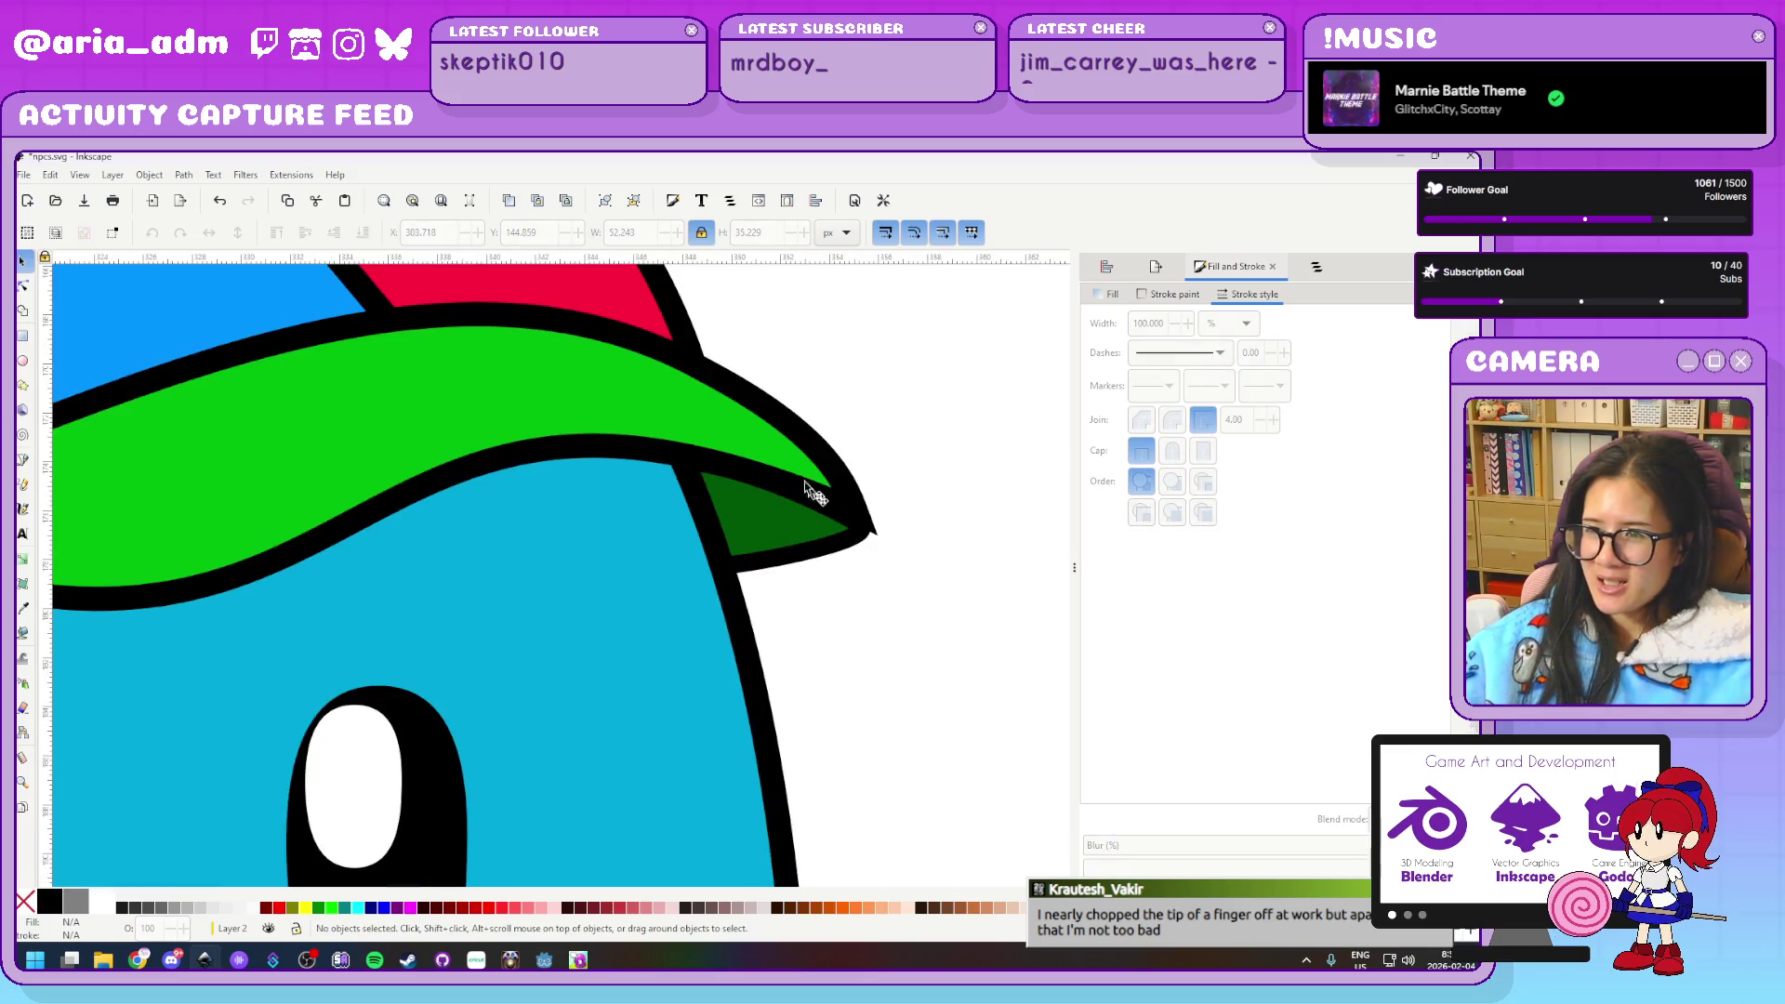
click(811, 510)
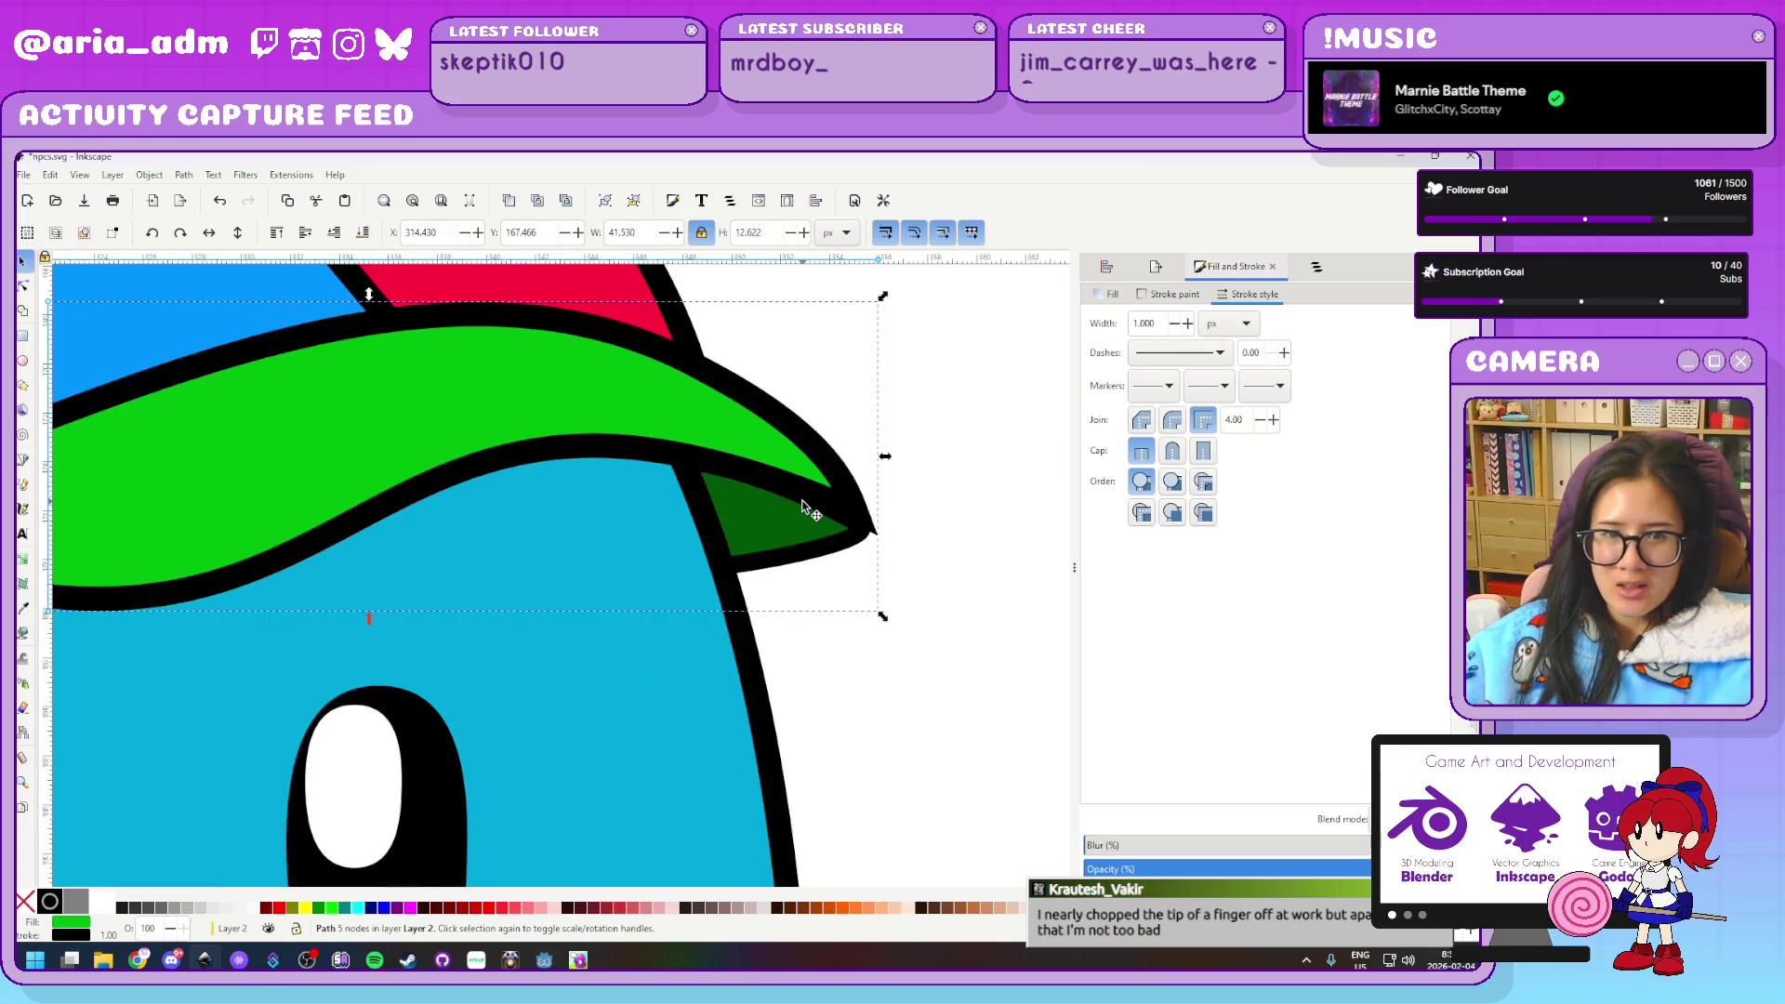
double_click(805, 506)
click(862, 525)
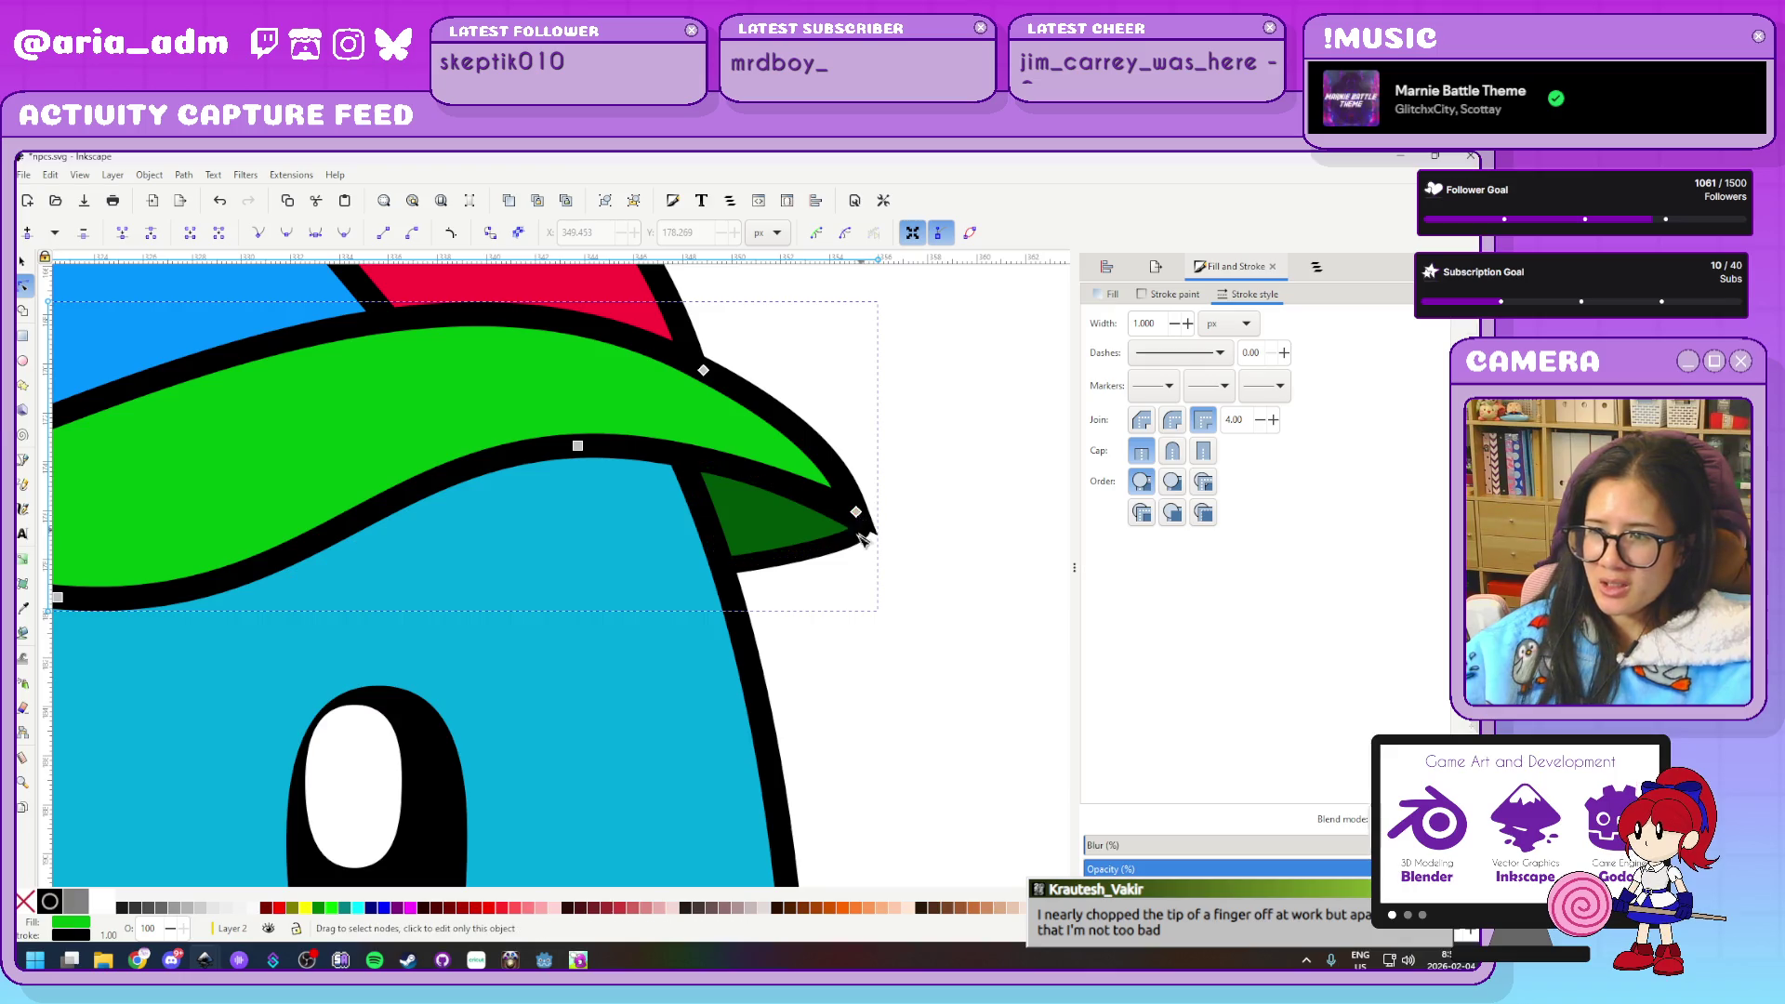
drag(878, 542, 876, 540)
scroll(930, 540, down, 2)
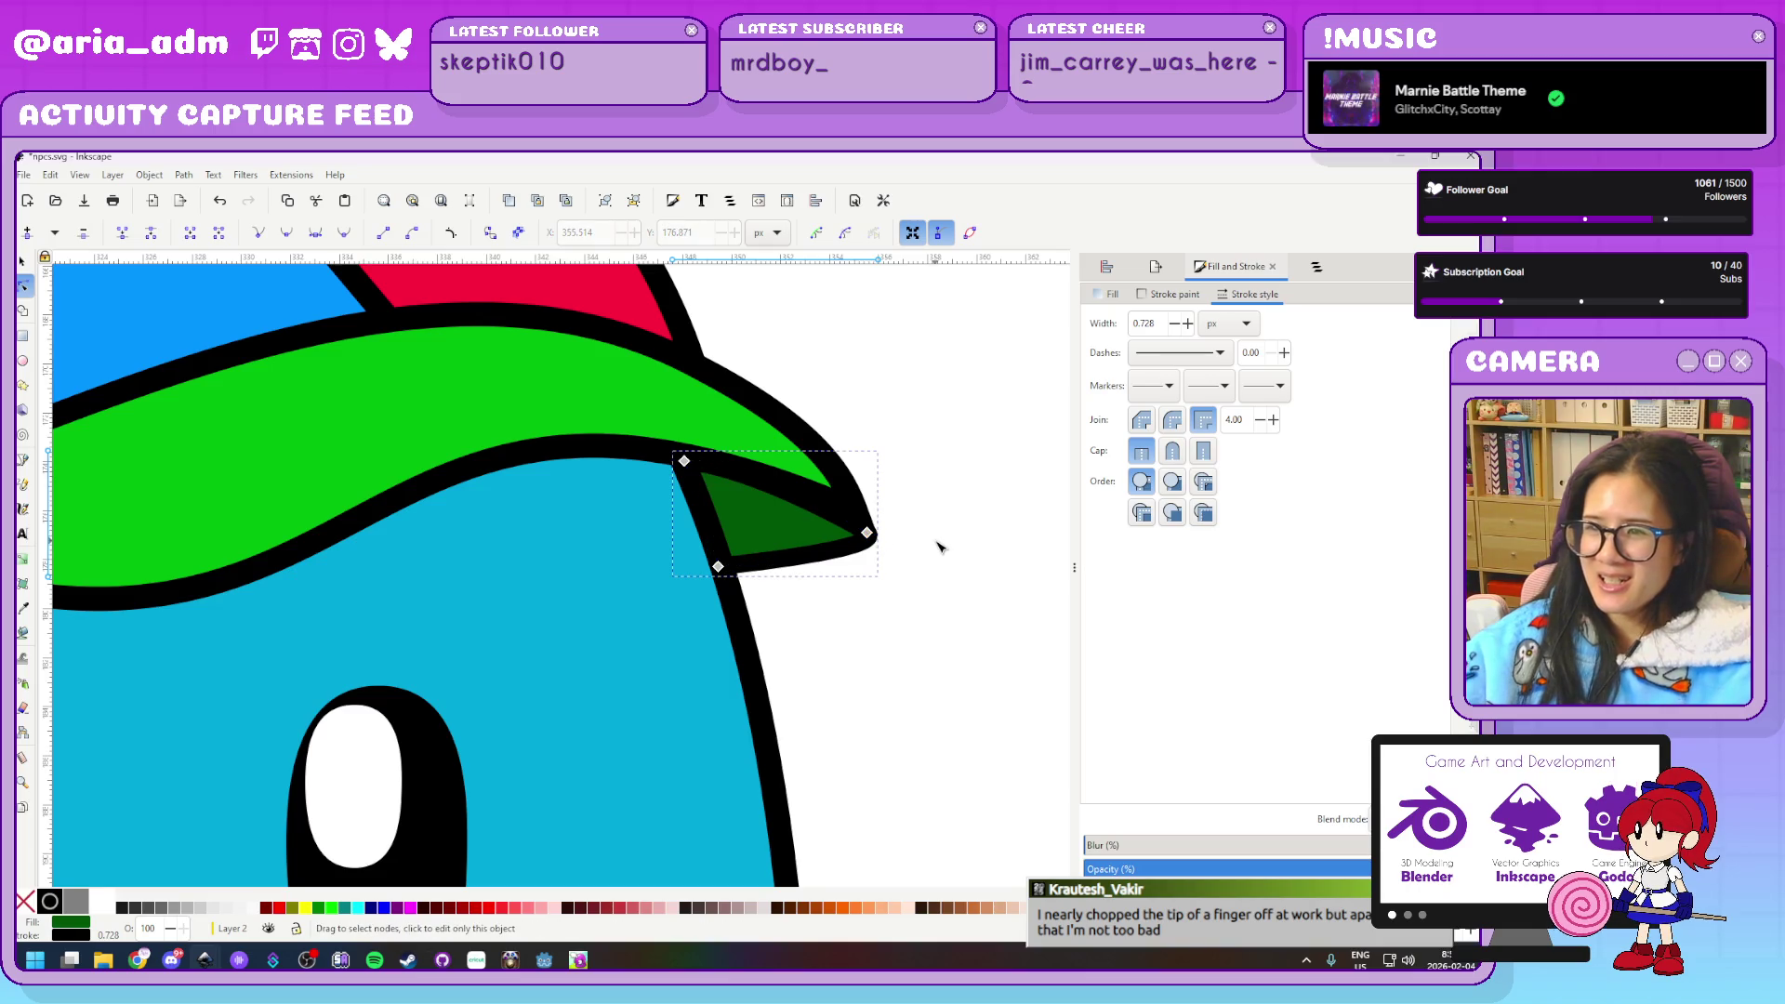
click(933, 573)
scroll(939, 581, down, 2)
scroll(946, 593, down, 2)
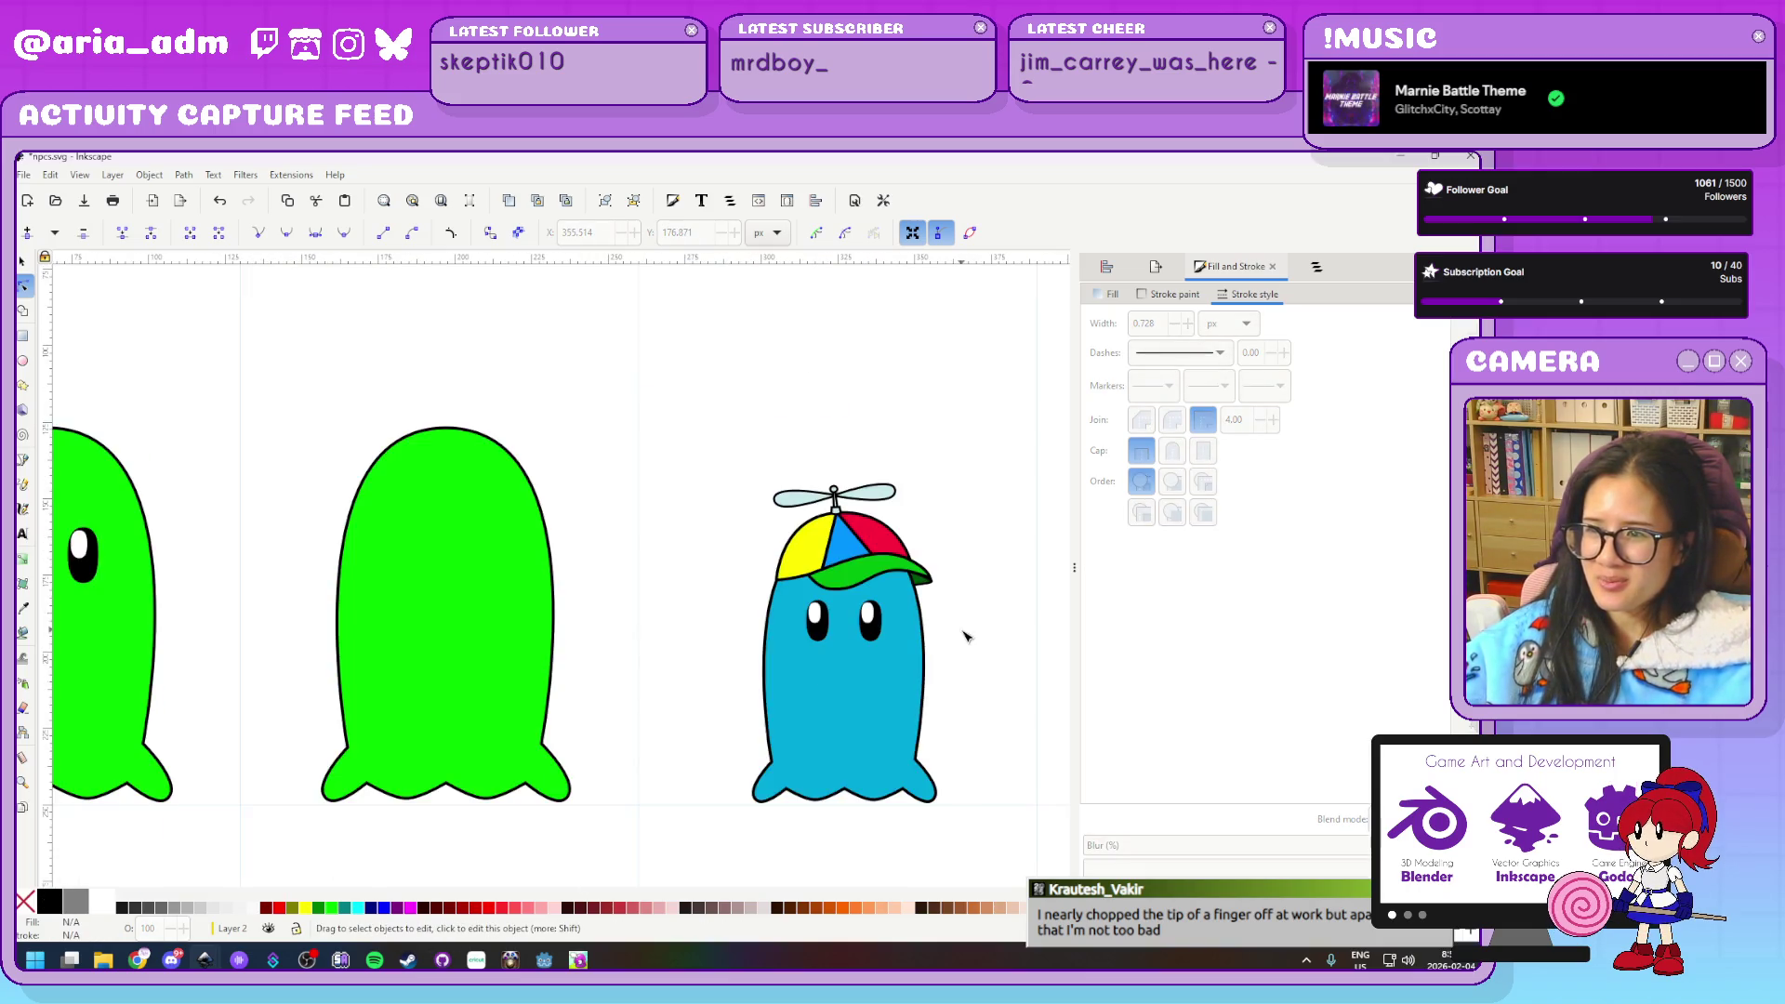
scroll(744, 521, right, 4)
Try flipping the cap parts and centring them on the right ghost, then undo the attempt
drag(568, 502, 667, 535)
click(23, 261)
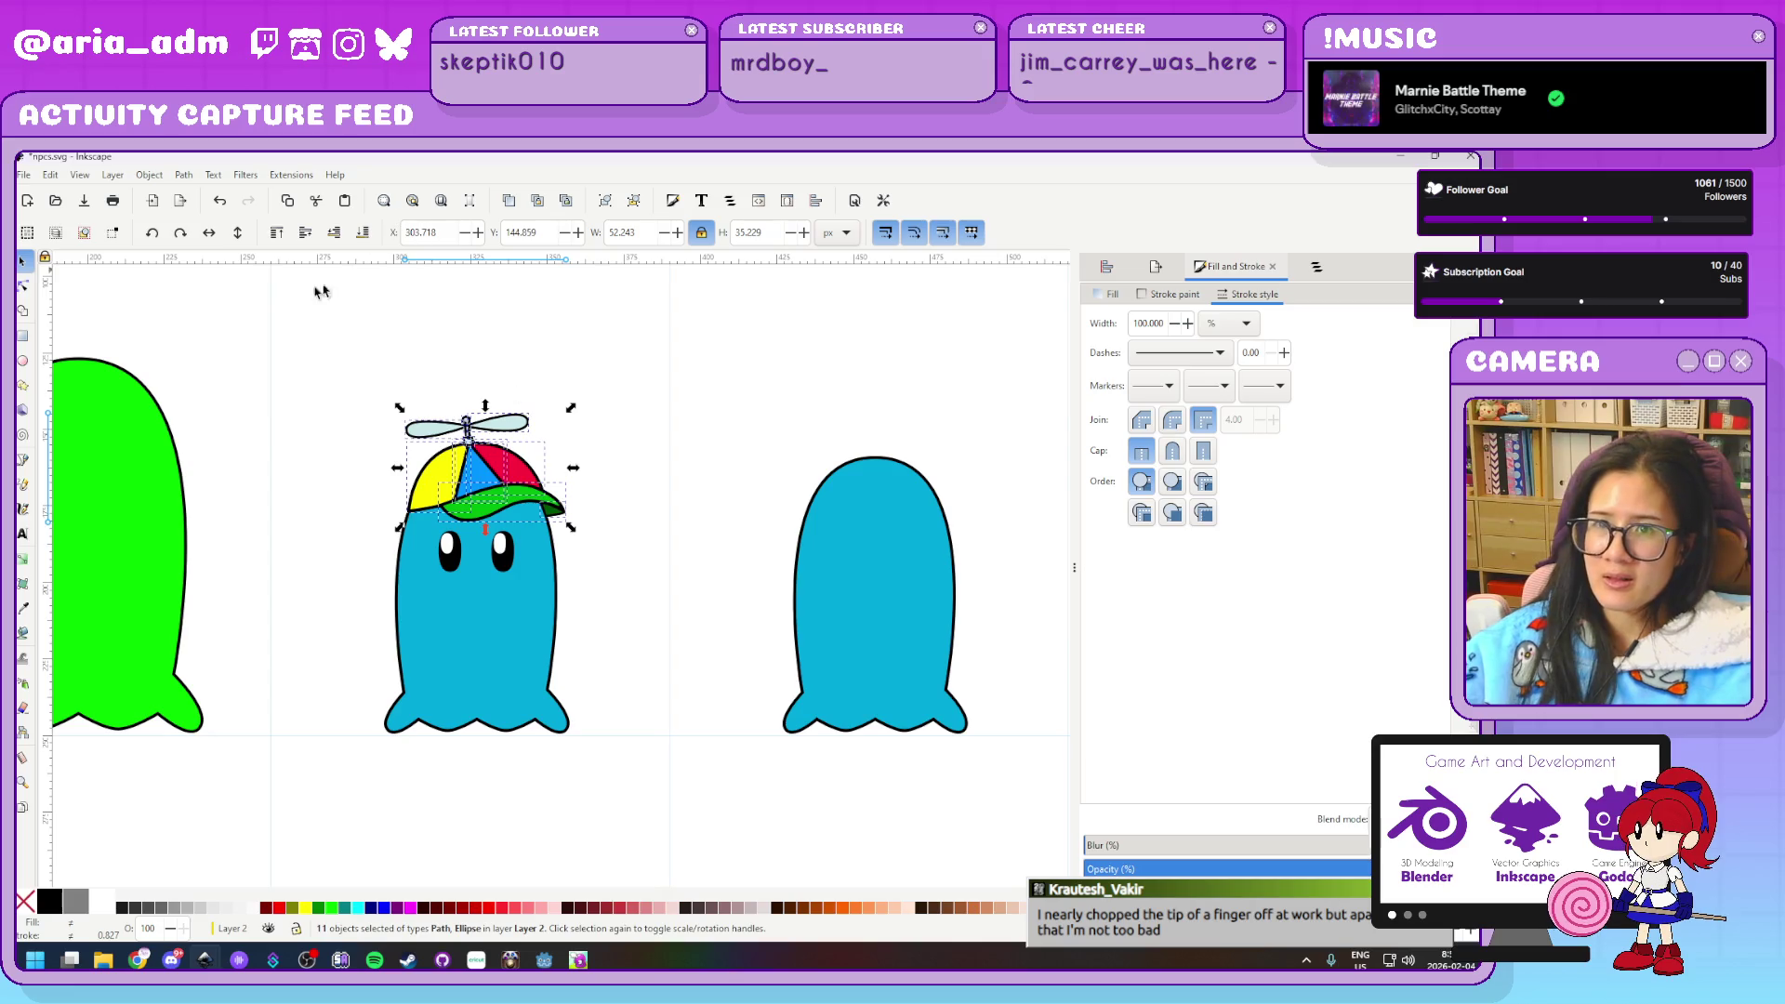
click(212, 237)
shift+click(849, 558)
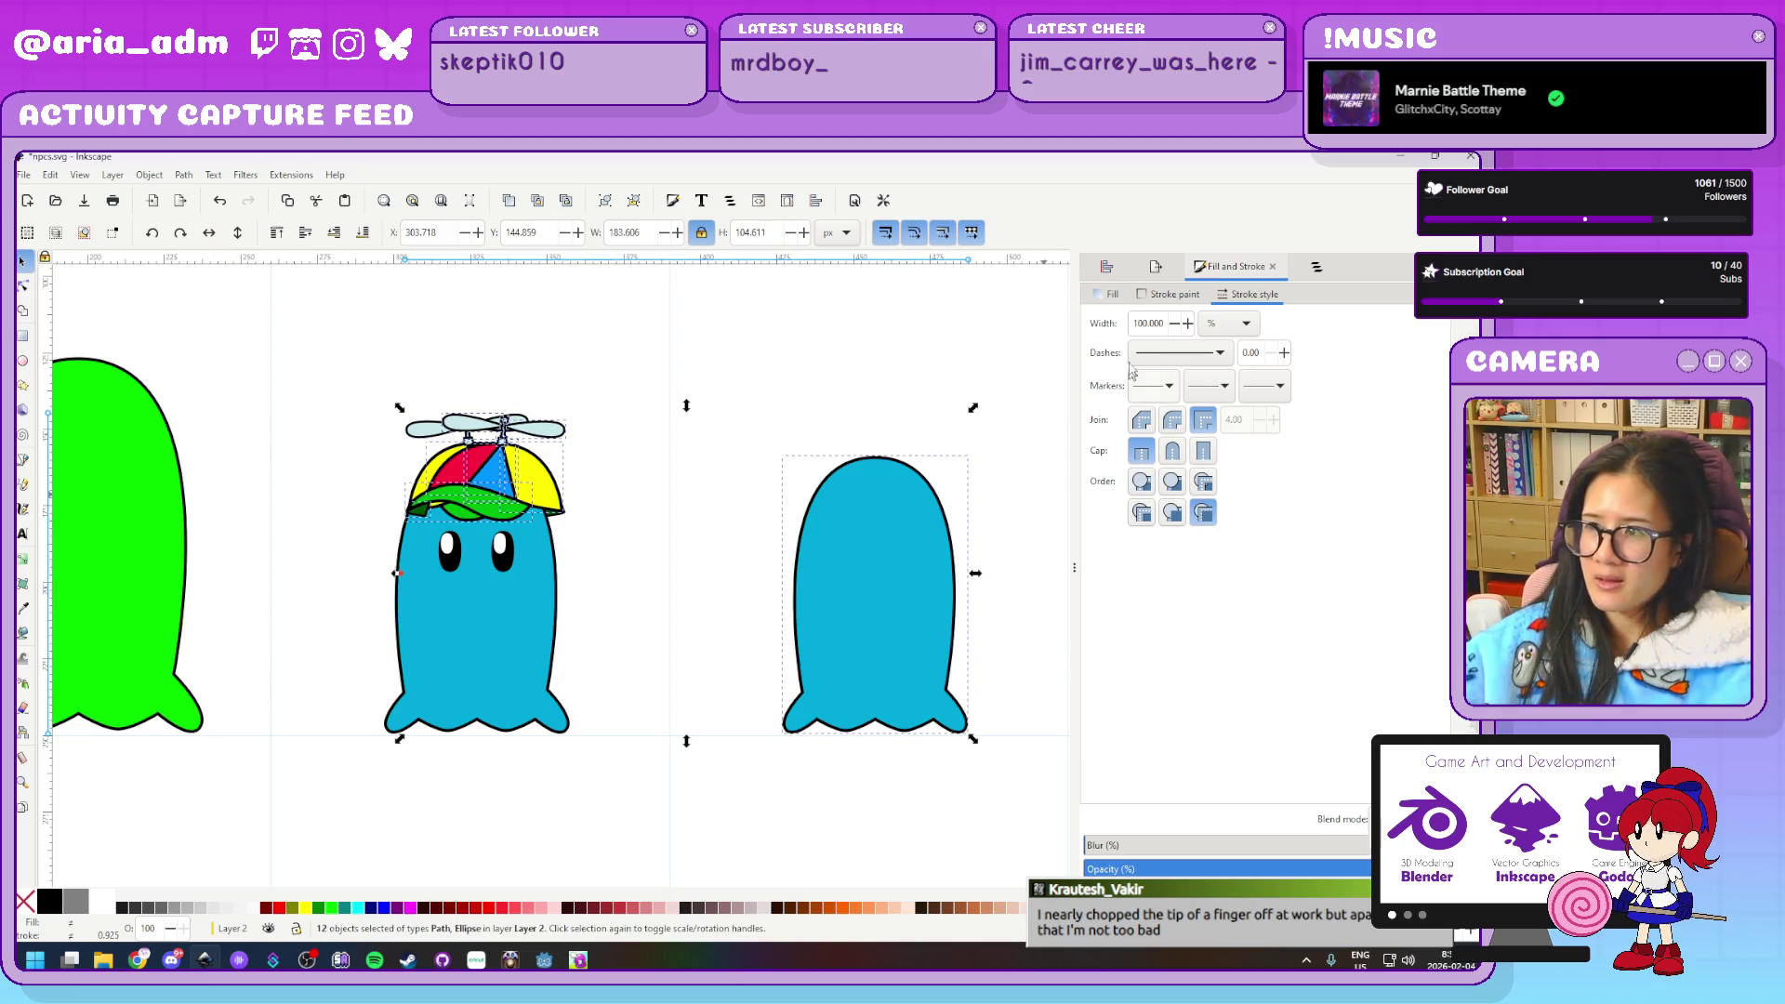
key(ctrl+shift+a)
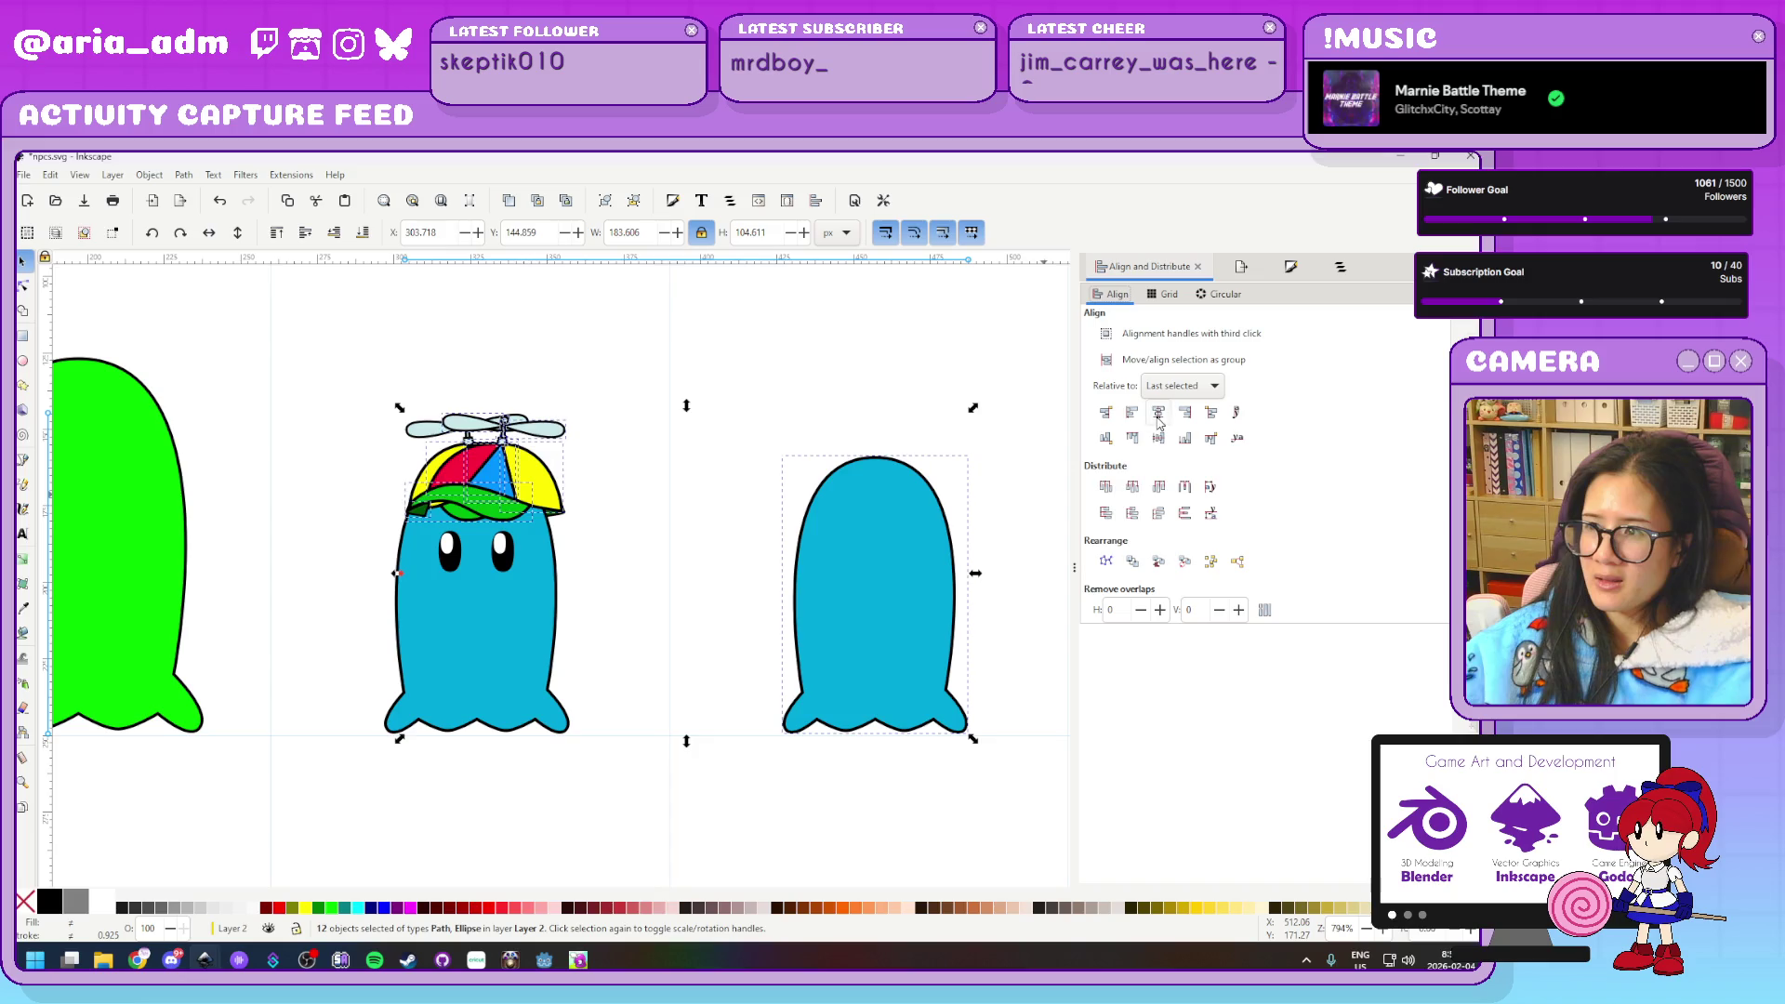
click(1158, 412)
key(ctrl+z)
key(ctrl+z)
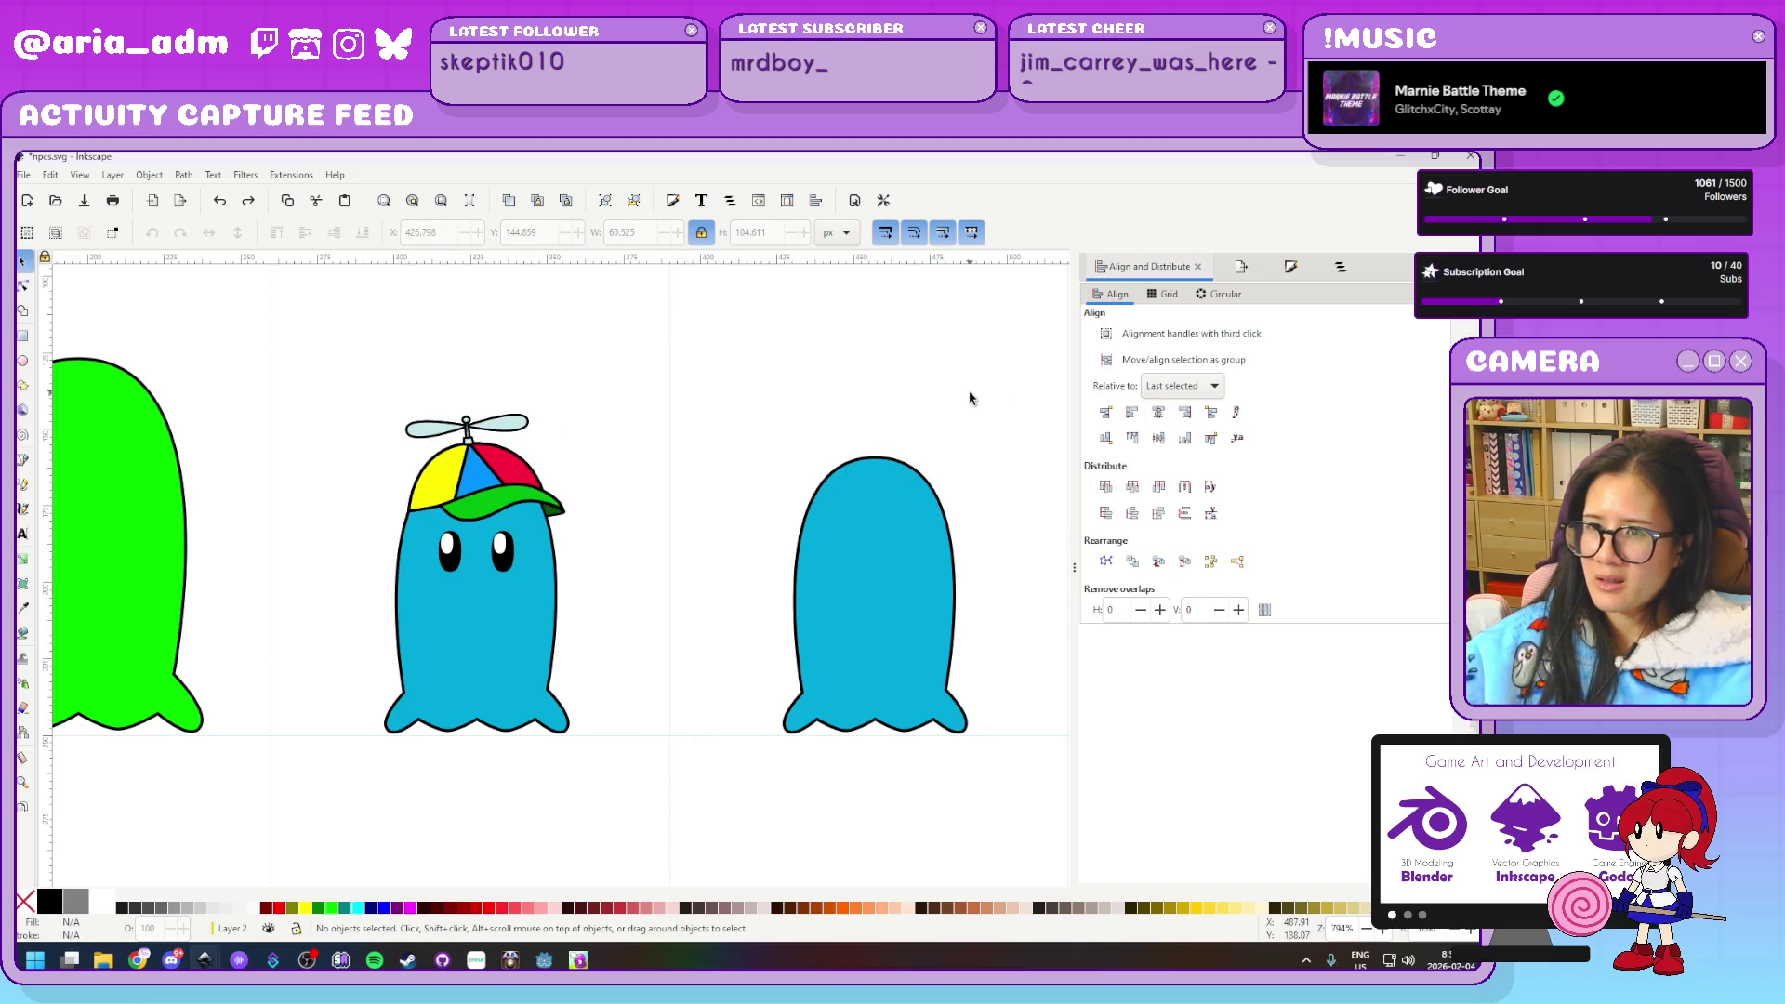
drag(499, 458, 749, 470)
key(ctrl+z)
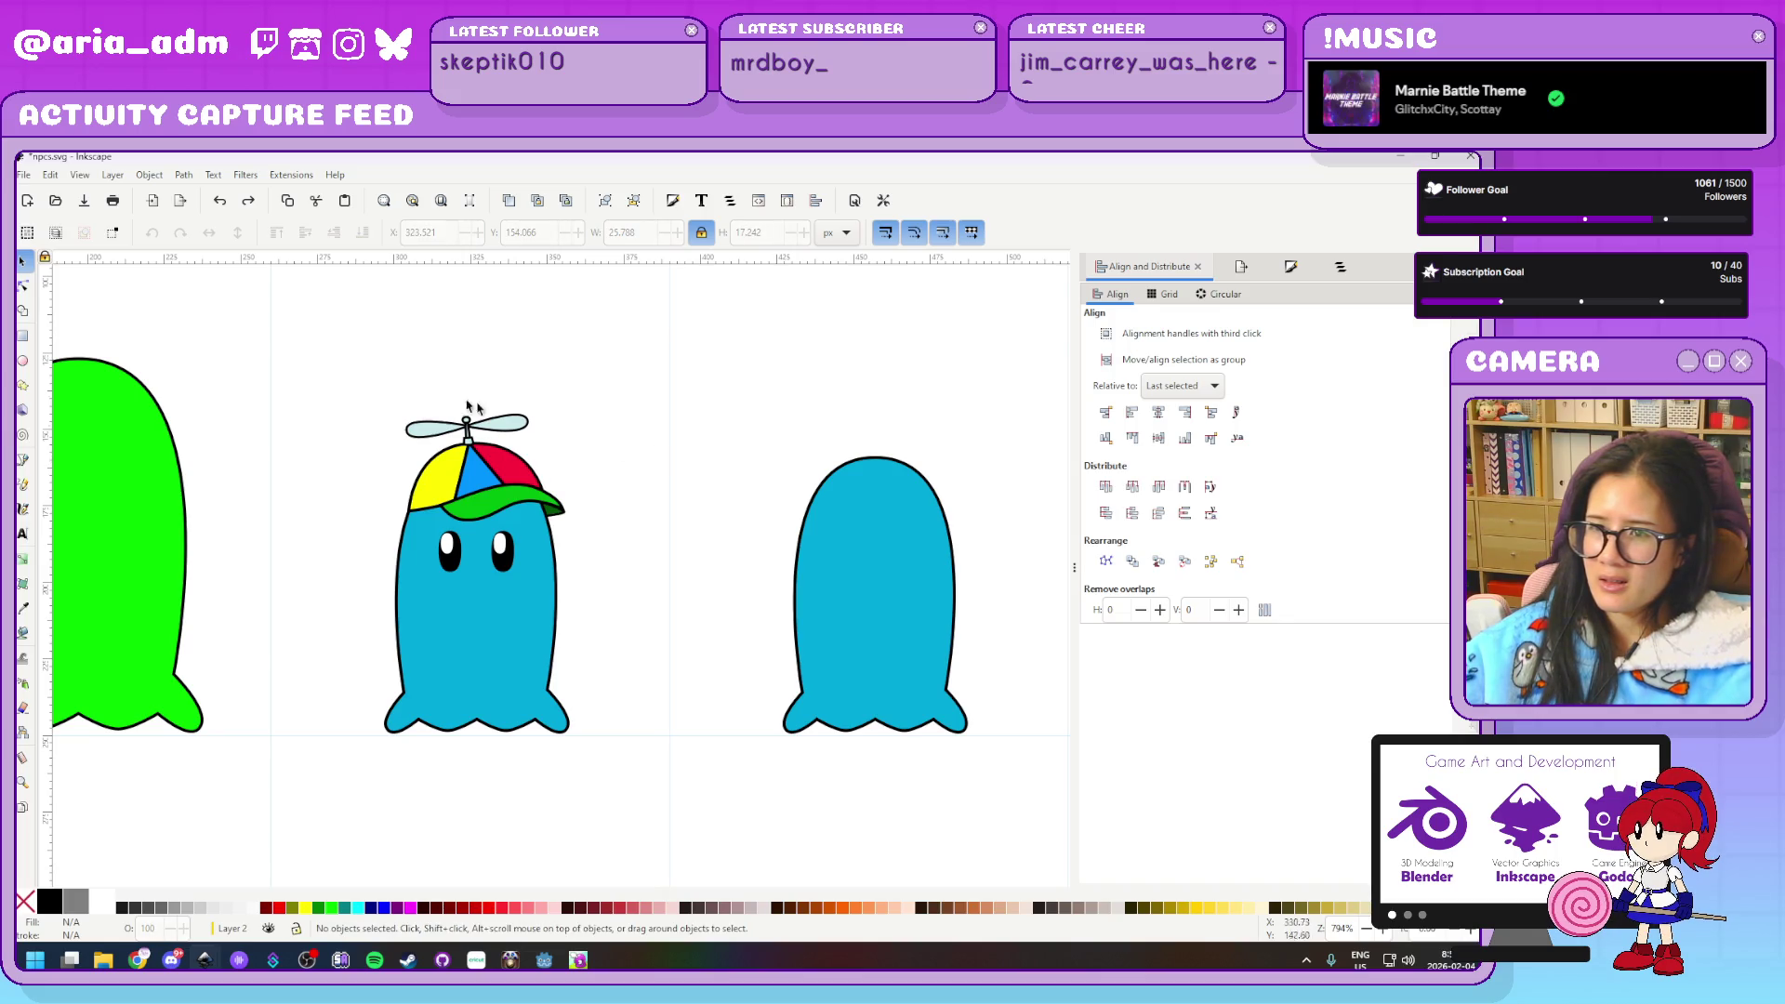
drag(499, 482, 734, 438)
key(ctrl+z)
Group a cap copy, centre it on the right ghost, ungroup it and flip it horizontally
drag(364, 370, 646, 538)
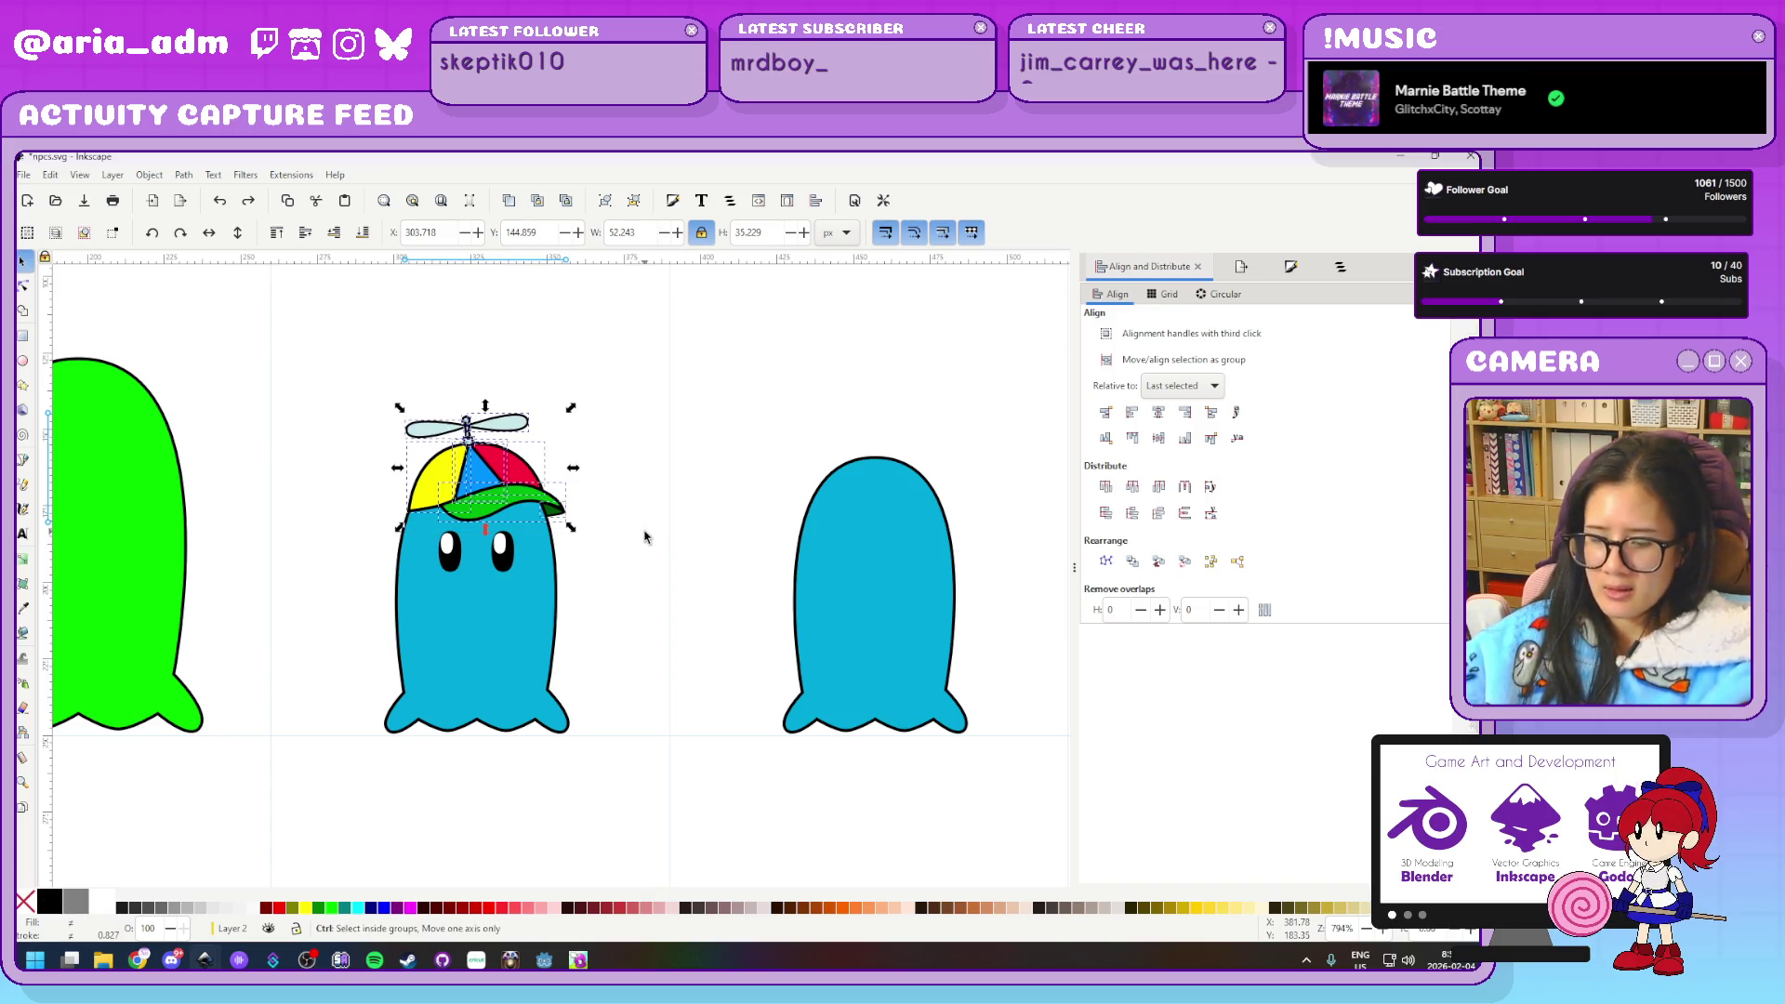
key(ctrl+g)
shift+click(875, 558)
click(1162, 417)
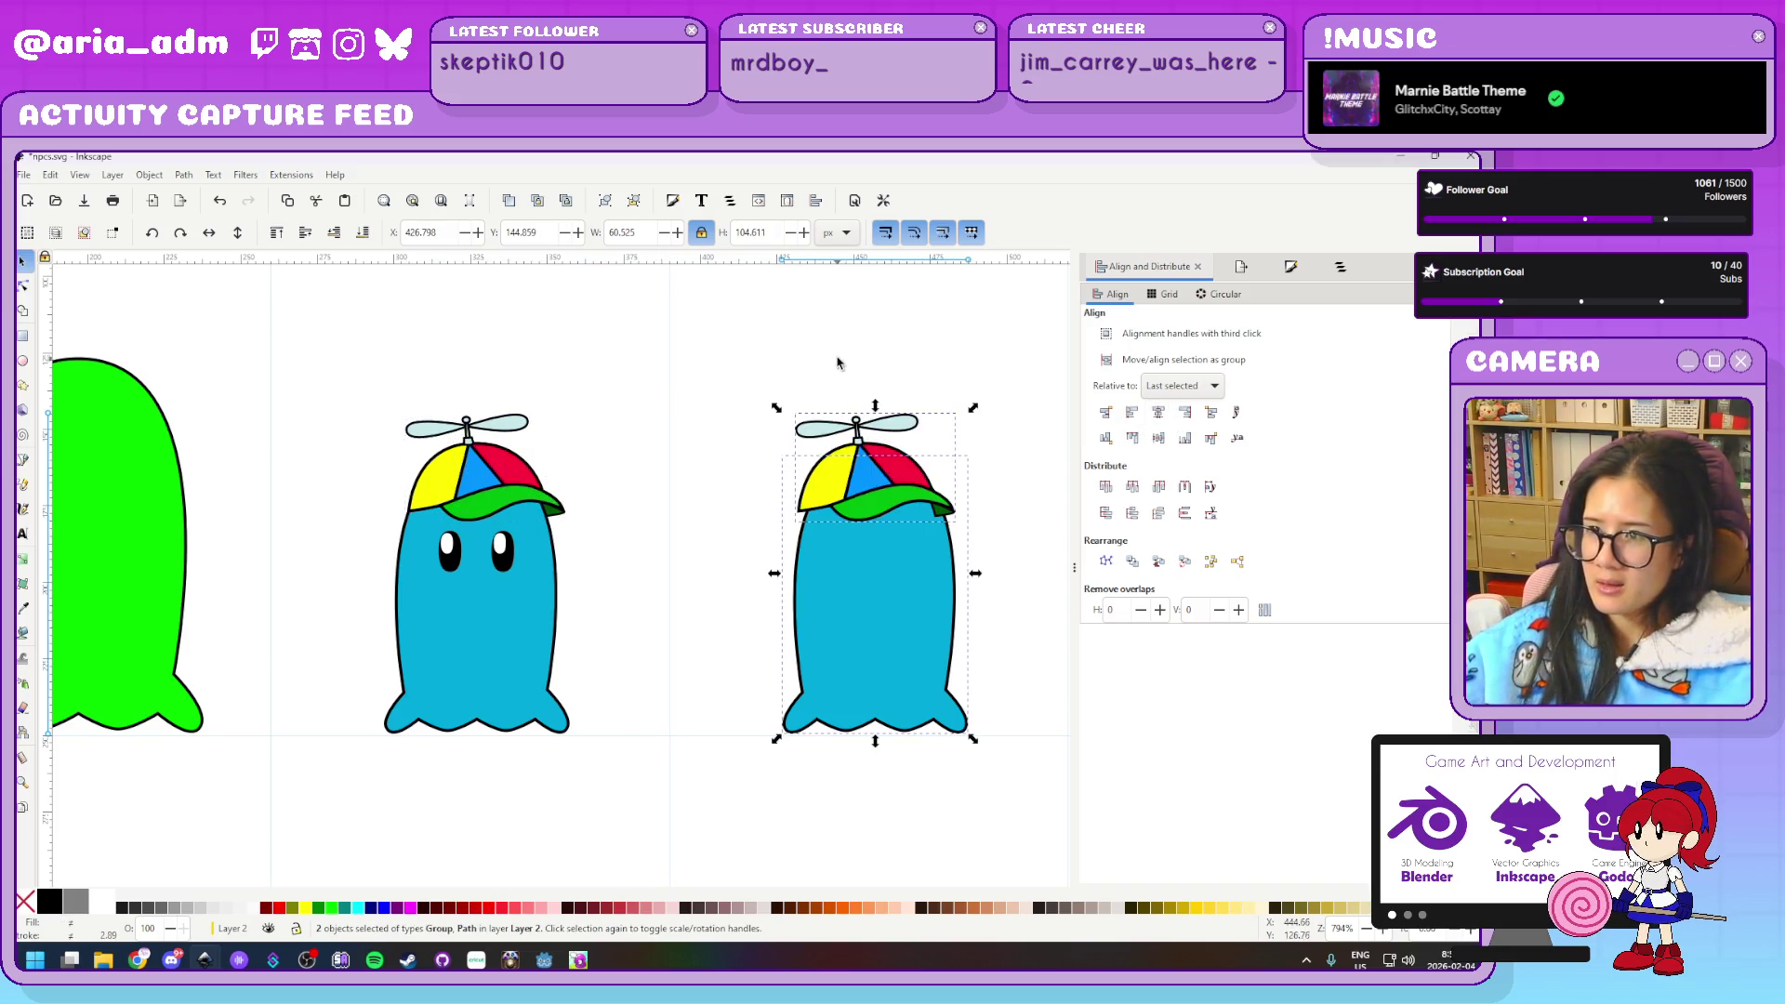
click(870, 467)
key(ctrl+shift+g)
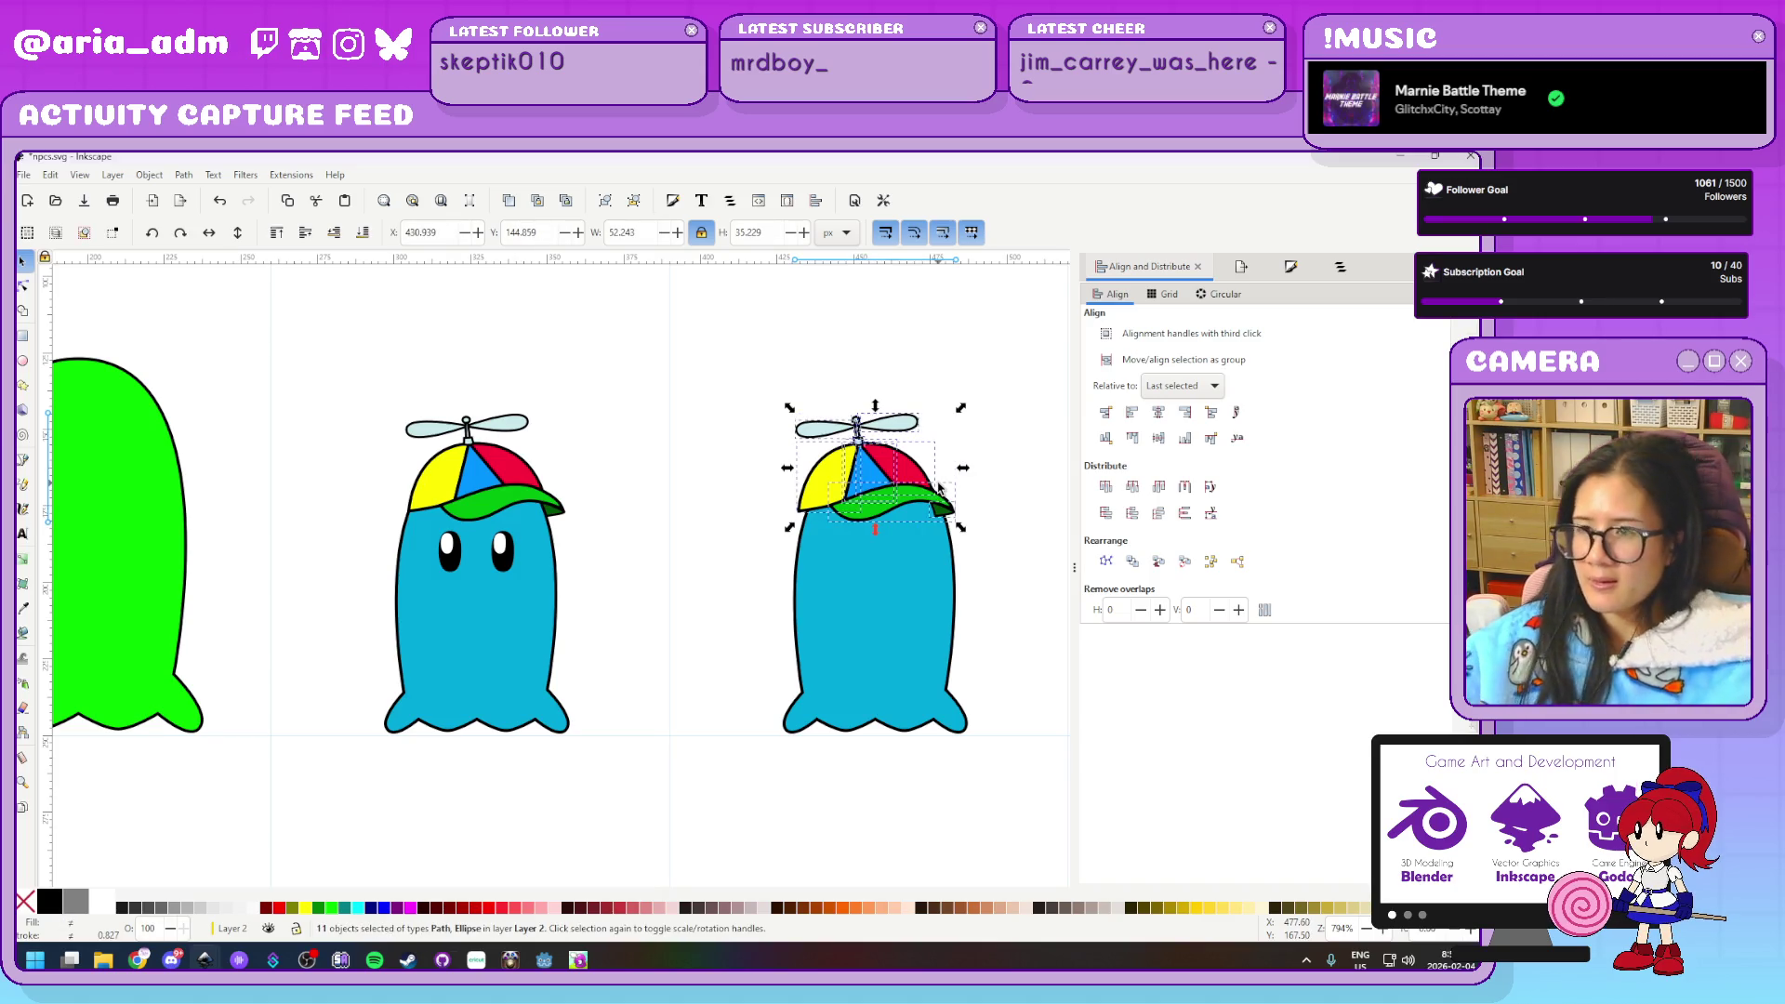
key(h)
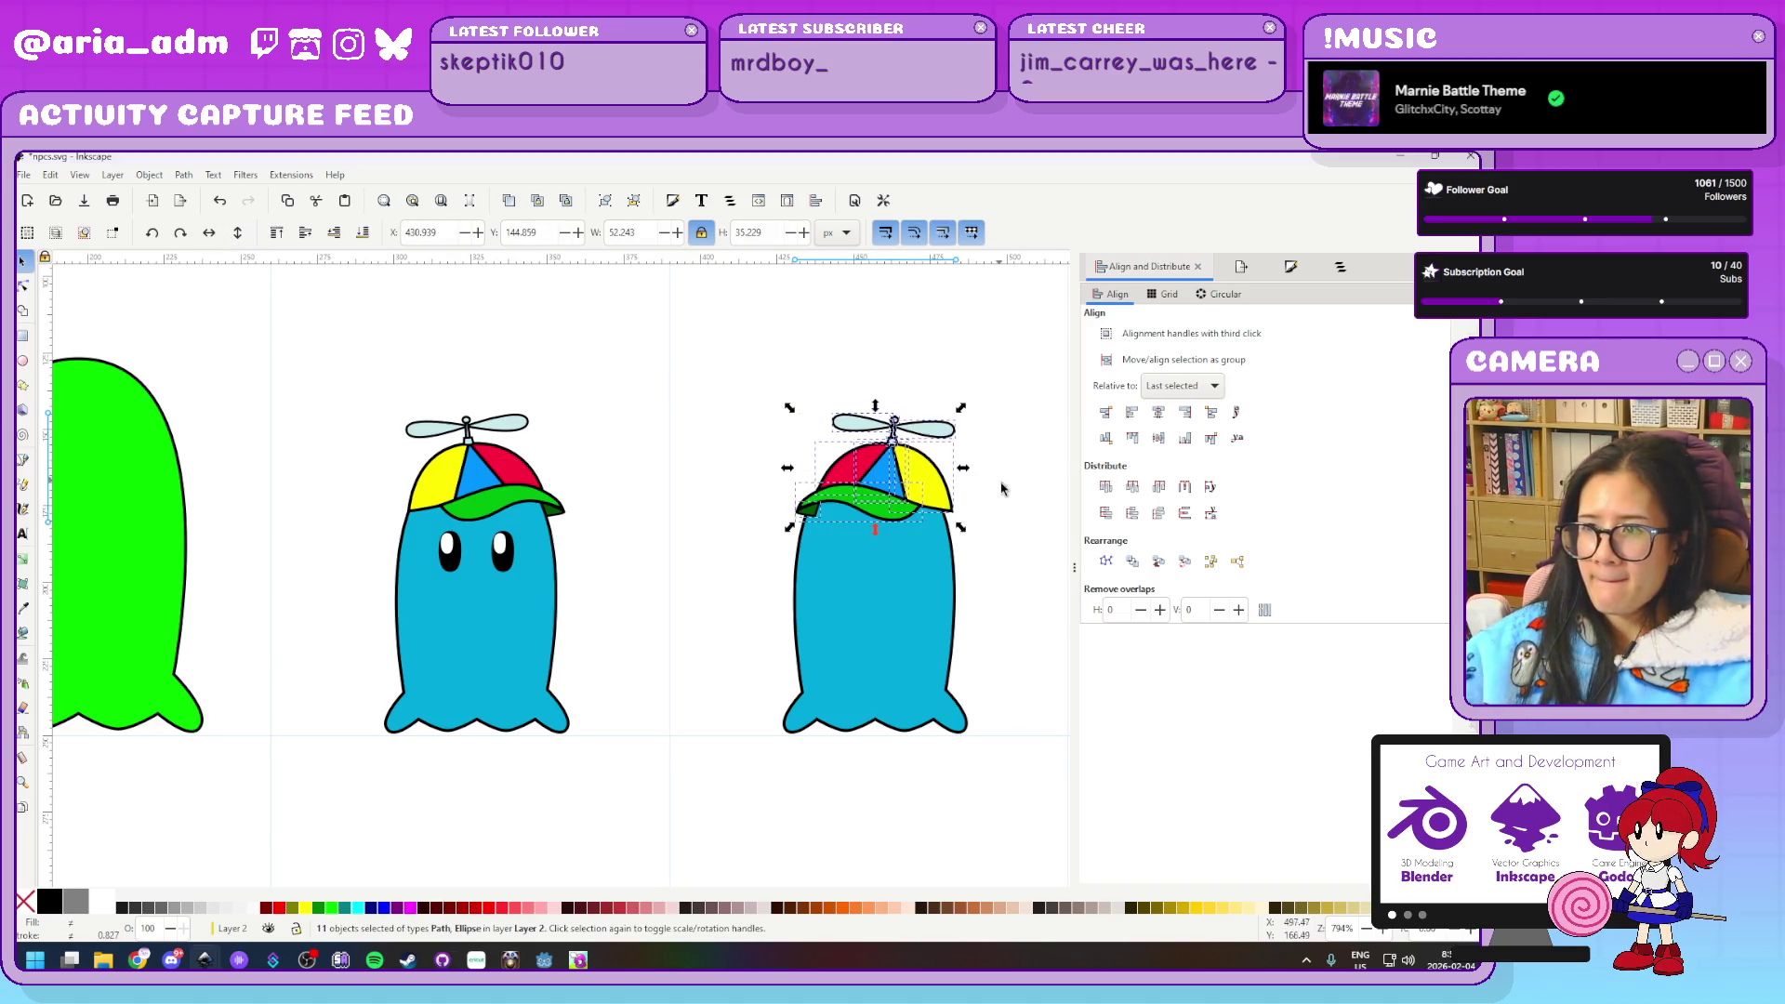
scroll(1012, 506, up, 2)
scroll(1012, 506, up, 2)
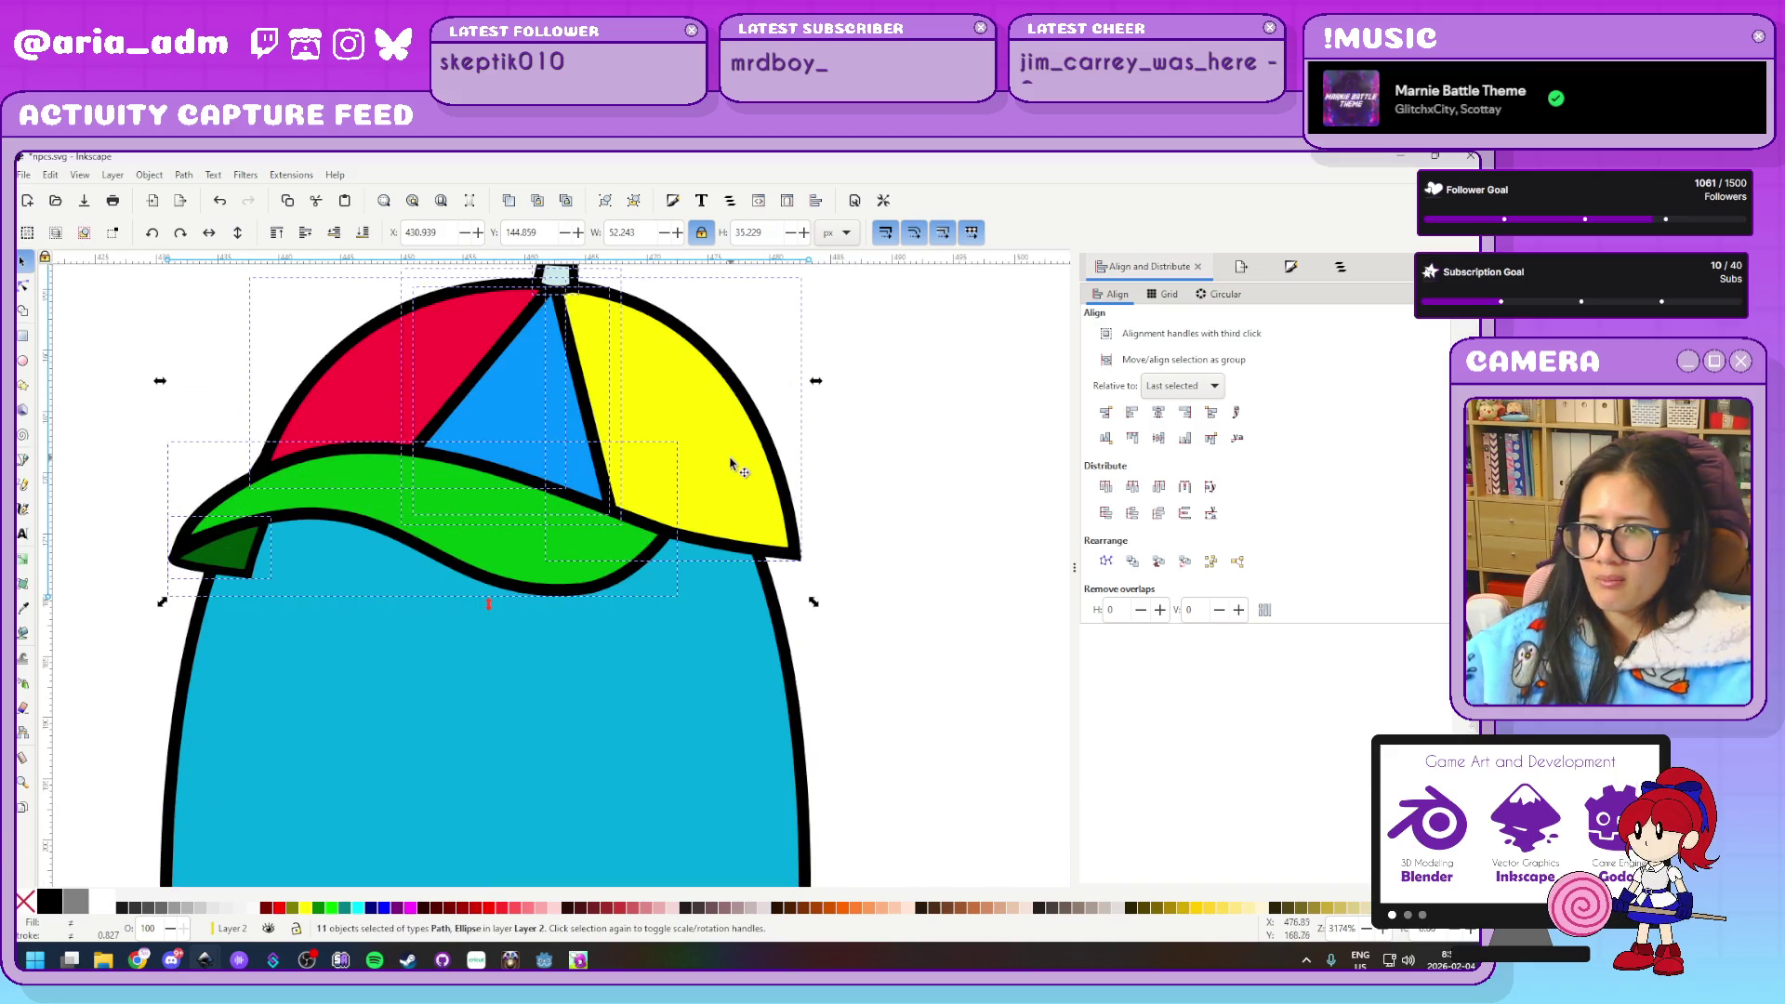
Shift the mirrored cap slightly left on the ghost, keeping the green brim
key(Left)
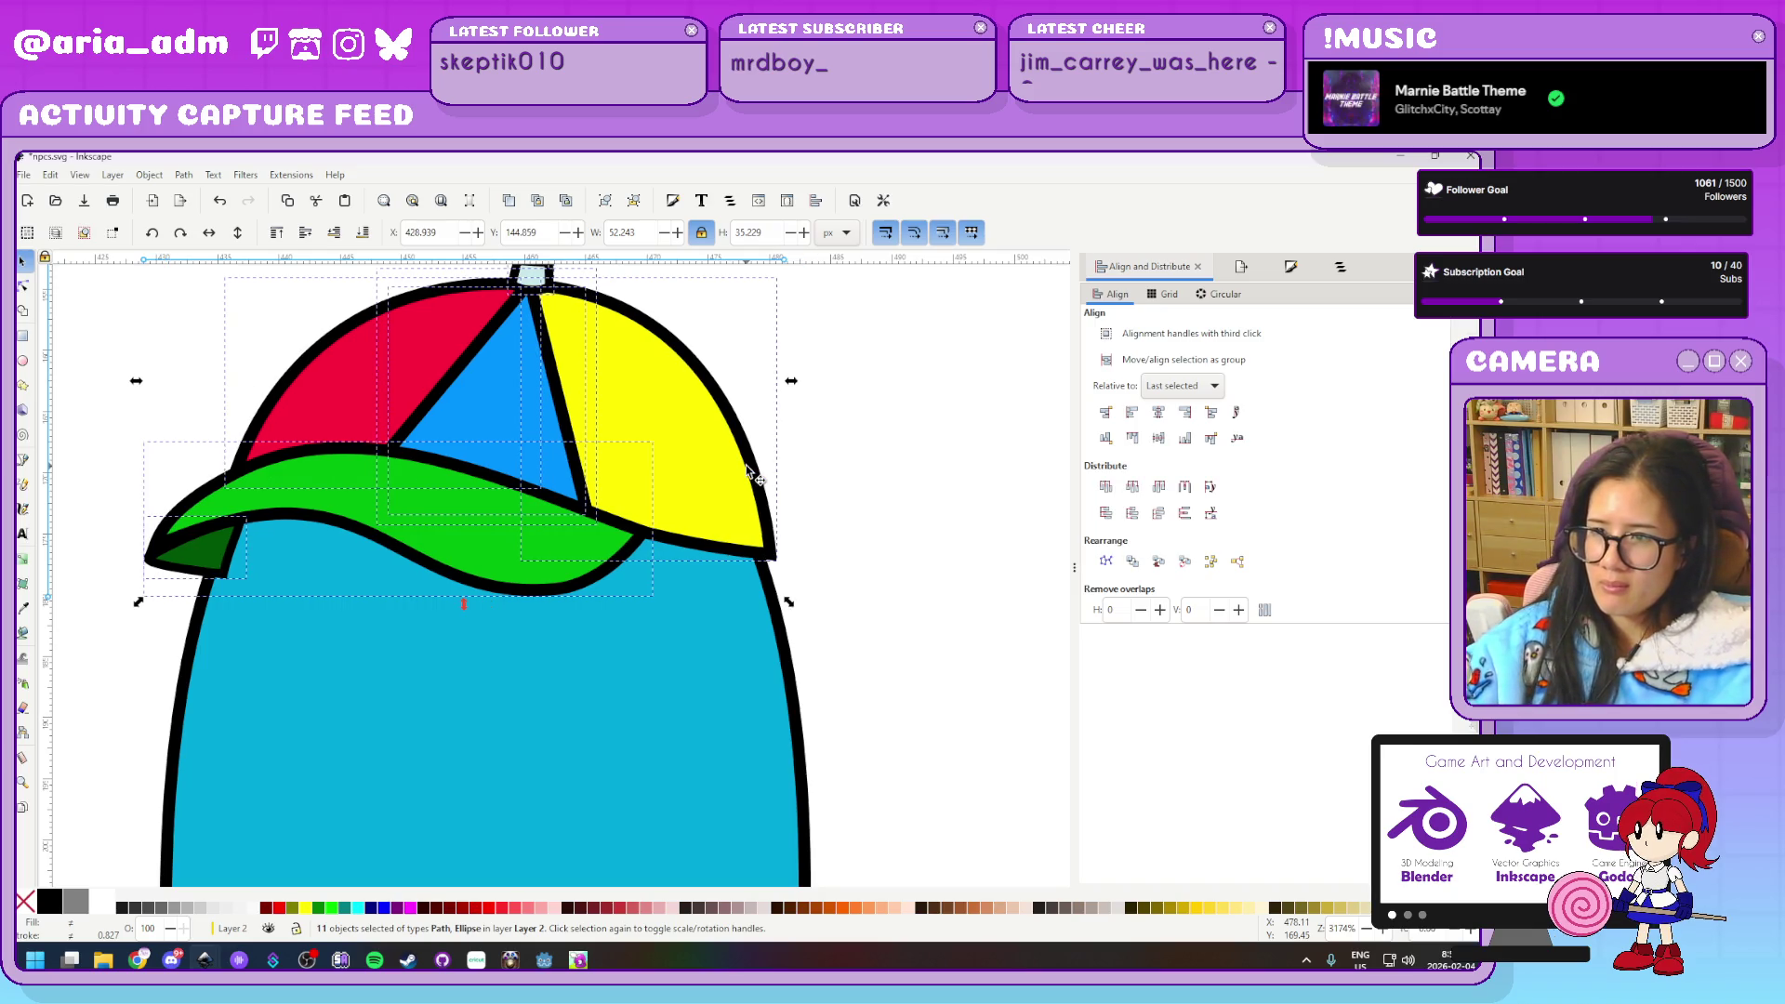
drag(698, 474, 684, 459)
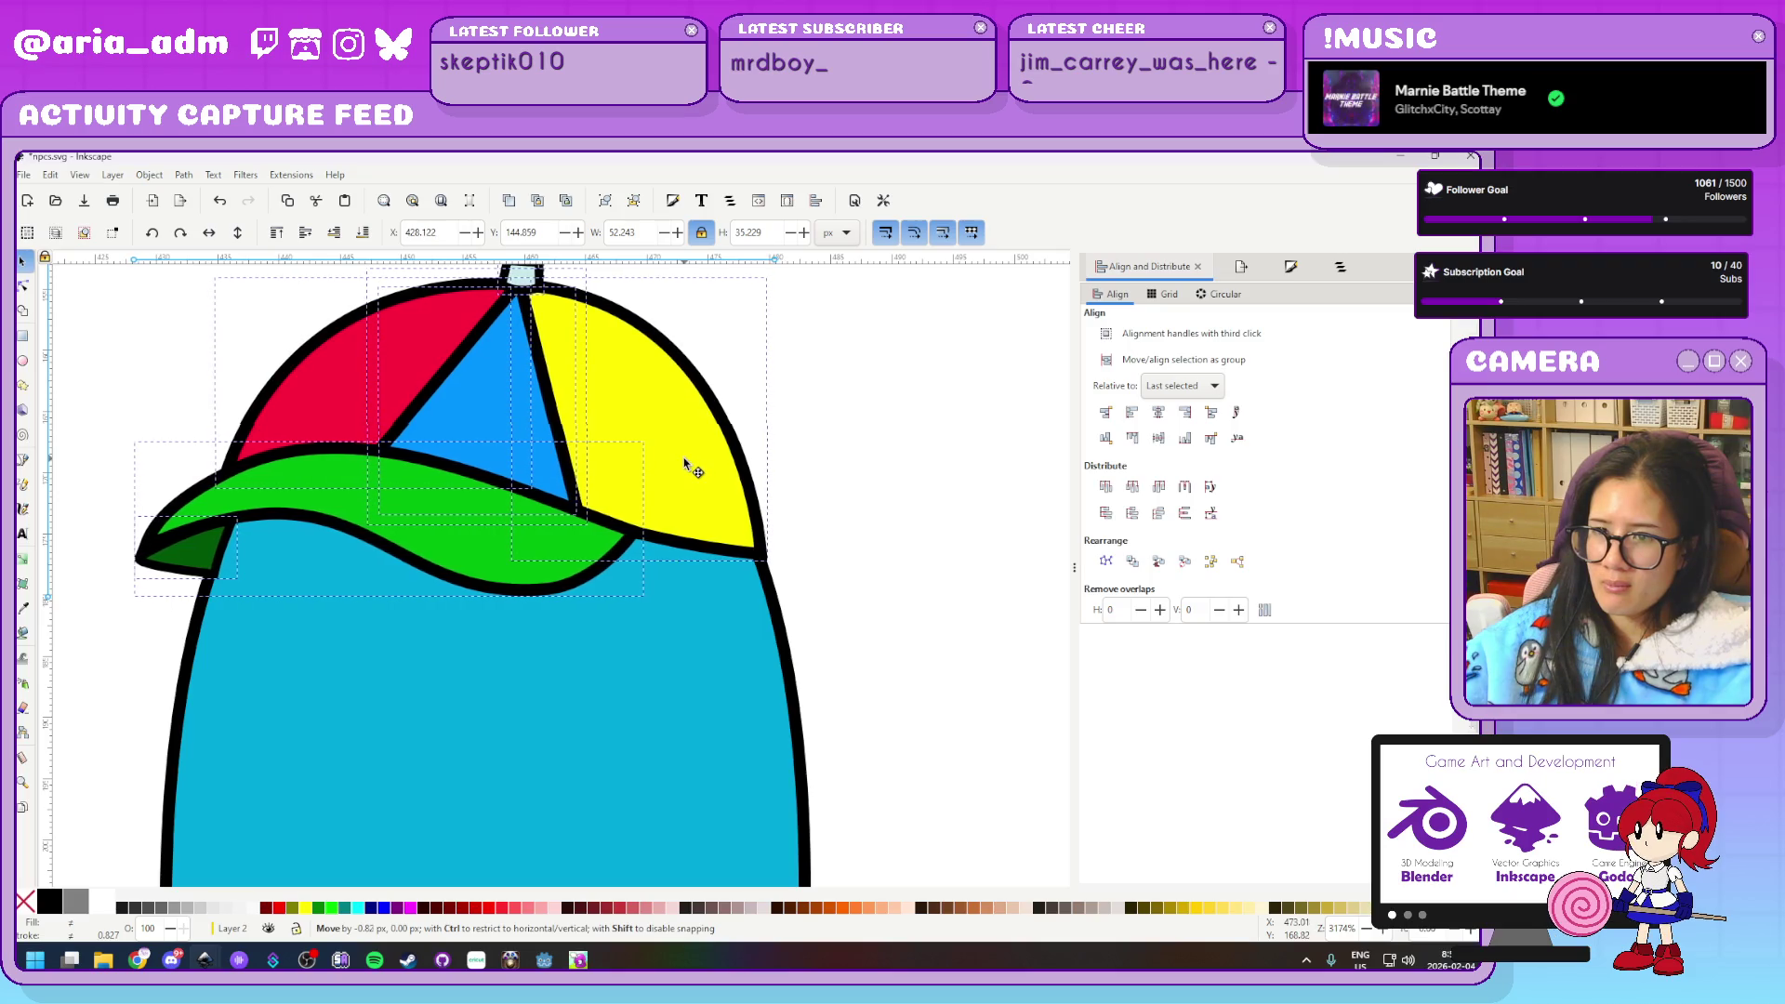
click(808, 530)
click(519, 539)
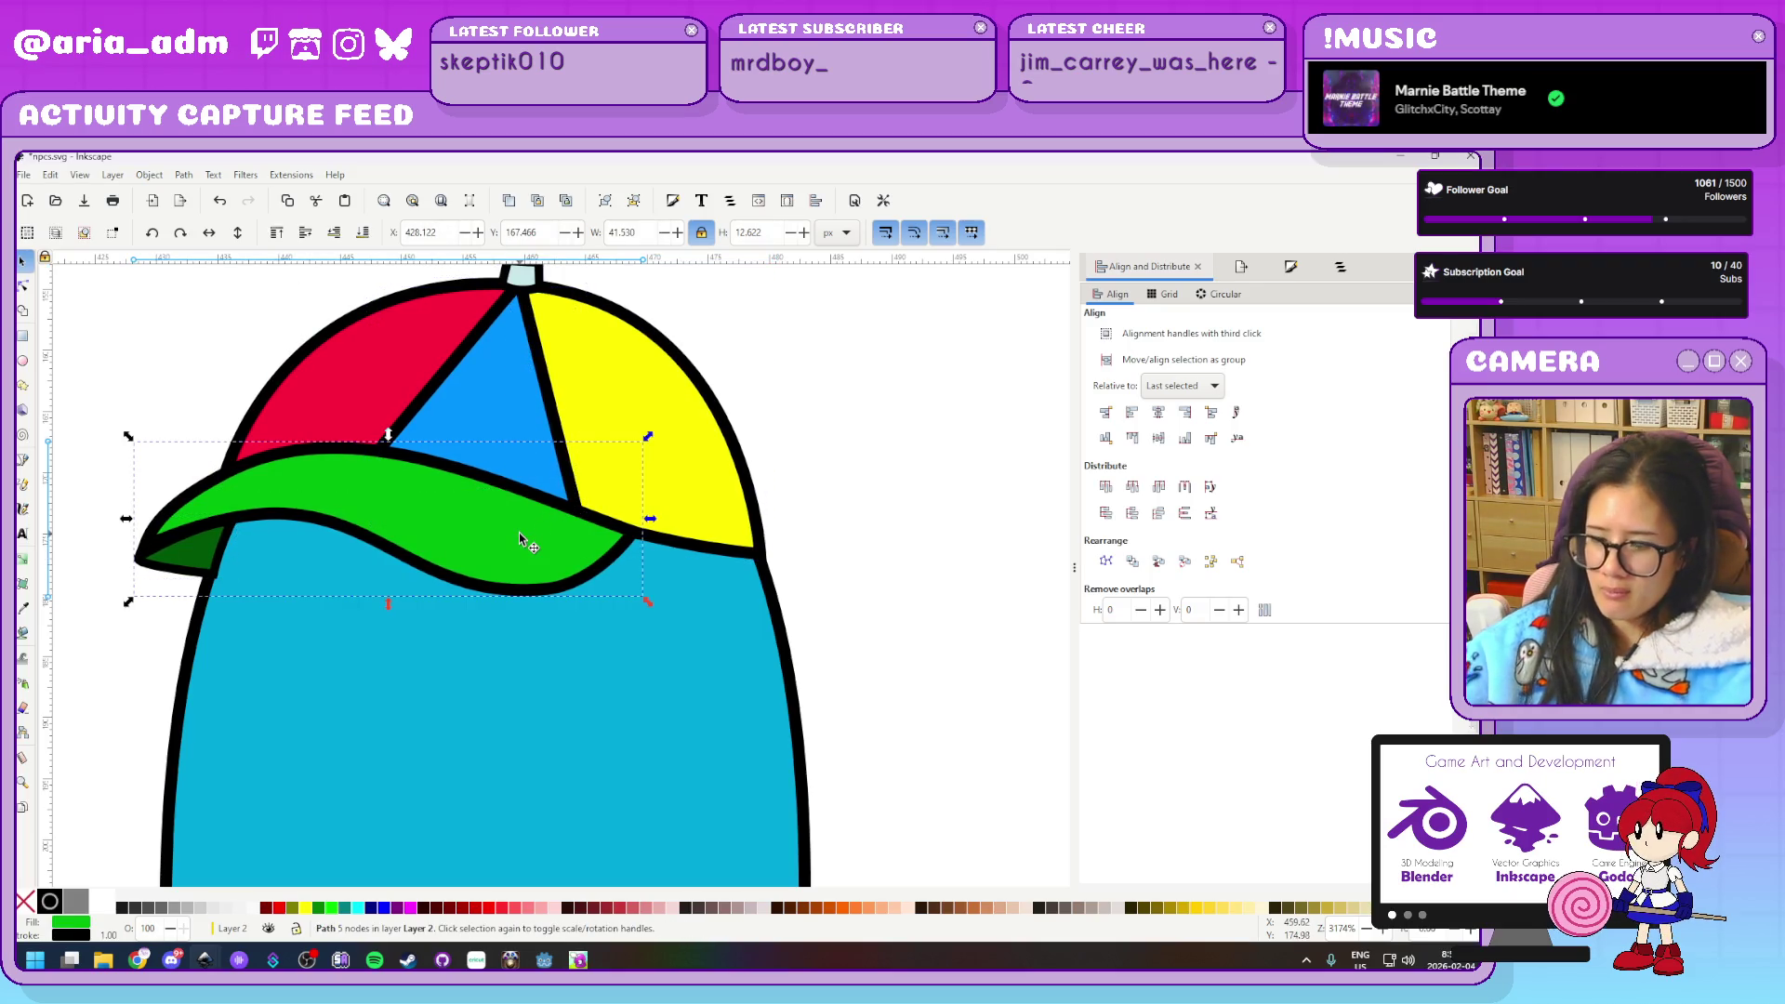
key(Delete)
key(ctrl+z)
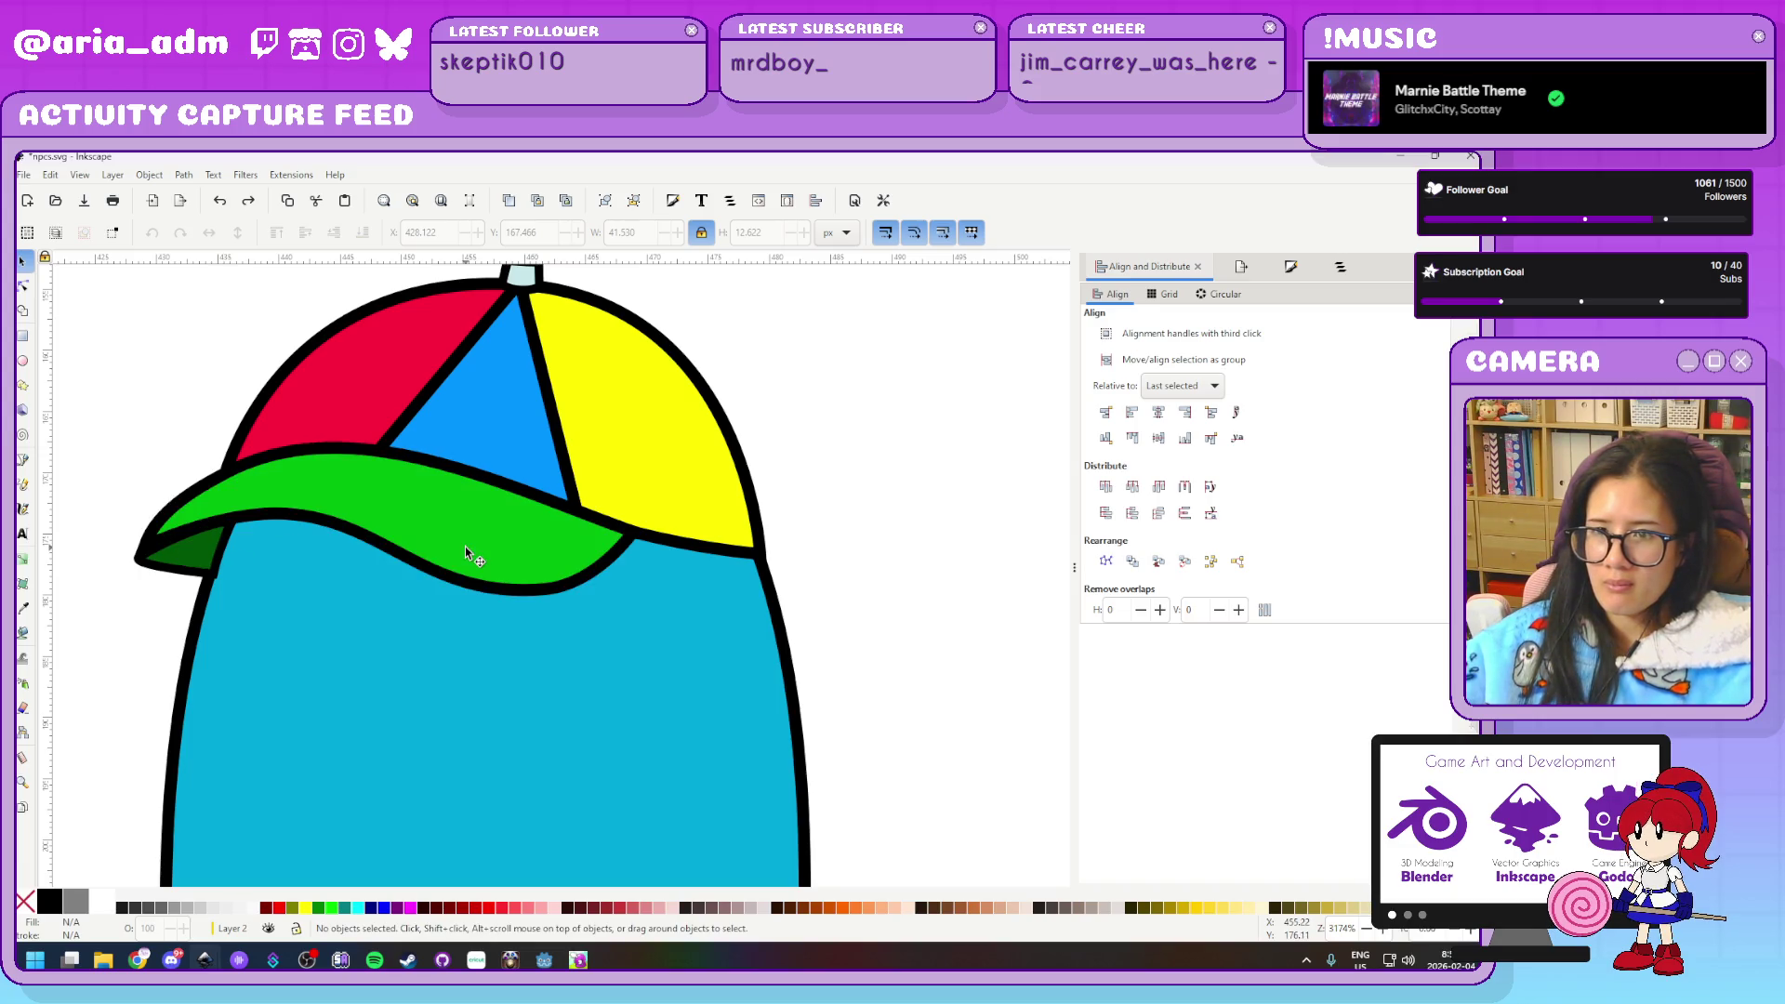
Reshape the green brim by moving its ends and deleting its right tip and middle nodes
double_click(465, 547)
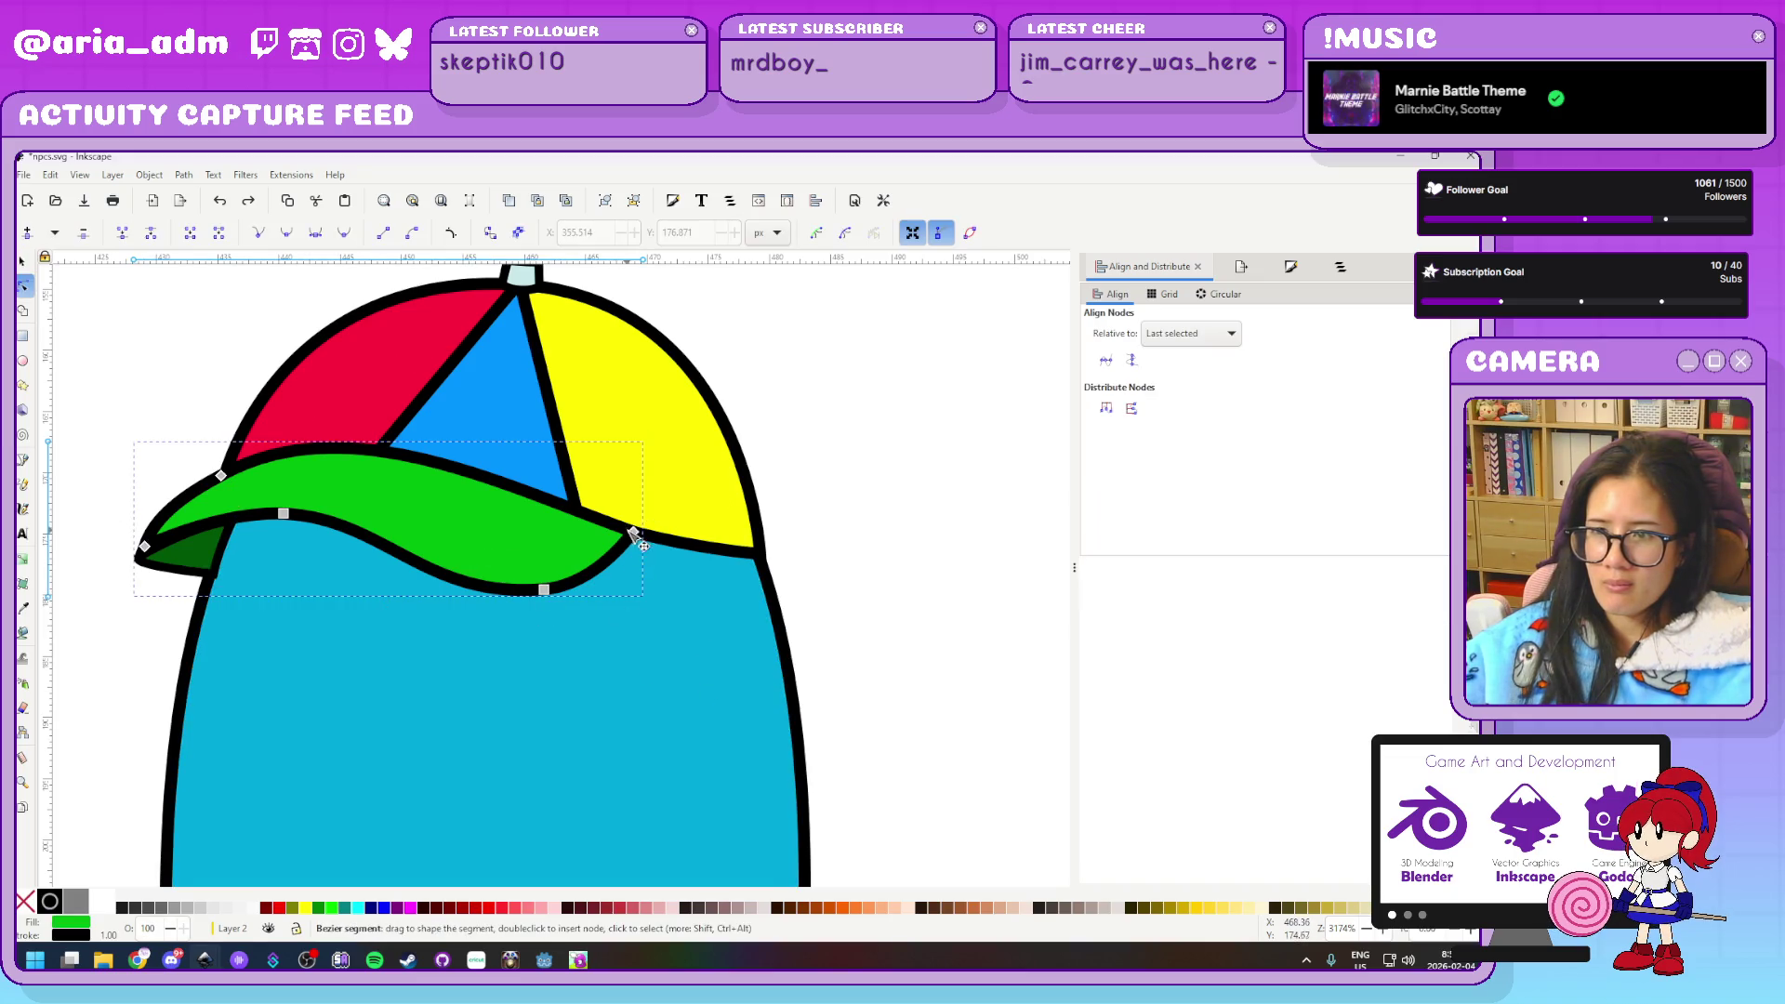
drag(634, 532, 383, 479)
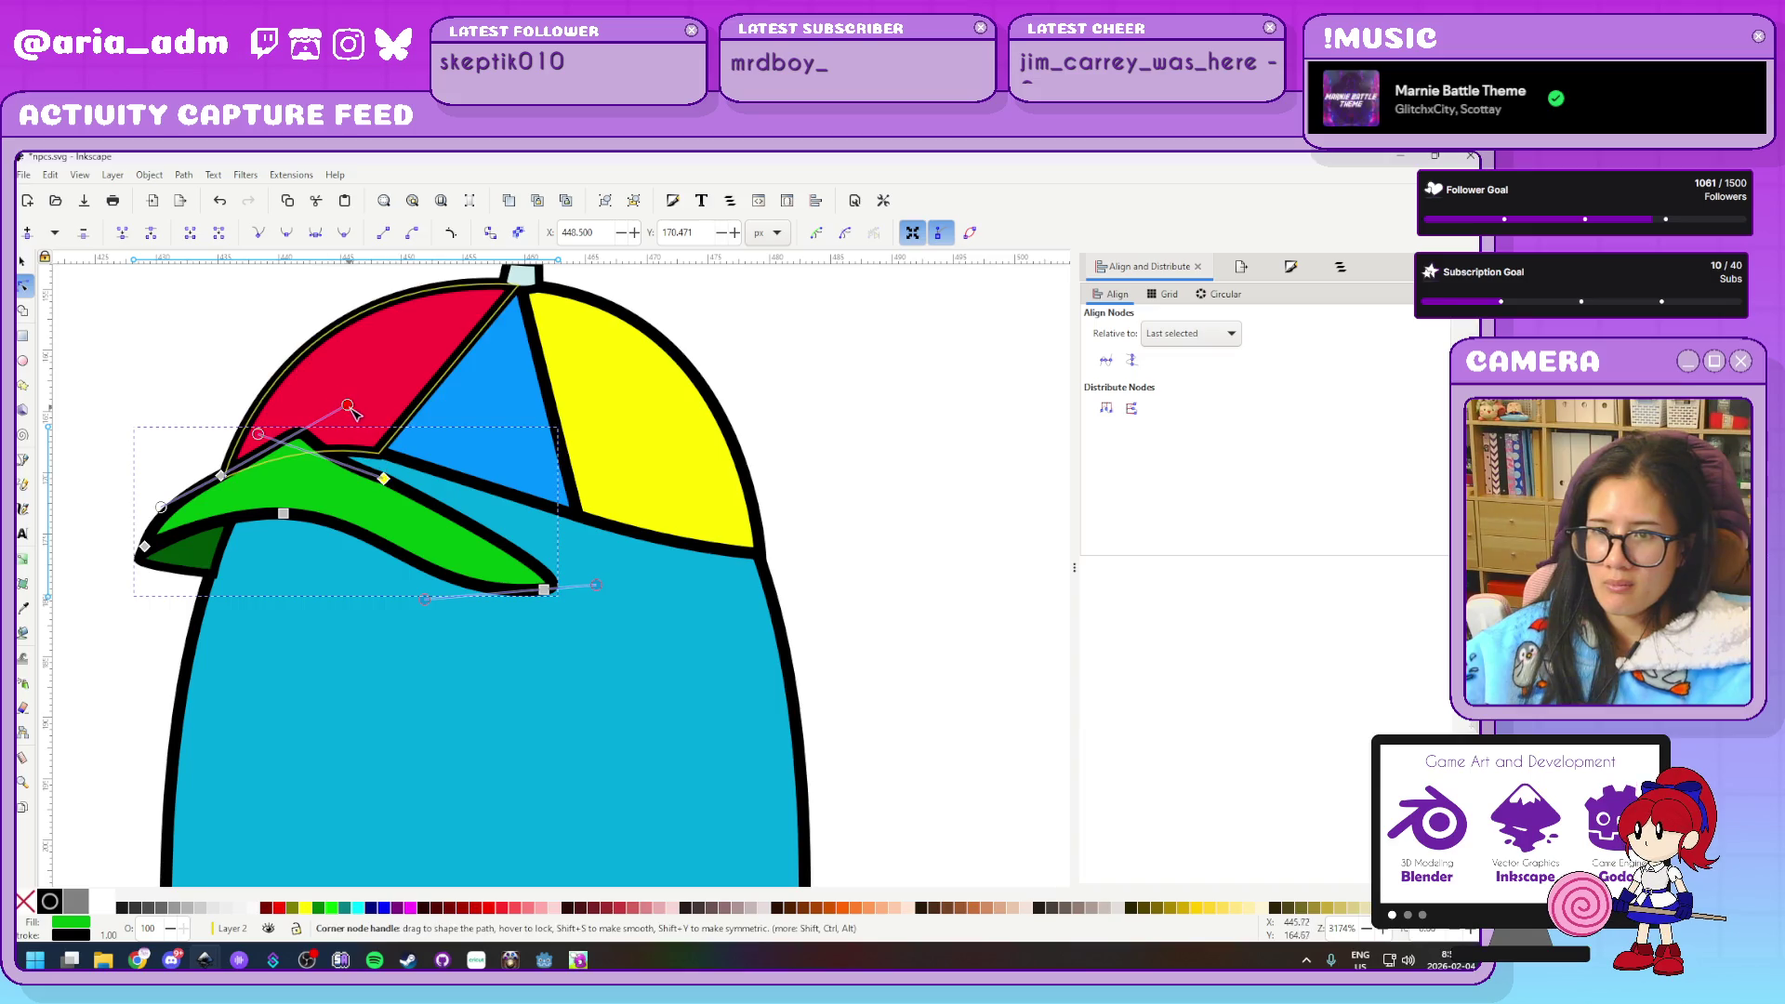
mouse_move(220, 476)
mouse_down()
mouse_move(250, 472)
mouse_move(164, 475)
mouse_up()
click(544, 588)
key(Delete)
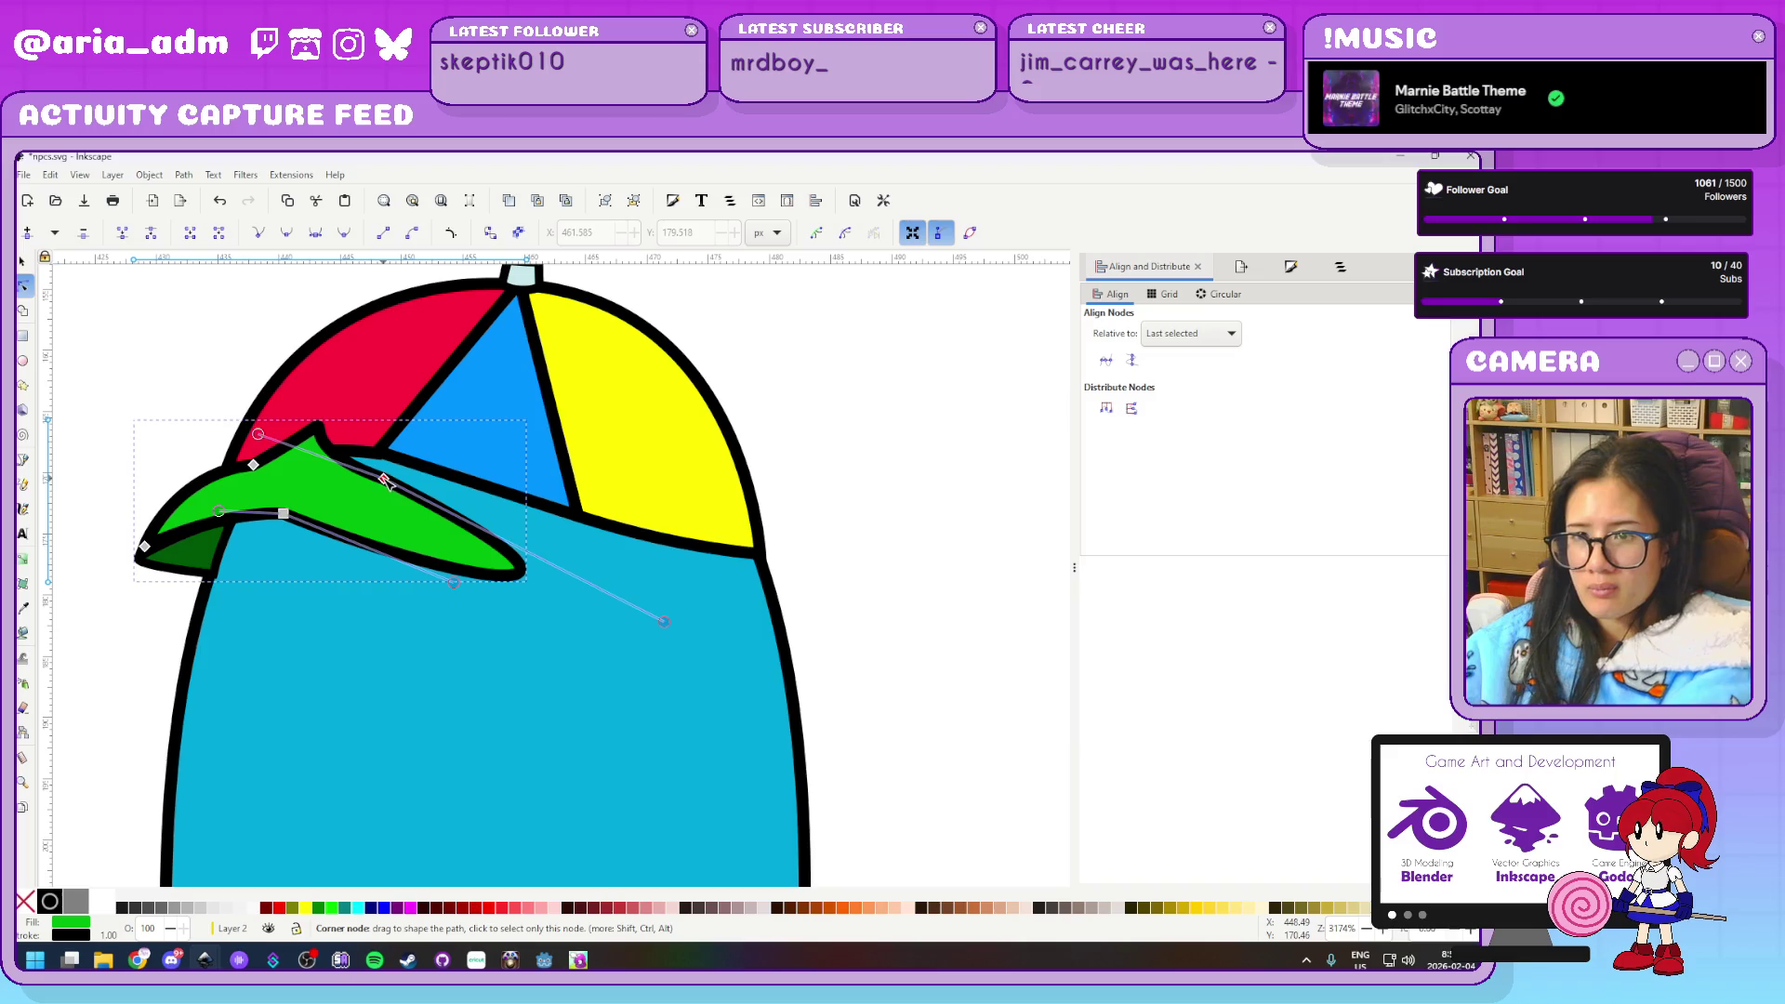
click(383, 478)
key(Delete)
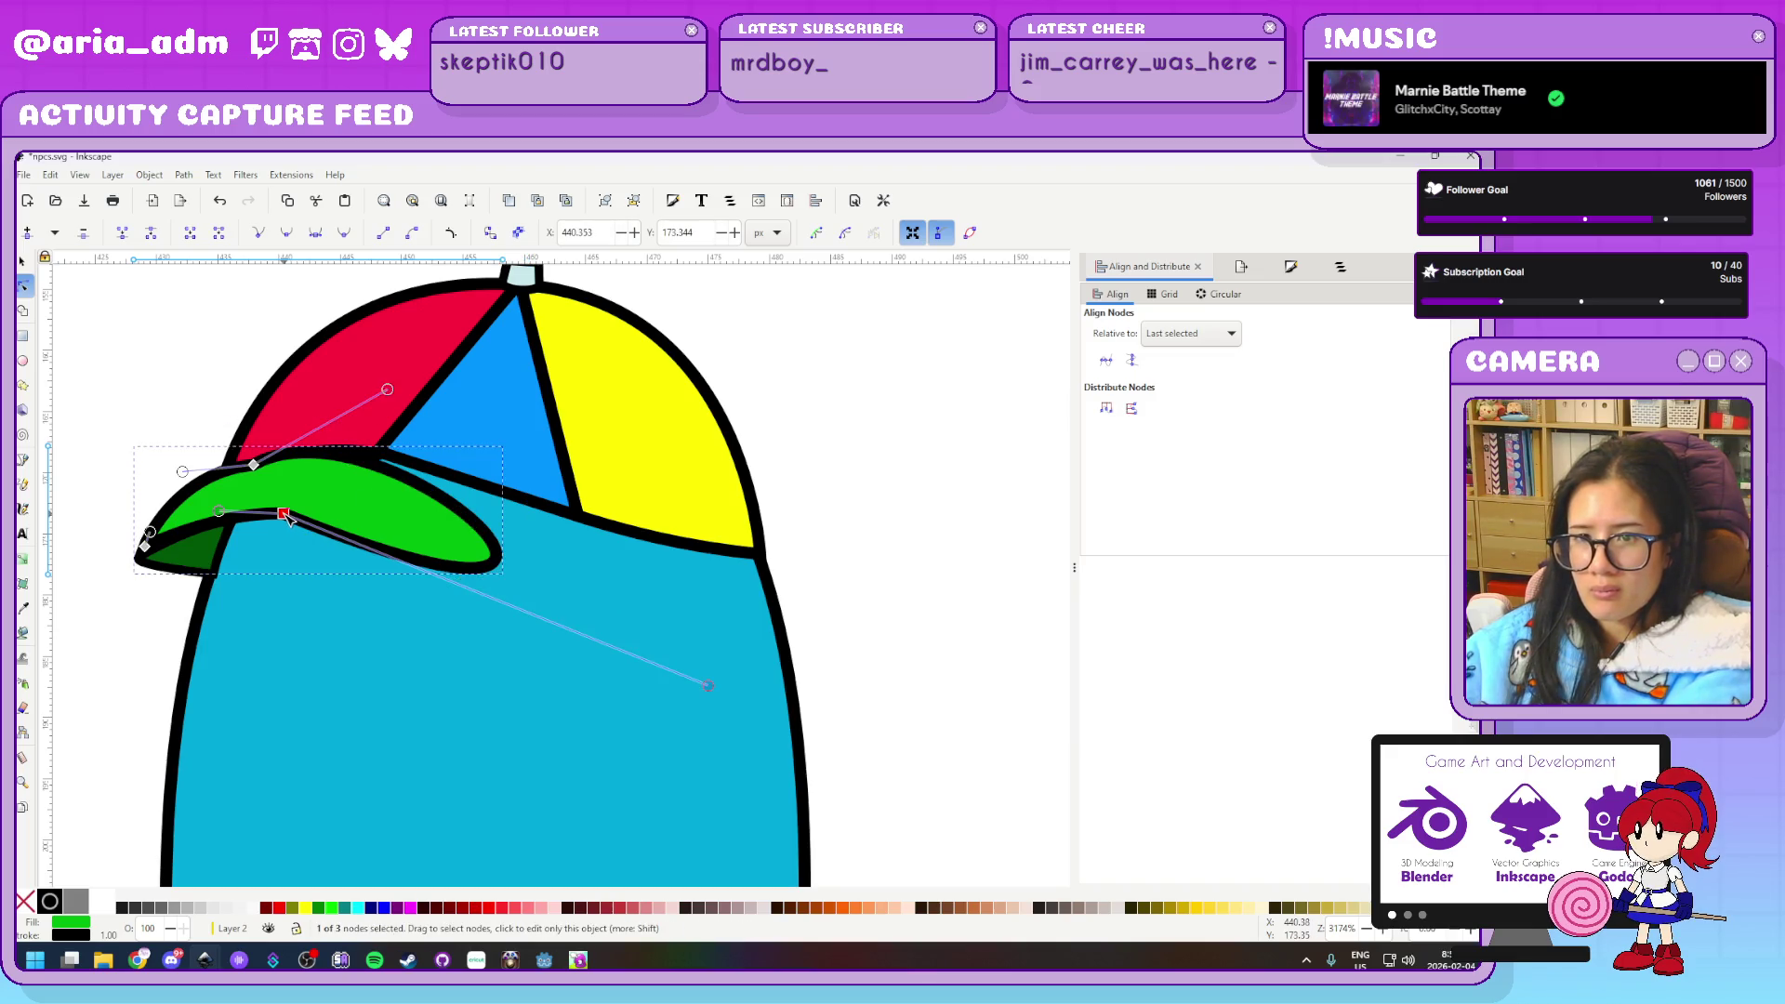
drag(288, 517, 236, 527)
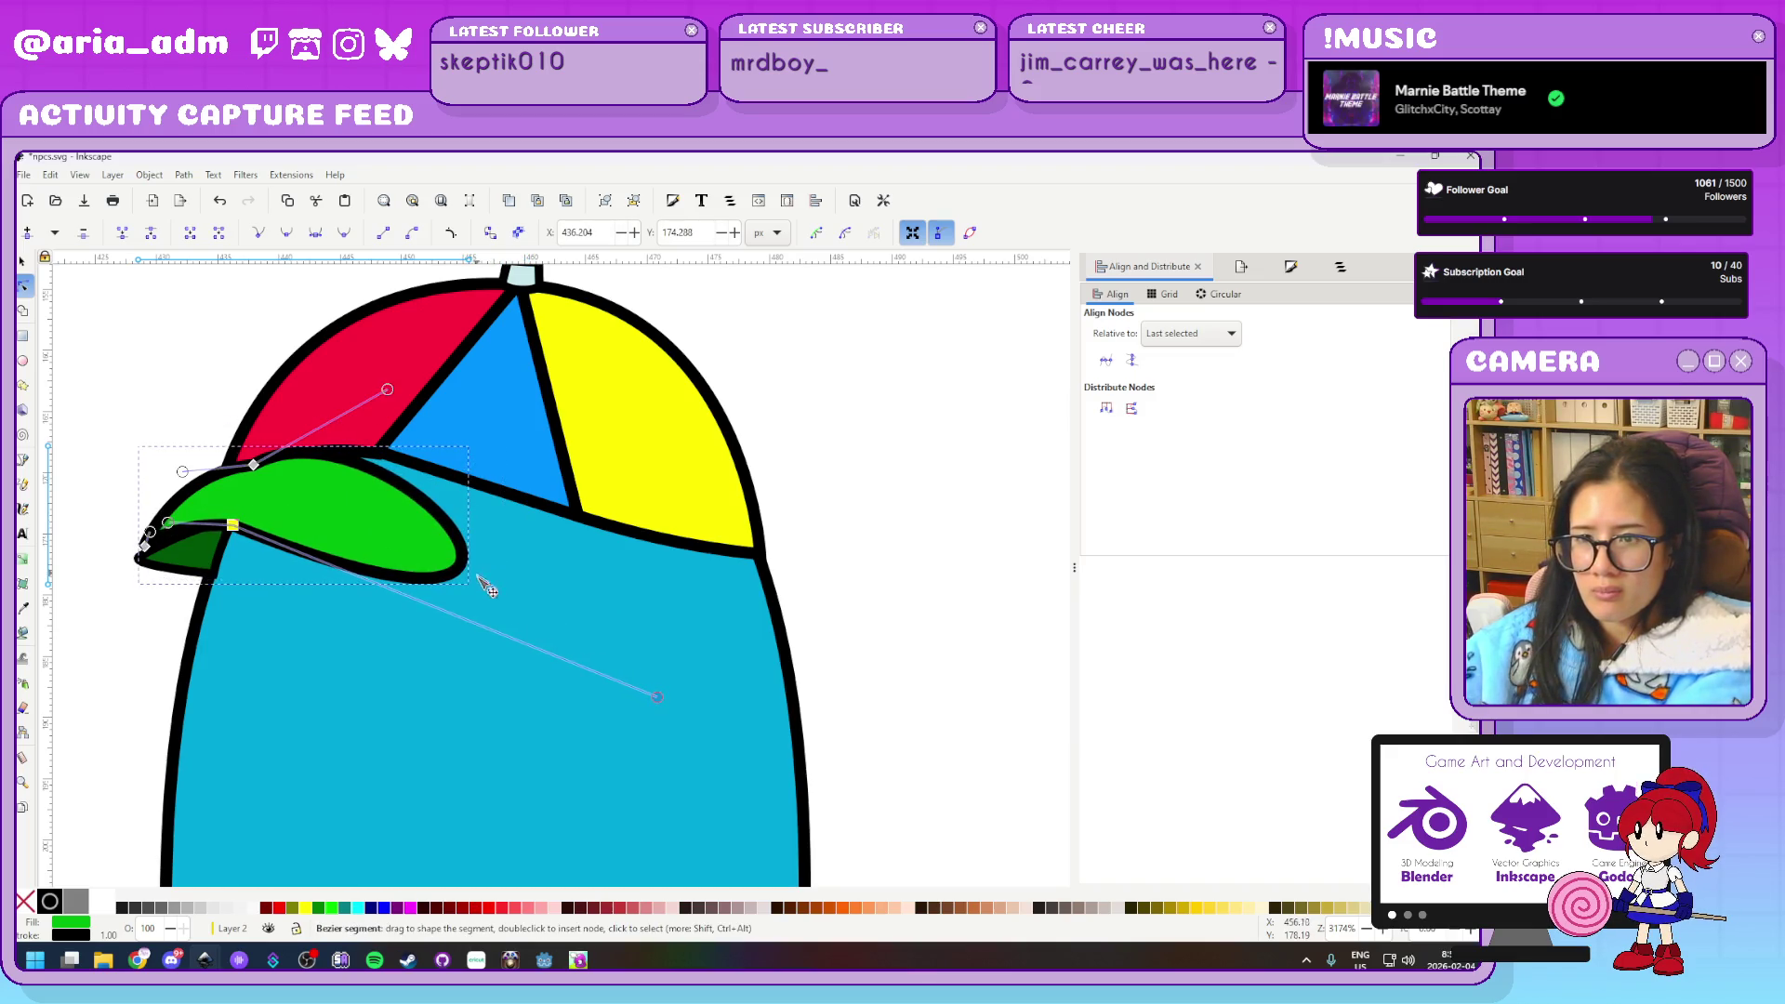
mouse_move(658, 697)
mouse_down()
mouse_move(254, 528)
mouse_move(272, 487)
mouse_move(250, 489)
mouse_up()
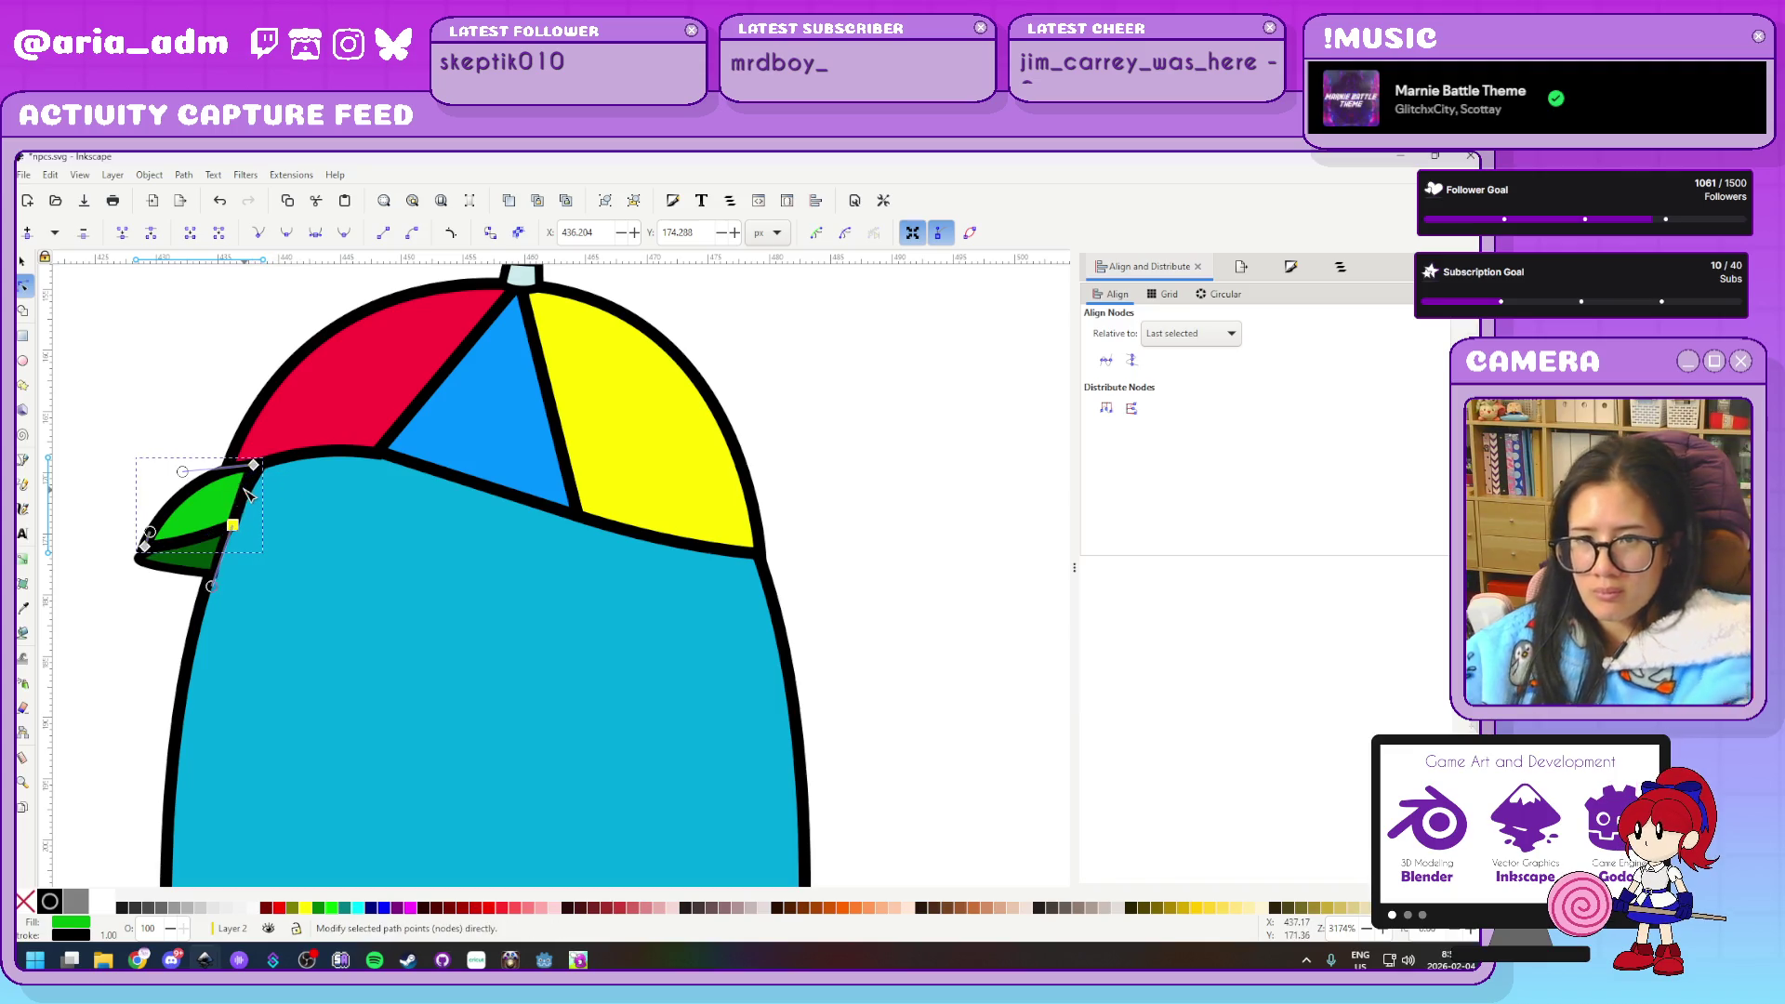
Refine the brim's top point, corner and curve handles so it tucks under the cap
scroll(80, 435, up, 3)
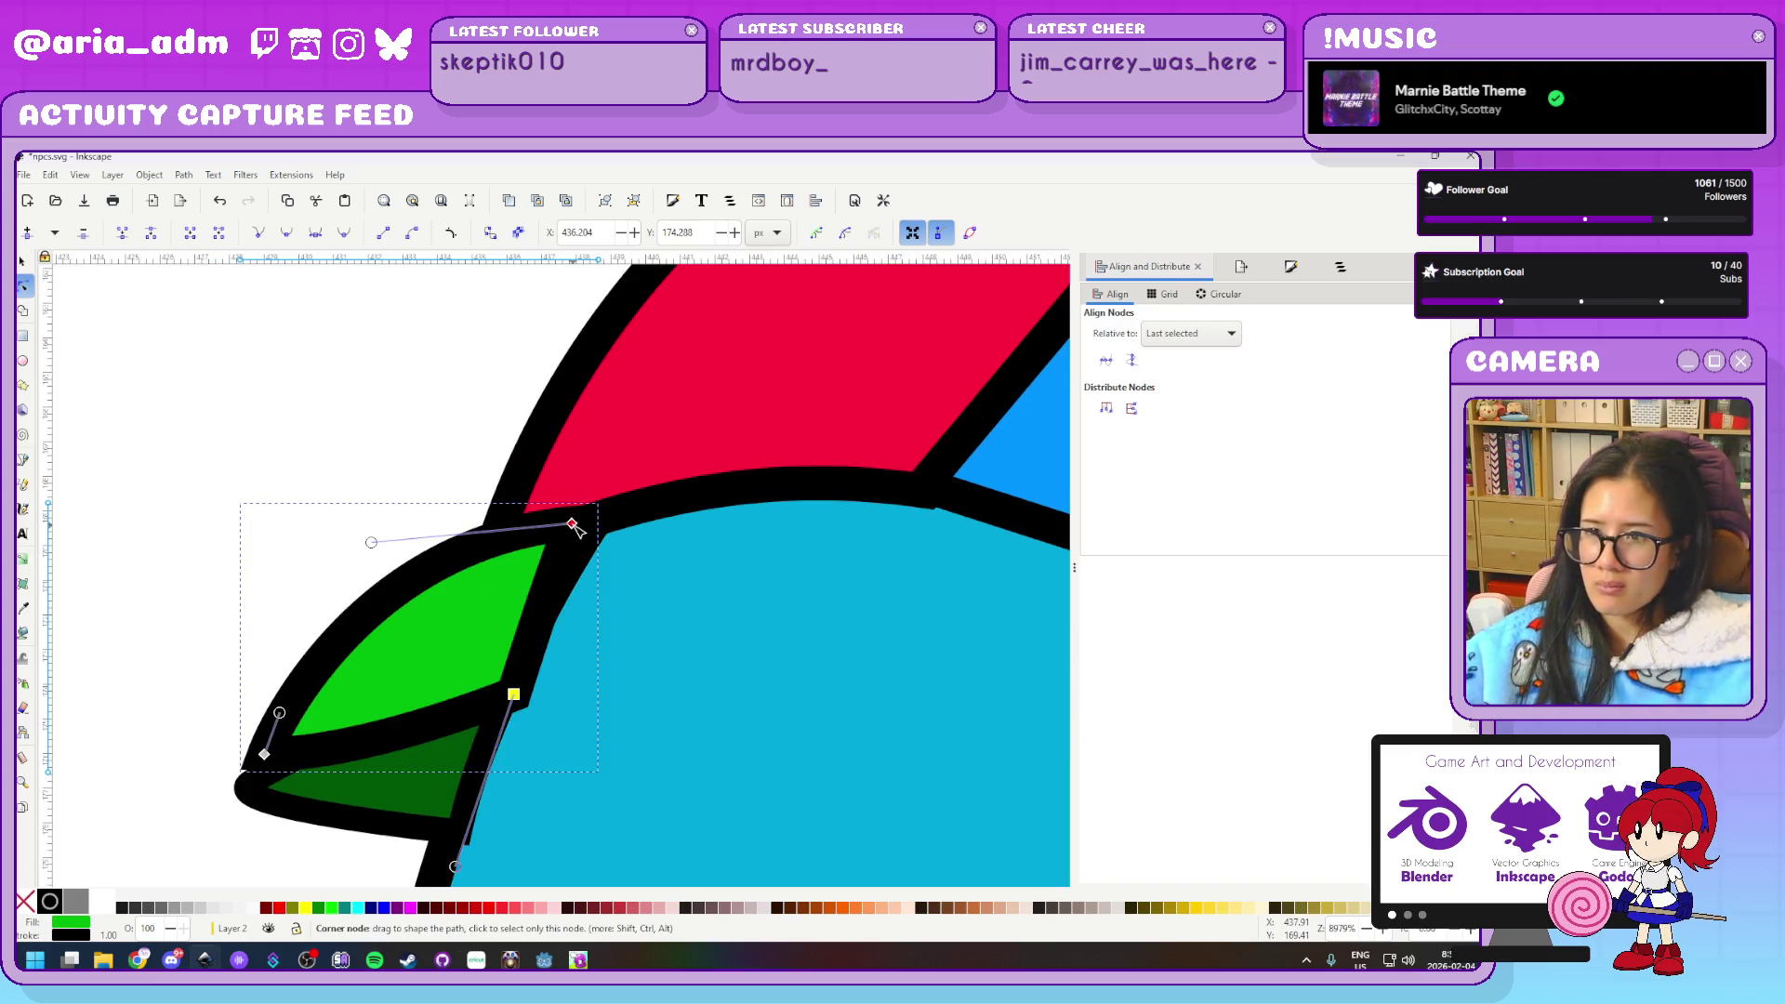
drag(573, 524, 593, 522)
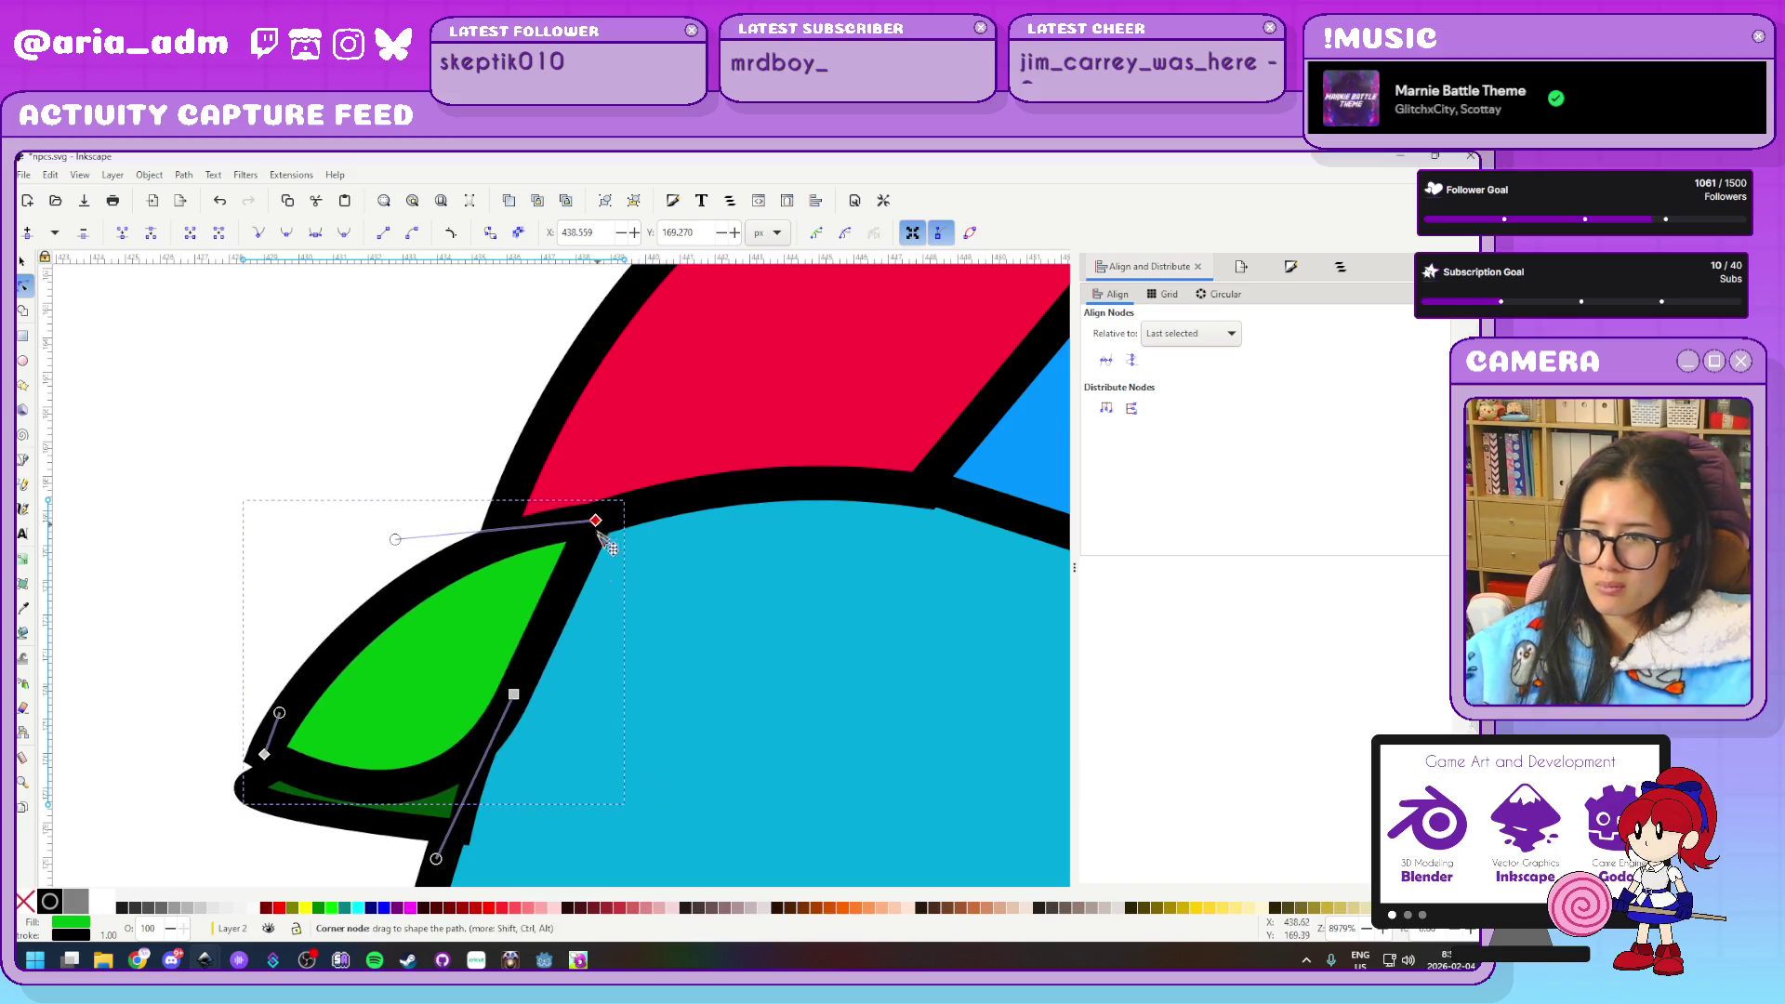
mouse_move(439, 860)
mouse_down()
mouse_move(510, 691)
mouse_move(509, 712)
mouse_up()
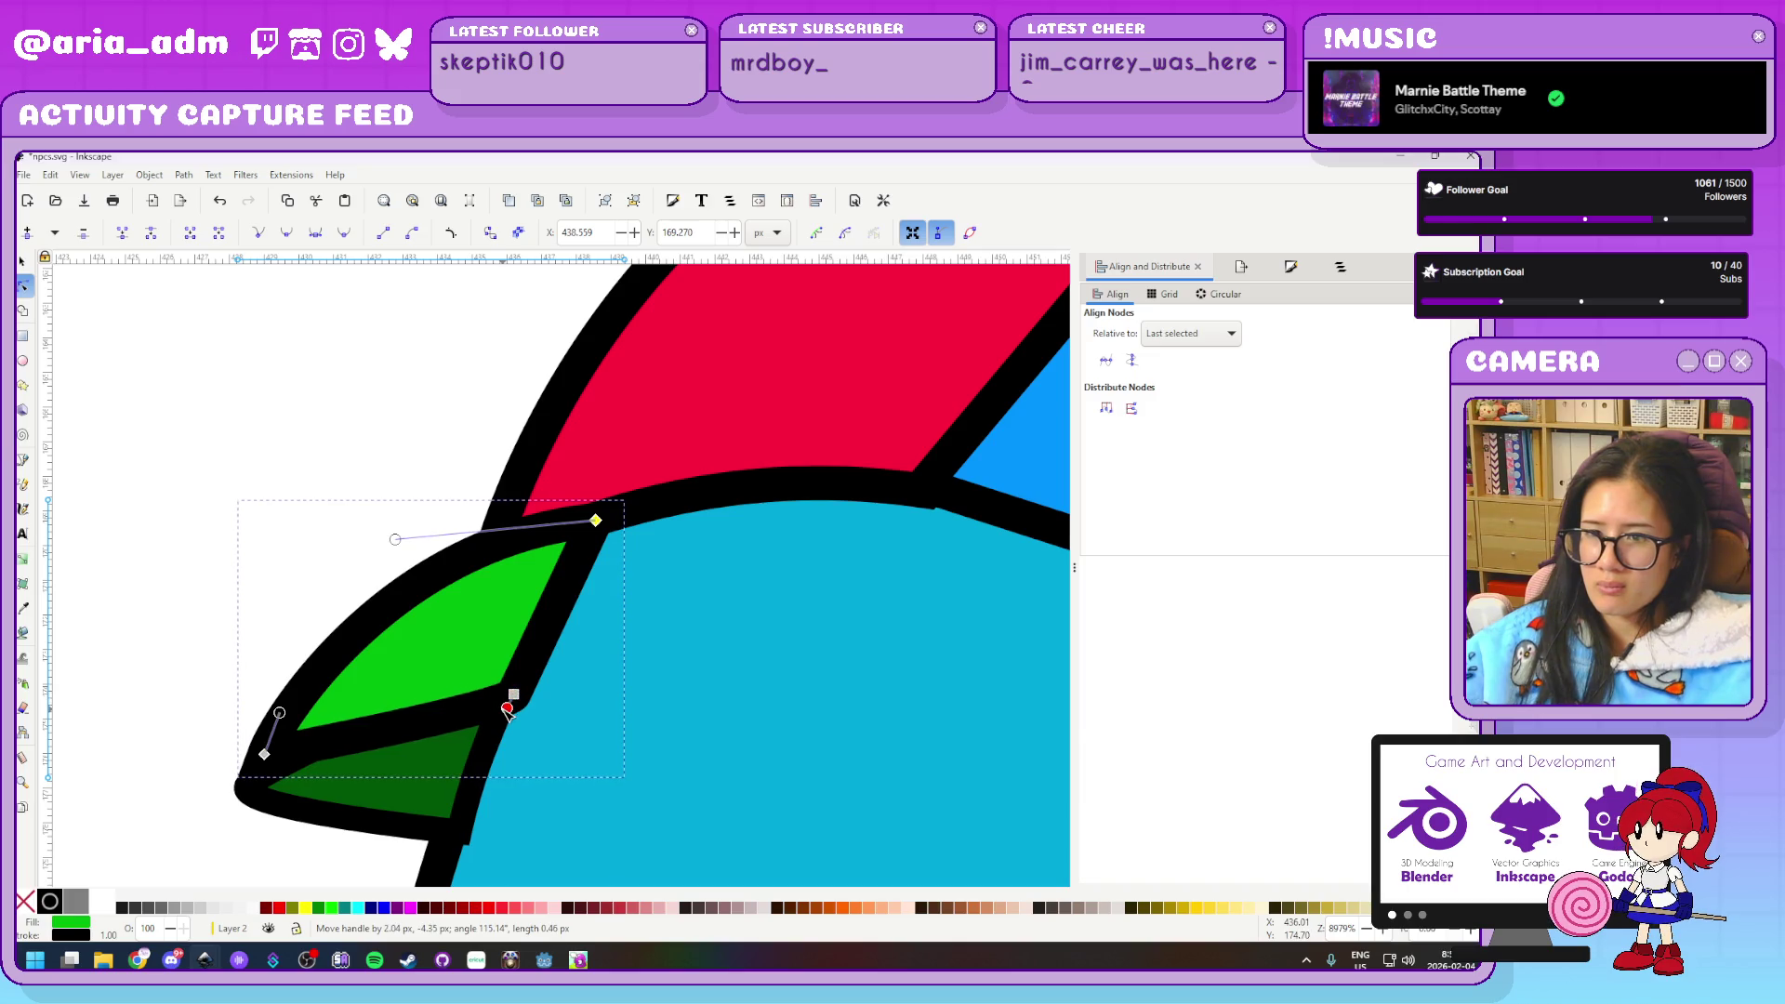
mouse_move(266, 755)
mouse_down()
mouse_move(283, 784)
mouse_move(273, 764)
mouse_move(253, 787)
mouse_move(213, 732)
mouse_up()
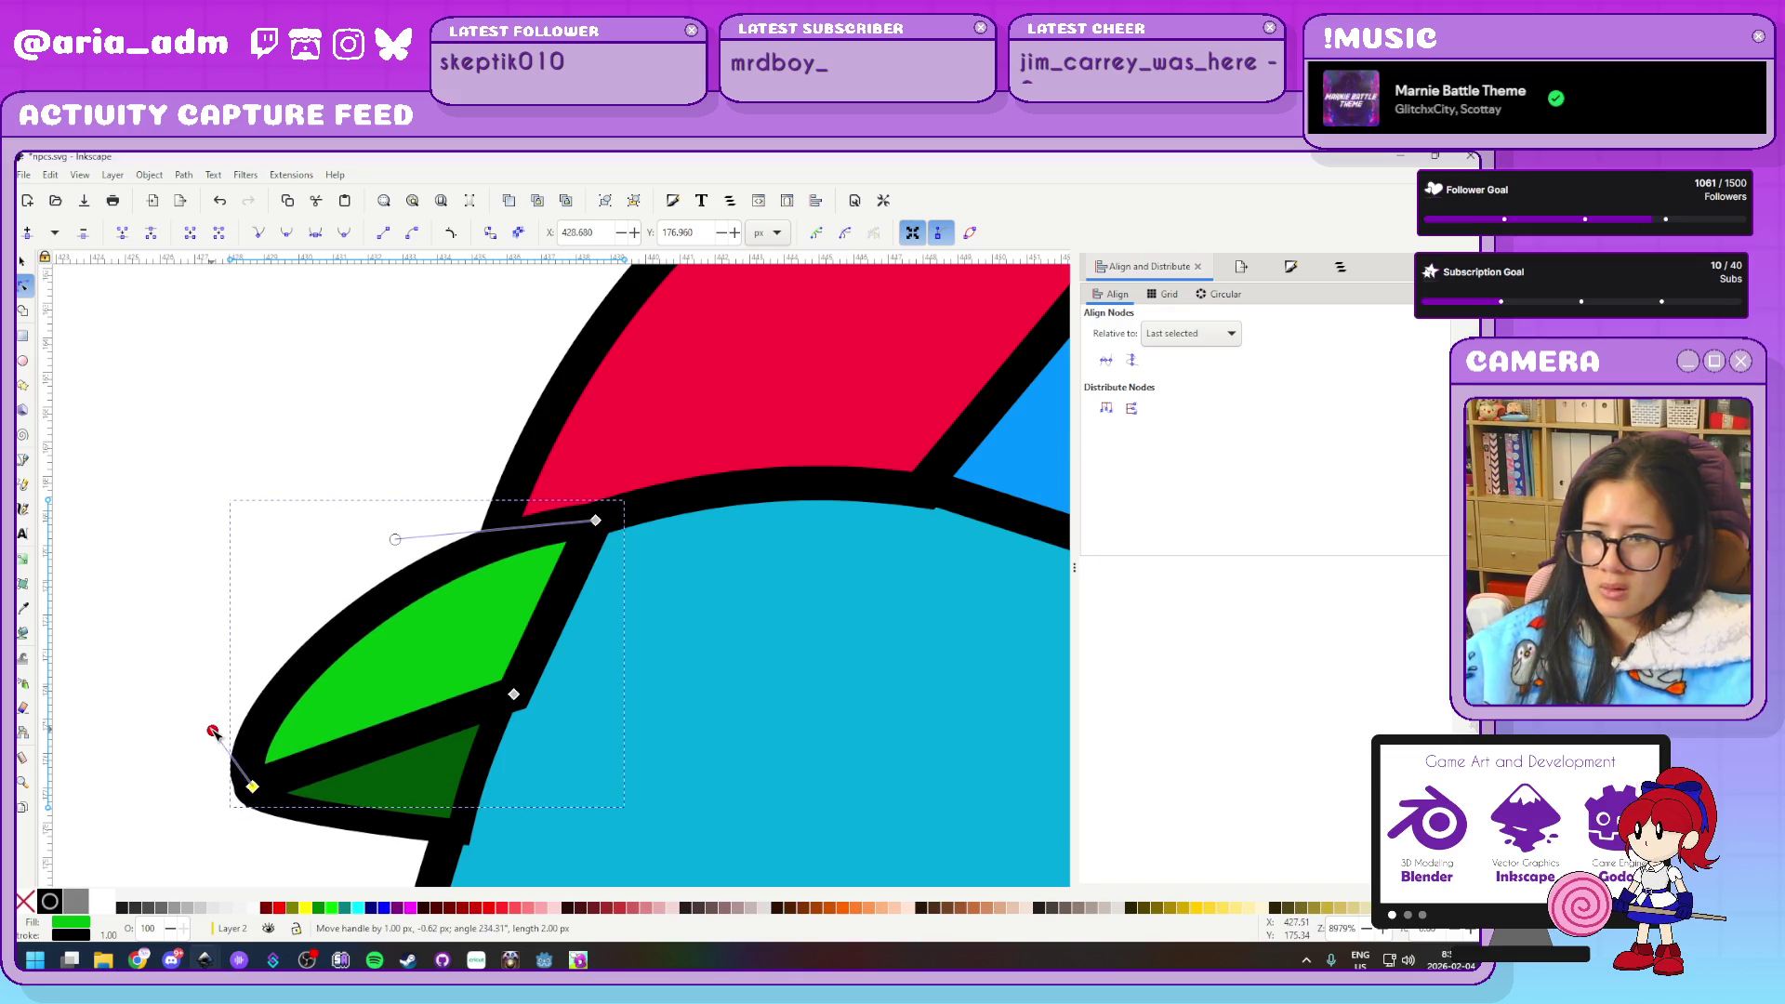
click(159, 527)
scroll(245, 529, down, 4)
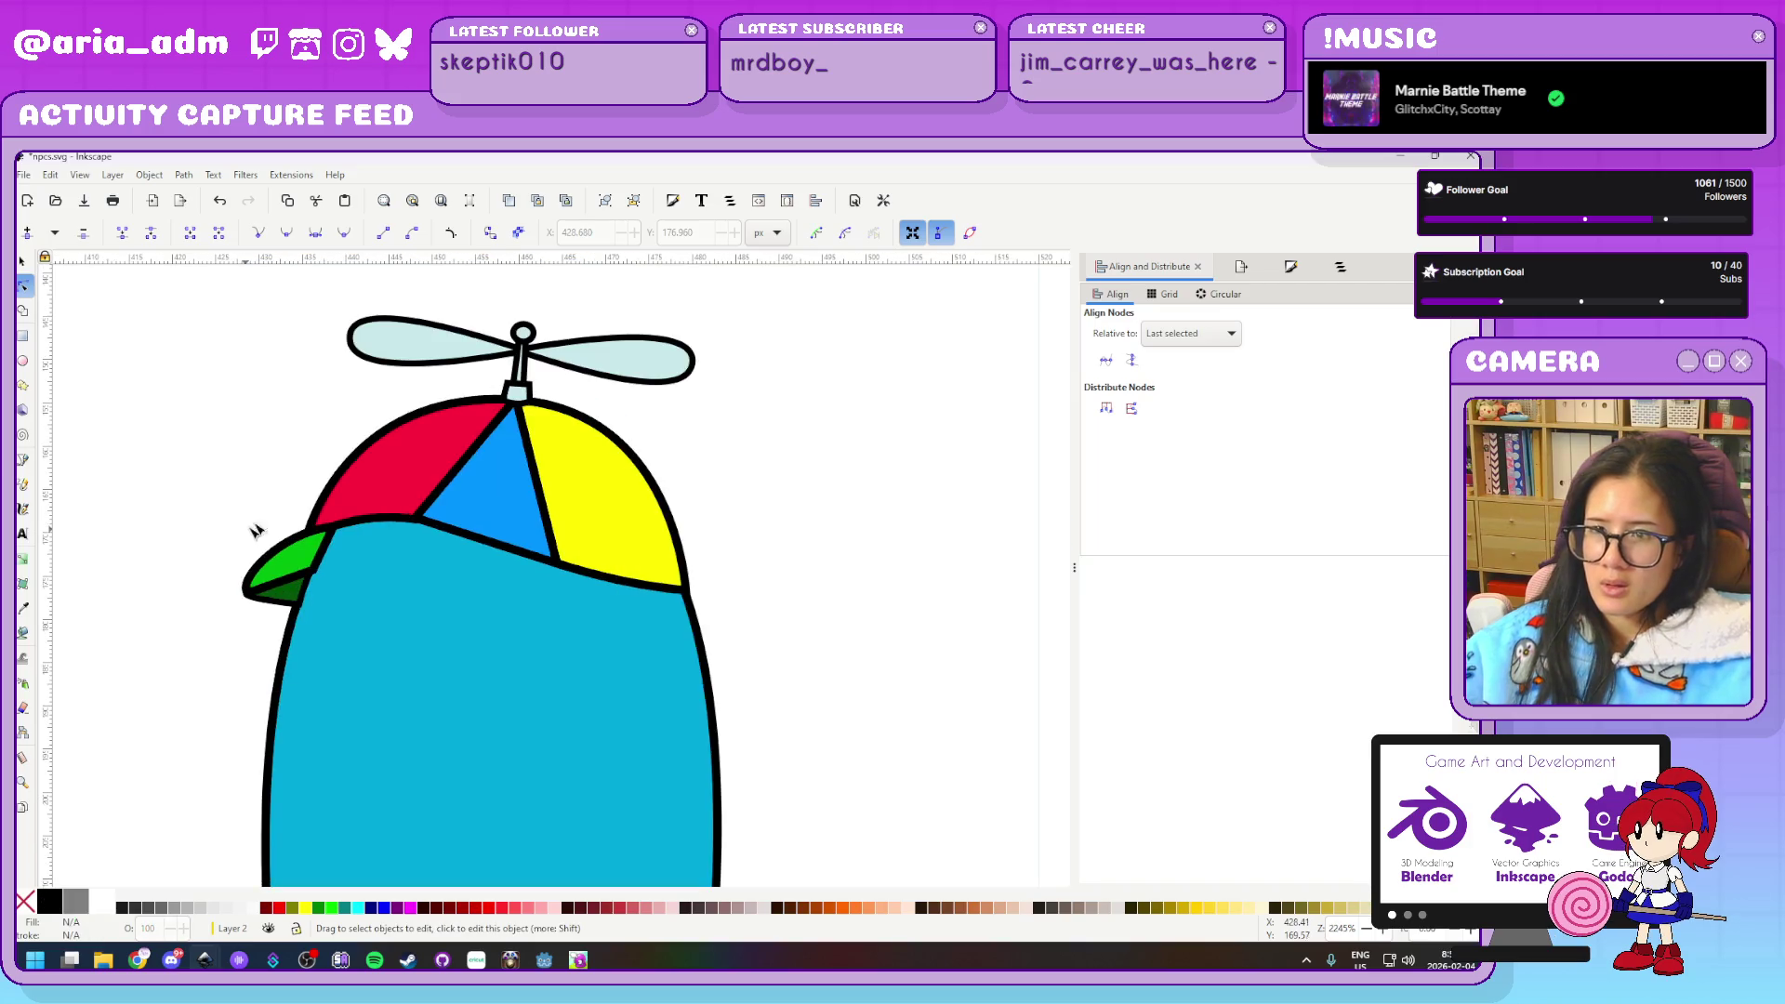
Move the blue panel's corners and bend its bottom, left and right edges into curves
scroll(346, 415, up, 2)
click(490, 626)
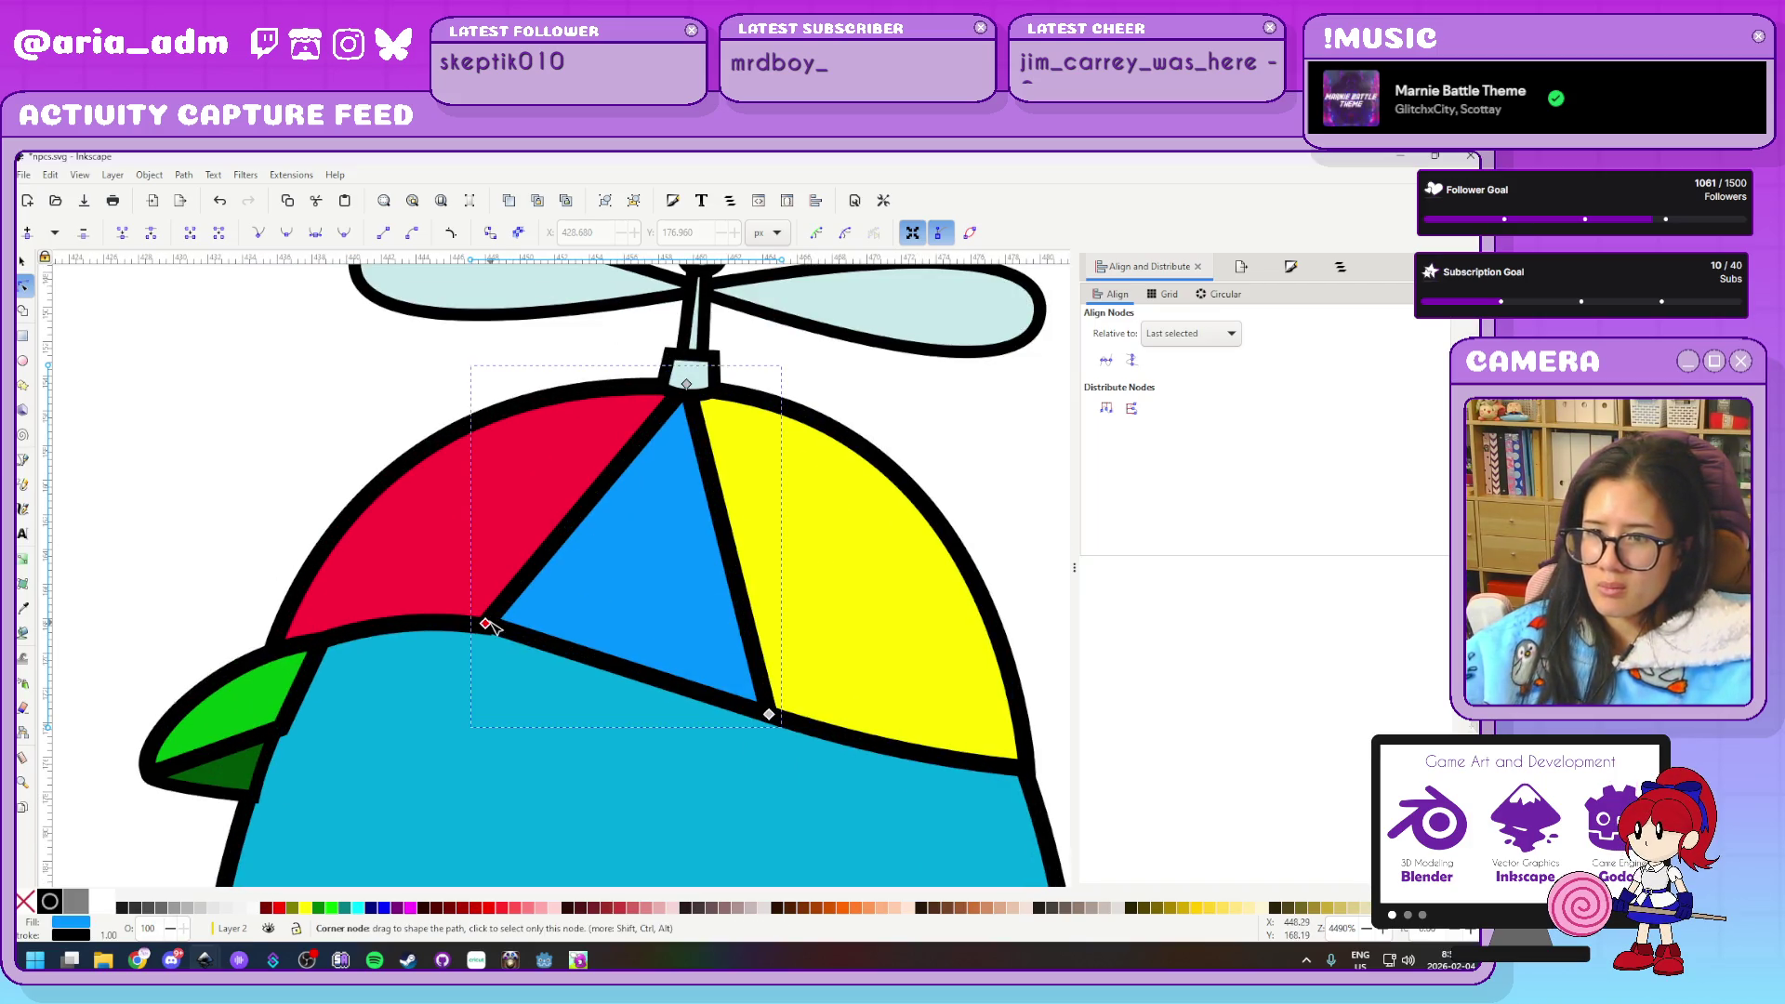
drag(447, 628, 333, 629)
drag(772, 716, 960, 765)
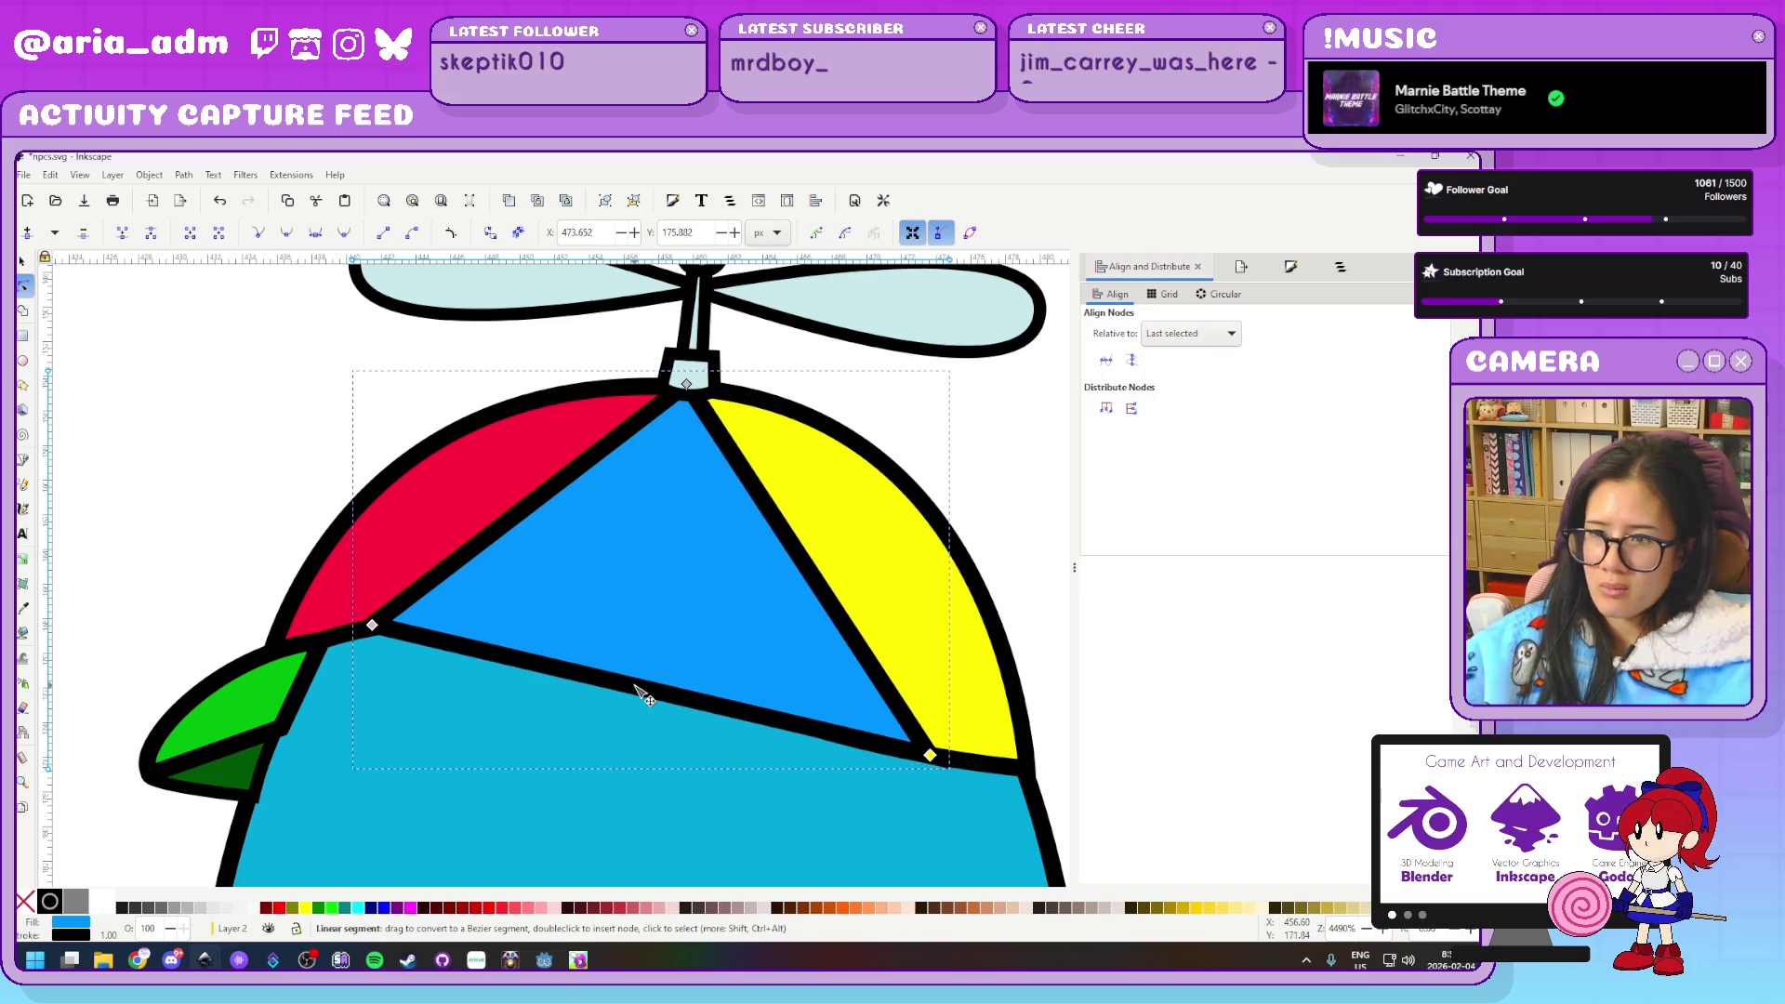
drag(641, 695, 653, 662)
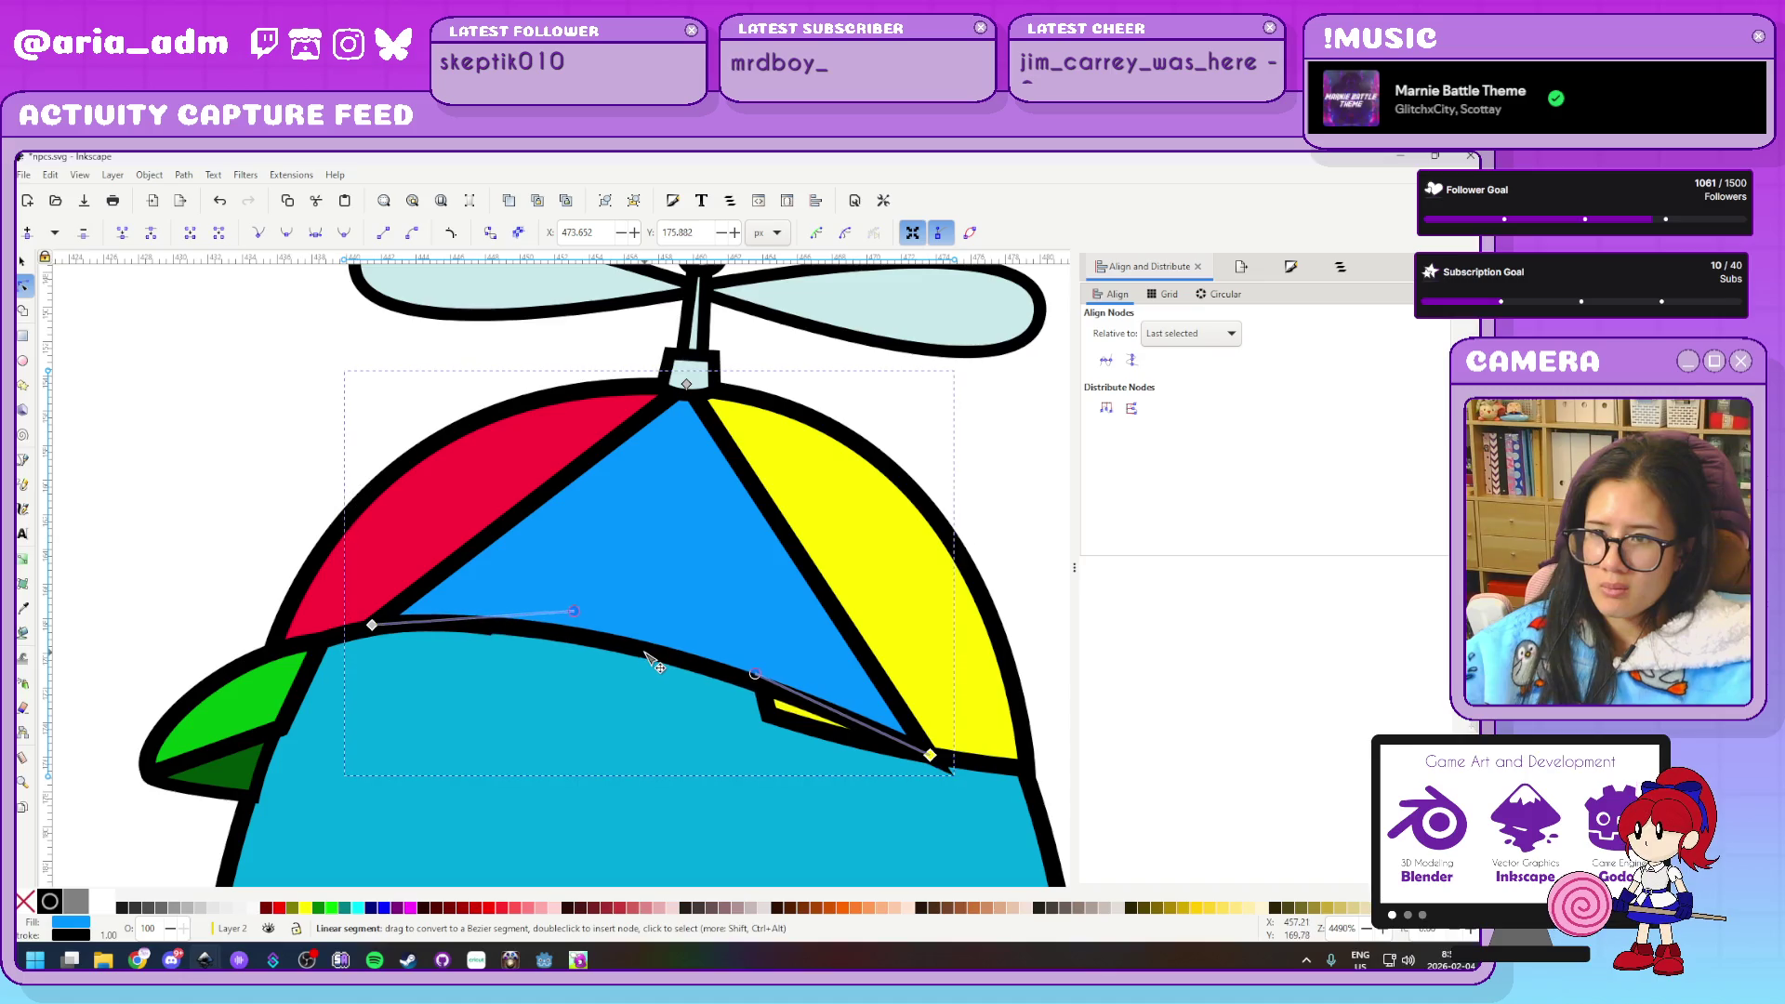
drag(530, 465, 521, 509)
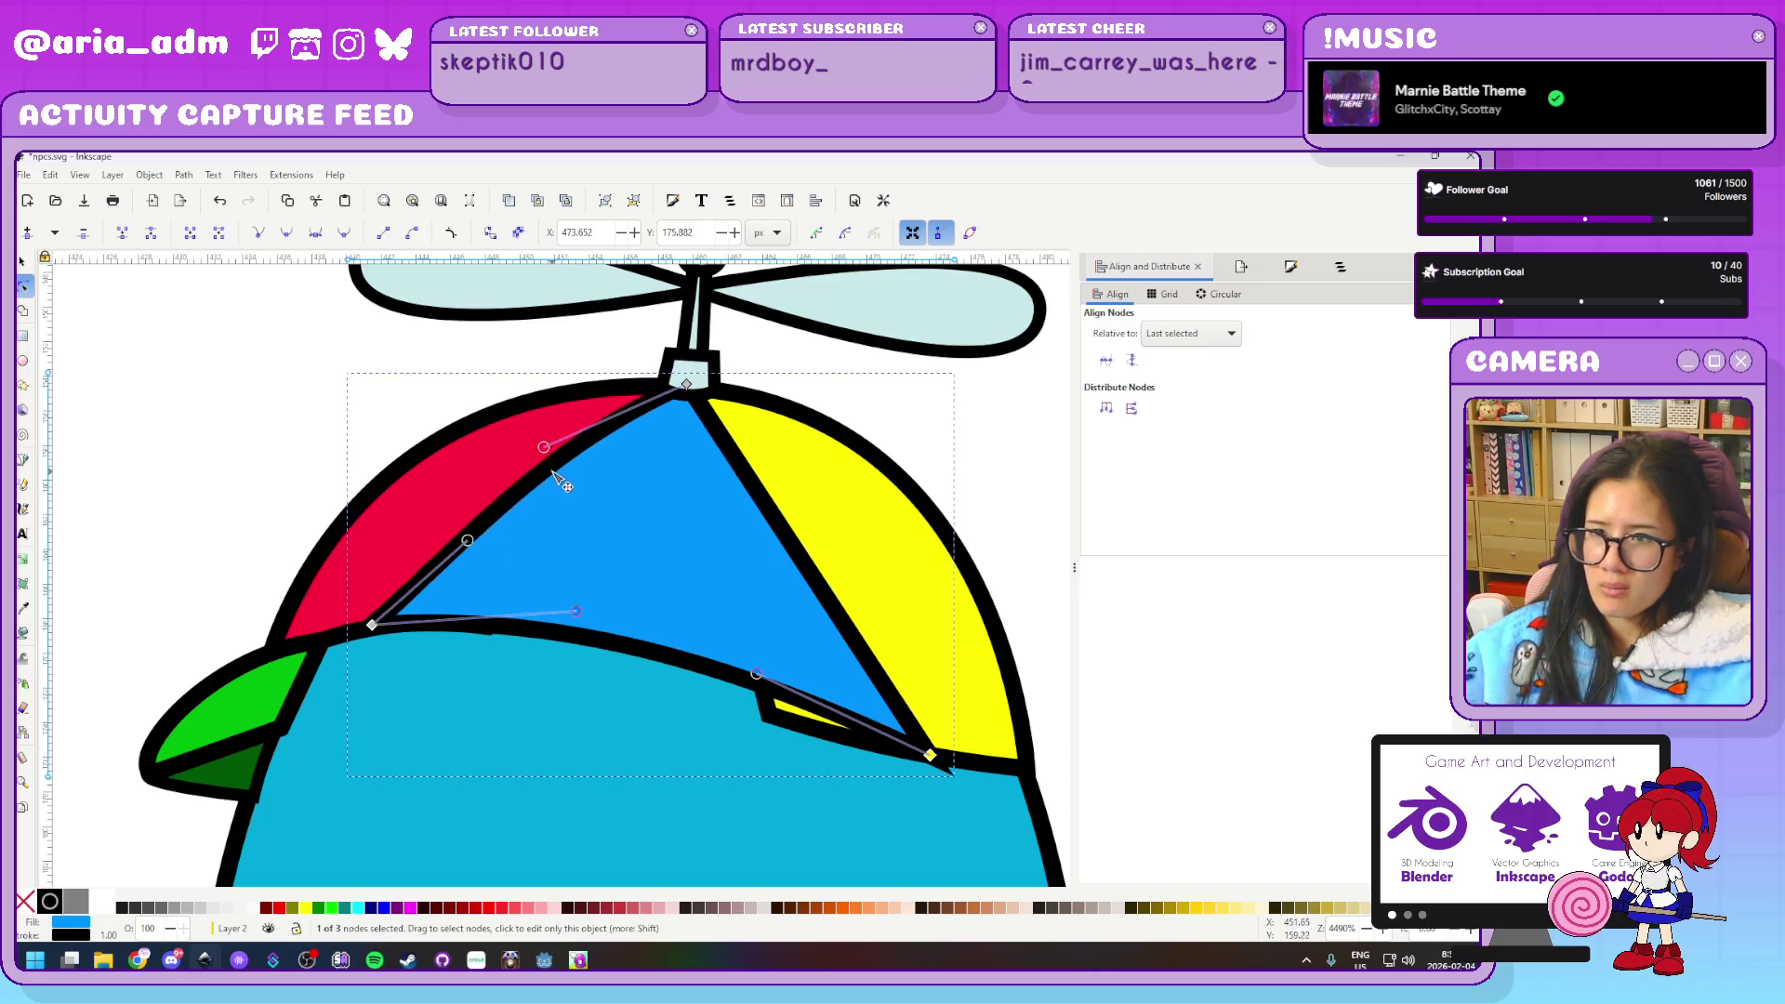
drag(819, 548, 878, 535)
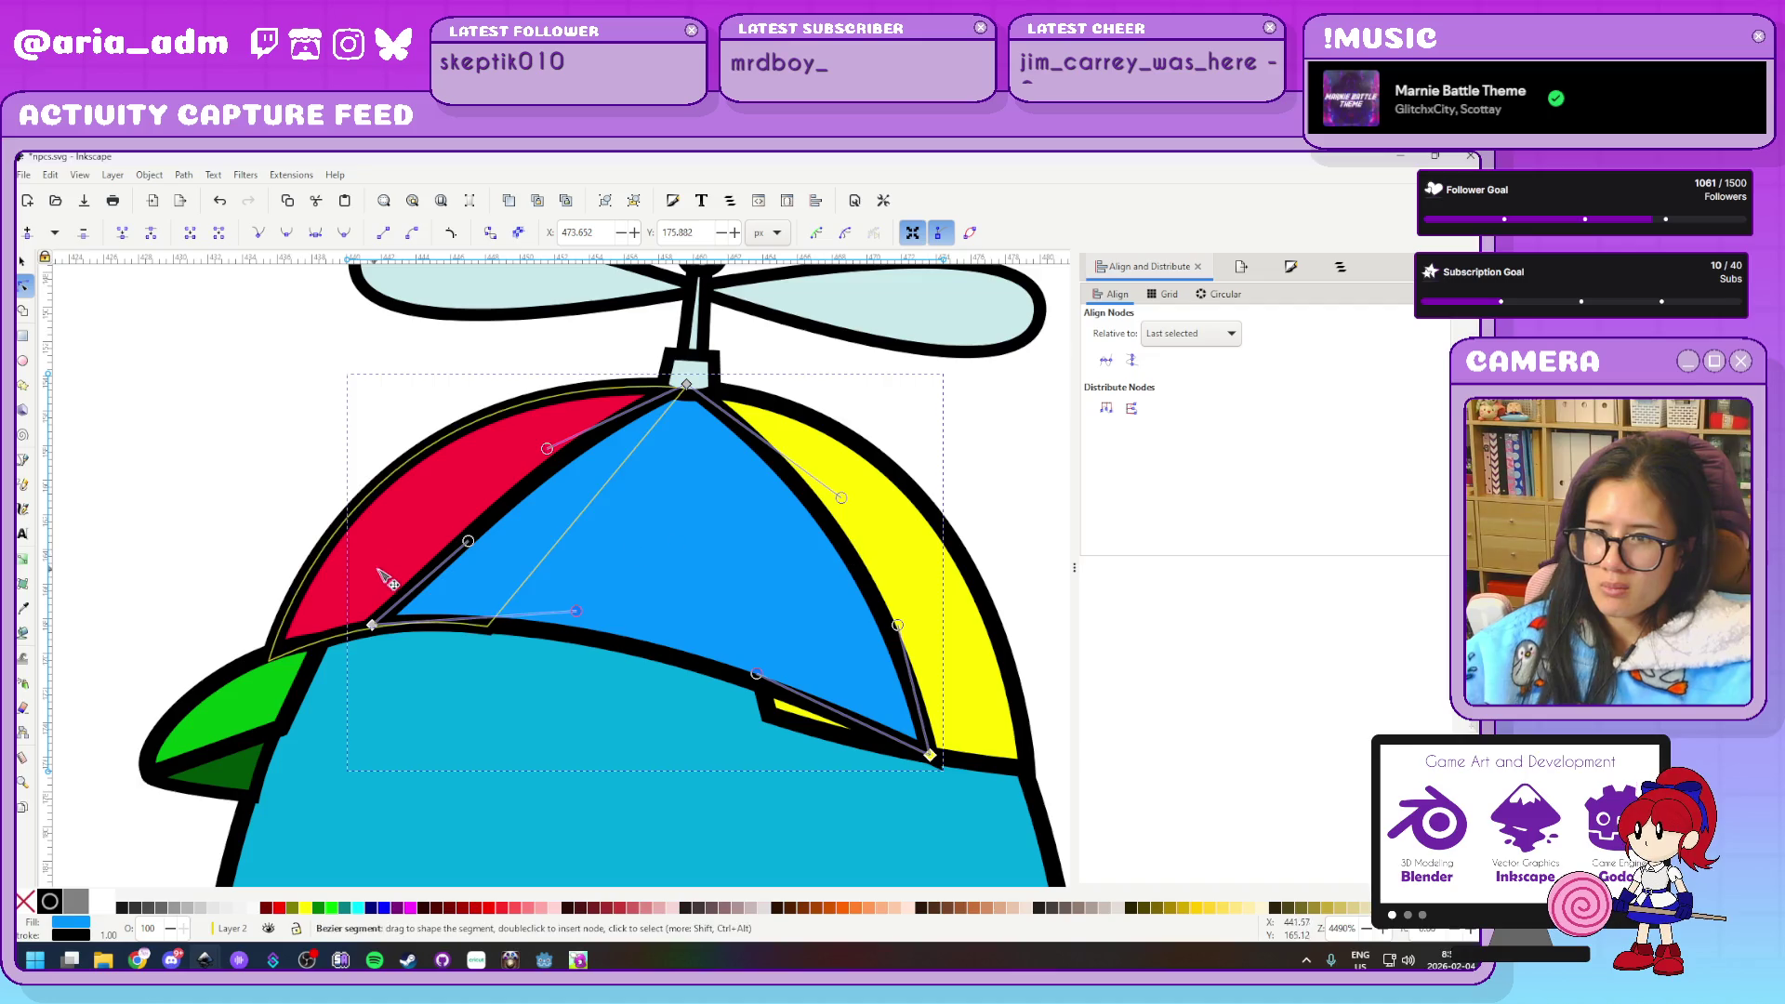
drag(467, 543, 443, 554)
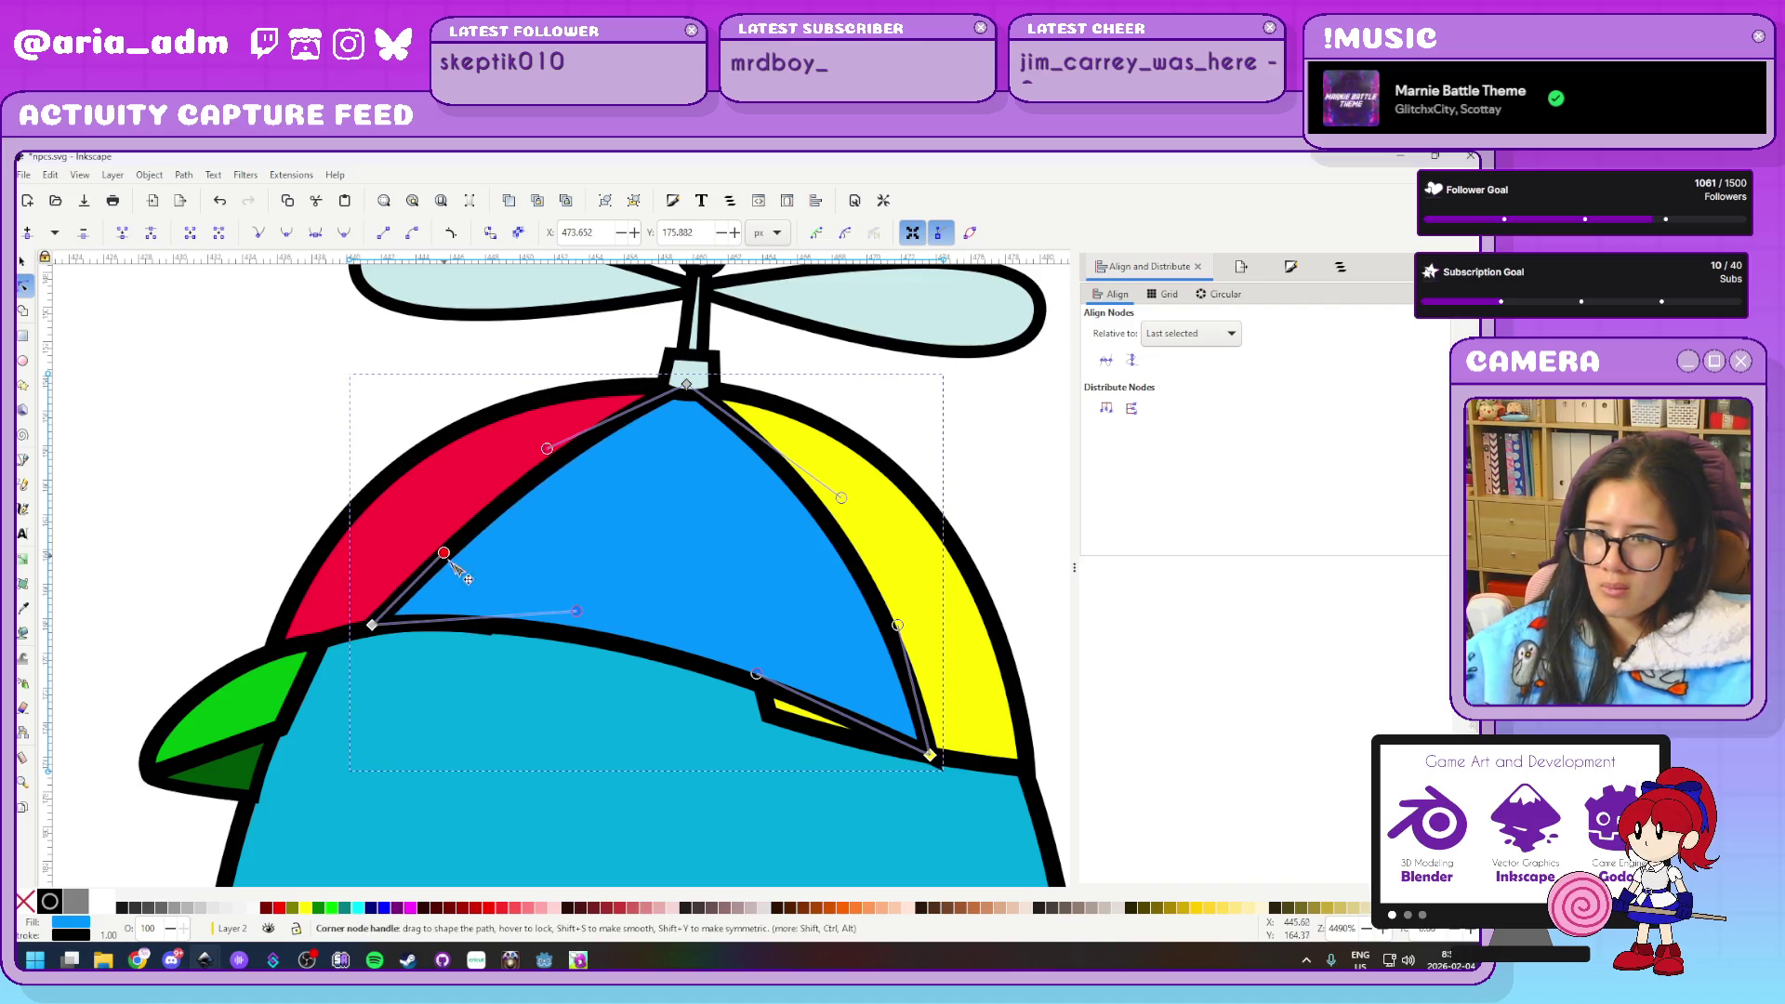
Select the yellow panel's curved-edge nodes, keeping one corner selected
click(927, 761)
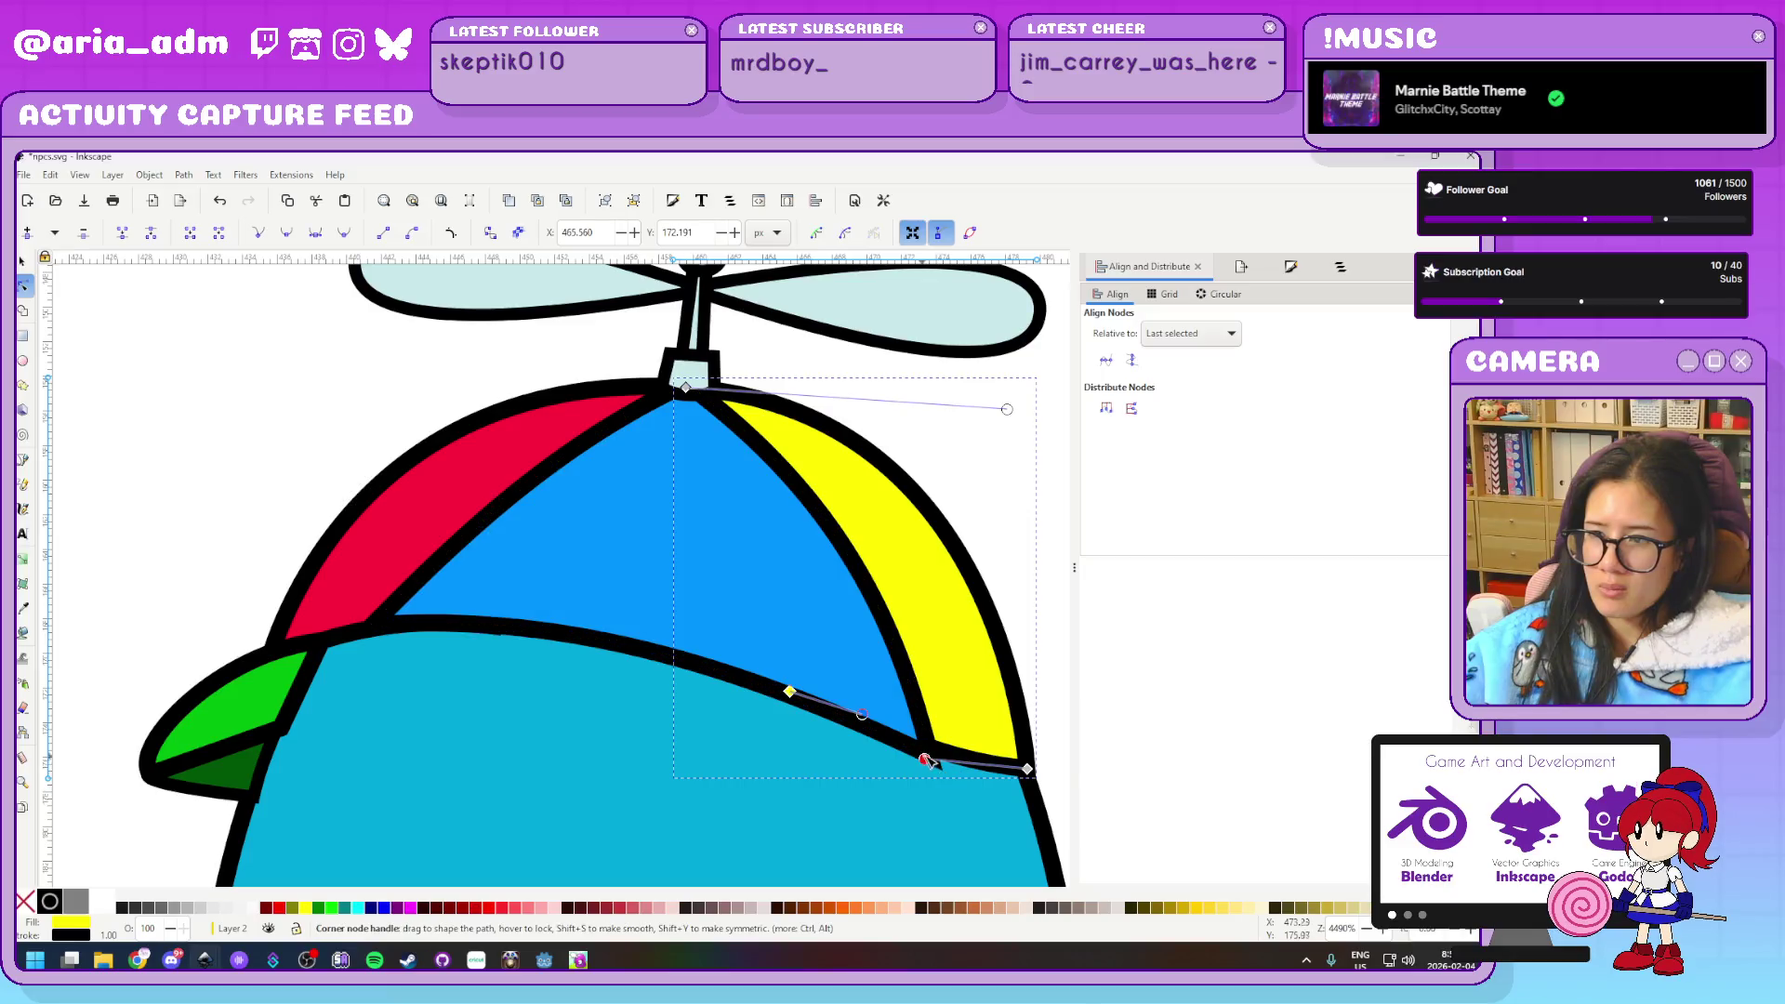
click(933, 739)
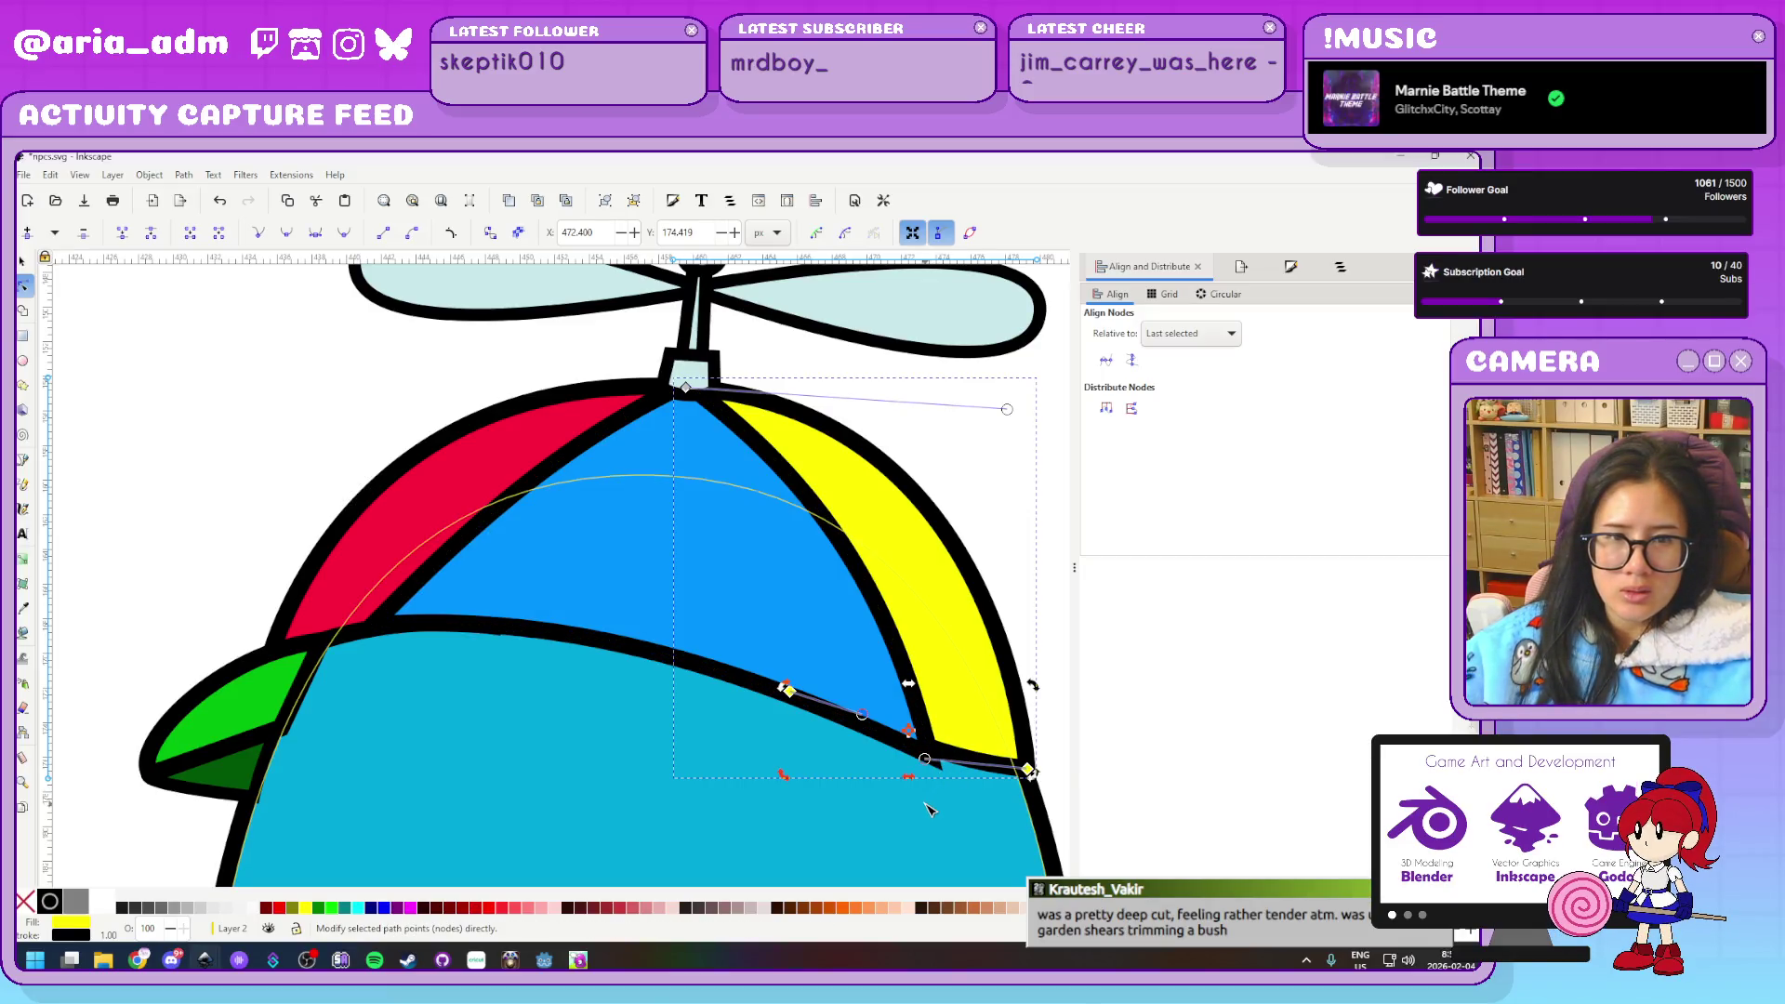
scroll(916, 816, up, 2)
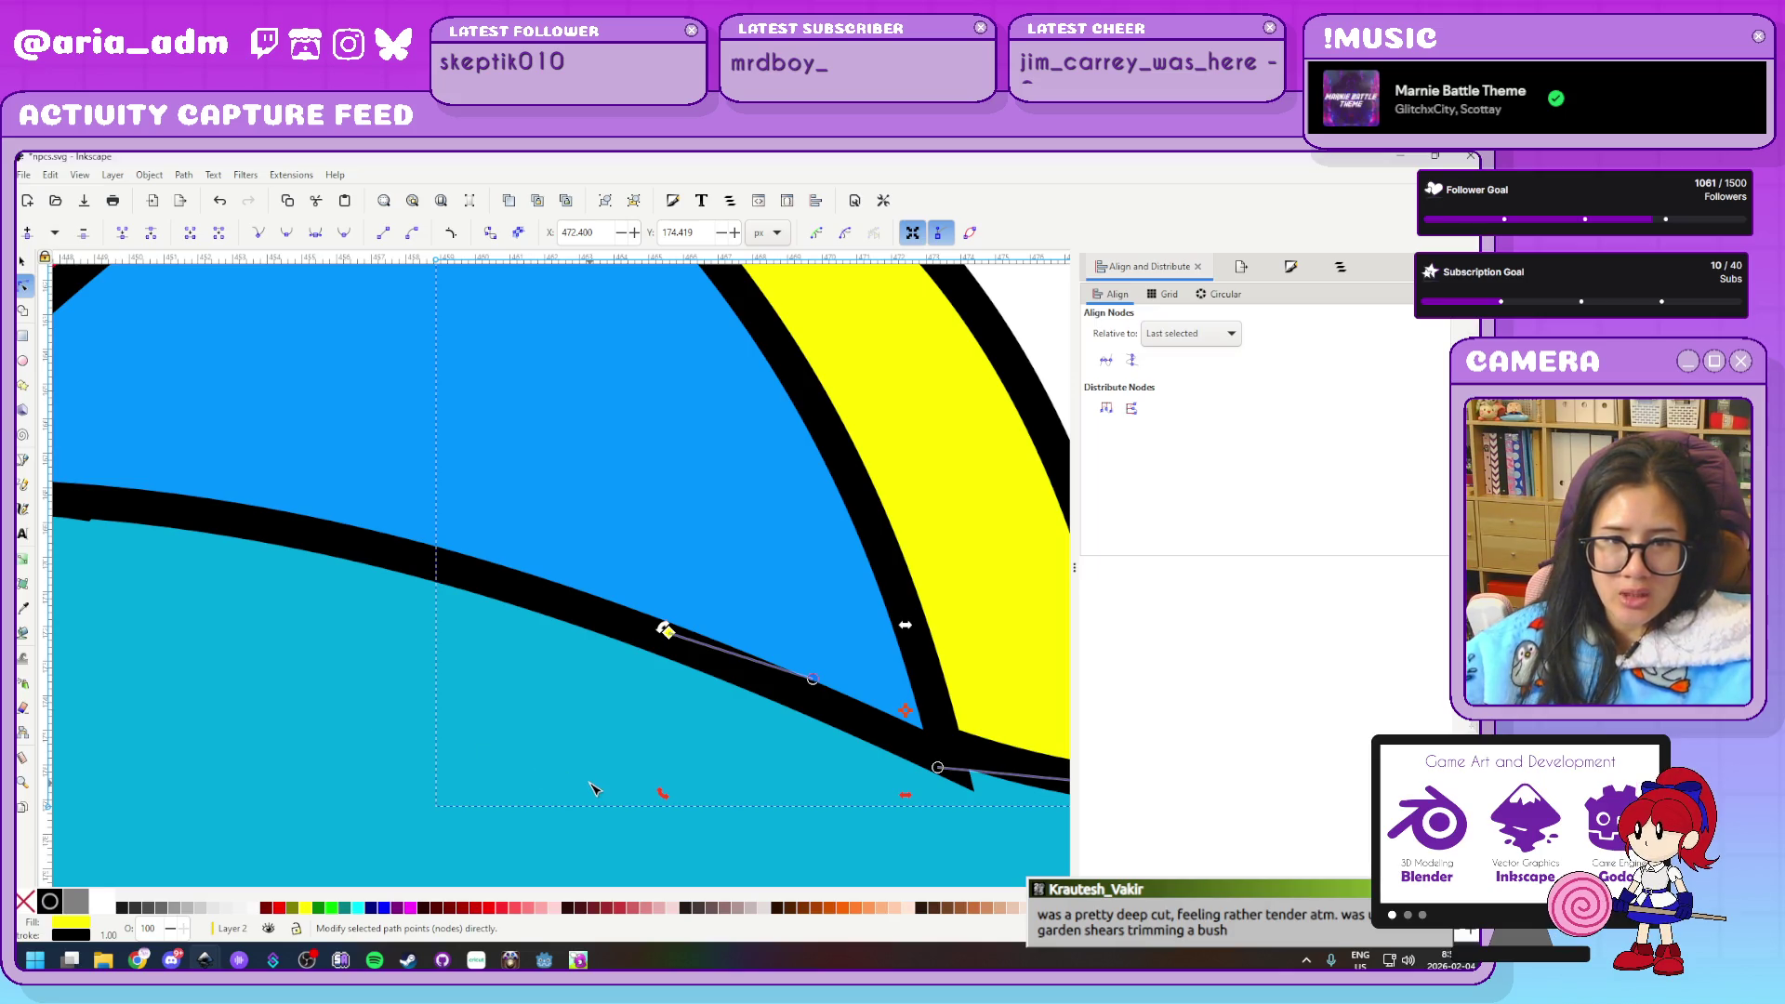
scroll(598, 786, up, 1)
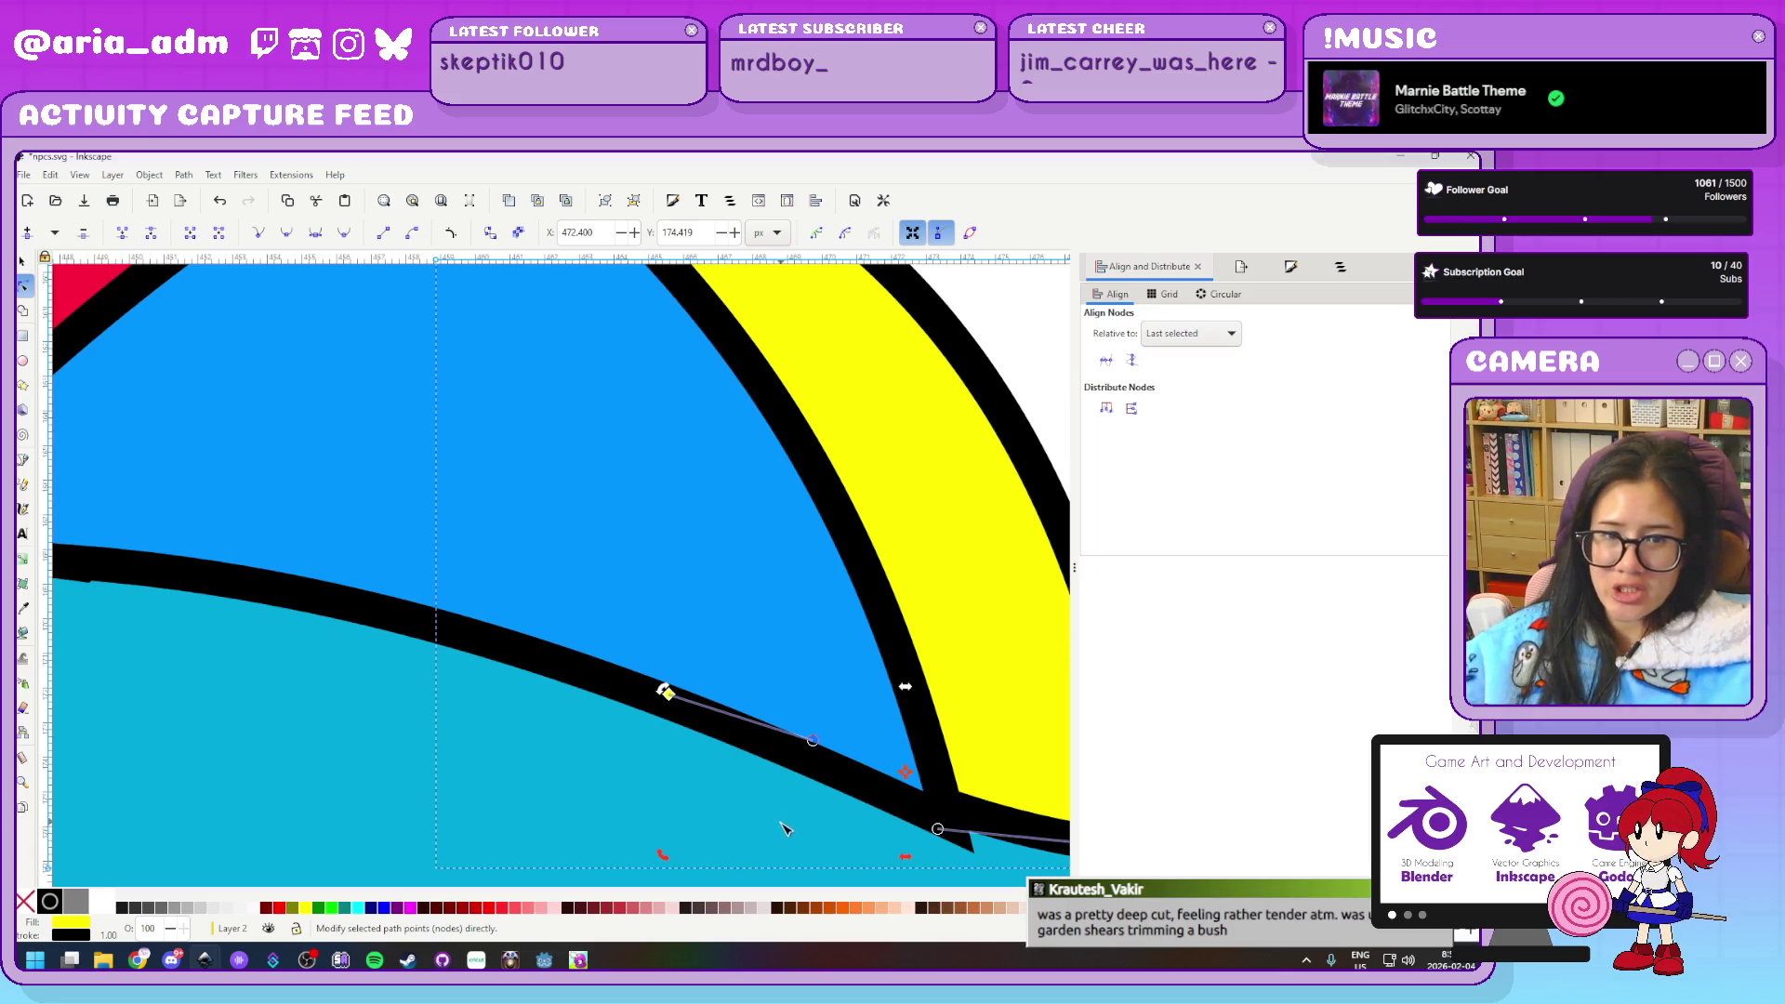
scroll(576, 767, down, 1)
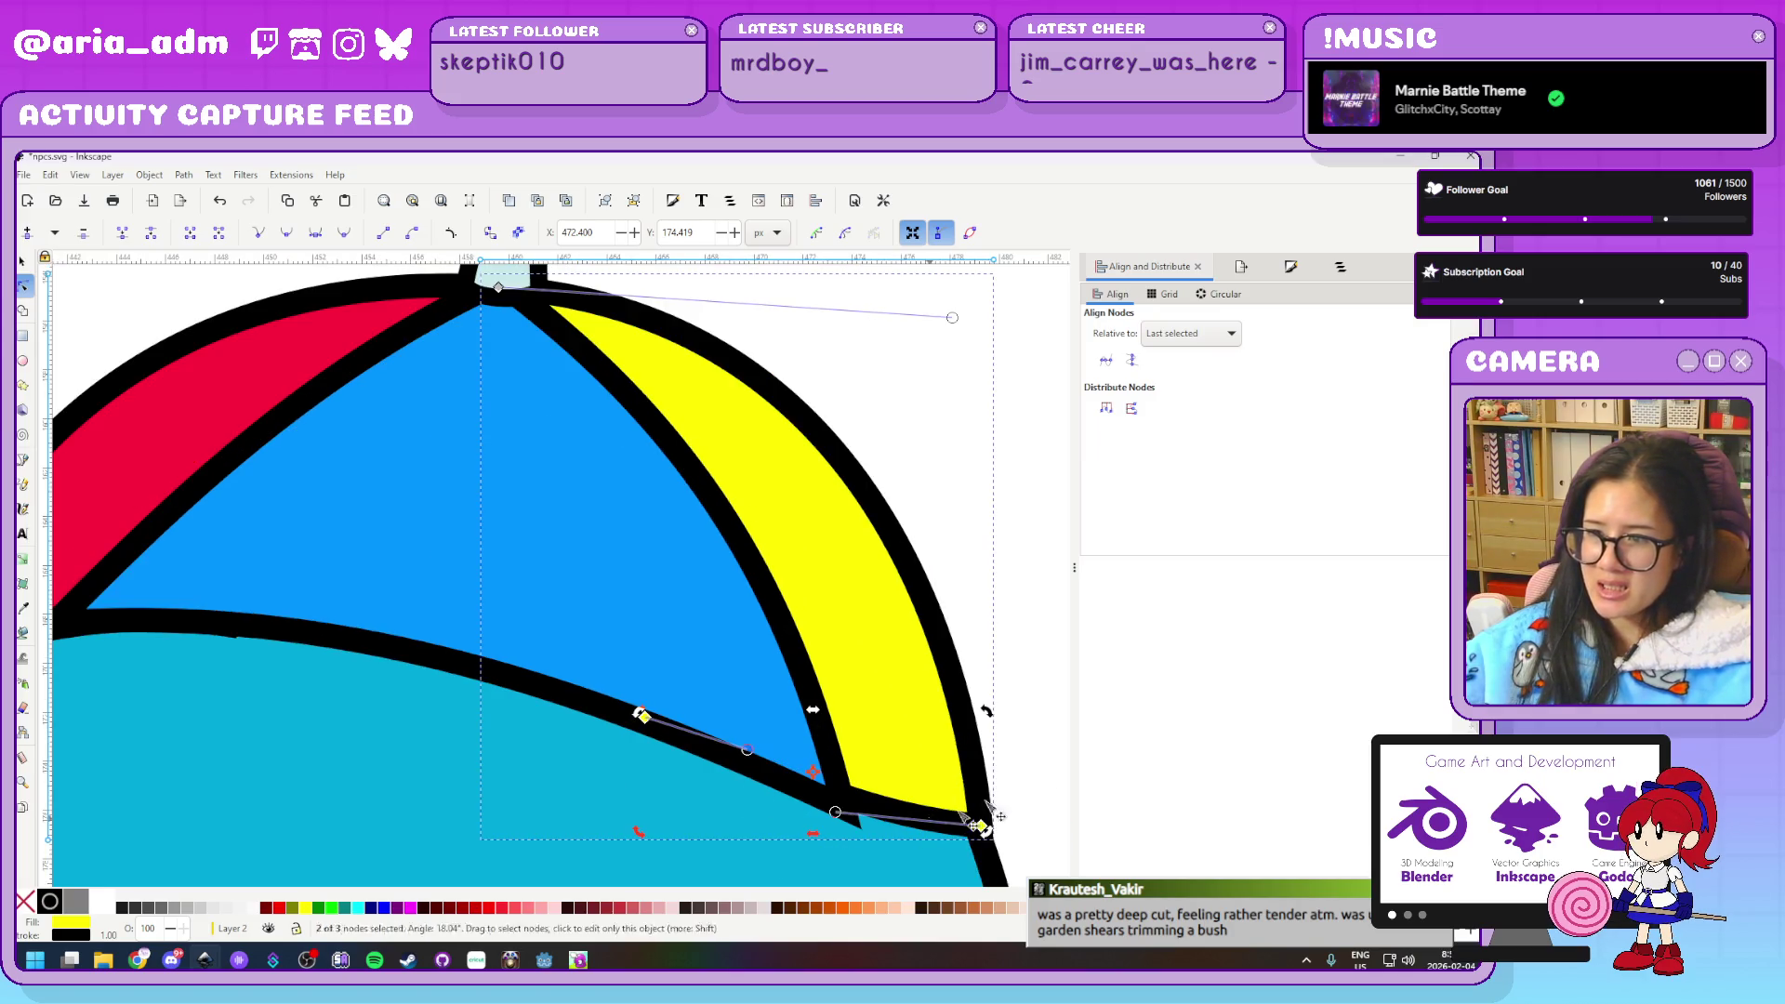
click(645, 717)
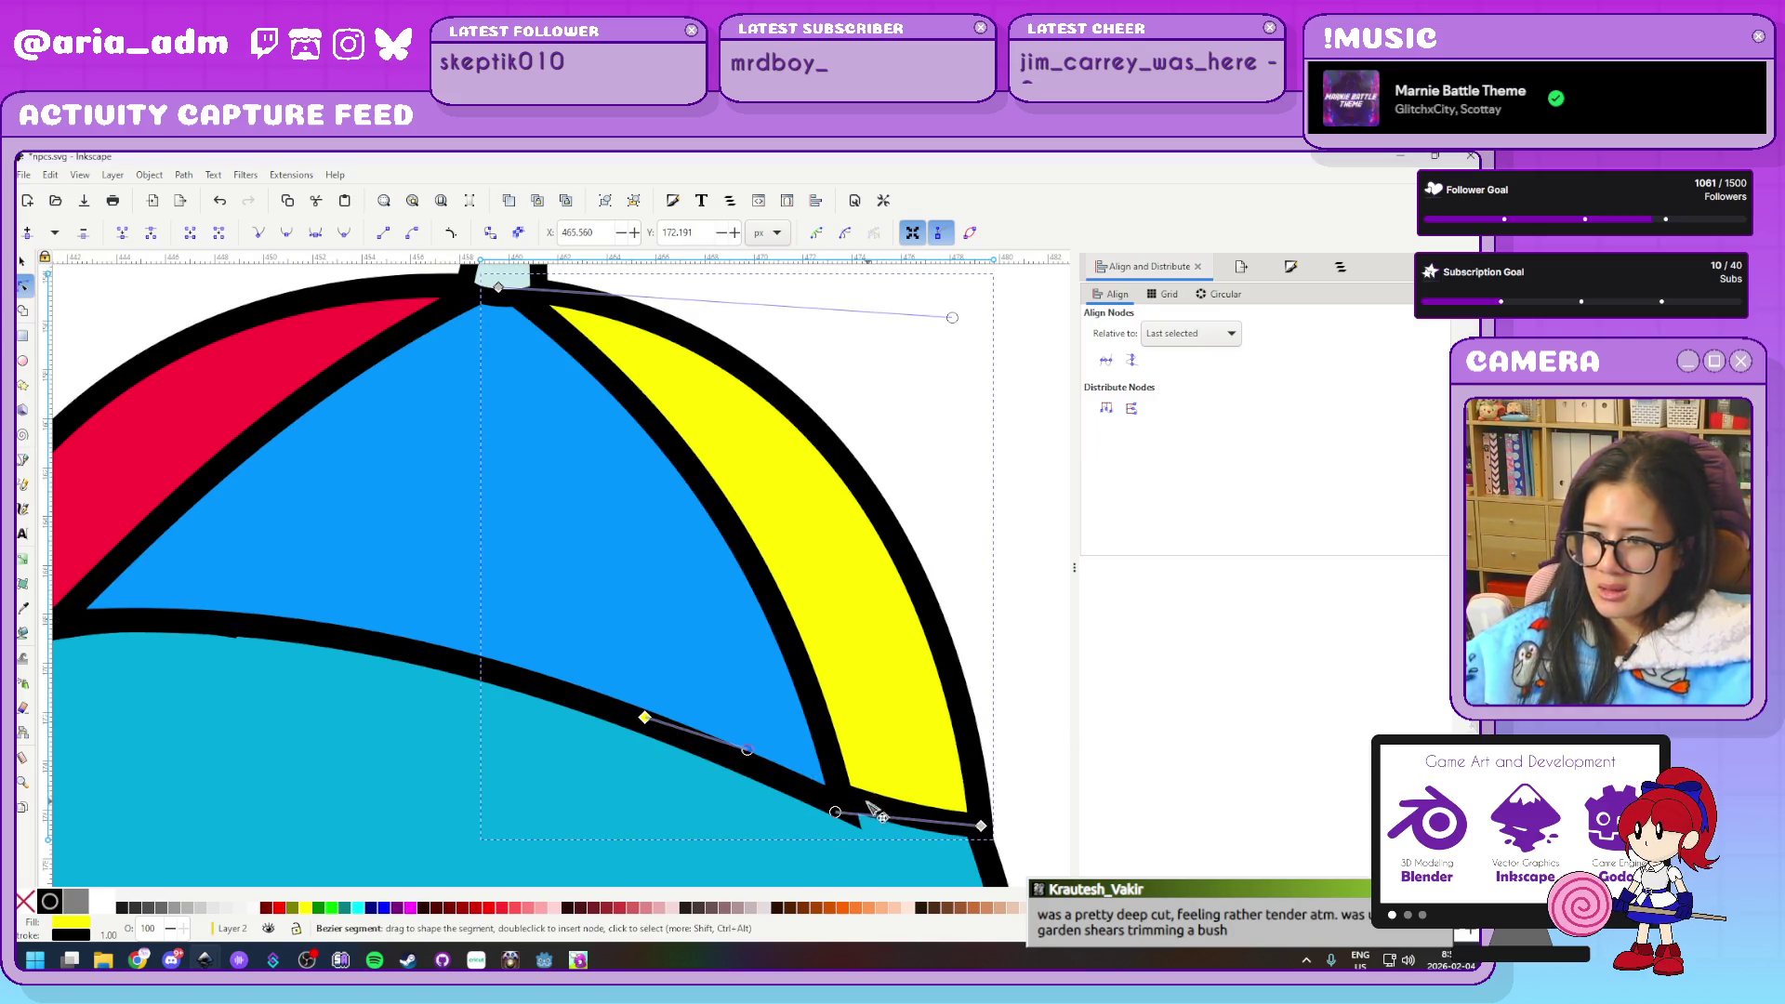
Raise the blue panel's lower-right corner and curve its bottom border to meet the yellow edge
click(697, 502)
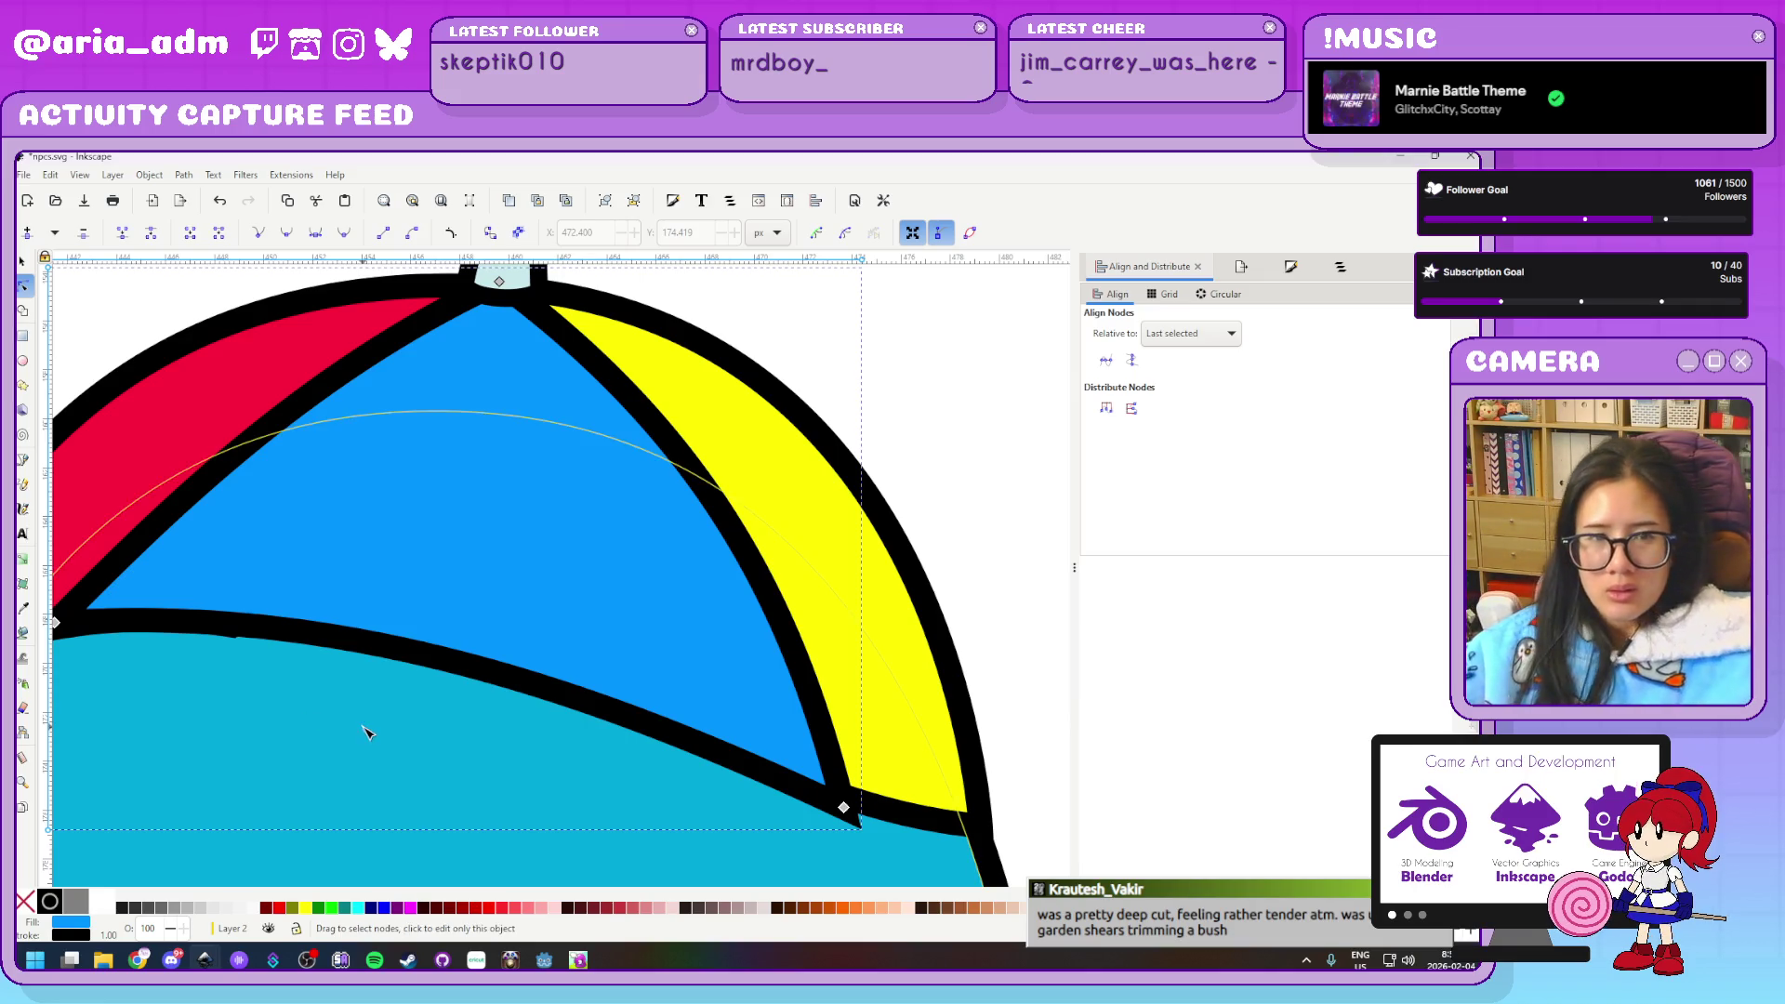
scroll(865, 755, down, 2)
drag(845, 748, 840, 726)
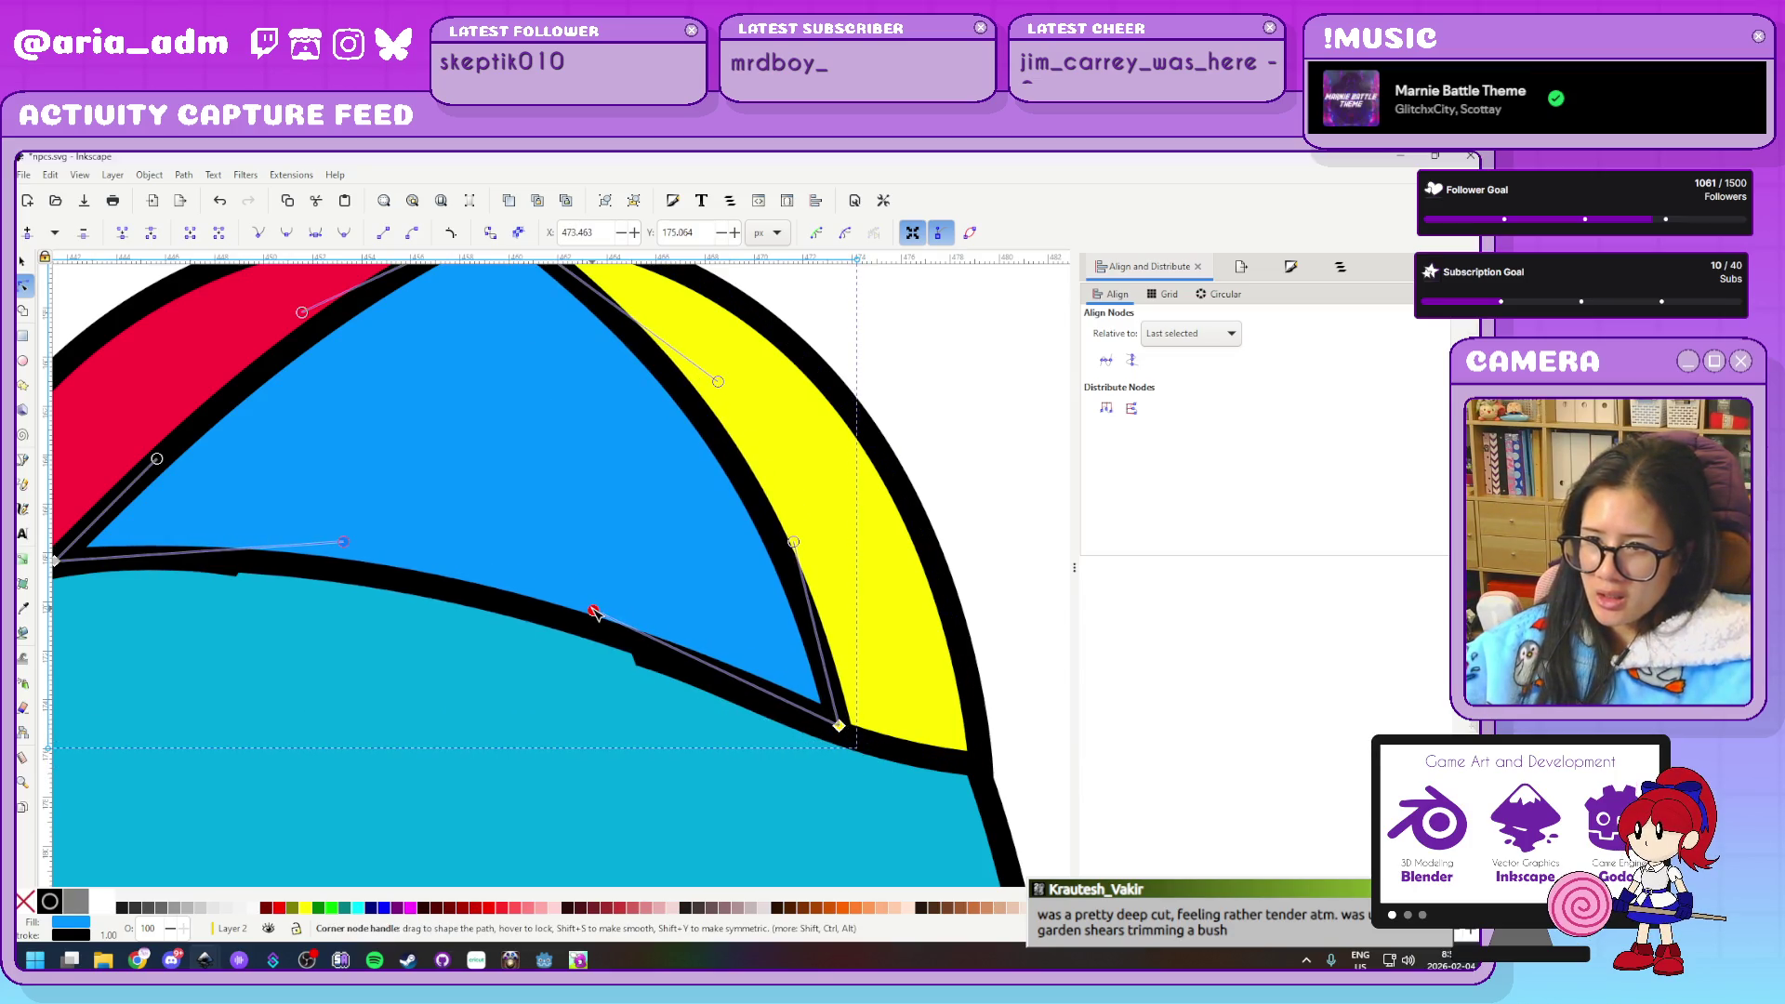
drag(594, 611, 617, 661)
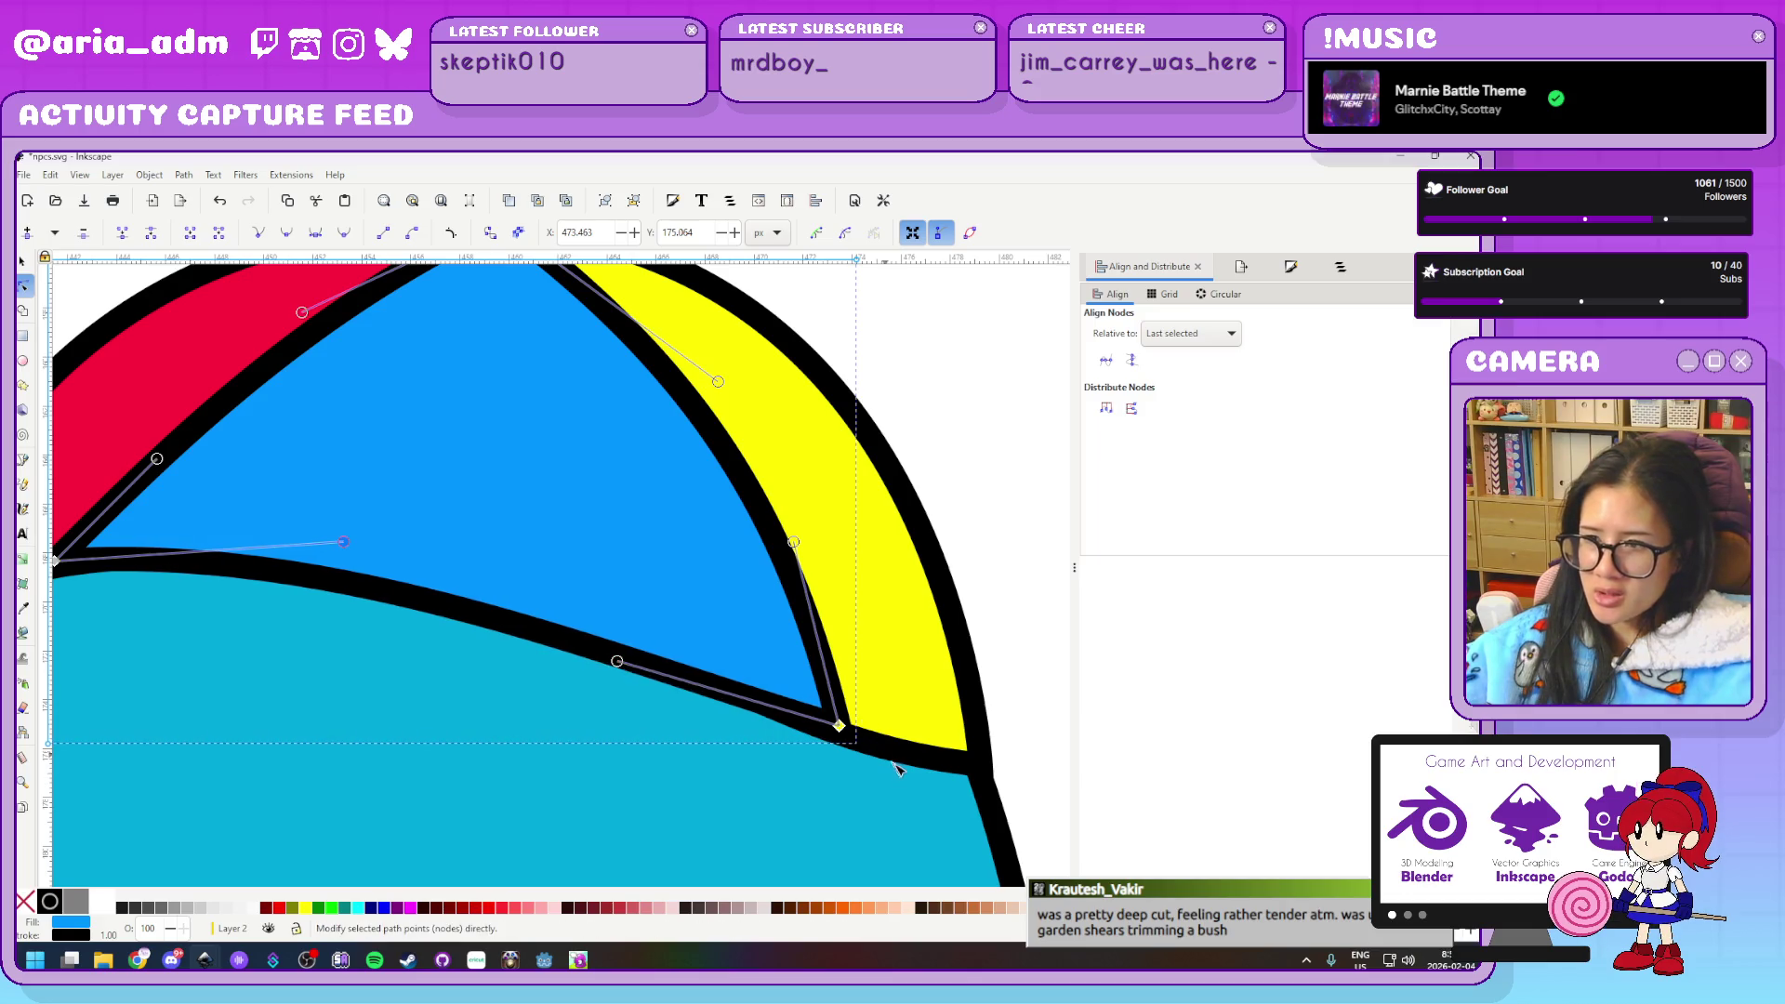
scroll(884, 756, up, 1)
drag(814, 709, 831, 726)
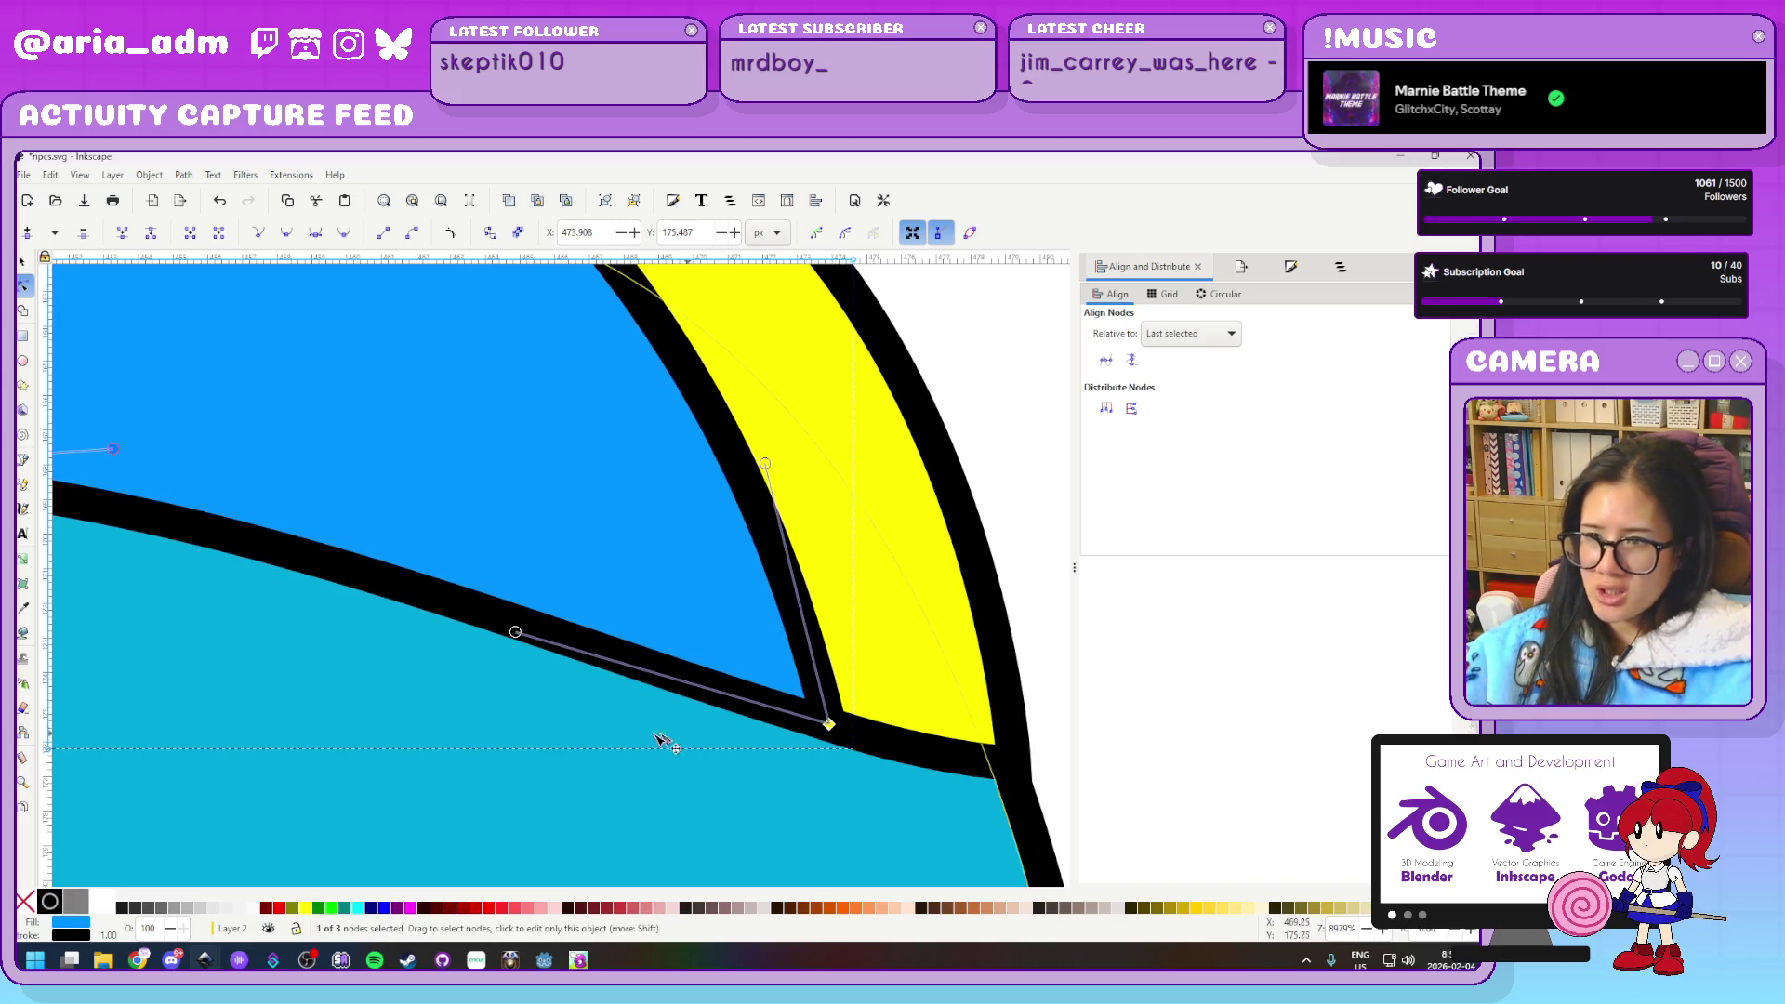
scroll(642, 739, down, 3)
click(916, 704)
click(916, 704)
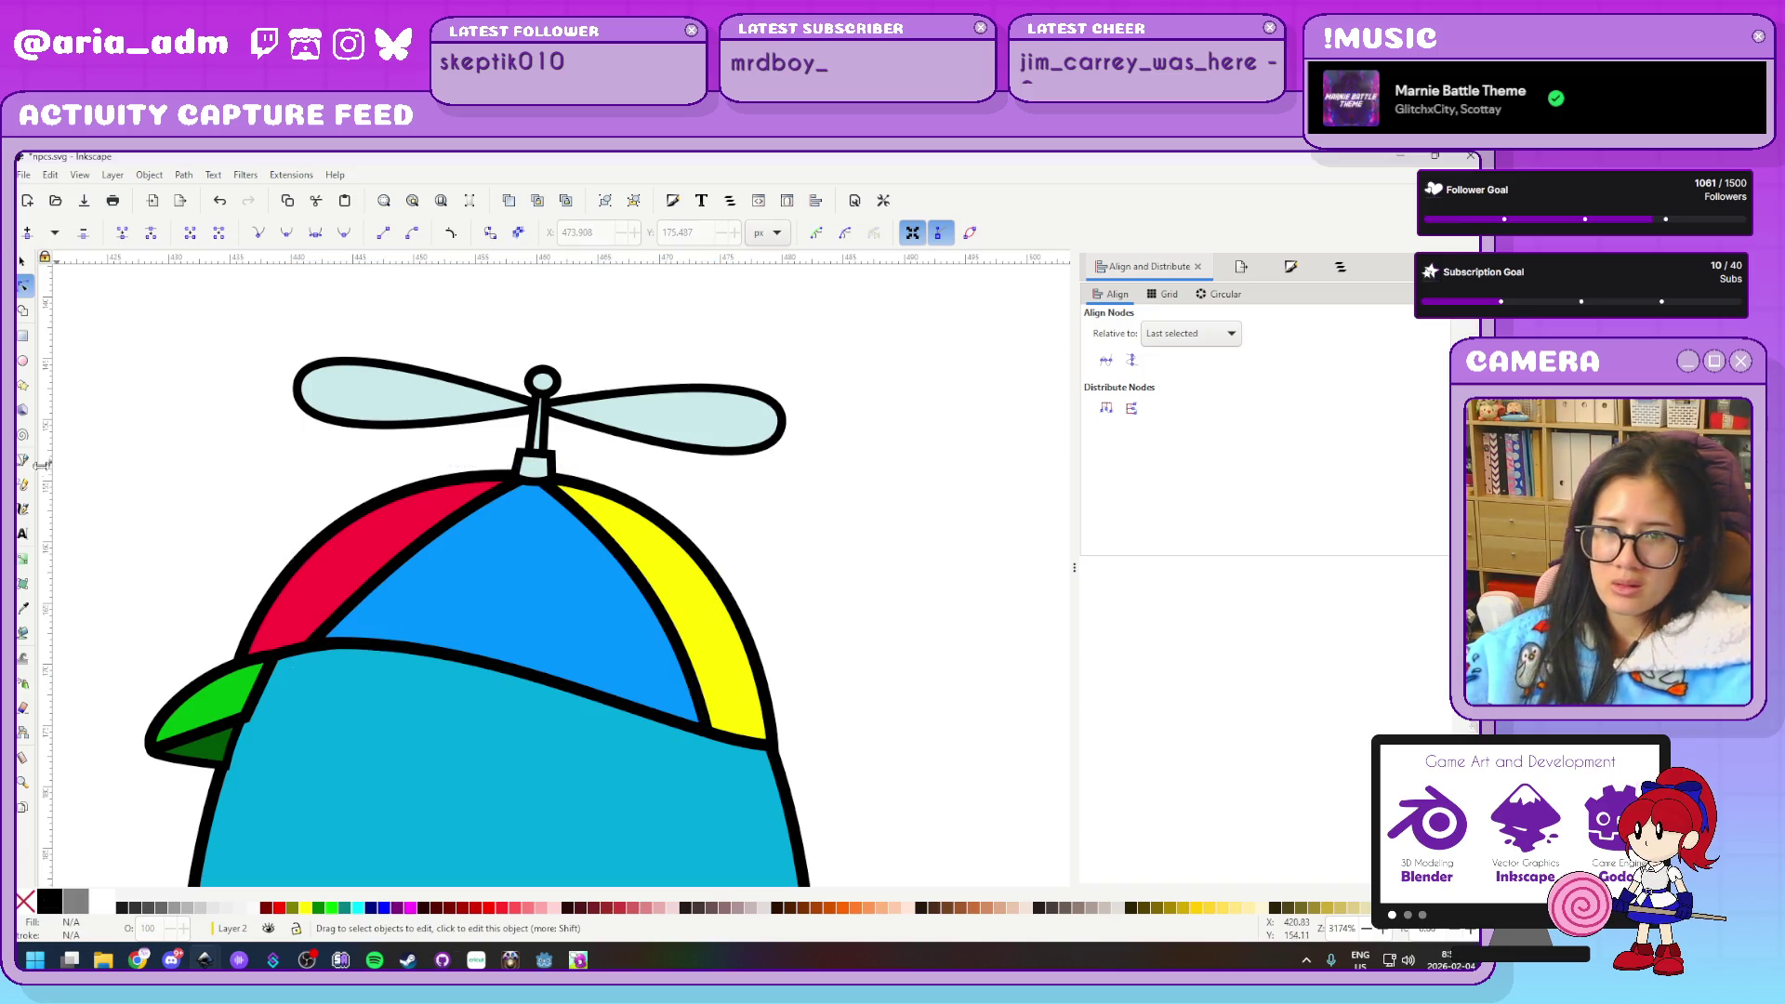
scroll(1027, 624, down, 4)
scroll(540, 735, down, 1)
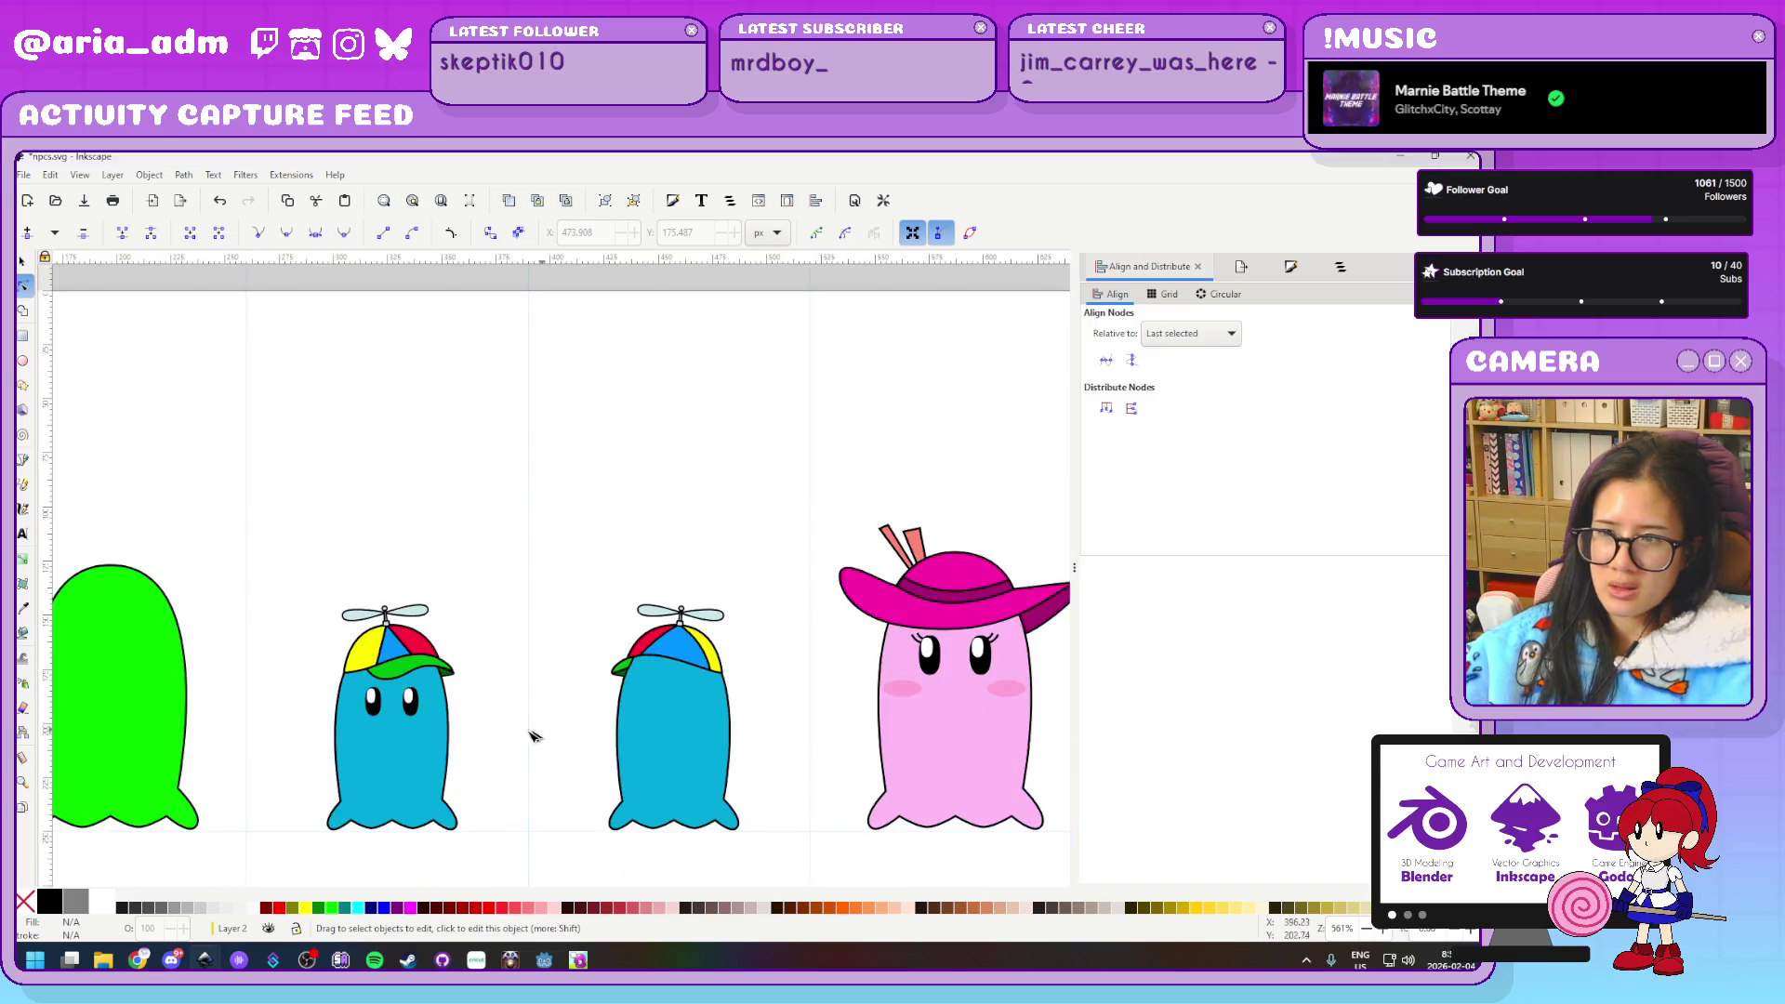
scroll(543, 749, up, 1)
scroll(512, 725, up, 1)
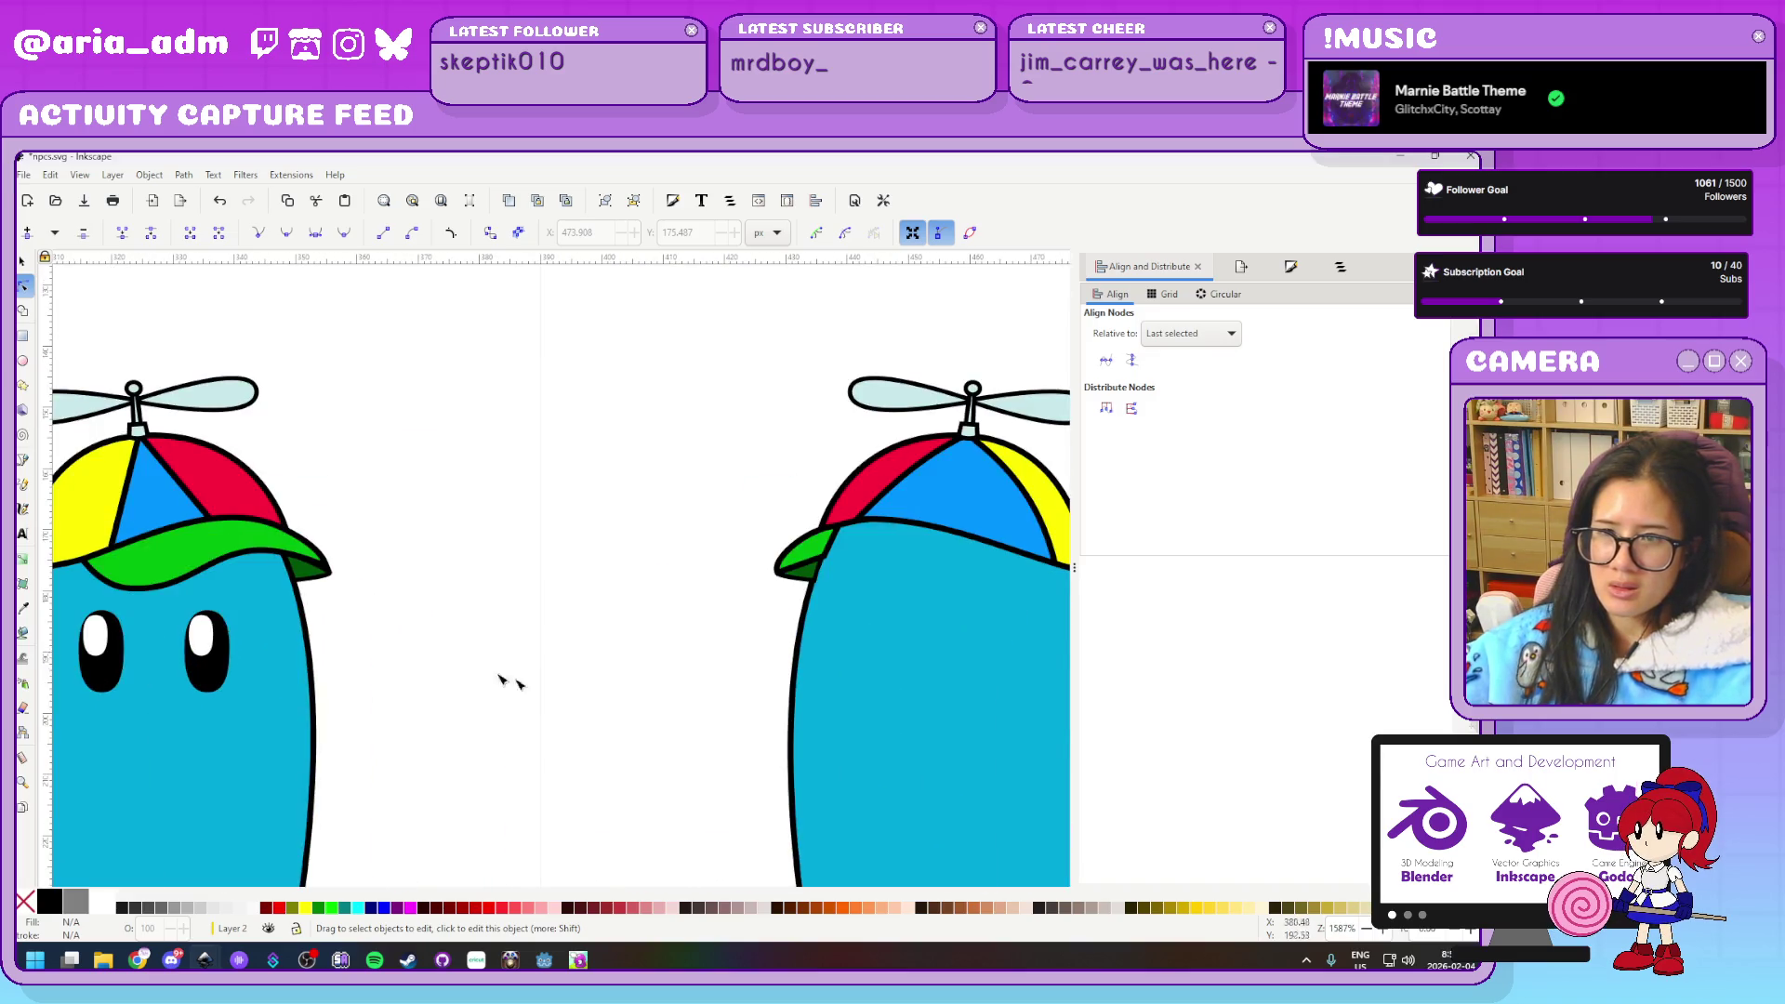
scroll(479, 670, up, 1)
scroll(578, 570, up, 5)
scroll(578, 570, down, 2)
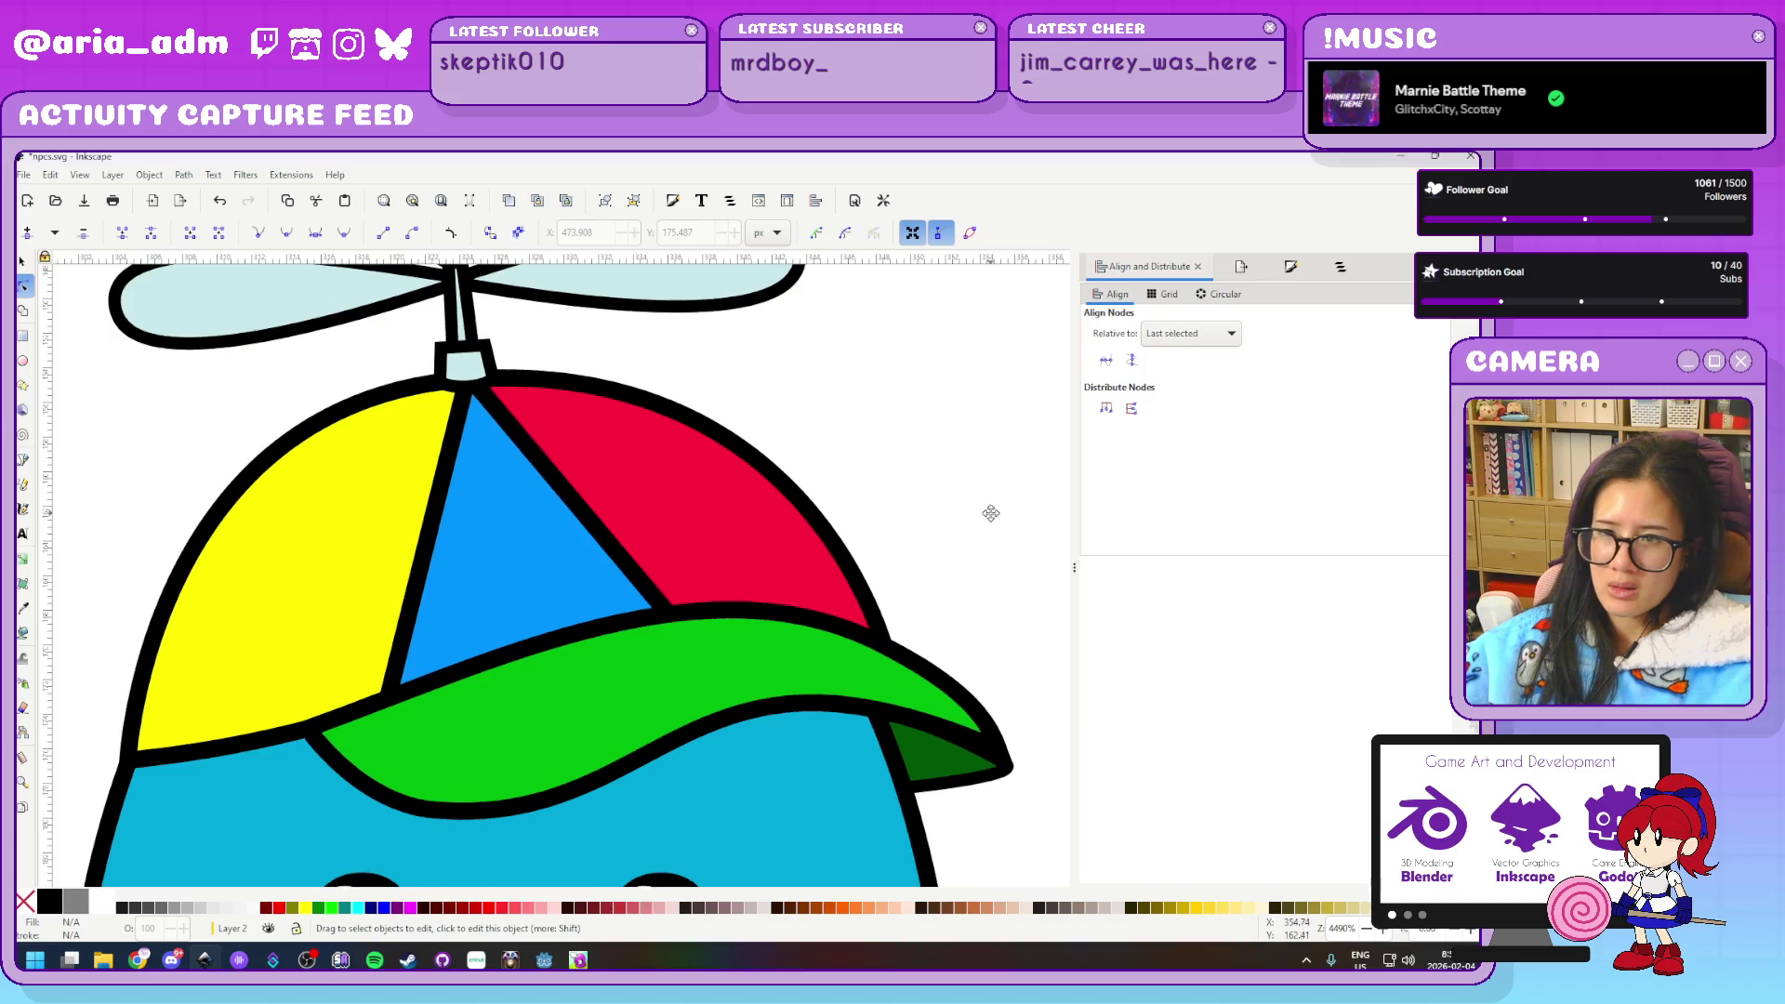
Drag the front cap's blue panel corners outward and bow its left and right edges into curves
click(558, 598)
drag(372, 707, 324, 721)
drag(670, 617, 793, 619)
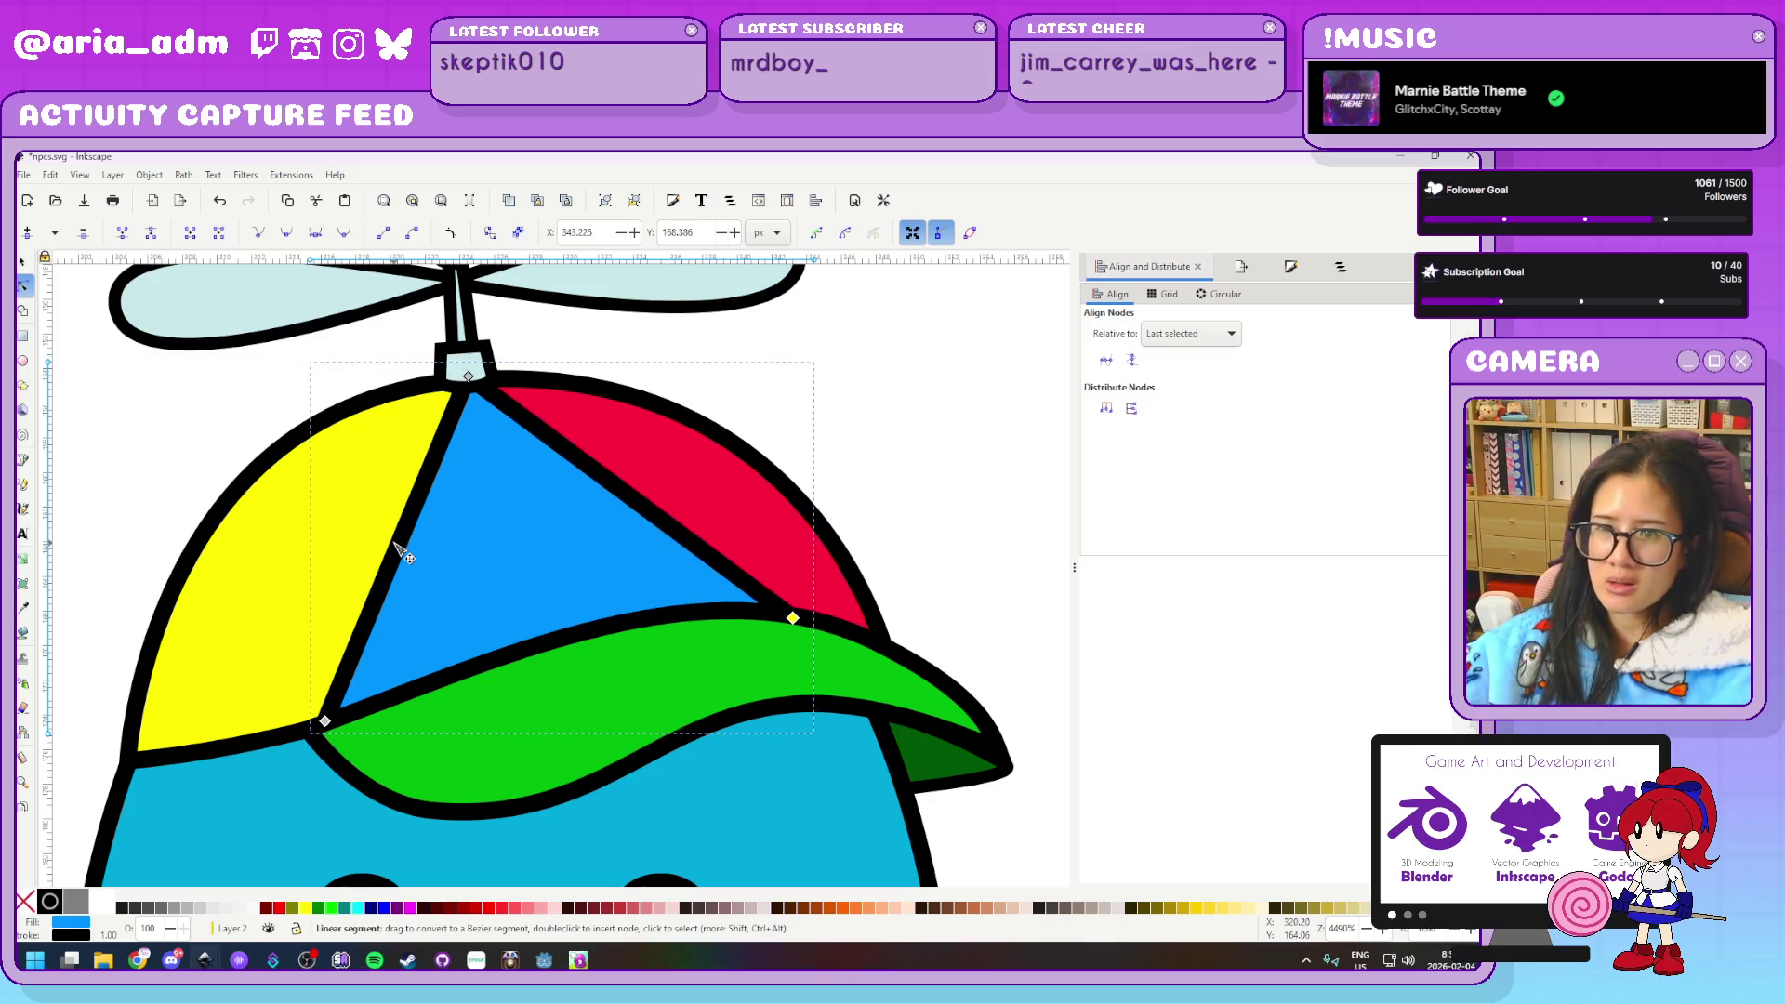
drag(400, 537, 370, 541)
drag(649, 503, 667, 499)
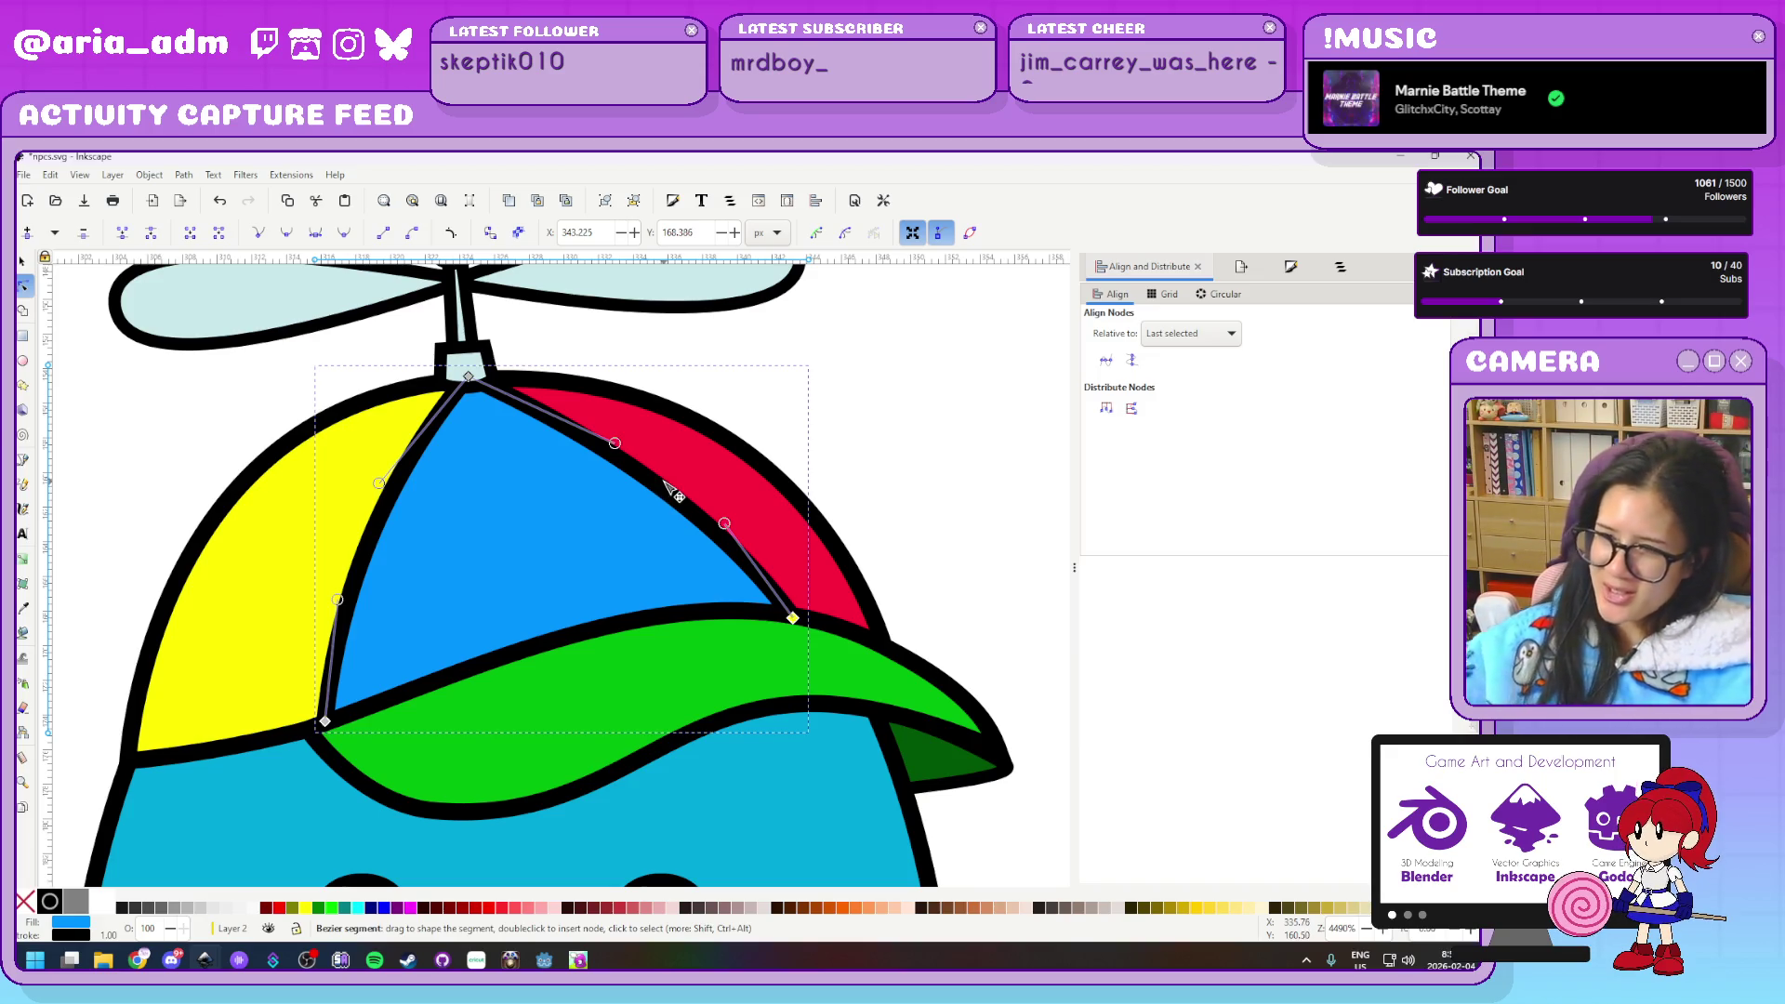
click(909, 451)
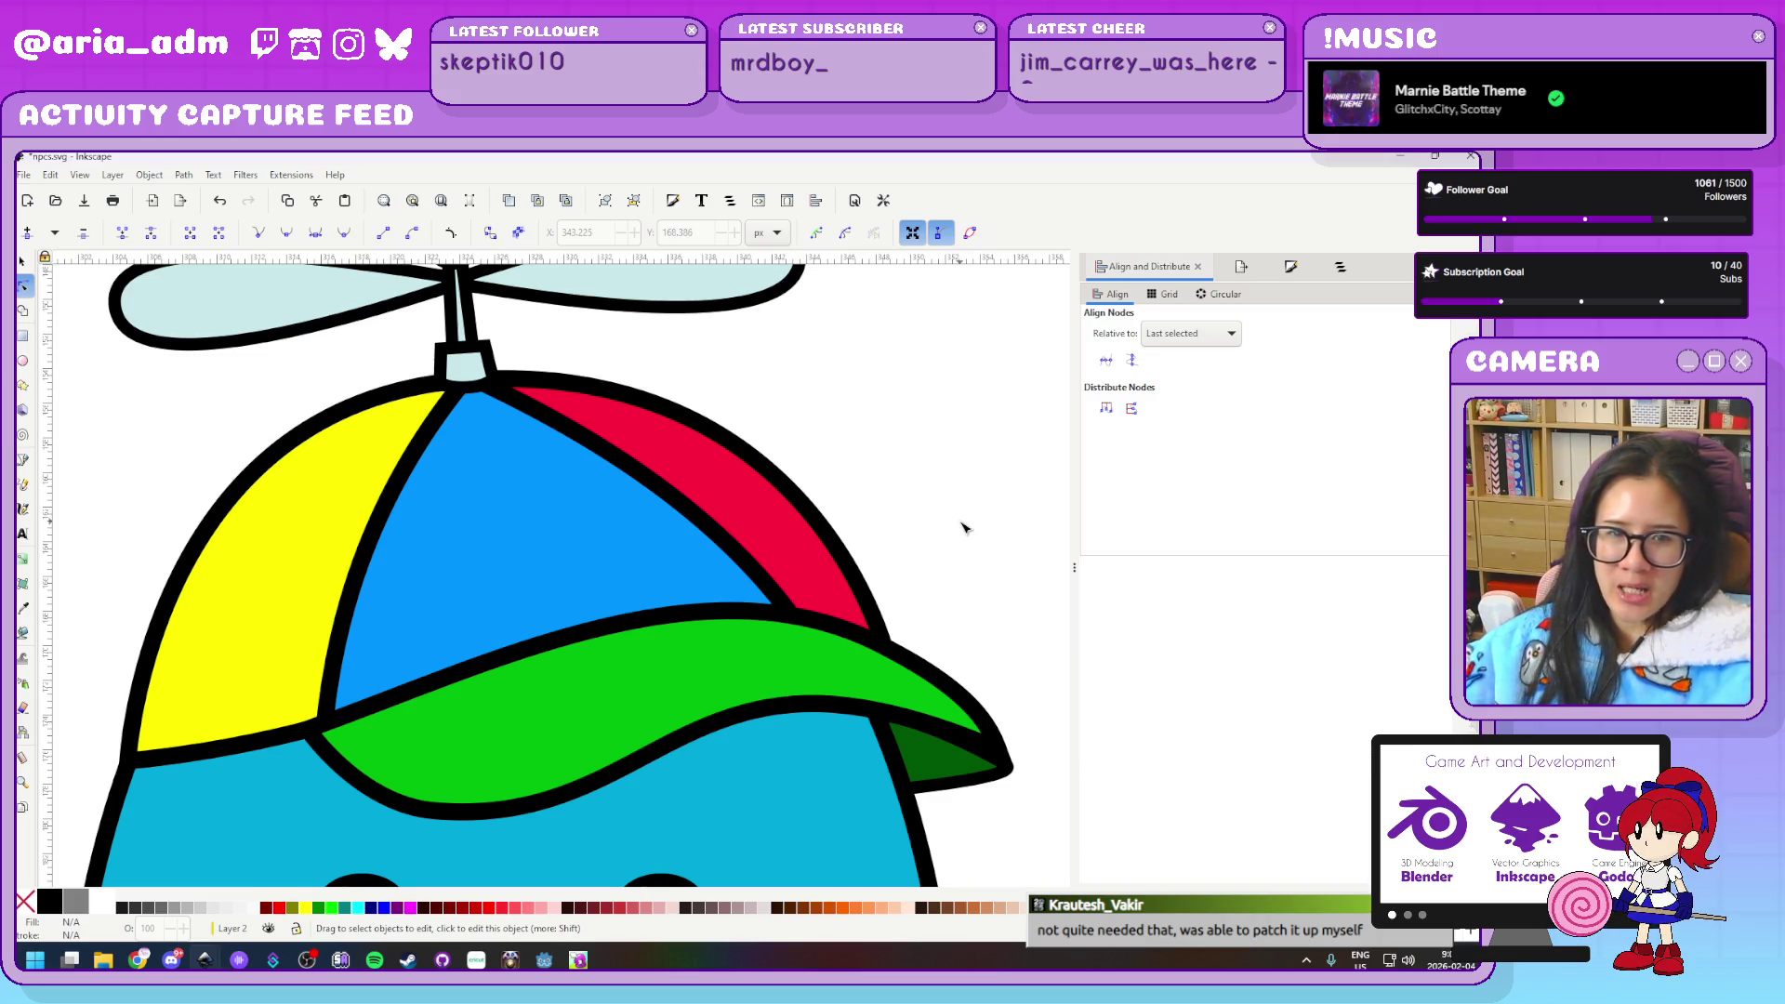
ctrl+scroll(953, 530, down, 1)
ctrl+scroll(948, 532, down, 1)
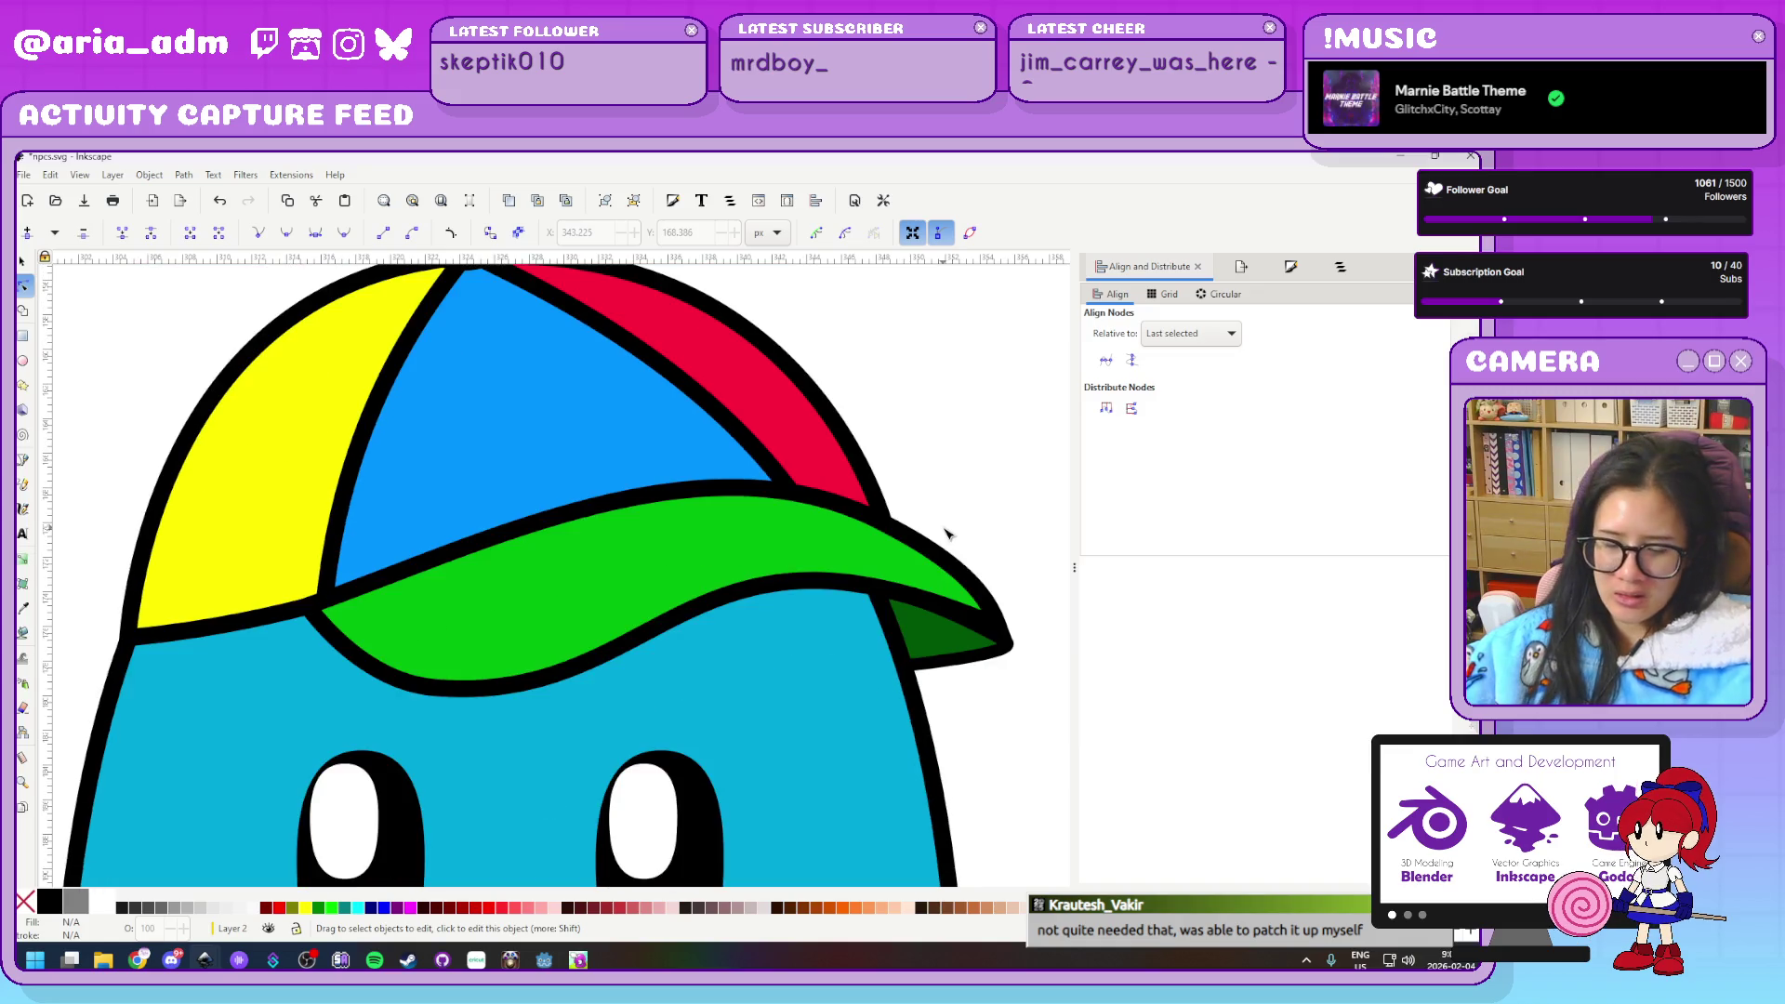
ctrl+scroll(946, 533, down, 1)
ctrl+scroll(947, 533, down, 3)
drag(981, 609, 566, 582)
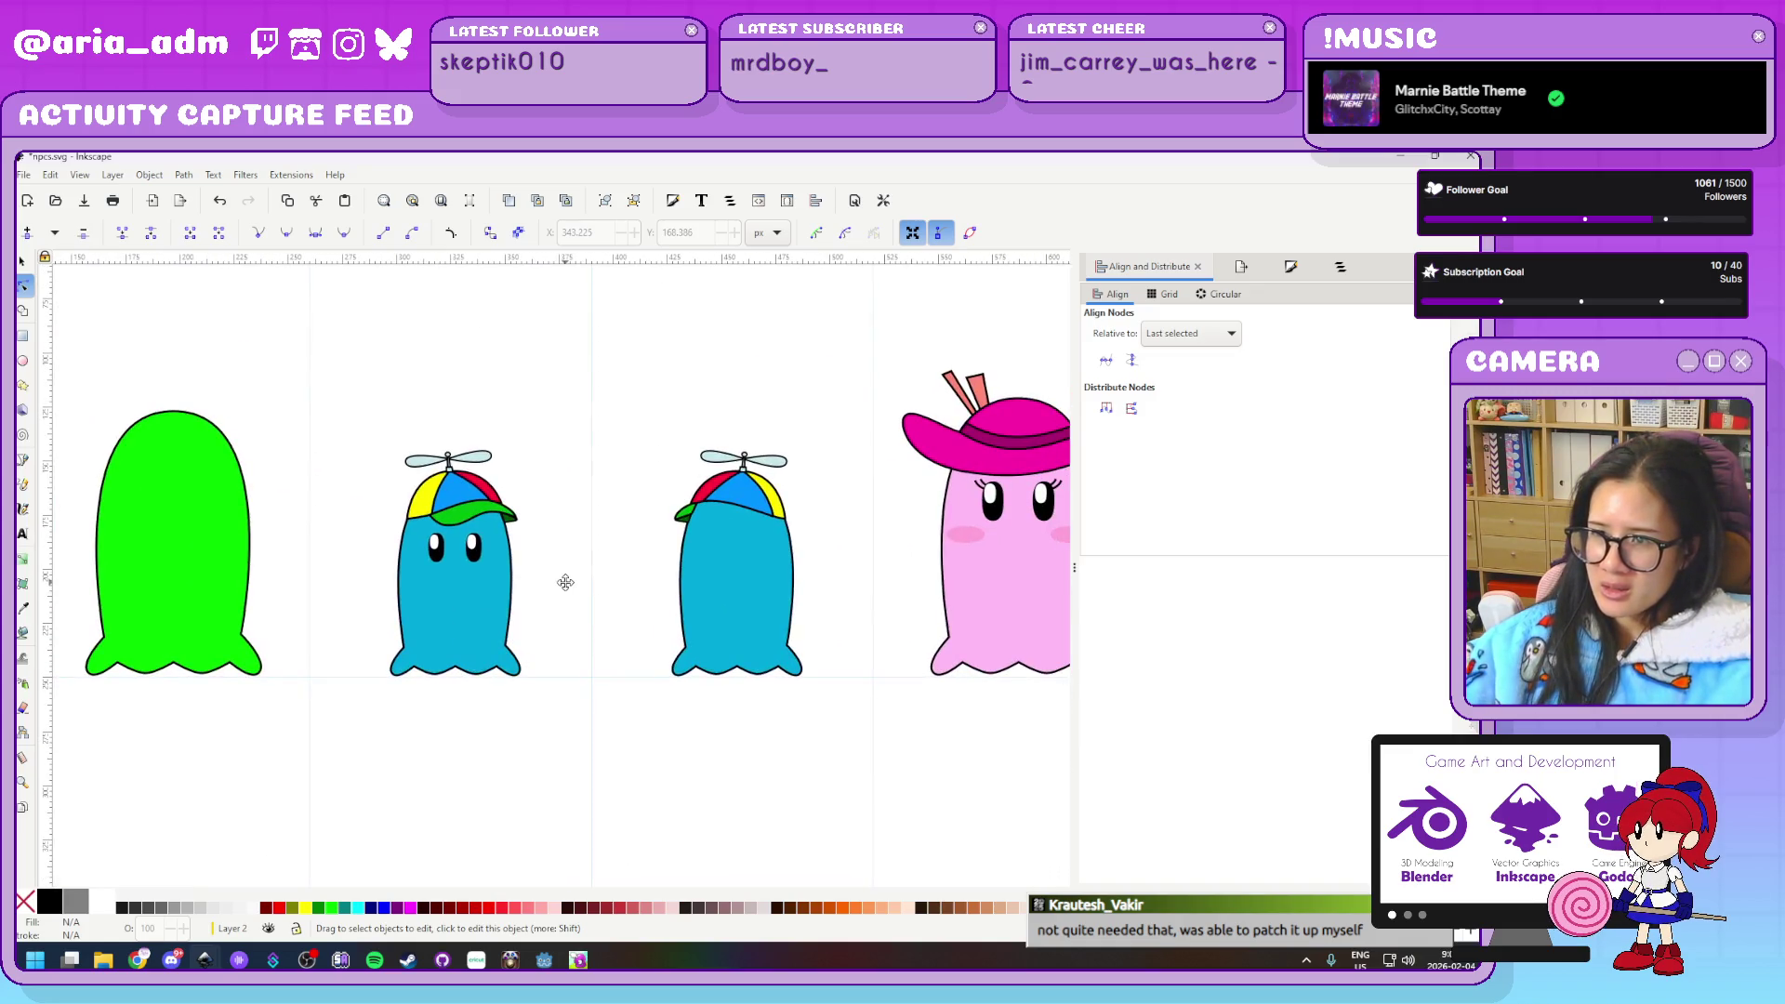
ctrl+scroll(619, 469, up, 3)
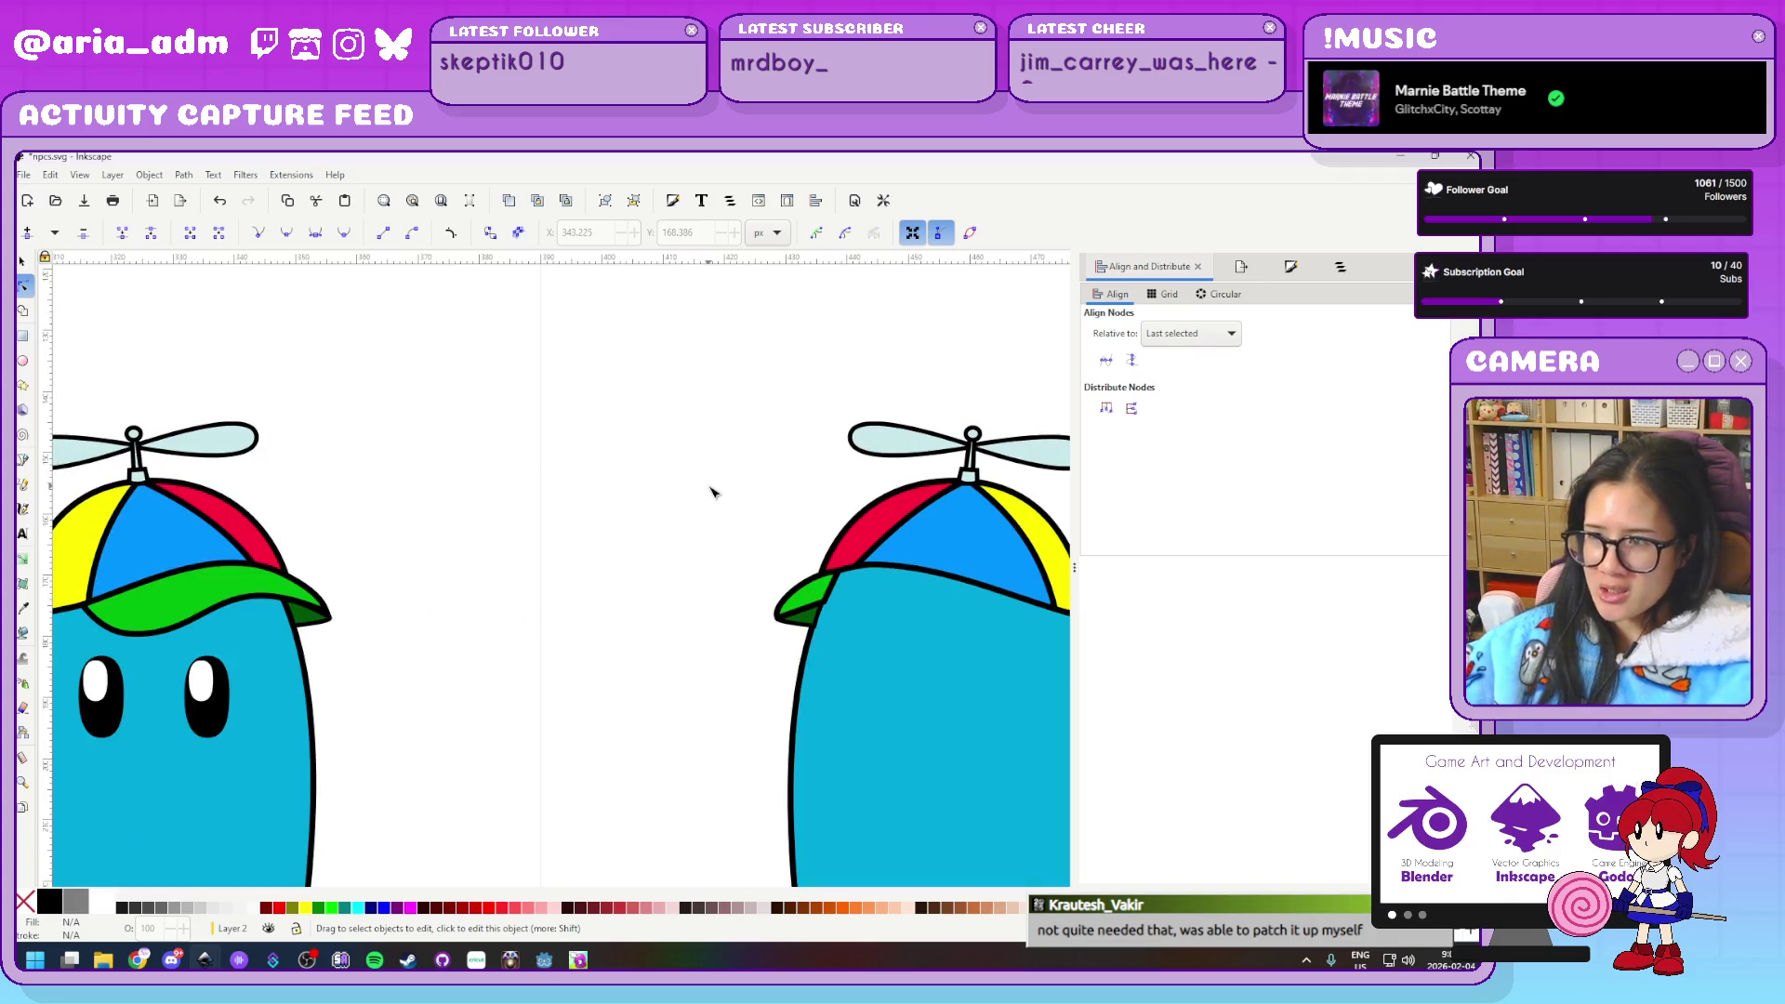
ctrl+scroll(716, 491, up, 2)
ctrl+scroll(710, 486, up, 1)
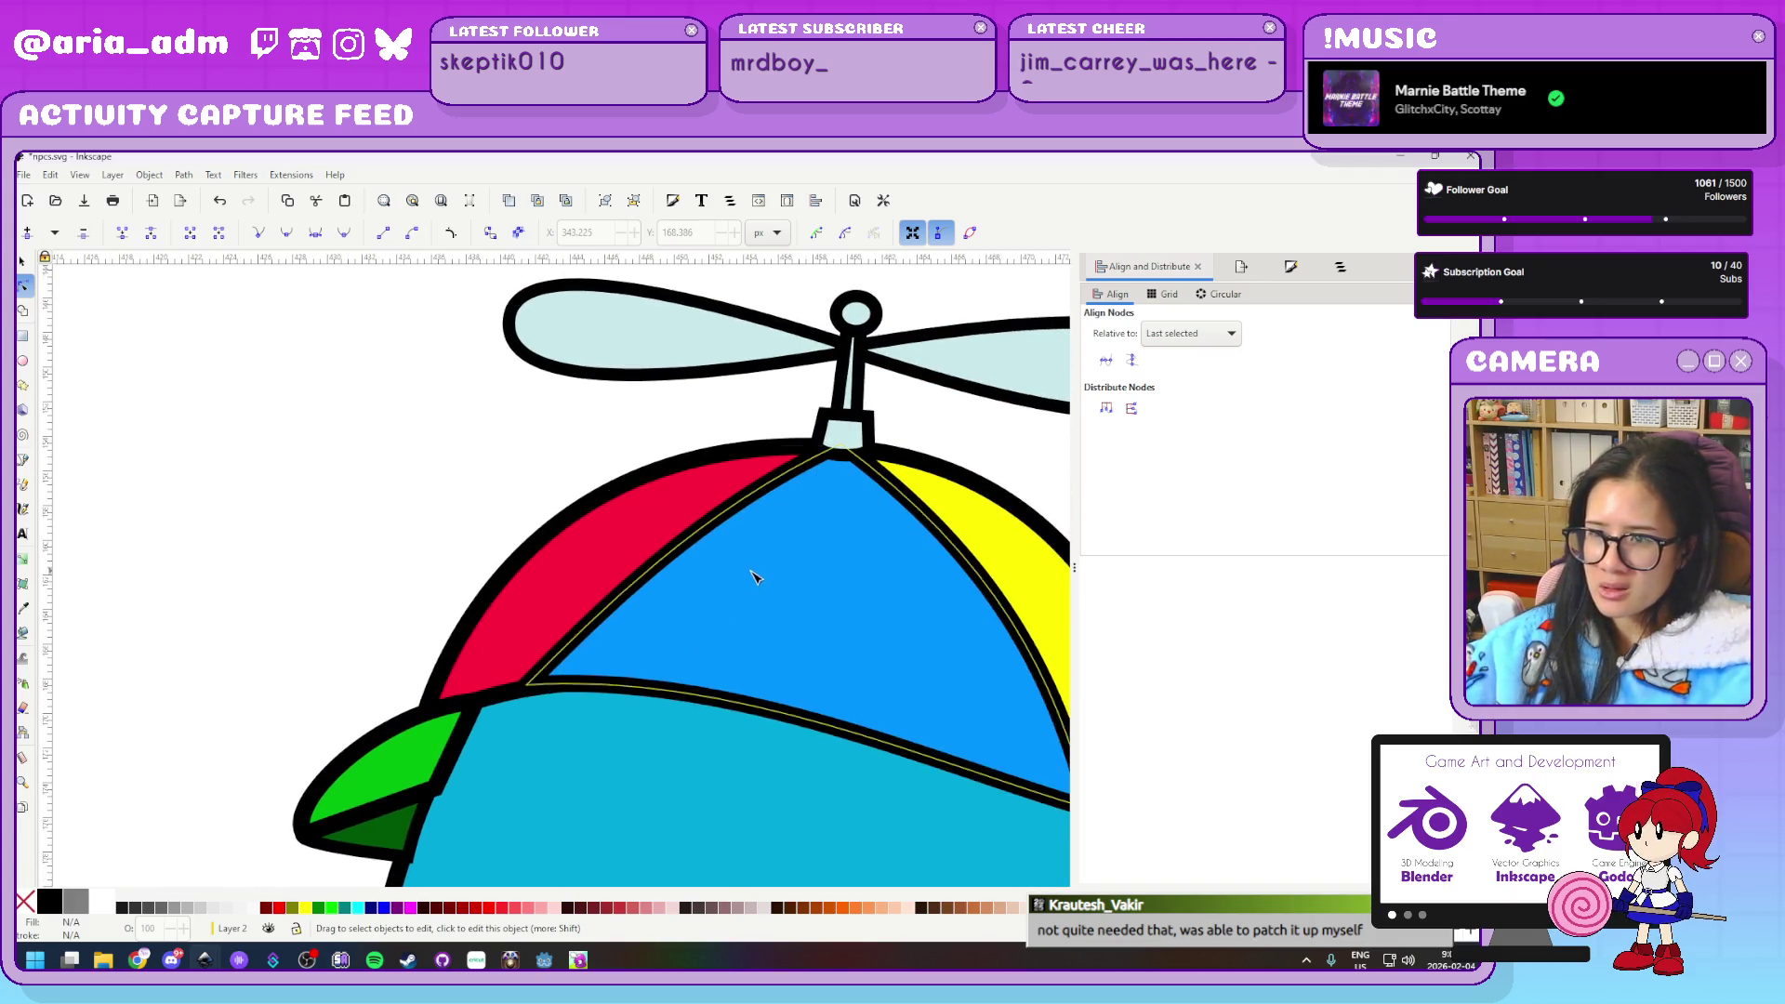
click(635, 531)
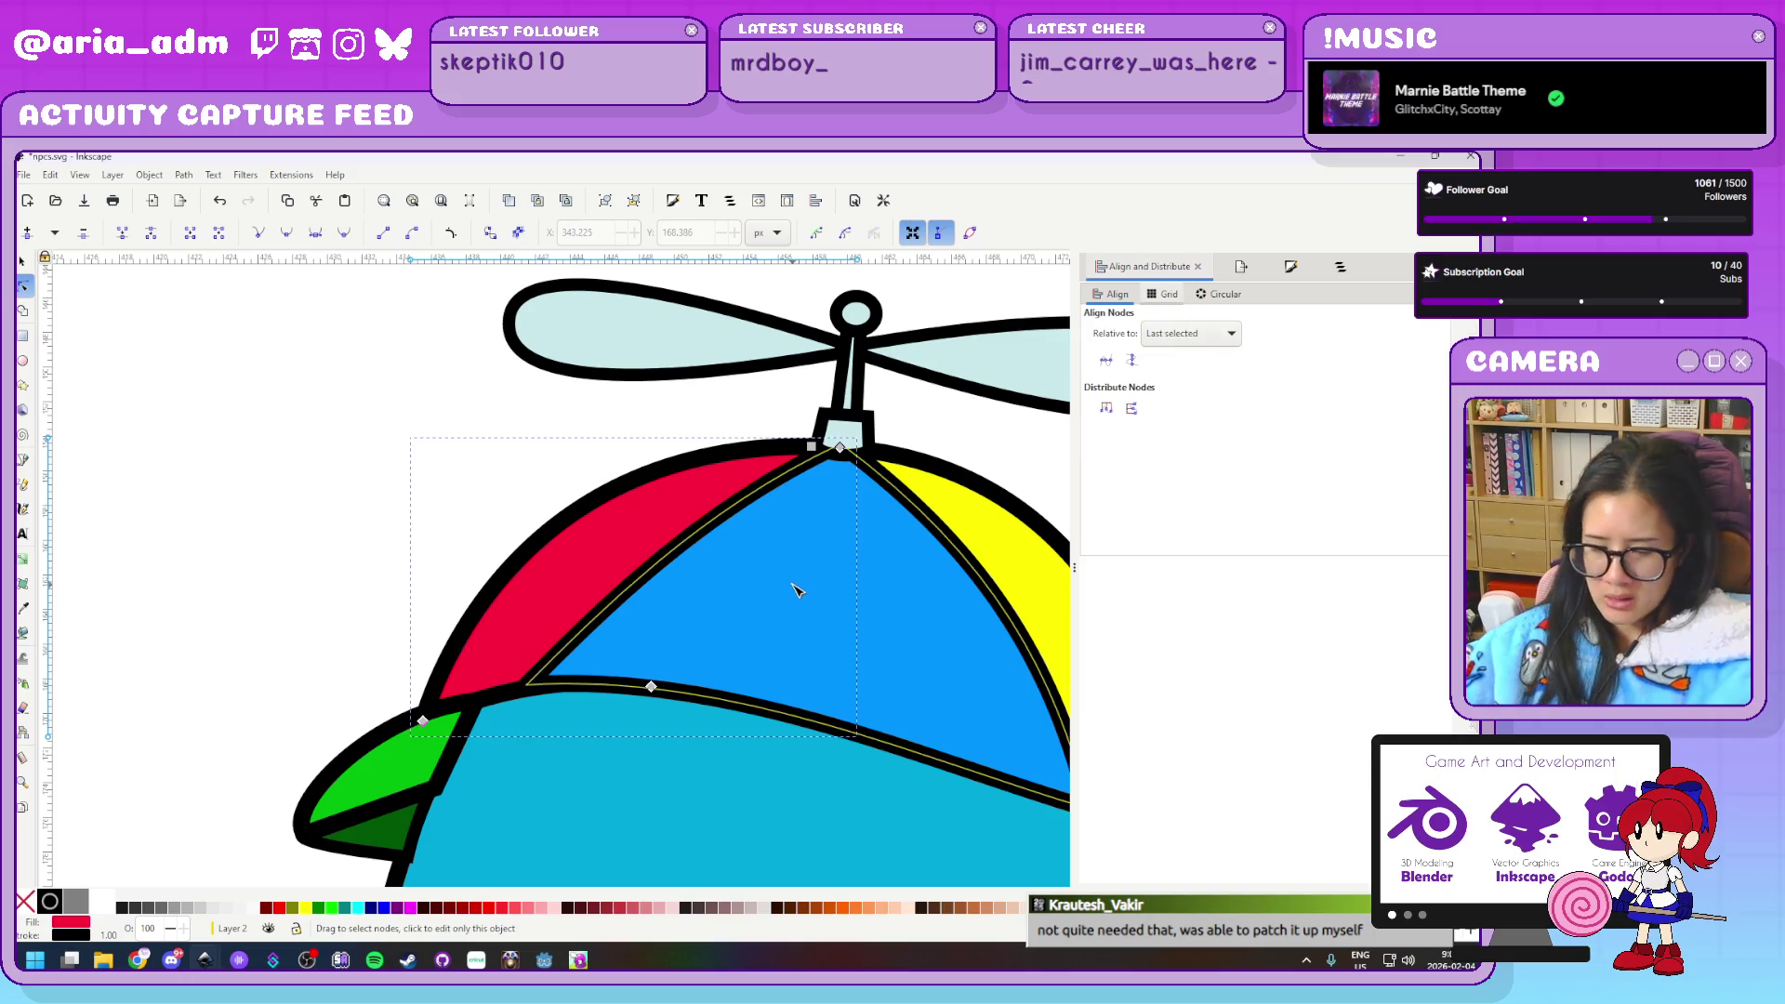
key(ctrl+shift+f)
click(315, 415)
click(869, 561)
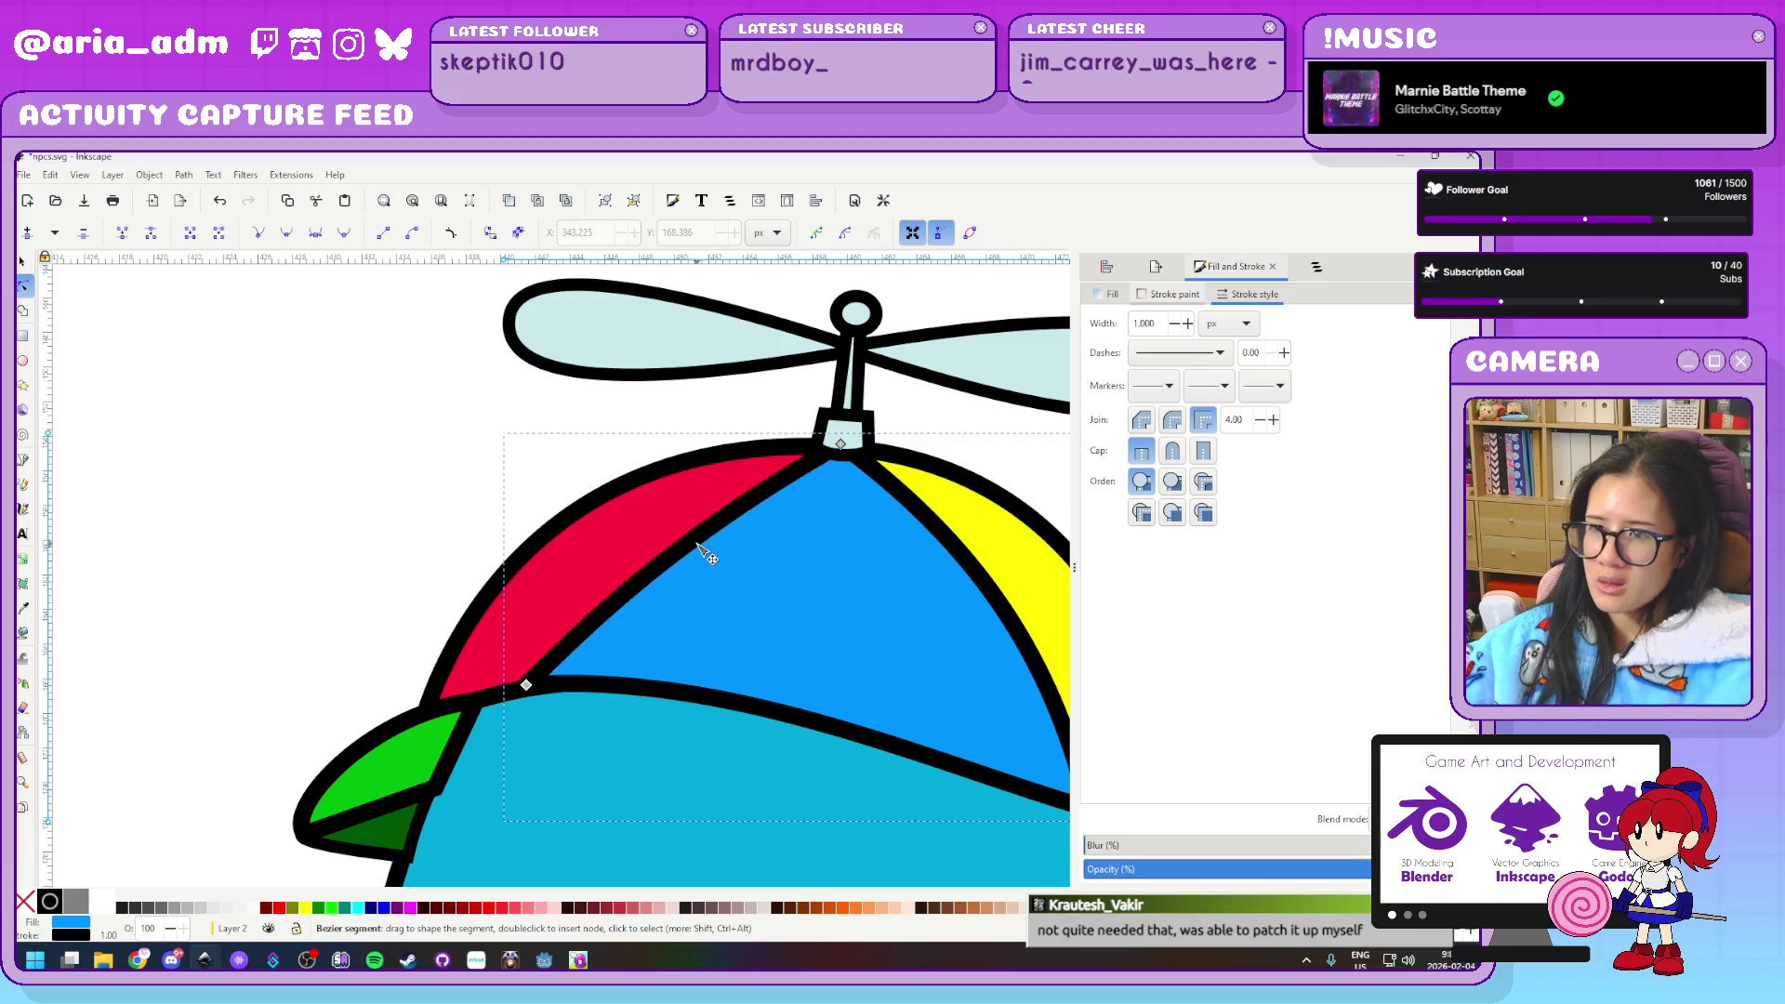
scroll(289, 480, down, 4)
click(183, 476)
scroll(213, 478, down, 4)
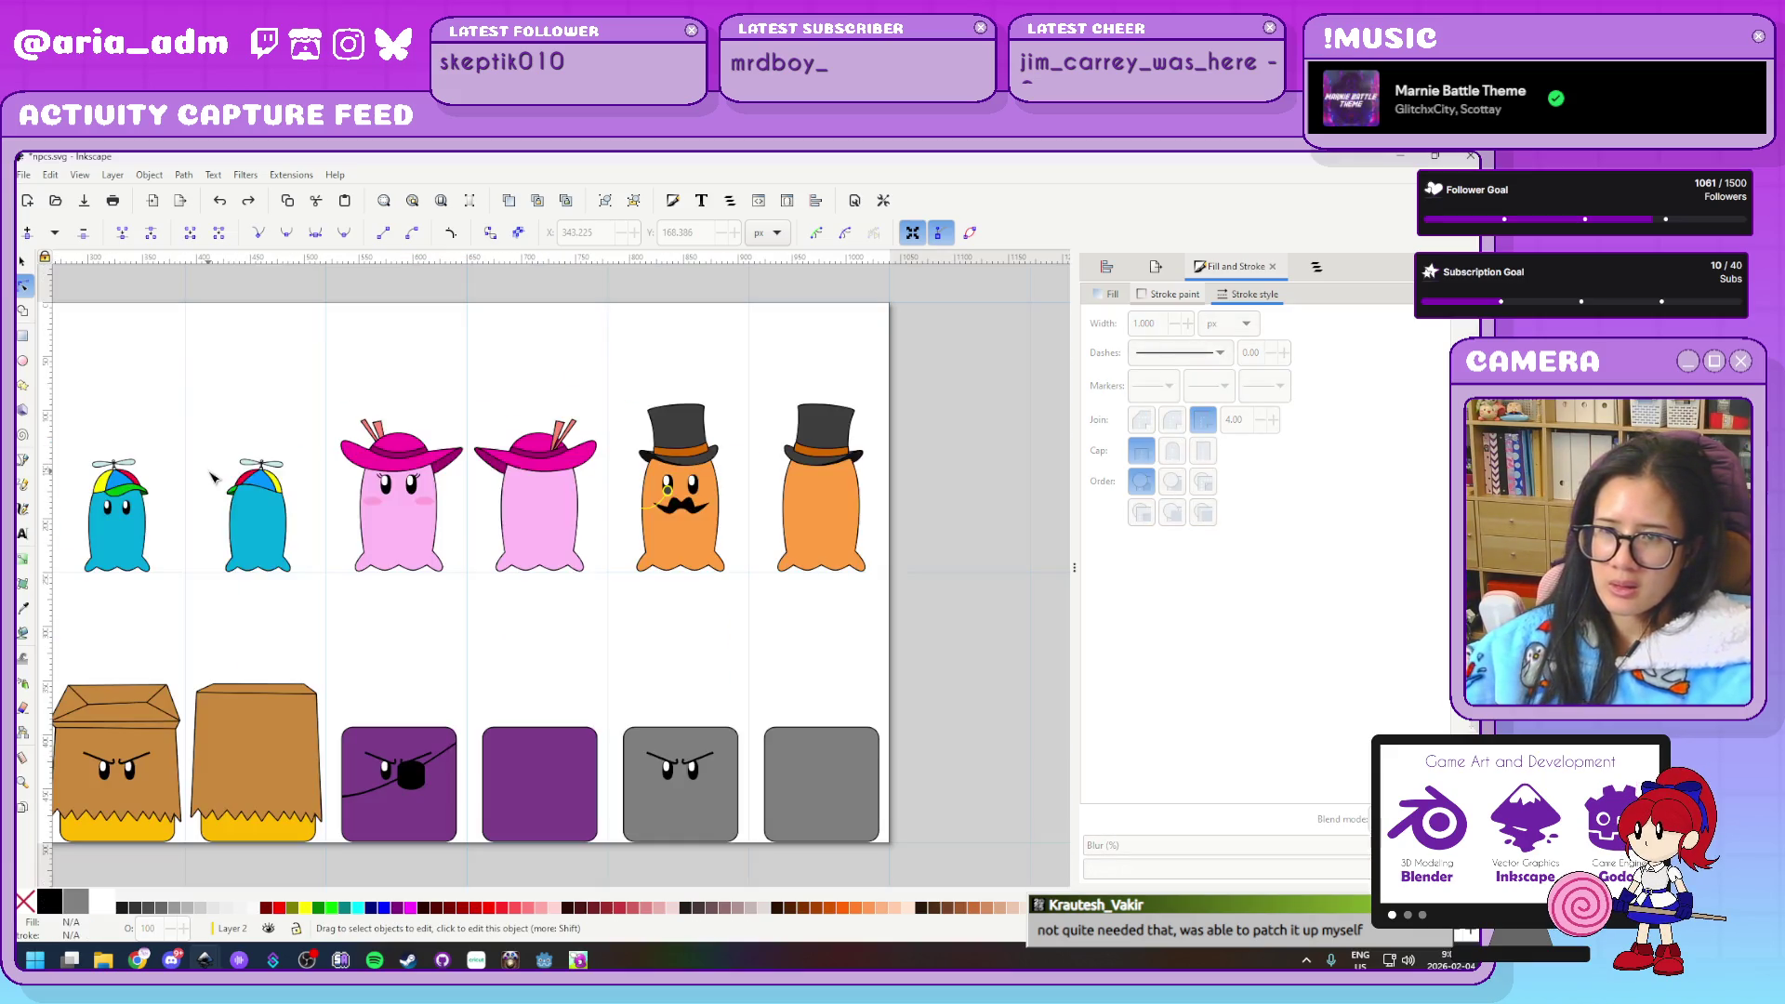
With the Selector tool, delete the purple bobble hat lying left of the page
drag(239, 608, 988, 666)
scroll(680, 683, down, 3)
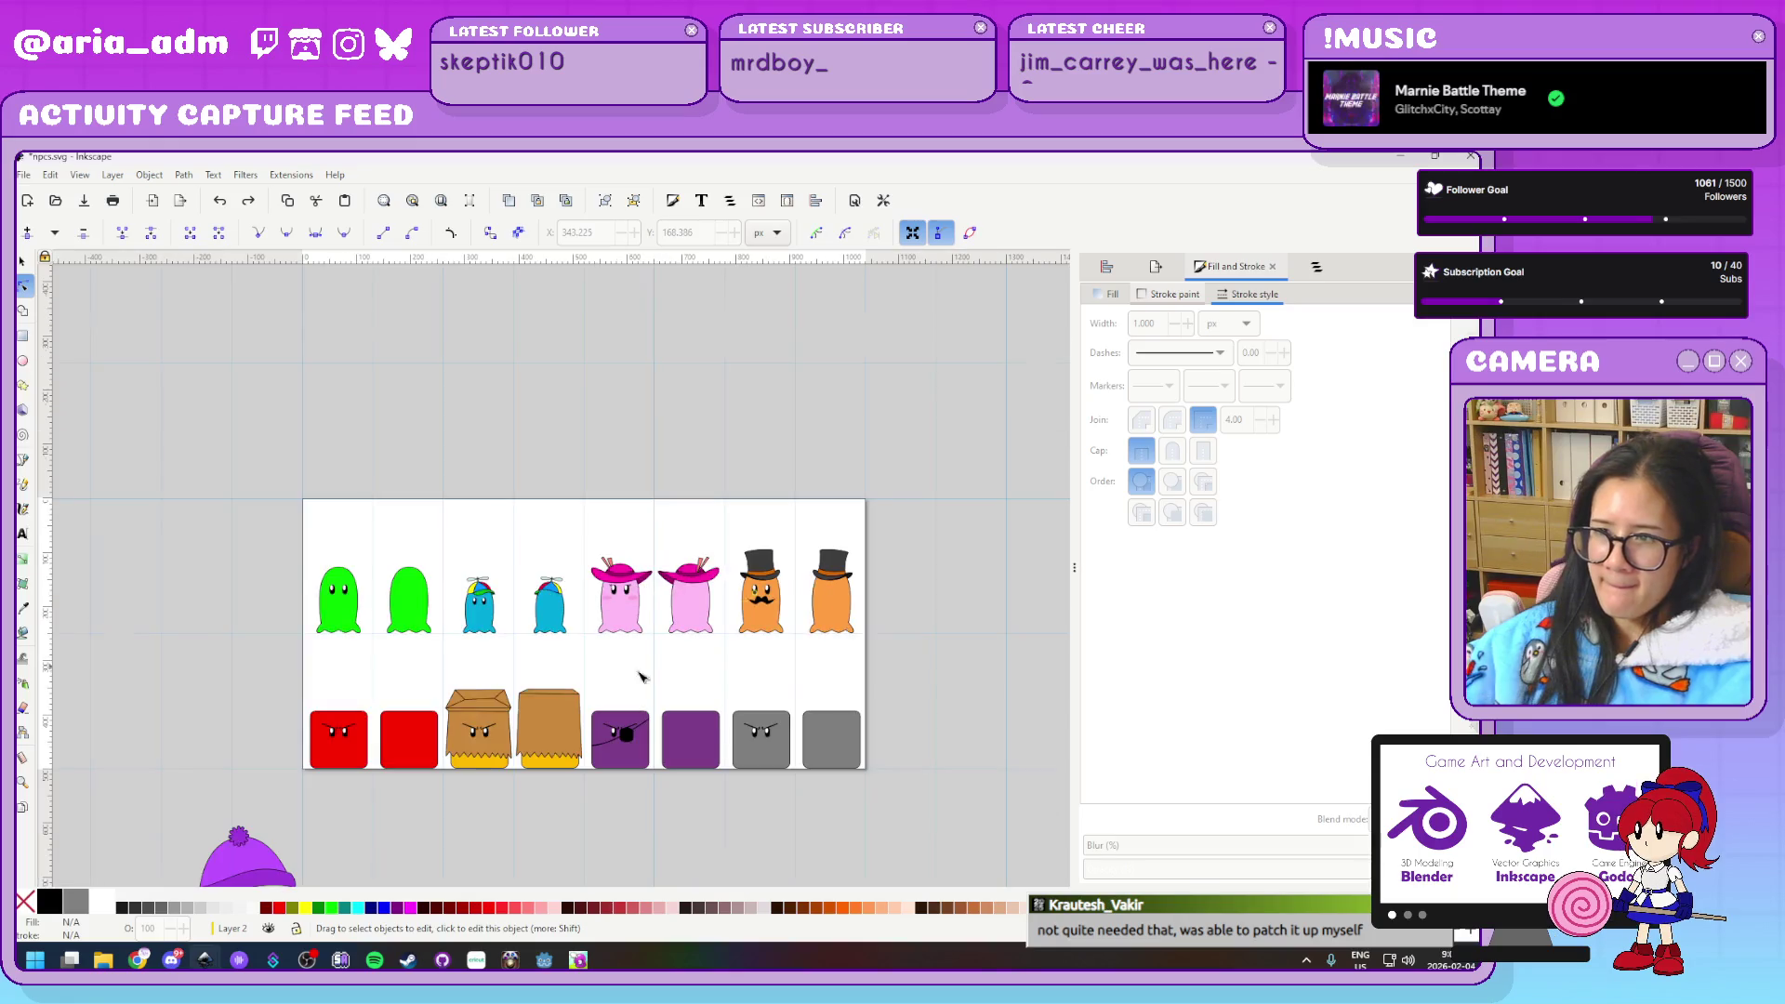
scroll(680, 684, up, 1)
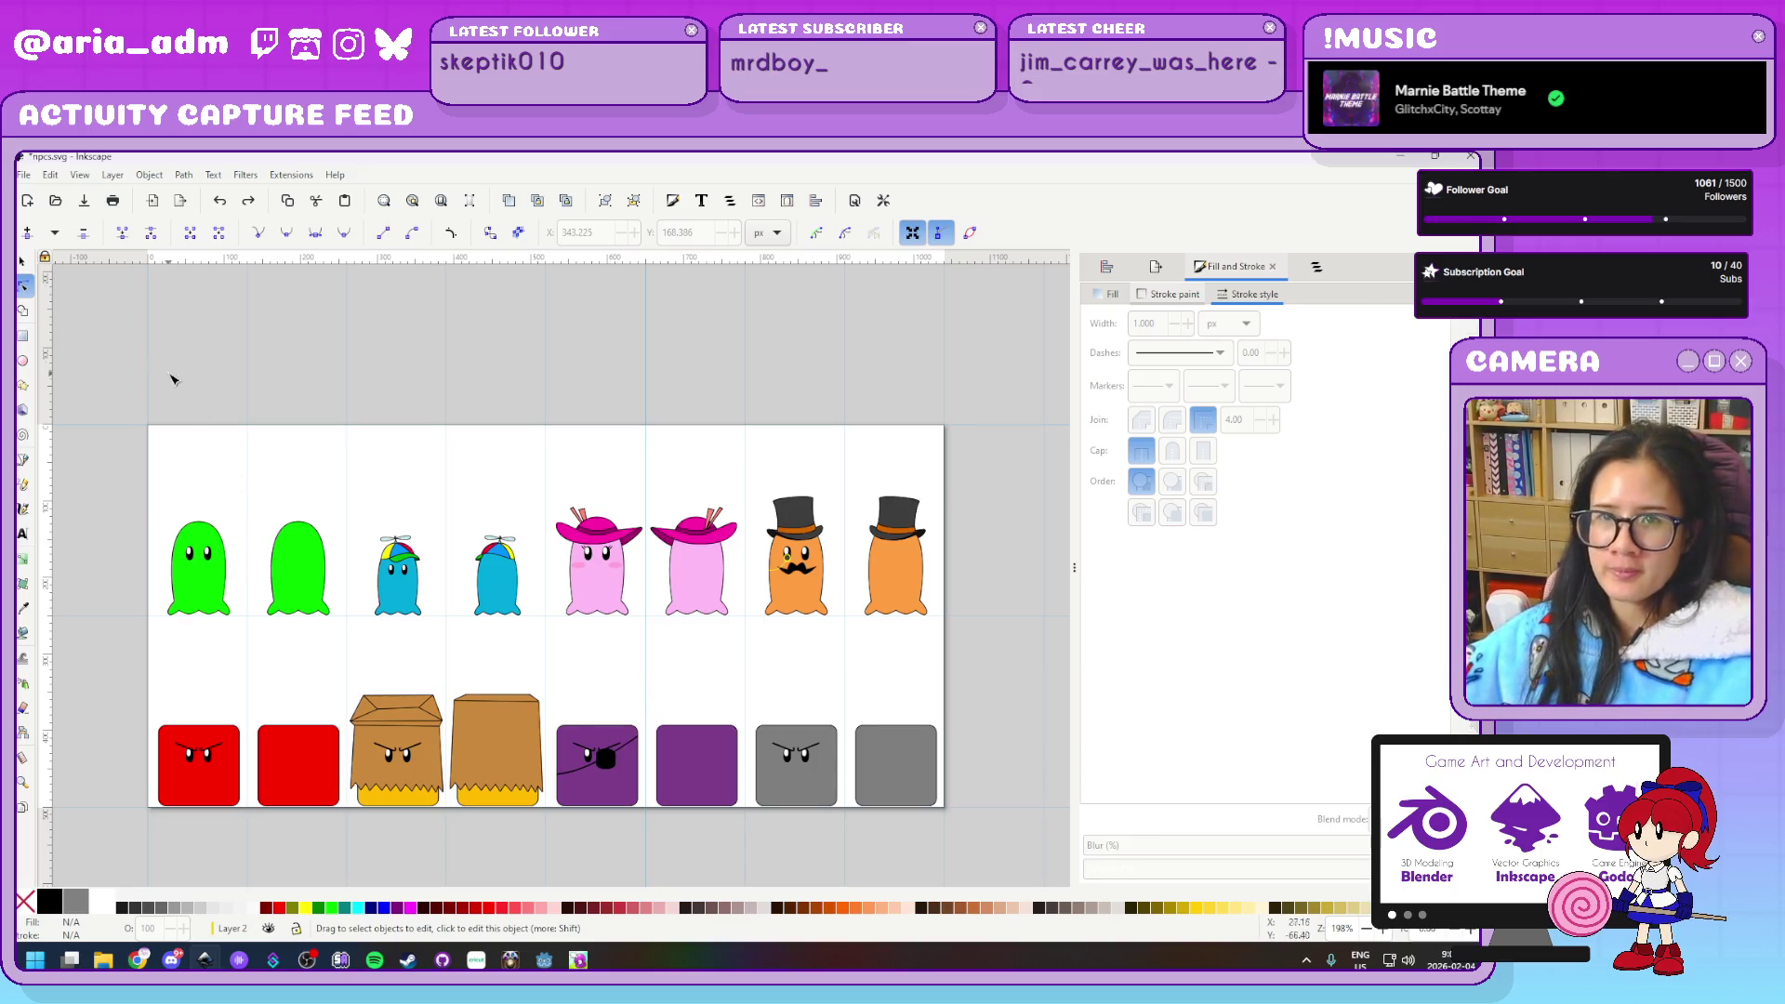
click(21, 264)
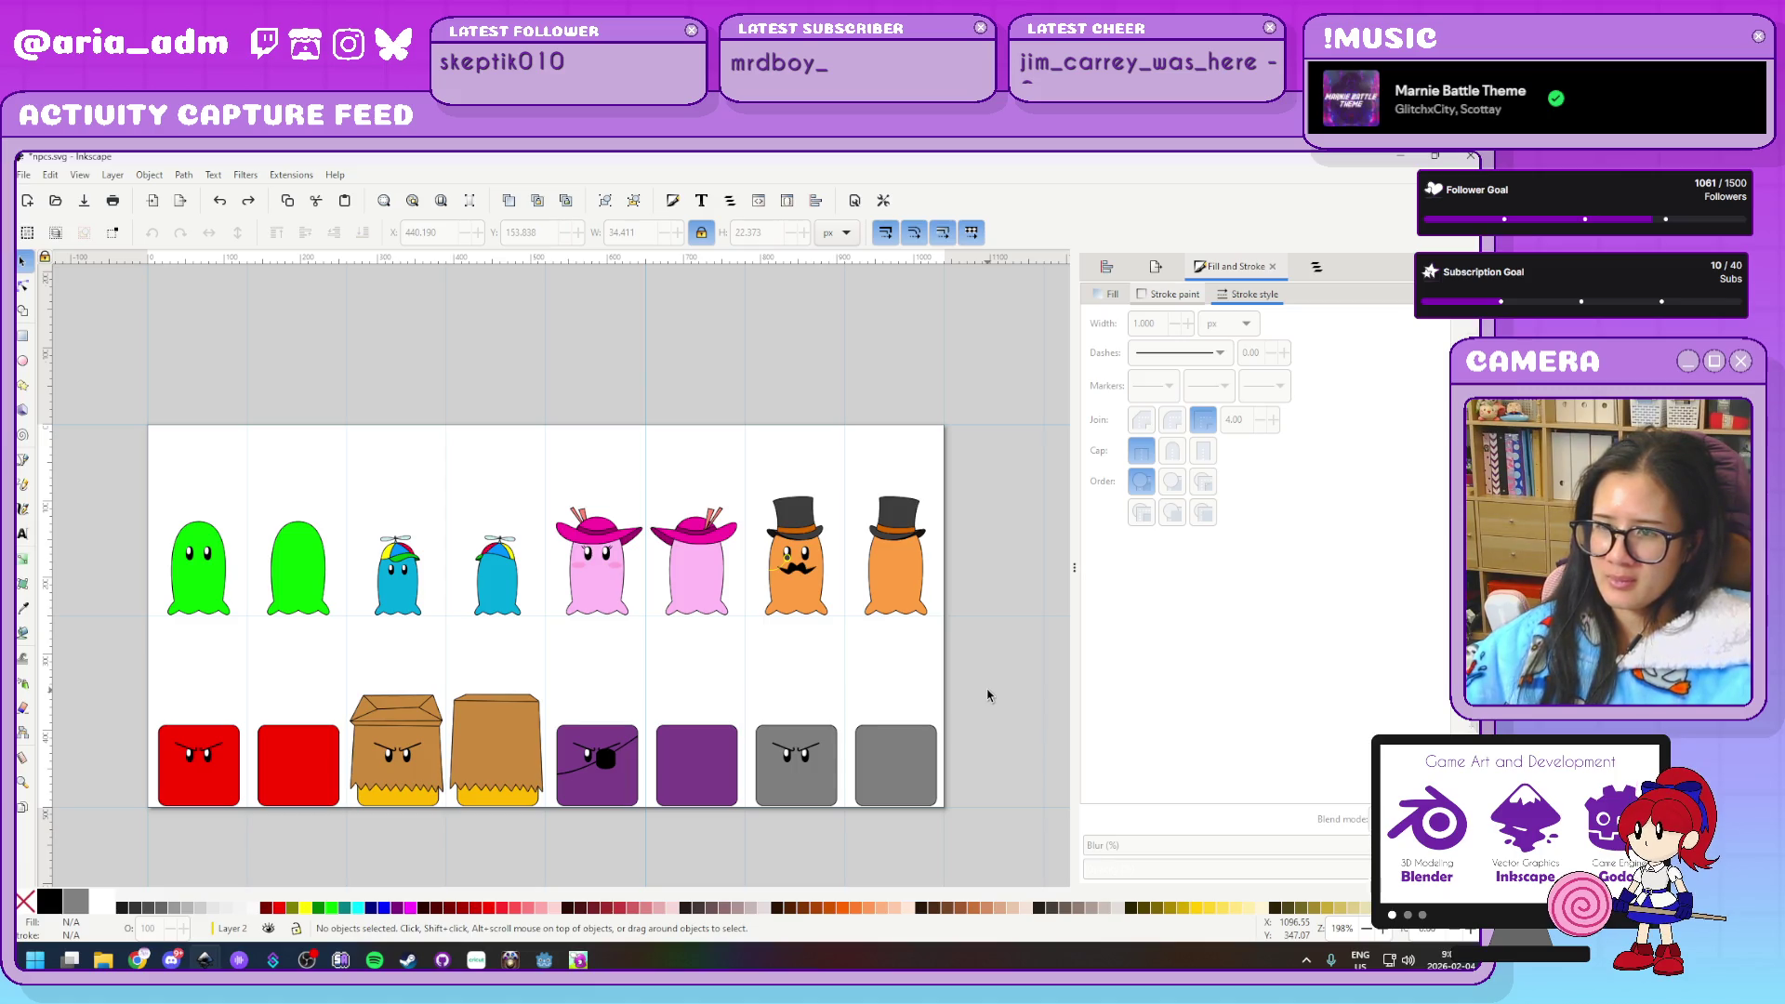
scroll(987, 696, down, 5)
scroll(986, 695, down, 5)
ctrl+scroll(984, 696, down, 2)
ctrl+scroll(983, 696, up, 1)
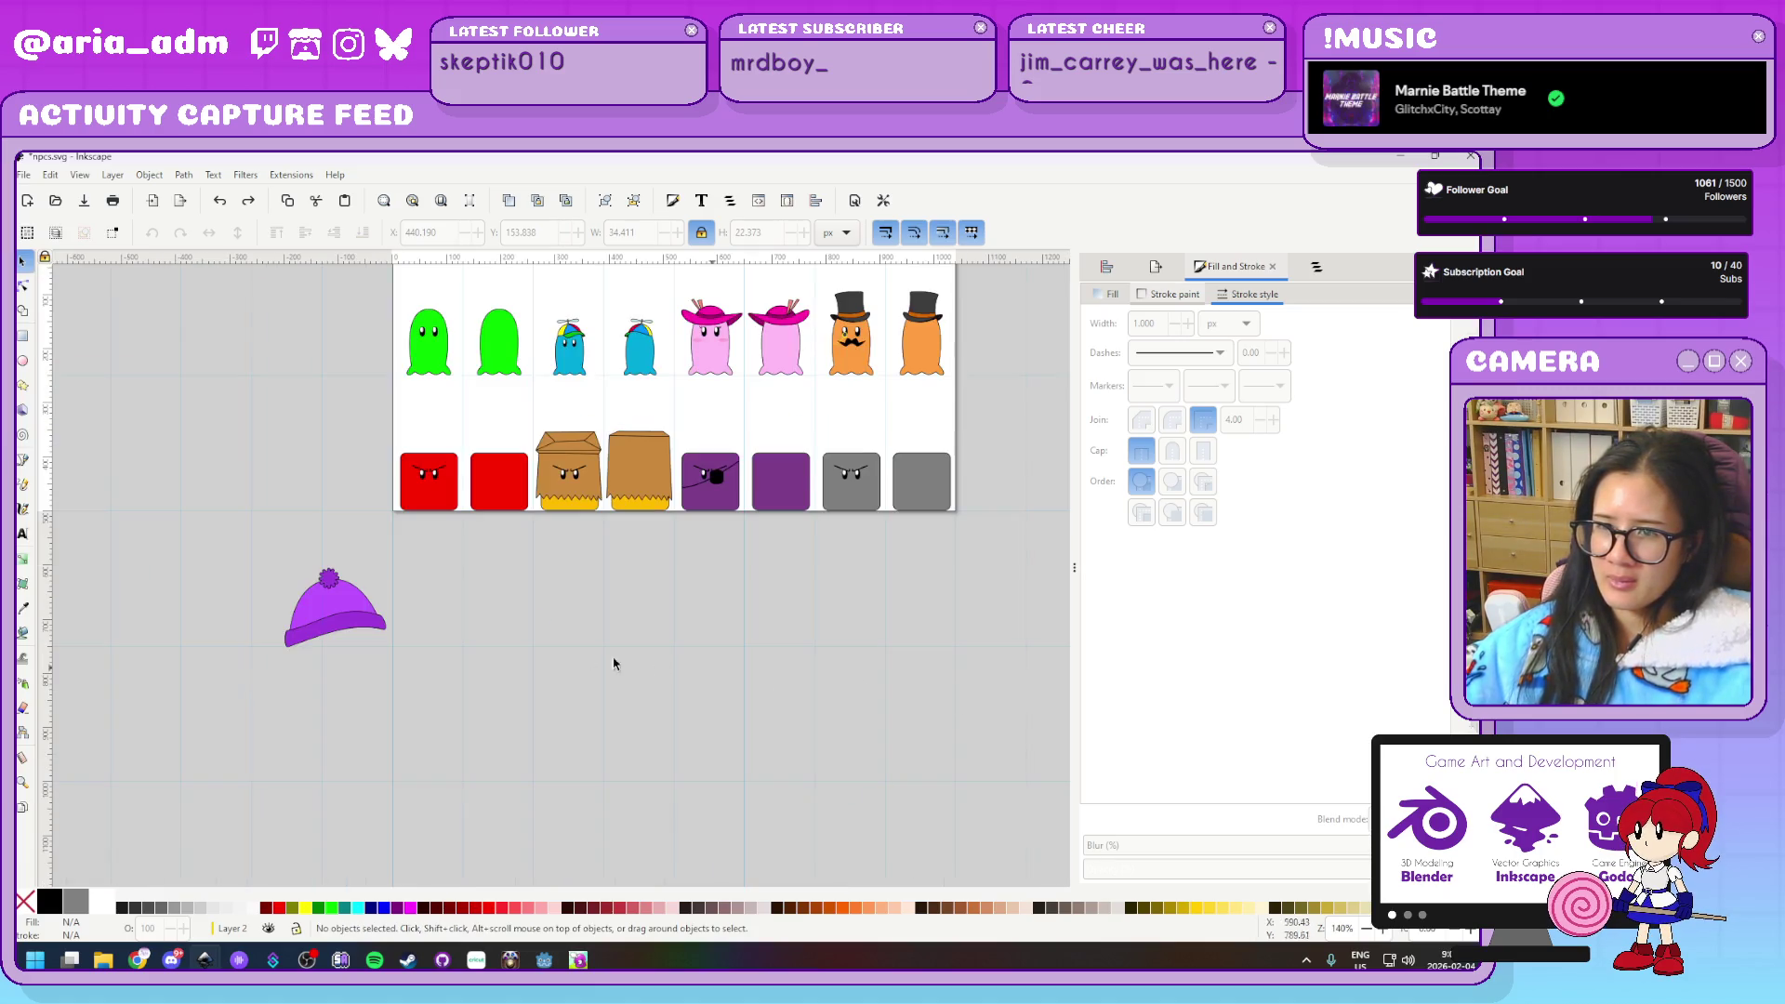
click(354, 618)
key(Delete)
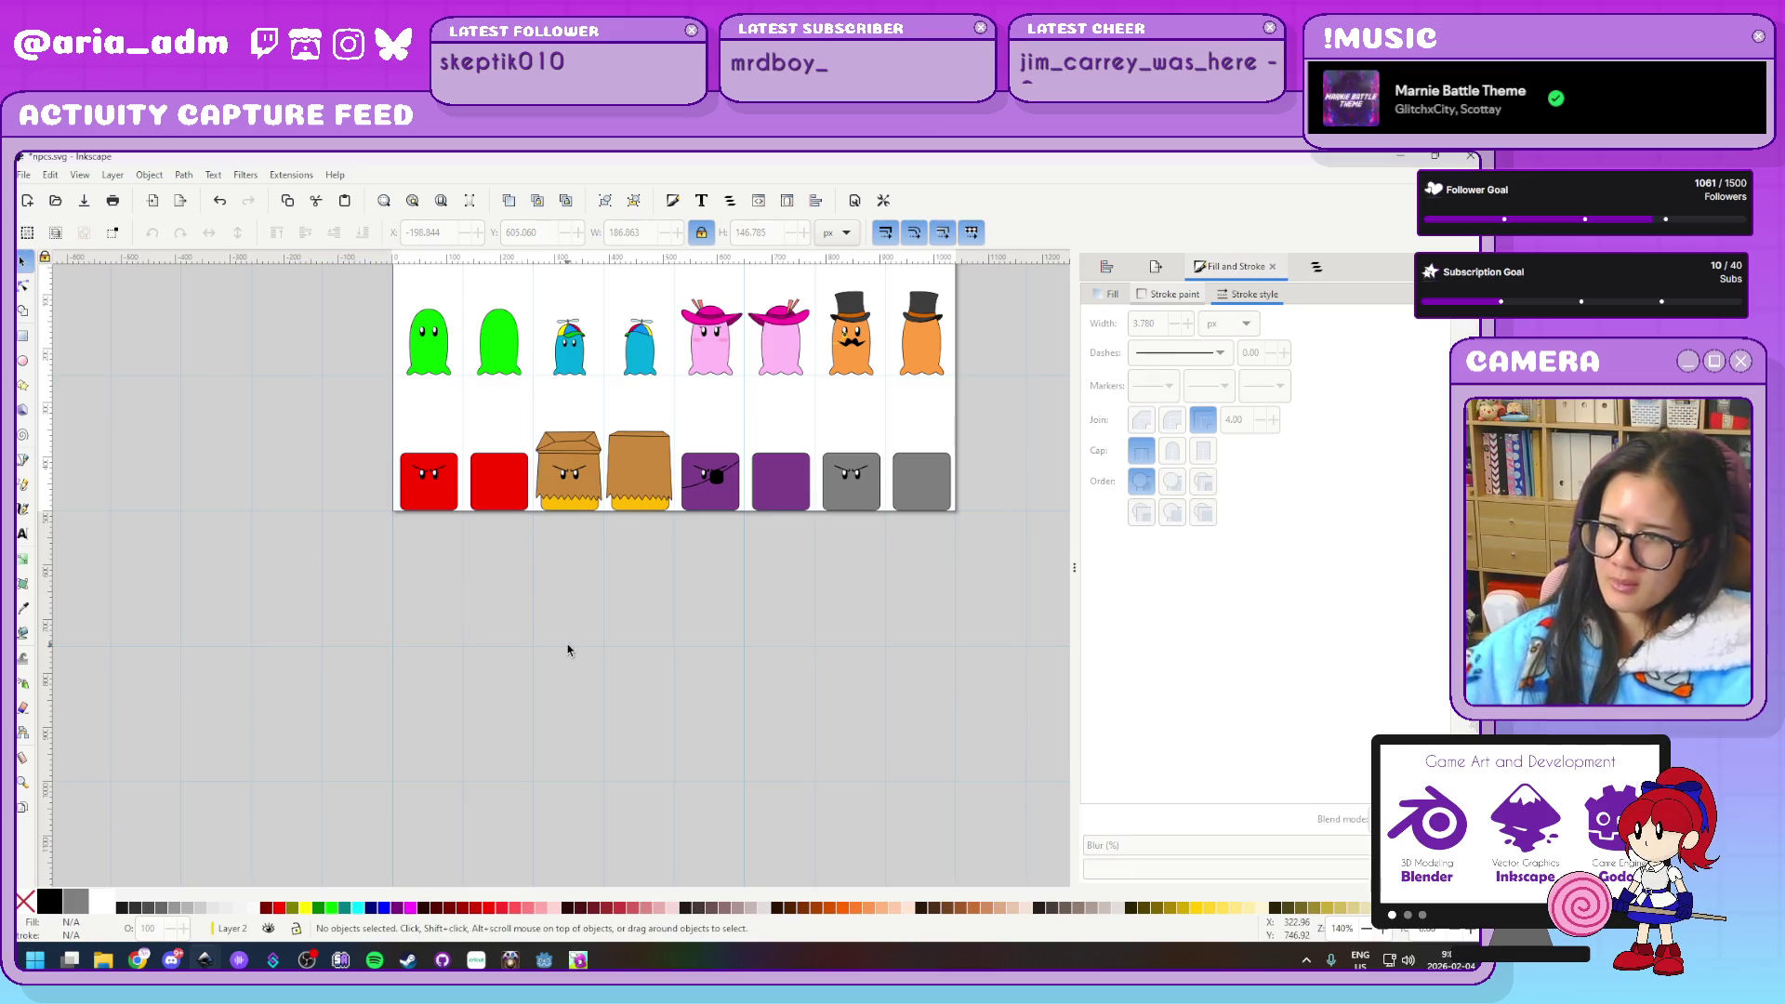
Zoom and pan onto the angry grey block and its faceless twin
scroll(856, 591, up, 3)
scroll(856, 591, down, 3)
ctrl+scroll(1002, 569, up, 2)
ctrl+scroll(1002, 569, up, 1)
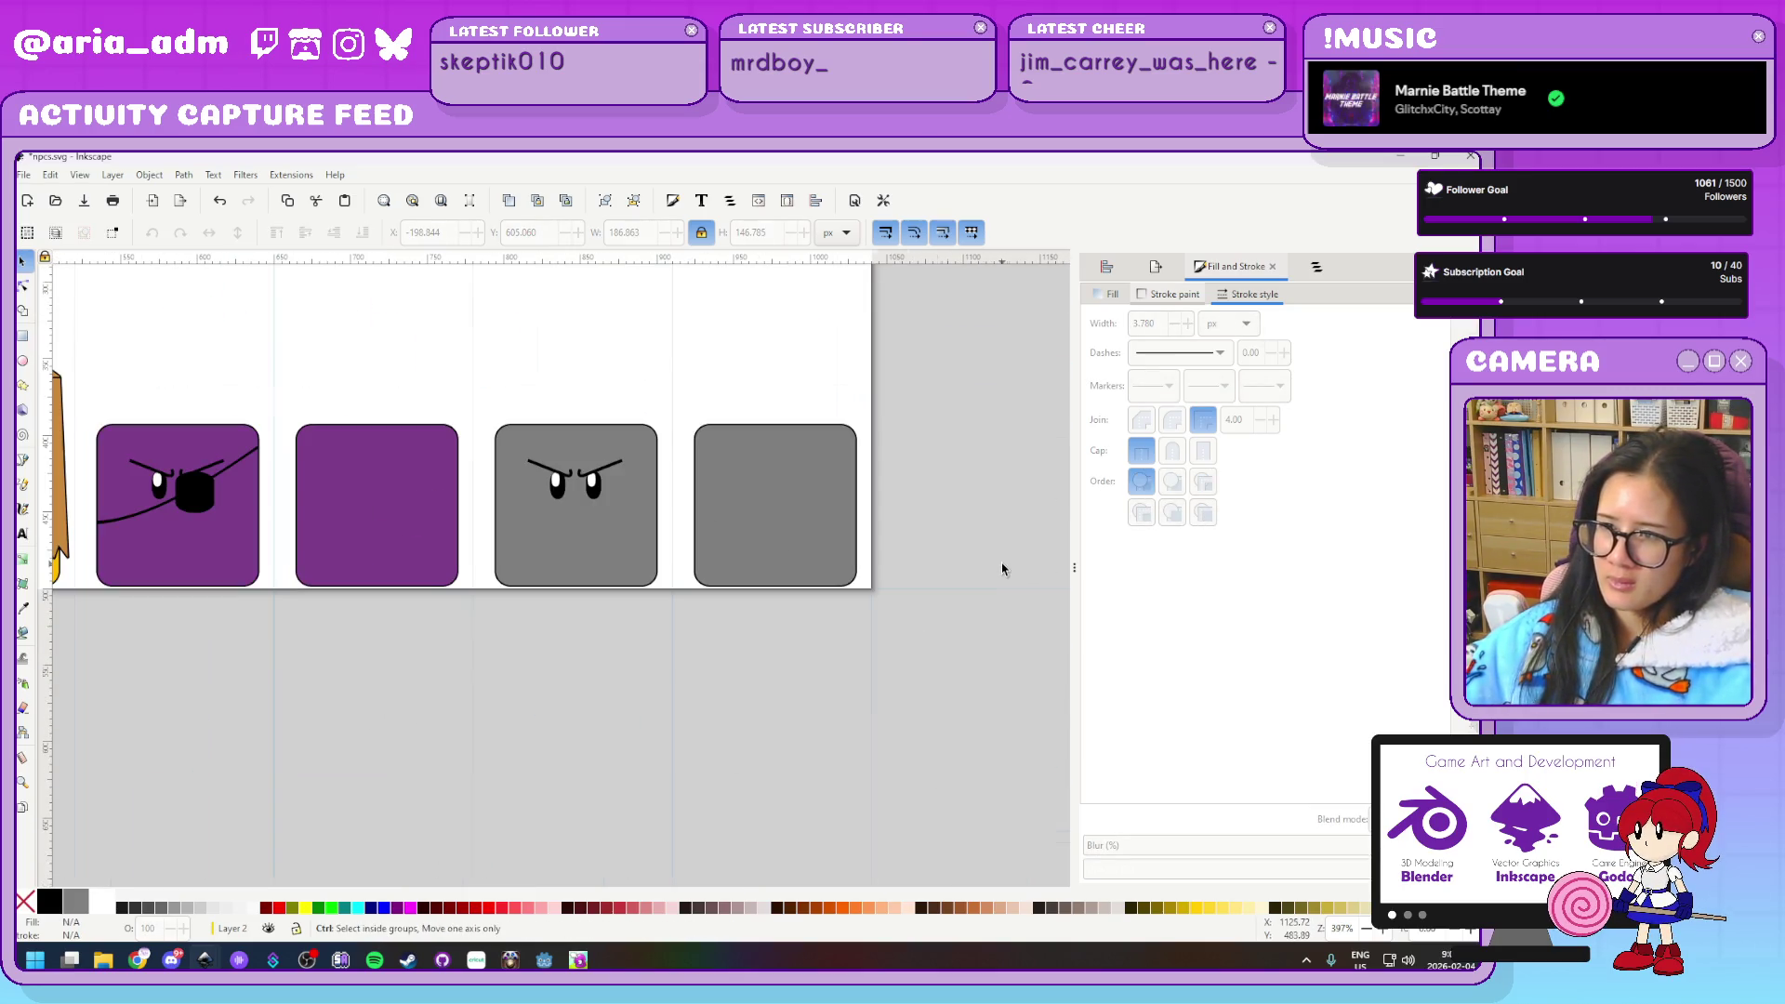
ctrl+scroll(1002, 564, up, 1)
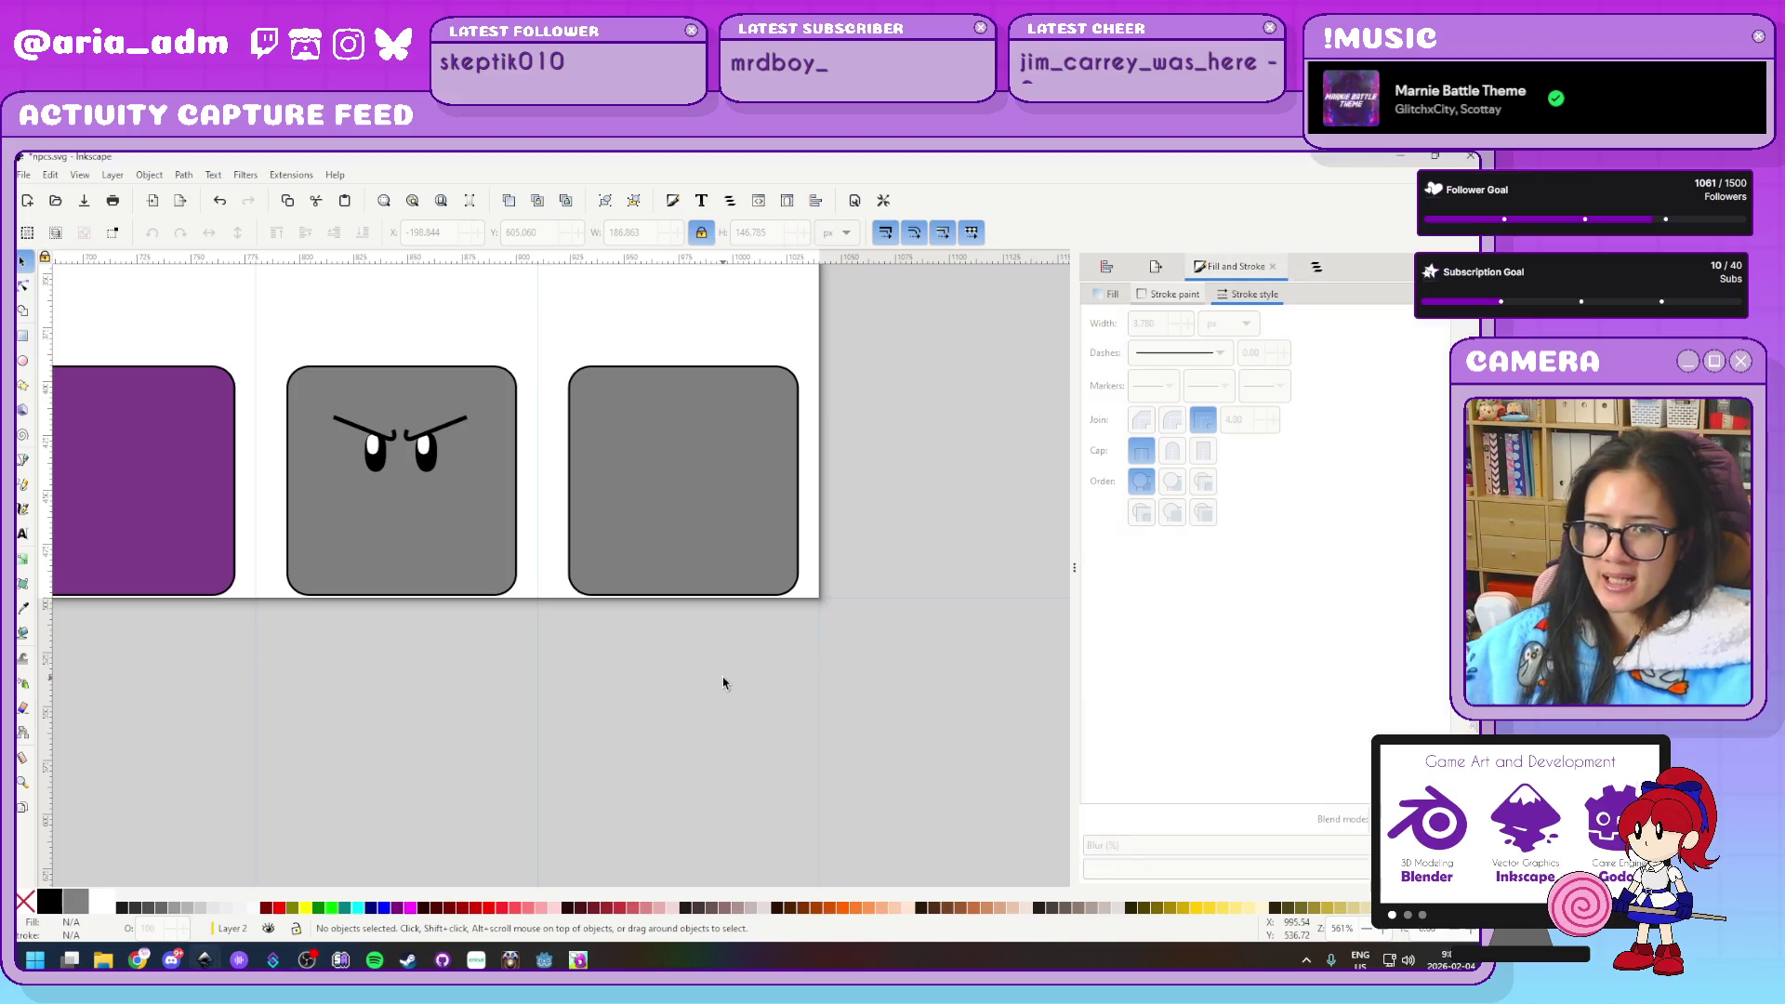
scroll(650, 693, down, 1)
scroll(650, 694, down, 1)
scroll(650, 694, down, 1)
scroll(650, 694, down, 1)
scroll(650, 694, up, 1)
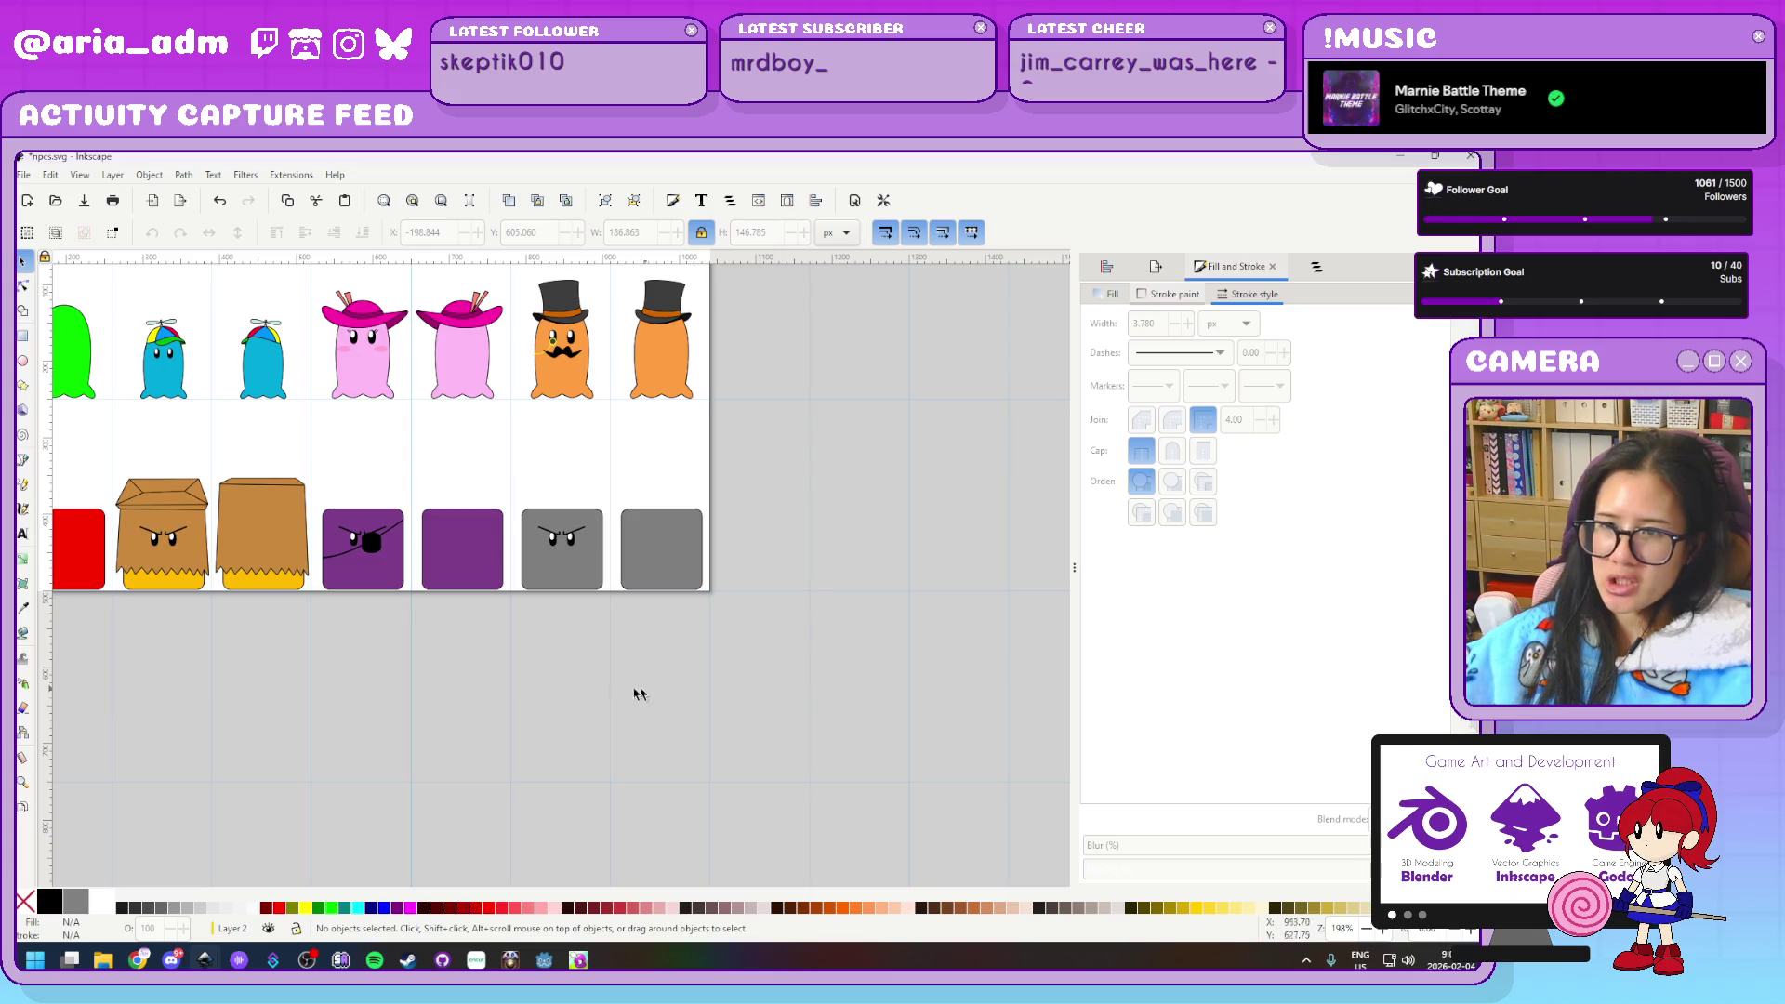
scroll(711, 719, up, 1)
scroll(701, 730, left, 3)
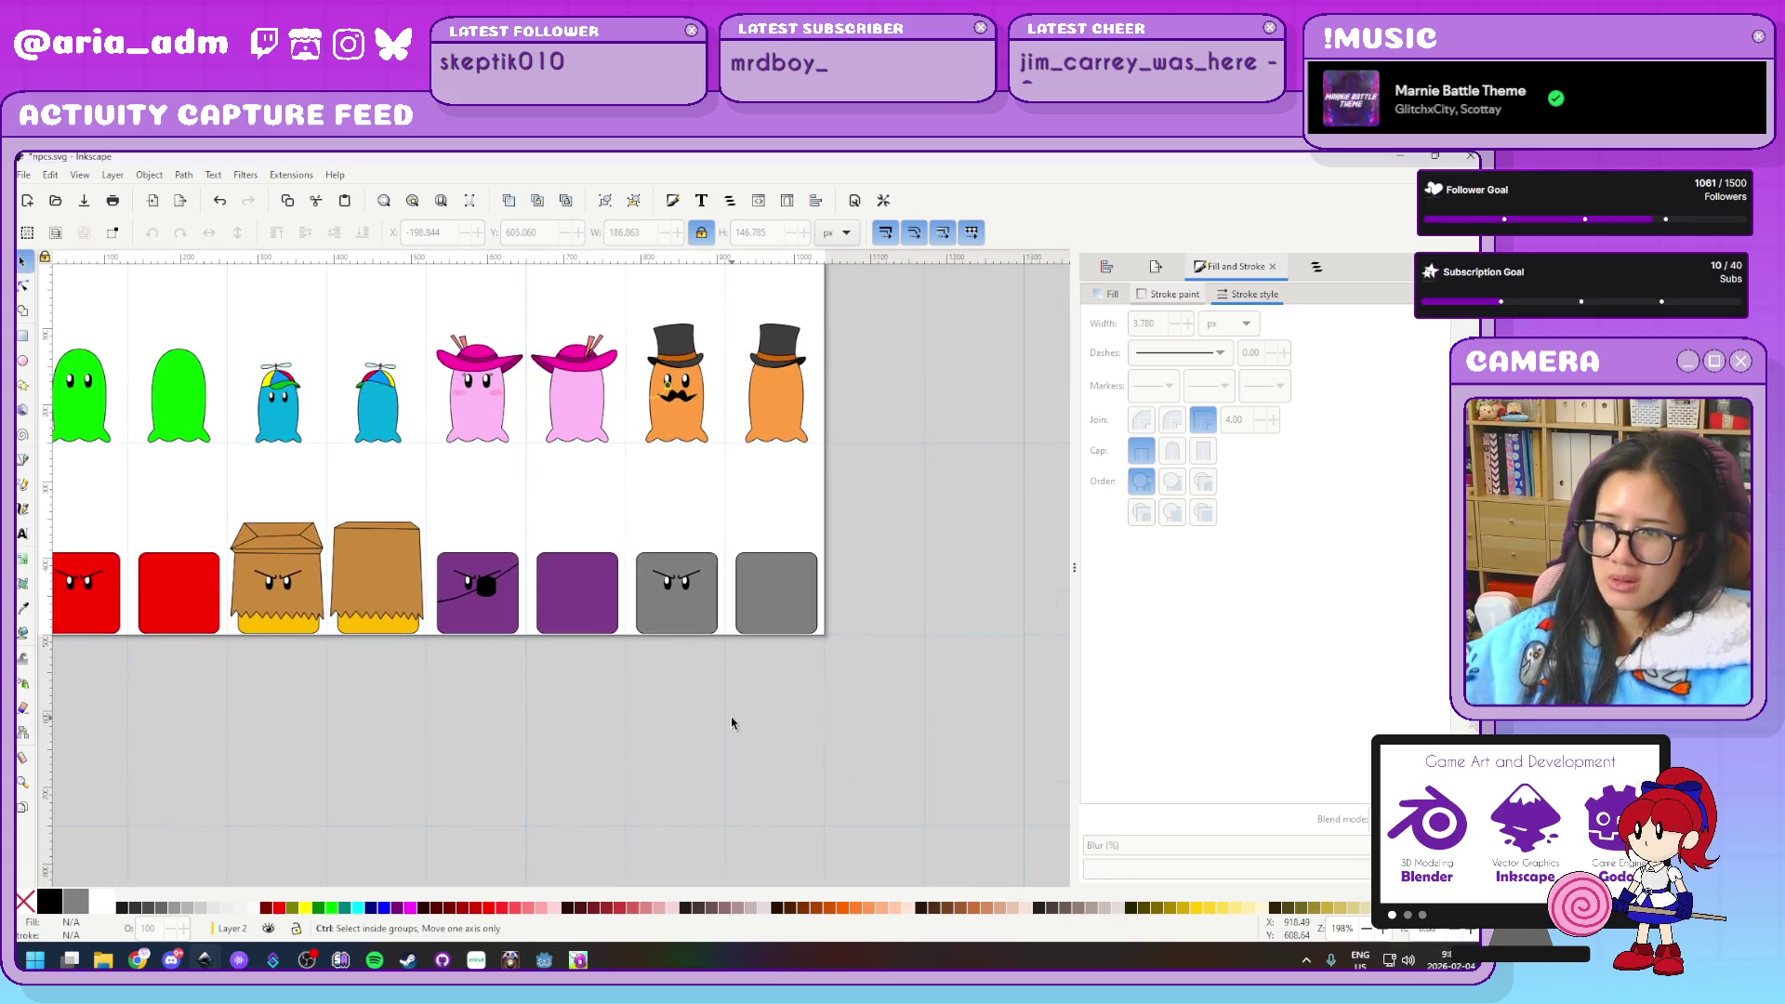
scroll(785, 717, up, 2)
scroll(800, 698, up, 3)
scroll(818, 734, left, 2)
scroll(772, 716, right, 1)
scroll(755, 703, up, 1)
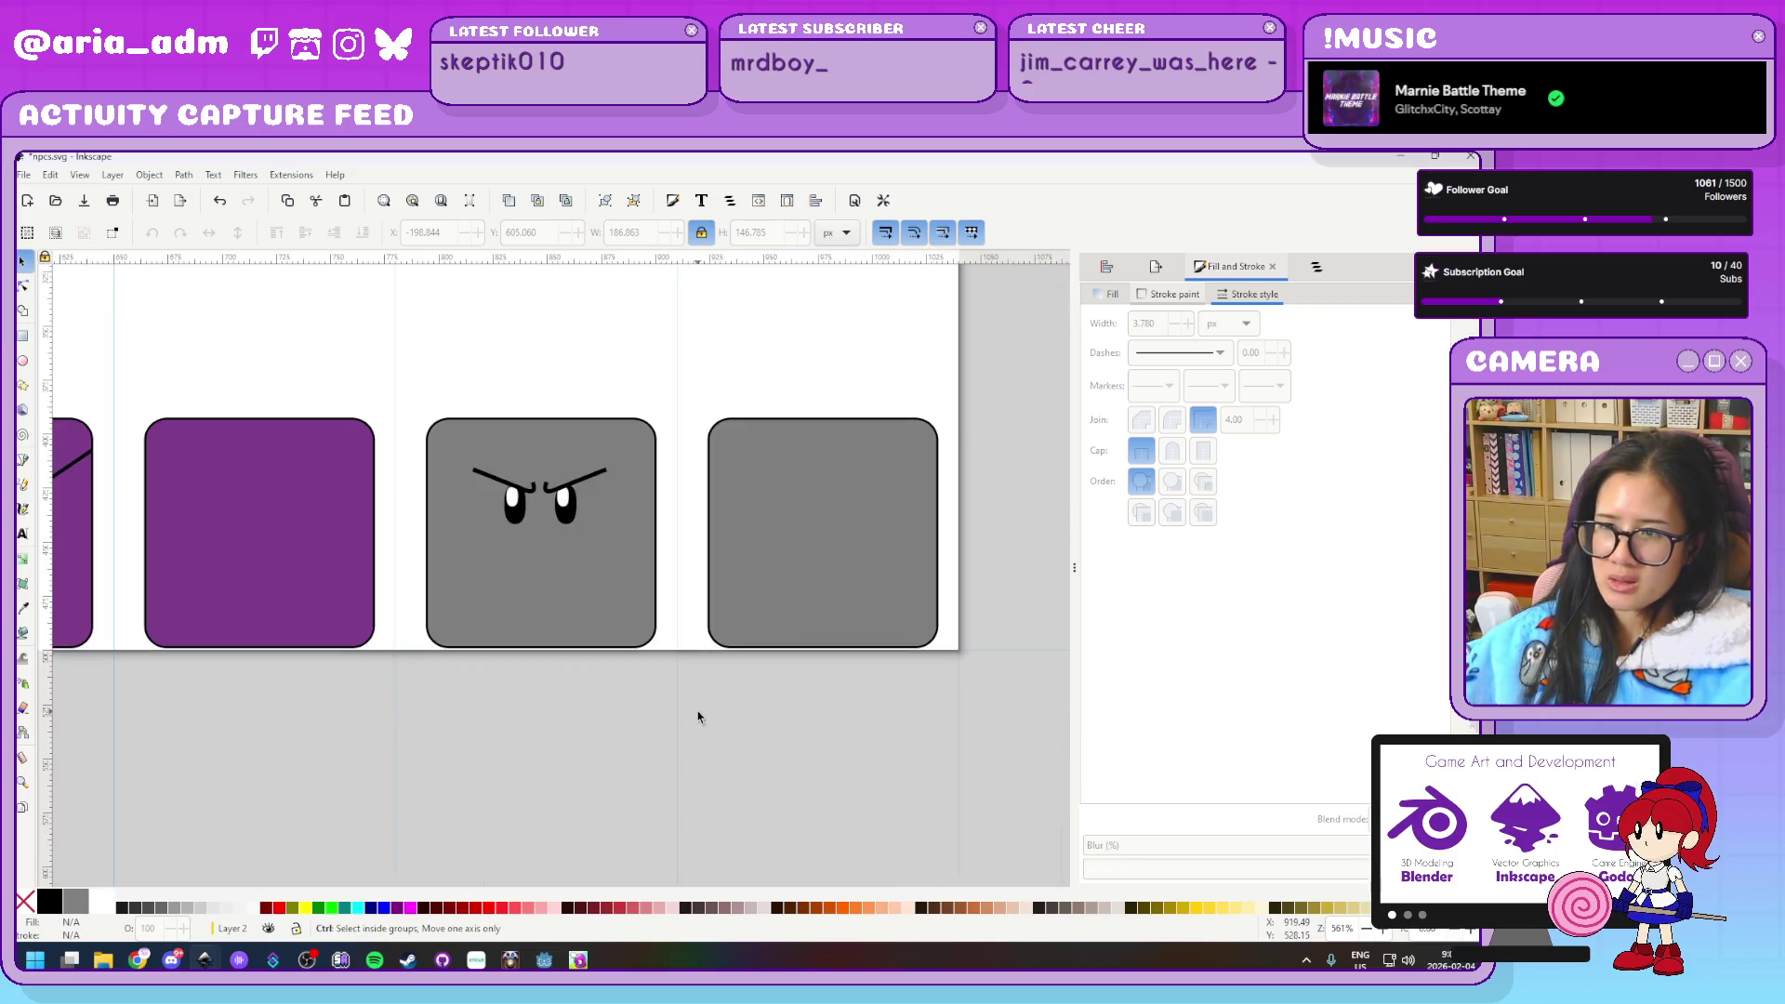
scroll(699, 717, up, 1)
scroll(698, 717, up, 1)
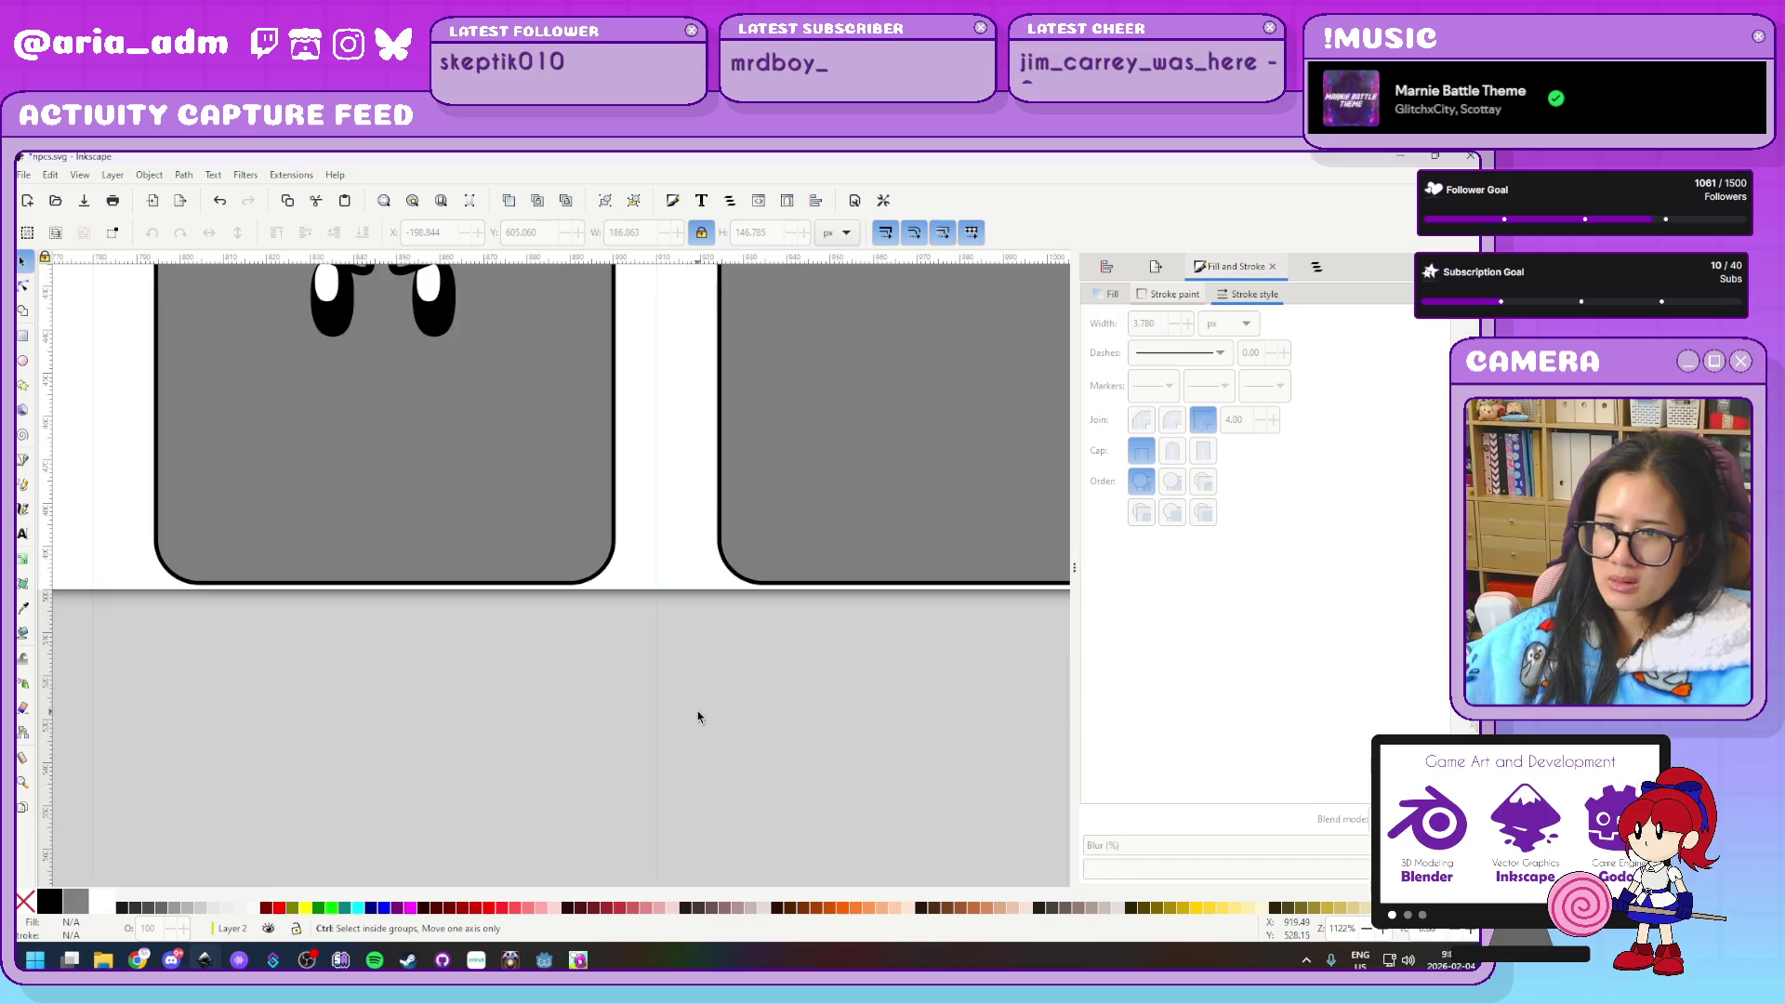
scroll(618, 649, up, 4)
scroll(619, 649, left, 5)
scroll(553, 502, up, 1)
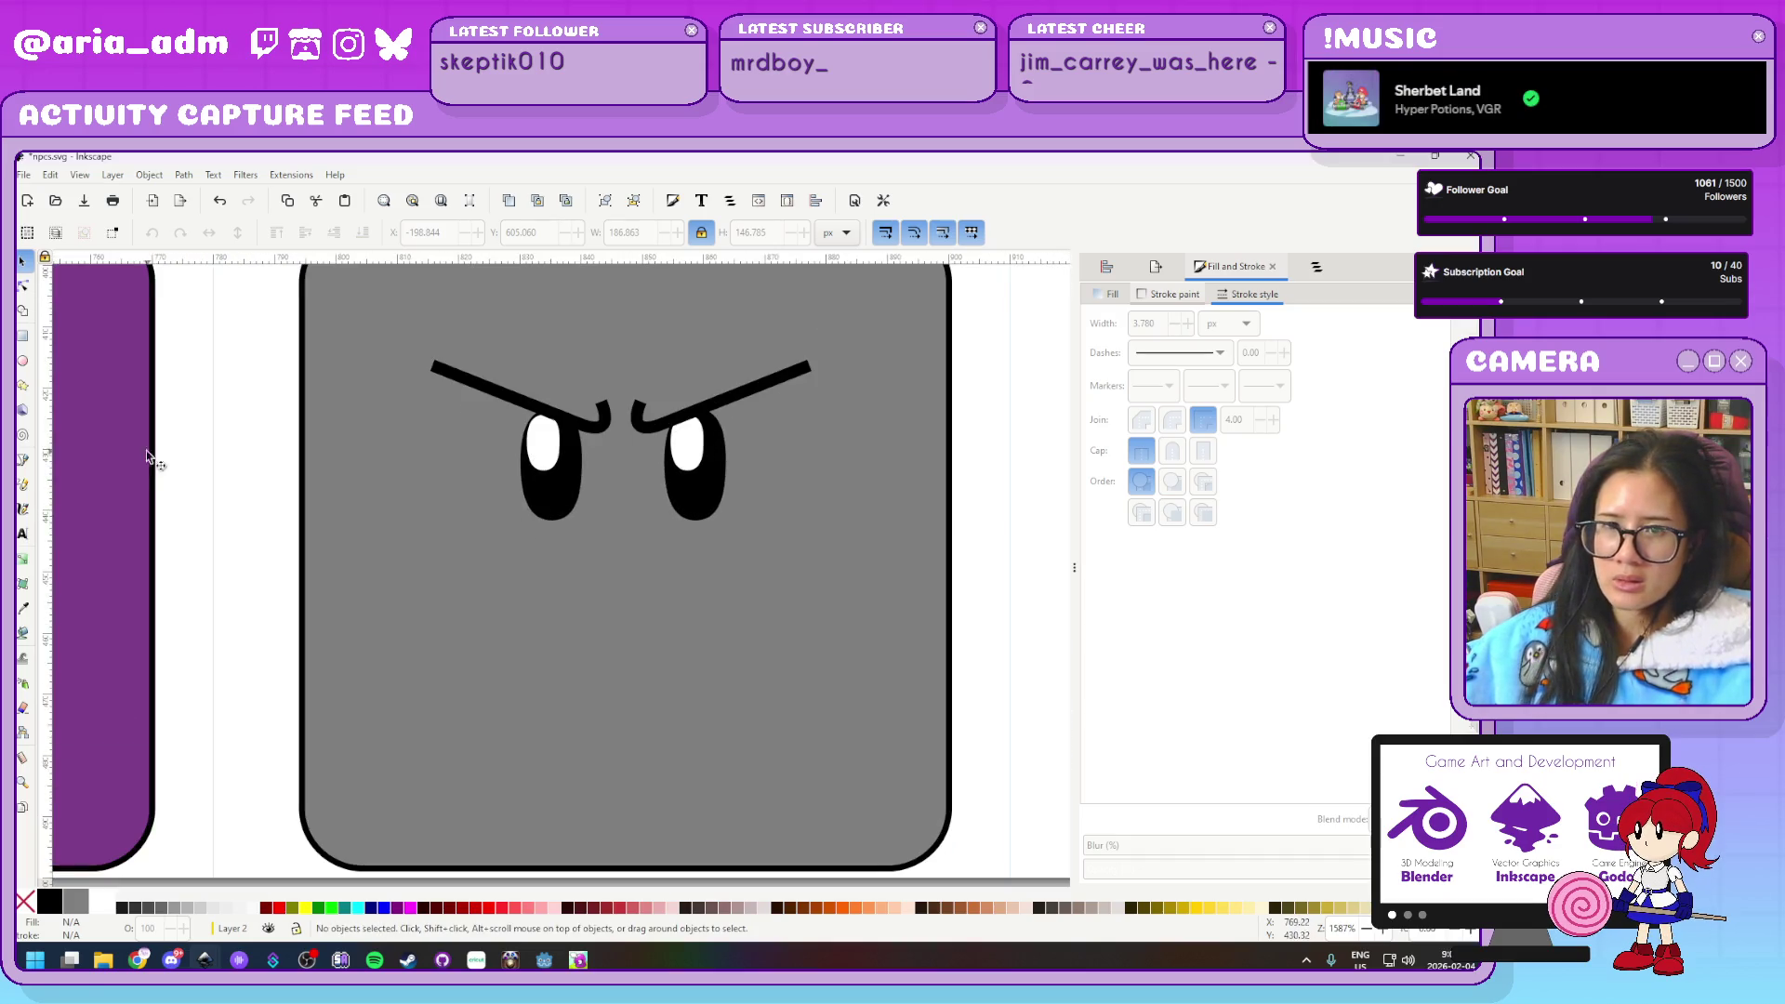
Draw a long diagonal scar line and two crossing strokes on the grey block's cheek
click(27, 461)
click(368, 509)
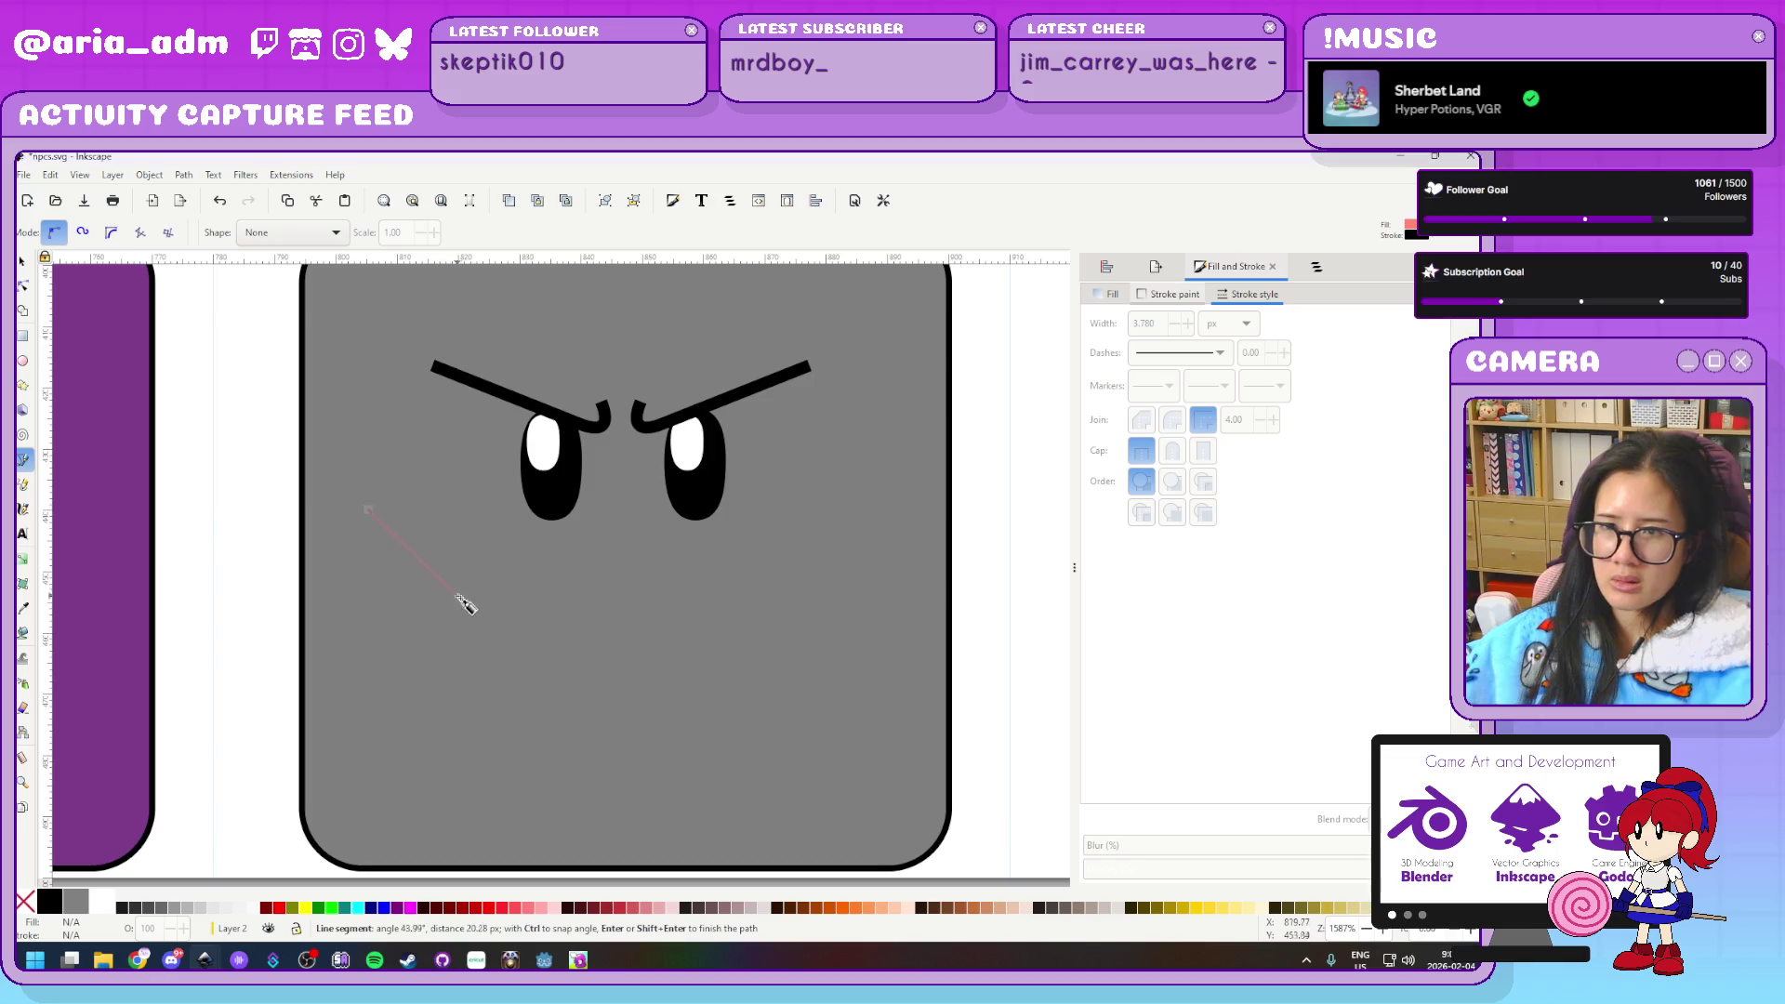
double_click(474, 621)
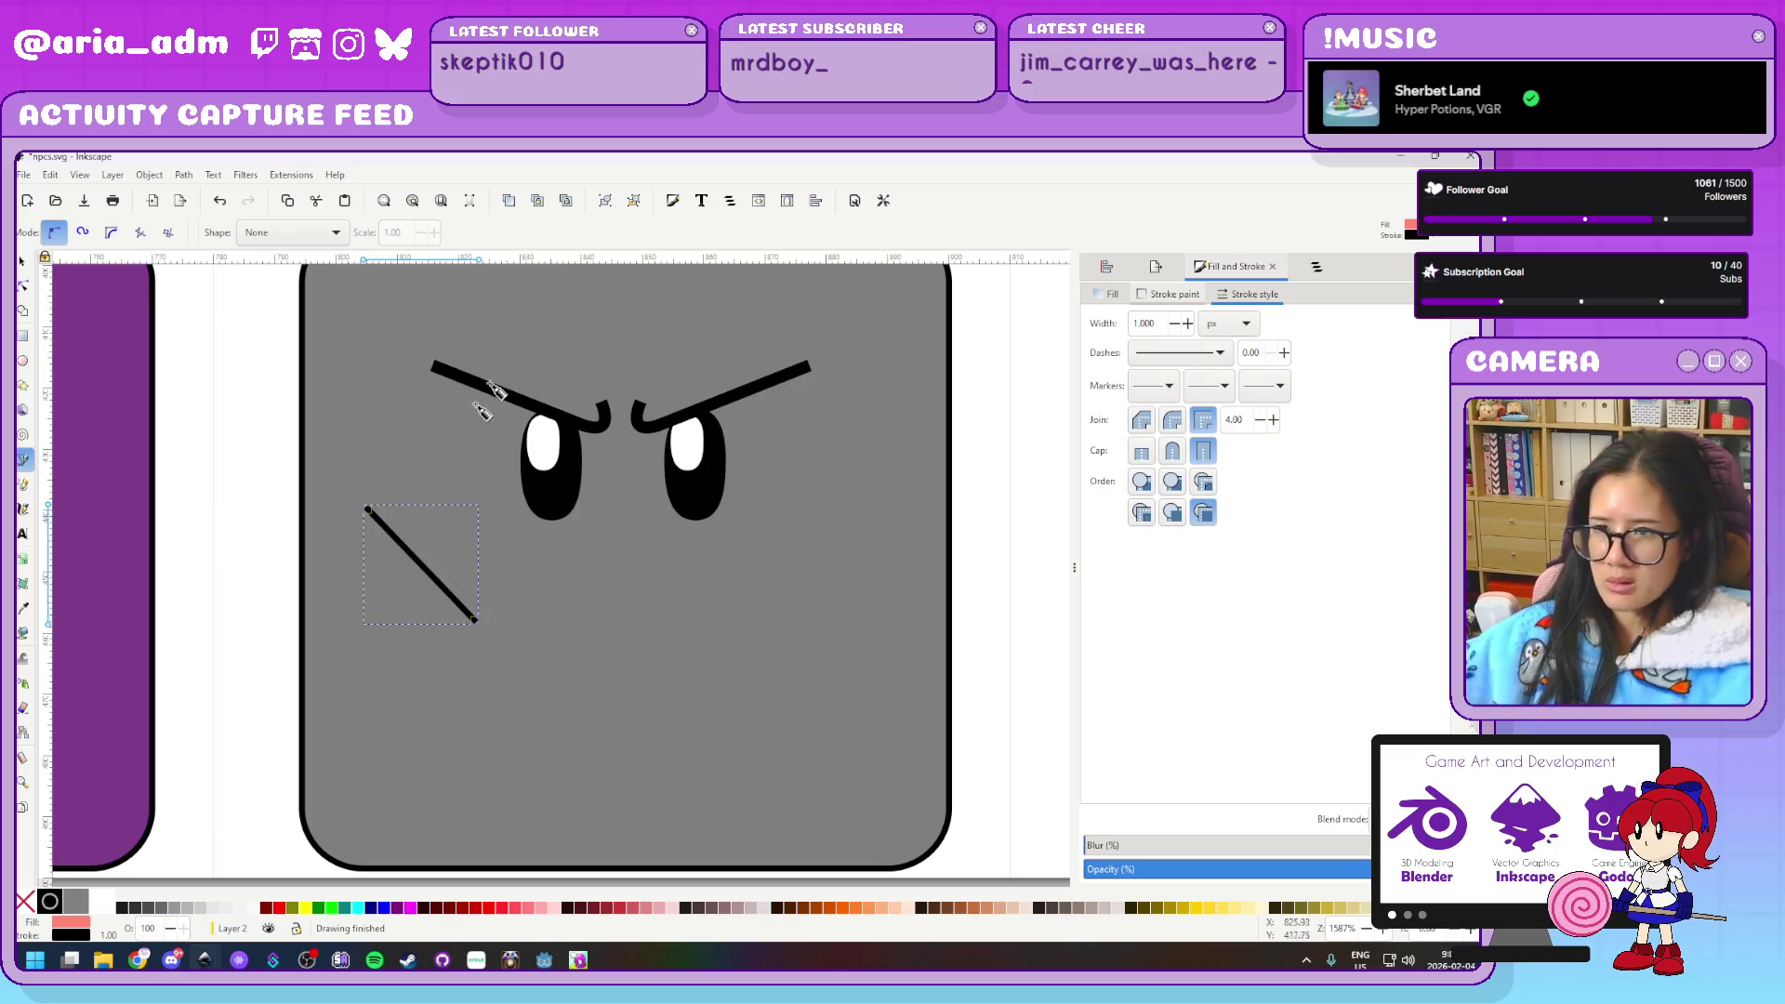
click(372, 561)
double_click(429, 525)
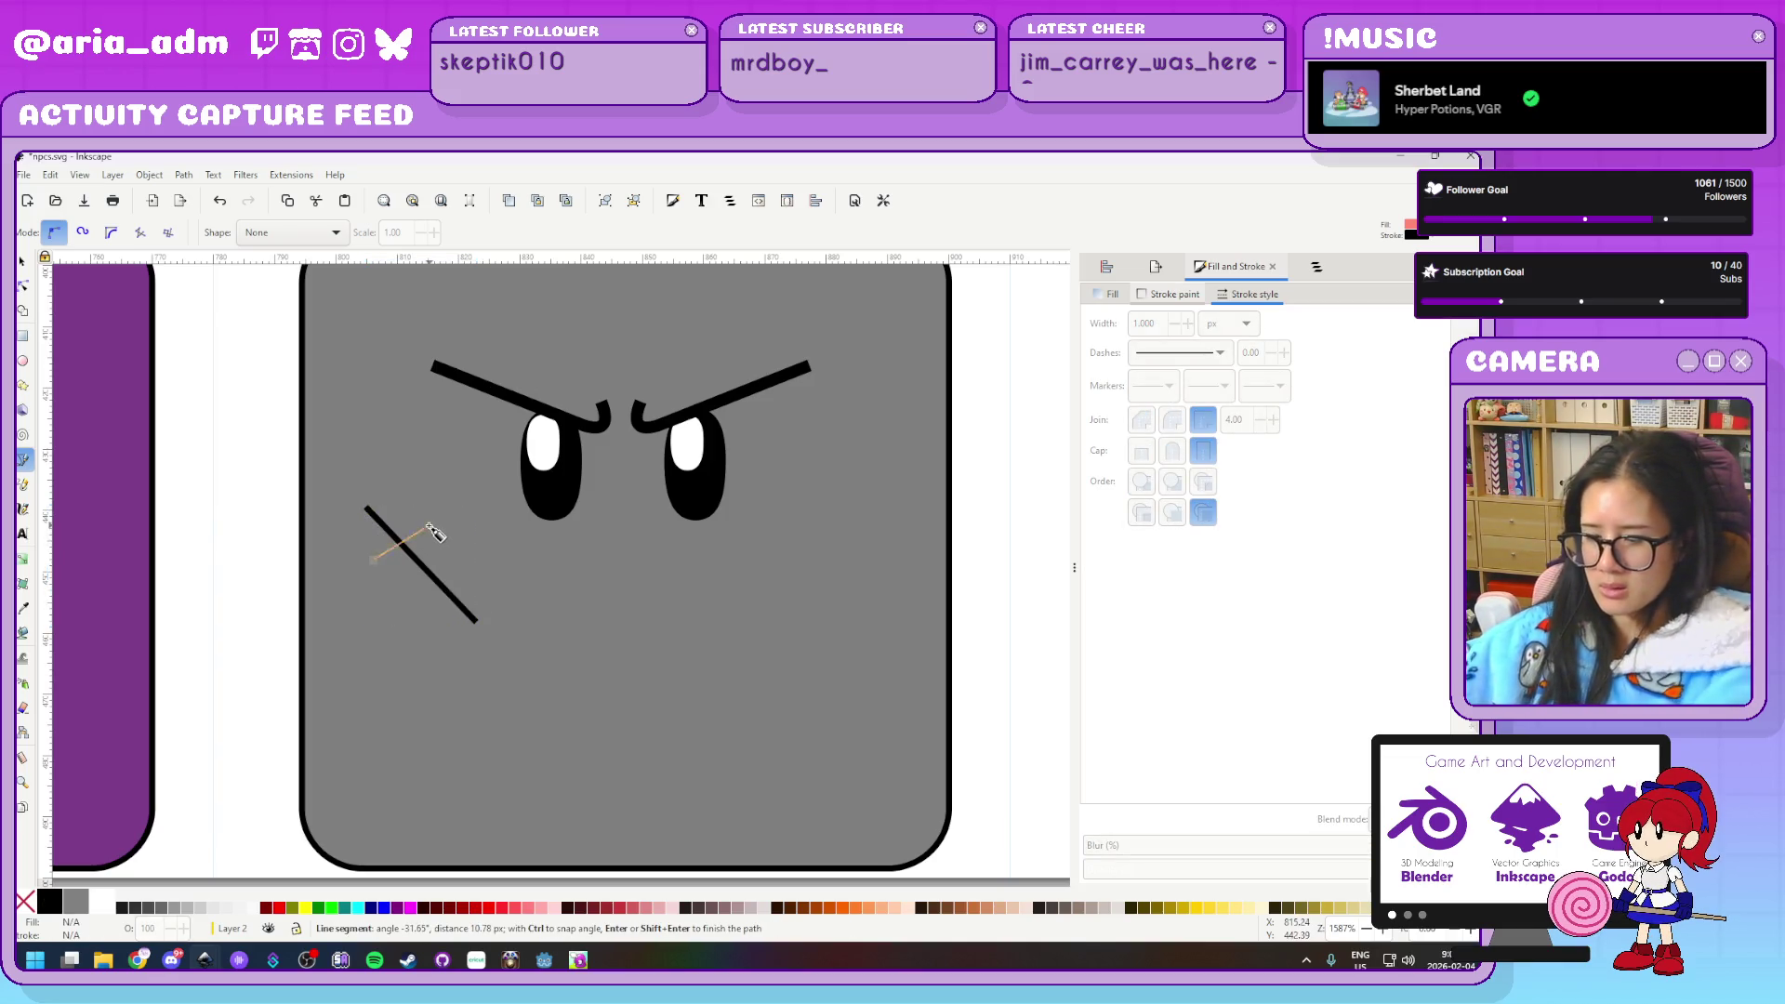
click(408, 615)
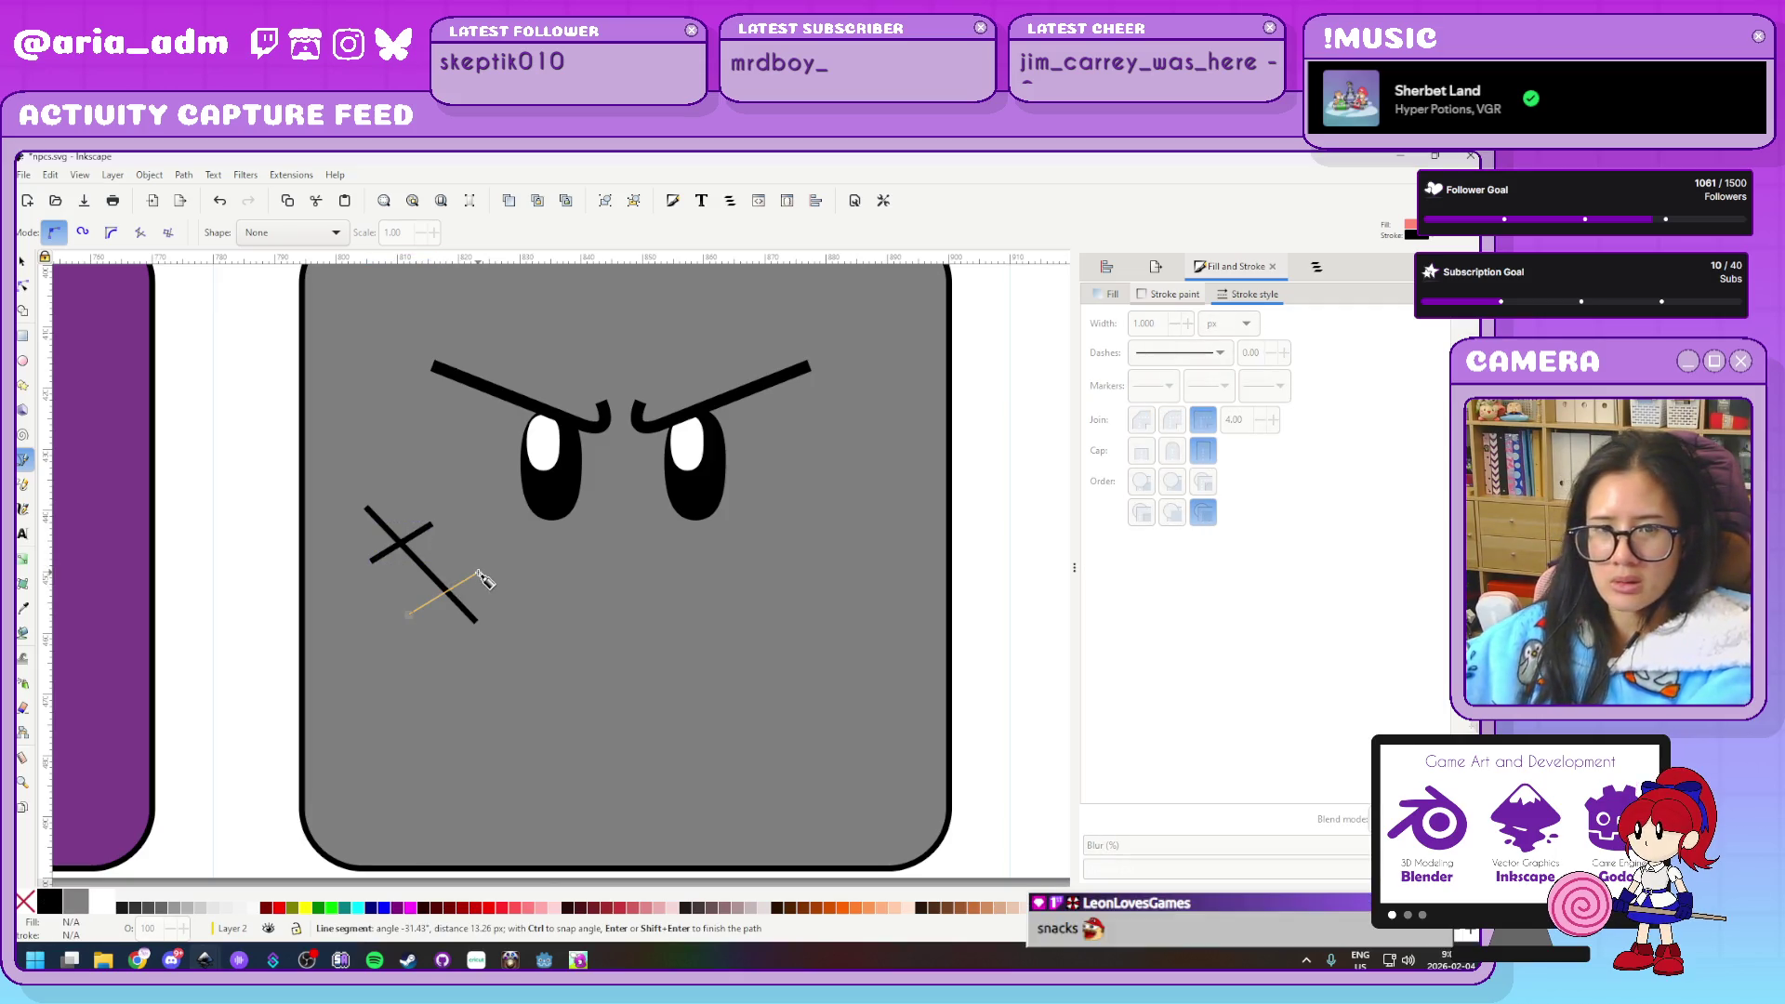
double_click(478, 572)
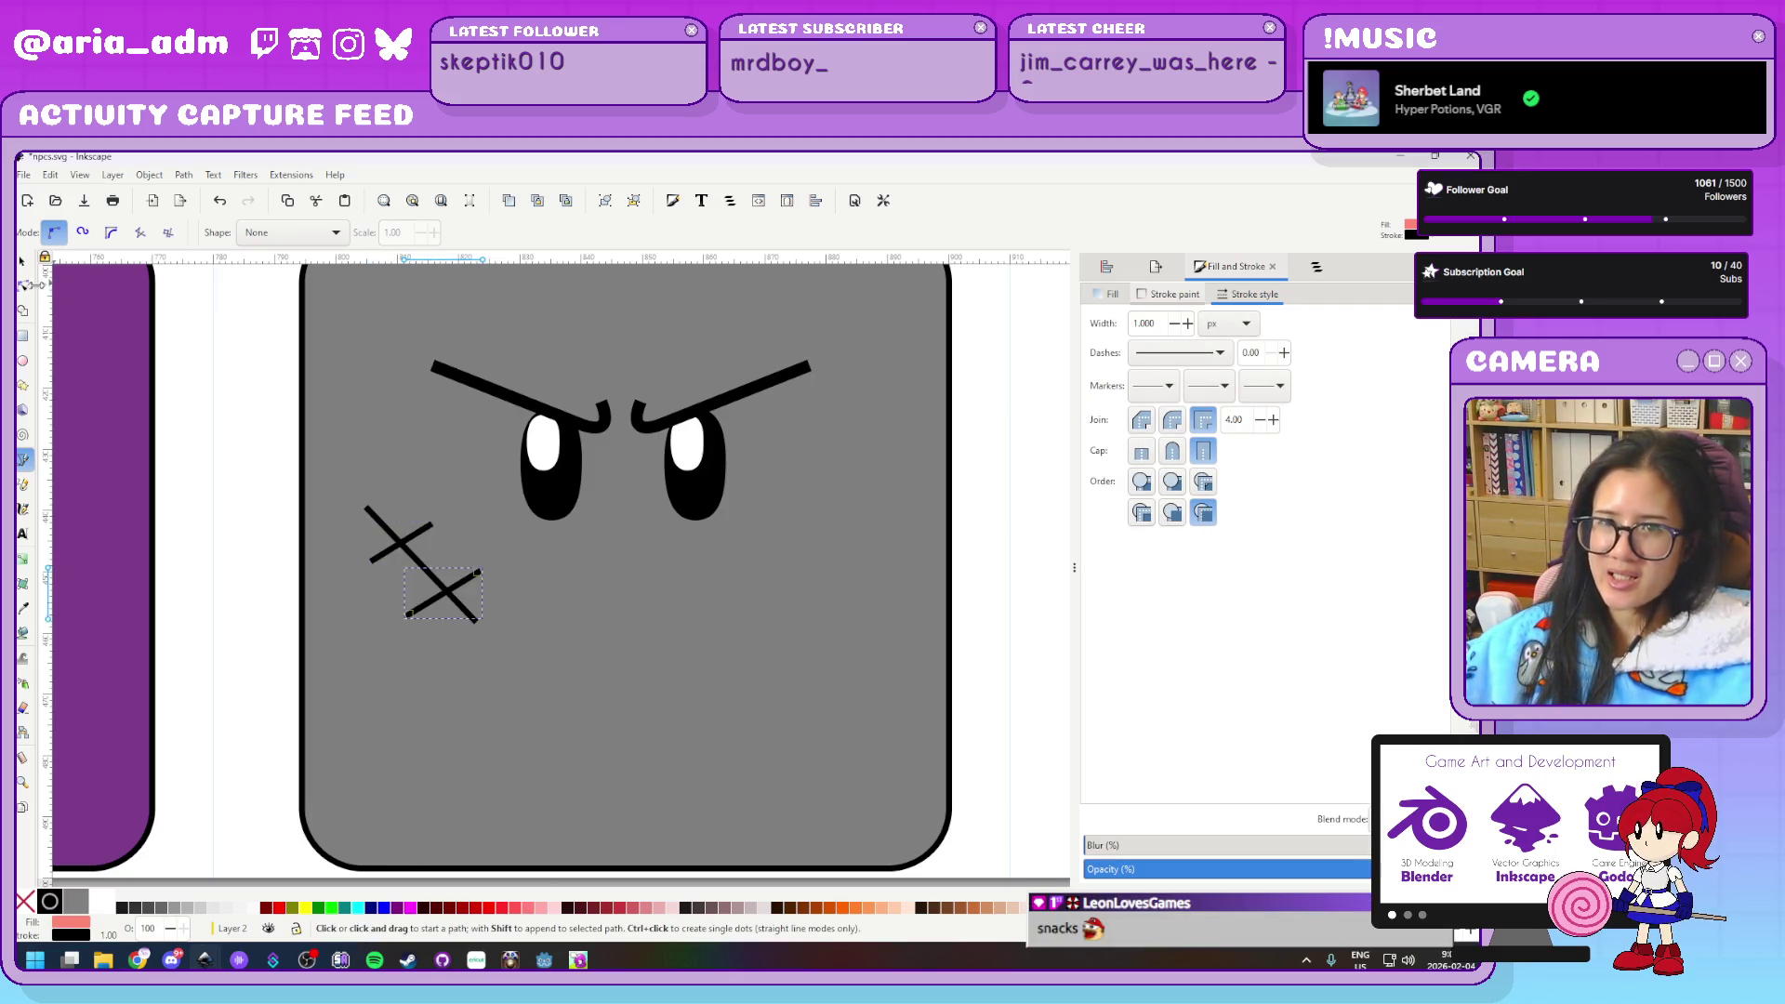
Bend each of the three scar strokes into a curve and set their fill to none
key(n)
scroll(400, 579, up, 2)
click(447, 552)
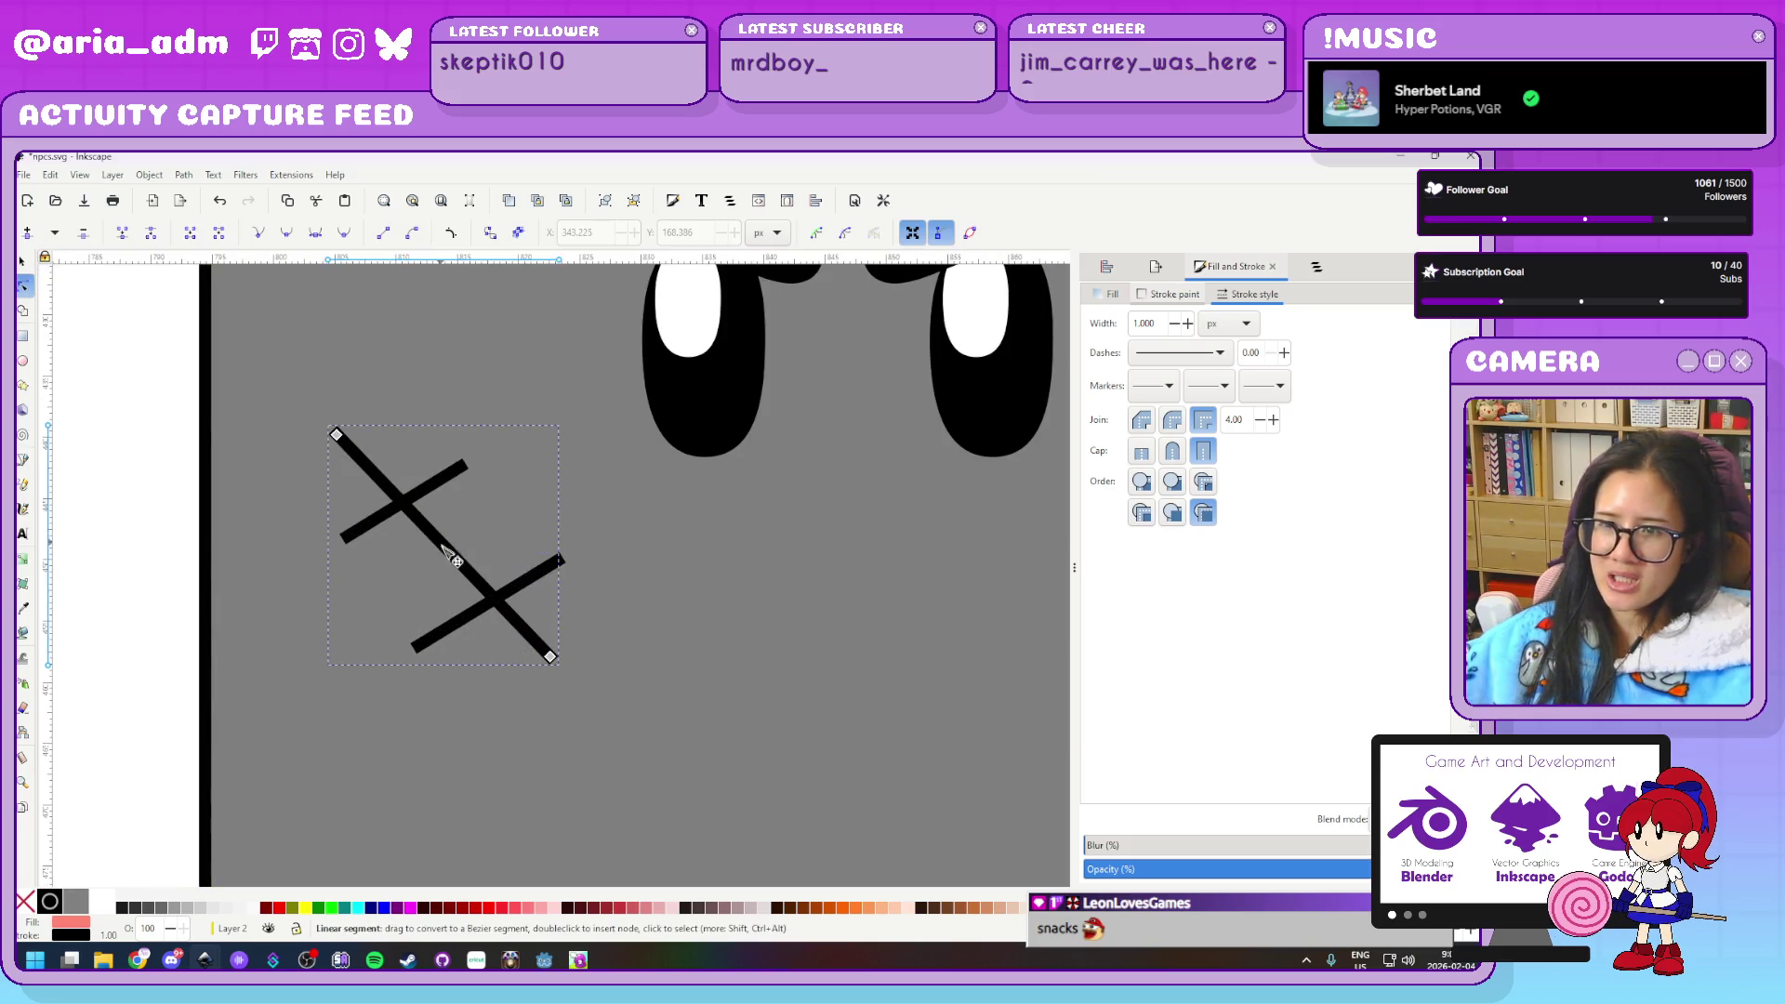
drag(455, 561, 414, 575)
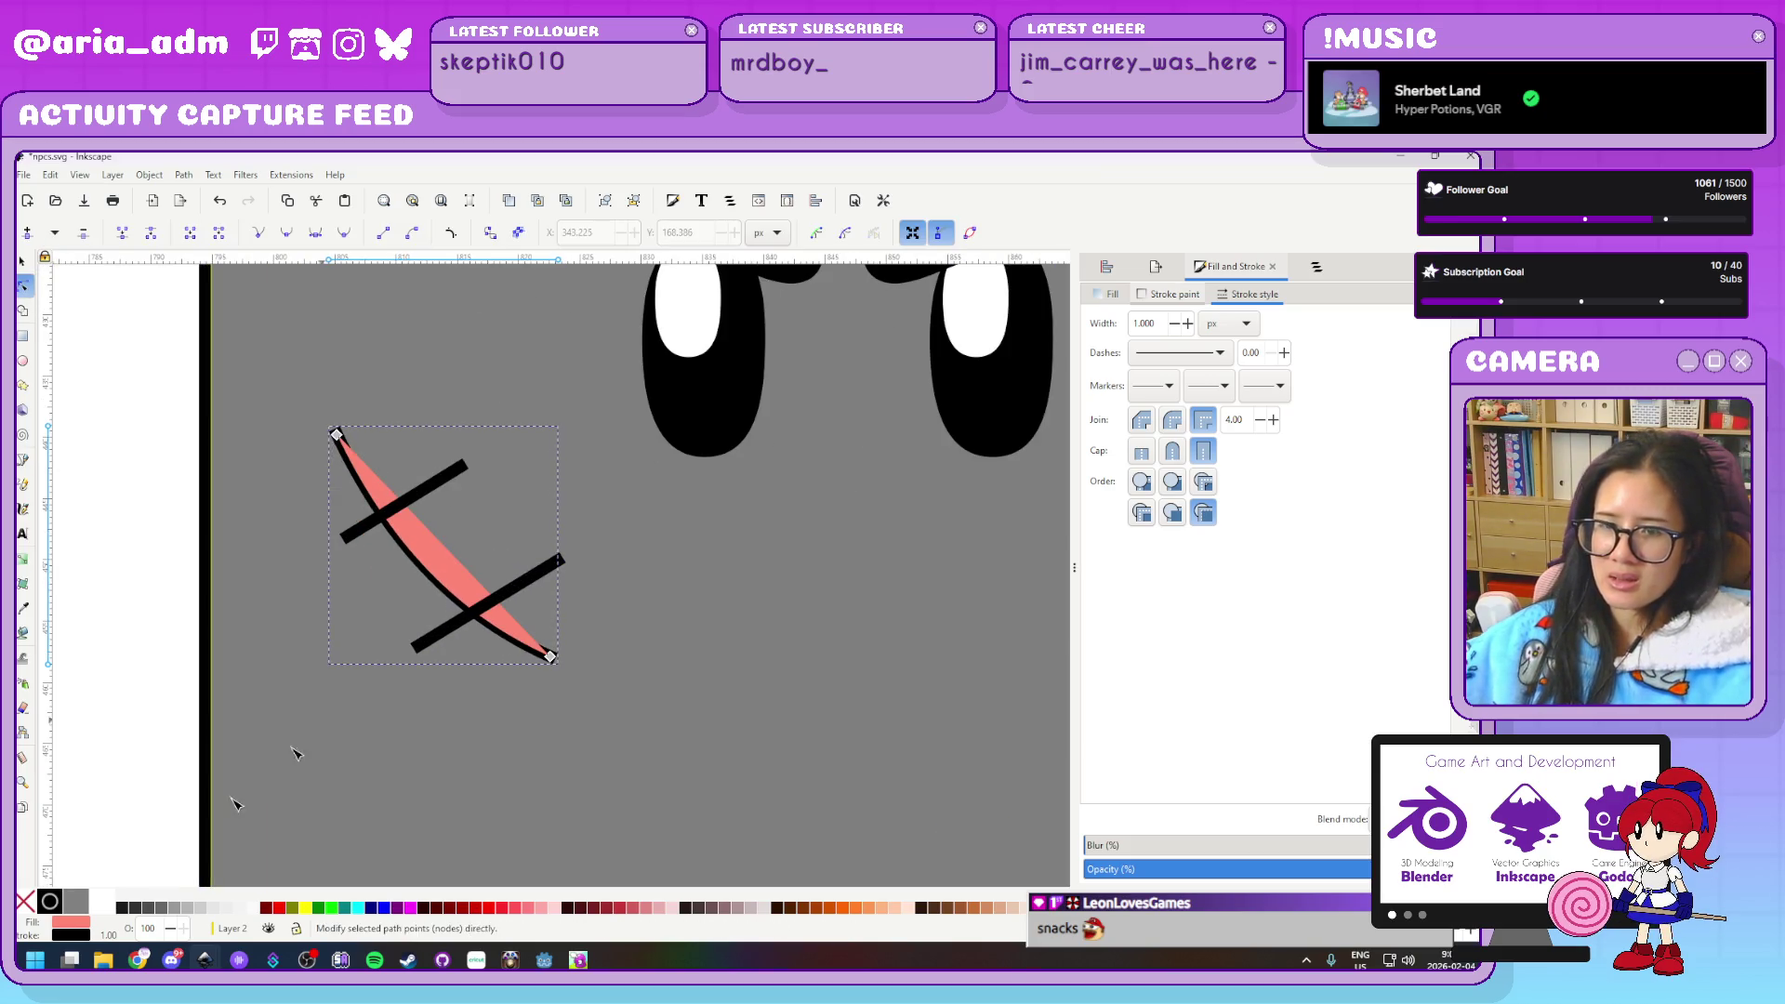
click(28, 902)
click(496, 599)
drag(502, 609, 514, 636)
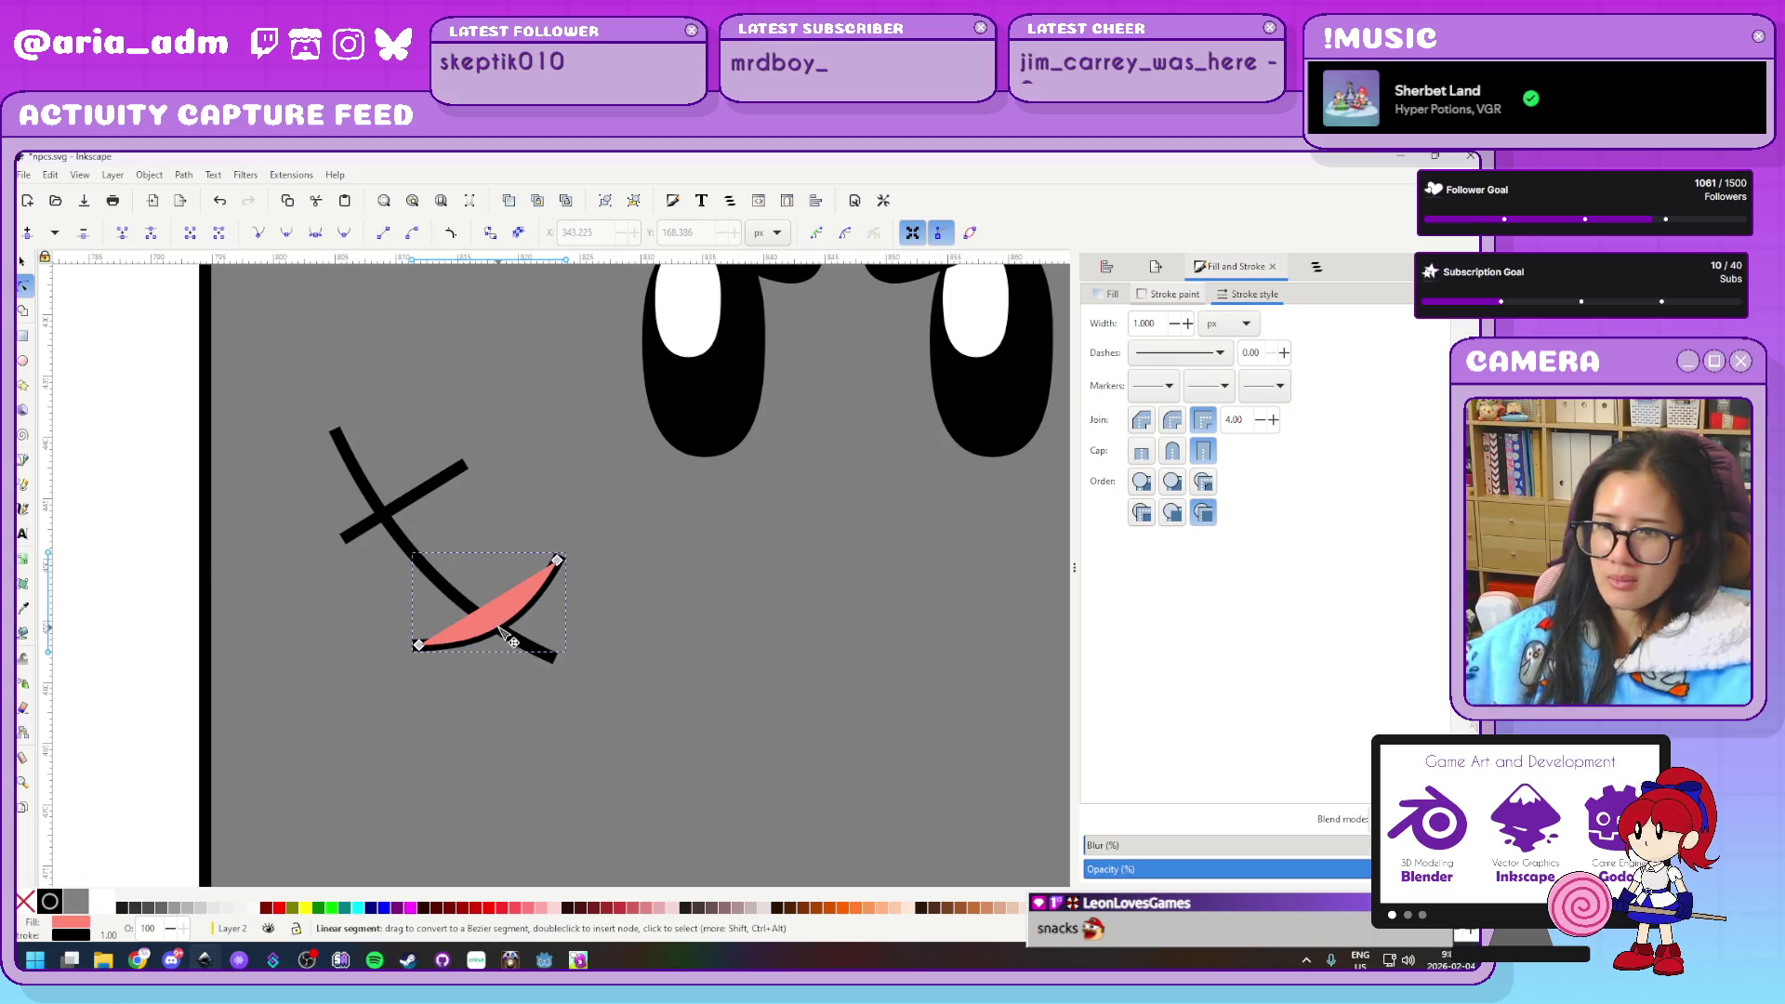
click(26, 902)
click(406, 505)
drag(407, 507, 395, 528)
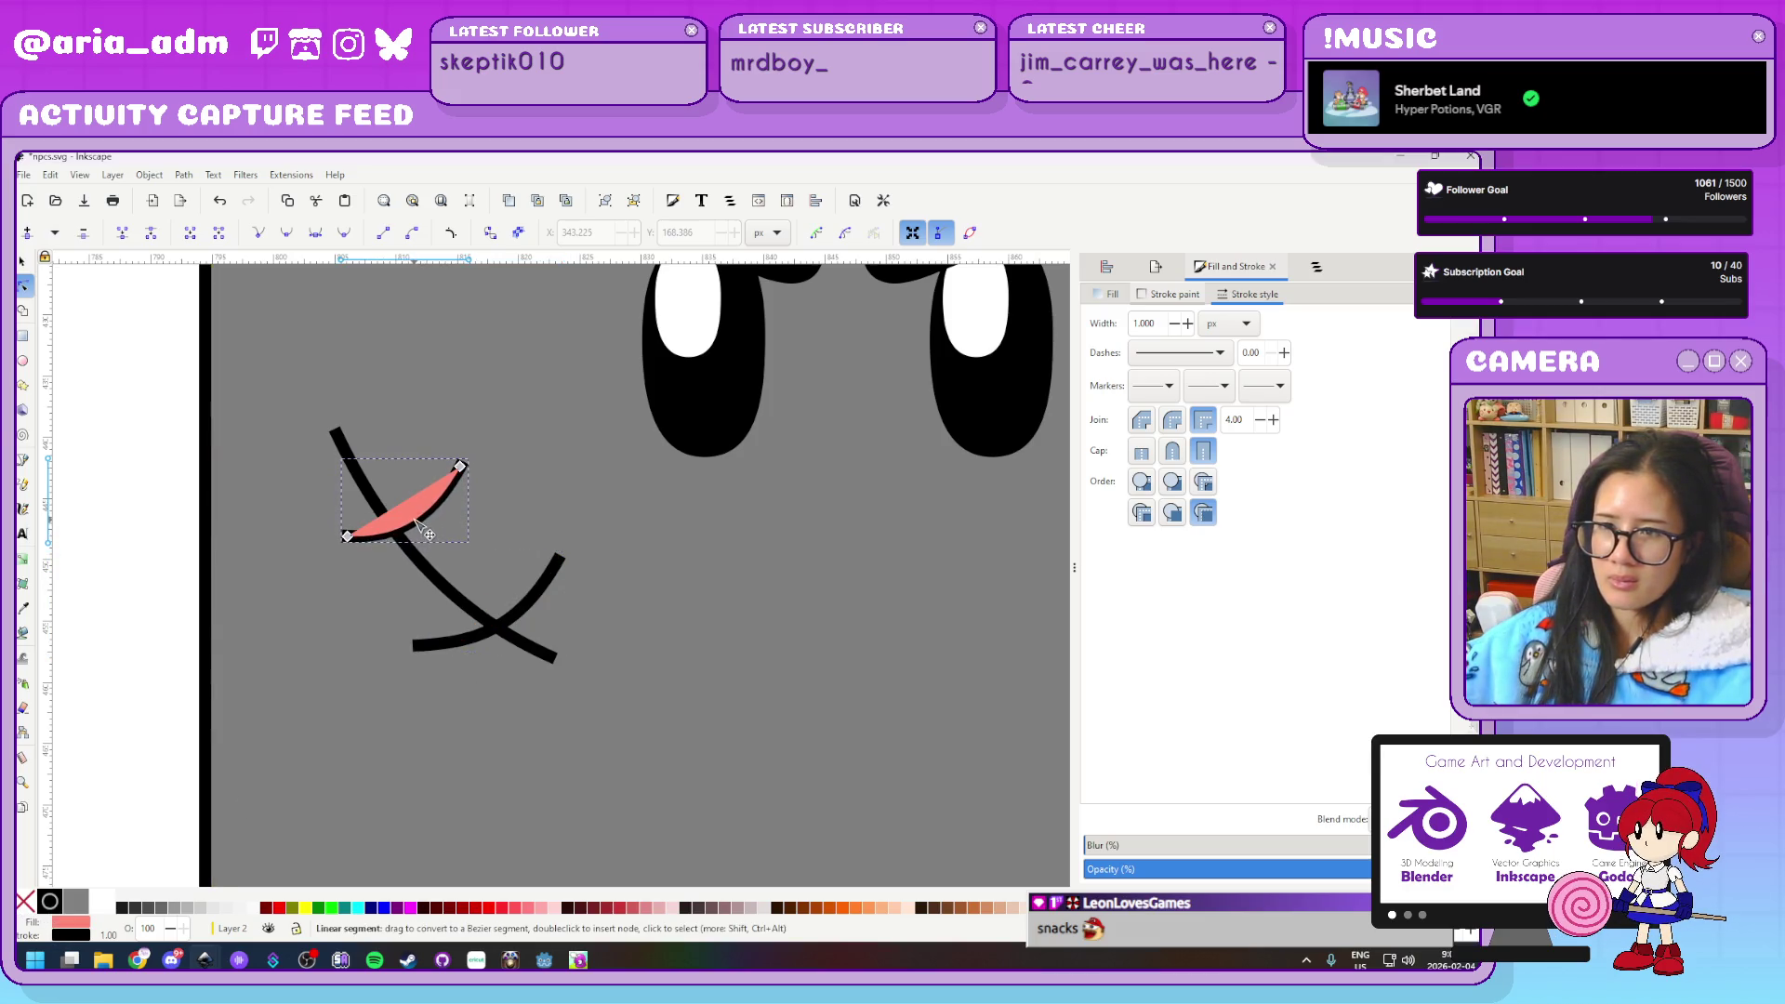
click(25, 902)
scroll(610, 630, down, 4)
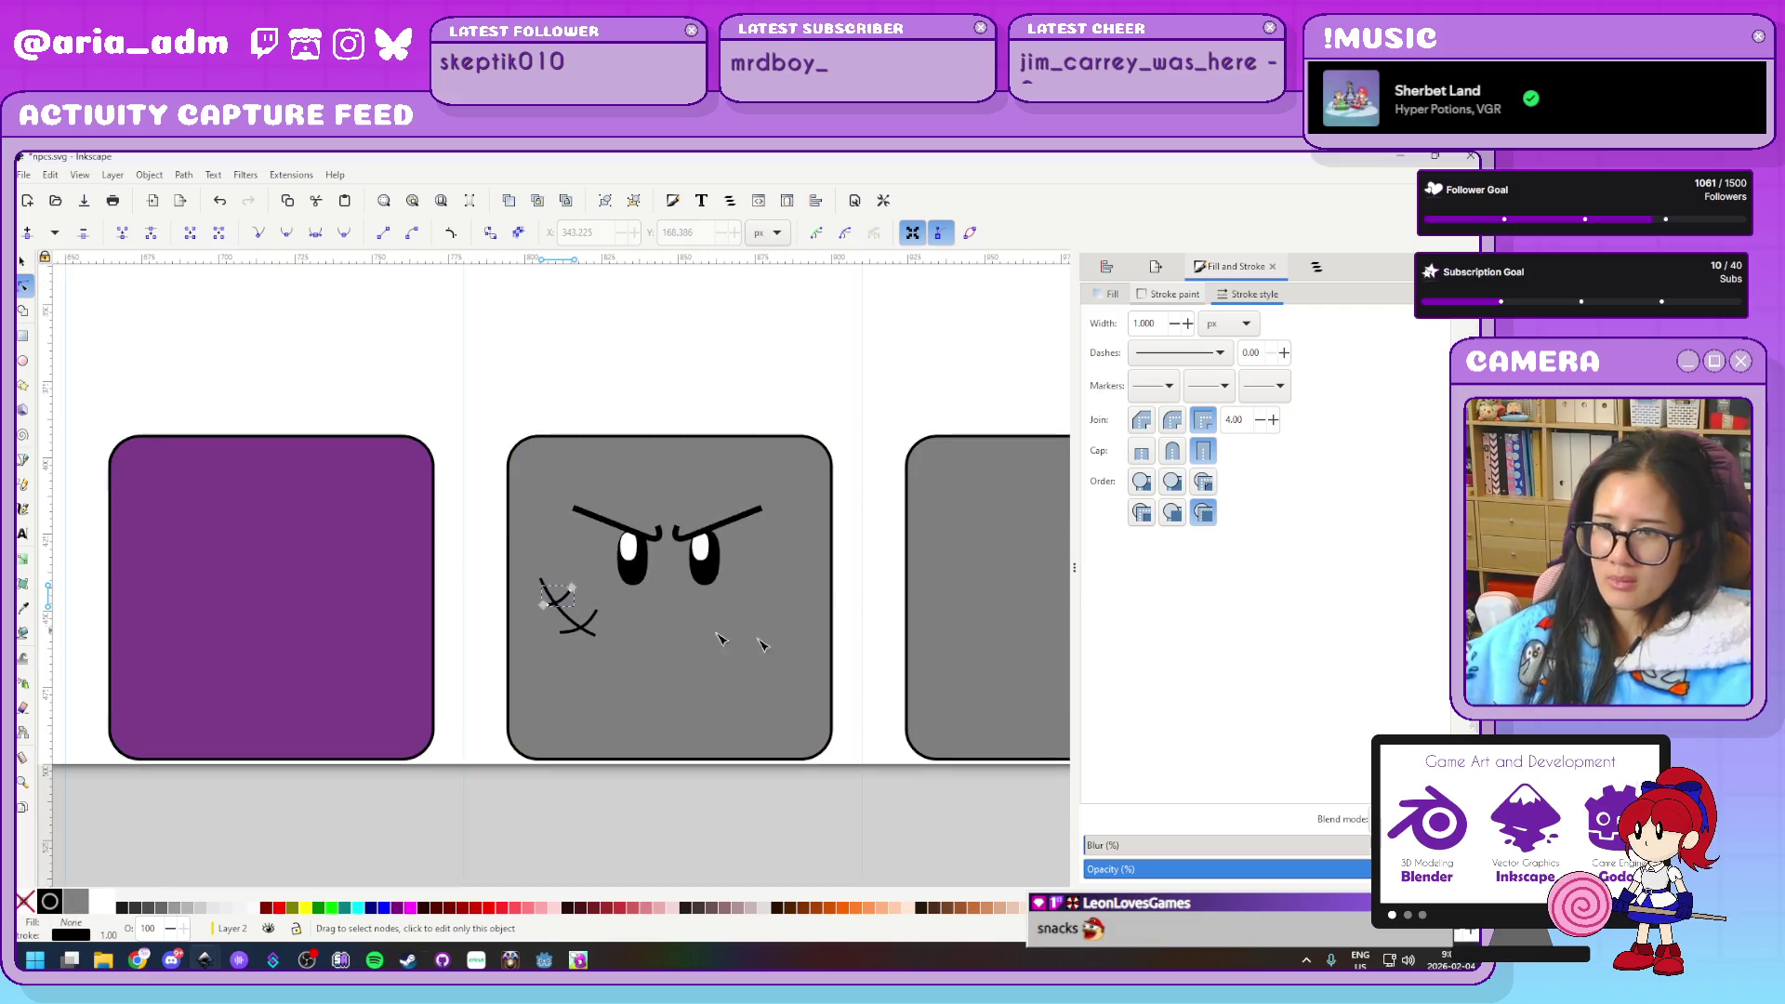
key(Escape)
scroll(865, 692, down, 2)
scroll(865, 691, down, 2)
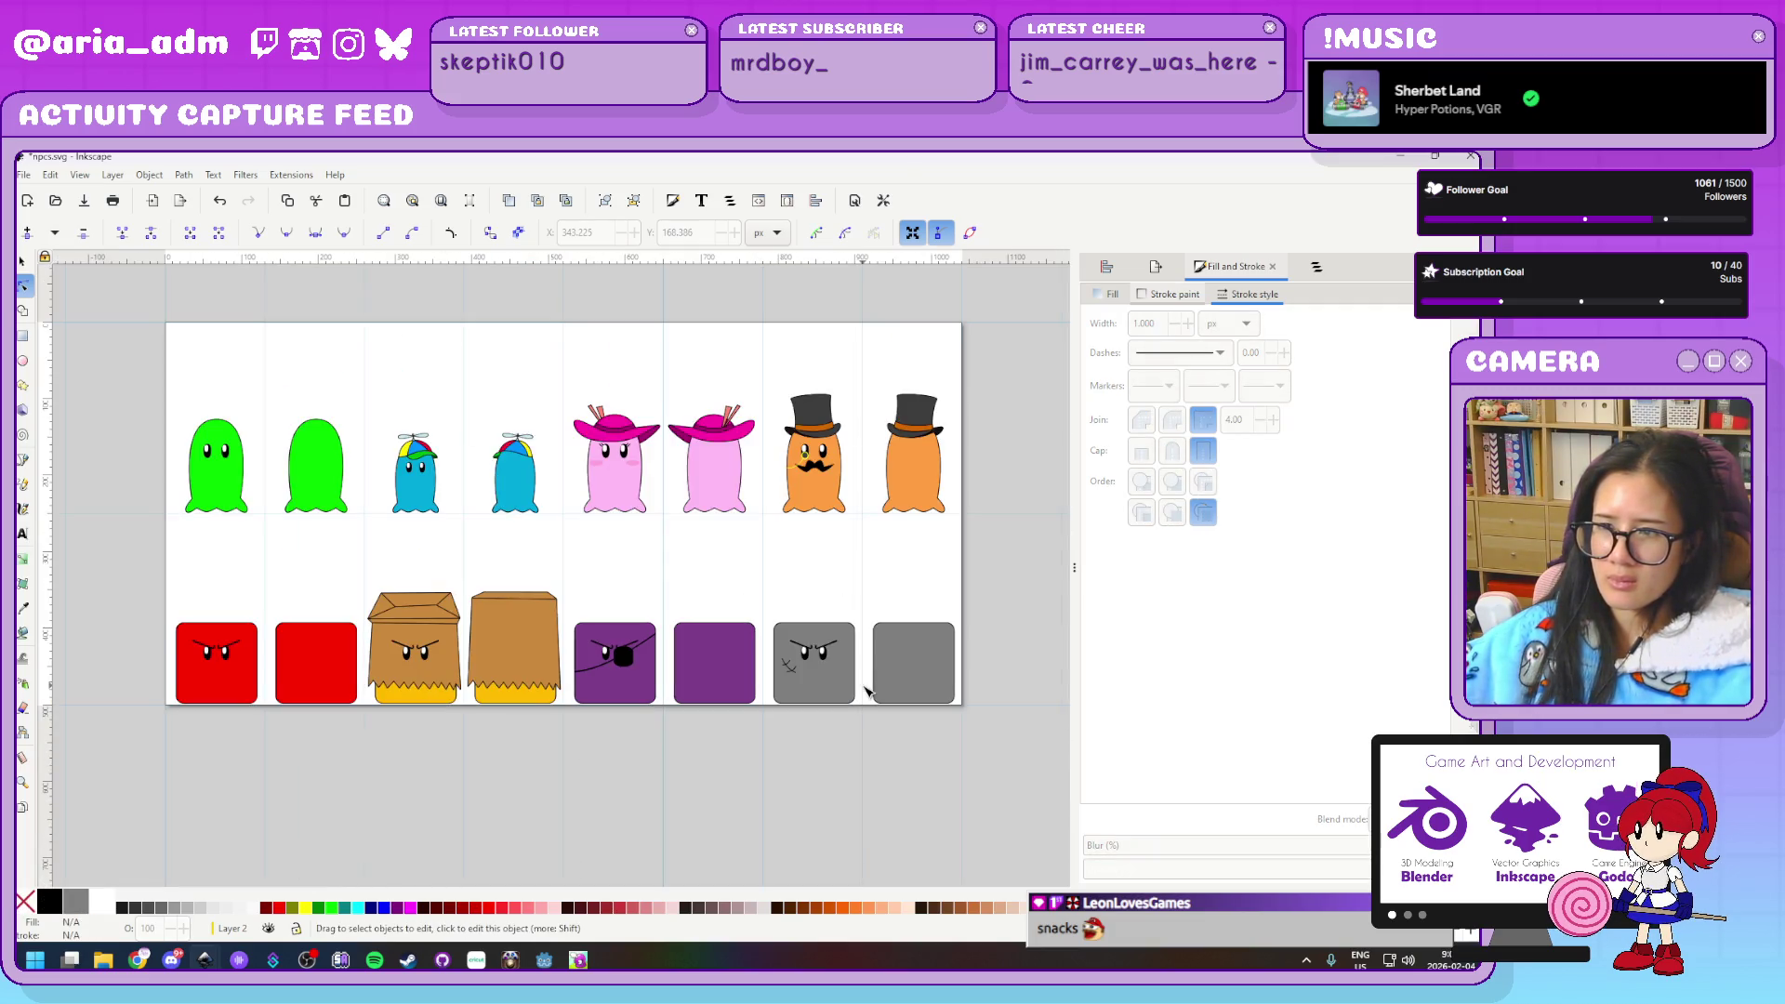
scroll(865, 692, up, 3)
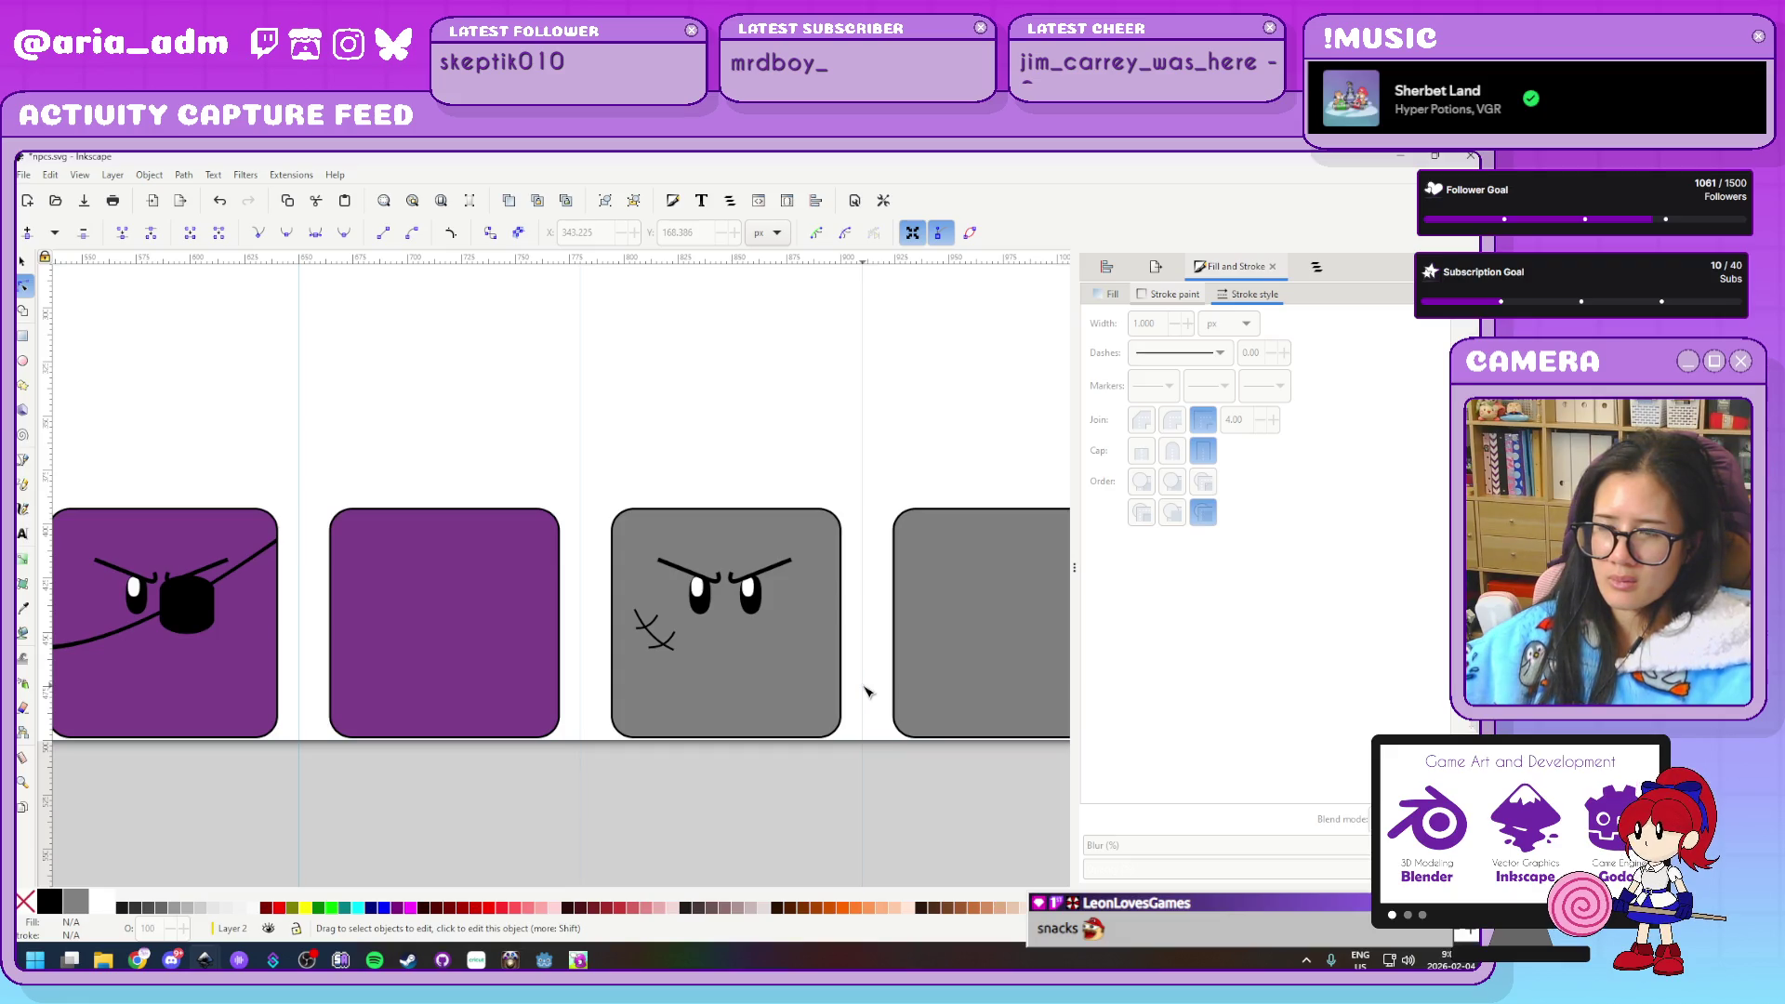
scroll(865, 693, up, 1)
scroll(863, 693, up, 1)
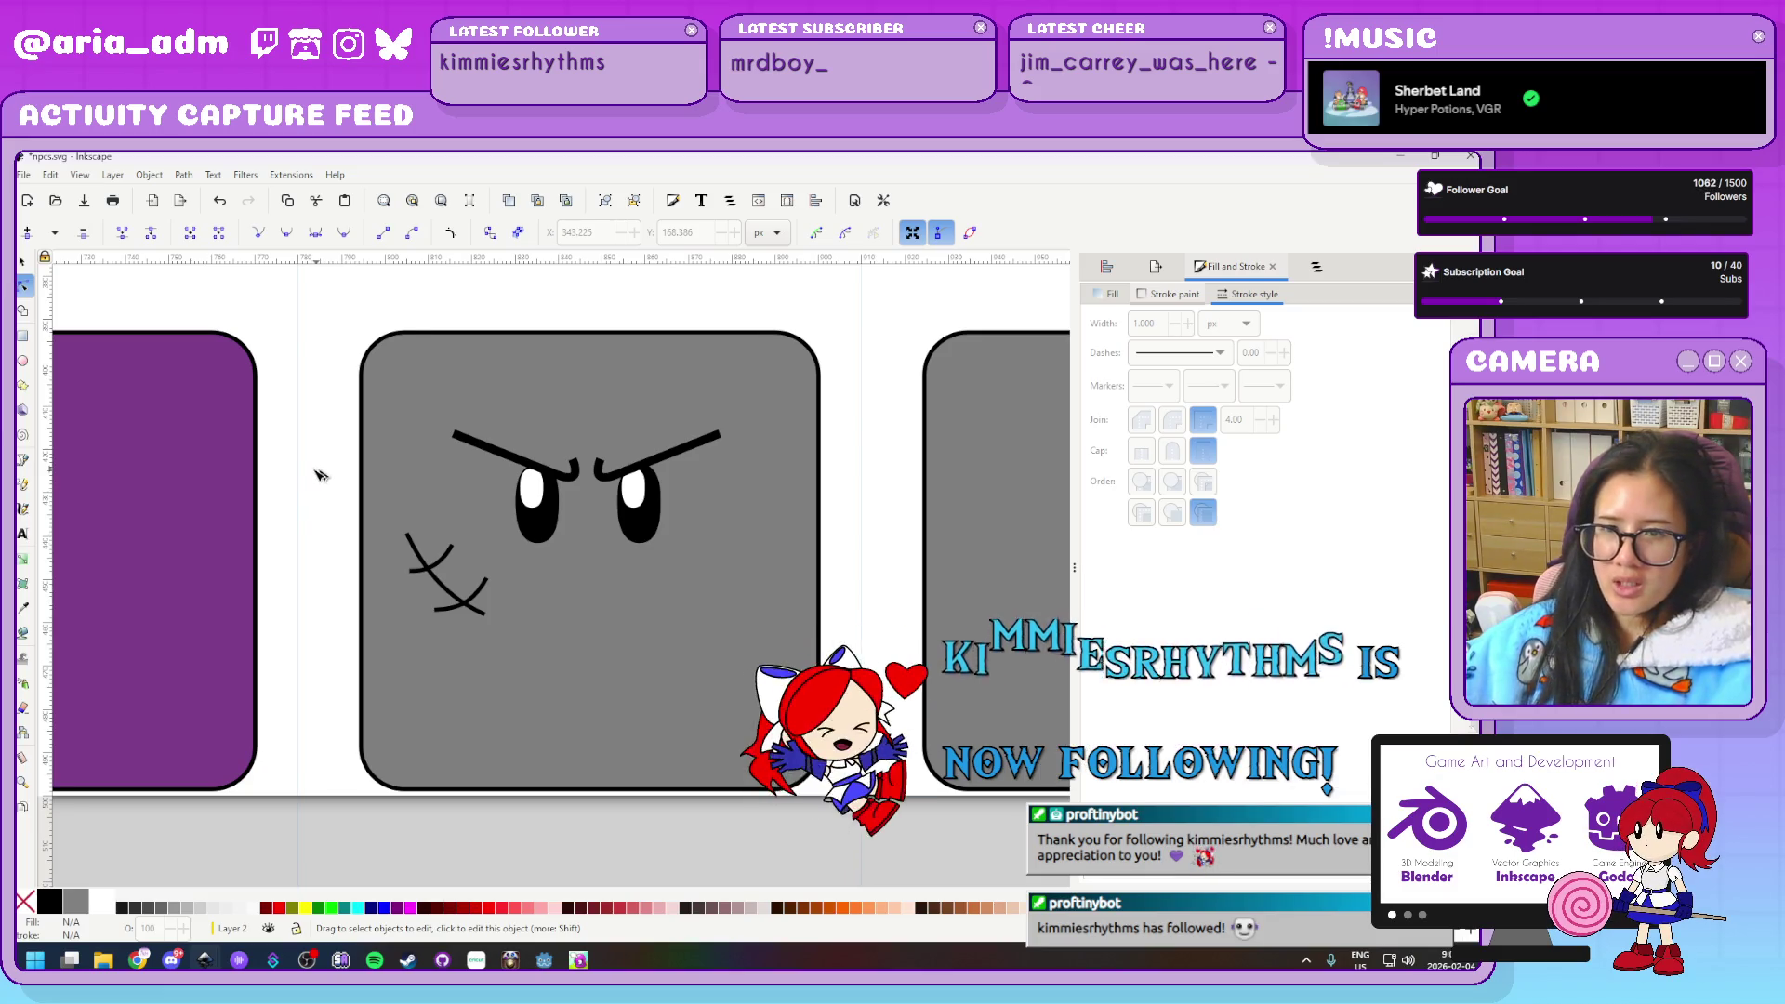
Group the three scar strokes into a single X-shaped mark
click(23, 261)
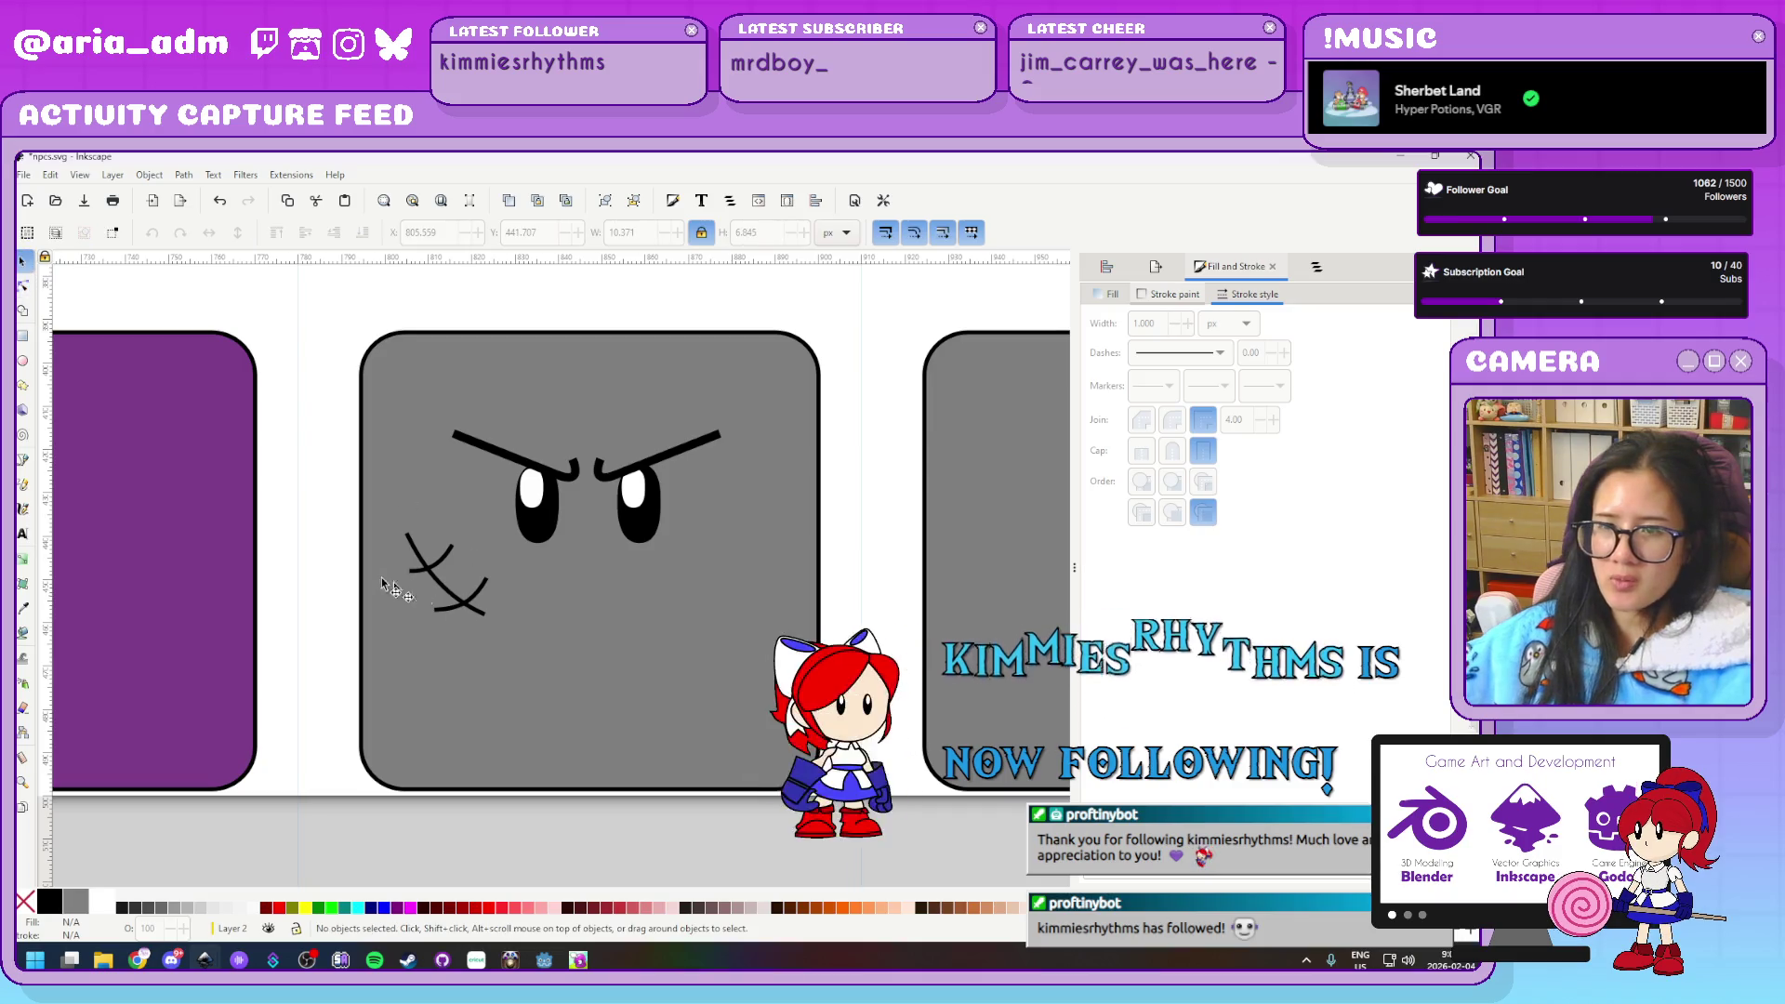
drag(330, 507, 560, 691)
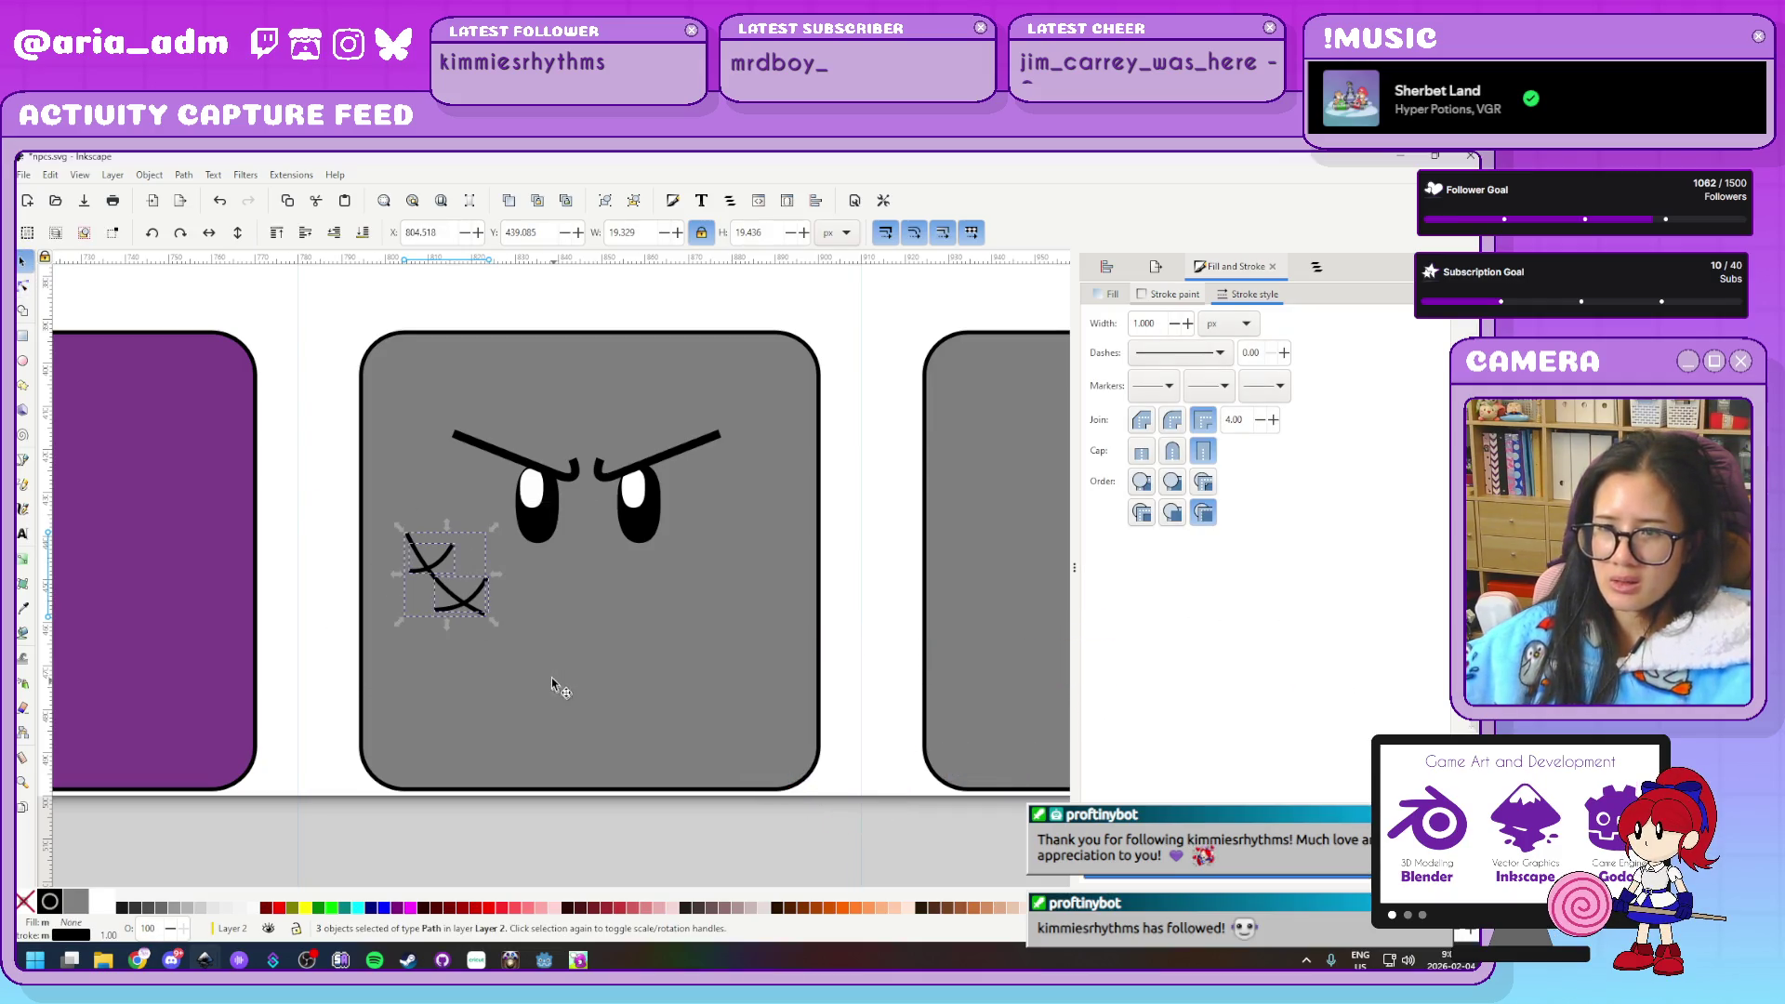
key(ctrl+g)
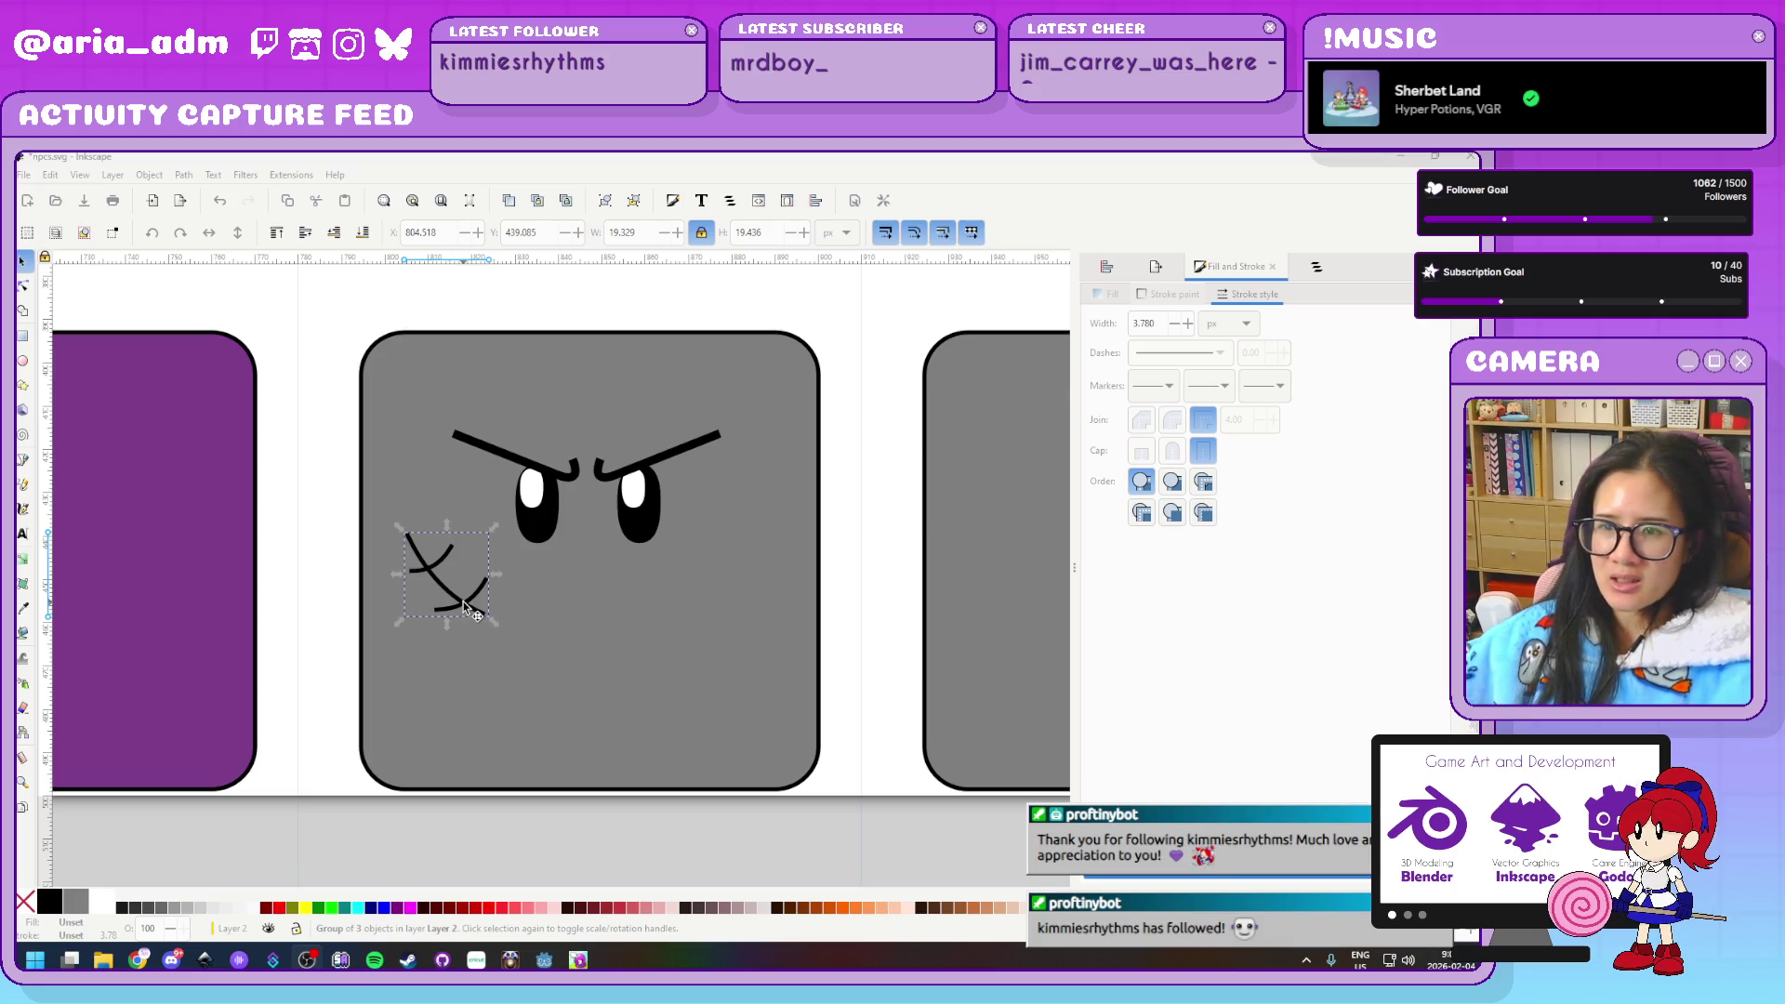
Move the unscaled X mark to the face's lower-left cheek, then draw a circle below the eyes
drag(399, 532, 483, 610)
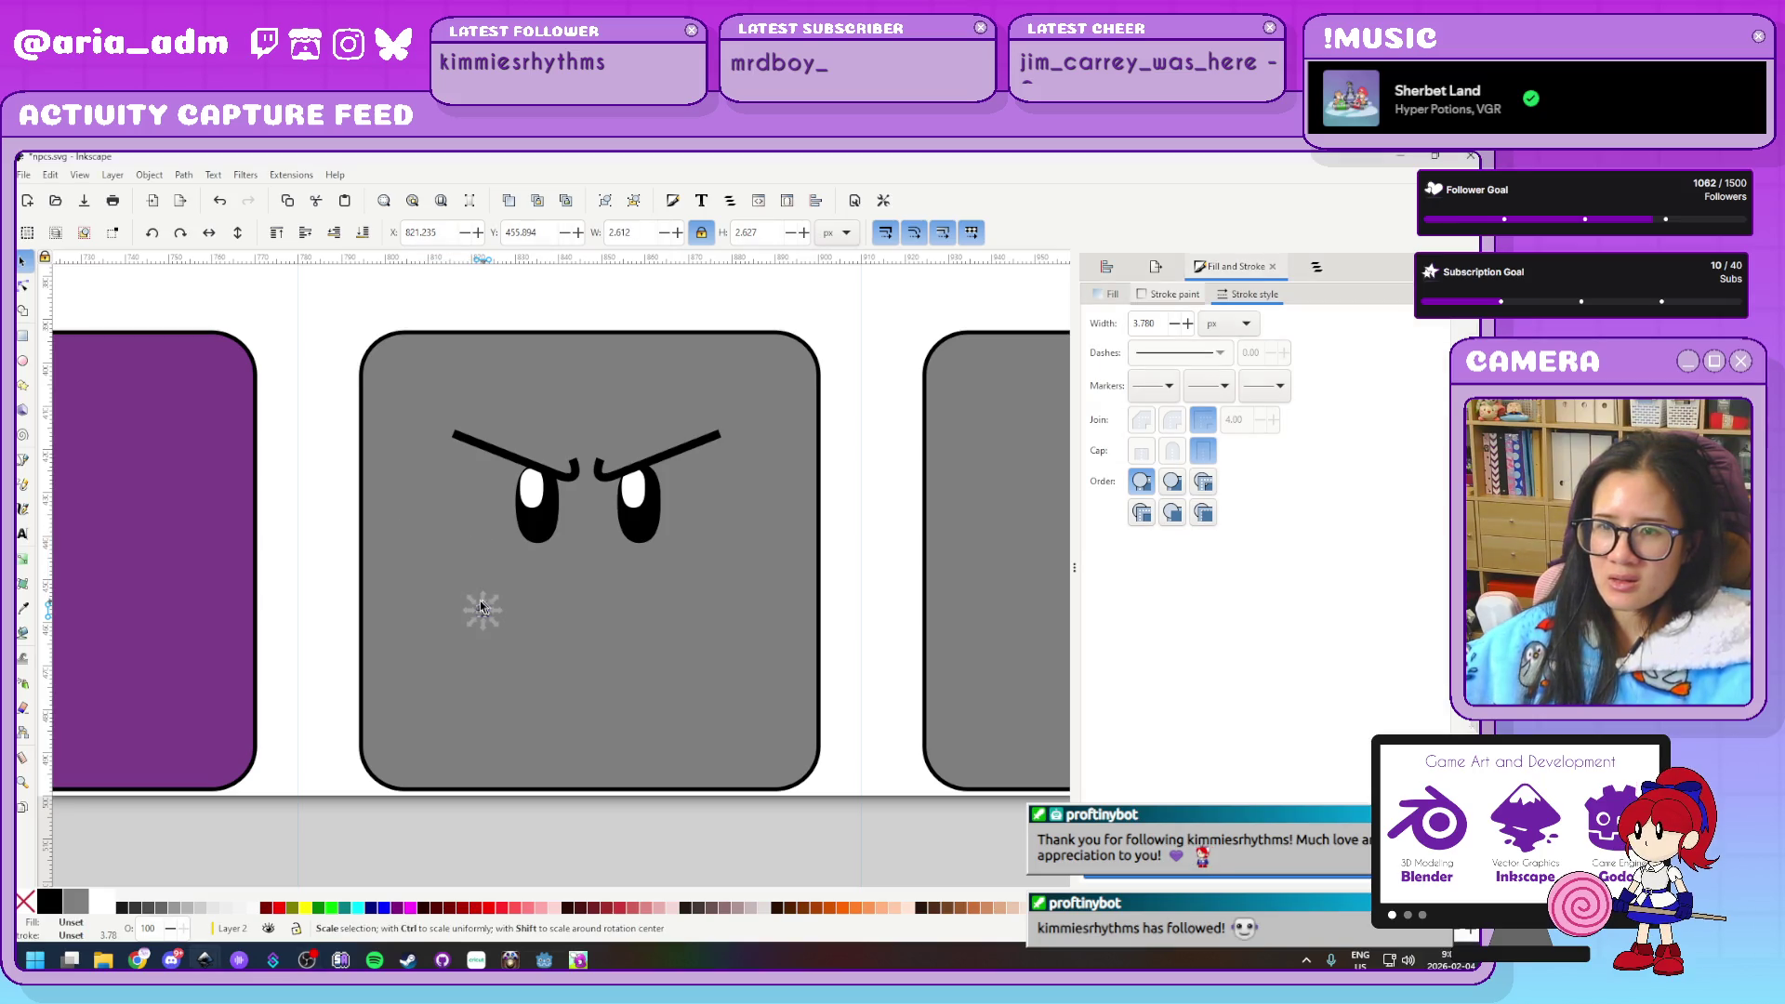
key(ctrl+z)
mouse_move(438, 645)
mouse_down()
mouse_move(481, 709)
mouse_move(426, 616)
mouse_up()
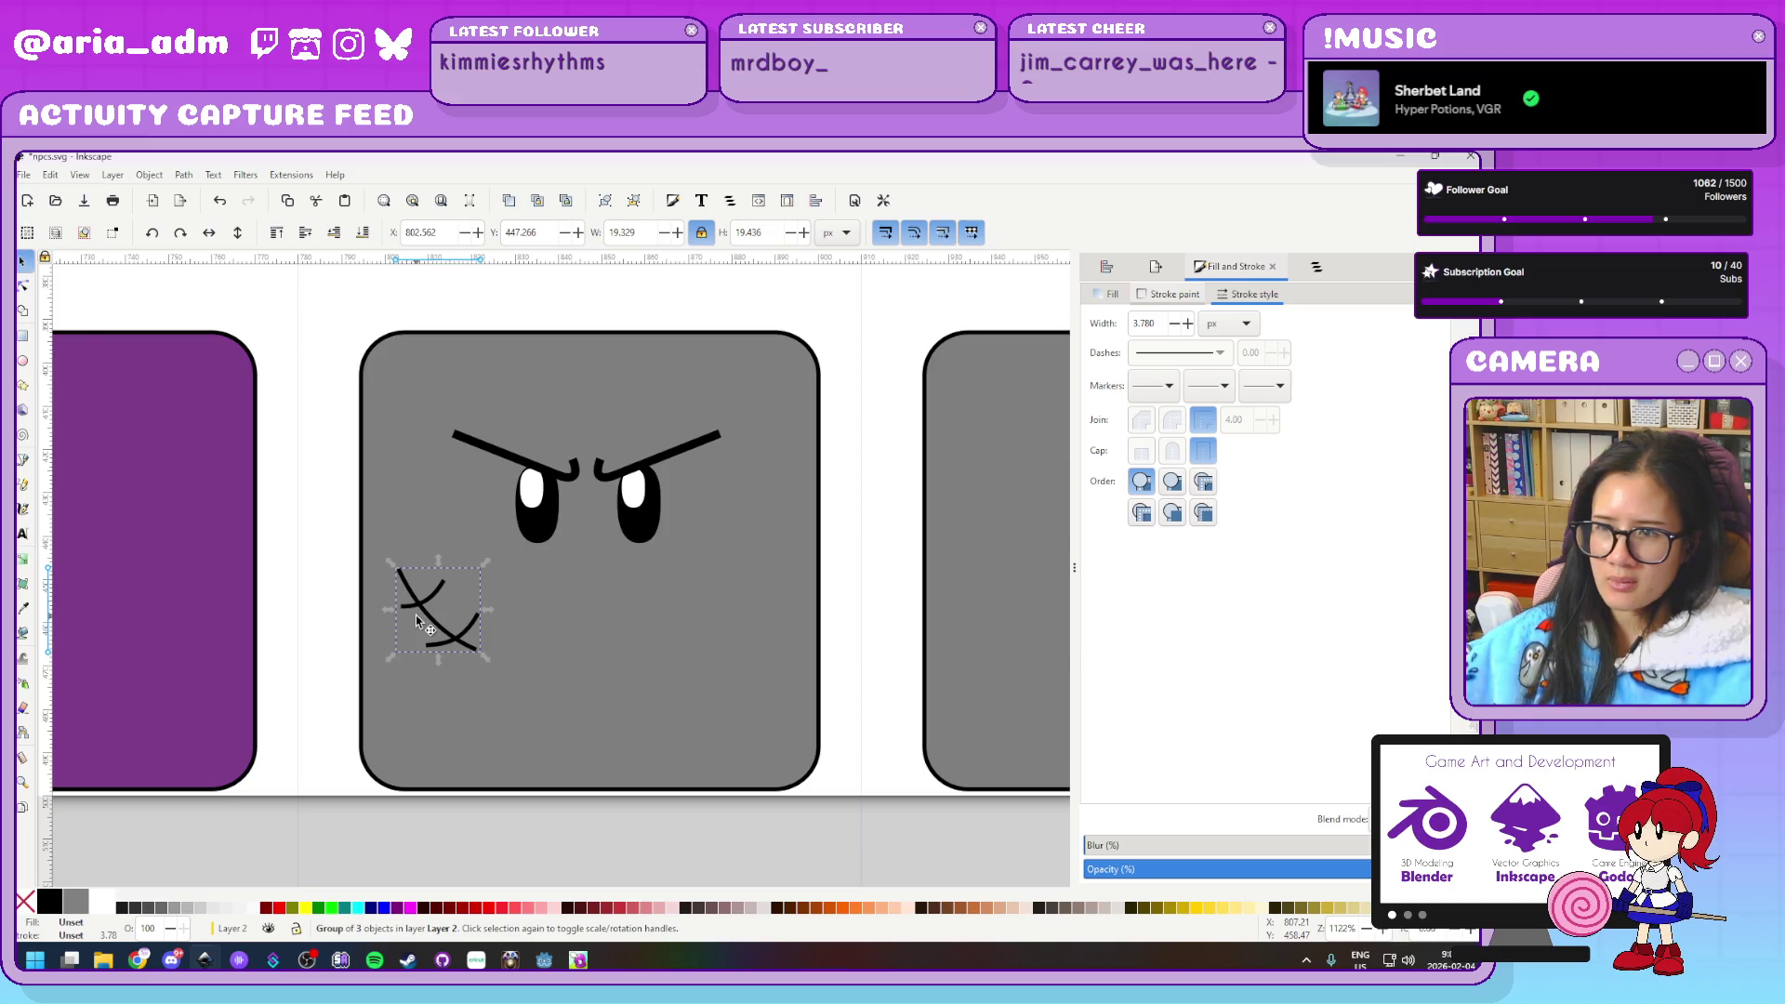
click(874, 701)
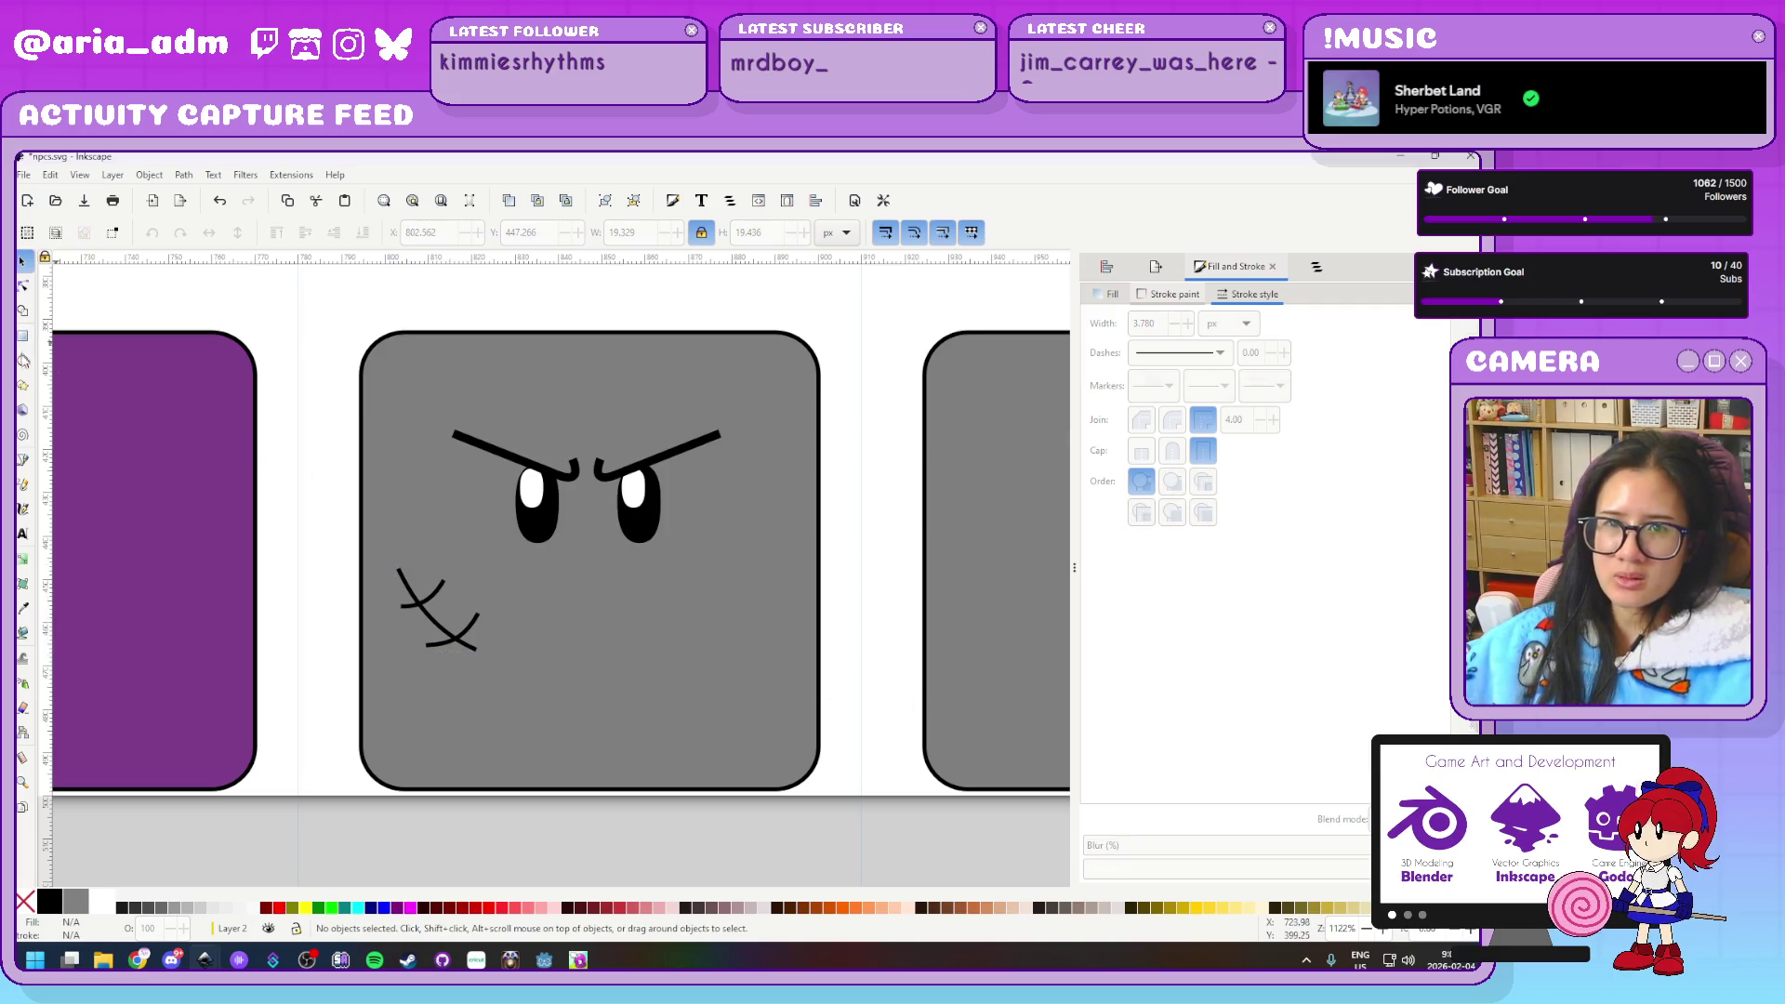
click(22, 360)
mouse_move(587, 575)
mouse_down()
mouse_move(657, 643)
mouse_move(633, 614)
mouse_up()
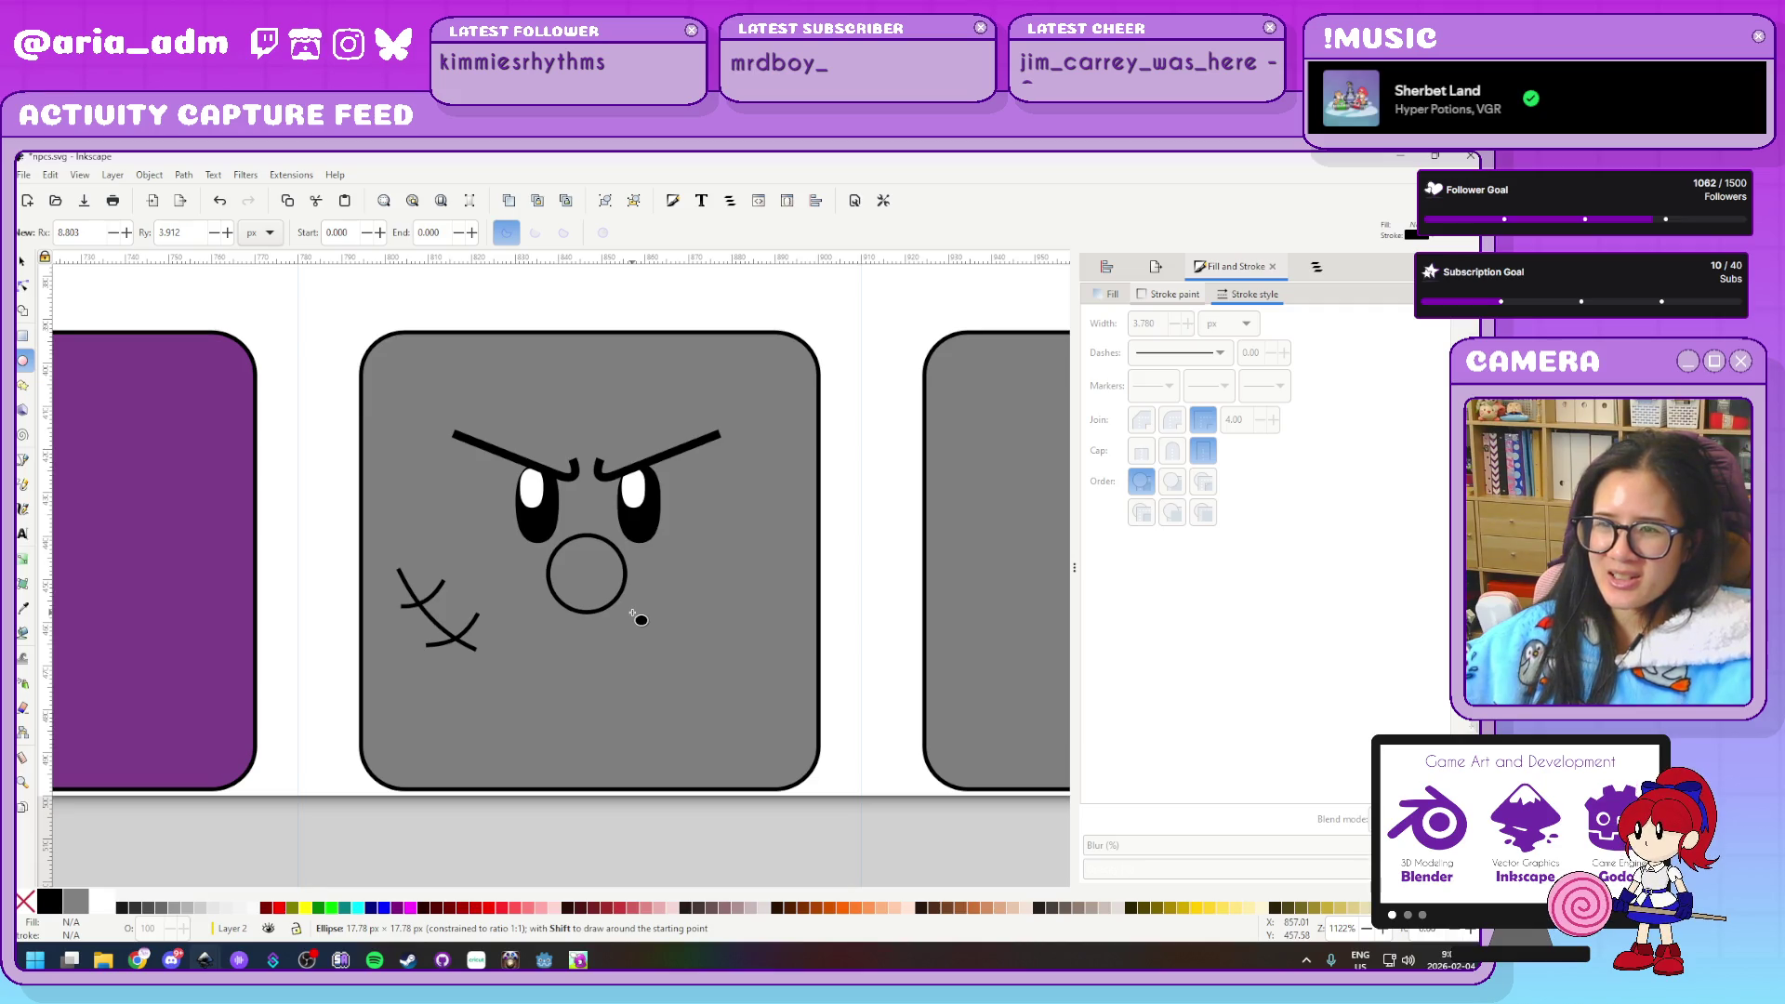
Finish the circle below the eyes, fill it red, and switch to Godot
drag(640, 620, 642, 621)
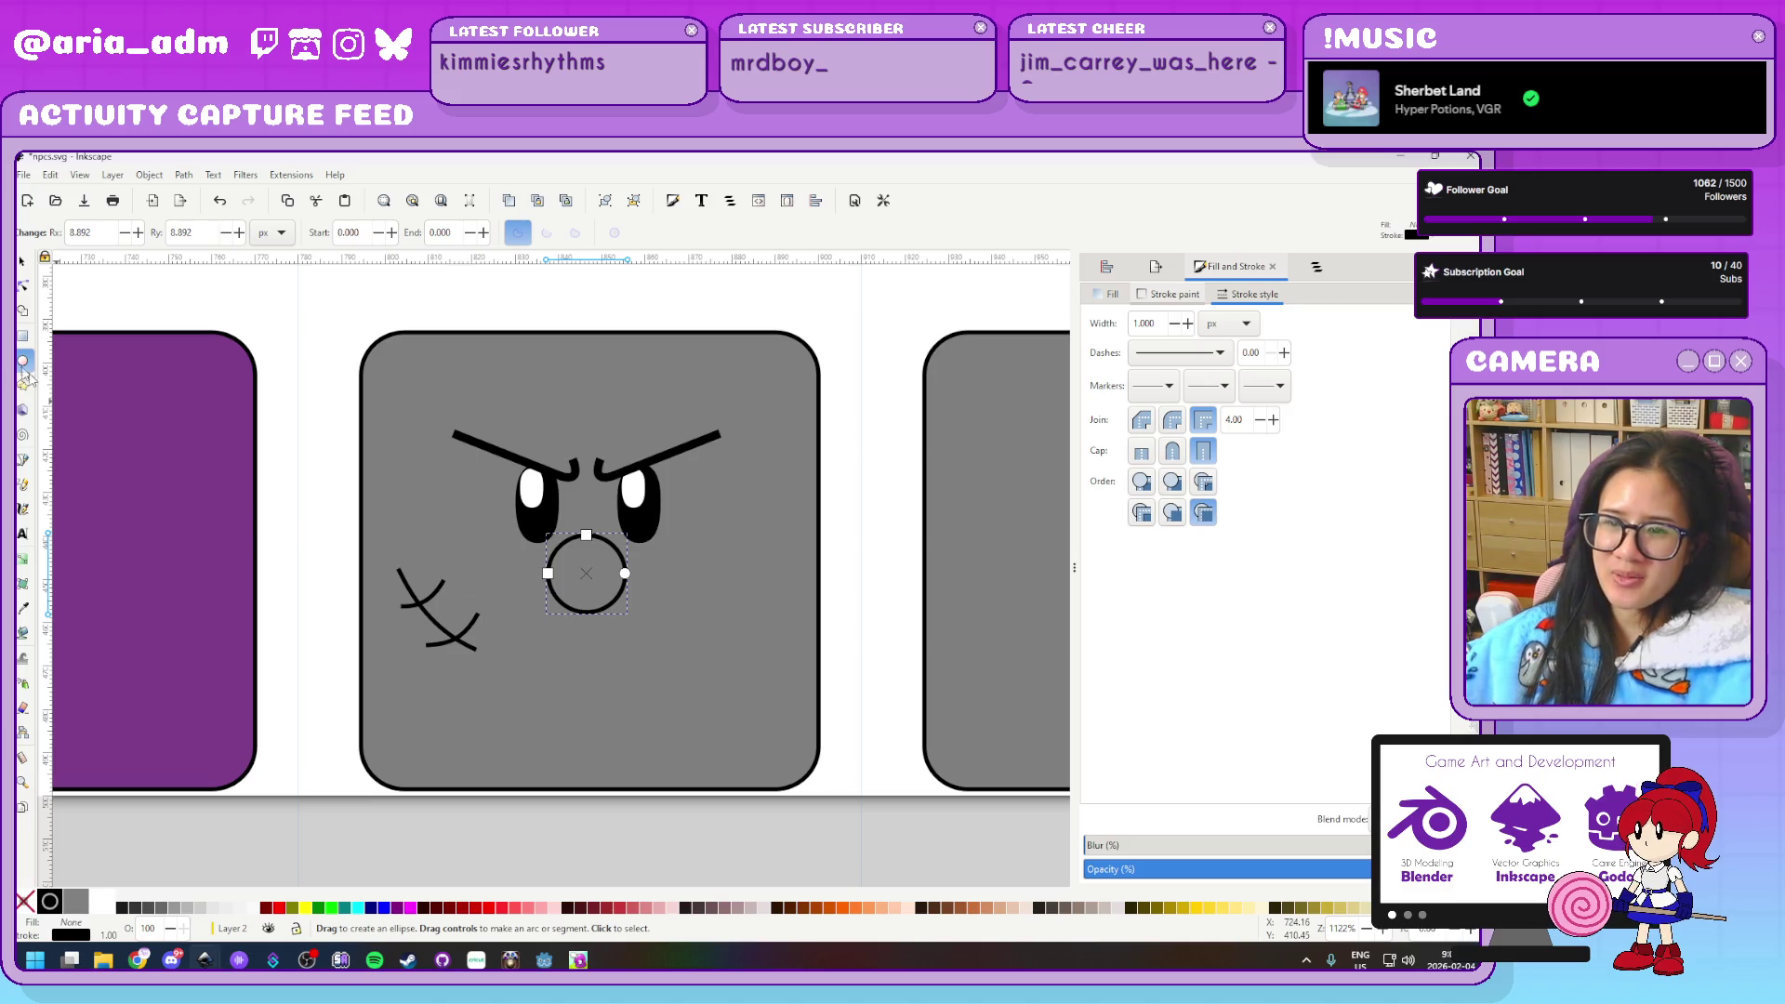
click(279, 909)
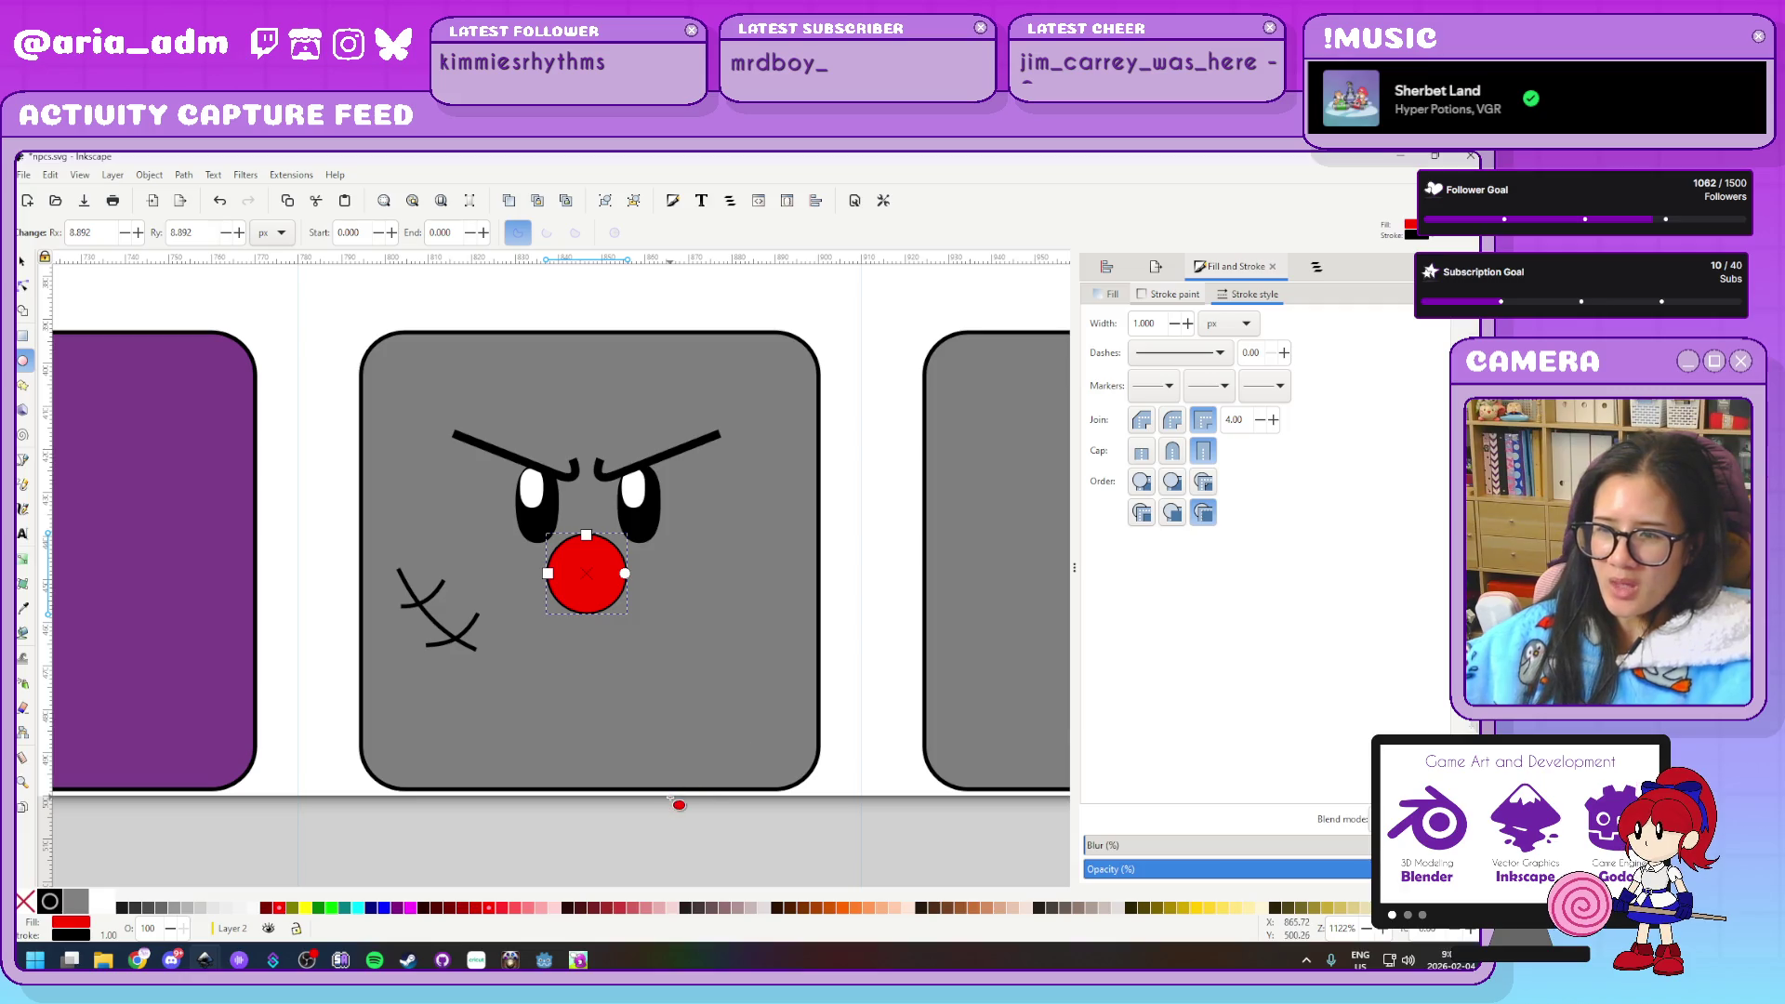
click(549, 958)
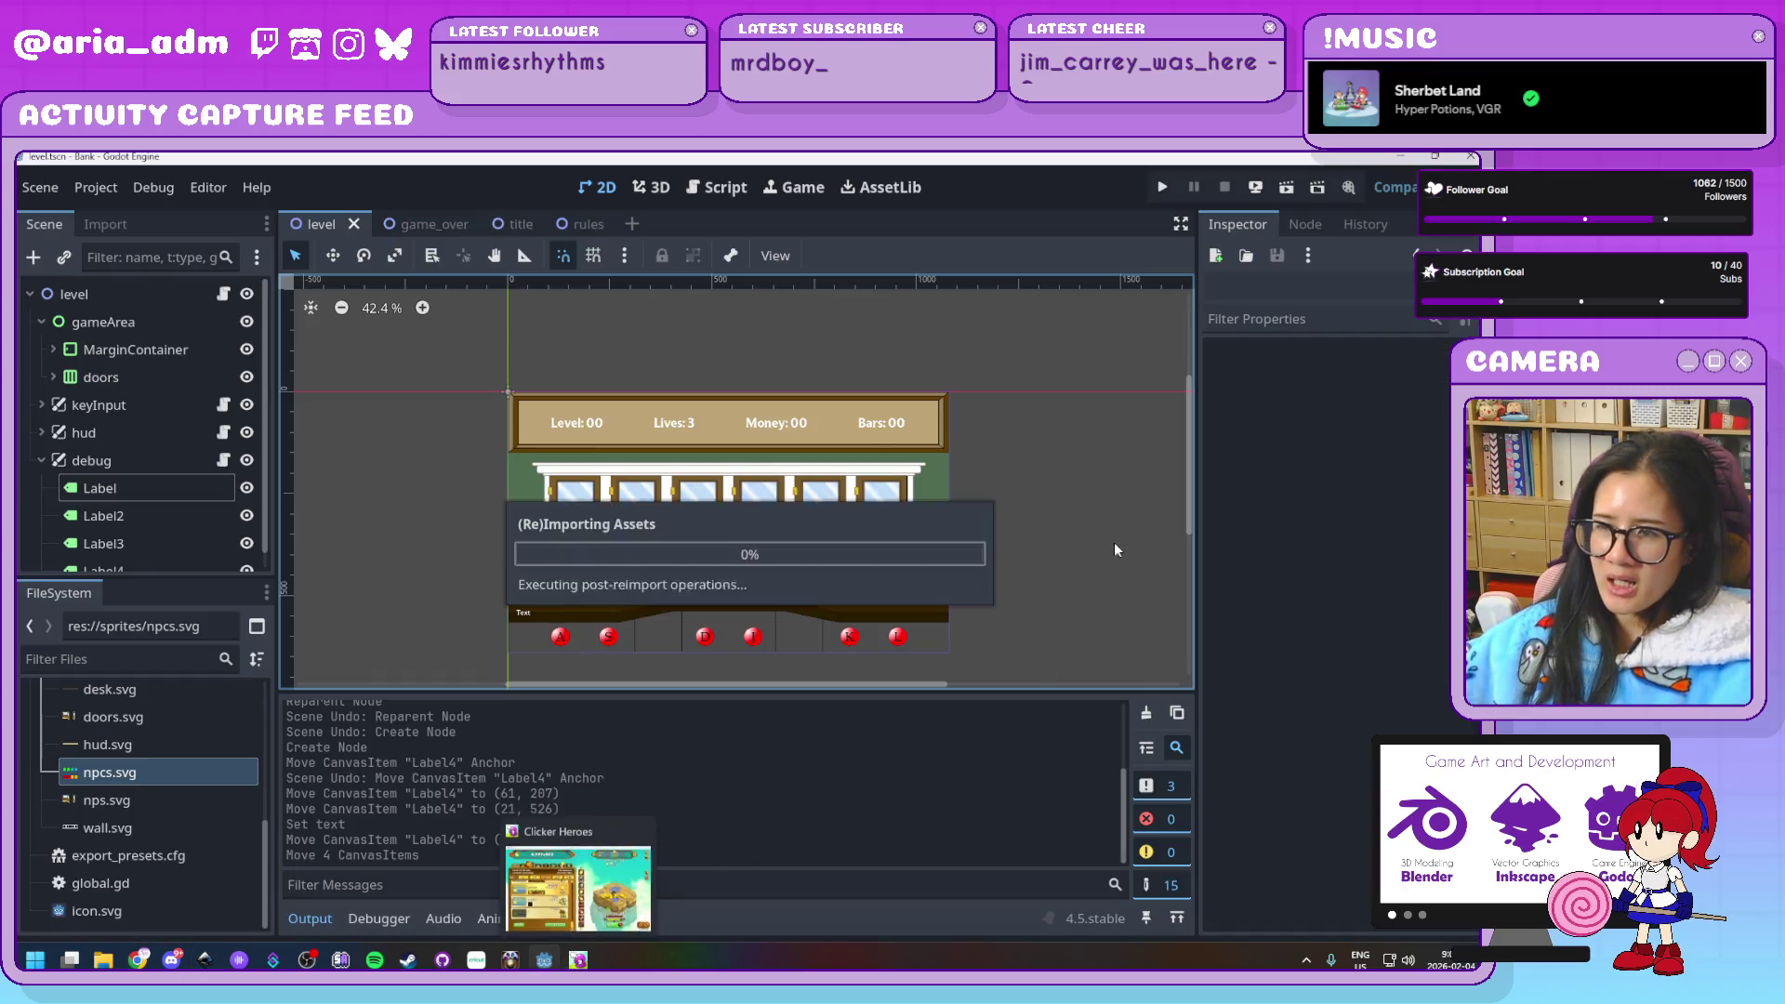
Hide the Output panel, pan the level scene into view, and run the project
scroll(1095, 550, down, 2)
scroll(1095, 556, up, 3)
scroll(1033, 604, up, 2)
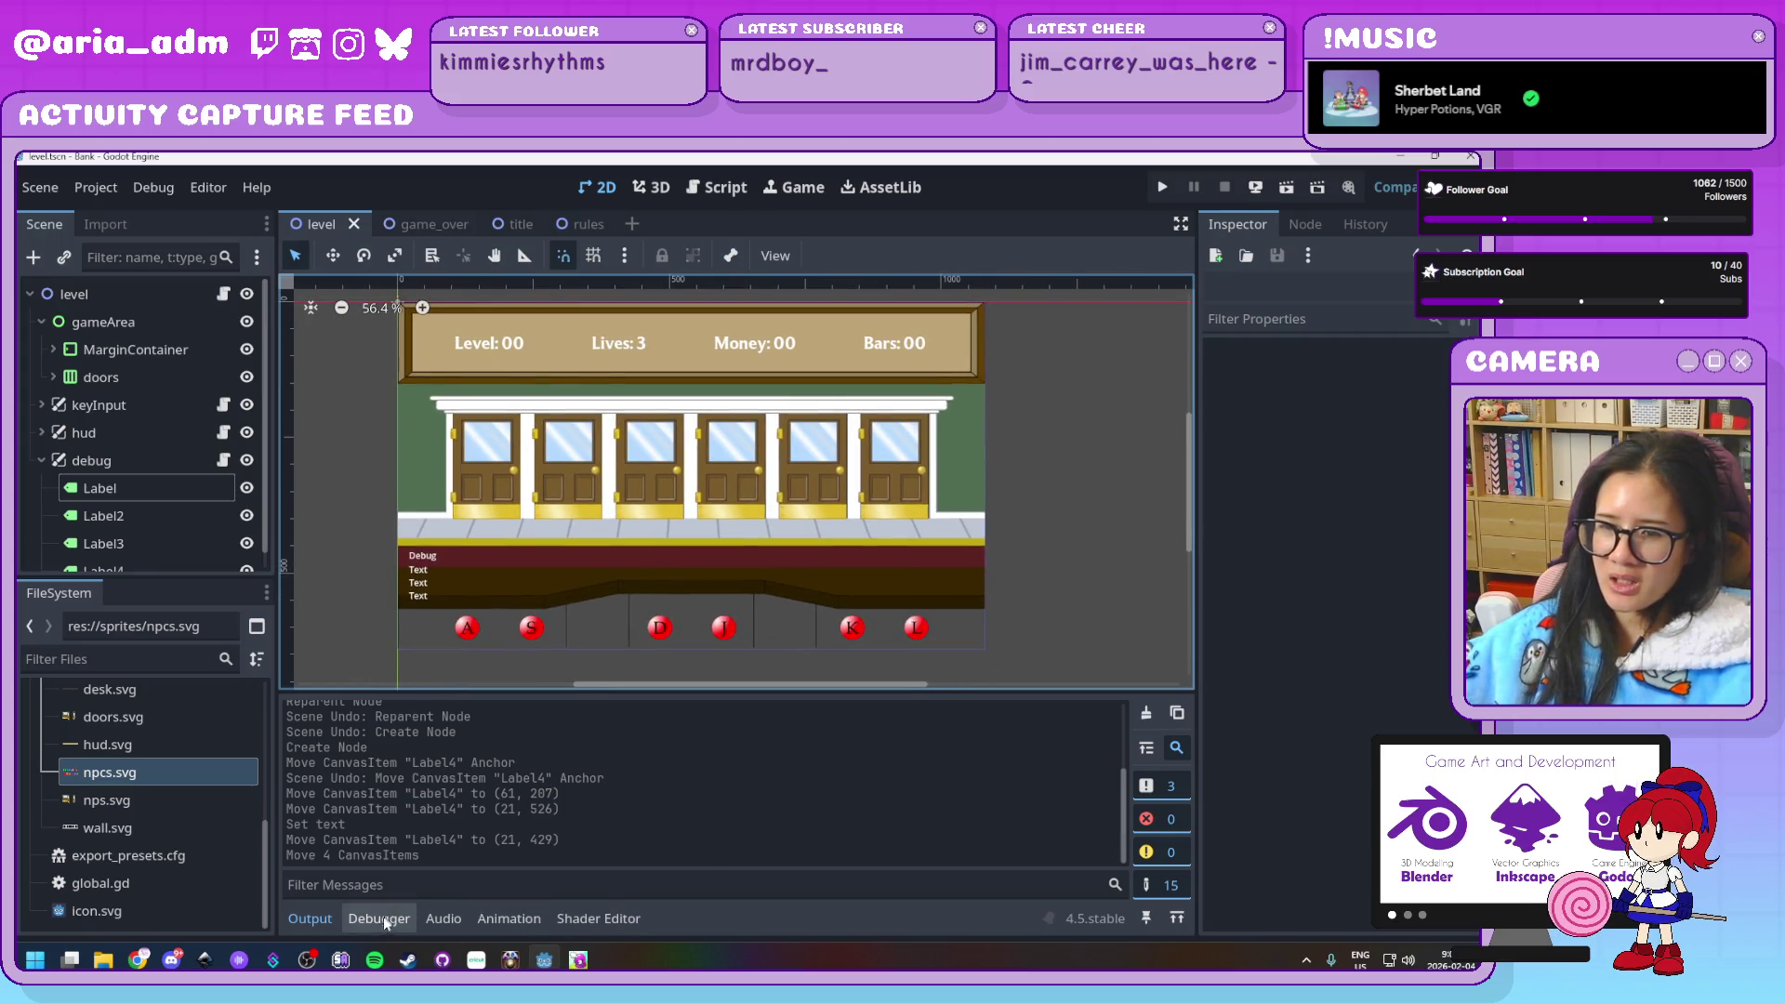
click(310, 918)
drag(1103, 584, 1104, 691)
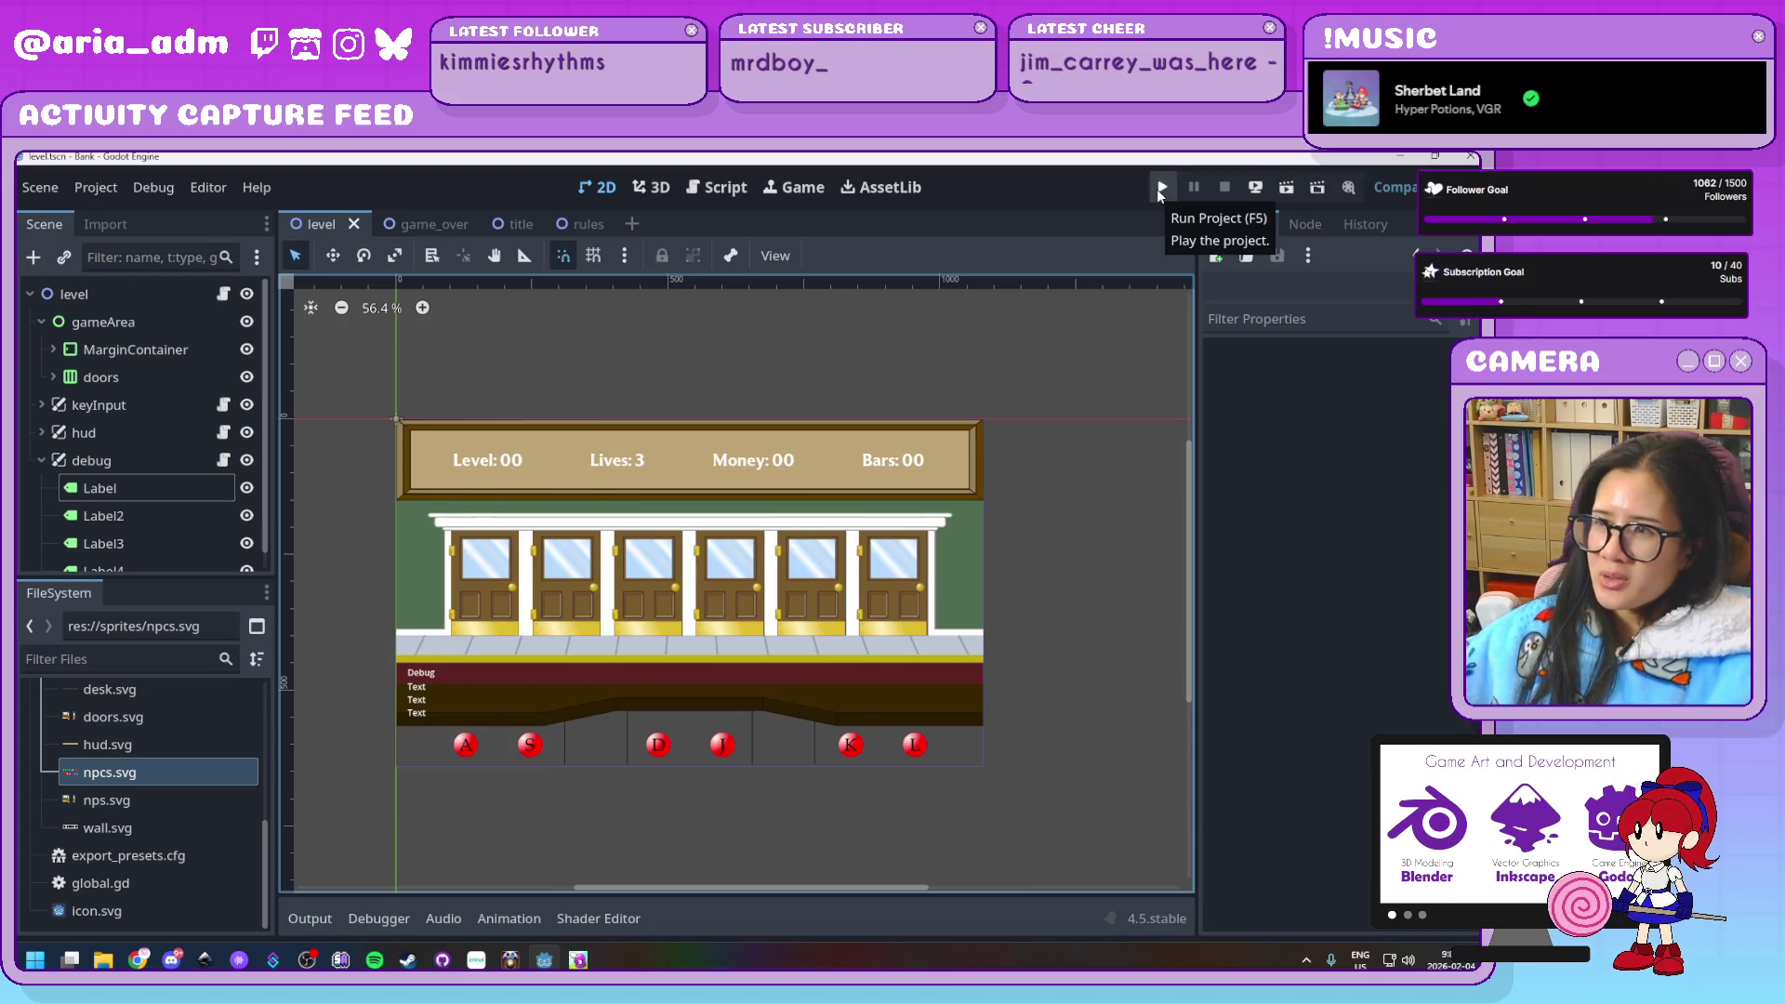
click(1160, 188)
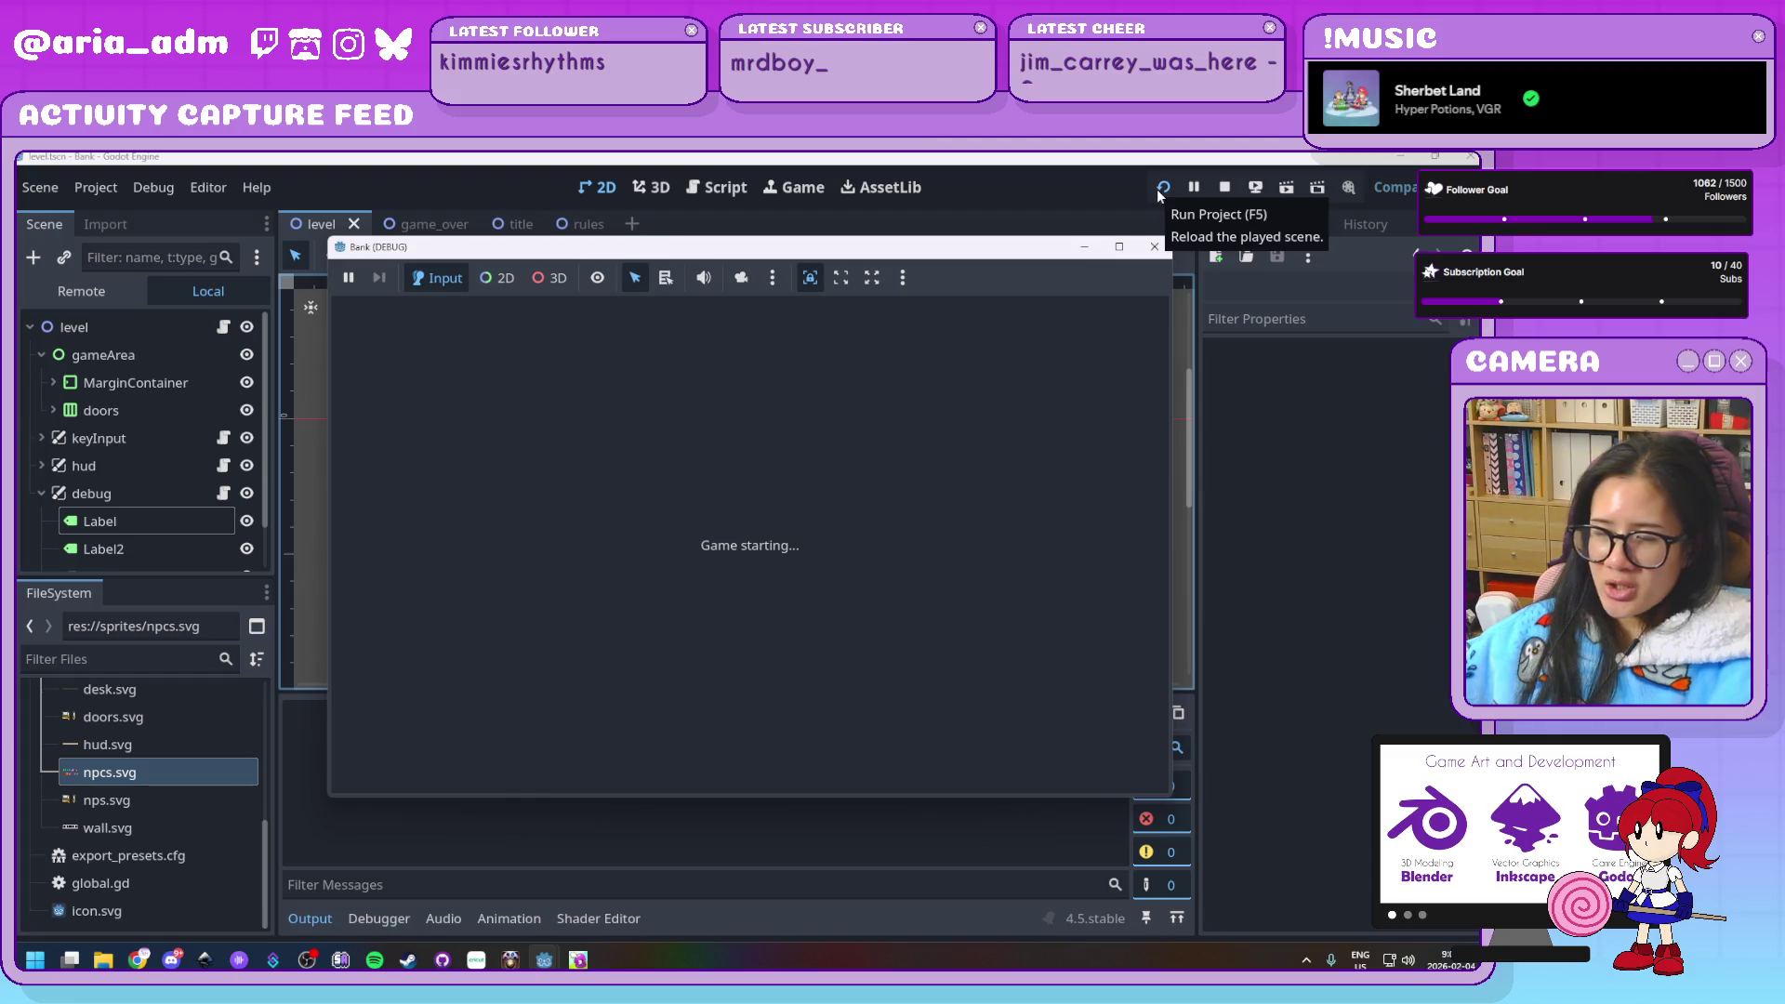
Start the game and hit ghosts at the doors using the A, S, D, J, K, L keys
click(813, 626)
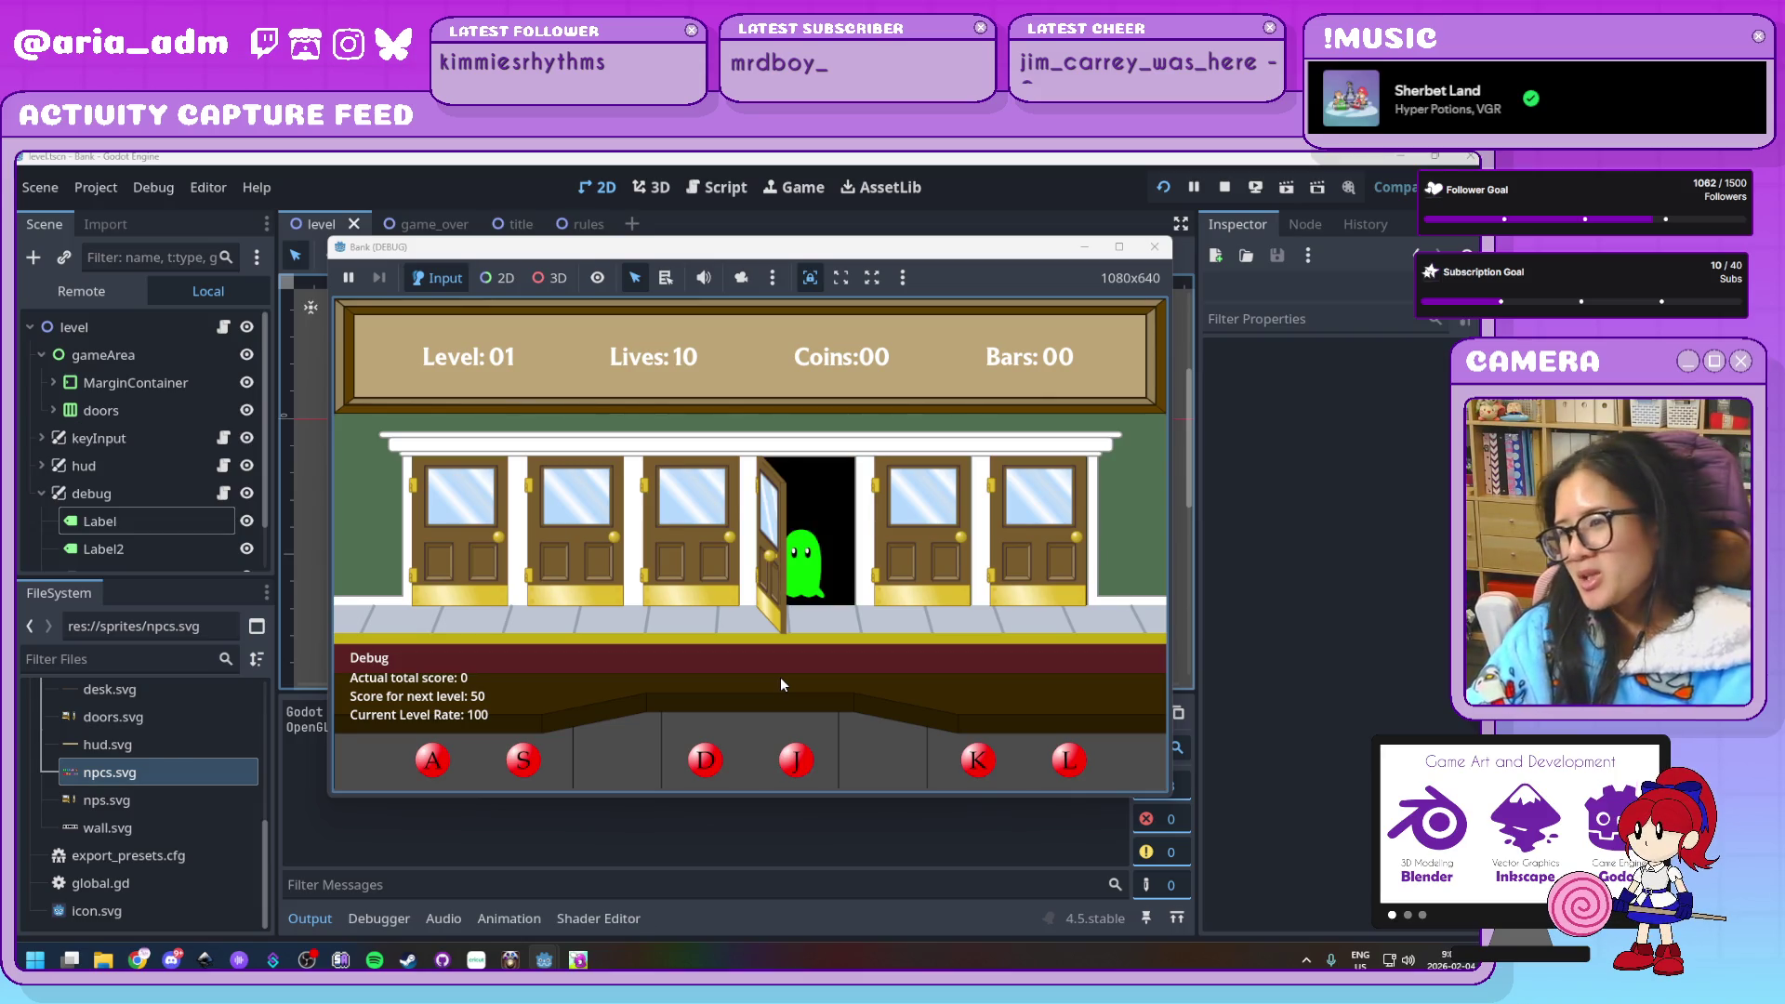
key(j)
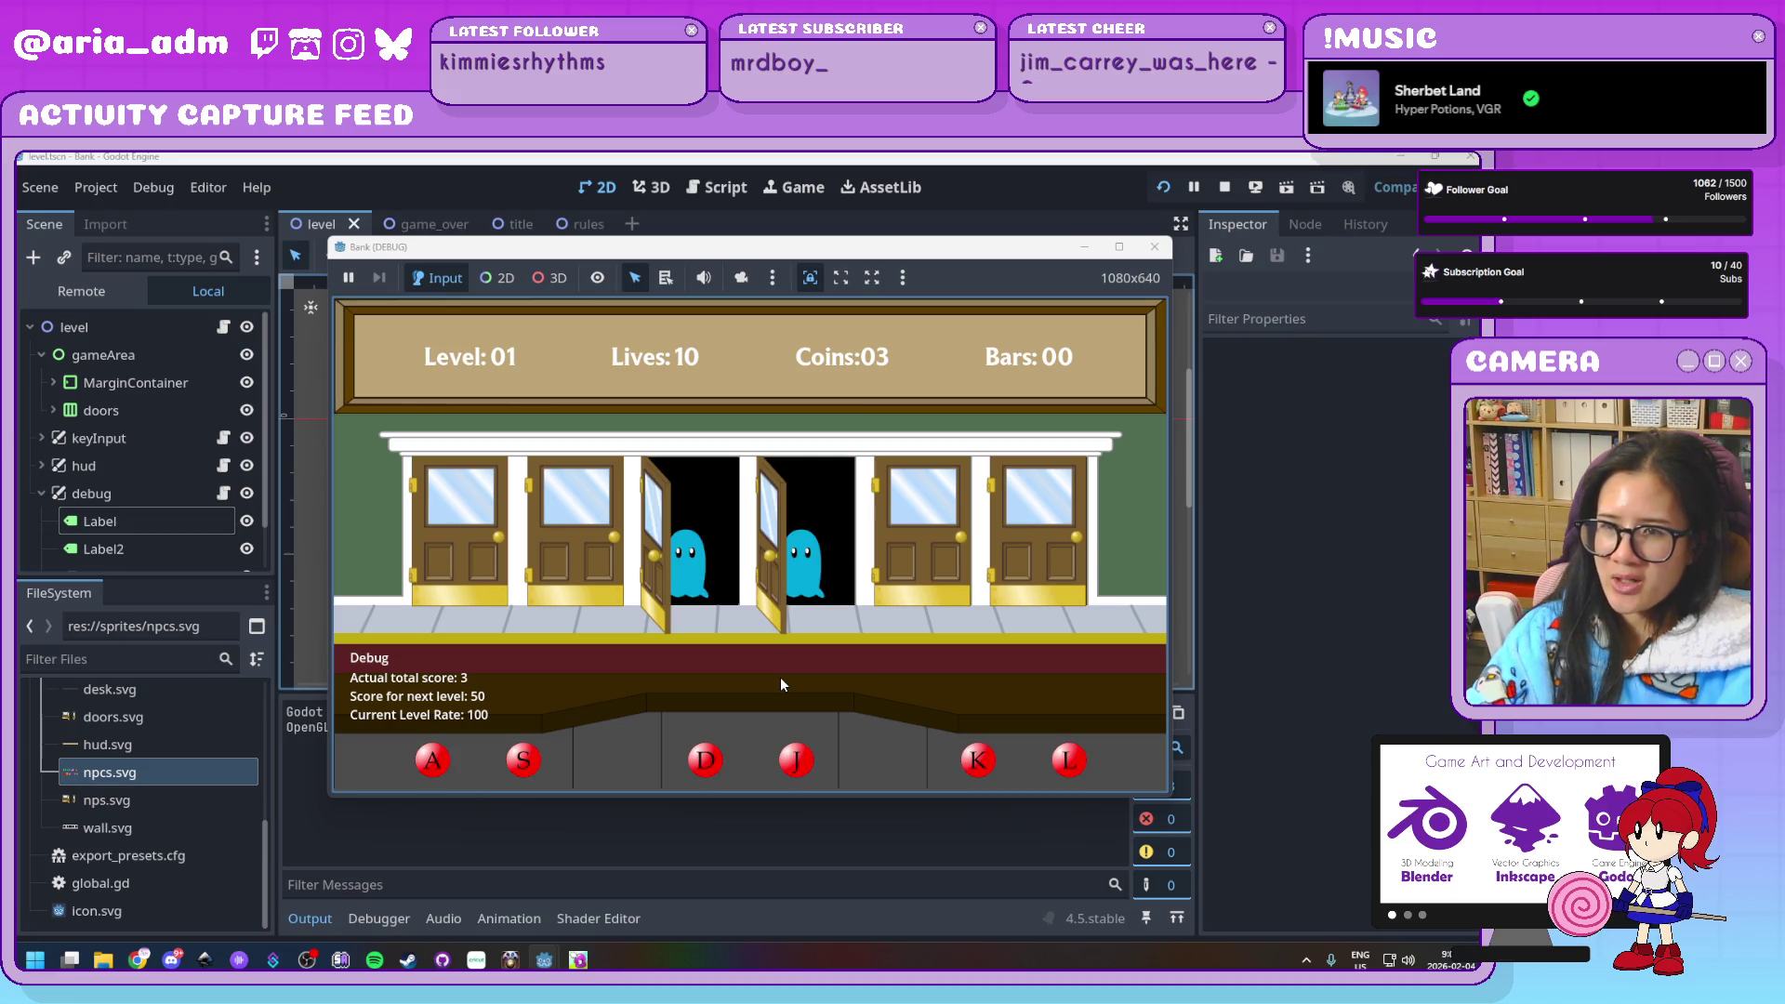
key(d)
key(j)
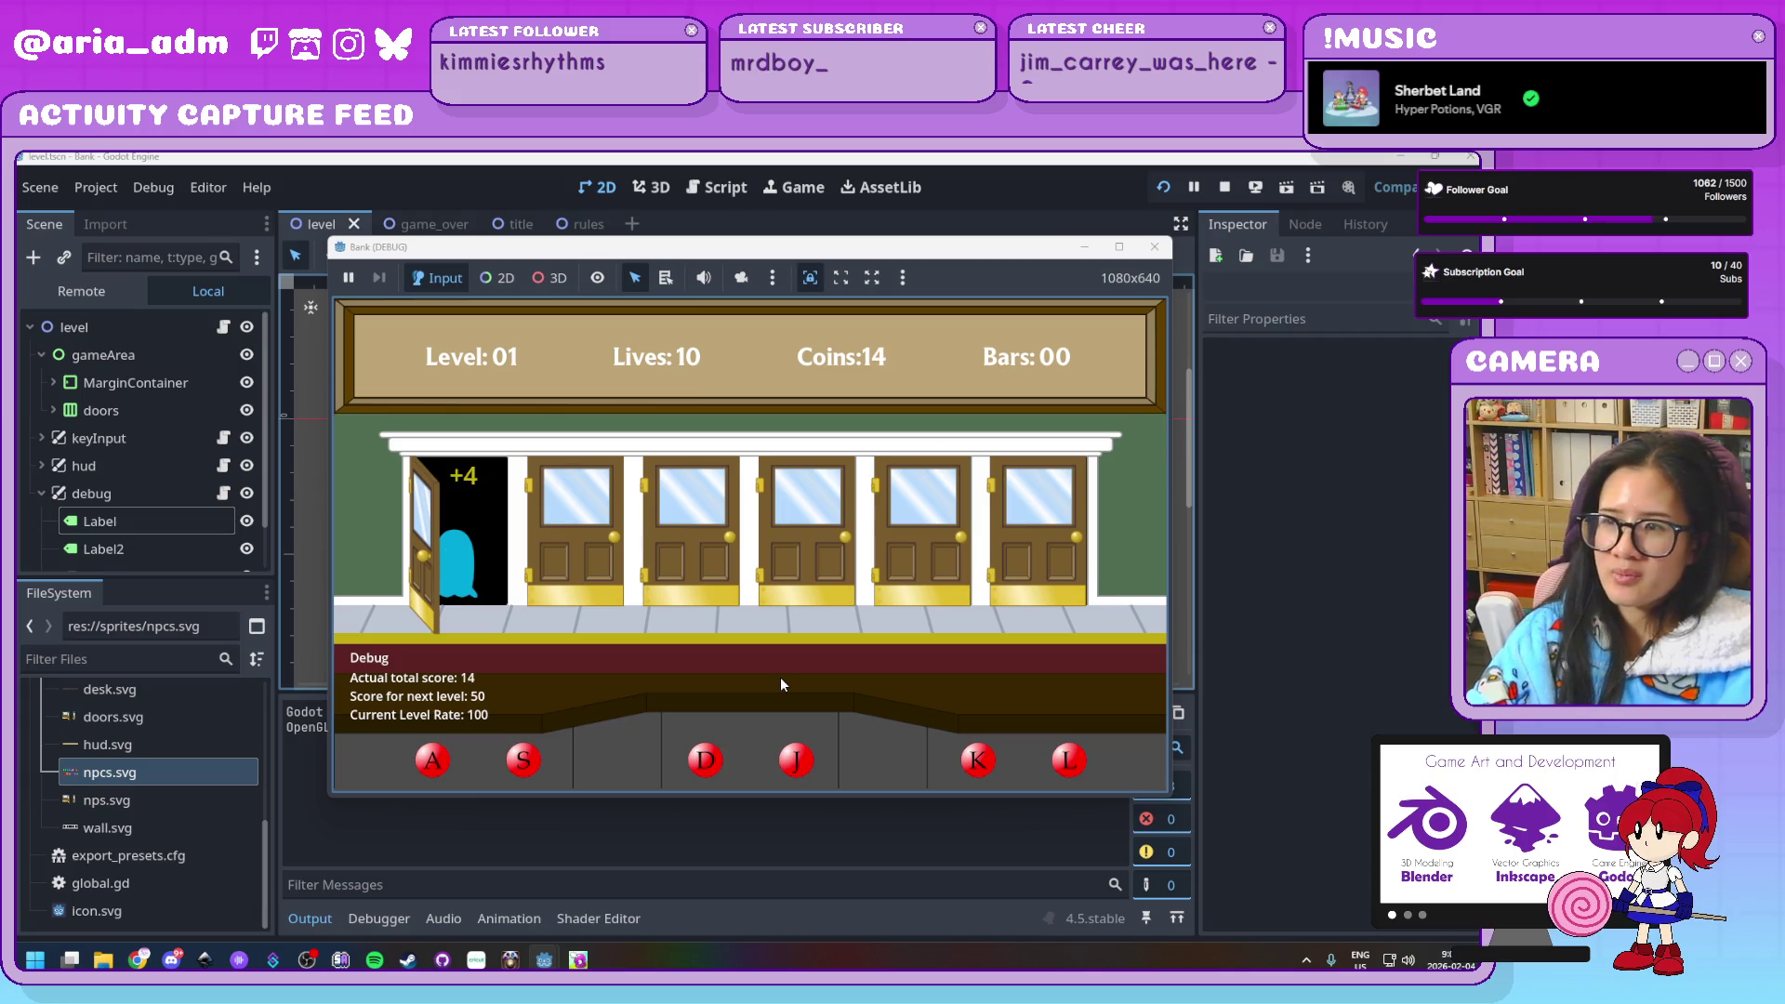
key(a)
key(d)
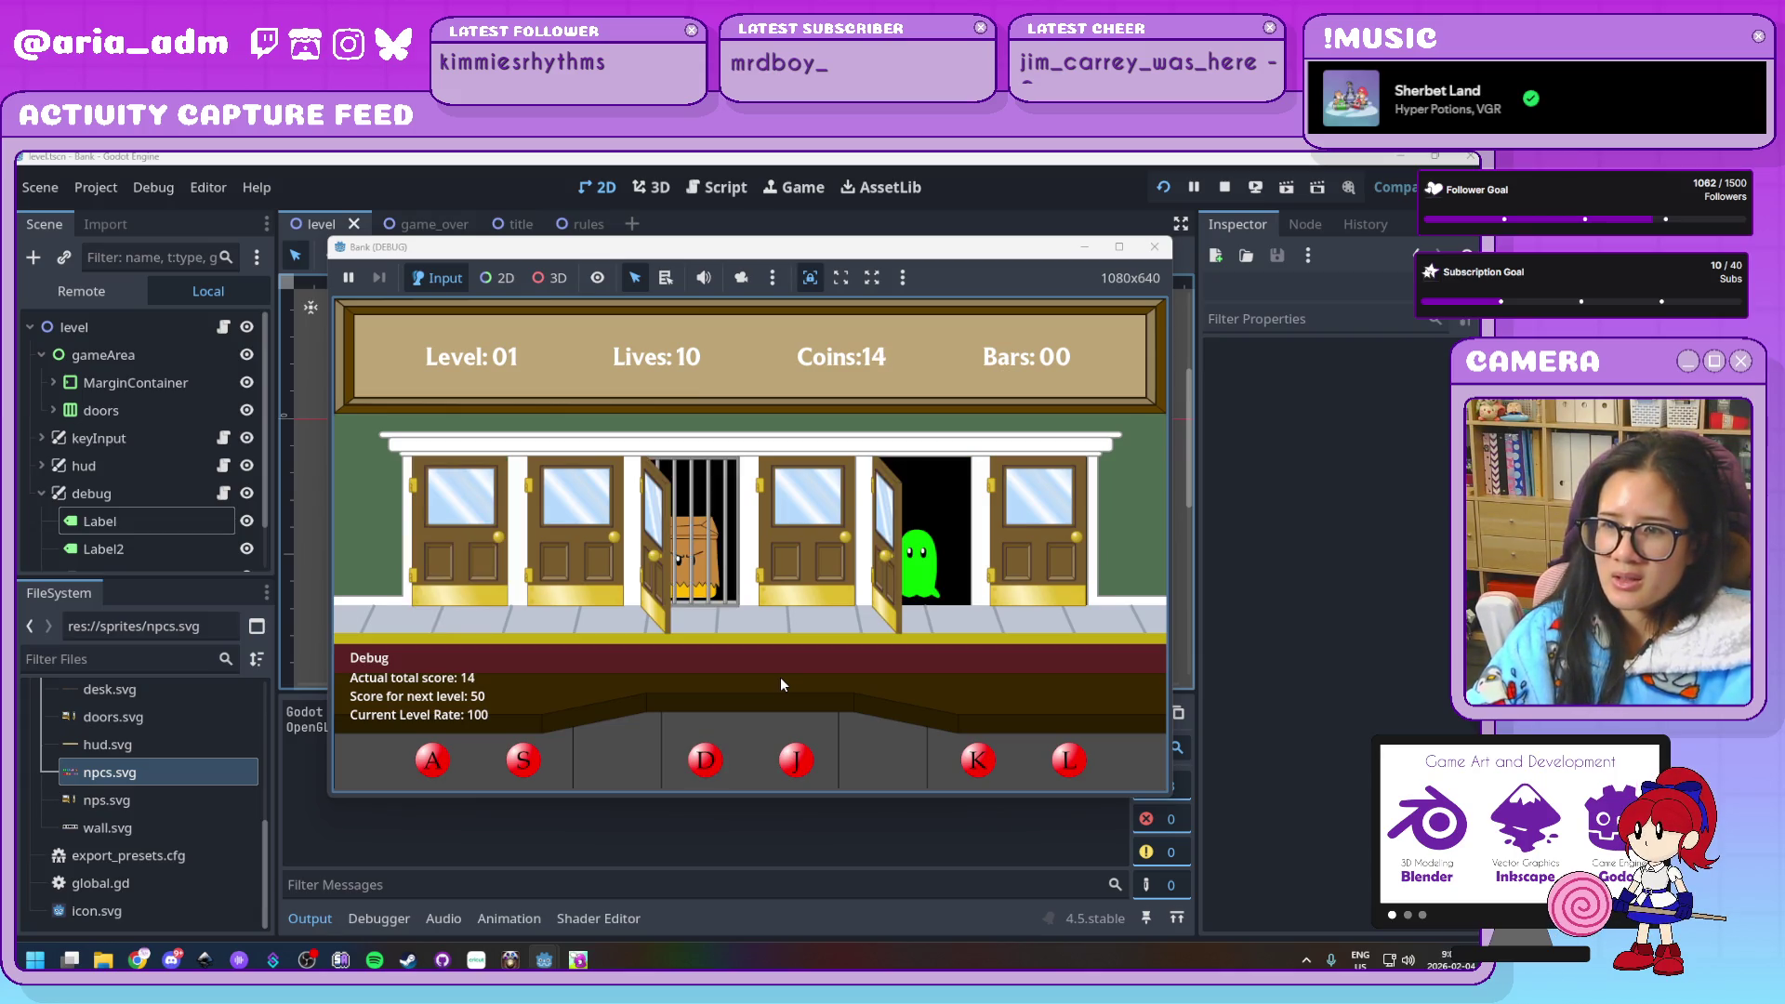
key(k)
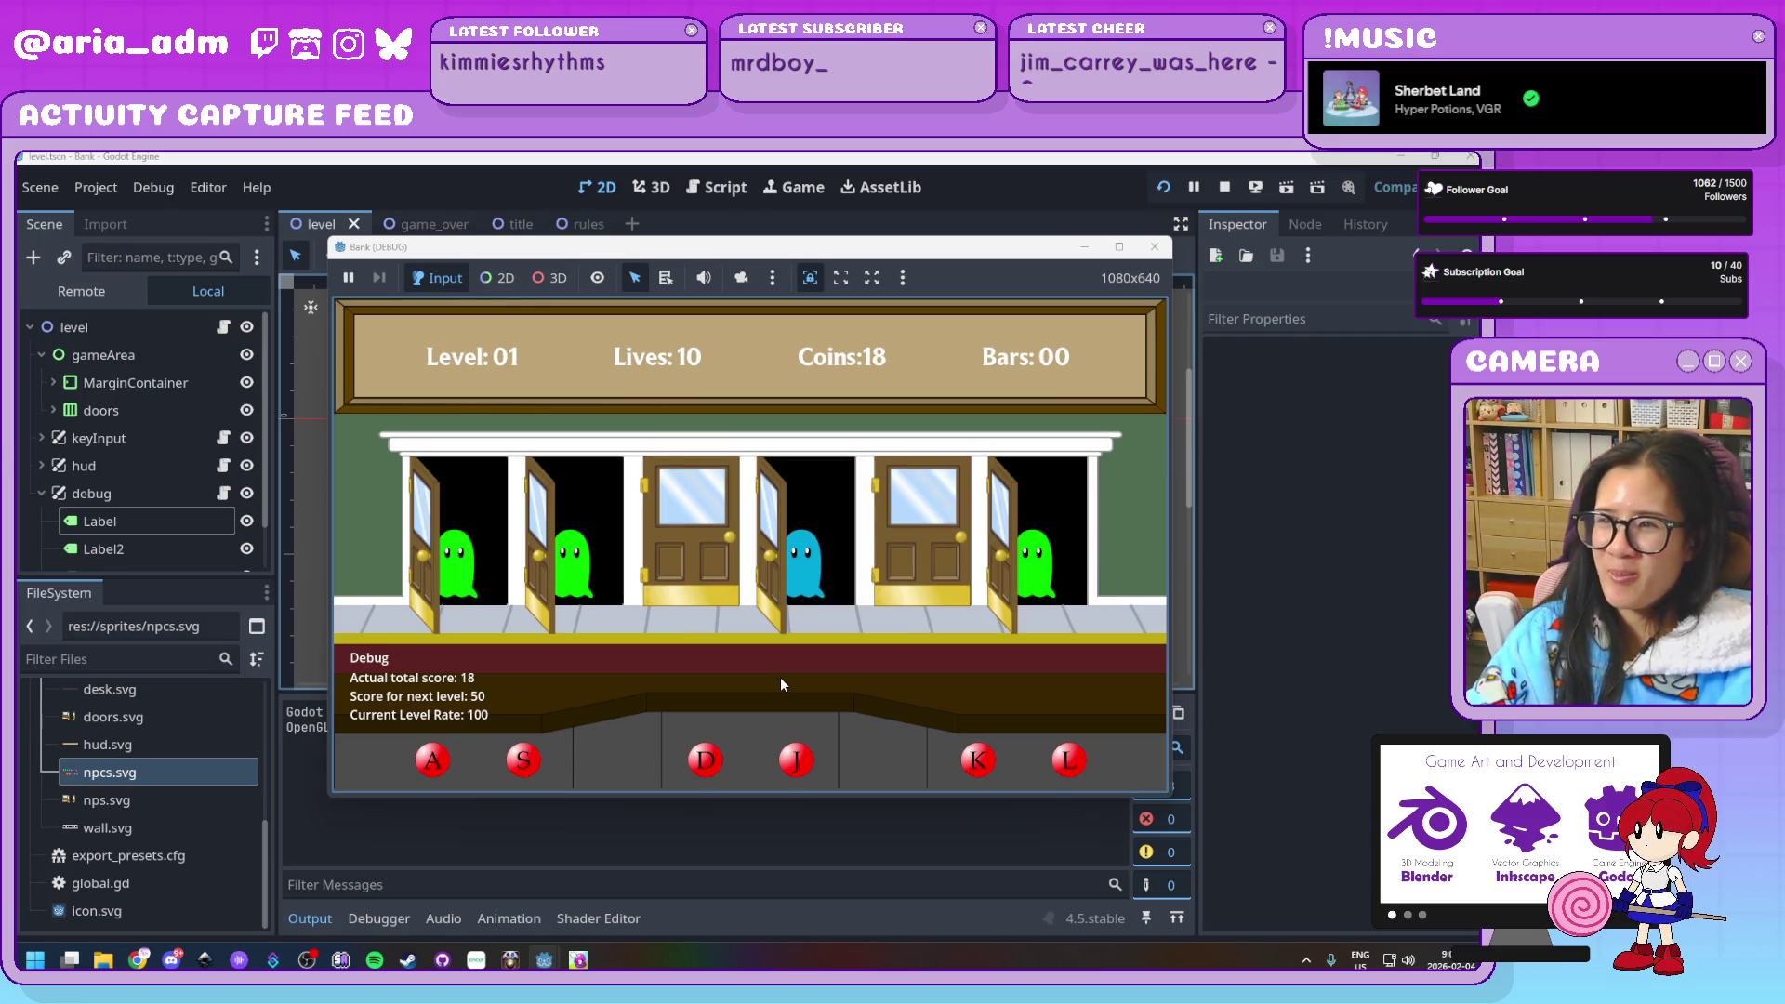
key(j)
key(a)
key(s)
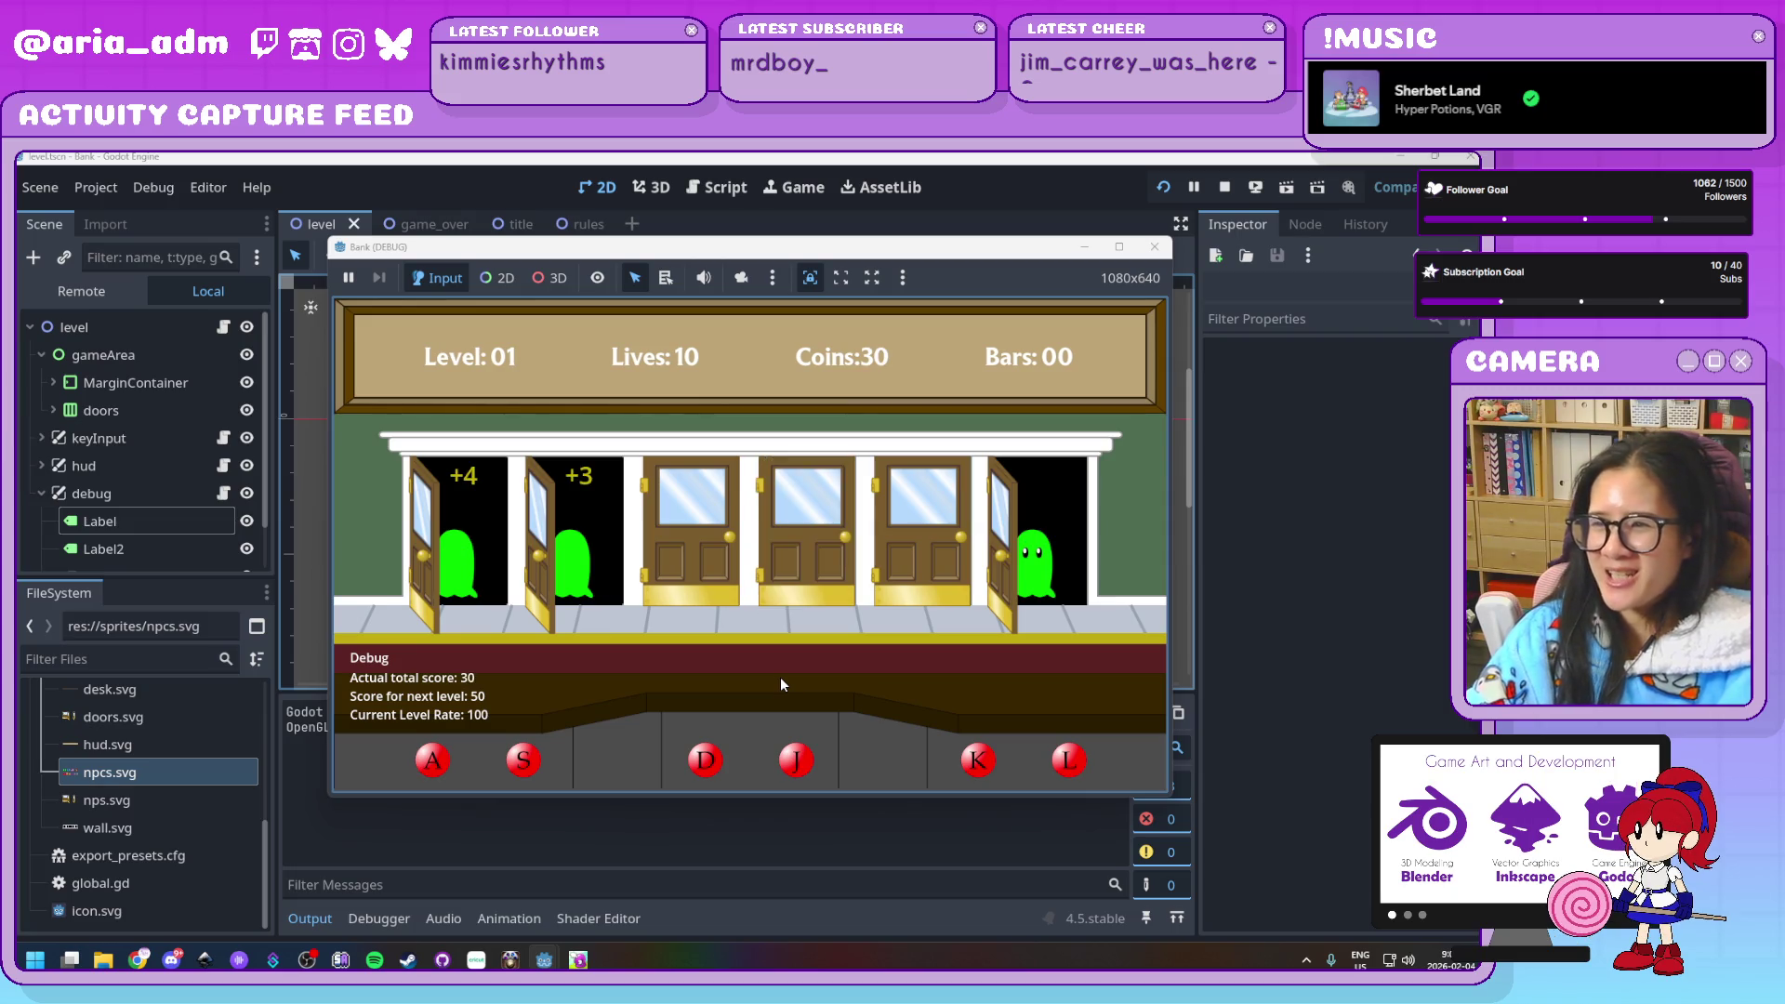
key(l)
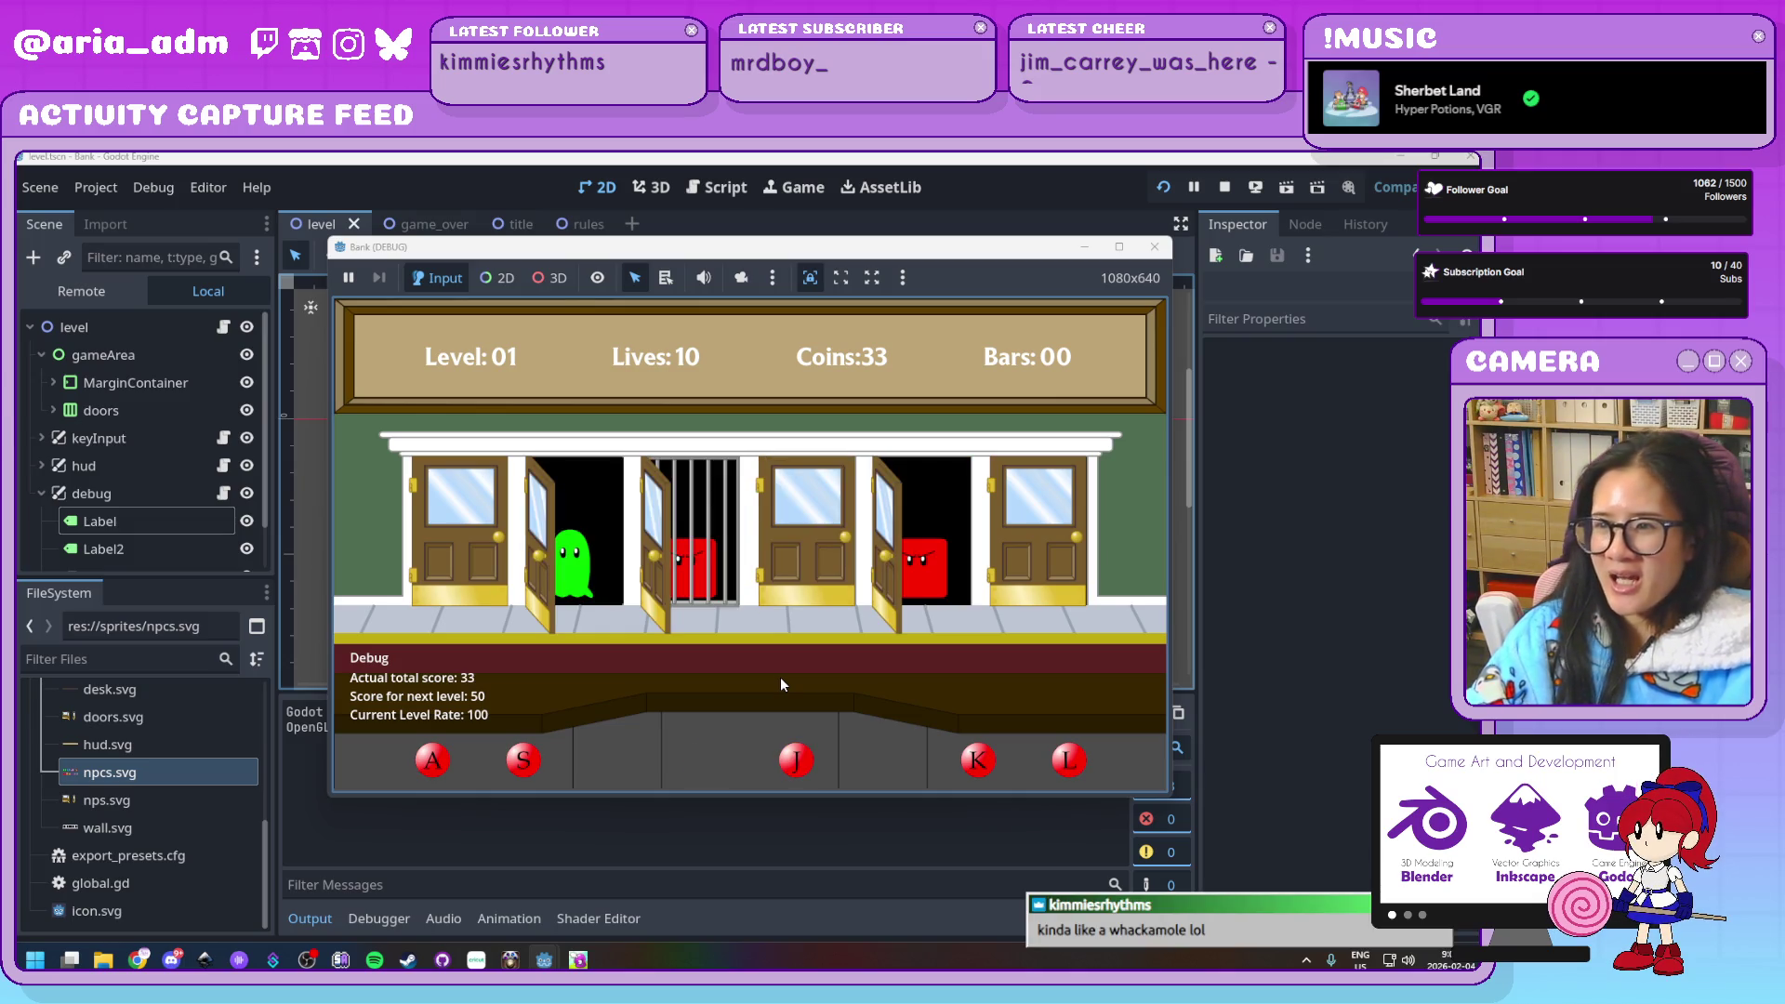
key(s)
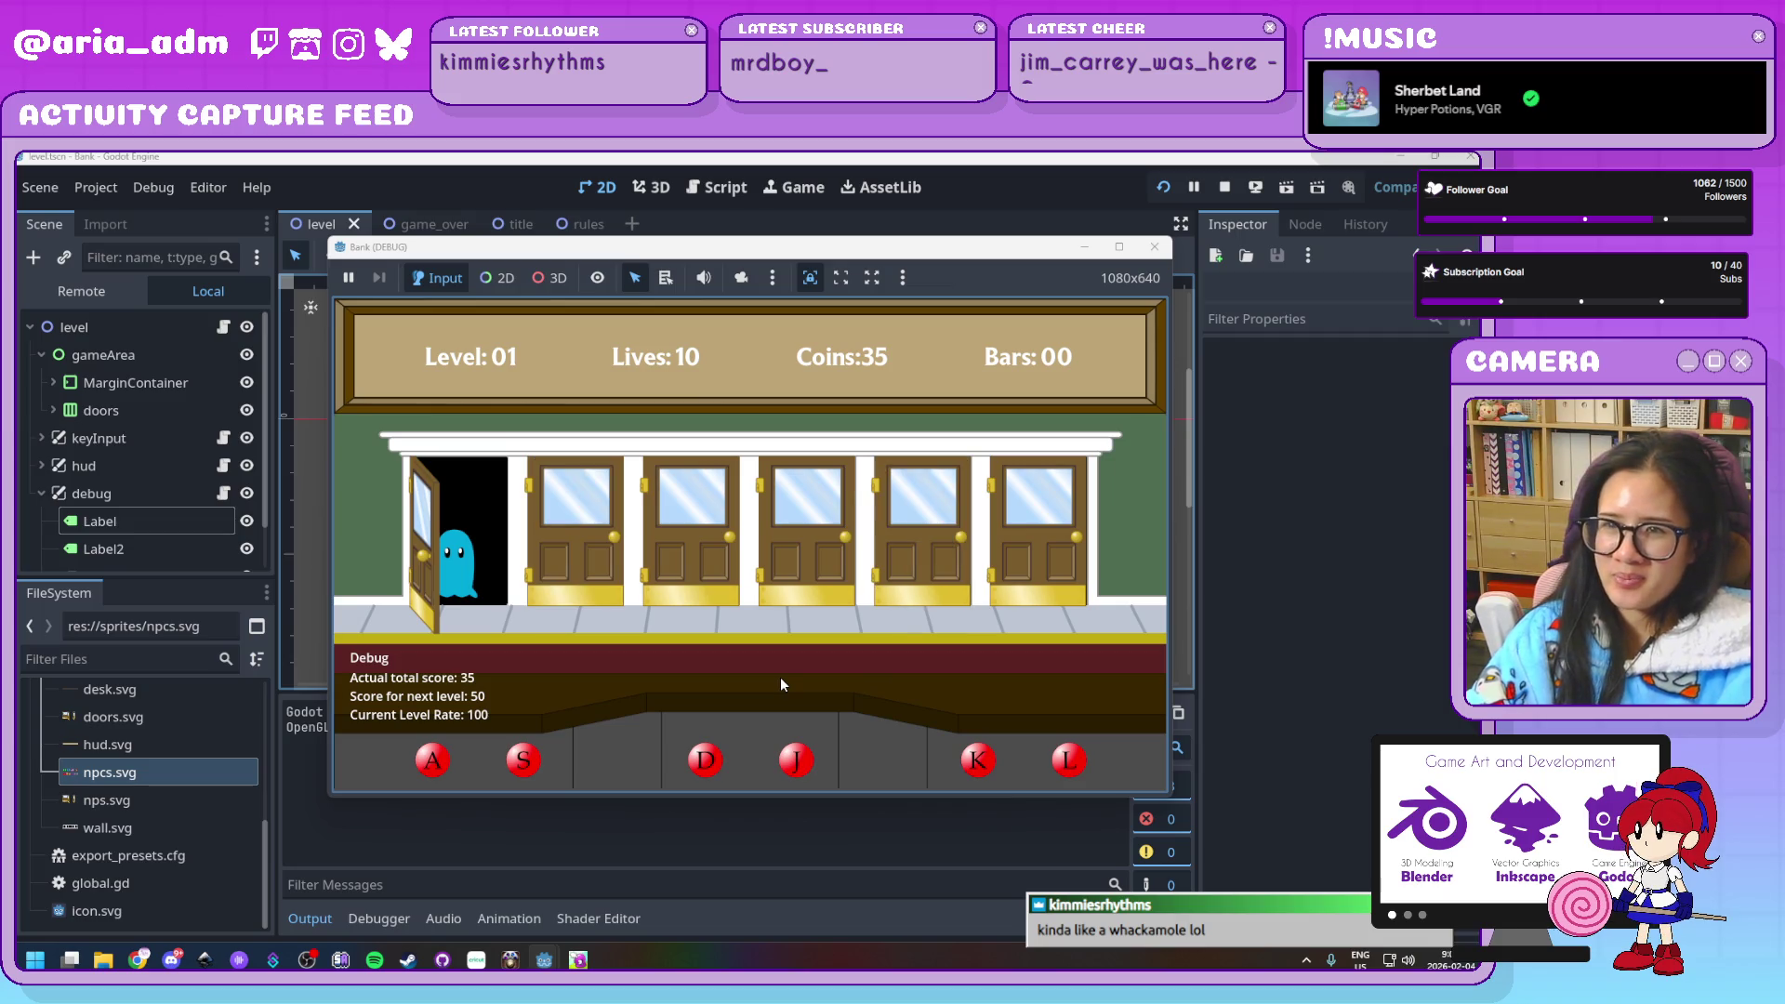
key(a)
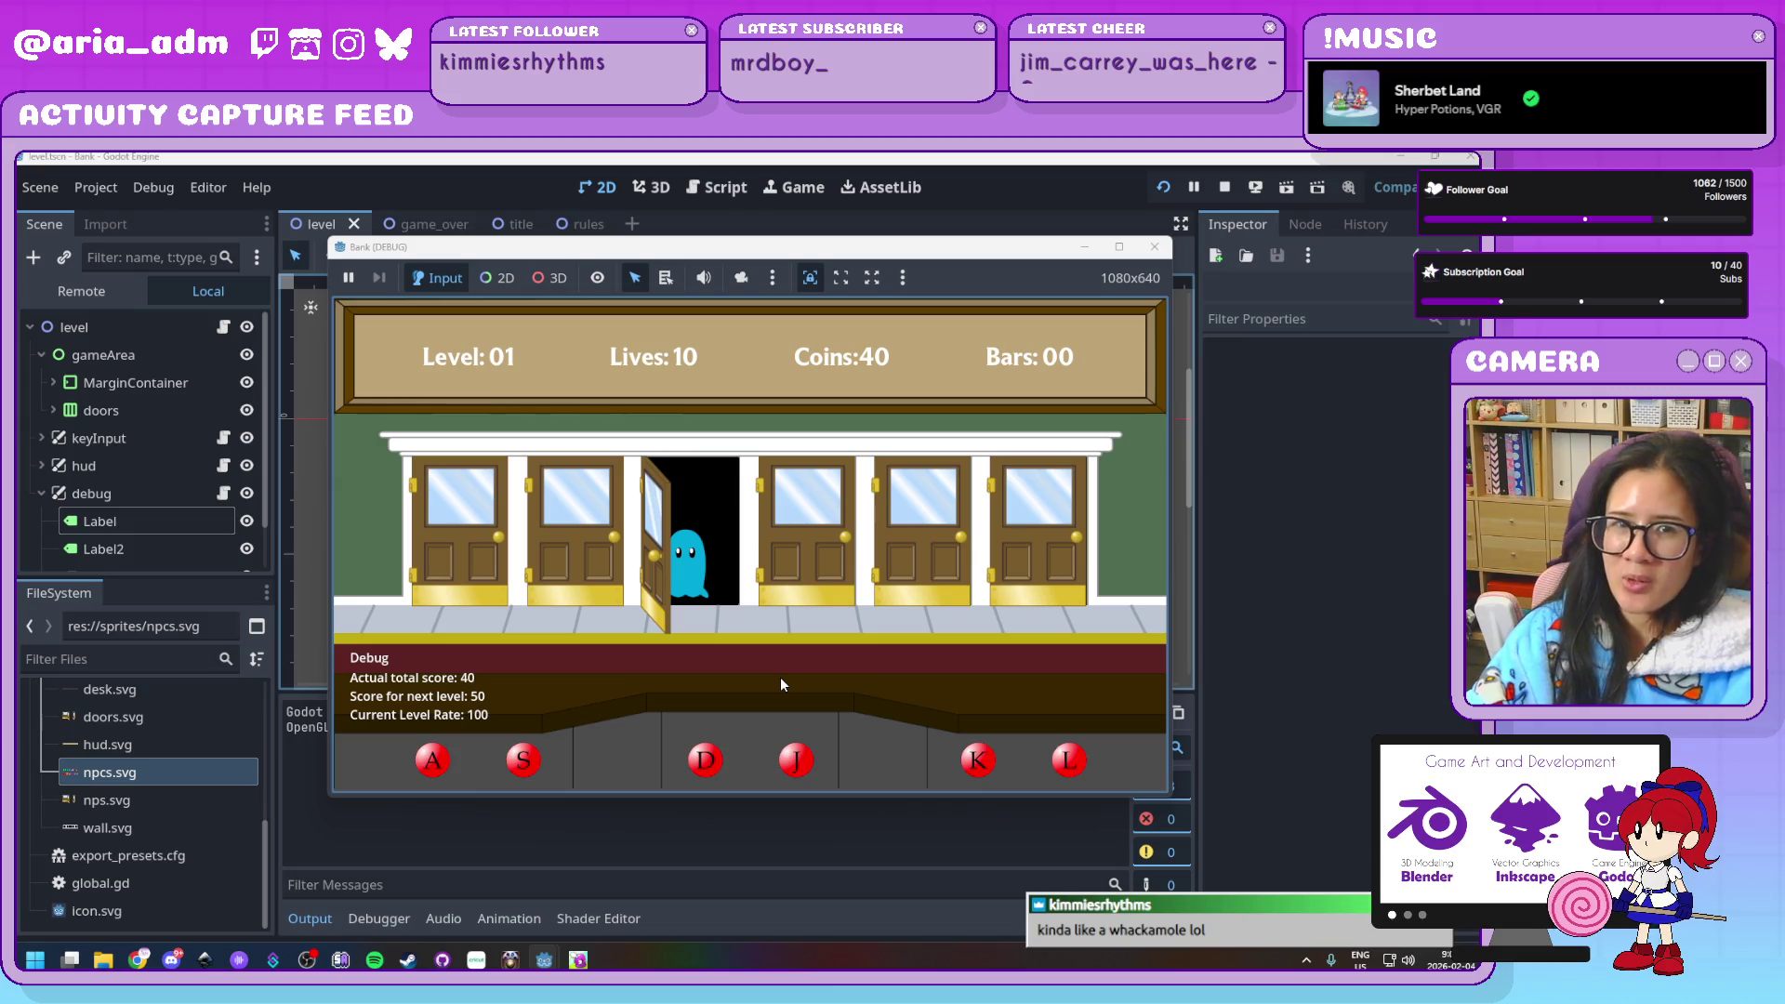
key(d)
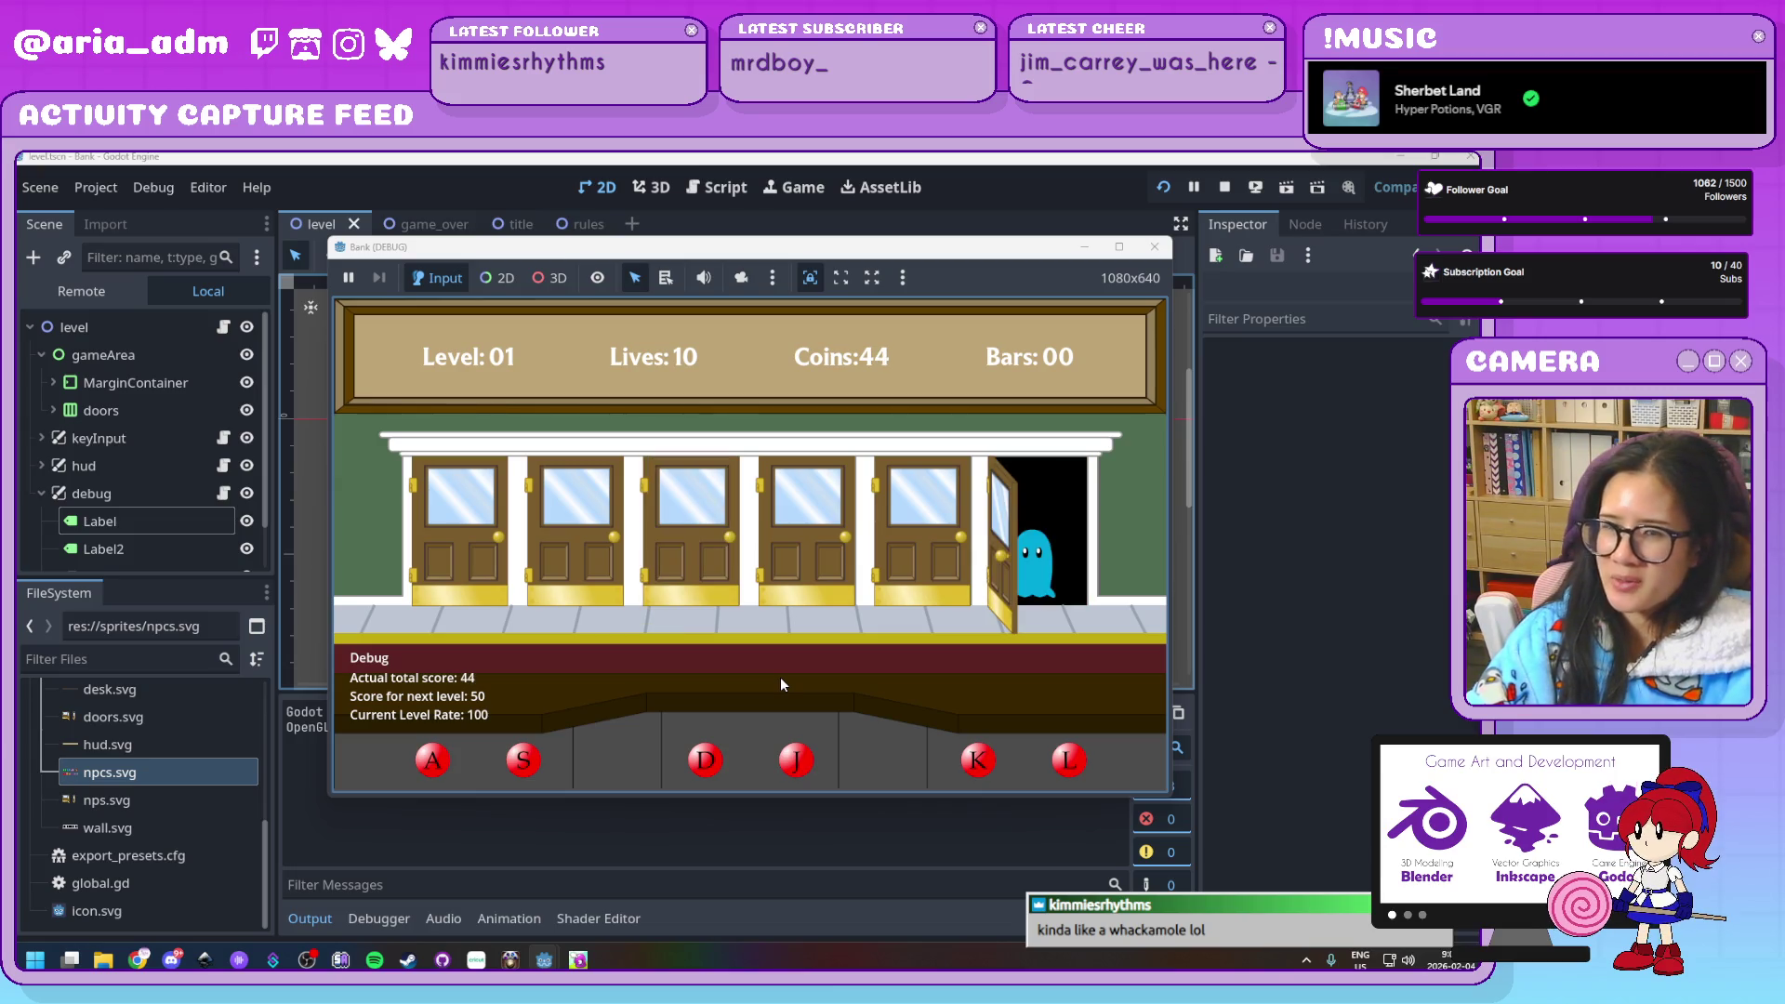
key(l)
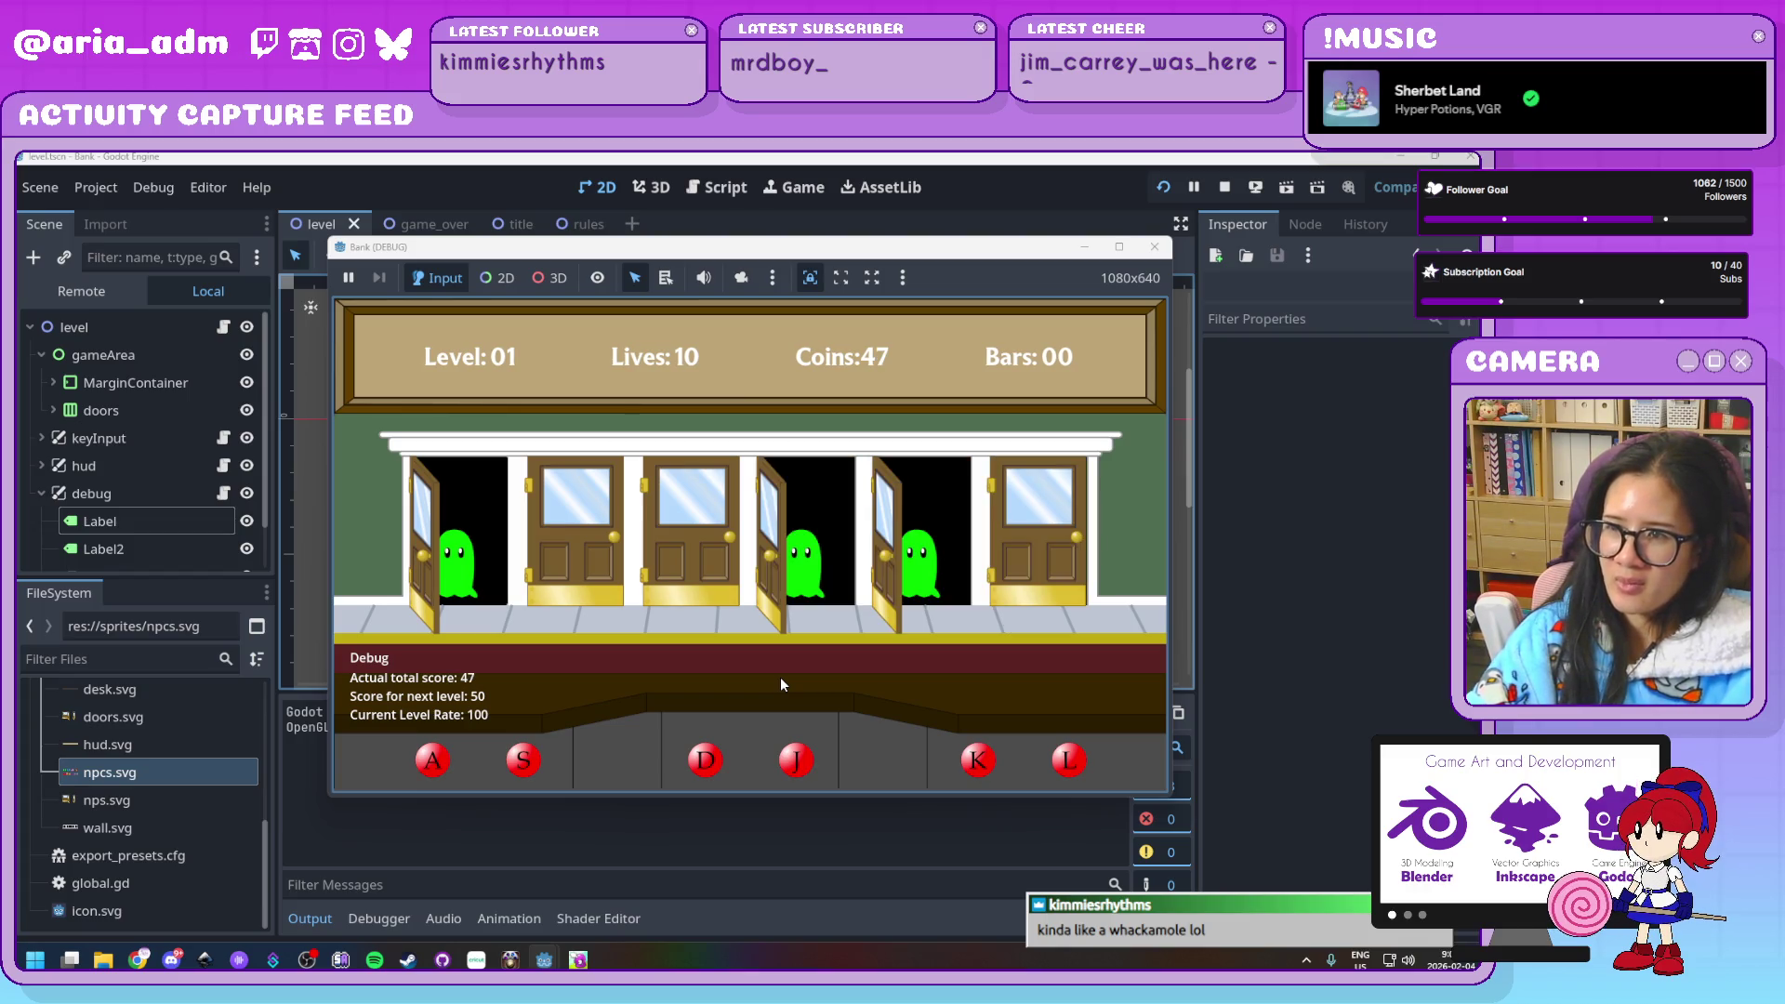
key(a)
key(k)
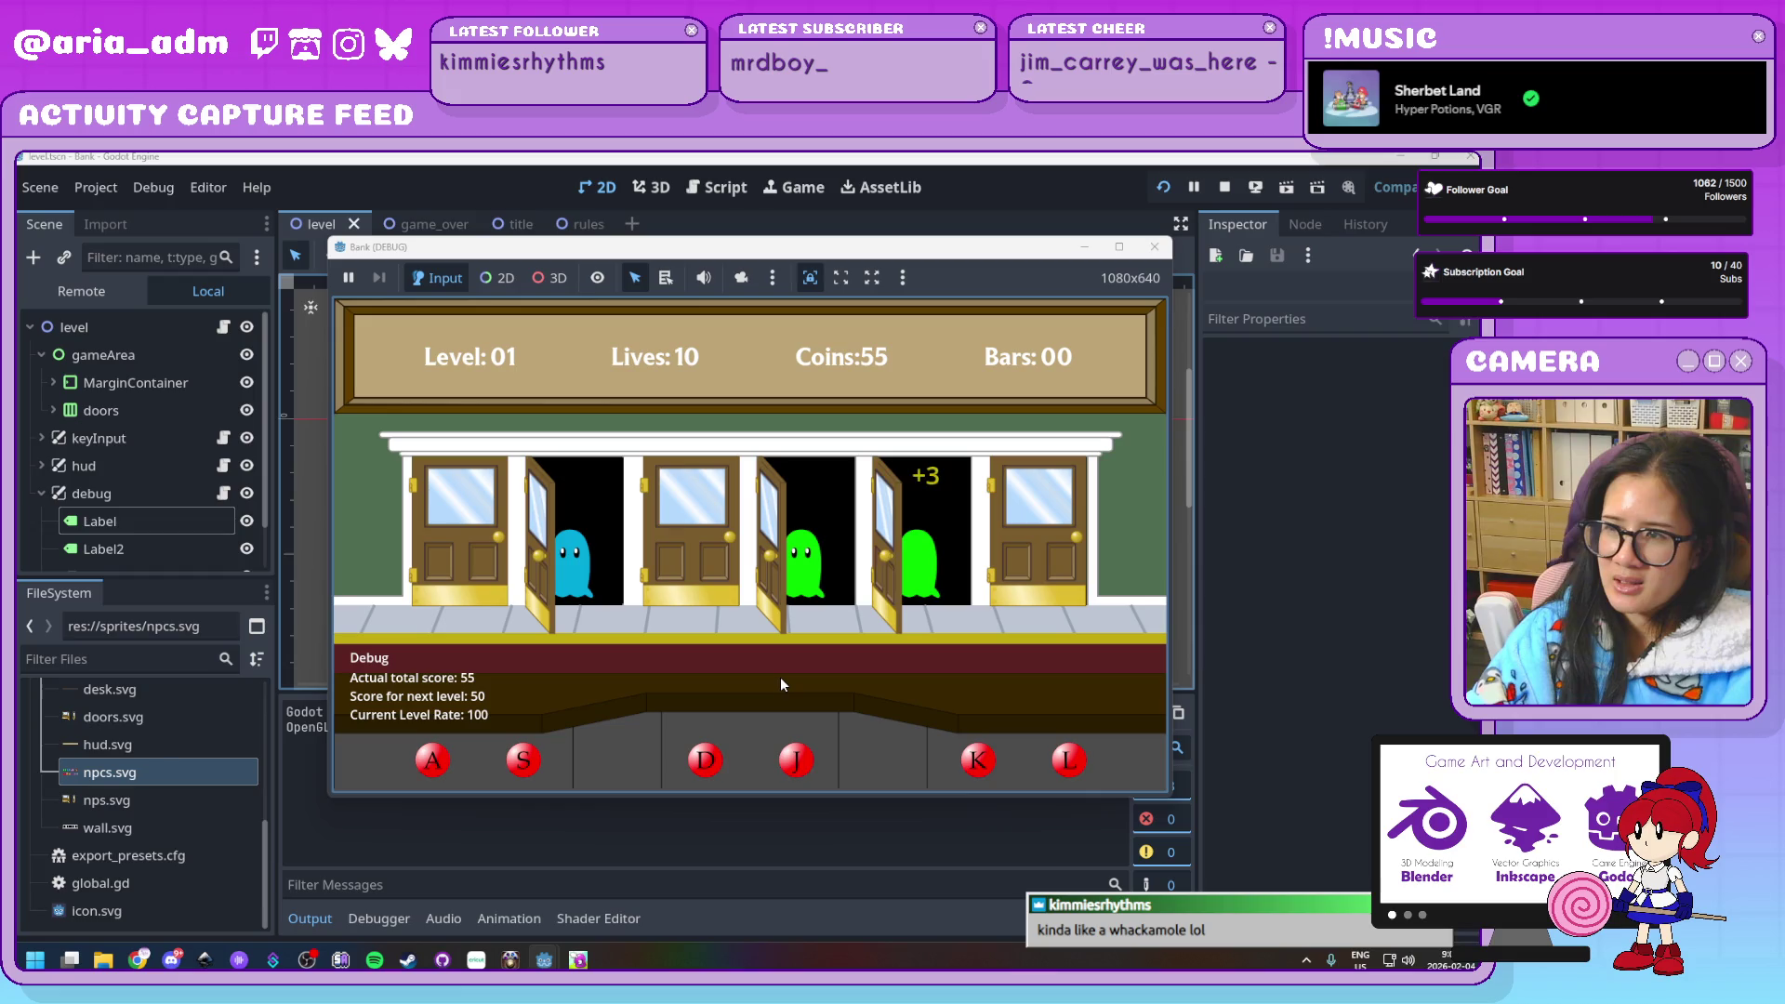
key(j)
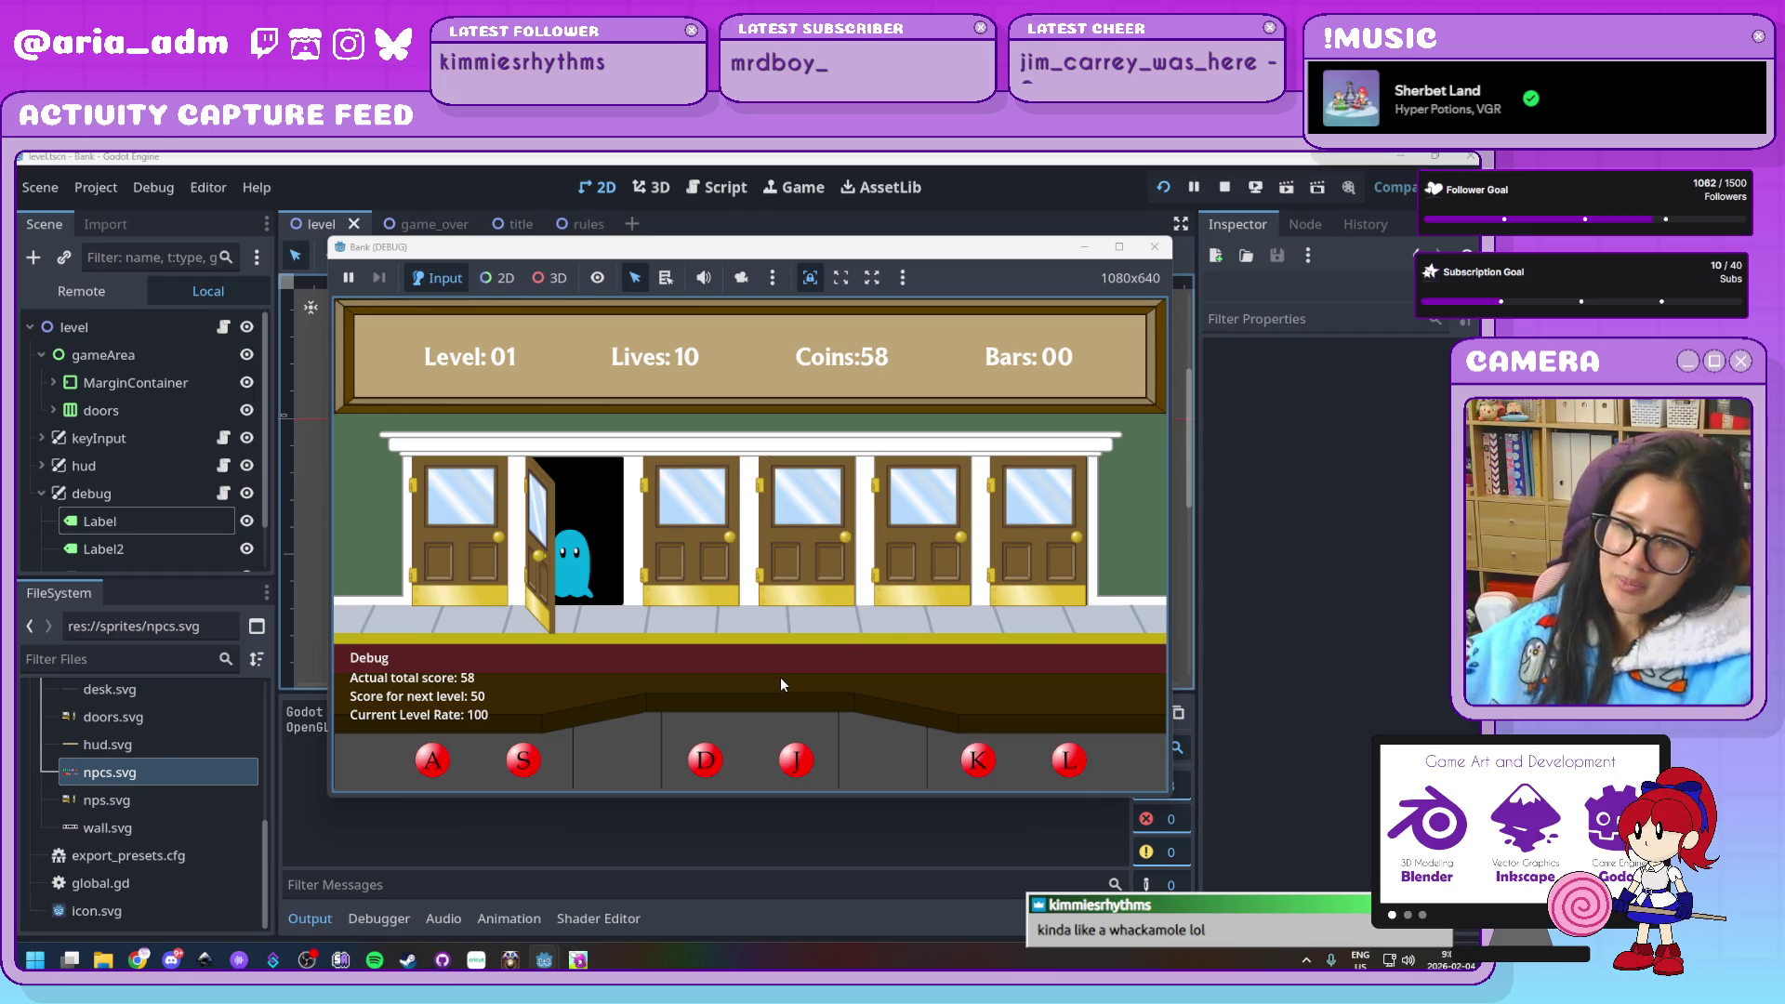
key(s)
Stop the running game and return to the Inkscape drawing
click(1155, 246)
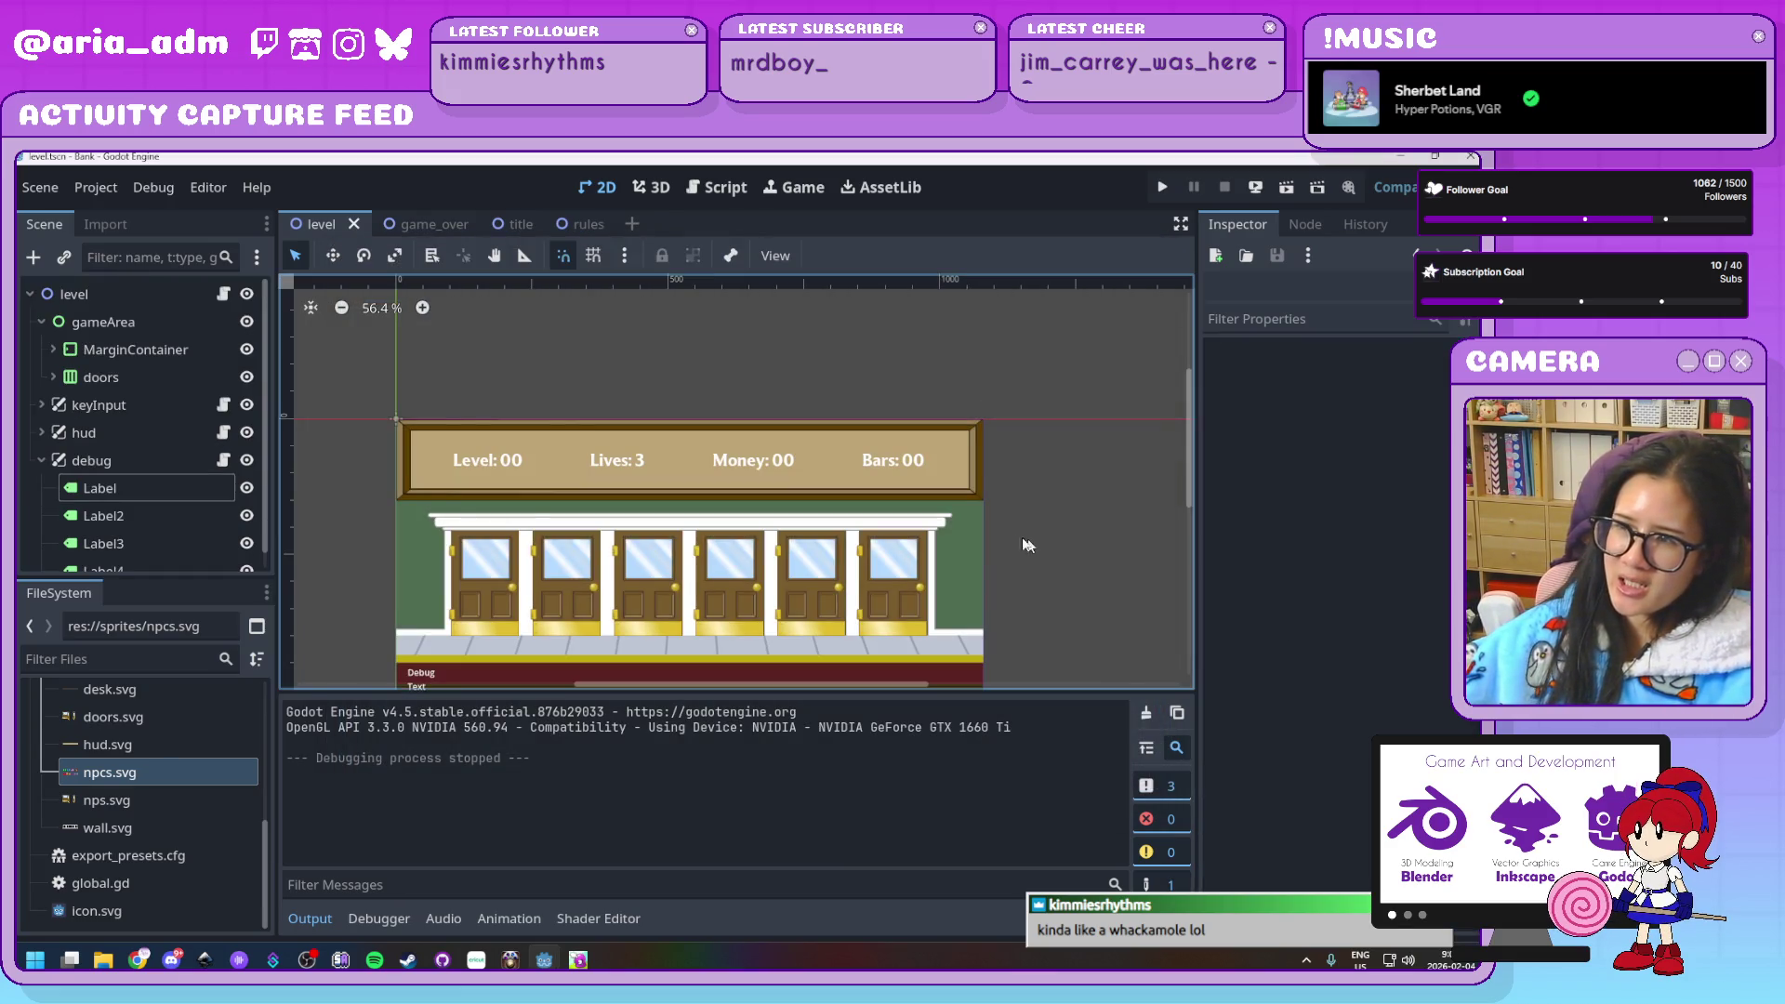
scroll(1018, 534, up, 1)
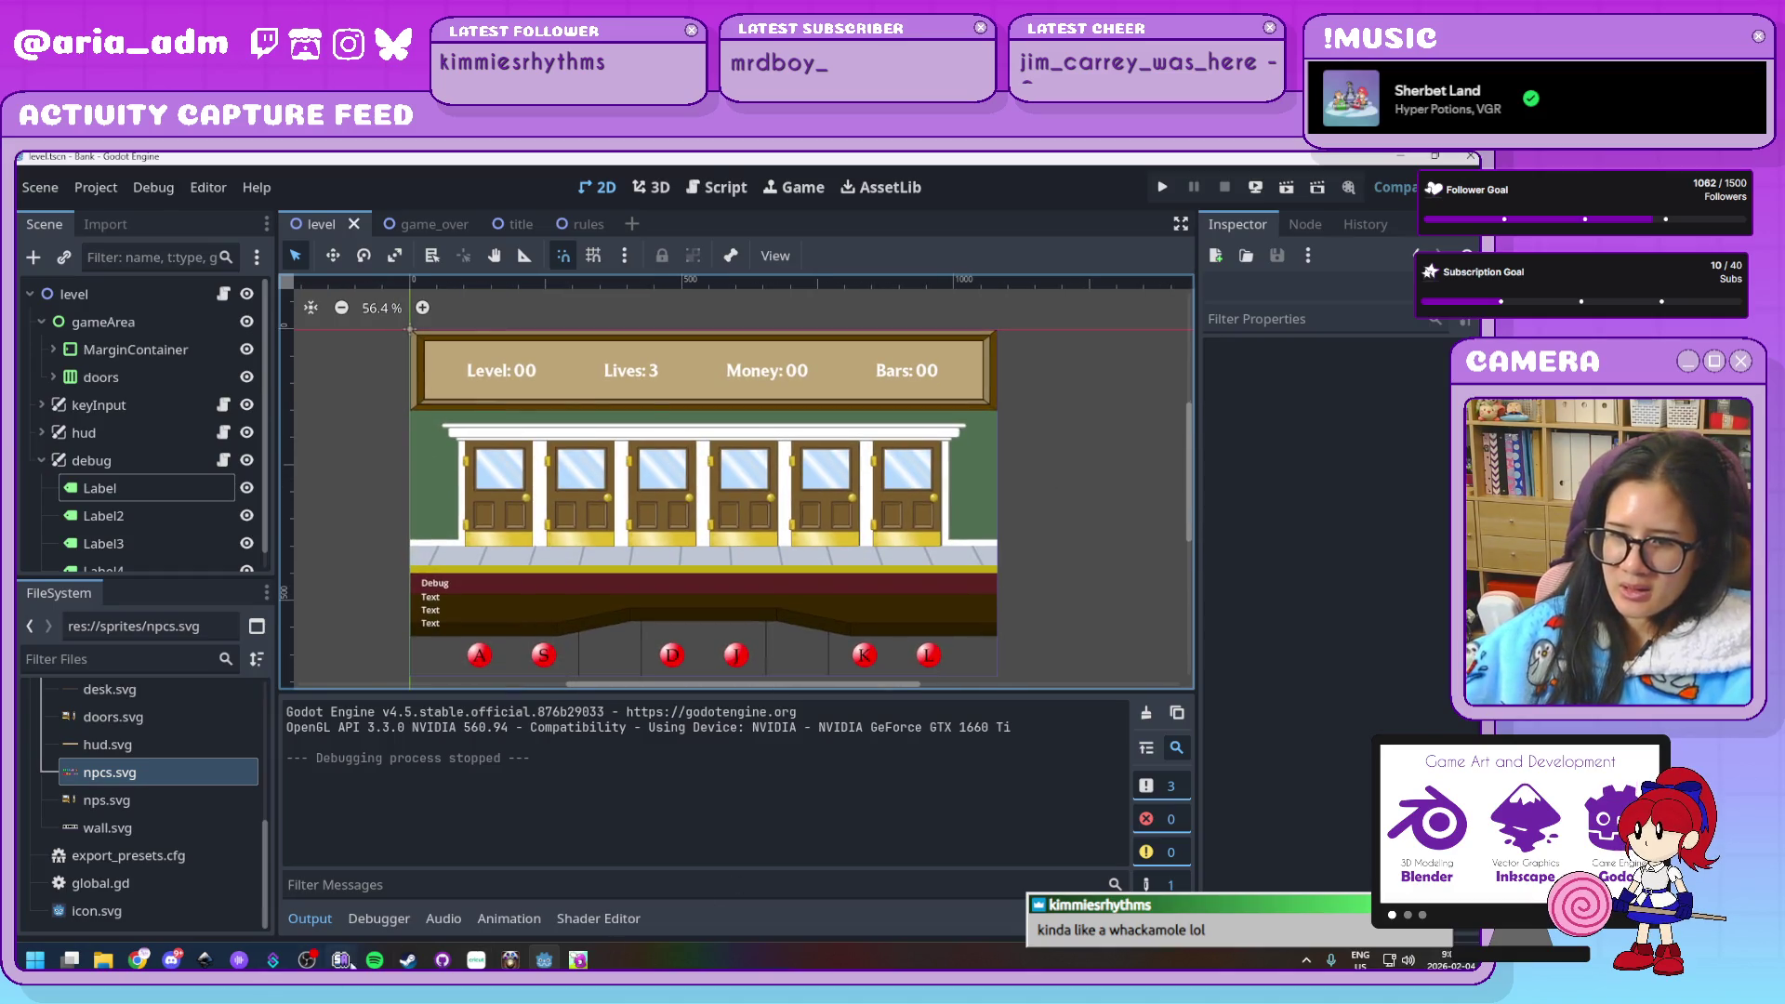
click(205, 962)
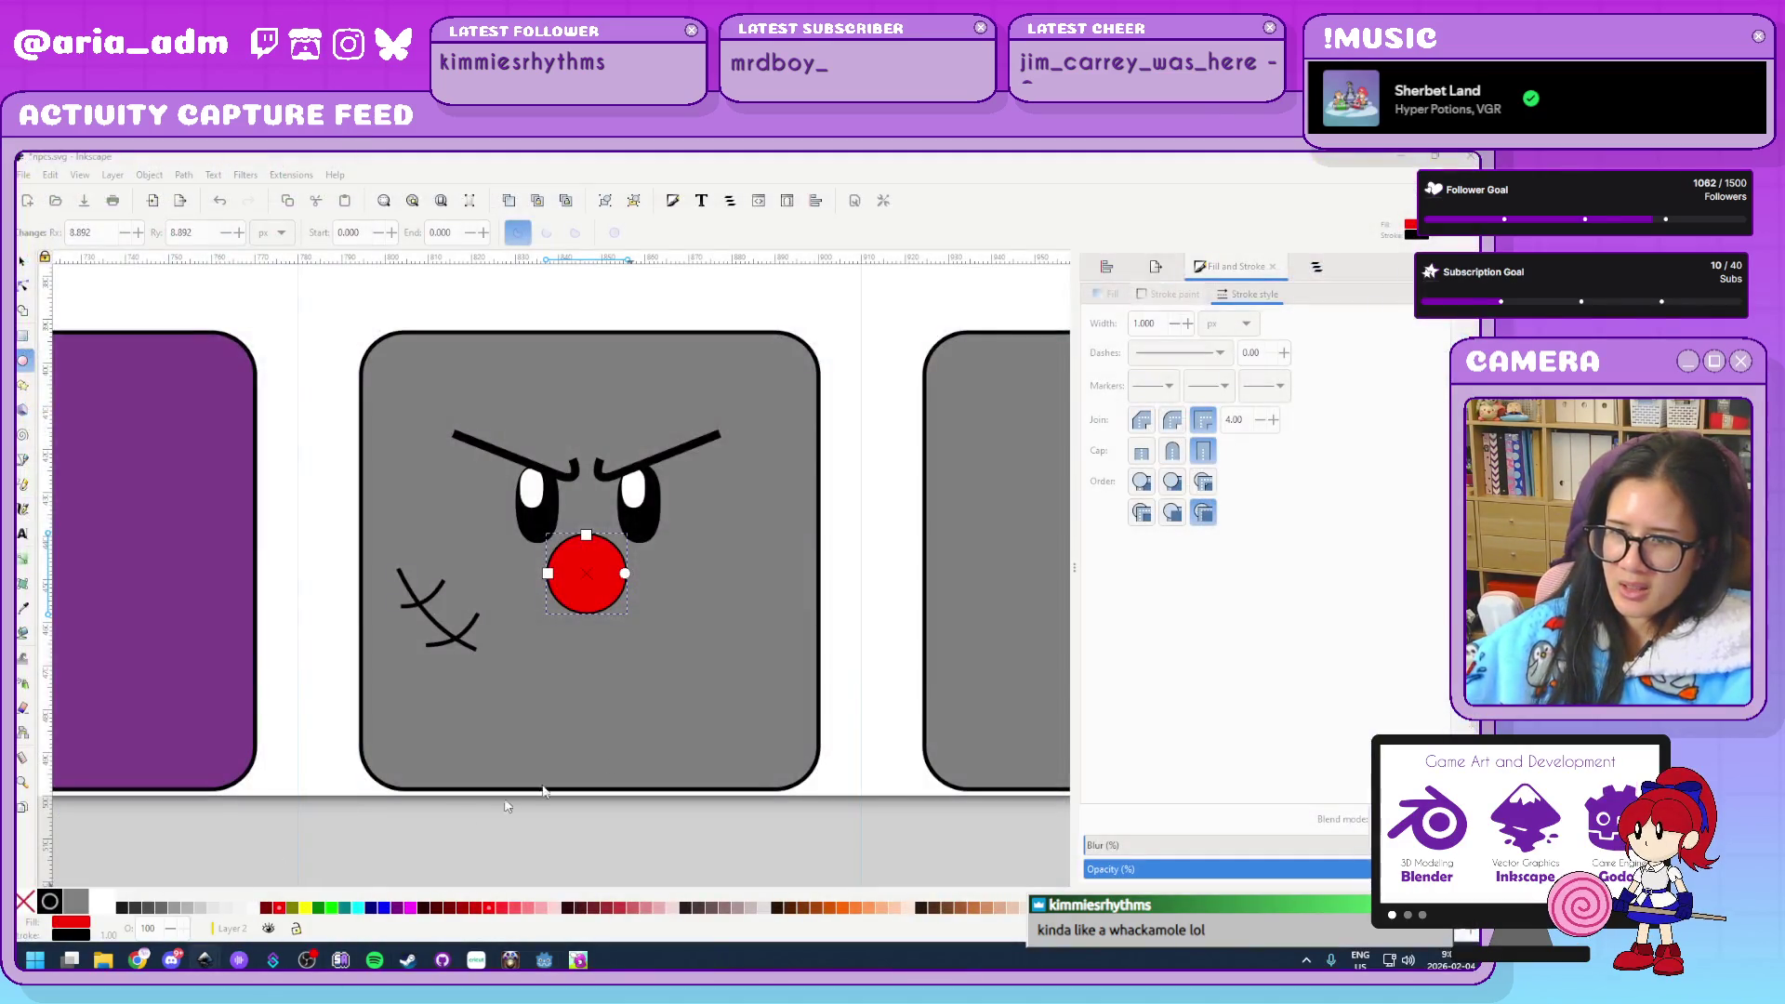
Give the red nose circle a 2 px outline width
click(864, 744)
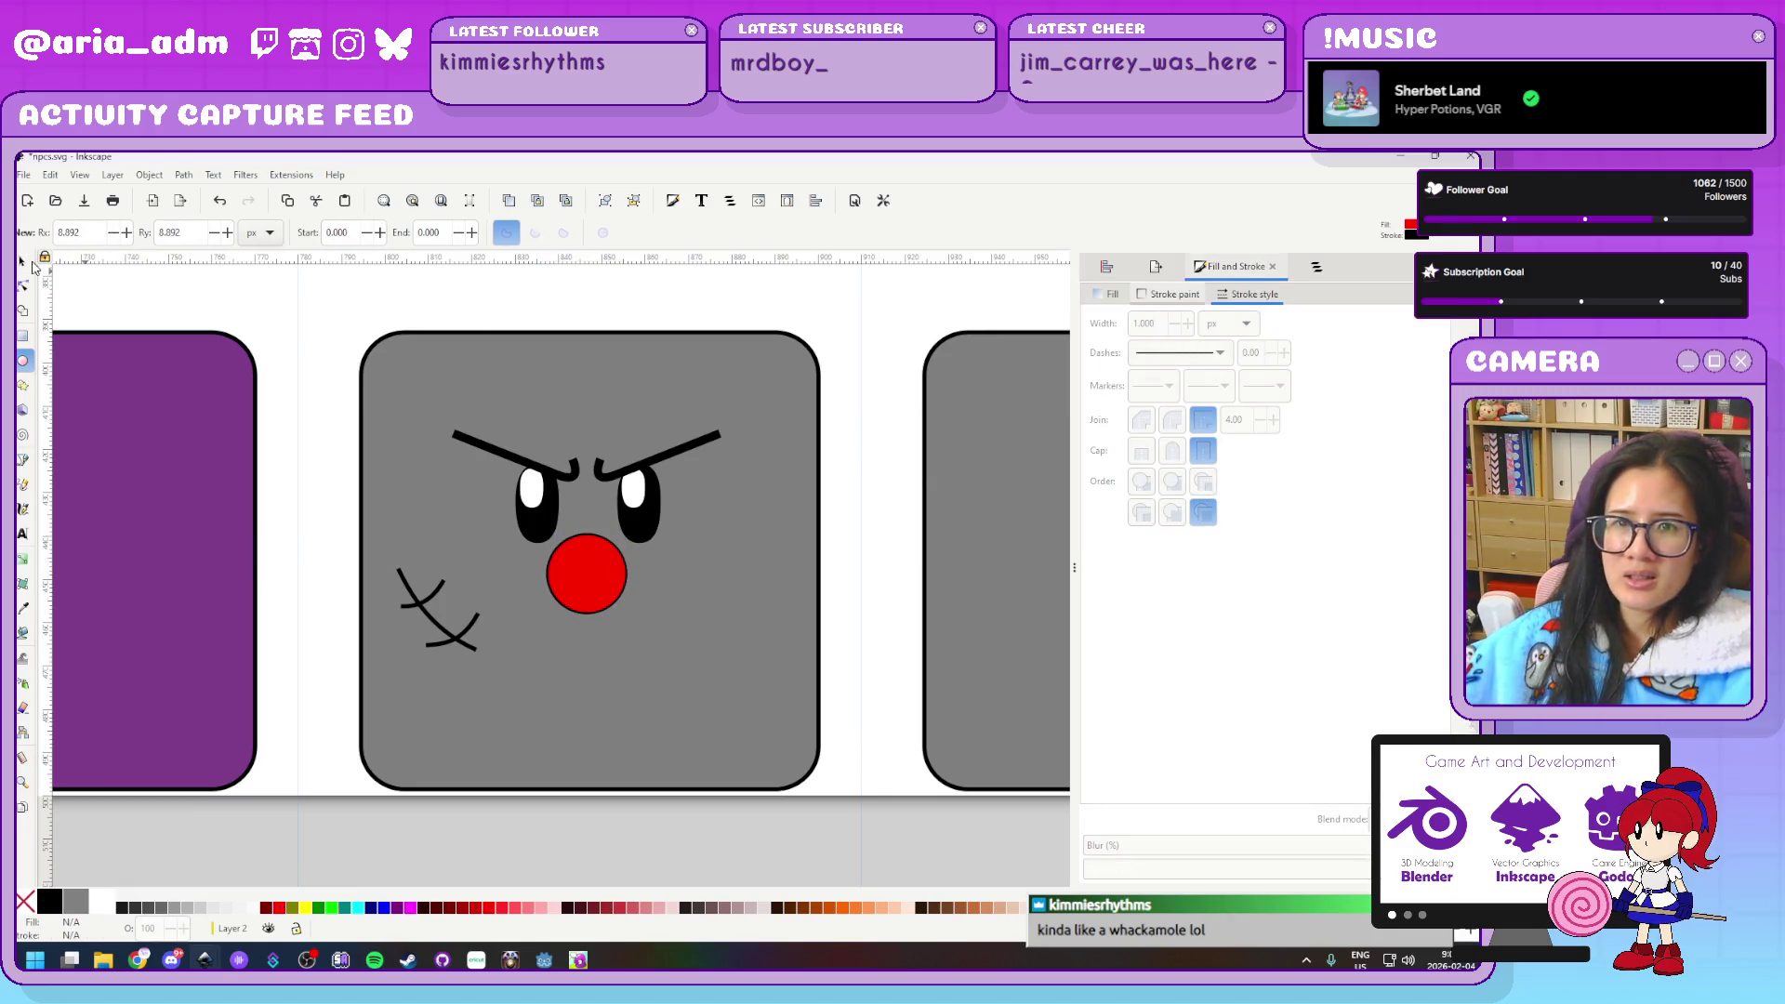
key(s)
click(600, 591)
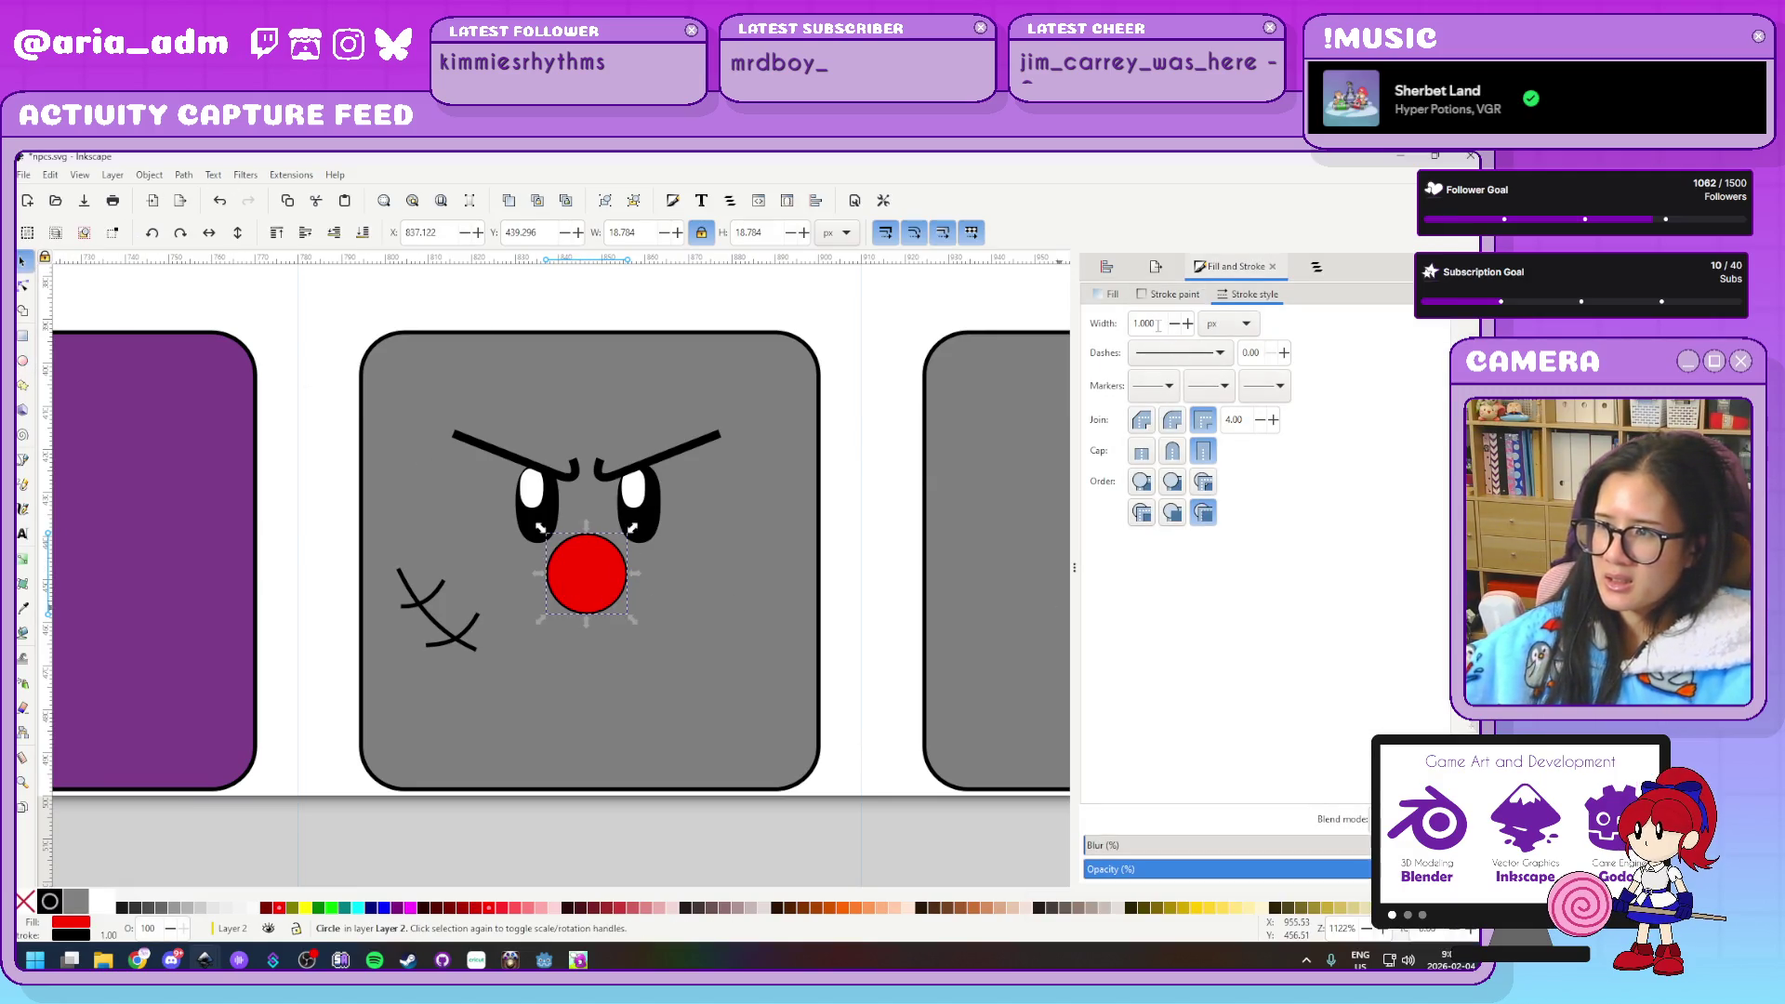
click(1149, 323)
text(2)
key(Return)
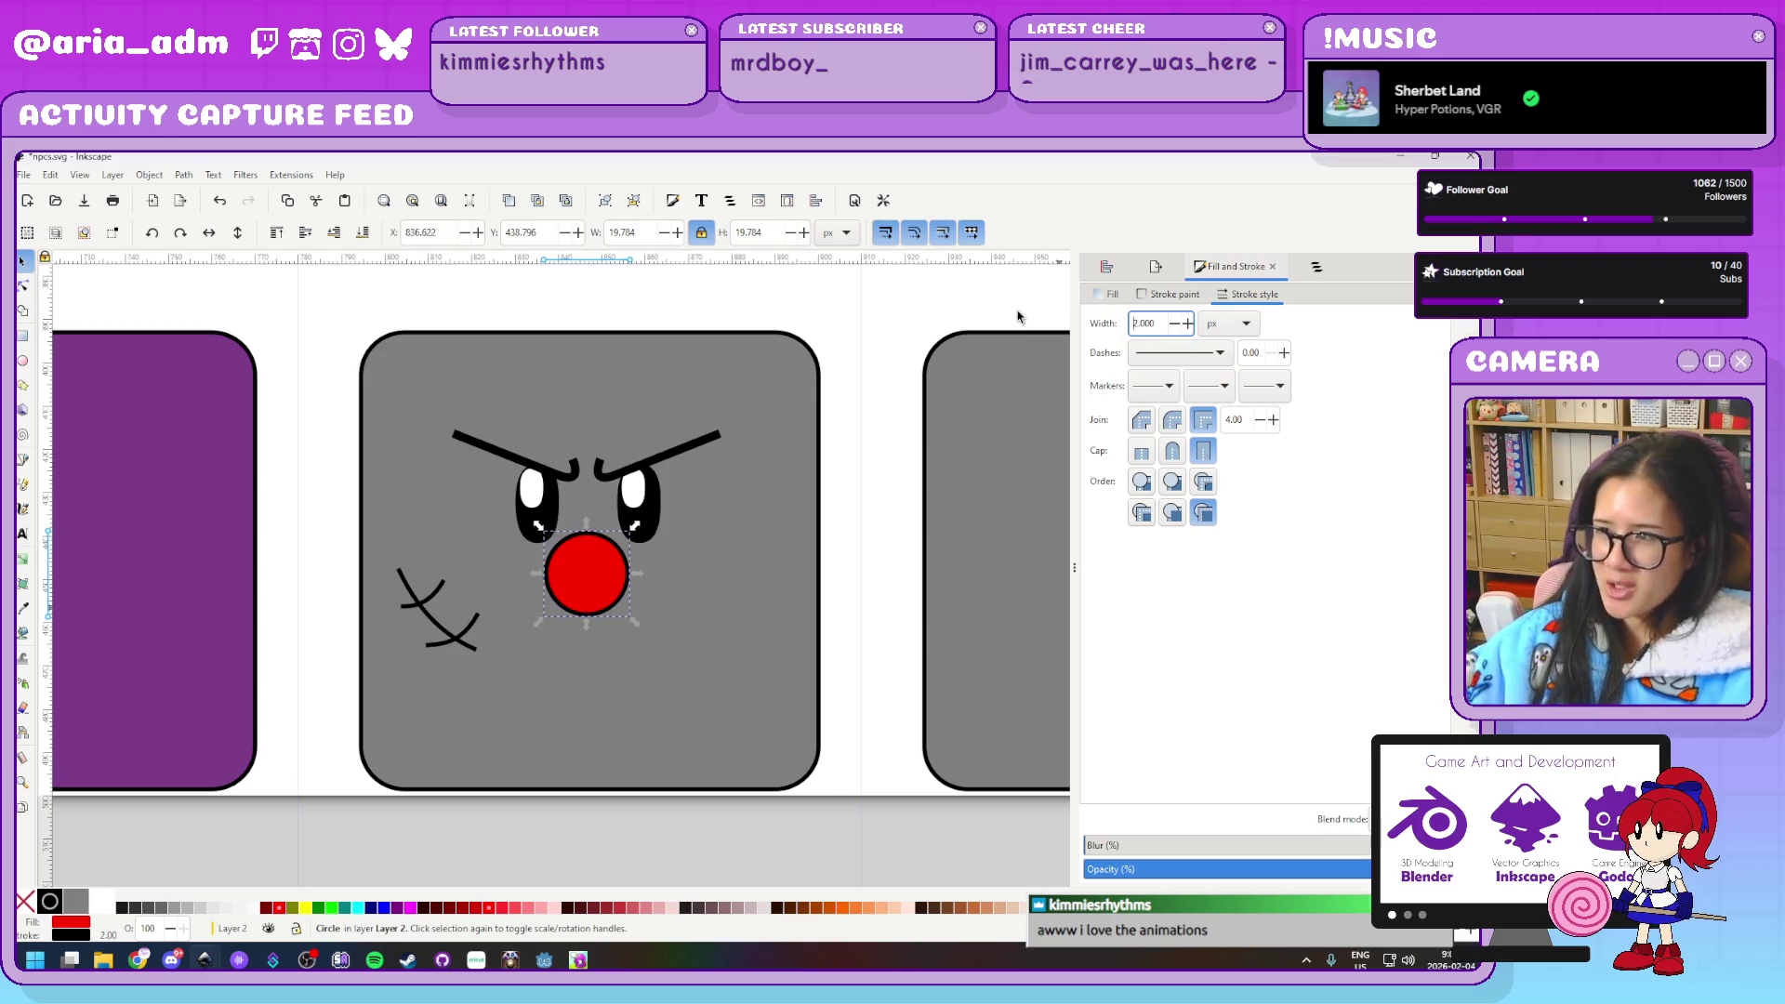
click(870, 619)
Zoom and pan until the grey clown box's face fills the view
ctrl+scroll(869, 621, down, 3)
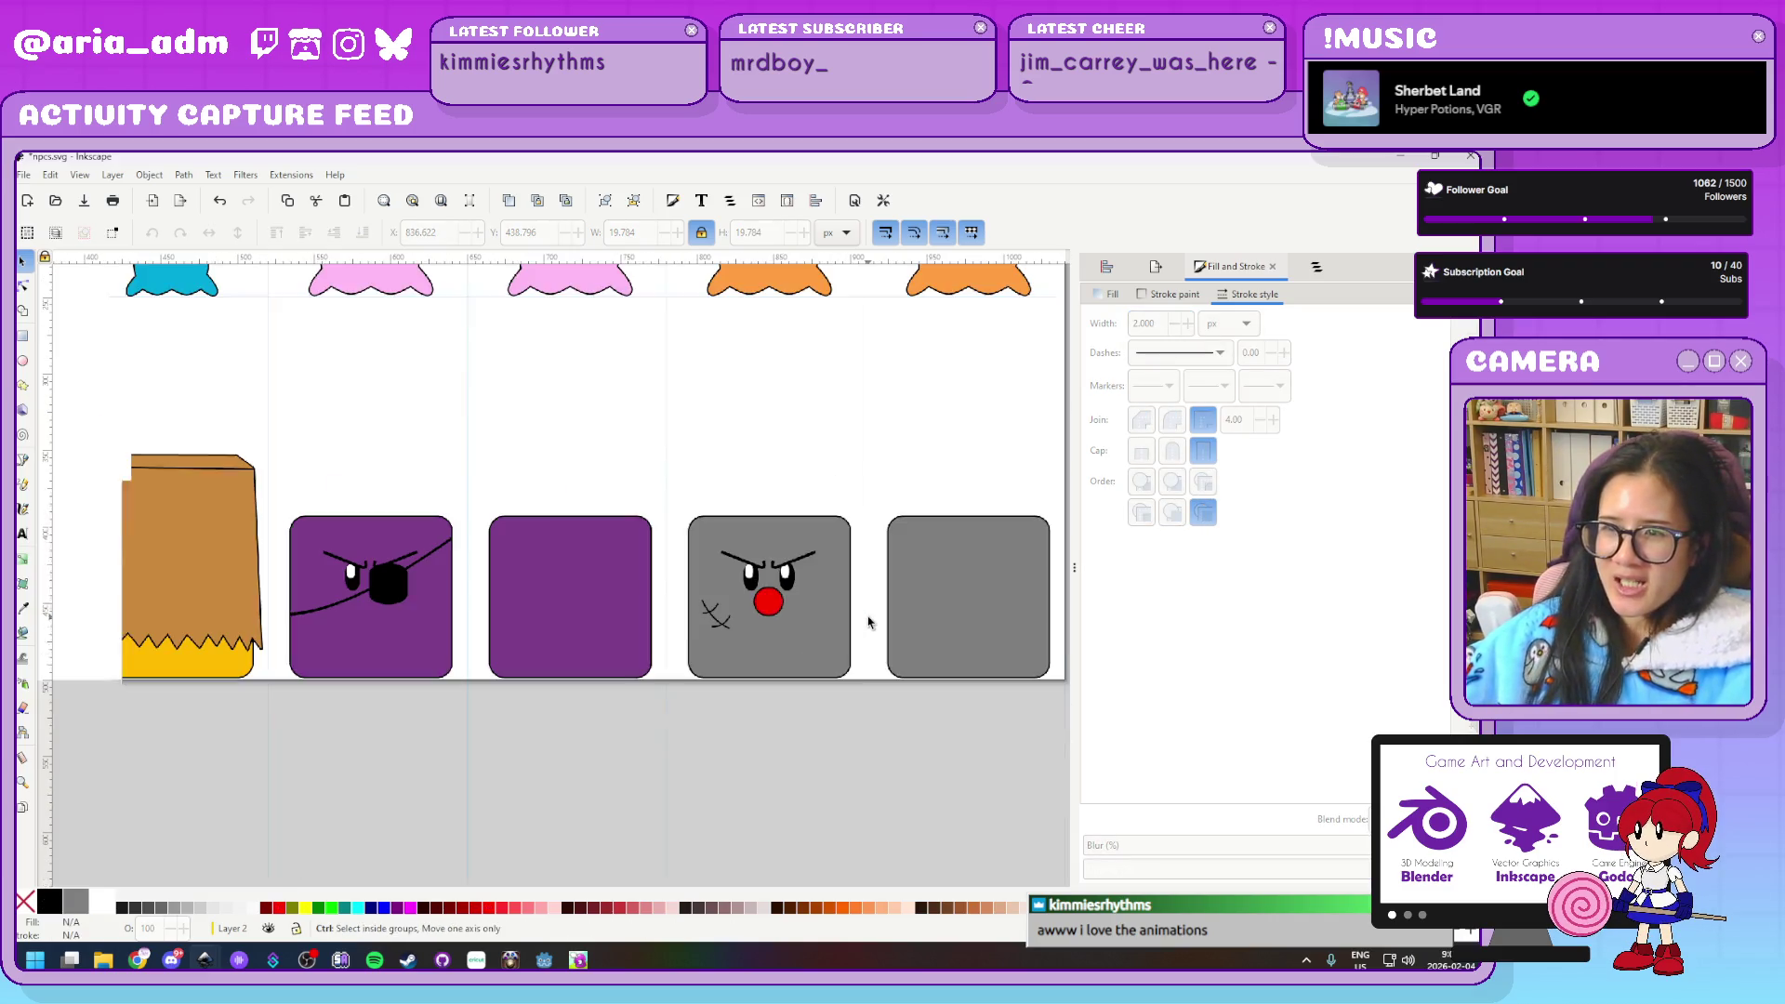
ctrl+scroll(869, 621, down, 2)
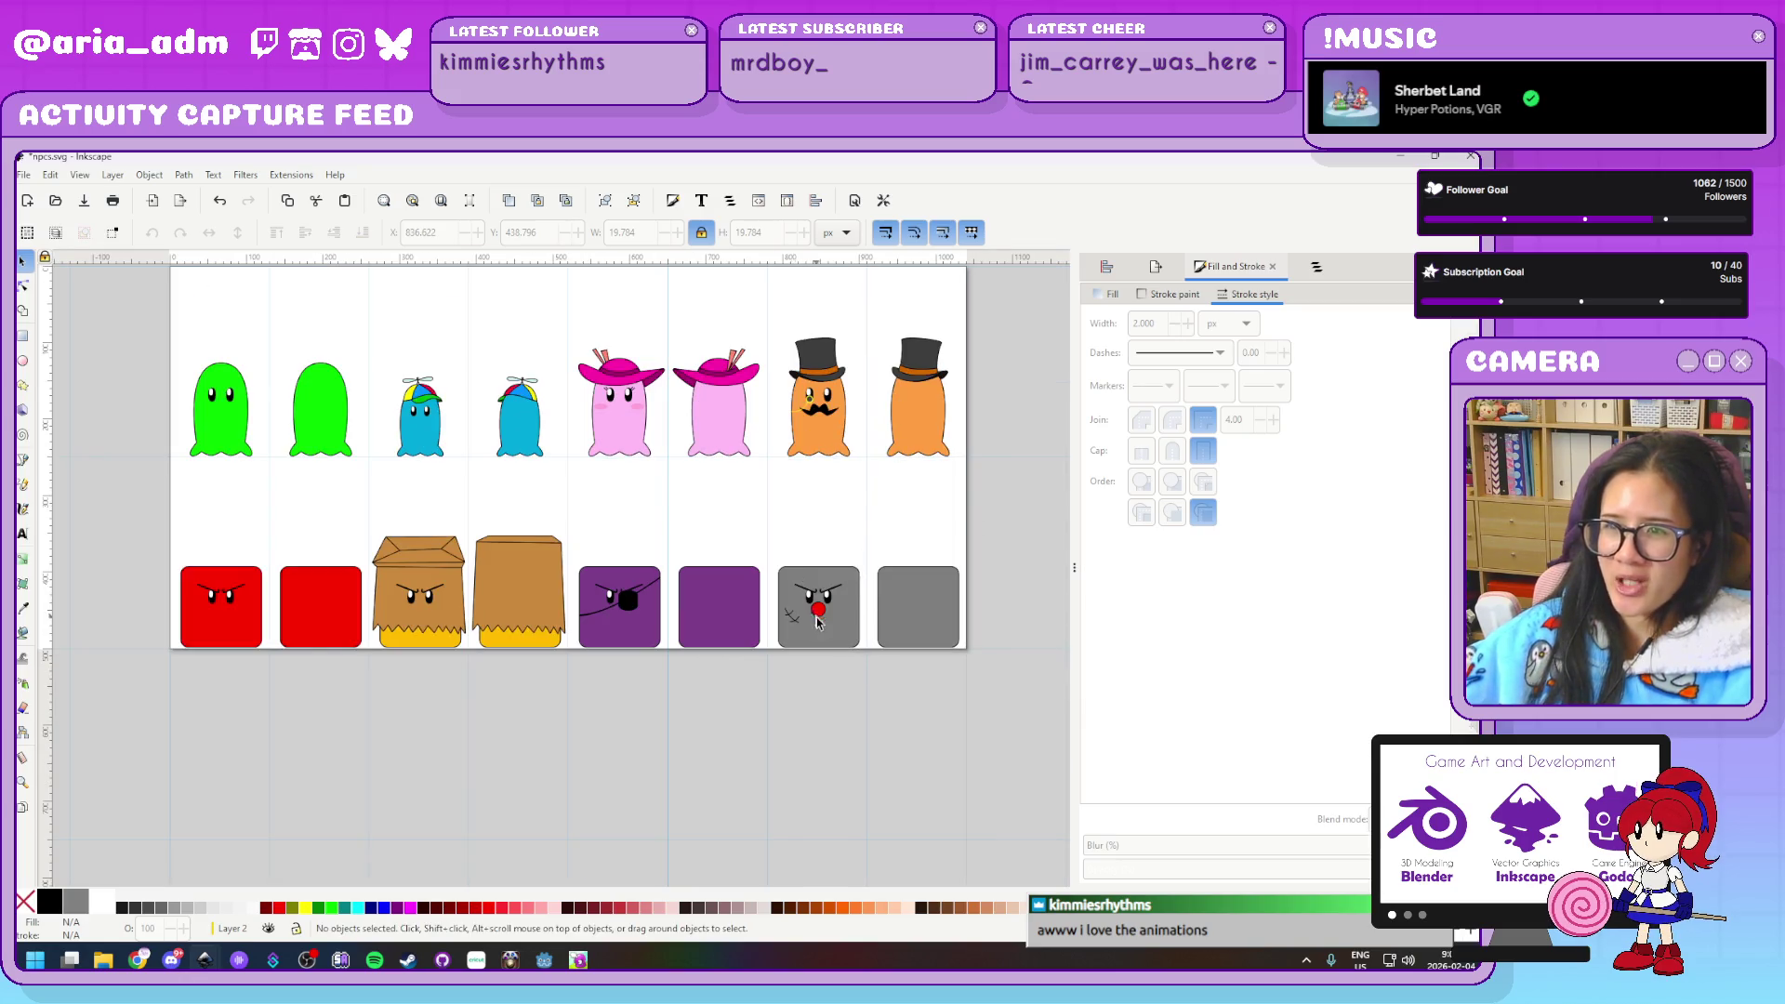
scroll(521, 502, up, 3)
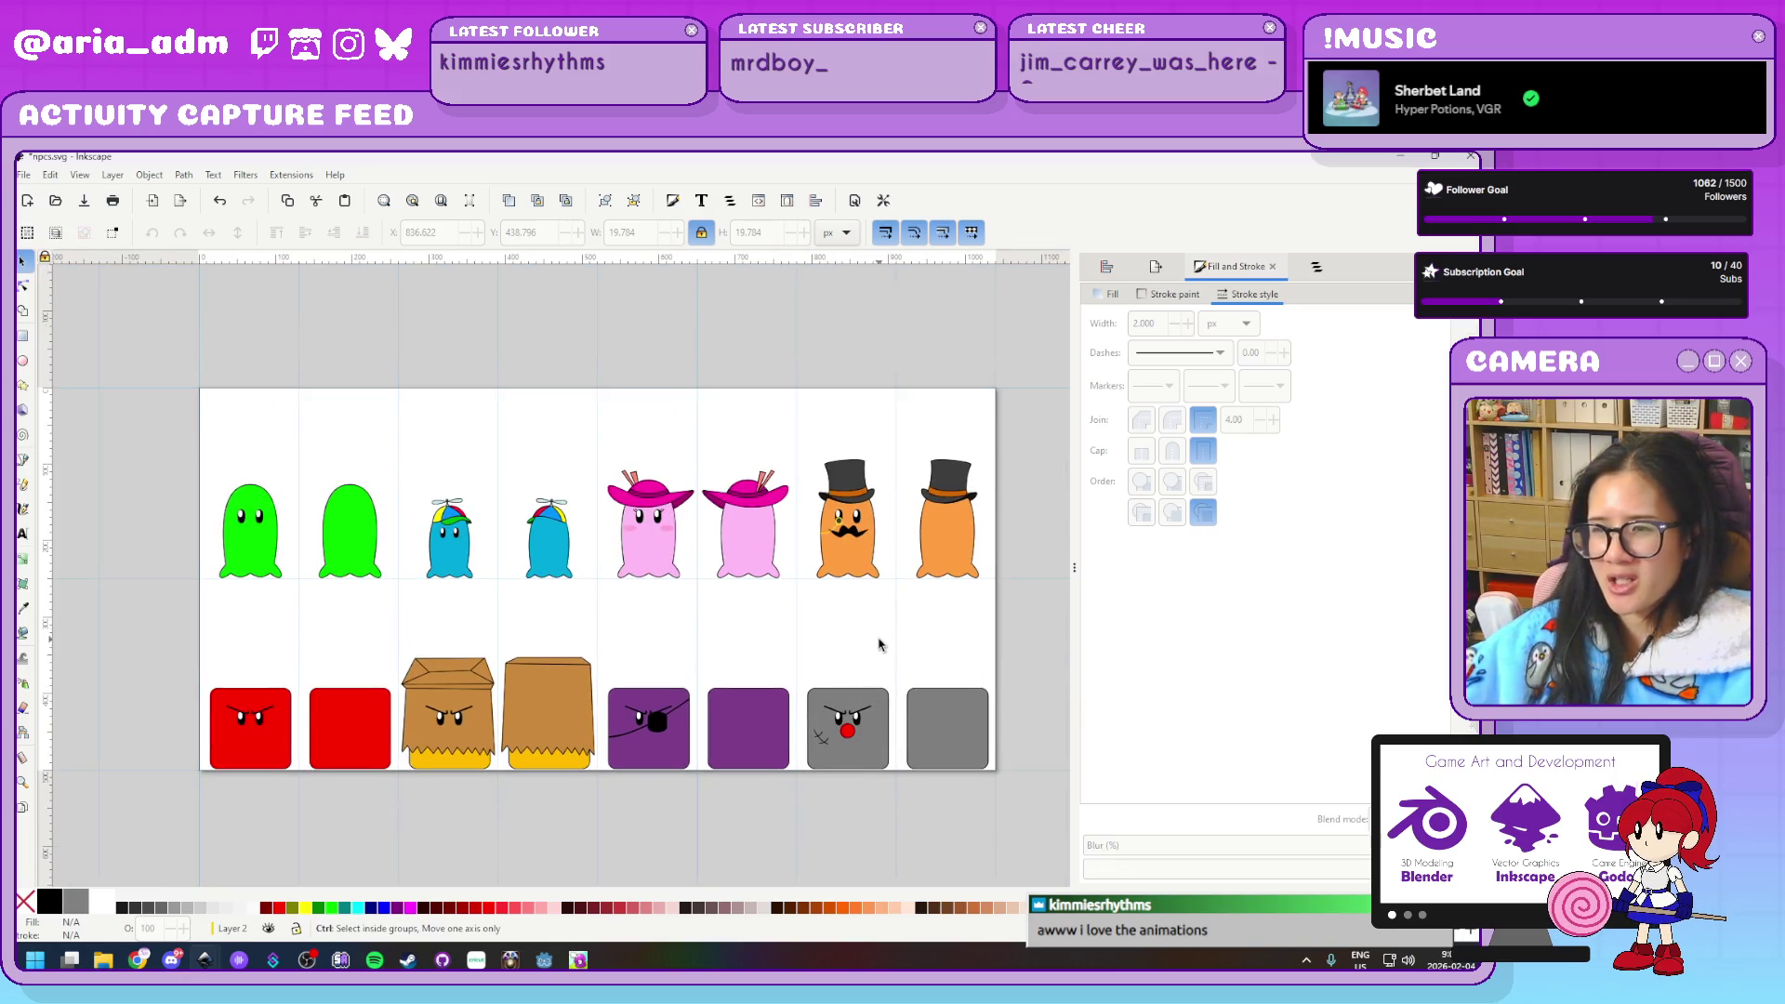
ctrl+scroll(841, 637, up, 2)
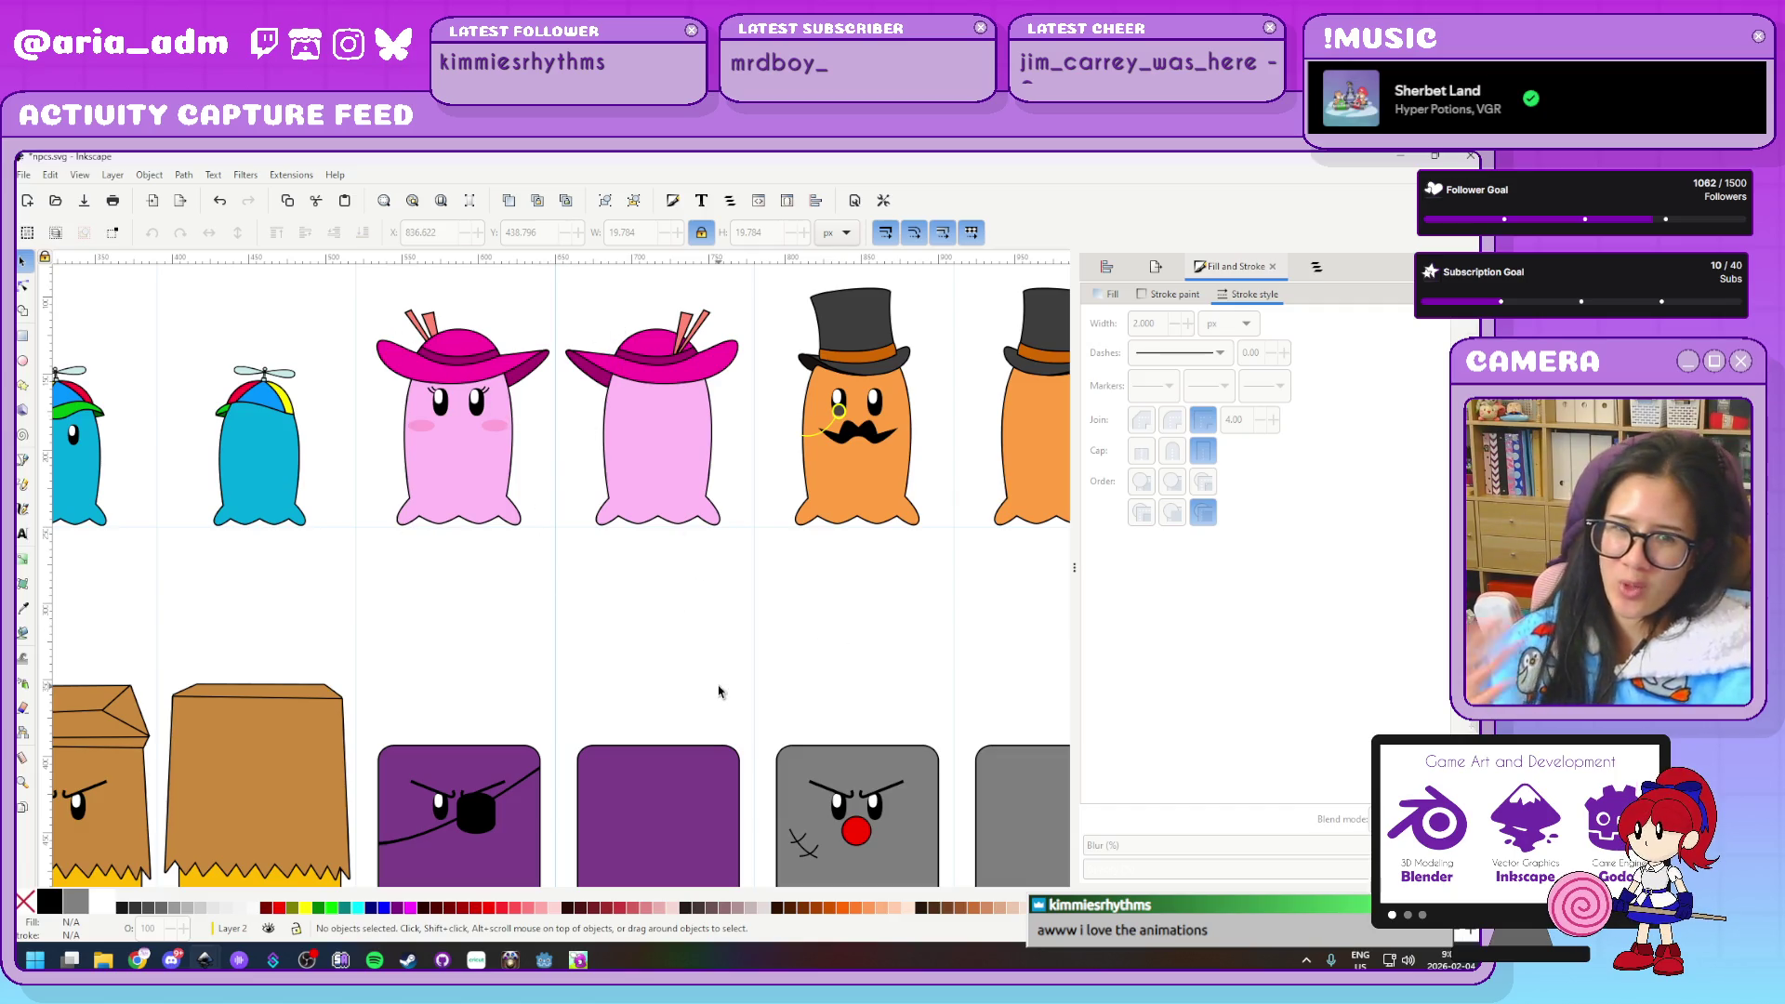
ctrl+scroll(726, 690, down, 3)
ctrl+scroll(755, 684, up, 1)
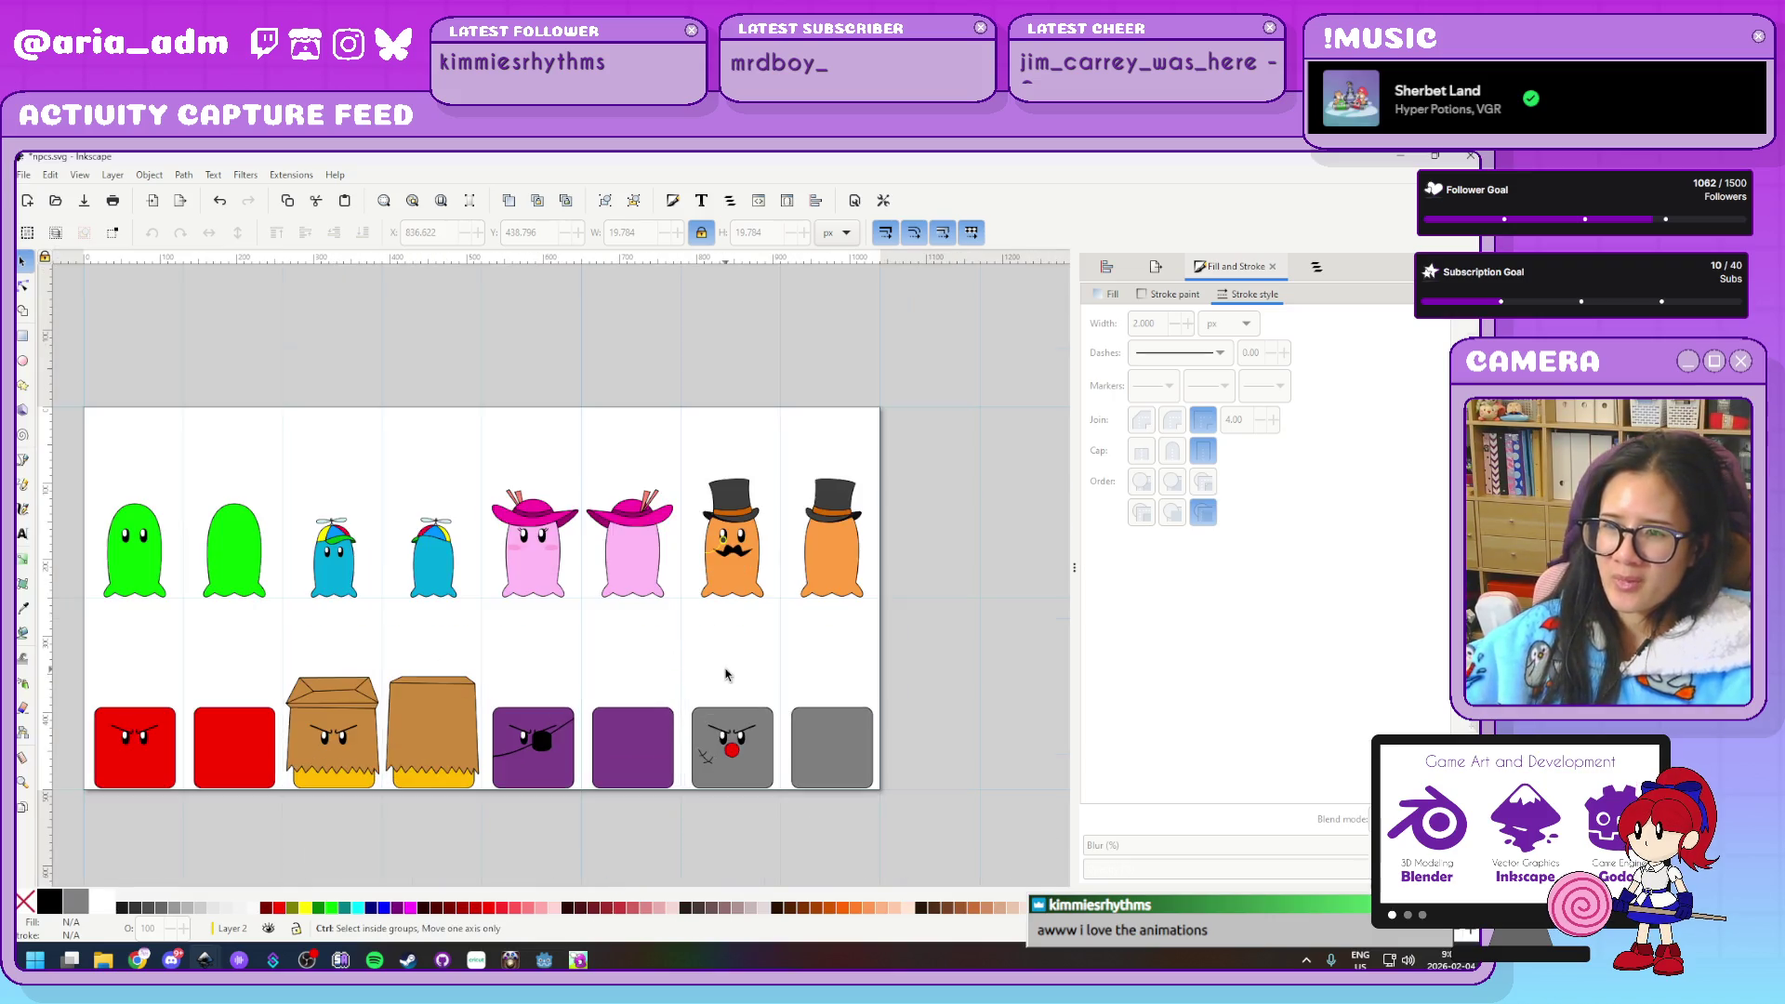
ctrl+scroll(735, 679, up, 1)
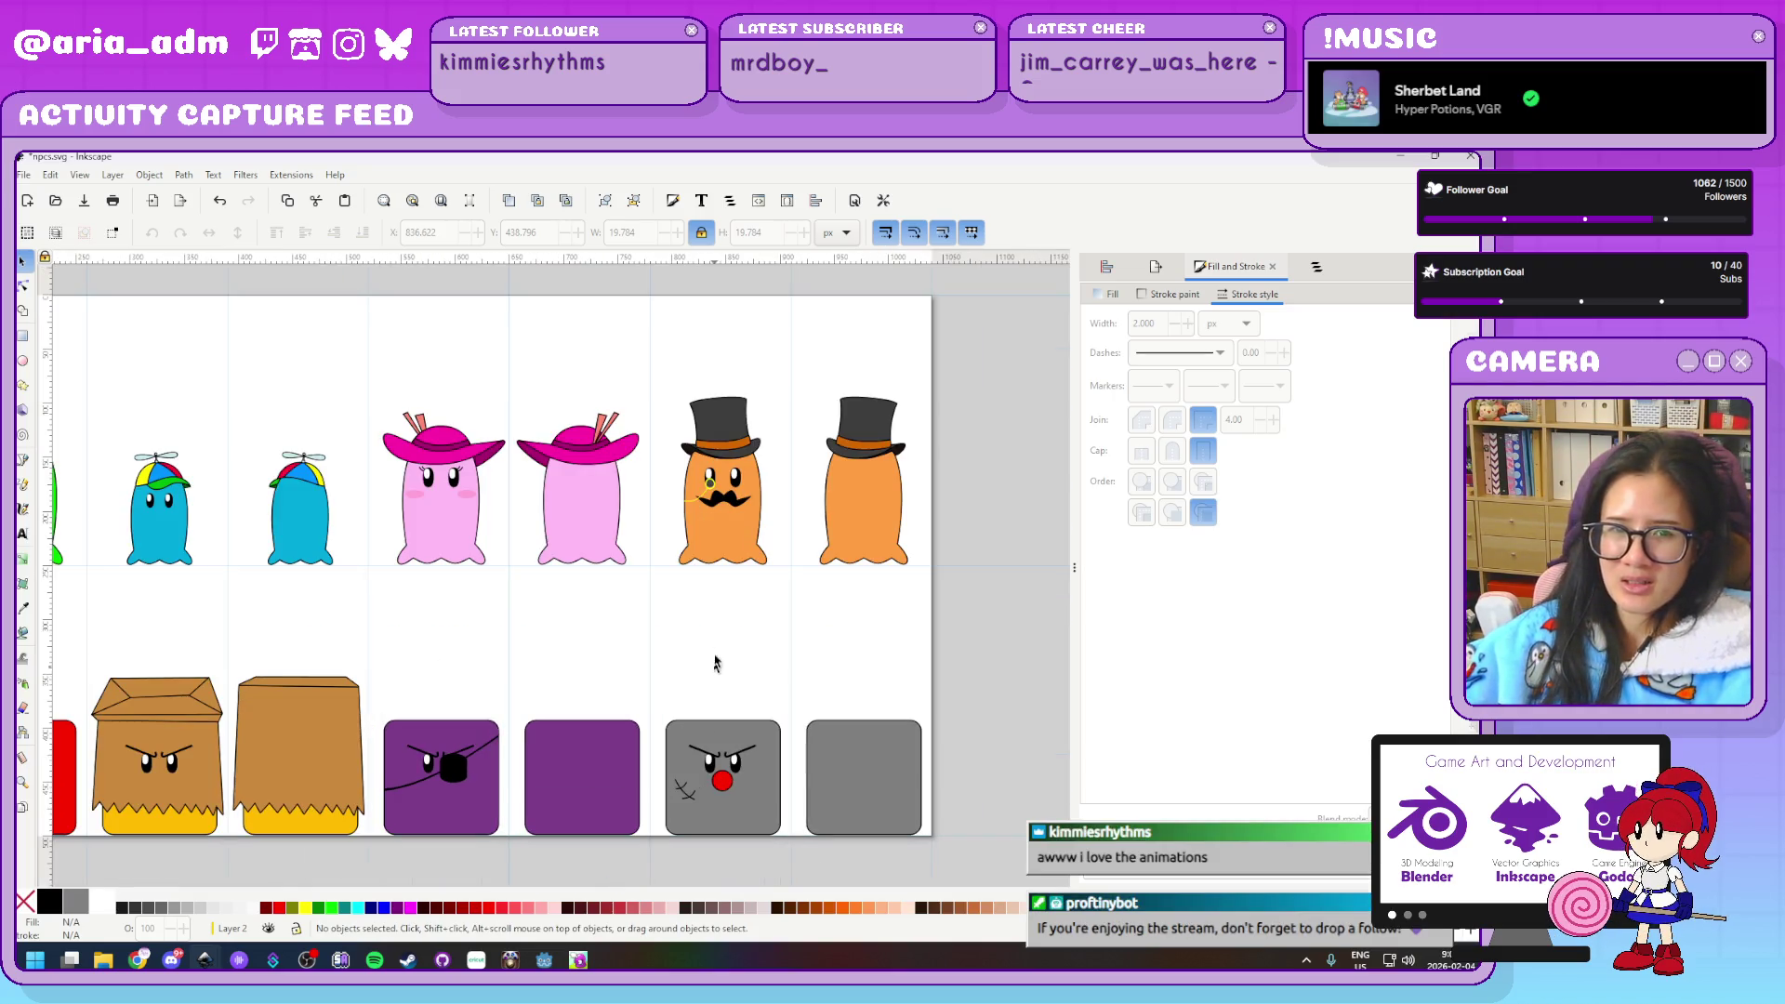
drag(717, 669, 708, 430)
scroll(708, 430, up, 1)
ctrl+scroll(666, 530, up, 3)
ctrl+scroll(589, 555, up, 2)
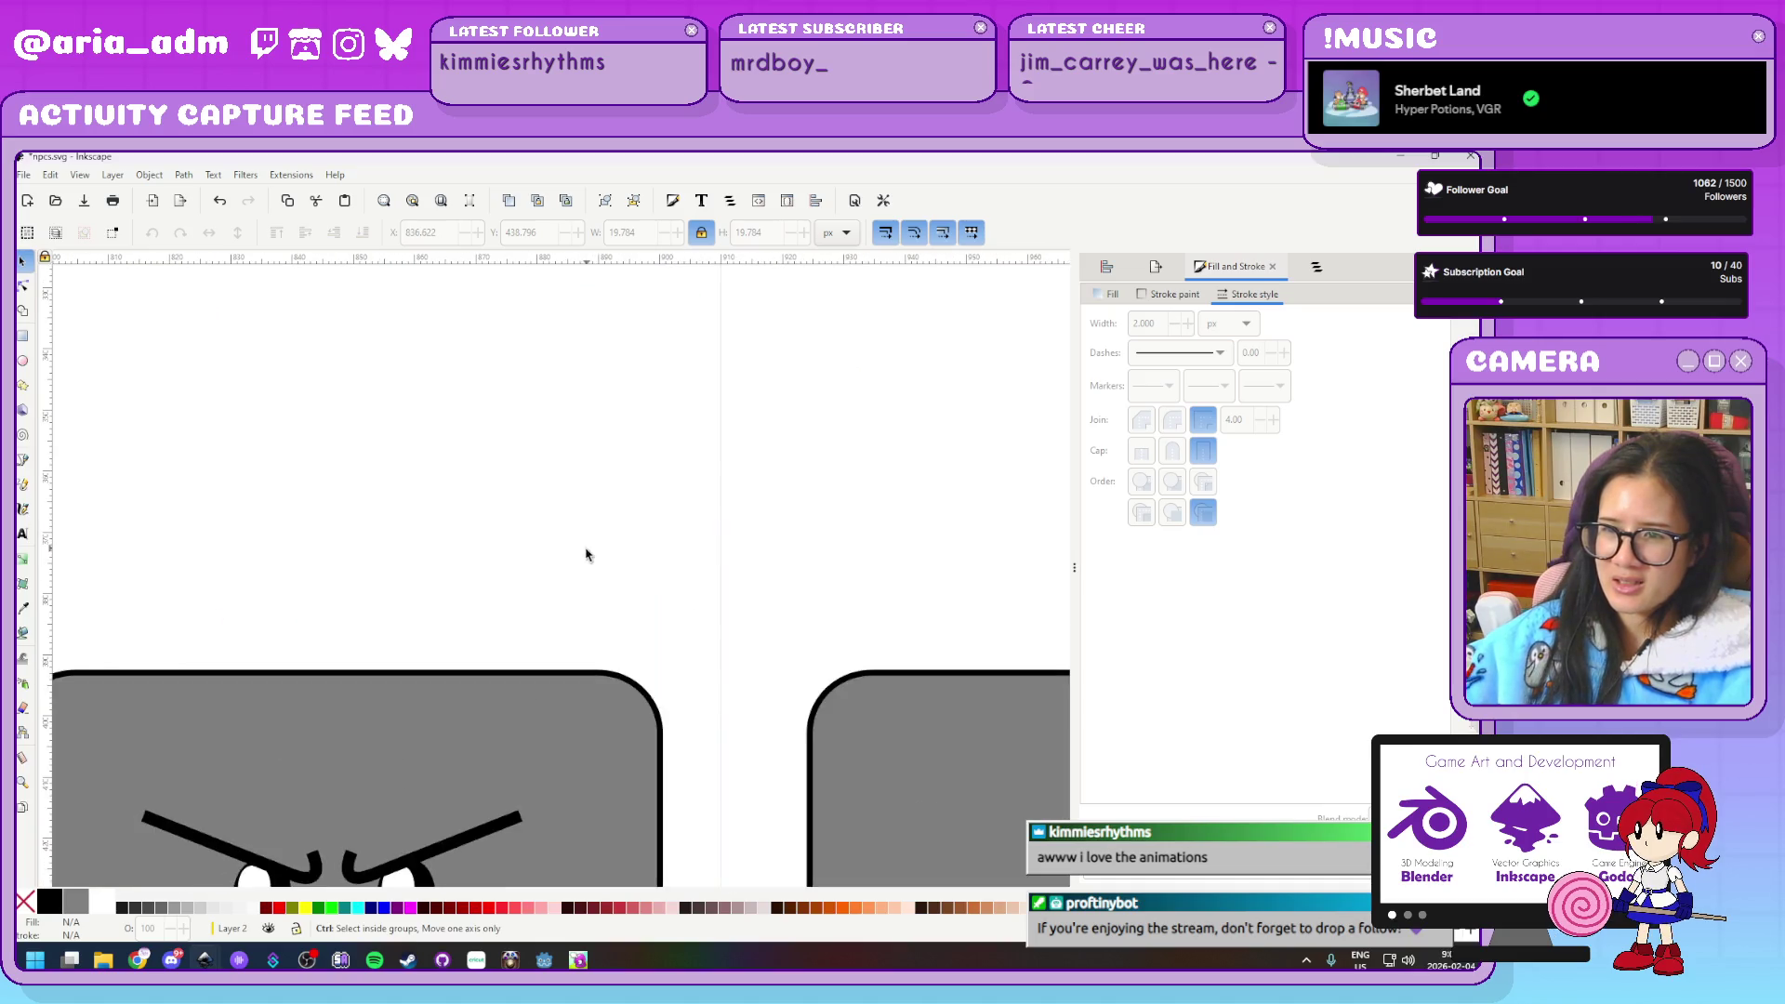
drag(590, 554, 754, 264)
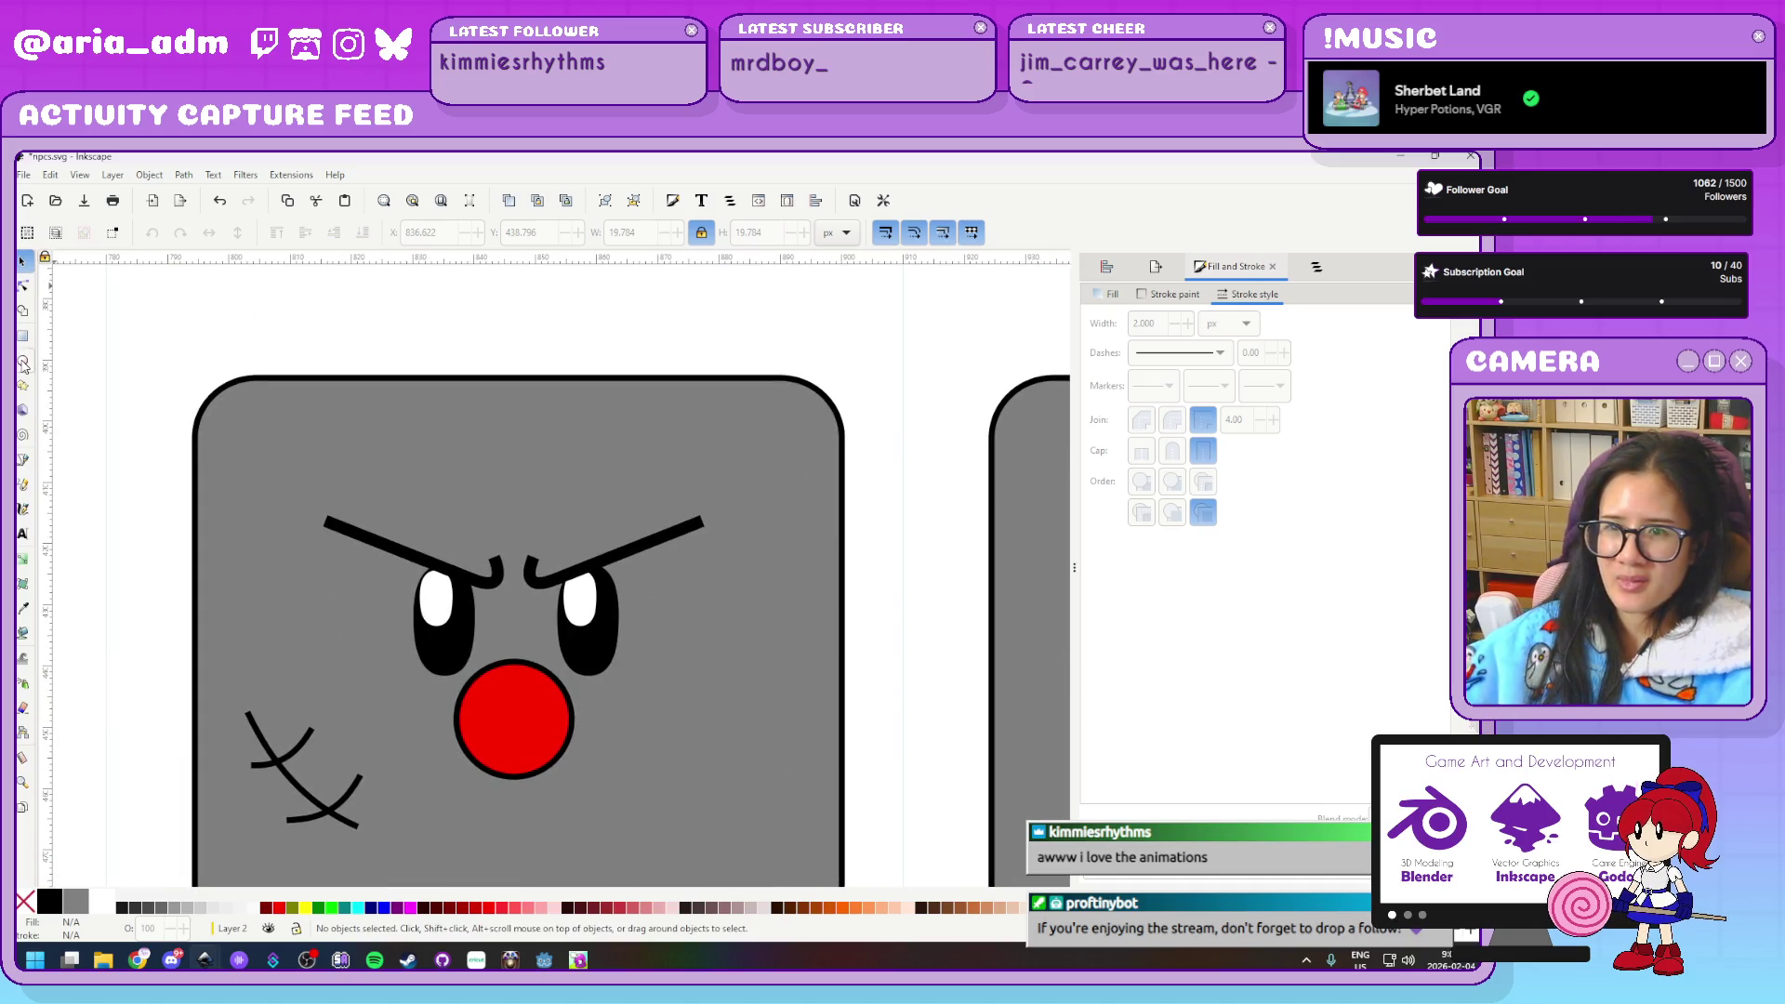
Duplicate the nose into an enlarged white, outline-free circle behind the left eye
click(517, 739)
key(ctrl+d)
mouse_move(517, 739)
mouse_down()
mouse_move(405, 544)
mouse_move(406, 579)
mouse_up()
click(104, 904)
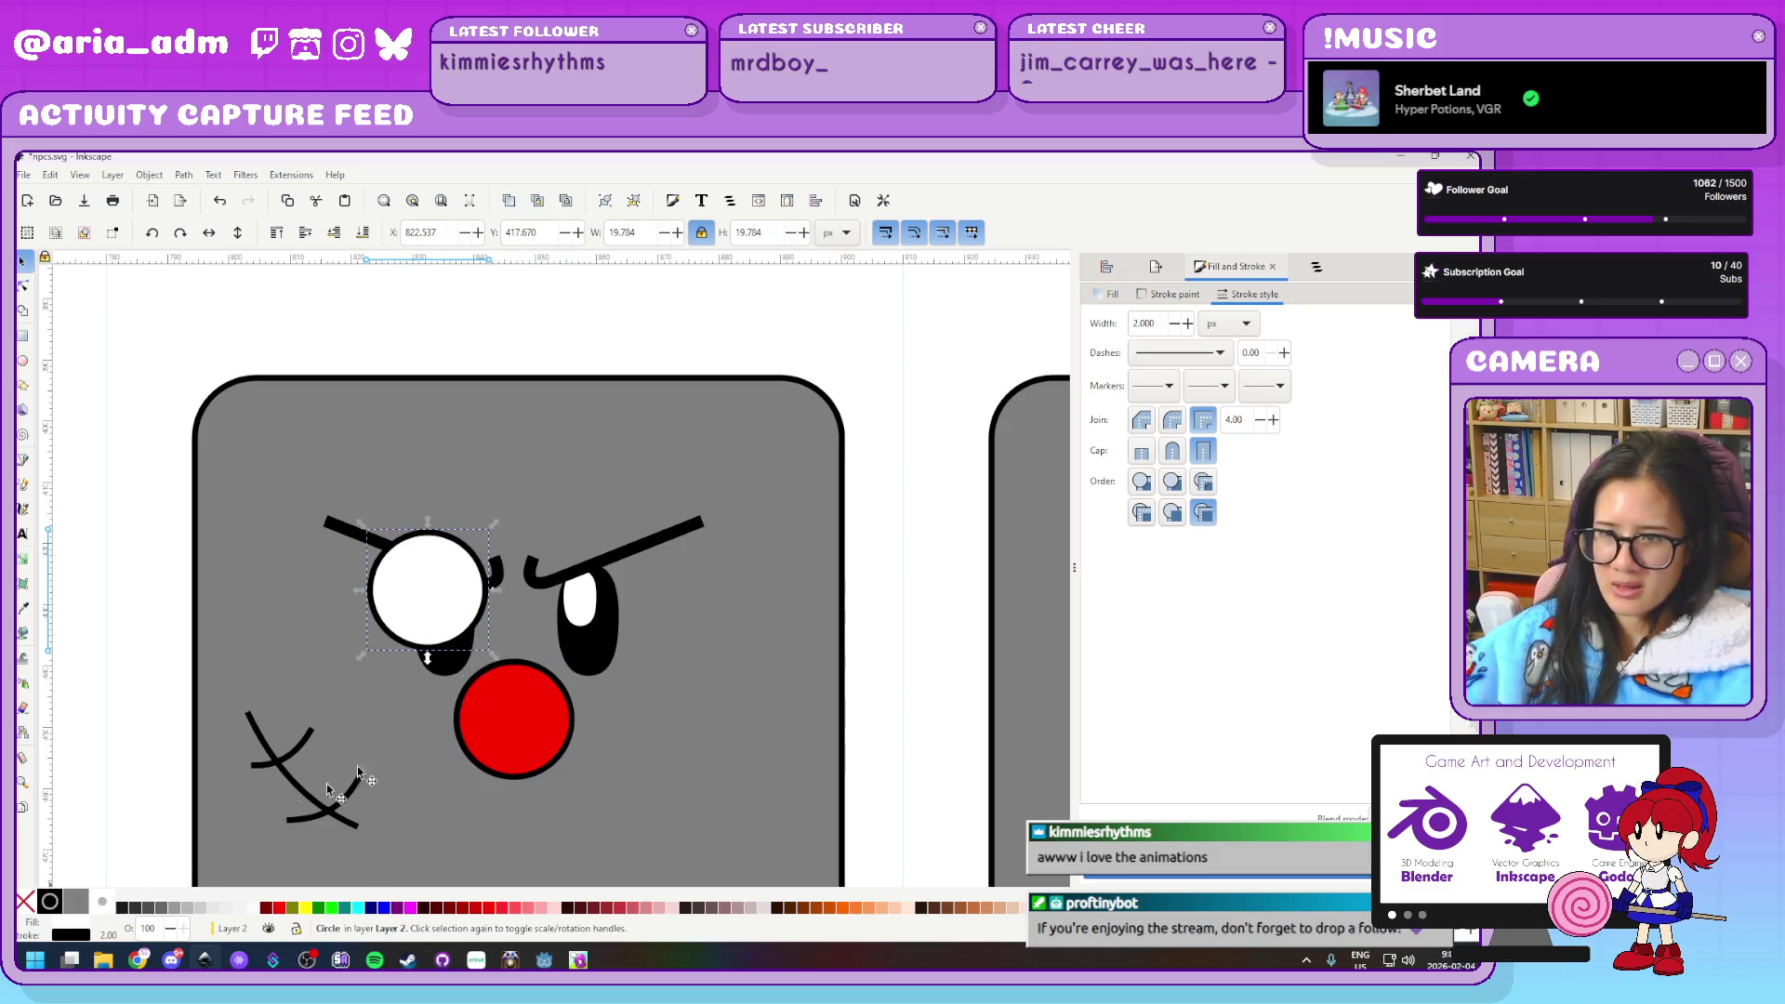
shift+click(24, 902)
click(334, 233)
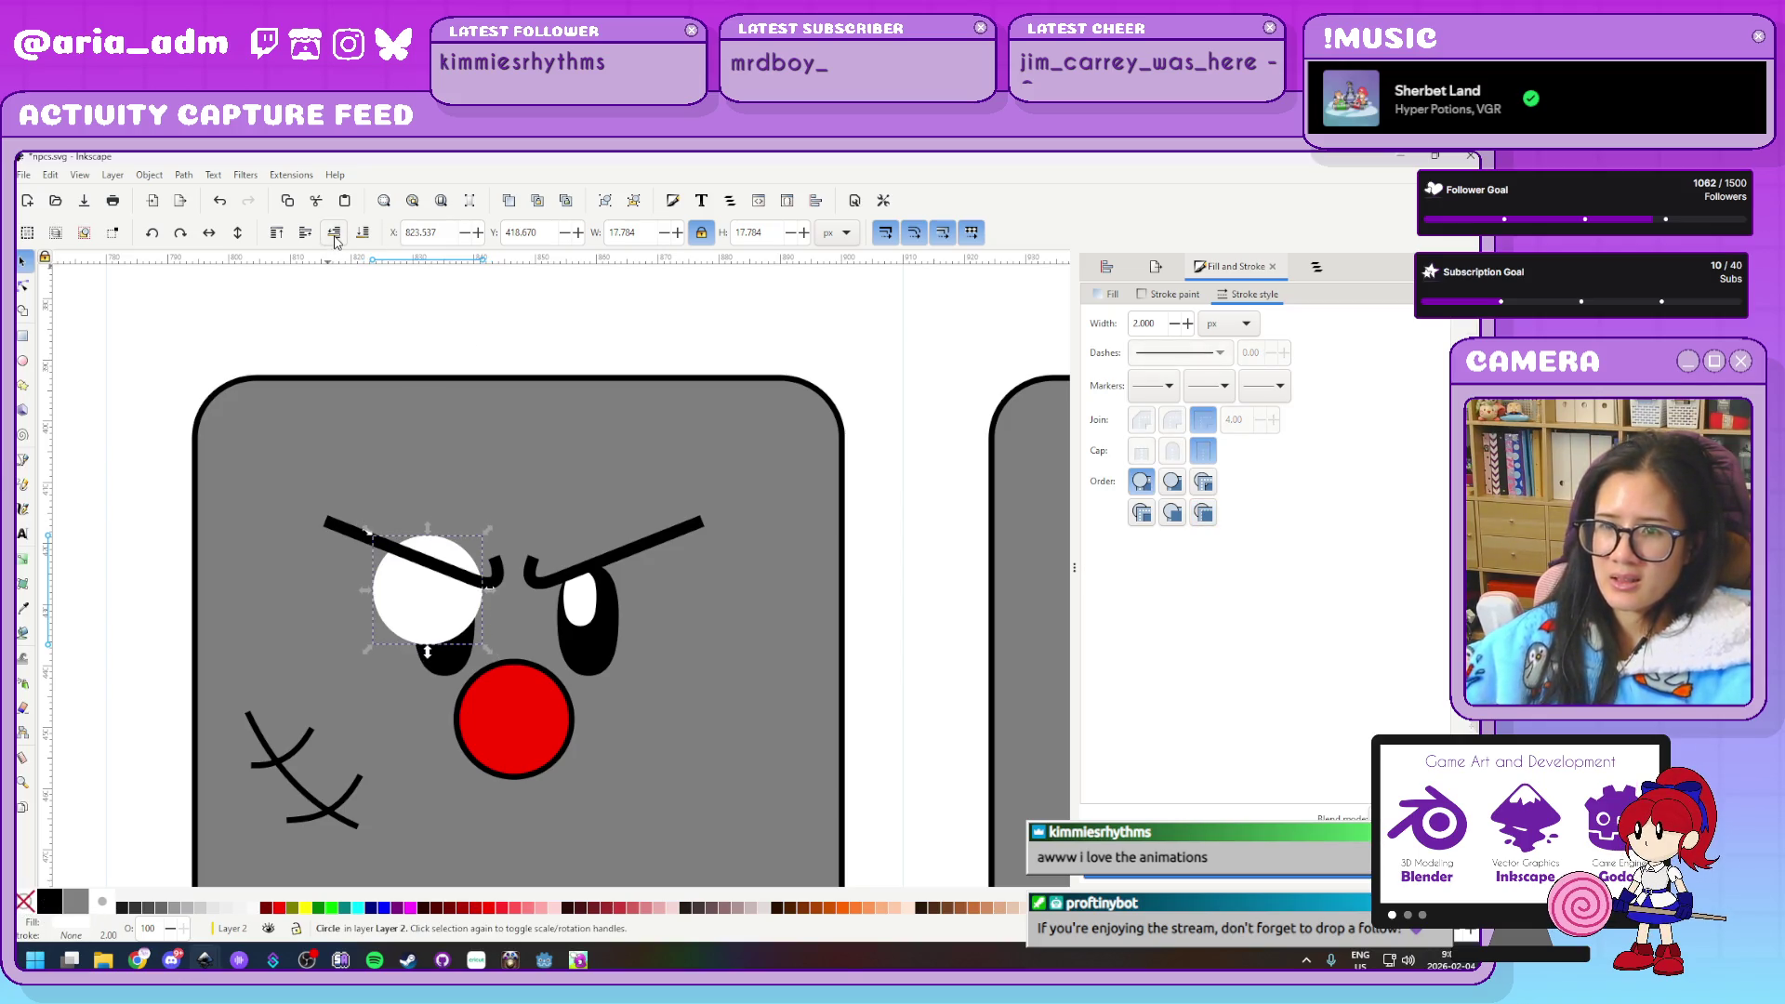
click(334, 232)
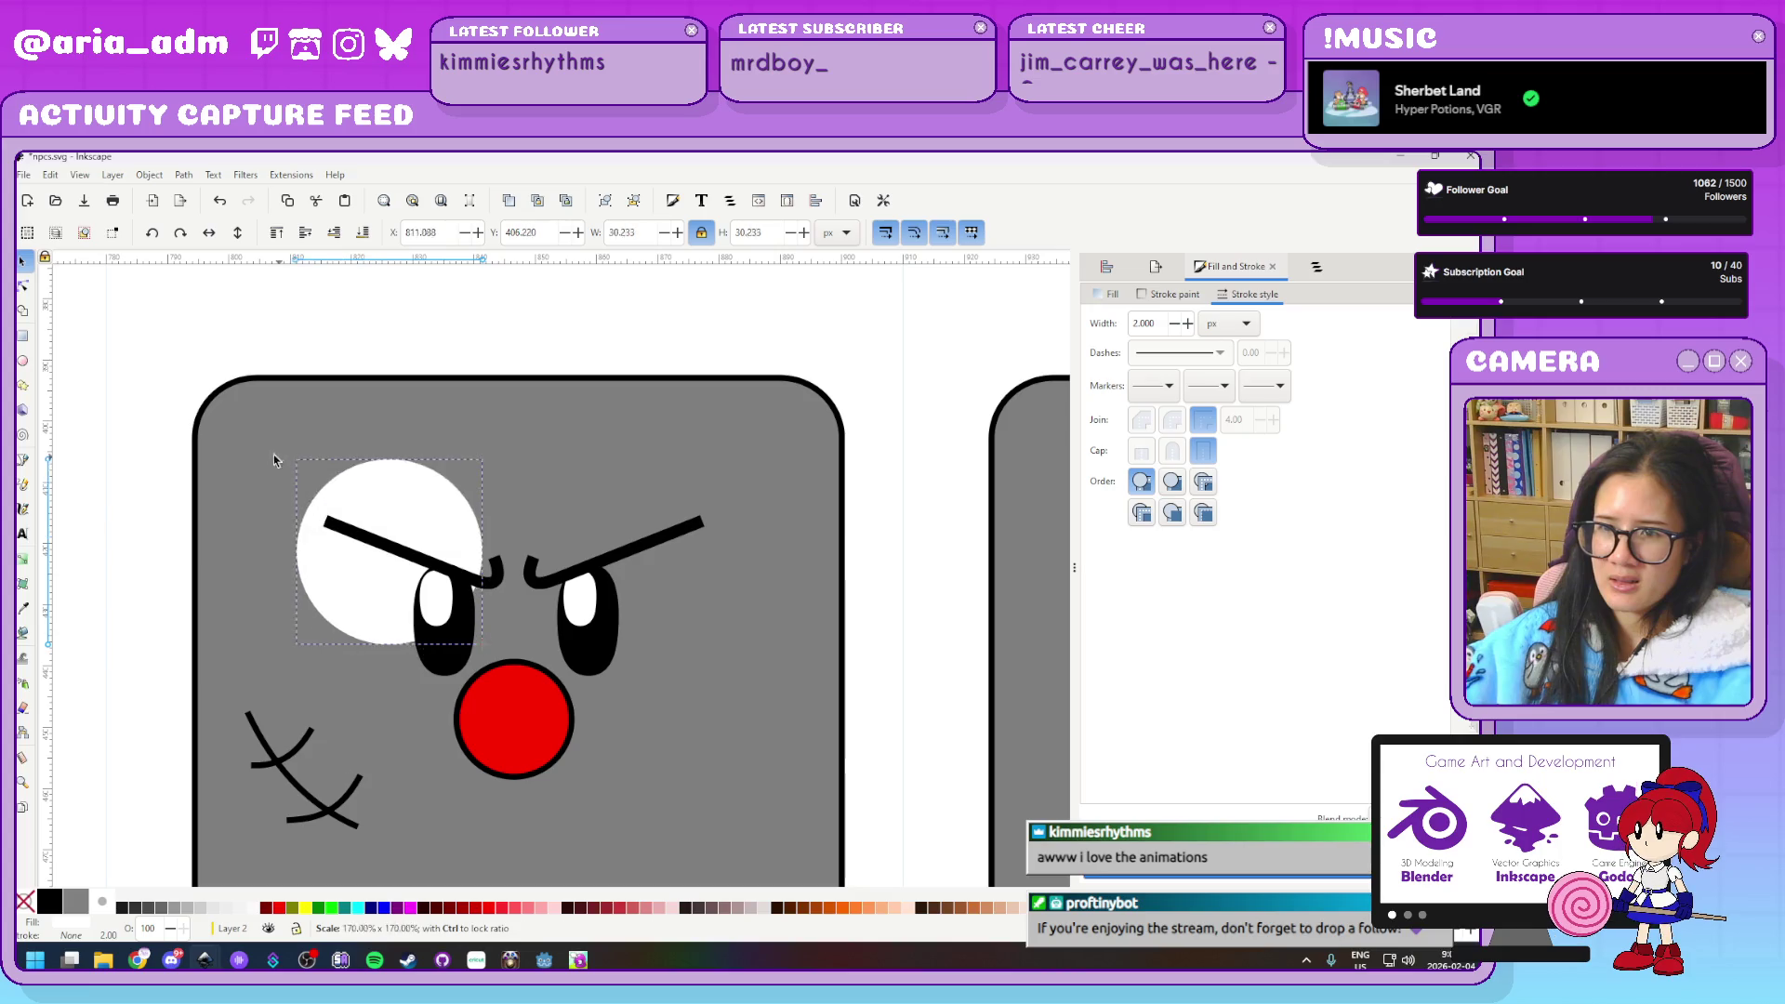
drag(368, 537, 321, 485)
drag(535, 679, 595, 705)
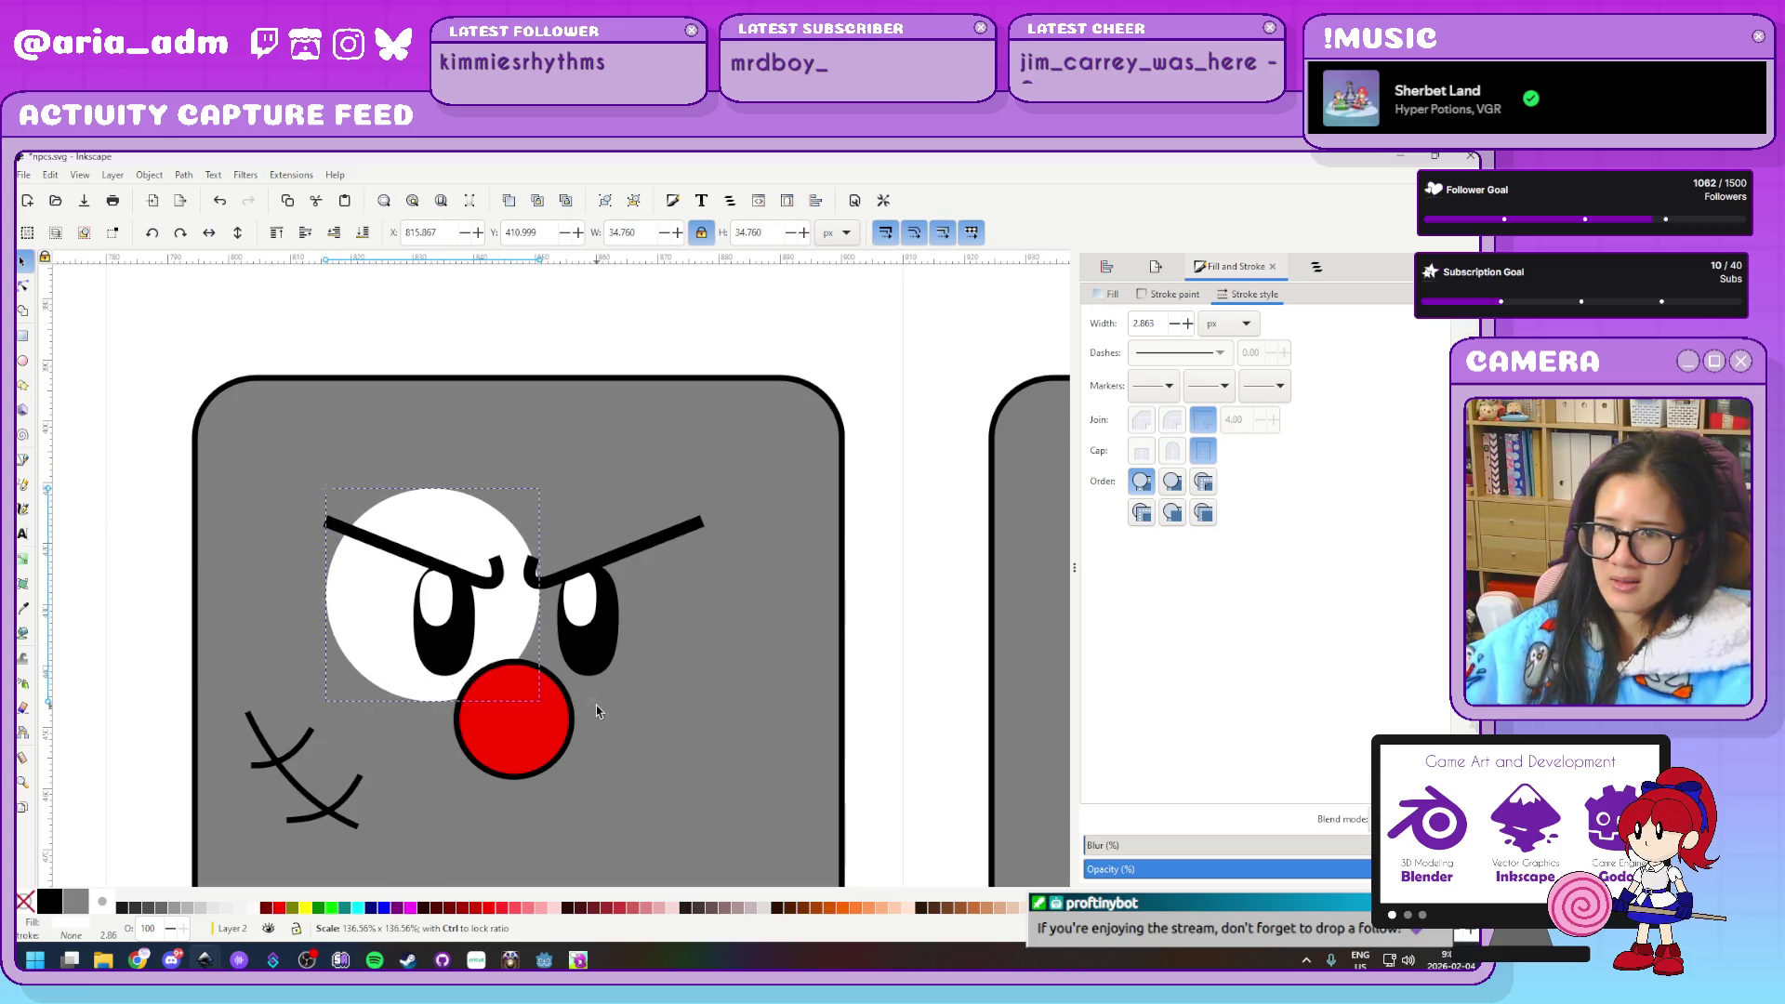
drag(484, 647, 456, 676)
Copy the white circle behind the right eye's parts, then group both circles
key(Home)
key(Right)
key(Right)
key(Right)
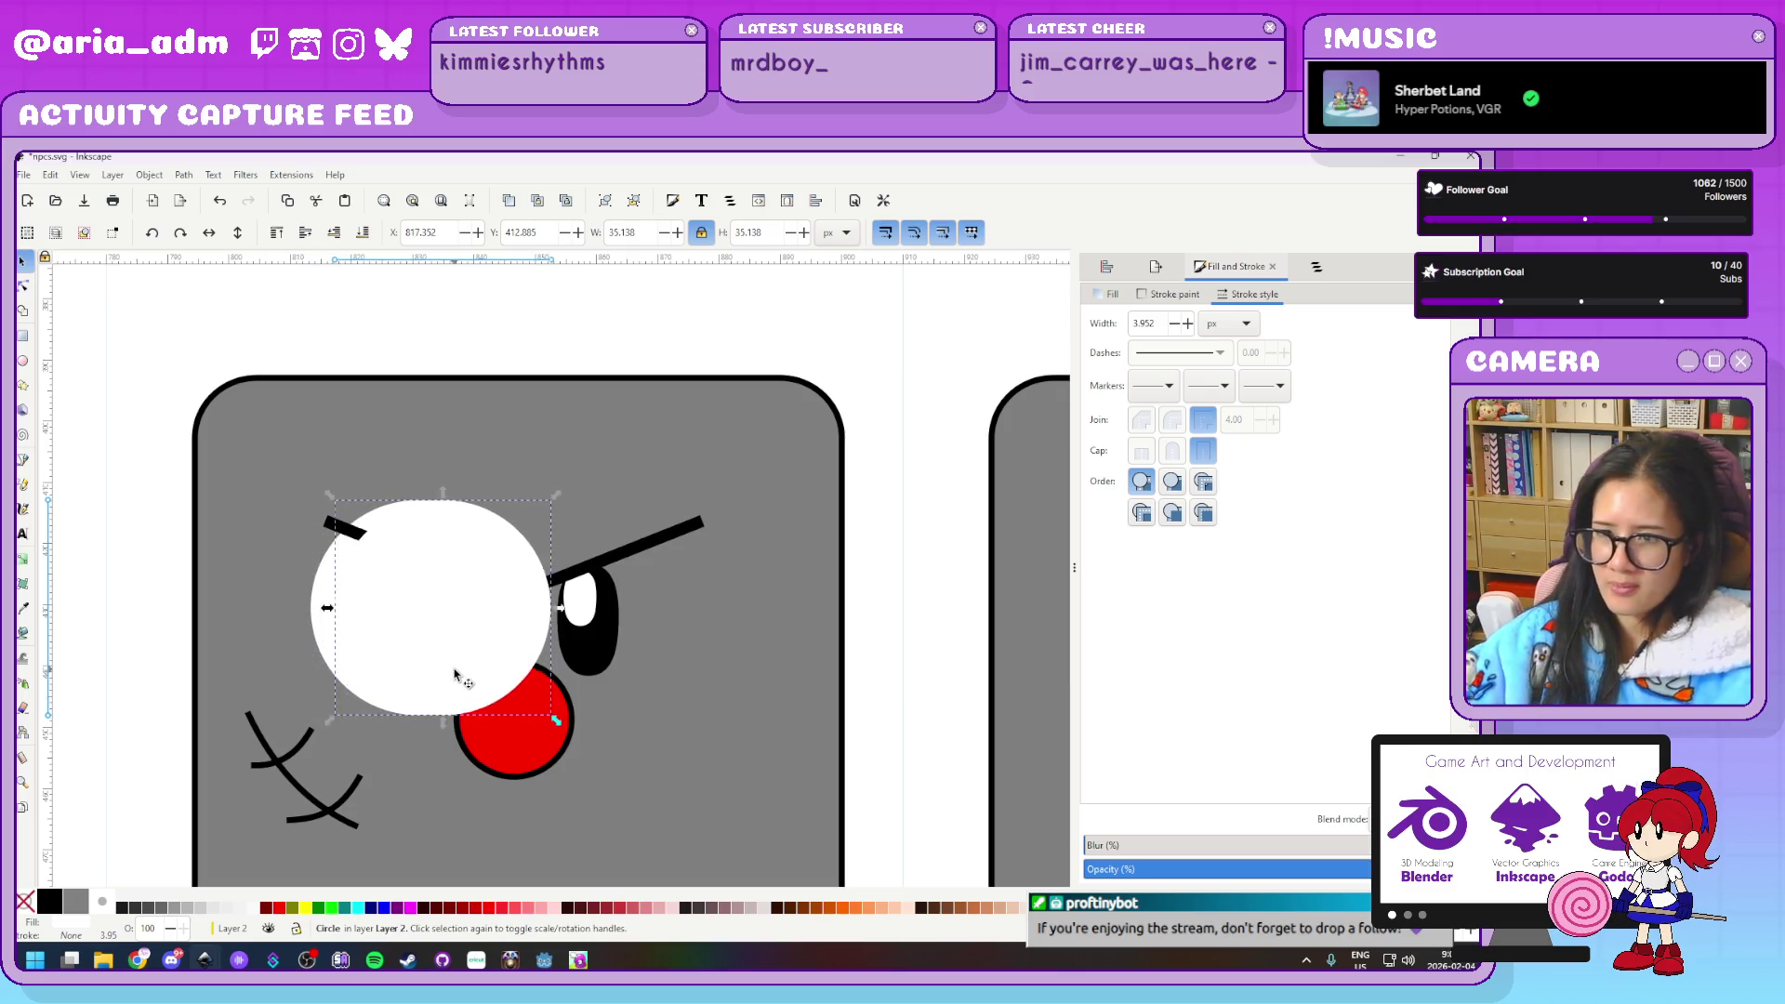
key(Right)
key(Right)
key(Right)
key(Right)
key(Right)
key(Right)
key(Right)
key(Right)
key(Right)
key(Right)
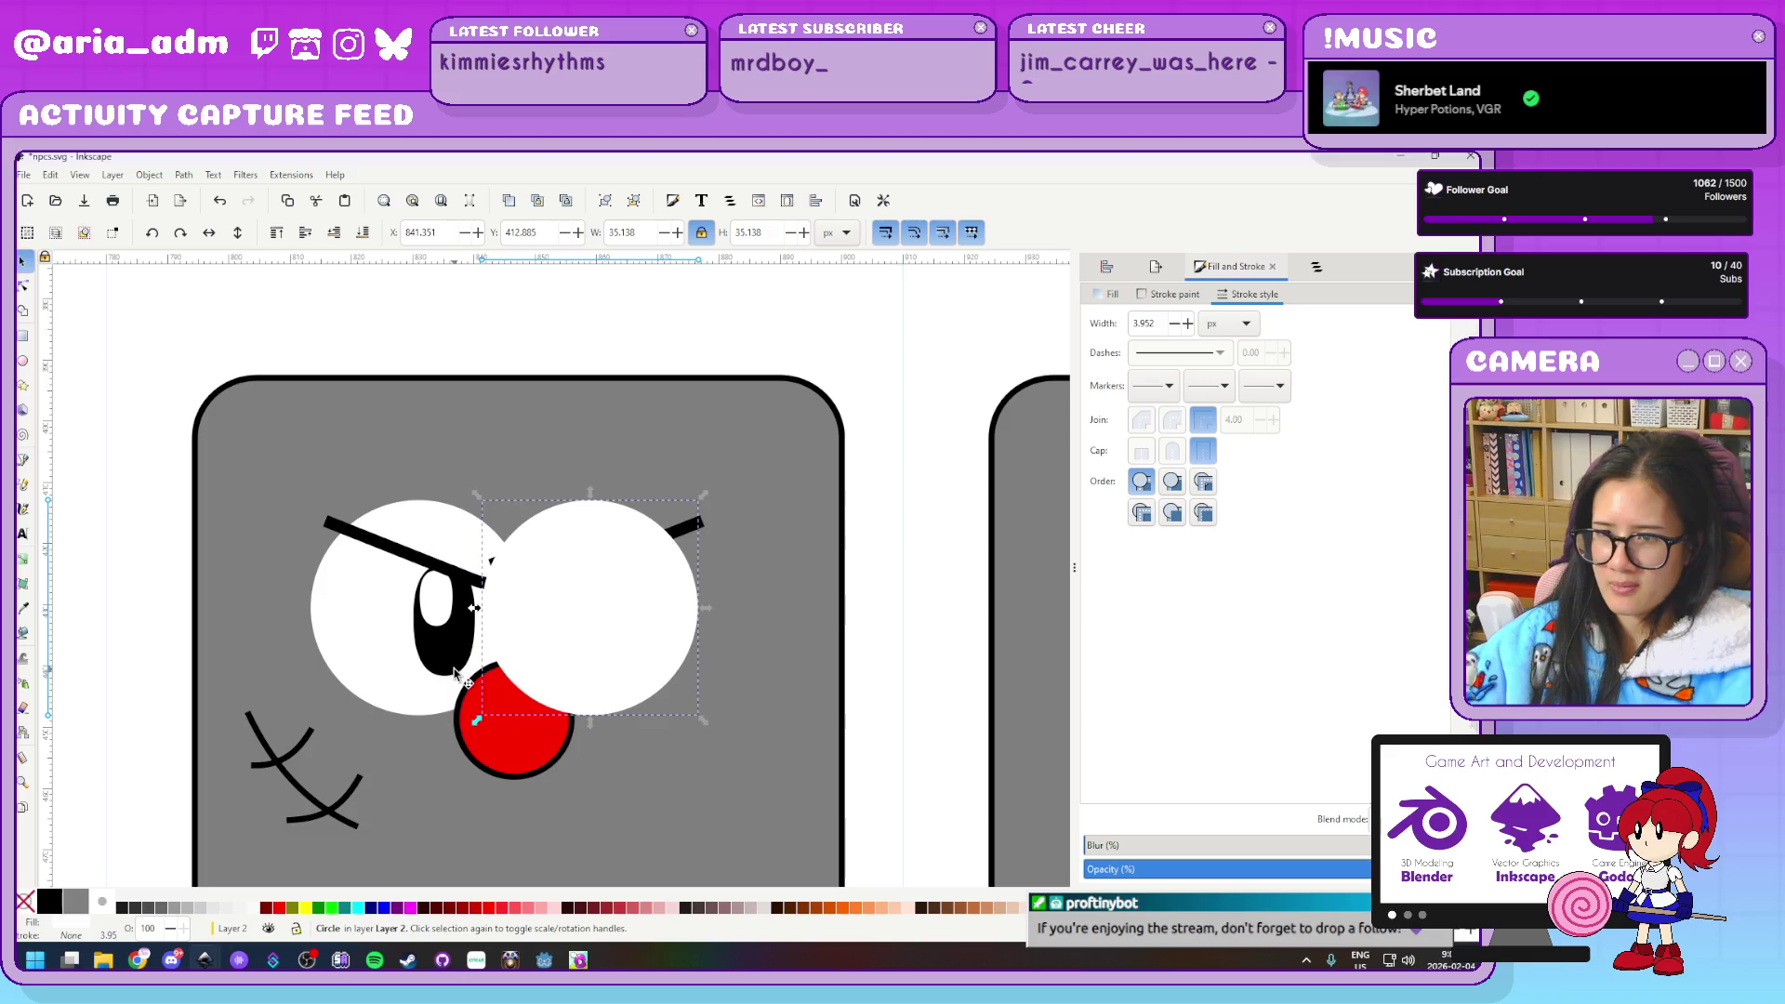
click(336, 235)
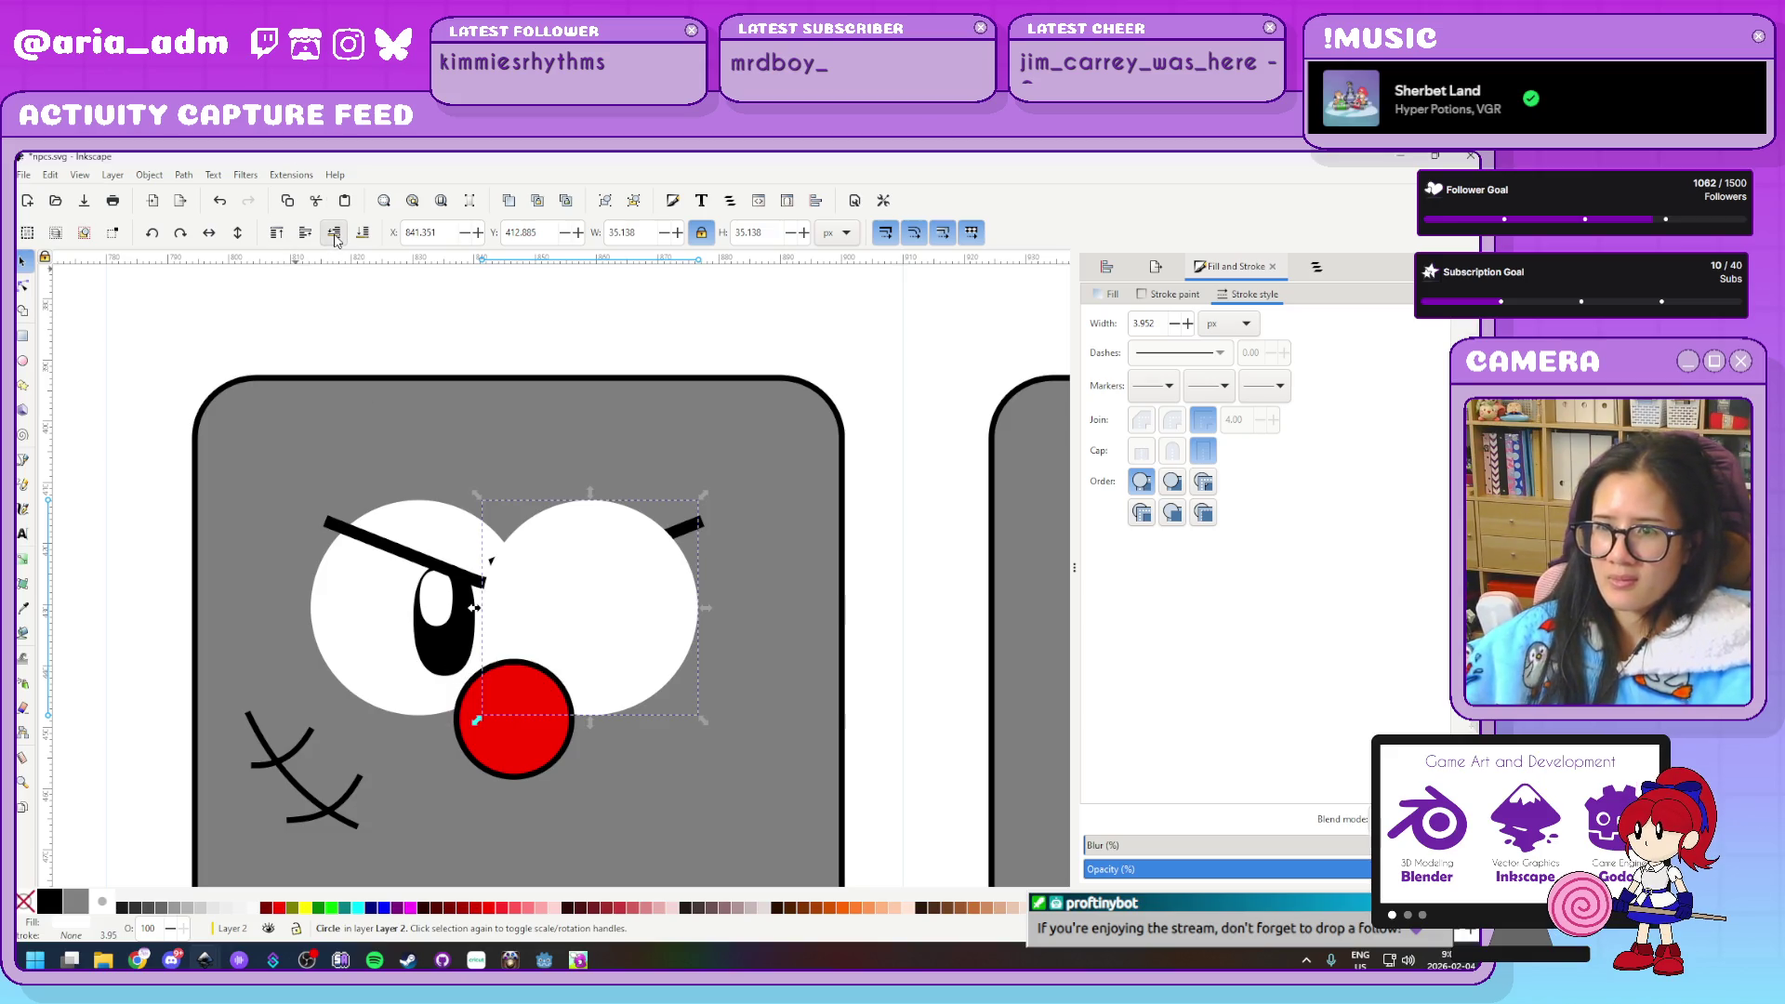
click(336, 235)
click(335, 236)
click(336, 235)
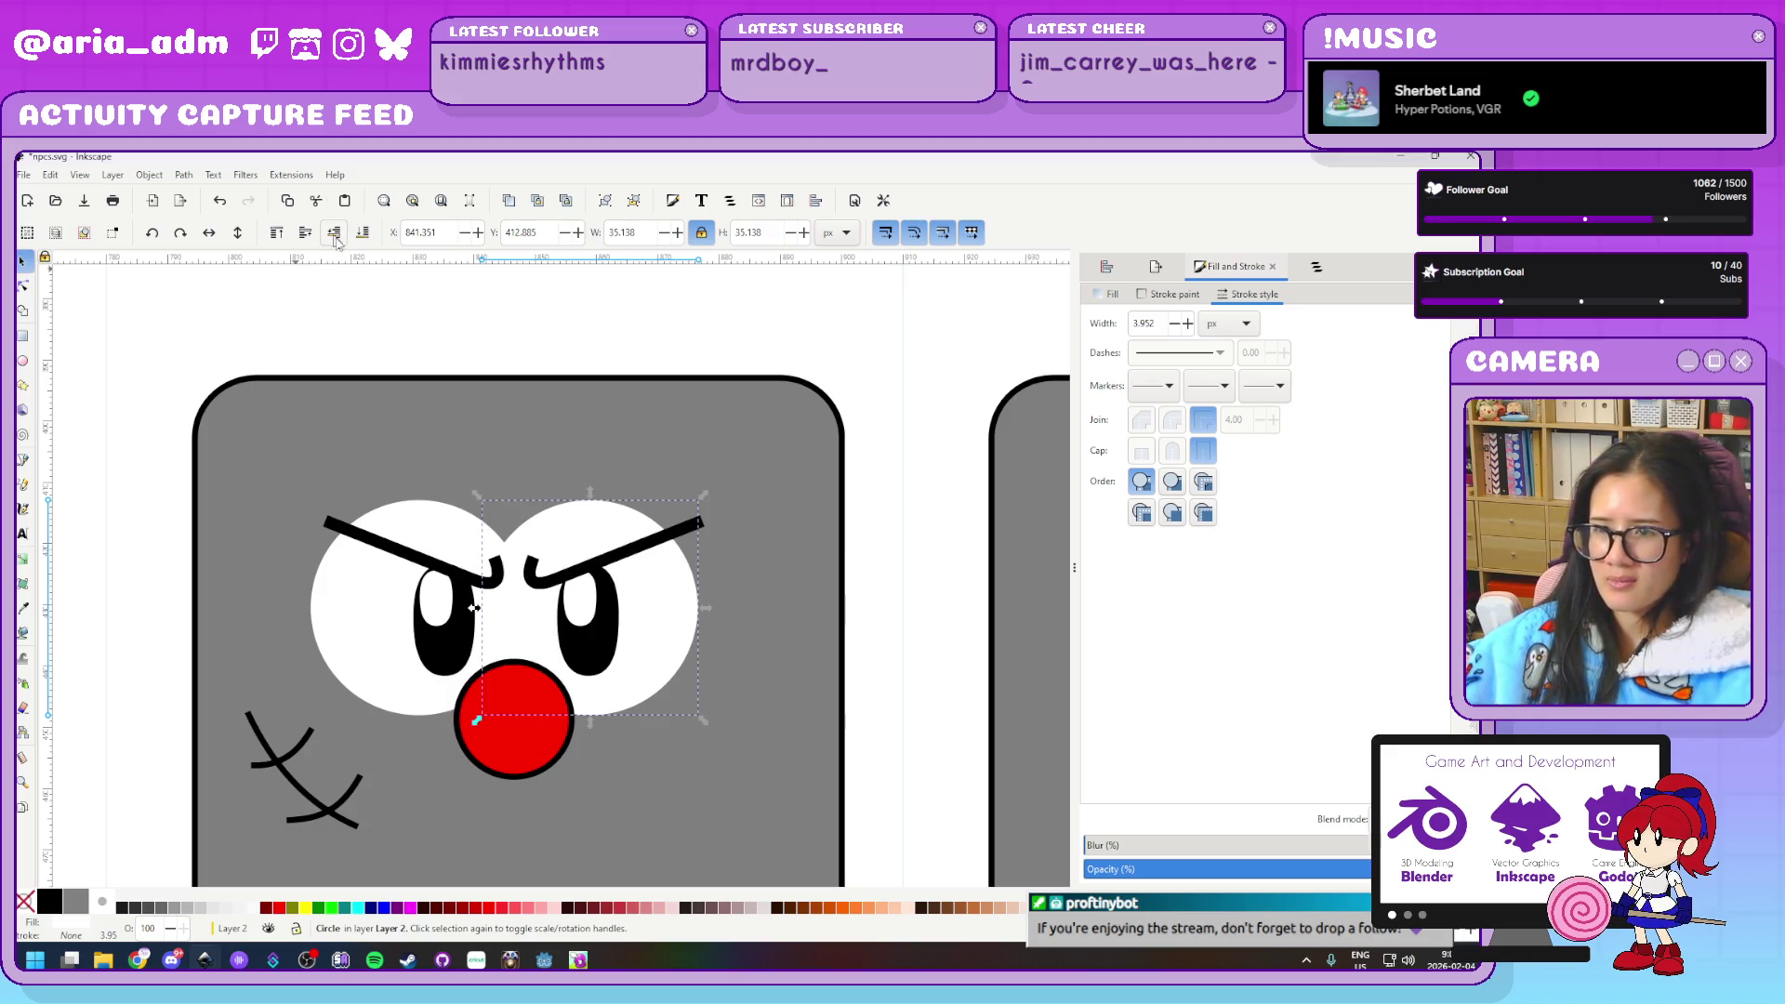
shift+click(356, 682)
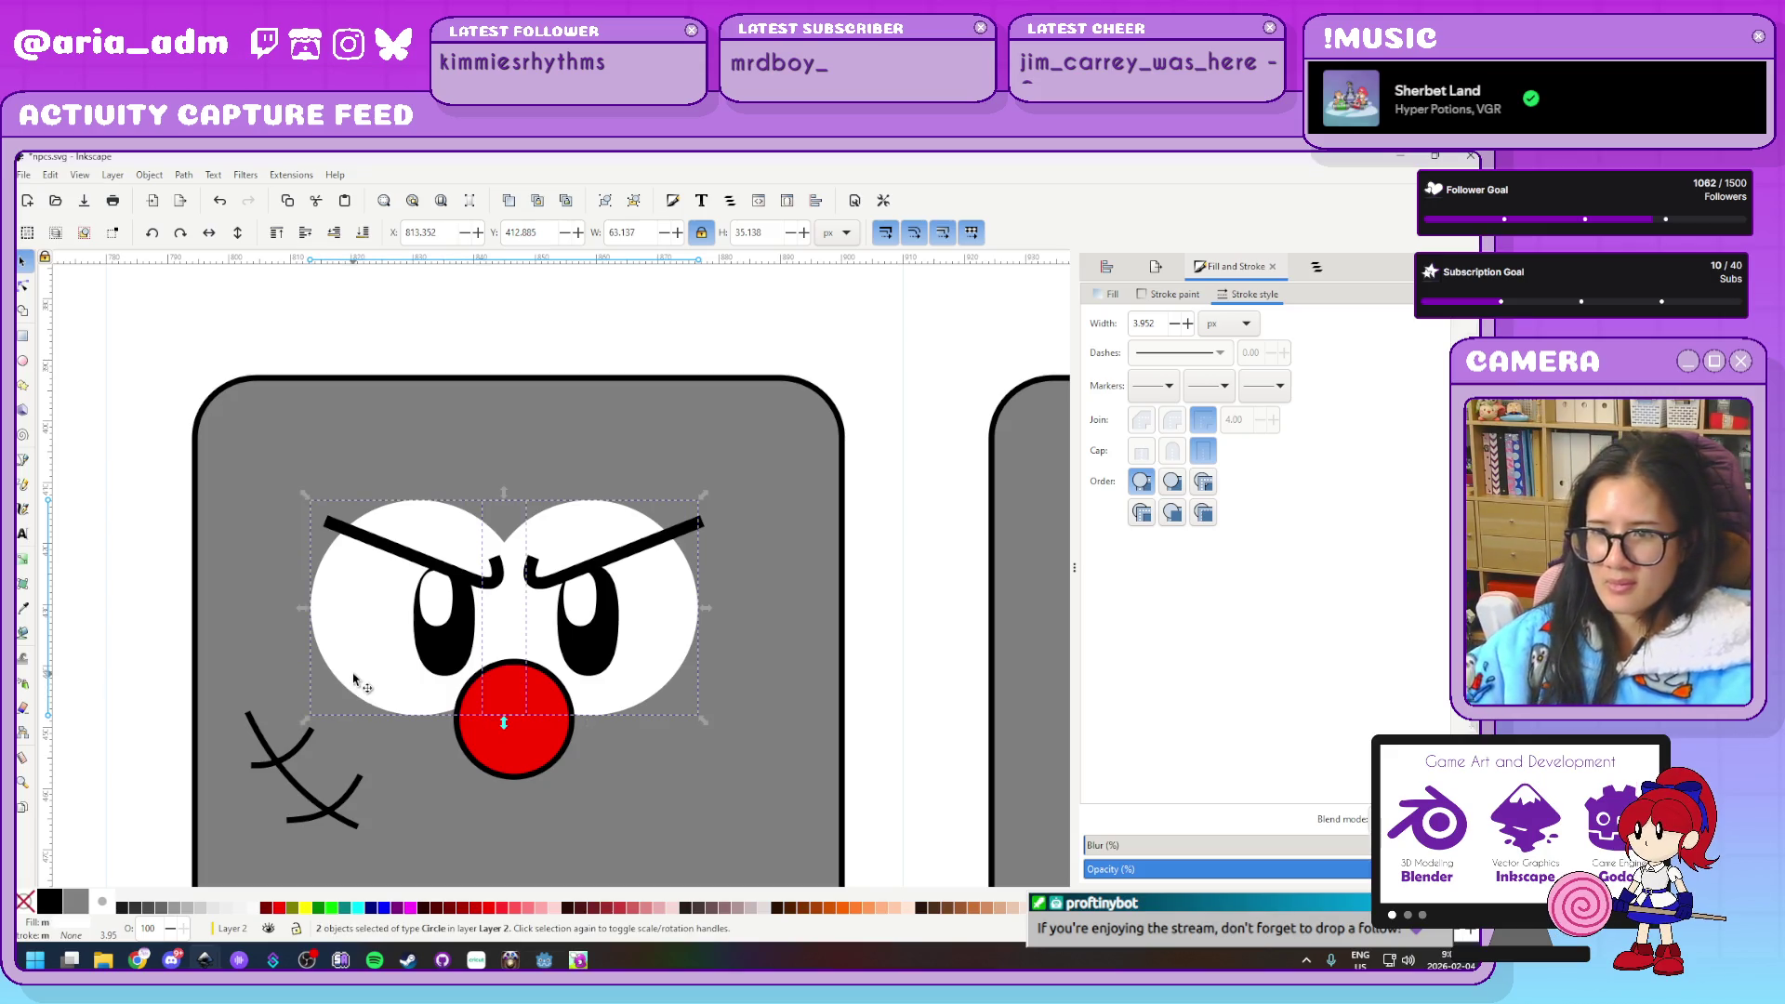
key(Right)
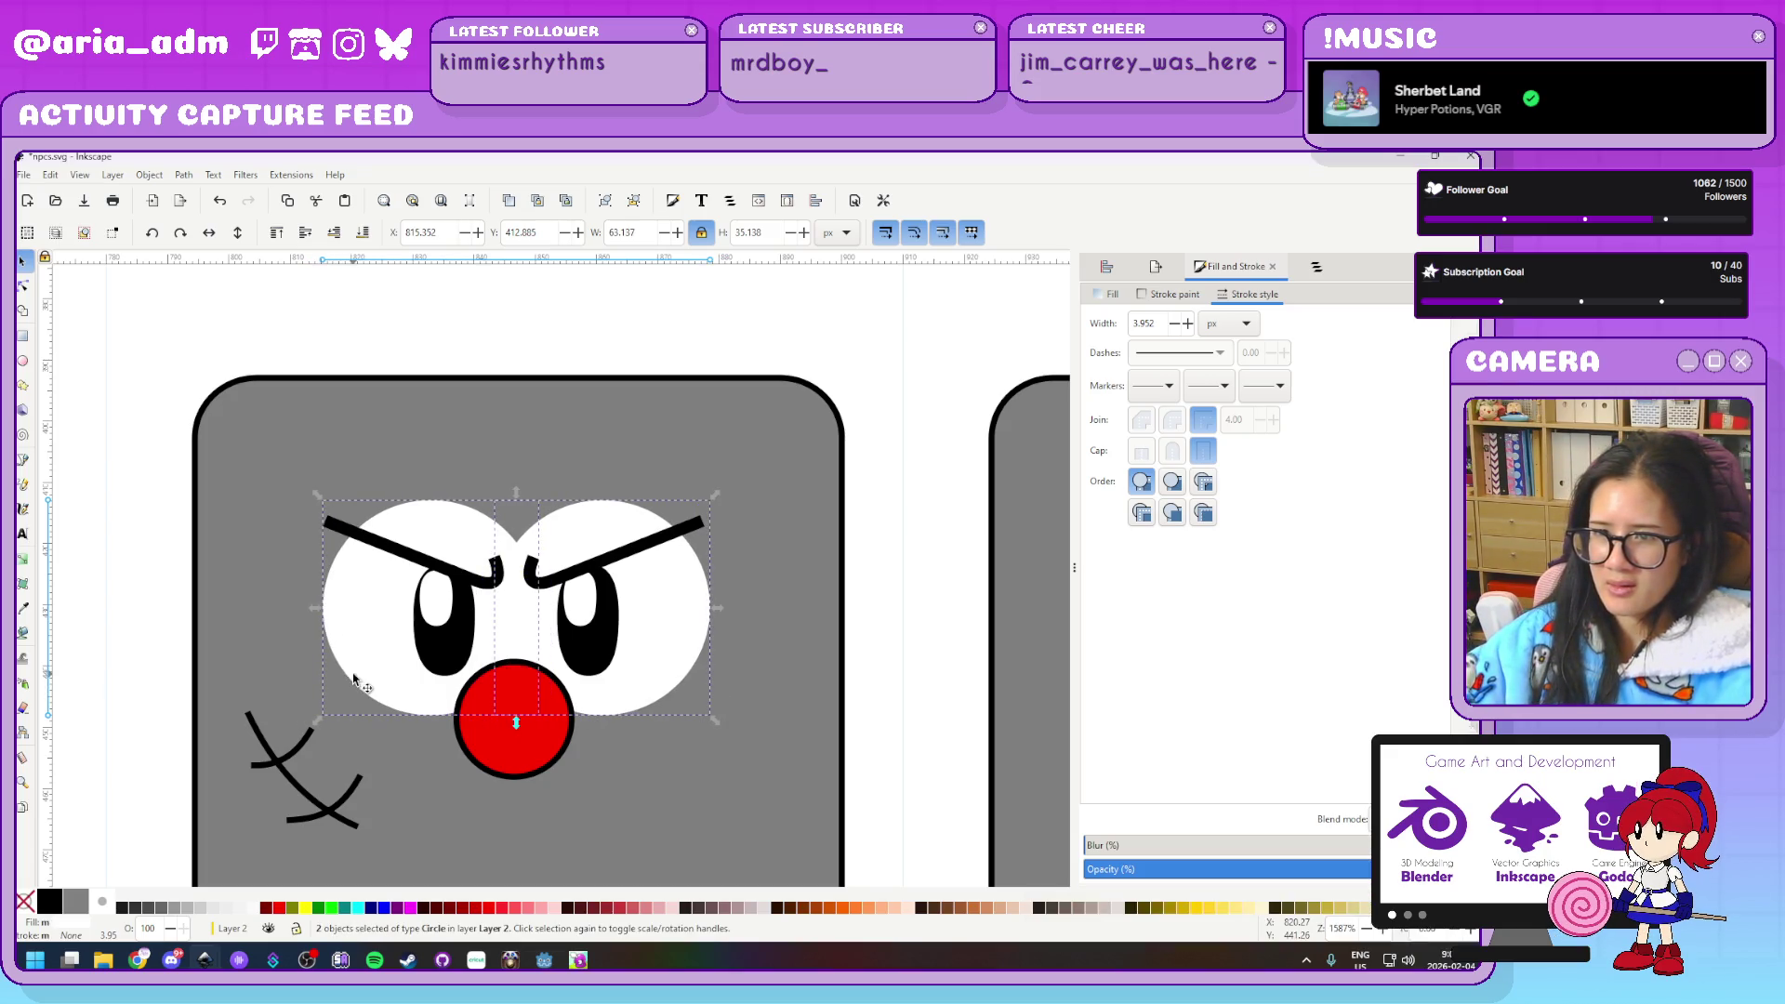
key(ctrl+g)
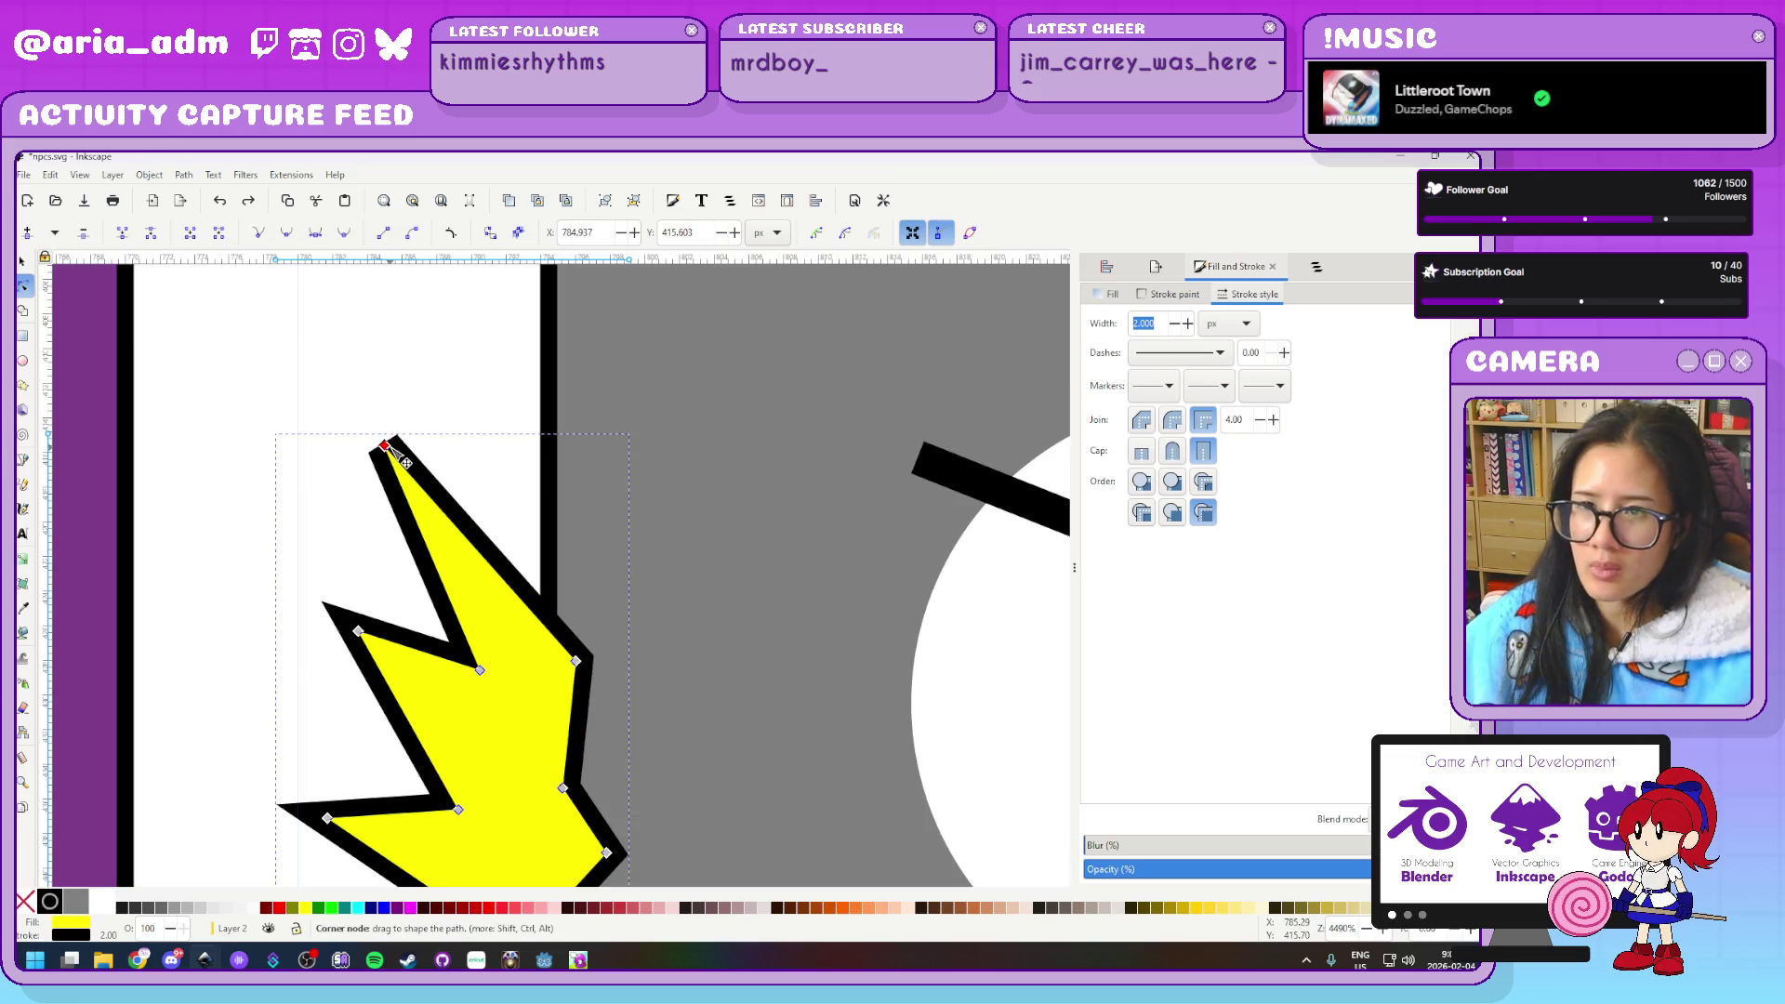
Make two sharp corners of the yellow hand smooth
ctrl+click(358, 631)
ctrl+click(328, 818)
scroll(393, 796, down, 3)
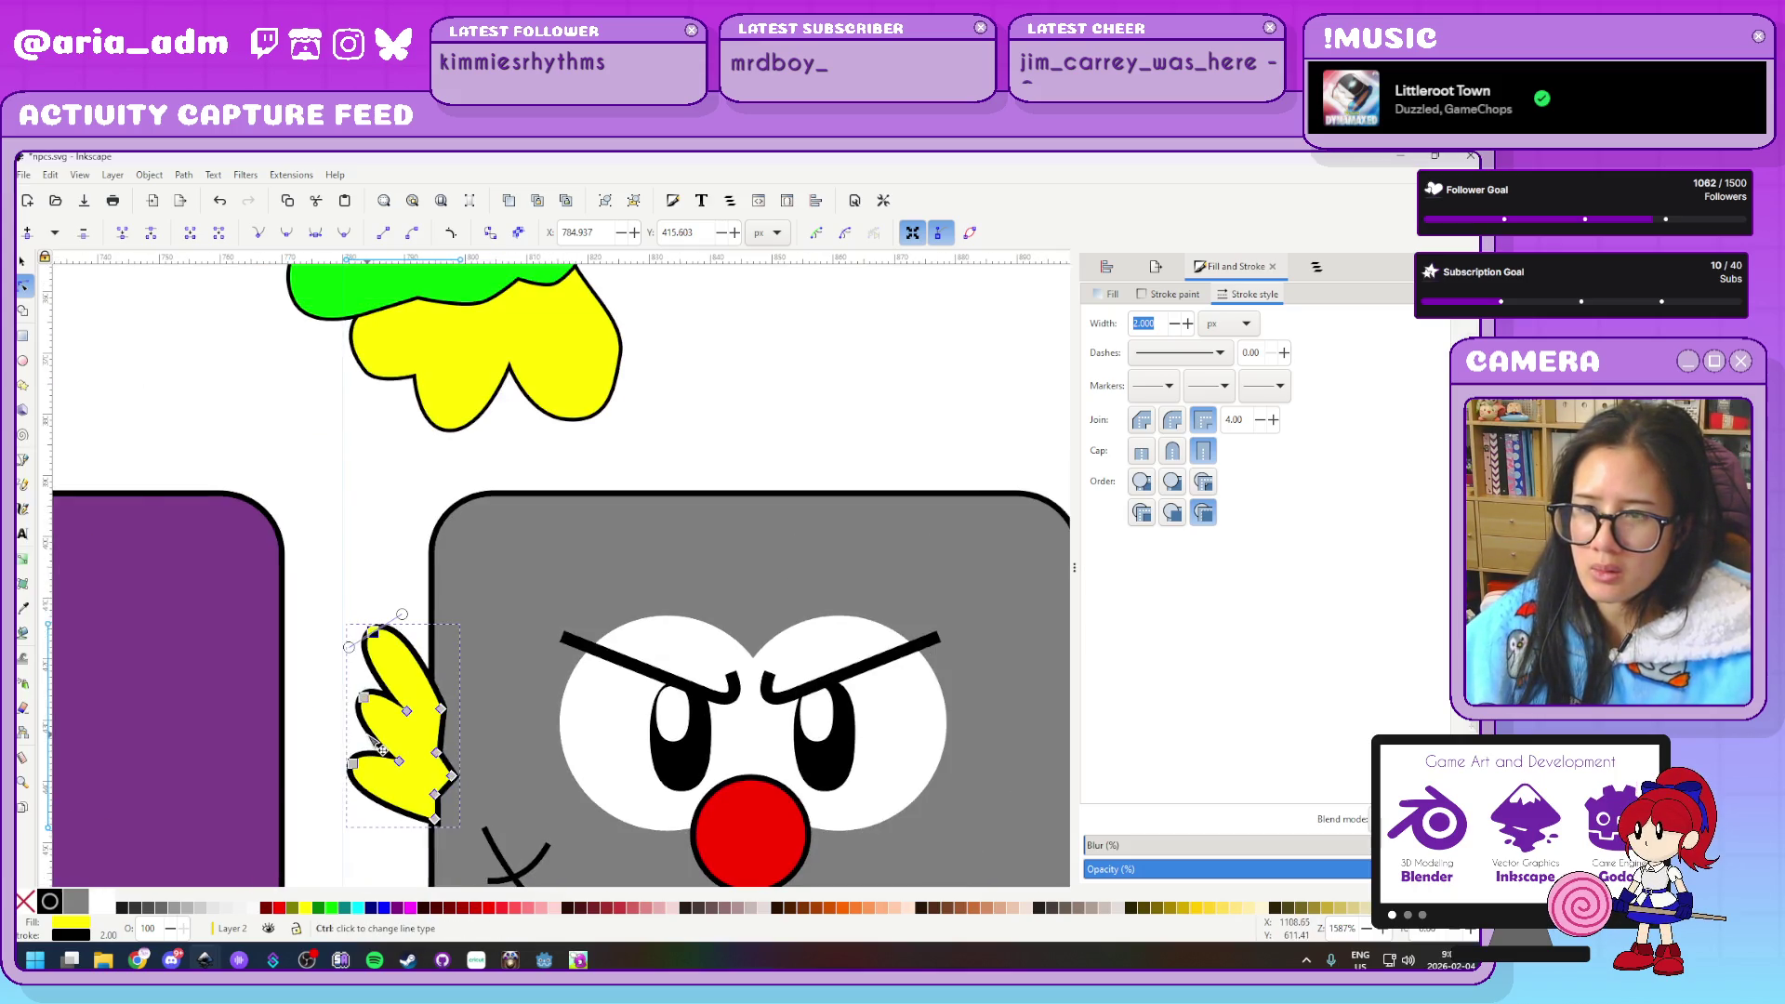
scroll(325, 748, down, 2)
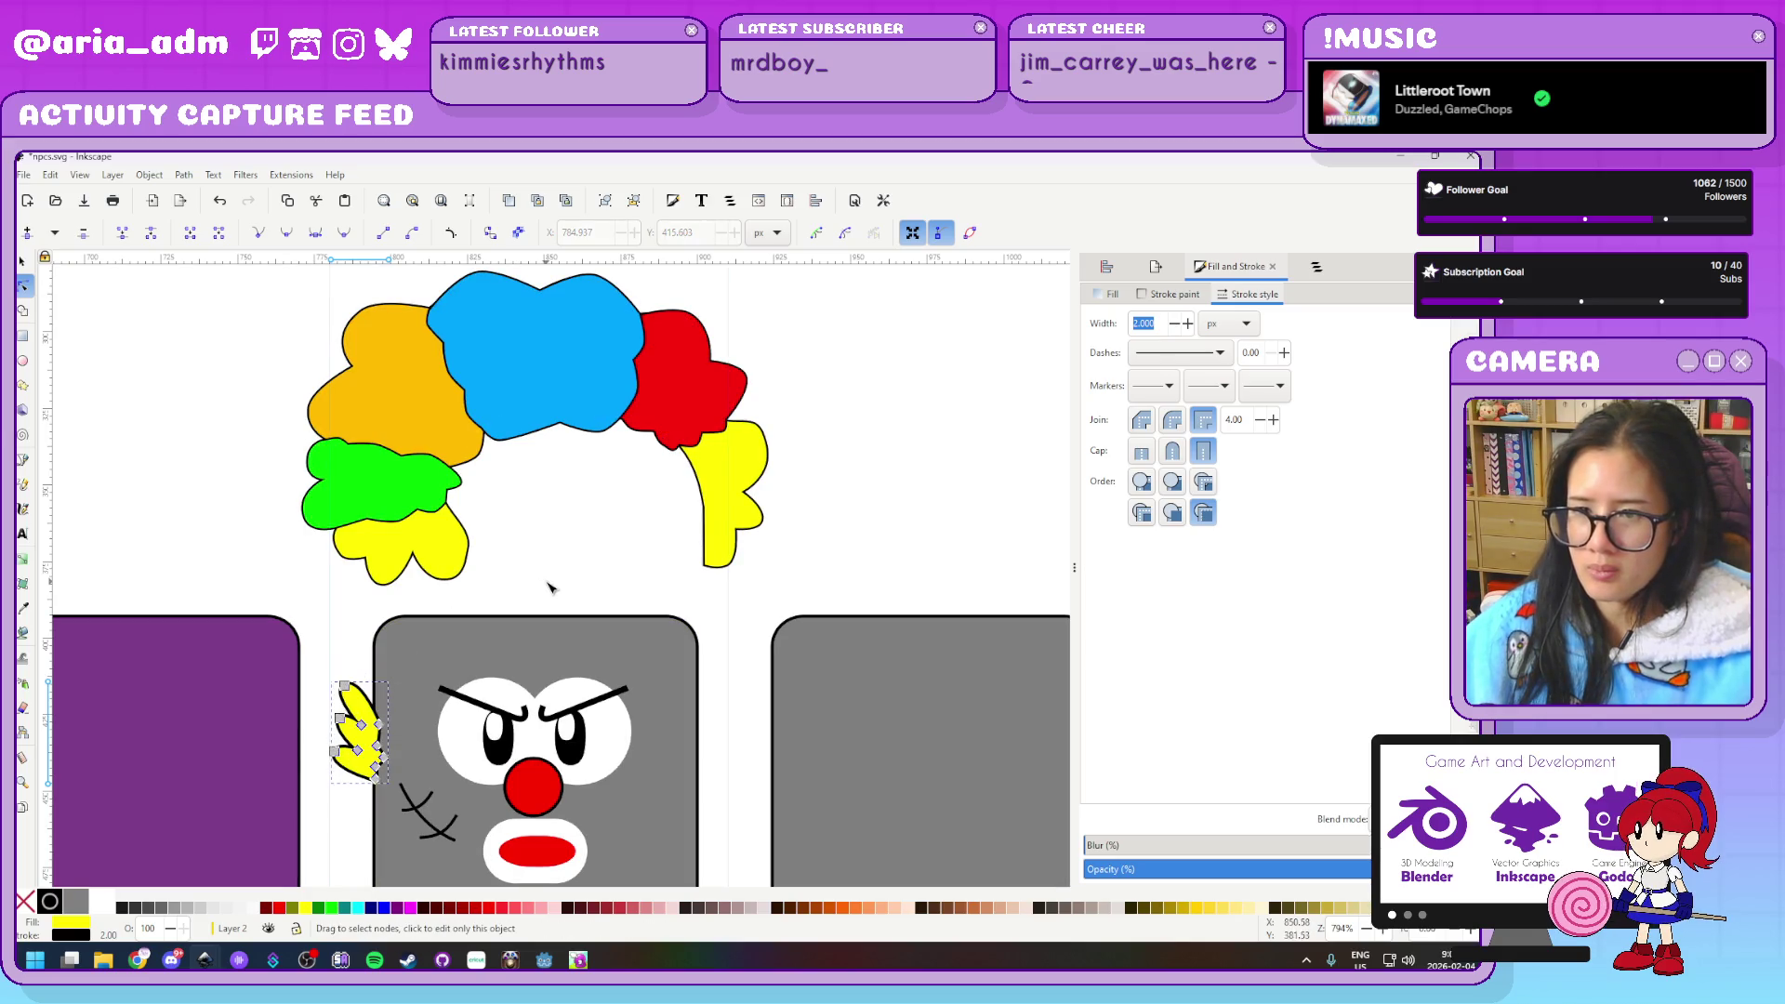
click(658, 609)
scroll(658, 610, up, 1)
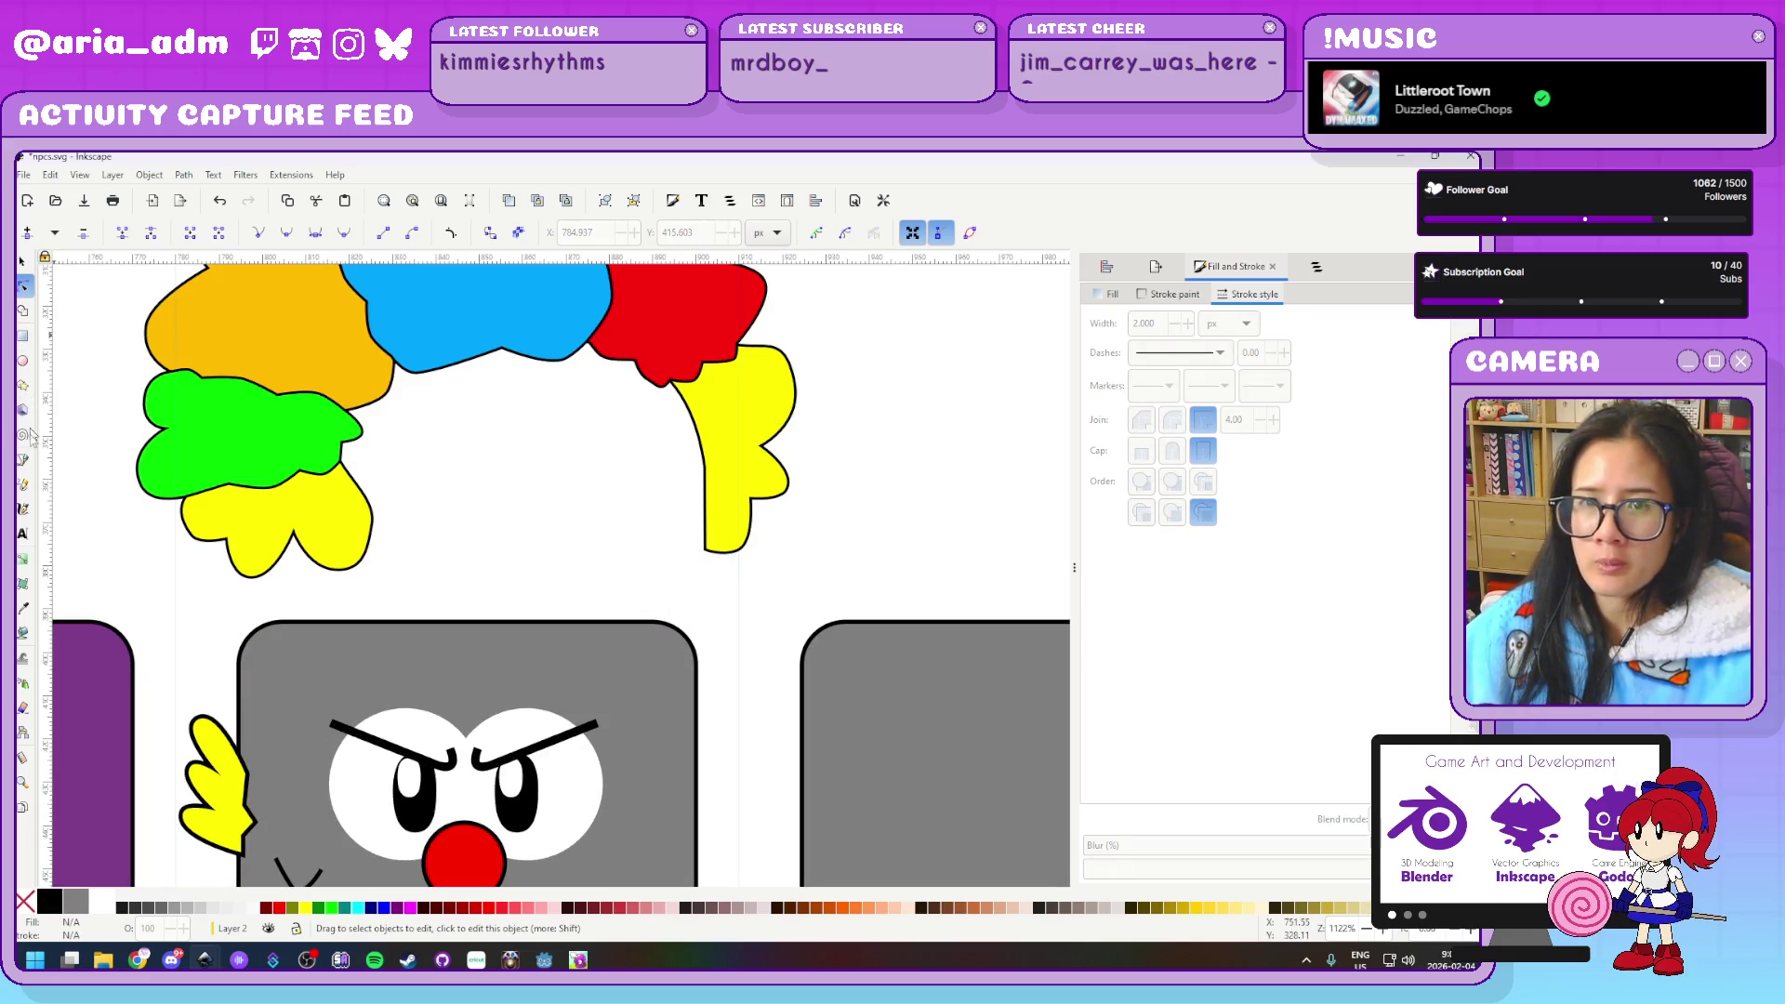
Start a zigzag path with the Pen tool above the yellow hand
click(23, 459)
scroll(459, 503, down, 2)
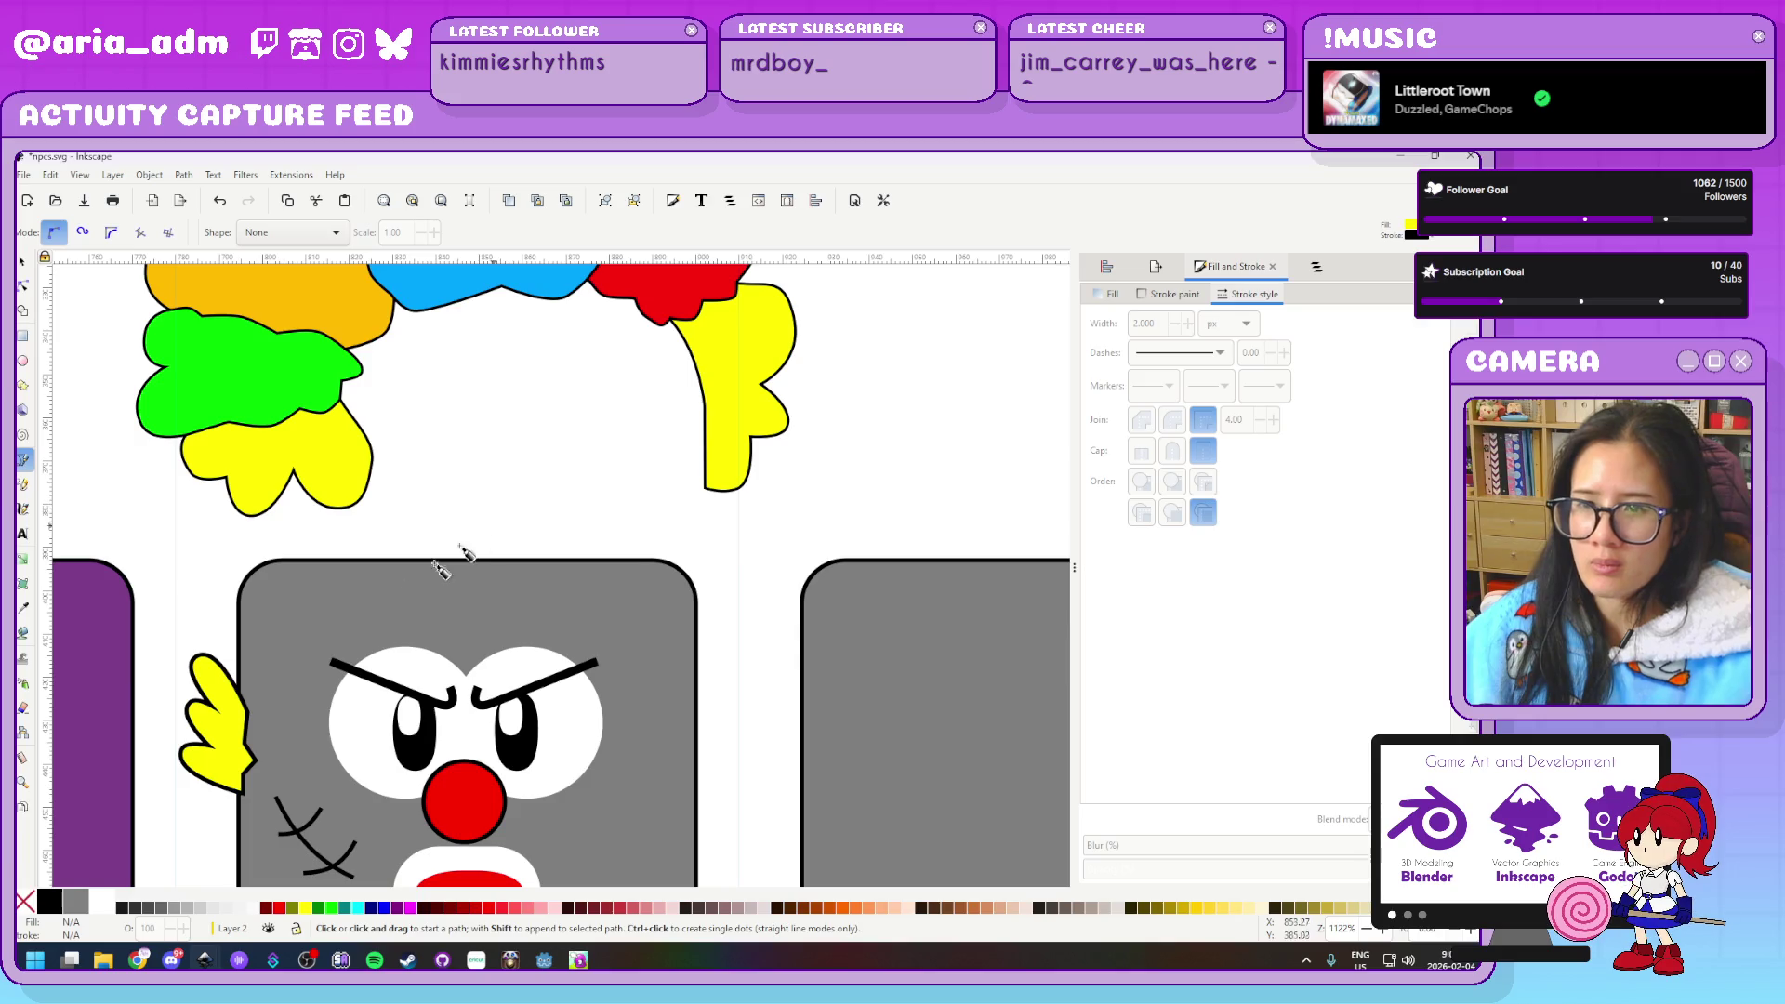
click(252, 714)
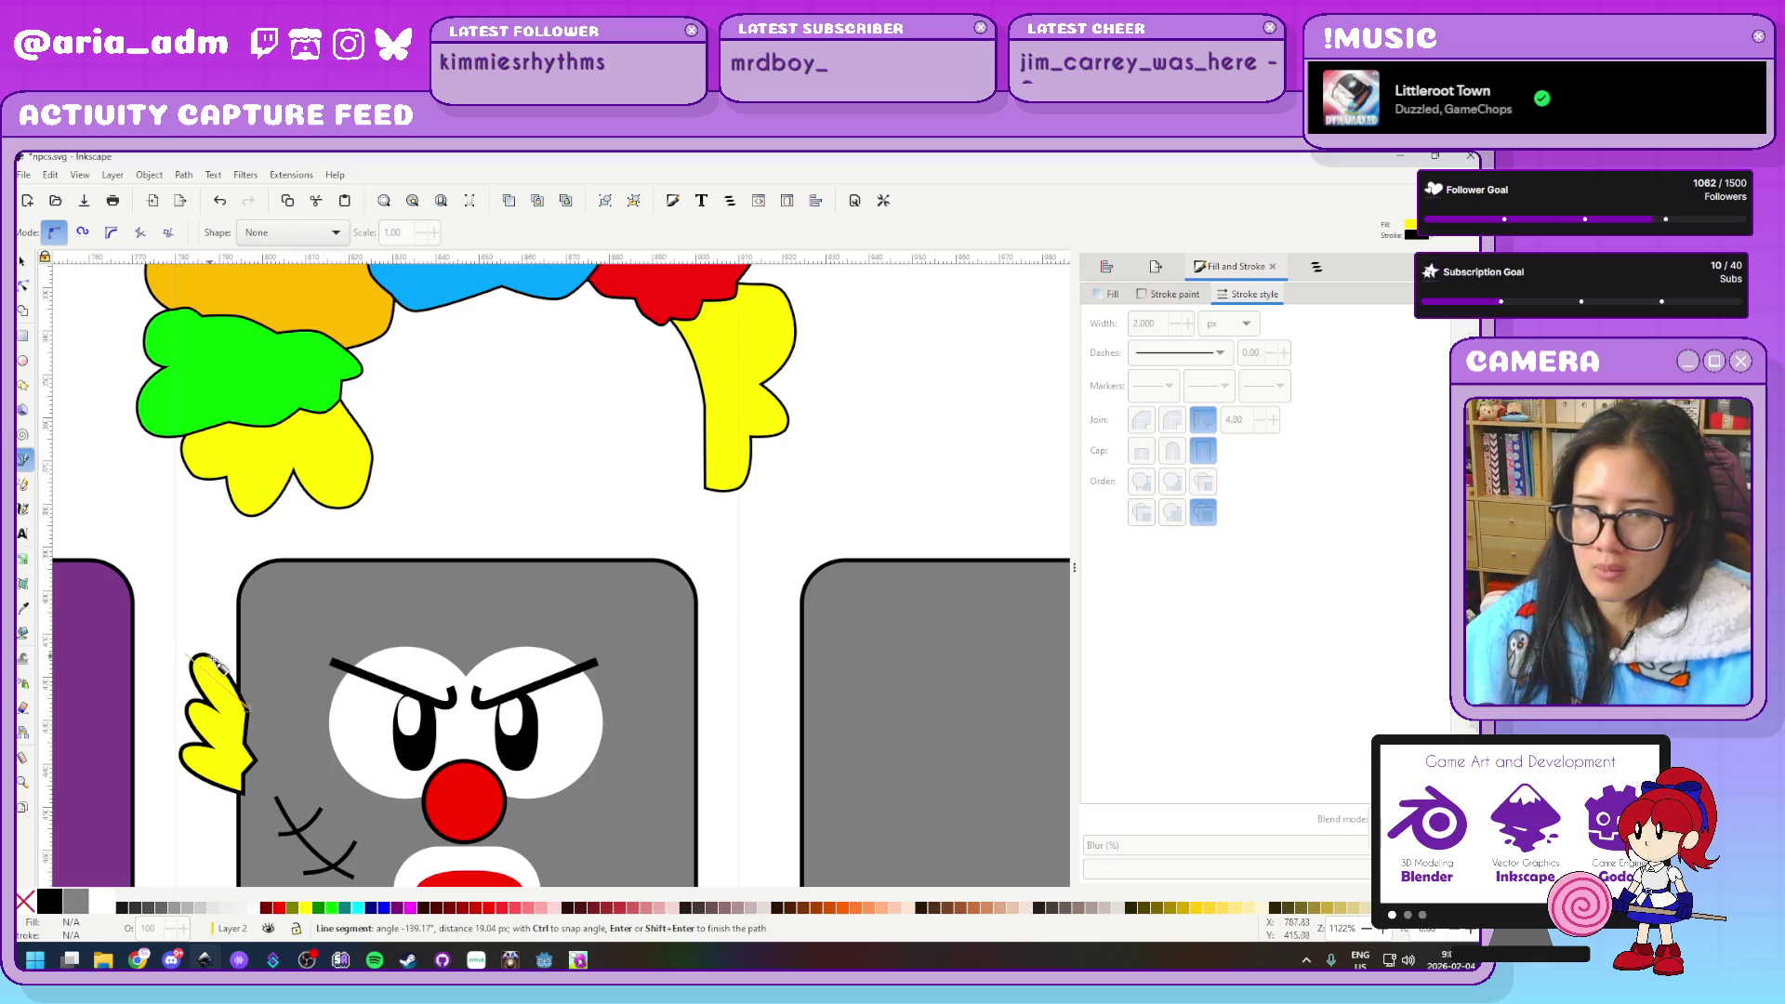
click(189, 657)
click(186, 614)
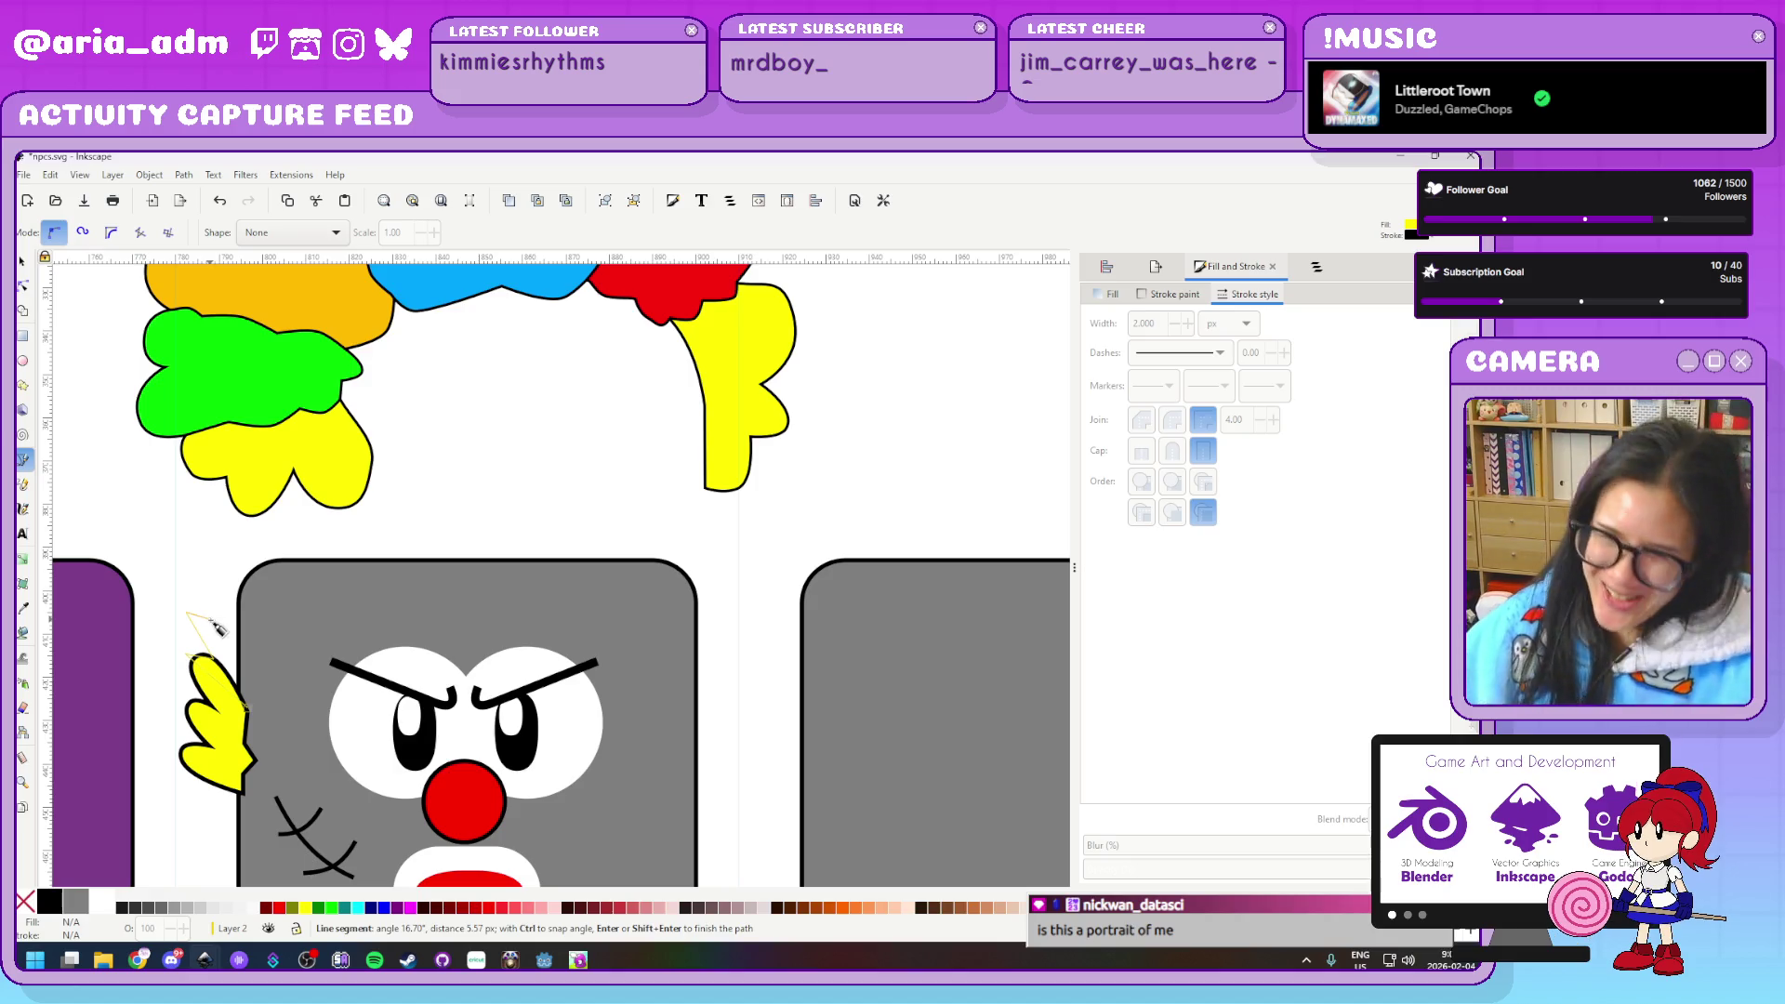
click(209, 618)
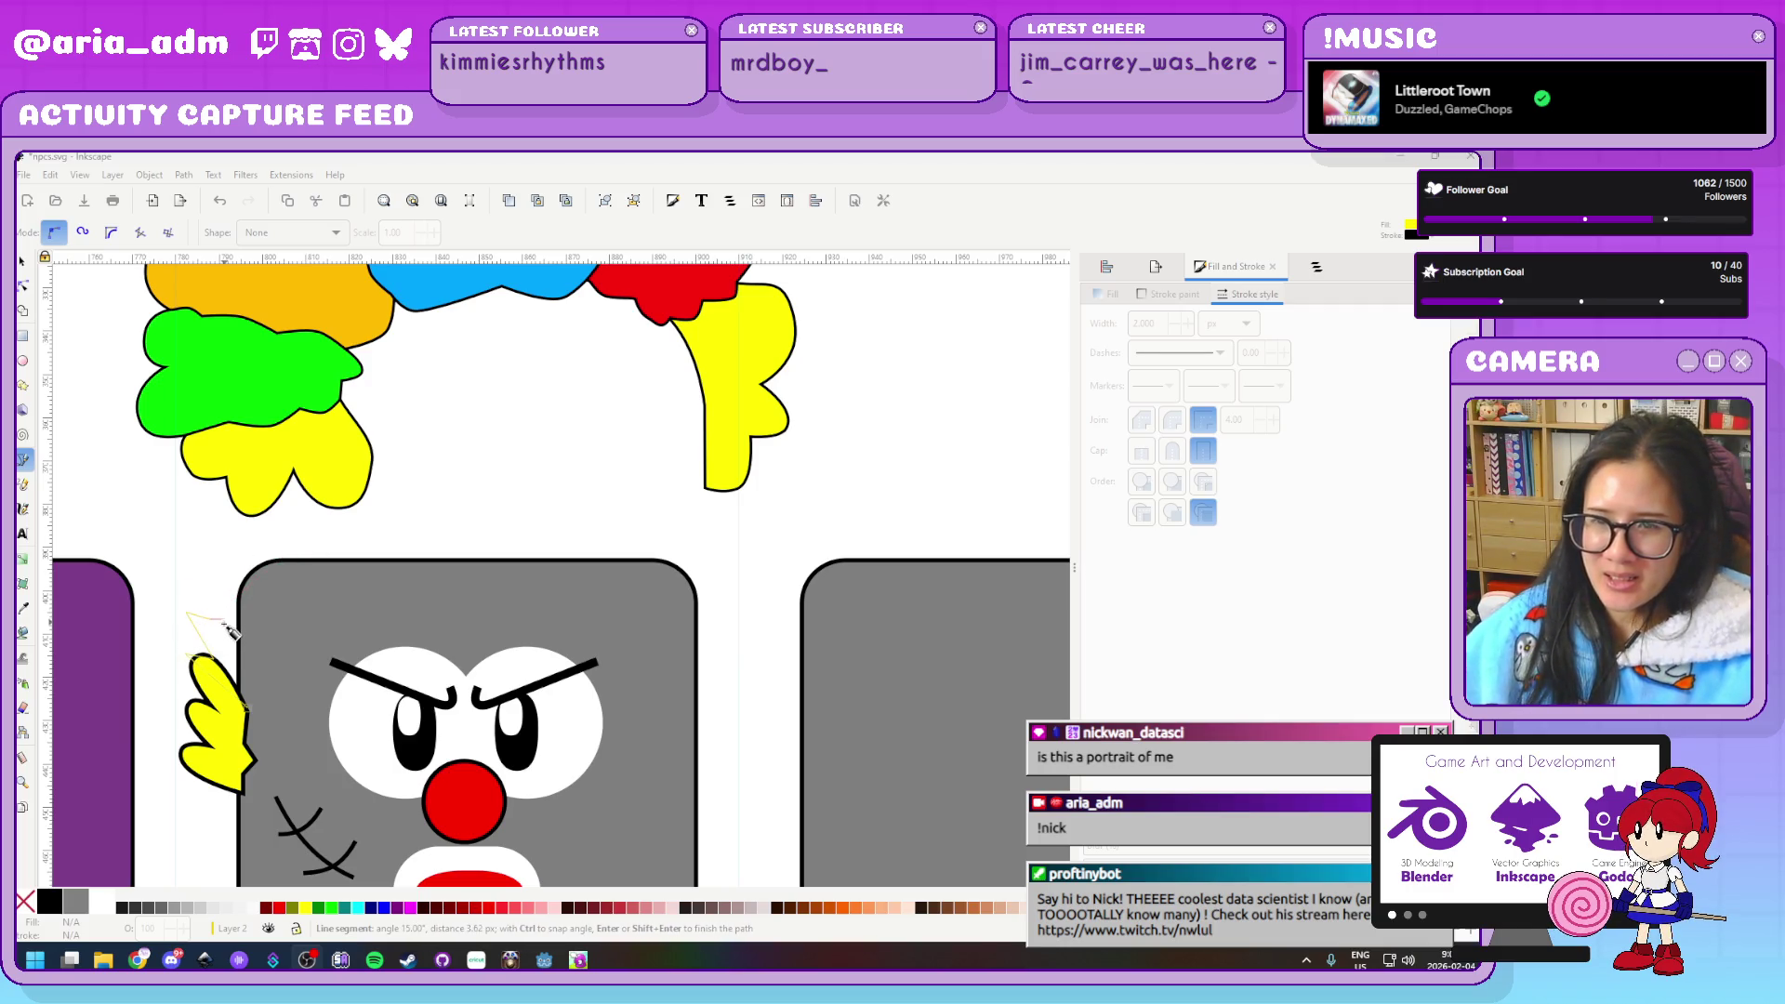
click(207, 621)
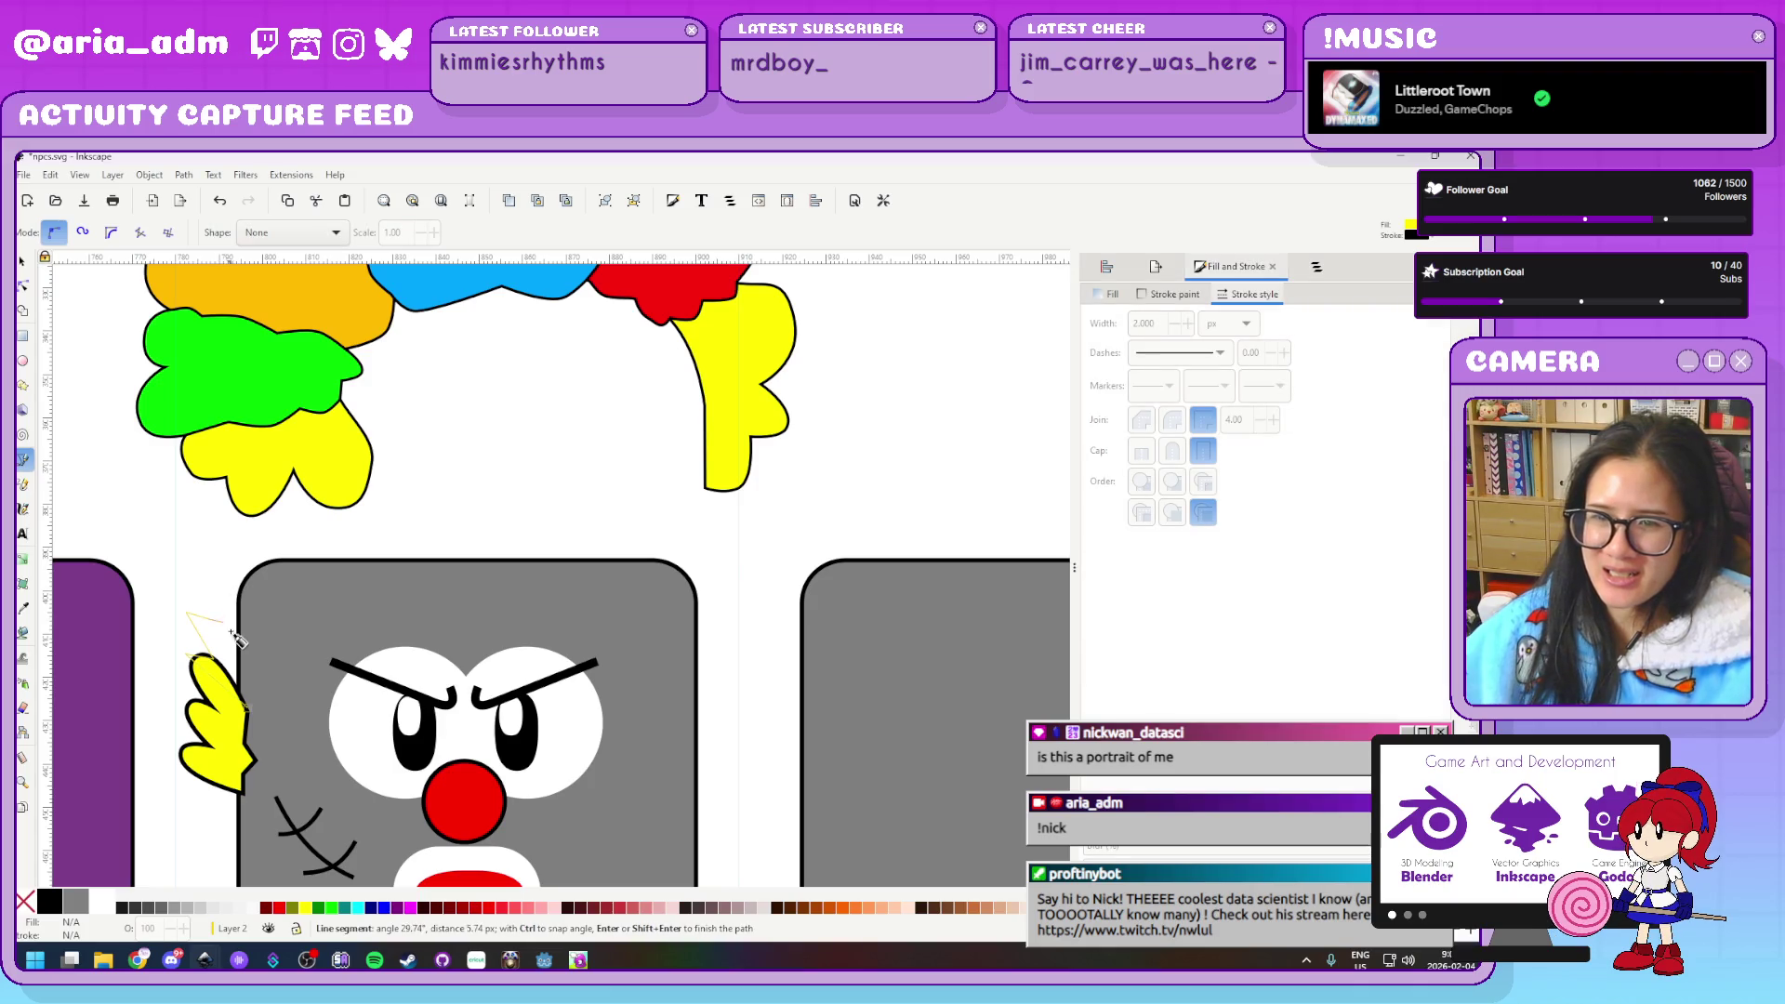
click(197, 584)
Add the last spike points and close the zigzag into a filled shape
click(214, 547)
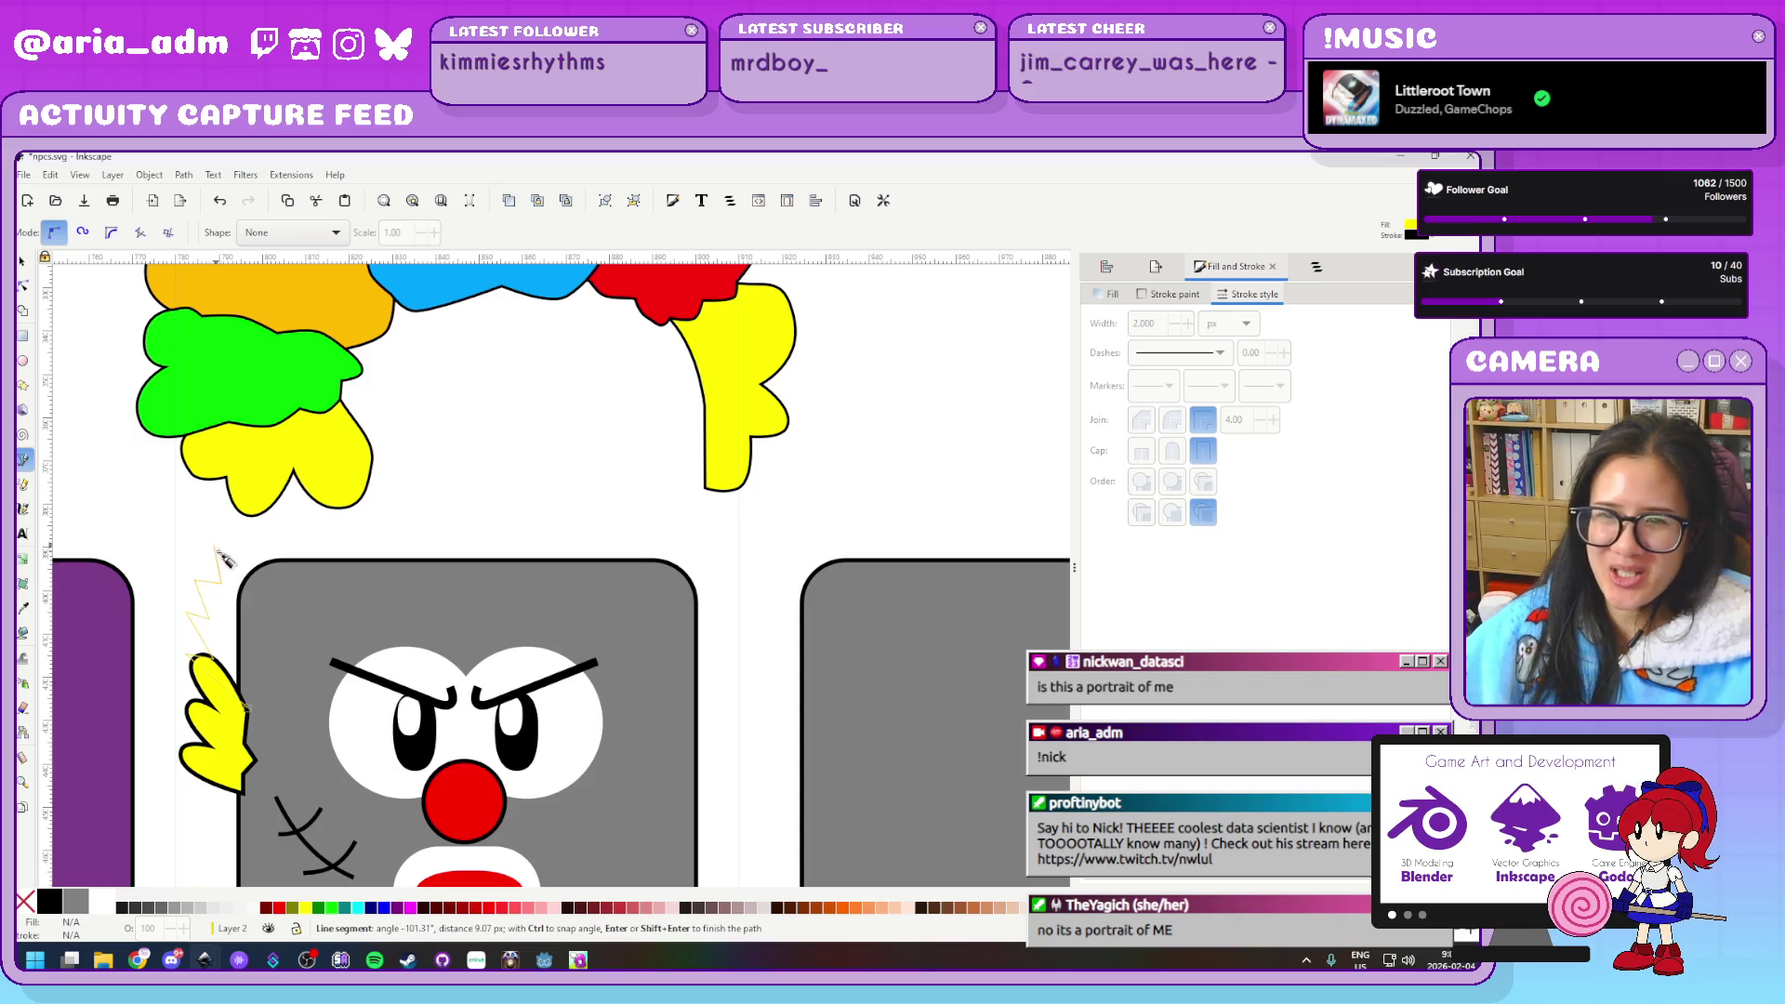
click(260, 602)
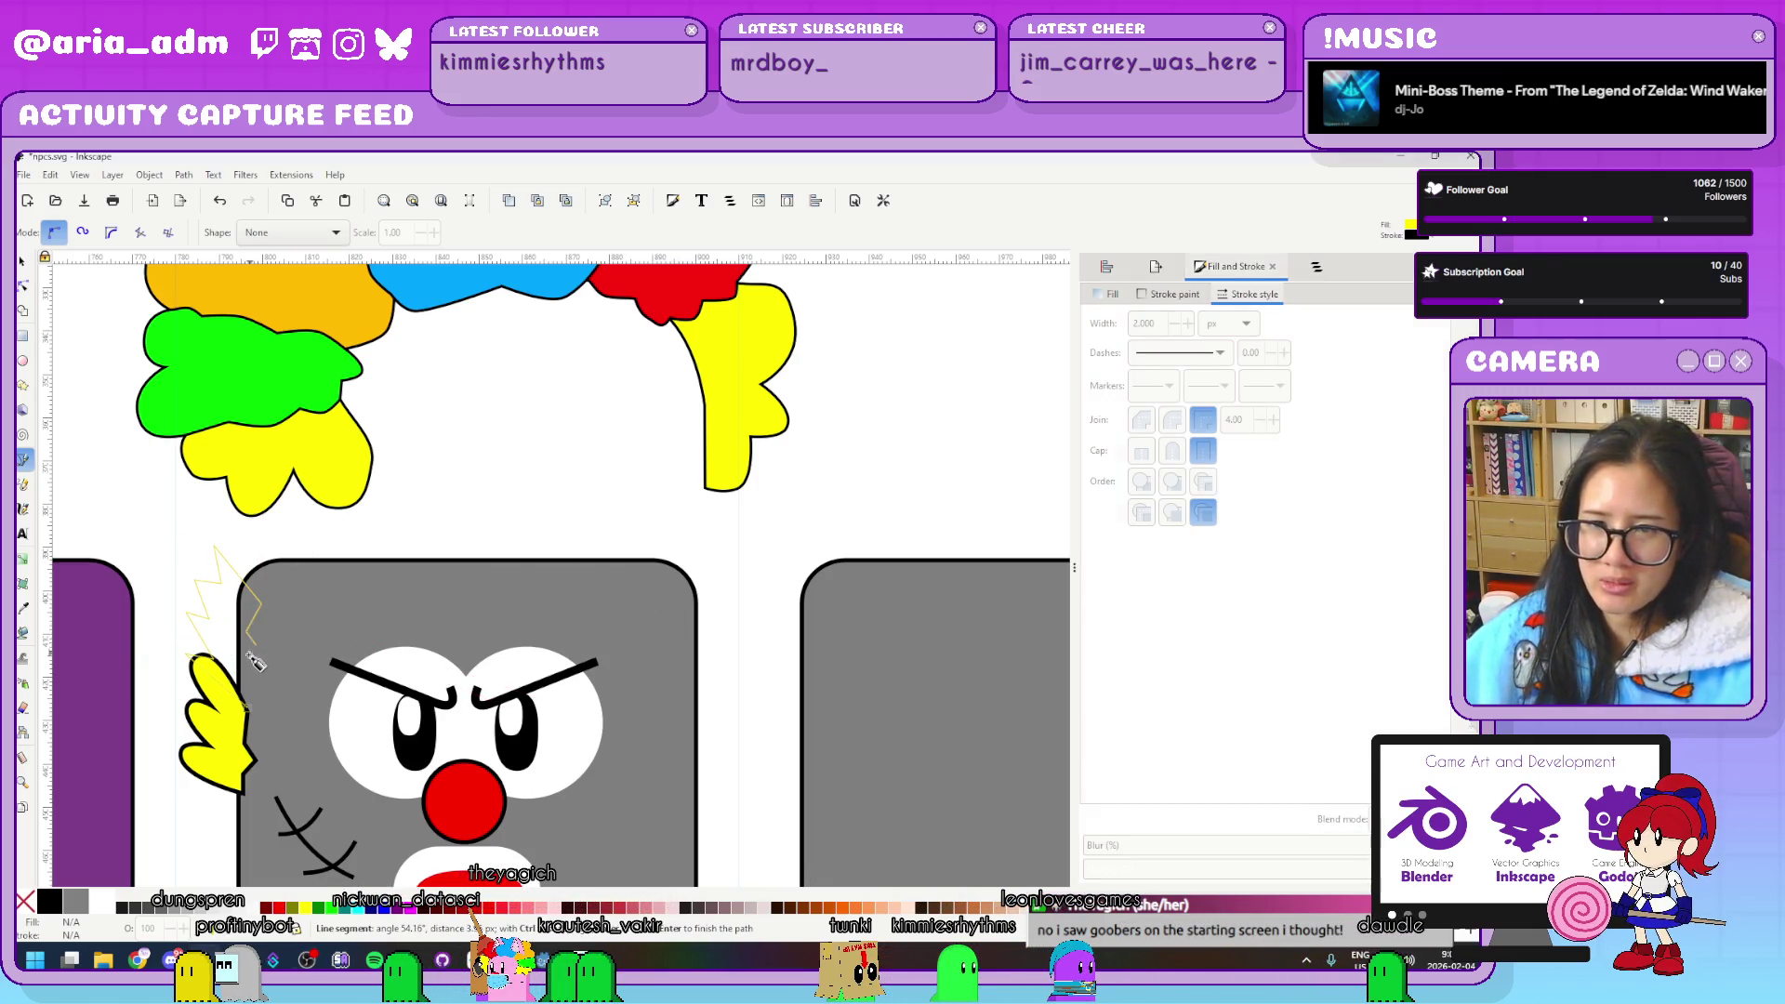
click(246, 648)
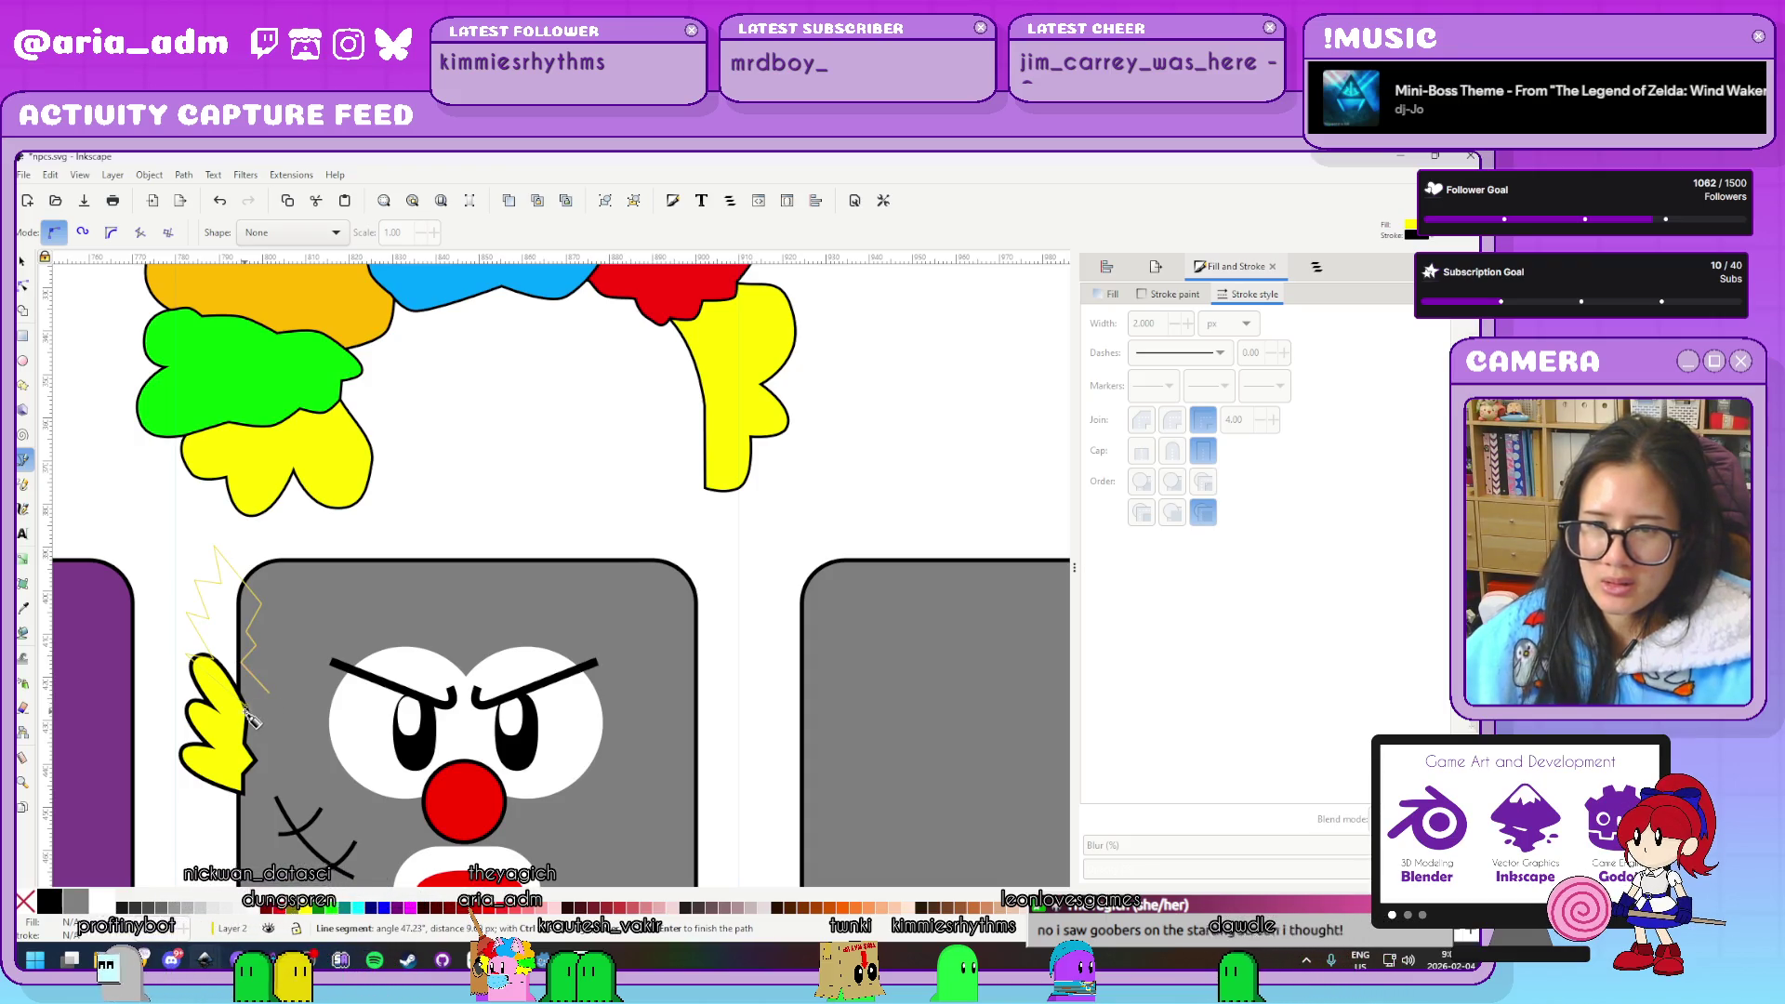
ctrl+scroll(284, 656, up, 3)
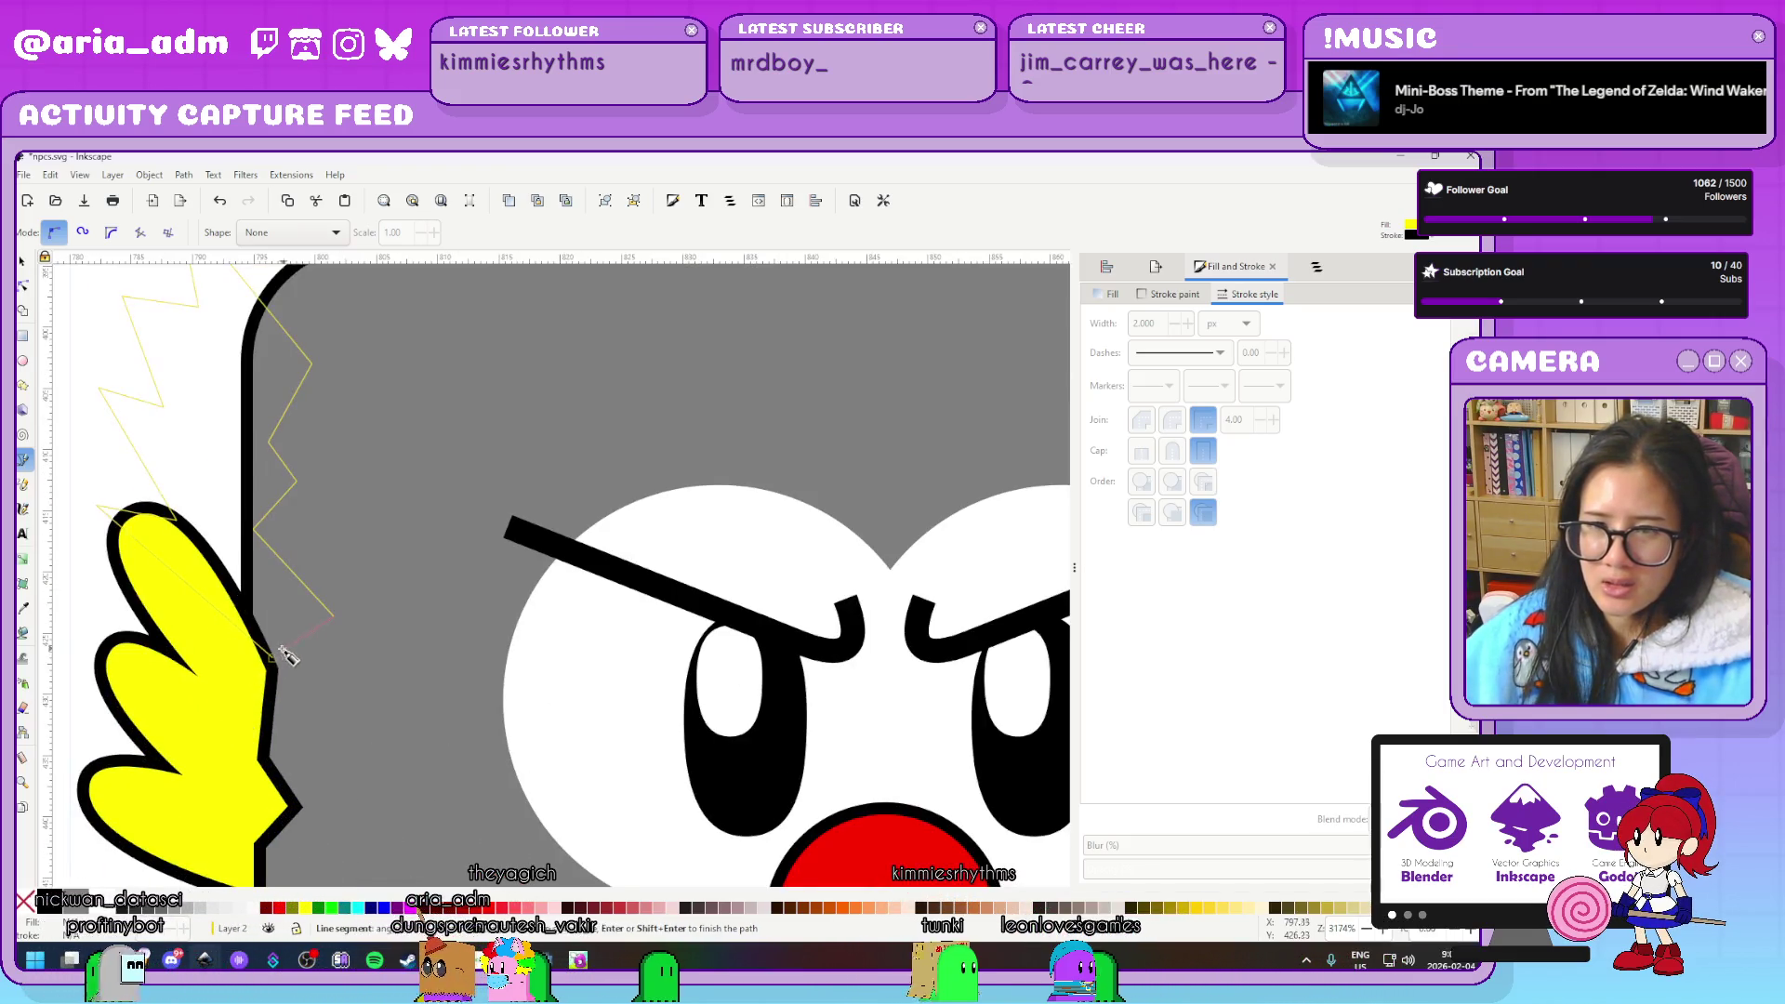
key(Return)
ctrl+scroll(342, 768, down, 3)
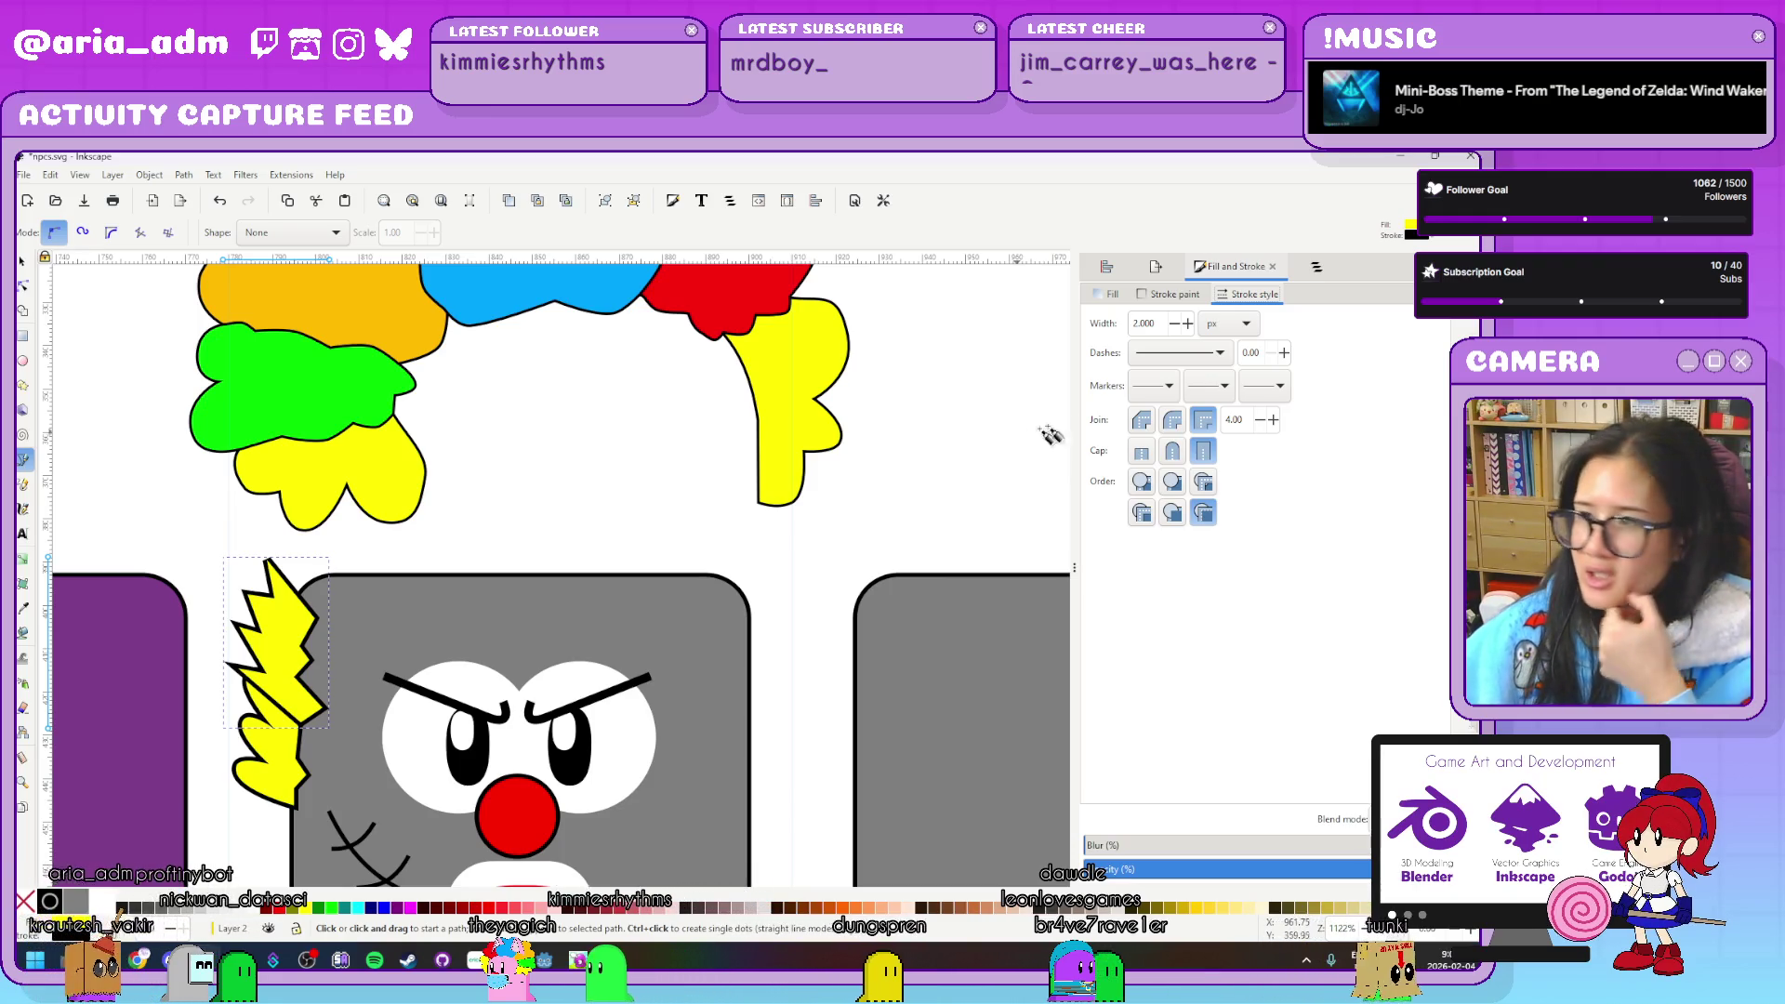
click(1108, 294)
Fill the spike with the bright green sampled from the clown's hair tuft
click(1289, 474)
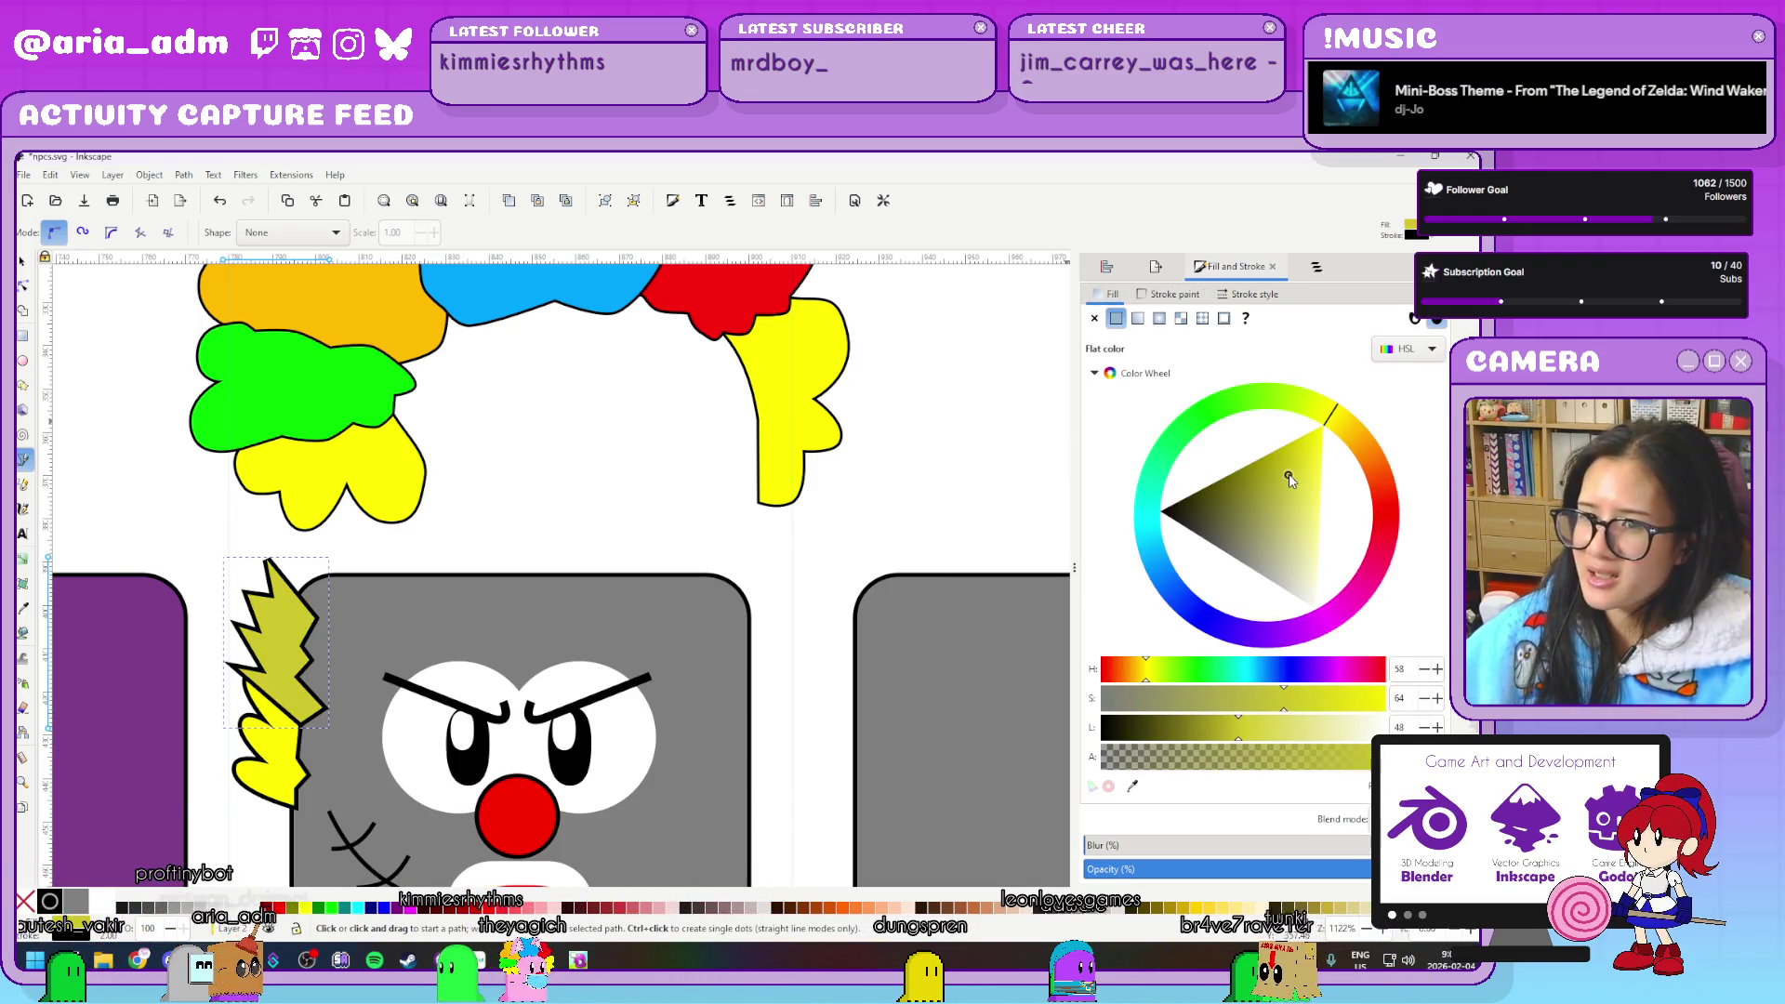
click(1132, 786)
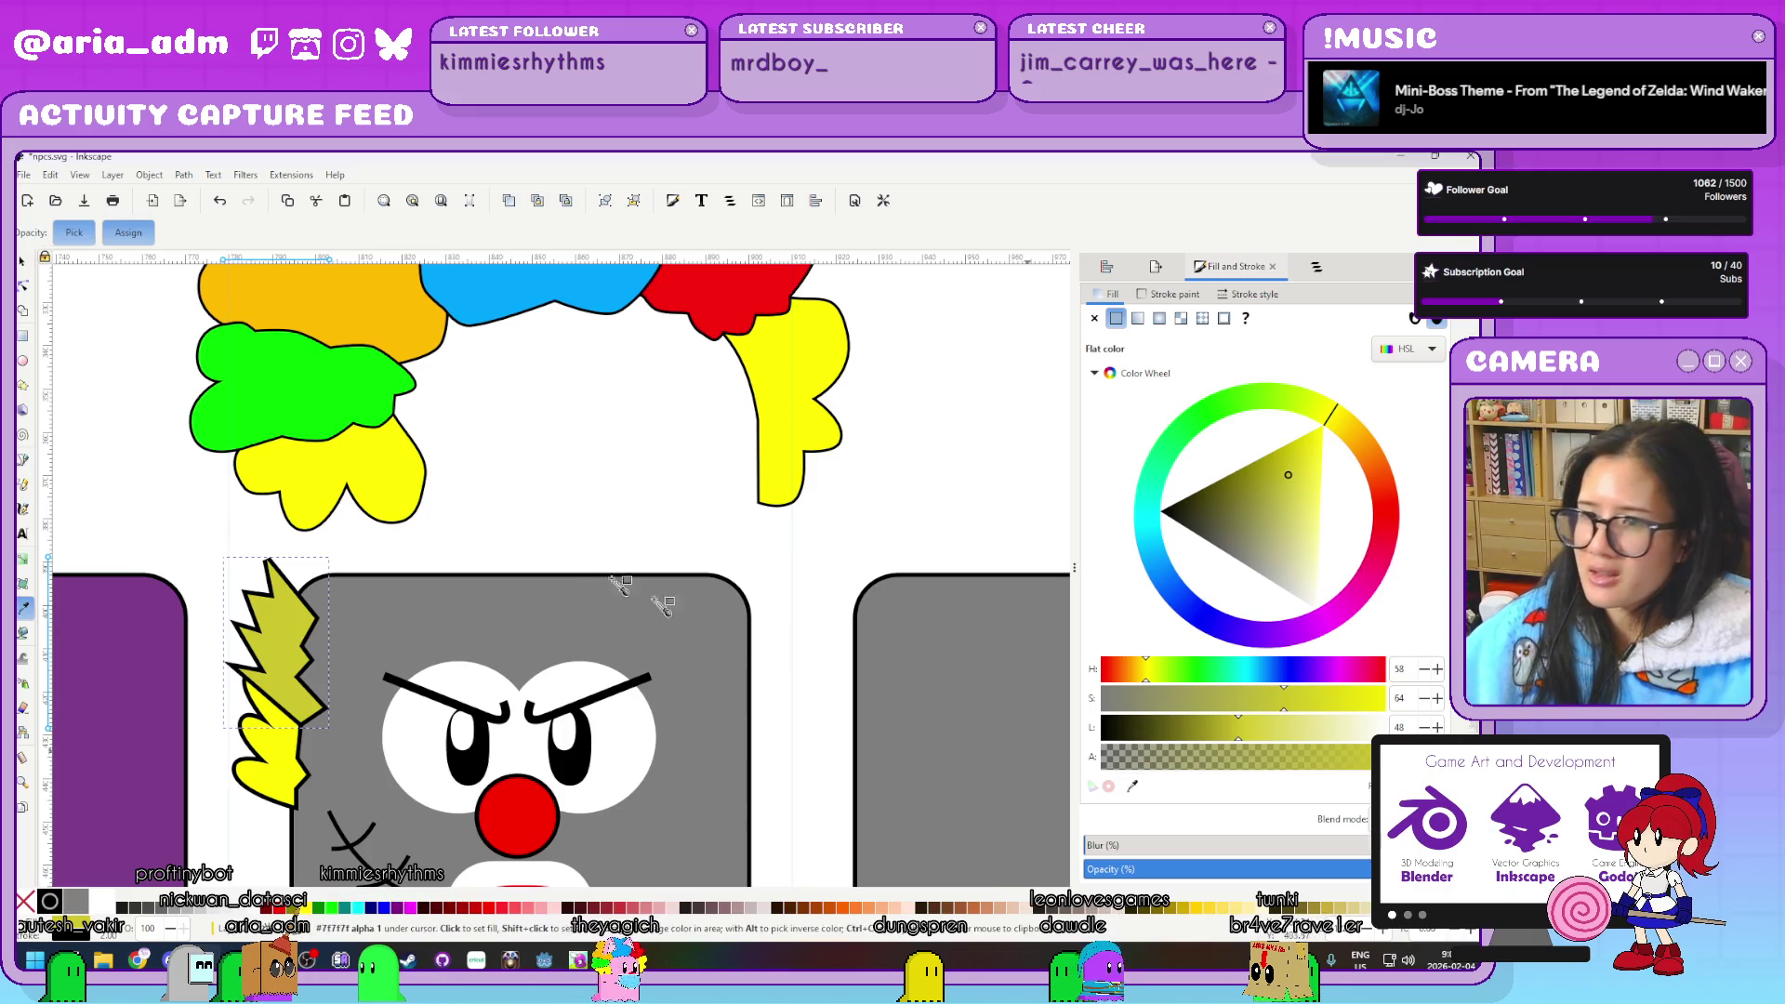
click(375, 385)
key(b)
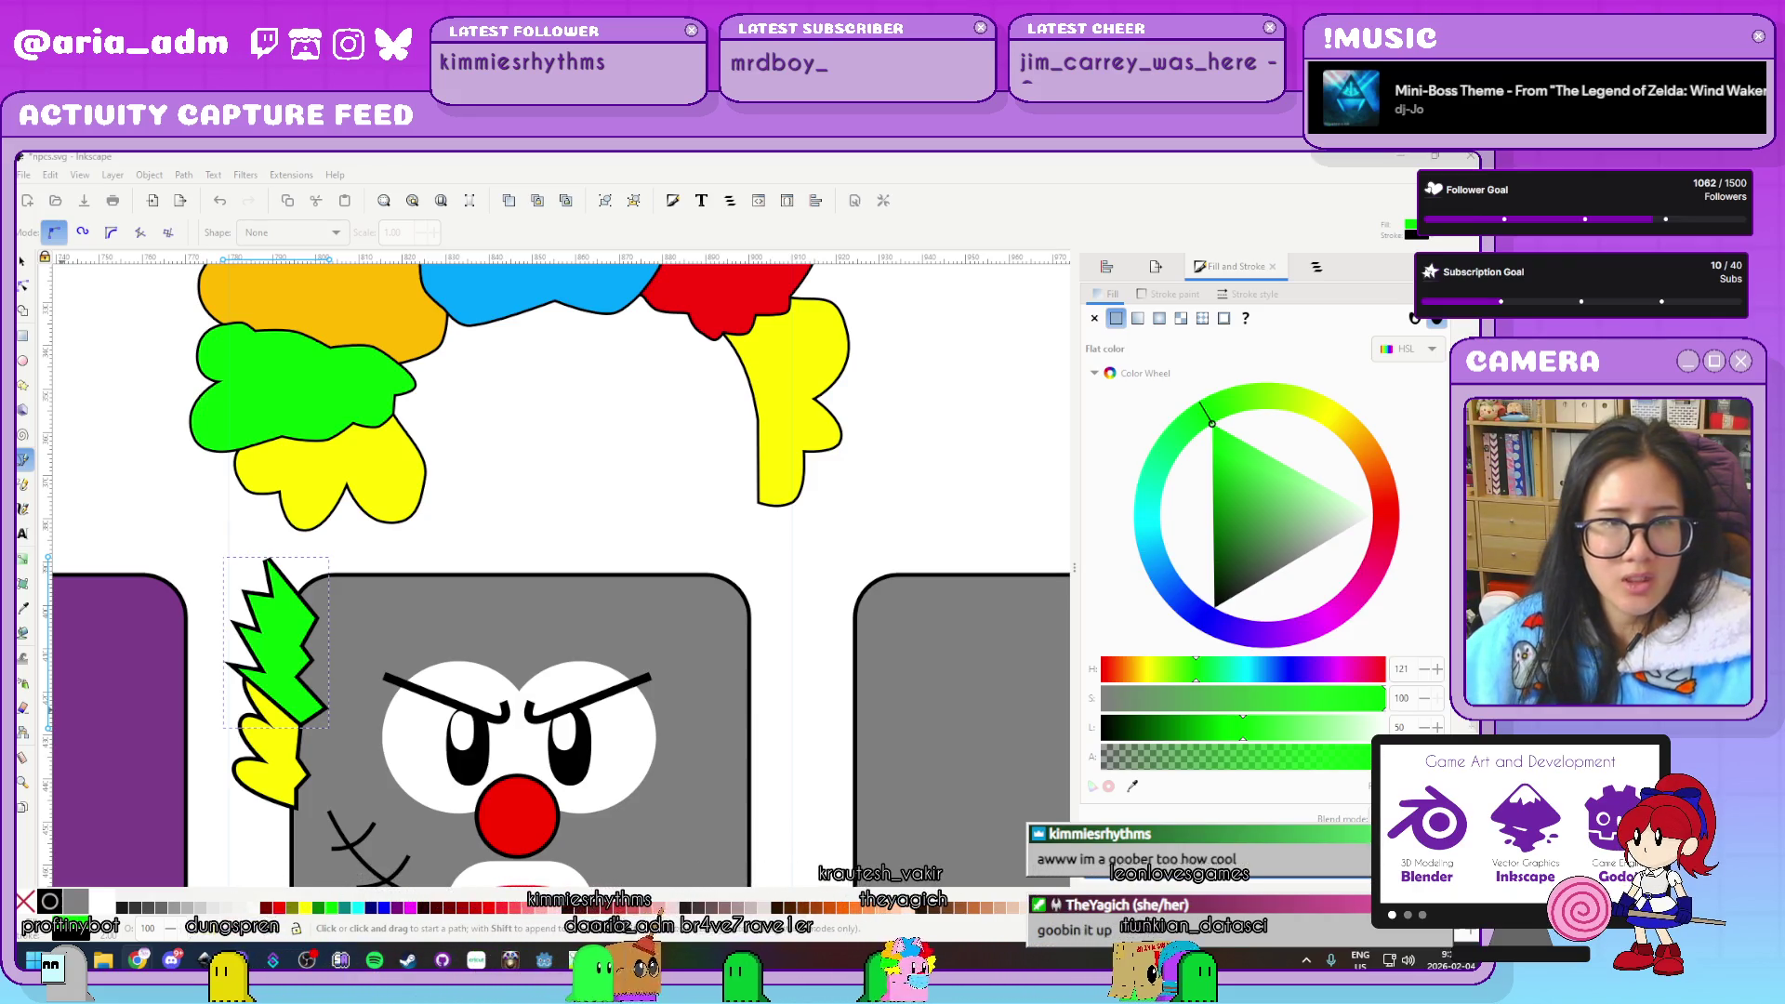
key(alt+Tab)
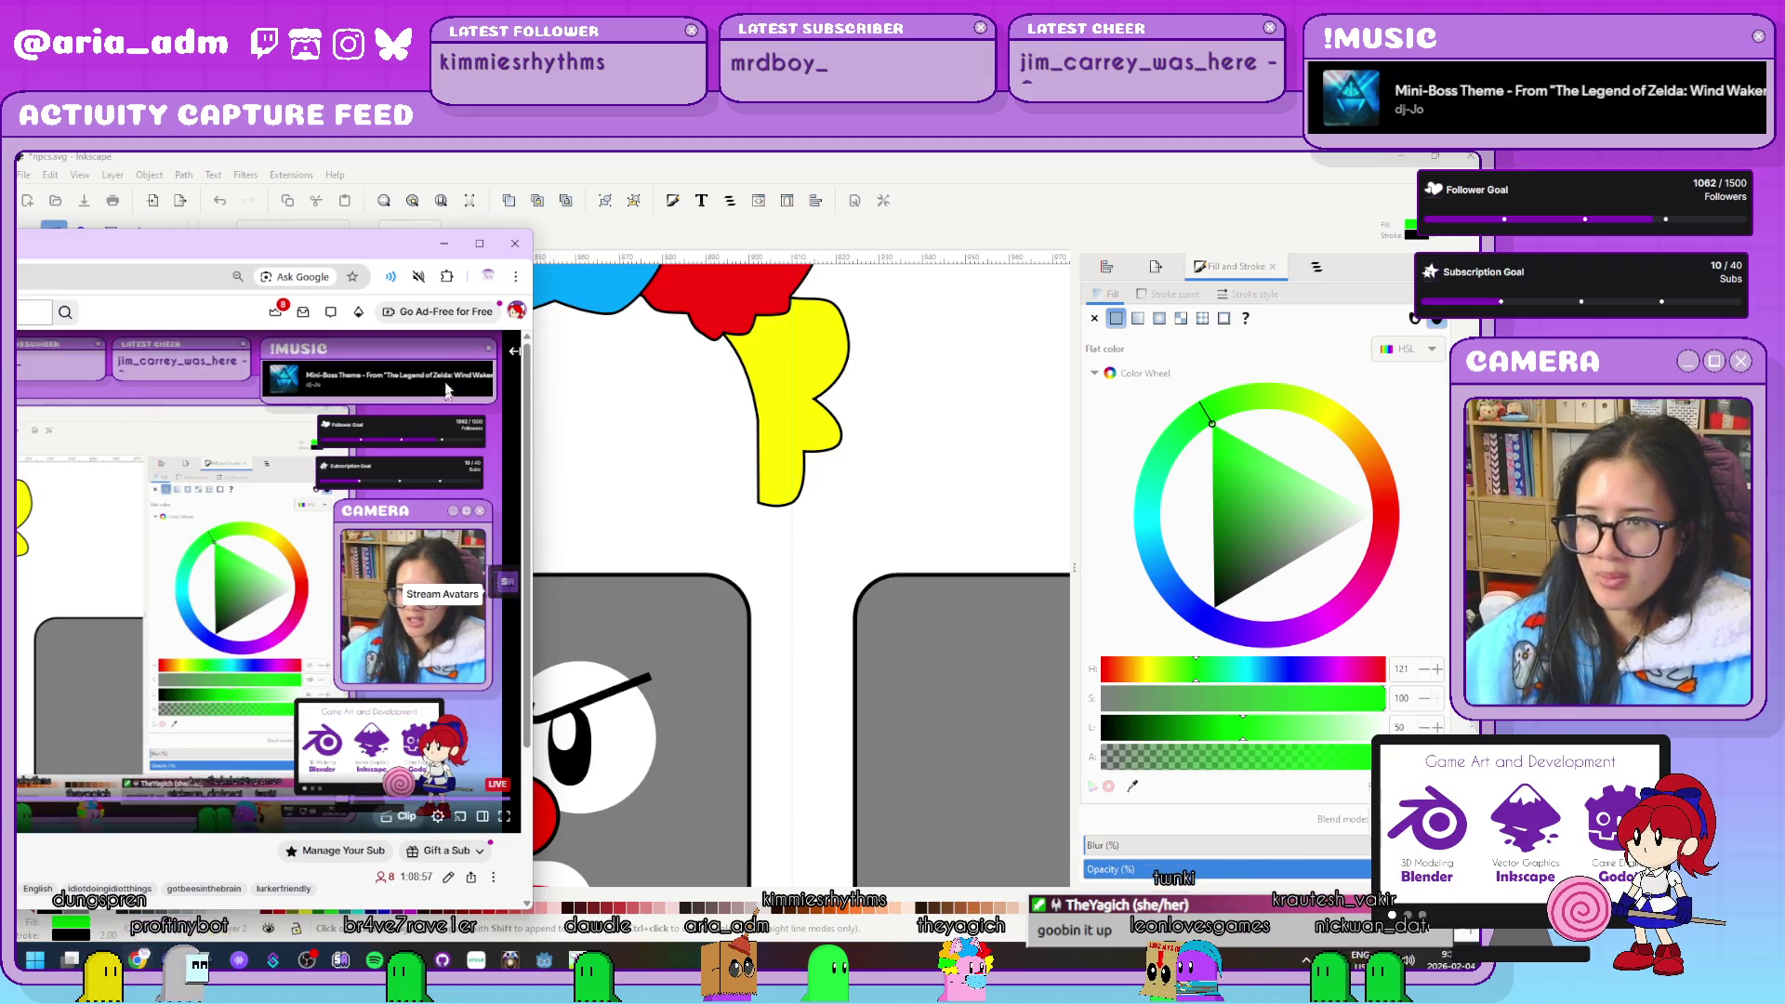
Leave the Chrome stream dashboard and bring Inkscape back to the front
key(alt+Tab)
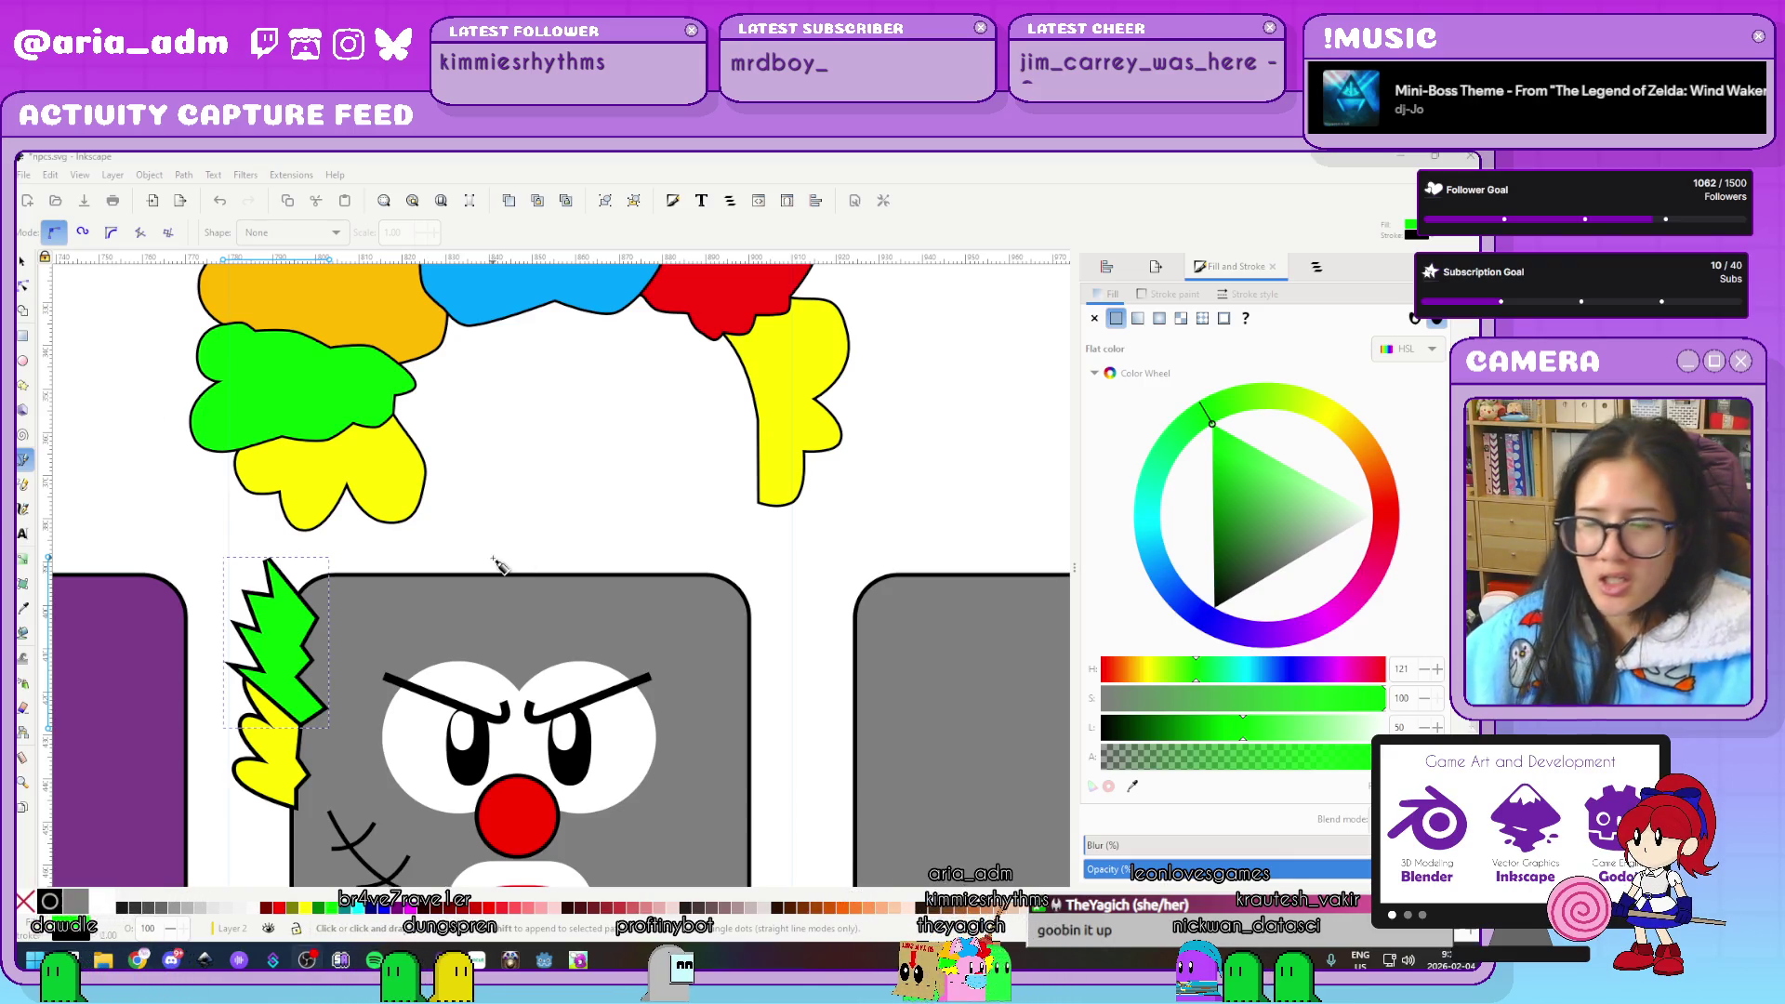
Smooth the green spike's nodes and bend its pointed tips into rounded lobes
scroll(495, 564, down, 2)
scroll(496, 565, up, 2)
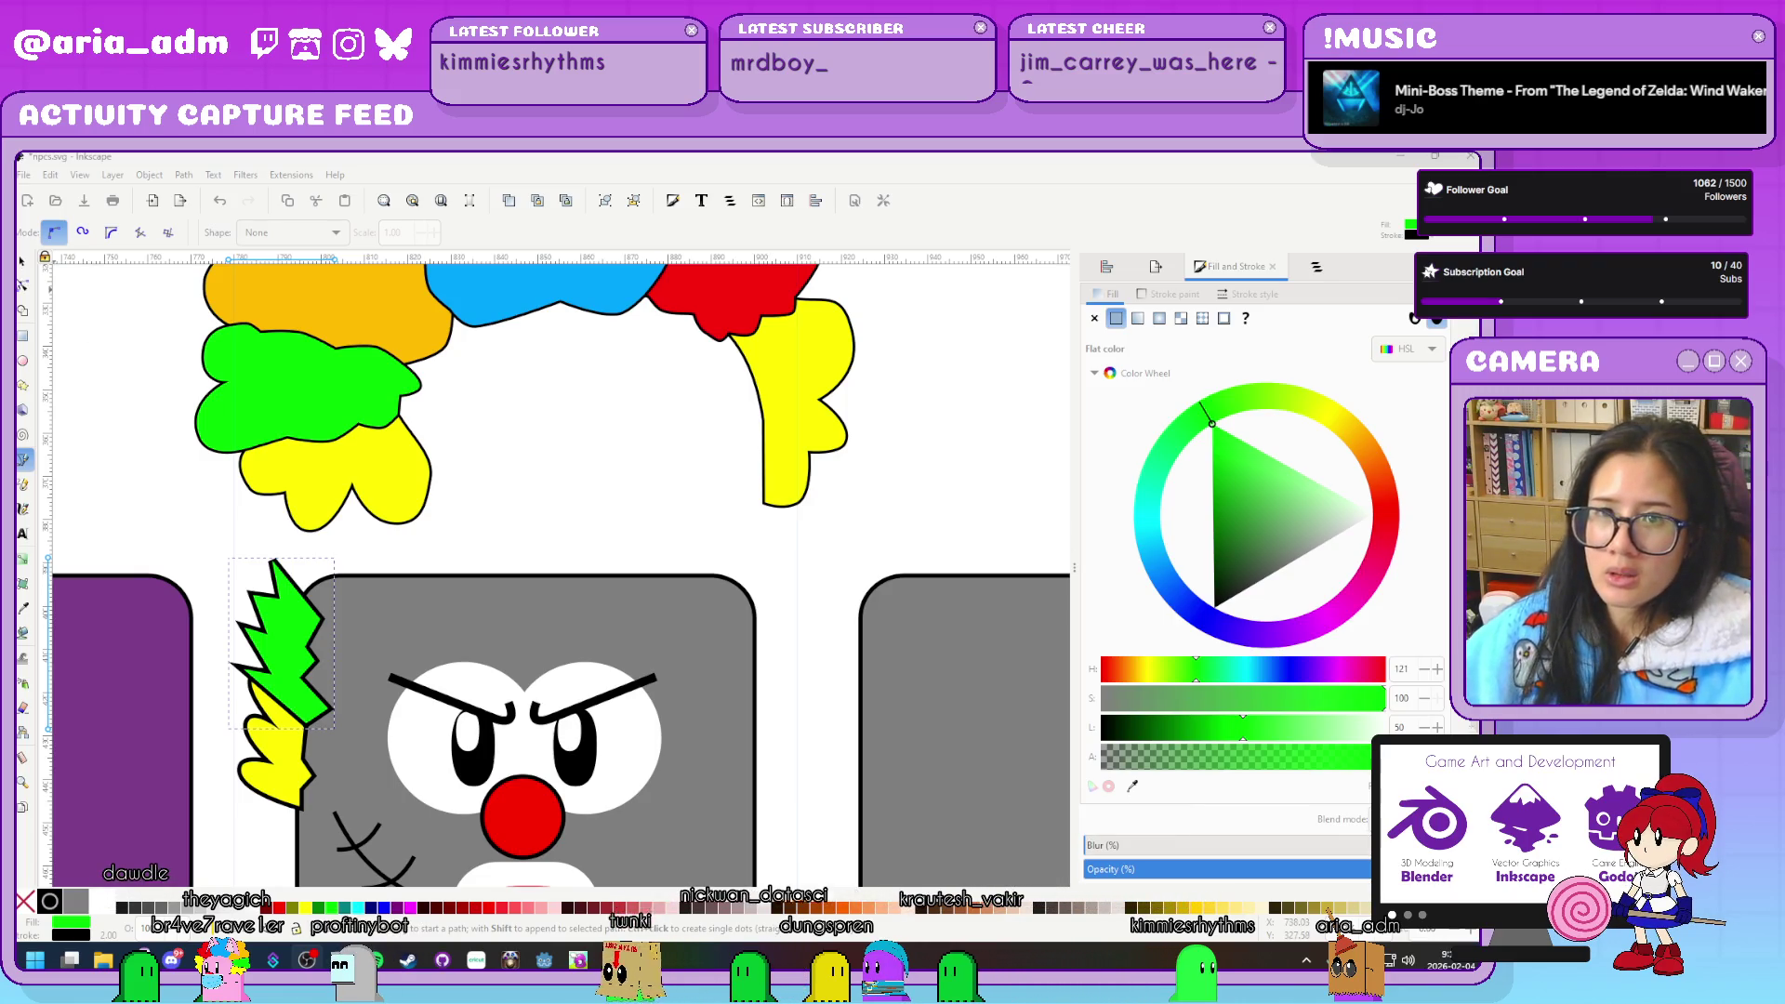
key(n)
scroll(192, 603, up, 2)
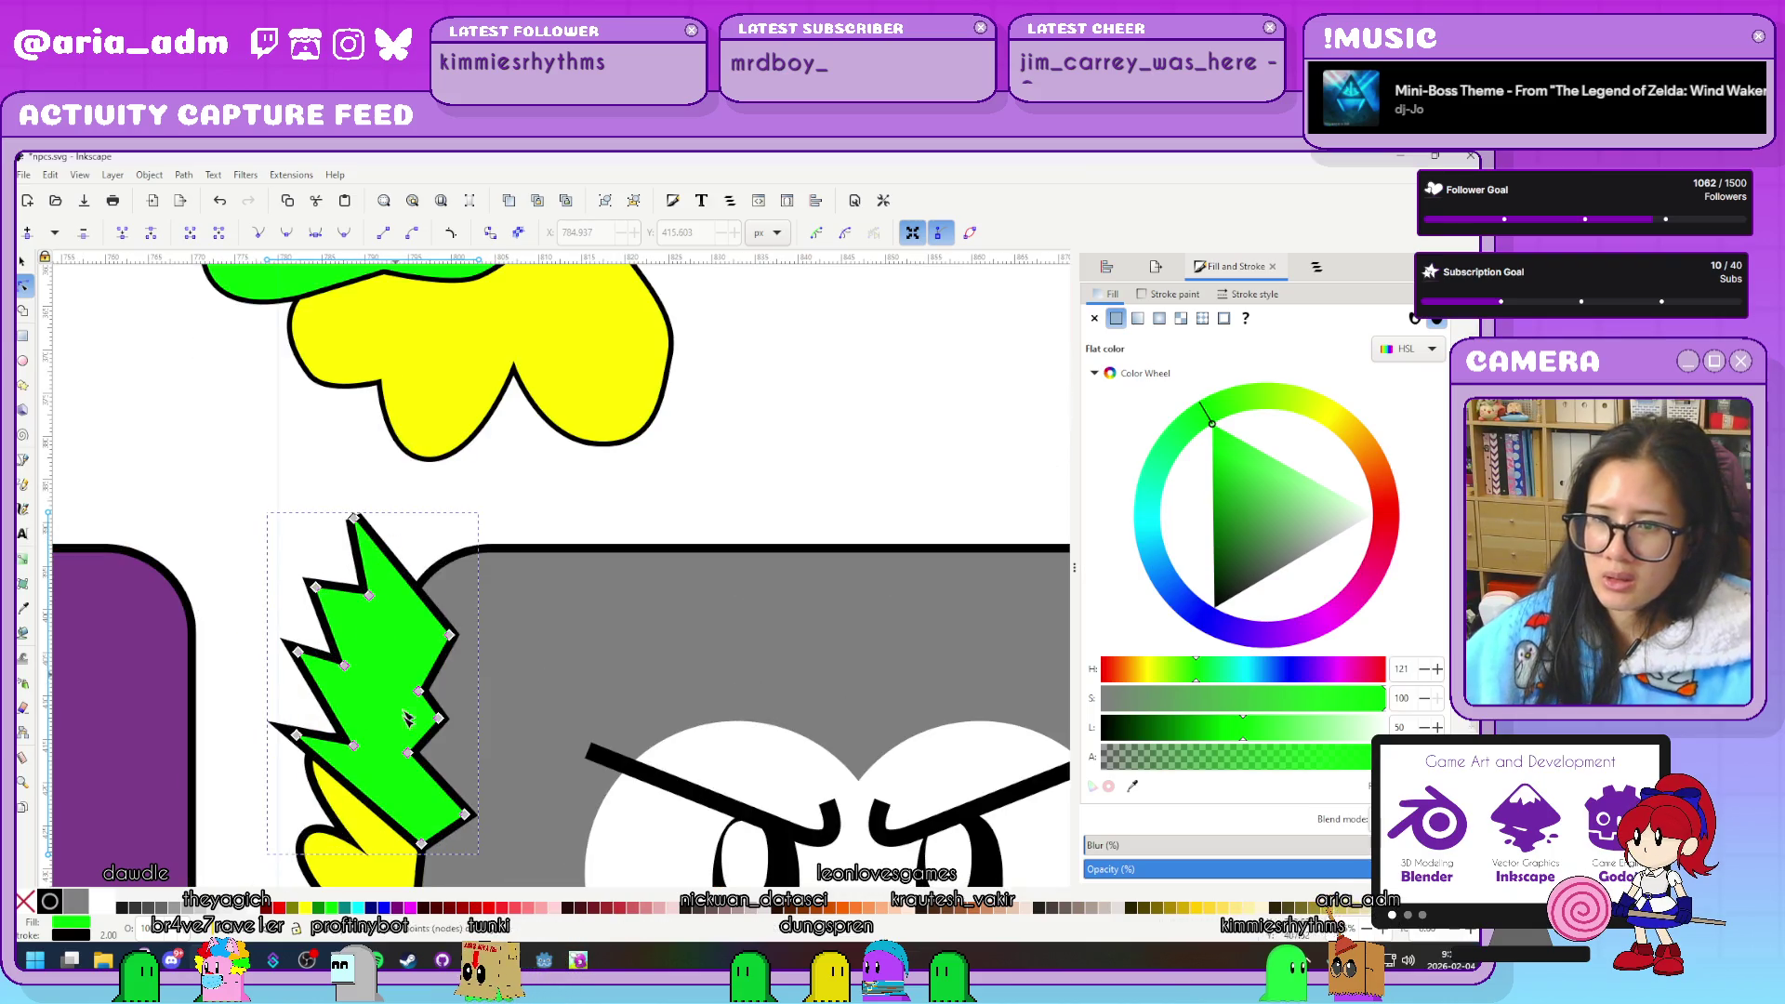
click(297, 737)
key(Delete)
drag(330, 631, 471, 656)
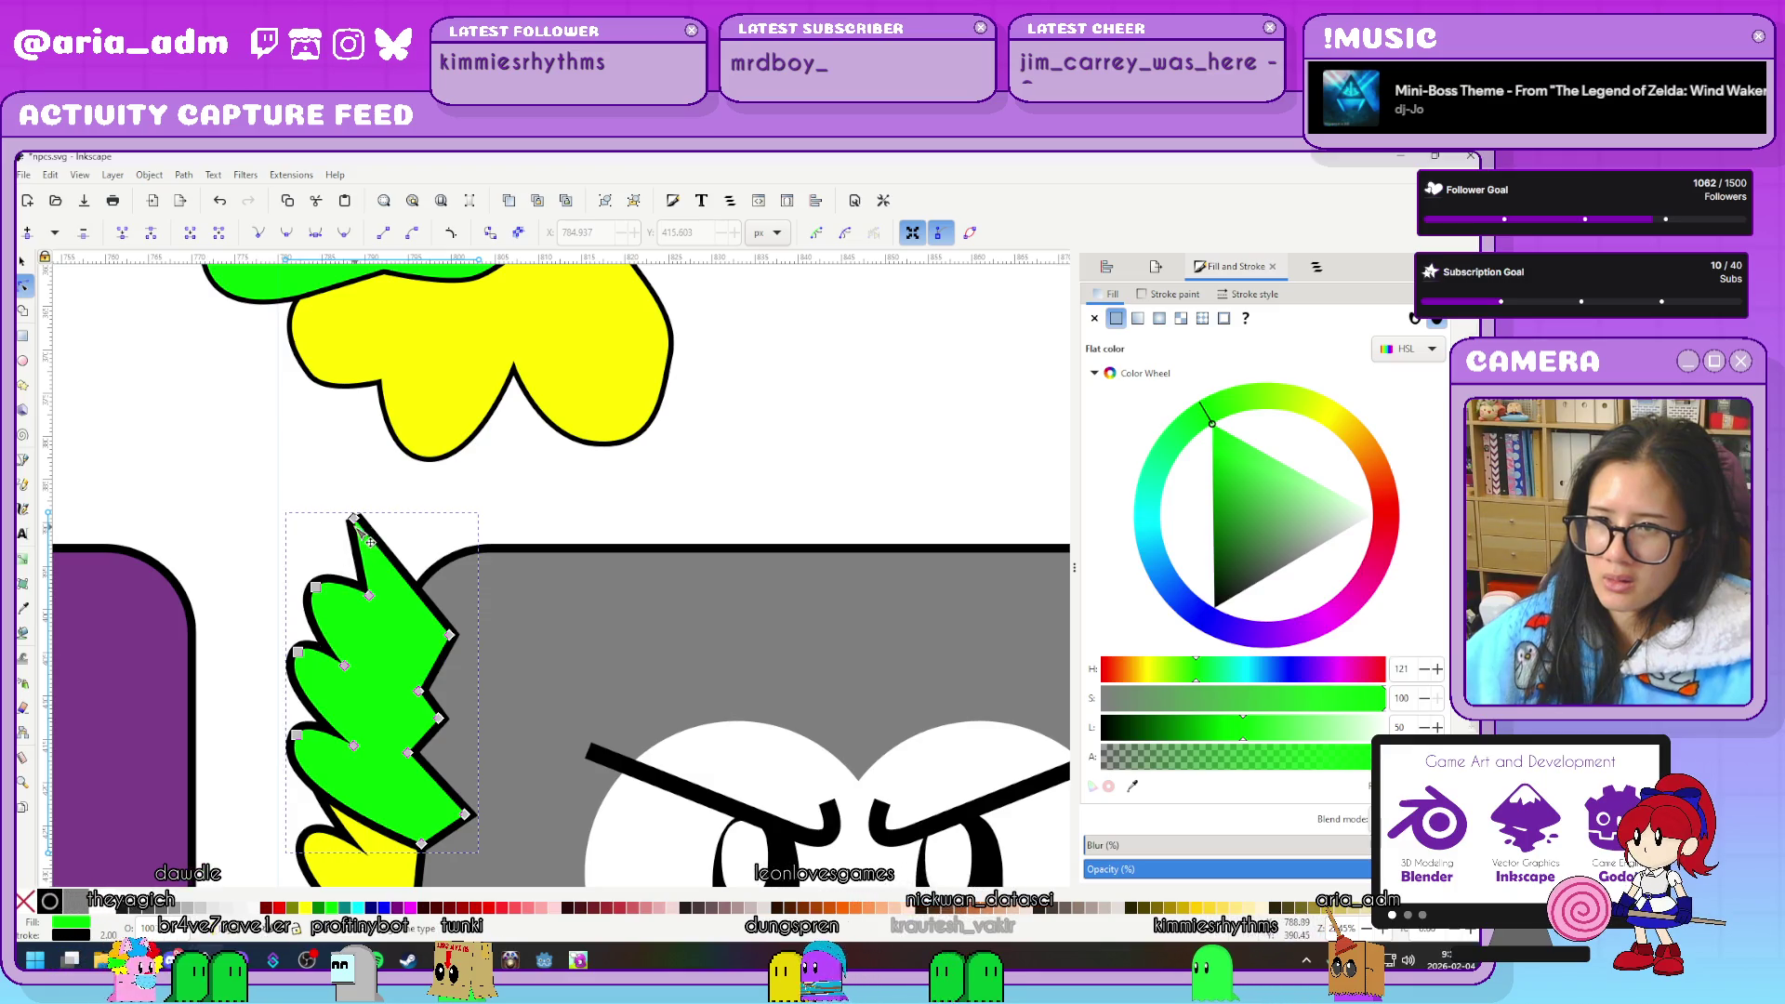
key(grave)
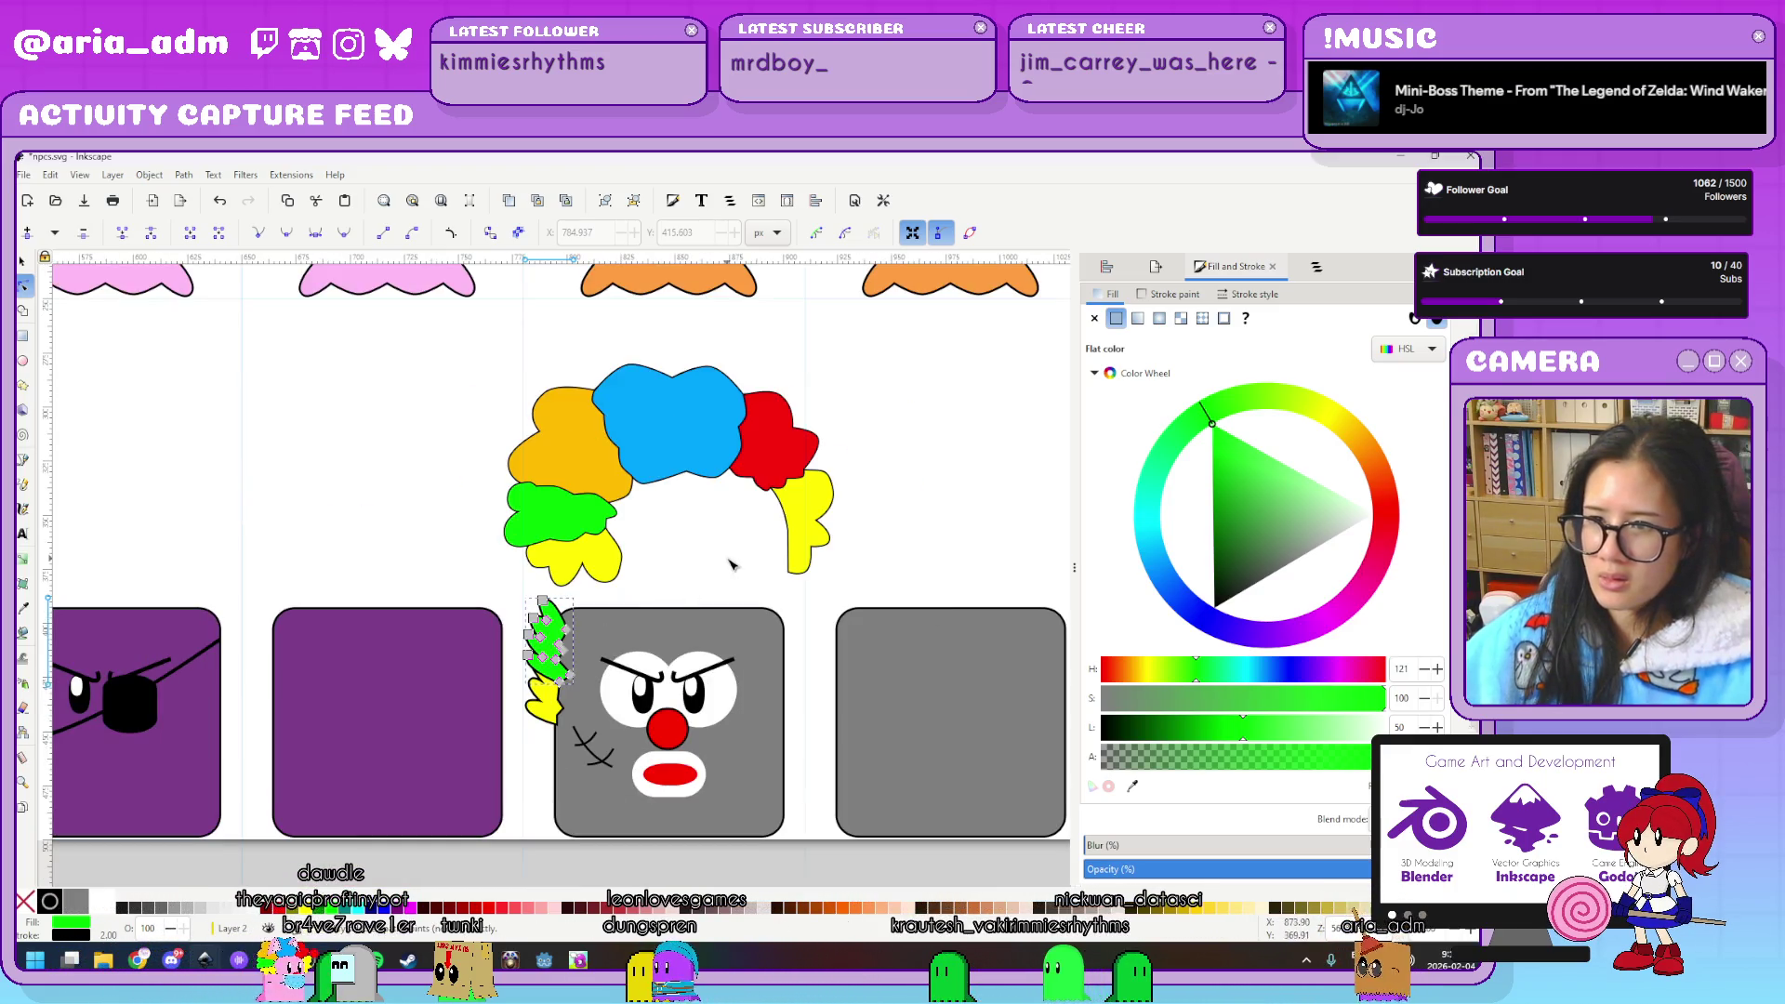
Draw a zigzag hair outline with the Pen tool across the top of the clown copy's head
click(724, 571)
scroll(723, 572, up, 1)
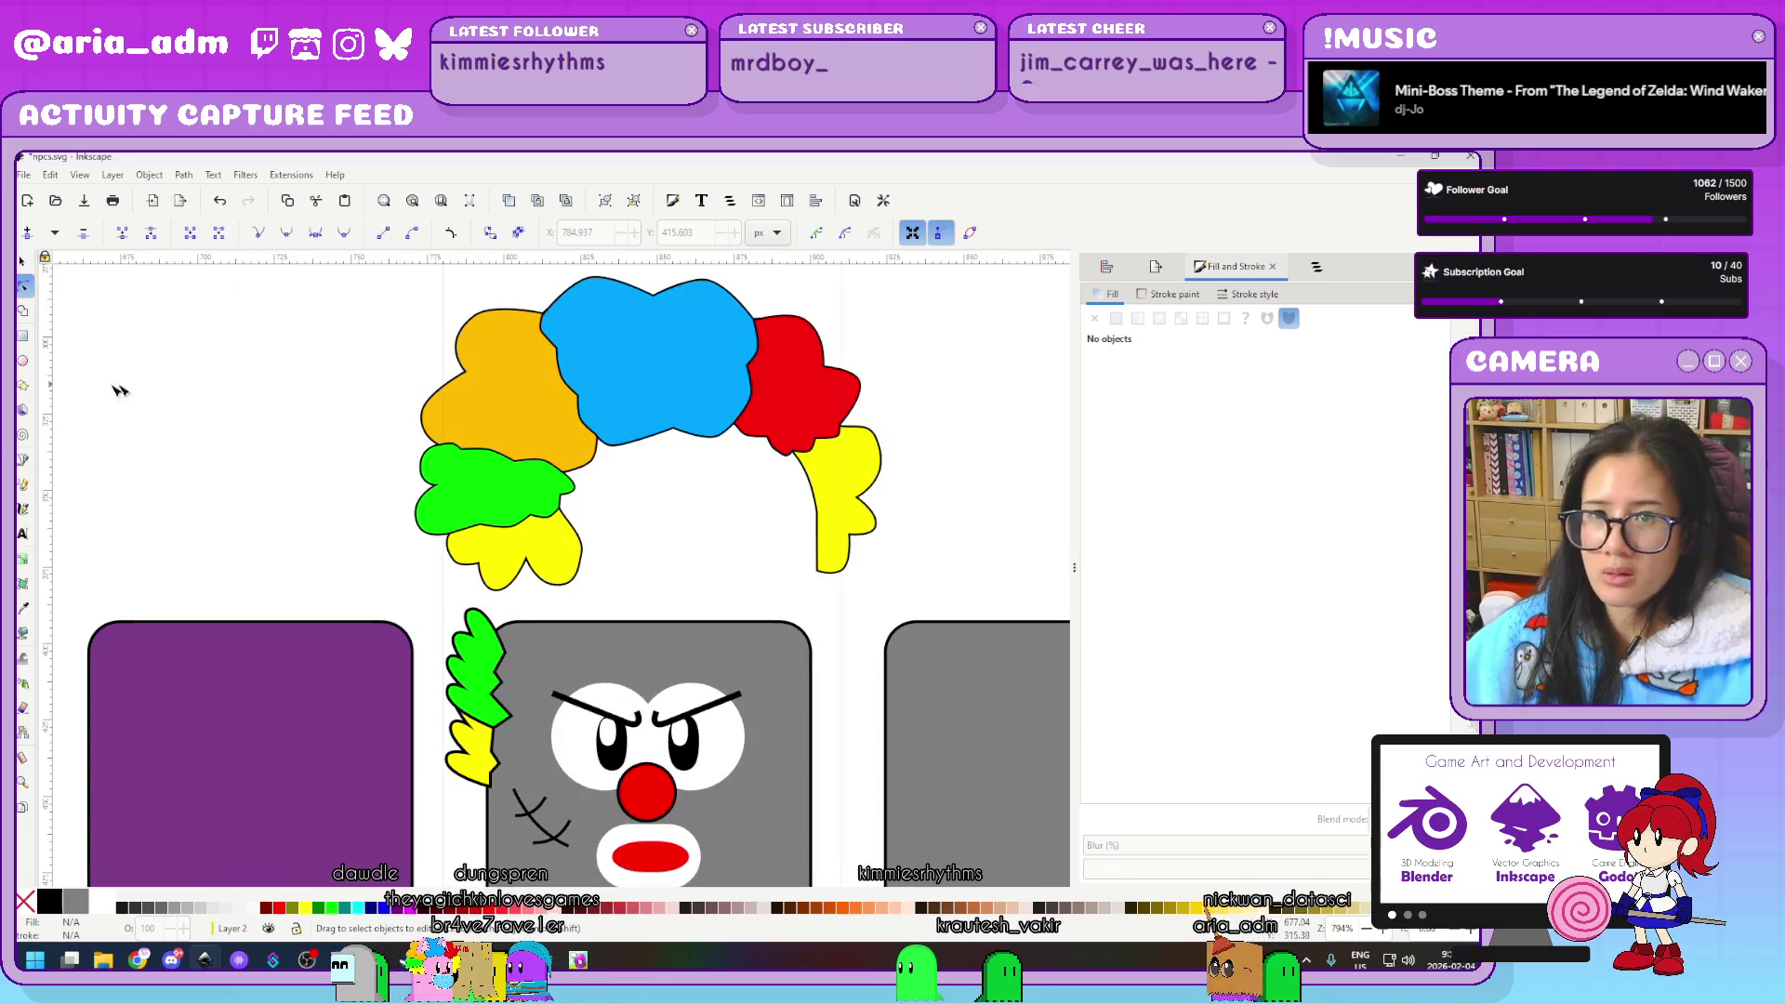
click(23, 458)
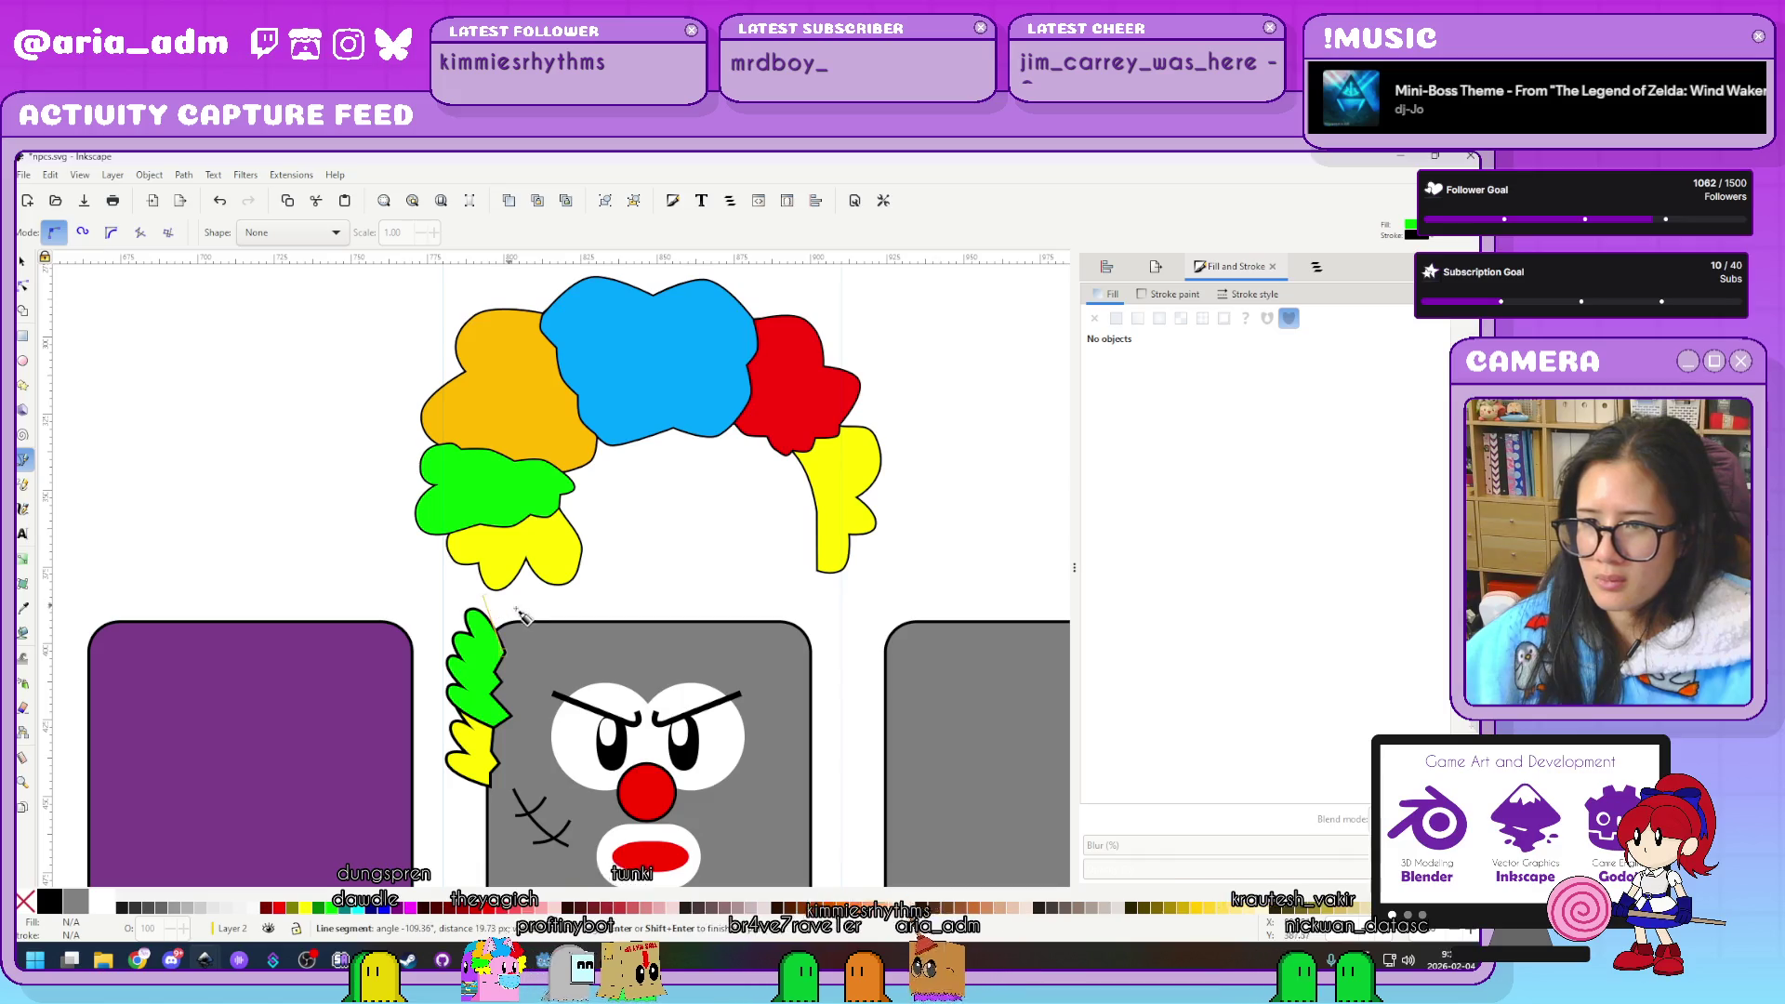
click(517, 612)
click(551, 605)
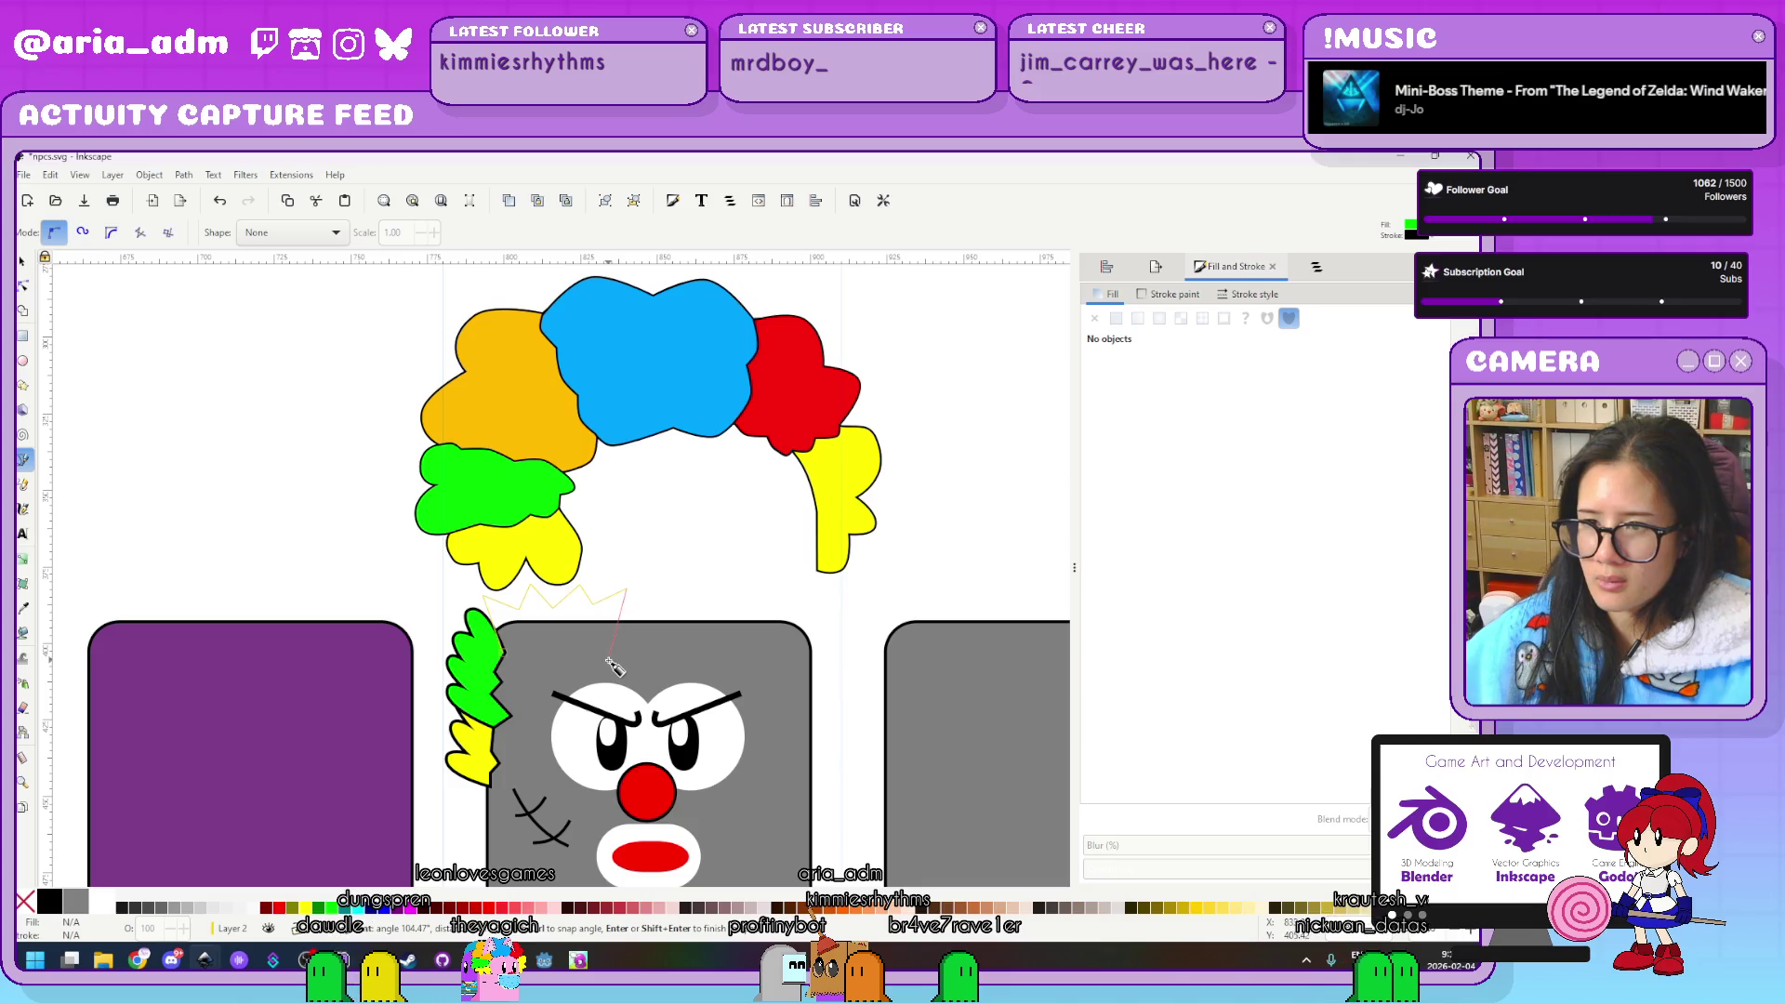
click(523, 641)
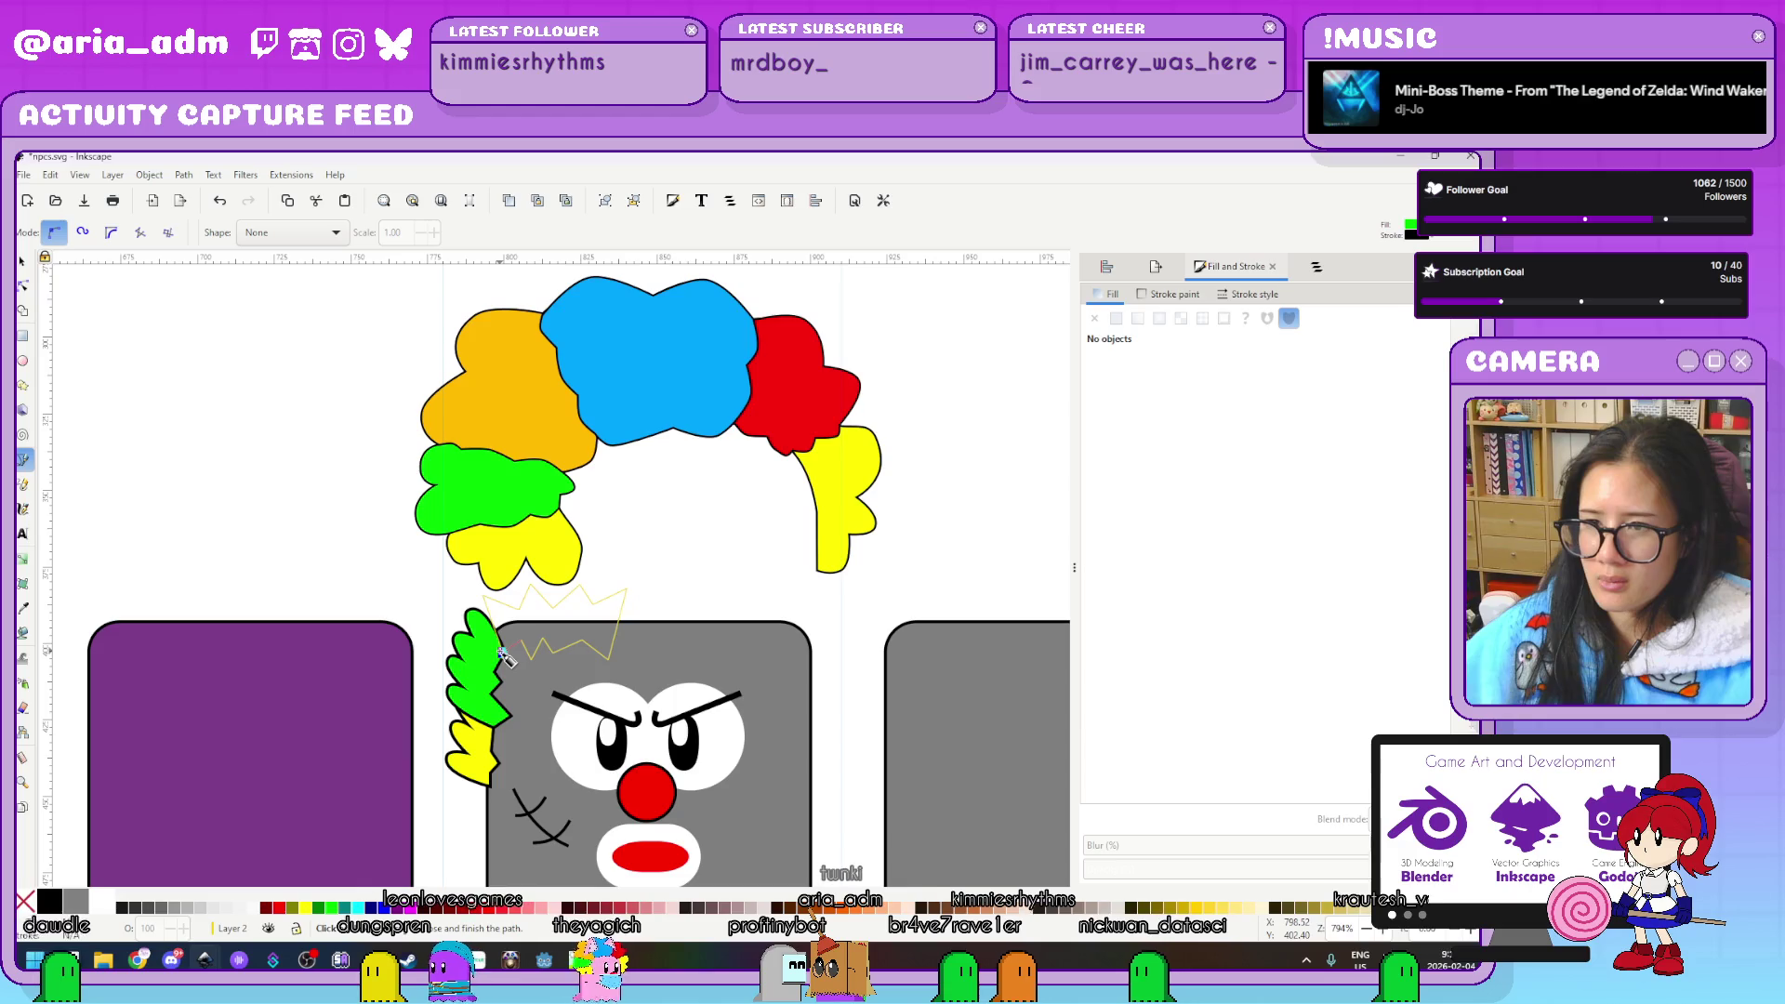
double_click(505, 657)
Colour the zigzag with the sampled orange hair colour, deepened to hue 33
key(d)
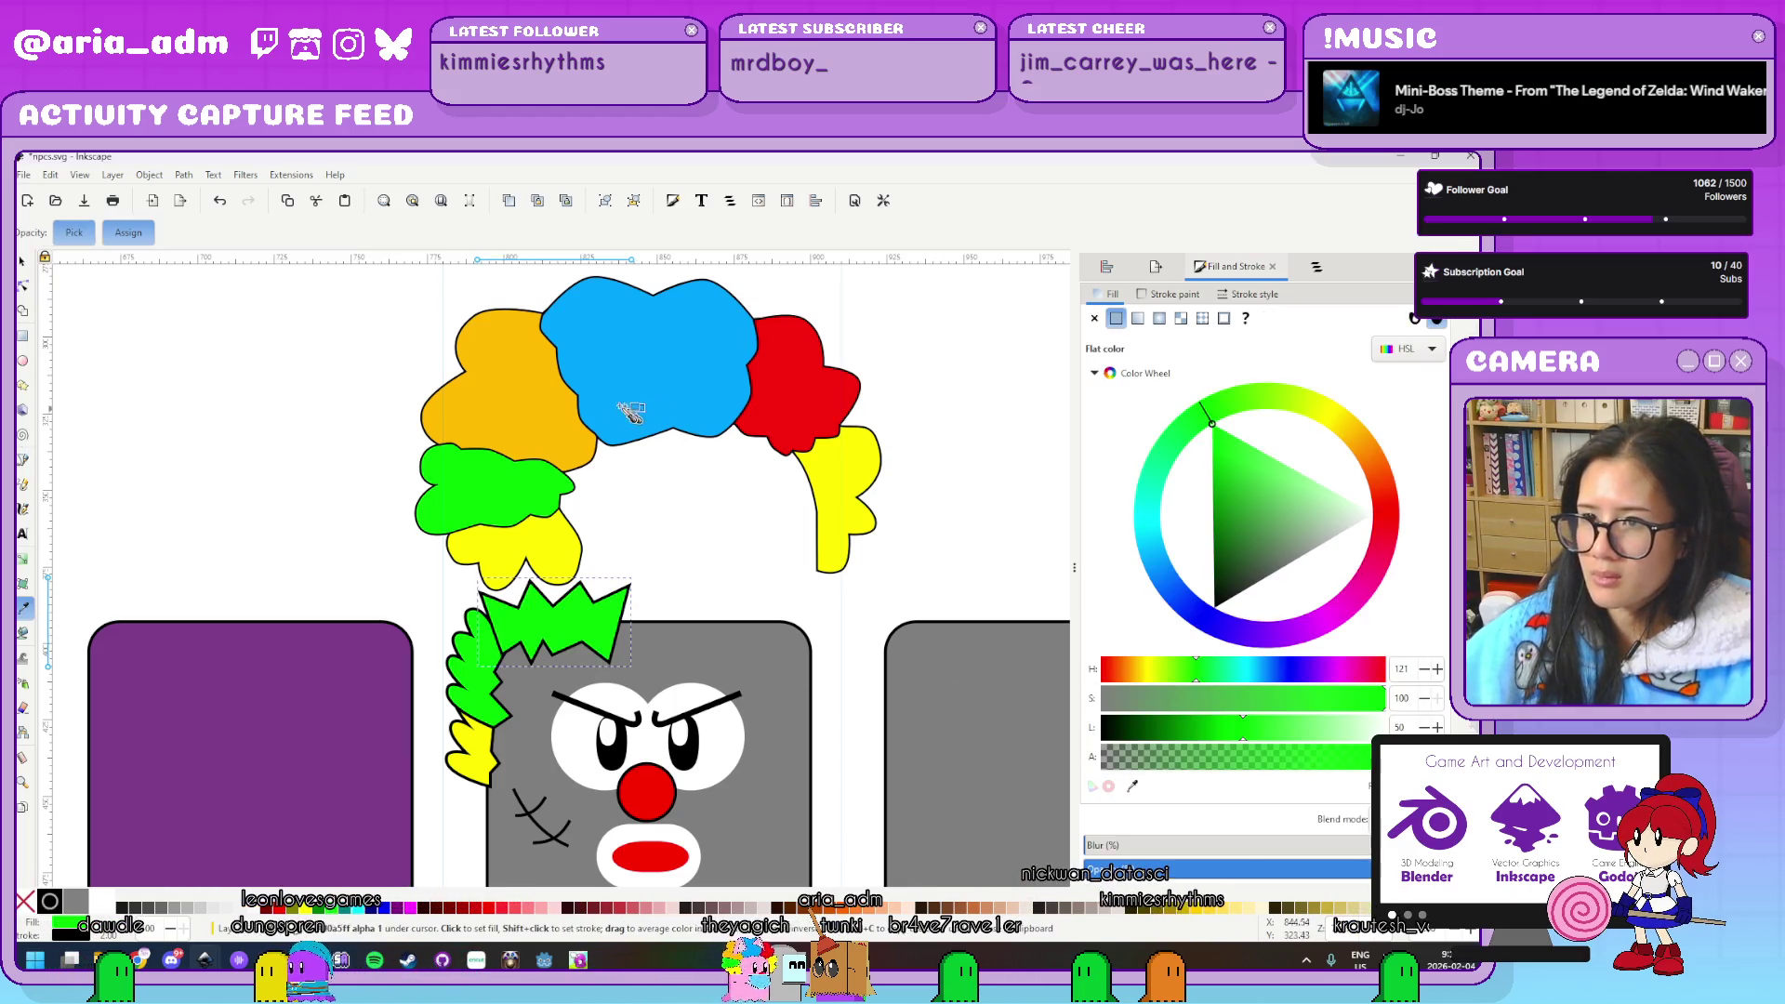
click(562, 409)
click(1353, 435)
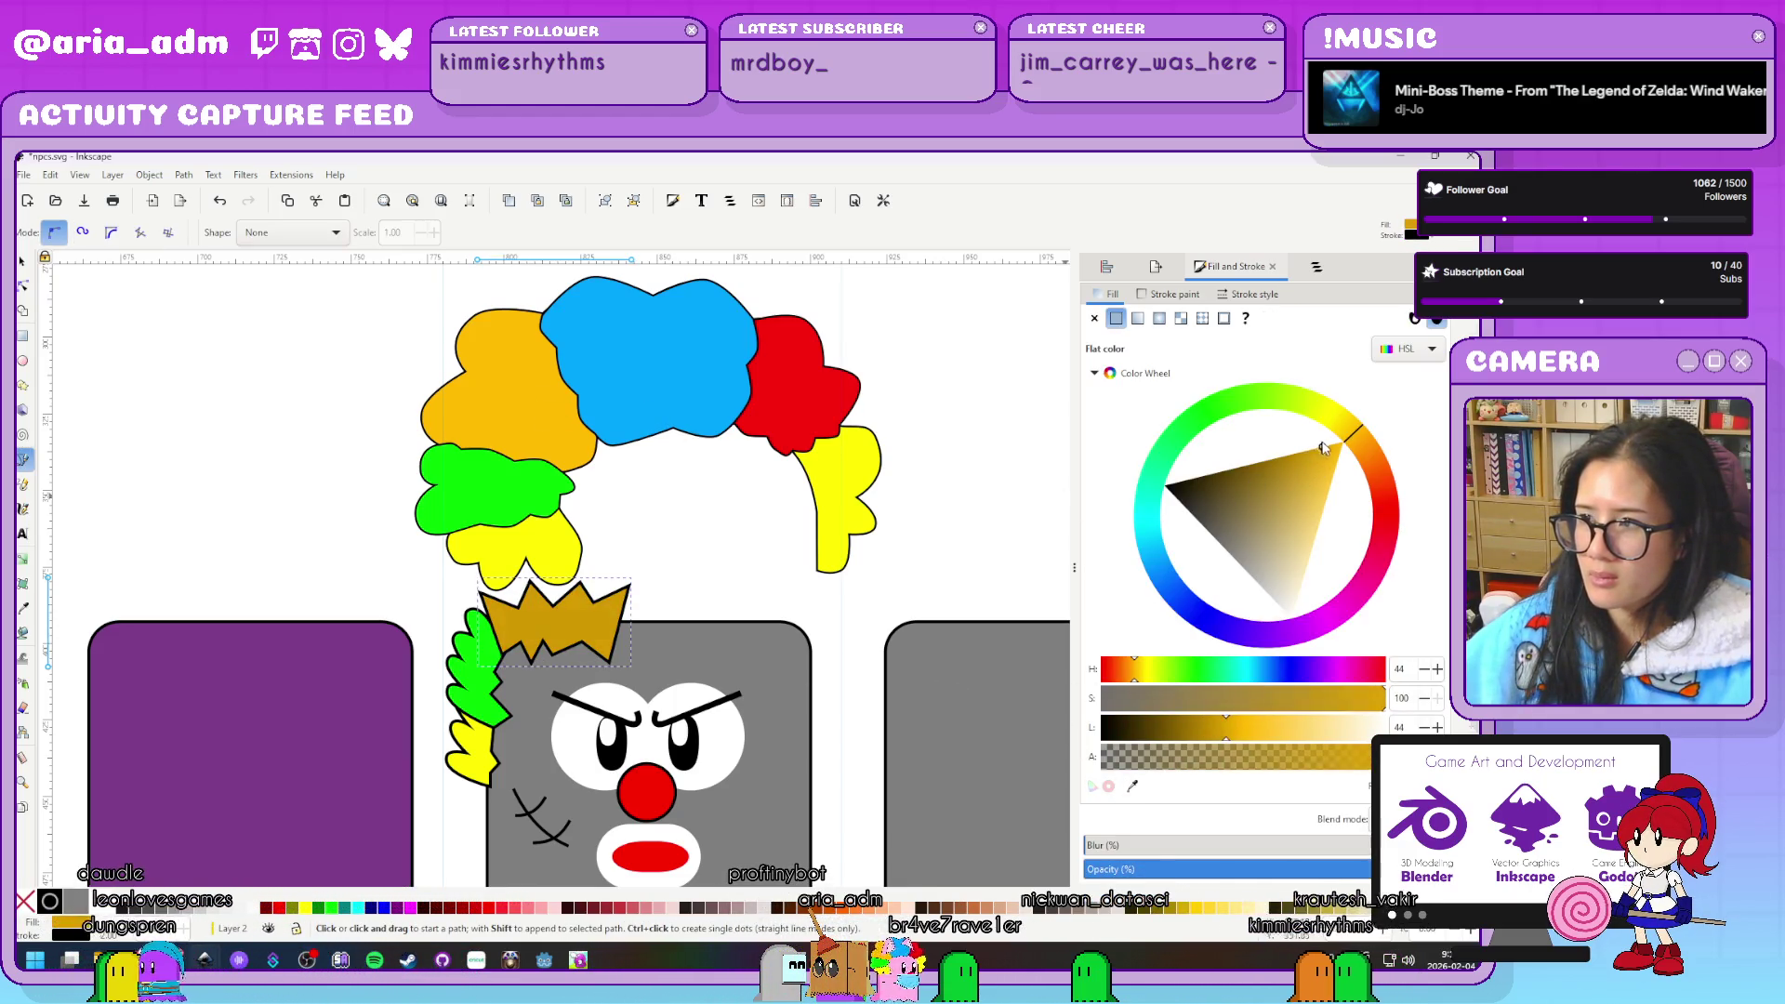
drag(1355, 437, 1356, 457)
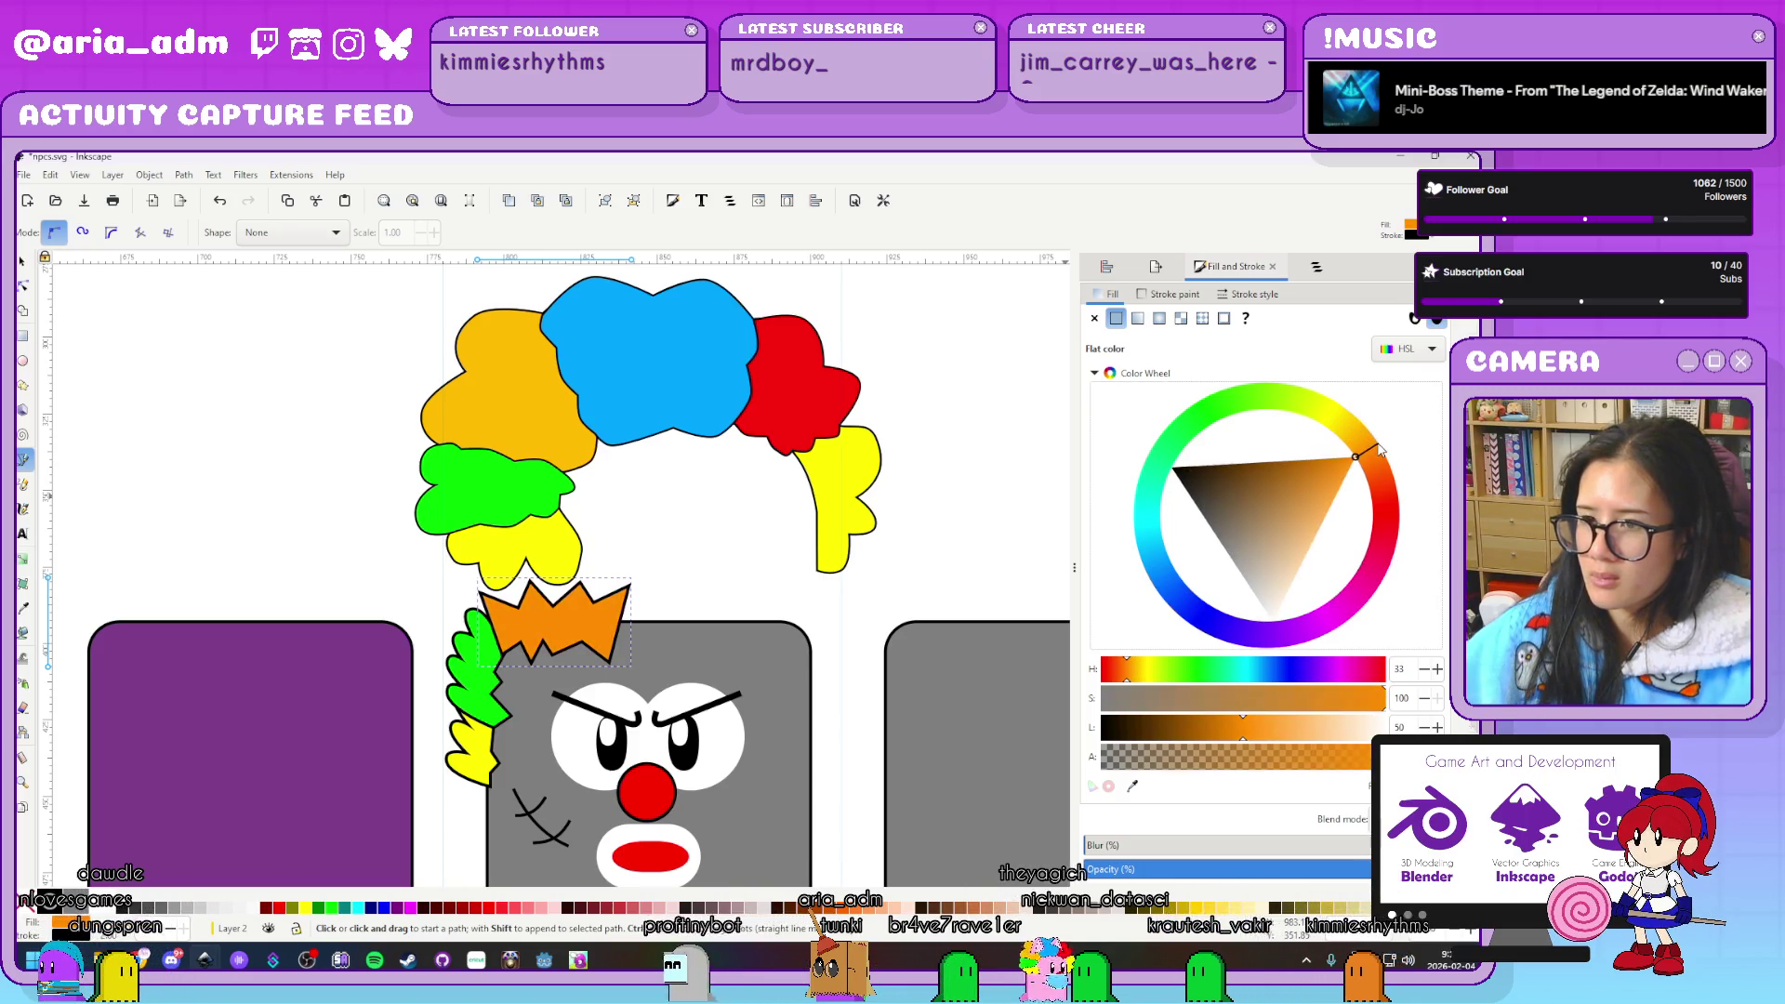
scroll(697, 638, up, 1)
scroll(697, 638, up, 1)
Round the zigzag's peaks and right tip into smooth lobes
key(n)
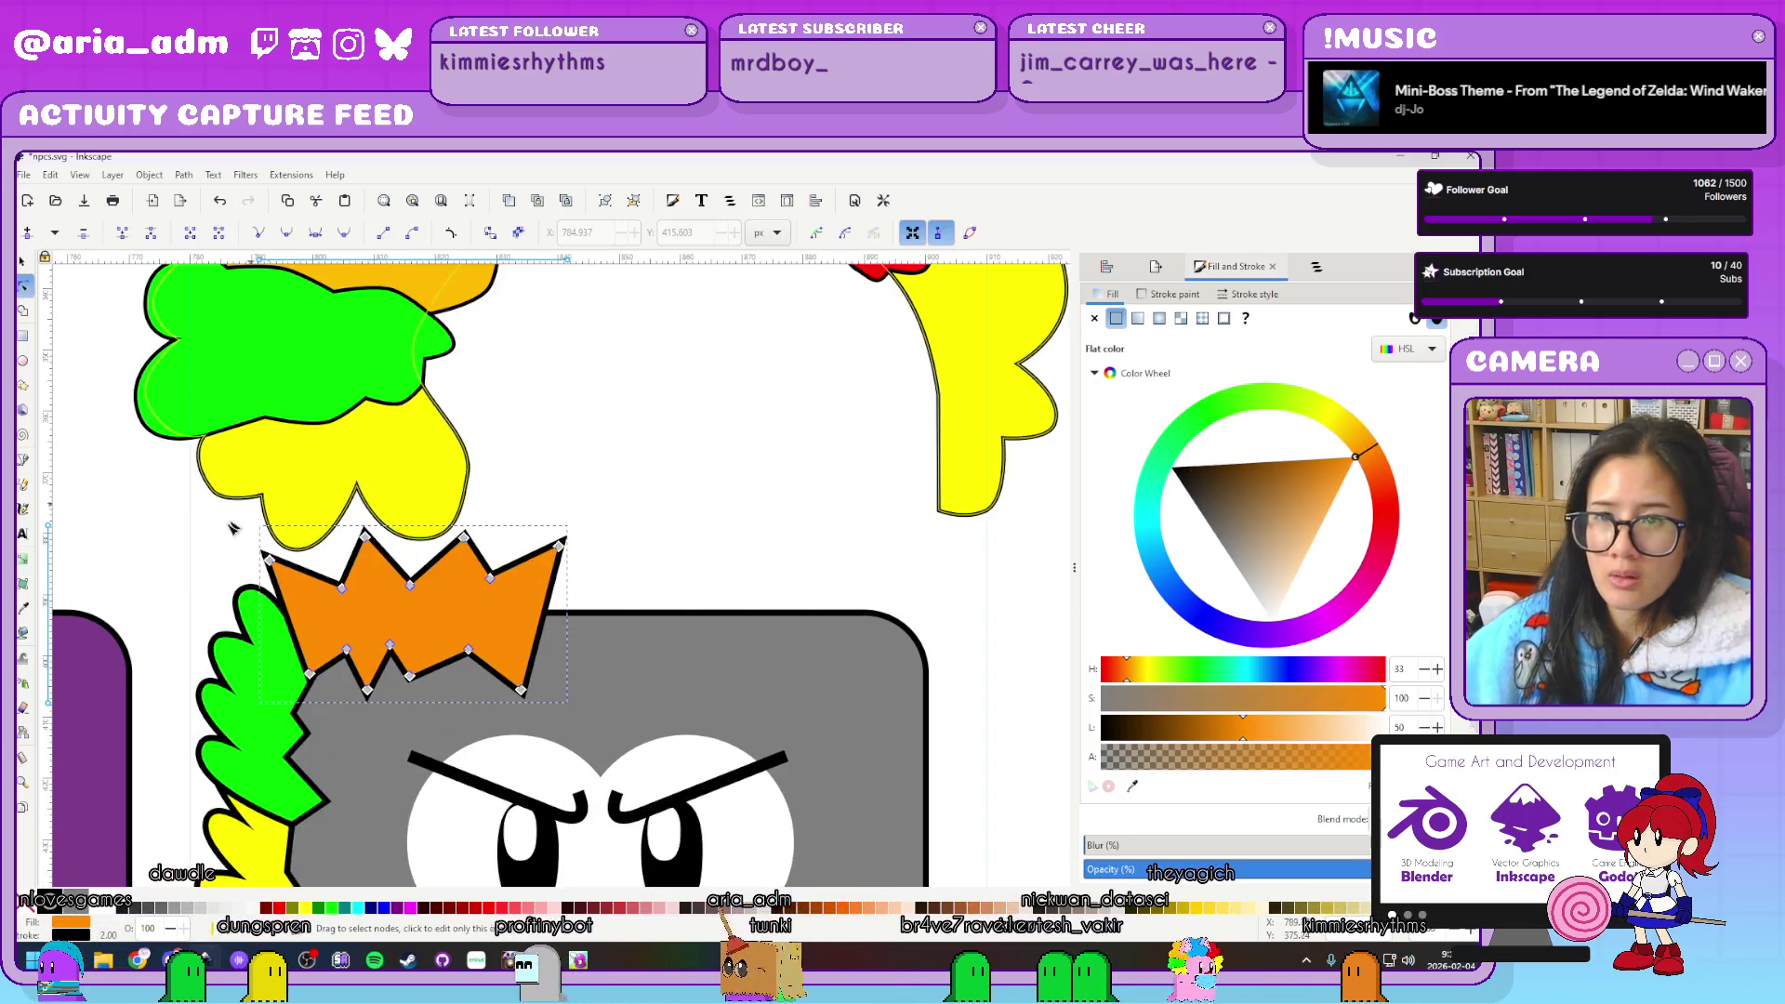
ctrl+click(269, 560)
ctrl+click(366, 537)
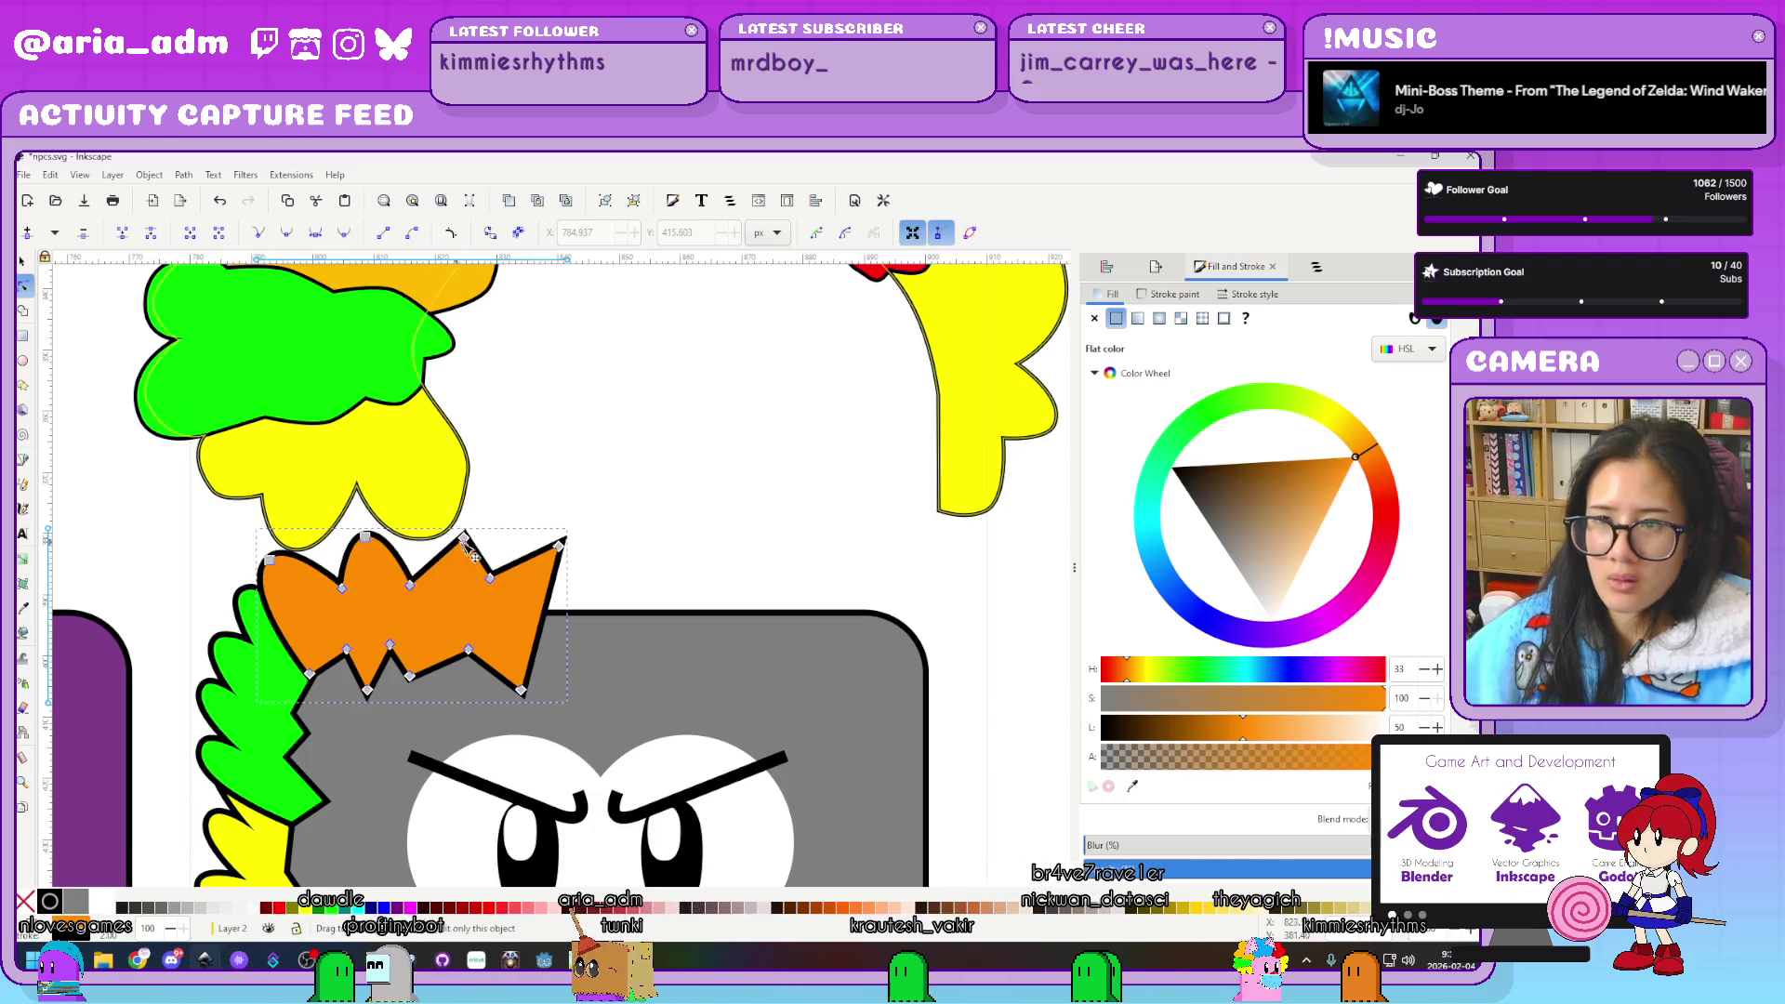
ctrl+click(463, 536)
ctrl+click(561, 545)
key(s)
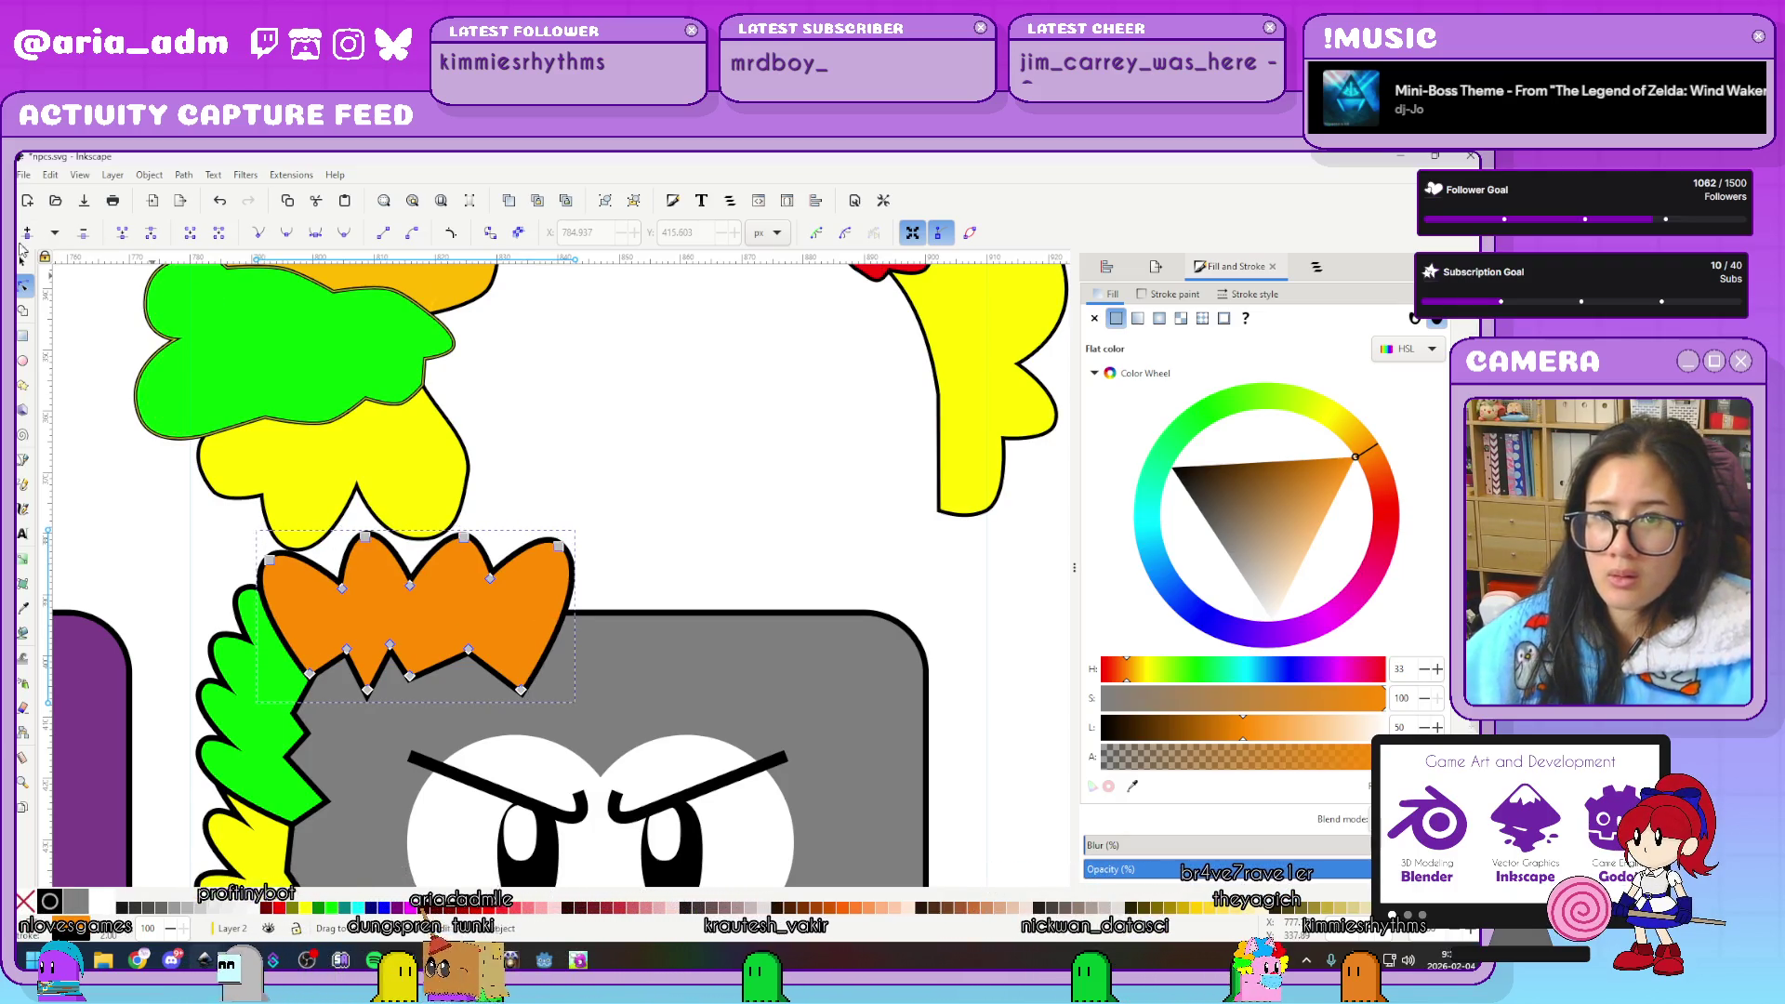
Select the orange tuft together with the green spike and yellow hair piece
click(675, 505)
scroll(675, 505, down, 5)
scroll(569, 550, up, 4)
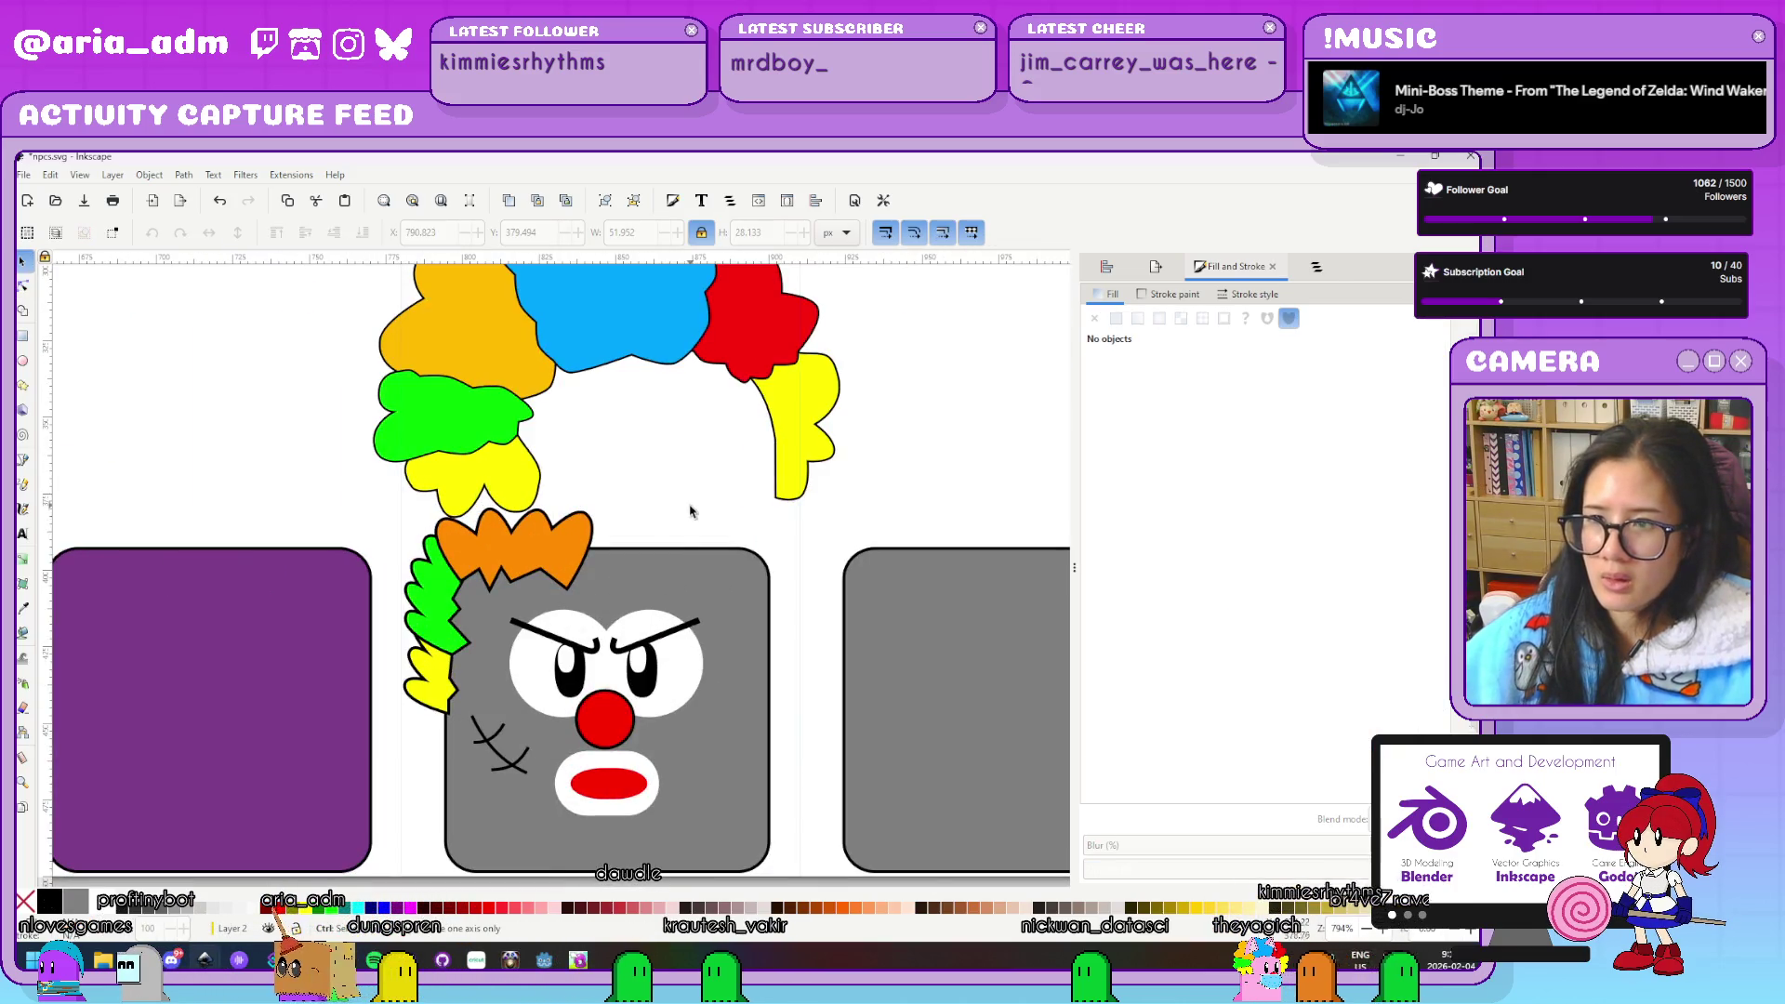
click(569, 551)
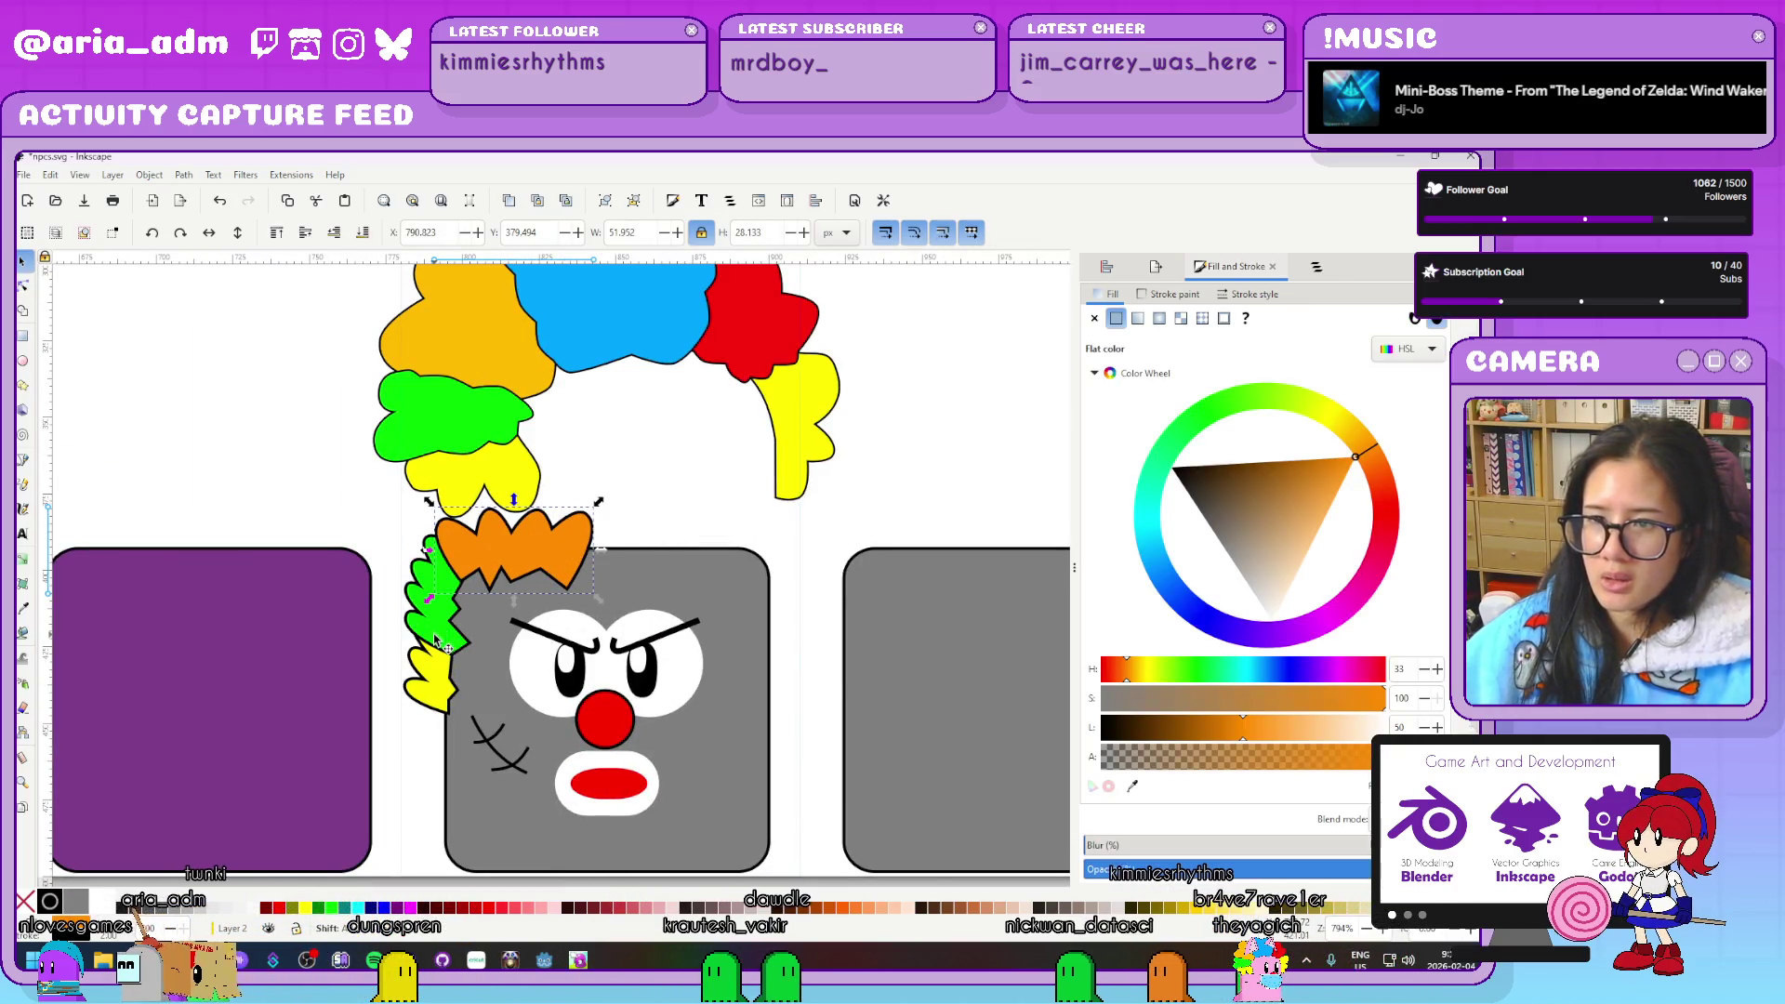
shift+click(439, 642)
shift+click(430, 688)
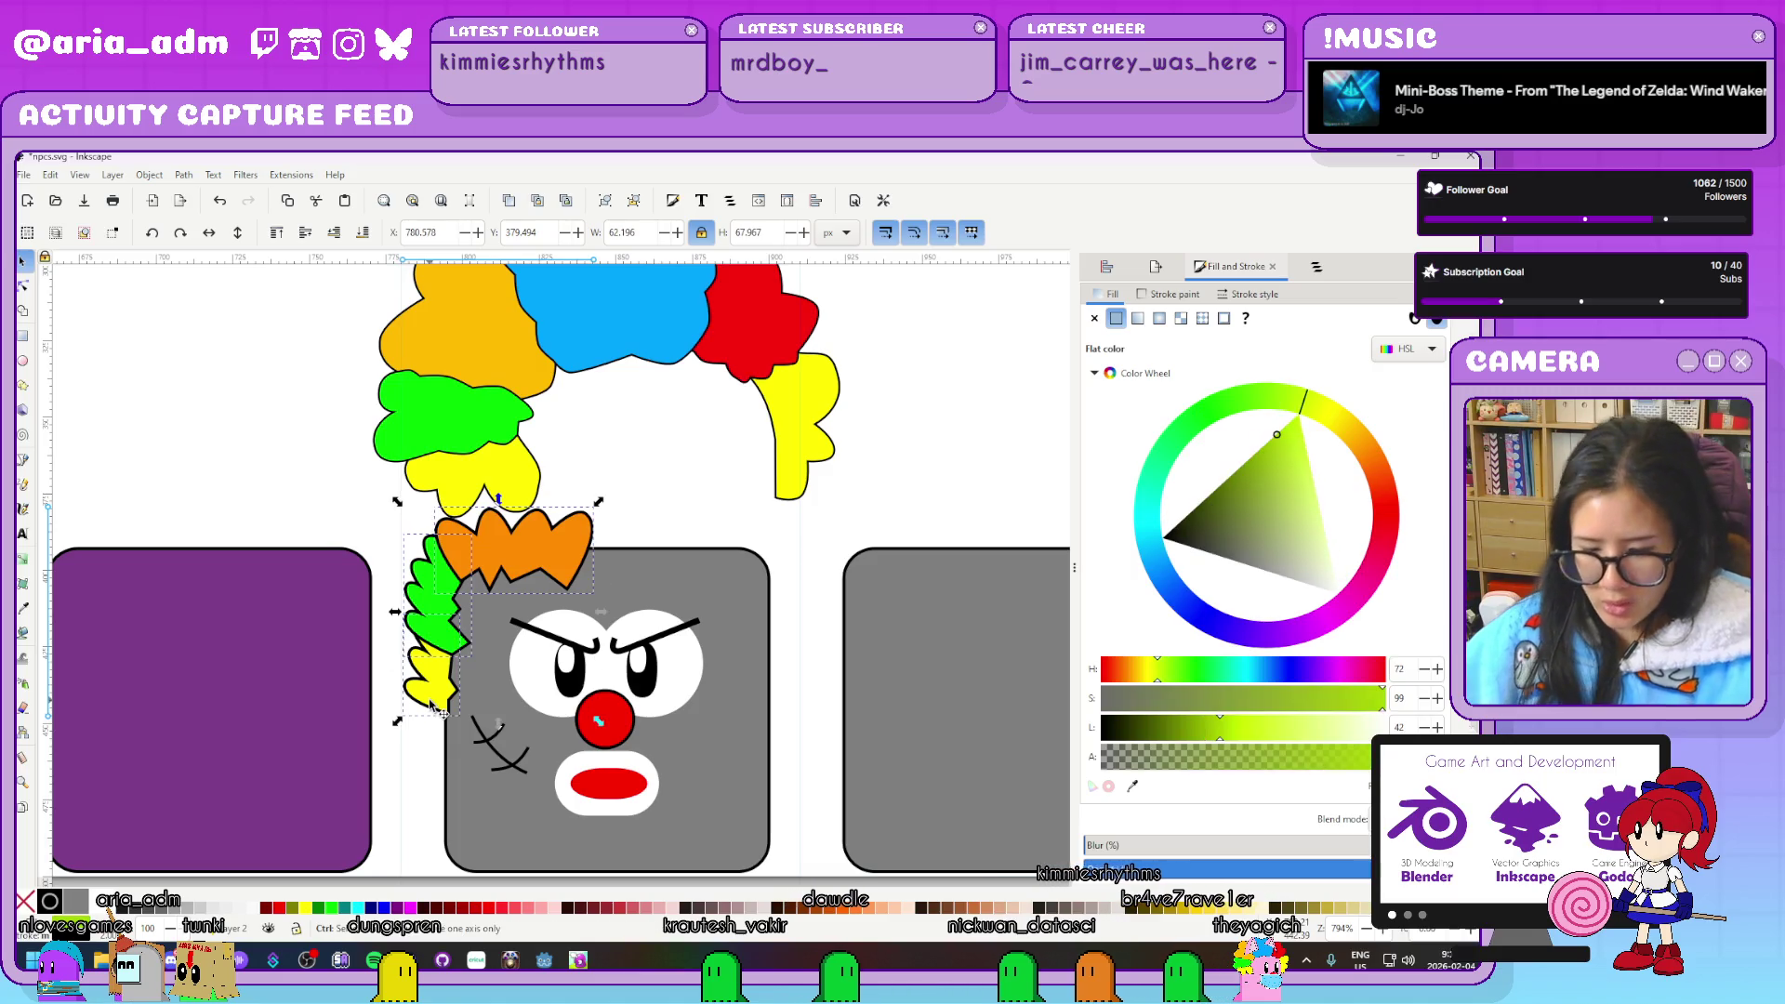
Duplicate the three hair pieces, flip them horizontally and move the copy to the head's right side
key(ctrl+d)
click(210, 233)
scroll(711, 714, up, 1)
drag(430, 670, 923, 748)
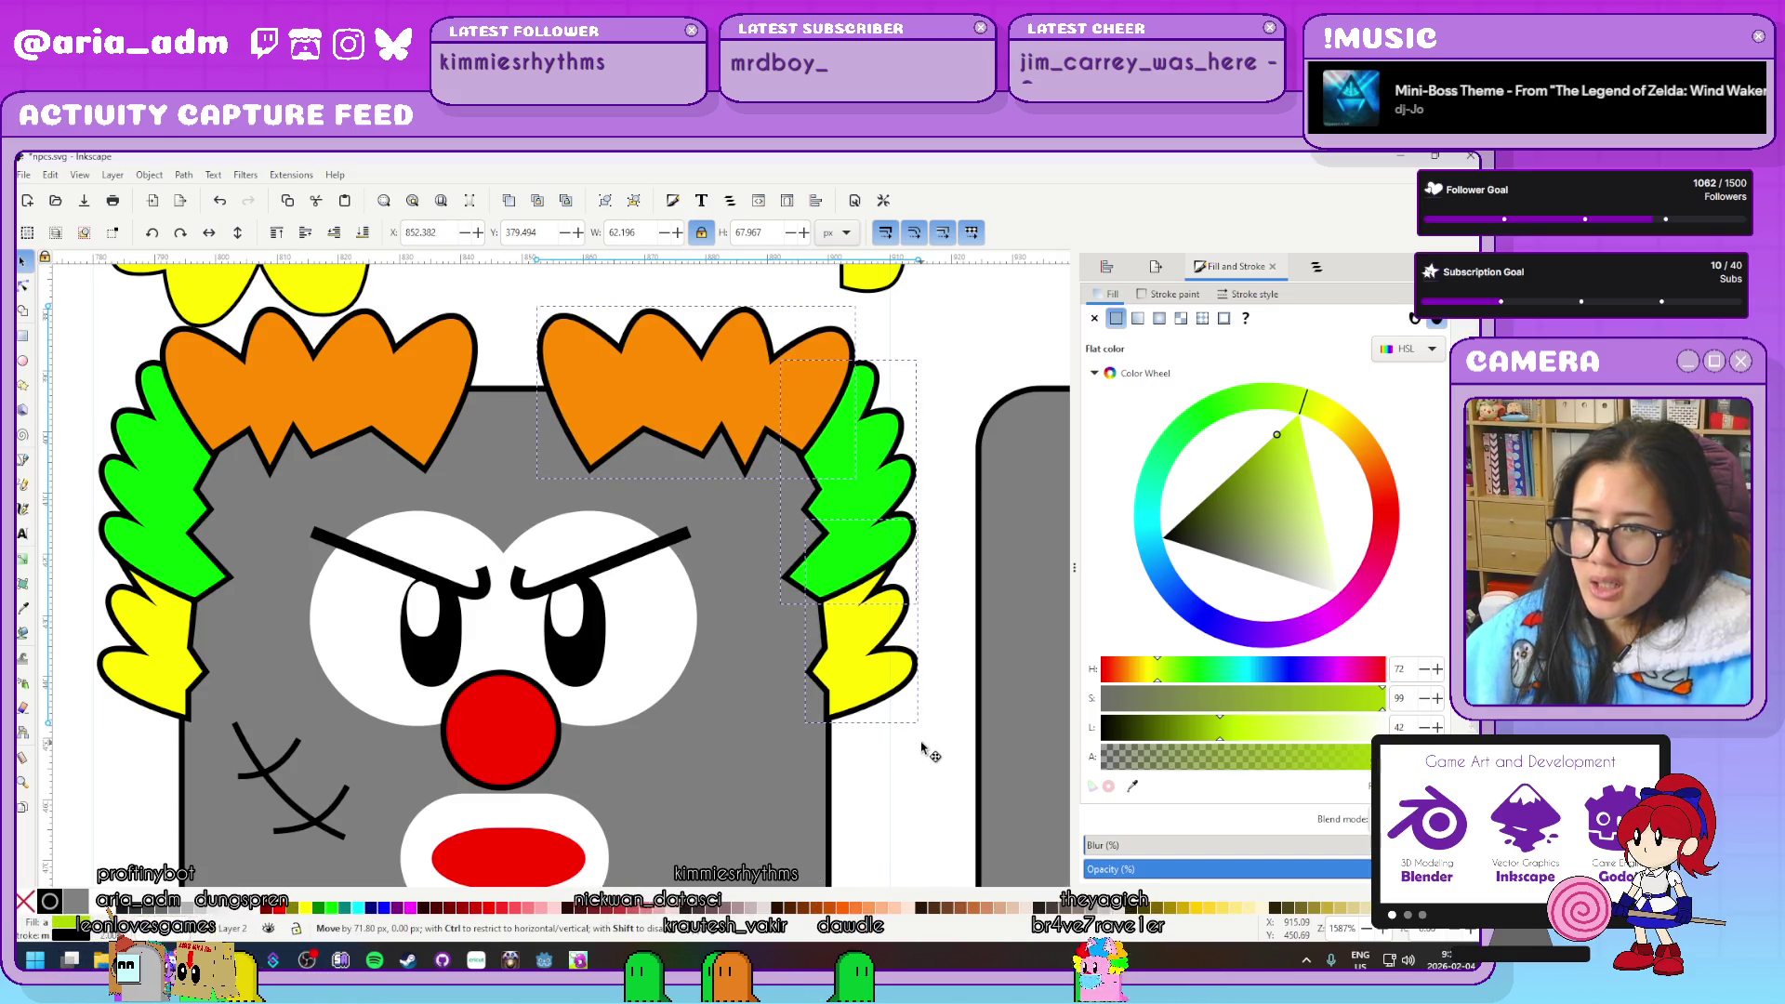
scroll(907, 734, down, 4)
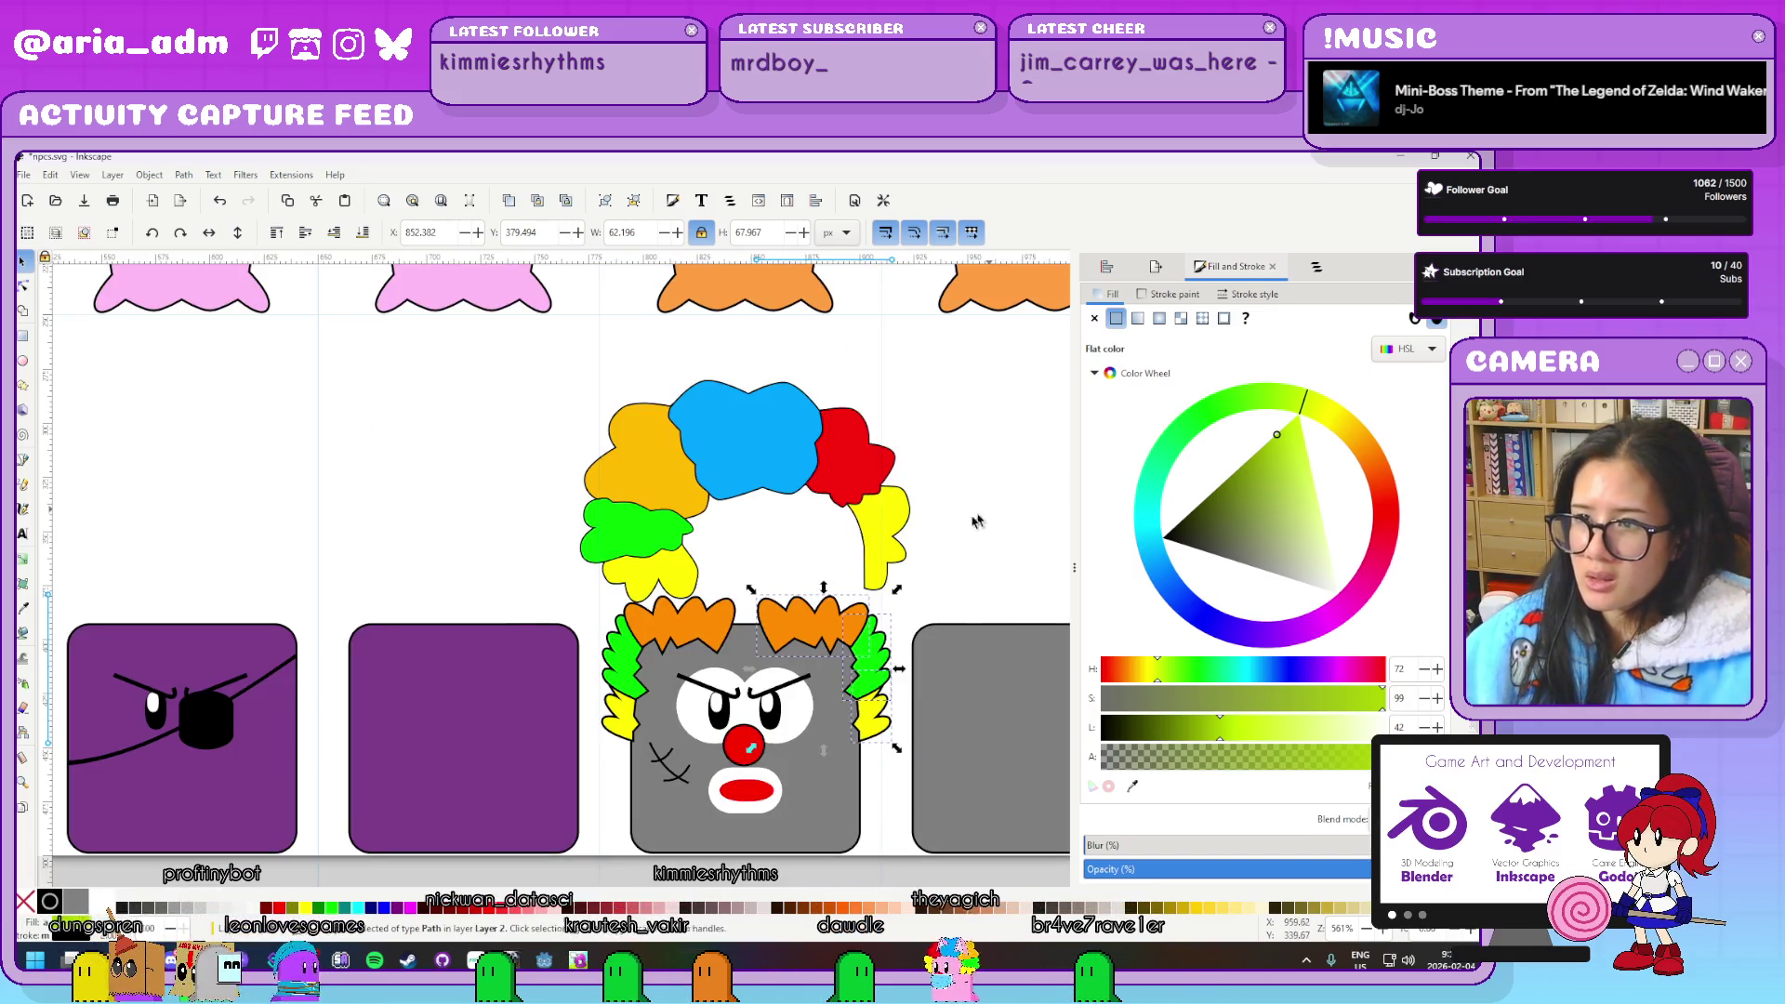
key(Escape)
Select the clown's big multicolour hair group and ready the Pen tool
scroll(751, 435, up, 2)
click(752, 435)
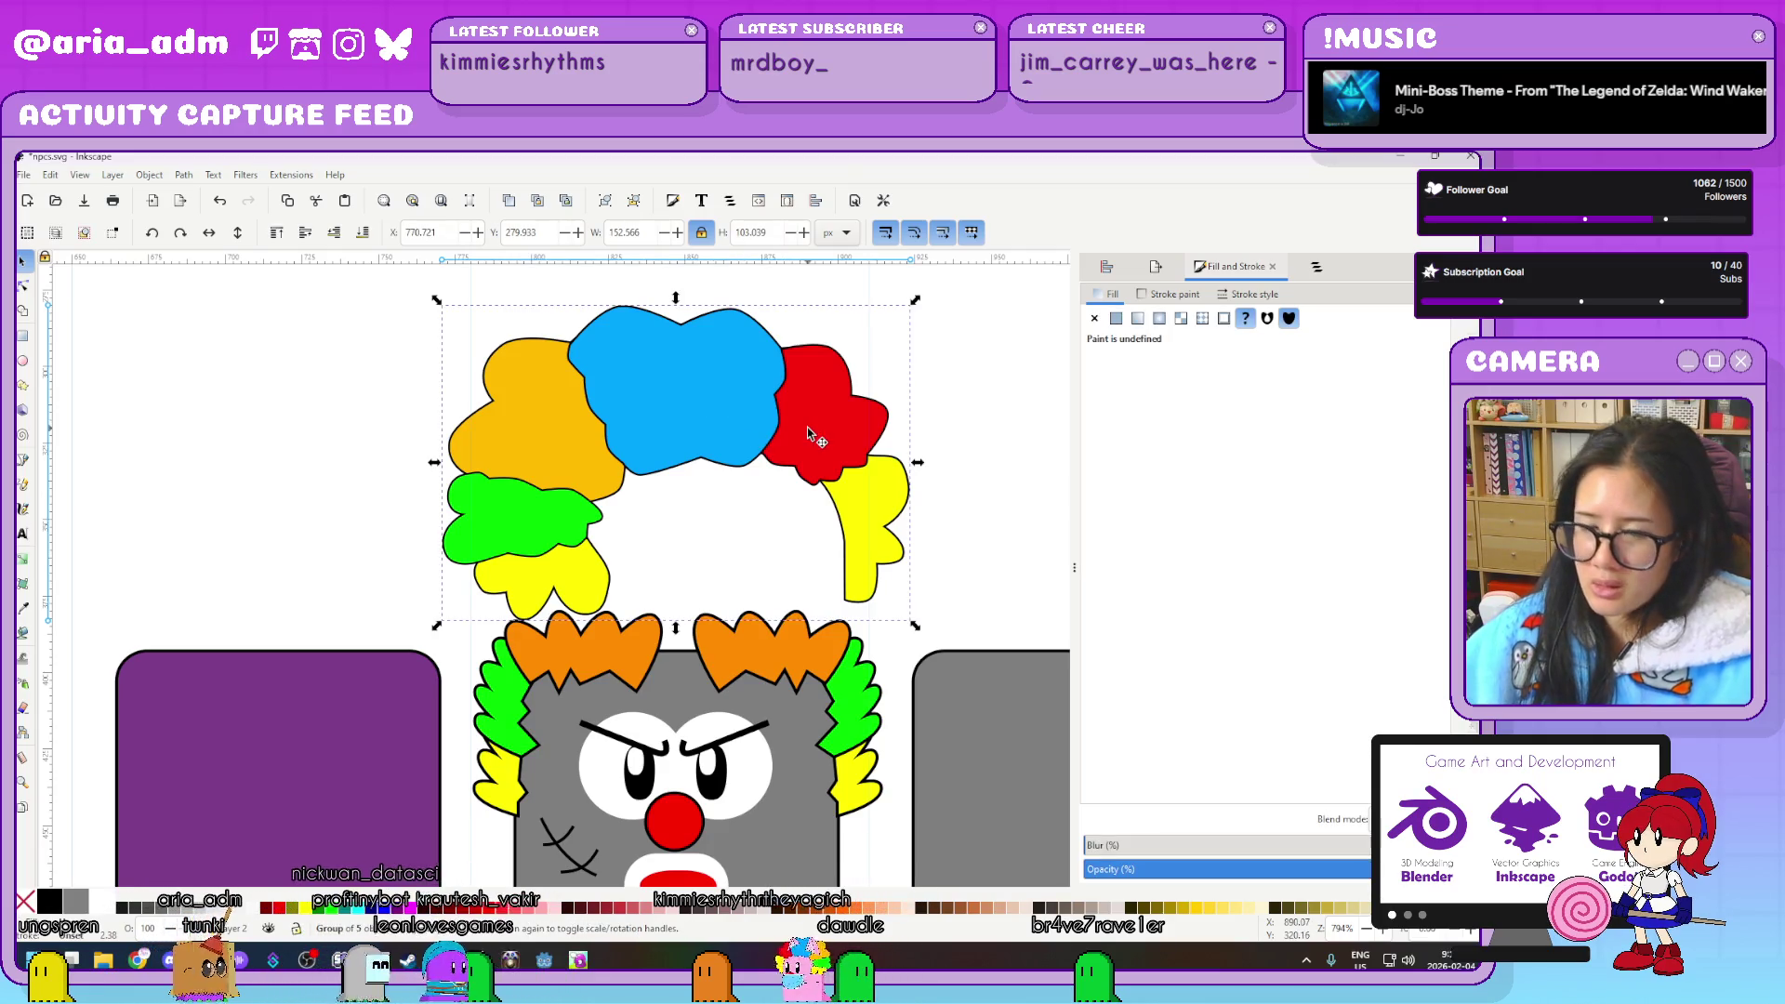
scroll(795, 518, up, 3)
scroll(467, 684, down, 2)
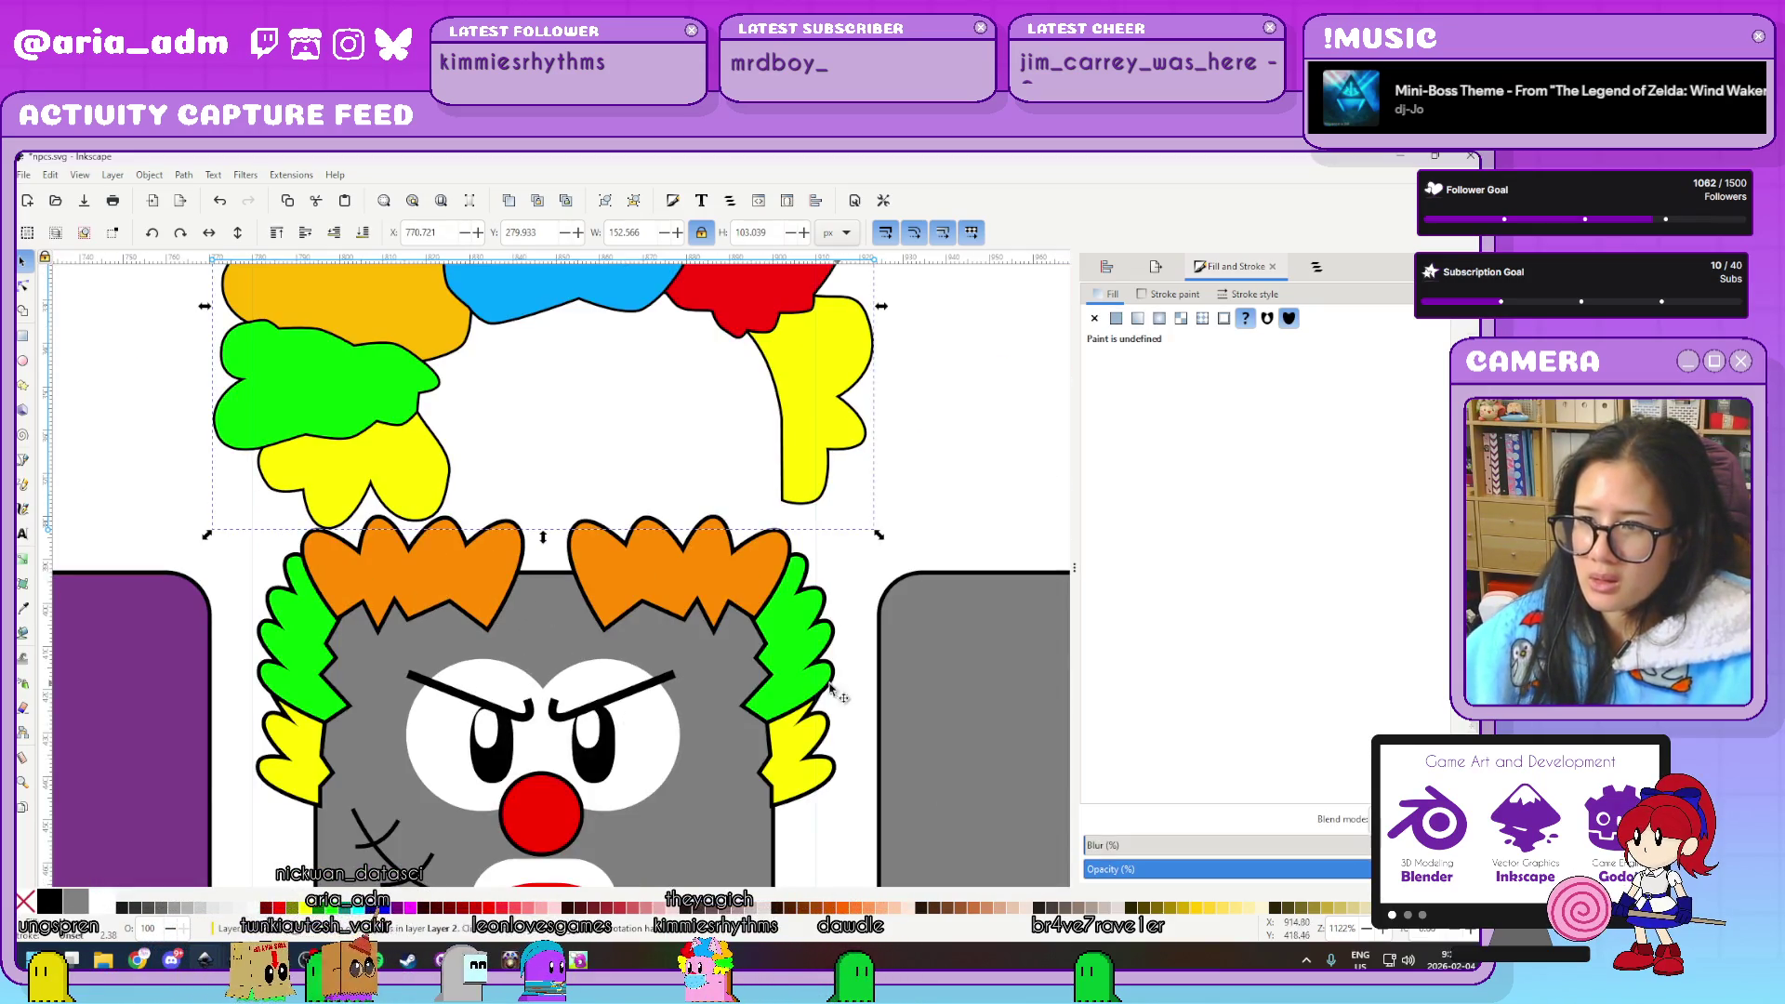
scroll(558, 613, up, 1)
click(25, 460)
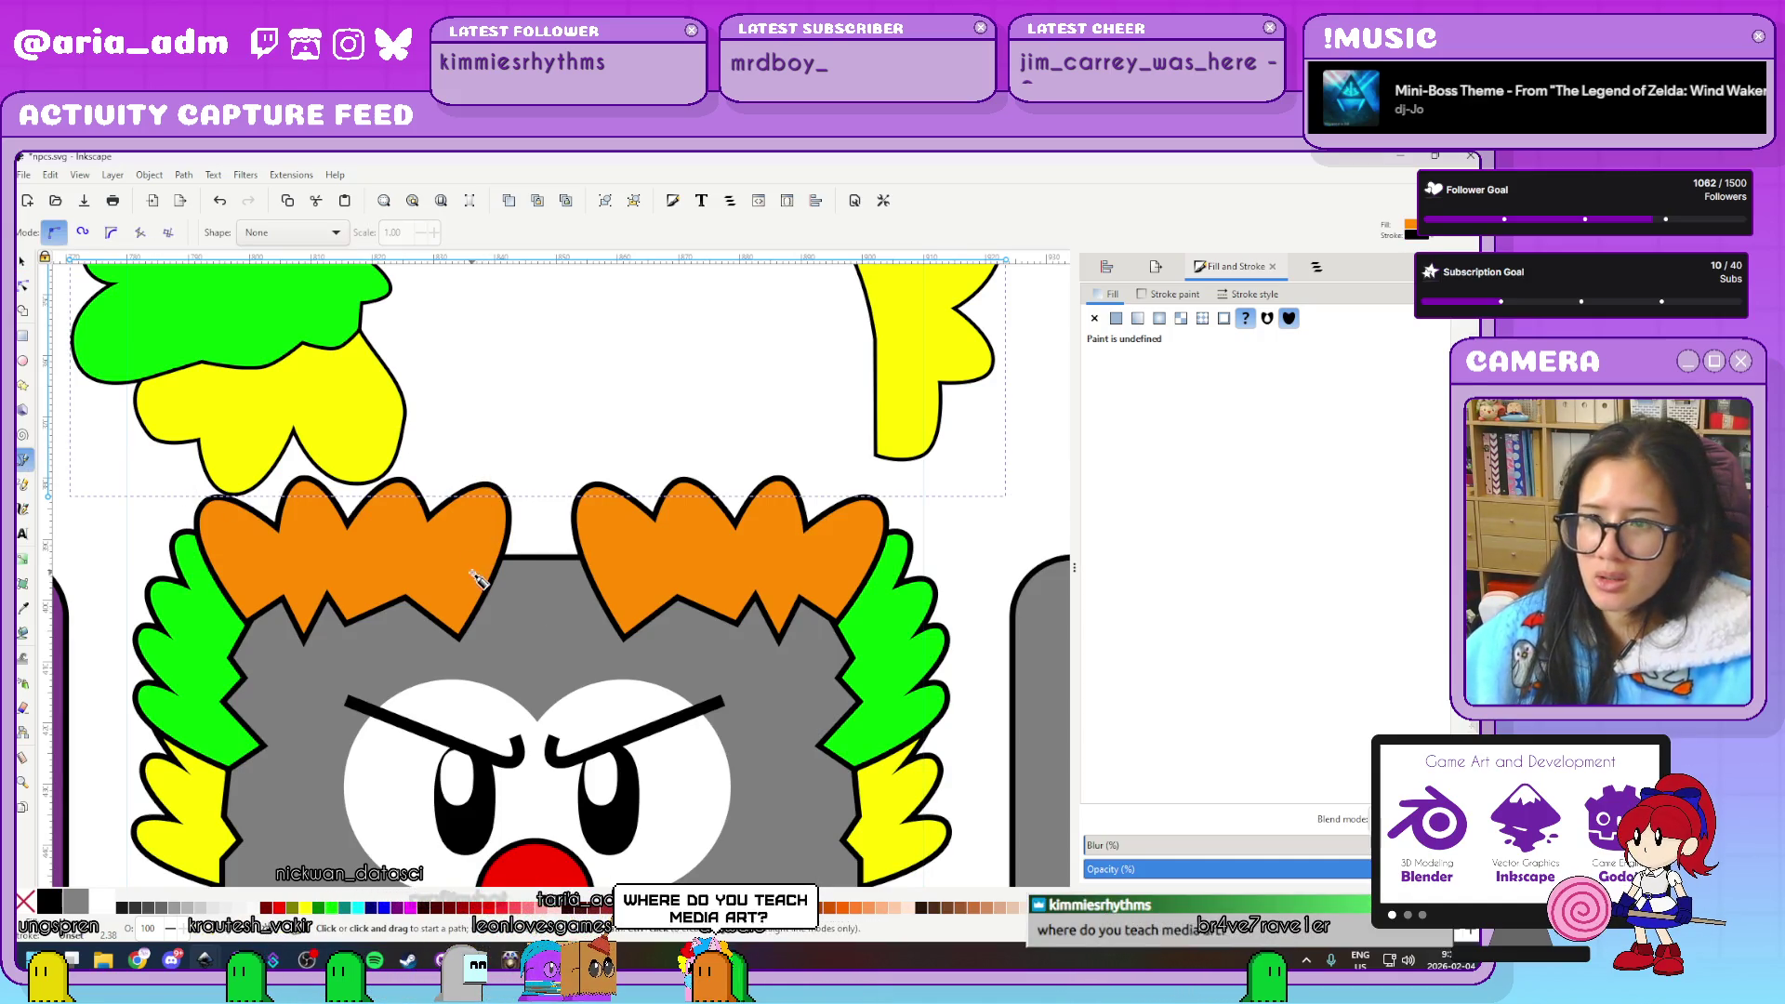
Draw a closed spiky zigzag outline across the top of the clown's head
click(419, 558)
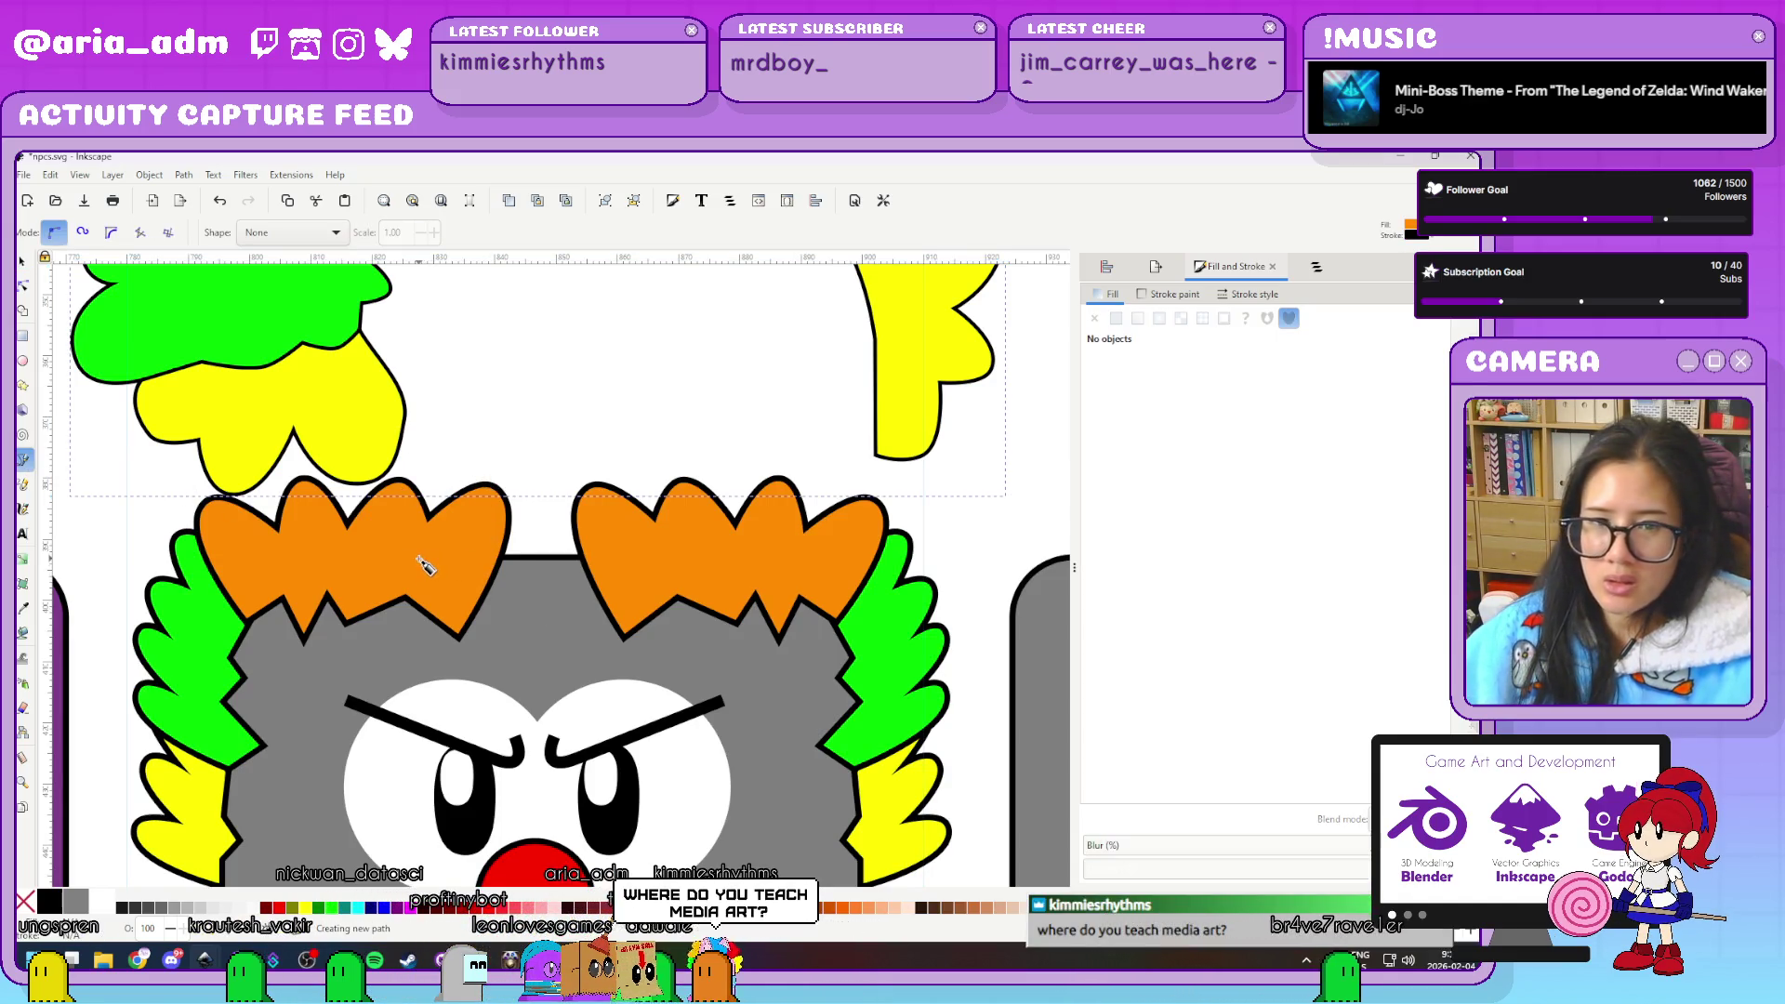
click(427, 610)
click(448, 639)
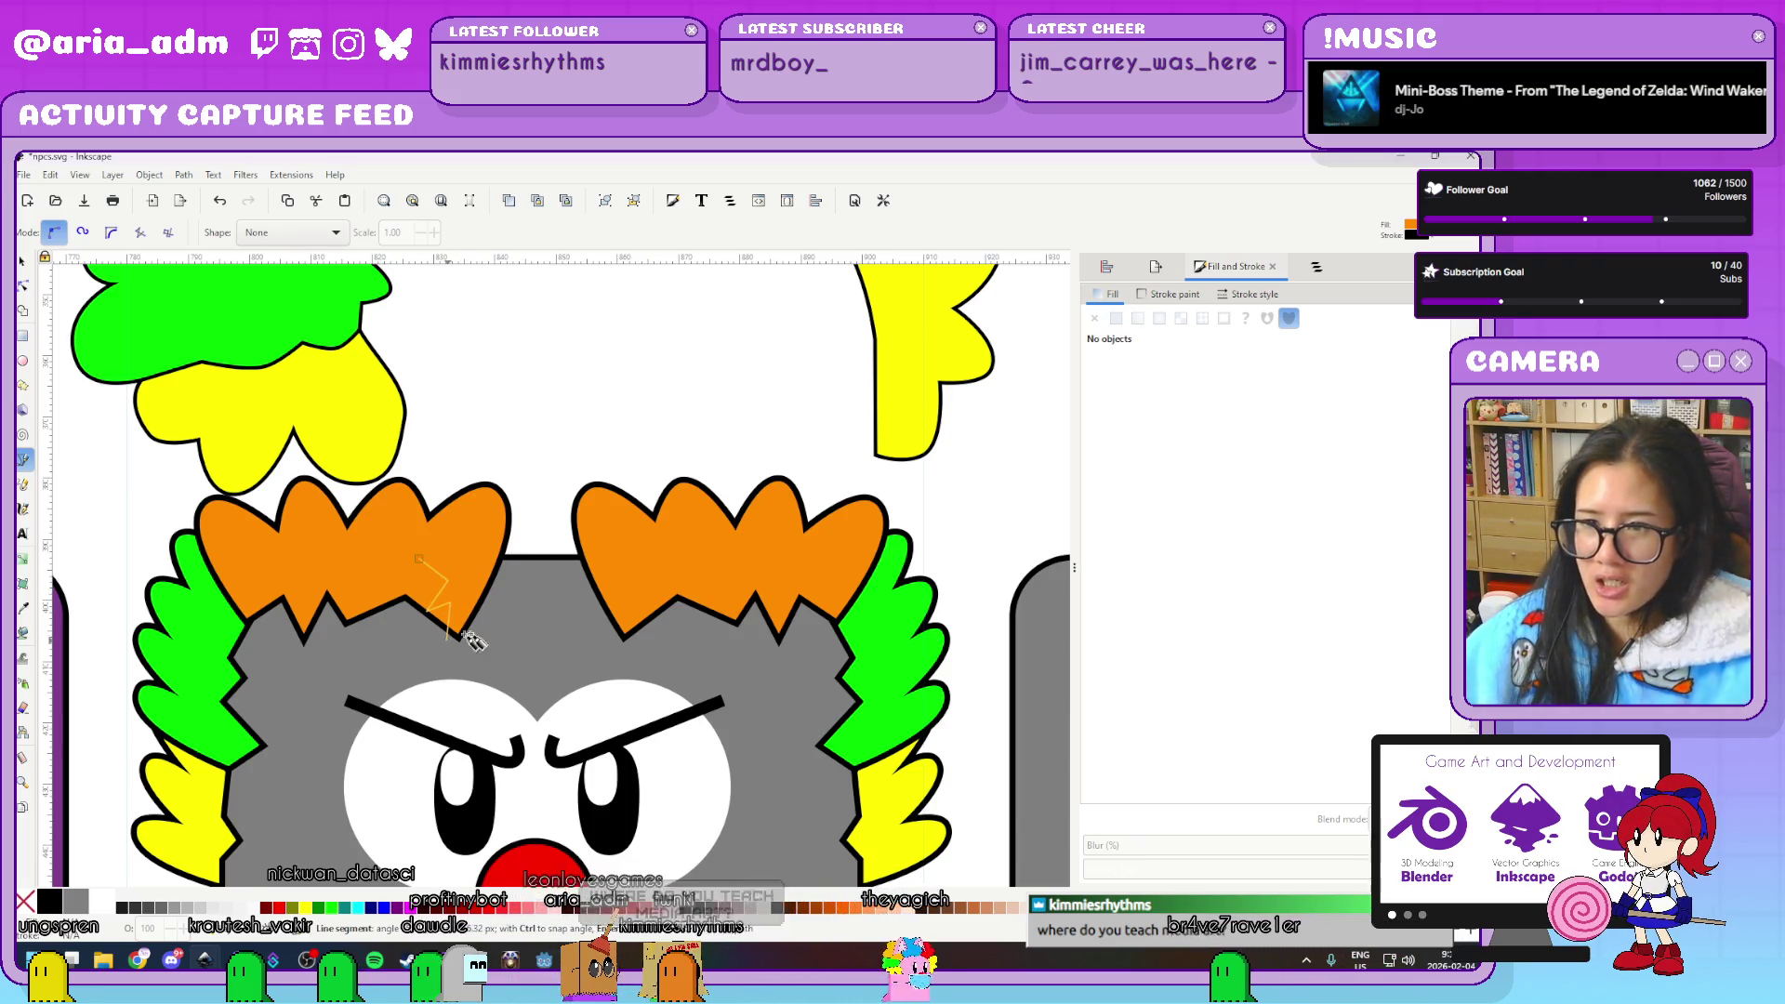
click(518, 656)
click(554, 629)
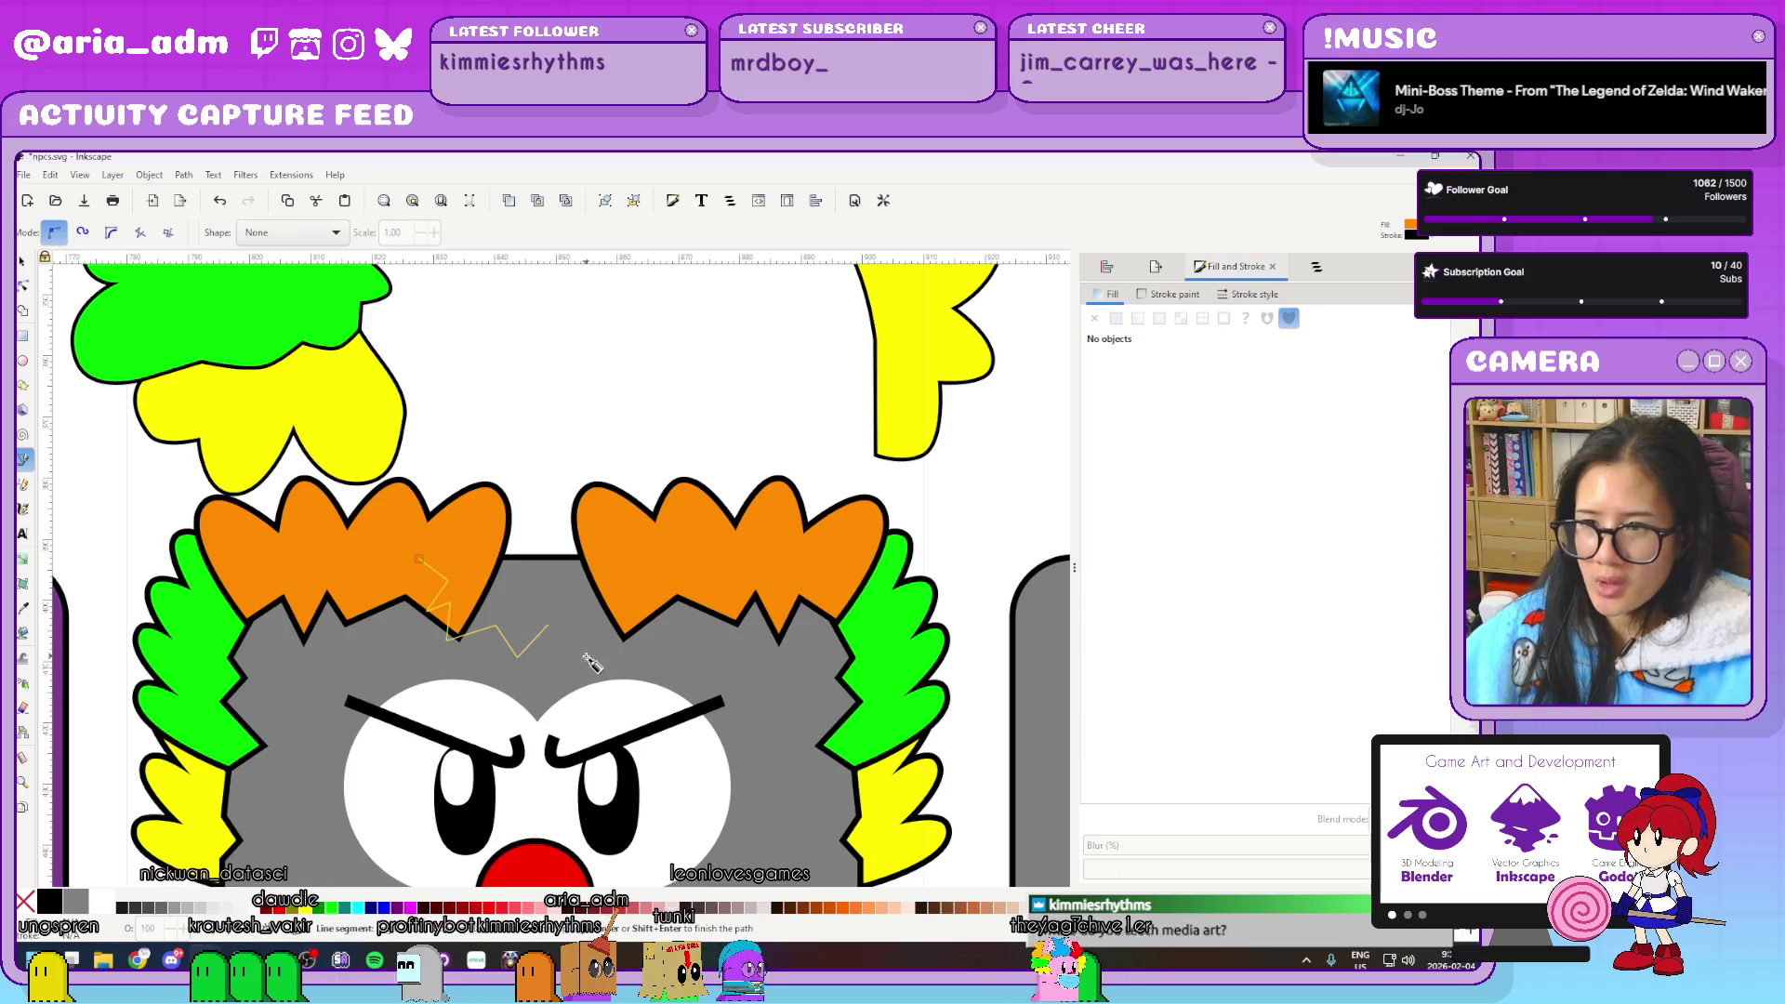
click(586, 655)
click(599, 630)
click(625, 639)
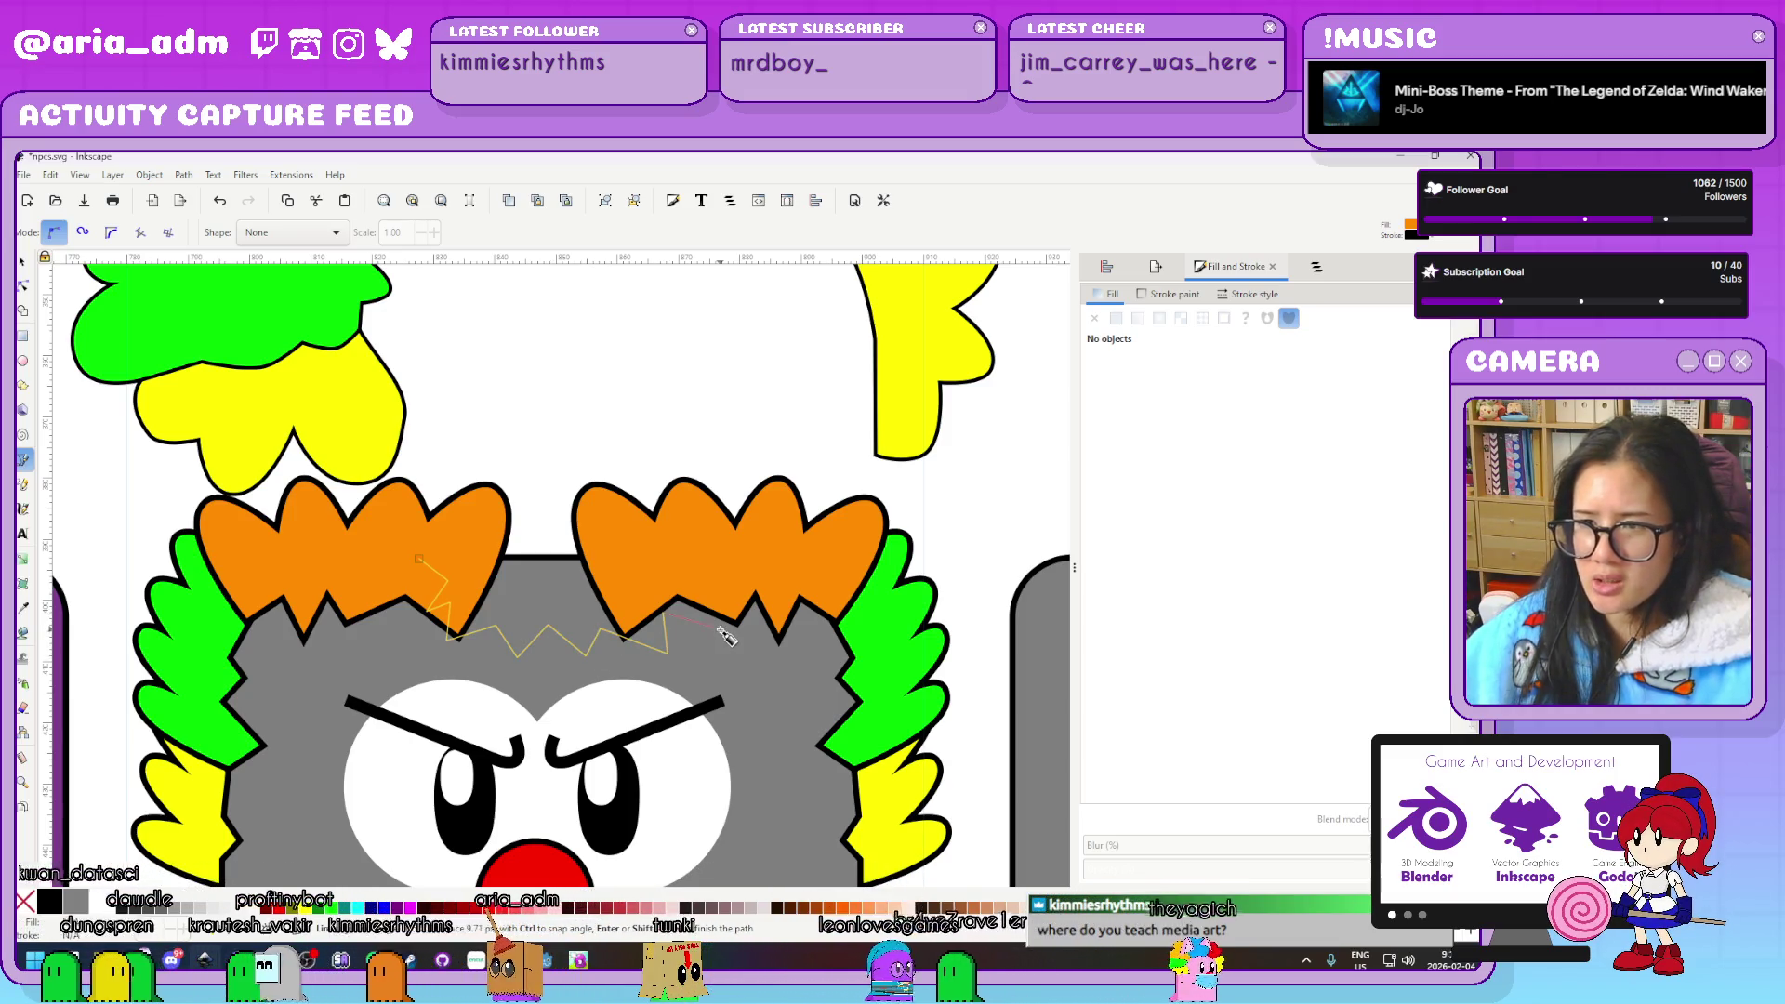
click(664, 614)
click(698, 632)
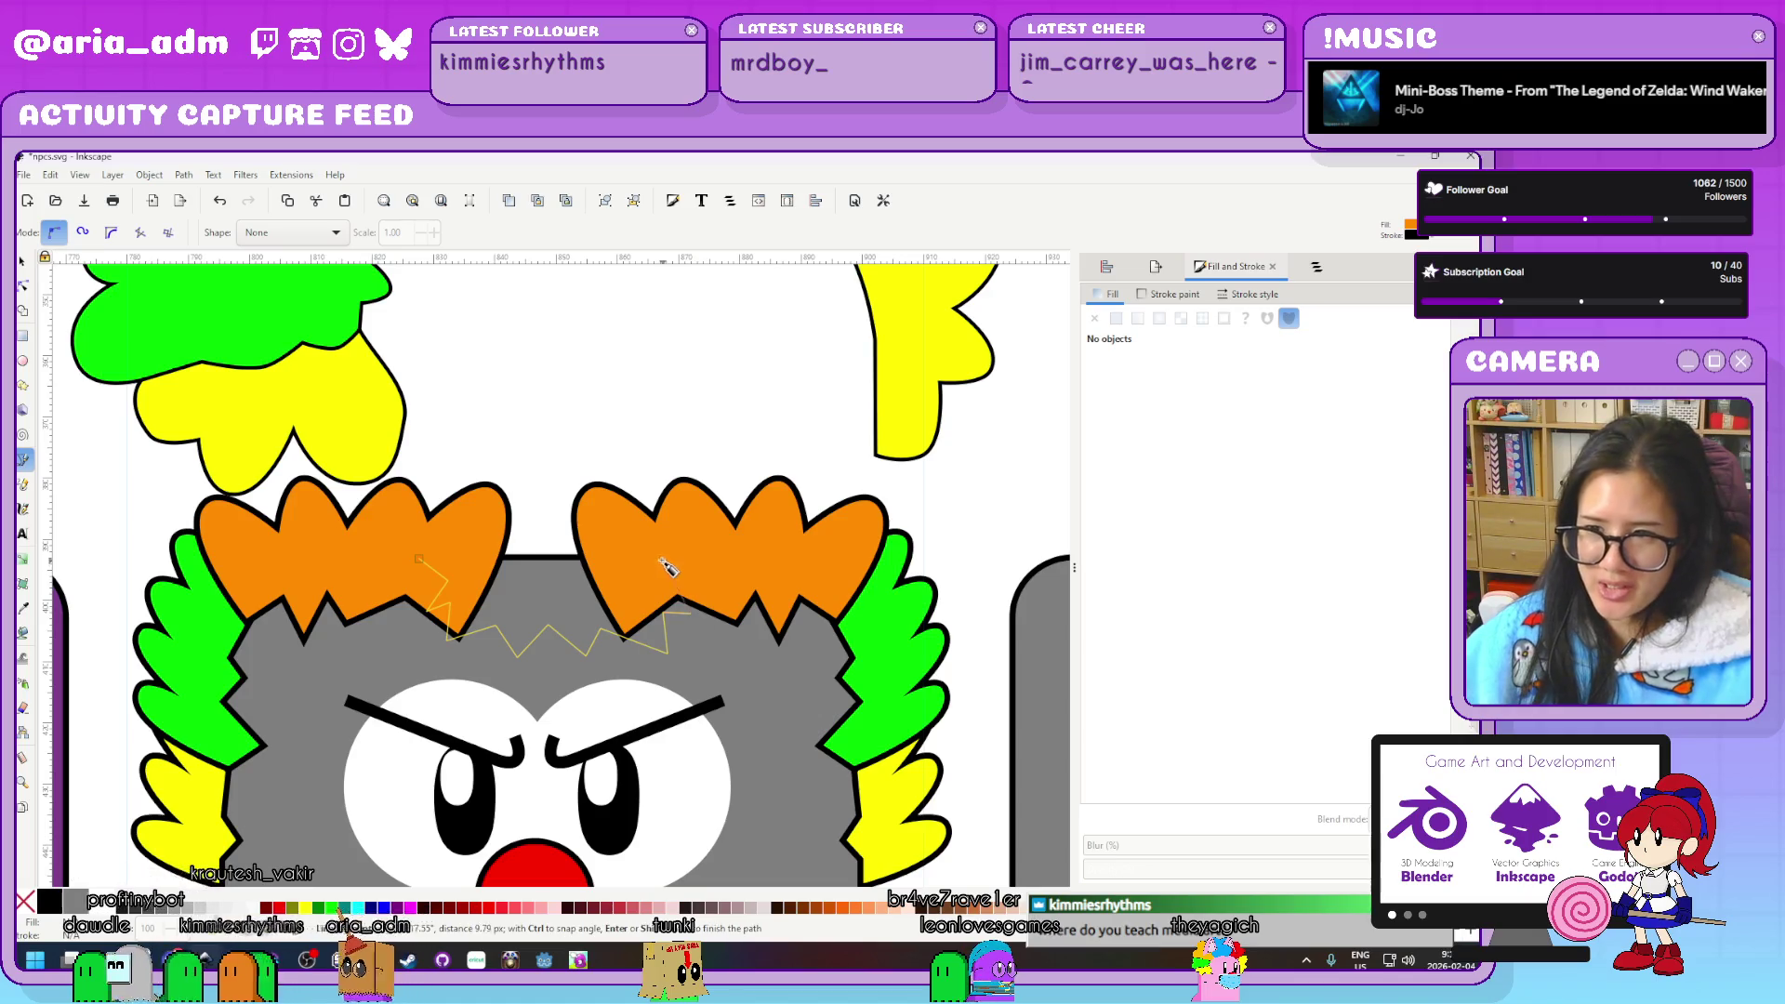
click(668, 570)
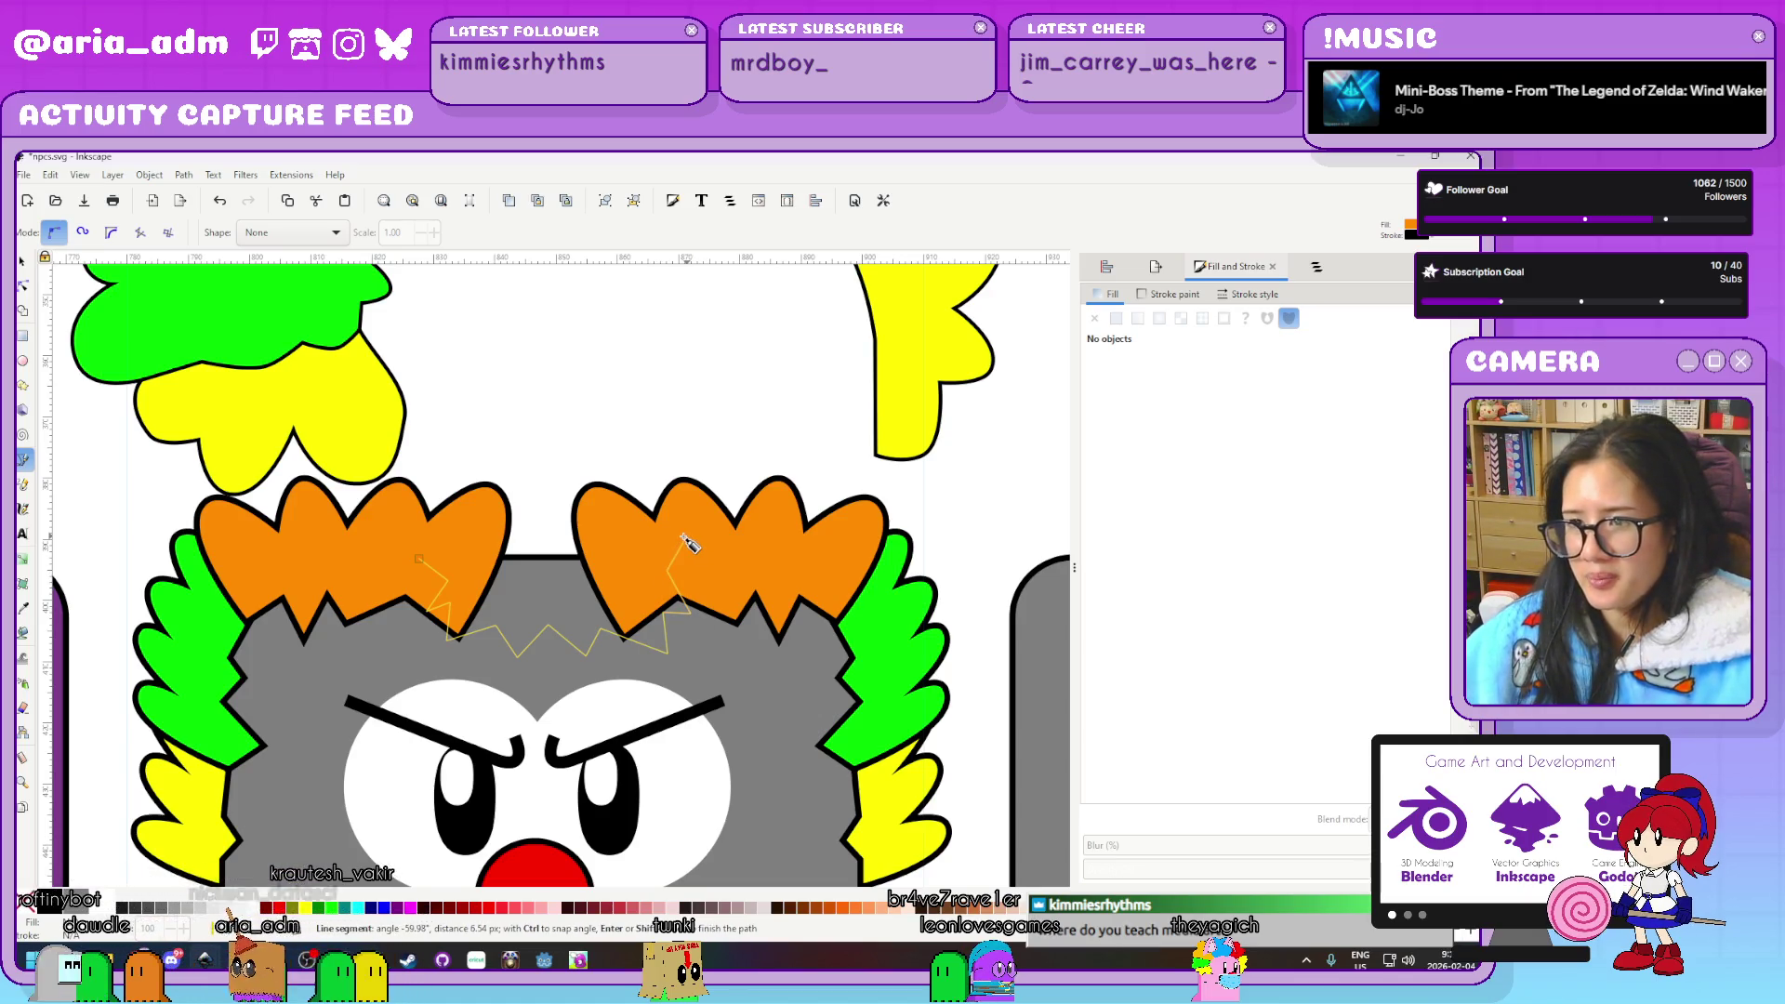
click(635, 537)
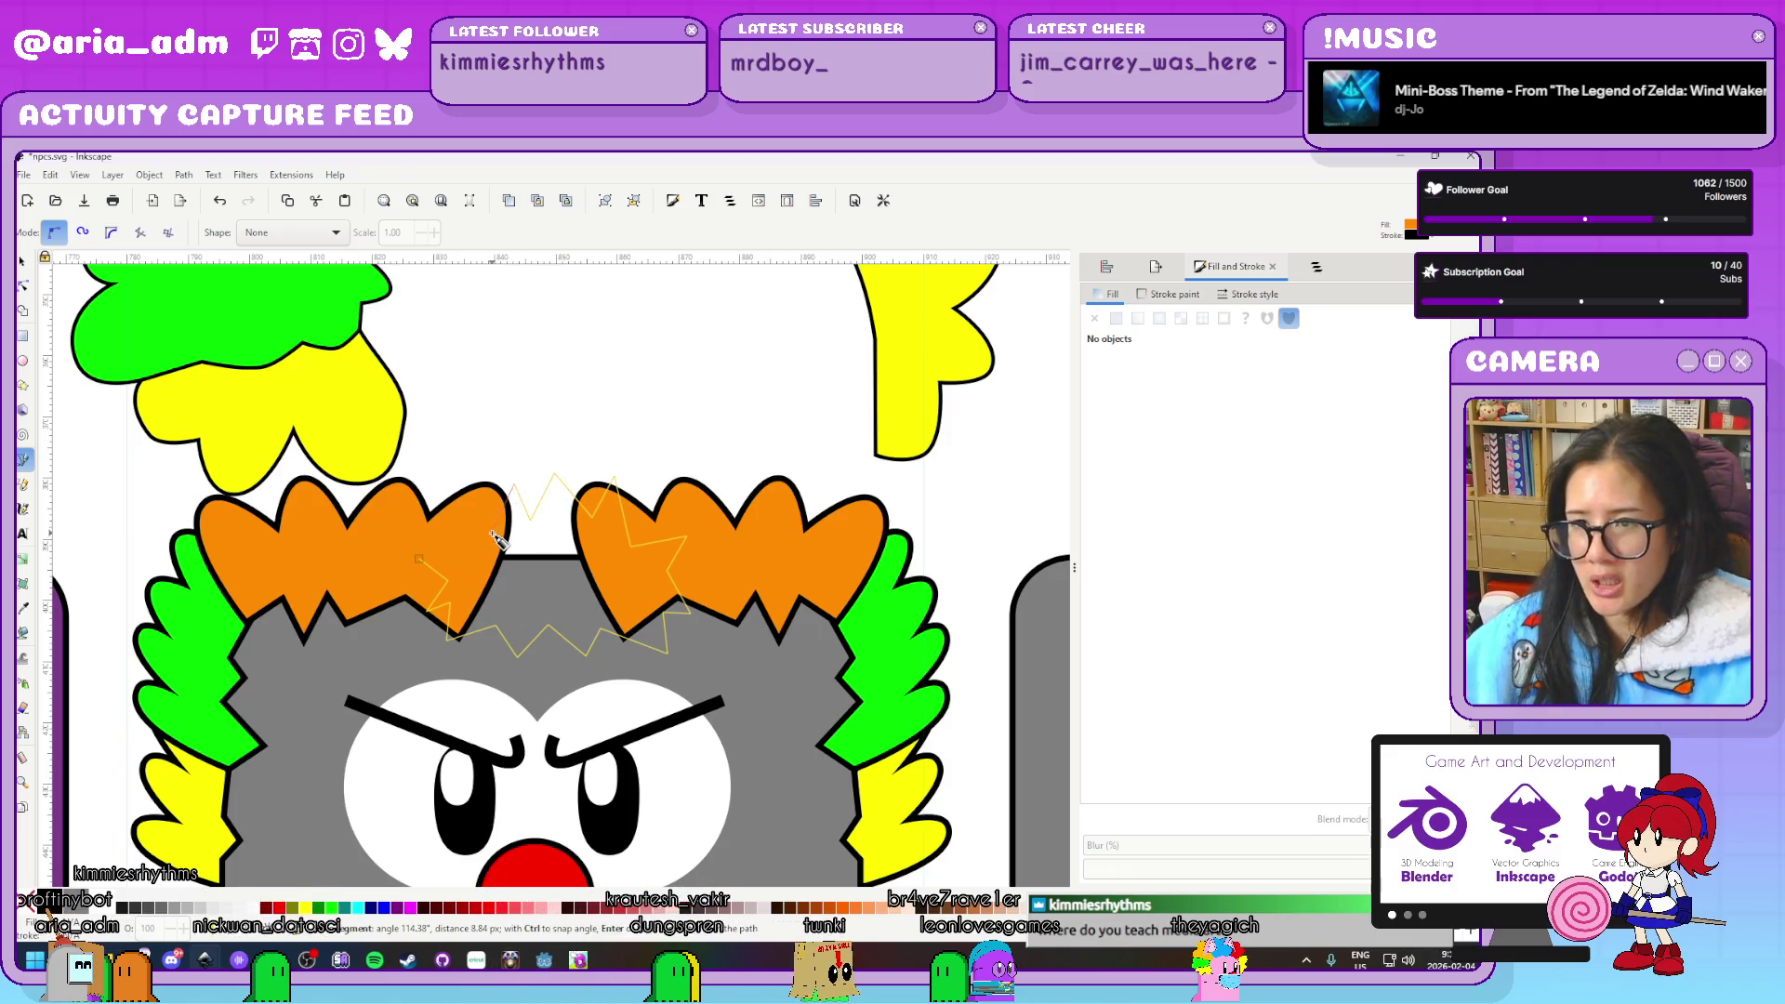
click(420, 561)
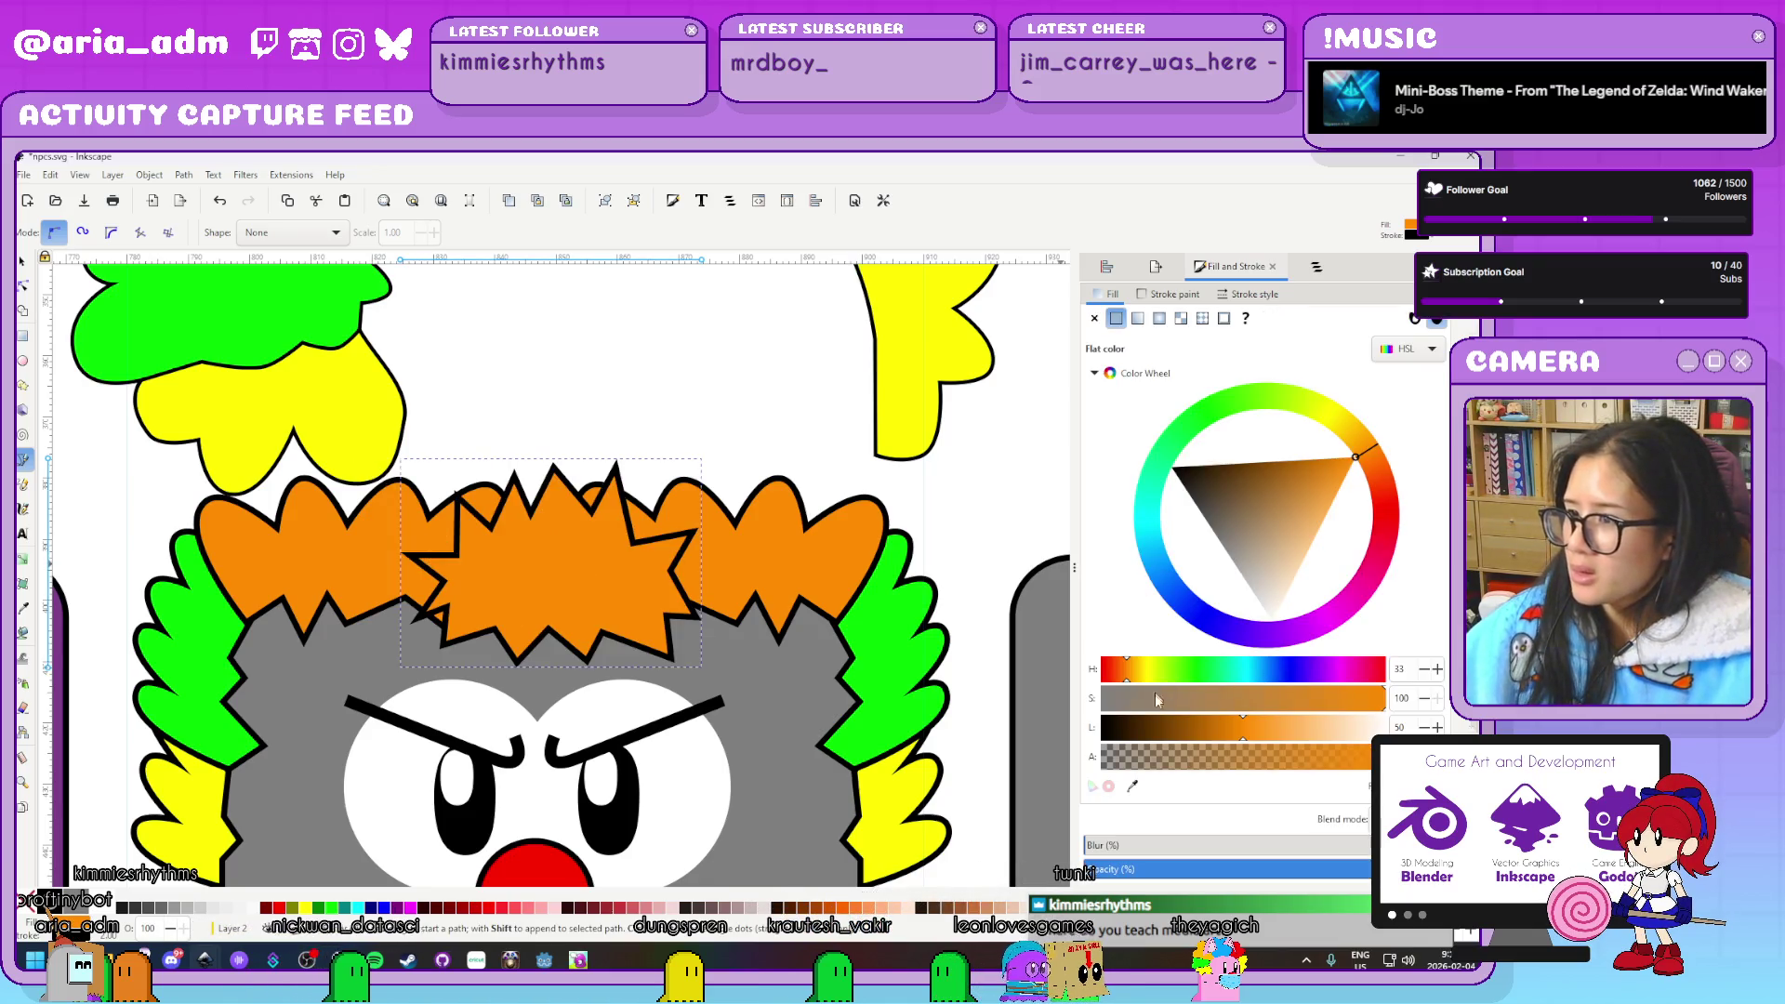
Fill the spiky shape with blue and zoom in on it
key(minus)
key(minus)
key(ctrl+Up)
key(plus)
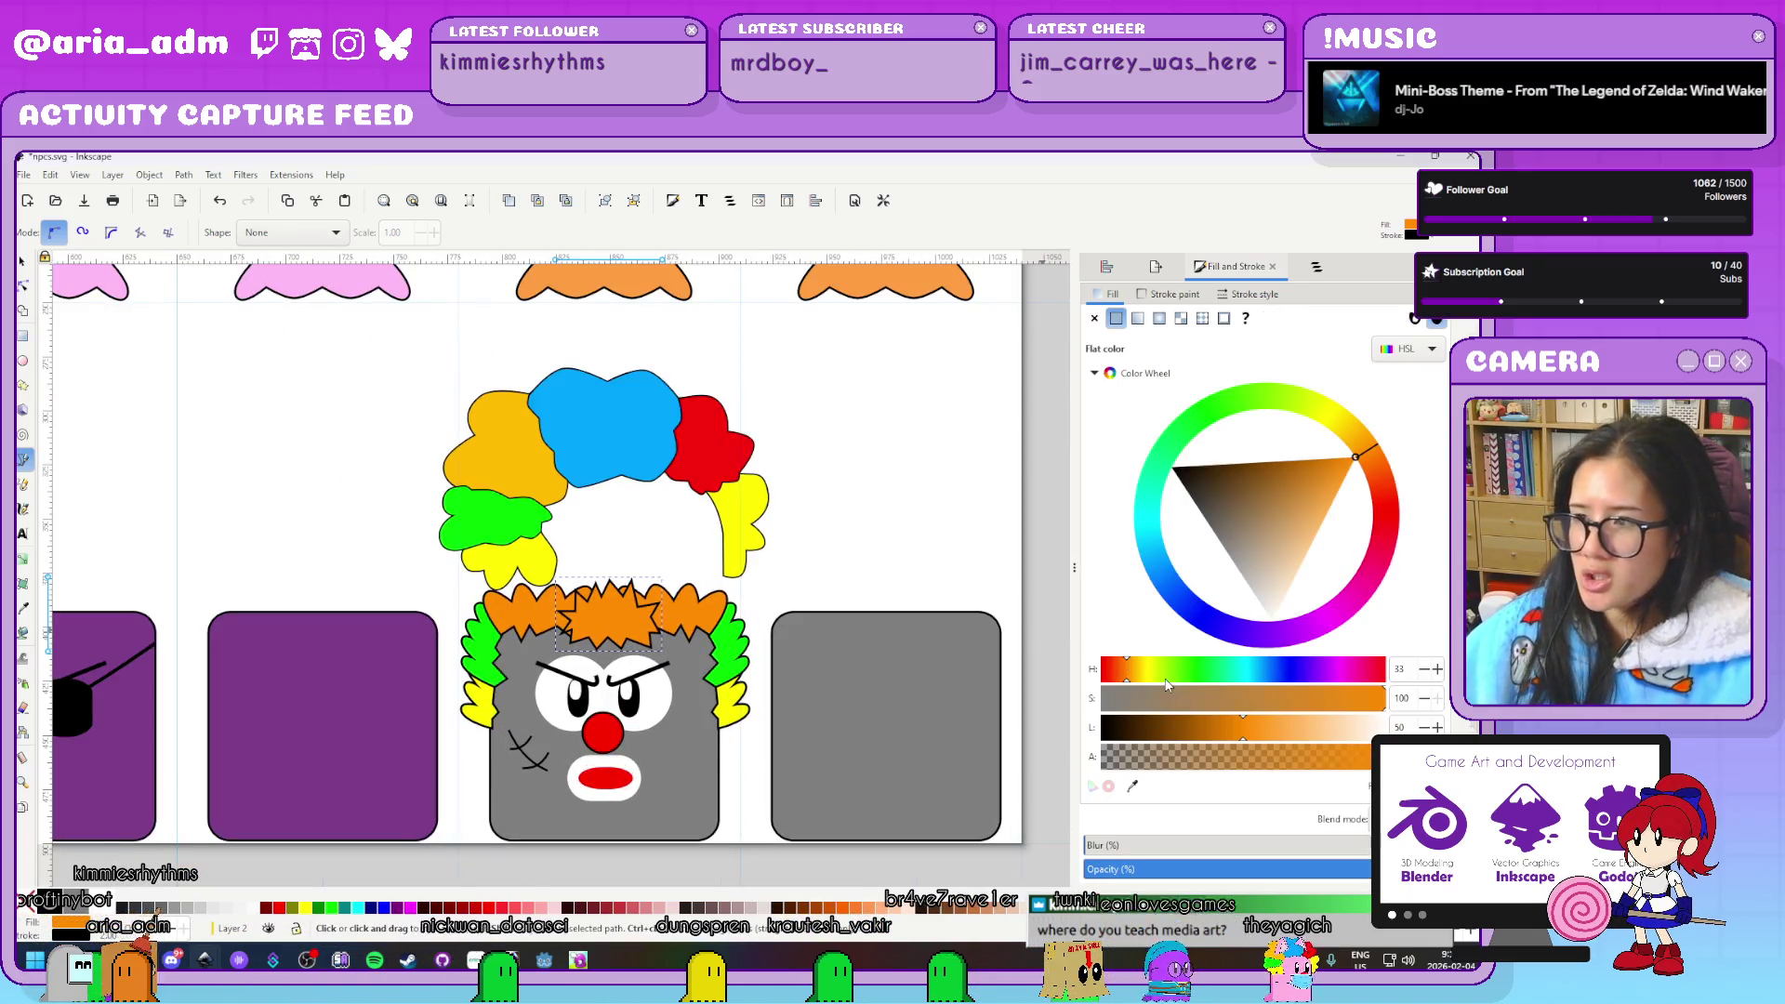
click(1133, 785)
click(698, 467)
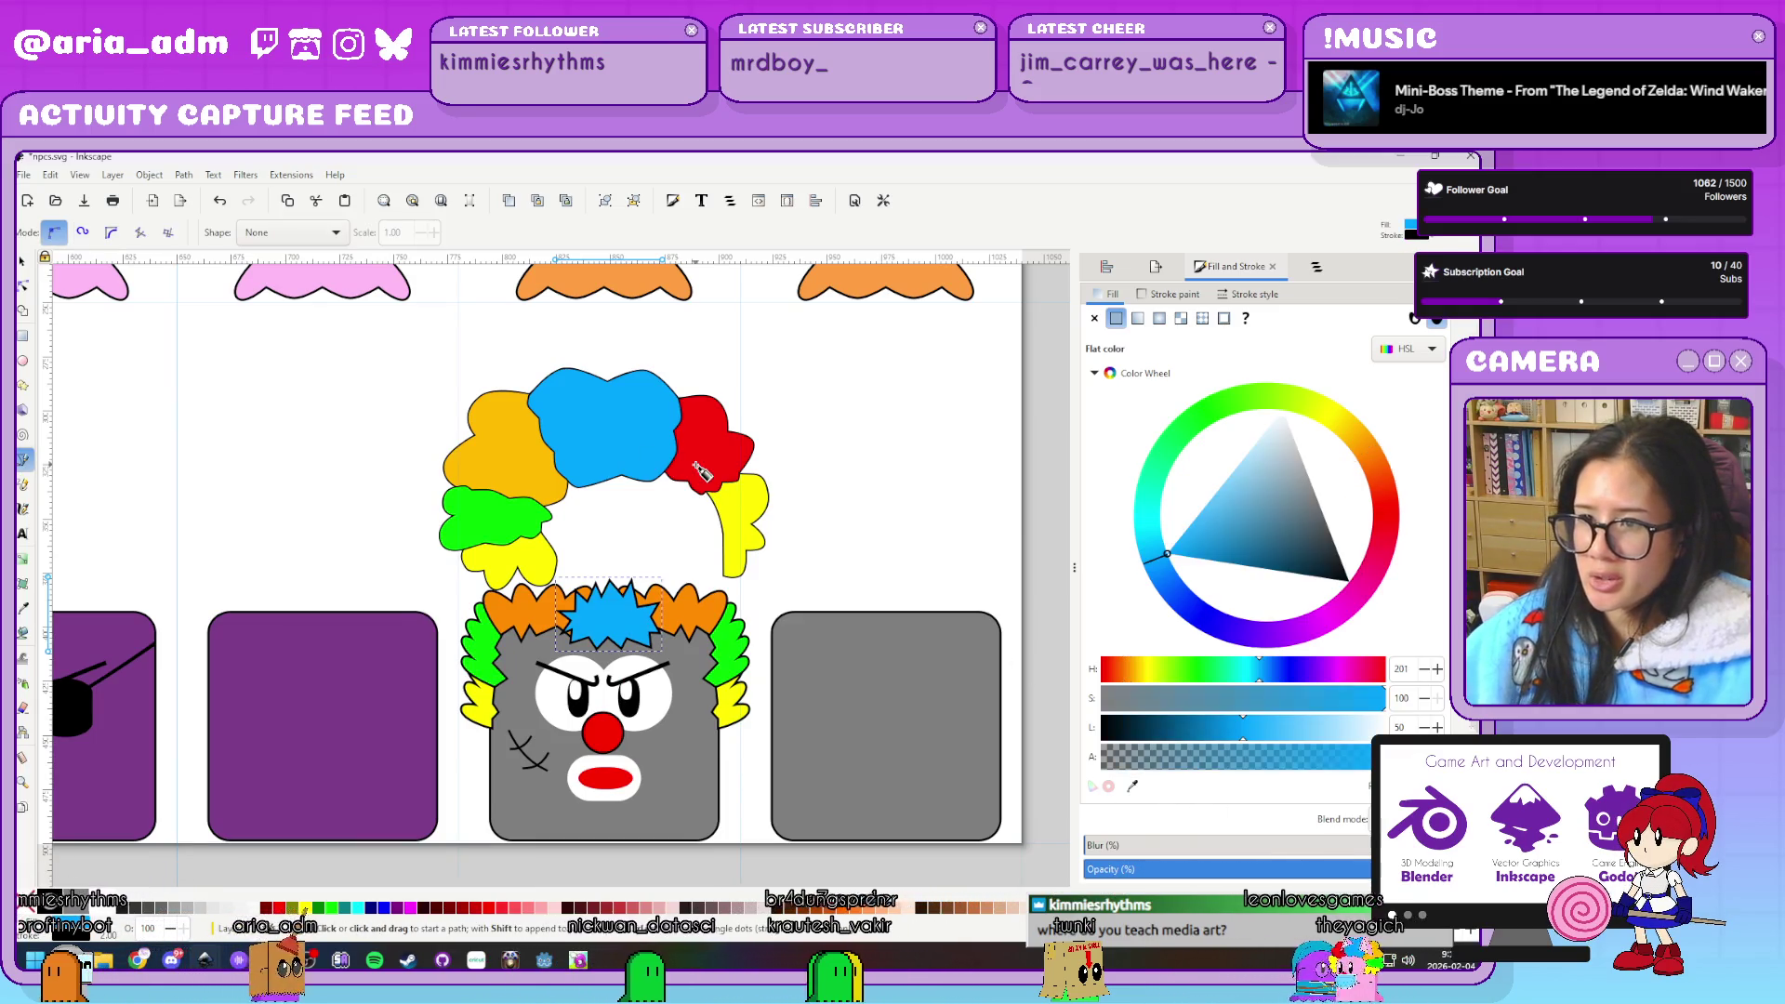
key(plus)
key(plus)
key(plus)
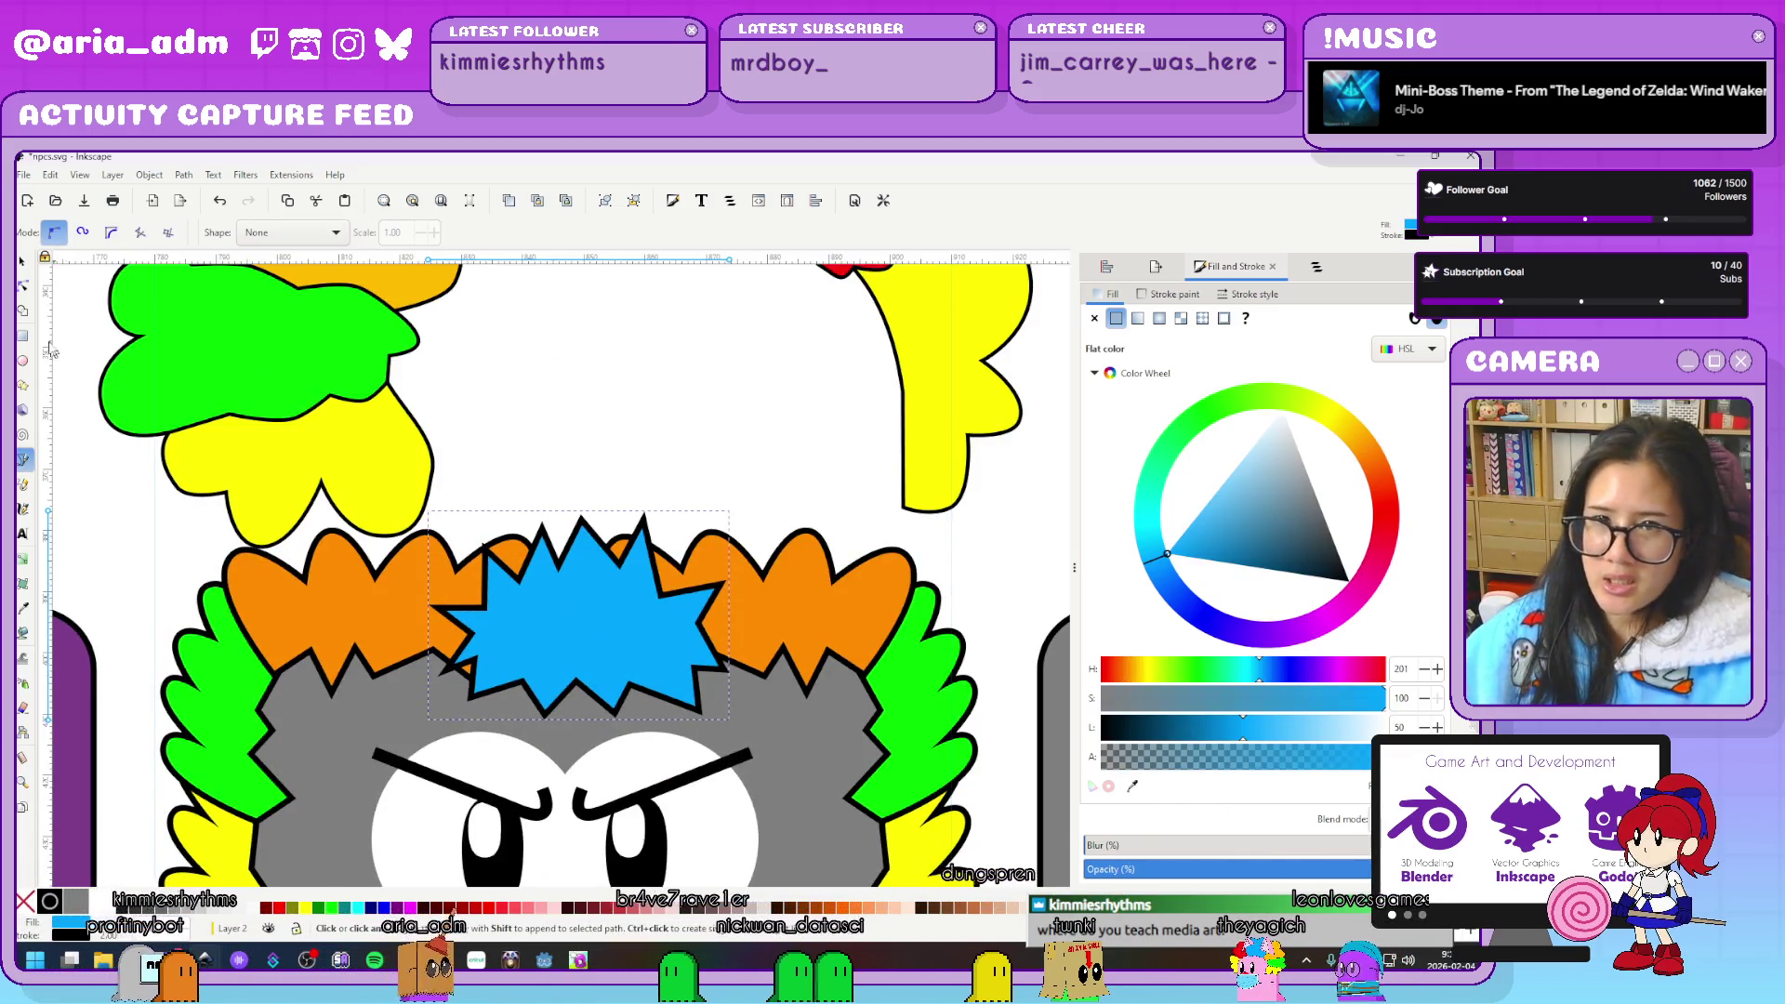
key(n)
key(plus)
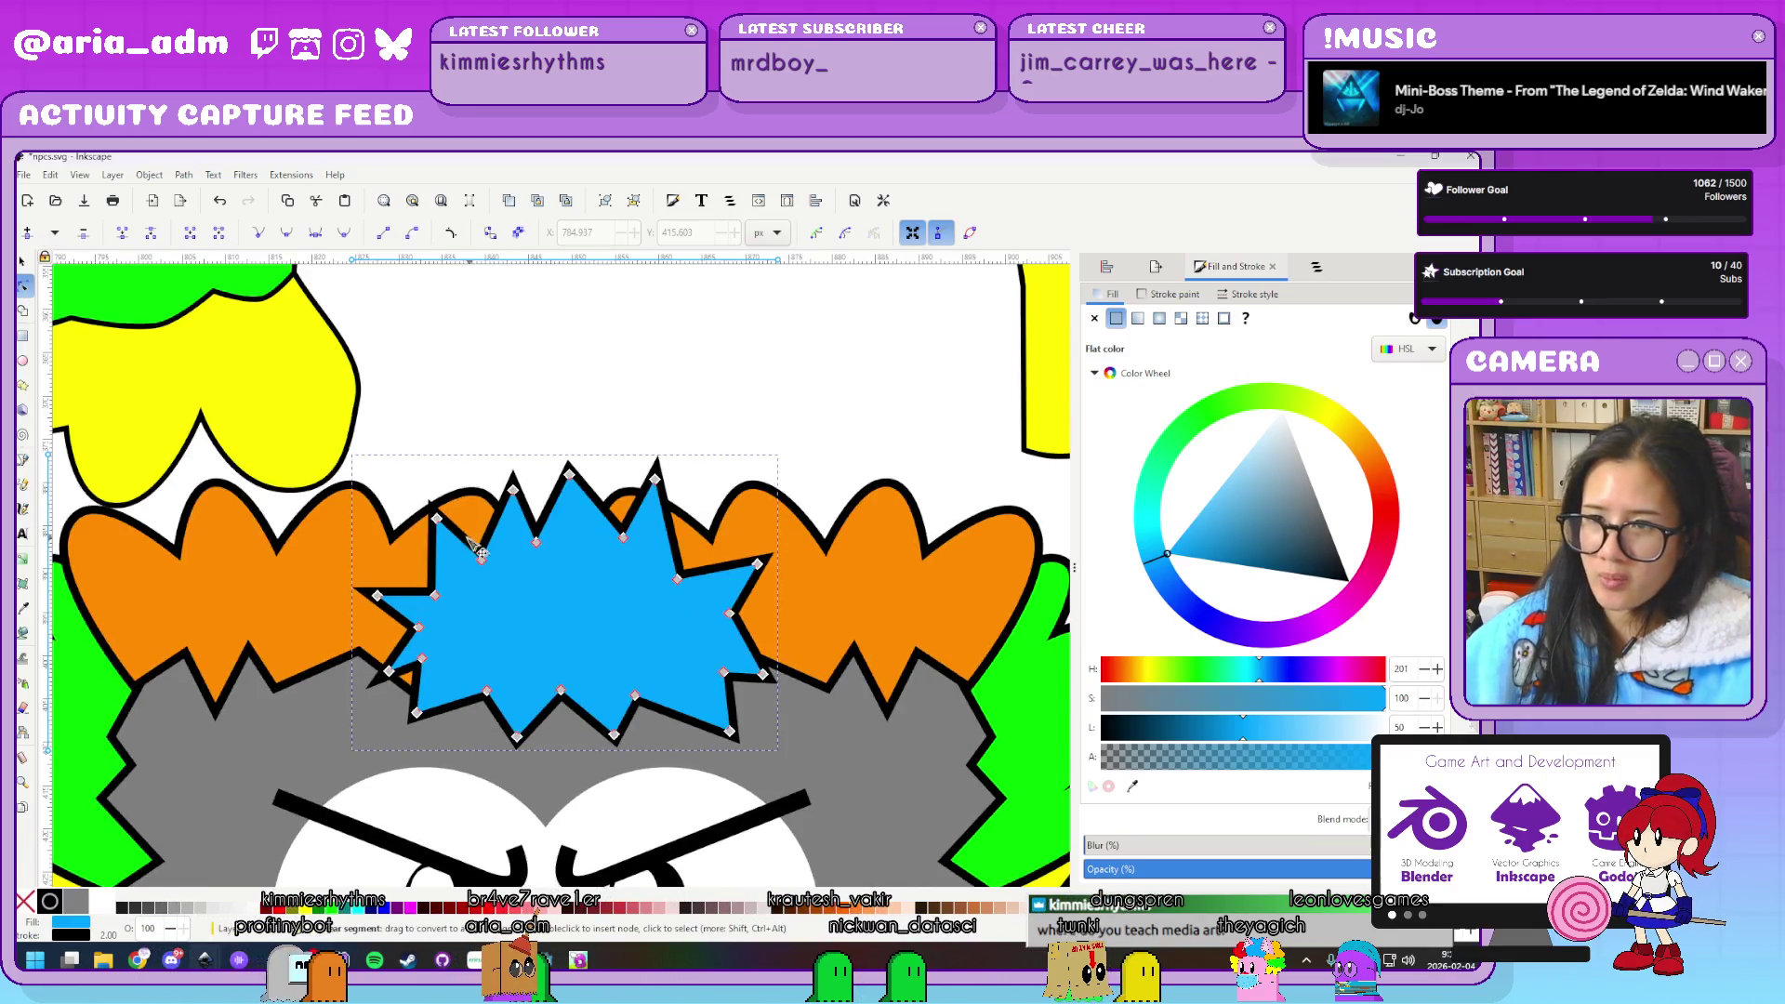
Drag the blue tuft's spike nodes into a rounder, wider outline
drag(482, 555, 482, 514)
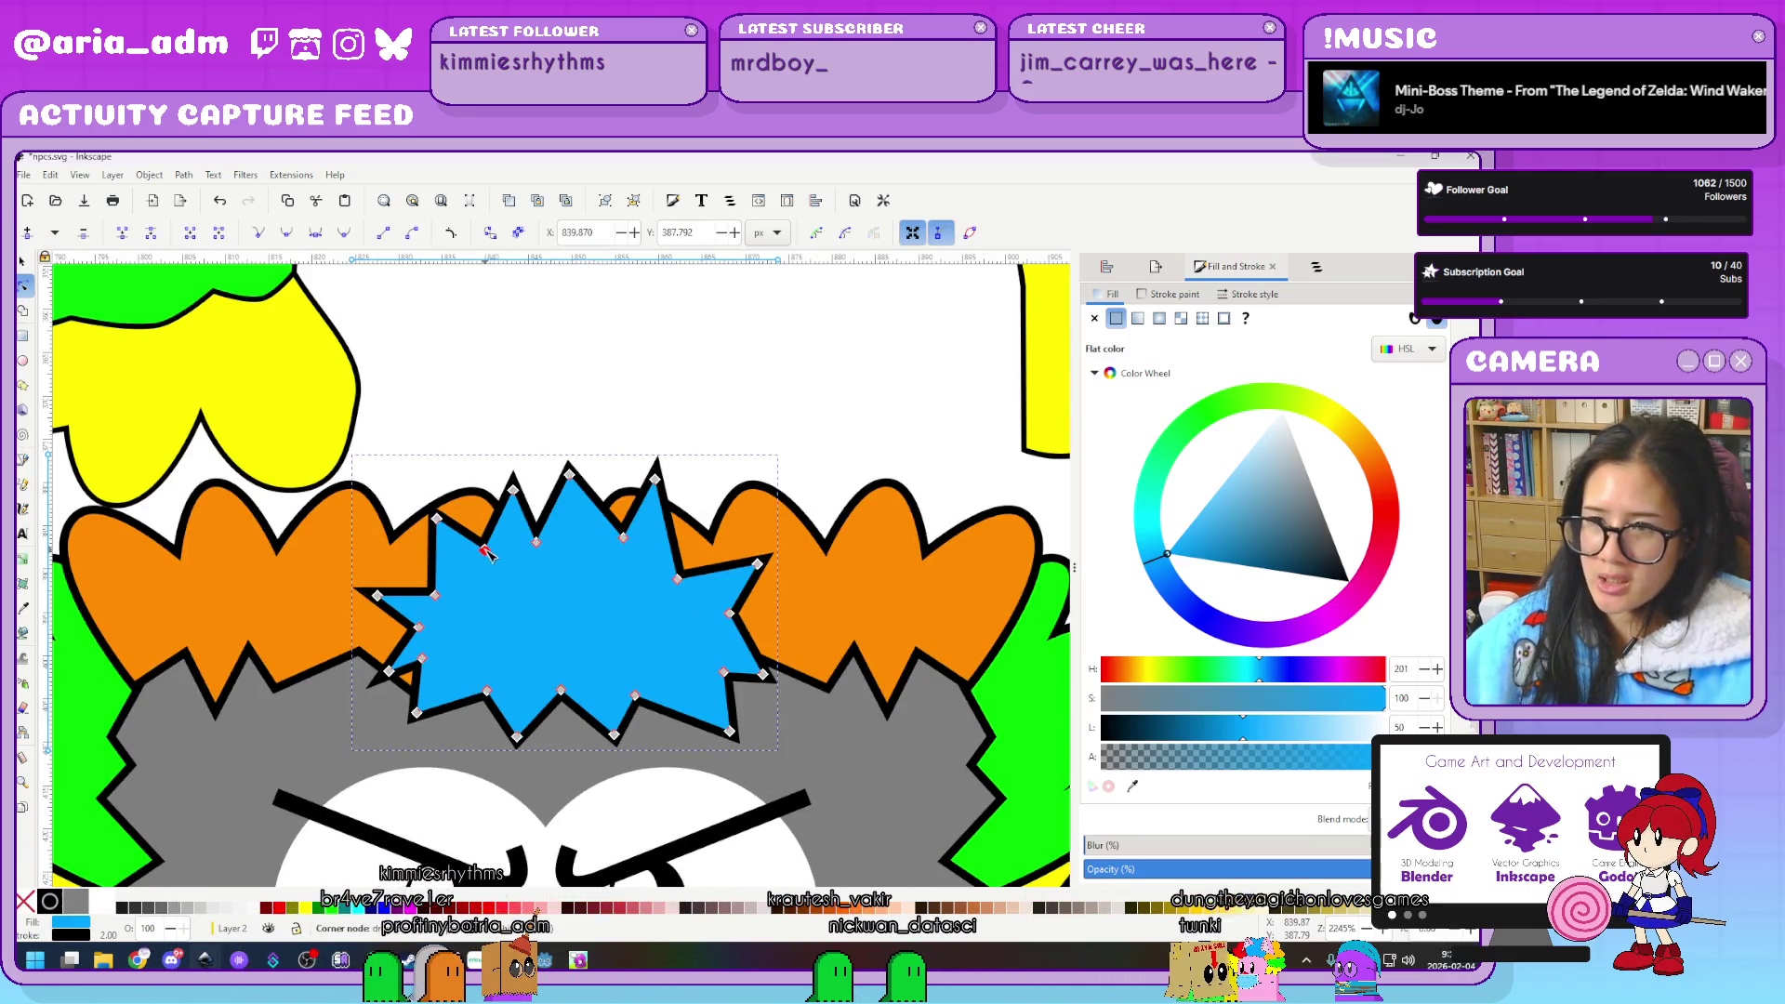
mouse_move(550, 500)
mouse_down()
mouse_move(545, 537)
mouse_move(635, 521)
mouse_up()
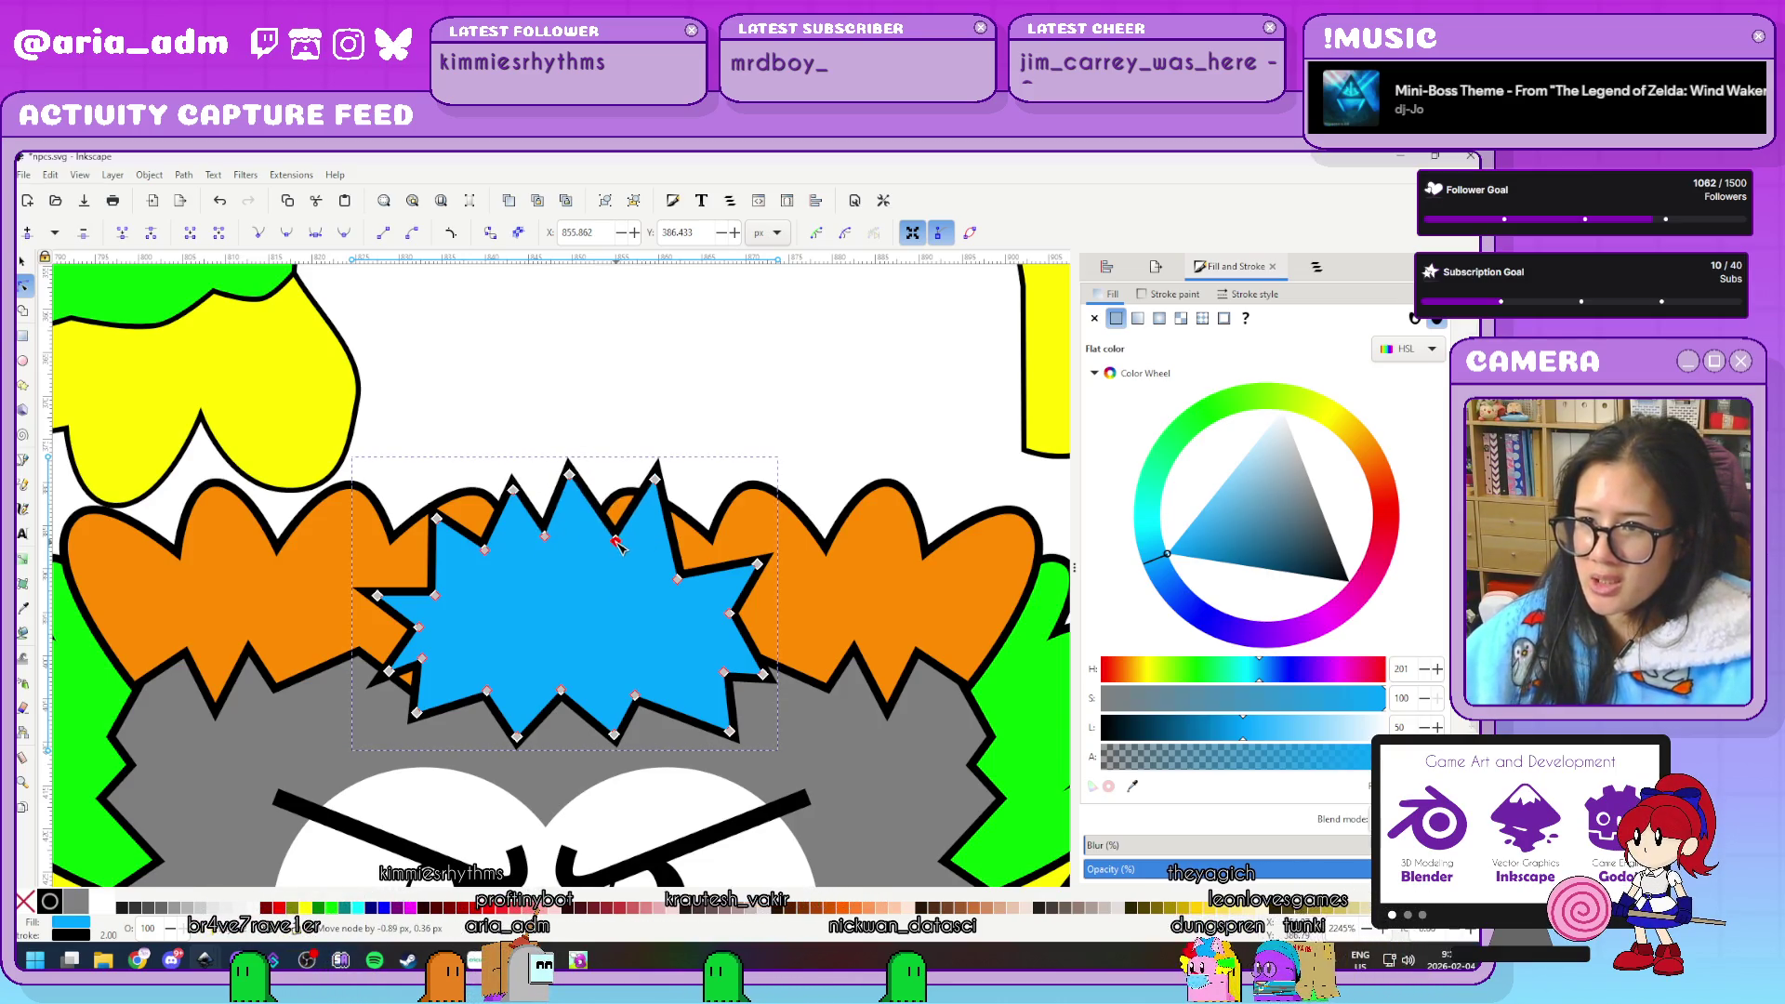
drag(517, 492, 510, 487)
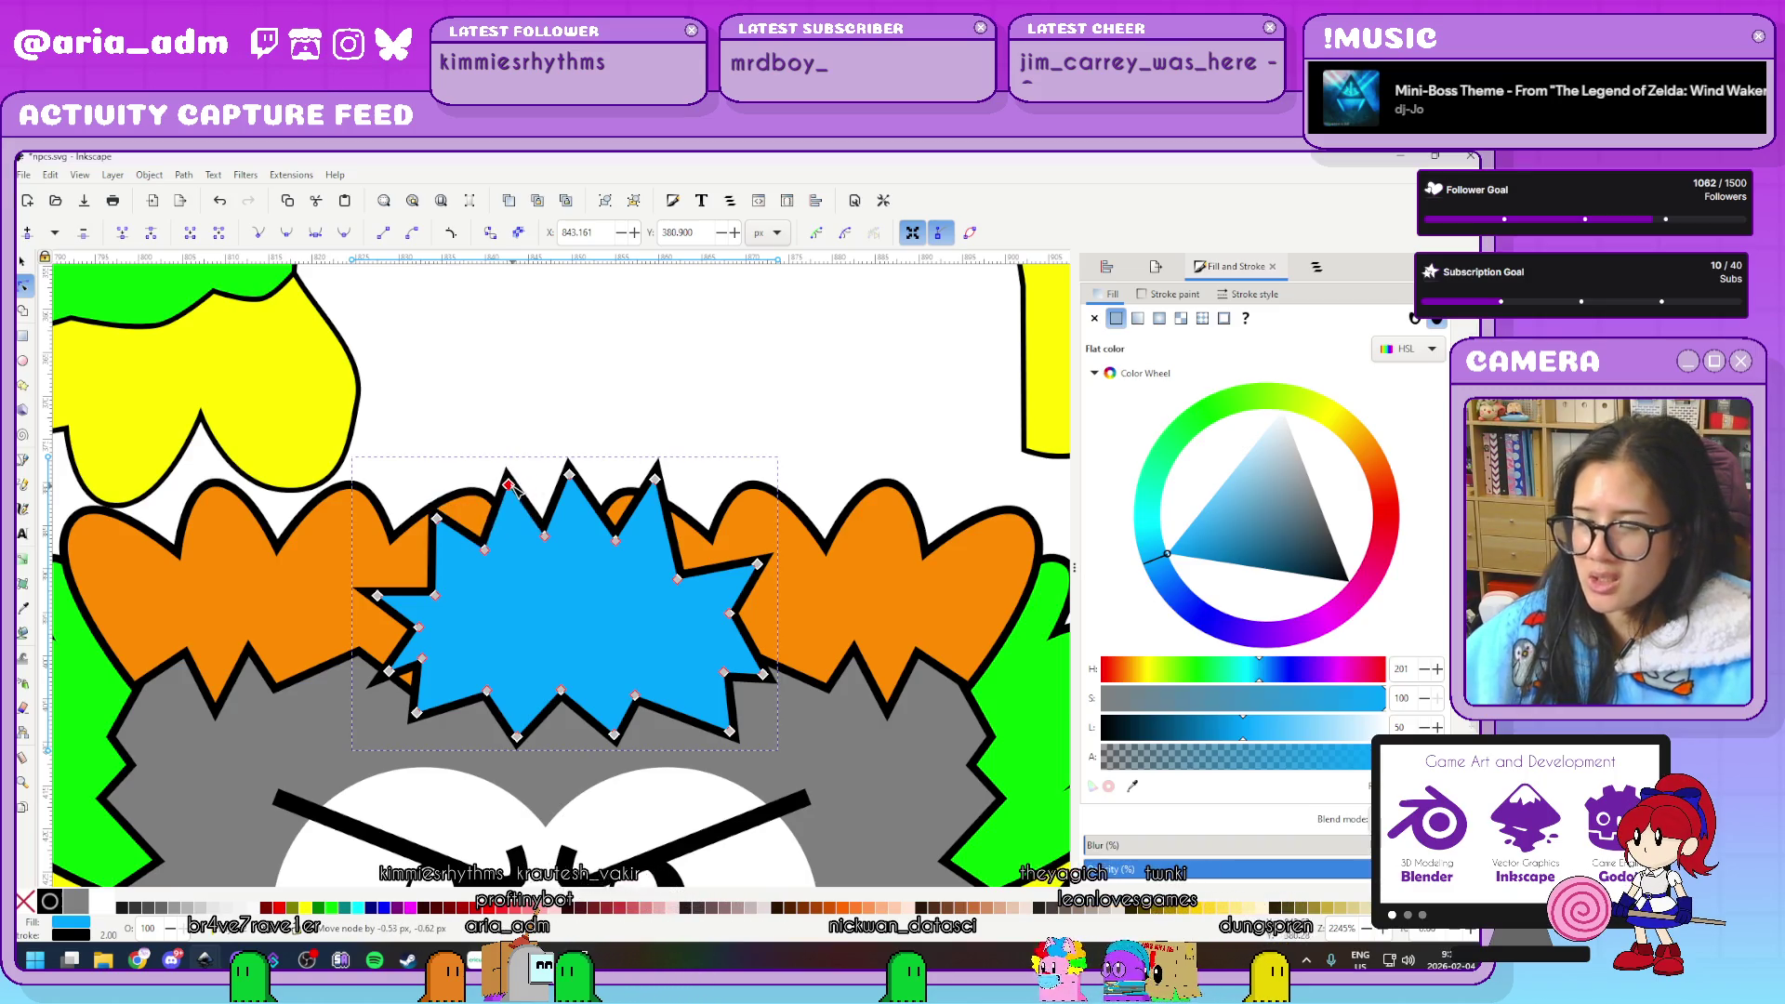
drag(664, 484, 655, 573)
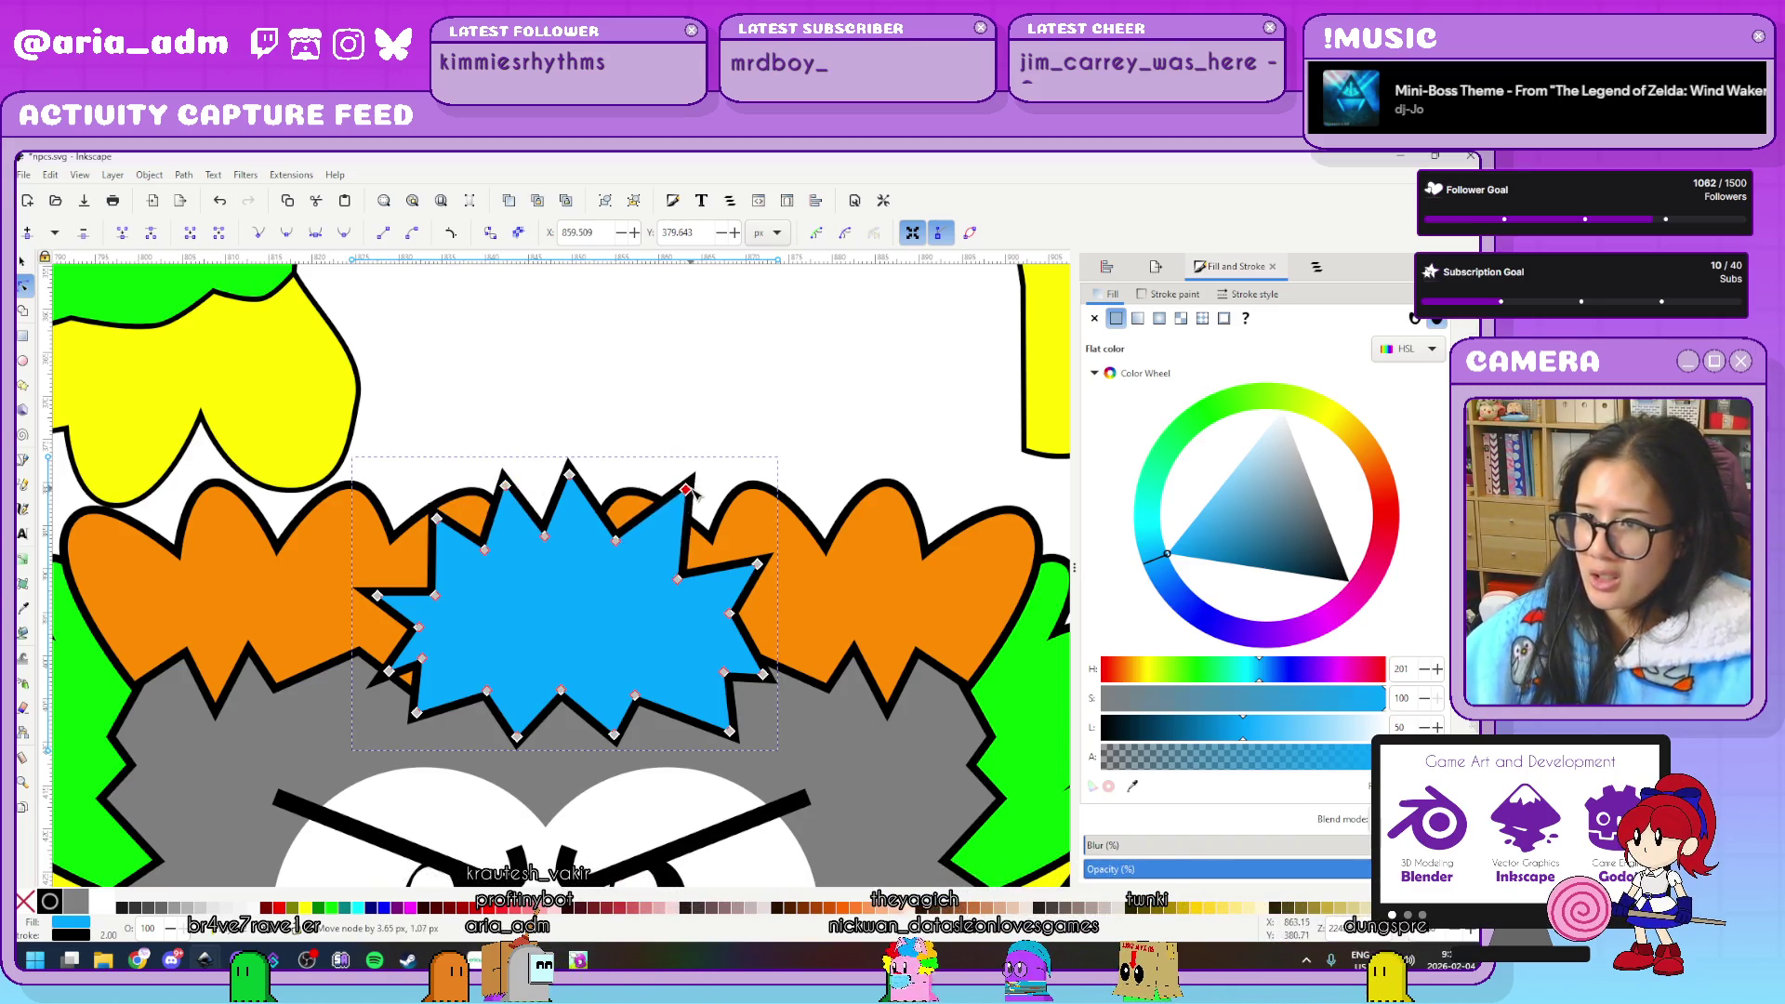
click(729, 614)
drag(706, 629, 704, 679)
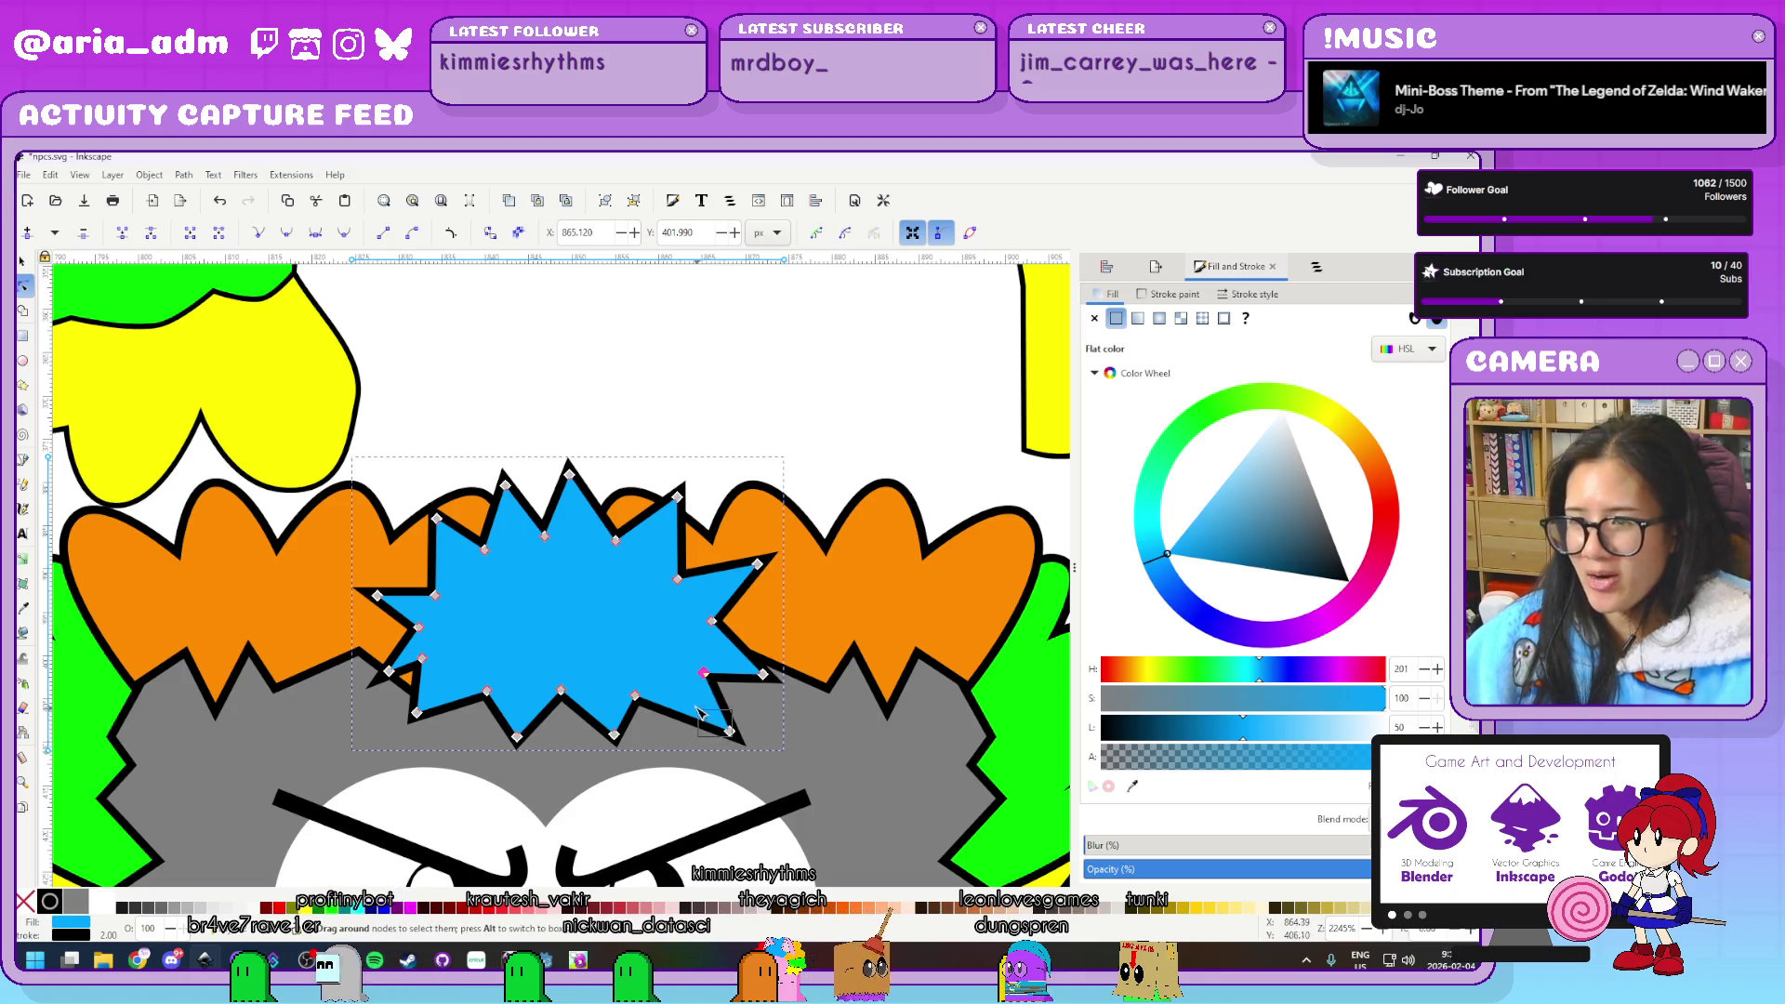
drag(732, 733, 419, 720)
Make the tuft's nodes smooth into rounded lobes and stretch it taller
key(shift+s)
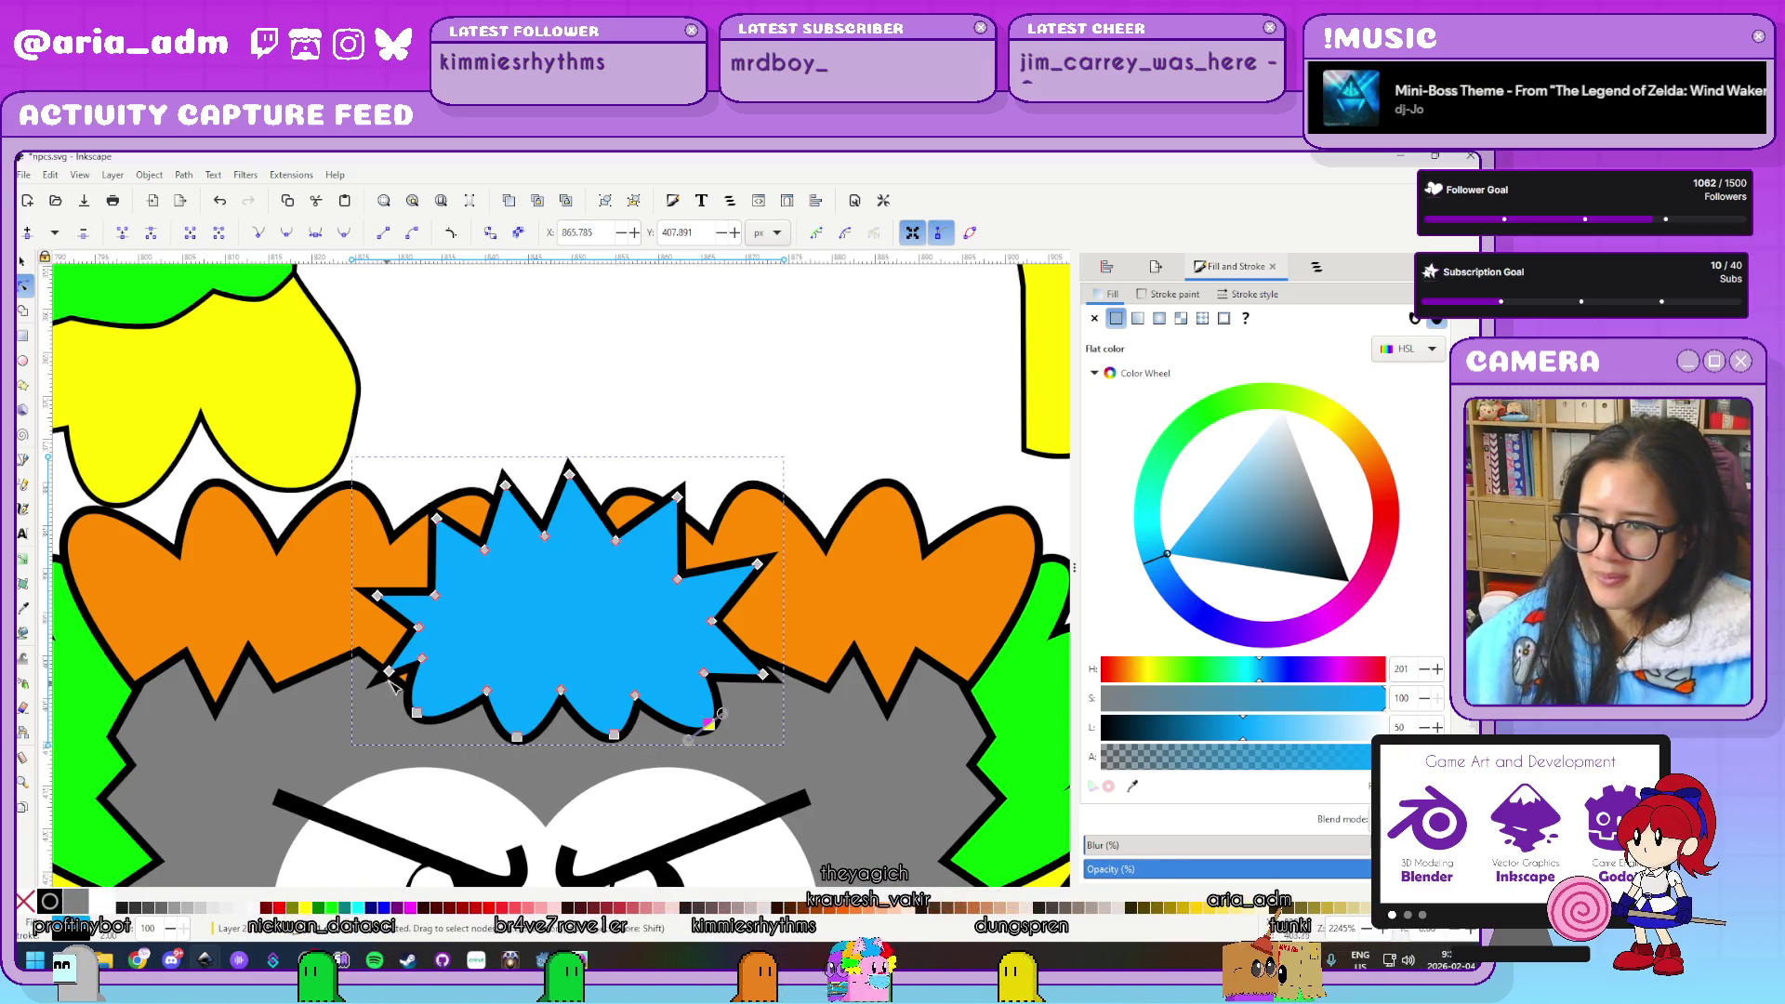
ctrl+click(377, 596)
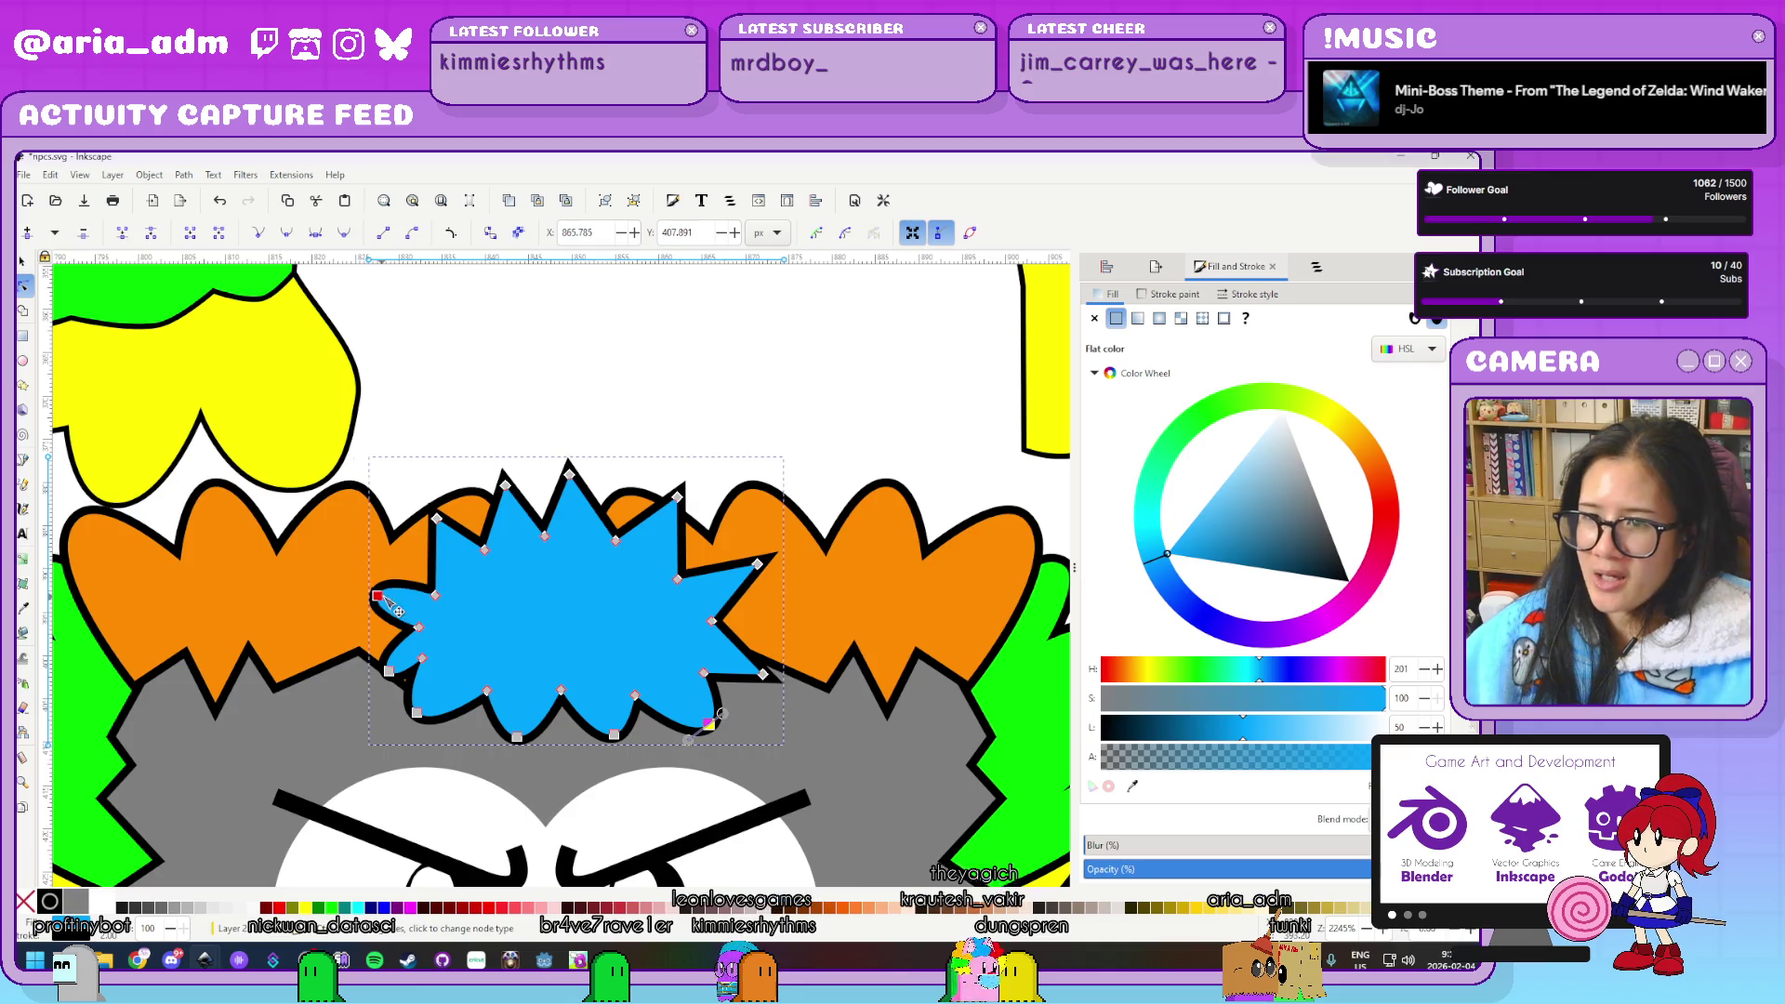
ctrl+click(437, 519)
ctrl+click(505, 485)
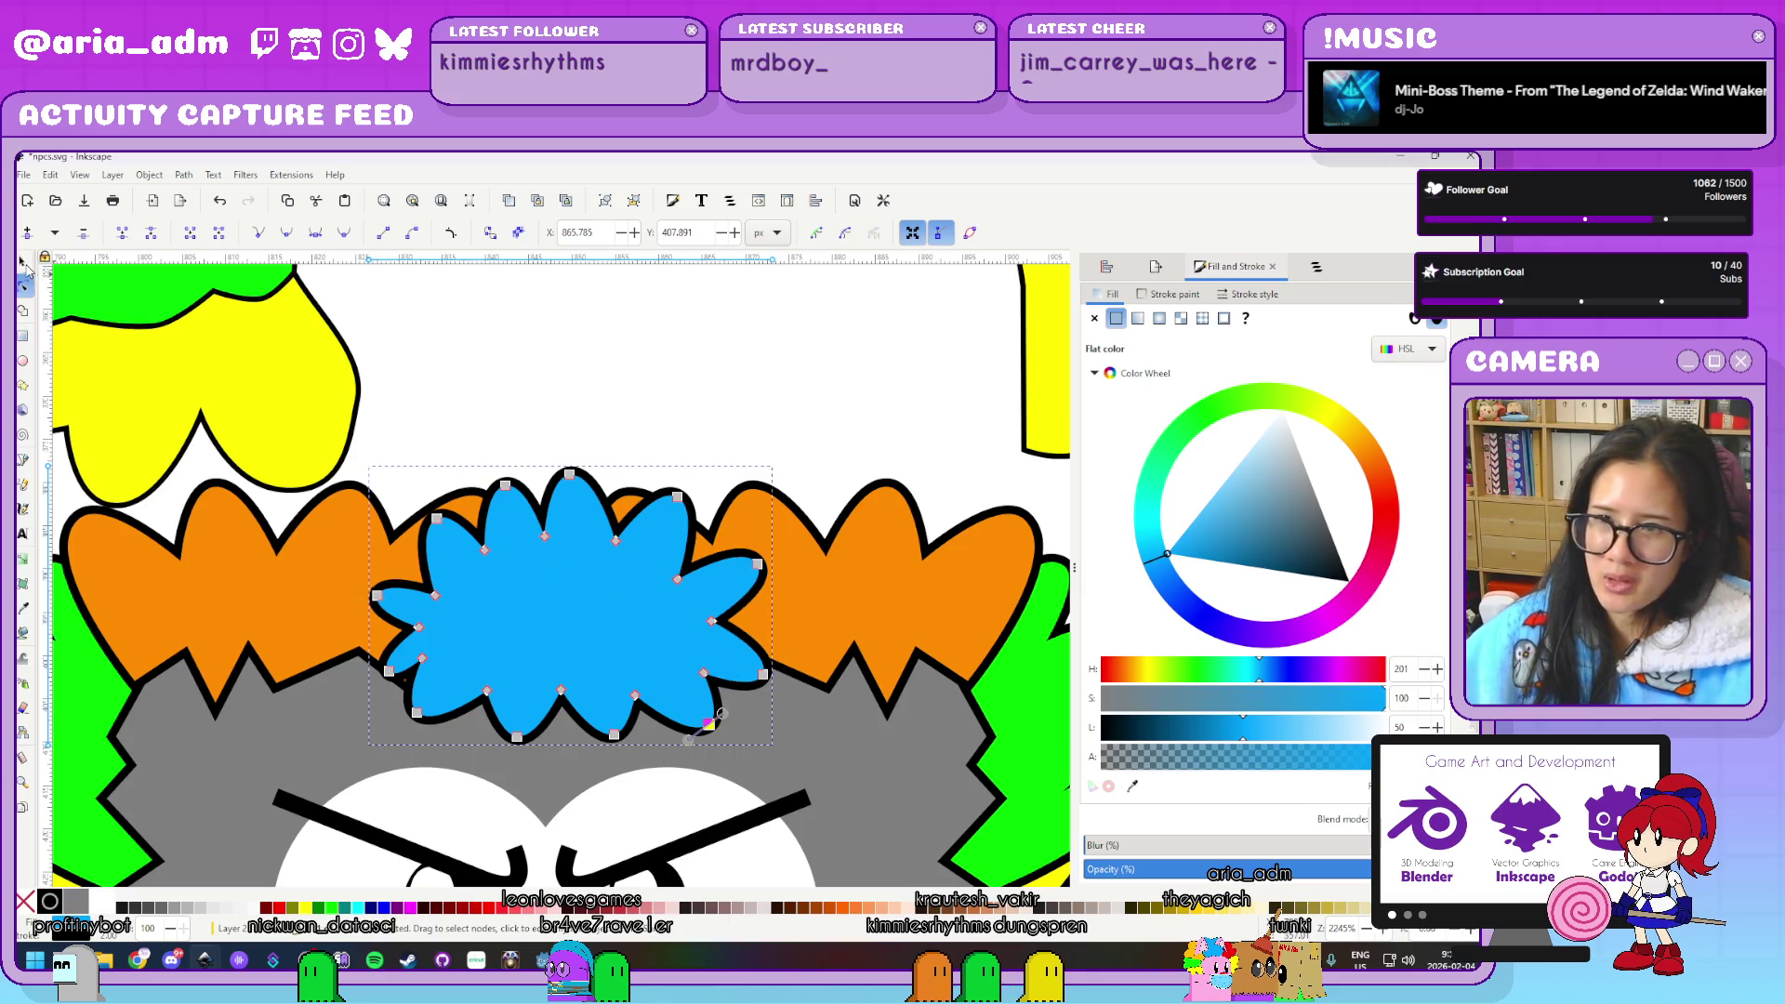
key(s)
drag(571, 462, 571, 414)
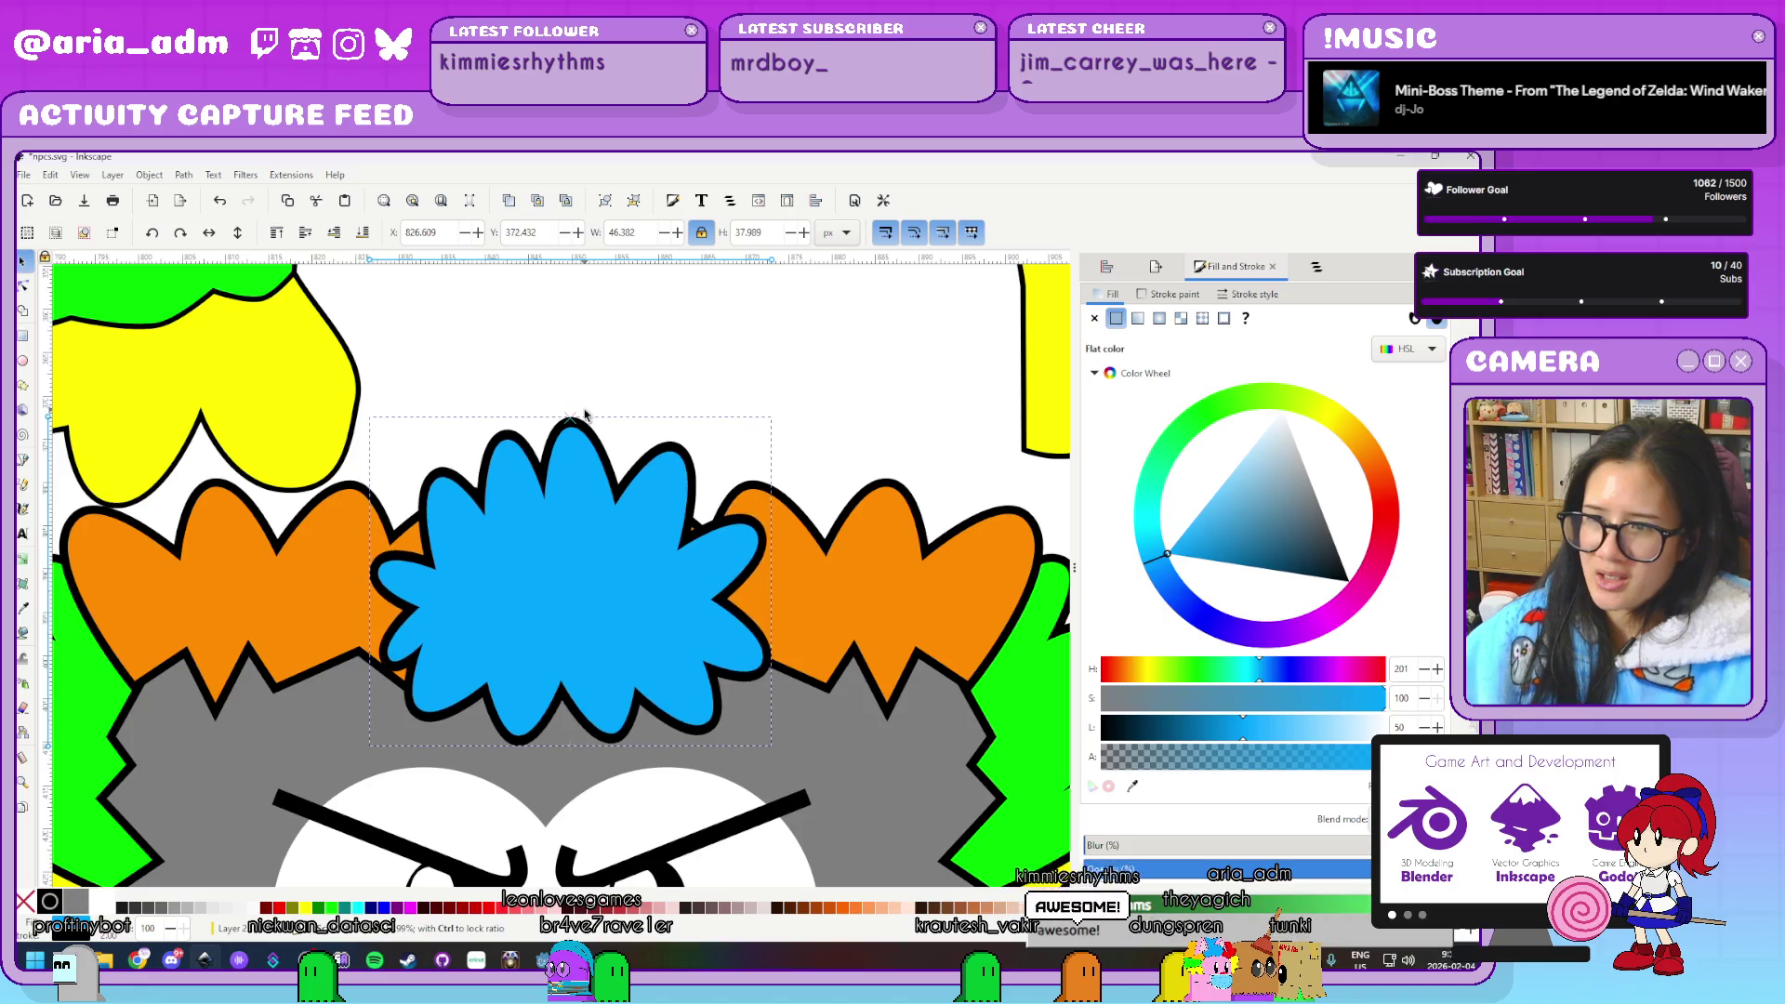
Delete the floating multicolour clown hair
click(847, 436)
scroll(847, 436, down, 4)
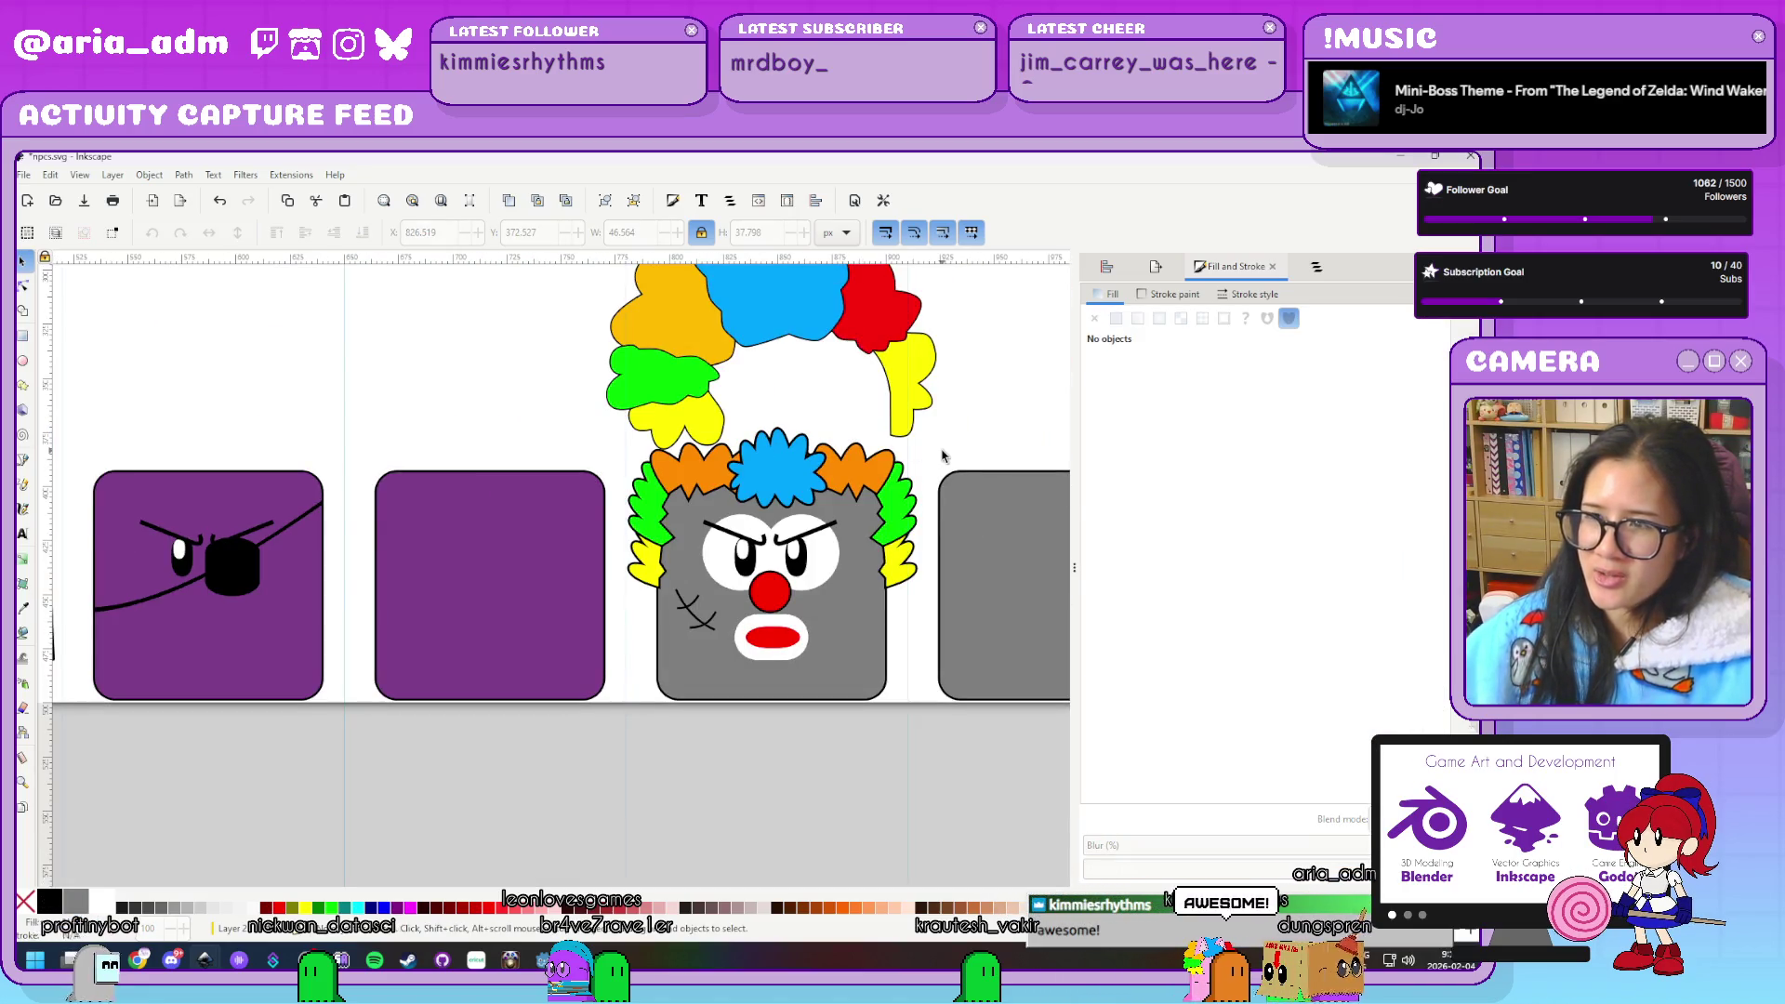
scroll(942, 455, up, 3)
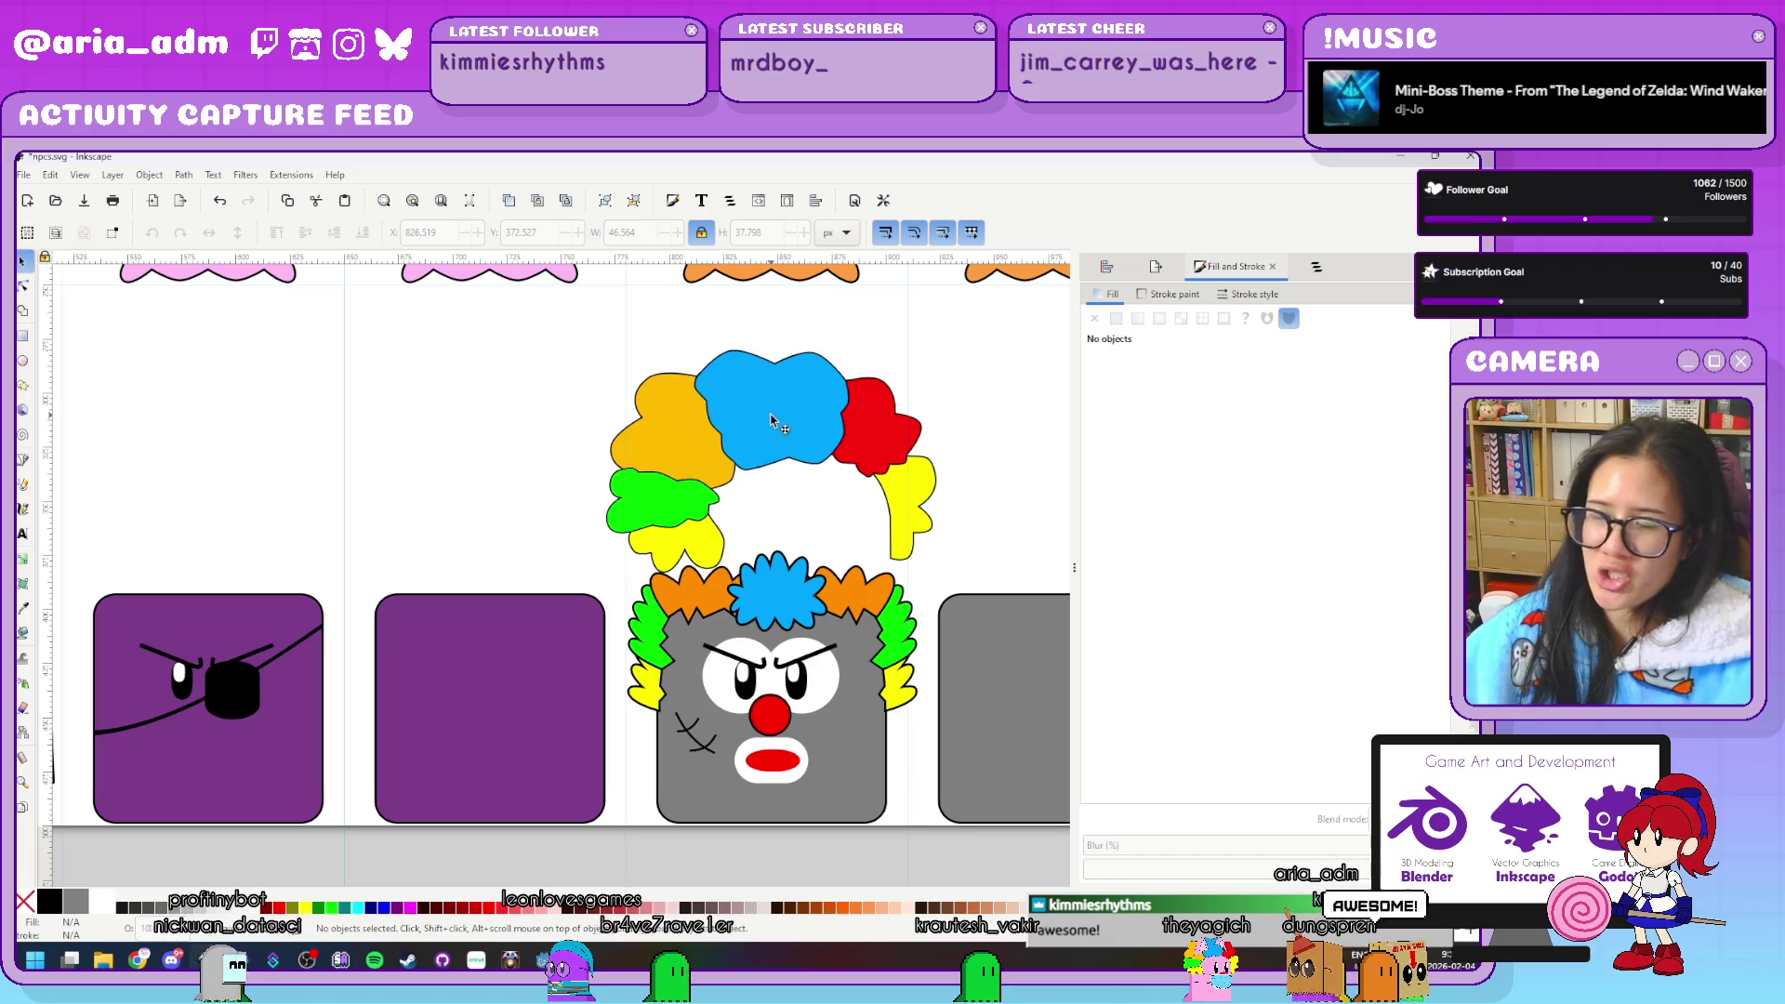
click(841, 441)
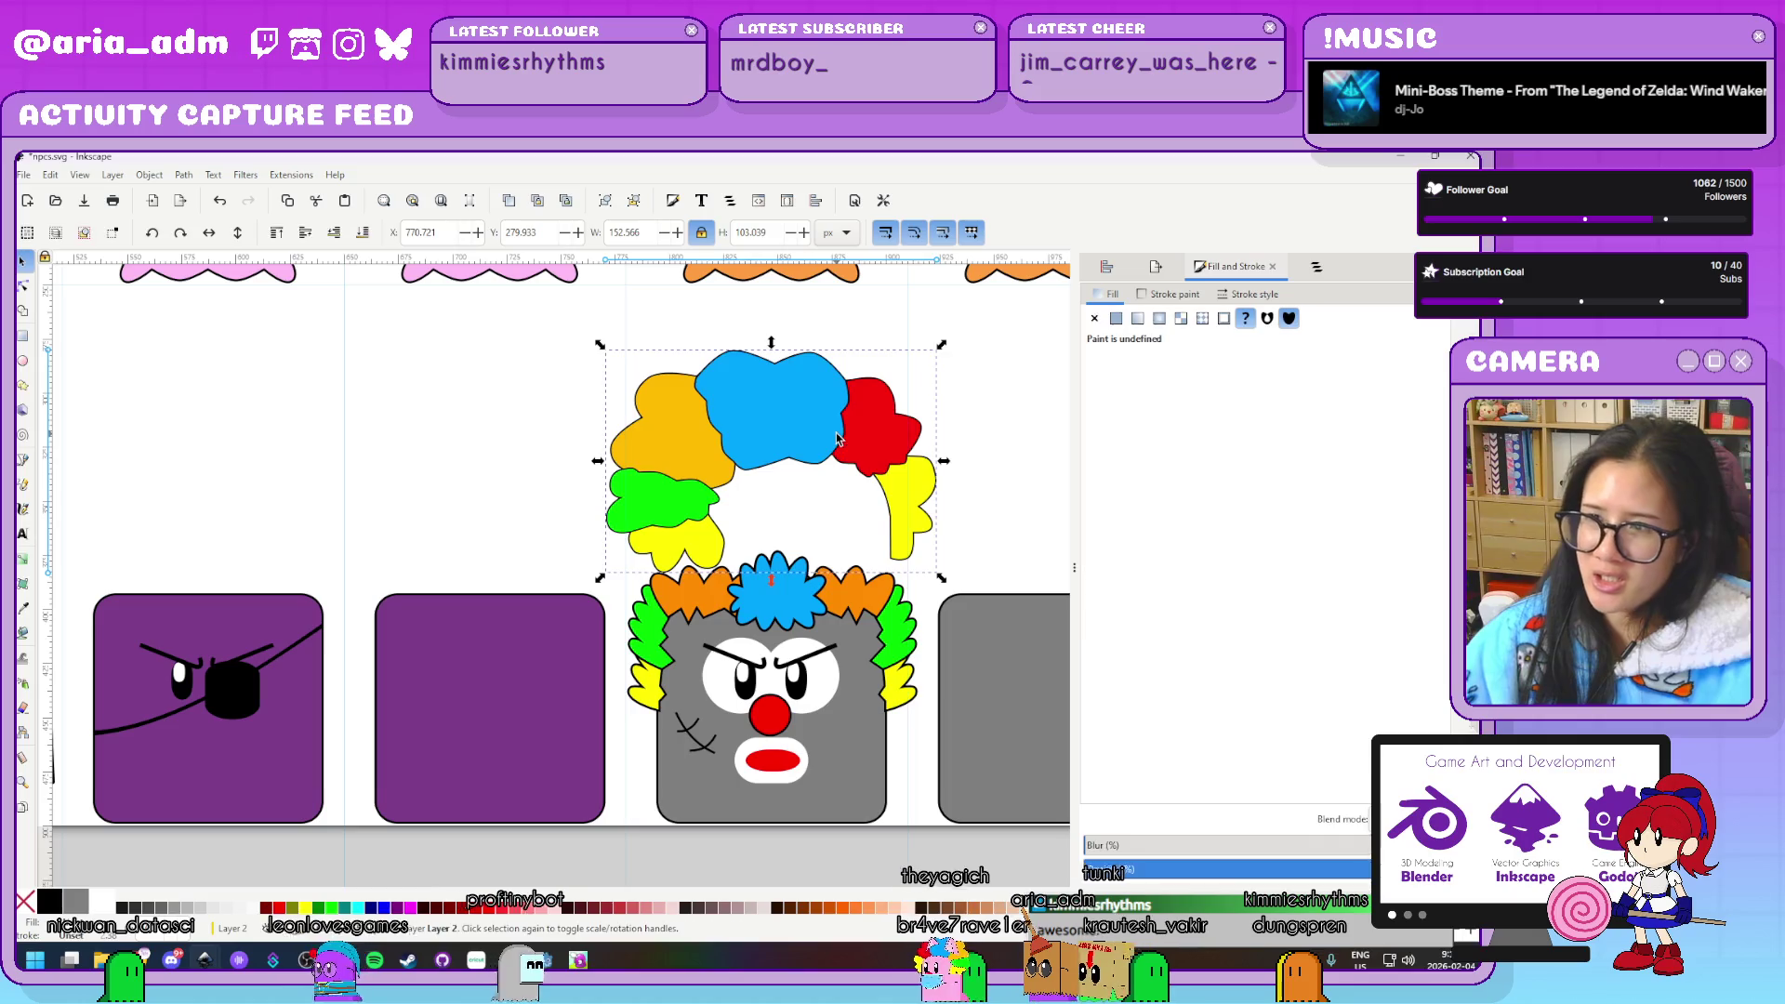
key(Delete)
Widen the blue hair tuft to both the left and right
ctrl+scroll(835, 461, up, 1)
ctrl+scroll(809, 372, up, 1)
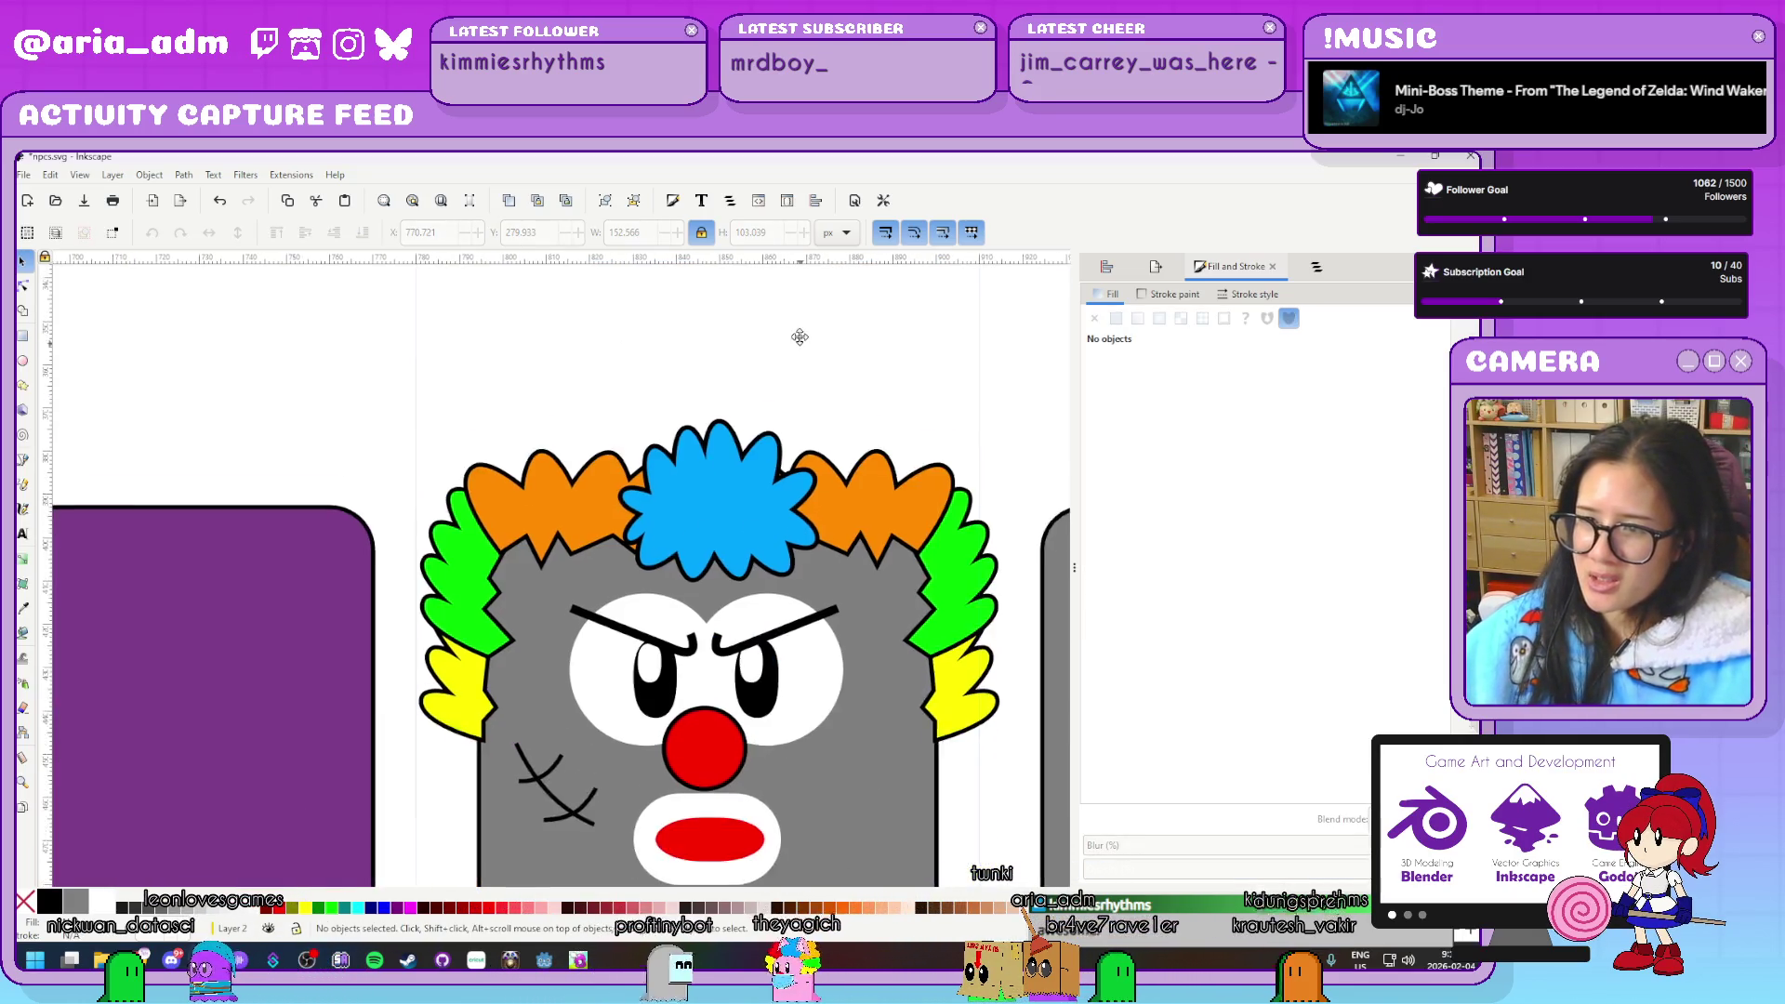
click(714, 444)
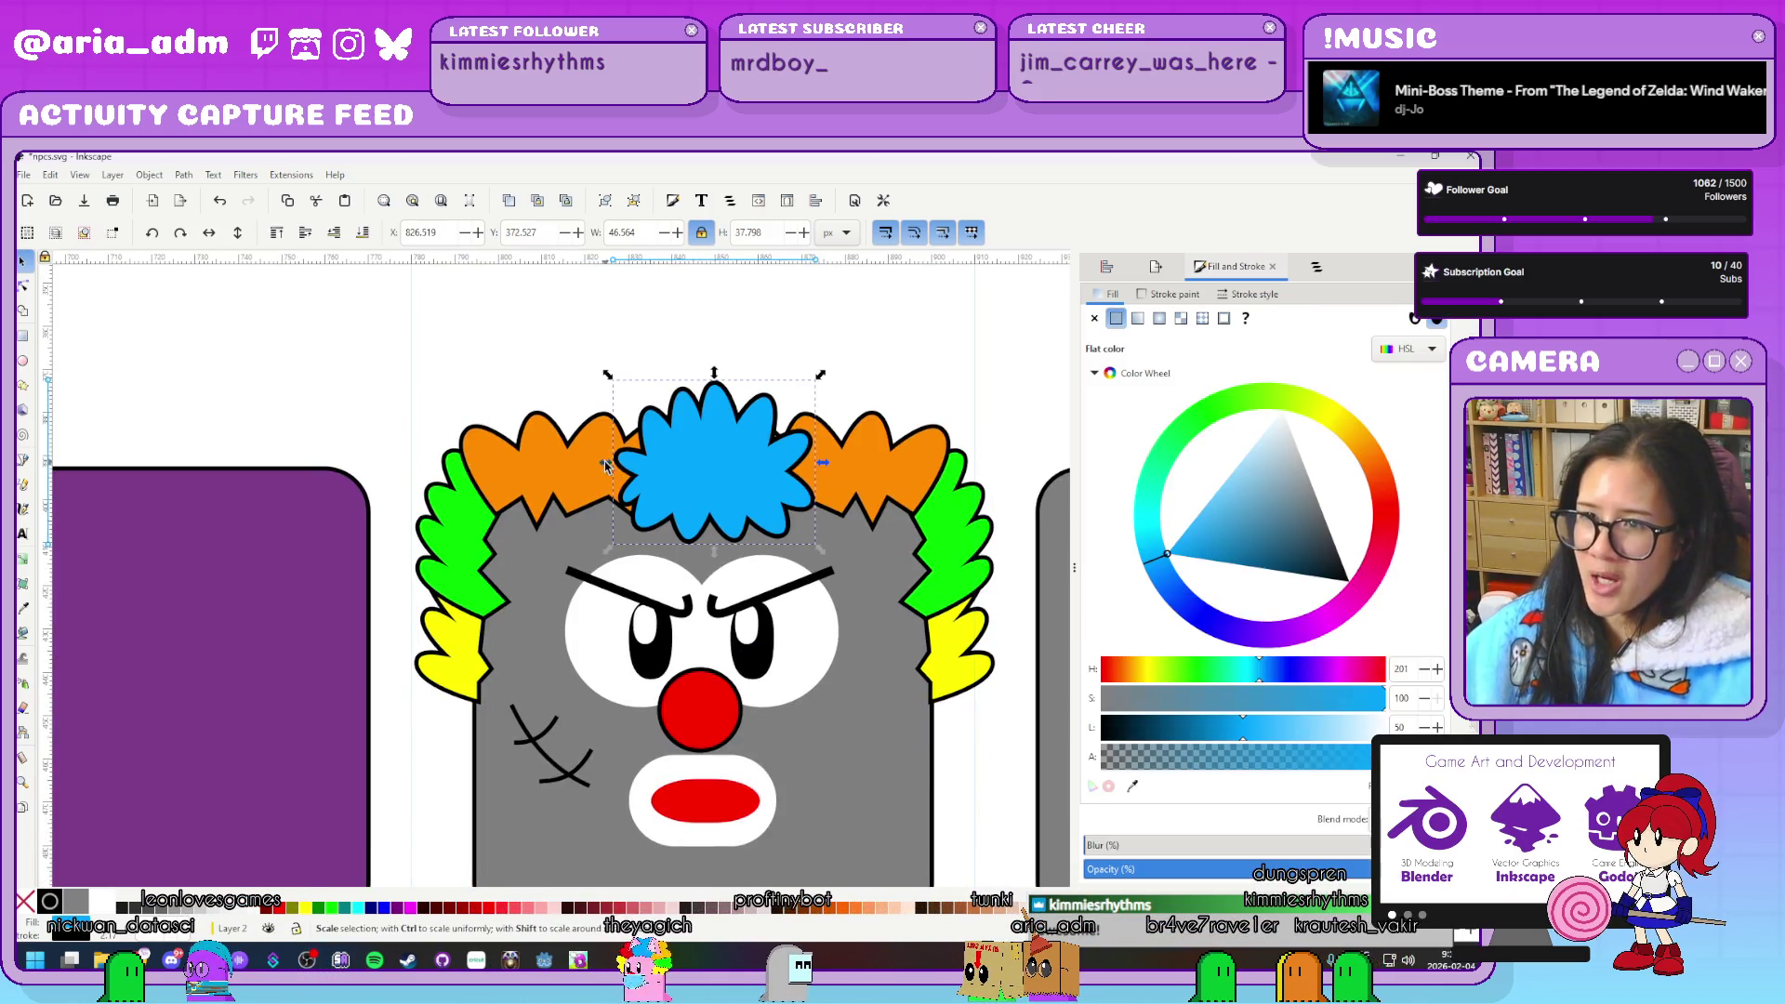
drag(606, 465, 556, 465)
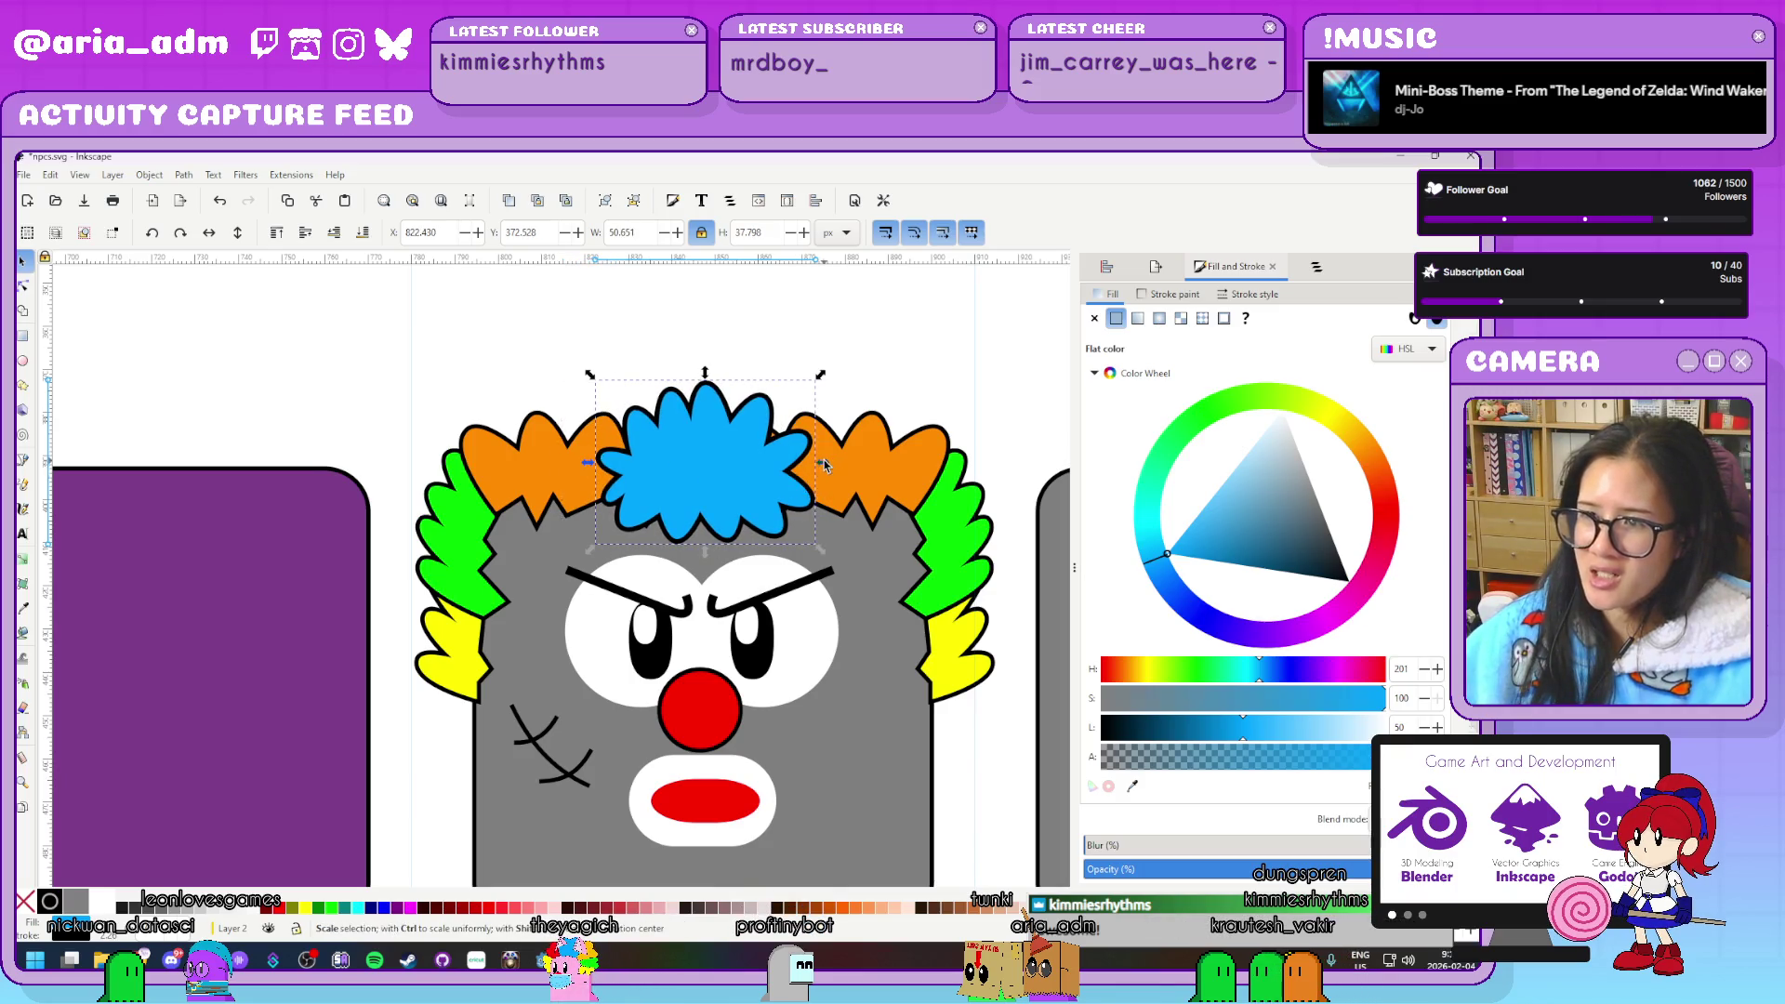
drag(823, 461, 871, 463)
click(988, 398)
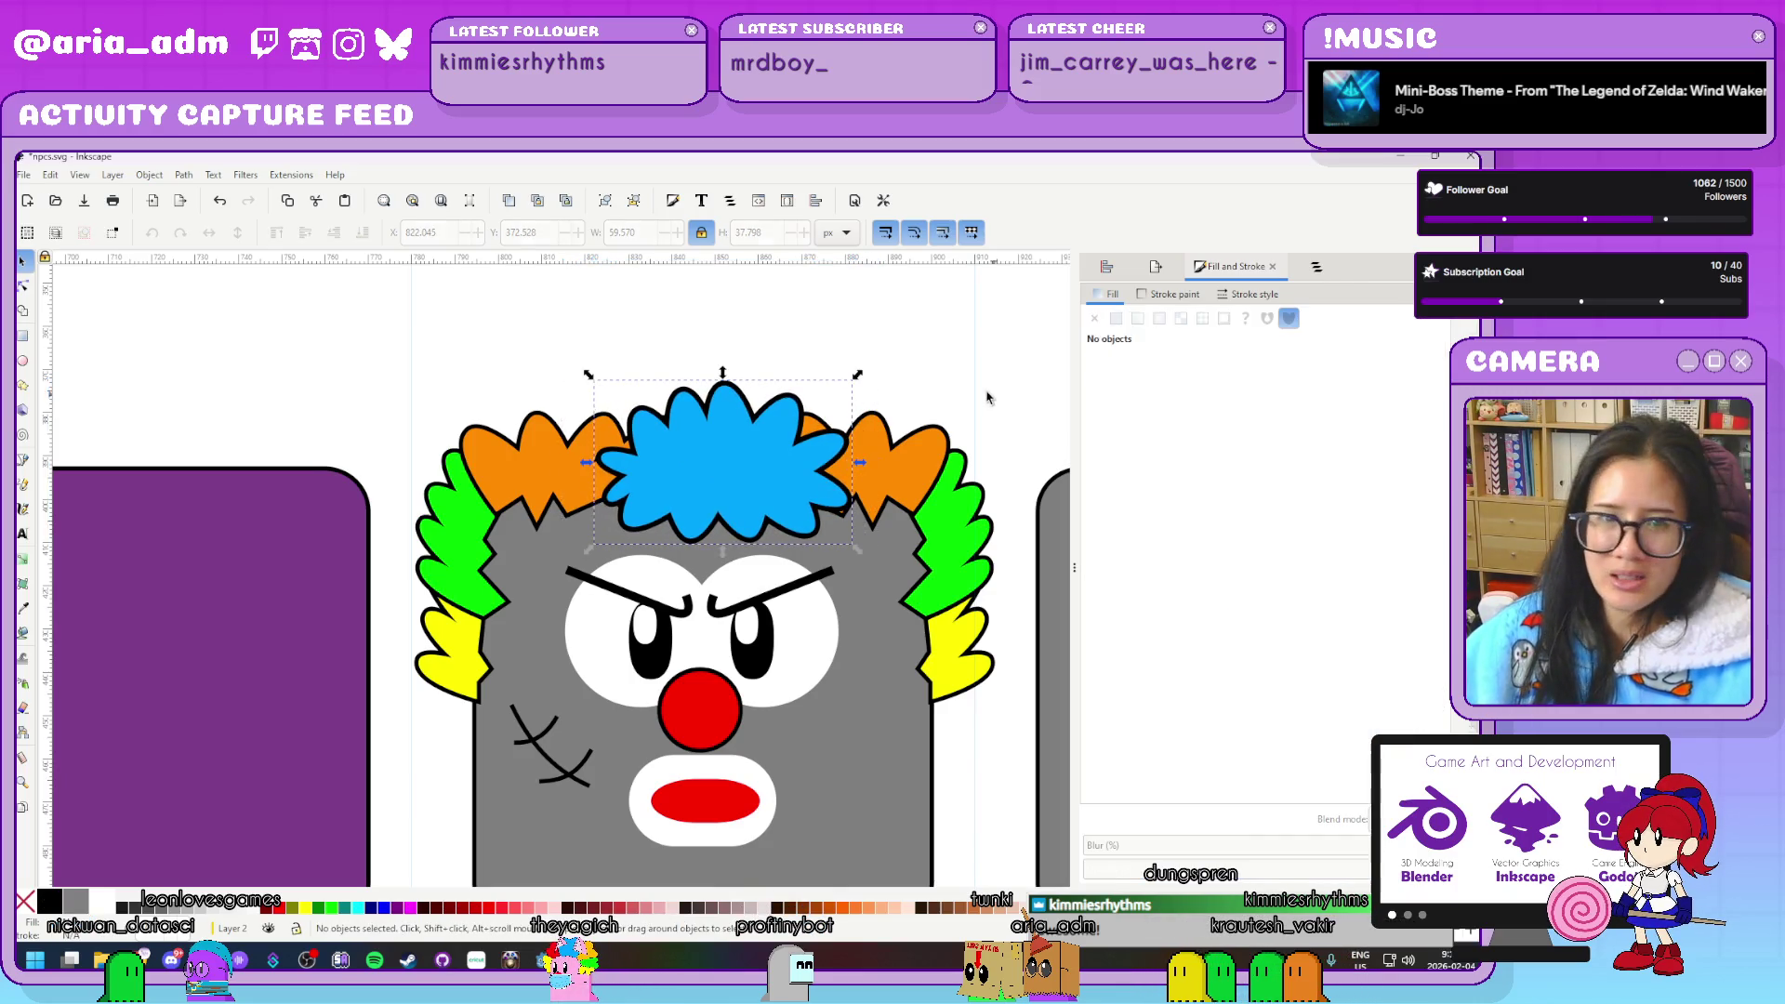
Give the blue hair tuft a 2 px outline width
scroll(980, 393, up, 2)
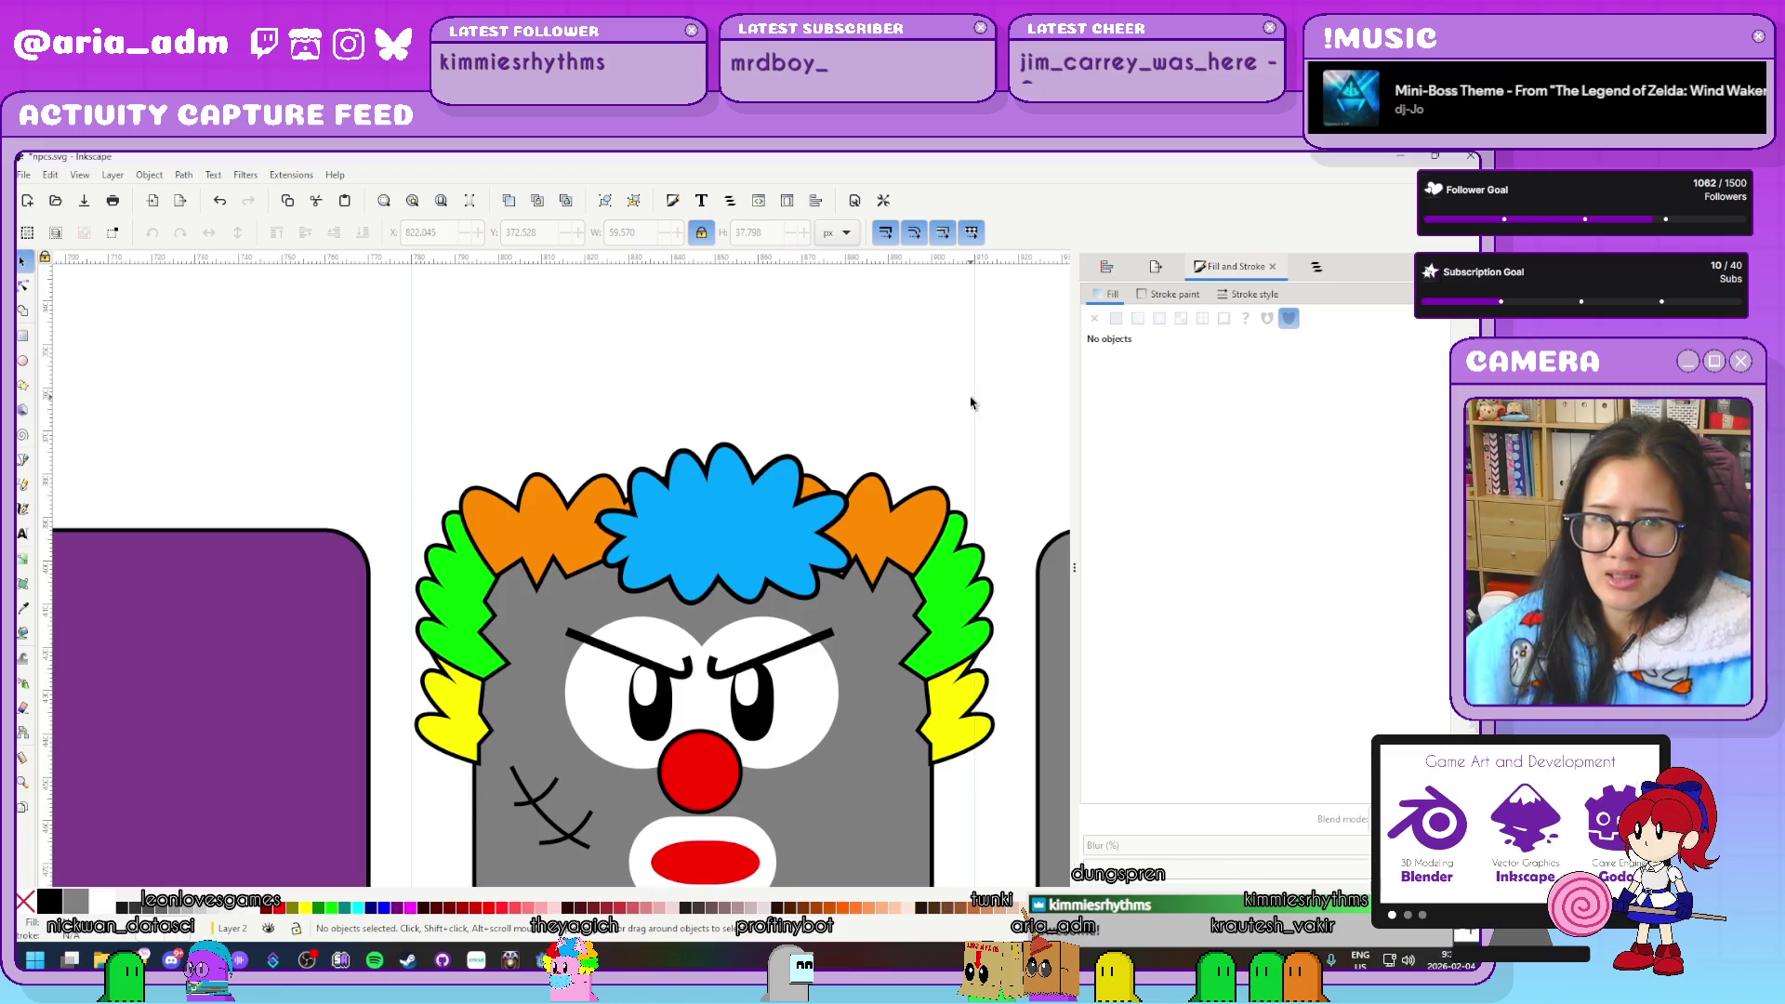
click(981, 699)
click(984, 377)
ctrl+scroll(864, 590, down, 5)
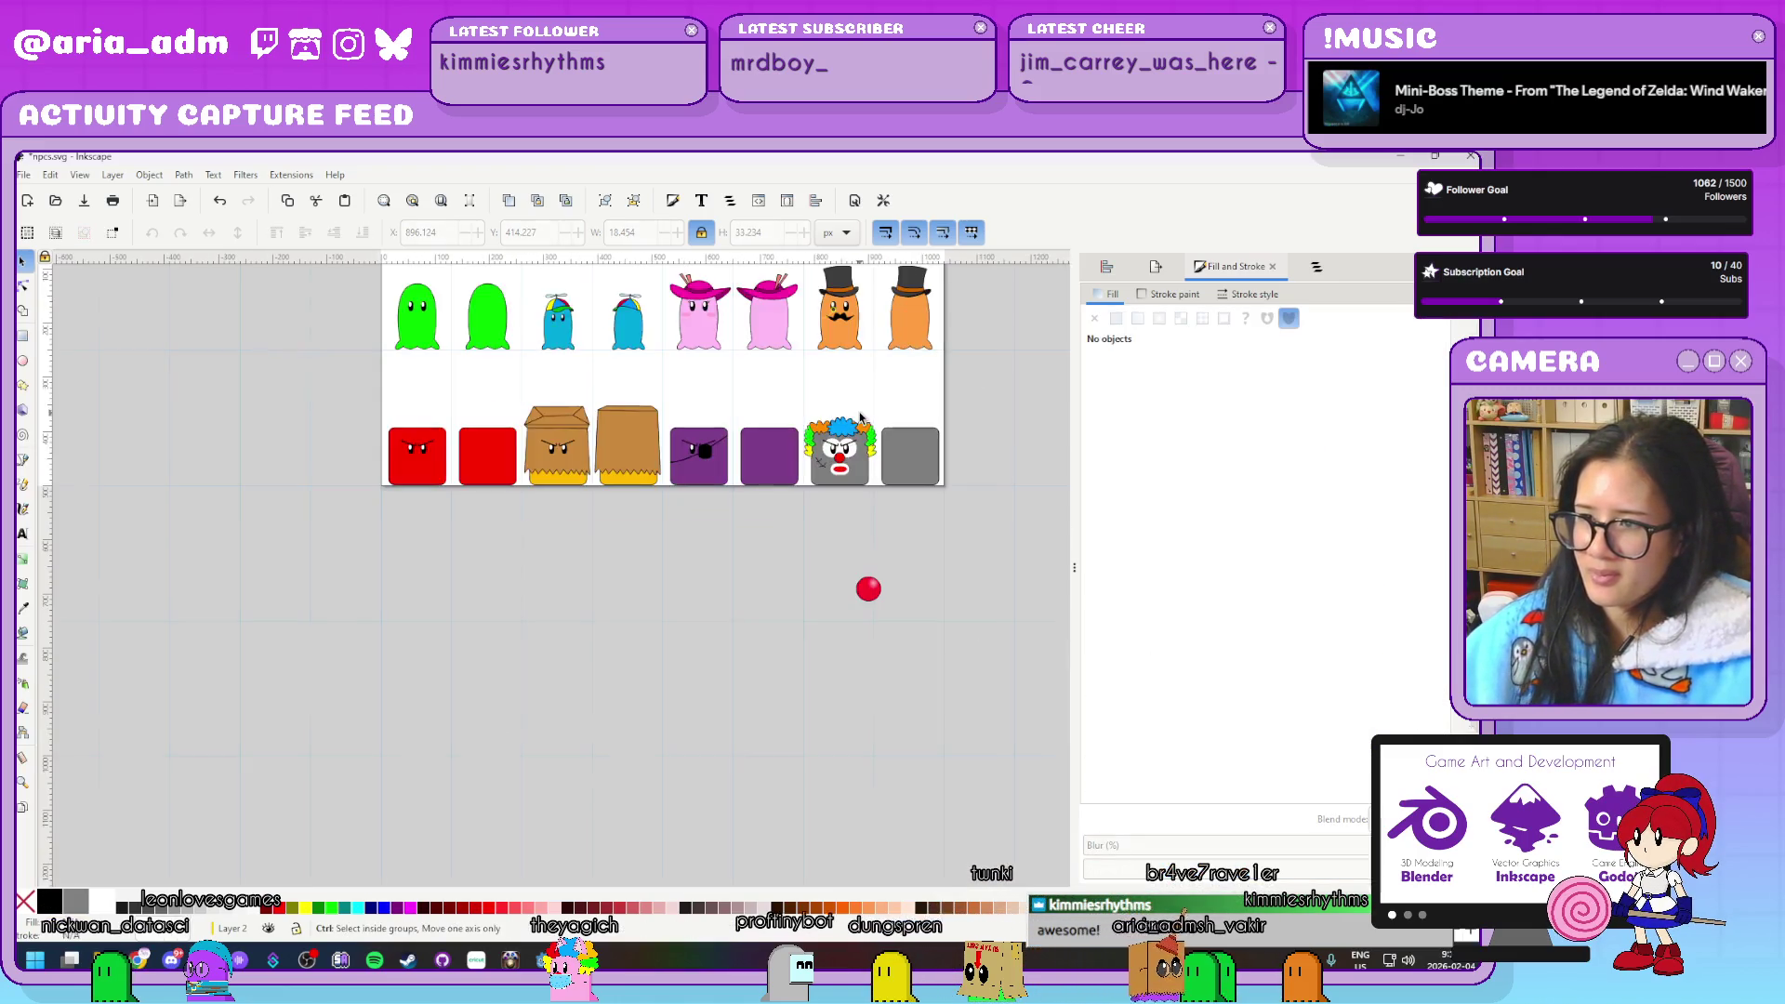
ctrl+scroll(744, 576, up, 3)
ctrl+scroll(633, 558, up, 2)
ctrl+scroll(615, 549, up, 1)
click(616, 550)
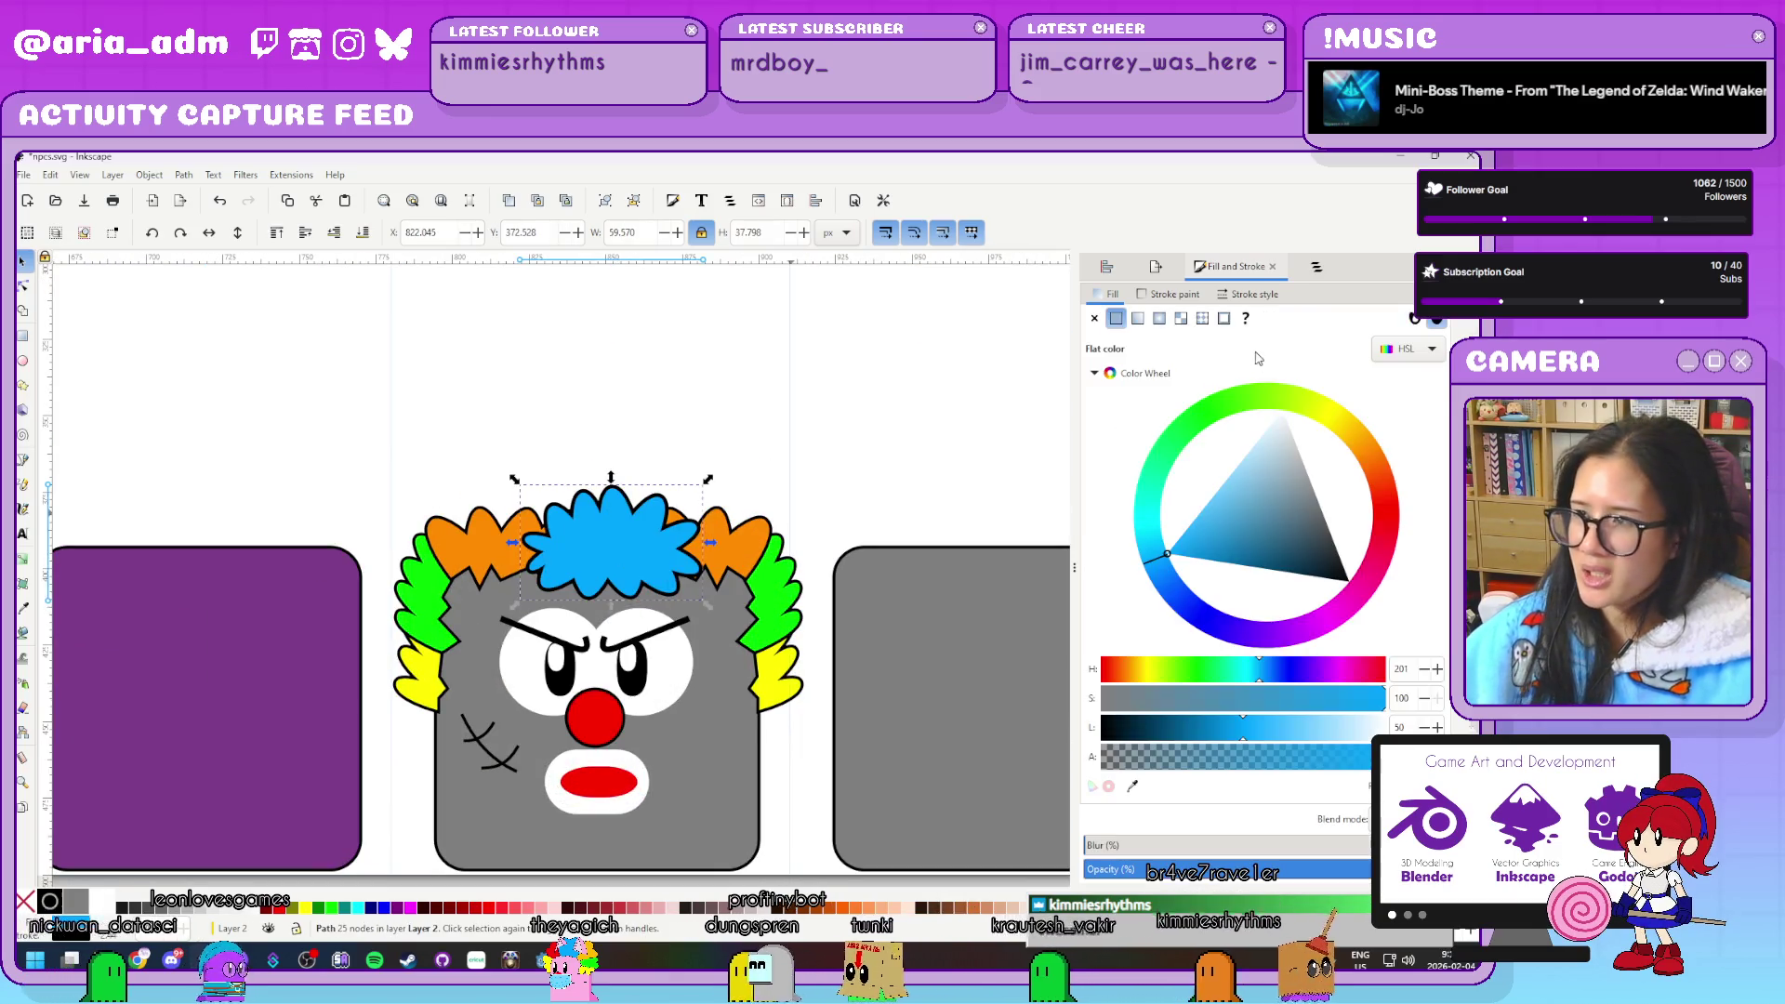
click(1258, 295)
text(2.442)
key(Return)
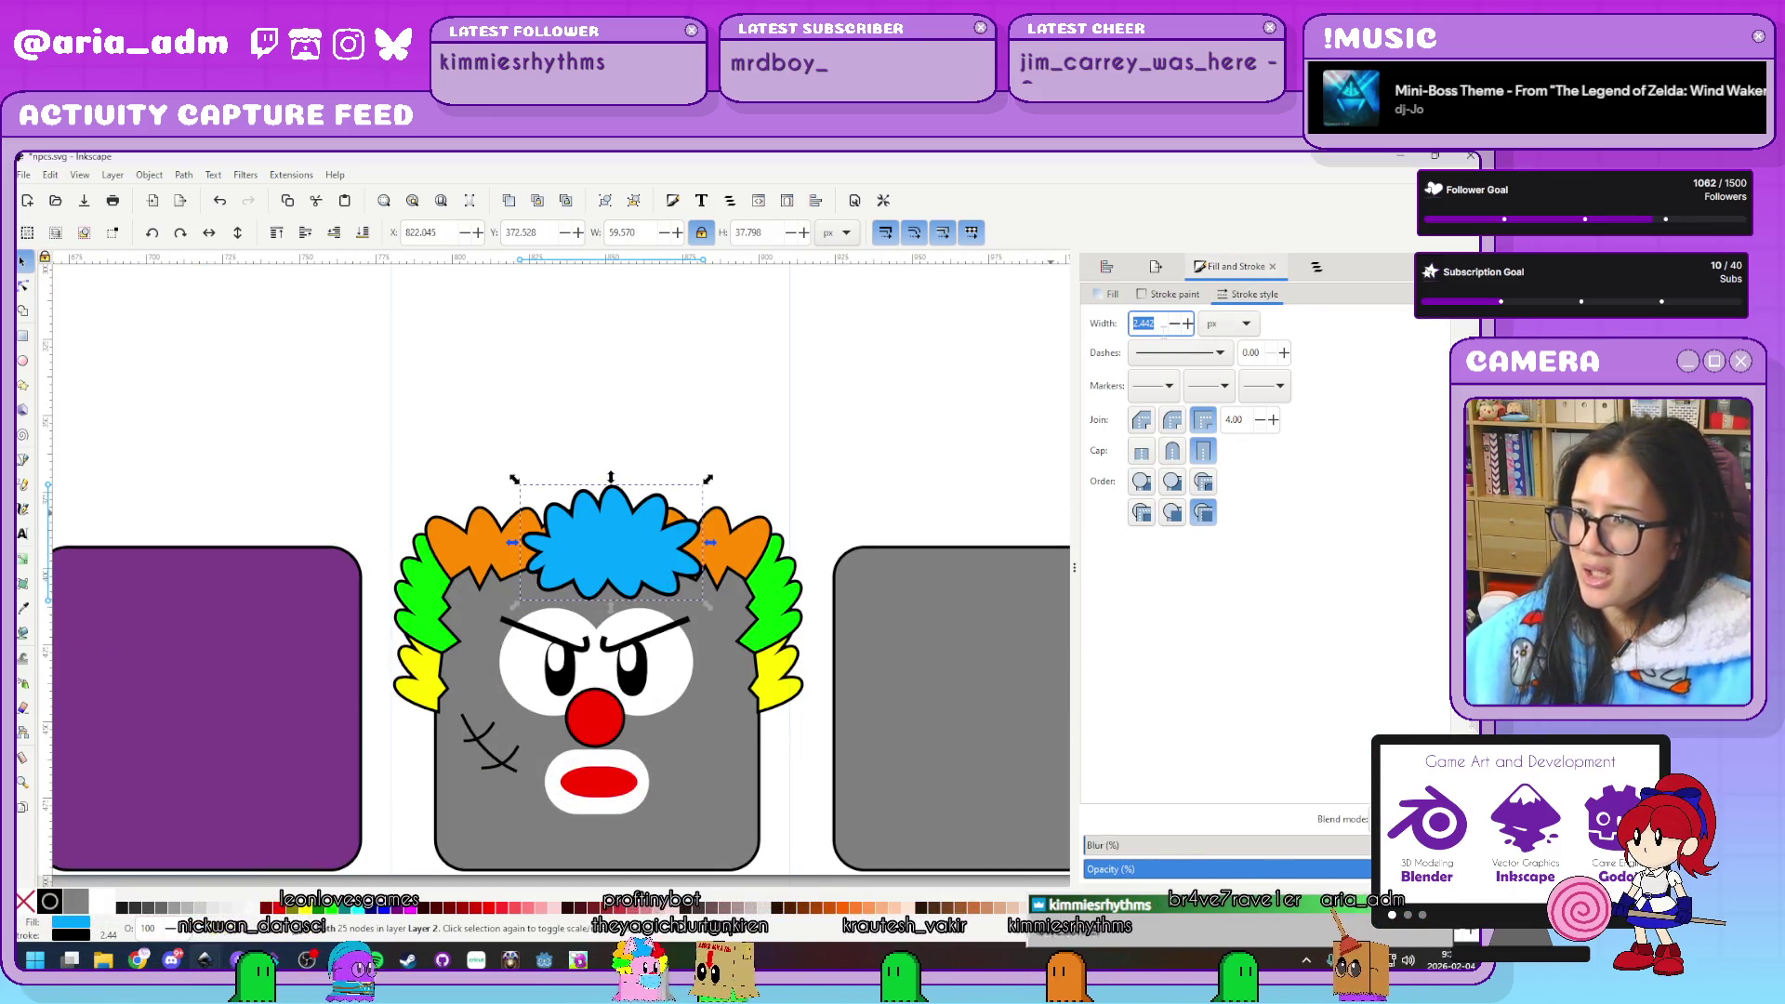
click(955, 429)
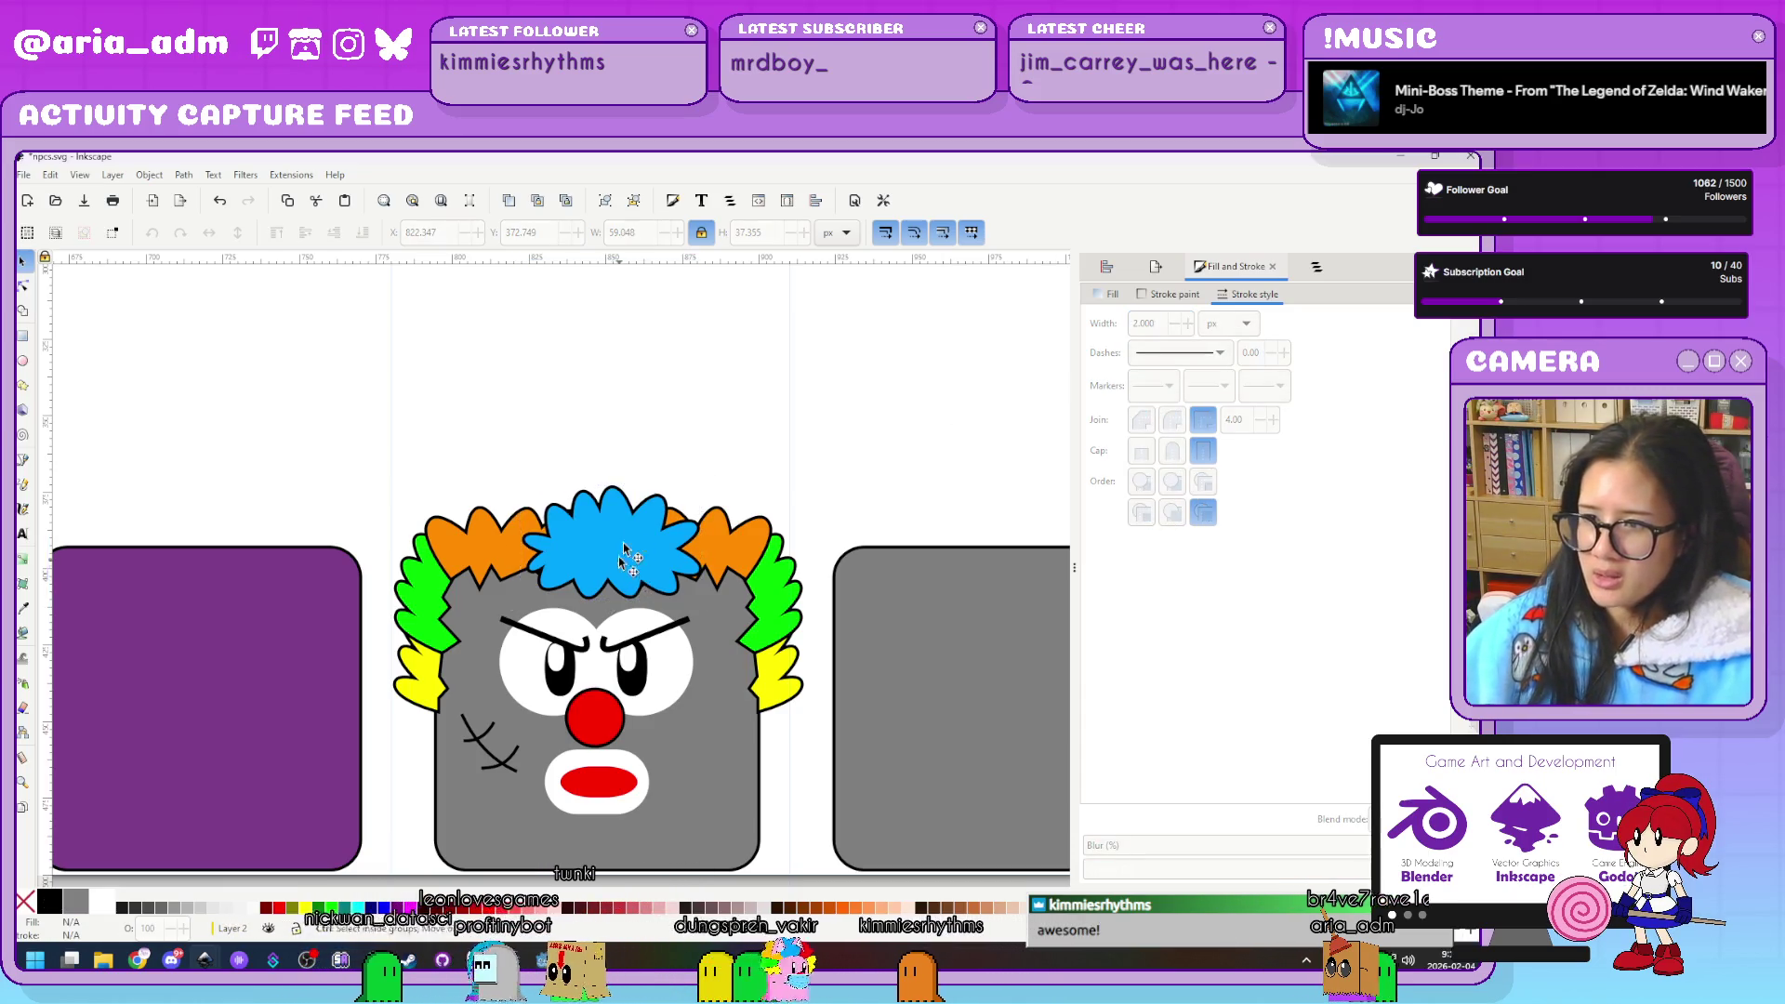
ctrl+scroll(937, 459, down, 1)
scroll(757, 419, left, 2)
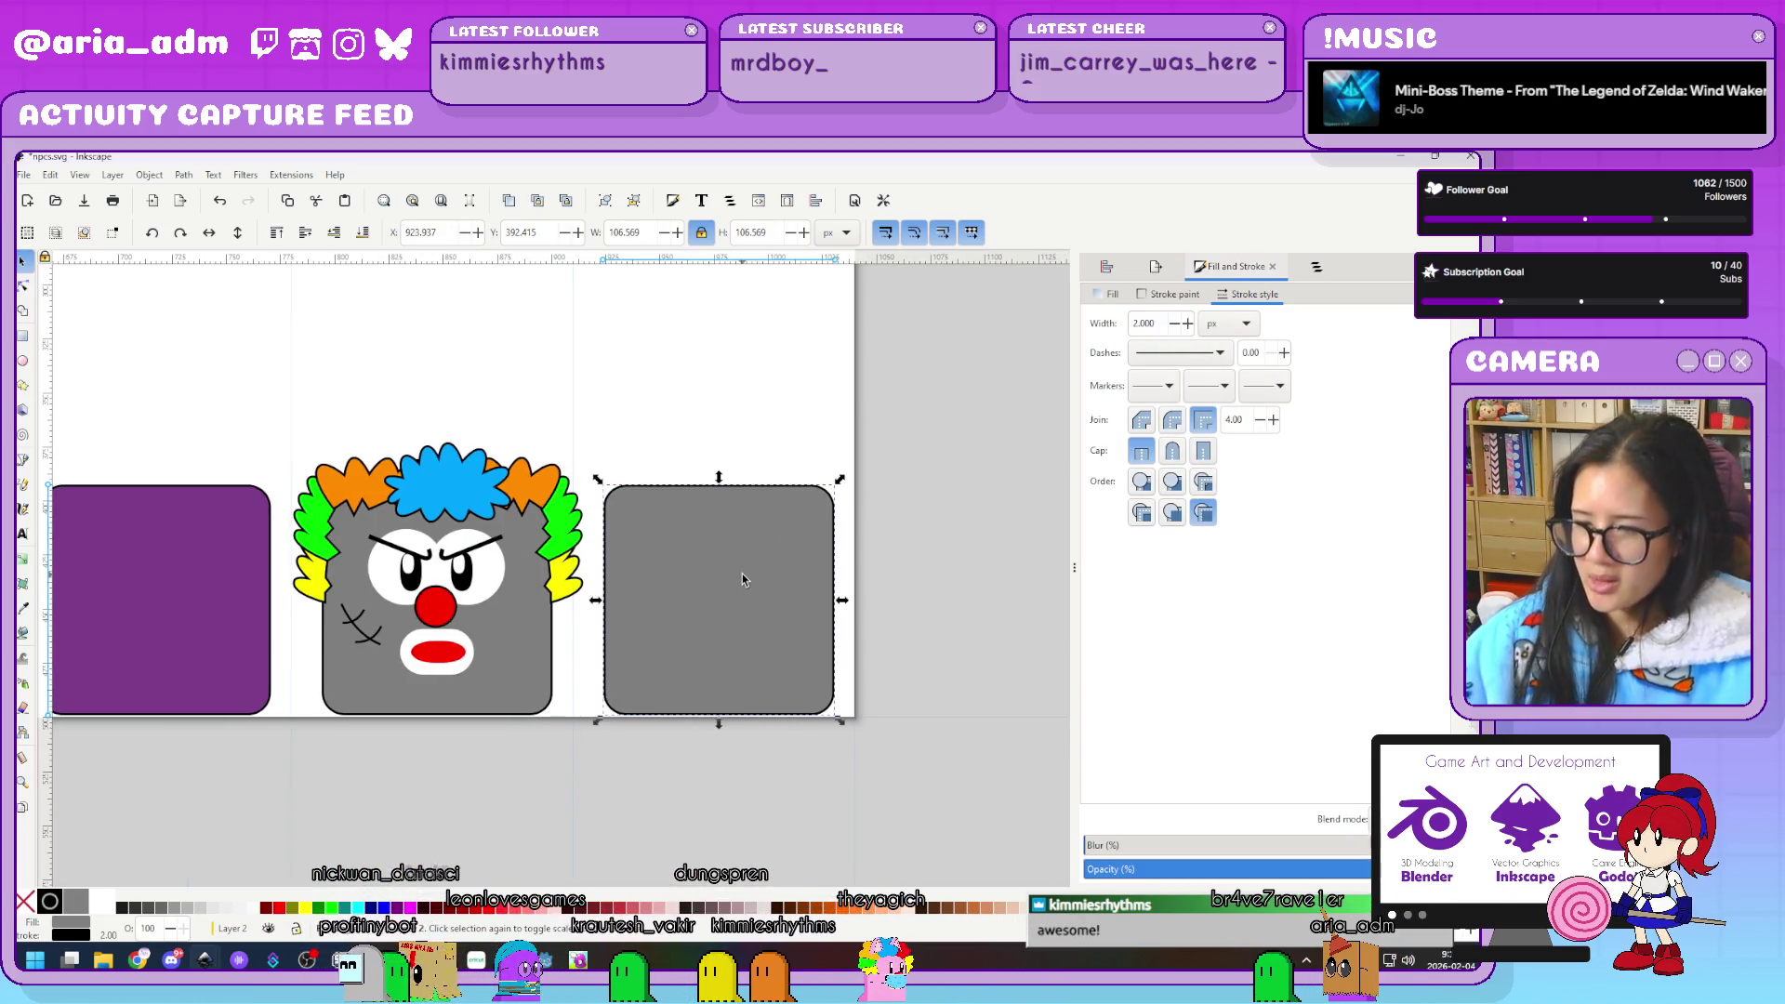
Delete the empty grey body, shrink the whole clown about its centre and nudge it down
key(Delete)
drag(263, 419, 683, 768)
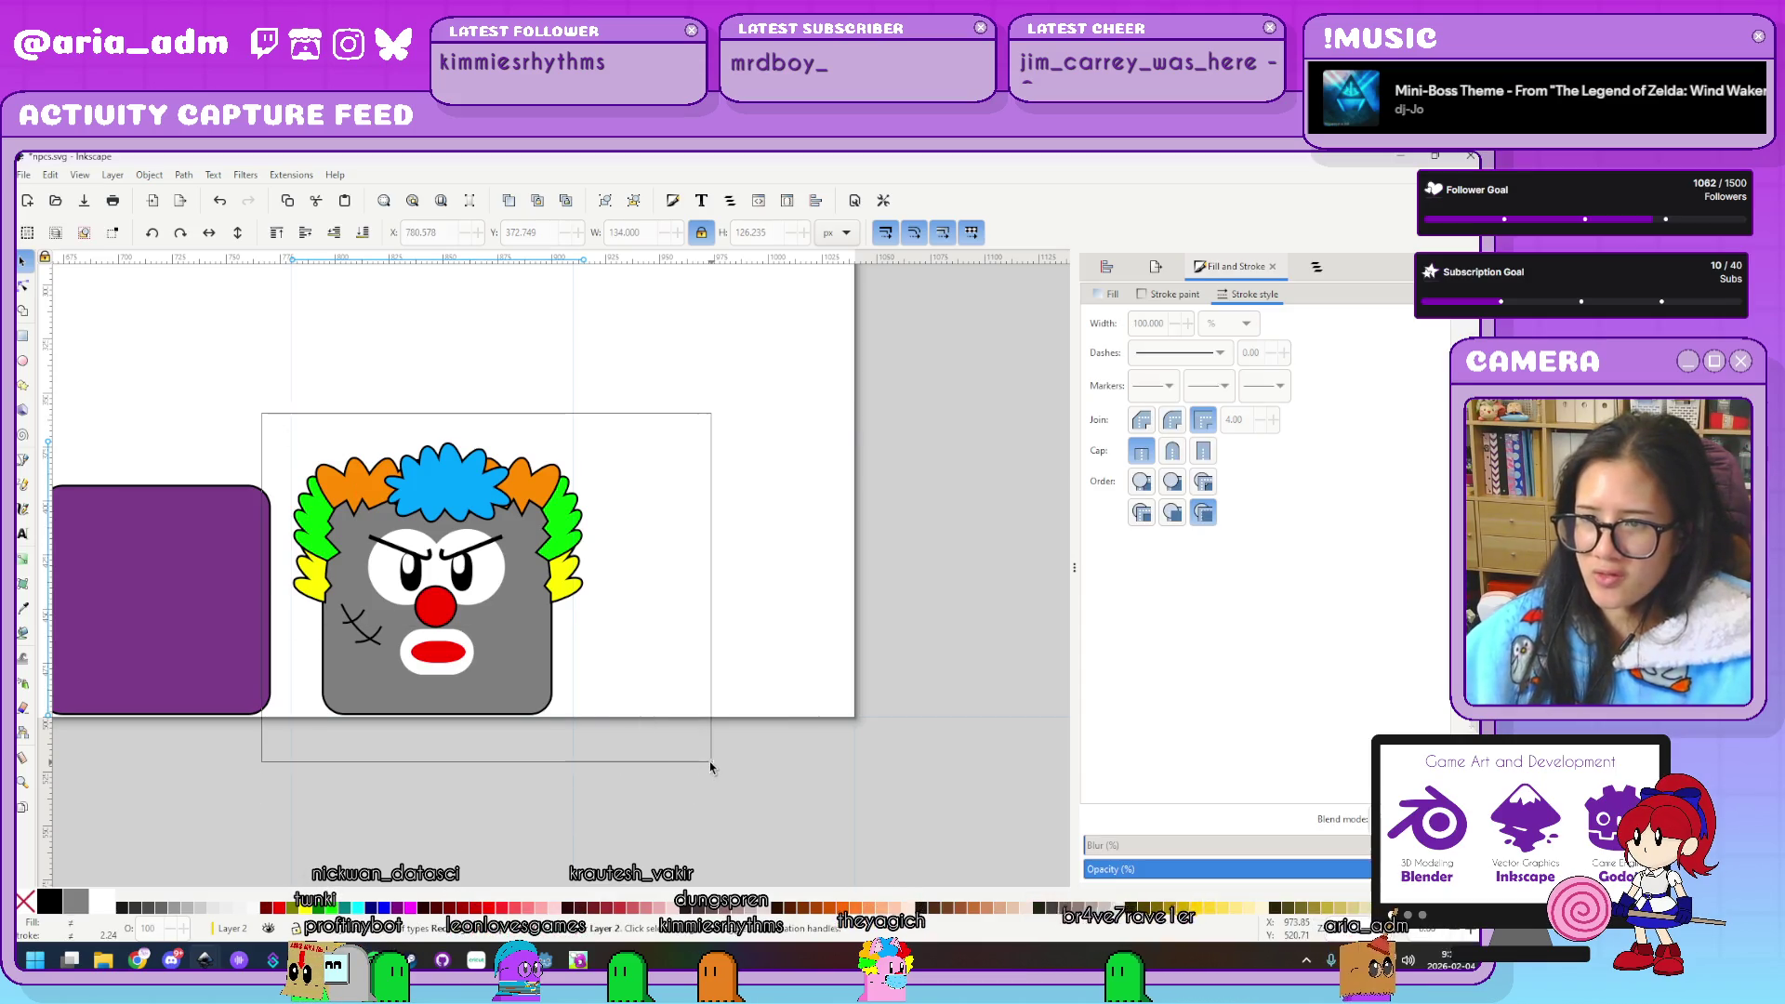
ctrl+scroll(632, 594, up, 1)
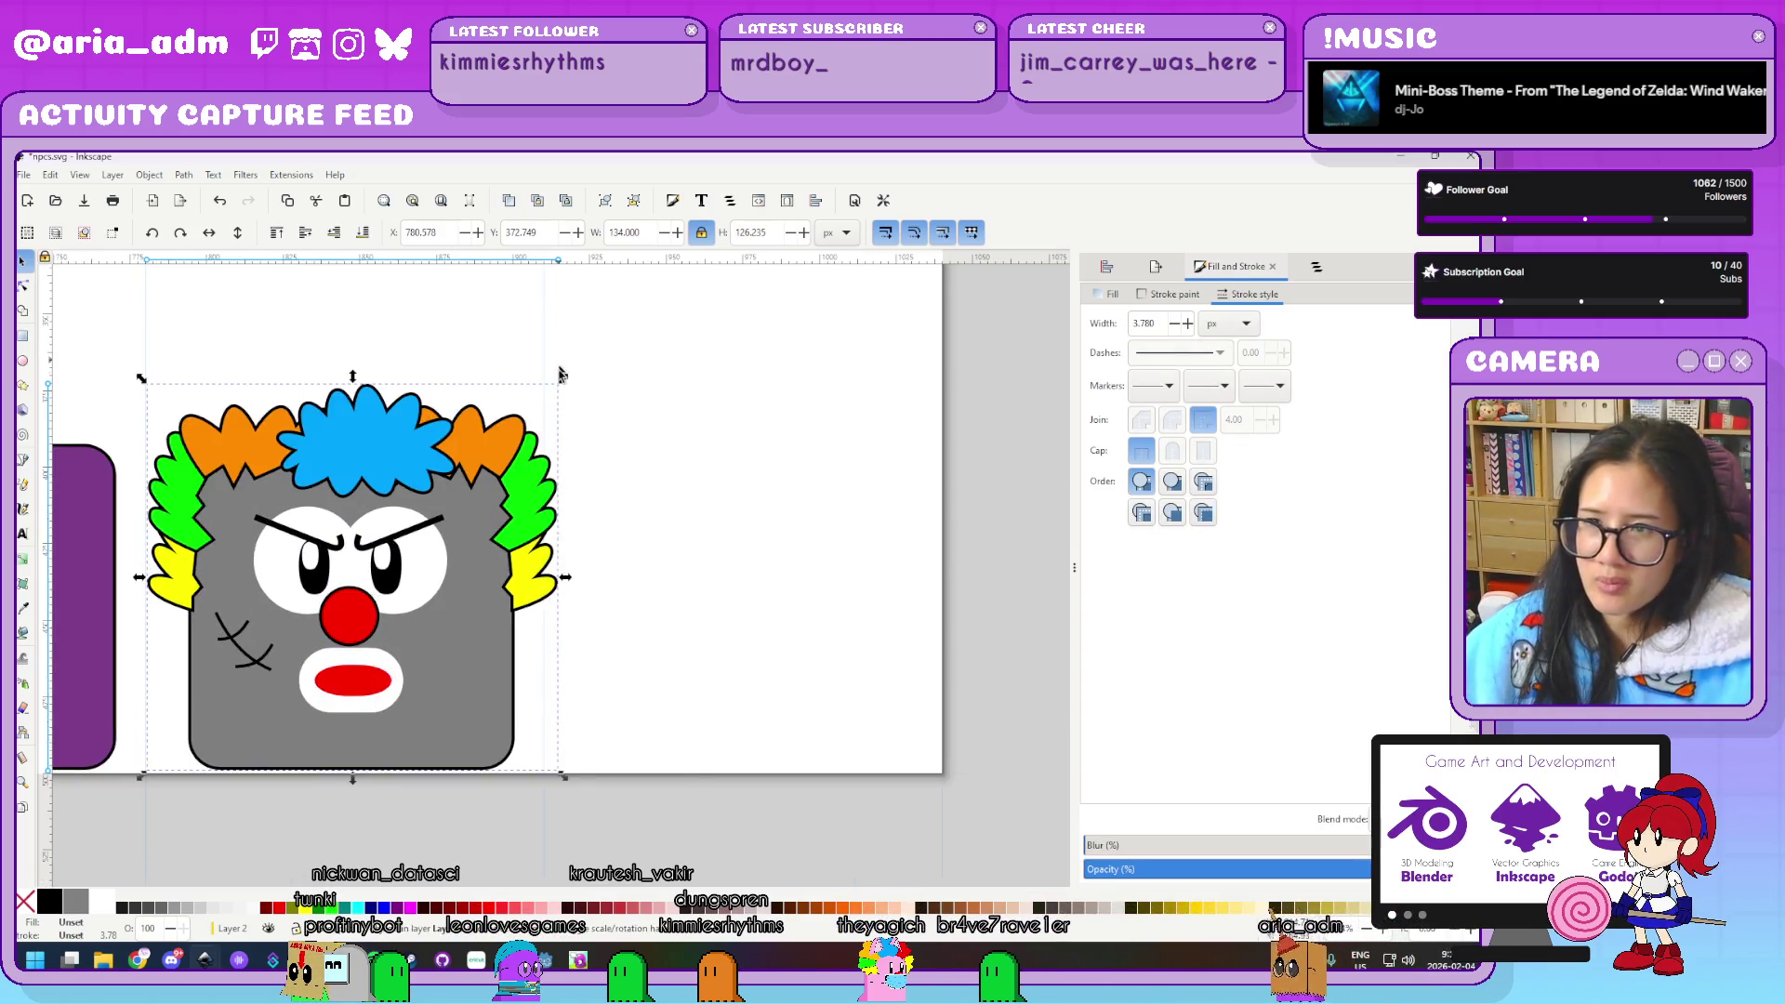
shift+drag(532, 394, 558, 401)
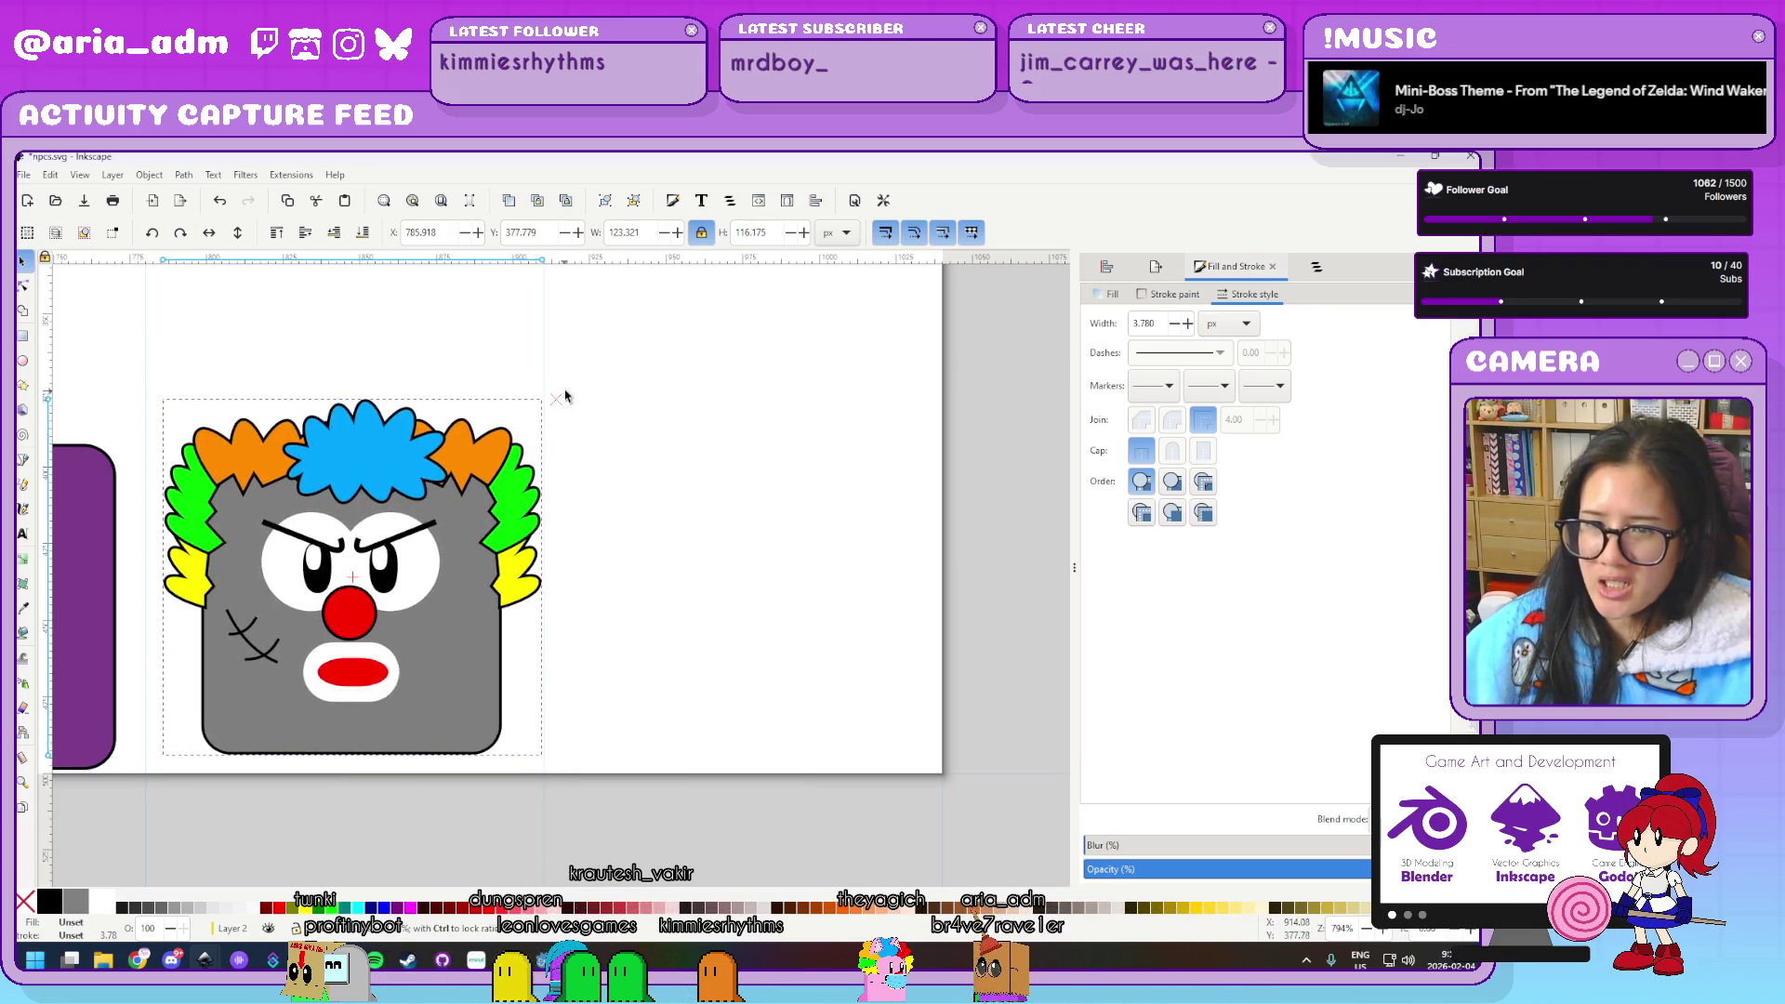
shift+drag(558, 402, 563, 404)
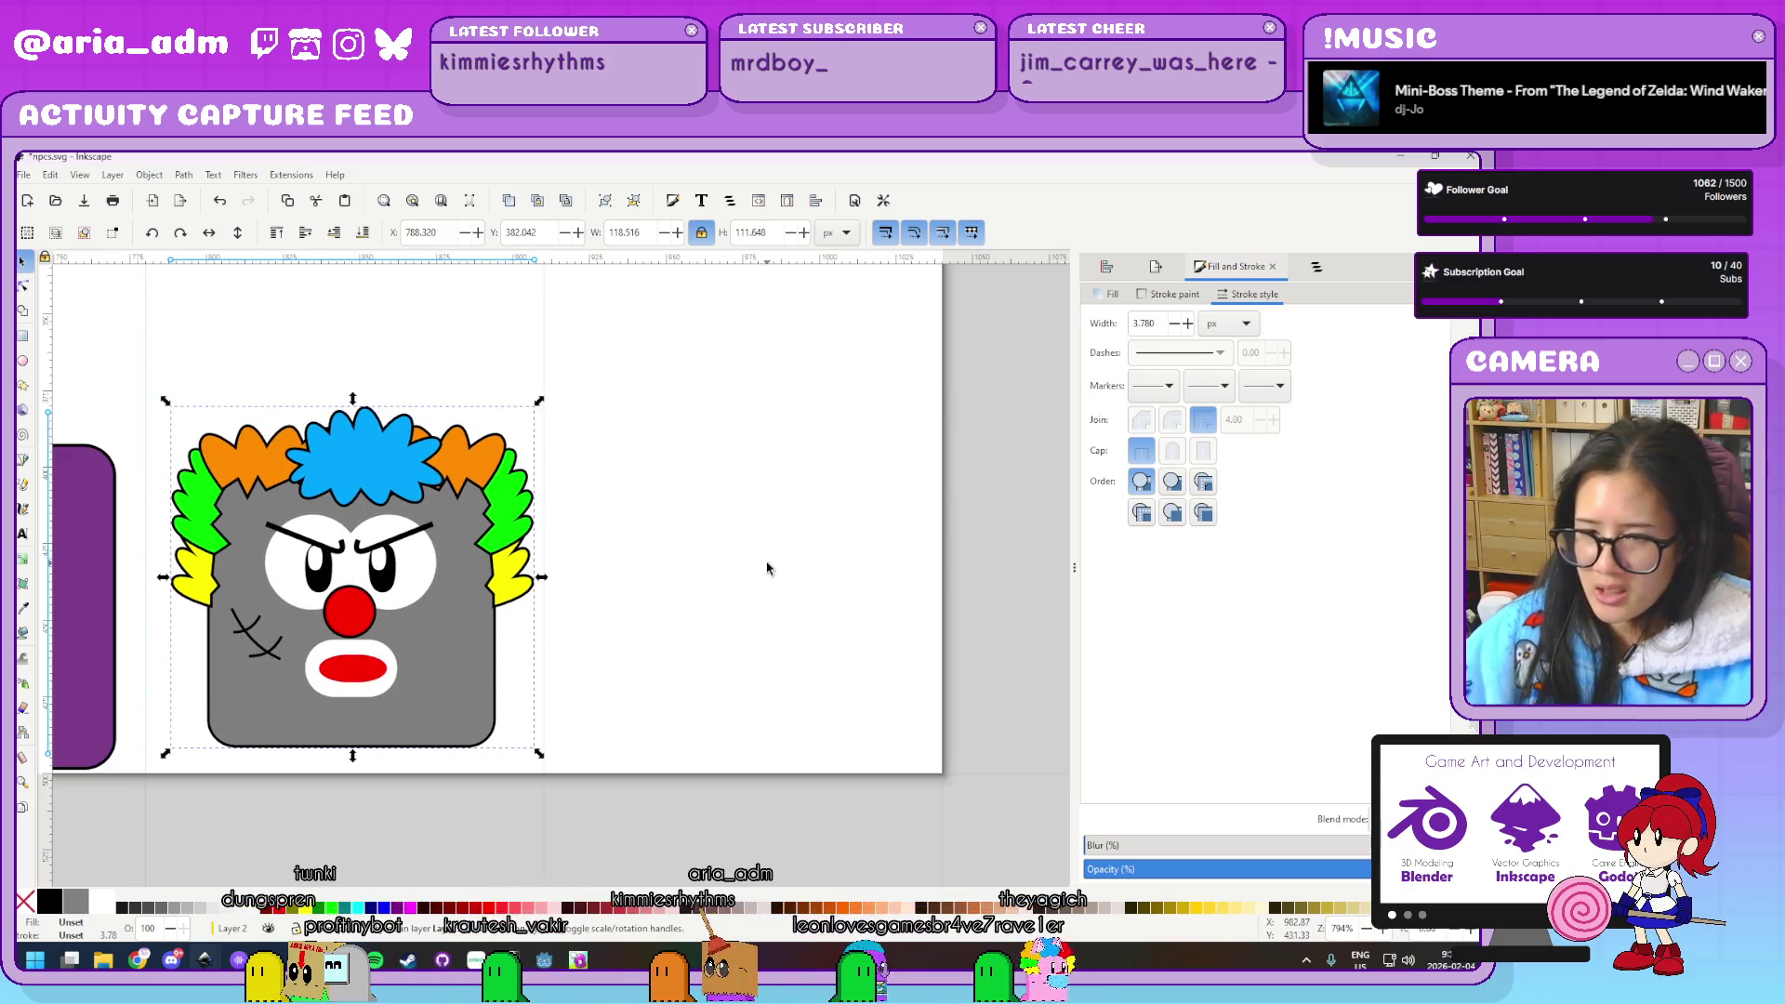
key(Down)
key(Down)
key(Down)
key(Down)
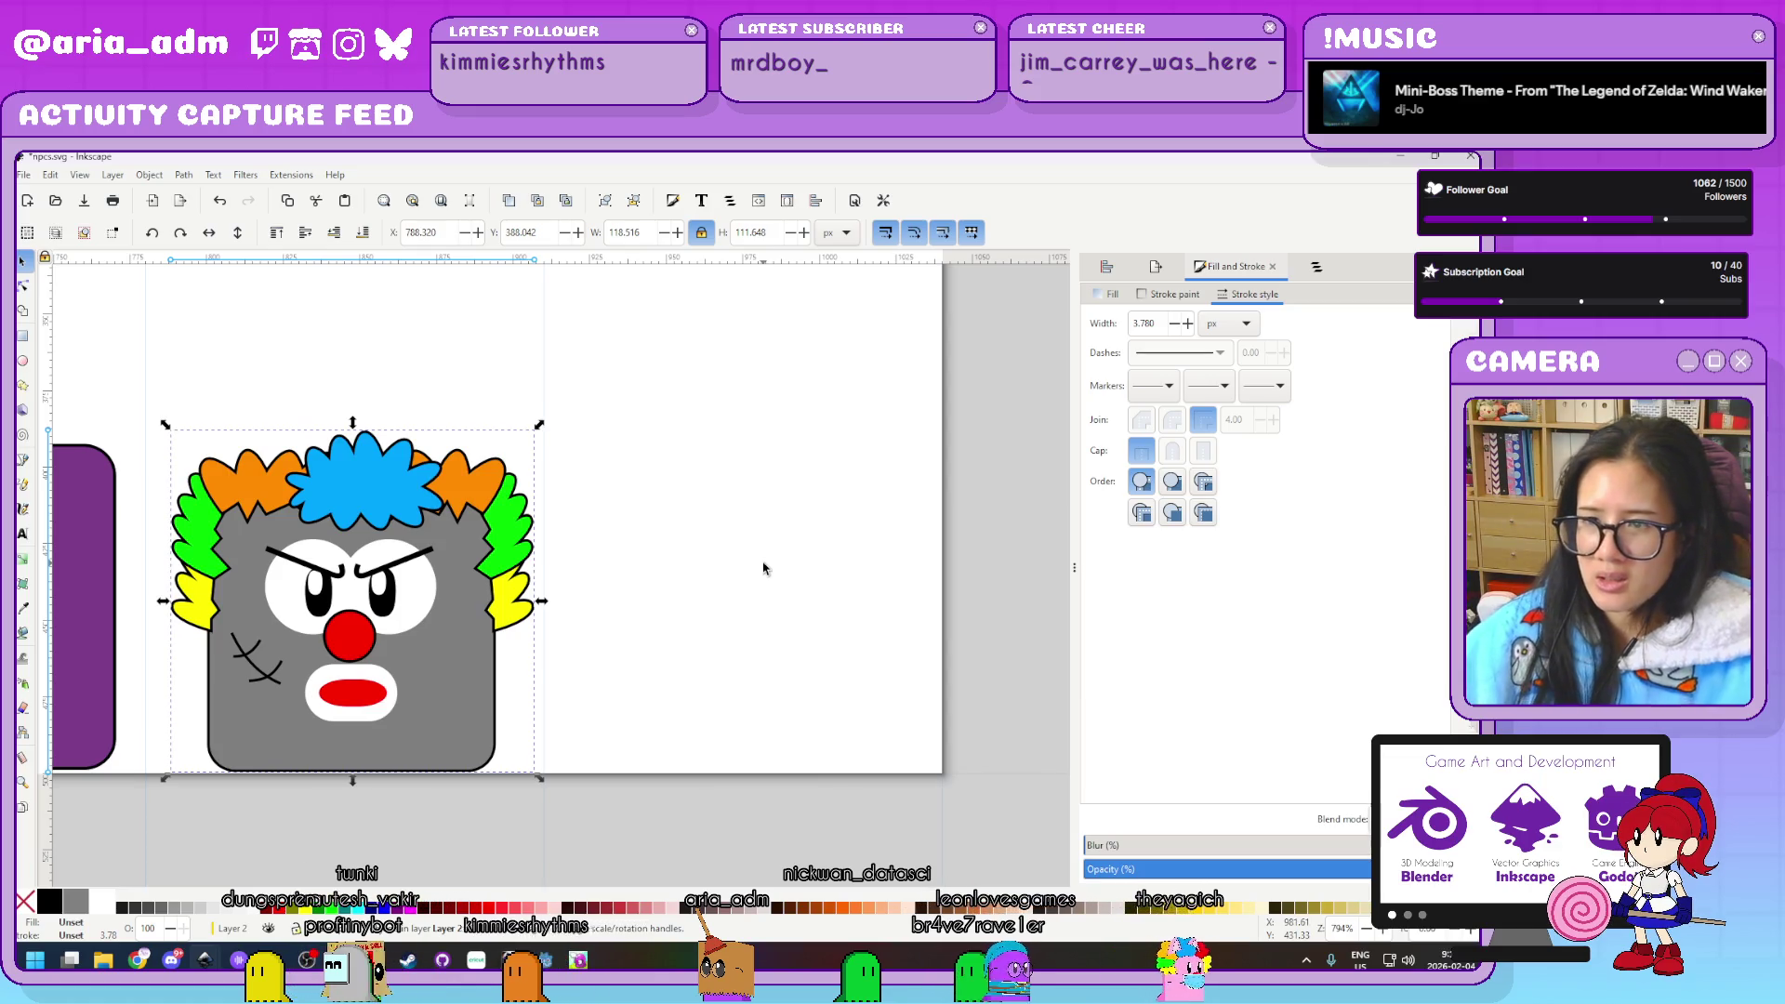
mouse_move(604, 803)
mouse_down()
mouse_move(296, 611)
mouse_move(120, 335)
mouse_up()
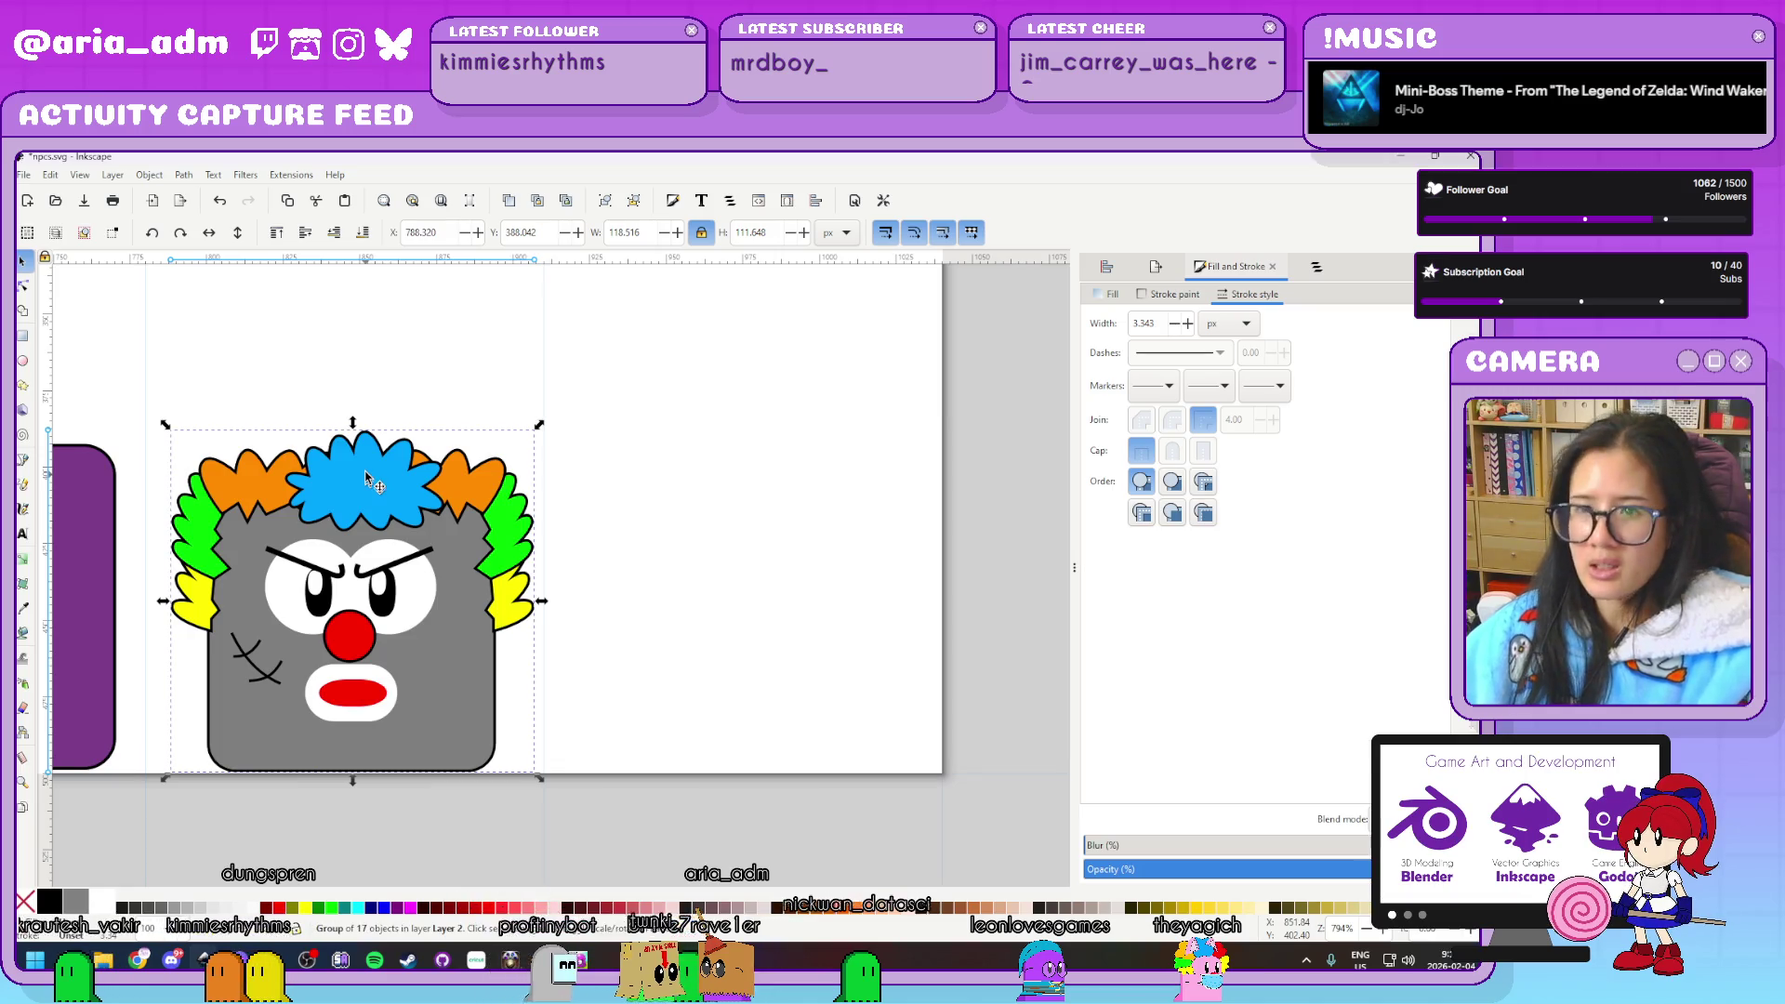
click(446, 230)
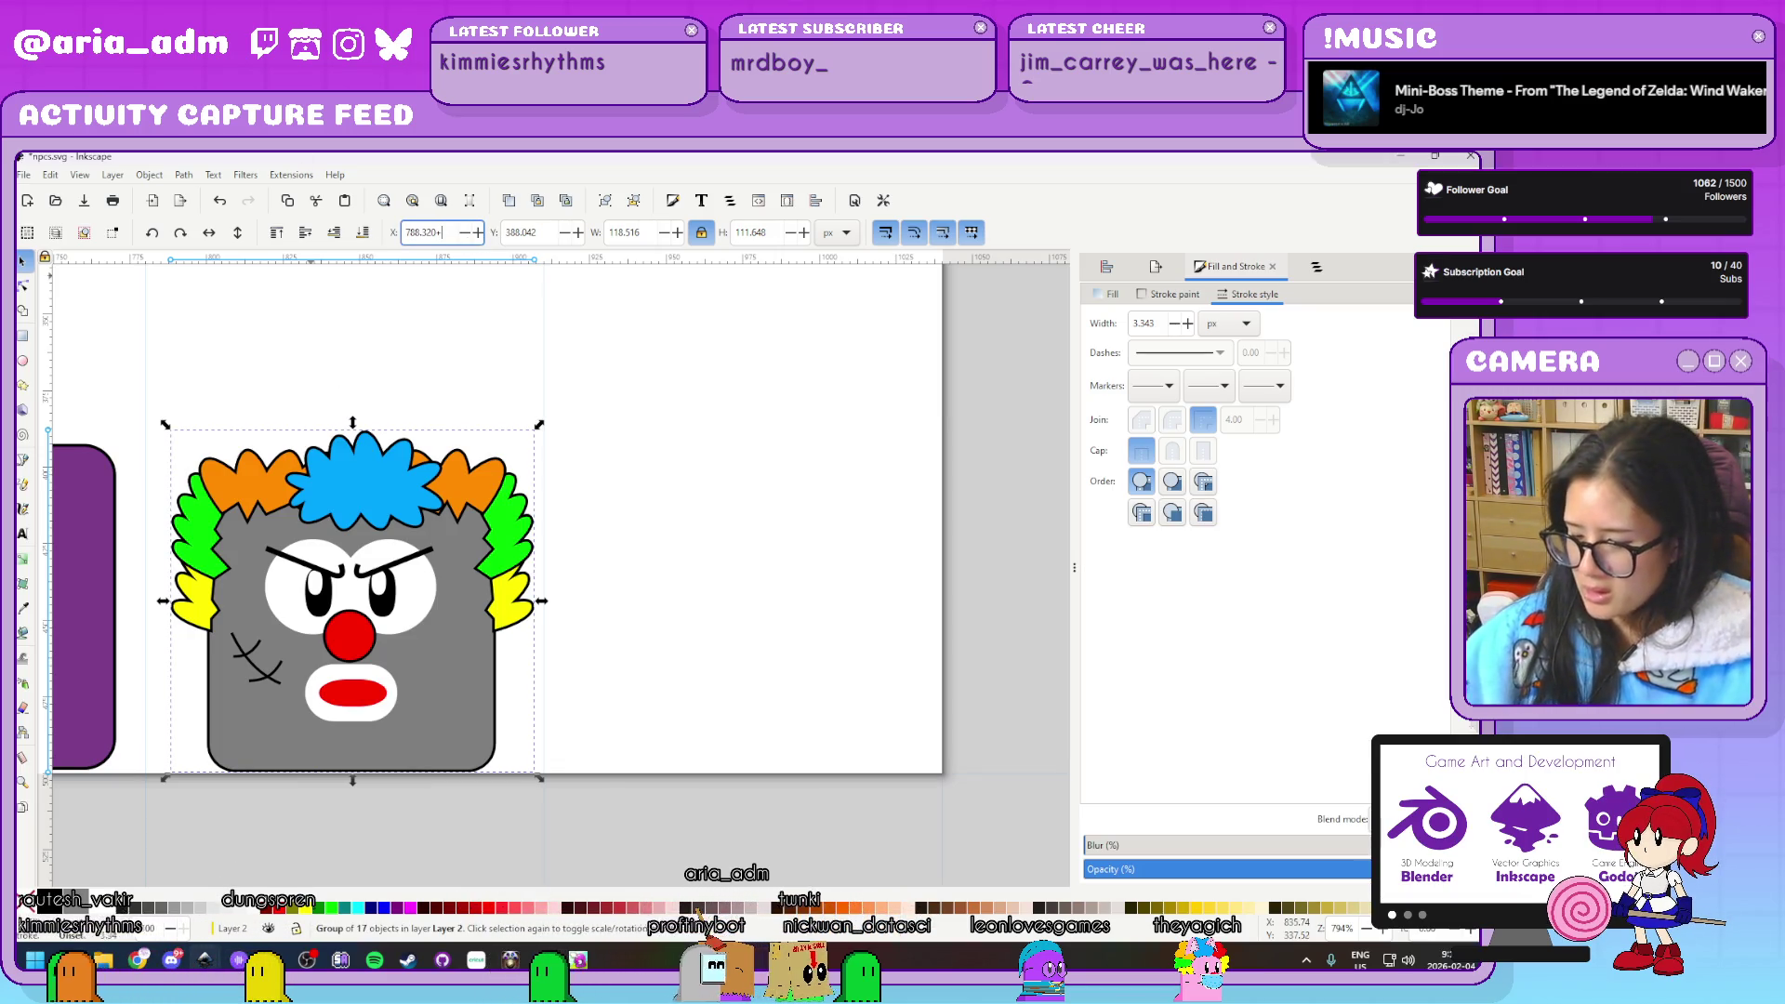
Shift the clown copy 130 px right and delete its eyes, brows, nose and mouth
text(130)
key(Return)
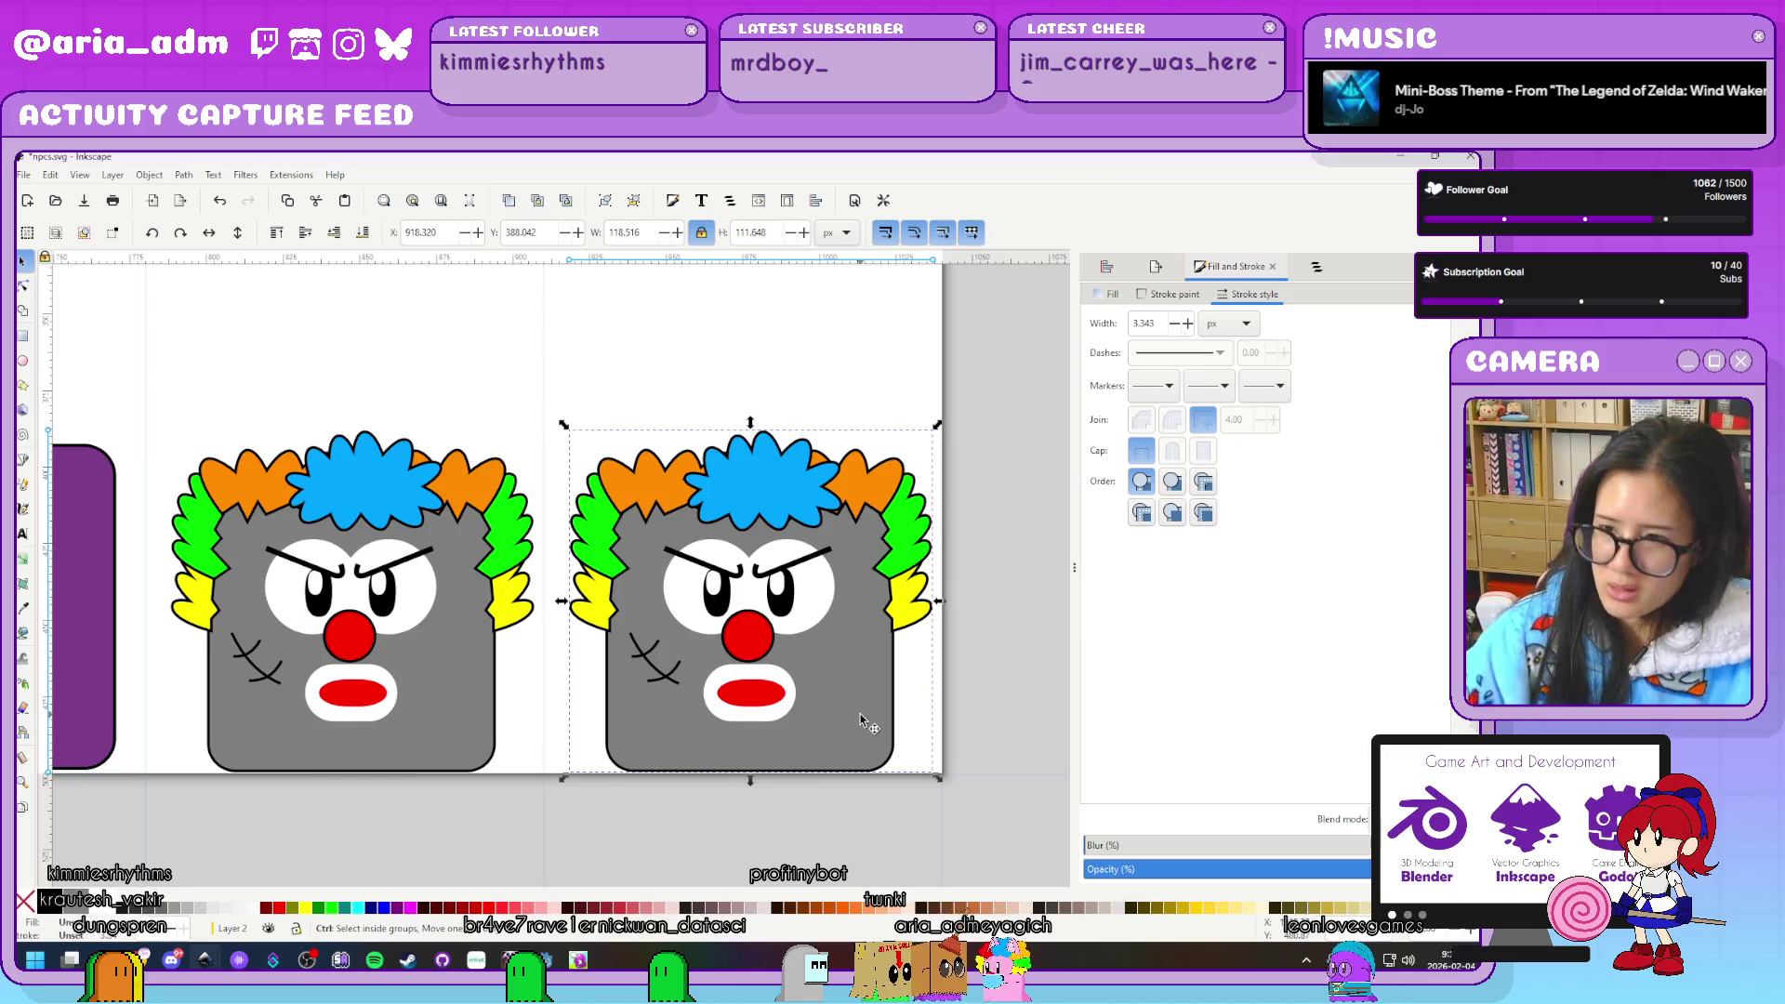
mouse_move(869, 850)
mouse_down()
mouse_move(694, 492)
mouse_move(625, 505)
mouse_up()
key(Delete)
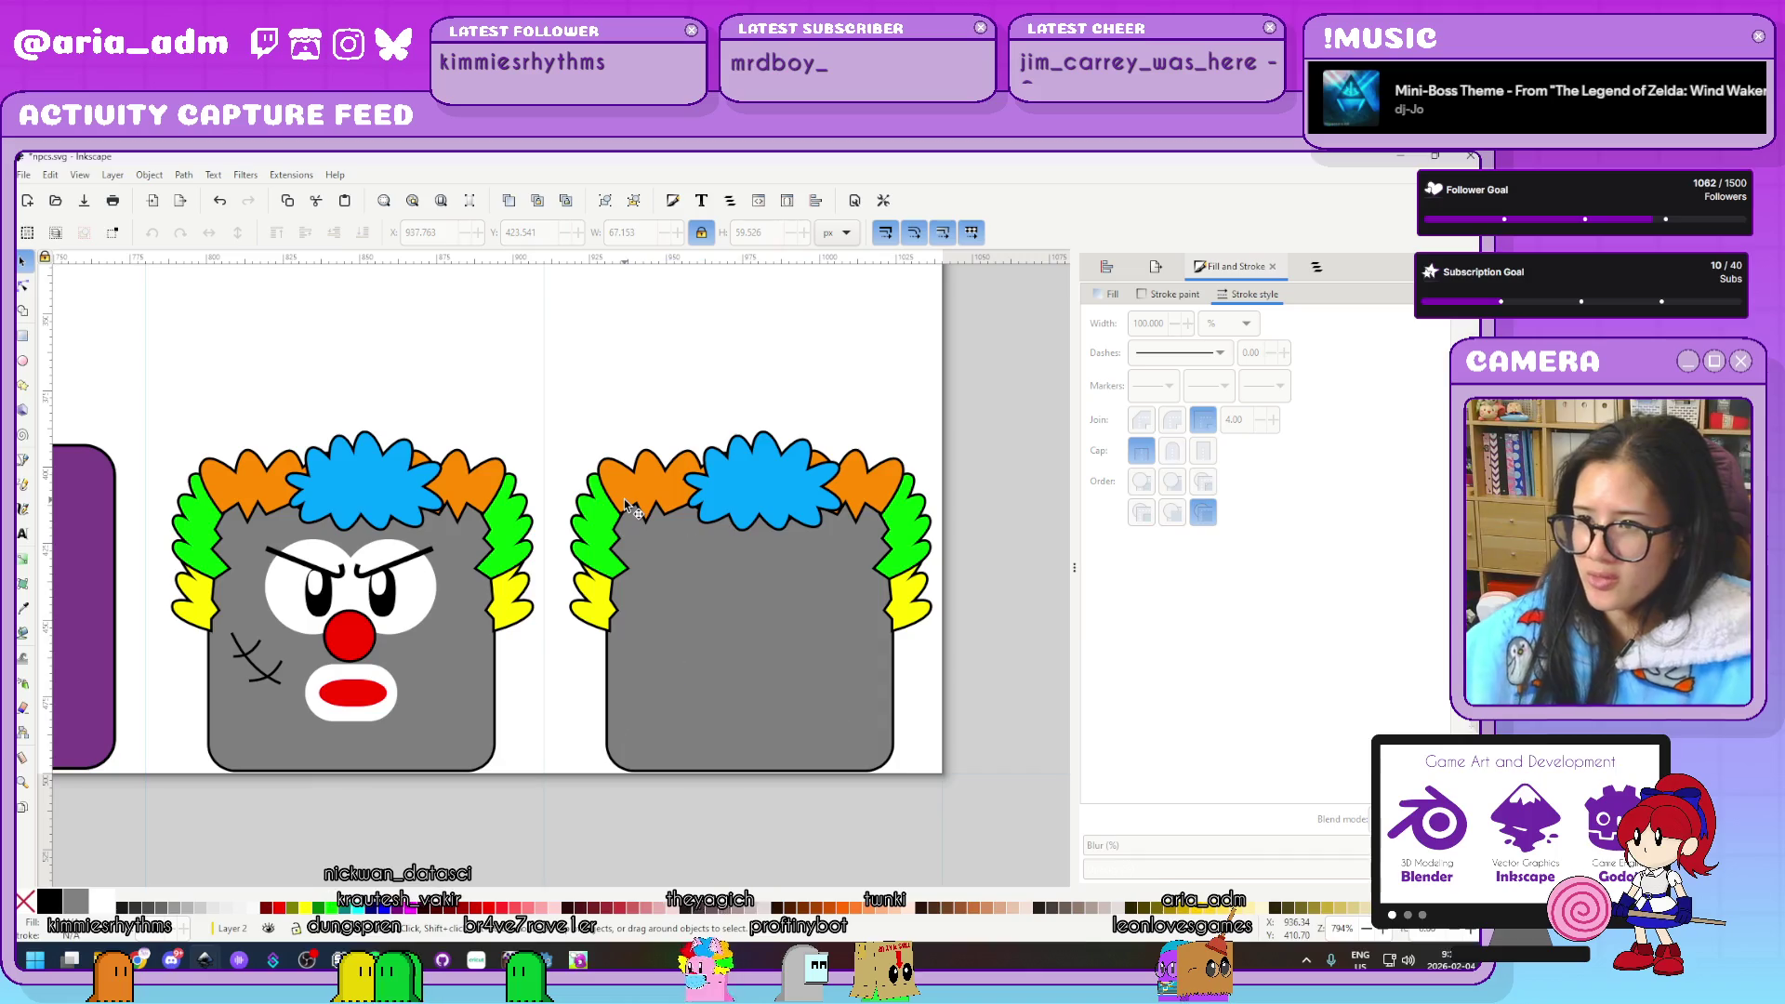
scroll(939, 691, up, 1)
scroll(930, 683, up, 1)
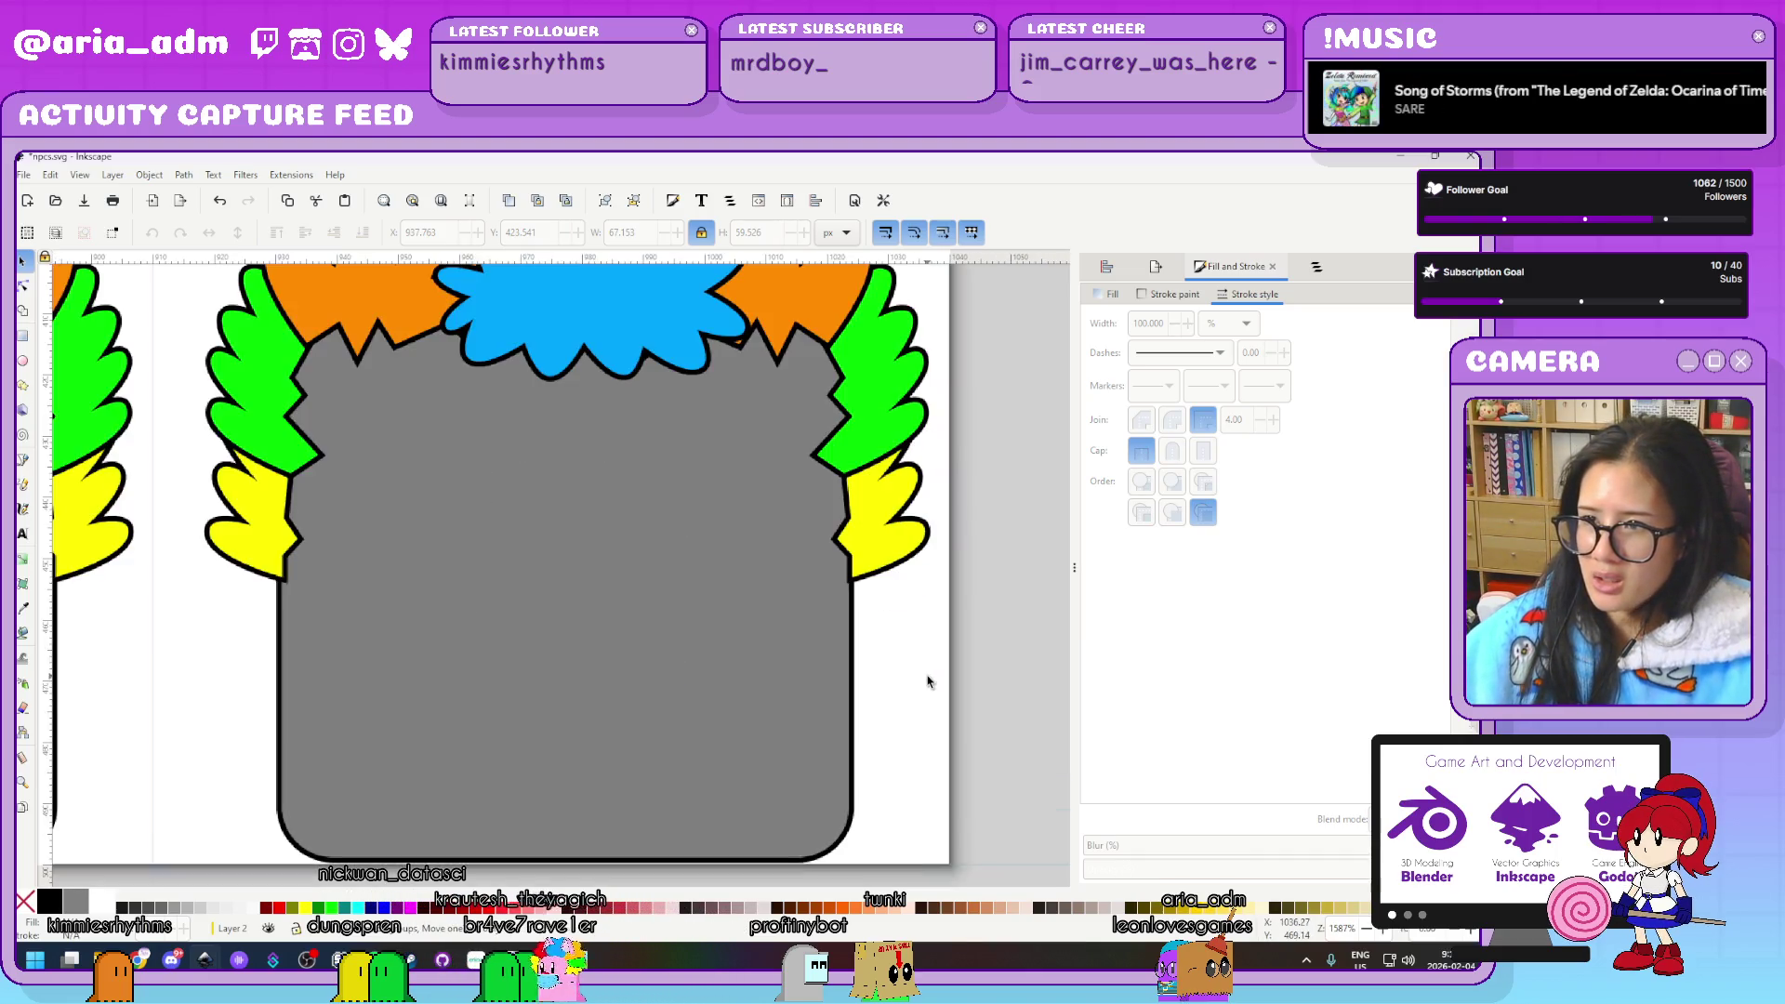
scroll(865, 531, up, 3)
double_click(798, 474)
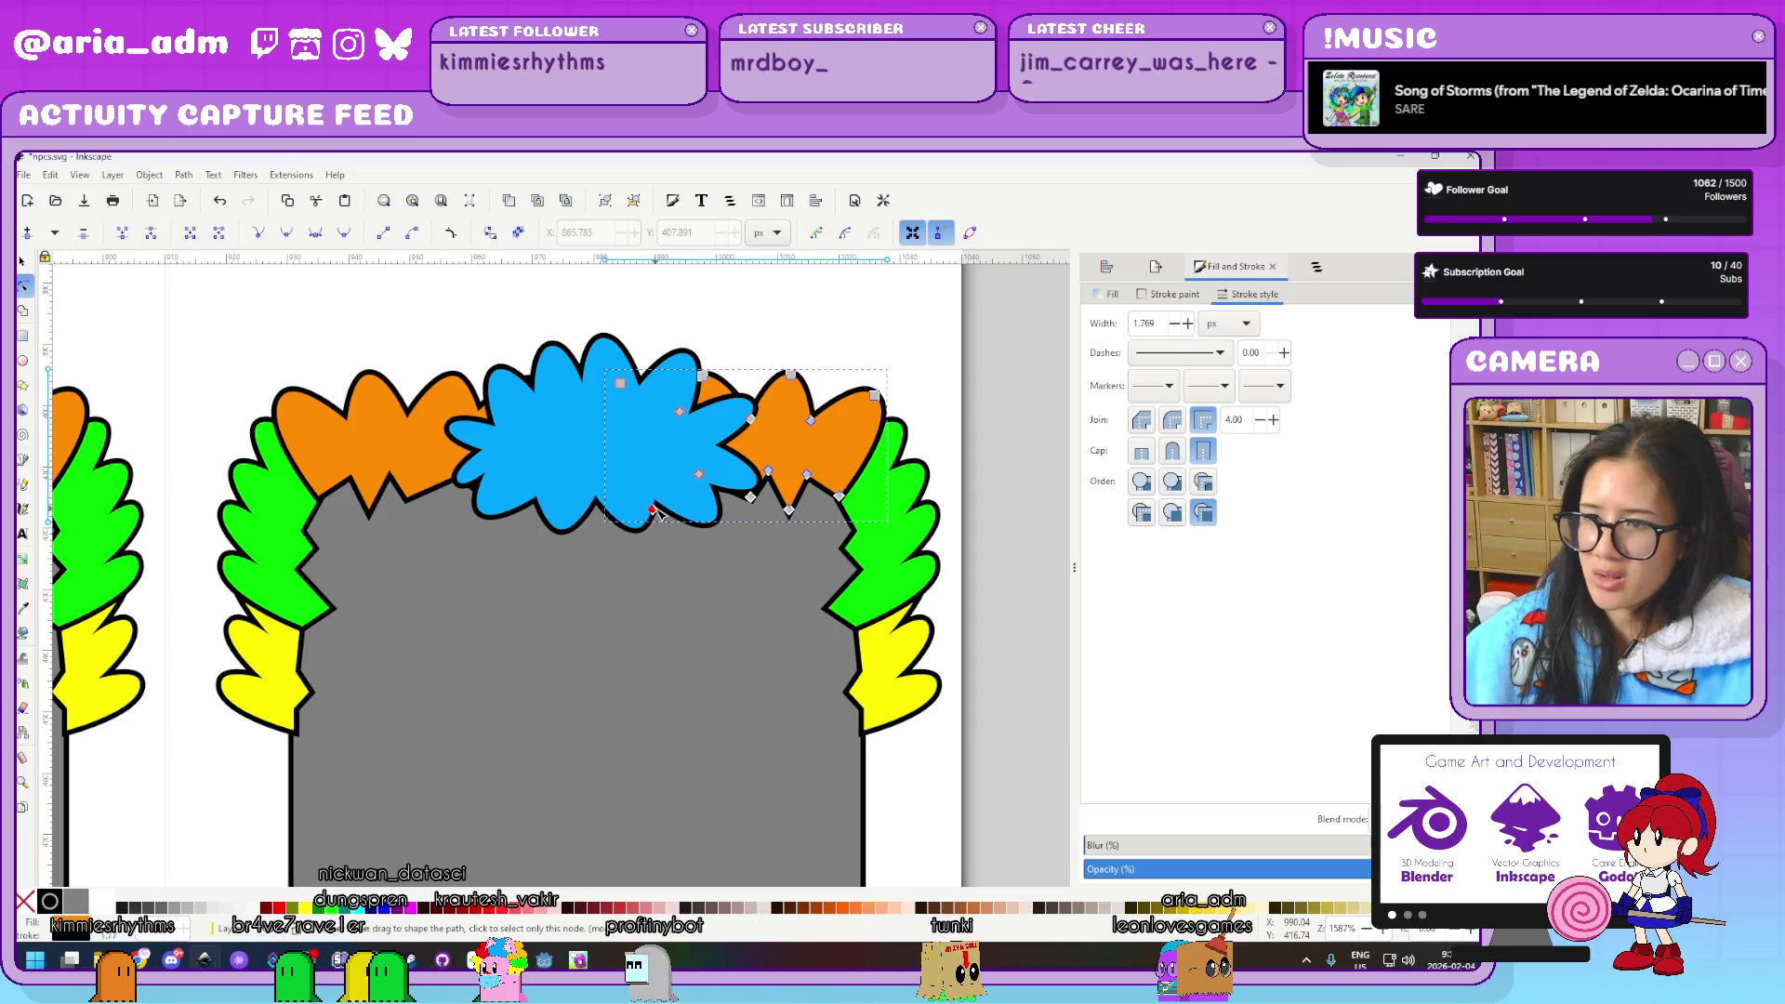
Pull the copy's right orange tuft nodes down into long pointed spikes over the grey head
click(24, 266)
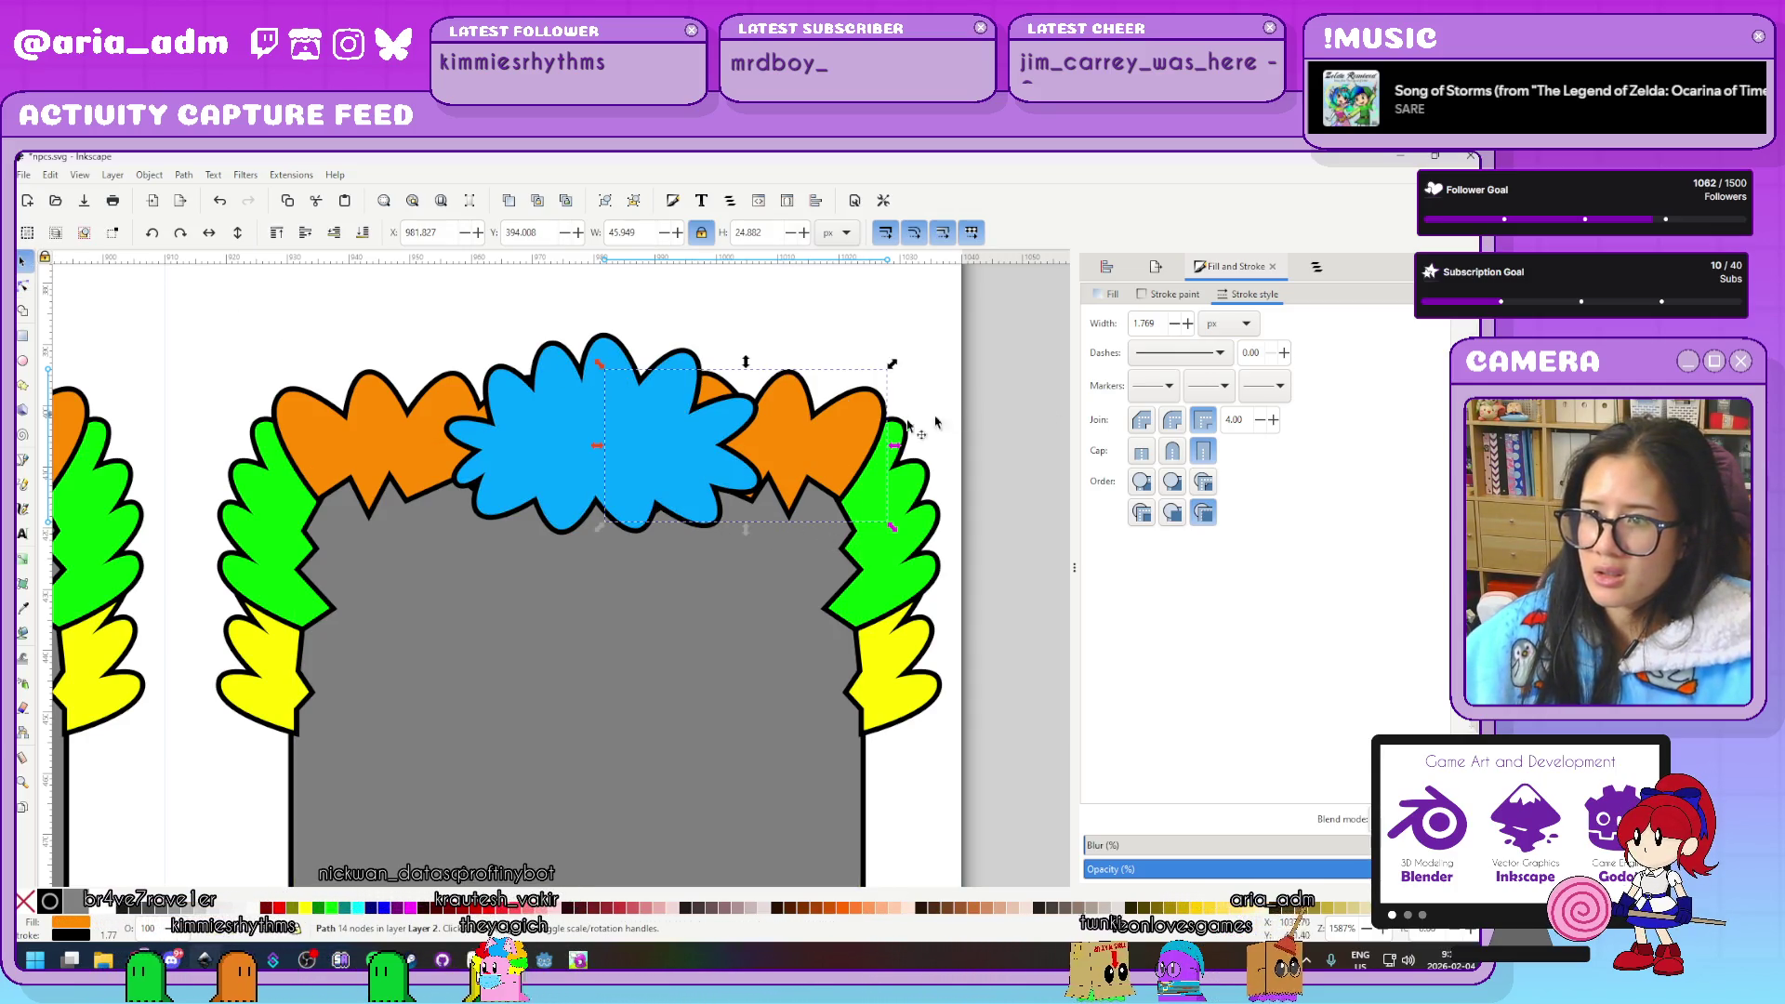
double_click(812, 452)
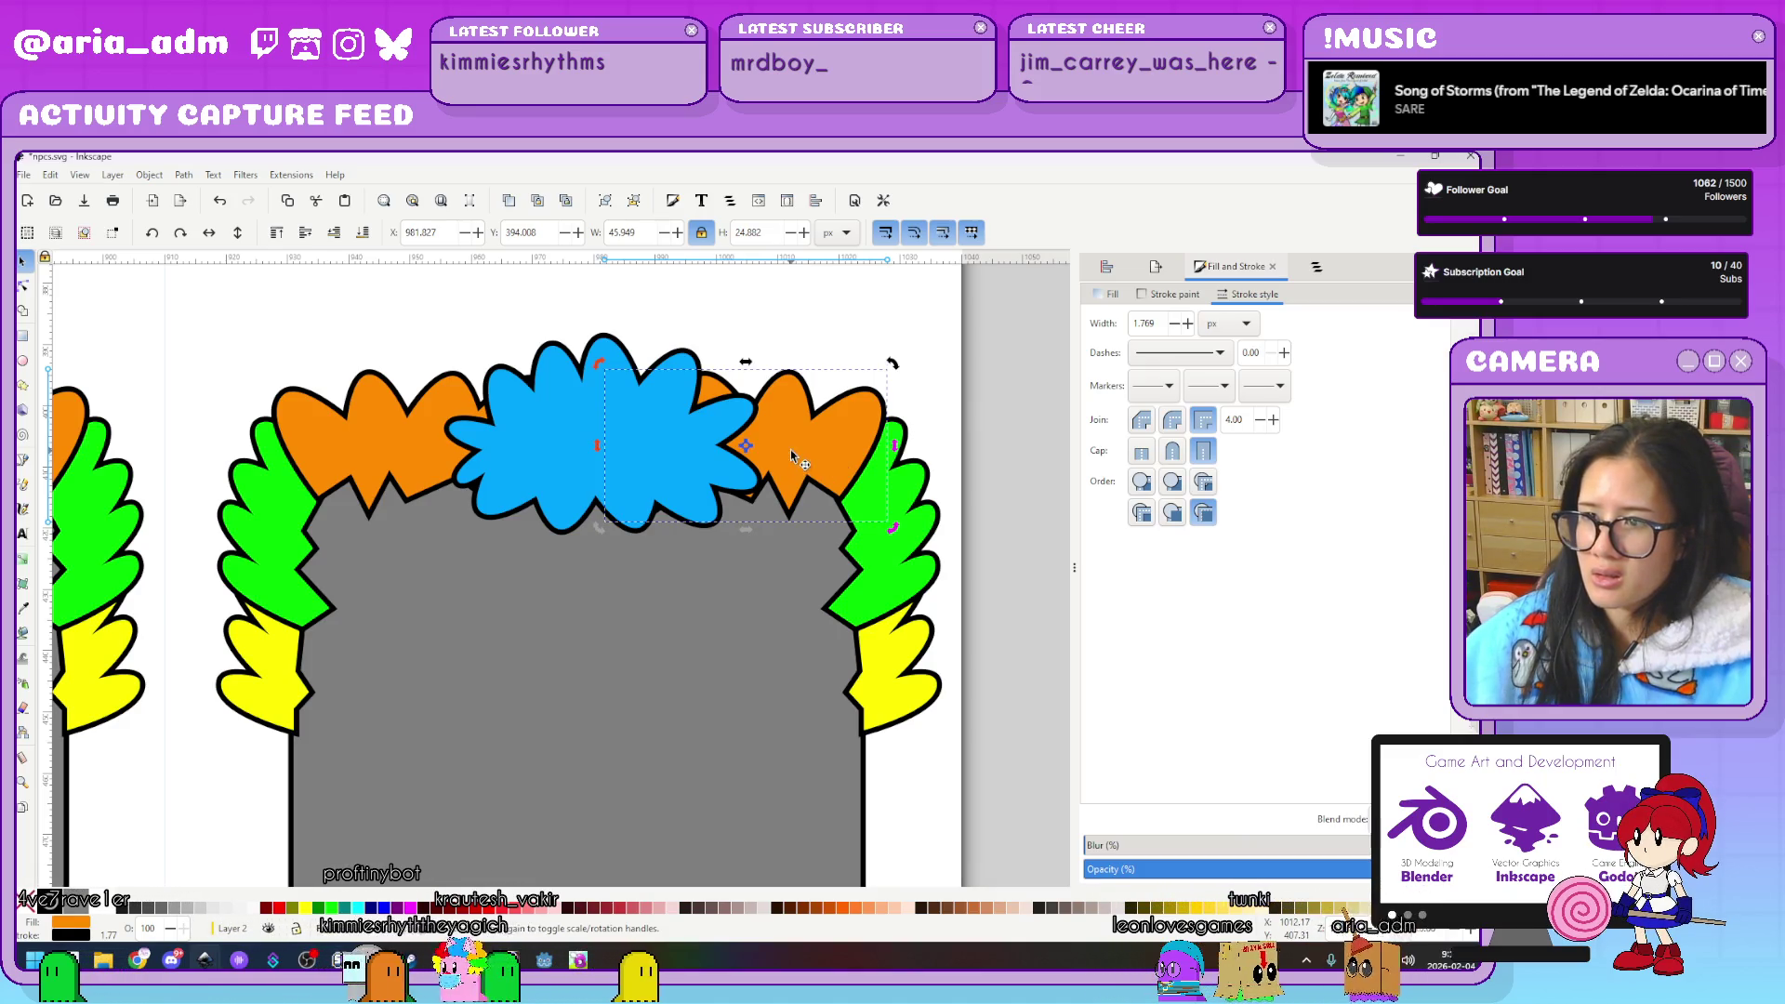
drag(840, 496, 781, 564)
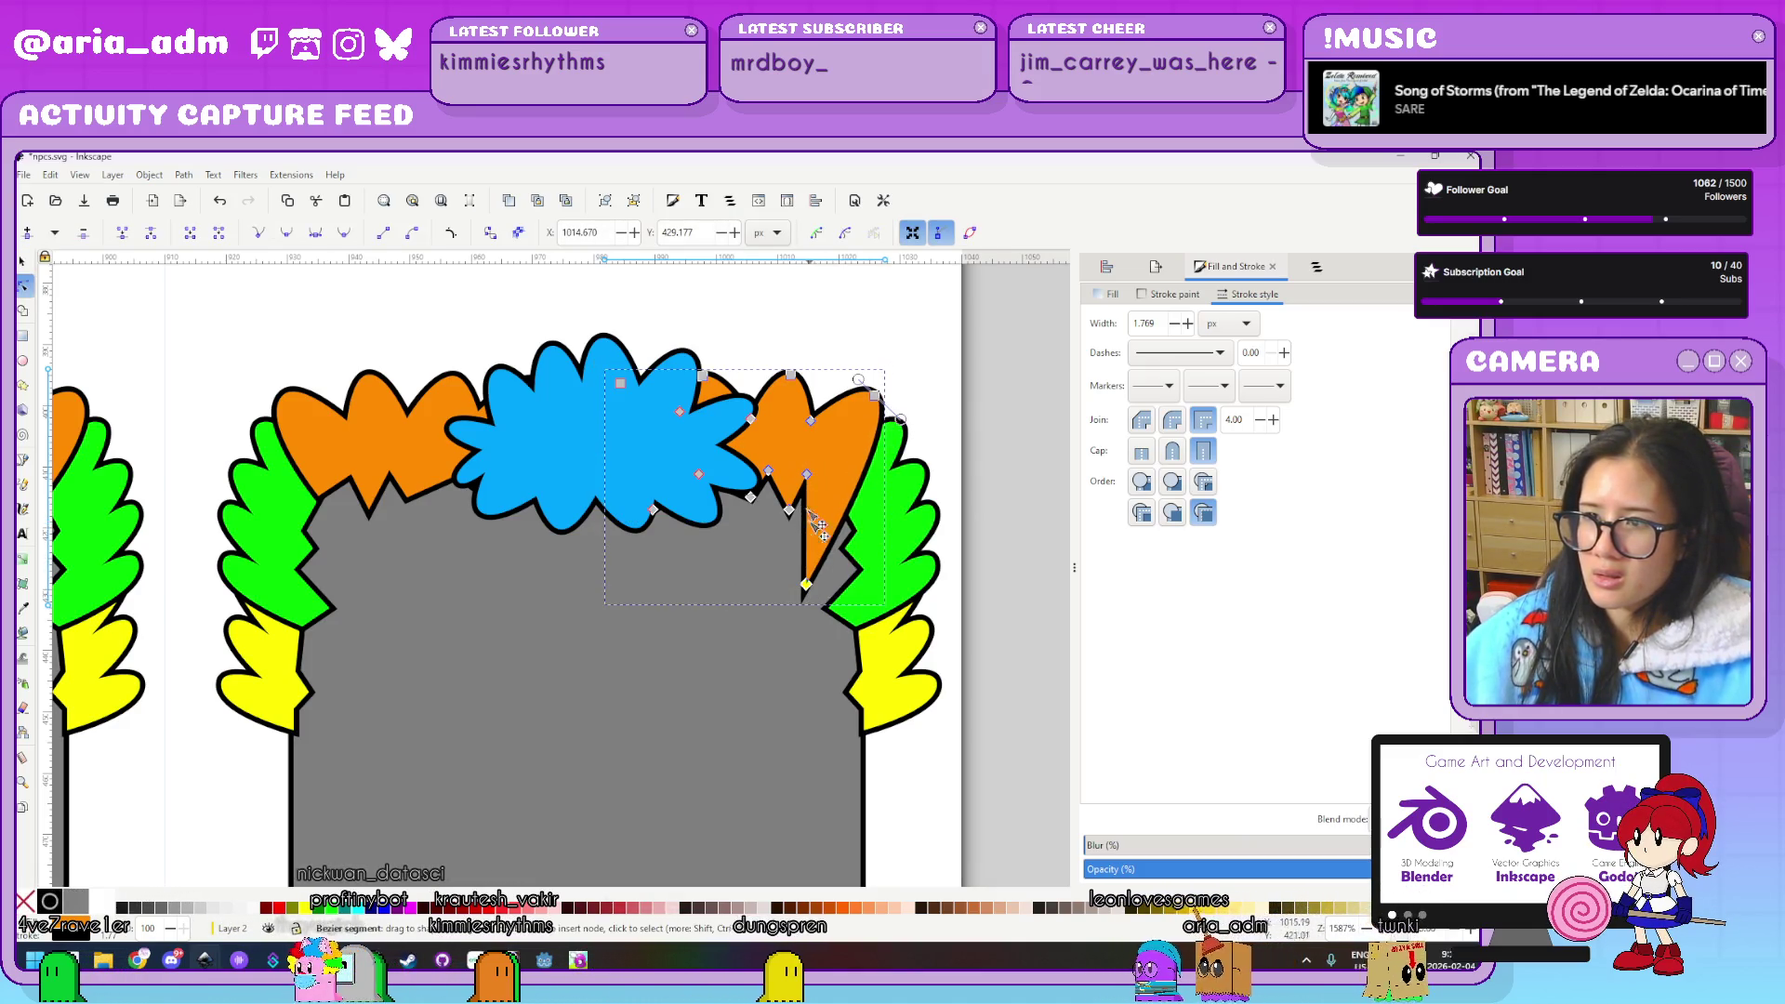
mouse_move(782, 564)
mouse_down()
mouse_move(781, 535)
mouse_move(735, 671)
mouse_up()
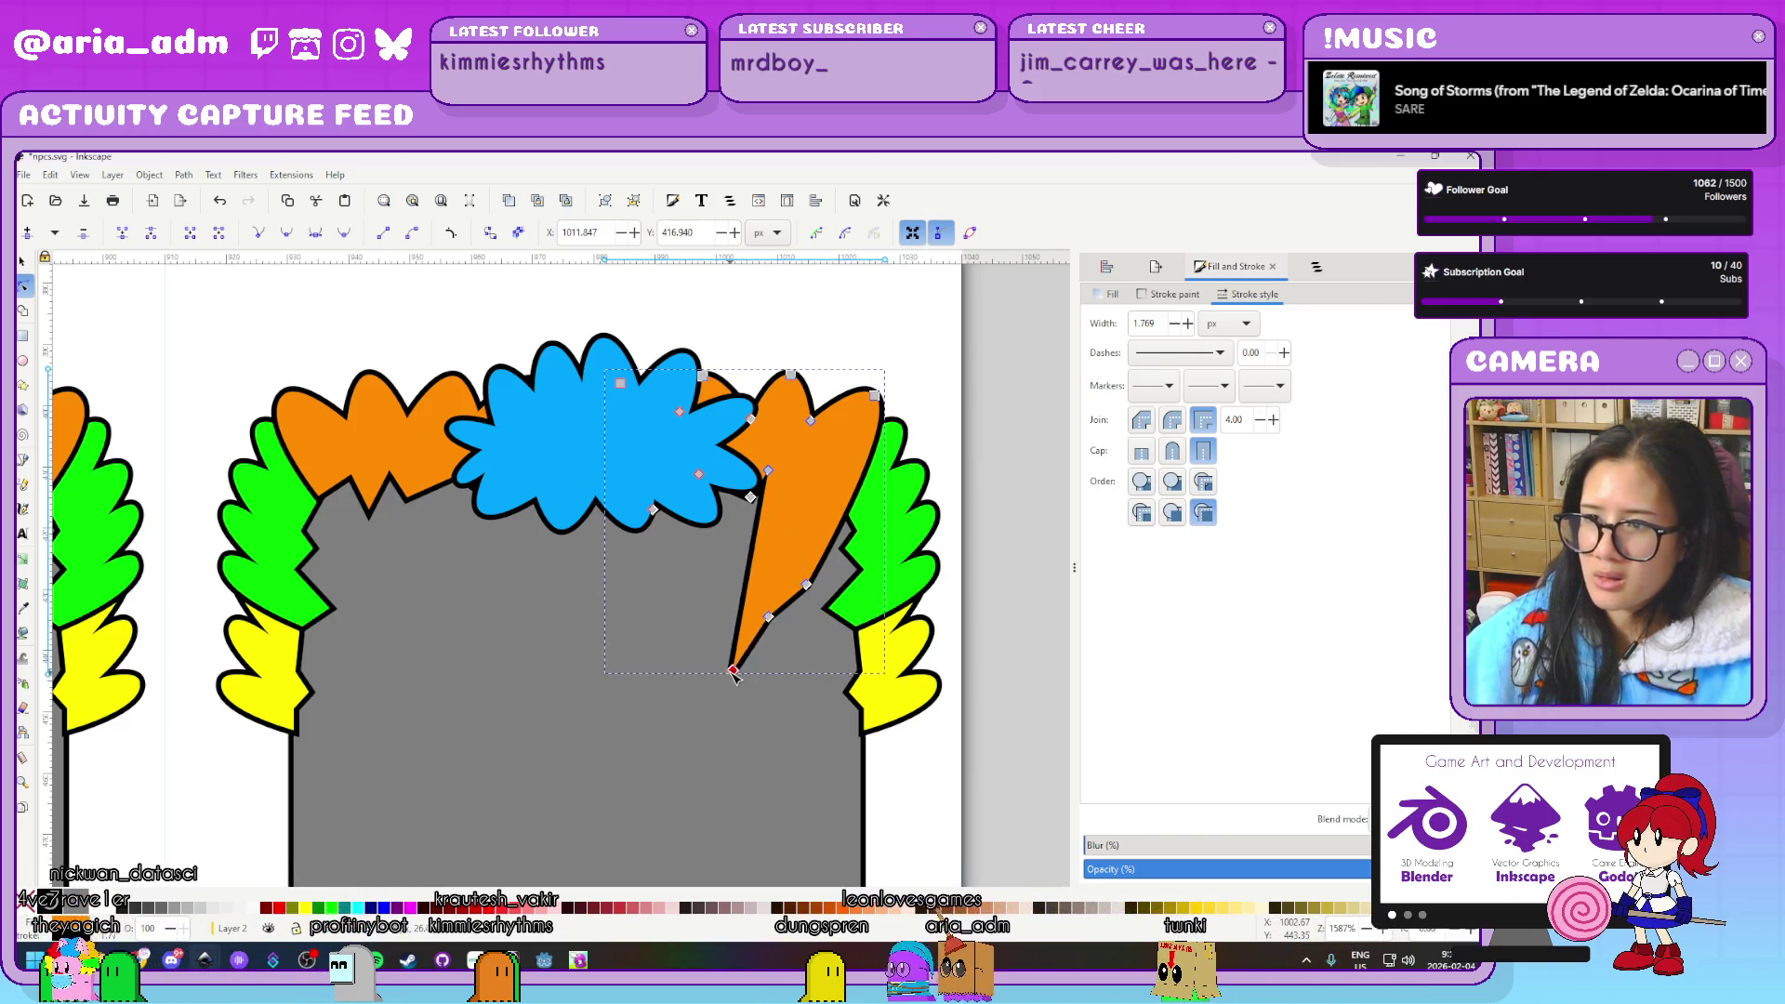
click(788, 659)
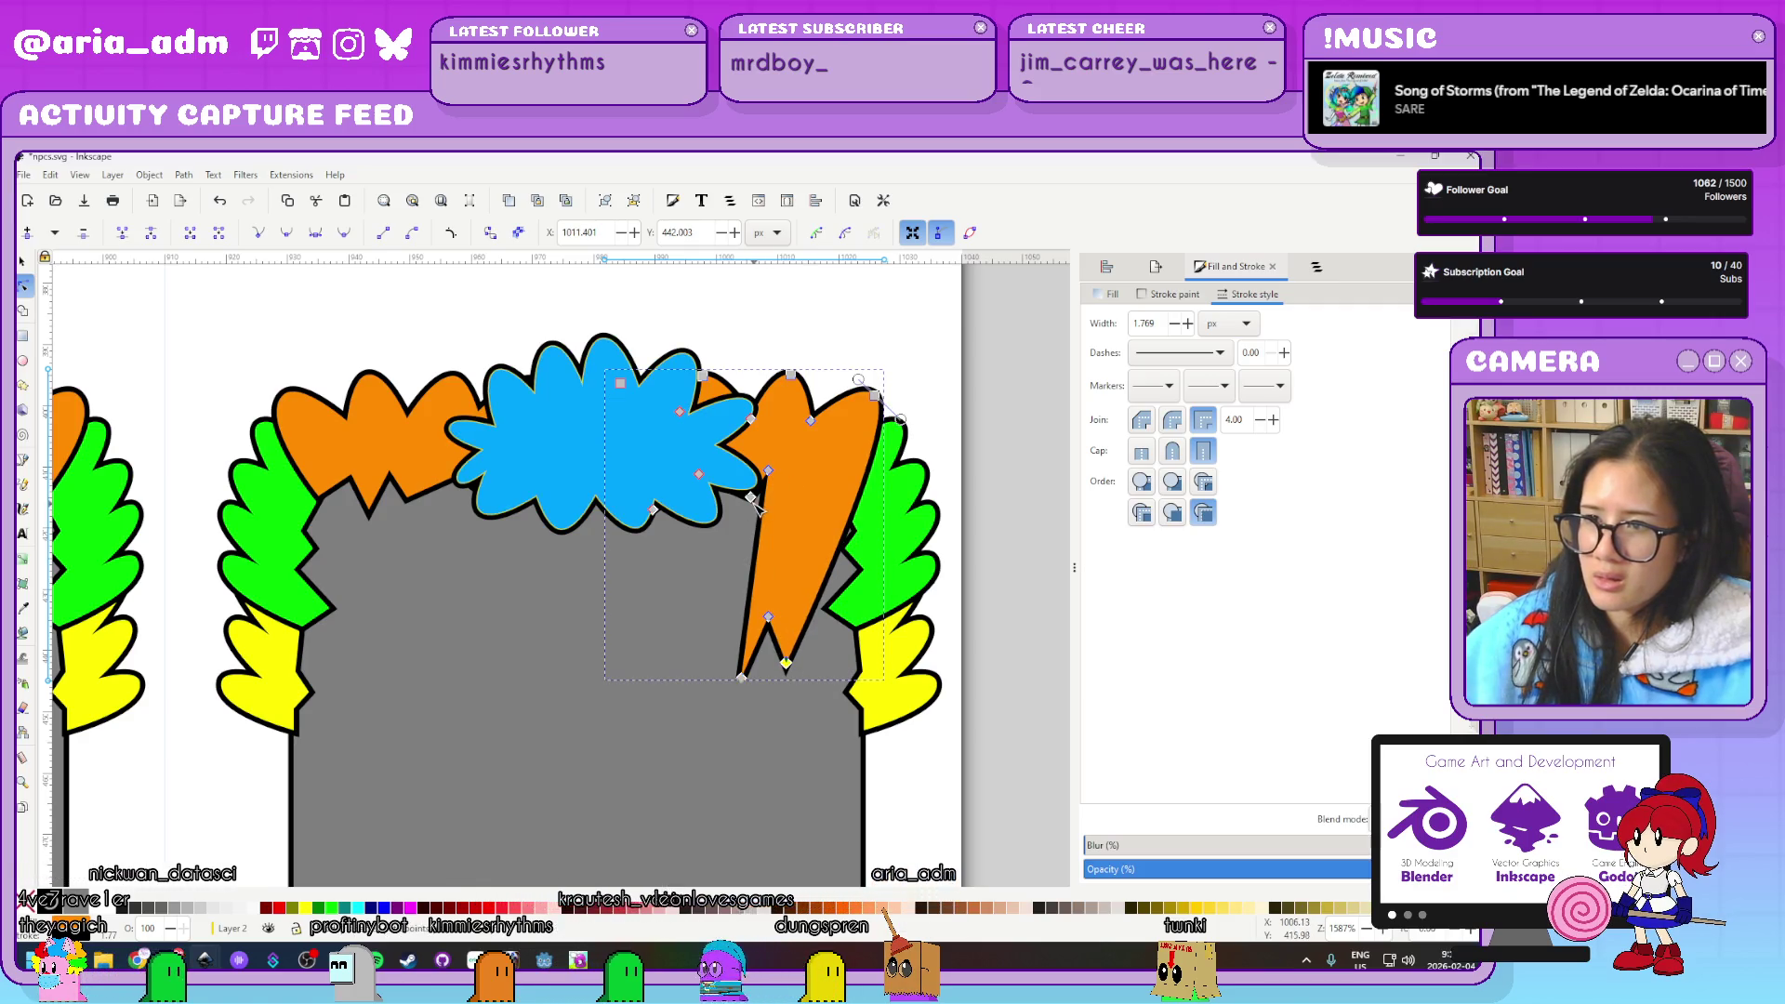
drag(677, 664, 700, 683)
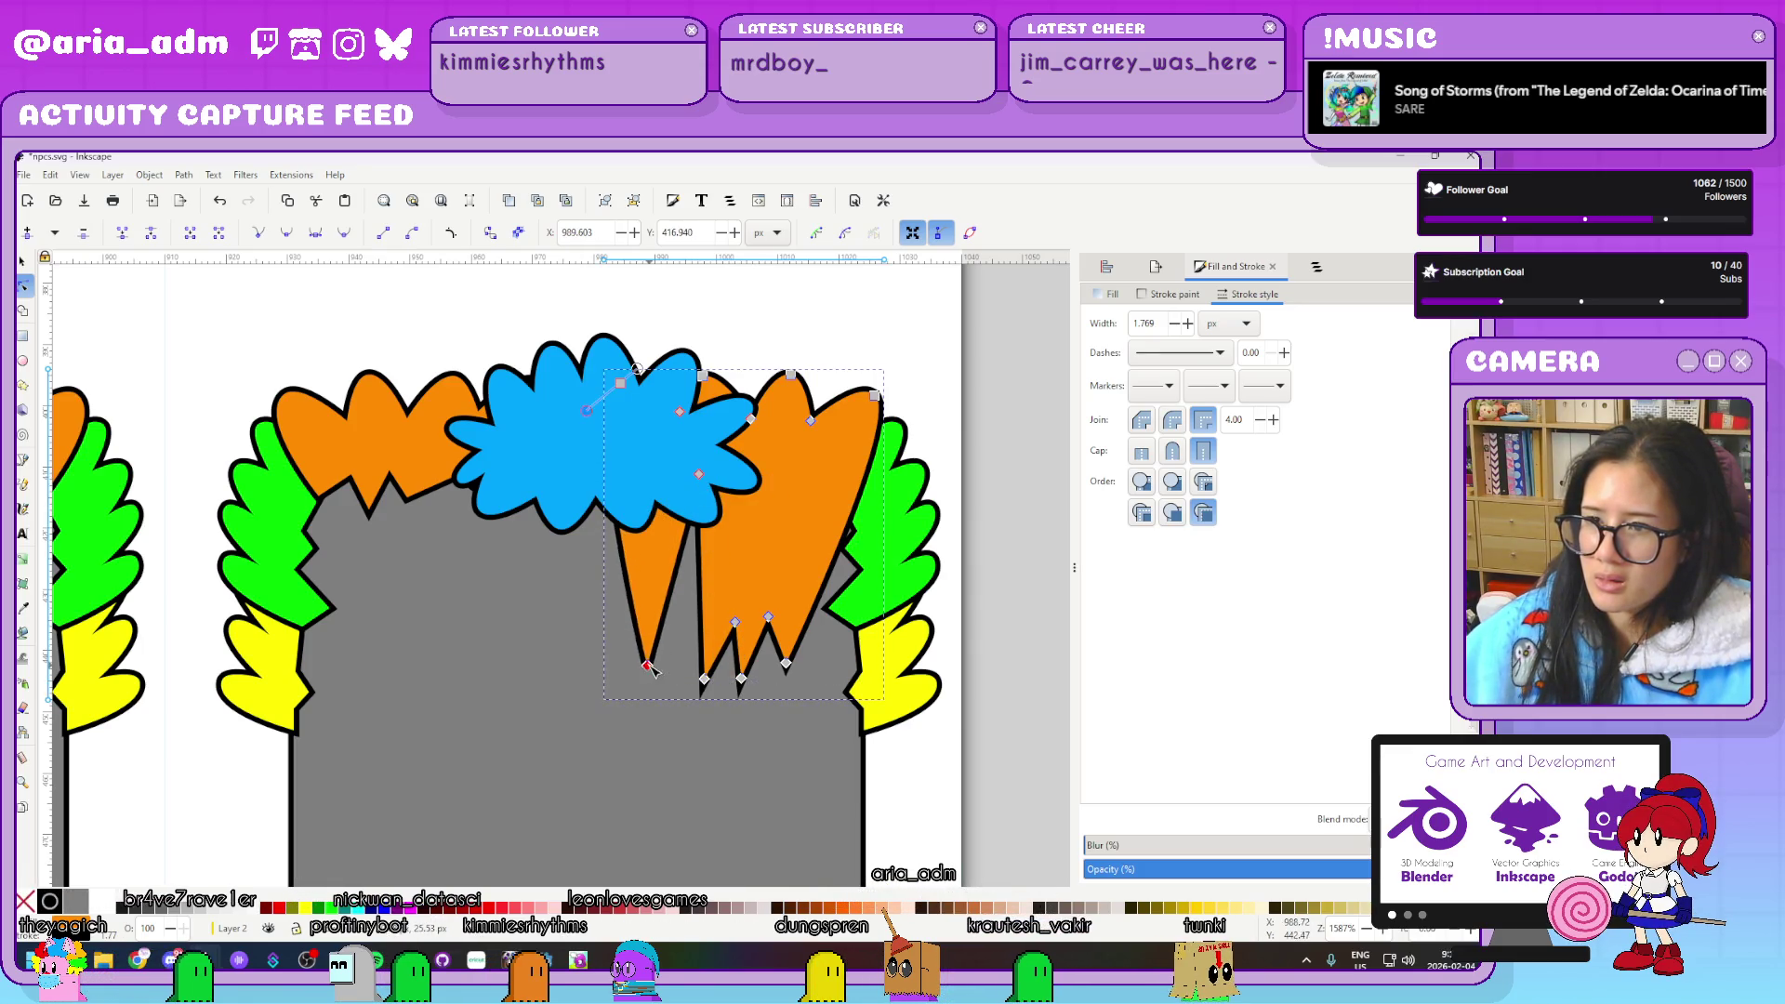
drag(651, 669, 652, 686)
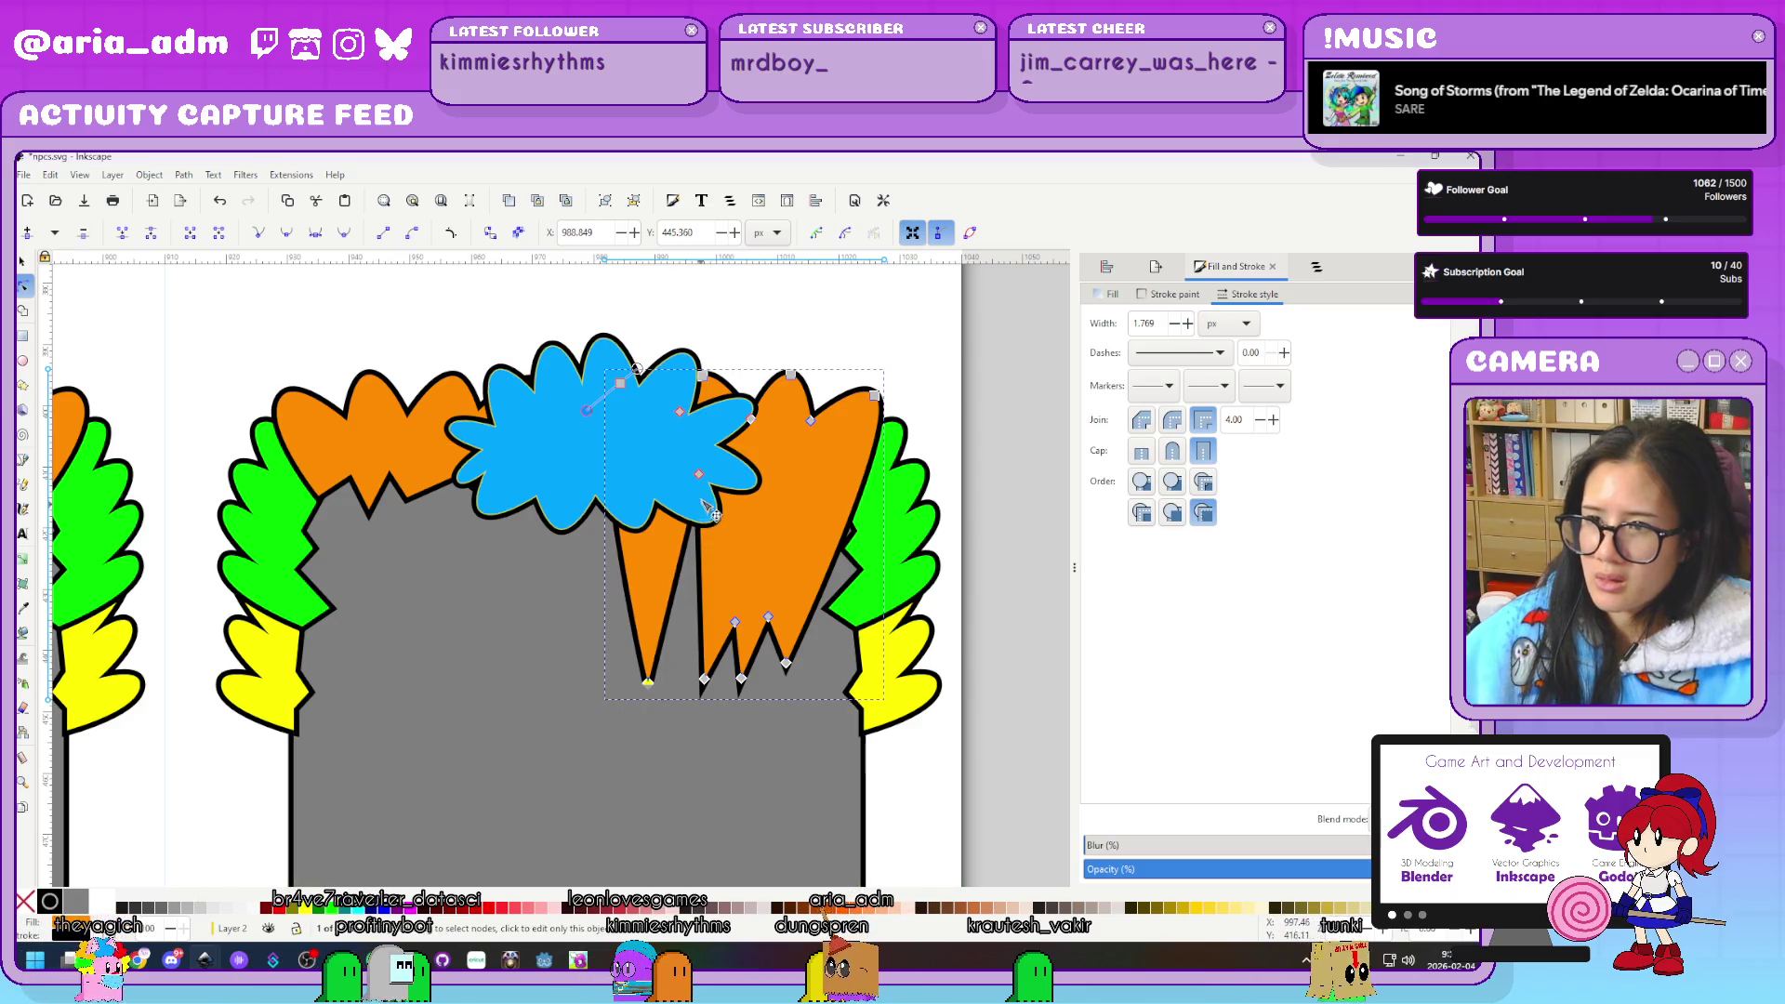
drag(704, 507, 691, 625)
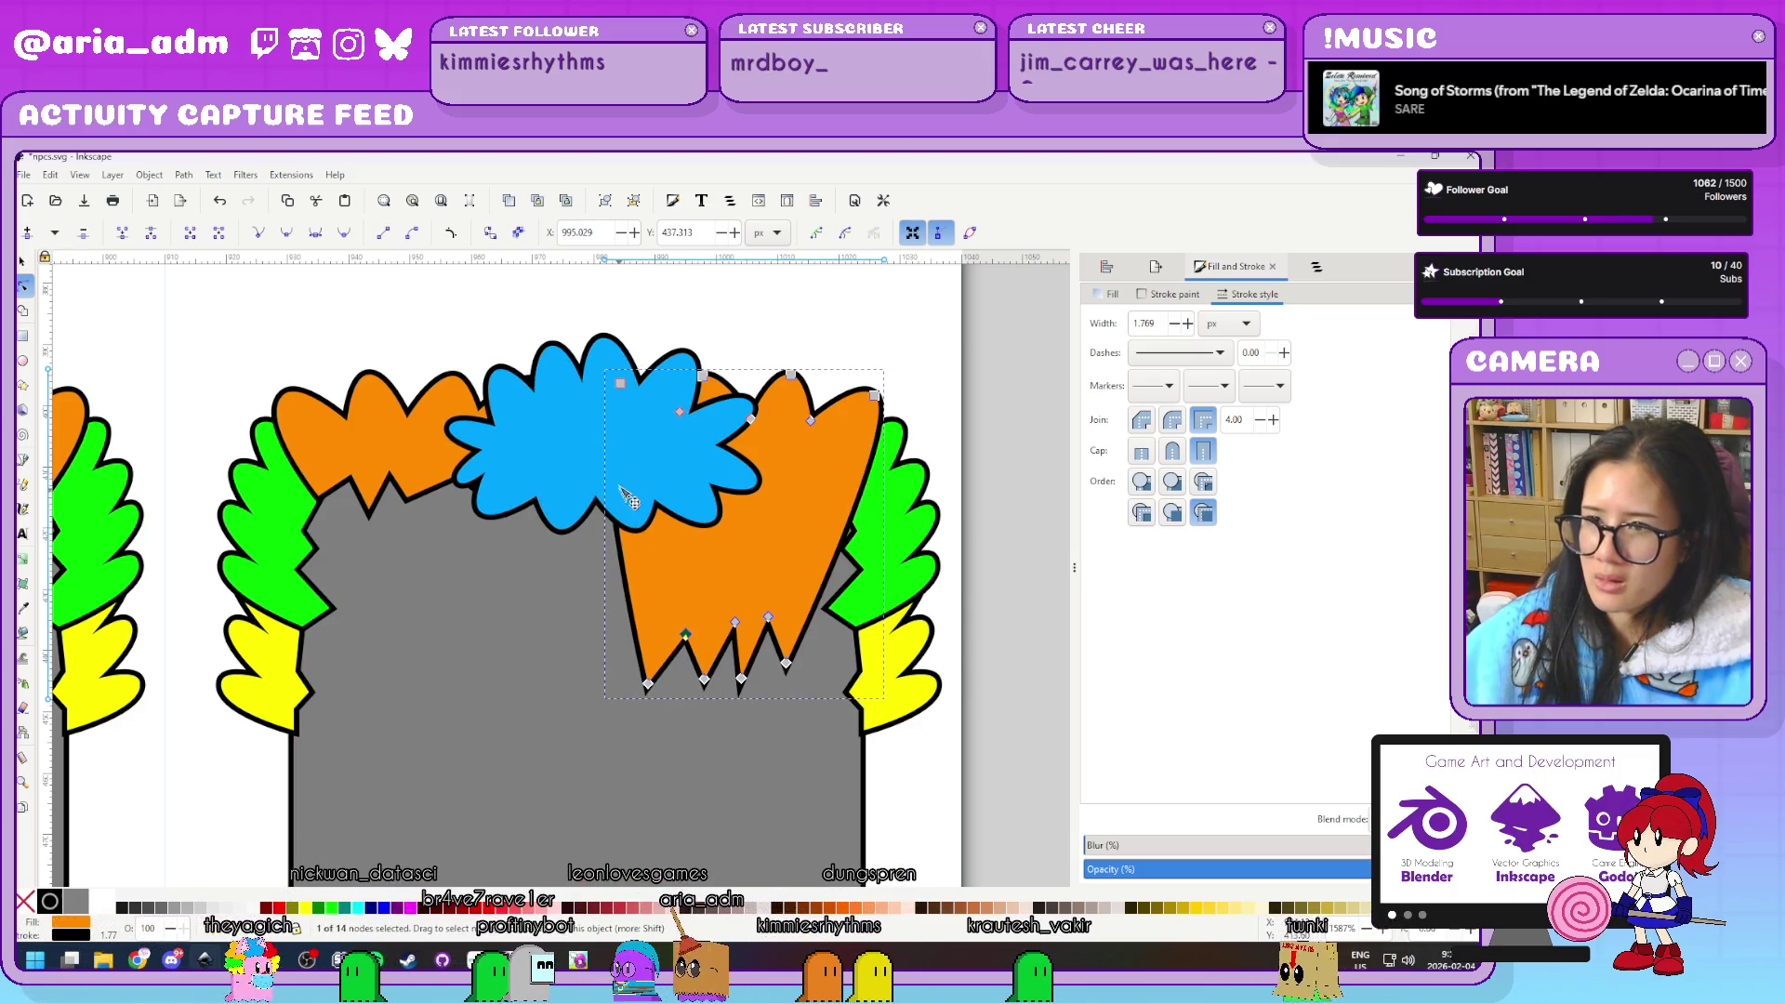
click(556, 517)
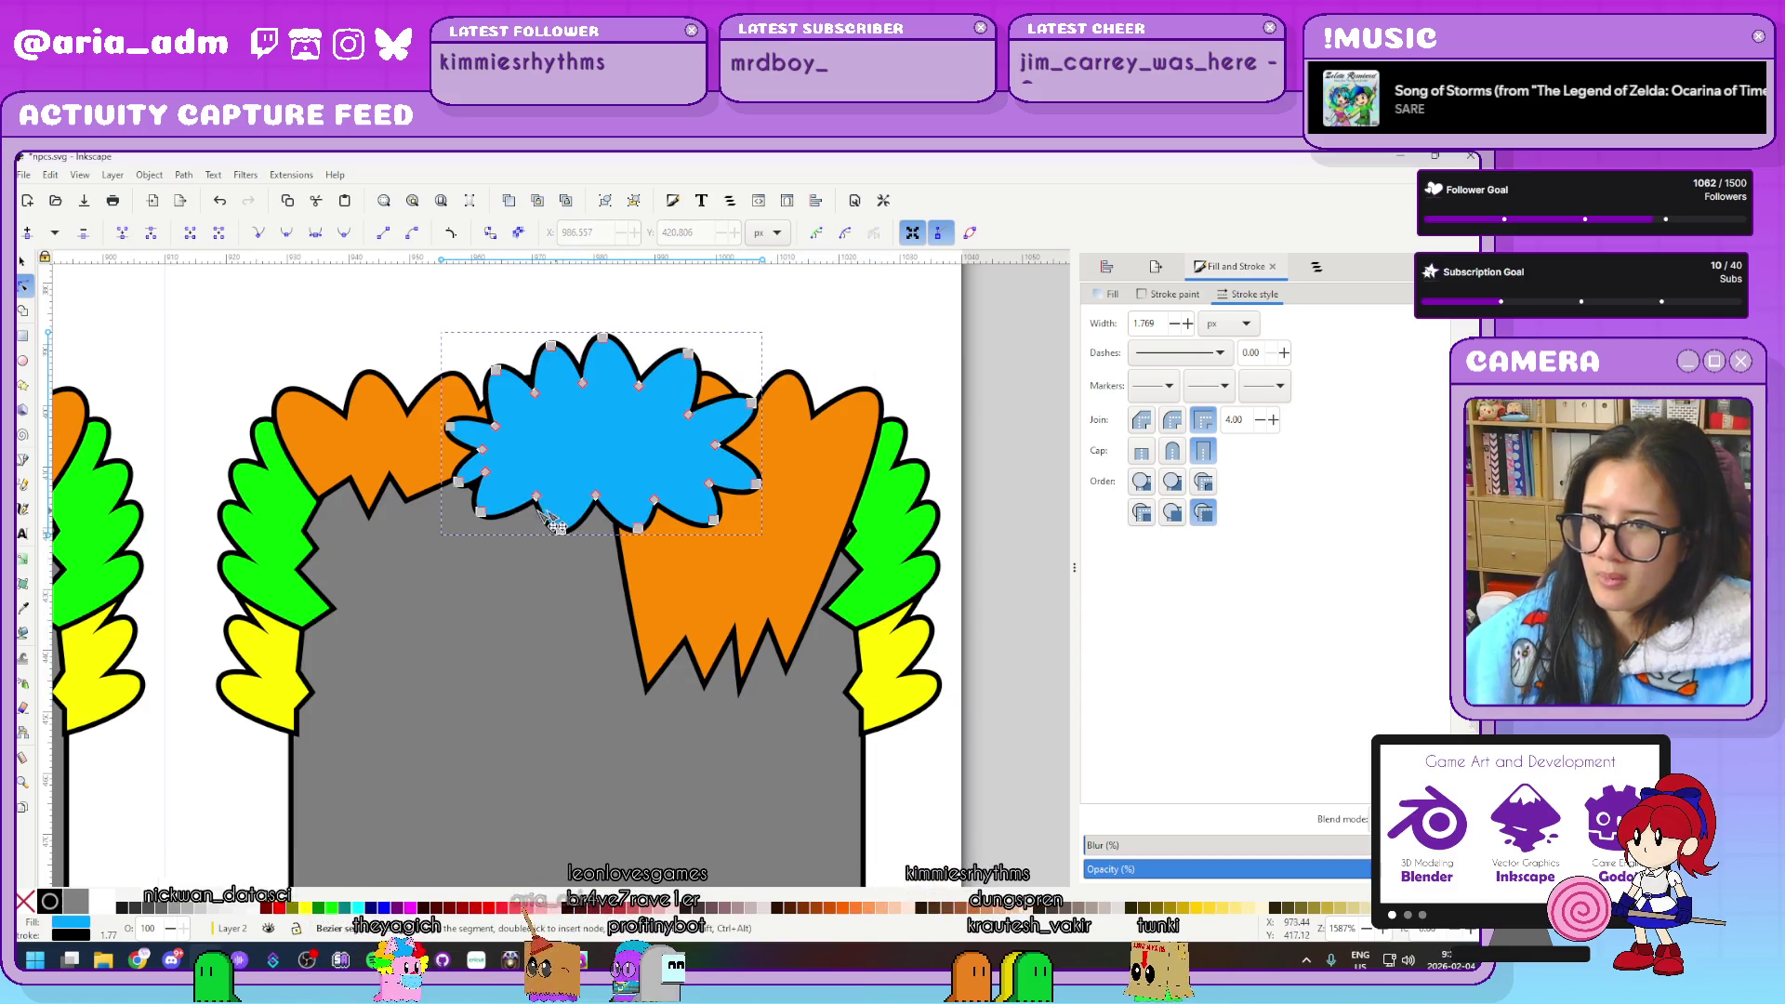
Make the blue tuft's nodes sharp corners and pull its lower edge down into four spikes
drag(432, 579, 773, 438)
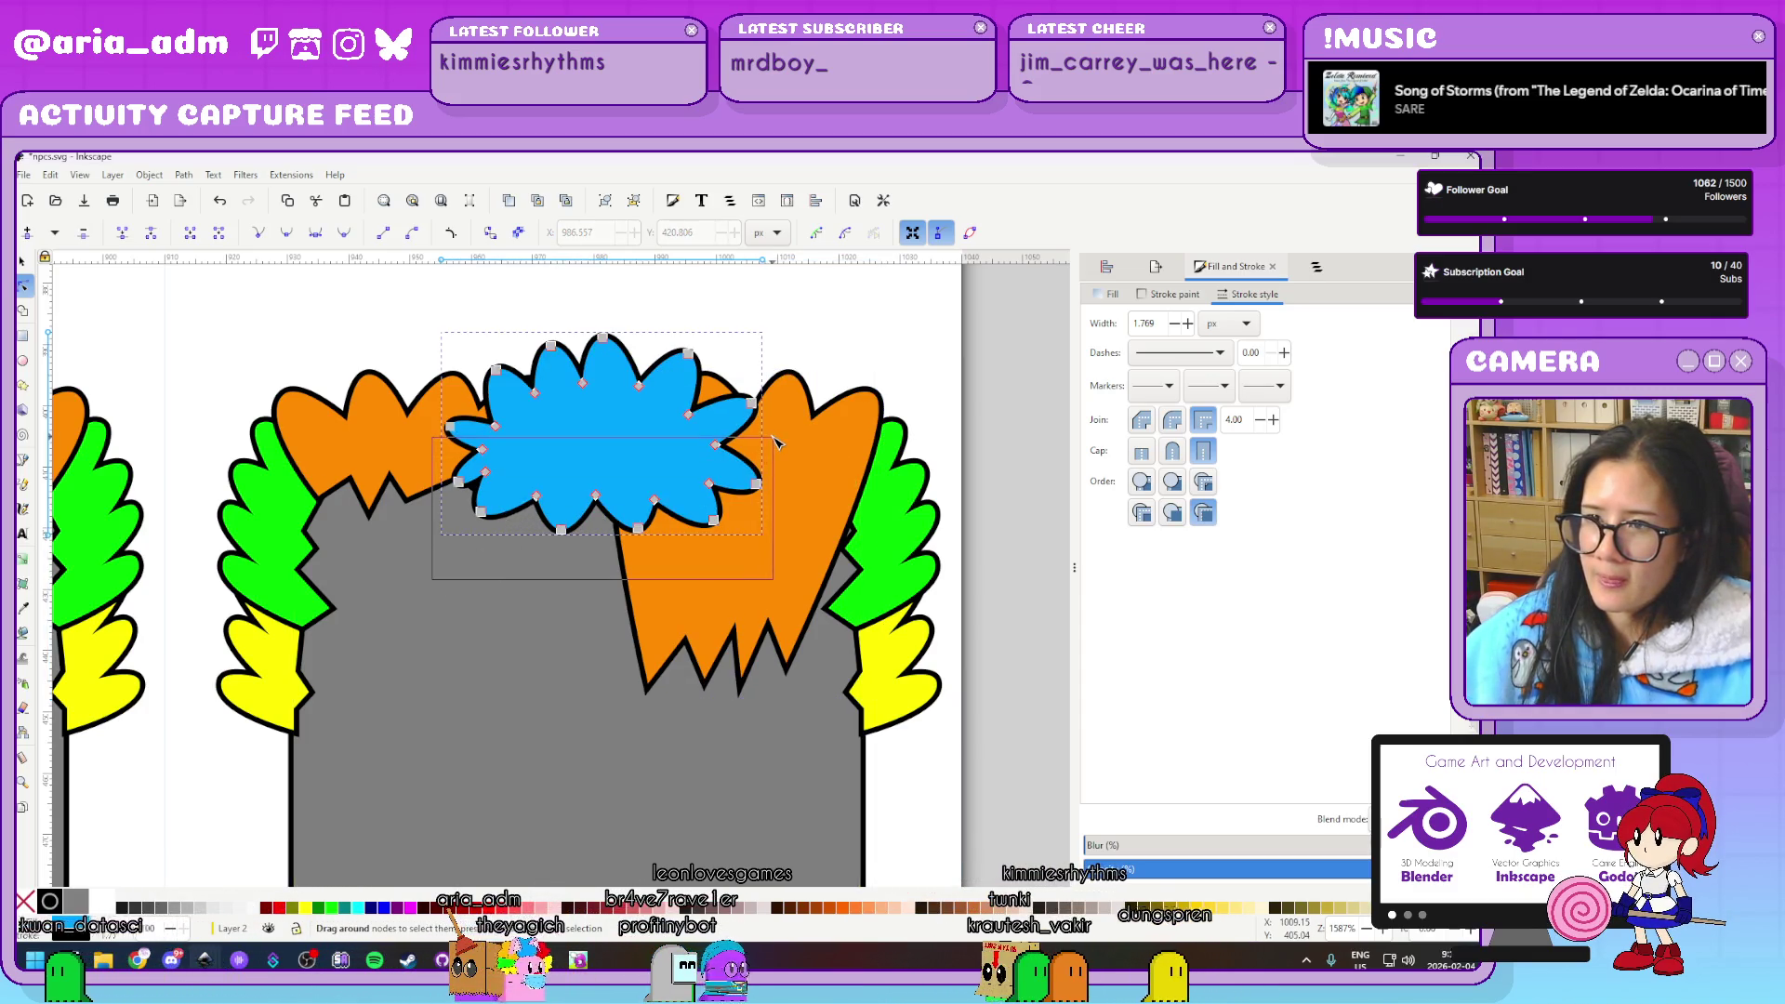
click(261, 234)
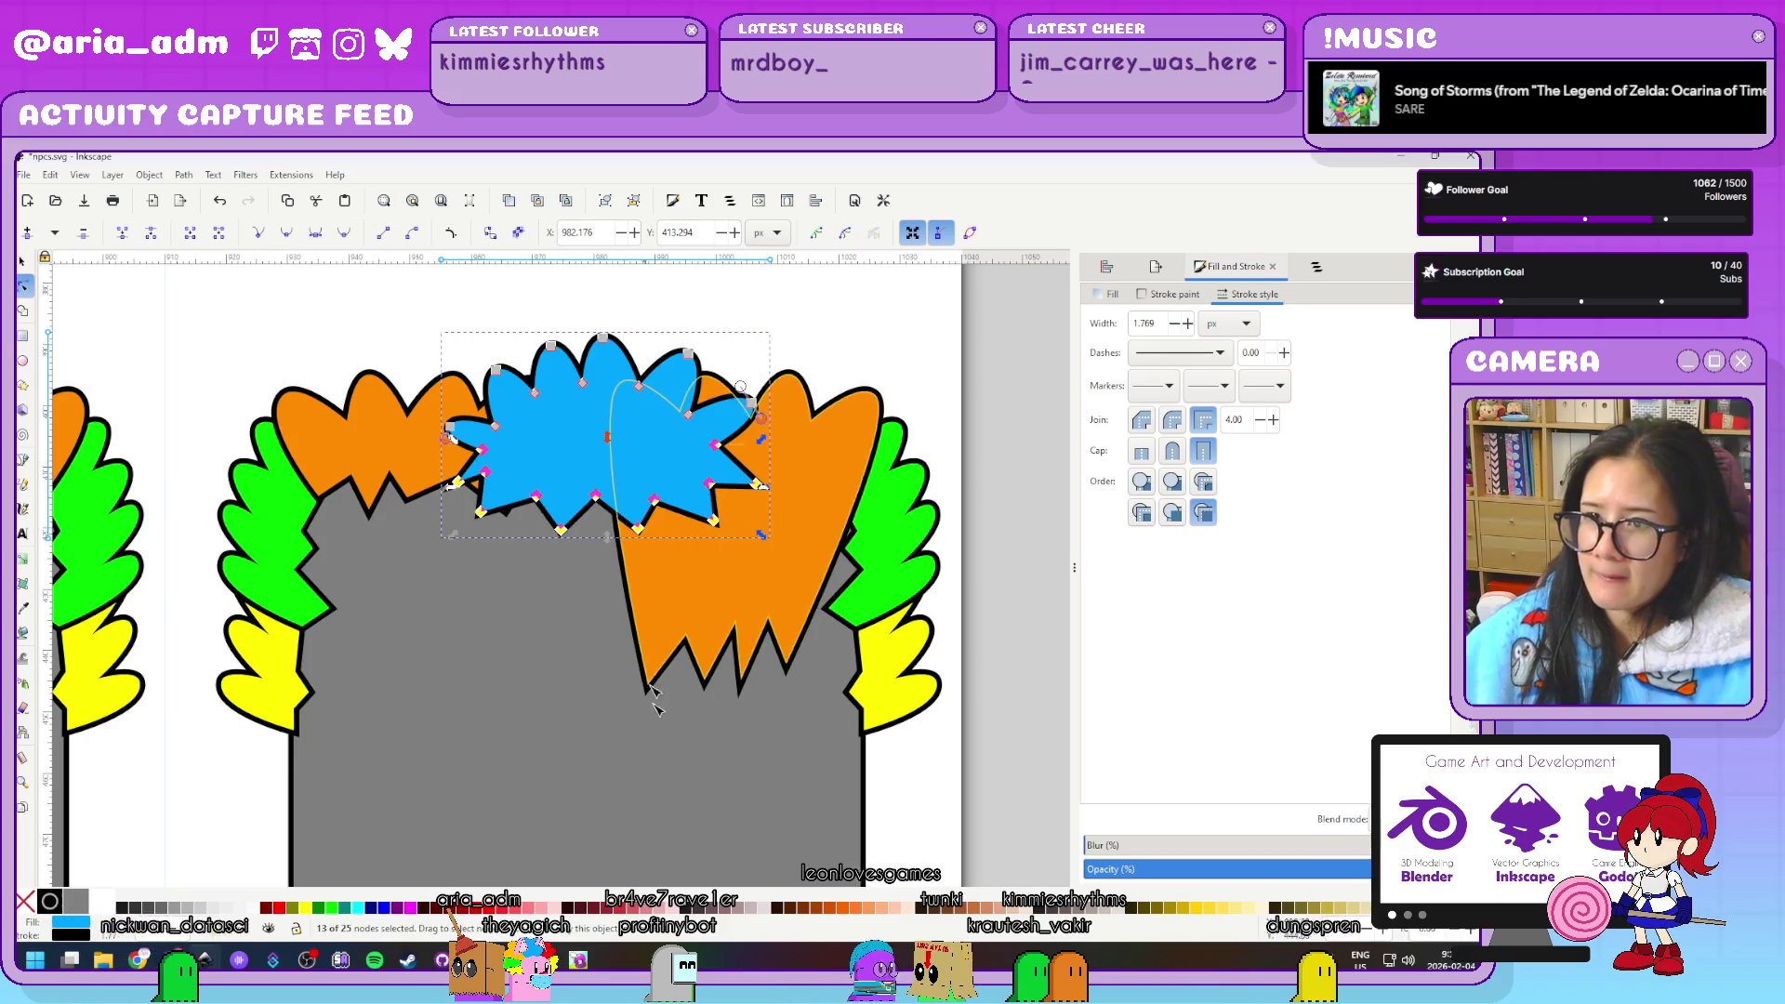
click(563, 532)
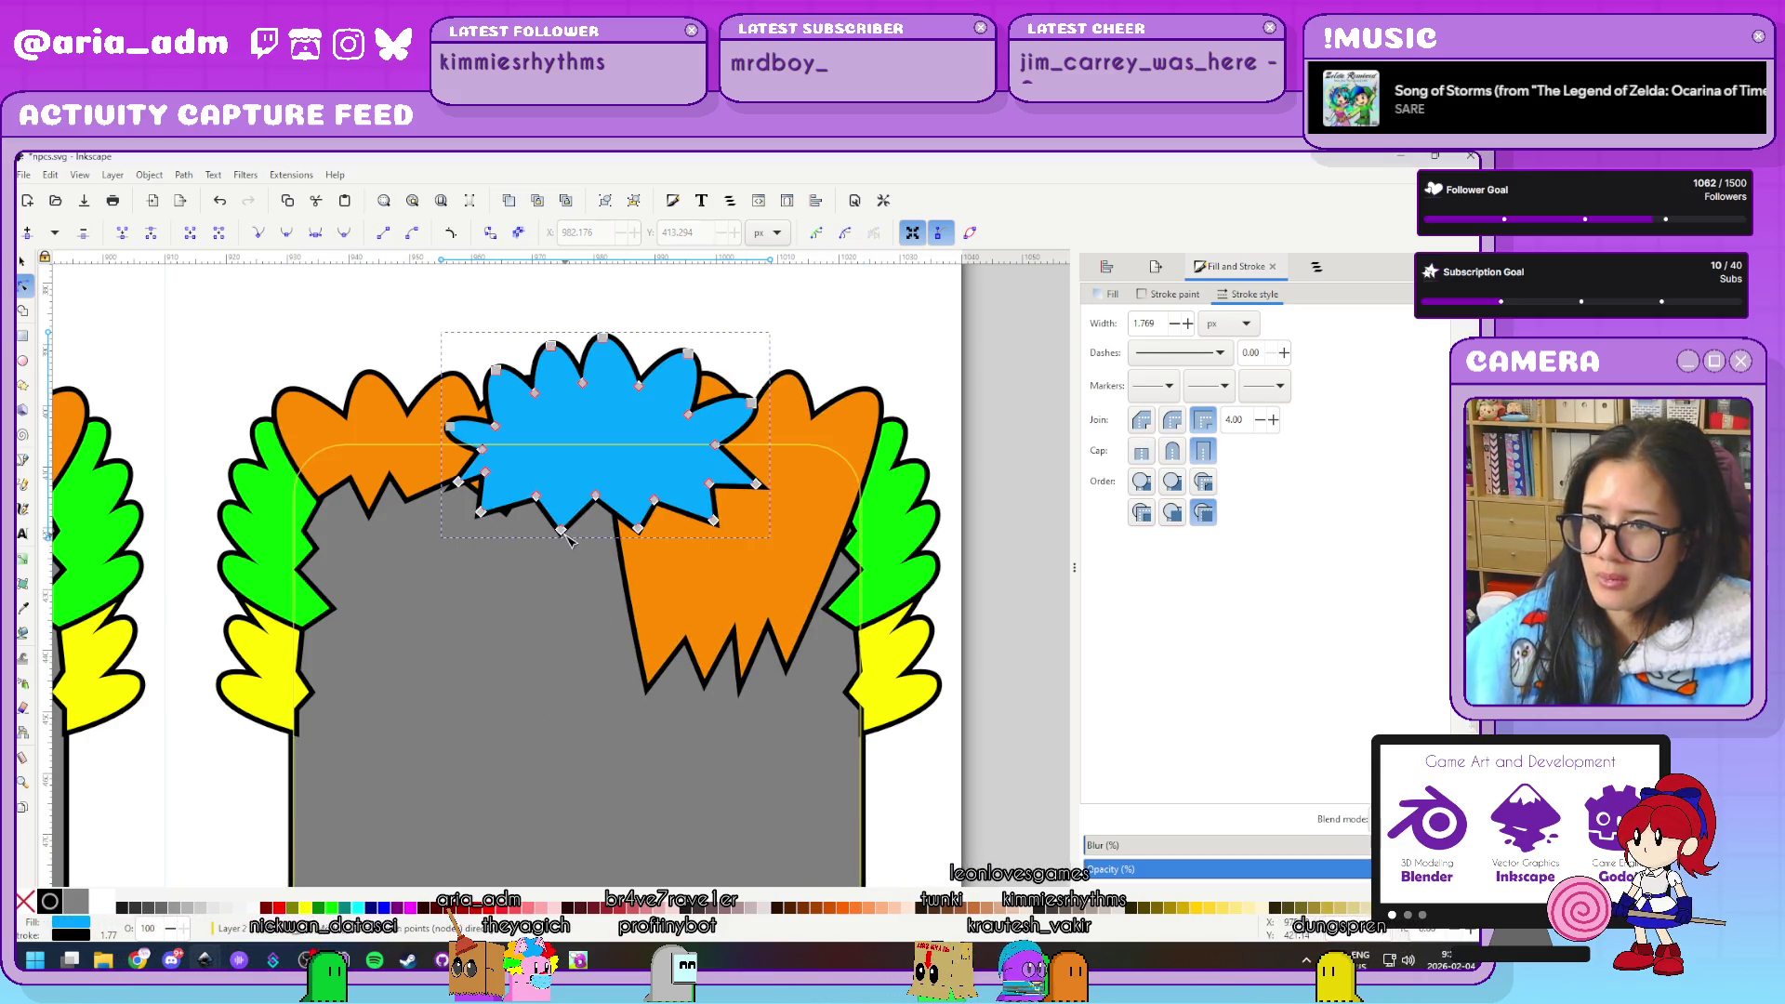
drag(566, 714, 555, 702)
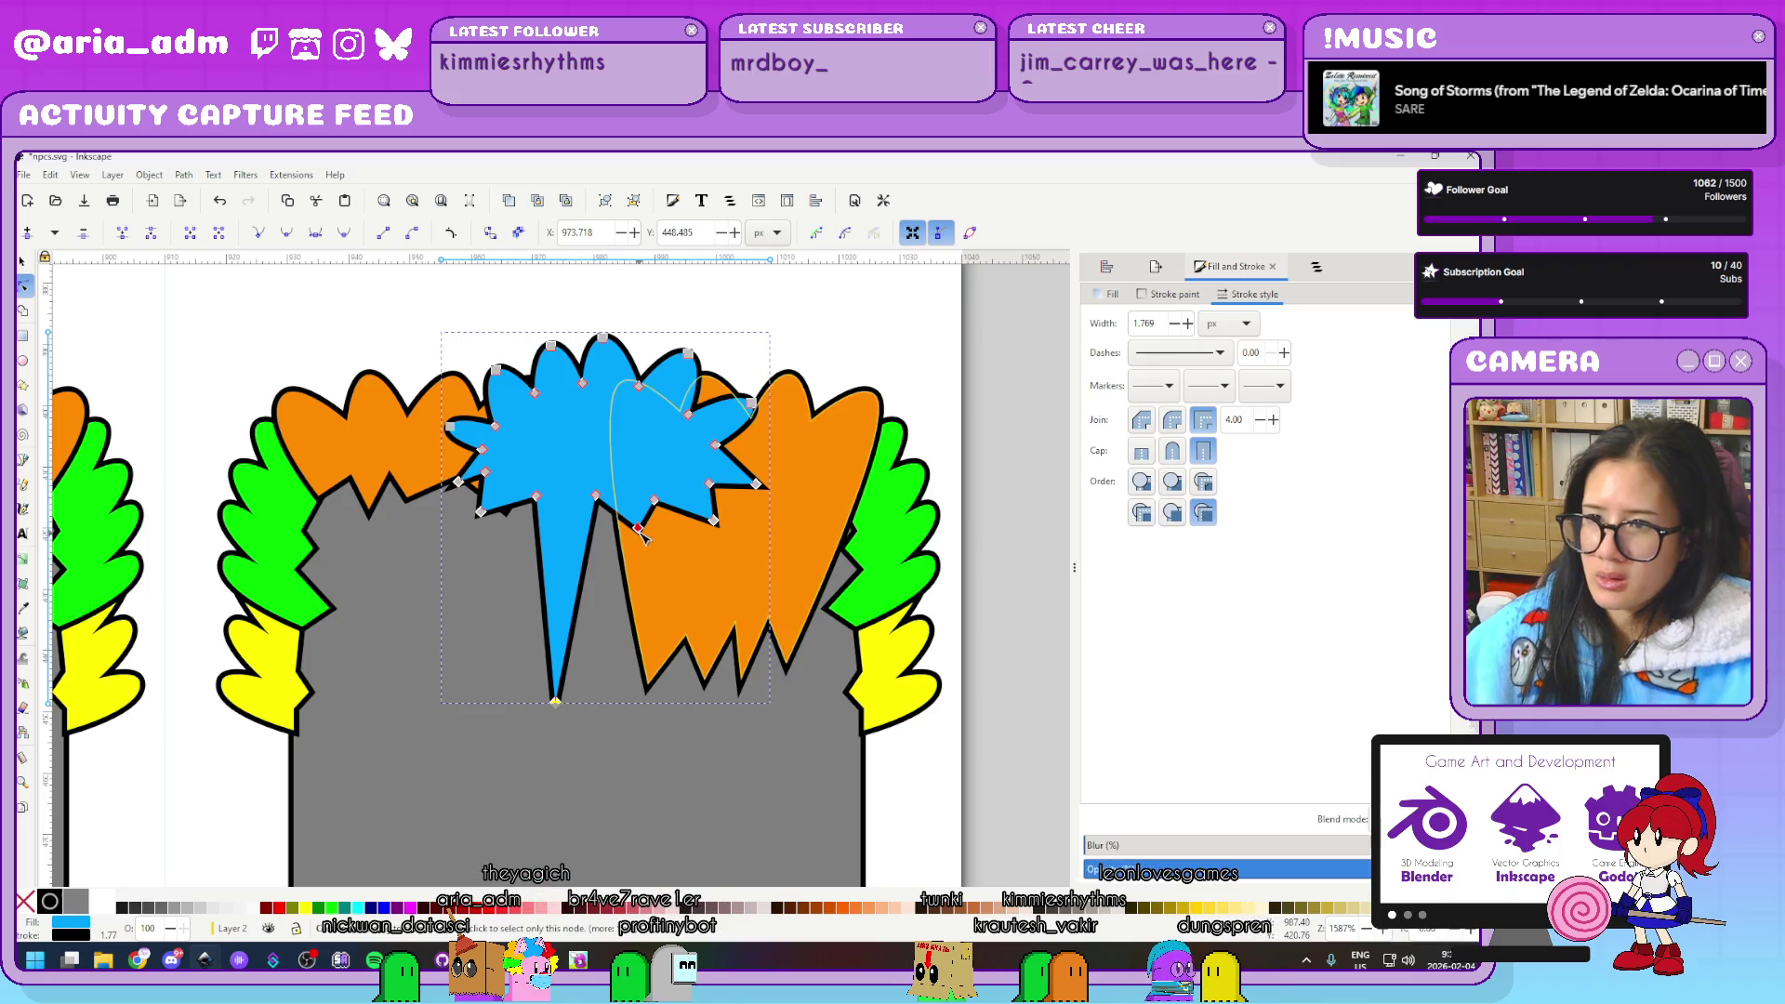
drag(642, 532, 632, 702)
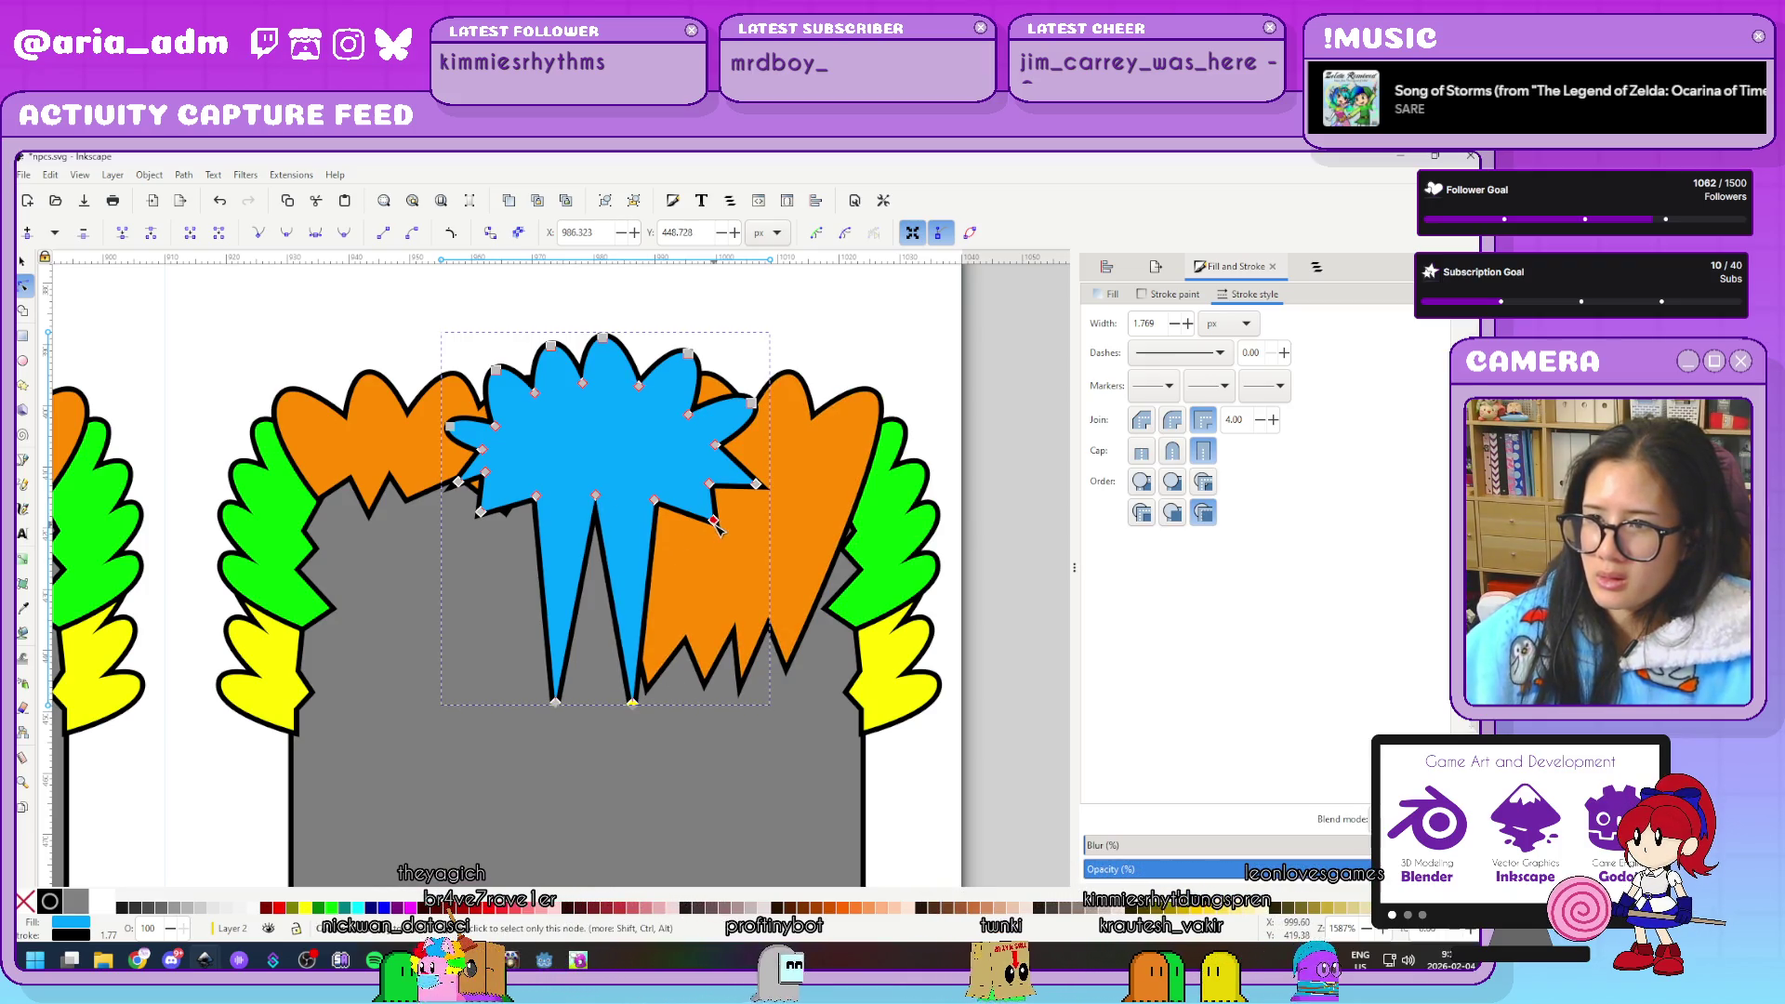
drag(715, 524, 680, 670)
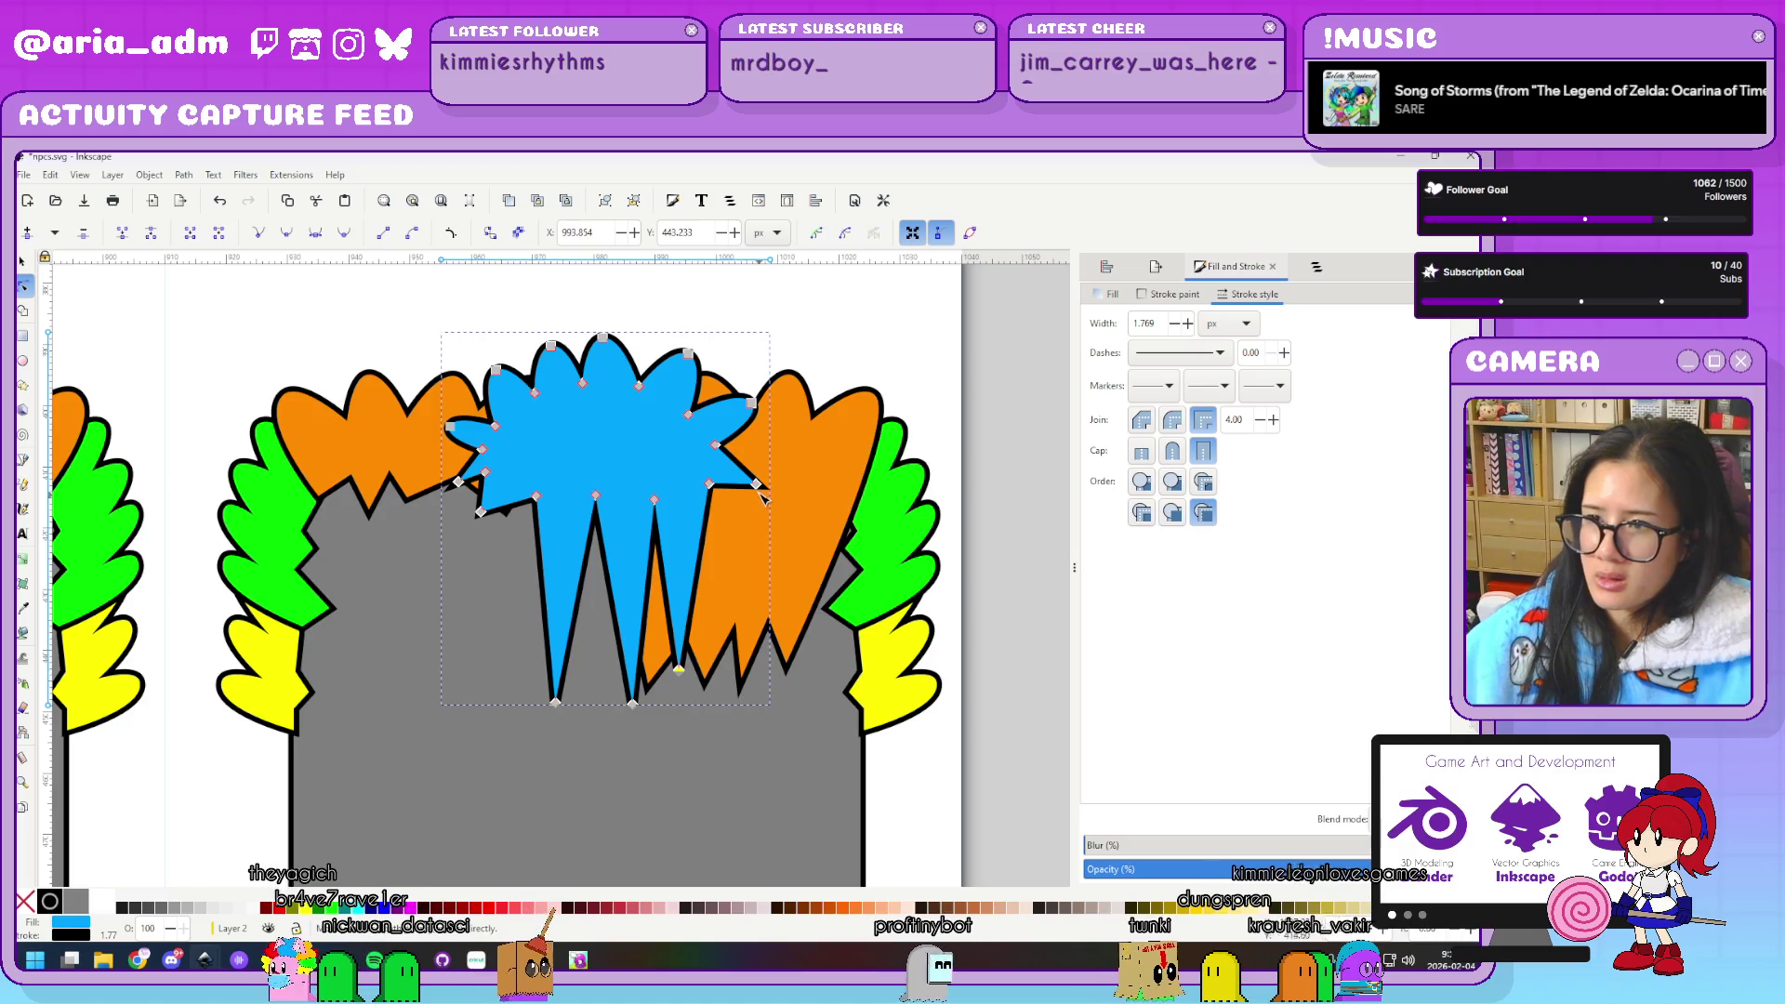
drag(757, 484, 718, 632)
drag(708, 482, 707, 648)
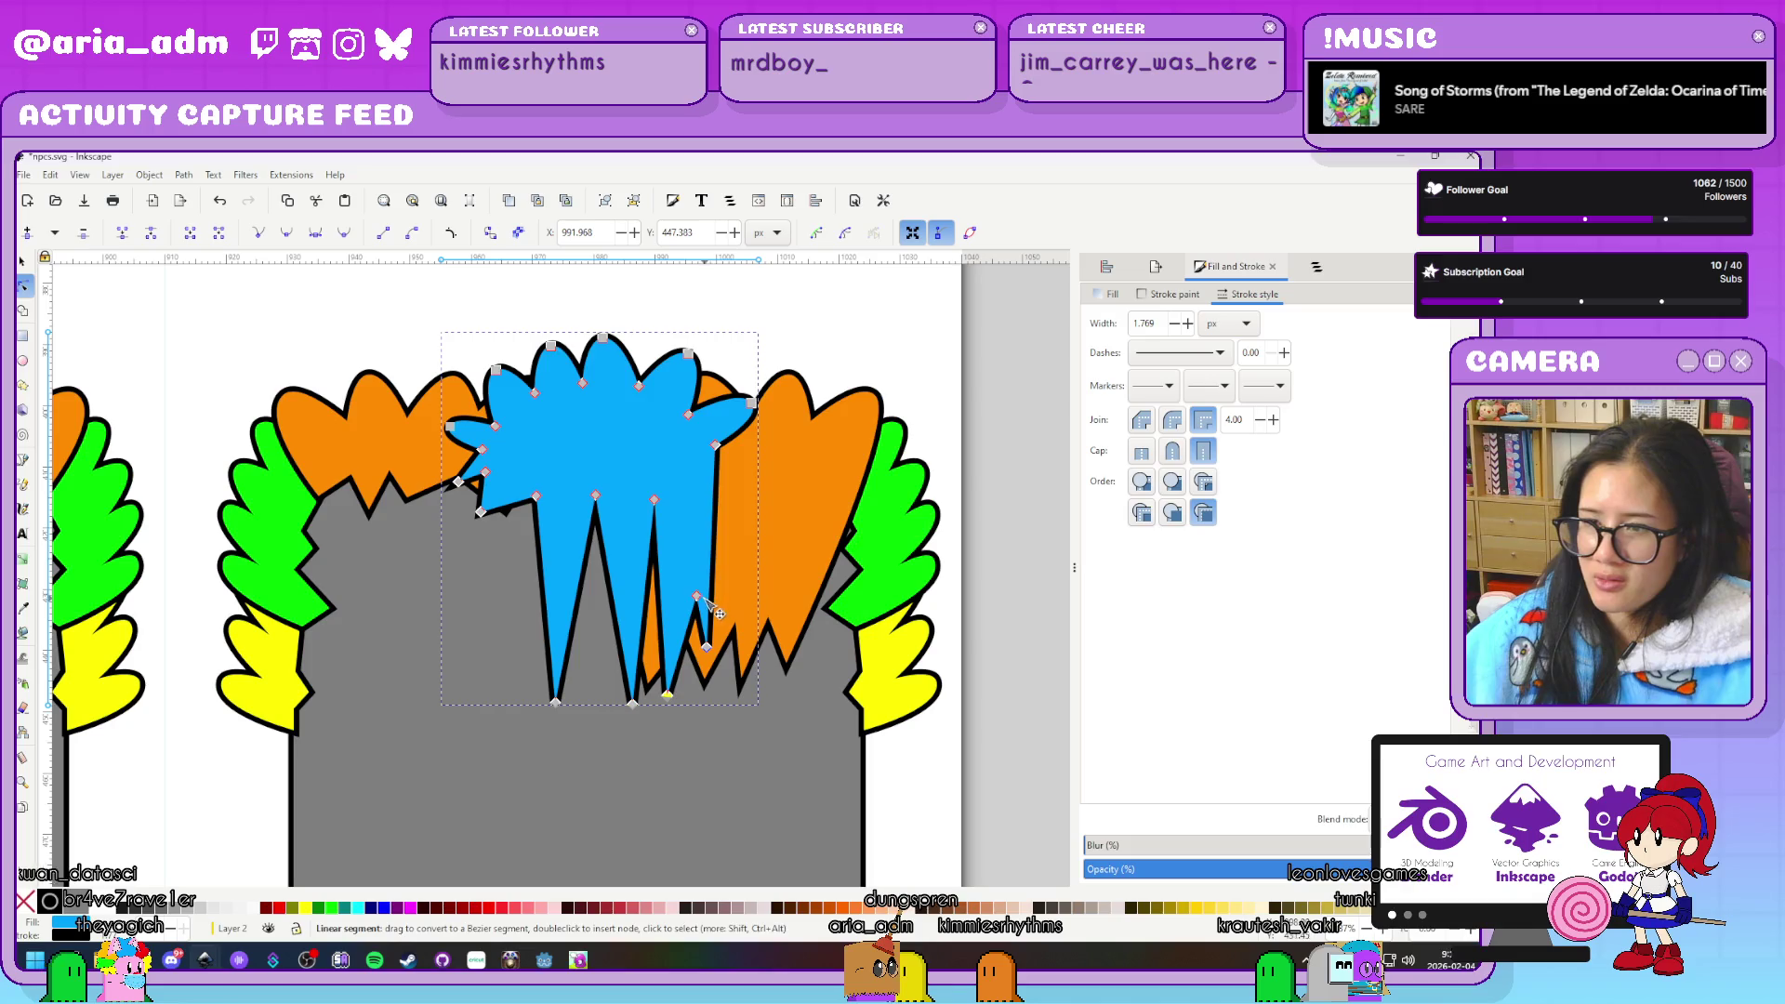
Reshape and lengthen the right, middle and left blue spikes, adjusting their tip positions
drag(652, 613, 690, 607)
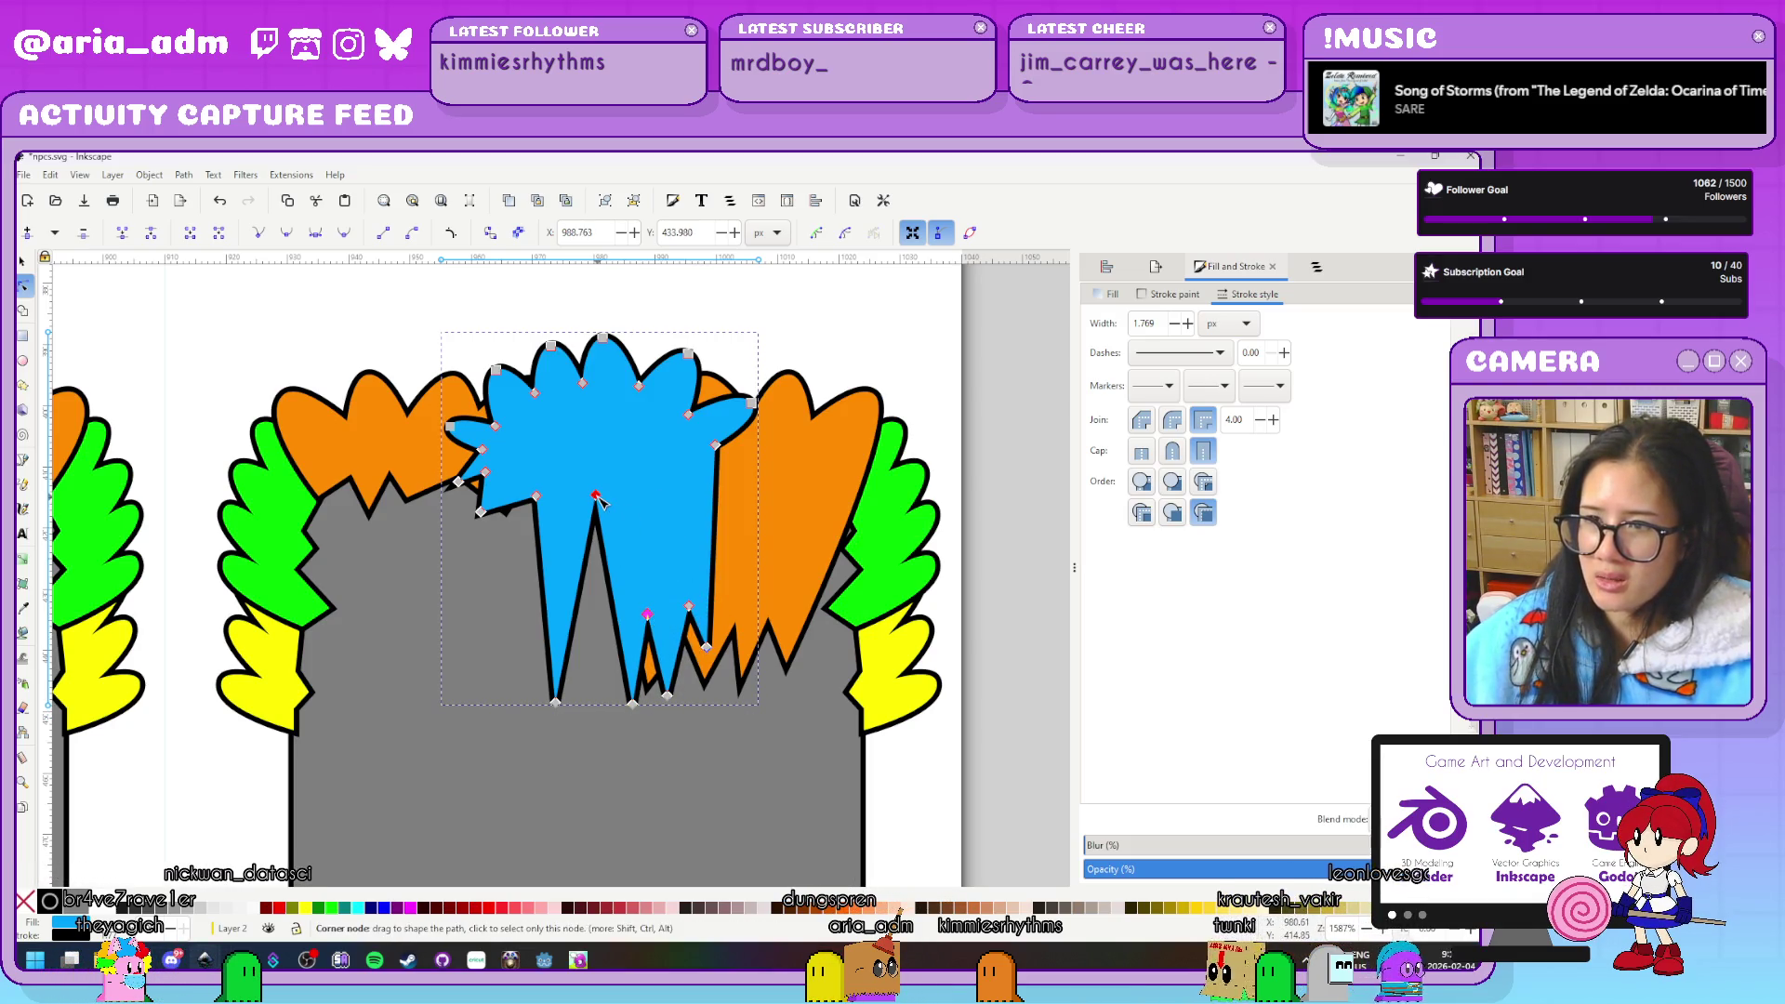
drag(599, 499, 609, 661)
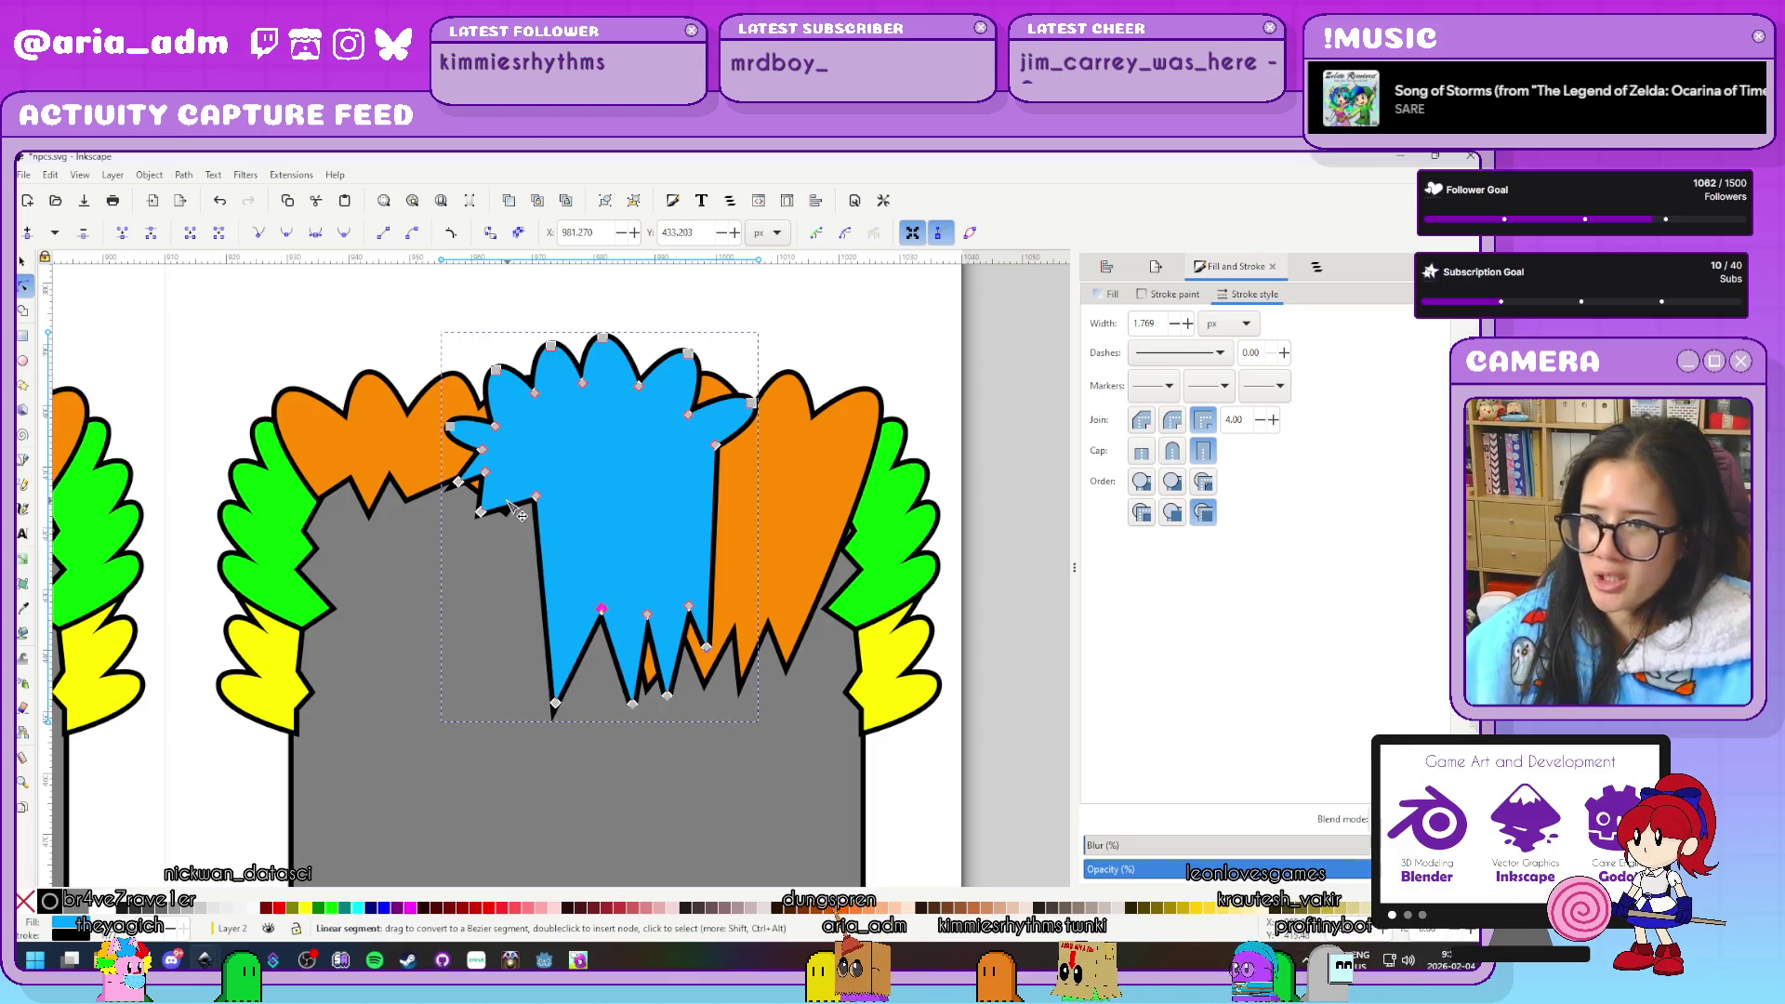
drag(480, 512, 509, 719)
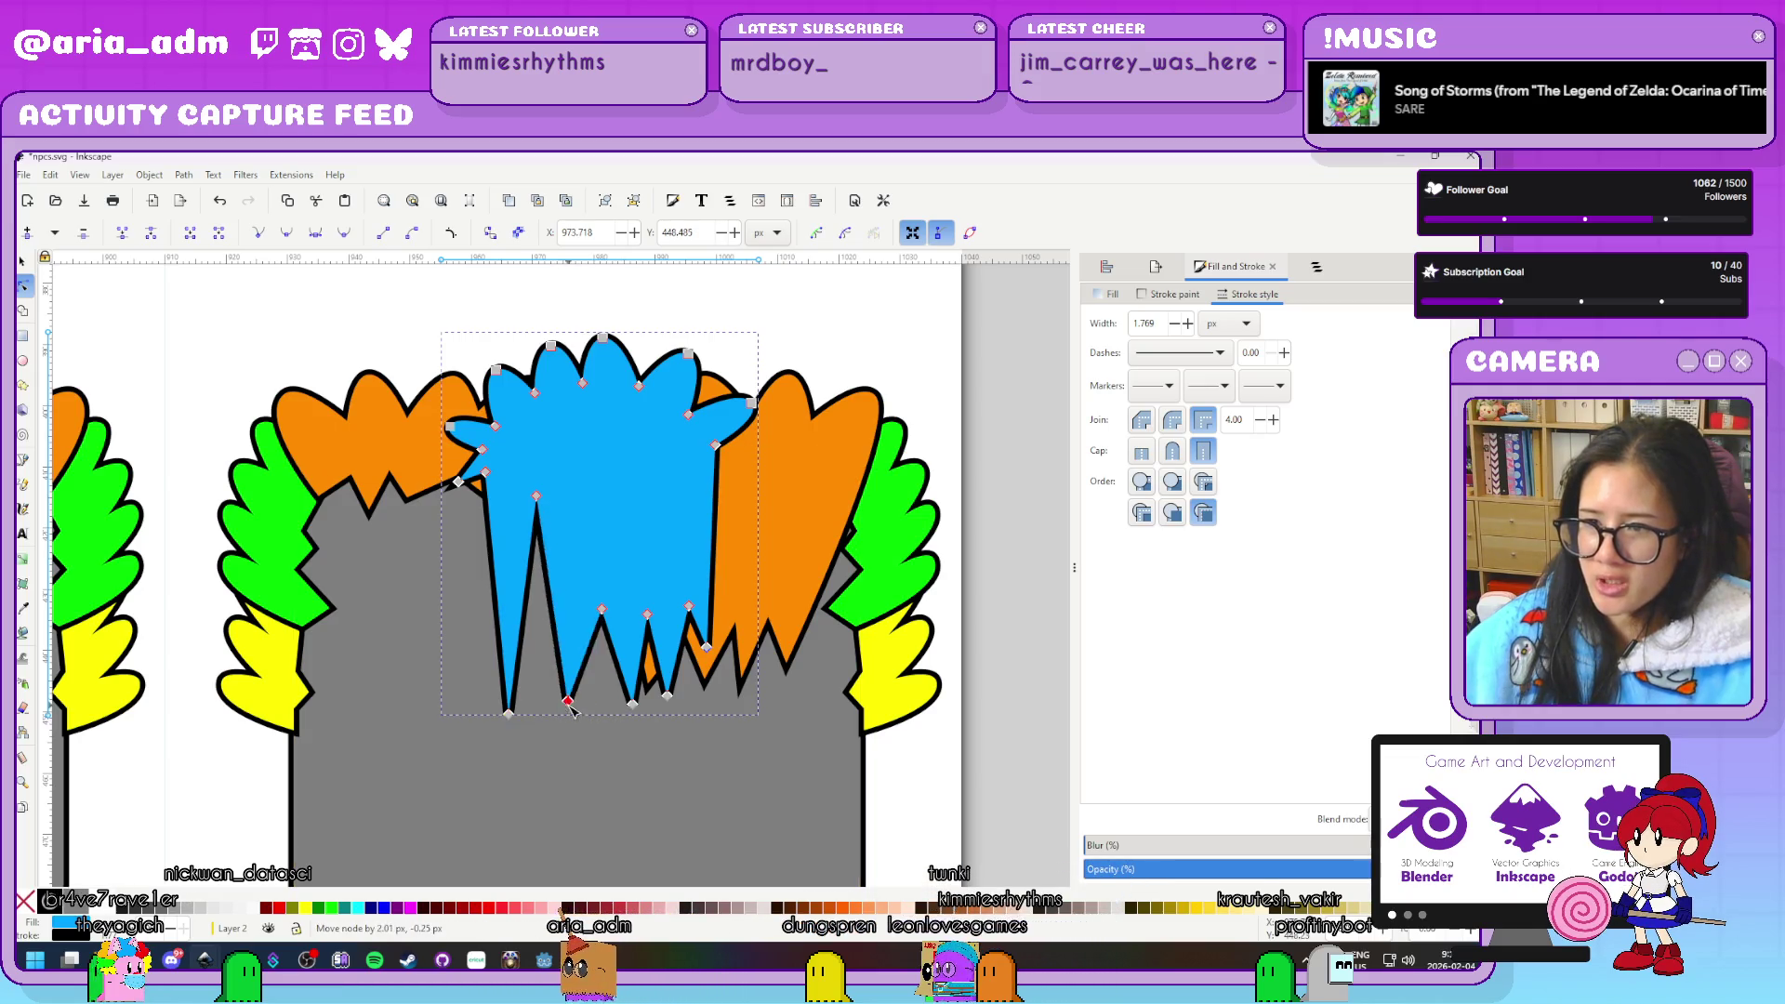
click(536, 495)
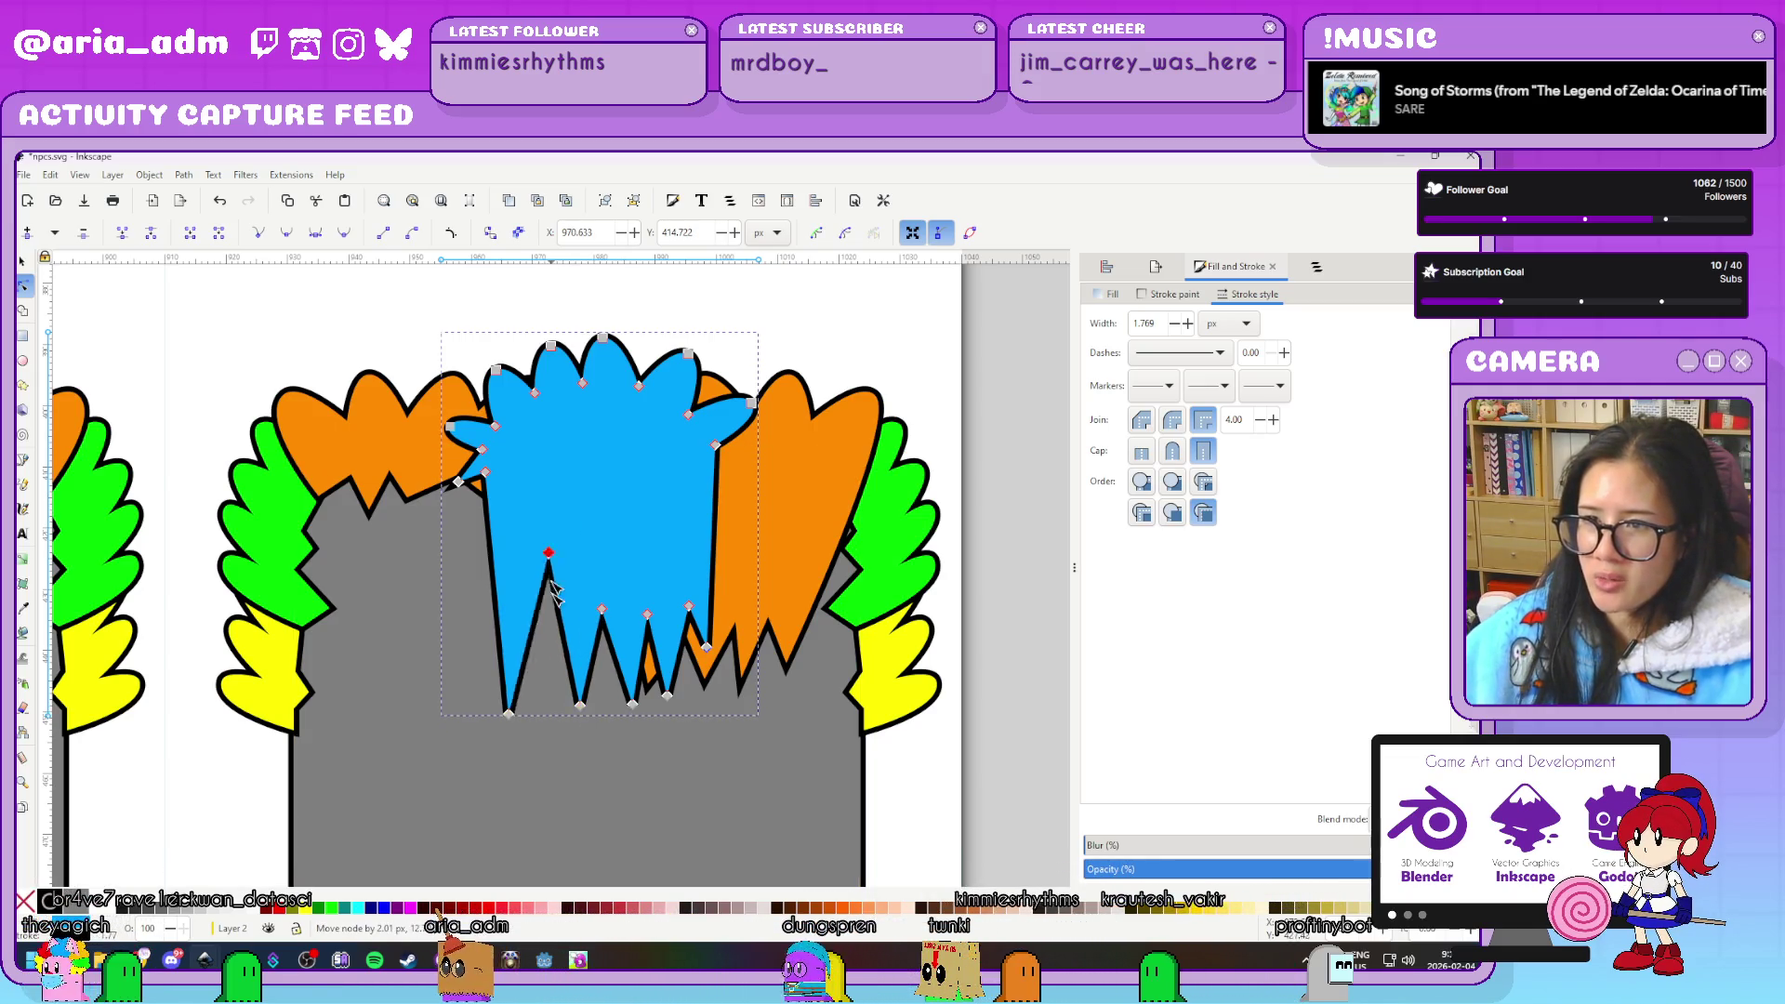
drag(537, 496, 555, 604)
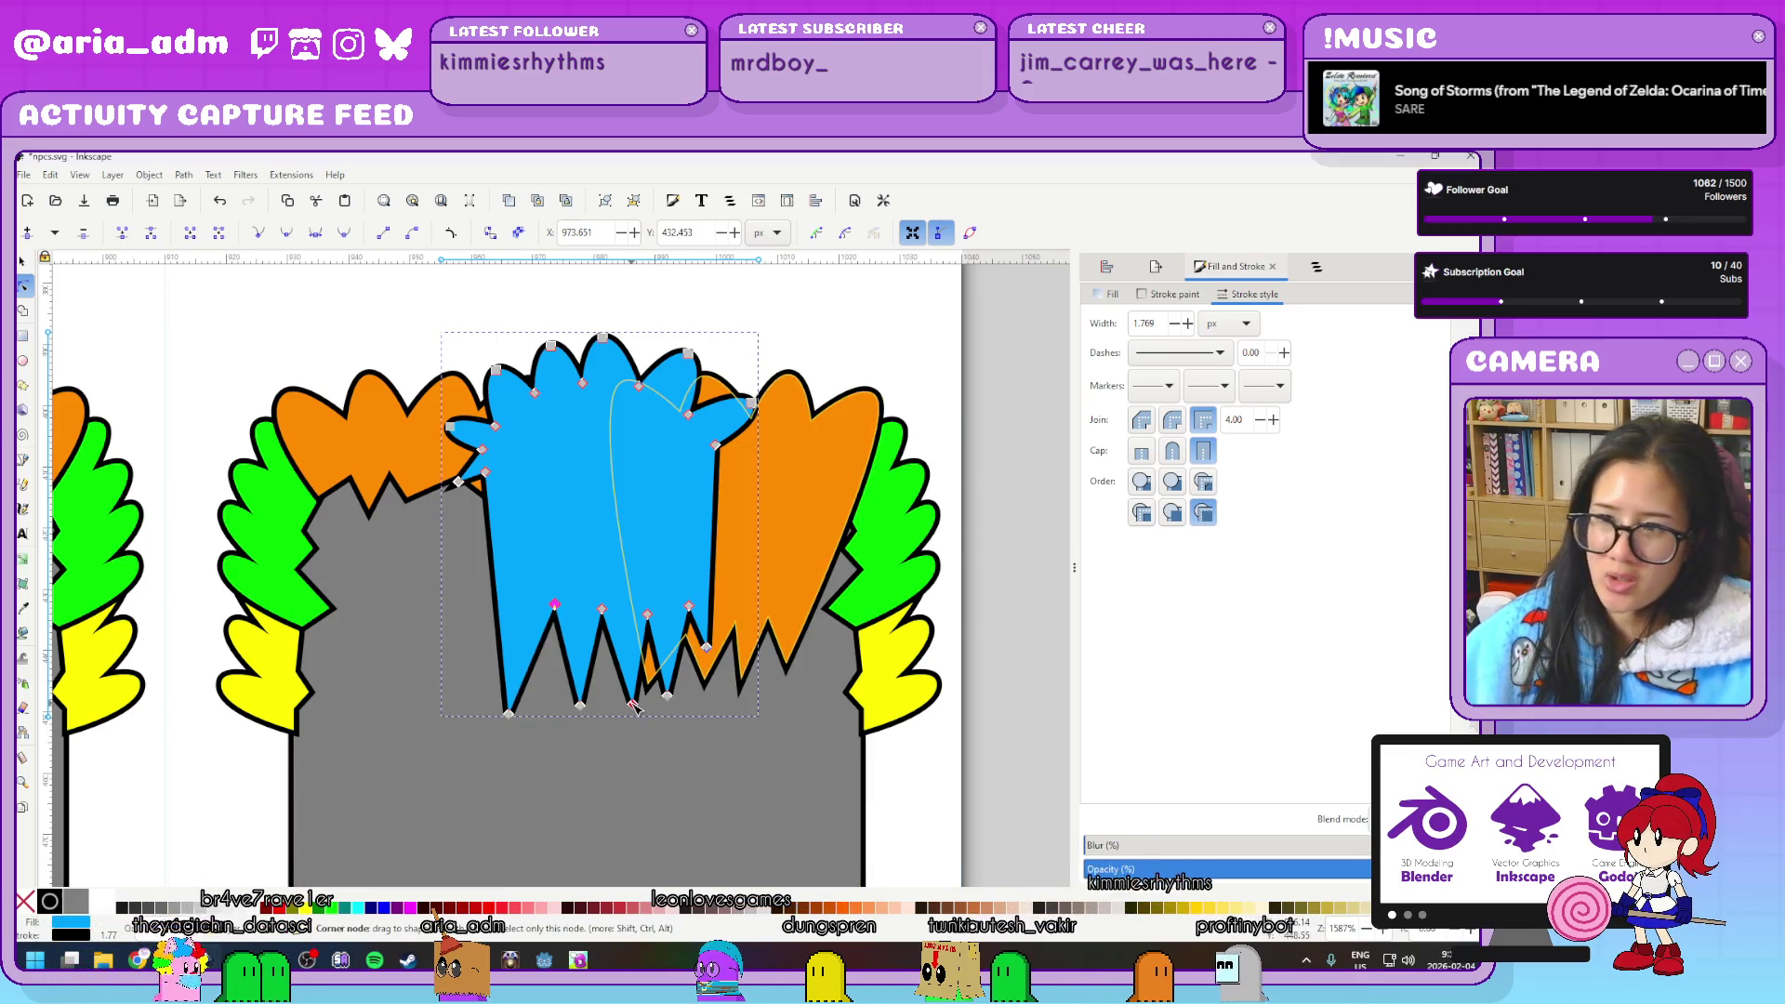
click(633, 705)
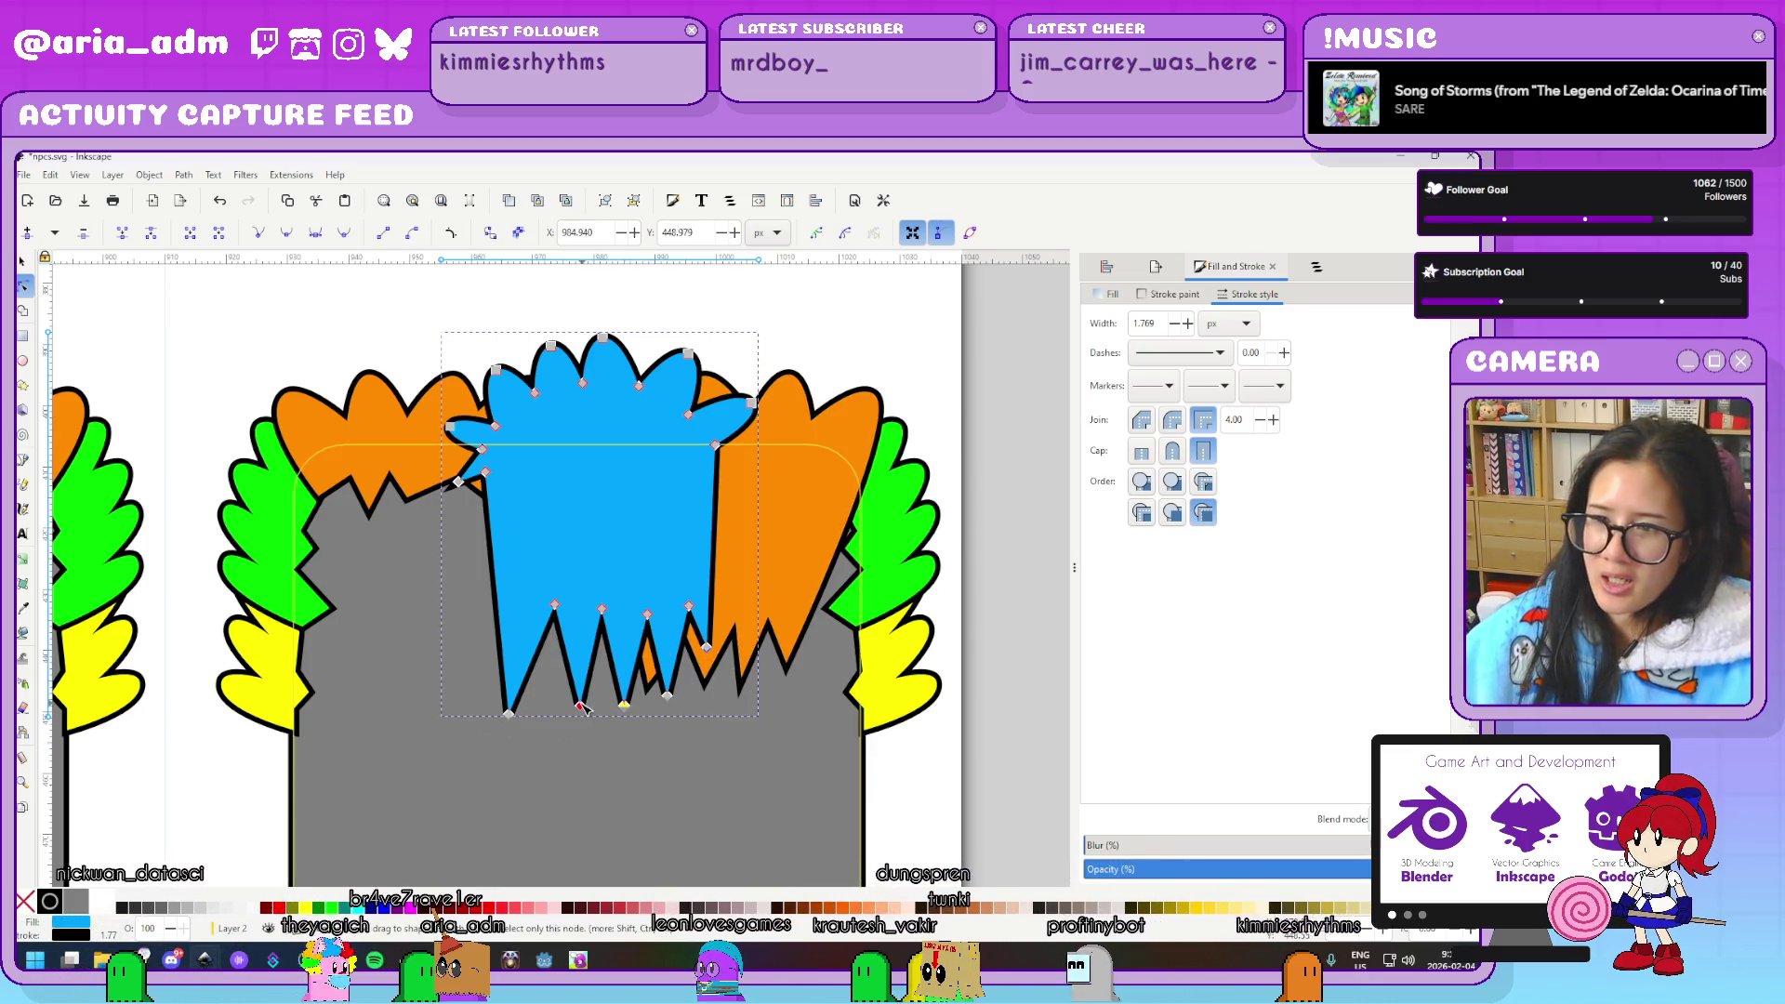
click(579, 706)
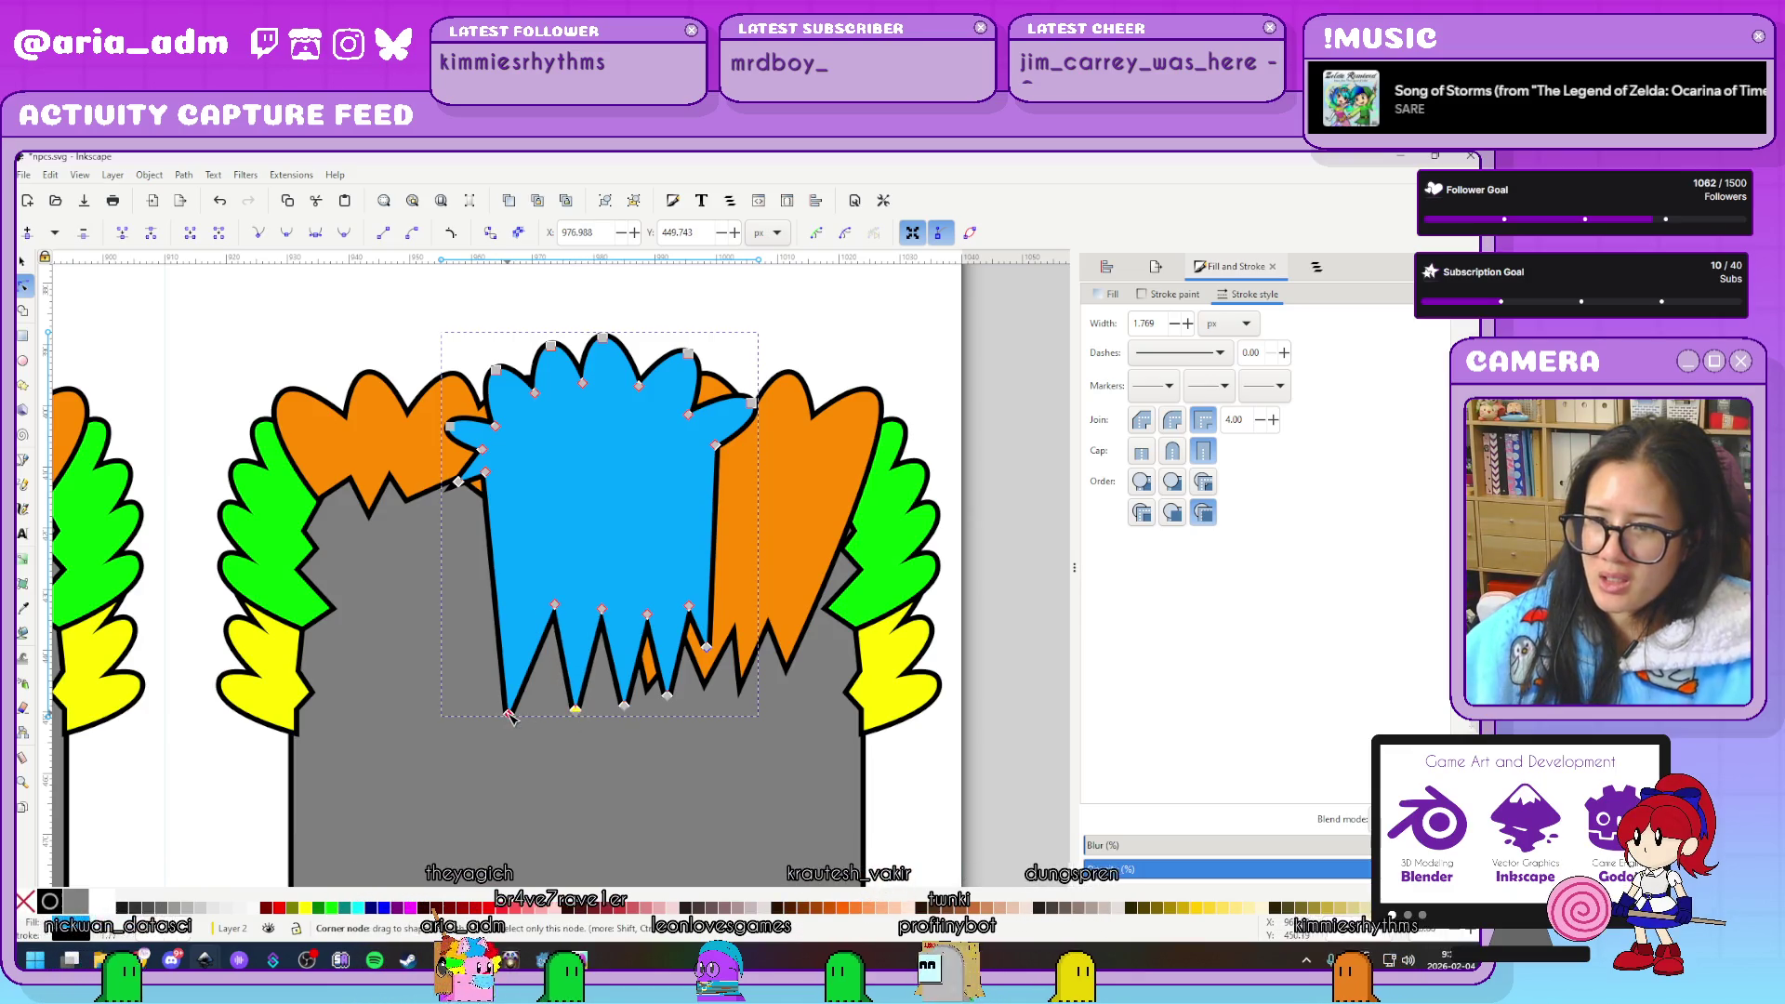
drag(510, 716, 546, 711)
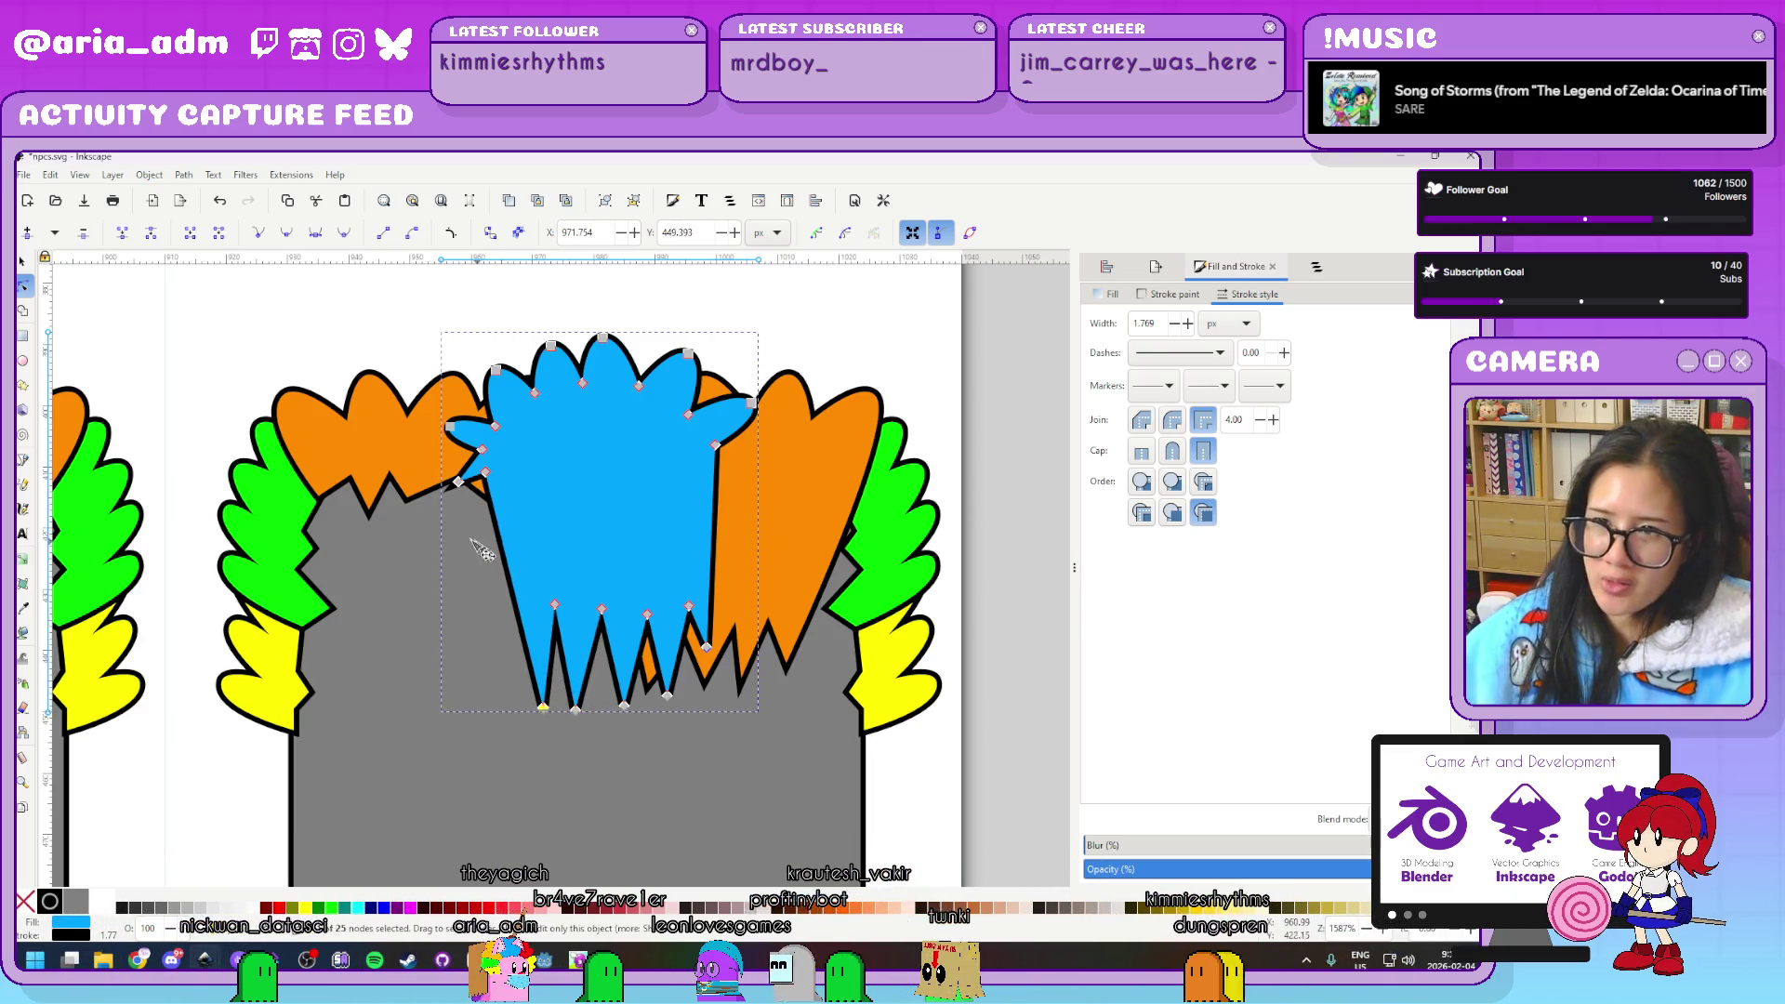
Stretch the blue hair's outer edges into long spikes and move the orange lock's spike tip right
drag(460, 484, 471, 677)
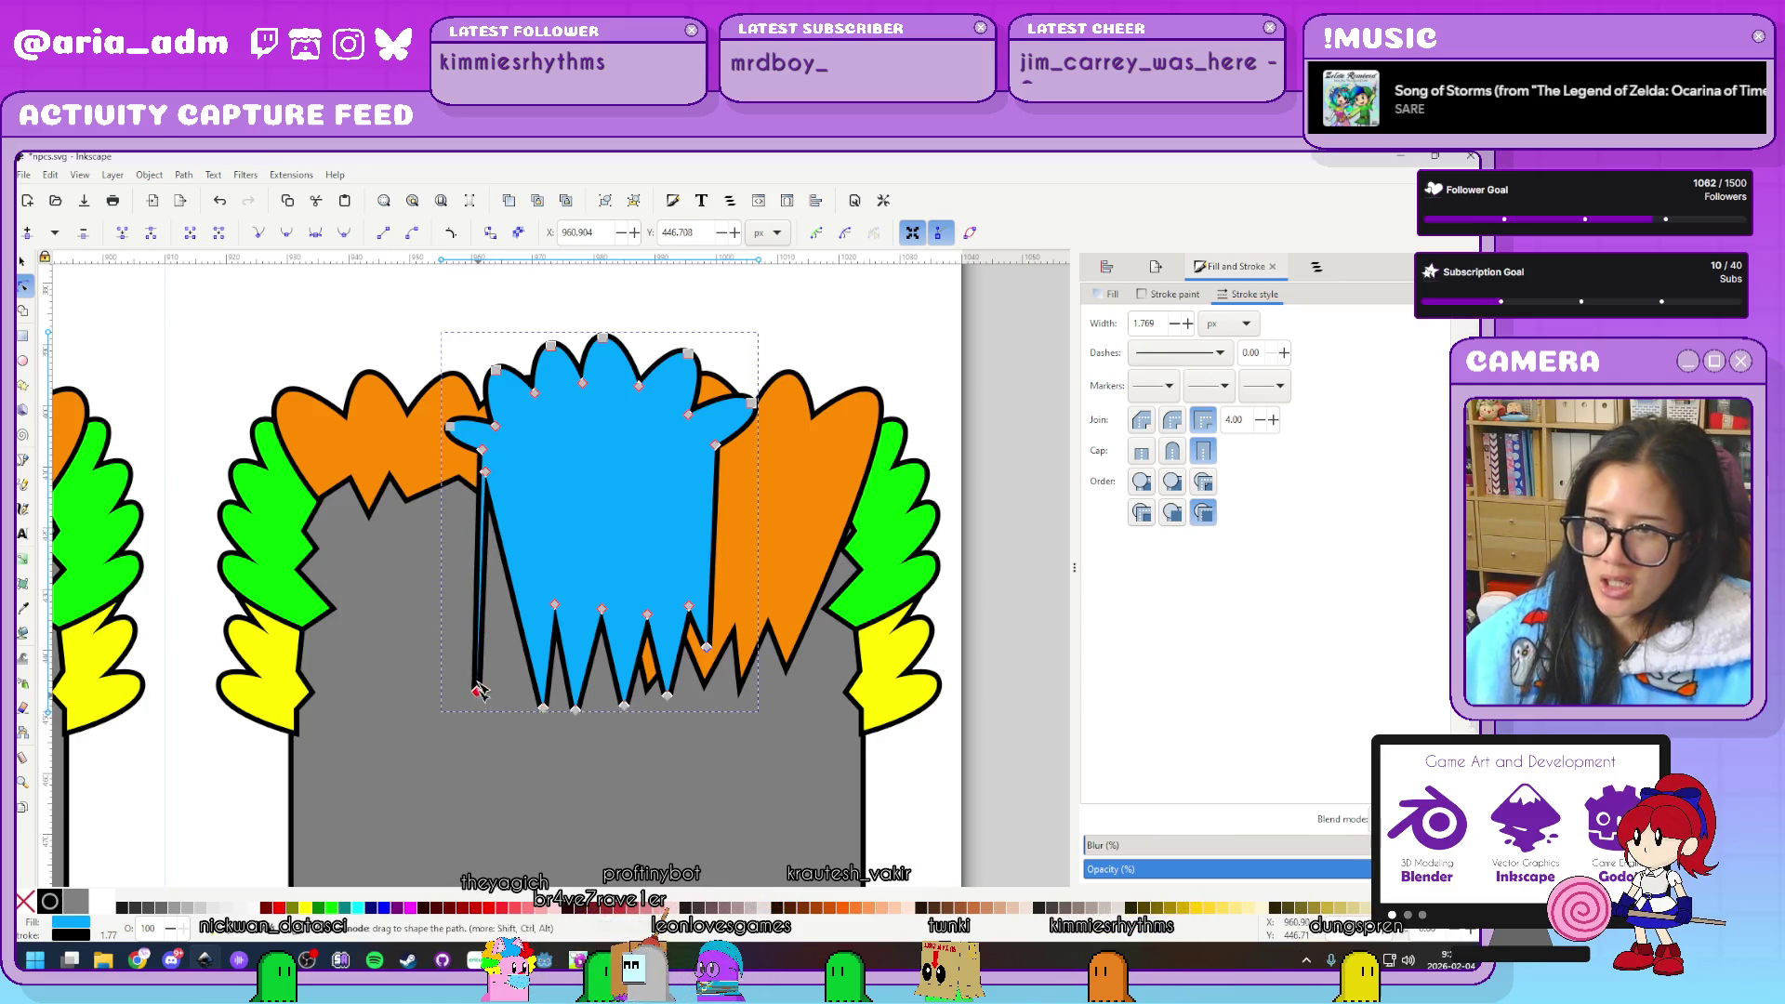
click(485, 471)
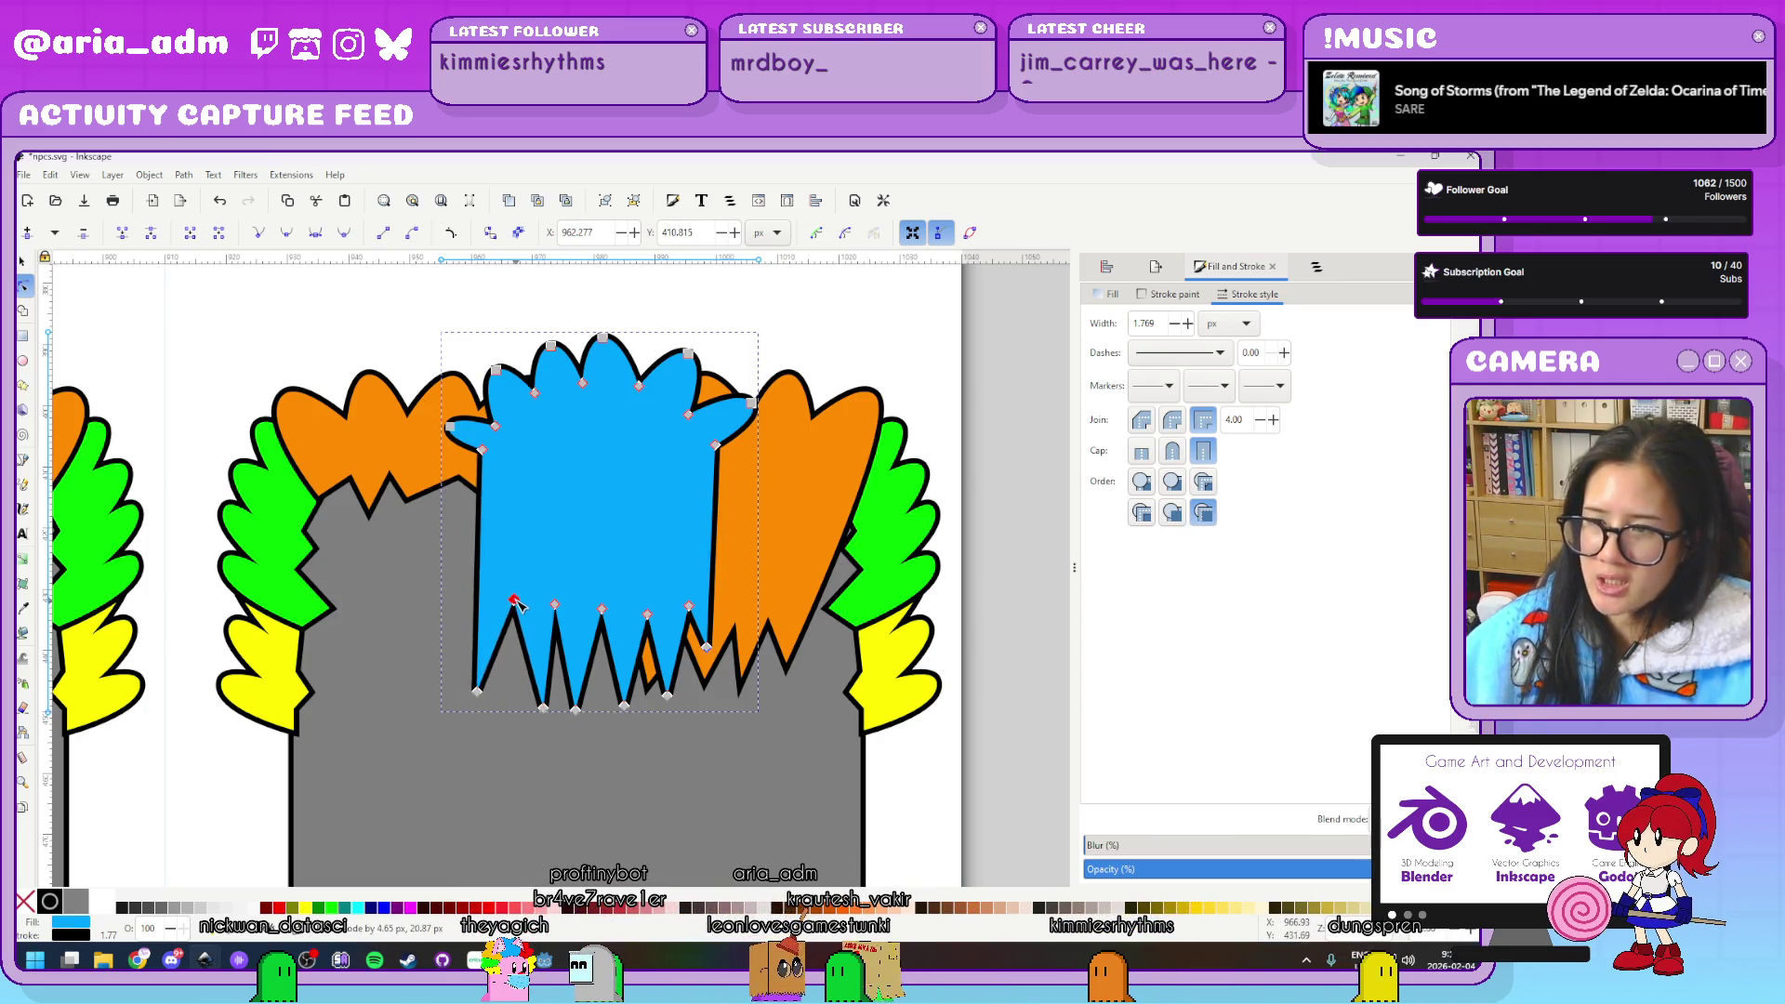
drag(478, 692, 548, 731)
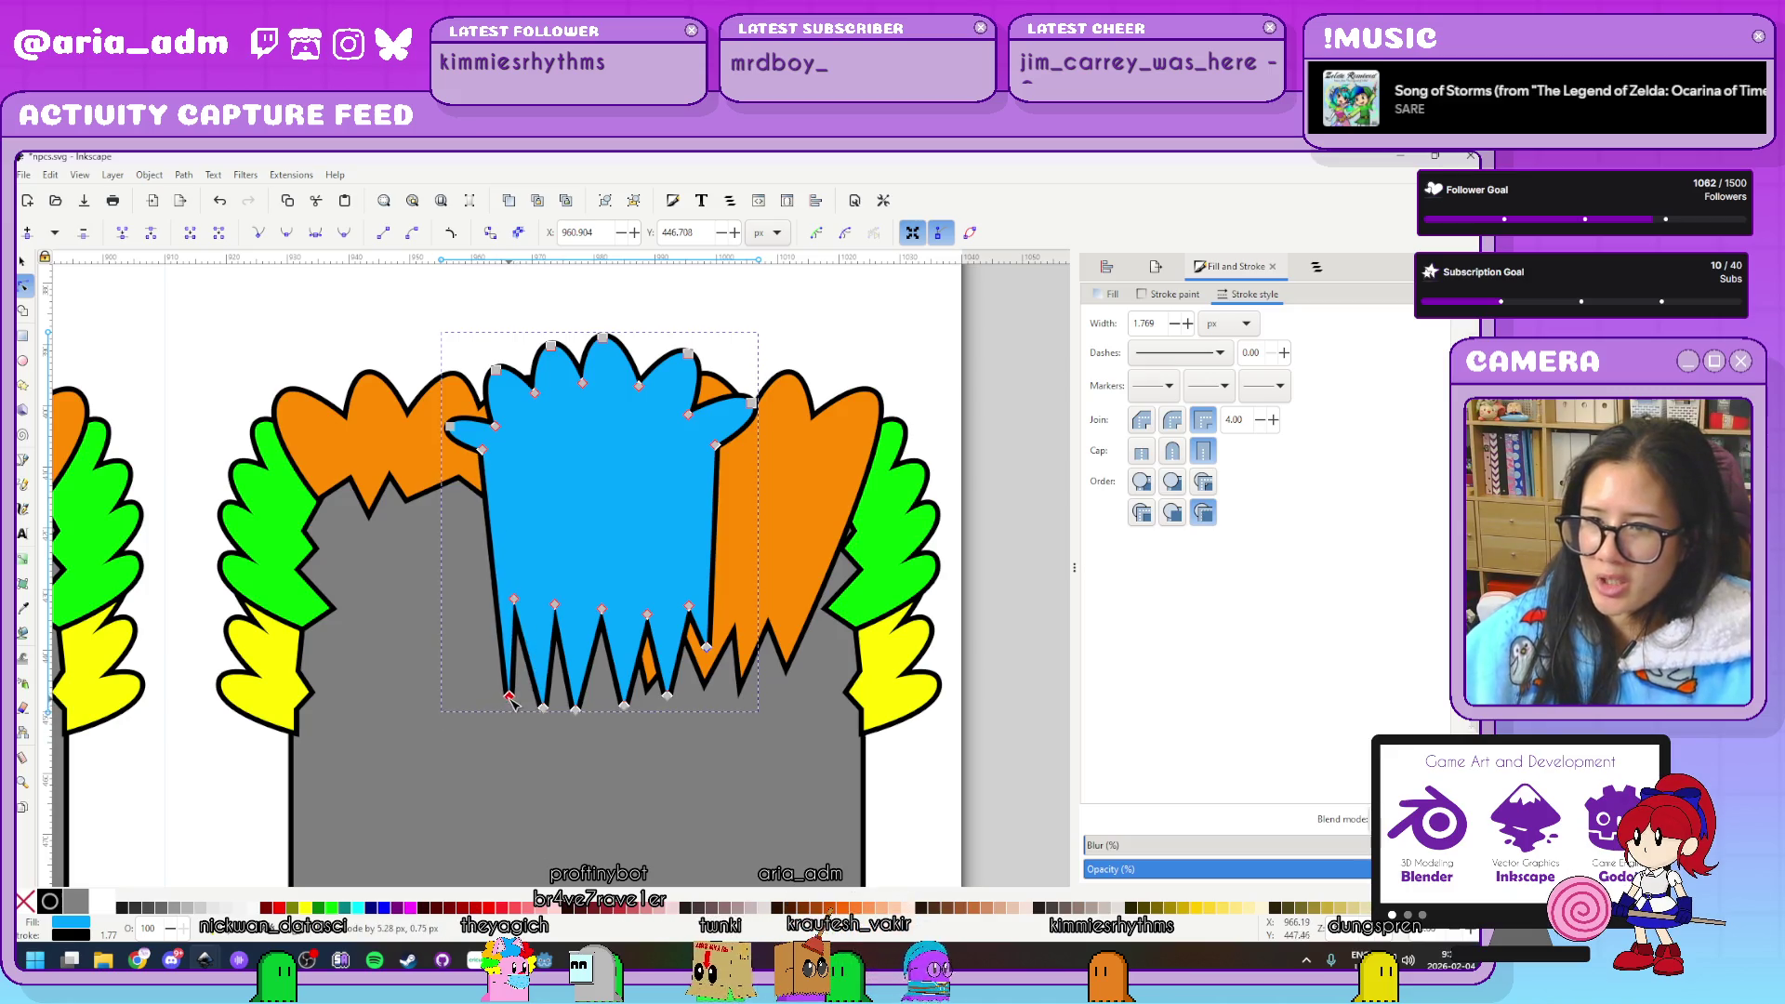
drag(706, 648, 662, 727)
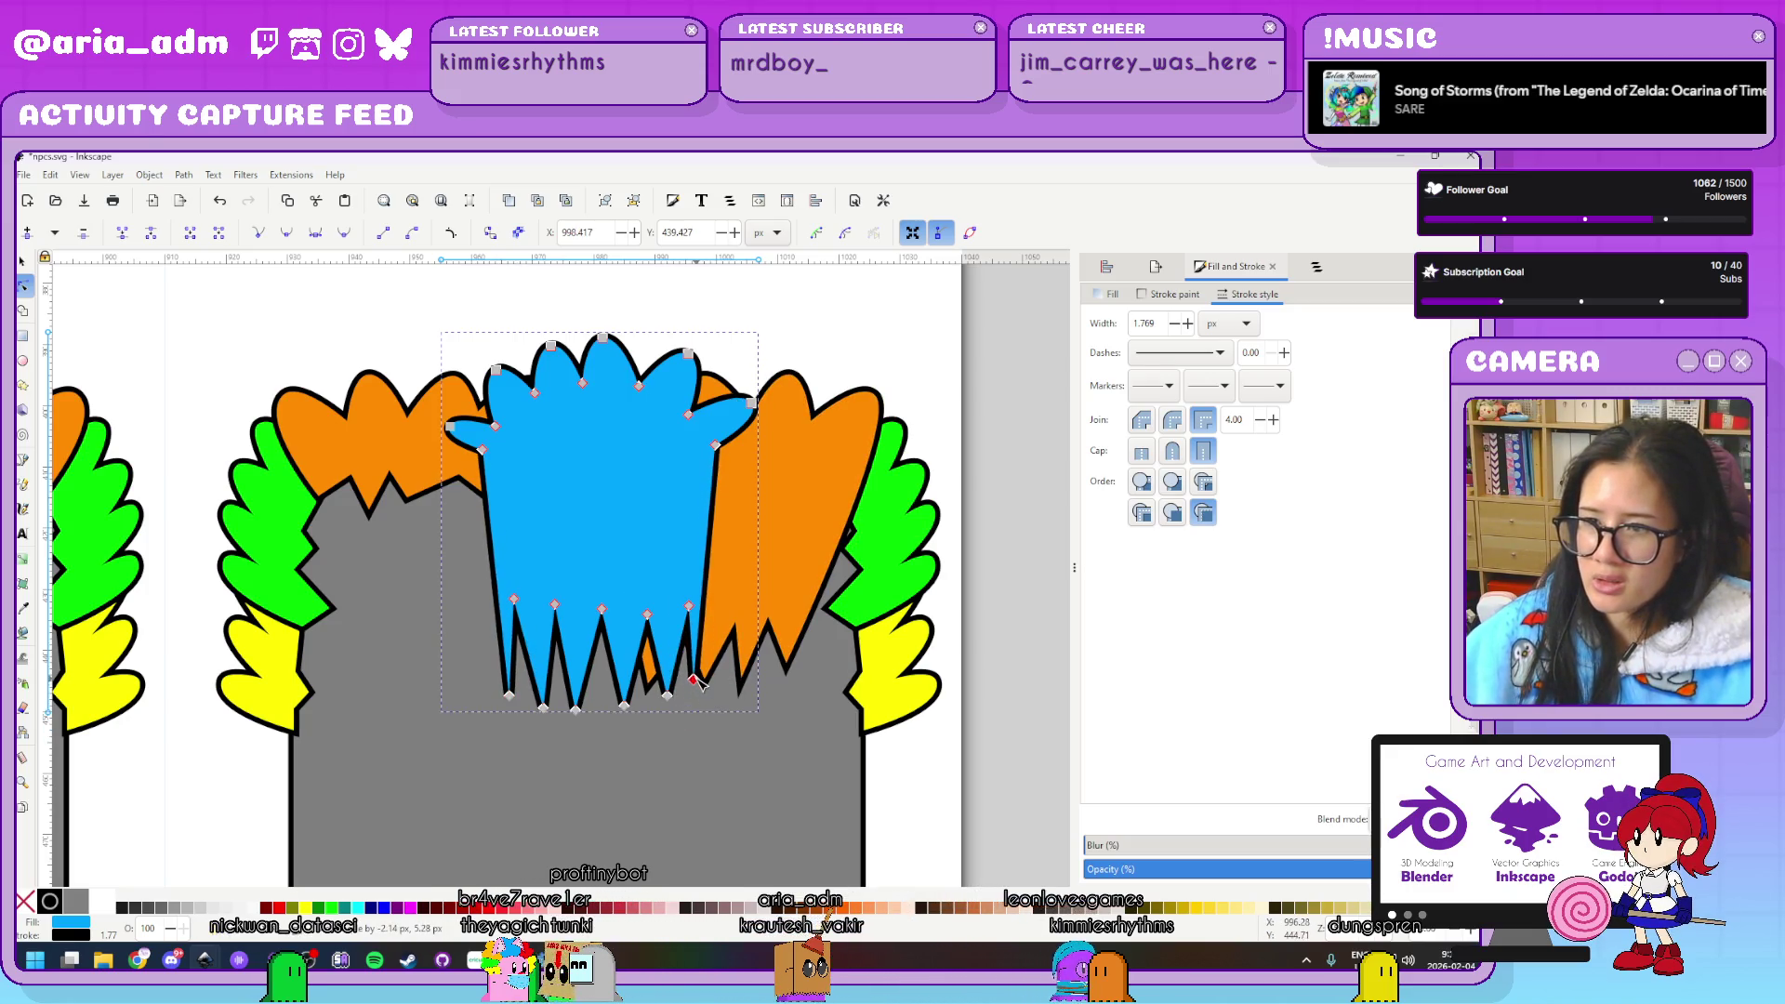
click(668, 677)
drag(649, 685, 725, 684)
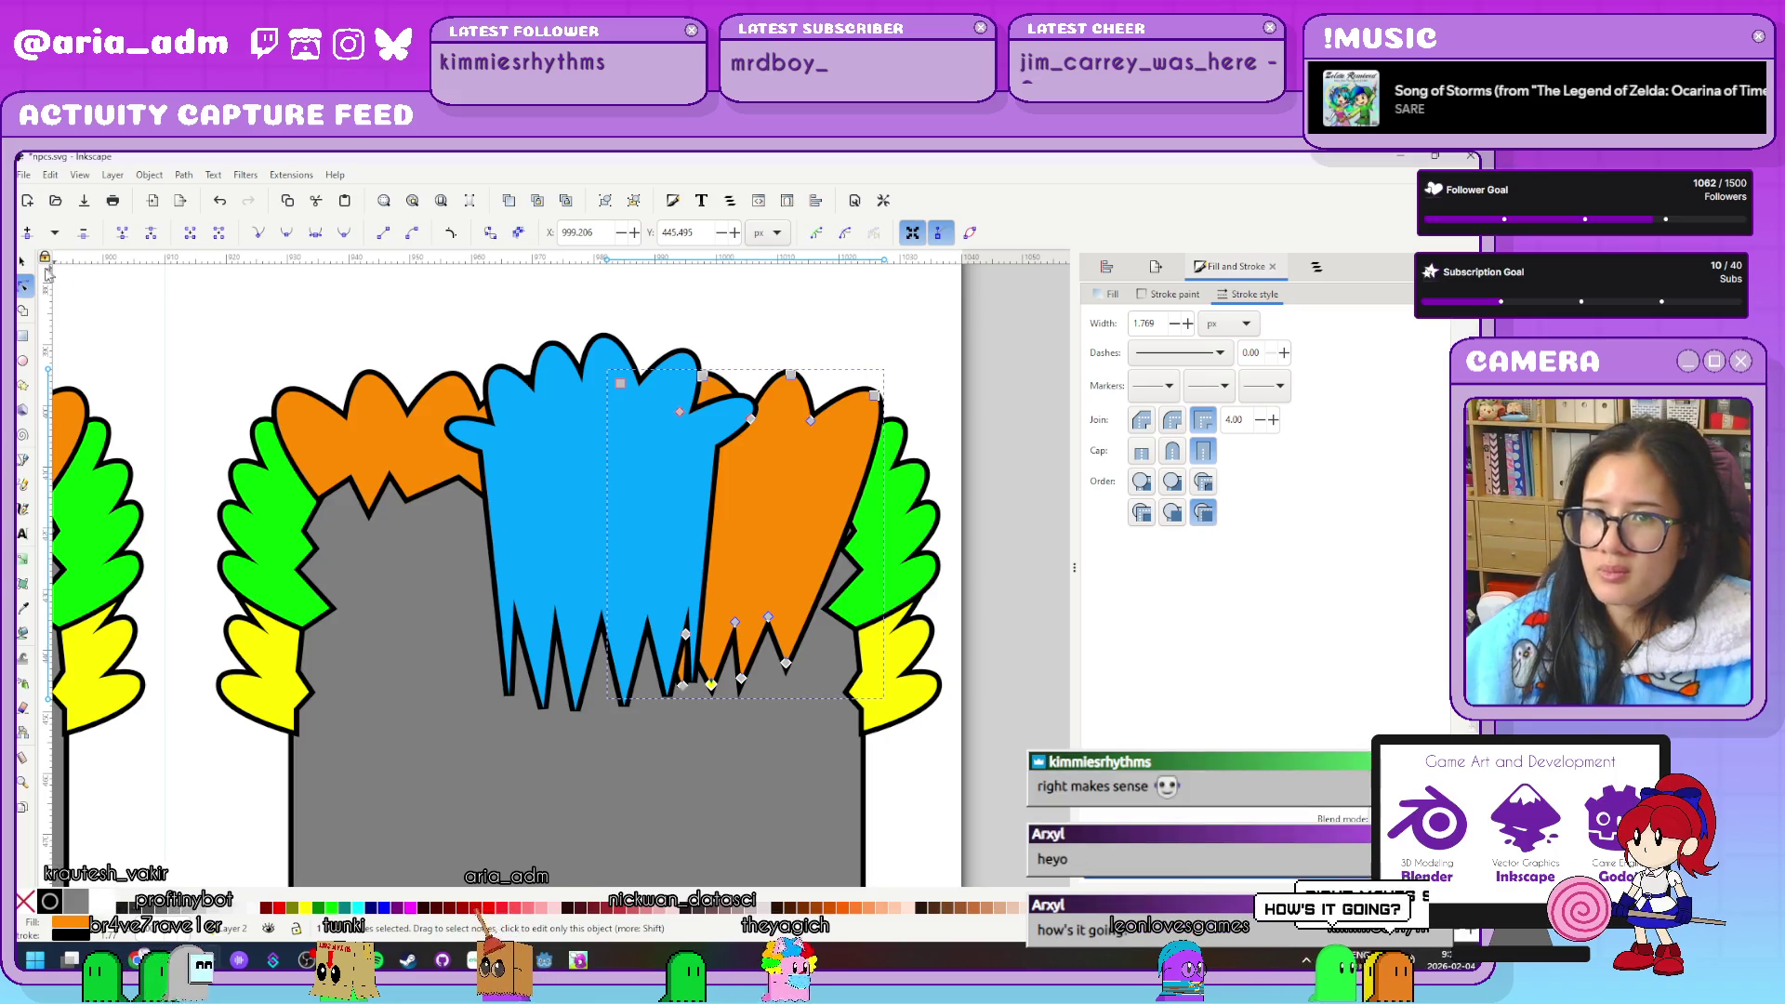
Replace the left orange lock with a flipped copy of the right one, then mirror the blue hair
key(s)
click(362, 425)
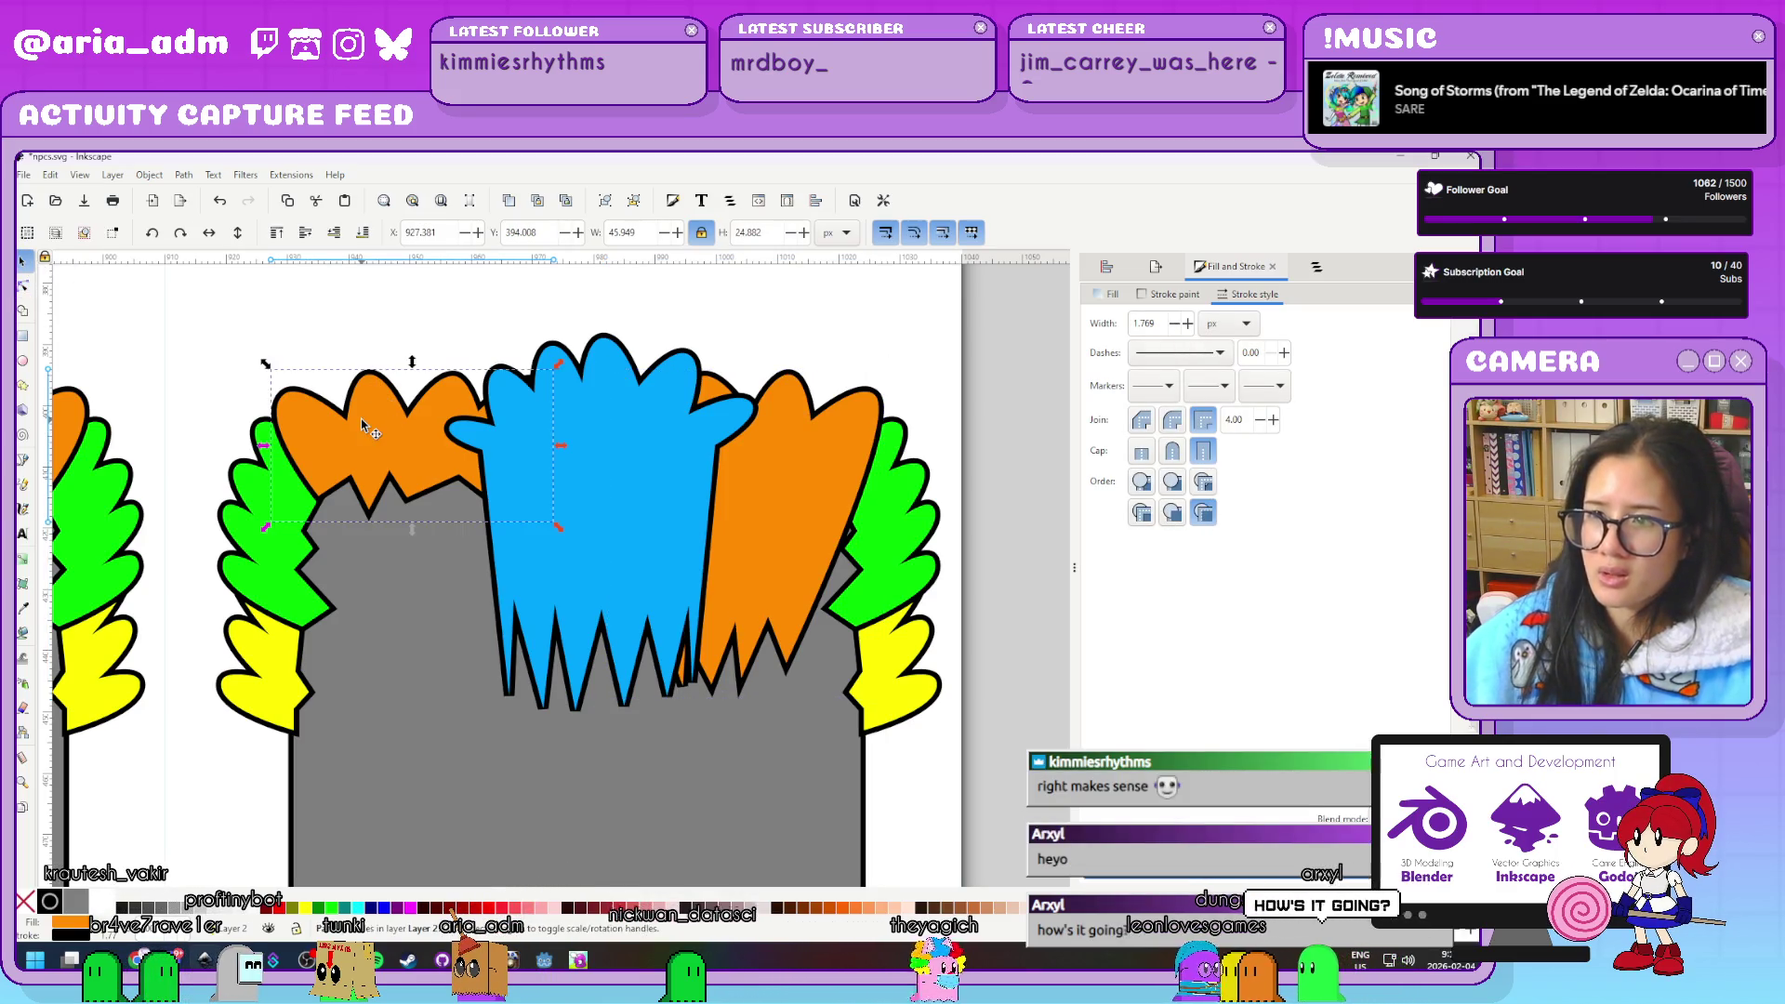
key(Delete)
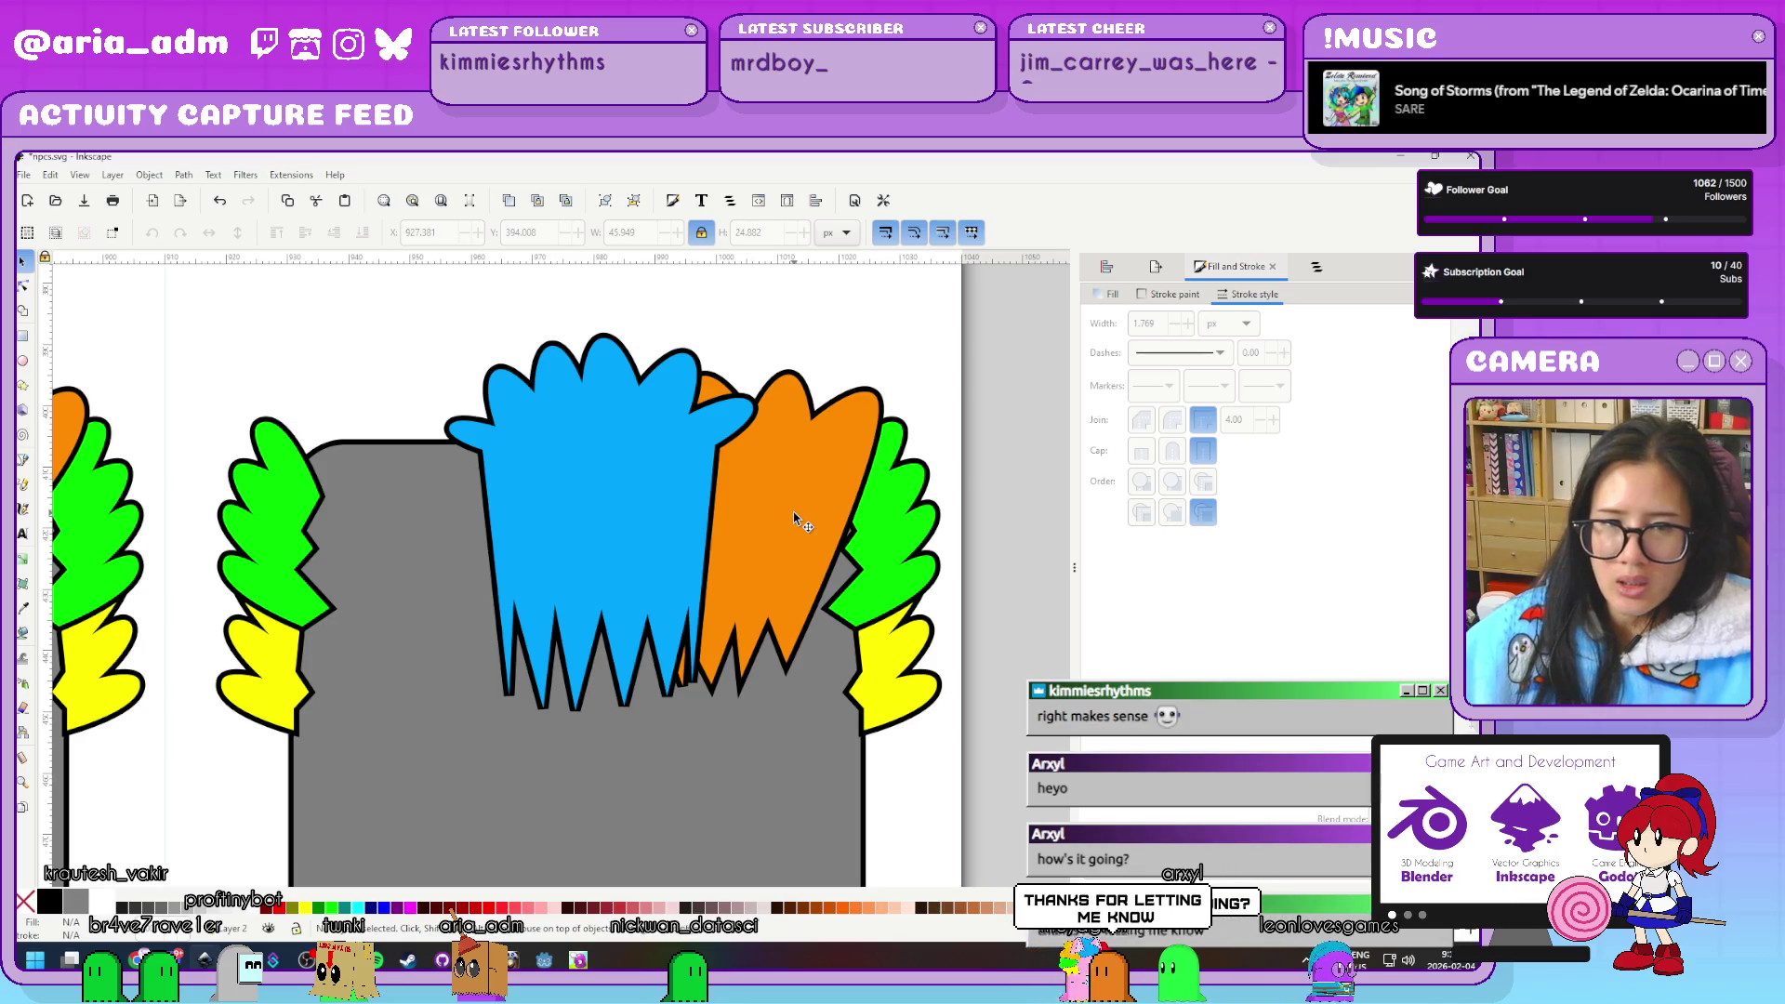
key(ctrl+z)
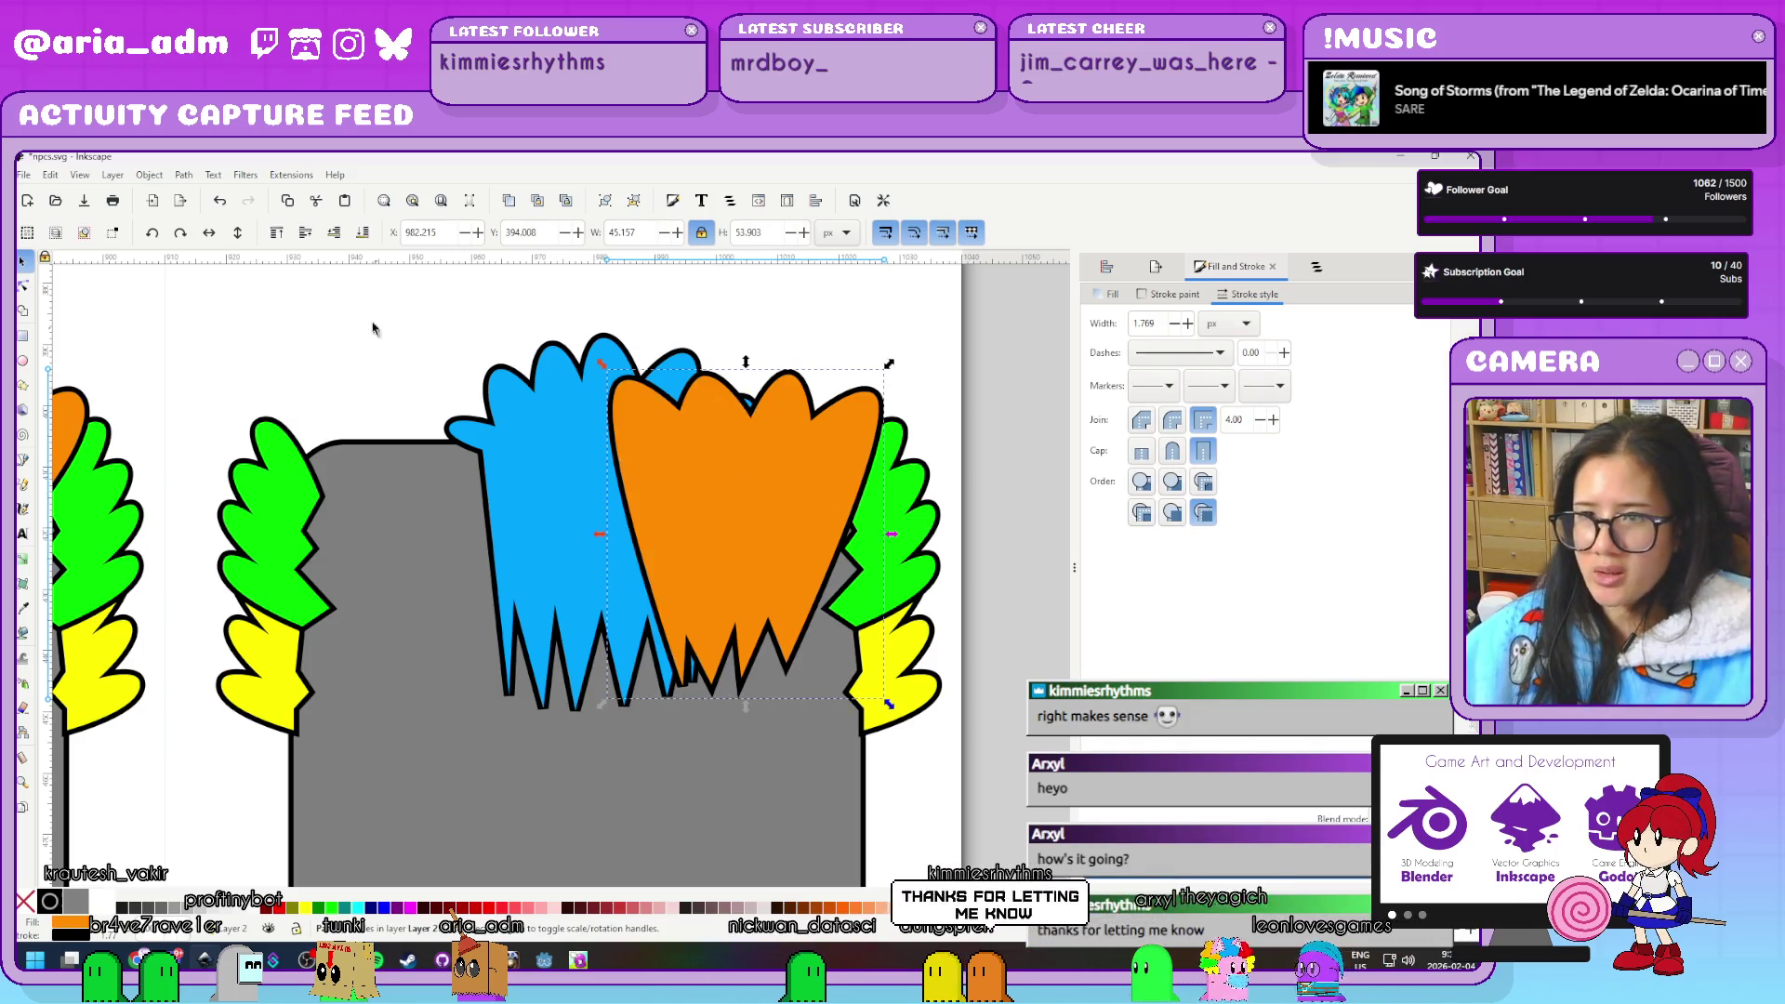
click(212, 240)
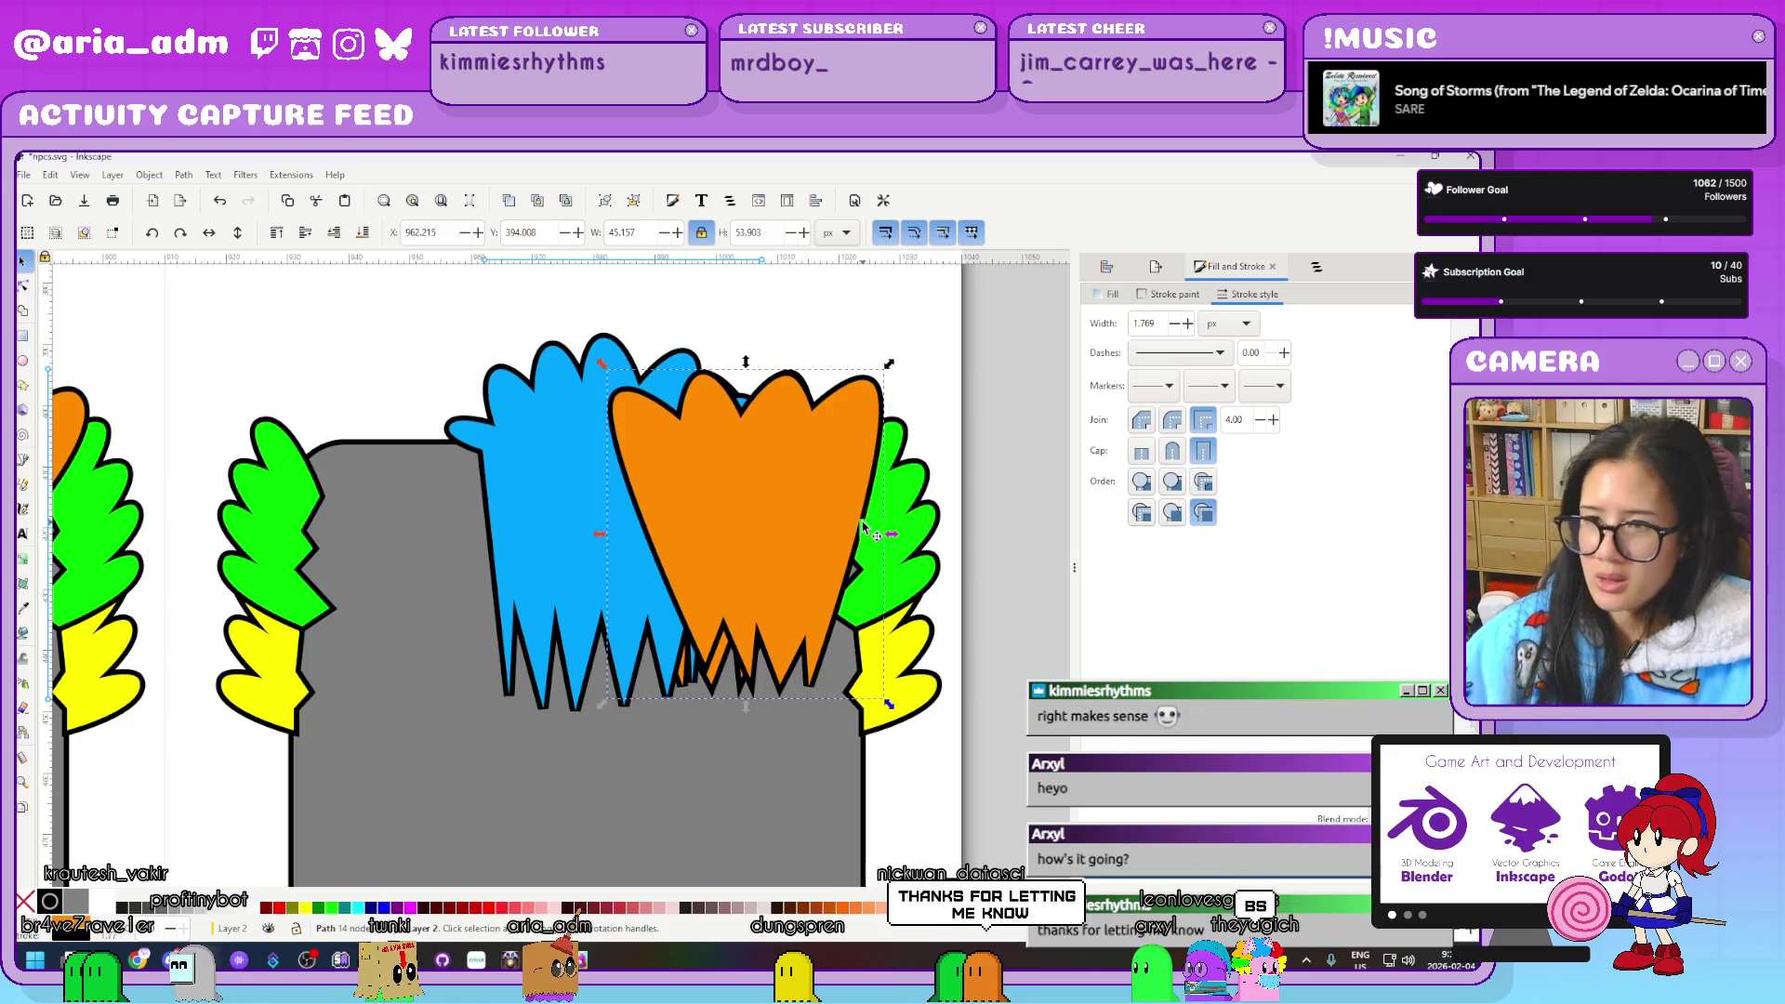
key(shift+Left)
key(shift+Left)
key(shift+Left)
key(Right)
key(Right)
key(Right)
key(Right)
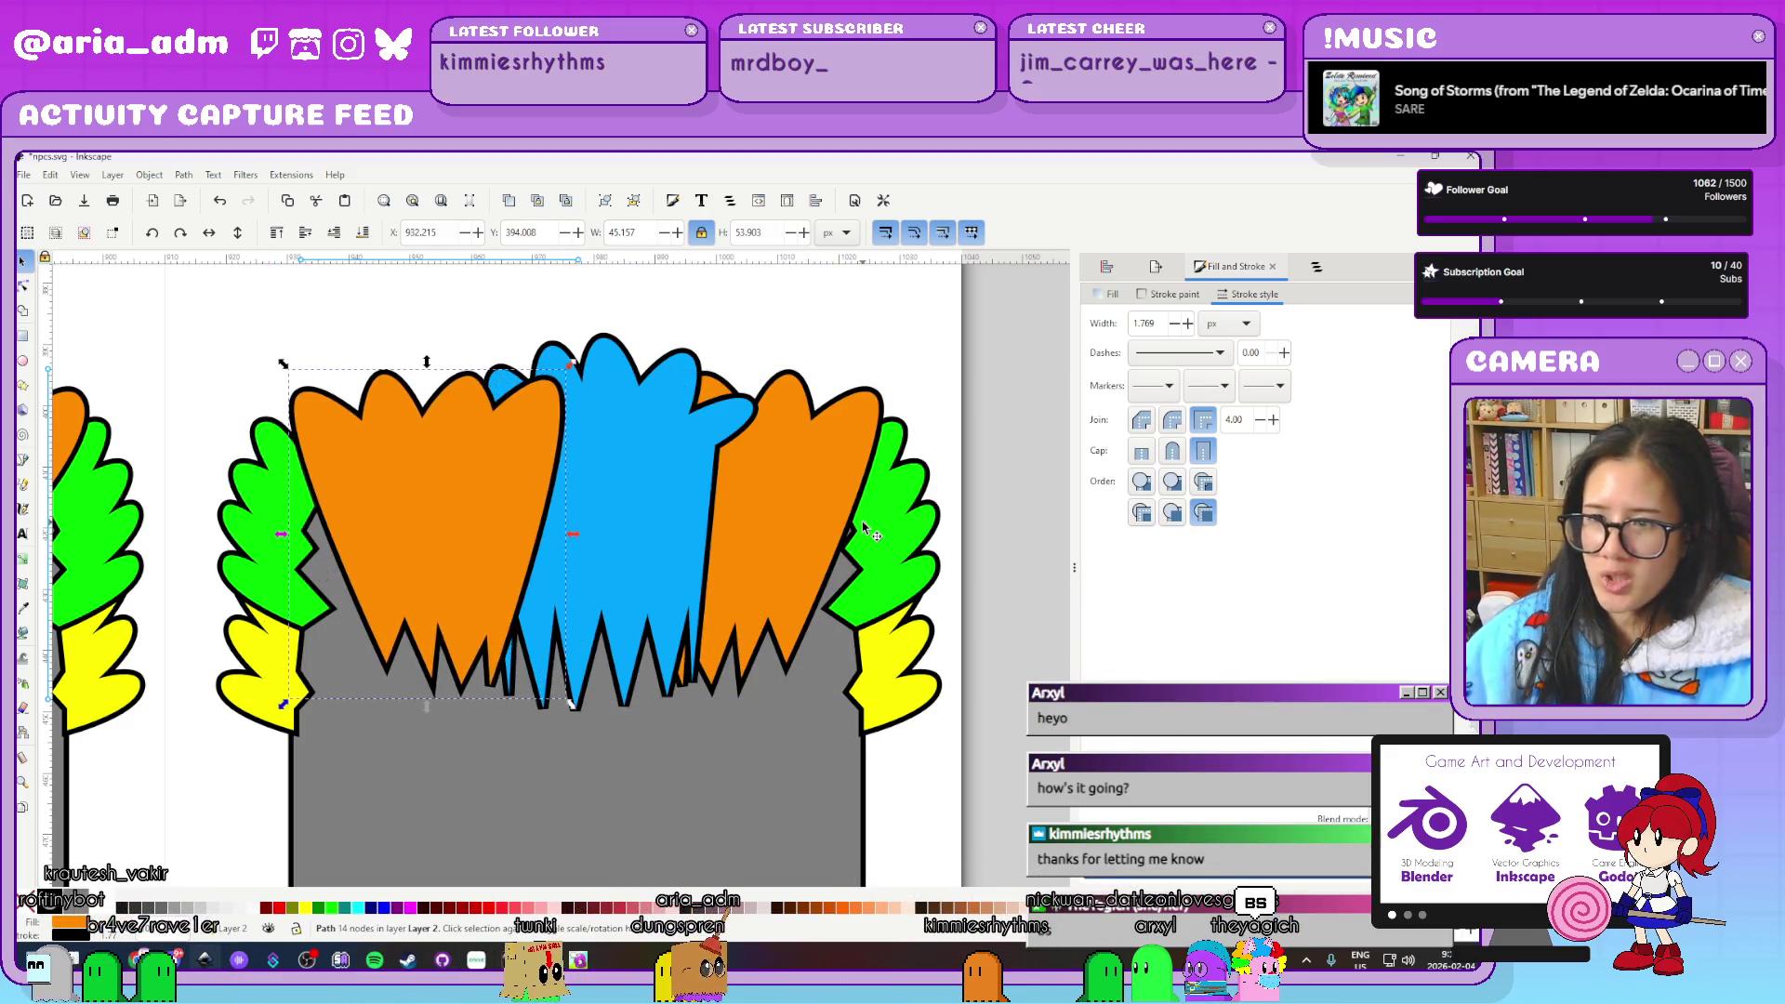
key(Right)
key(Tab)
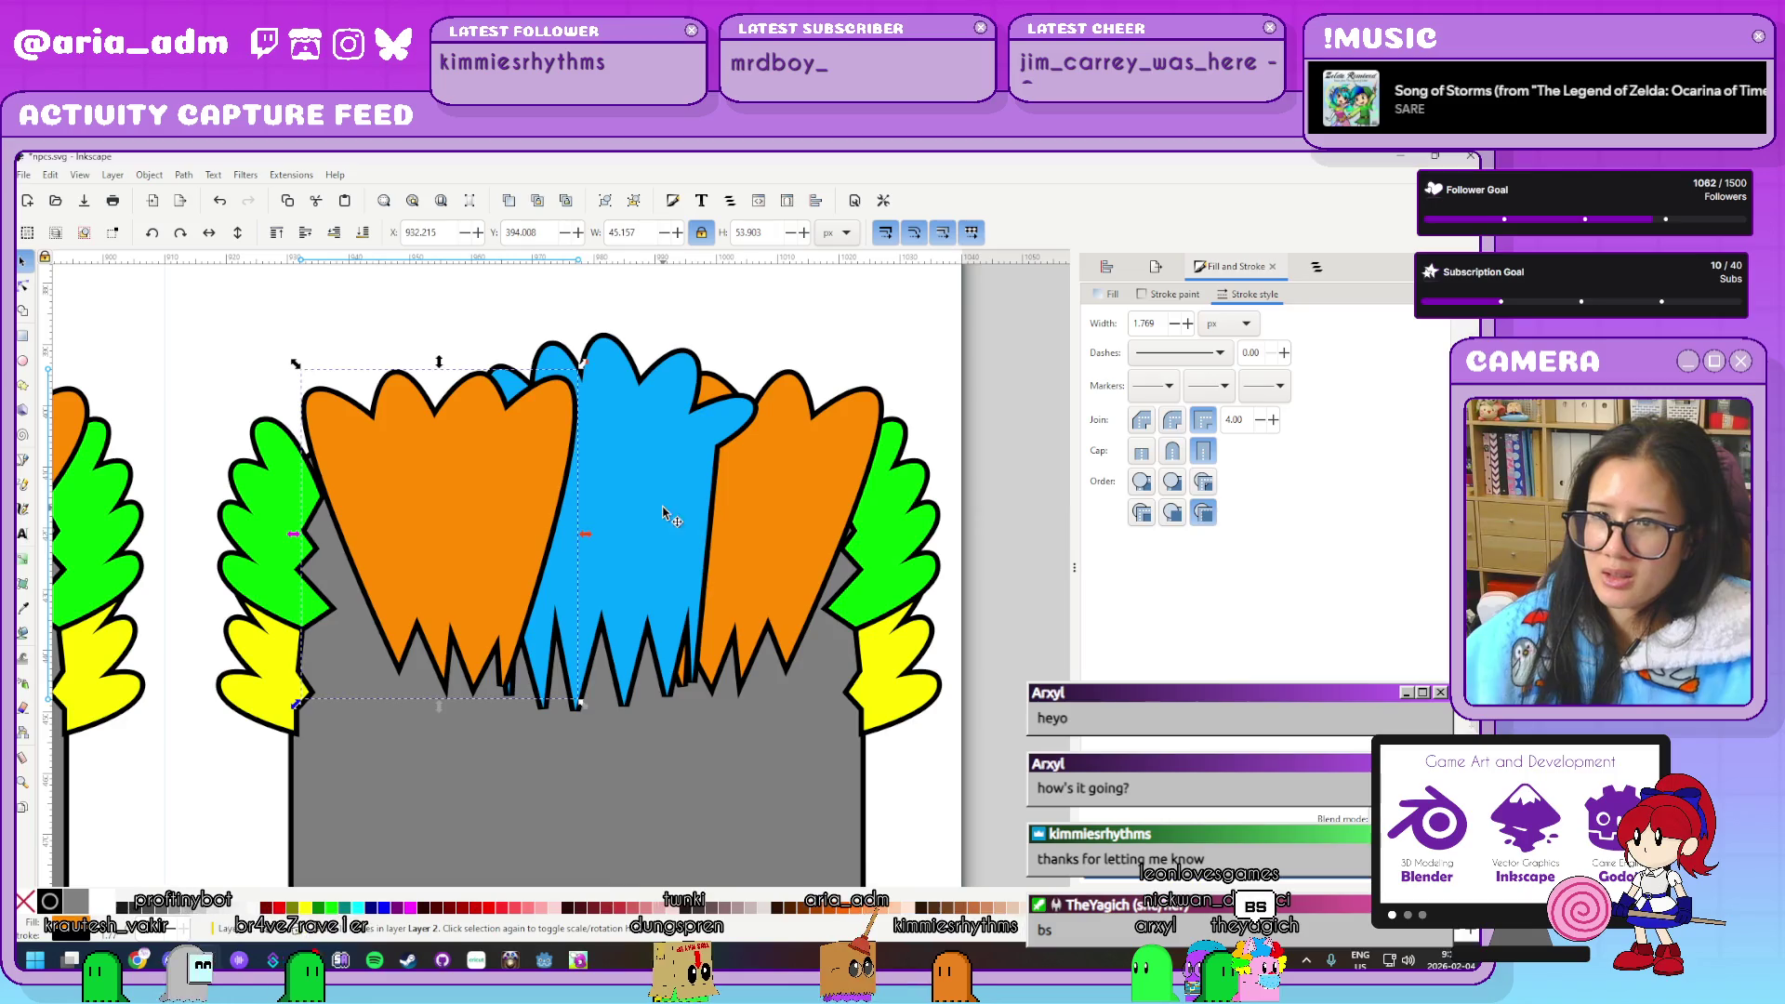
click(209, 233)
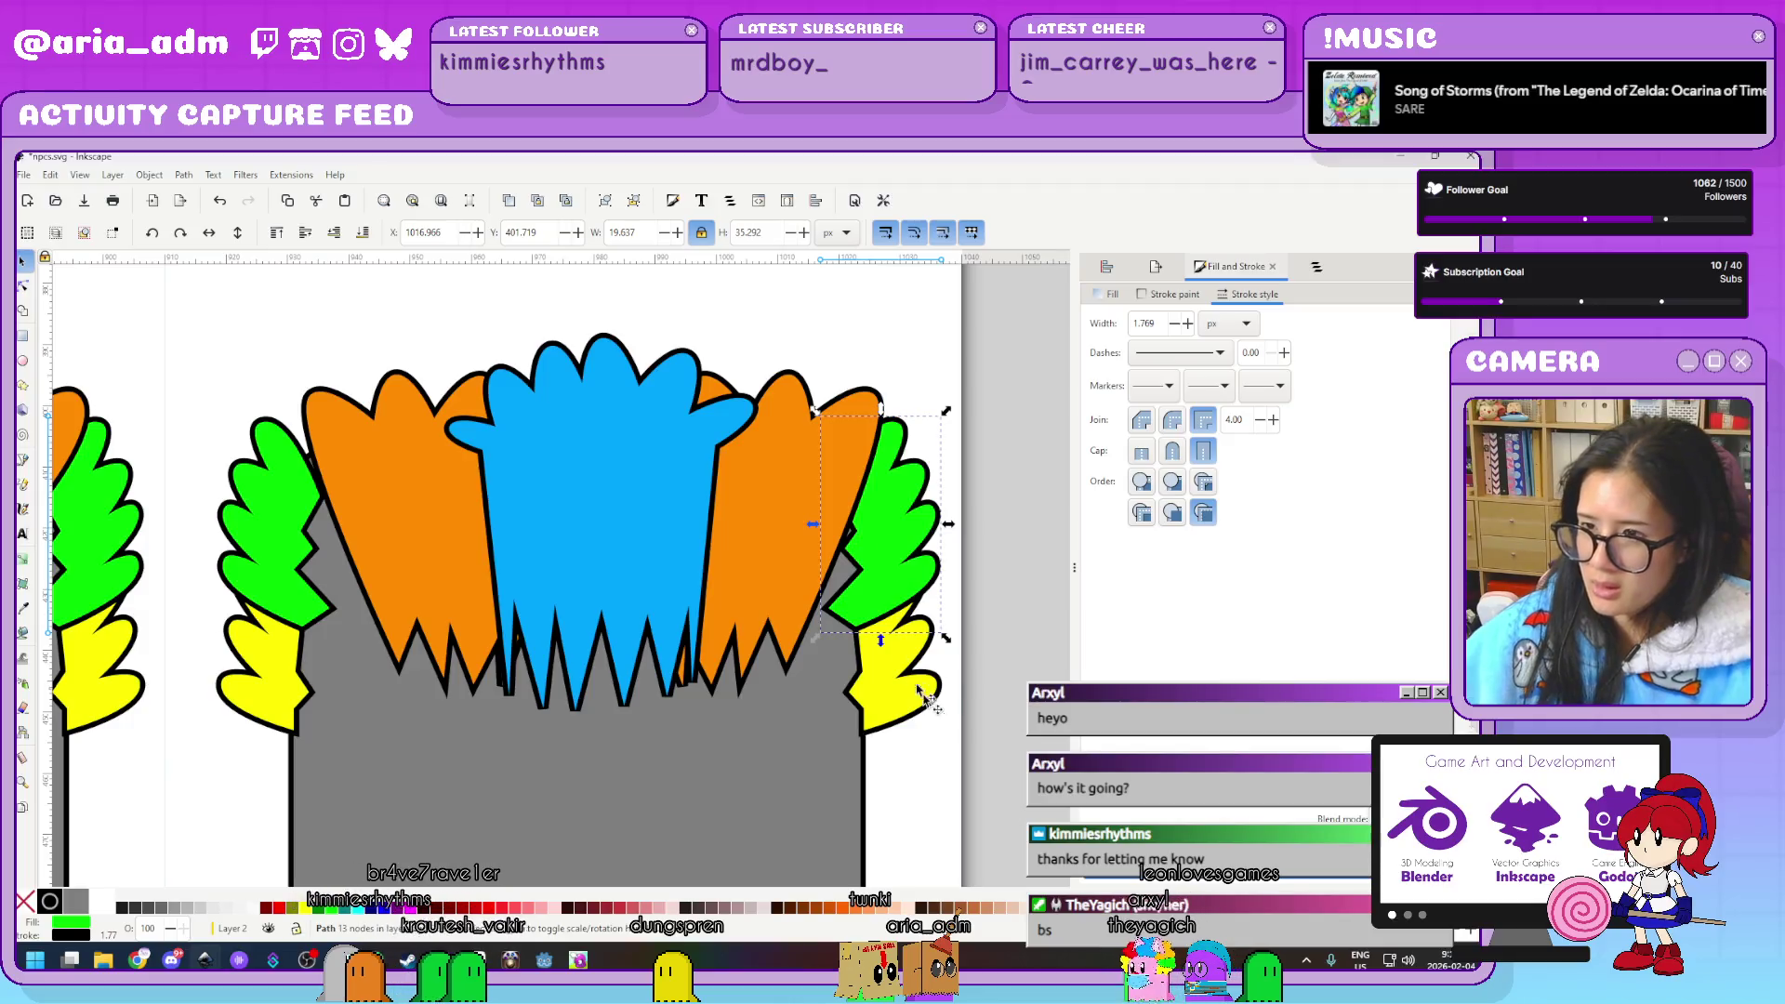
Delete the right green and yellow leaves
click(884, 558)
shift+click(933, 714)
key(Delete)
Stretch the left green leaf's nodes down and right toward the hair's centre
key(n)
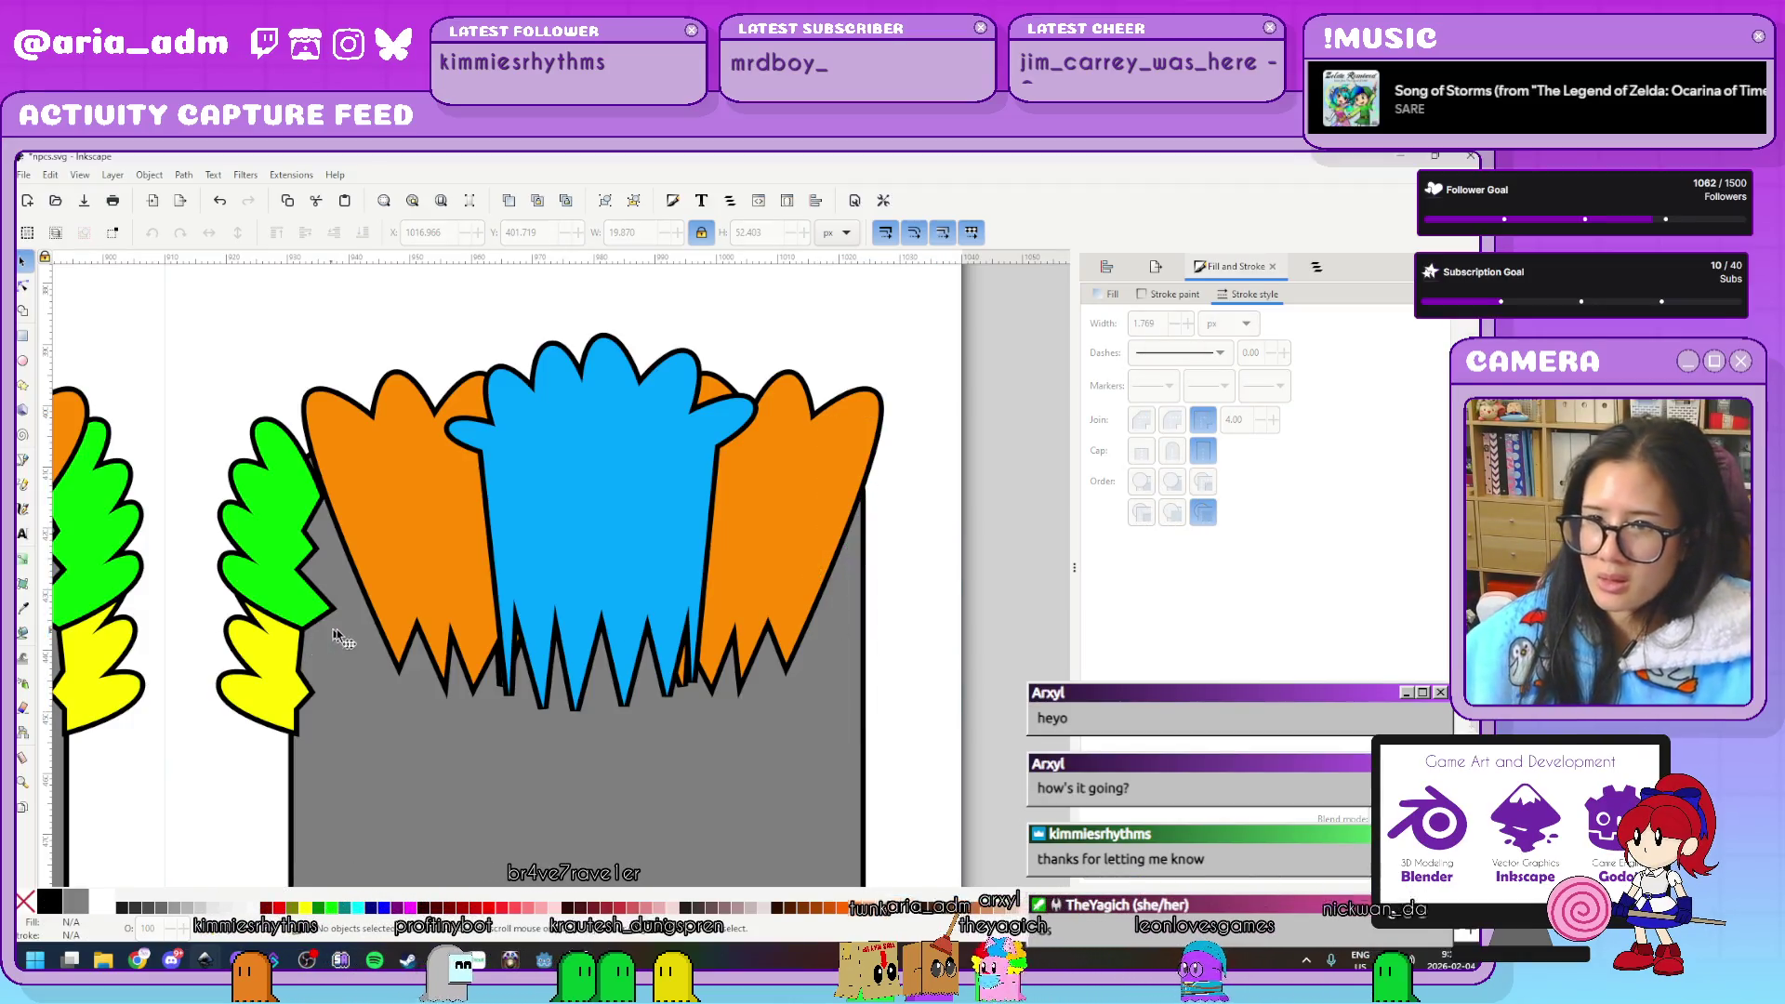
click(324, 510)
mouse_move(321, 499)
mouse_down()
mouse_move(406, 560)
mouse_move(402, 654)
mouse_move(448, 685)
mouse_move(395, 609)
mouse_up()
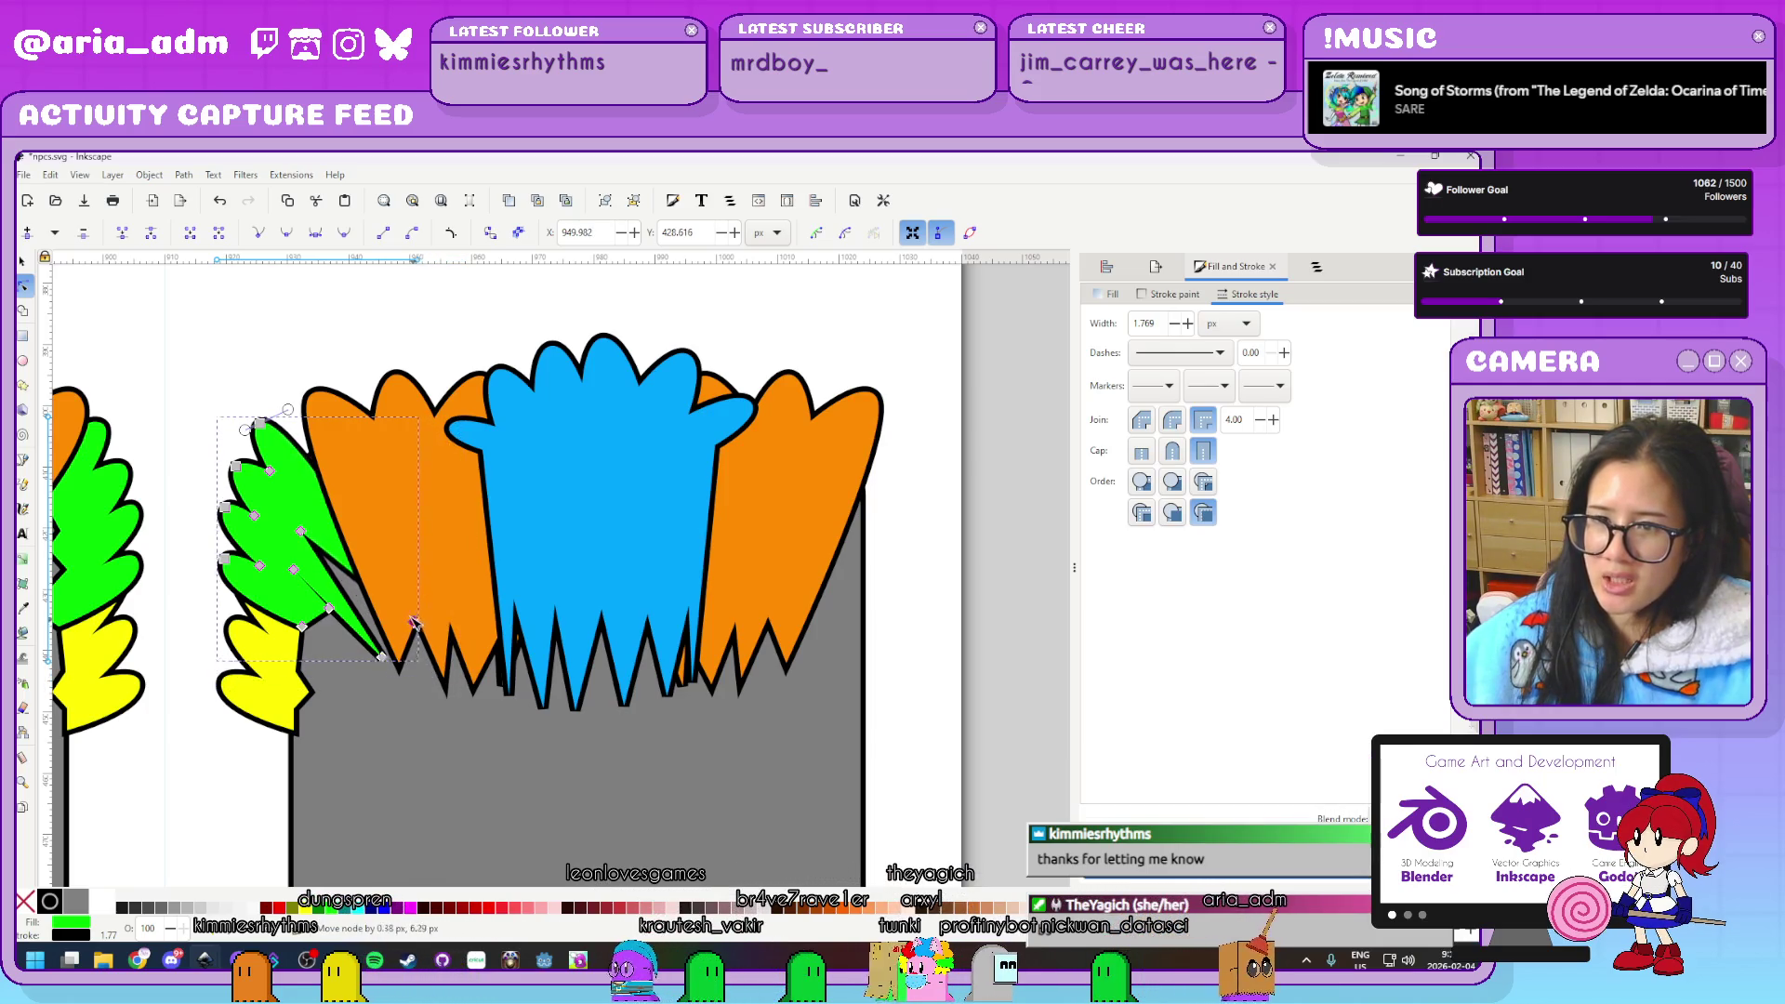
mouse_move(309, 541)
mouse_down()
mouse_move(416, 696)
mouse_move(361, 717)
mouse_up()
click(382, 658)
drag(297, 576, 356, 642)
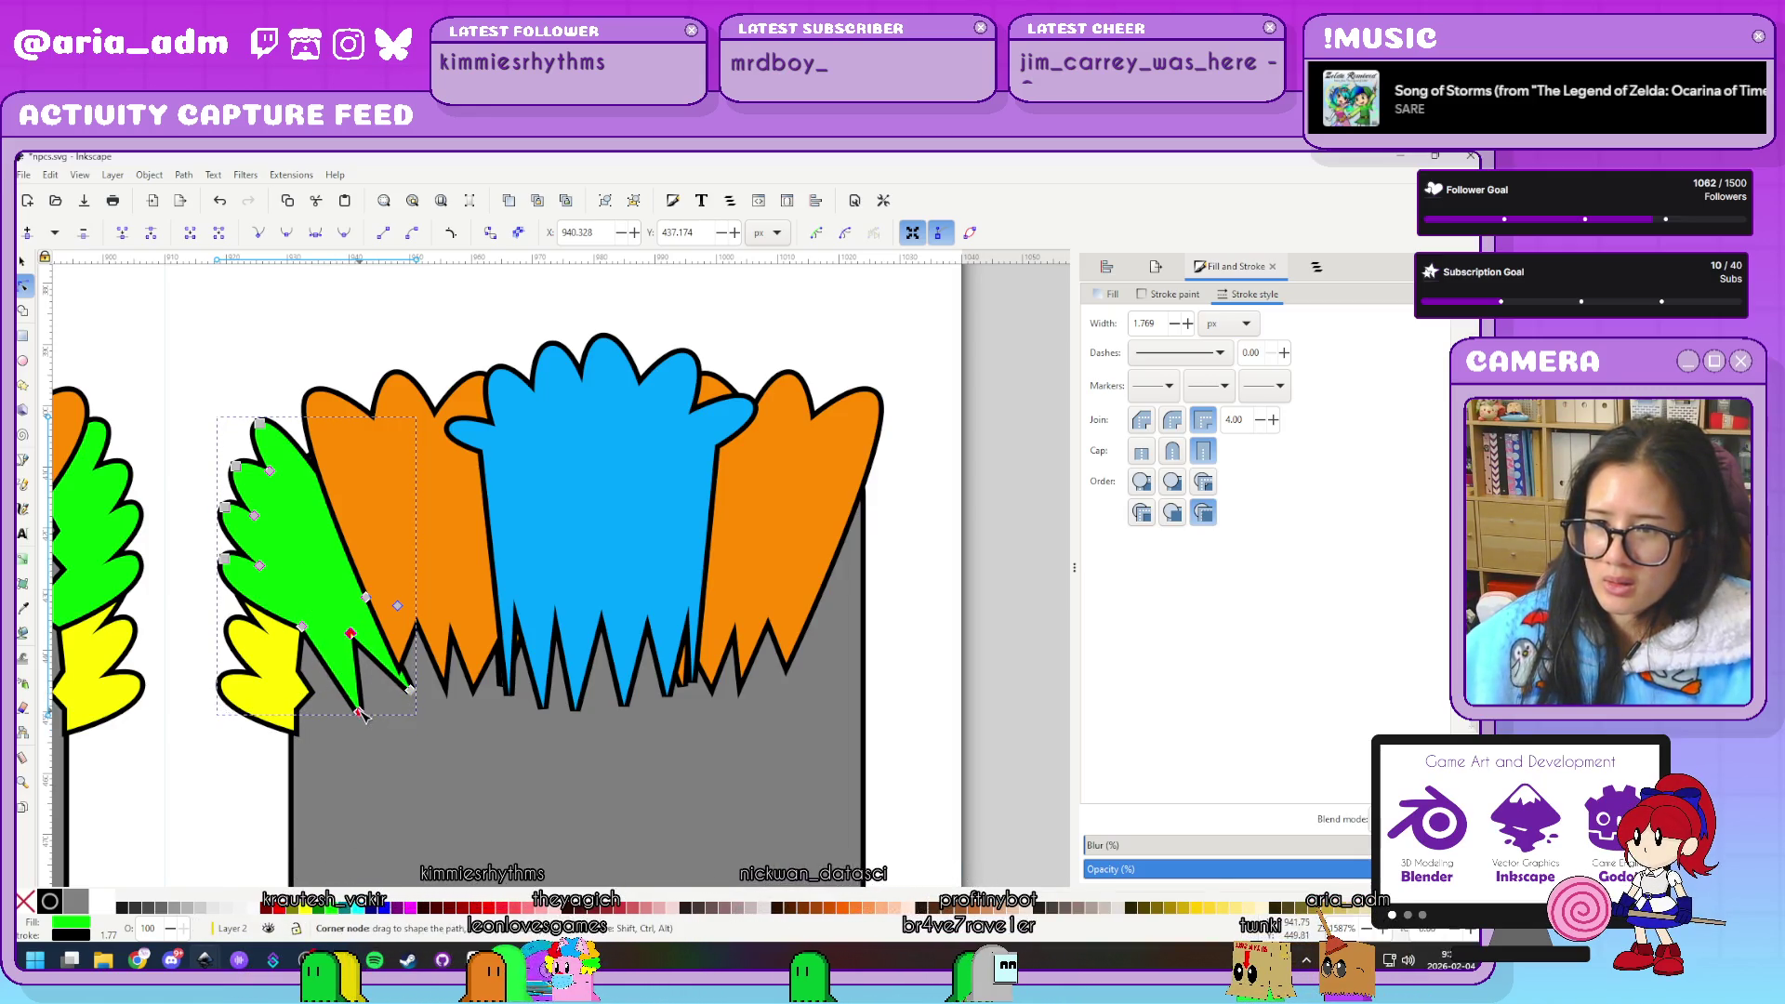
drag(362, 716, 425, 713)
Lengthen the yellow leaf down and right, then nudge the leaf group slightly down
click(309, 693)
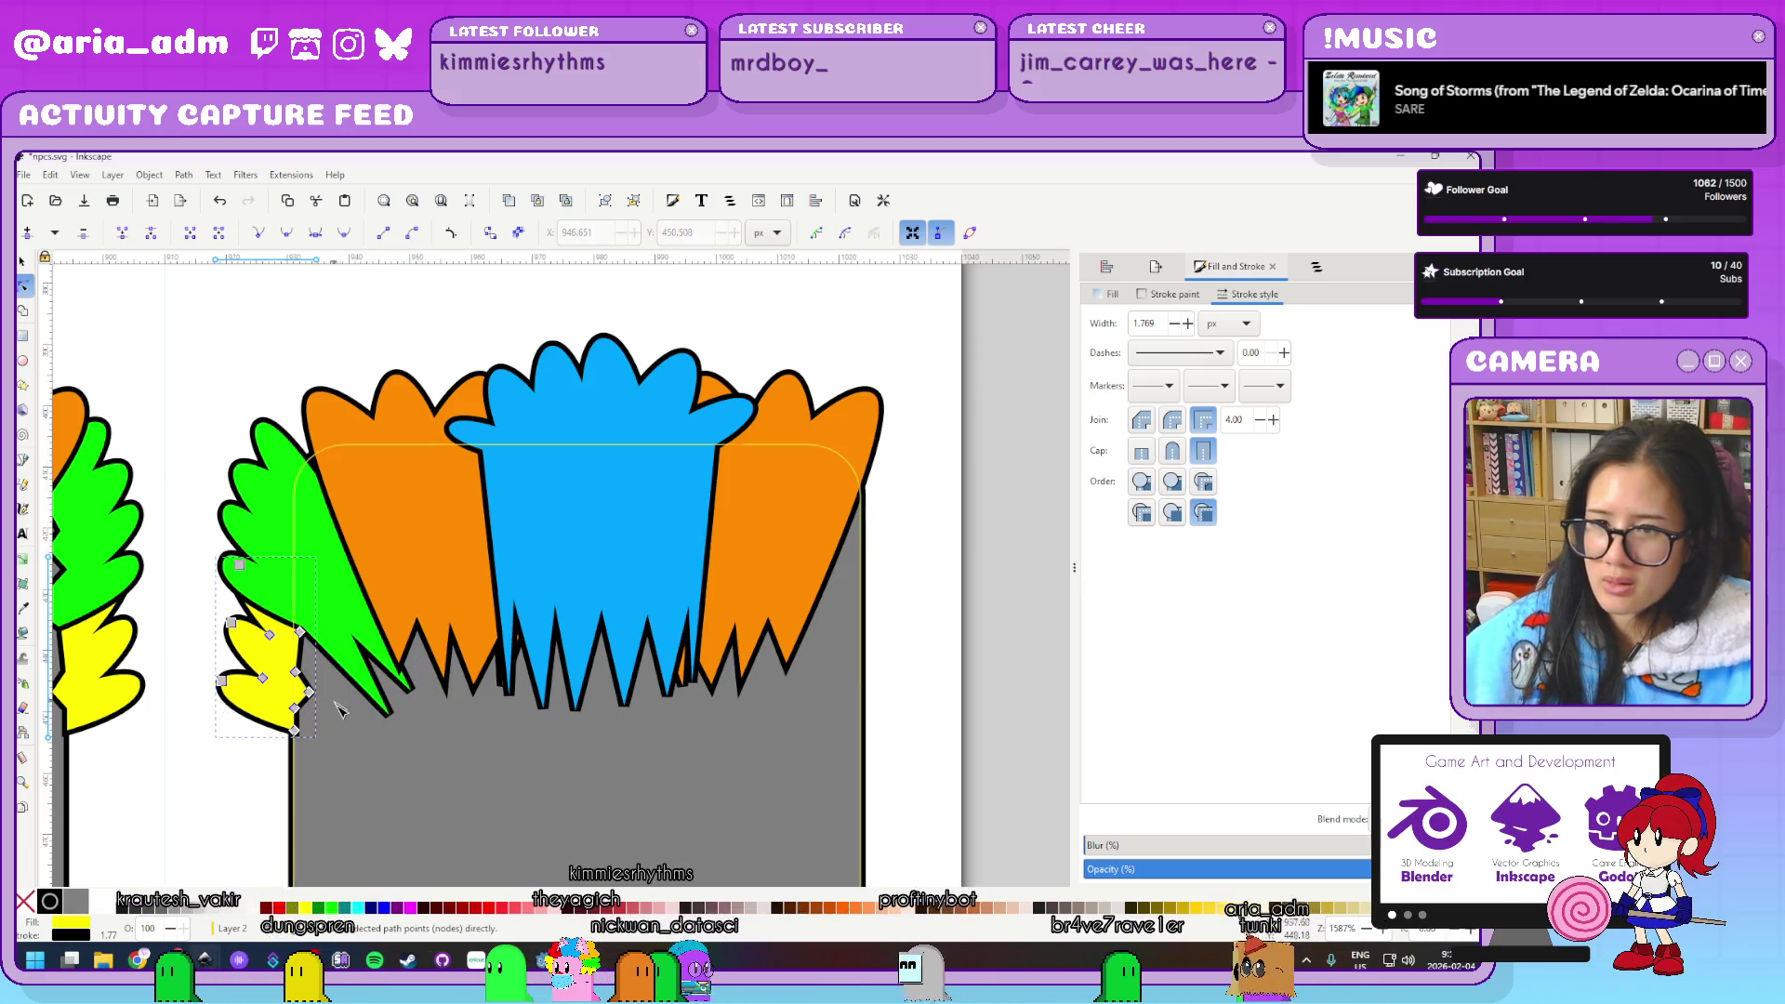
mouse_move(311, 694)
mouse_down()
mouse_move(360, 723)
mouse_move(346, 743)
mouse_up()
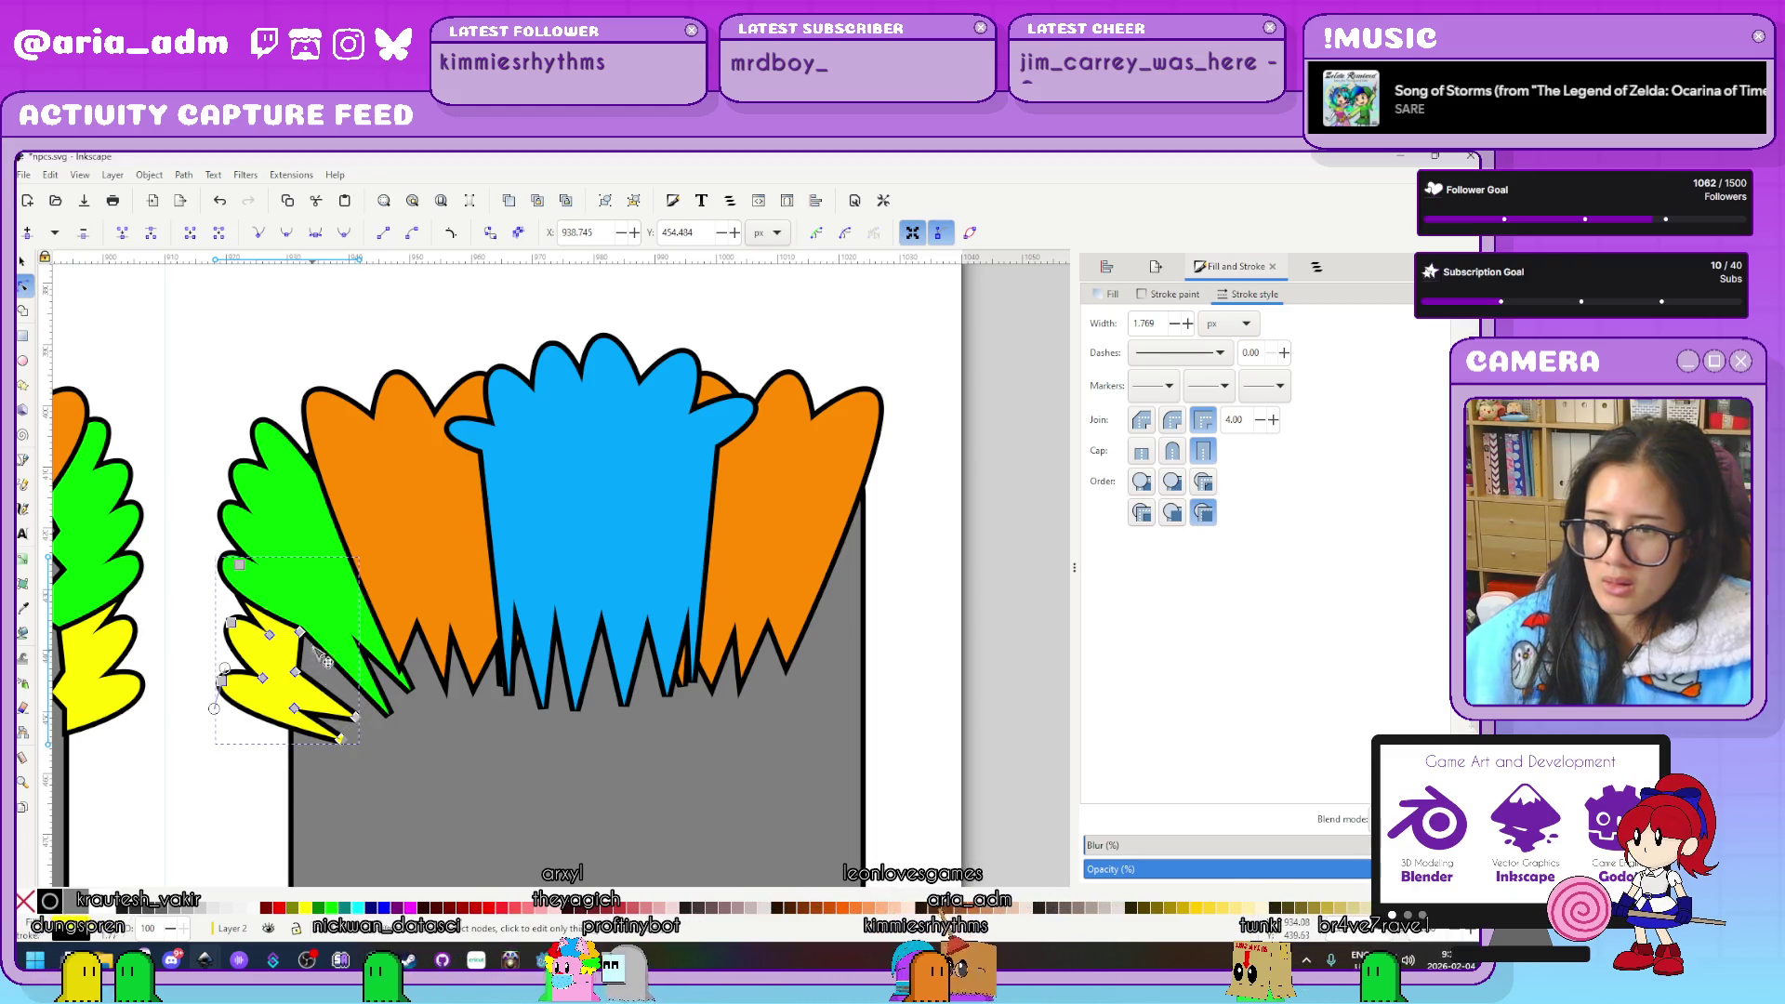
drag(300, 633, 361, 700)
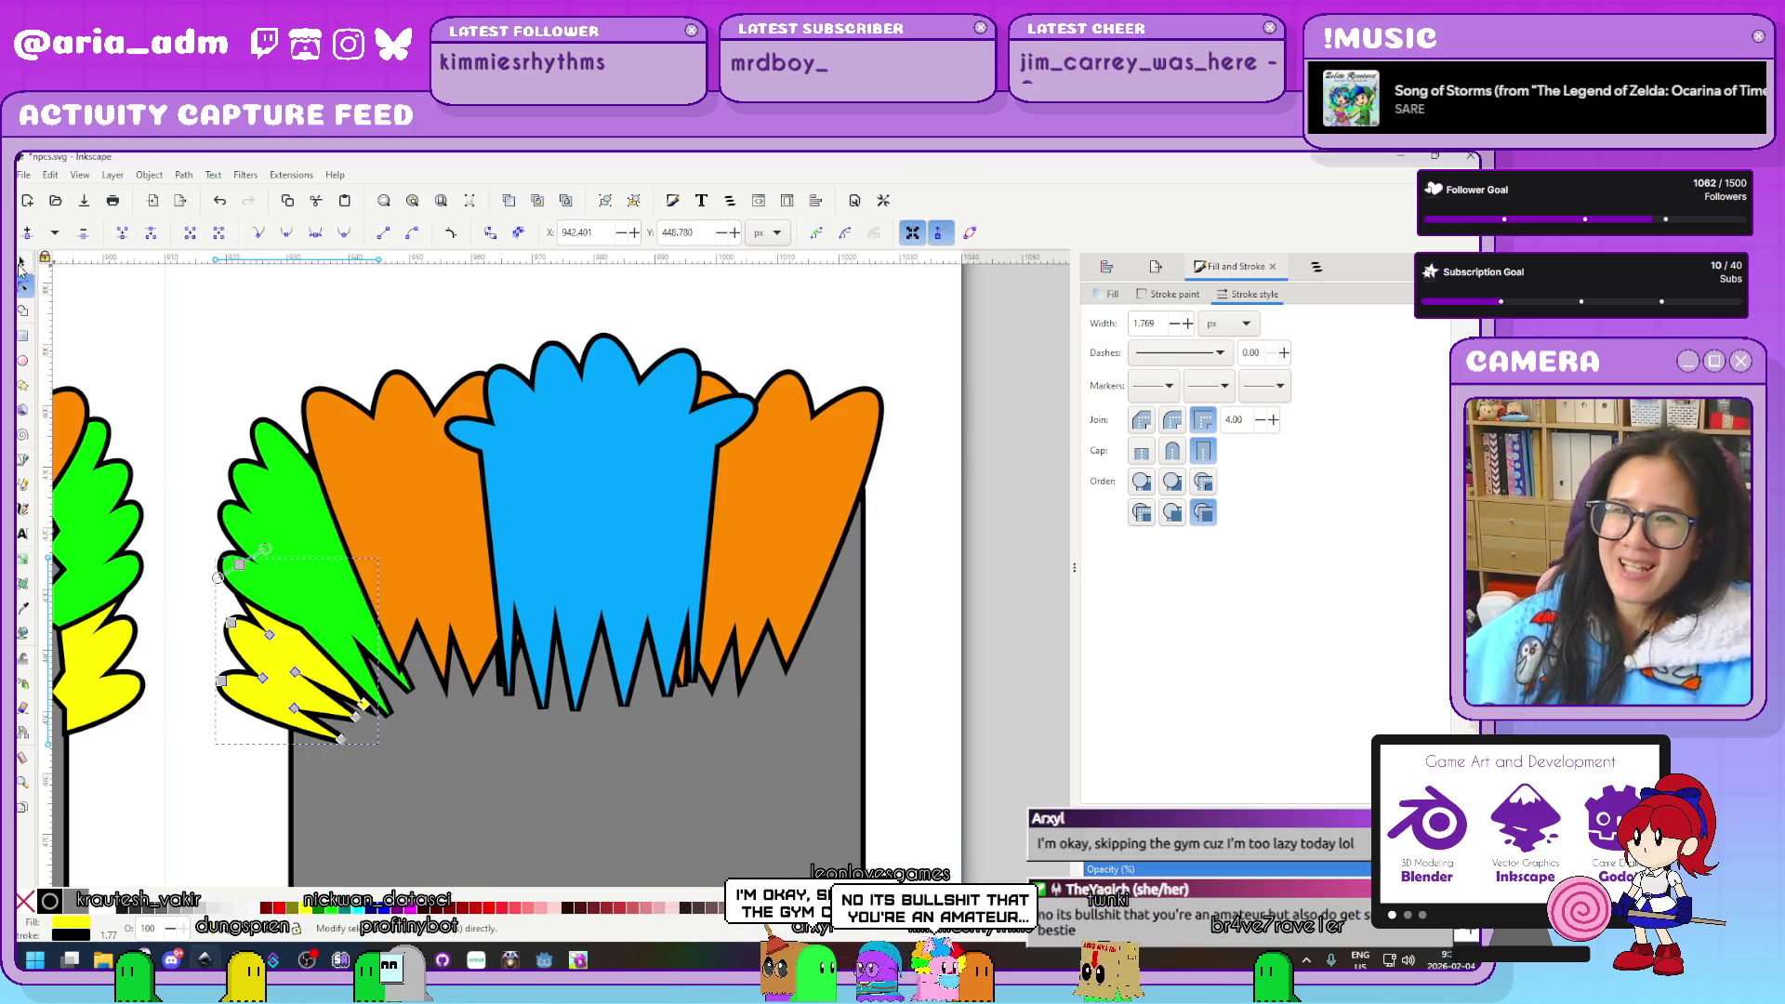
key(s)
click(288, 336)
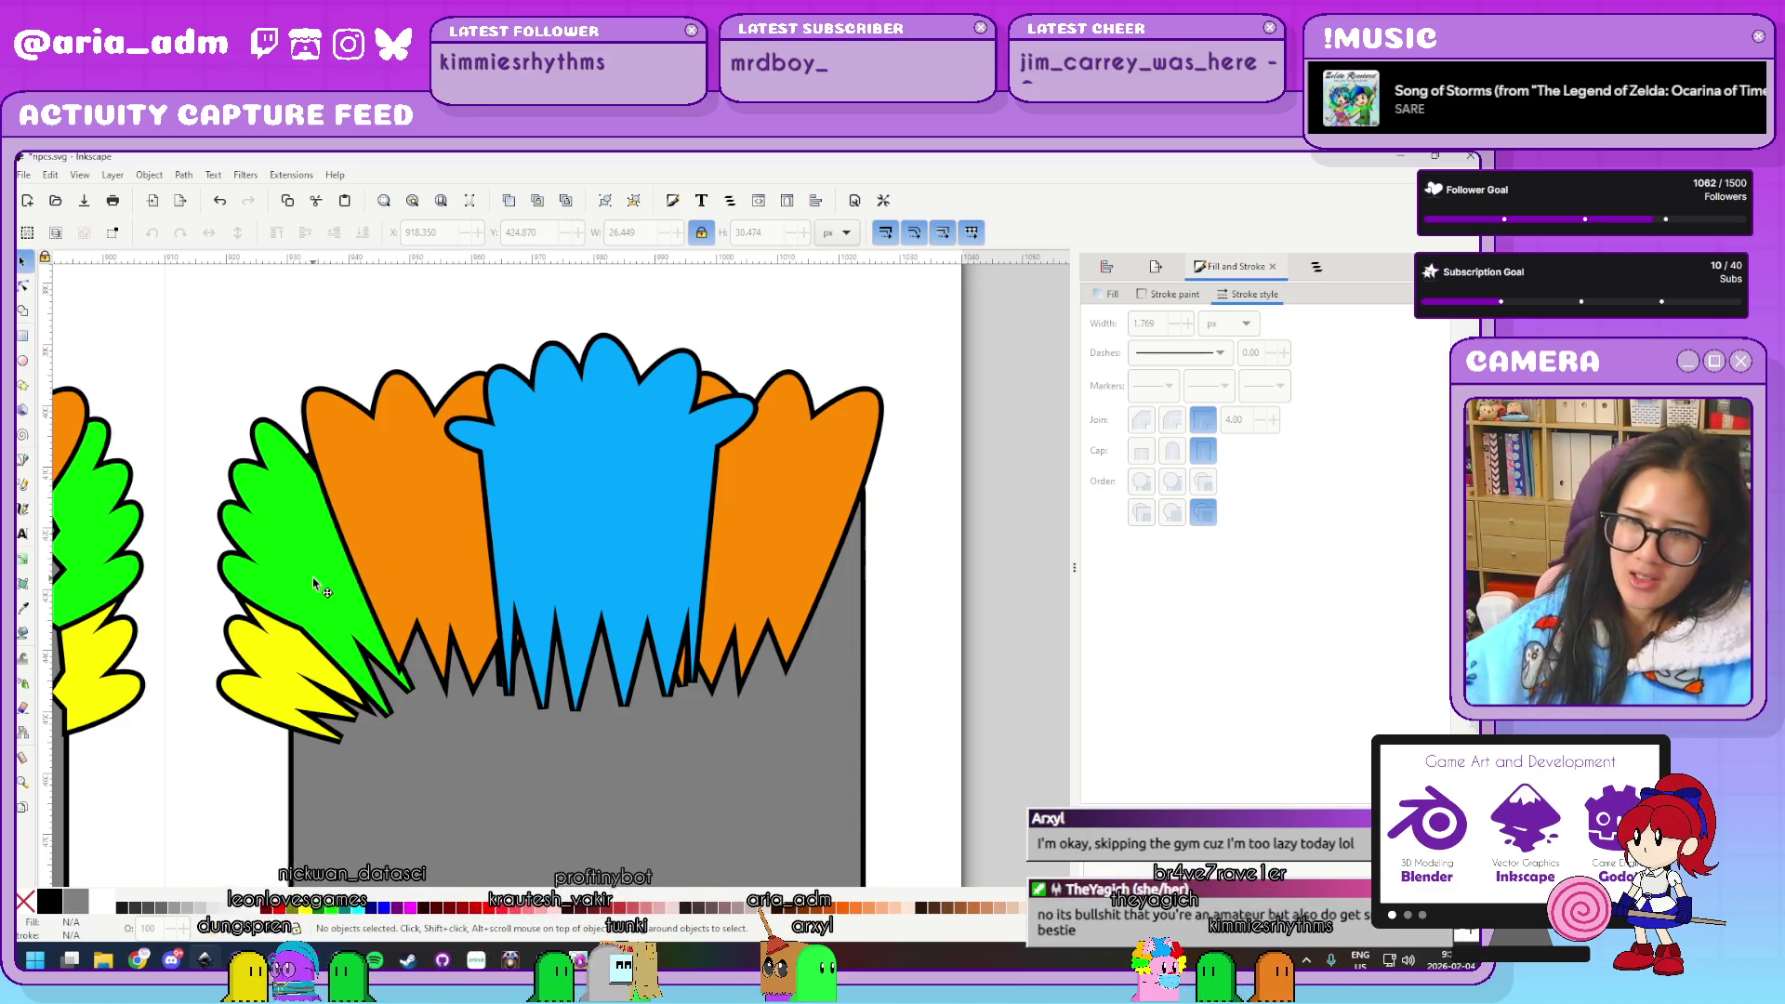
click(297, 437)
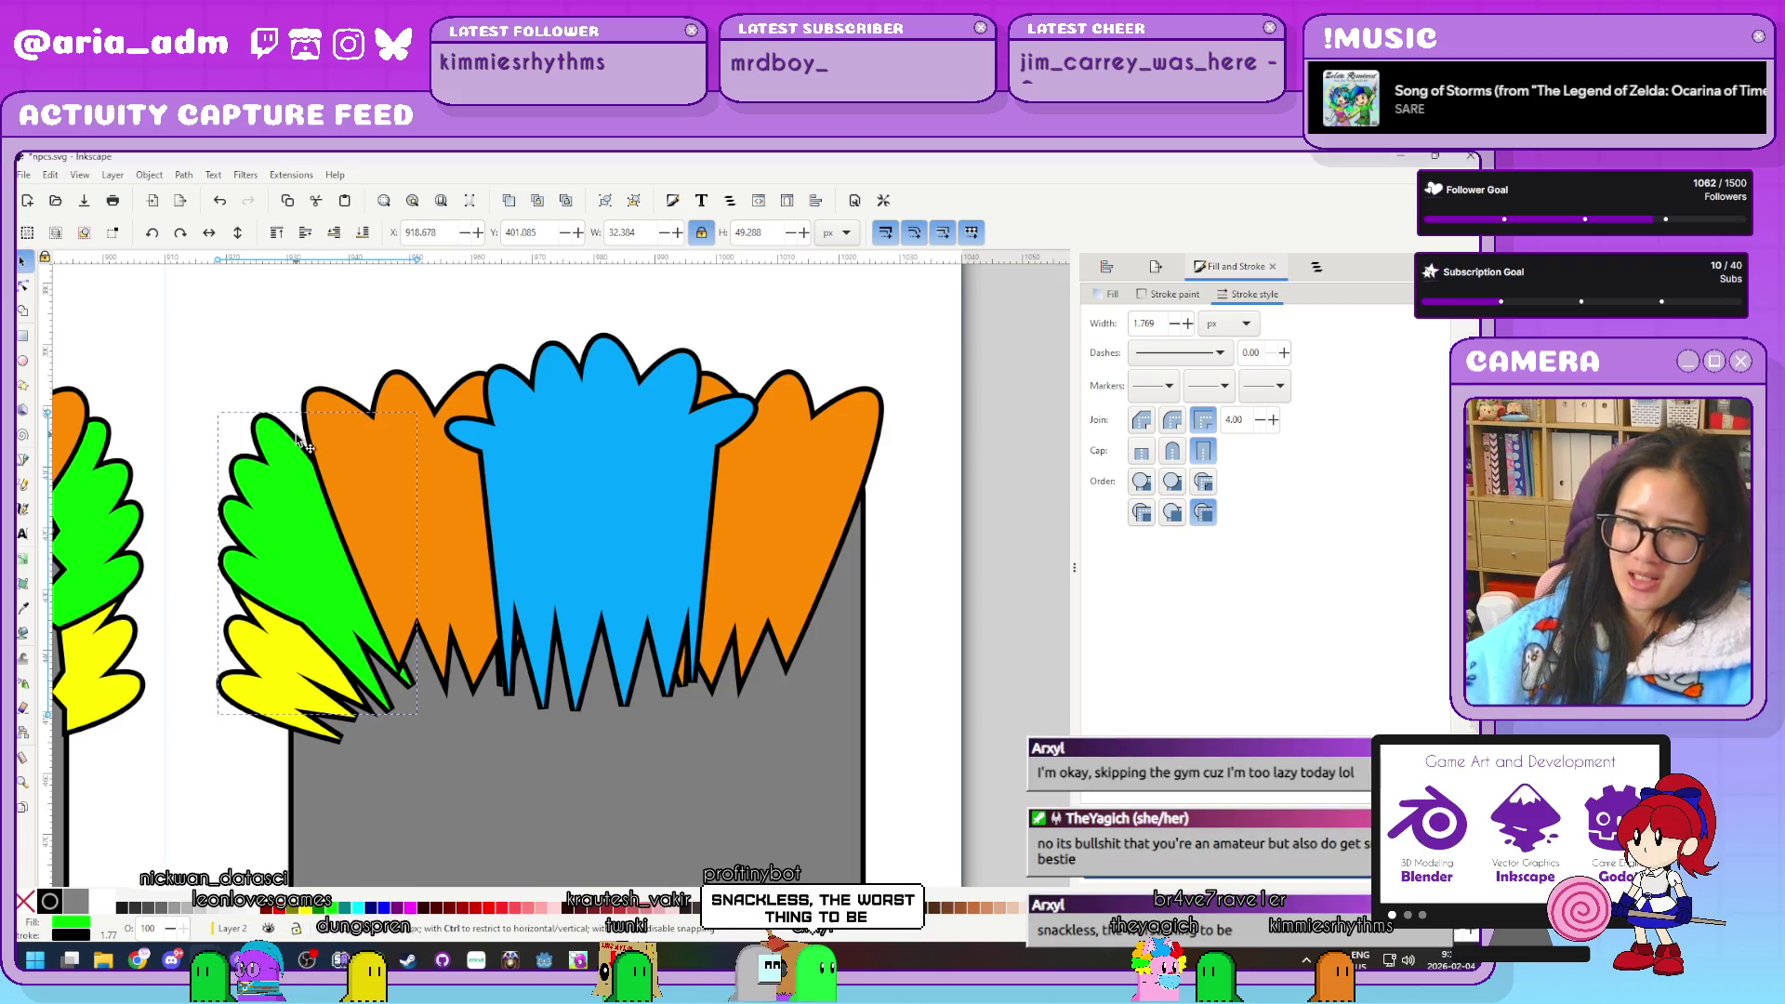
drag(297, 437, 305, 479)
double_click(277, 490)
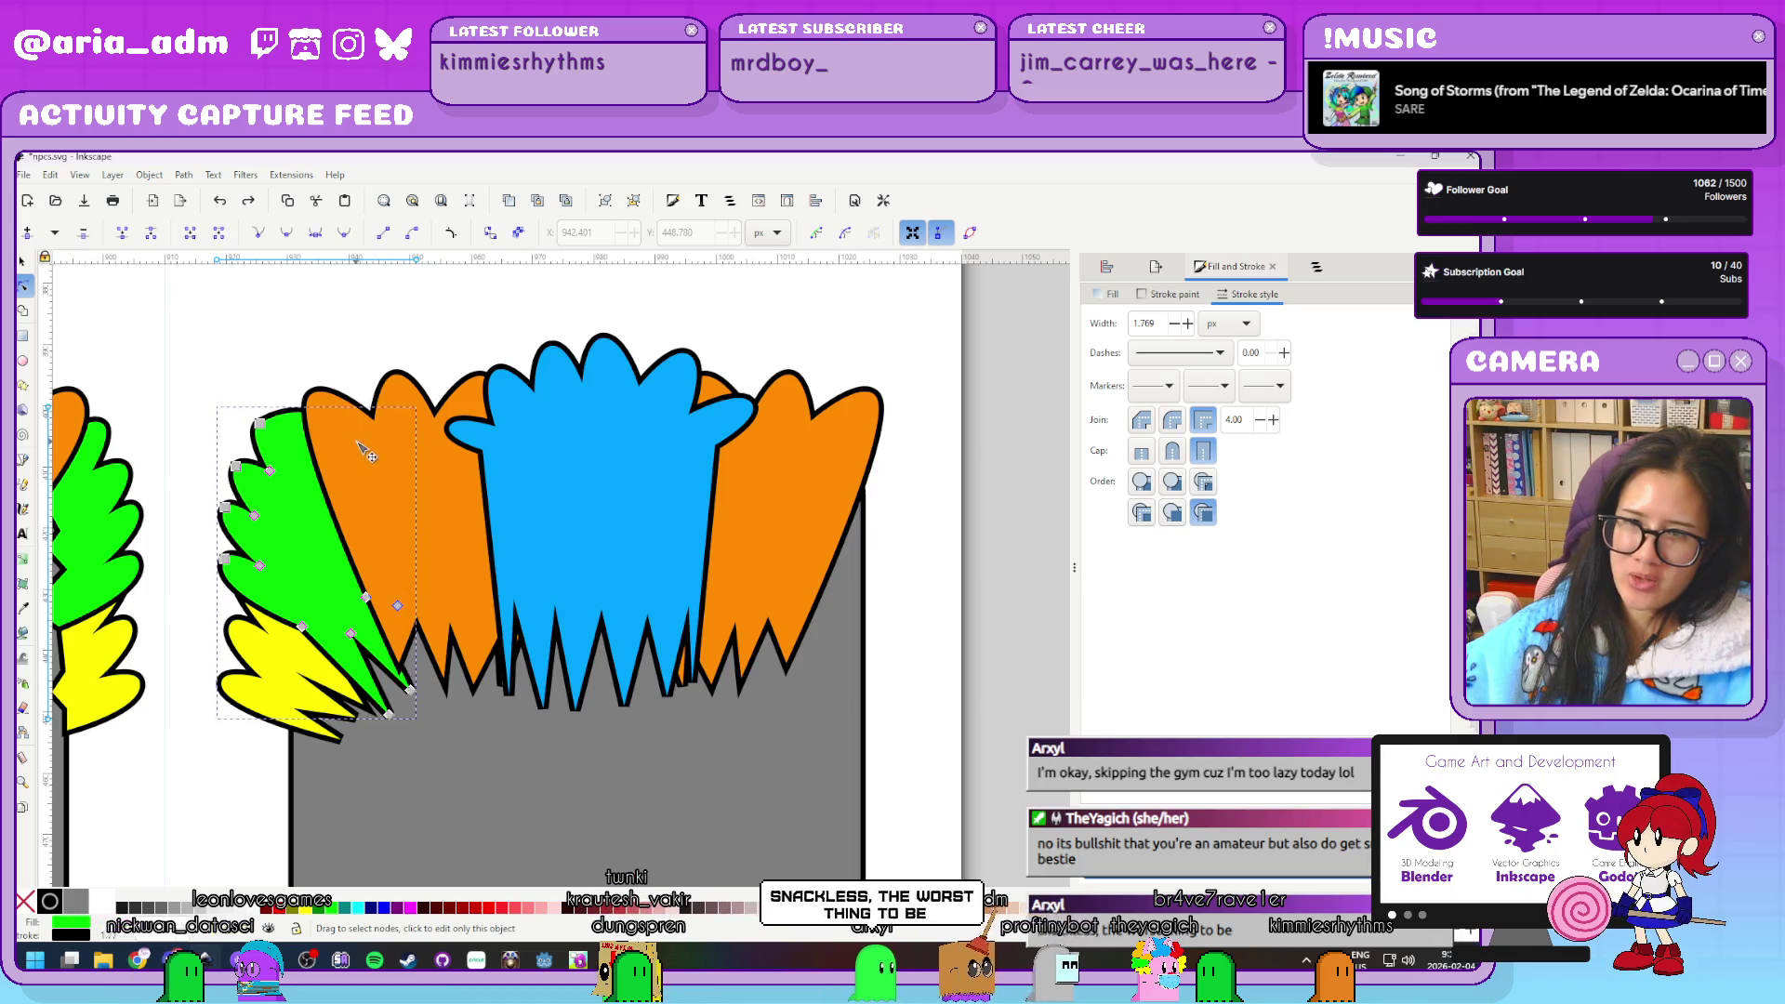
Duplicate the left green and yellow leaves, mirror the copy, and move it to the hair's right side
key(s)
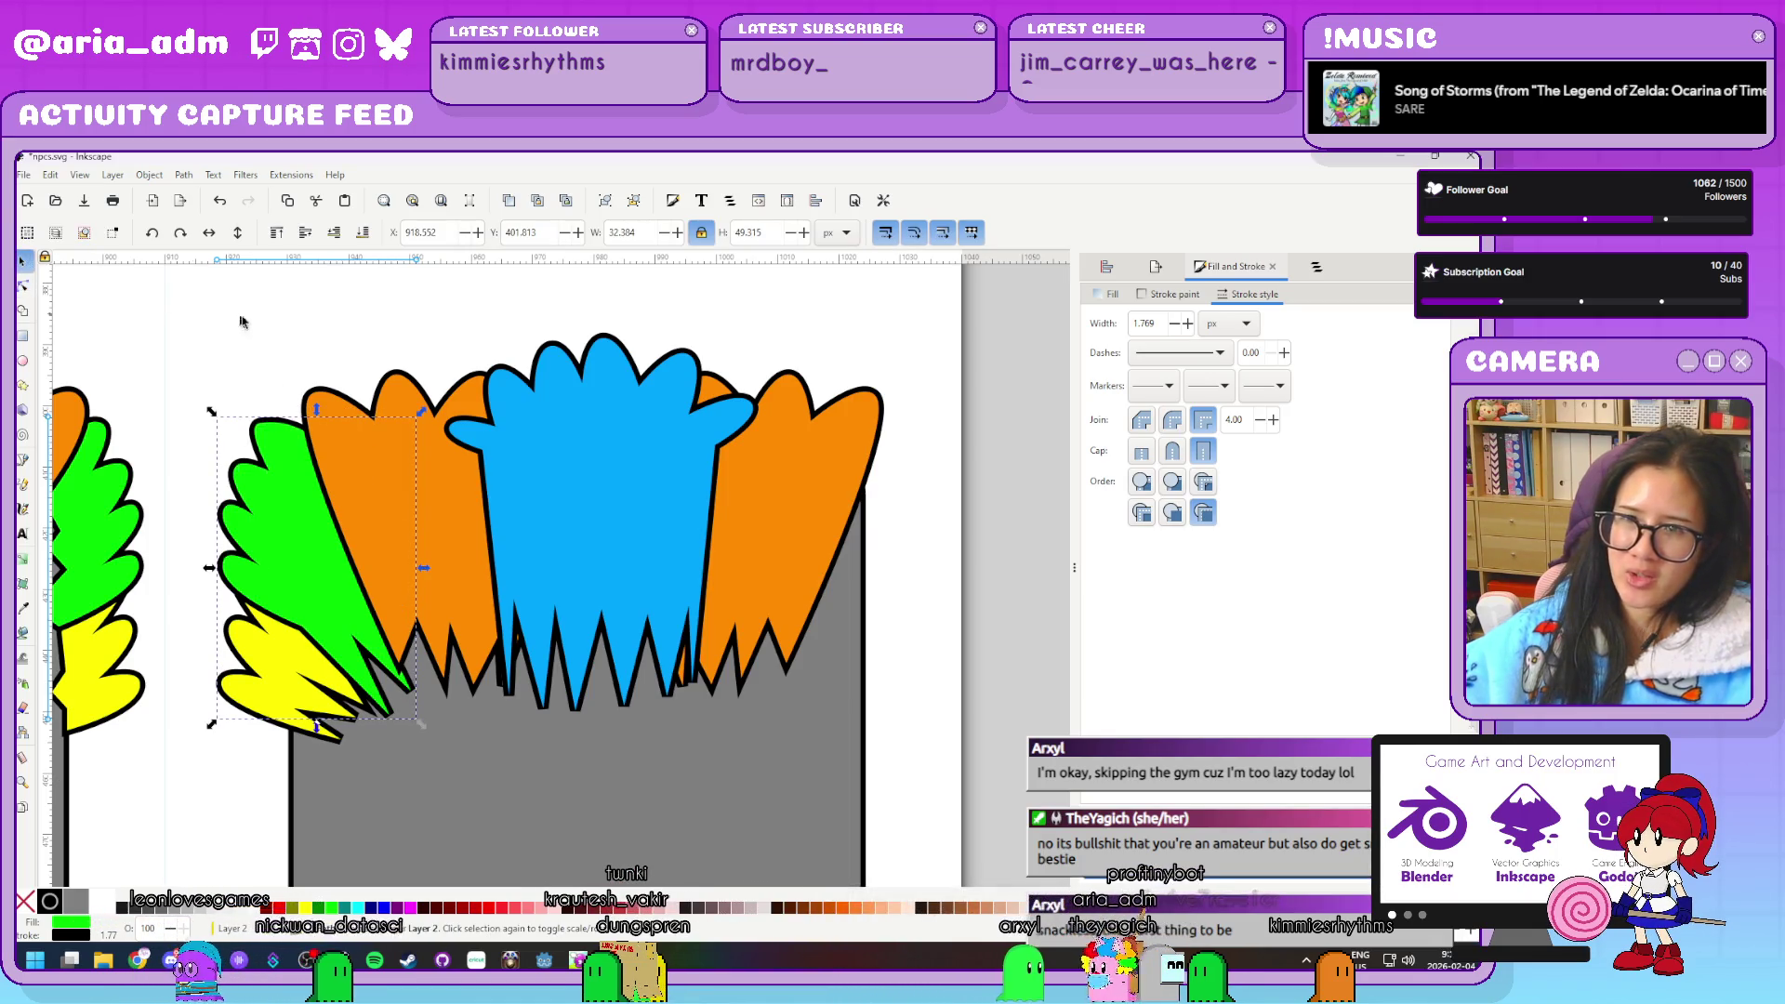
click(342, 593)
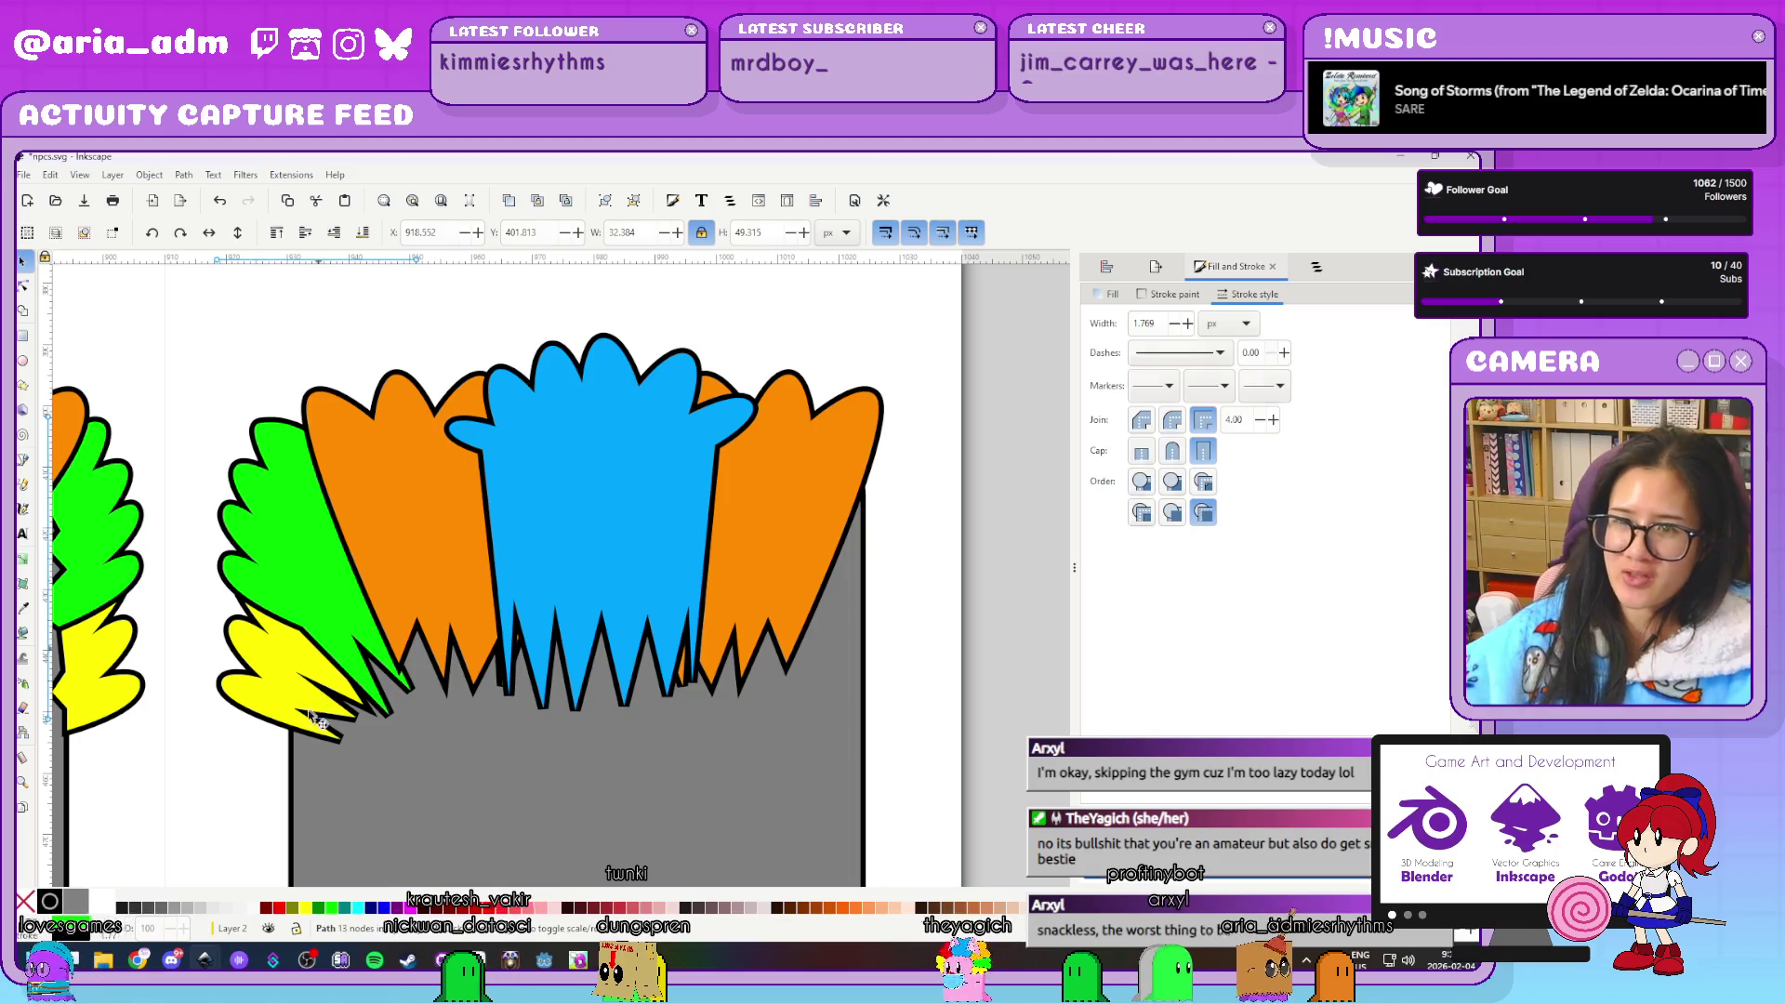
key(ctrl+z)
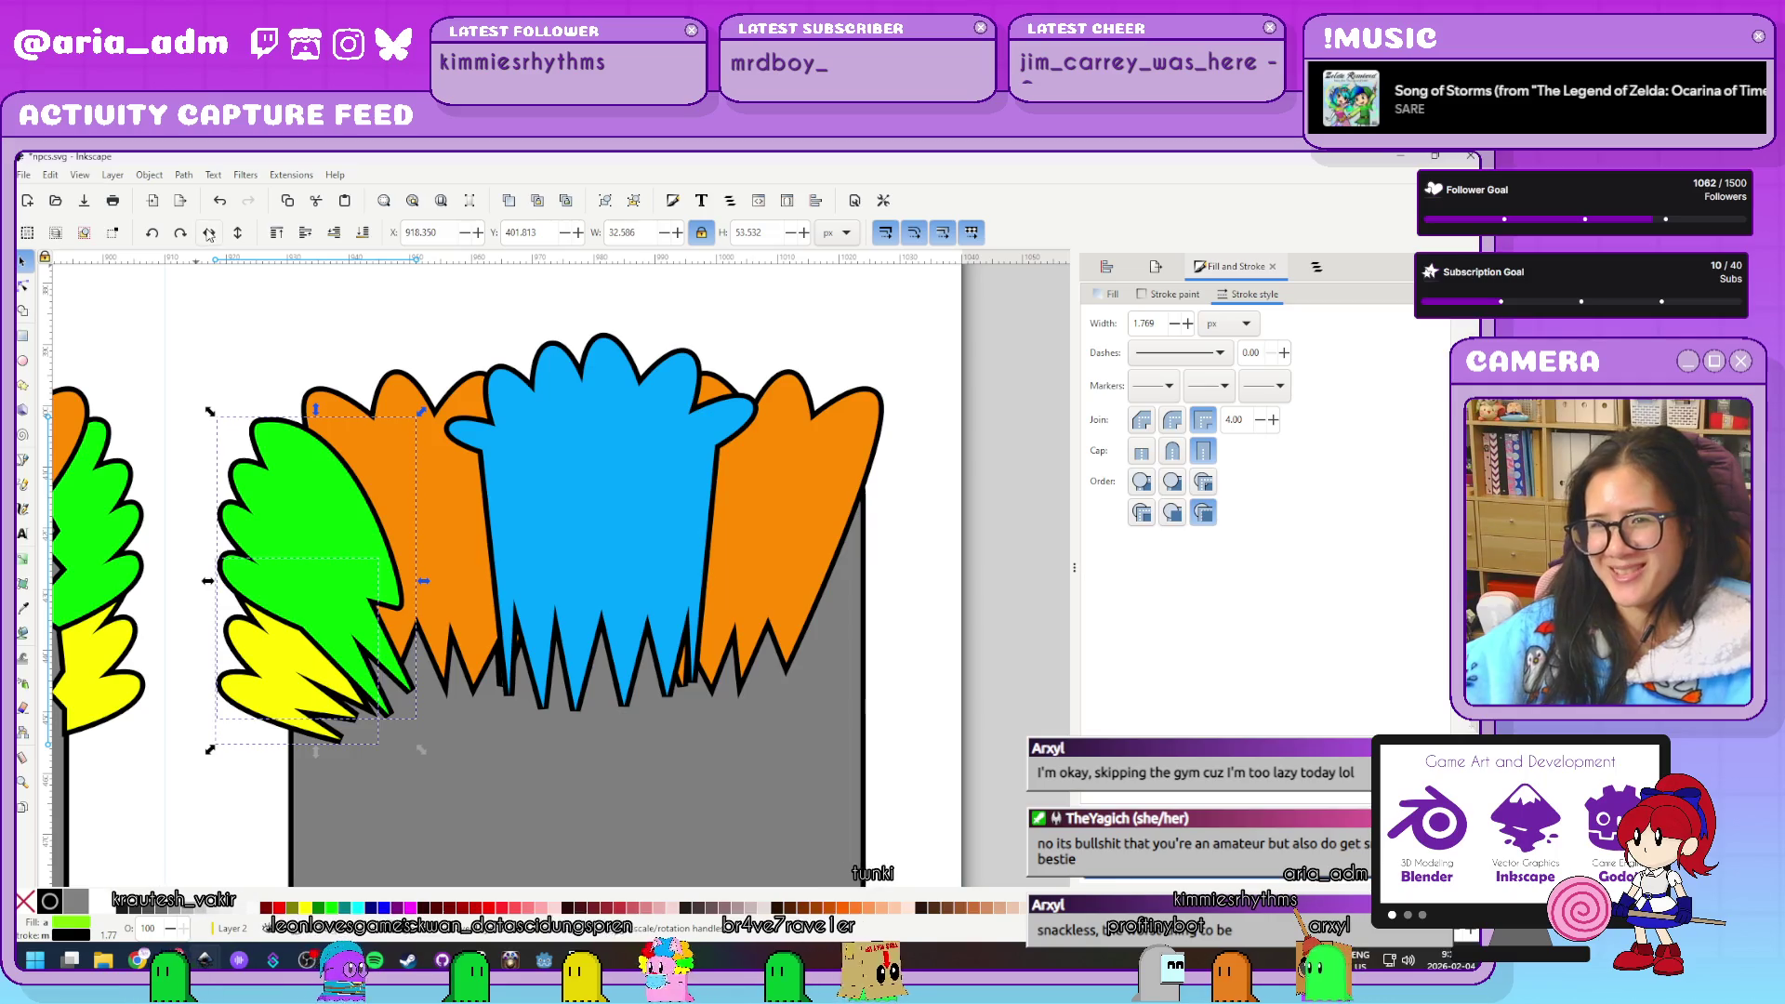
key(ctrl+d)
key(h)
key(shift+Right)
key(shift+Right)
key(shift+Right)
key(shift+Right)
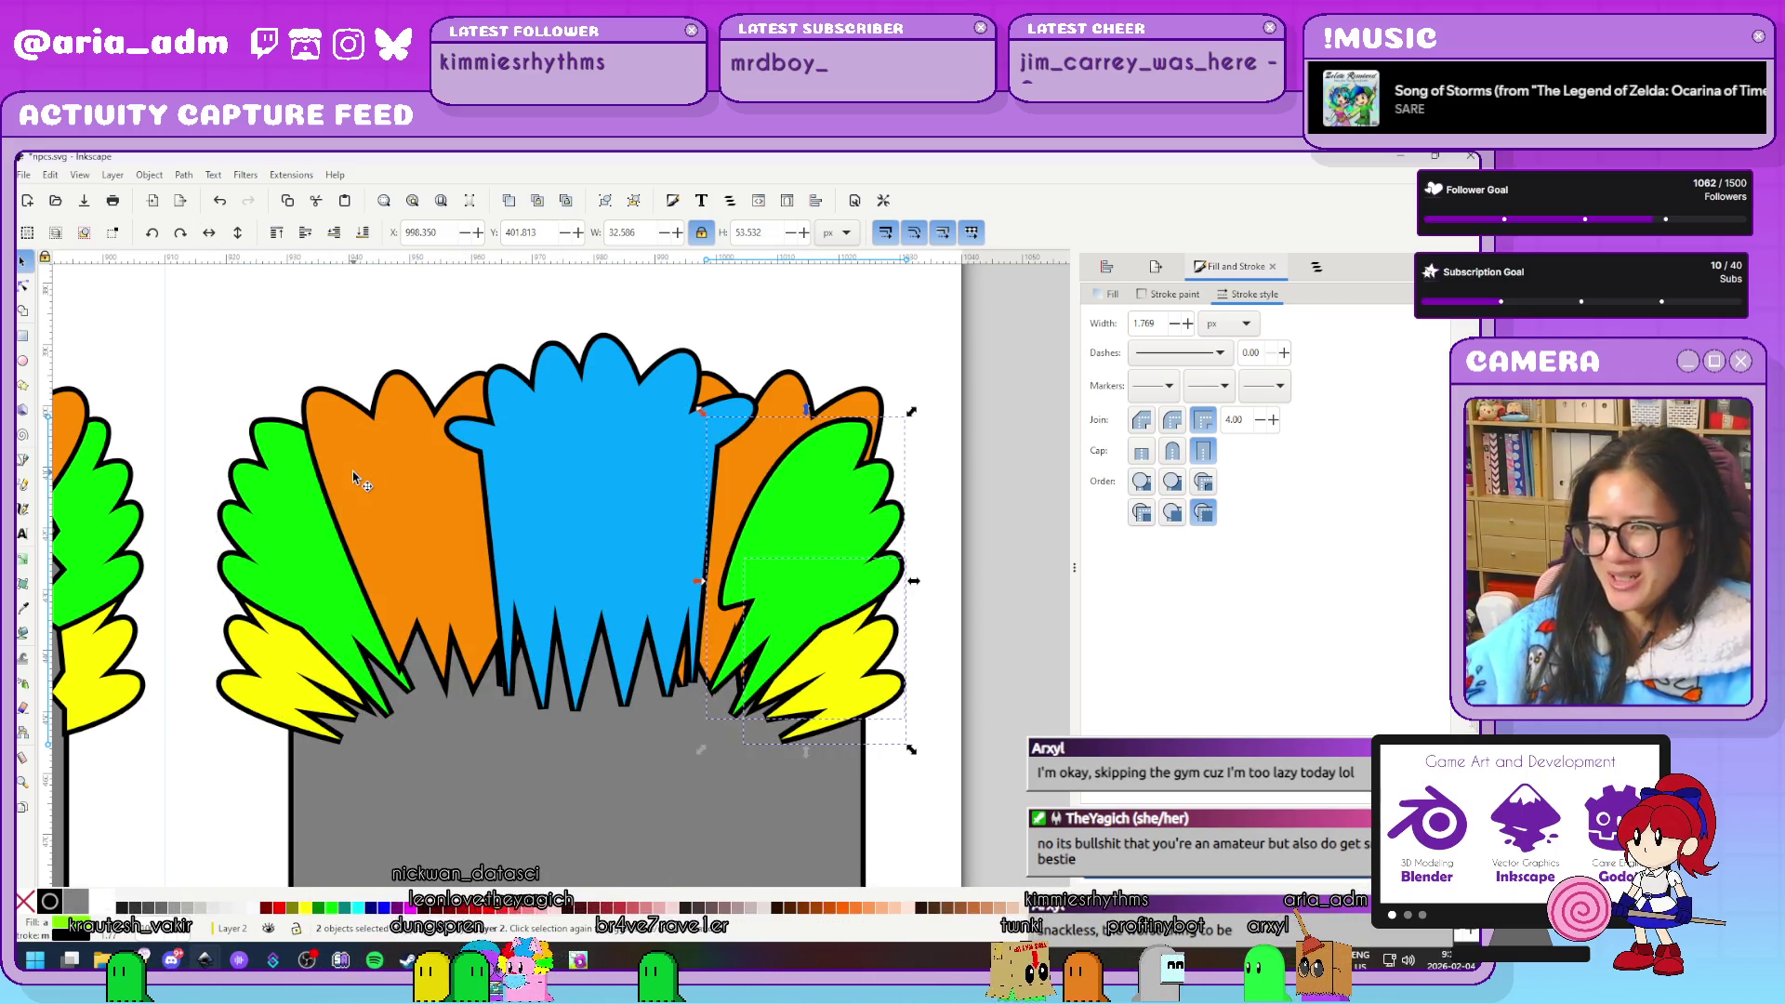
key(Right)
key(Right)
key(Right)
key(Right)
key(Right)
key(Left)
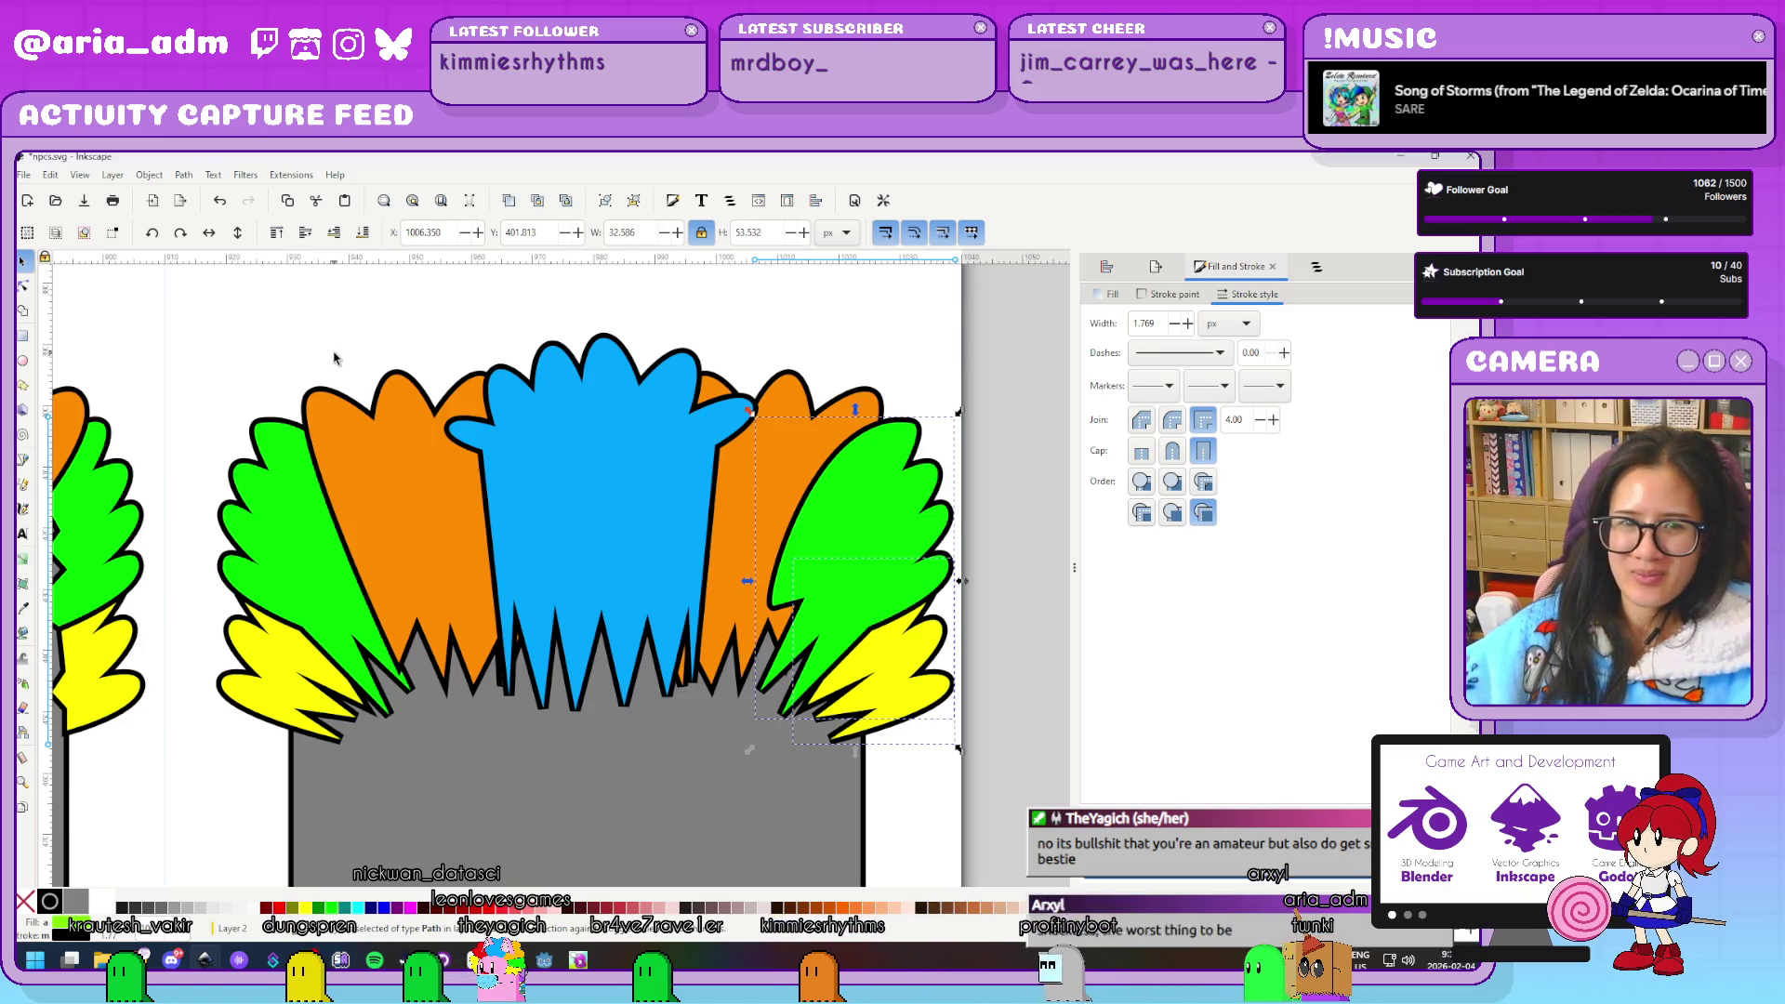
scroll(333, 358, down, 1)
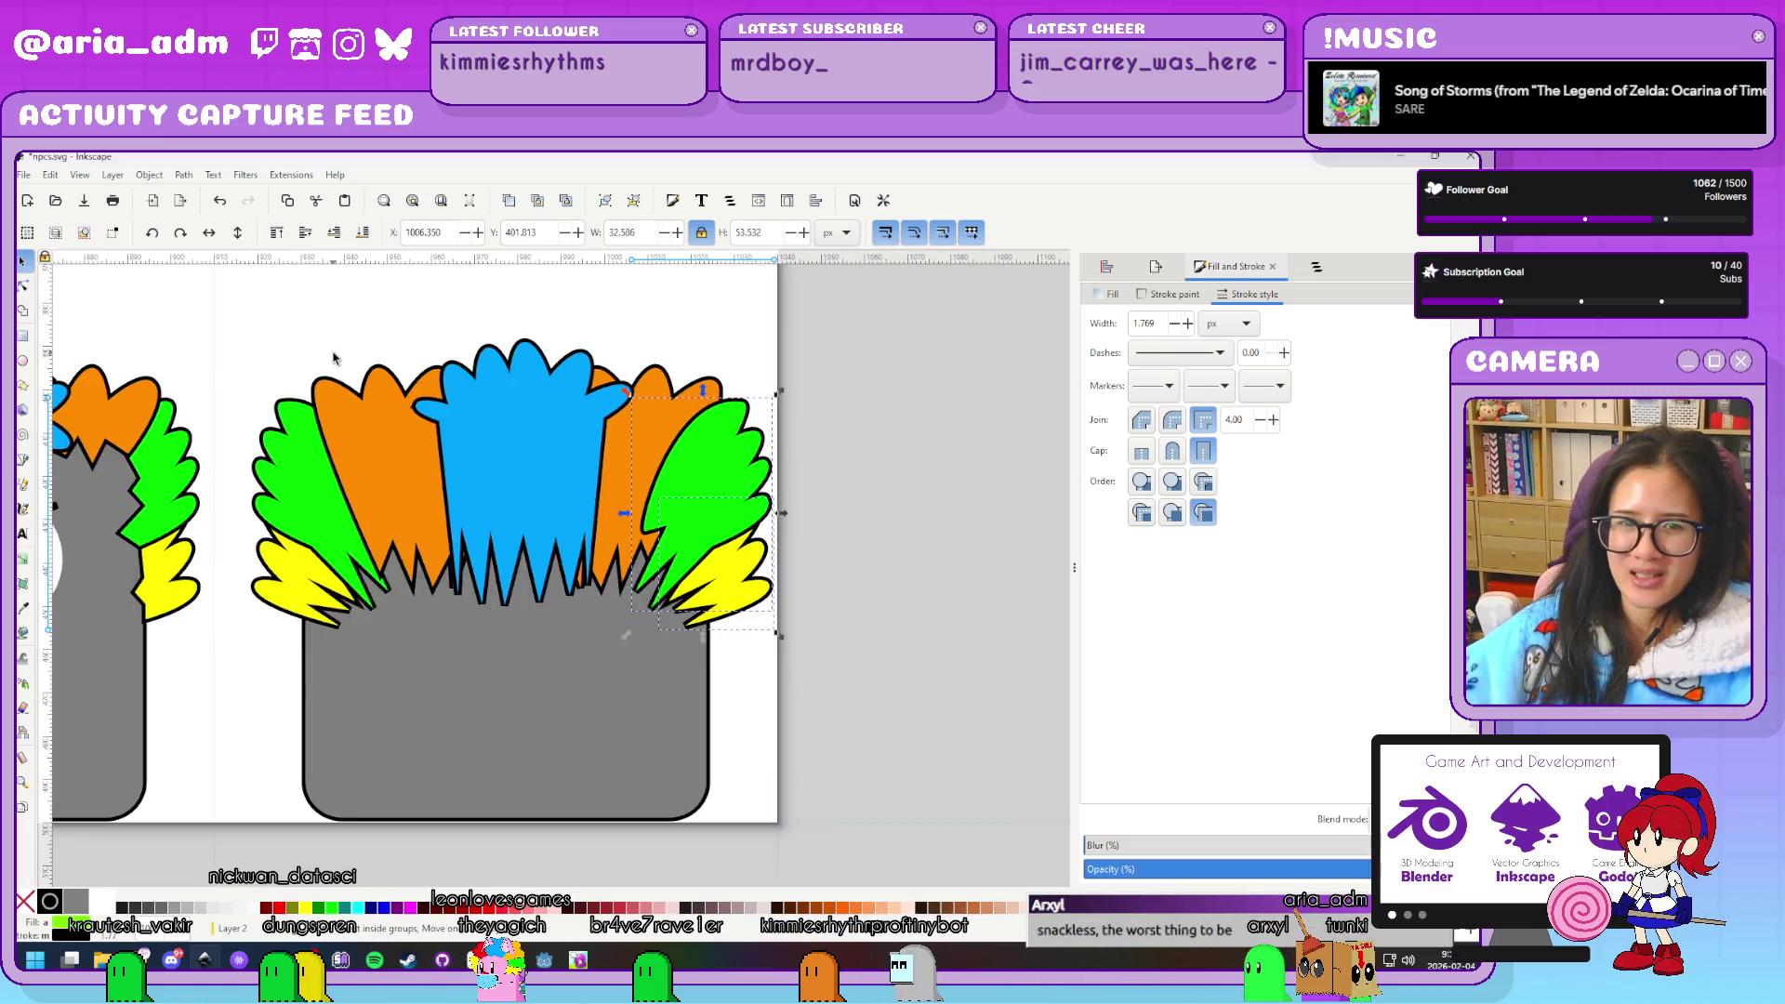
click(844, 538)
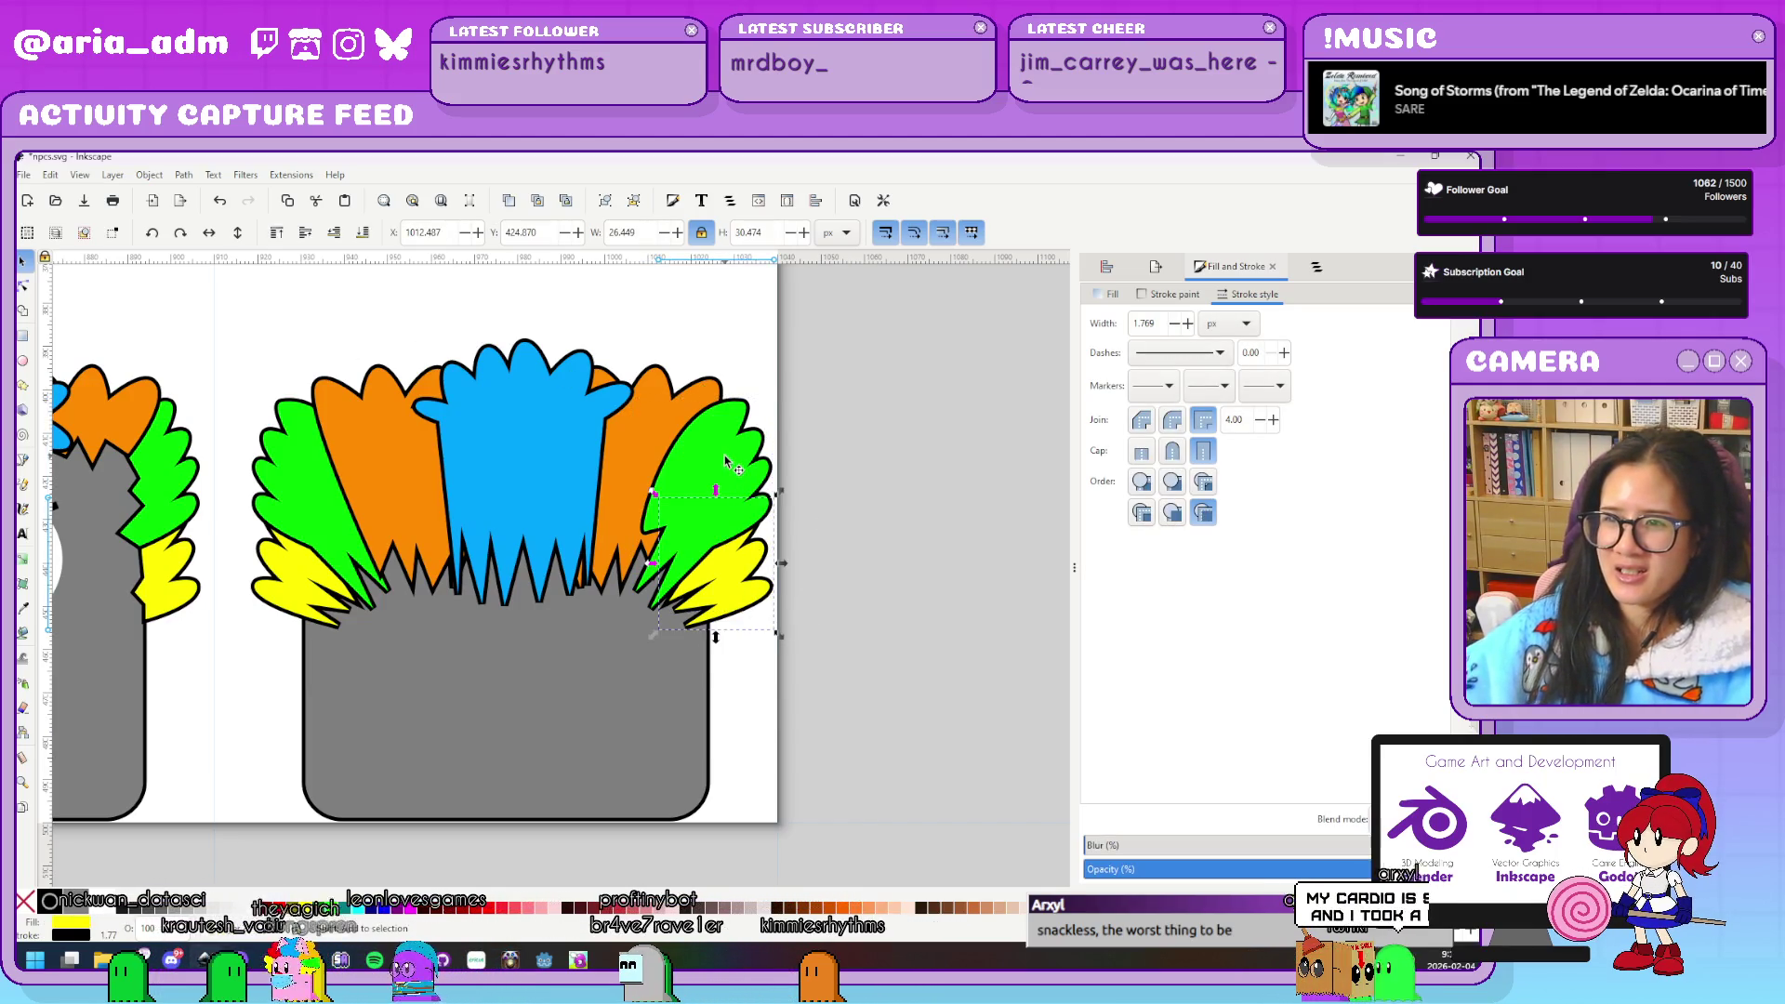
Lower the right leaves behind the orange tuft and raise the yellow leaf above the green one
key(ctrl+z)
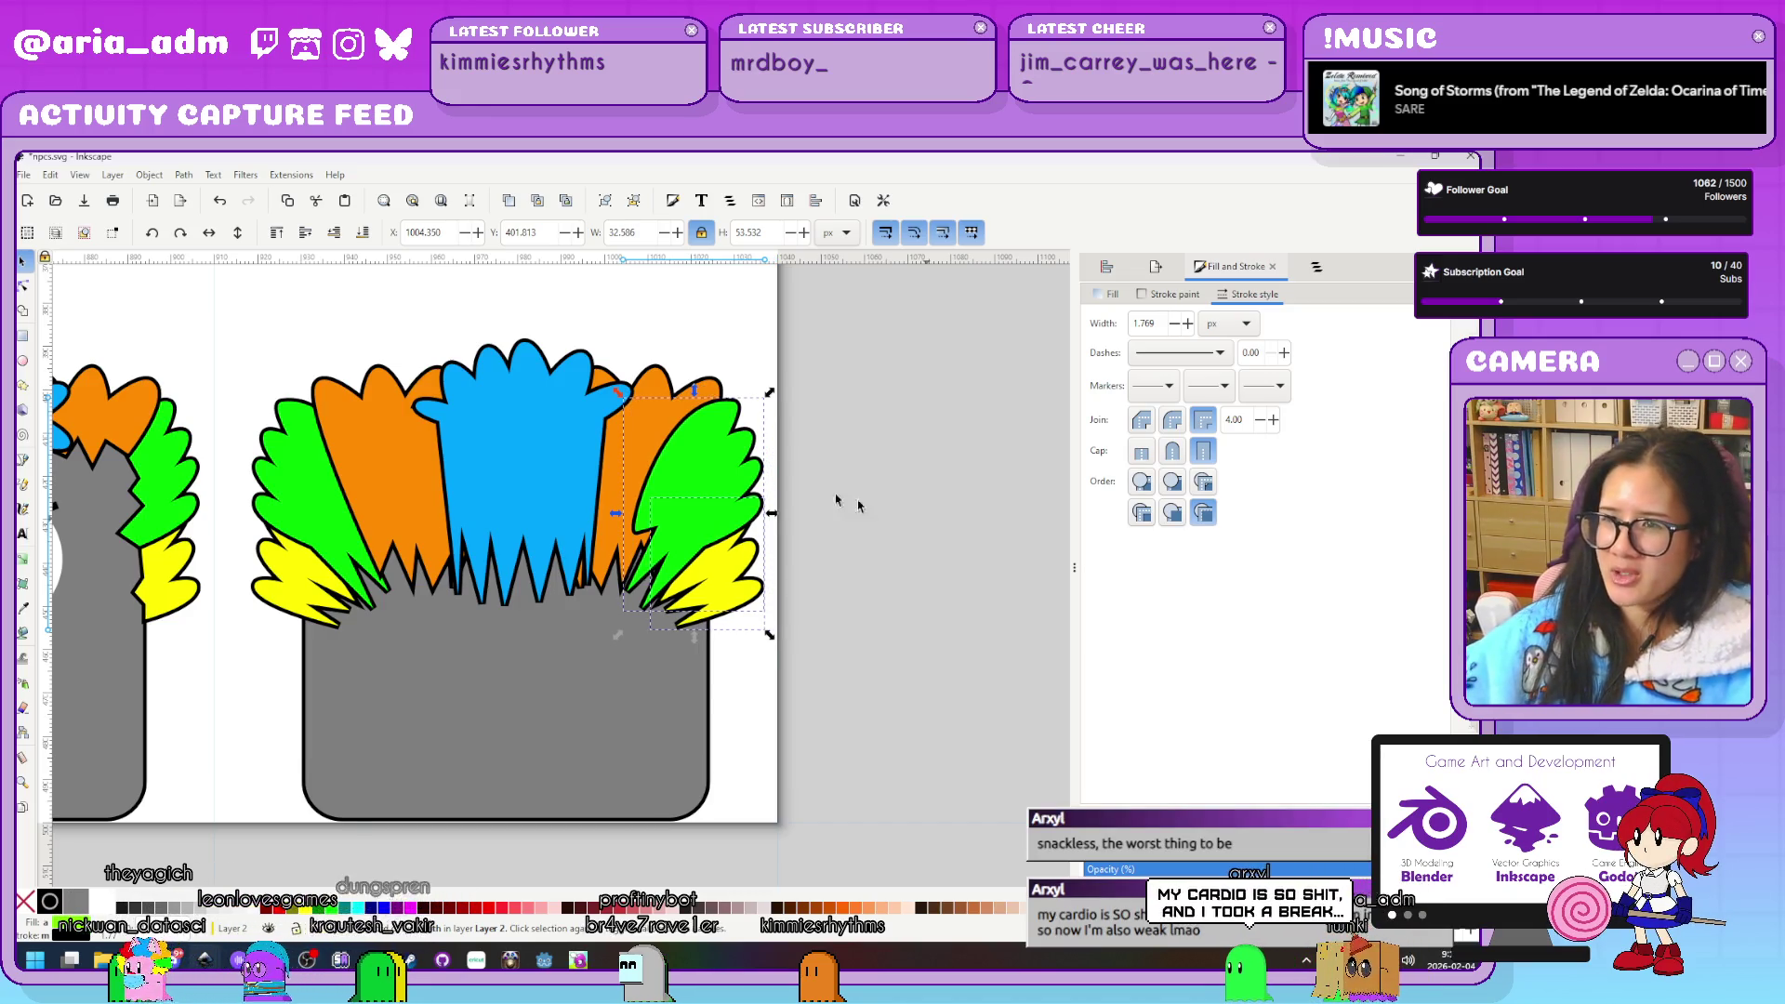
click(884, 510)
click(744, 556)
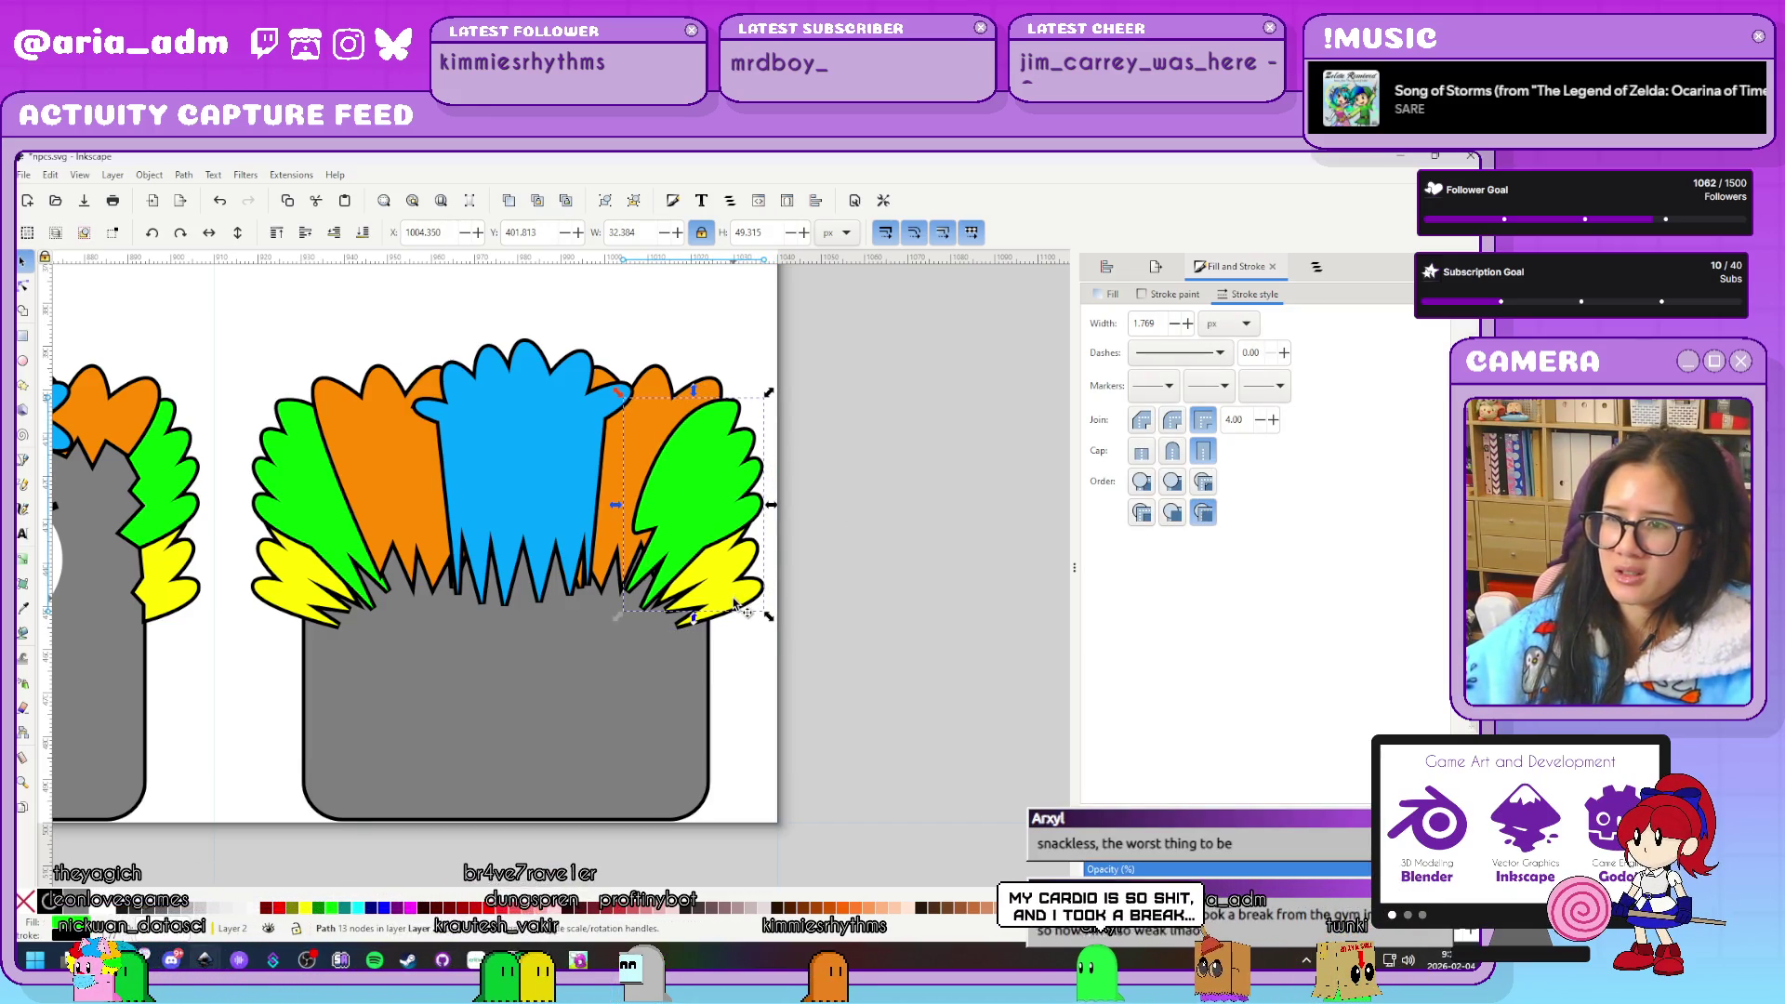
click(336, 232)
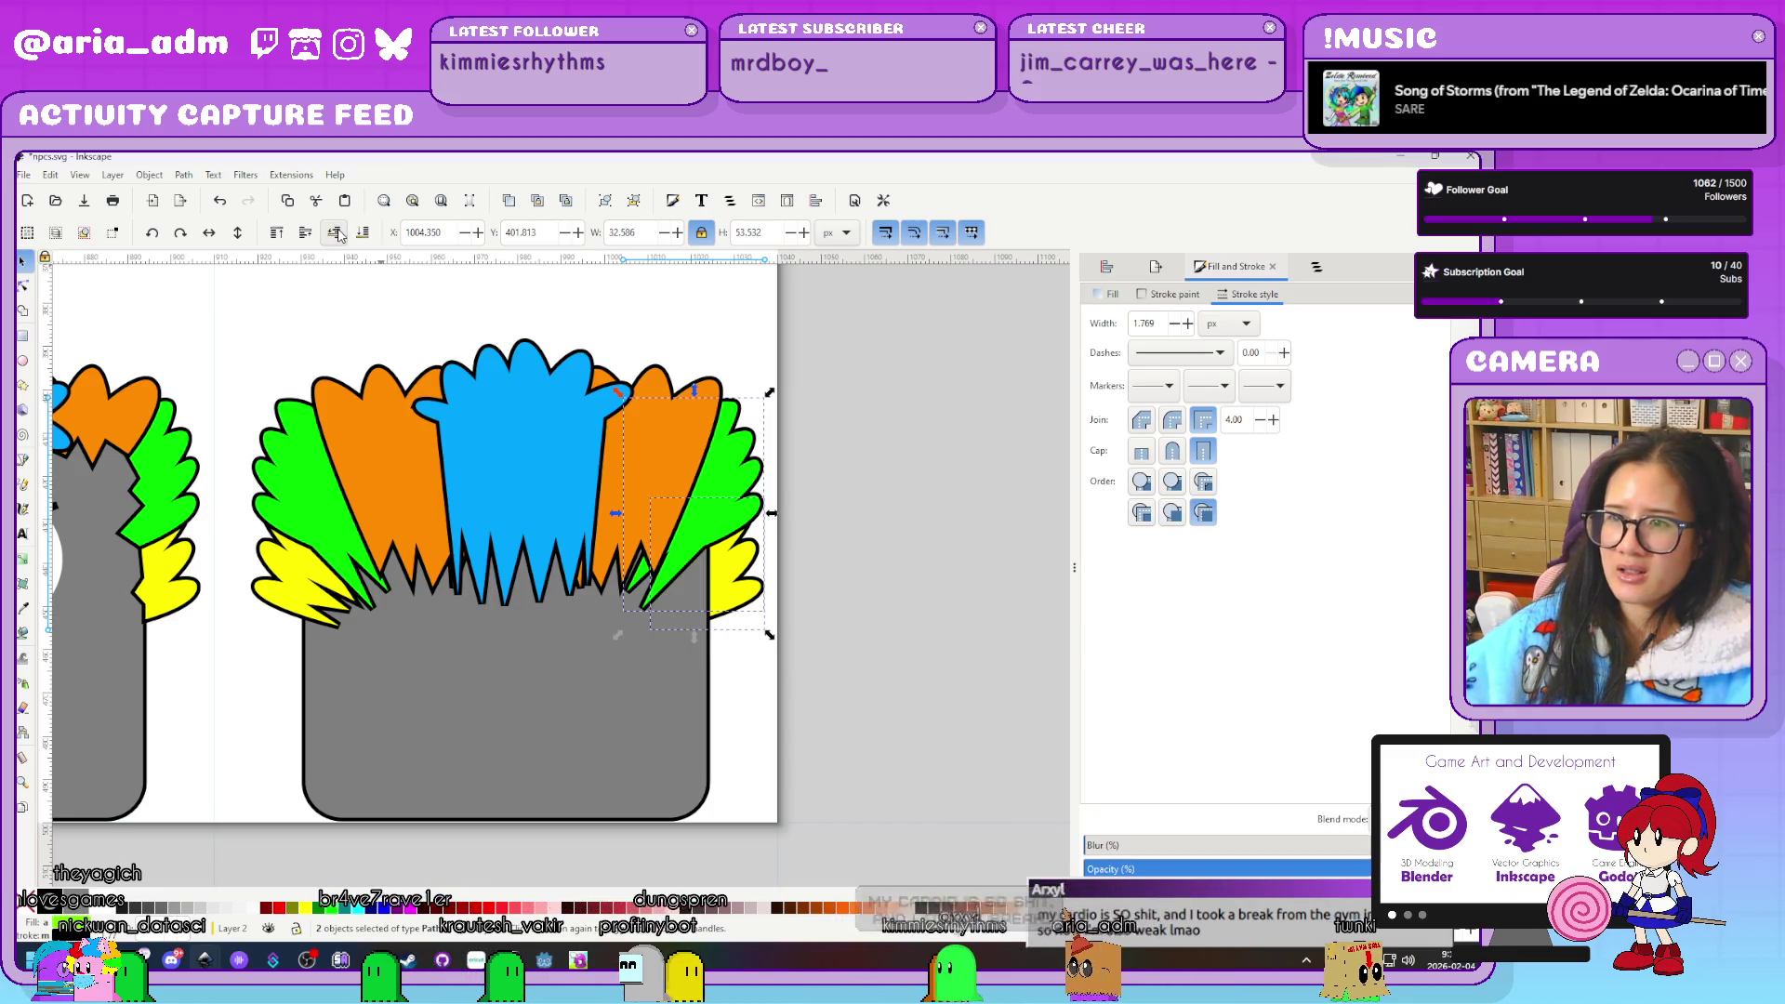
click(739, 590)
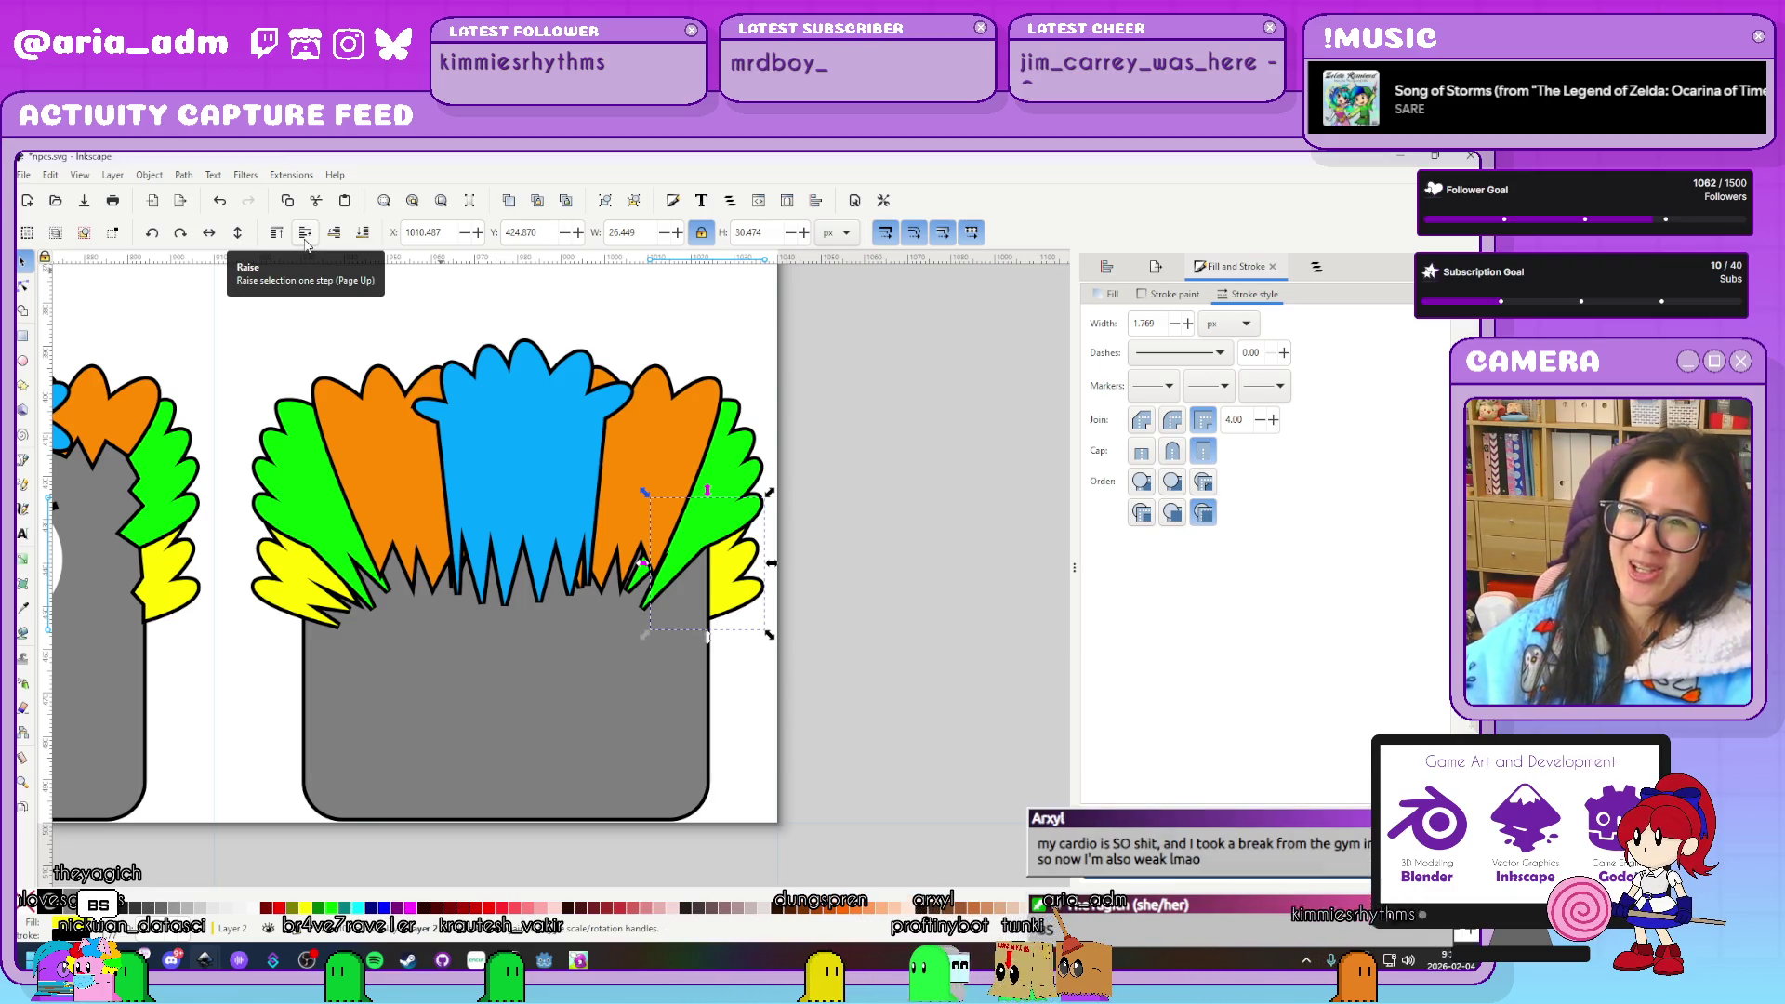
click(306, 240)
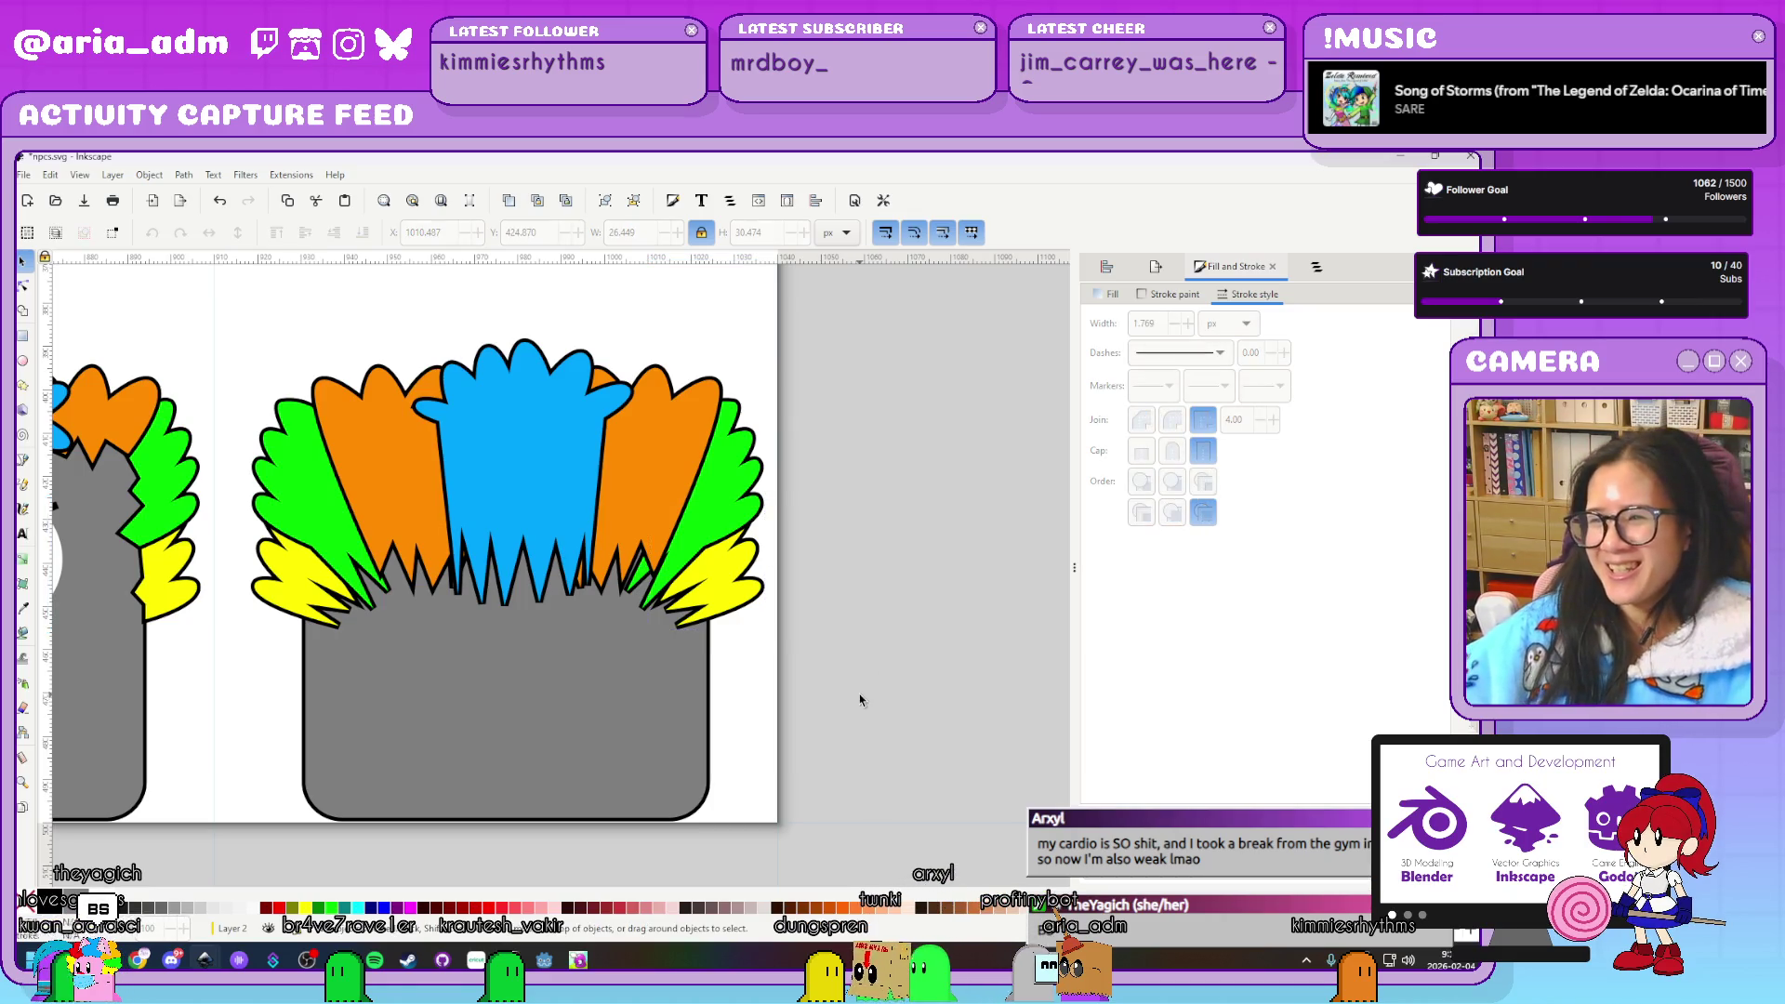
click(843, 714)
ctrl+scroll(843, 713, down, 2)
ctrl+scroll(843, 713, down, 1)
Save the document and zoom out to view the whole page of characters
ctrl+scroll(843, 713, up, 2)
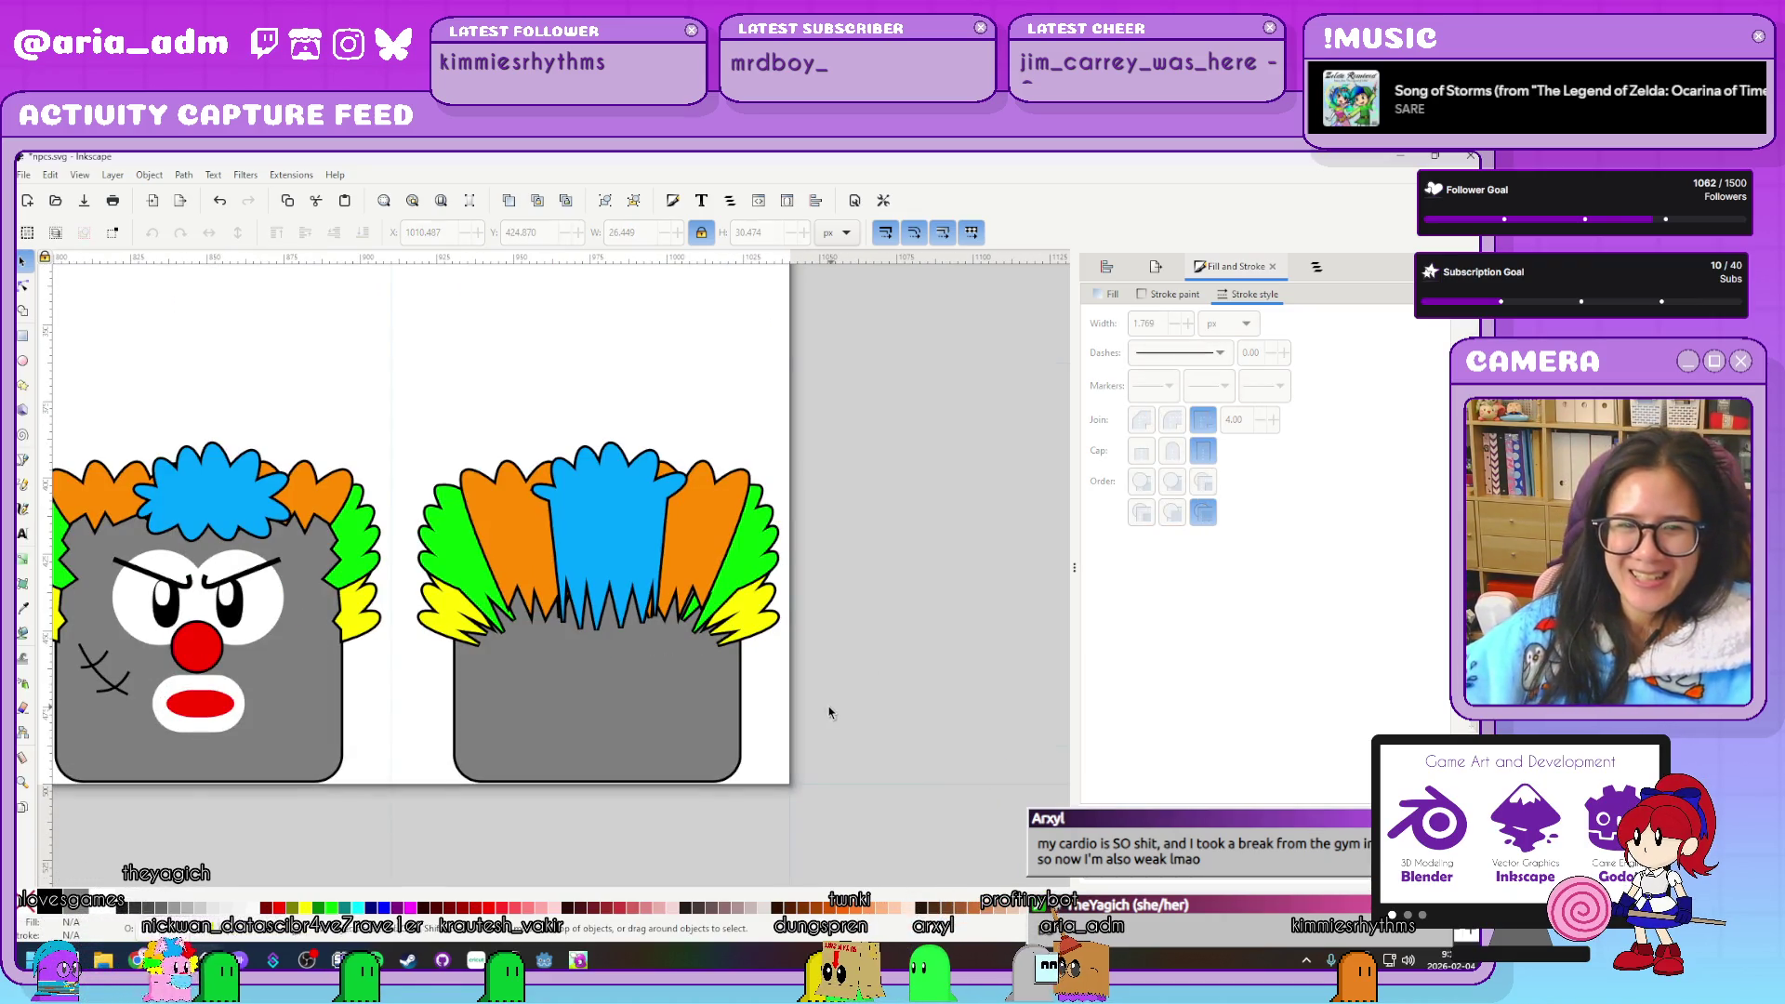
ctrl+scroll(831, 713, up, 2)
ctrl+scroll(826, 716, down, 1)
key(ctrl+s)
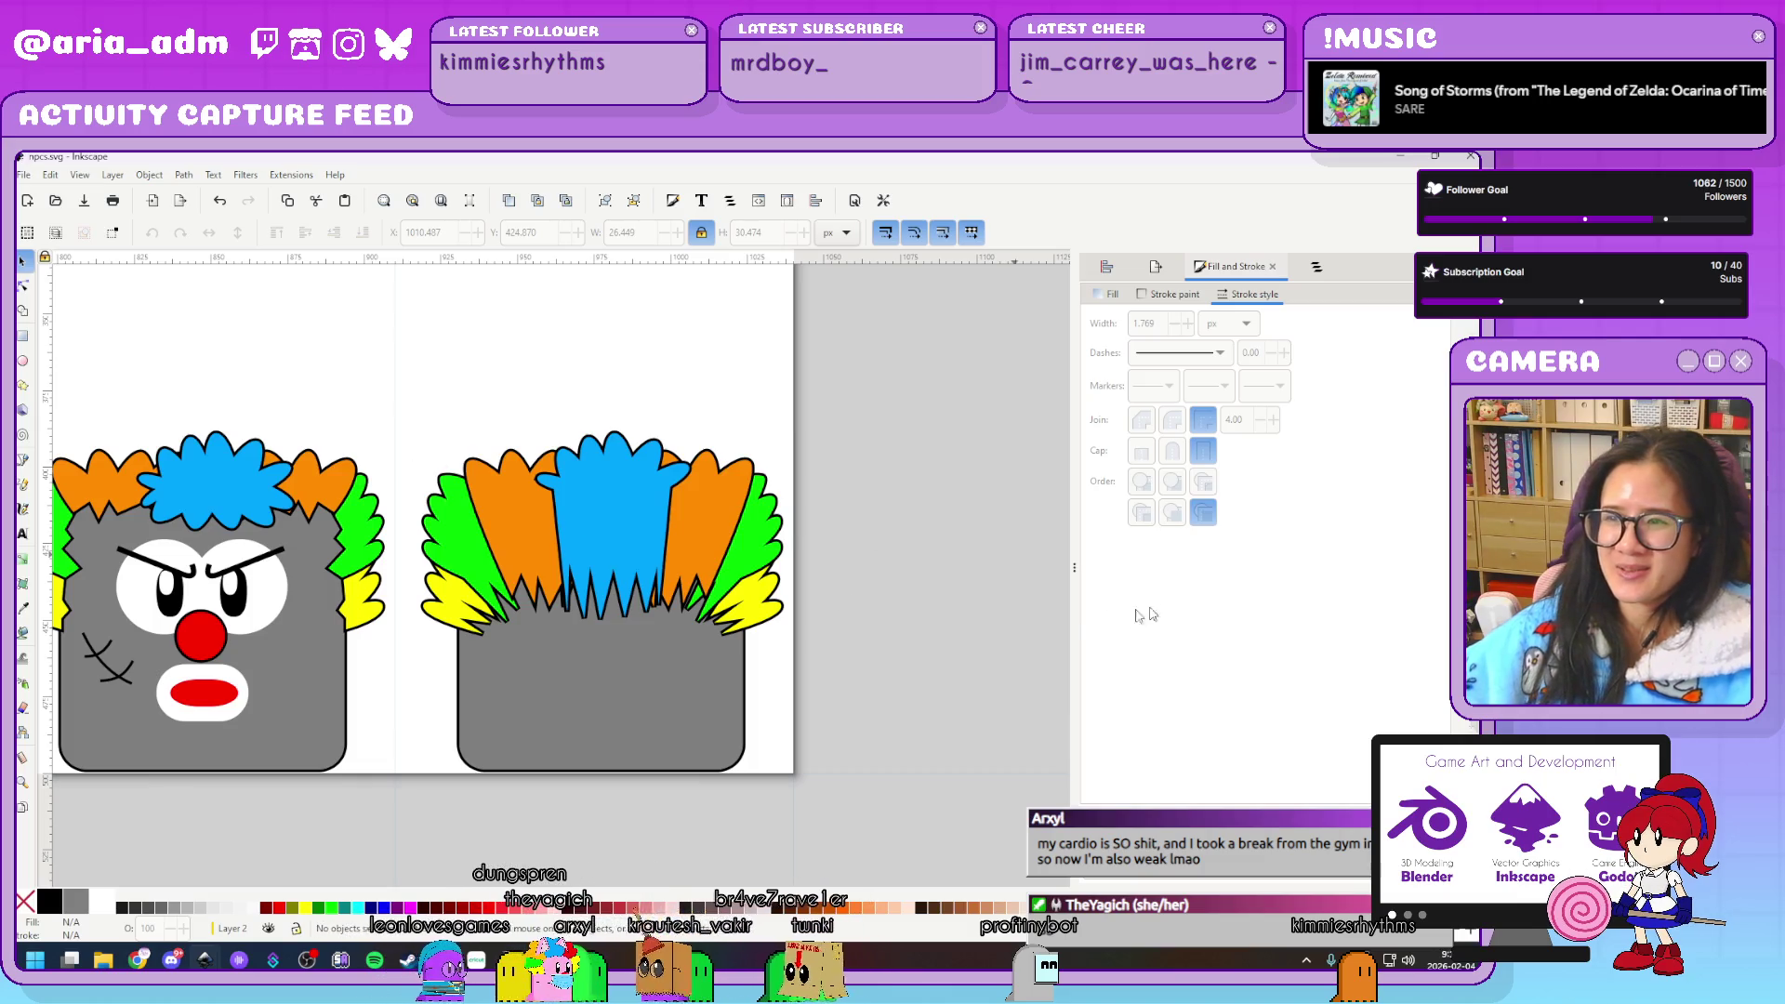
key(5)
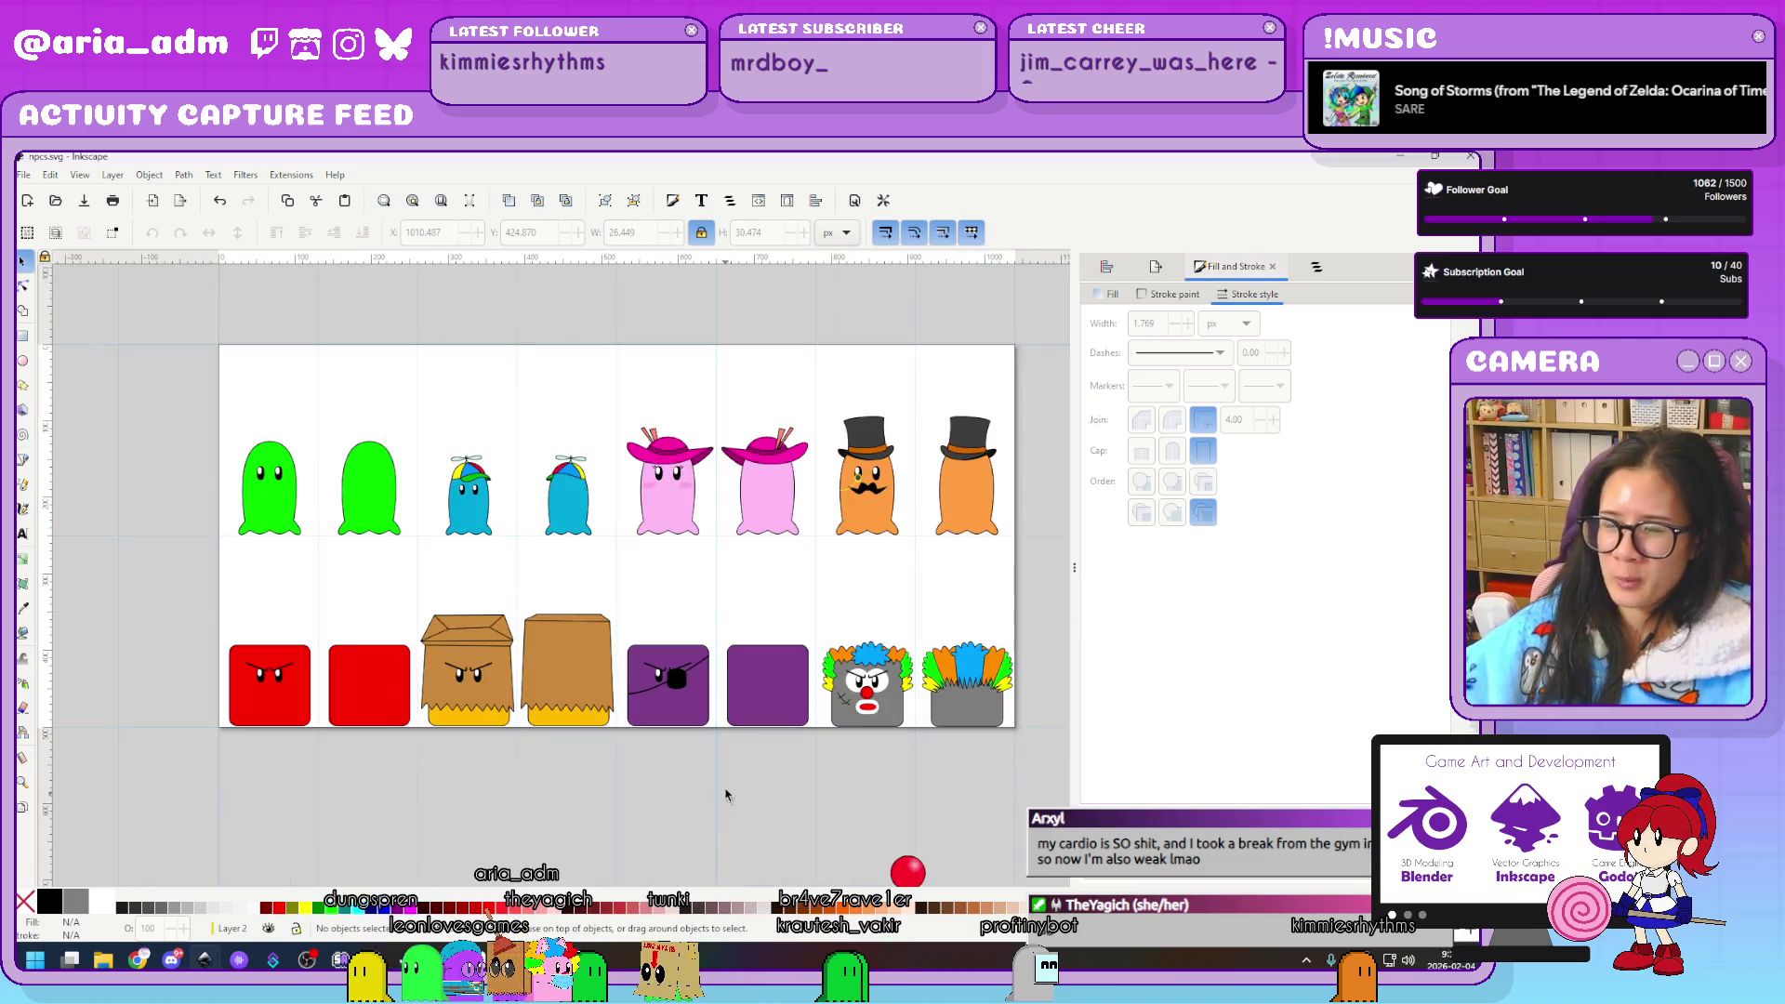
scroll(651, 744, down, 1)
scroll(608, 788, right, 2)
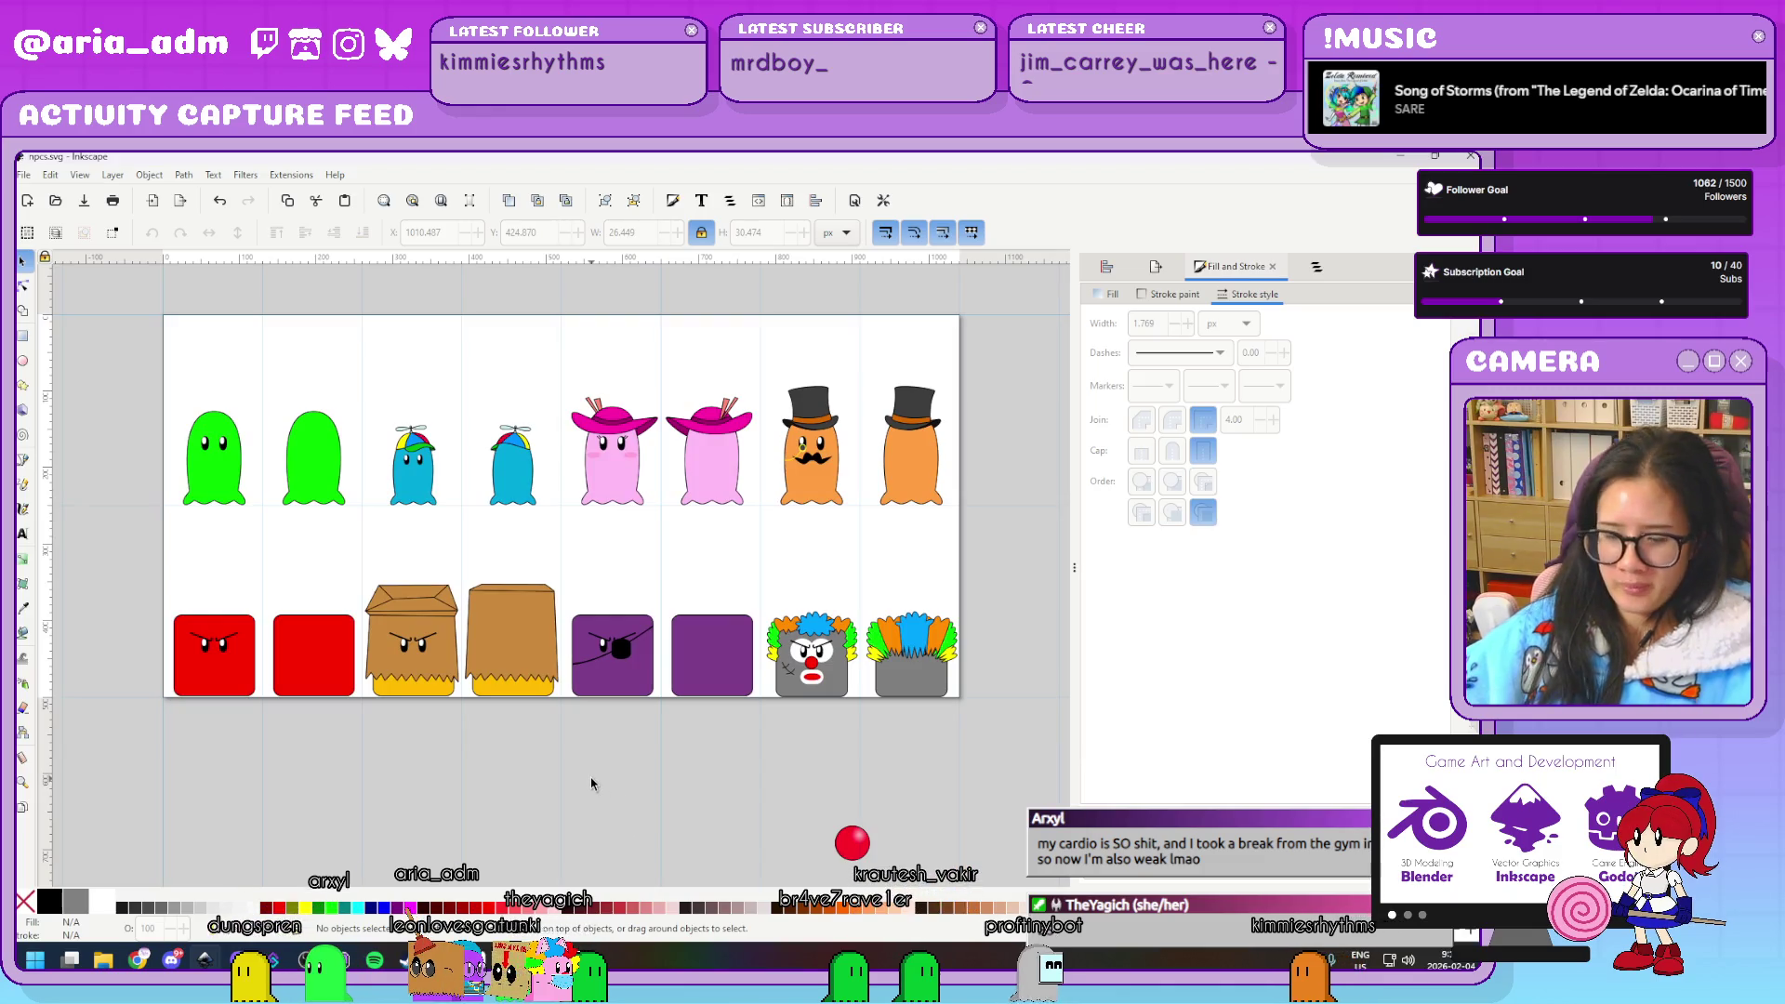
scroll(623, 744, down, 1)
scroll(623, 744, down, 1)
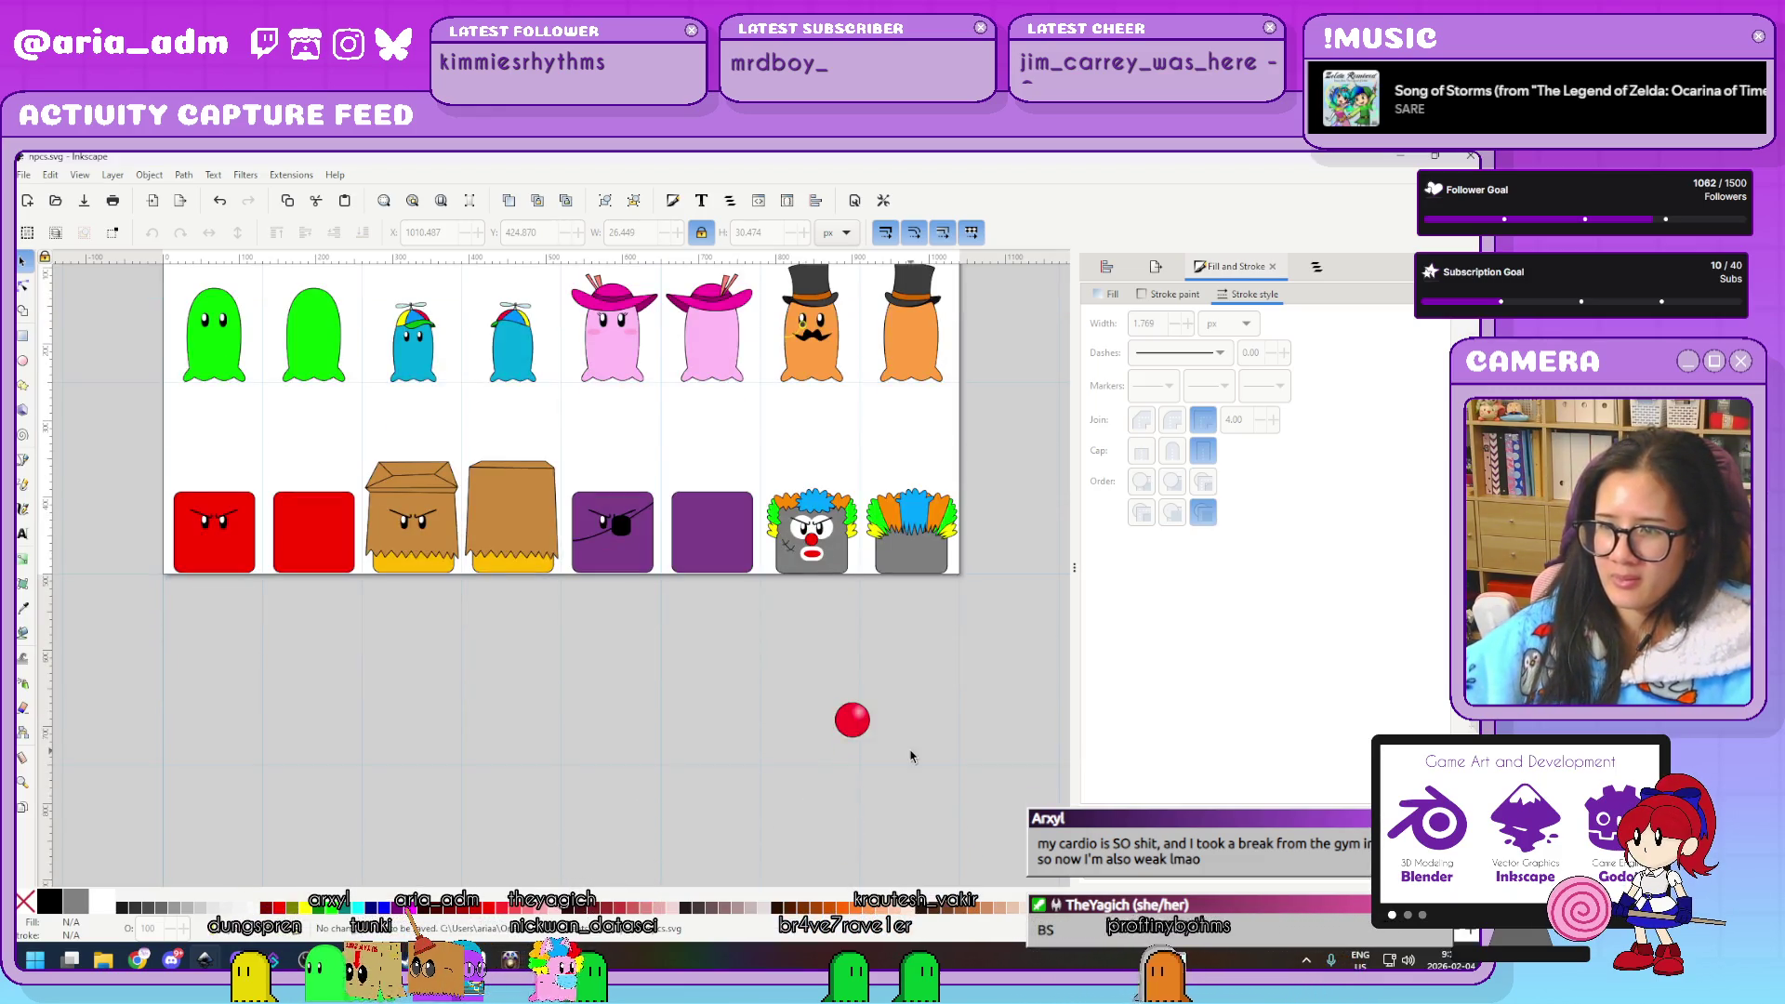
scroll(744, 651, up, 2)
ctrl+scroll(808, 558, up, 3)
Ungroup the original clown and delete its flat red nose
click(808, 558)
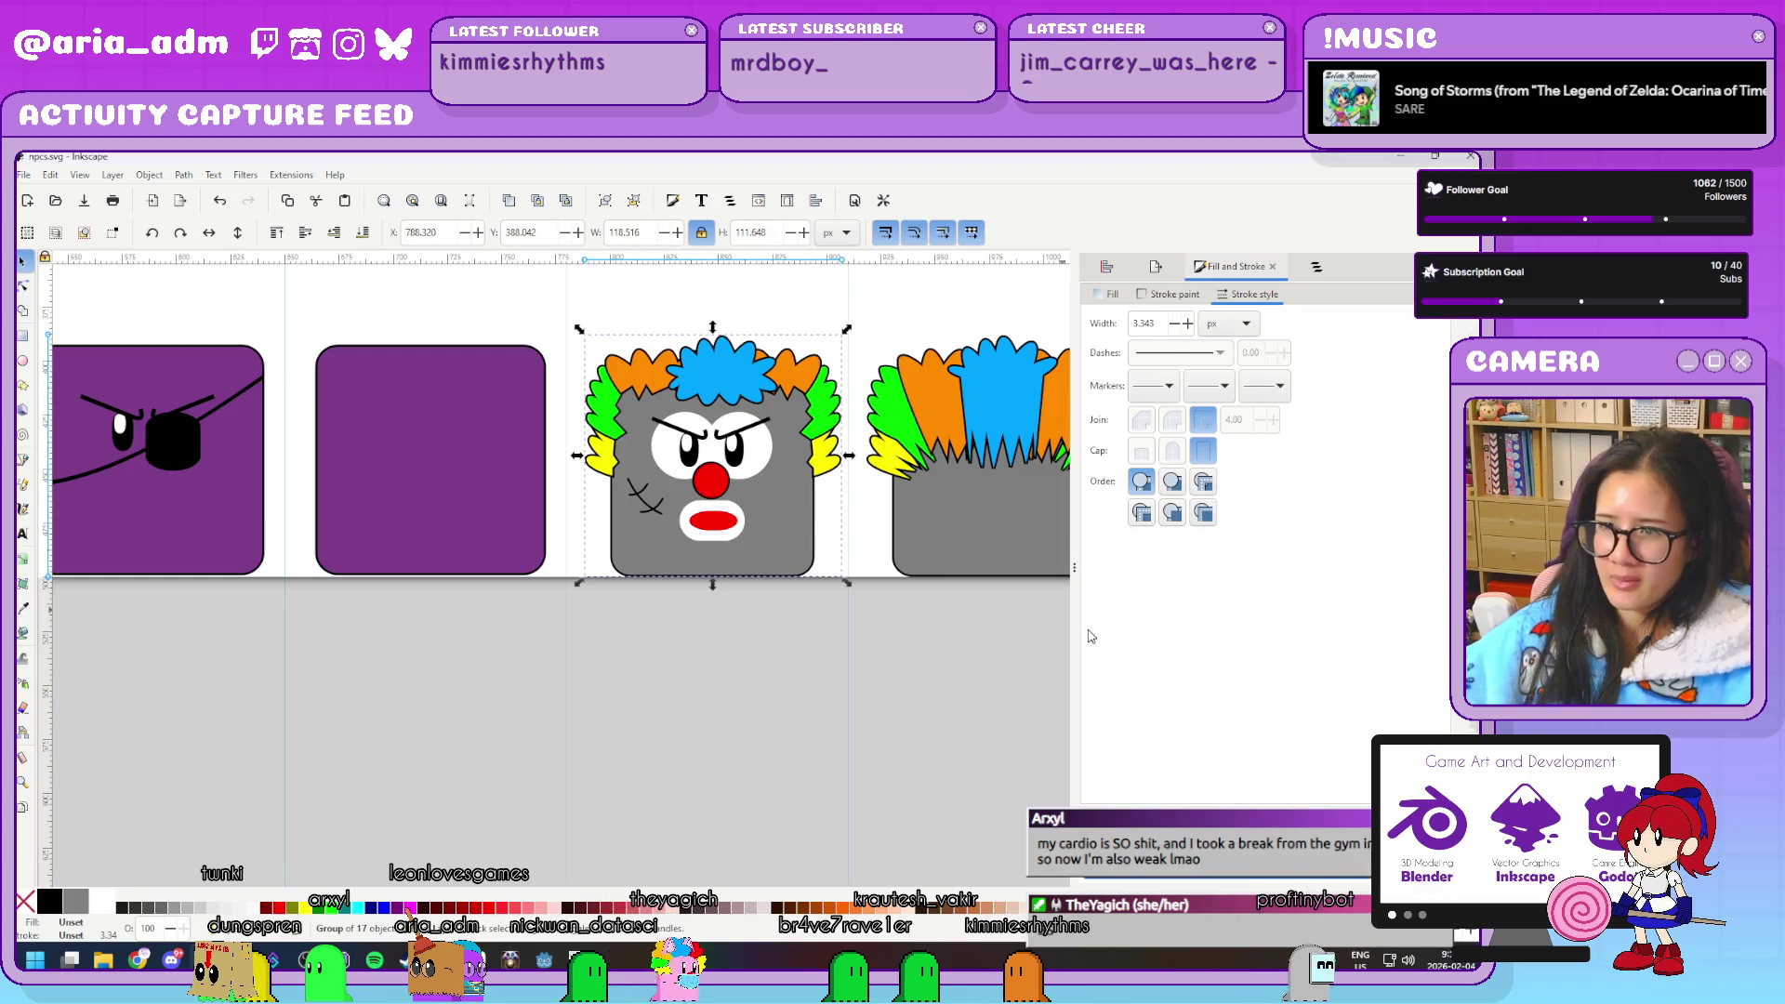
key(ctrl+shift+g)
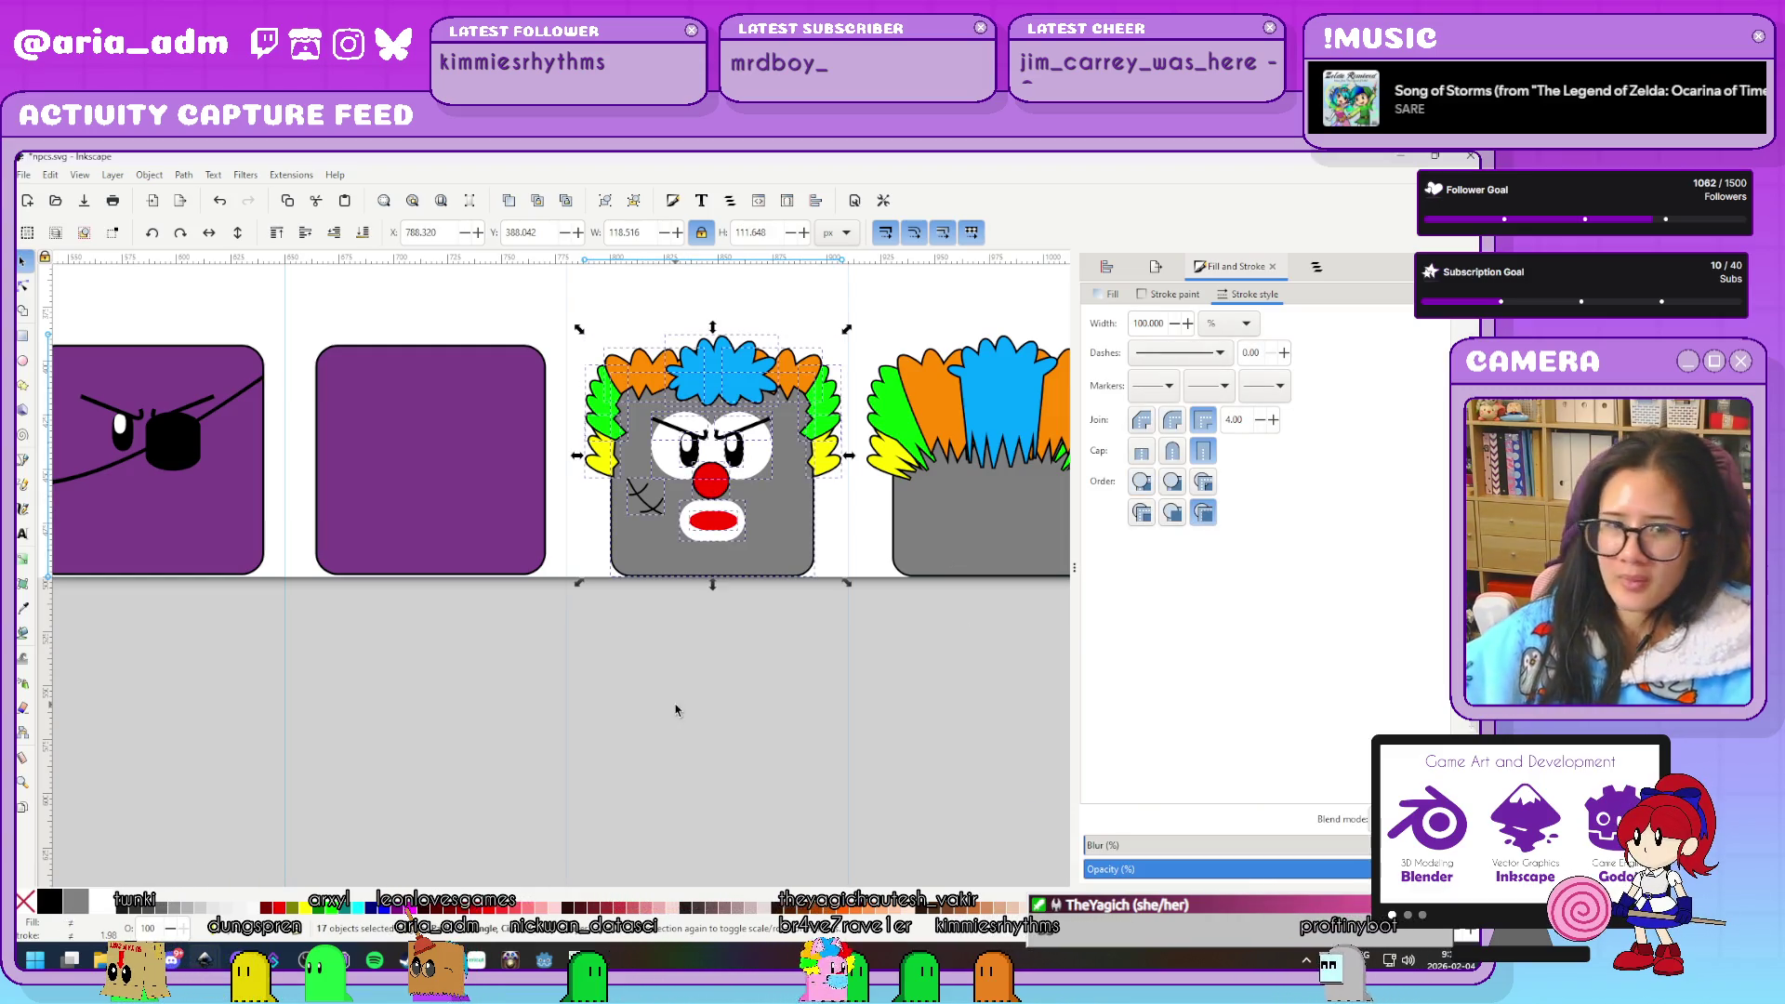
click(676, 710)
click(709, 468)
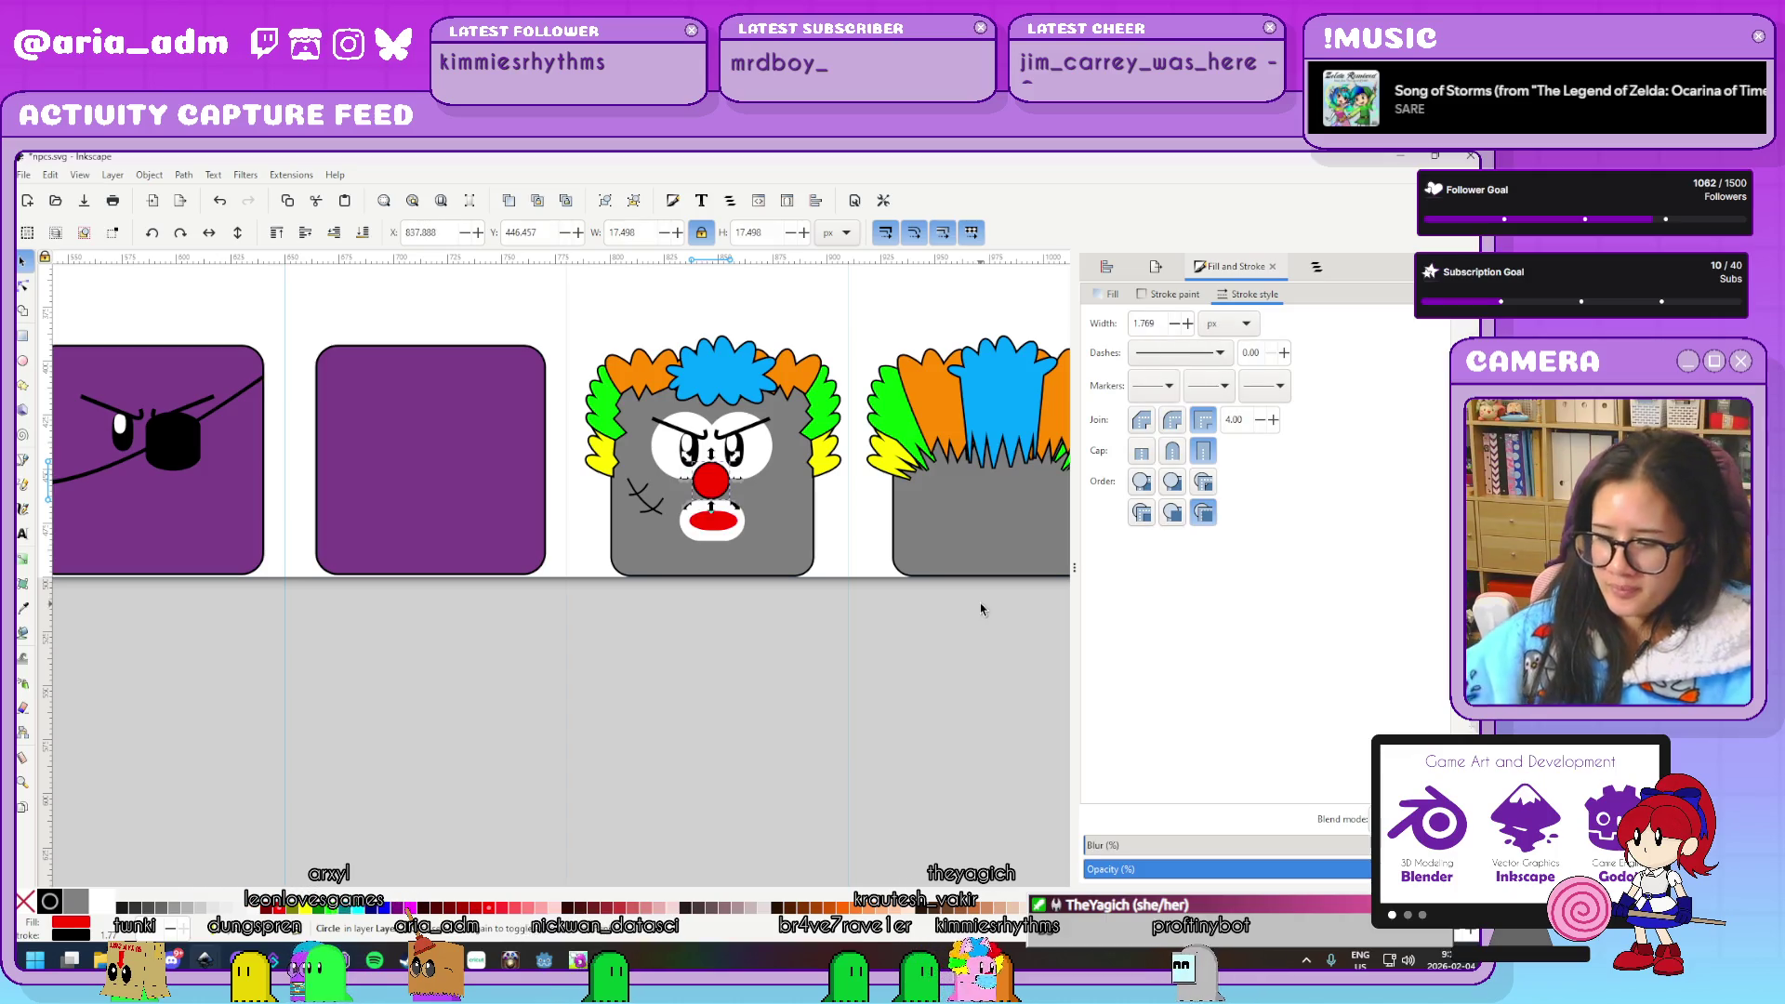
key(Delete)
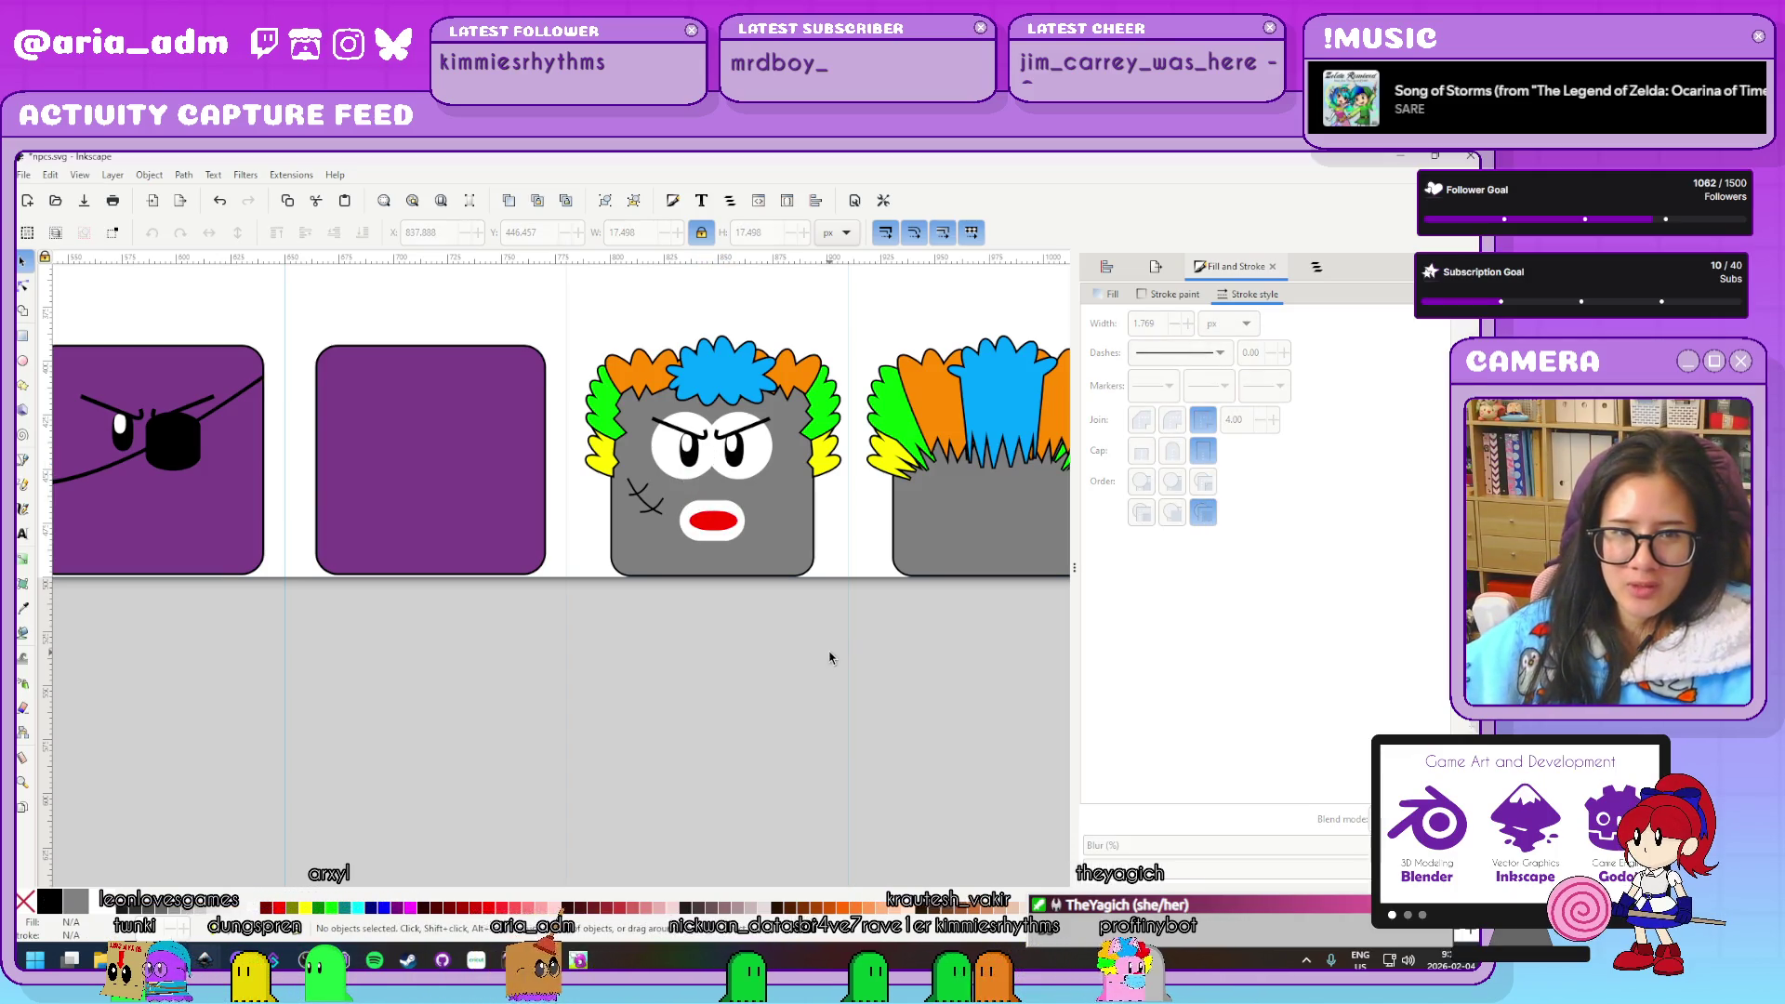
scroll(830, 658, down, 5)
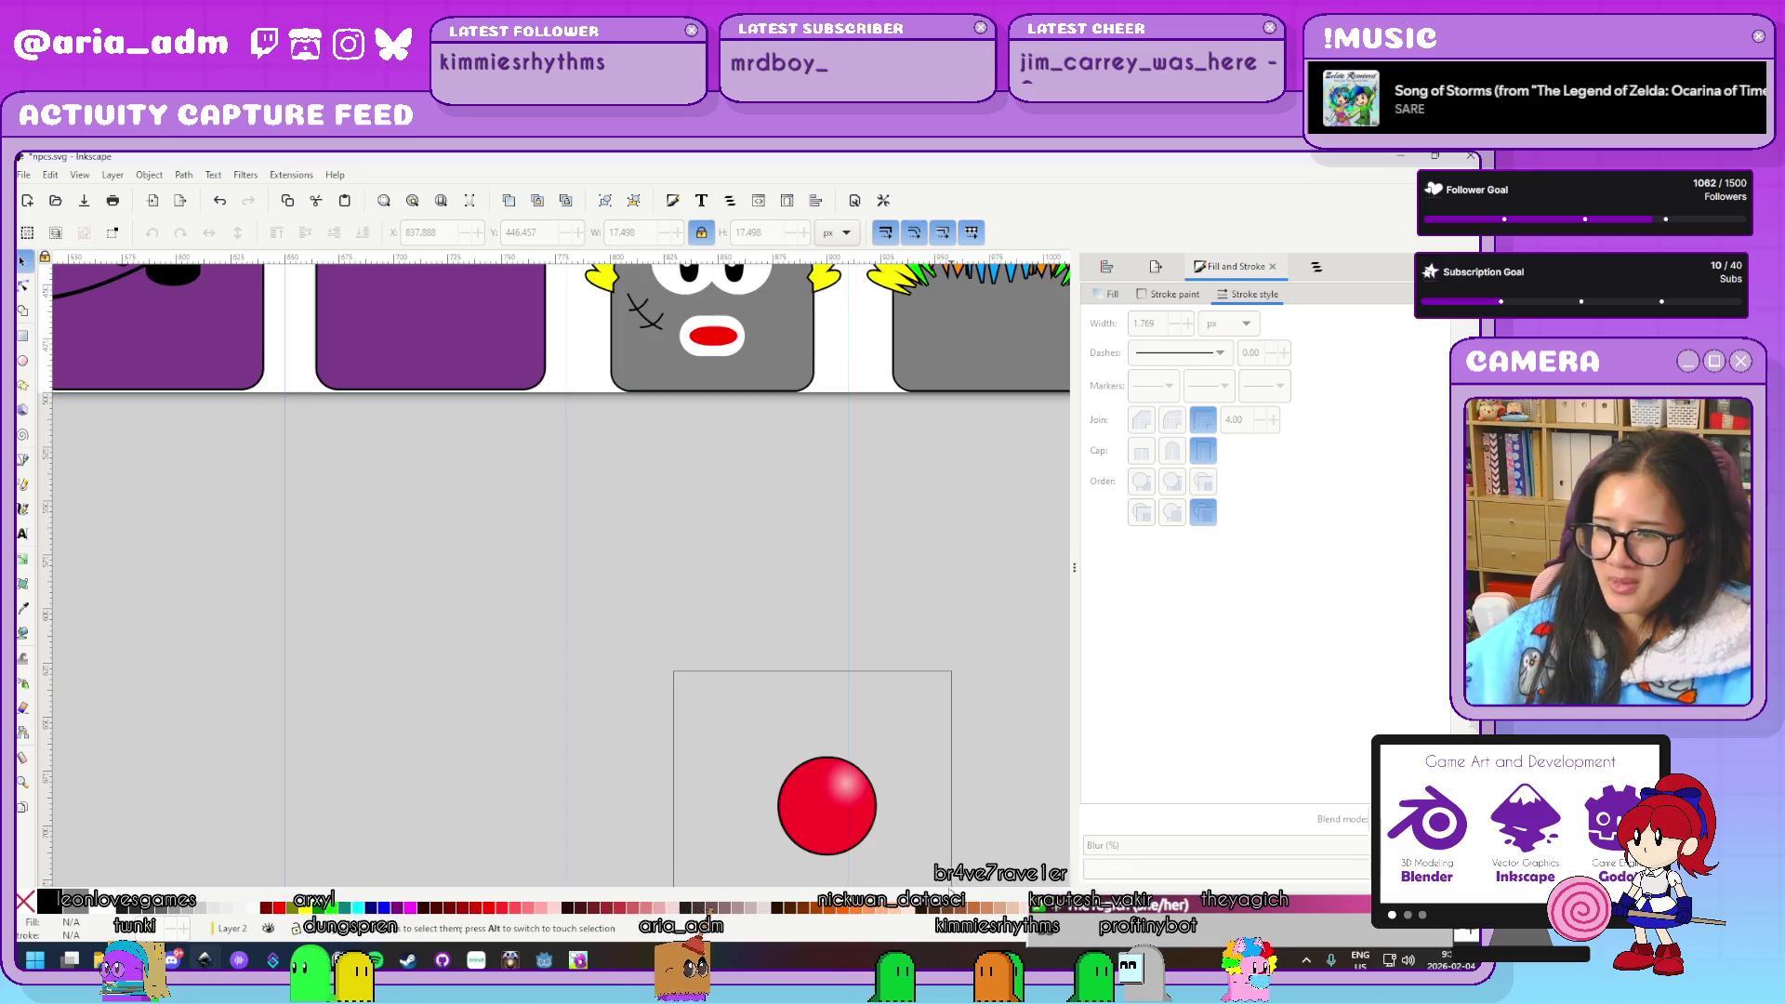
Move the glossy red ball onto the face, raise it to top, and shrink it to about 21 px
drag(826, 805, 726, 462)
scroll(741, 603, up, 5)
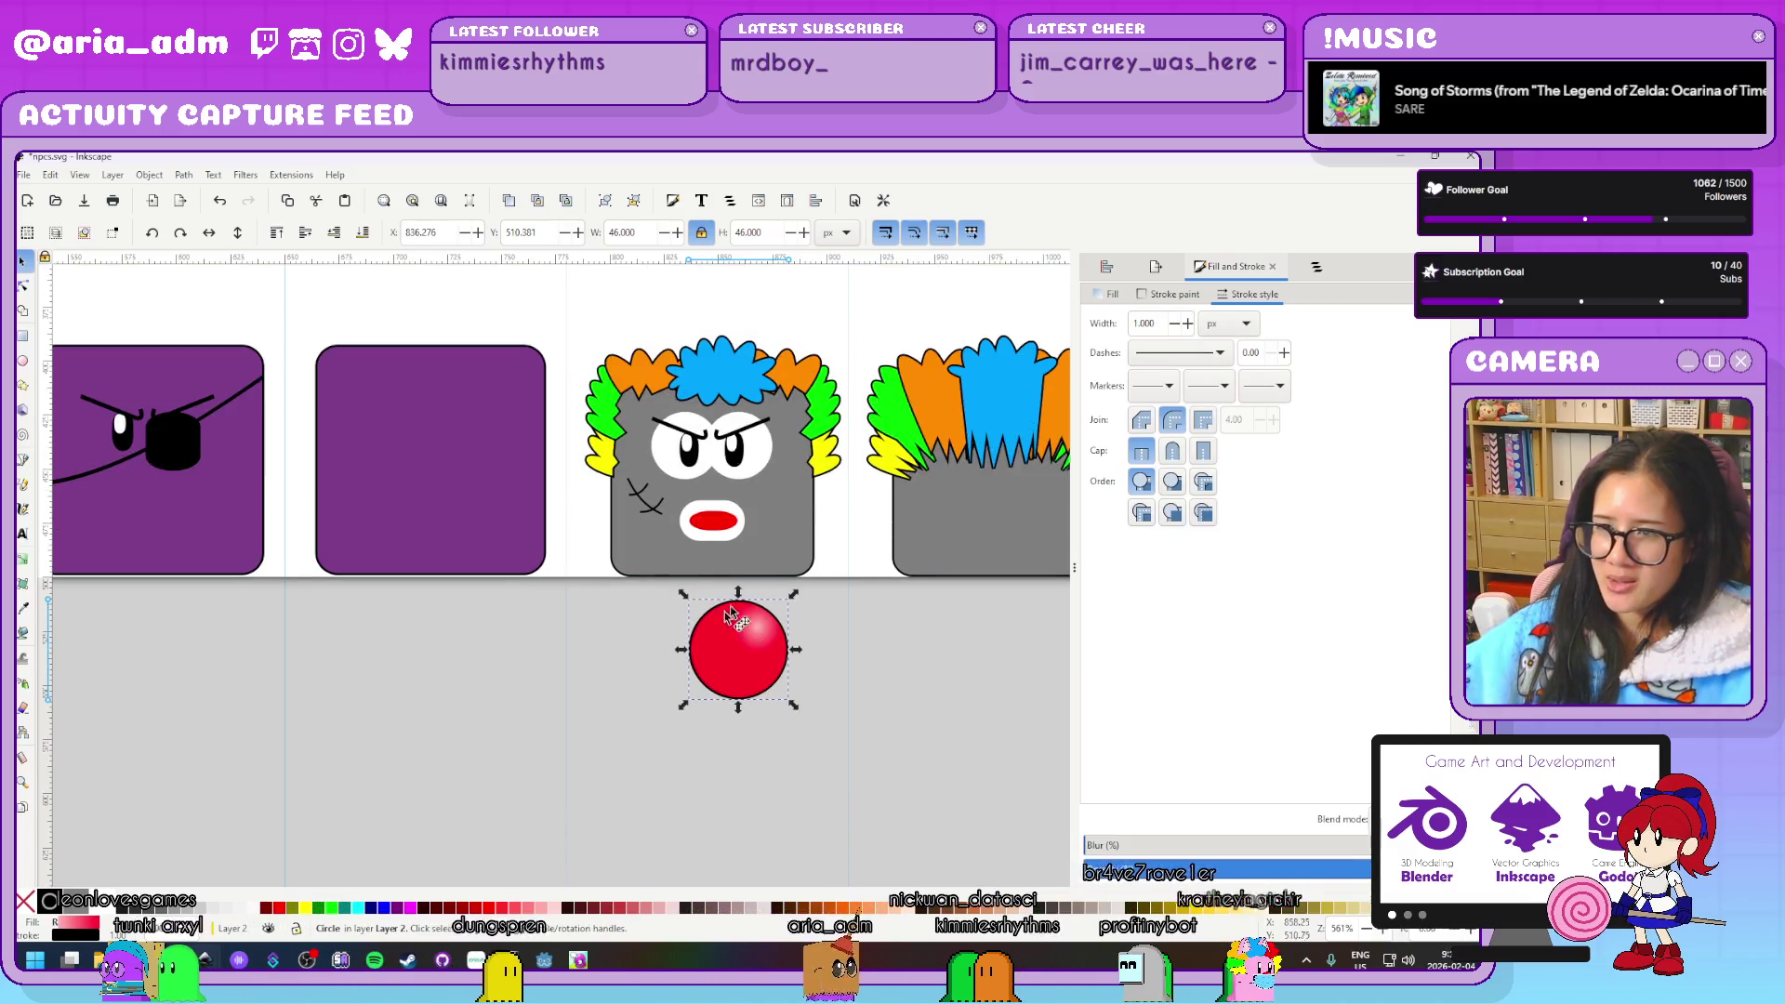
drag(741, 602, 716, 453)
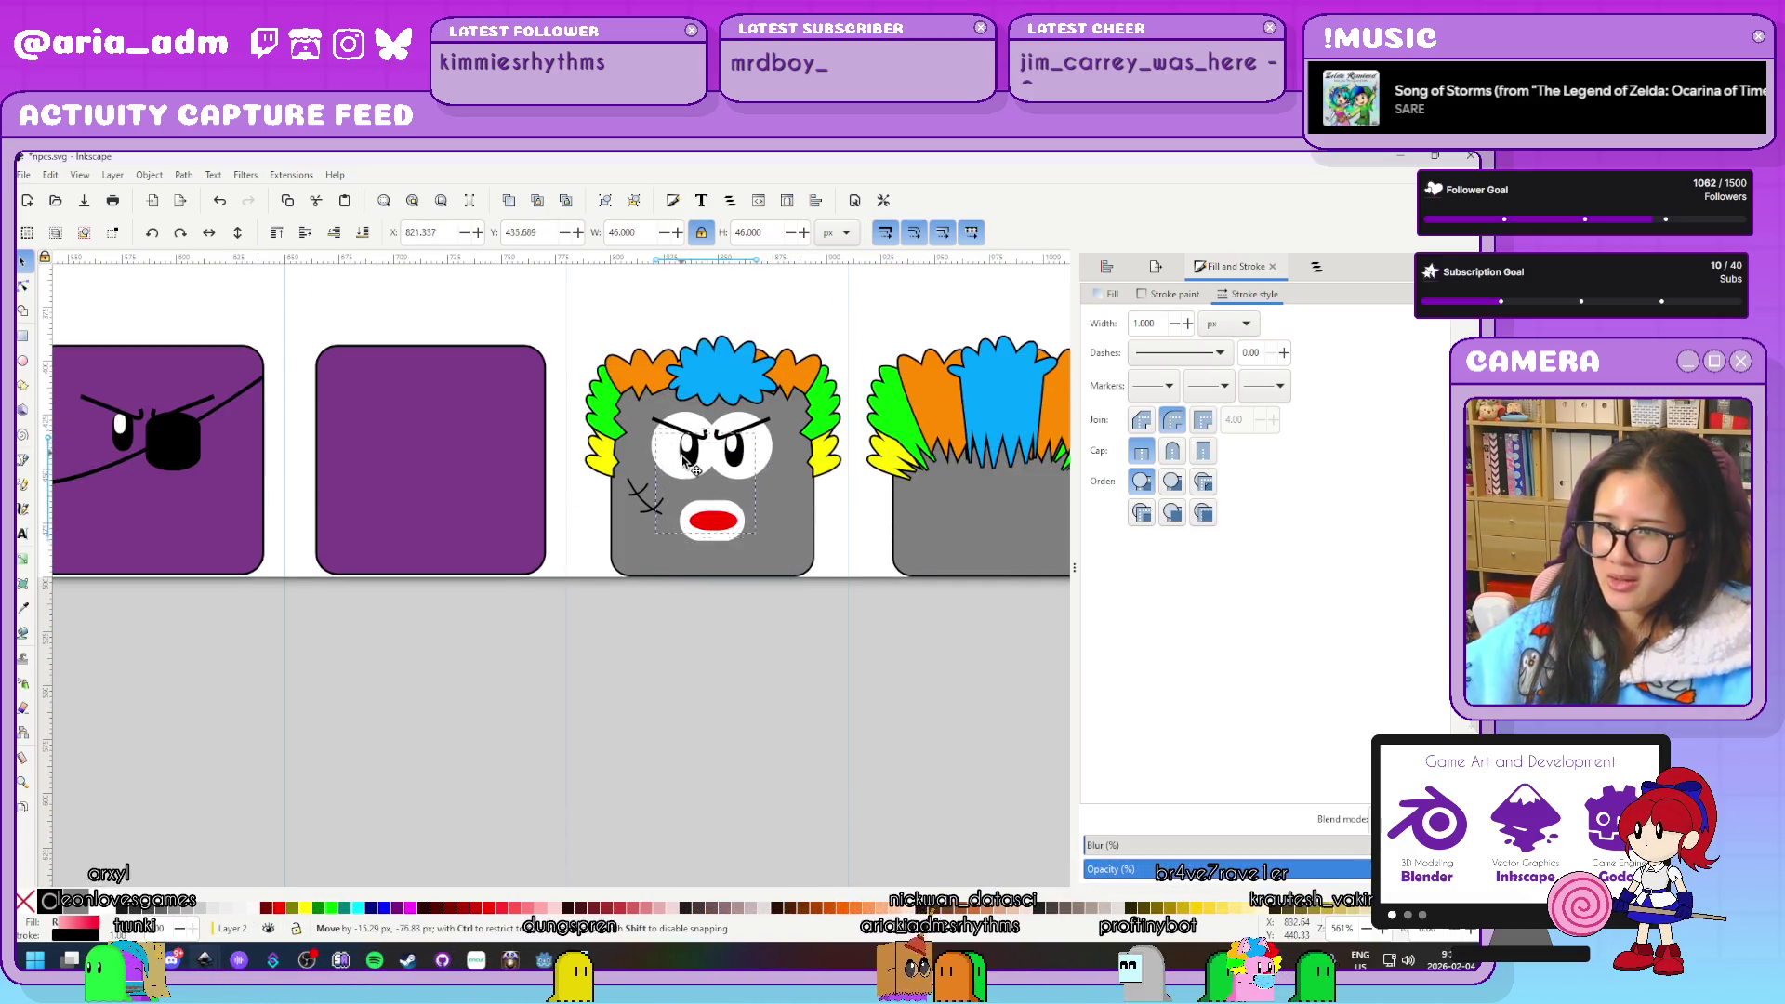
click(276, 233)
ctrl+scroll(849, 585, up, 3)
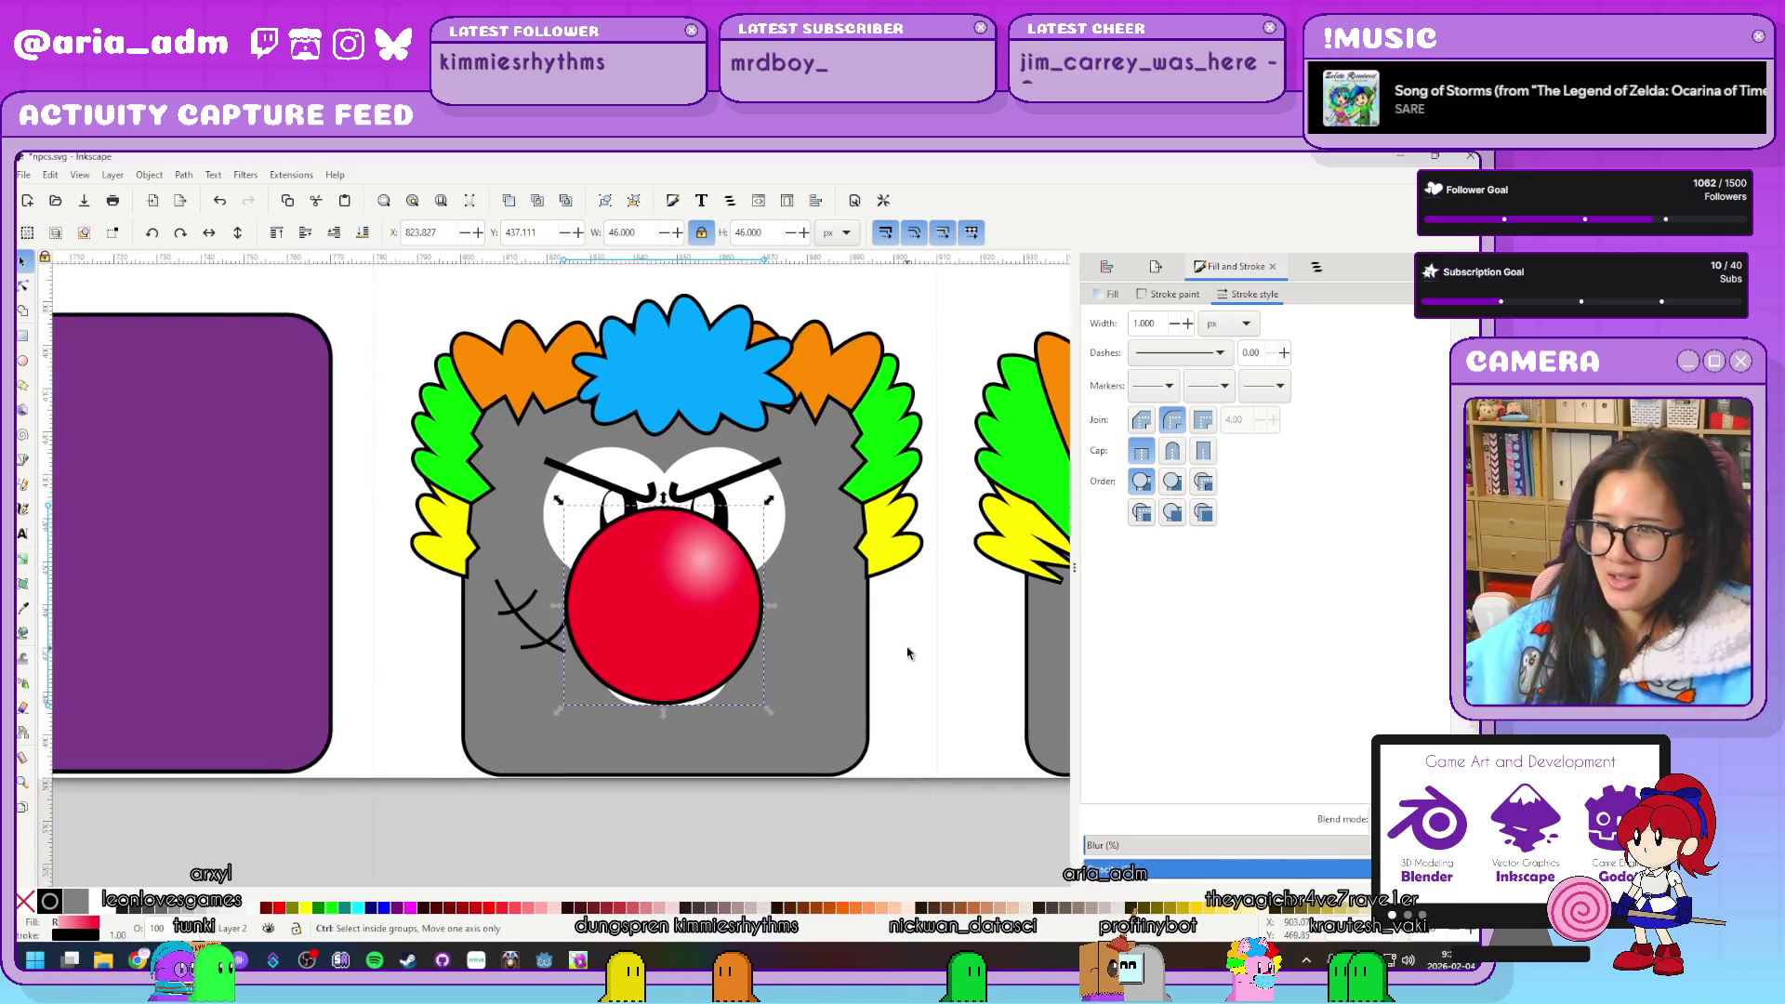
ctrl+scroll(908, 654, up, 1)
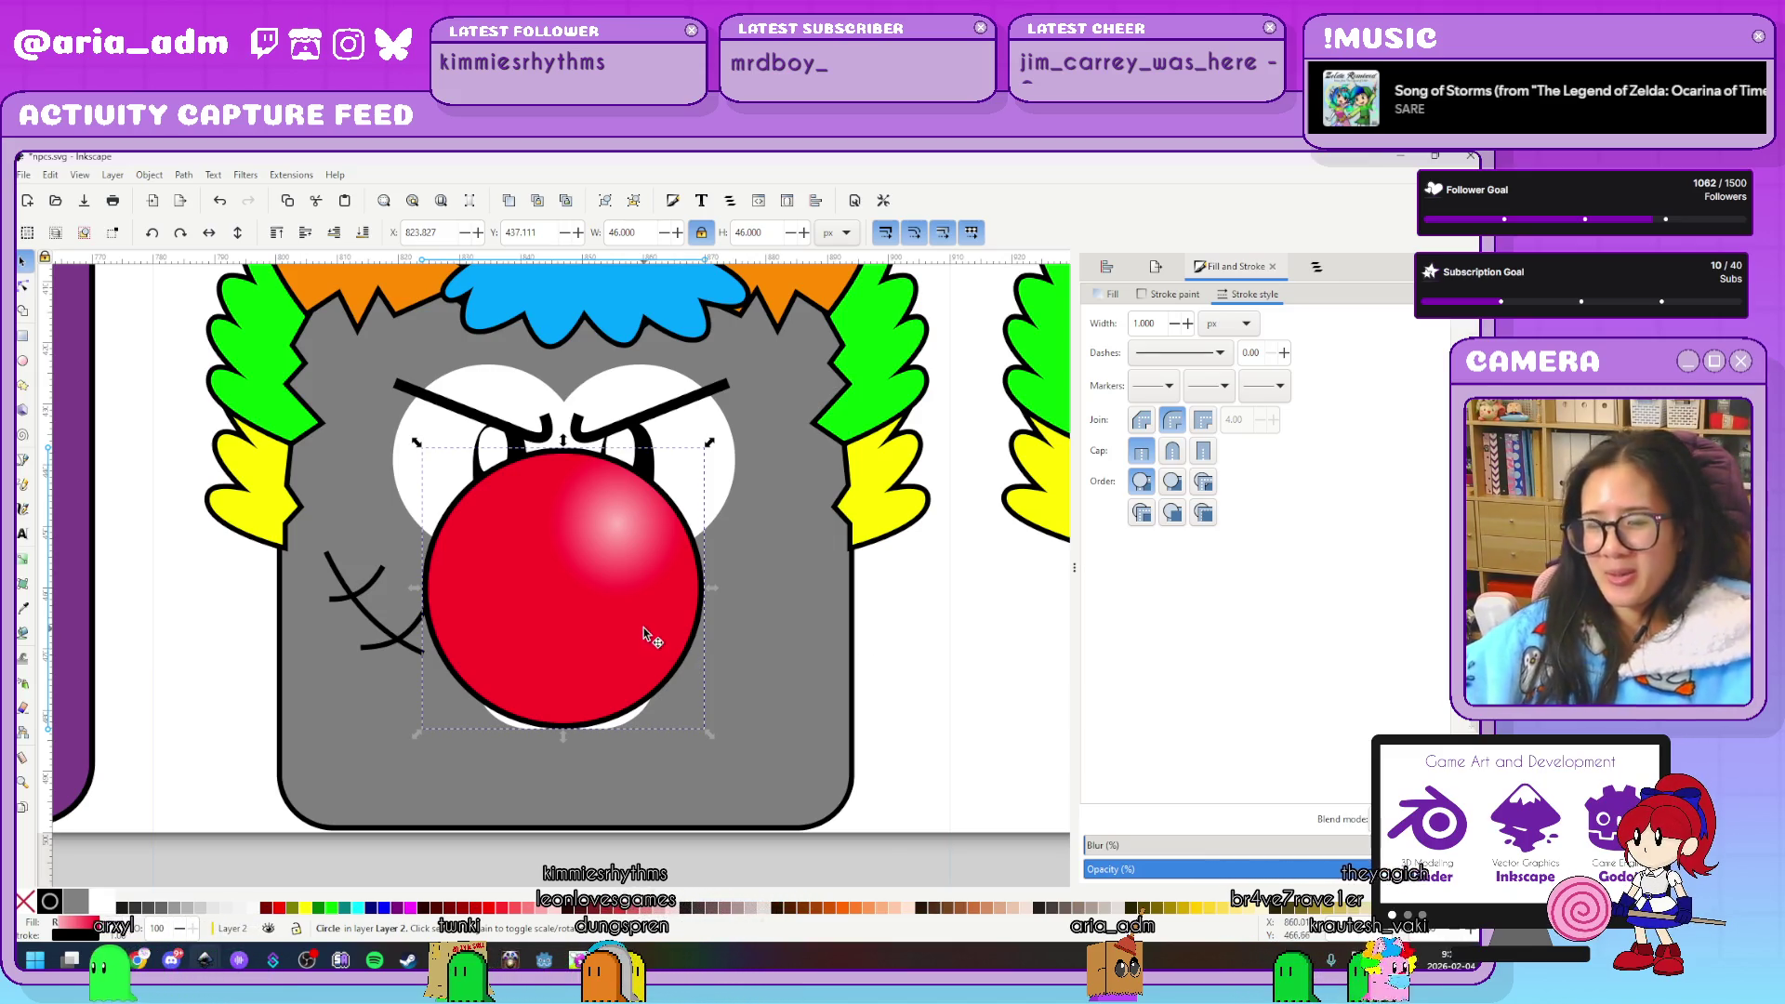
drag(709, 444, 563, 554)
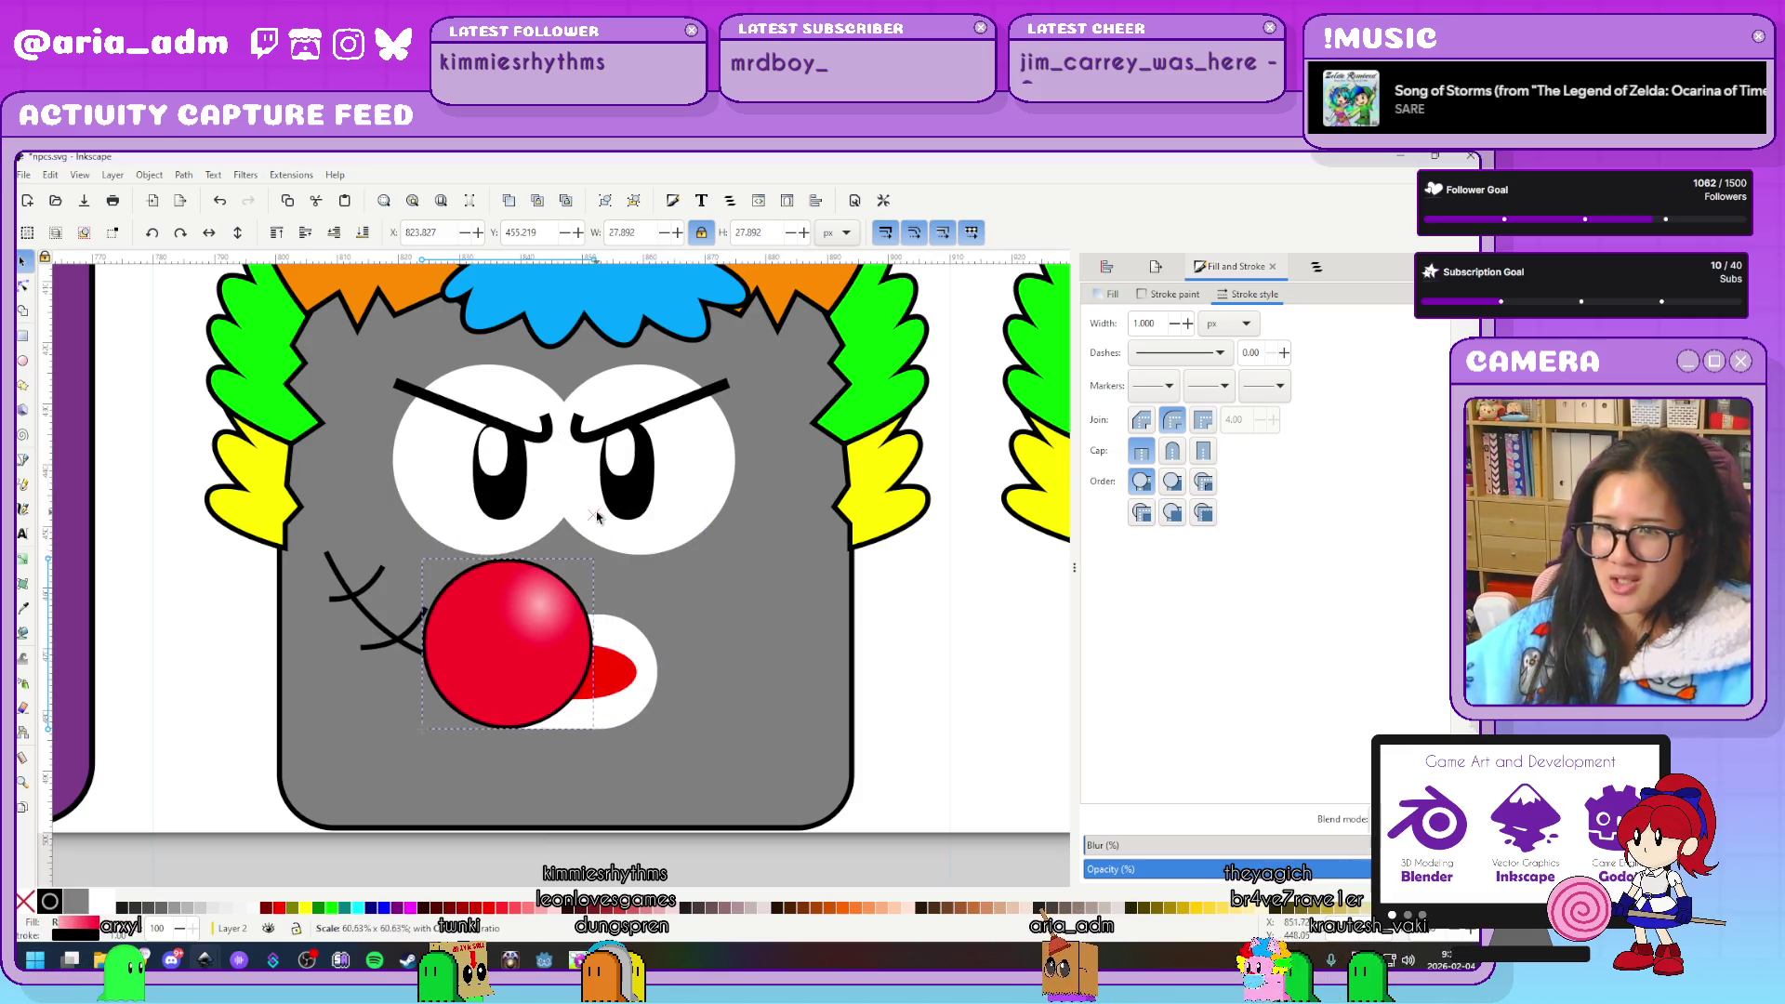
drag(515, 666, 590, 570)
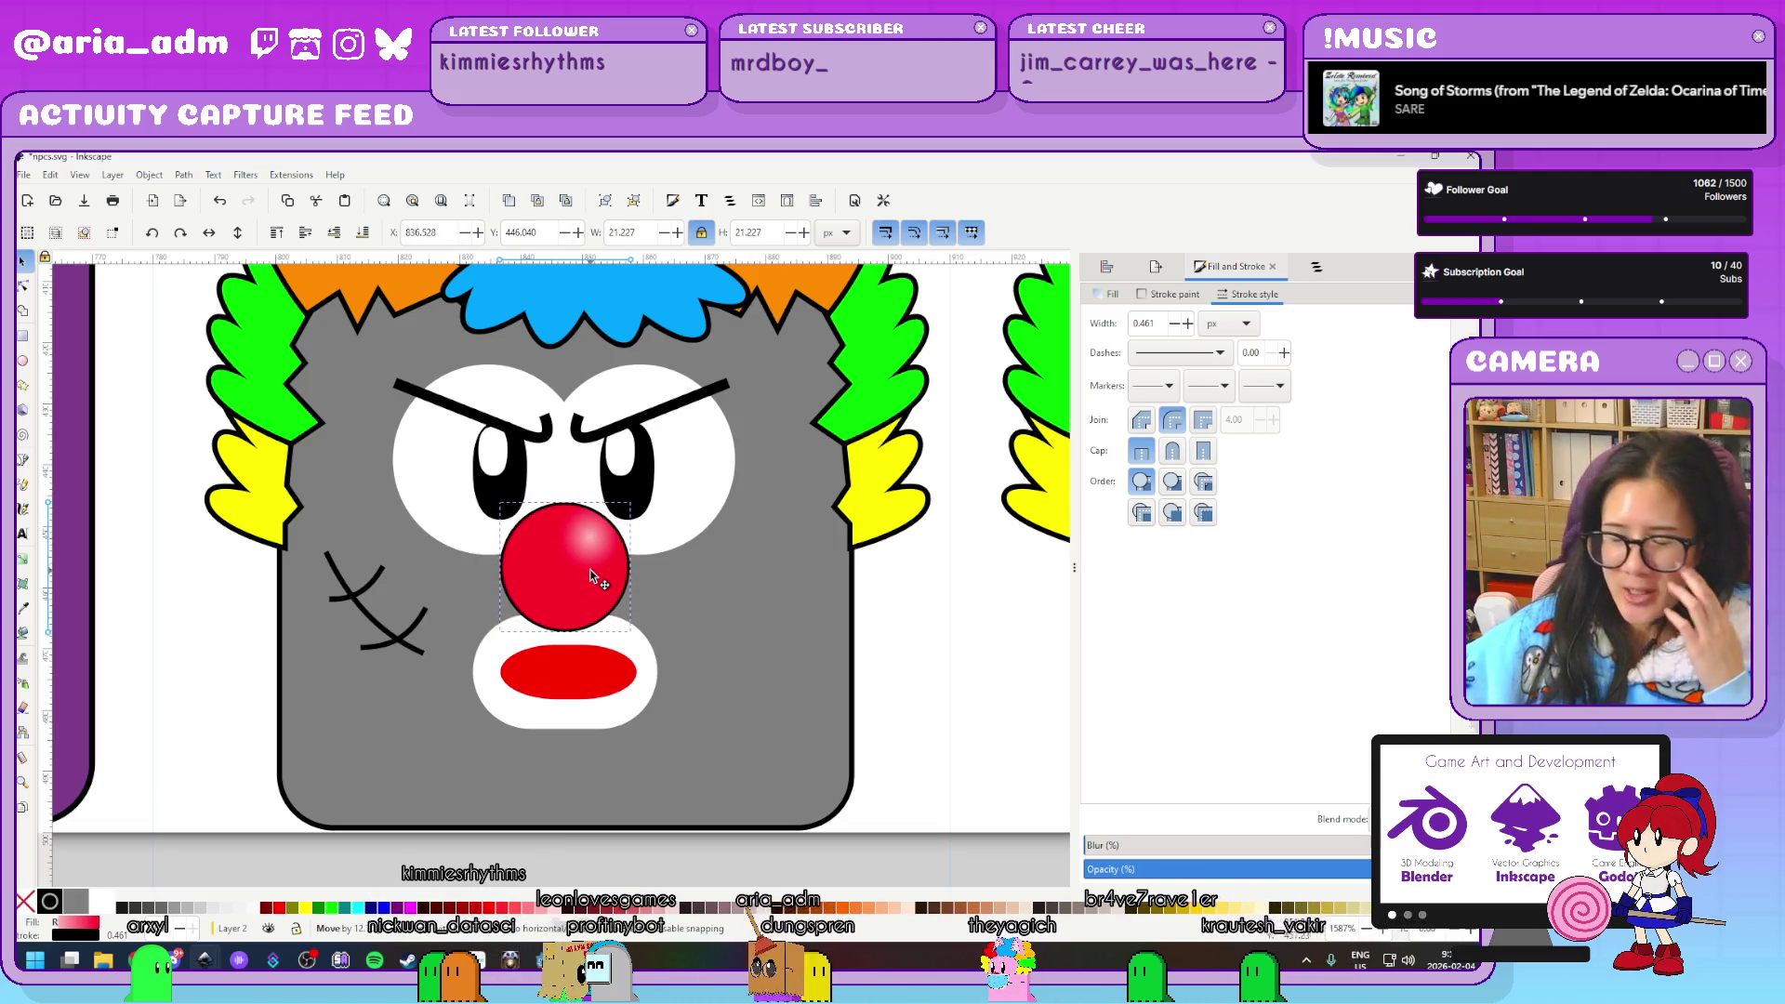
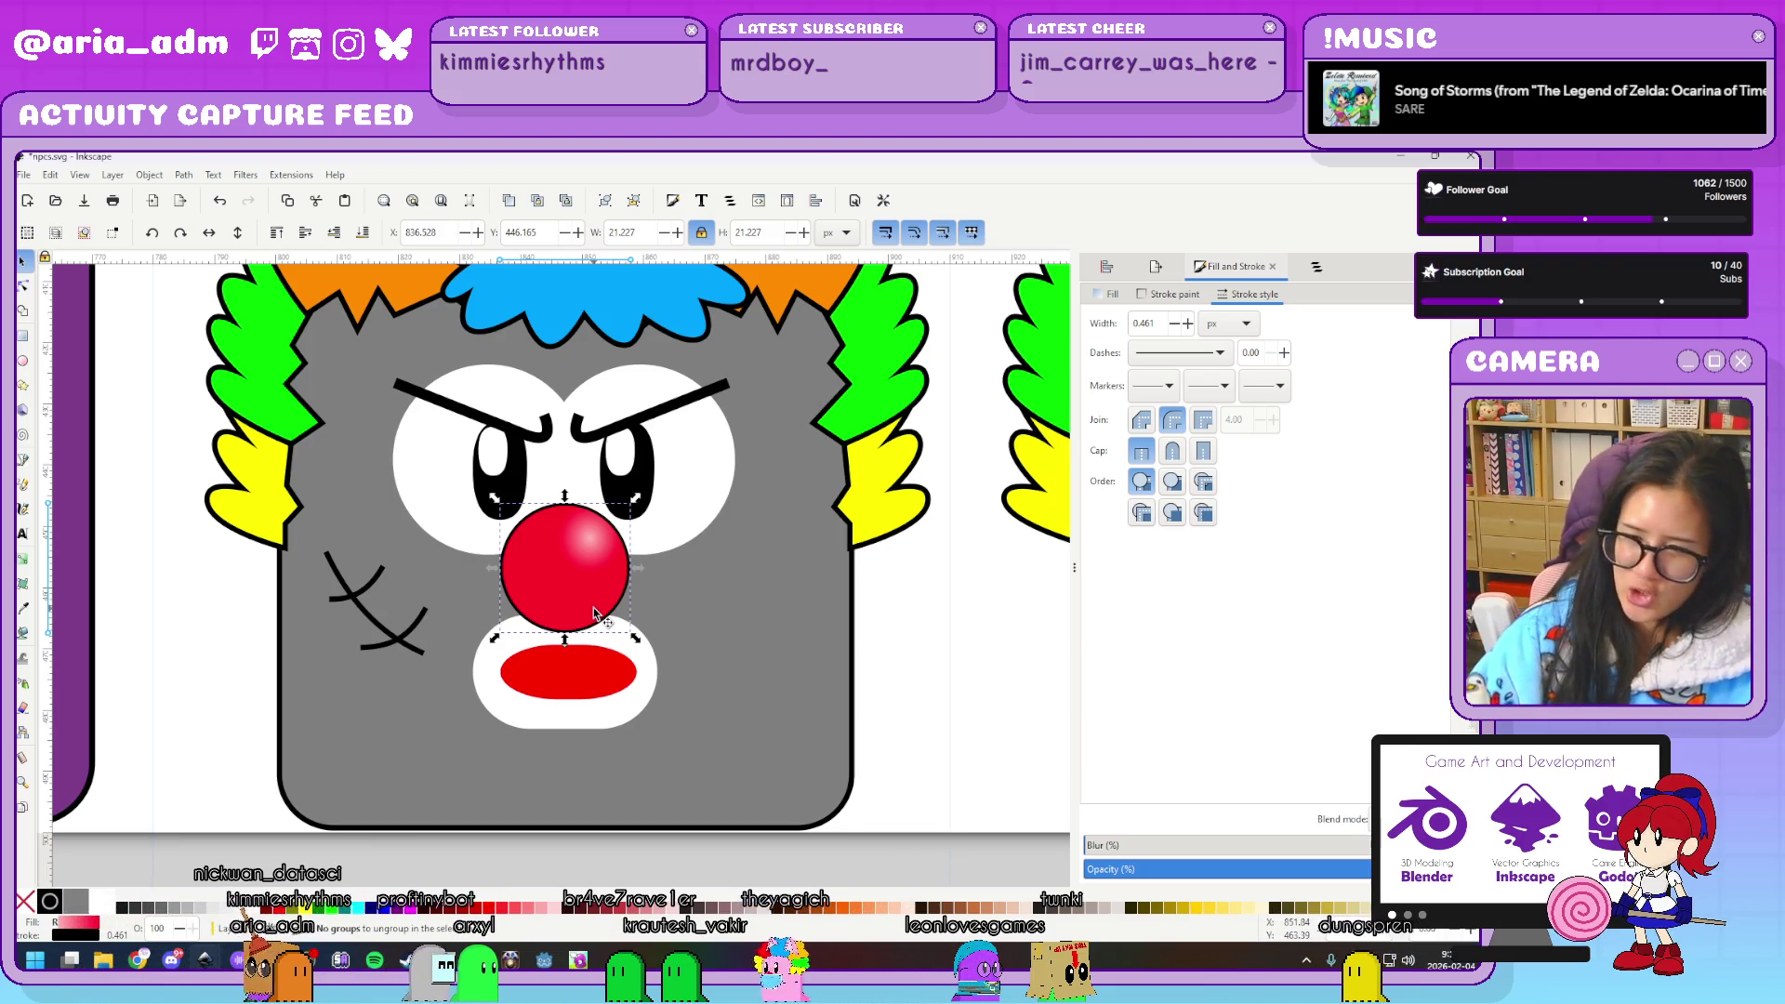
Set the clown's red nose outline to a stroke width of 1 in Inkscape
key(Escape)
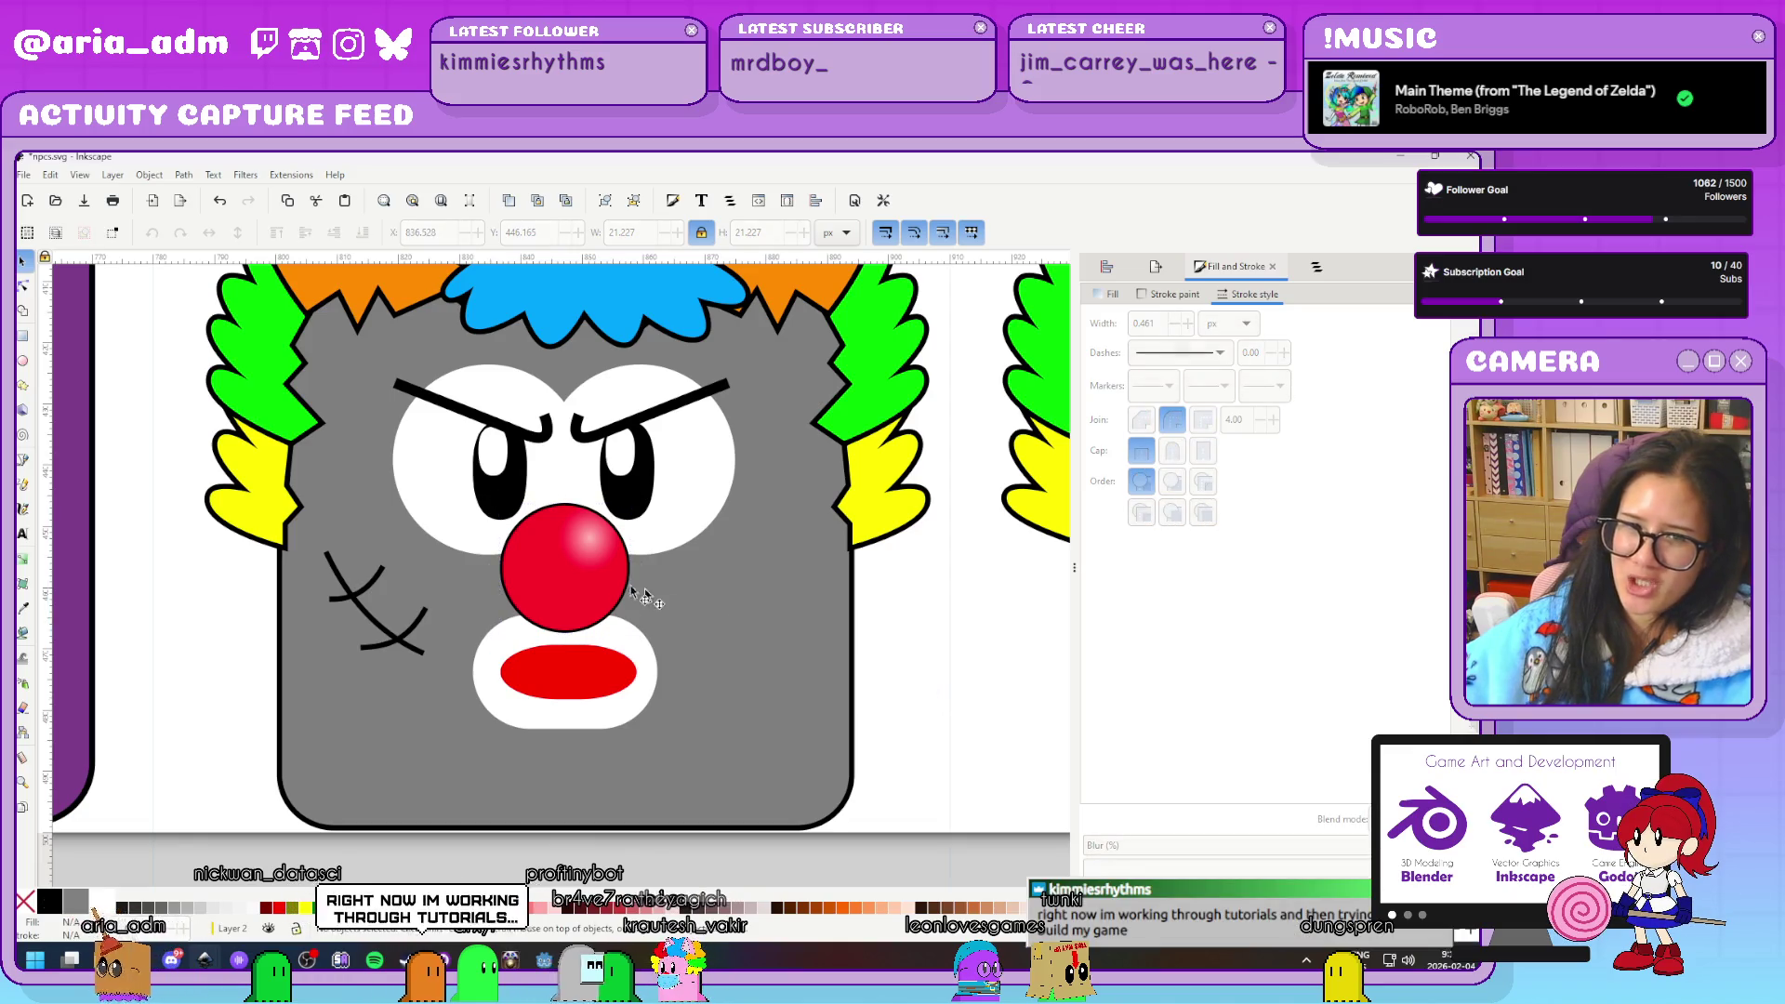
click(530, 581)
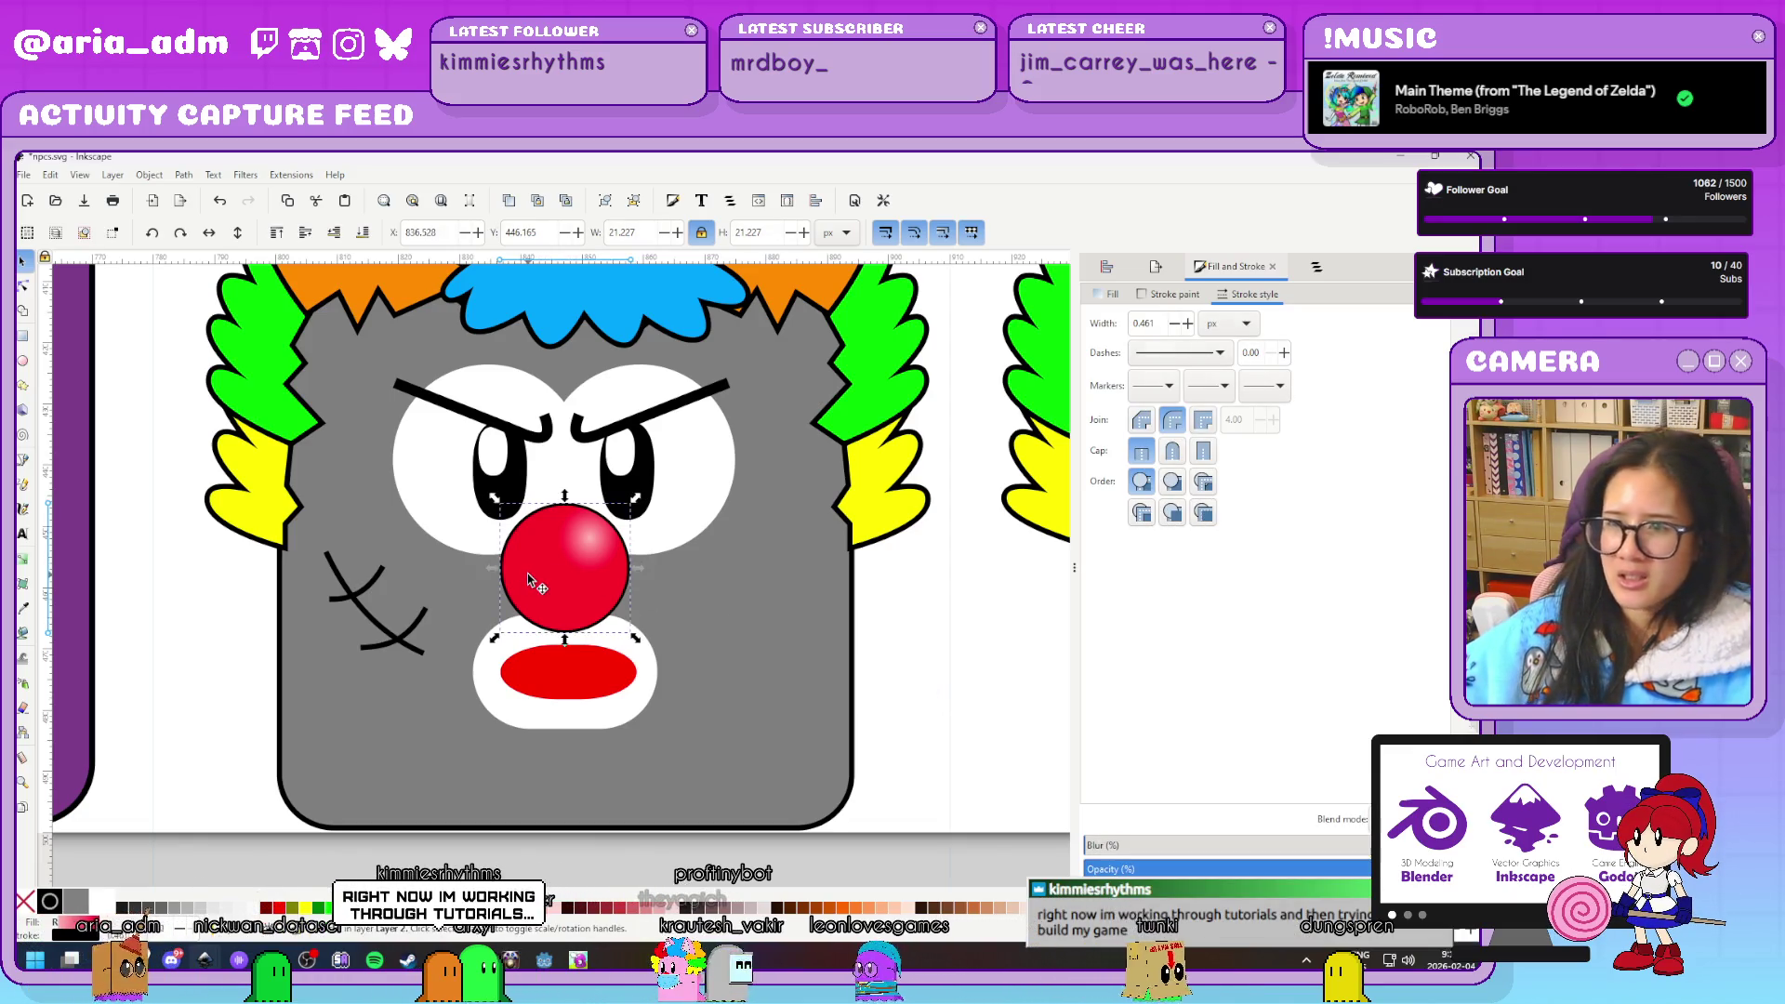
triple_click(1145, 323)
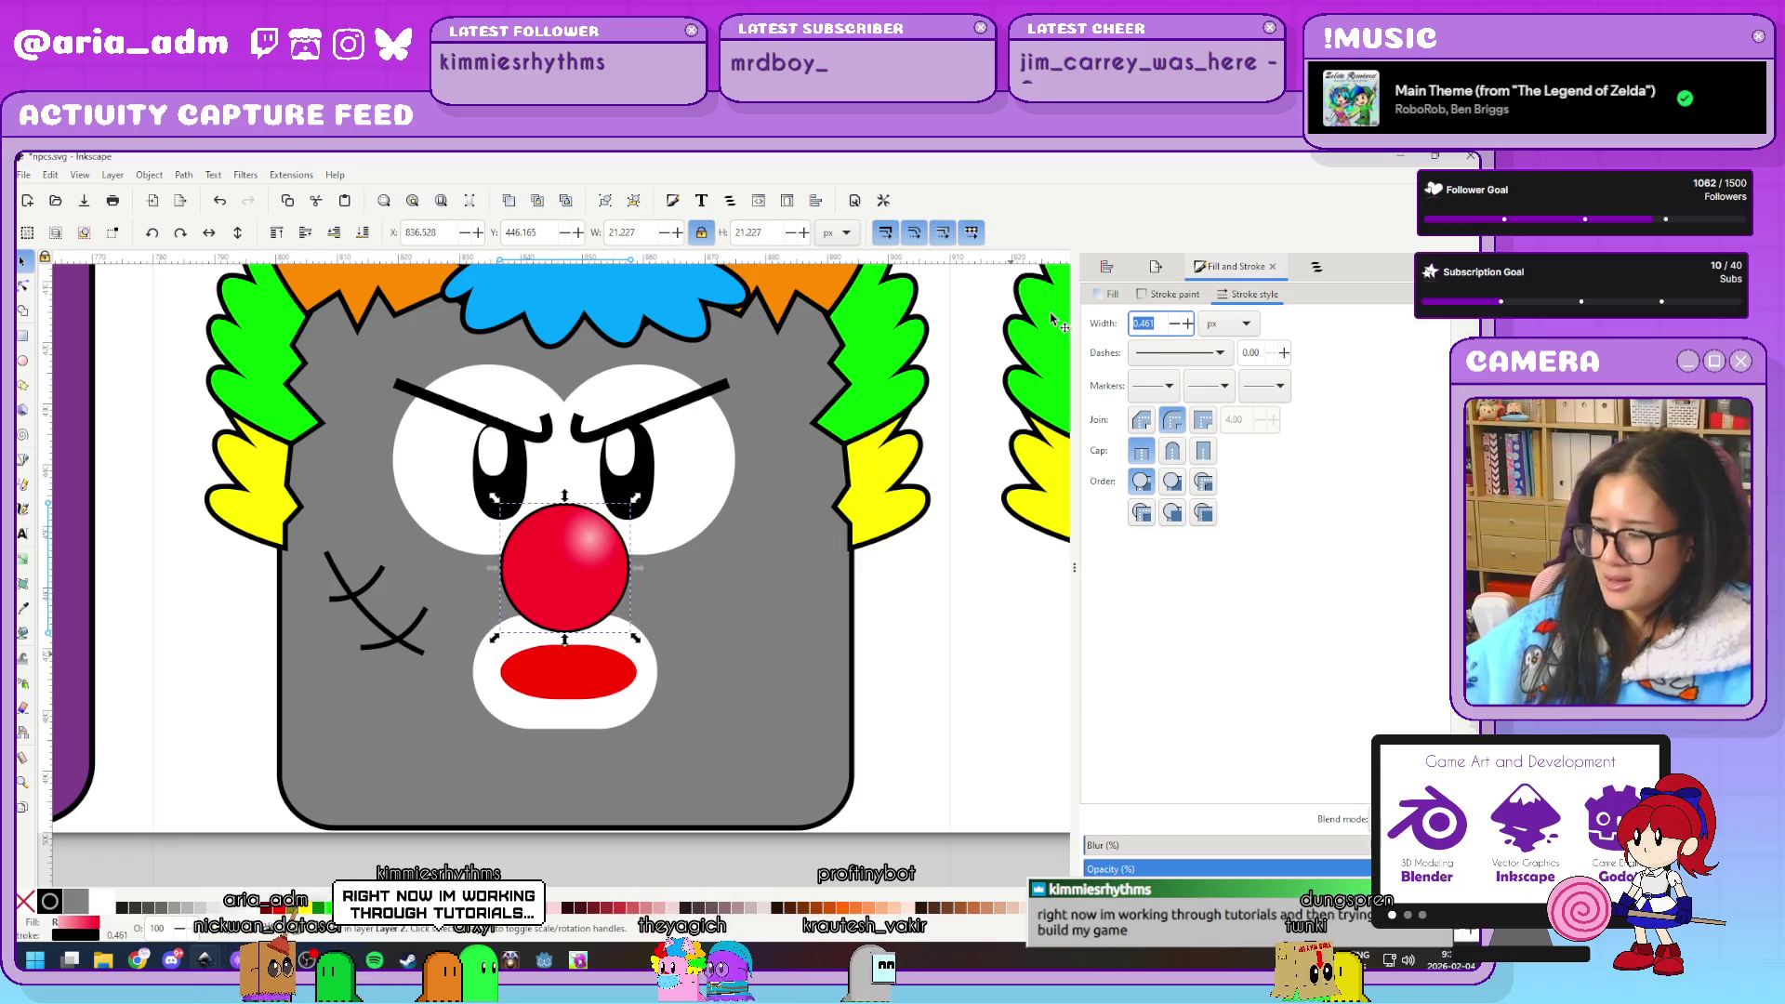
text(1)
key(Return)
key(Escape)
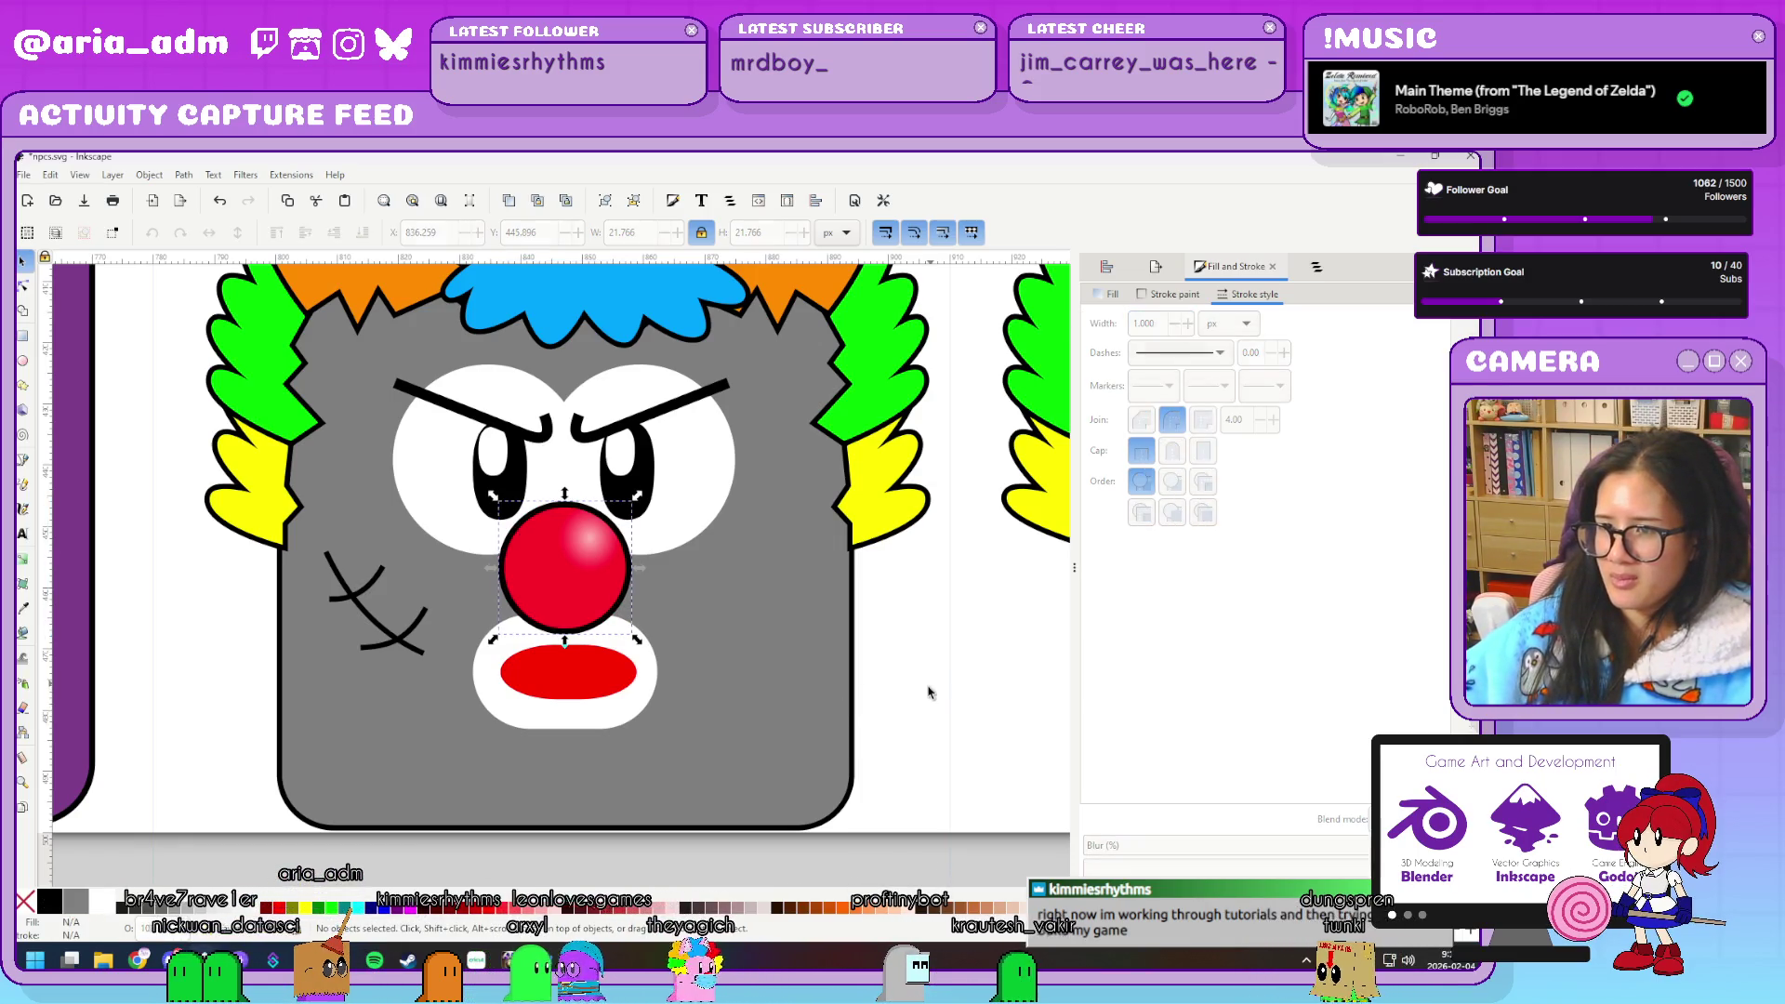
Switch back to the Godot project from the taskbar
scroll(924, 695, down, 4)
scroll(923, 696, down, 3)
scroll(925, 707, up, 3)
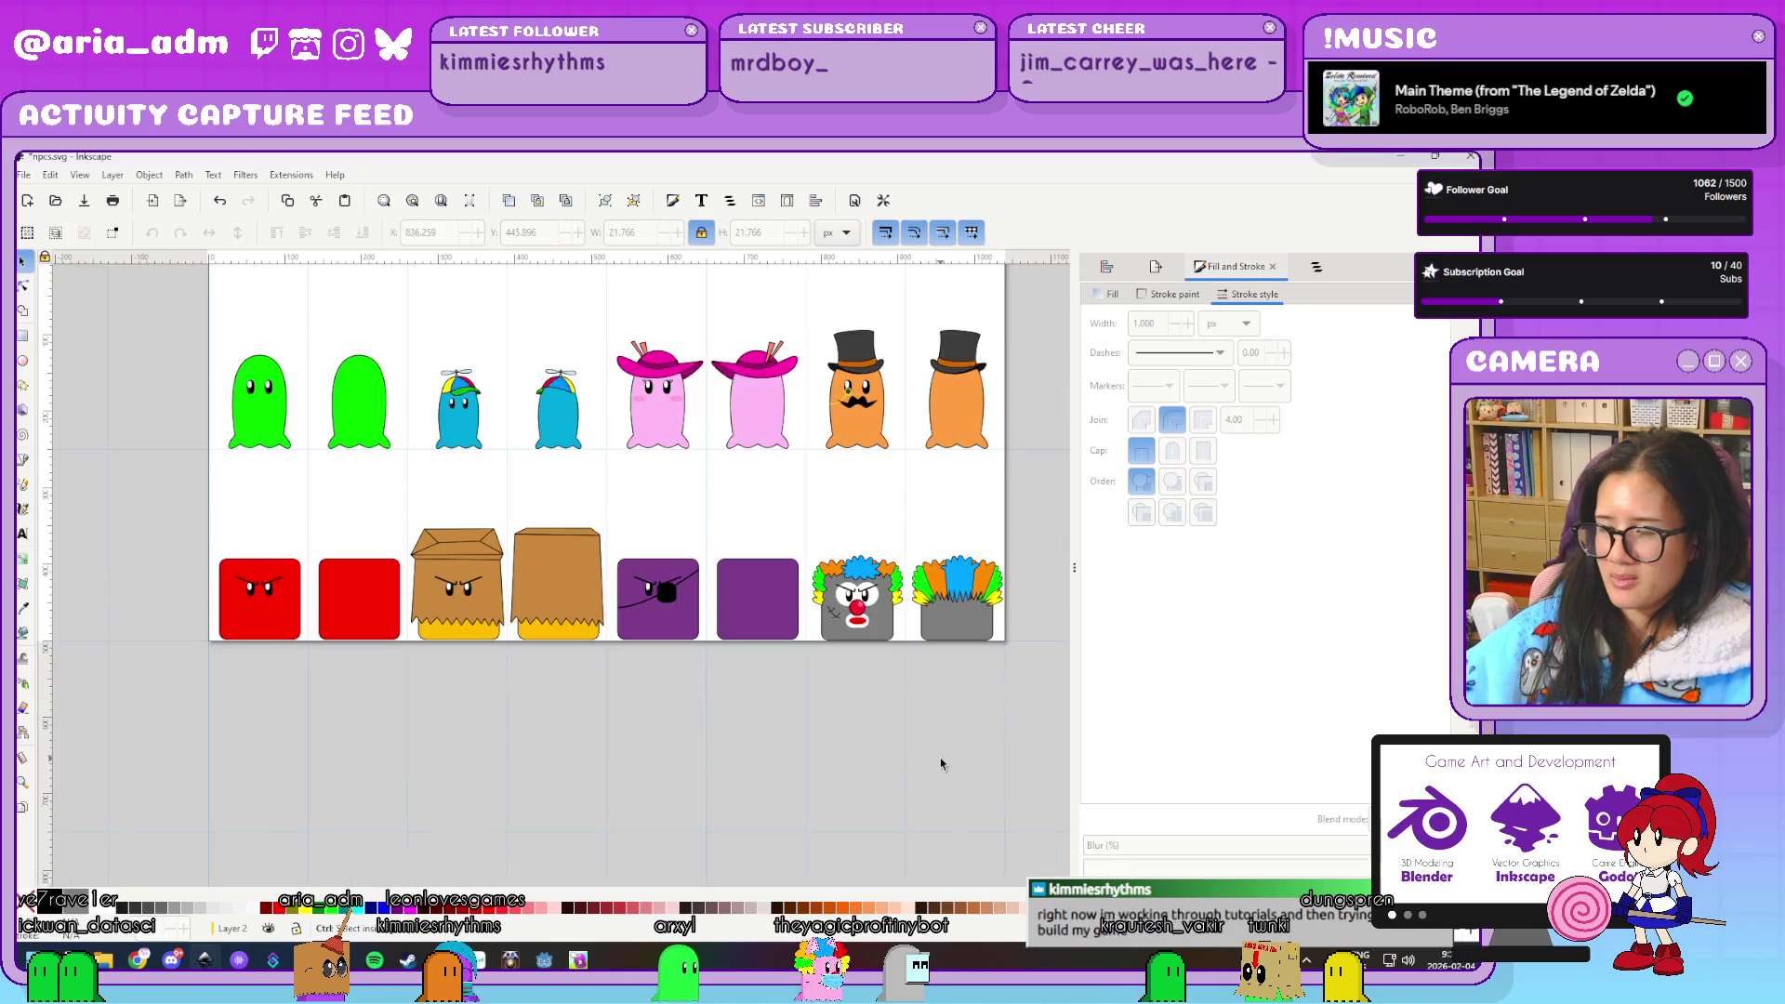
scroll(830, 792, up, 2)
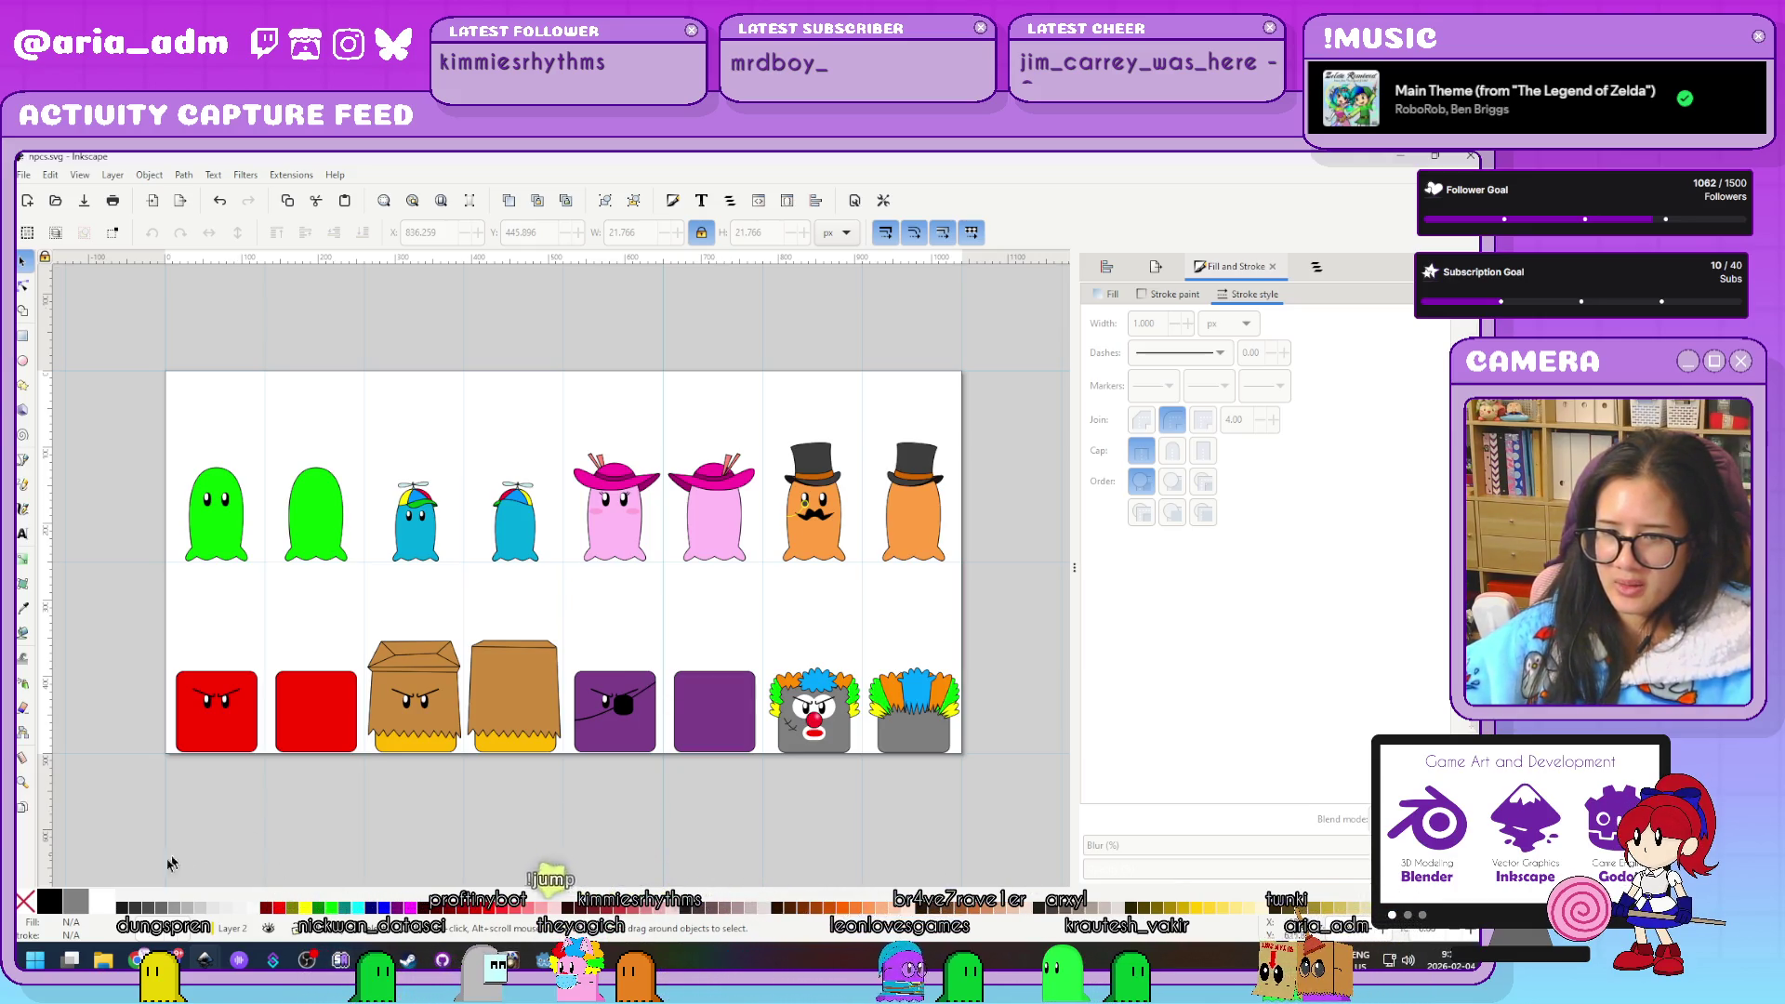
click(204, 959)
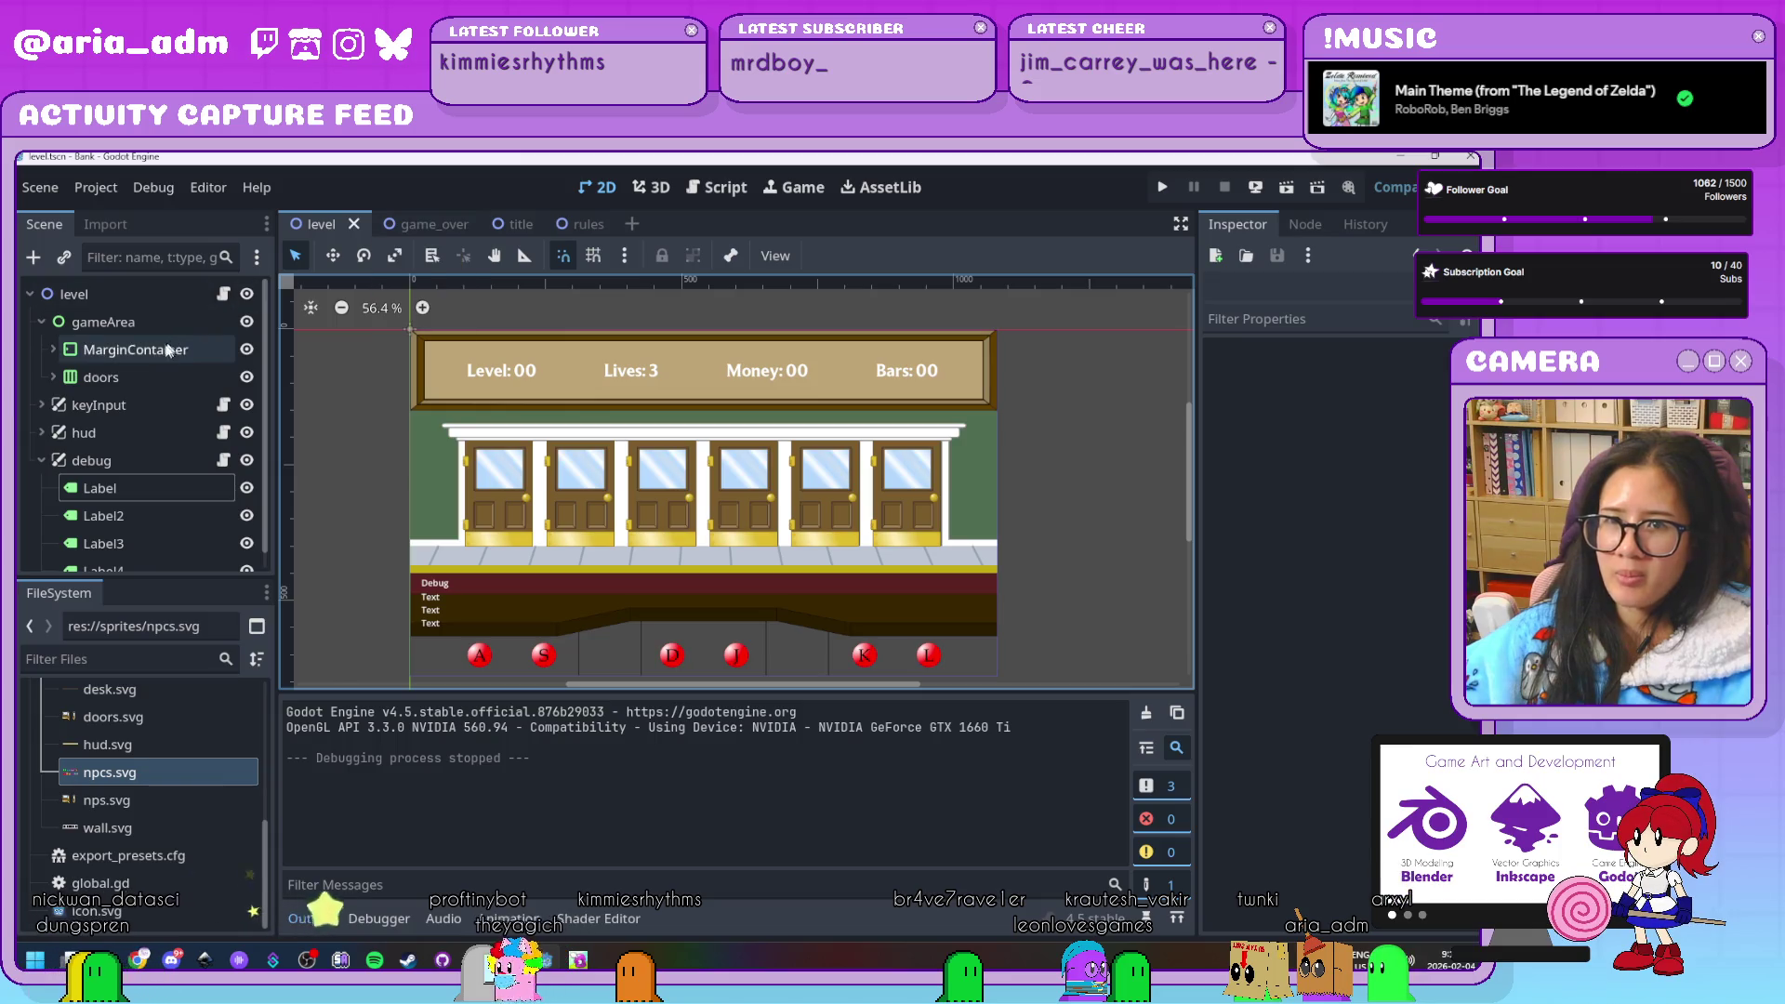
Open doorA's npcSprites frames, review guest1, and add a new empty animation
scroll(149, 478, down, 1)
scroll(147, 478, up, 1)
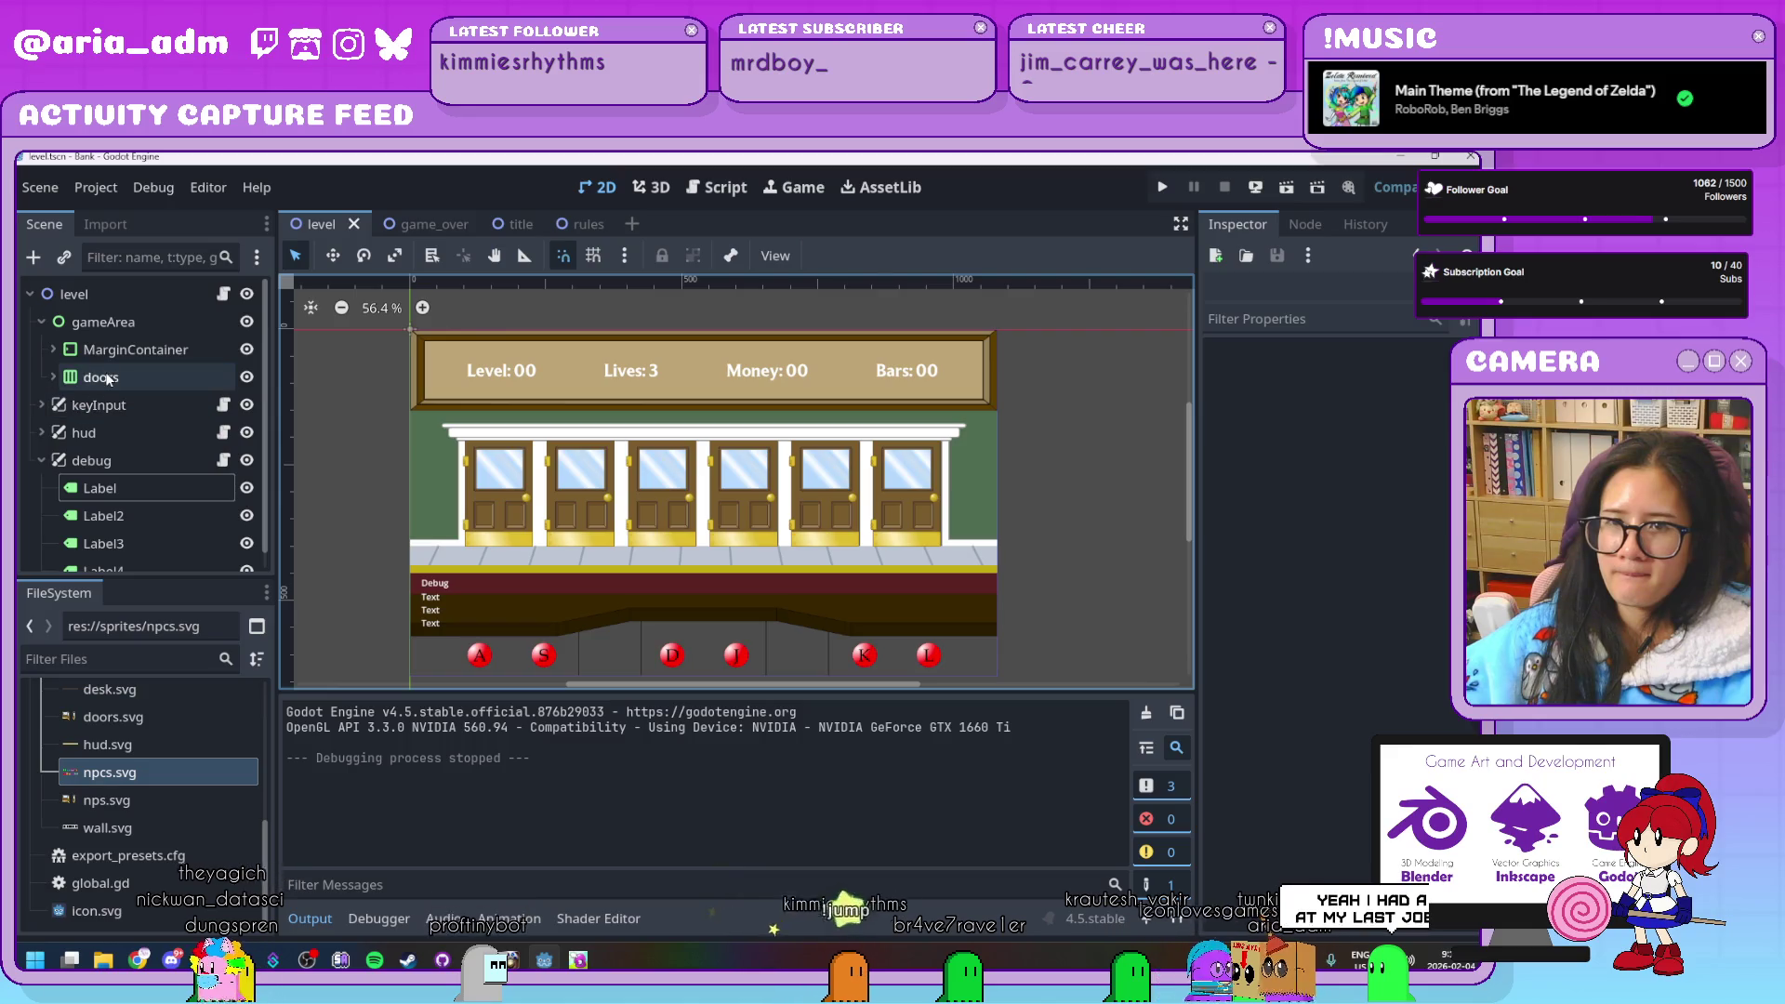
click(54, 378)
click(124, 461)
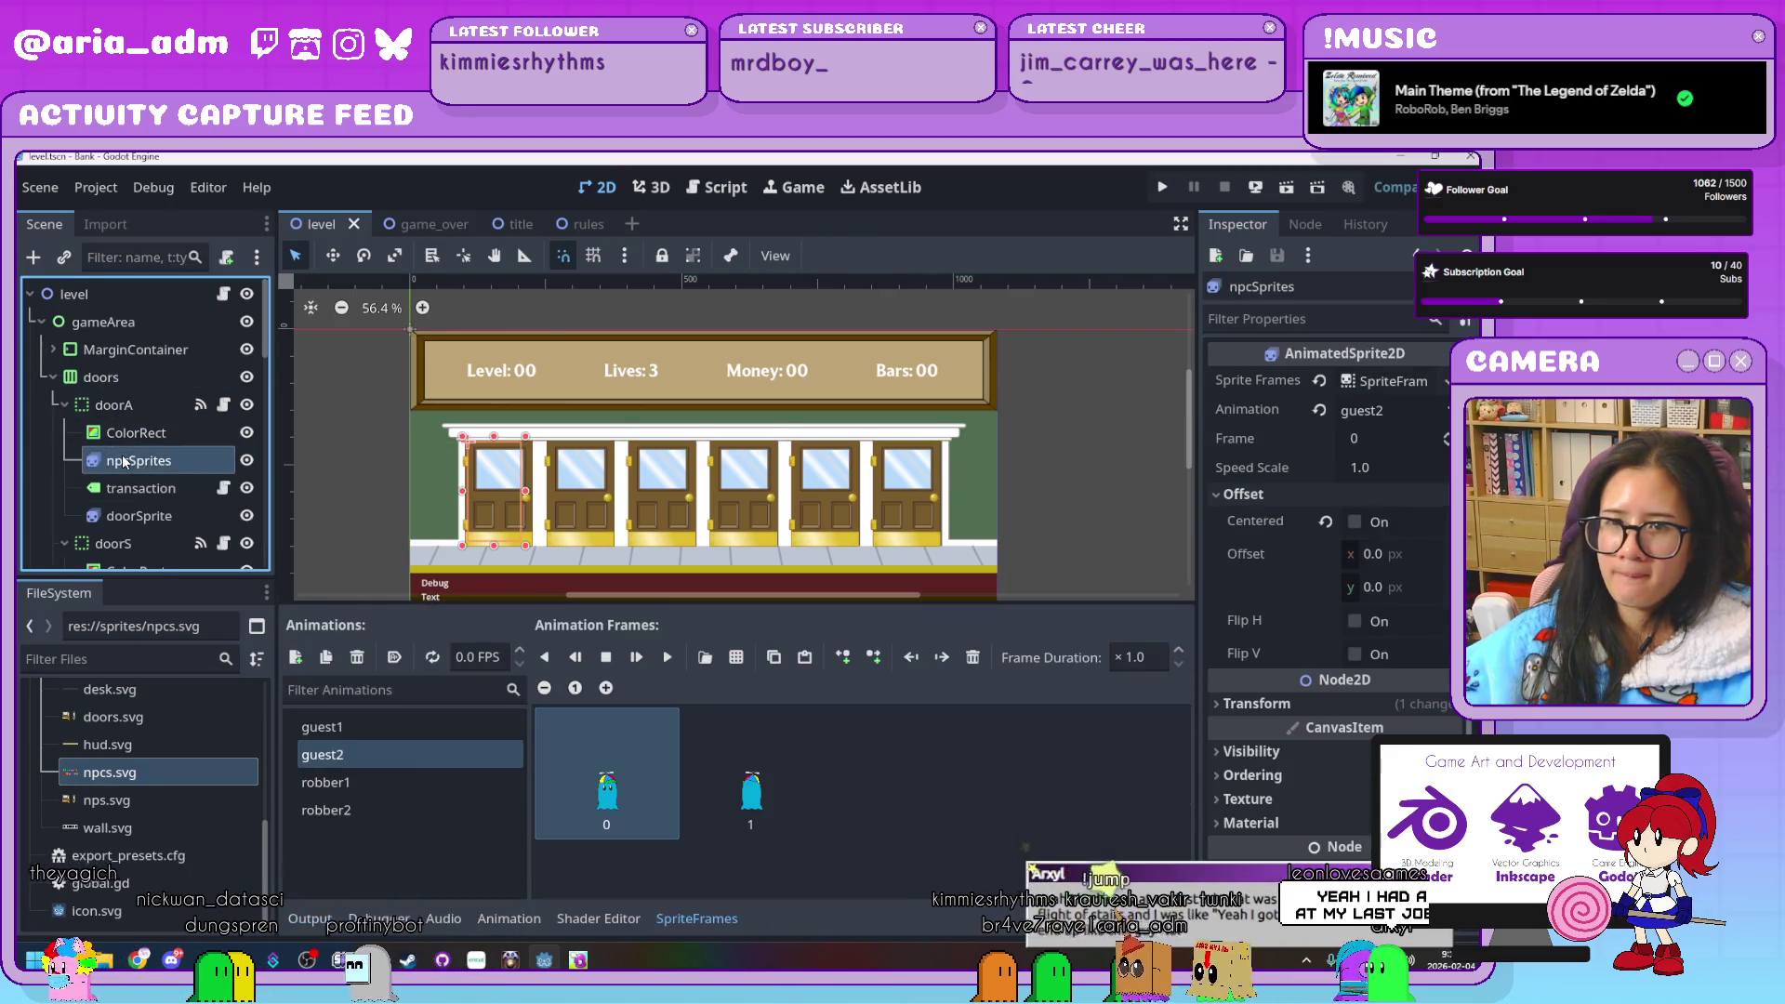
scroll(124, 462, down, 1)
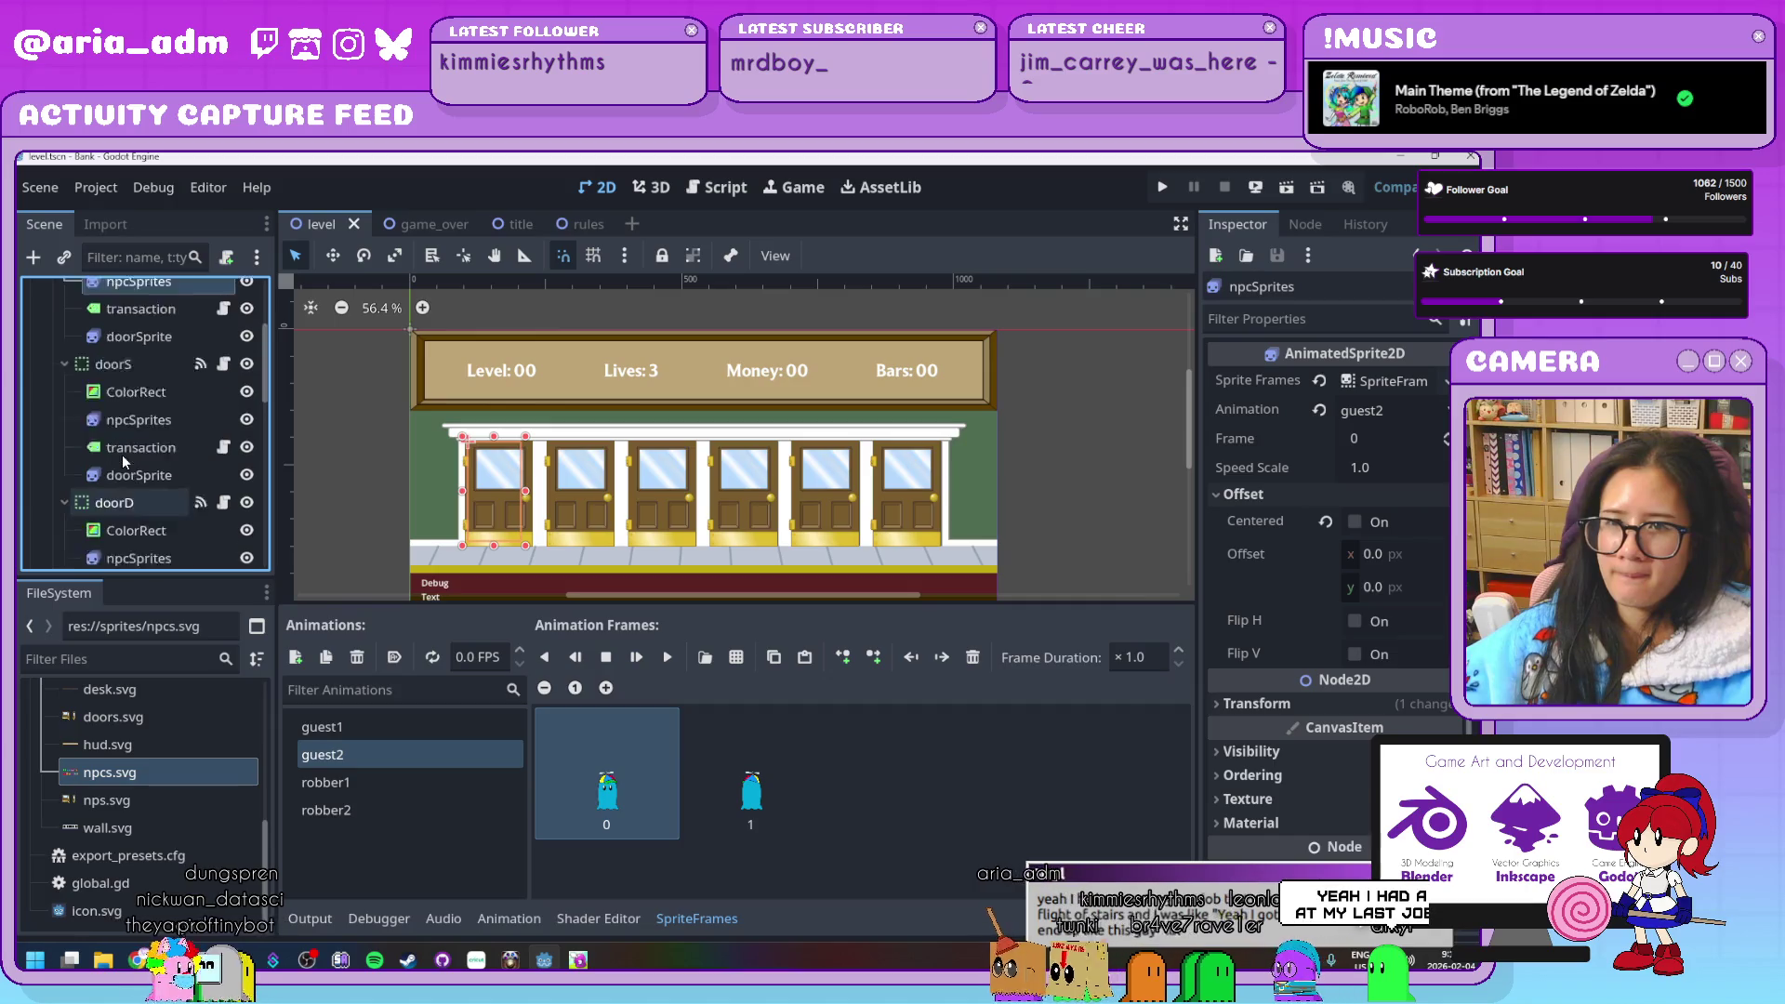
scroll(123, 462, down, 1)
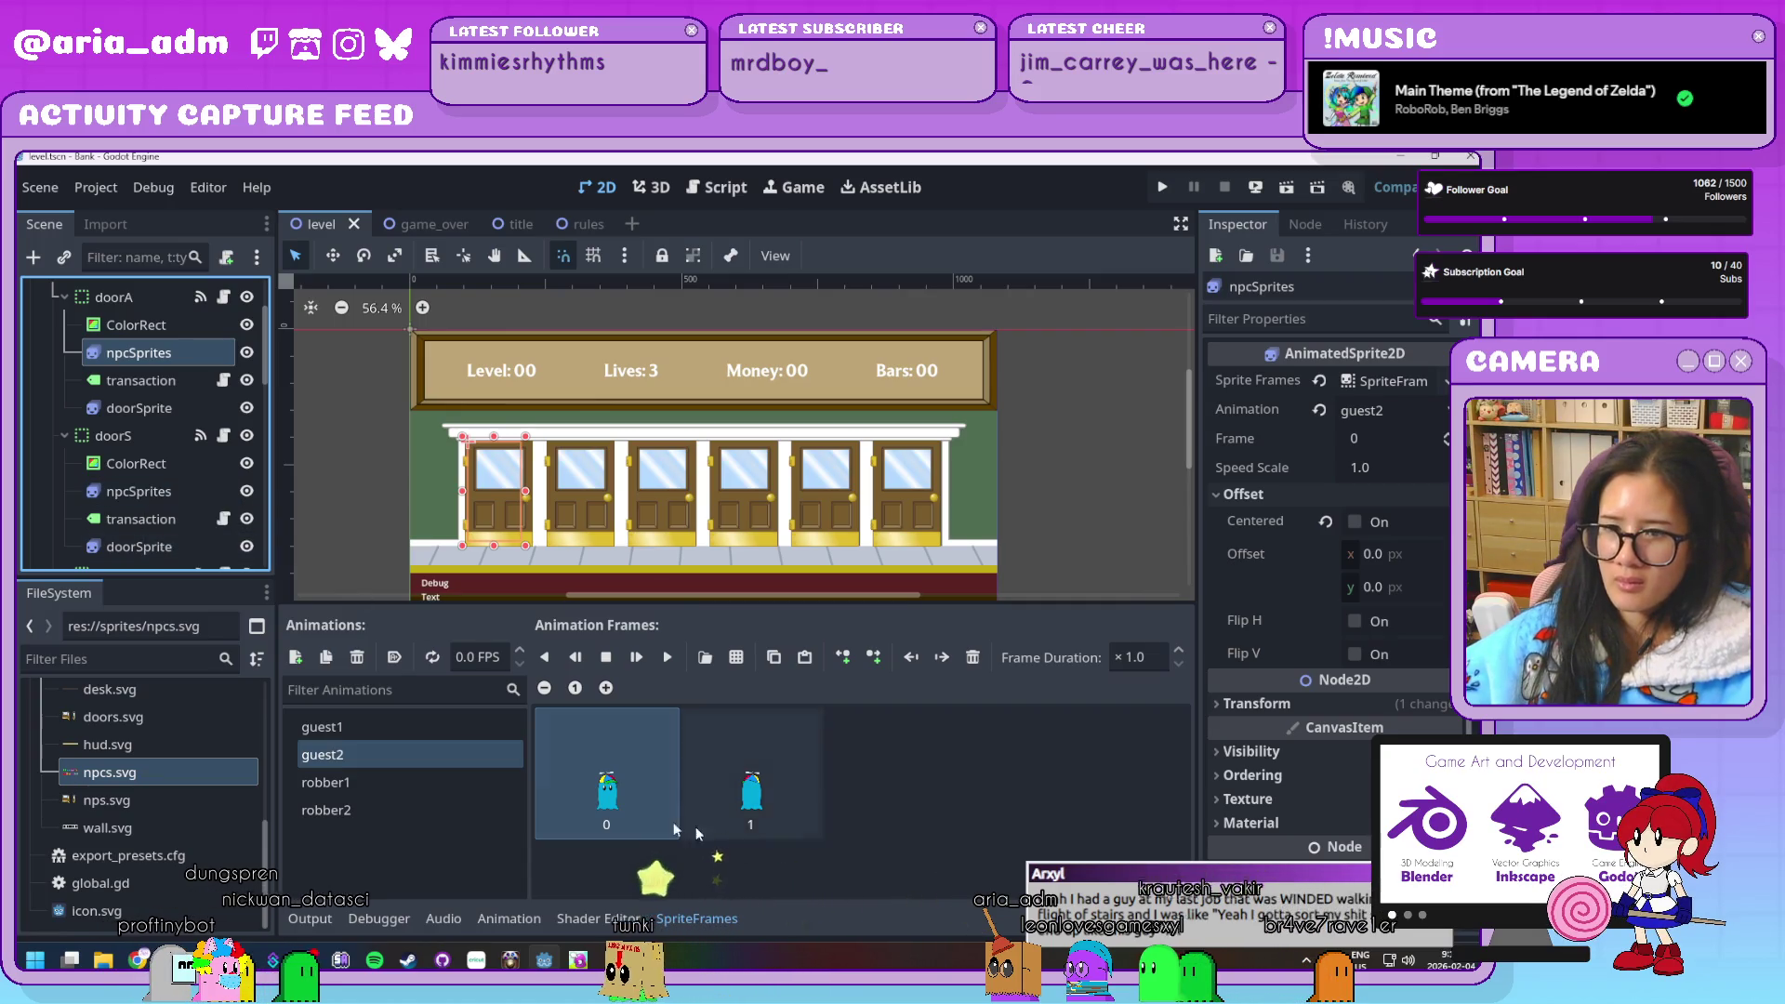
click(432, 726)
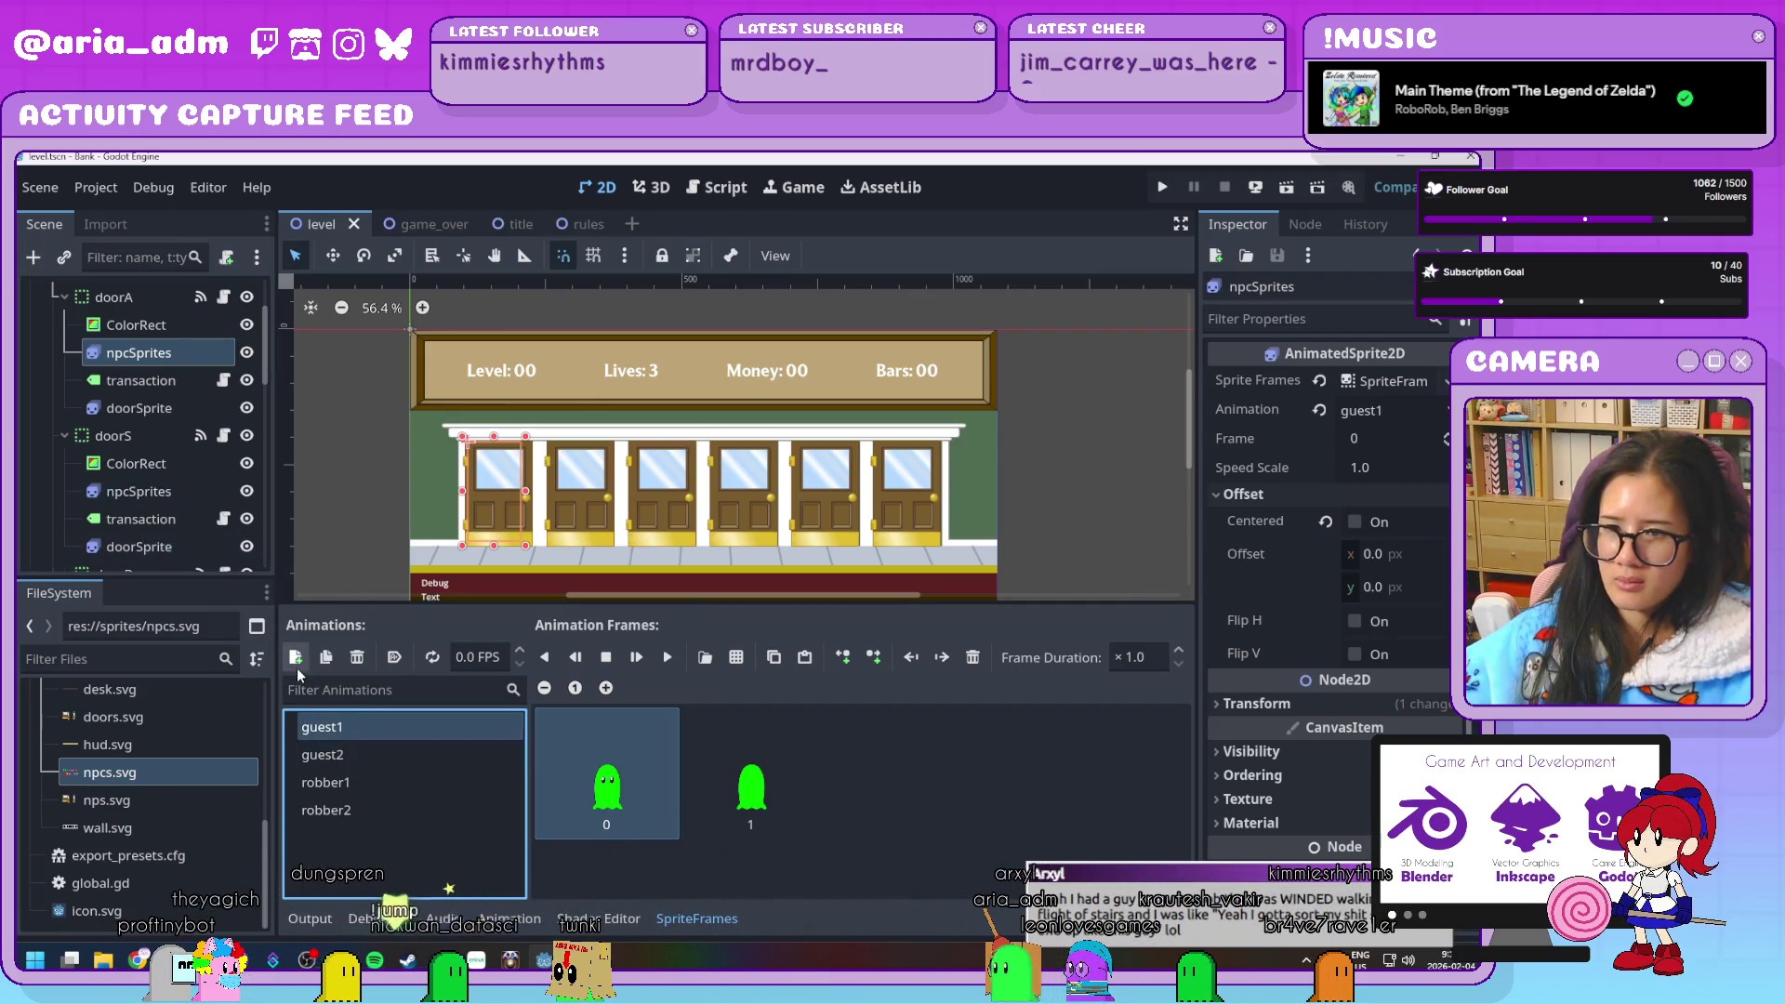
click(295, 657)
Rename the new animation to guest3
double_click(400, 782)
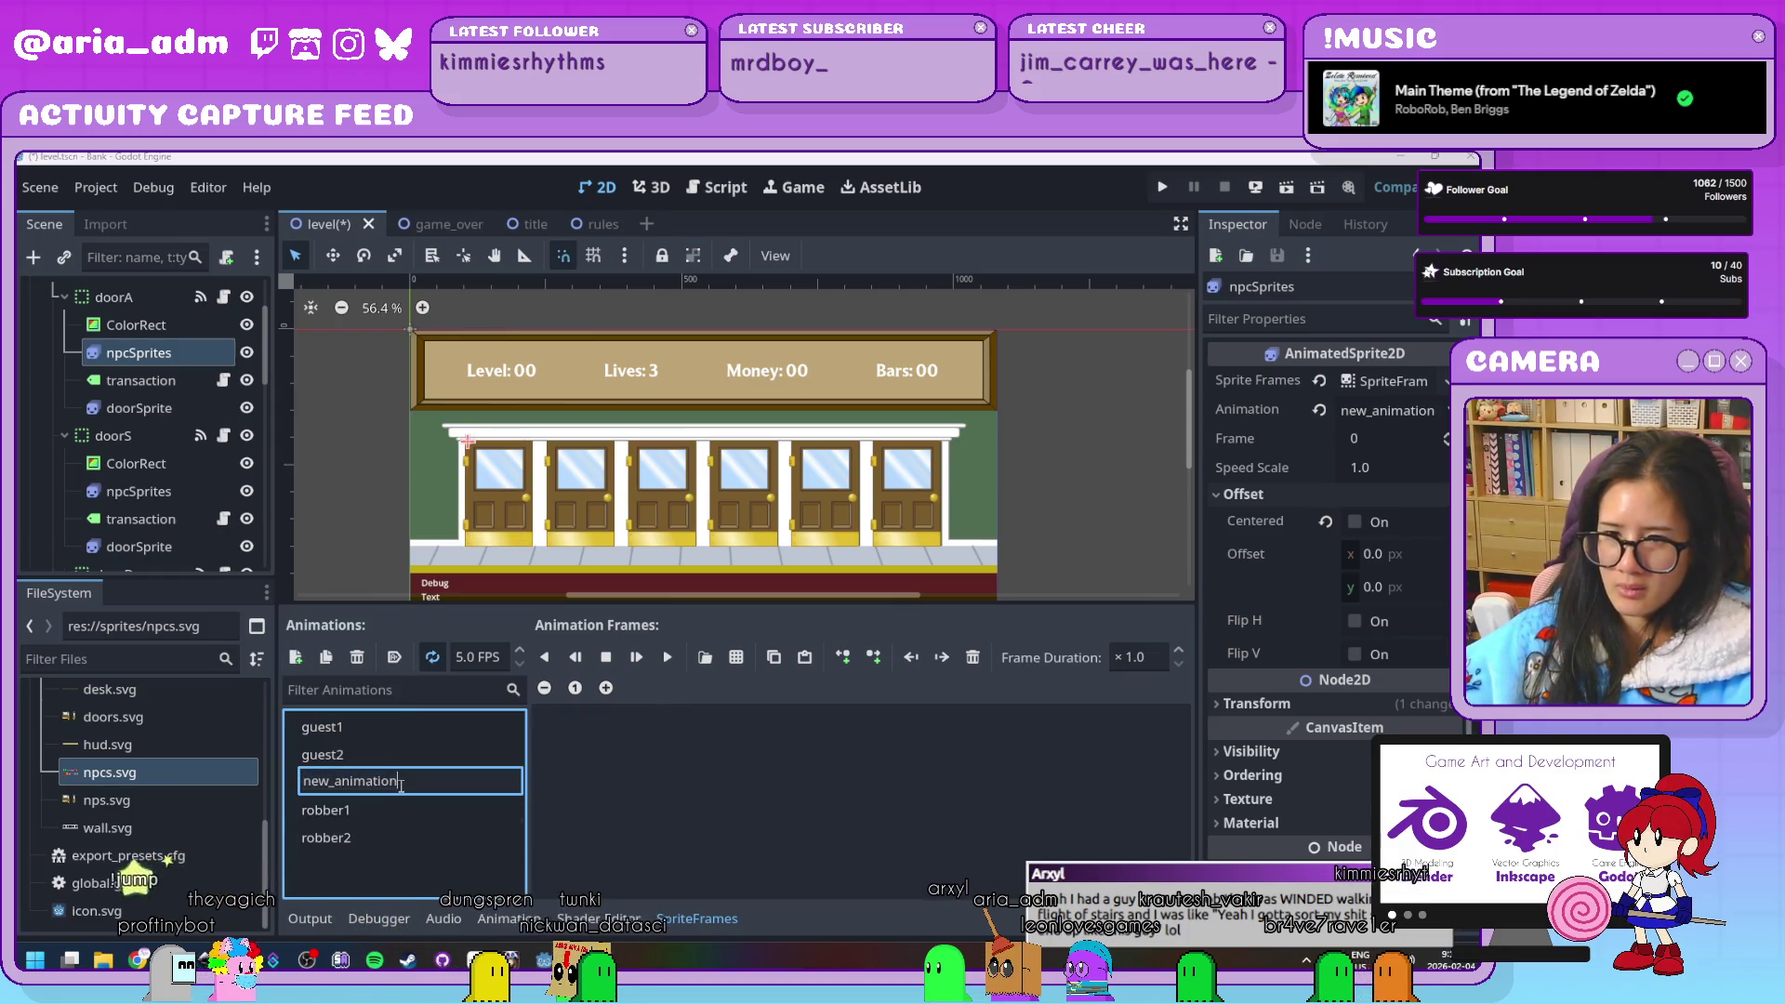
text(guest)
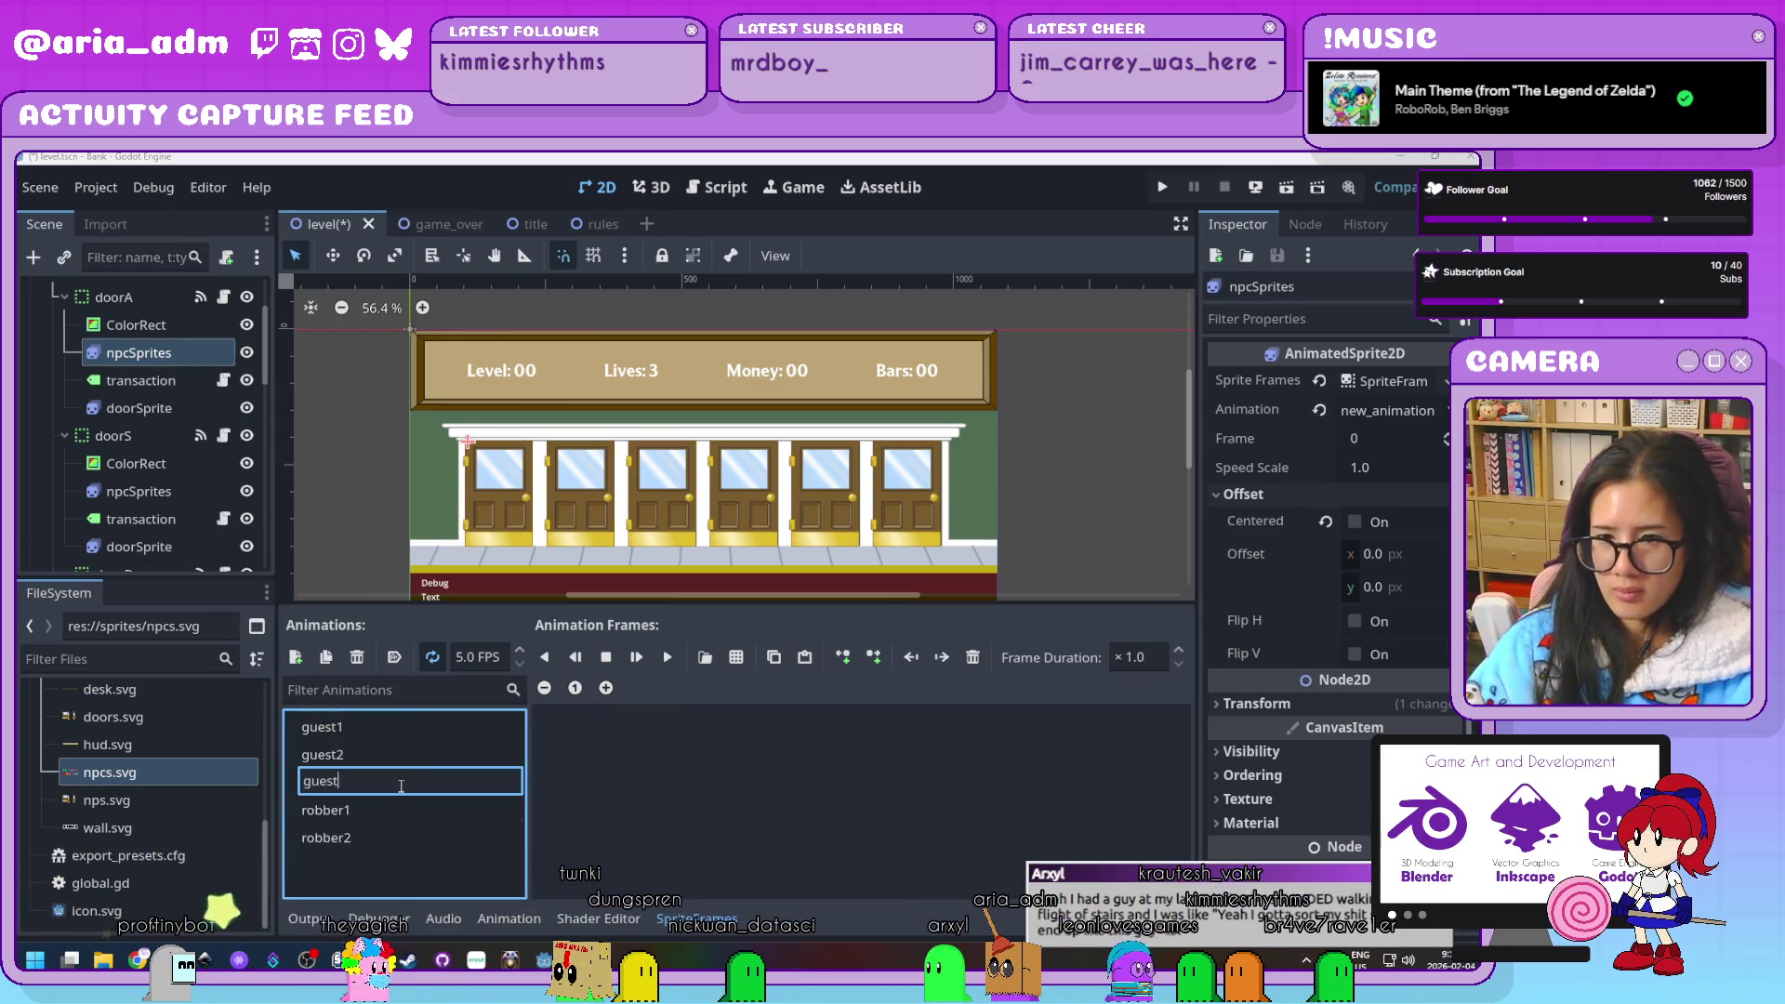
key(Return)
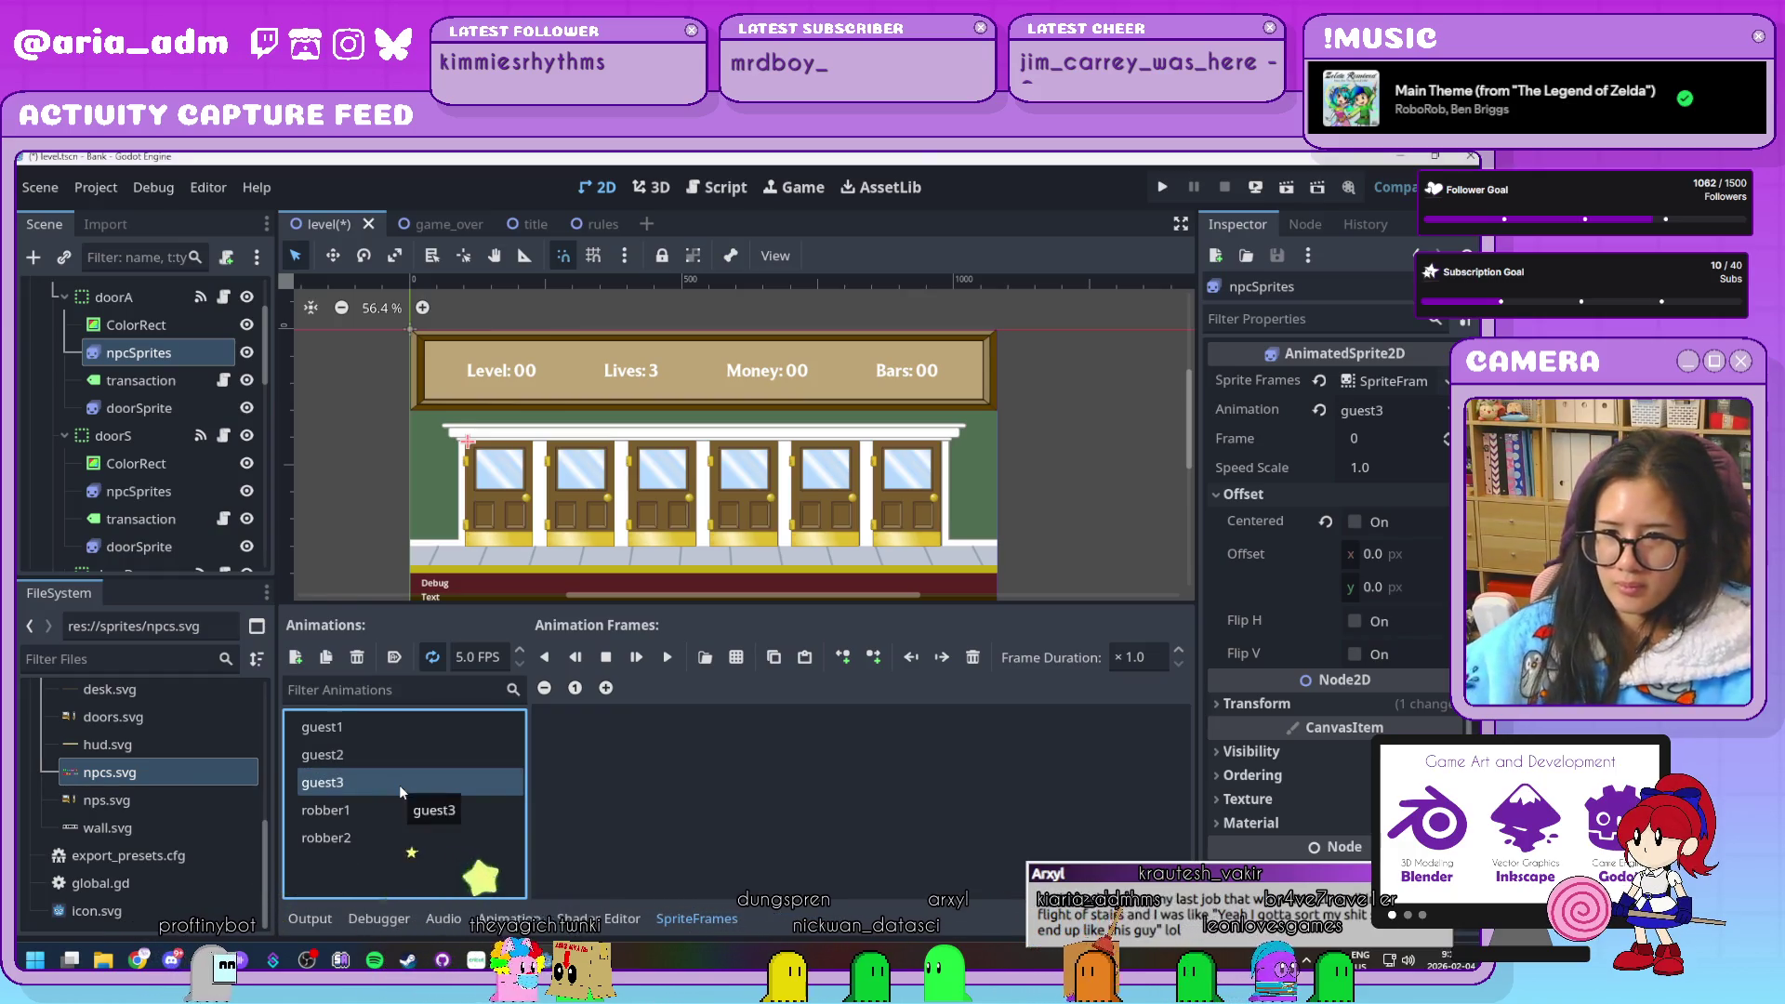
Load npcs.svg as a sprite sheet split into an 8×2 frame grid
click(737, 657)
double_click(845, 353)
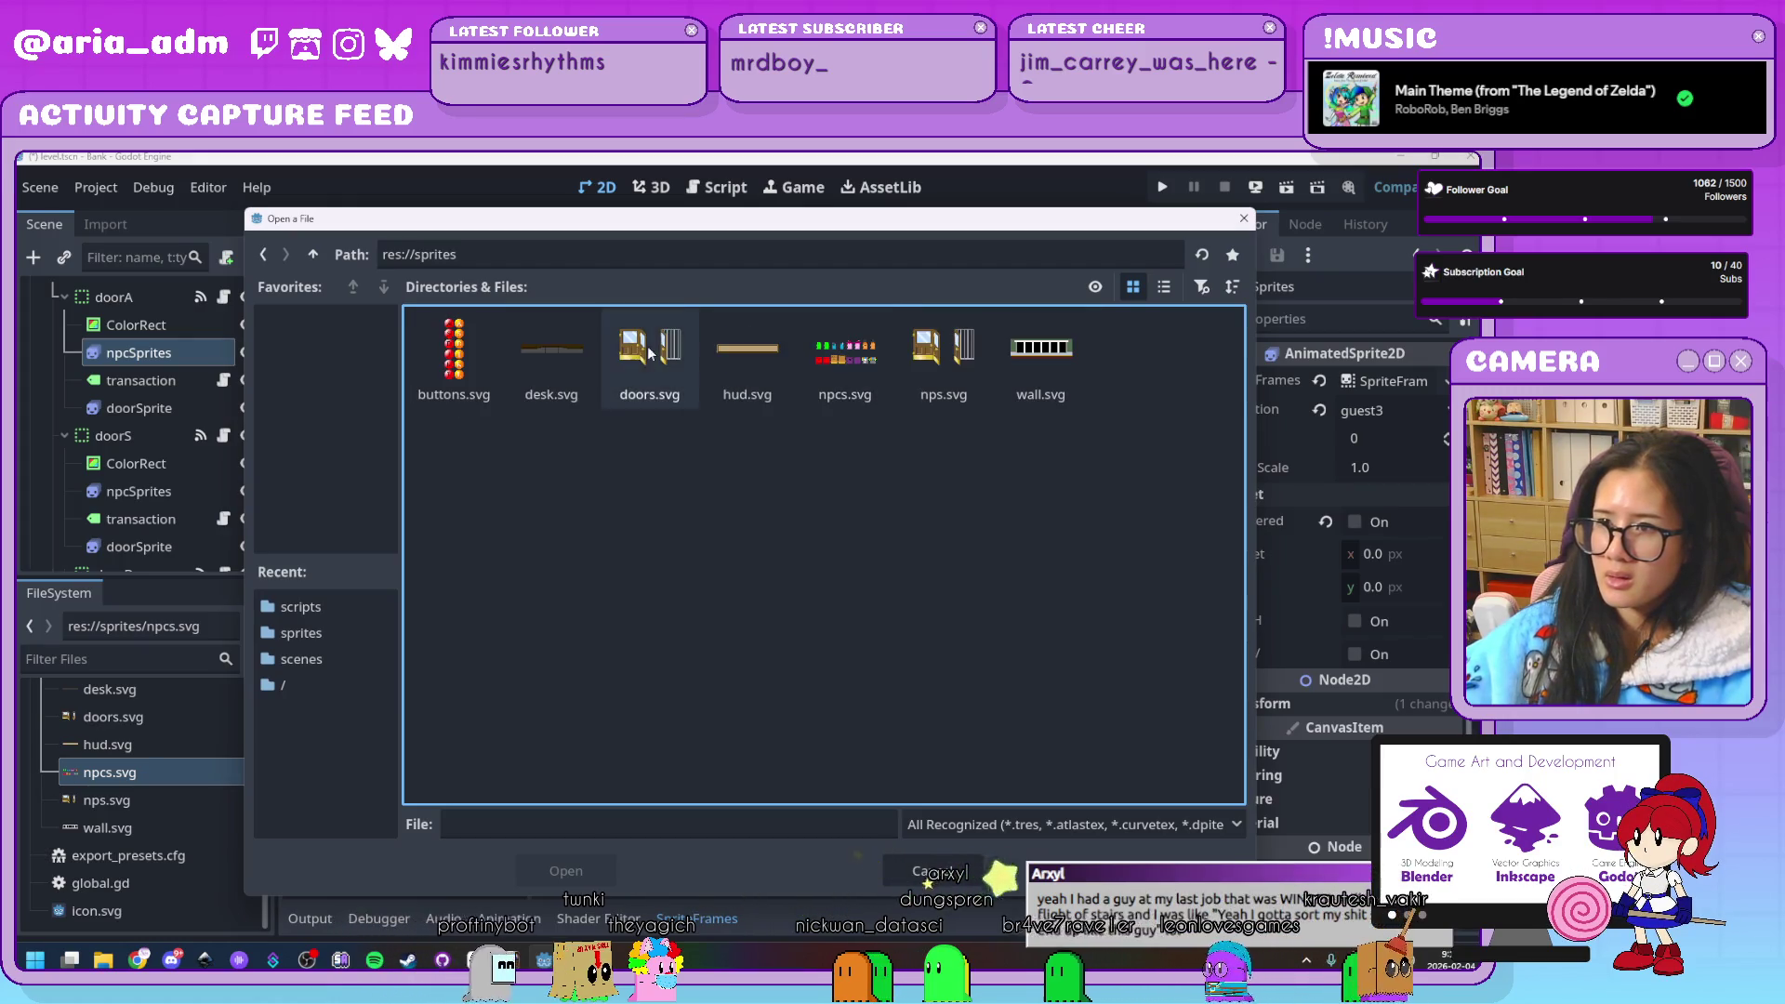
double_click(845, 353)
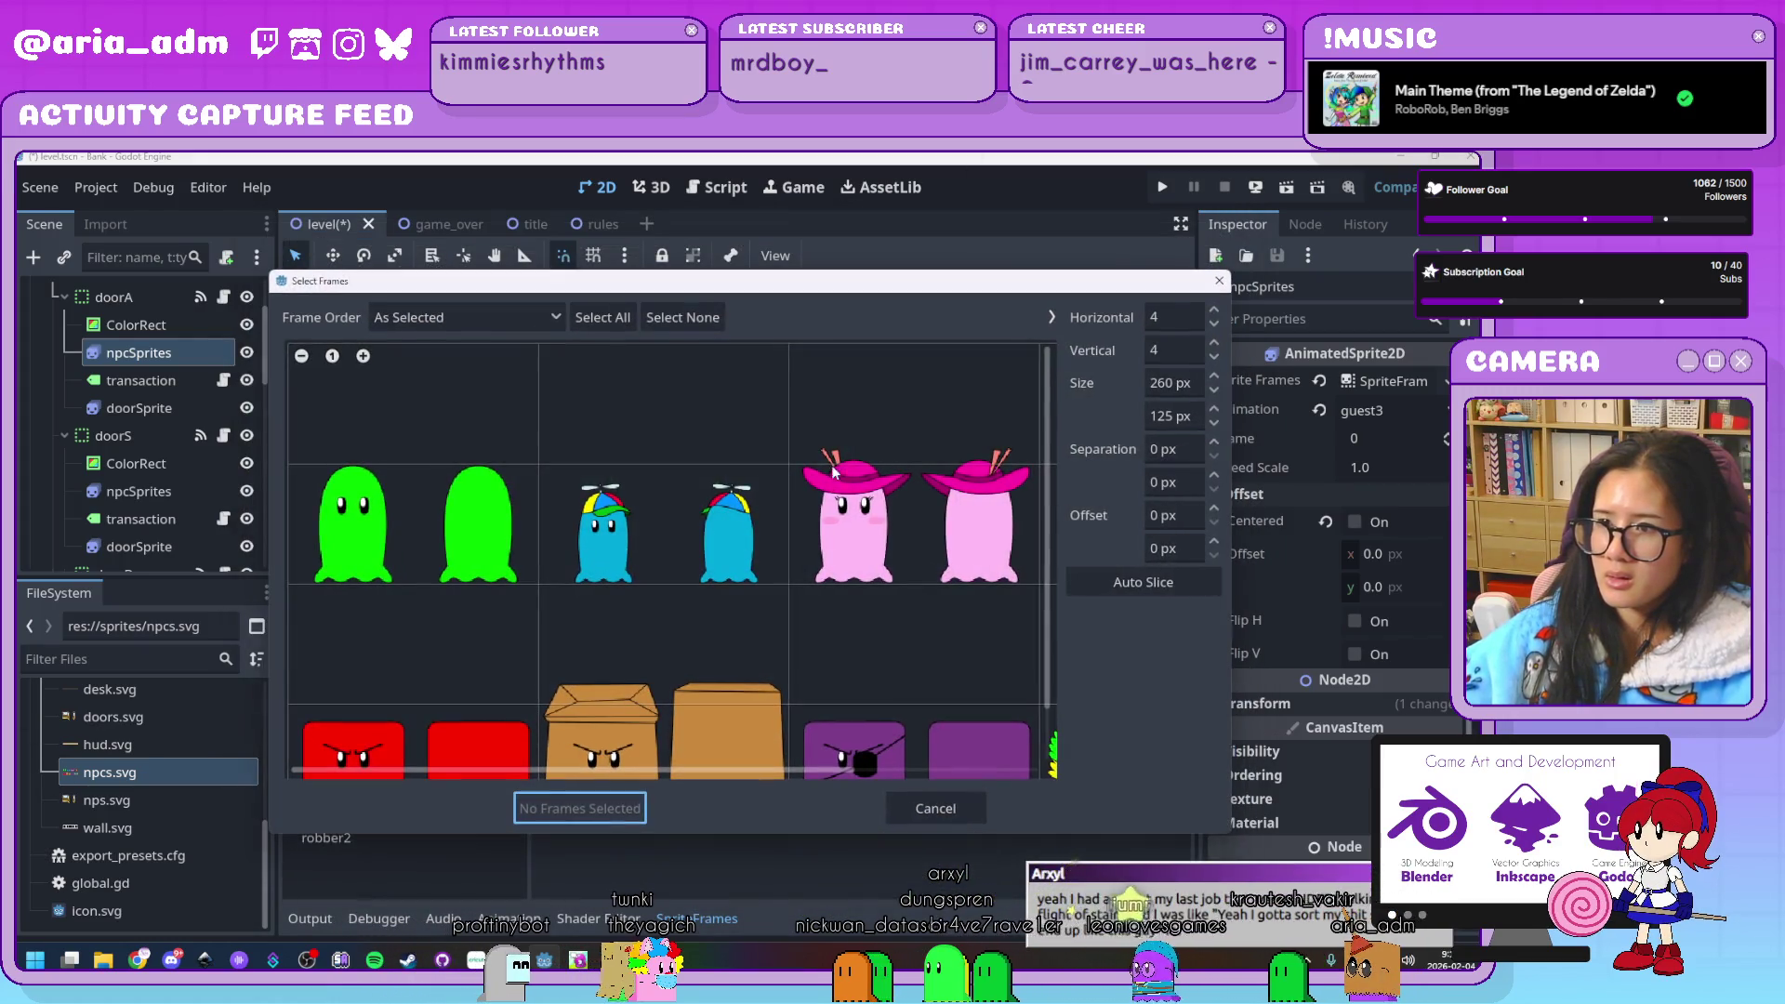
click(1213, 328)
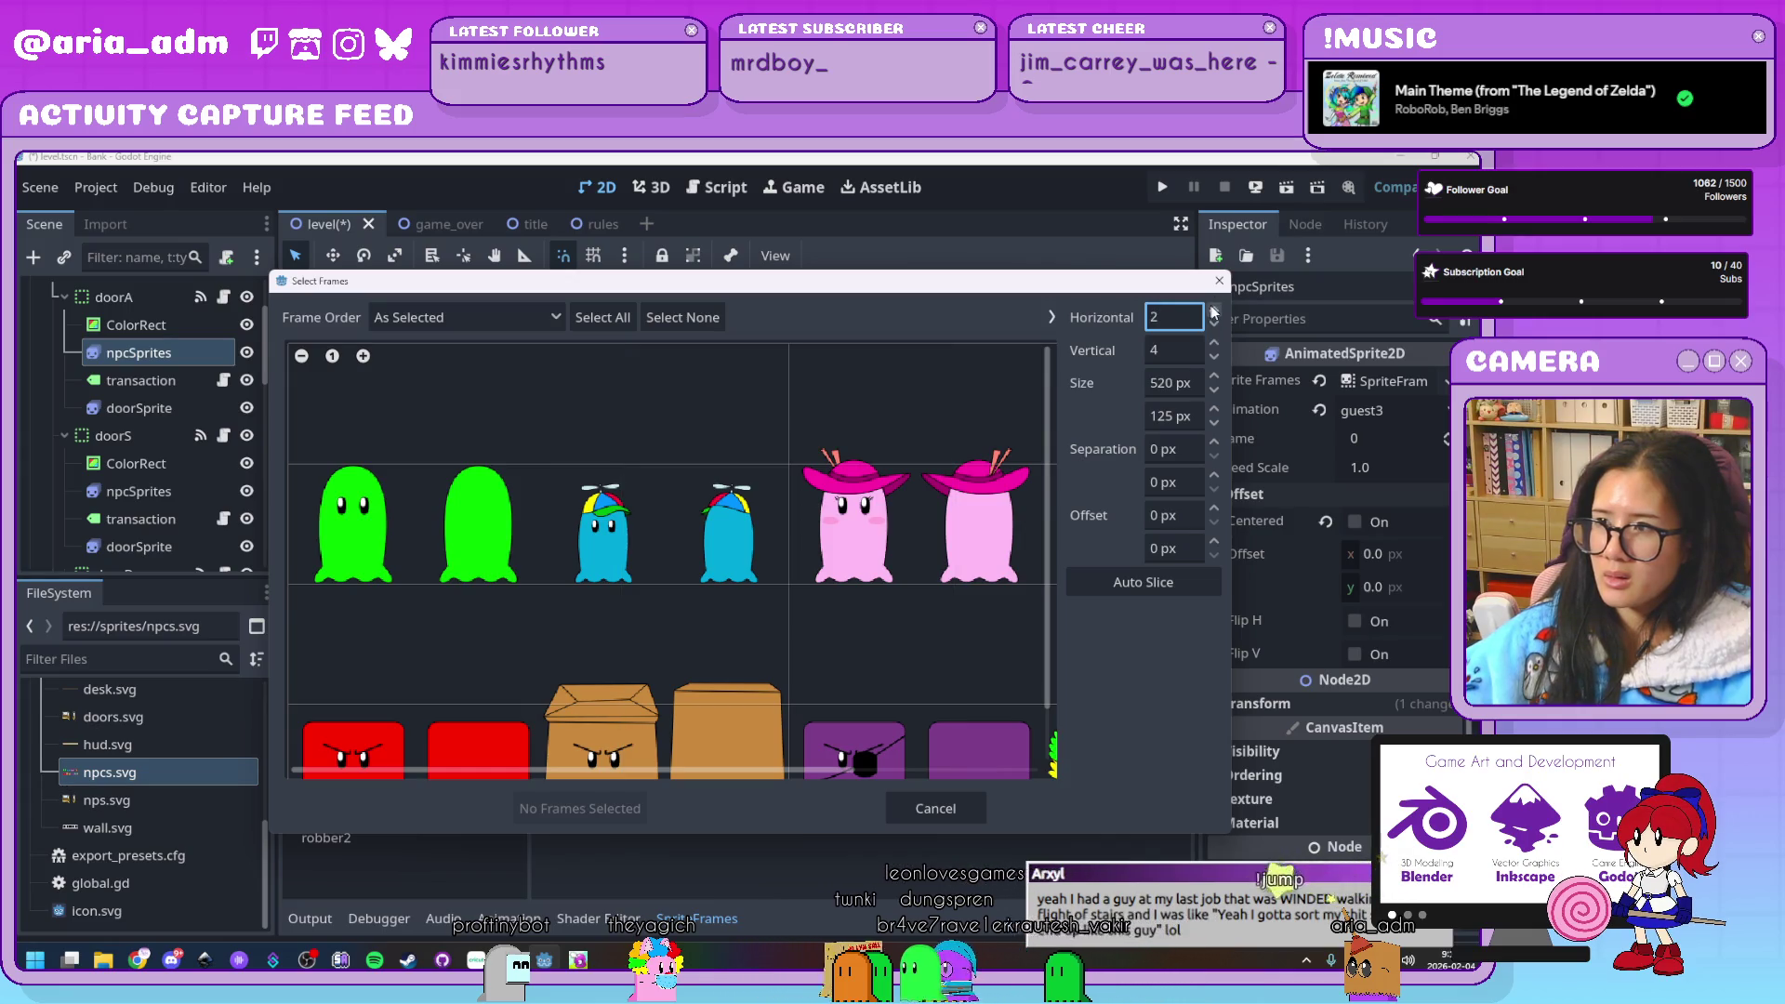
double_click(1214, 312)
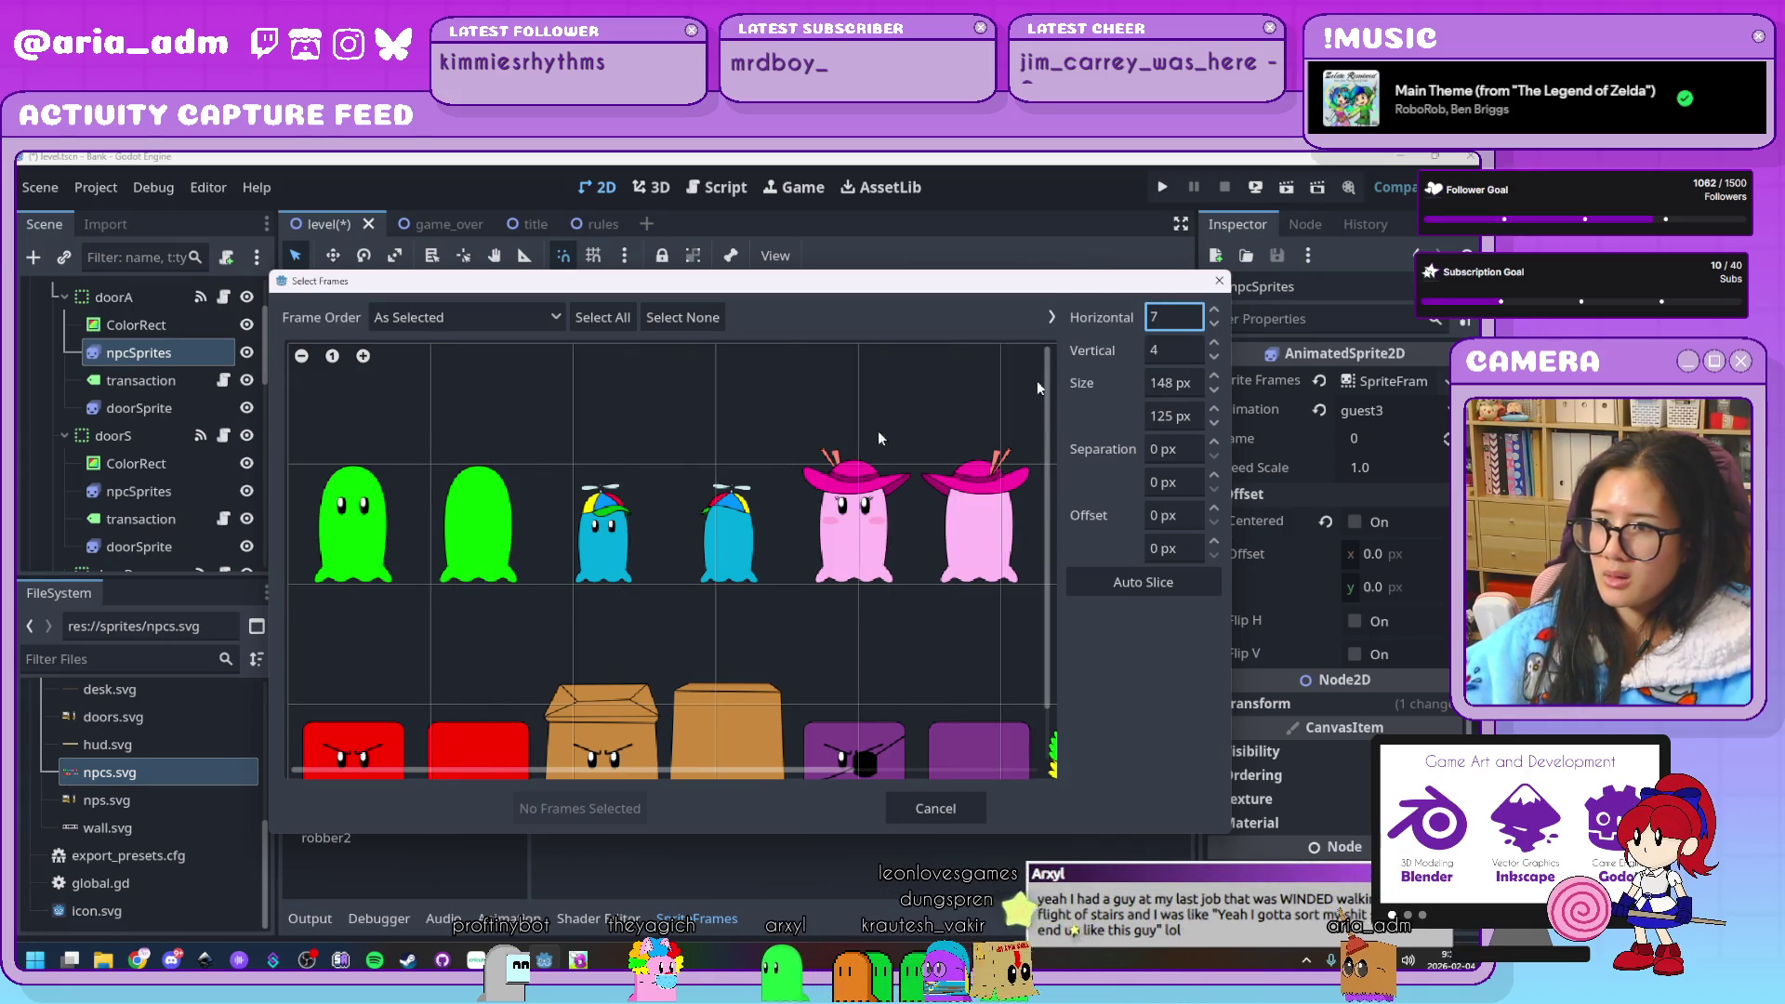
scroll(679, 500, down, 1)
click(1214, 310)
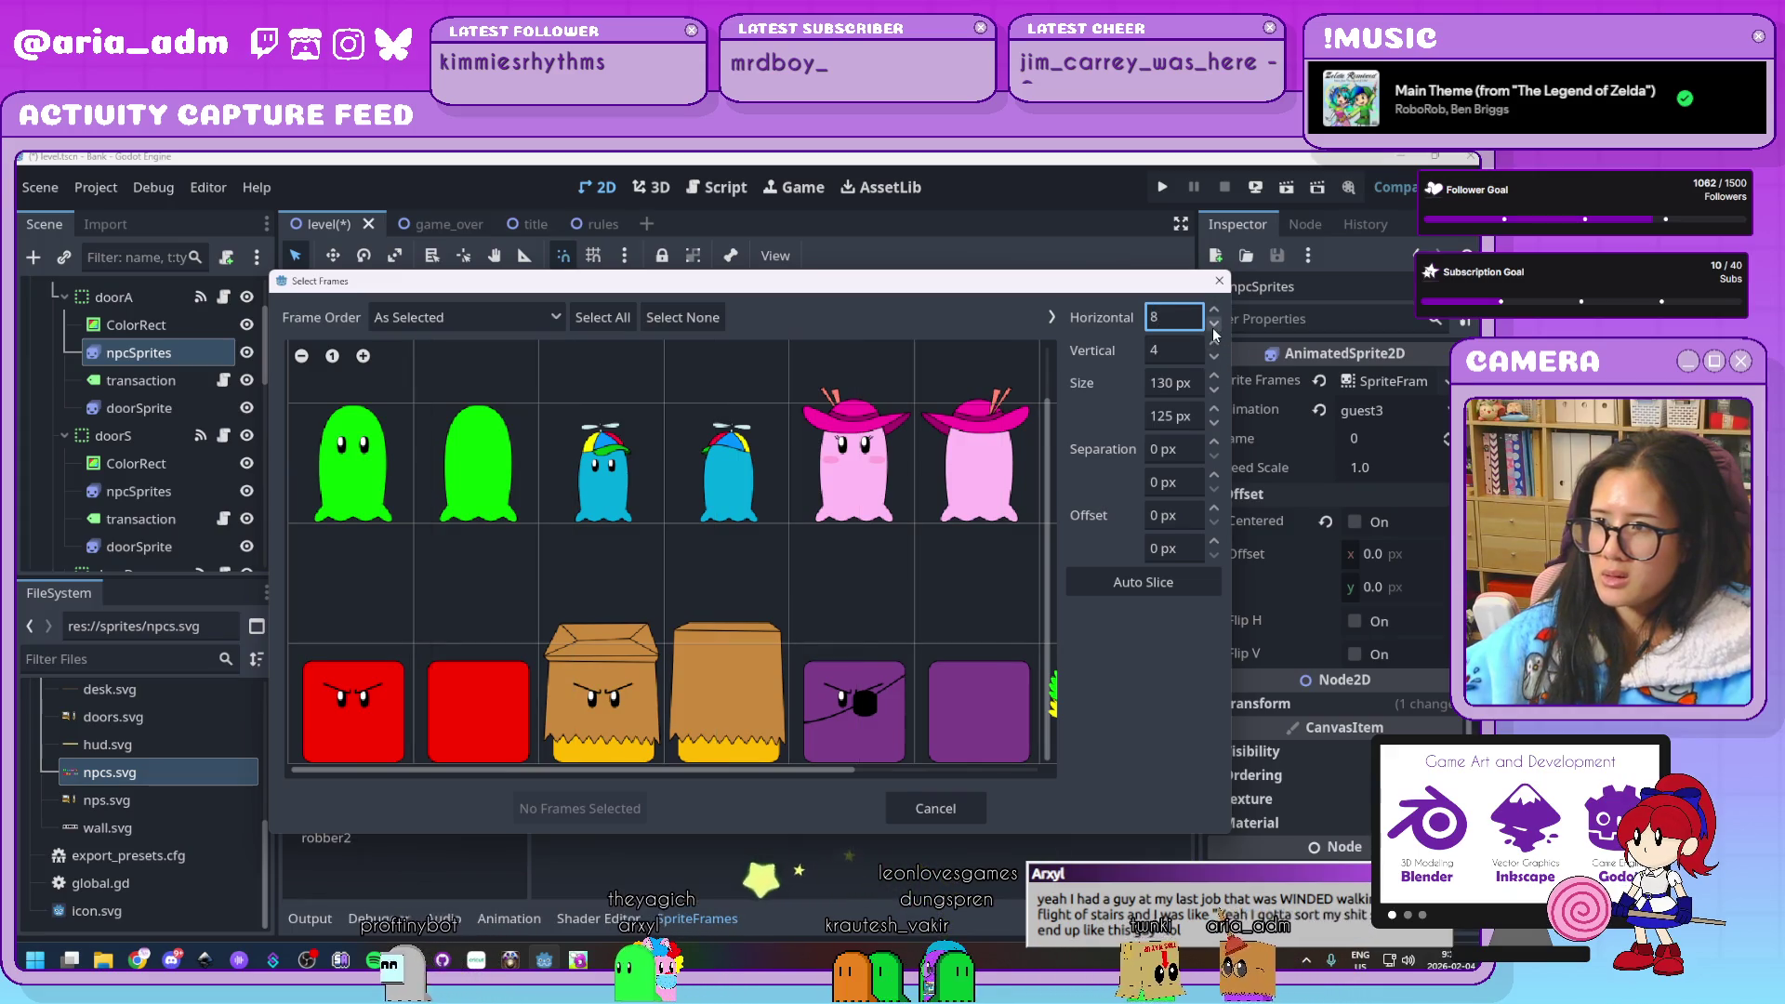
double_click(1215, 358)
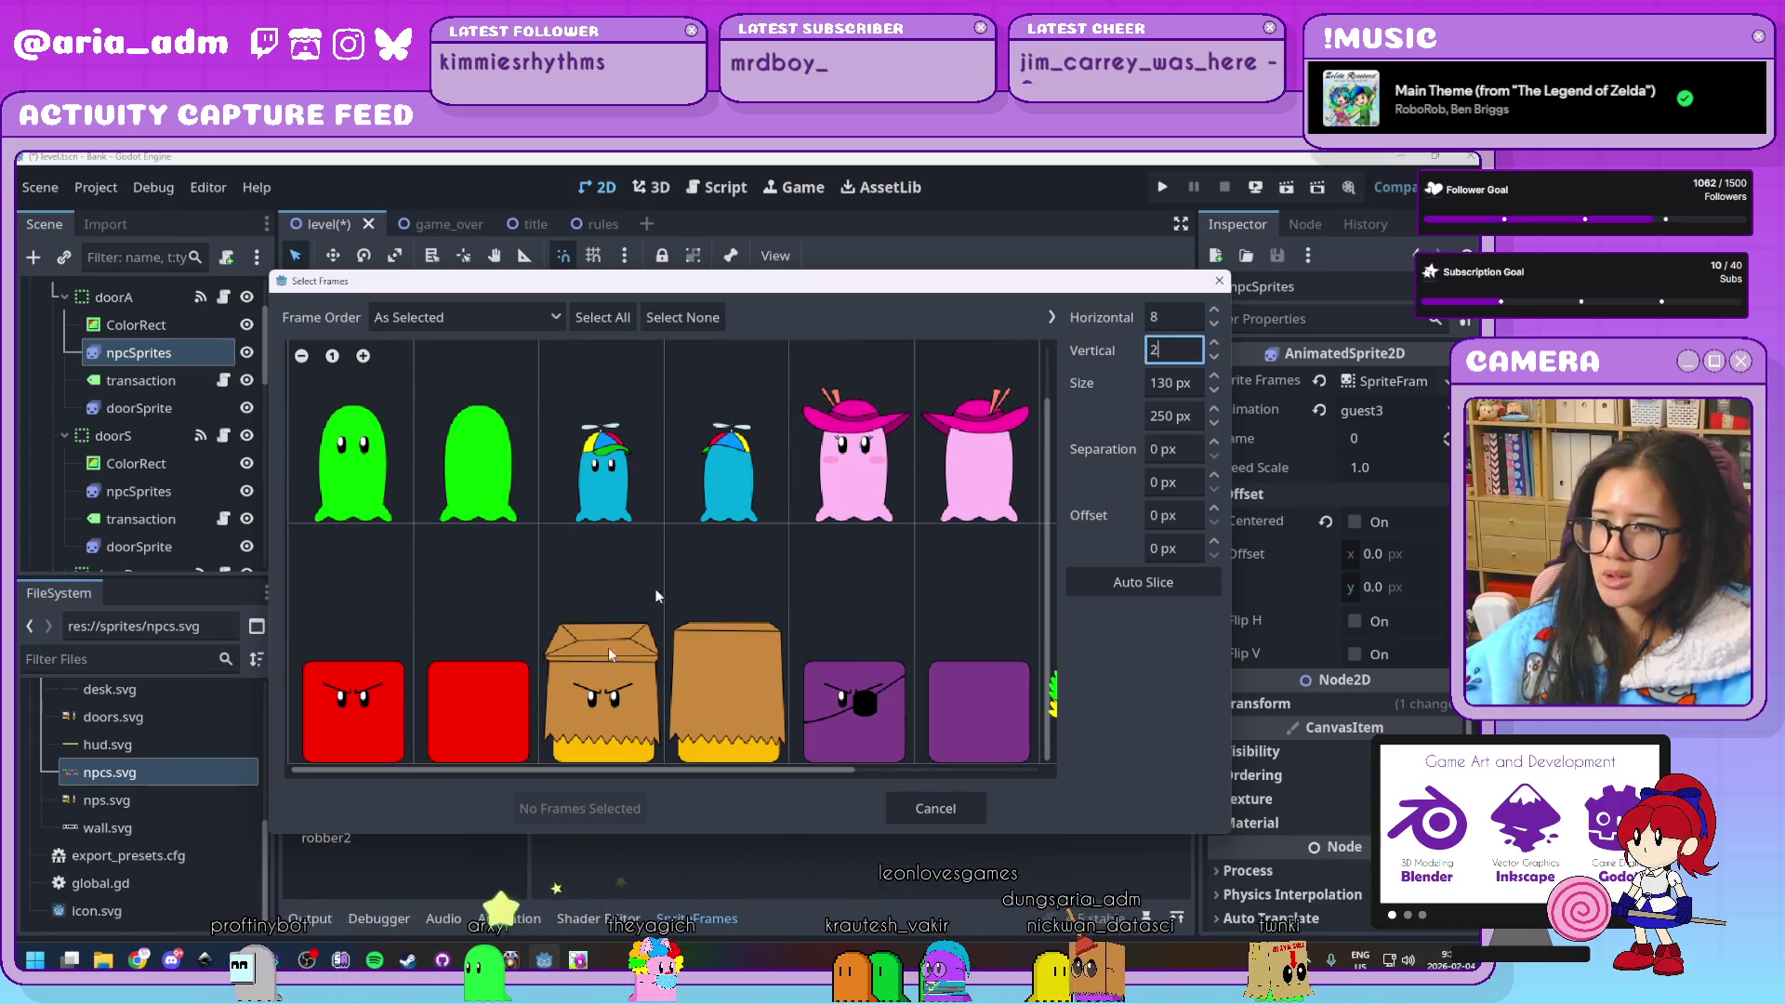
Add the two pink-hat ghost frames to guest3
drag(621, 771, 804, 772)
click(625, 448)
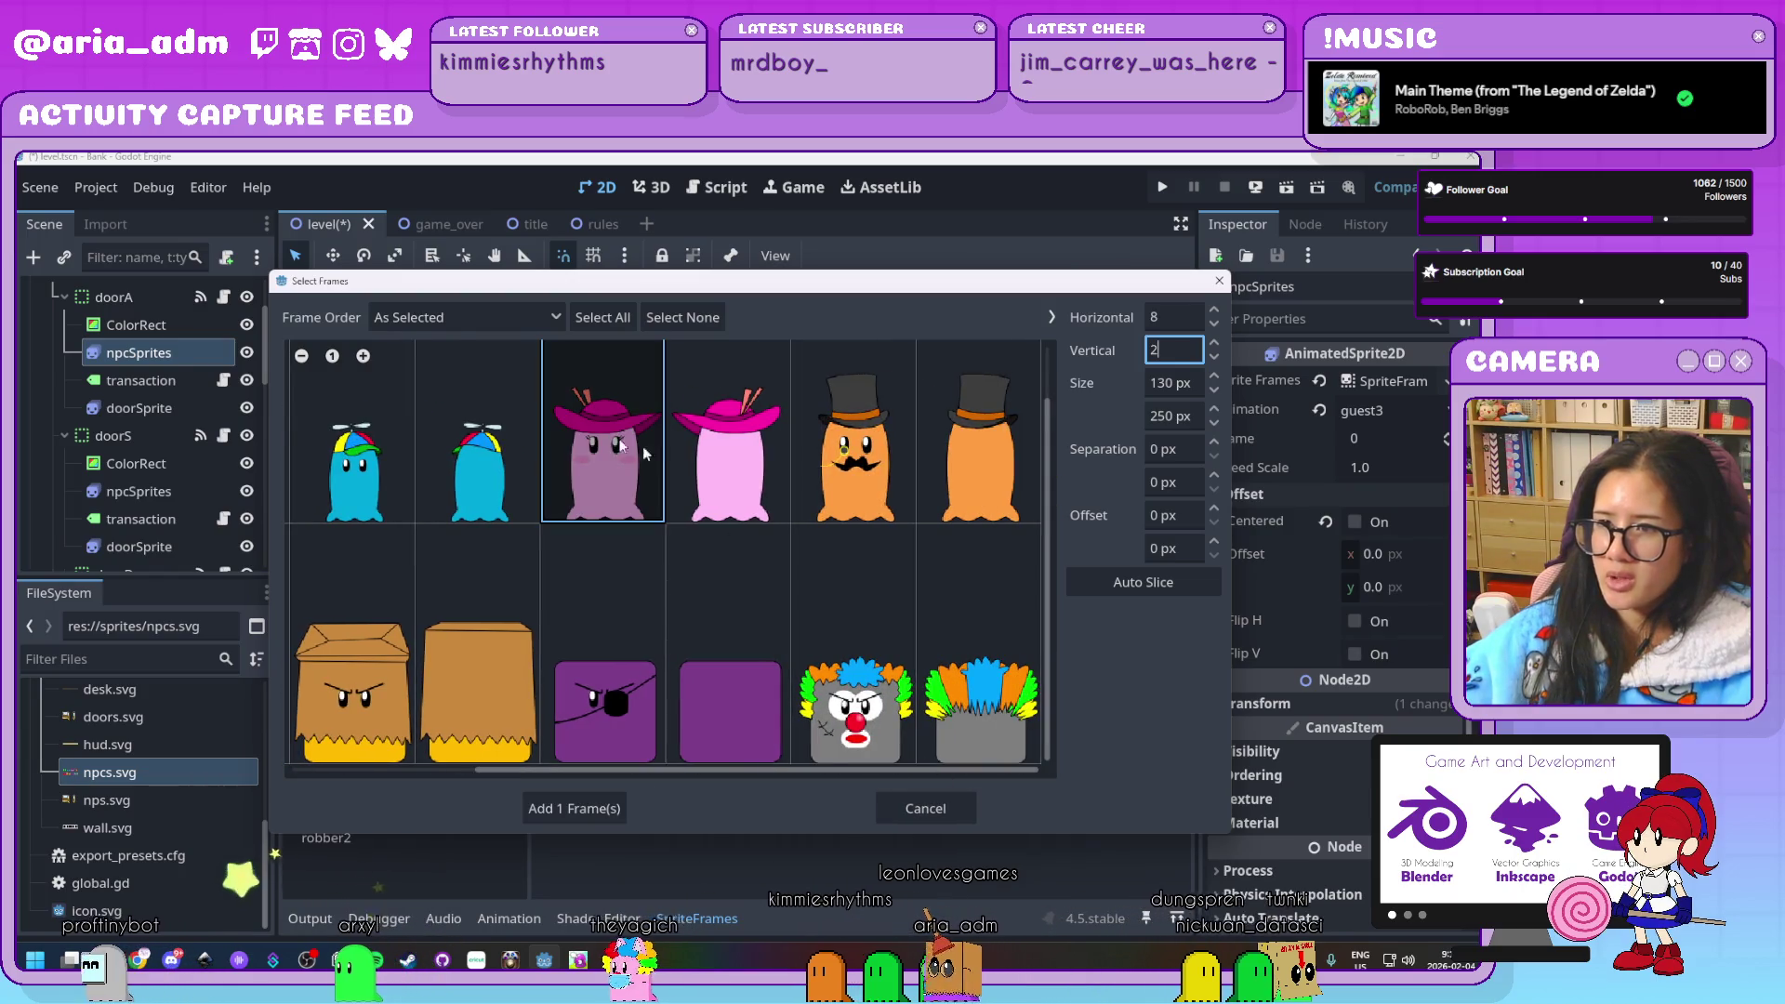
click(721, 455)
click(600, 809)
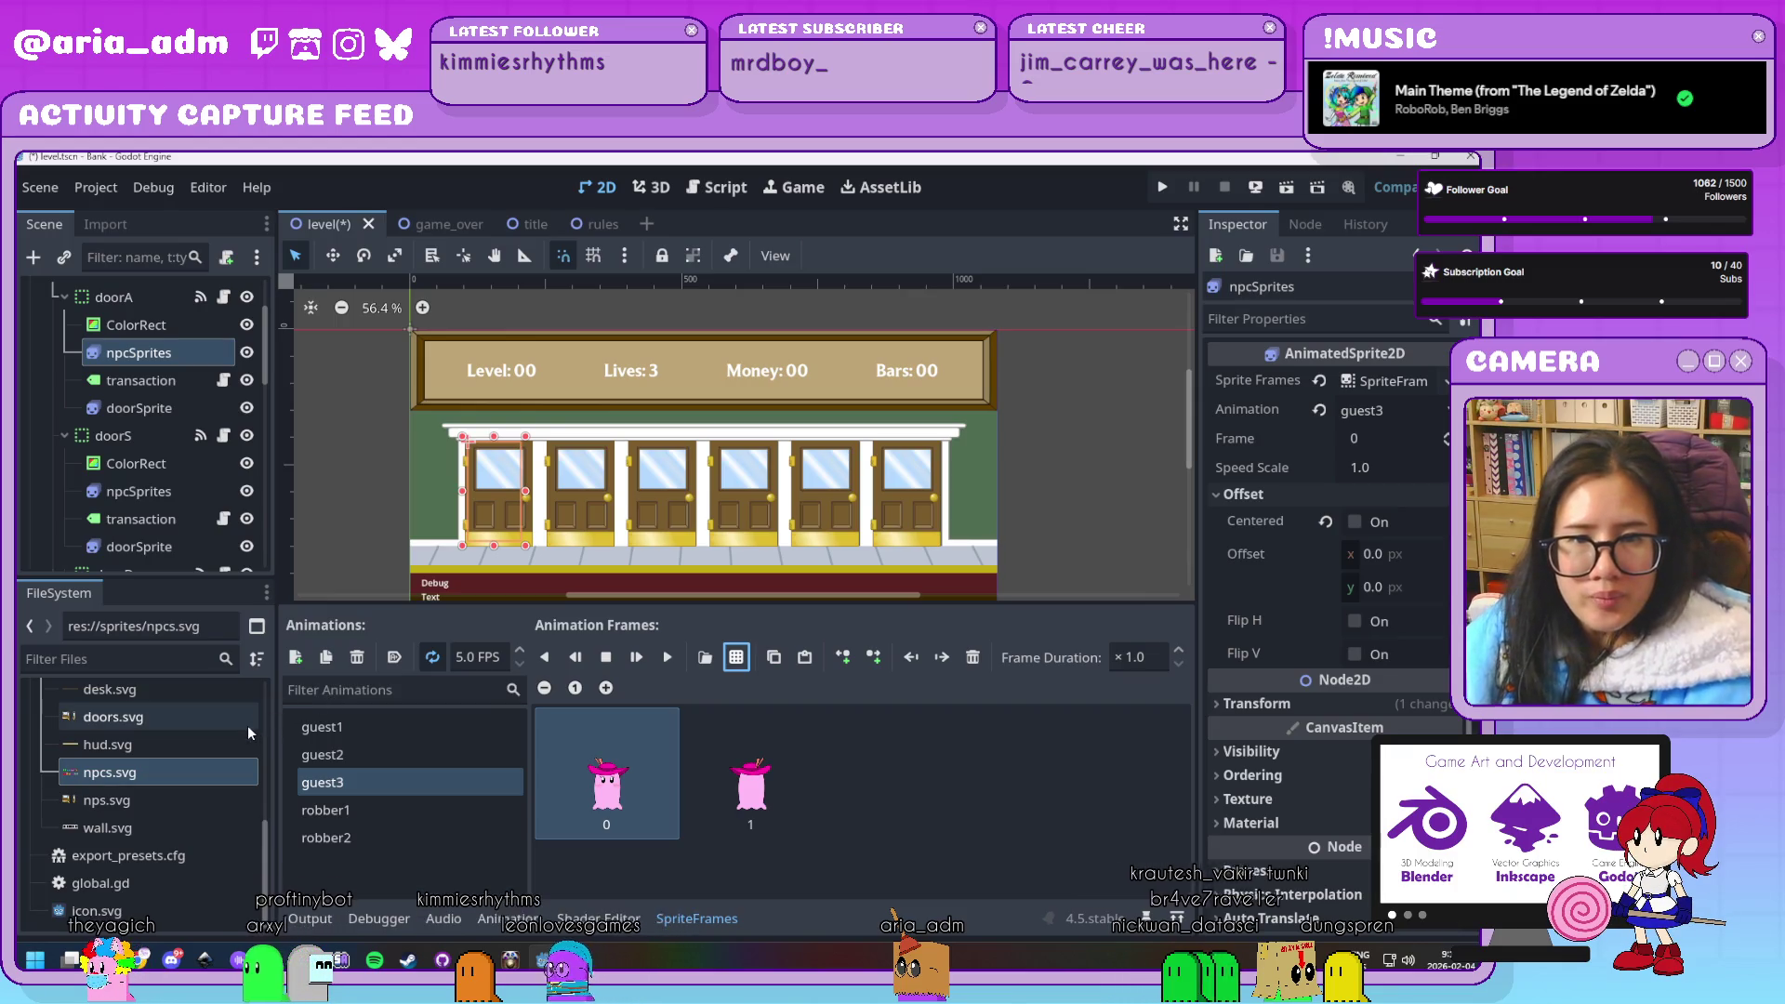
mouse_move(223, 720)
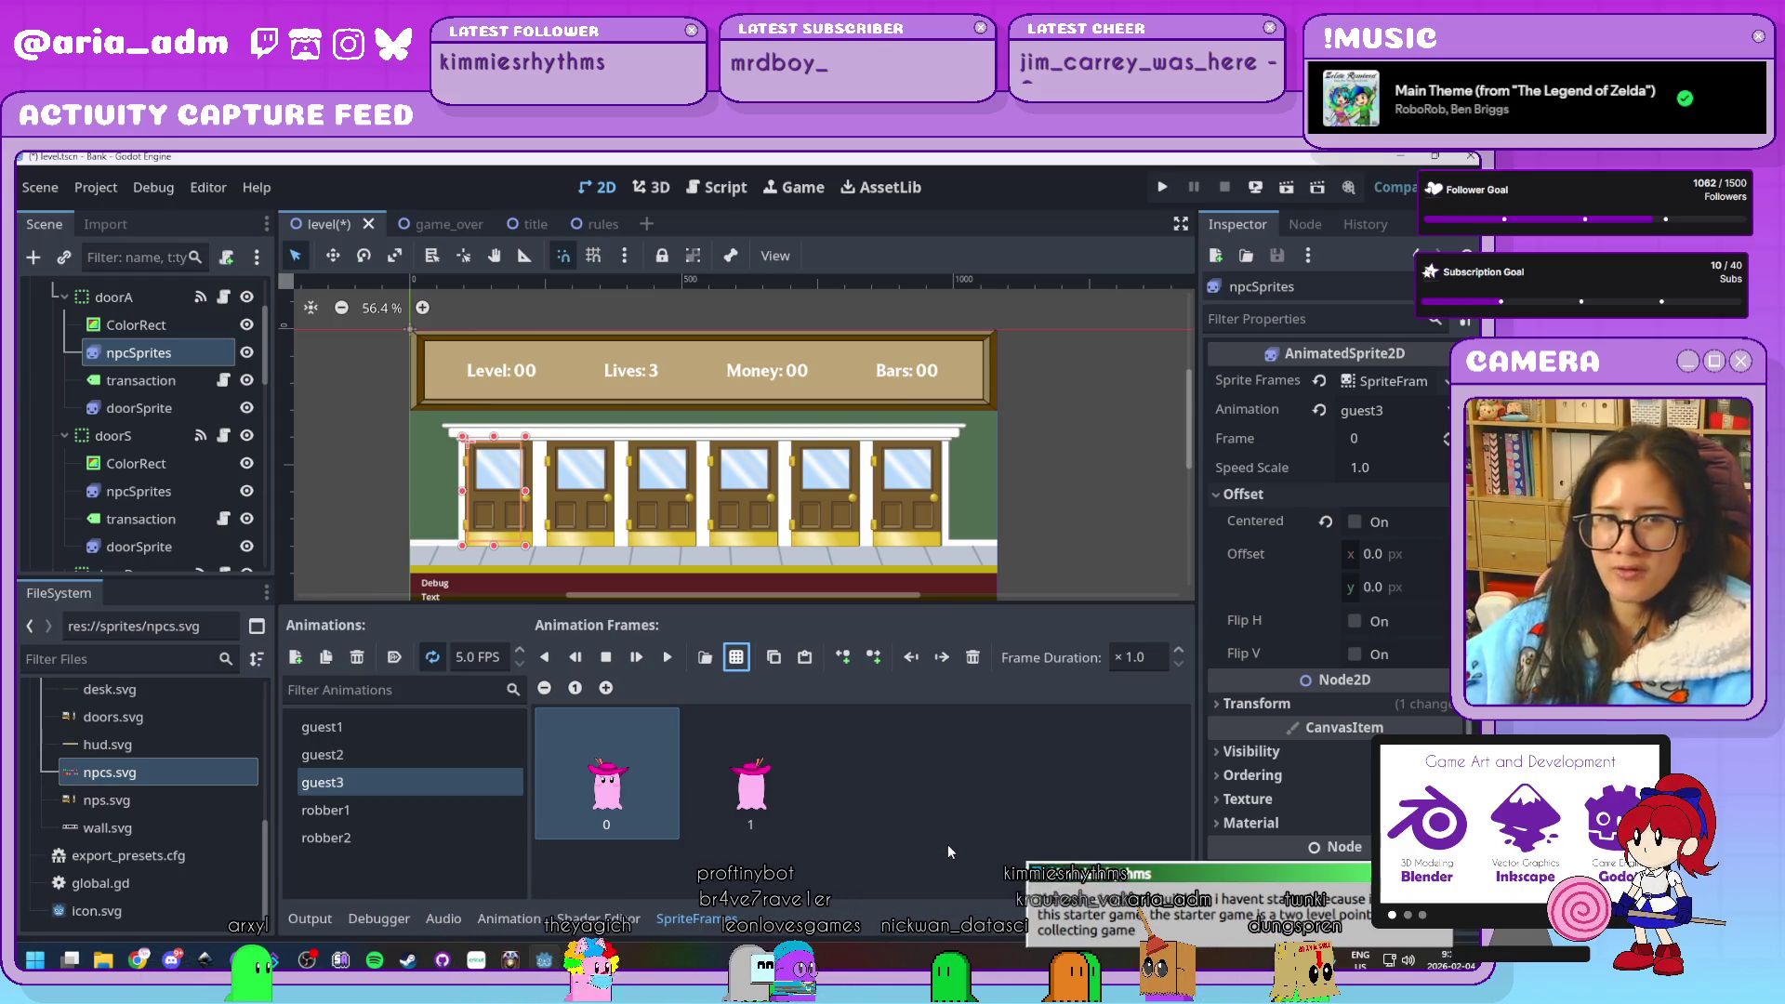
click(560, 833)
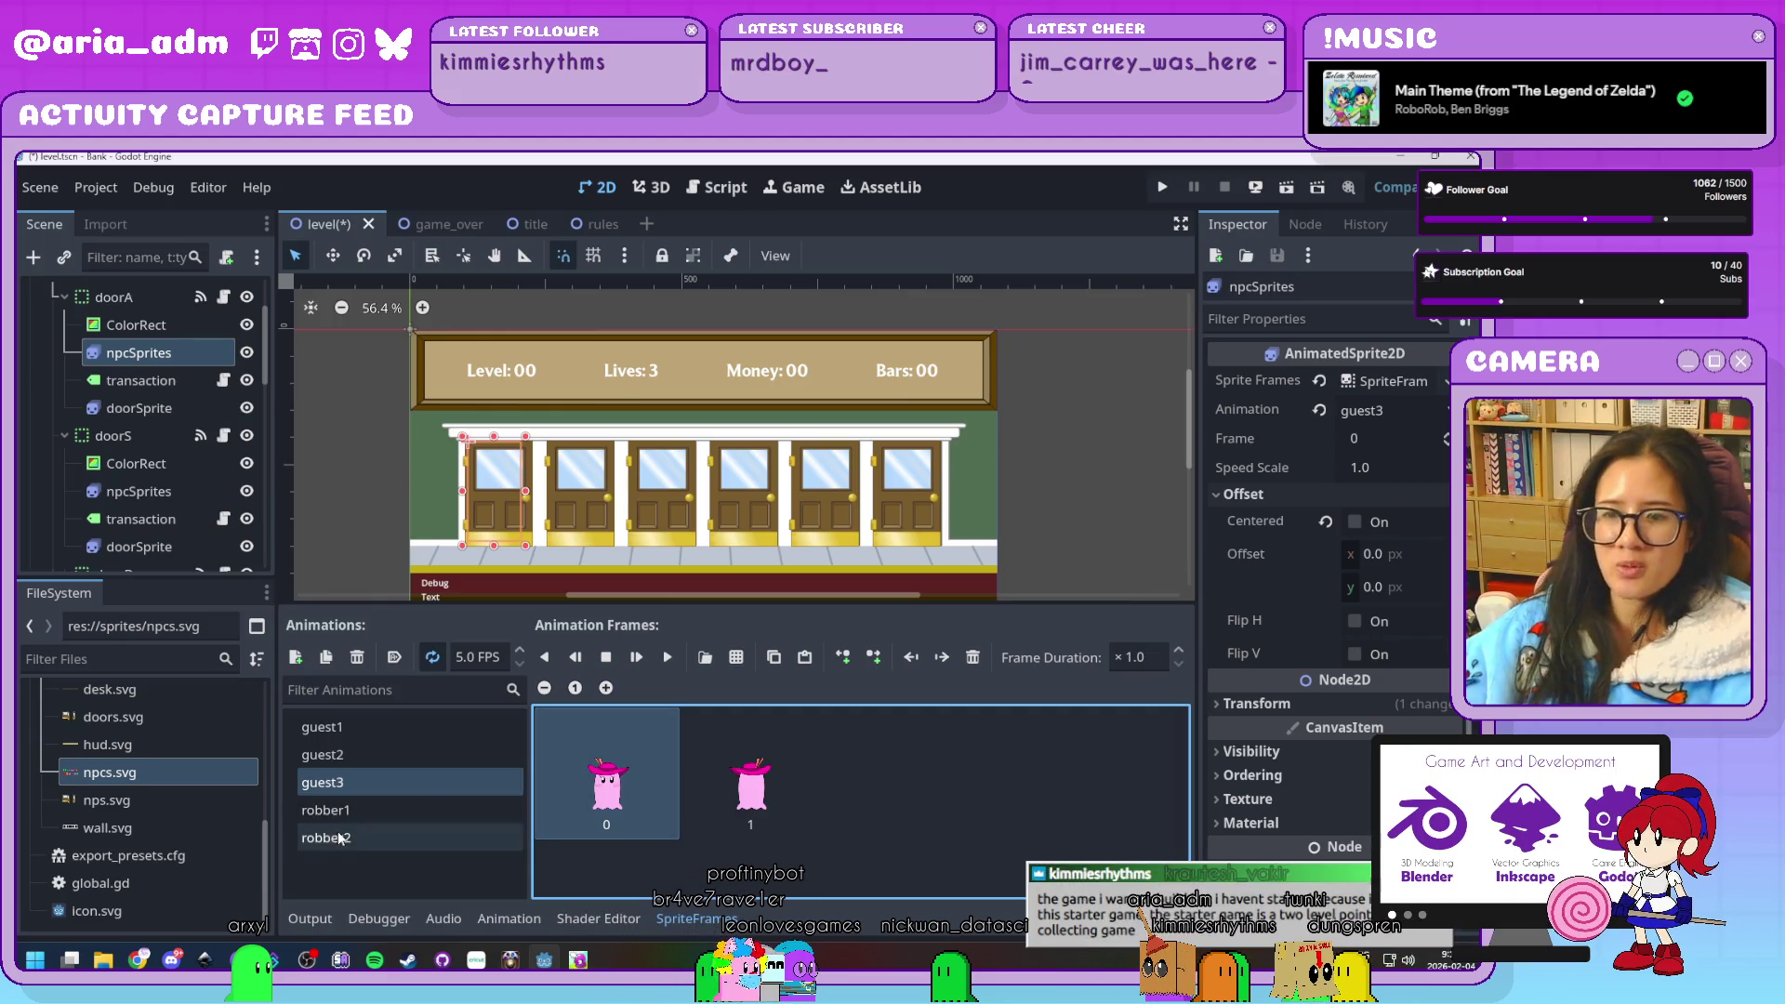
click(506, 837)
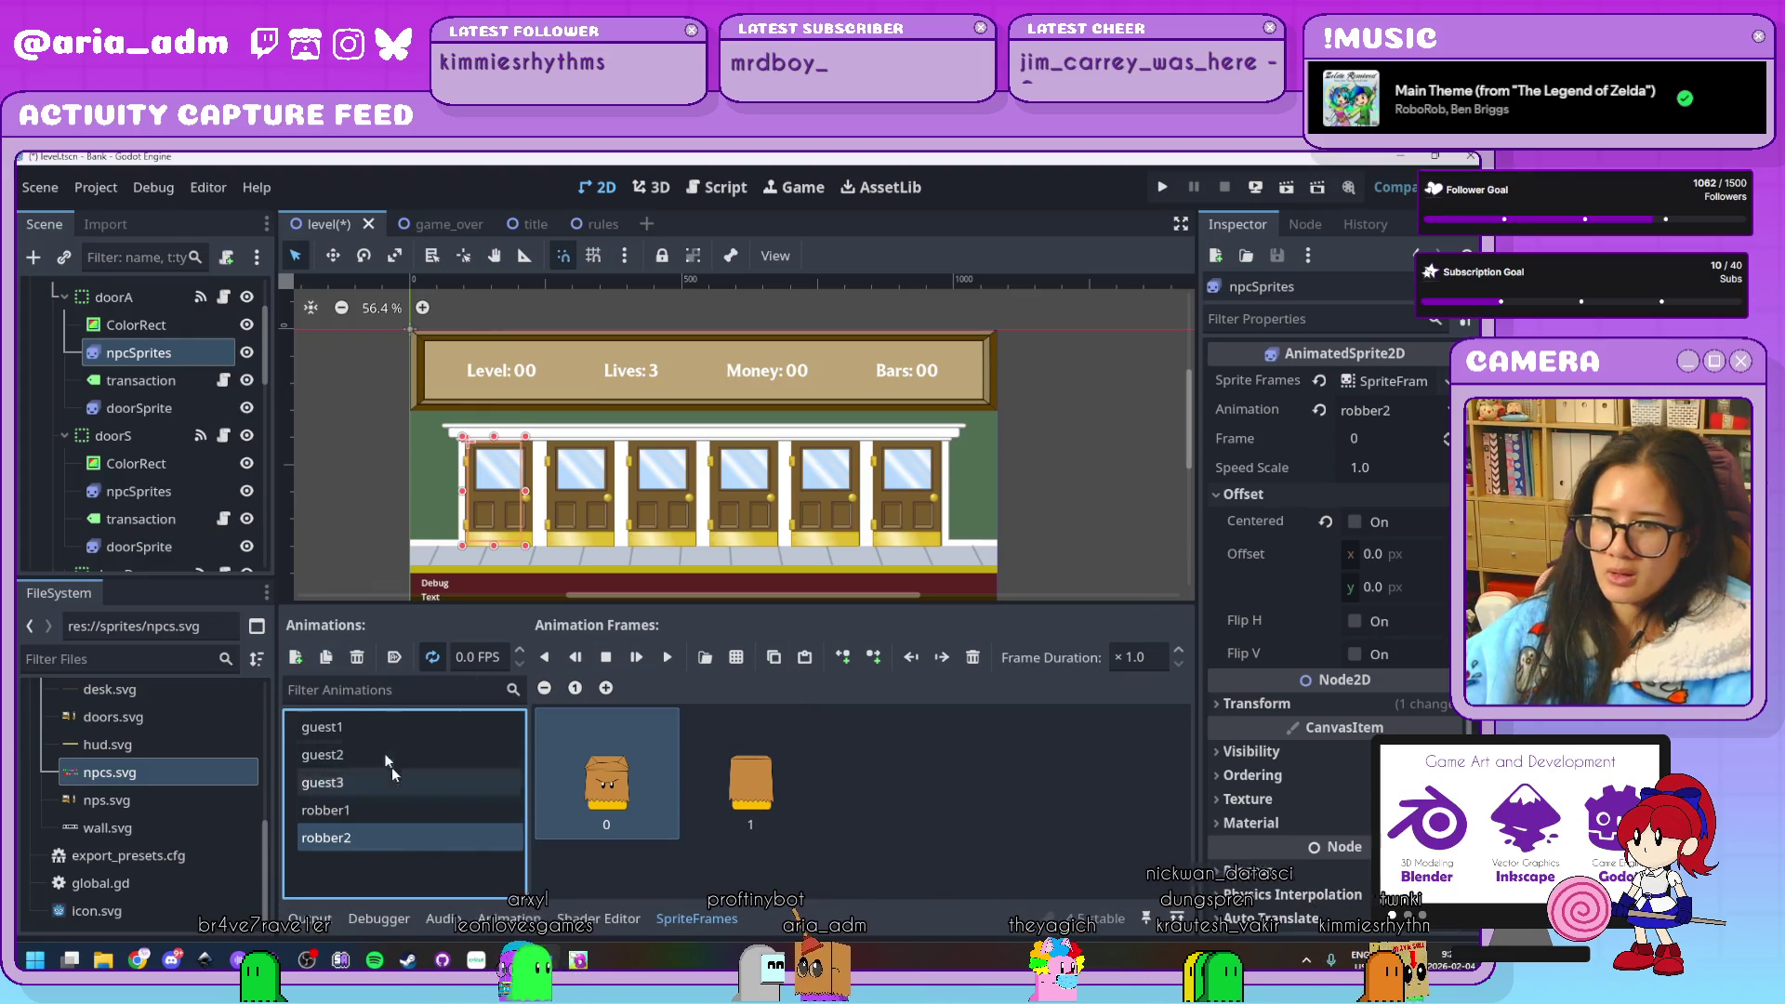
Create a new animation named robber3, comparing robber1 and robber2 frames
click(295, 659)
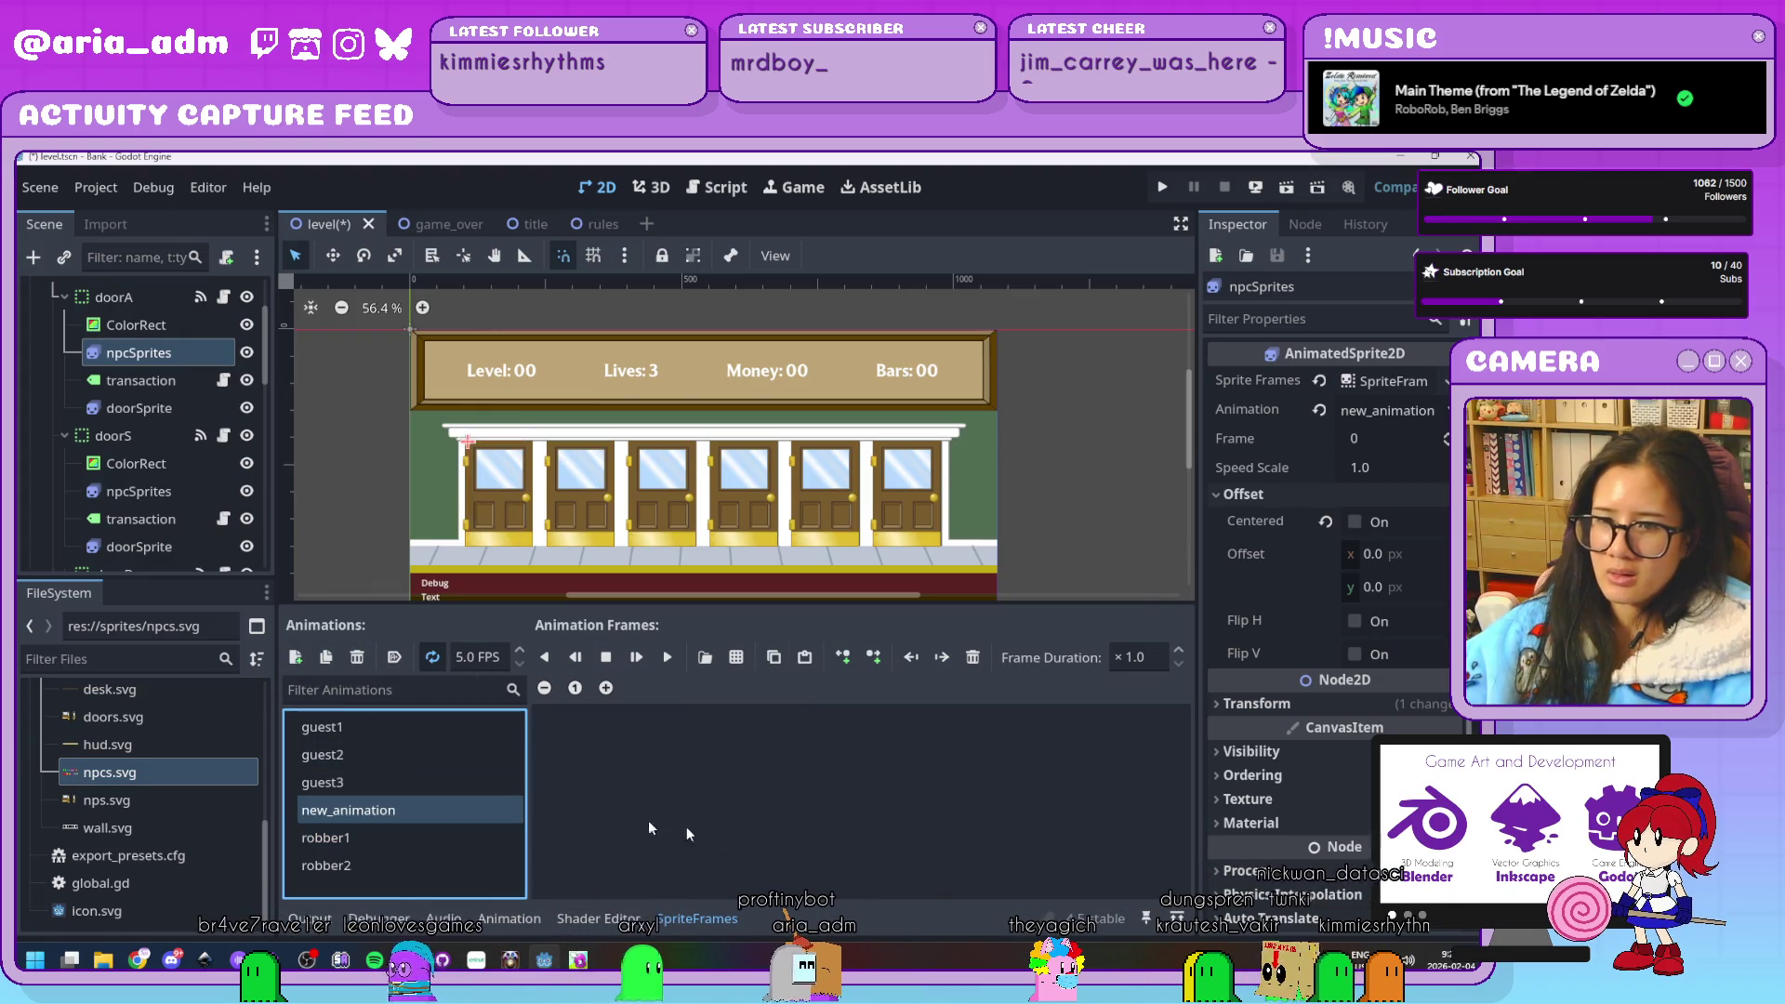
click(409, 811)
text(robber)
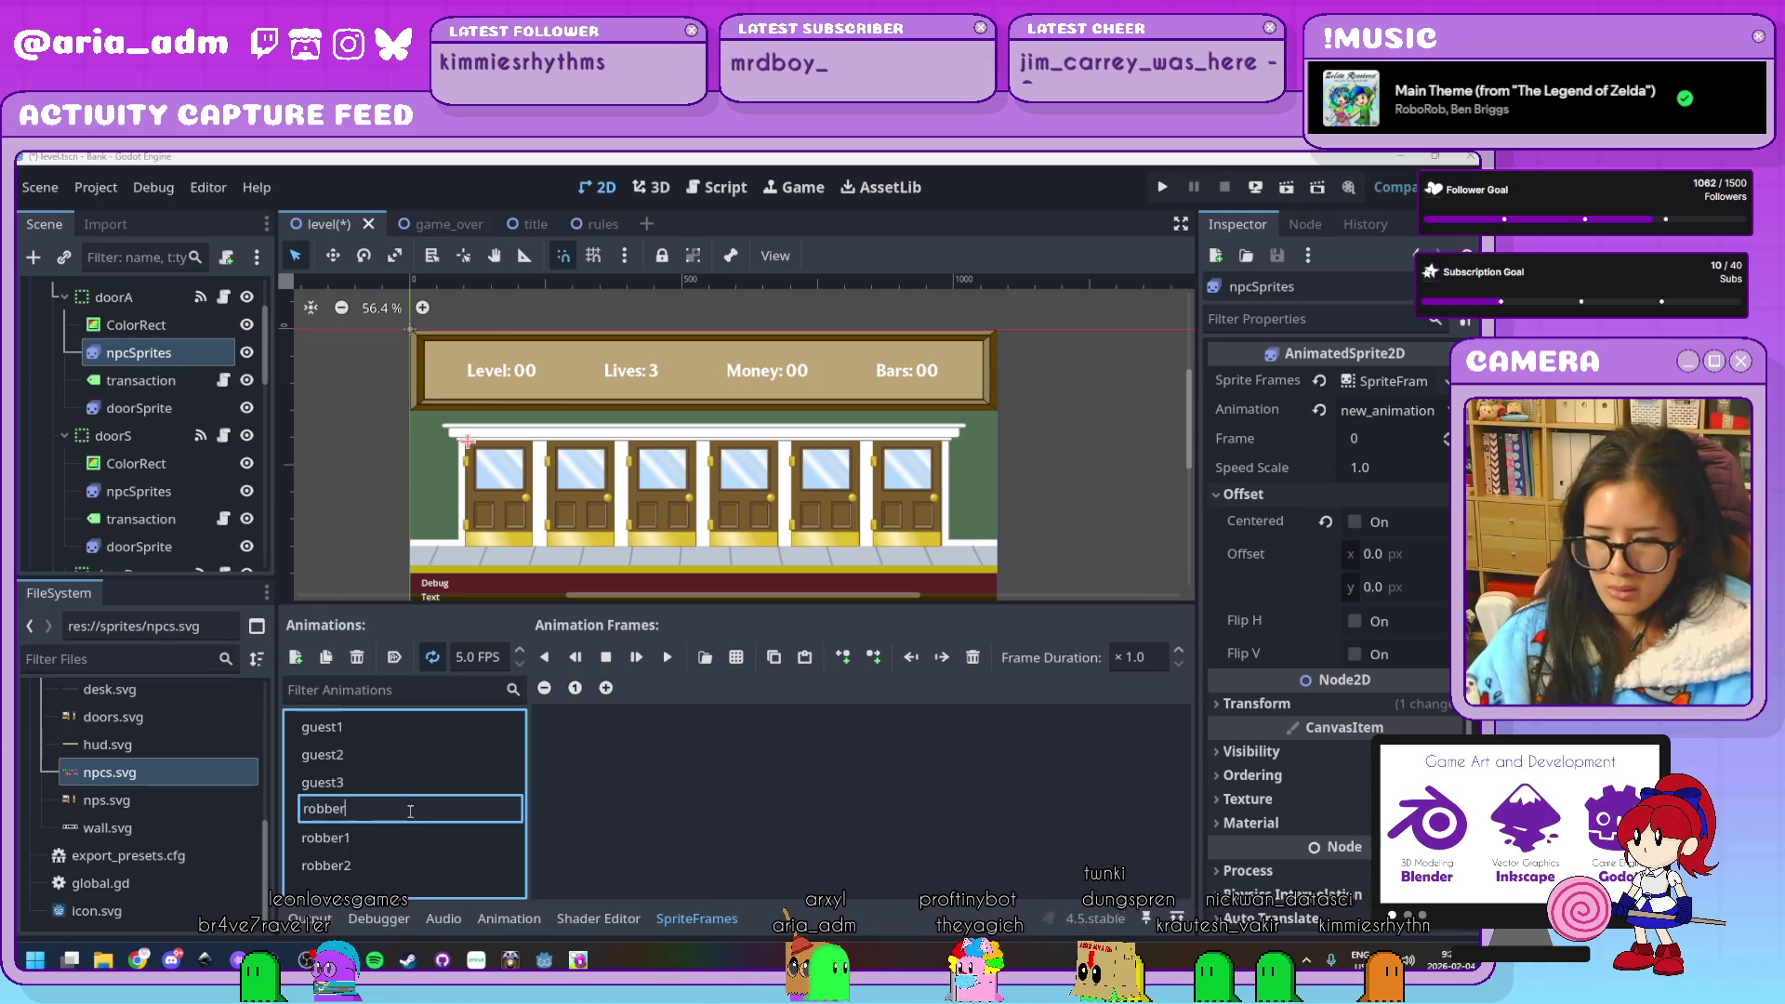
text(3)
key(Return)
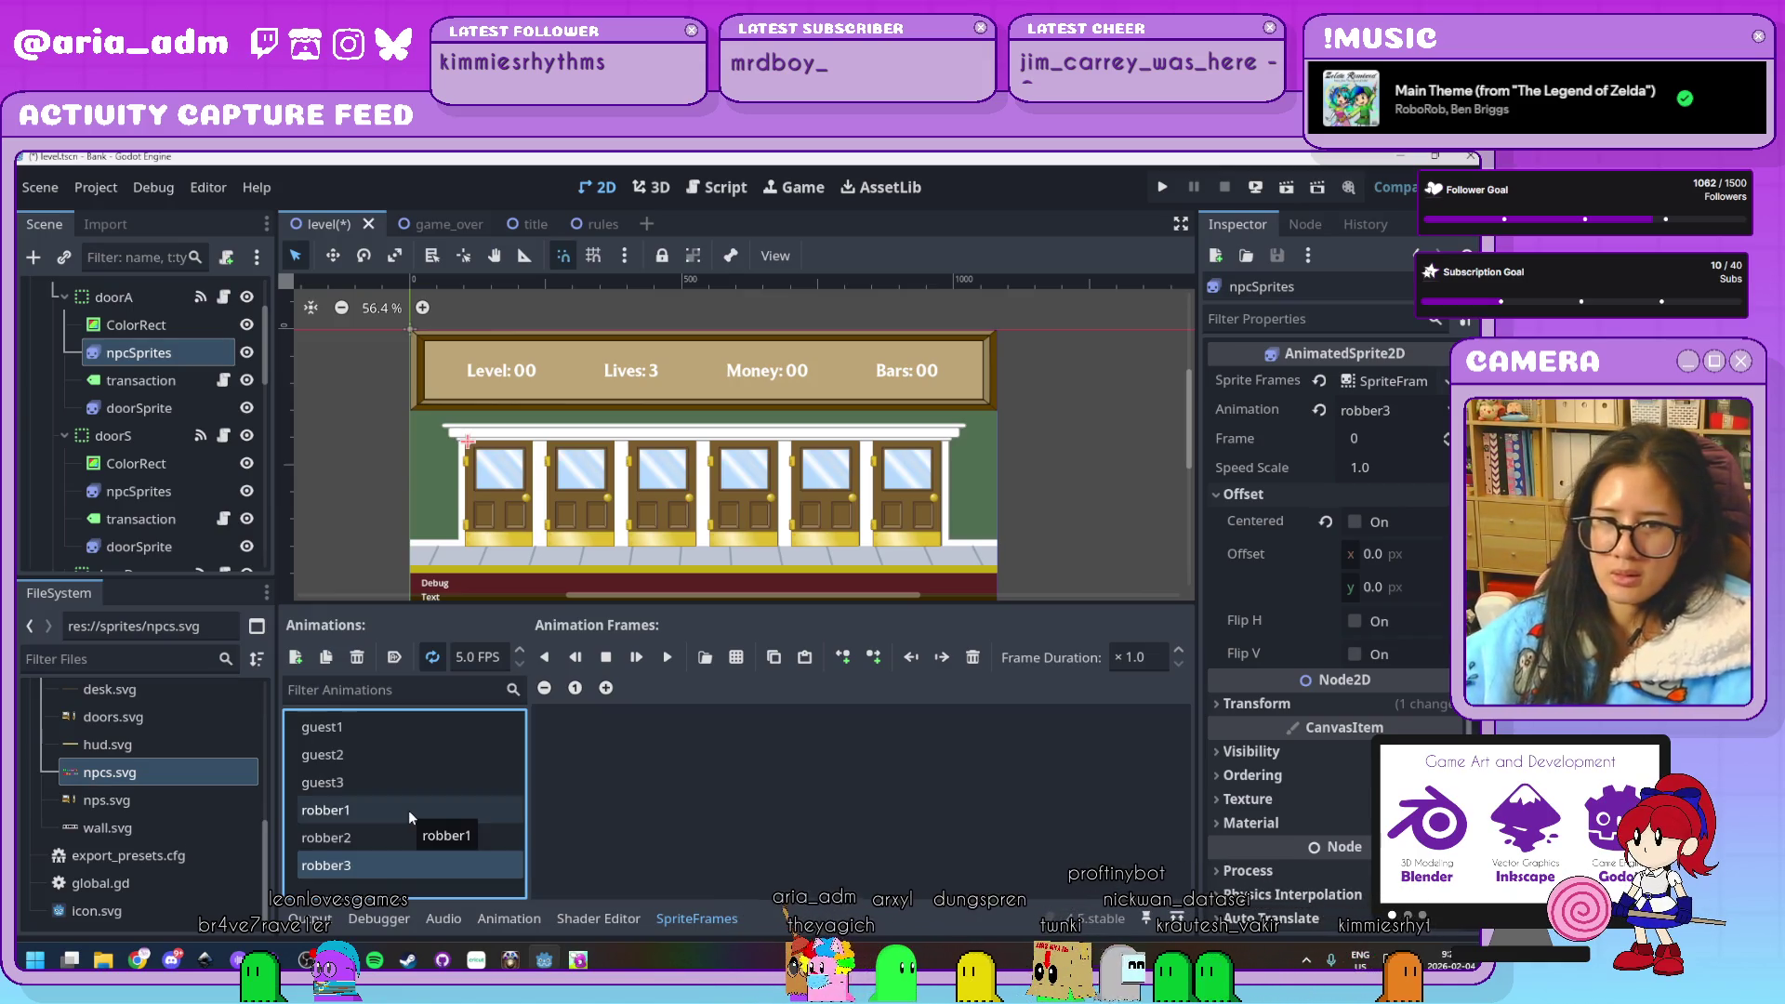
click(410, 811)
click(411, 840)
click(407, 857)
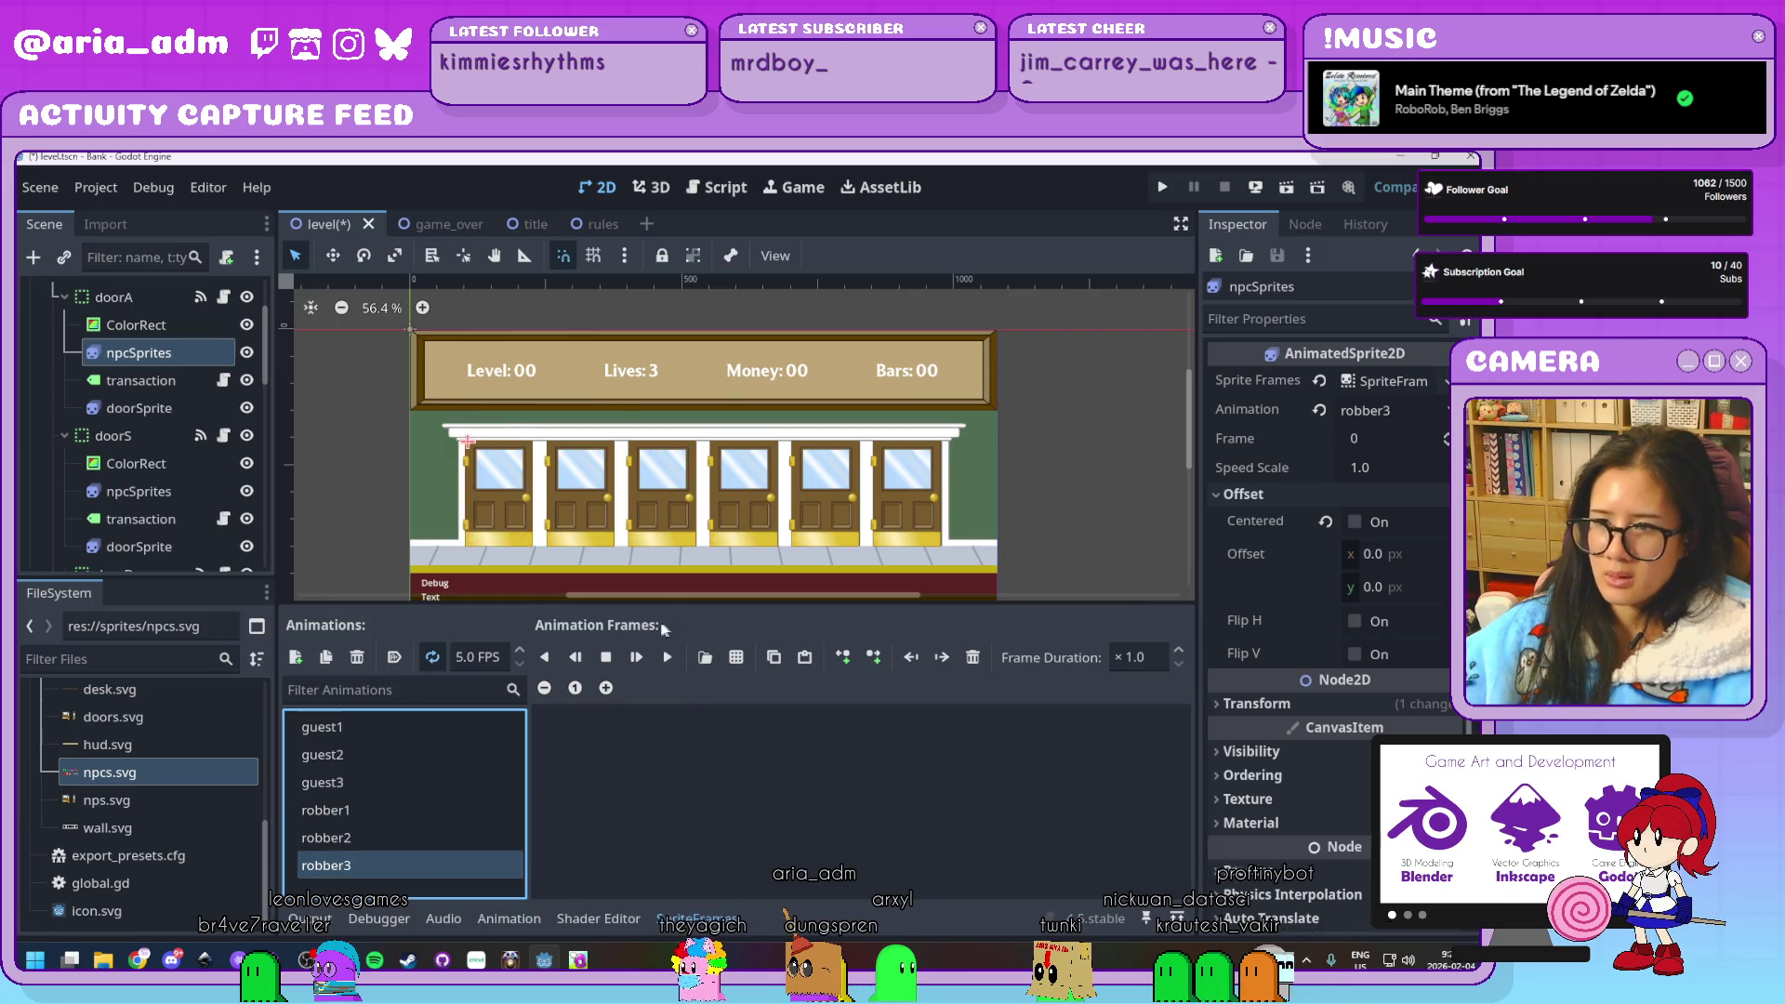
Add the two purple eyepatch robber frames from npcs.svg to robber3
click(736, 657)
double_click(878, 323)
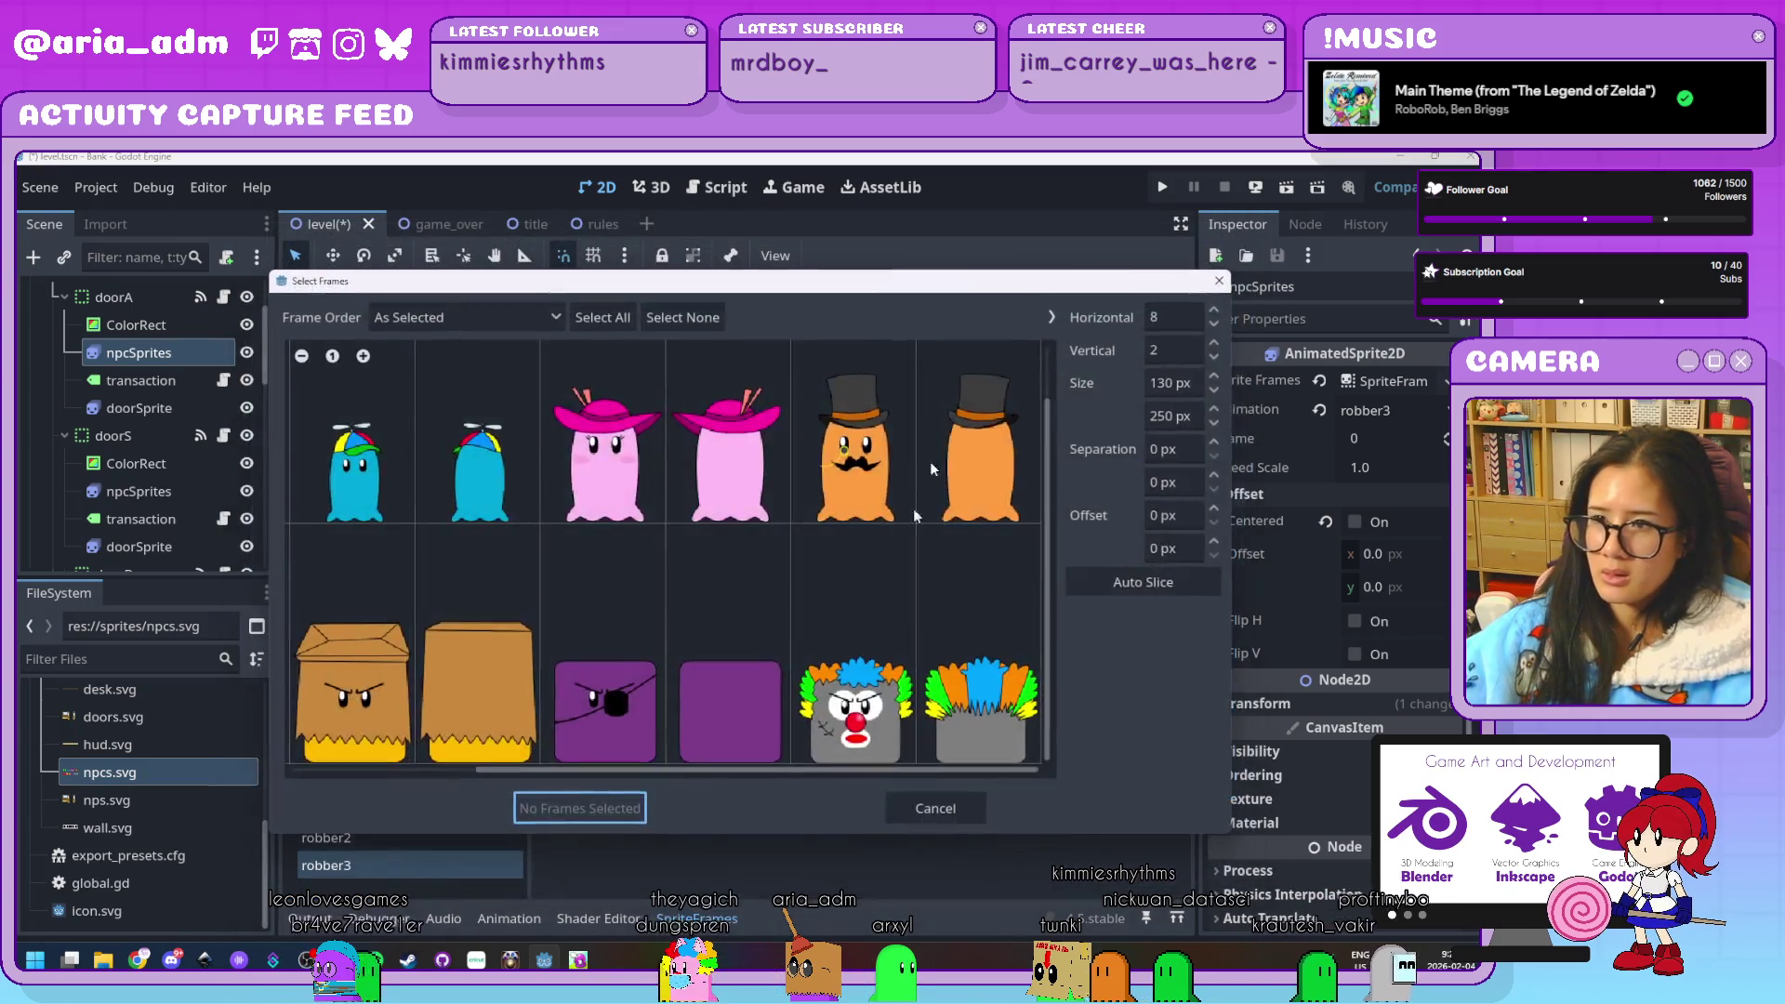
click(614, 709)
click(678, 744)
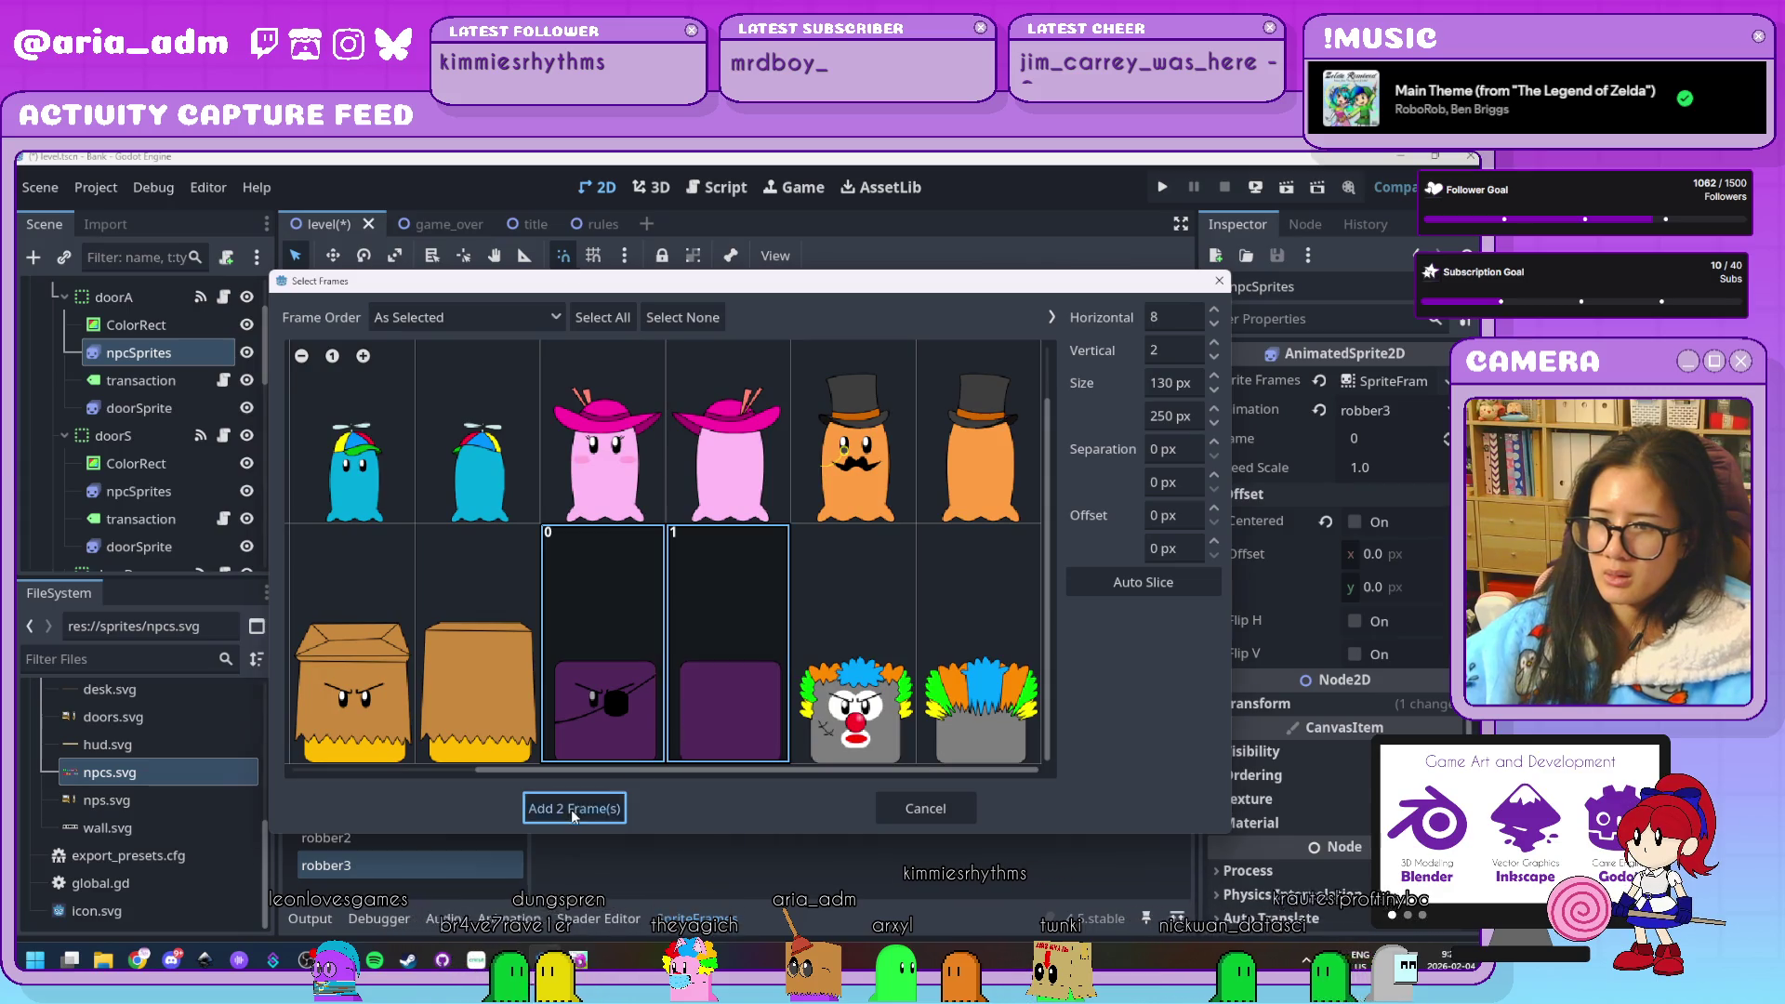
click(570, 809)
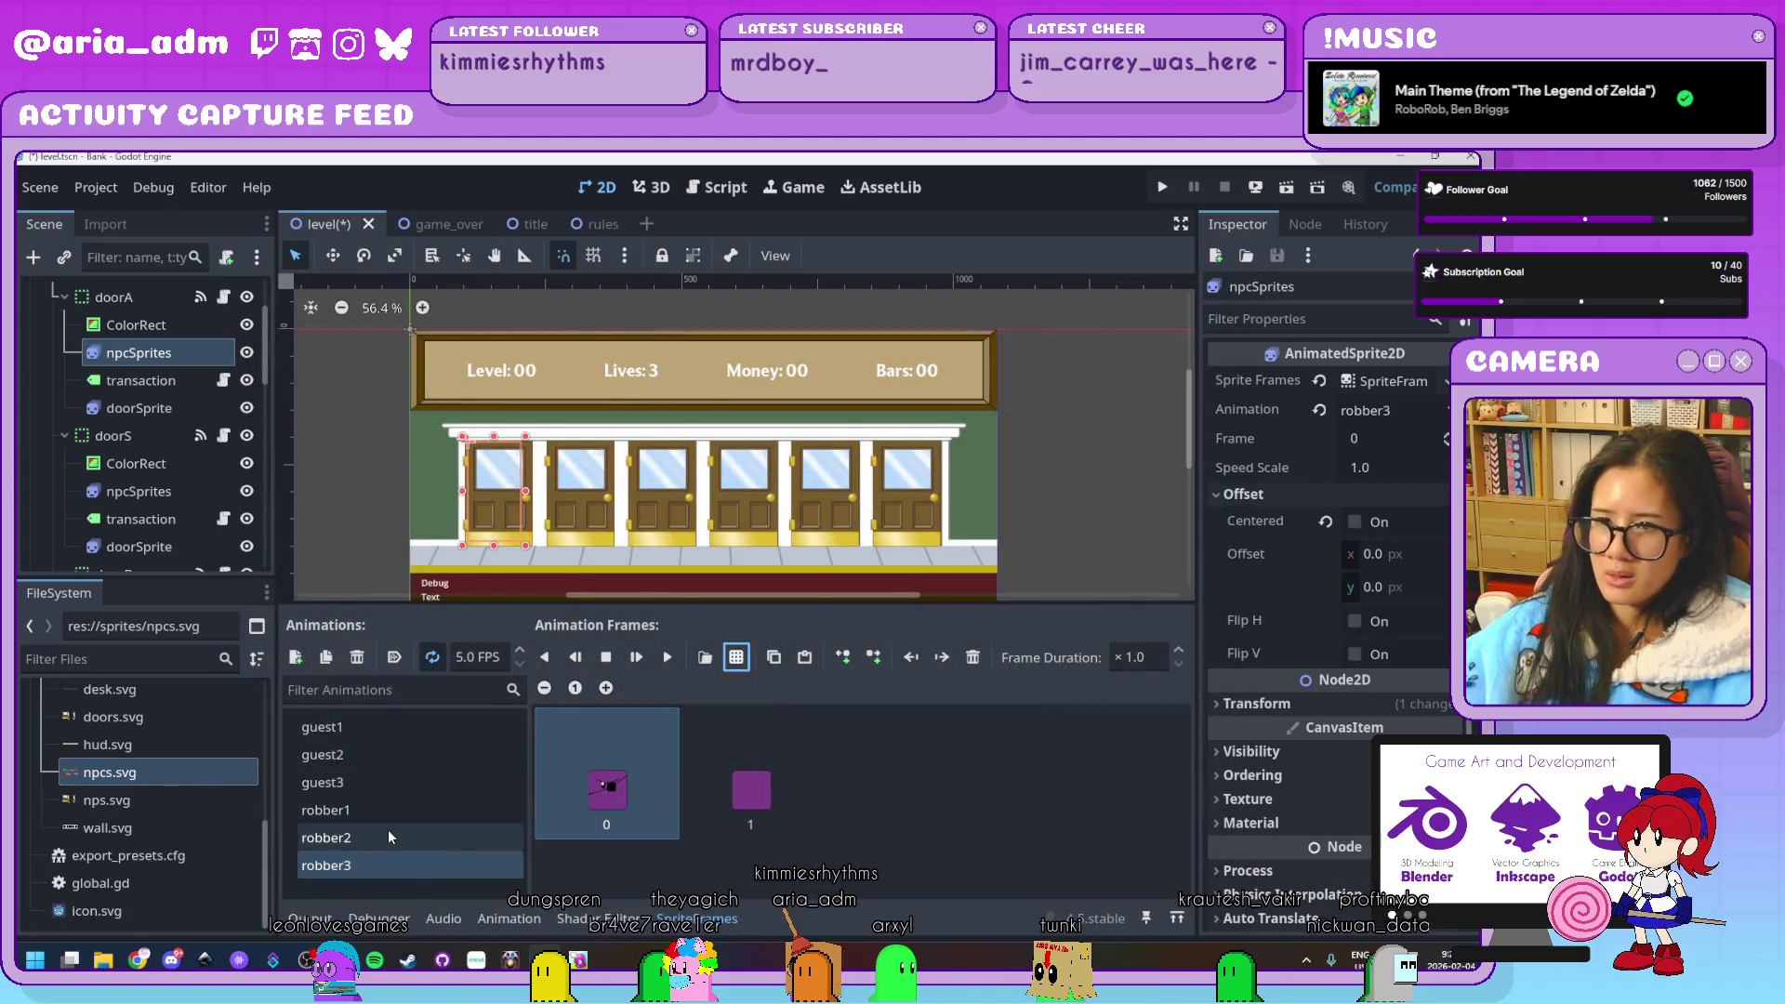
click(409, 782)
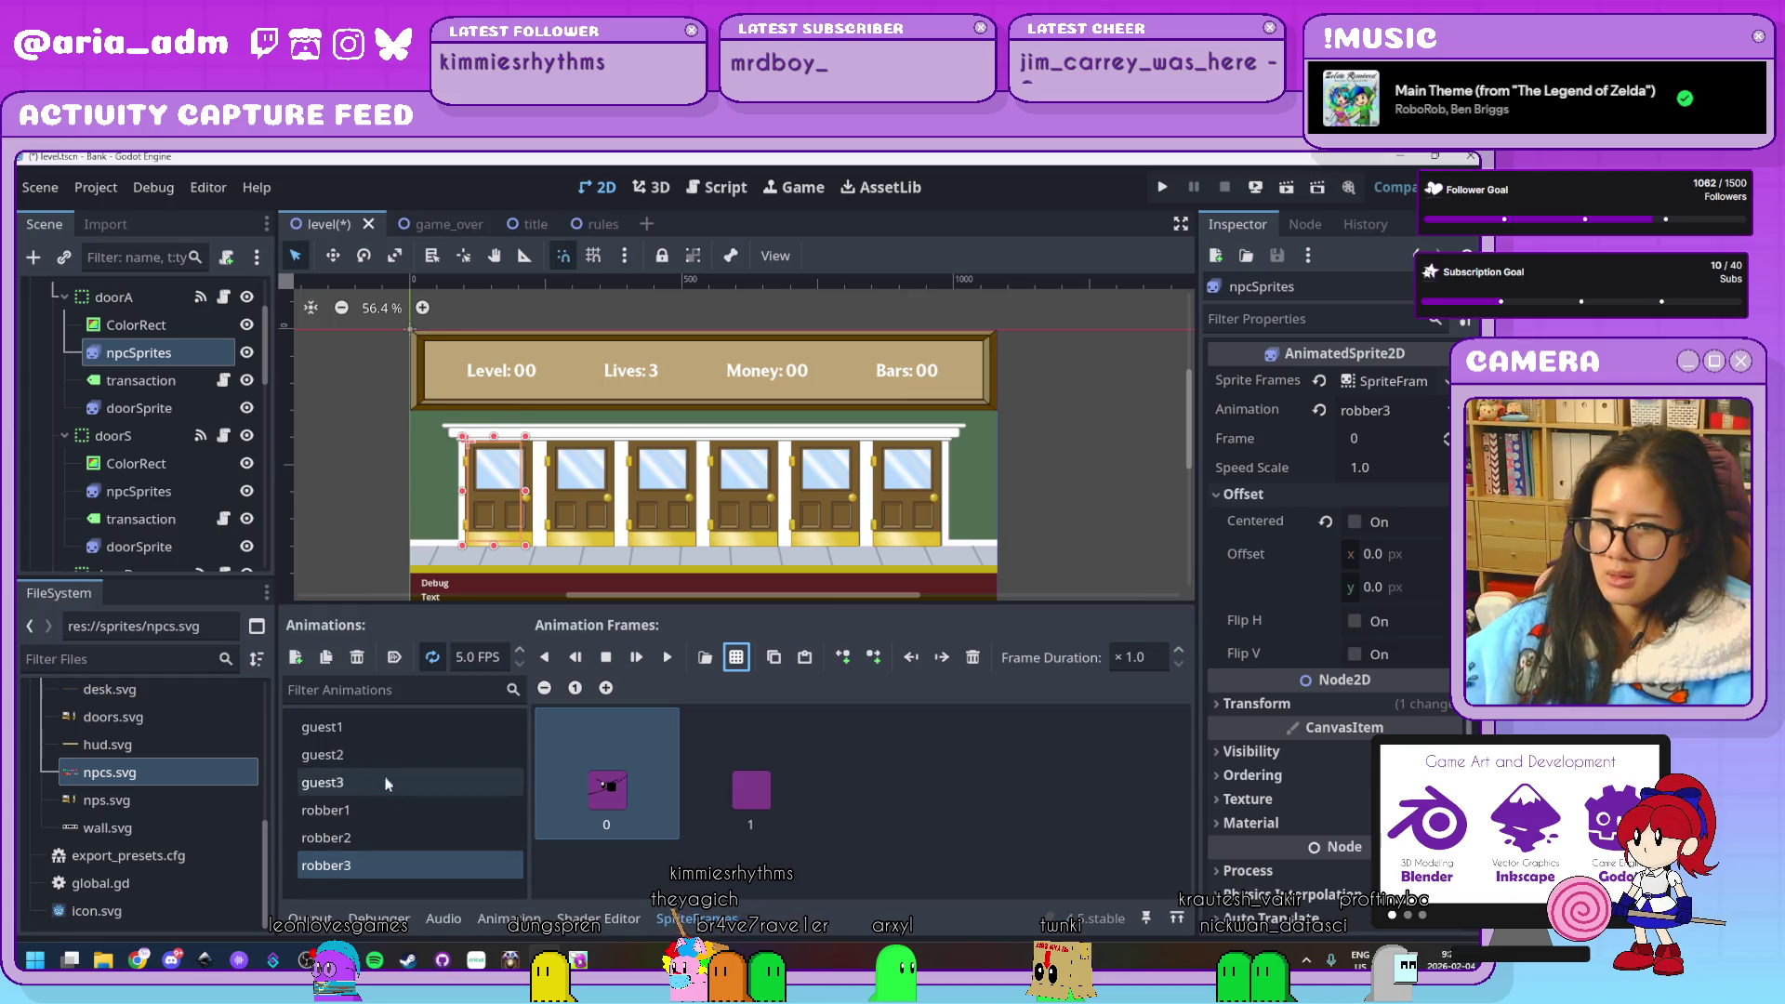
Undo the orange top-hat frames mistakenly added to guest3
click(706, 656)
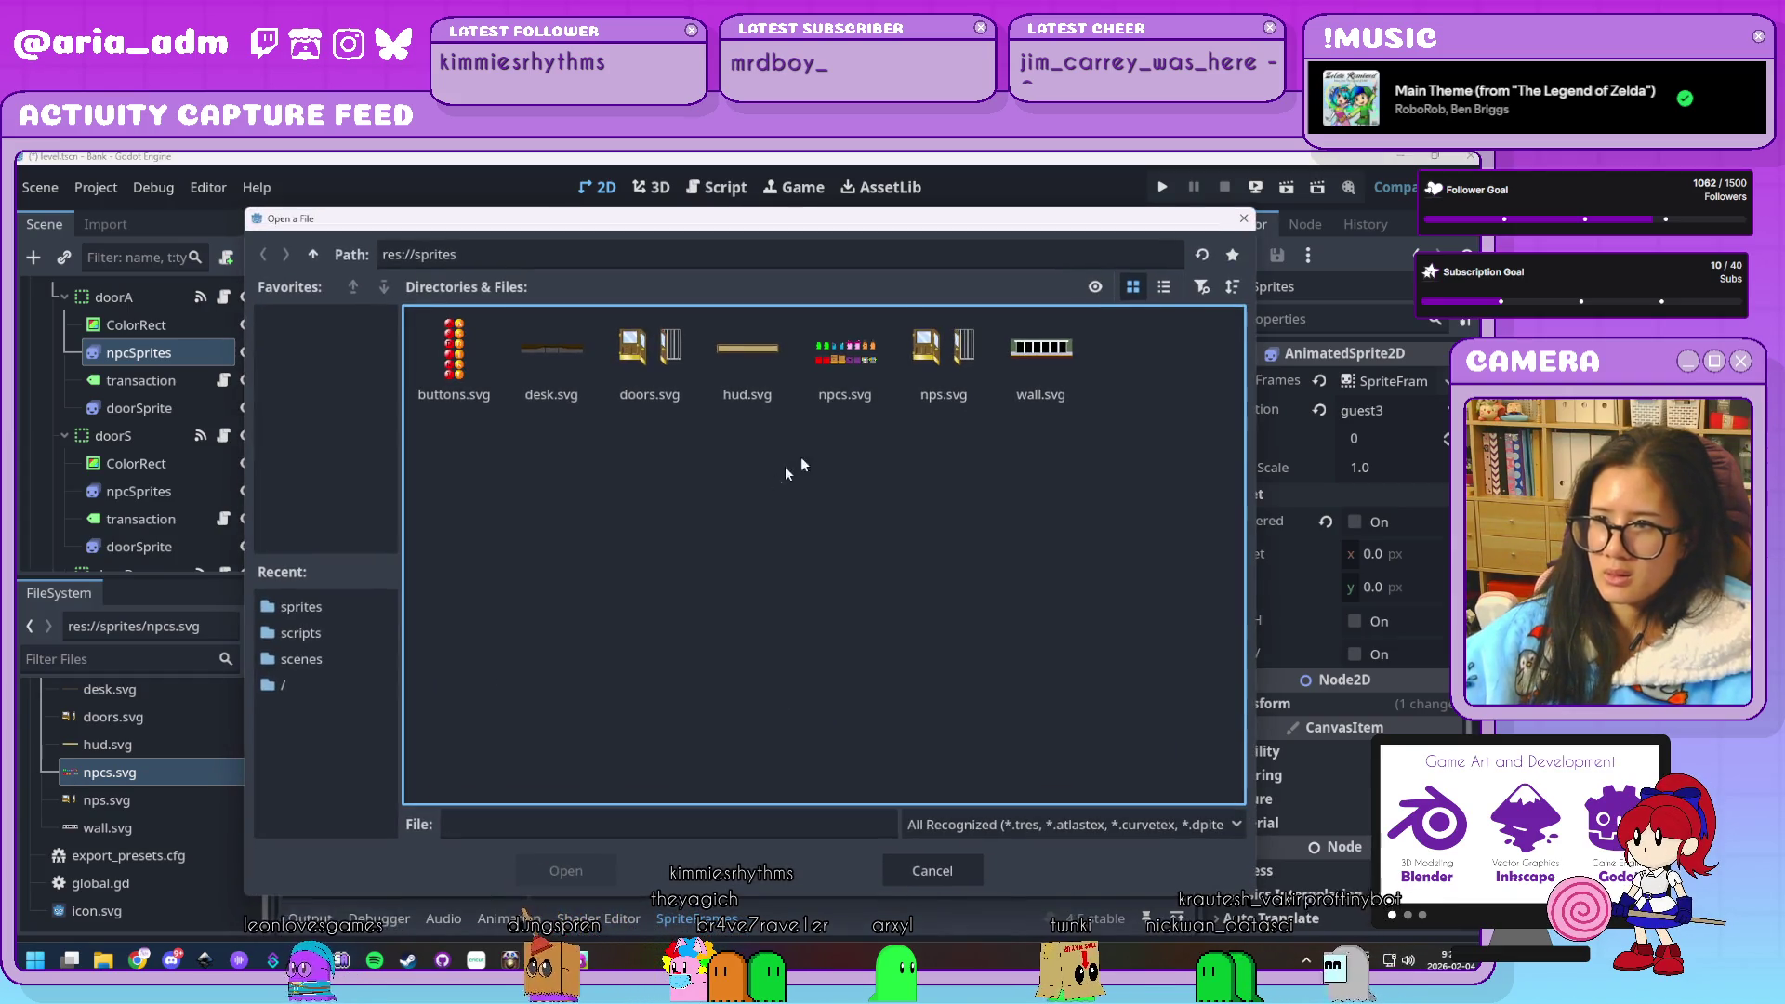
double_click(844, 354)
click(907, 497)
click(979, 456)
click(577, 805)
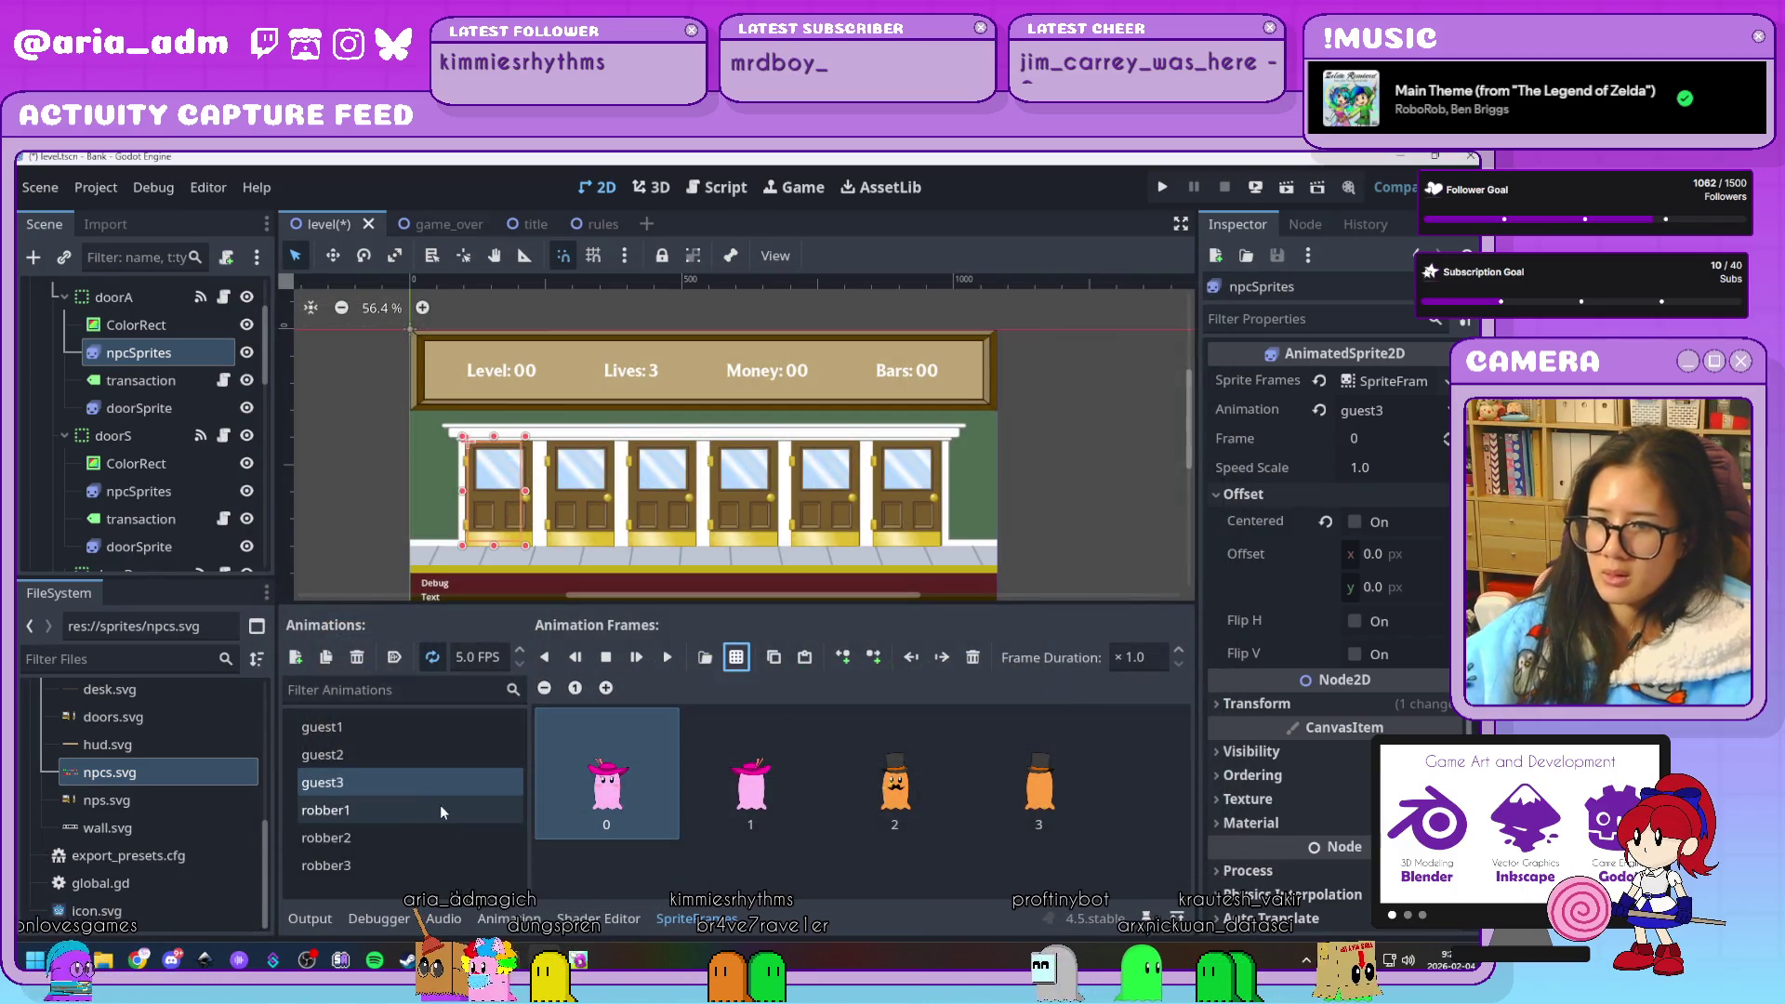
key(ctrl+z)
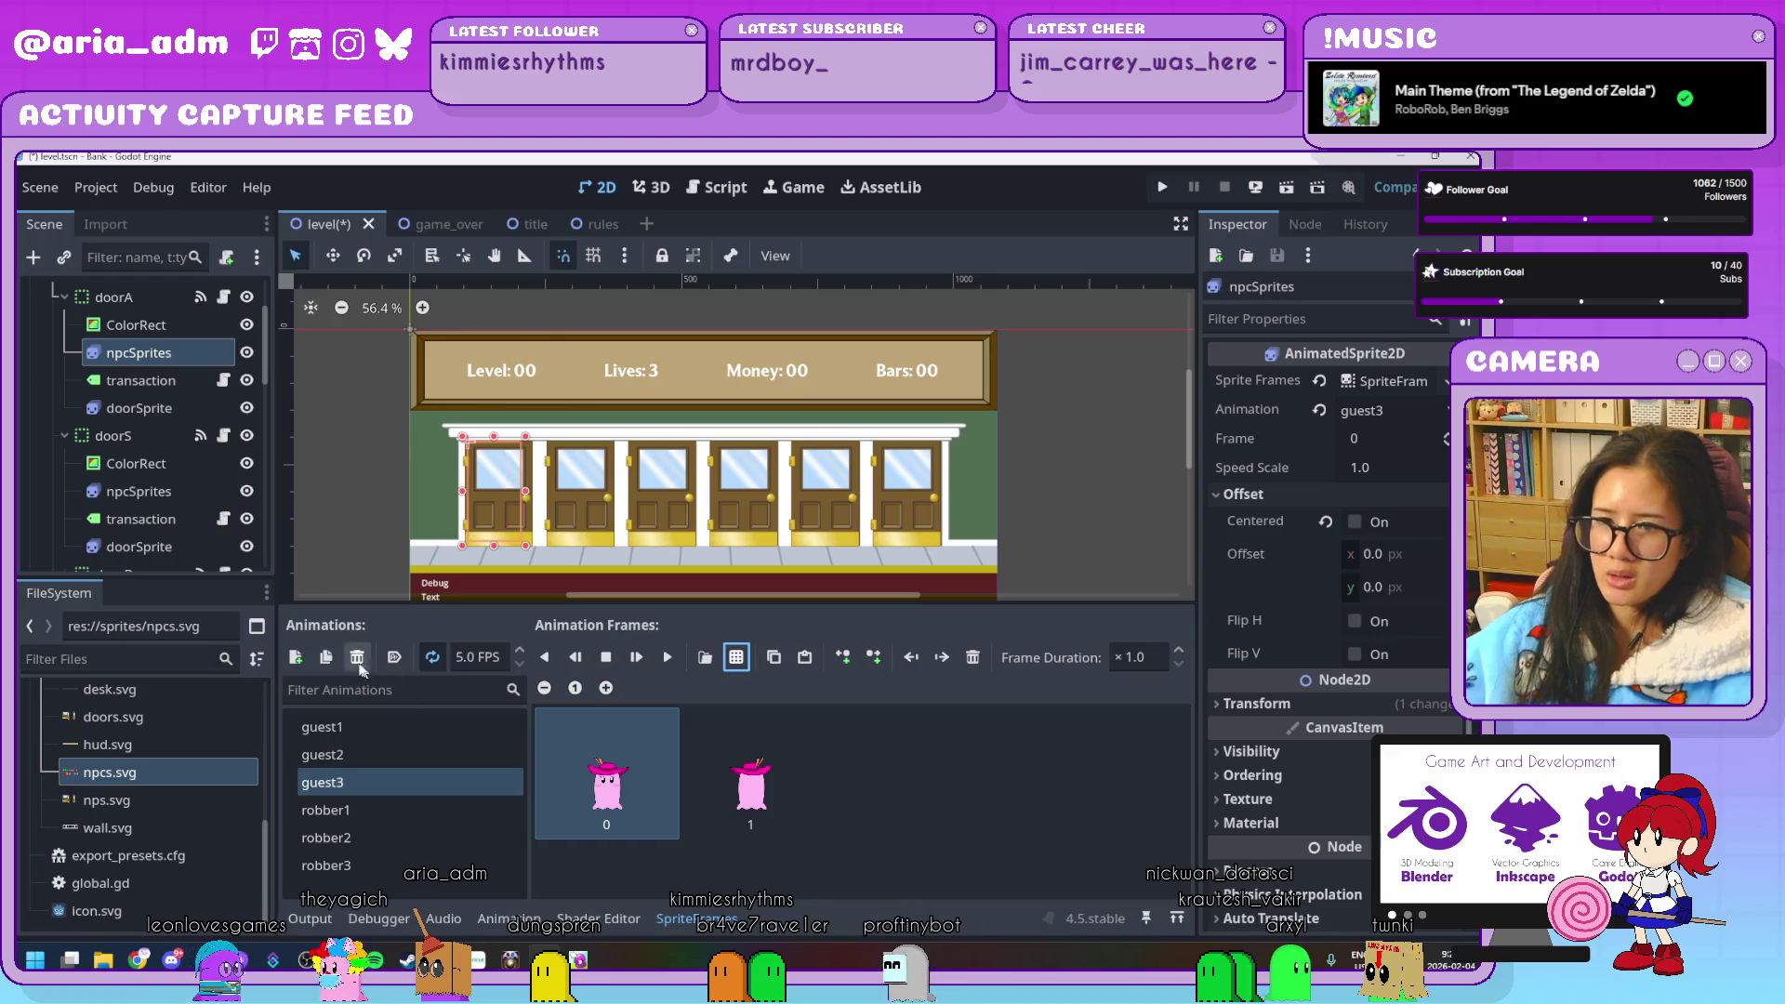
Create two new animations named guest4 and robber4
click(295, 658)
double_click(397, 810)
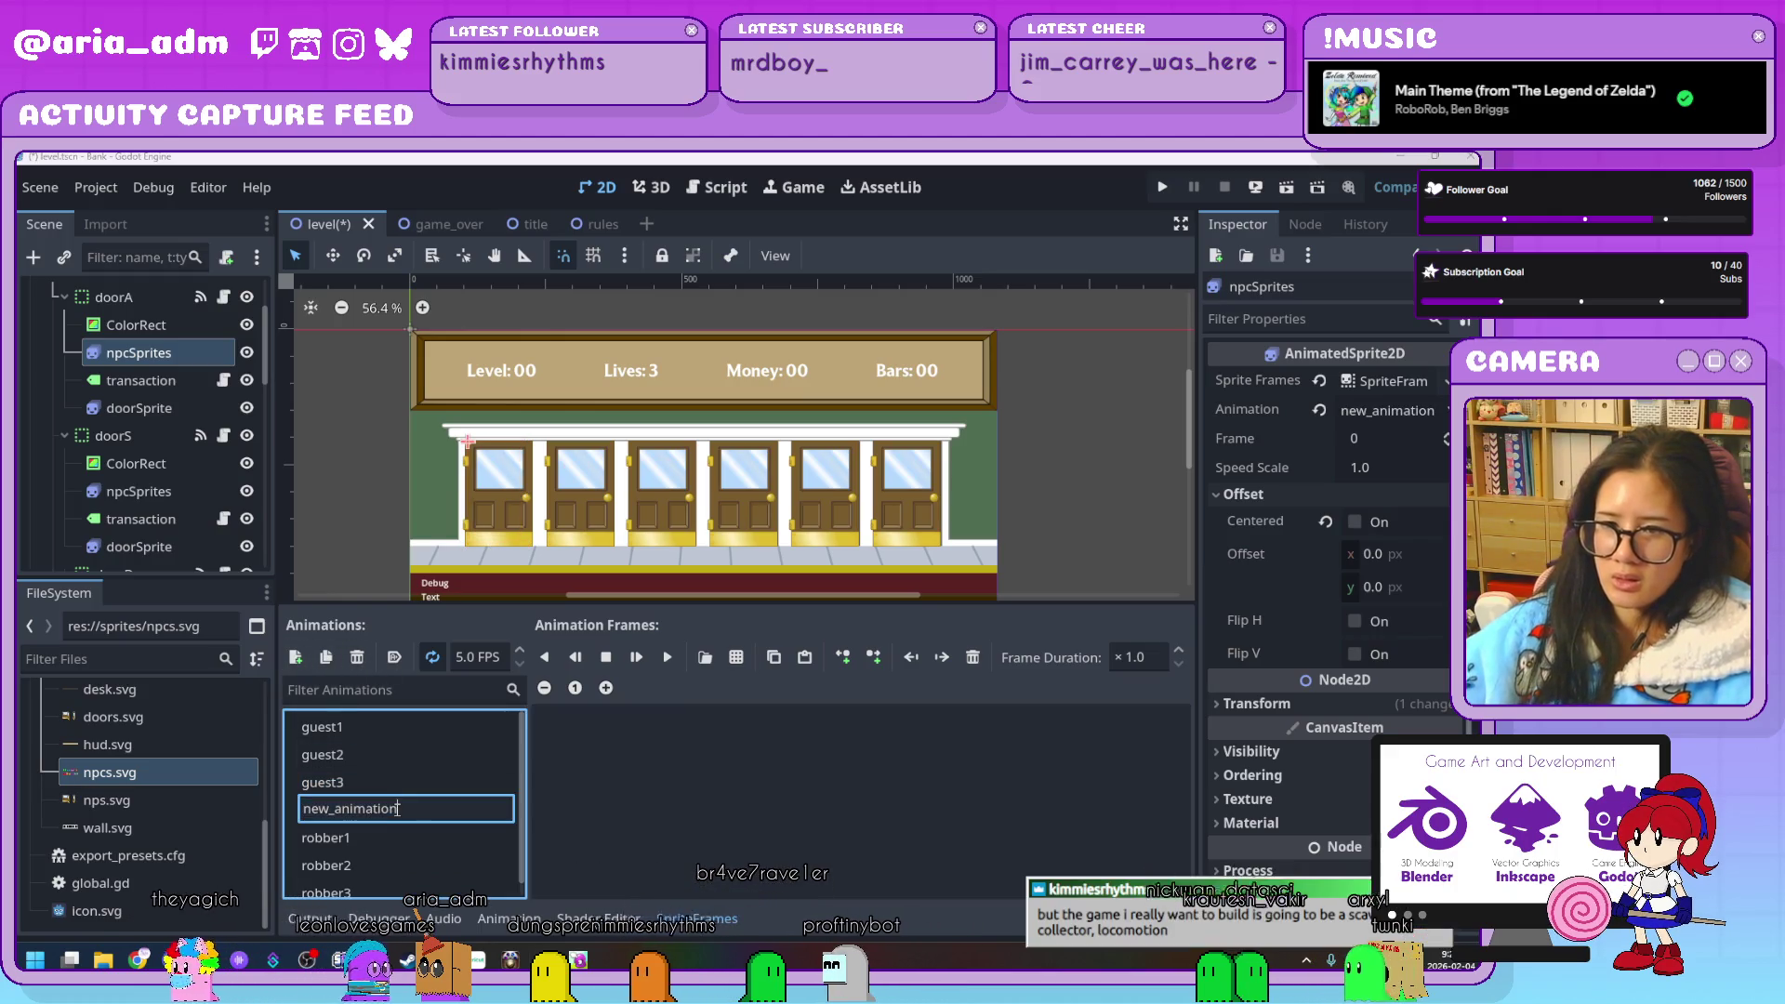
text(guest4)
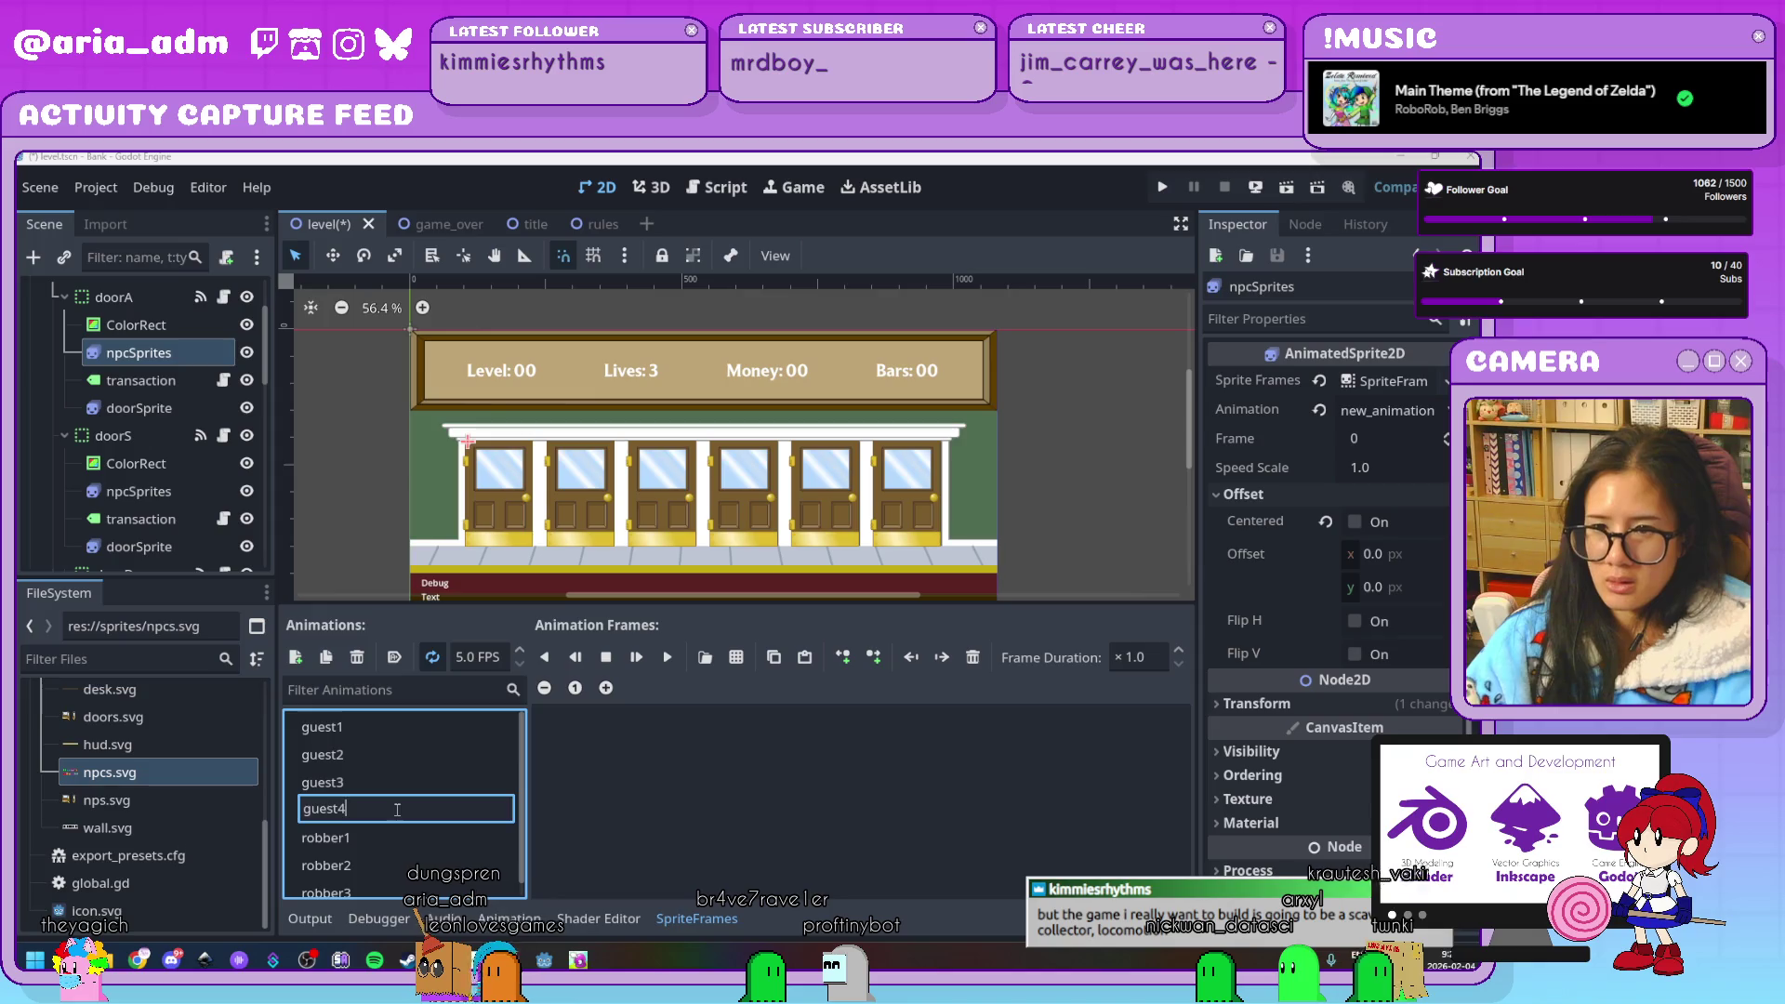
key(Return)
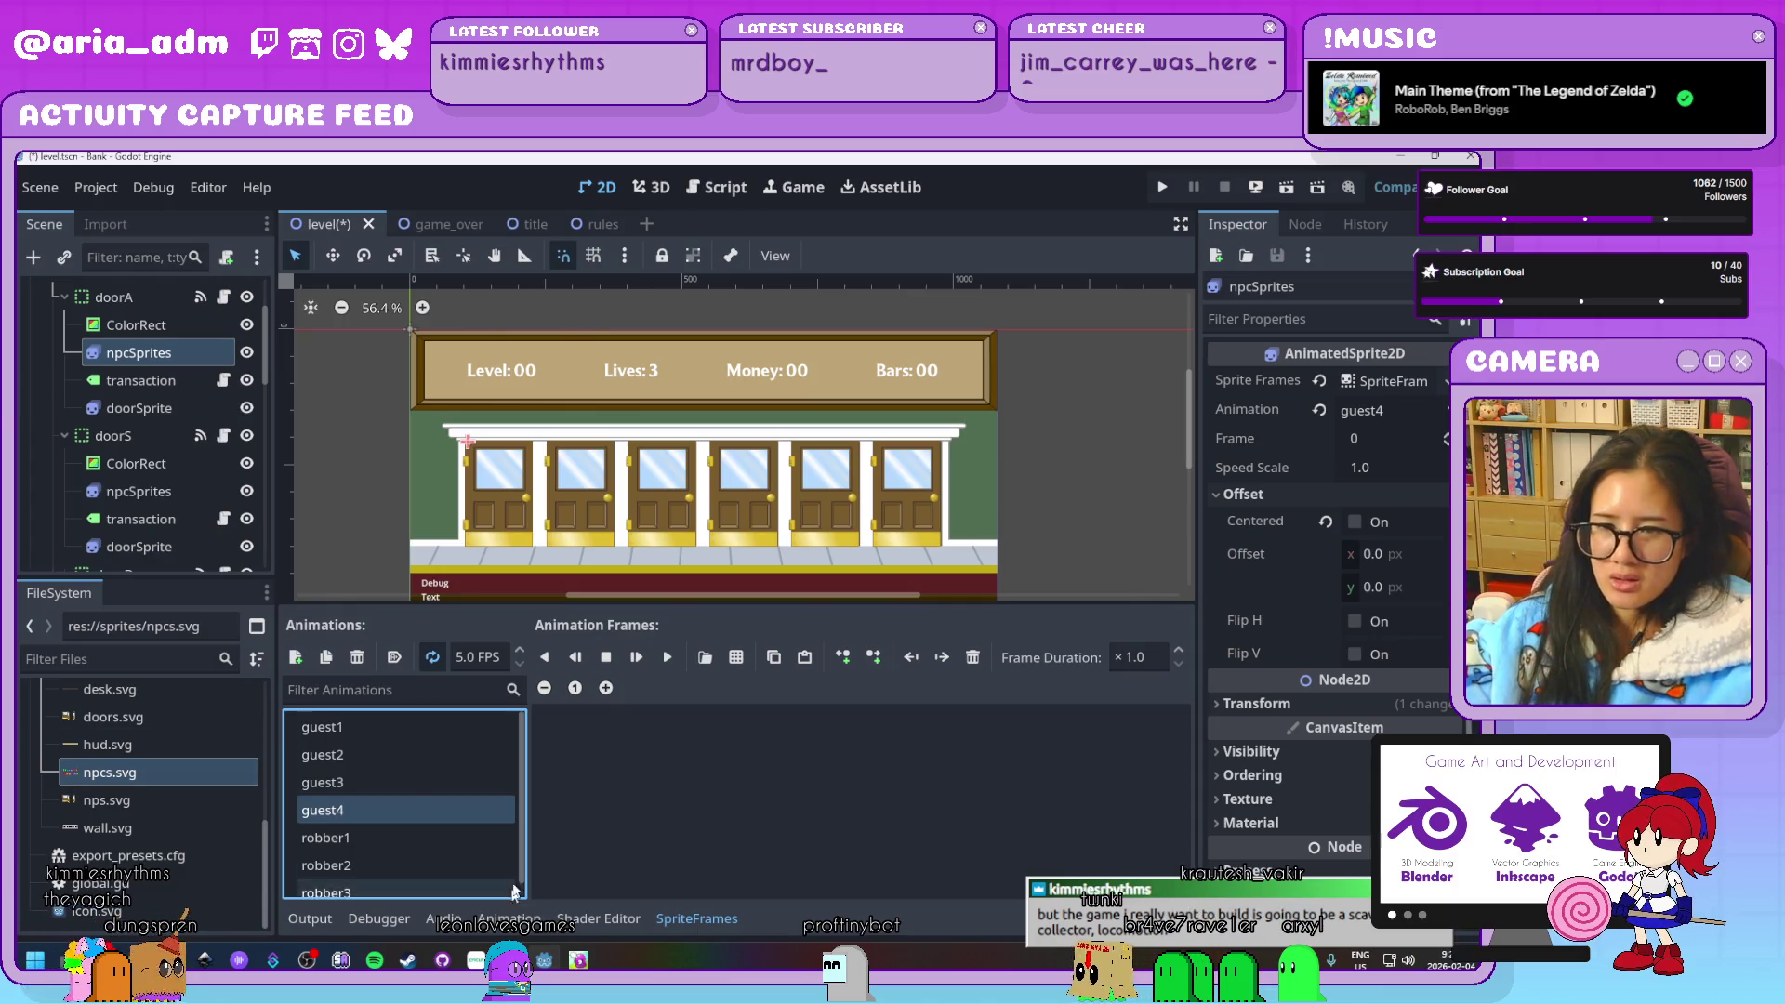
click(431, 879)
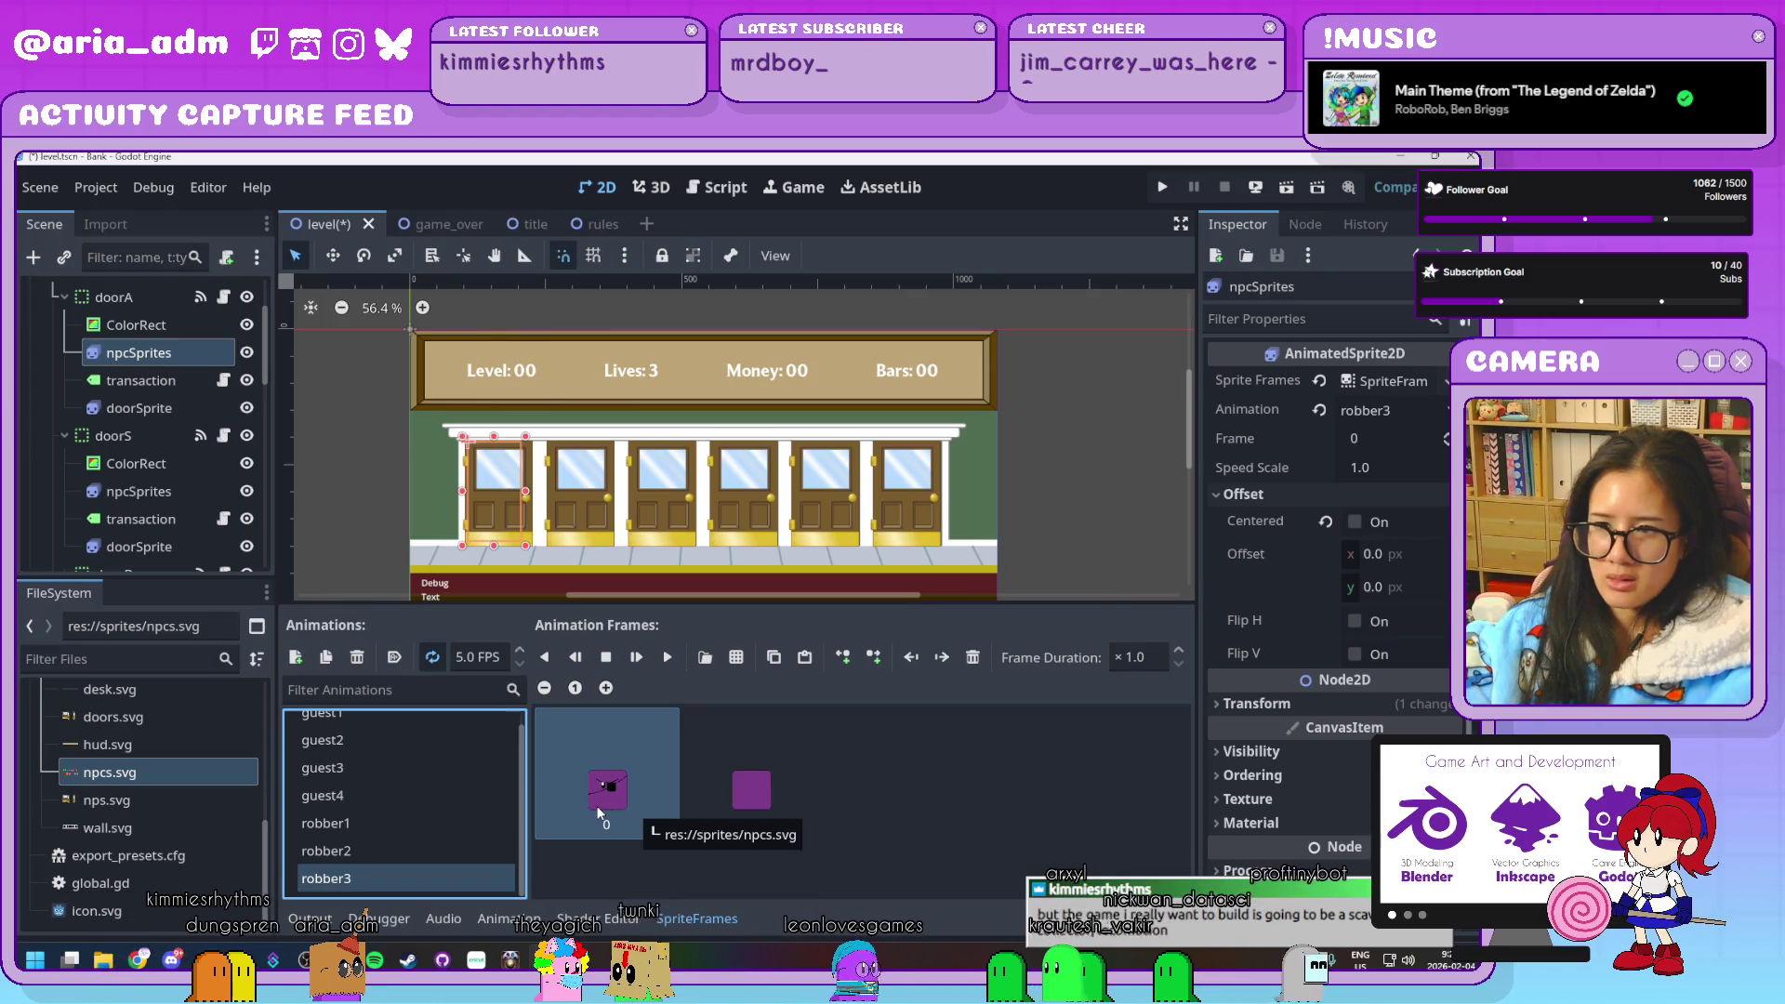
click(295, 657)
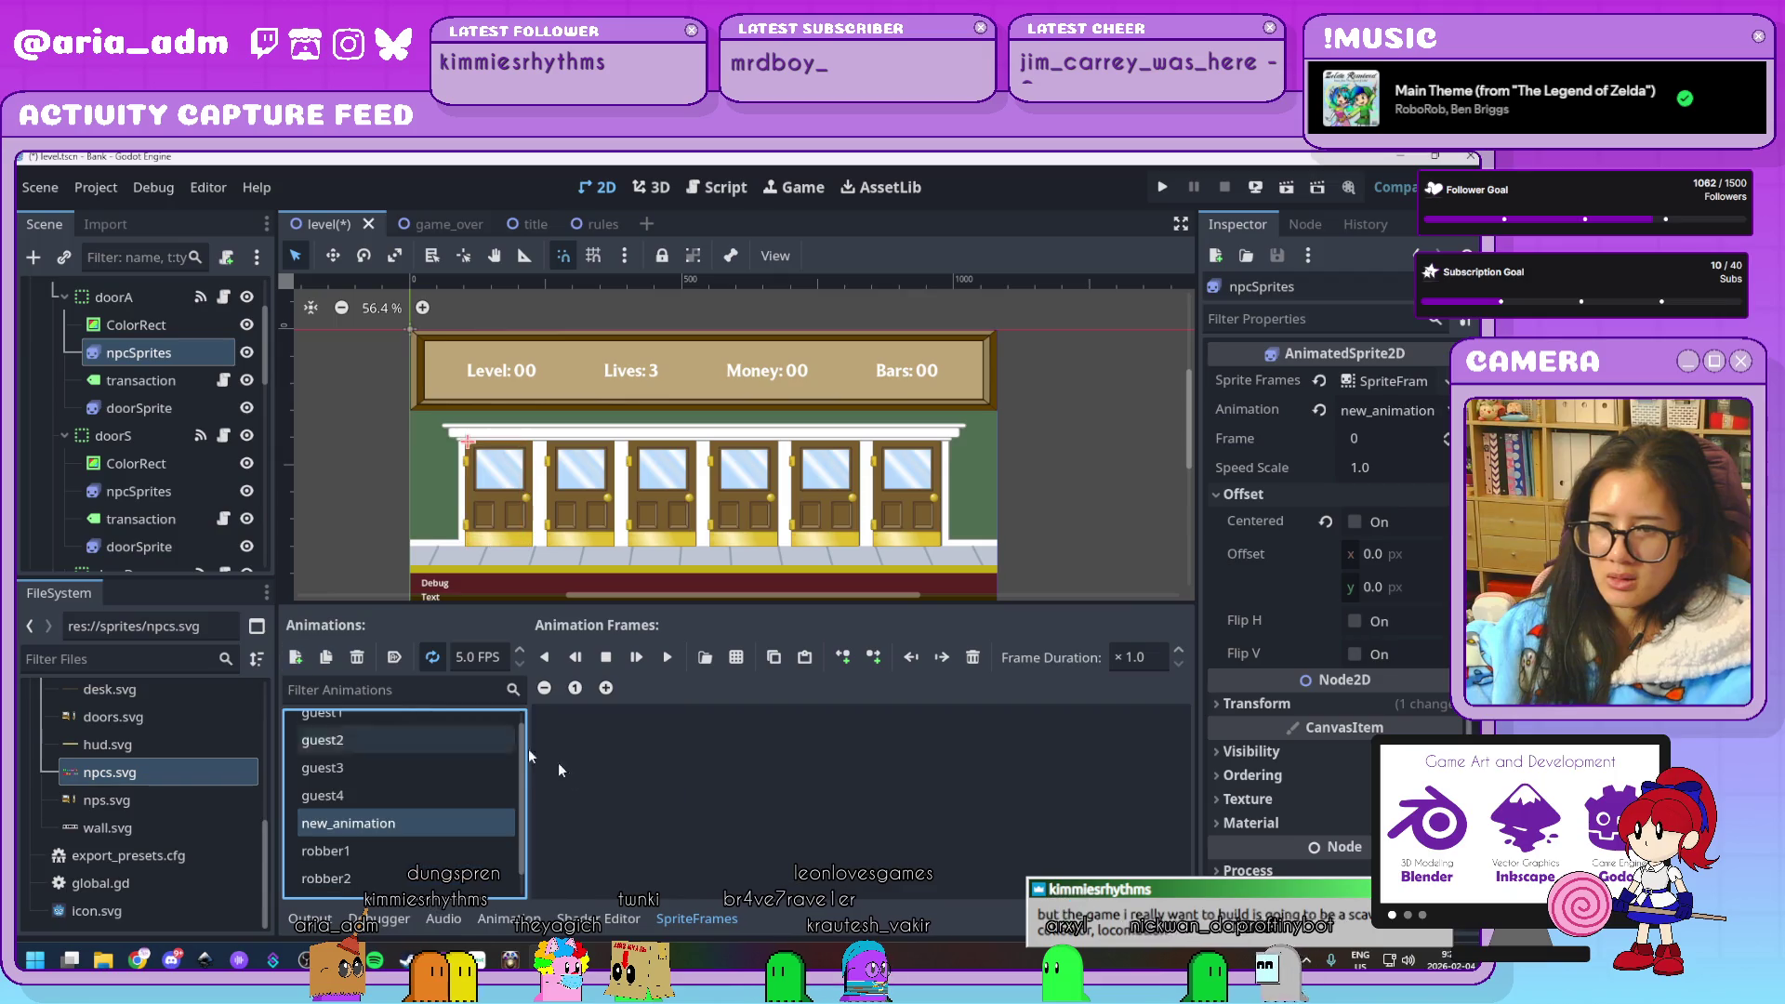
click(382, 821)
text(ro)
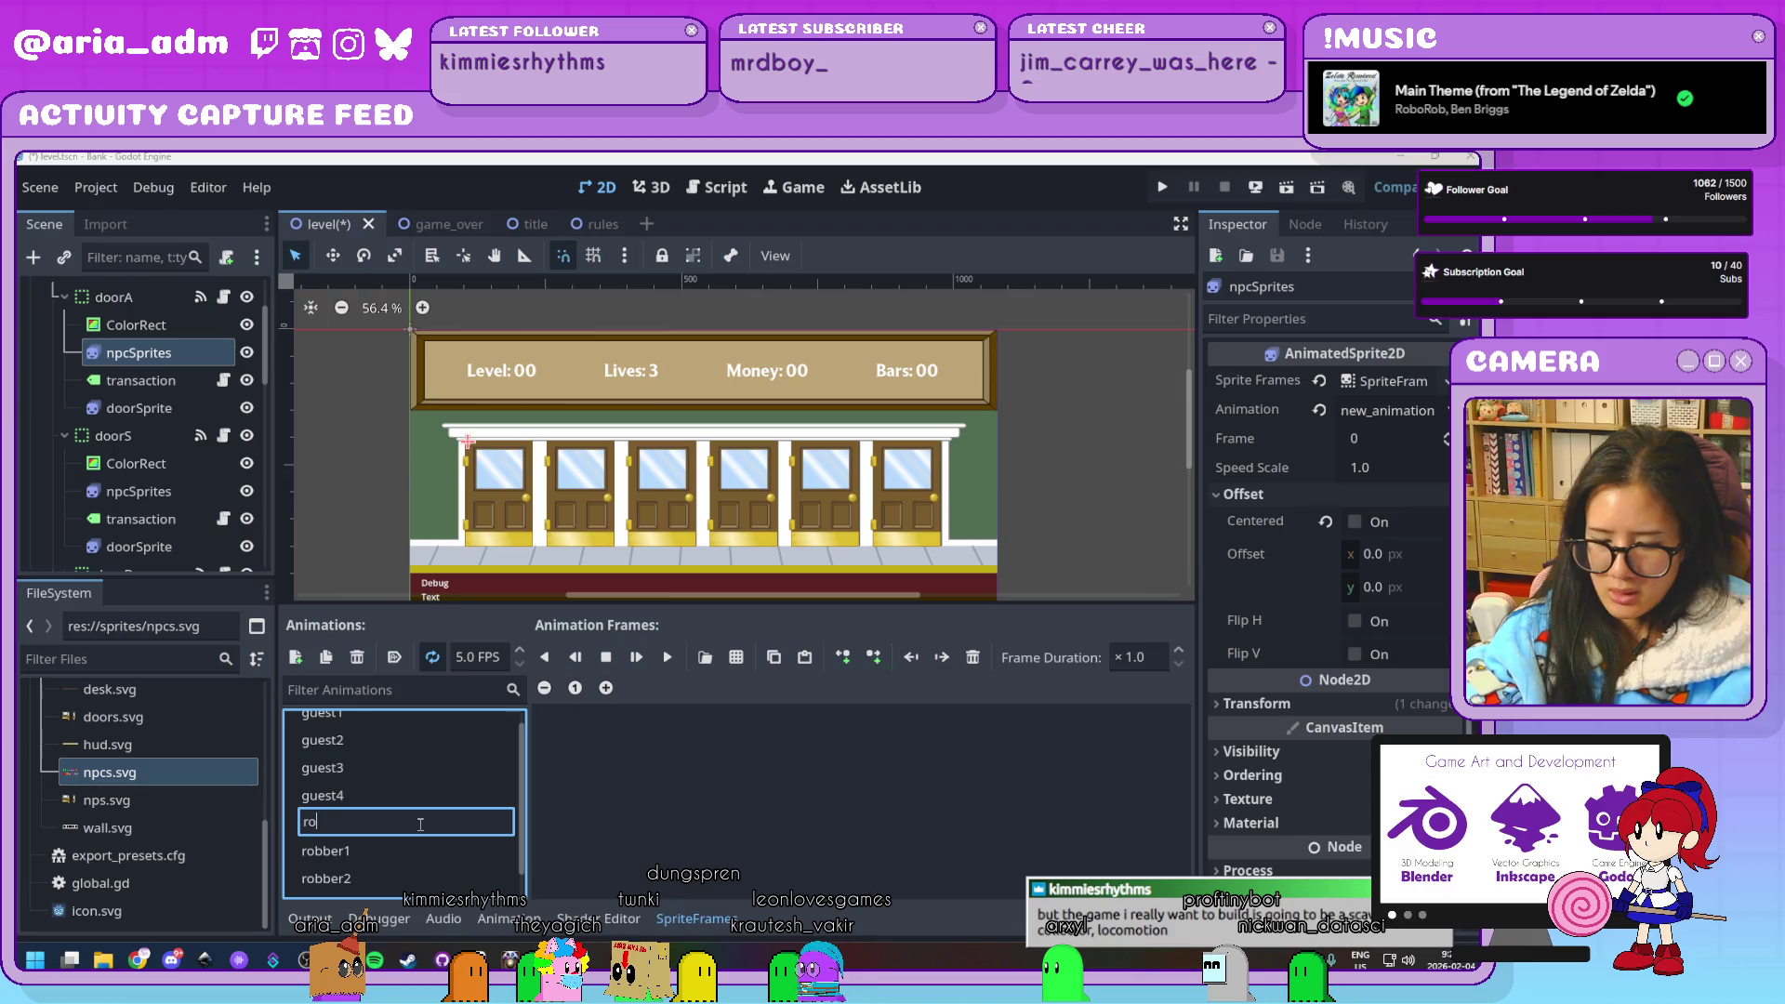
text(bber4)
key(Return)
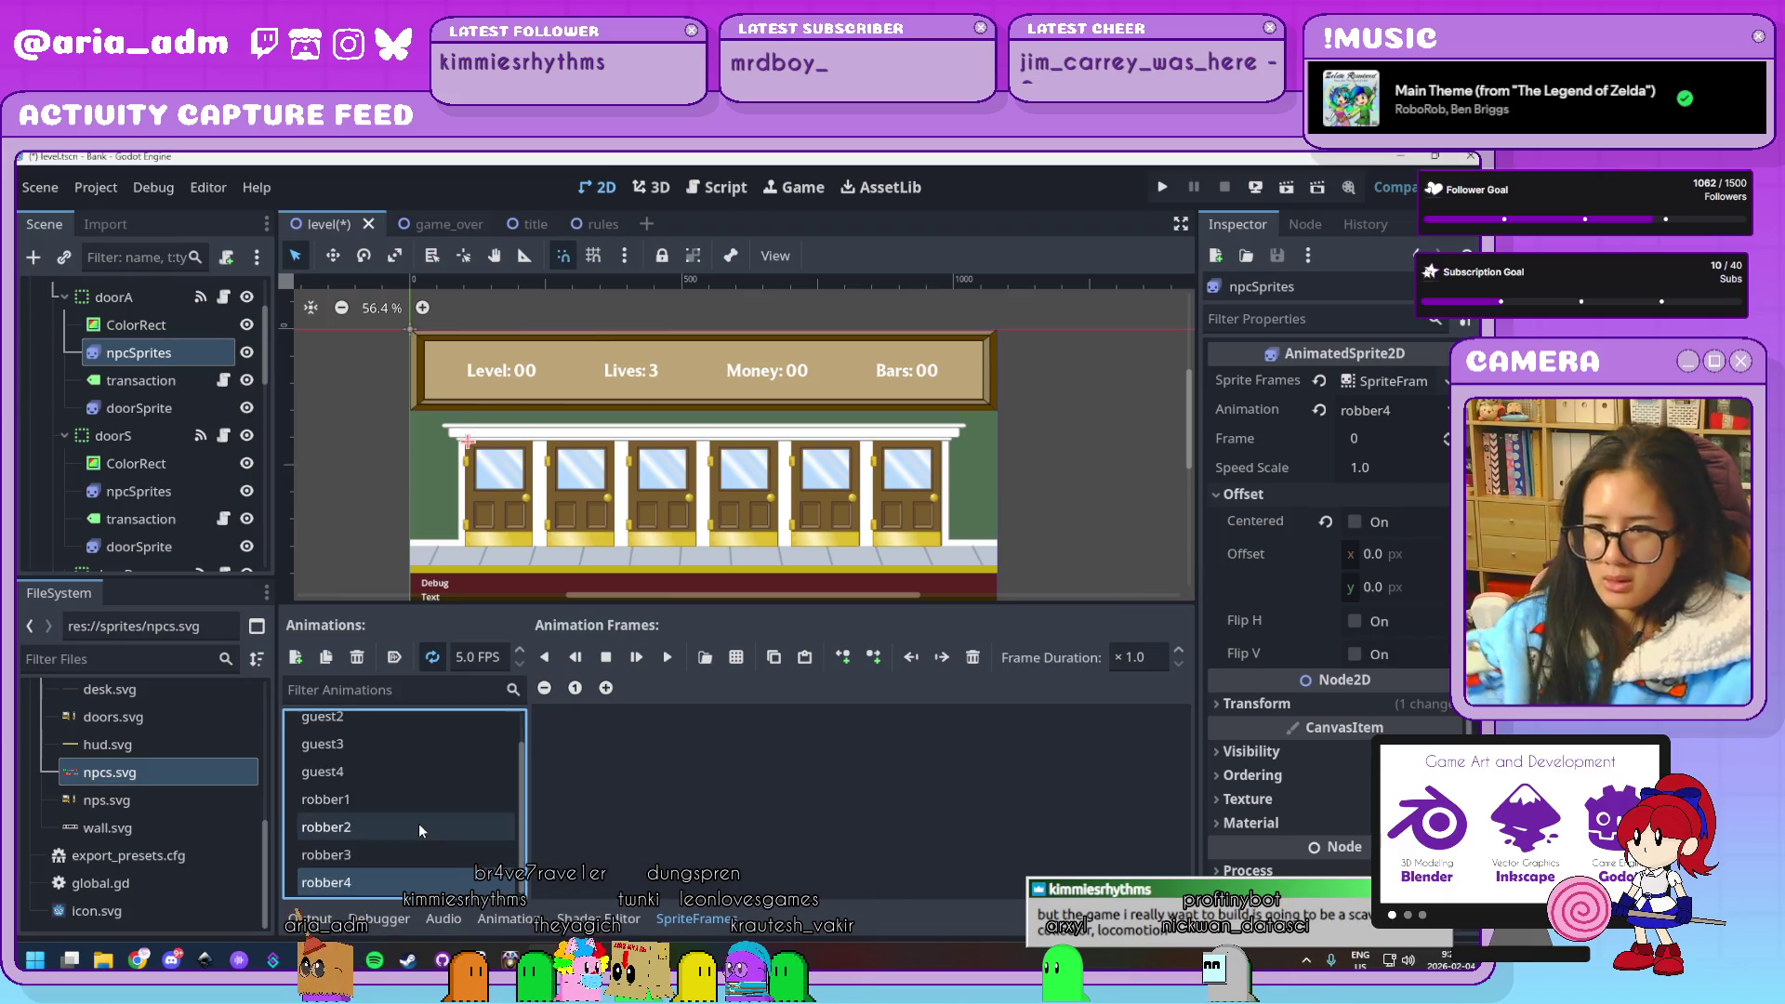
Add the two orange top-hat frames from npcs.svg to guest4
click(434, 771)
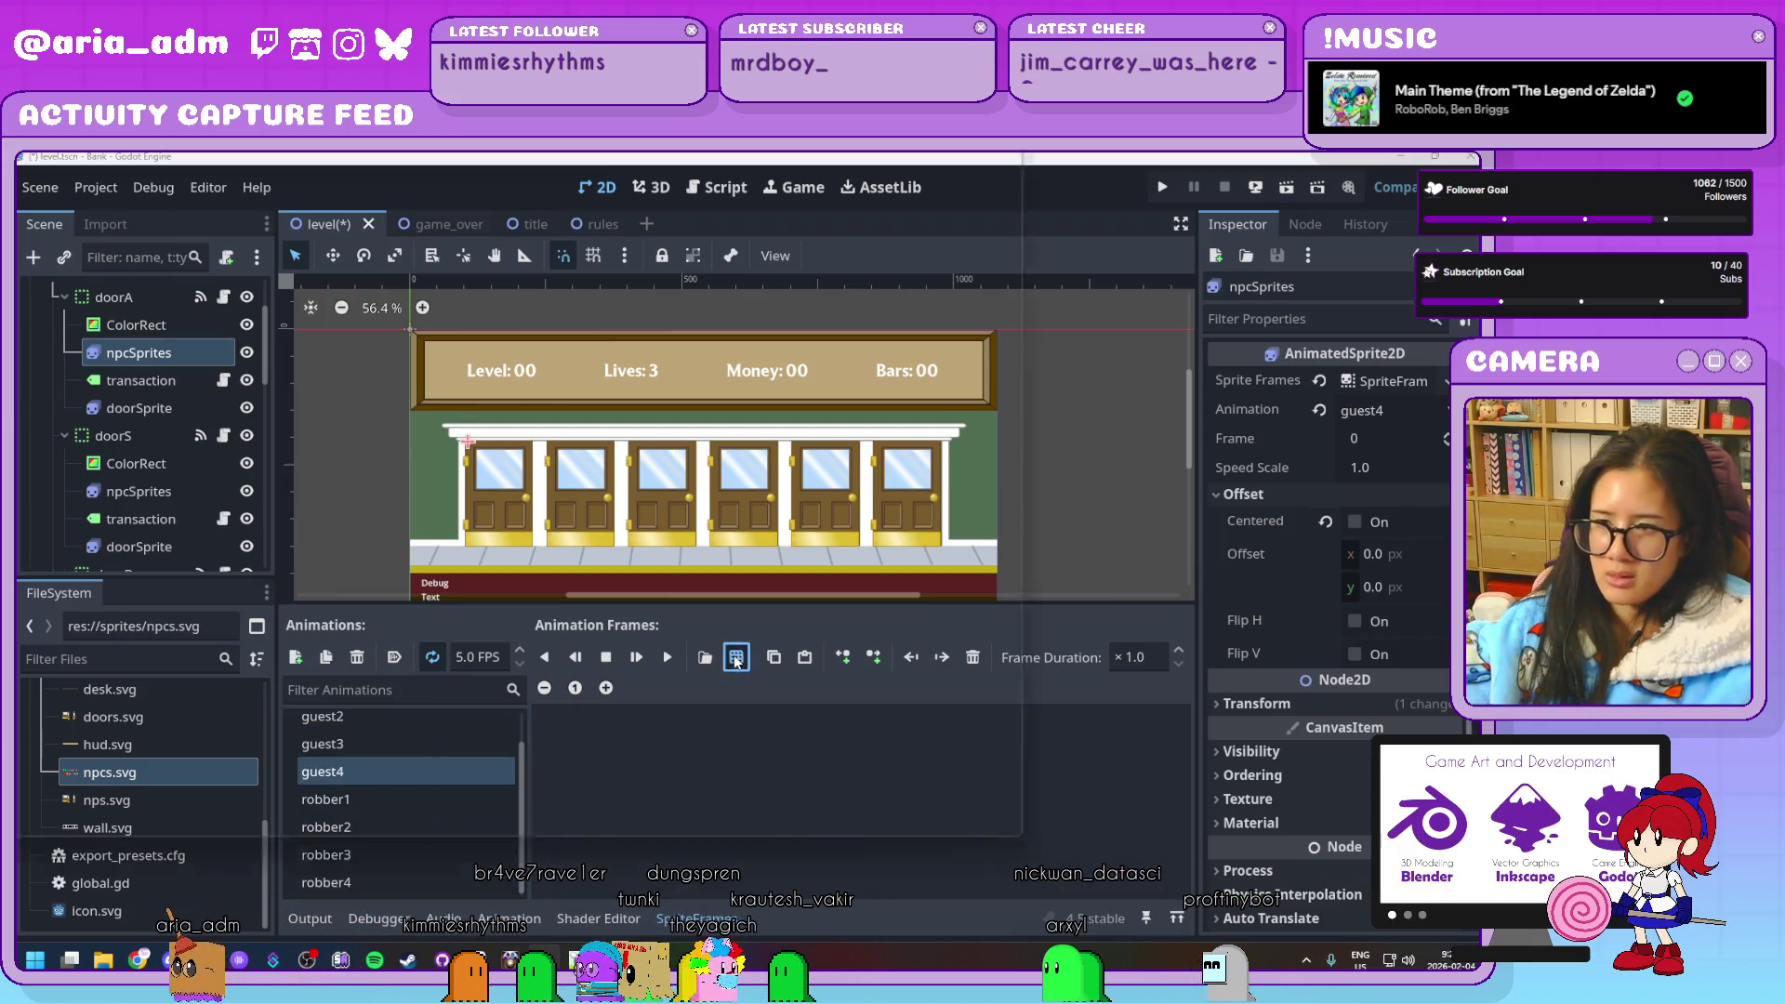
click(705, 657)
double_click(846, 370)
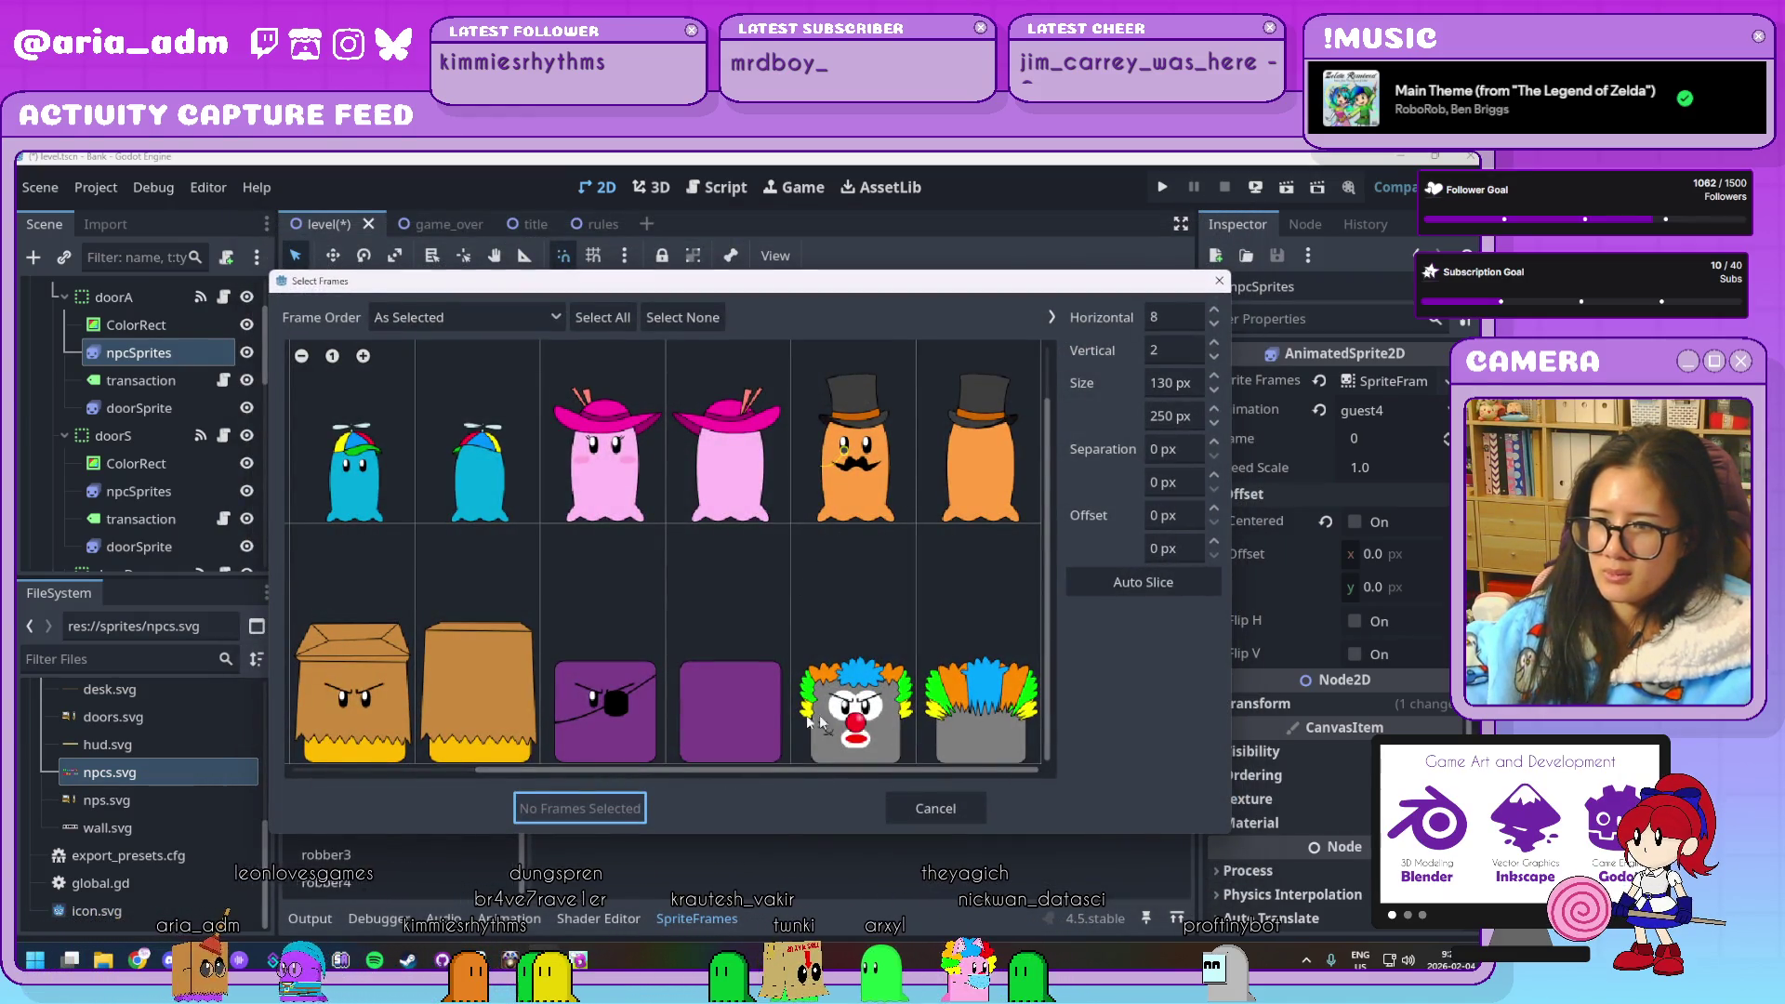
drag(853, 502, 976, 502)
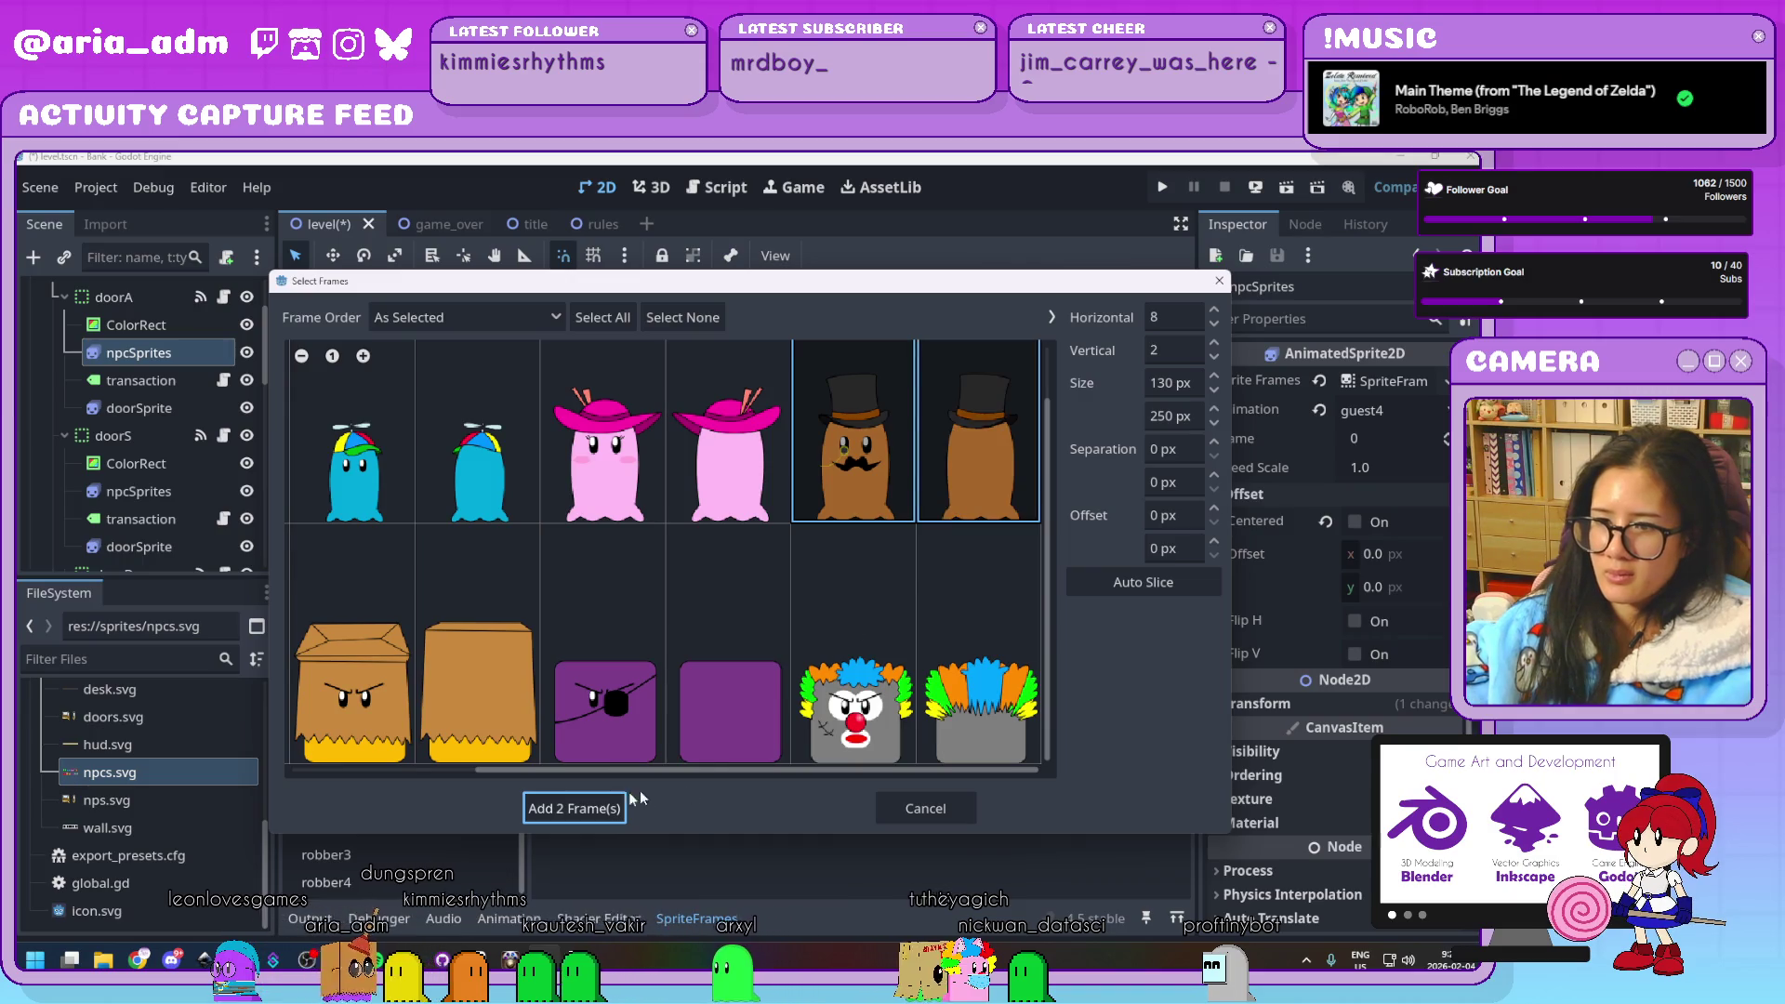
click(619, 805)
Add the two clown frames from npcs.svg to robber4
click(371, 801)
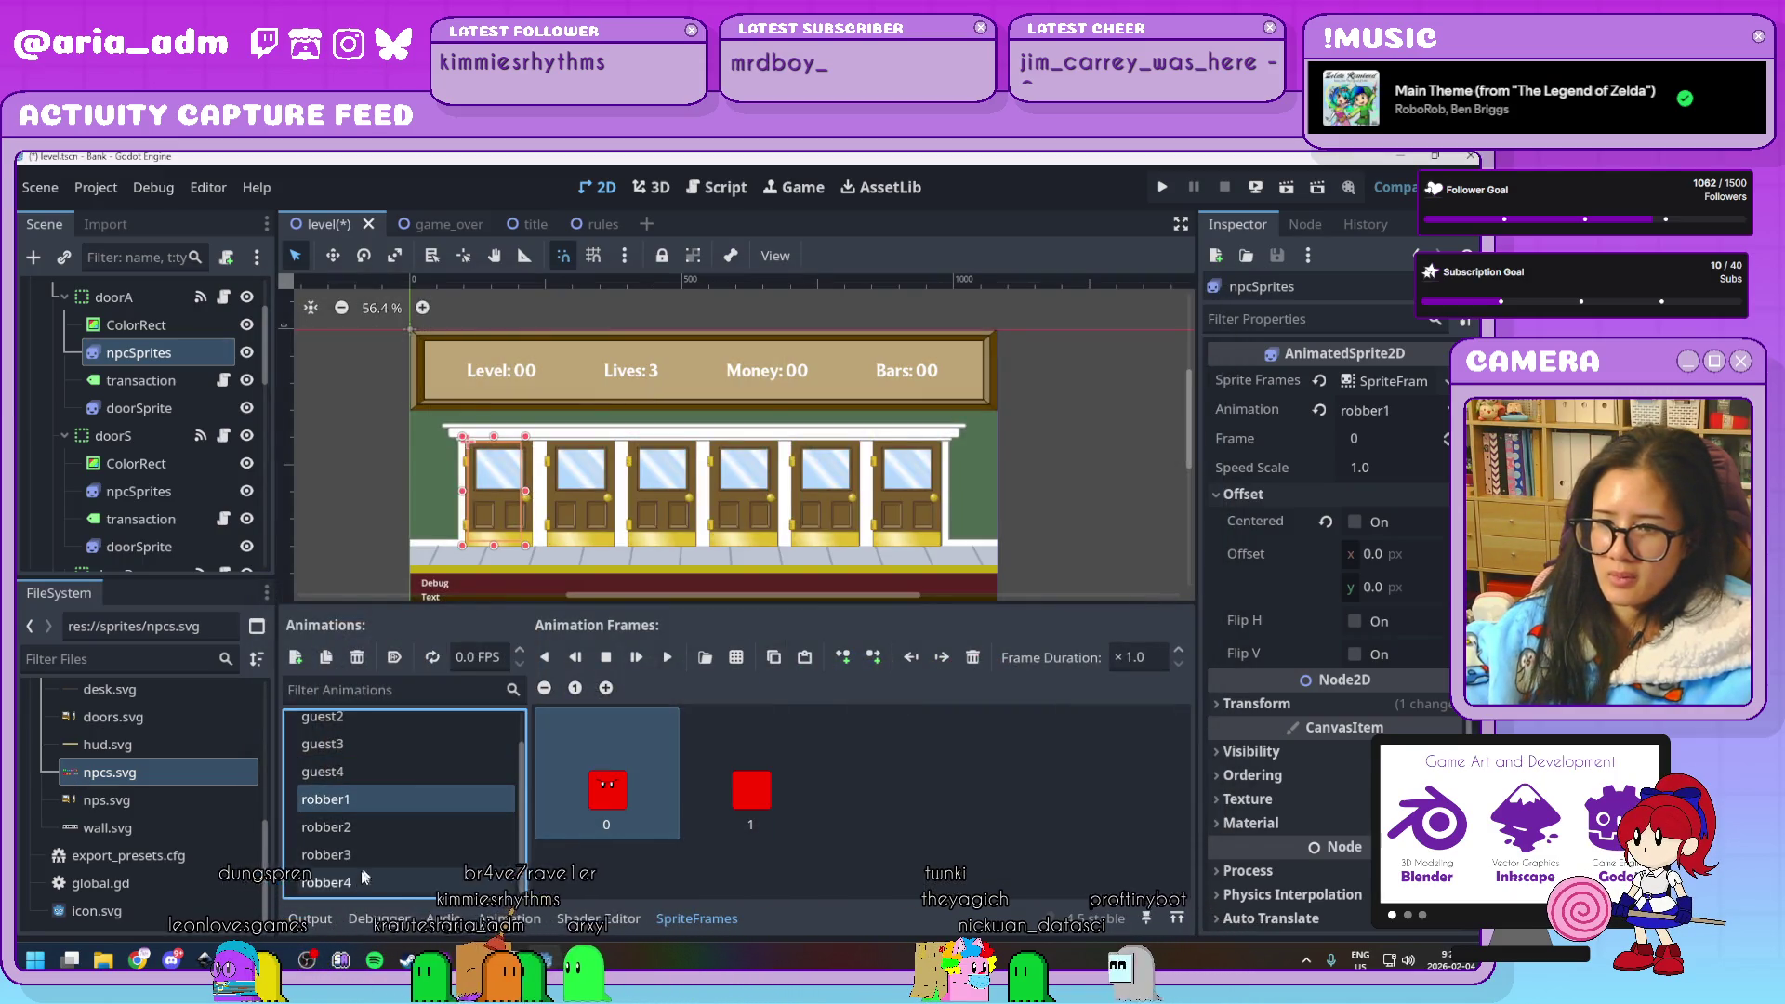
click(343, 888)
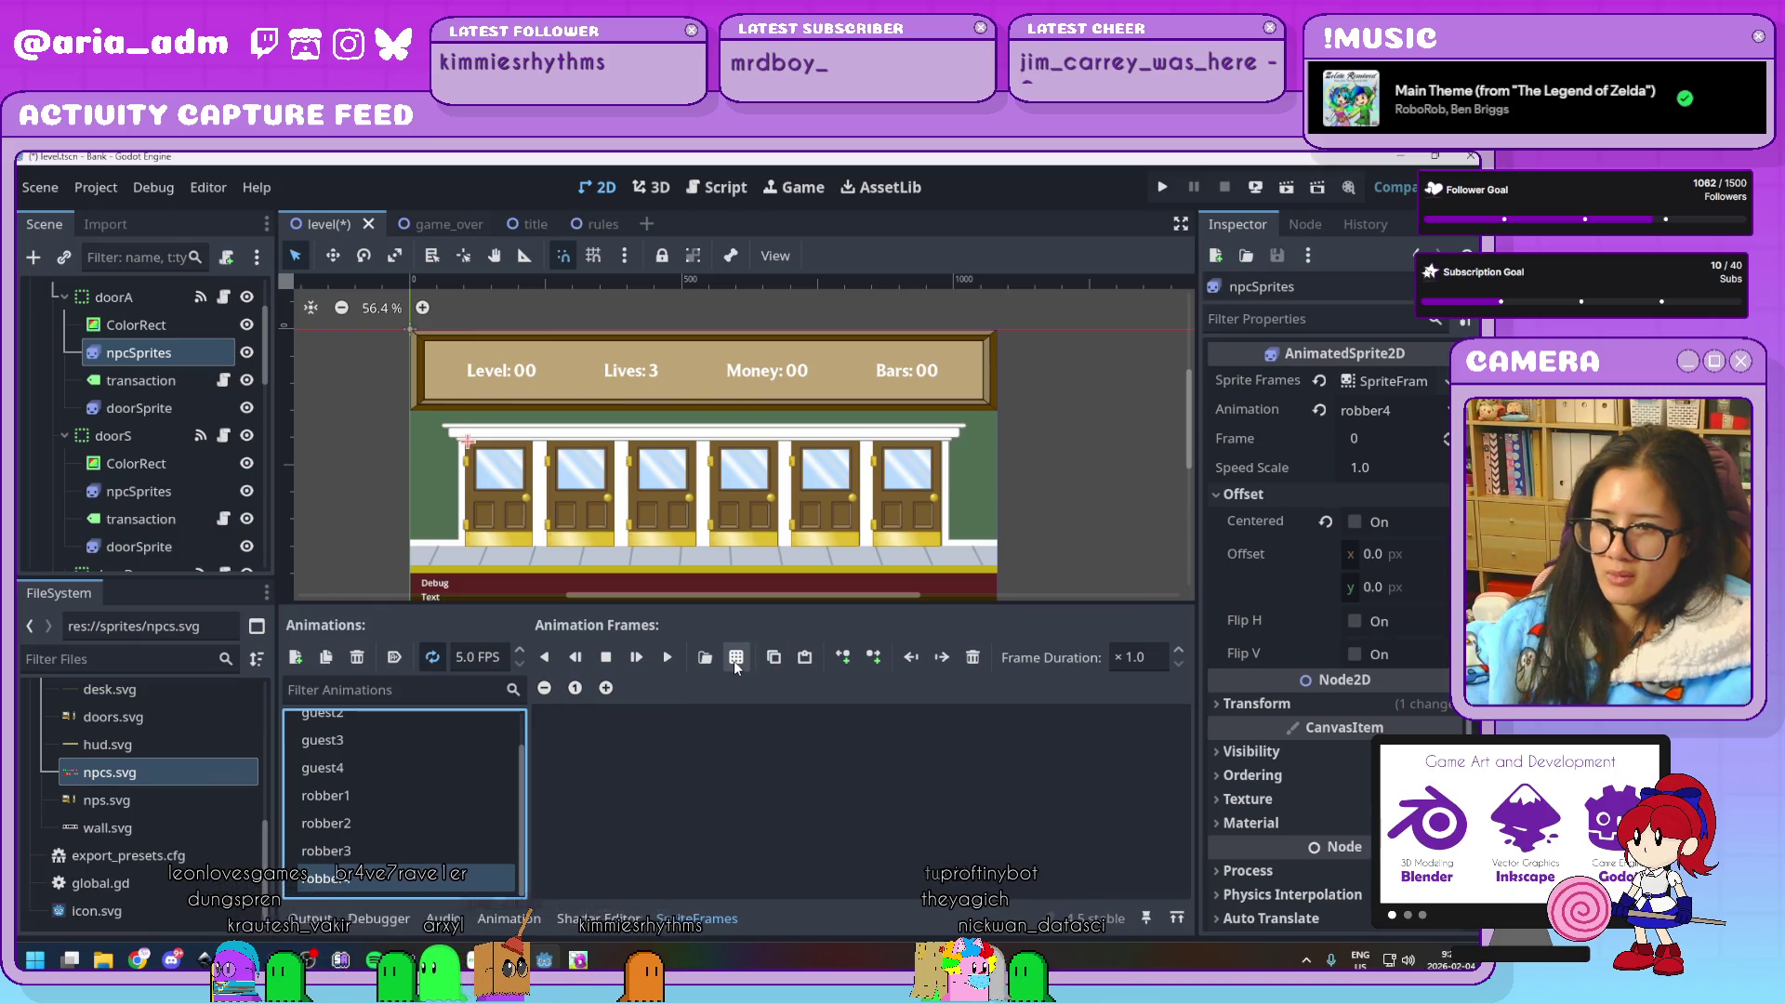
click(735, 658)
double_click(861, 381)
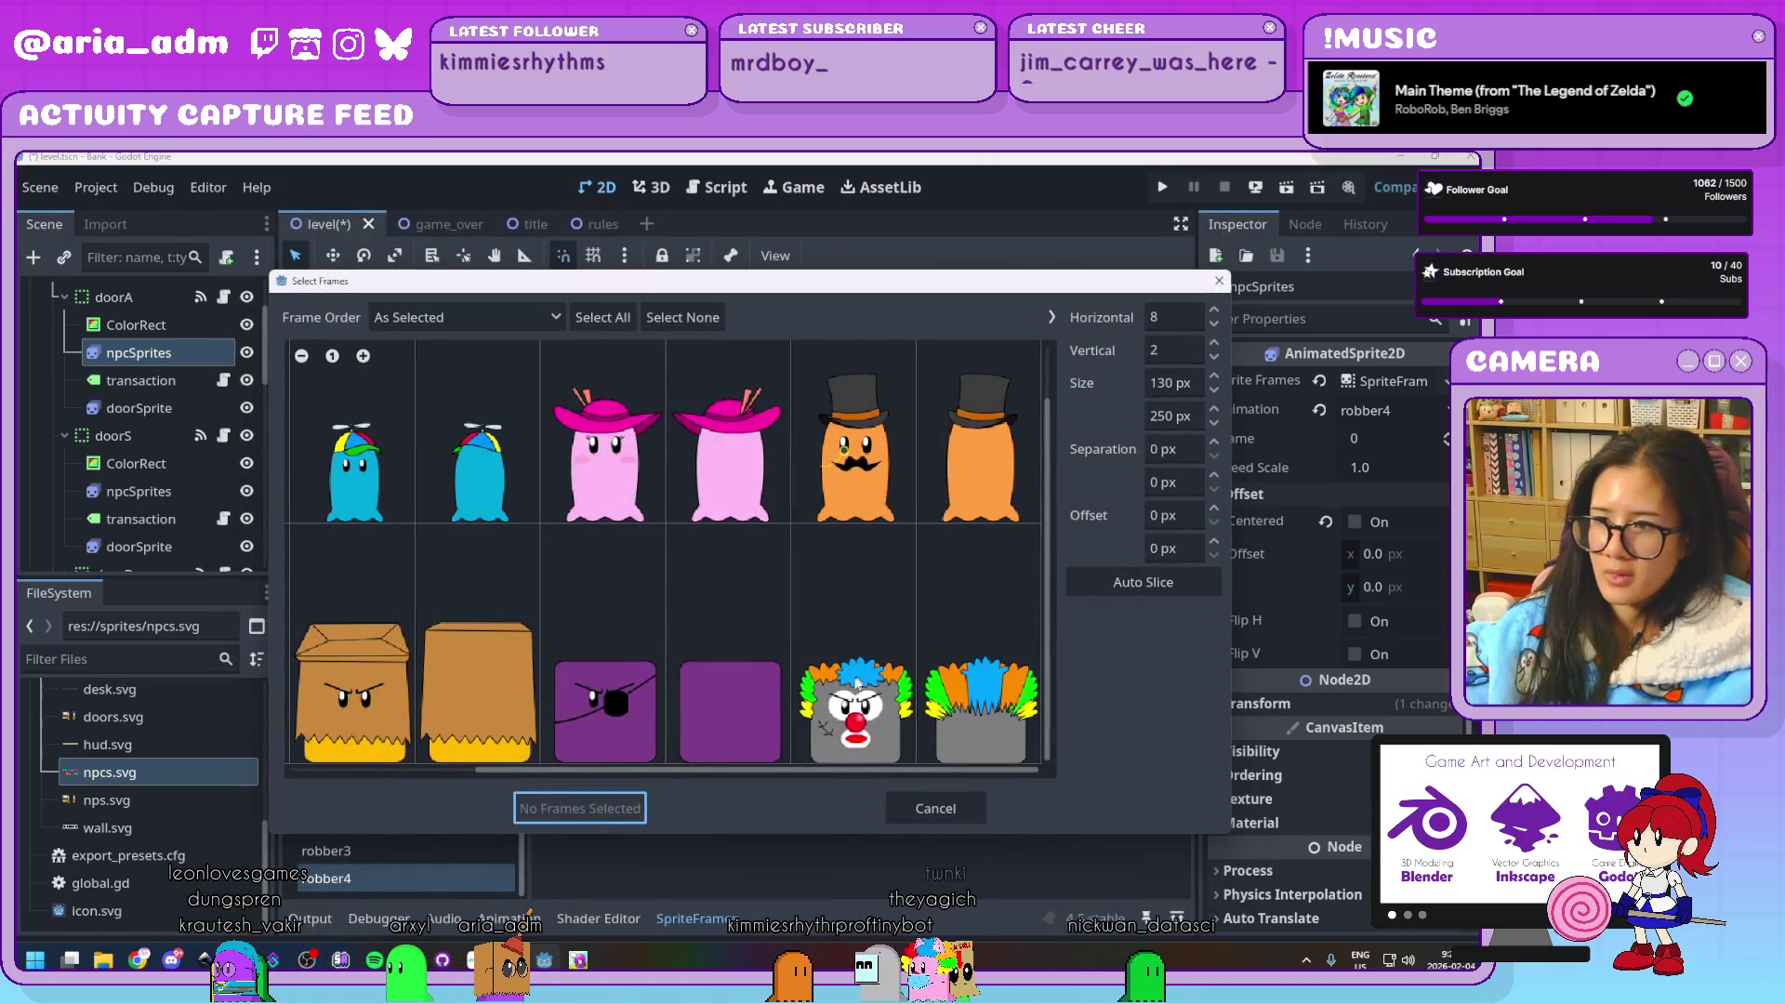
click(853, 707)
click(991, 739)
click(574, 809)
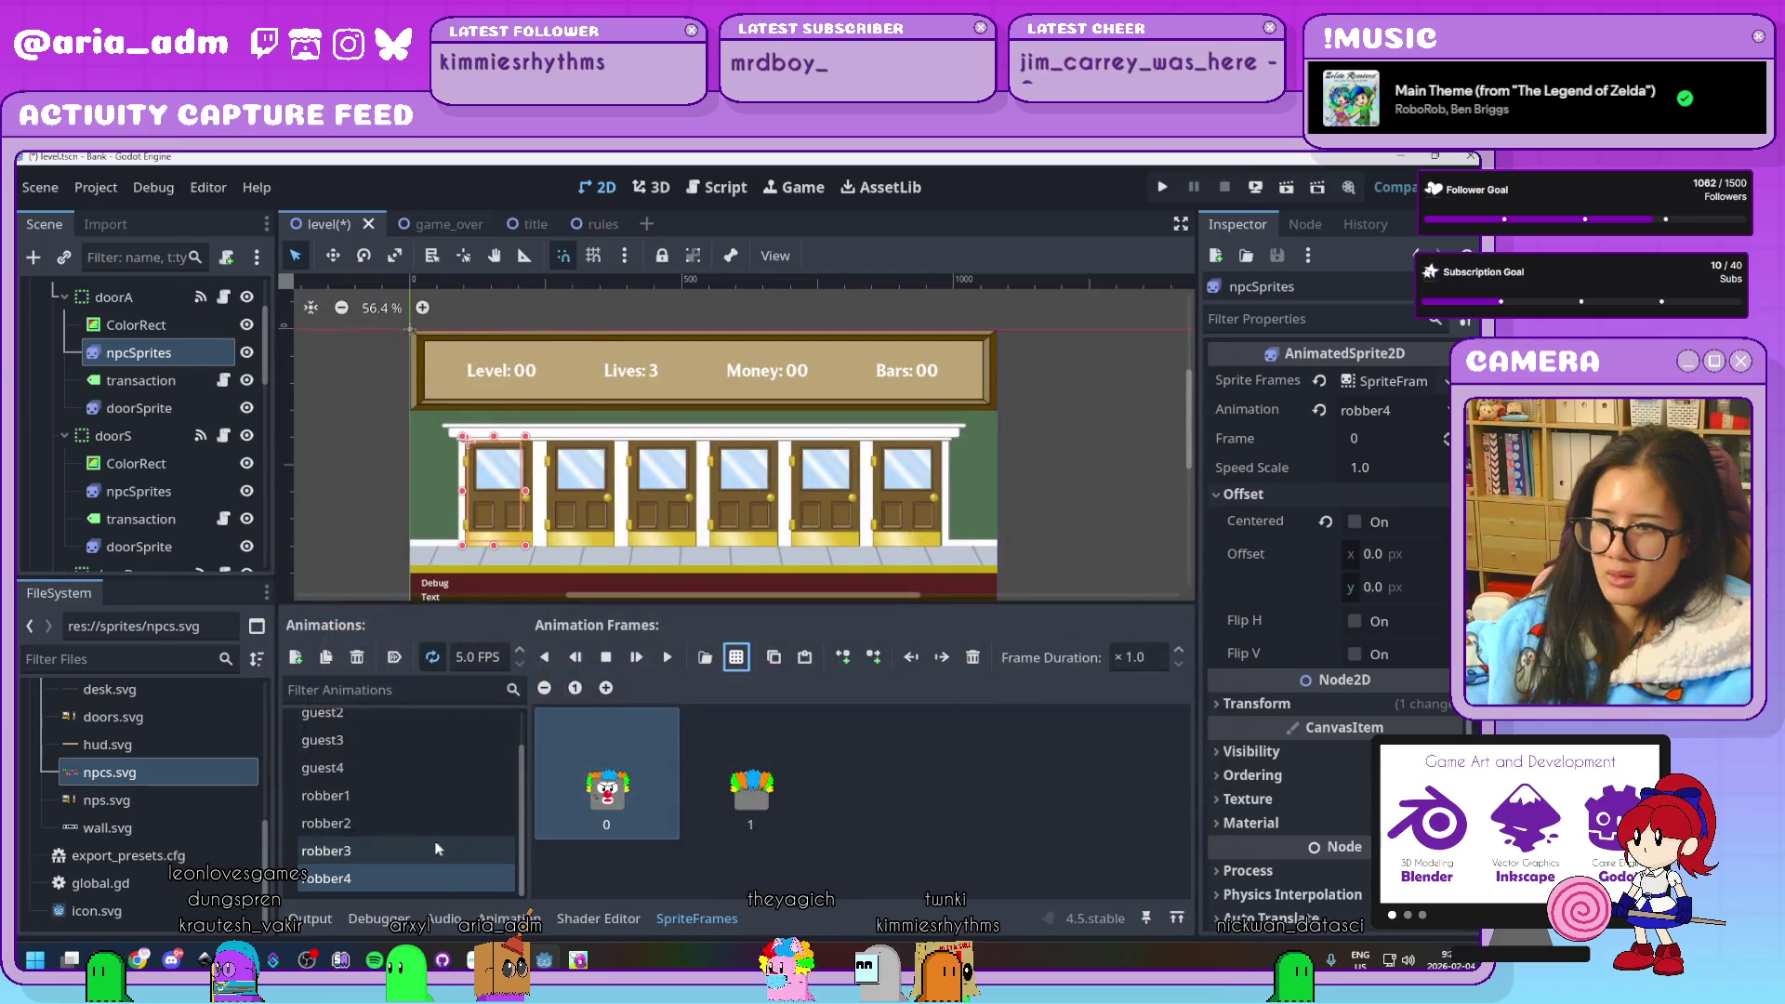
Check the guest3, robber2 and robber4 frames to confirm the additions
scroll(416, 815, up, 3)
click(372, 782)
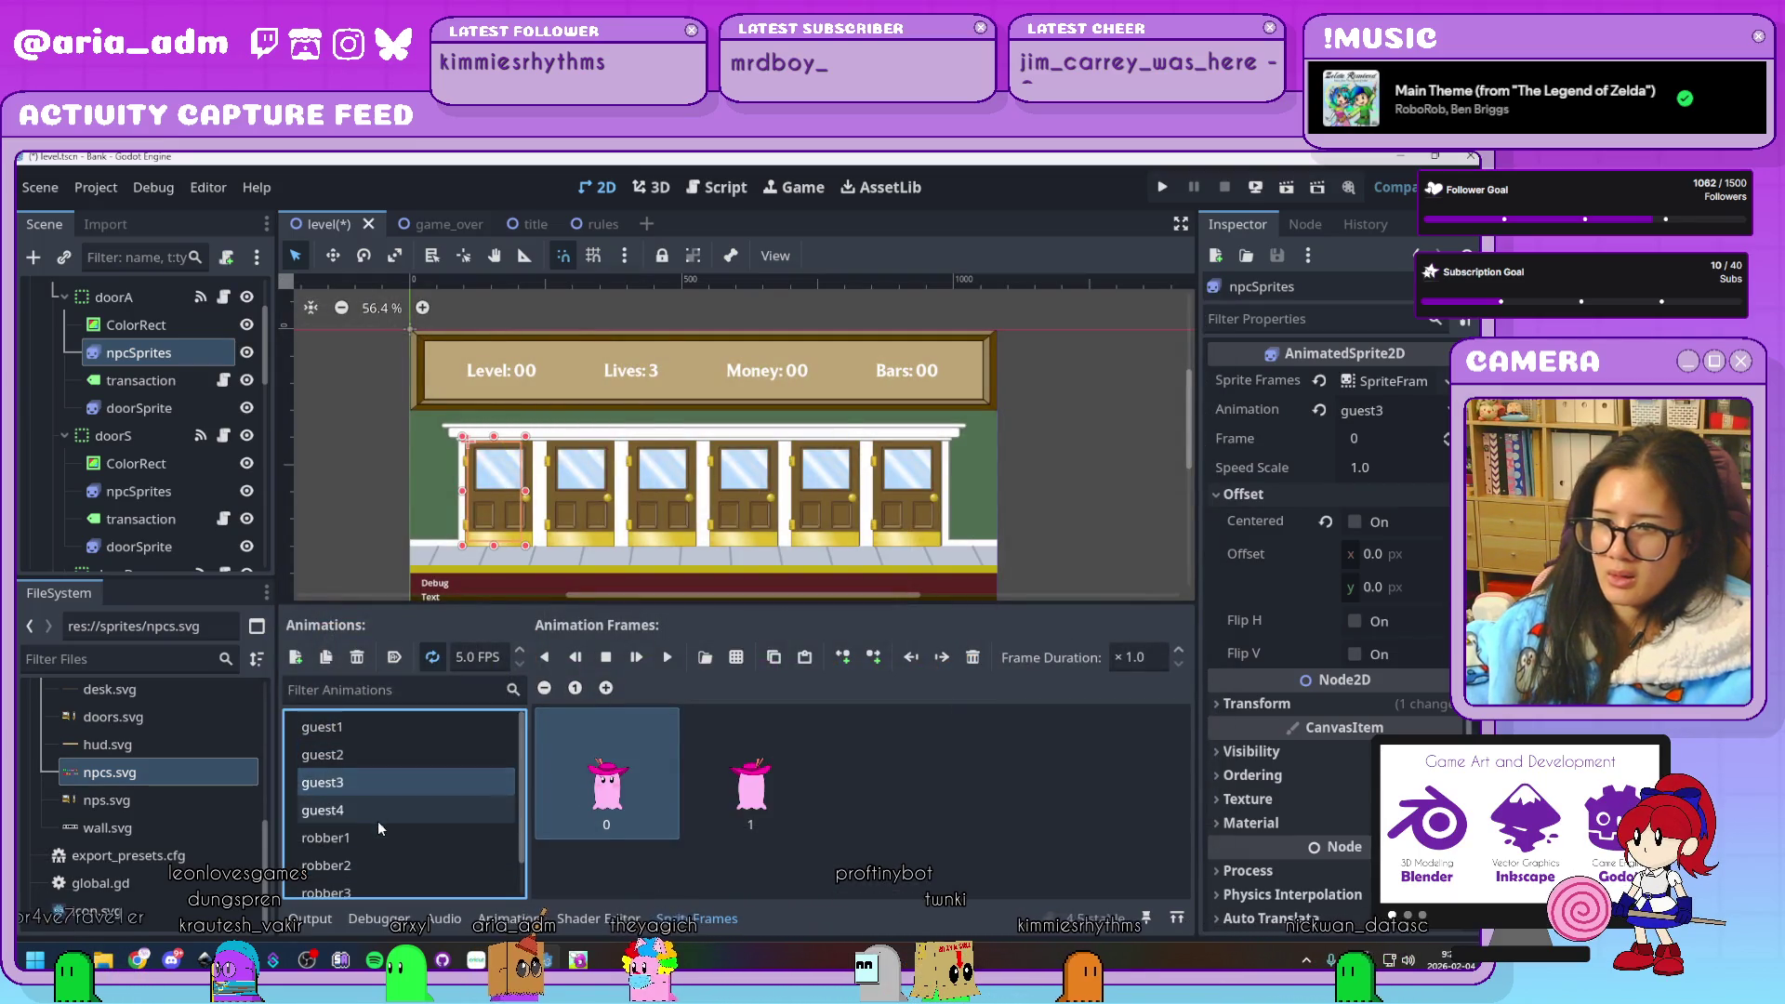
click(379, 866)
click(392, 885)
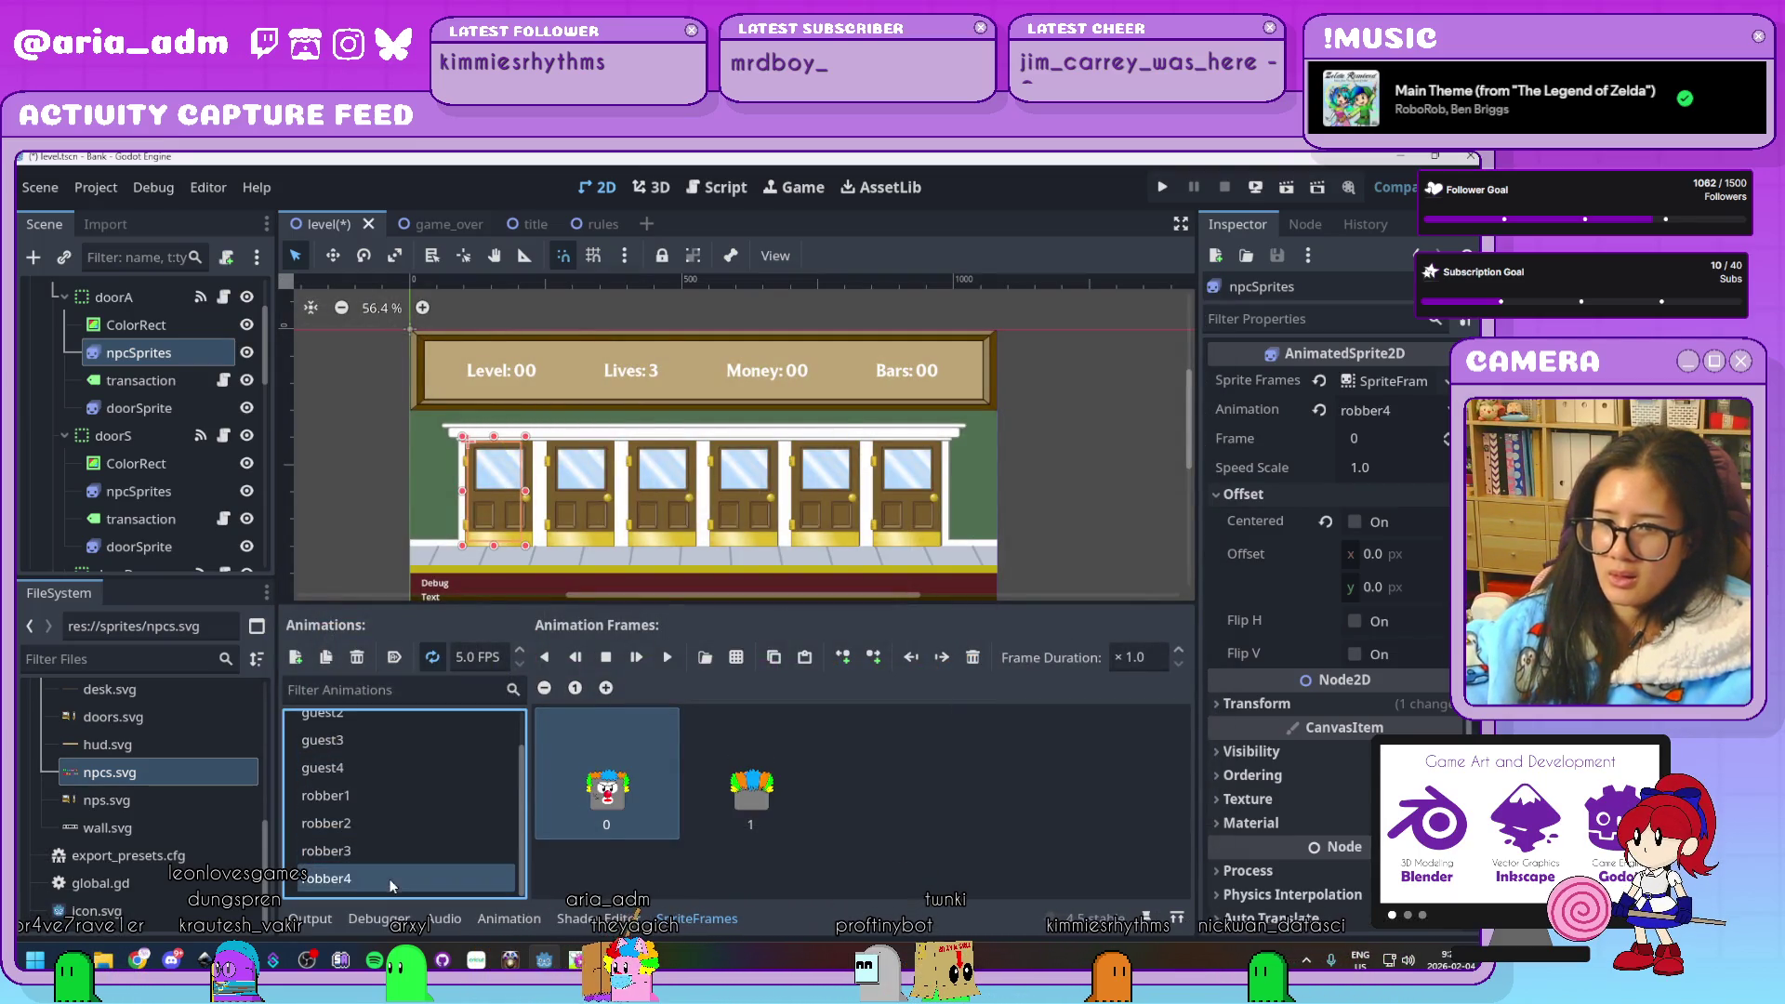
Remove the stray nested node and delete doorS's old npcSprites
click(145, 380)
click(143, 360)
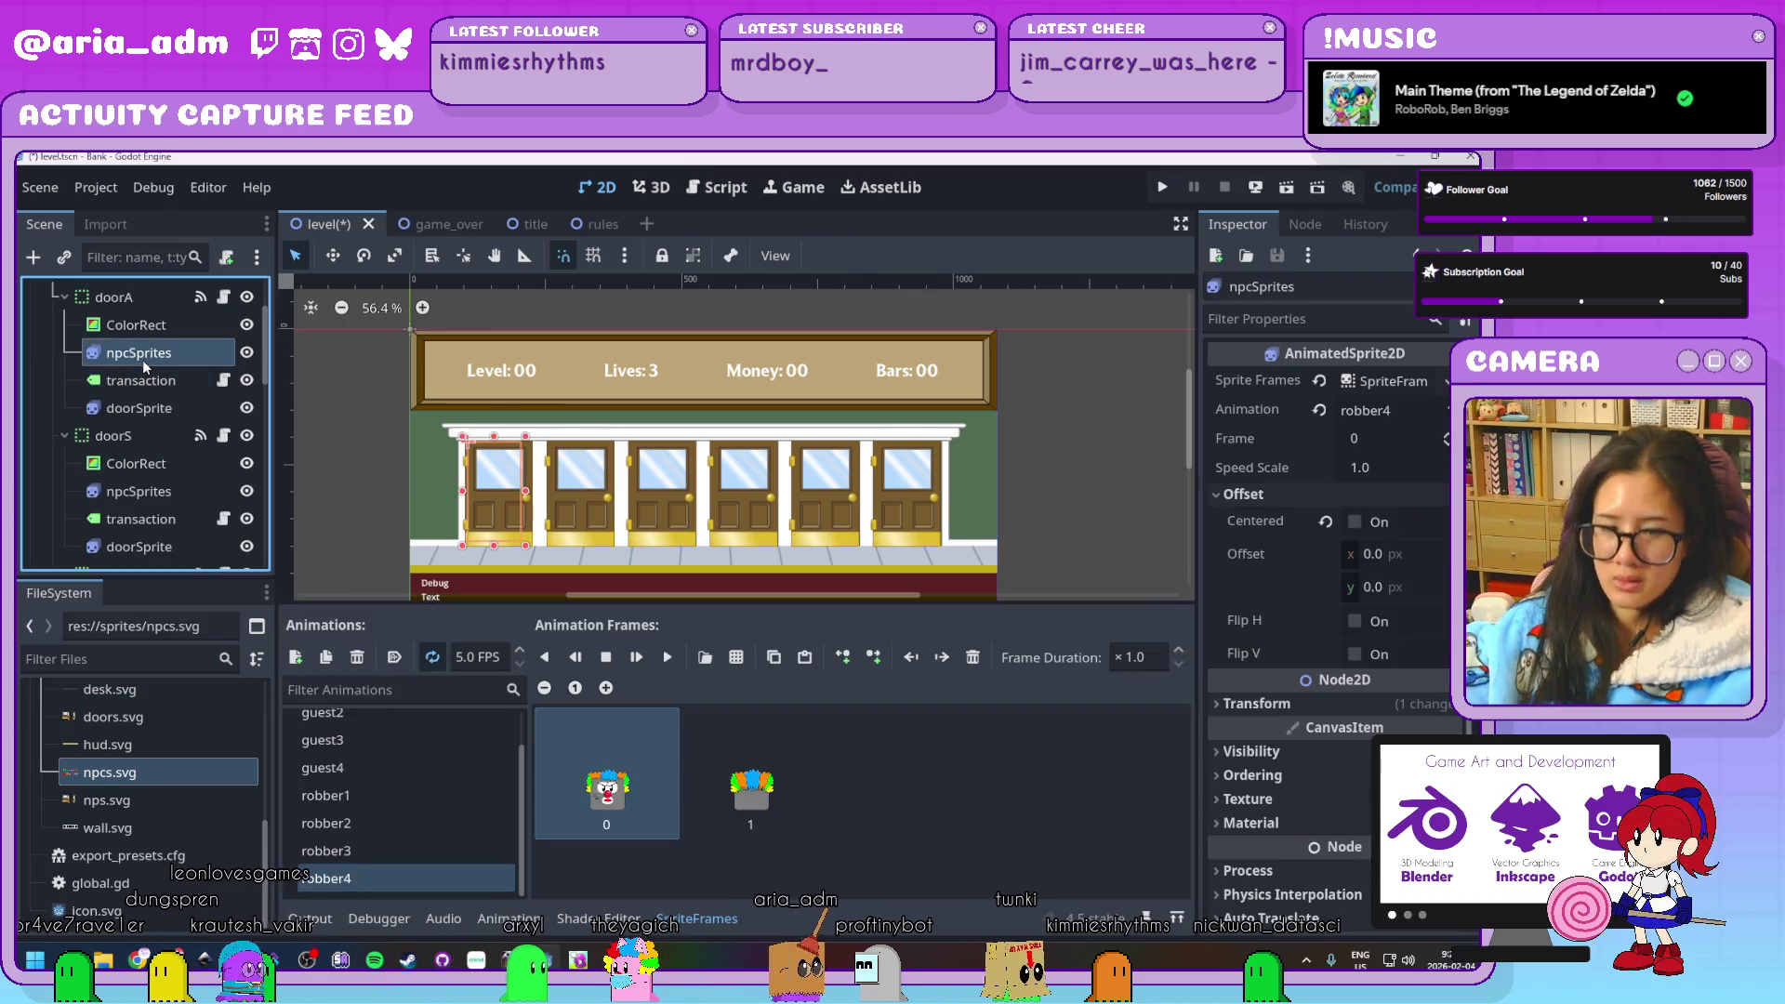
click(152, 493)
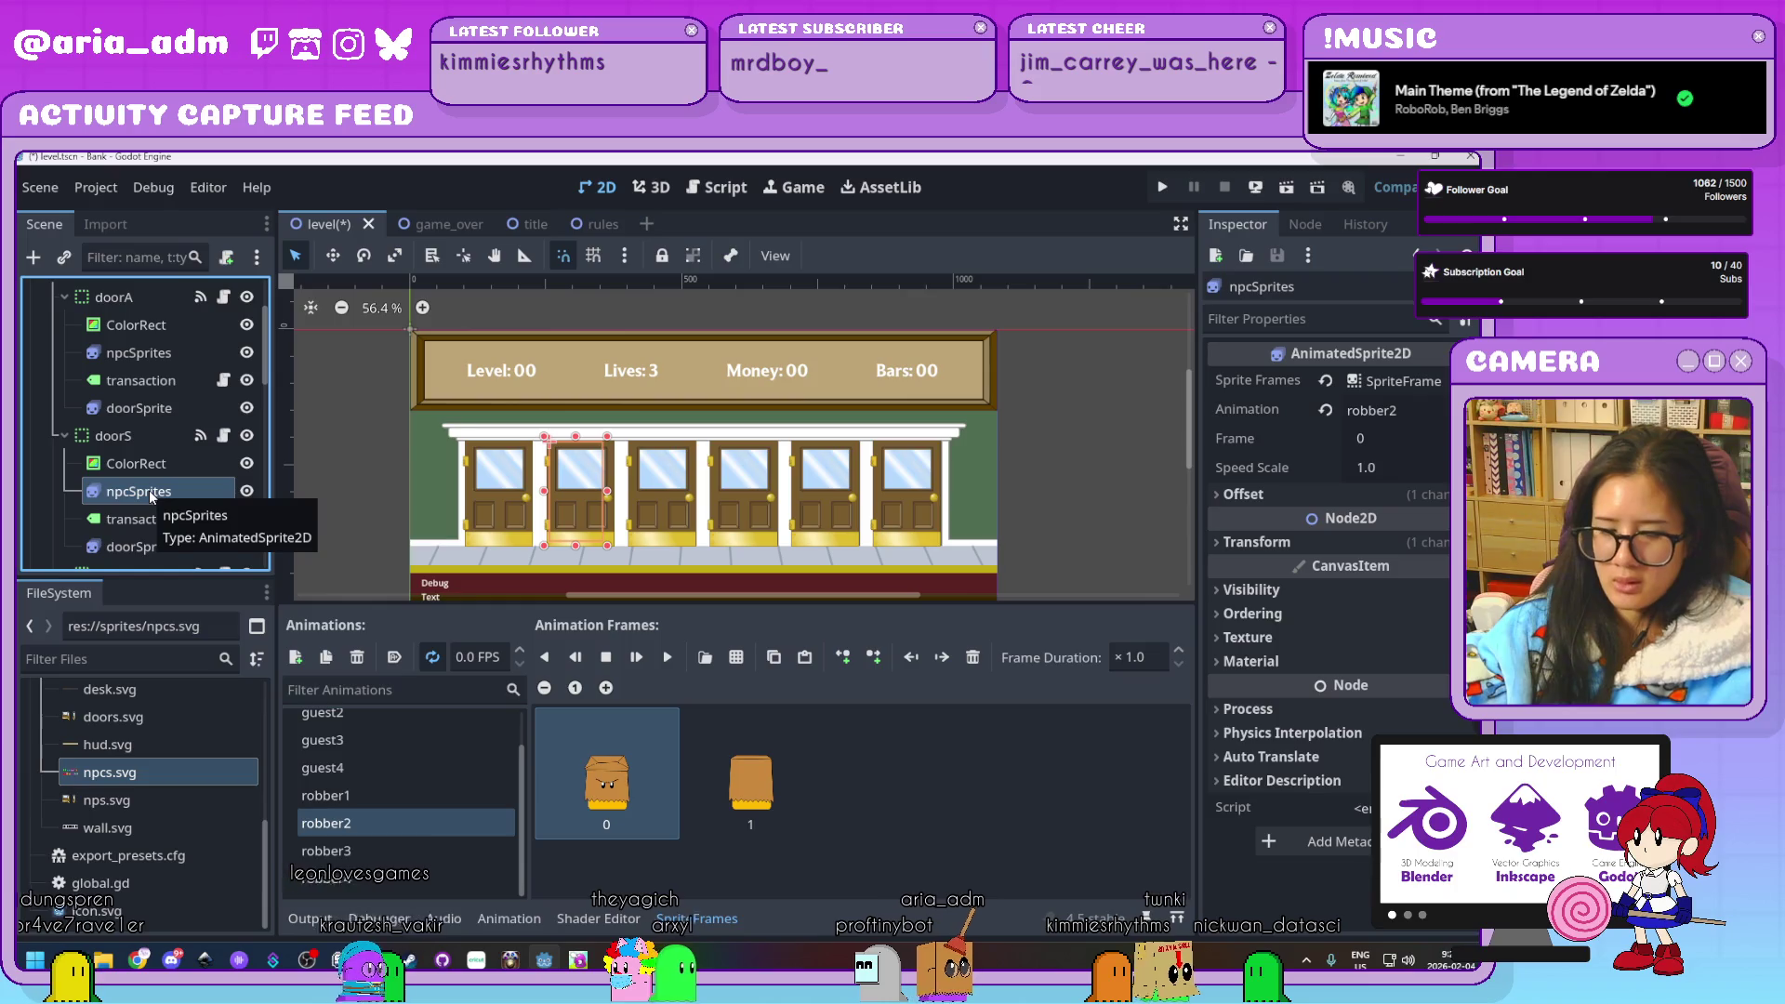
key(ctrl+z)
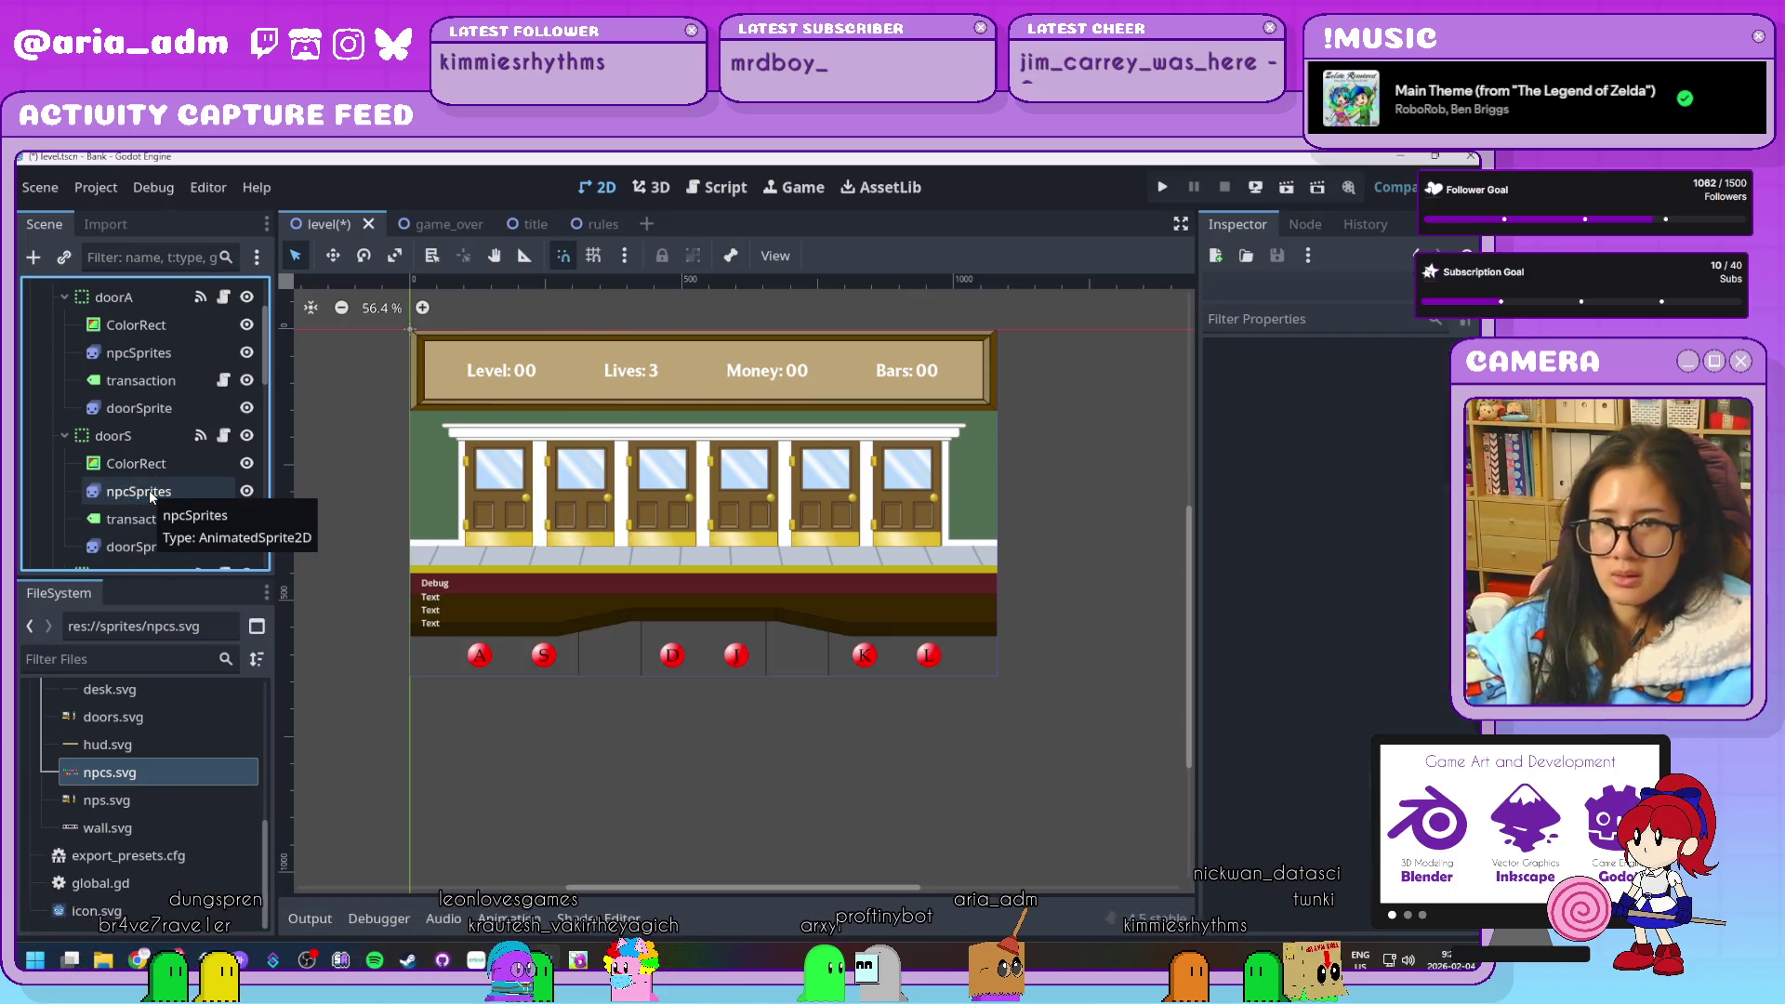
click(149, 489)
key(Delete)
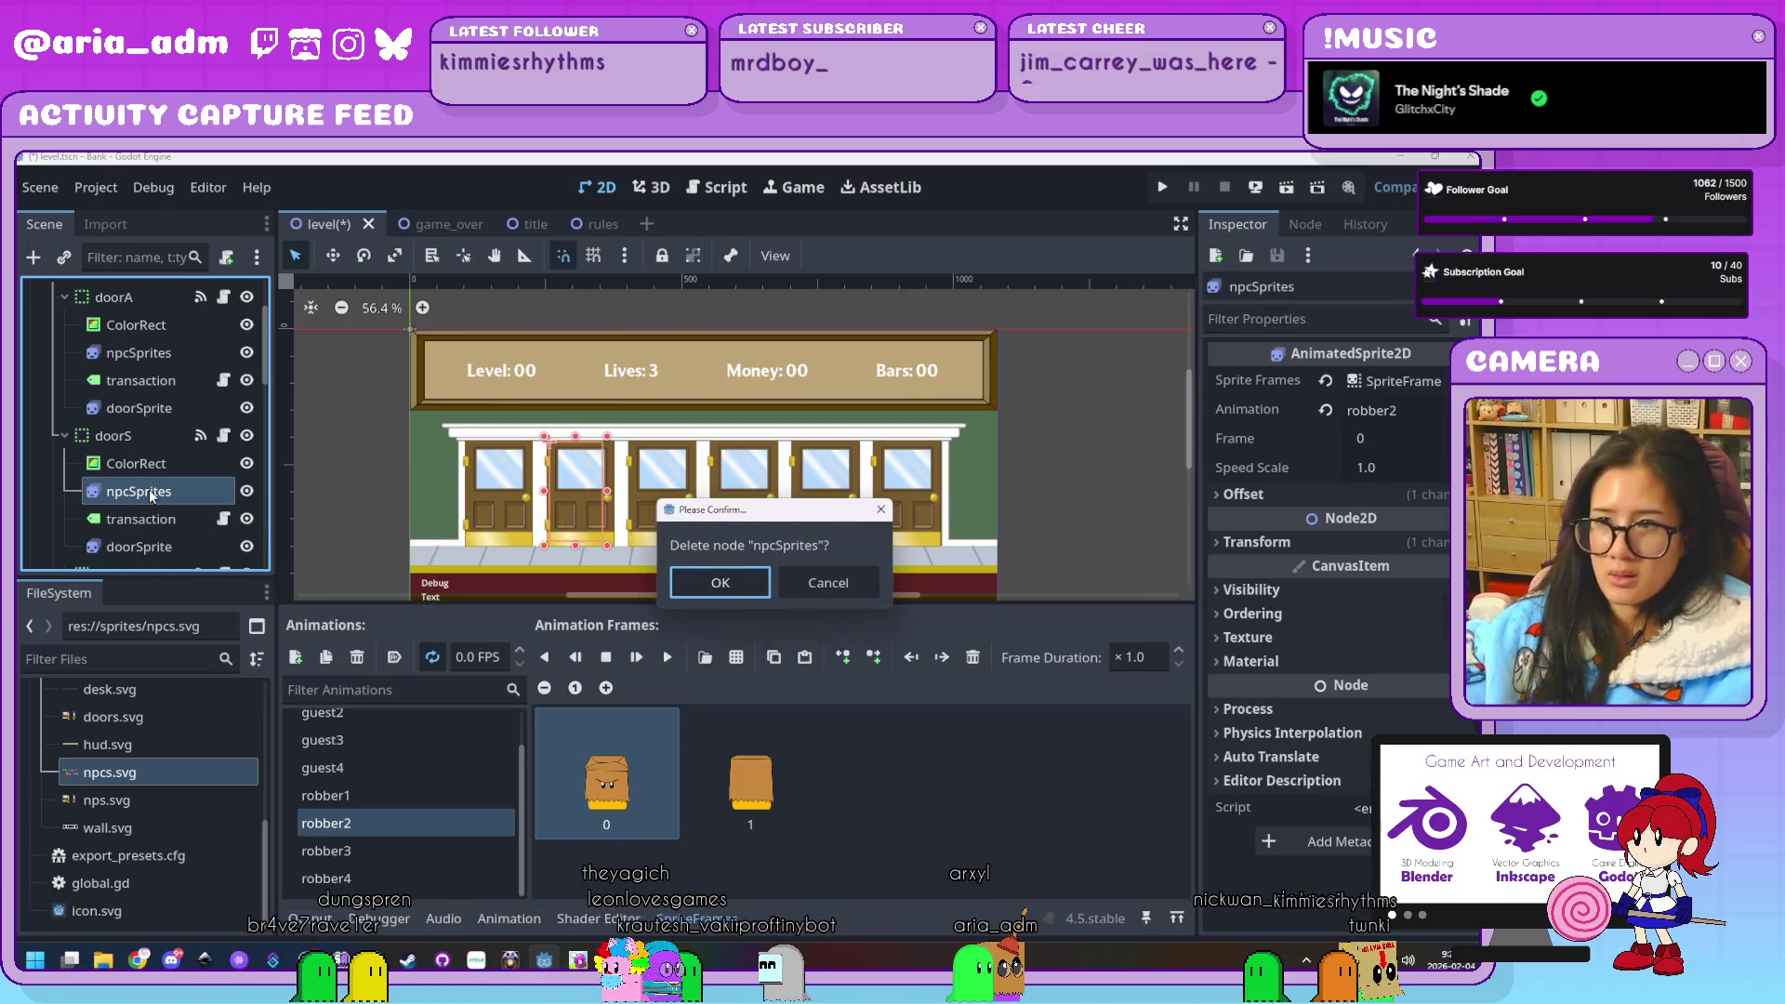
key(Return)
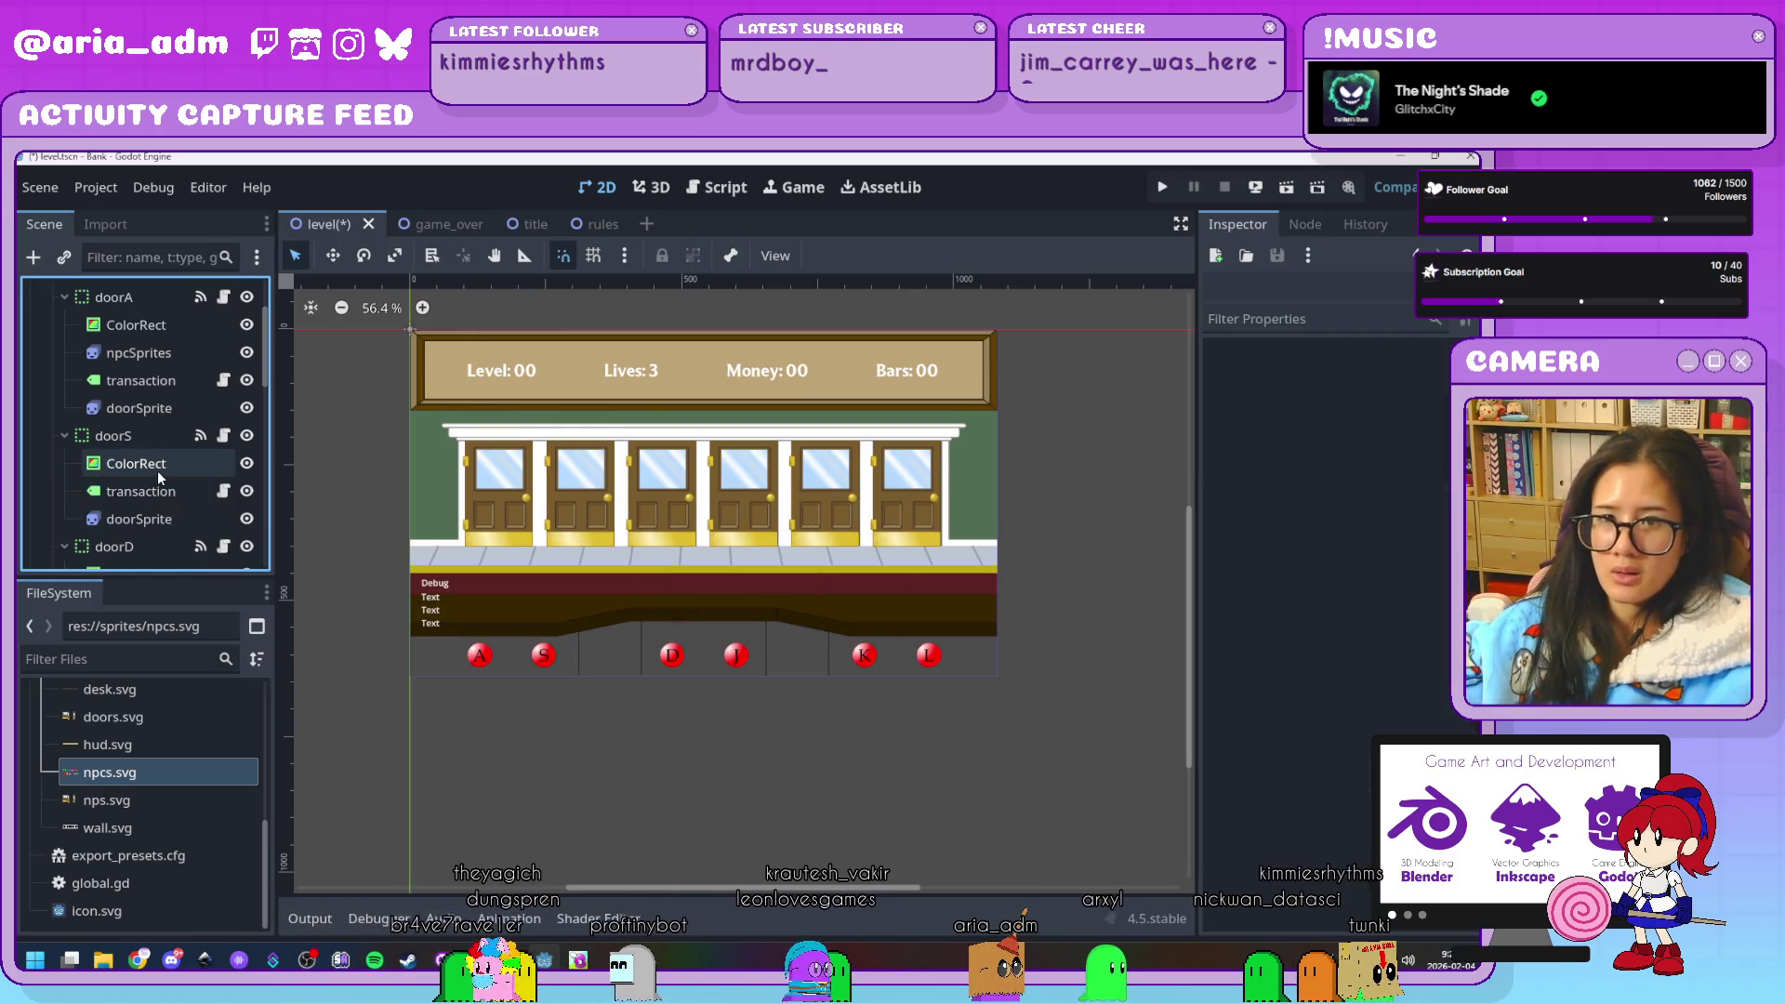
Paste the updated npcSprites into doorS, placed above transaction
click(102, 437)
key(ctrl+v)
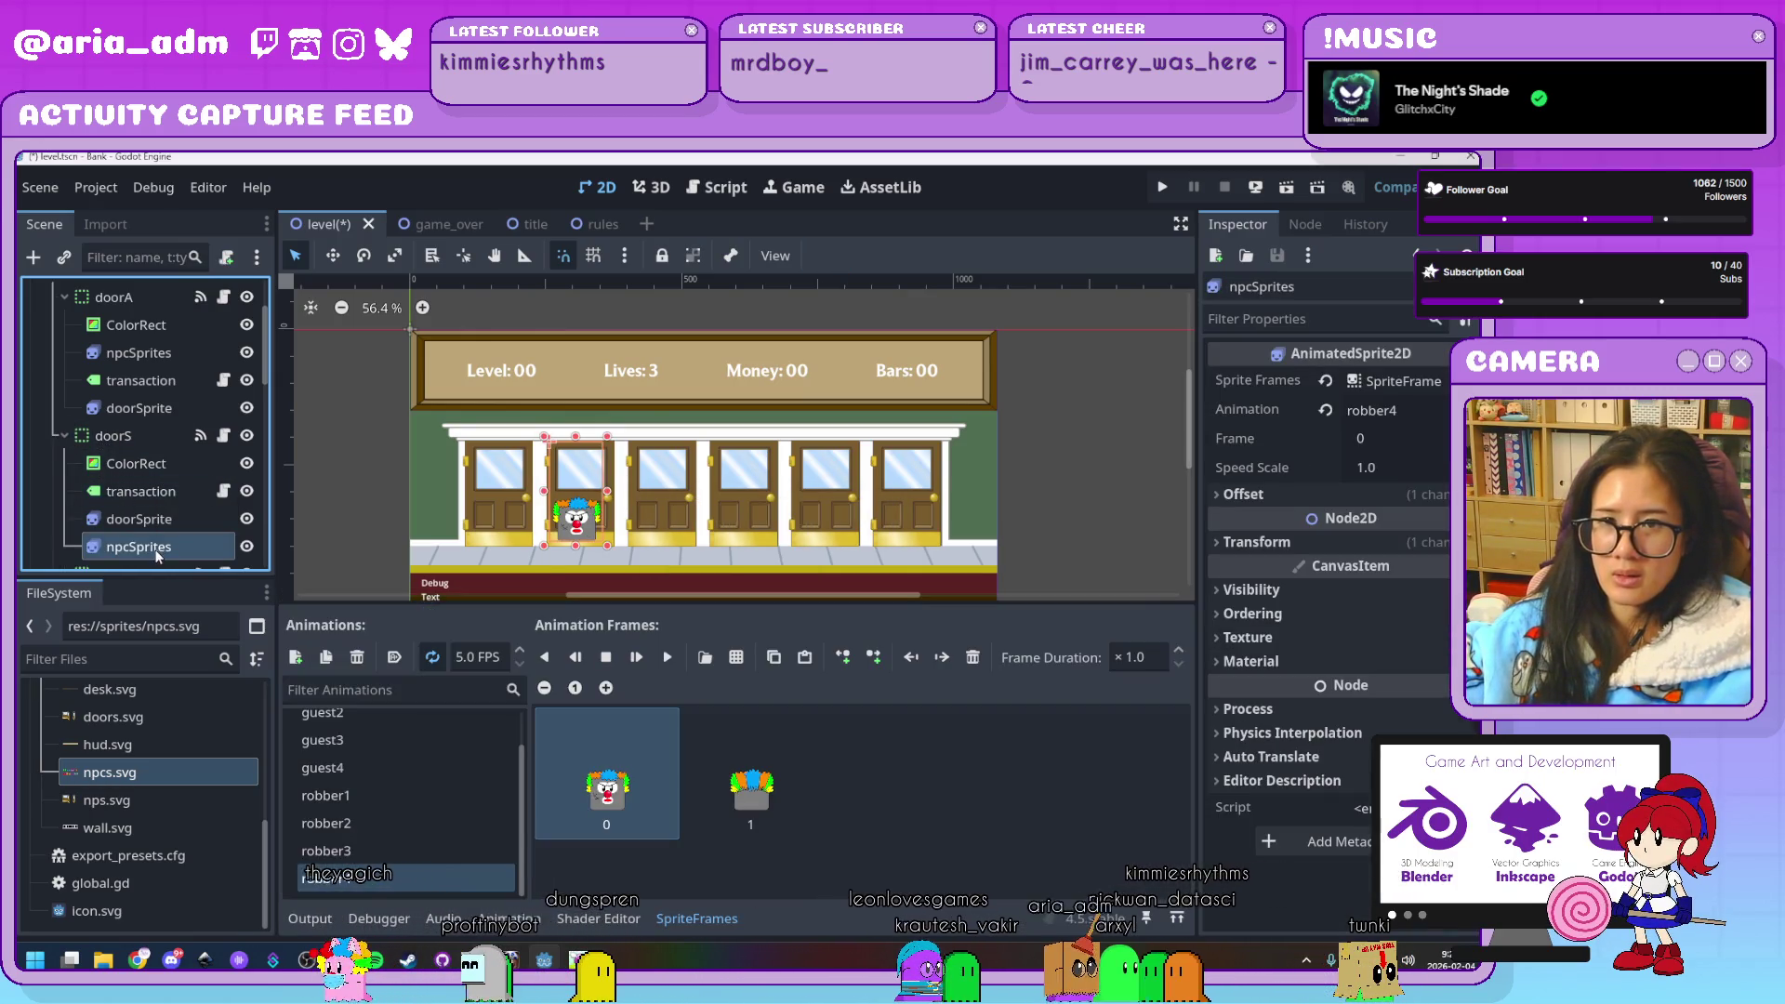
drag(139, 546, 142, 478)
scroll(141, 478, down, 2)
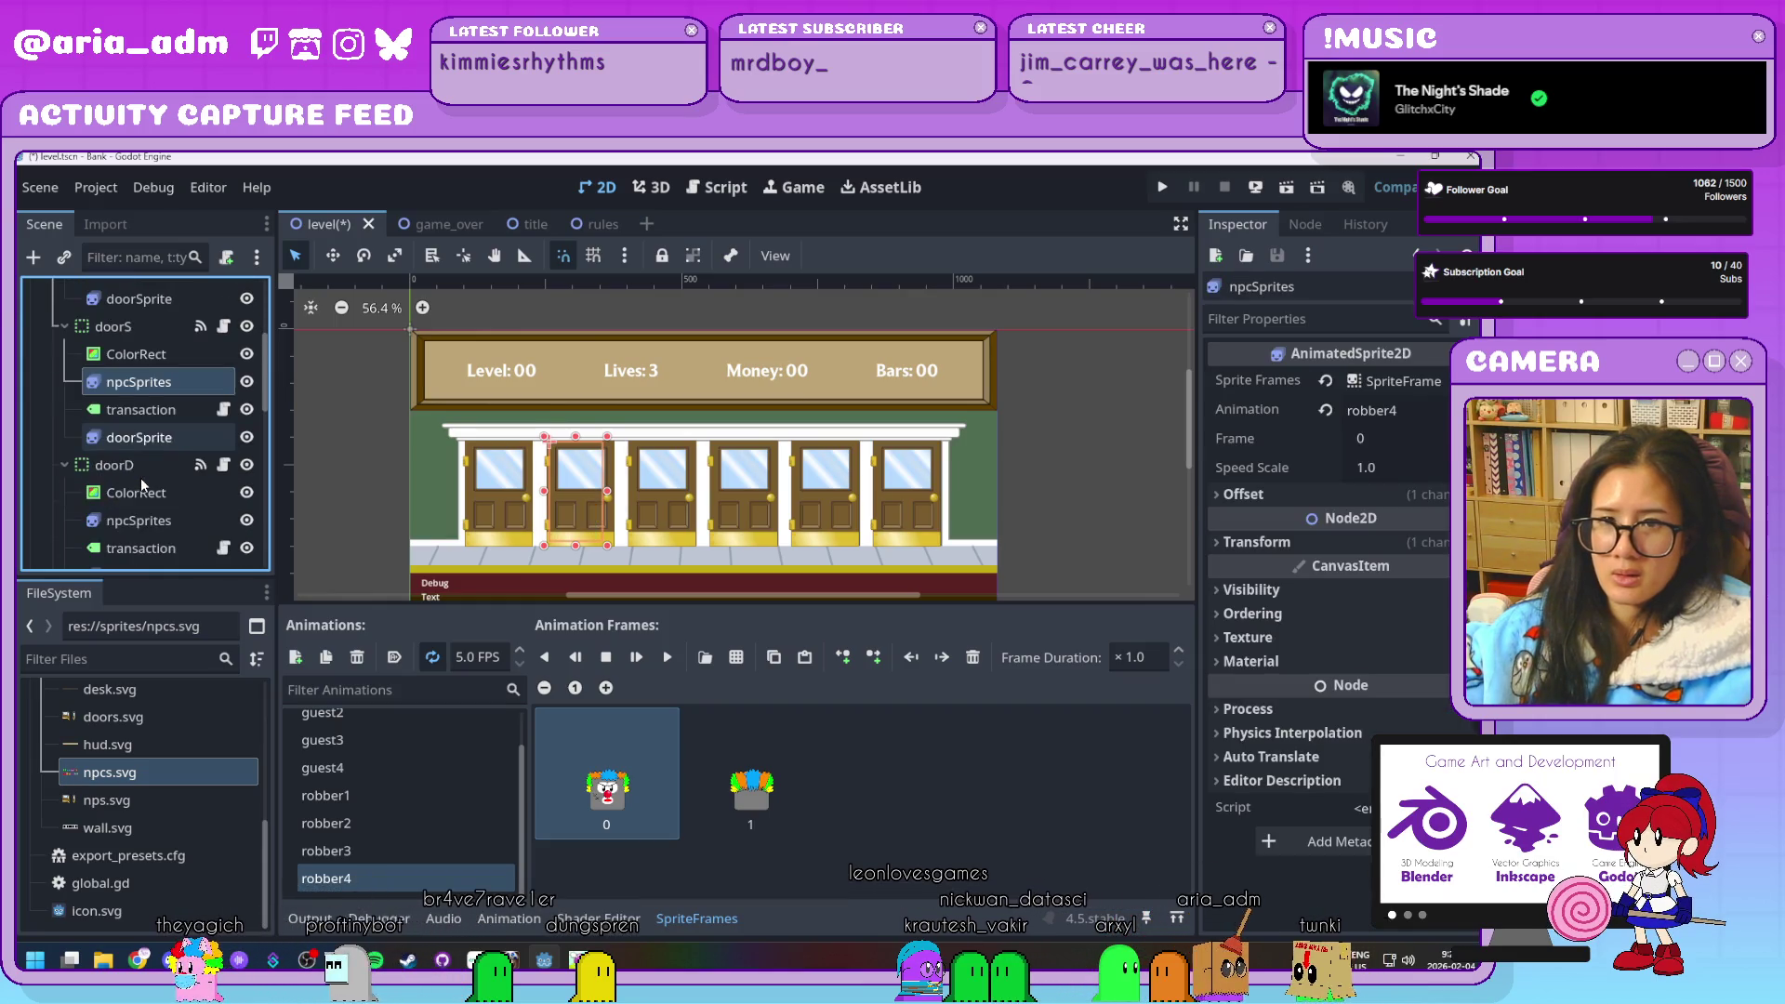
Delete doorD's old npcSprites, then undo the deletion
click(136, 469)
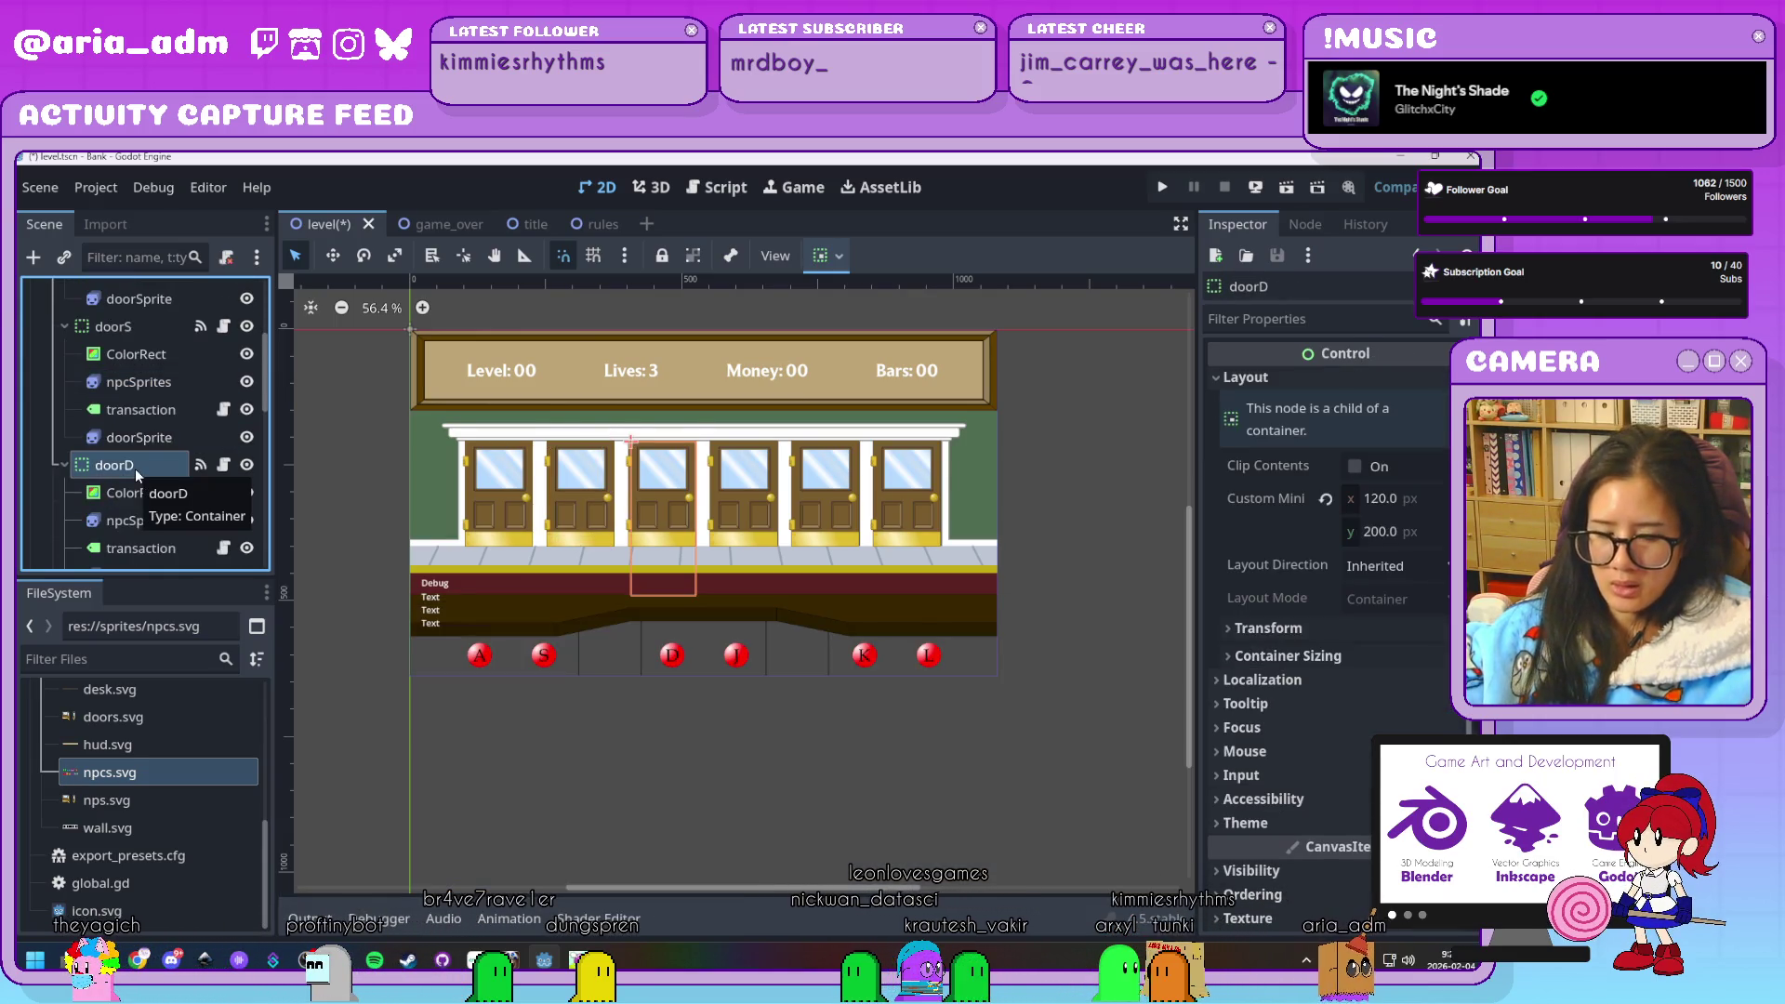
scroll(140, 465, down, 2)
click(144, 451)
key(Delete)
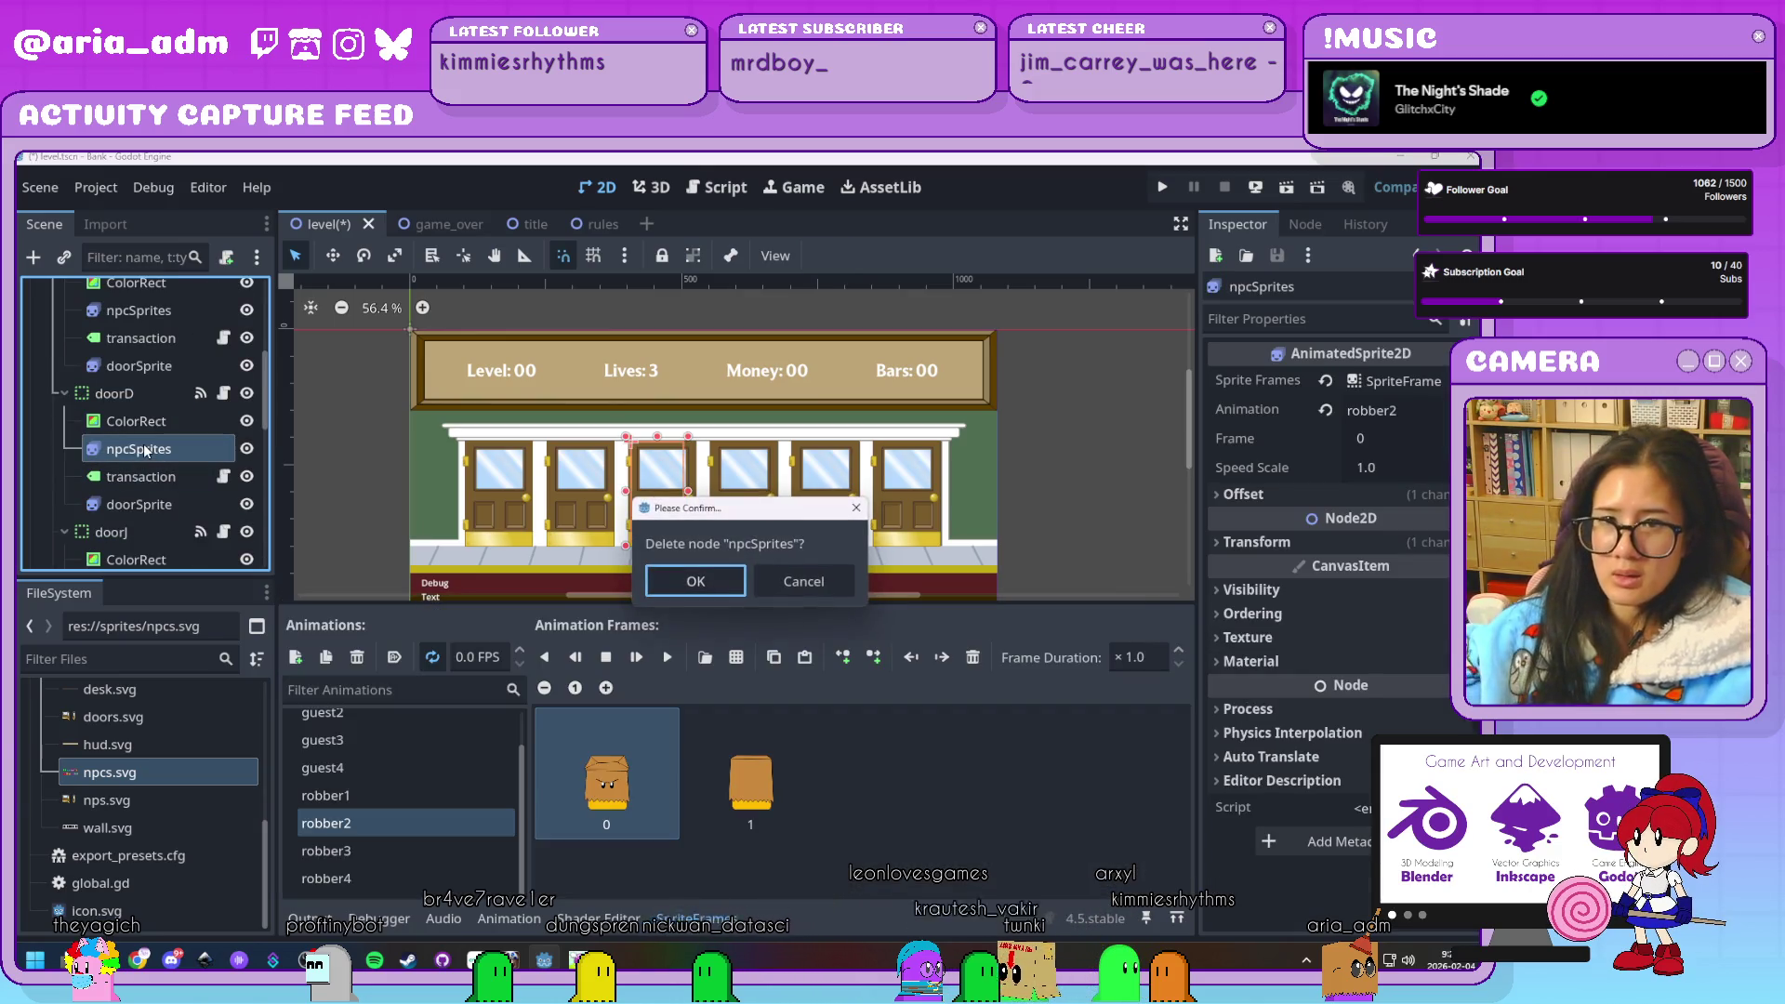
key(Return)
click(160, 393)
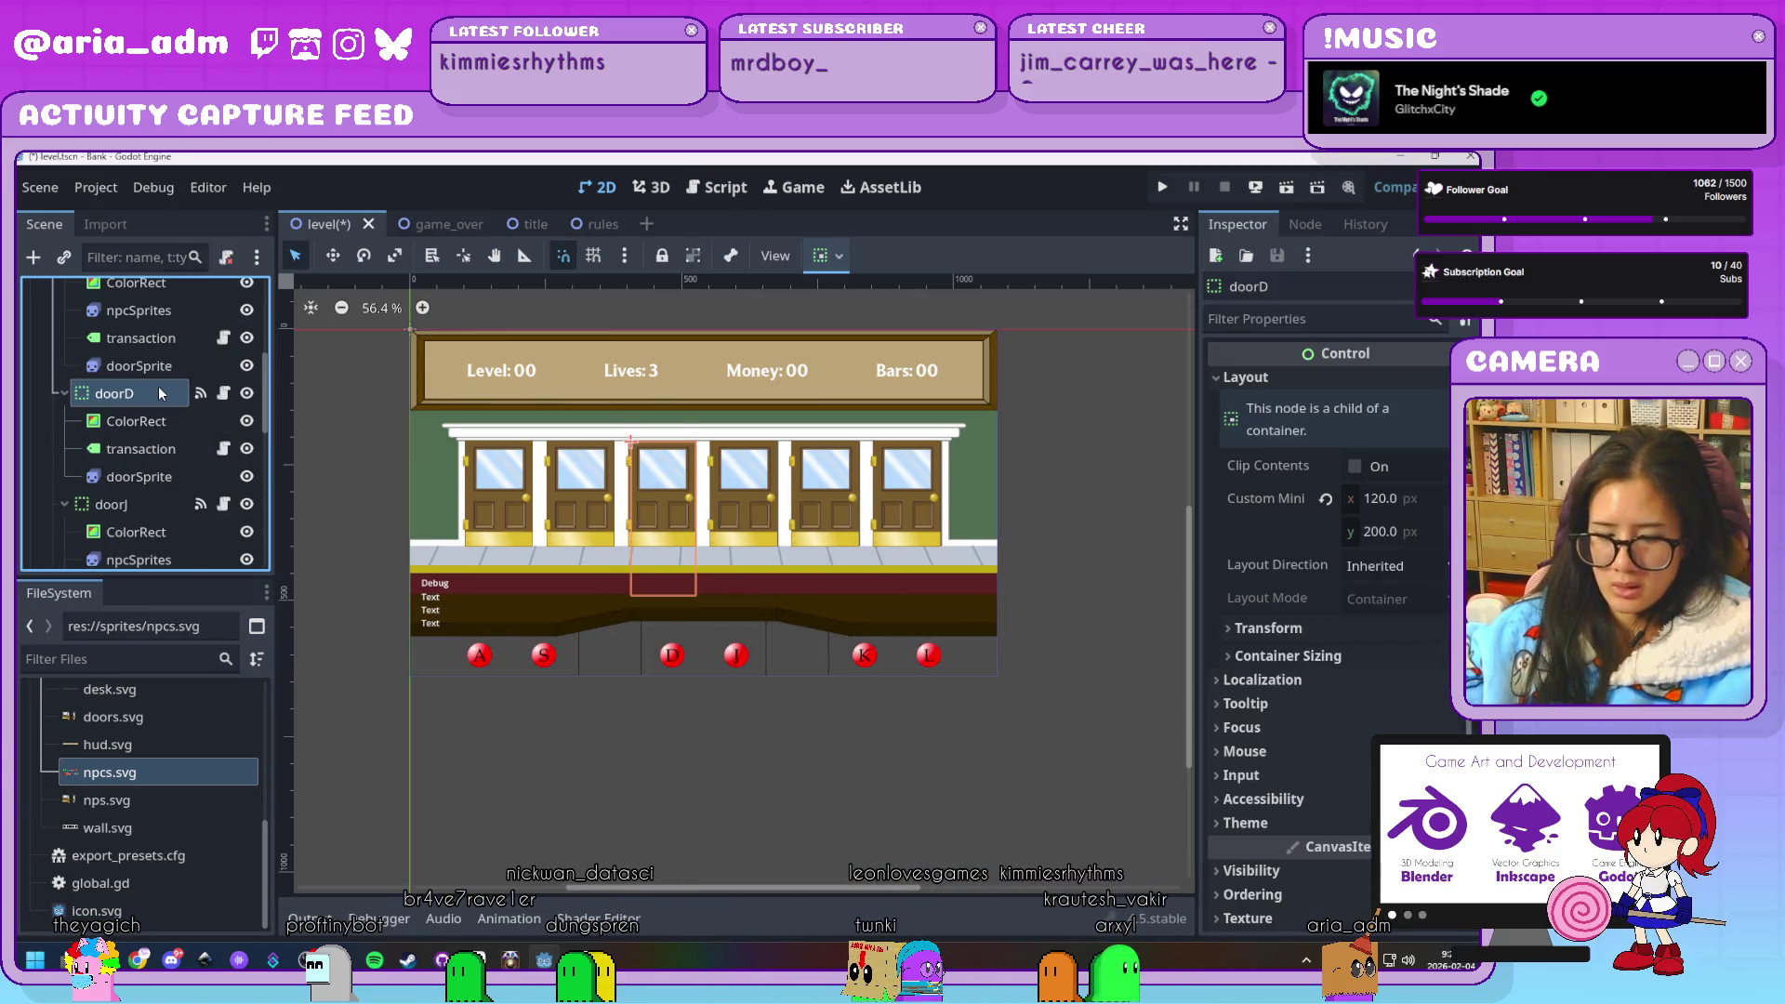
key(ctrl+z)
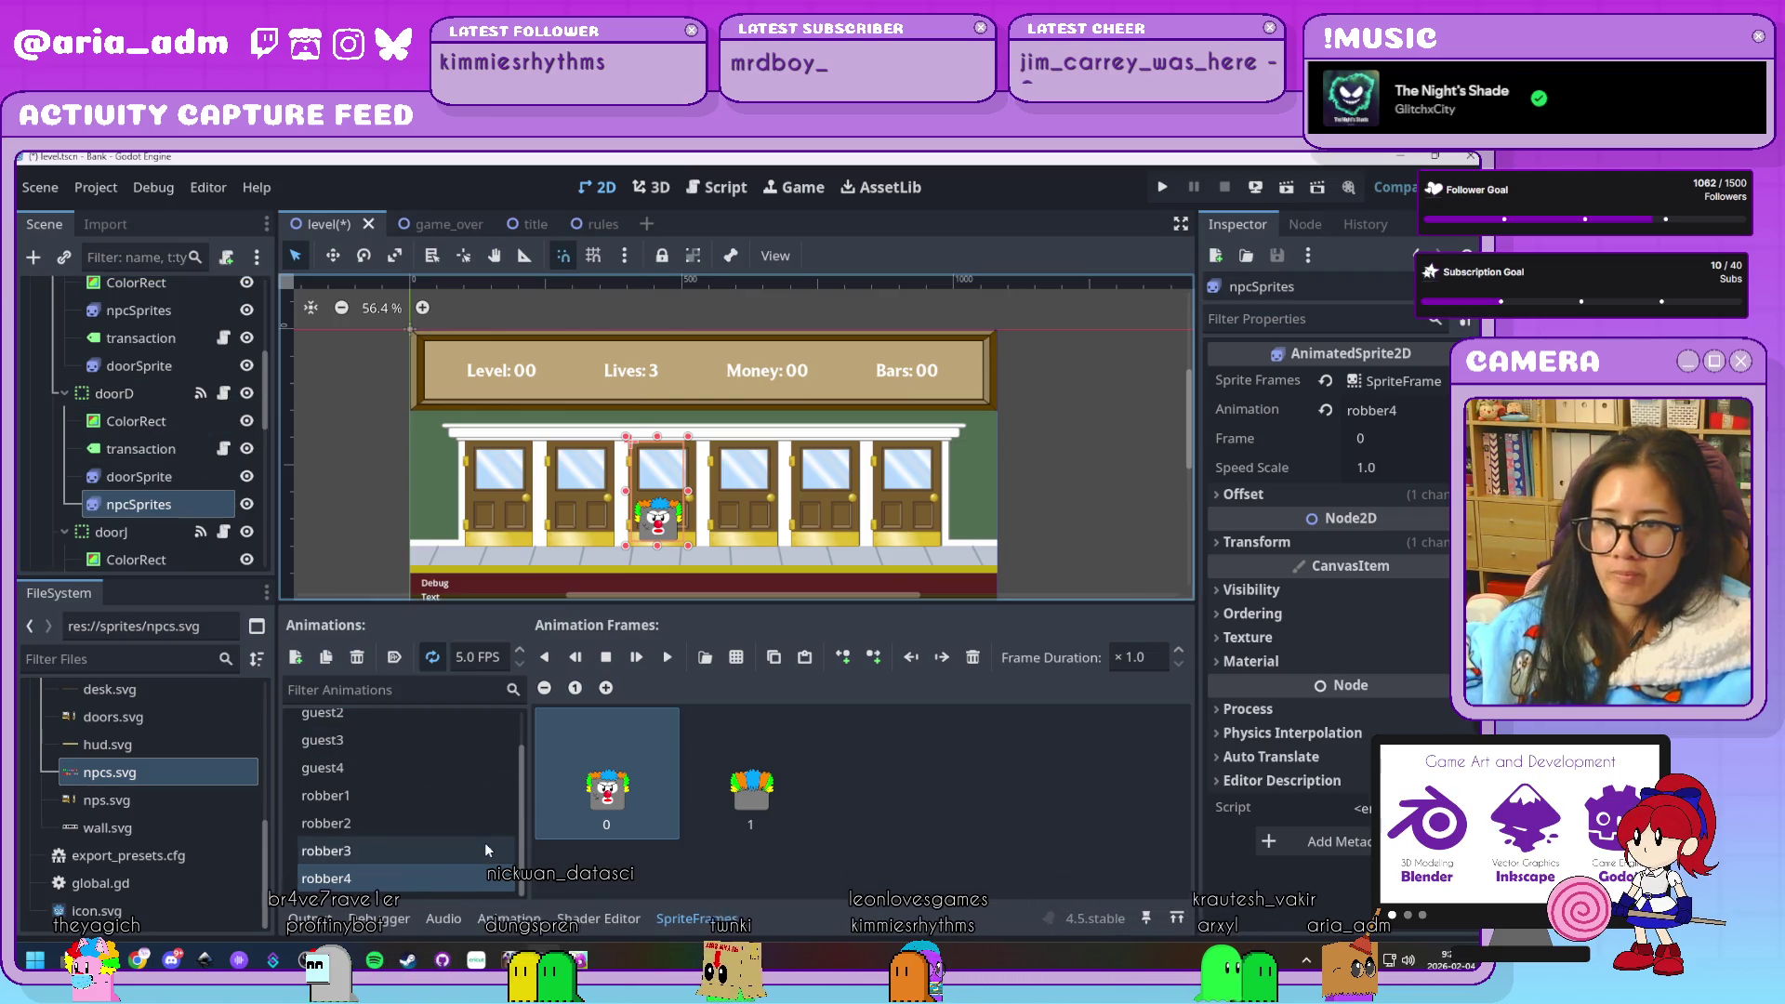
Preview robber1 and guest1, then move doorD's npcSprites just after ColorRect
click(400, 796)
scroll(400, 796, up, 2)
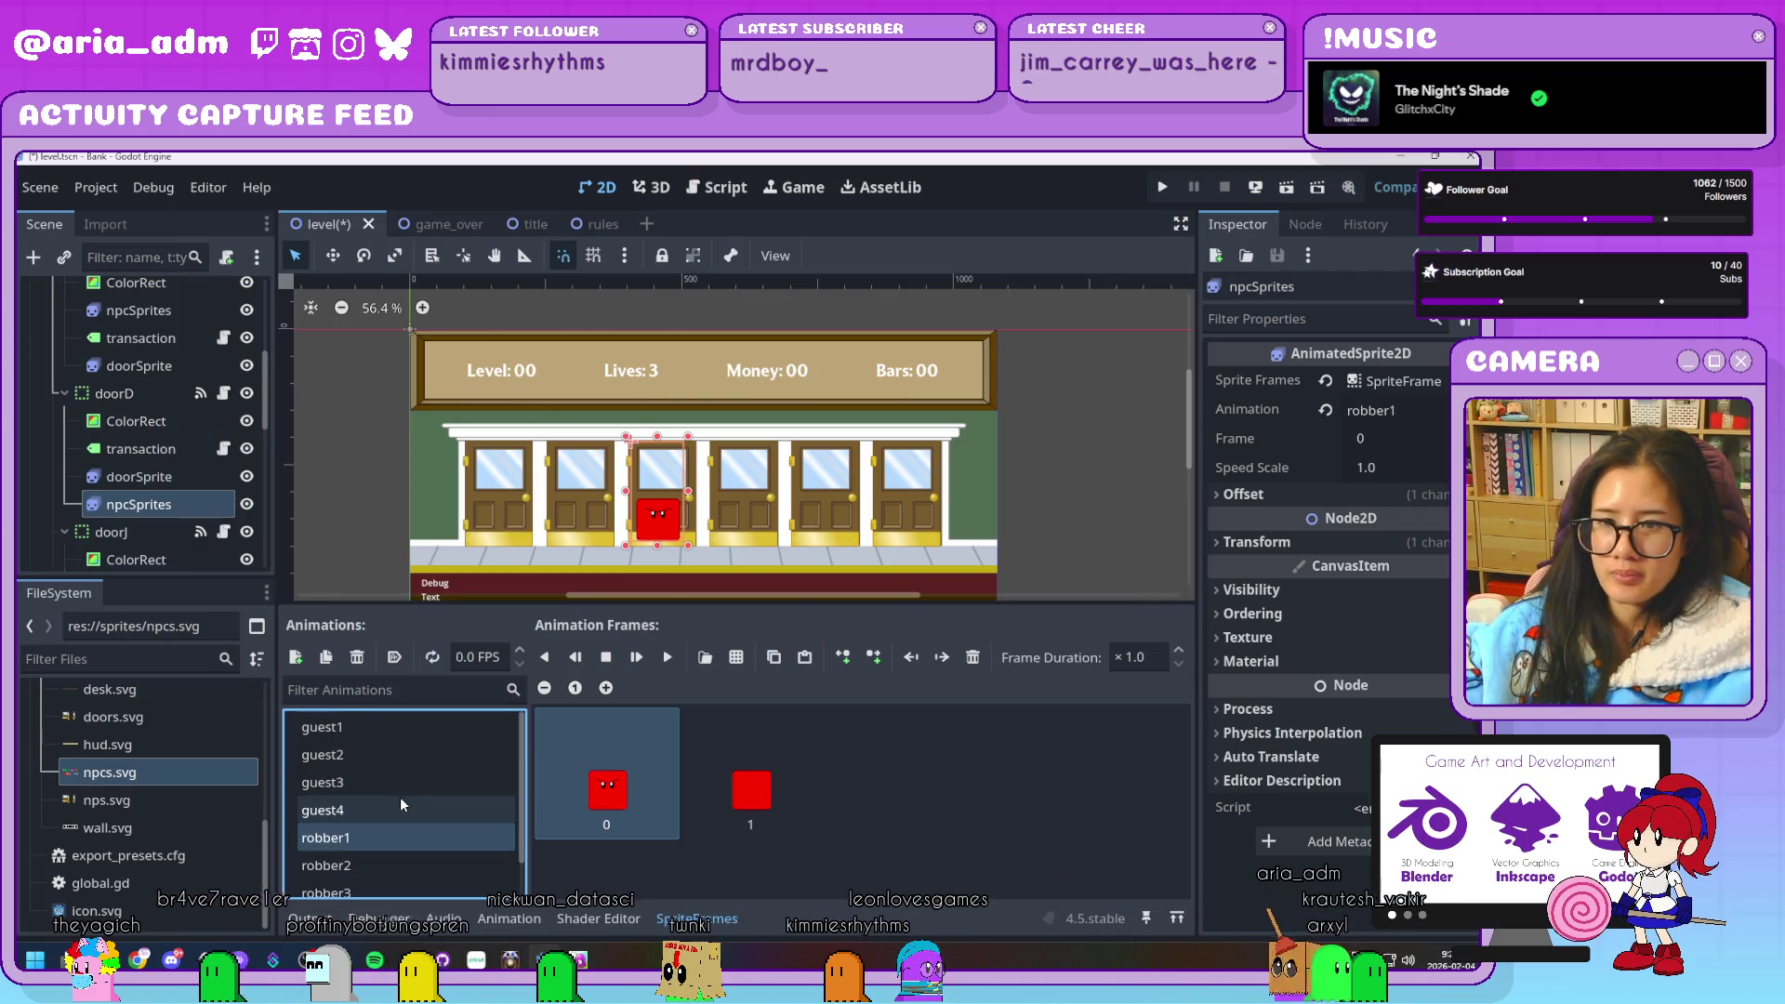
click(352, 732)
click(171, 511)
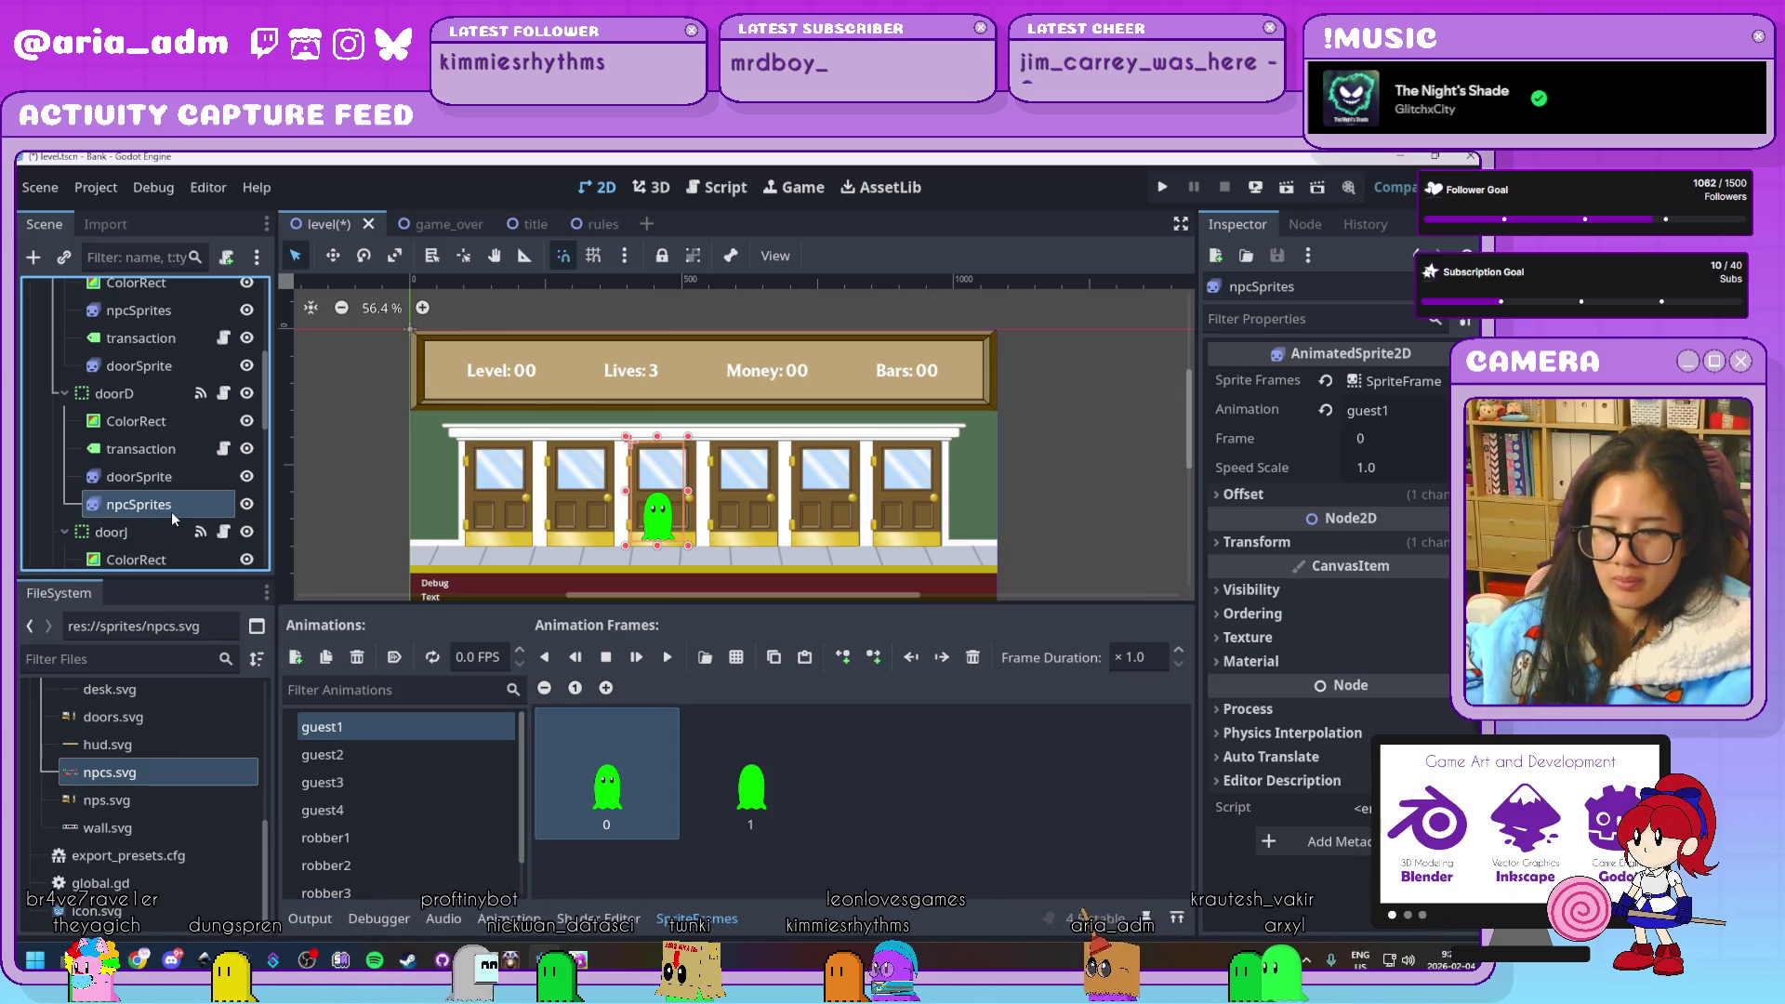
drag(171, 512, 145, 437)
click(161, 403)
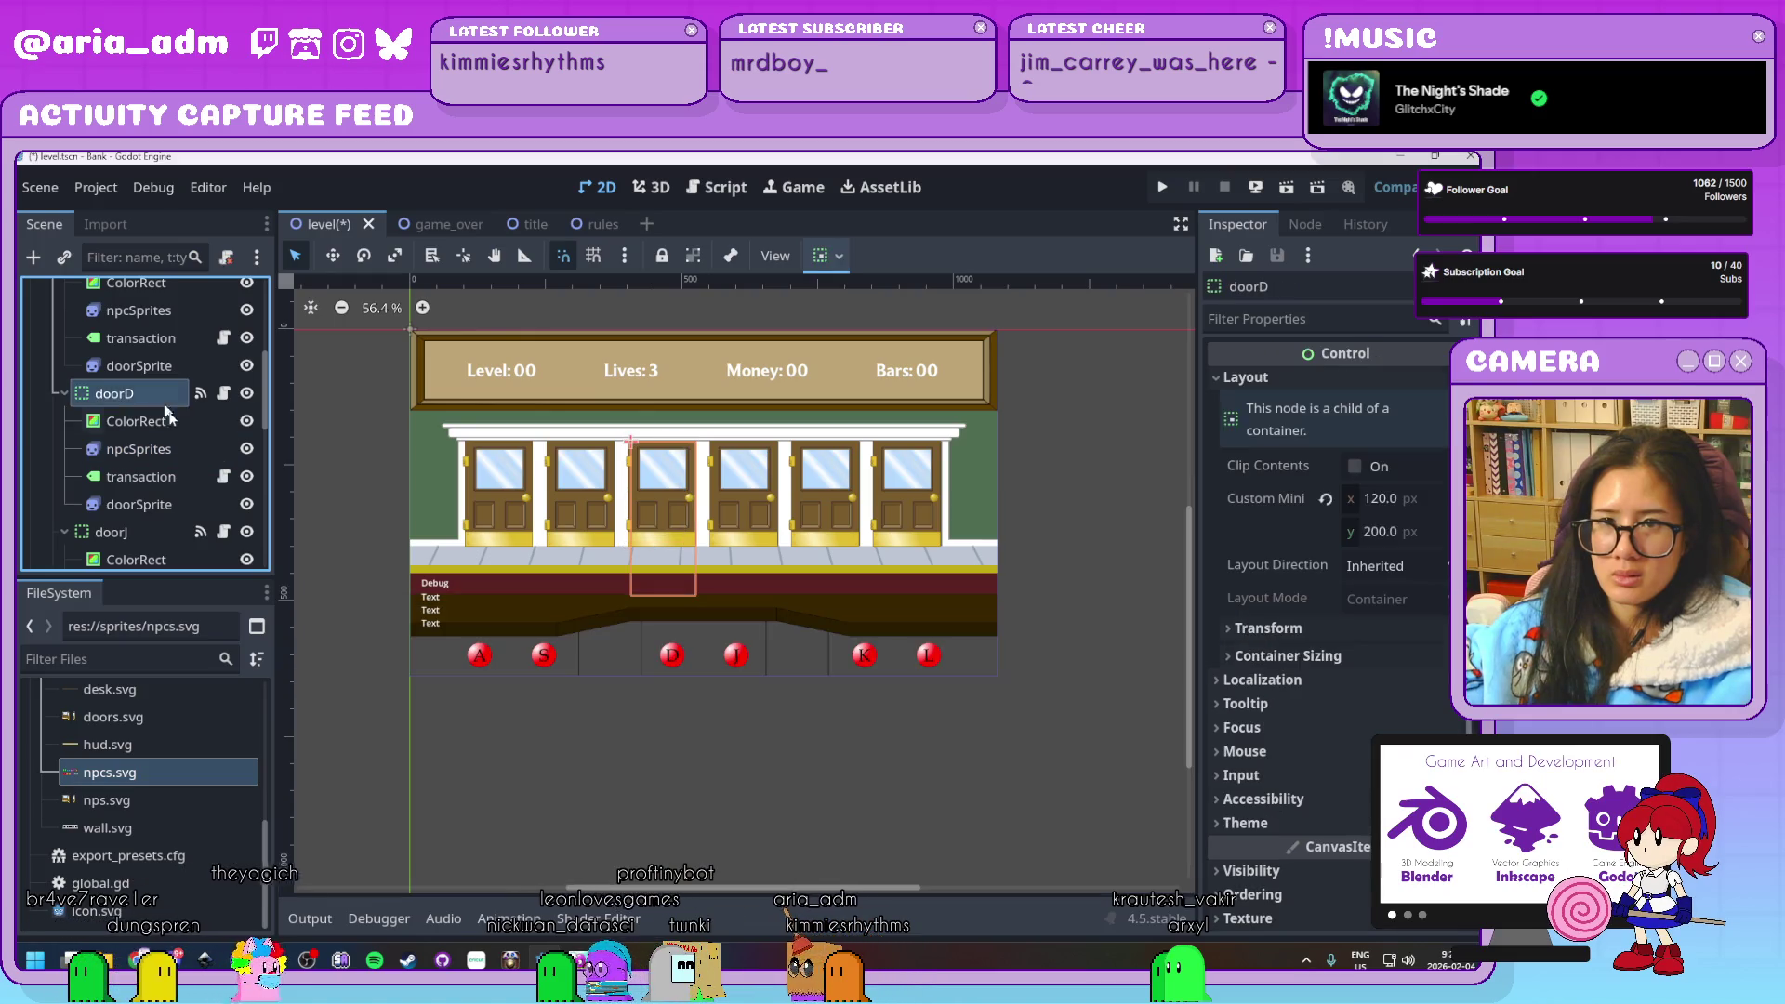
Inspect doorJ's npcSprites, cancelling an accidental delete
click(131, 532)
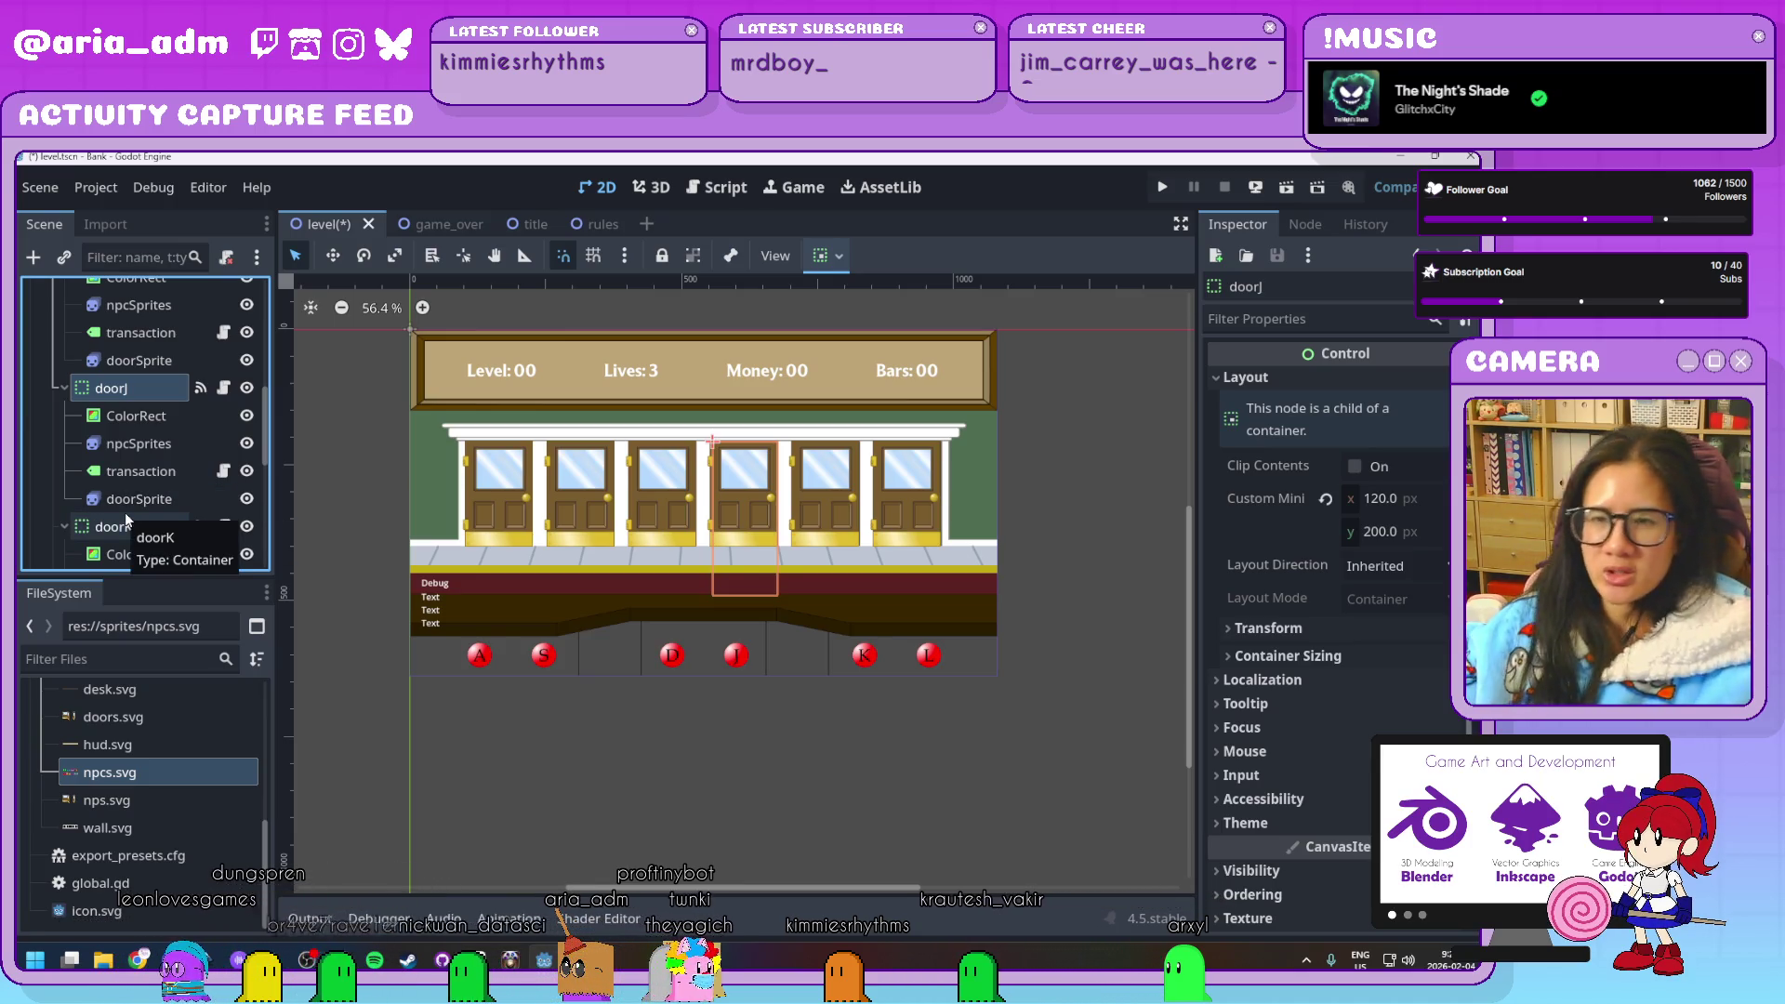
click(139, 445)
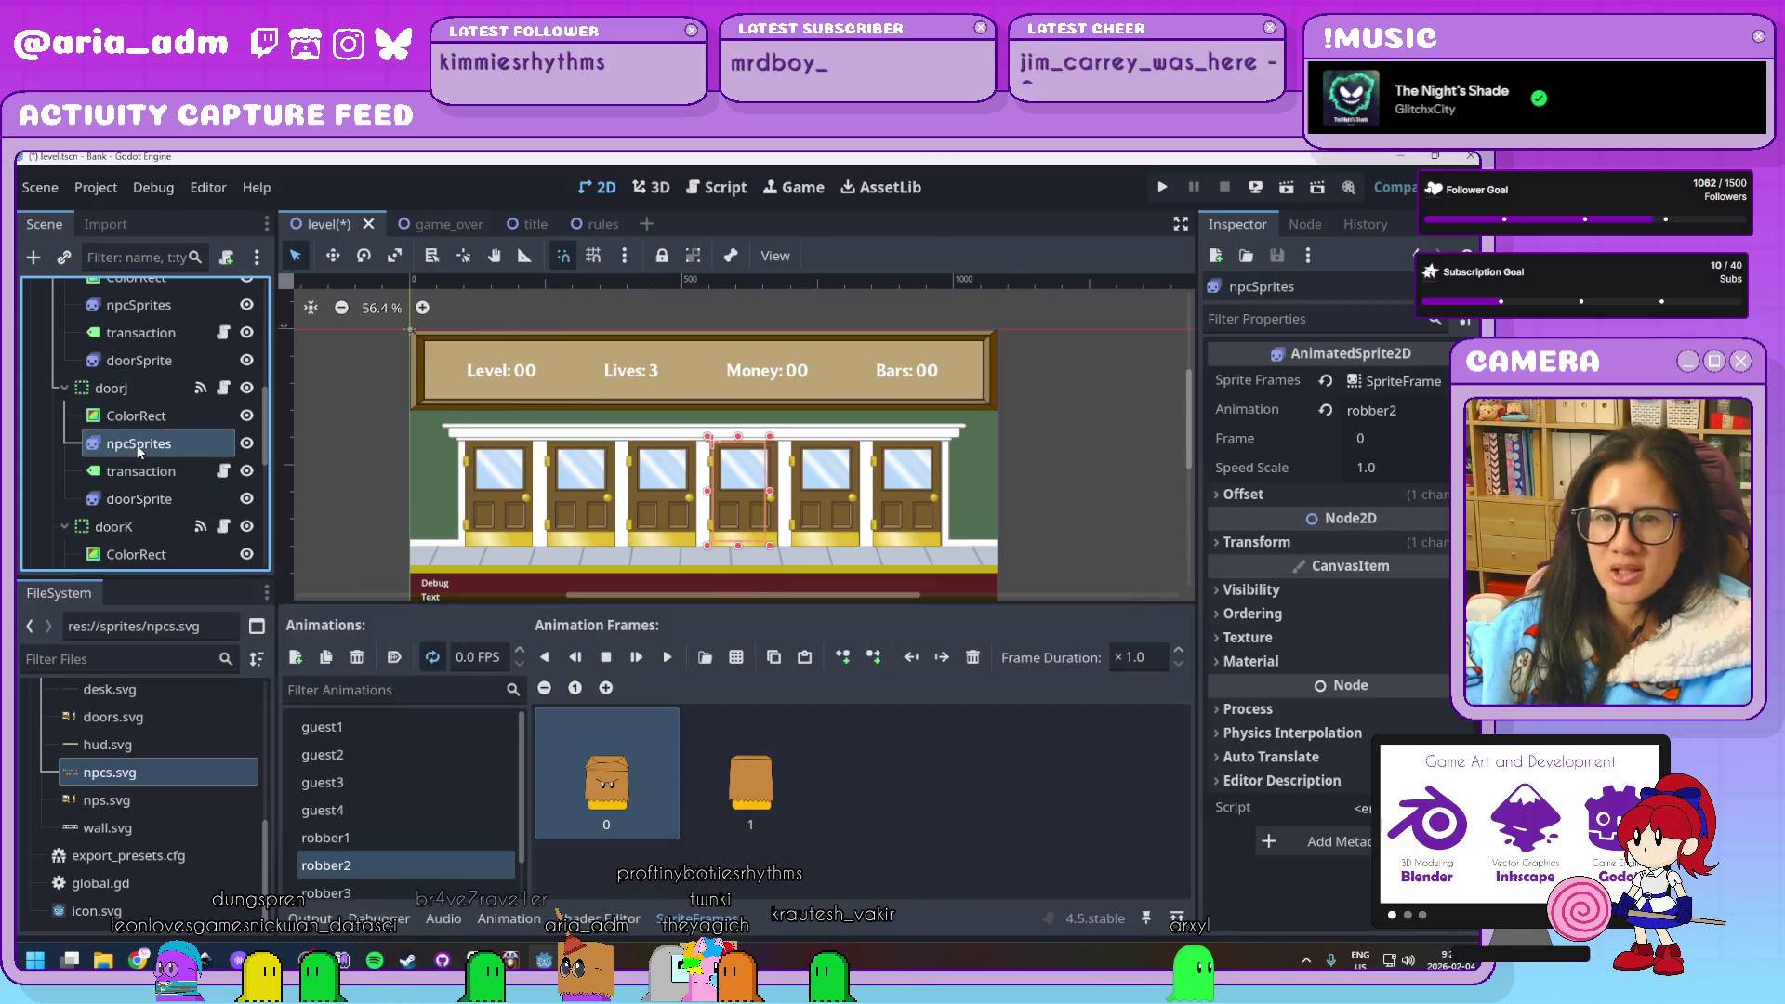
scroll(142, 465, up, 1)
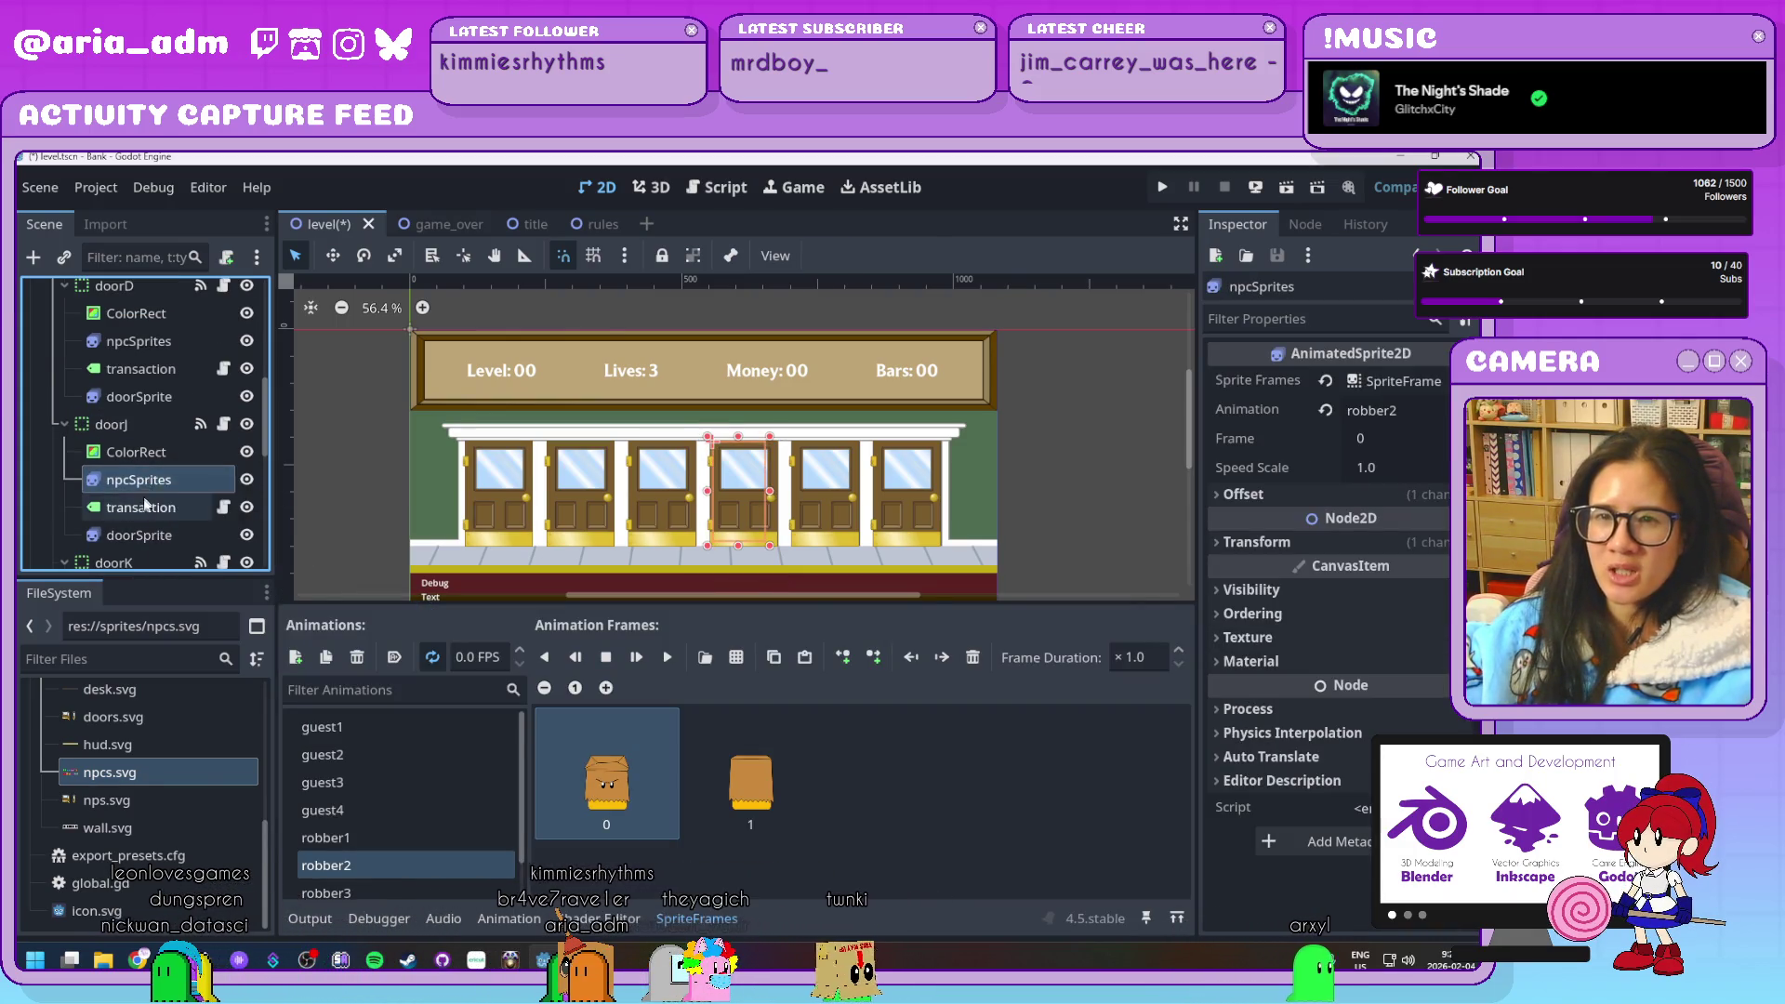
click(144, 502)
click(159, 483)
key(Delete)
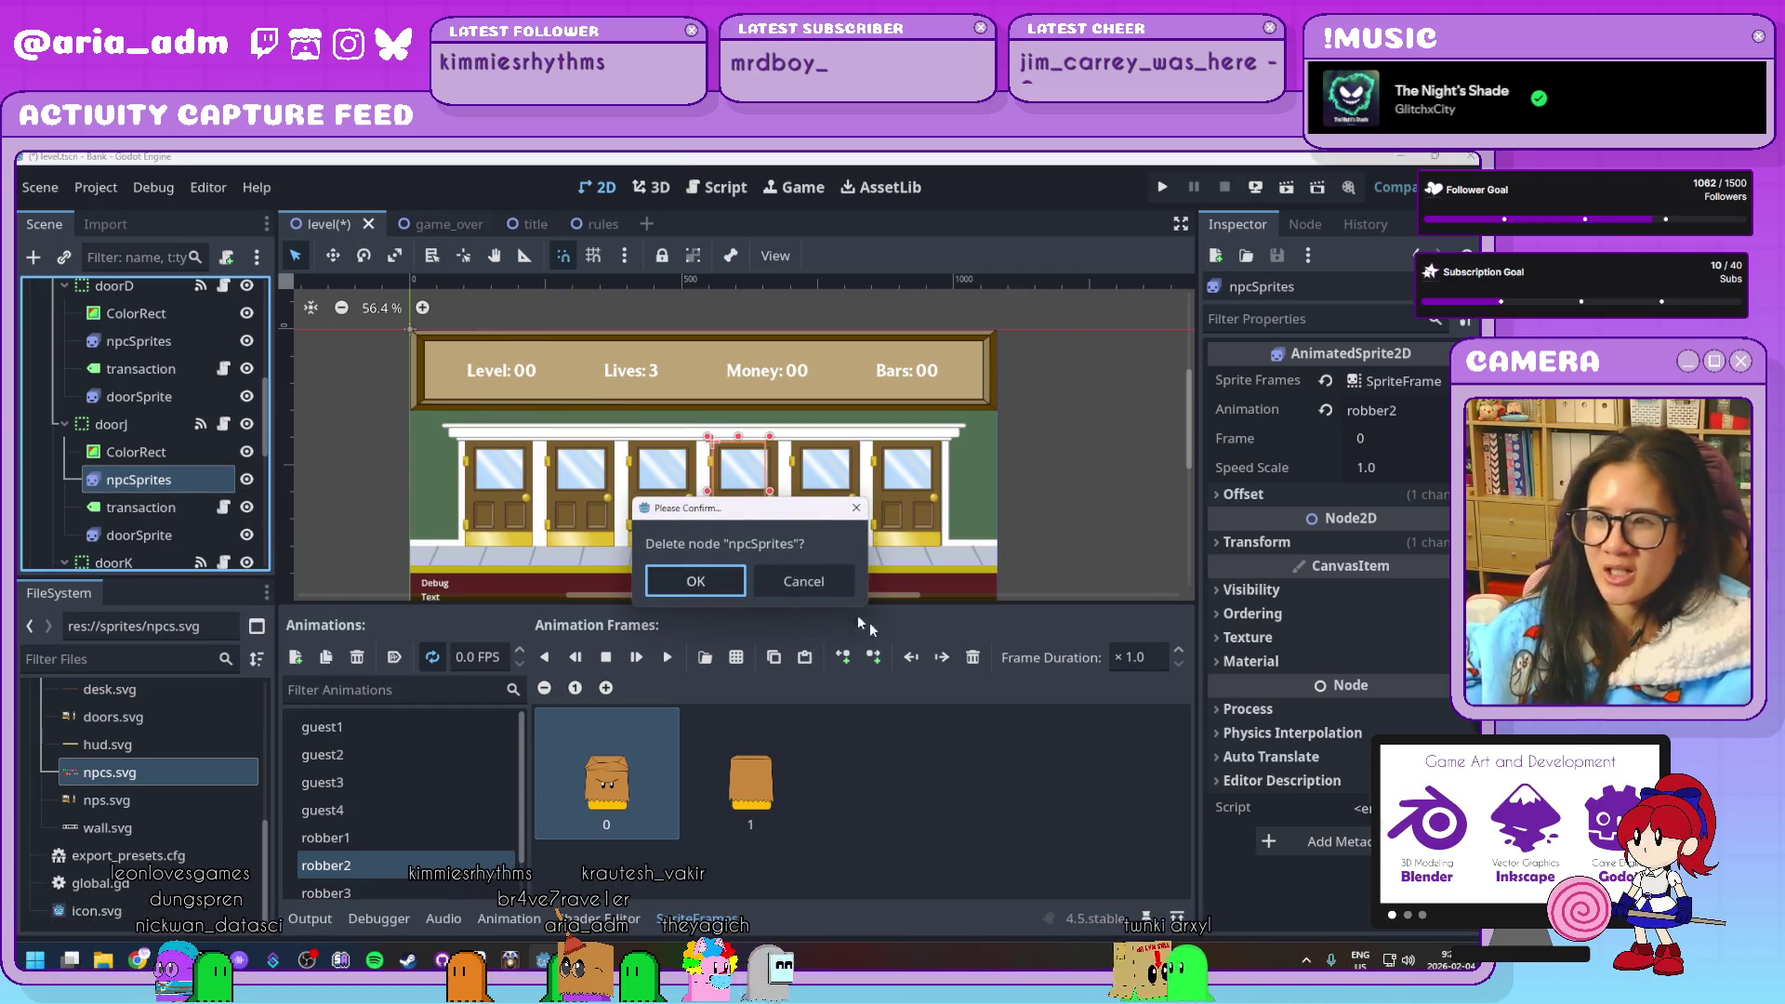
click(804, 581)
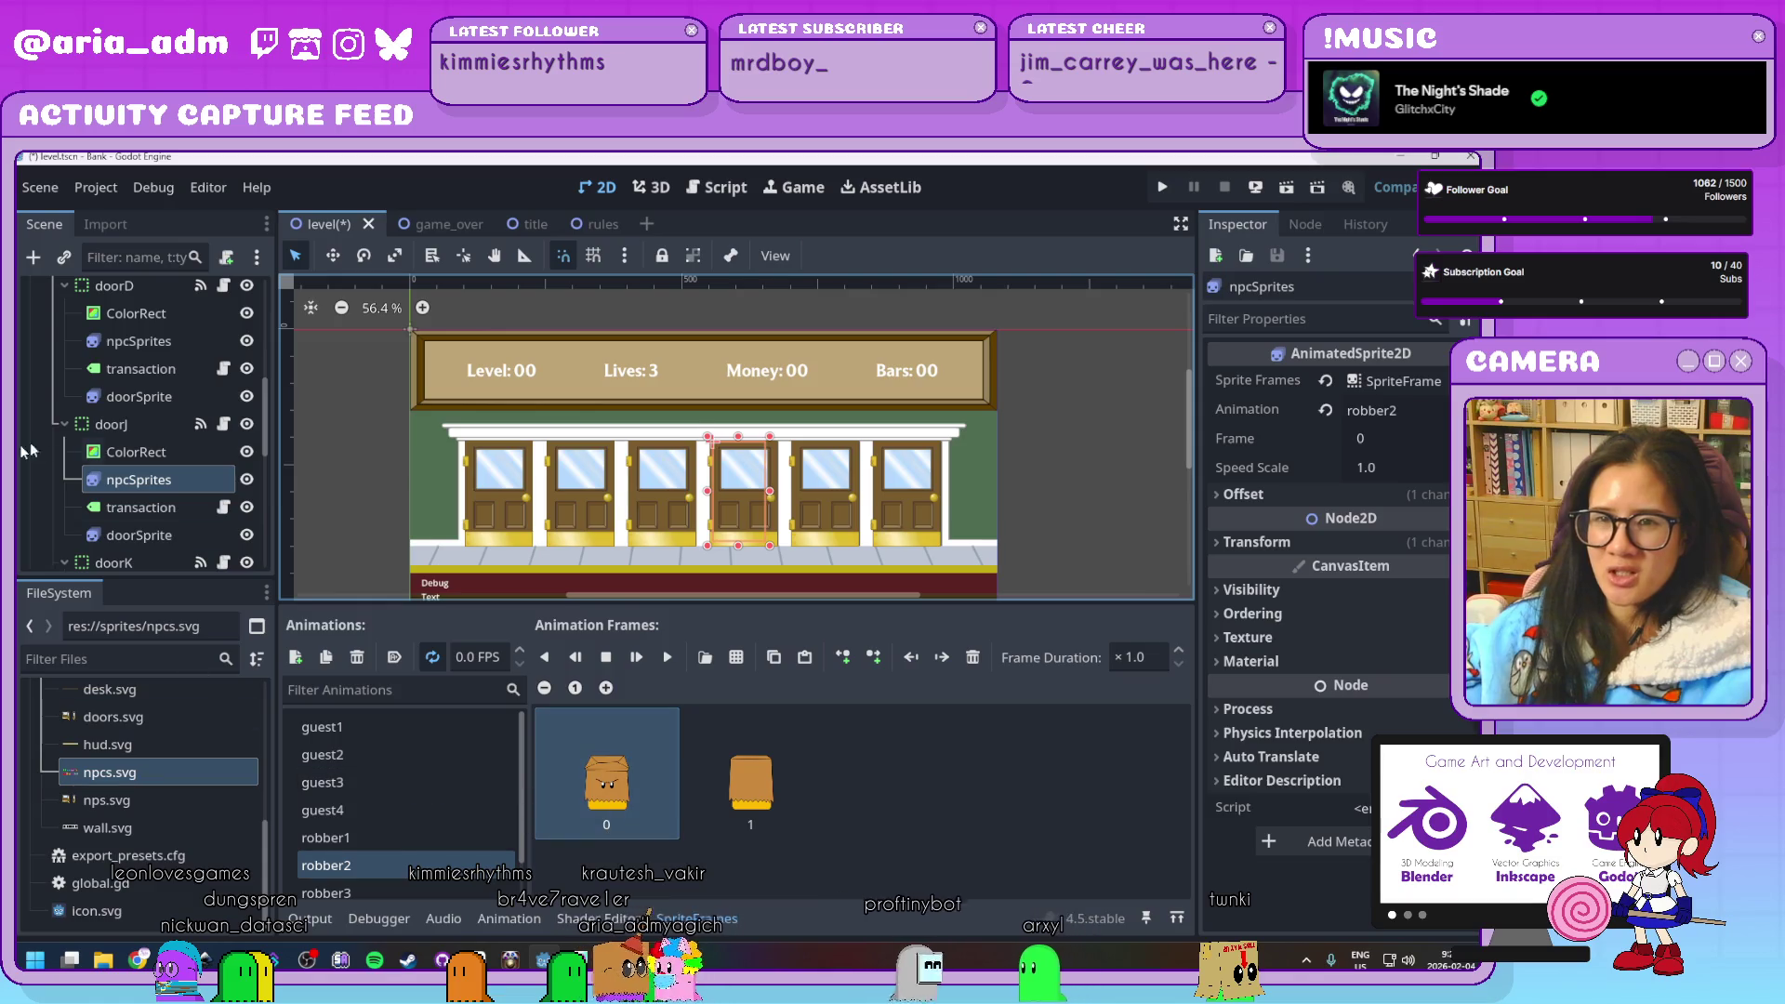
Preview the robber3 and robber4 animations on doorJ's npcSprites
scroll(137, 490, down, 2)
scroll(130, 504, up, 3)
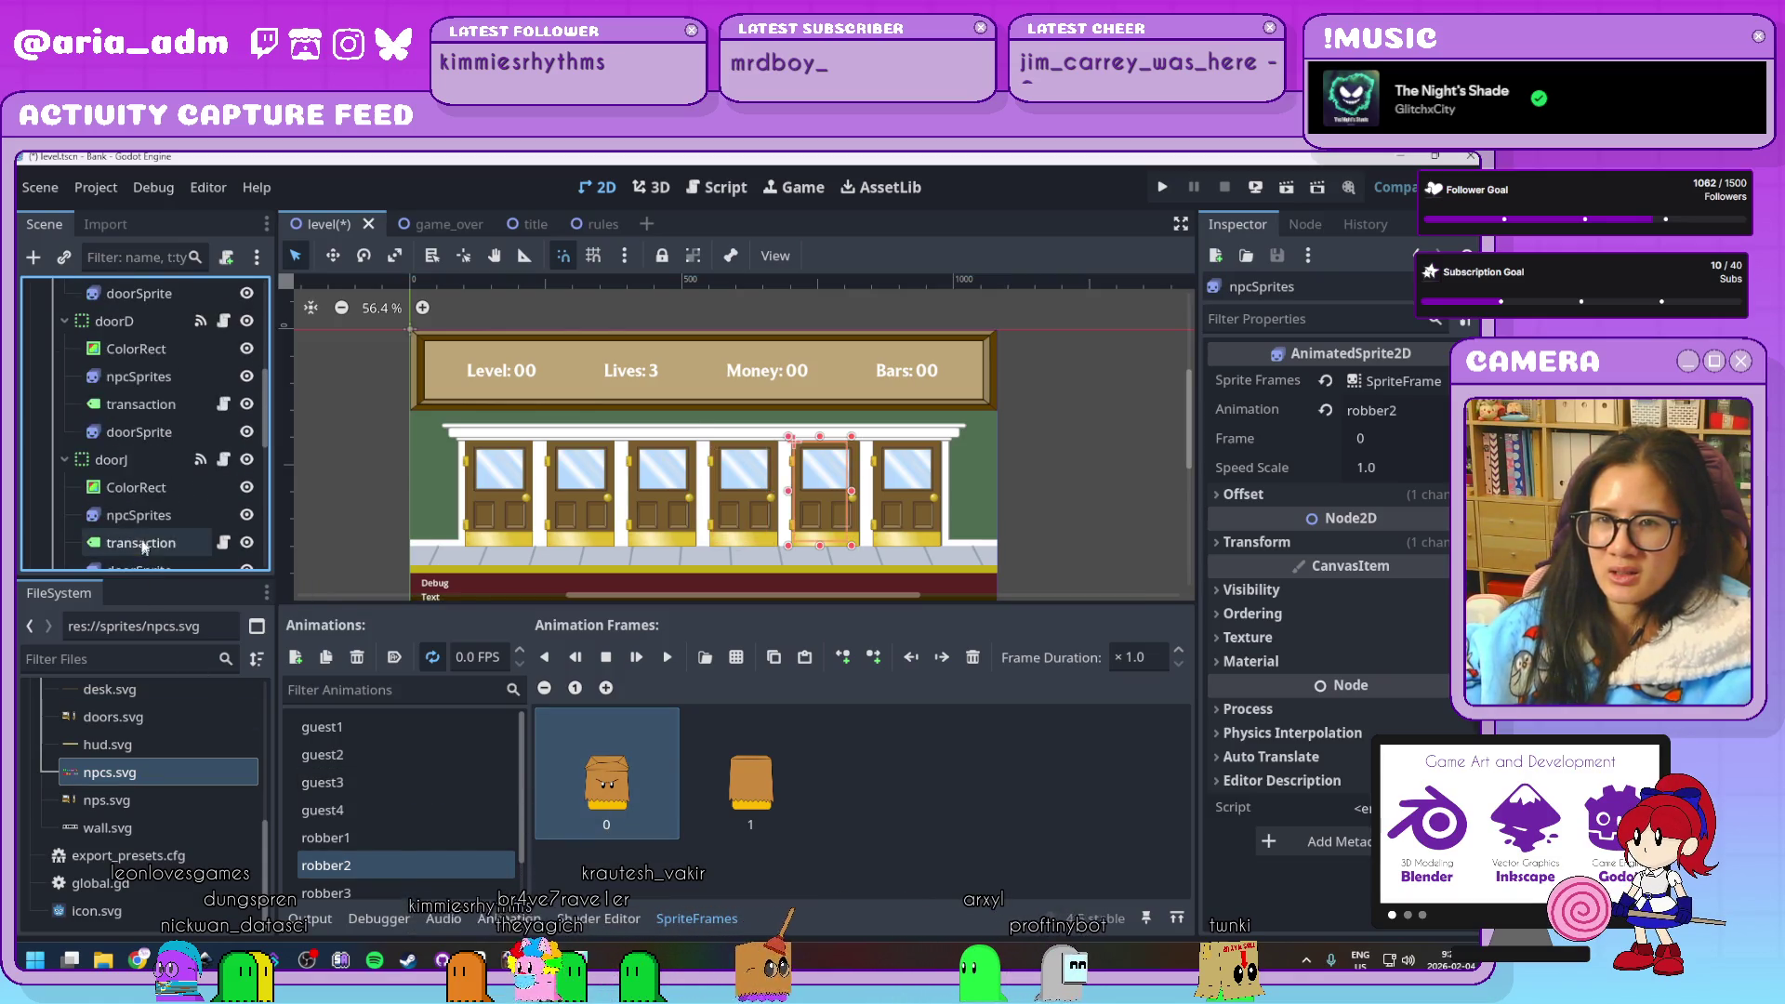
click(132, 489)
click(138, 517)
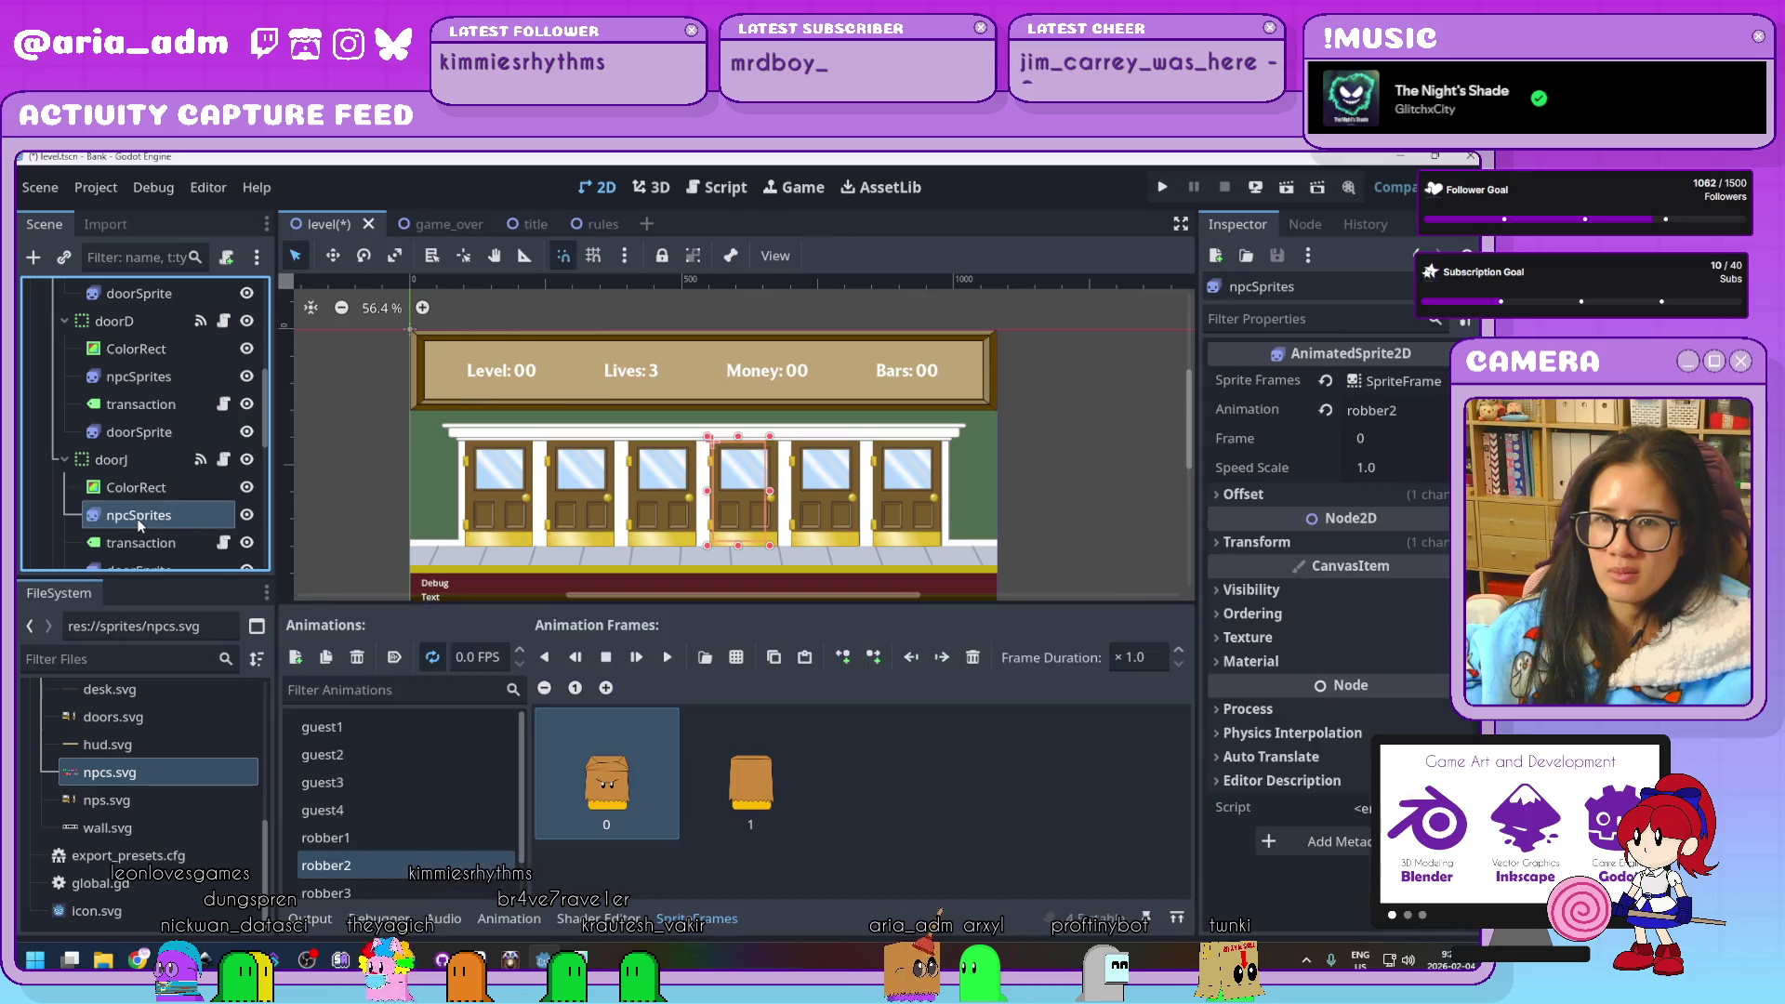
scroll(446, 800, down, 1)
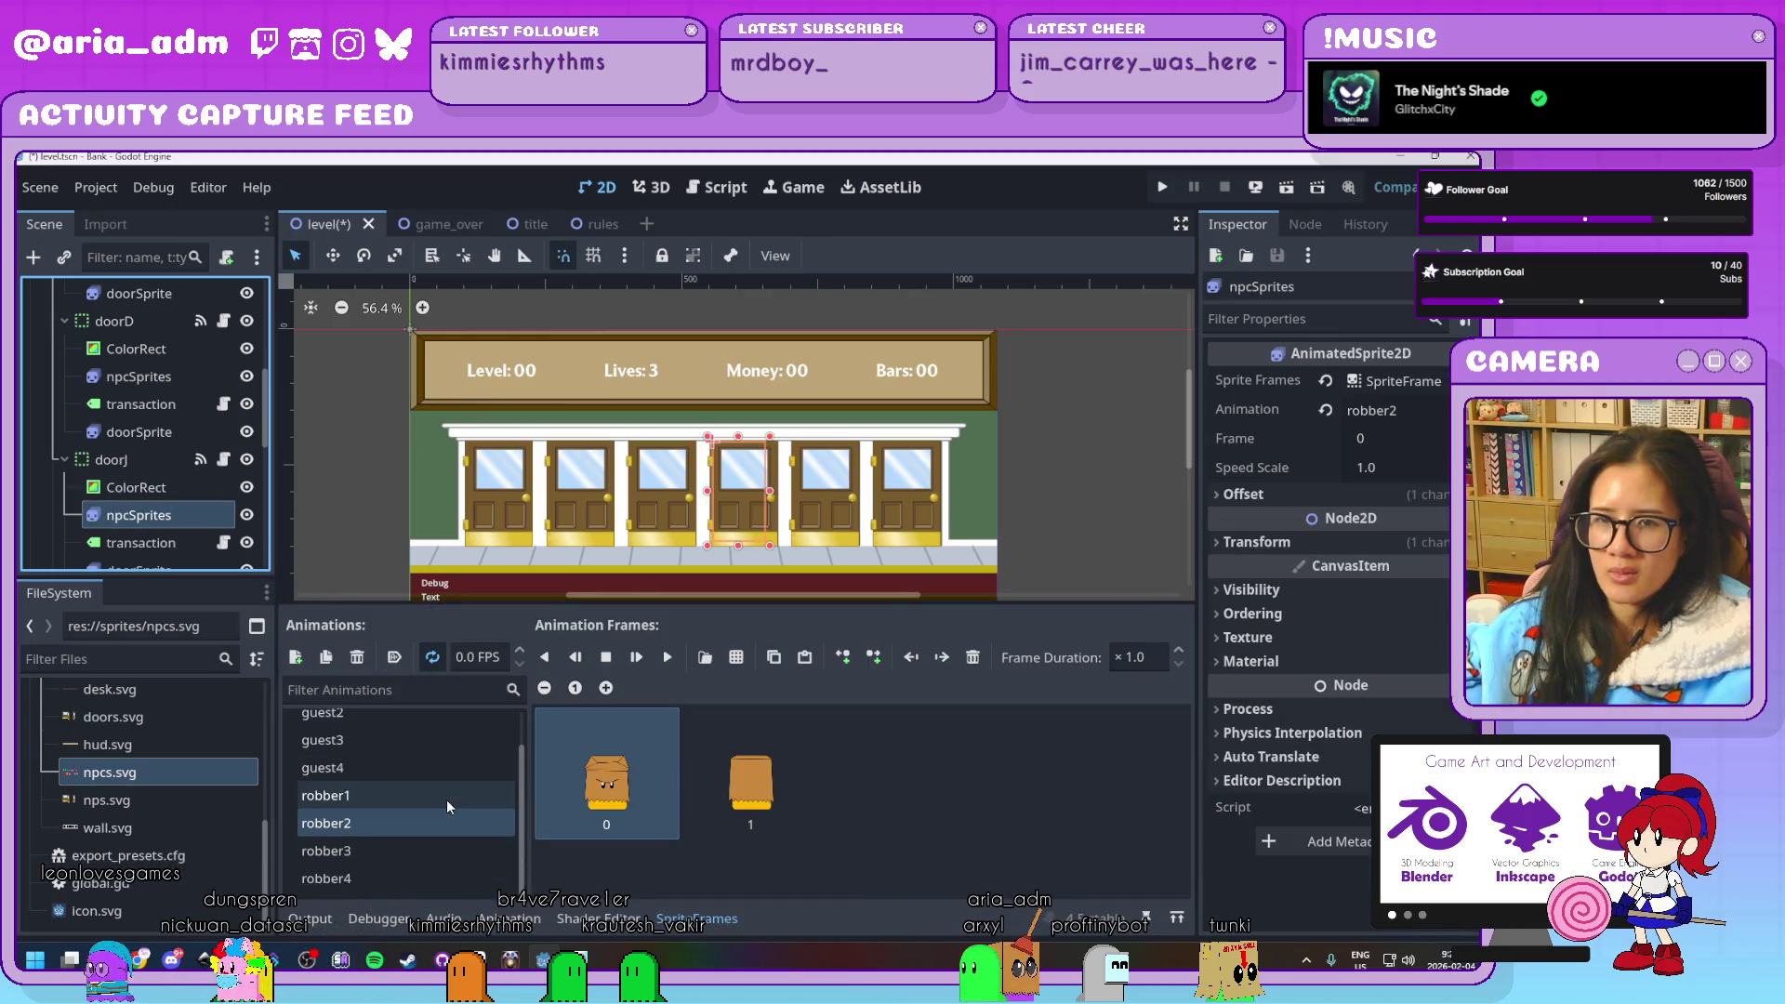
click(381, 861)
click(383, 878)
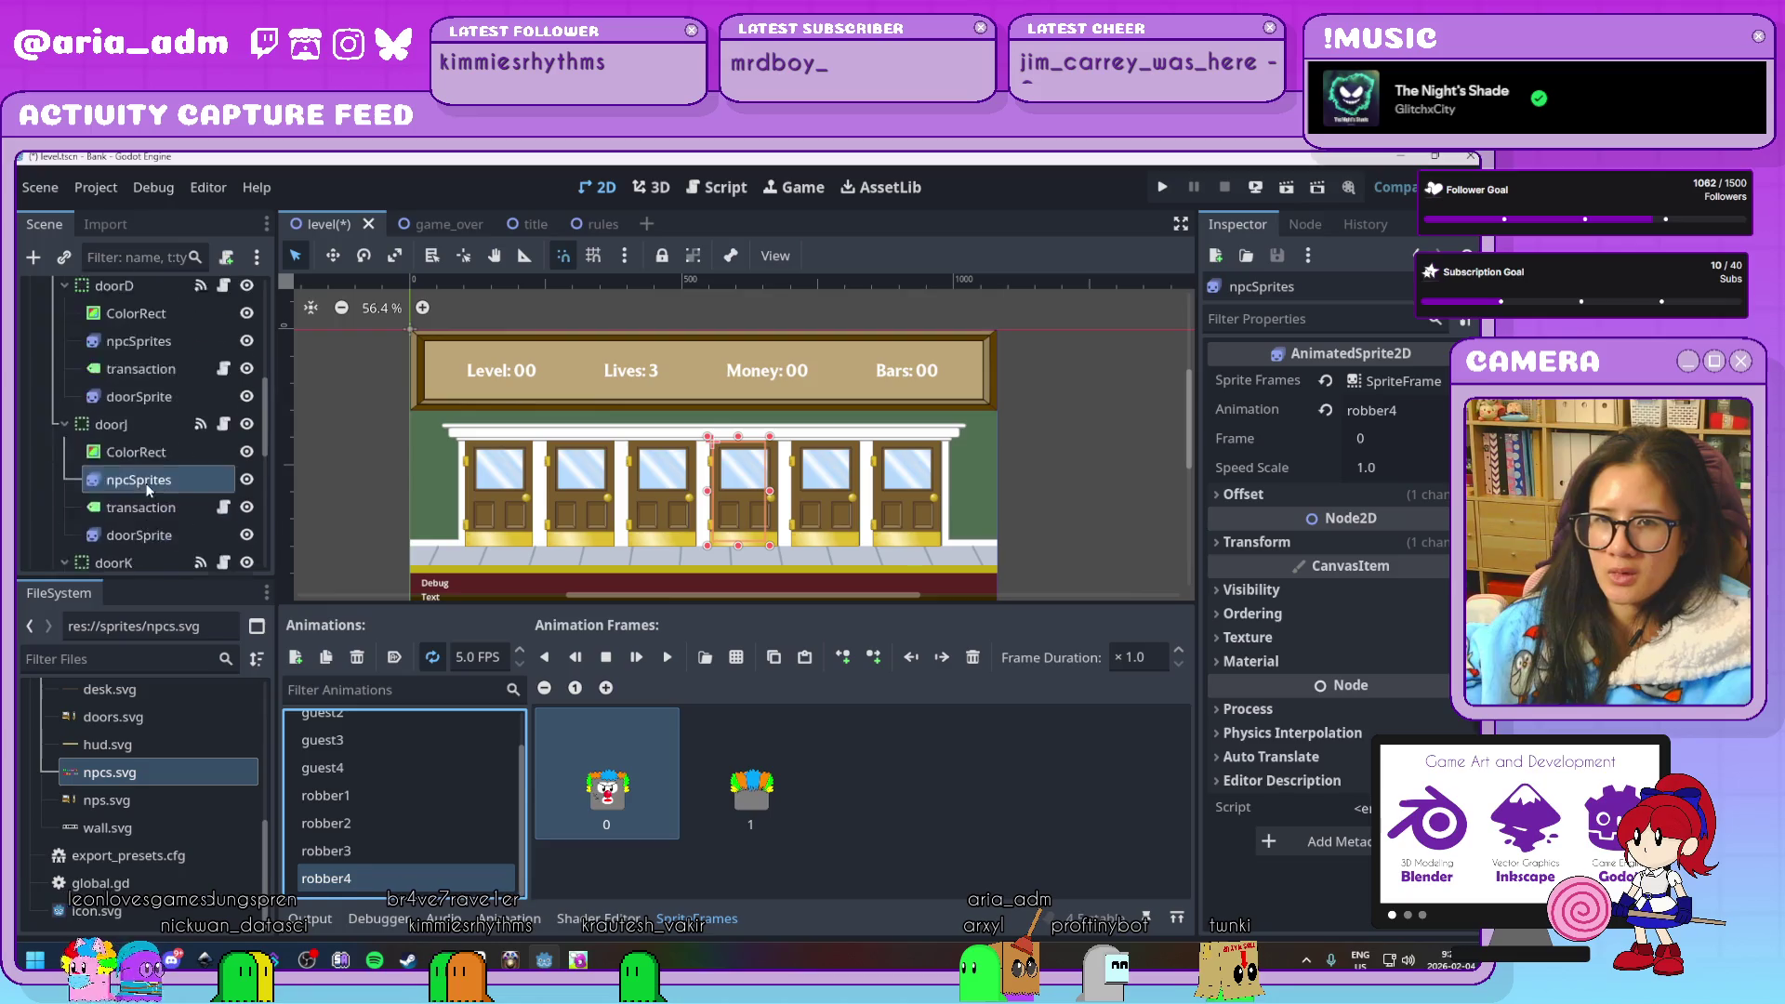
scroll(148, 453, down, 6)
Check doorK's and doorL's child nodes and set doorL's sprite to guest4
click(147, 442)
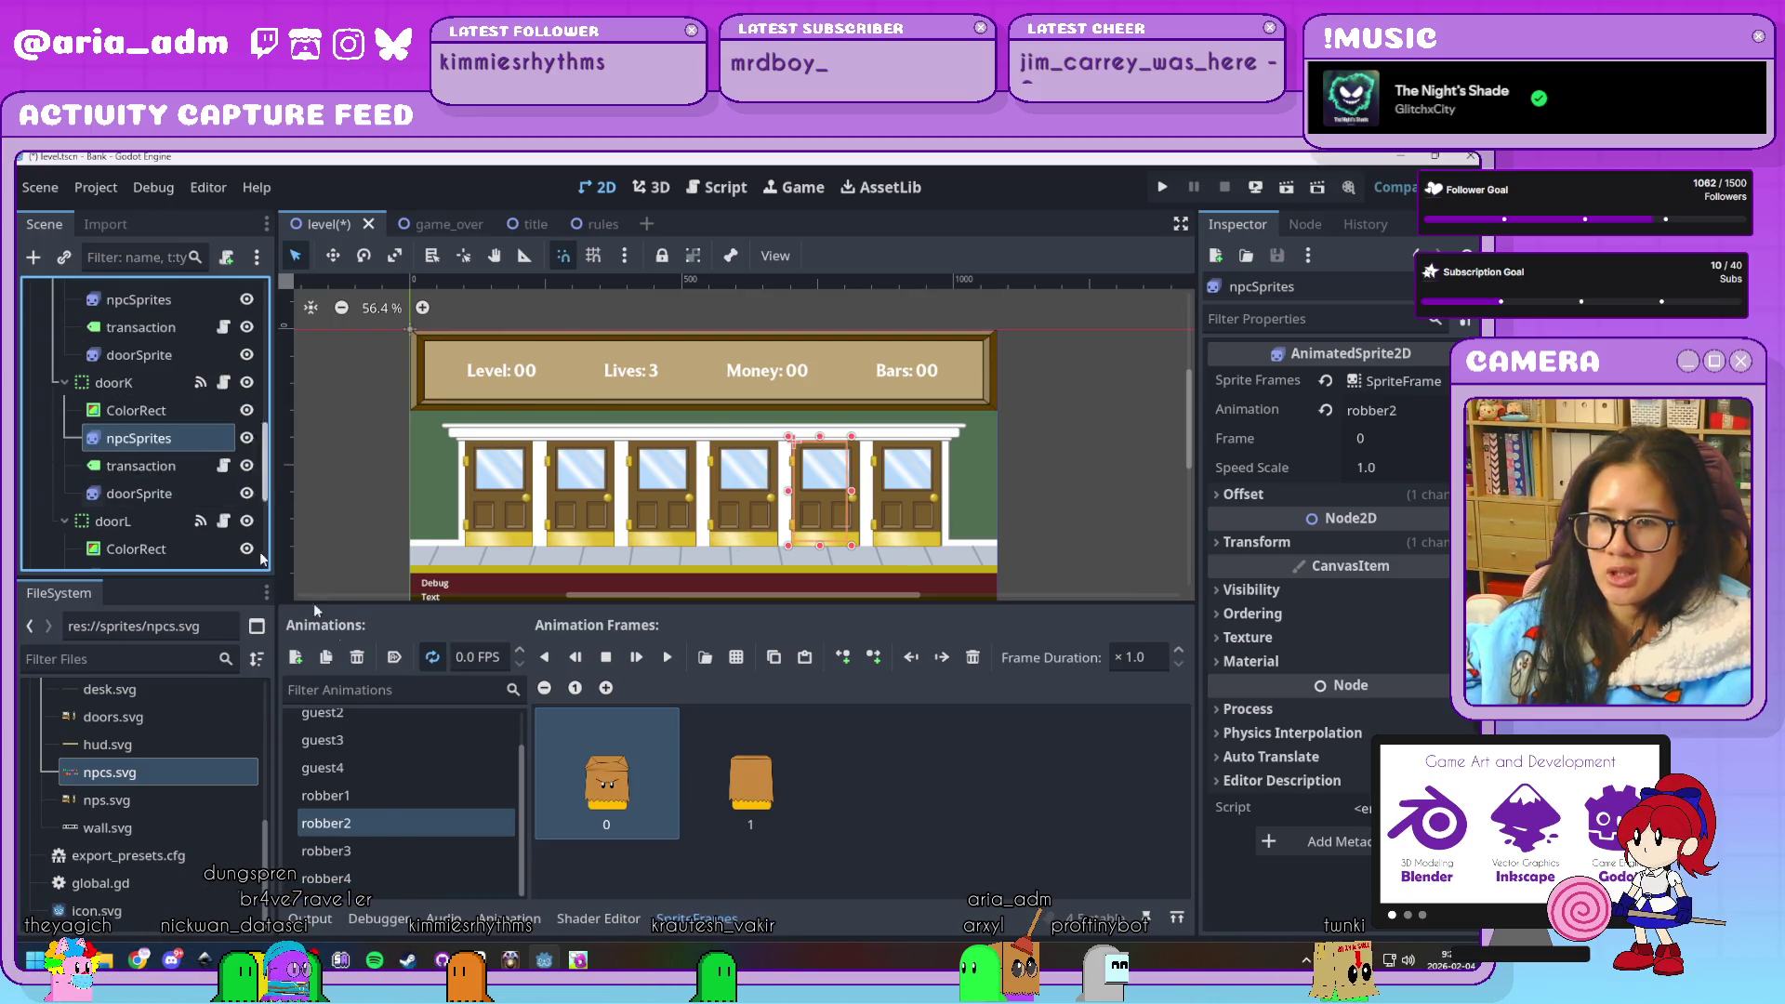
click(125, 466)
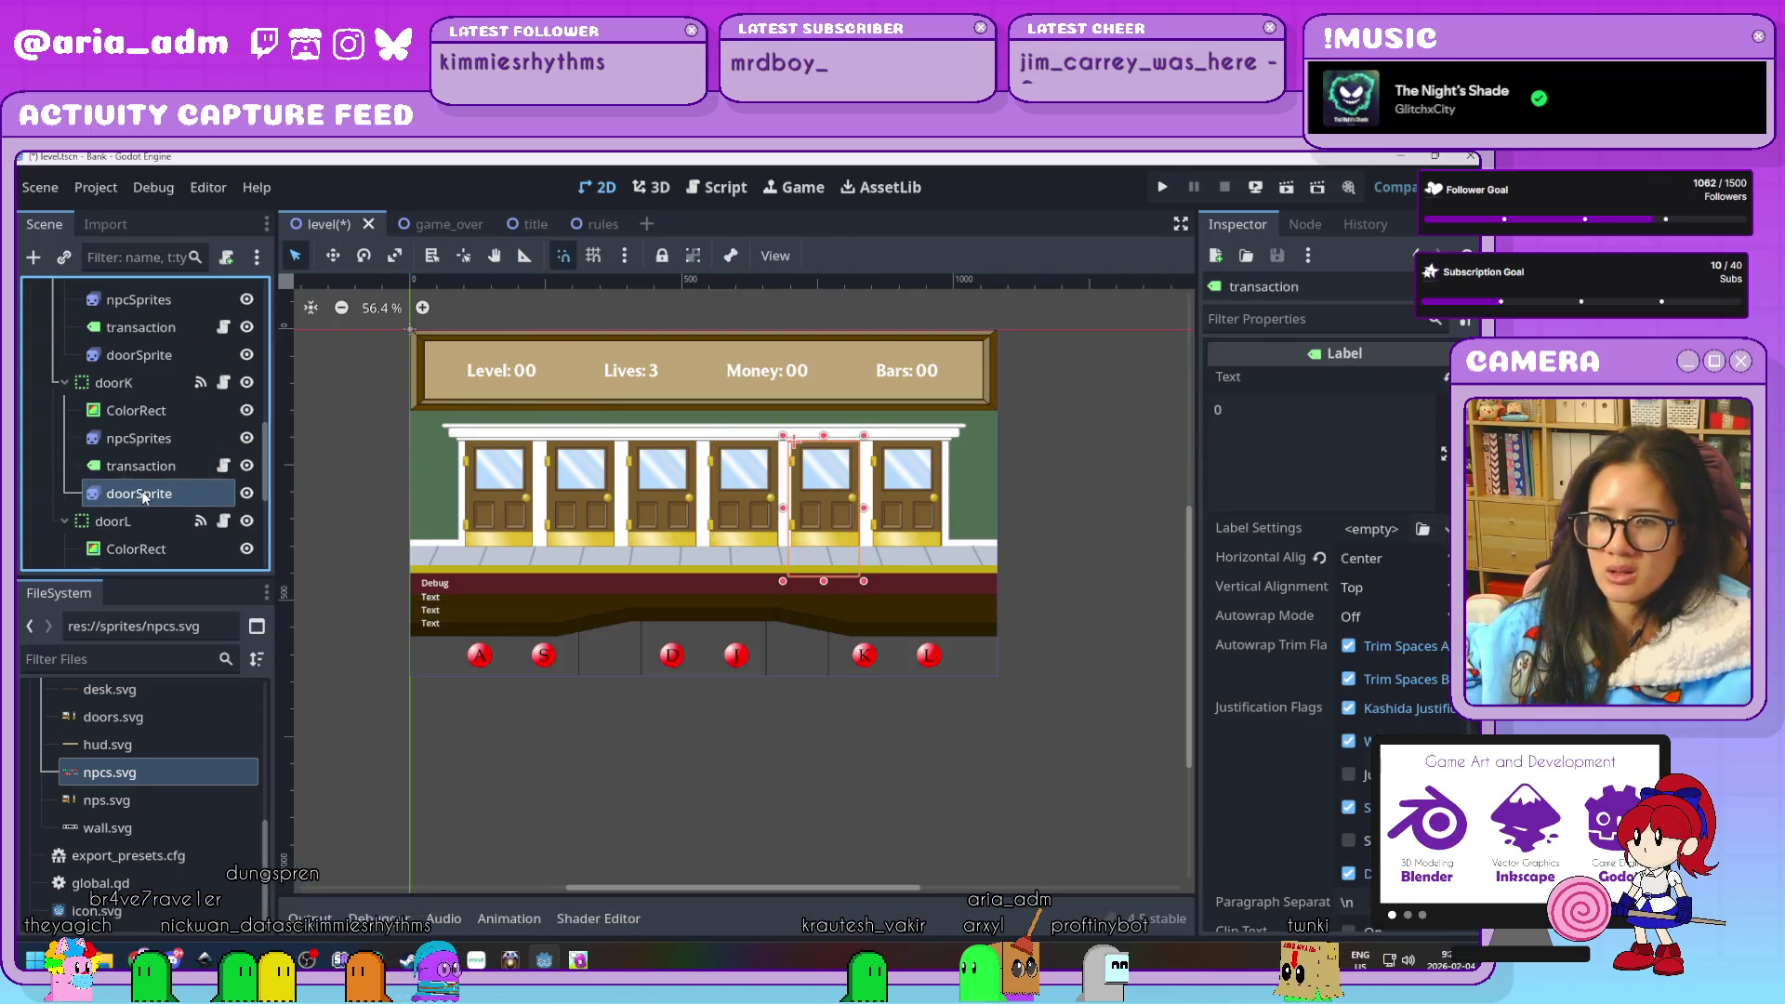
click(141, 494)
click(138, 442)
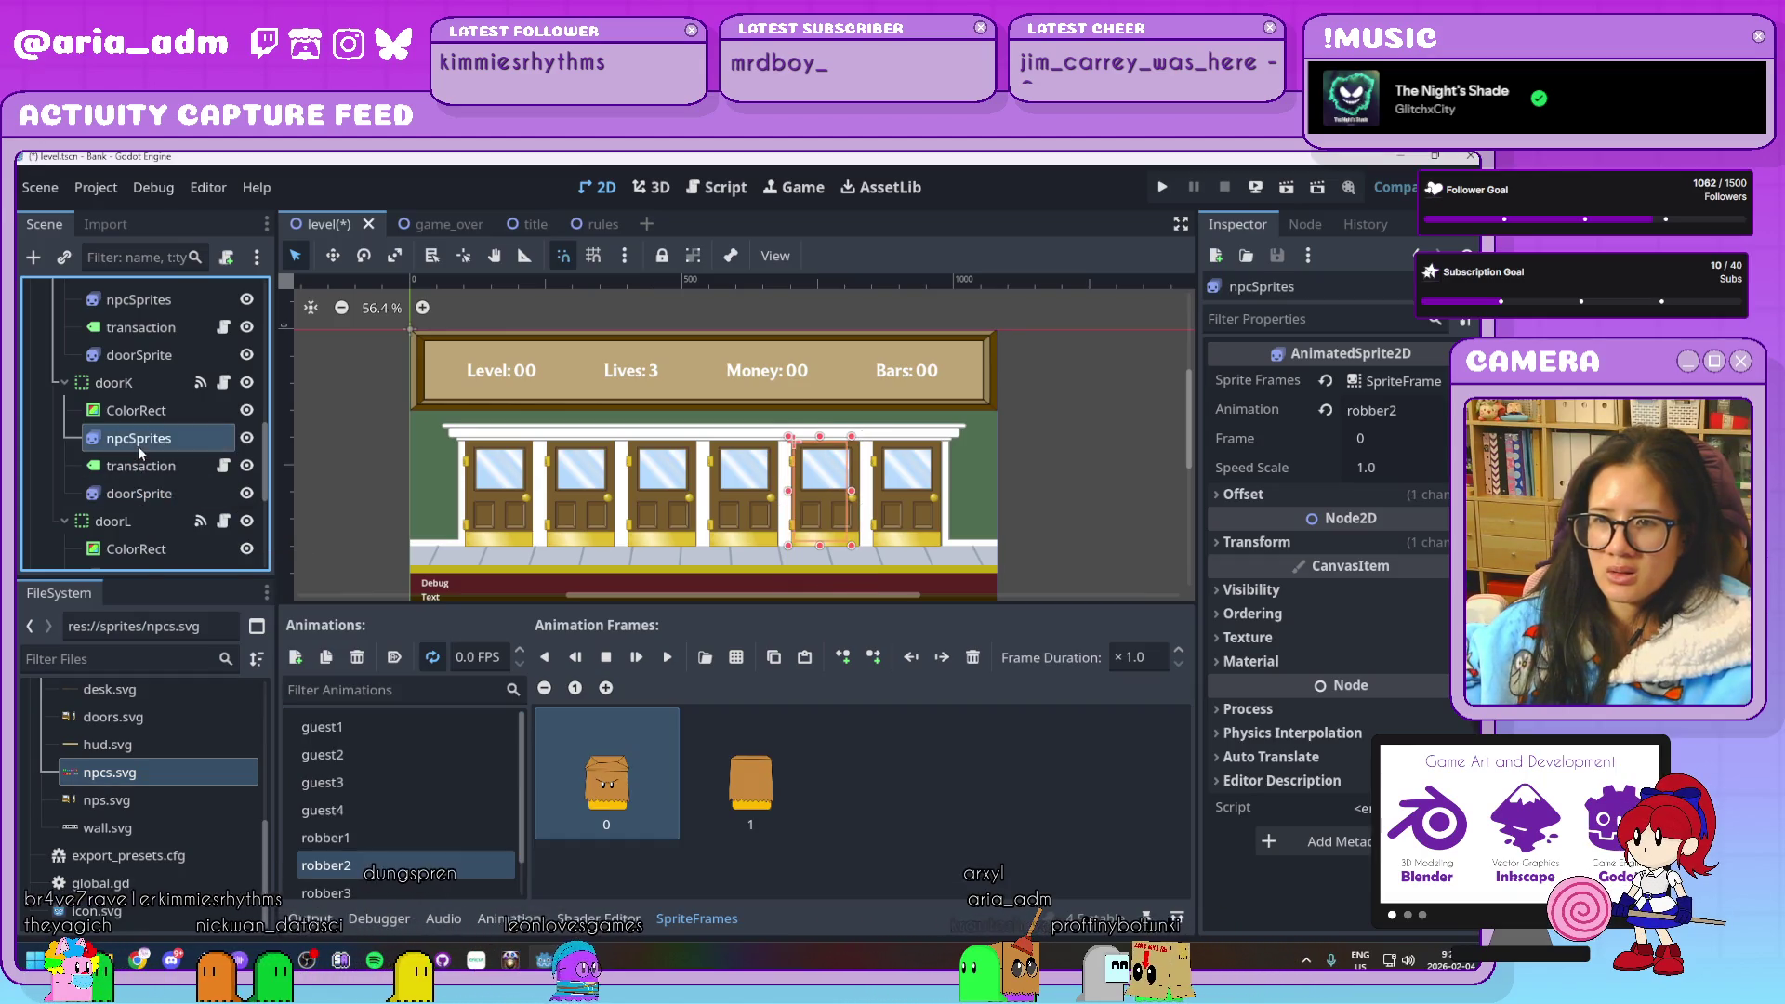
scroll(144, 465, down, 4)
click(139, 439)
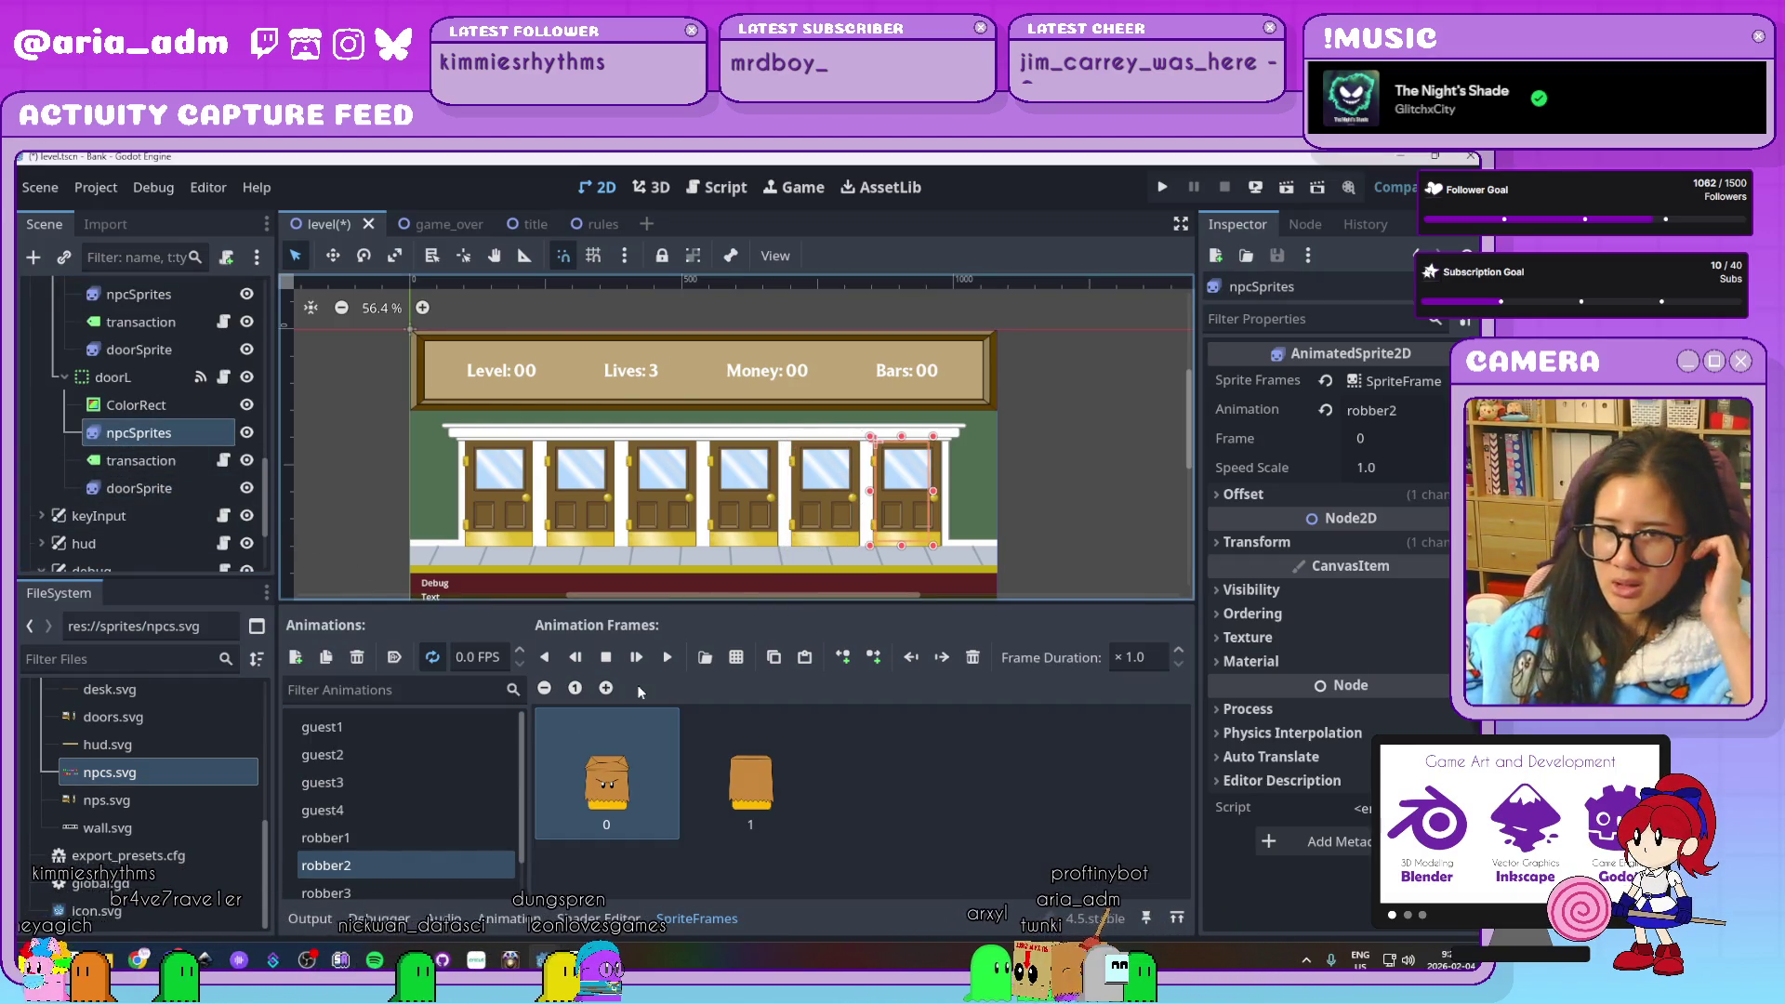
click(433, 800)
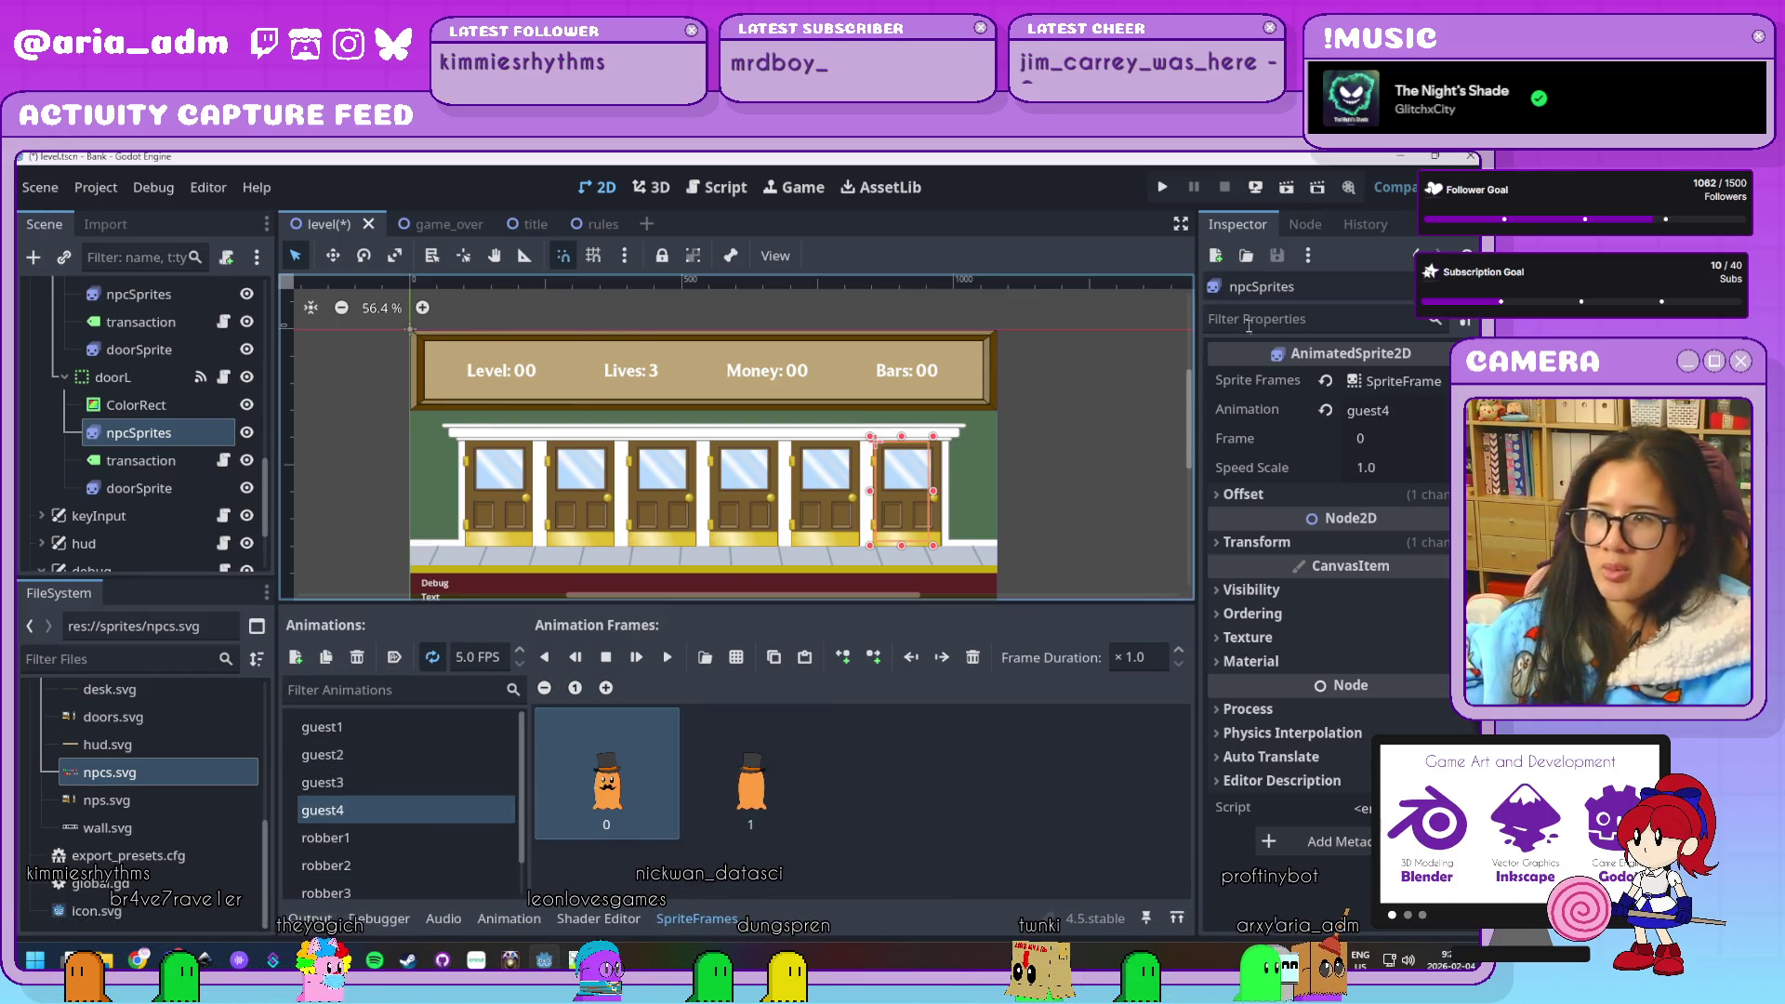
Save the level scene and open doorJ's door_shared.gd script
click(1108, 446)
key(ctrl+s)
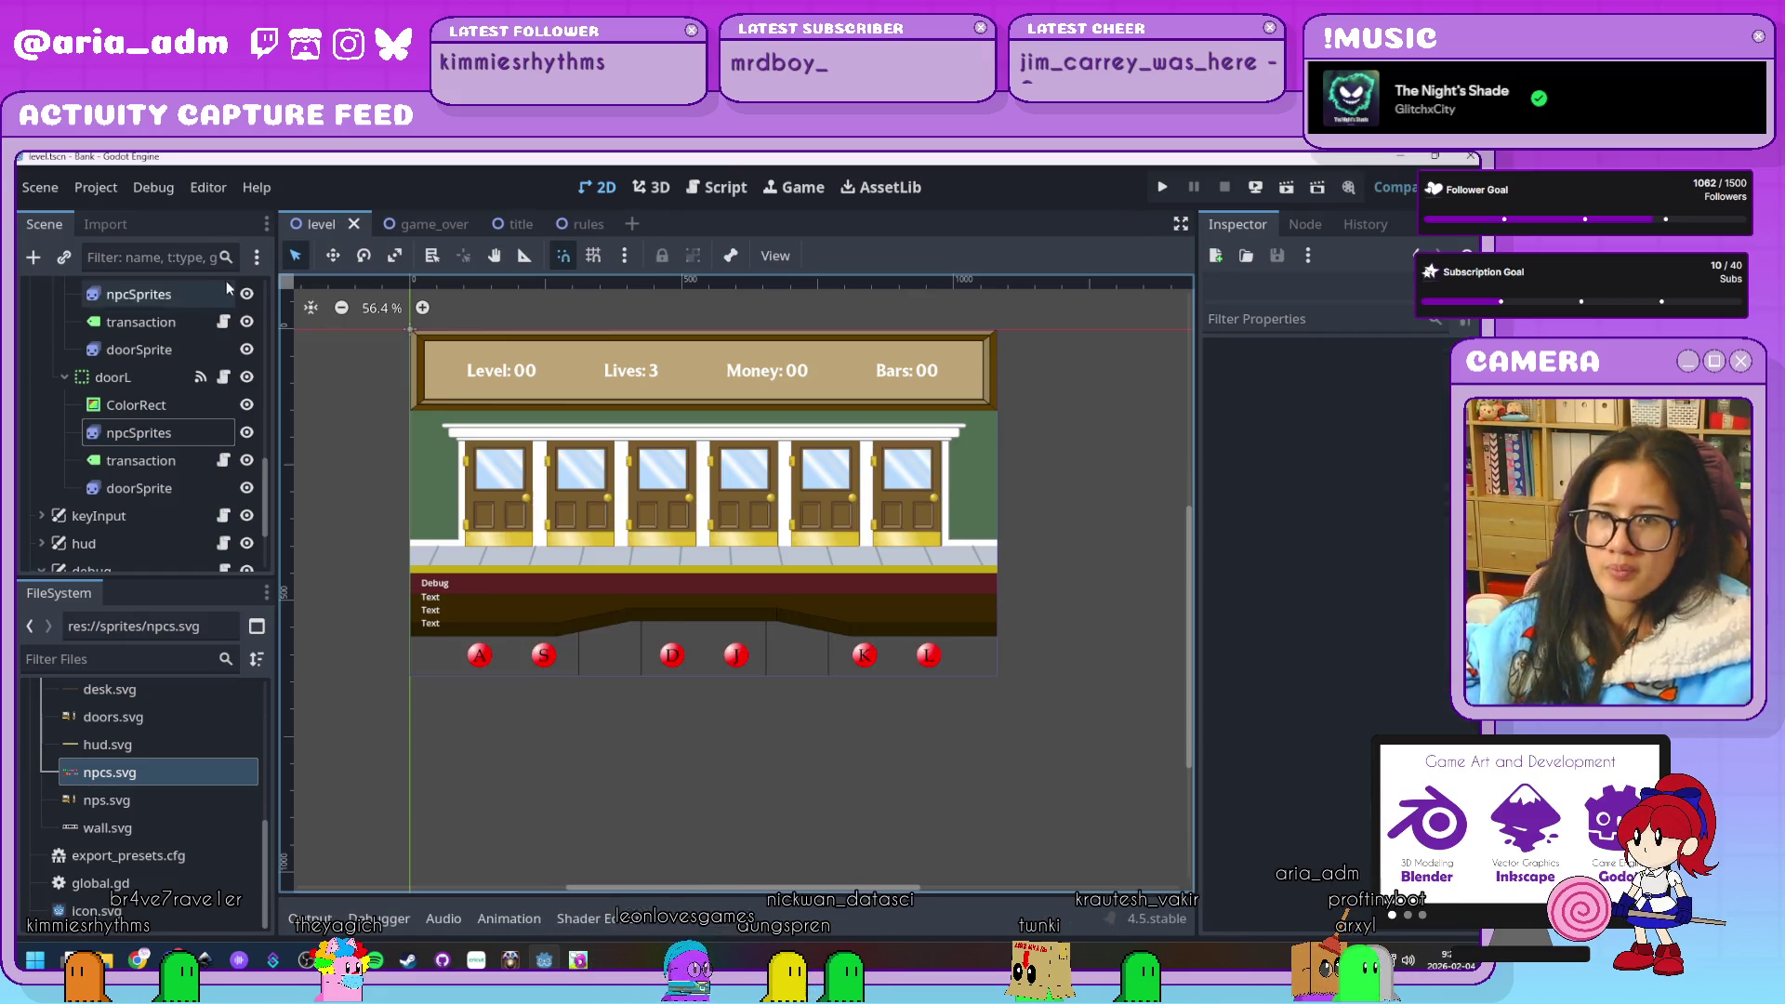
scroll(219, 392, up, 3)
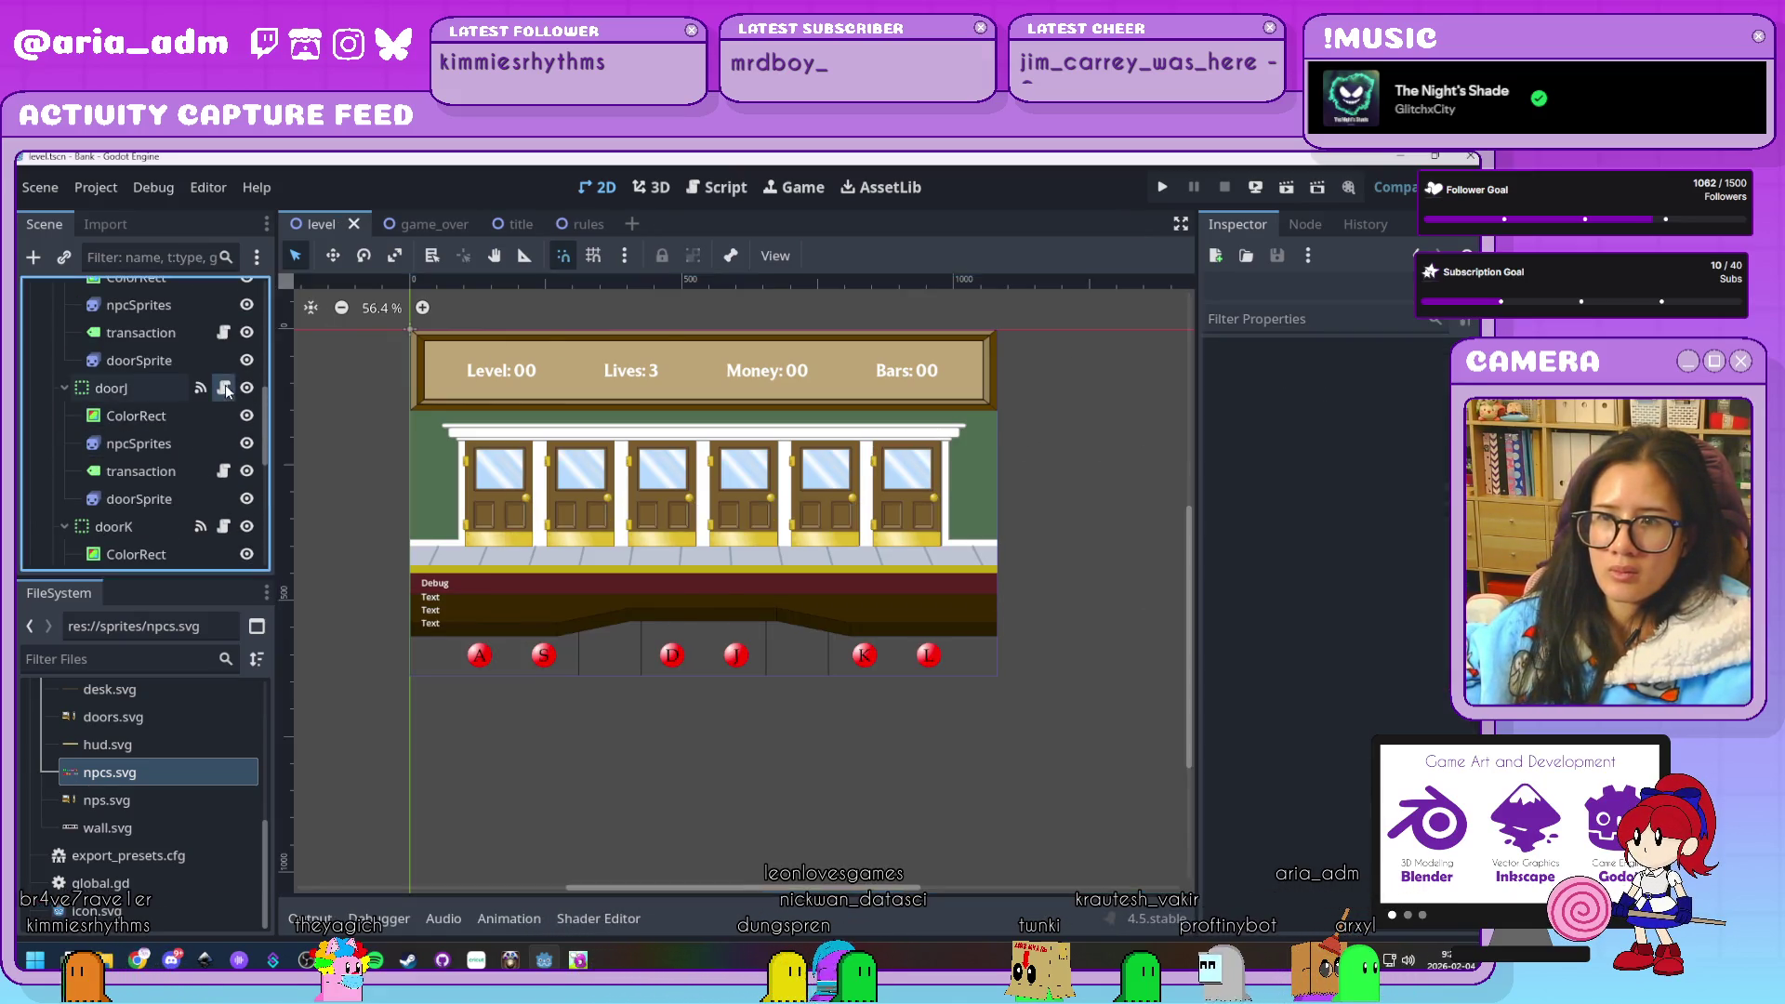
click(221, 389)
scroll(979, 623, down, 10)
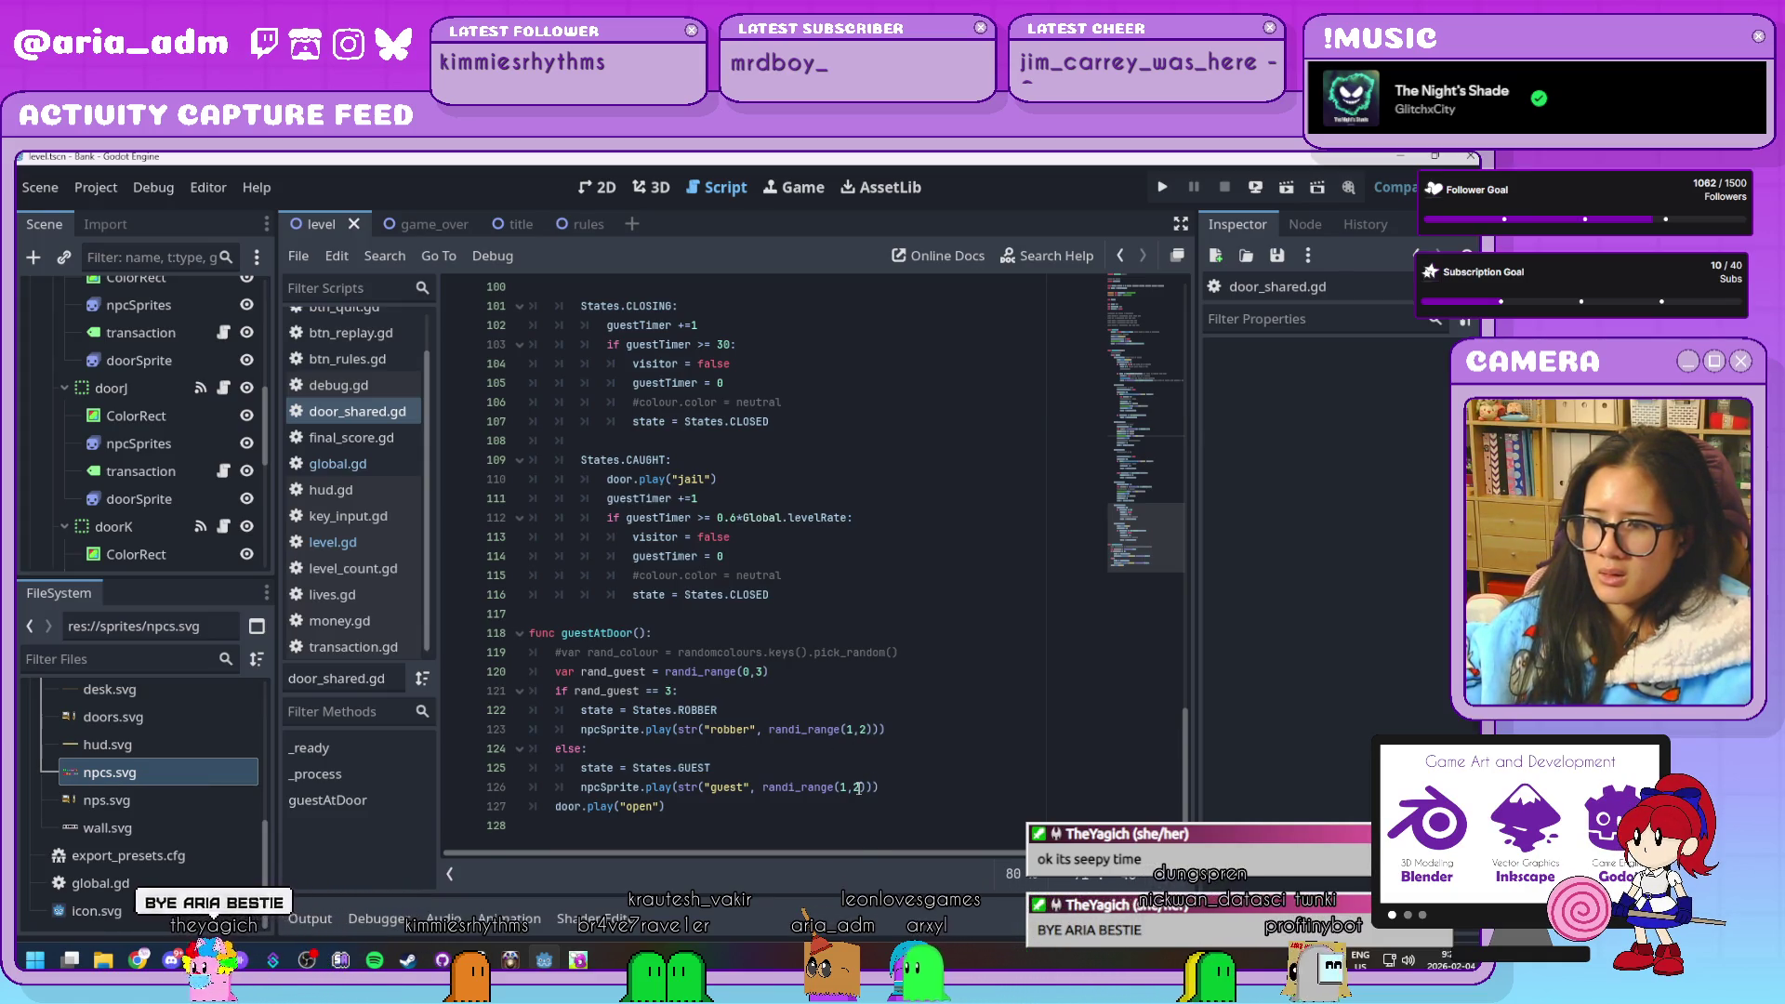
Change both randi_range(1,2) calls on lines 123 and 126 to randi_range(1,4), then run the game
click(858, 787)
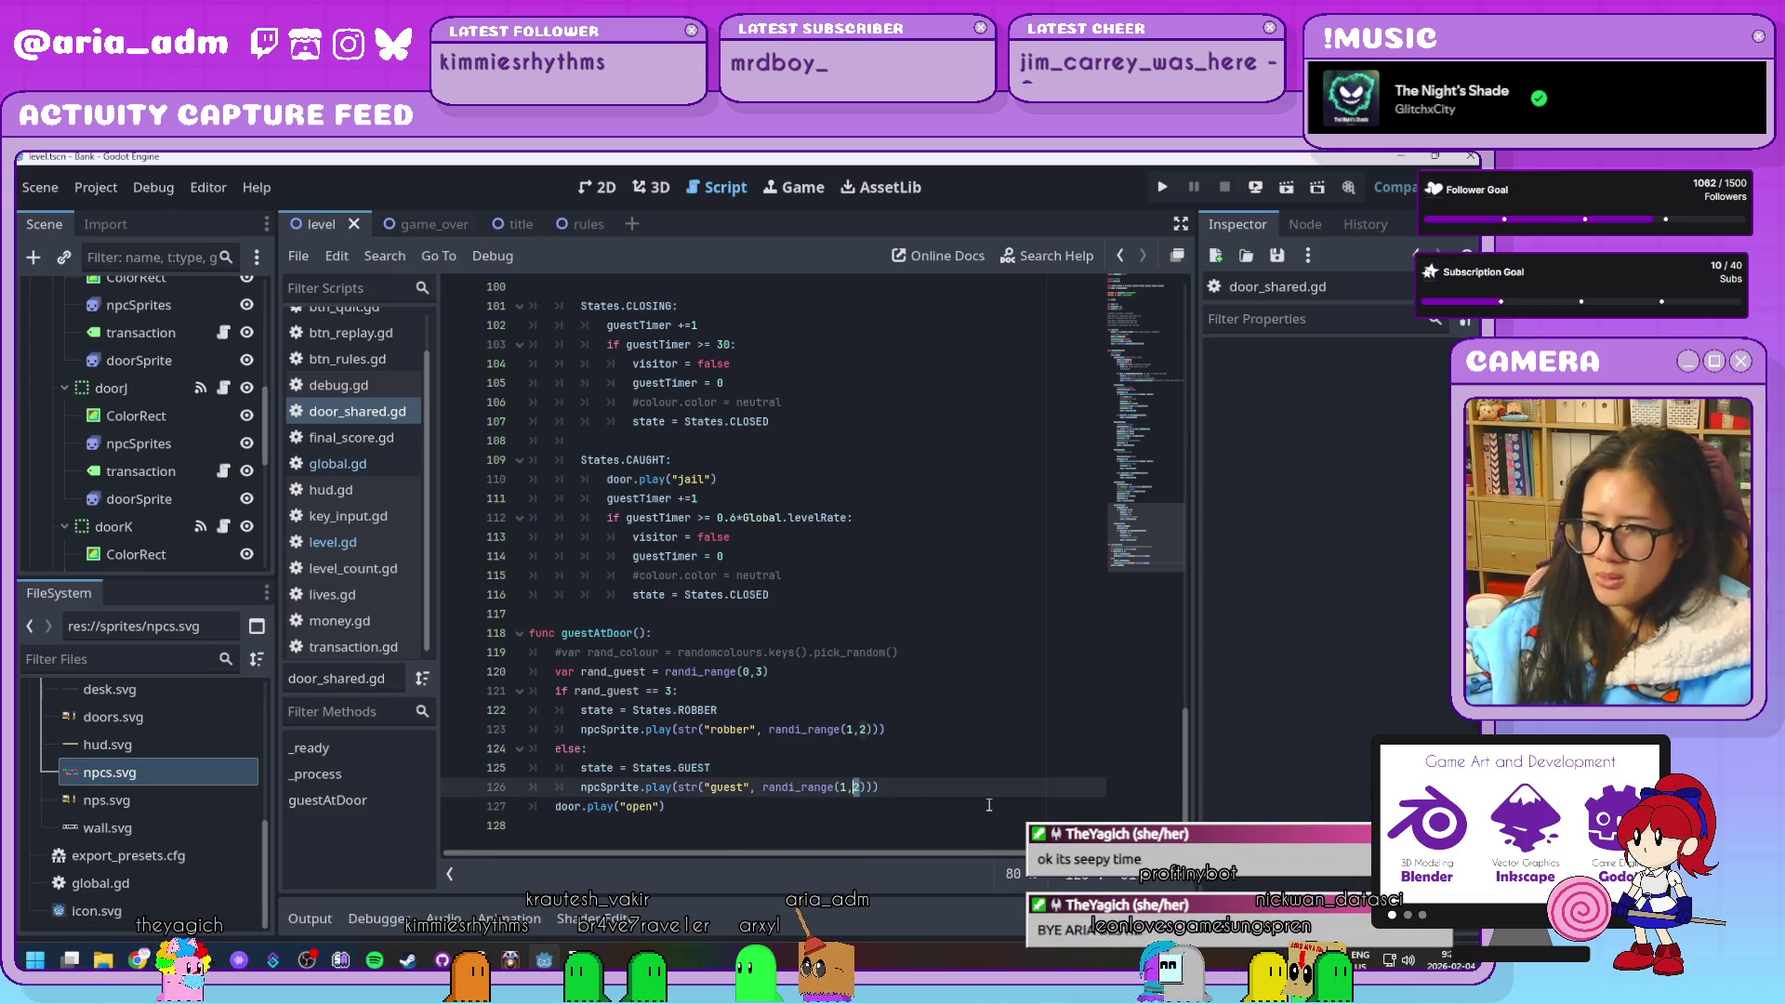
text(4)
double_click(863, 730)
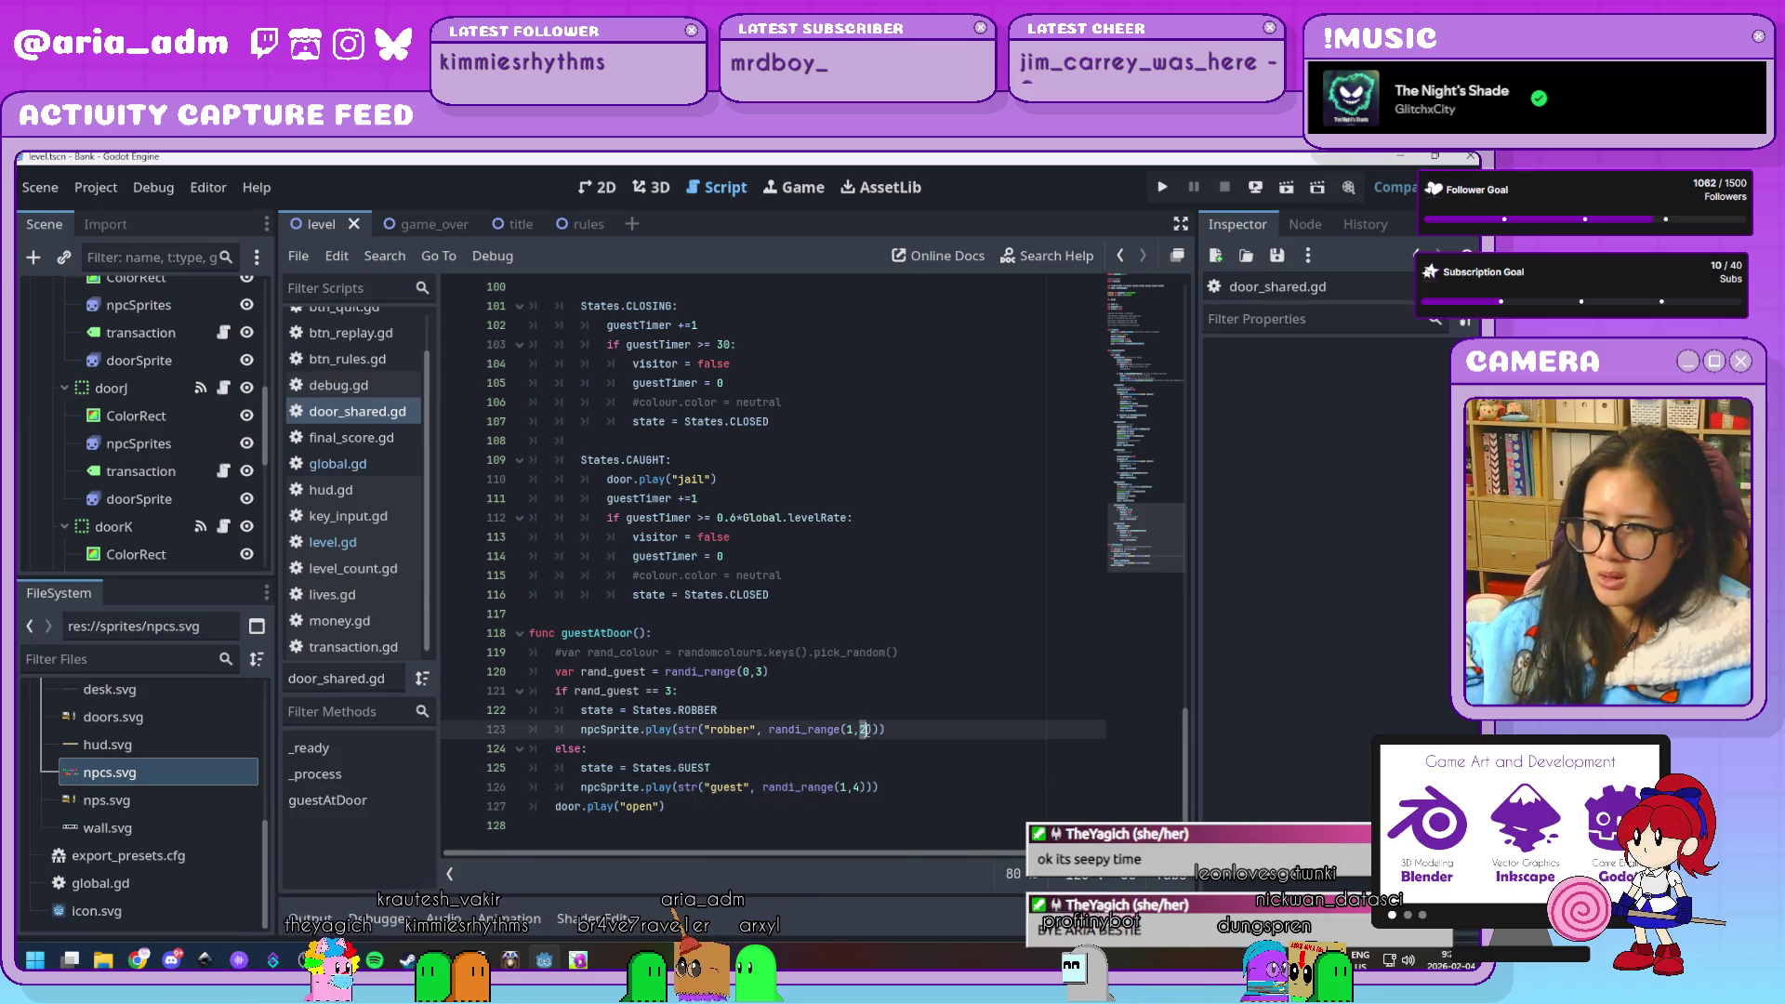
text(4)
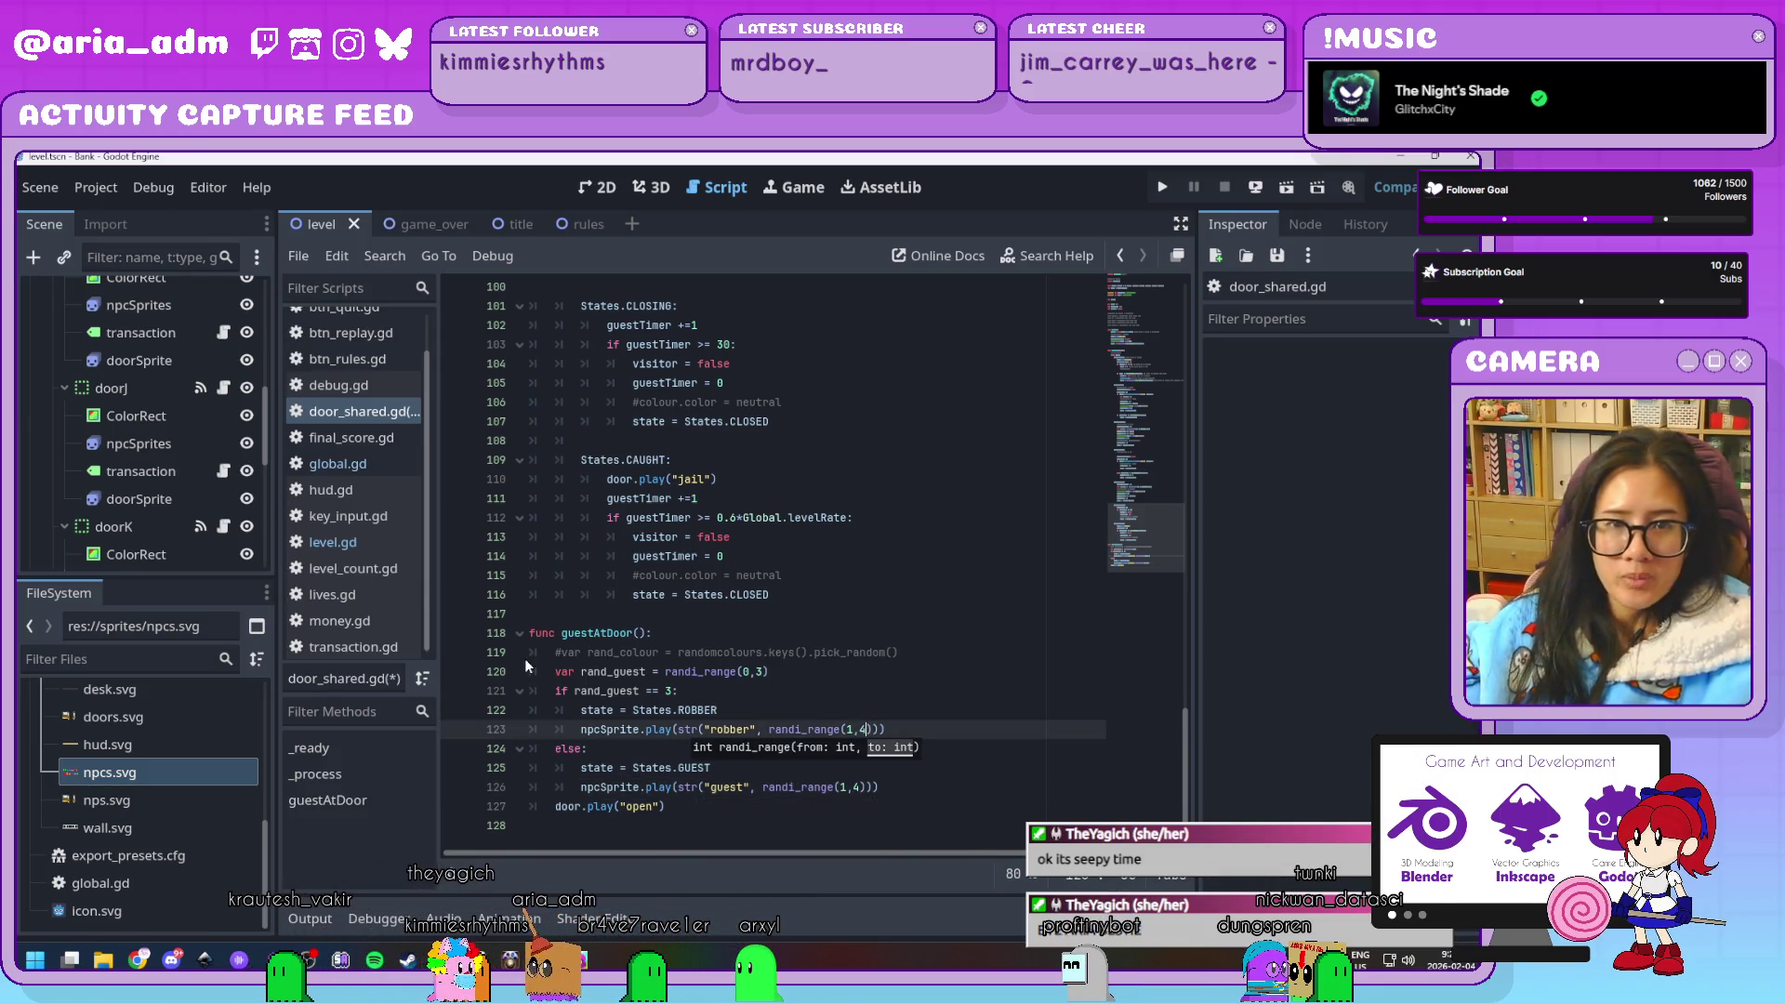
click(988, 791)
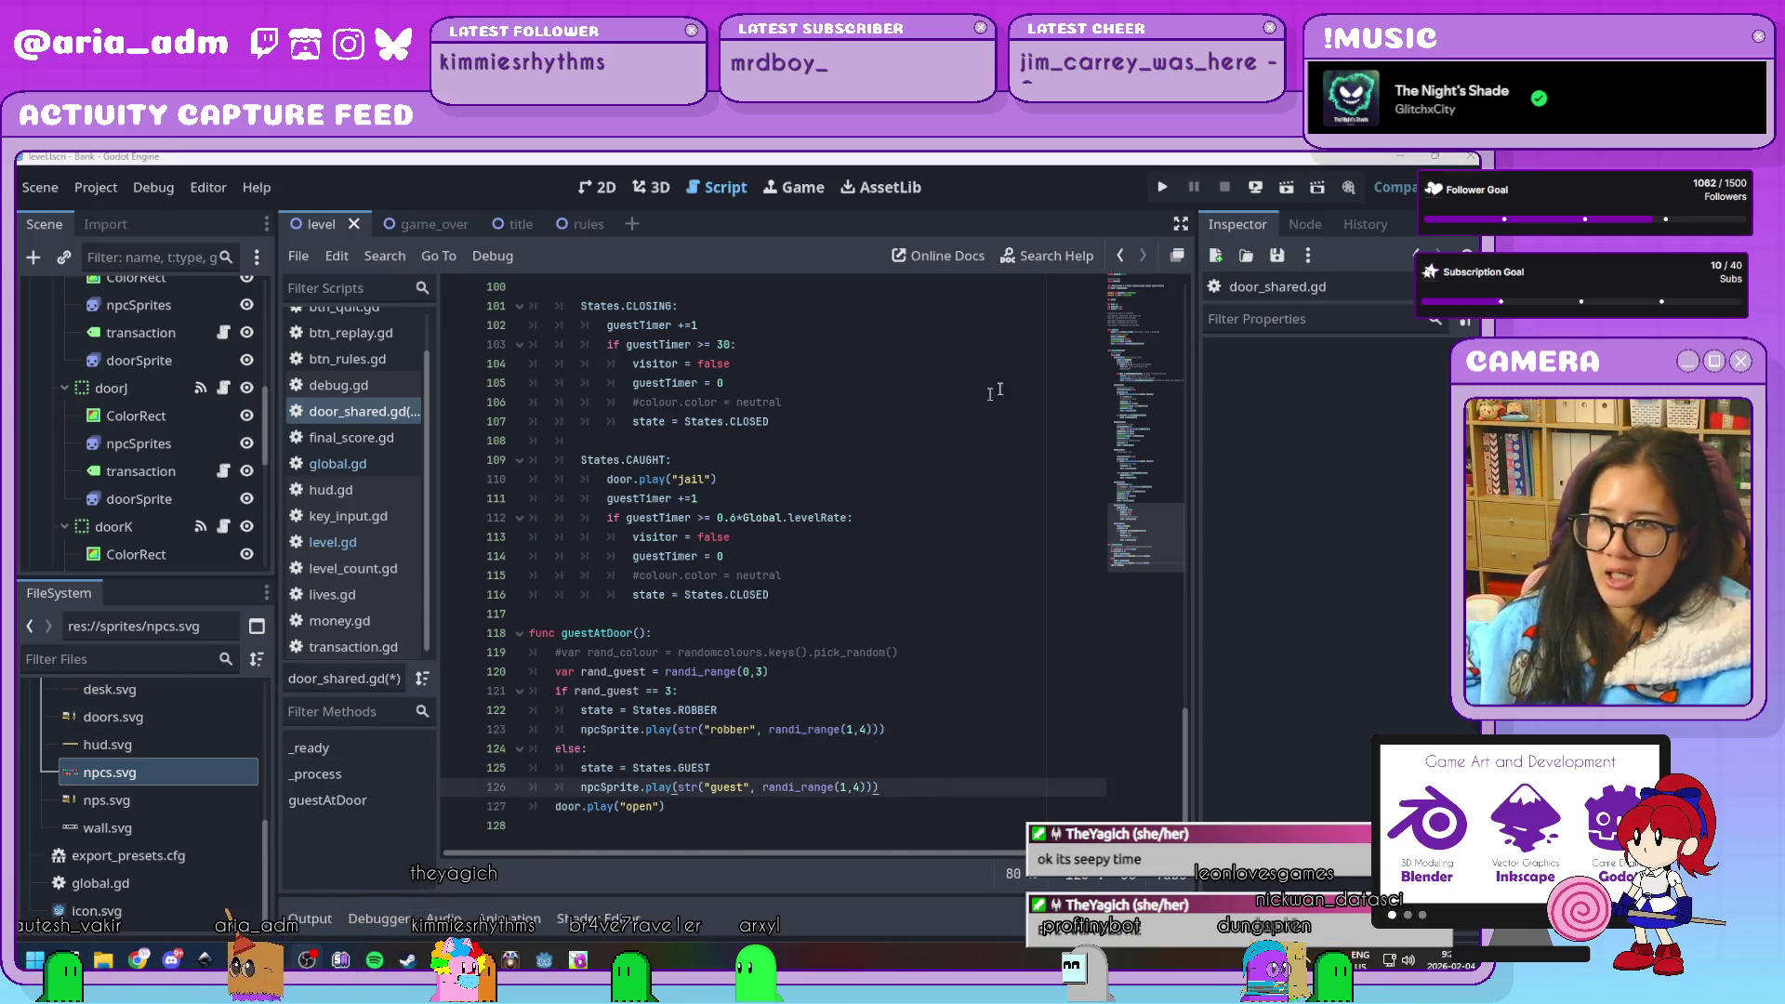
click(1162, 190)
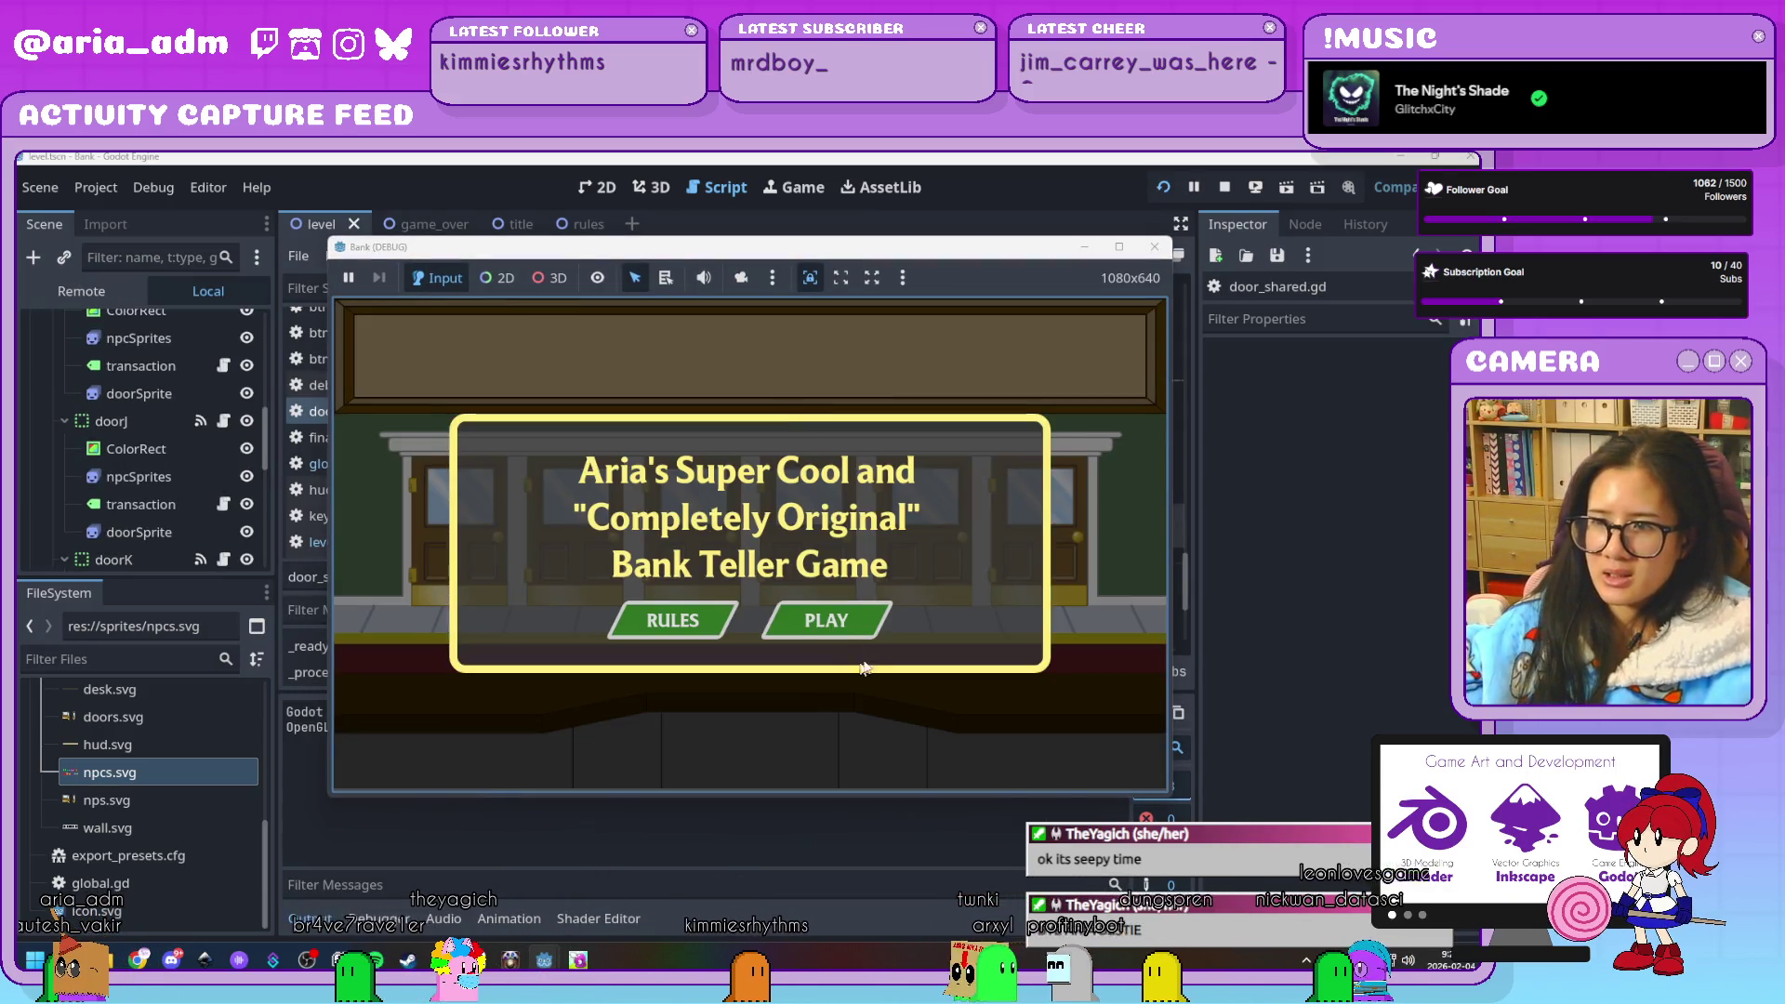
Play Level 01, serving ghost guests at doors J, K, A and S to 9 coins, then stop
click(834, 627)
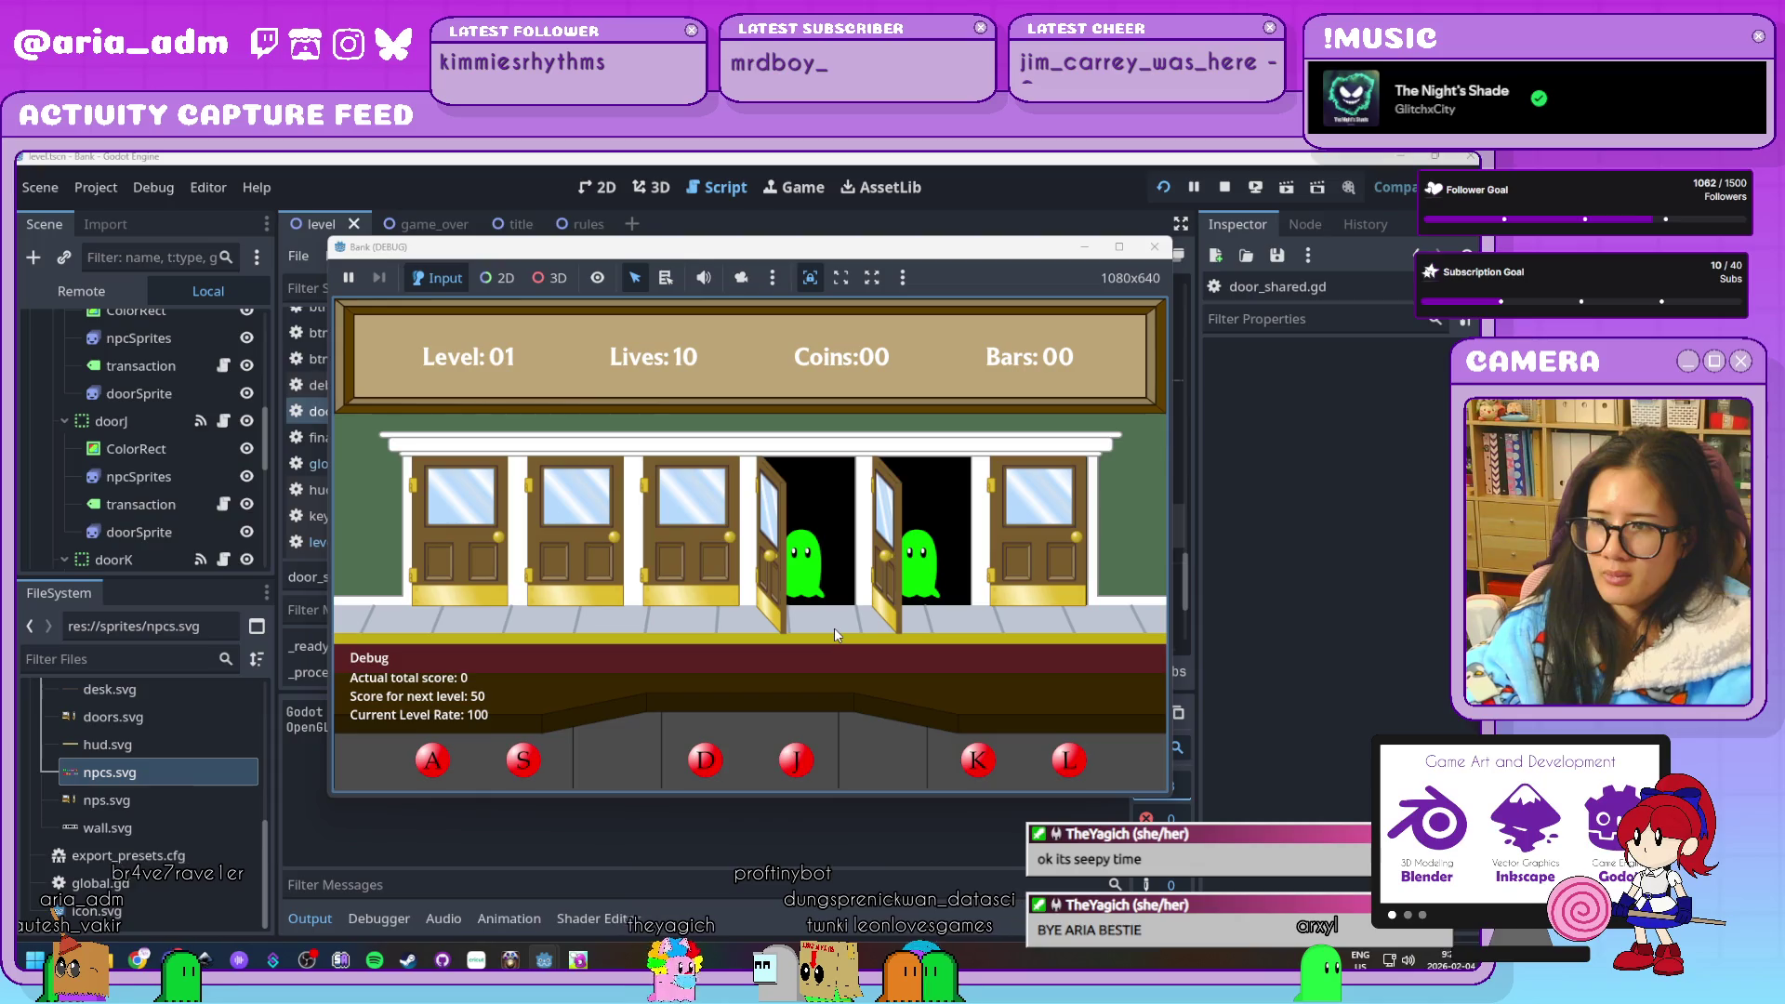
key(j)
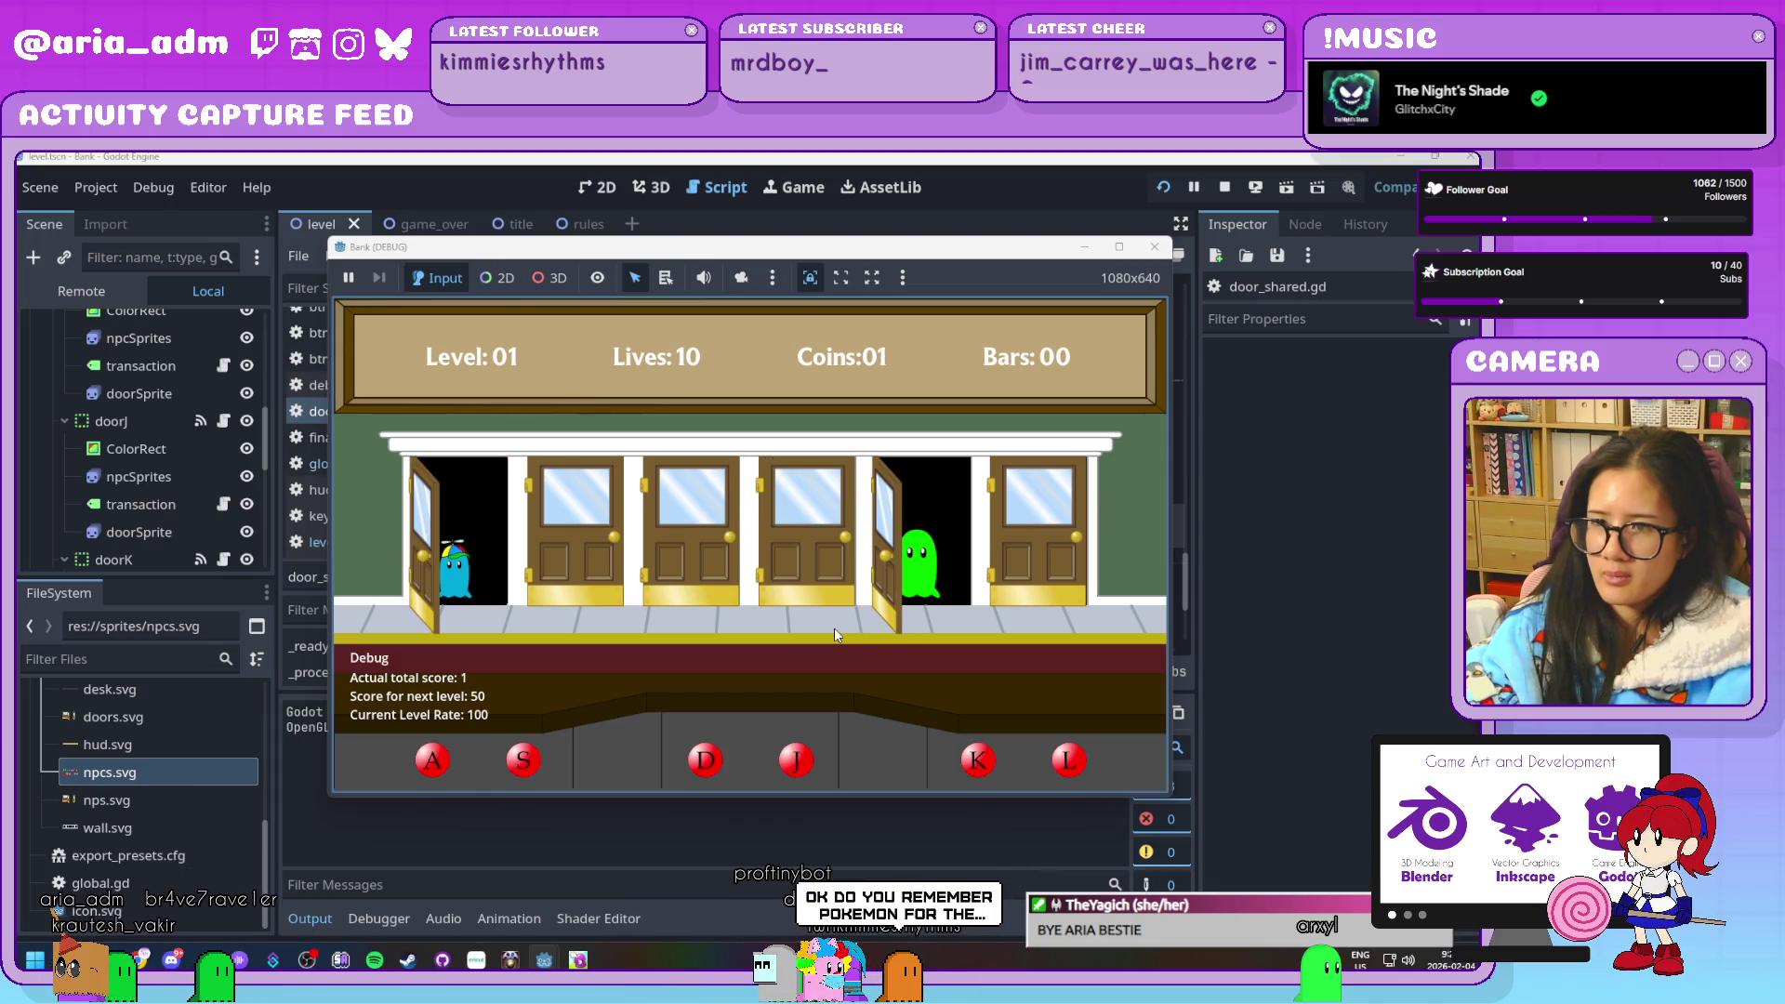
key(k)
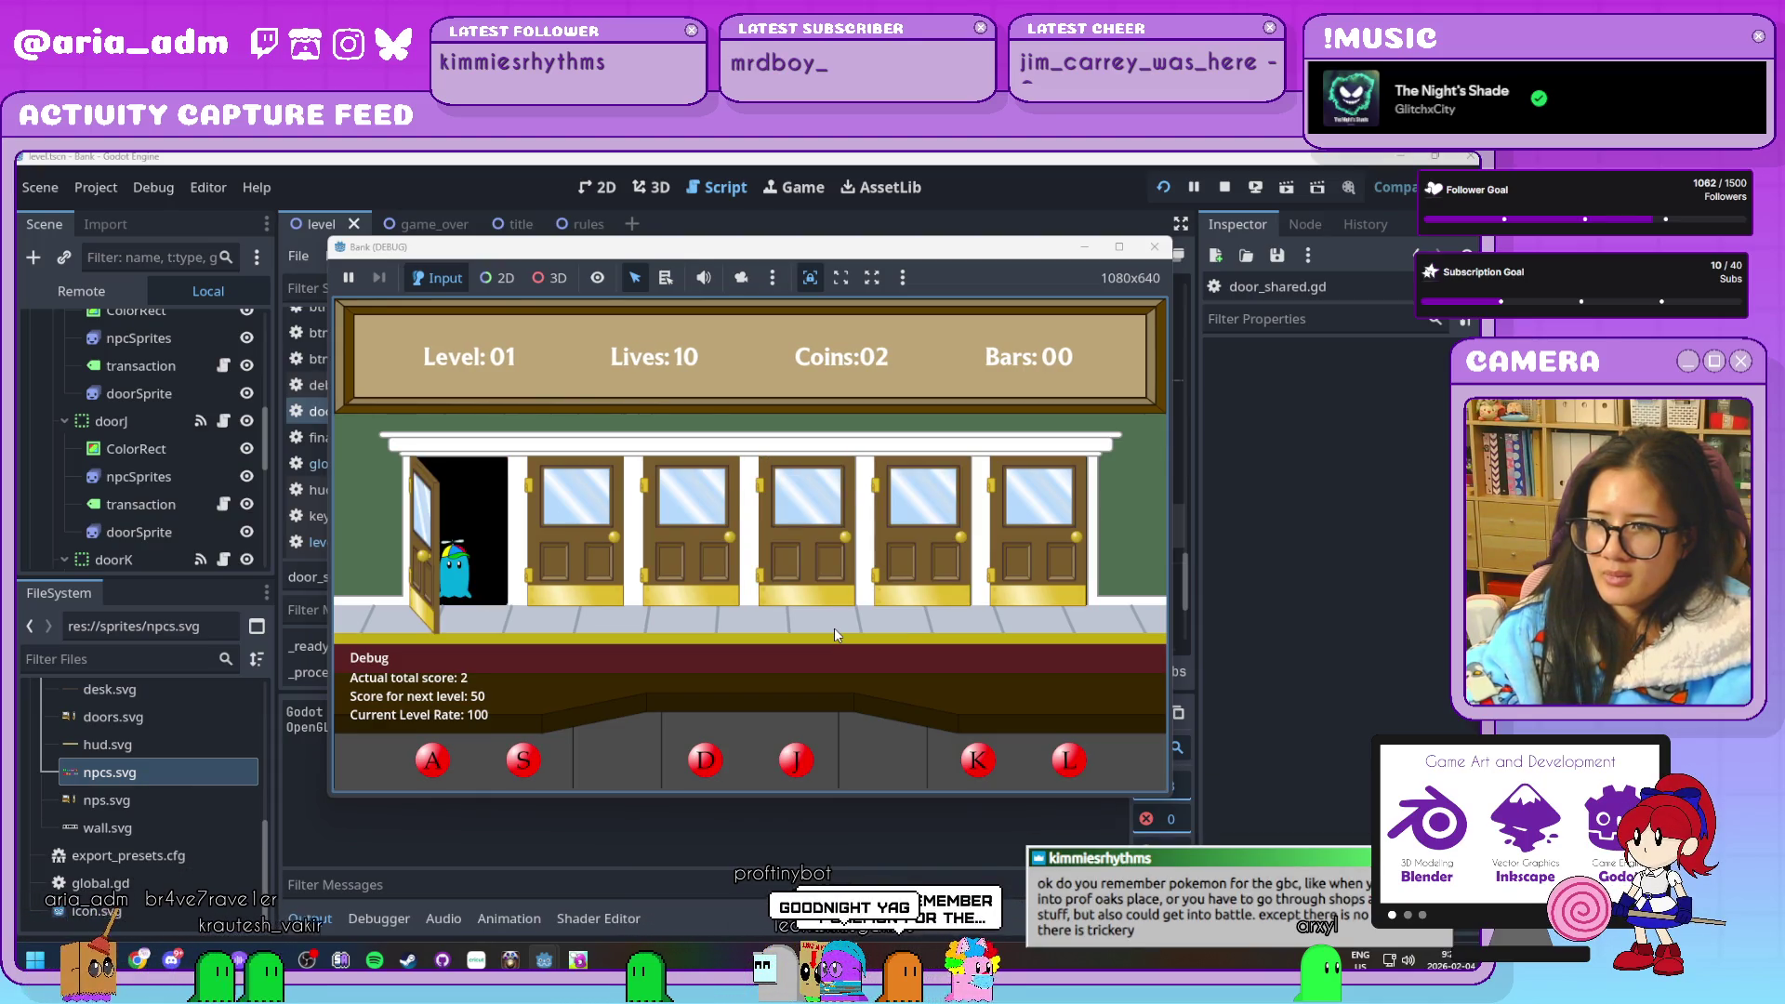
key(a)
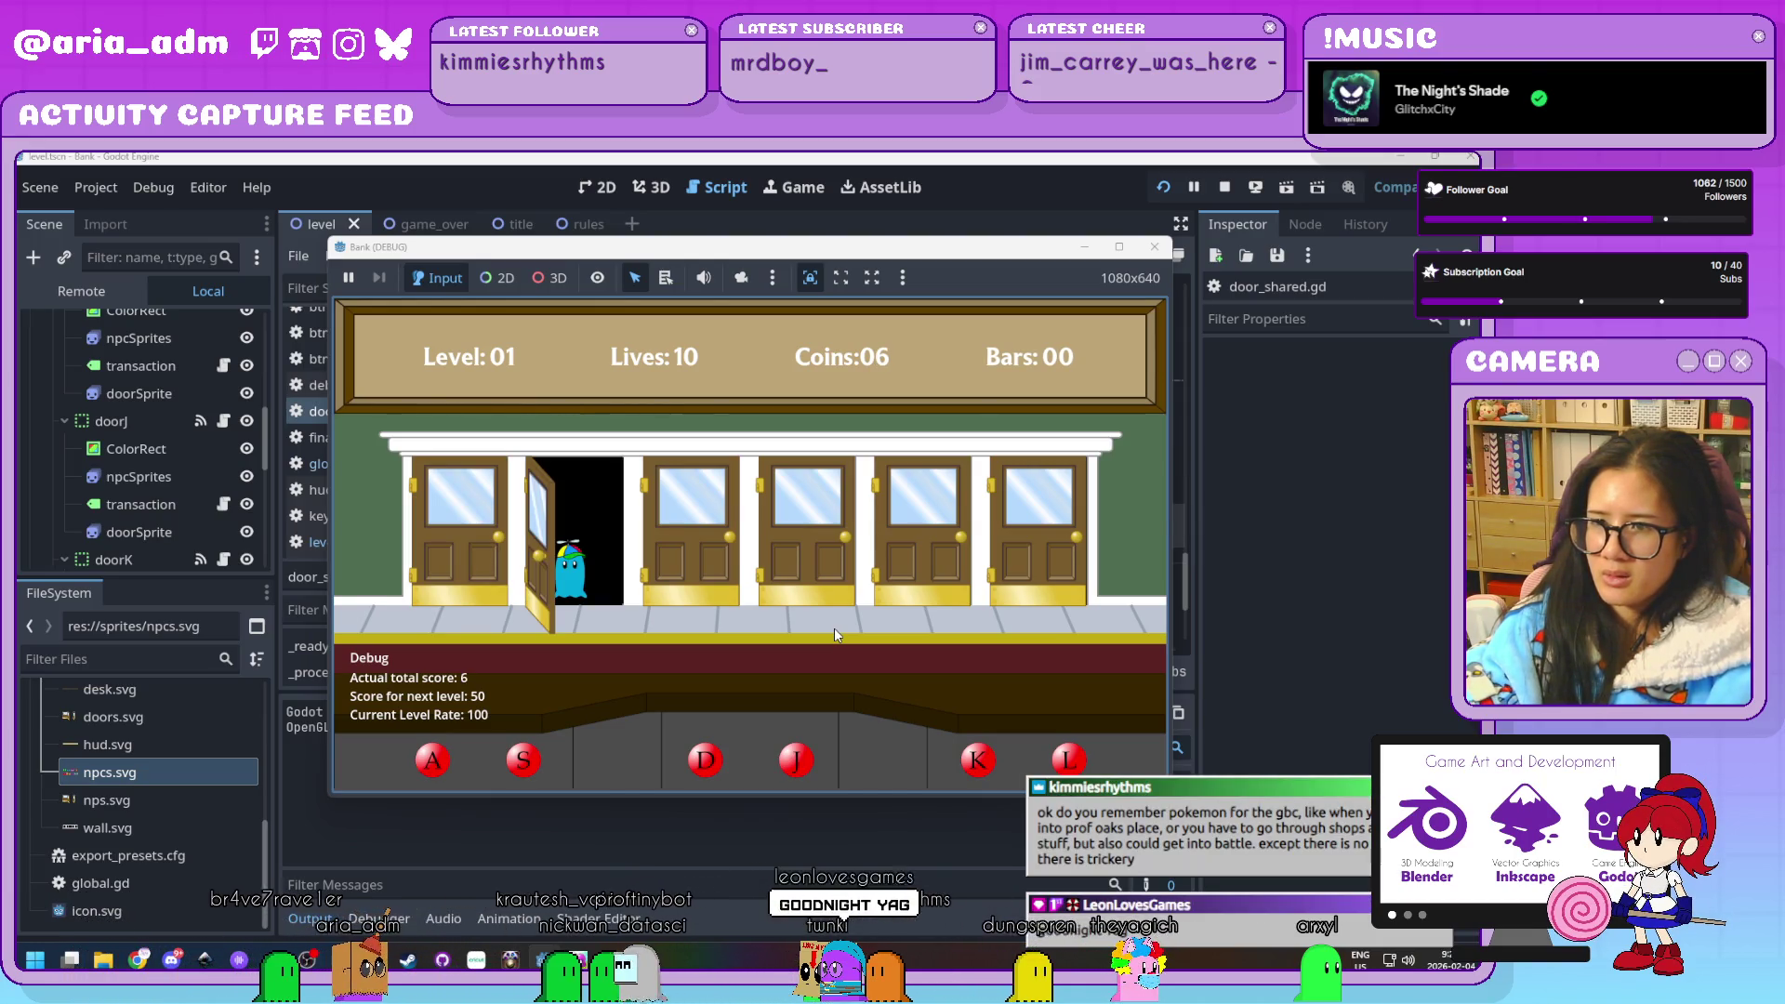
key(s)
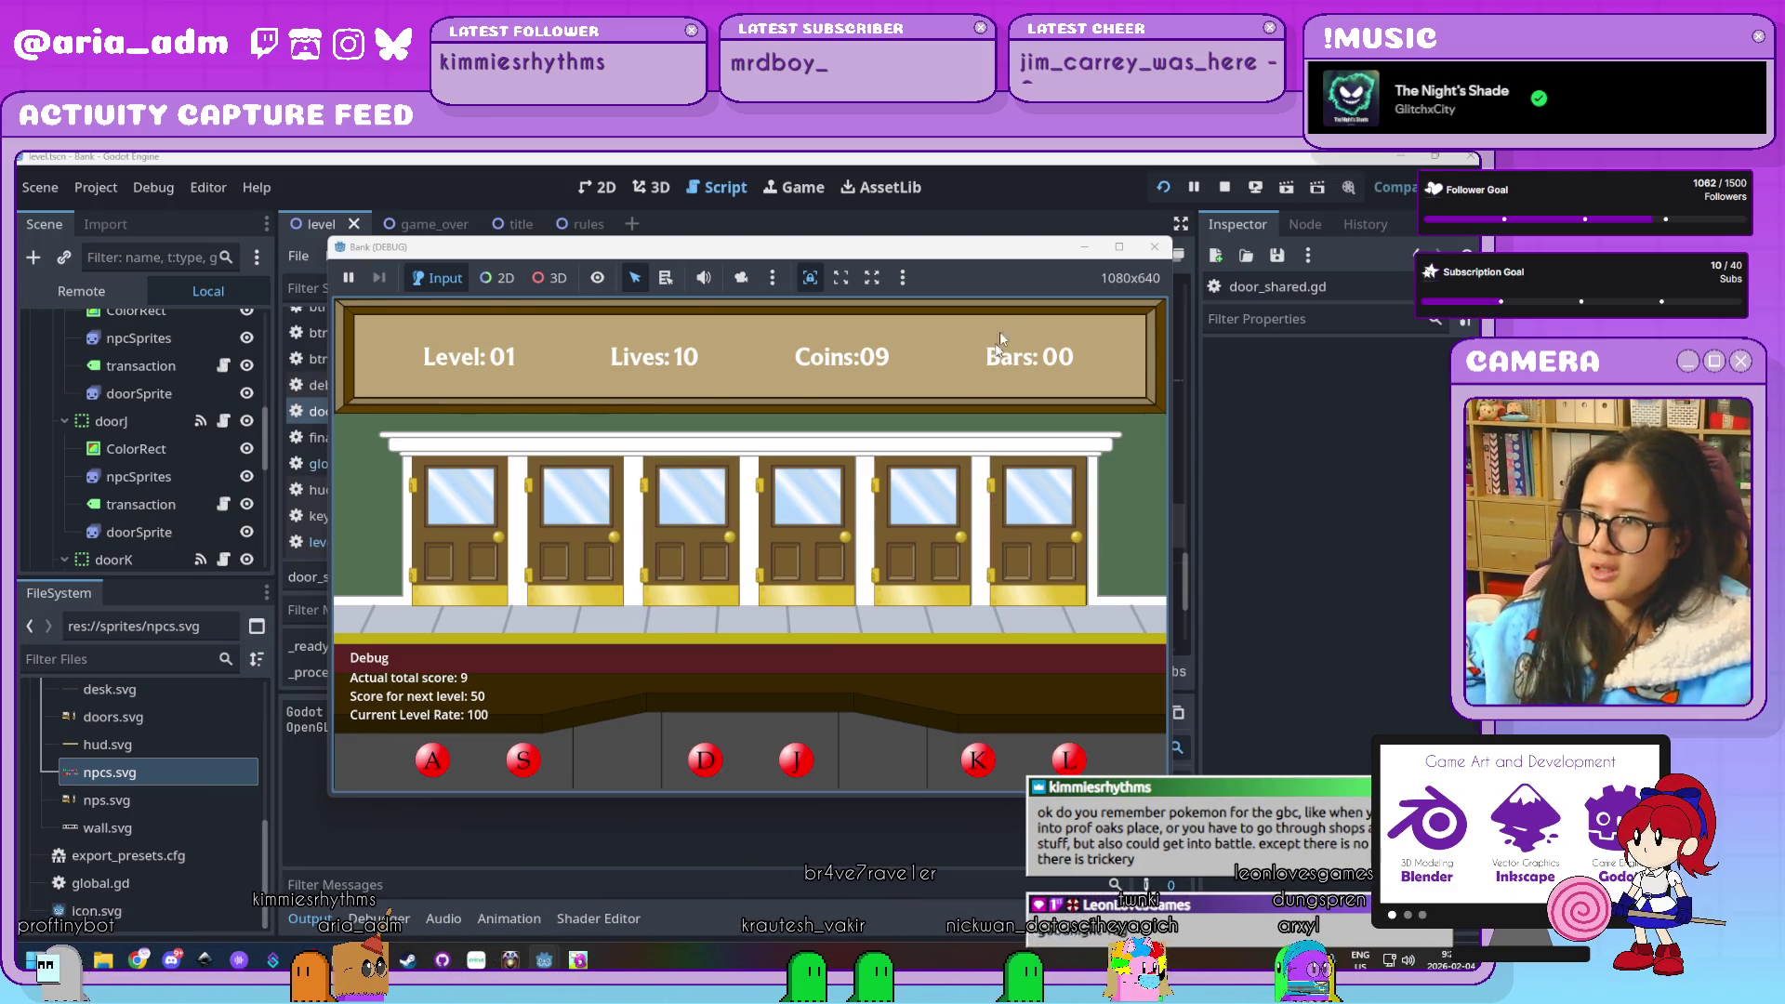
click(1155, 248)
Select doorL's npcSprites node and compare the frame rates of the guest animations
scroll(180, 429, down, 5)
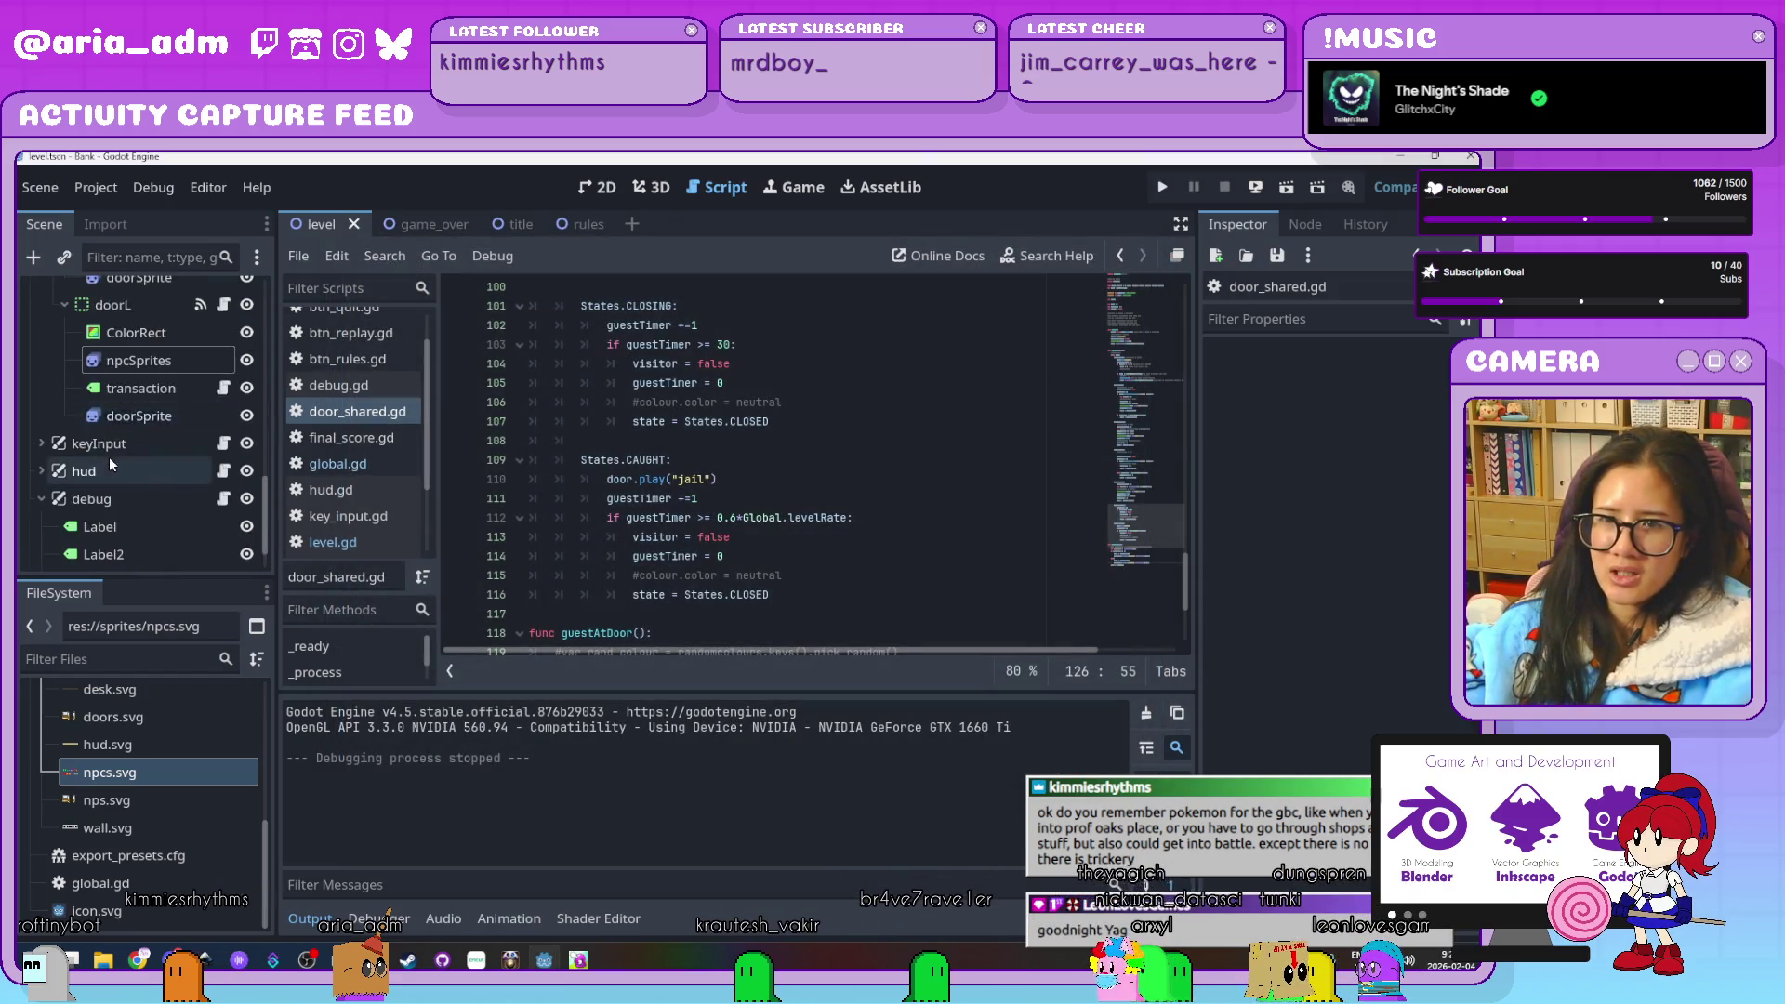
scroll(180, 429, up, 3)
click(190, 454)
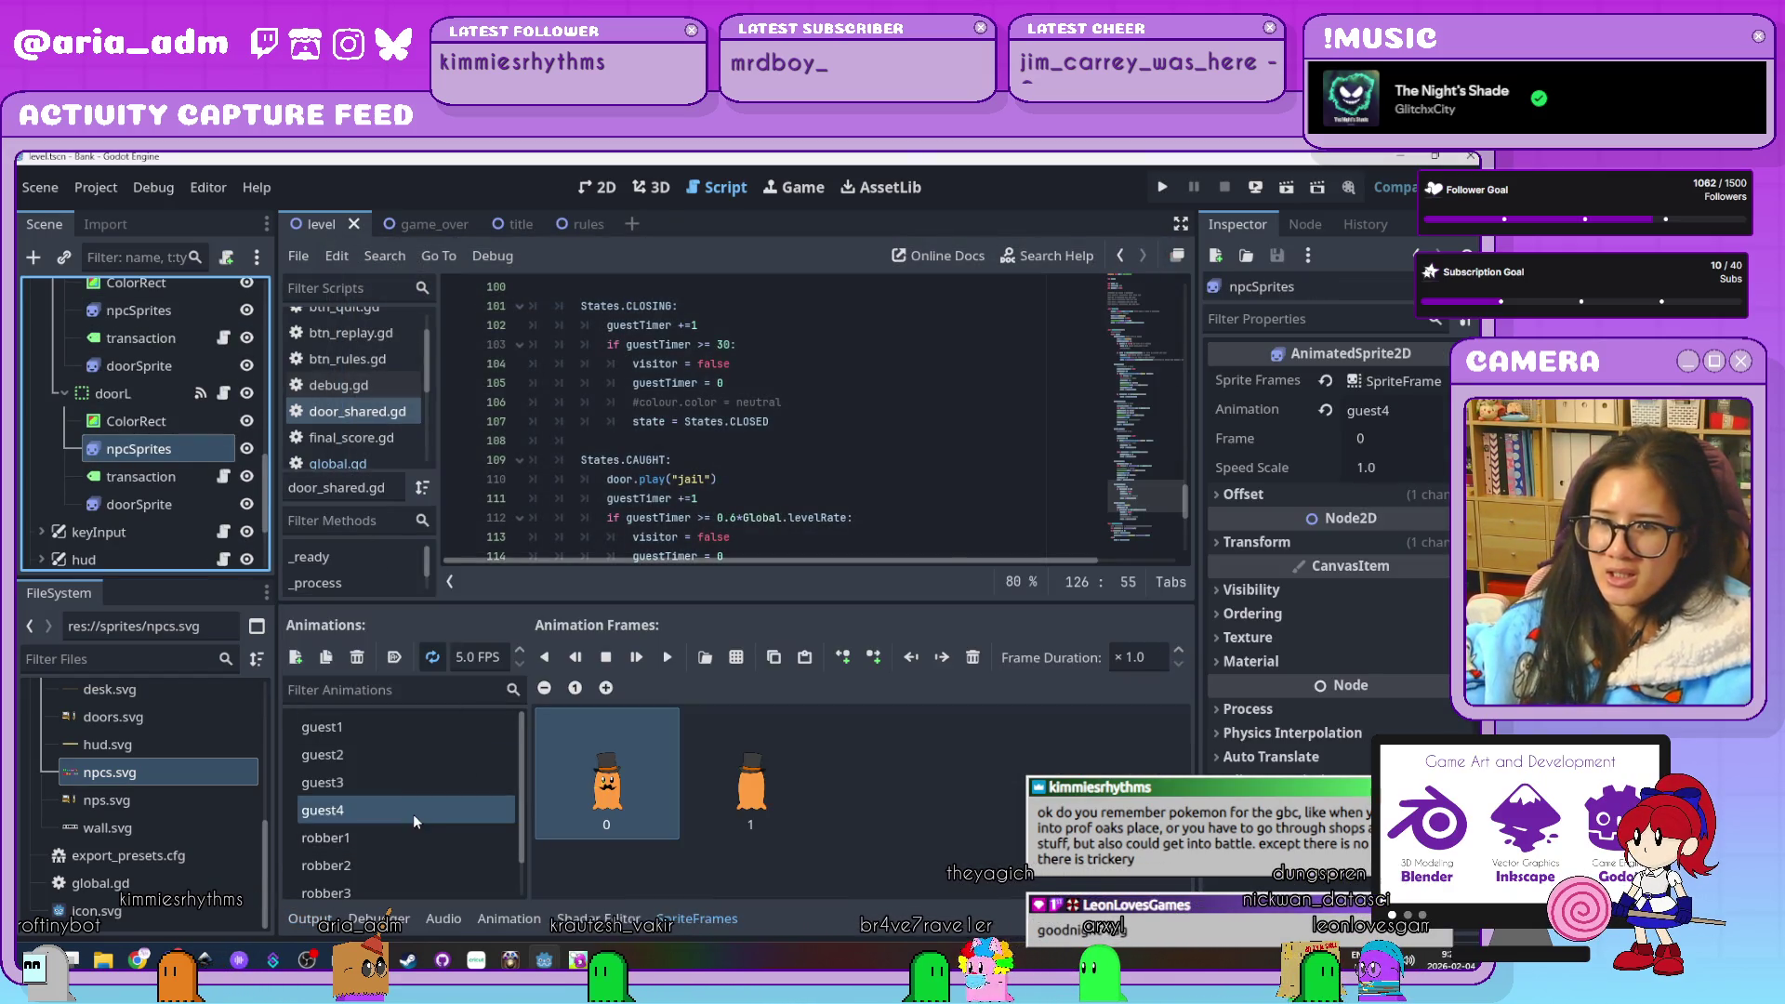
click(413, 782)
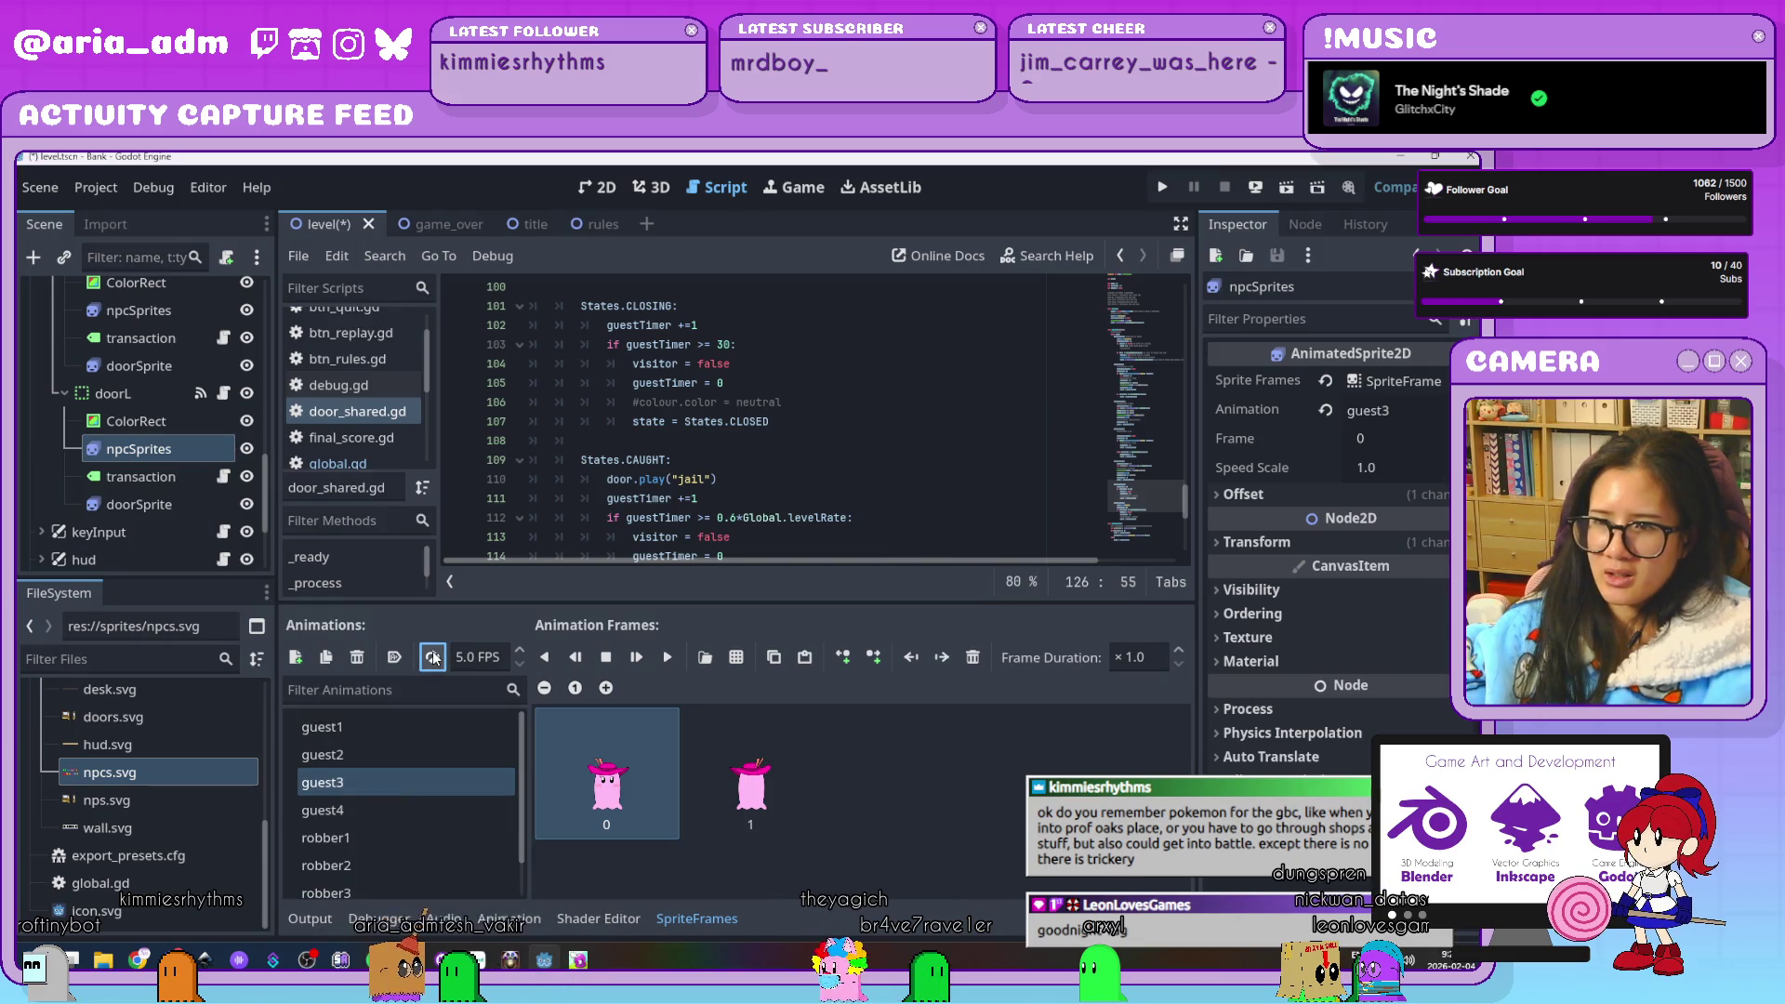
click(365, 755)
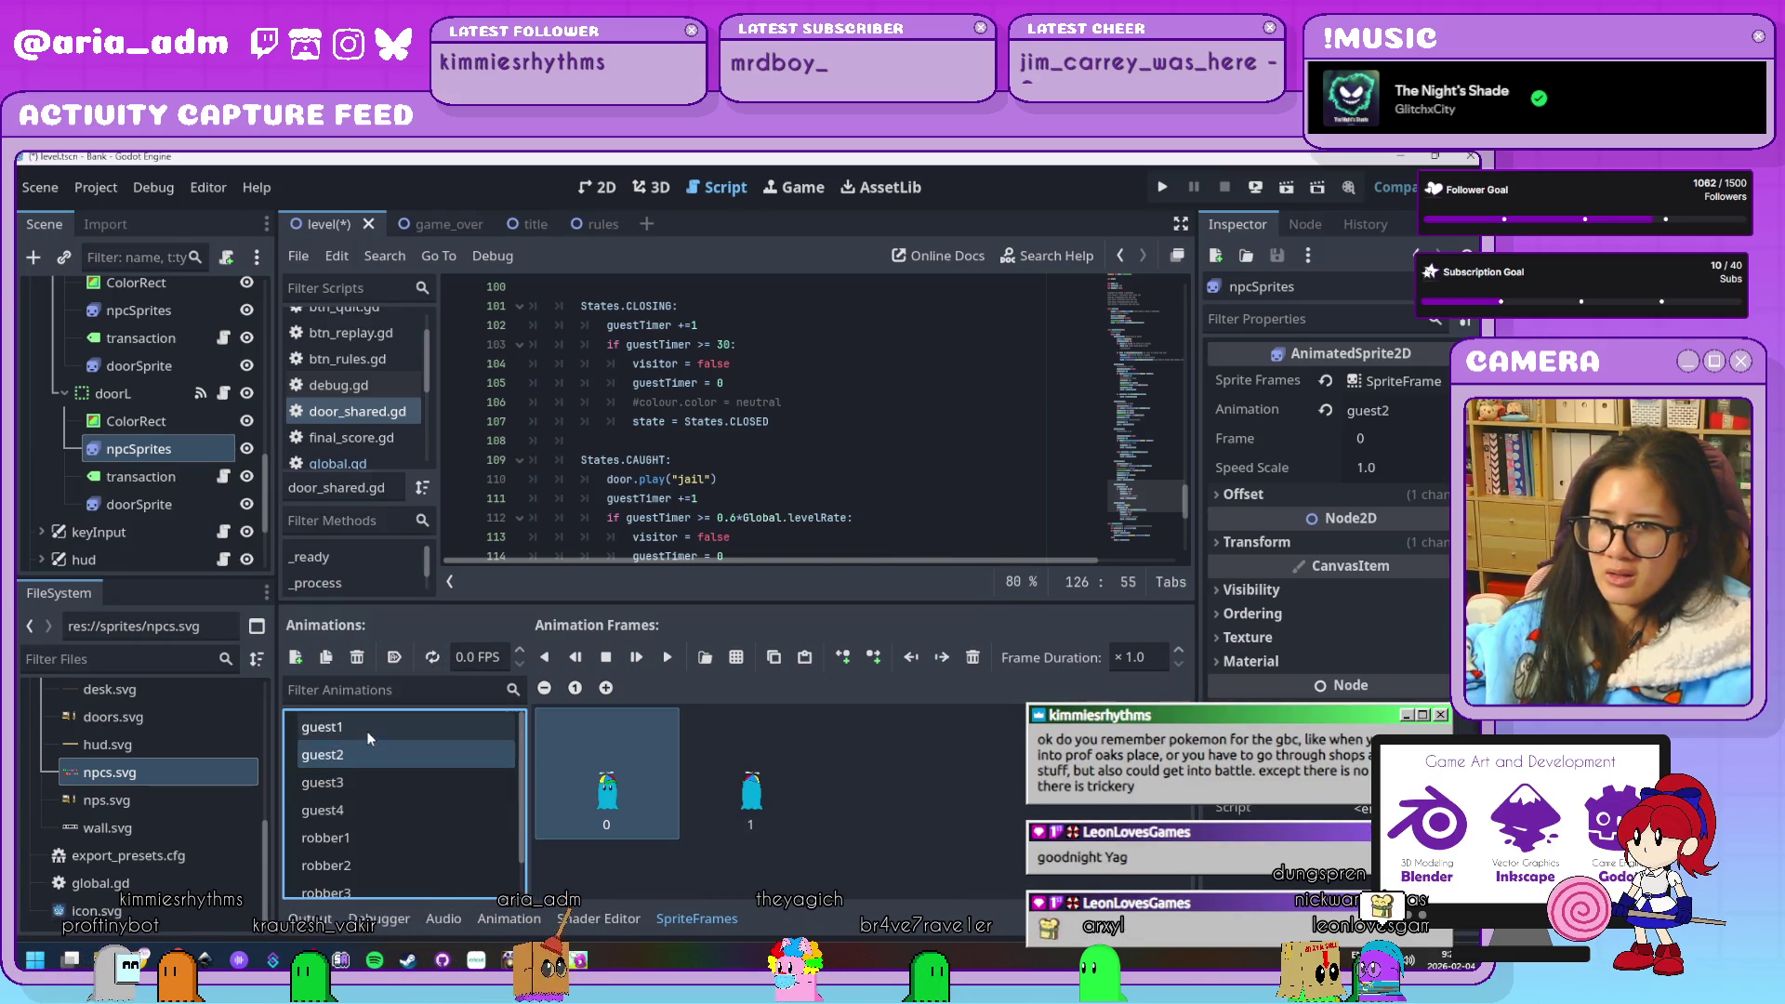
click(370, 734)
click(361, 754)
click(368, 782)
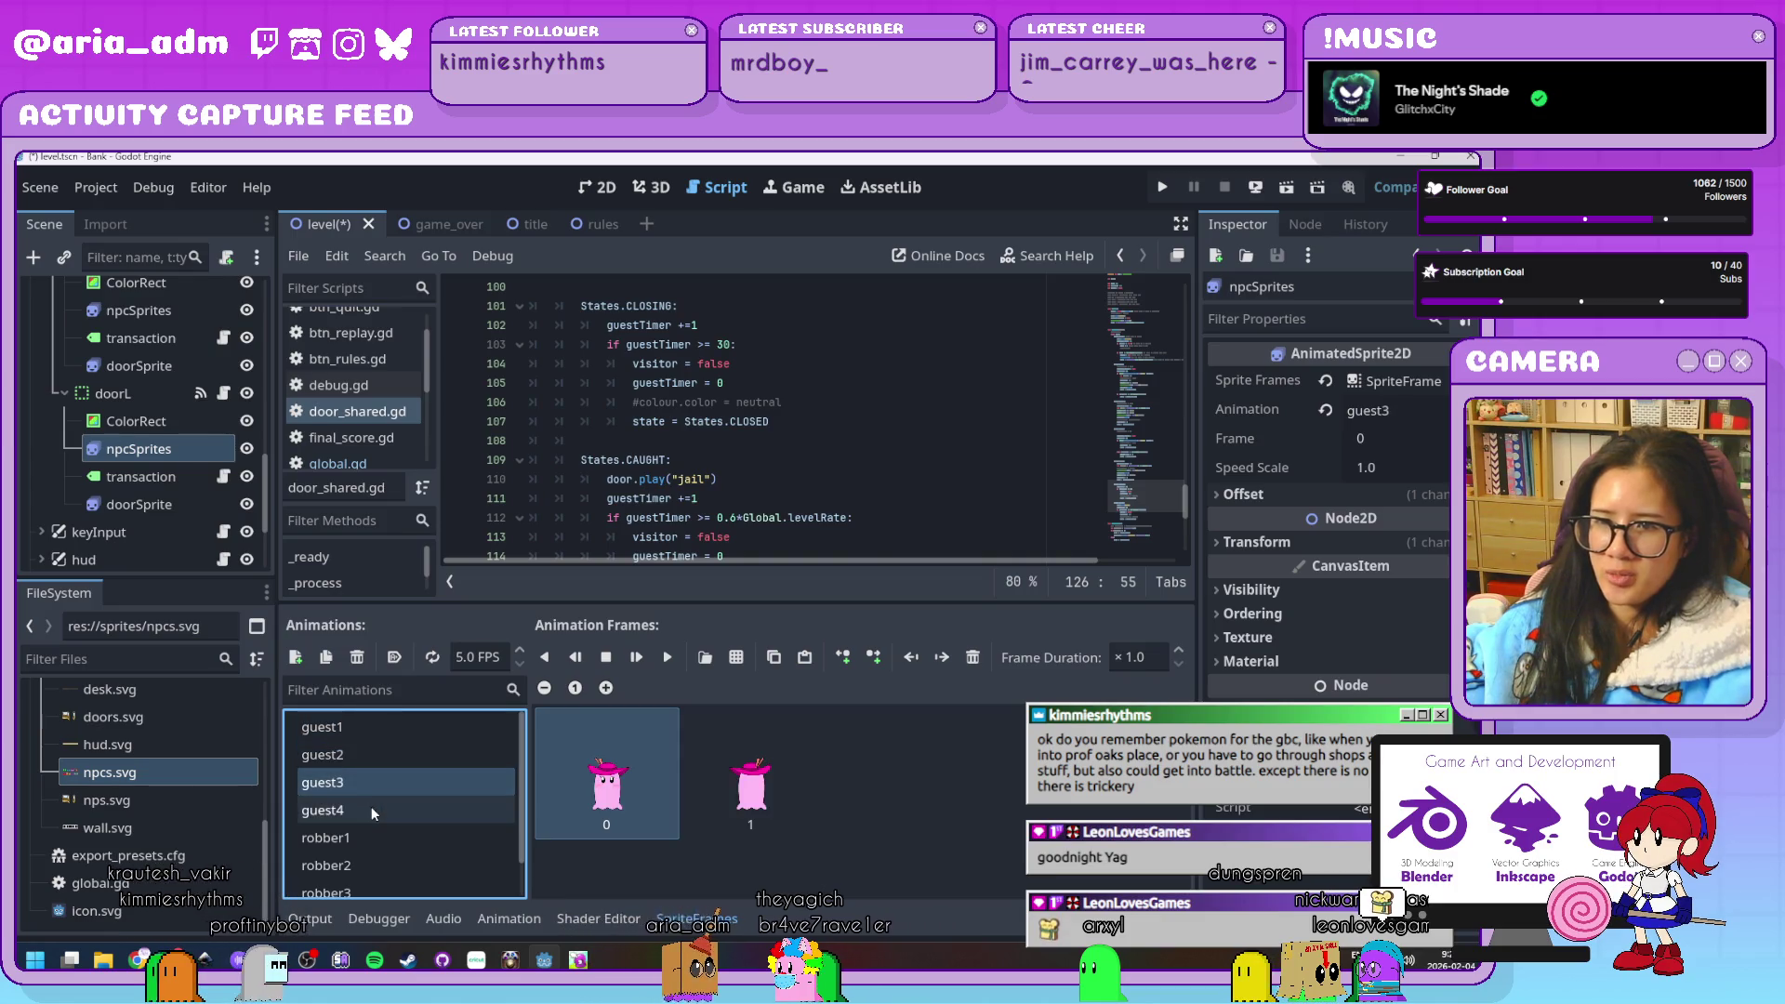
click(365, 756)
Set the guest4 animation to 0 FPS and turn its looping on
click(361, 782)
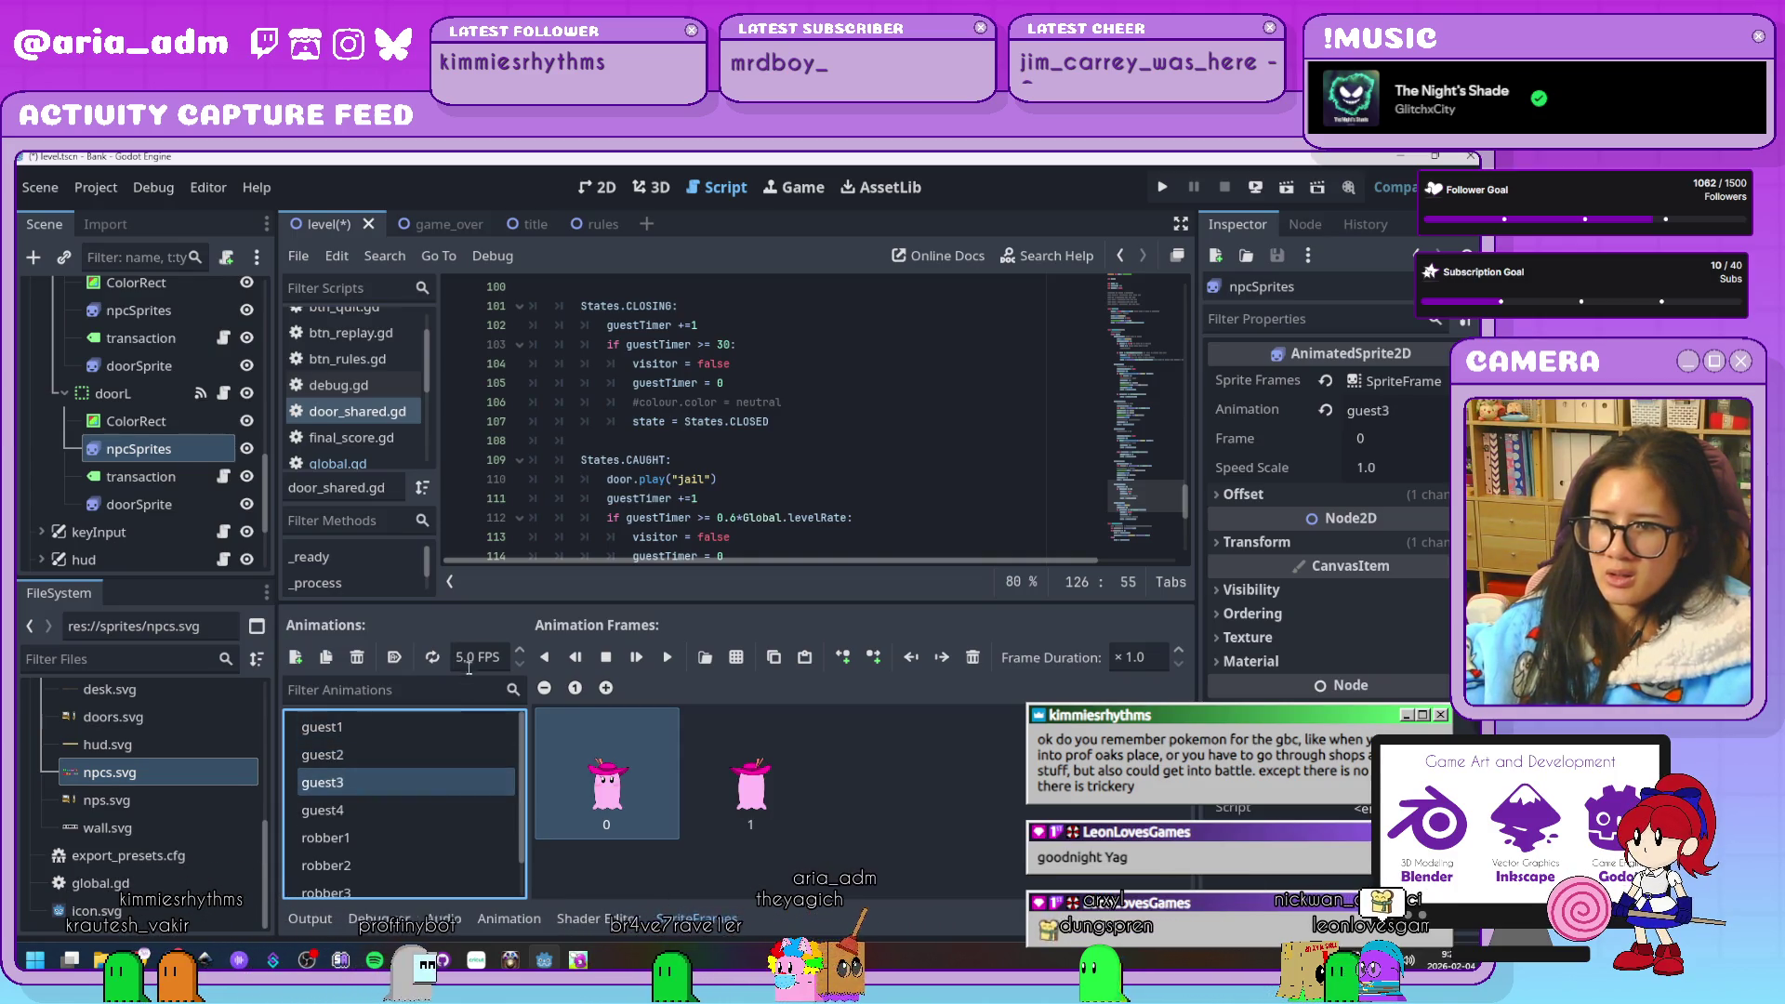
key(Tab)
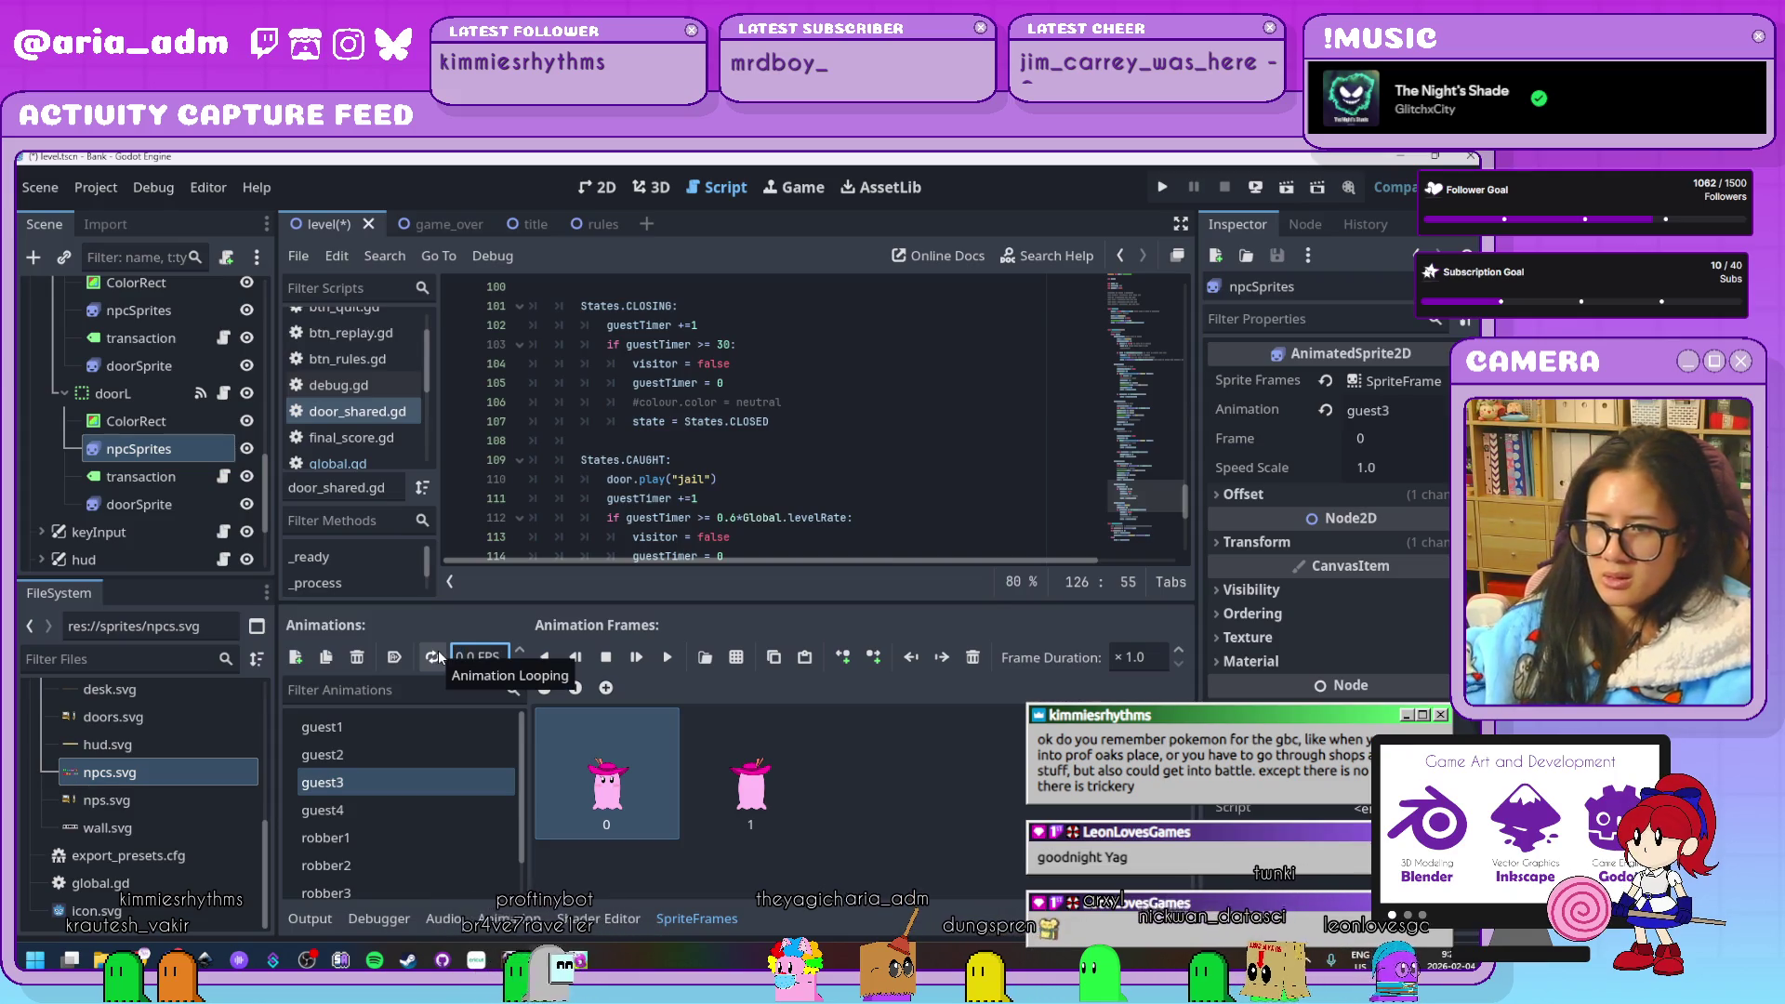
key(Down)
double_click(469, 657)
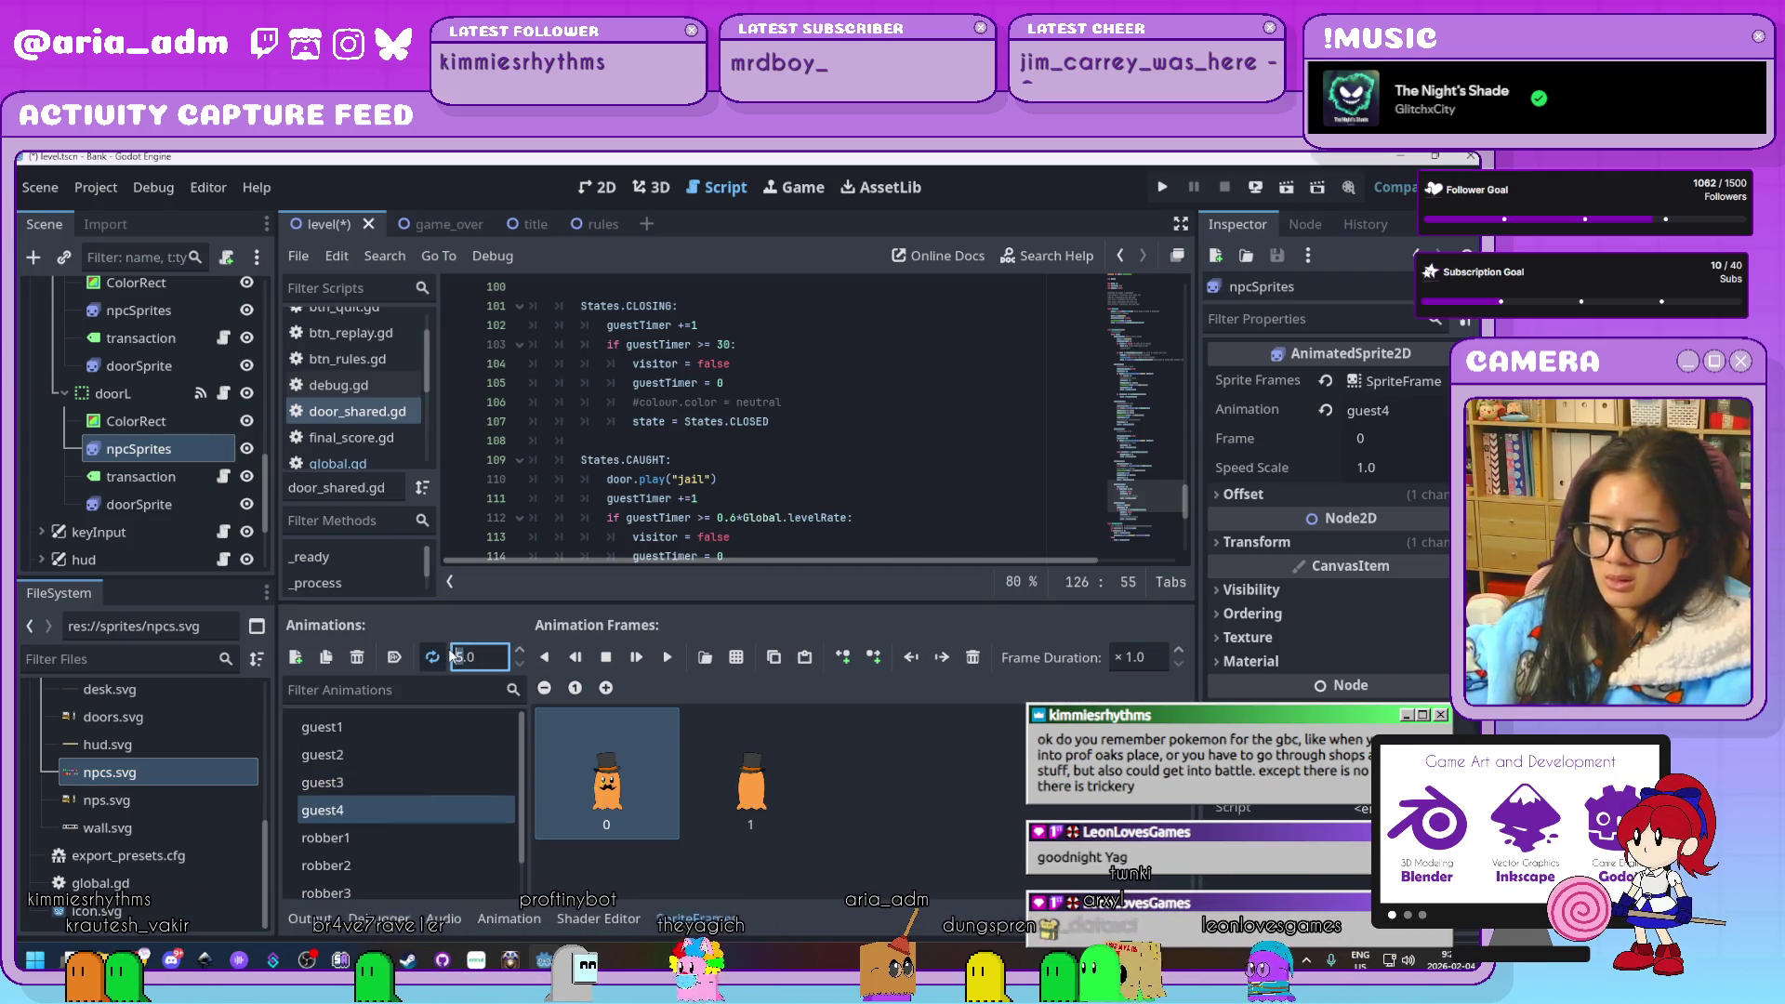
text(0)
key(Return)
click(434, 658)
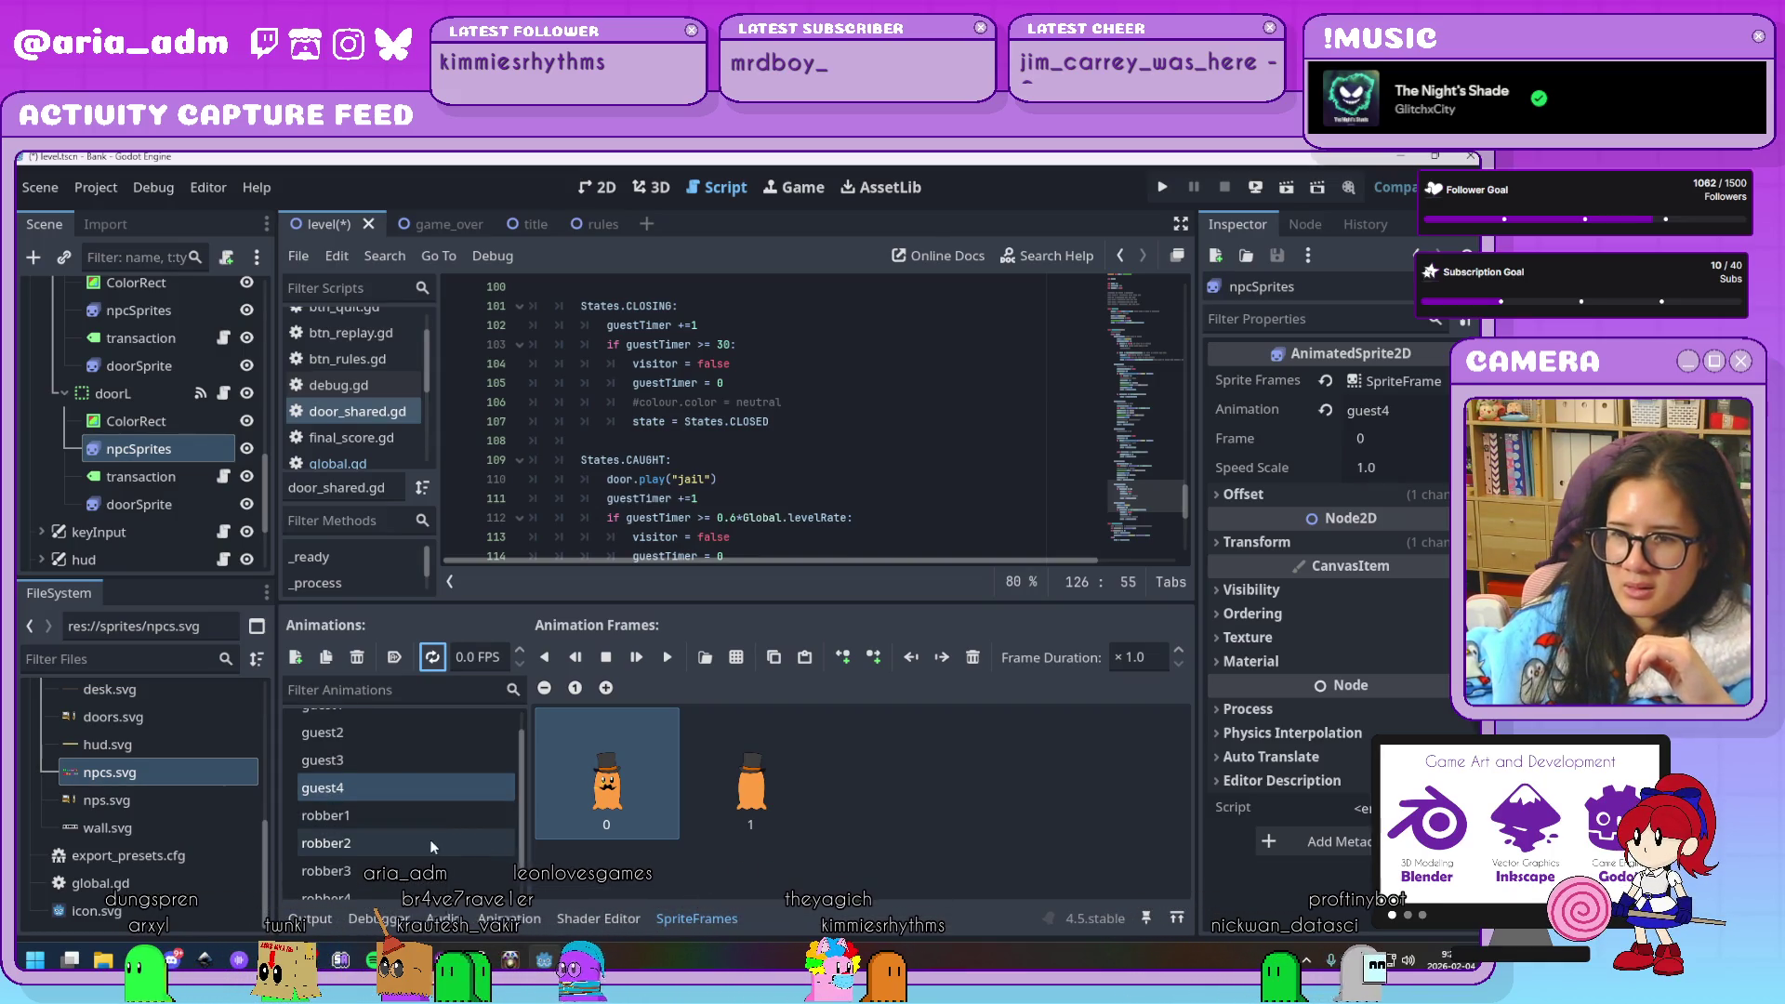
Set the robber3 and robber4 animations to 0 FPS
scroll(430, 840, down, 1)
click(421, 800)
click(423, 822)
click(420, 842)
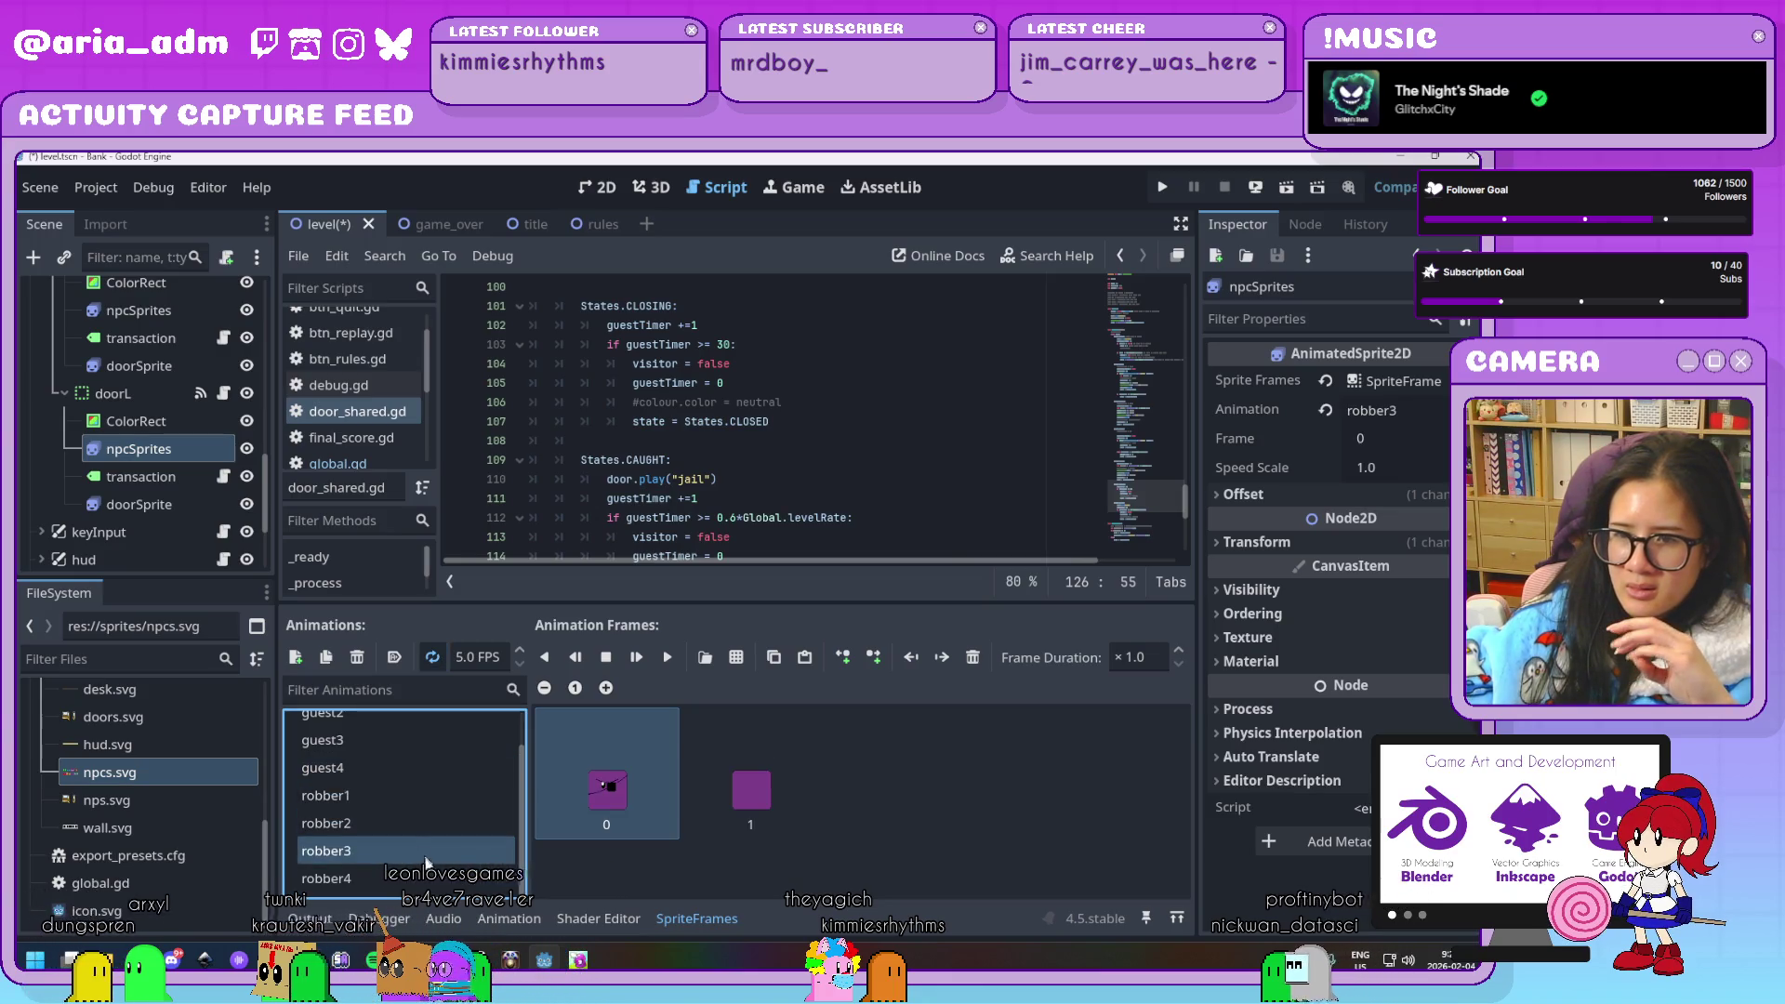
click(423, 879)
click(387, 848)
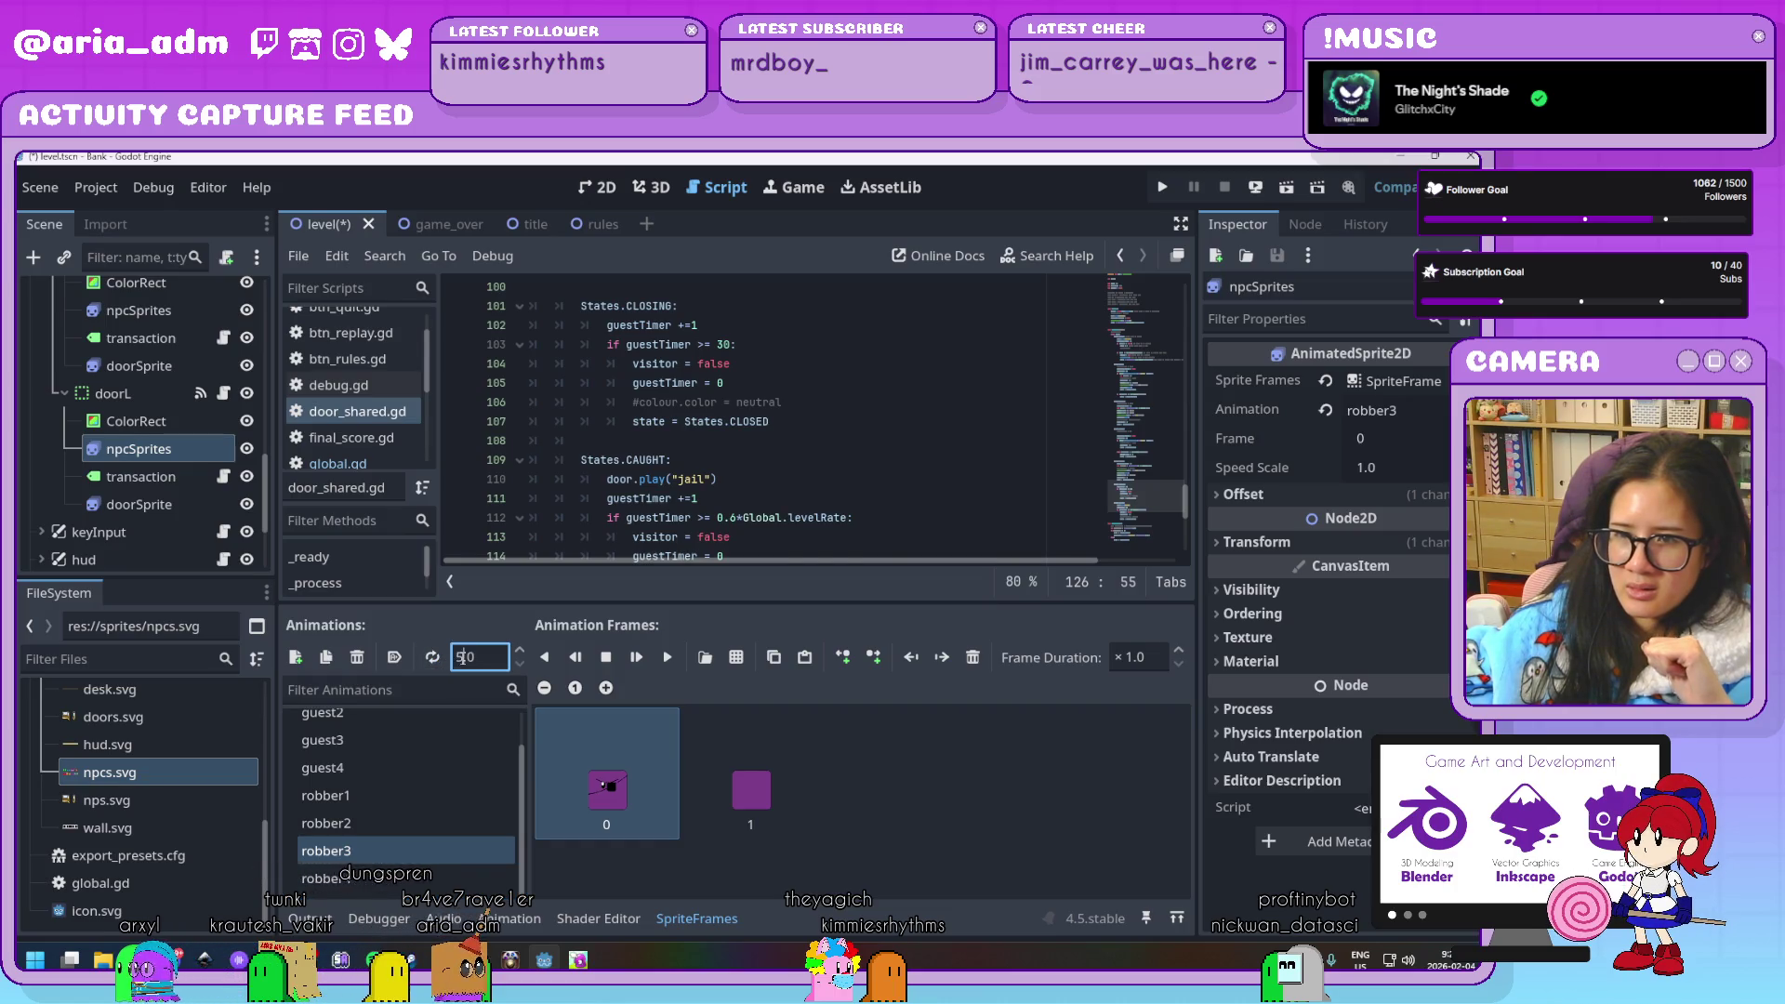
double_click(462, 657)
text(0)
key(Return)
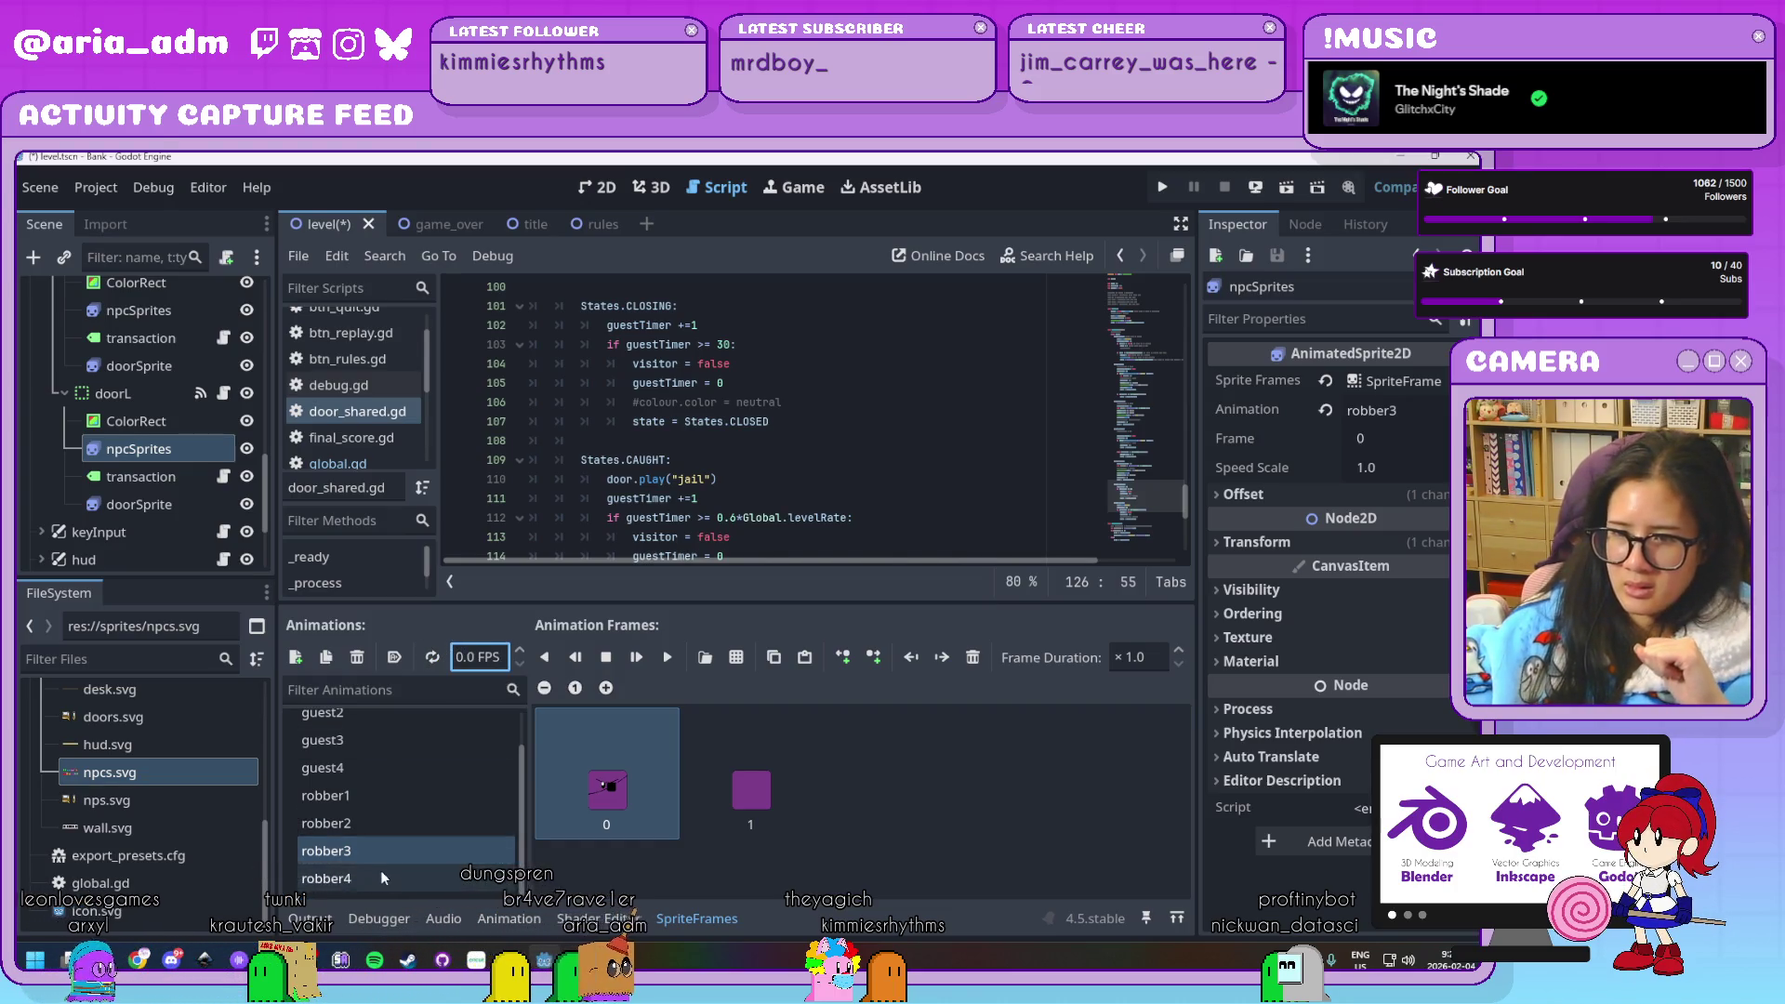
click(382, 876)
key(Tab)
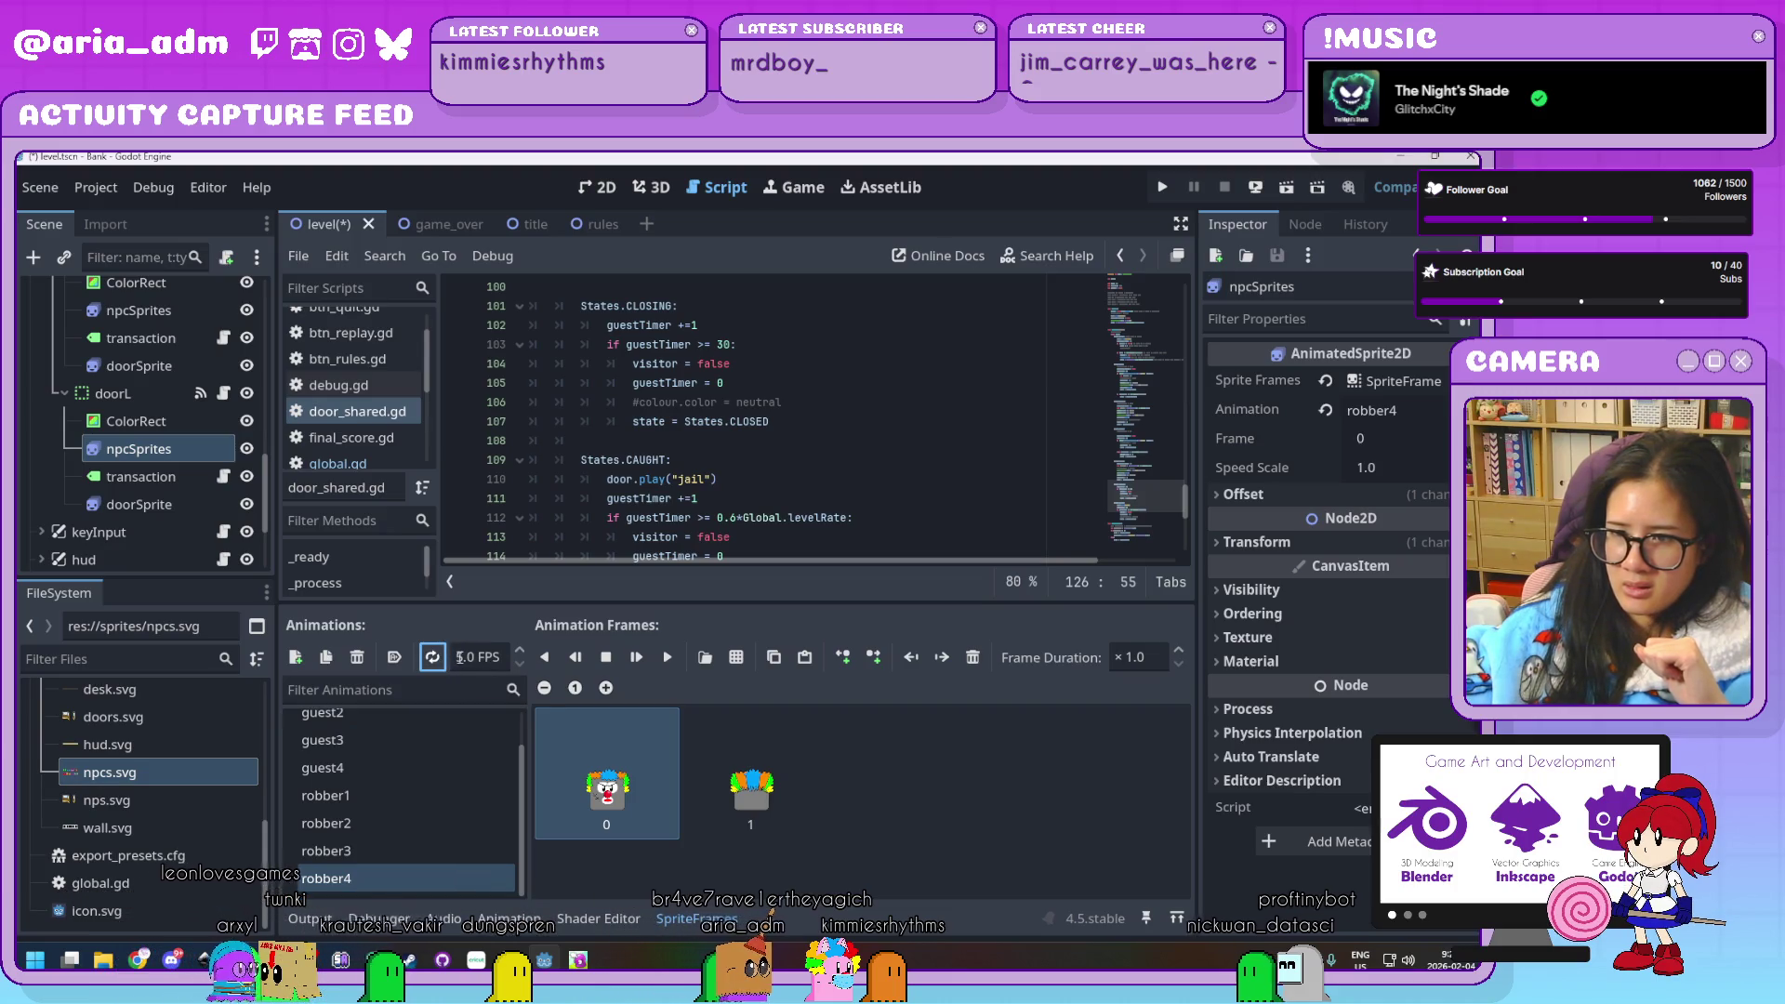
double_click(462, 657)
text(0)
key(Return)
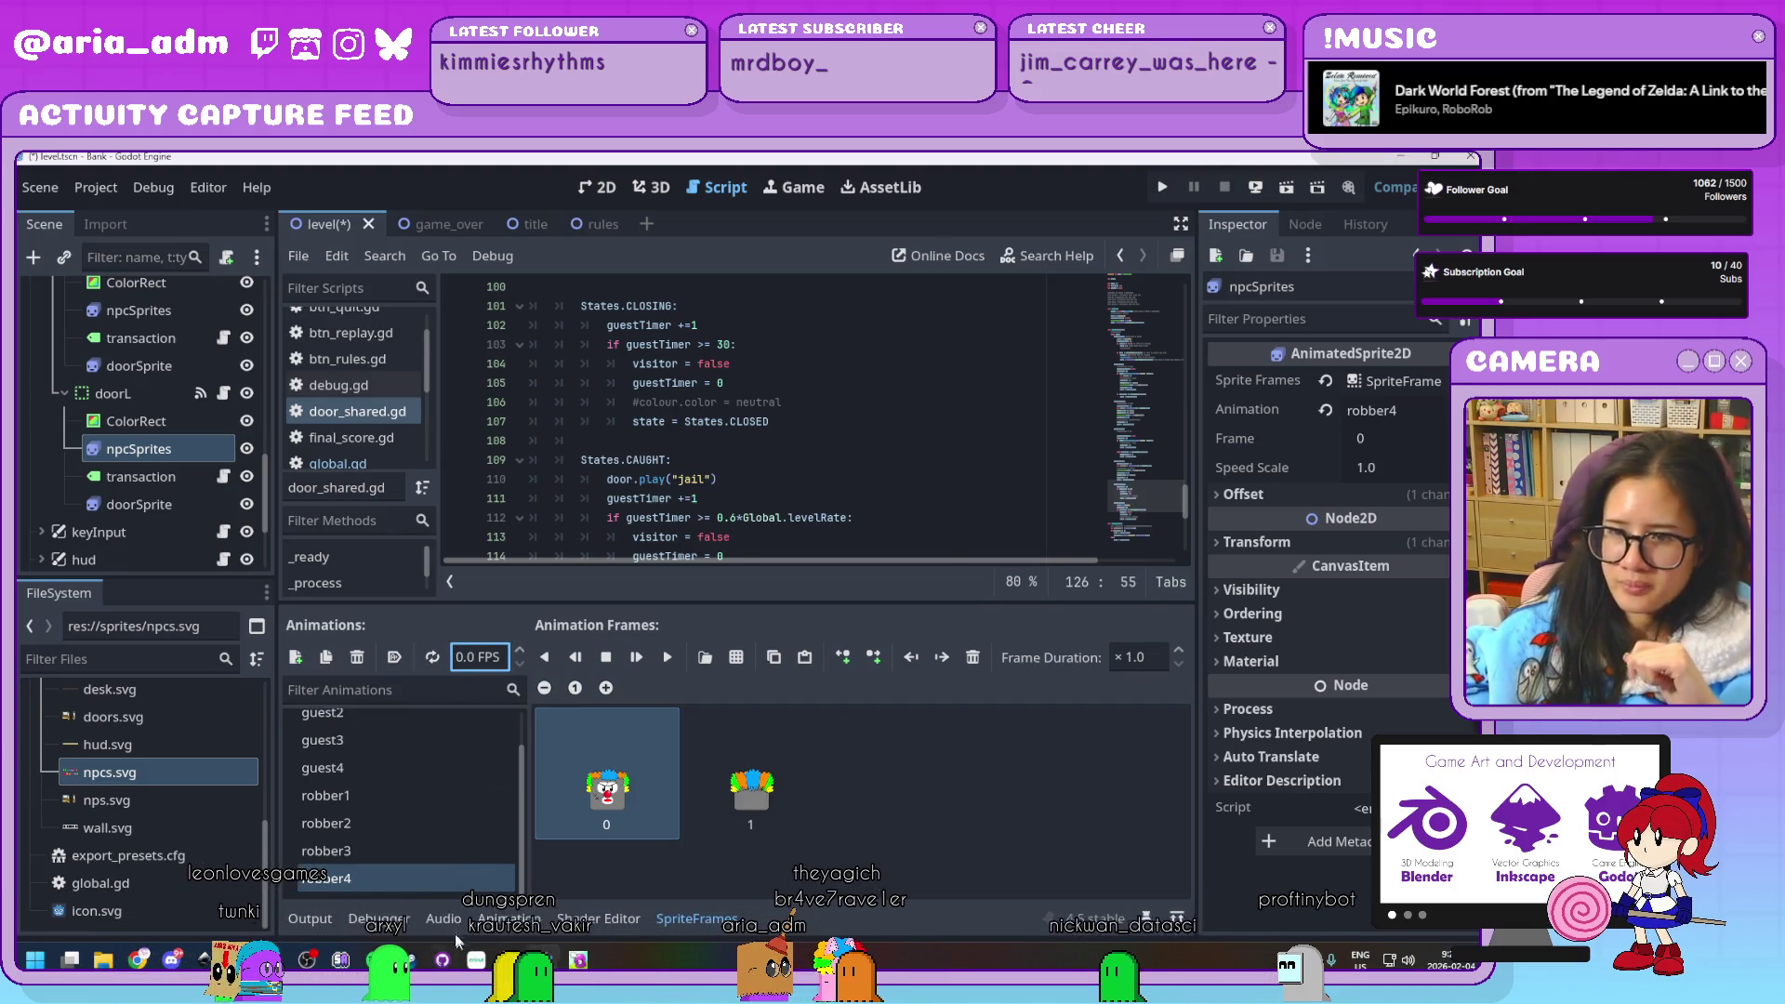
Review the robber and guest animations, then save the level scene
click(443, 854)
click(445, 828)
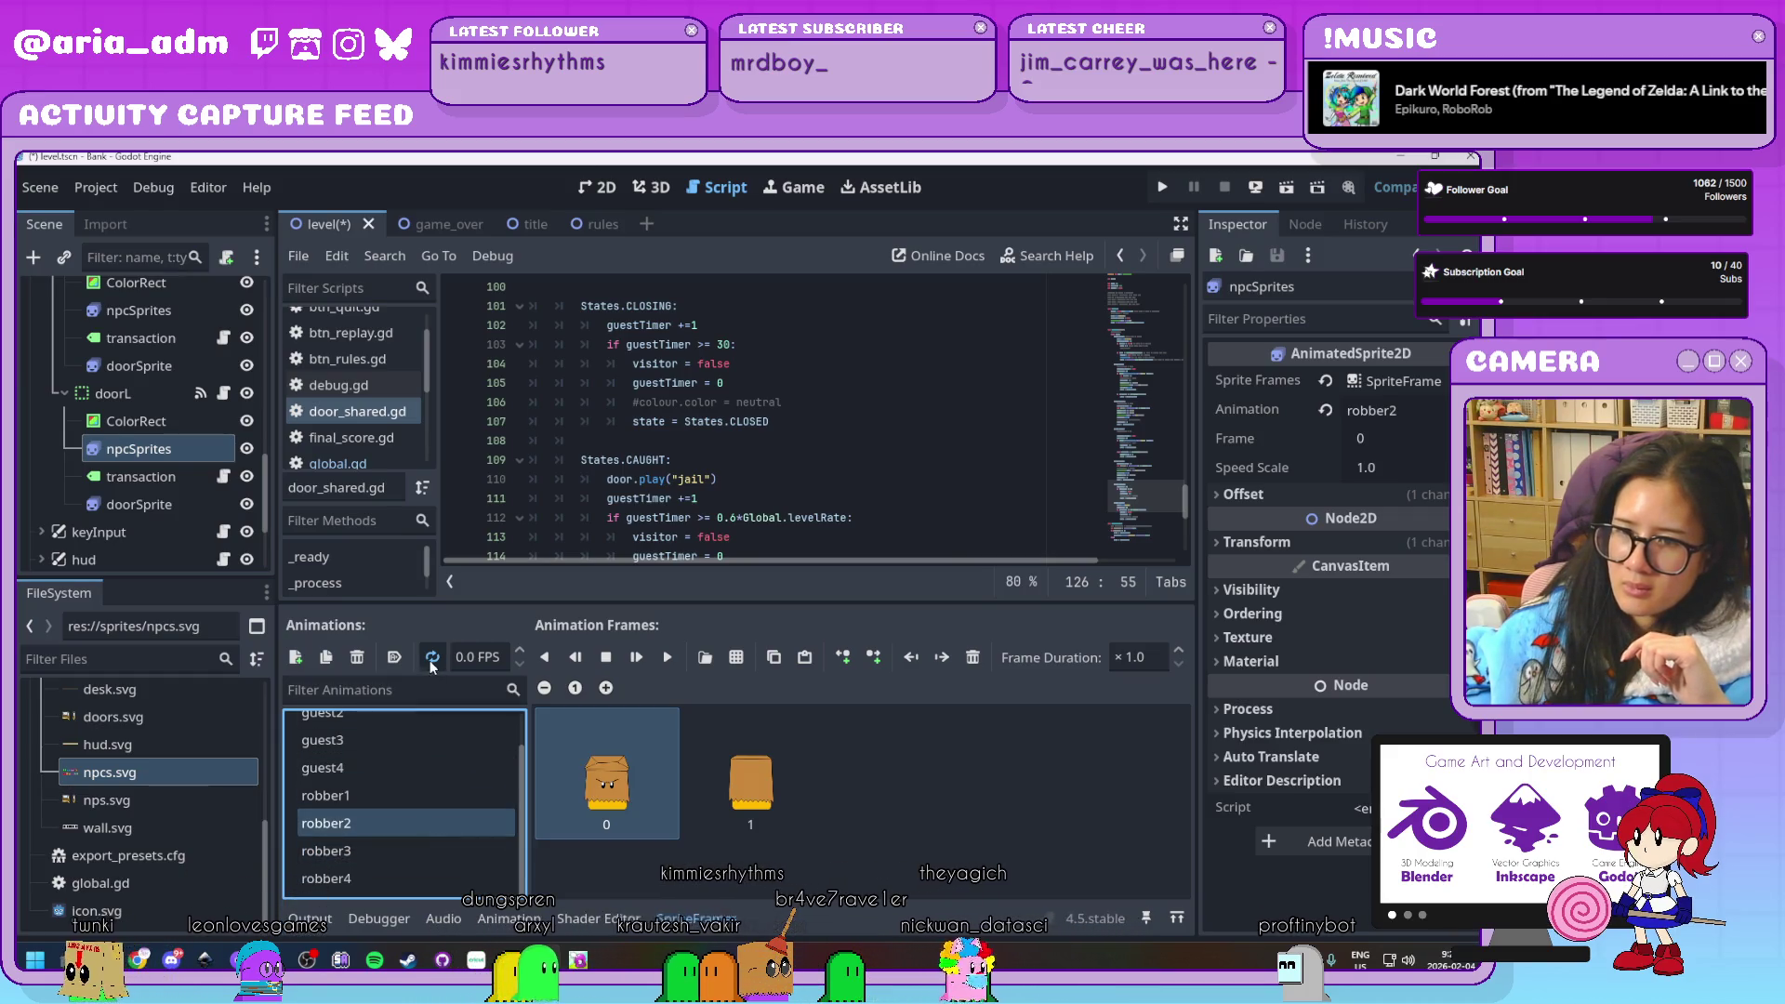
click(376, 795)
click(363, 744)
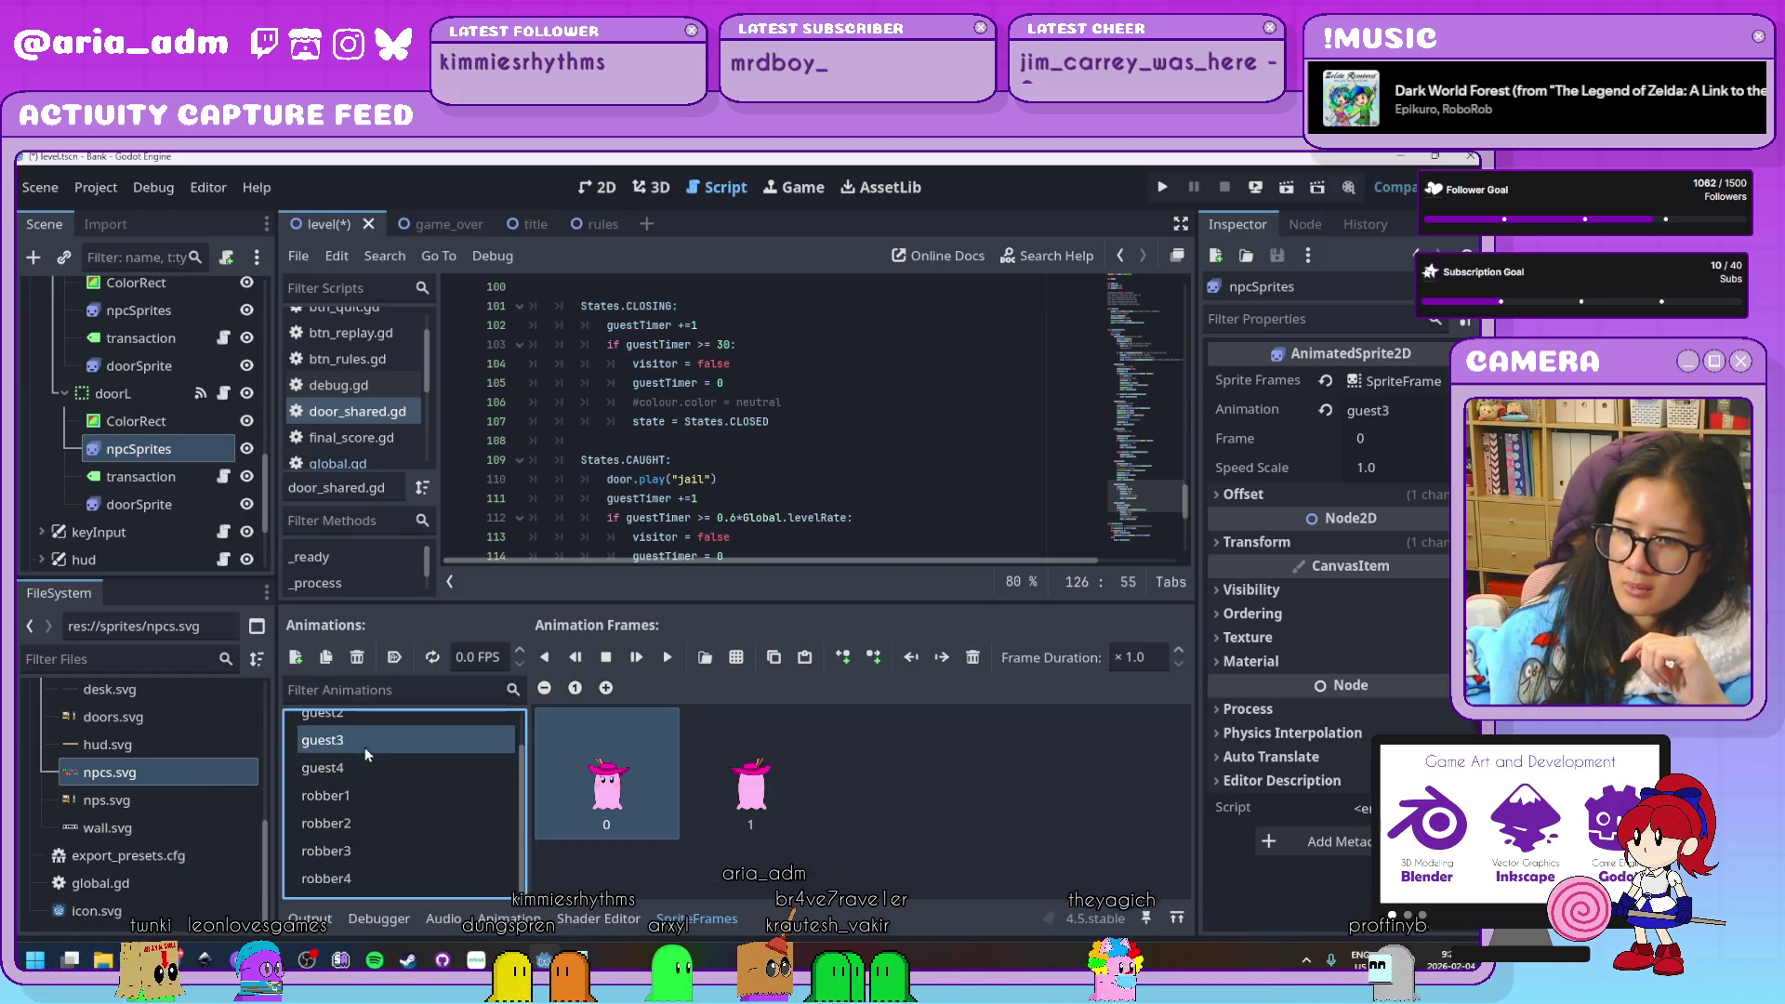
click(355, 733)
key(Up)
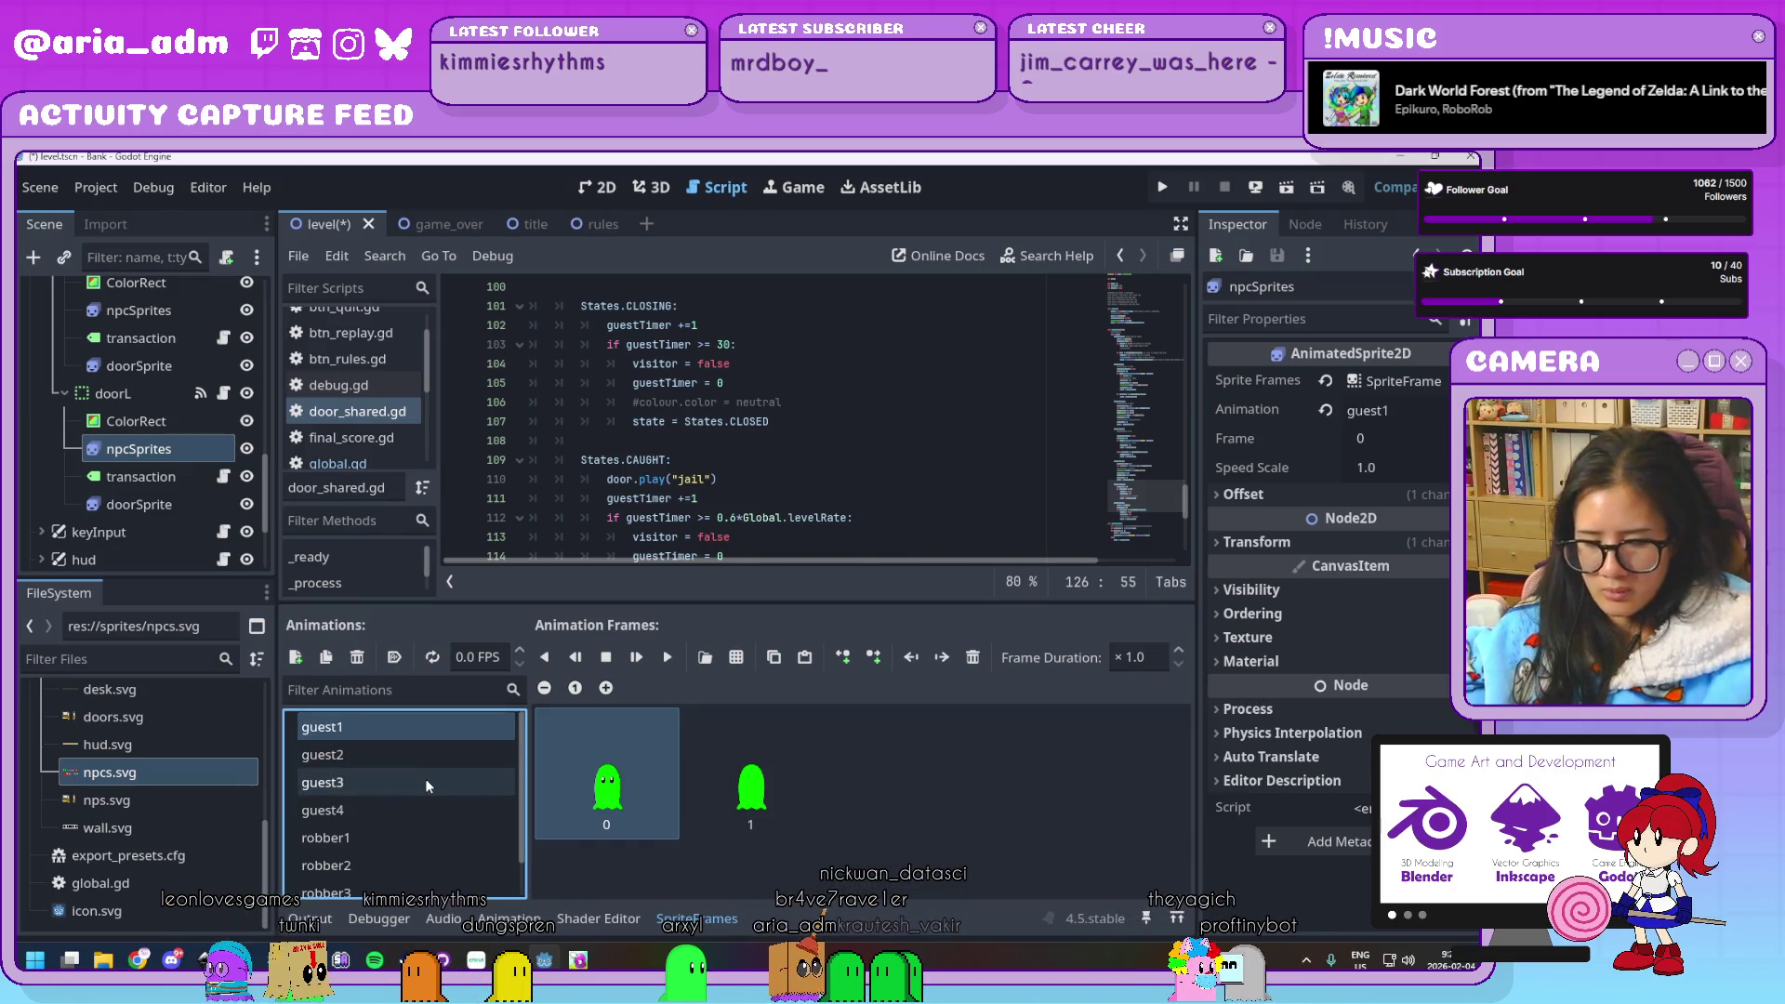
key(ctrl+s)
click(600, 186)
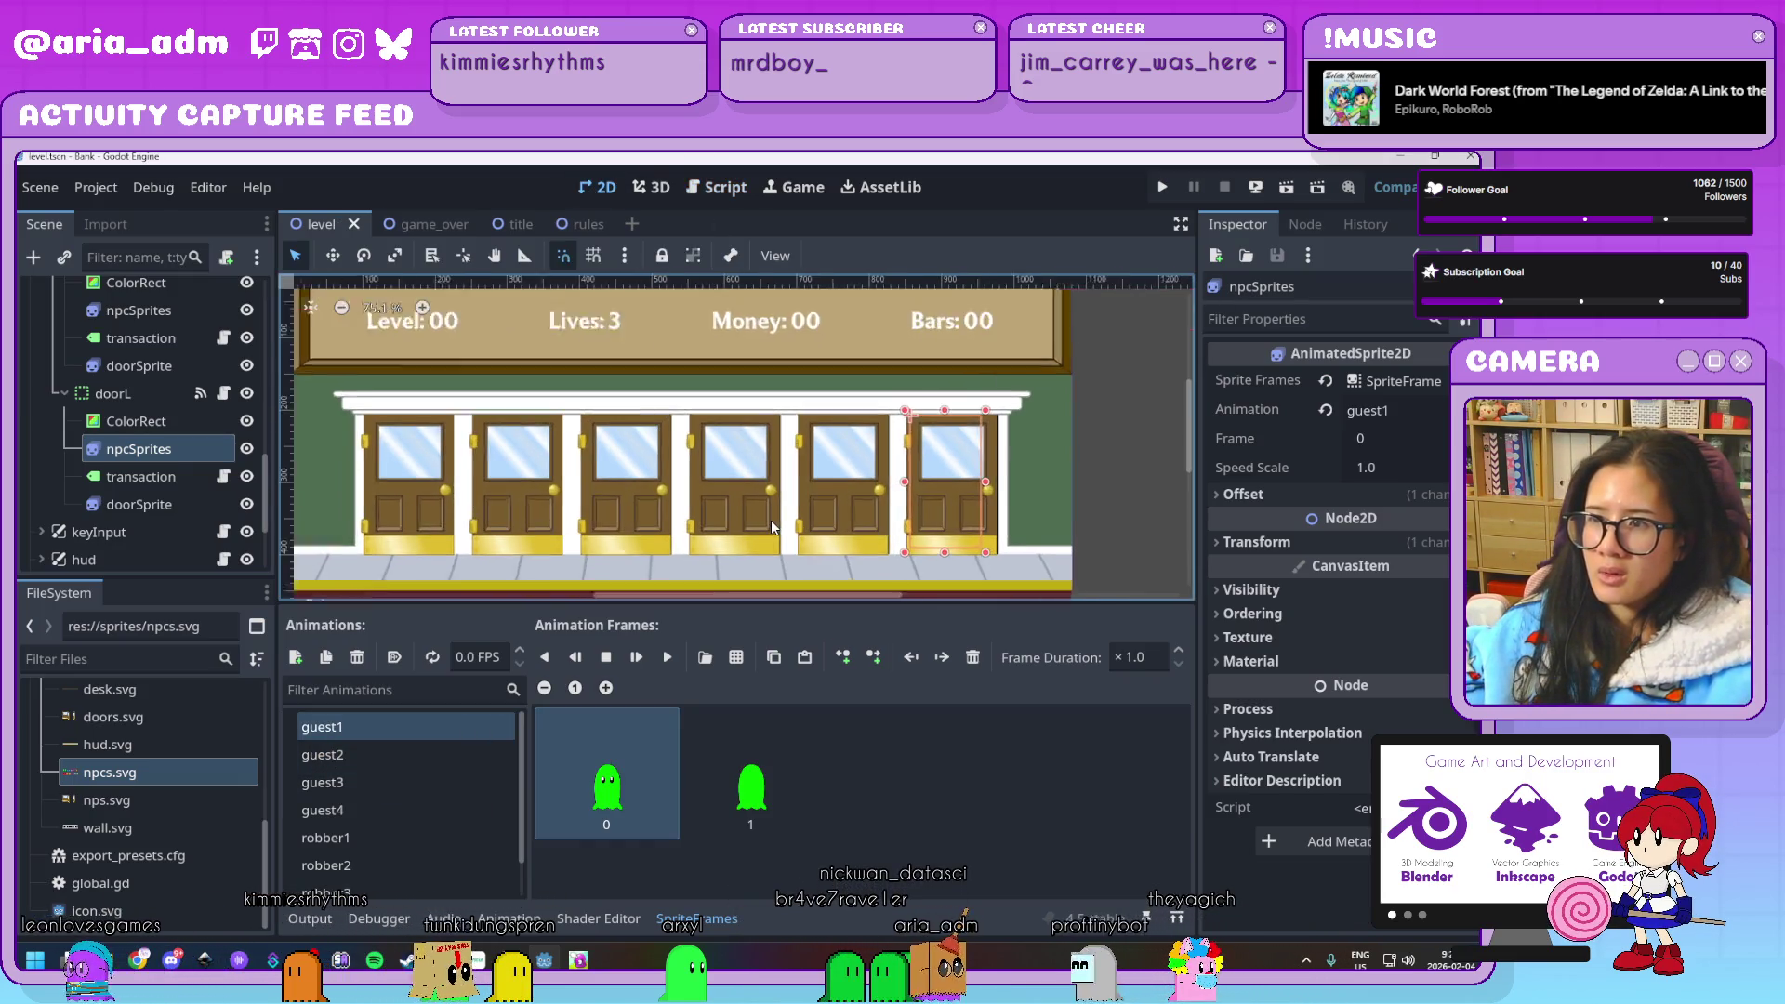
Expand the selected npcSprites' Offset and edit its x value, first entering 10
scroll(771, 527, up, 3)
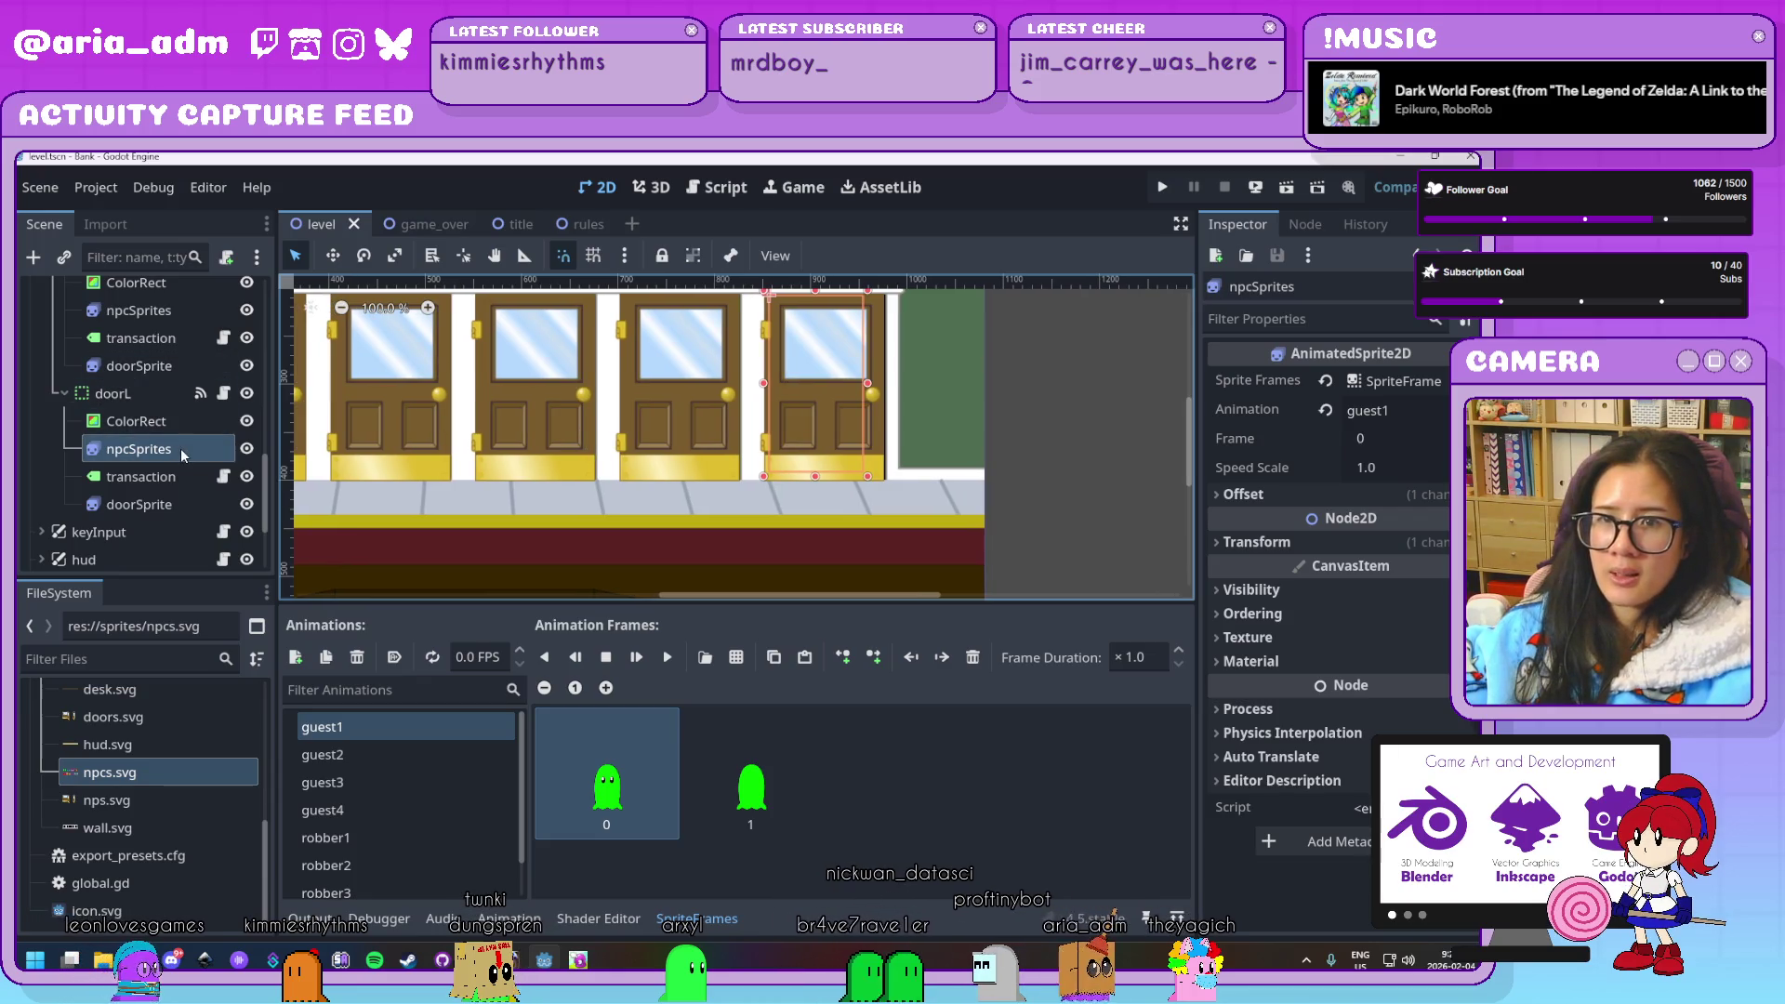
click(1281, 492)
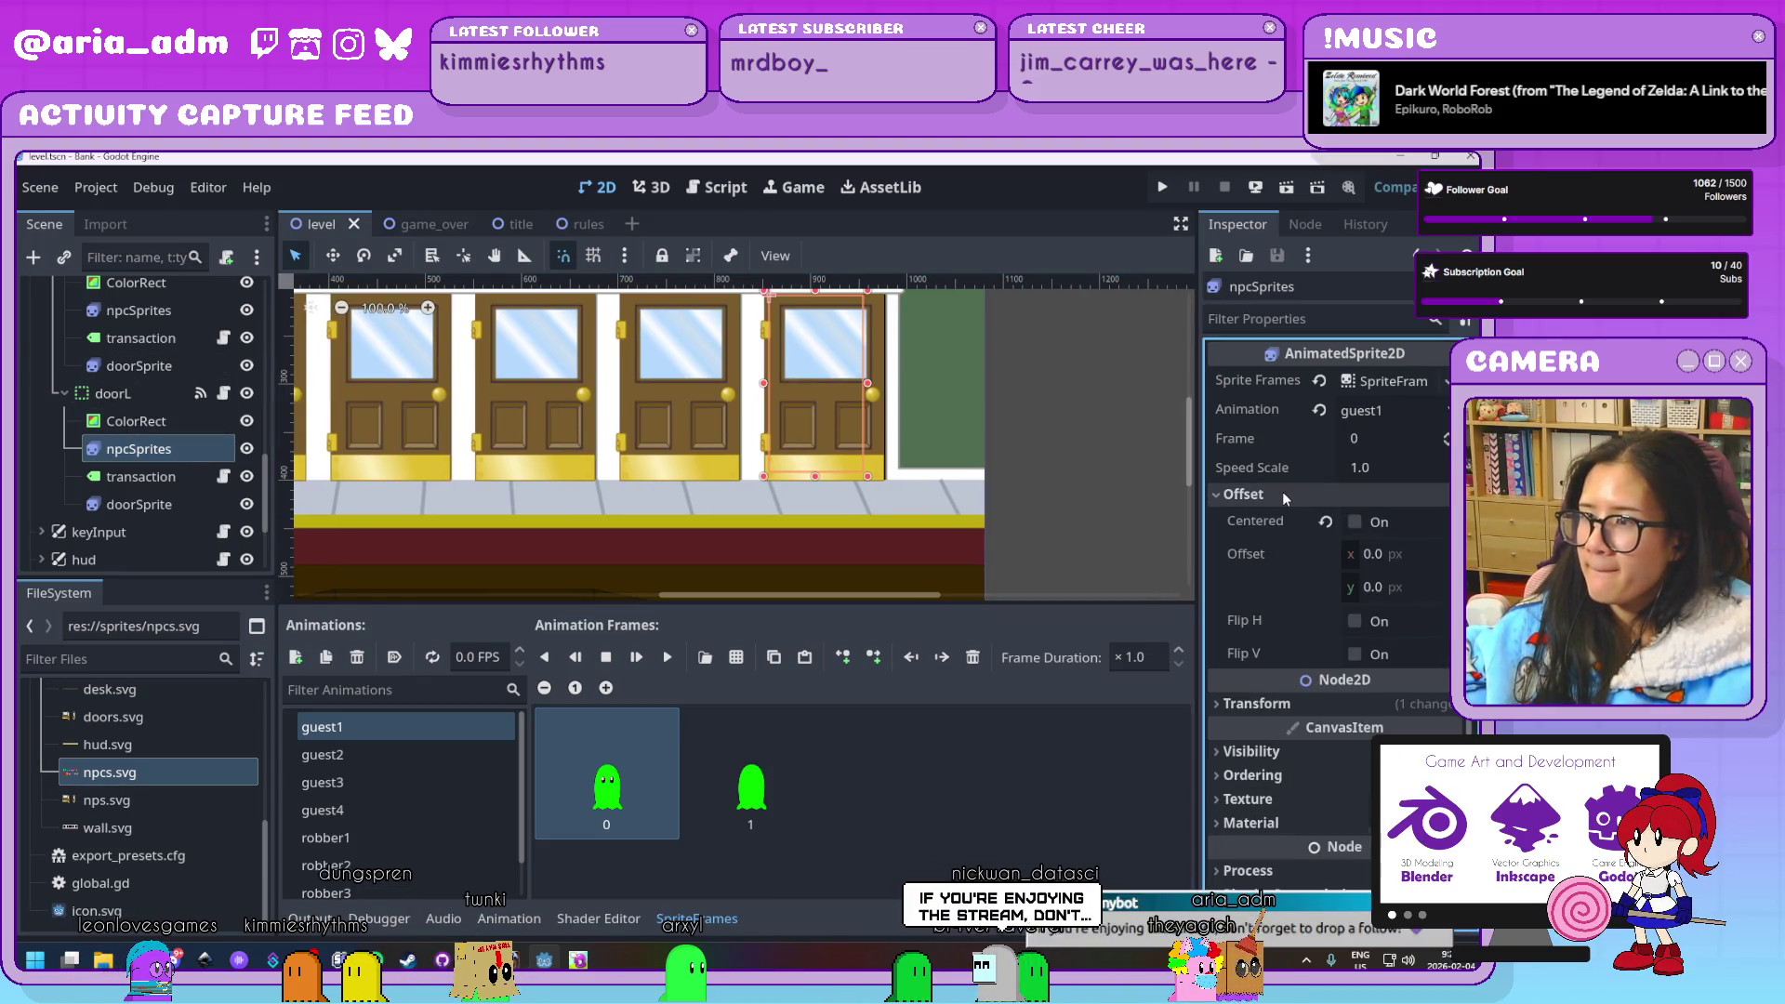
click(1408, 558)
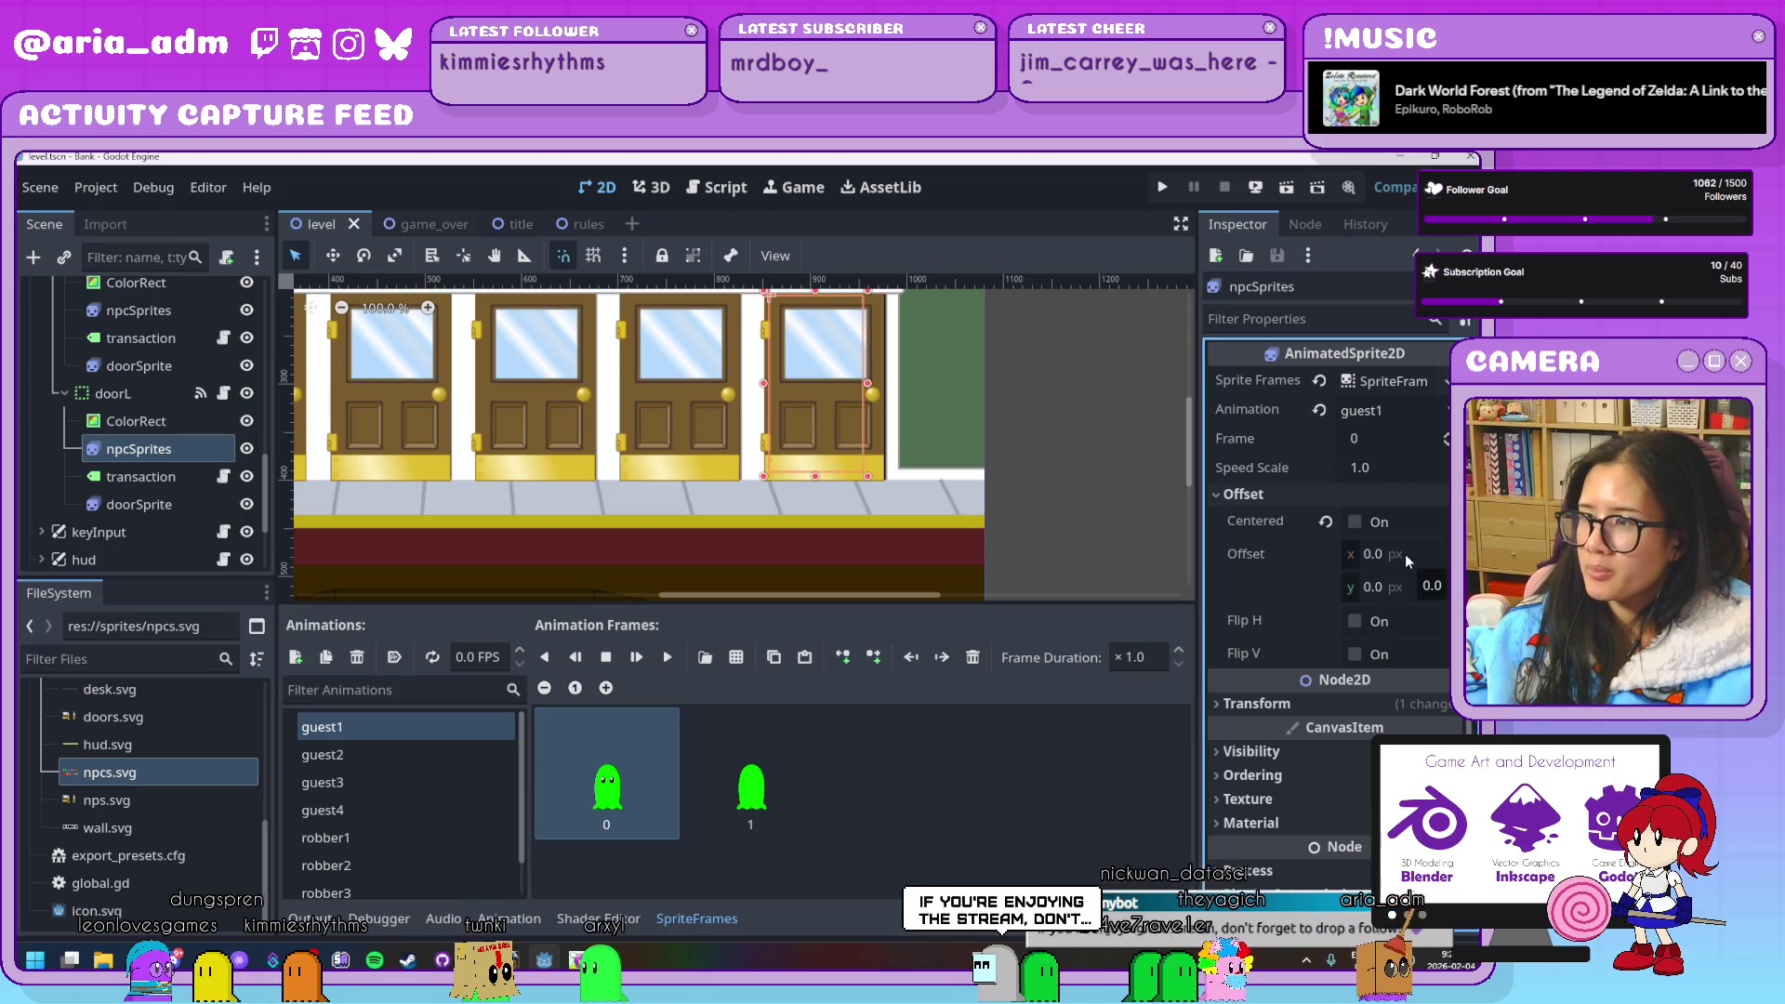
text(10)
key(Return)
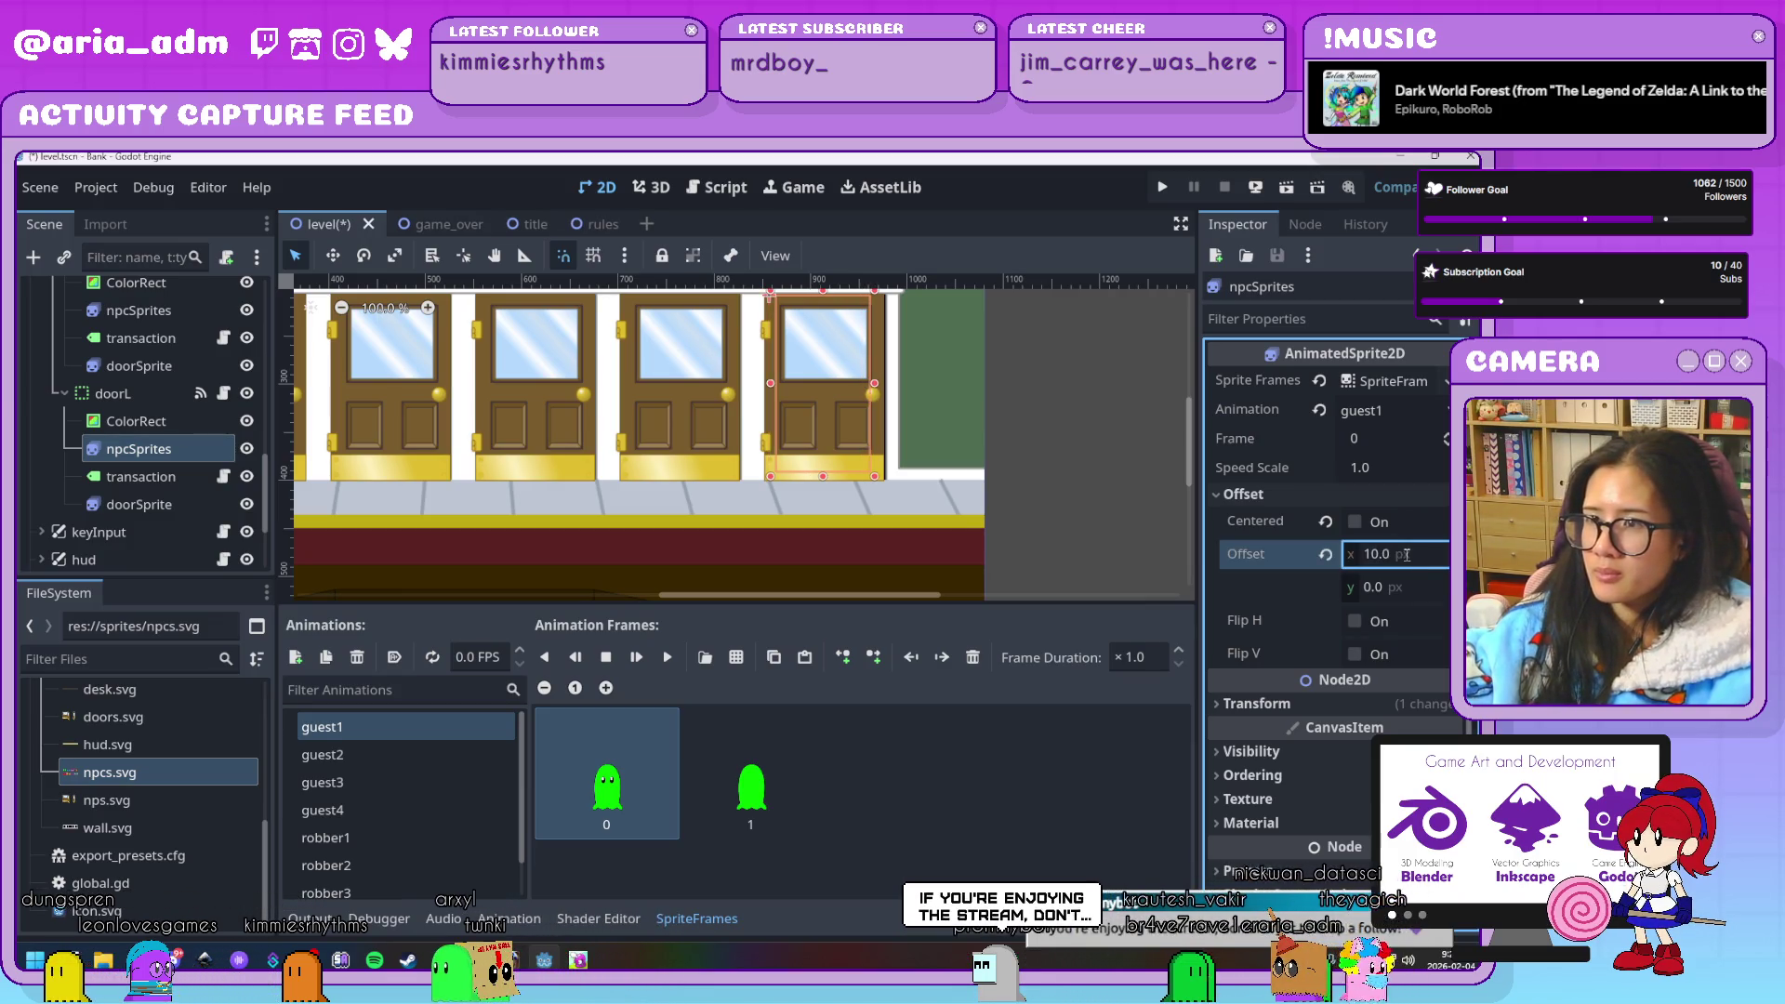
text(20)
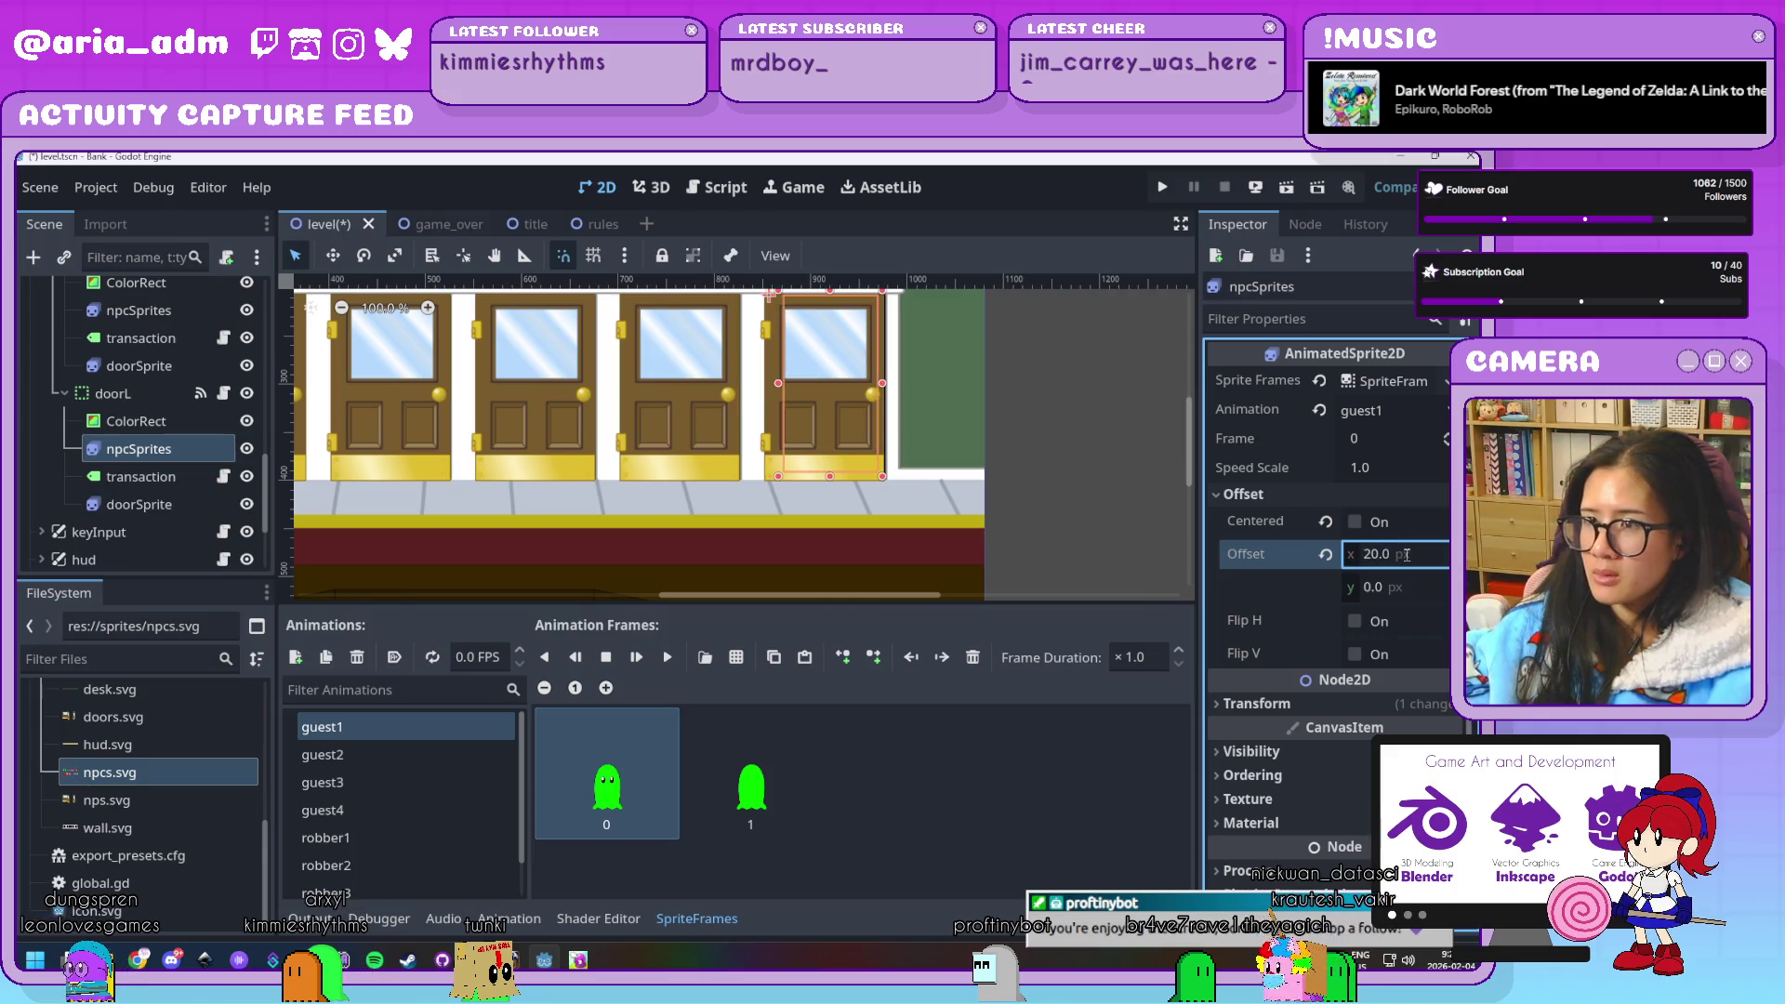
text(30)
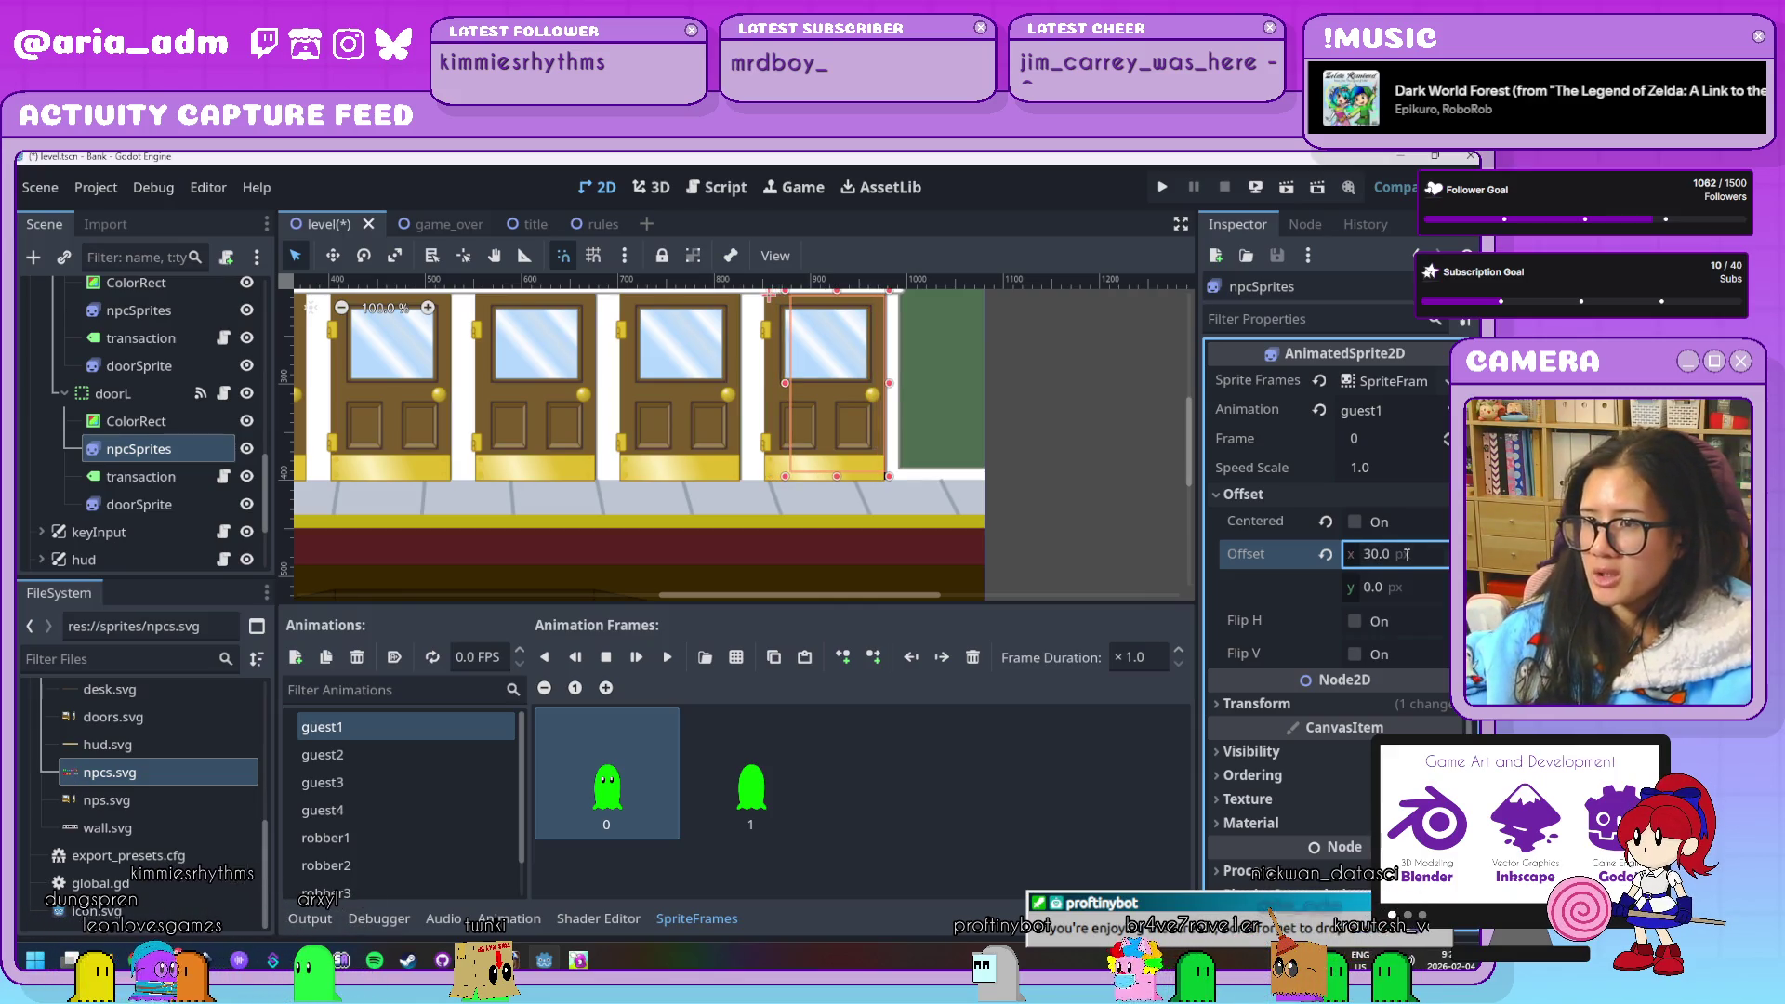
text(2)
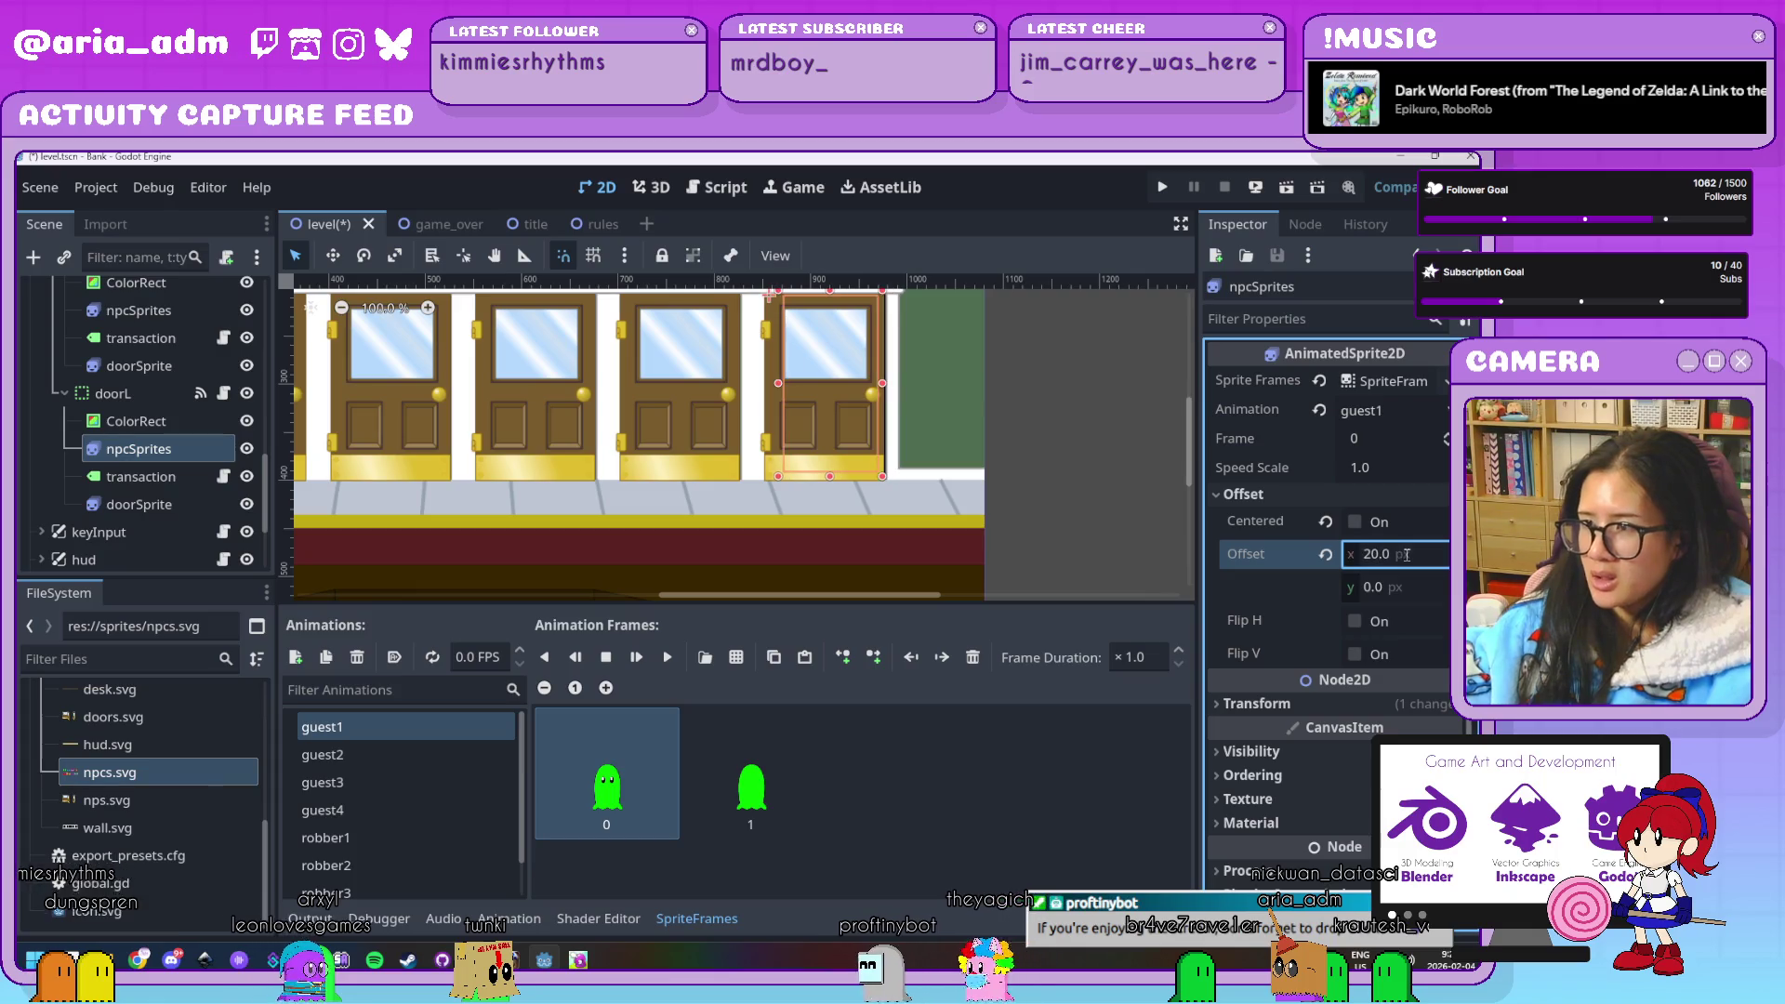
Set Offset x to 20 on doorK's and doorJ's npcSprites nodes
scroll(144, 400, up, 2)
click(144, 394)
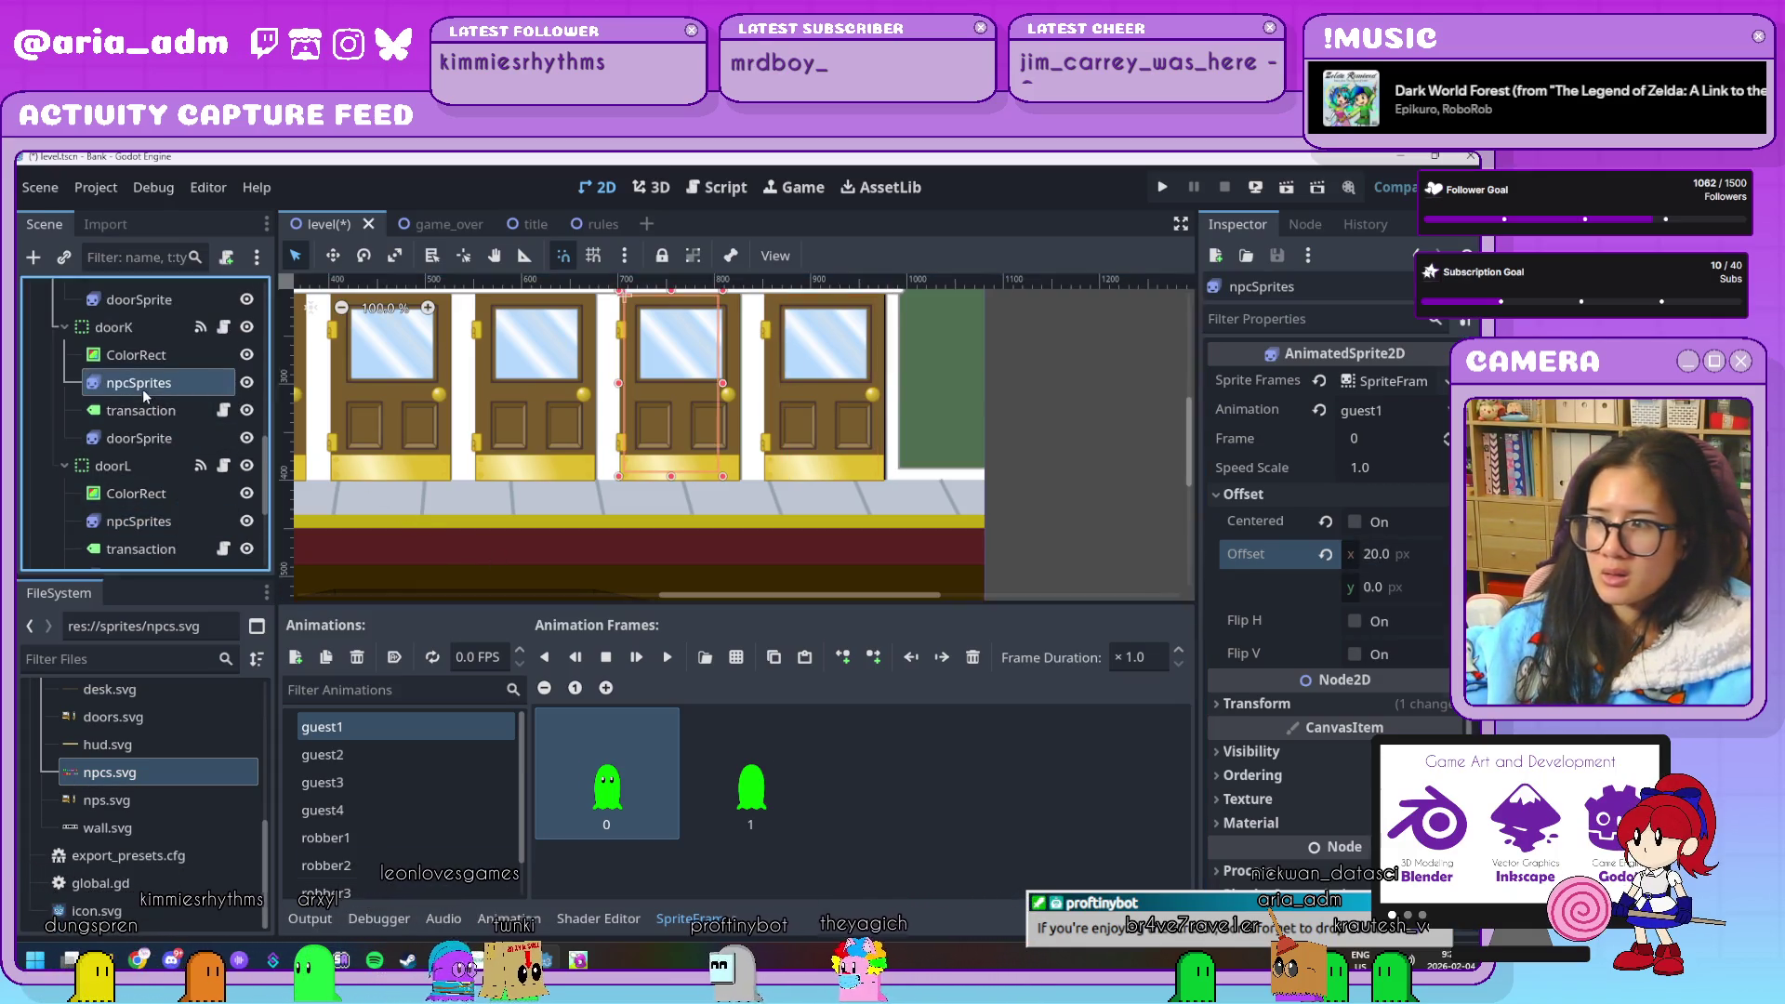
click(1243, 494)
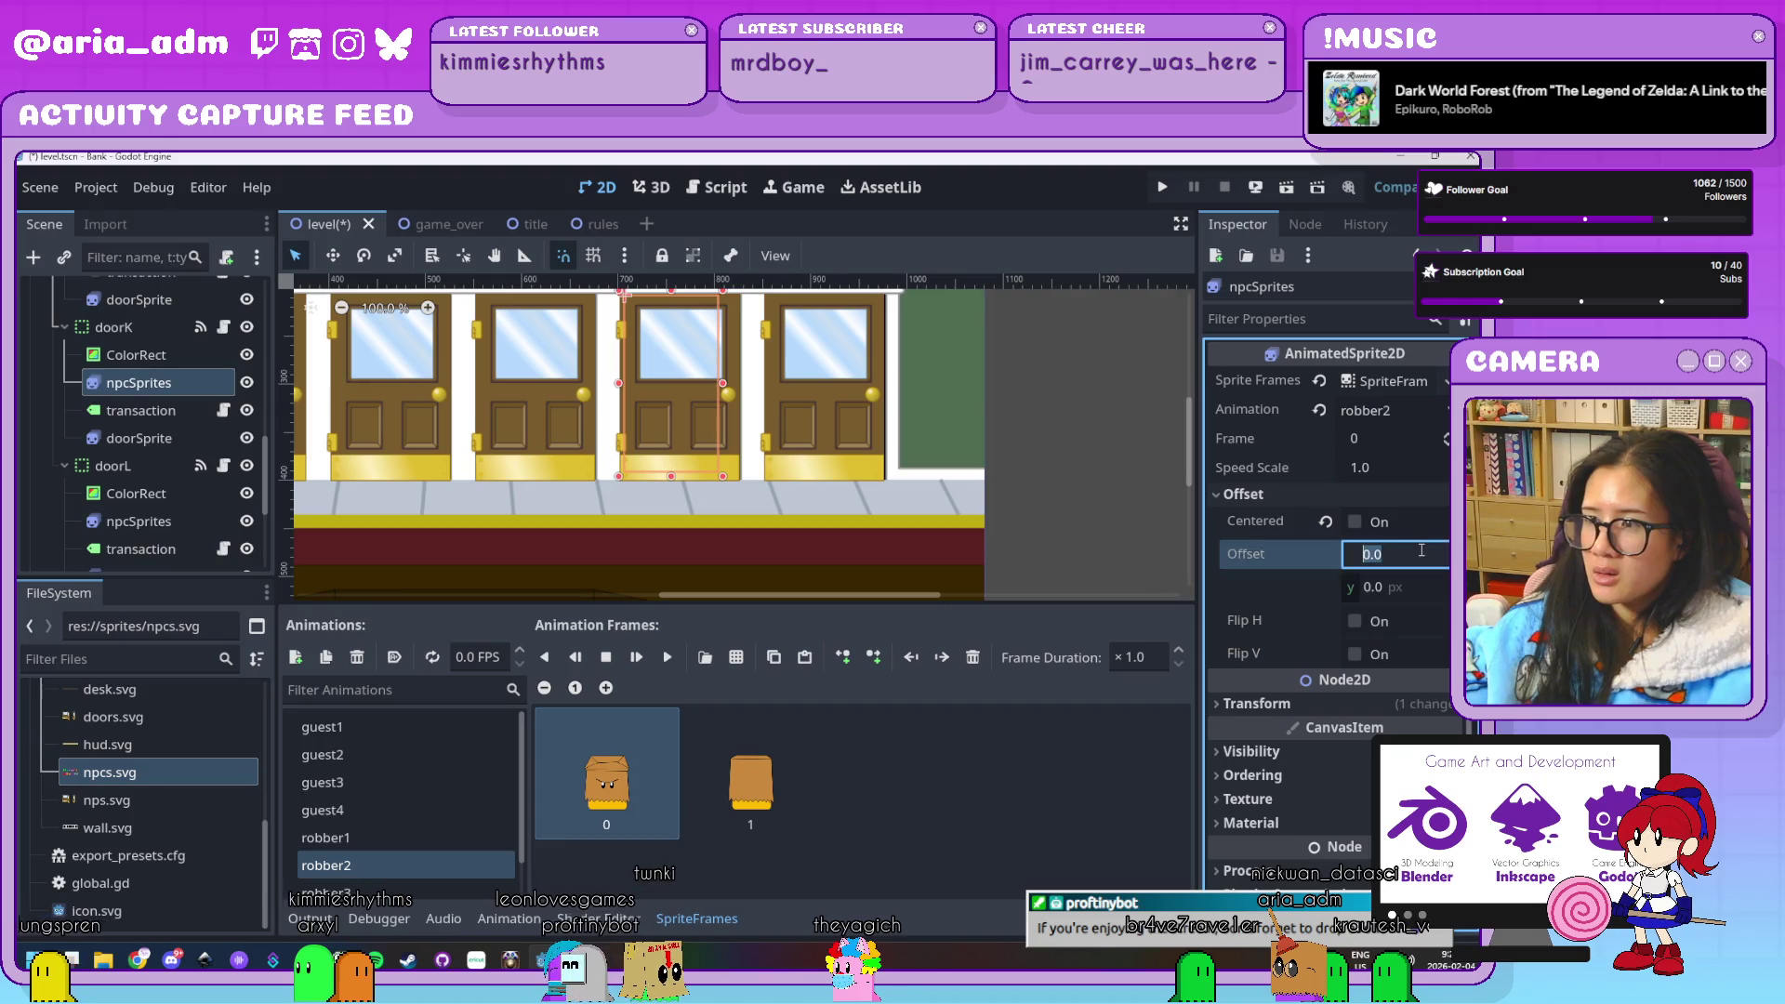
click(1404, 554)
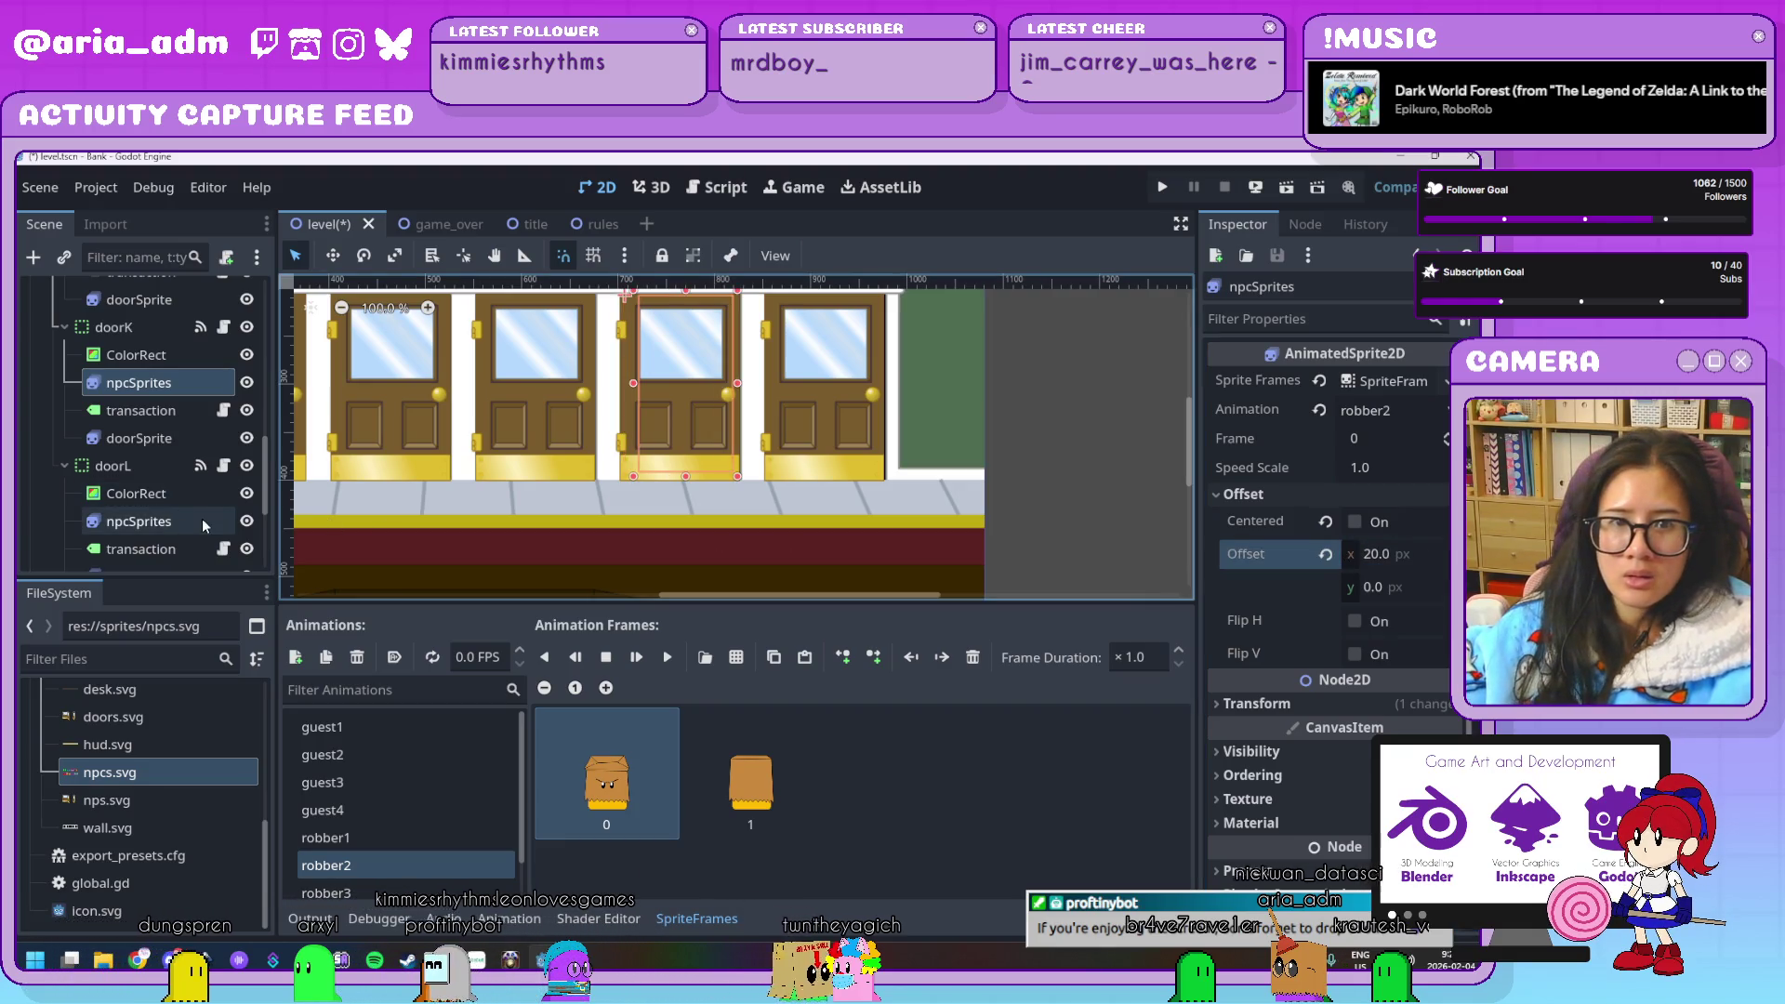
scroll(170, 454, up, 2)
scroll(170, 454, up, 1)
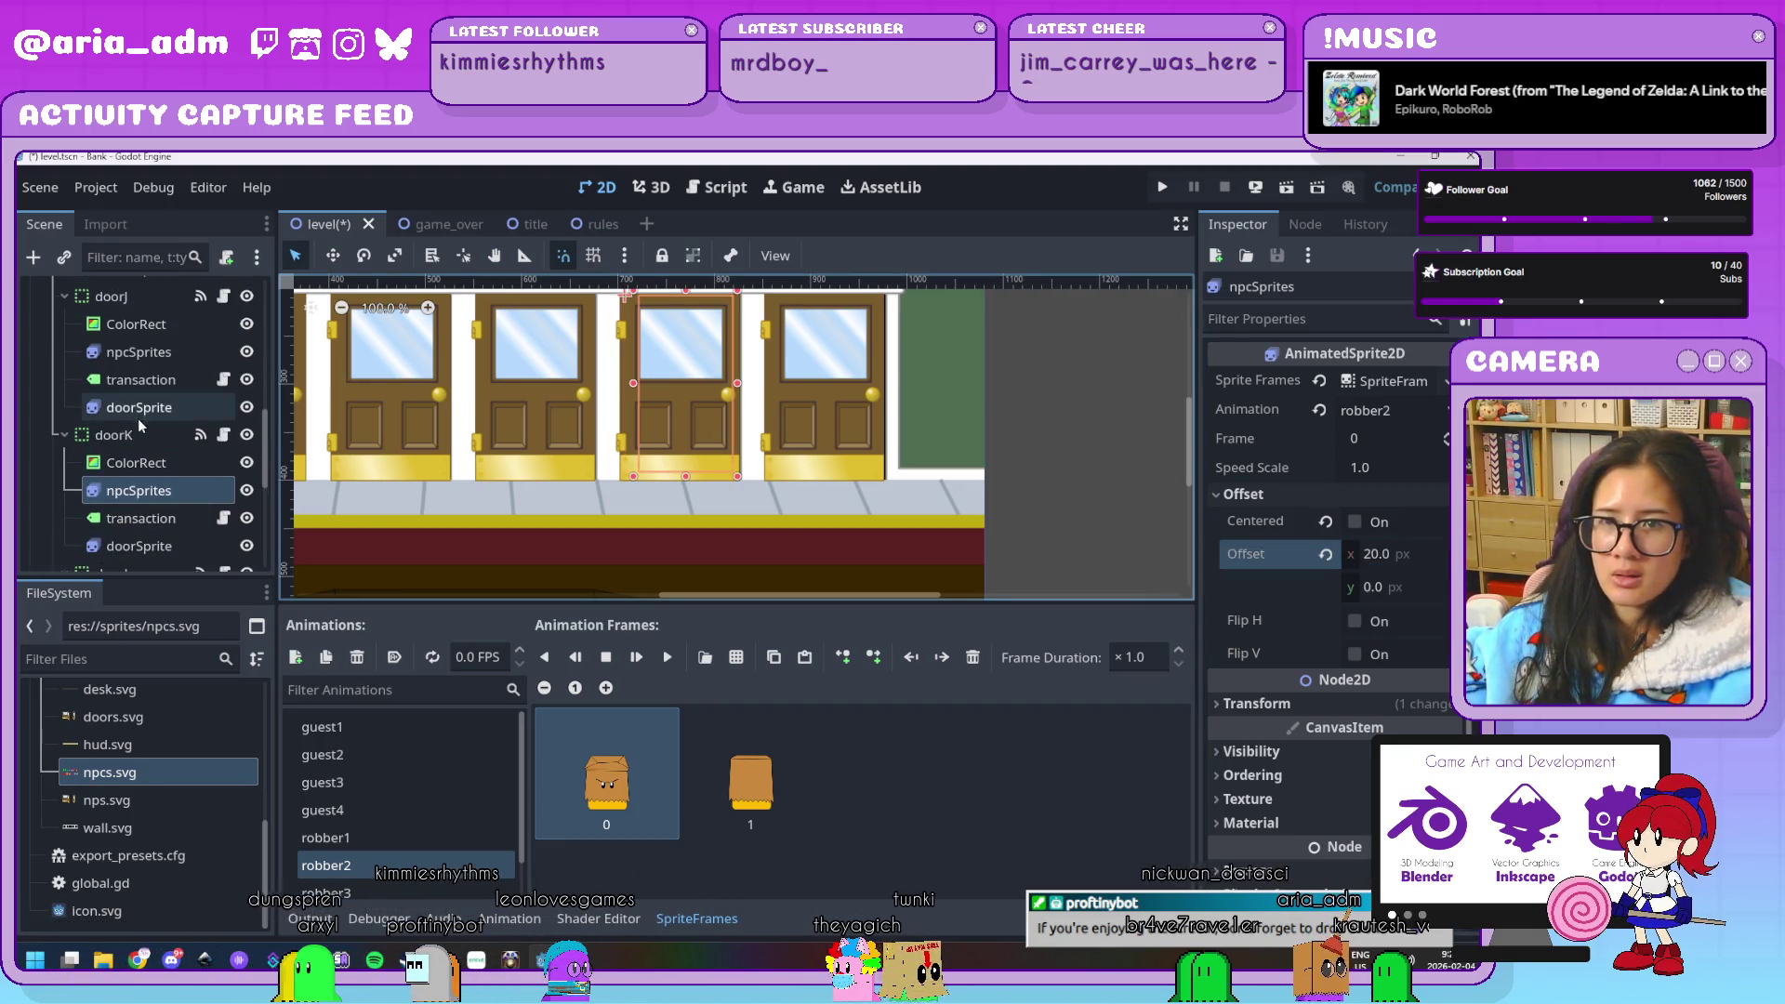
click(138, 351)
click(1324, 493)
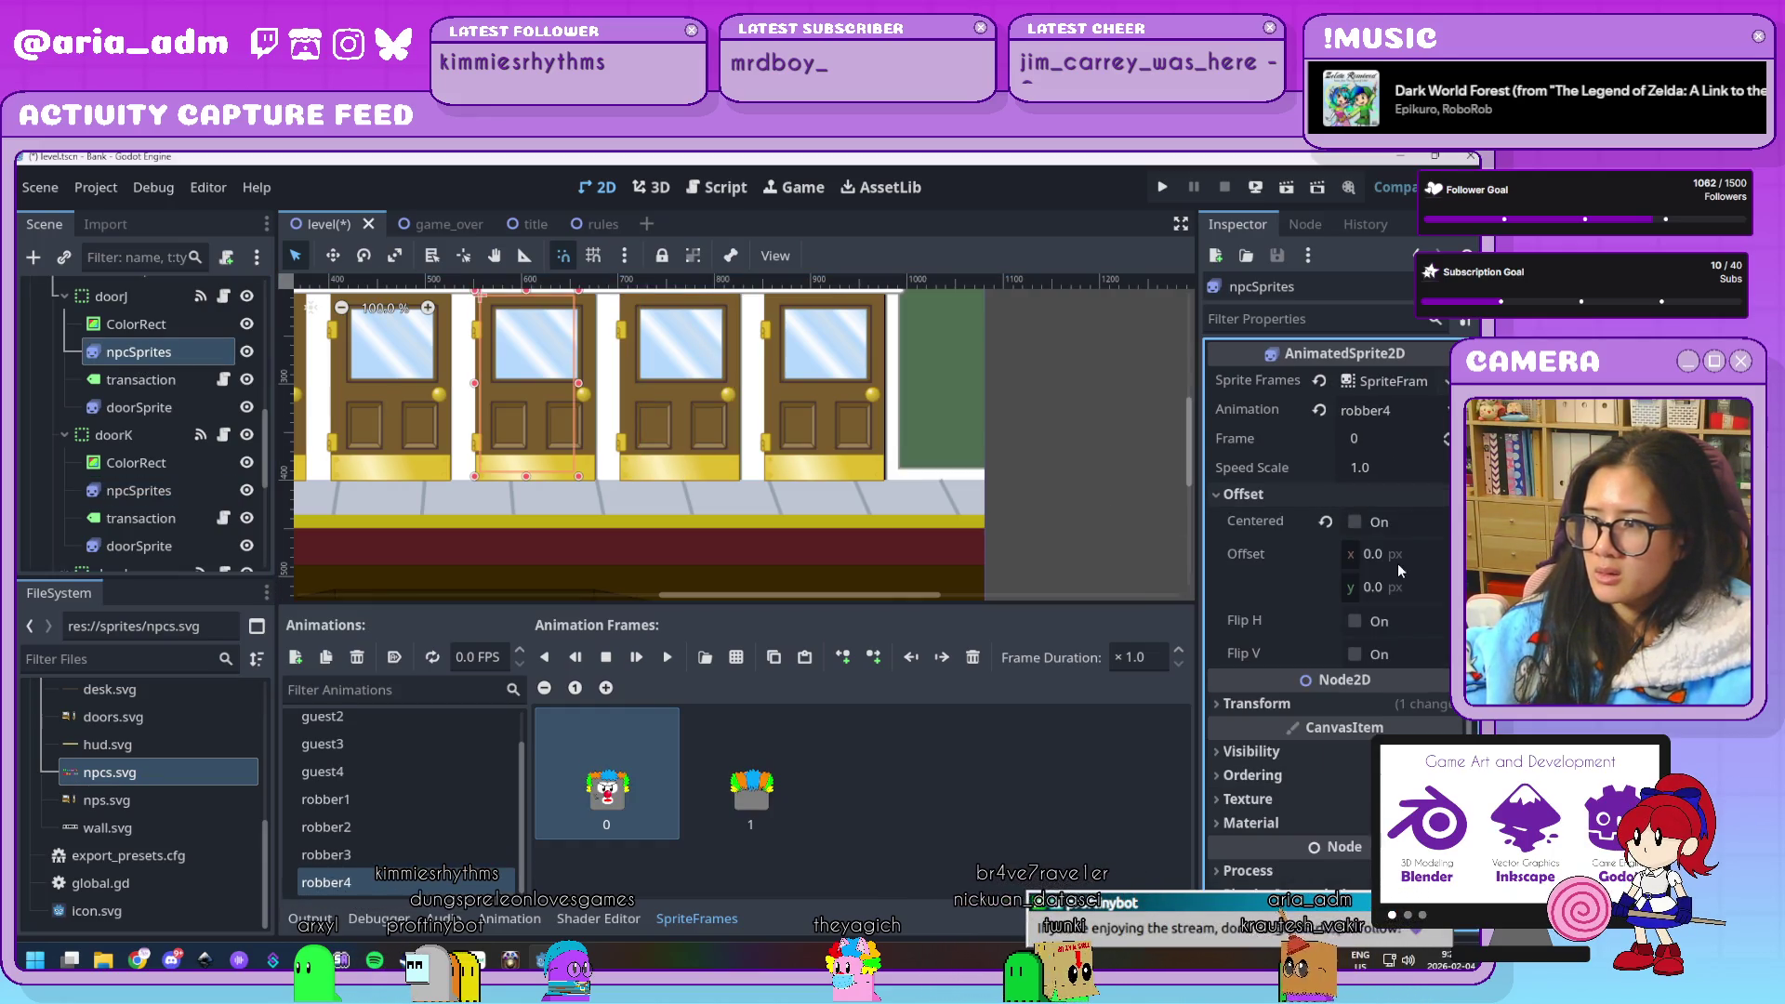
click(1401, 555)
key(Return)
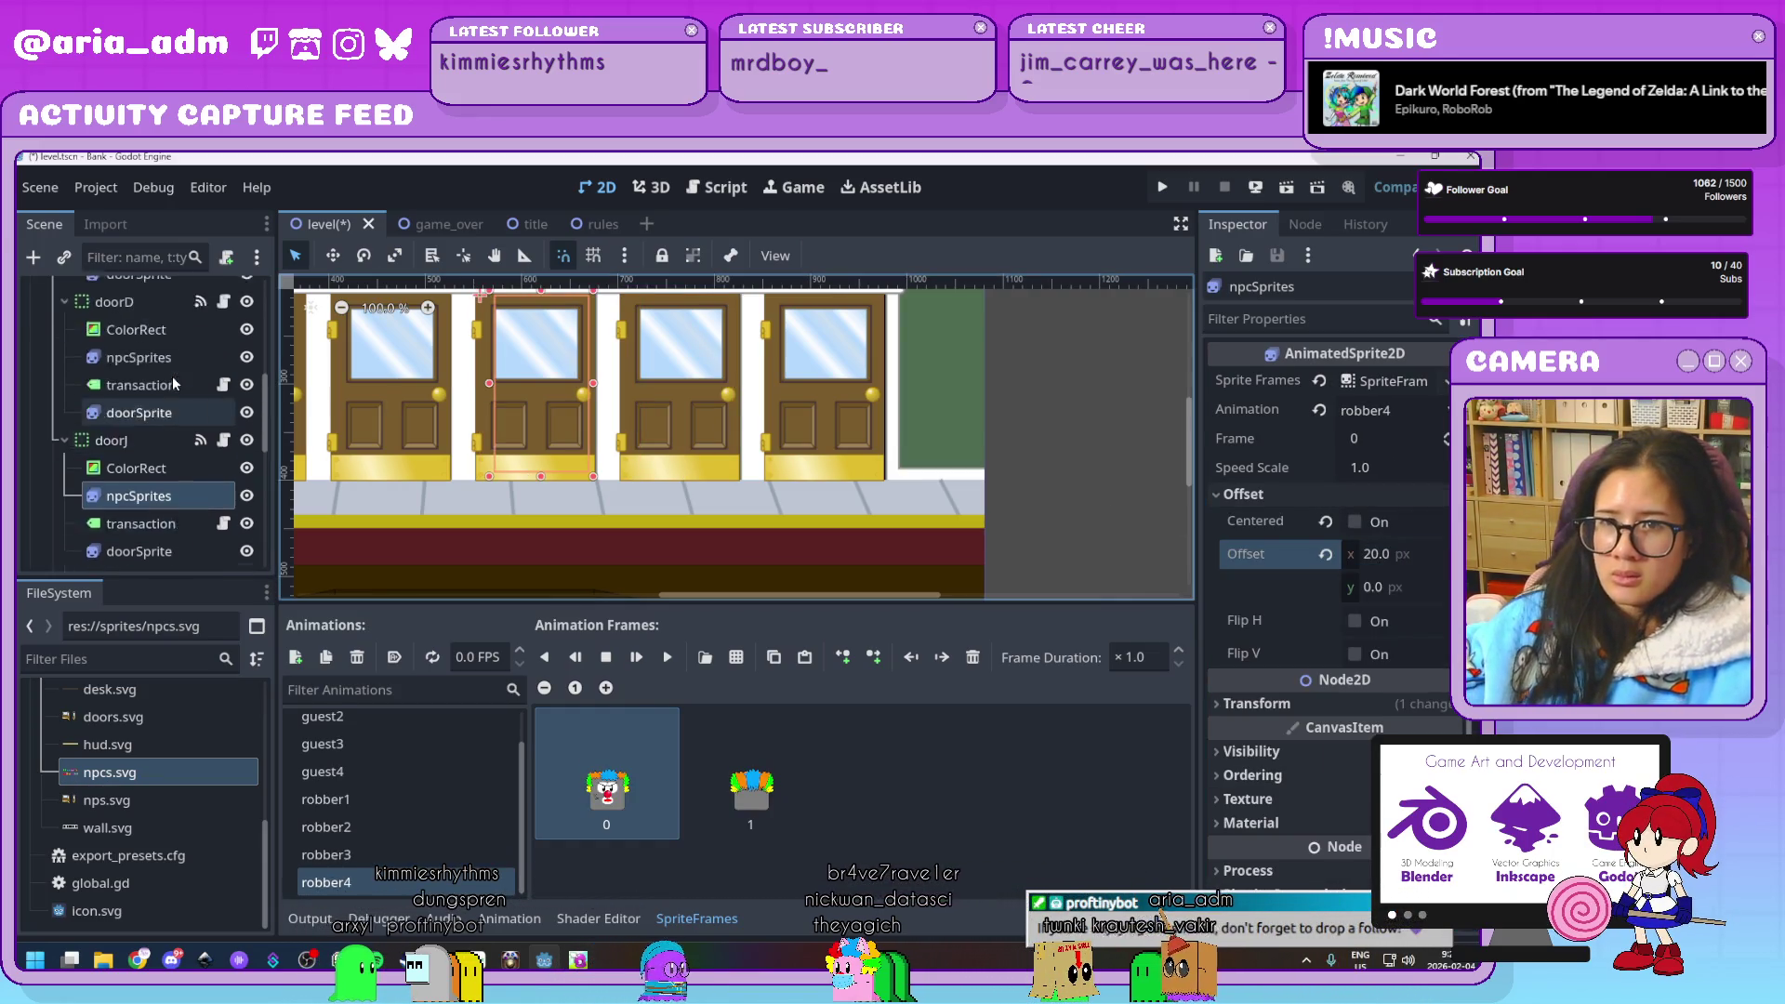
Give doorD's and doorS's npcSprites a 20 px horizontal offset
scroll(154, 405, up, 5)
click(154, 403)
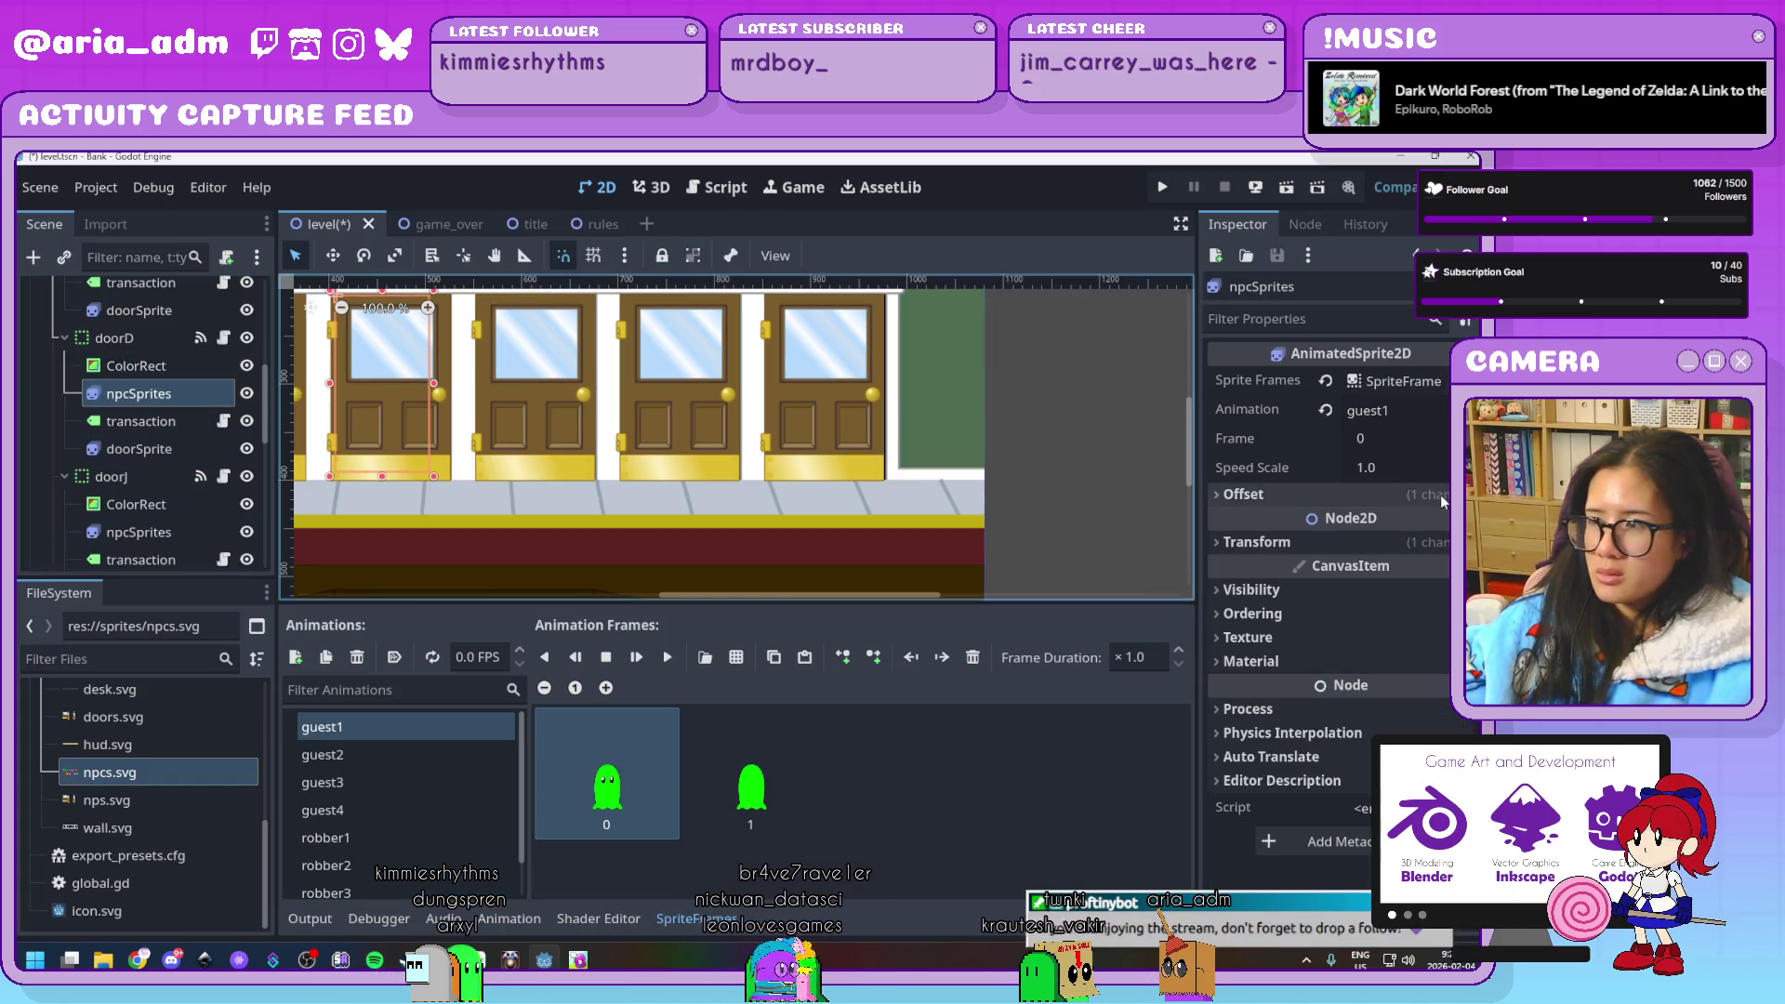
click(1378, 495)
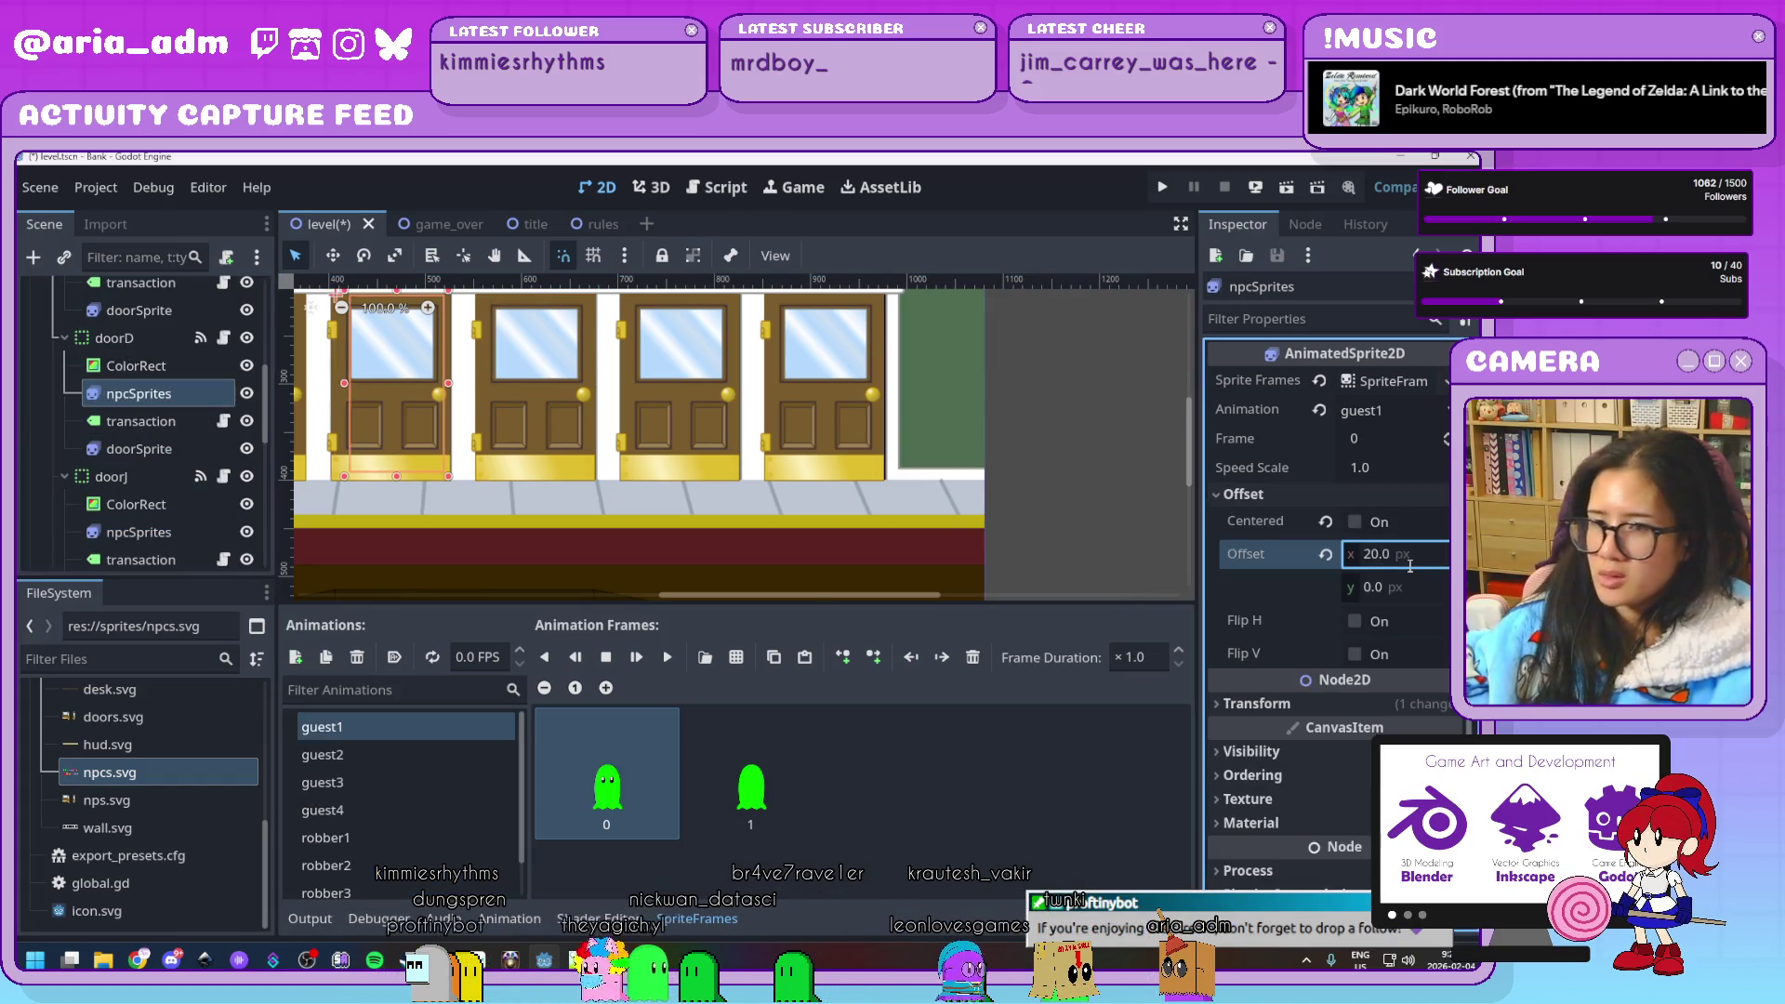
scroll(140, 419, up, 3)
click(131, 399)
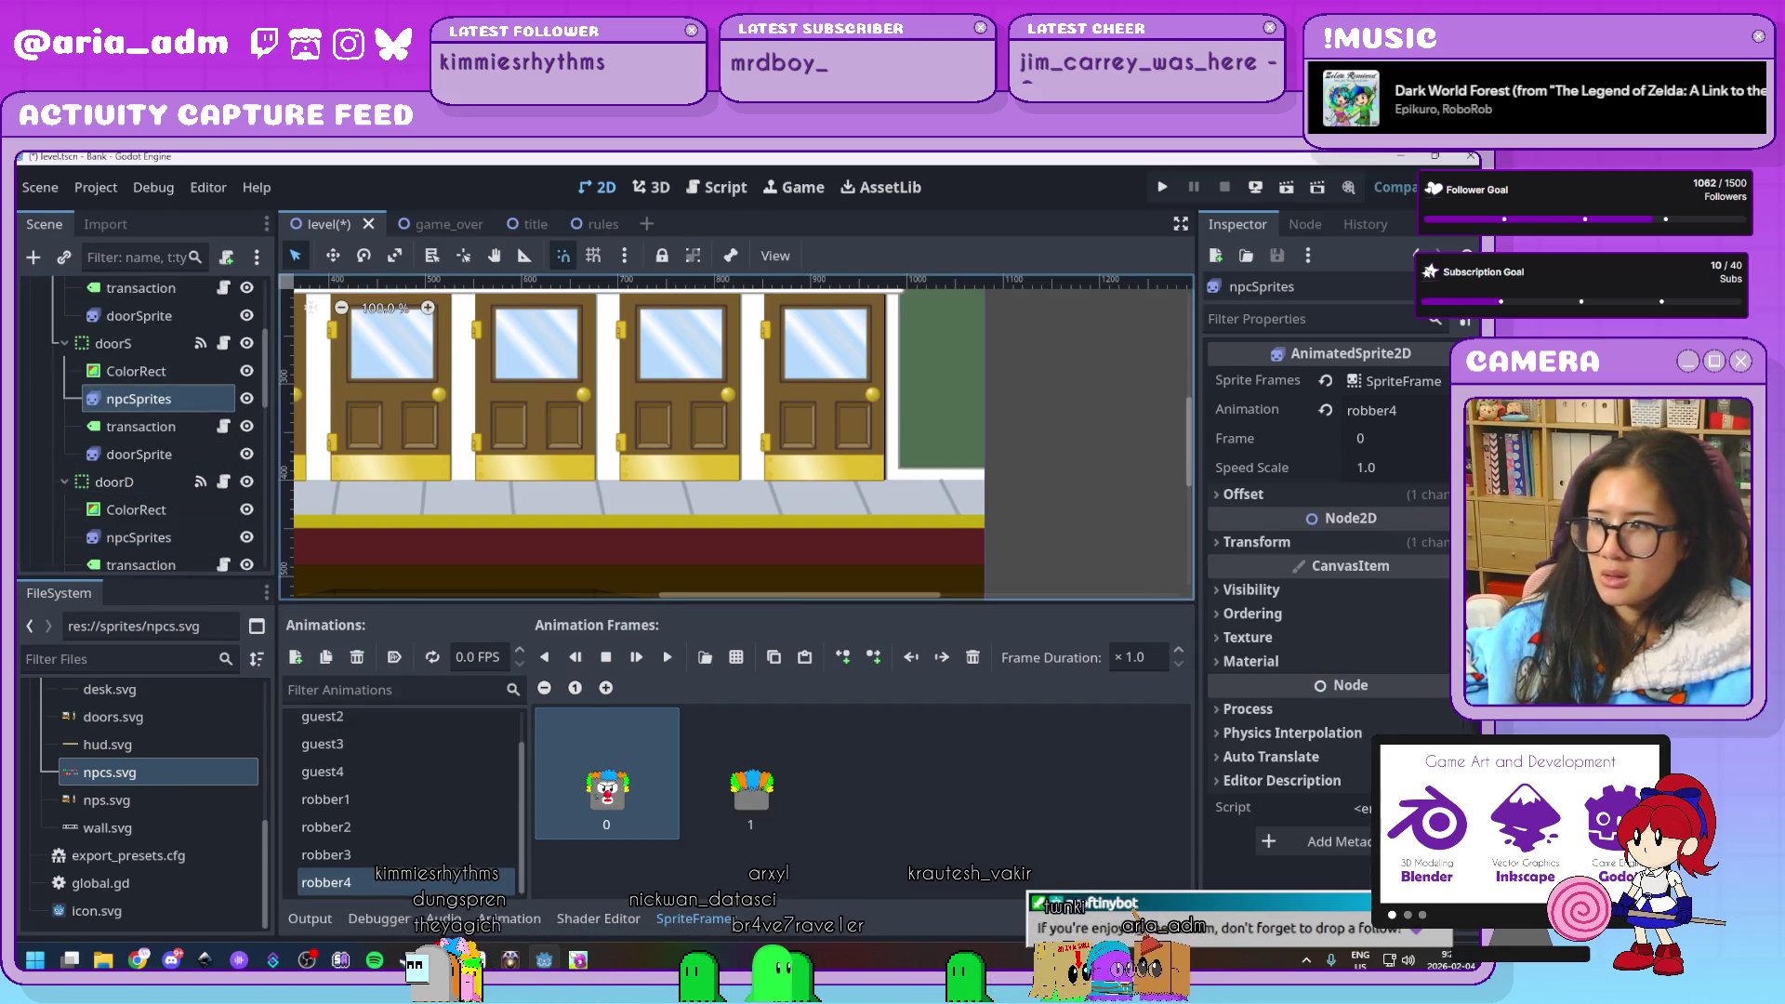
click(1358, 494)
click(1416, 554)
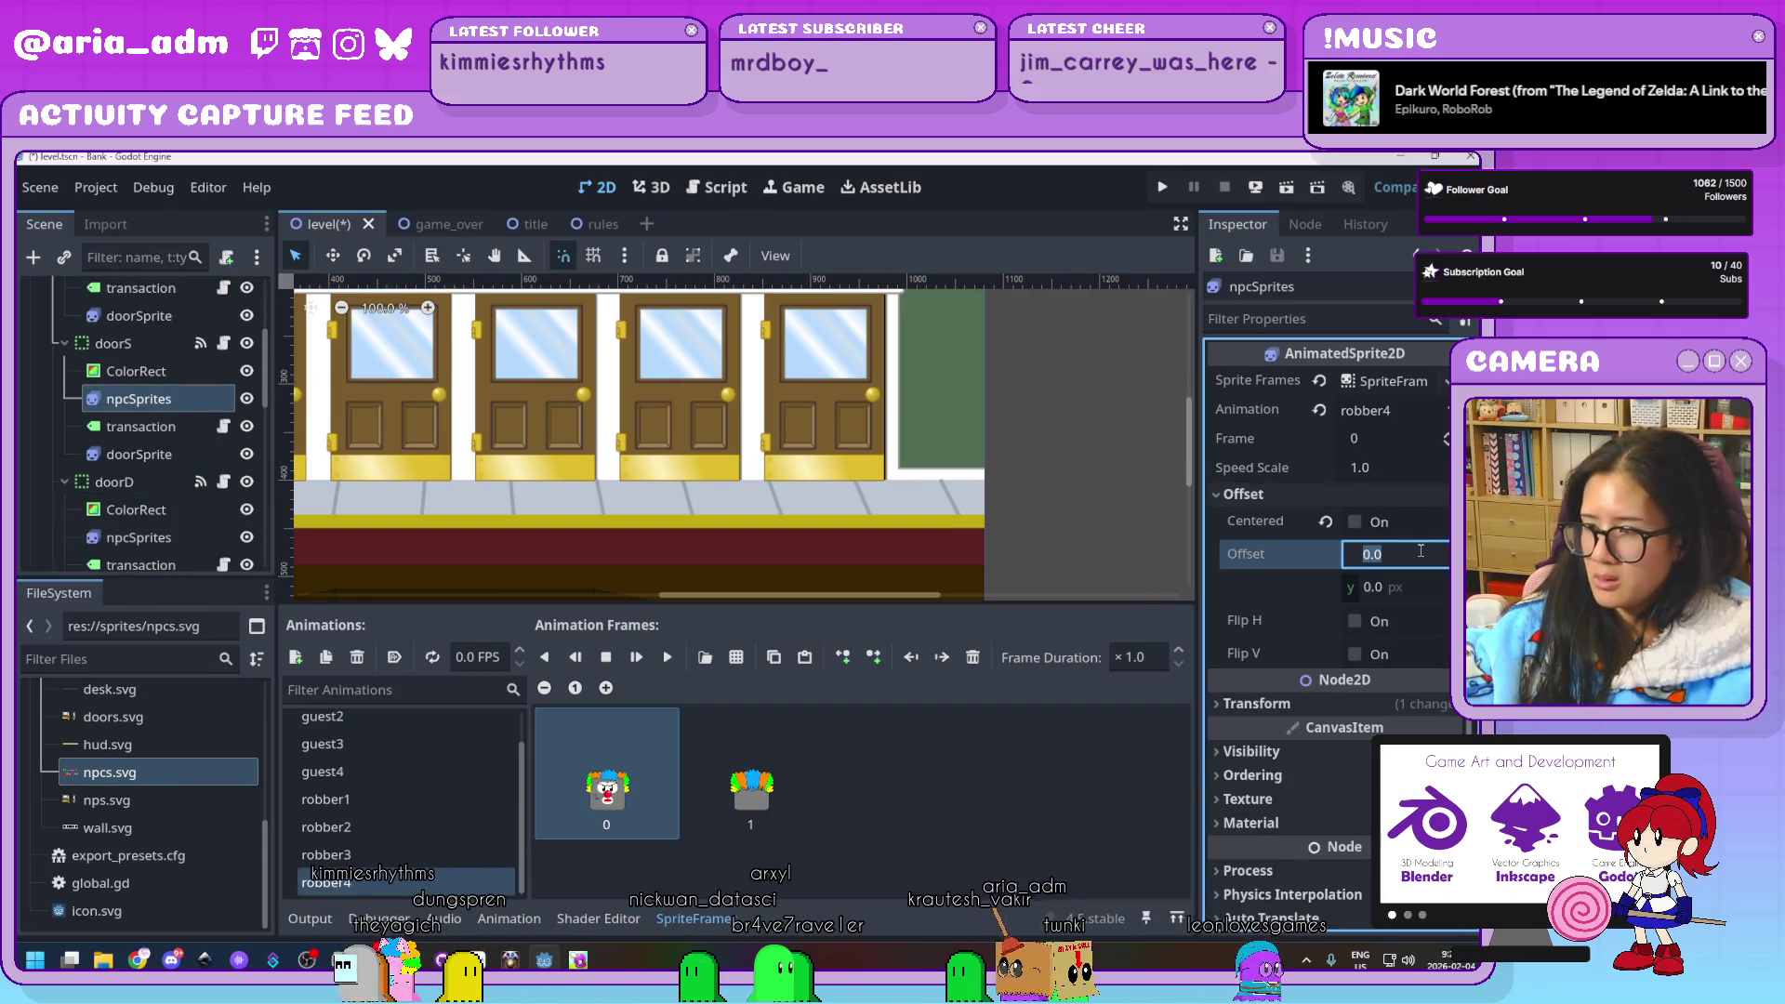
text(20)
key(Return)
Check doorA's sprite offset, then save the level and run the game
scroll(151, 420, up, 3)
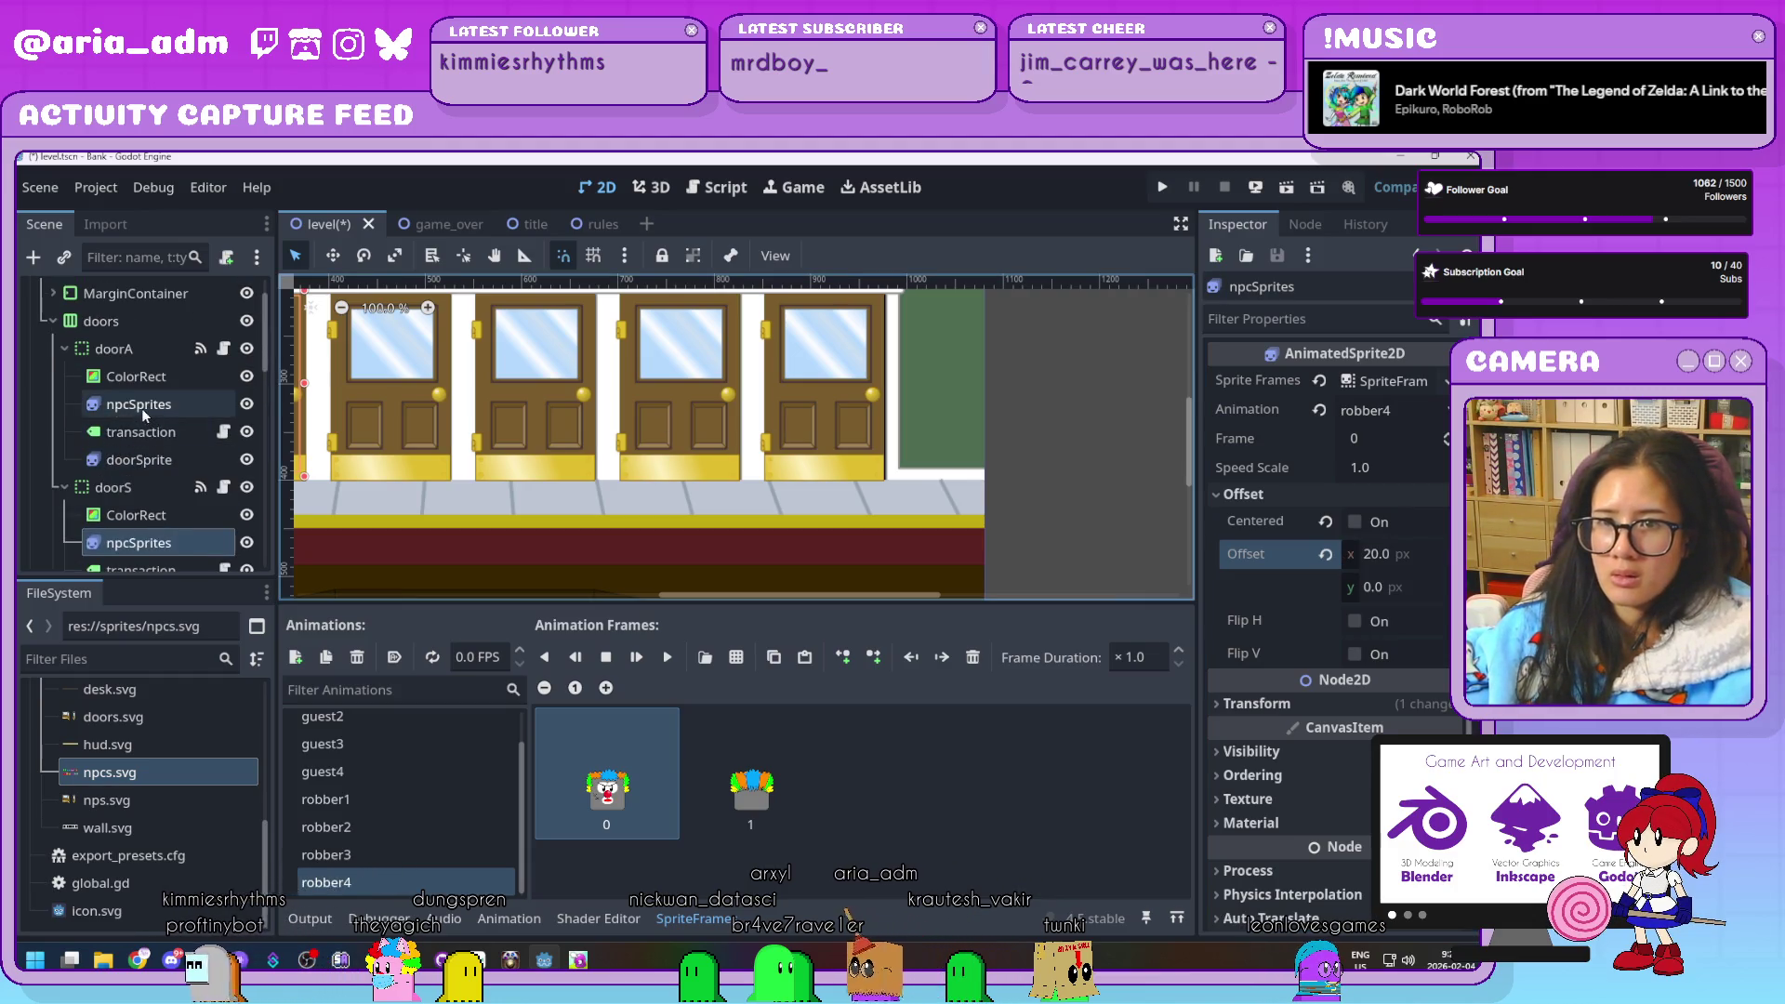
click(138, 406)
click(1399, 554)
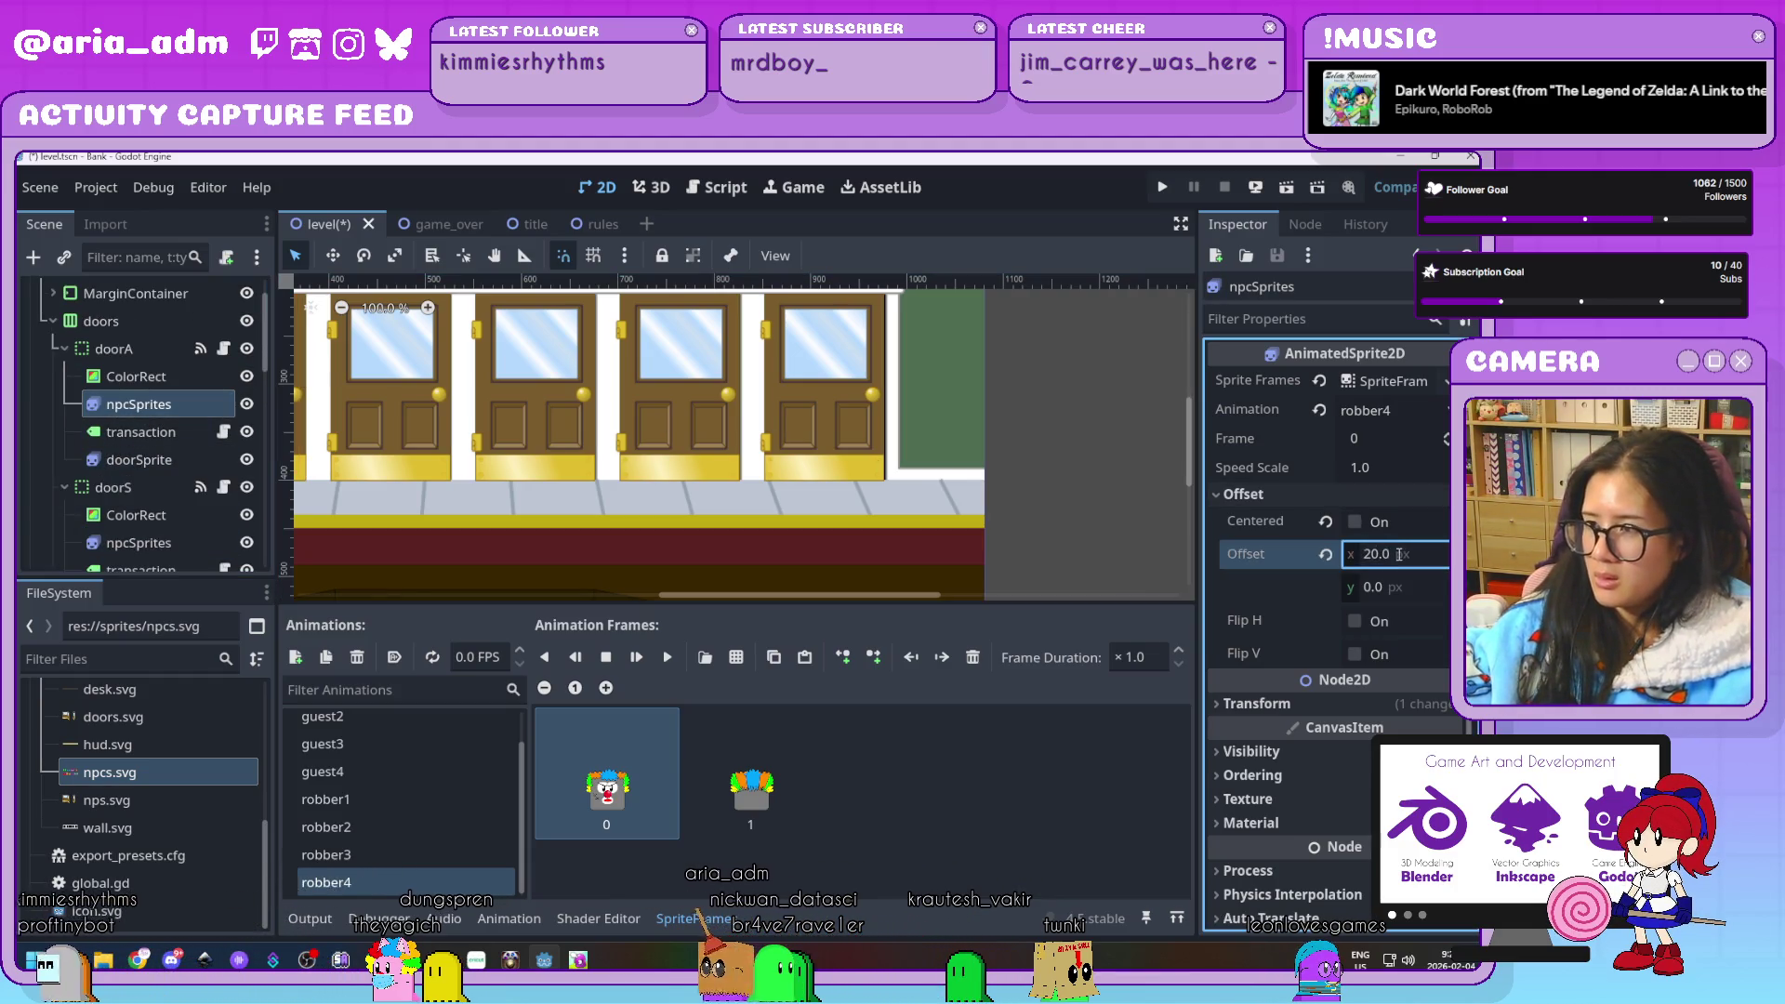
click(1161, 185)
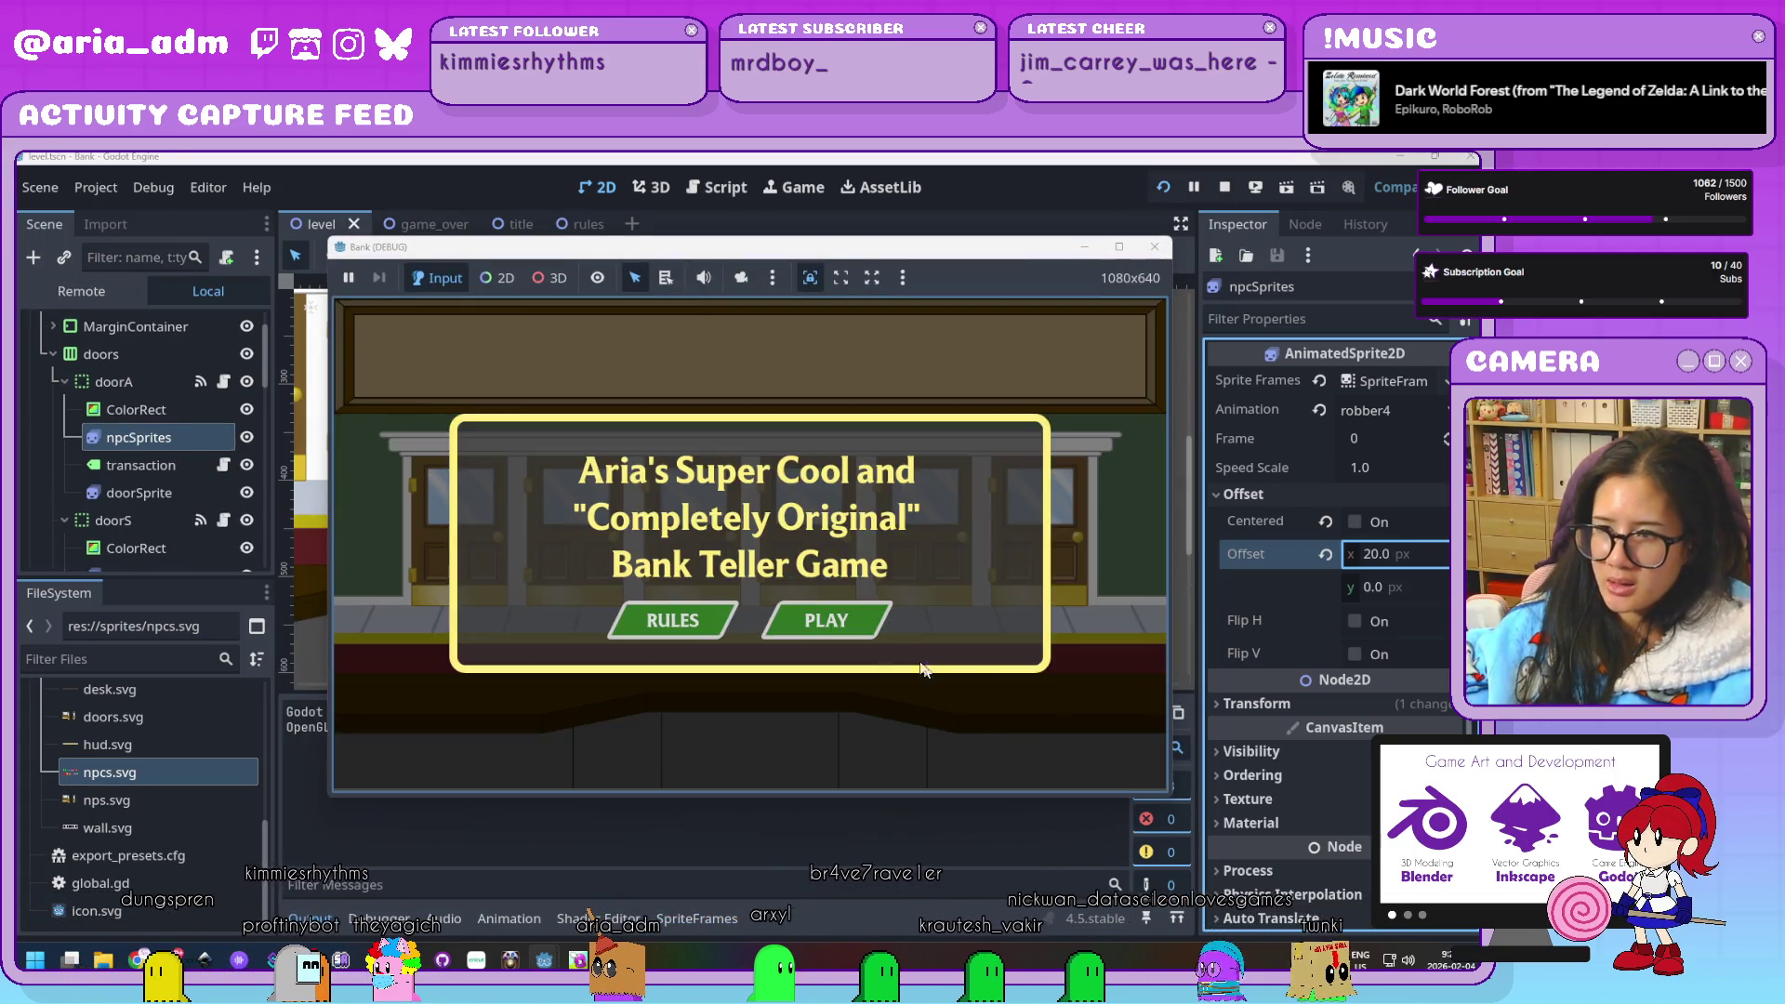
Start Level 01, serve guests at doors K, D, S, A and L, and jail door J's robber
key(Return)
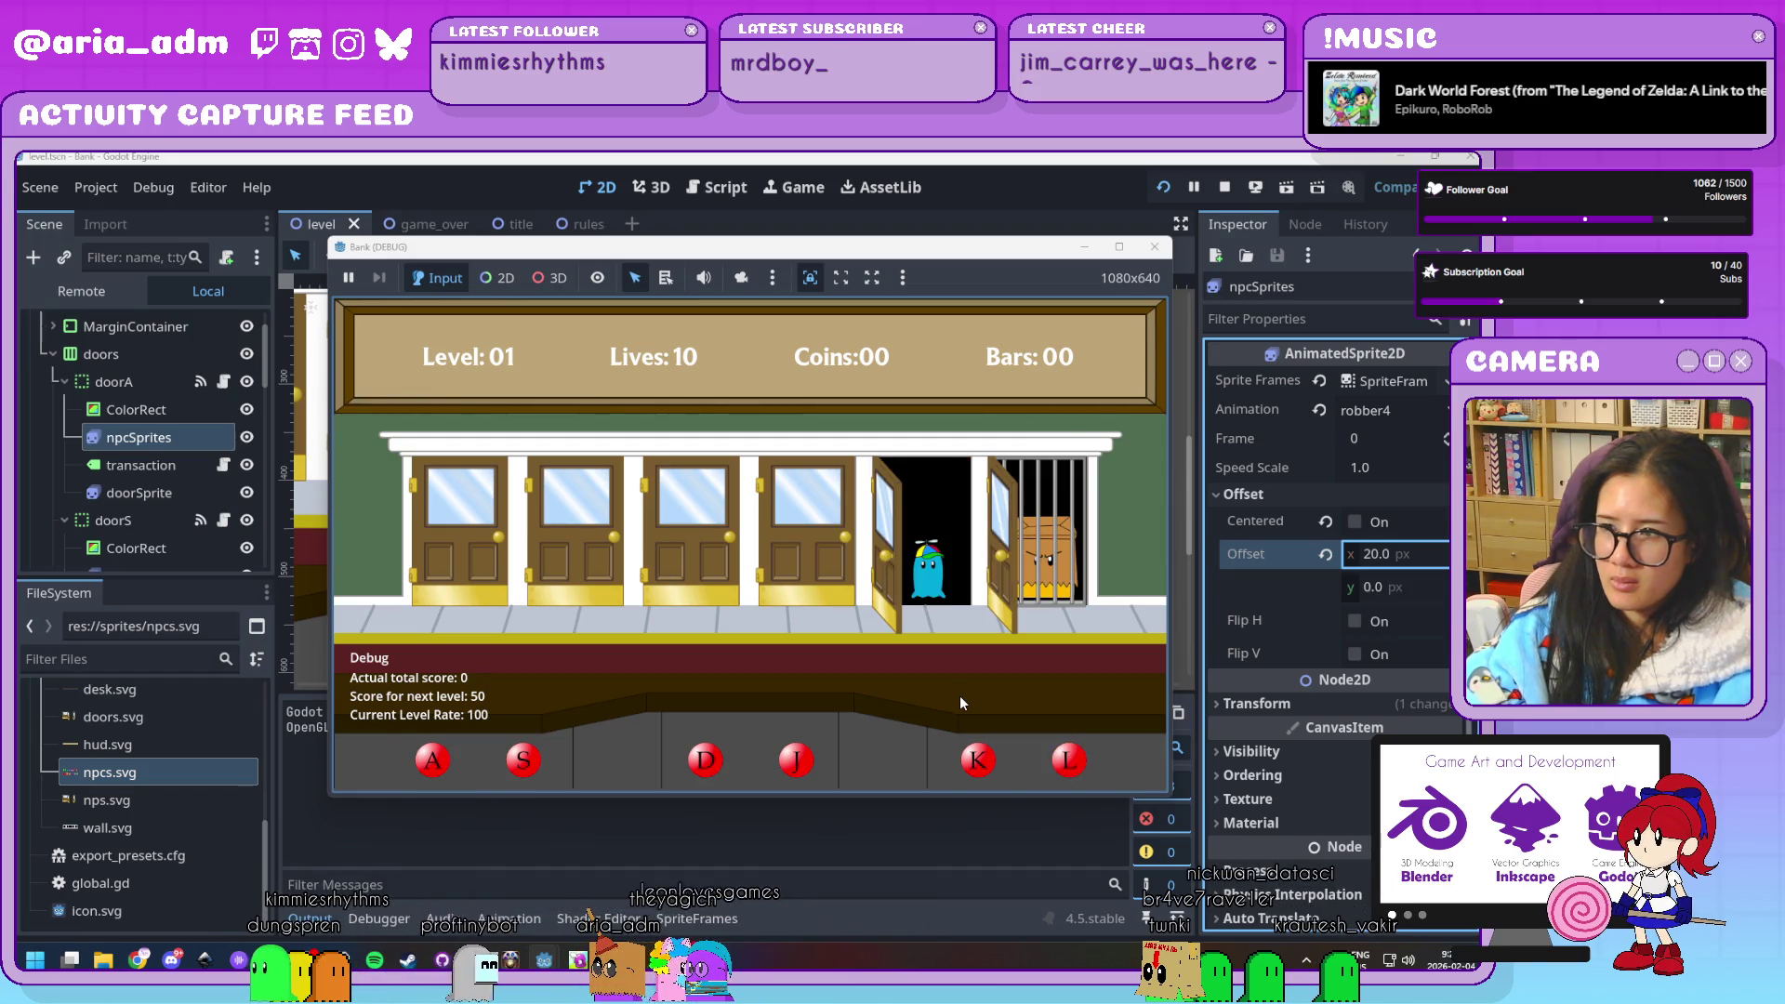
key(k)
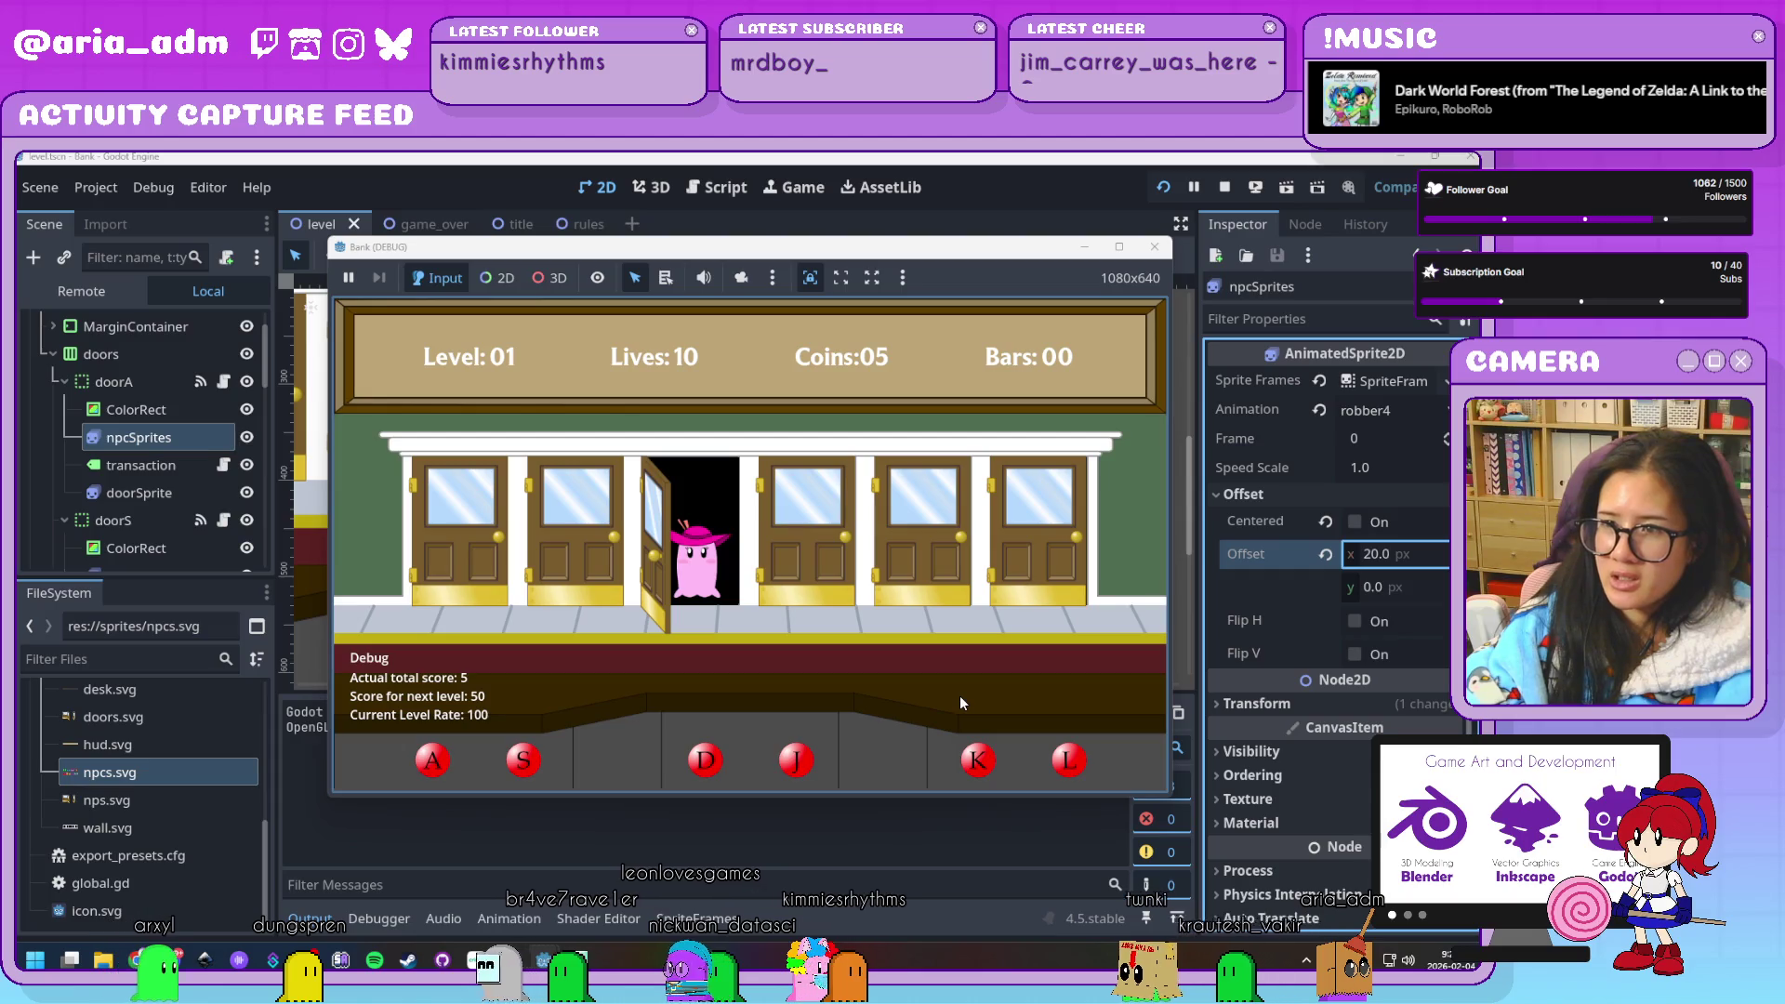
key(d)
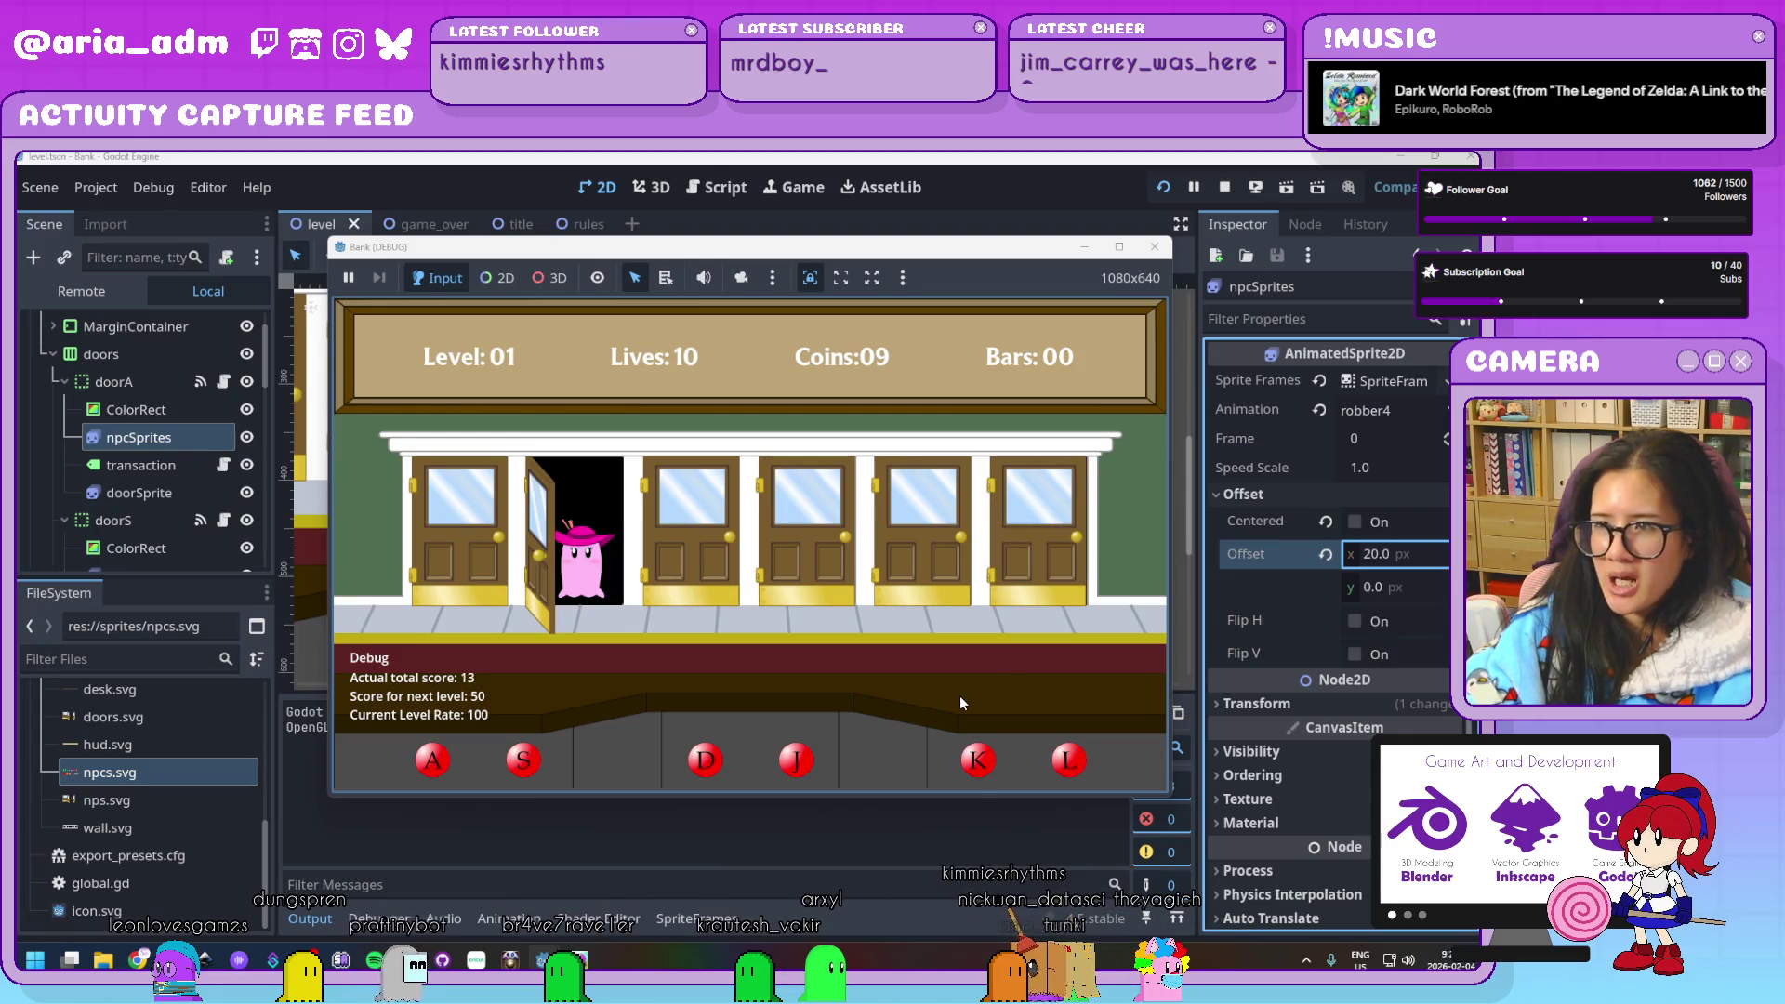
key(s)
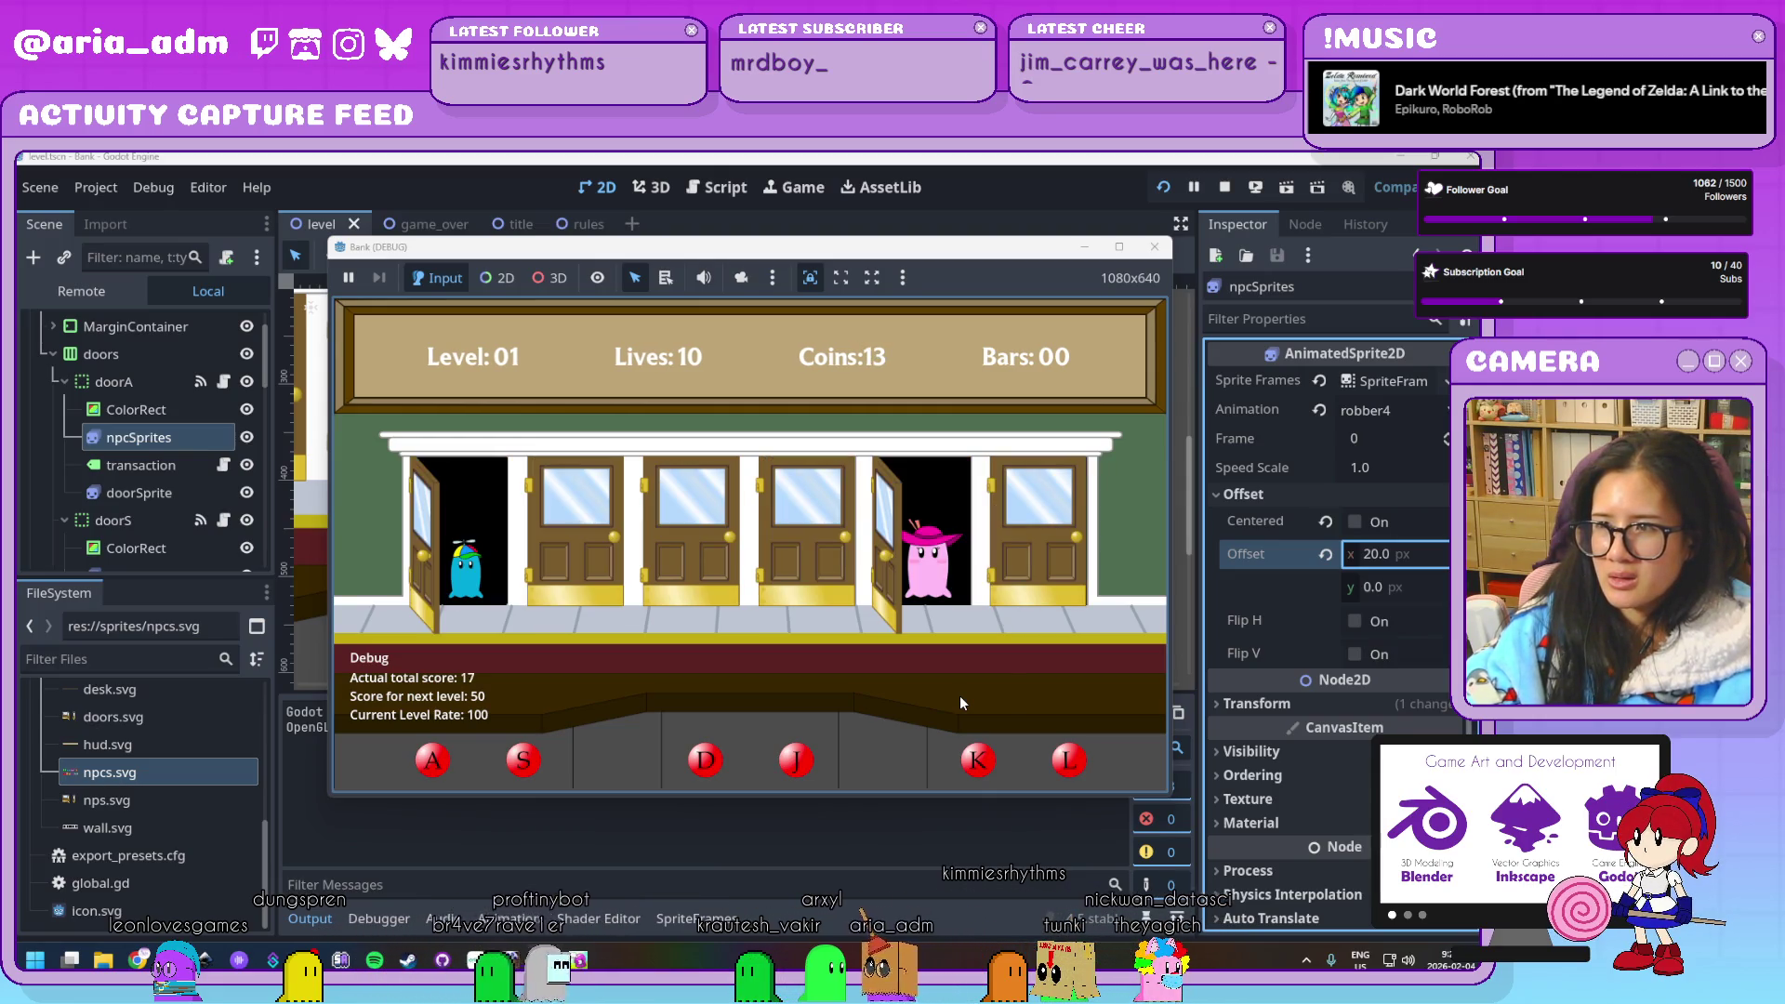
key(a)
key(k)
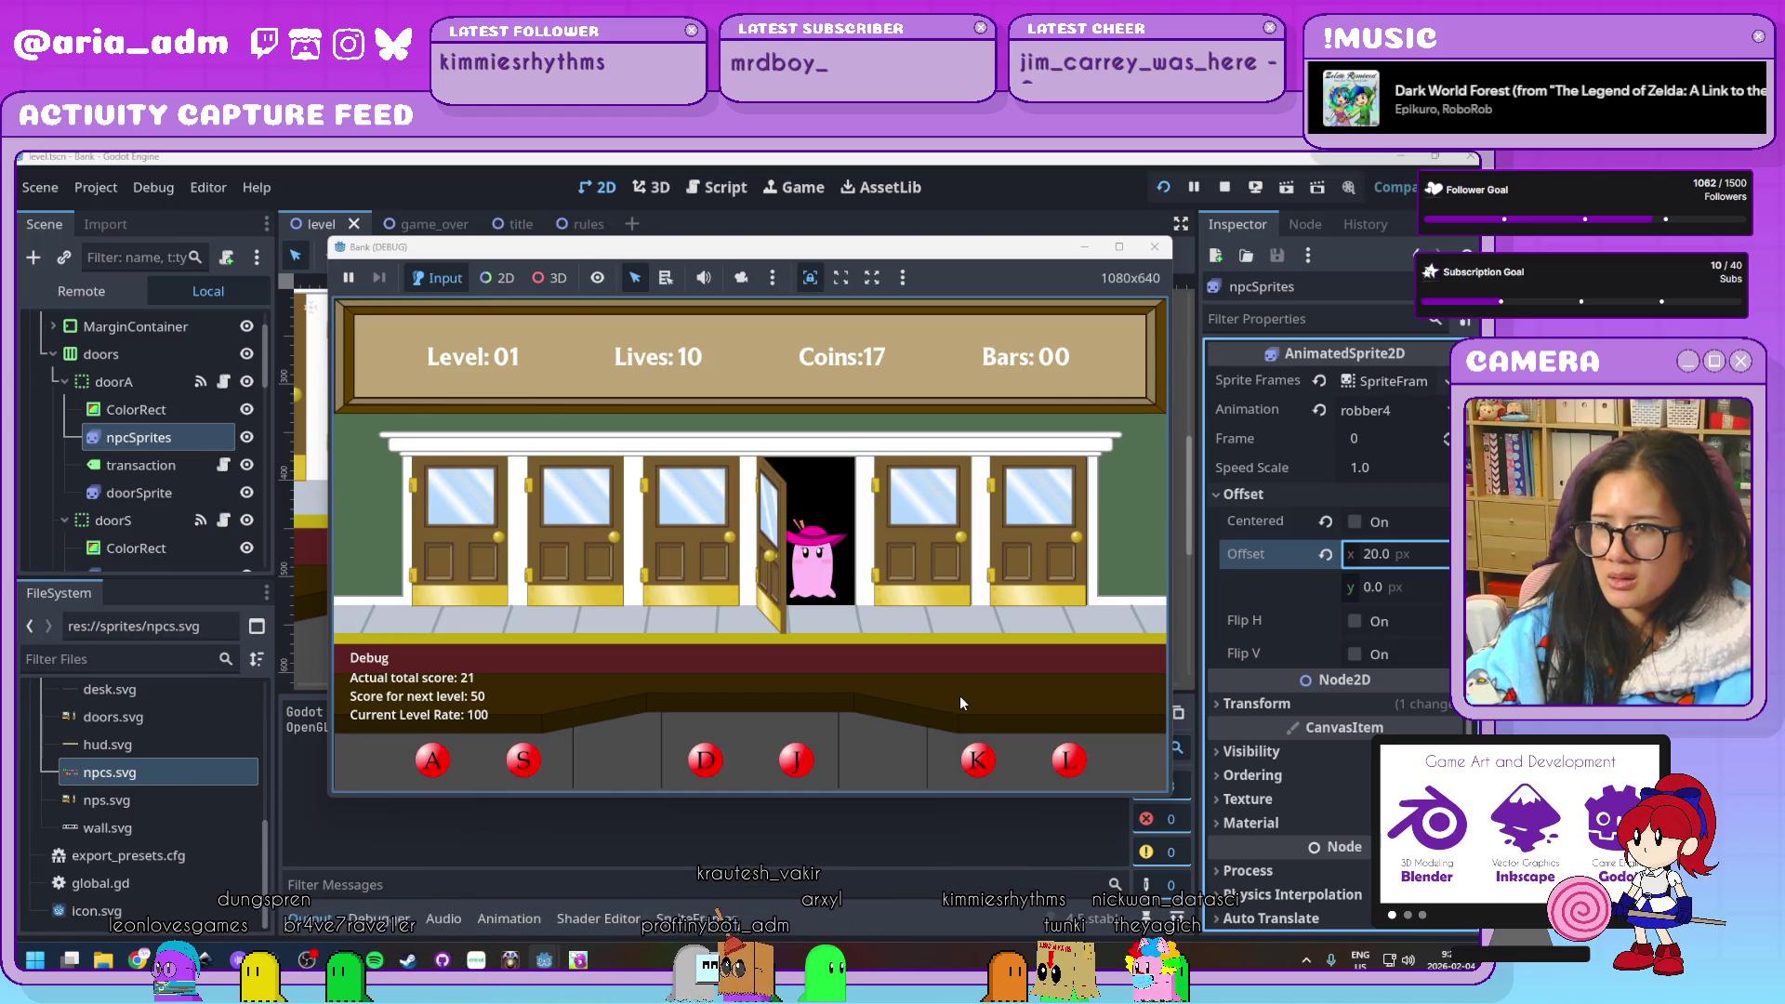
key(j)
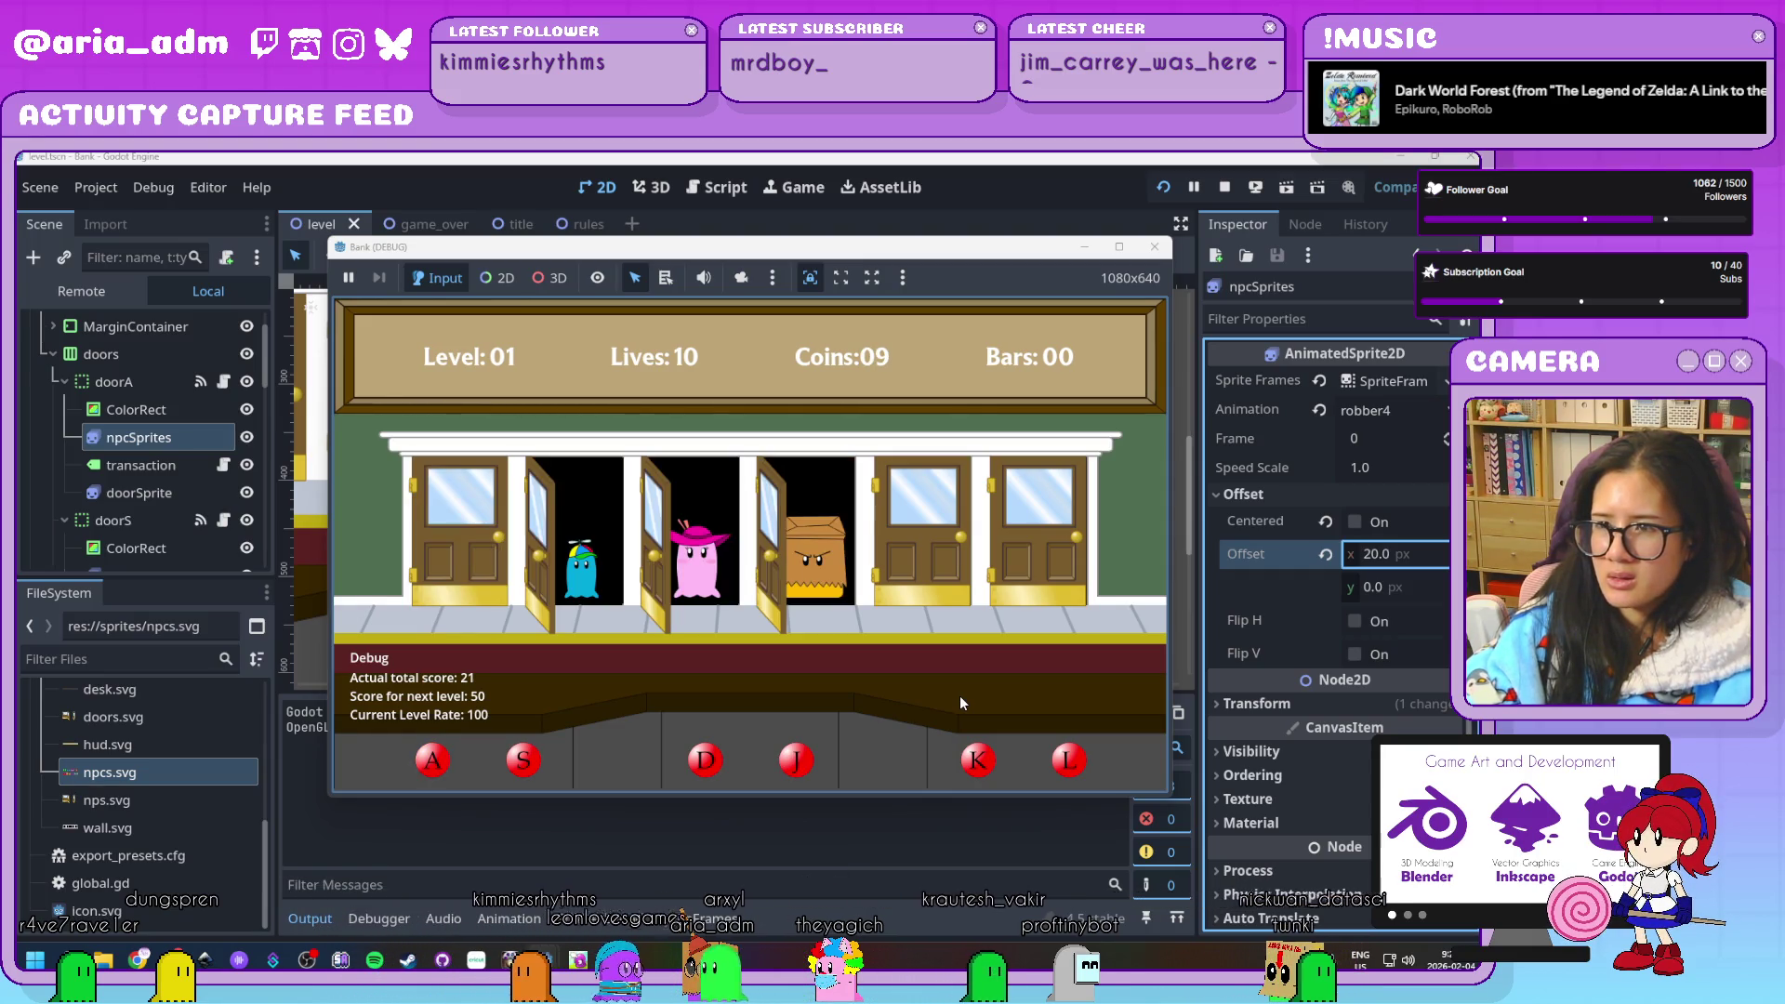
key(s)
key(d)
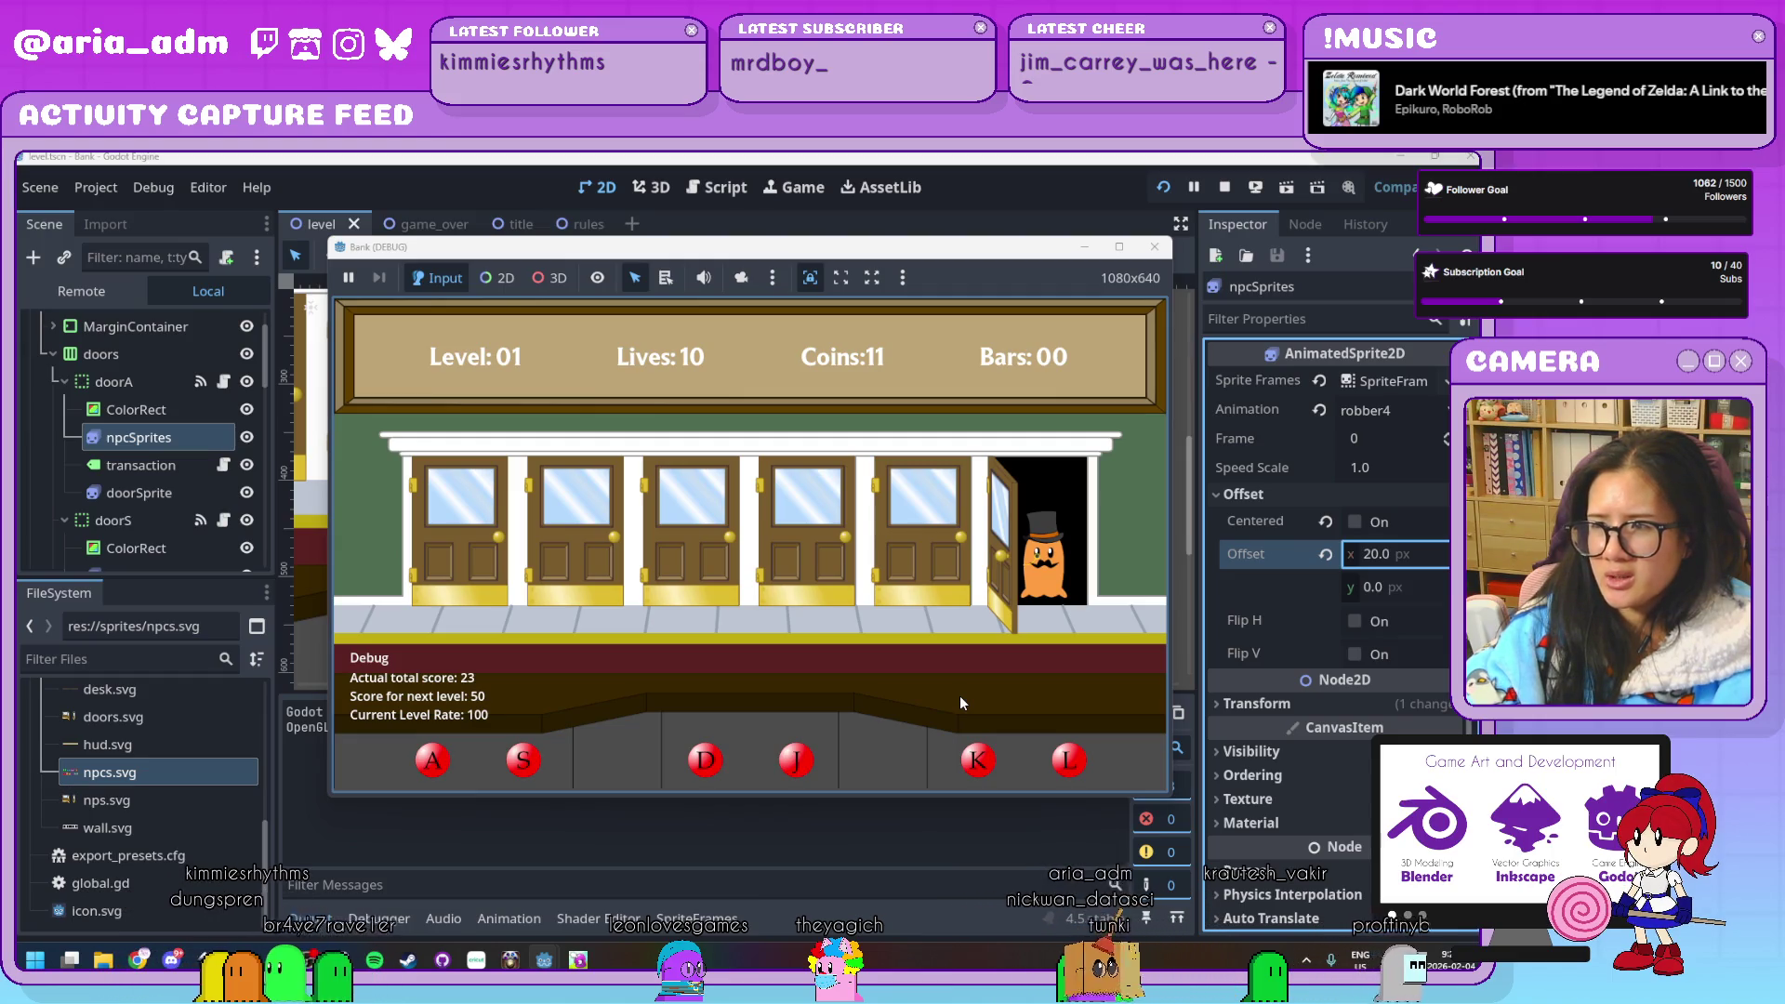
key(l)
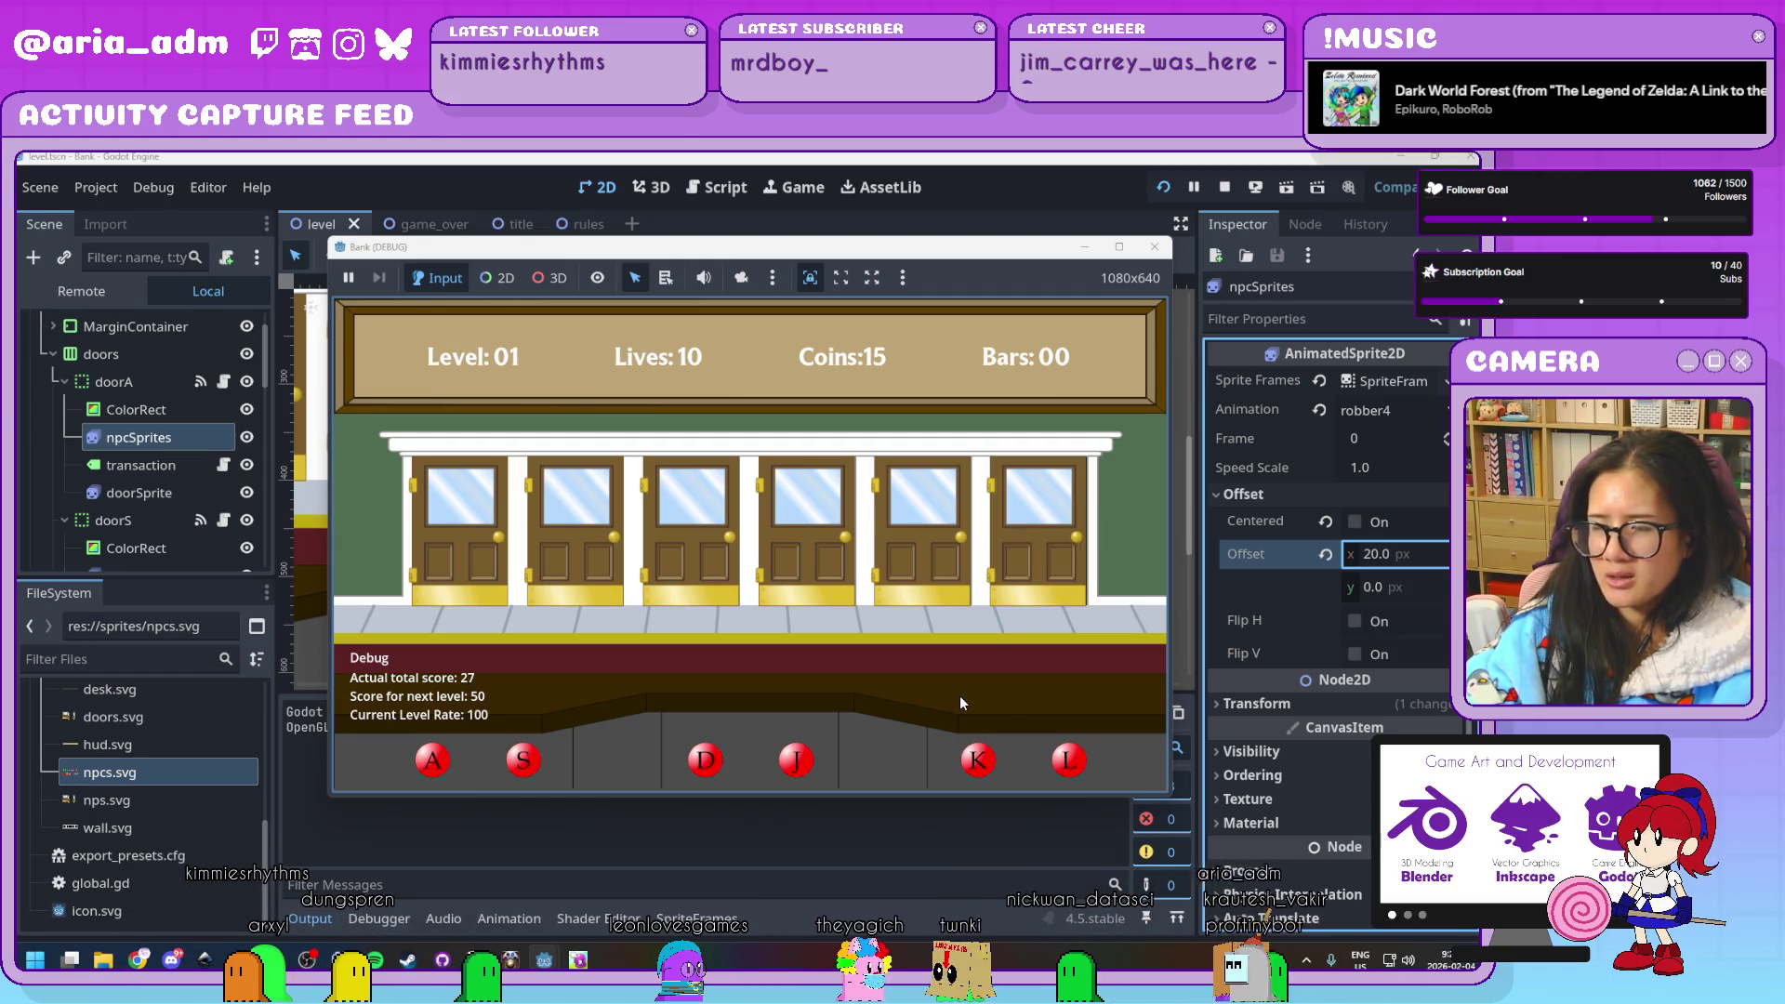
Jail door K's bag robber and keep serving guests to score 55, then stop the game
key(k)
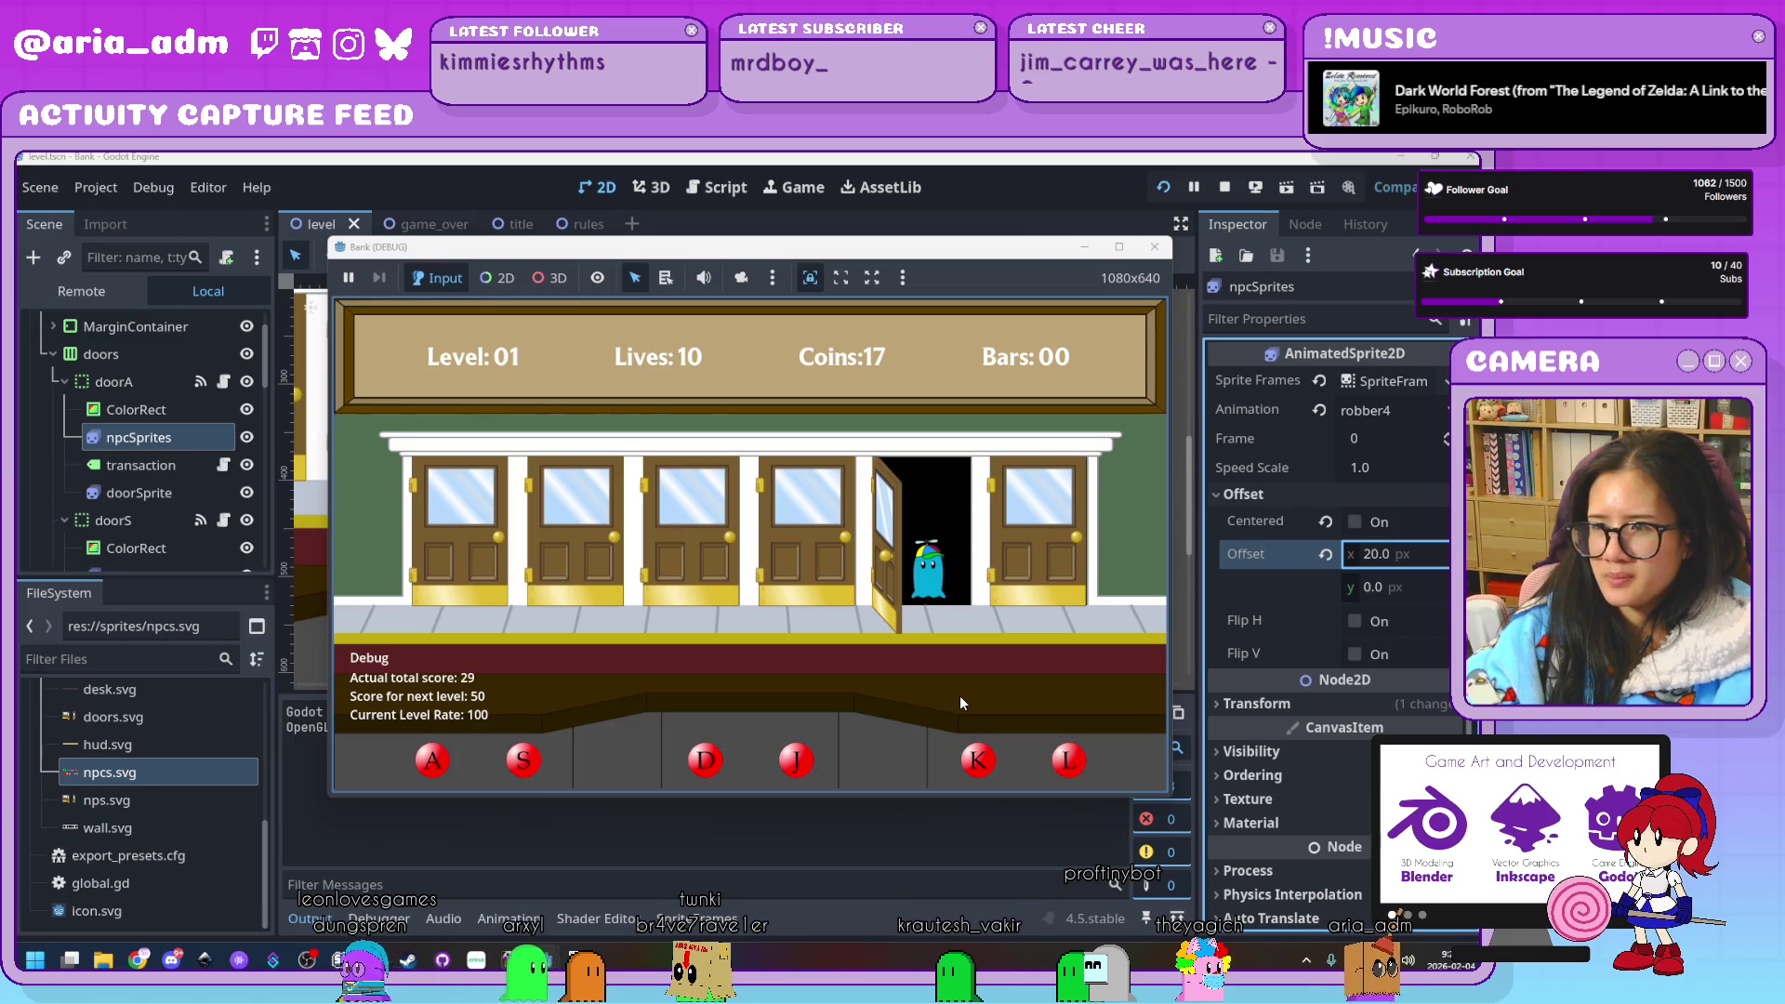
key(k)
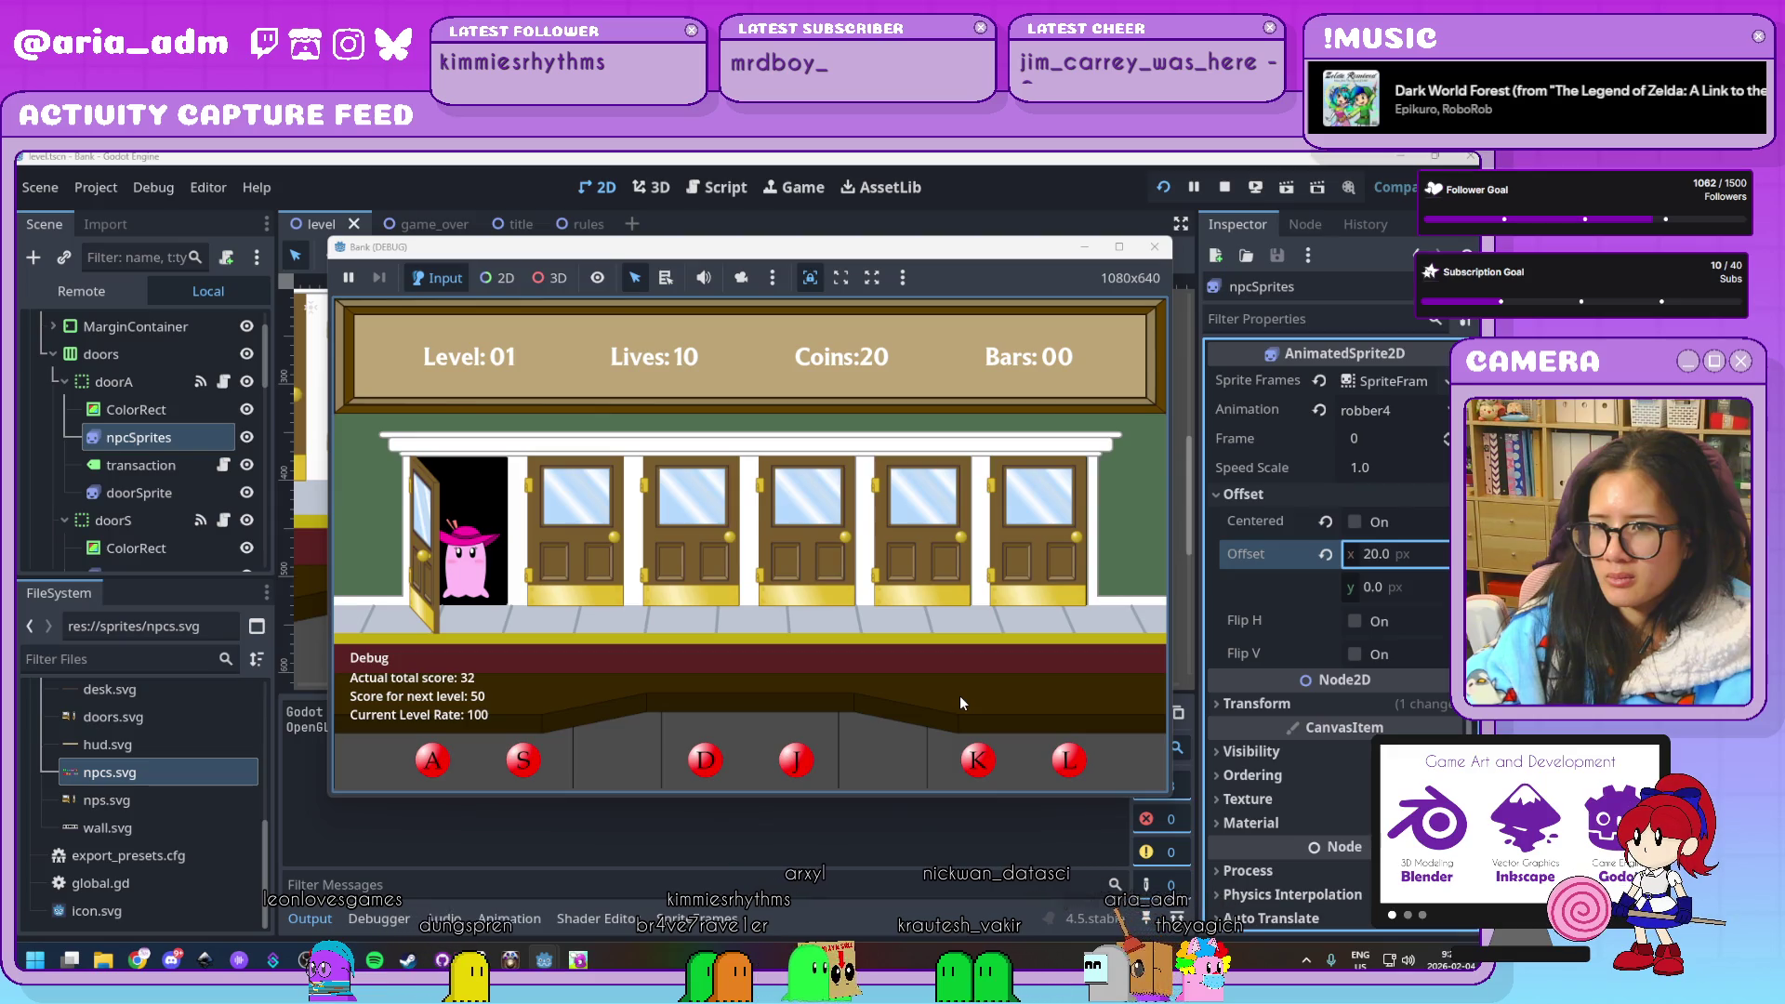
key(a)
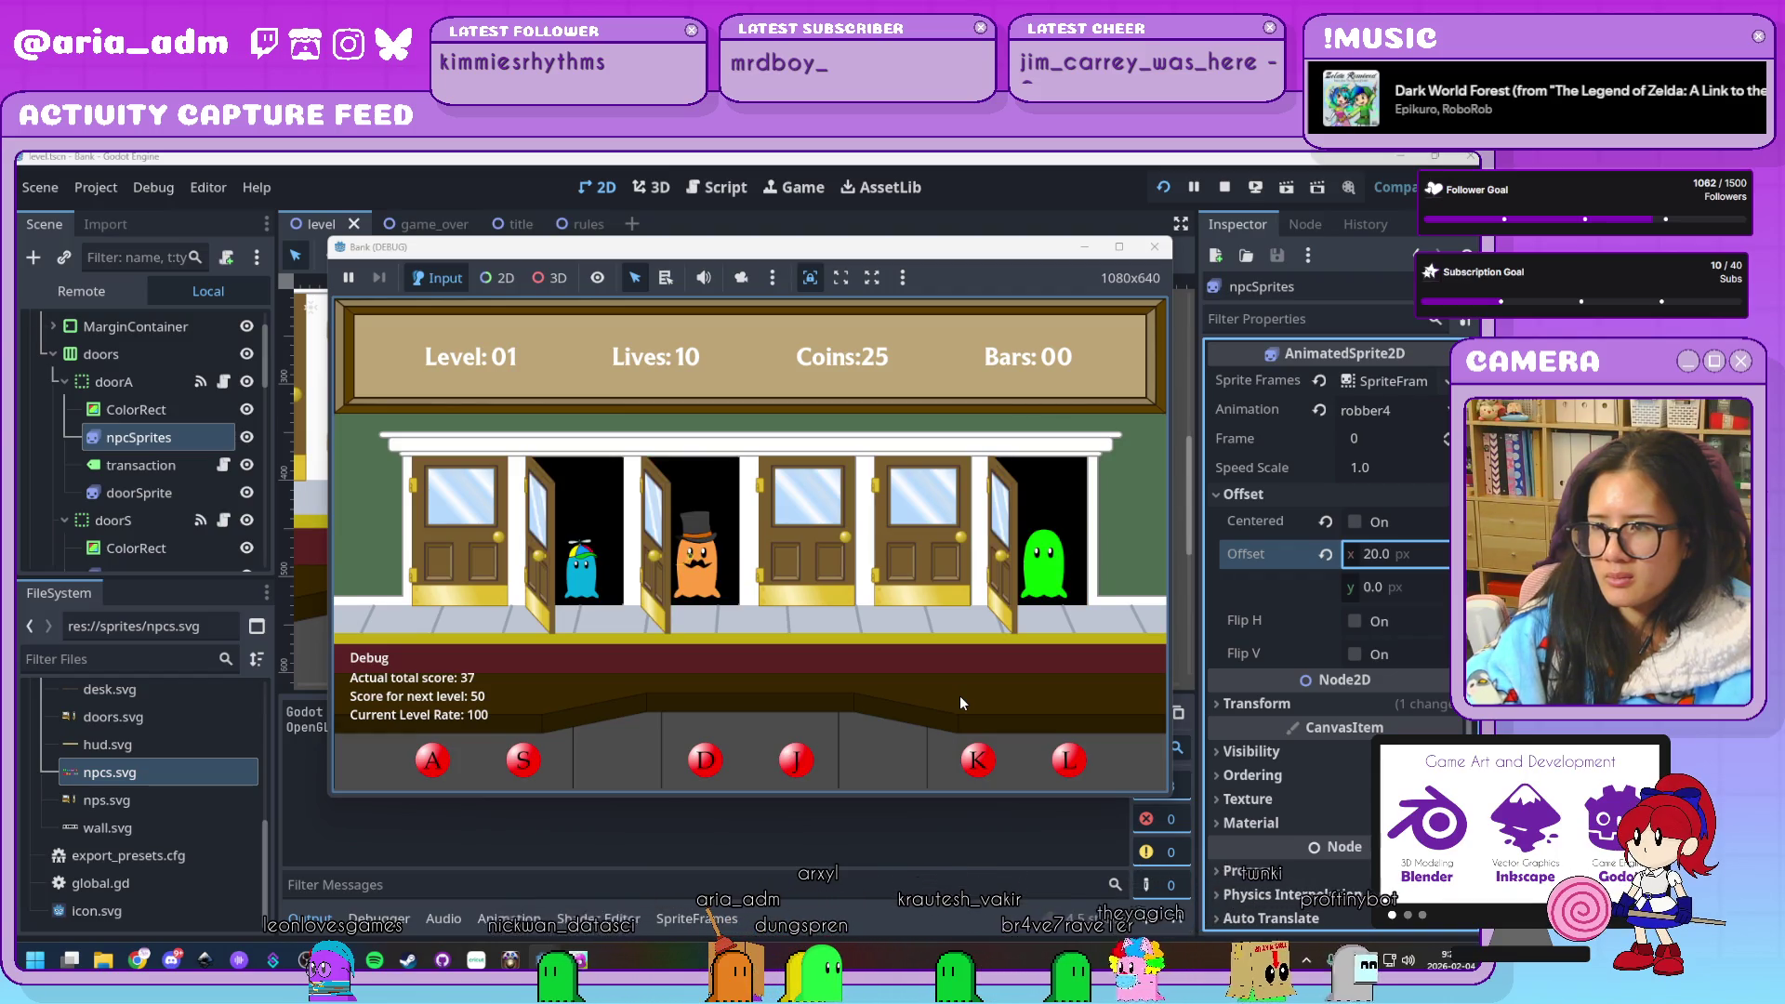
key(s)
key(d)
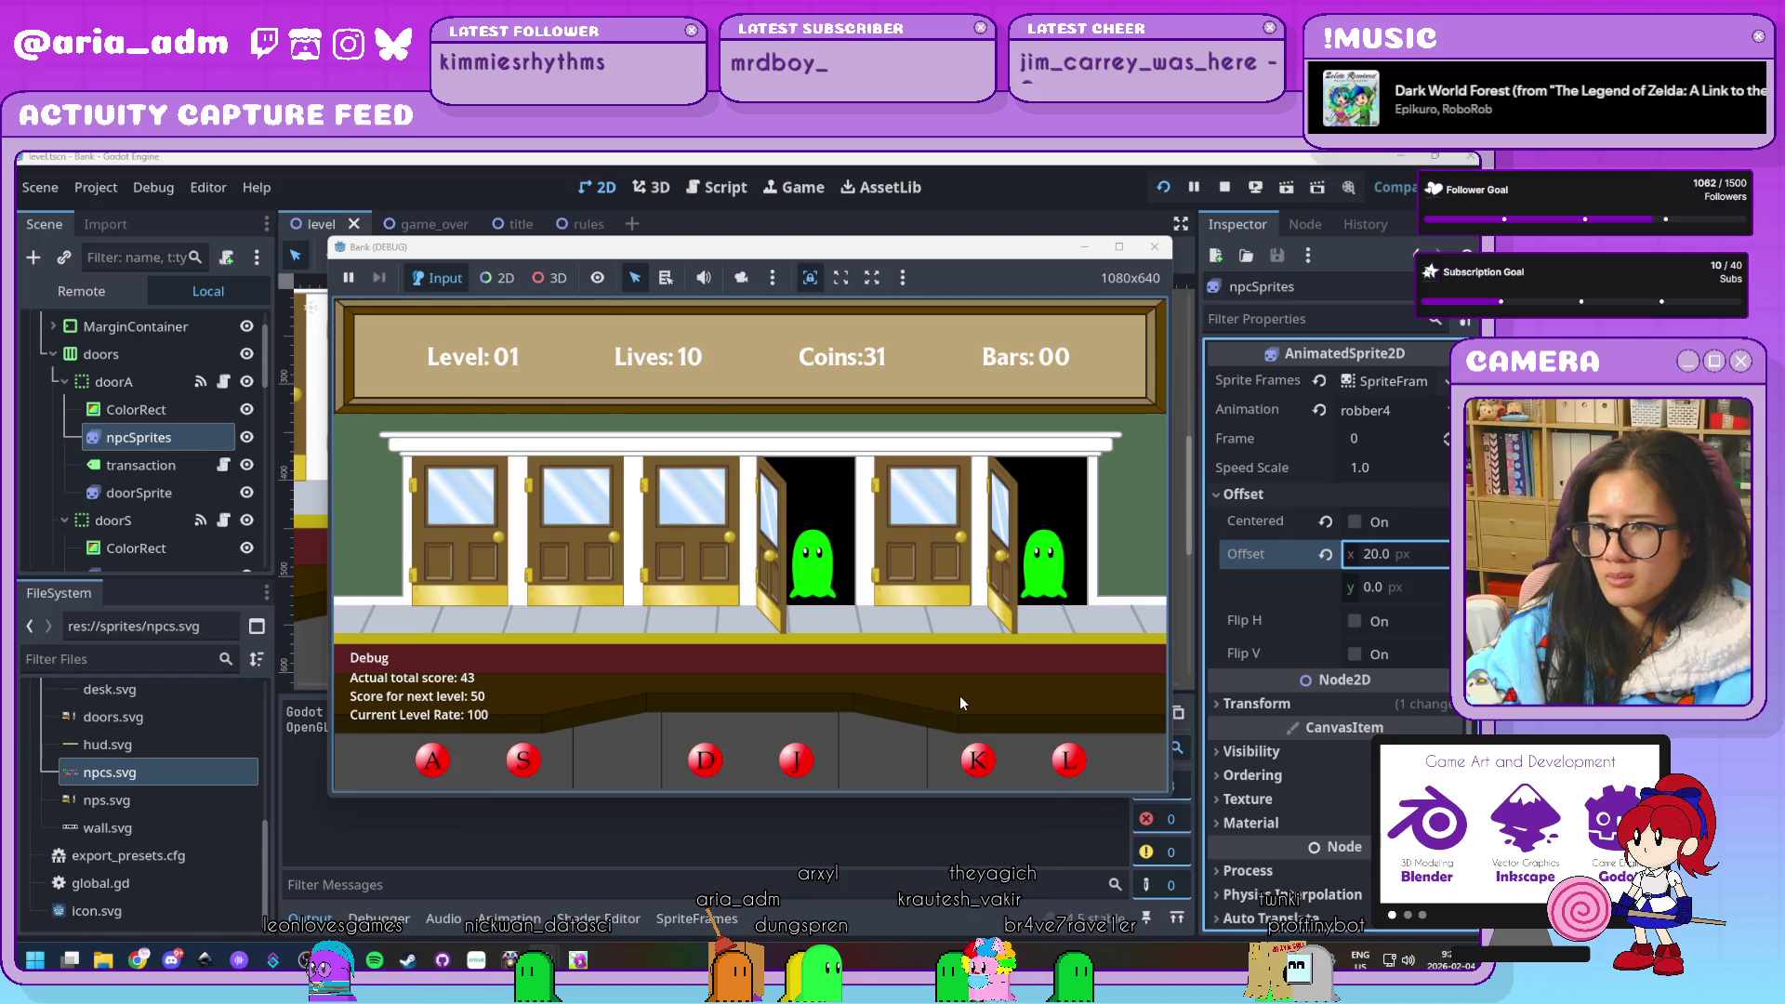
key(l)
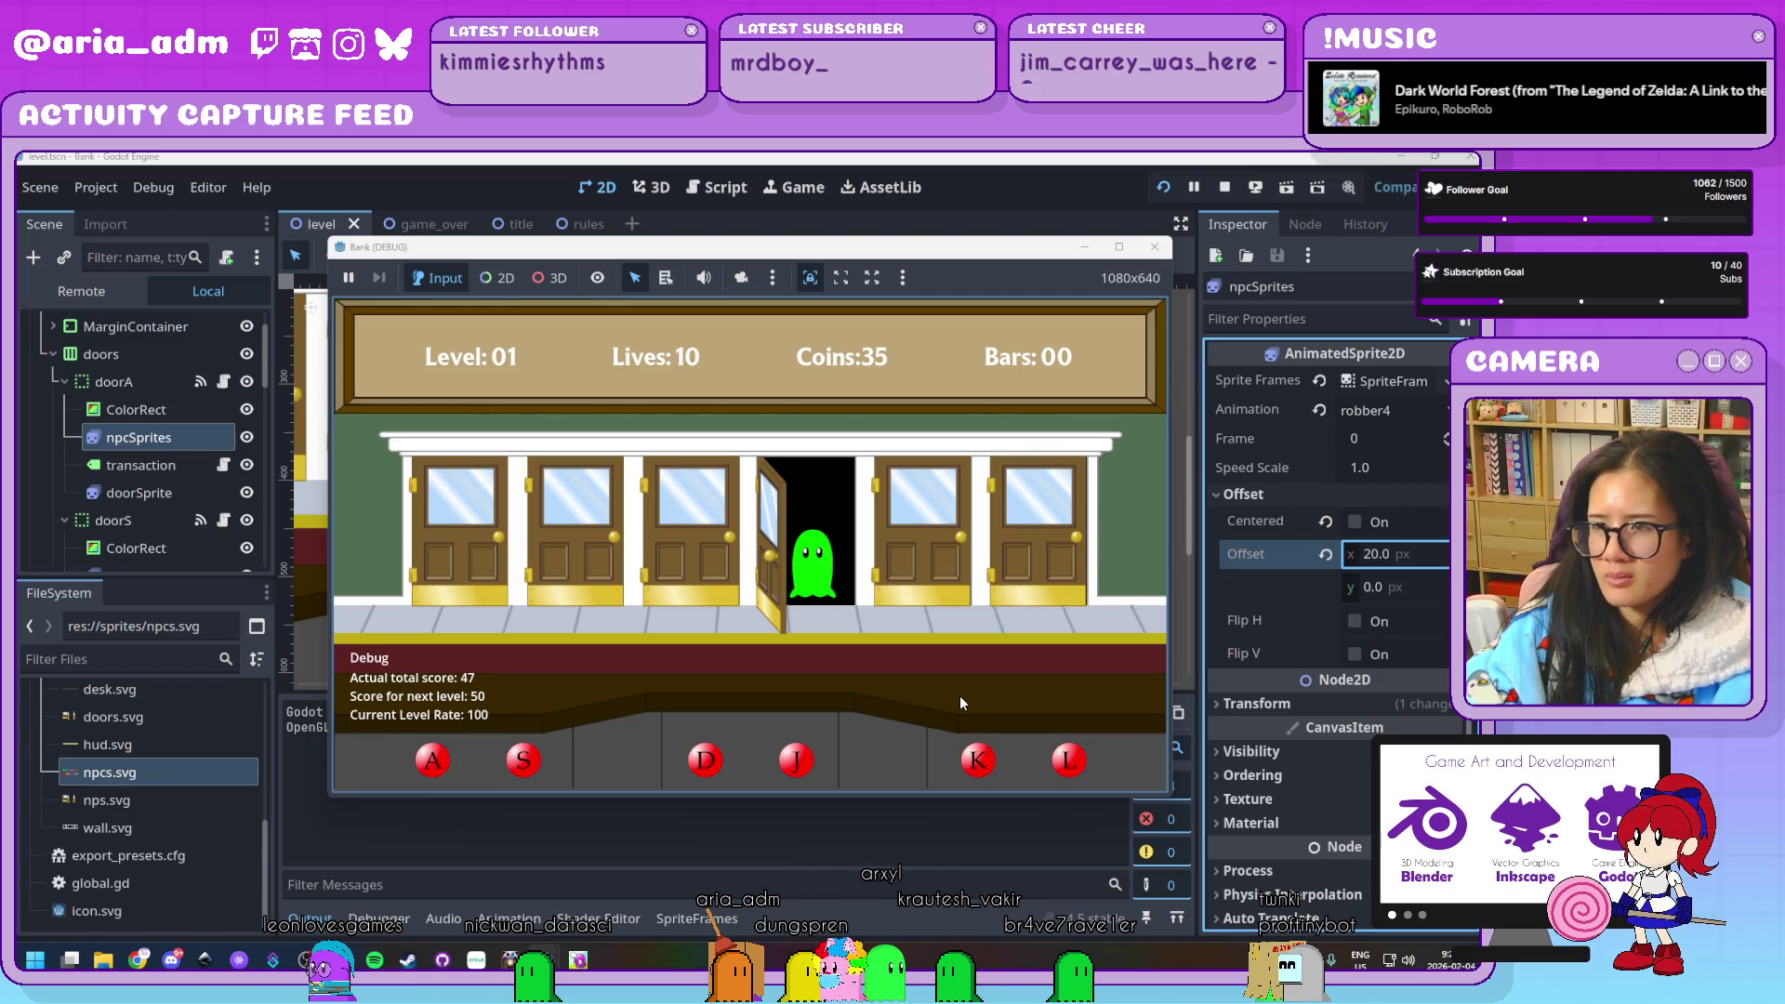
key(j)
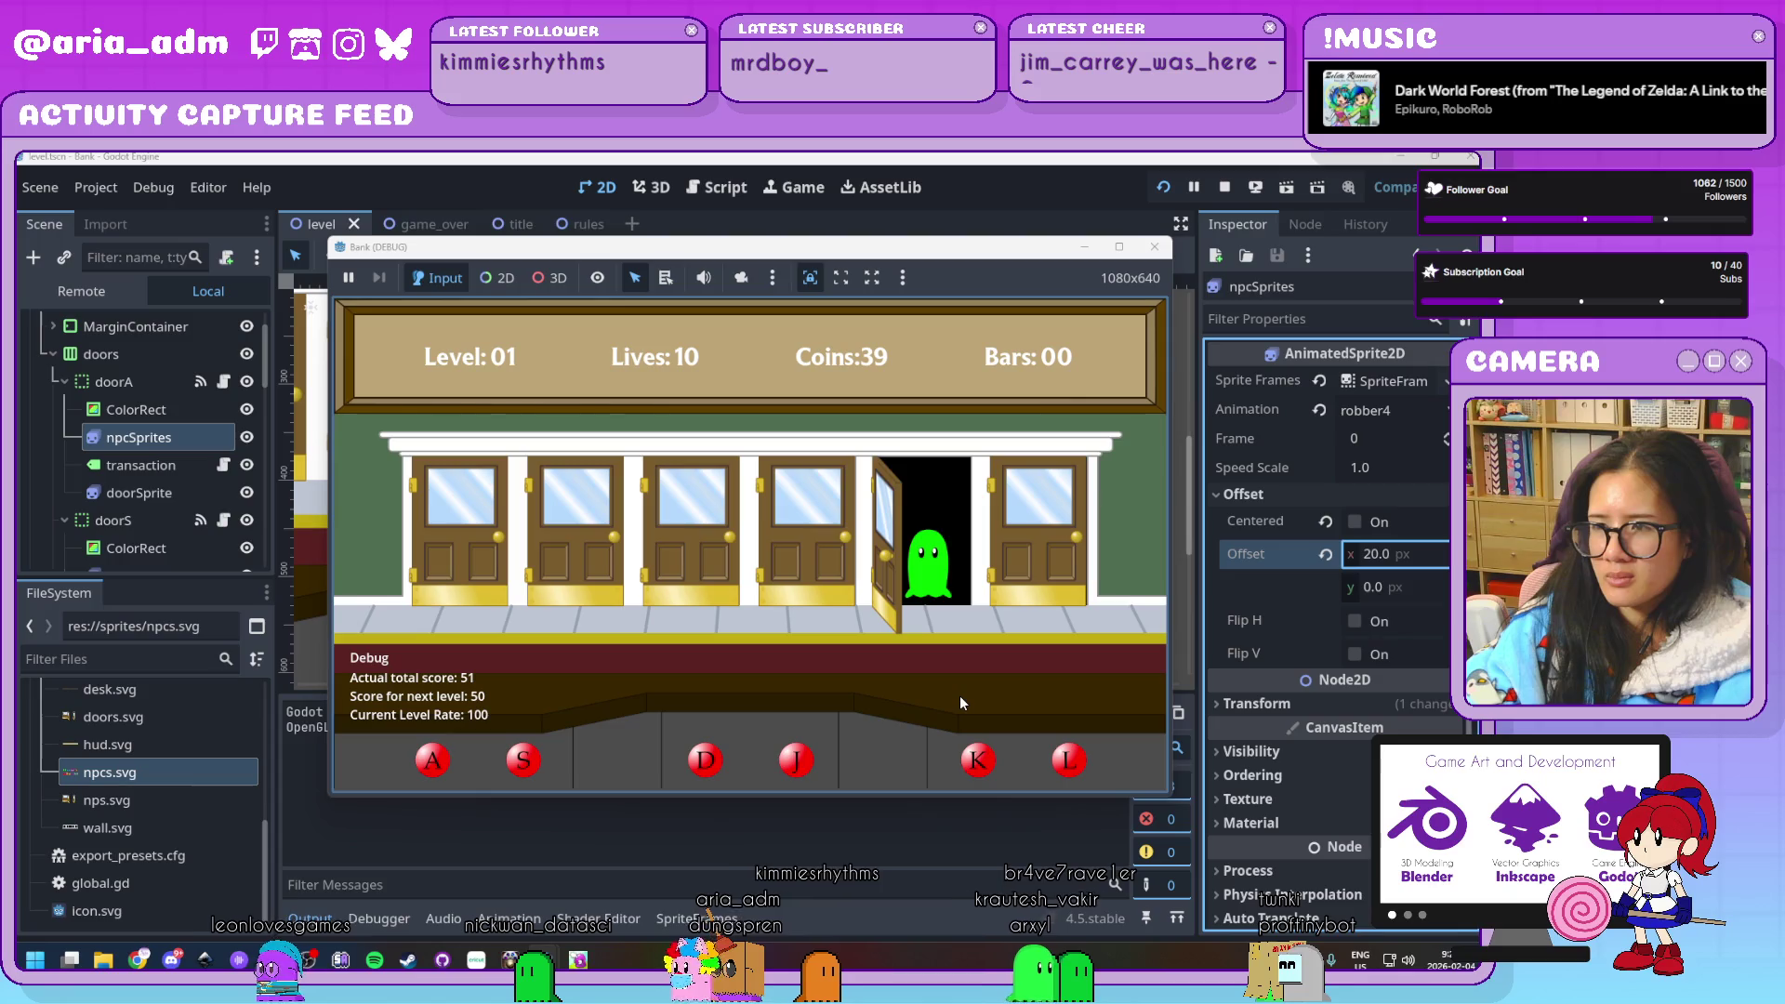
key(k)
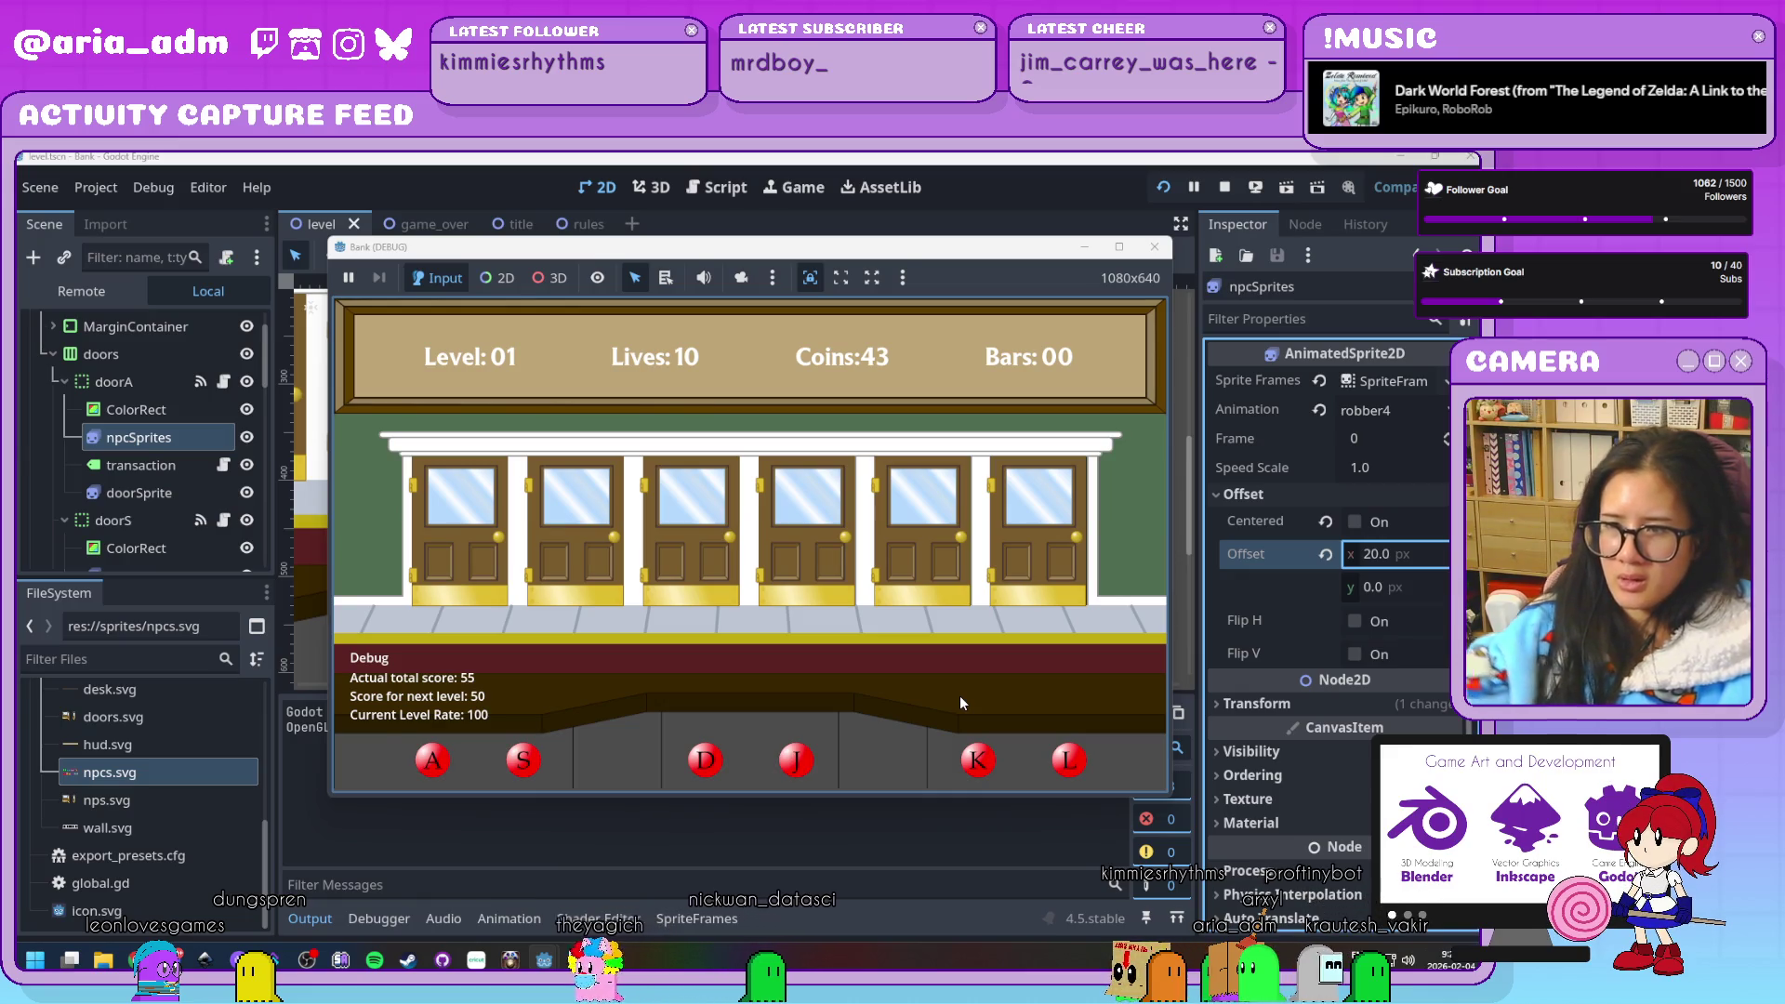
click(1155, 246)
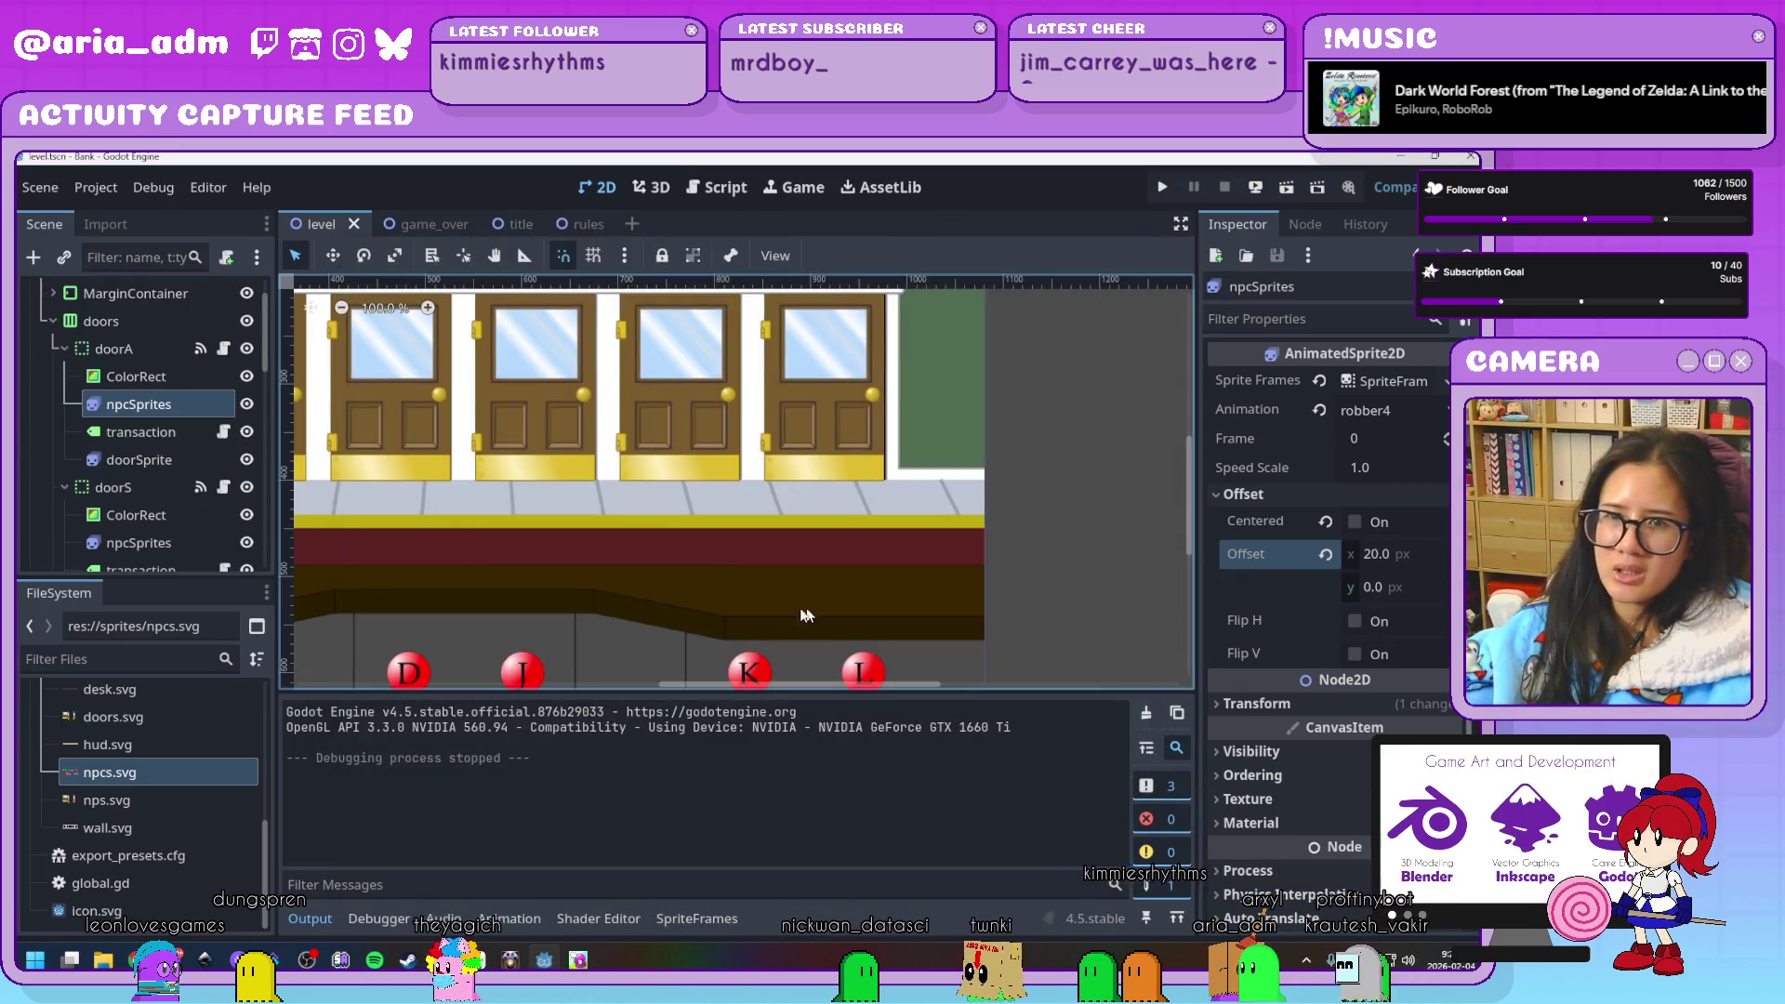
Open the global.gd script in the Script editor
scroll(213, 374, up, 2)
click(223, 293)
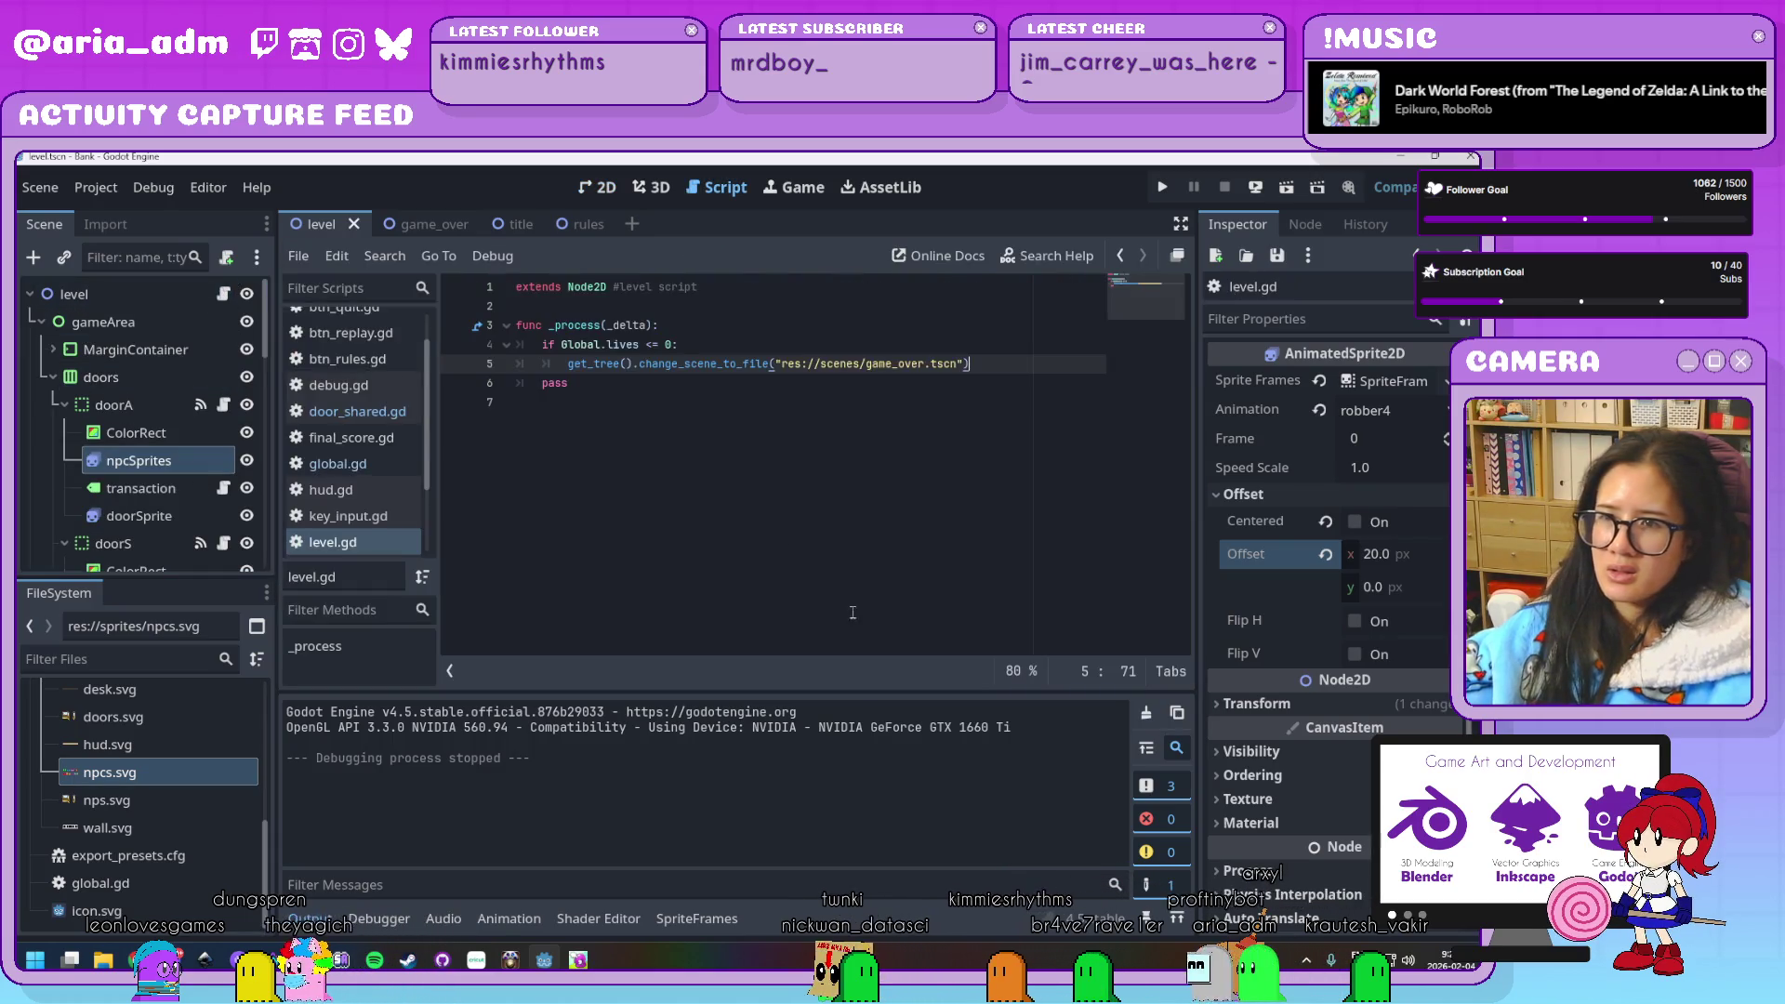
click(338, 463)
scroll(710, 511, down, 4)
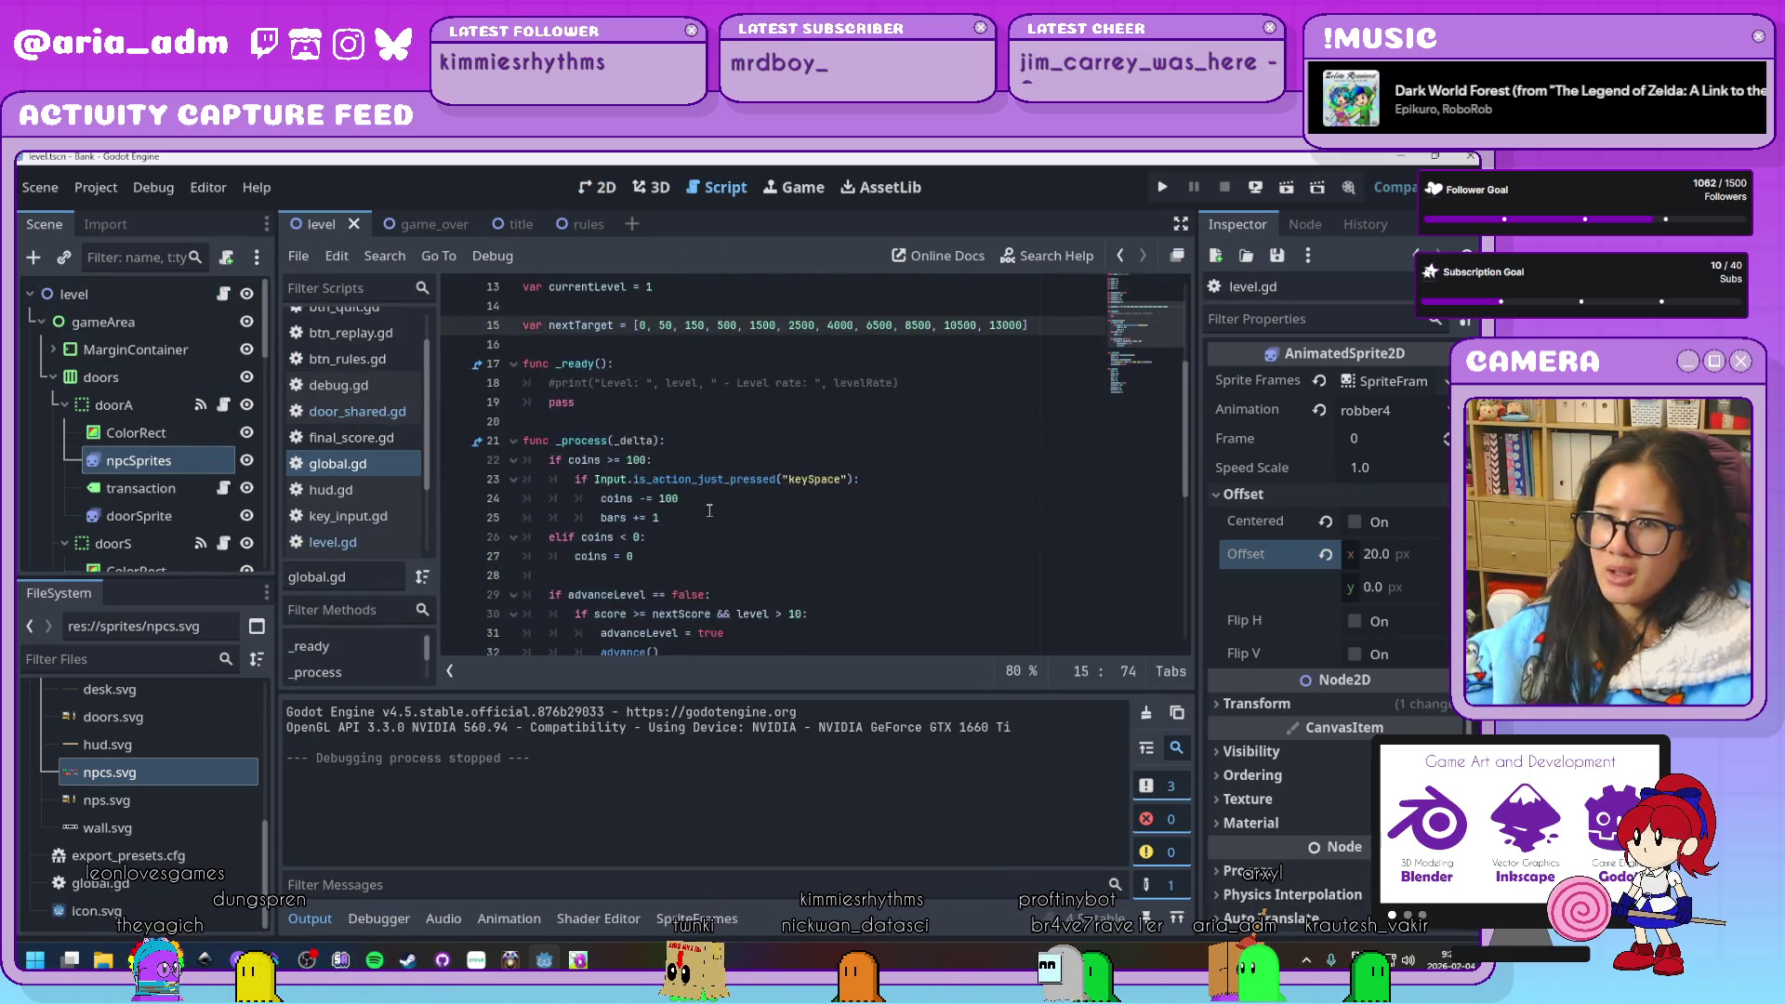
scroll(709, 511, down, 4)
scroll(710, 511, down, 3)
scroll(710, 511, up, 2)
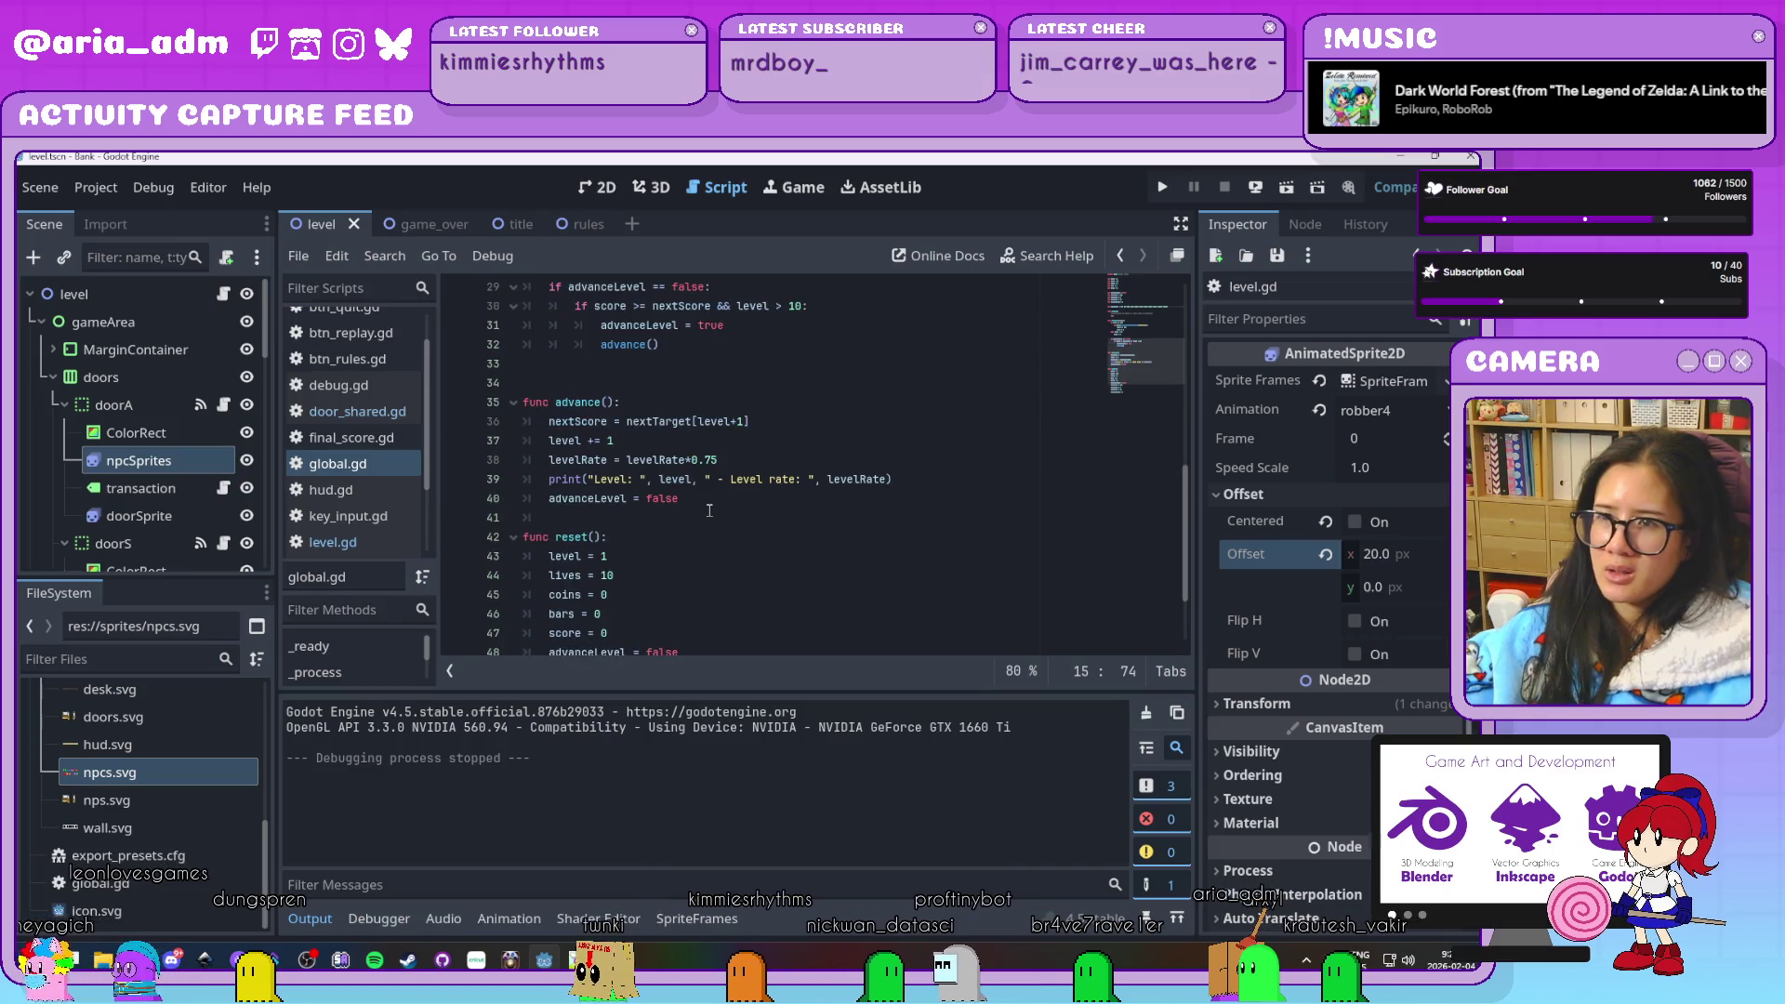
Delete the '>' from the 'level > 10' condition on line 30, then save and run
click(704, 441)
scroll(710, 459, up, 2)
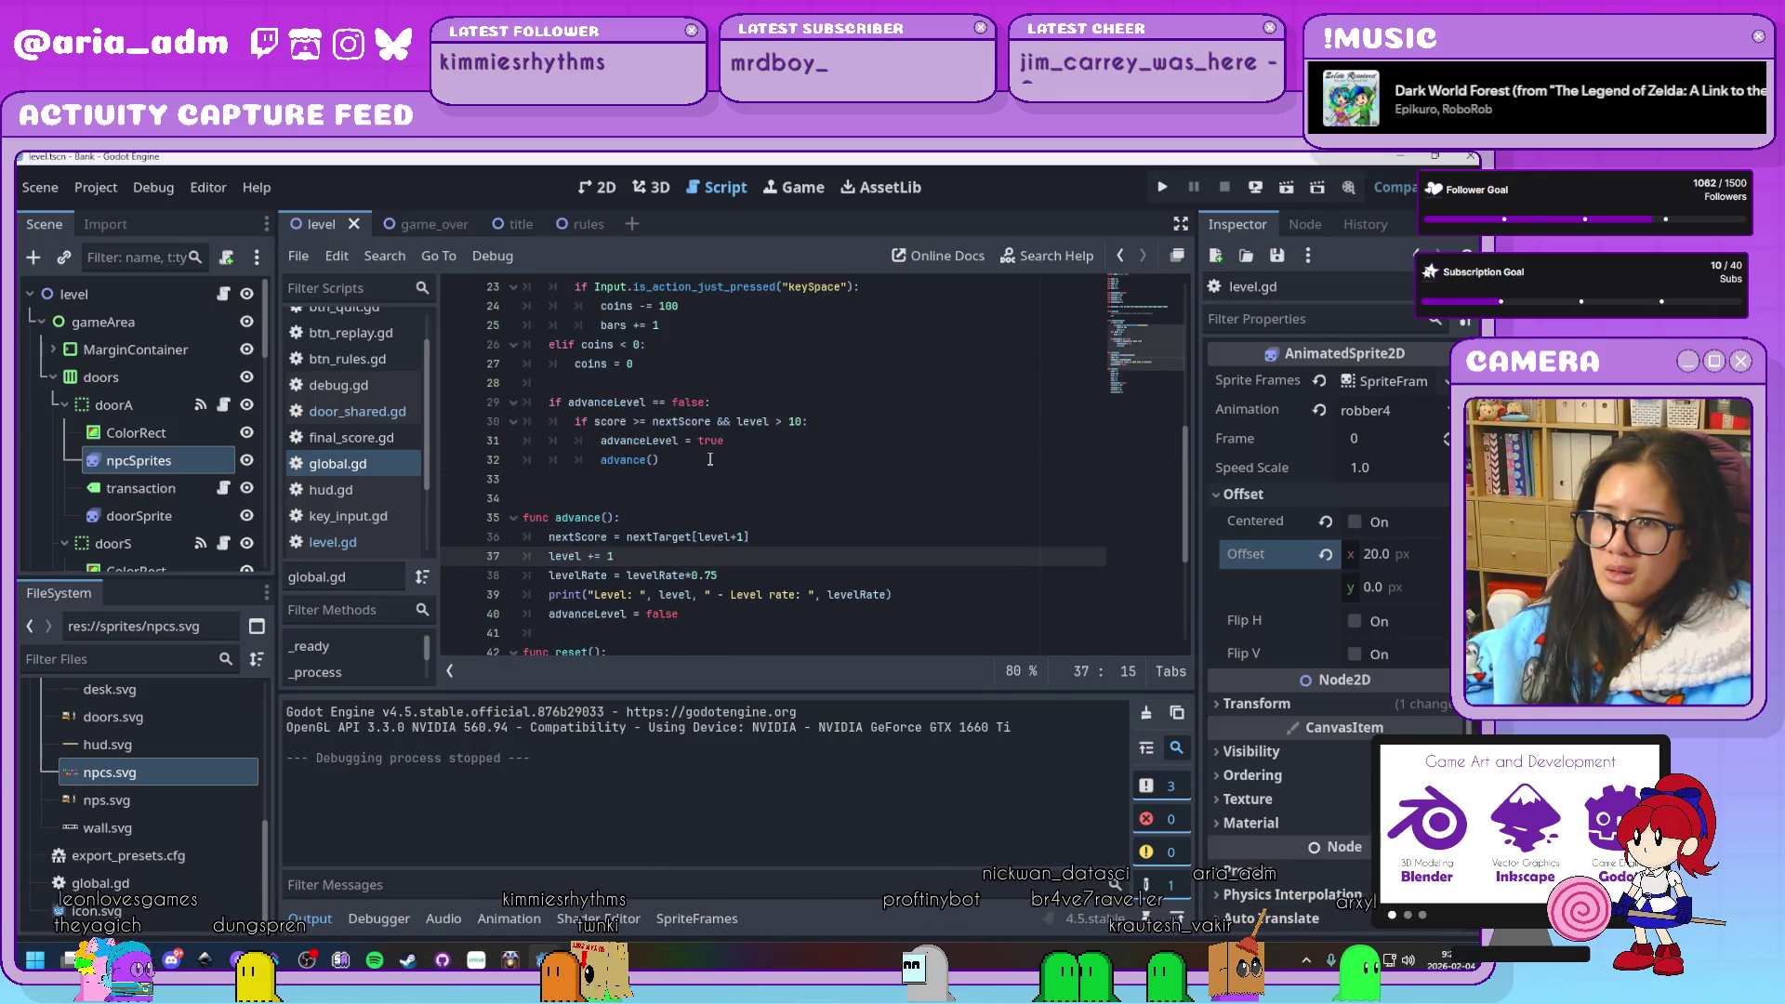
click(710, 460)
click(764, 423)
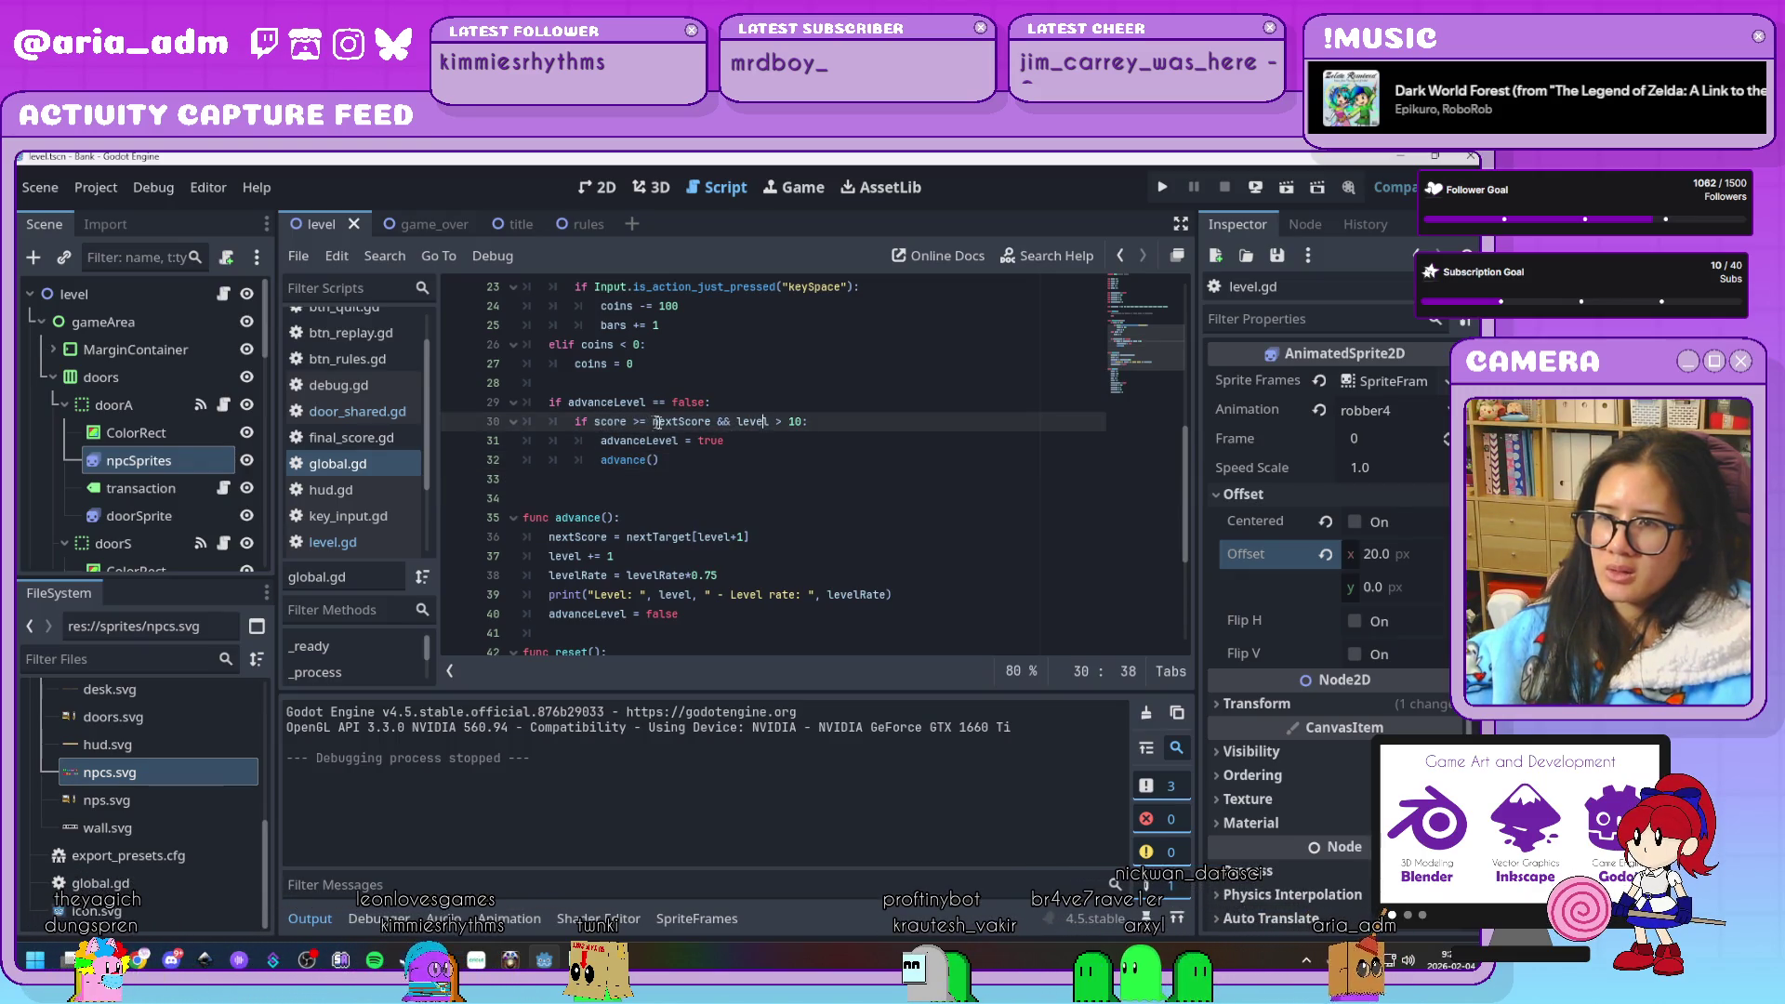
click(784, 422)
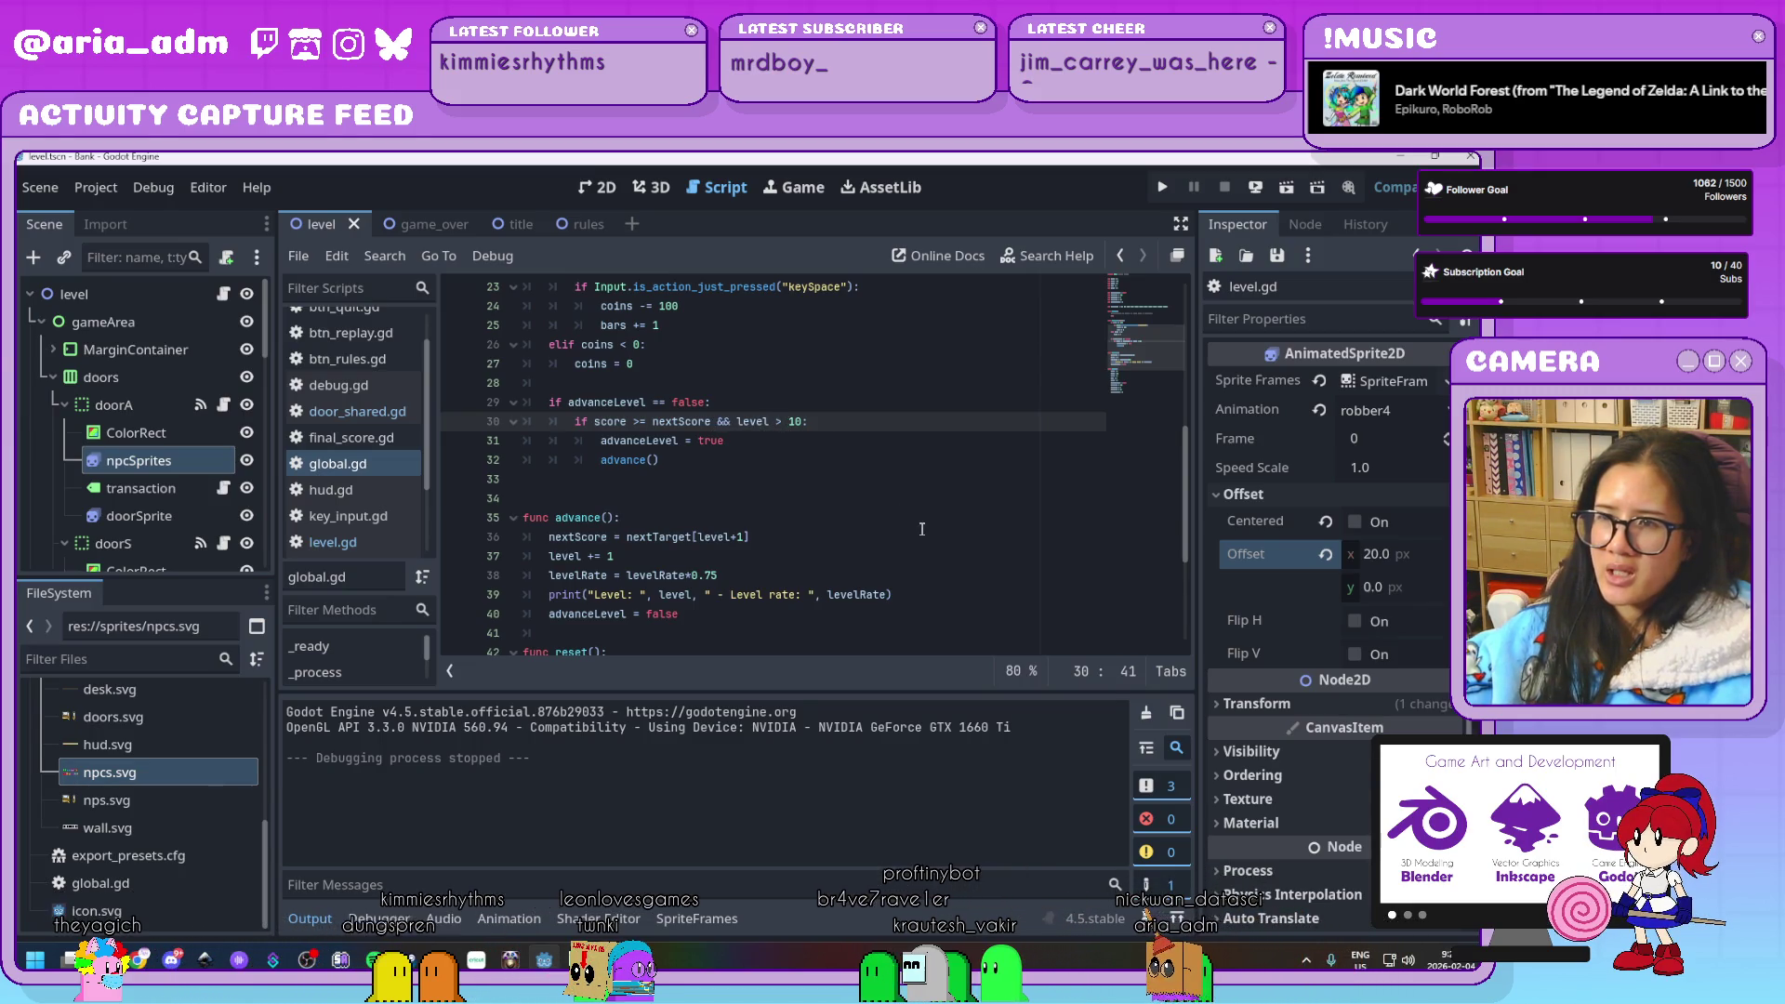
key(BackSpace)
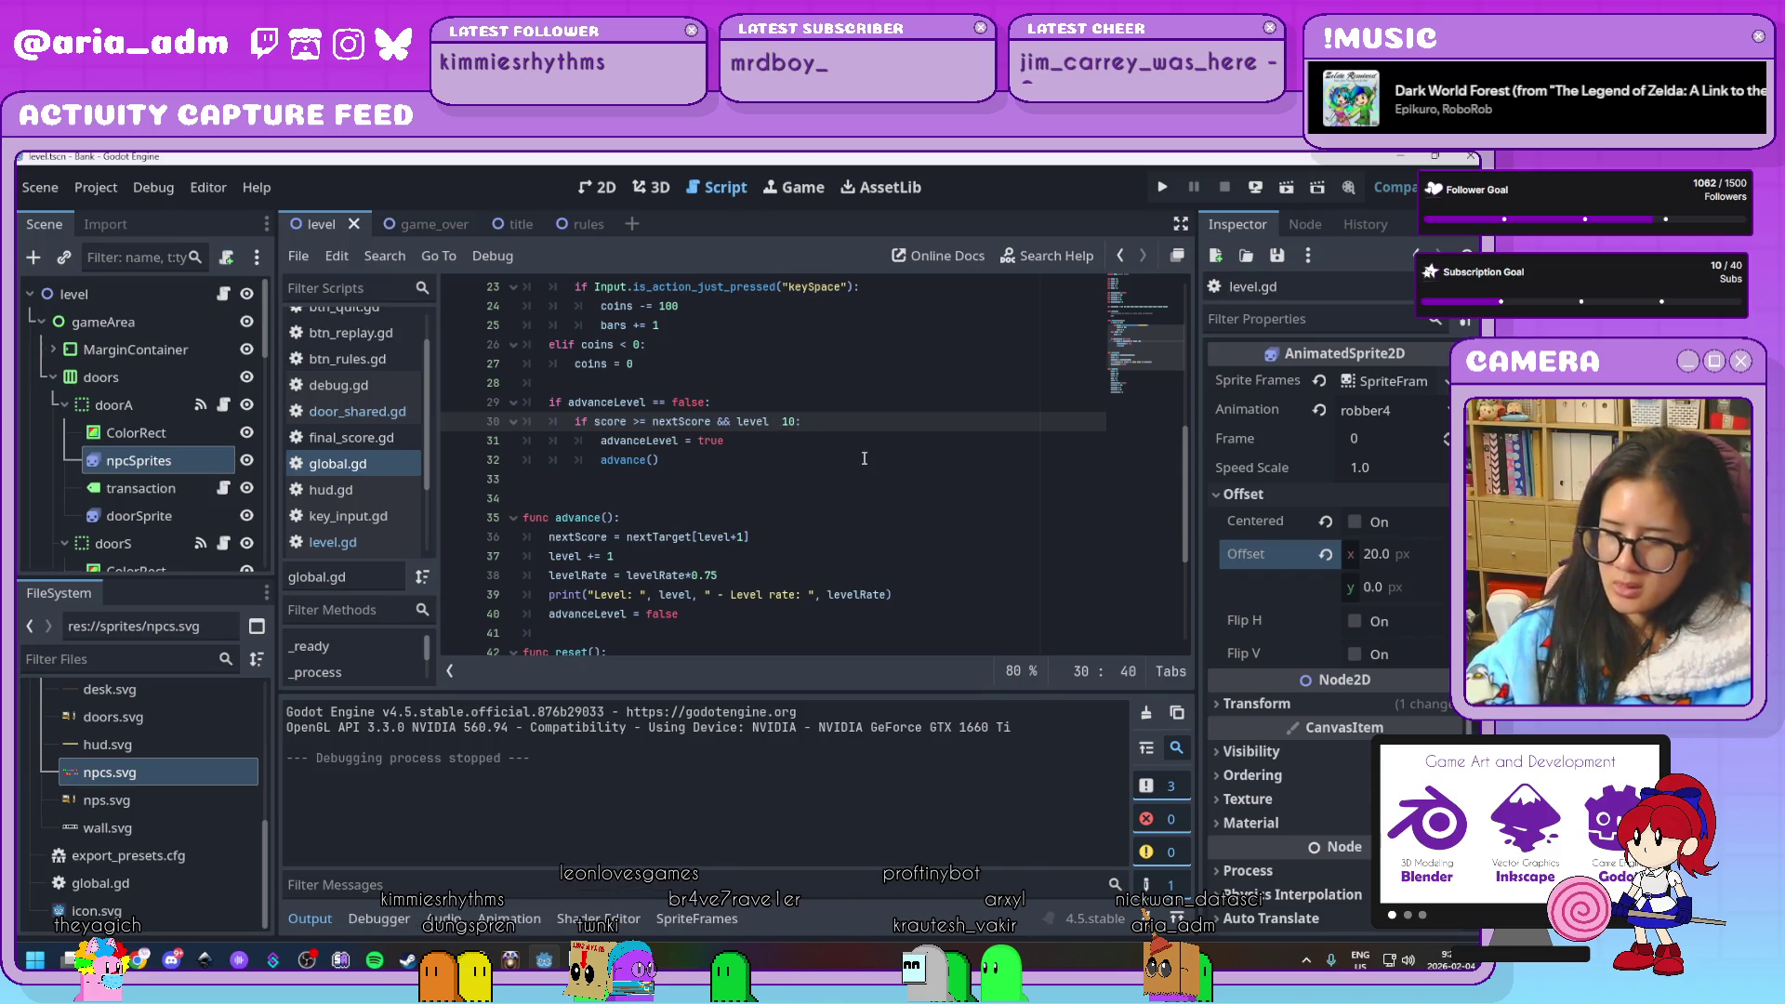
text(<)
click(1162, 188)
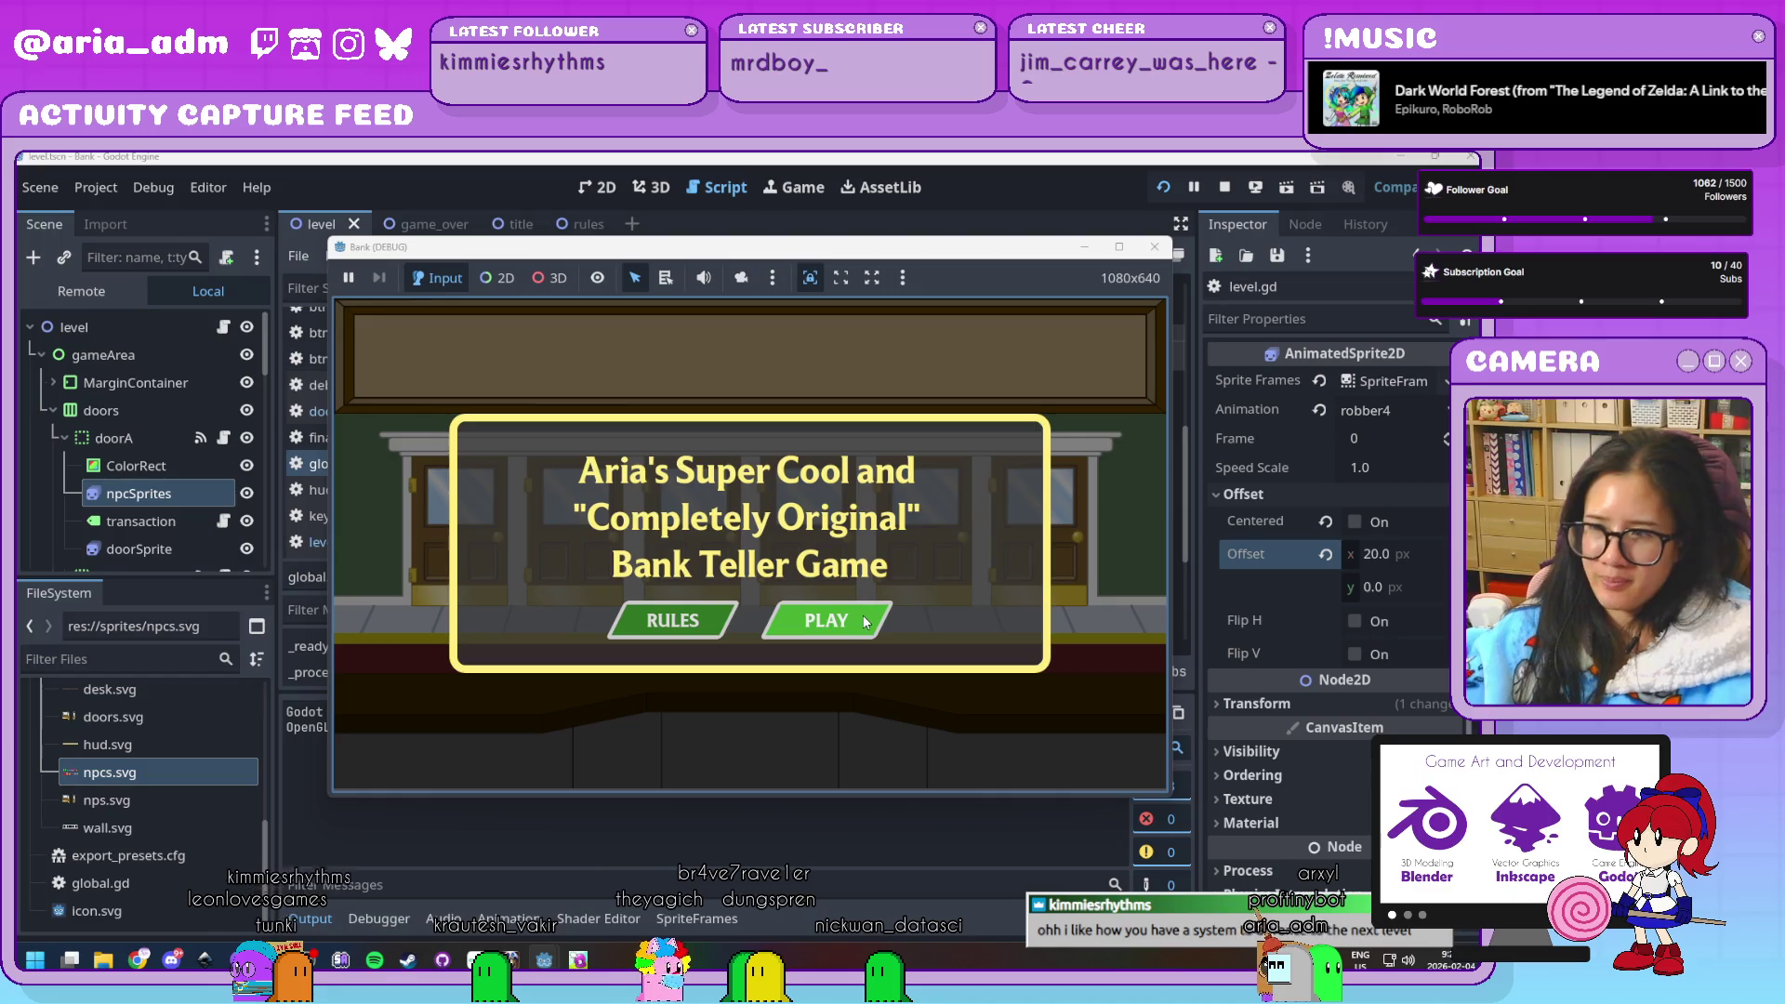
Start the game and serve customers at doors S, L, J, A, S and D
click(863, 615)
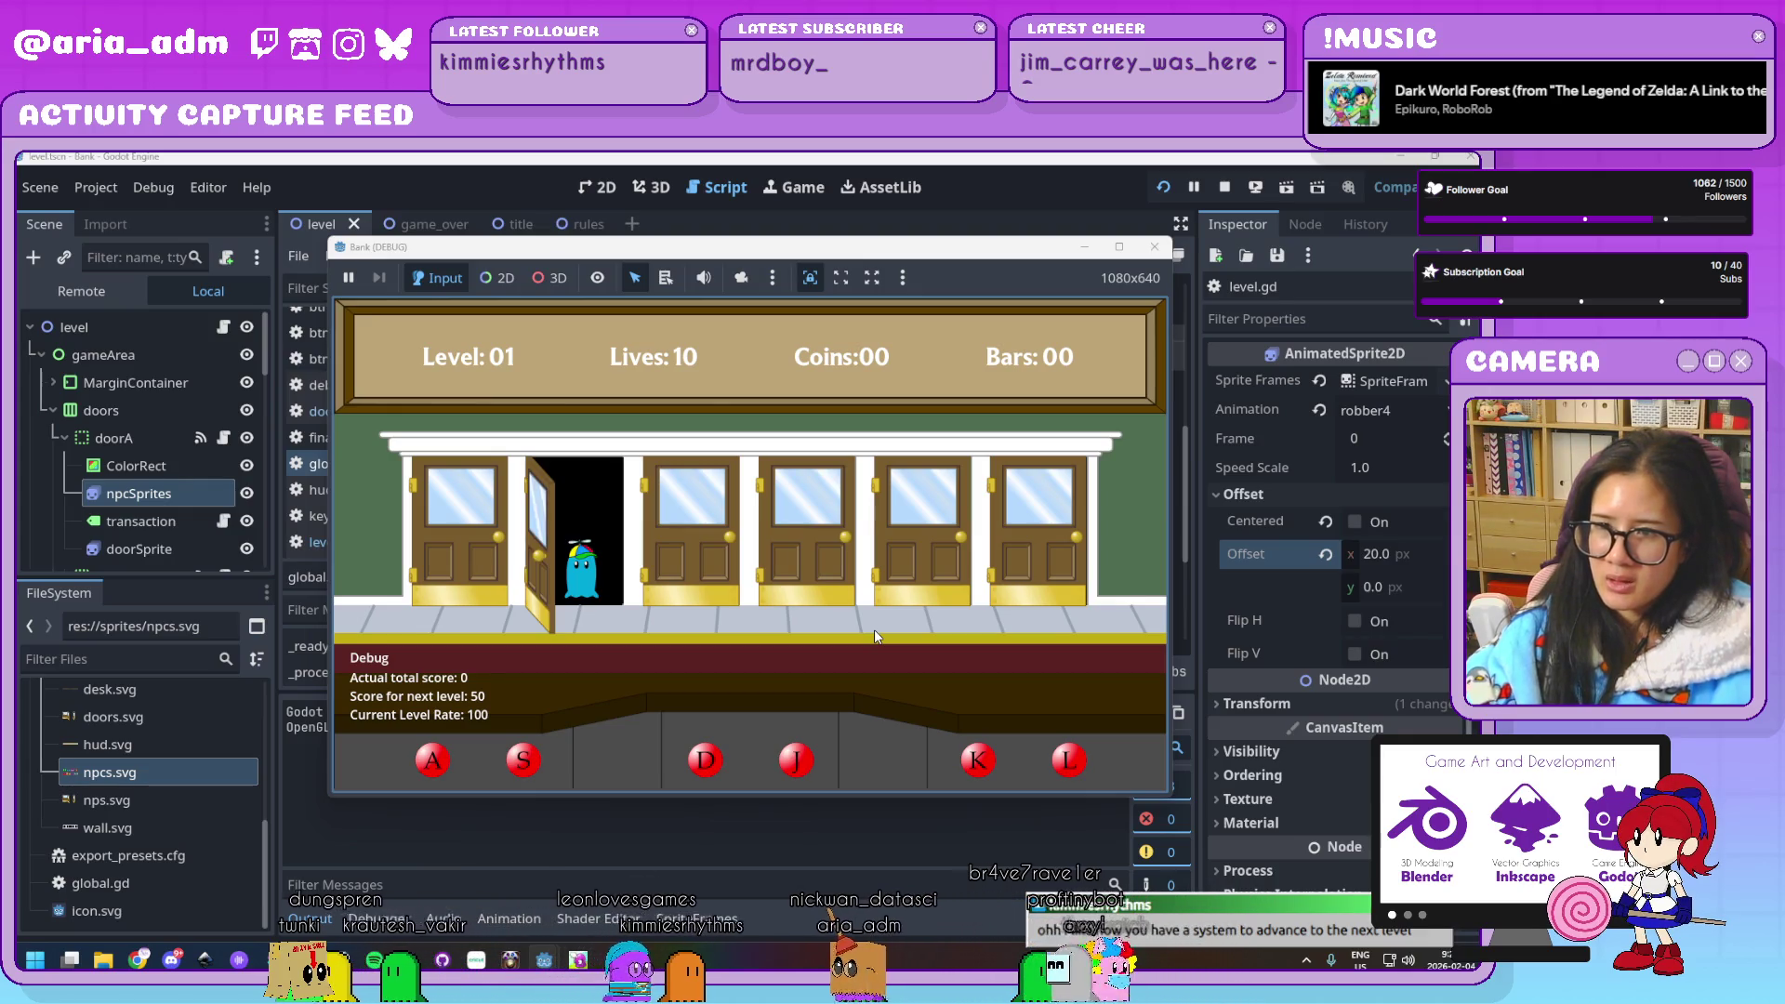
key(s)
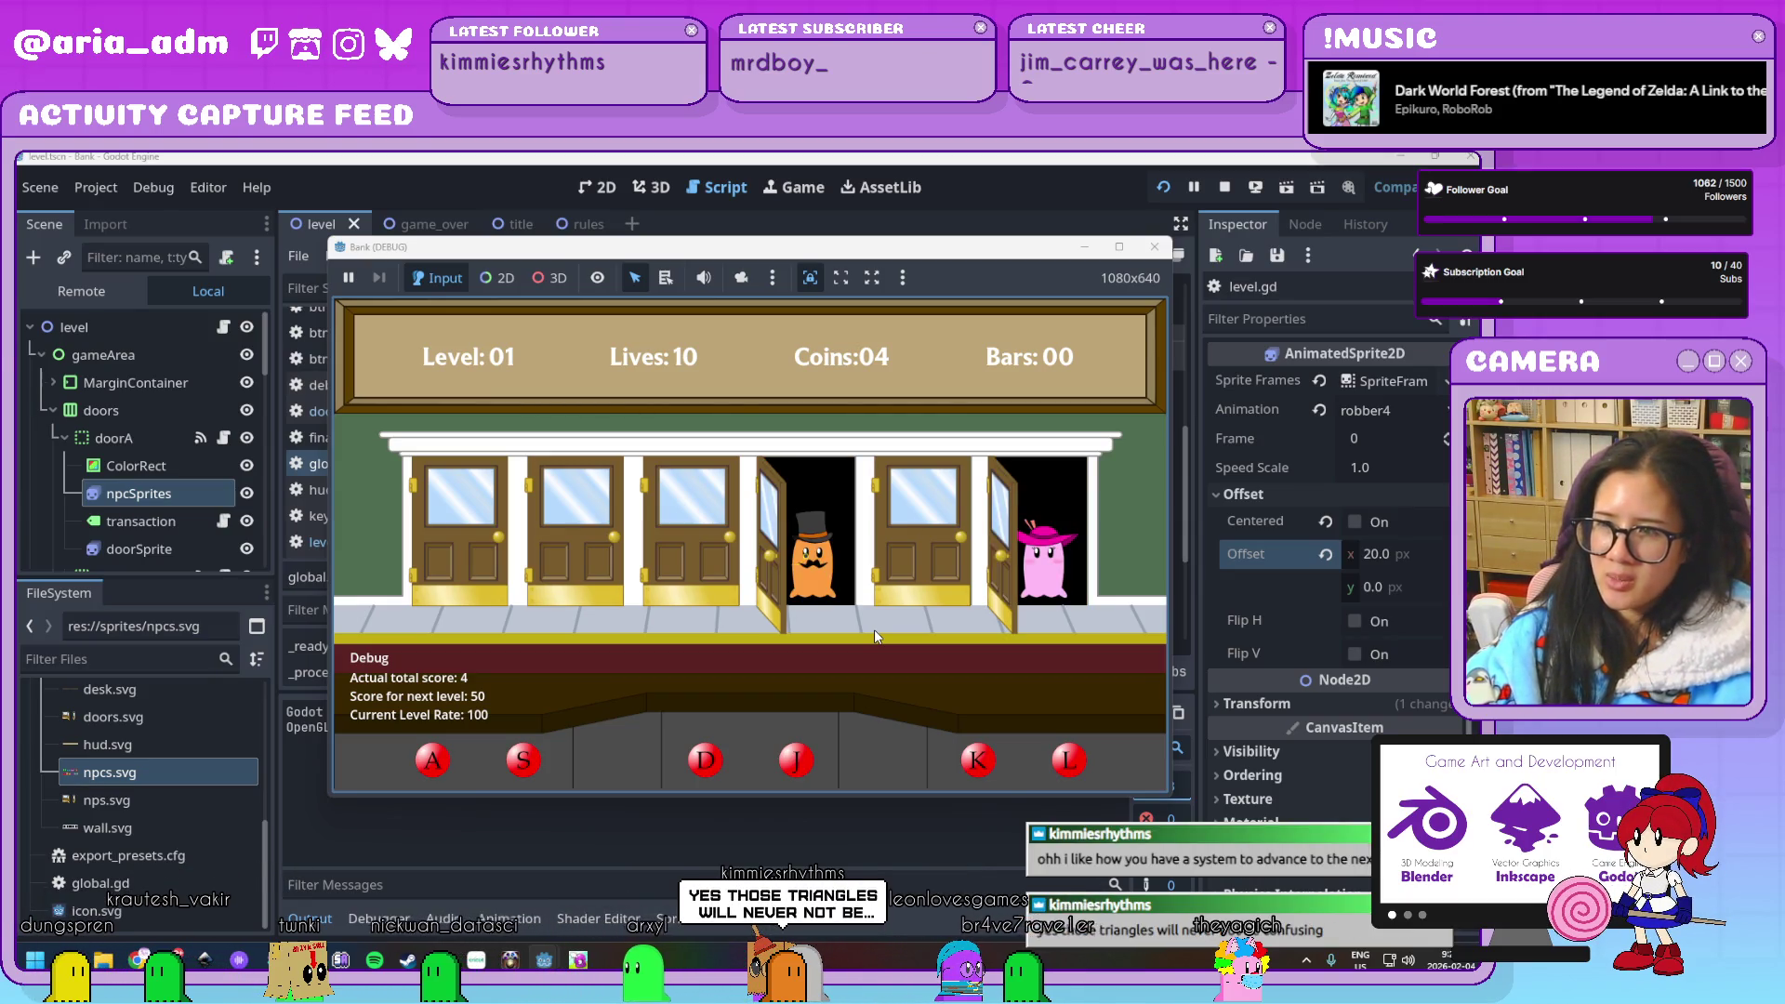
key(l)
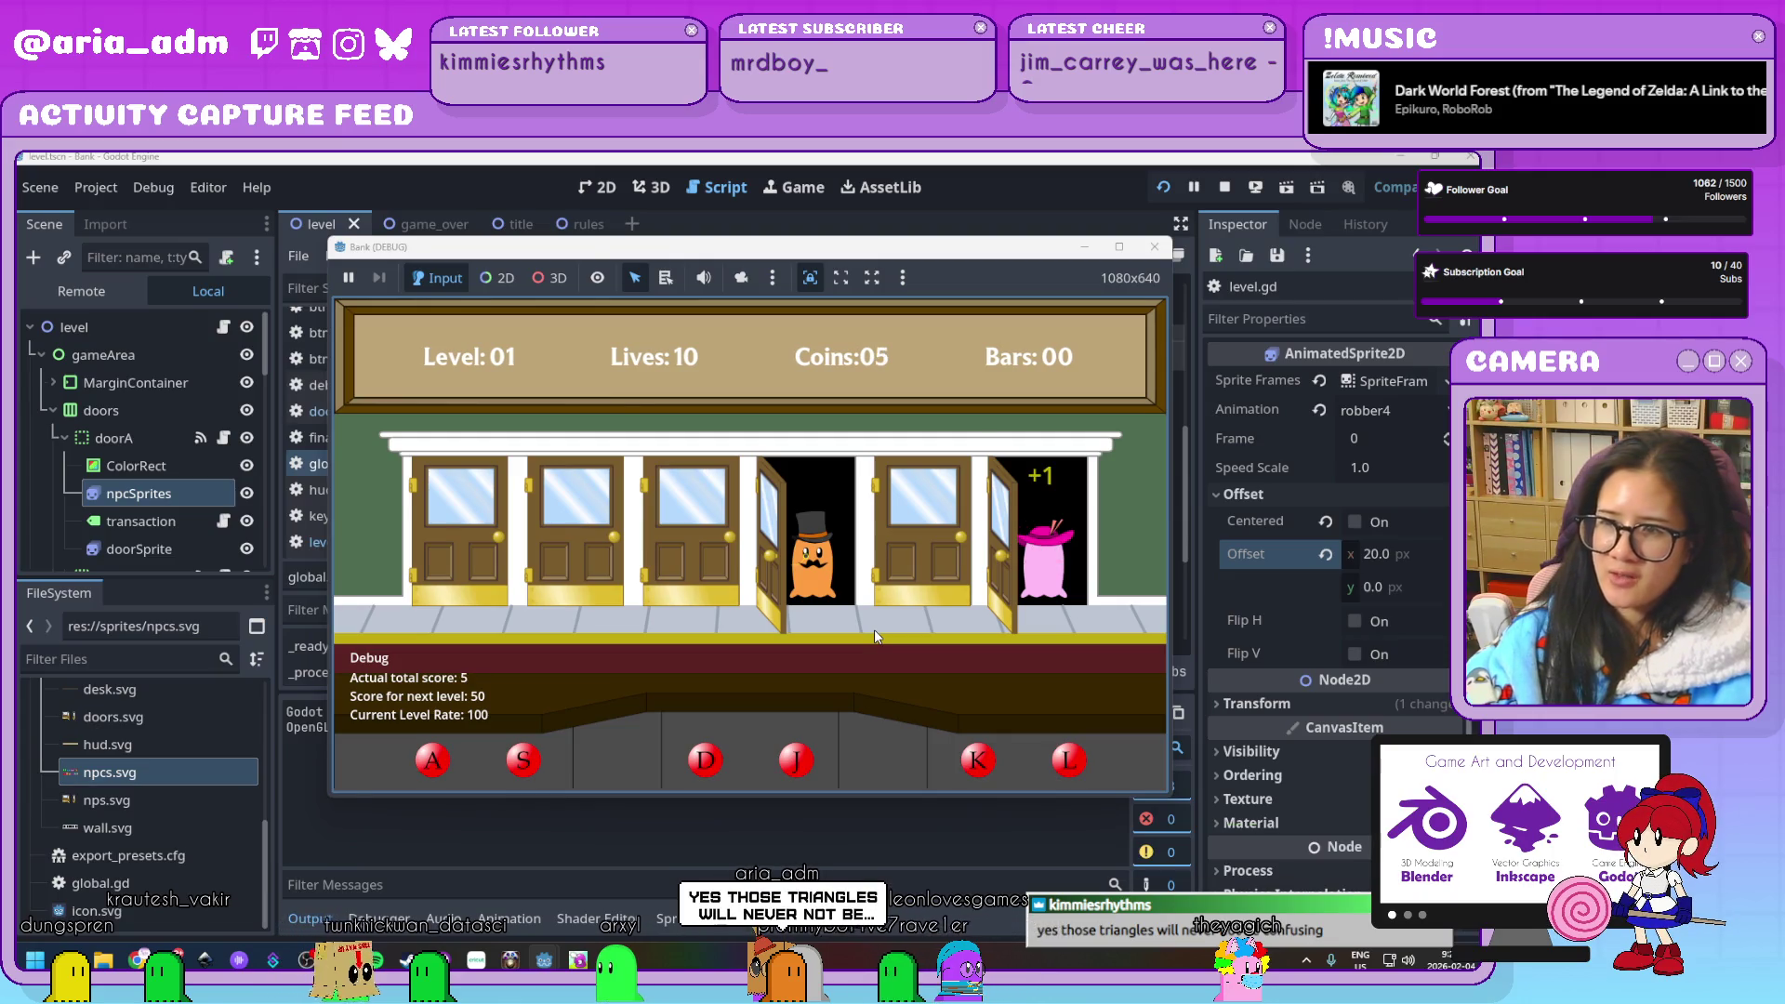
key(j)
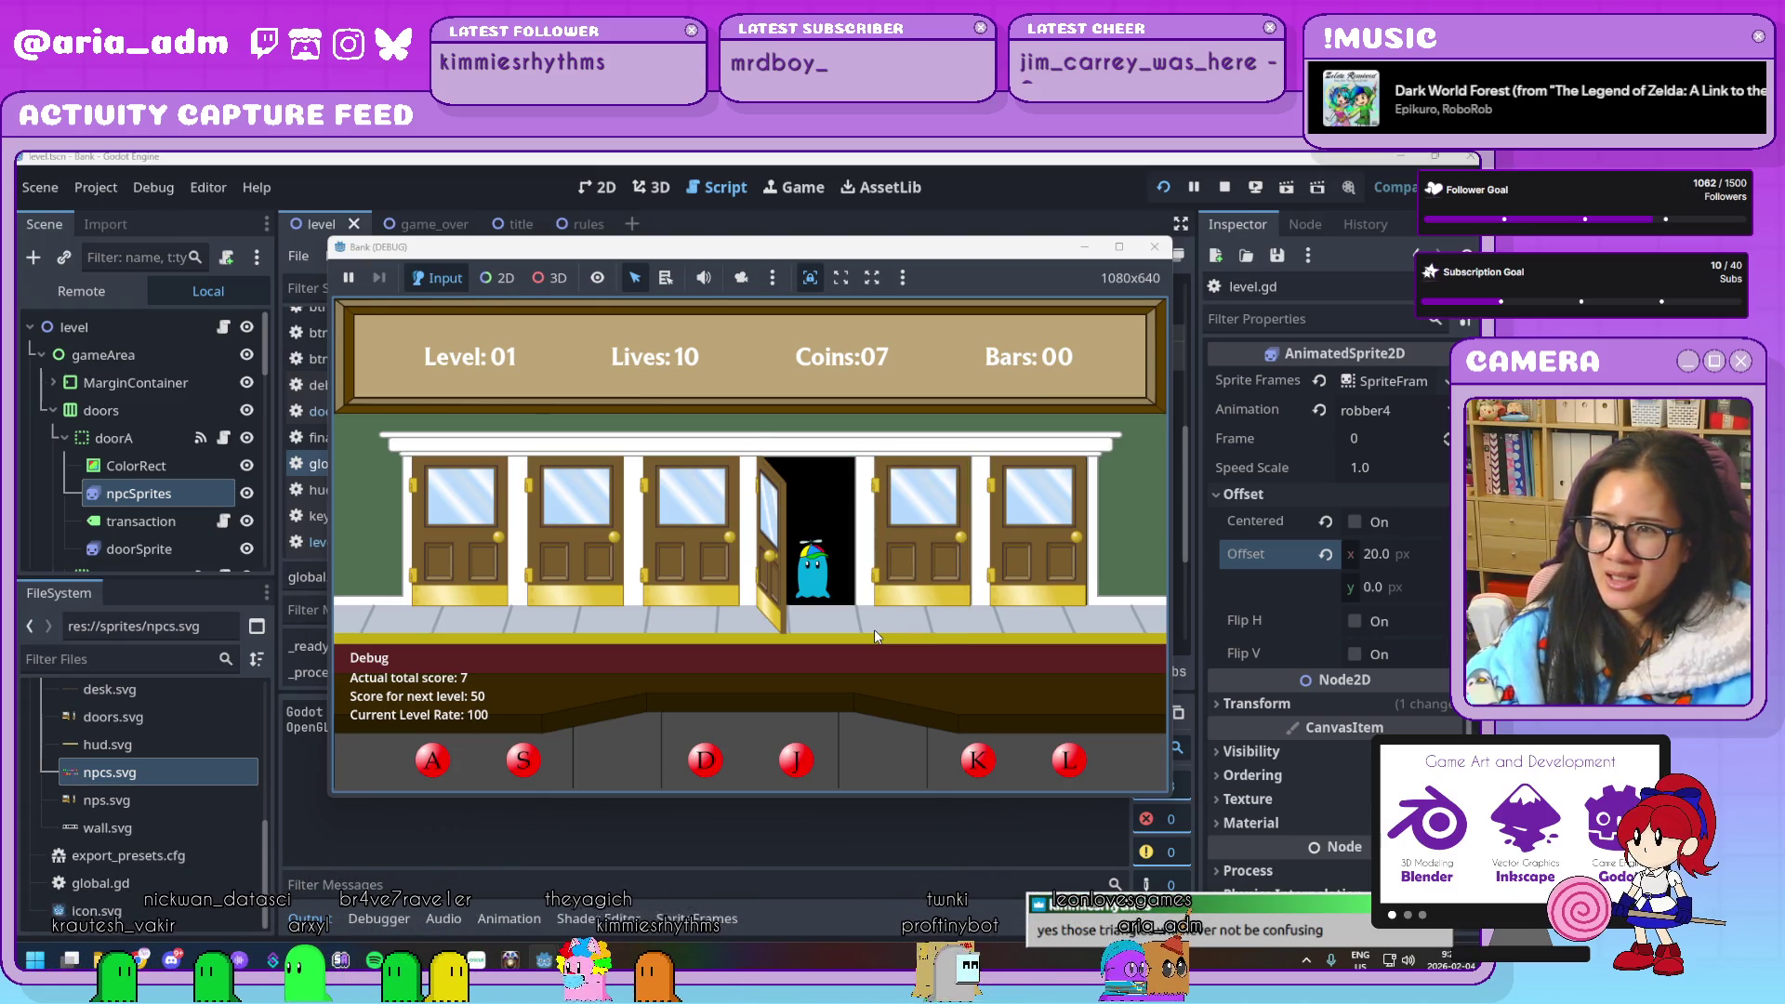
key(j)
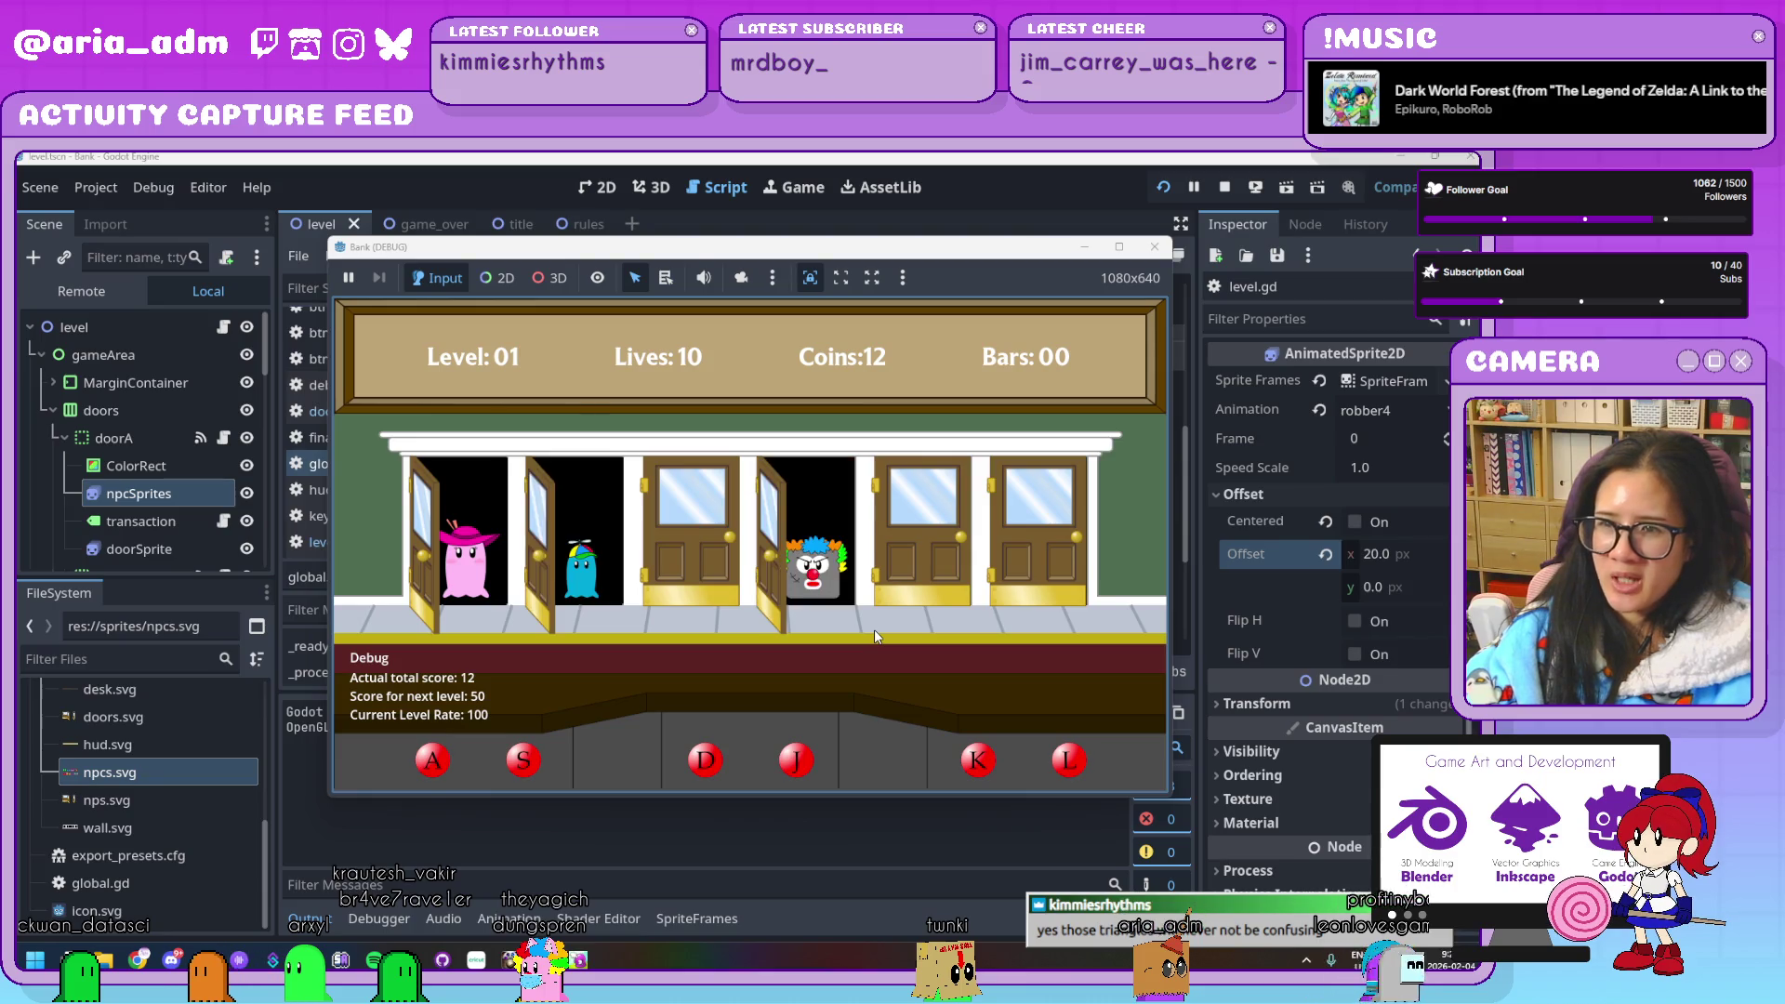
key(a)
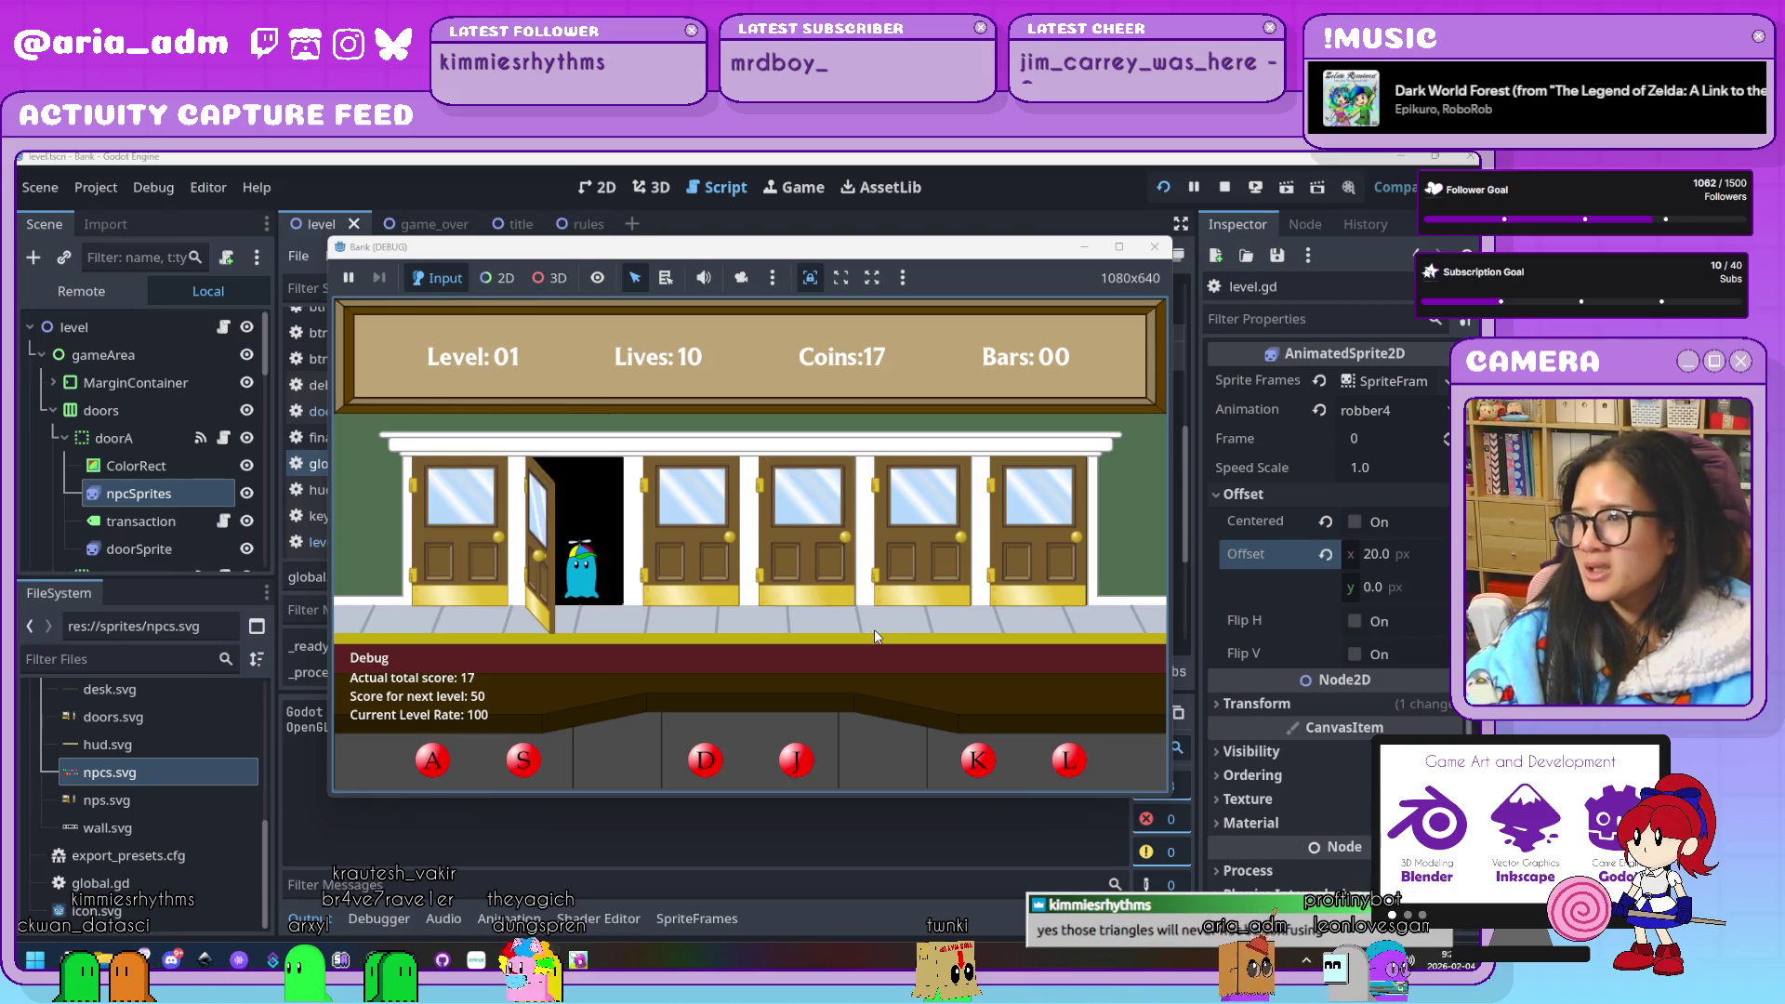
key(s)
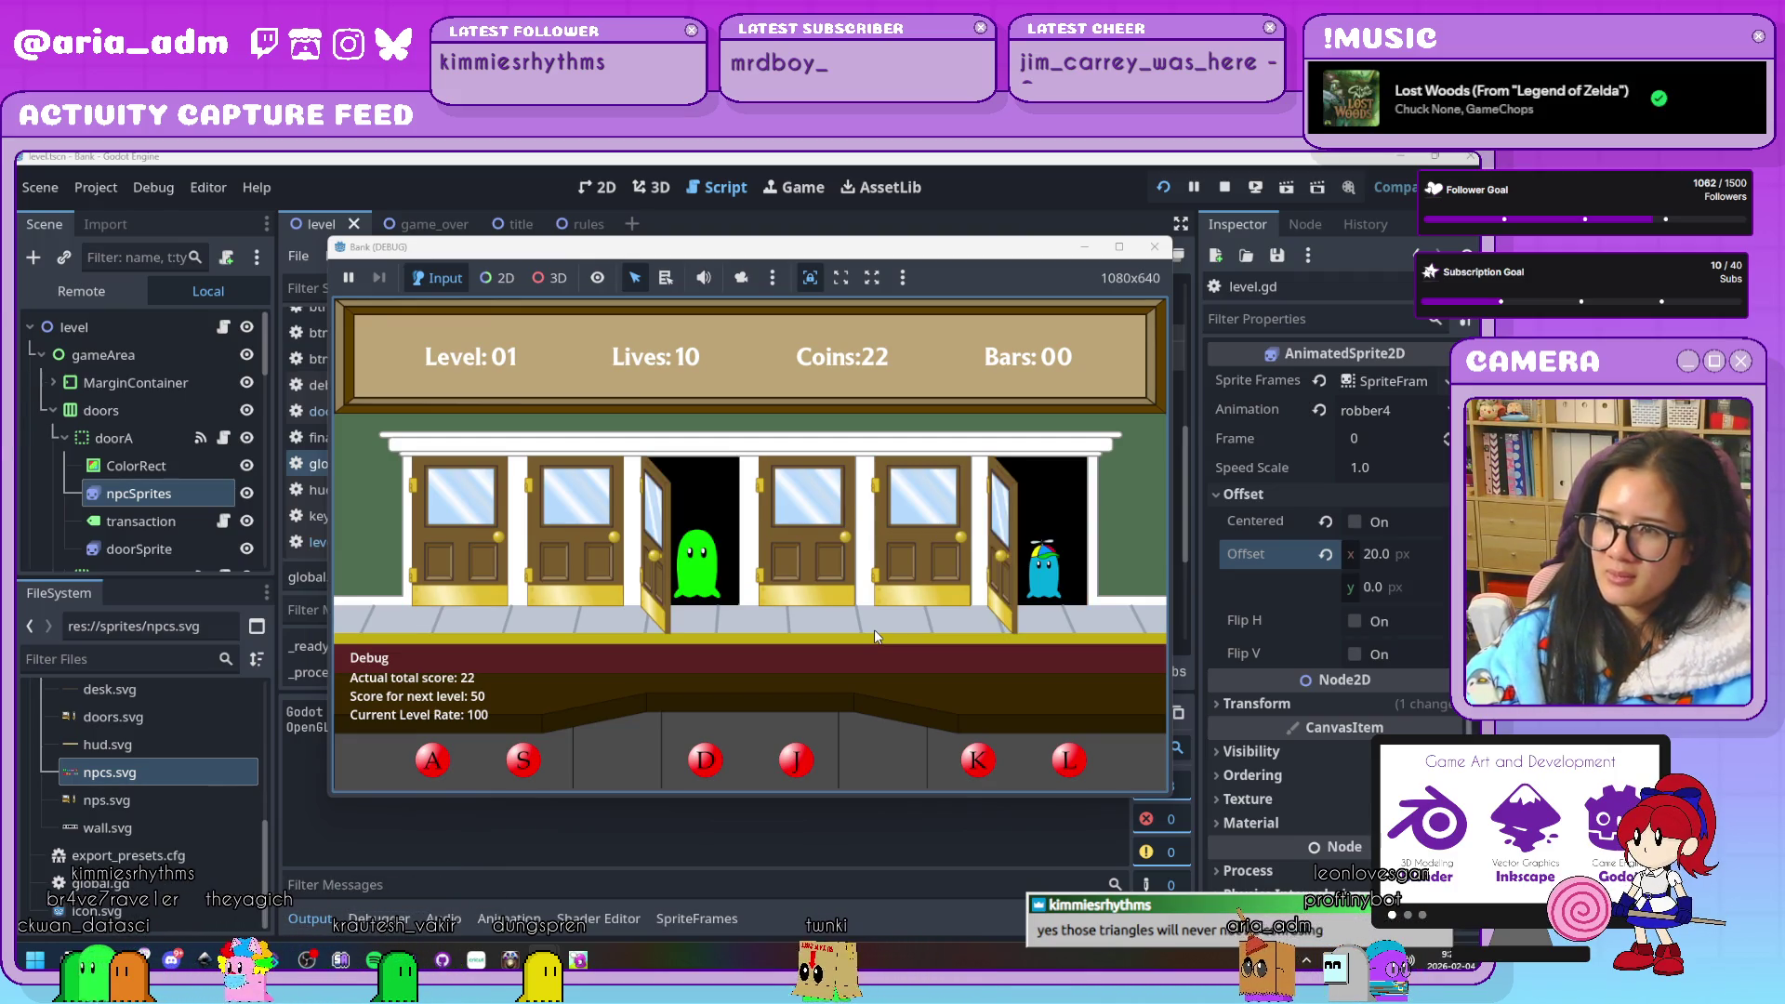
key(d)
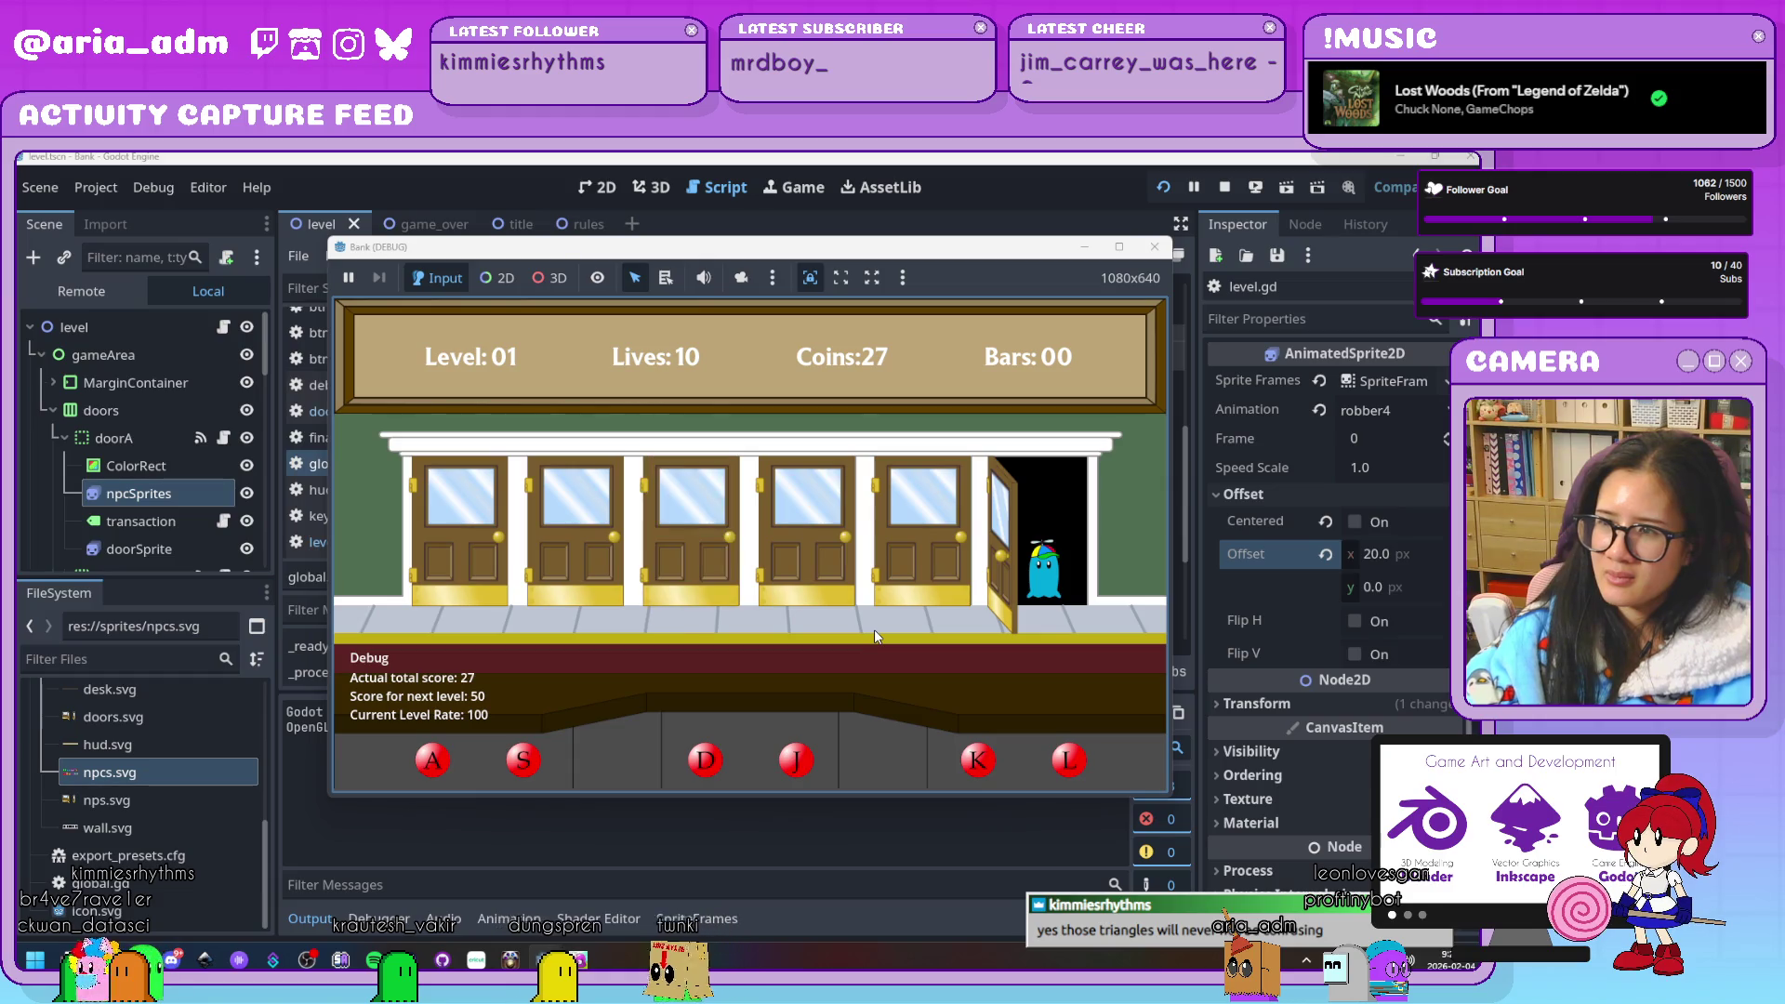
Serve customers at doors L, D, K and A until 52 coins unlock Level 02
key(l)
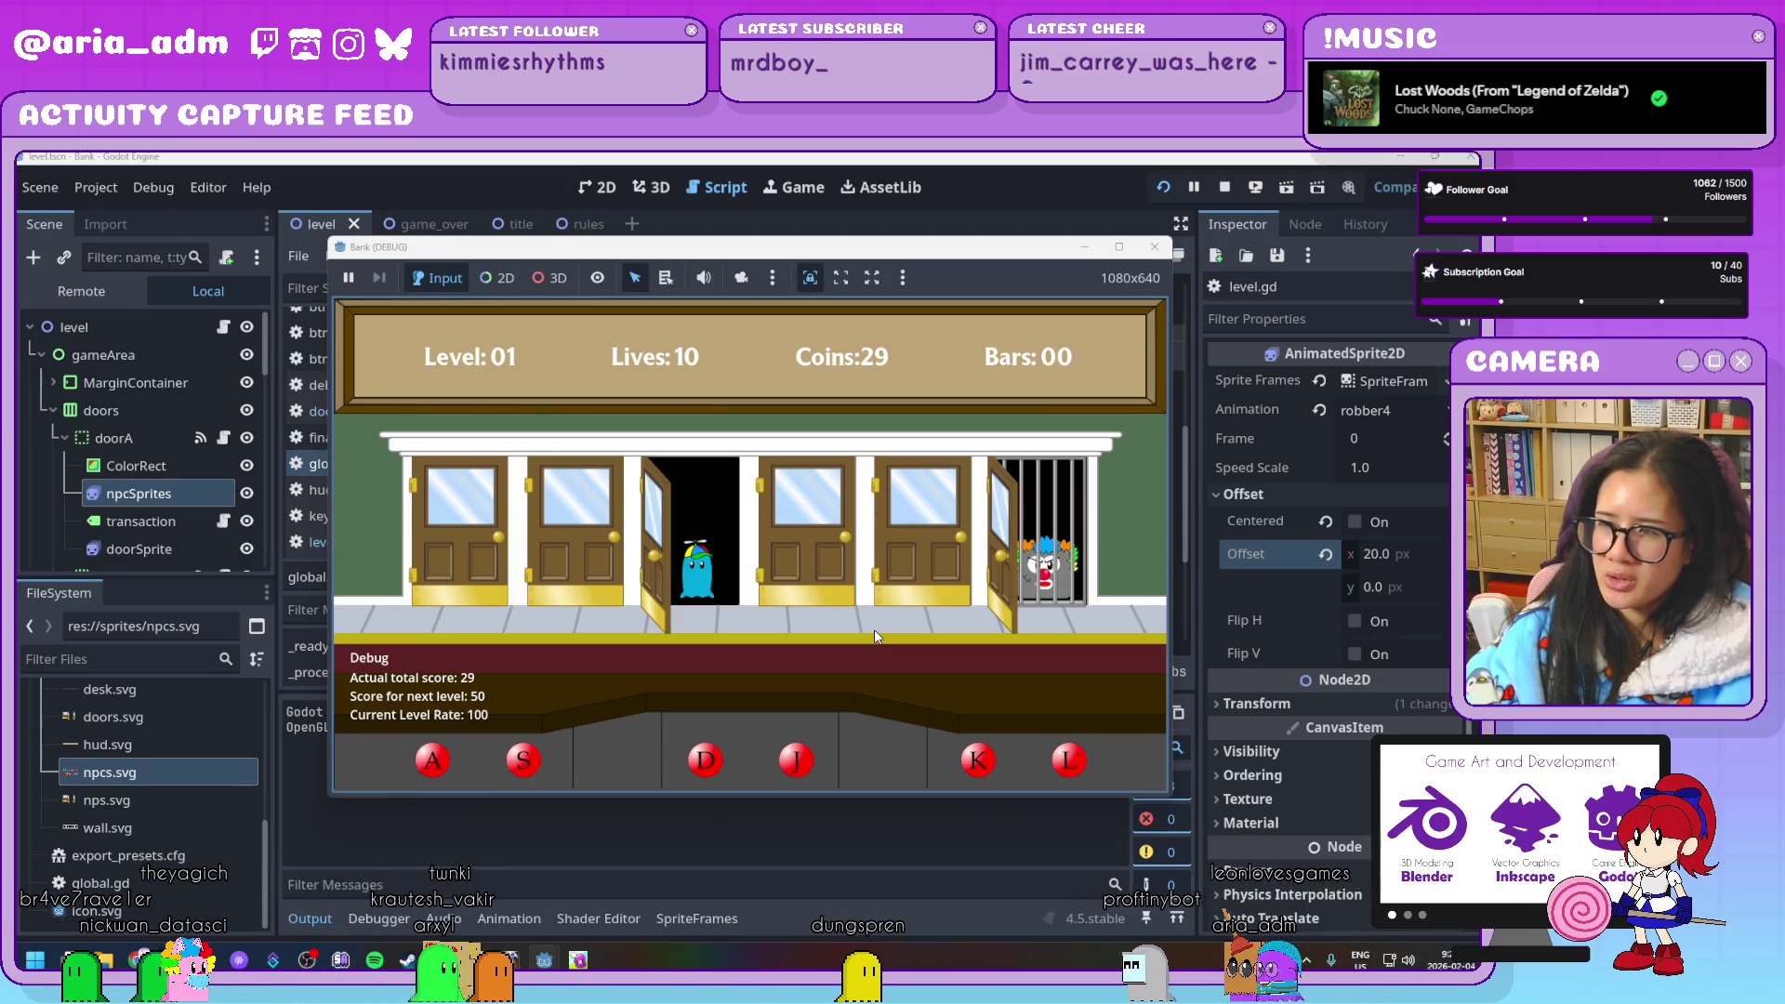
key(d)
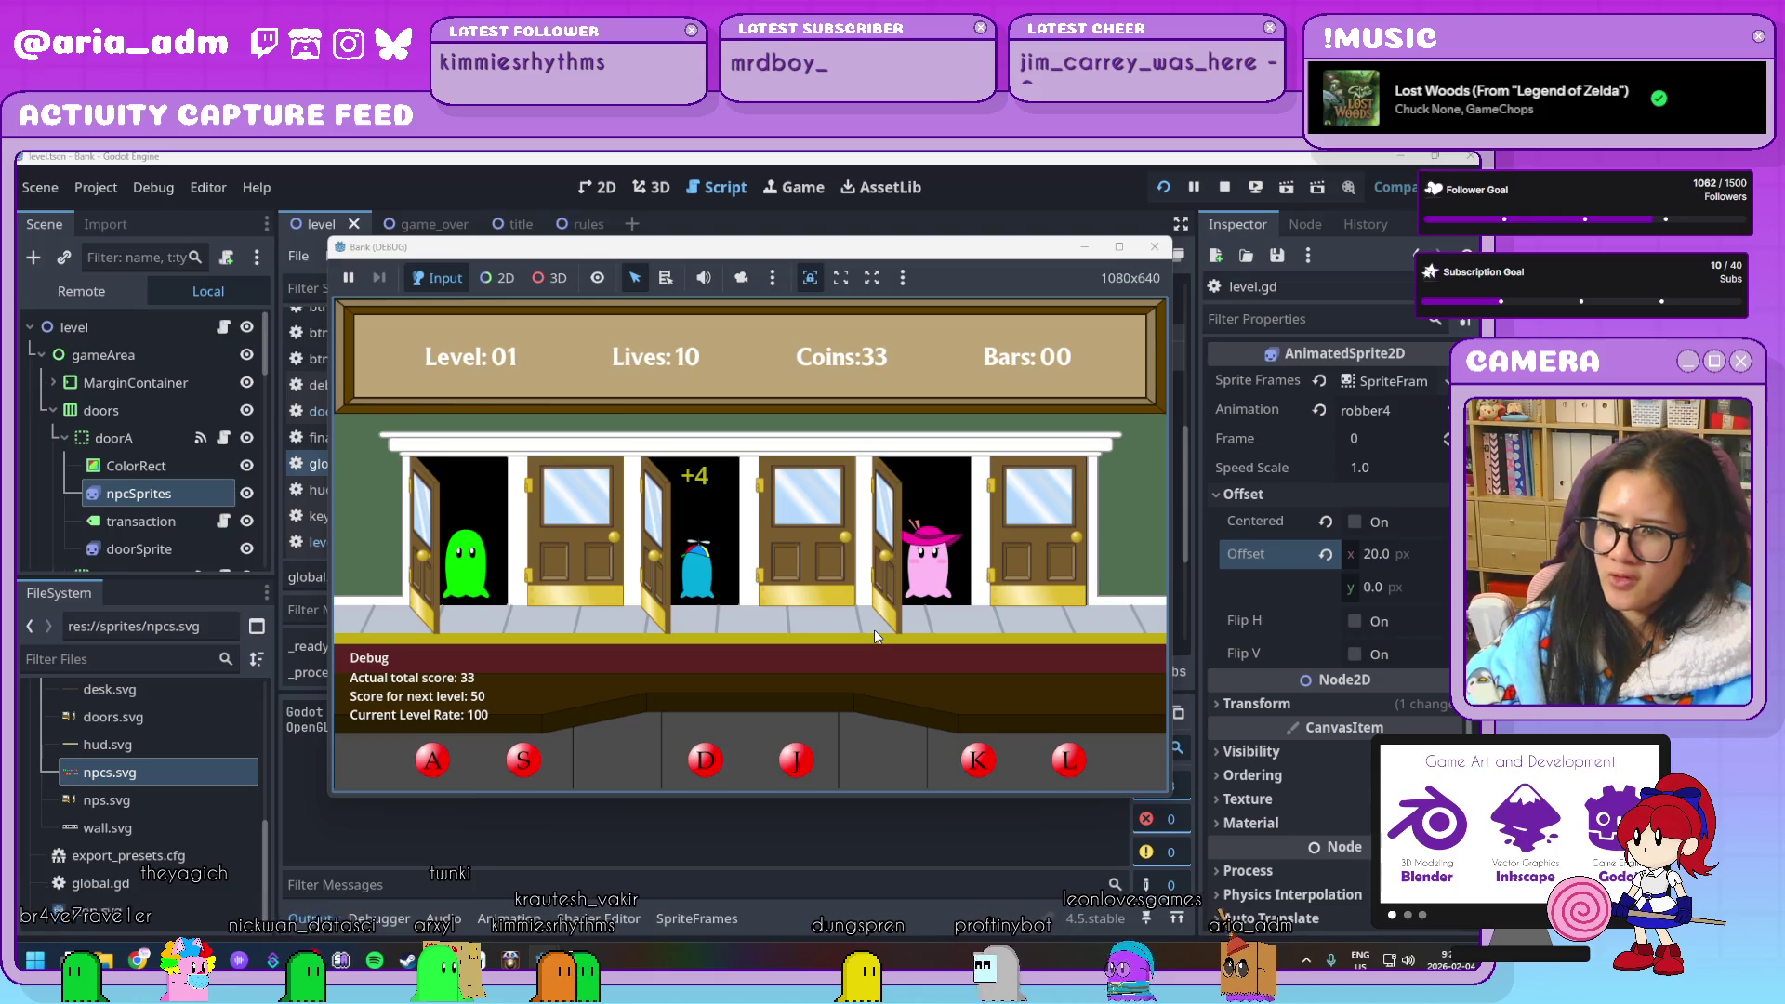
key(k)
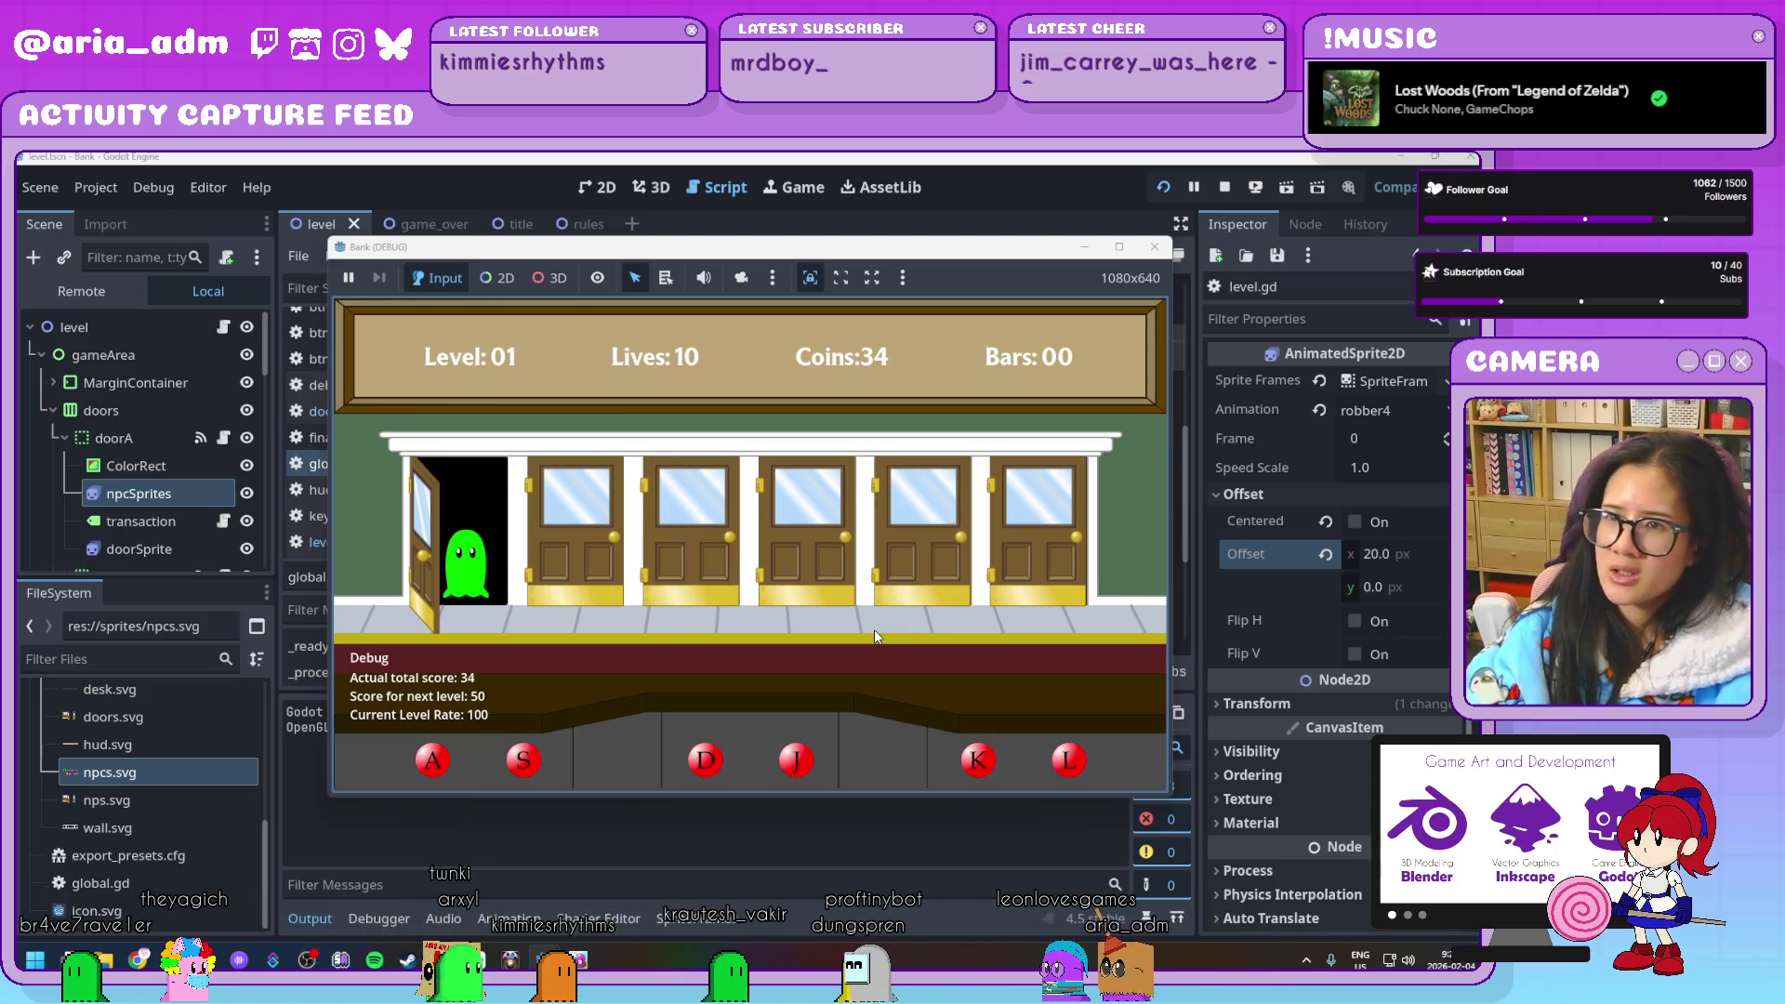
key(a)
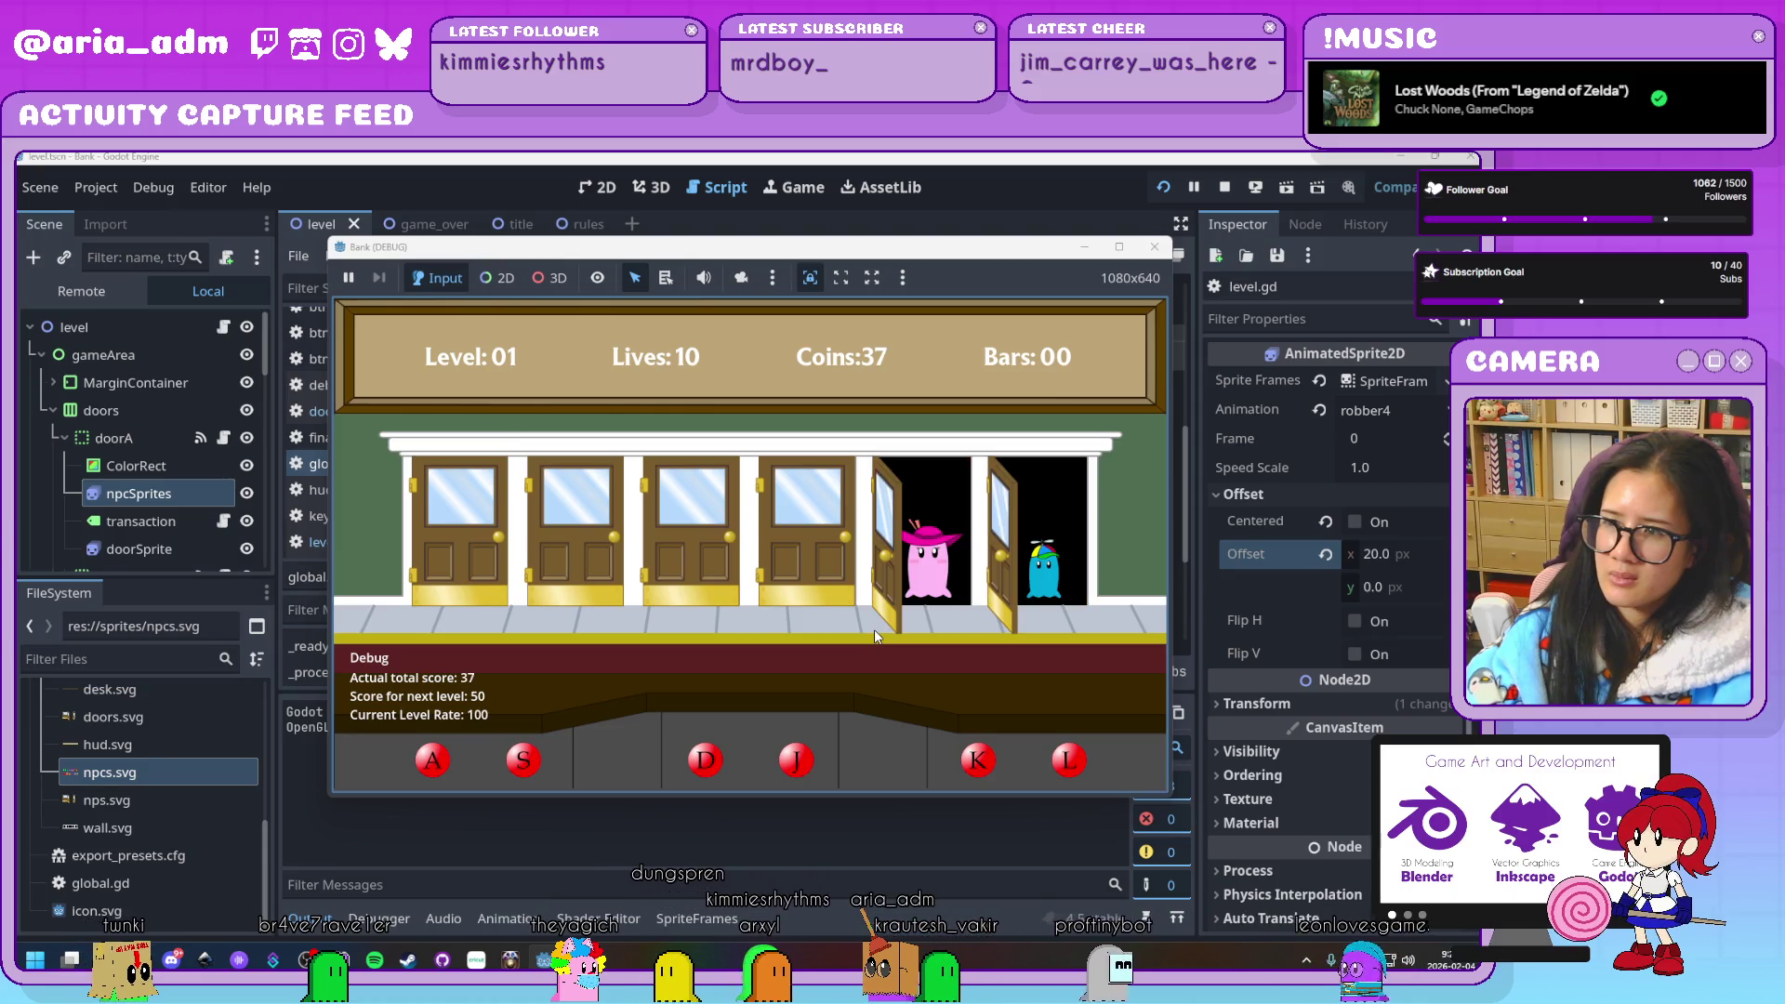
key(l)
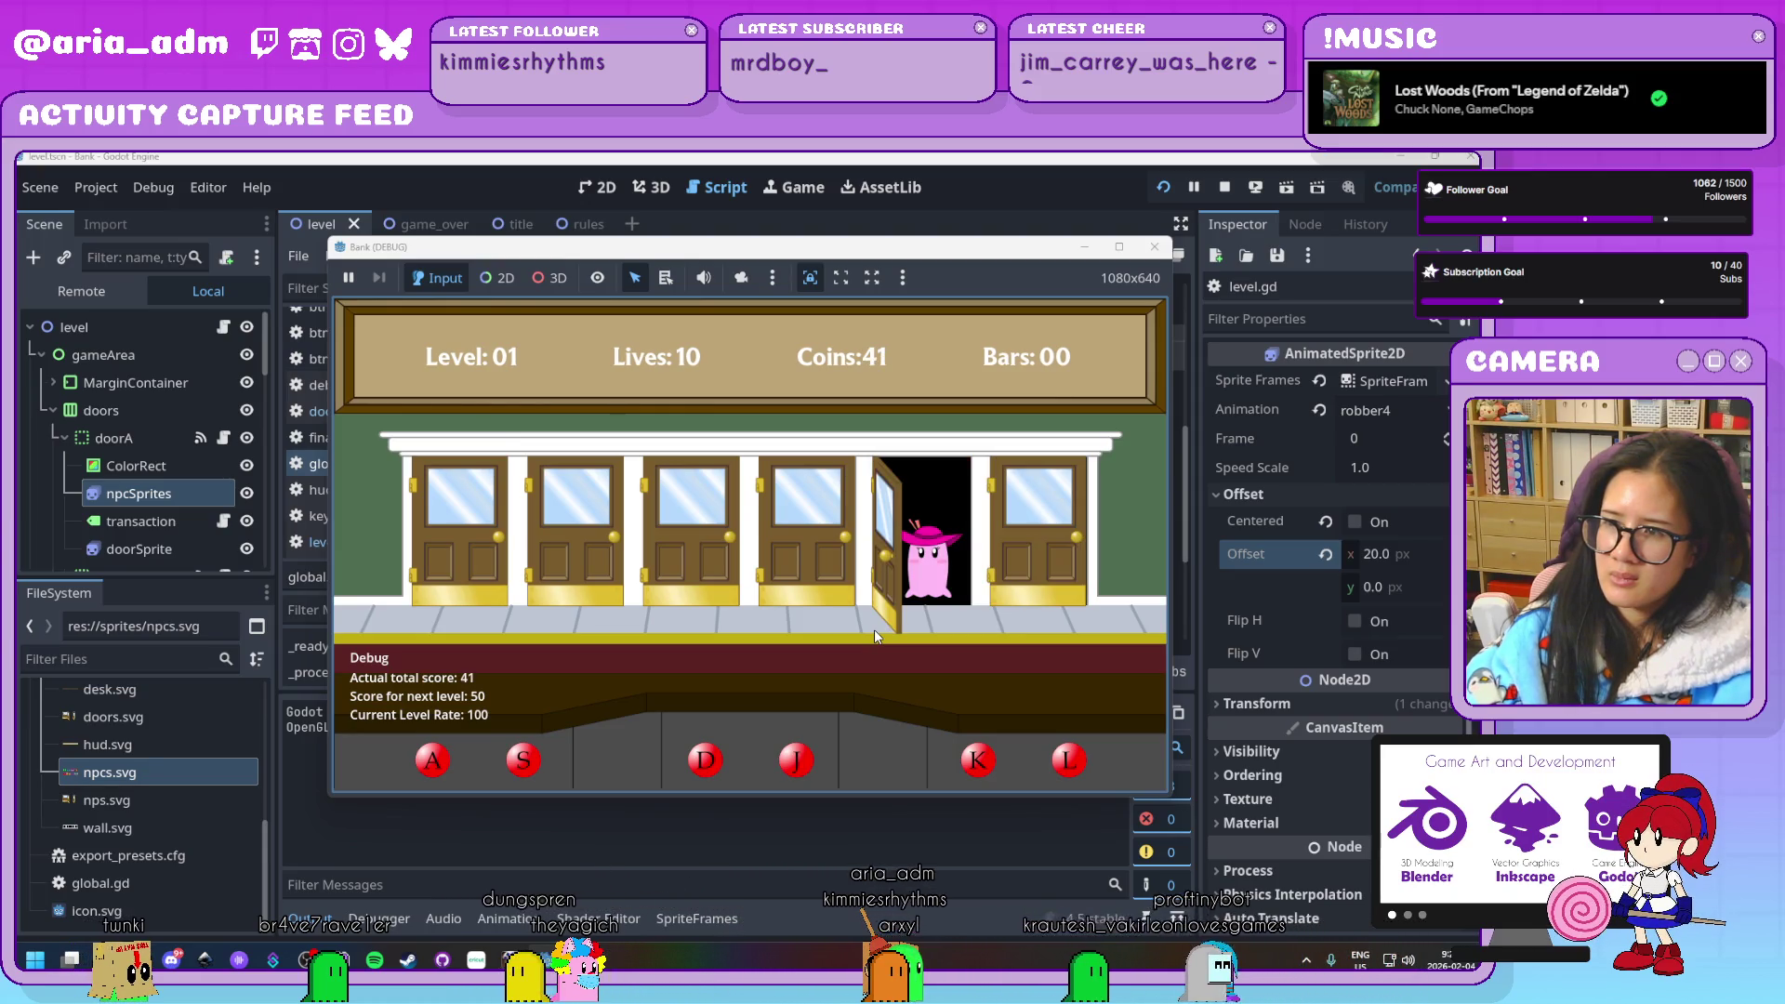
key(k)
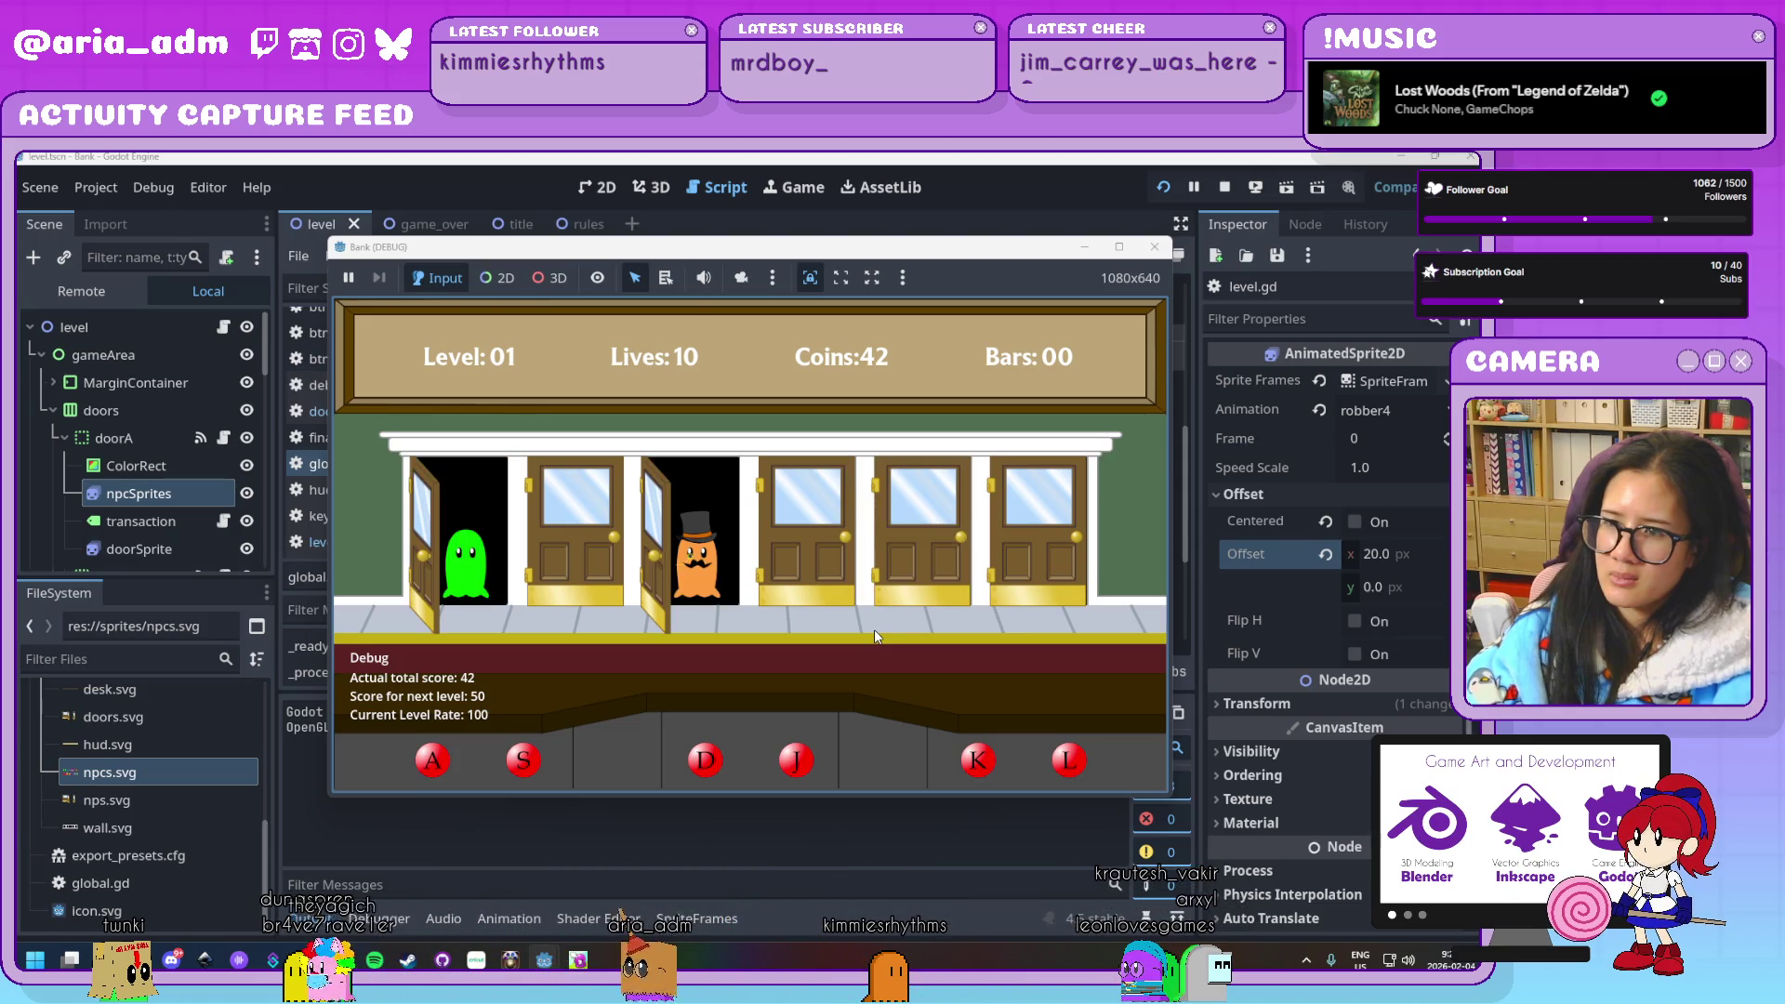
key(a)
key(d)
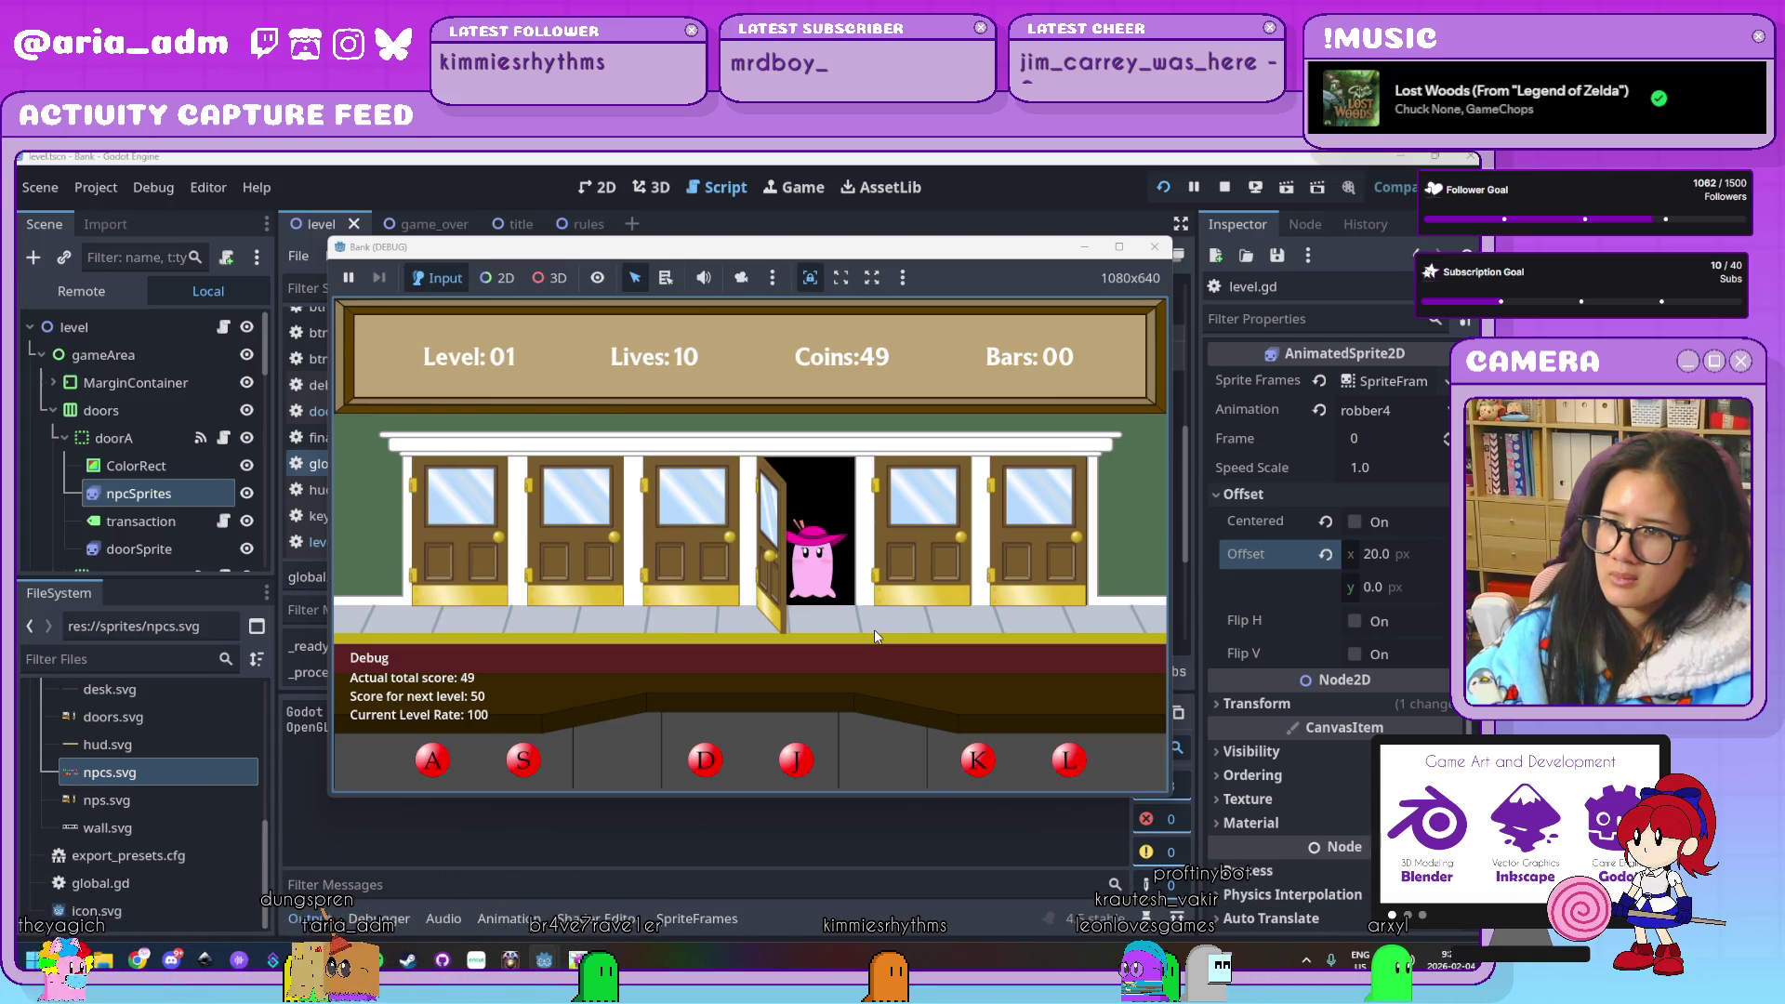
Serve the pink, blue, green, orange and top-hat customers as Level 02 begins
key(j)
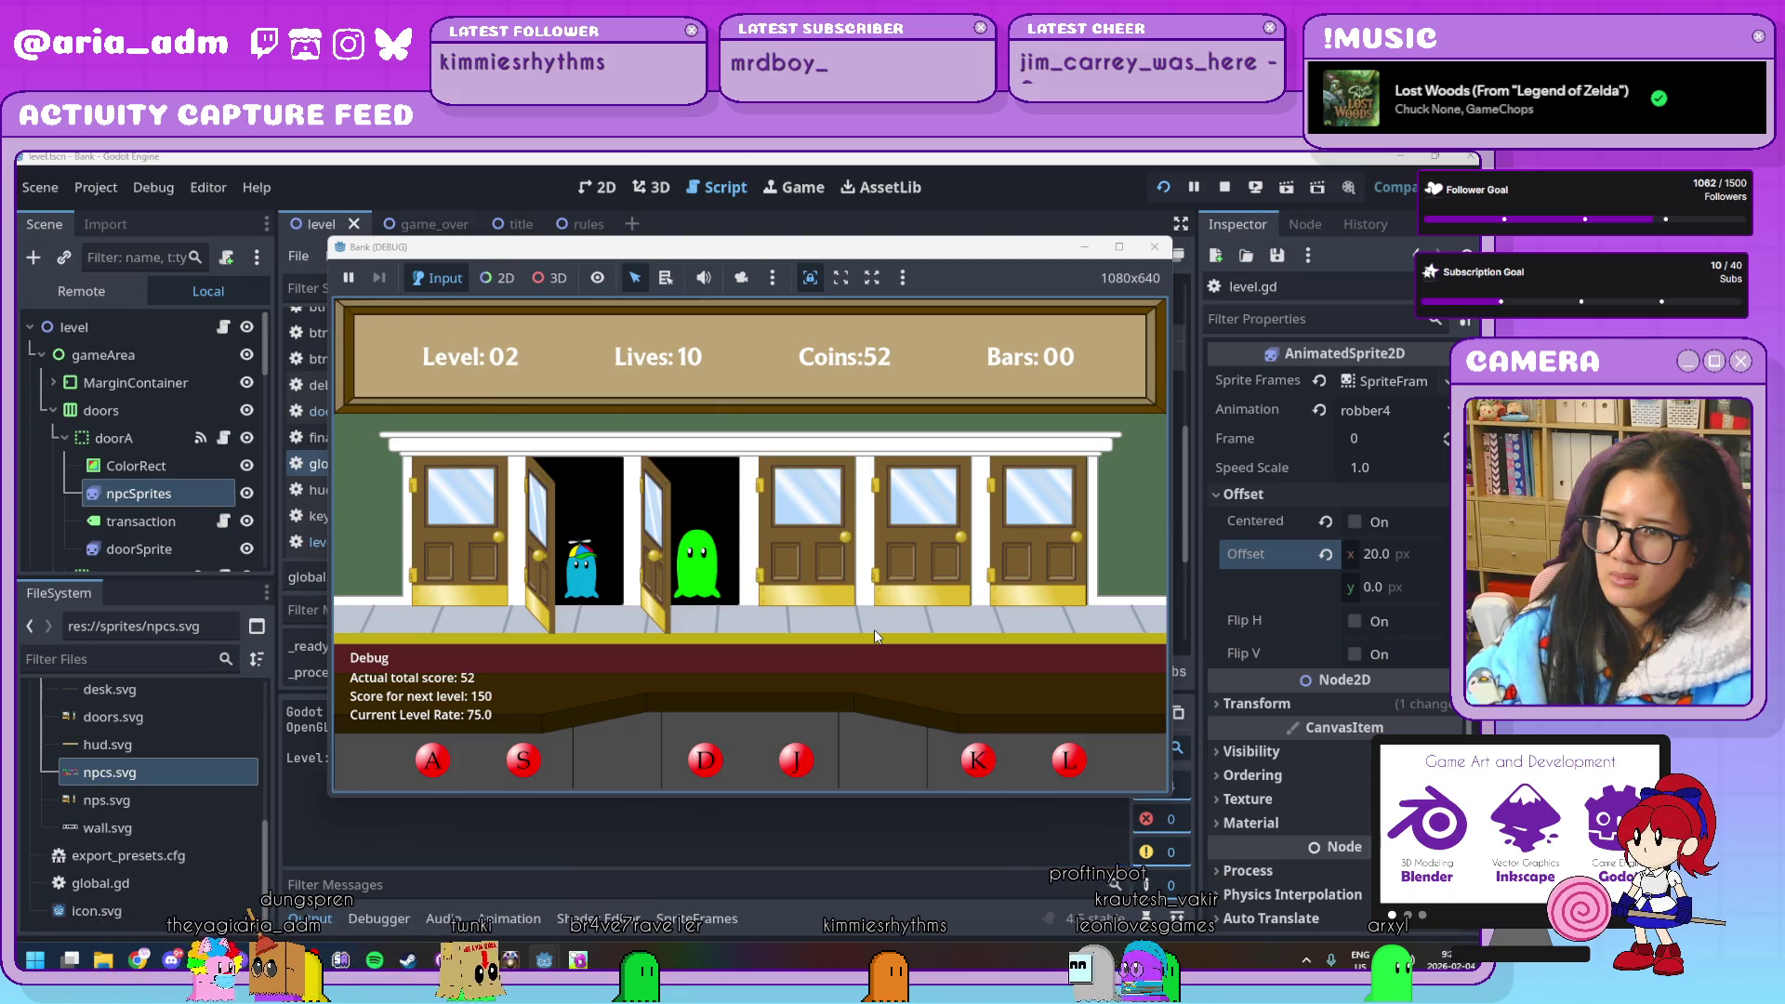
key(s)
key(d)
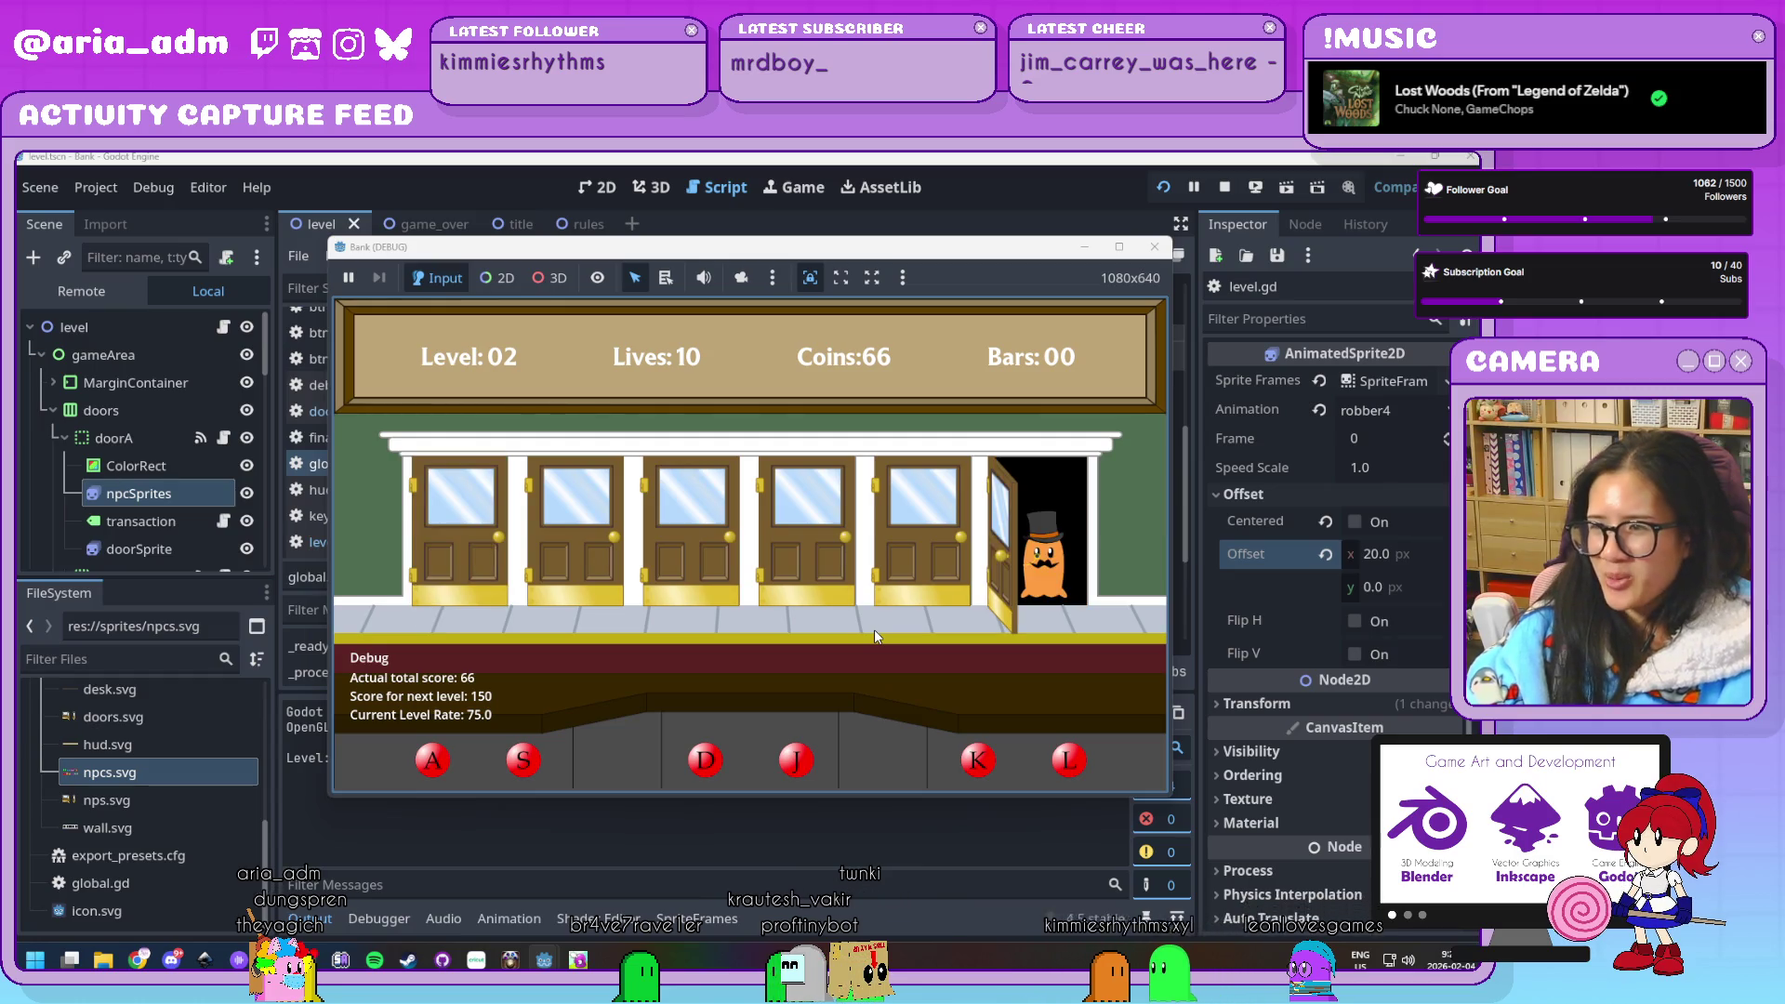
key(l)
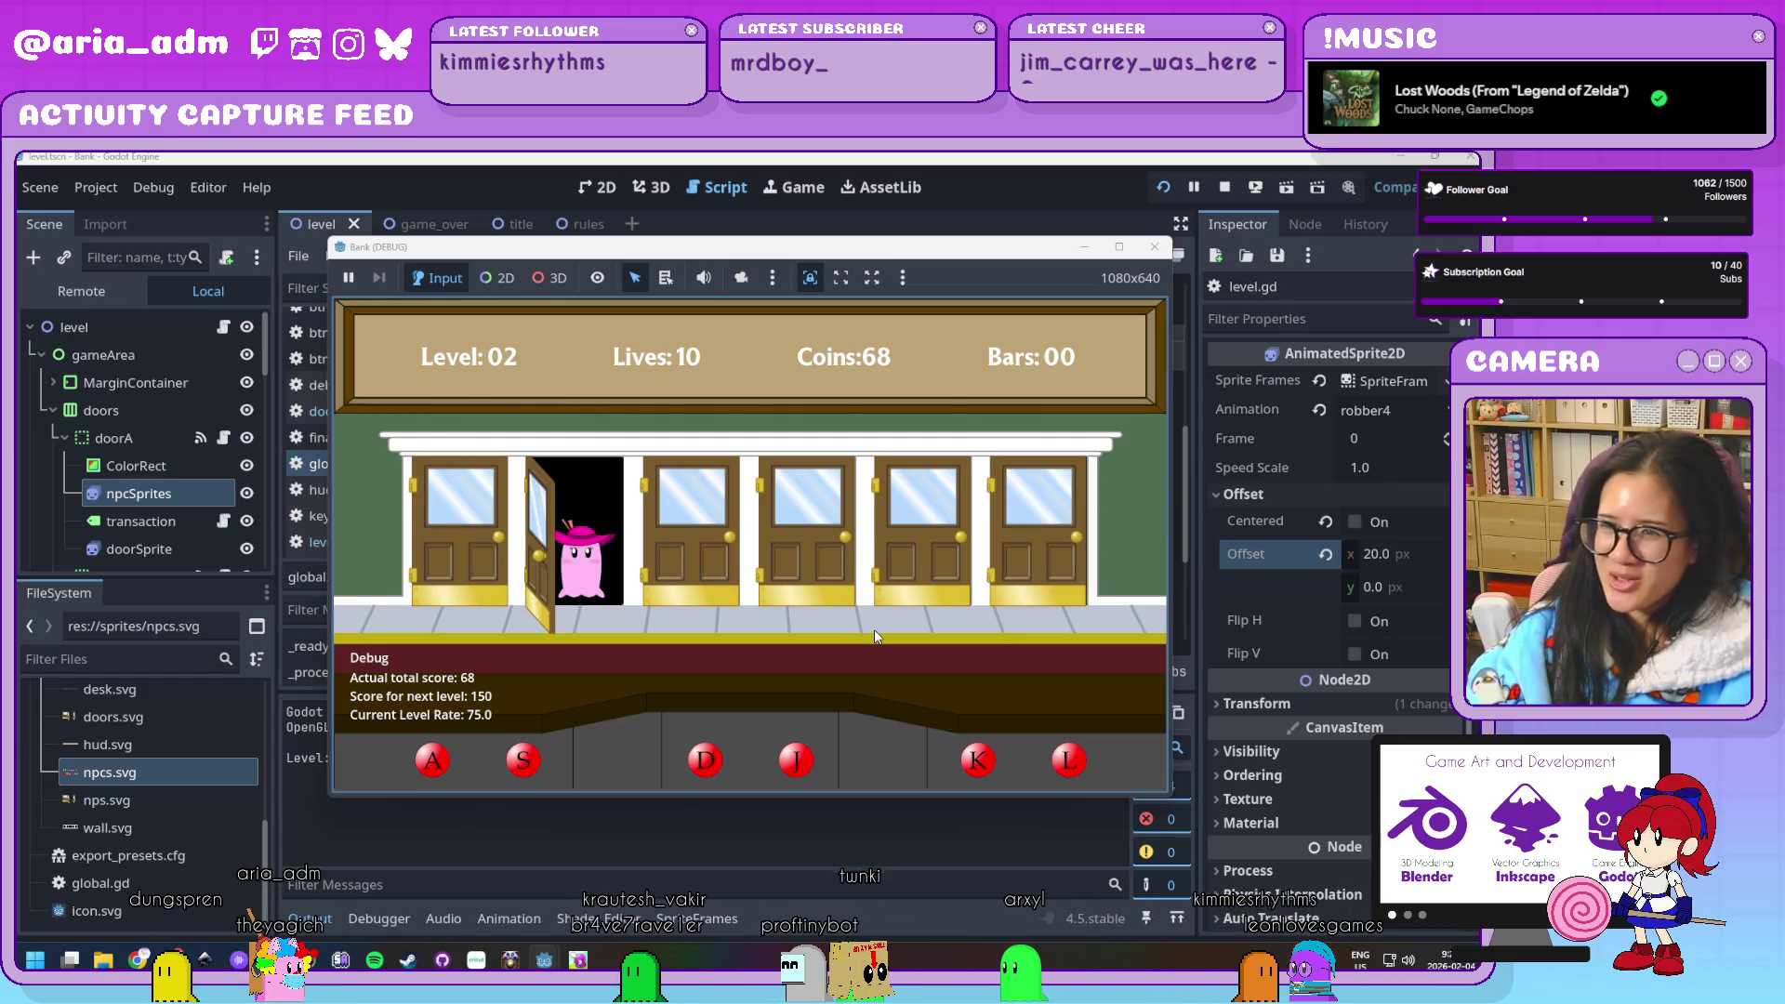
key(s)
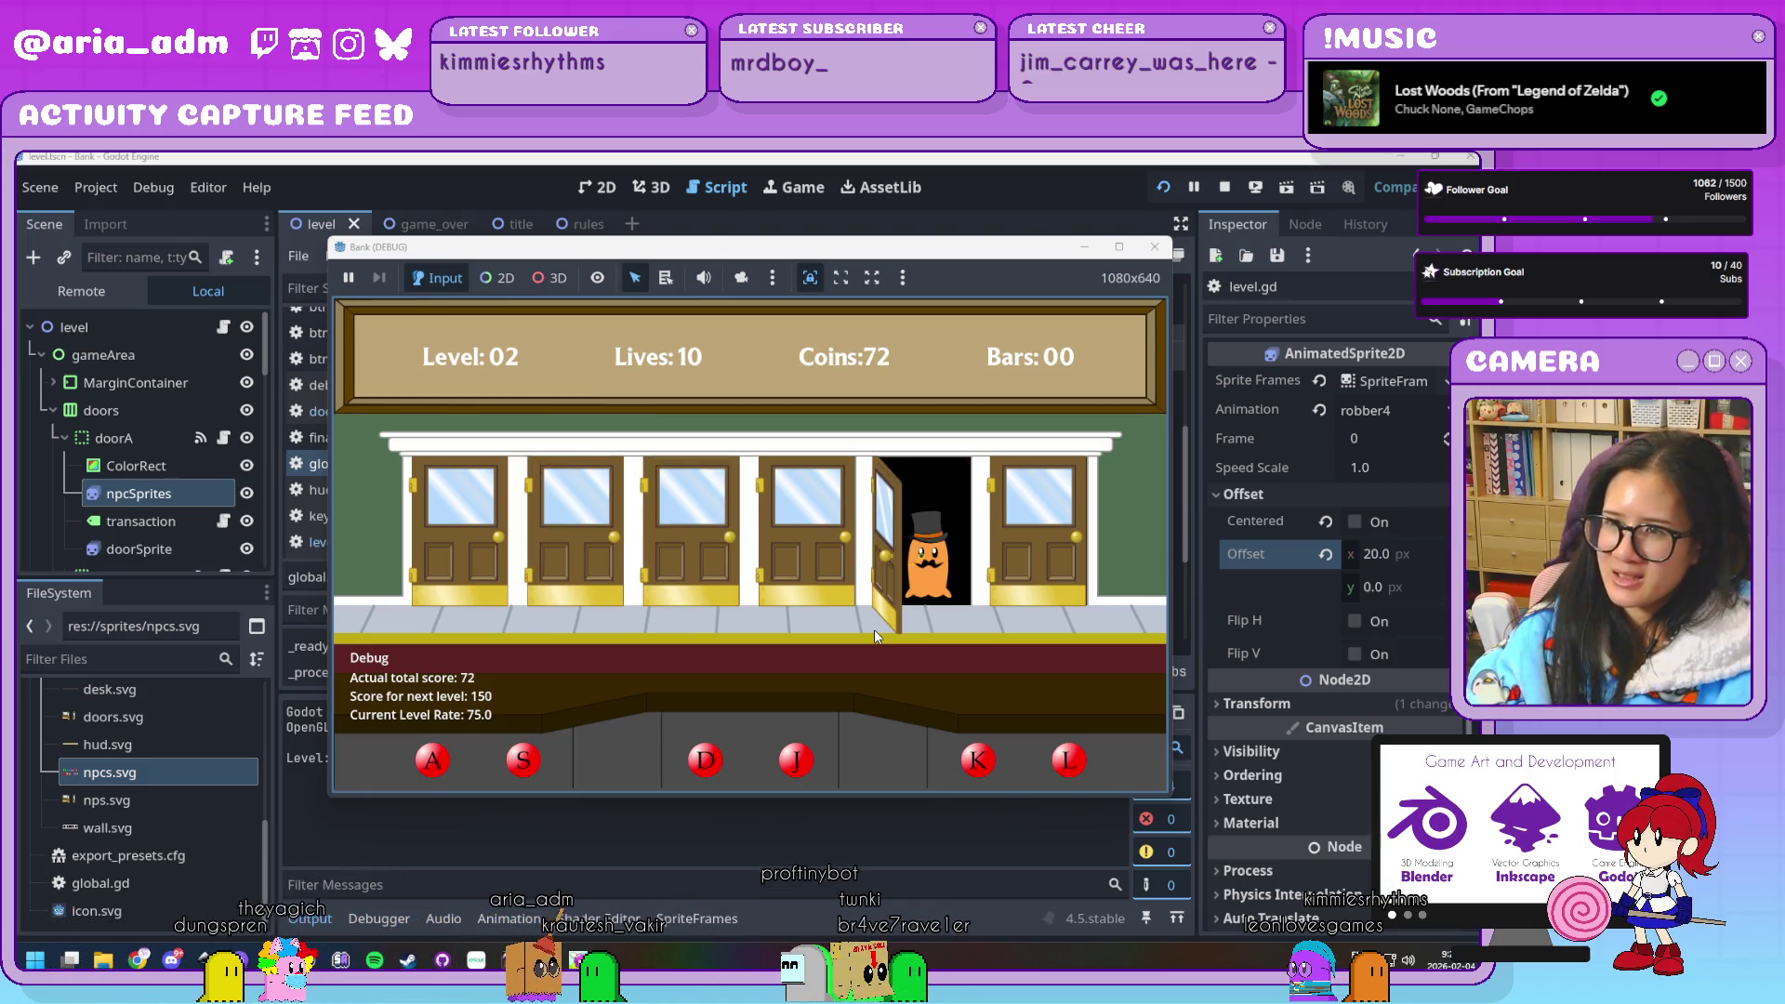
key(k)
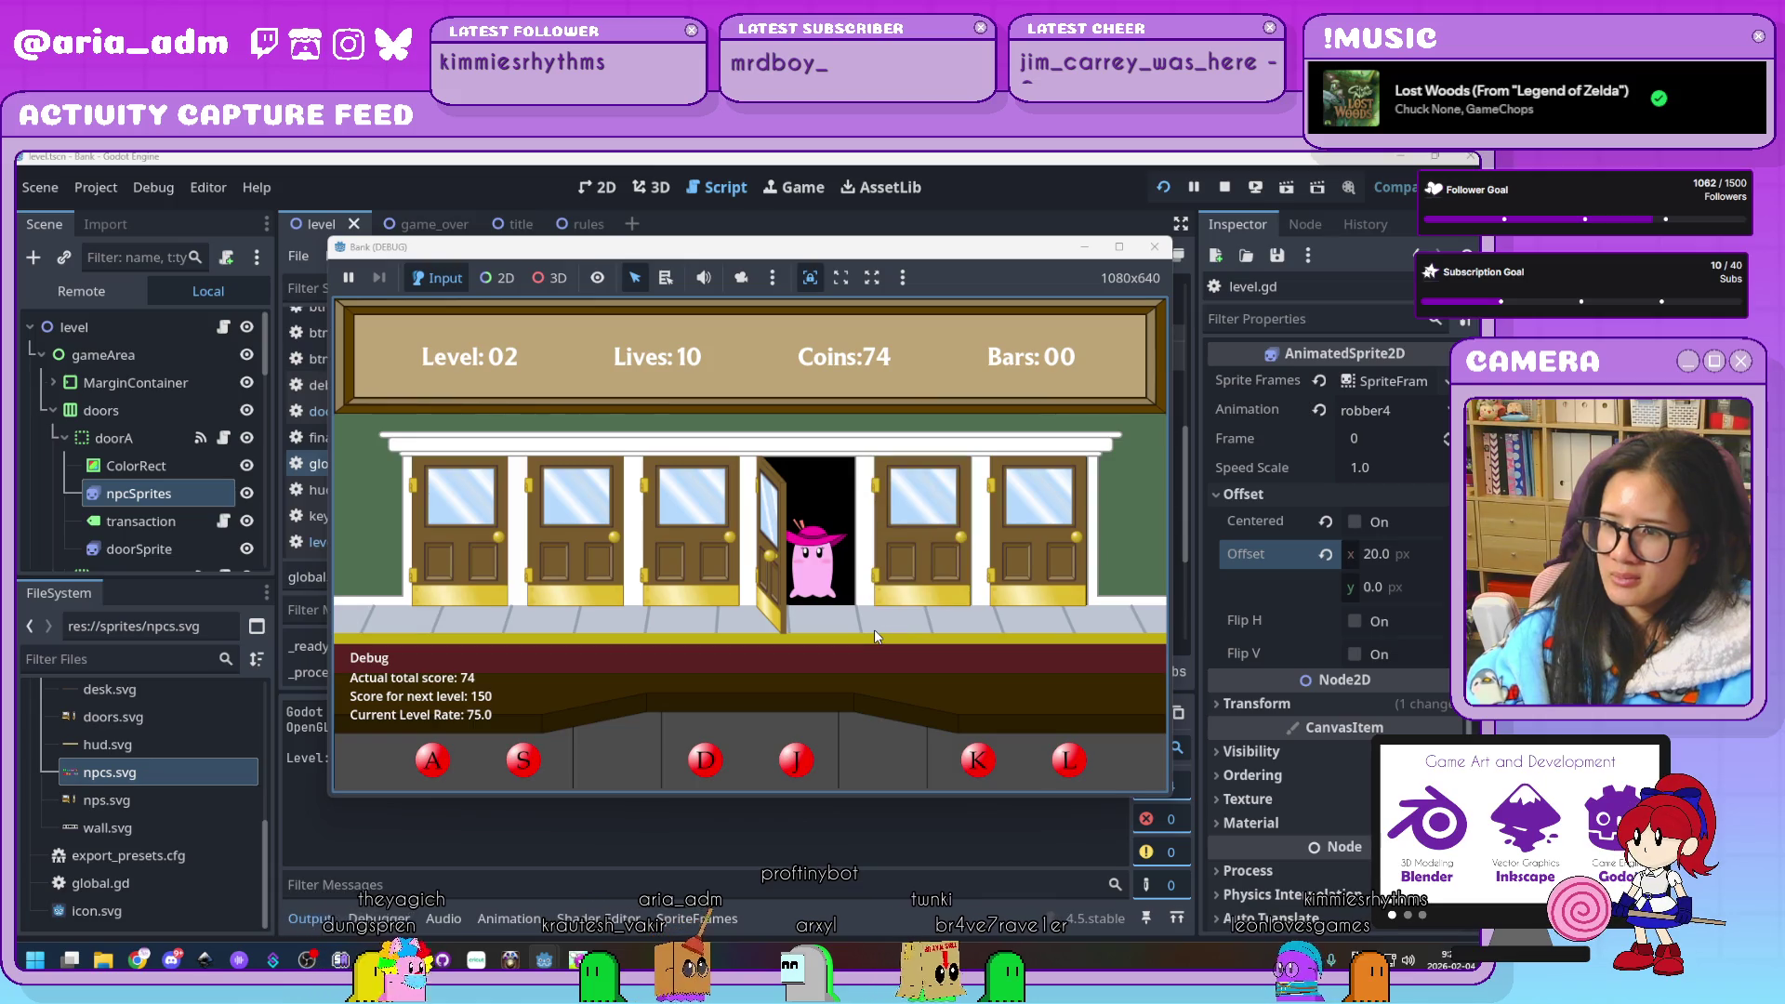
key(j)
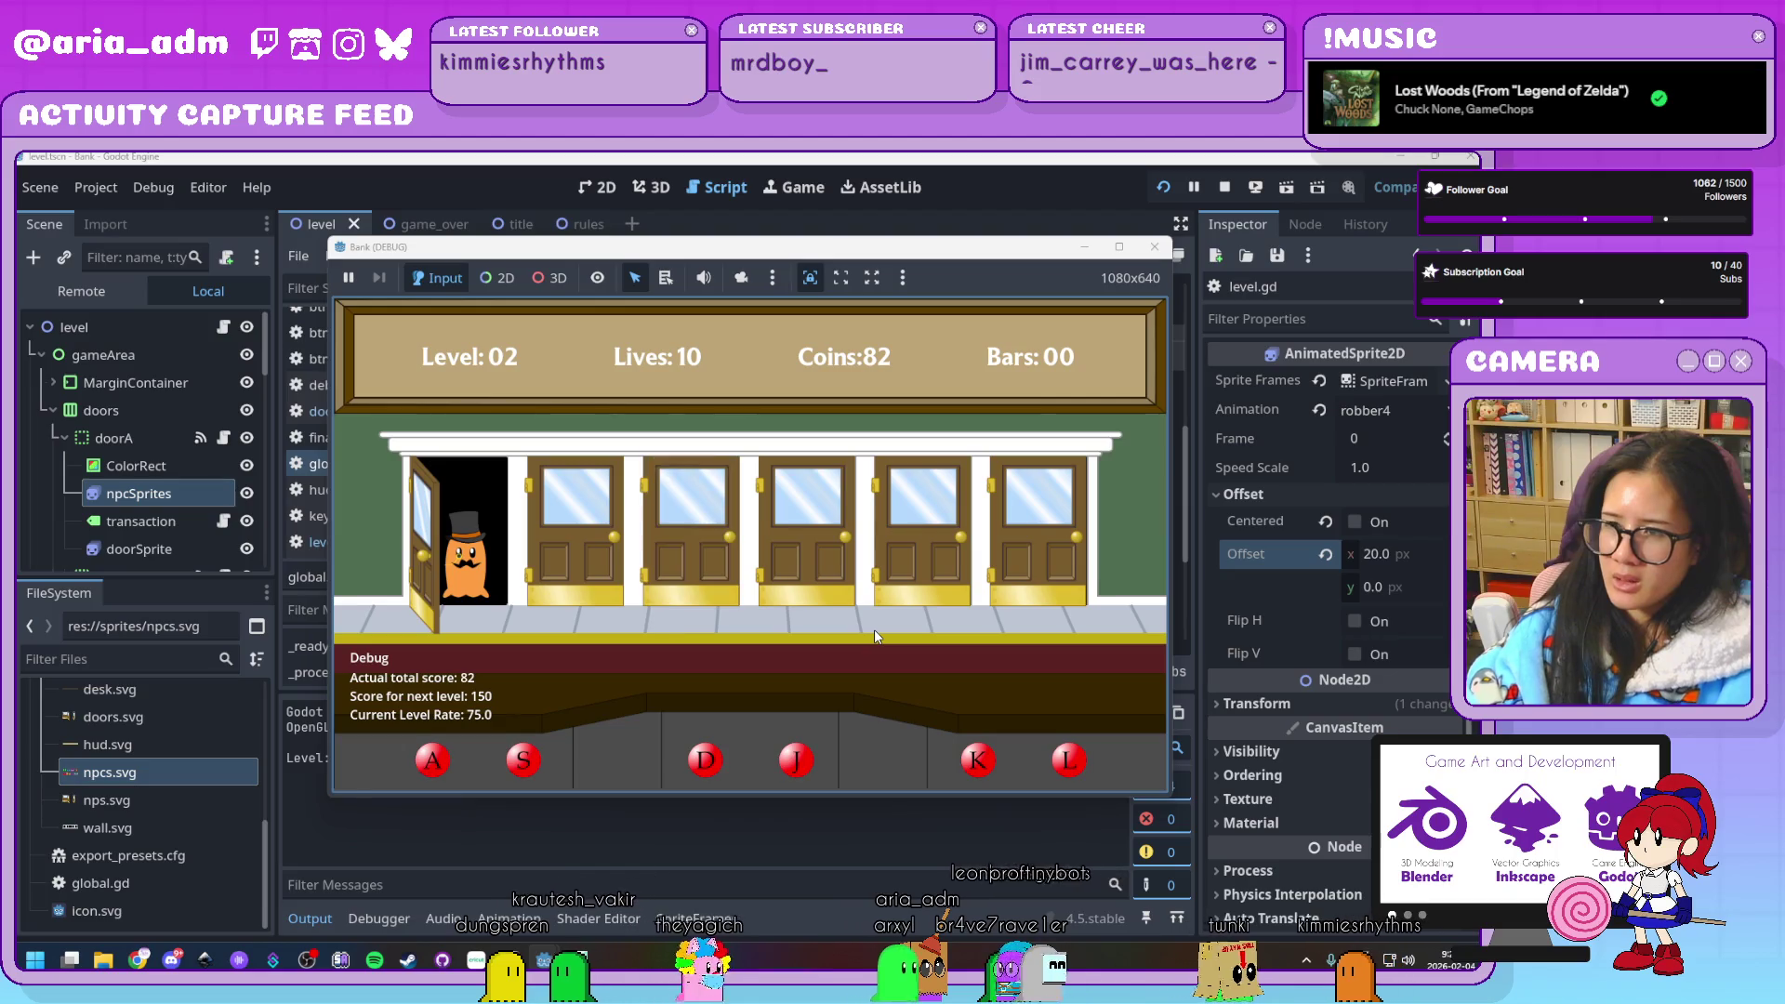
key(a)
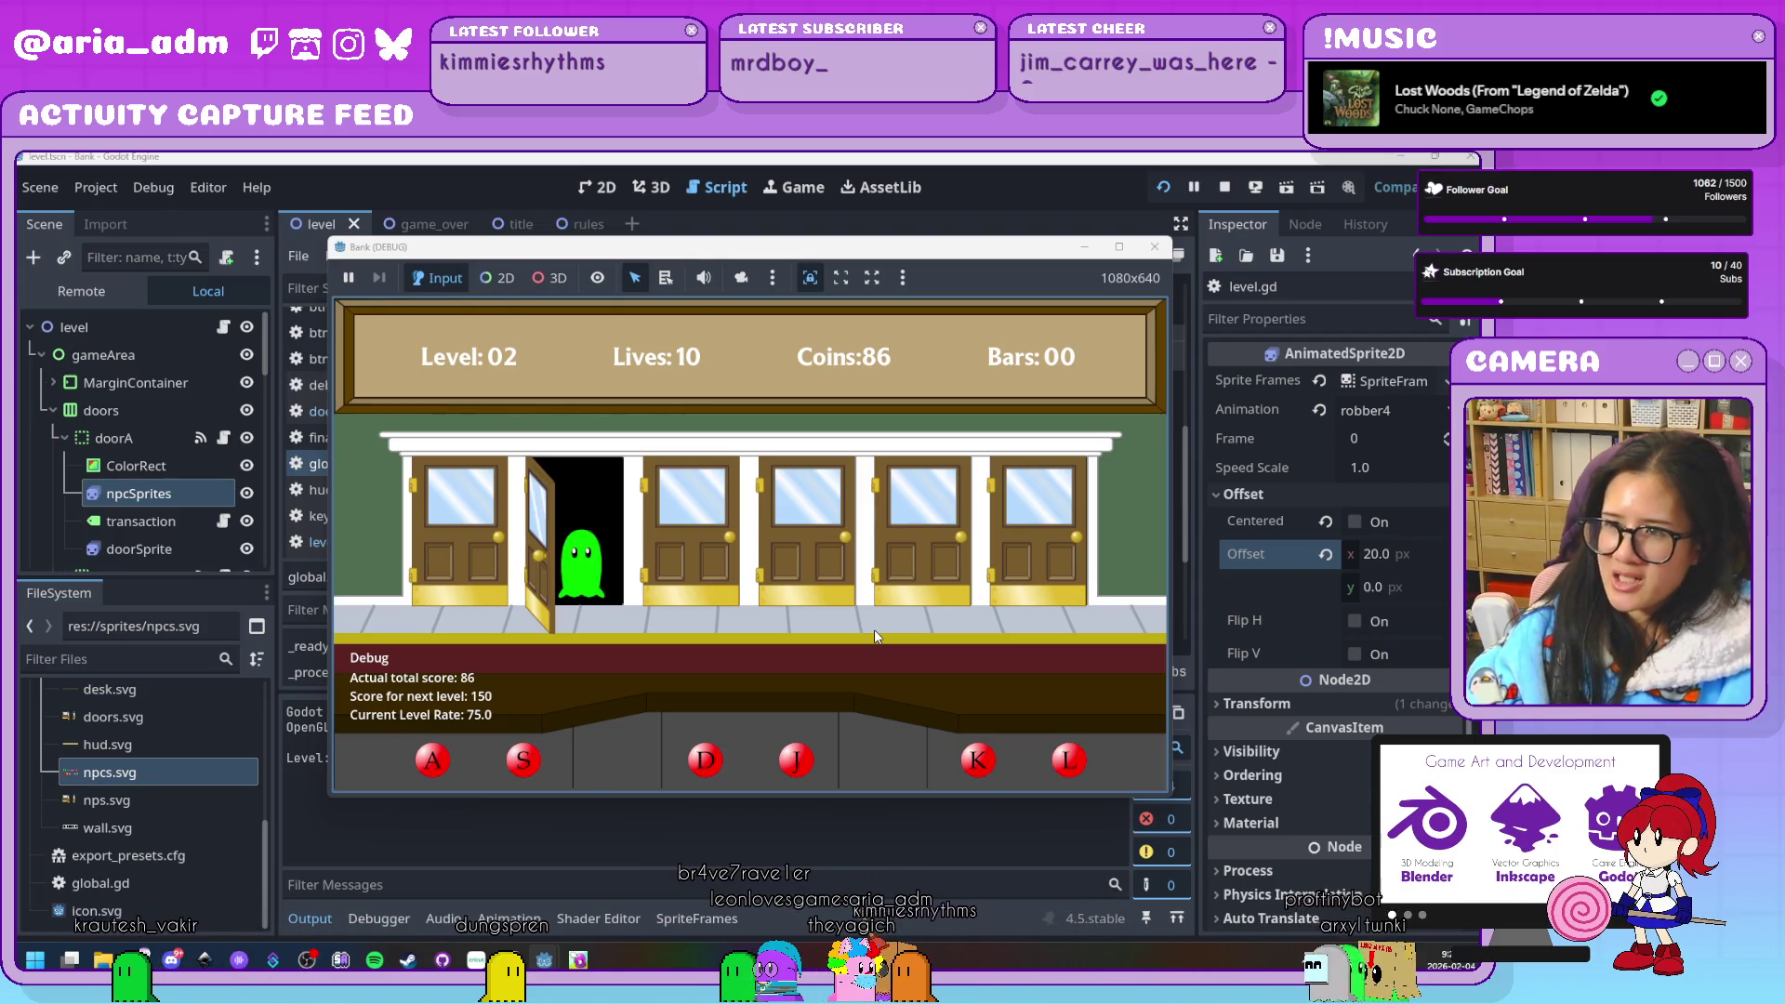
key(s)
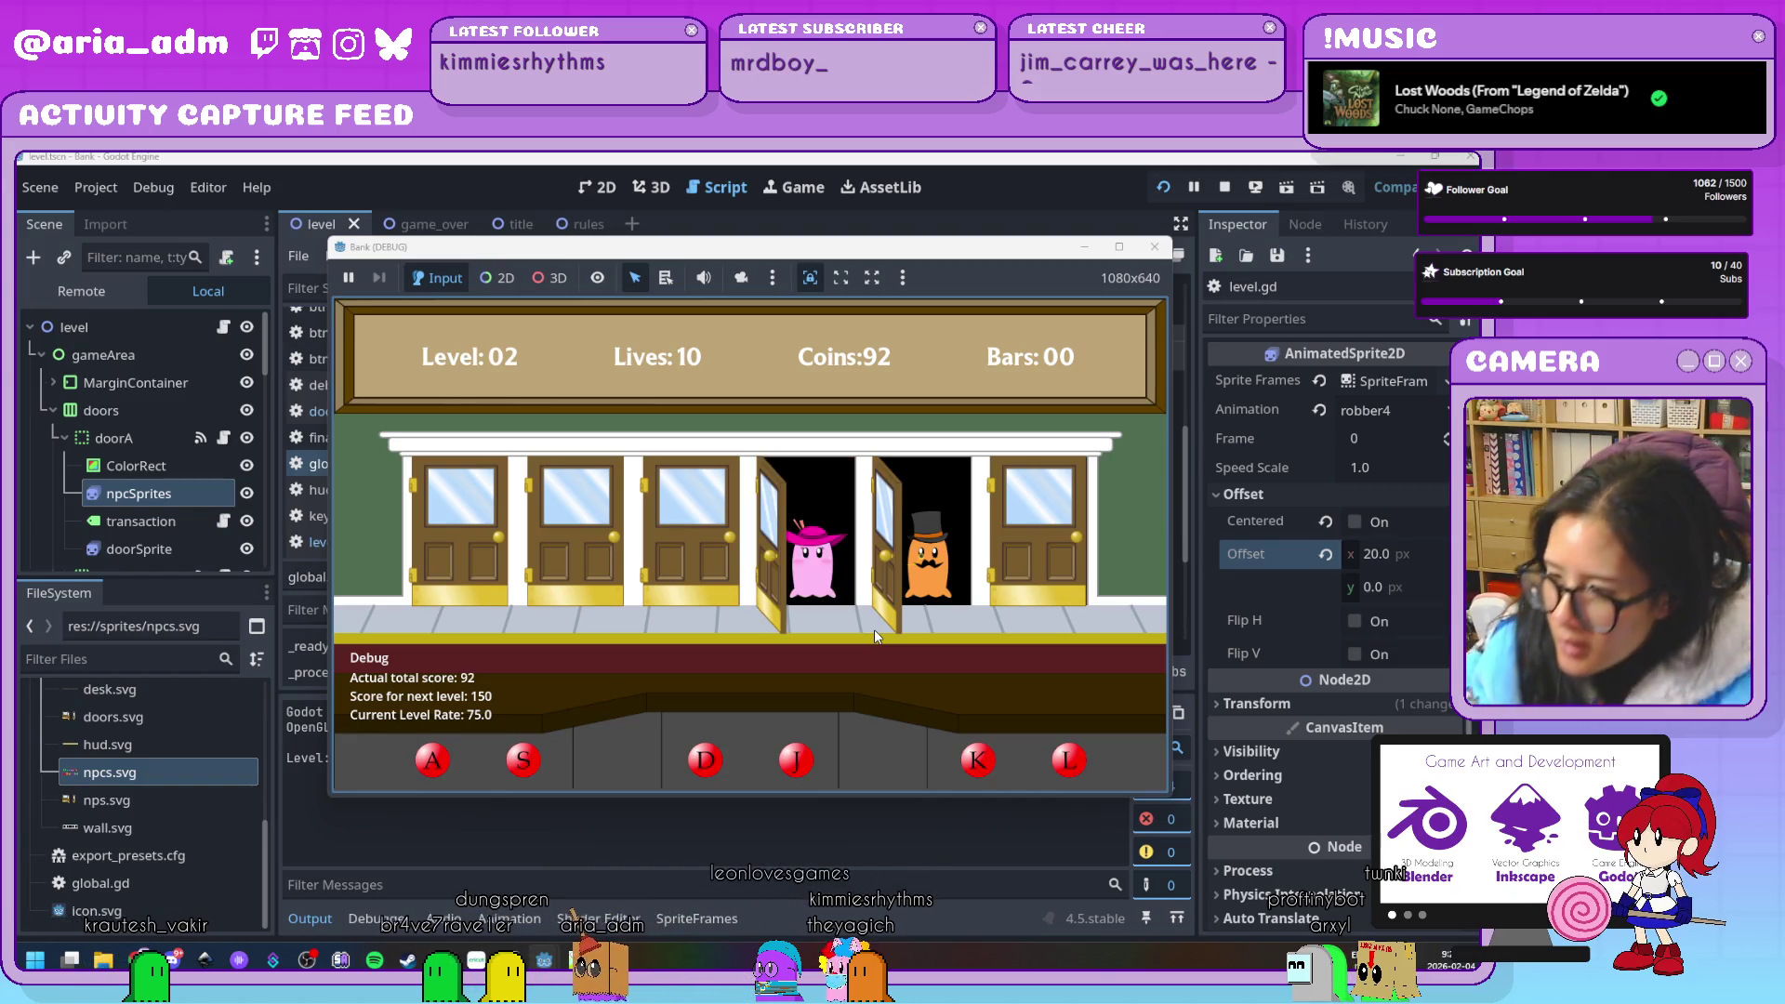
Keep serving the top-hat, pink, blue and green customers across all six doors
key(k)
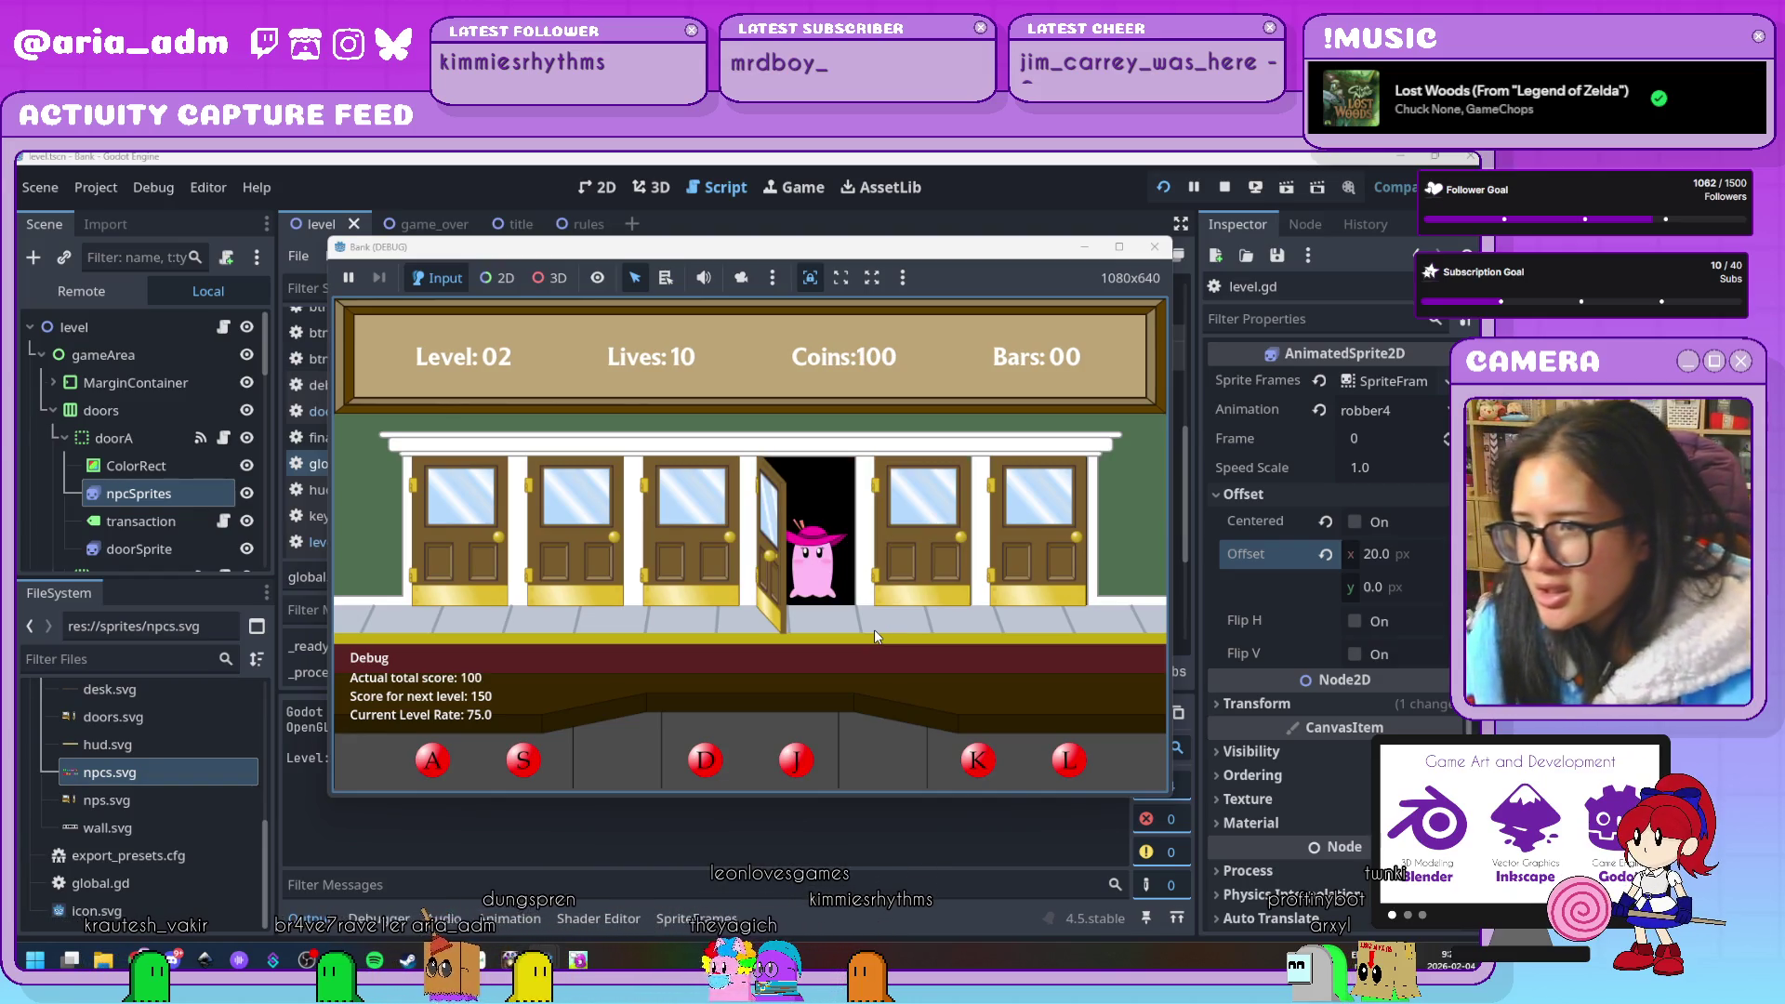
key(j)
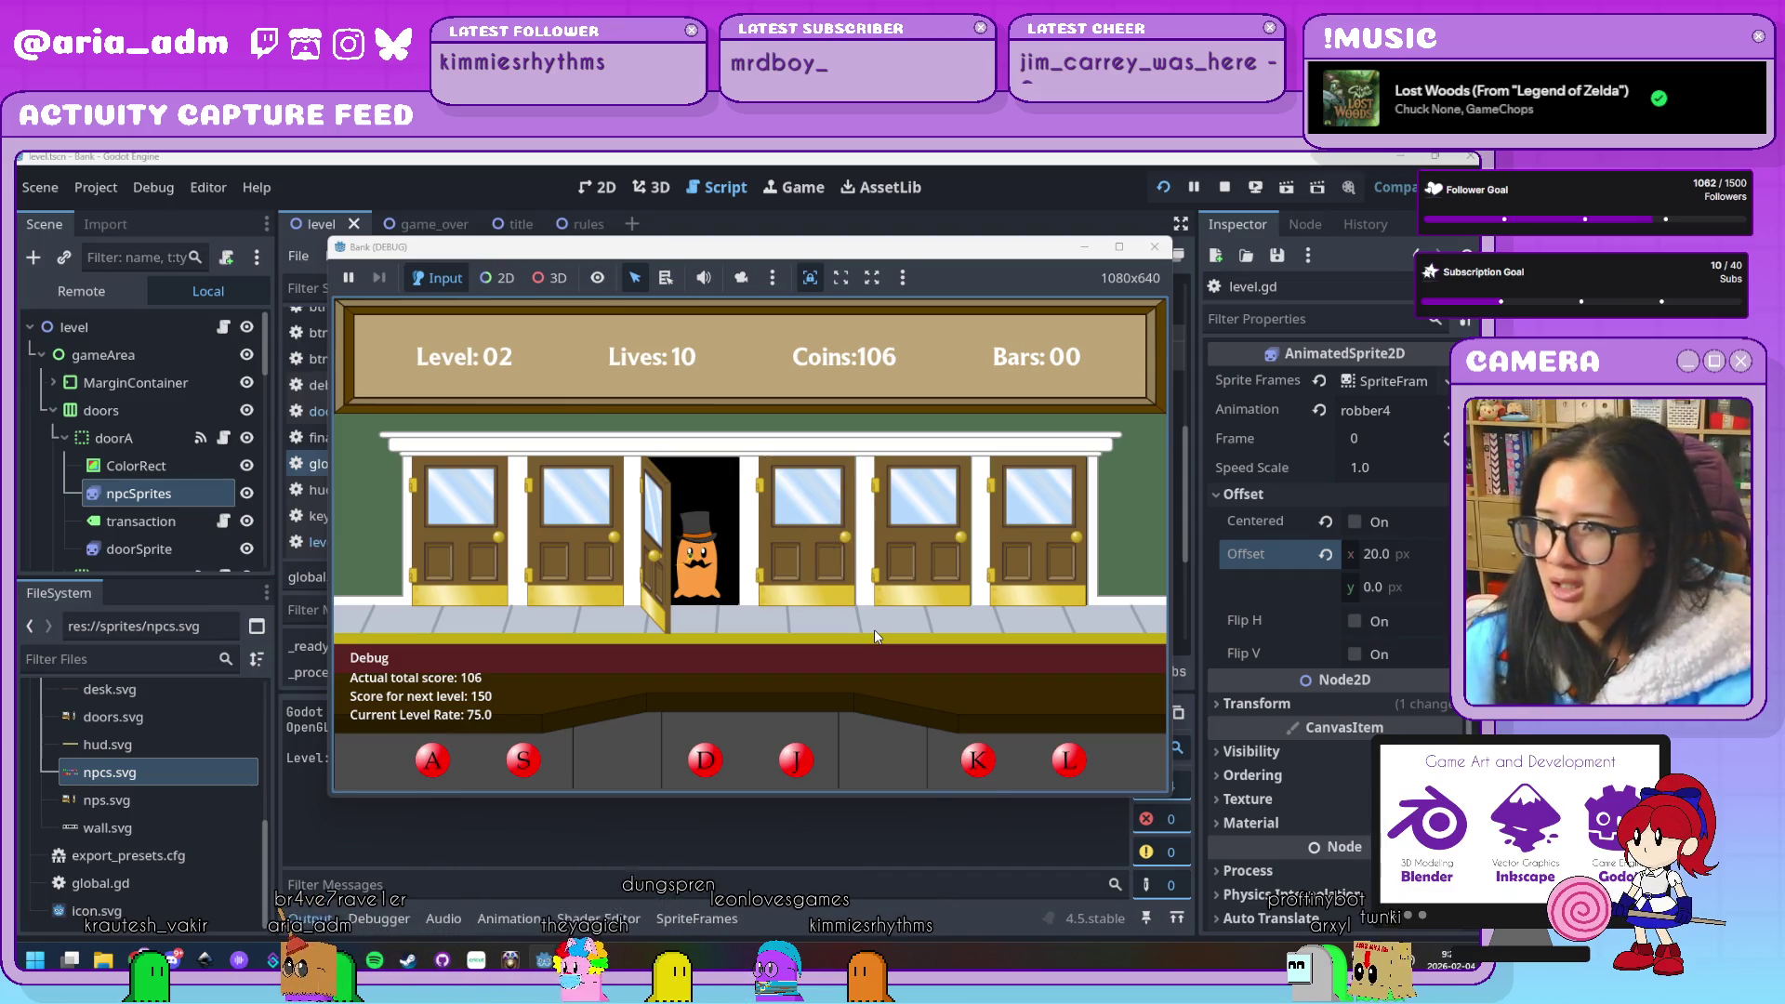
key(d)
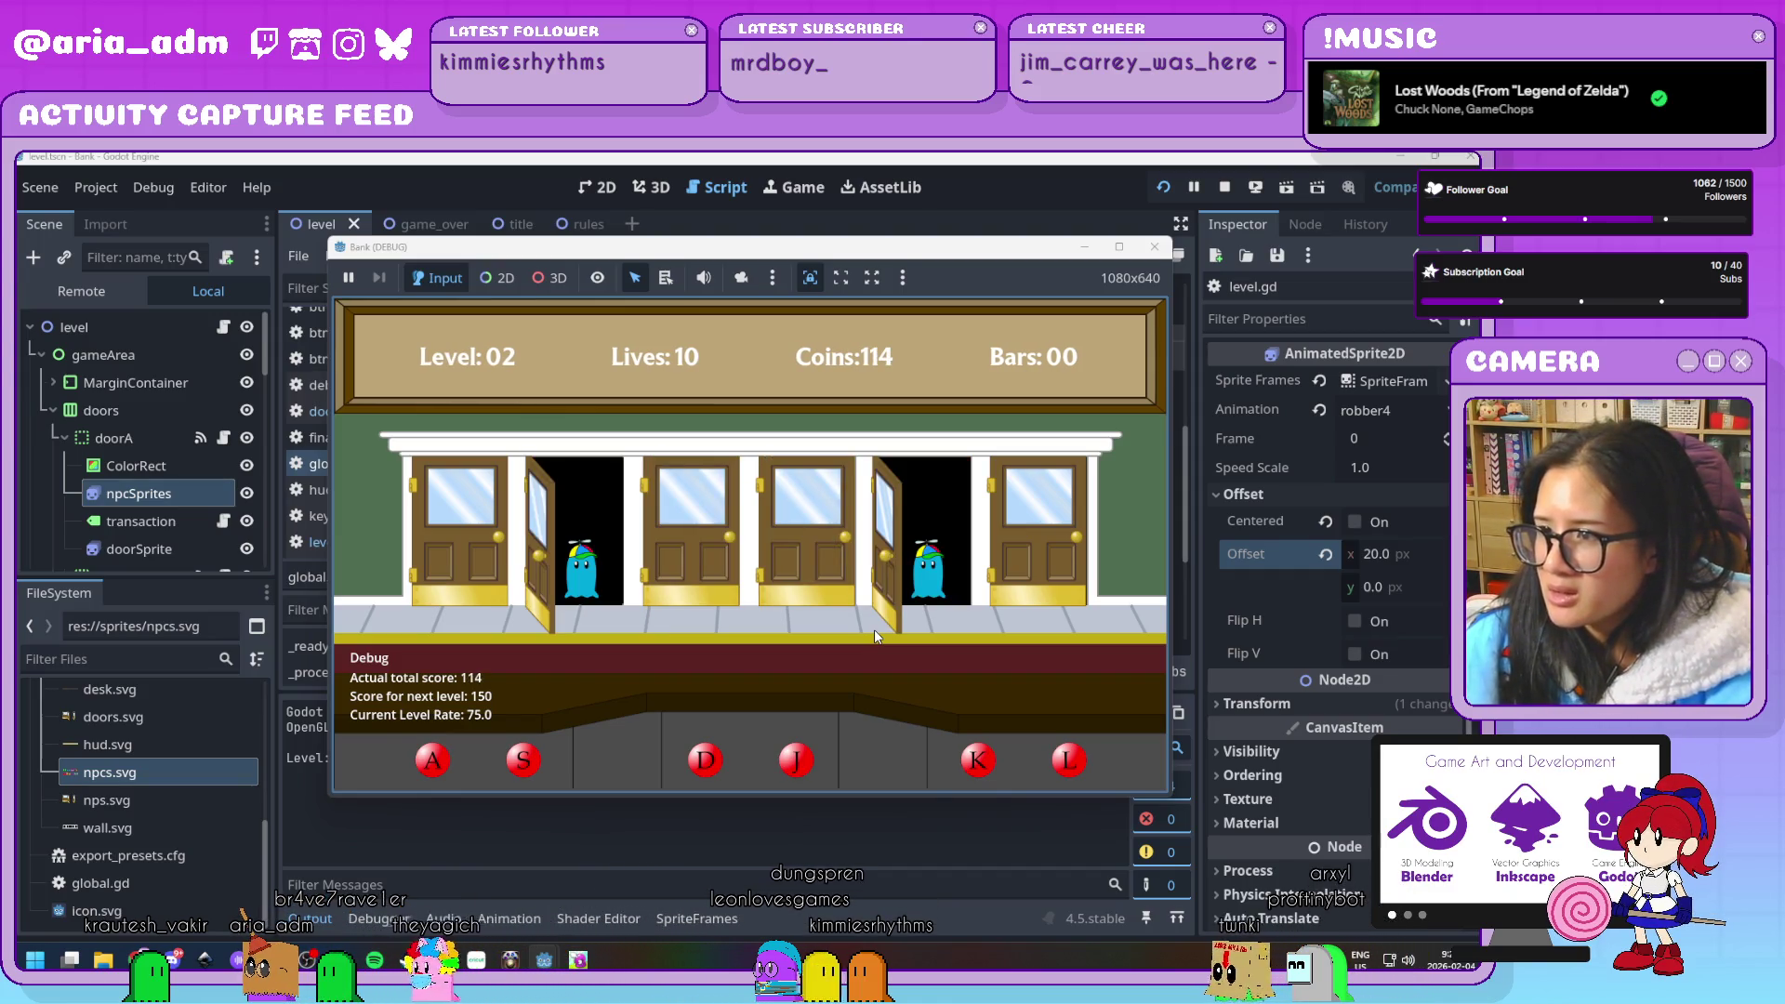
key(k)
key(s)
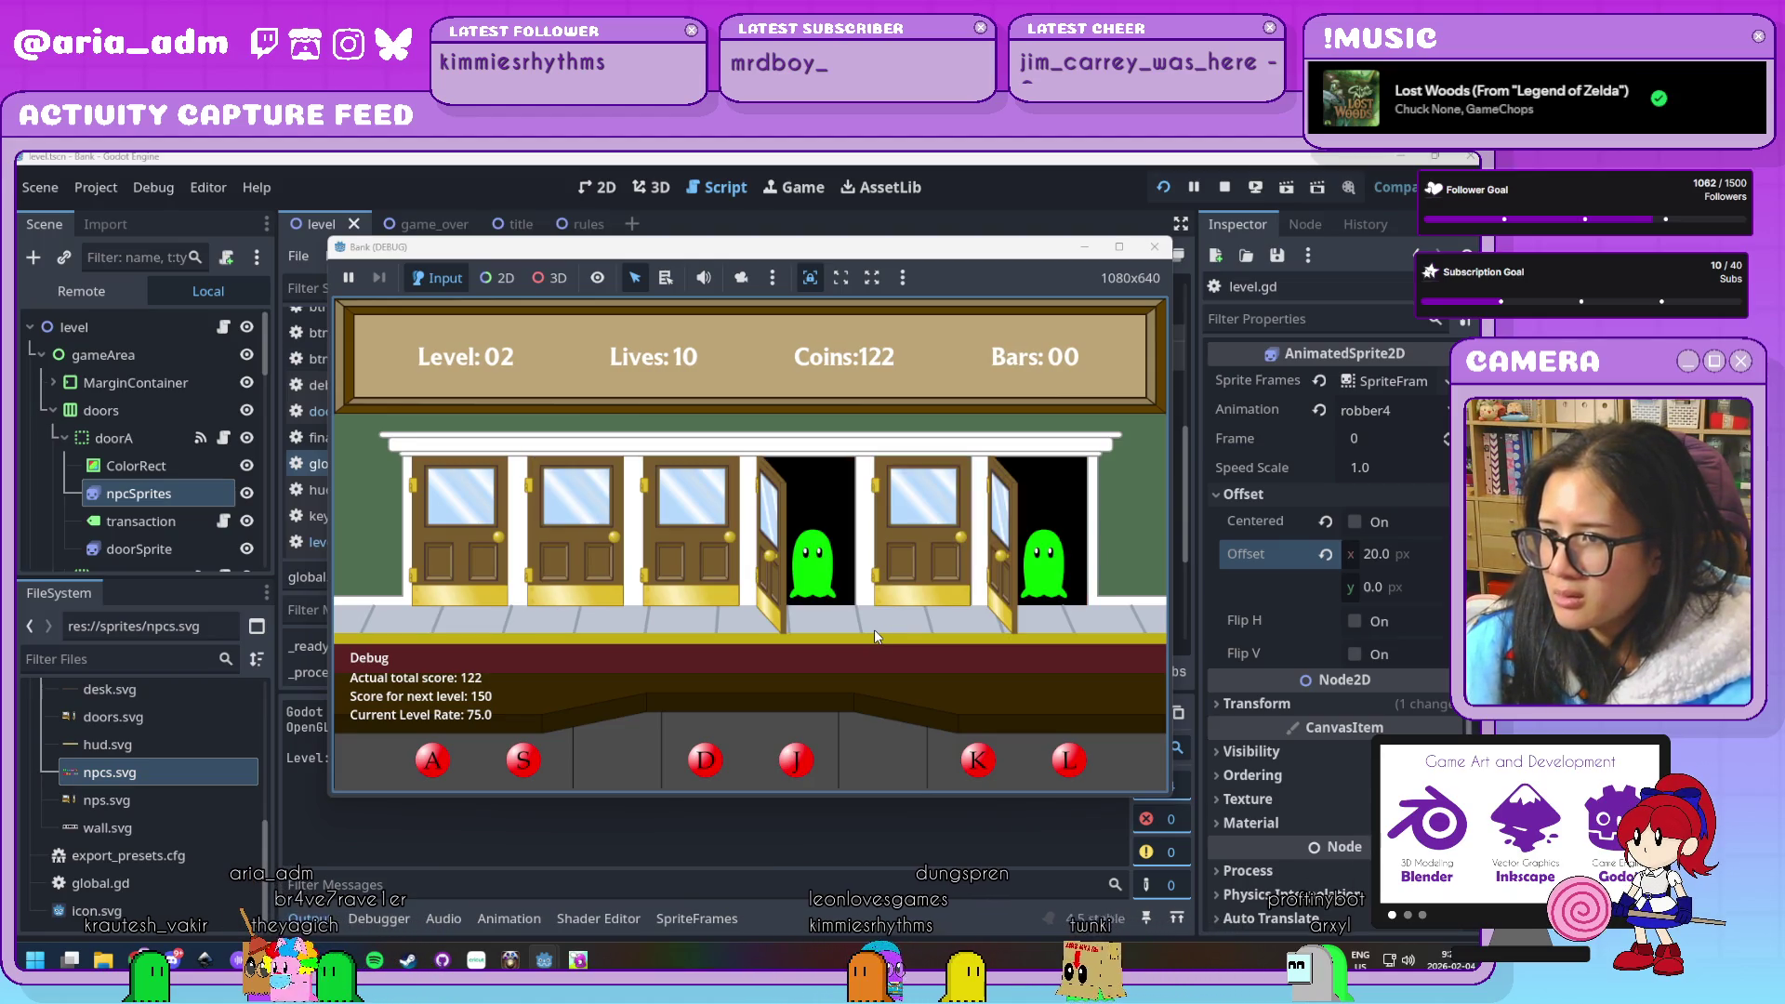
key(j)
key(l)
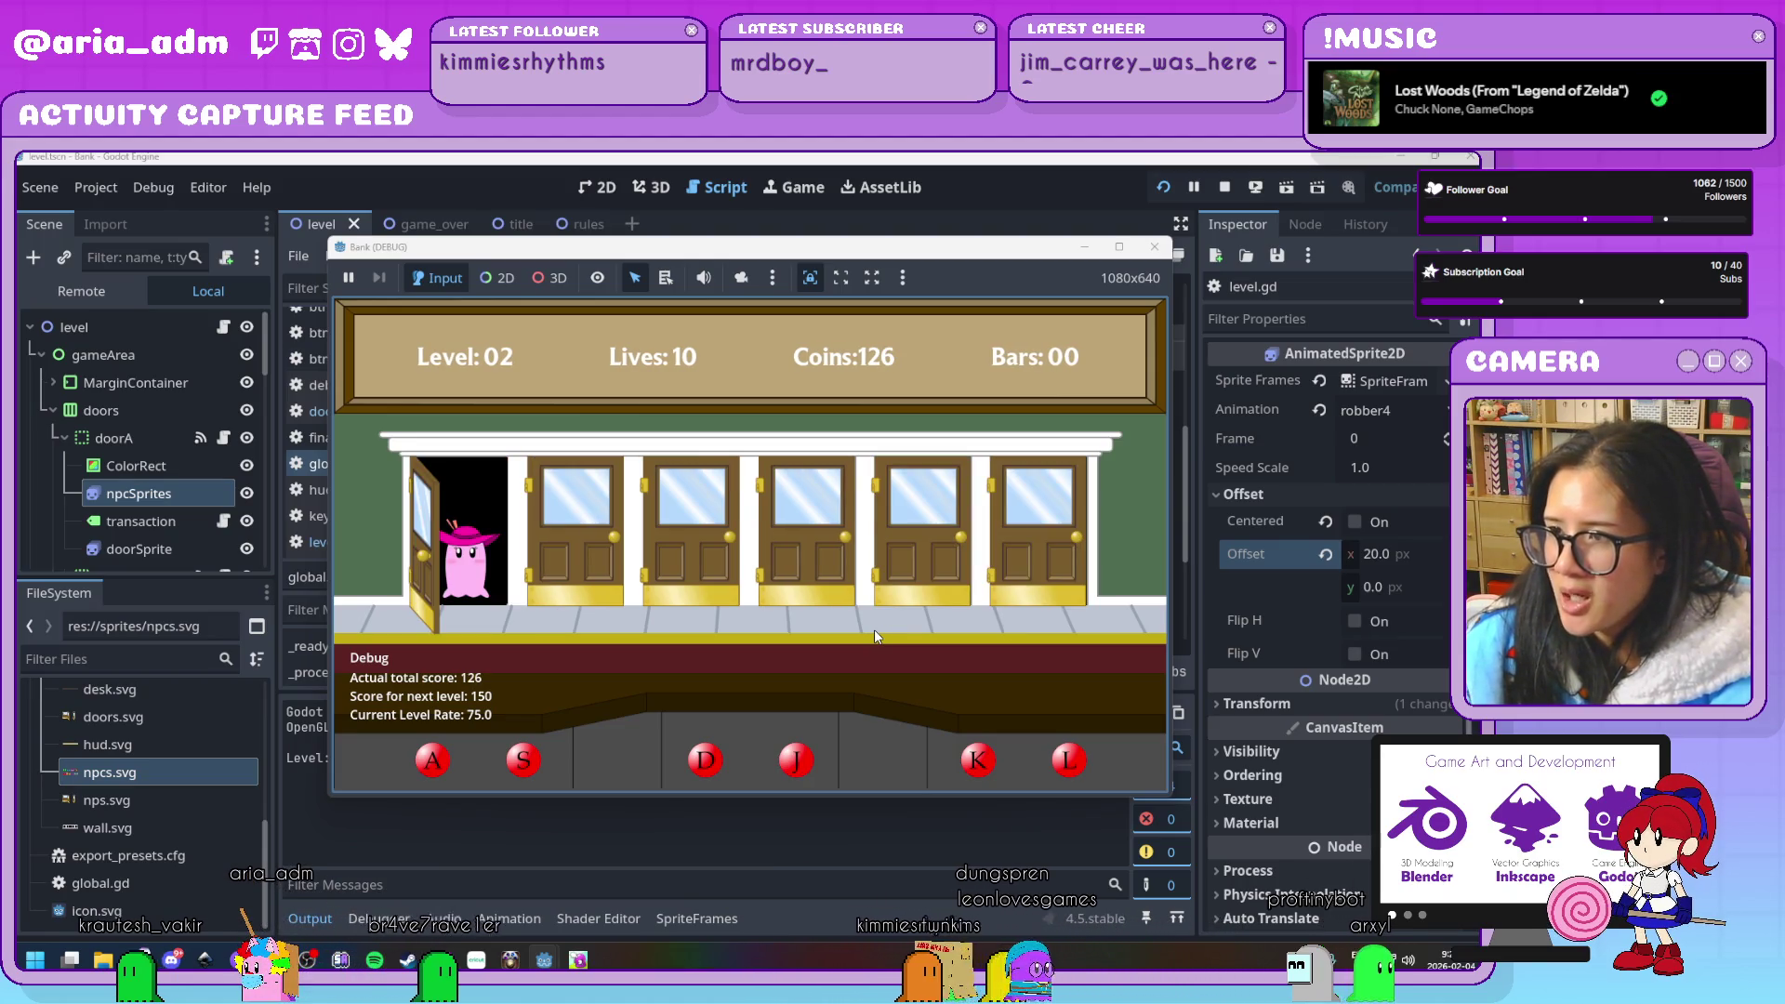
key(a)
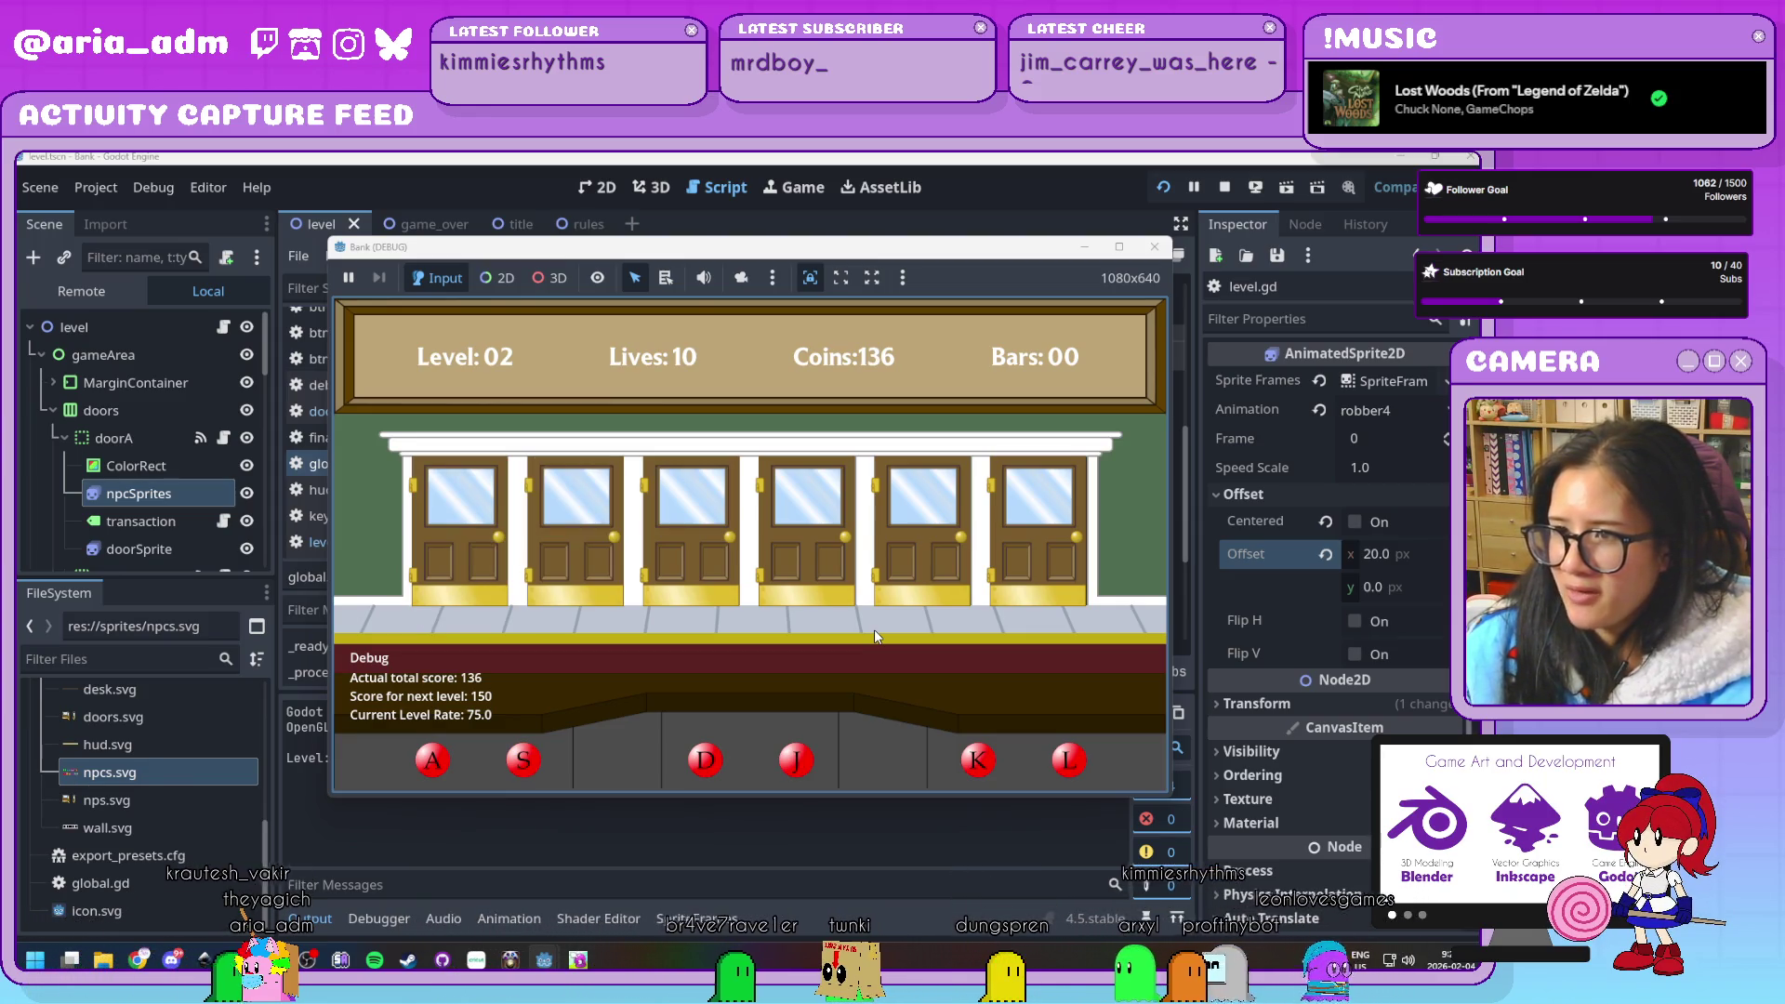
Trade 100 coins for a gold bar, then serve customers until Level 03 starts
key(space)
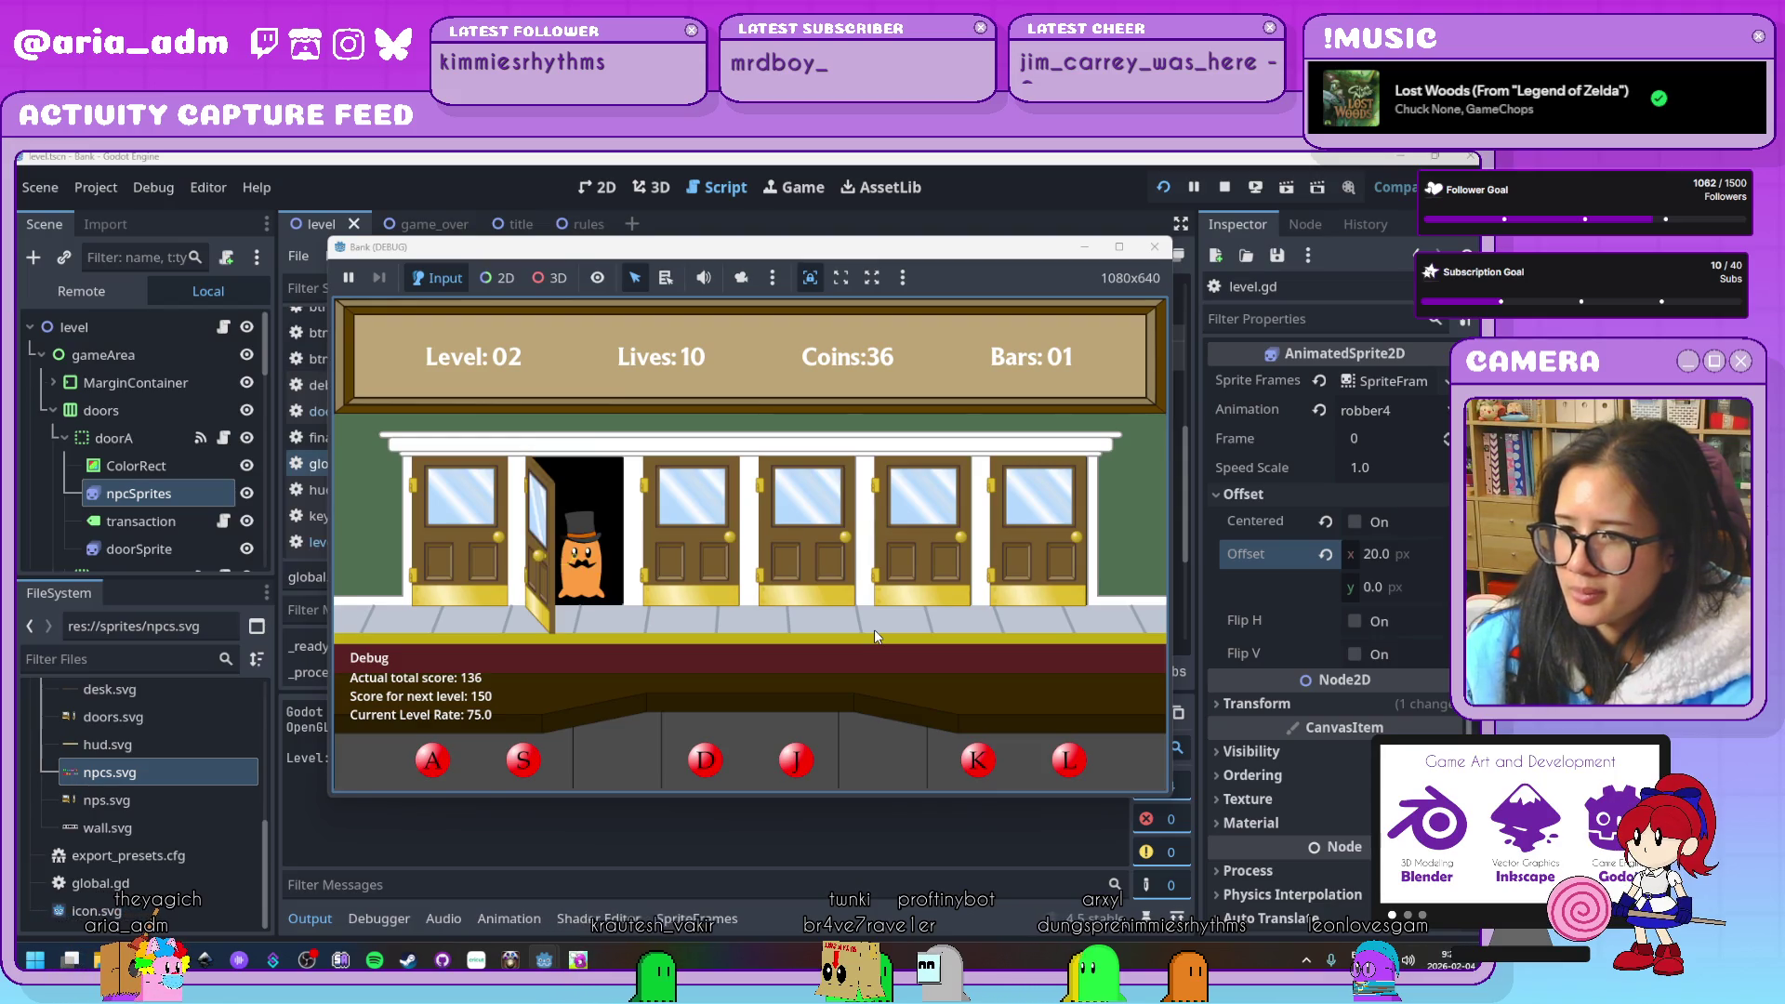
key(s)
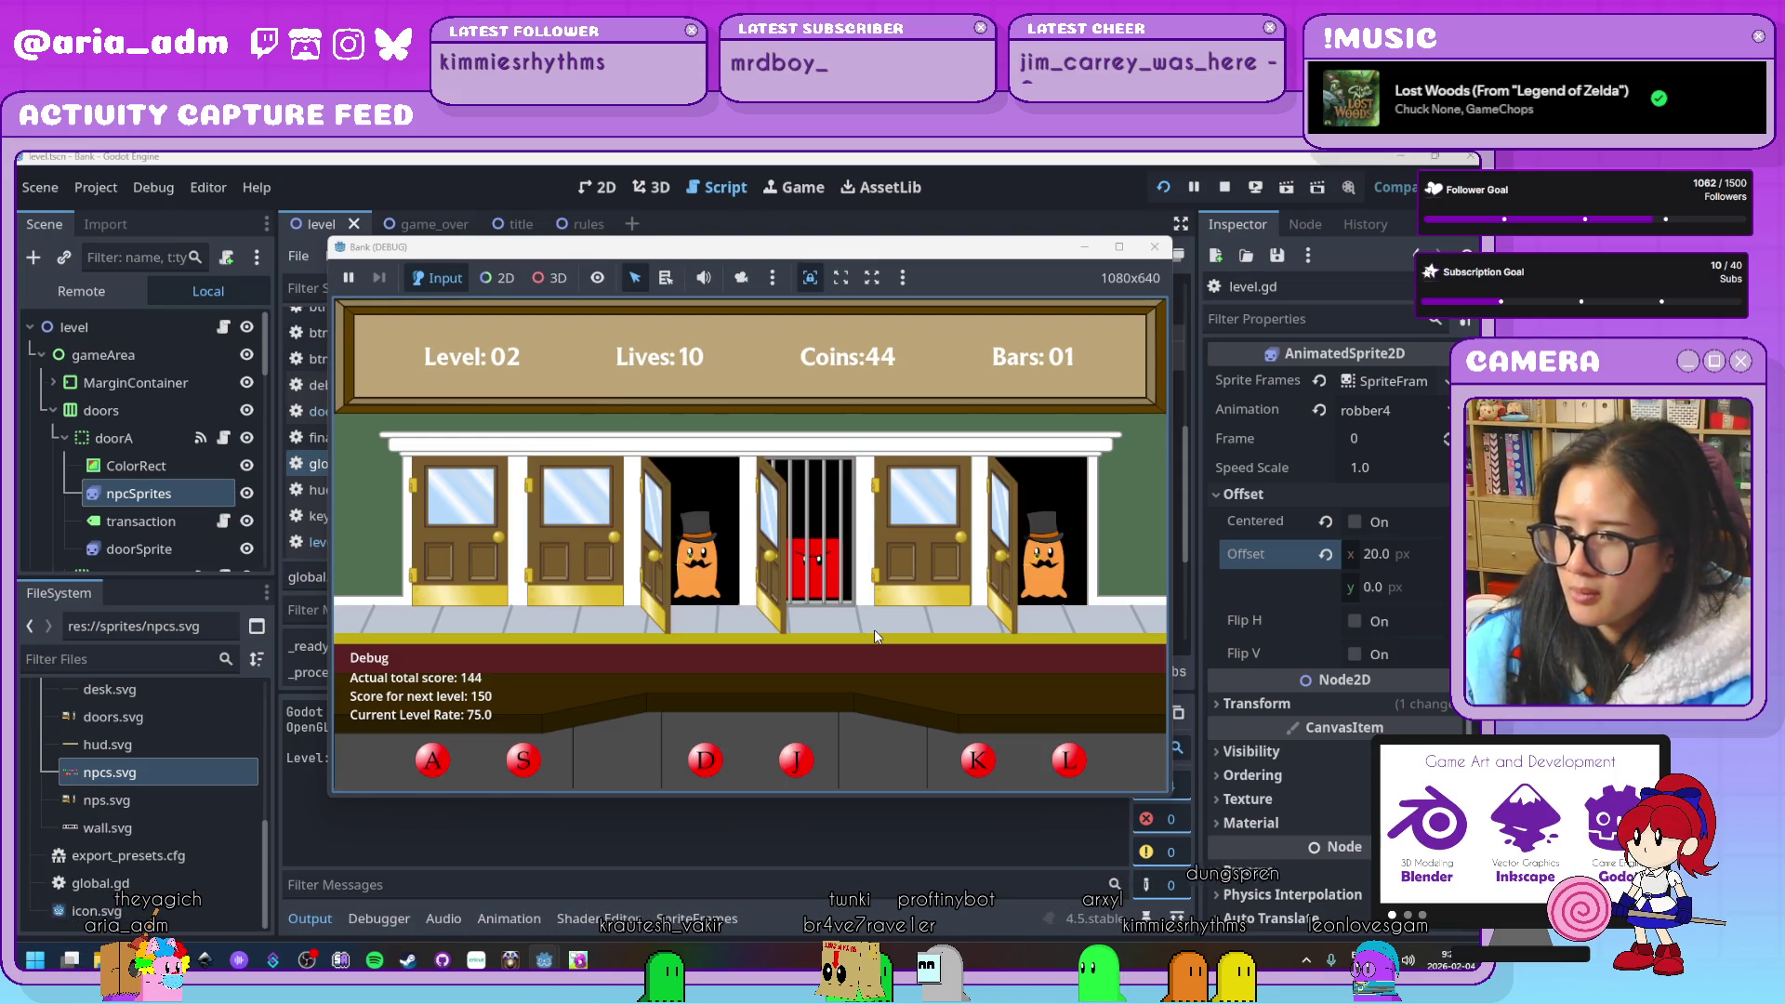
key(l)
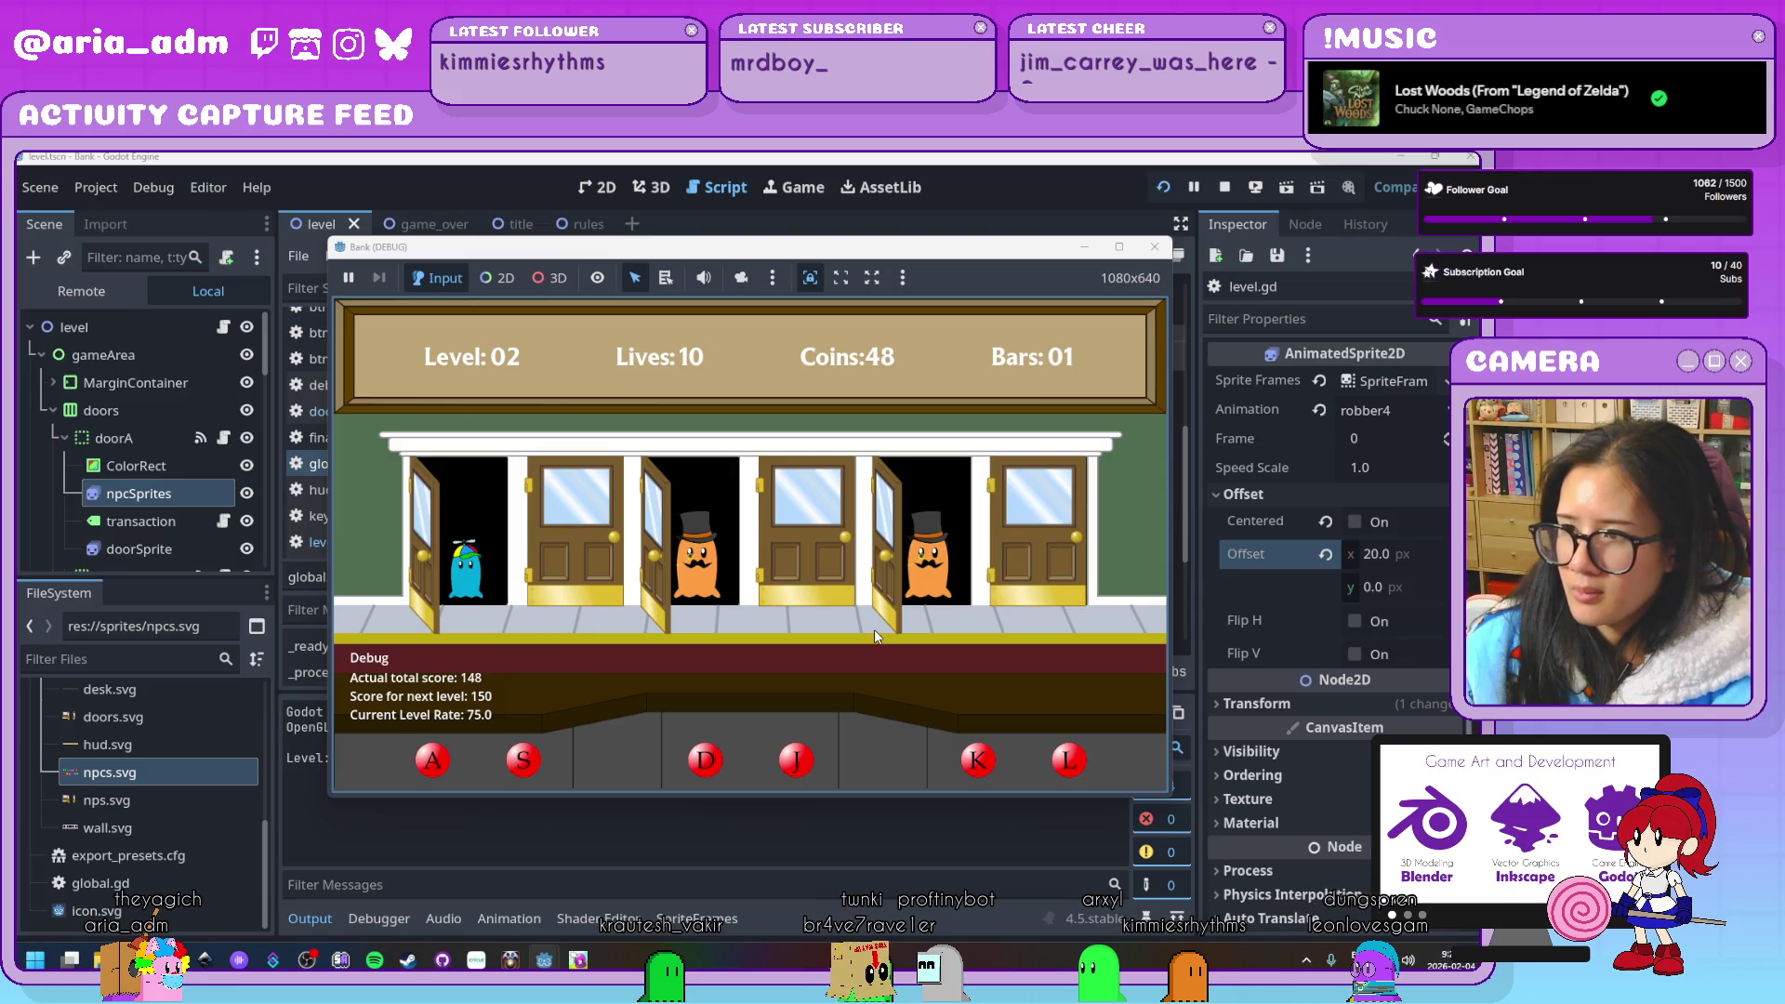
key(d)
key(k)
key(a)
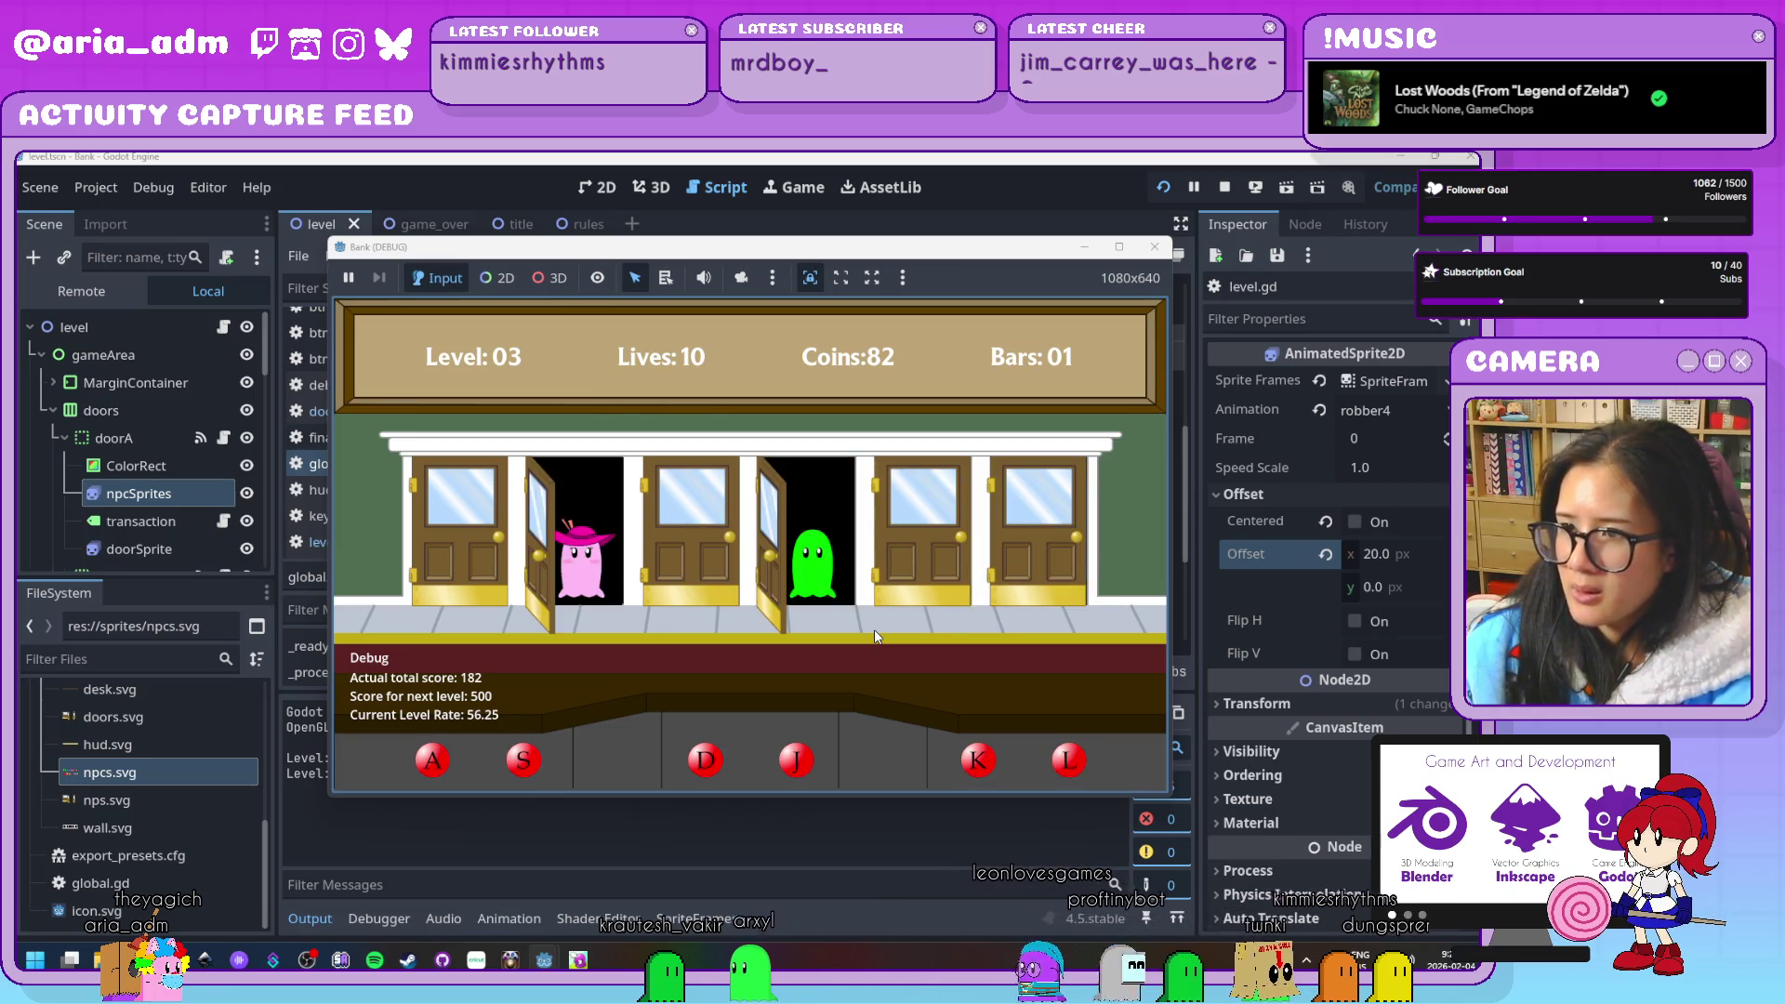
Serve the guests at the second, fourth, fifth, first and third doors
key(s)
key(j)
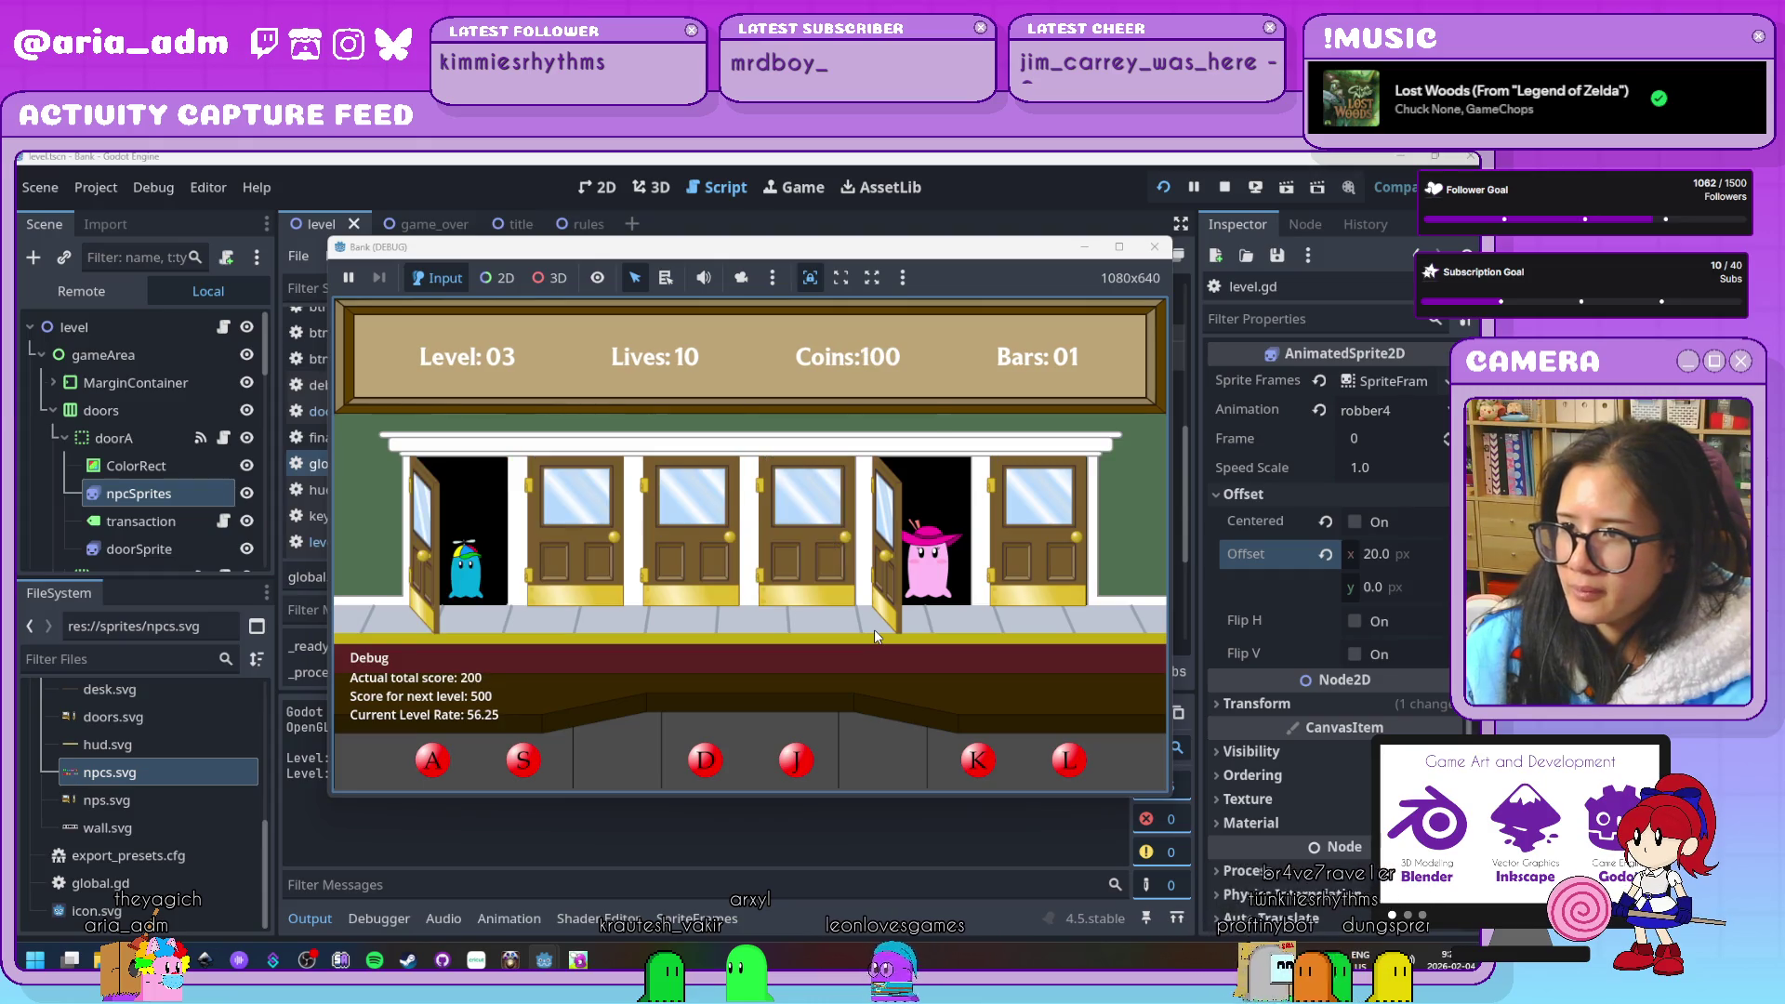
key(k)
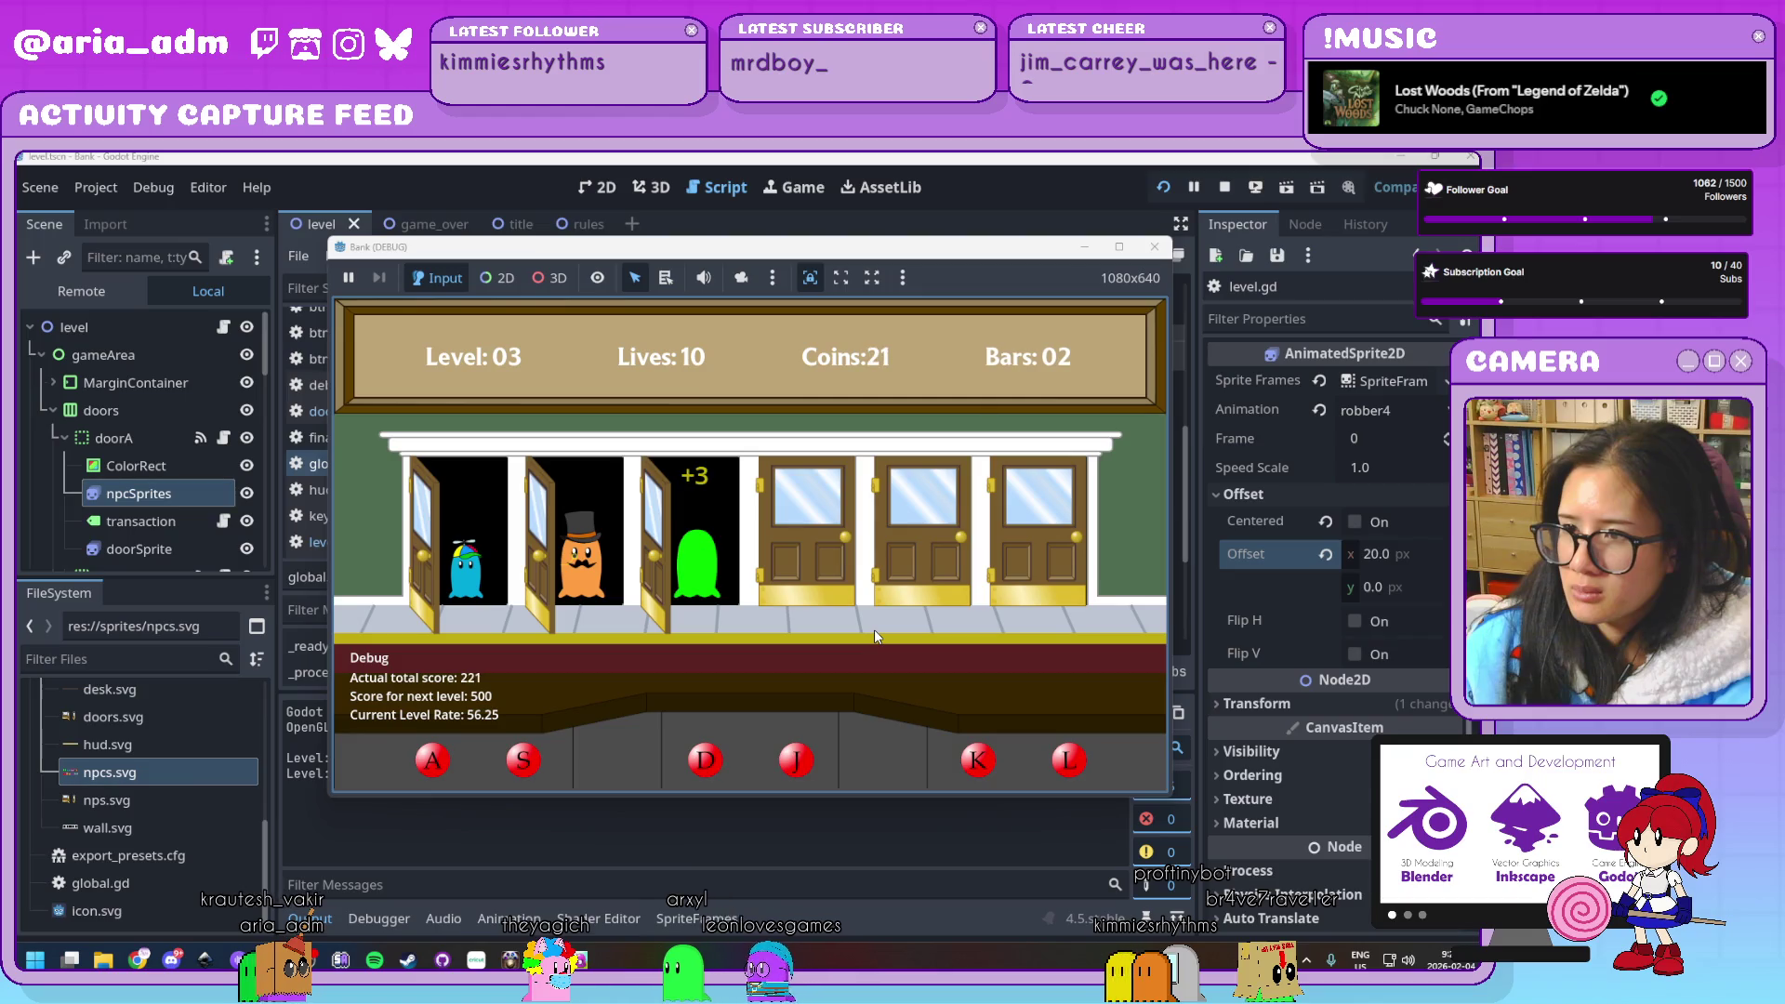
key(s)
key(a)
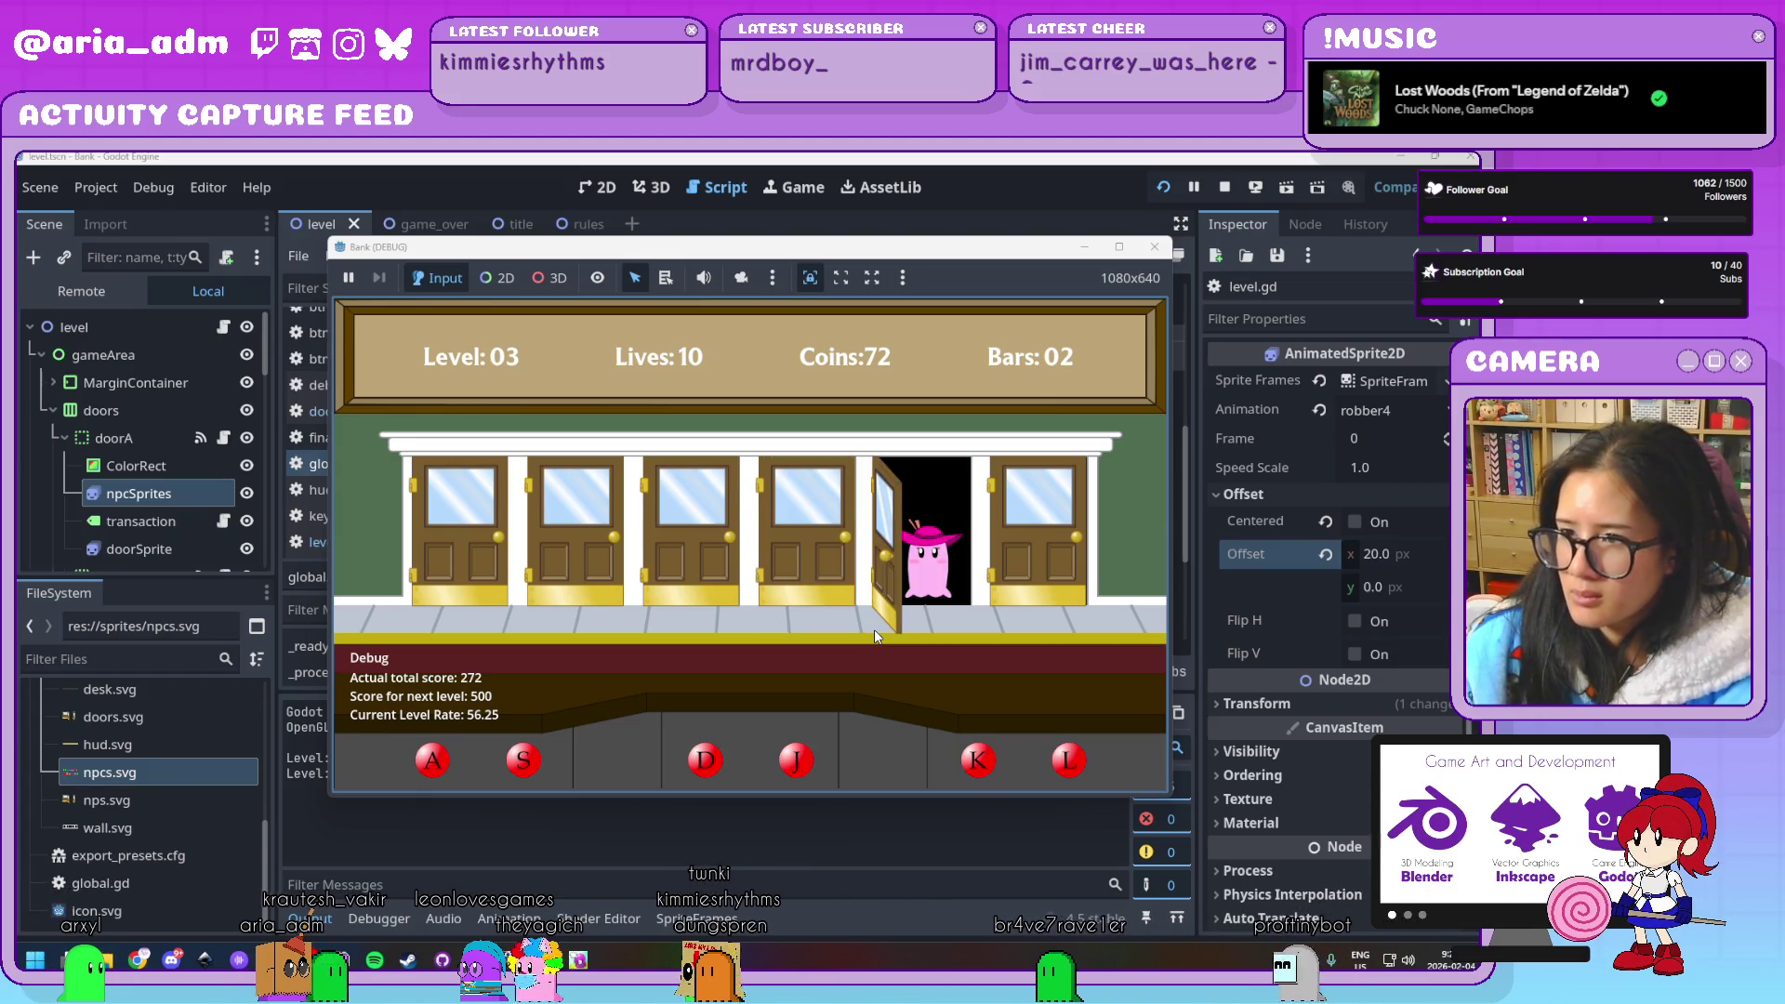
key(k)
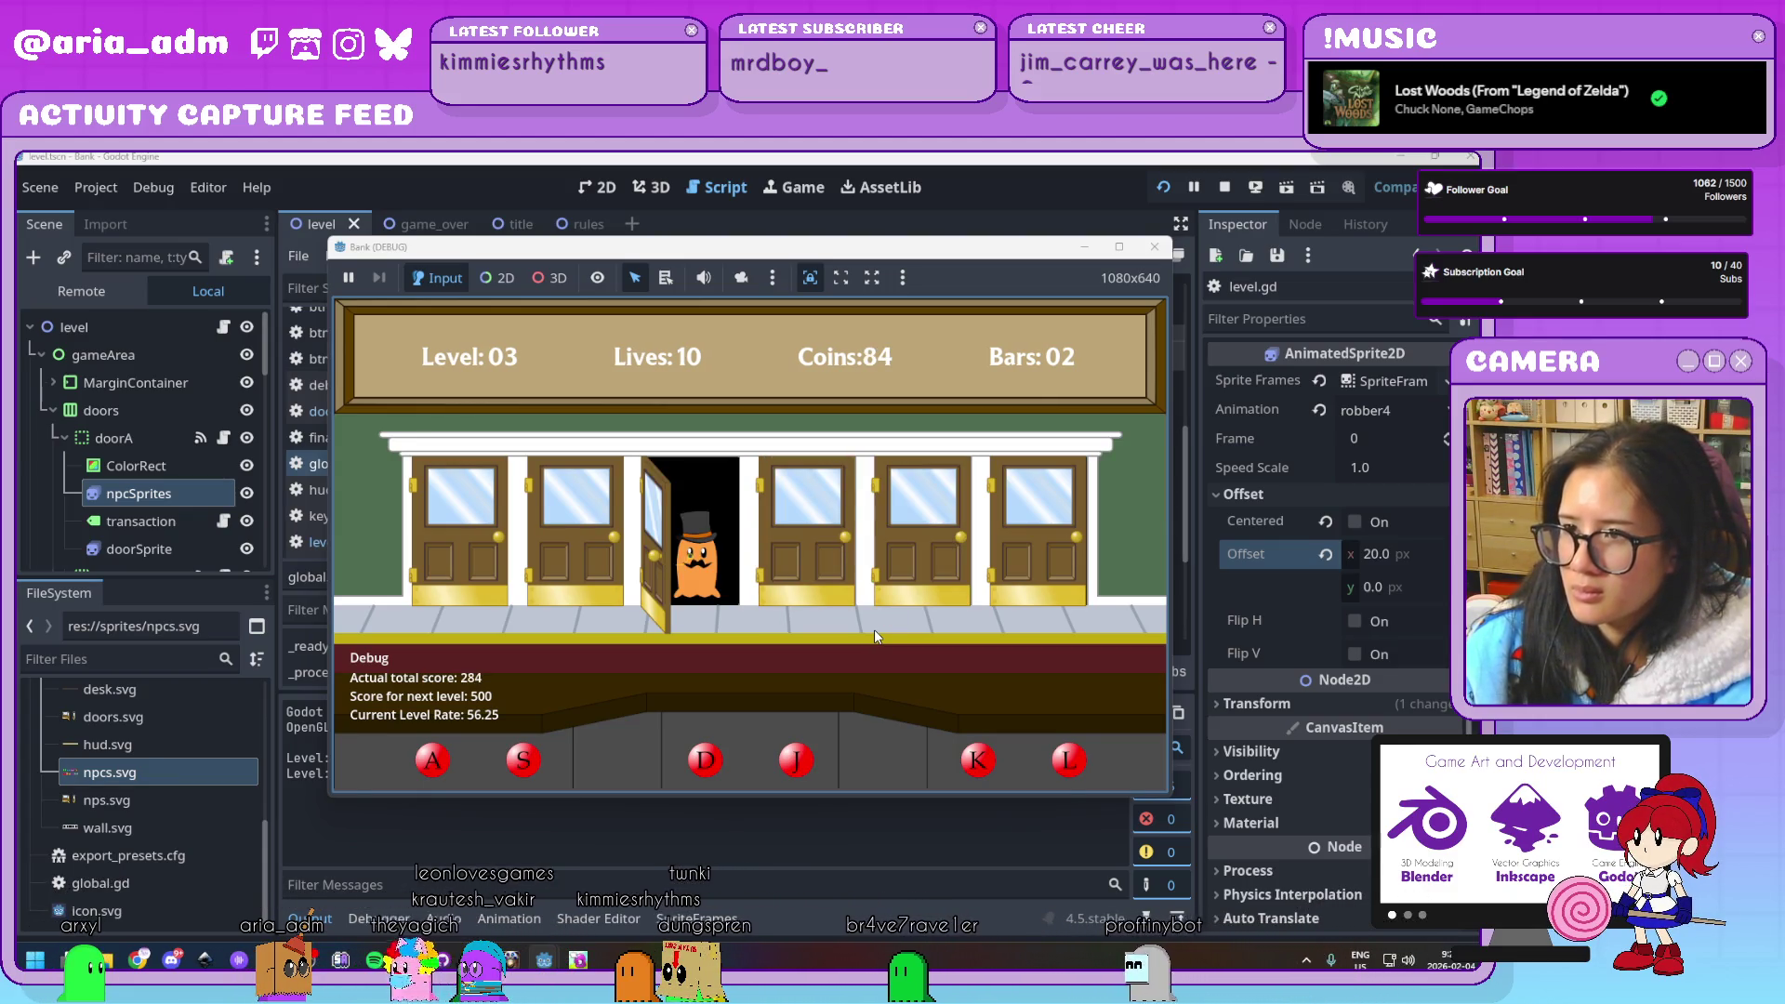
key(d)
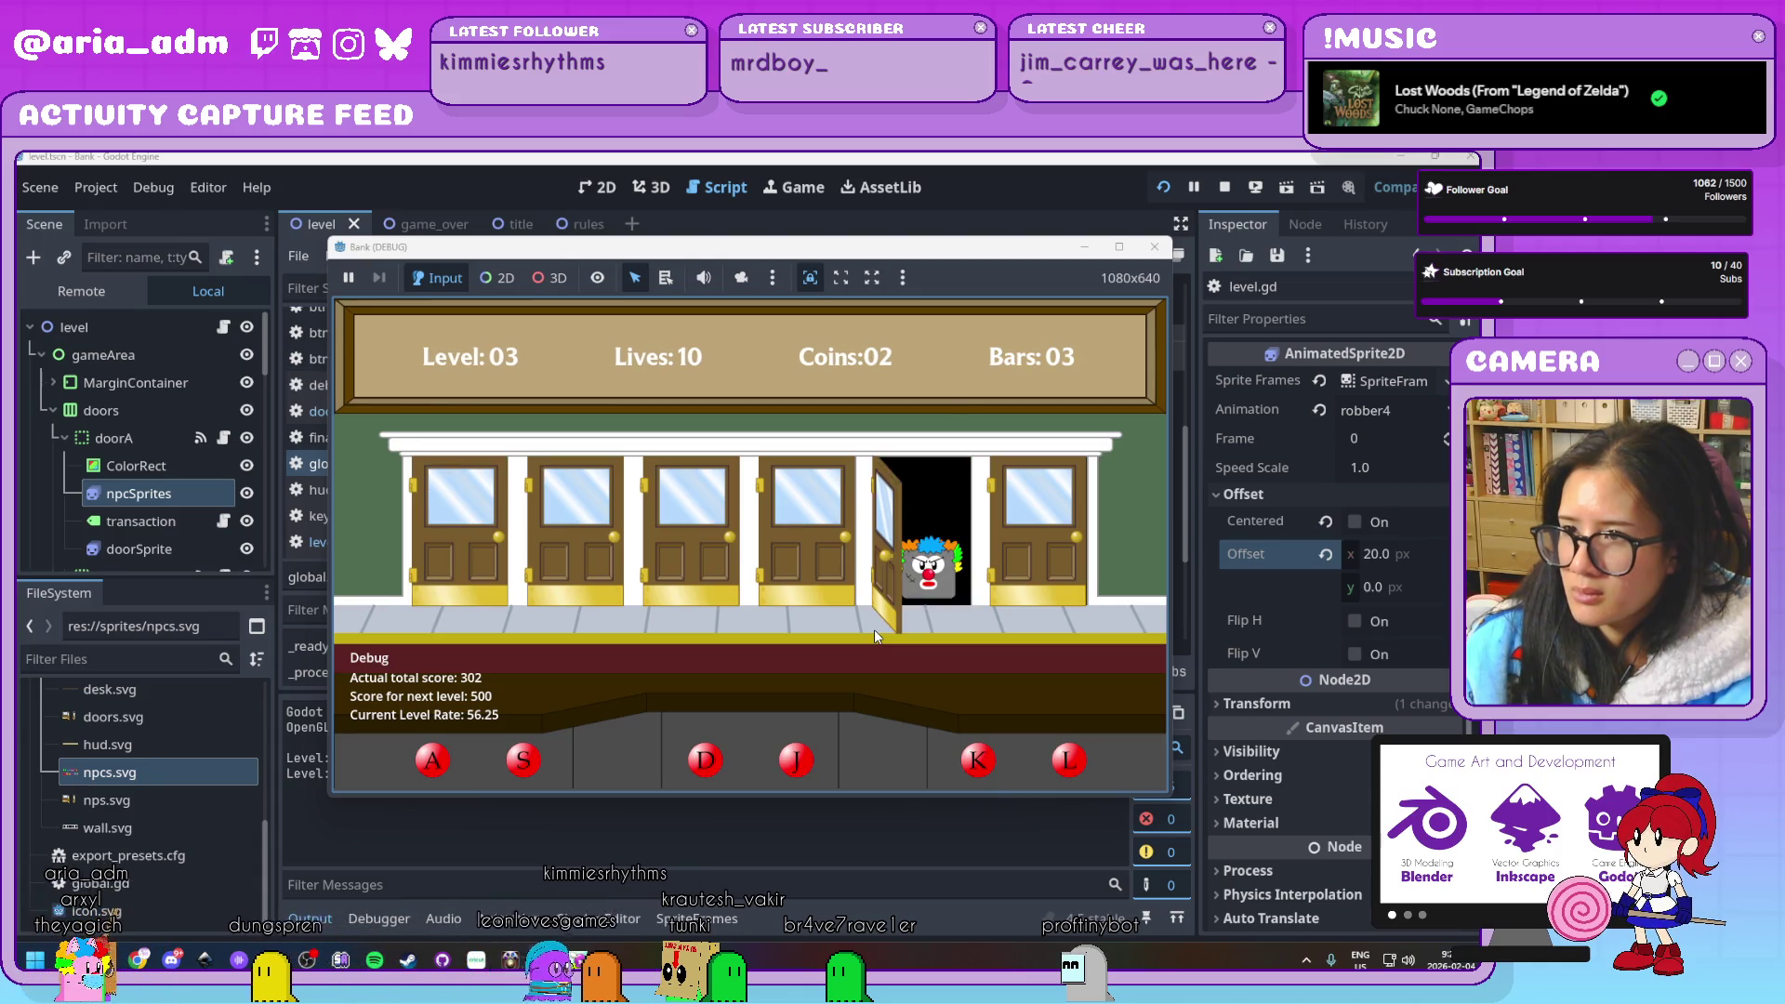
Jail the robber at the fifth door and serve the guests at the sixth, second, fifth and first doors
key(k)
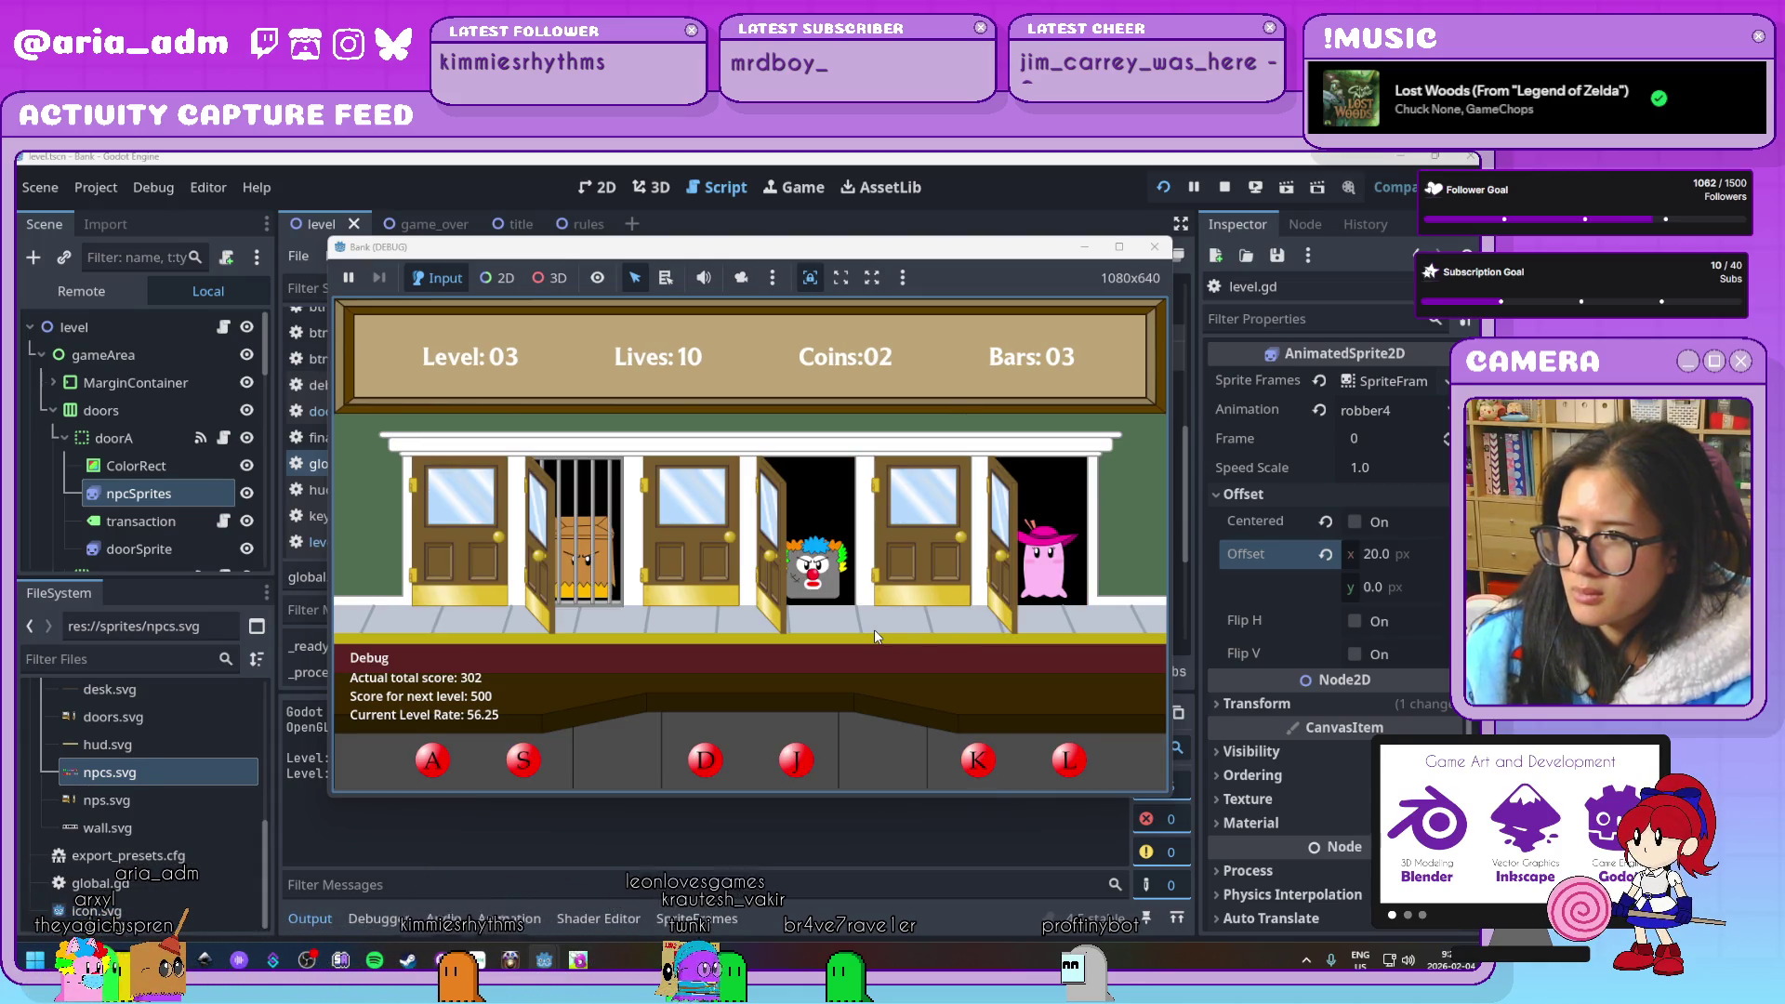
key(l)
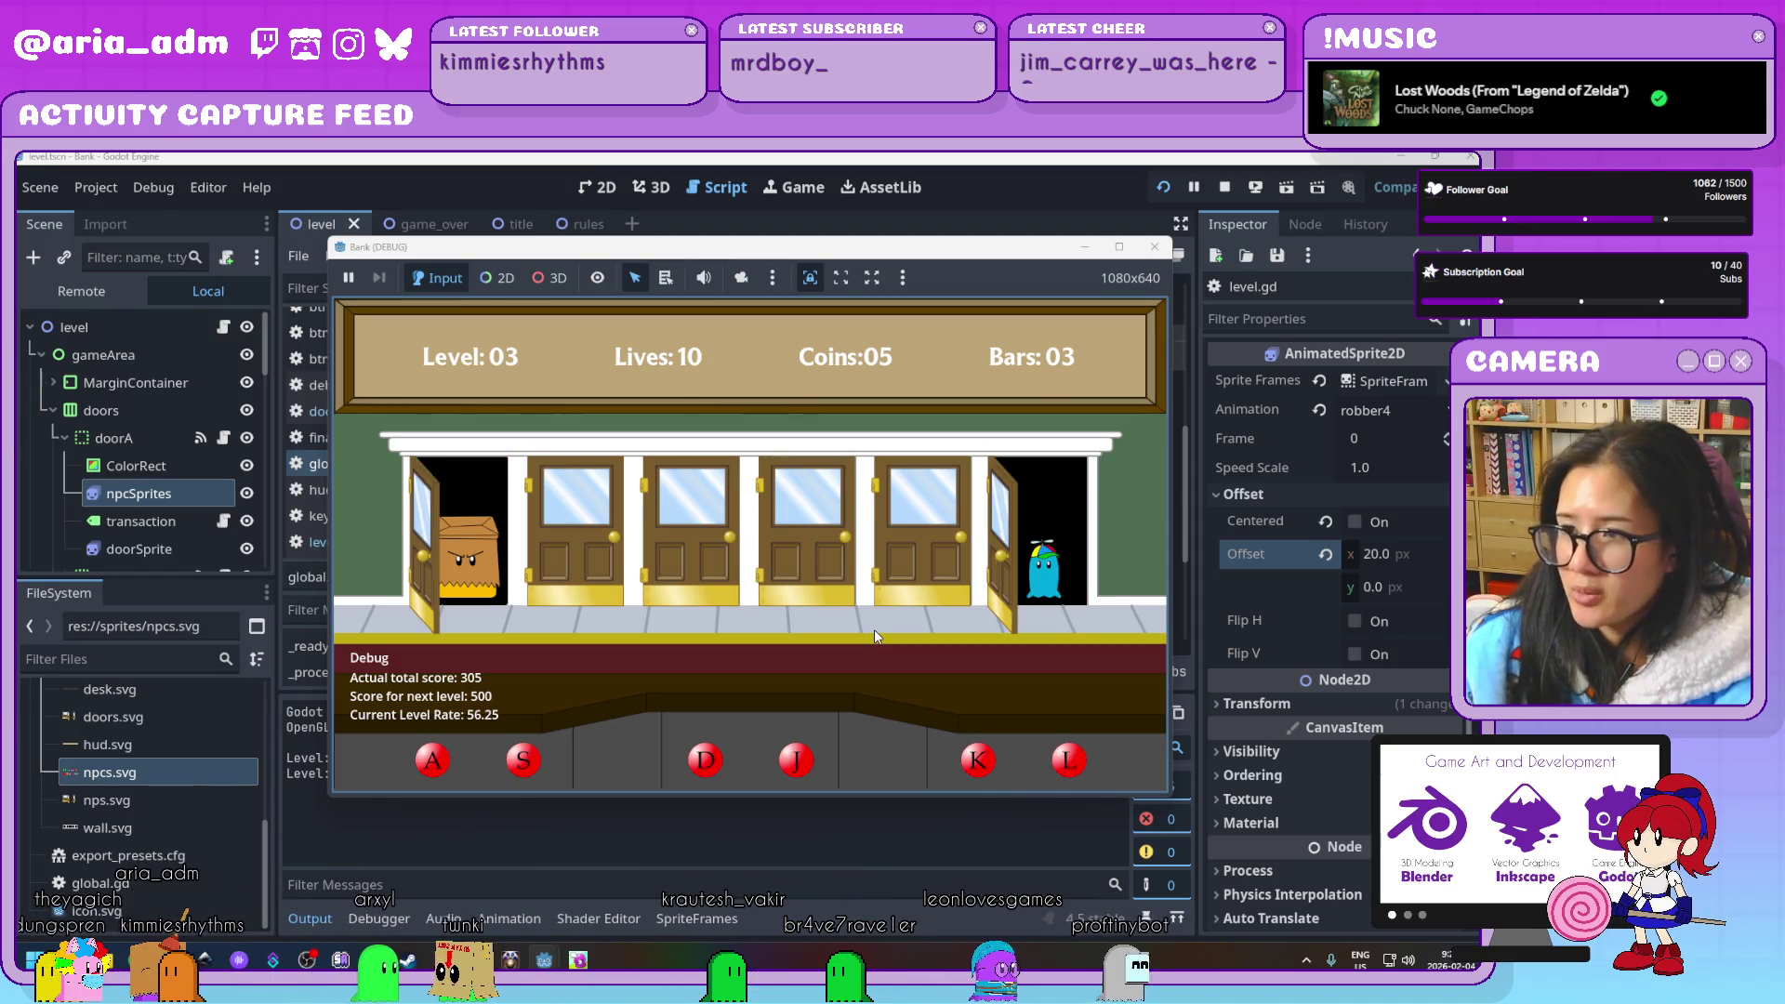
key(l)
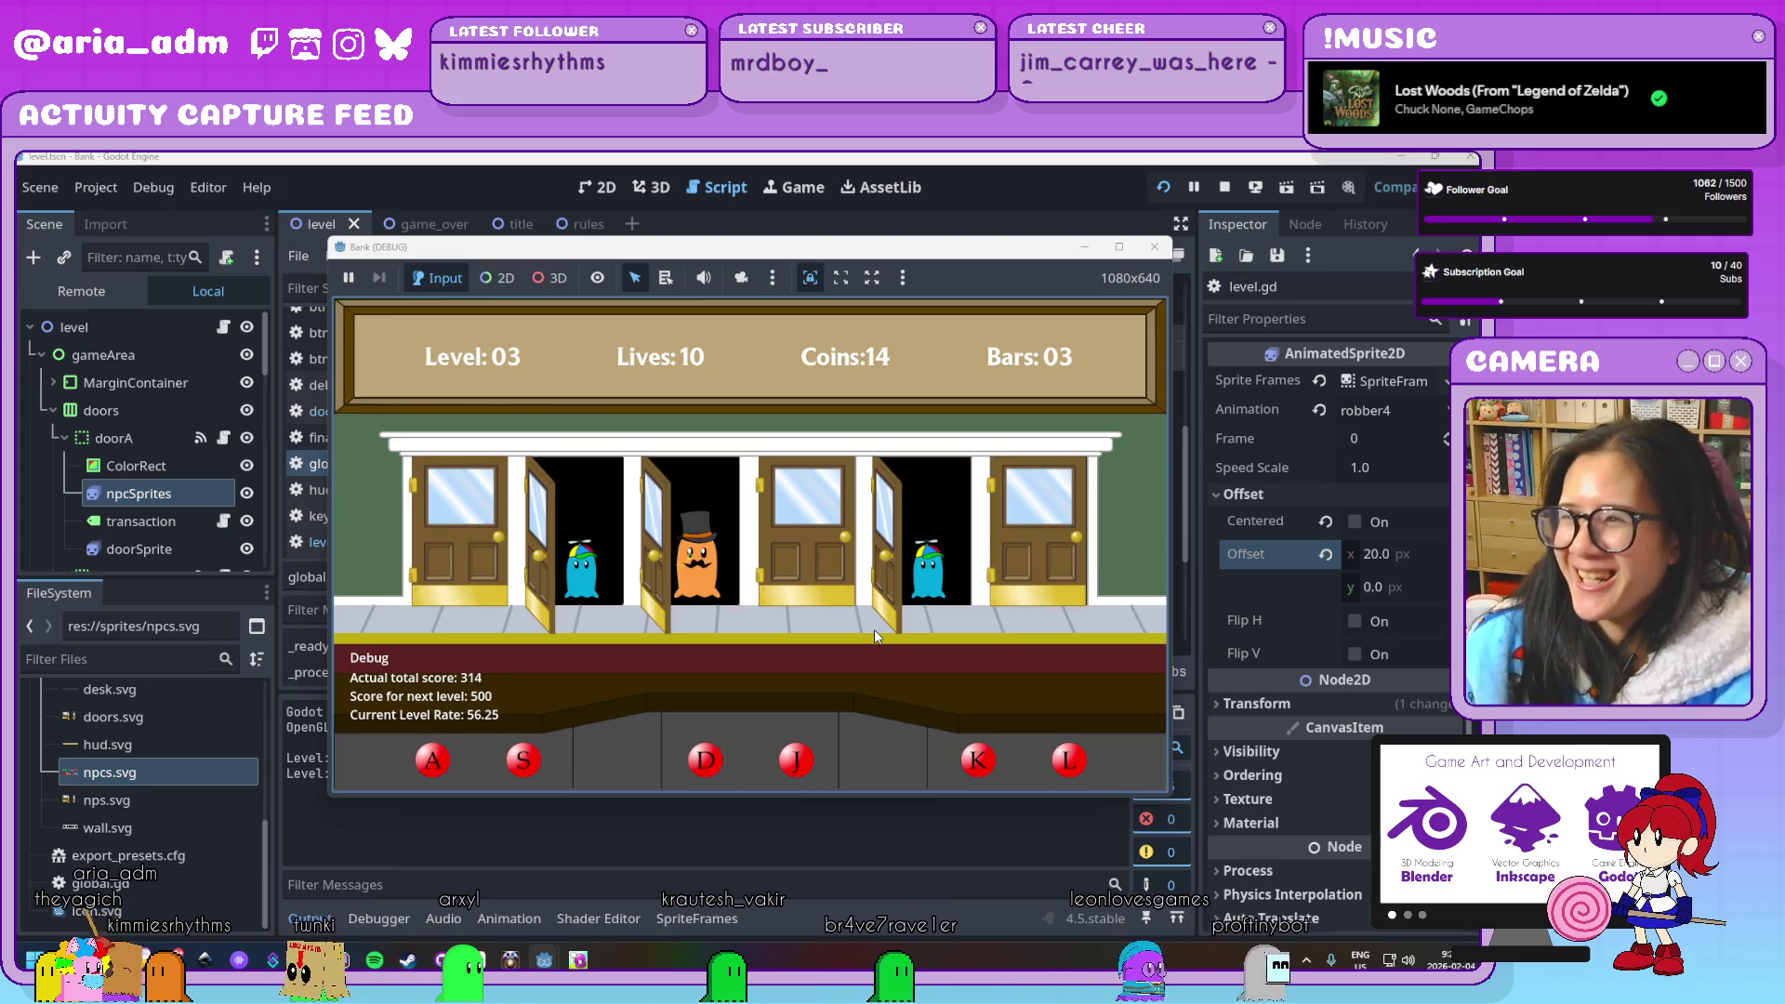
key(s)
key(k)
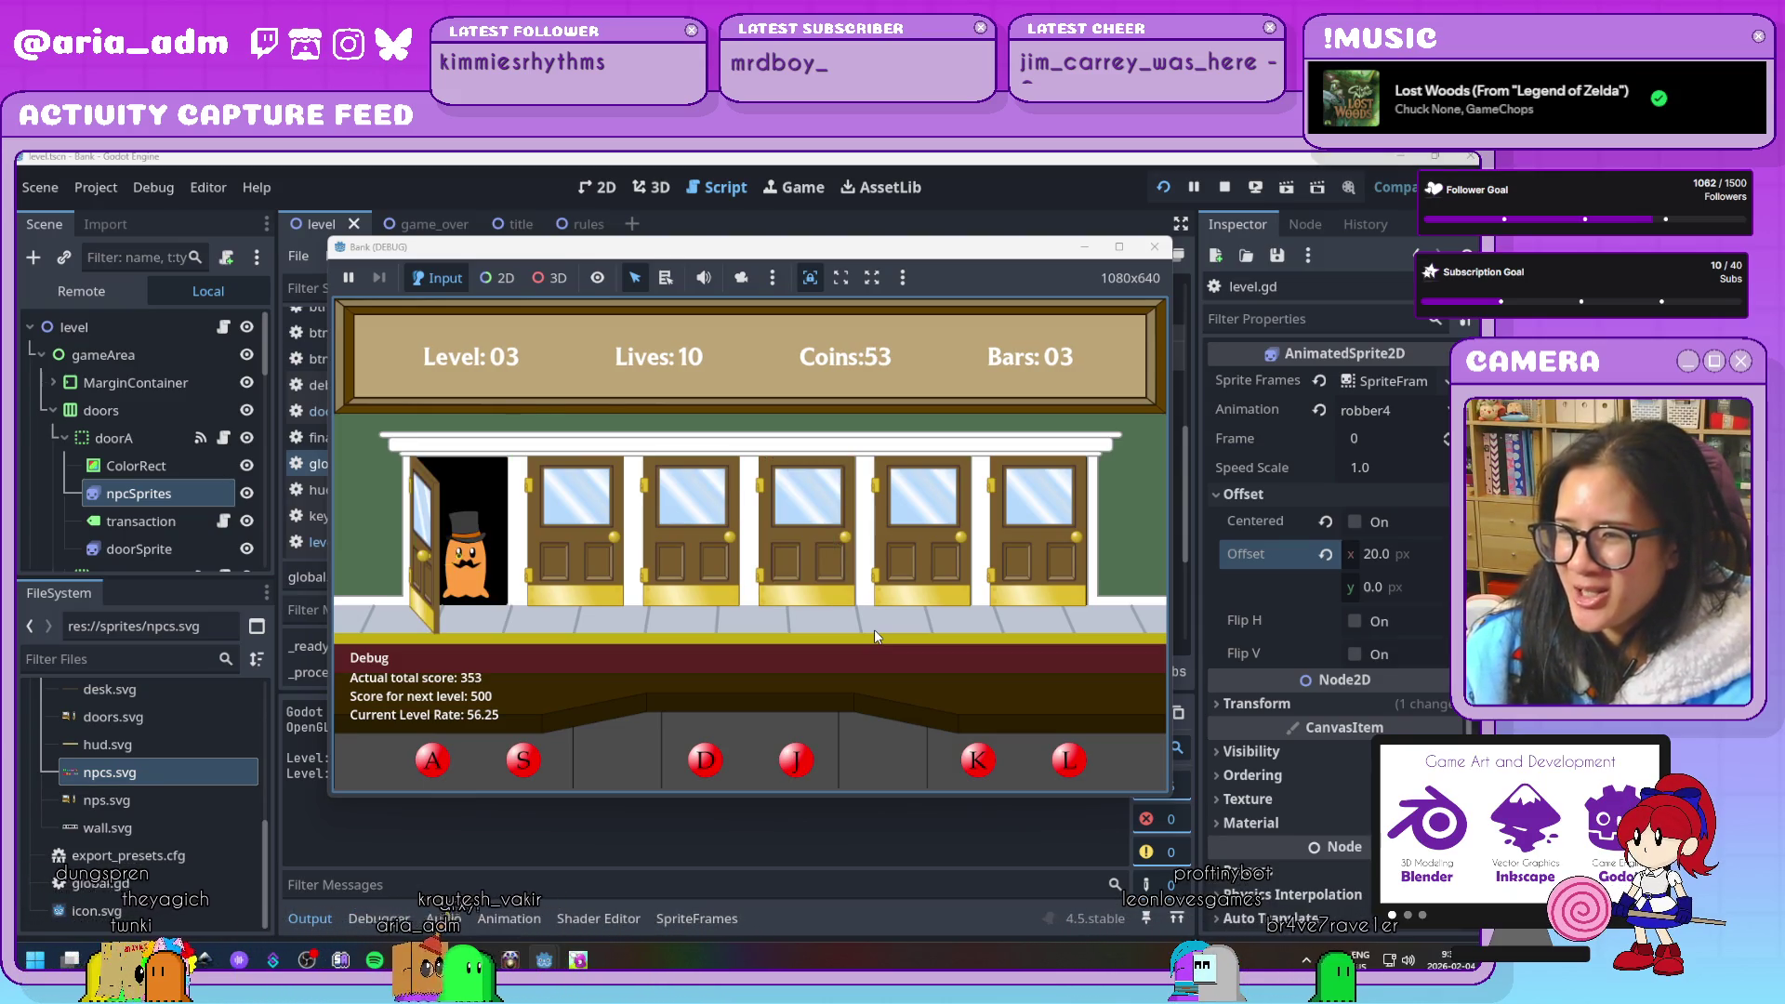
key(a)
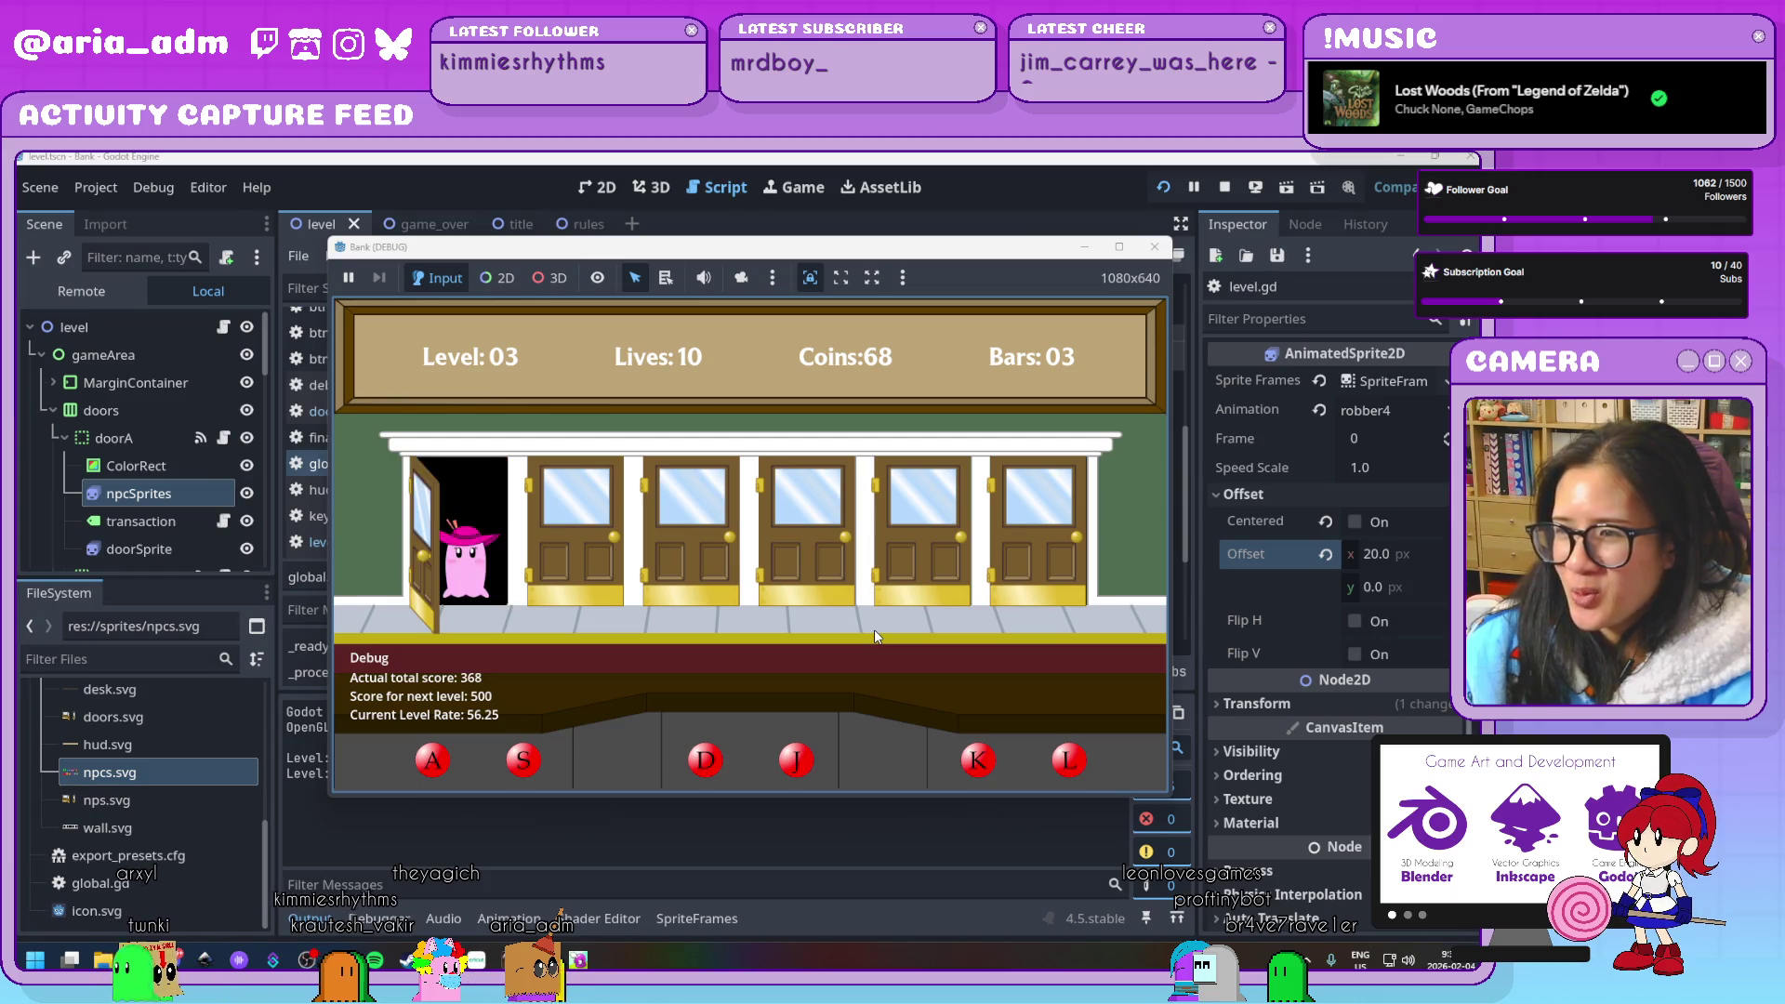
key(a)
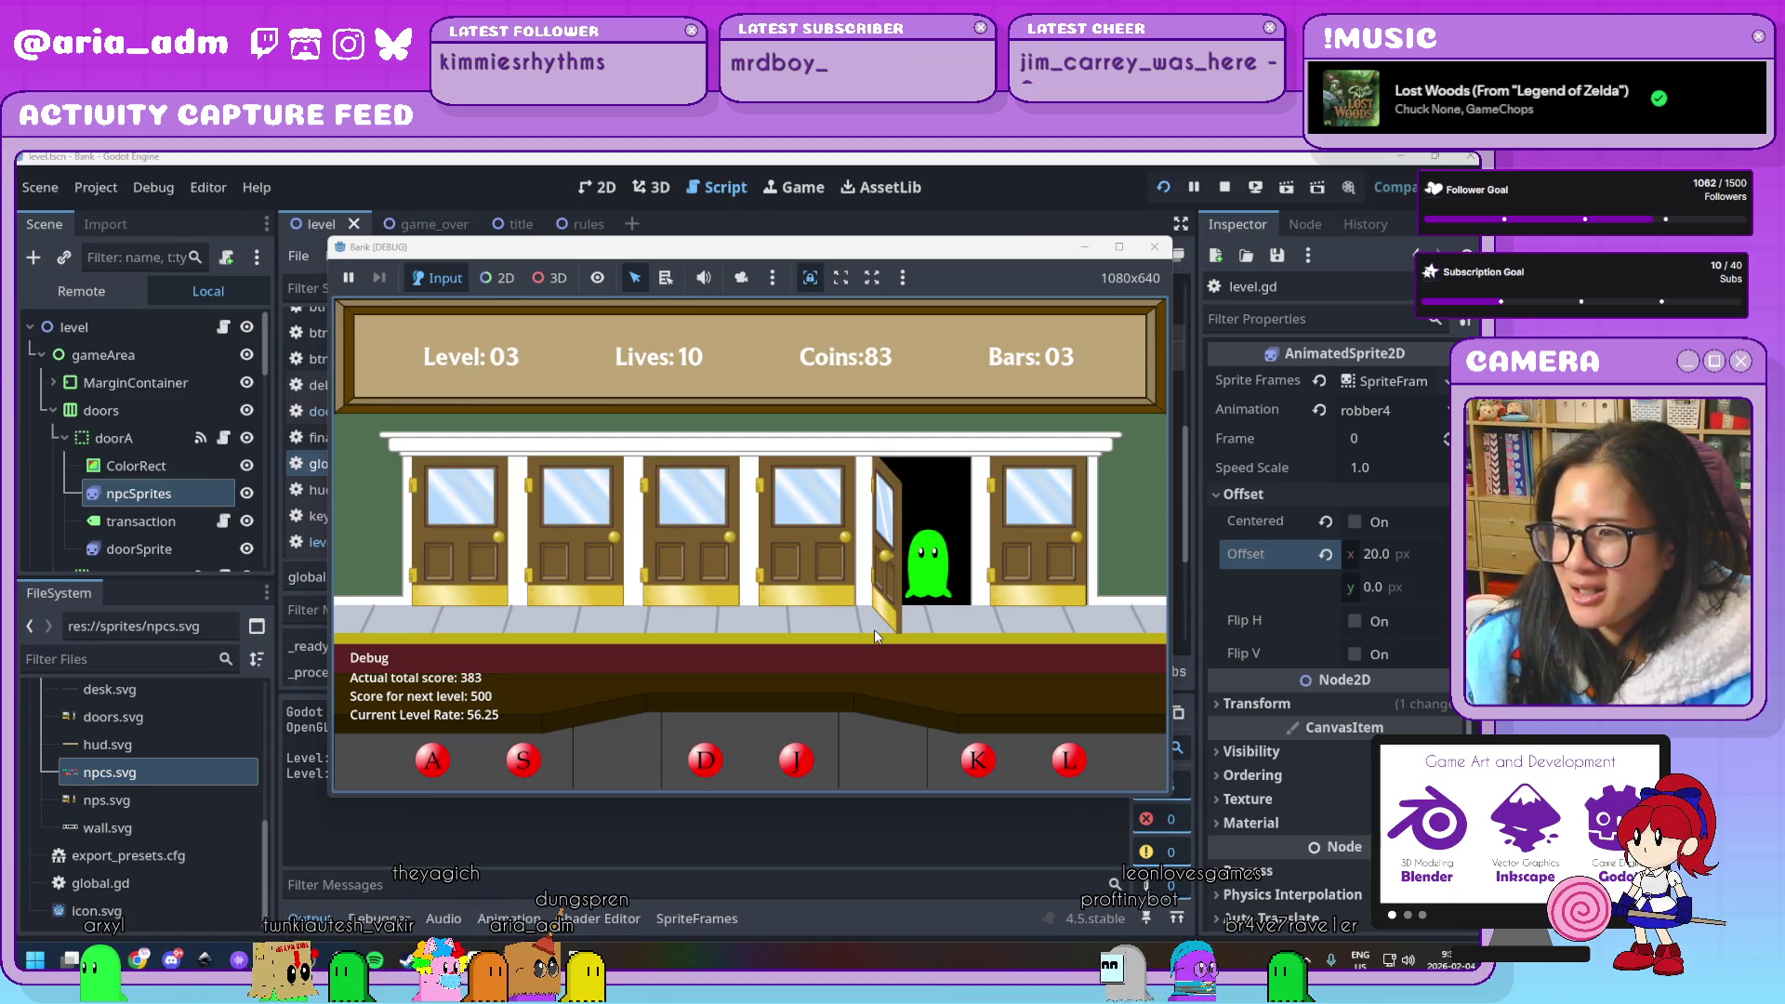
Serve the ghost guests and handle the robber at the sixth door
key(k)
key(j)
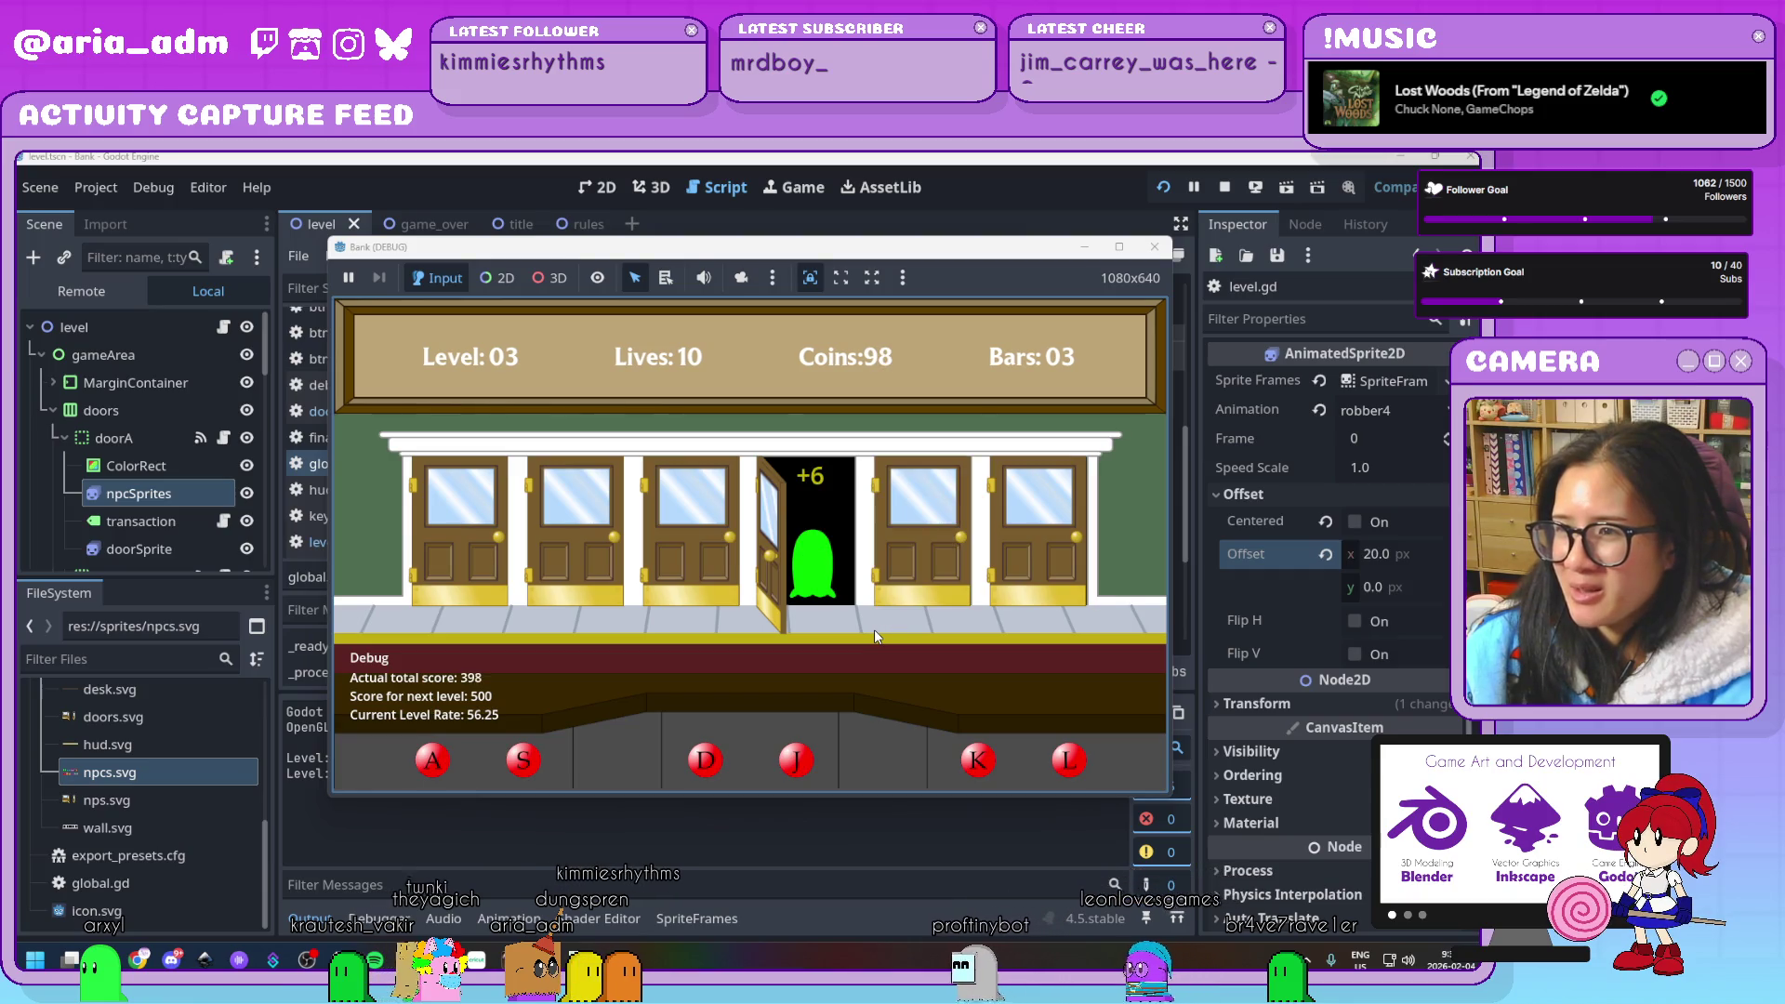
key(l)
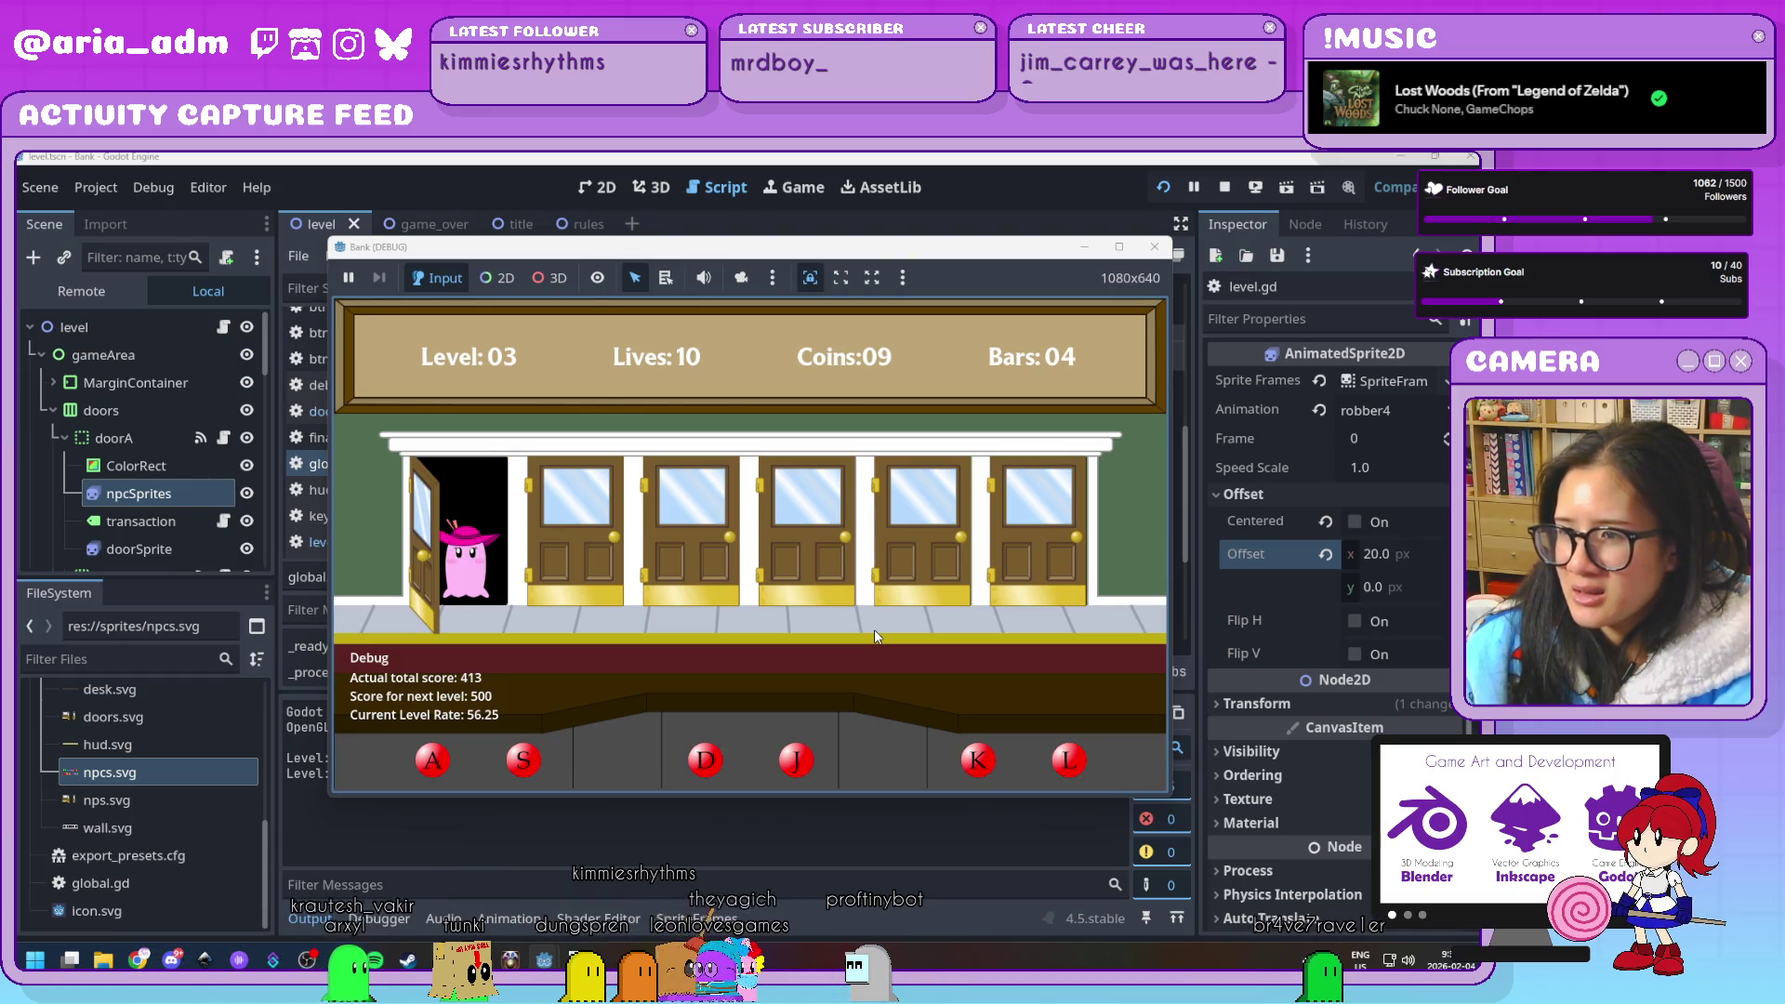
key(a)
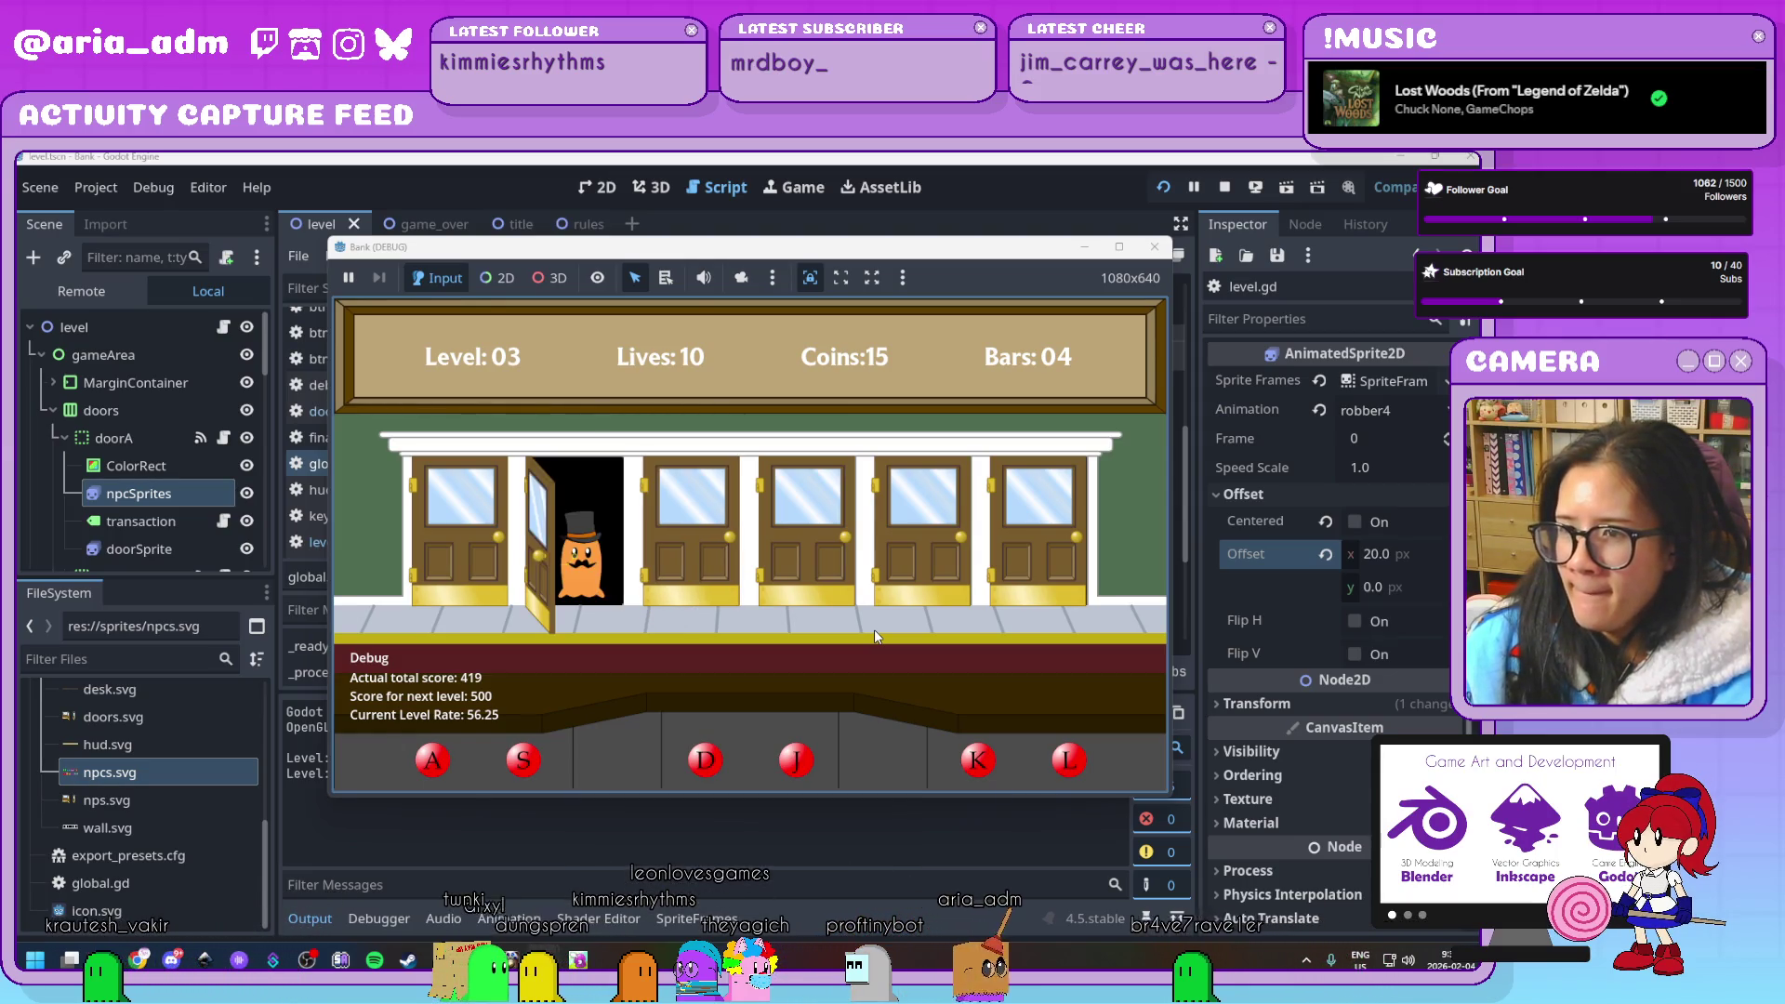
key(s)
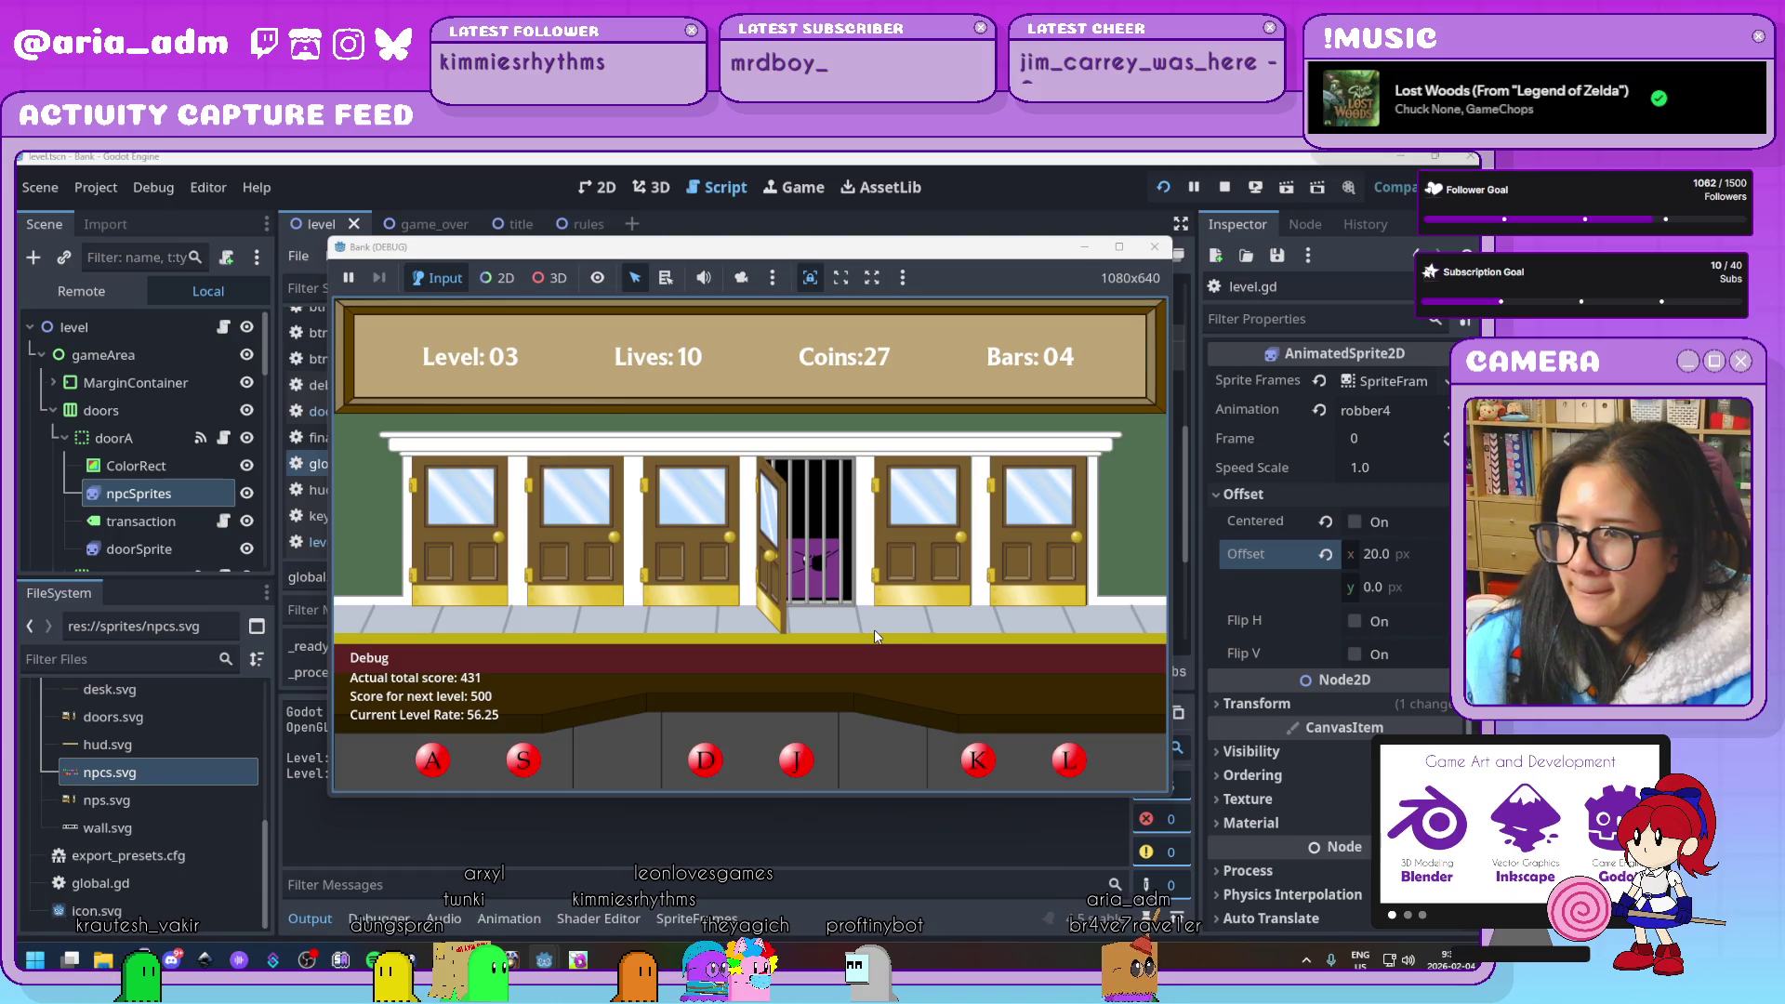
key(k)
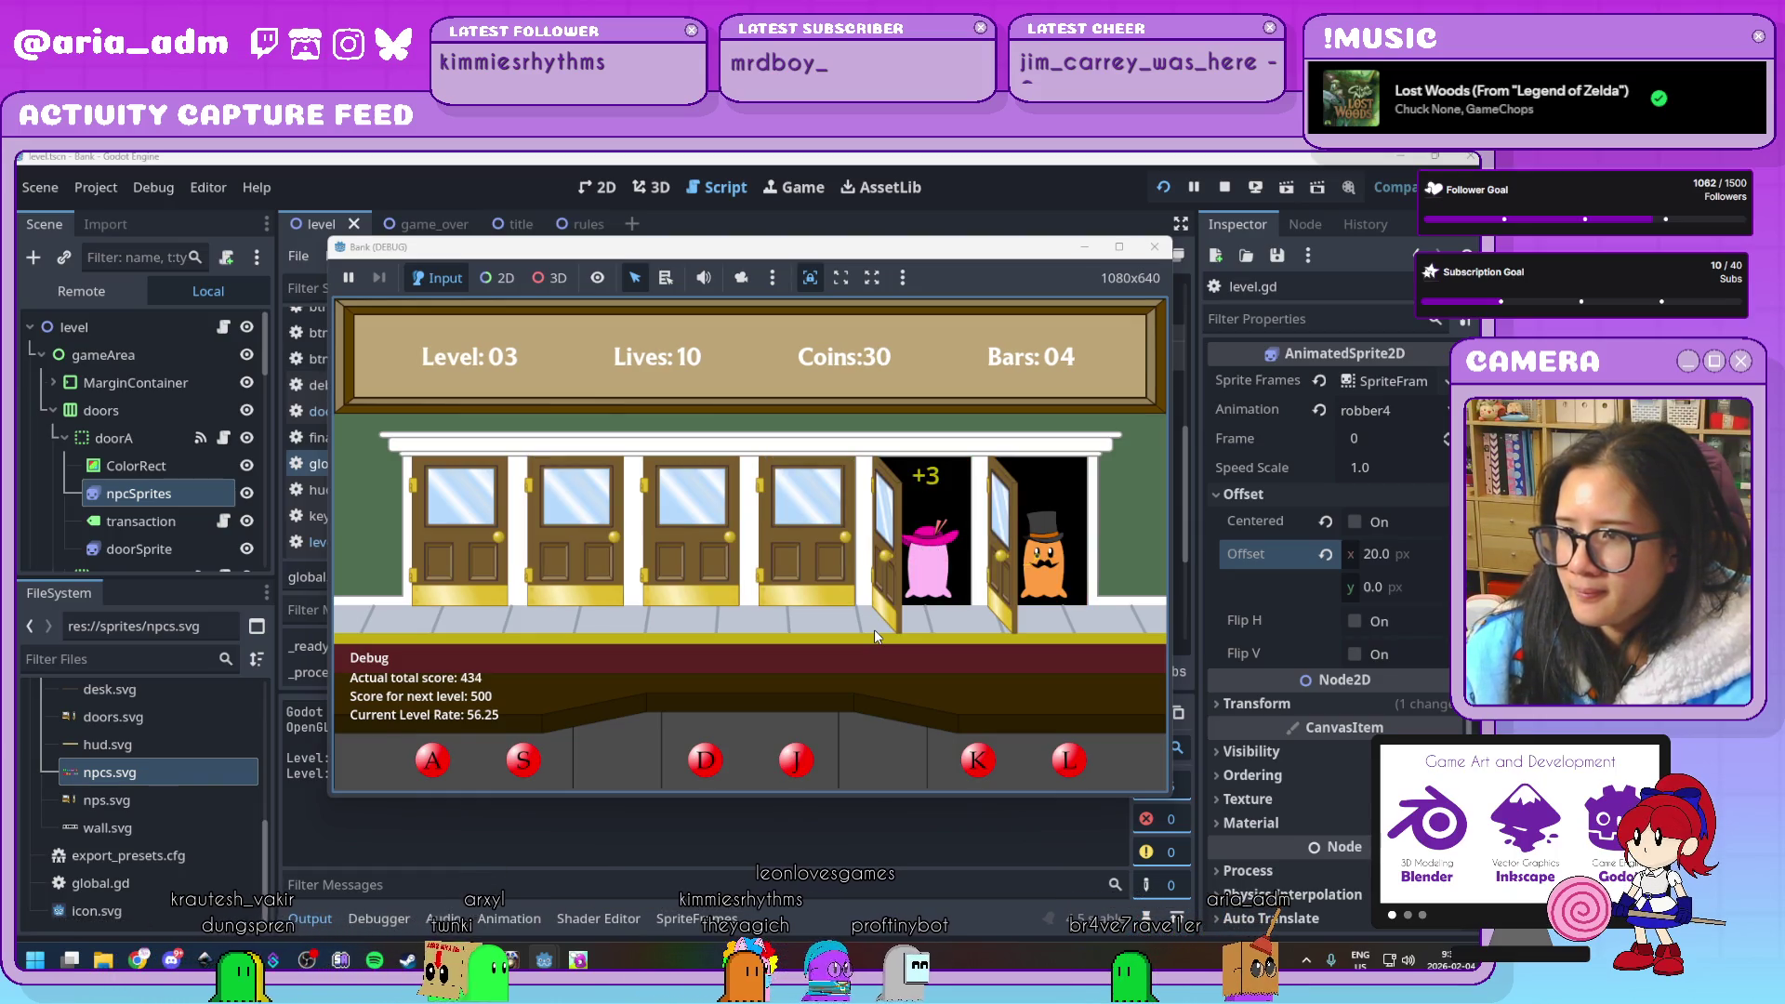
key(l)
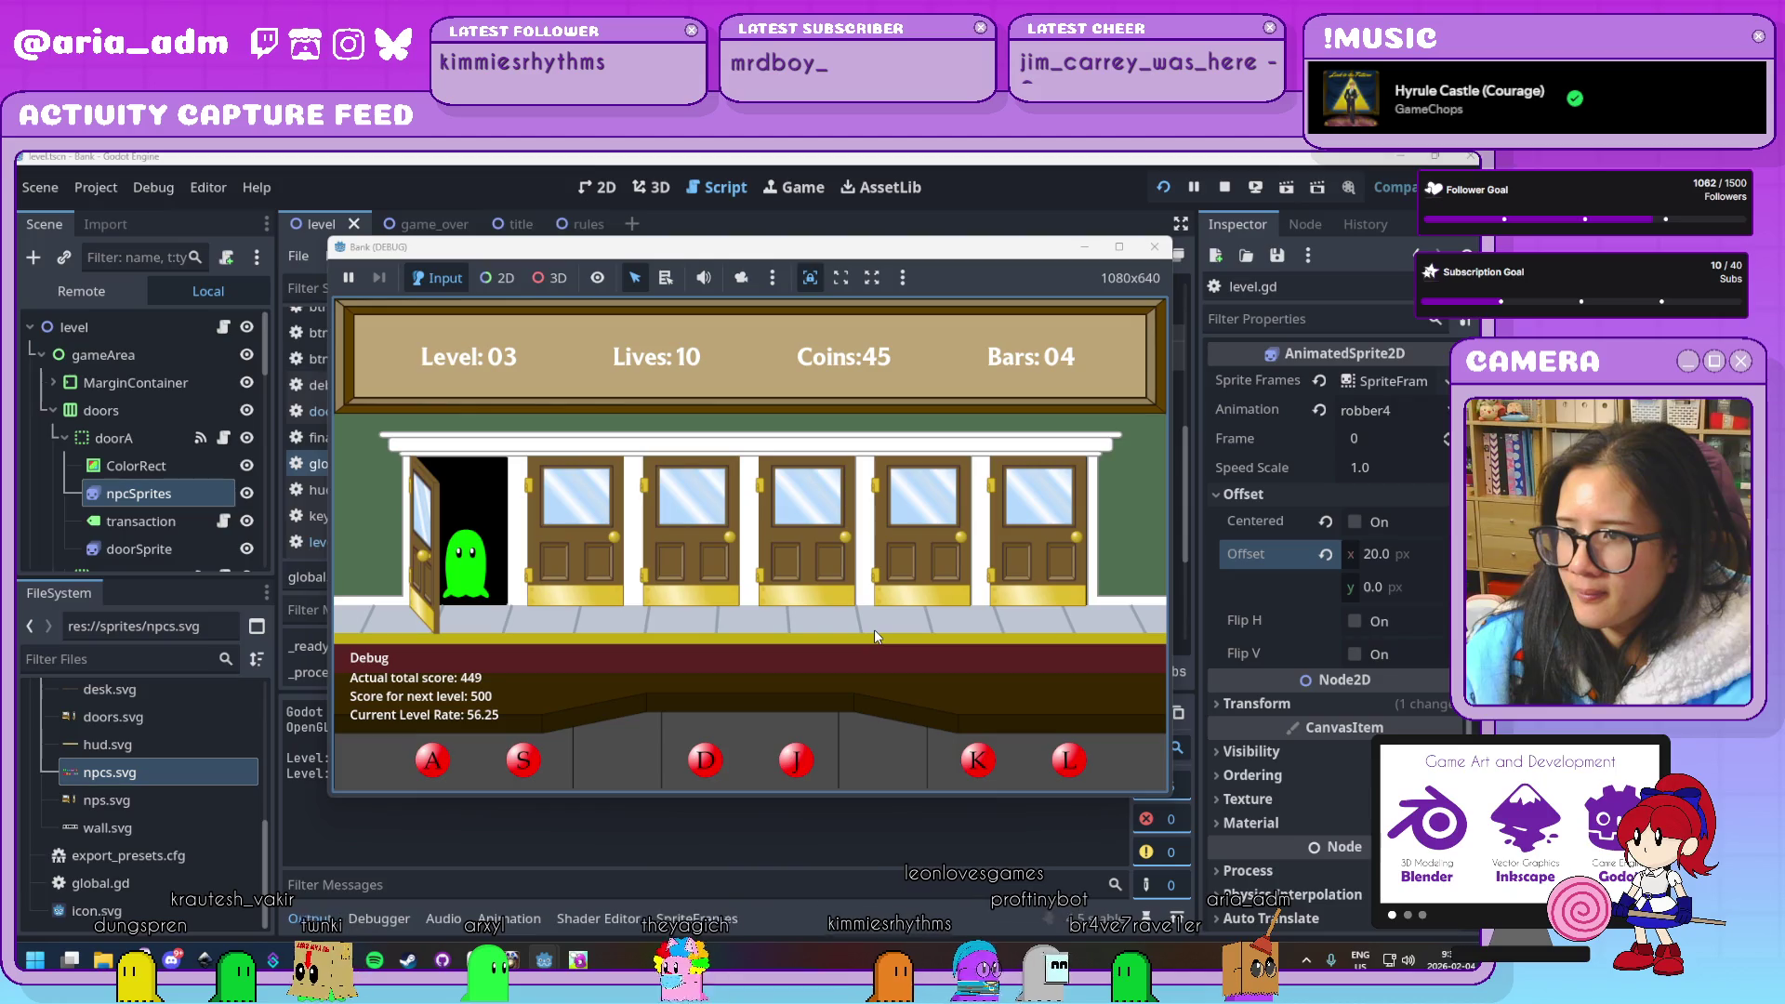
key(a)
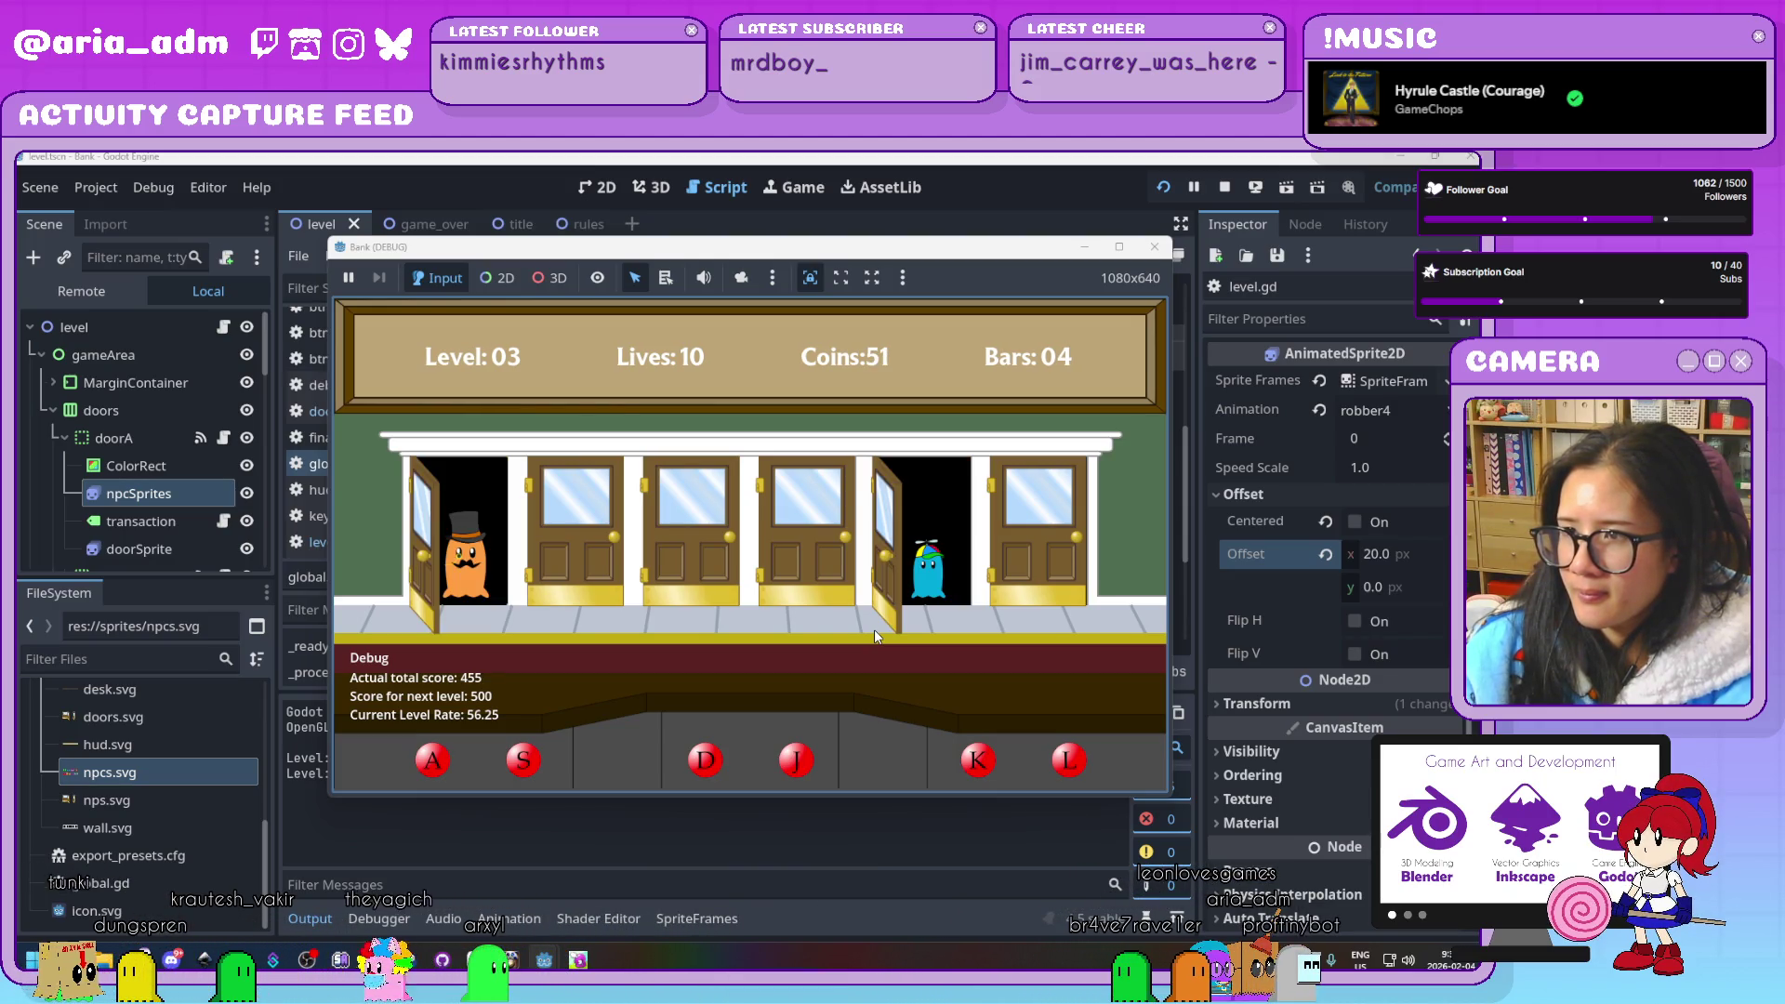
key(k)
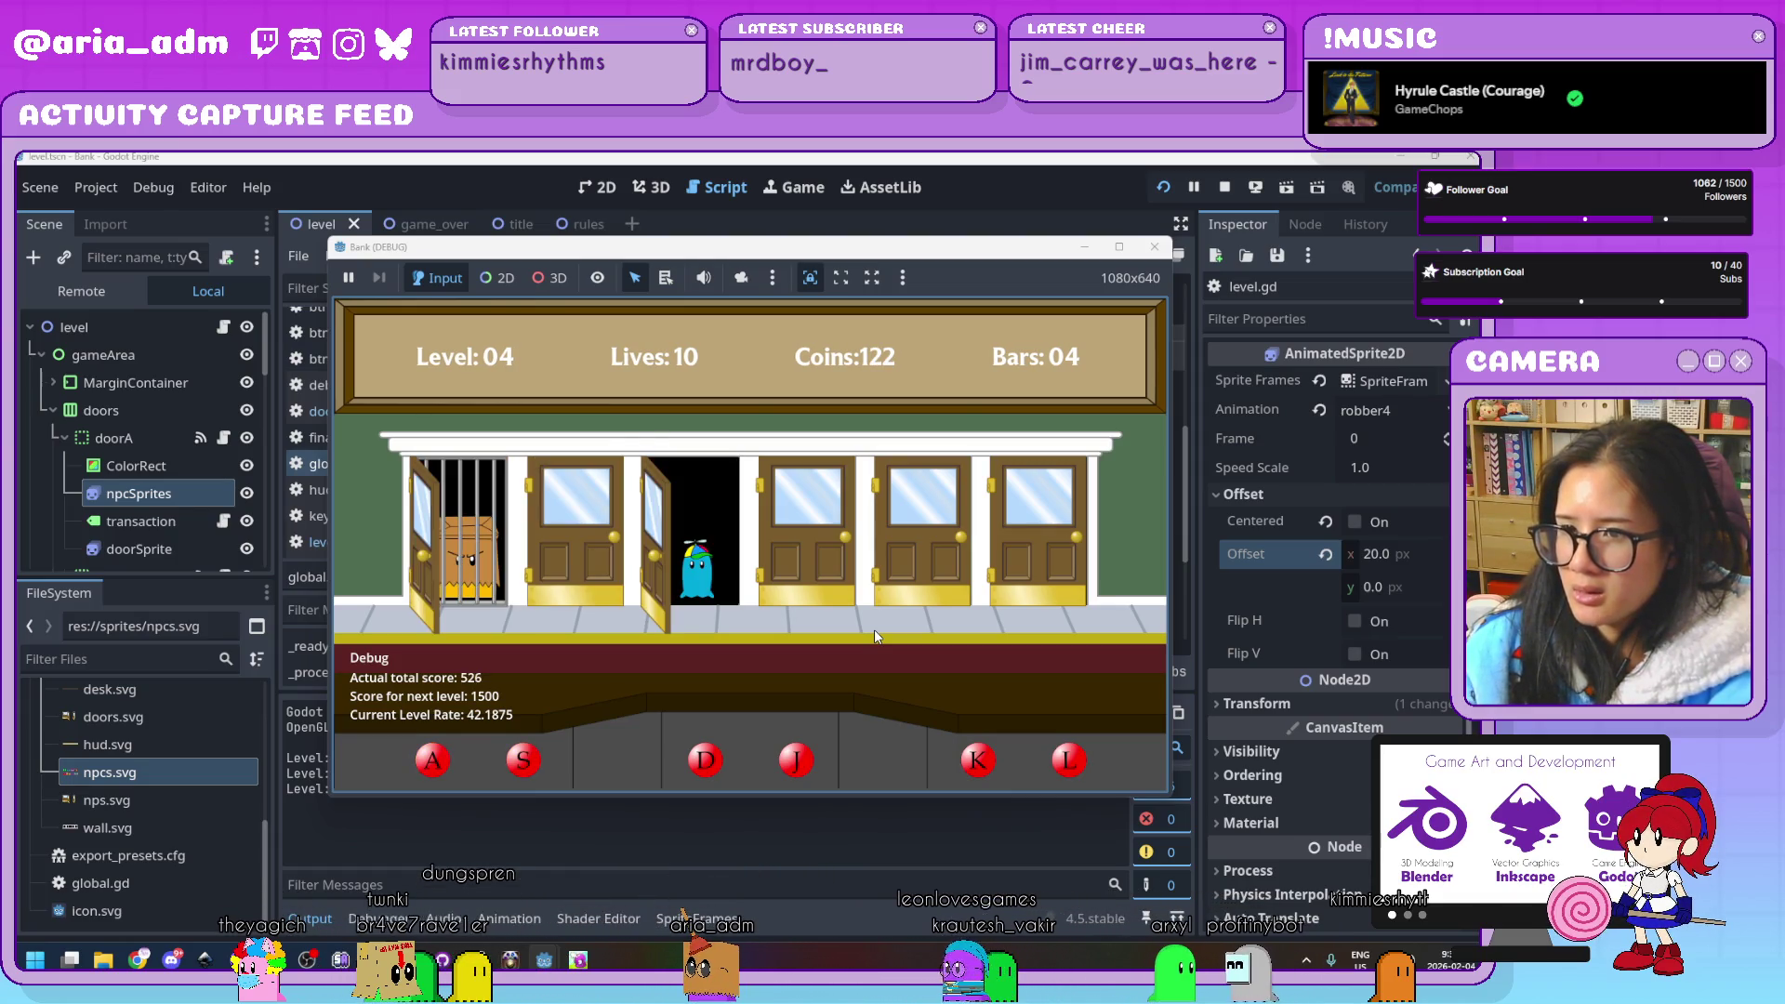
Jail robbers at the fourth, third and first doors while serving the waiting guests
key(d)
key(j)
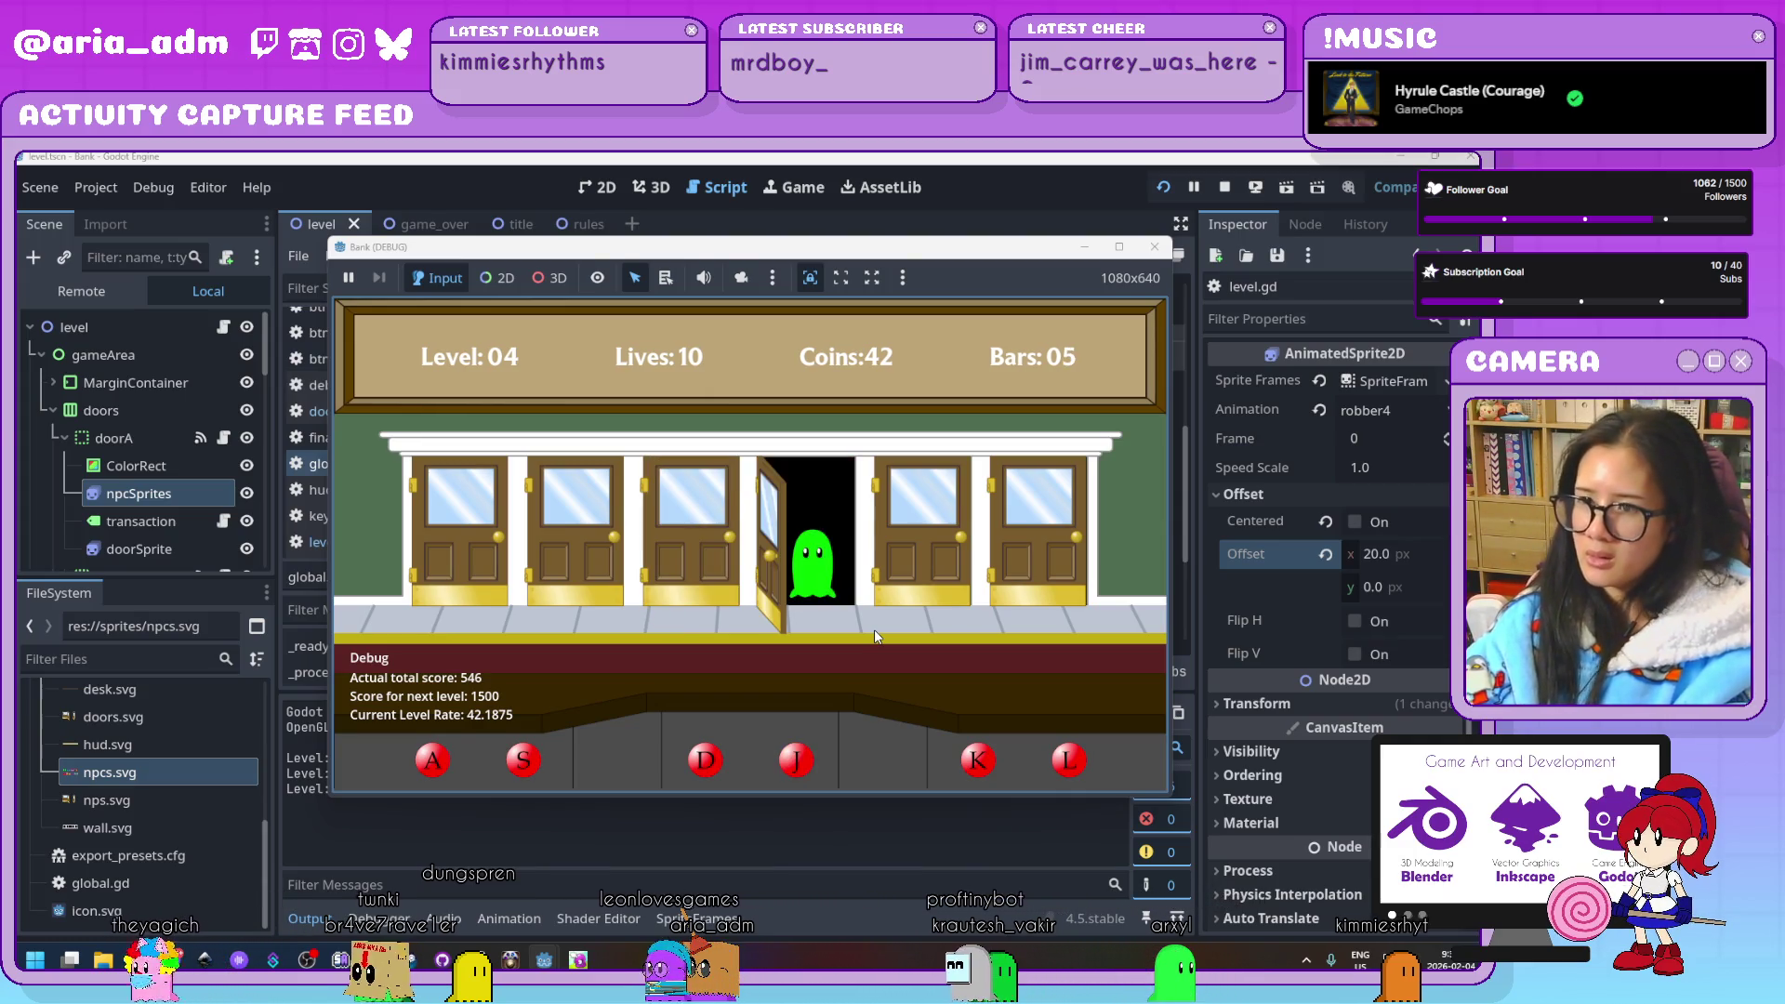
key(j)
key(s)
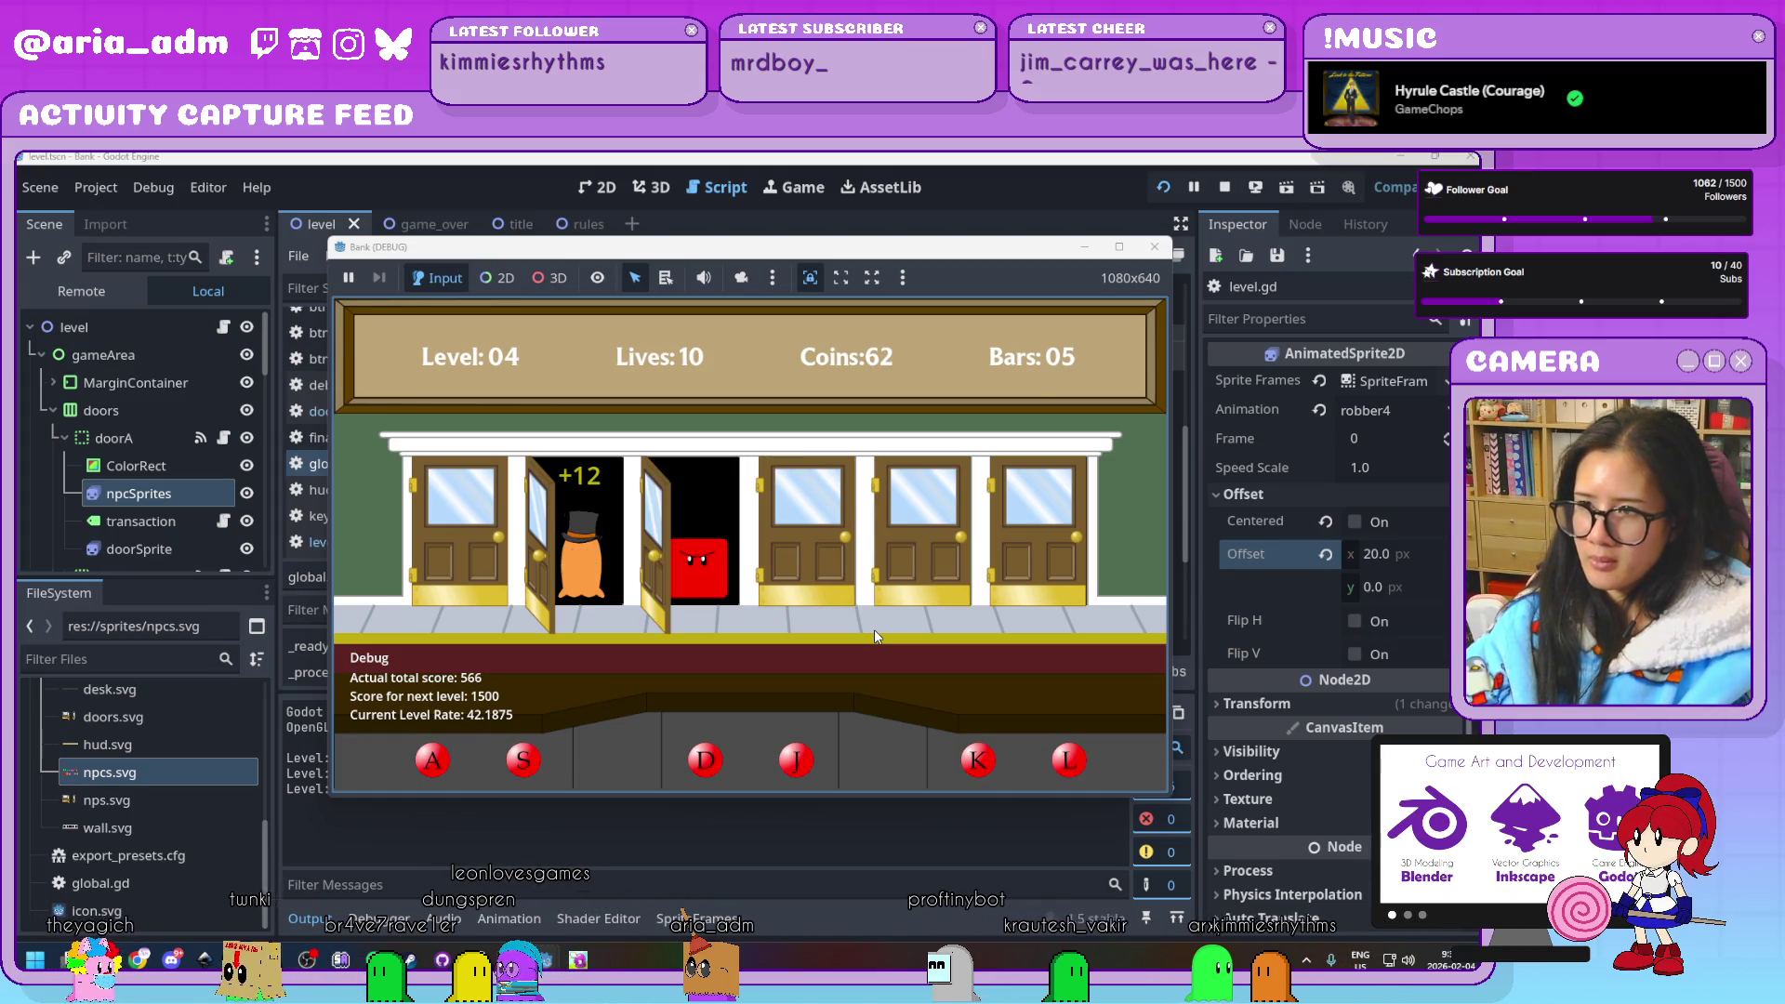
key(d)
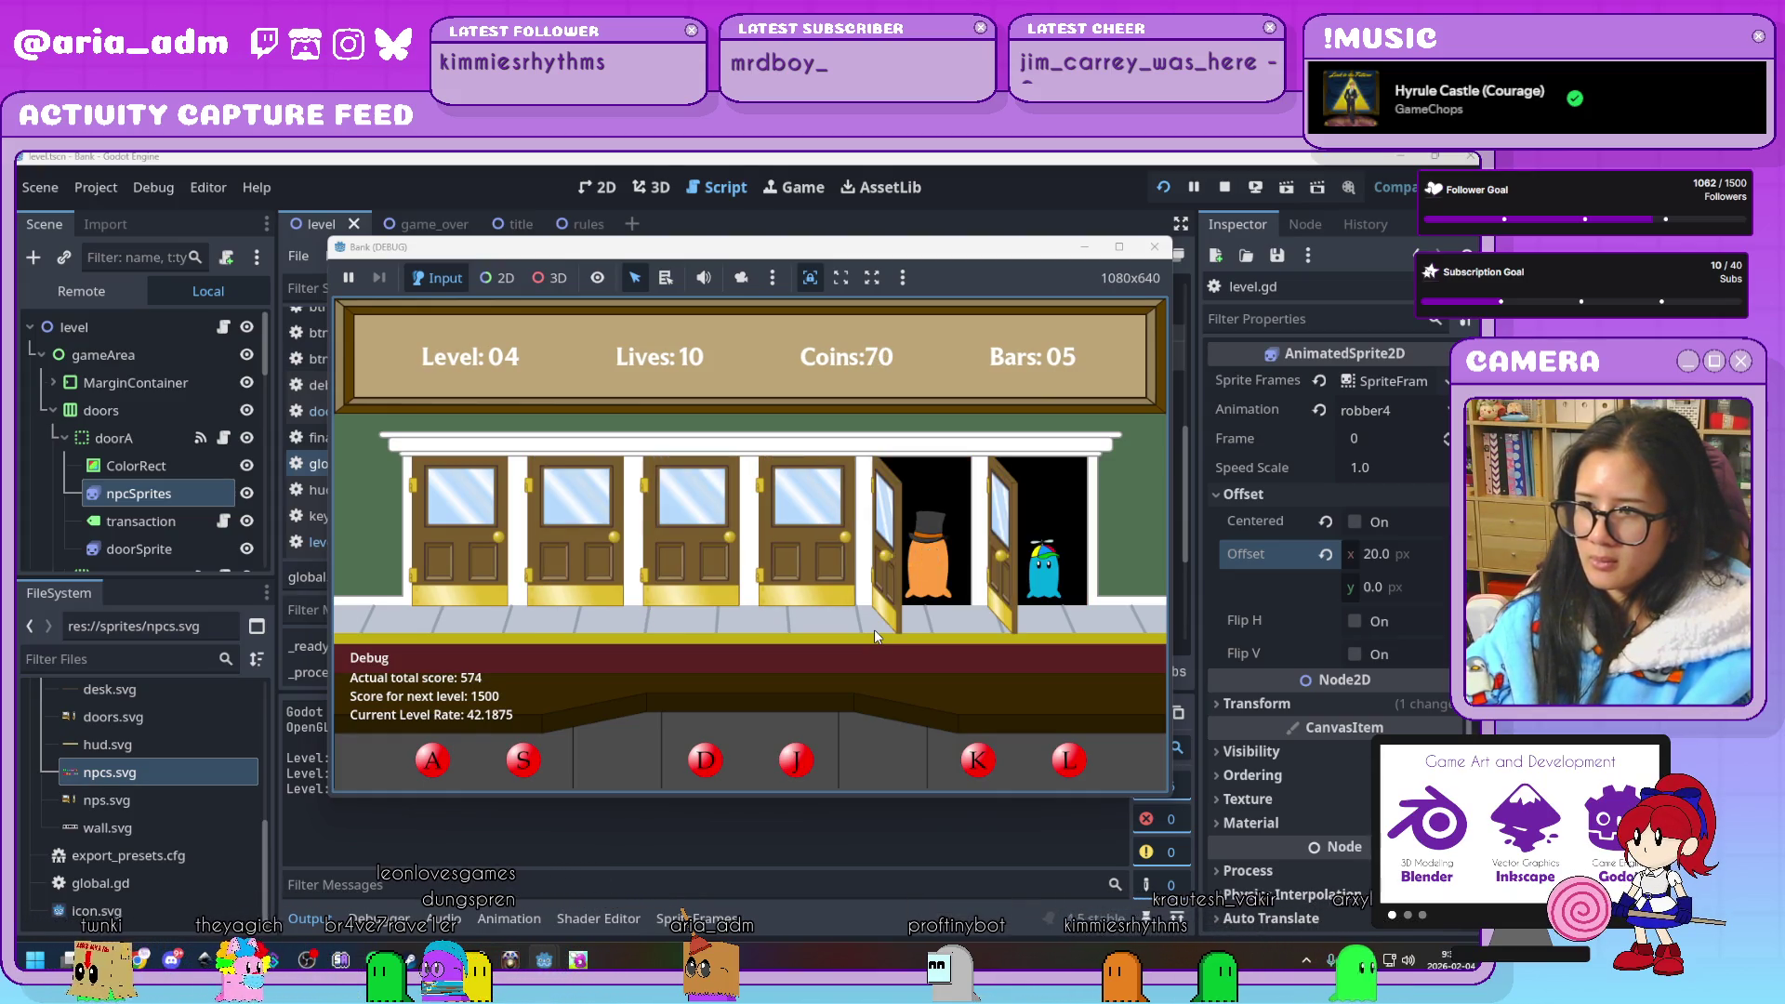
key(l)
key(a)
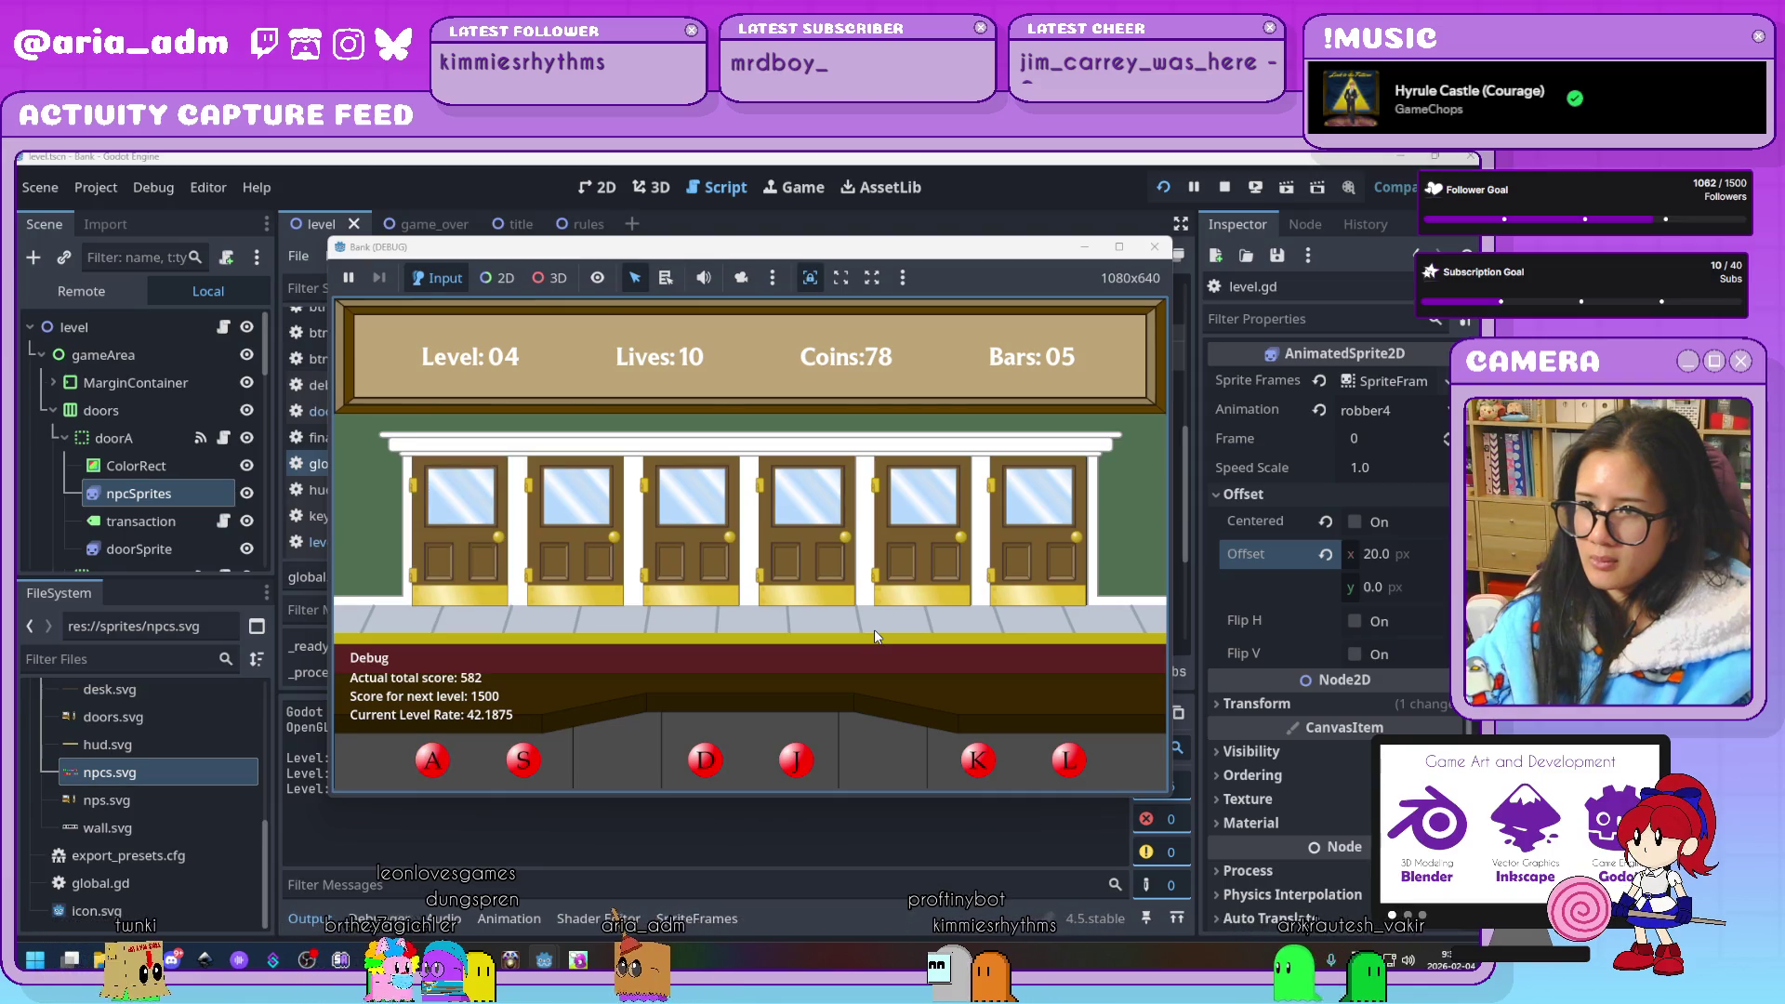
key(j)
key(k)
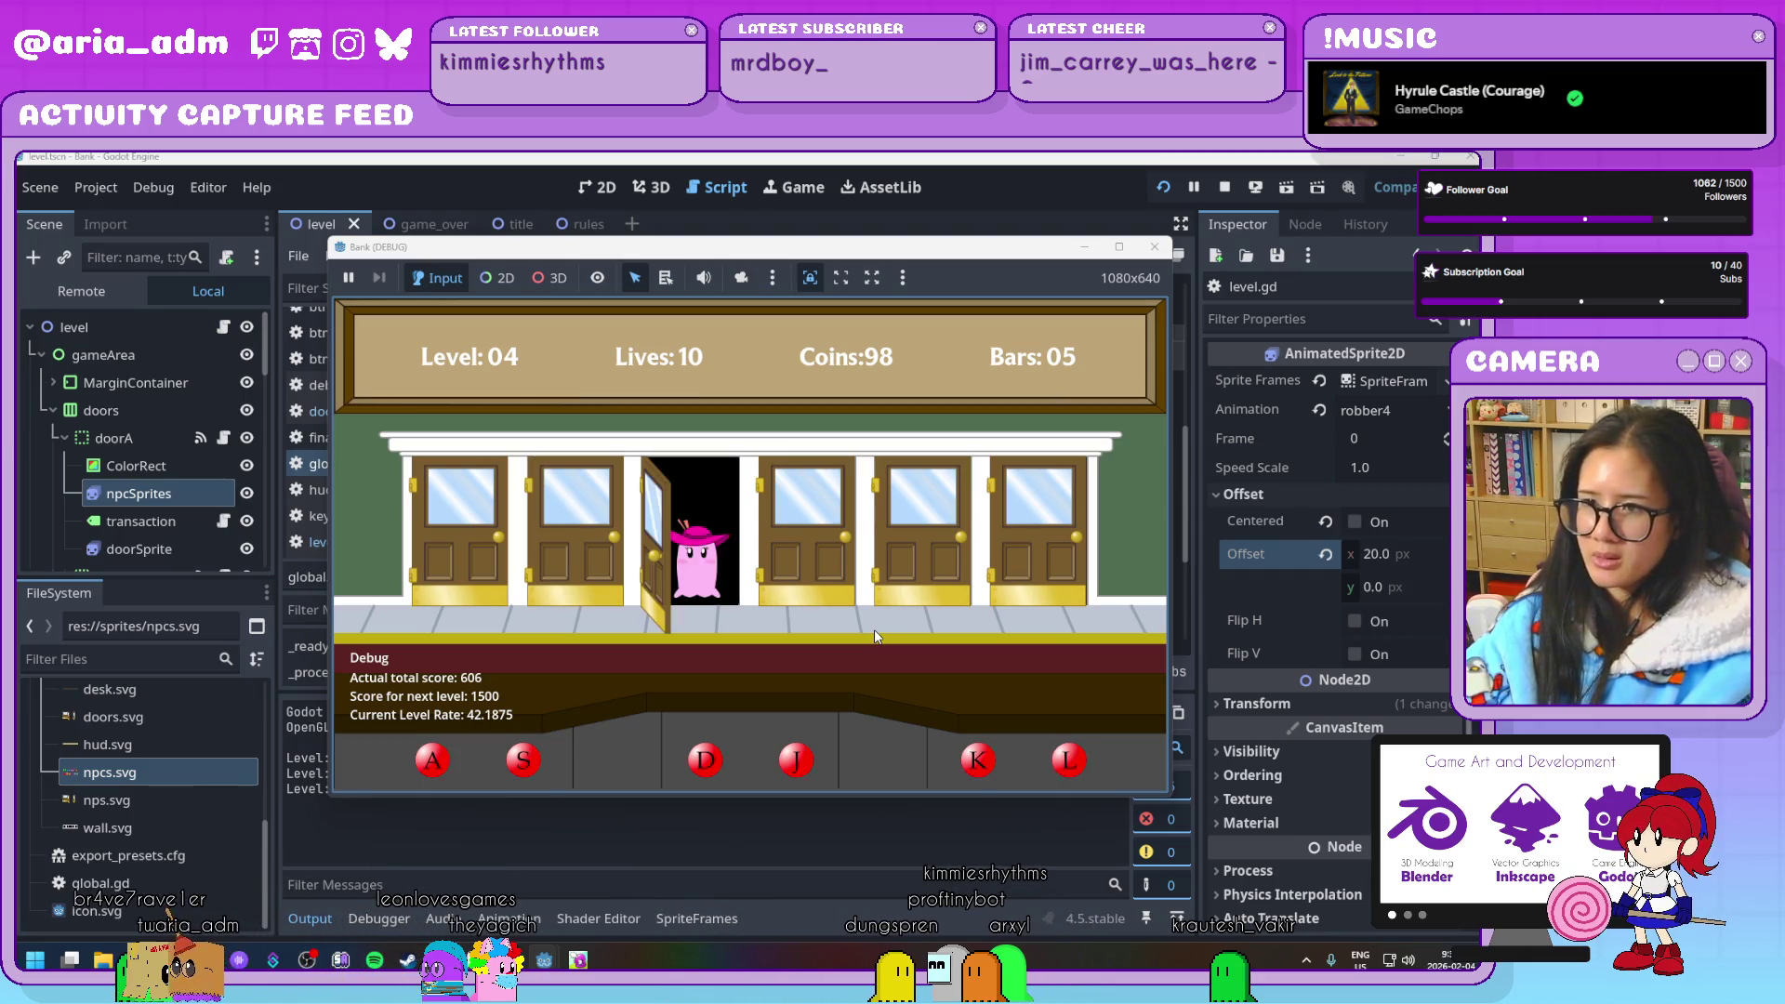
Jail the robber at the fifth door and serve guests at the other doors
key(d)
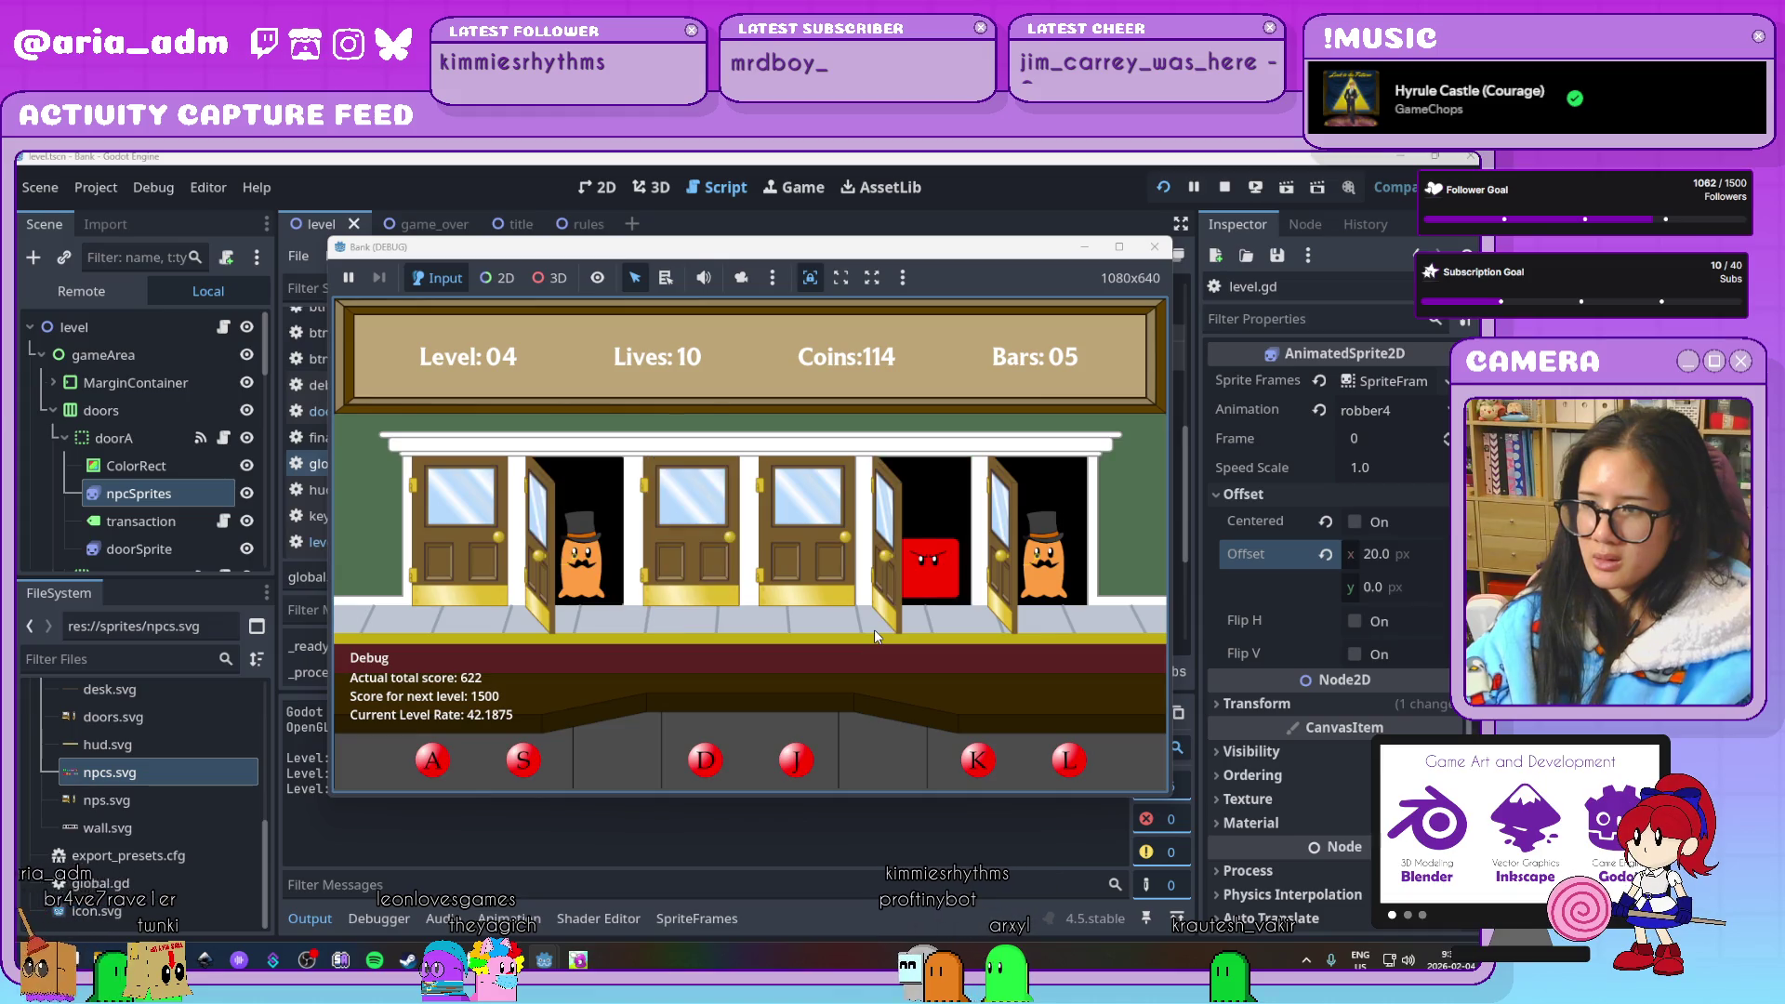
key(k)
key(l)
key(s)
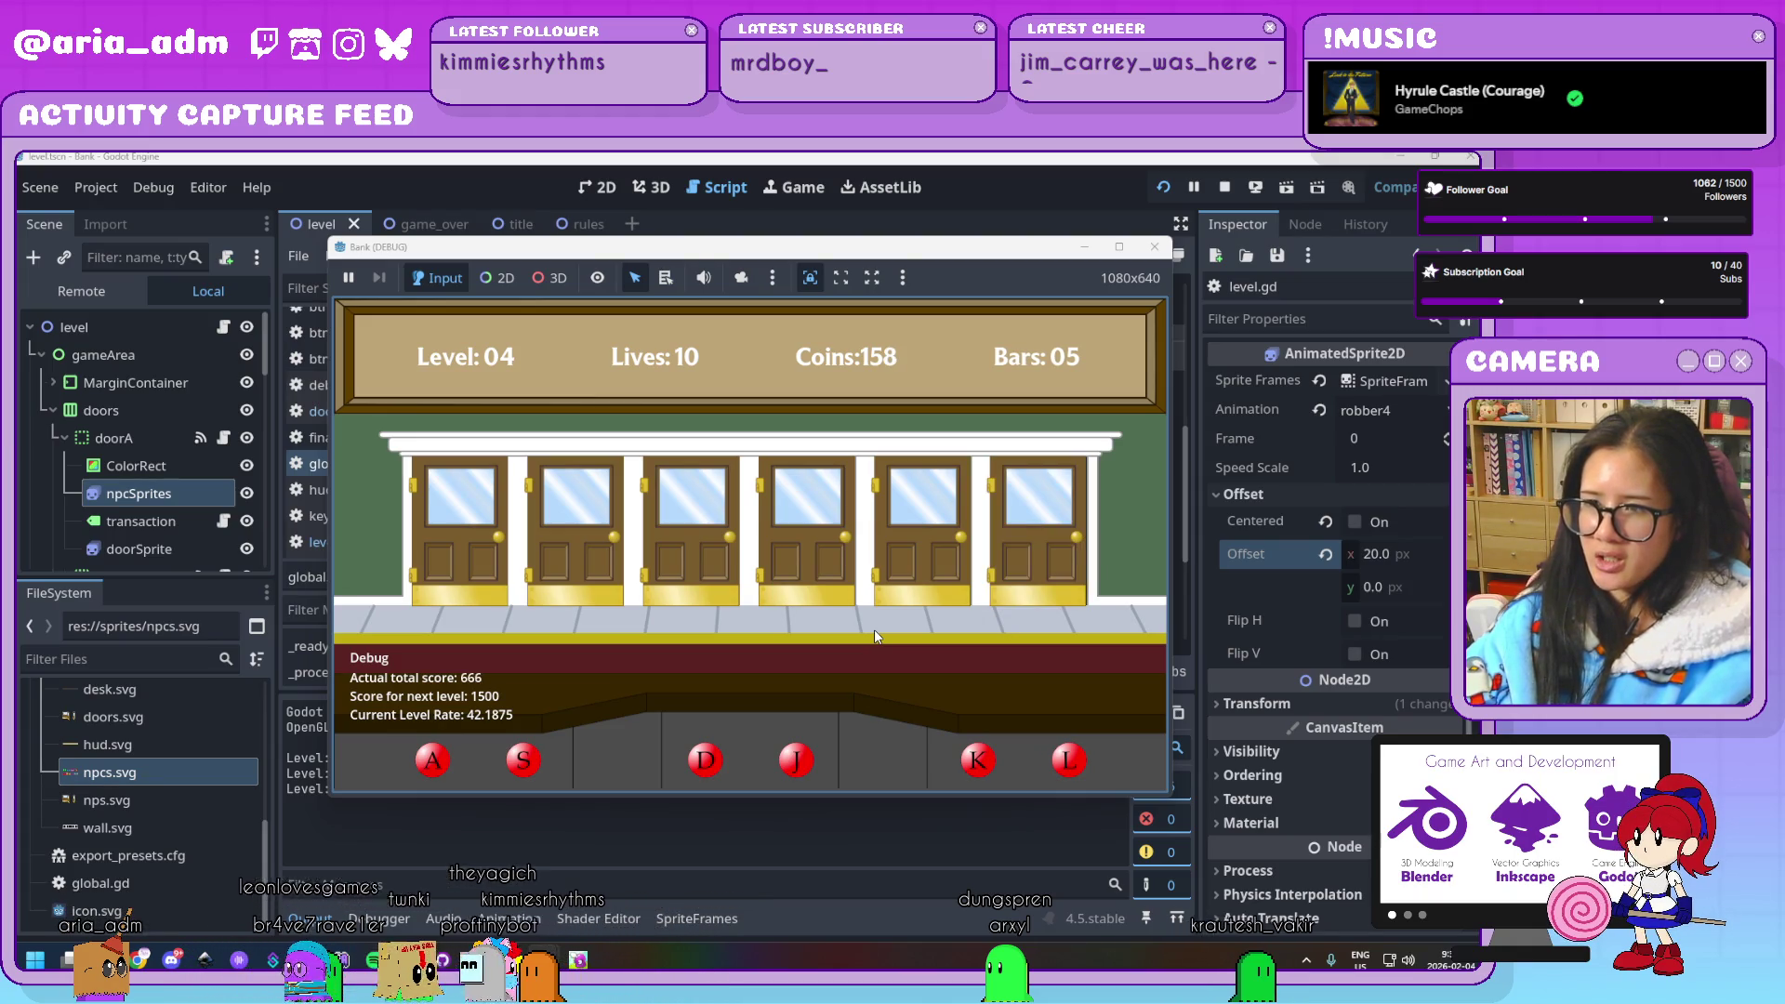
key(j)
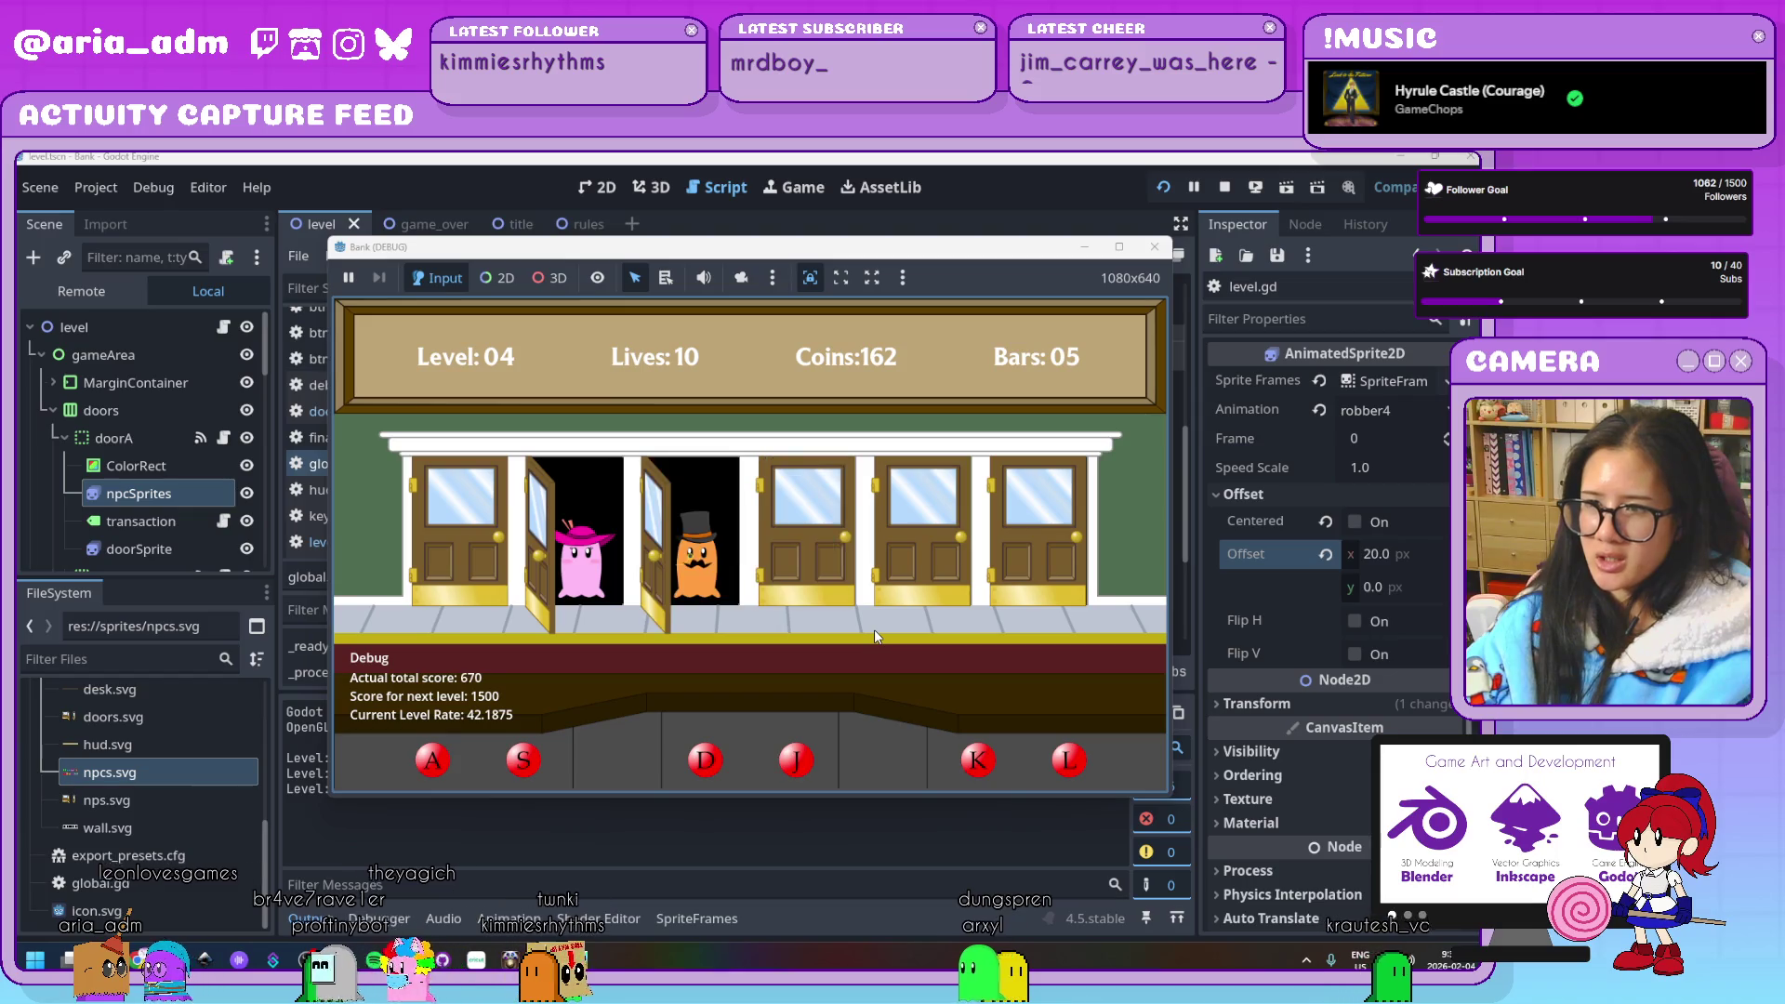
key(s)
key(d)
key(k)
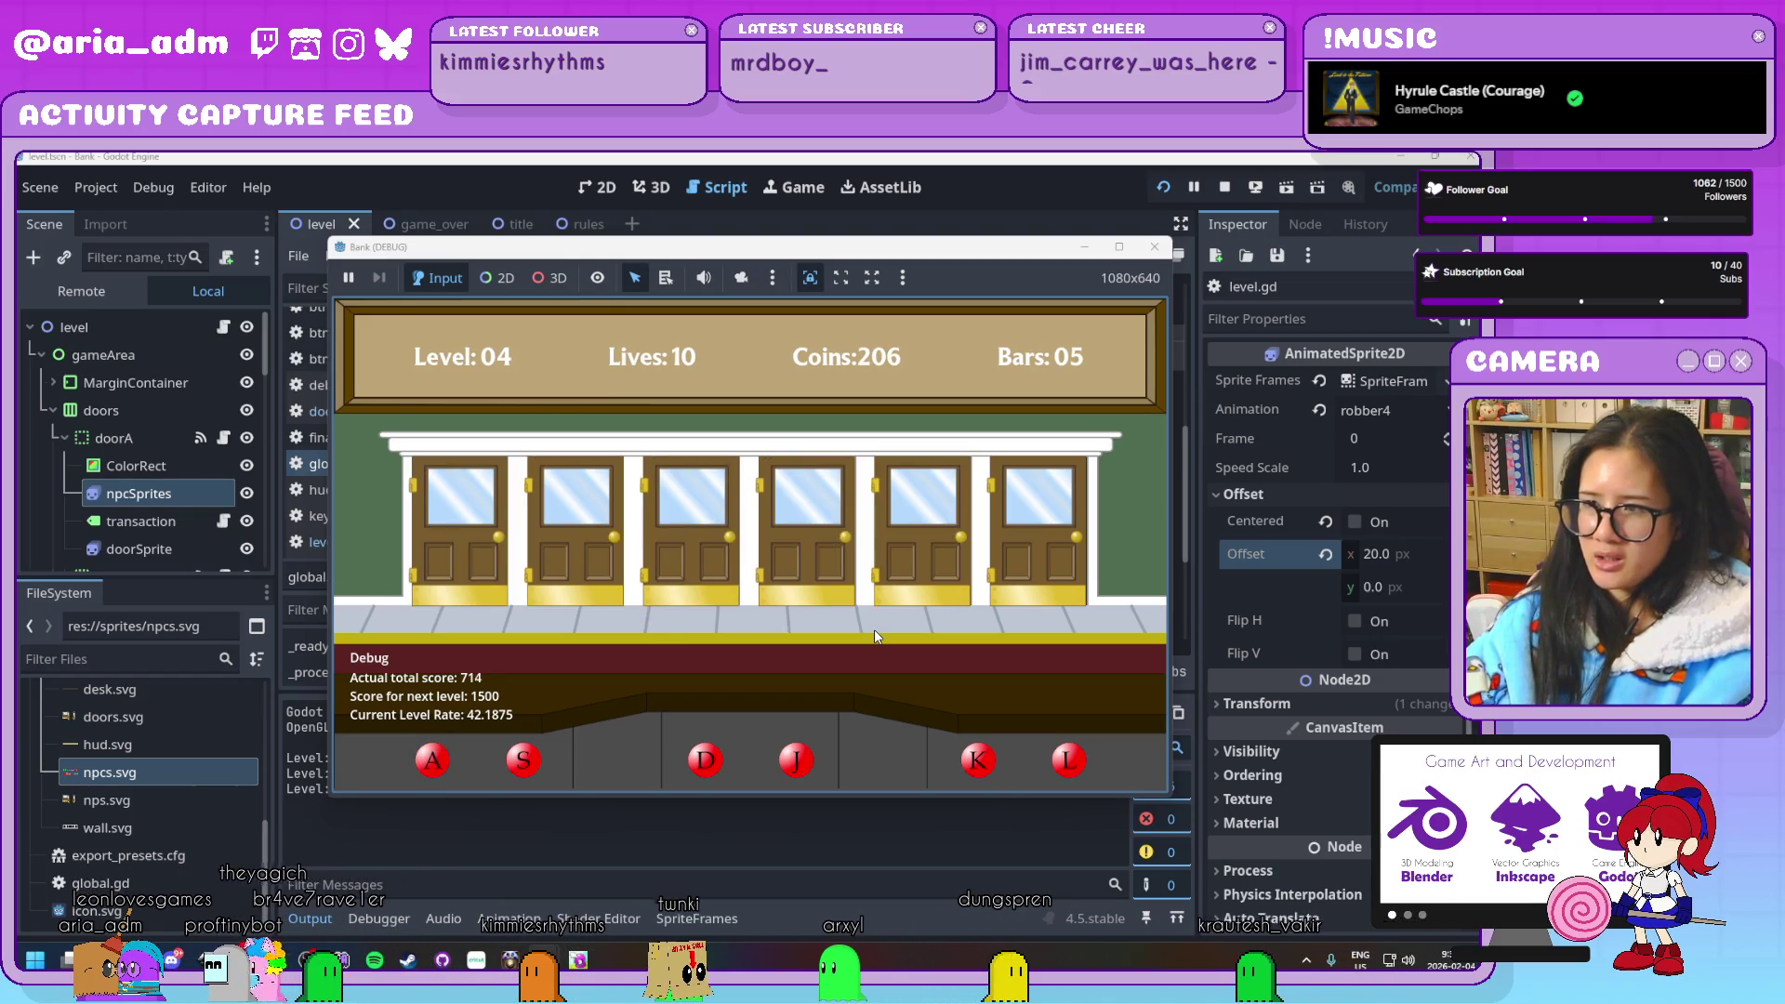
key(j)
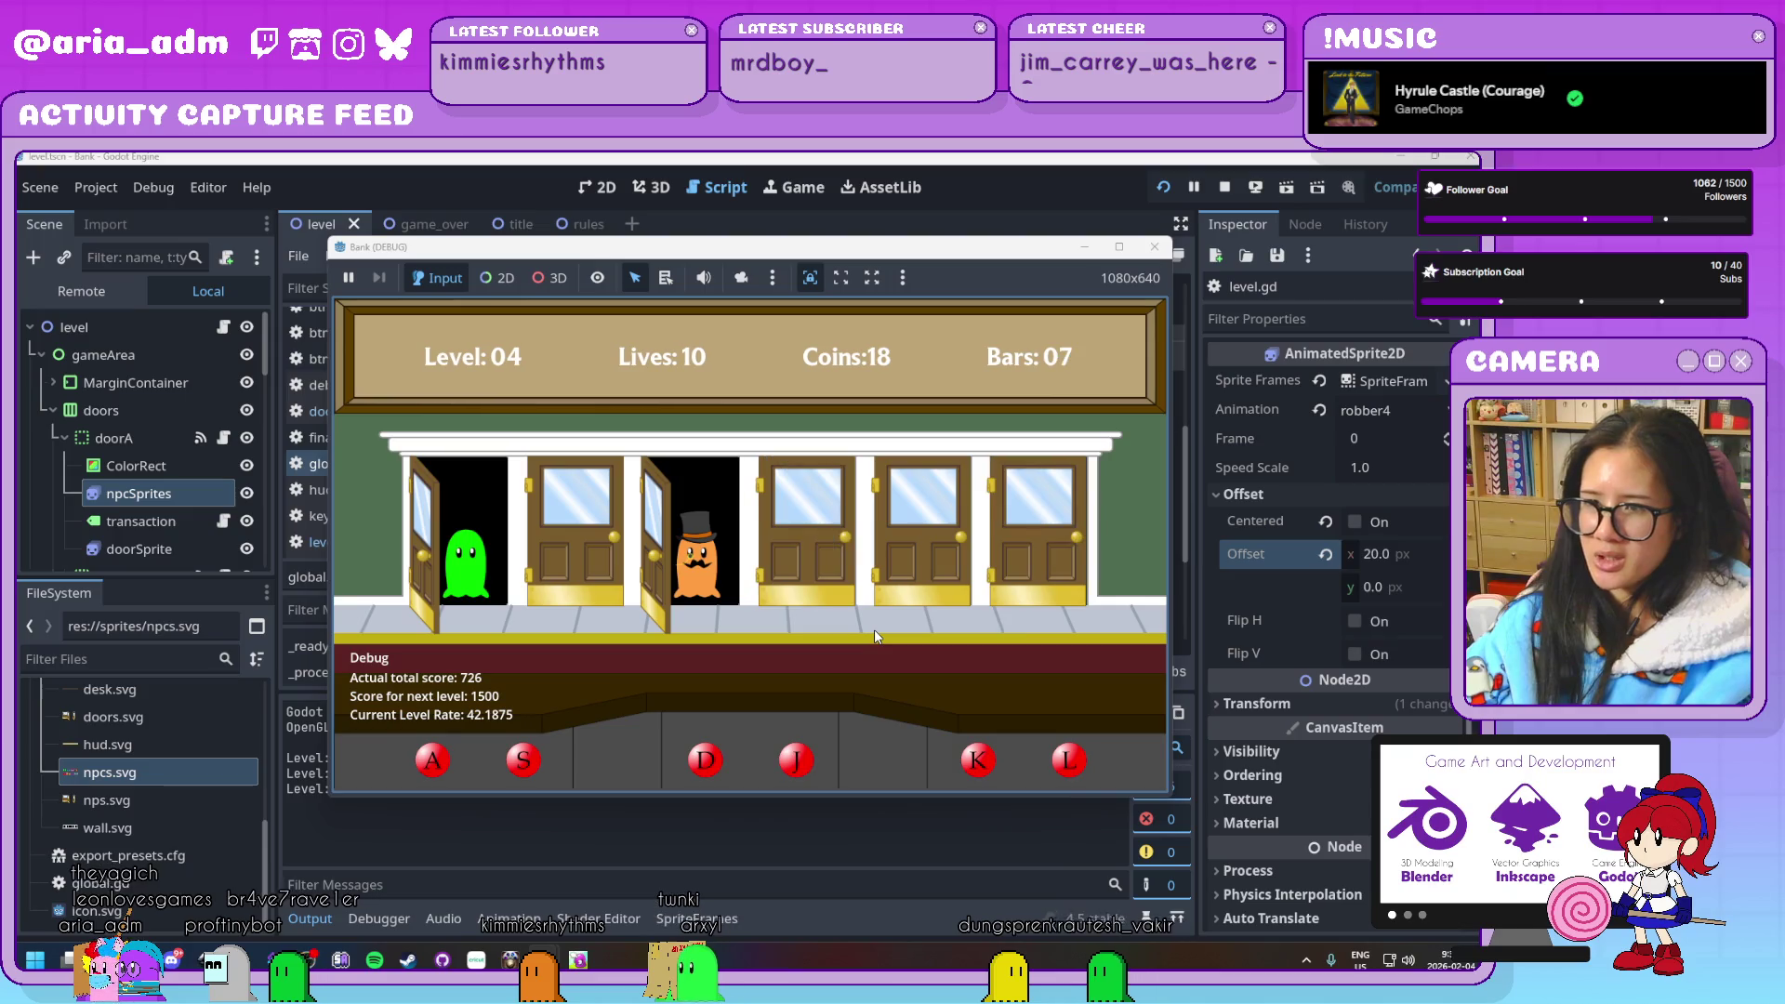
key(d)
Serve a run of guests and jail the robber at the first door
key(a)
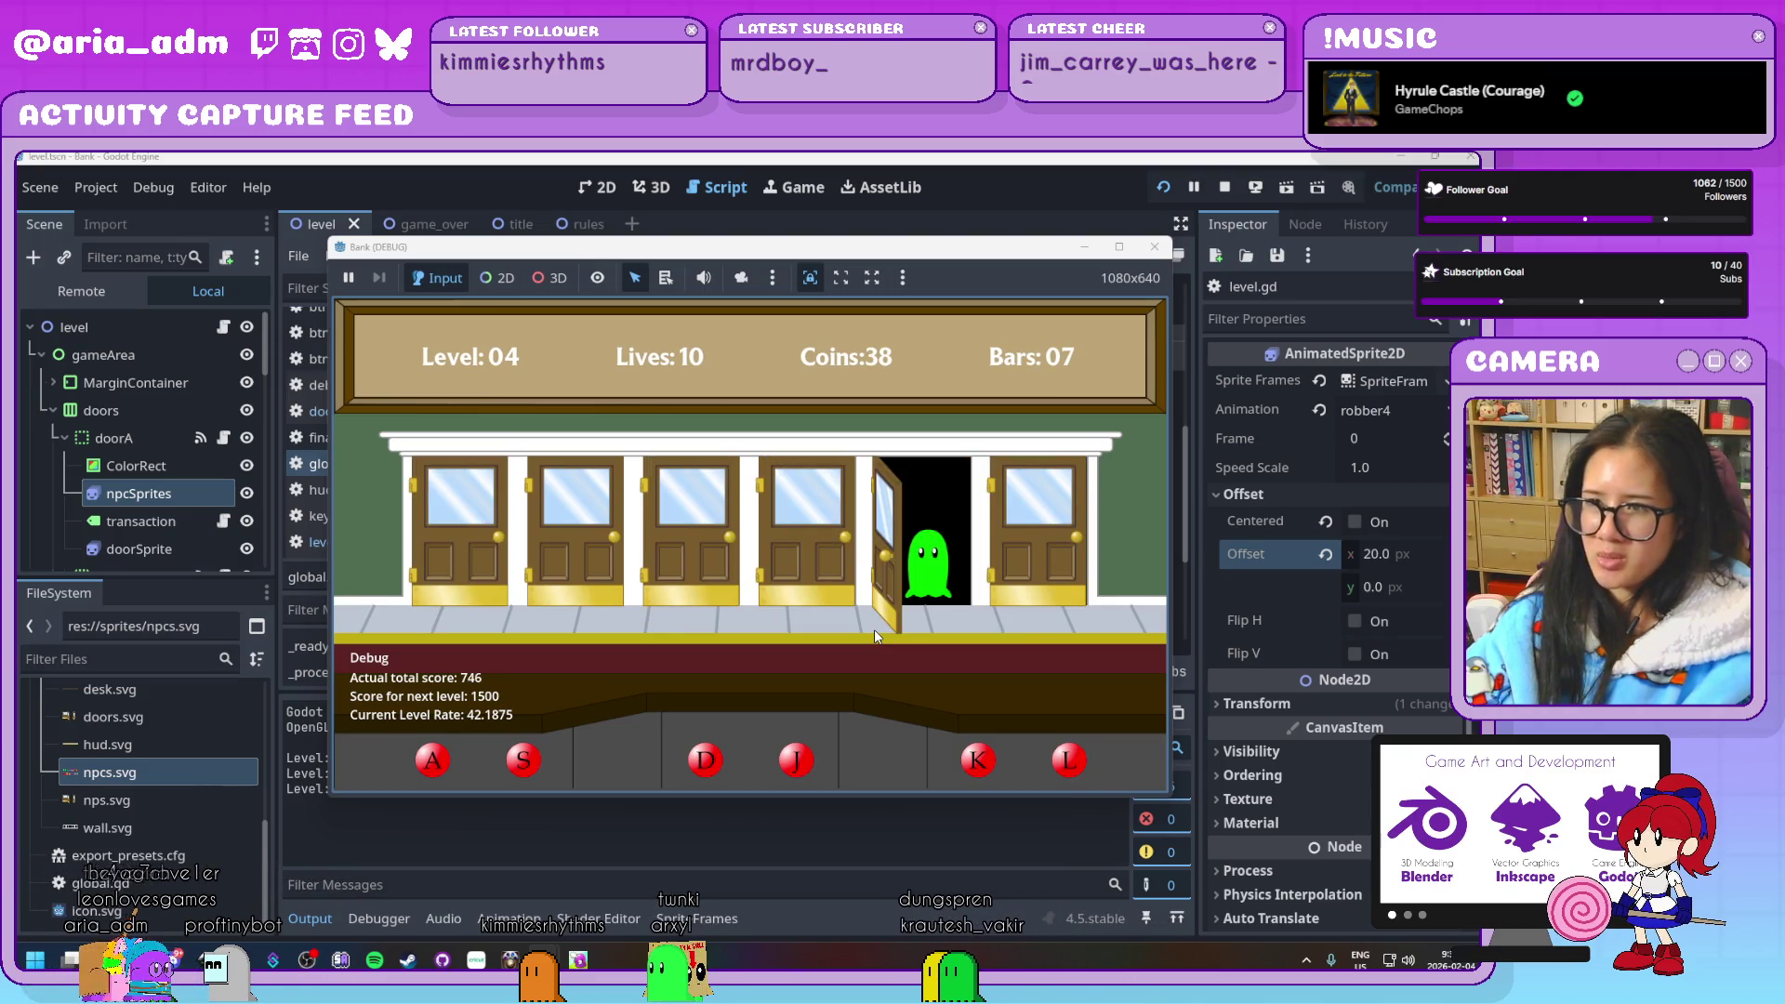
key(k)
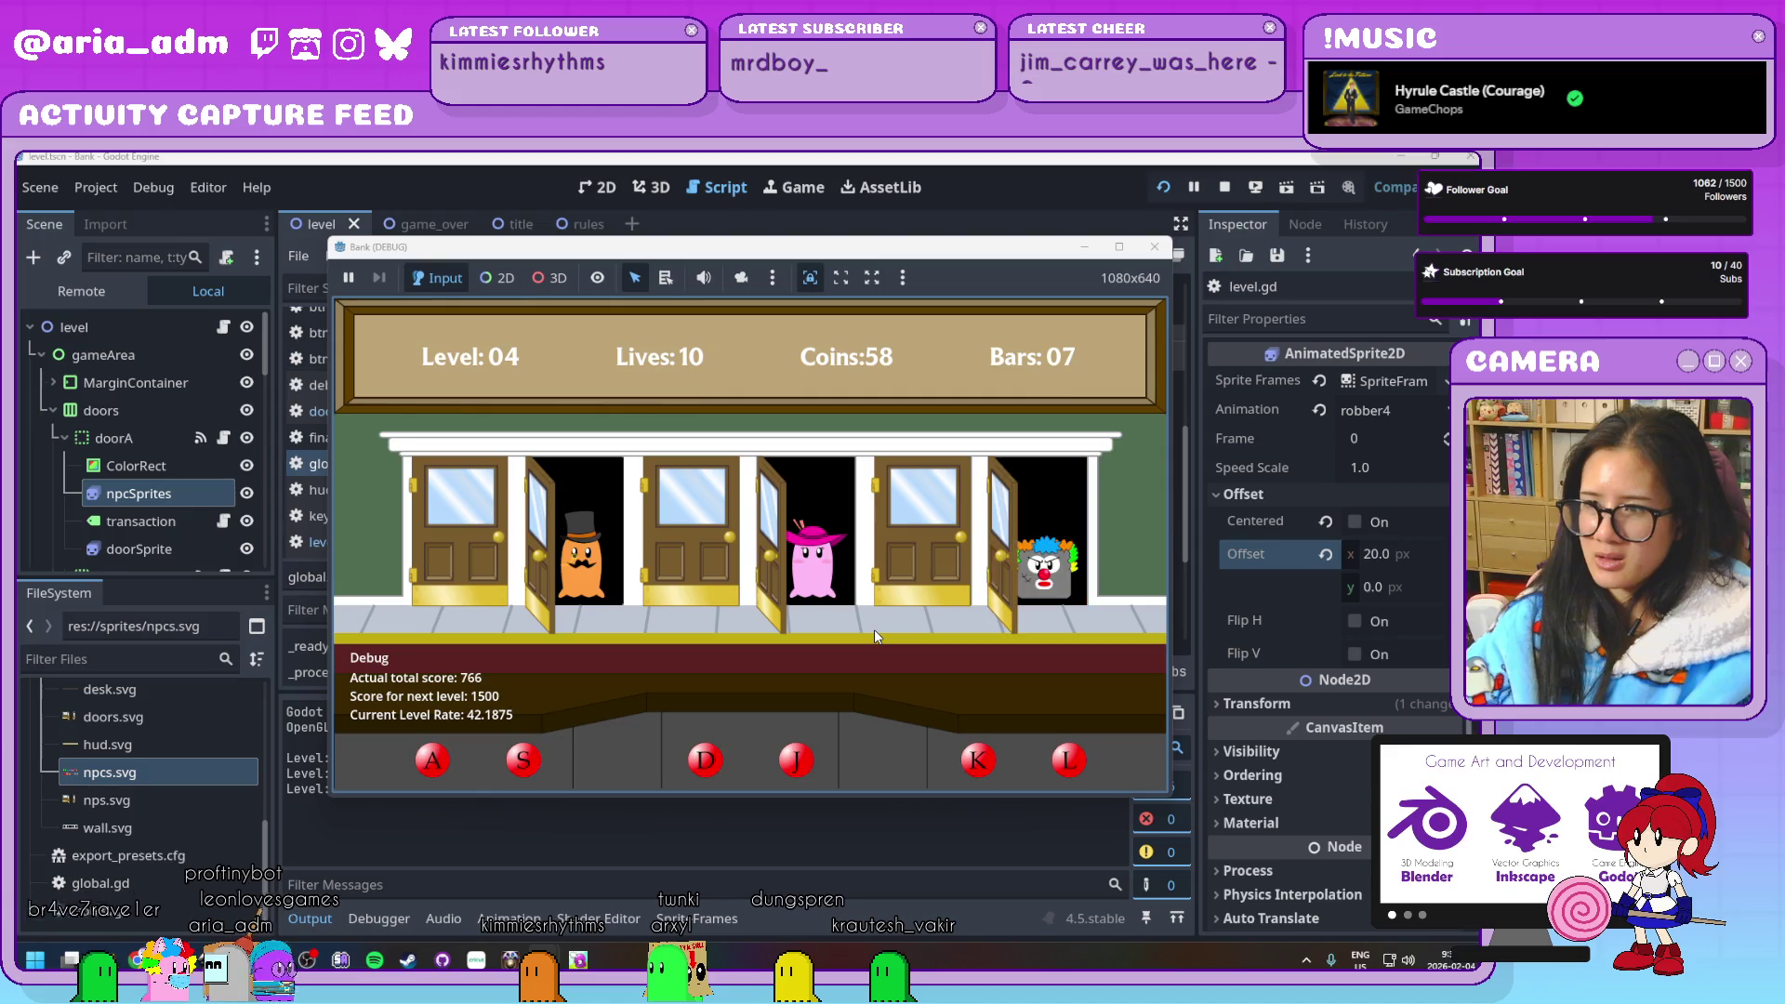
key(s)
key(j)
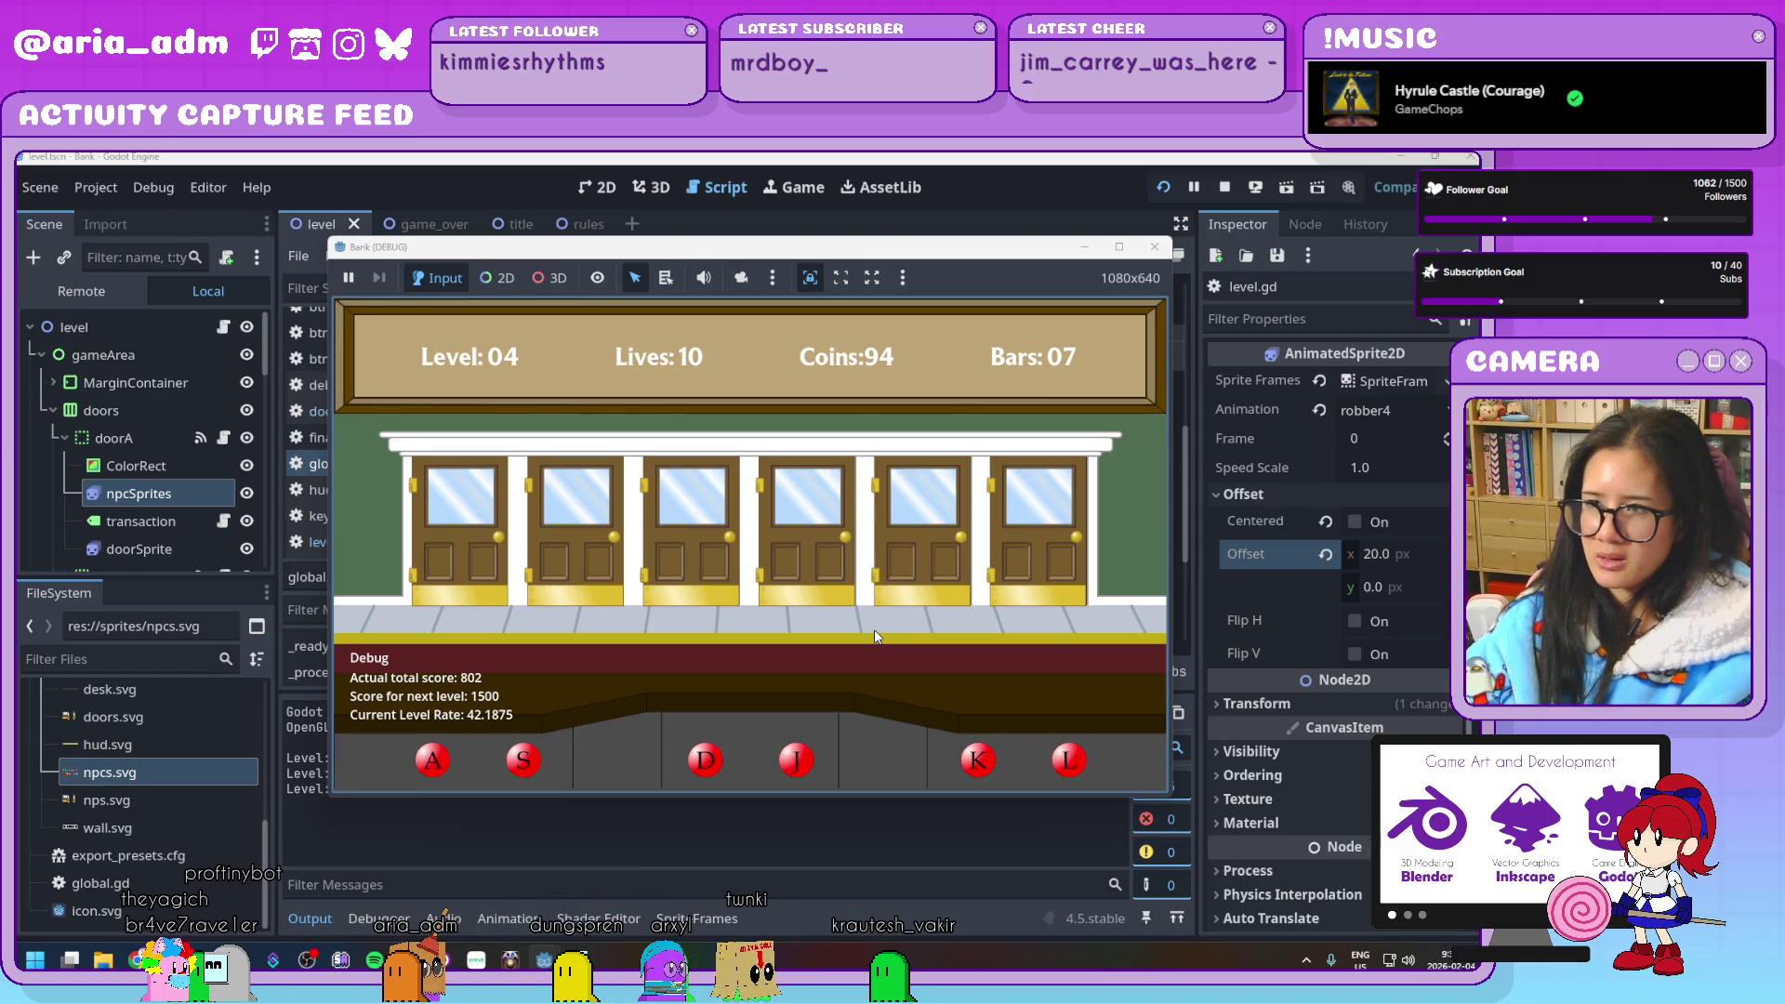
key(d)
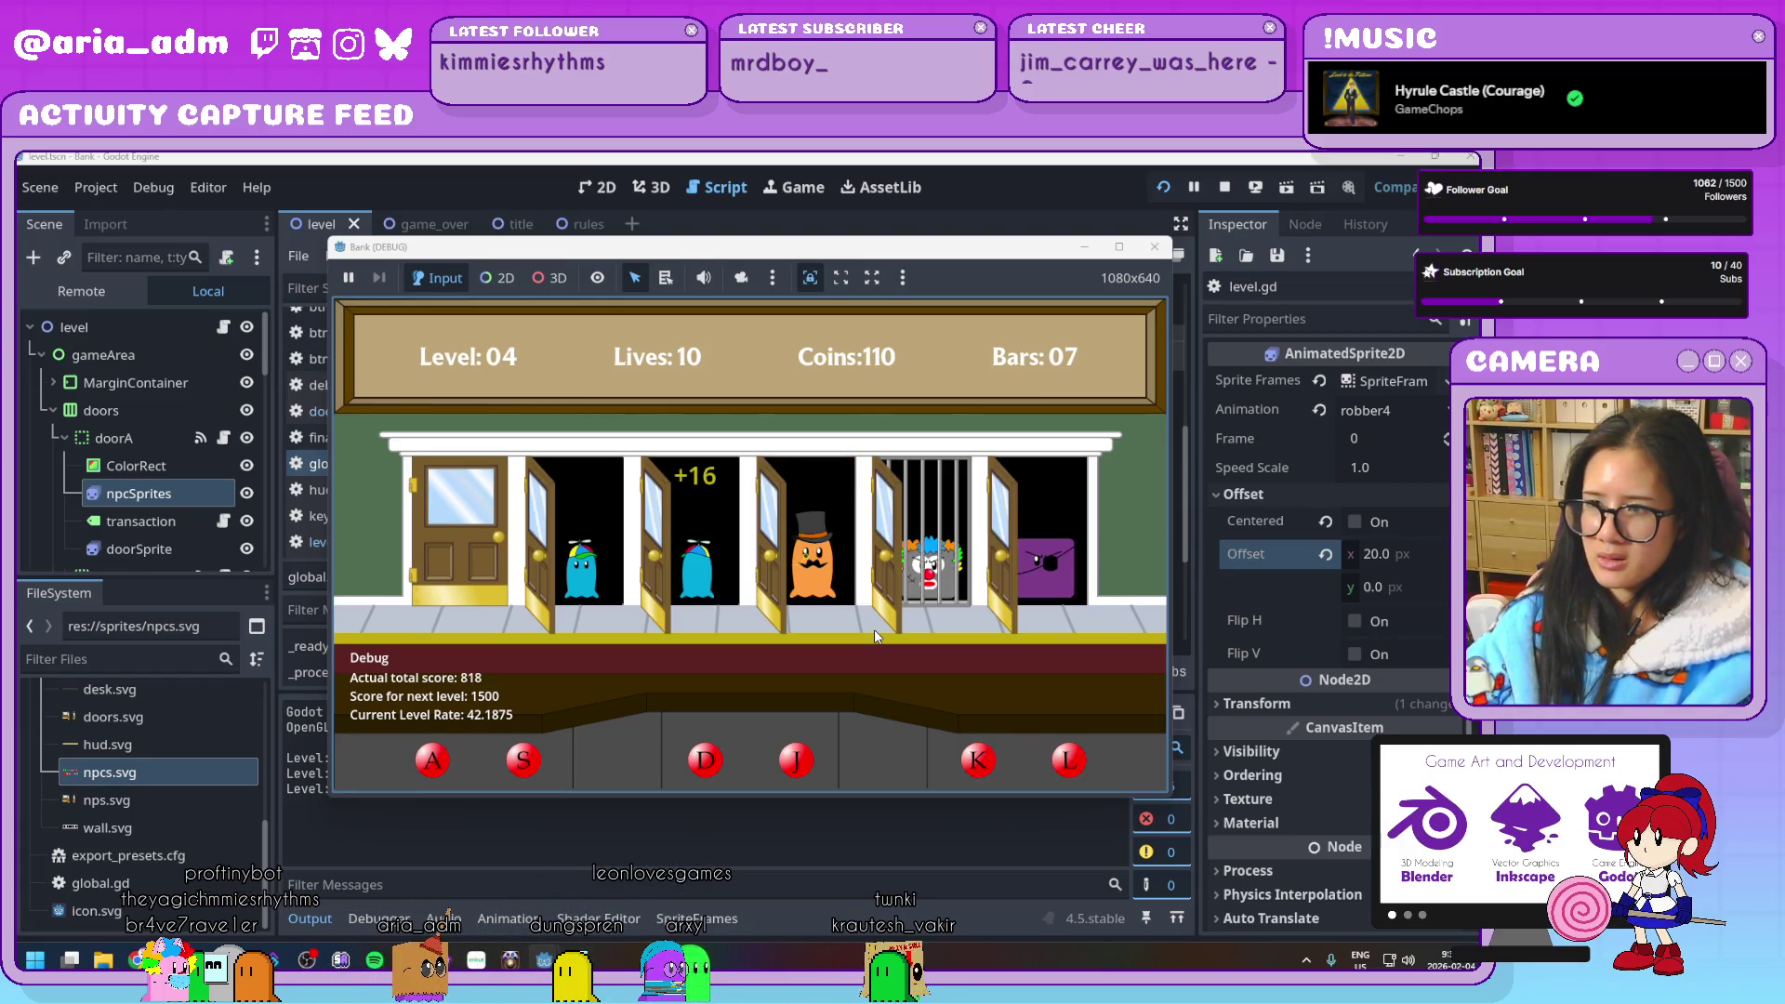
key(j)
key(s)
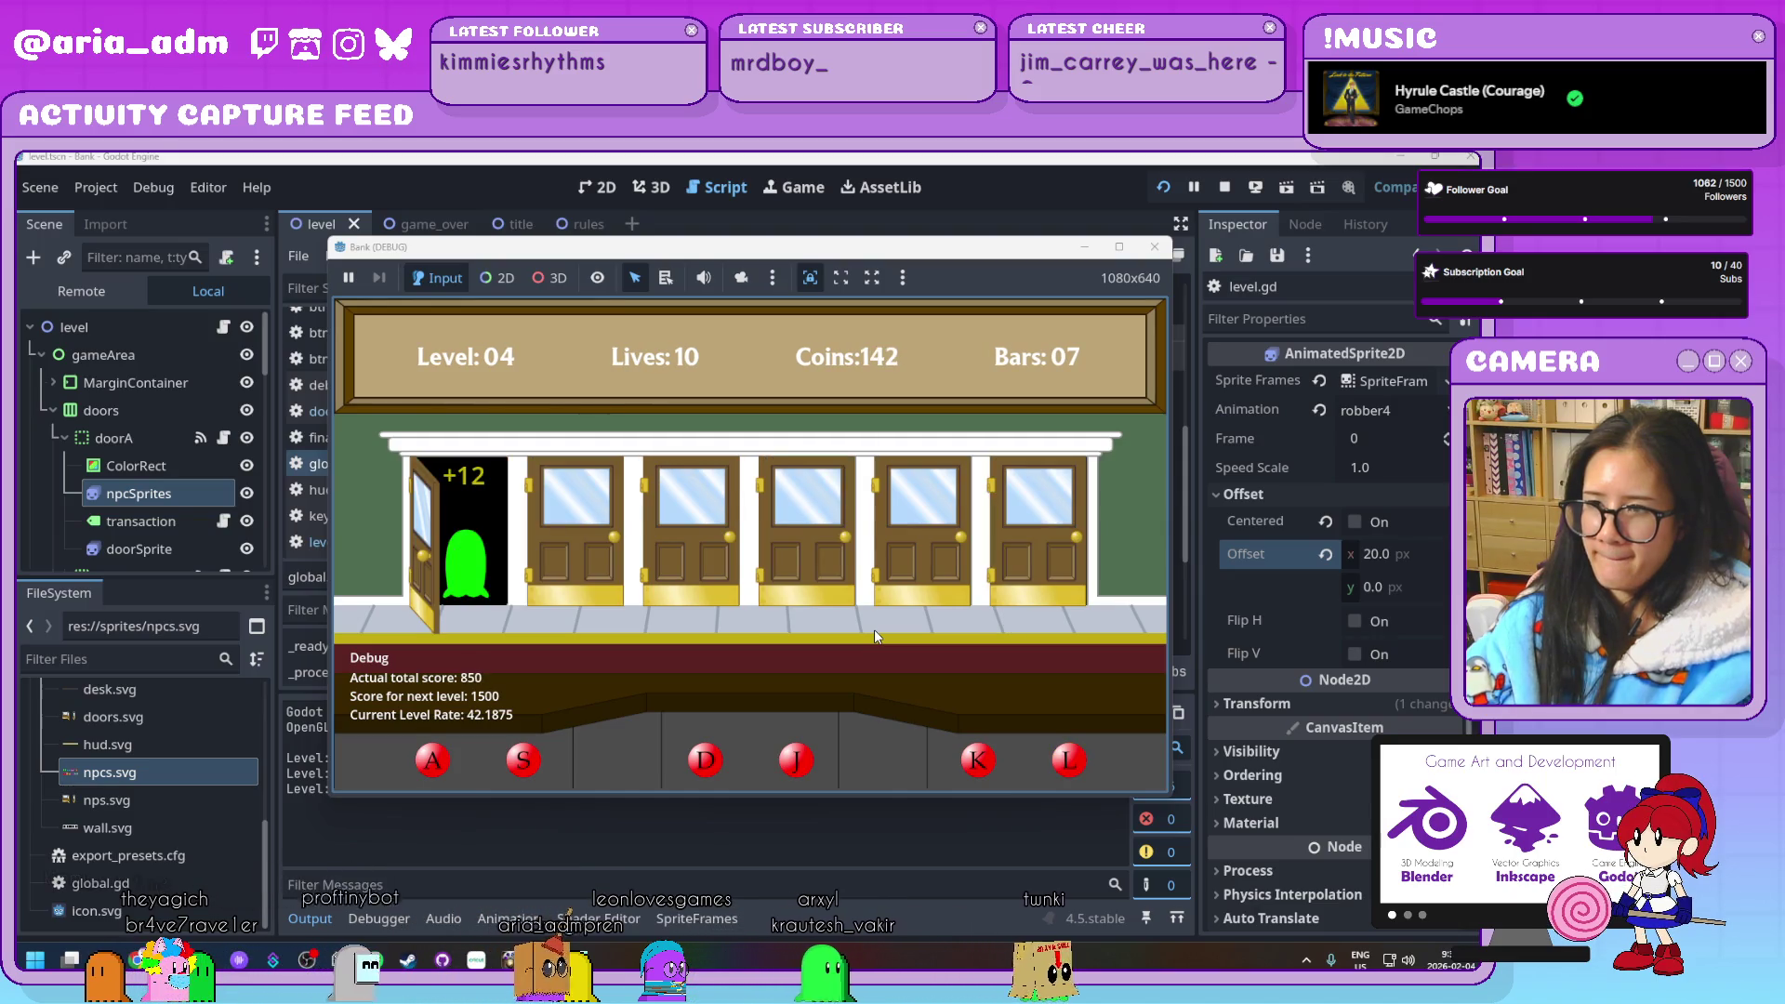
key(l)
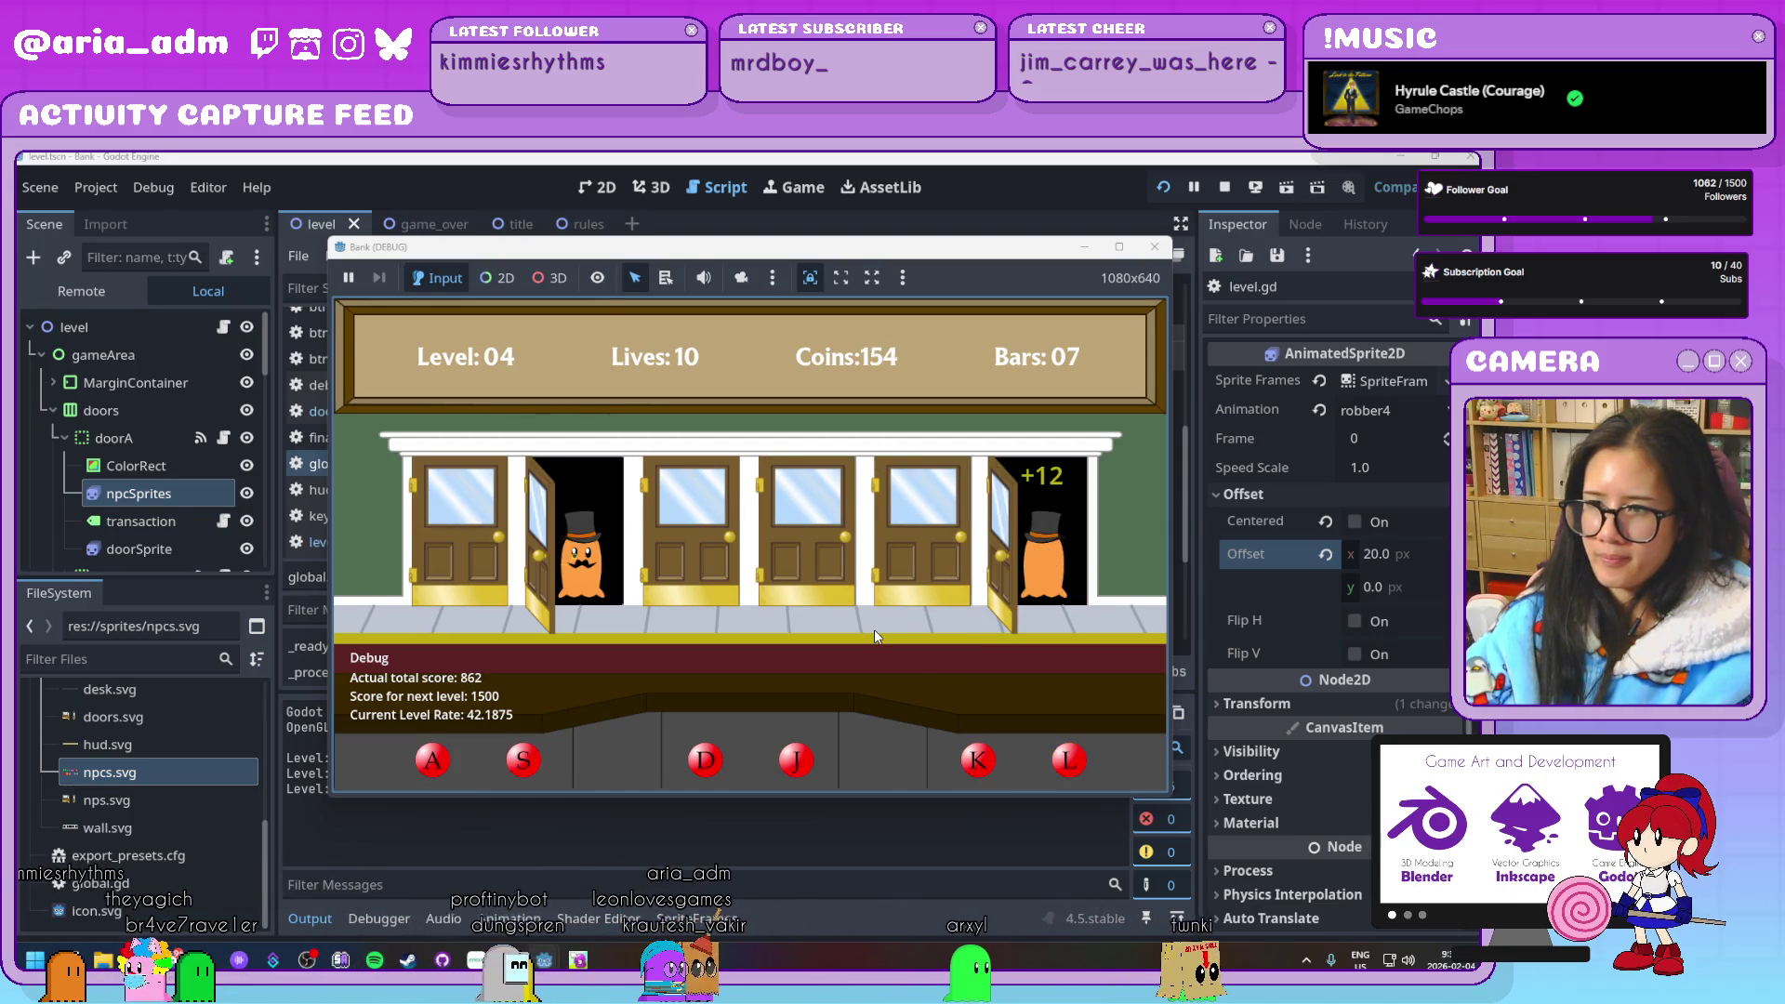
key(s)
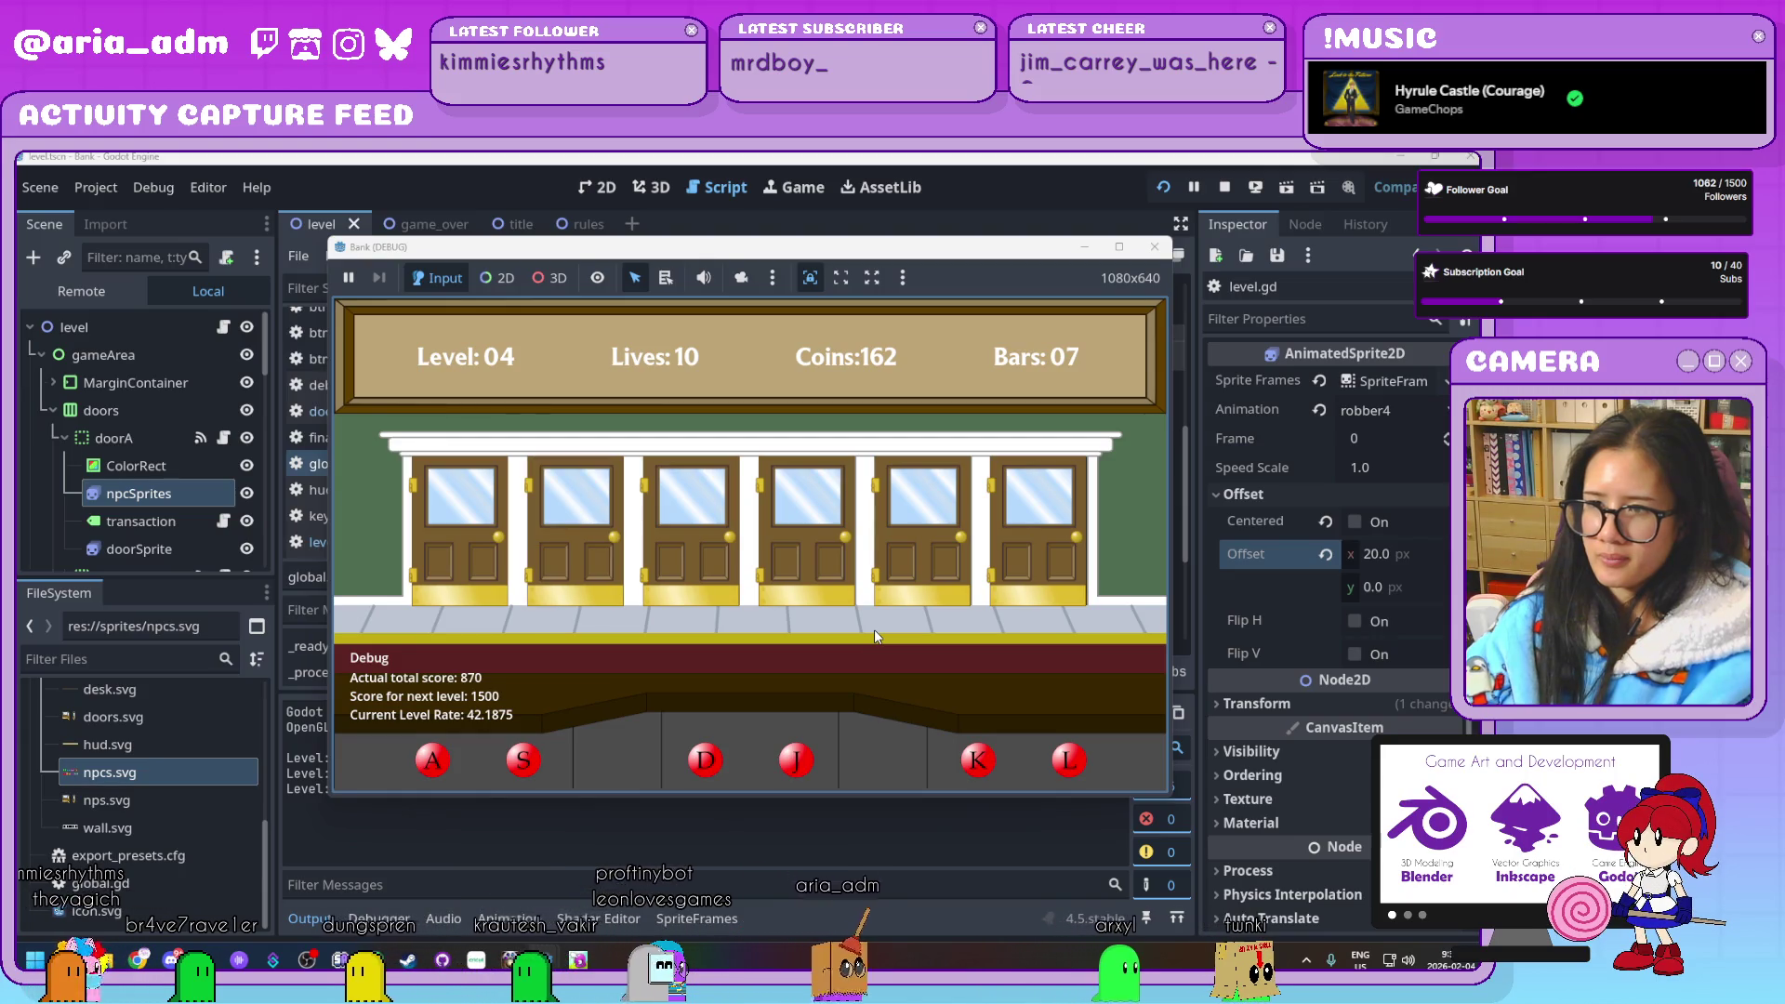
key(a)
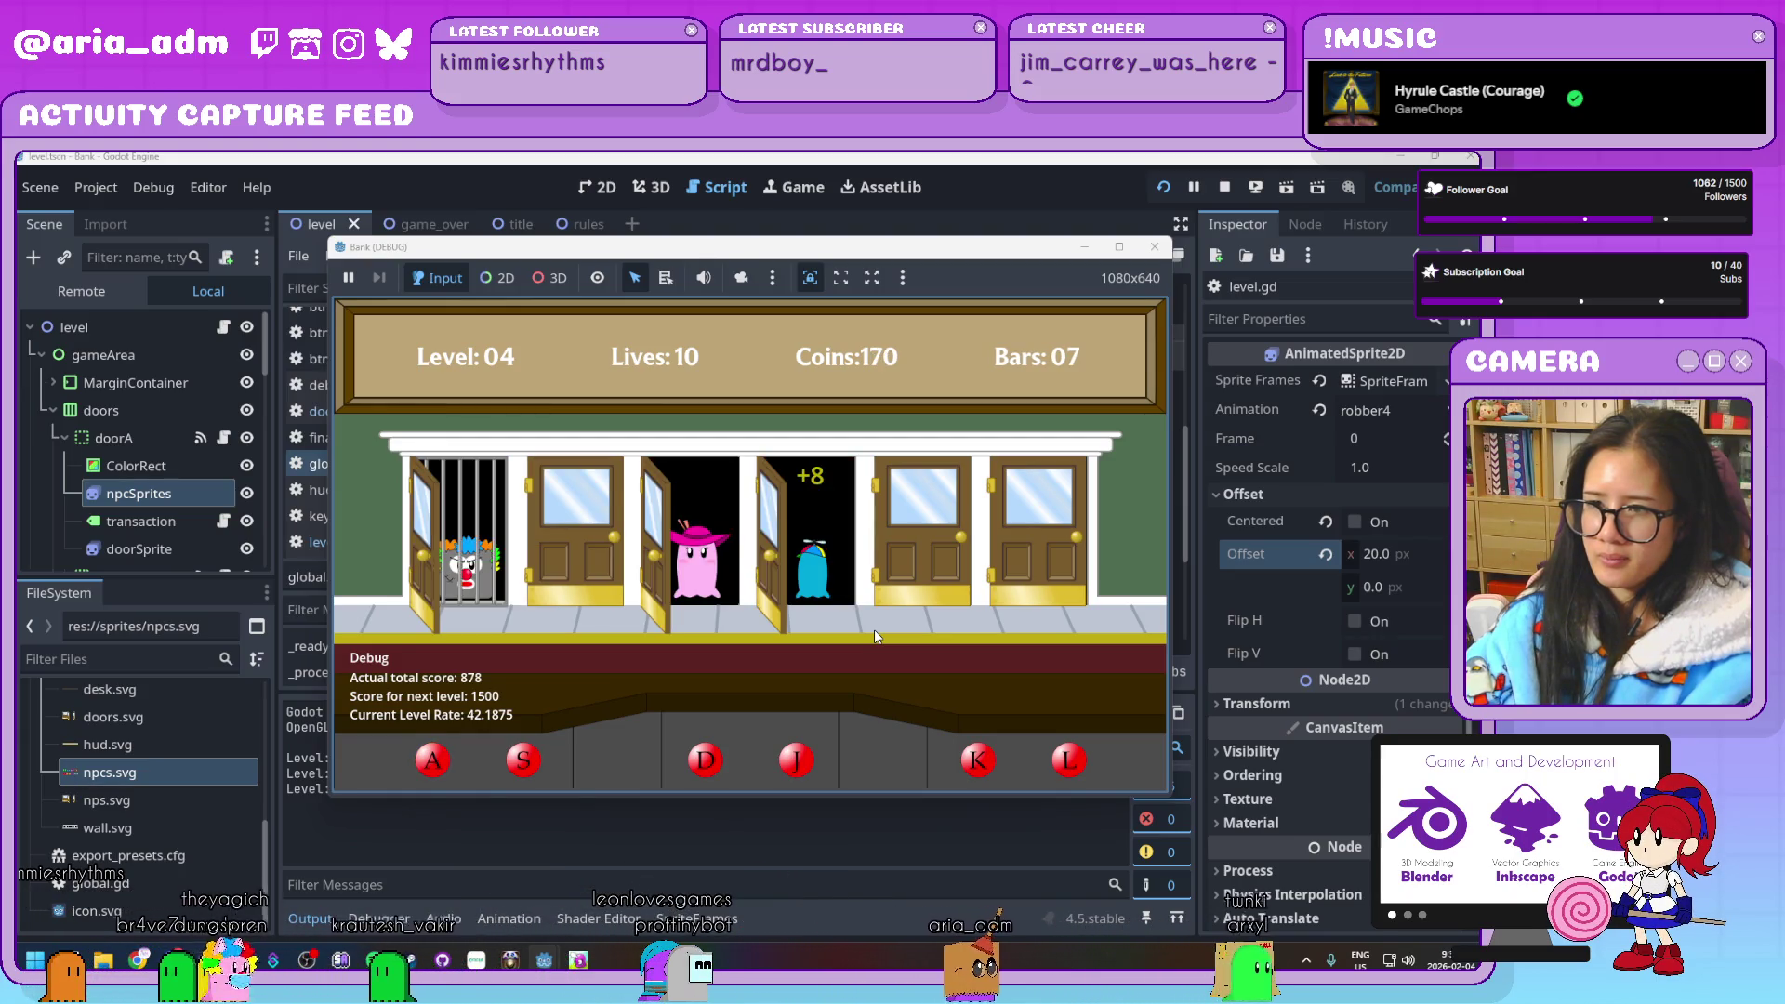
Serve guests at all six doors, pushing the score past 1000 on Level 04
key(l)
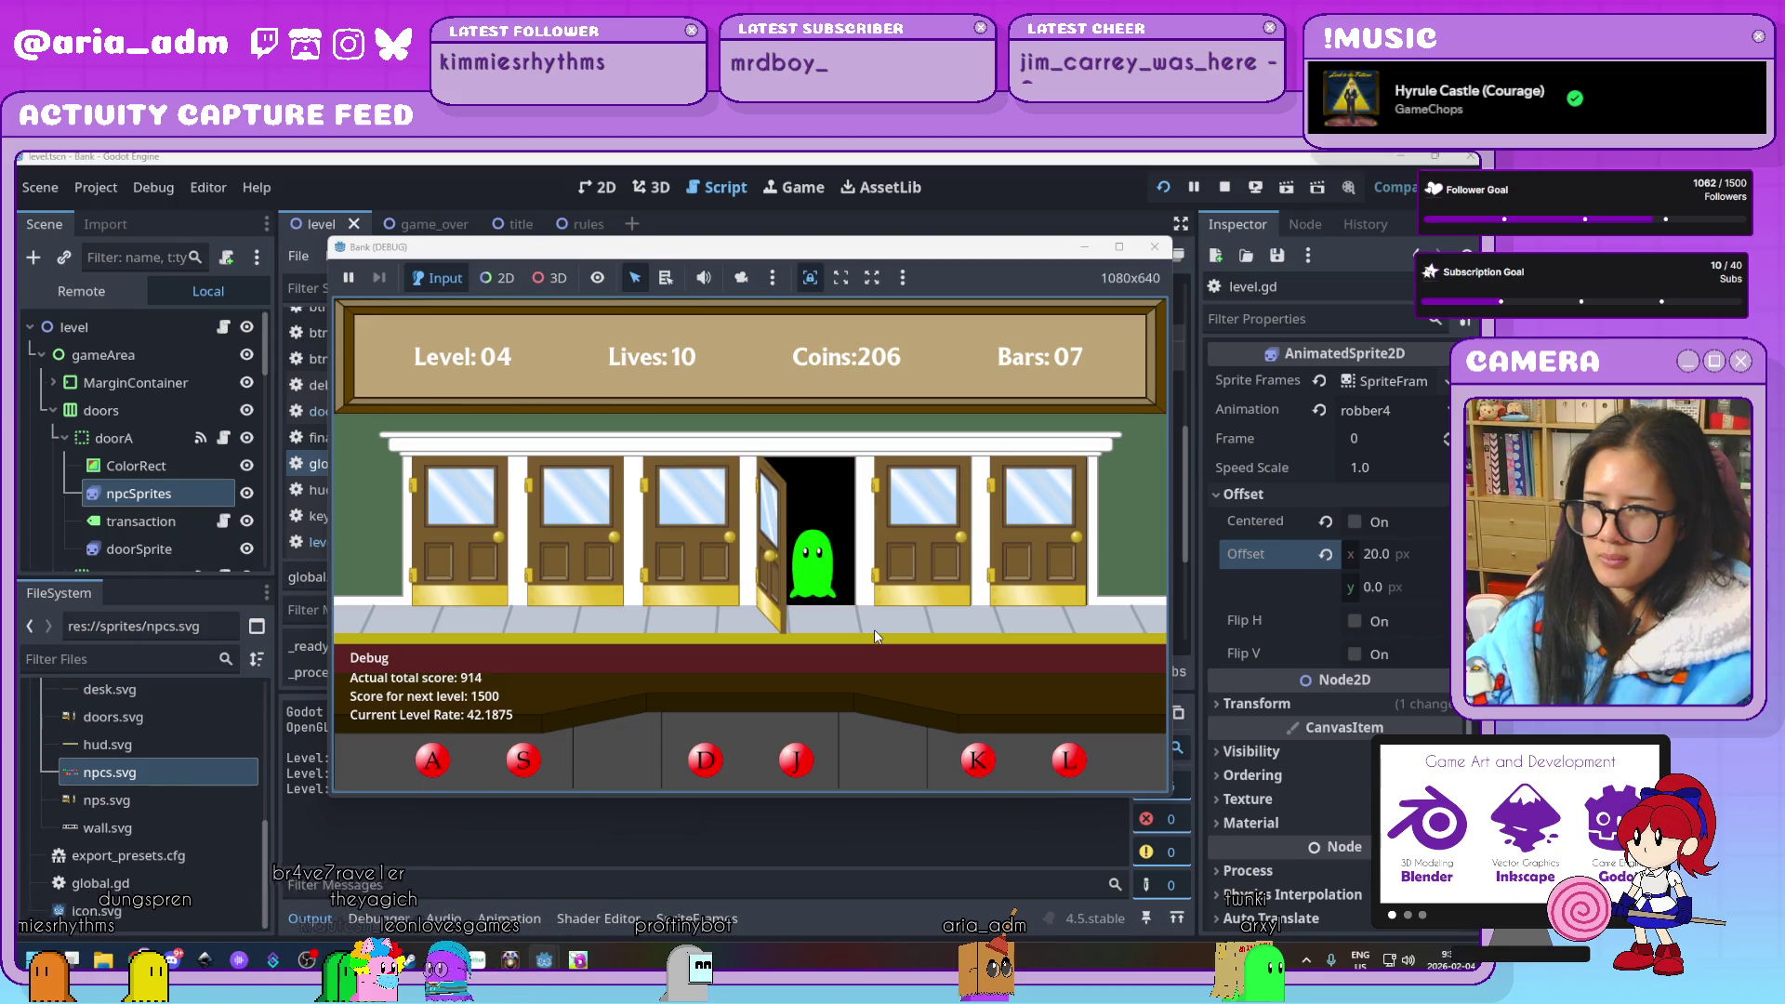
key(j)
key(l)
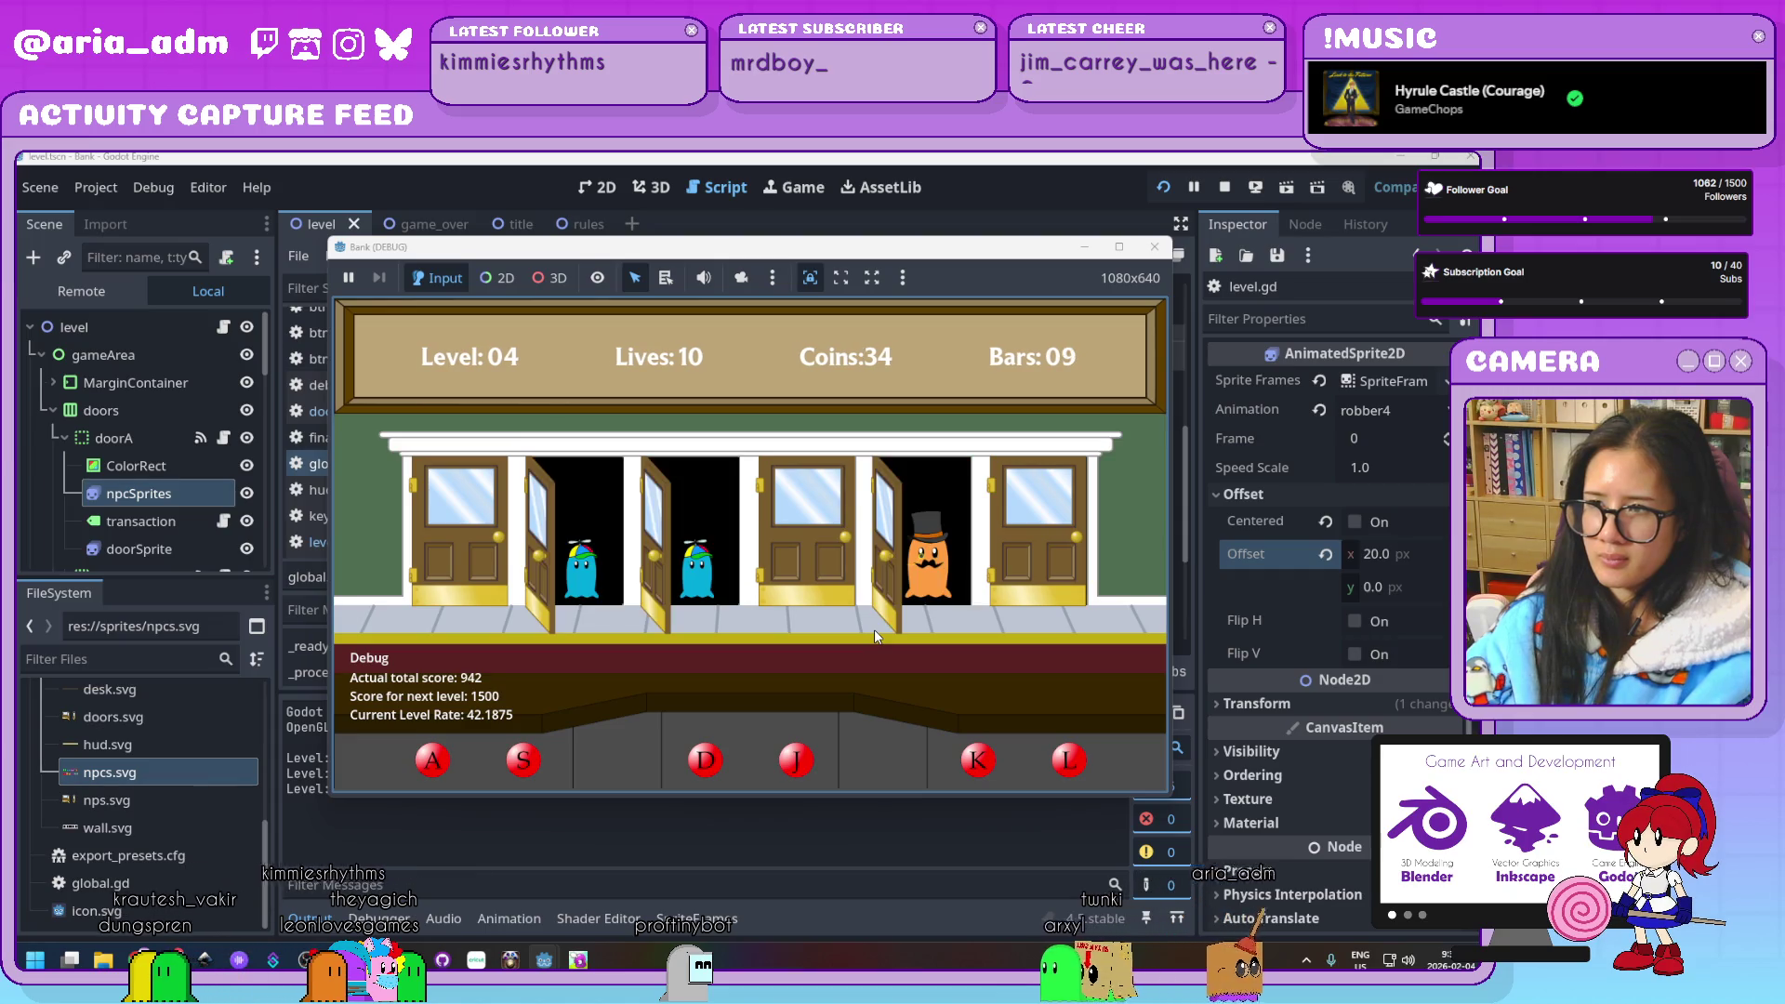
key(s)
key(d)
key(k)
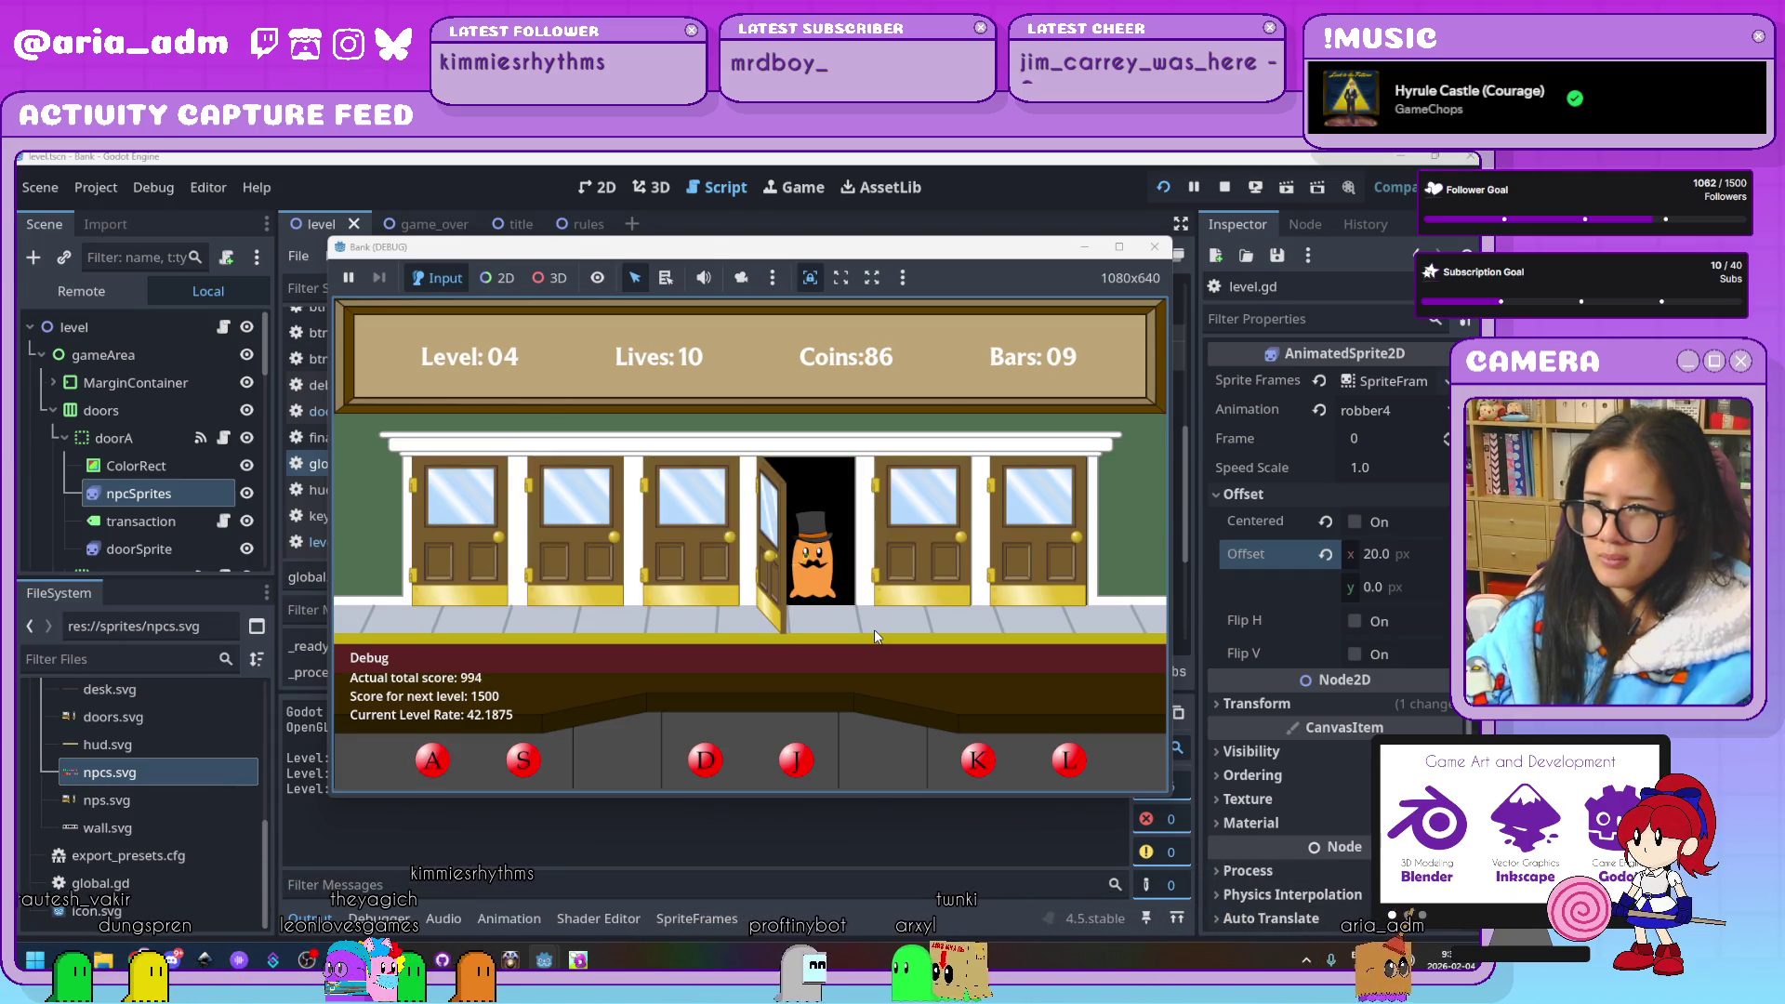
key(j)
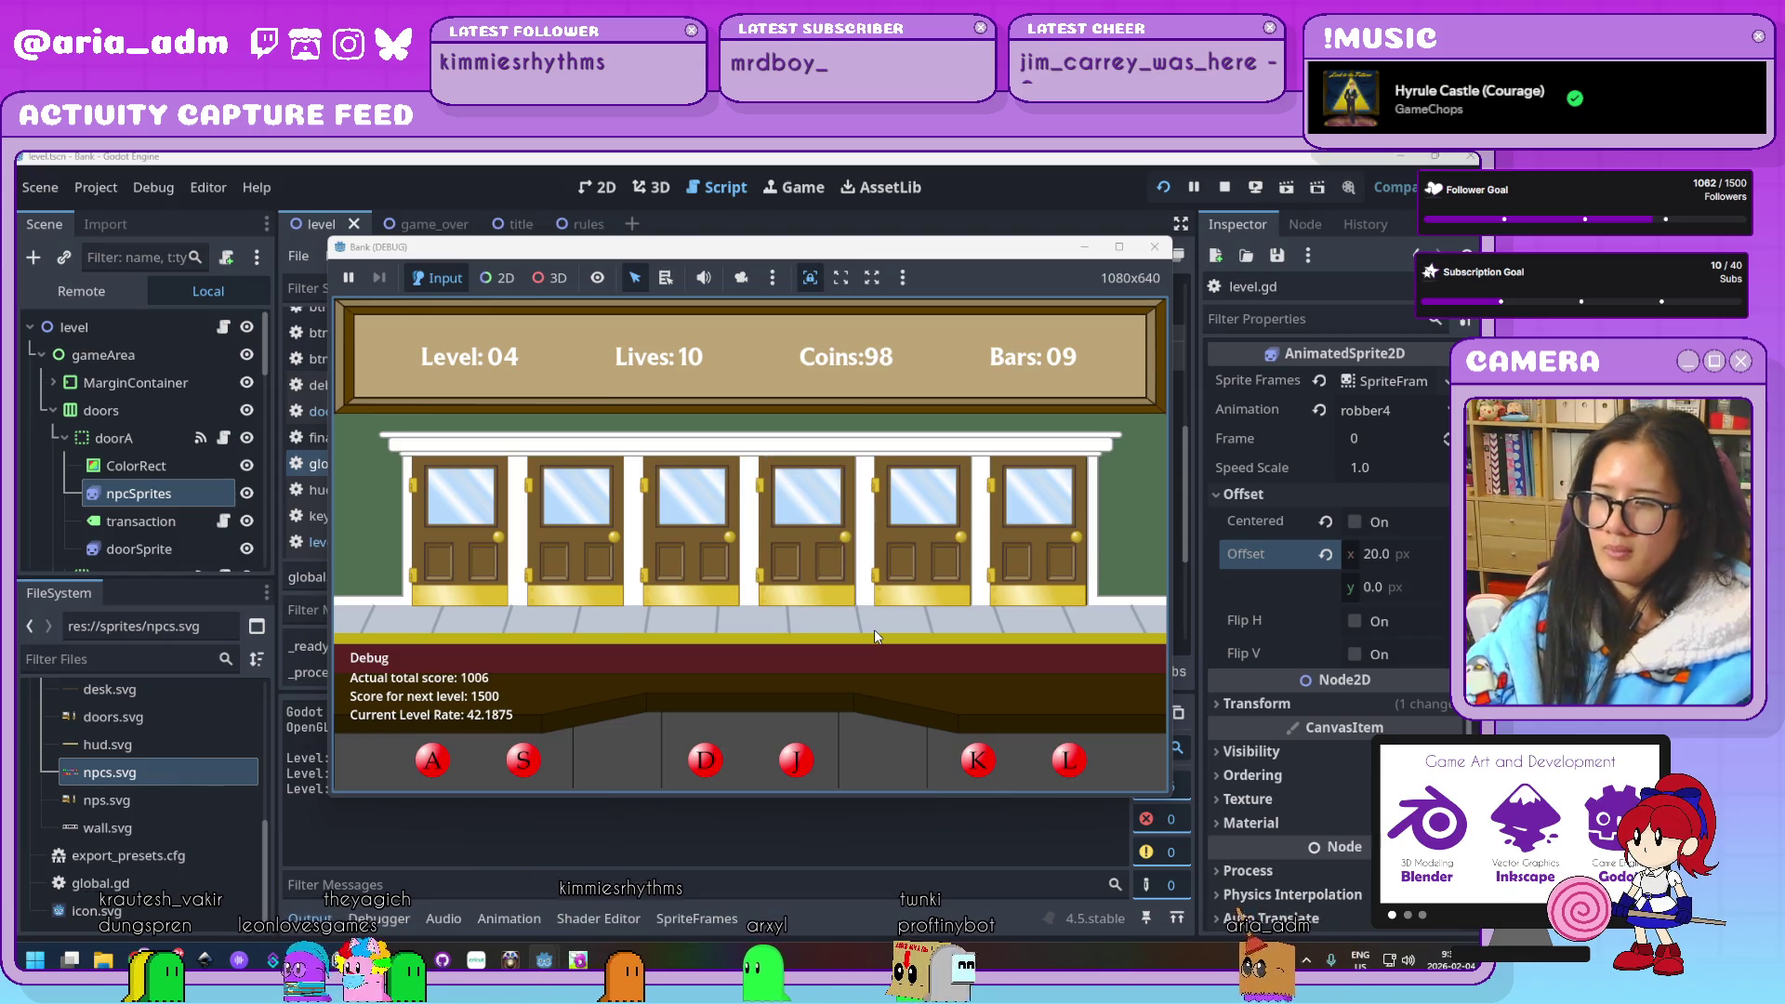
key(s)
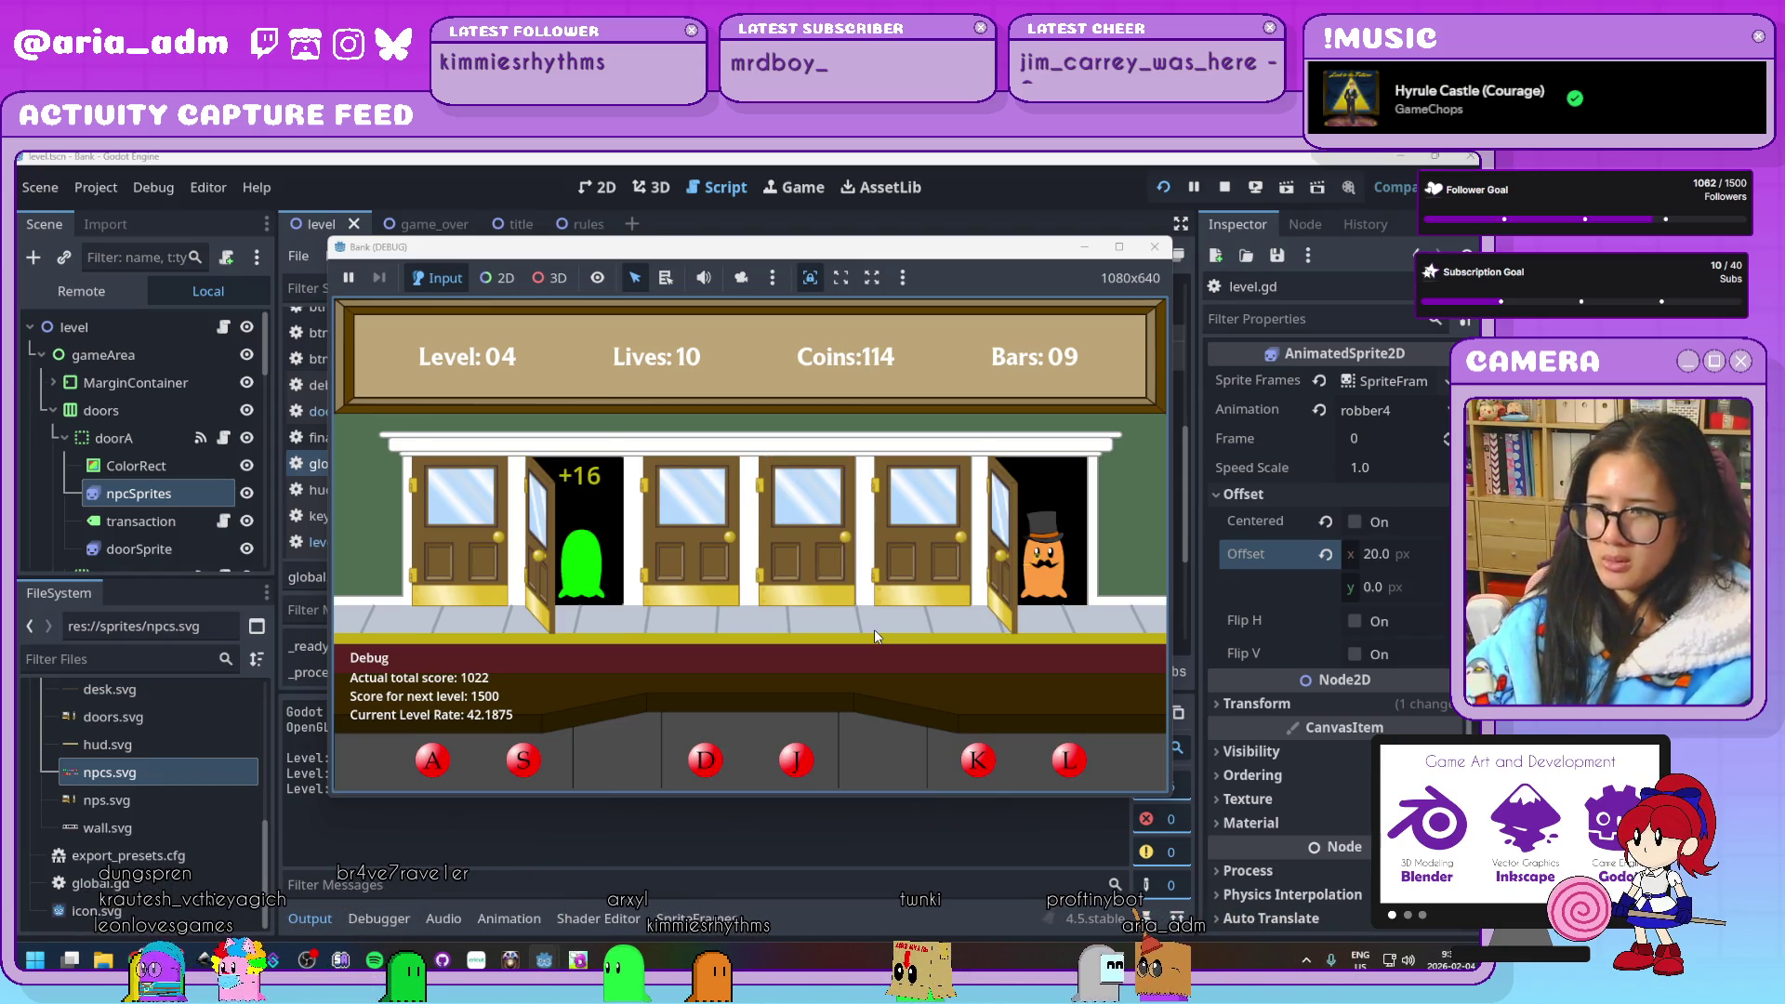
key(l)
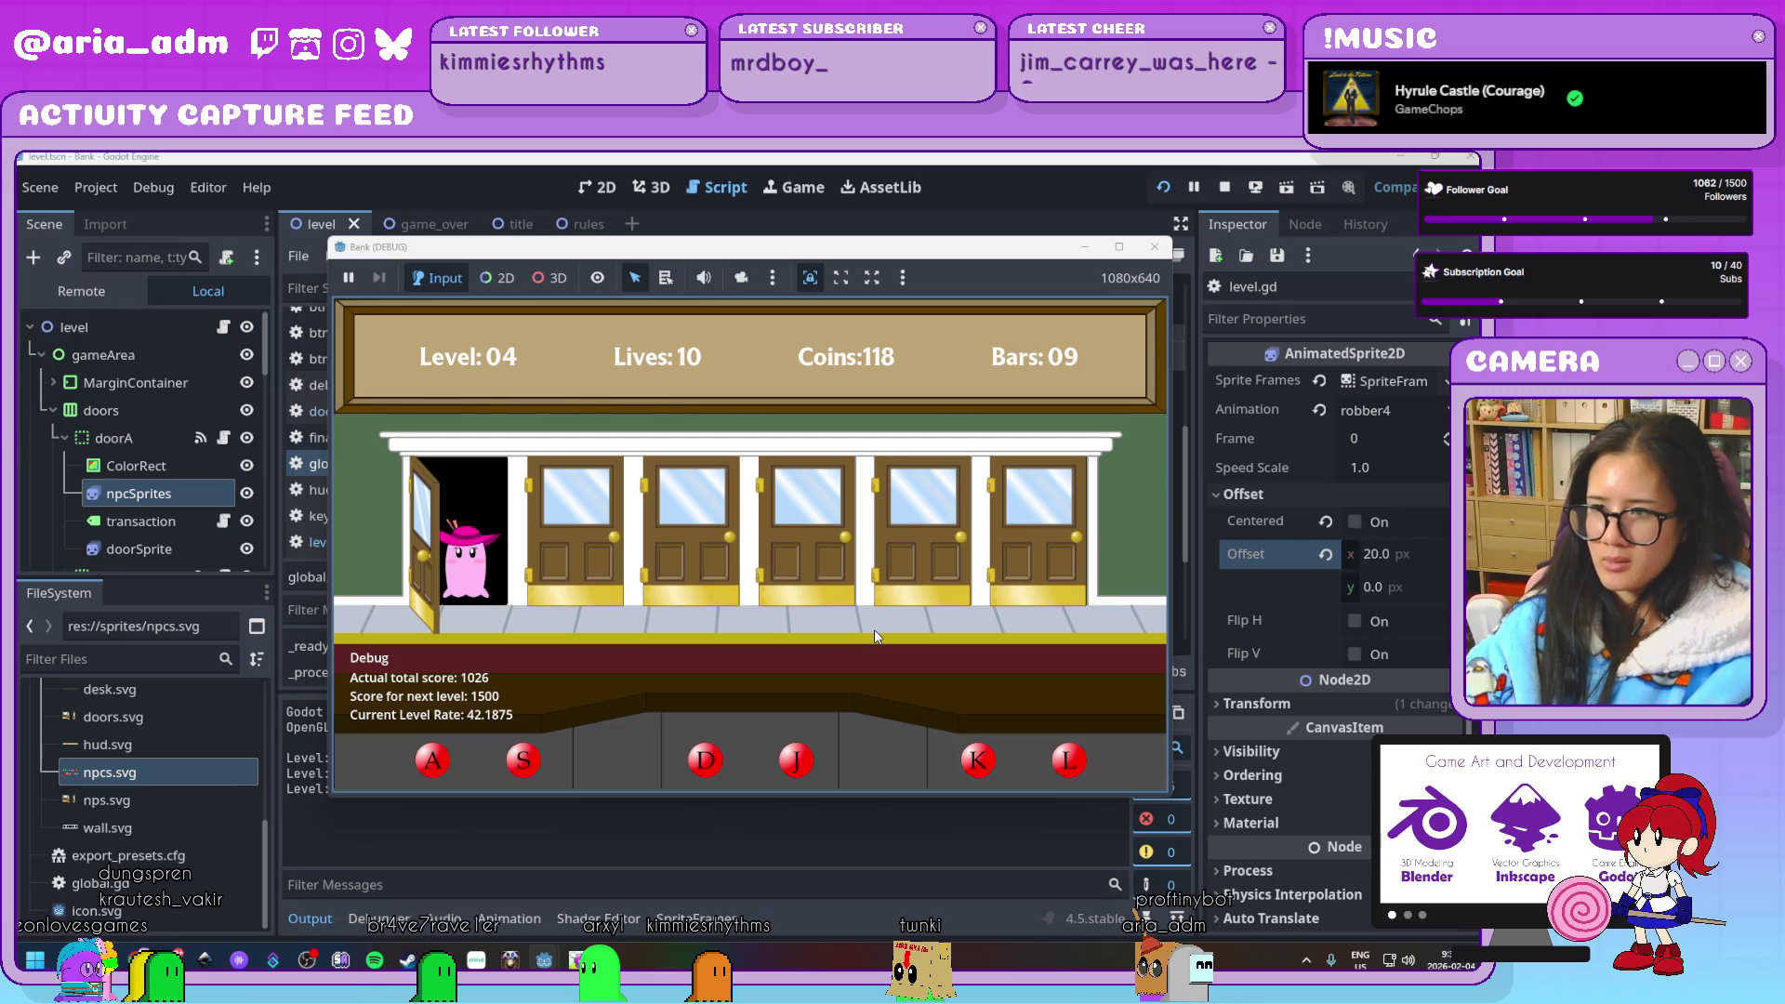
key(a)
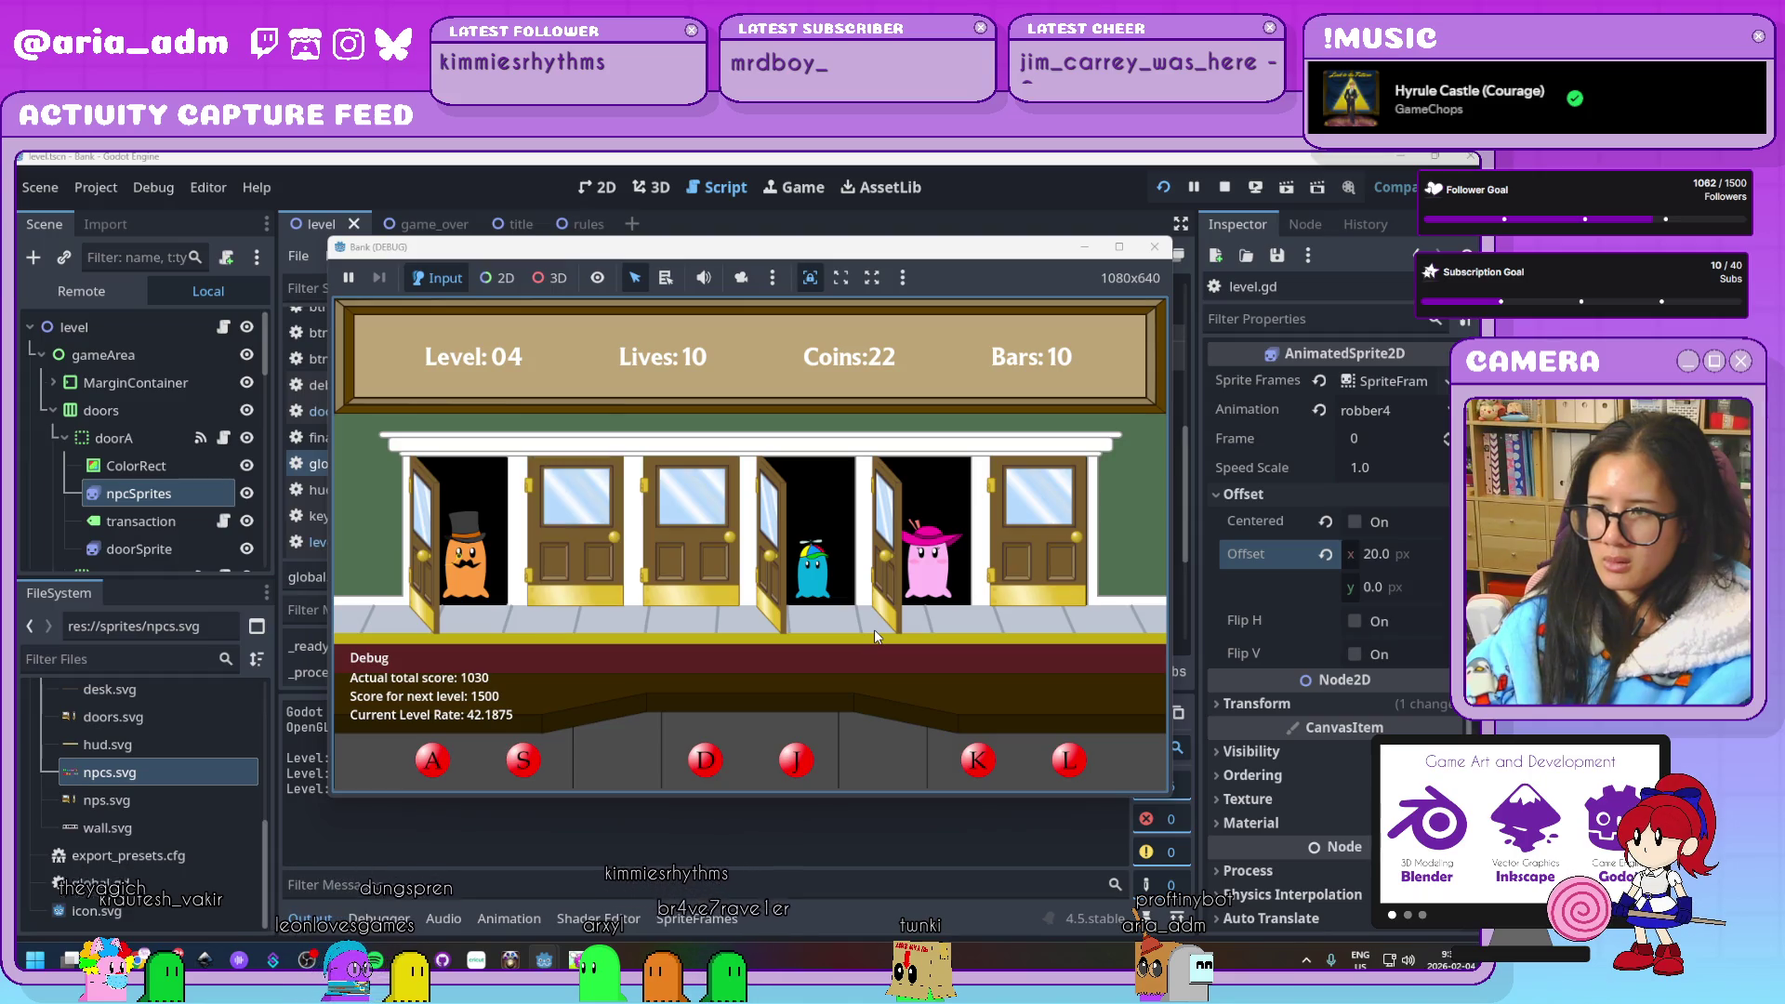
Serve guests across the doors and jail the robber at the third door
key(a)
key(j)
key(k)
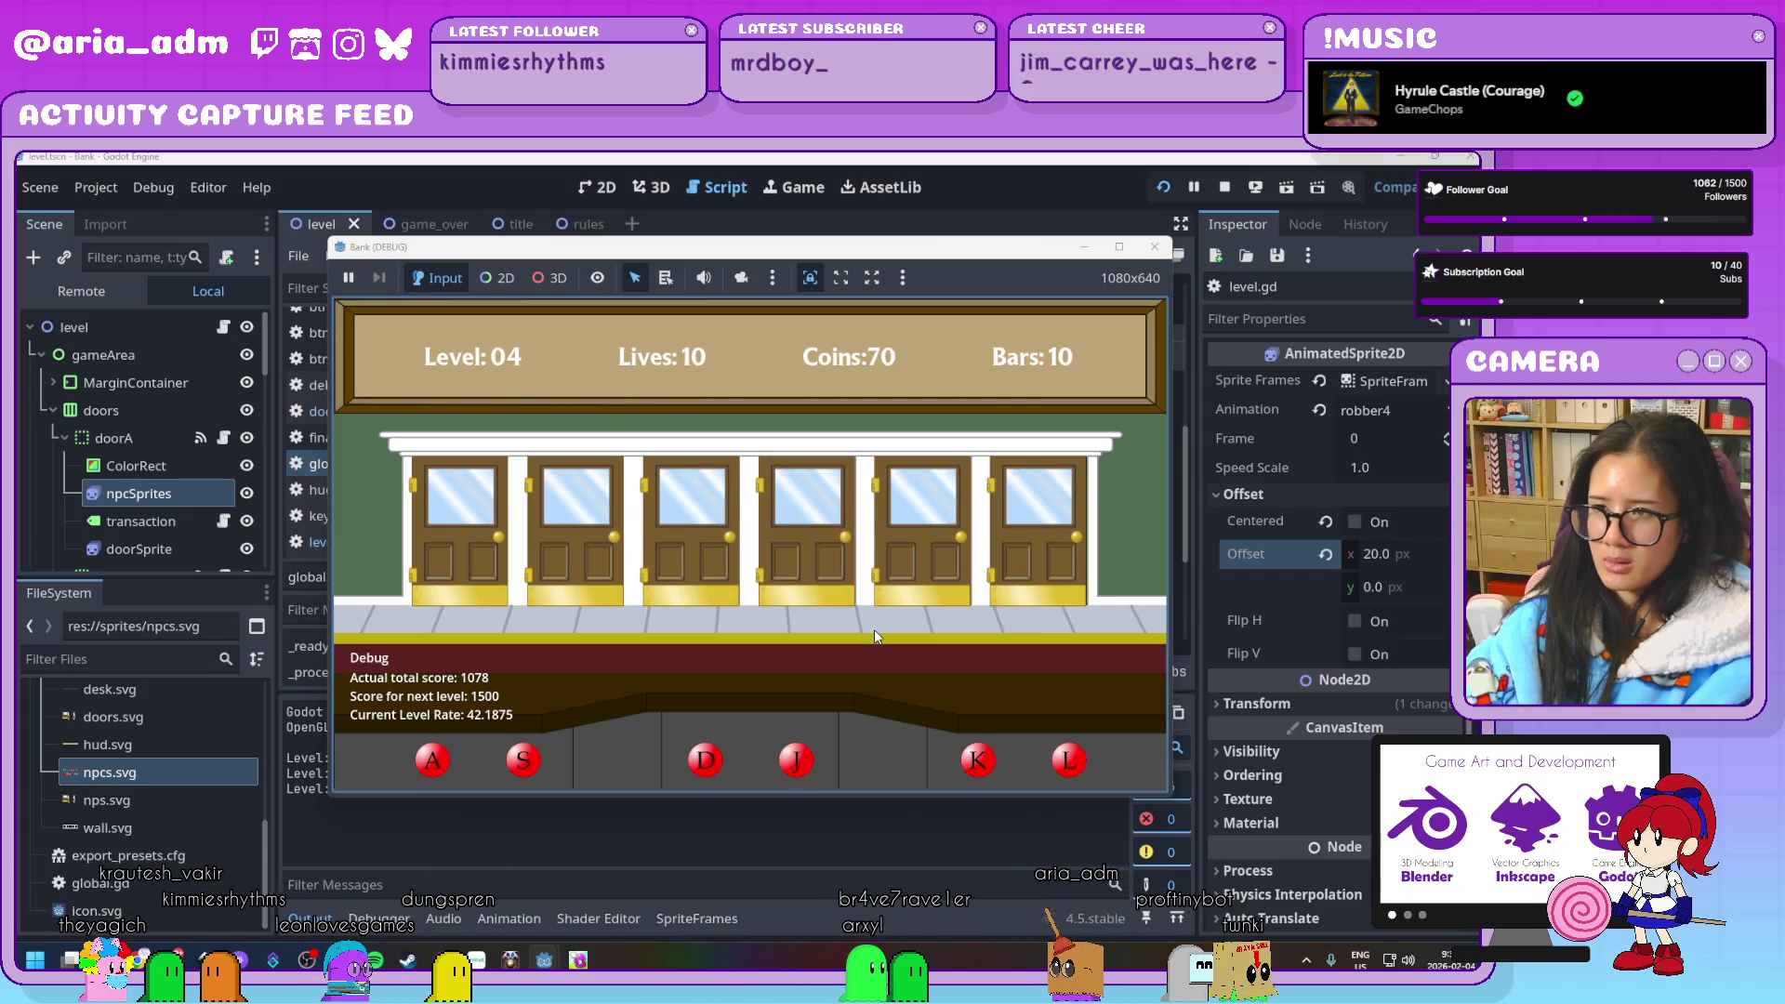
key(d)
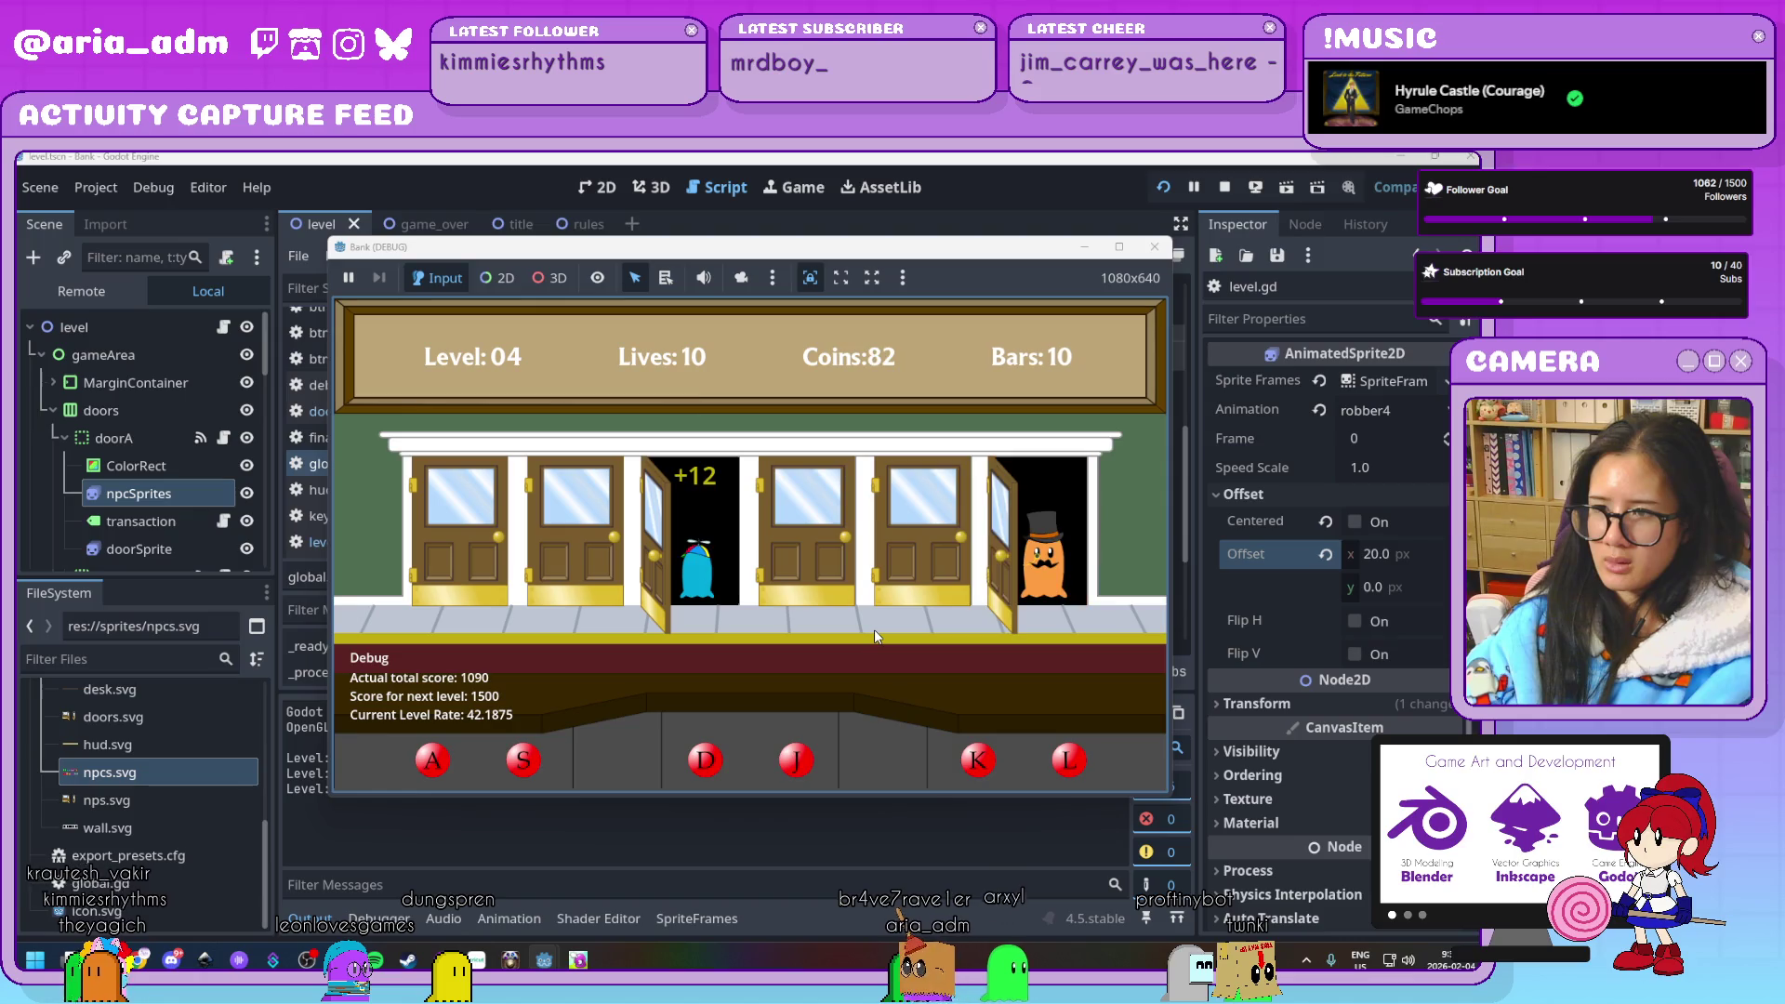
key(l)
key(a)
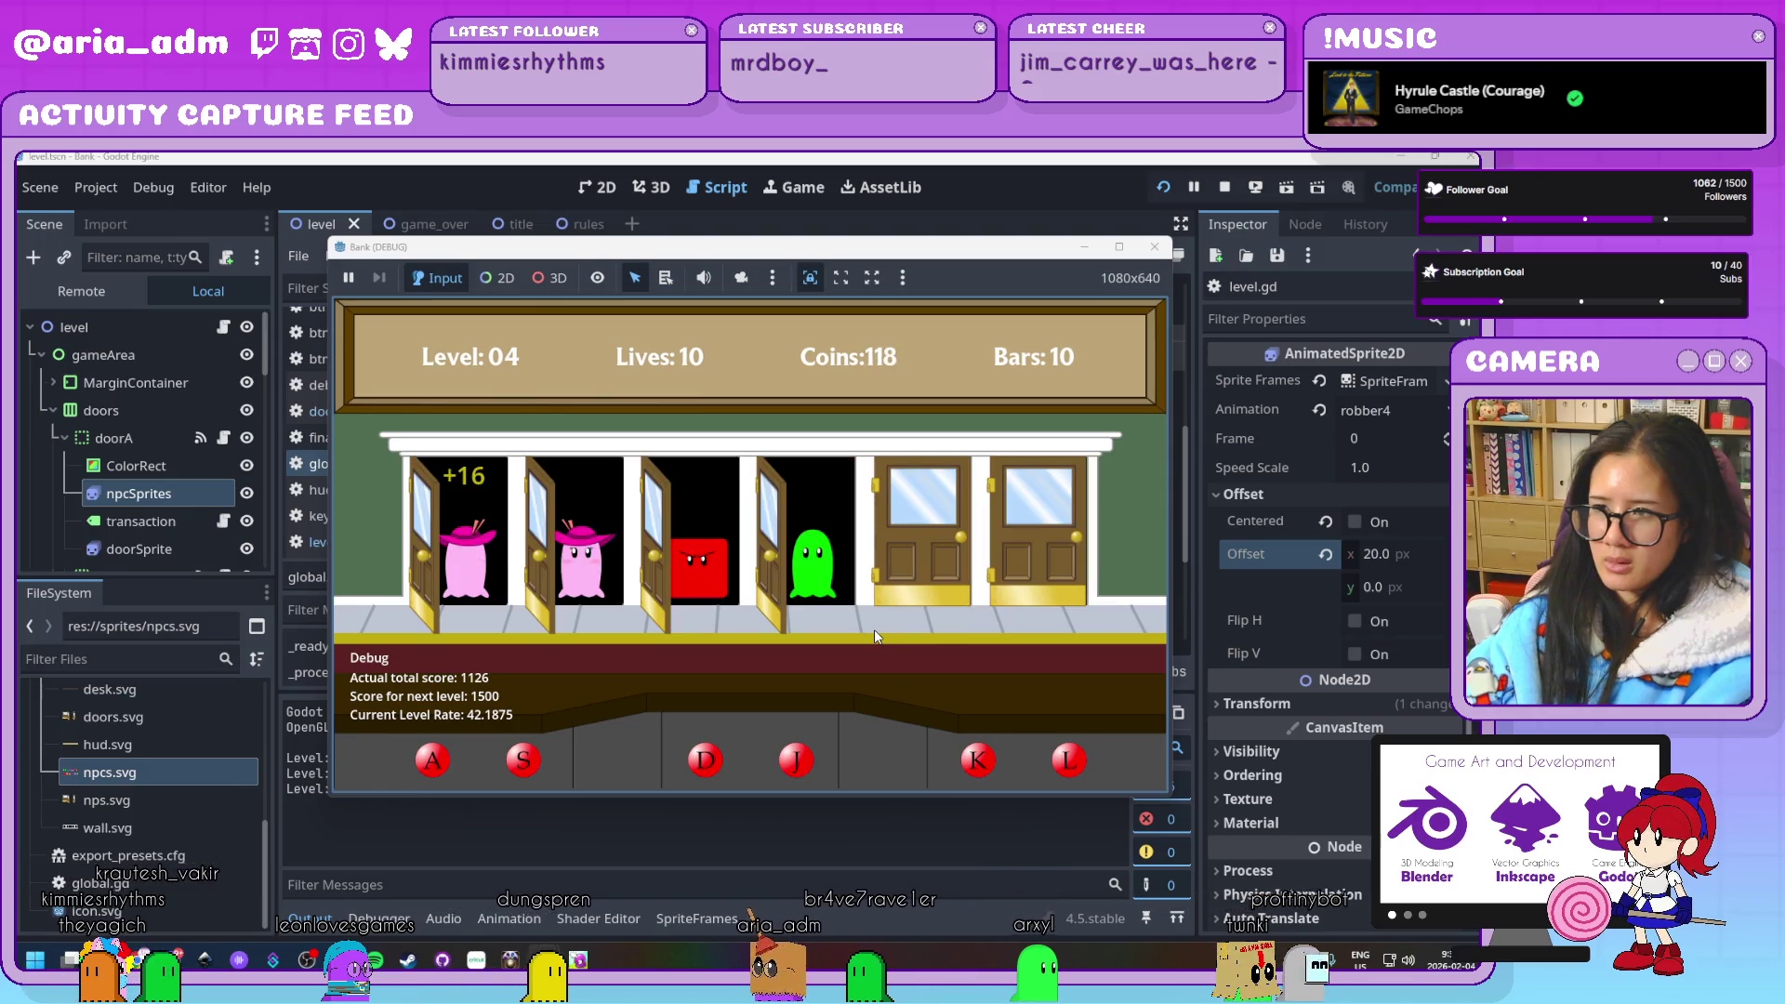
key(d)
key(s)
key(j)
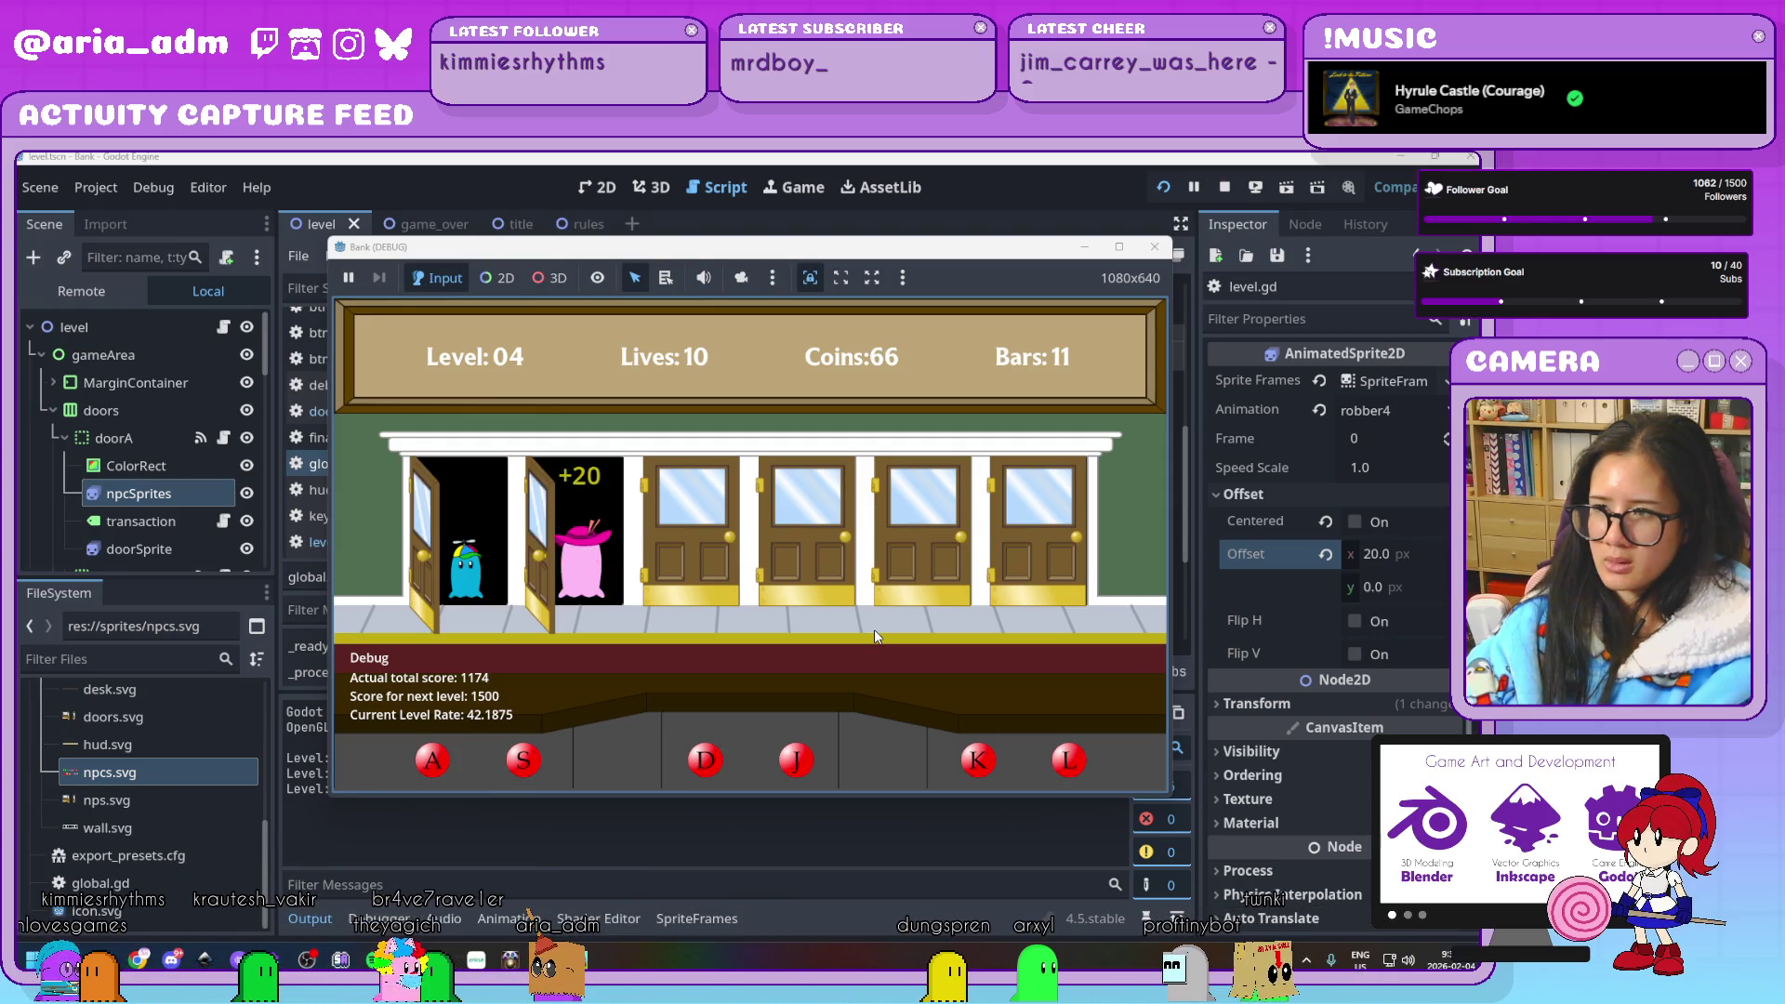
Serve the pink guests and jail robbers at the fifth and fourth doors
key(a)
key(d)
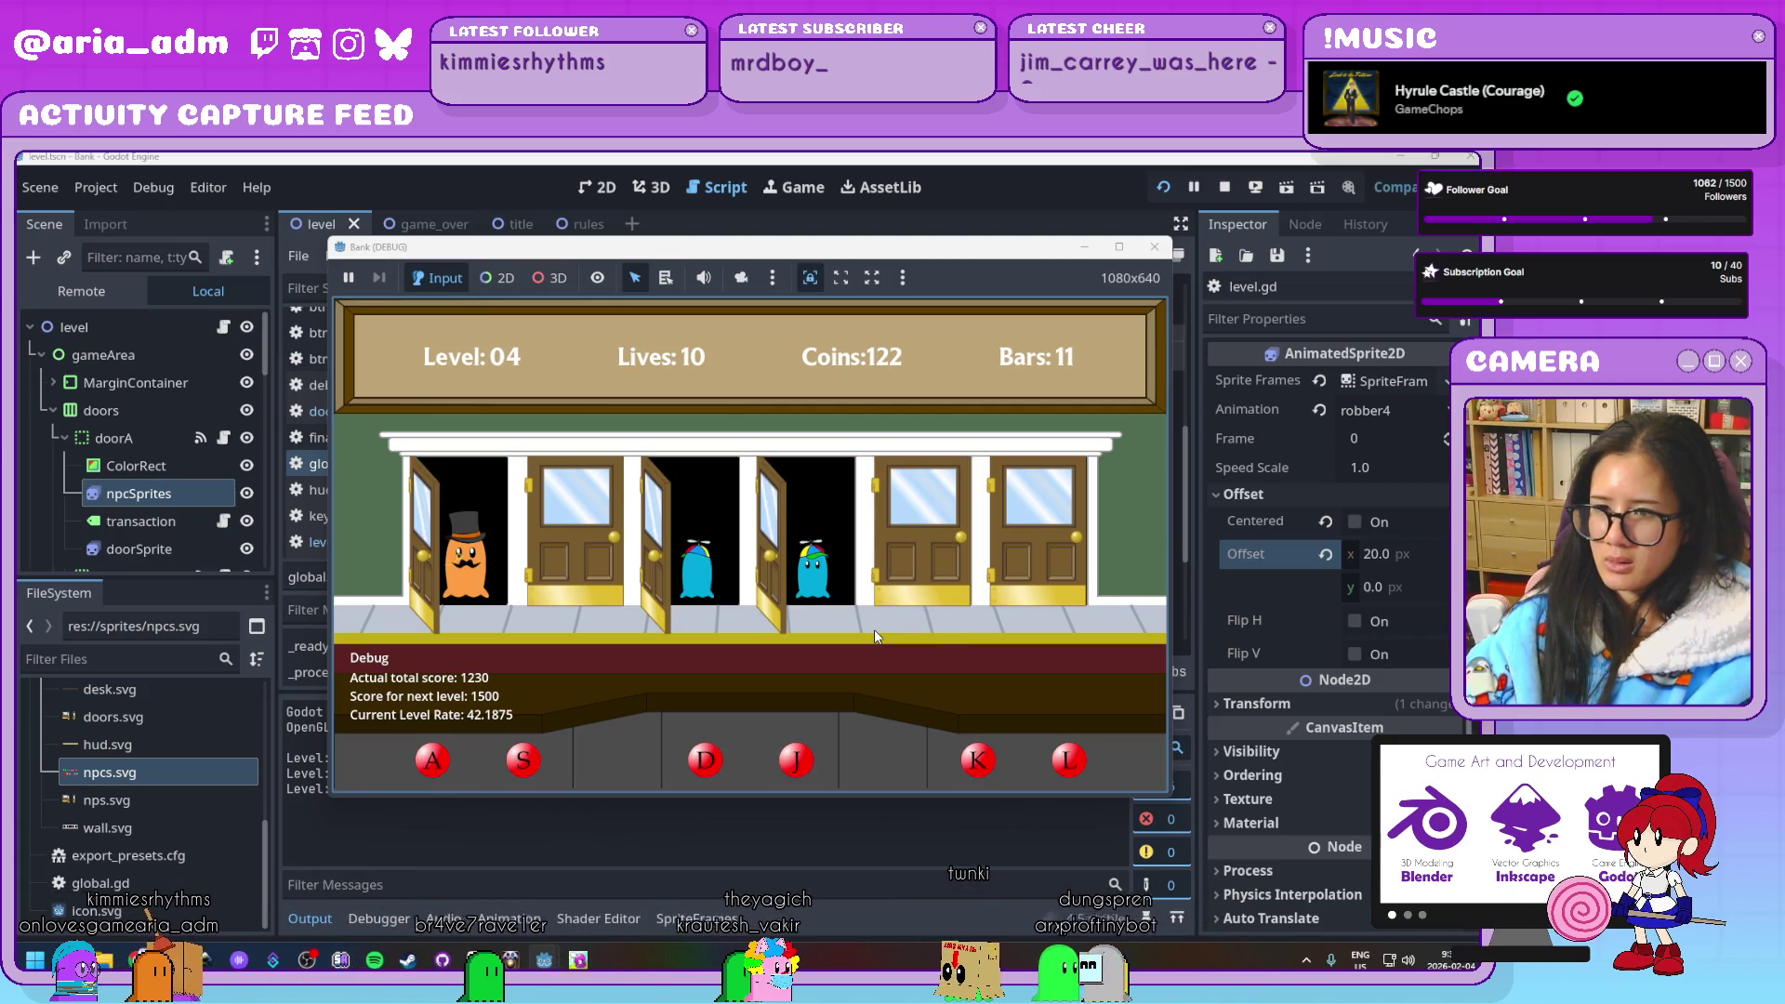
key(j)
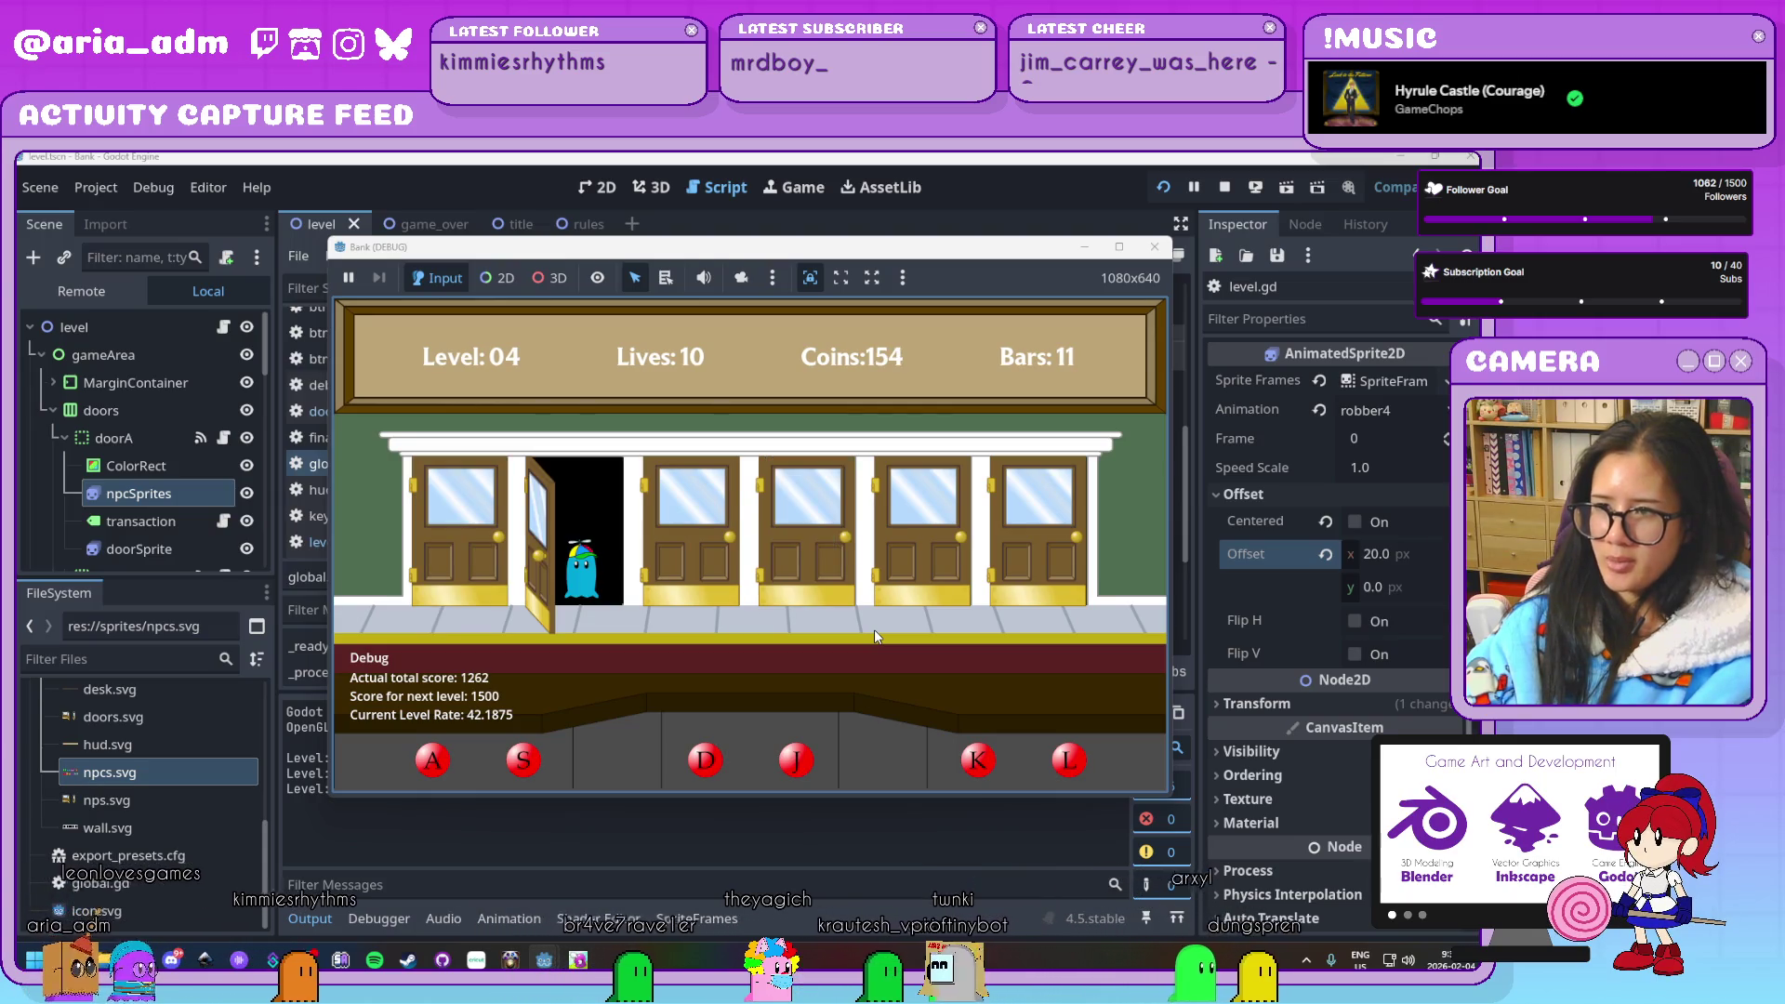
key(s)
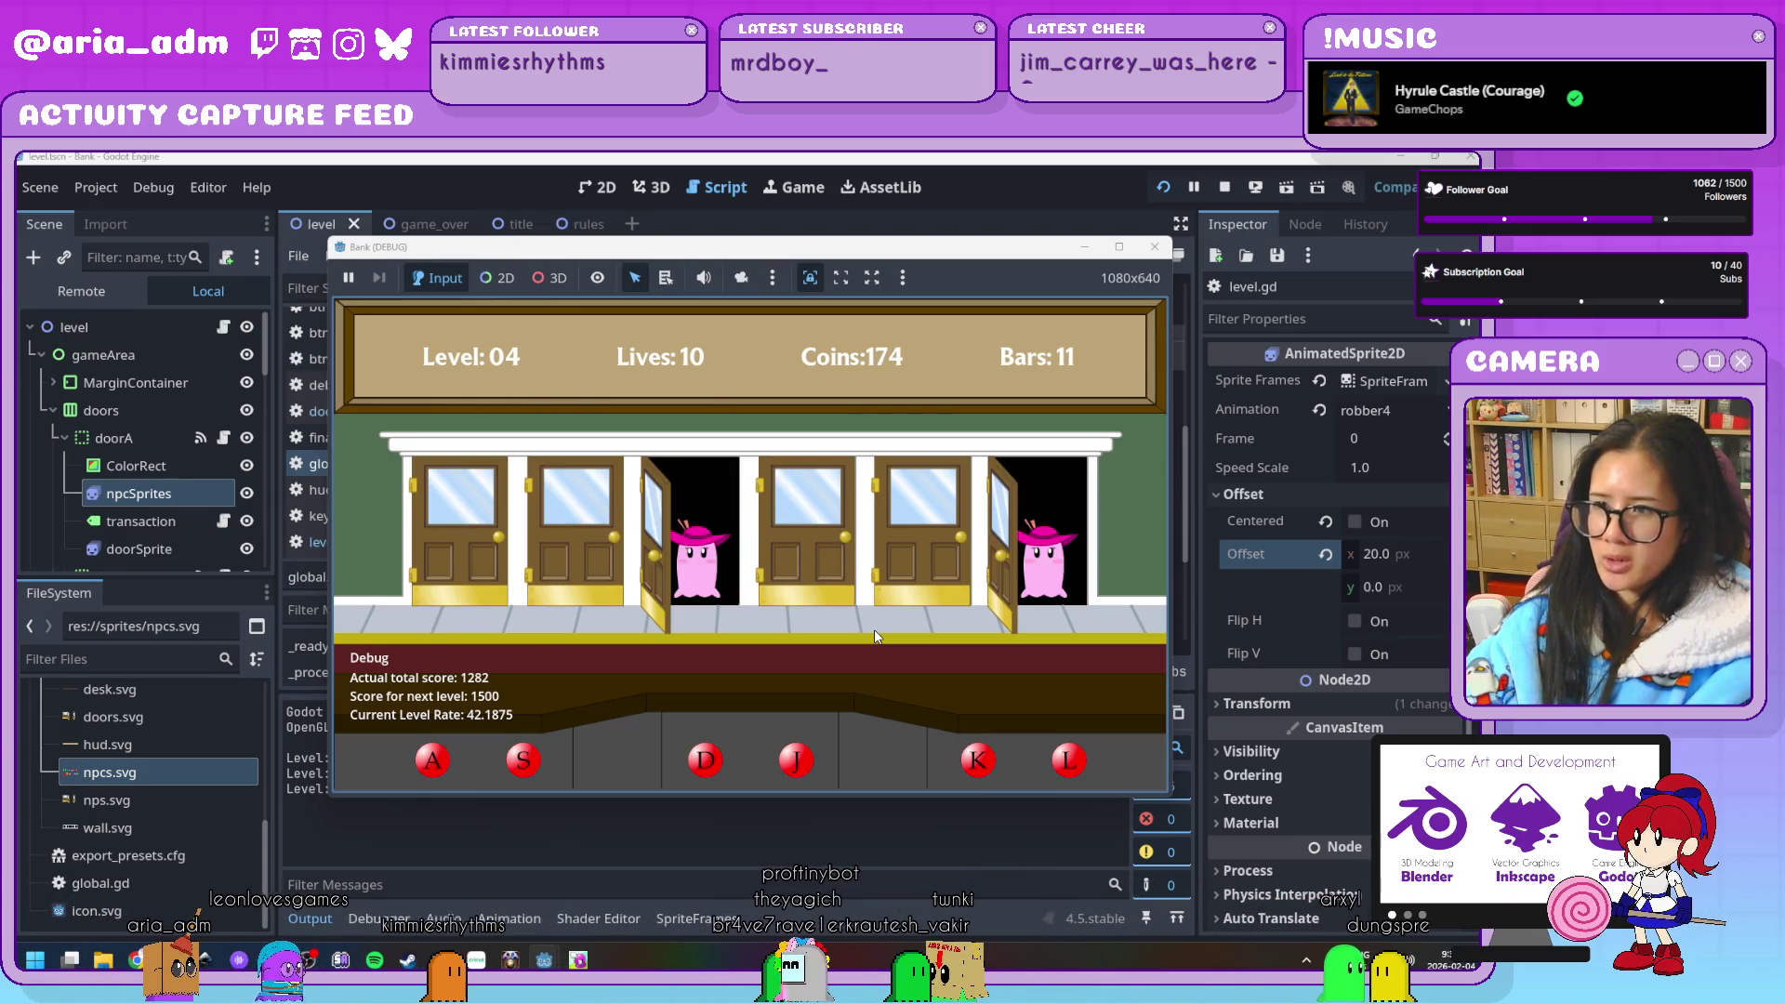
key(d)
key(l)
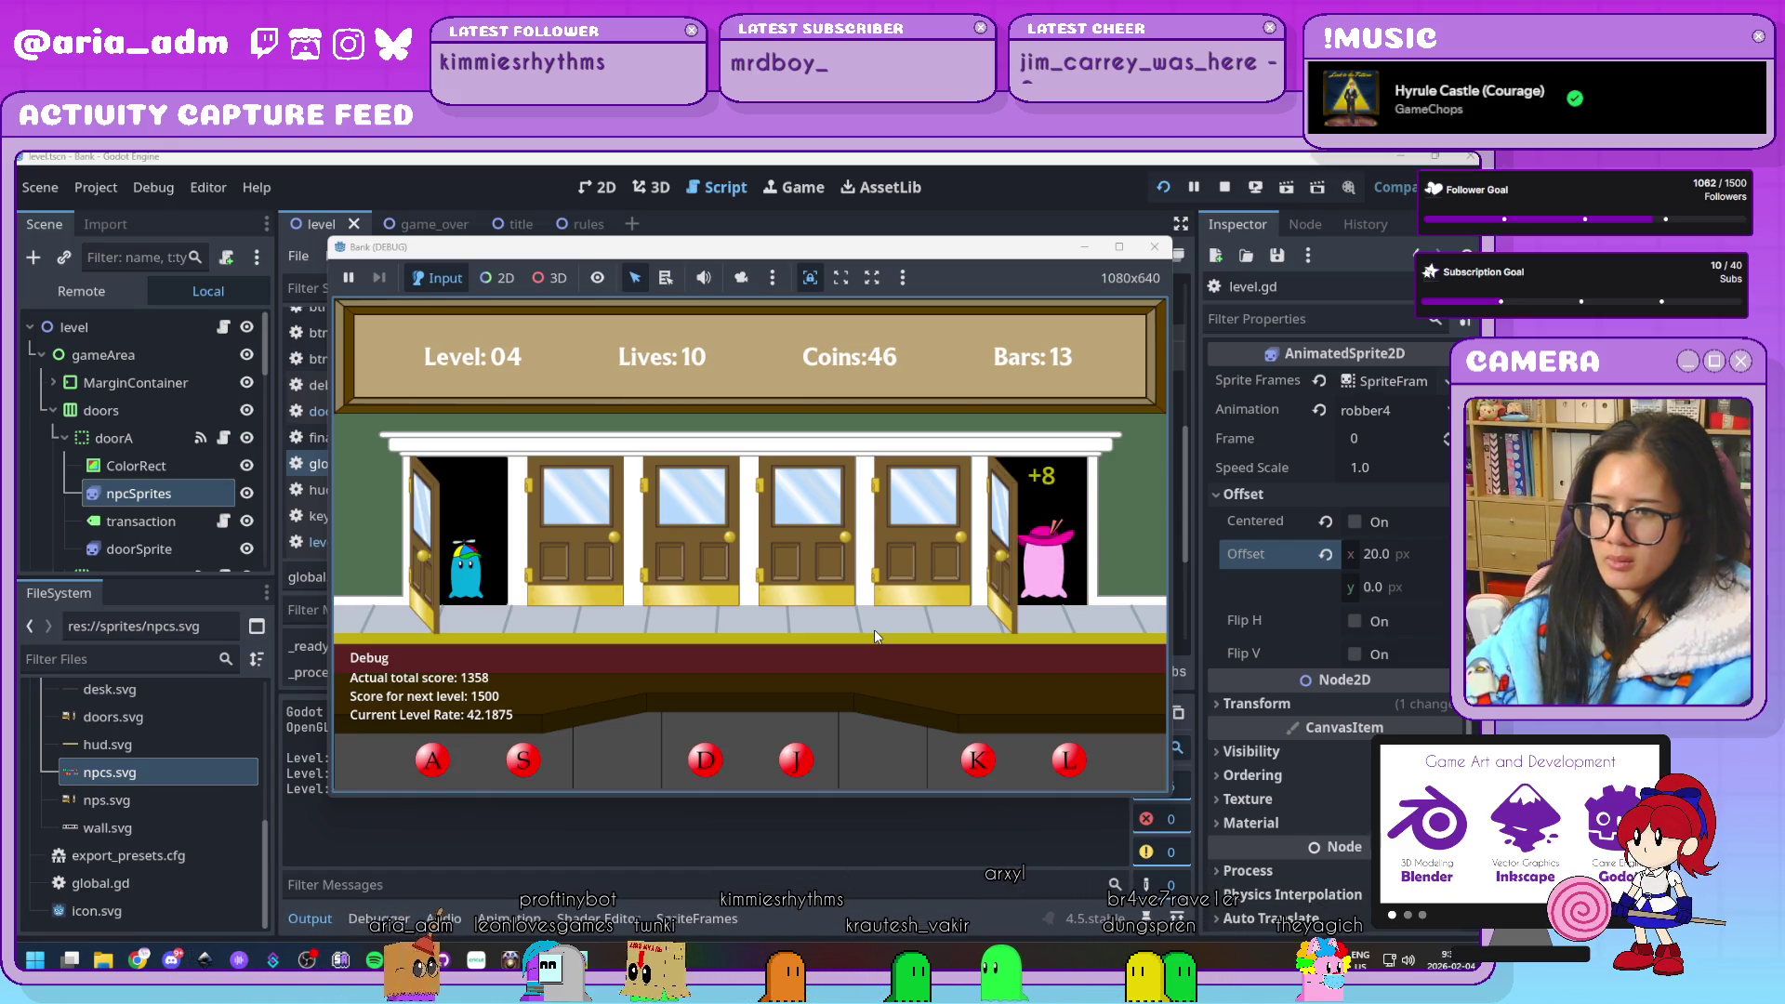
key(k)
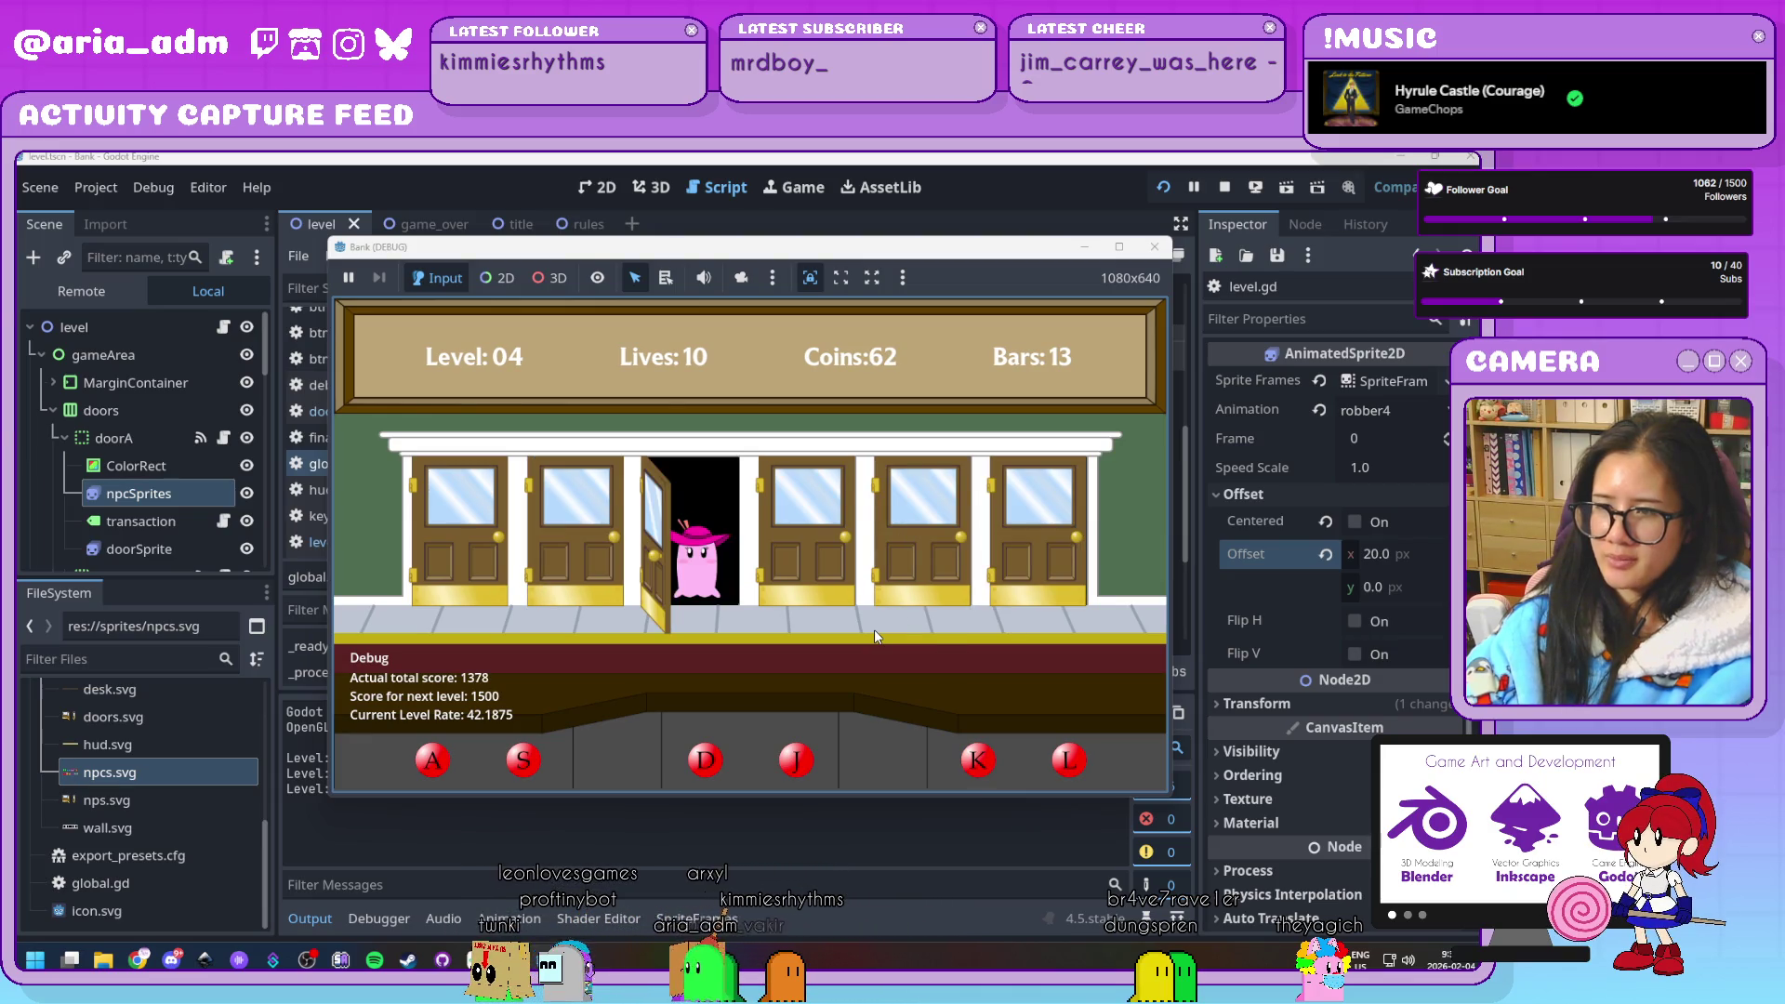
key(d)
key(j)
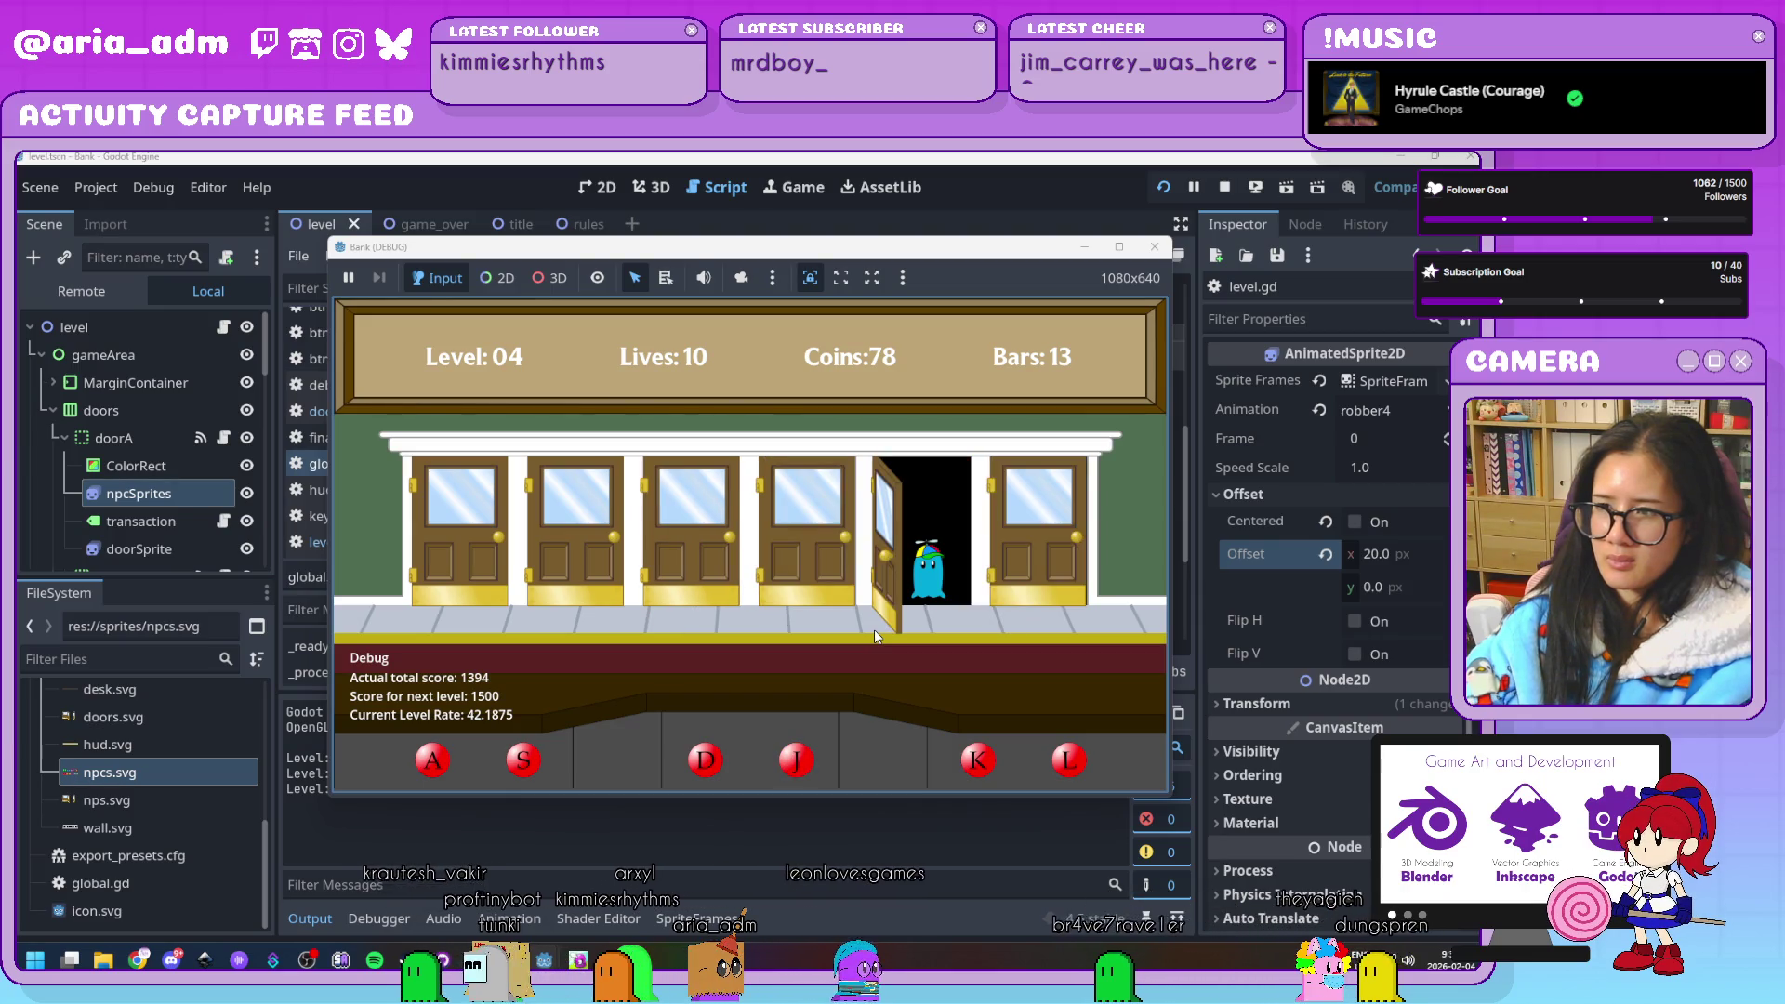
Serve the guests waiting at all six doors
key(k)
key(d)
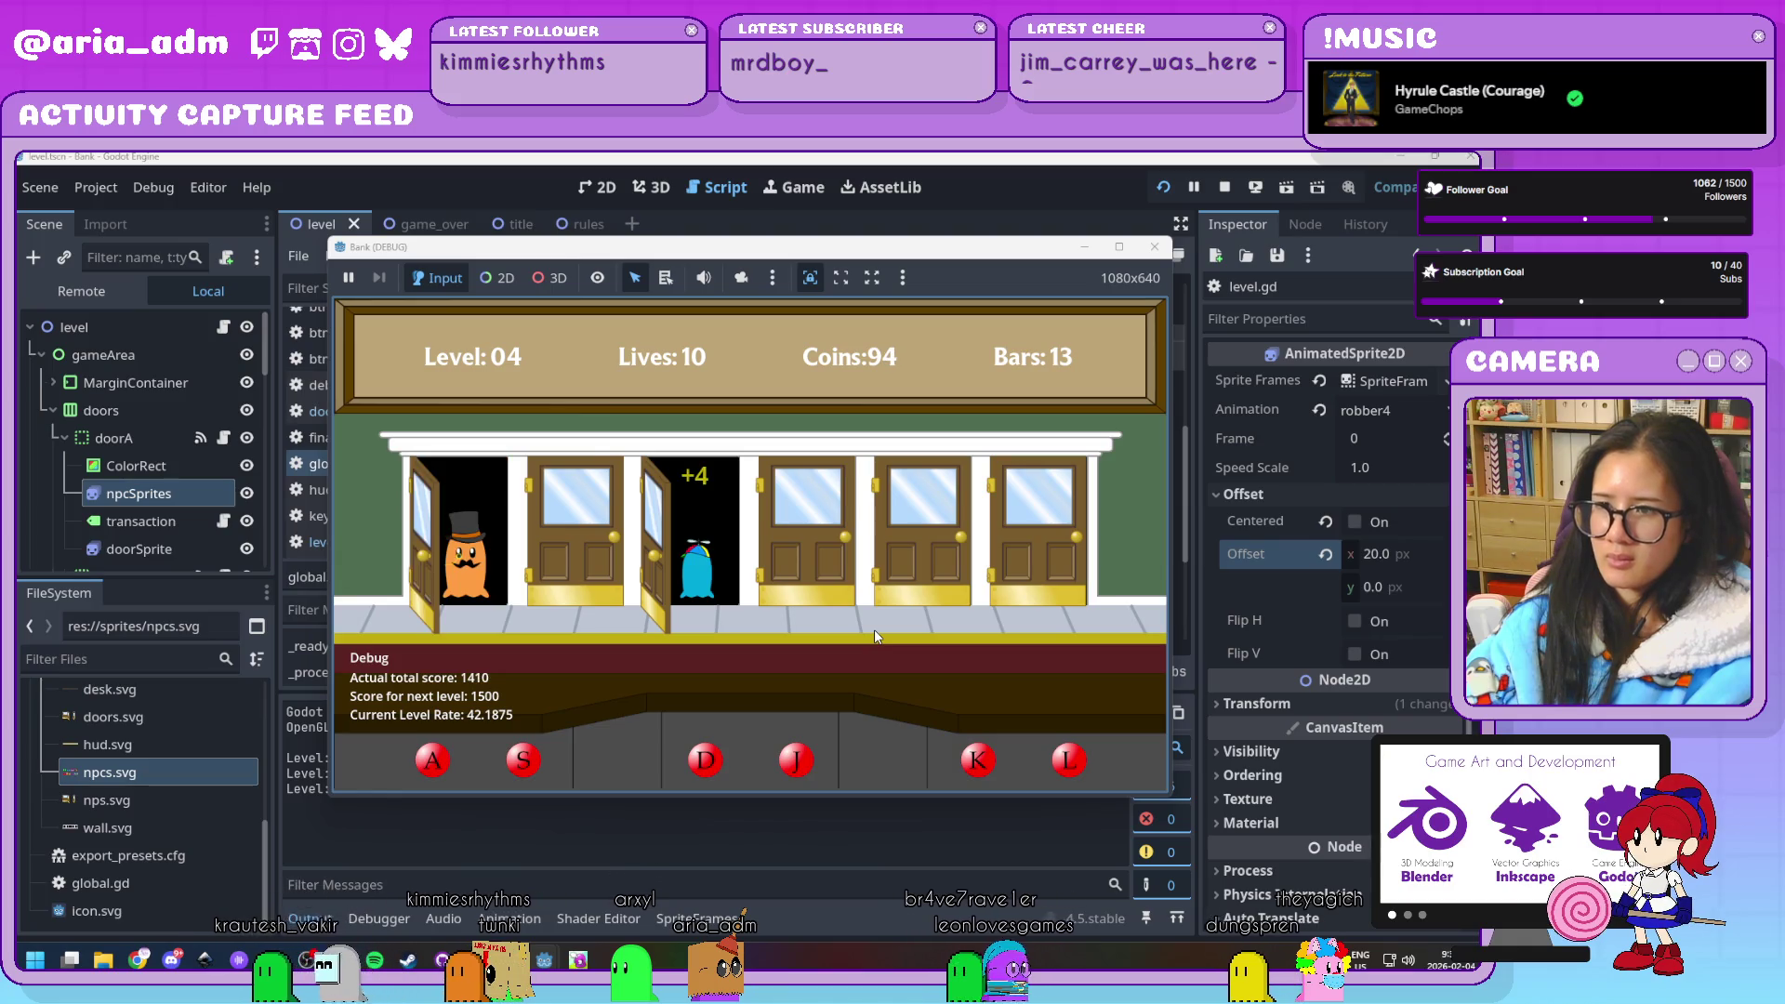
key(a)
key(l)
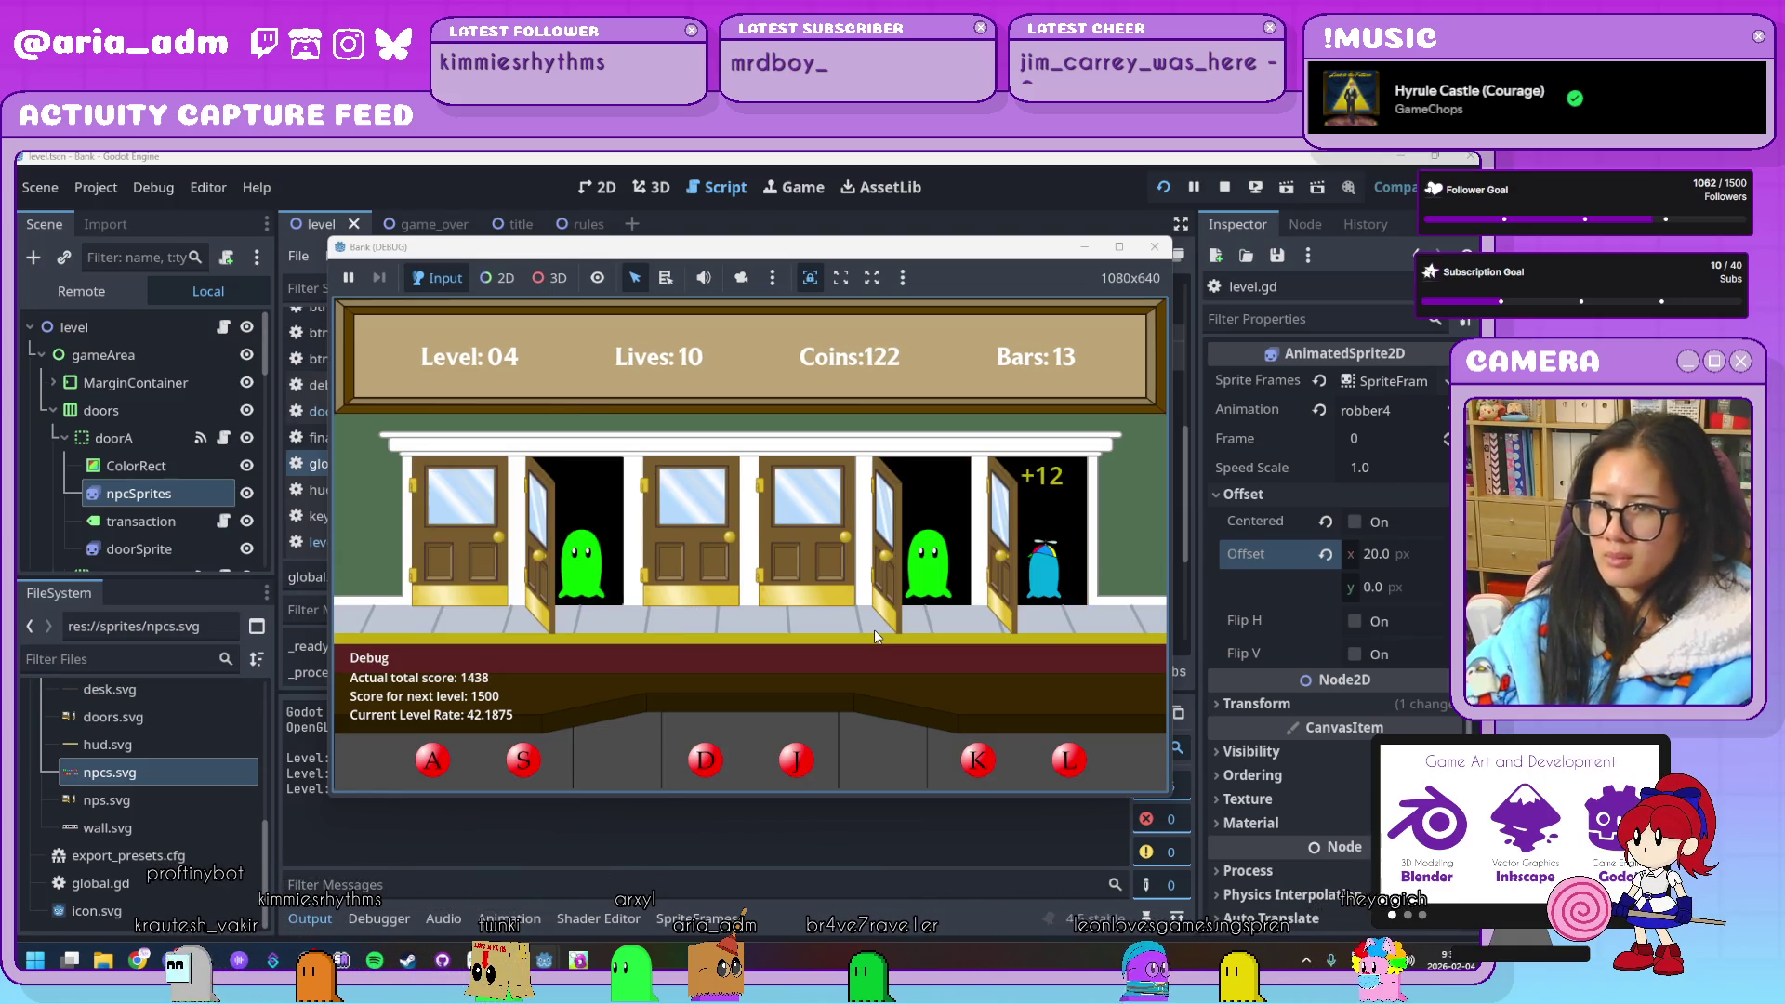
key(k)
key(s)
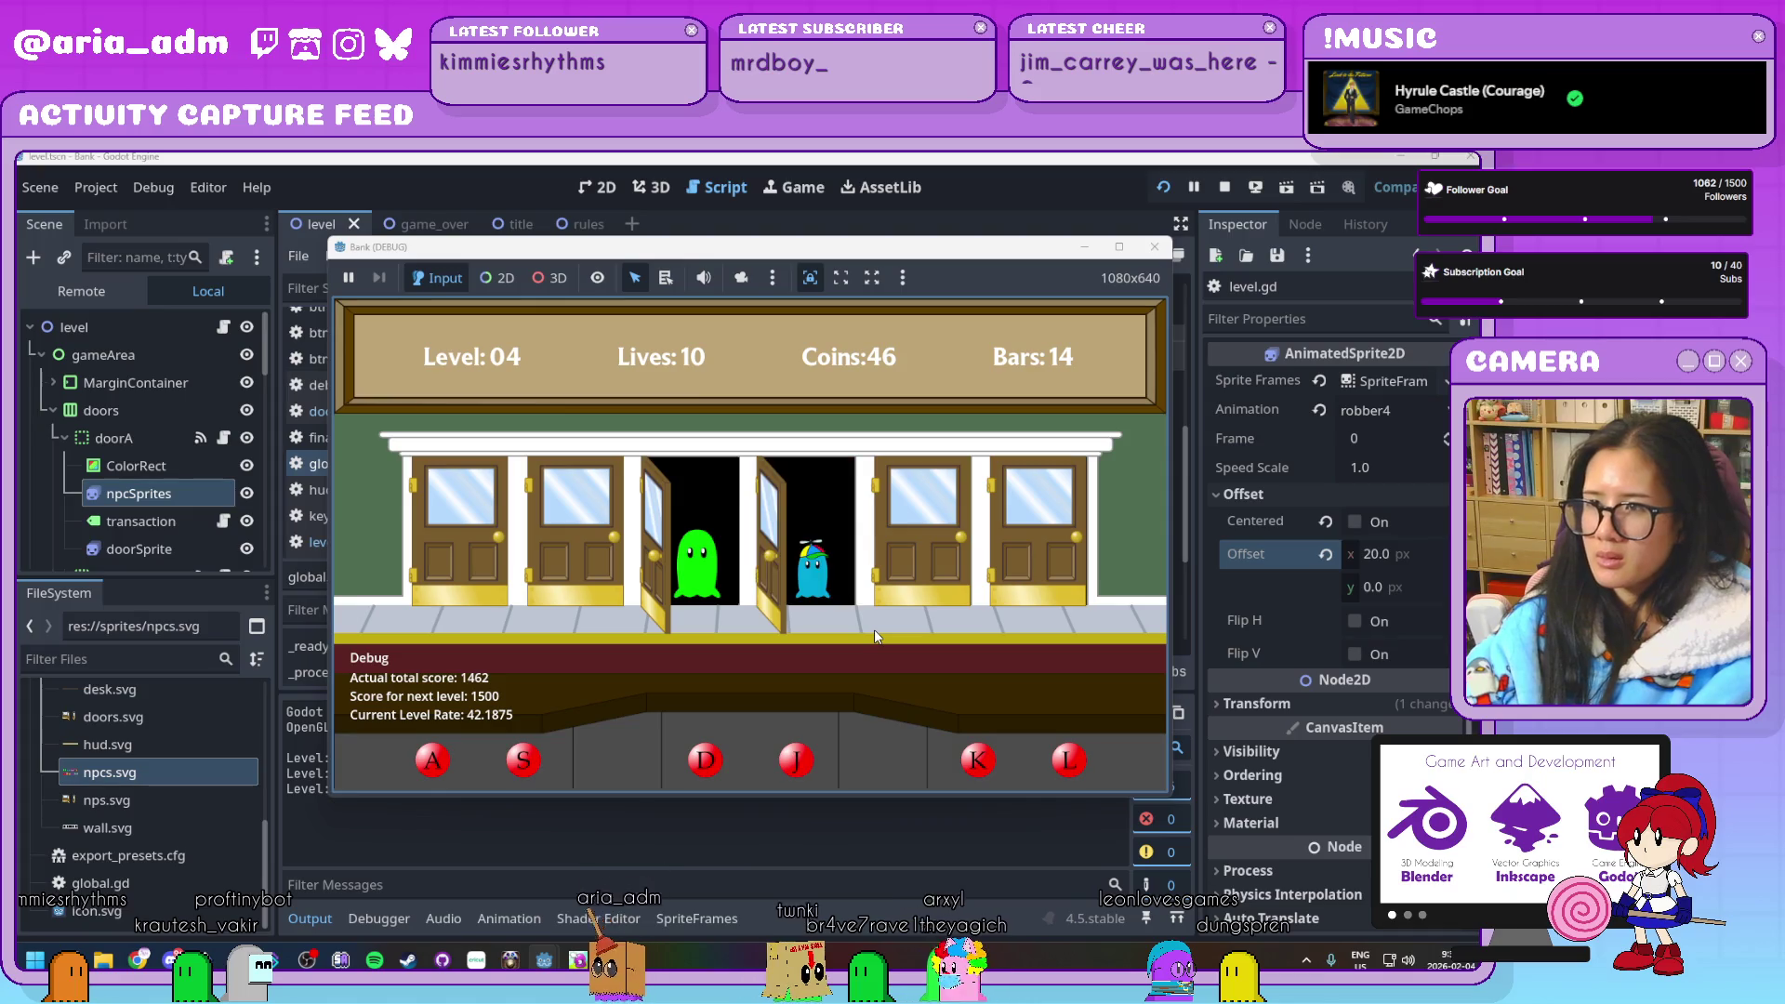
key(d)
key(j)
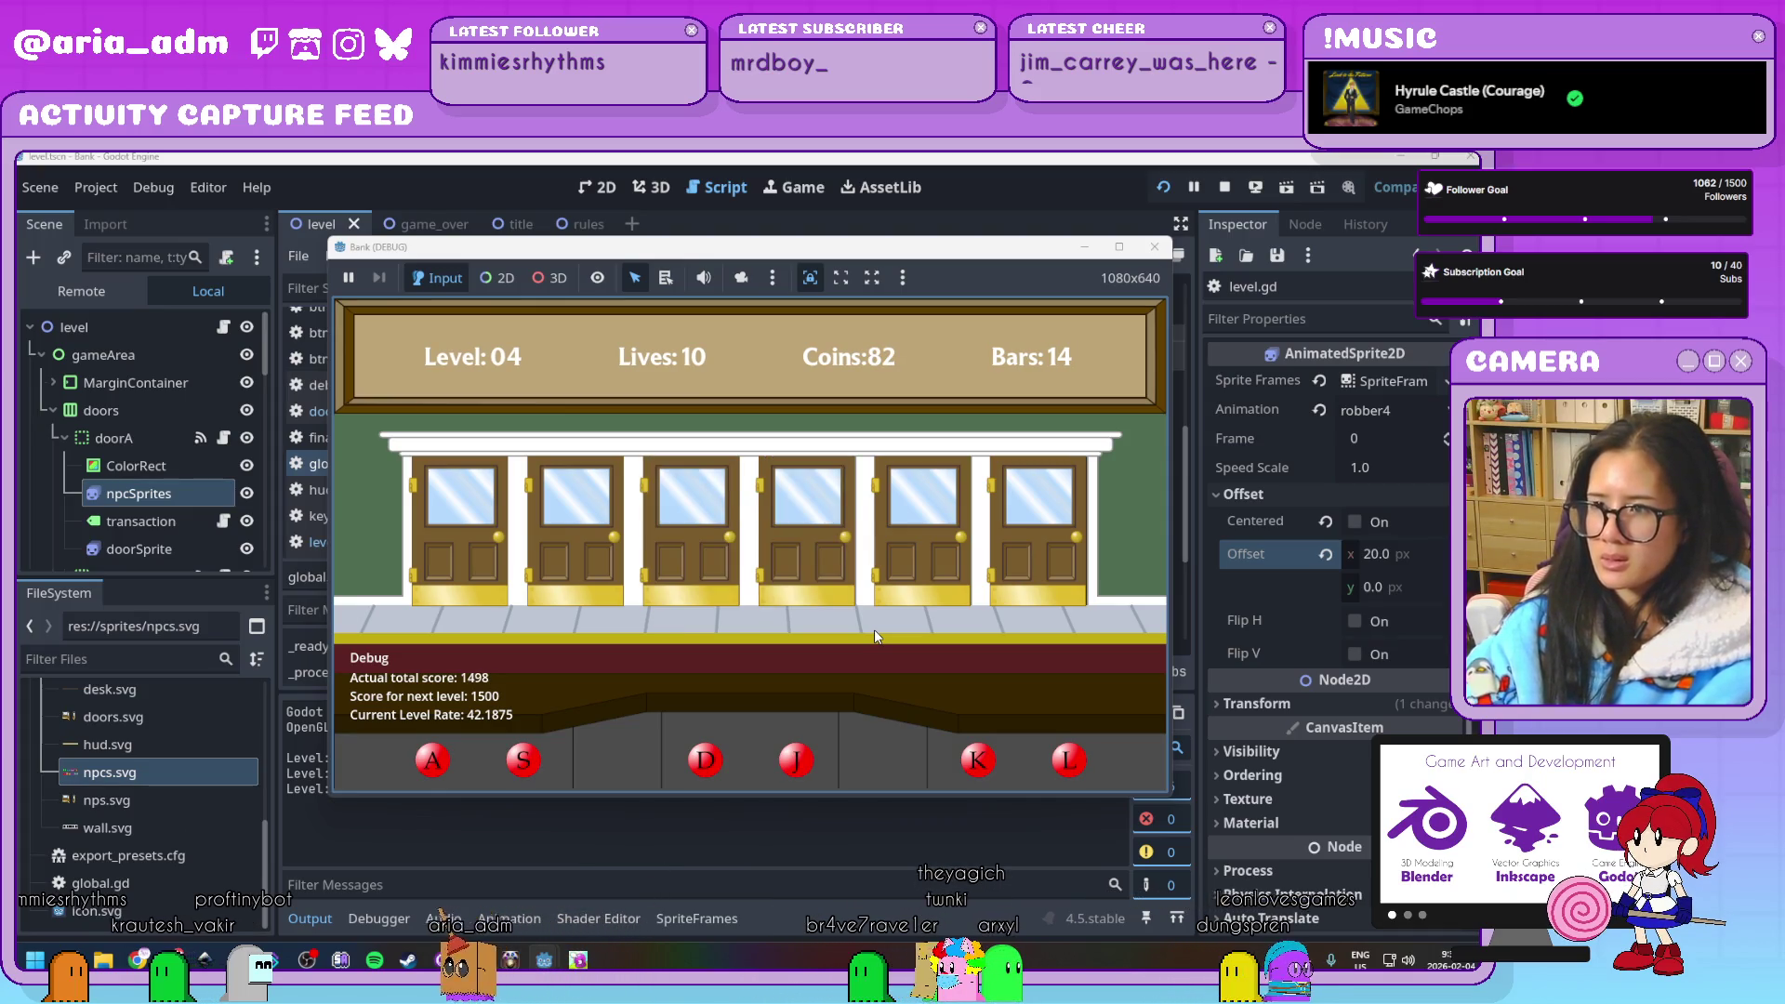
Serve the last guests to reach Level 05, then handle the red robber at the second door
key(s)
key(a)
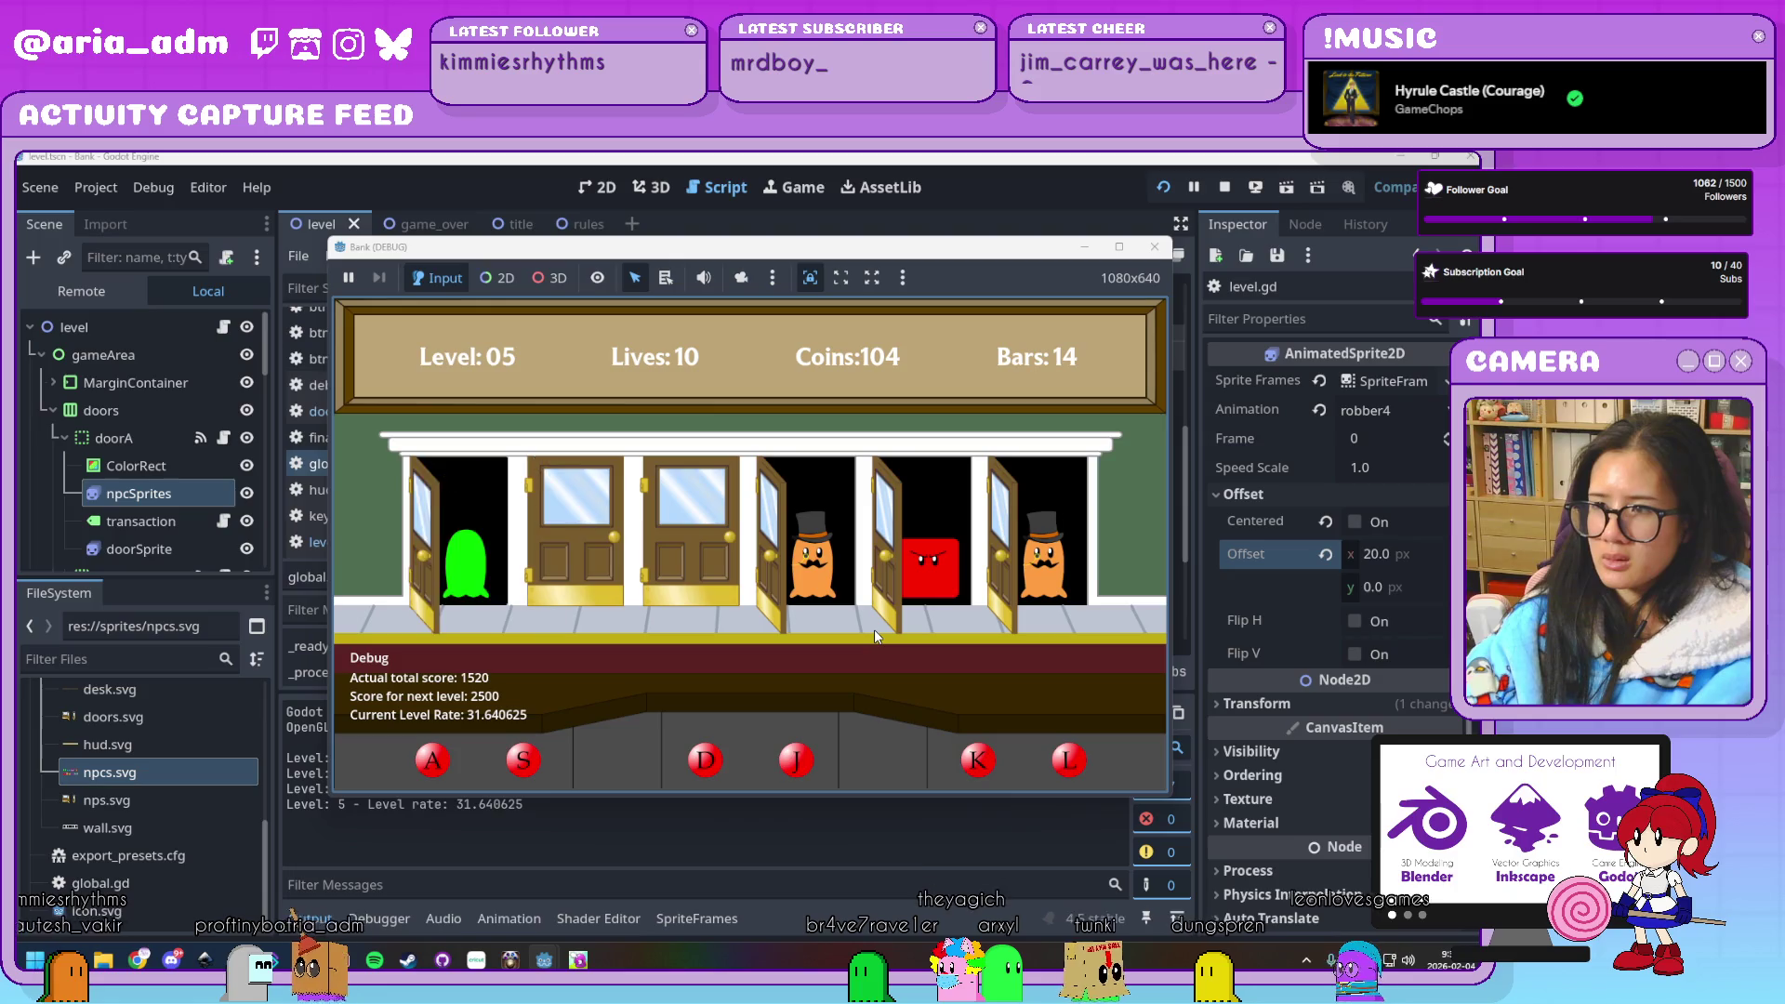
key(l)
key(j)
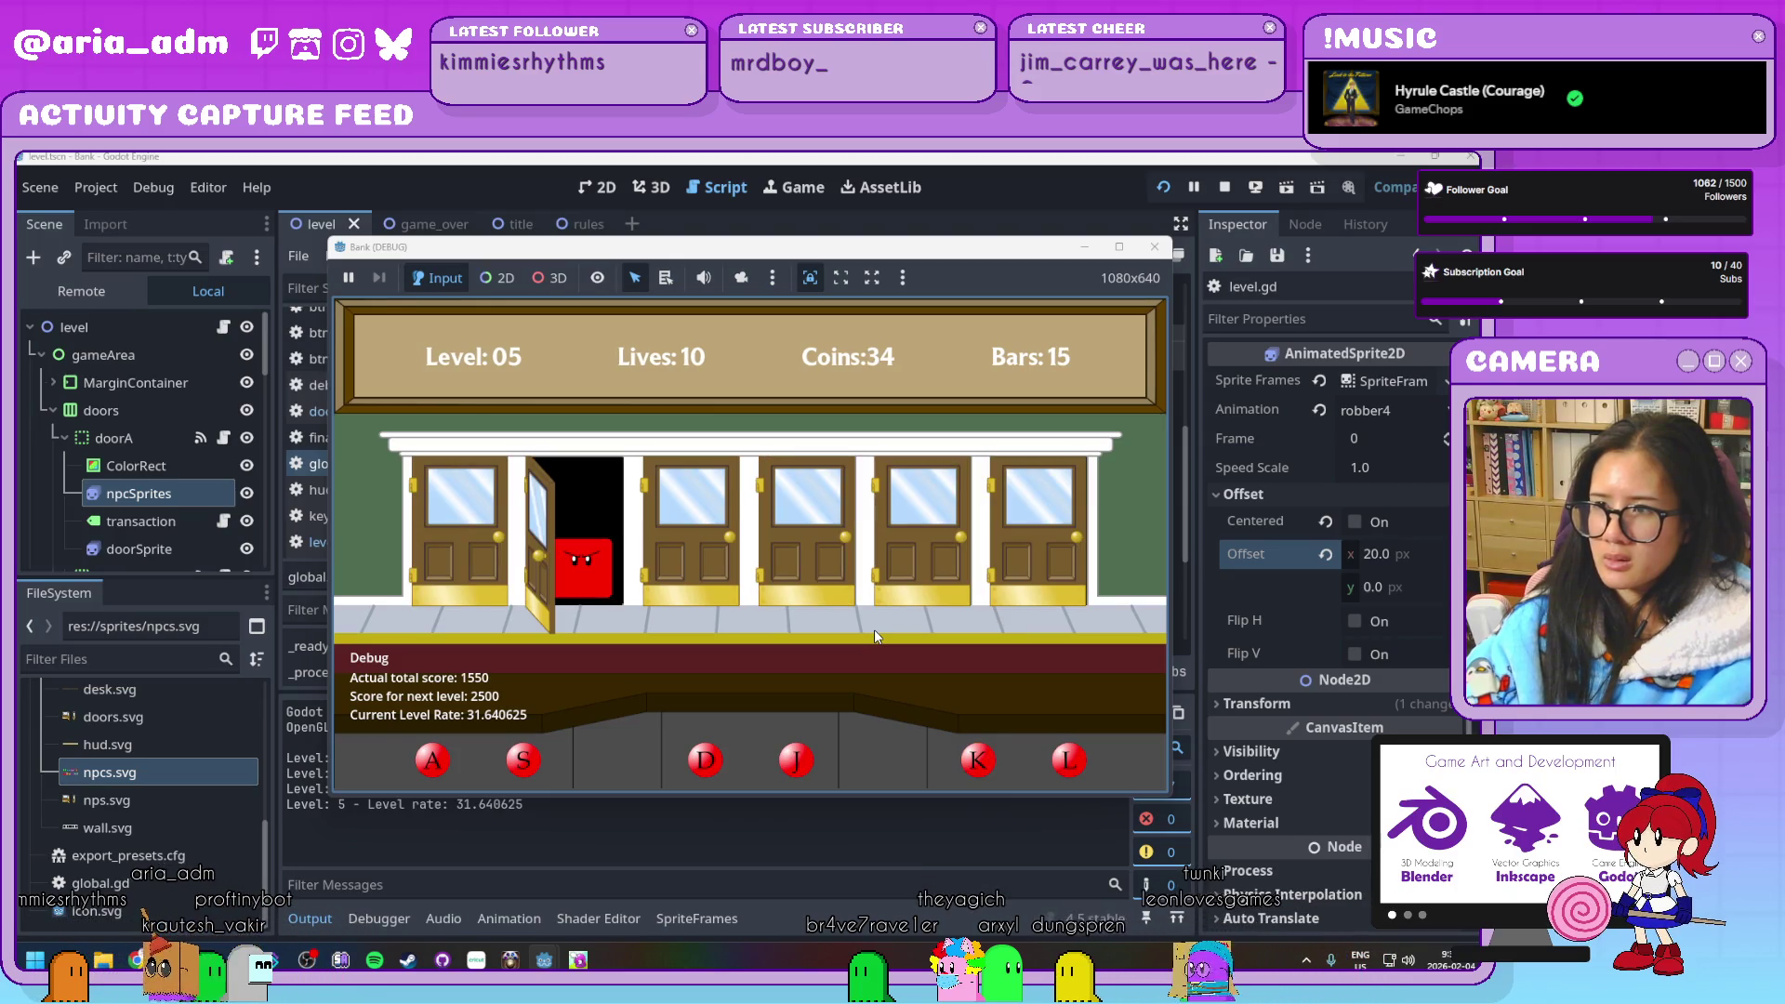
key(s)
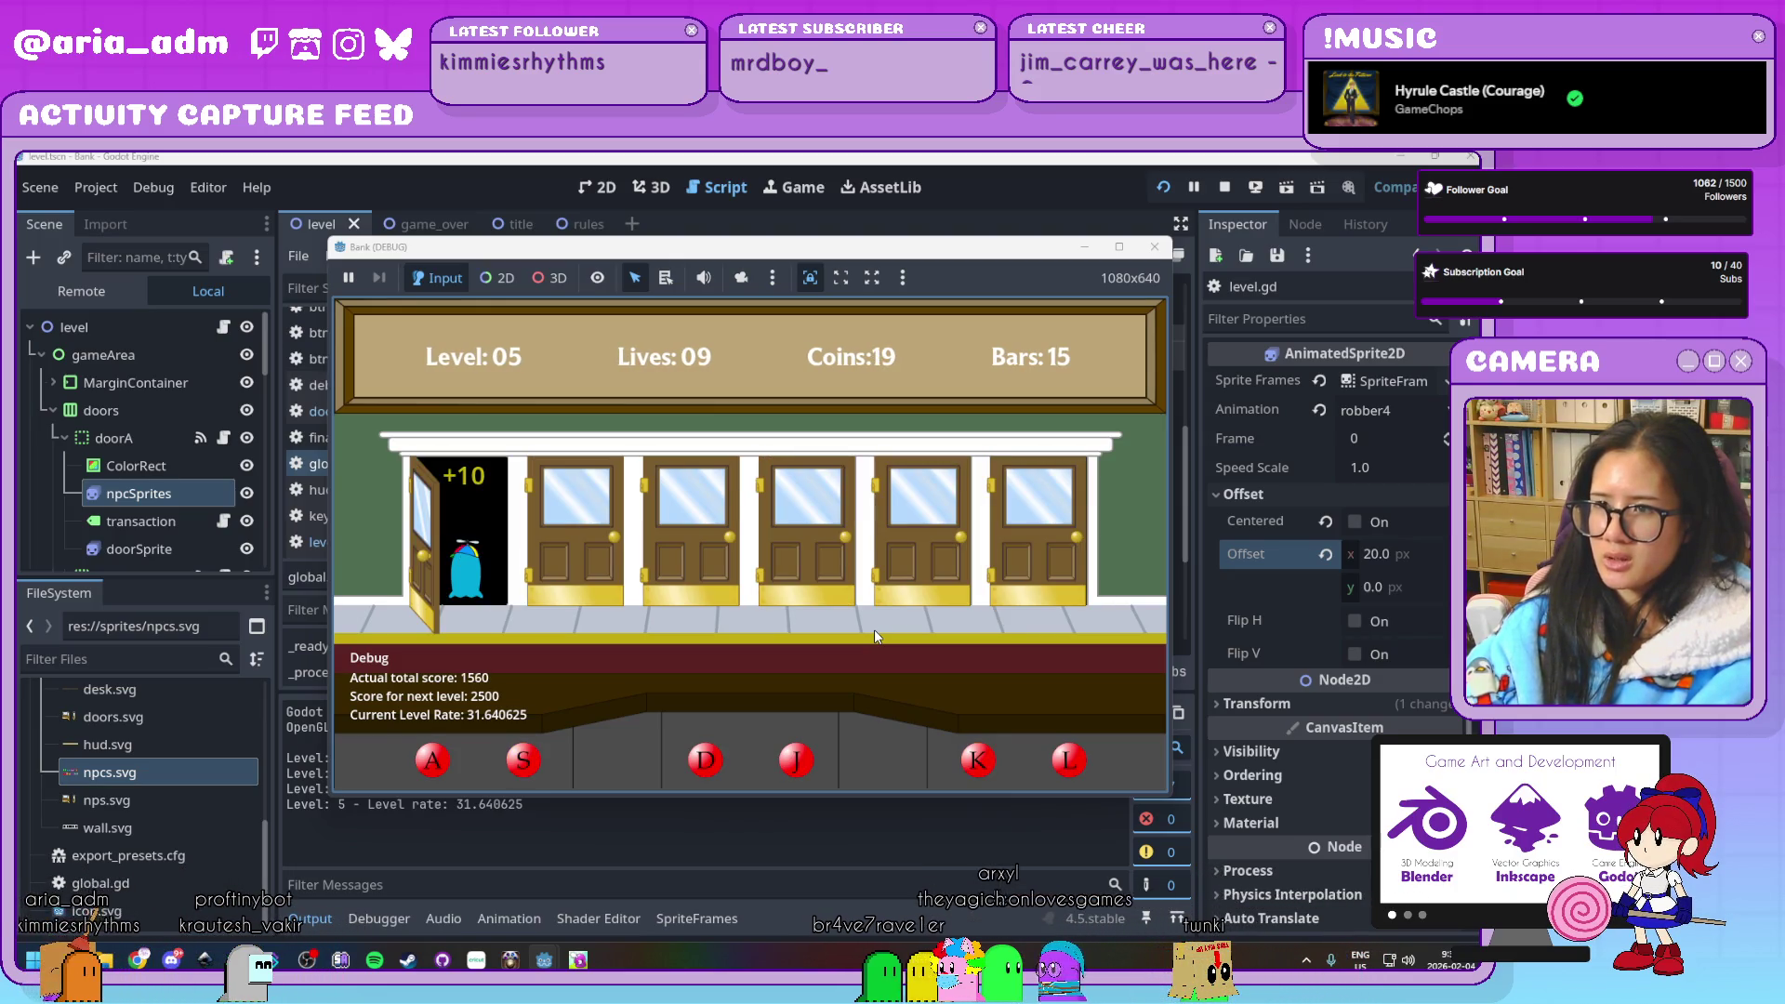